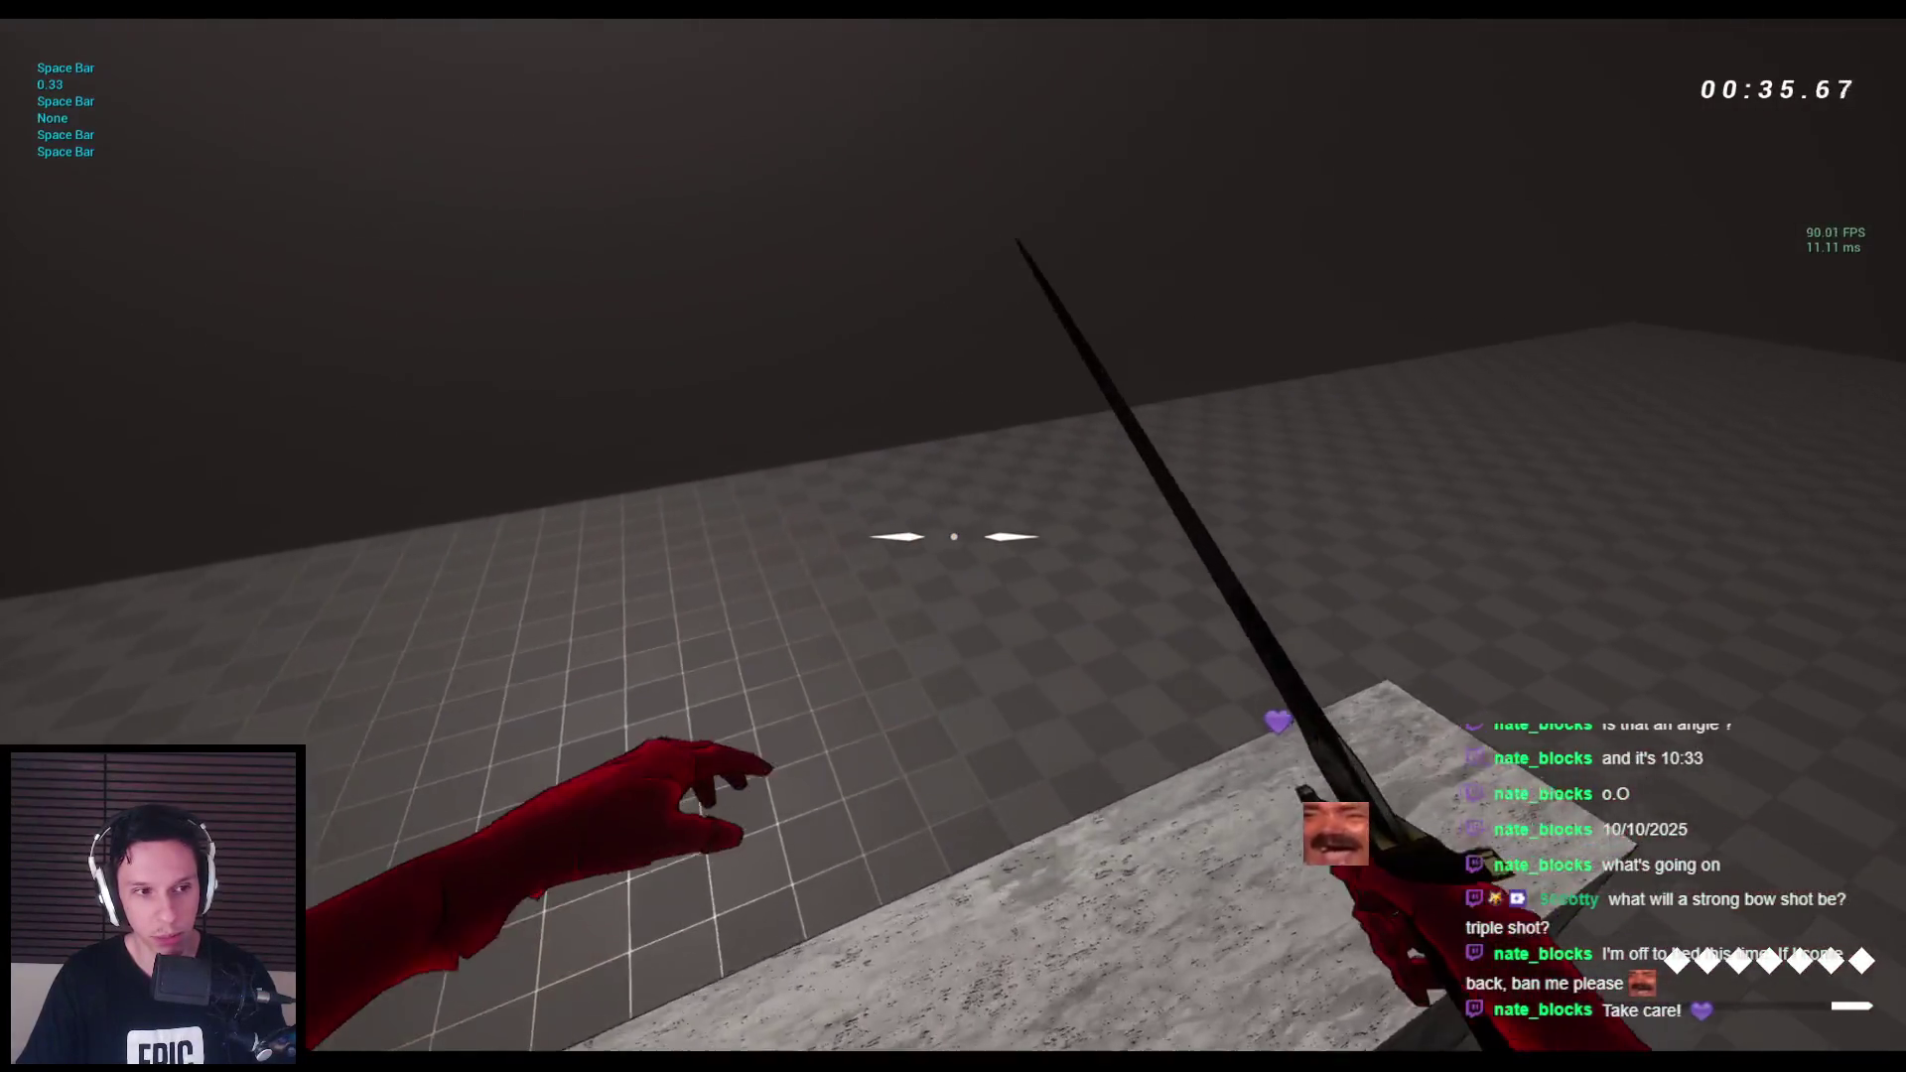
Wall-run along the corridor wall and jump across the stone blocks past the temple, sword equipped.
{"action": "key", "text": "space"}
{"action": "key", "text": "space"}
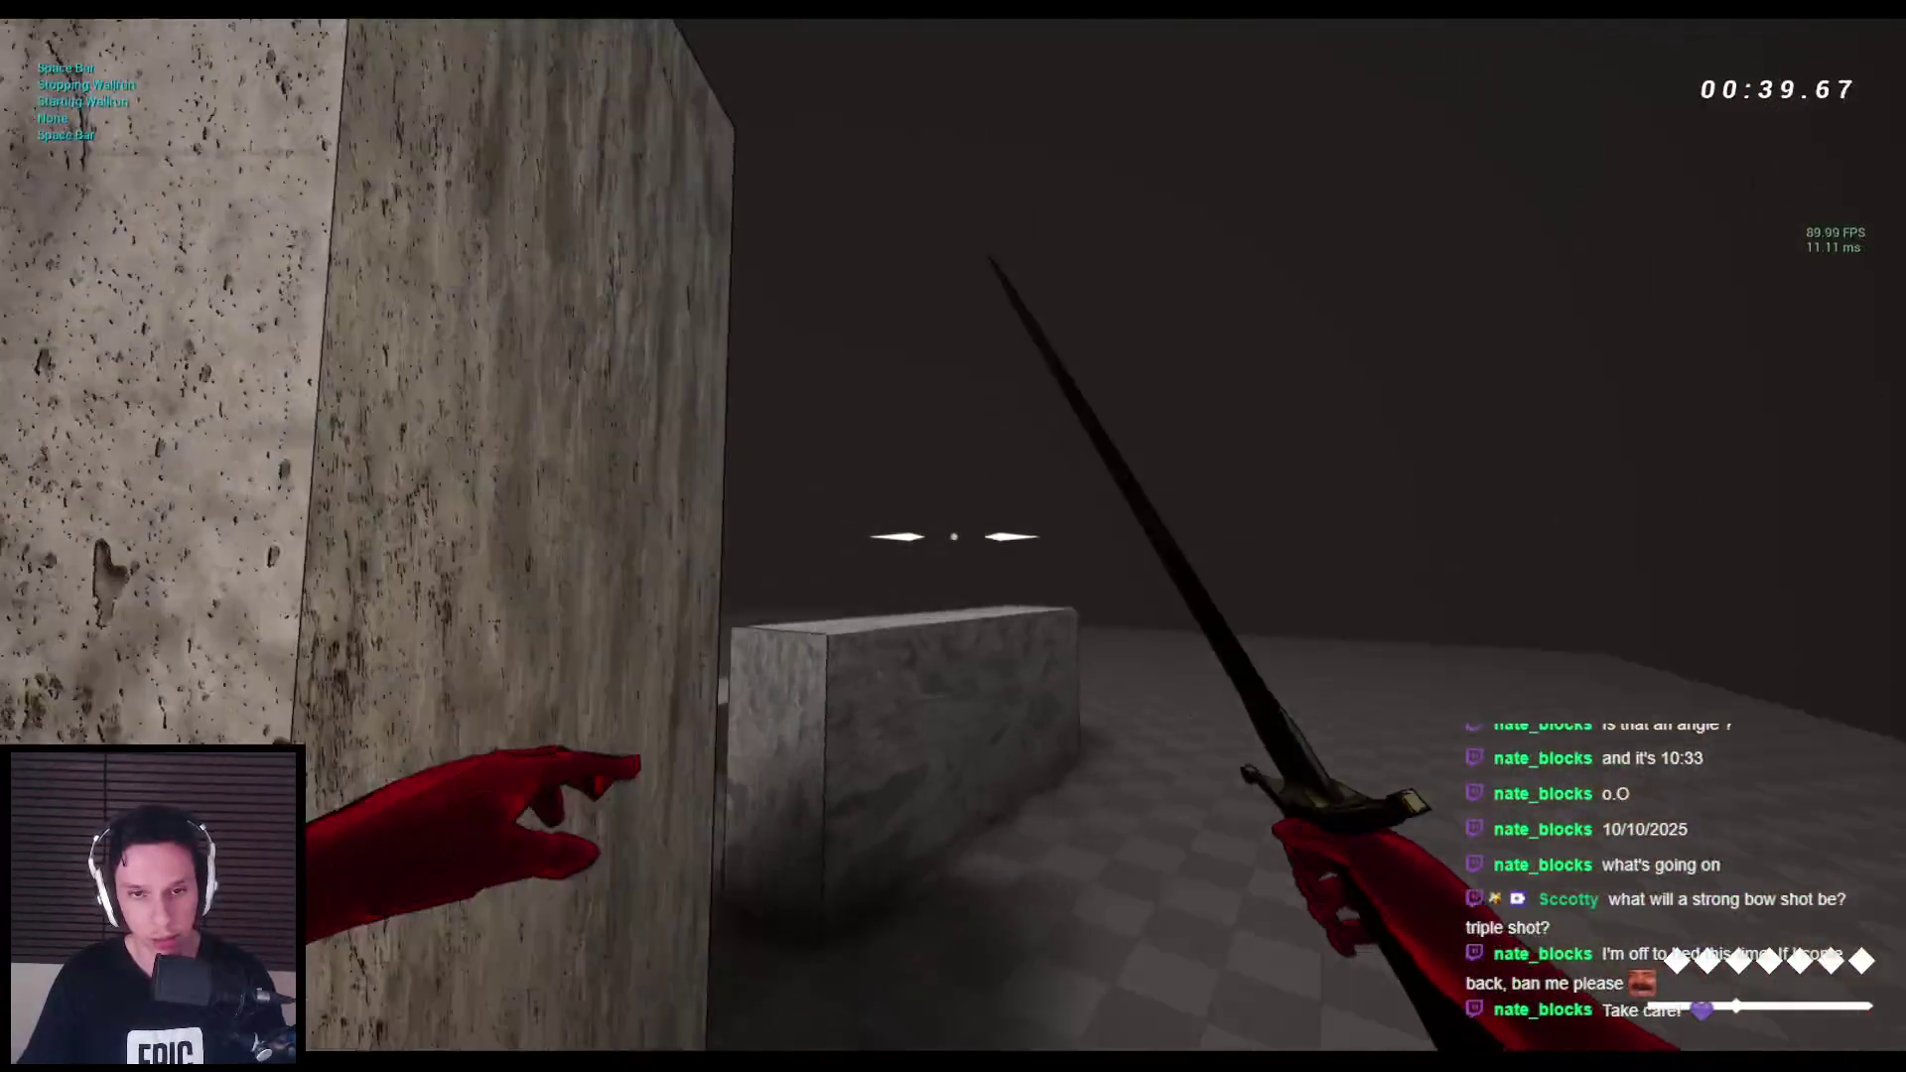
{"action": "key", "text": "space"}
{"action": "key", "text": "space"}
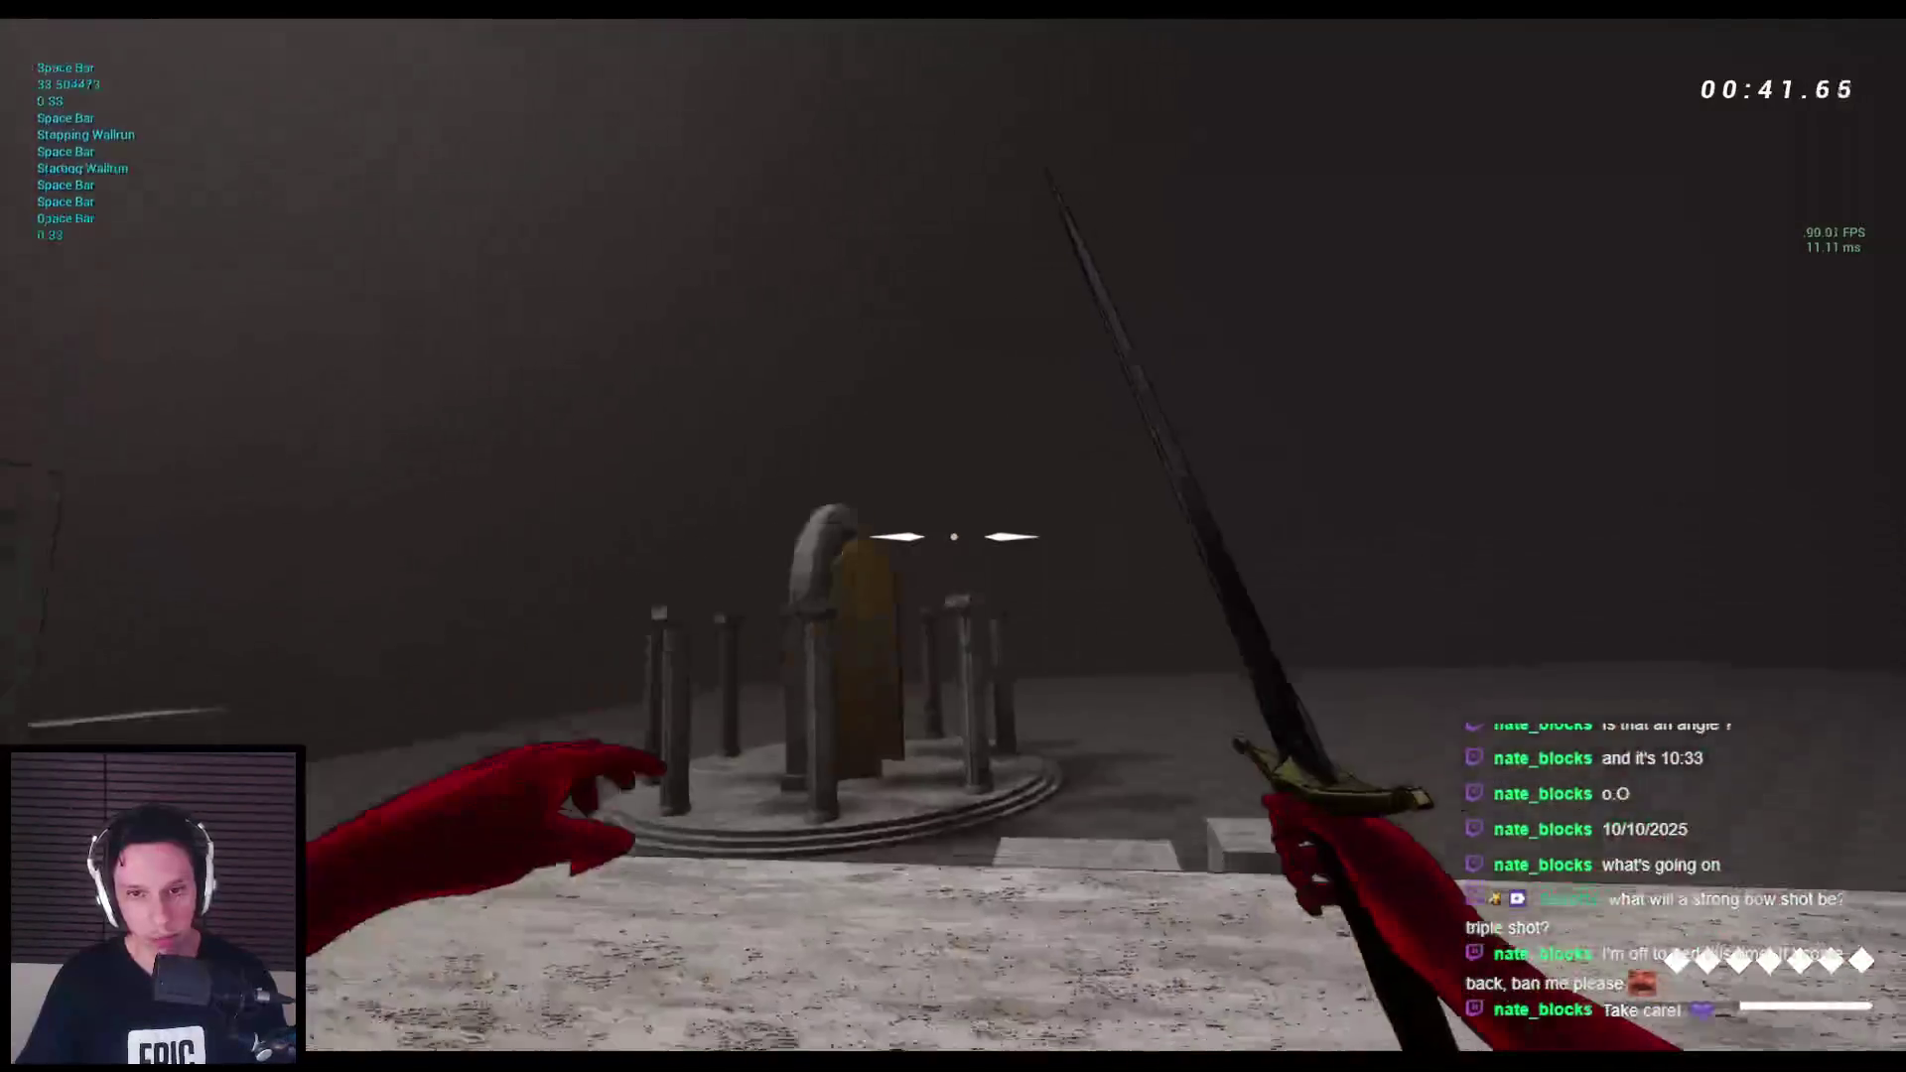
{"action": "key", "text": "space"}
{"action": "key", "text": "space"}
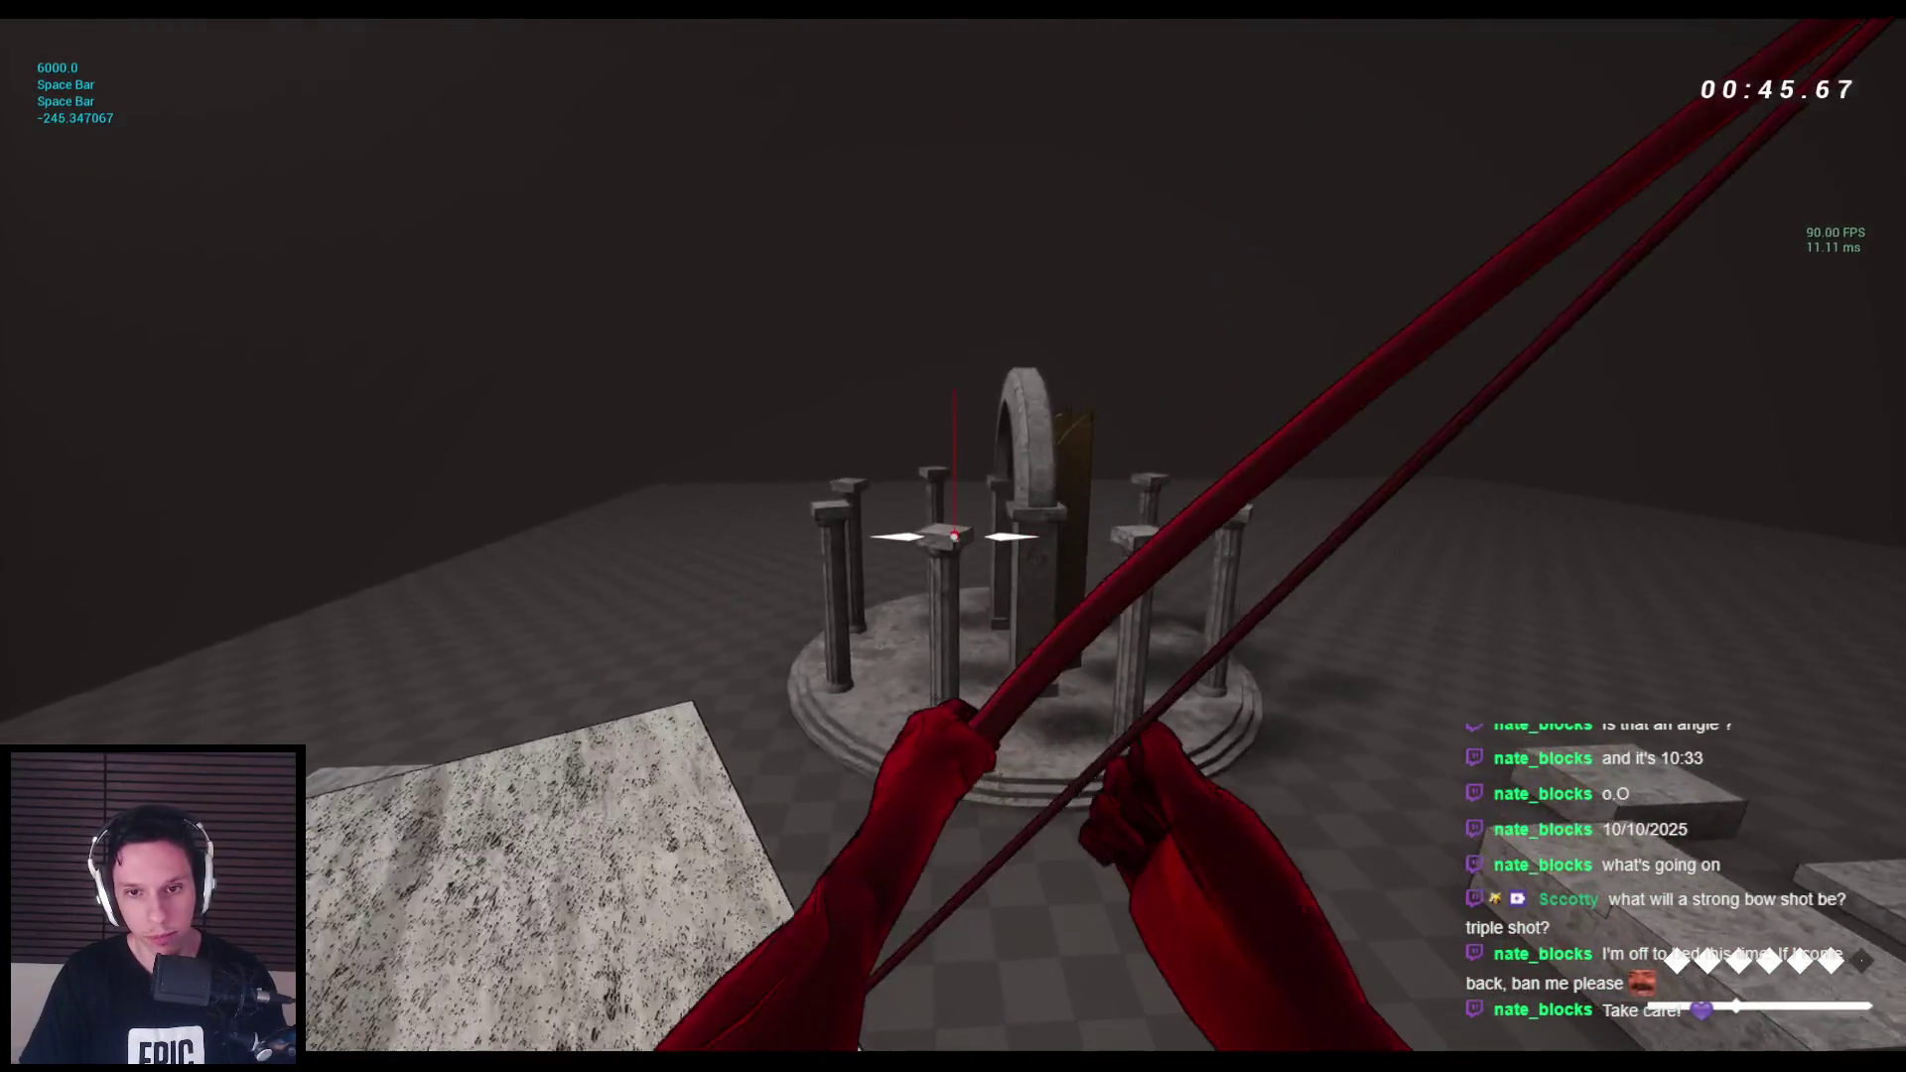
{"action": "key", "text": "space"}
{"action": "key", "text": "space"}
{"action": "key", "text": "space"}
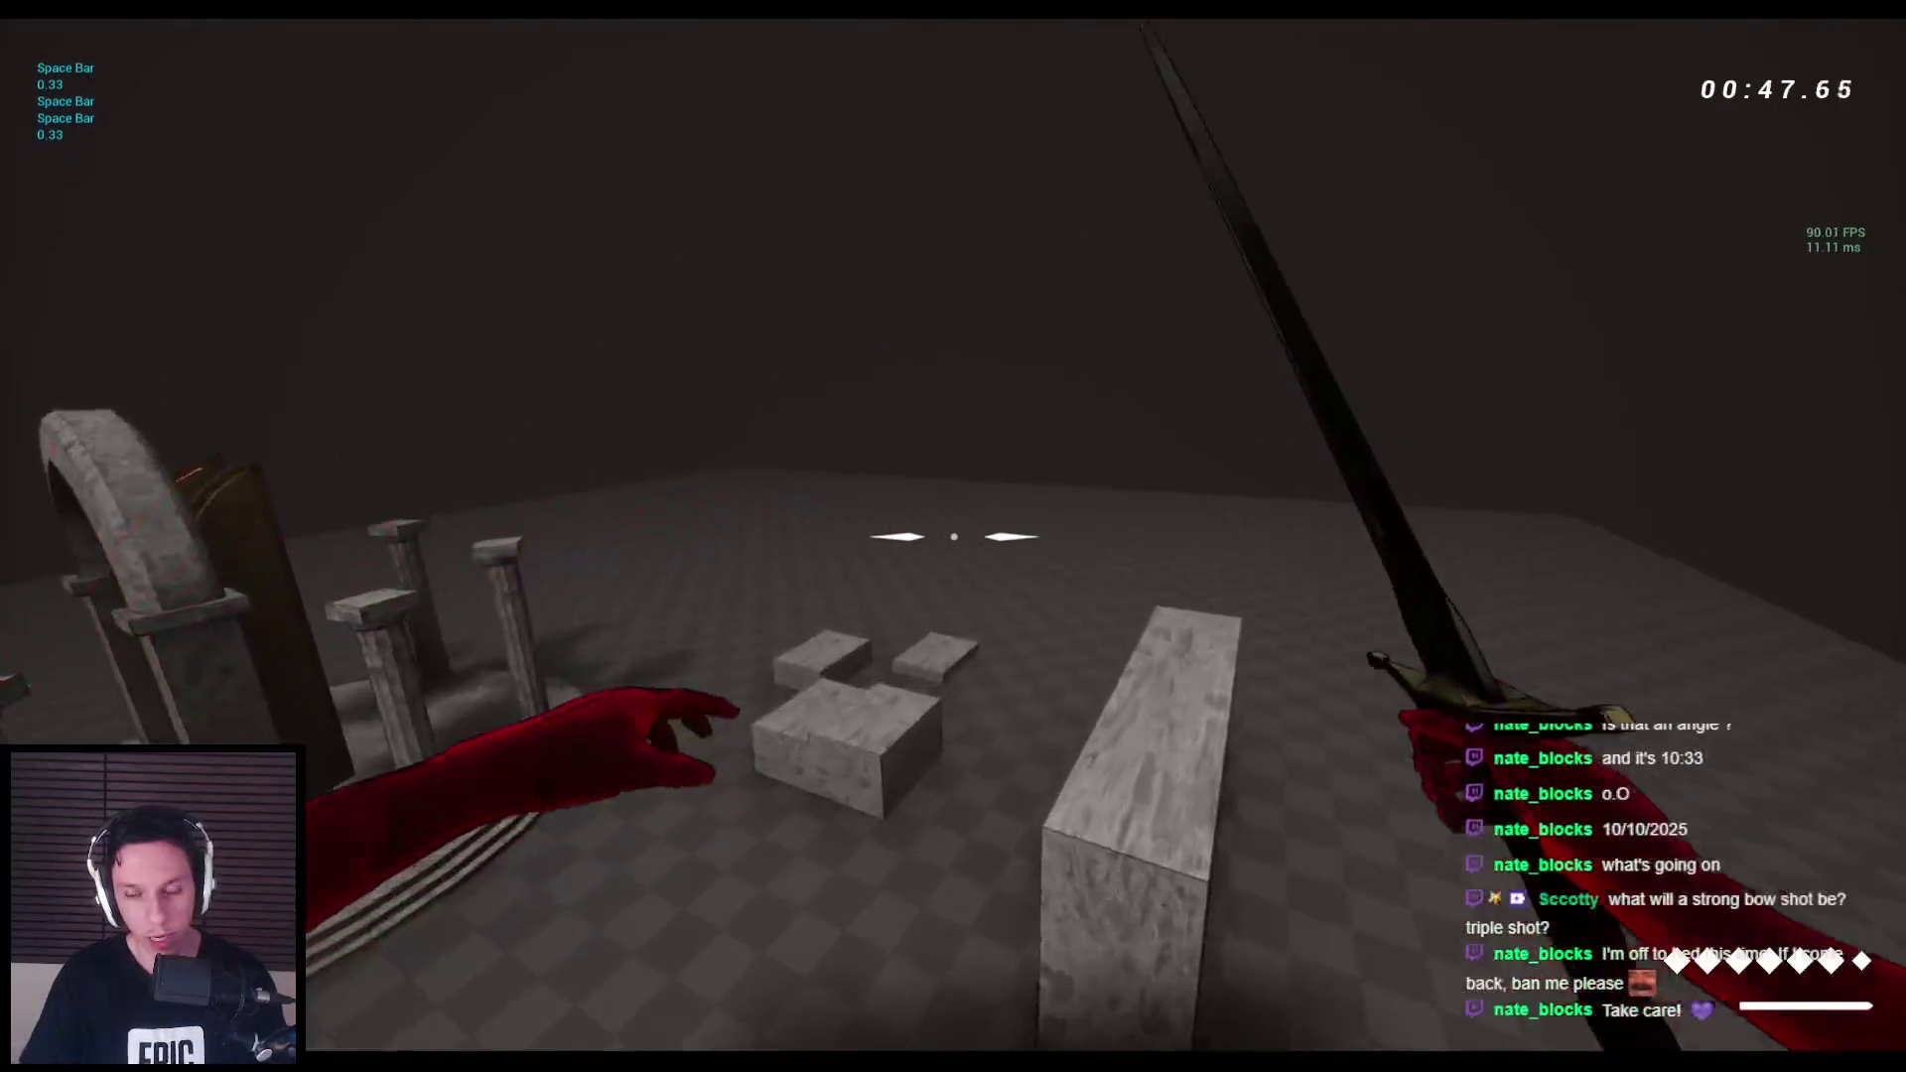
{"action": "key", "text": "space"}
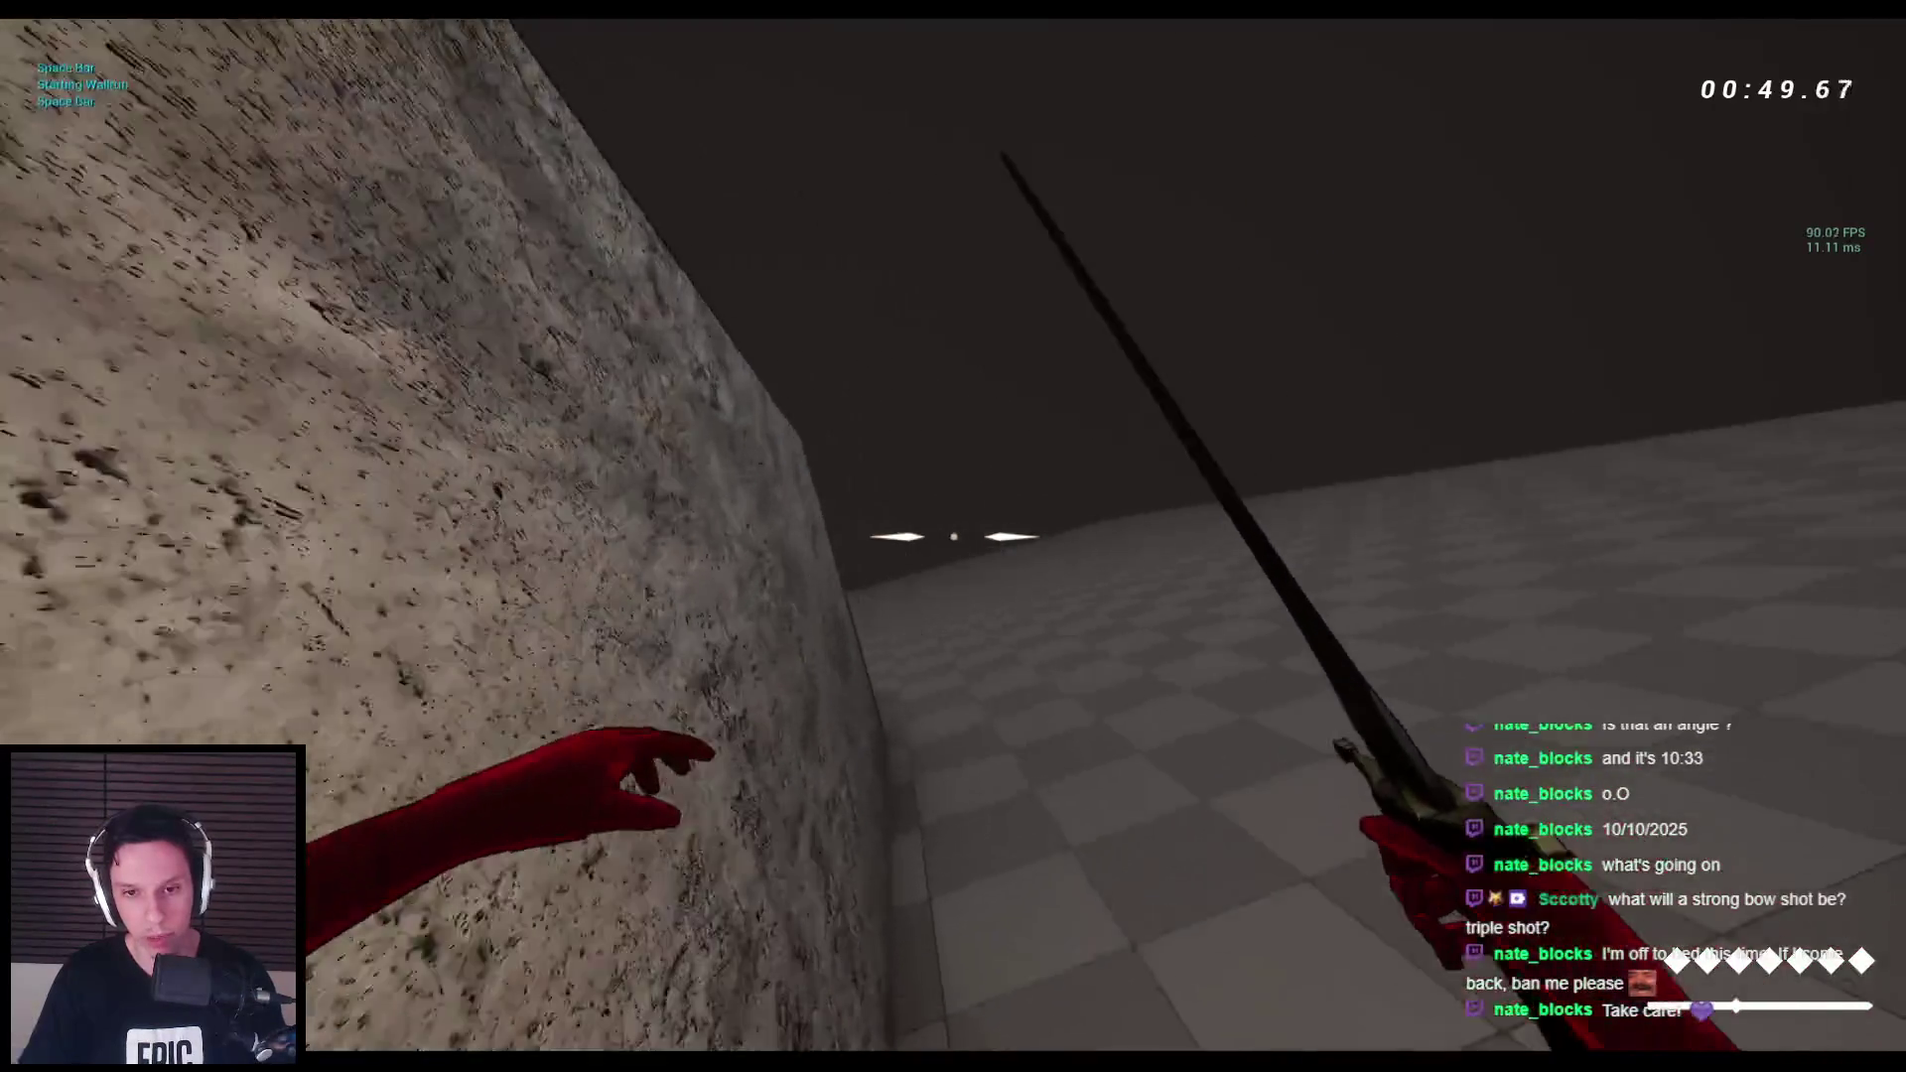
{"action": "key", "text": "space"}
{"action": "key", "text": "space"}
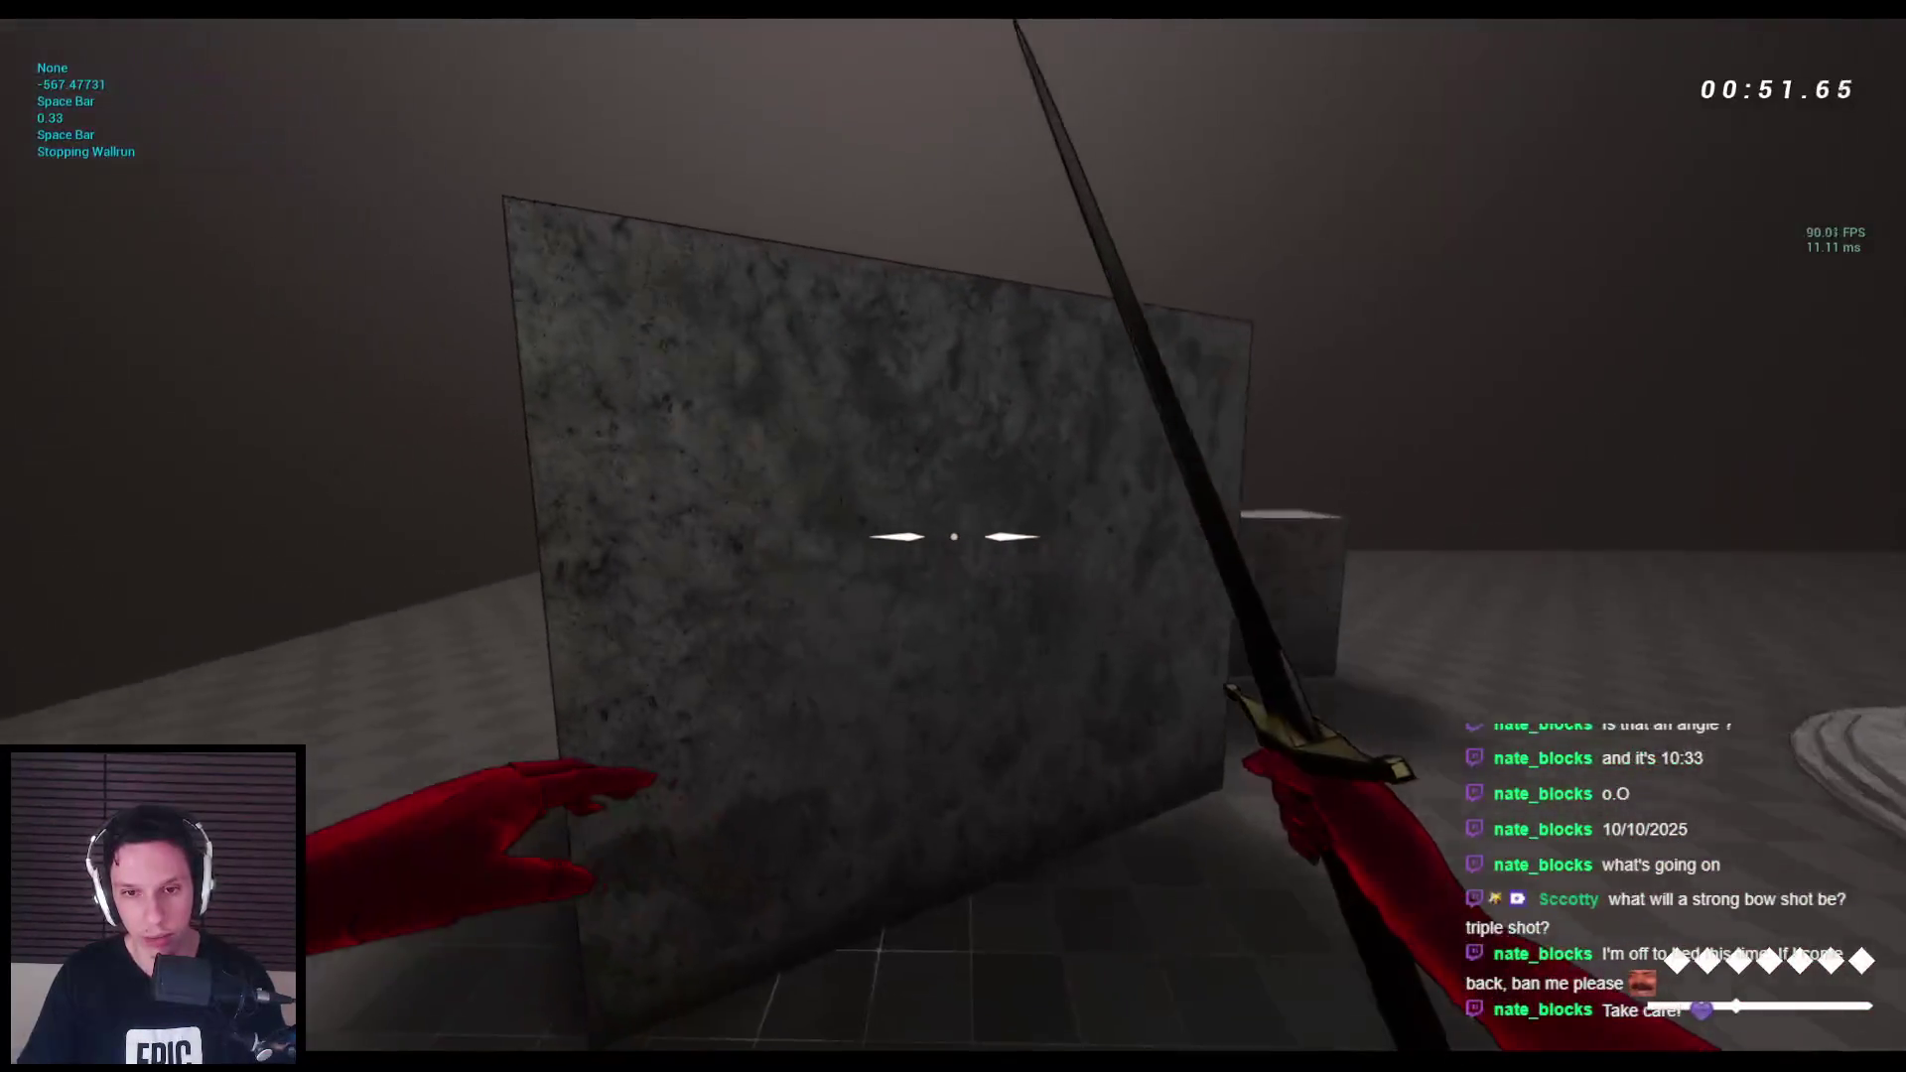
{"action": "key", "text": "space"}
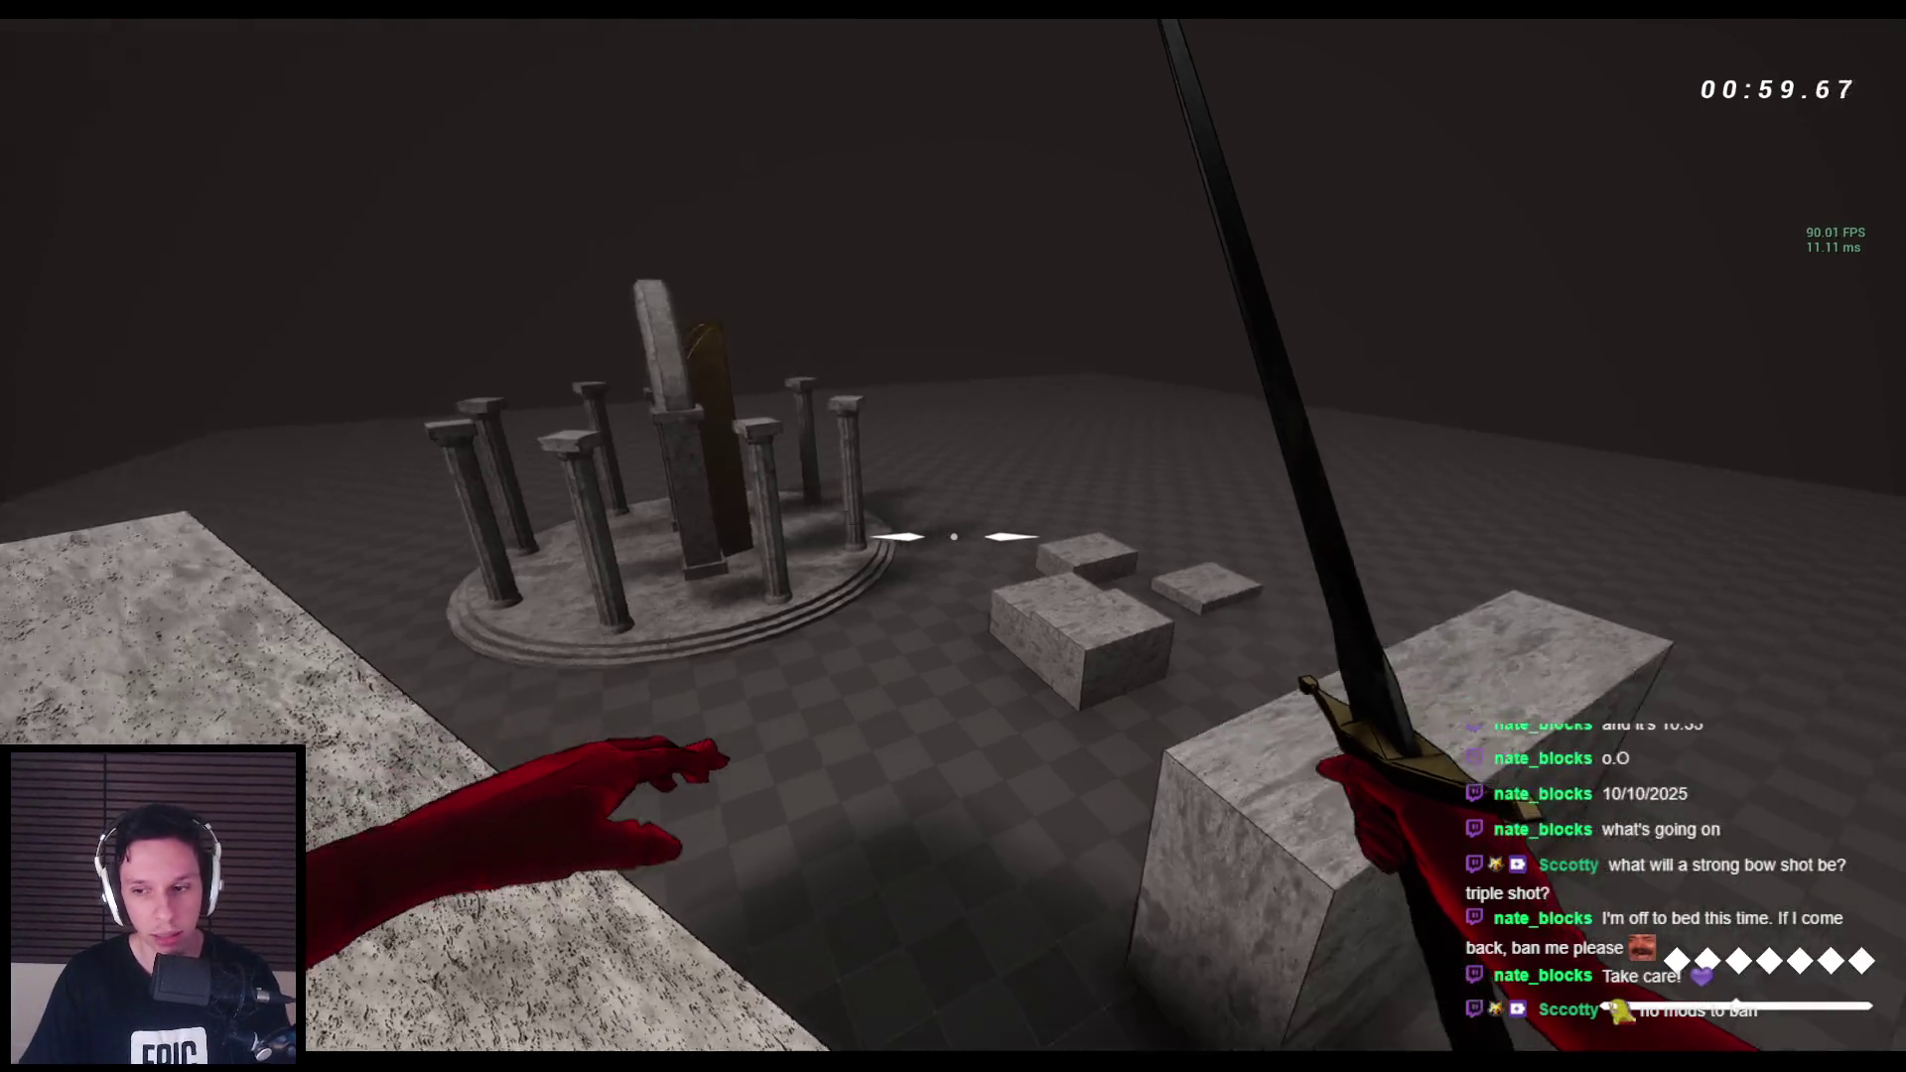
{"action": "key", "text": "space"}
{"action": "key", "text": "space"}
{"action": "key", "text": "space"}
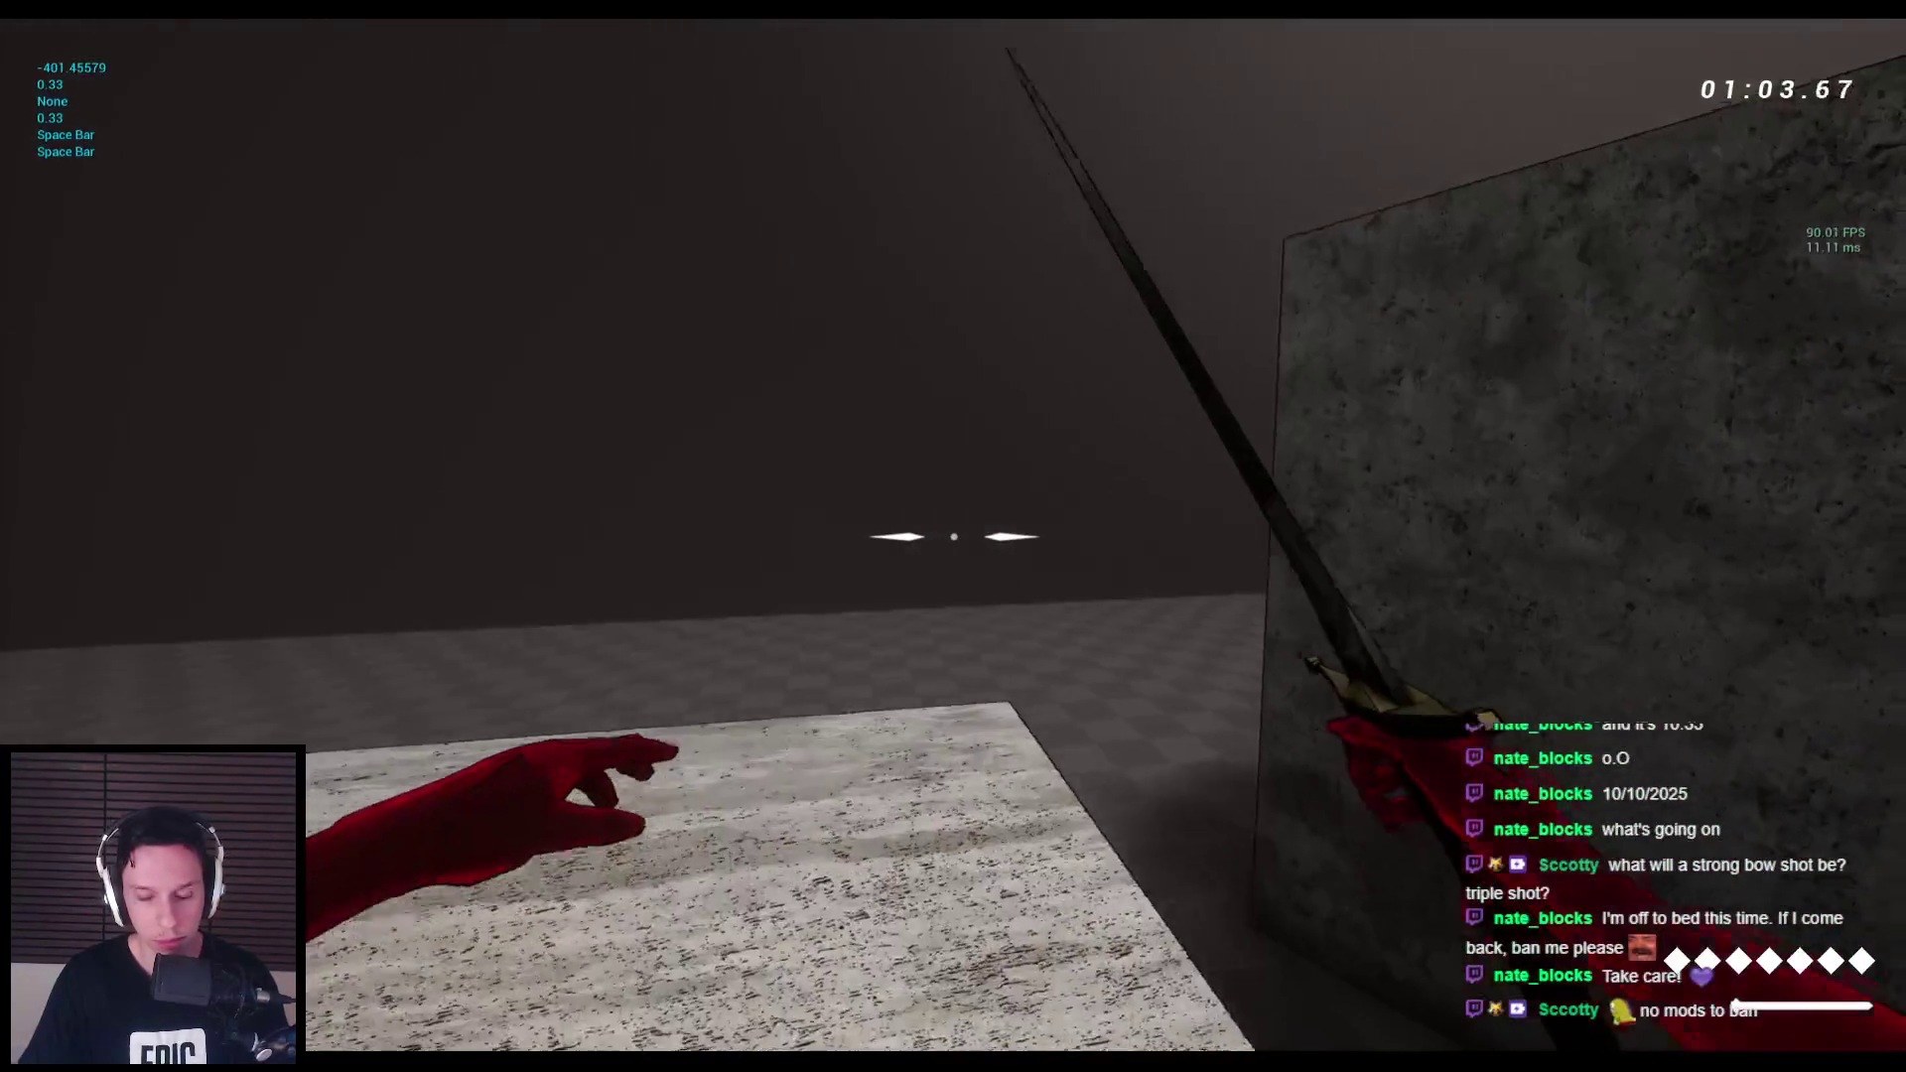
{"action": "key", "text": "space"}
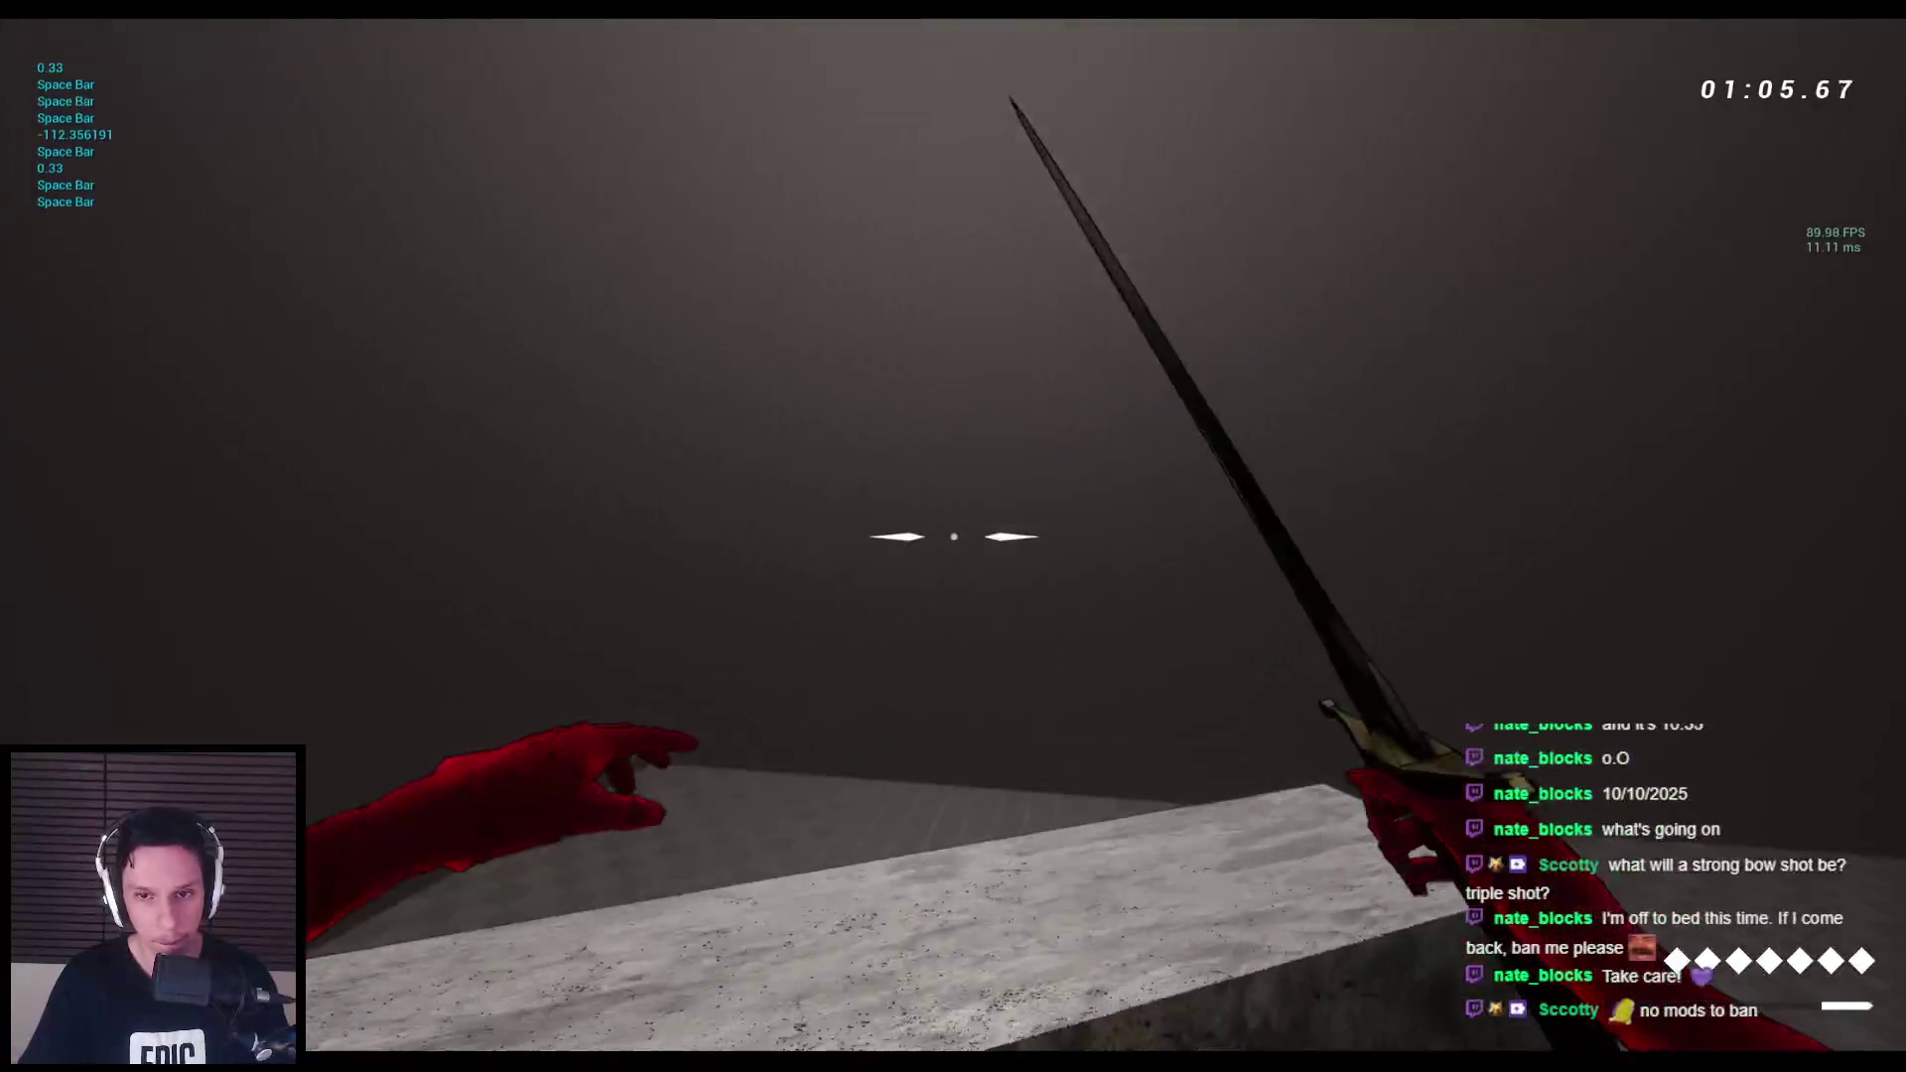
{"action": "key", "text": "space"}
{"action": "key", "text": "space"}
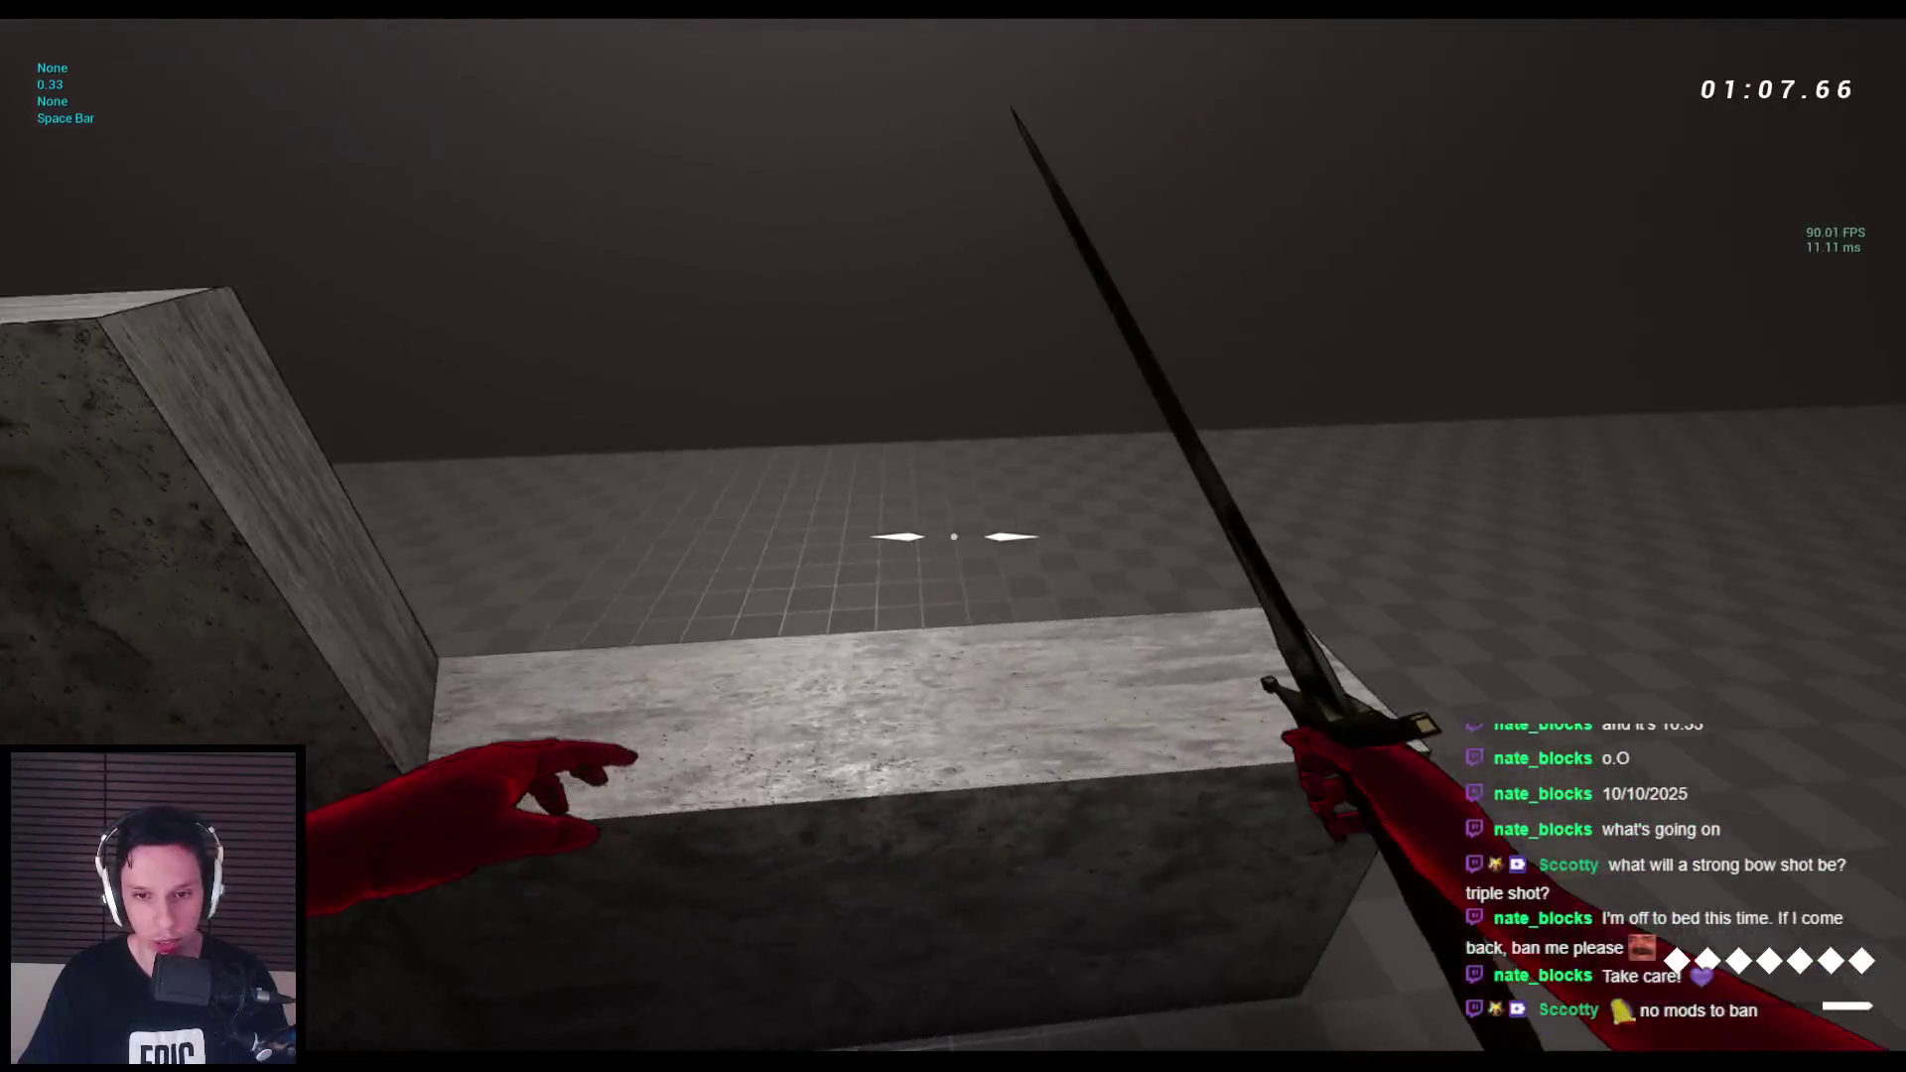
Climb the pillar, wall-run past the columns, and hop via the temple to the ledge, switching to the bow.
{"action": "key", "text": "space"}
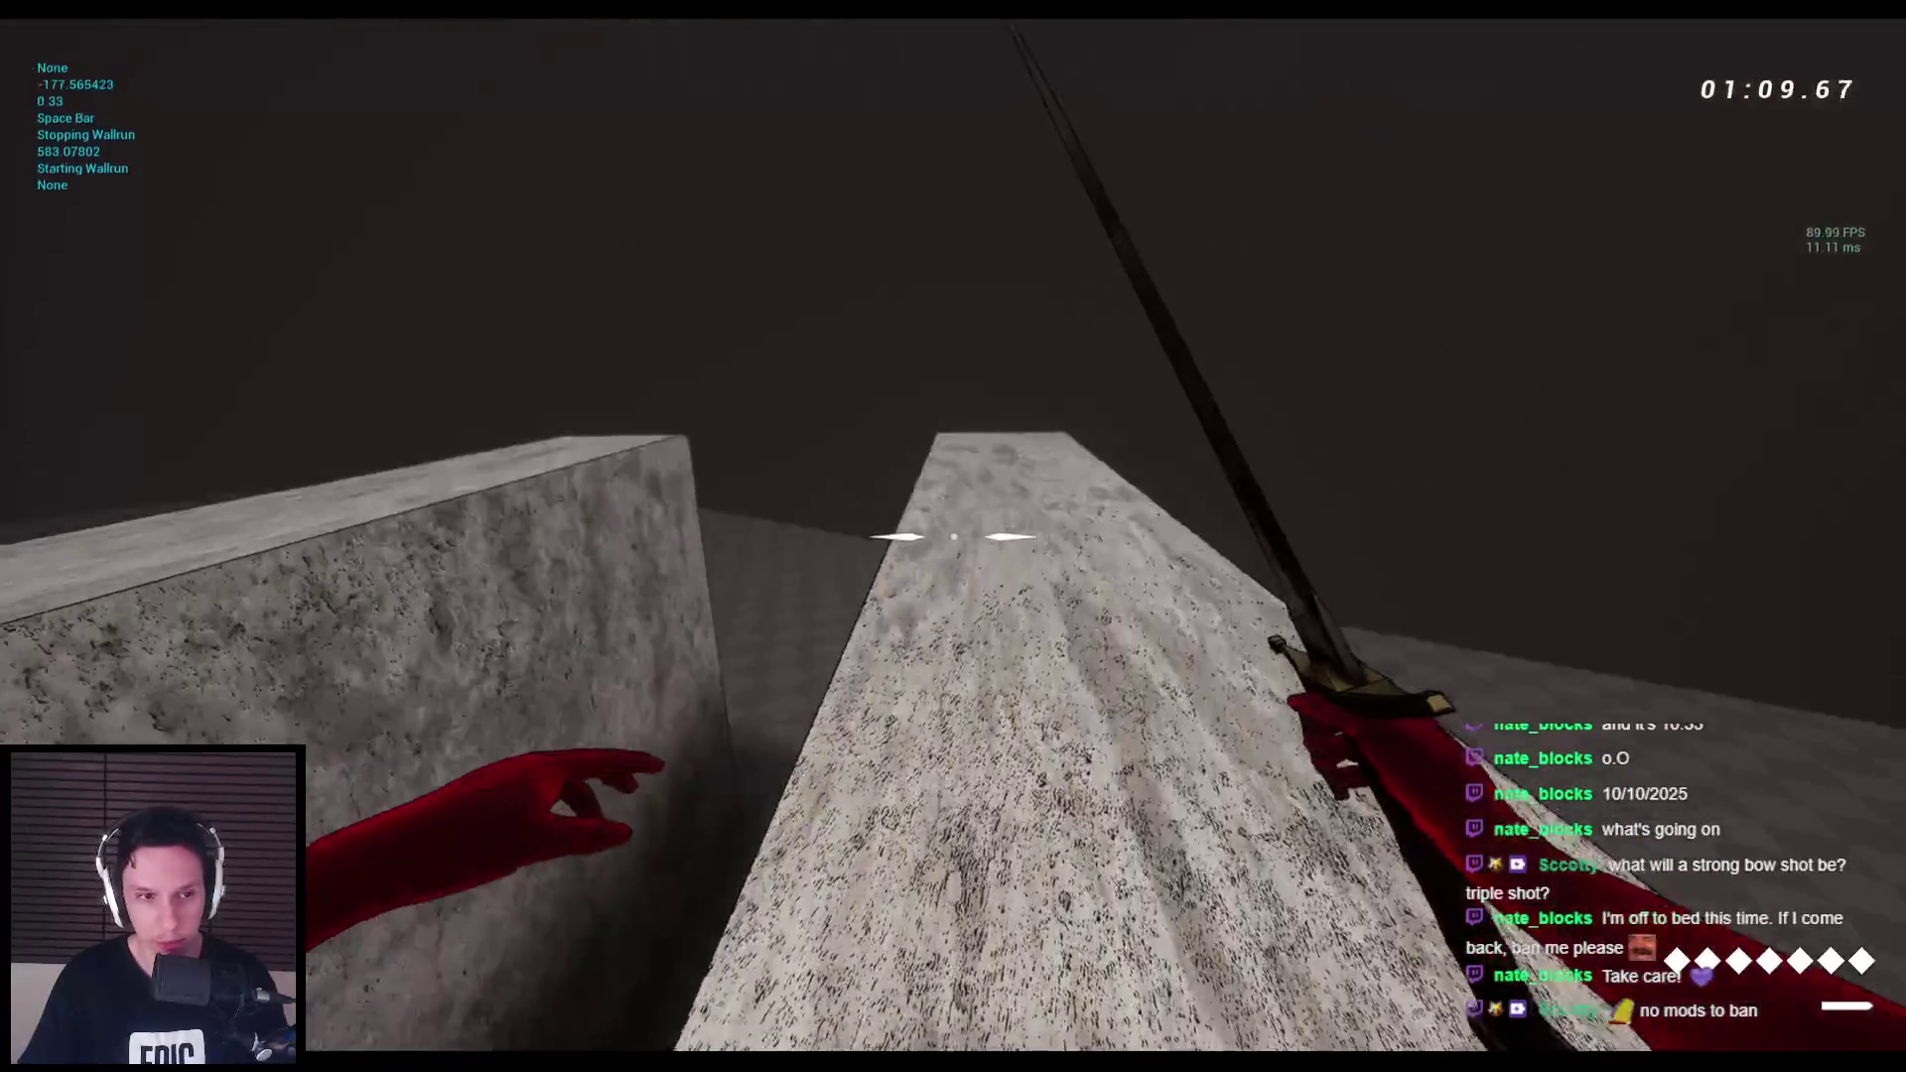
{"action": "key", "text": "space"}
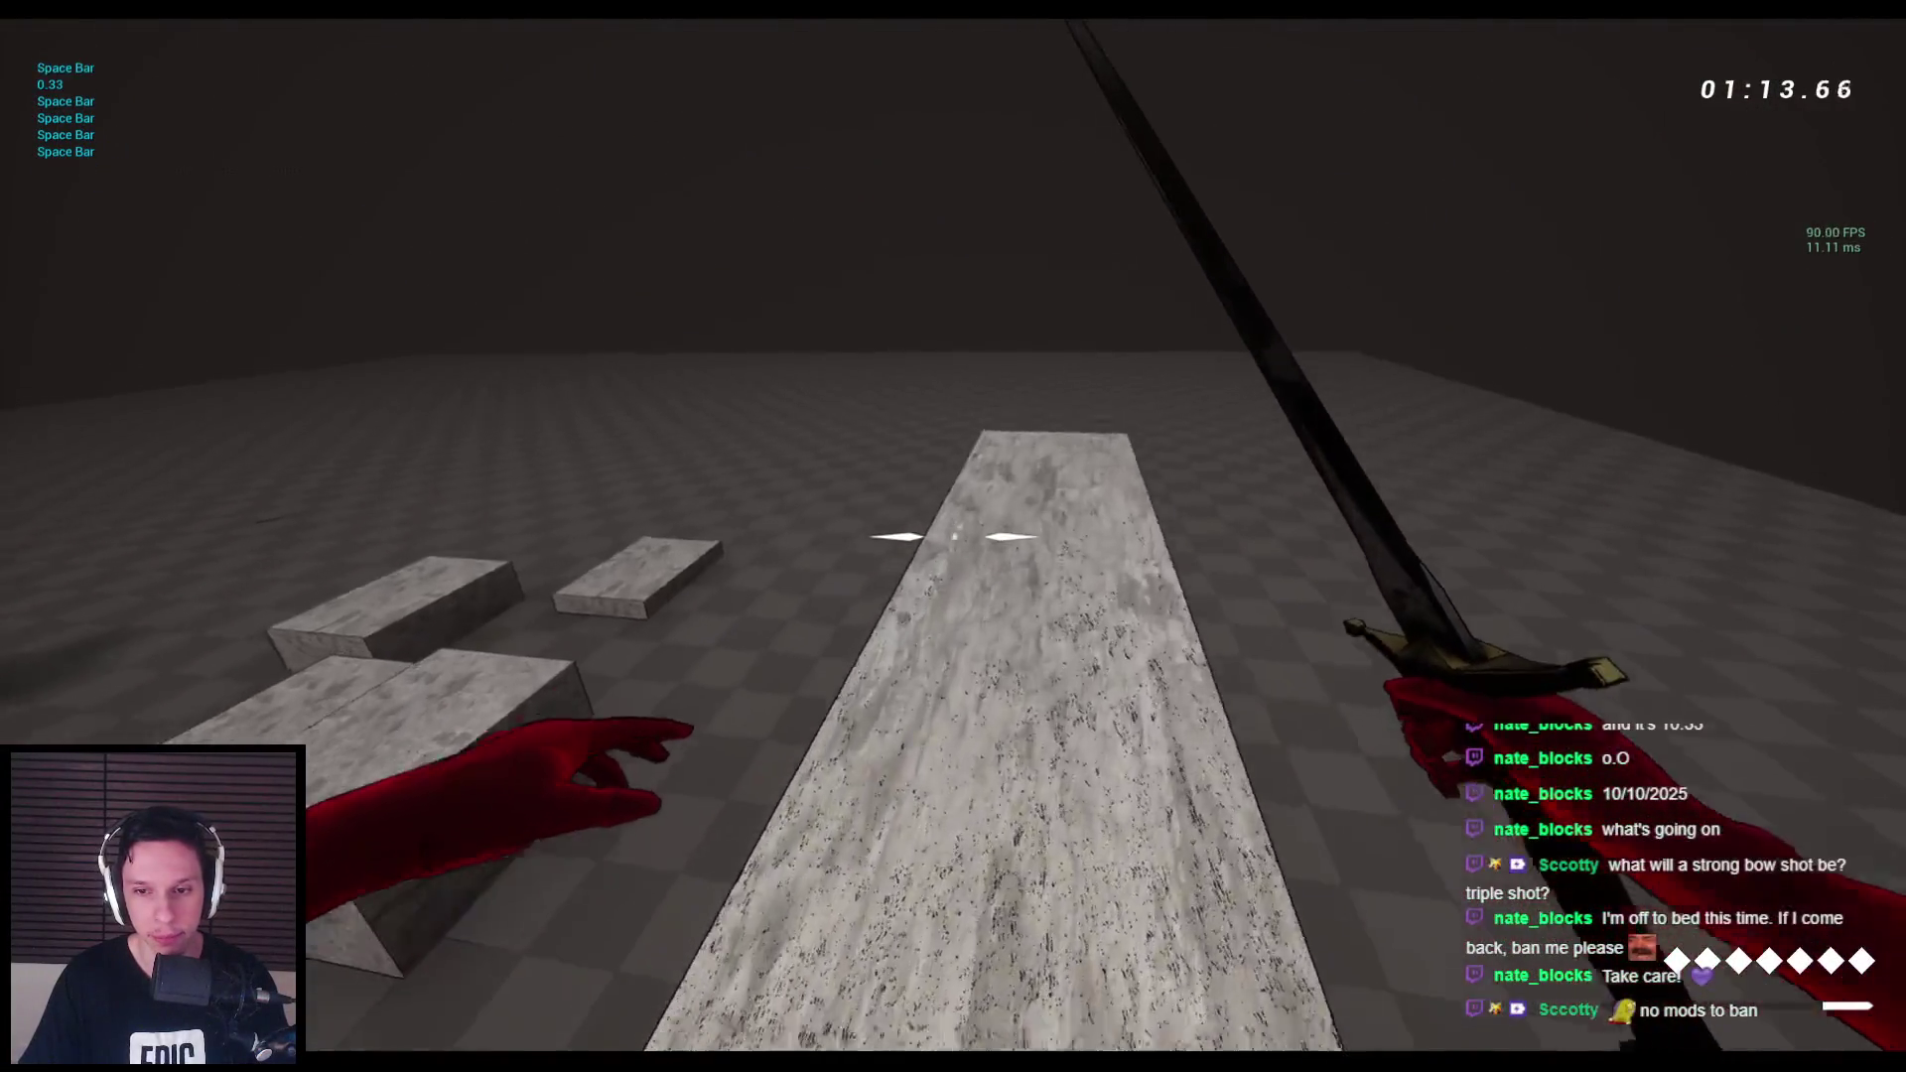
{"action": "key", "text": "space"}
{"action": "key", "text": "space"}
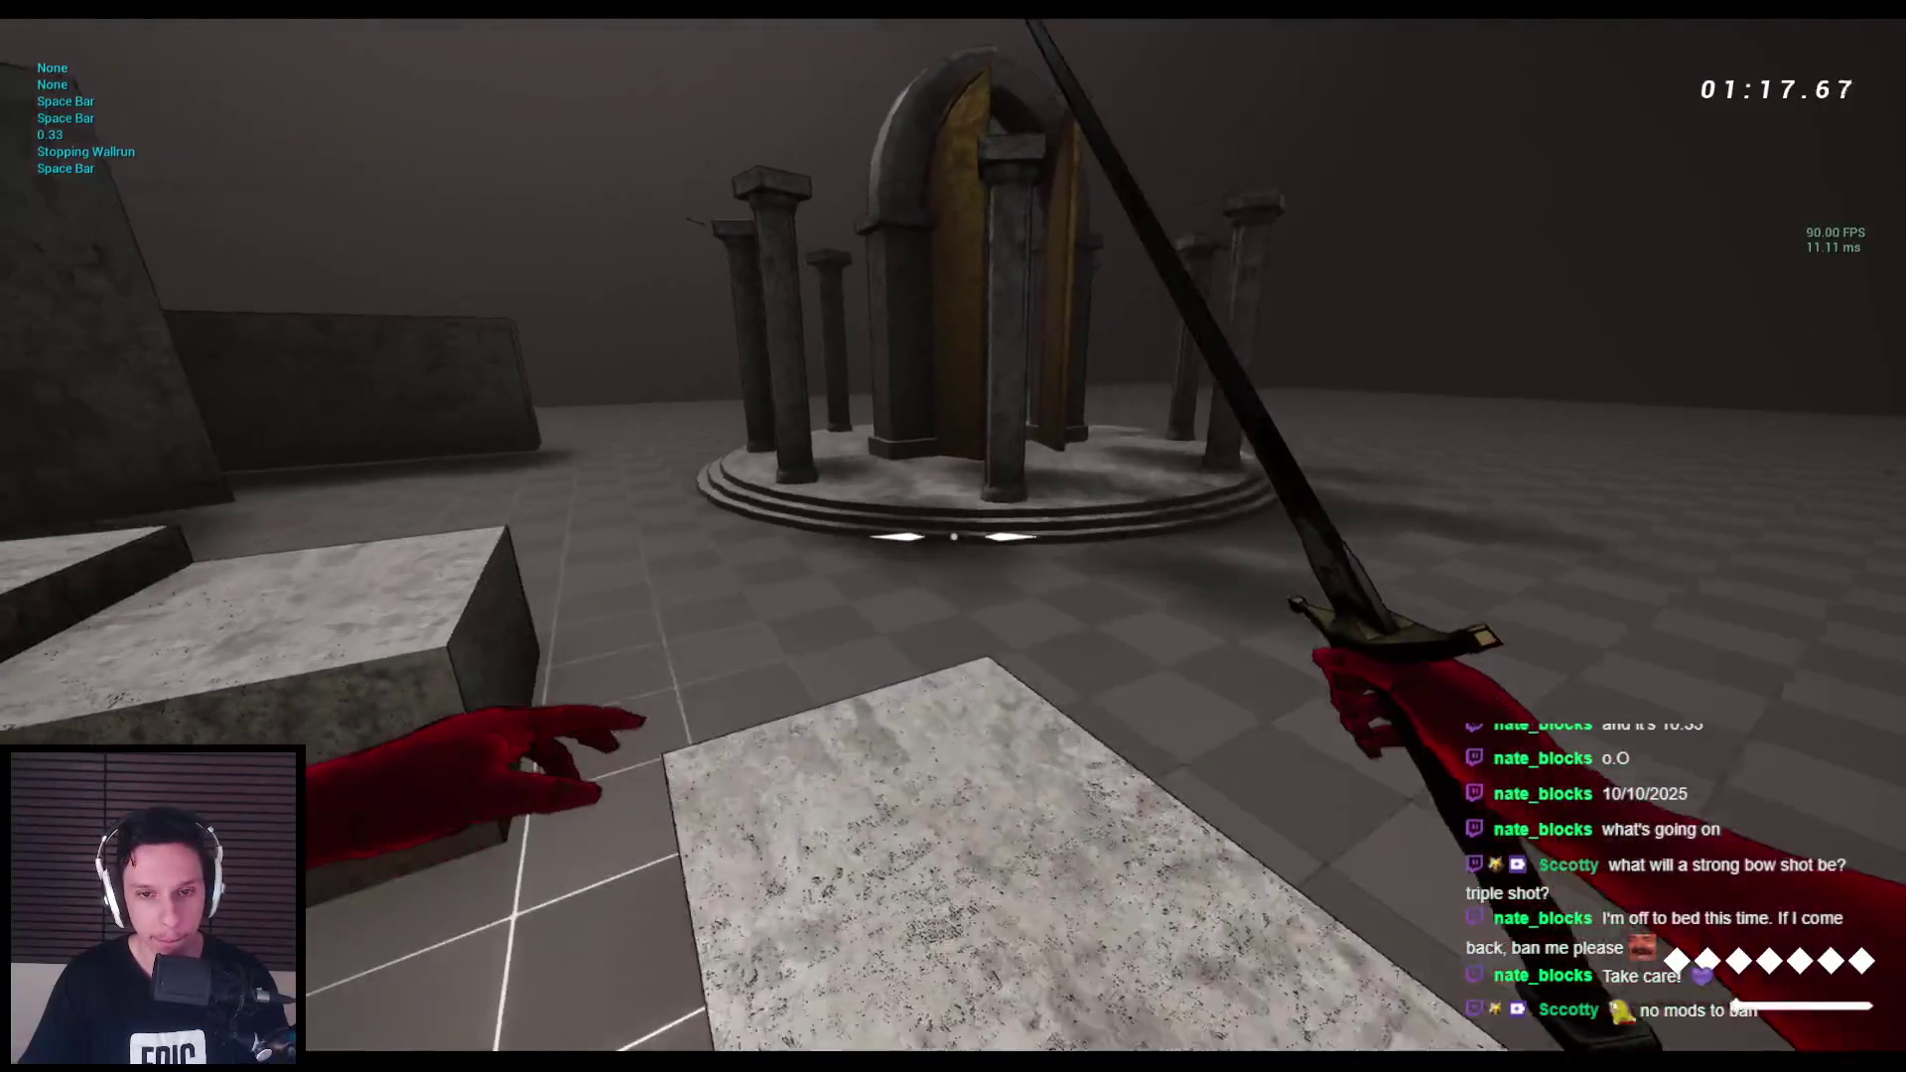
{"action": "key", "text": "space"}
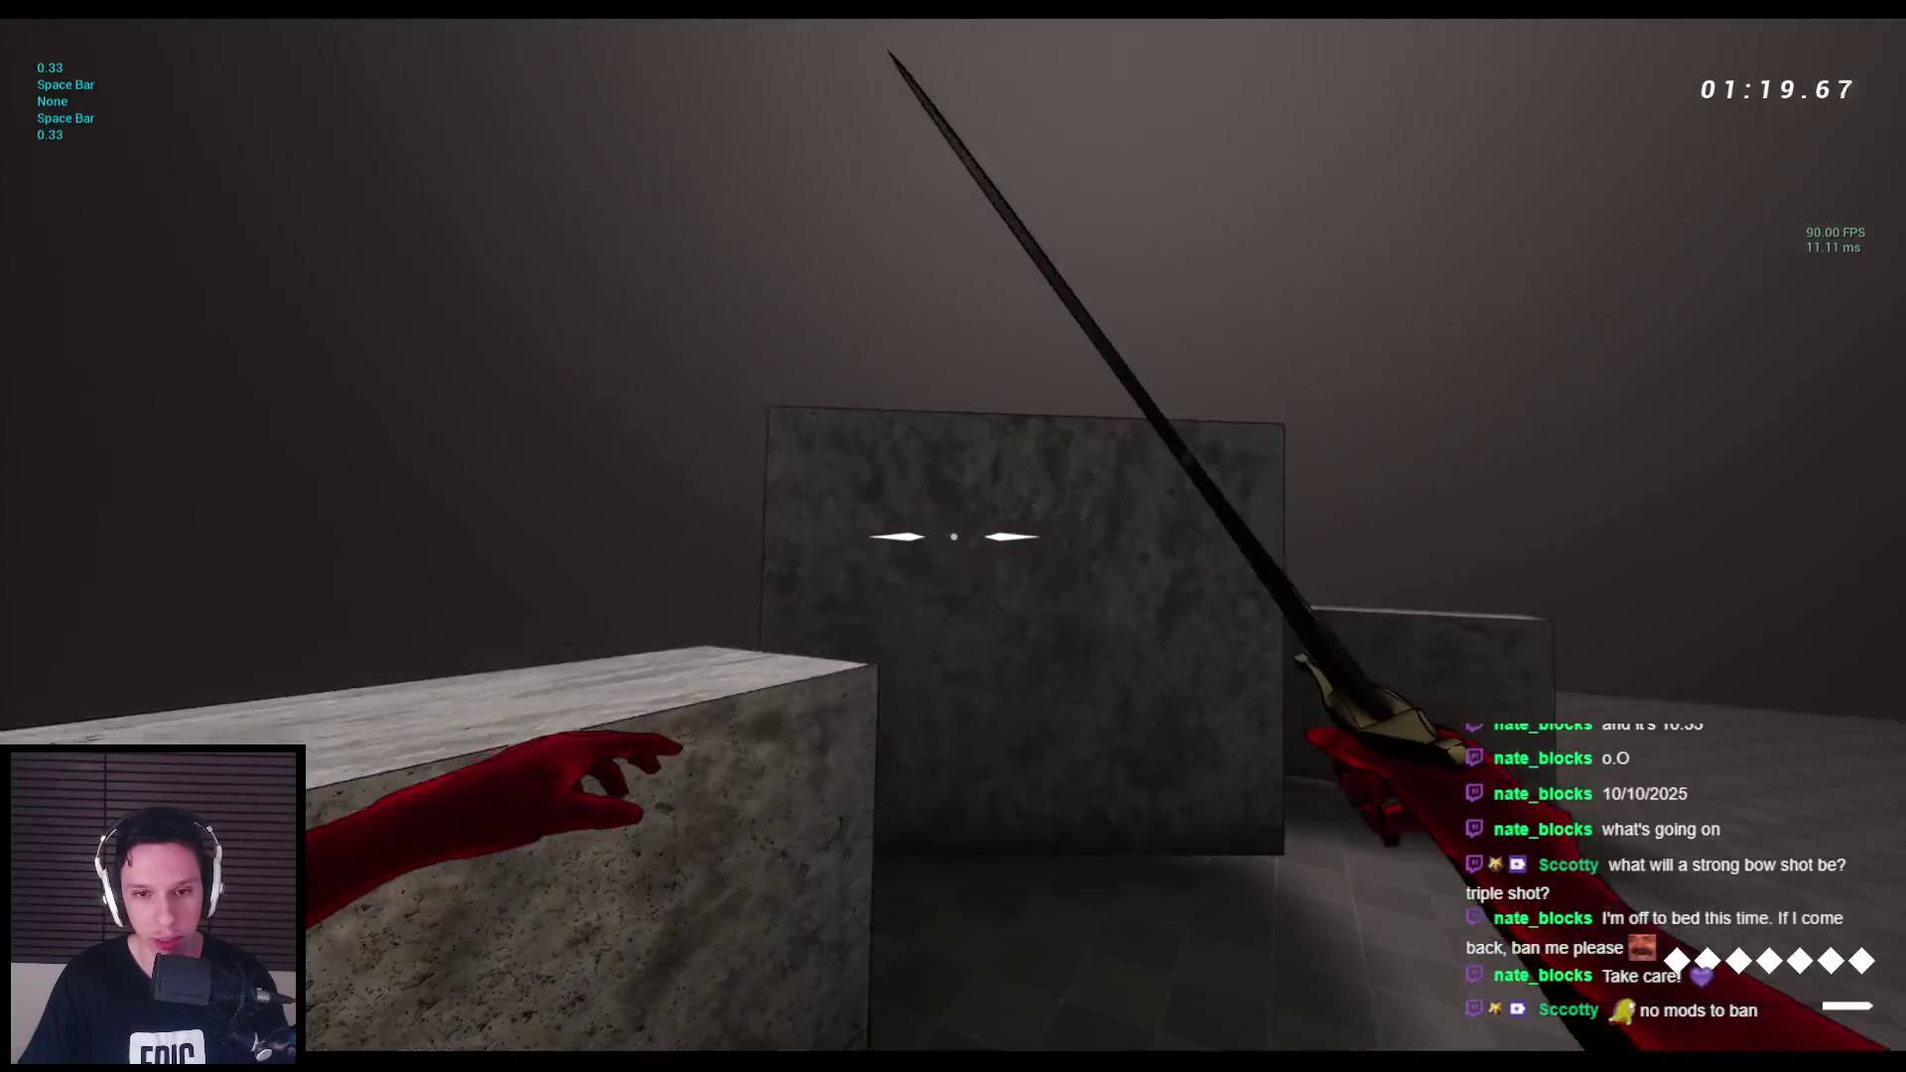
{"action": "key", "text": "space"}
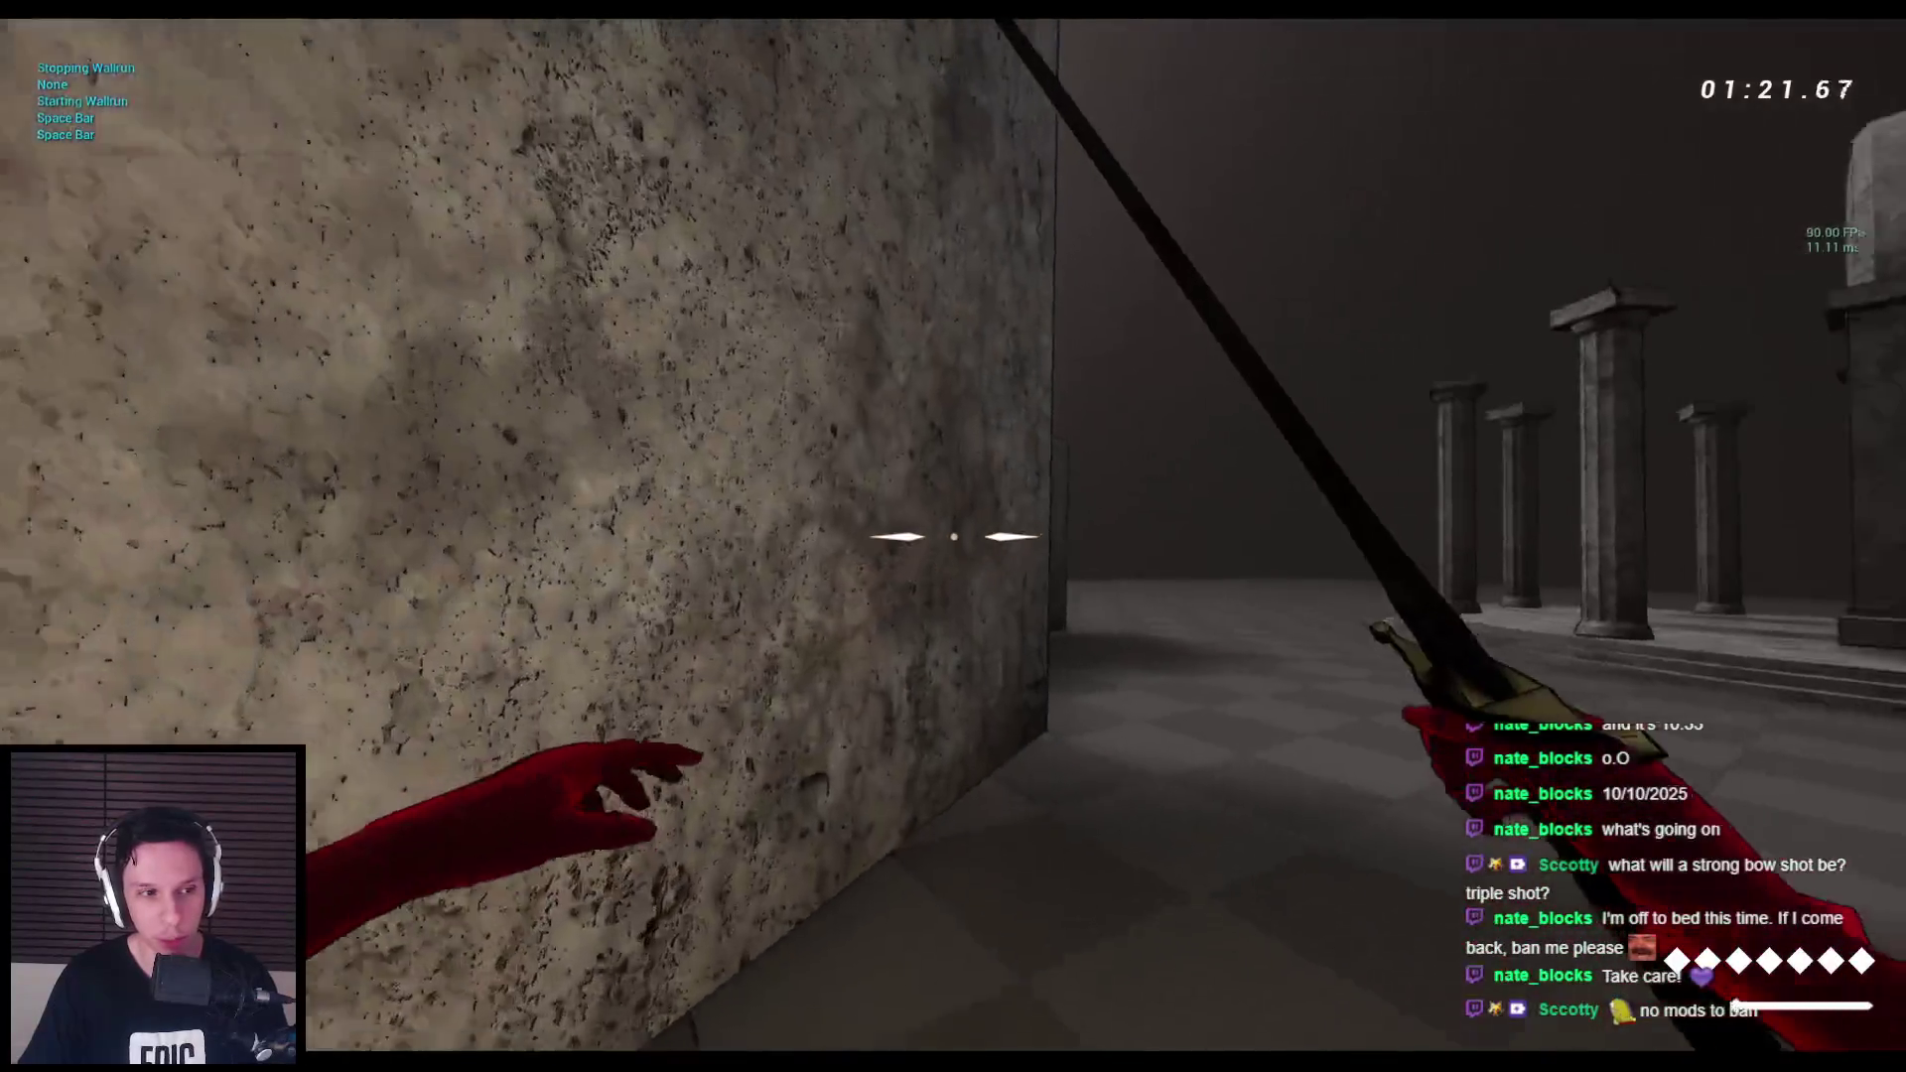
{"action": "key", "text": "space"}
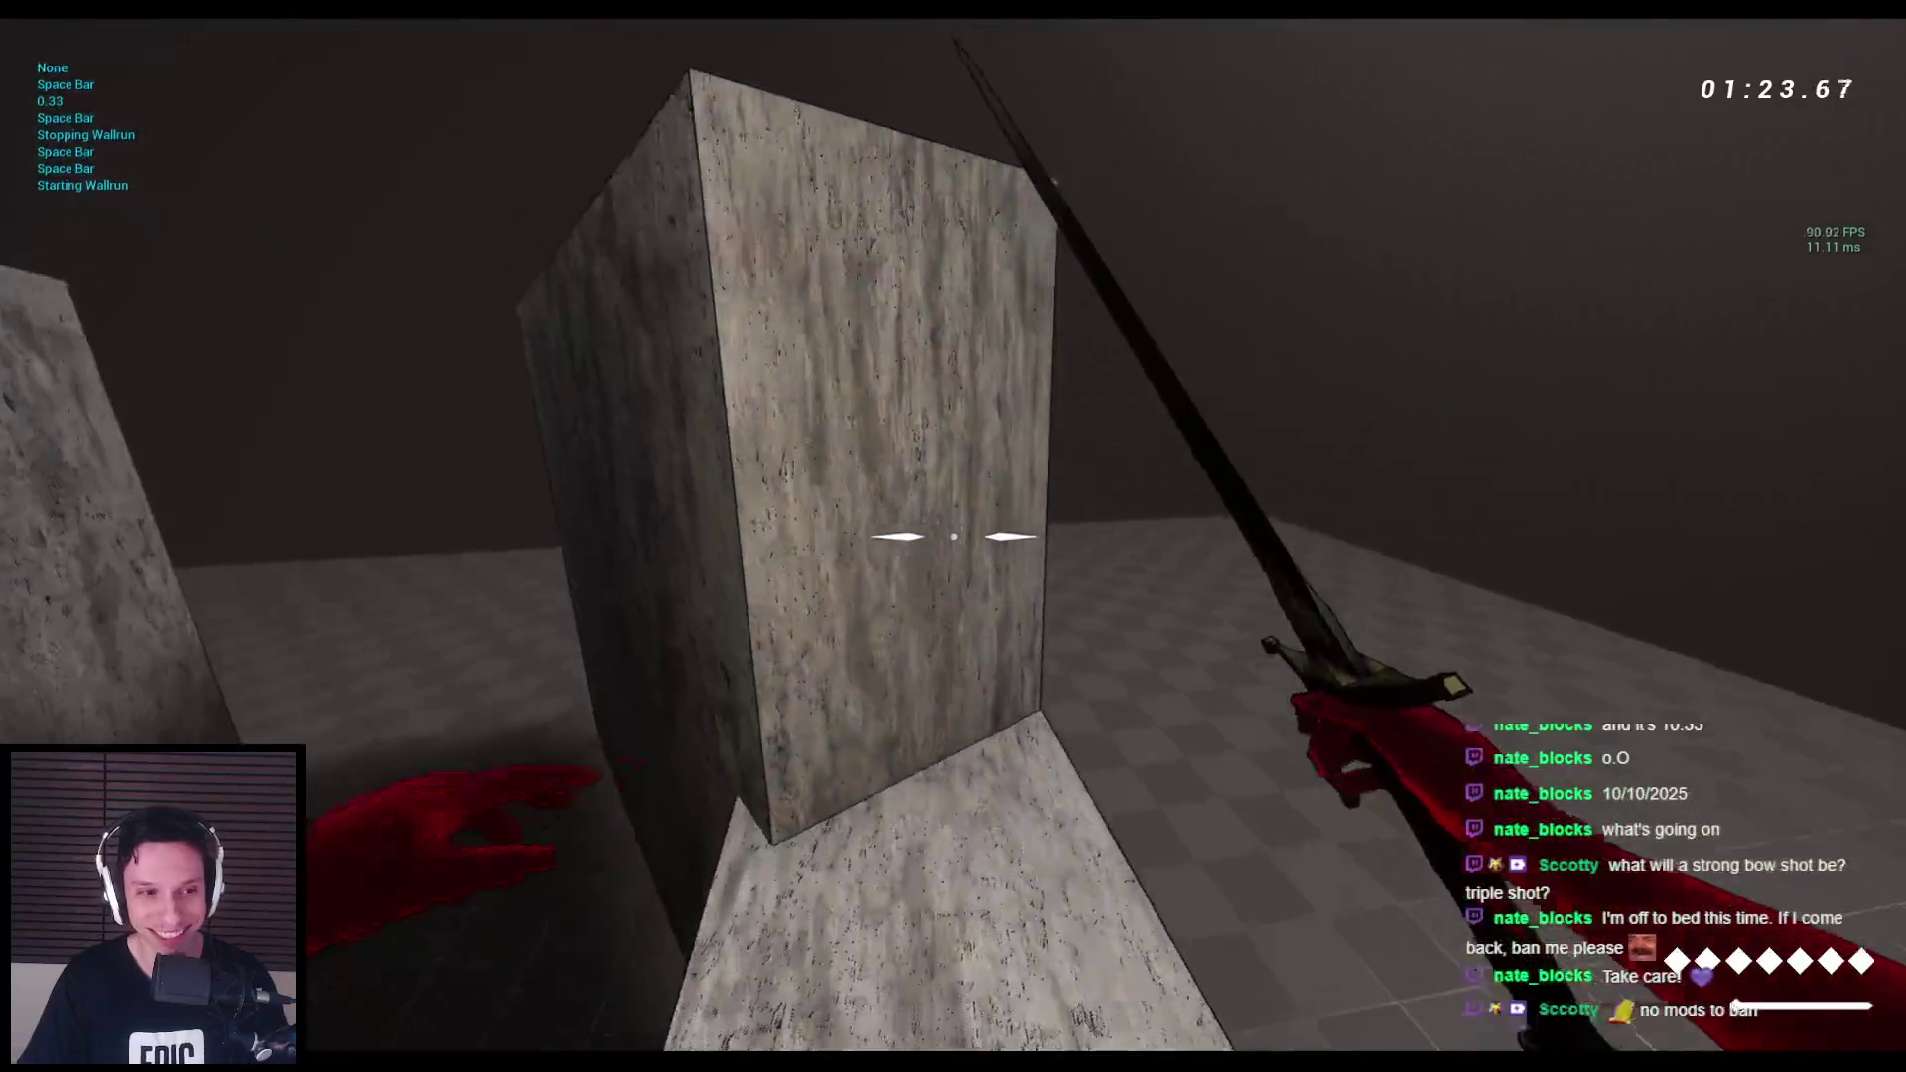
{"action": "key", "text": "w"}
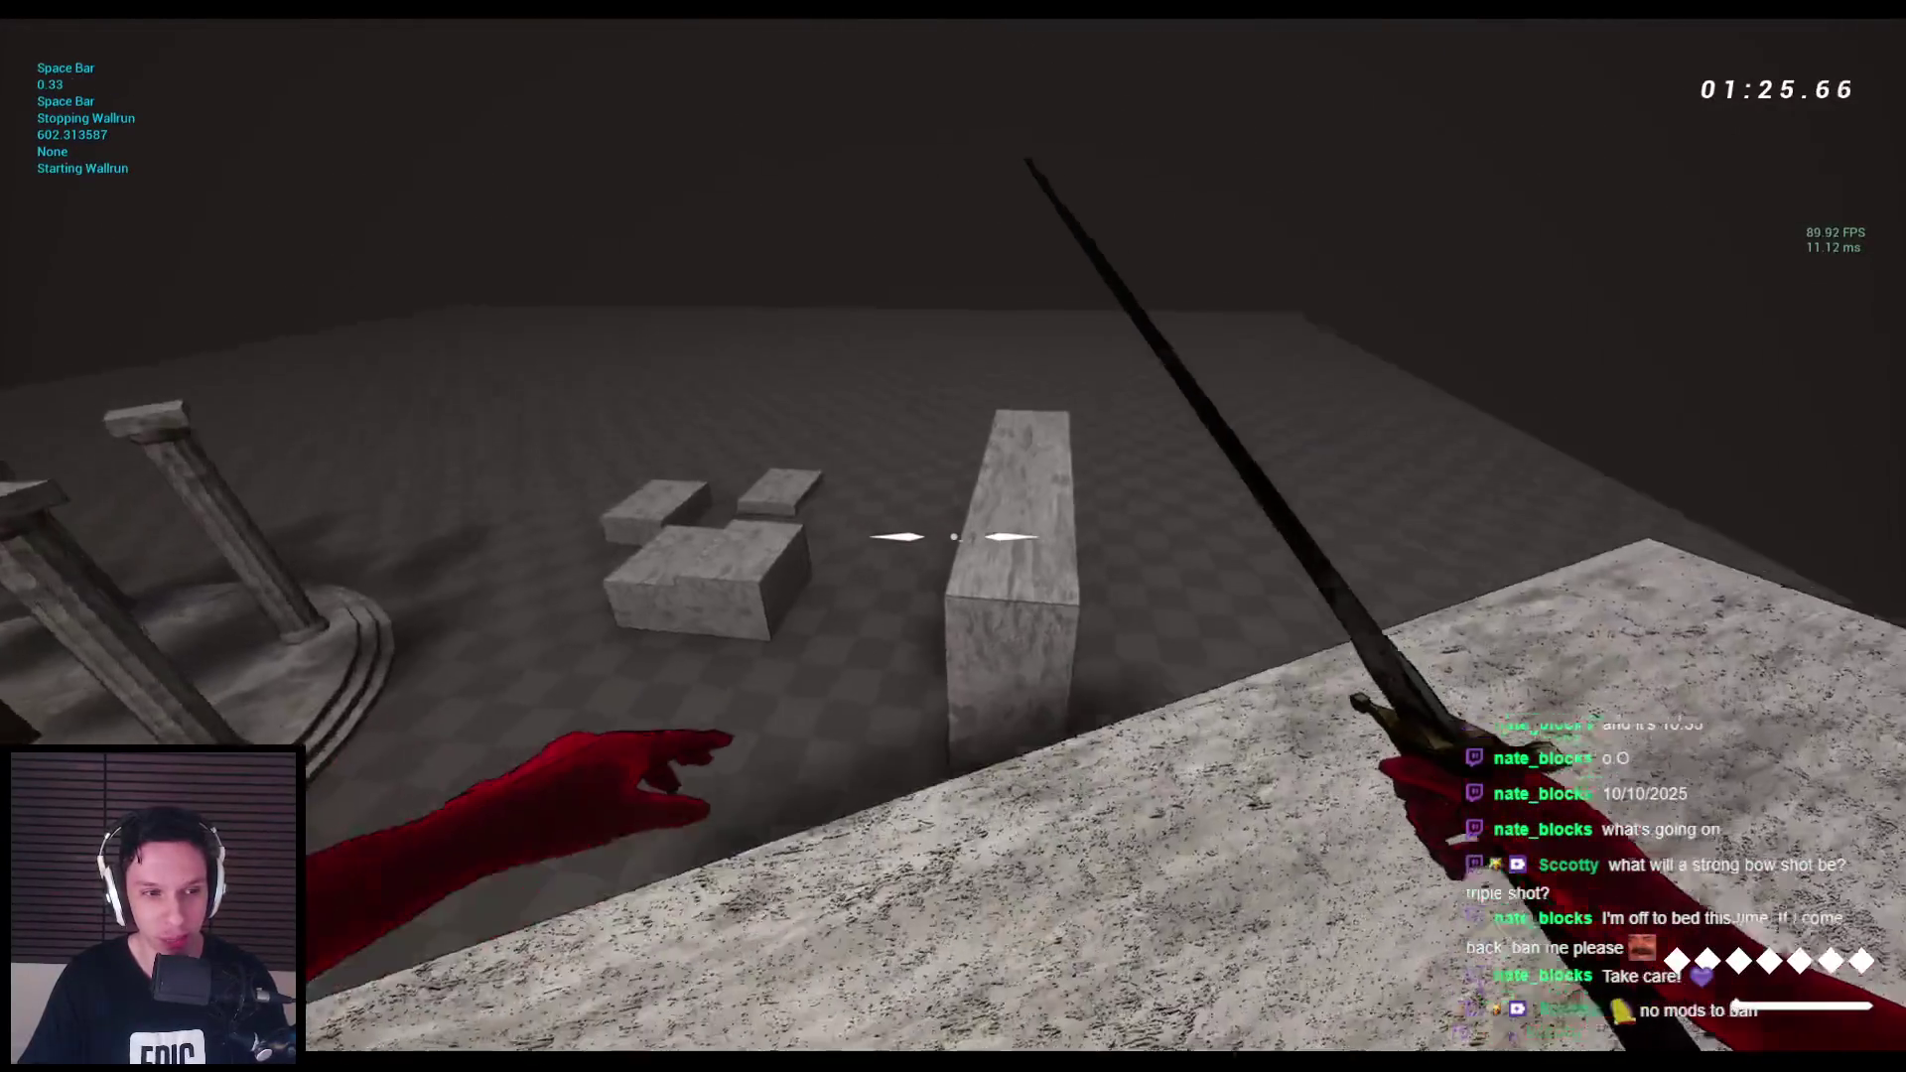
{"action": "key", "text": "space"}
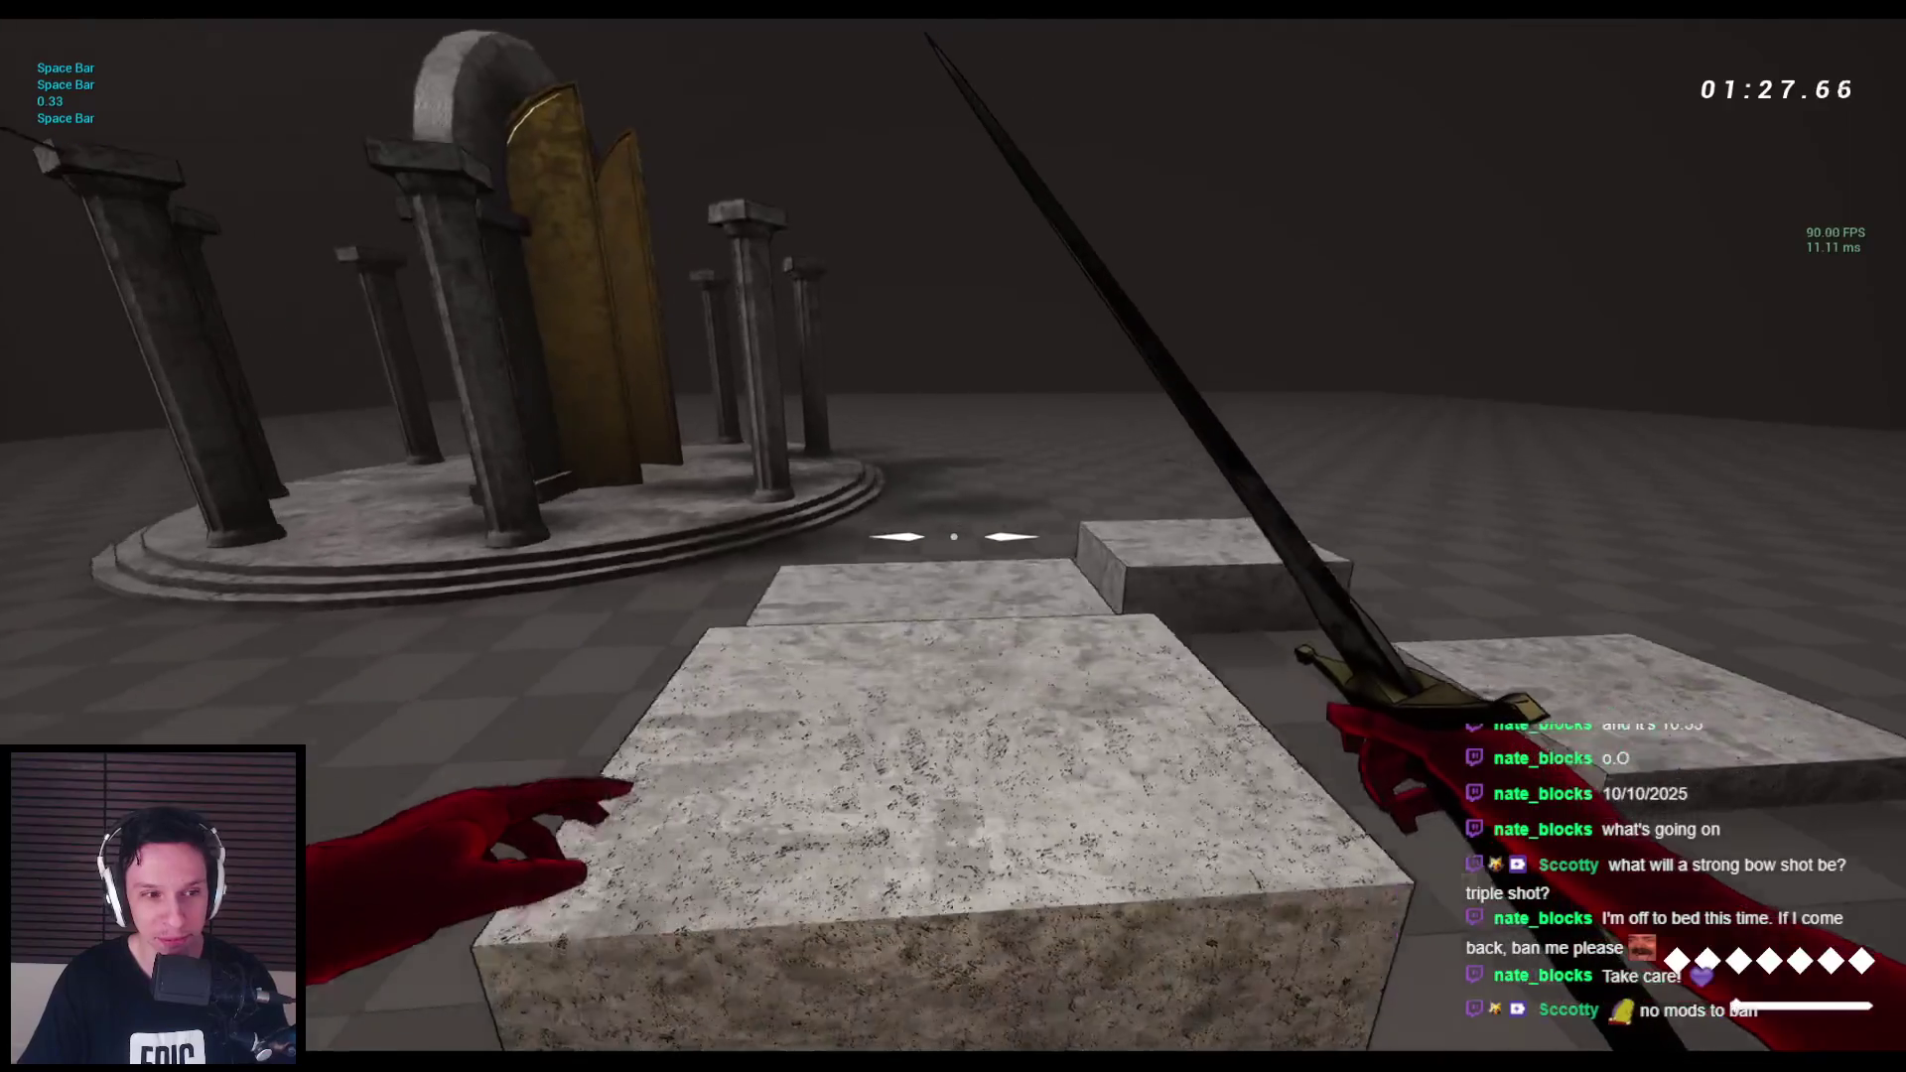
{"action": "key", "text": "space"}
{"action": "key", "text": "space"}
{"action": "key", "text": "space"}
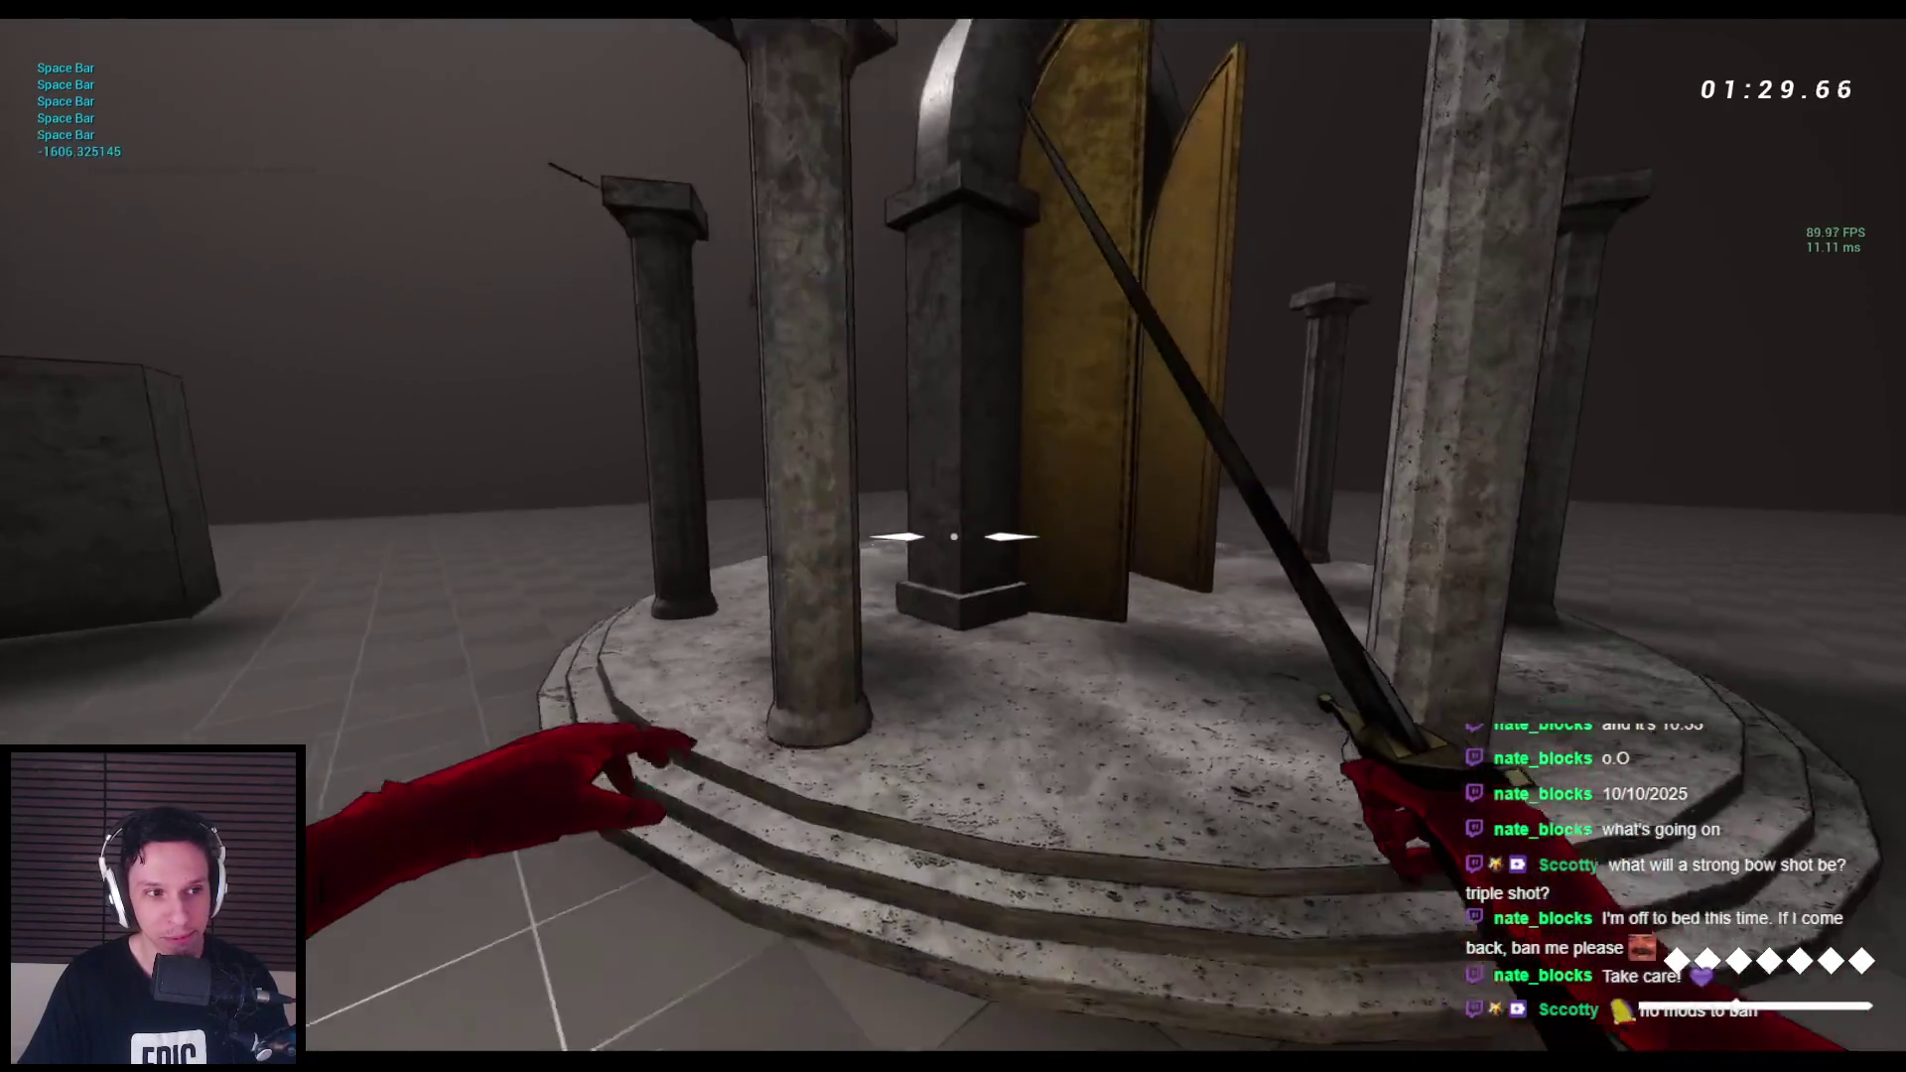
{"action": "key", "text": "space"}
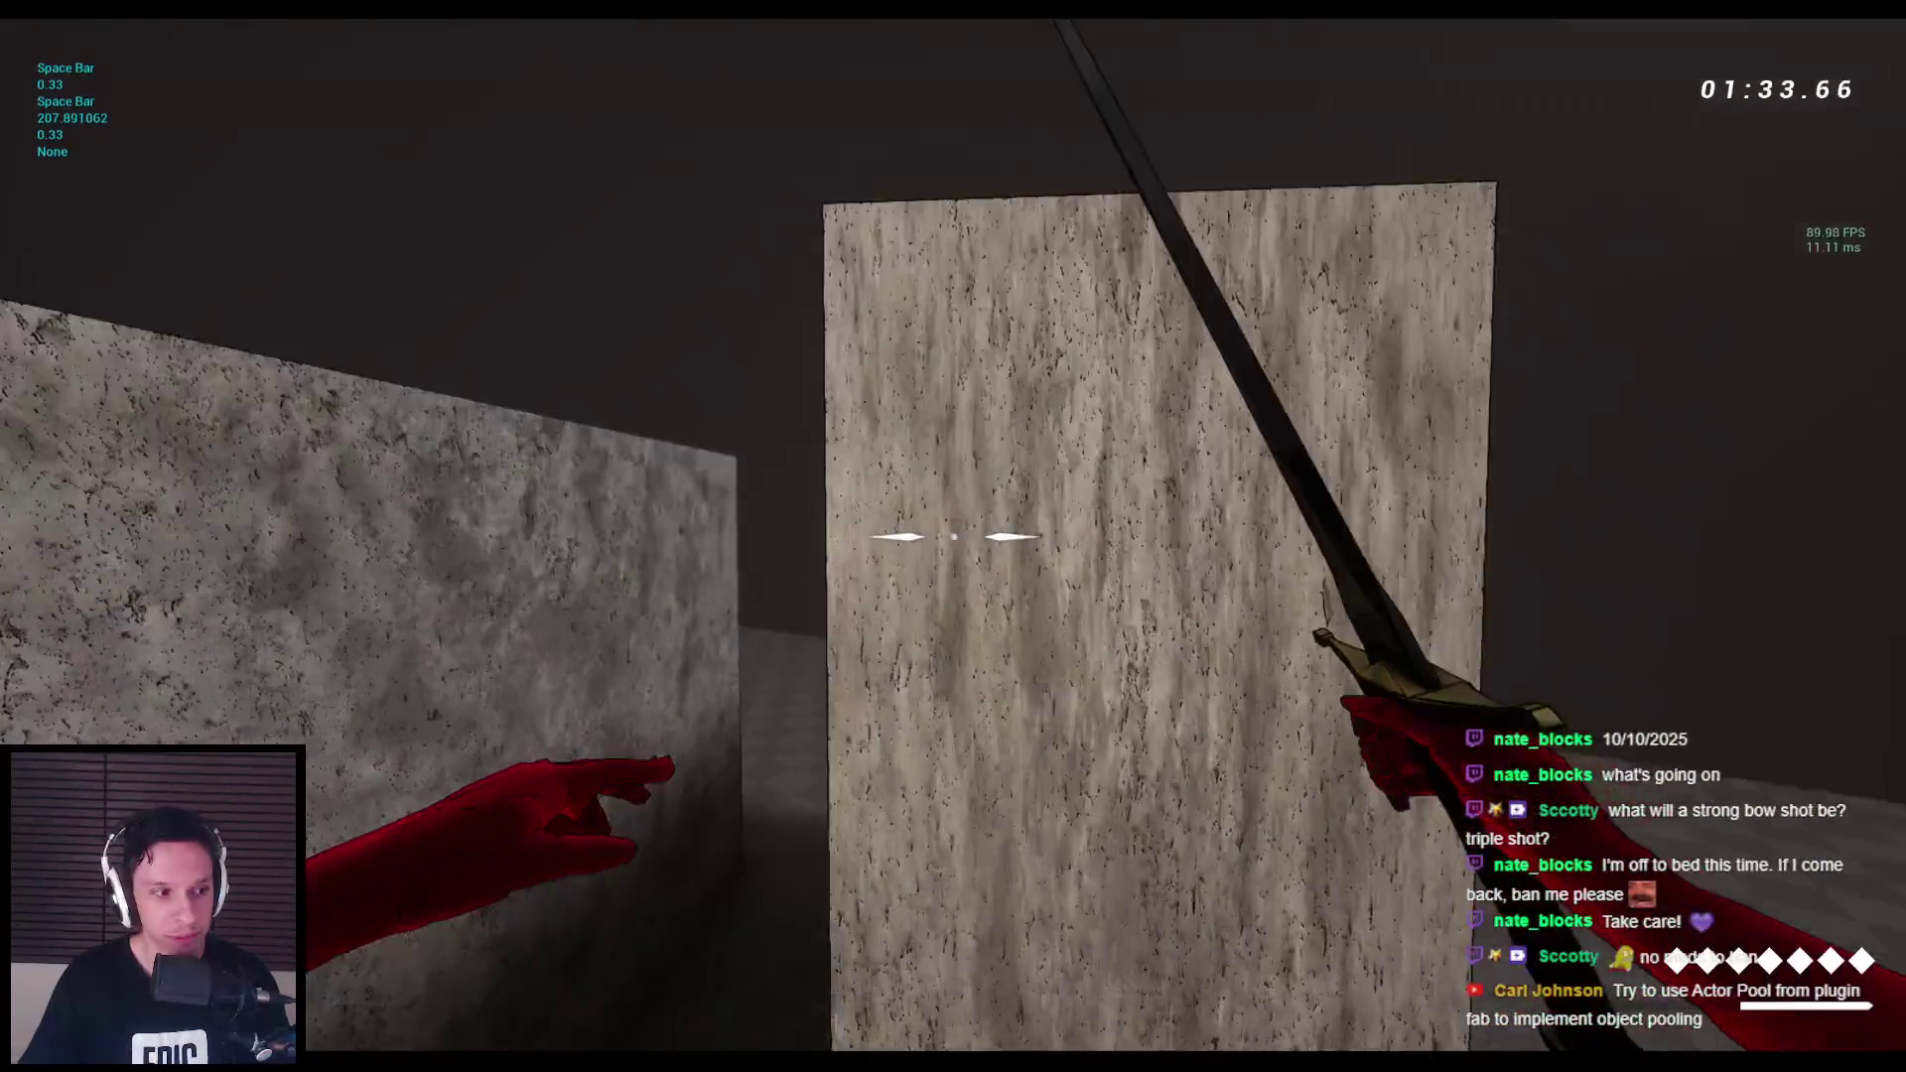
{"action": "key", "text": "space"}
{"action": "key", "text": "space"}
{"action": "key", "text": "2"}
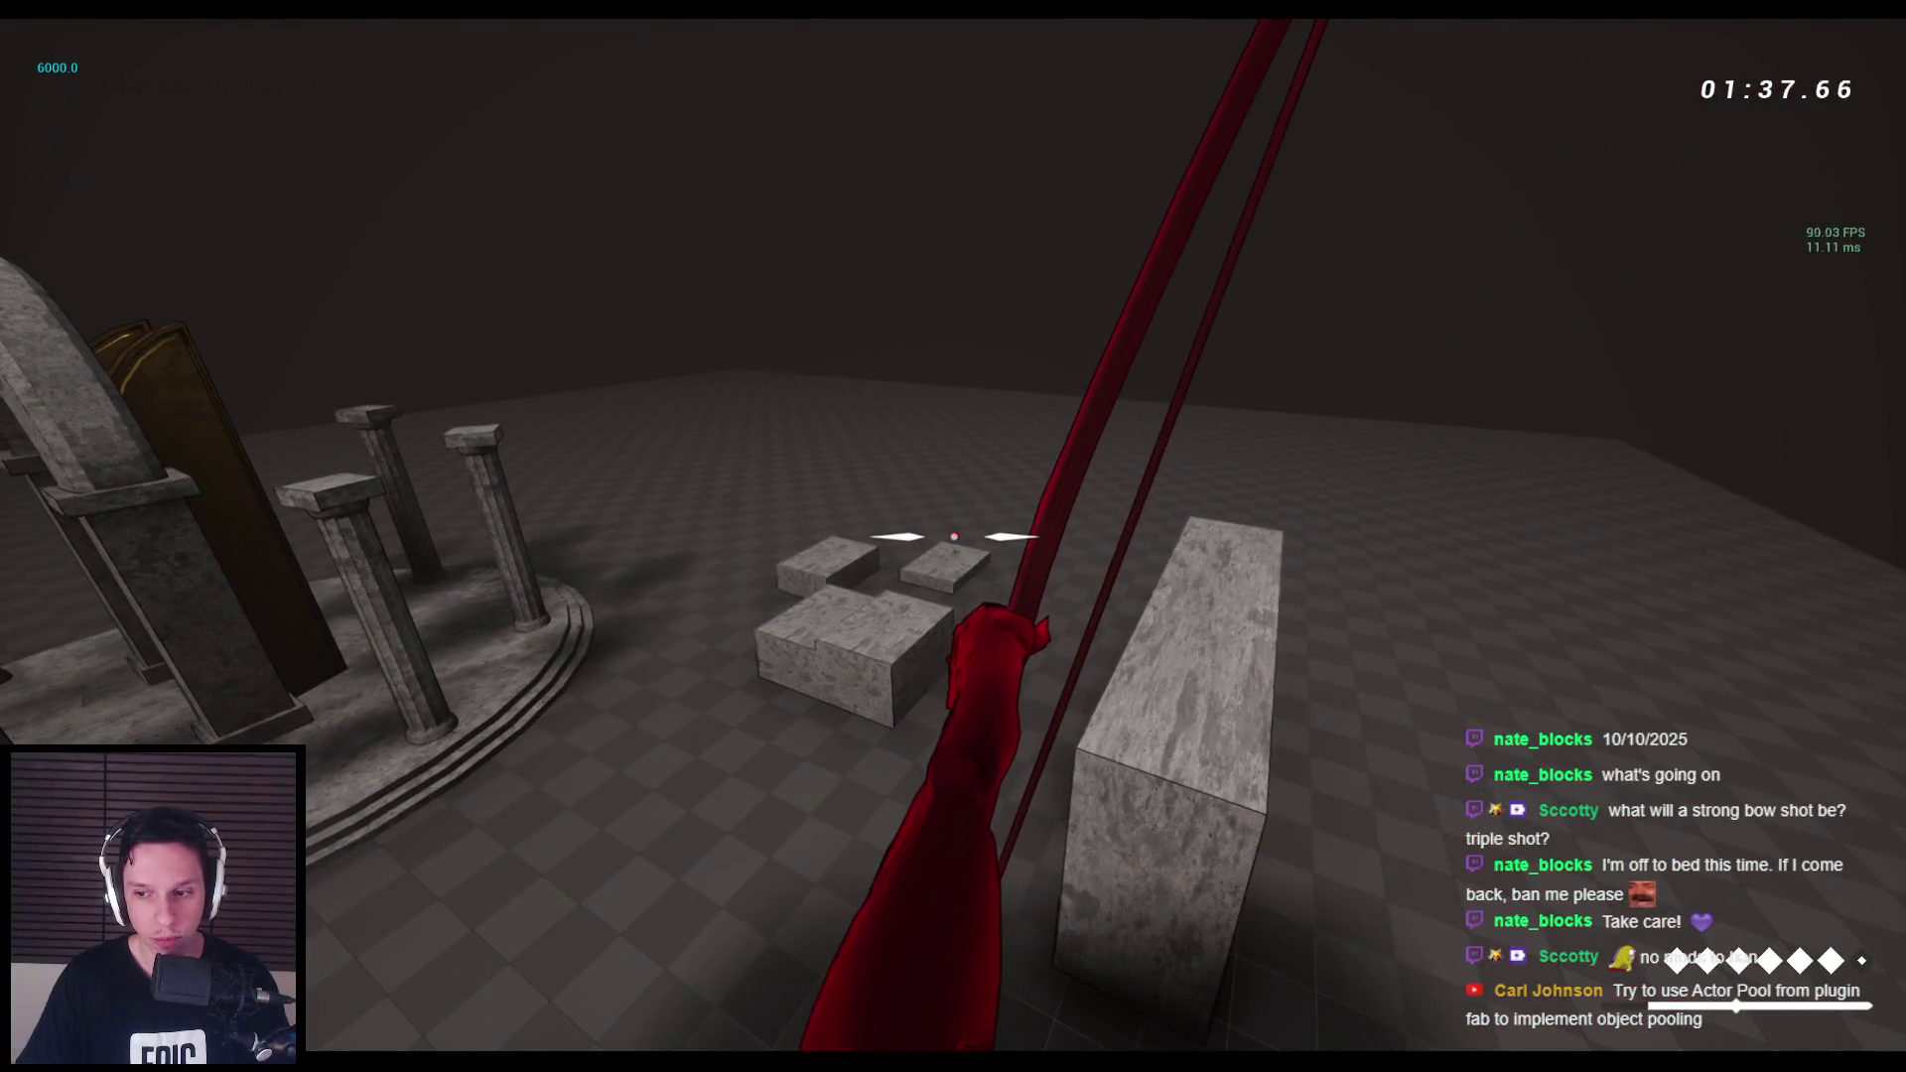
Fire a series of arrows toward the stone blocks, then cycle between the sword and bow.
{"action": "left_click", "coordinate": [953, 536]}
{"action": "left_click", "coordinate": [953, 536]}
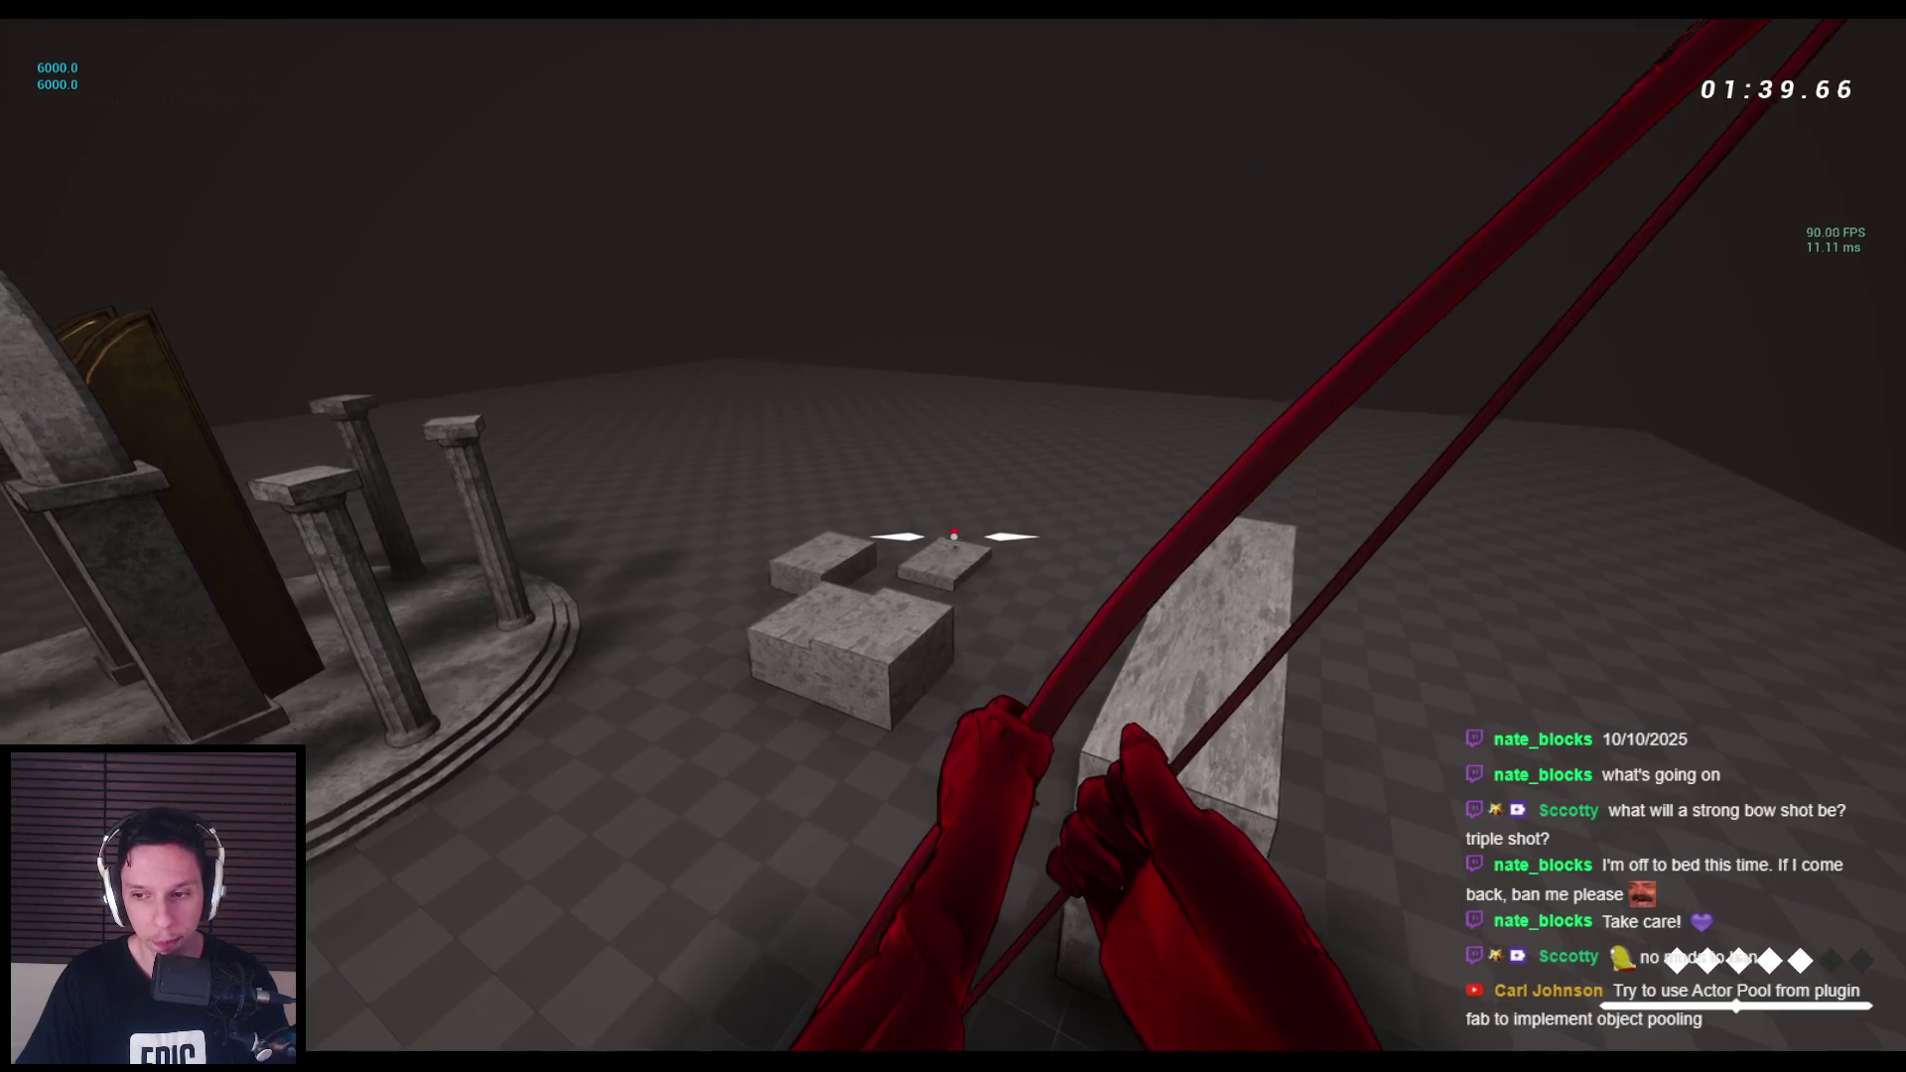
{"action": "left_click", "coordinate": [953, 536]}
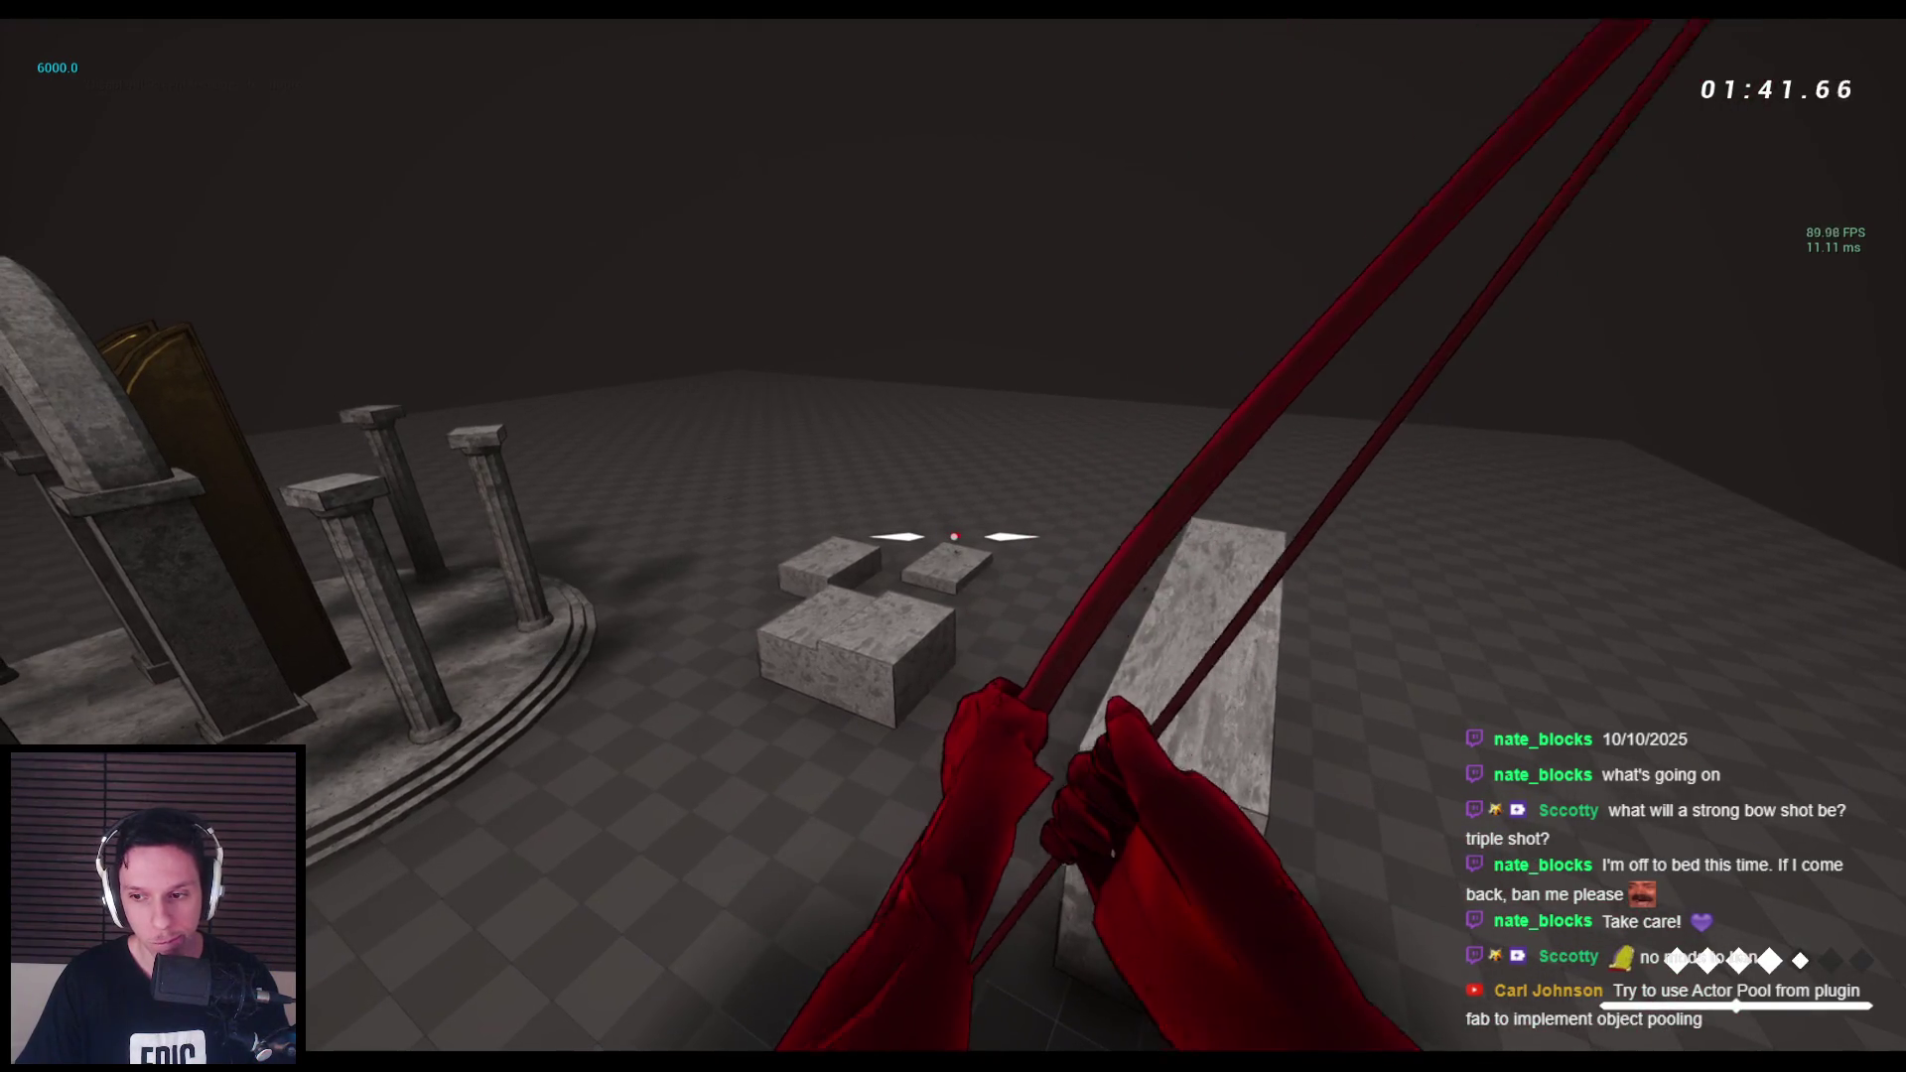
{"action": "left_click", "coordinate": [953, 536]}
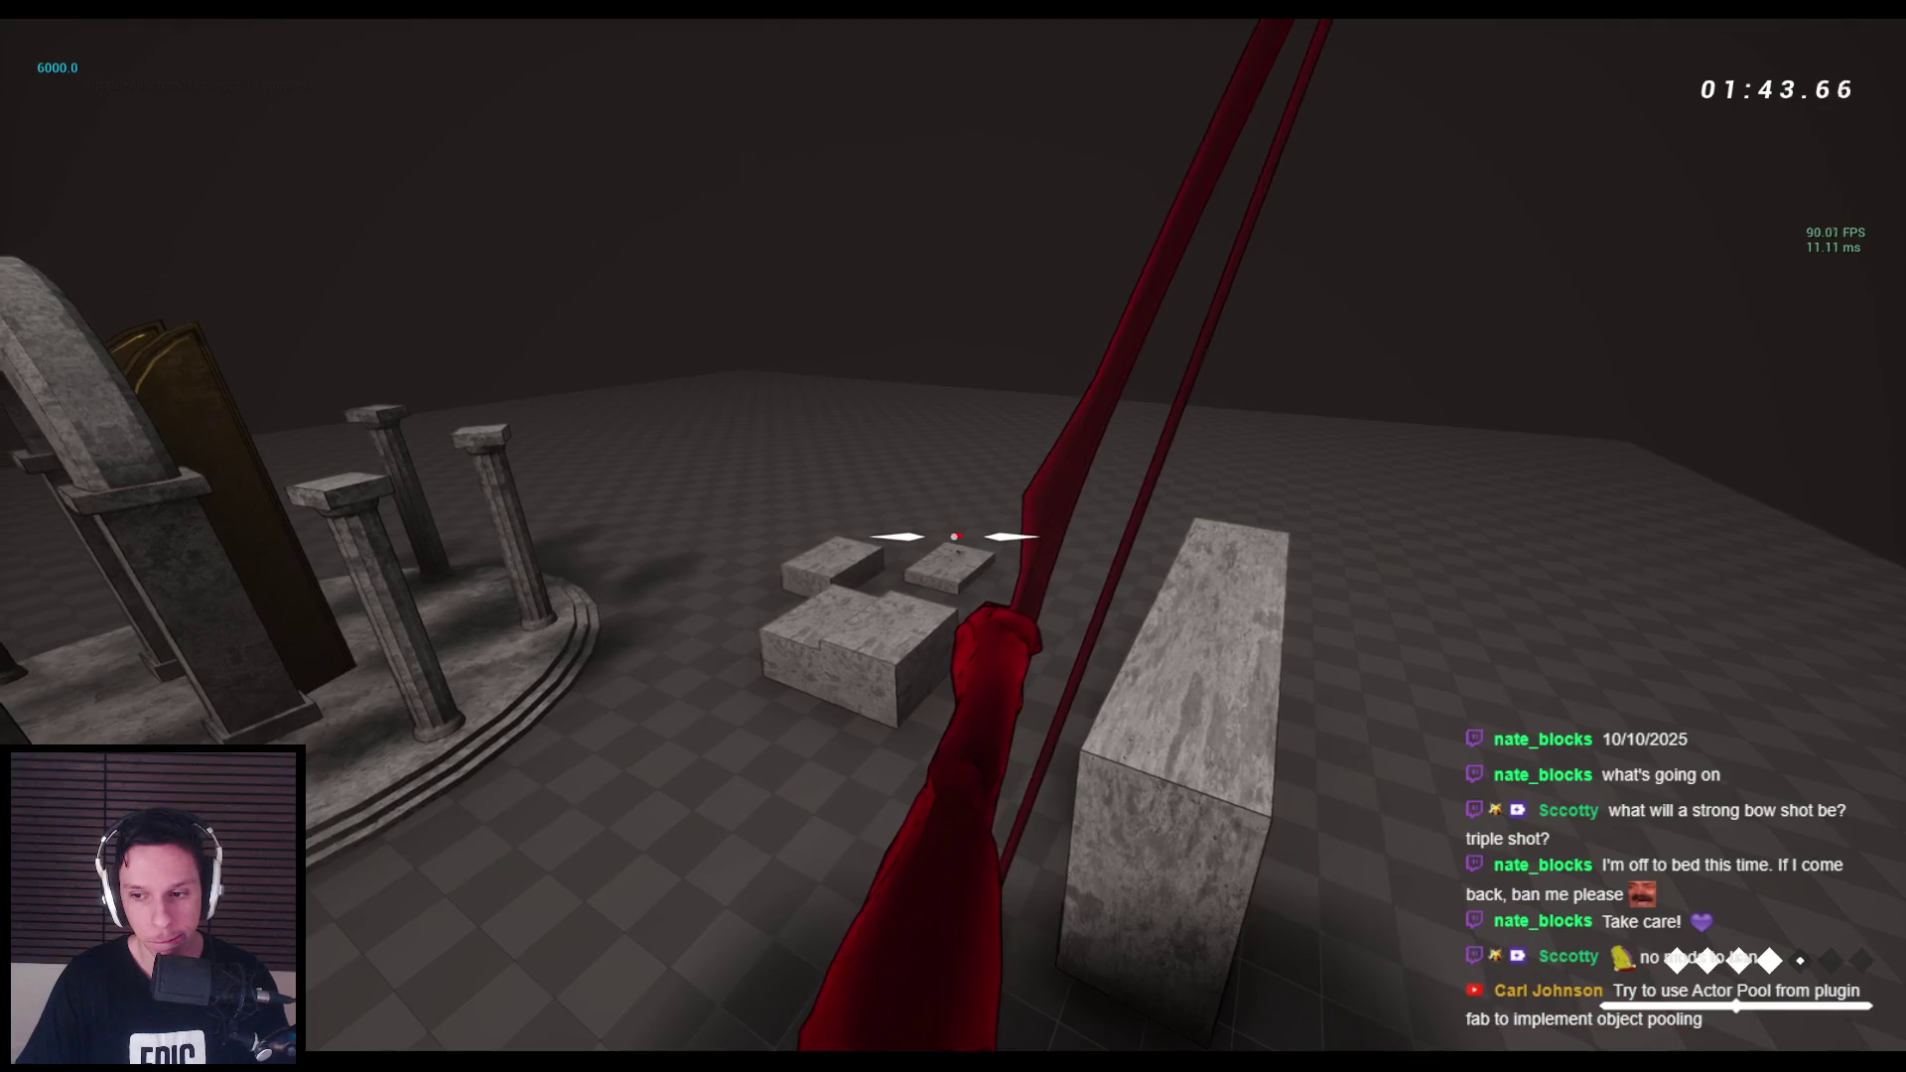
{"action": "left_click", "coordinate": [953, 536]}
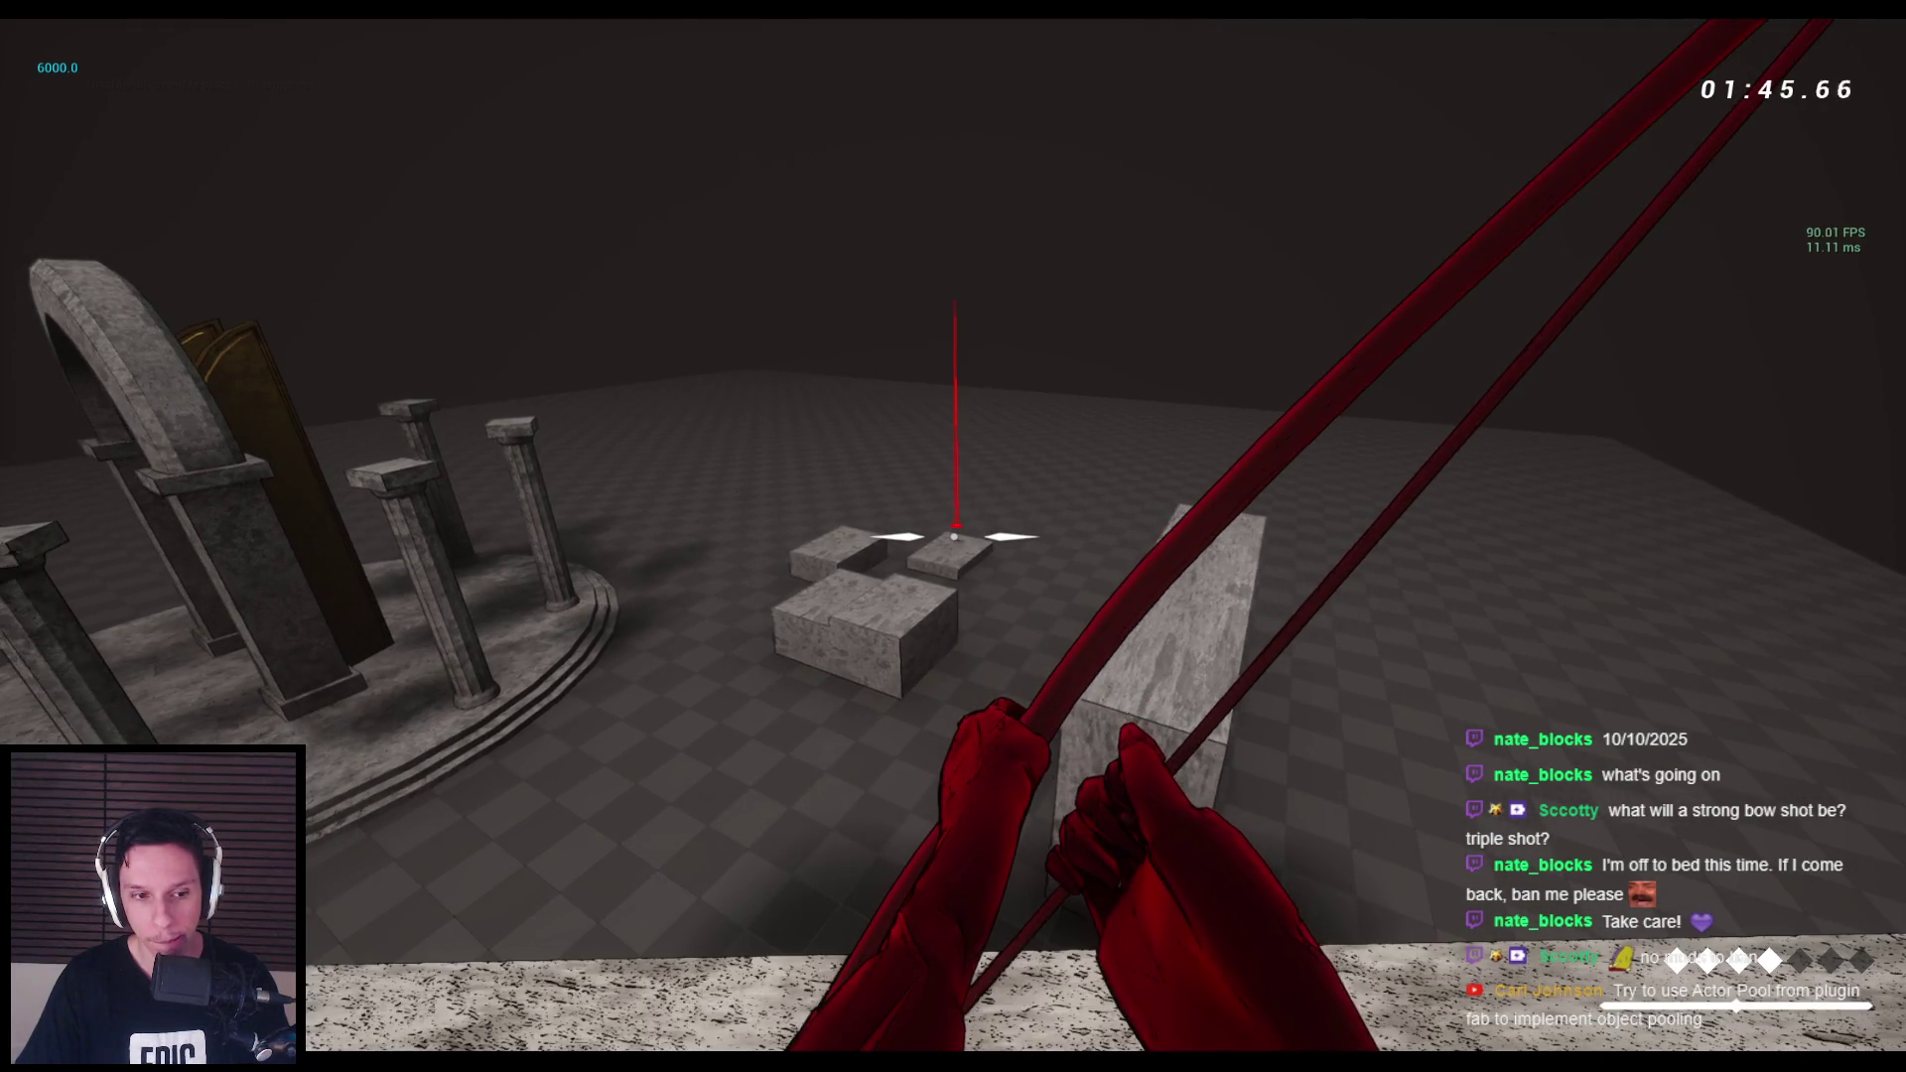
{"action": "key", "text": "2"}
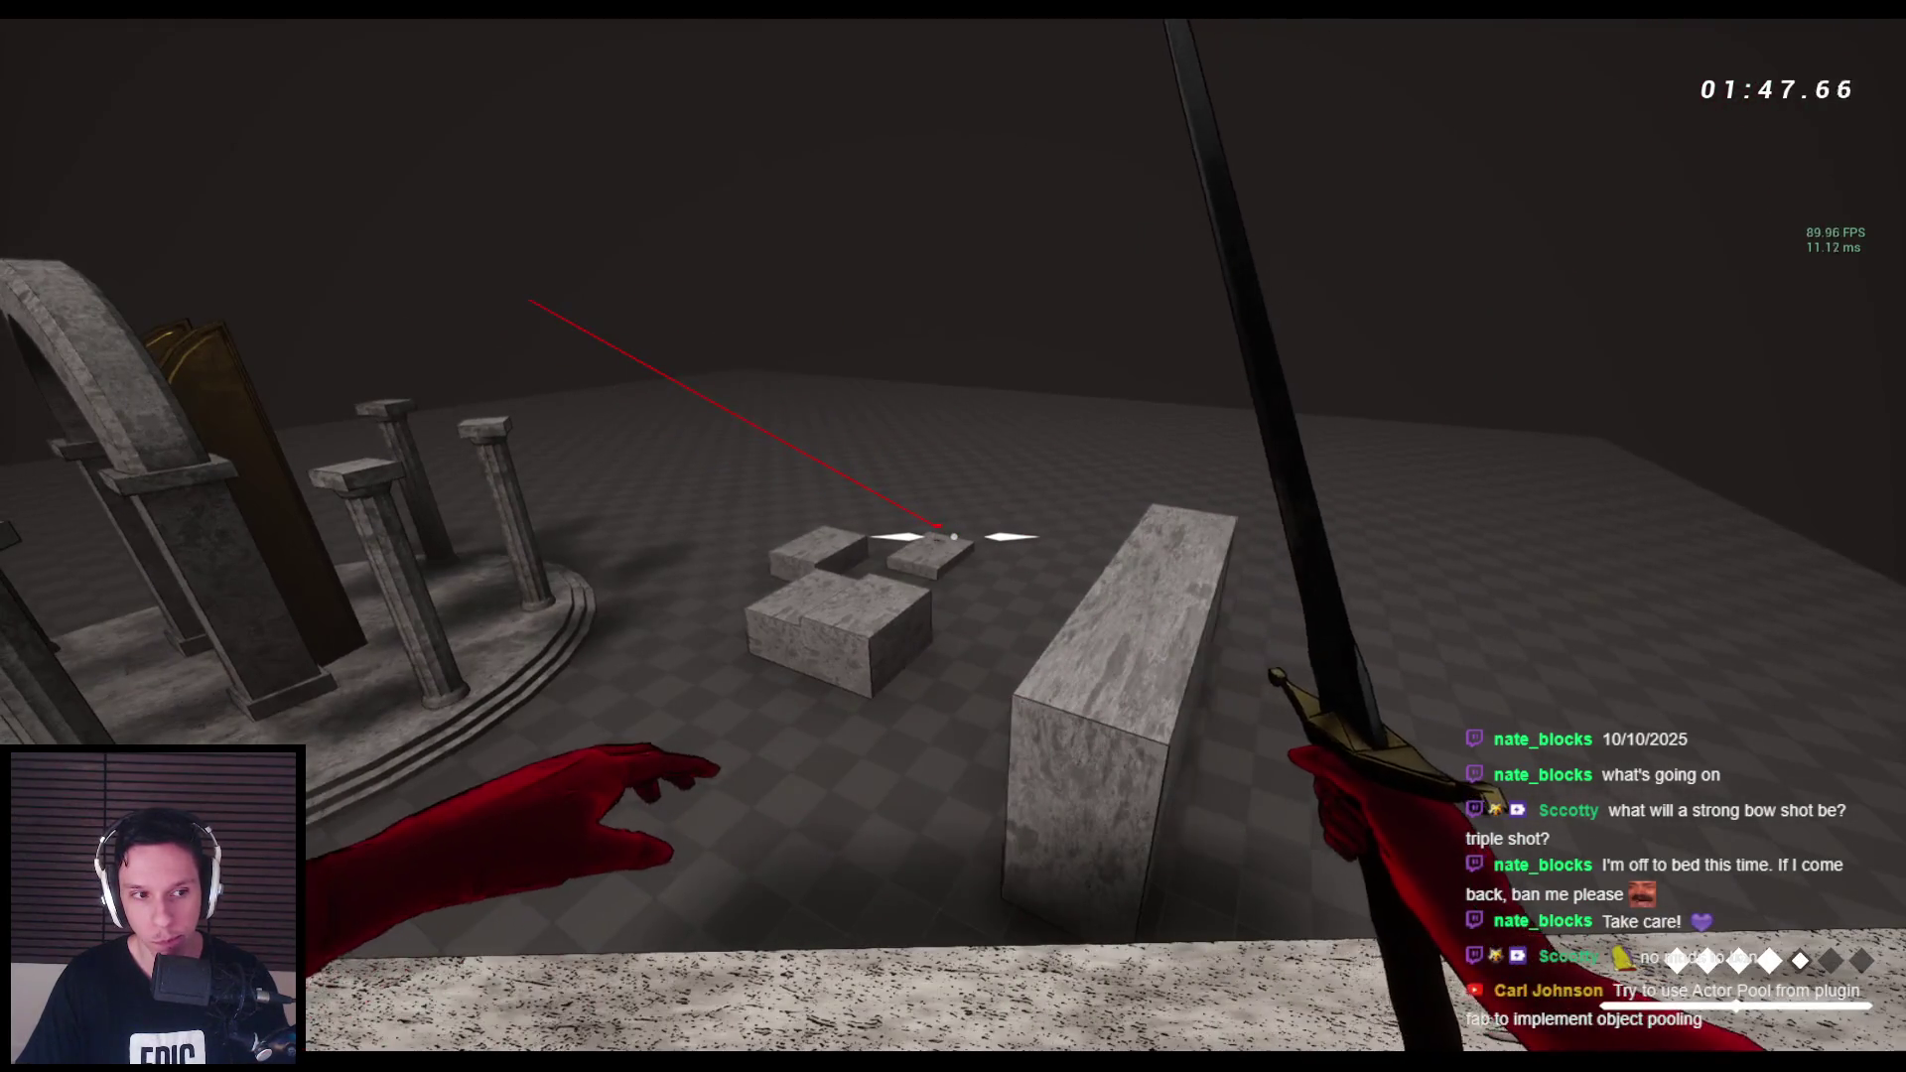
{"action": "key", "text": "1"}
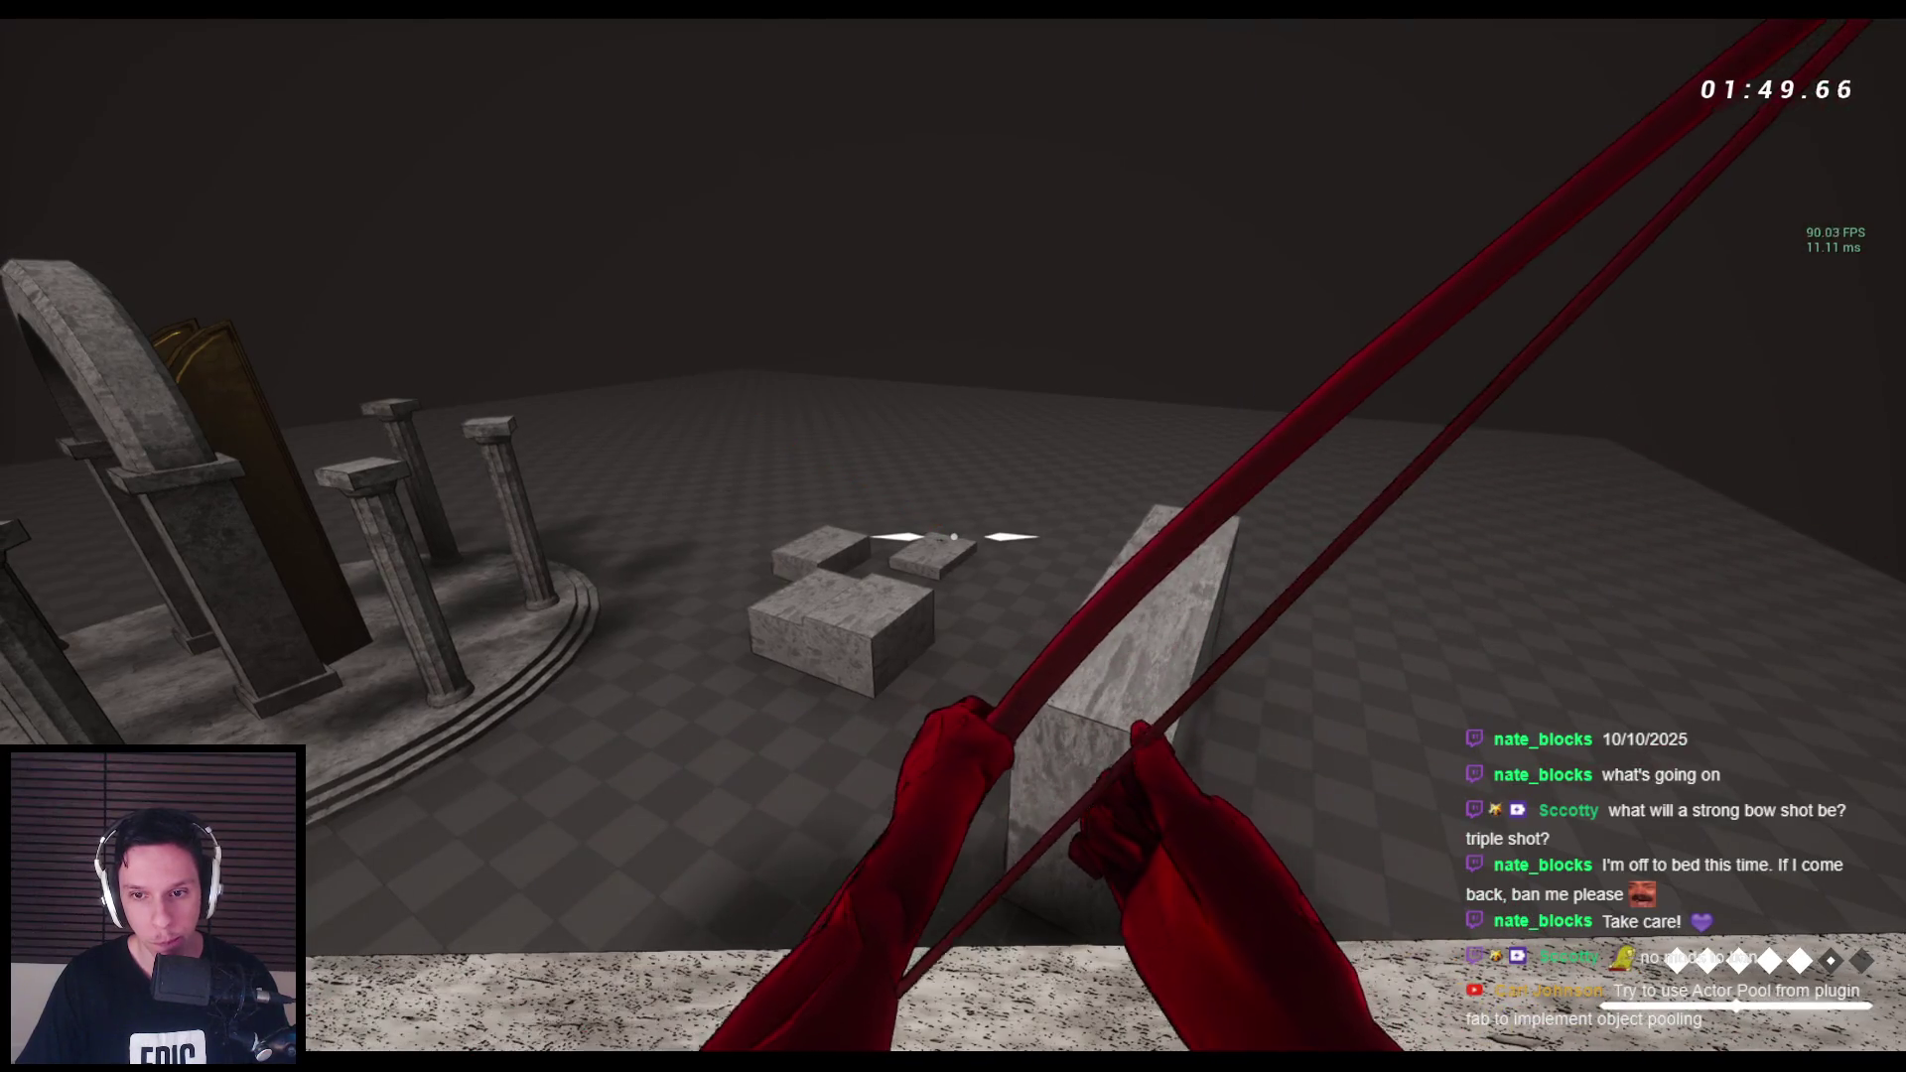
{"action": "key", "text": "space"}
With the sword drawn, jump toward the temple, wall-run, and hop onto and off the stone ledge.
{"action": "key", "text": "2"}
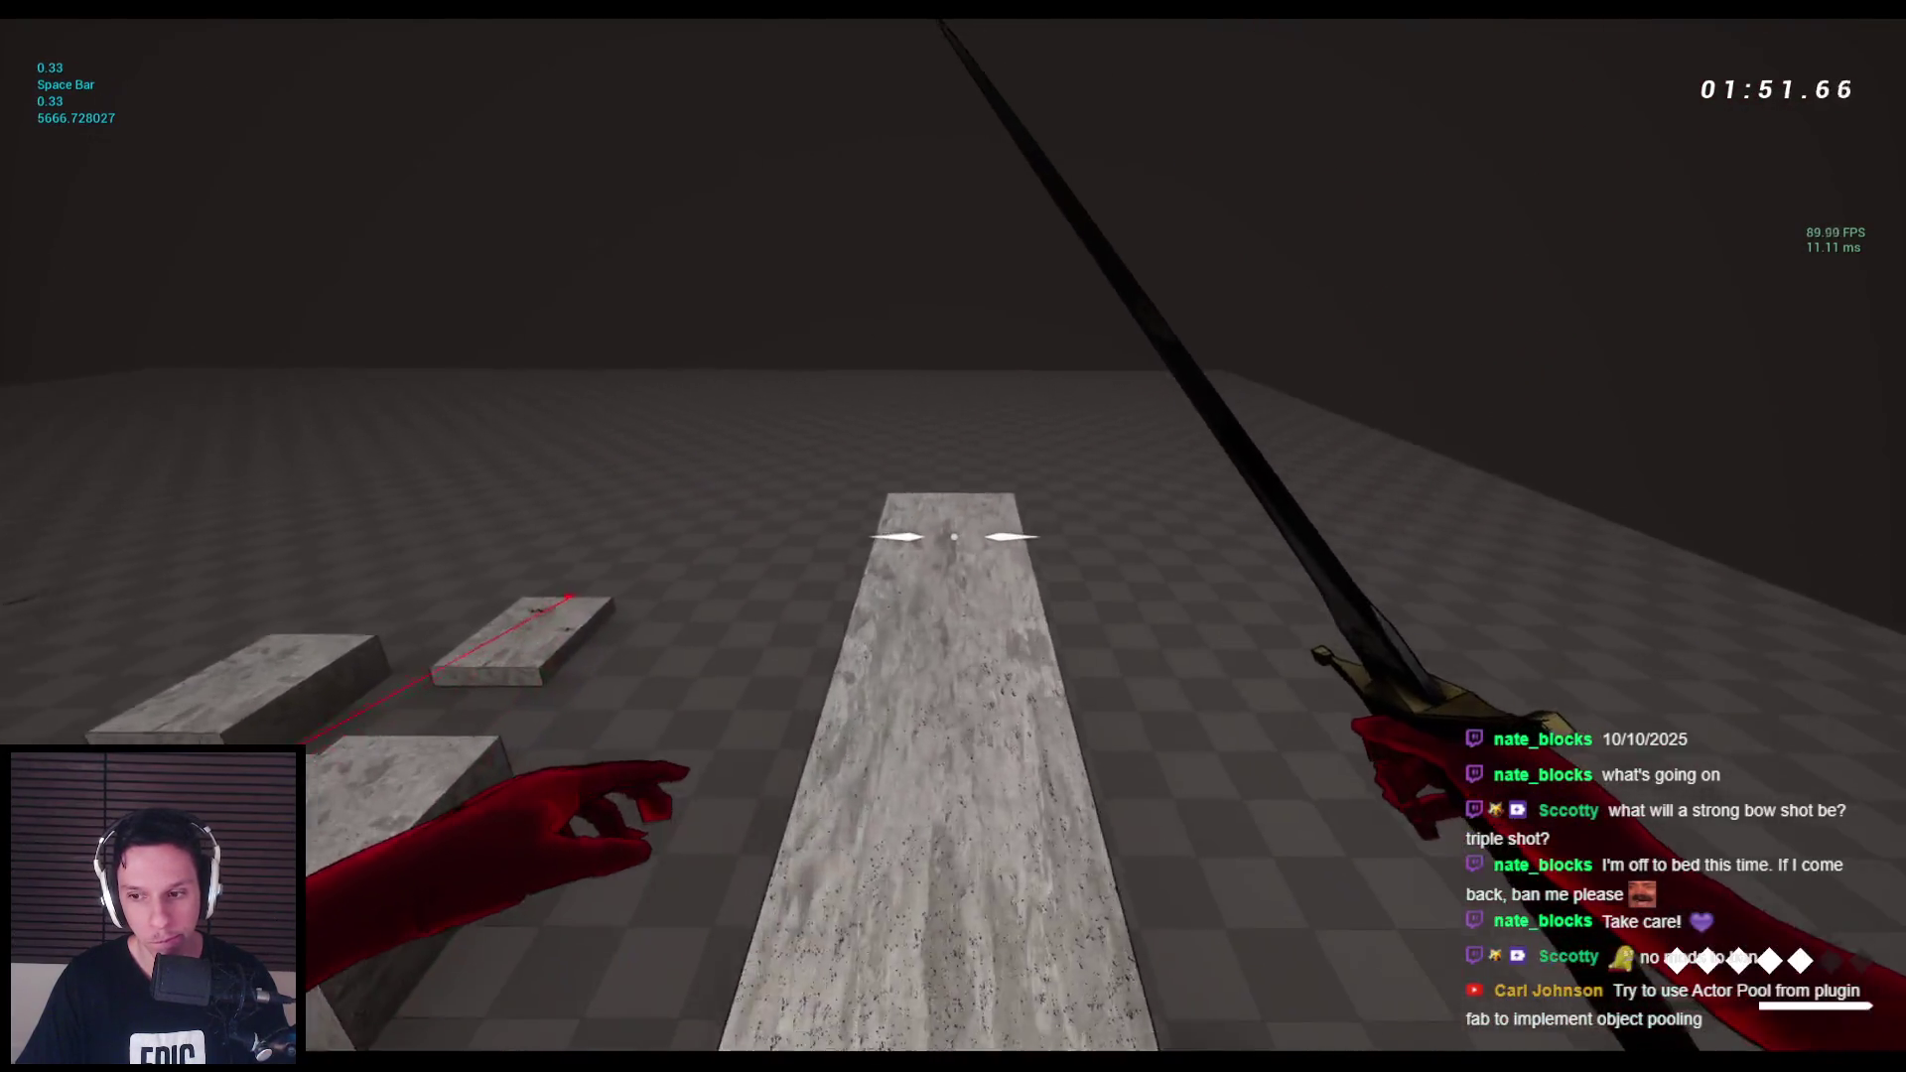
{"action": "key", "text": "space"}
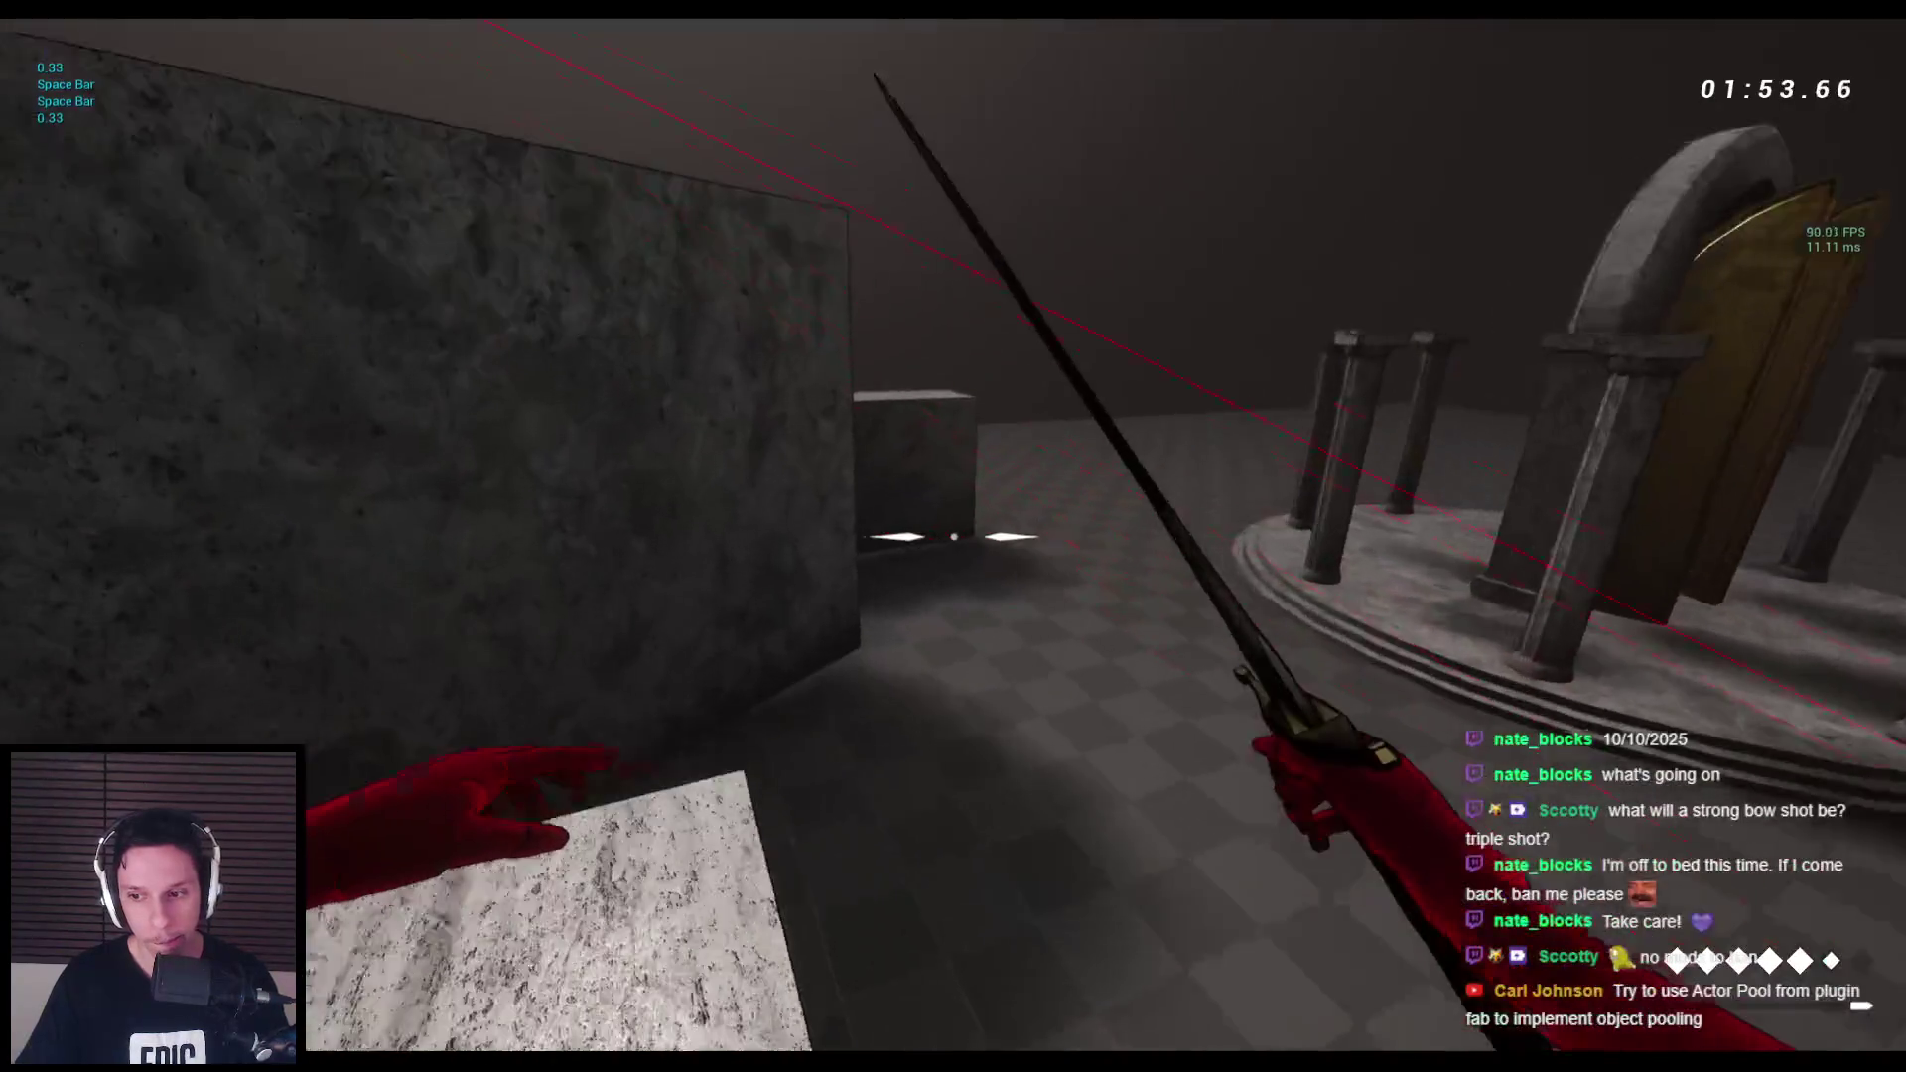
{"action": "key", "text": "space"}
{"action": "key", "text": "space"}
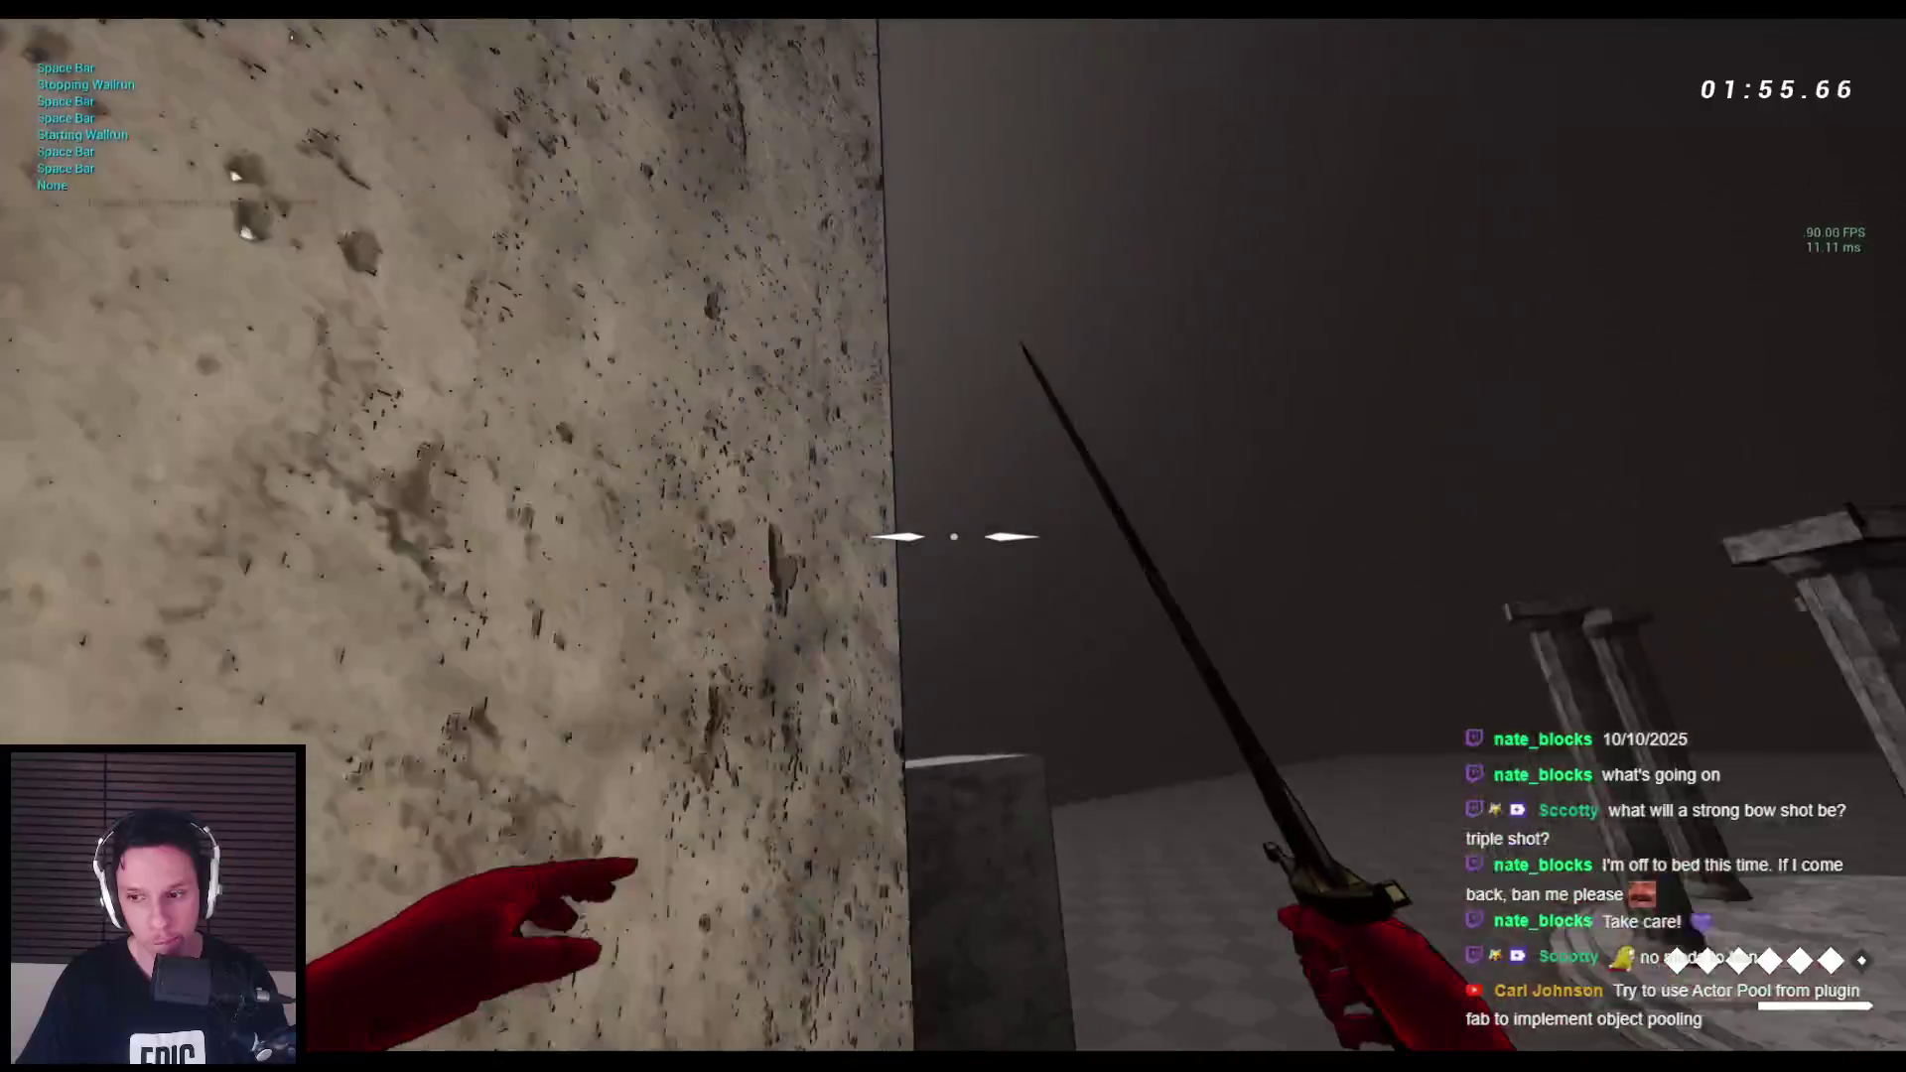
{"action": "key", "text": "space"}
{"action": "key", "text": "space"}
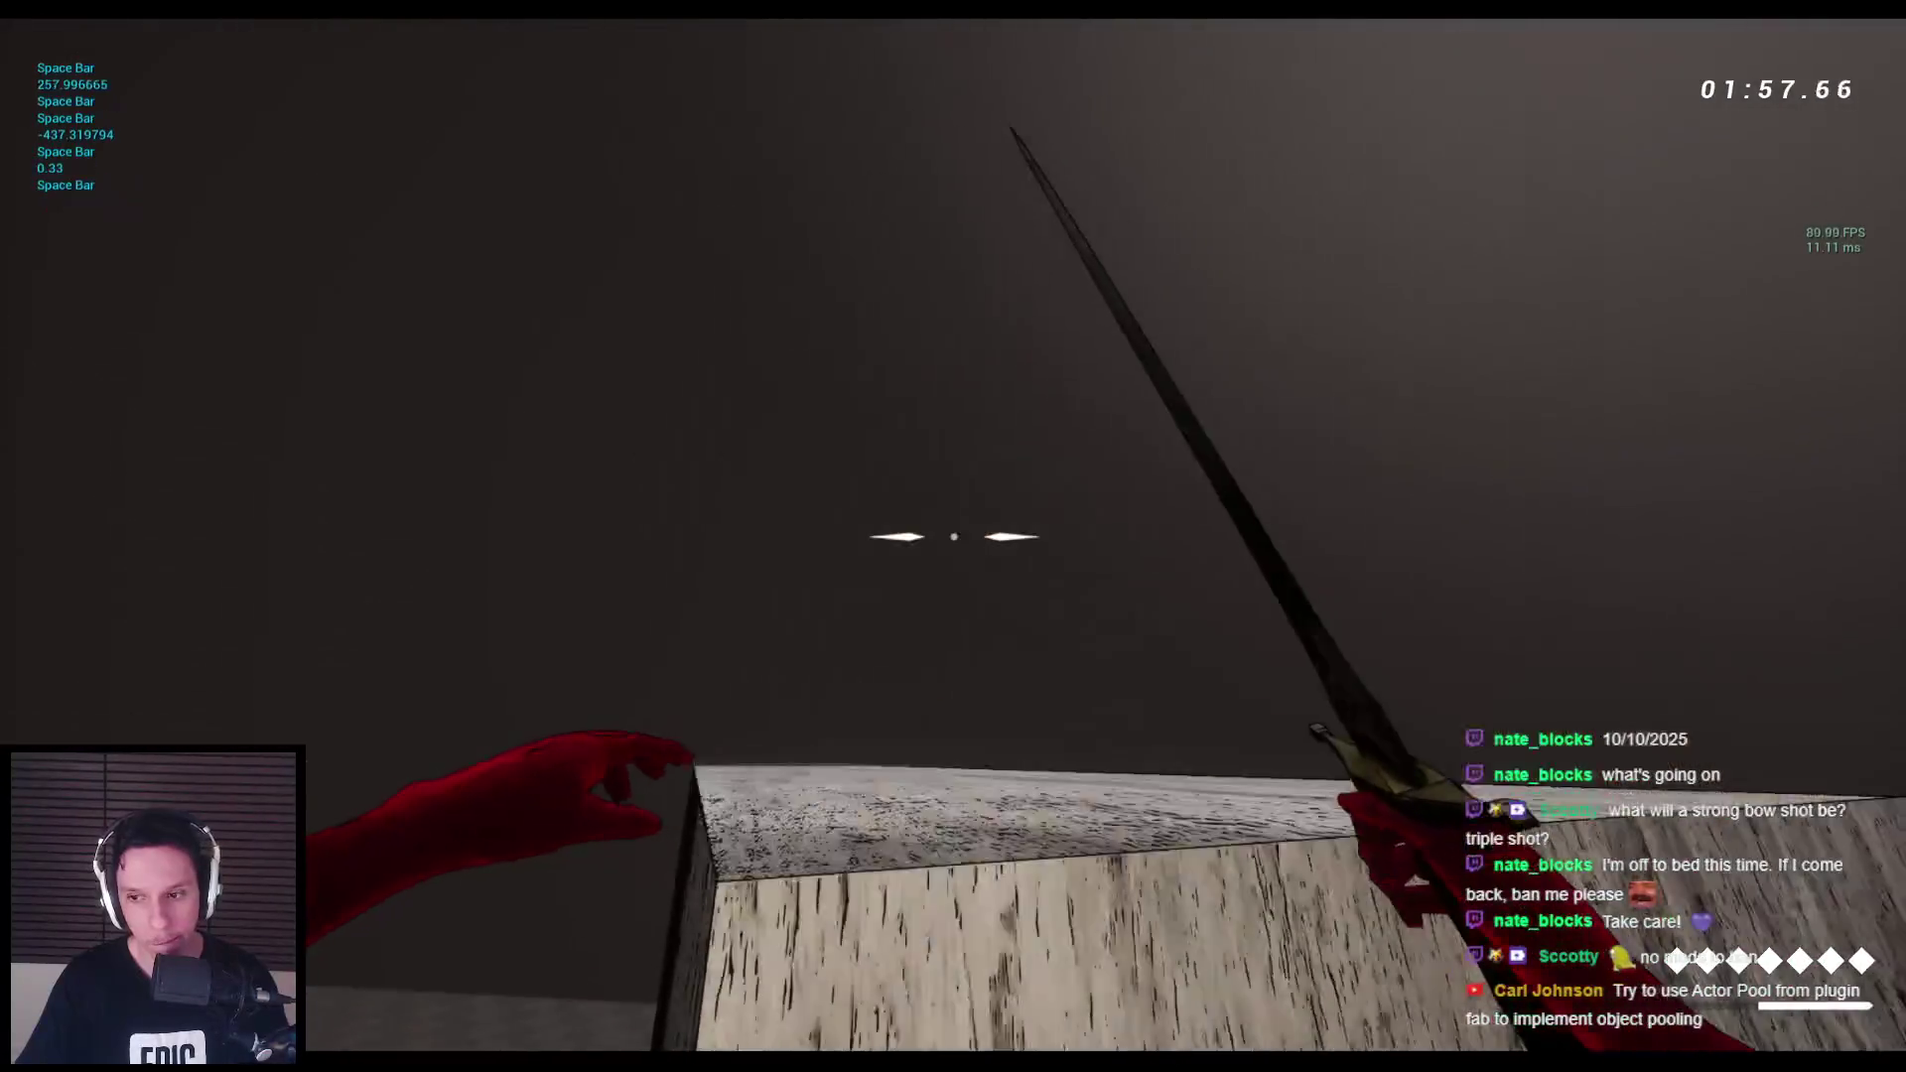
{"action": "key", "text": "space"}
{"action": "key", "text": "space"}
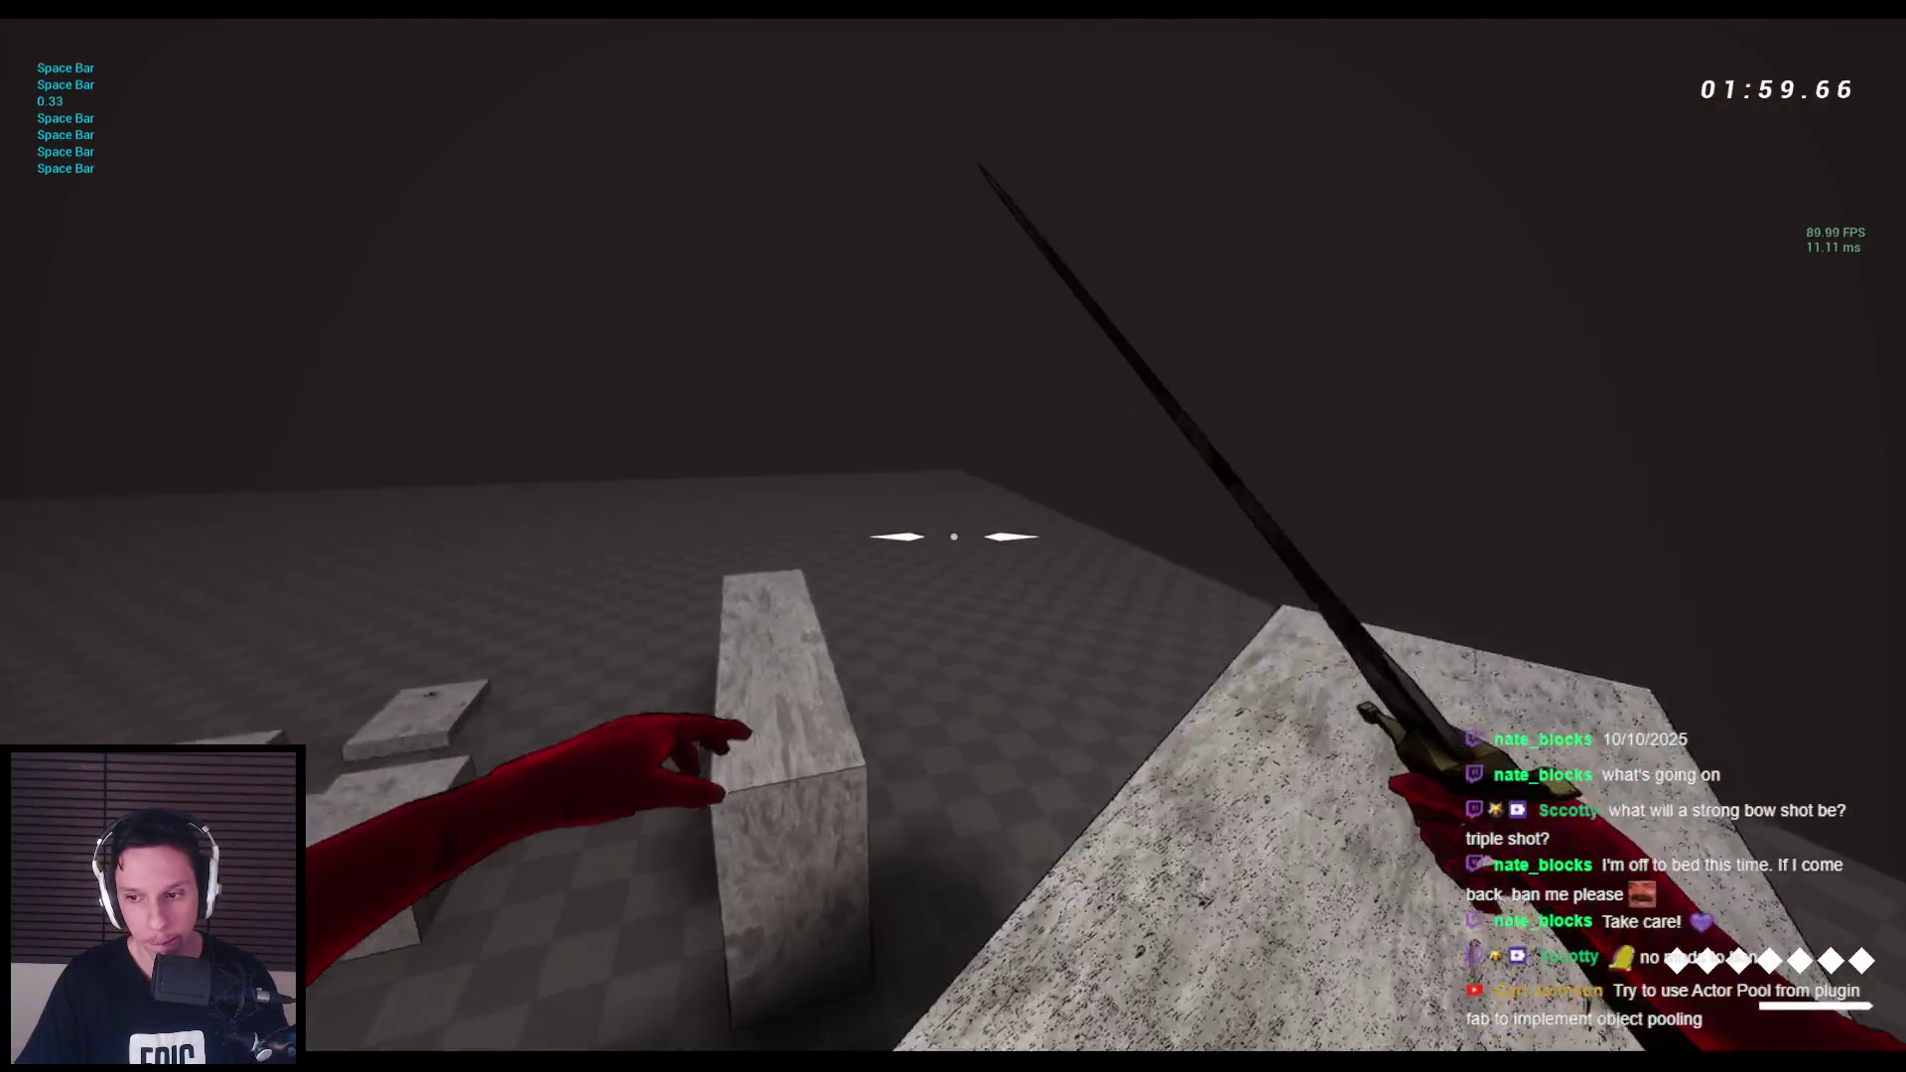
{"action": "key", "text": "space"}
{"action": "key", "text": "space"}
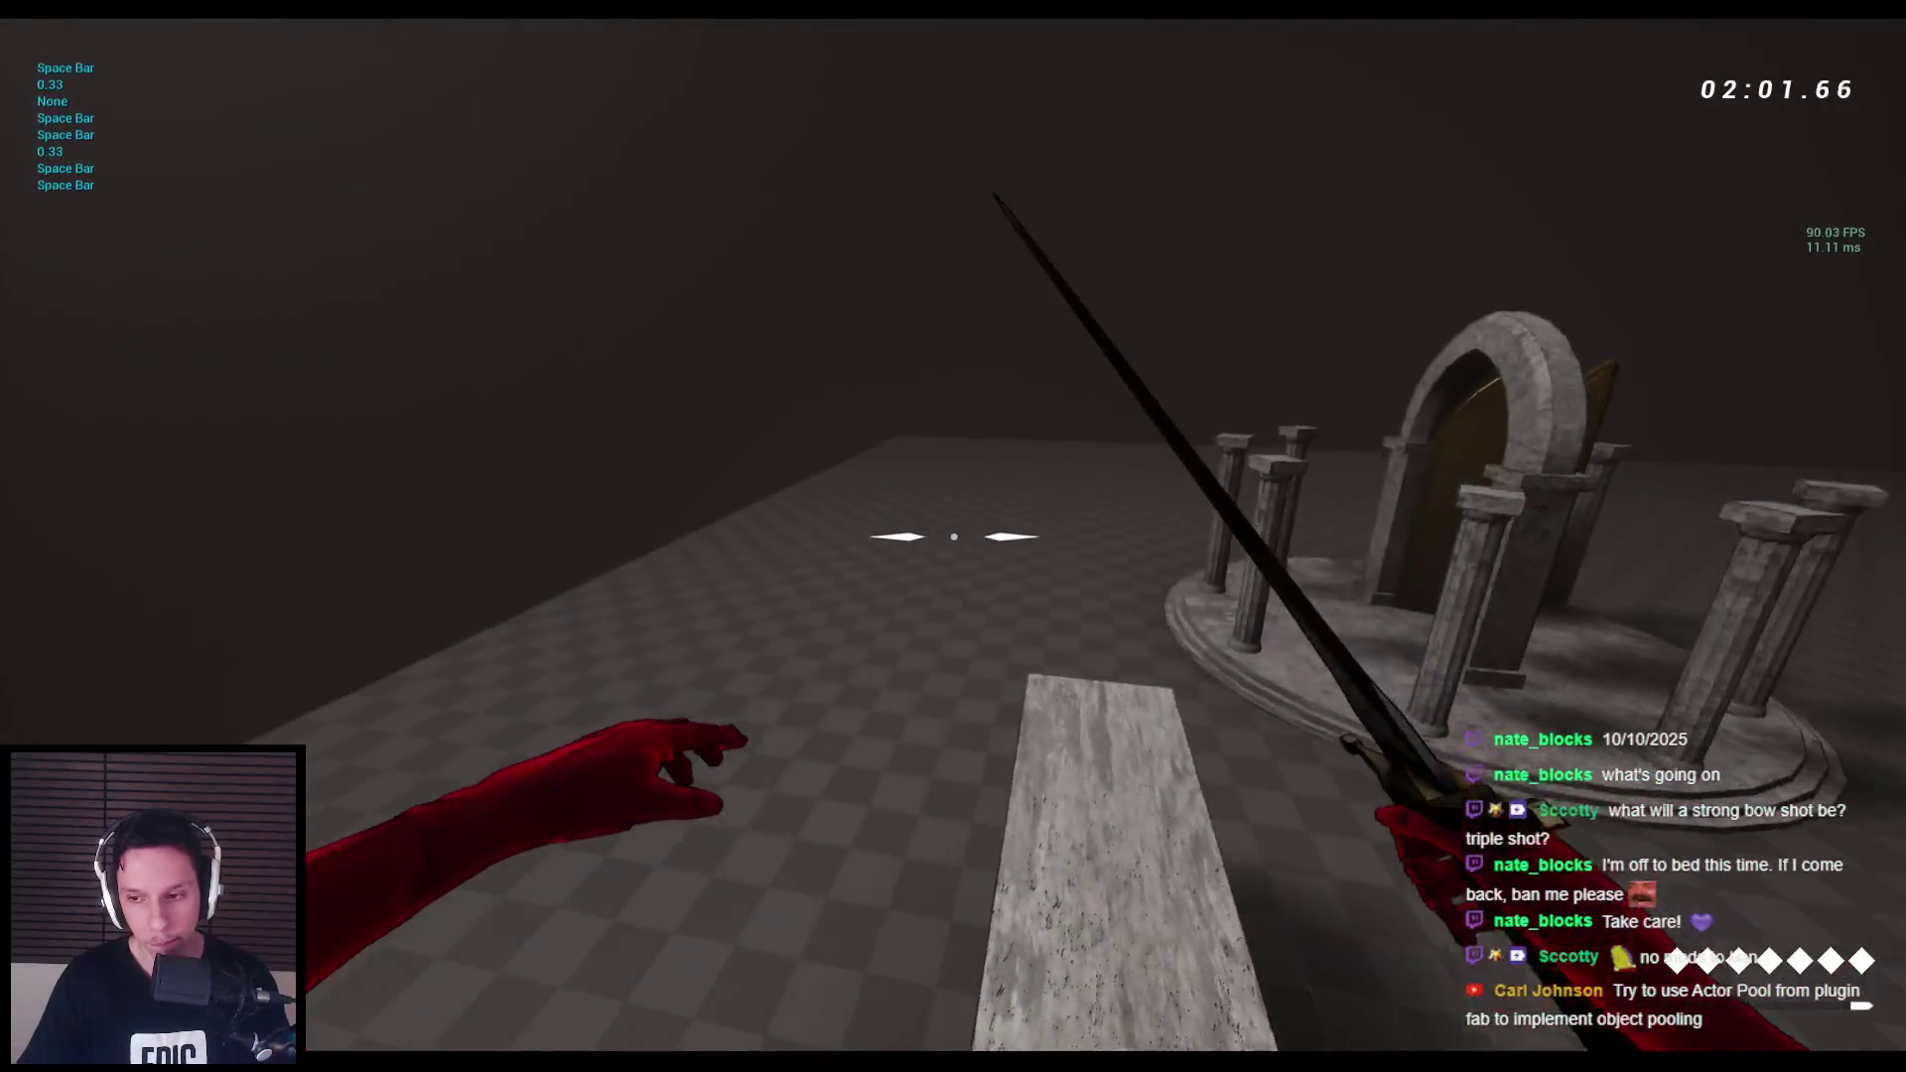
{"action": "key", "text": "space"}
{"action": "key", "text": "space"}
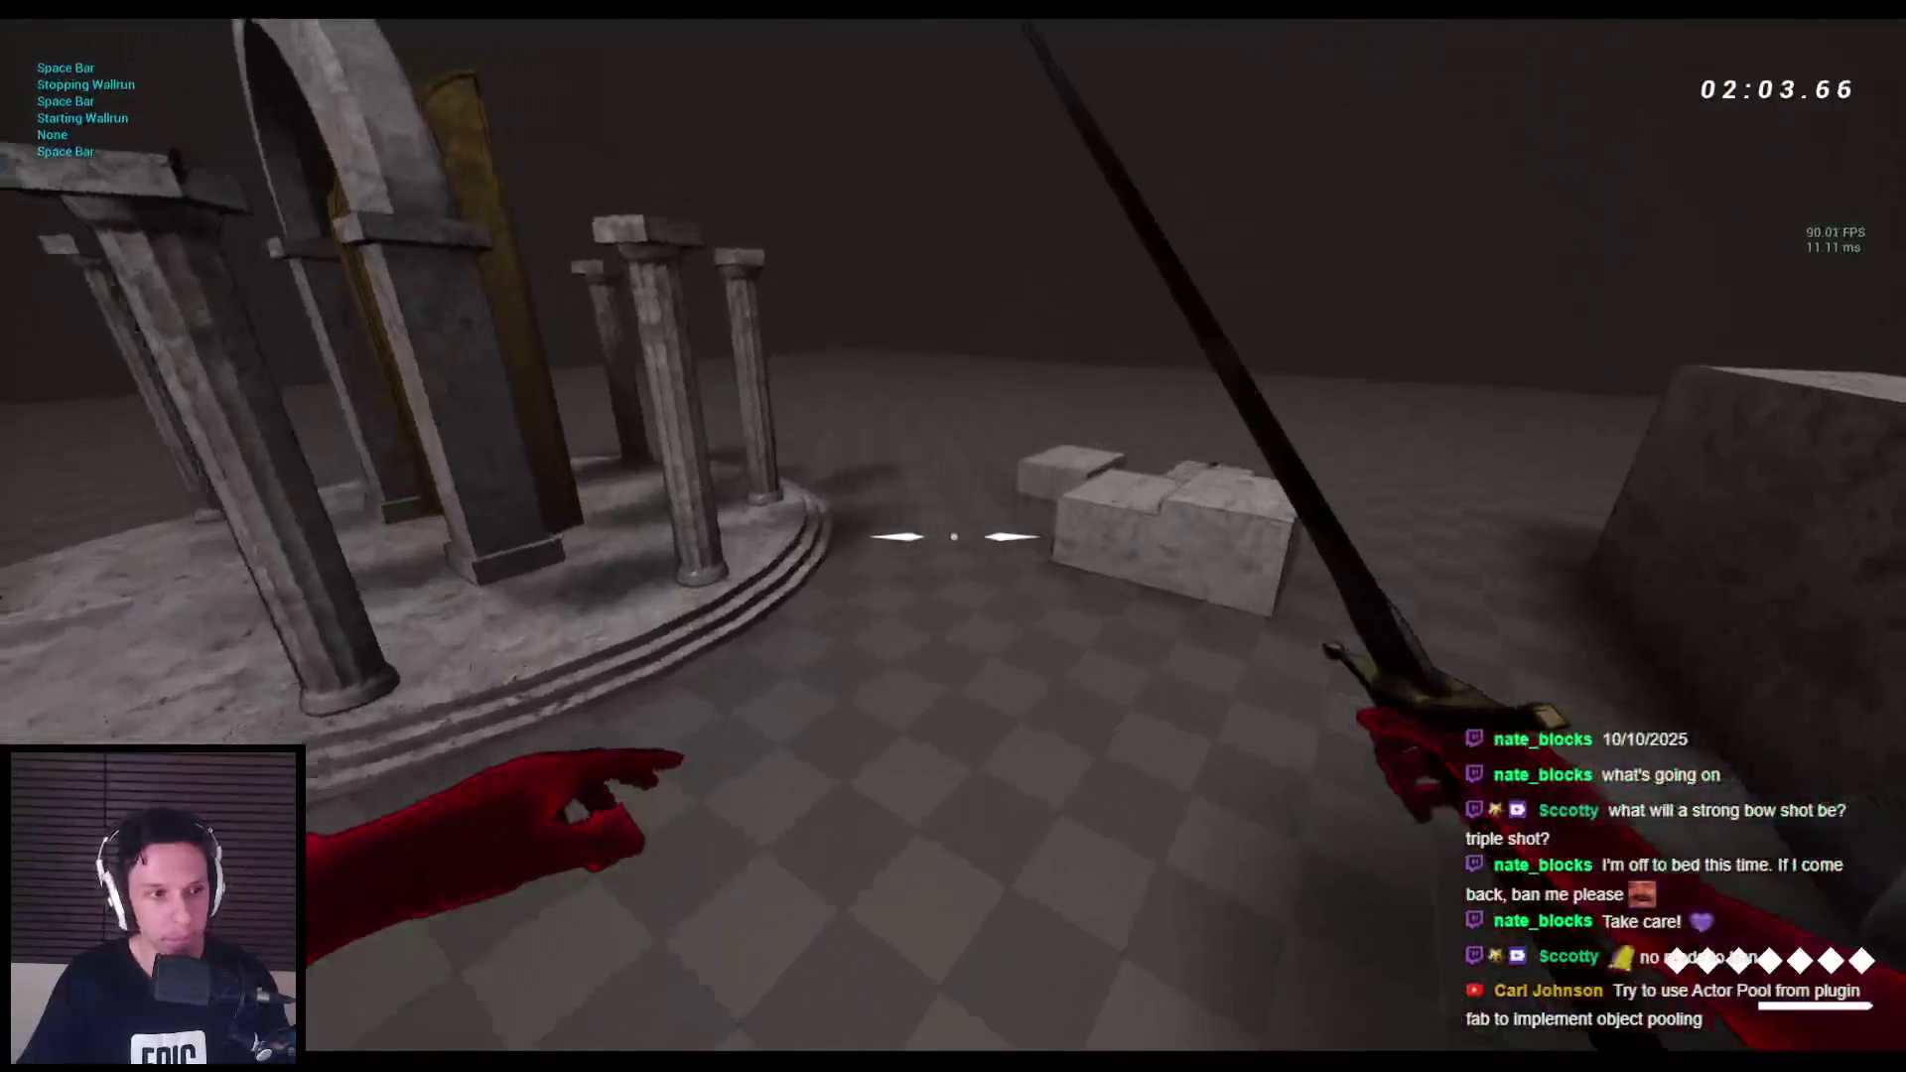
{"action": "key", "text": "space"}
{"action": "key", "text": "space"}
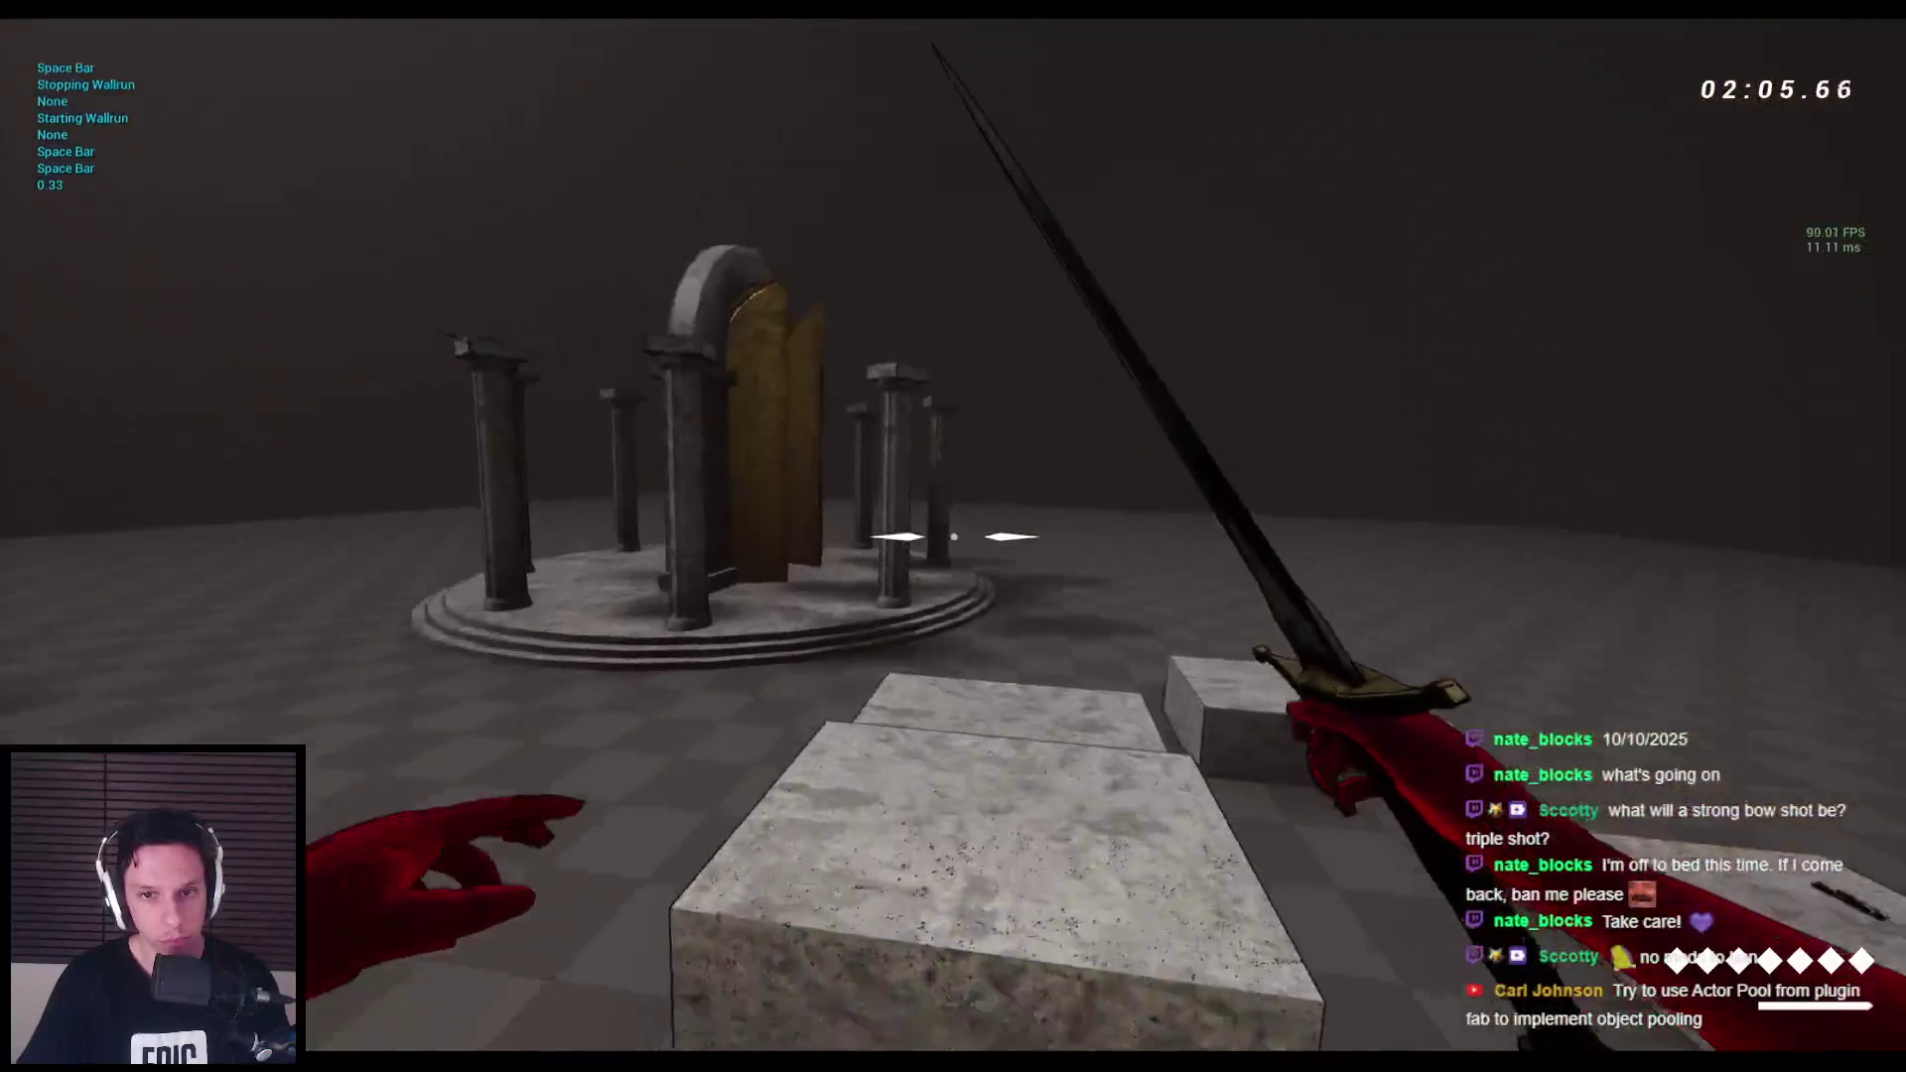
Slide past the rotunda columns, wall-run the corridor wall, then stop the play session.
{"action": "key", "text": "space"}
{"action": "key", "text": "c"}
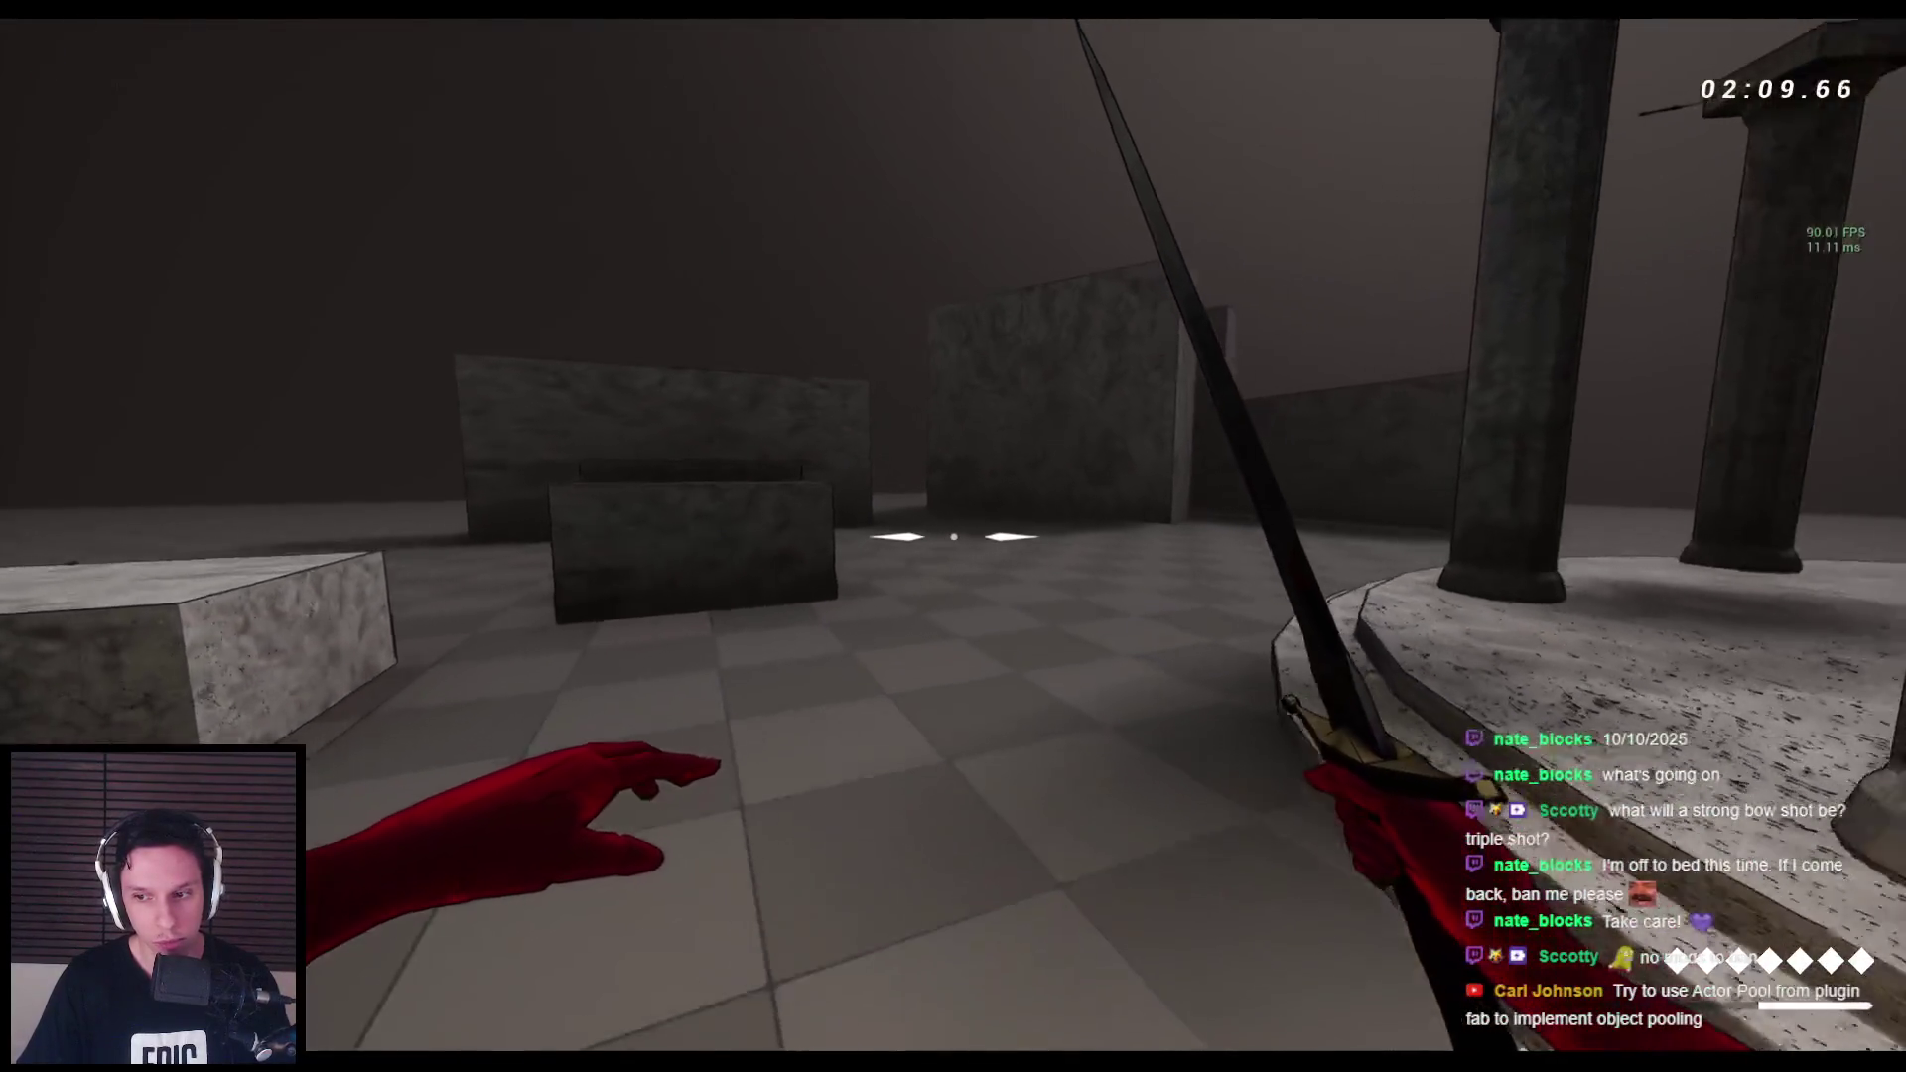
{"action": "key", "text": "w"}
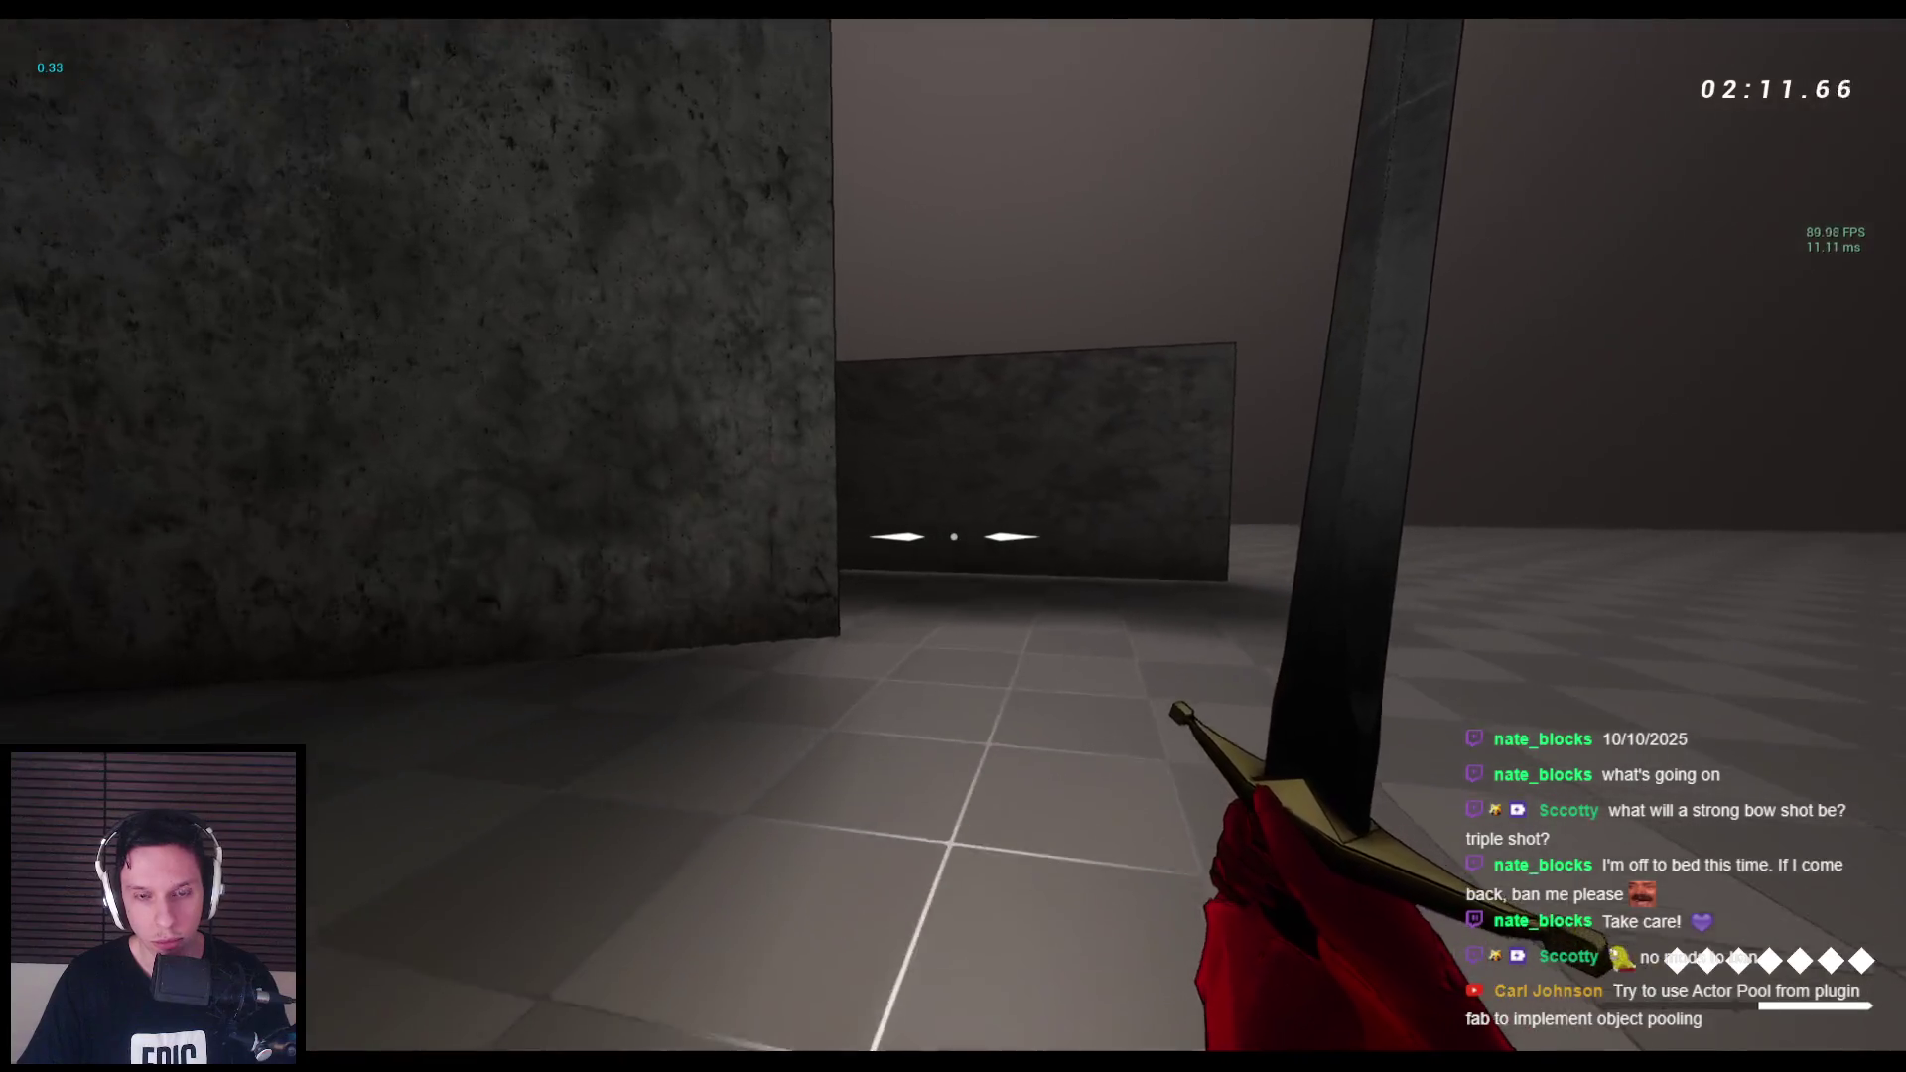
{"action": "key", "text": "space"}
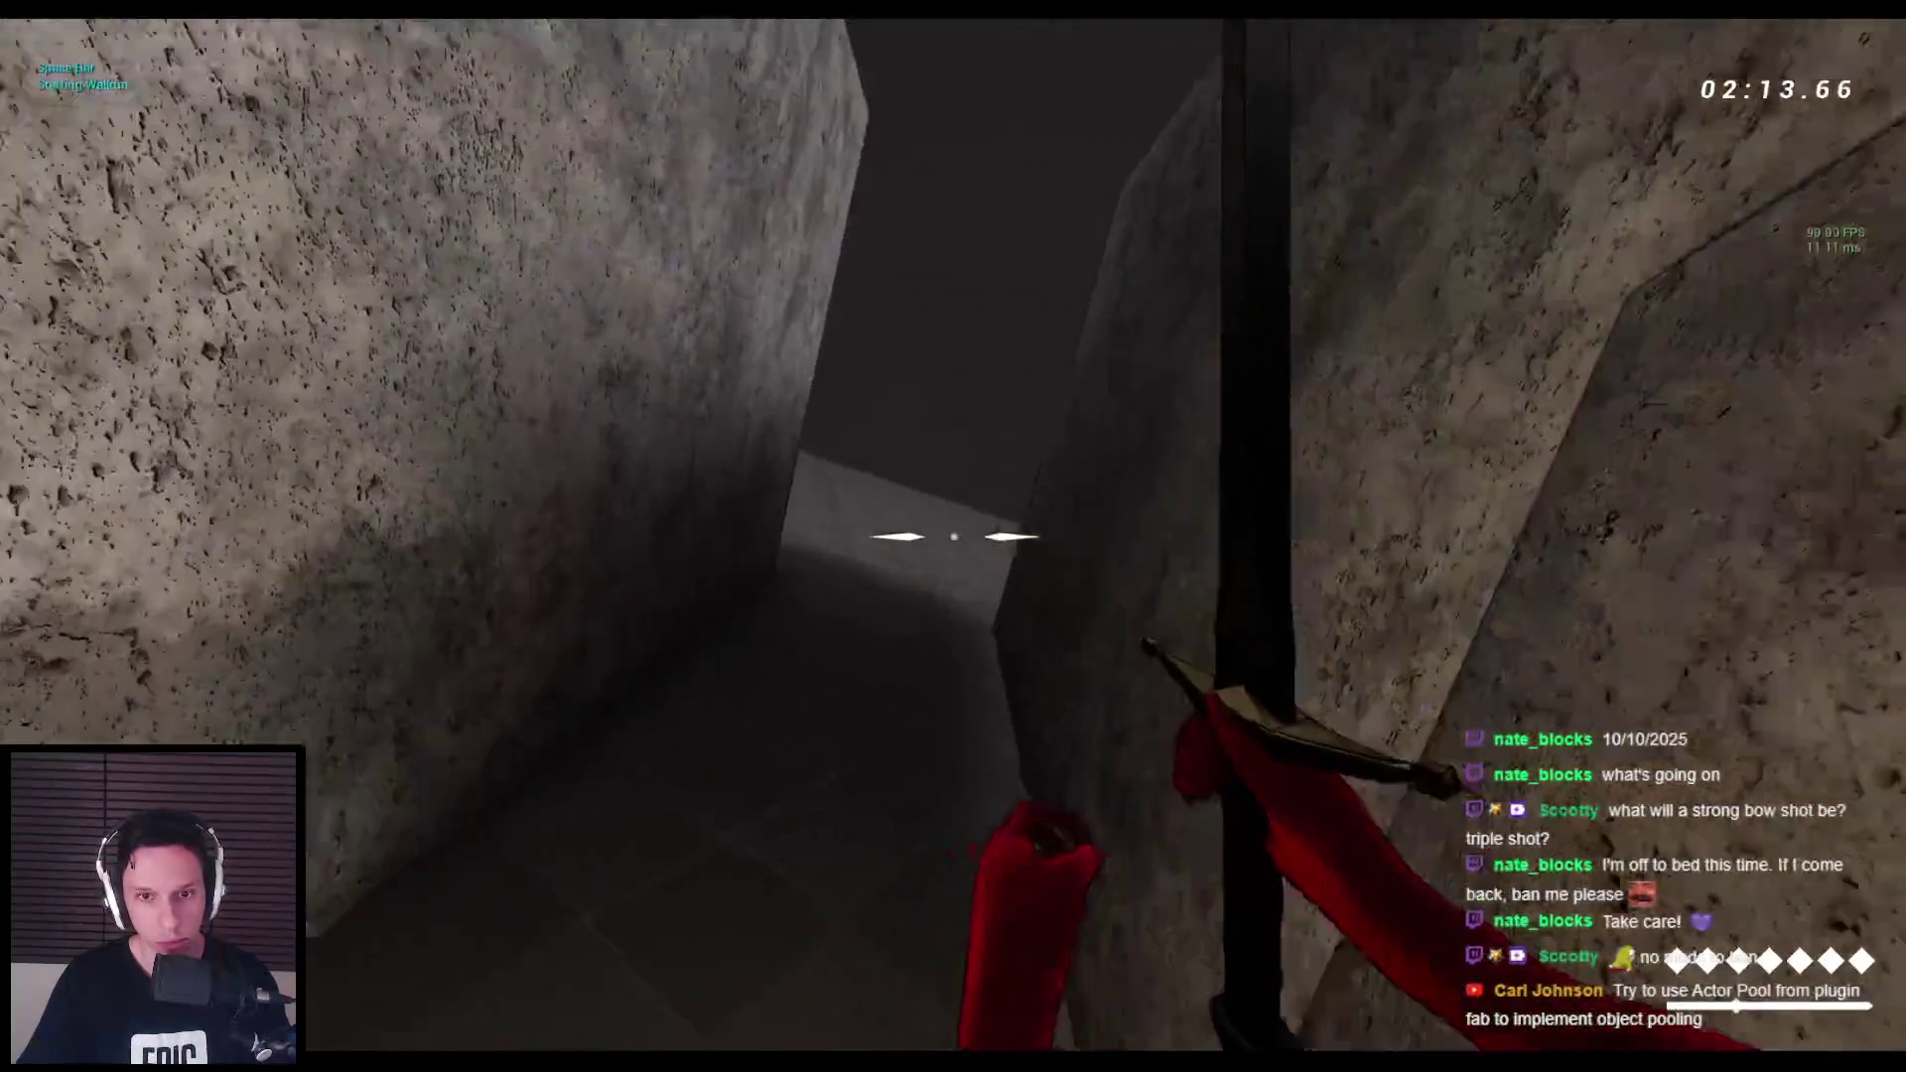
{"action": "key", "text": "space"}
{"action": "key", "text": "space"}
{"action": "key", "text": "space"}
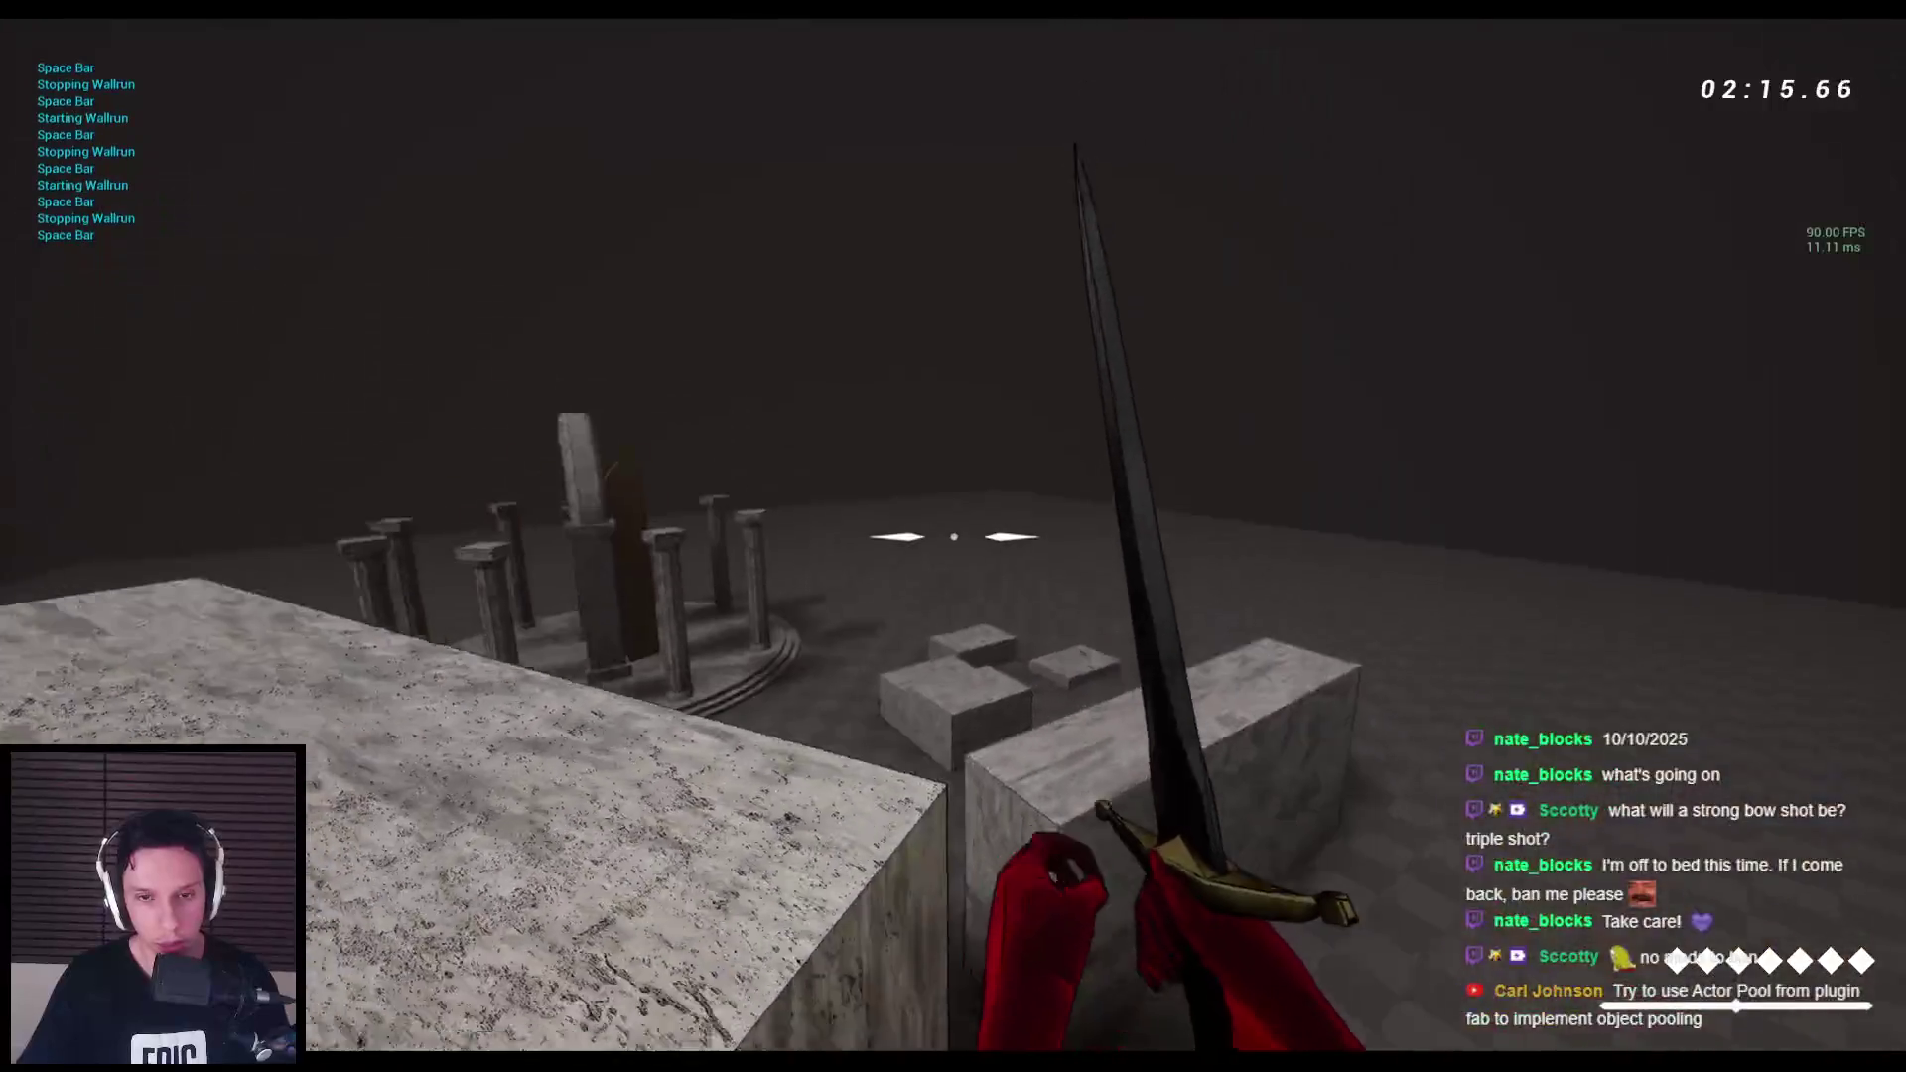
{"action": "key", "text": "Escape"}
{"action": "key", "text": "alt+Tab"}
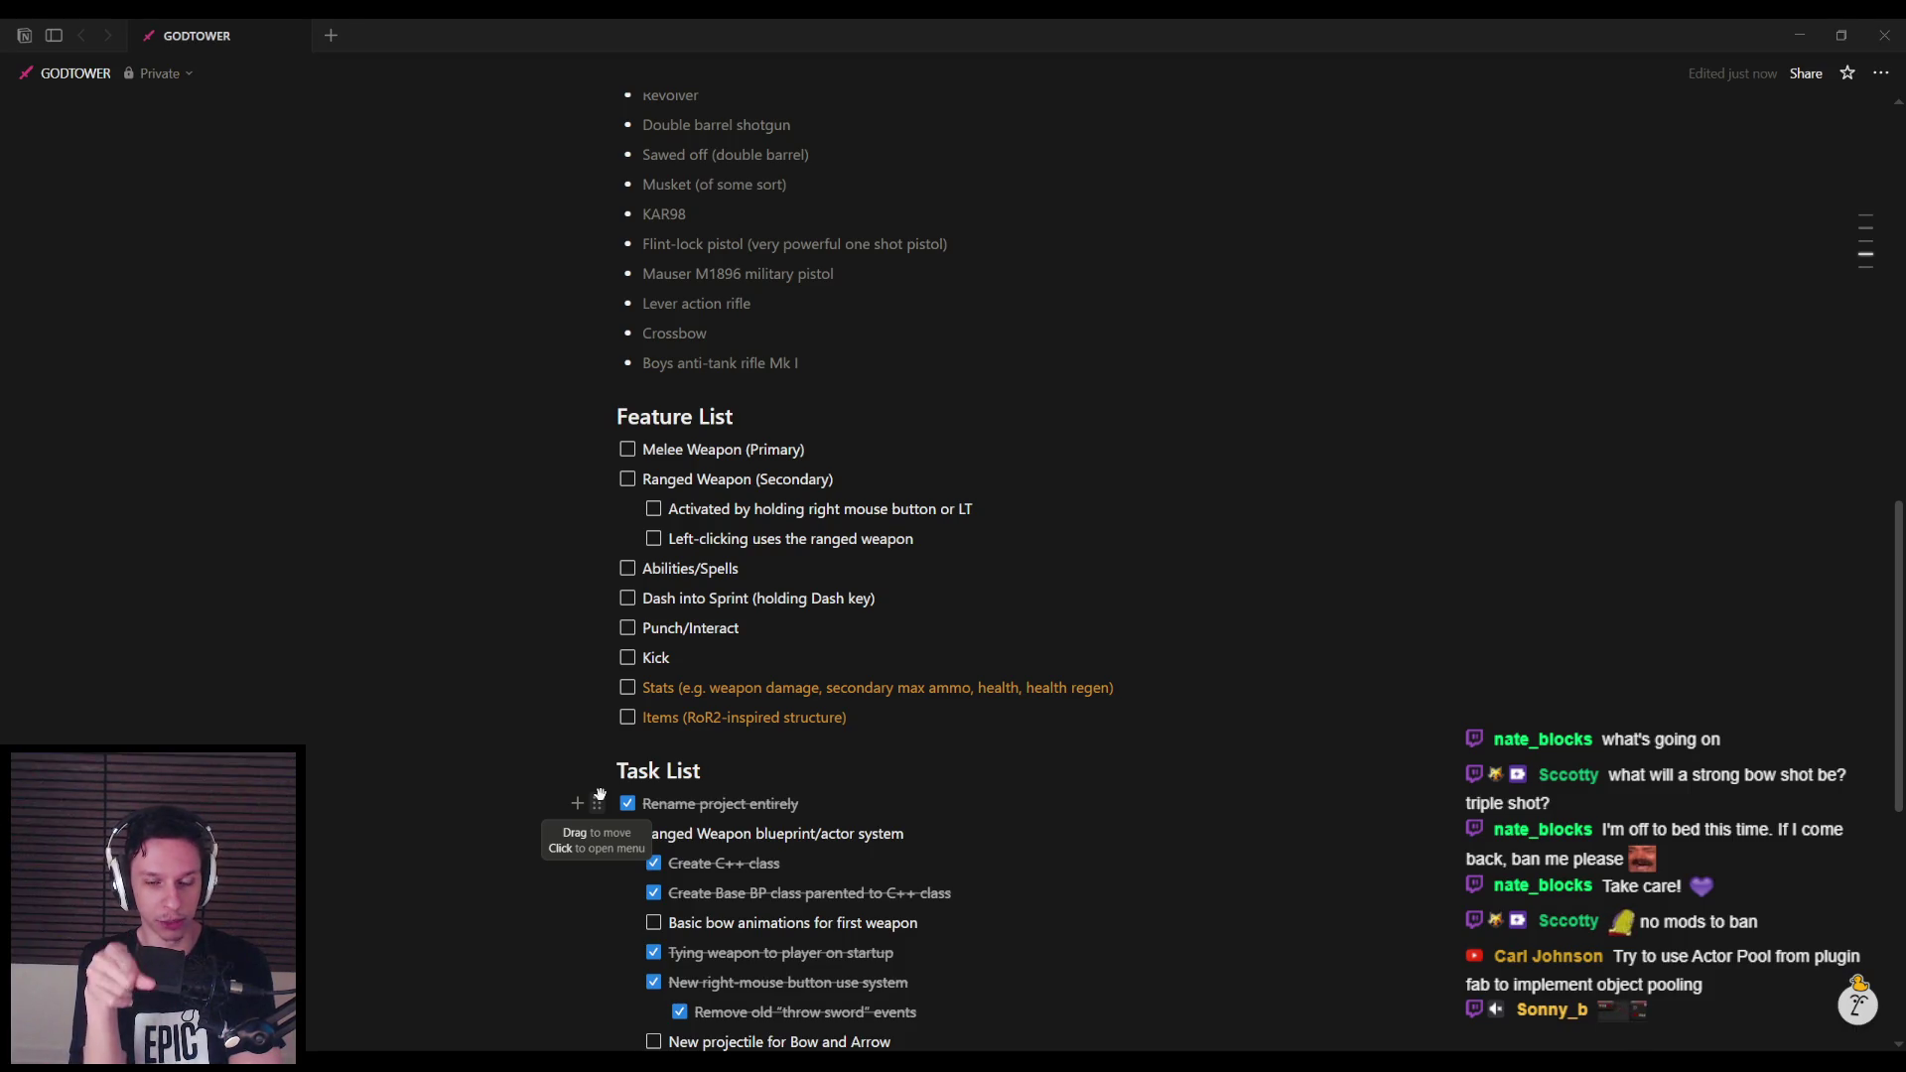
Review the GODTOWER Task List's melee attack and 'Chargeup kick attack' to-dos, then return to Unreal.
{"action": "scroll", "coordinate": [600, 795], "scroll_direction": "down", "scroll_amount": 5}
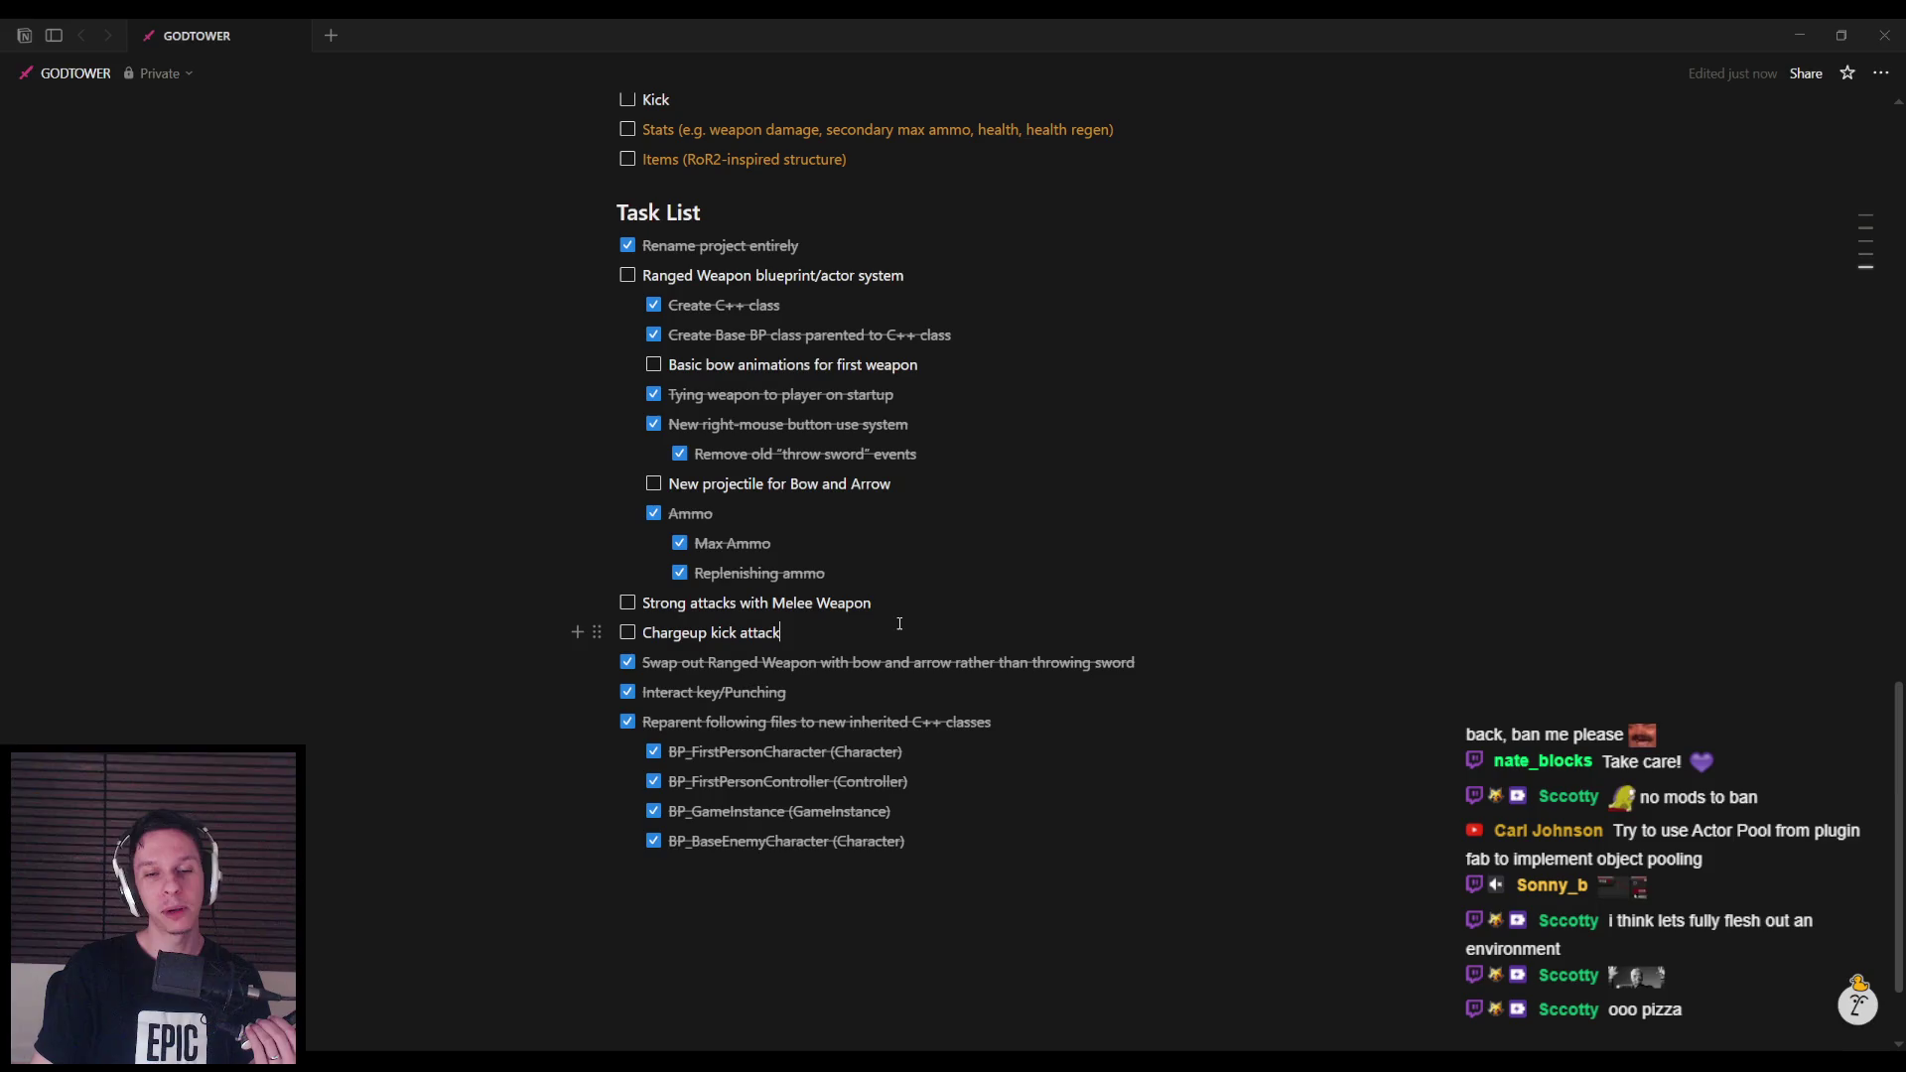
{"action": "scroll", "coordinate": [928, 483], "scroll_direction": "up", "scroll_amount": 8}
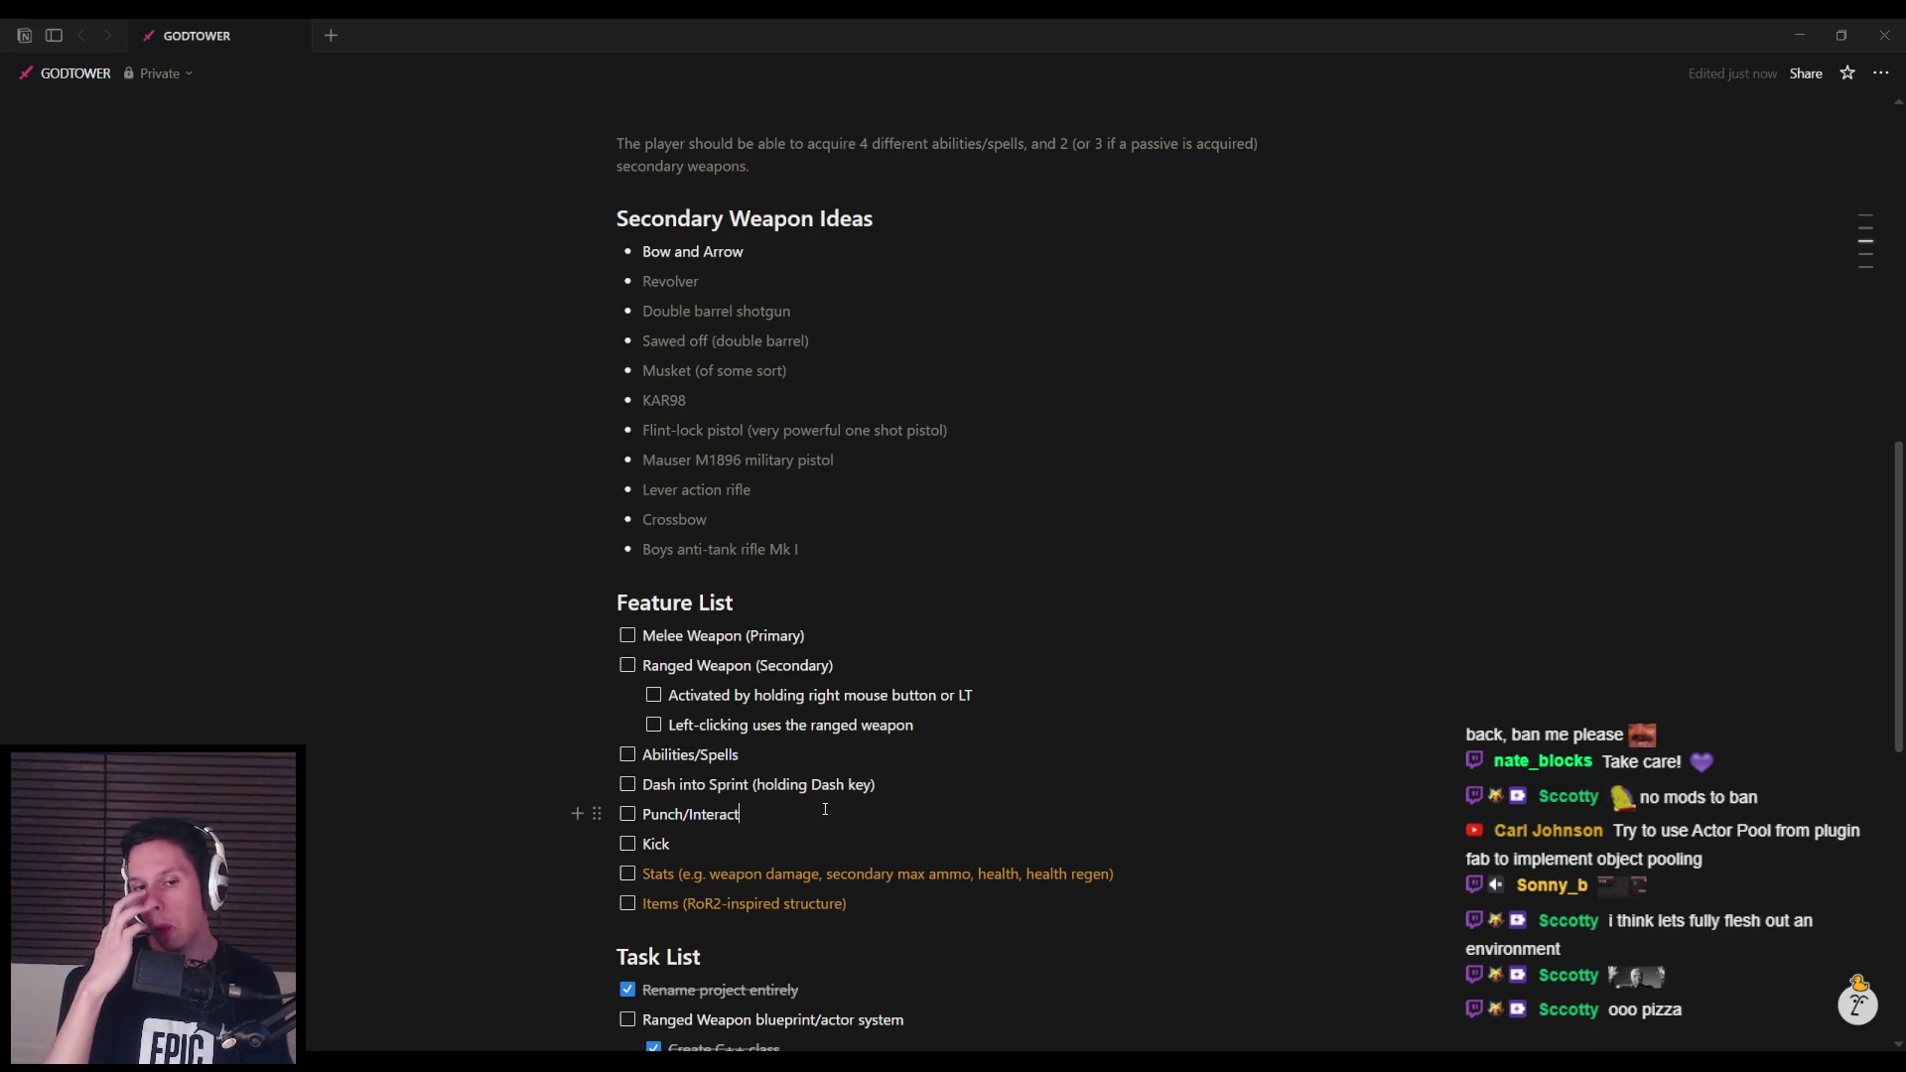
{"action": "key", "text": "alt+Tab"}
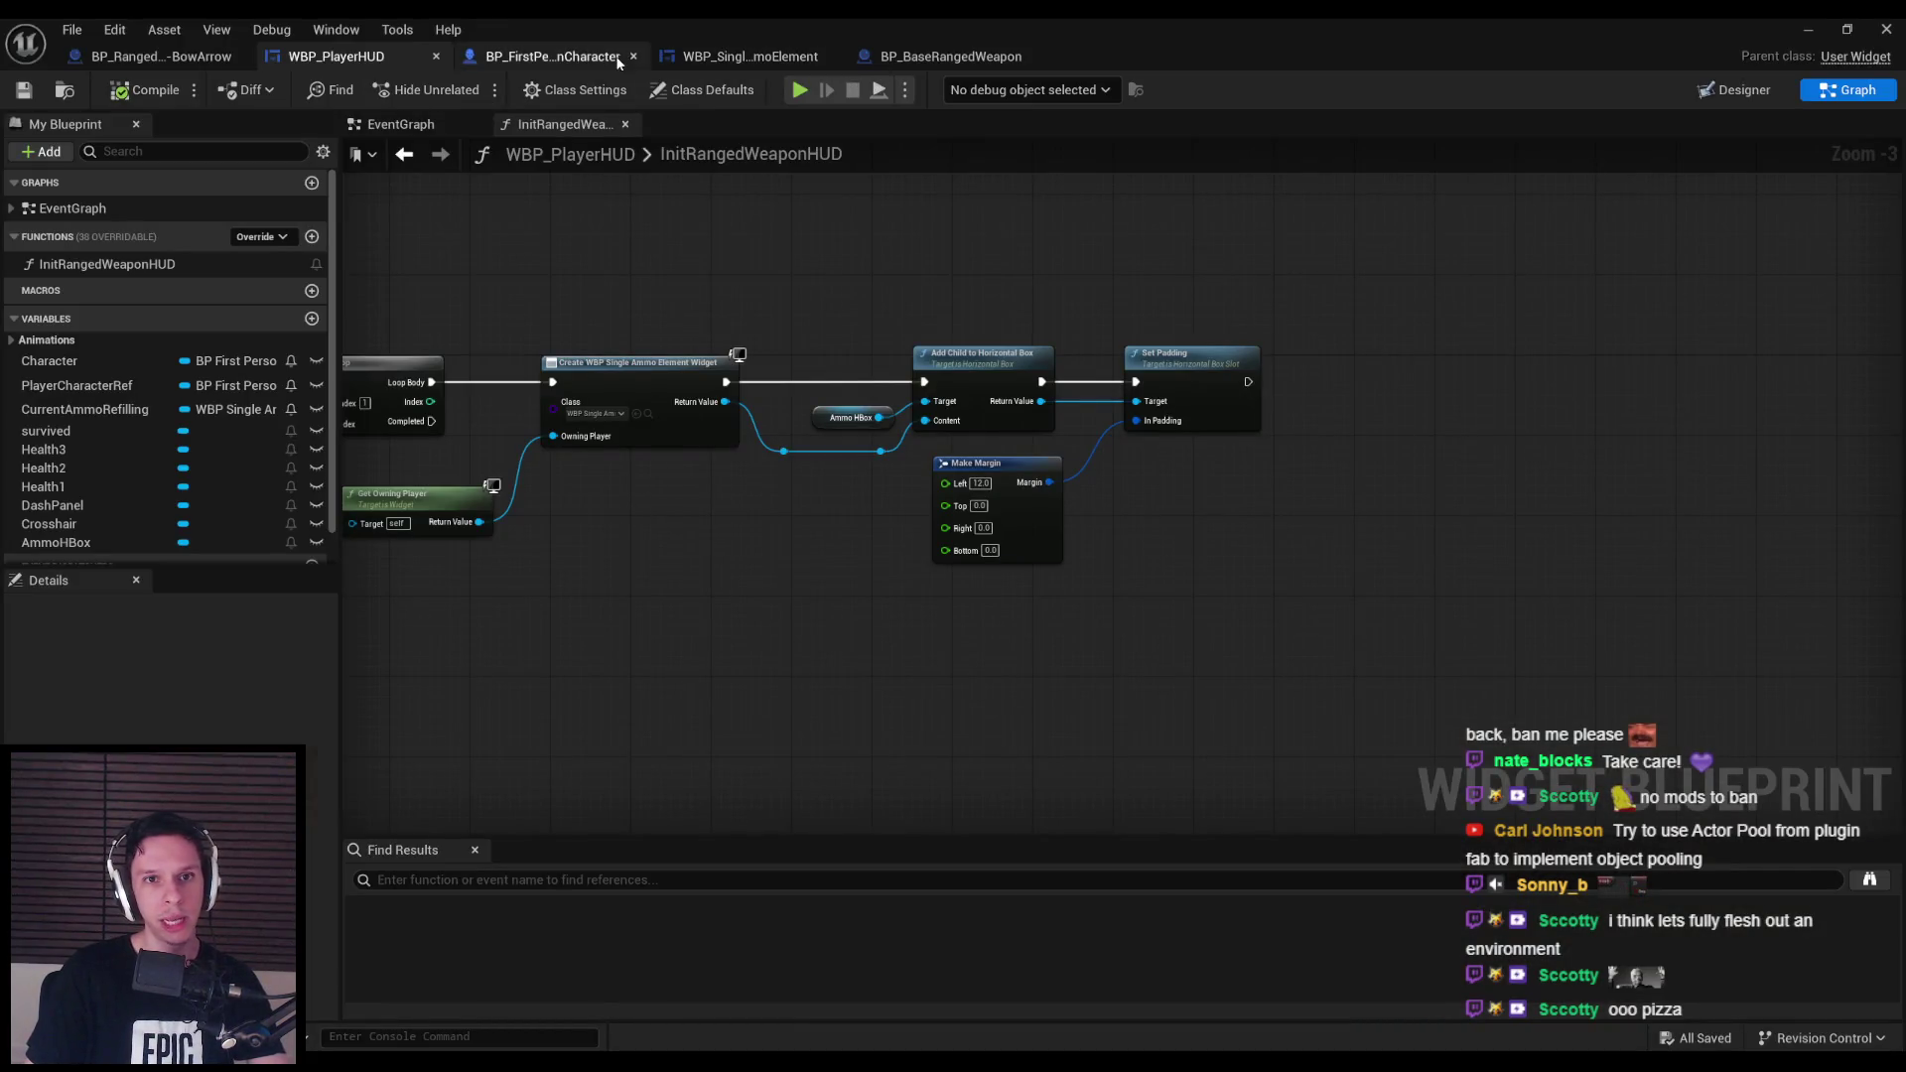
Look through BP_FirstPersonCharacter's Primary Attack graph, then open the AM_Sword_Swing-L montage.
{"action": "left_click", "coordinate": [556, 56]}
{"action": "scroll", "coordinate": [794, 586], "scroll_direction": "down", "scroll_amount": 5}
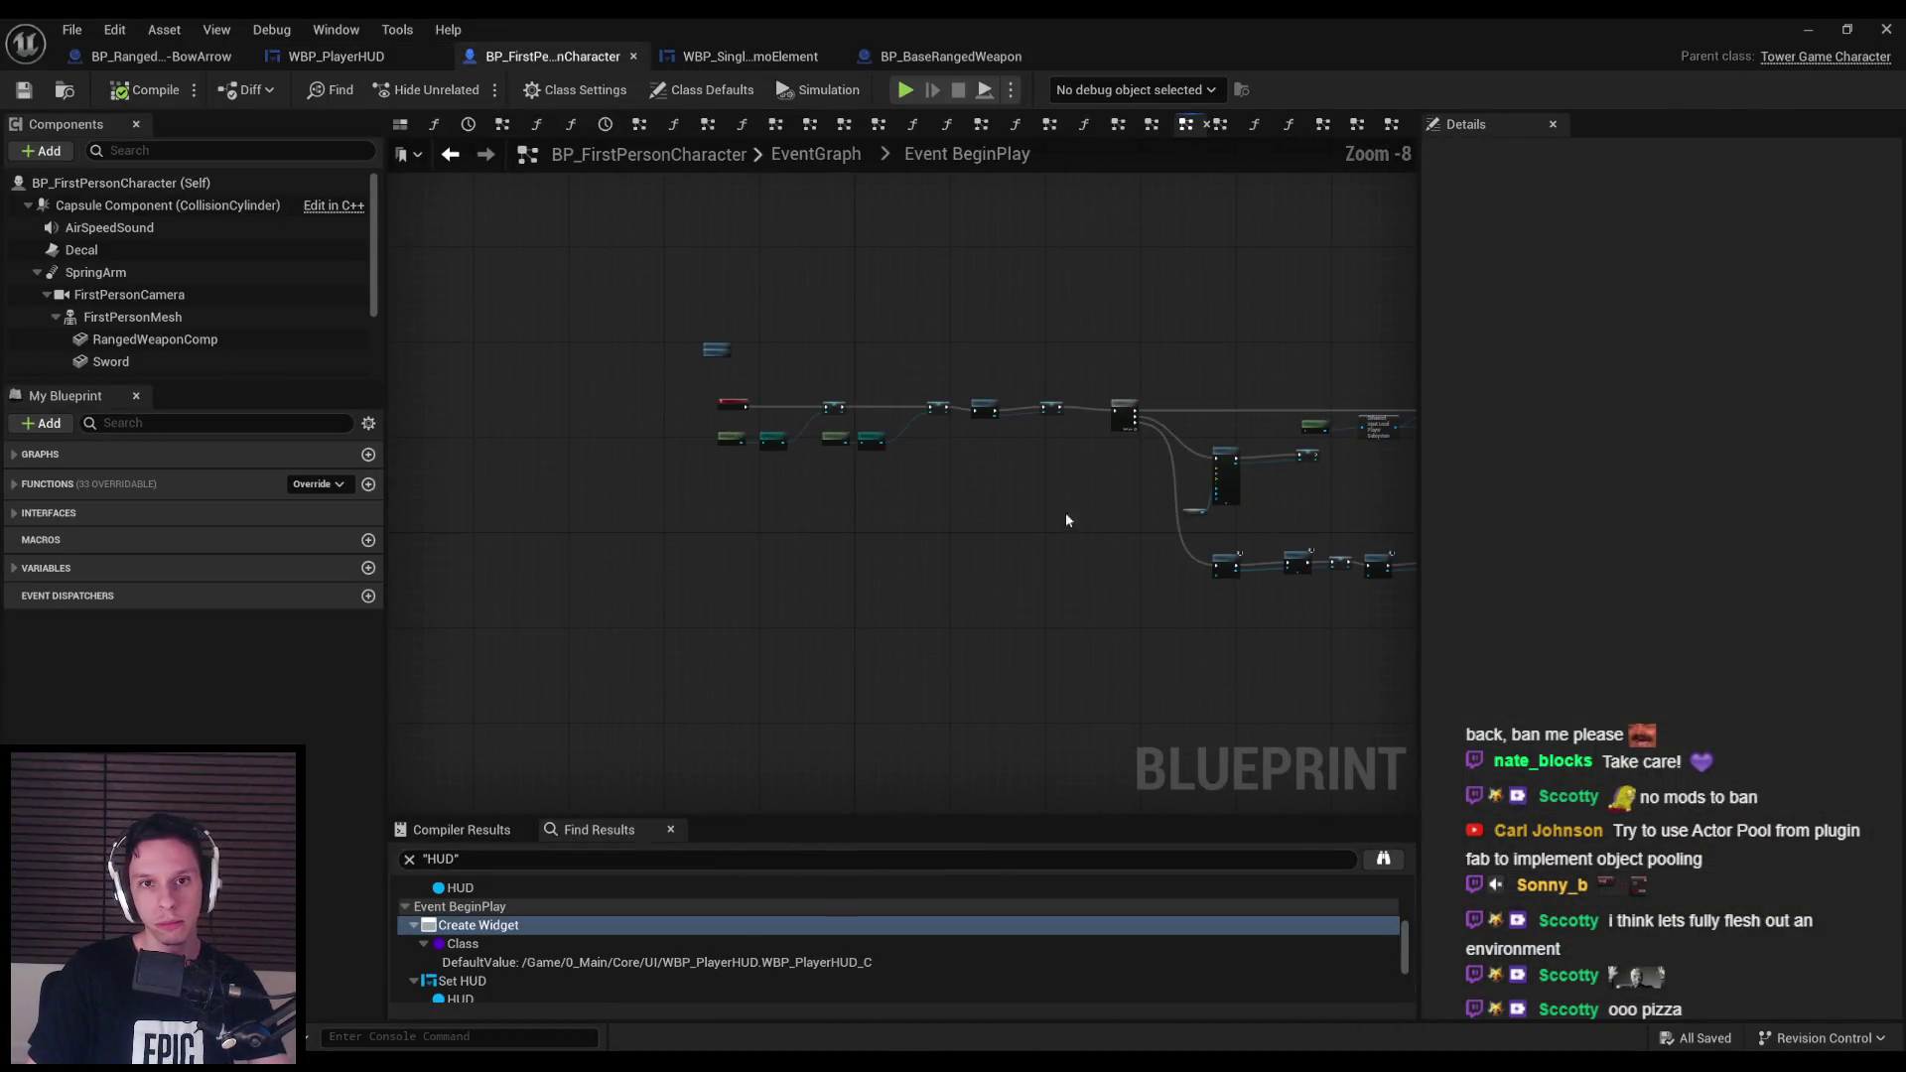
{"action": "left_click", "coordinate": [811, 167]}
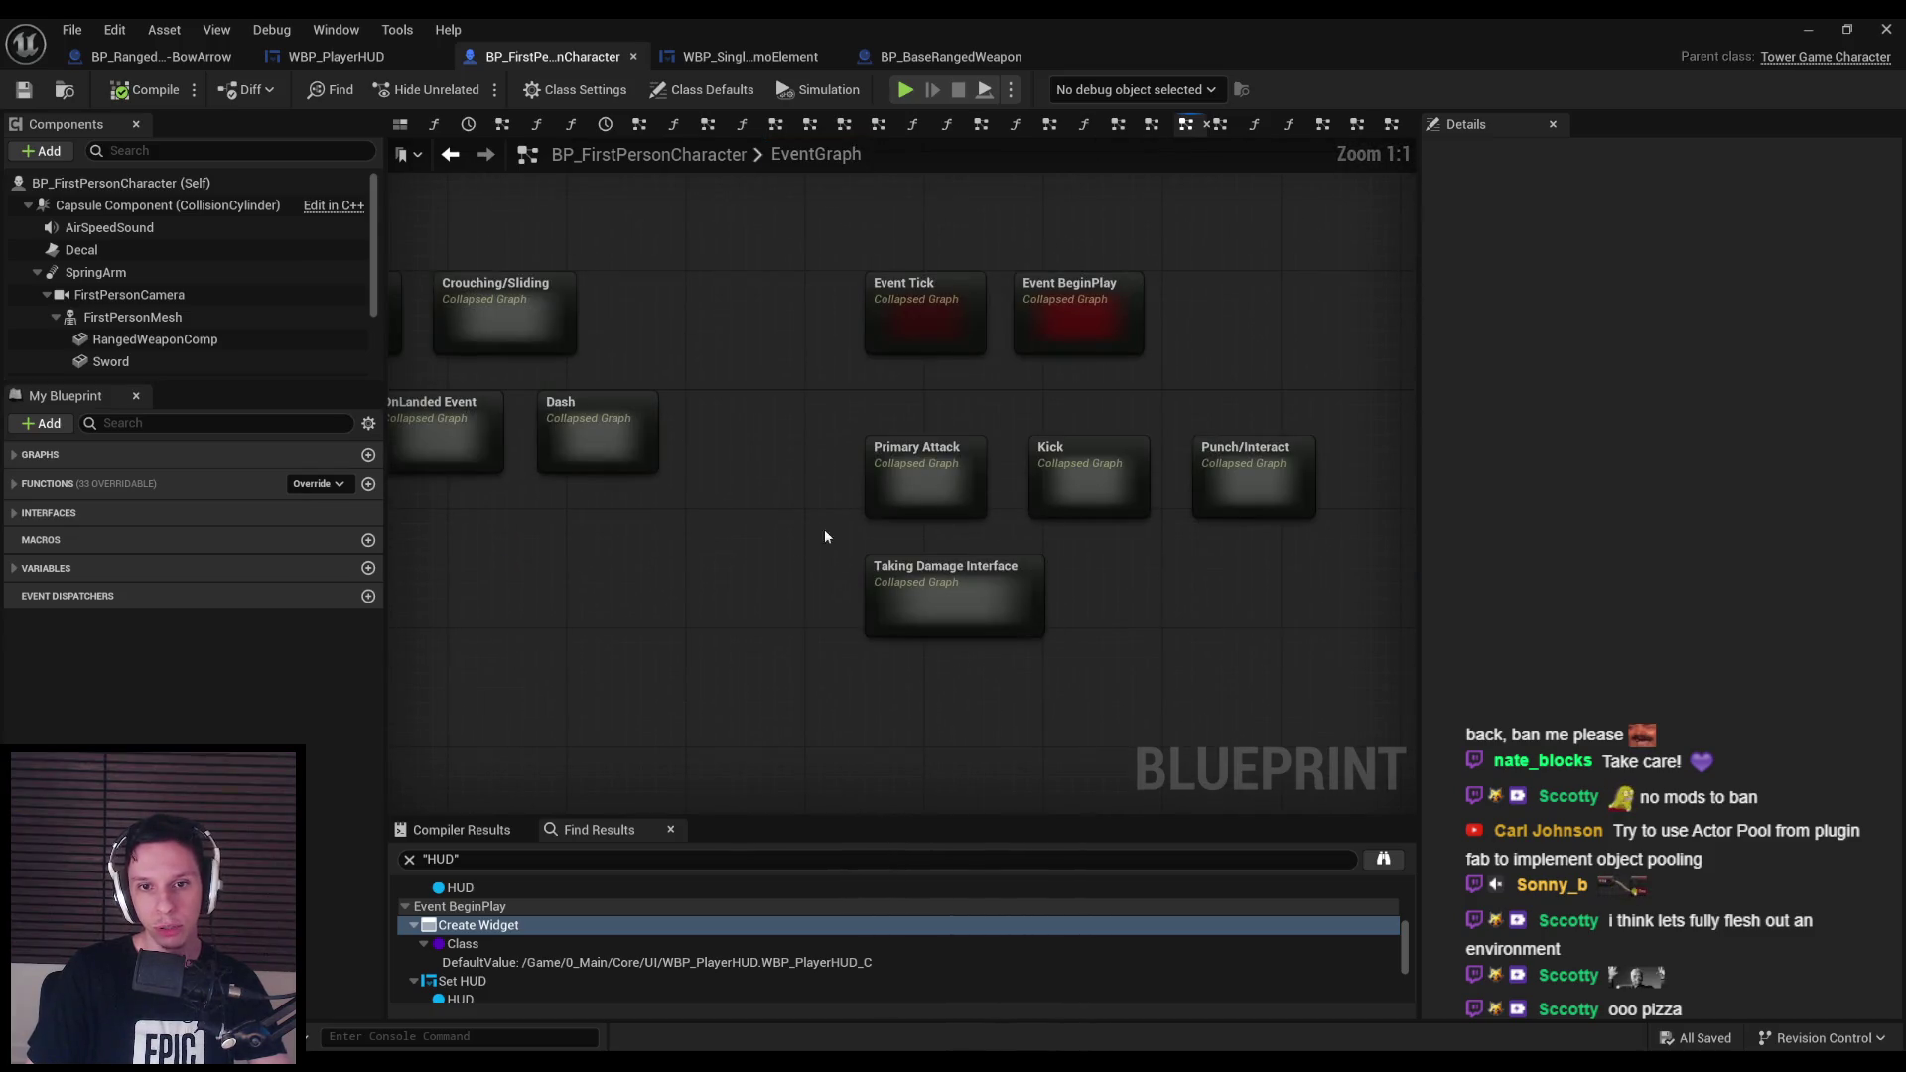
{"action": "double_click", "coordinate": [948, 479]}
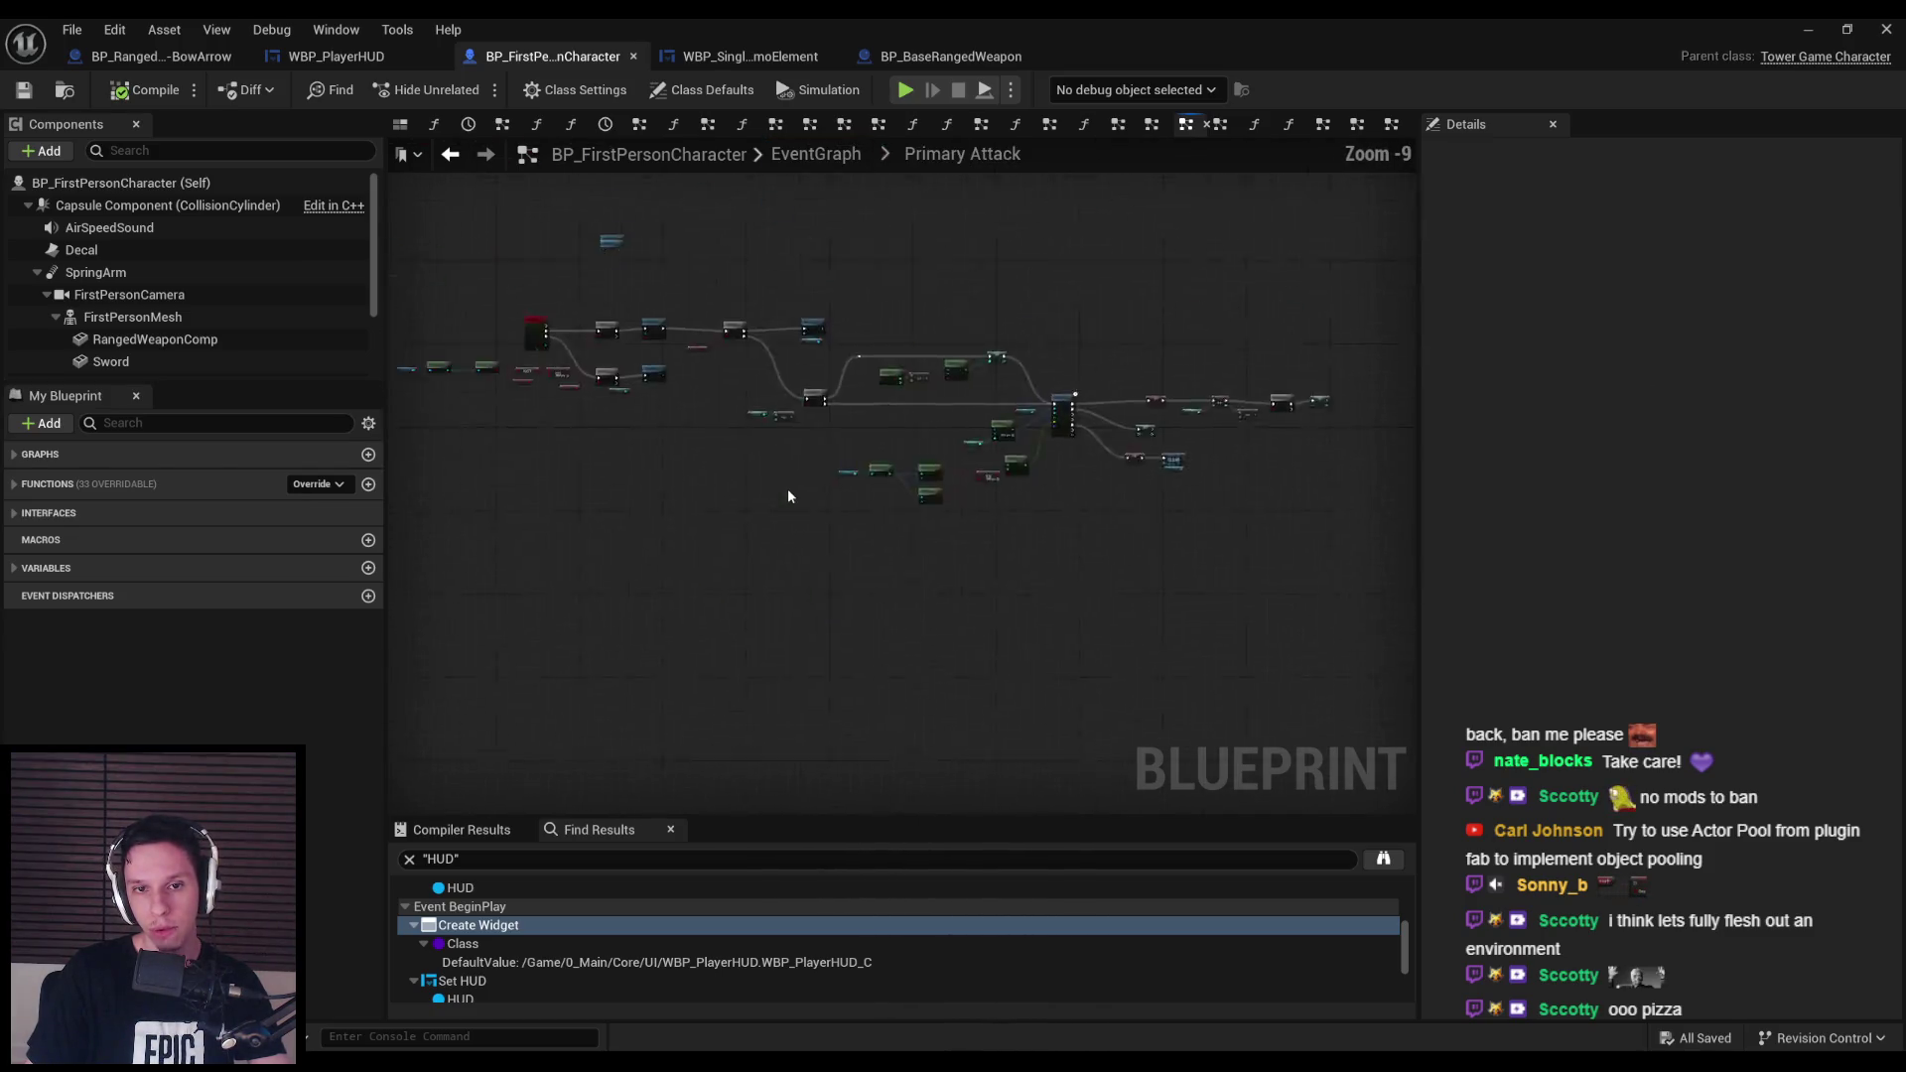
{"action": "scroll", "coordinate": [966, 481], "scroll_direction": "up", "scroll_amount": 6}
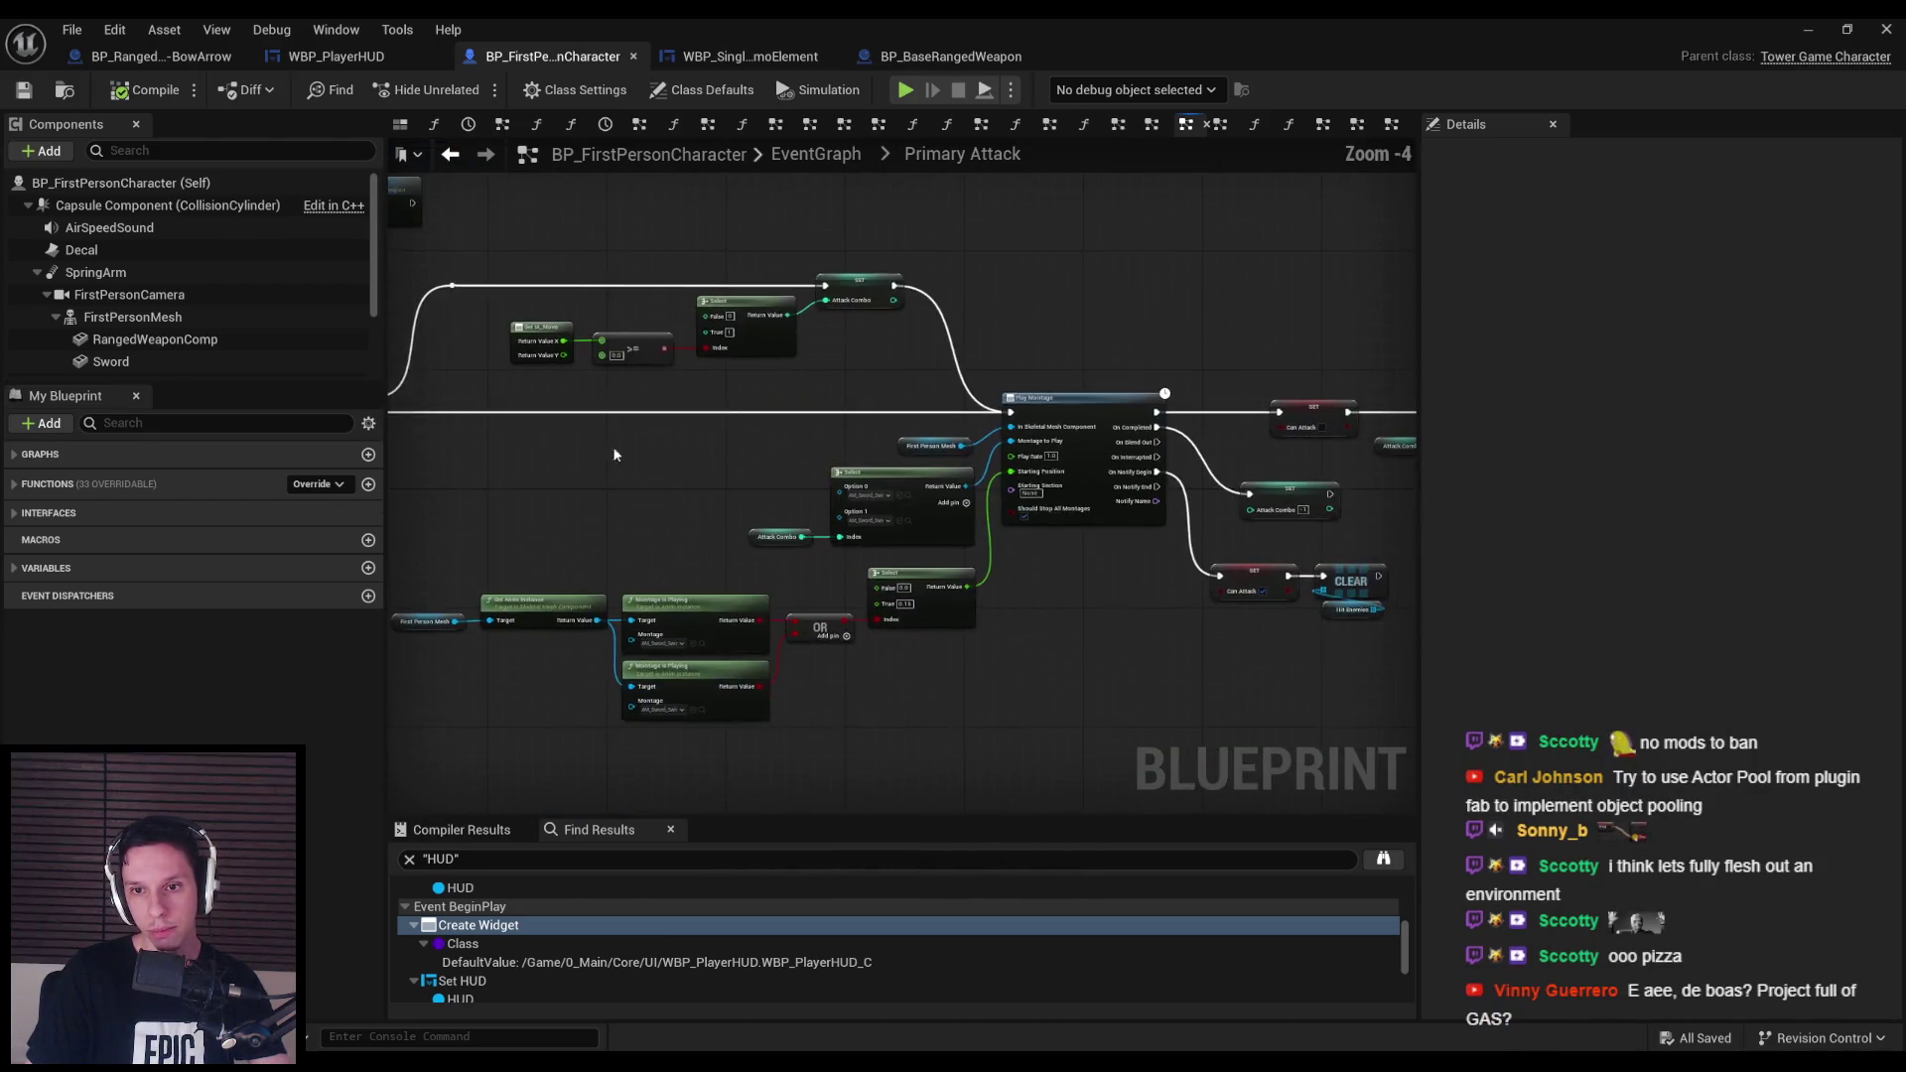
{"action": "scroll", "coordinate": [1062, 452], "scroll_direction": "up", "scroll_amount": 3}
{"action": "scroll", "coordinate": [526, 516], "scroll_direction": "down", "scroll_amount": 3}
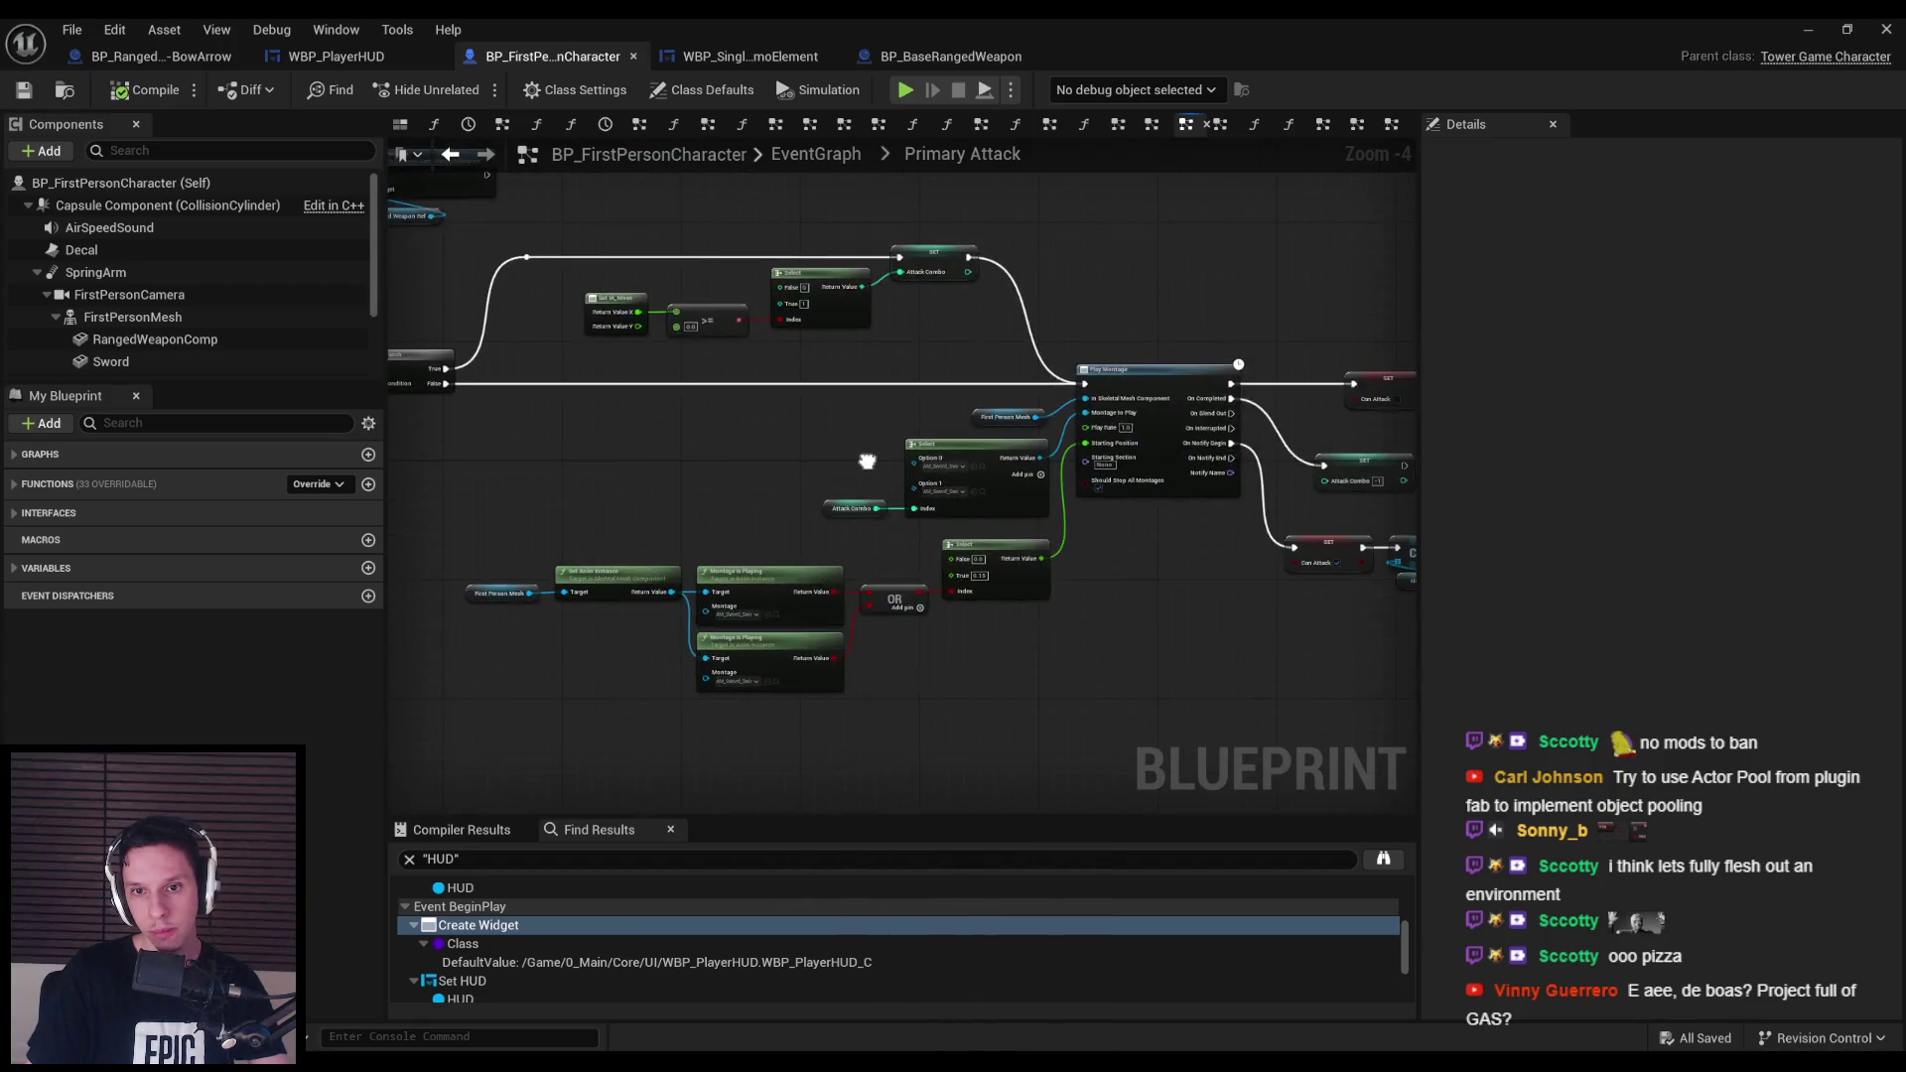
{"action": "scroll", "coordinate": [1052, 473], "scroll_direction": "up", "scroll_amount": 2}
{"action": "left_click", "coordinate": [1808, 29]}
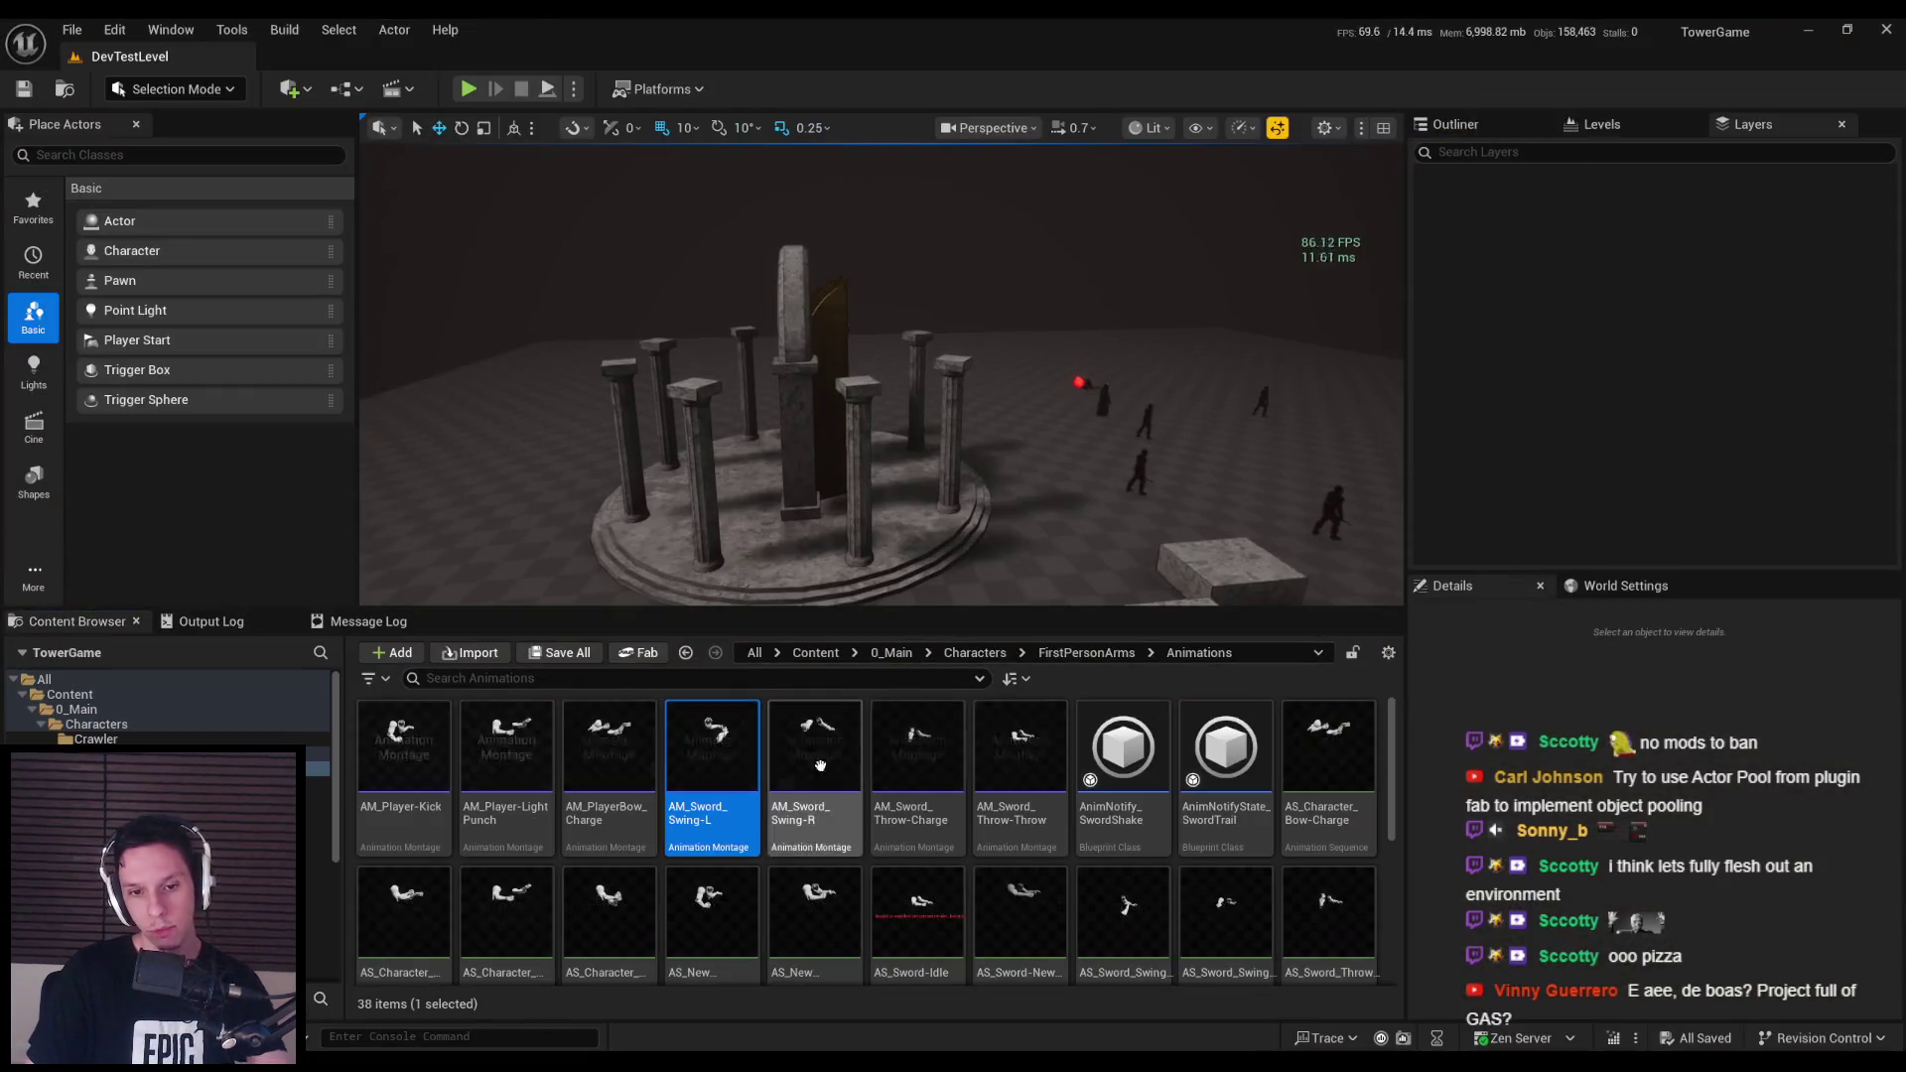
{"action": "double_click", "coordinate": [701, 803]}
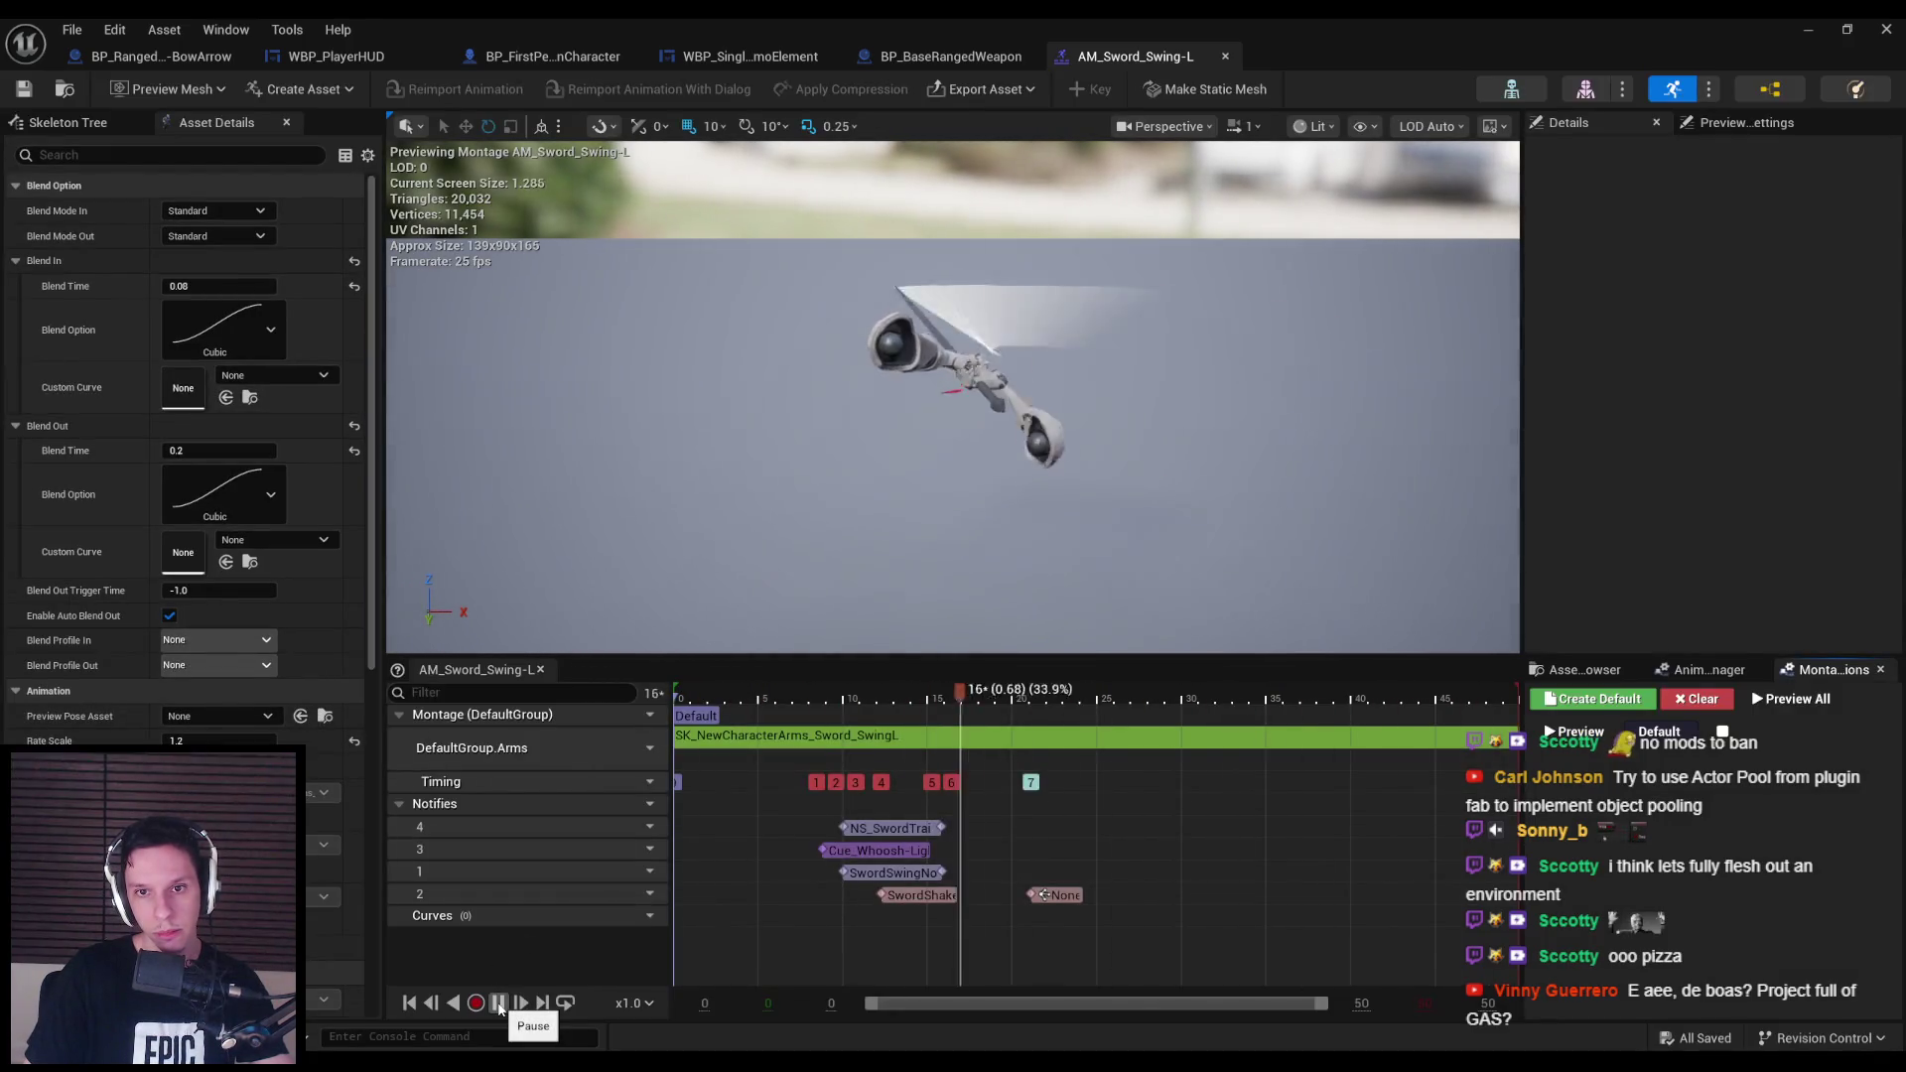
Pause the montage, inspect the NS_SwordTrail and SwordSwingNotify notifies, and open SwordSwingNotify's blueprint.
{"action": "left_click", "coordinate": [499, 1004]}
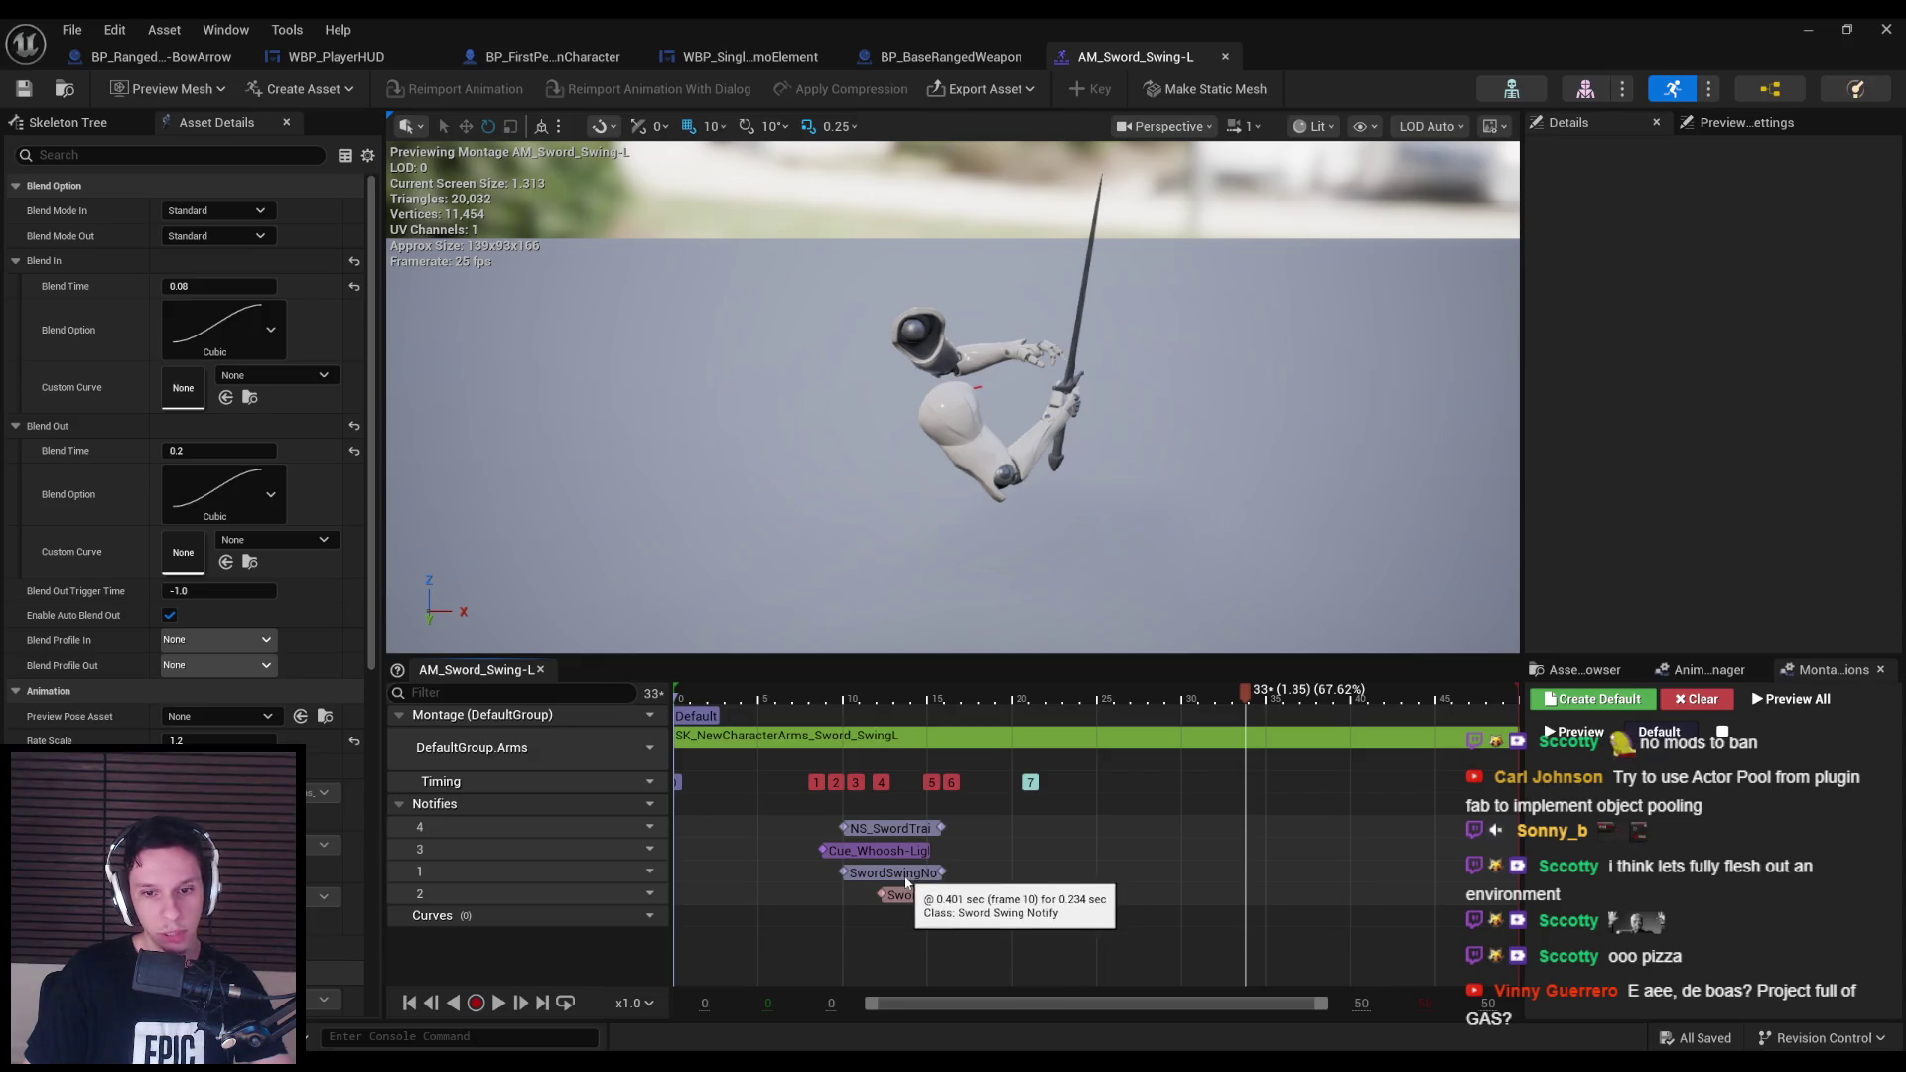
{"action": "left_click", "coordinate": [911, 874]}
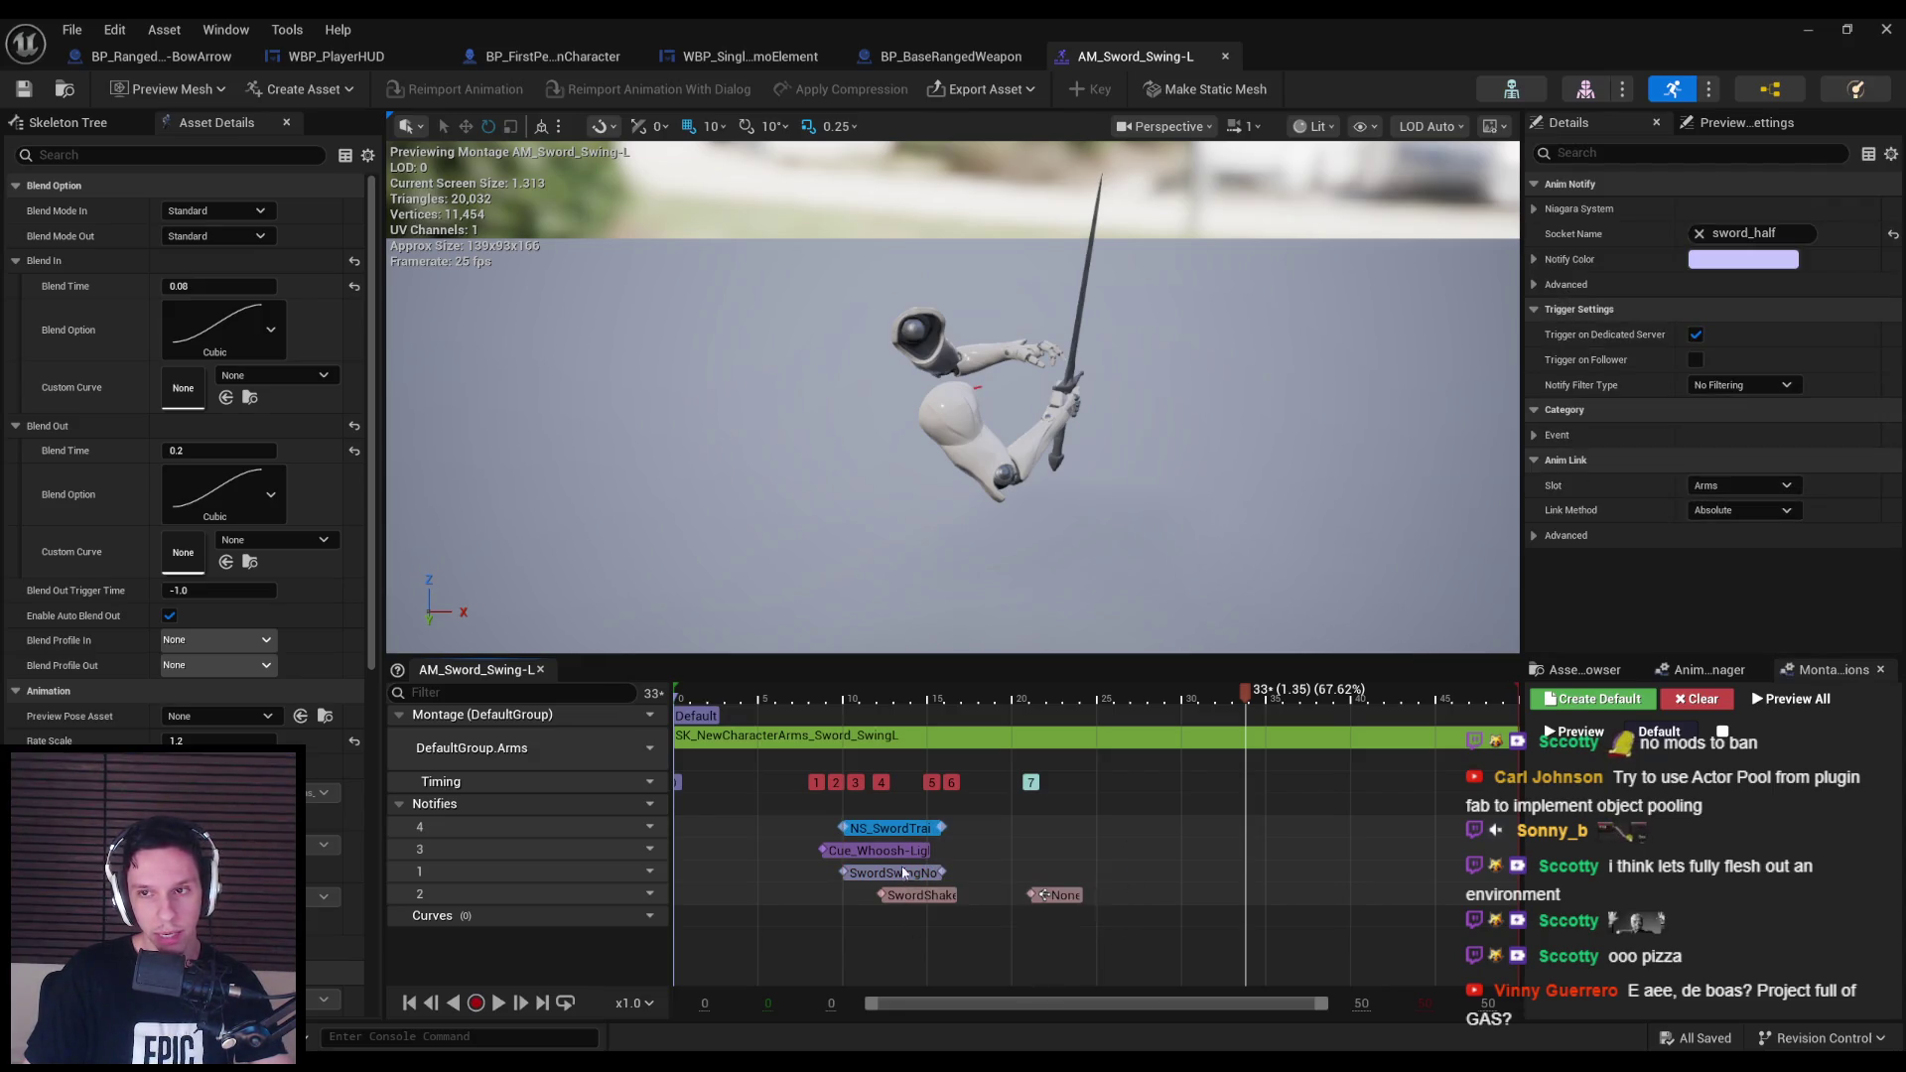
{"action": "left_click", "coordinate": [973, 878]}
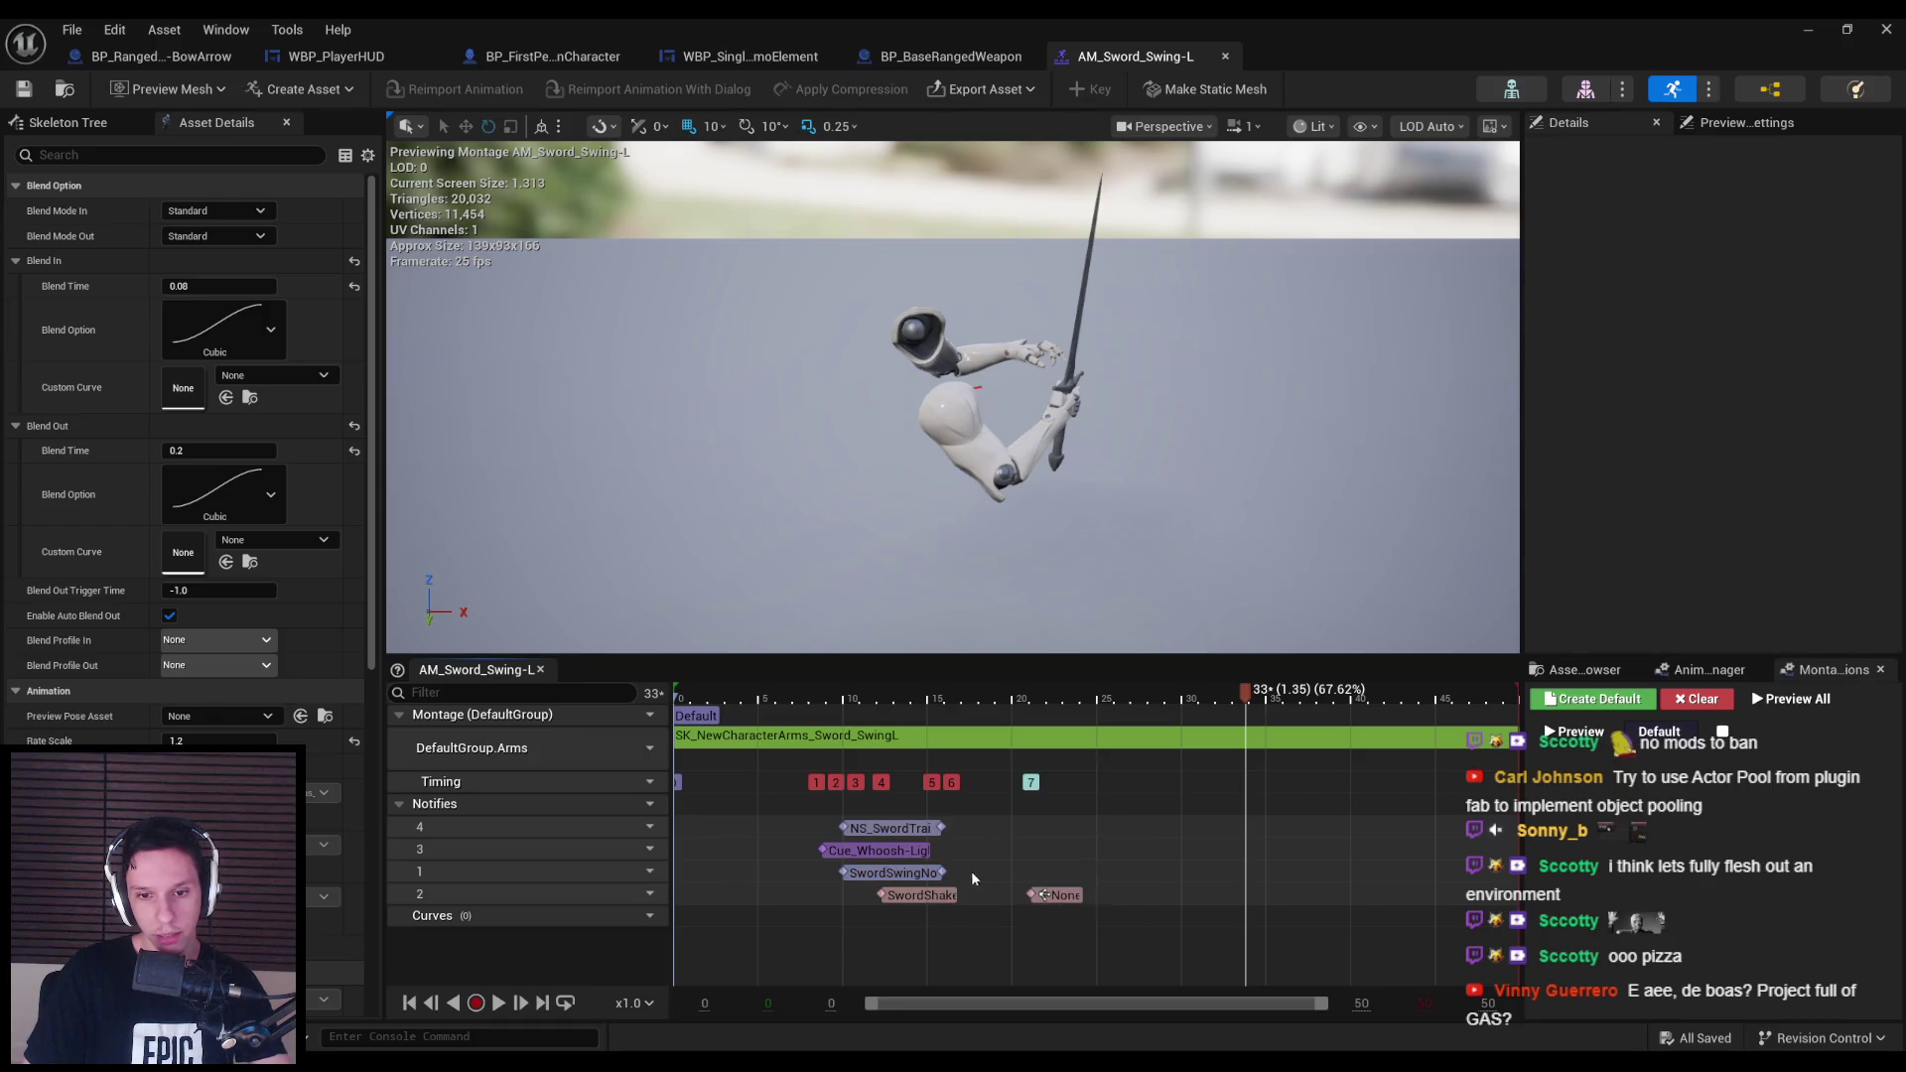
{"action": "left_click", "coordinate": [894, 873]}
{"action": "left_click", "coordinate": [797, 869]}
{"action": "left_click", "coordinate": [874, 872]}
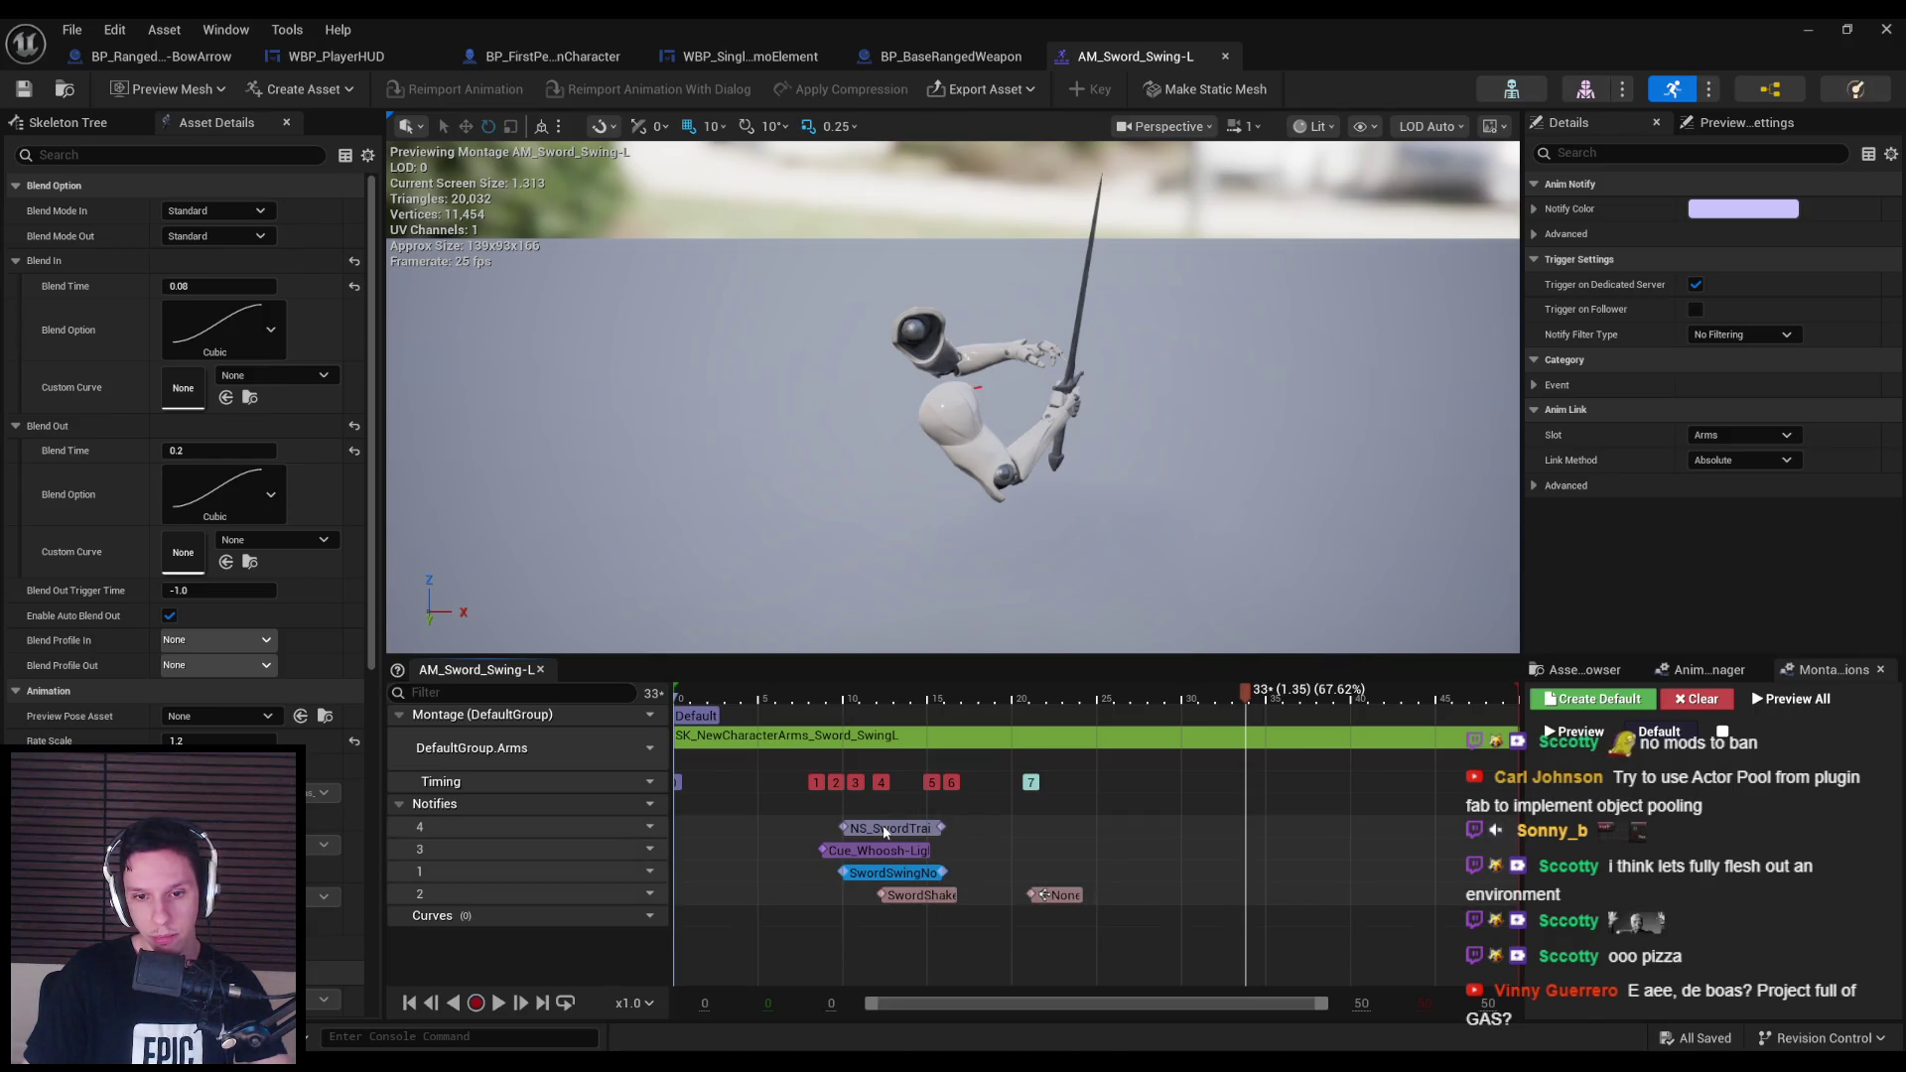
{"action": "right_click", "coordinate": [885, 873]}
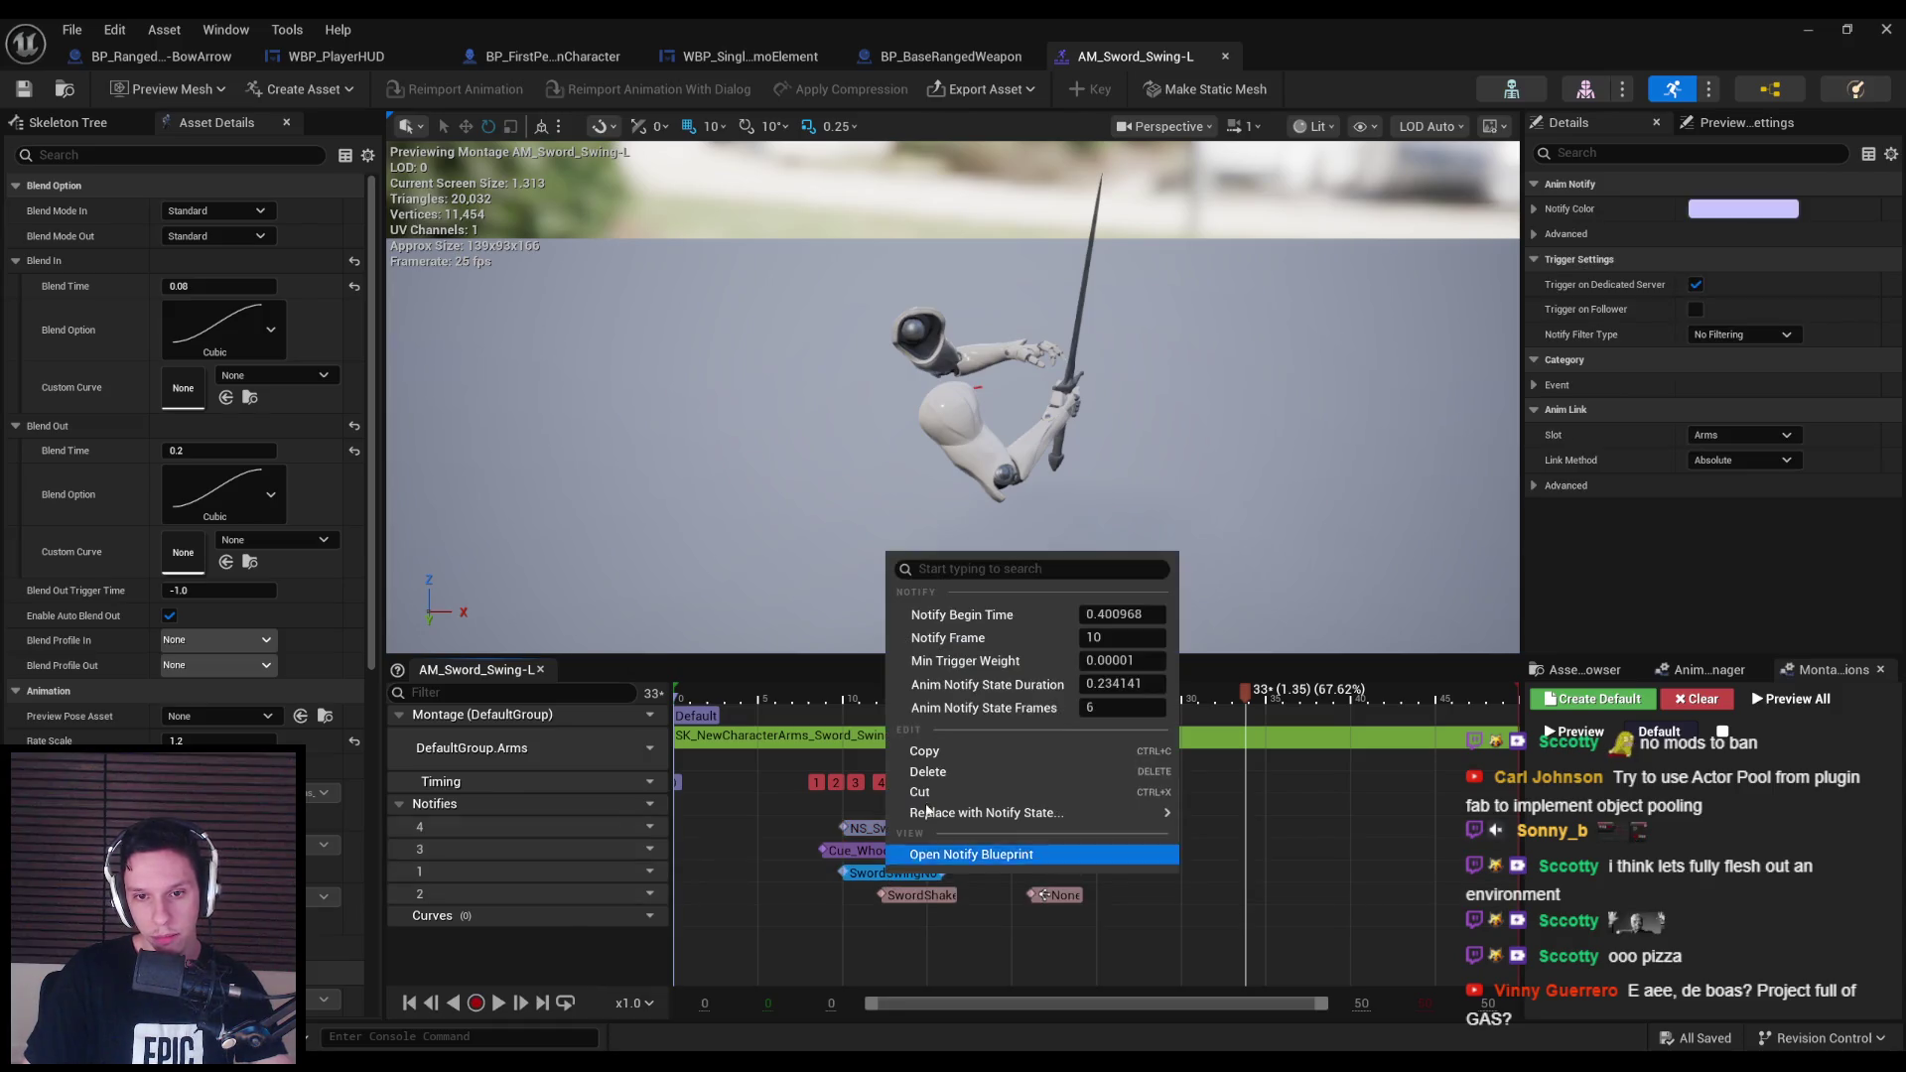
{"action": "left_click", "coordinate": [928, 854]}
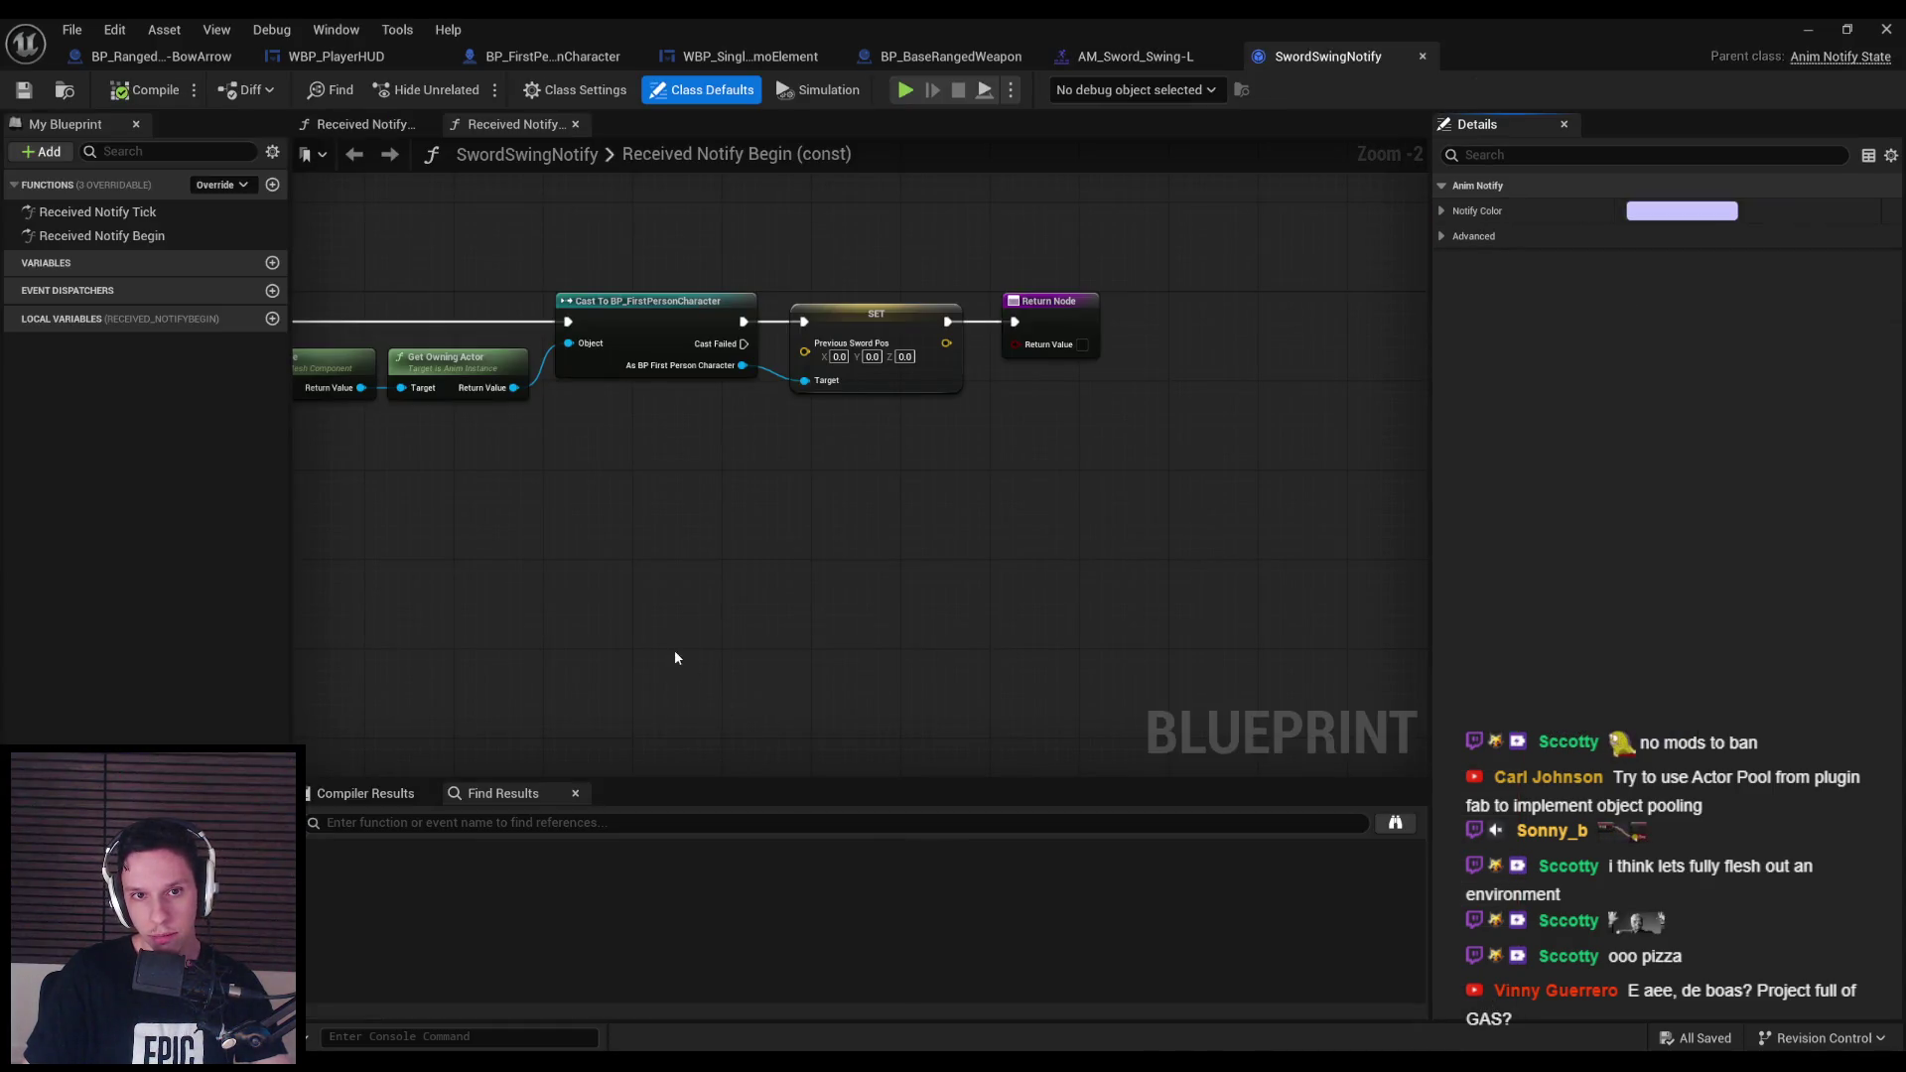
From Received Notify Tick, open the SwordHitScan function and survey its Multi Box Trace, SpawnActor and Branch nodes.
{"action": "mouse_move", "coordinate": [675, 658]}
{"action": "left_mouse_down"}
{"action": "mouse_move", "coordinate": [1320, 735]}
{"action": "mouse_move", "coordinate": [419, 735]}
{"action": "mouse_move", "coordinate": [1173, 694]}
{"action": "mouse_move", "coordinate": [748, 768]}
{"action": "left_mouse_up"}
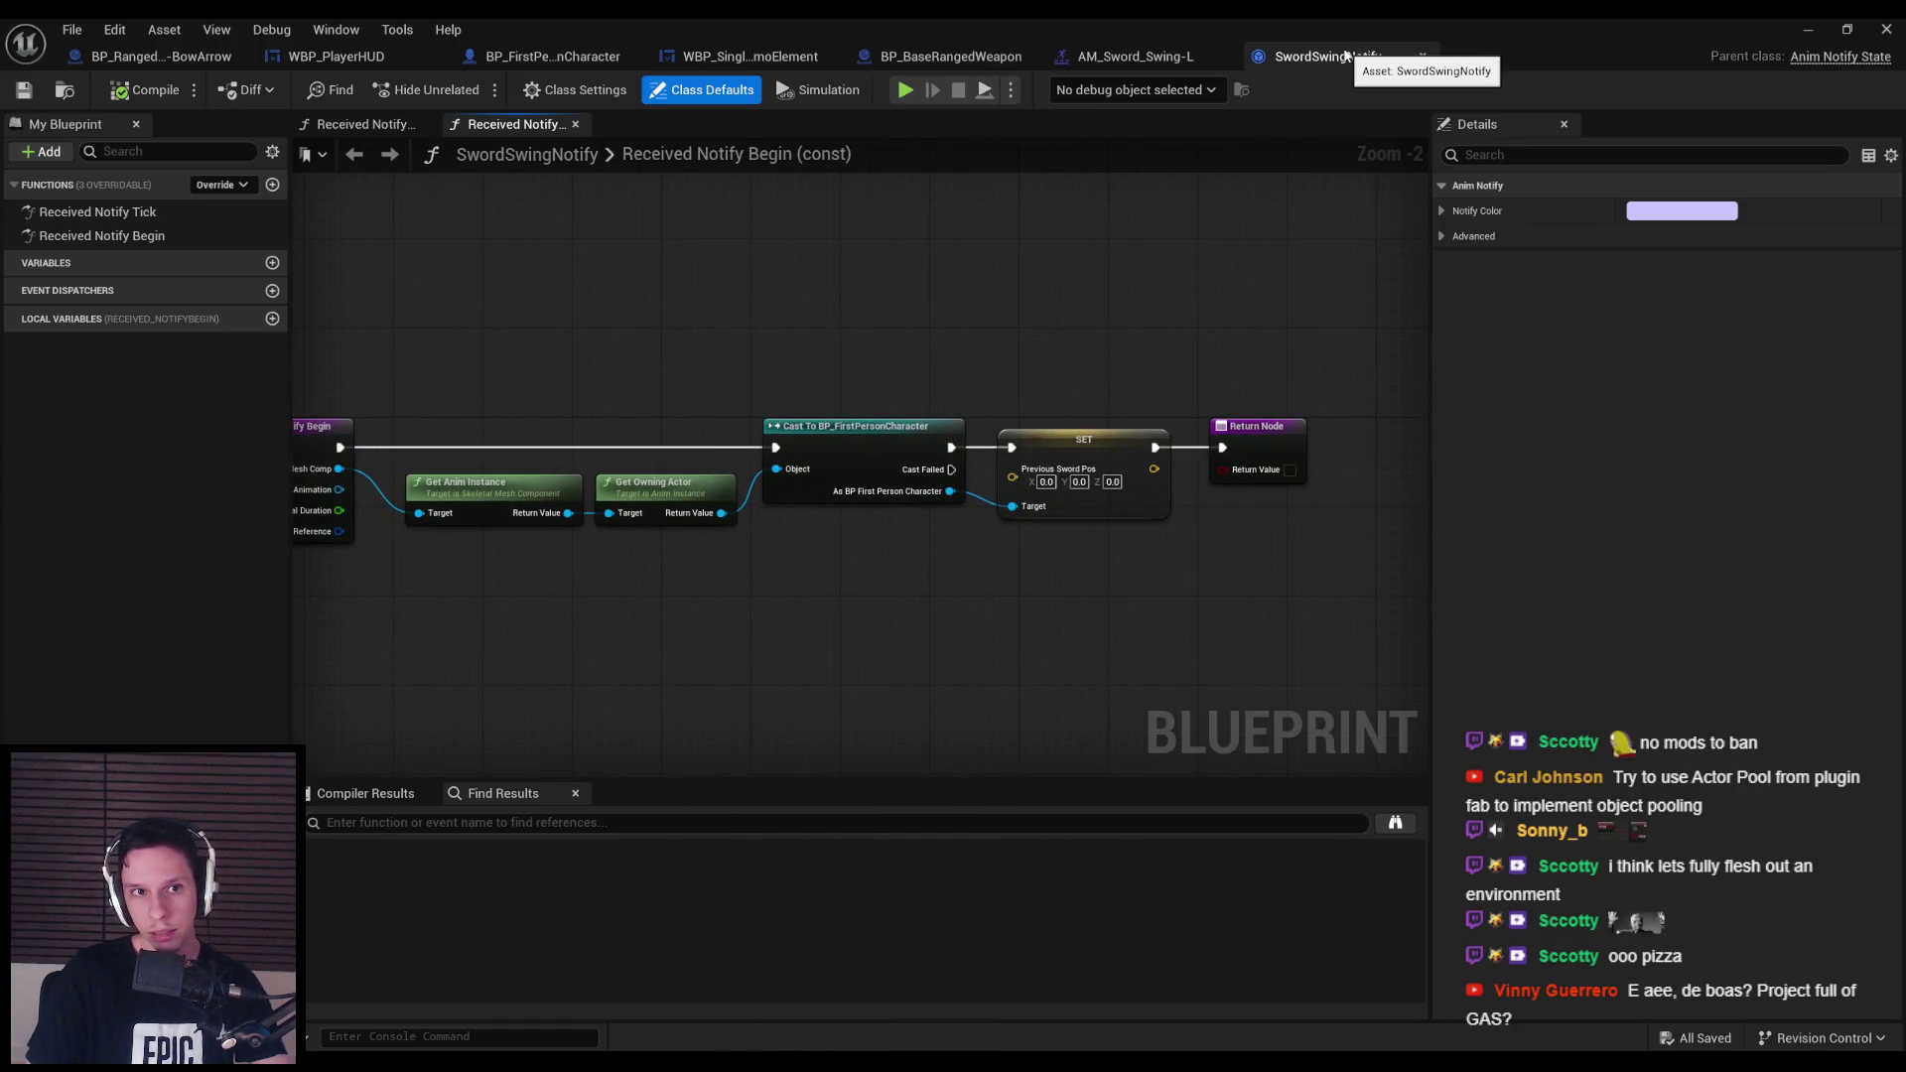
{"action": "left_click", "coordinate": [355, 154]}
{"action": "double_click", "coordinate": [1172, 360]}
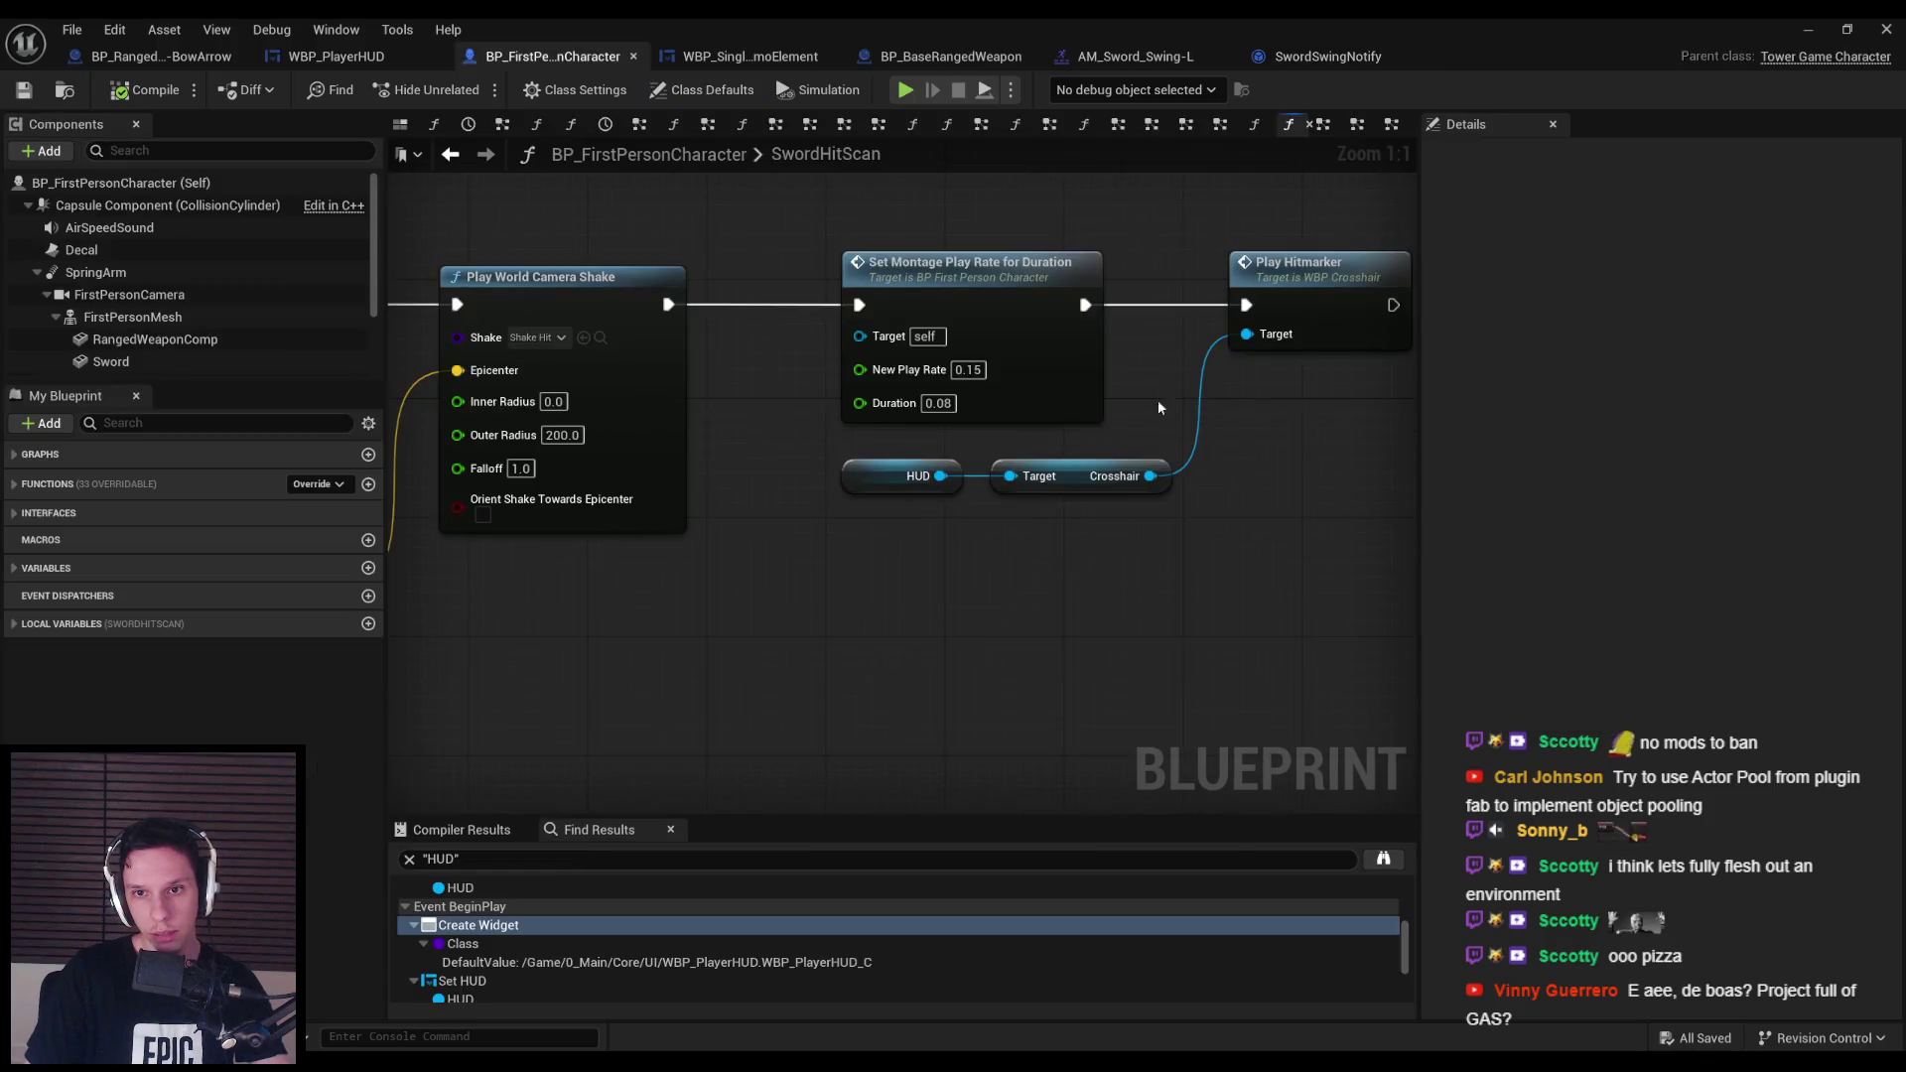
{"action": "mouse_move", "coordinate": [764, 502]}
{"action": "left_mouse_down"}
{"action": "mouse_move", "coordinate": [687, 497]}
{"action": "mouse_move", "coordinate": [1215, 487]}
{"action": "left_mouse_up"}
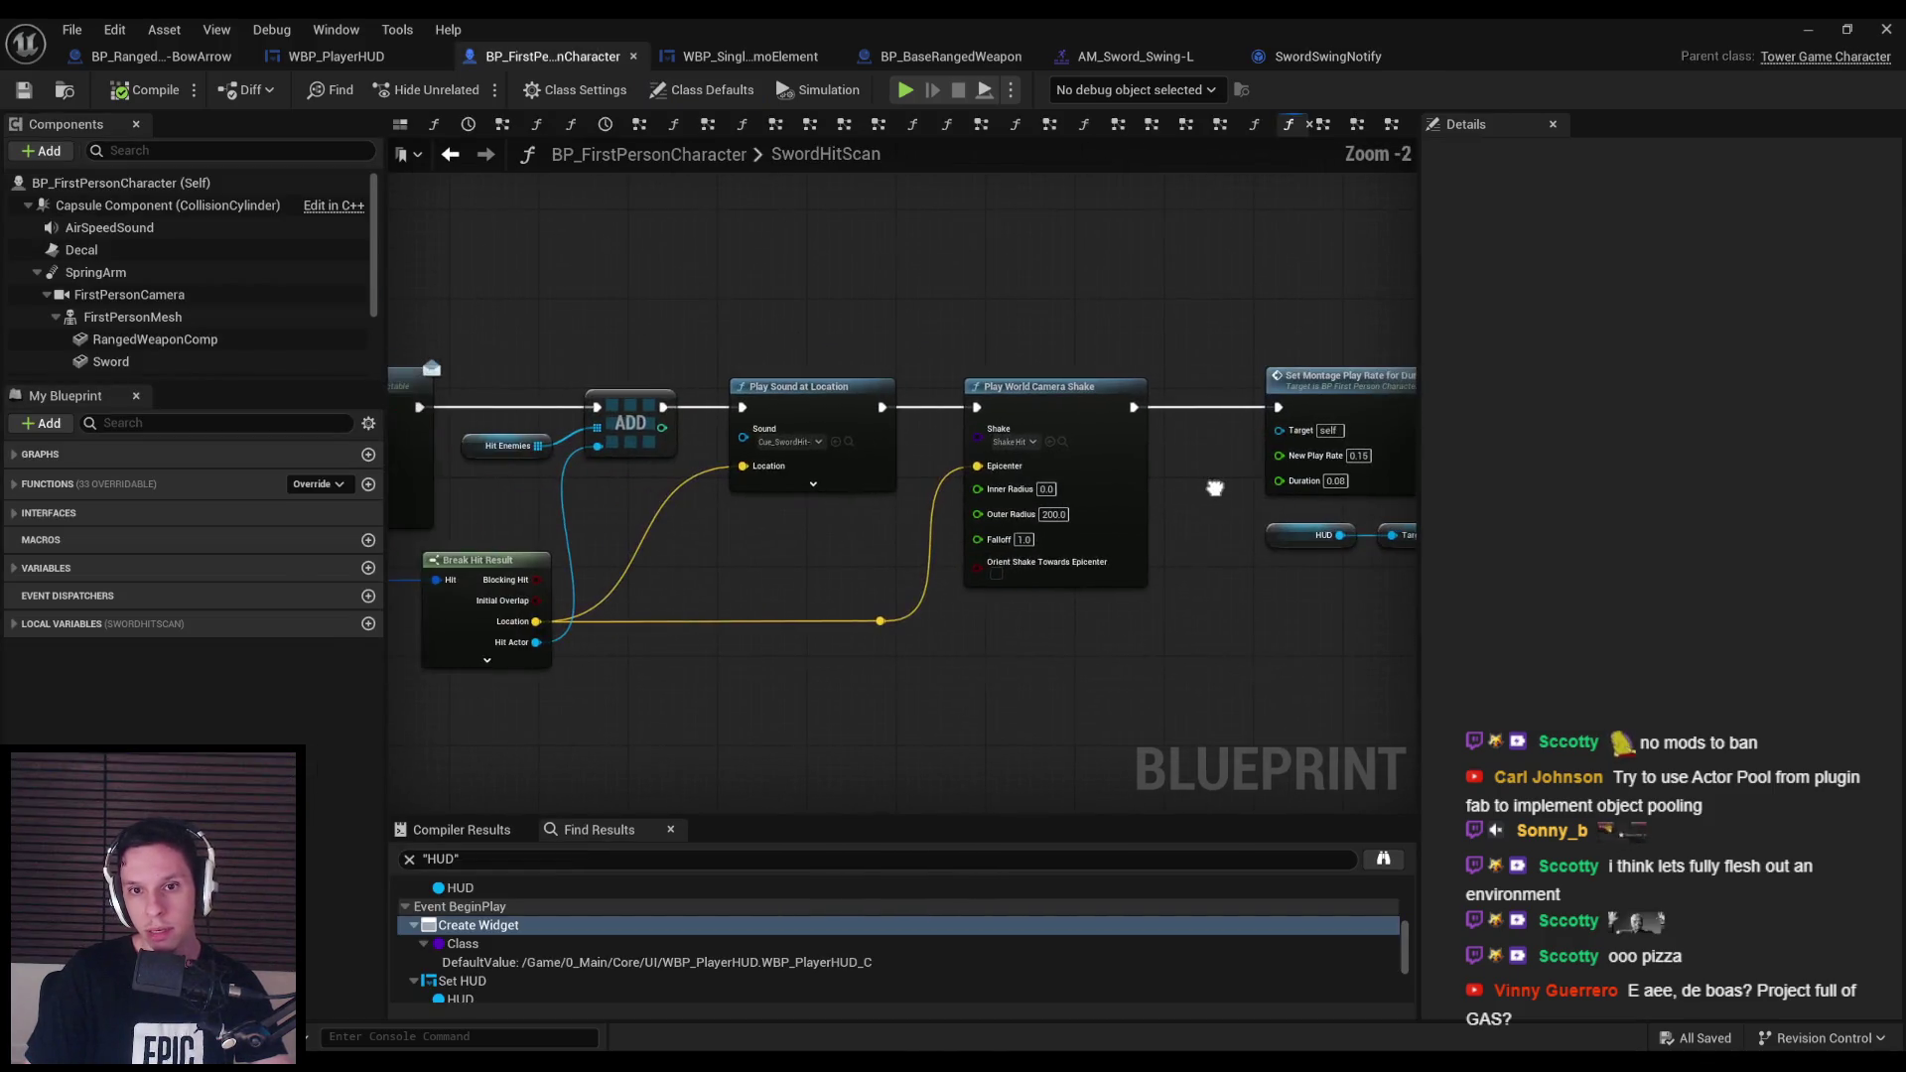
{"action": "left_click_drag", "start_coordinate": [715, 516], "coordinate": [1291, 556]}
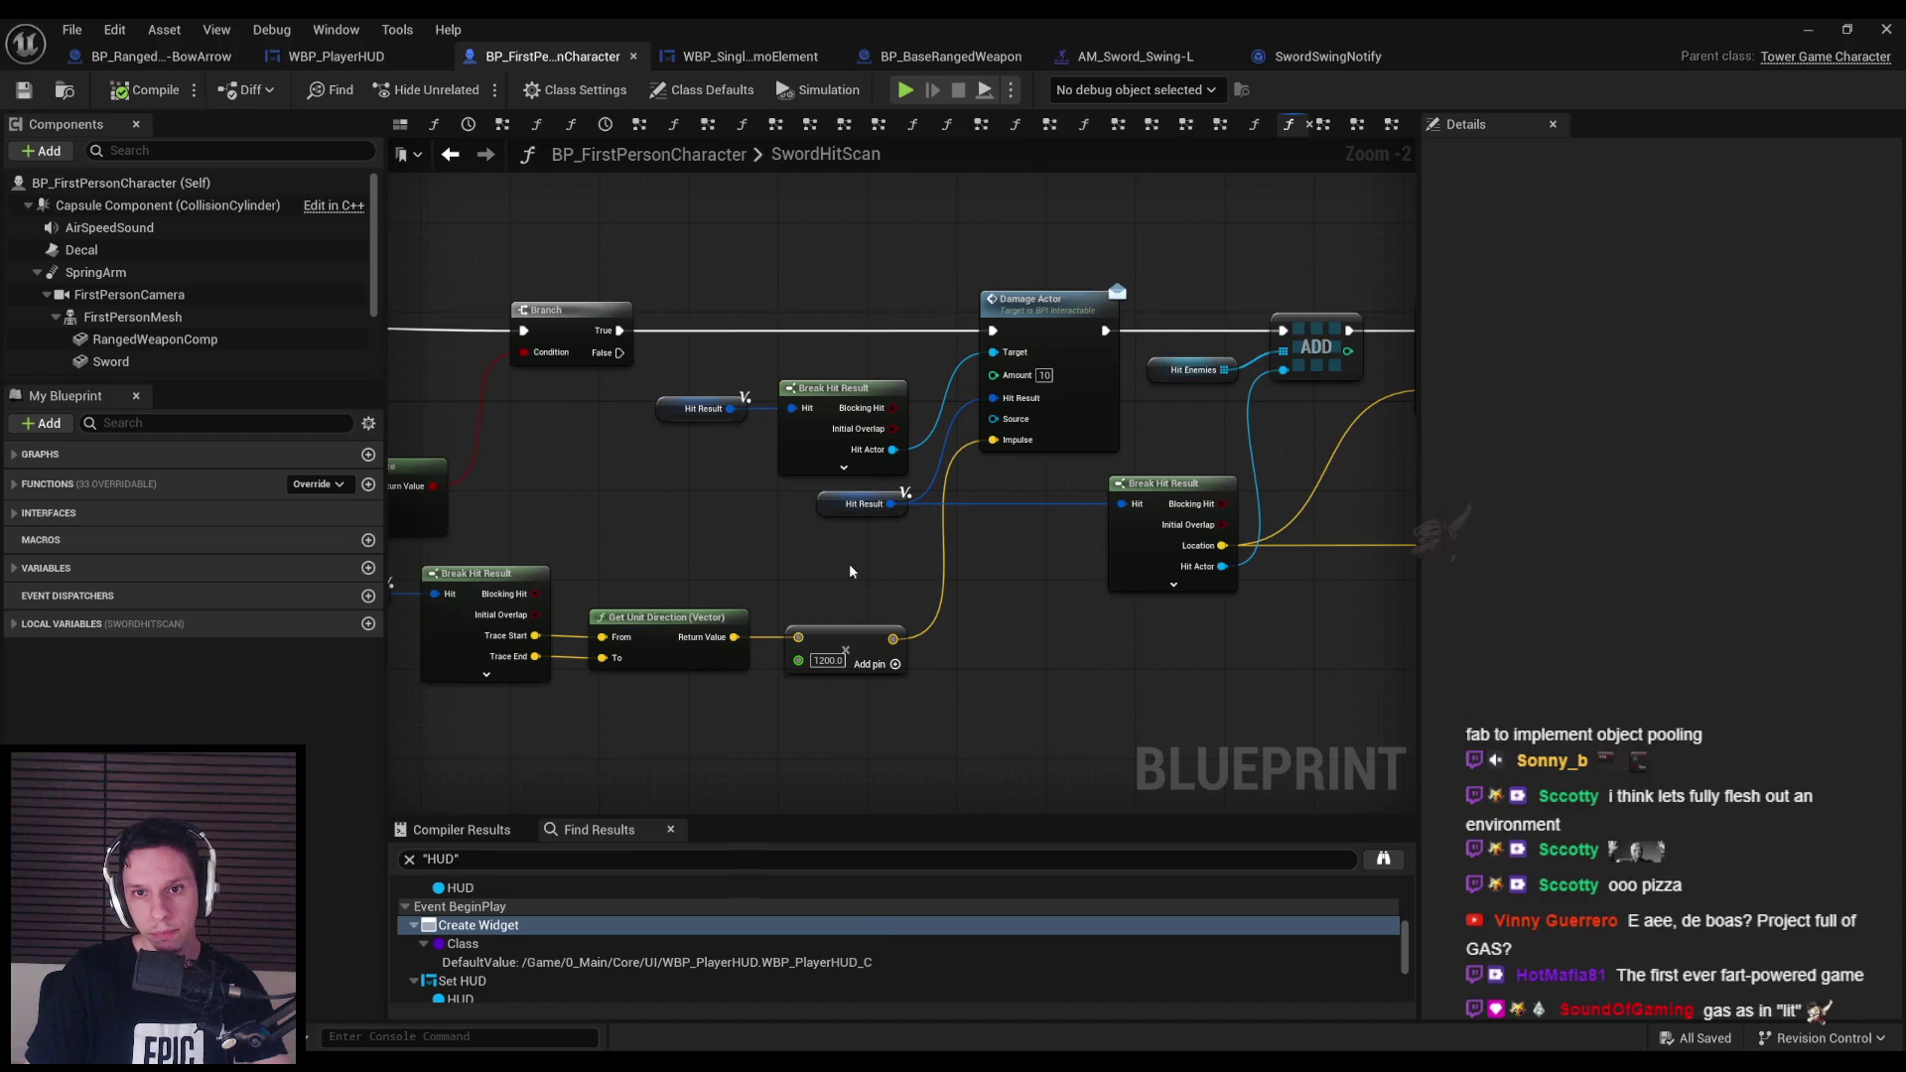
{"action": "left_click_drag", "start_coordinate": [849, 563], "coordinate": [1462, 514]}
{"action": "mouse_move", "coordinate": [695, 496]}
{"action": "left_mouse_down"}
{"action": "mouse_move", "coordinate": [1141, 437]}
{"action": "mouse_move", "coordinate": [1291, 477]}
{"action": "mouse_move", "coordinate": [1390, 457]}
{"action": "left_mouse_up"}
{"action": "mouse_move", "coordinate": [1241, 556]}
{"action": "left_mouse_down"}
{"action": "mouse_move", "coordinate": [957, 608]}
{"action": "mouse_move", "coordinate": [650, 546]}
{"action": "left_mouse_up"}
Review SwordHitScan's hitmarker, damage and impulse nodes, then close the Blueprint for the level editor.
{"action": "scroll", "coordinate": [1082, 526], "scroll_direction": "up", "scroll_amount": 2}
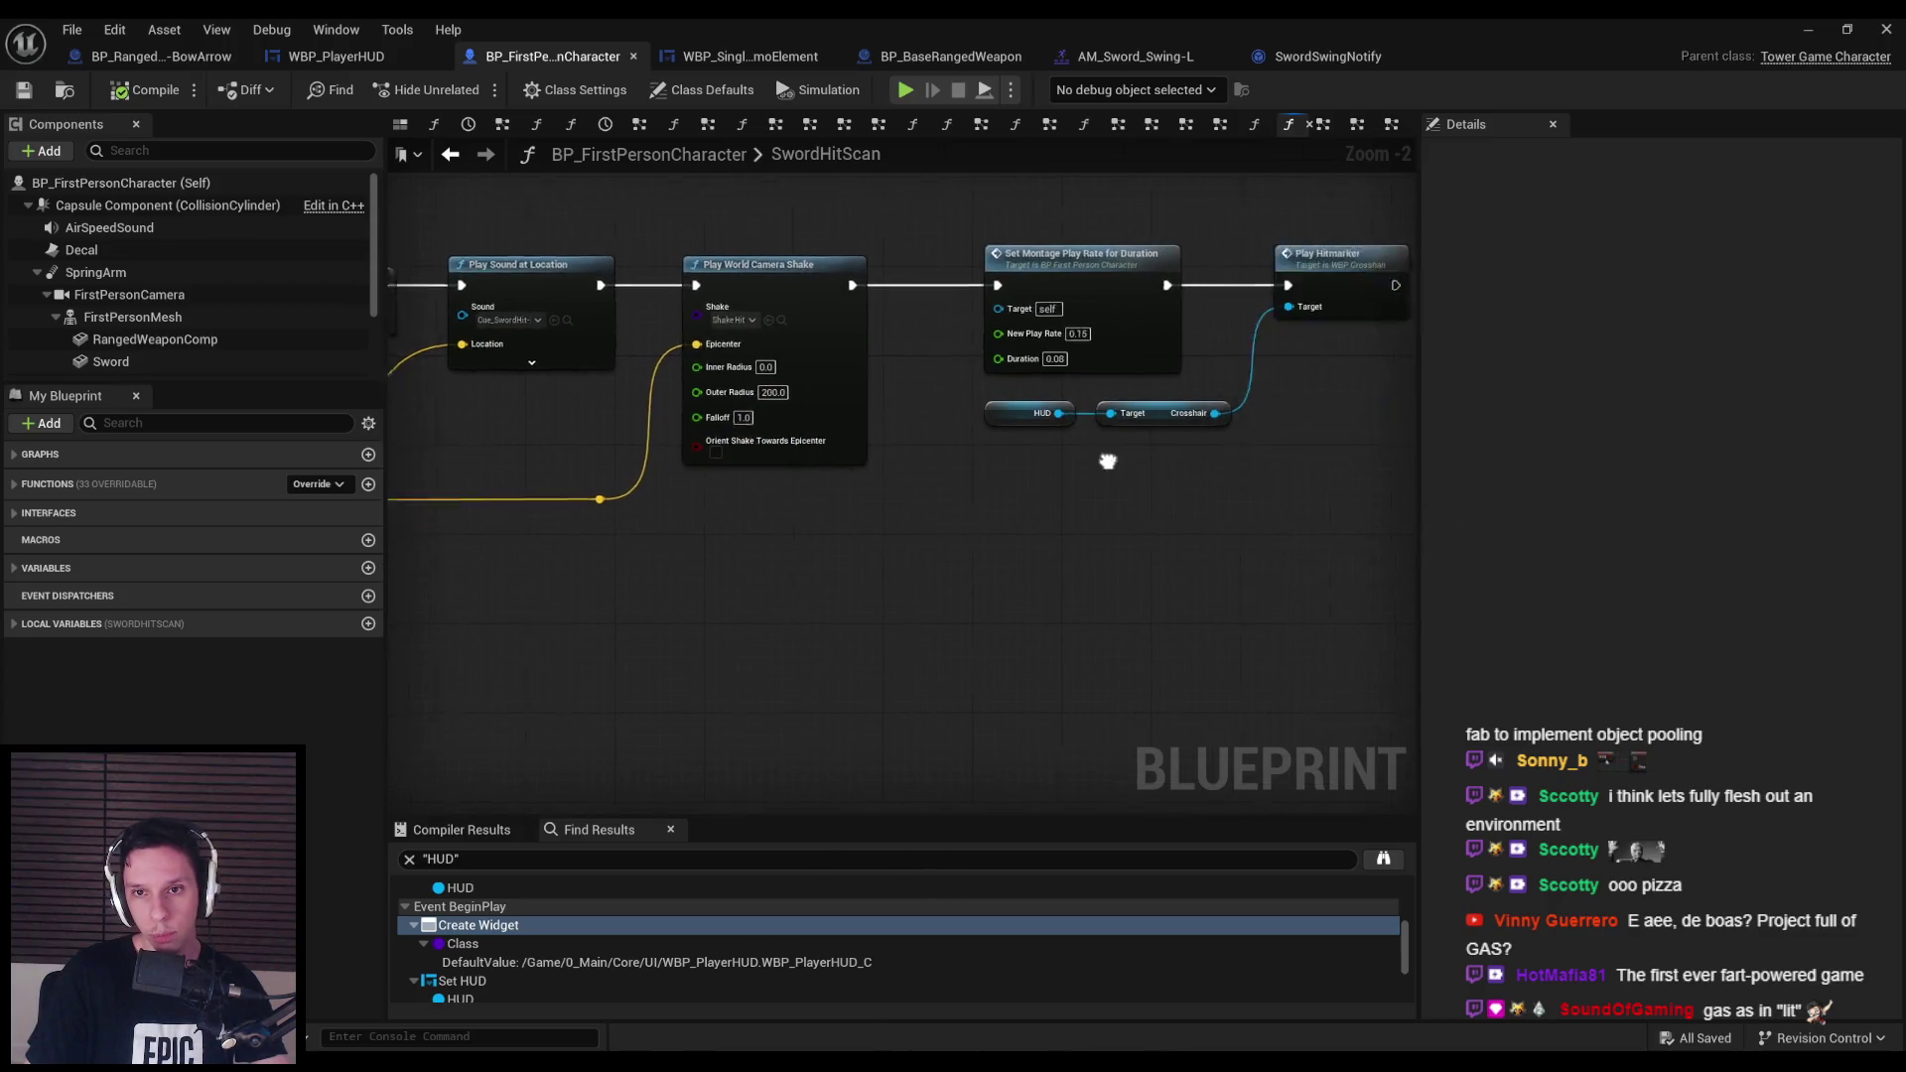
{"action": "left_click_drag", "start_coordinate": [1106, 455], "coordinate": [816, 316]}
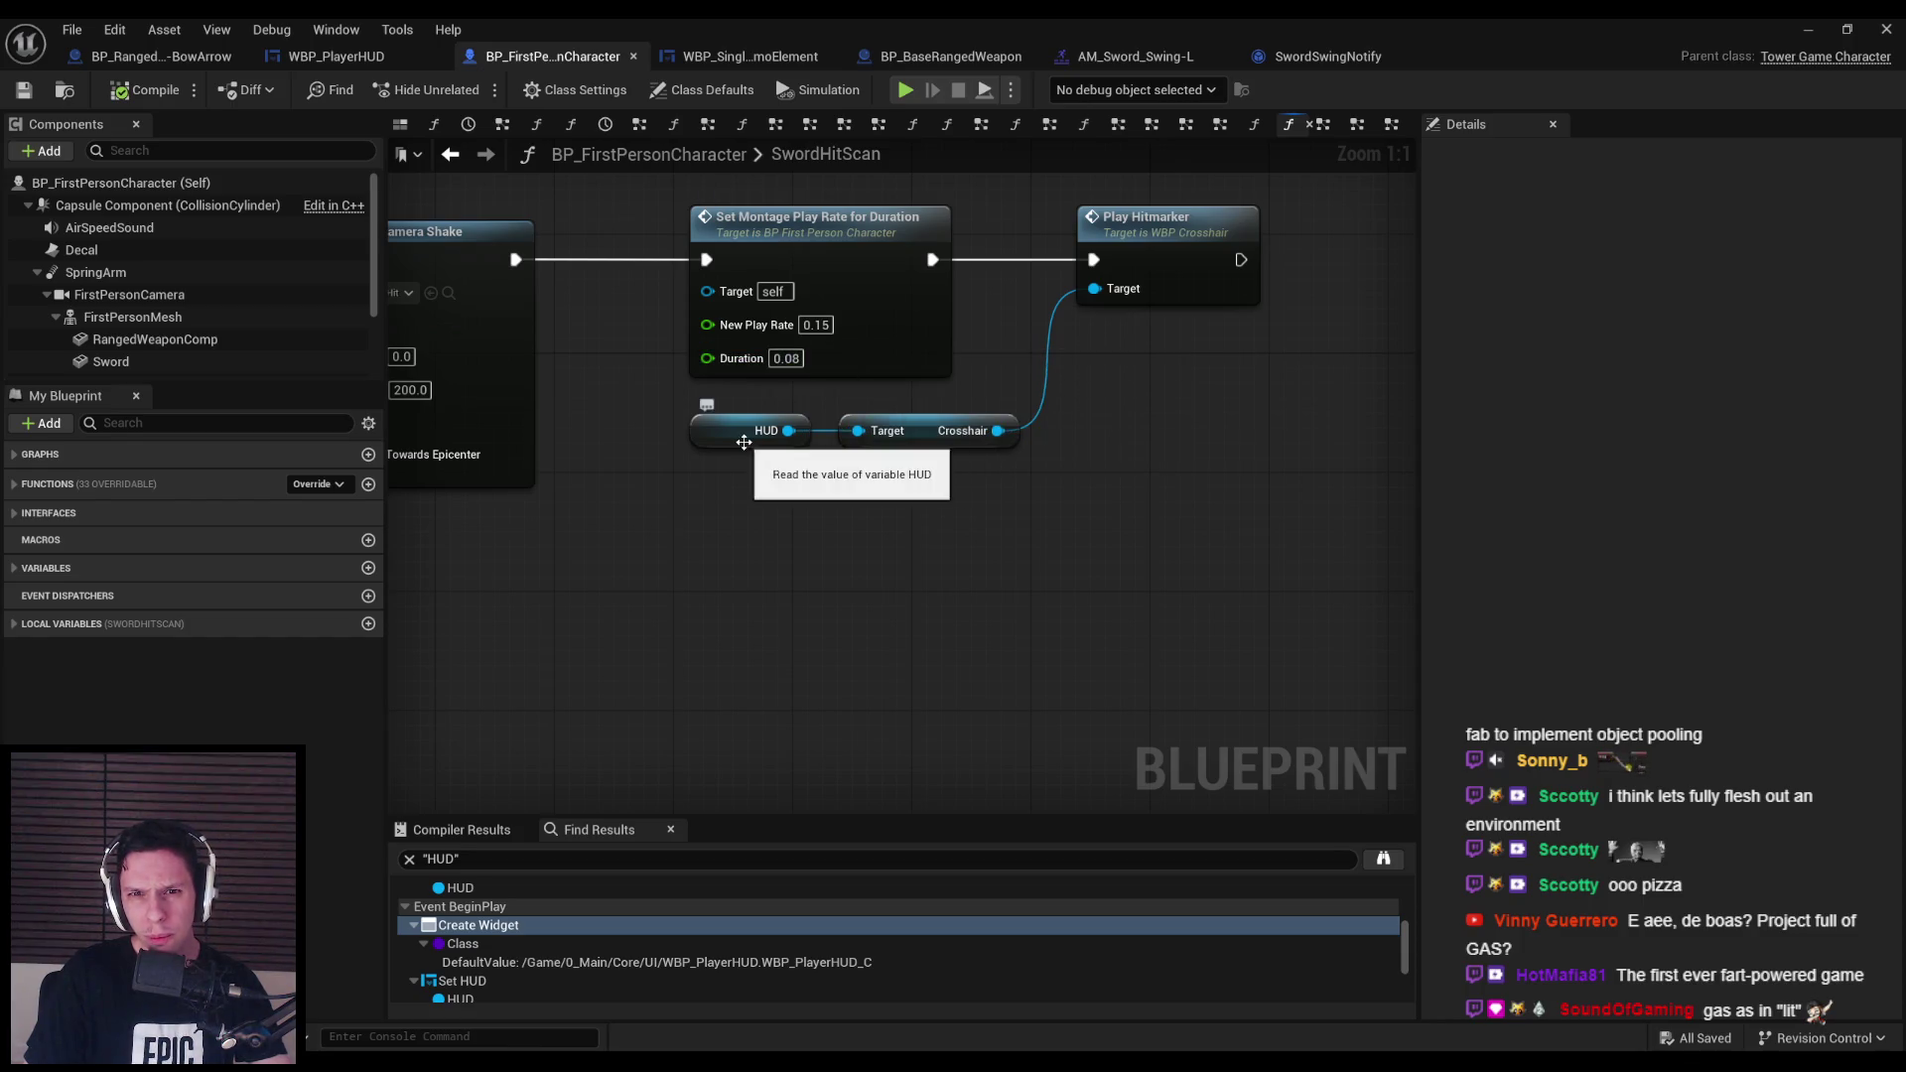
{"action": "scroll", "coordinate": [1328, 425], "scroll_direction": "down", "scroll_amount": 3}
{"action": "scroll", "coordinate": [937, 425], "scroll_direction": "up", "scroll_amount": 2}
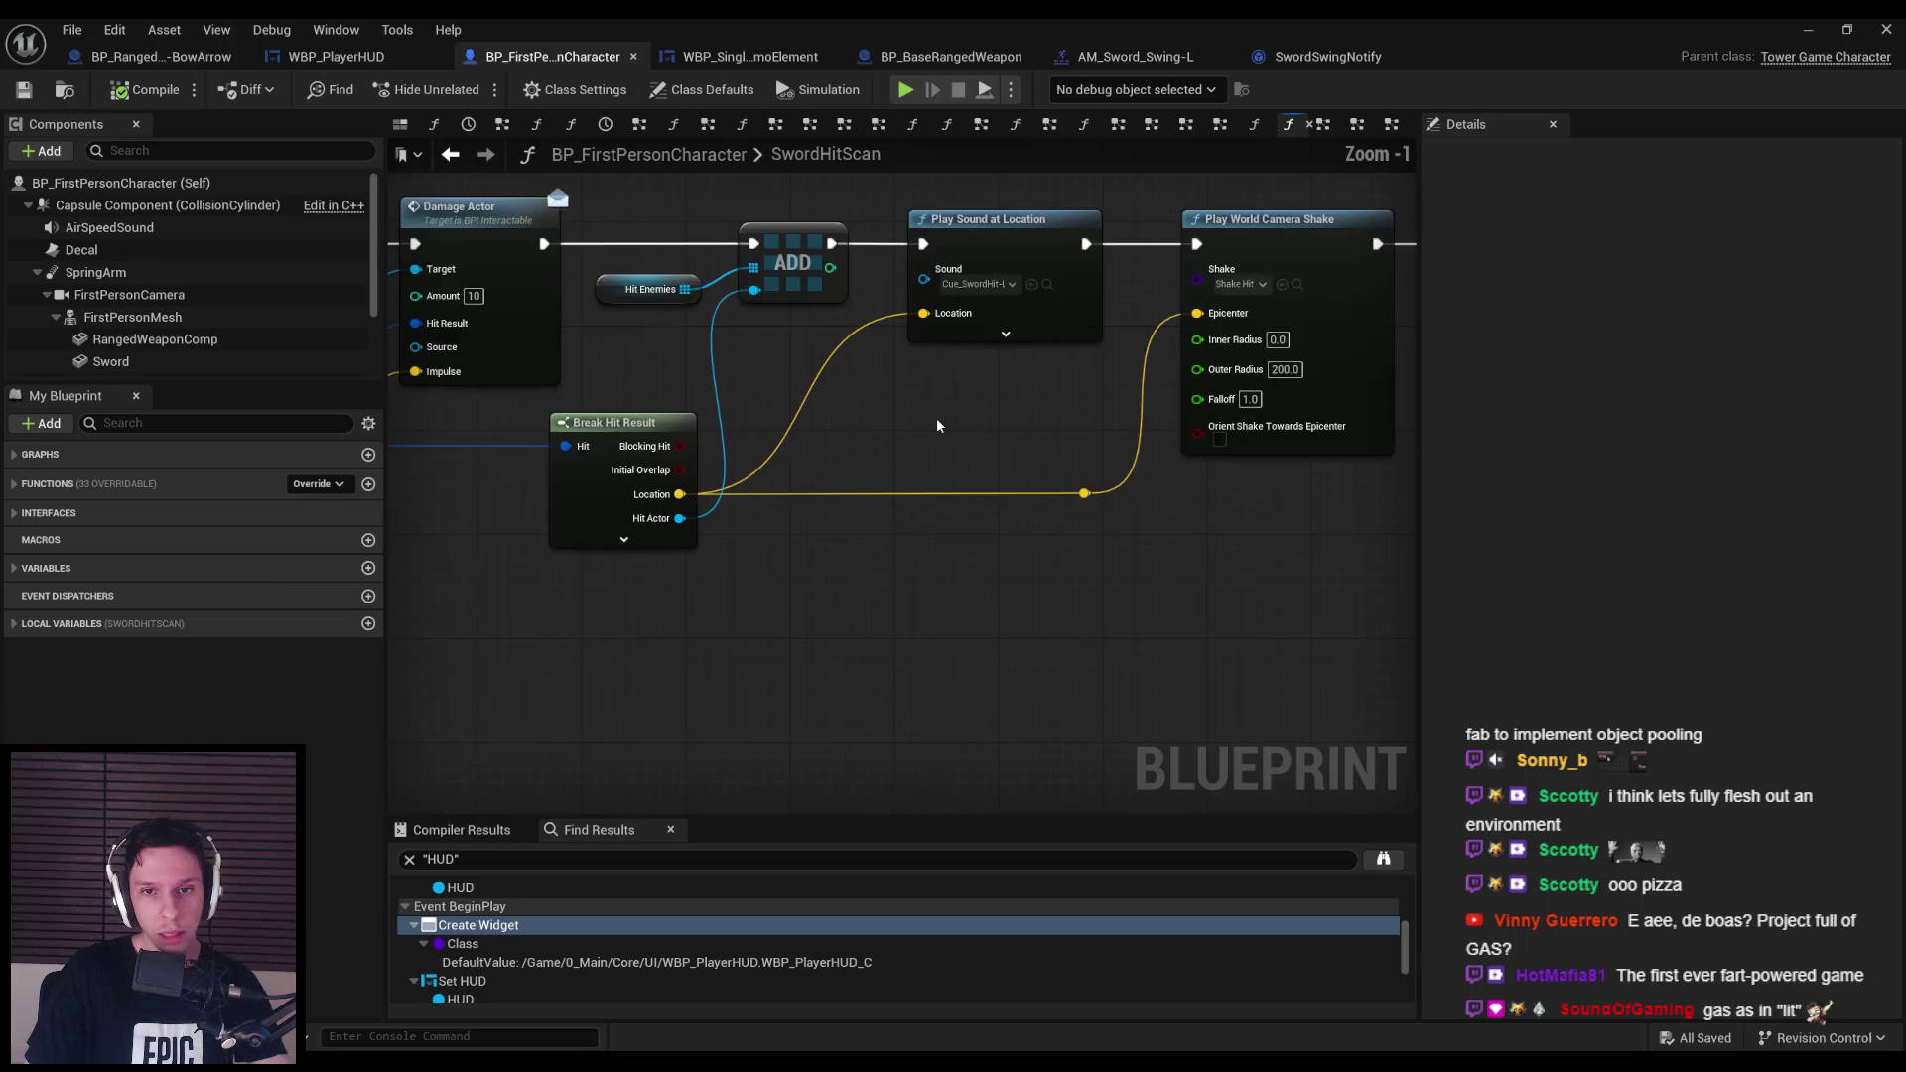
{"action": "left_click_drag", "start_coordinate": [938, 425], "coordinate": [1090, 468]}
{"action": "mouse_move", "coordinate": [915, 429]}
{"action": "left_mouse_down"}
{"action": "mouse_move", "coordinate": [874, 437]}
{"action": "mouse_move", "coordinate": [979, 506]}
{"action": "mouse_move", "coordinate": [958, 541]}
{"action": "mouse_move", "coordinate": [967, 604]}
{"action": "mouse_move", "coordinate": [1018, 526]}
{"action": "left_mouse_up"}
{"action": "scroll", "coordinate": [1018, 526], "scroll_direction": "up", "scroll_amount": 1}
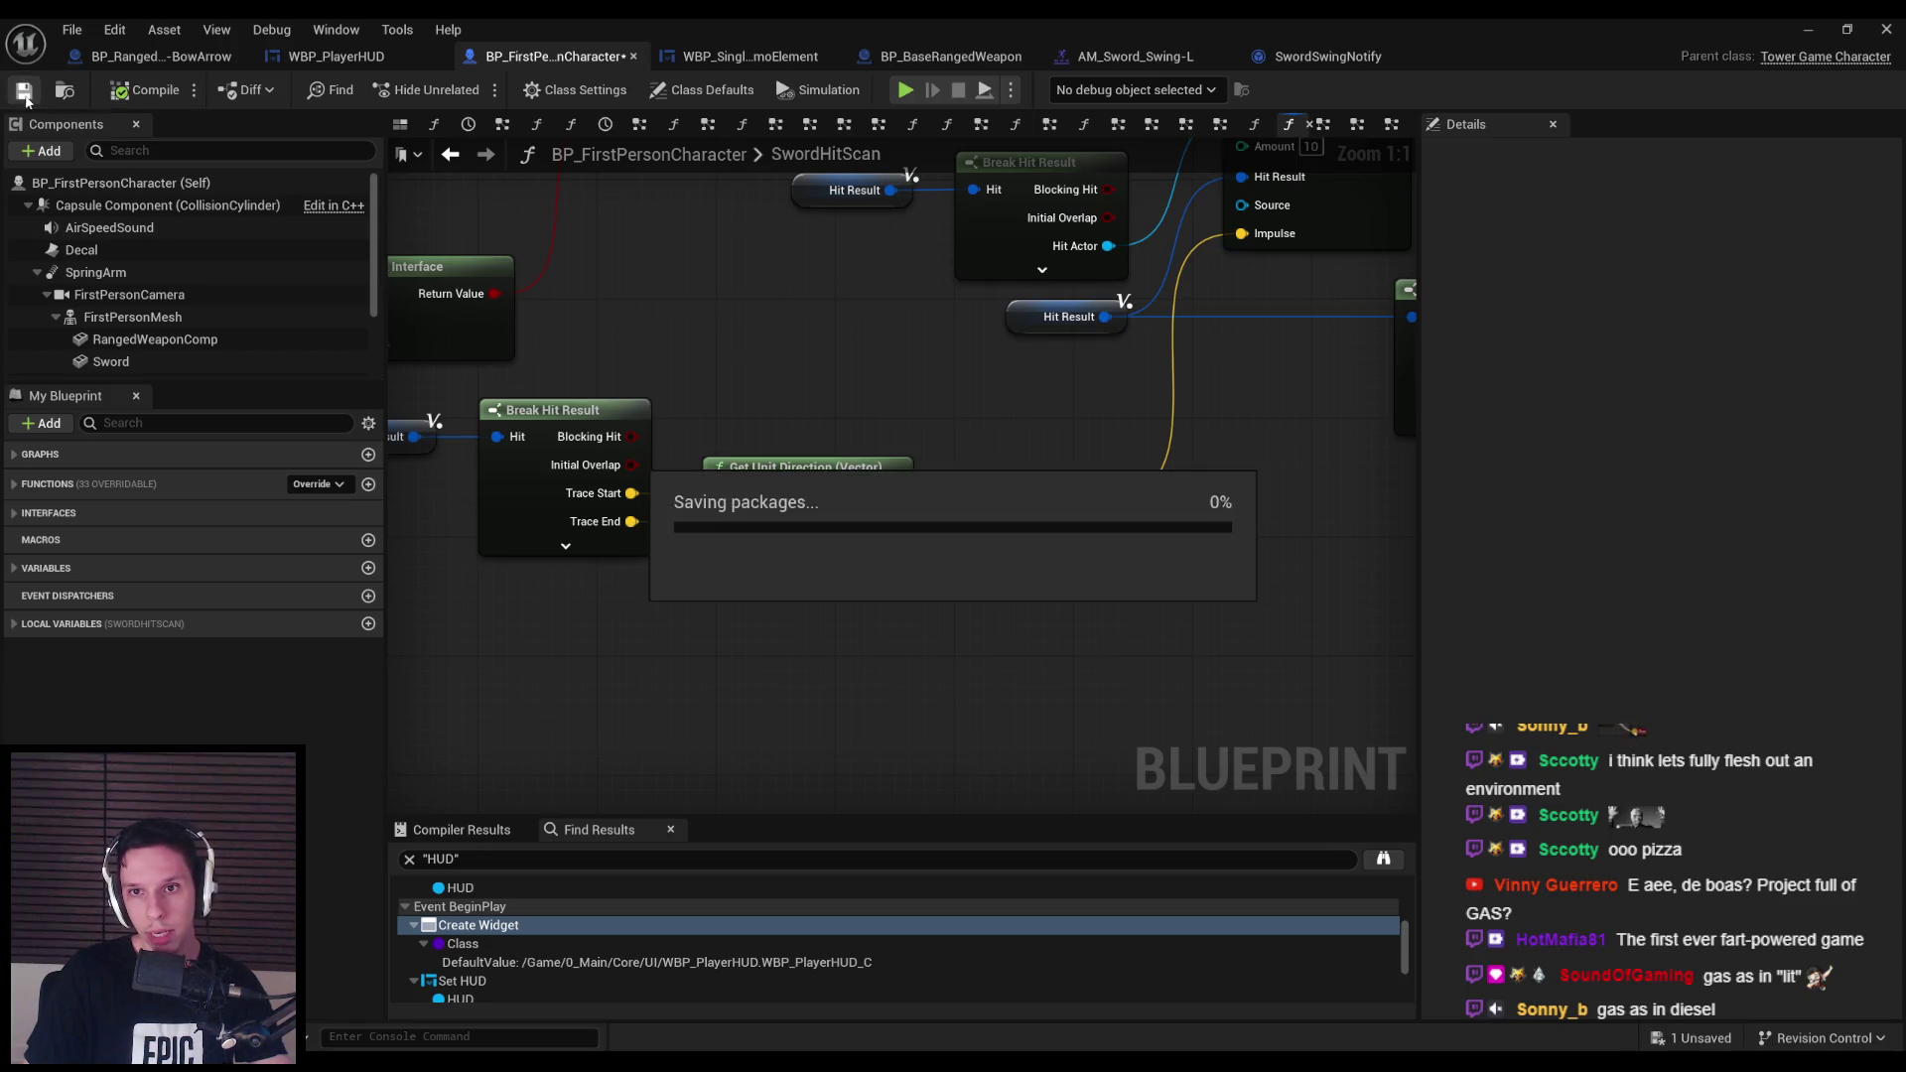
{"action": "left_click", "coordinate": [1807, 29]}
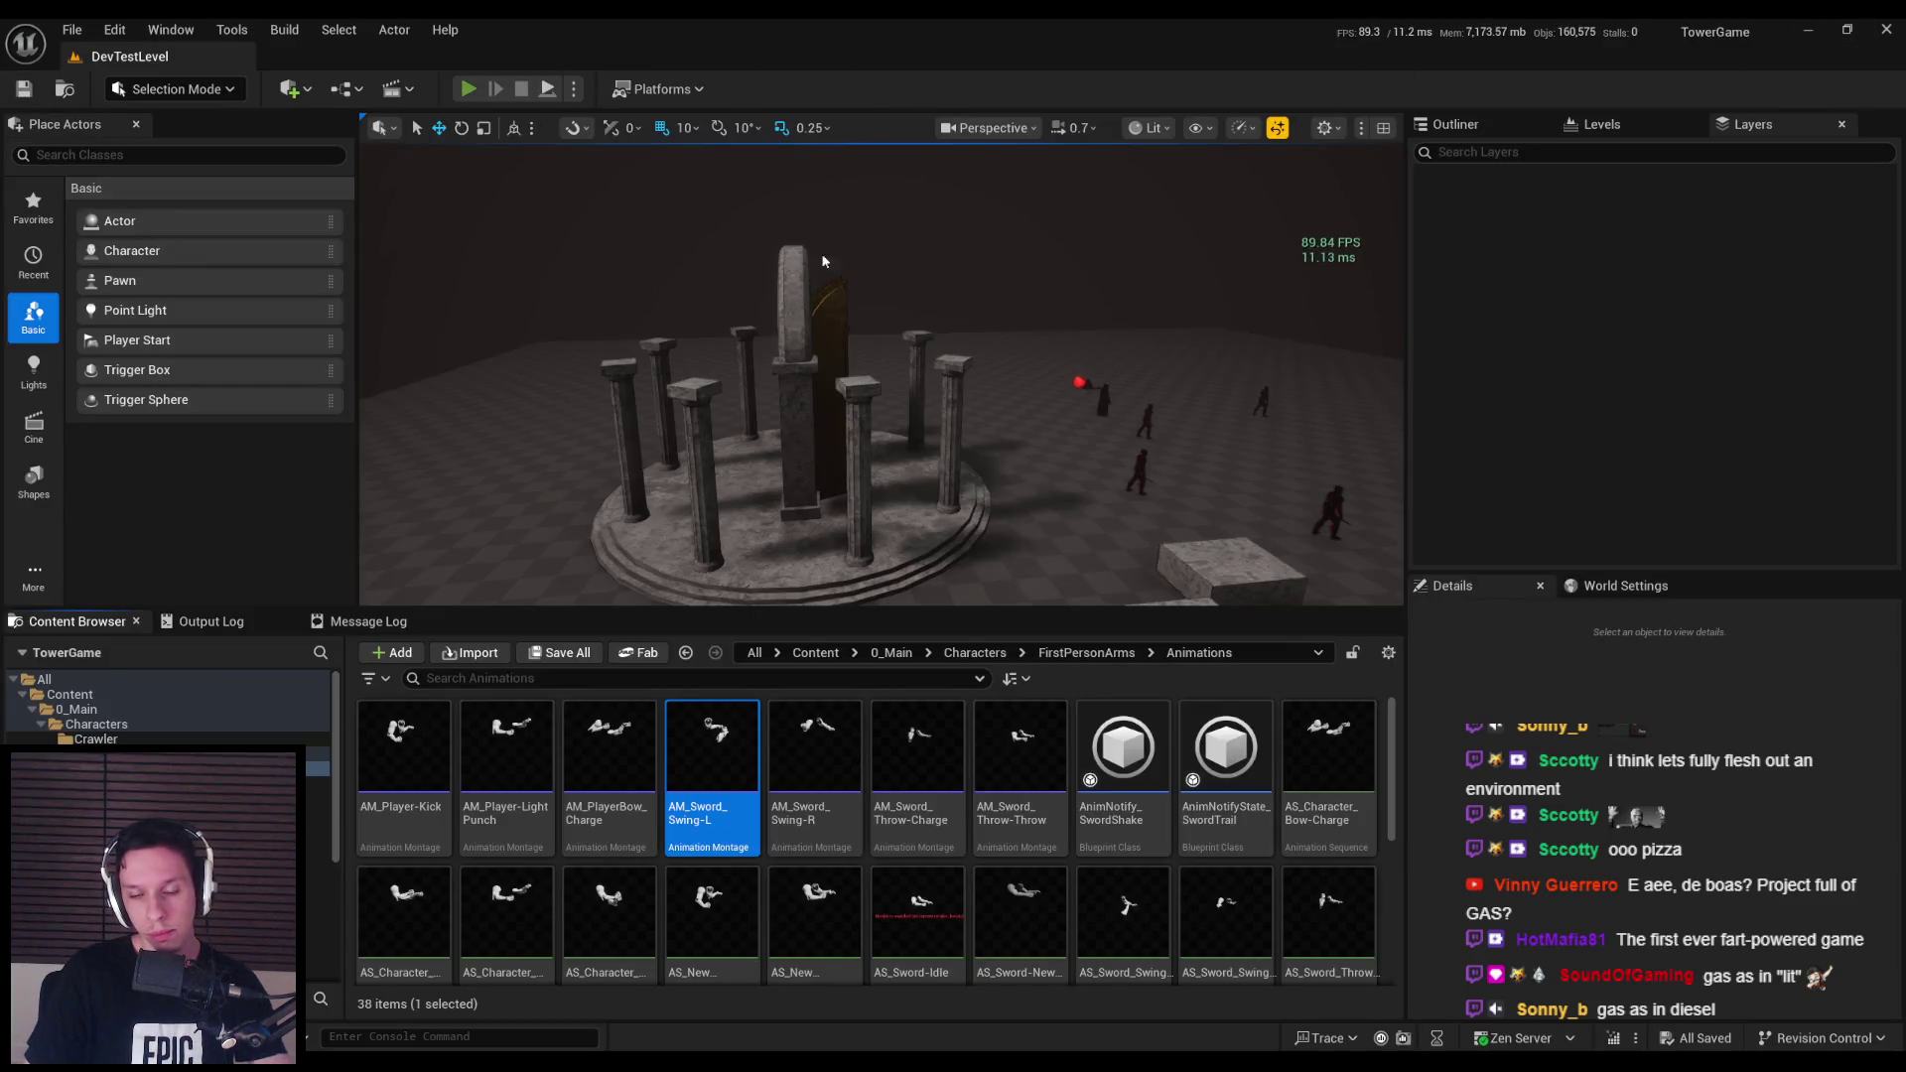
Start a playtest, jump into the enemy arena swinging the sword at demons, and wall-run between walls.
{"action": "key", "text": "alt+p"}
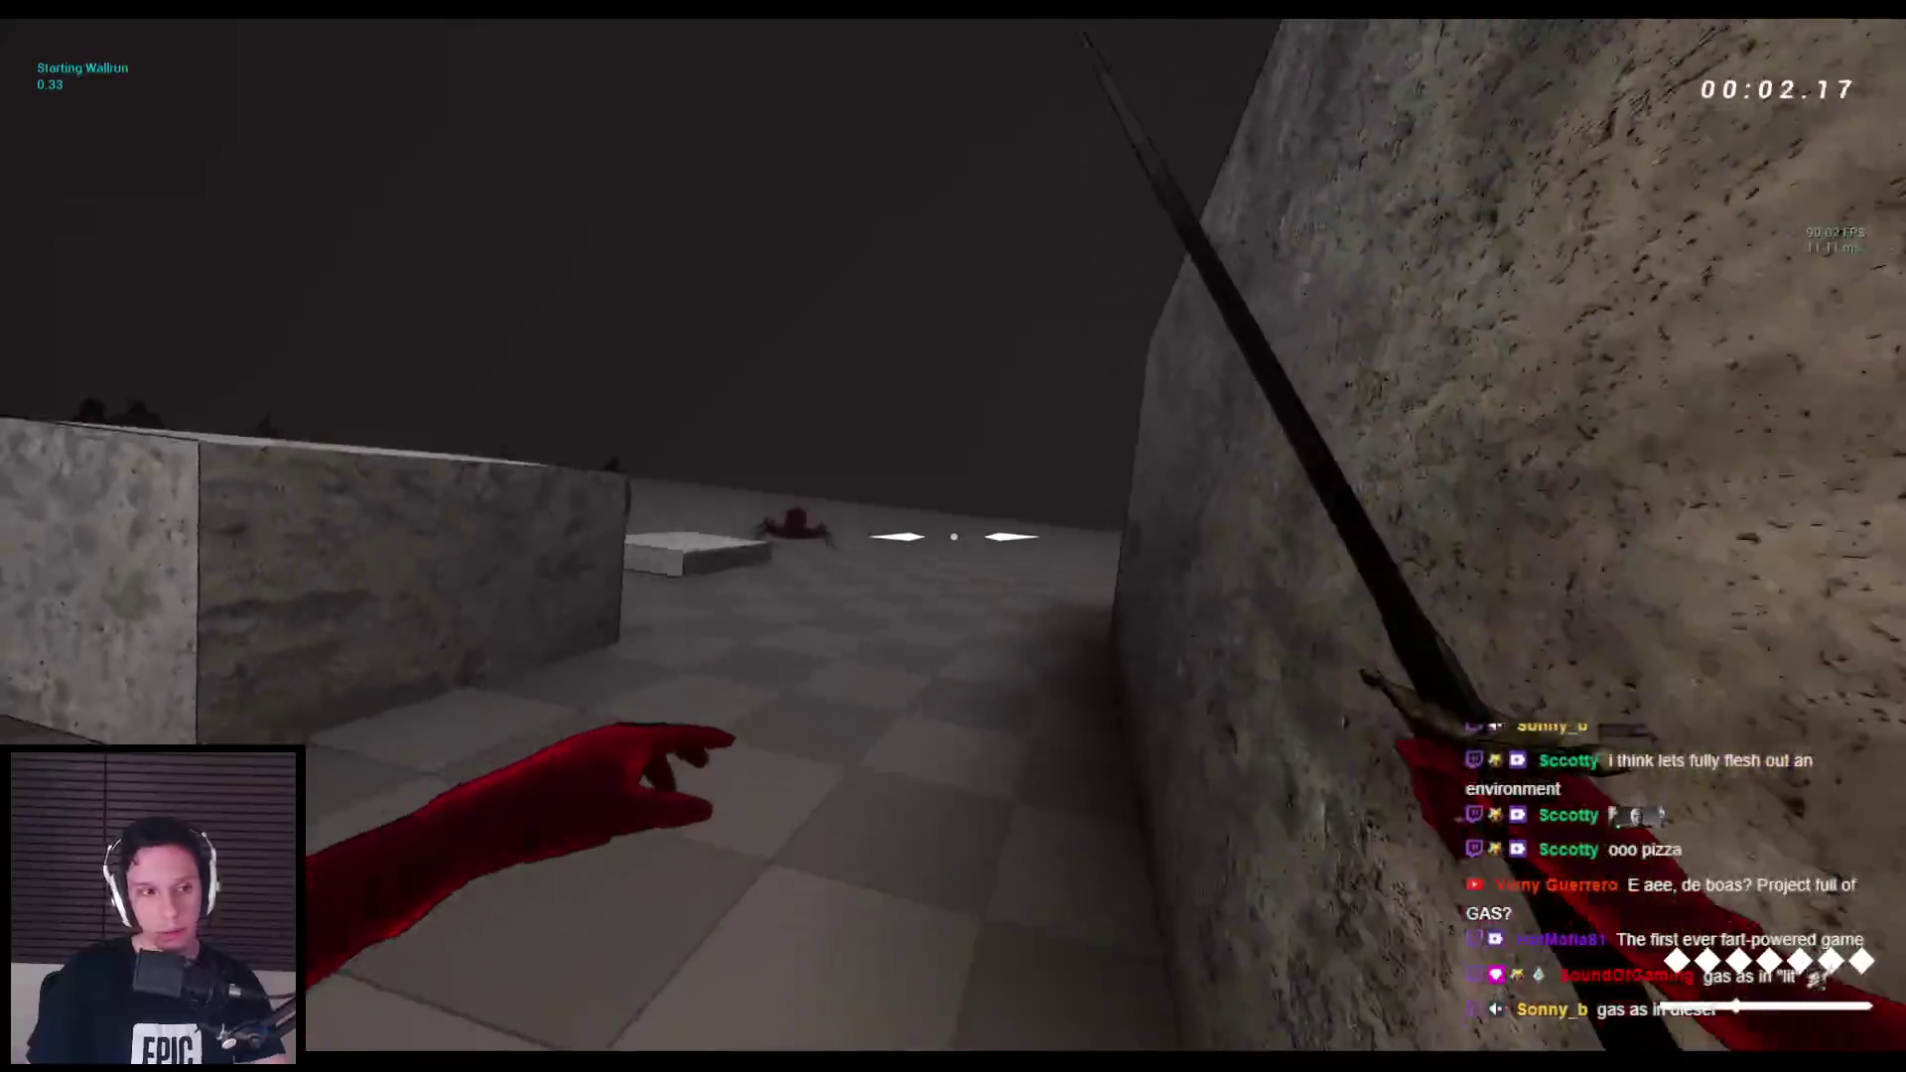
{"action": "key", "text": "space"}
{"action": "key", "text": "space"}
{"action": "key", "text": "space"}
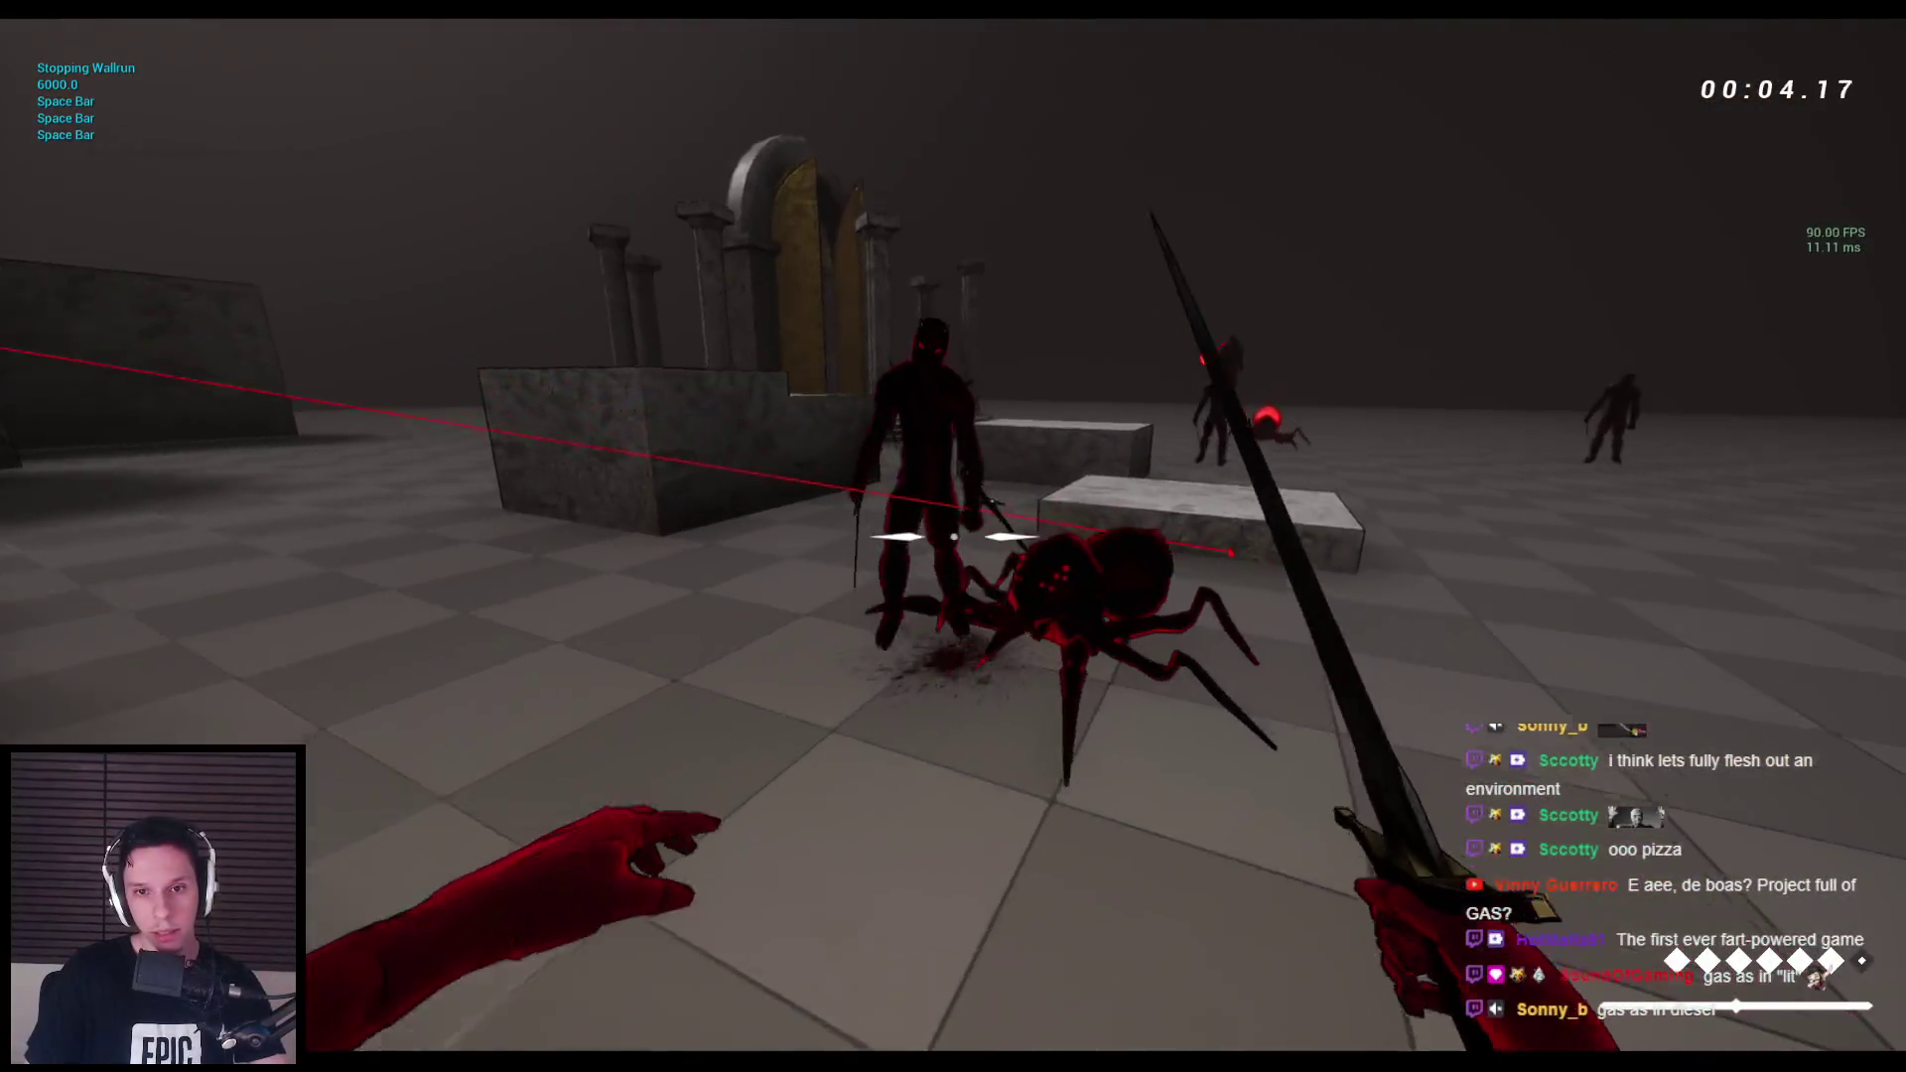
{"action": "left_click", "coordinate": [954, 536]}
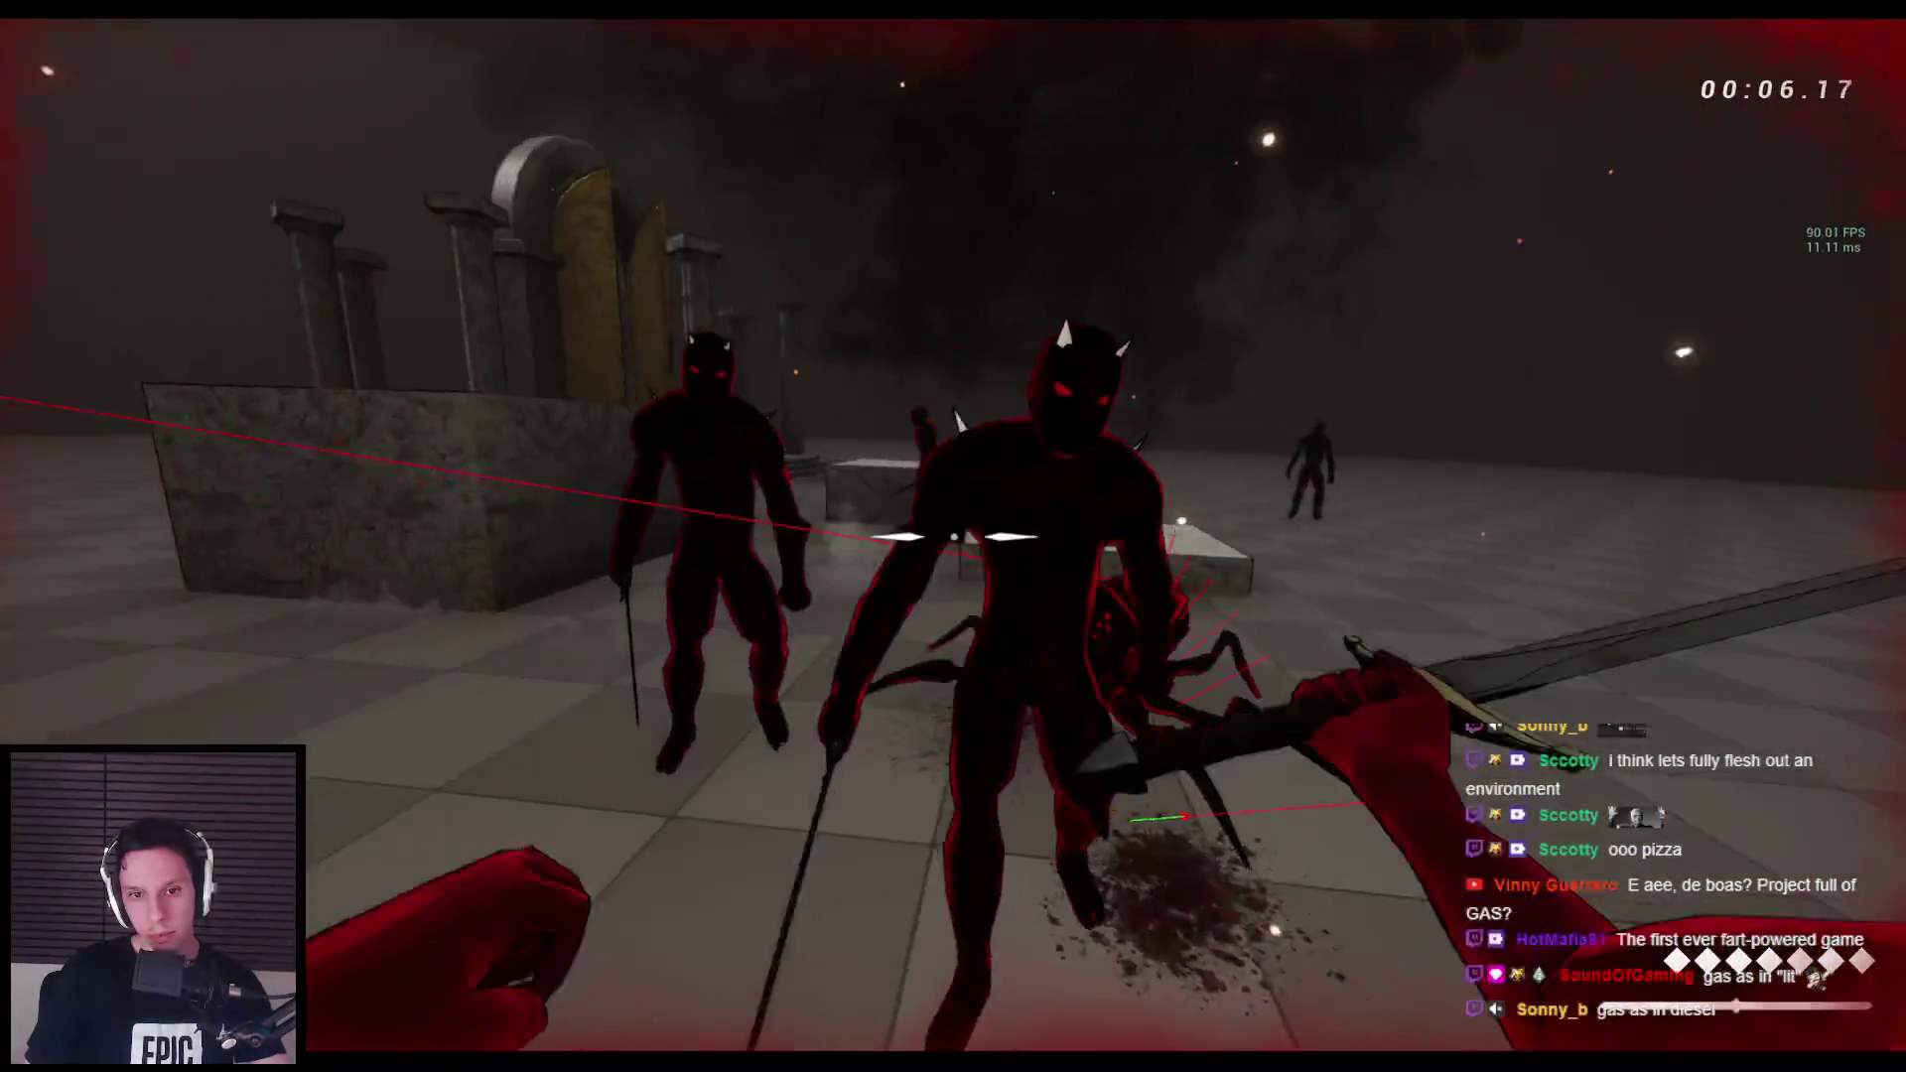
{"action": "left_click", "coordinate": [953, 536]}
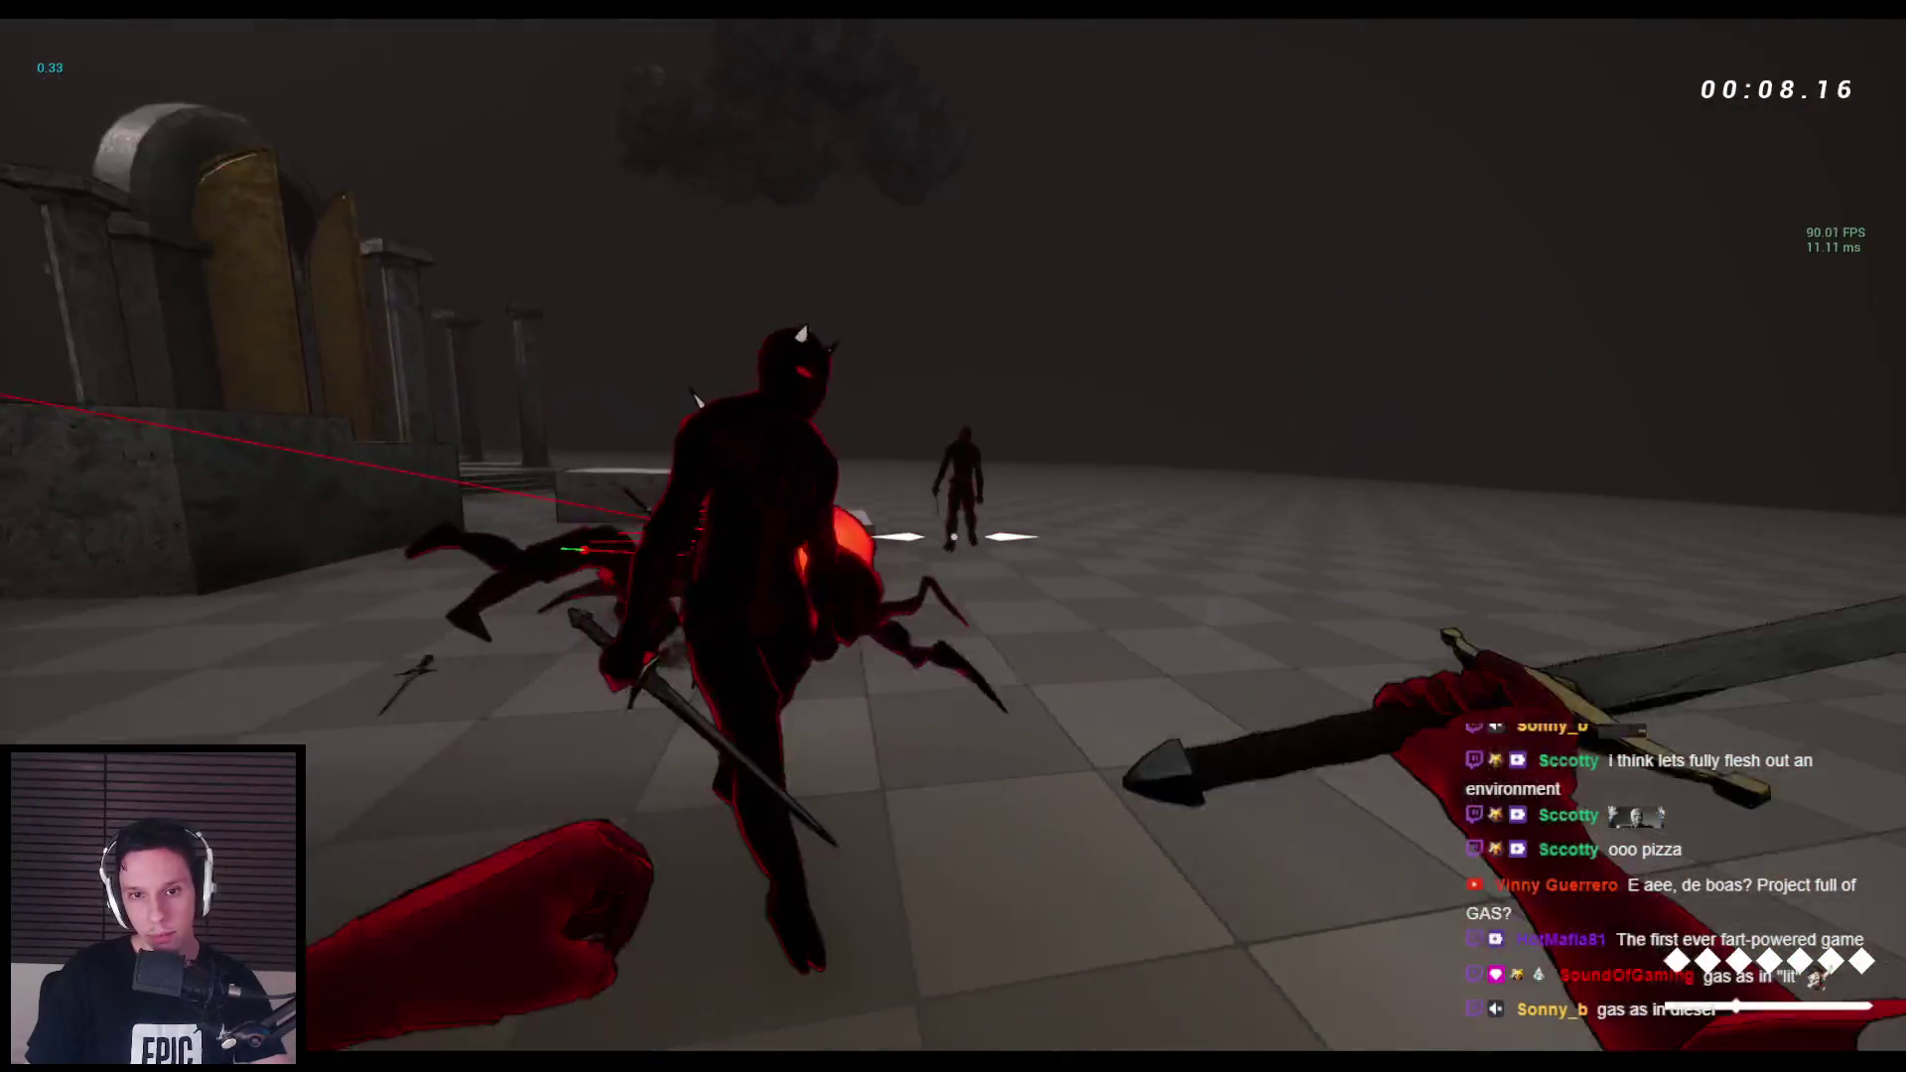
{"action": "key", "text": "space"}
{"action": "key", "text": "space"}
{"action": "key", "text": "space"}
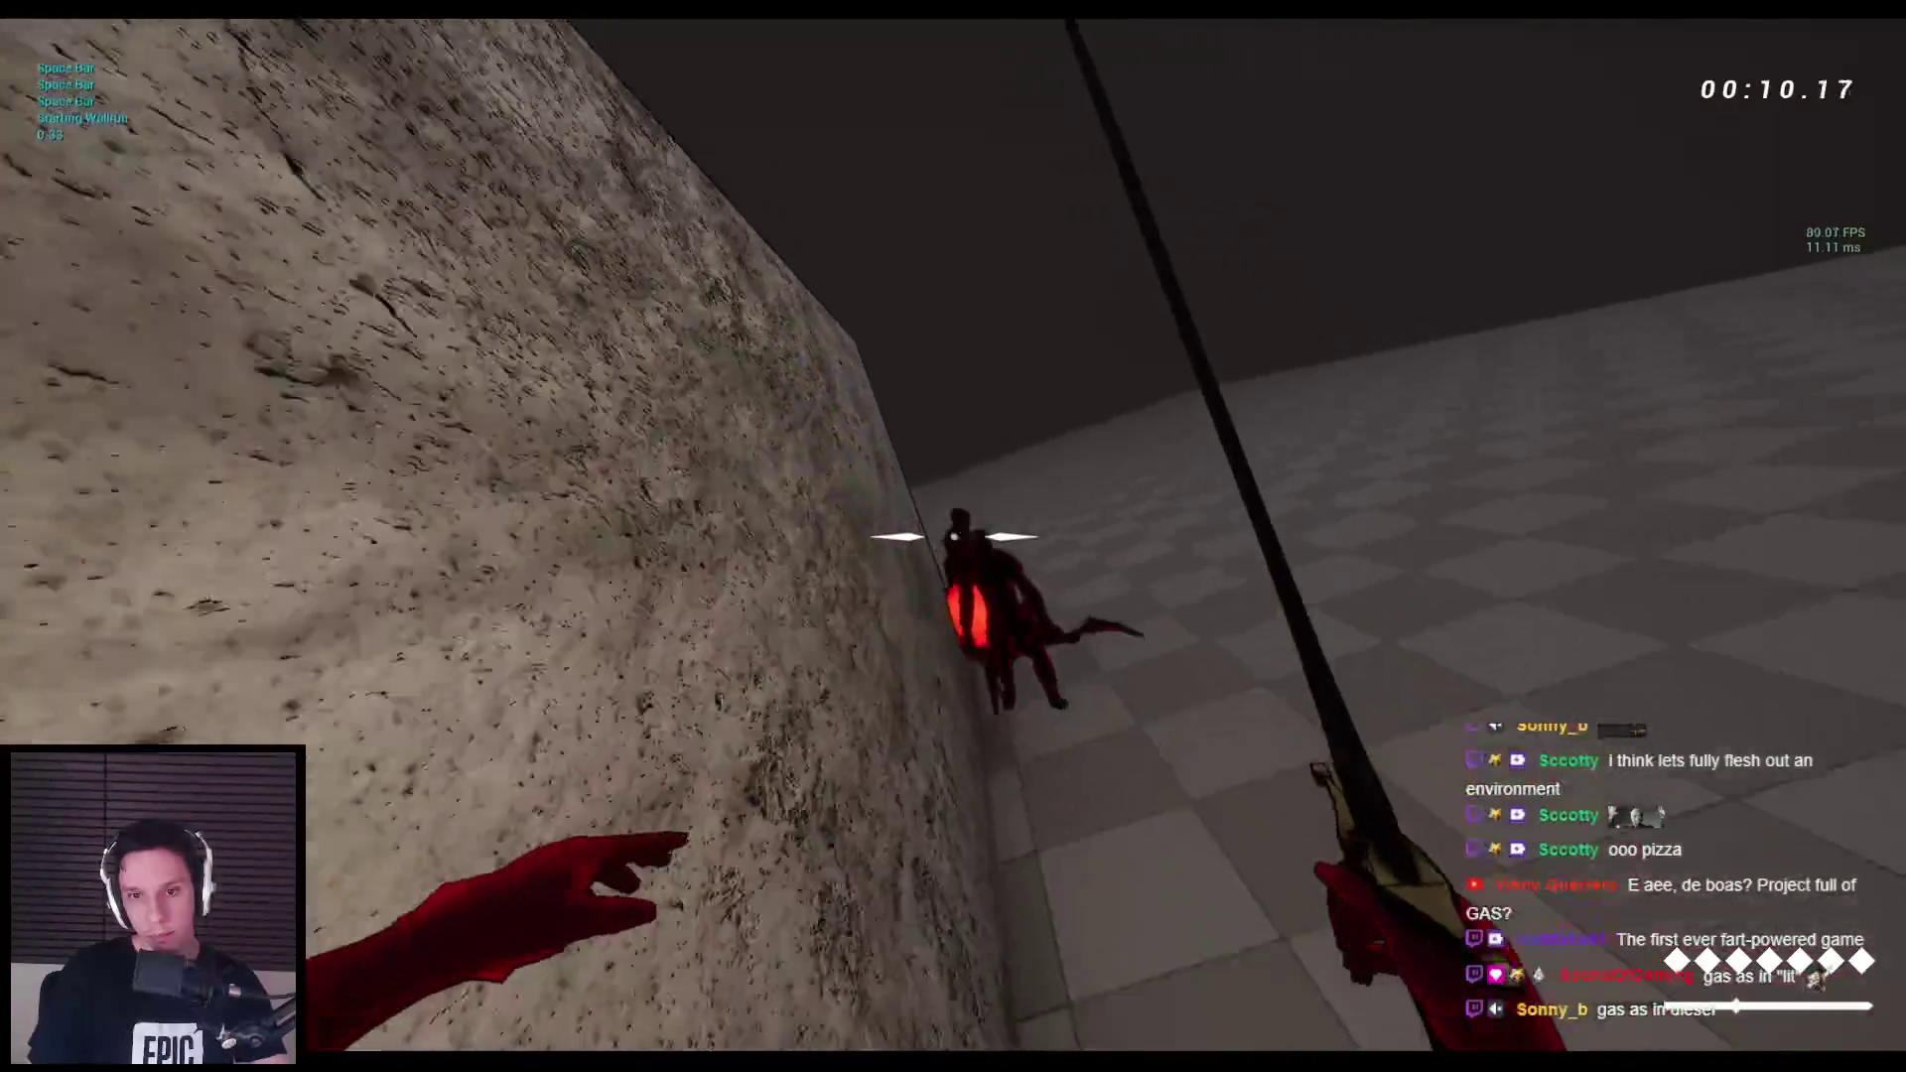
{"action": "key", "text": "space"}
{"action": "key", "text": "space"}
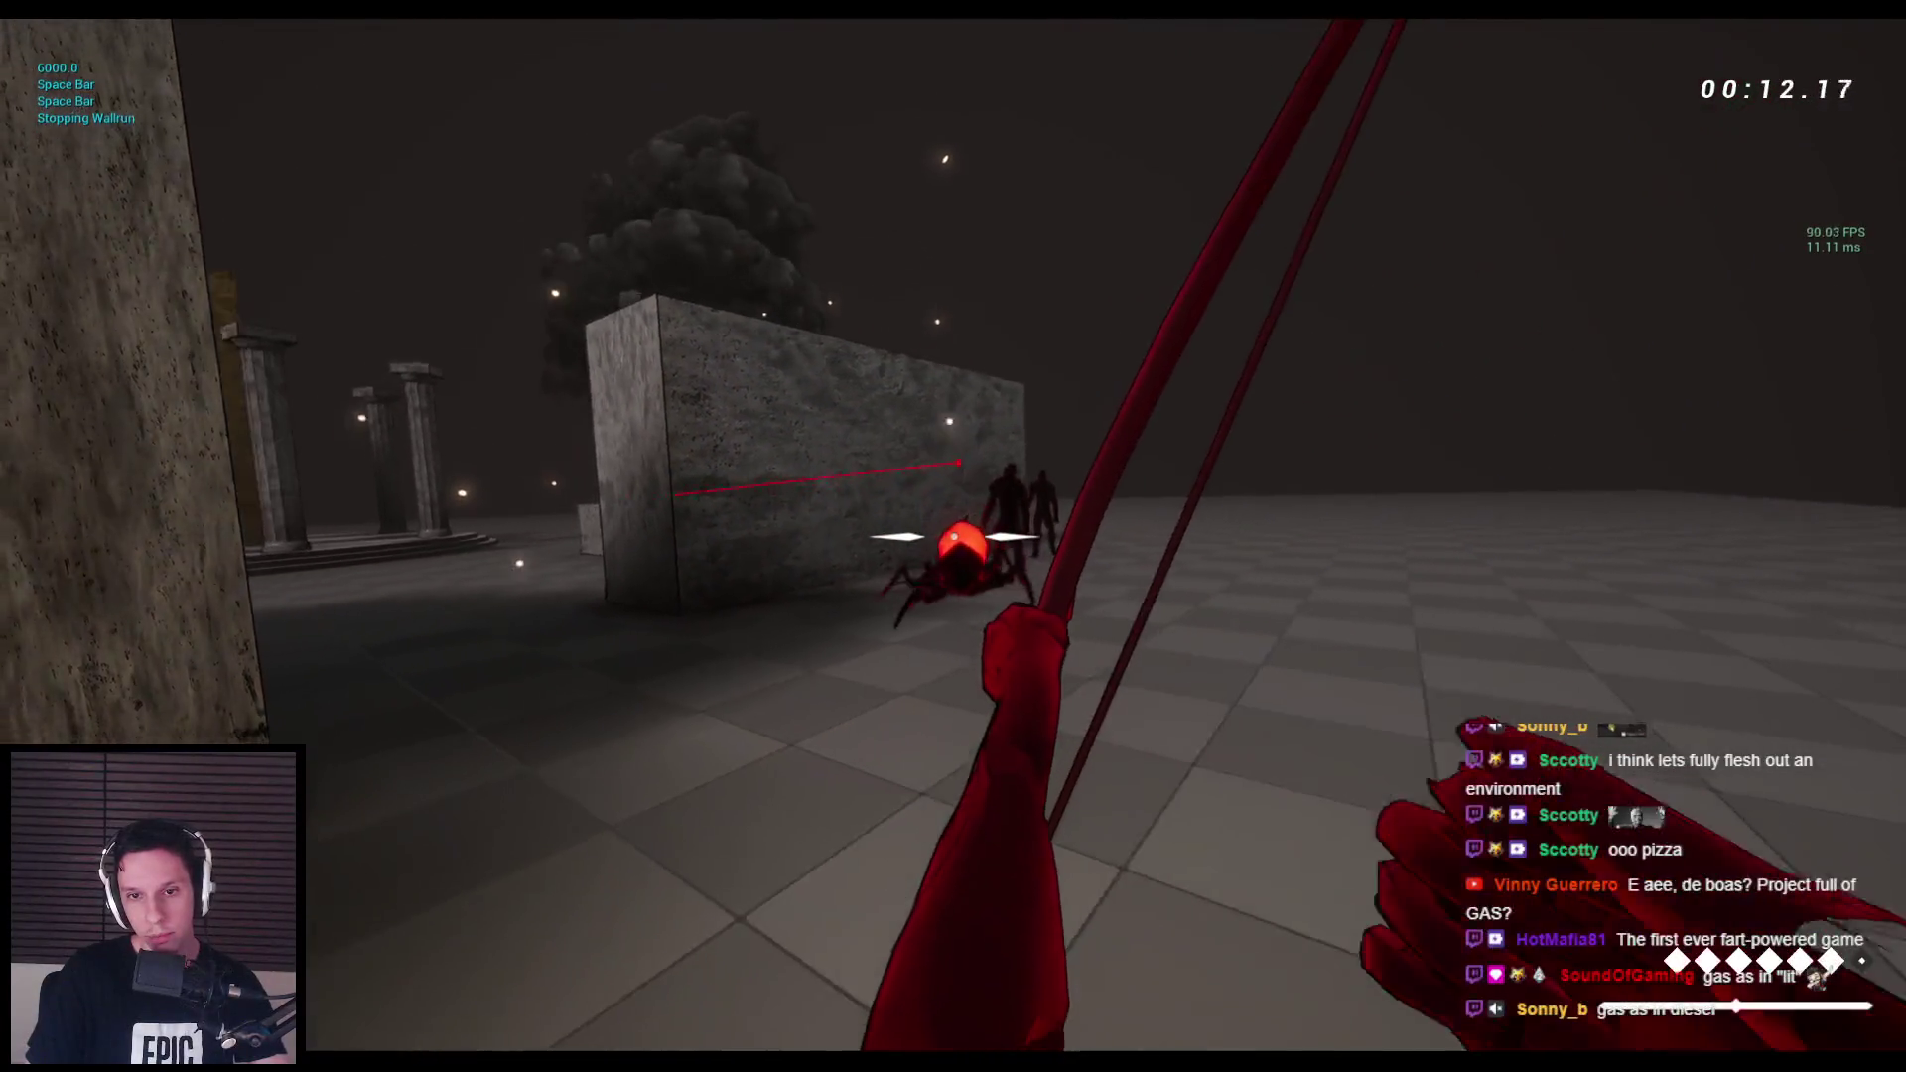
Shoot an arrow, throw and slash the sword at demons, swap weapons, wall-run, then end the playtest.
{"action": "left_click", "coordinate": [953, 536]}
{"action": "key", "text": "2"}
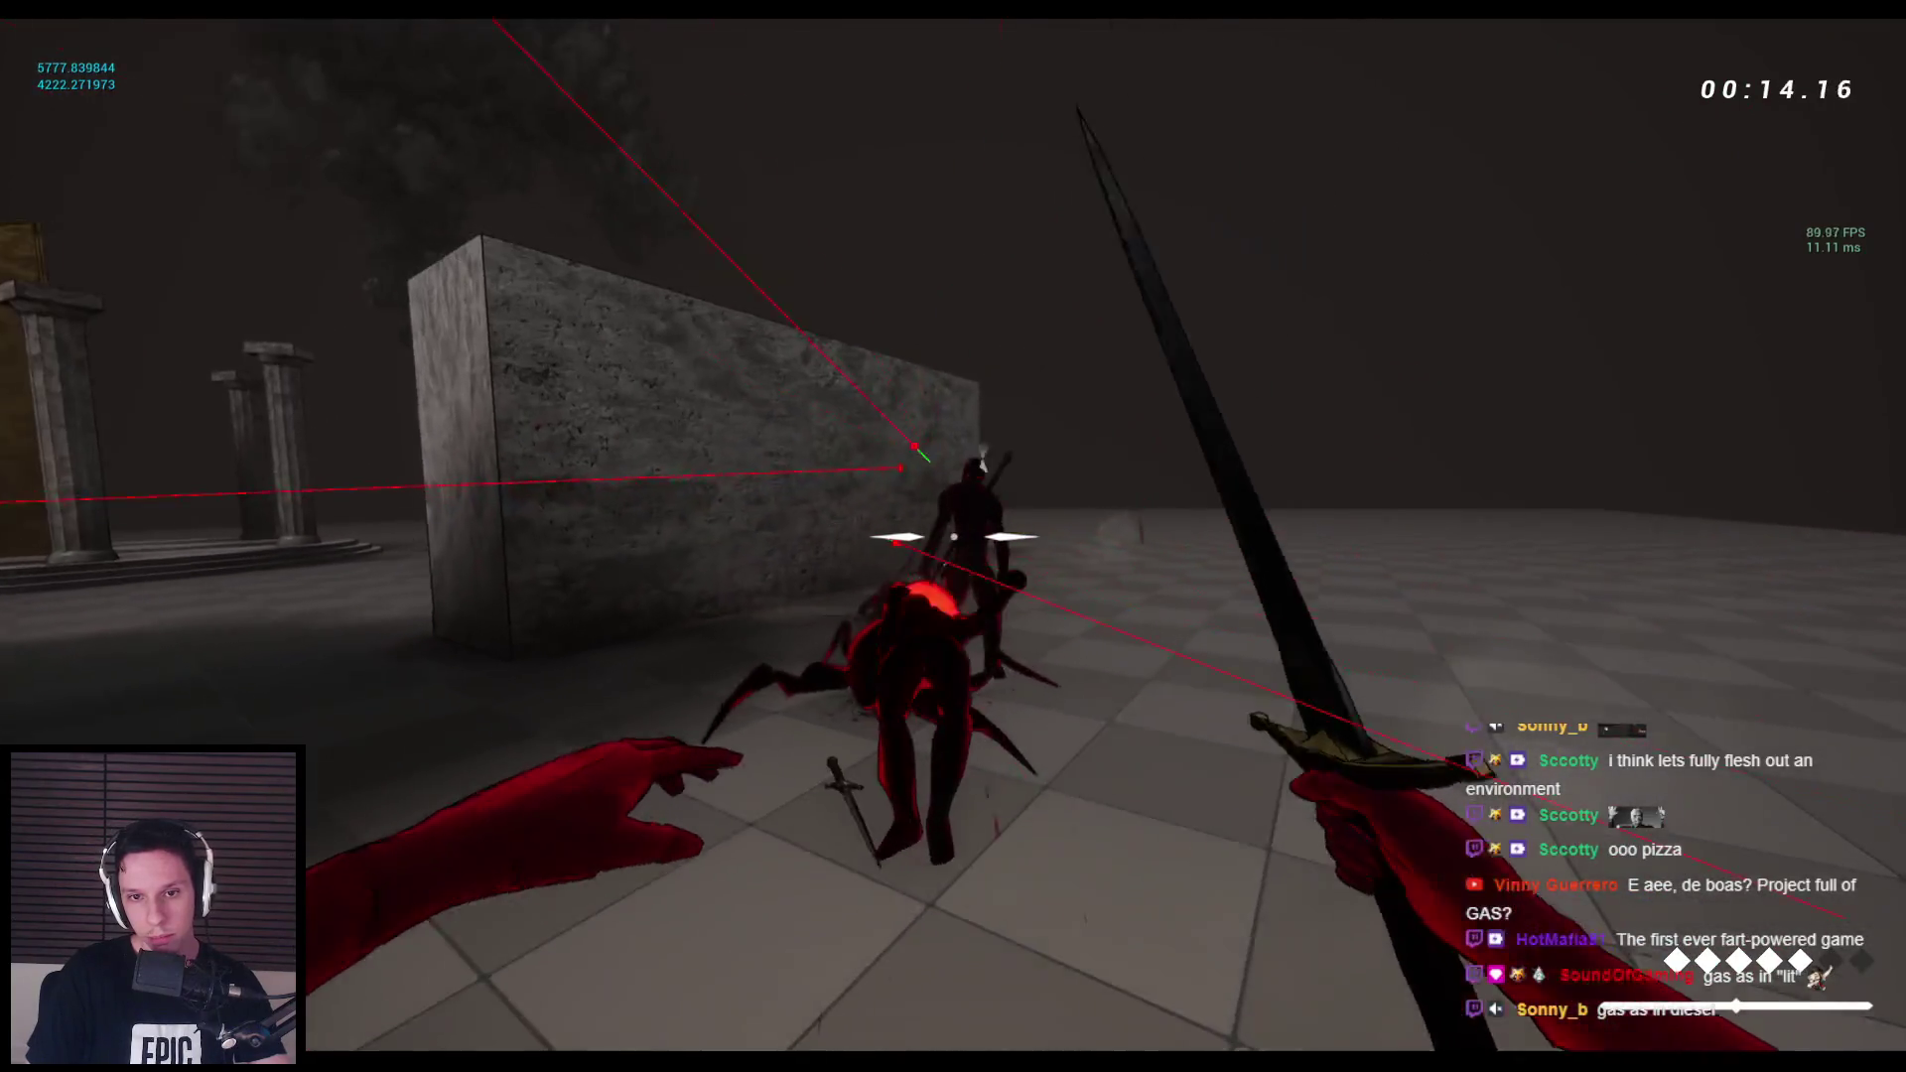
{"action": "left_click", "coordinate": [954, 536]}
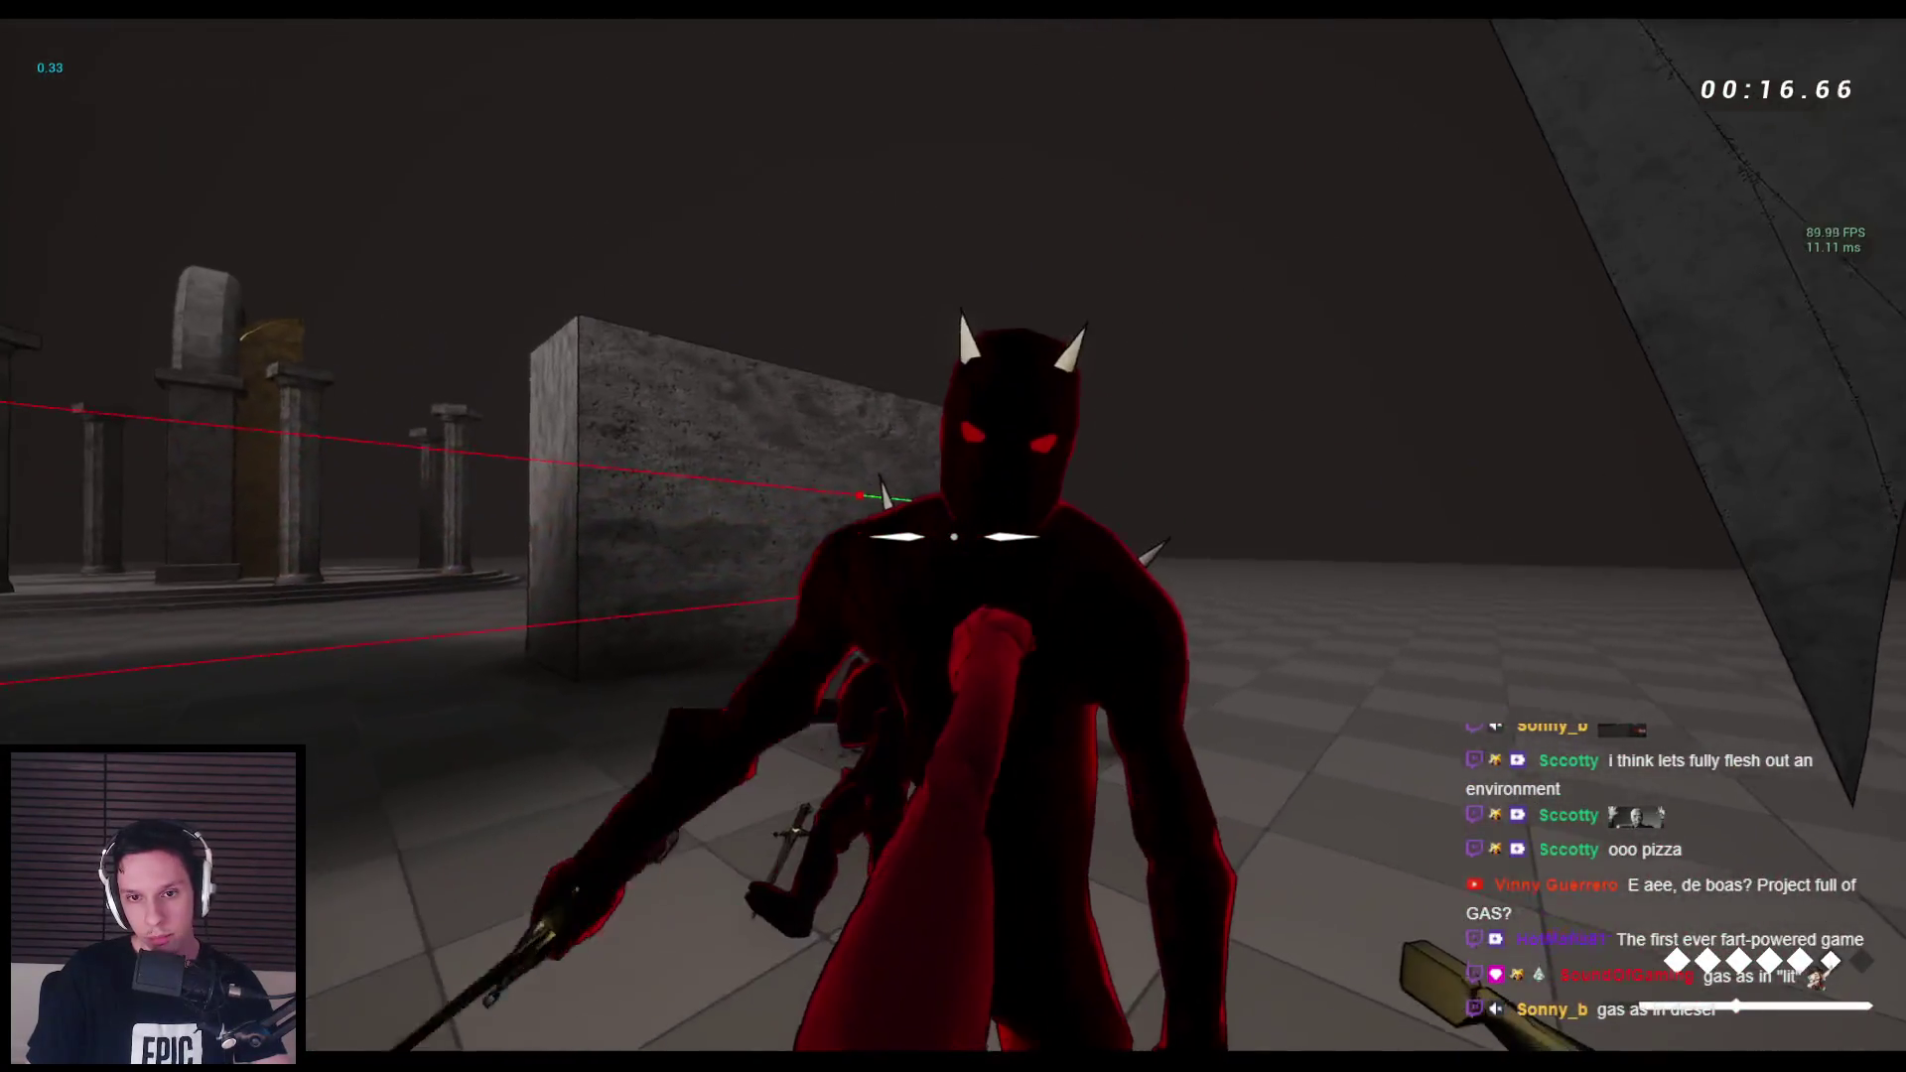
{"action": "left_click", "coordinate": [953, 536]}
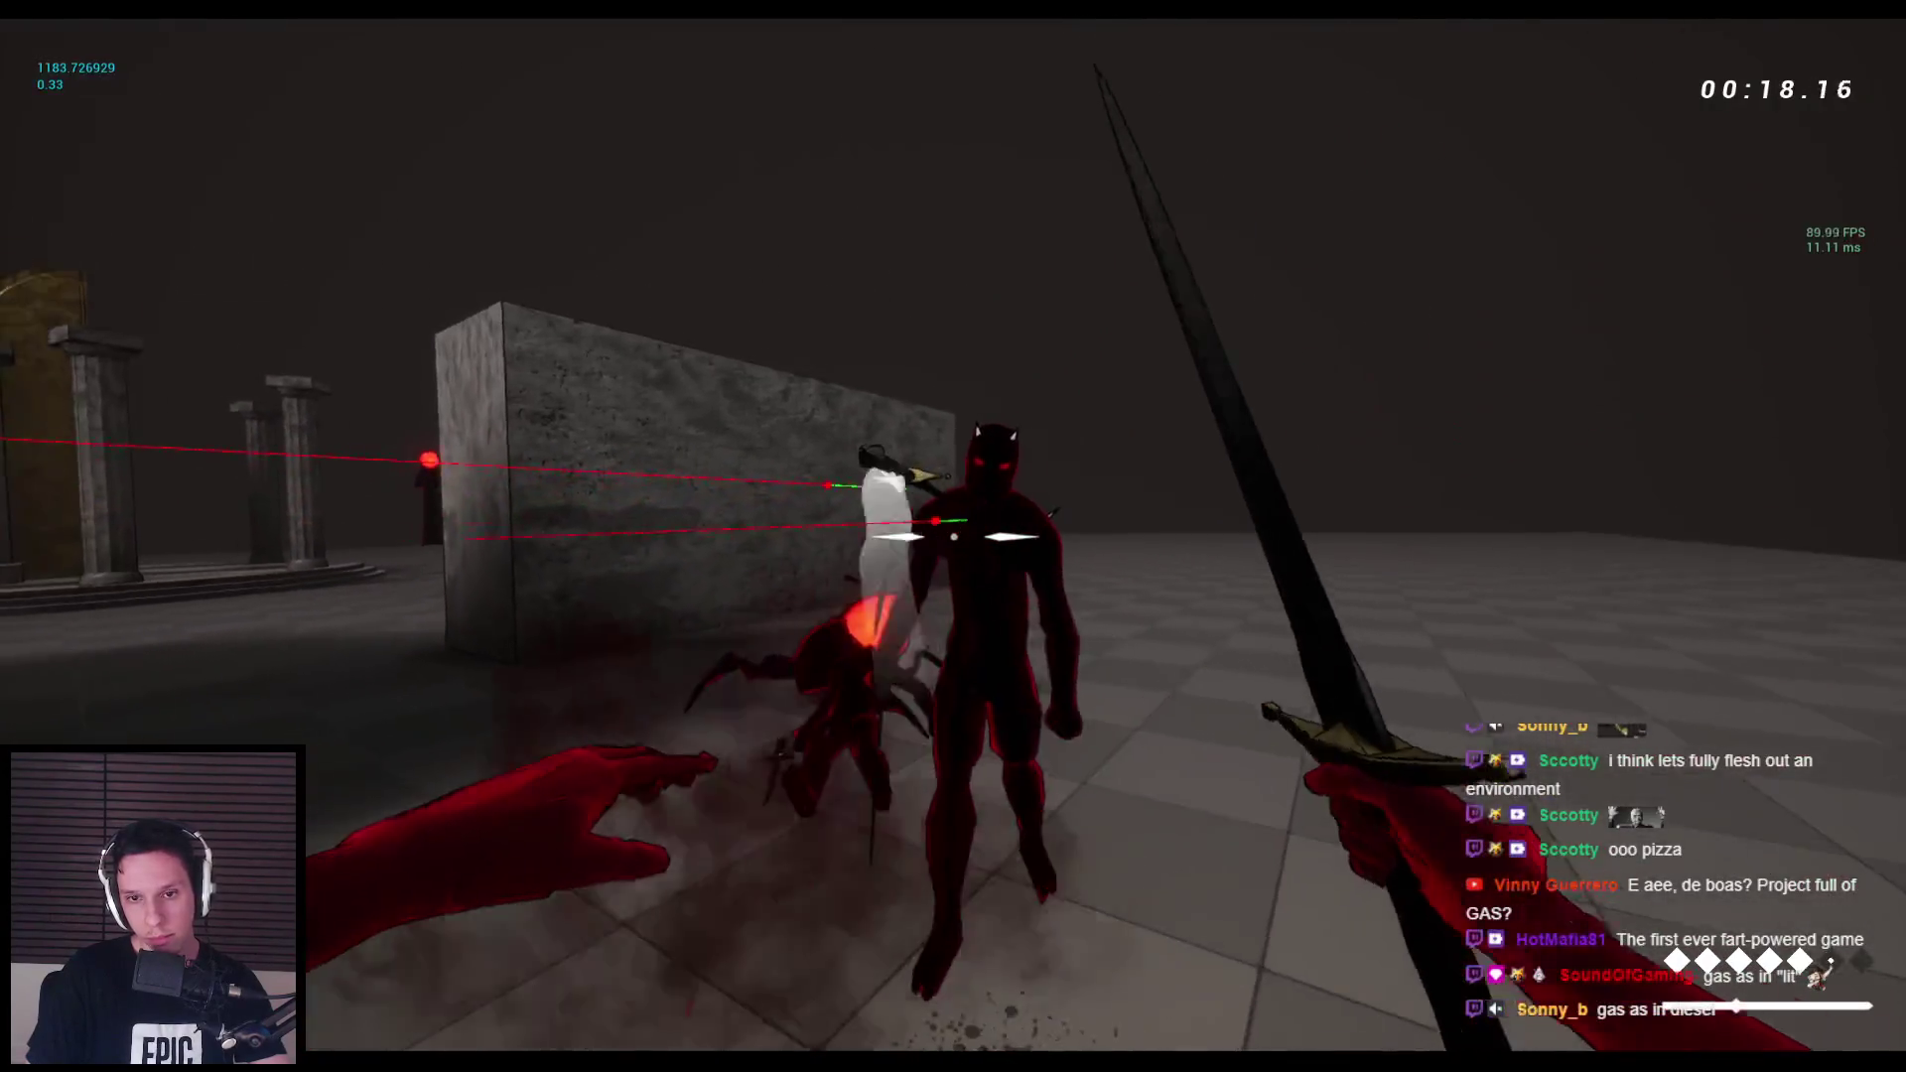
{"action": "left_click", "coordinate": [953, 536]}
{"action": "key", "text": "1"}
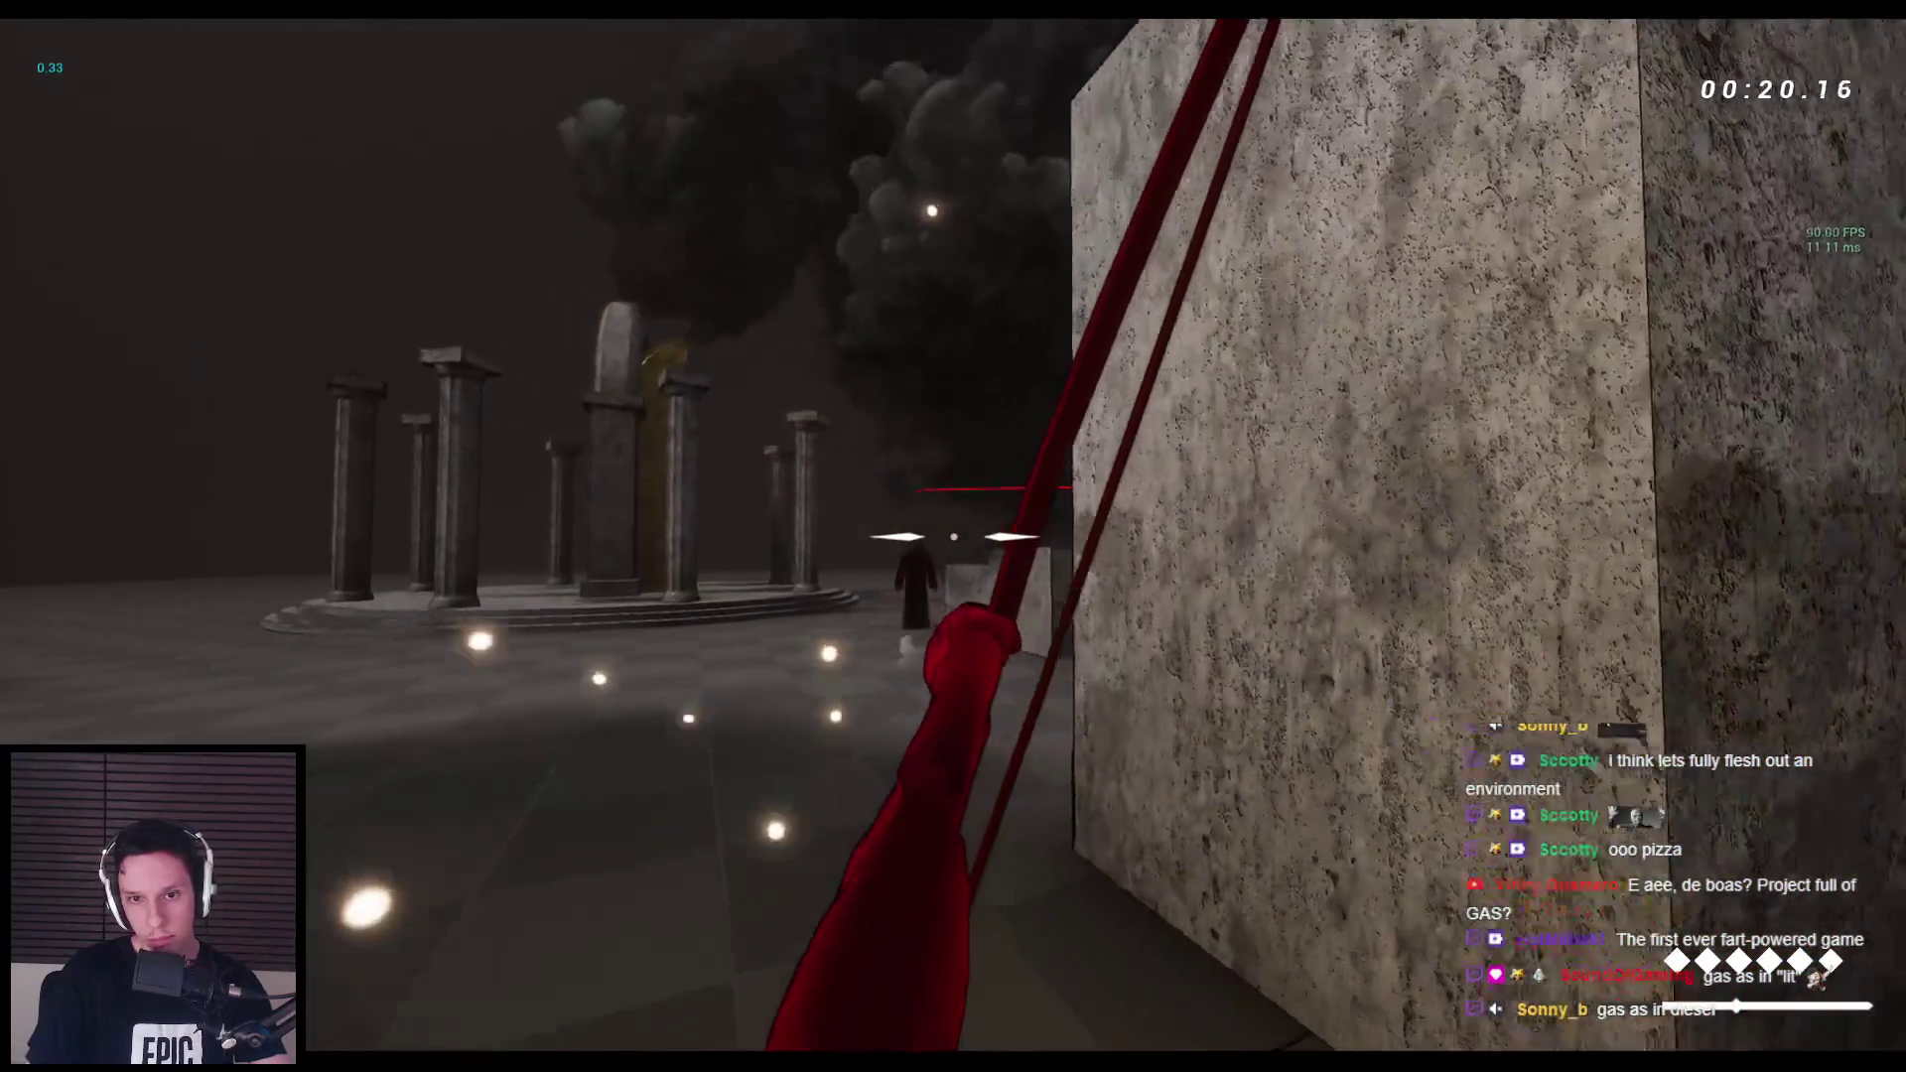
{"action": "key", "text": "2"}
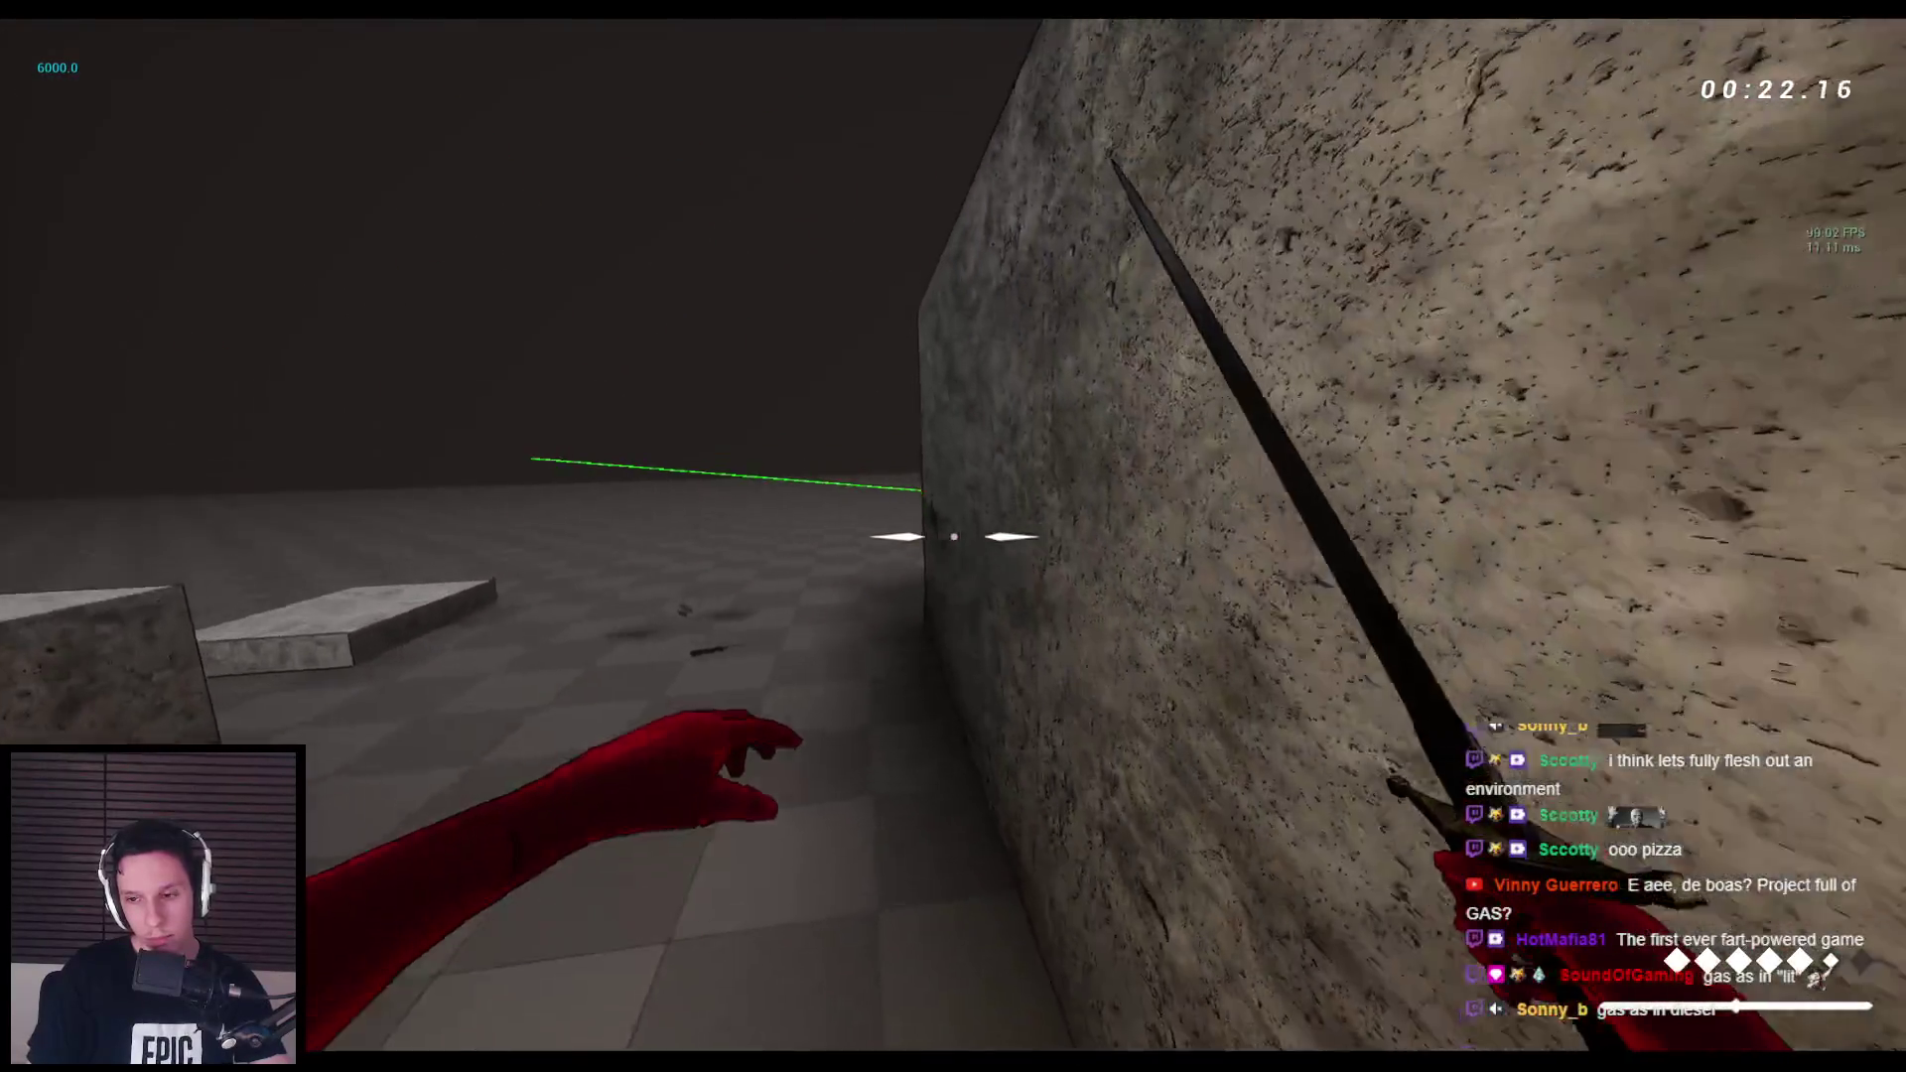
{"action": "key", "text": "space"}
{"action": "key", "text": "space"}
{"action": "key", "text": "space"}
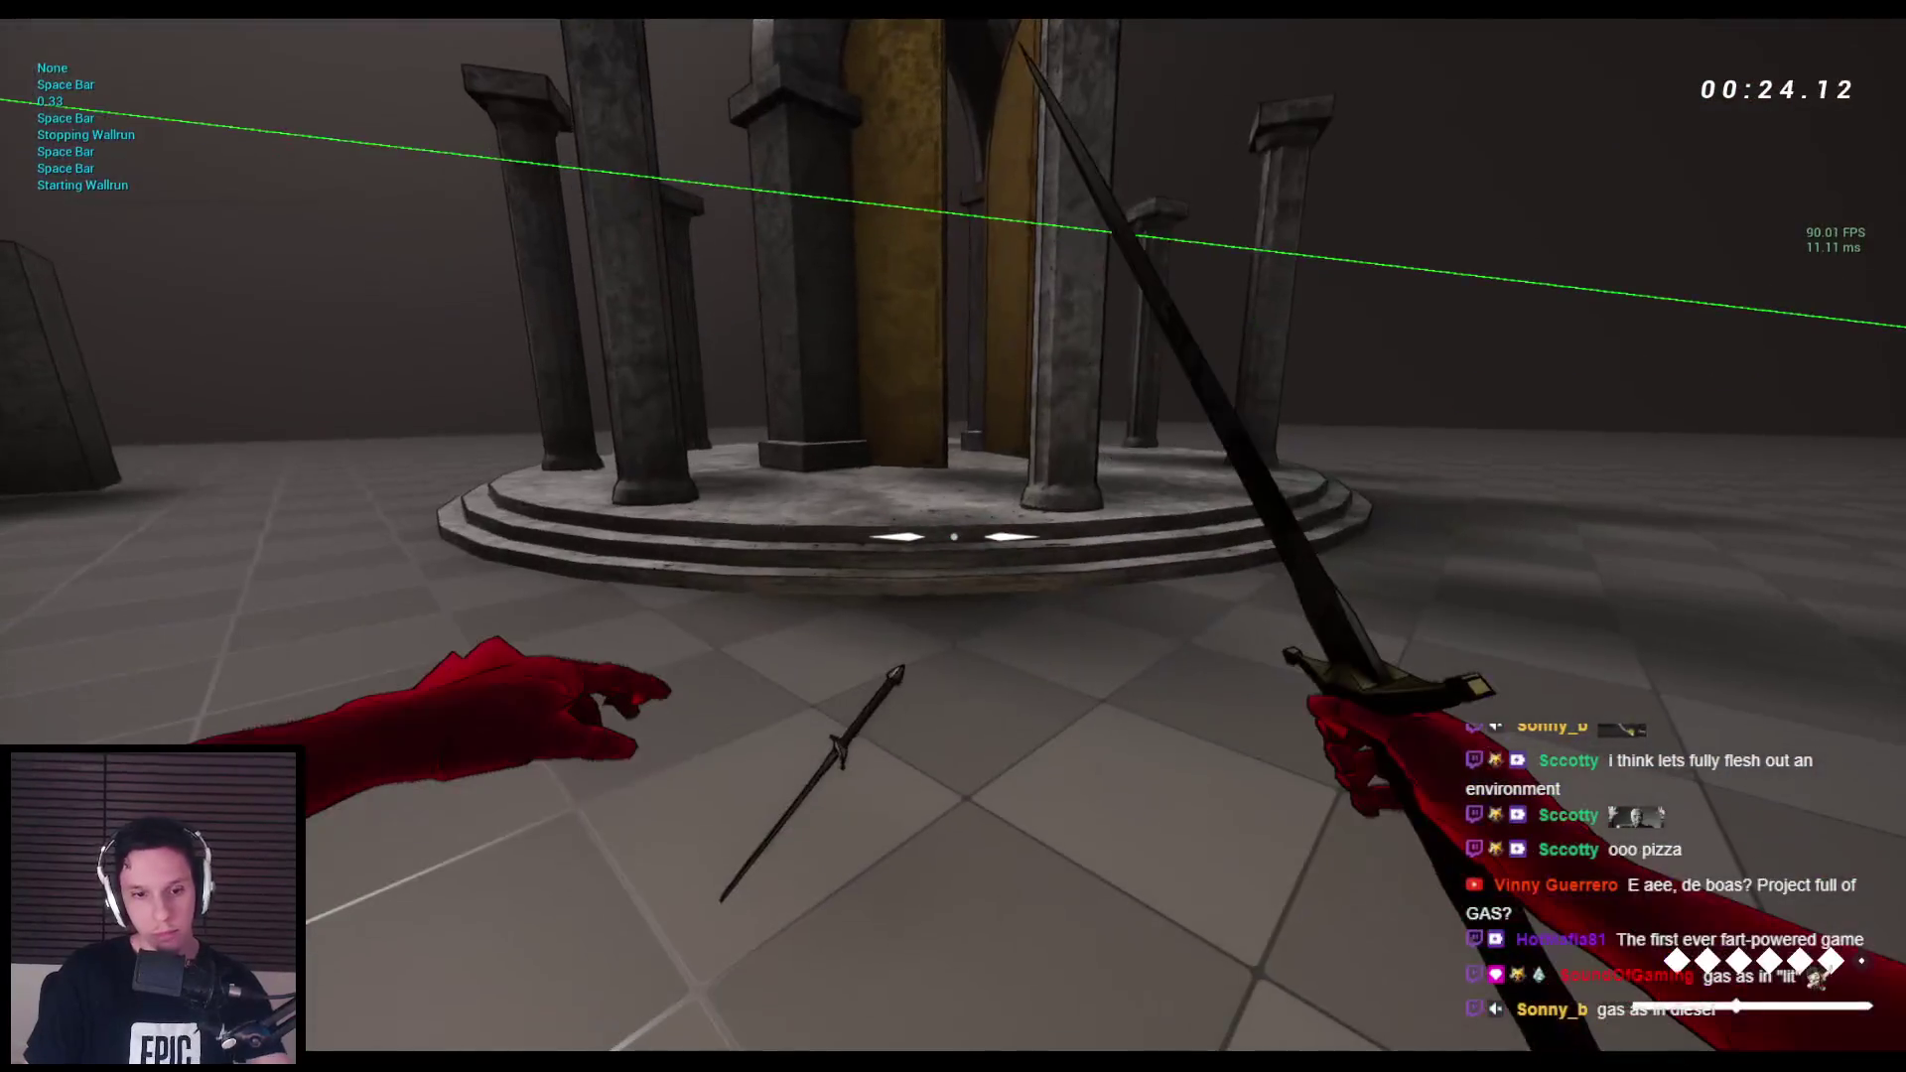
{"action": "key", "text": "Escape"}
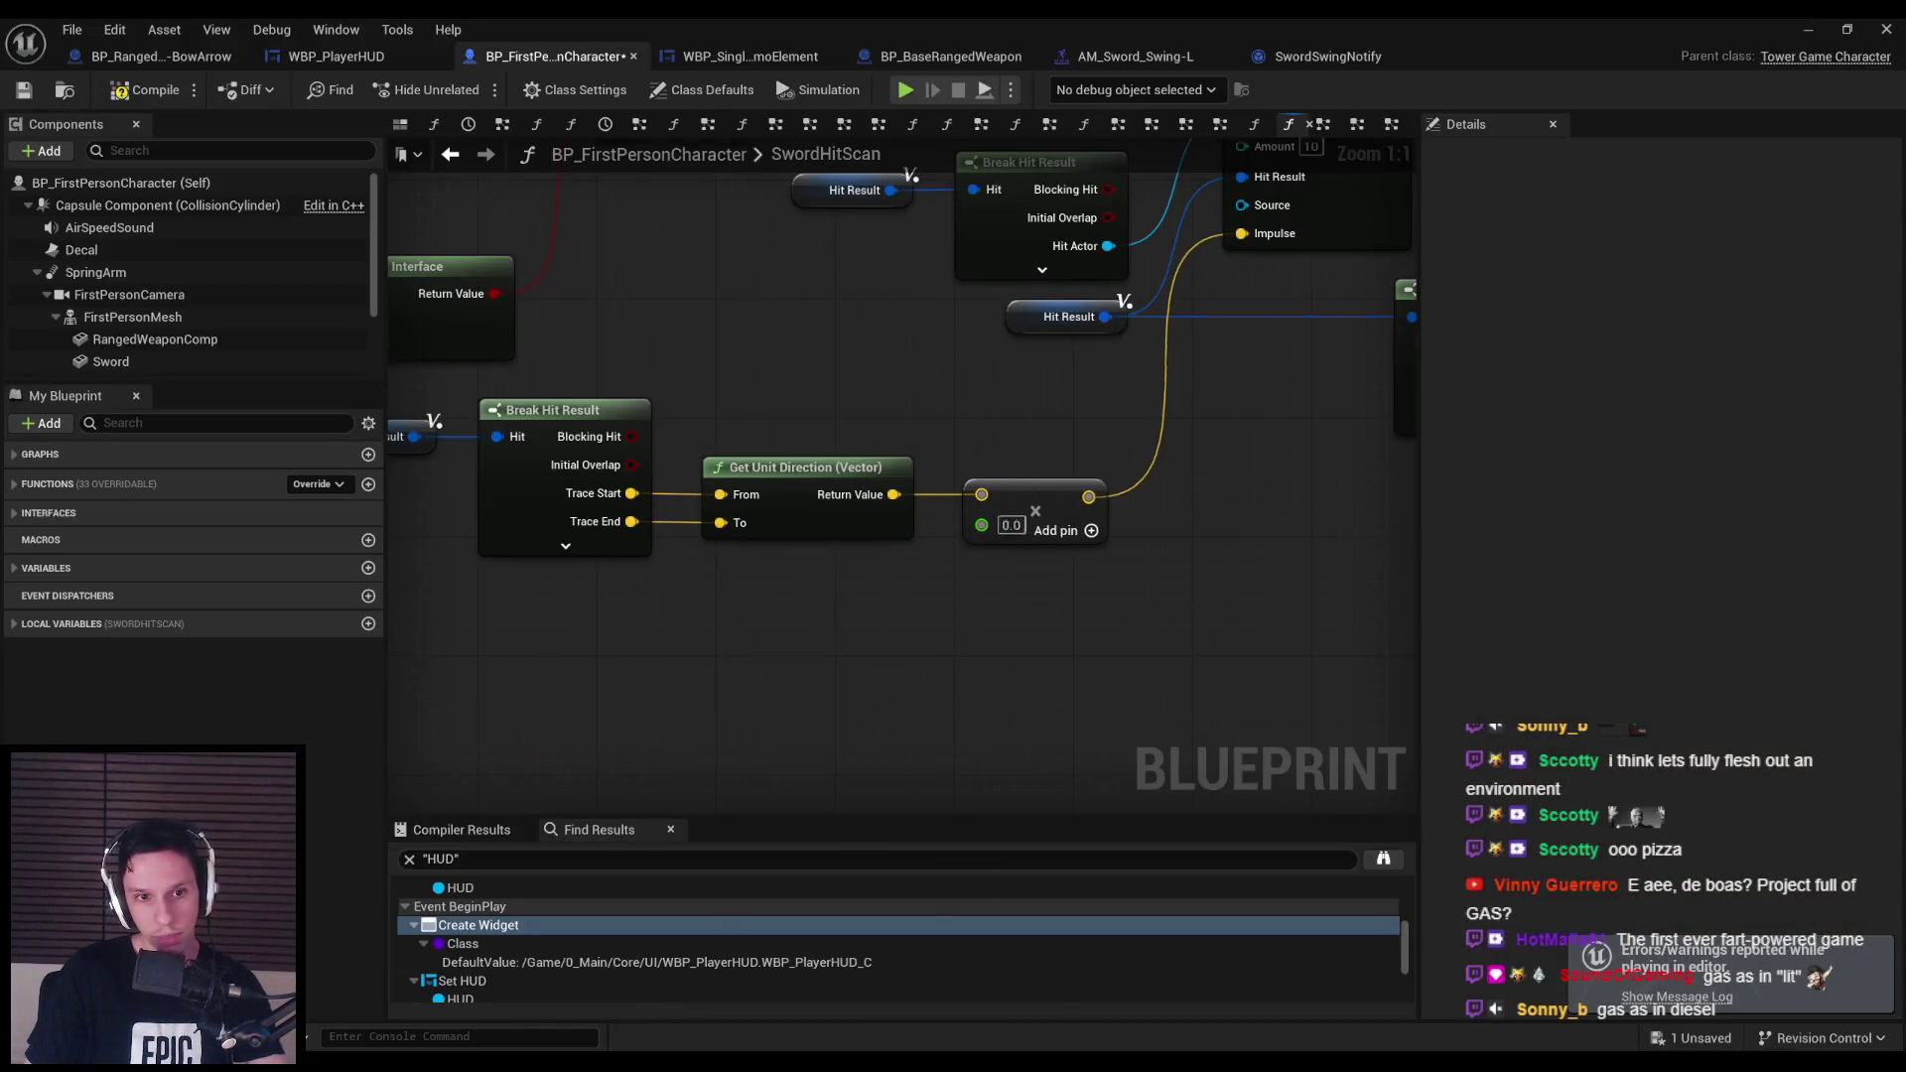
Run a brief playtest with a sword swing at the closing enemies.
{"action": "left_click", "coordinate": [1804, 29]}
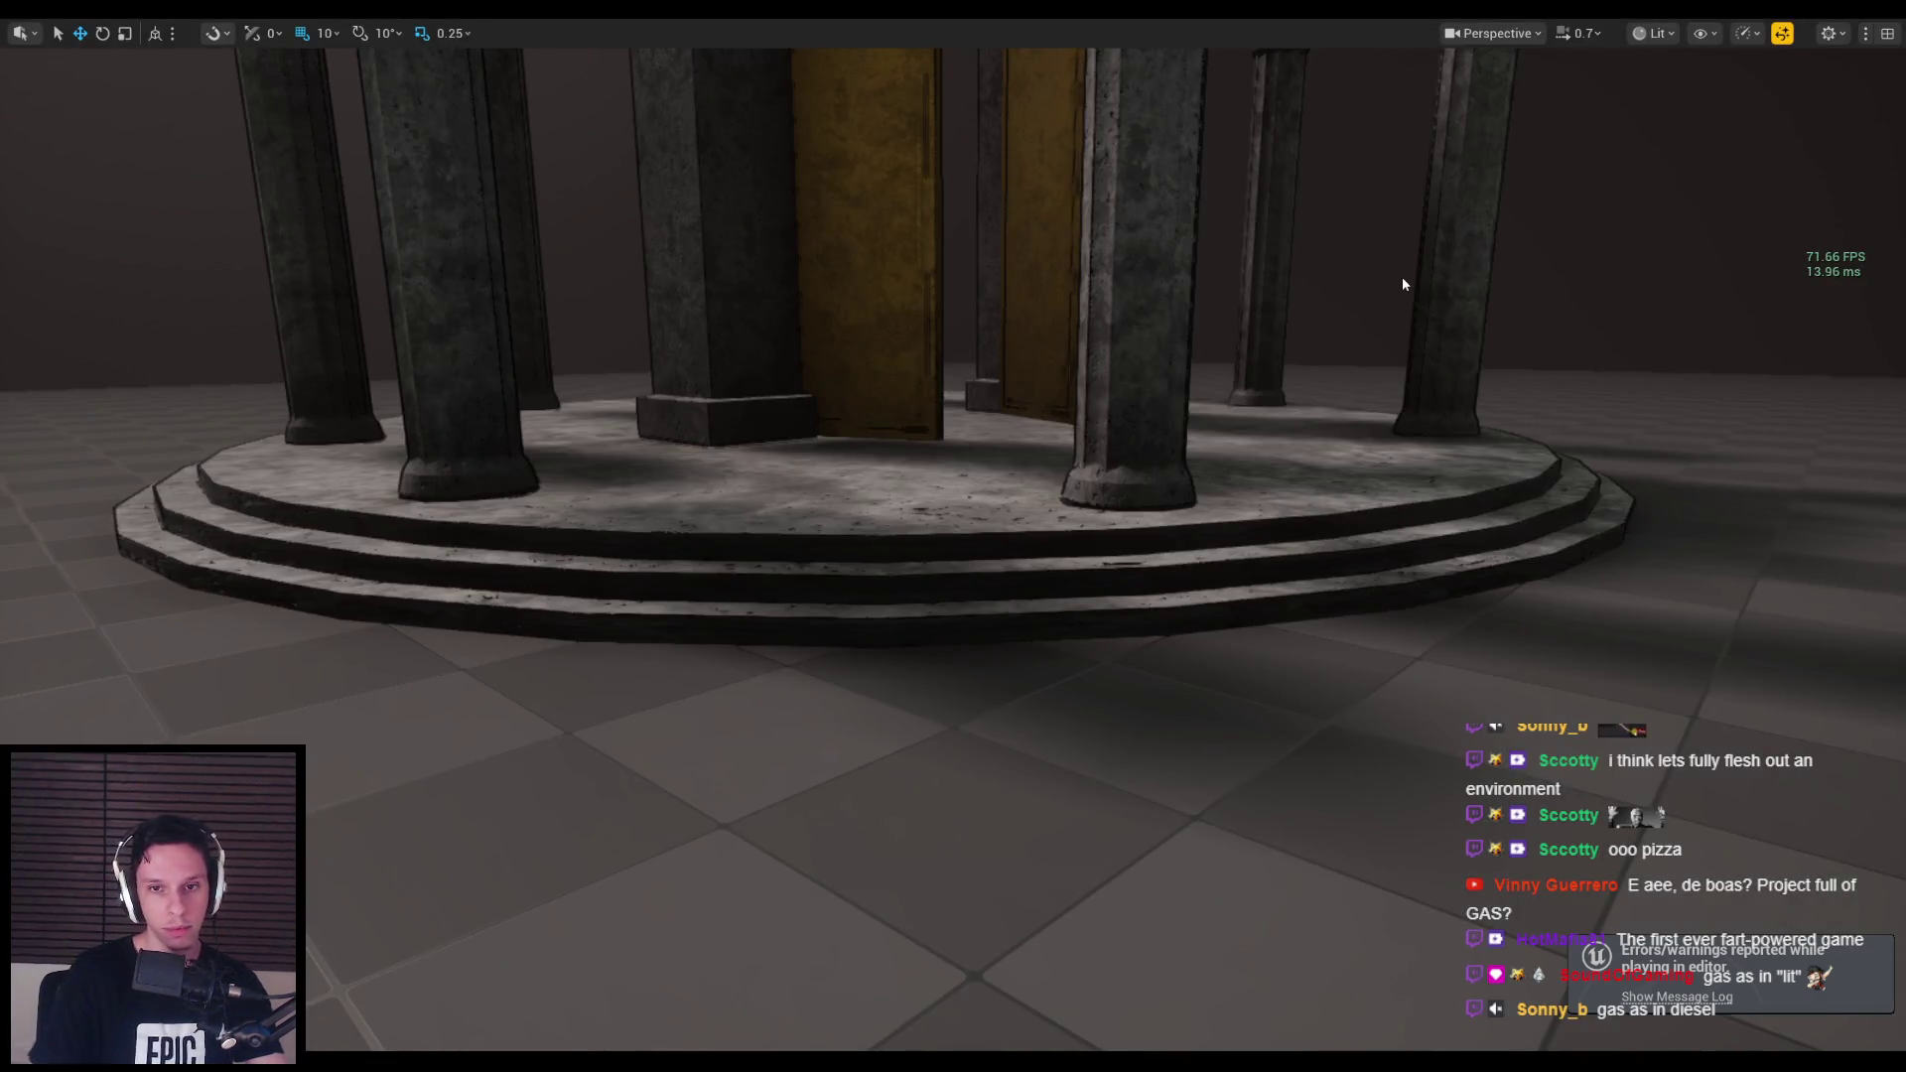
{"action": "key", "text": "alt+p"}
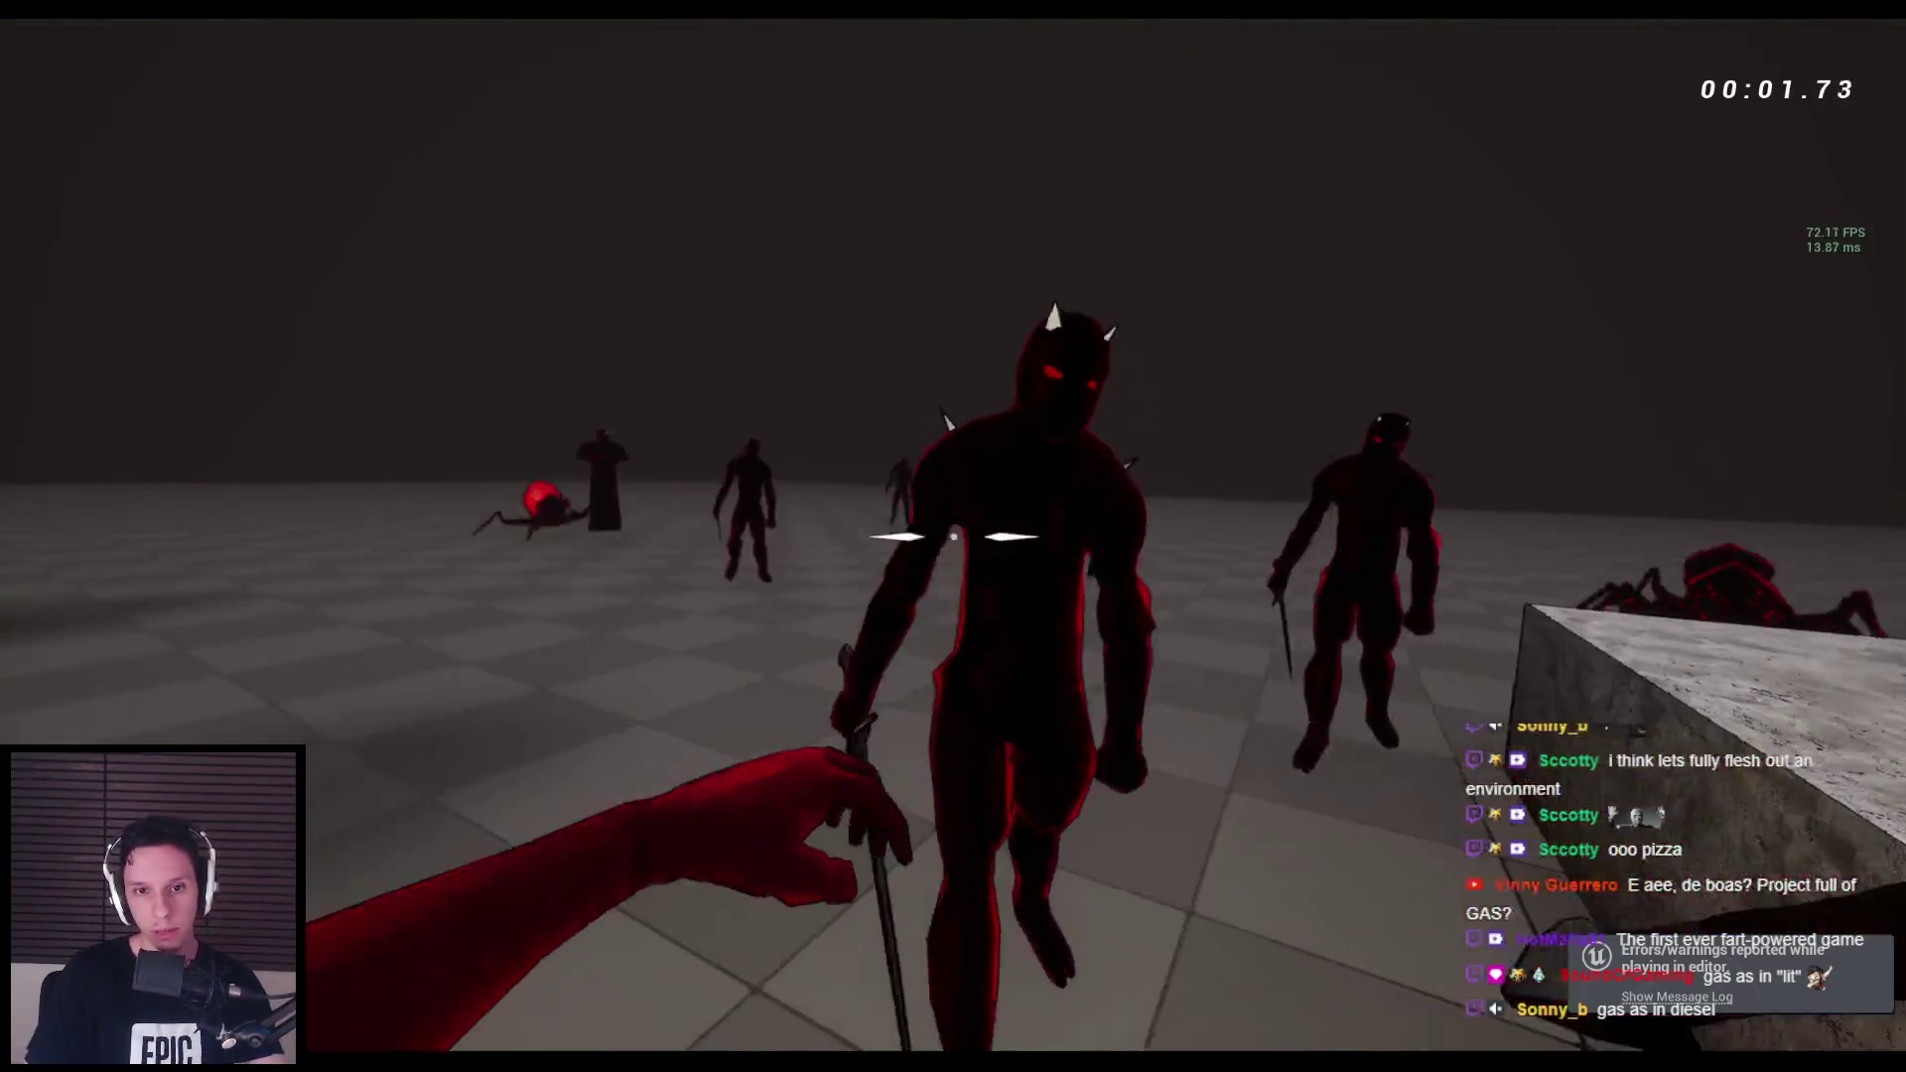
{"action": "left_click", "coordinate": [953, 536]}
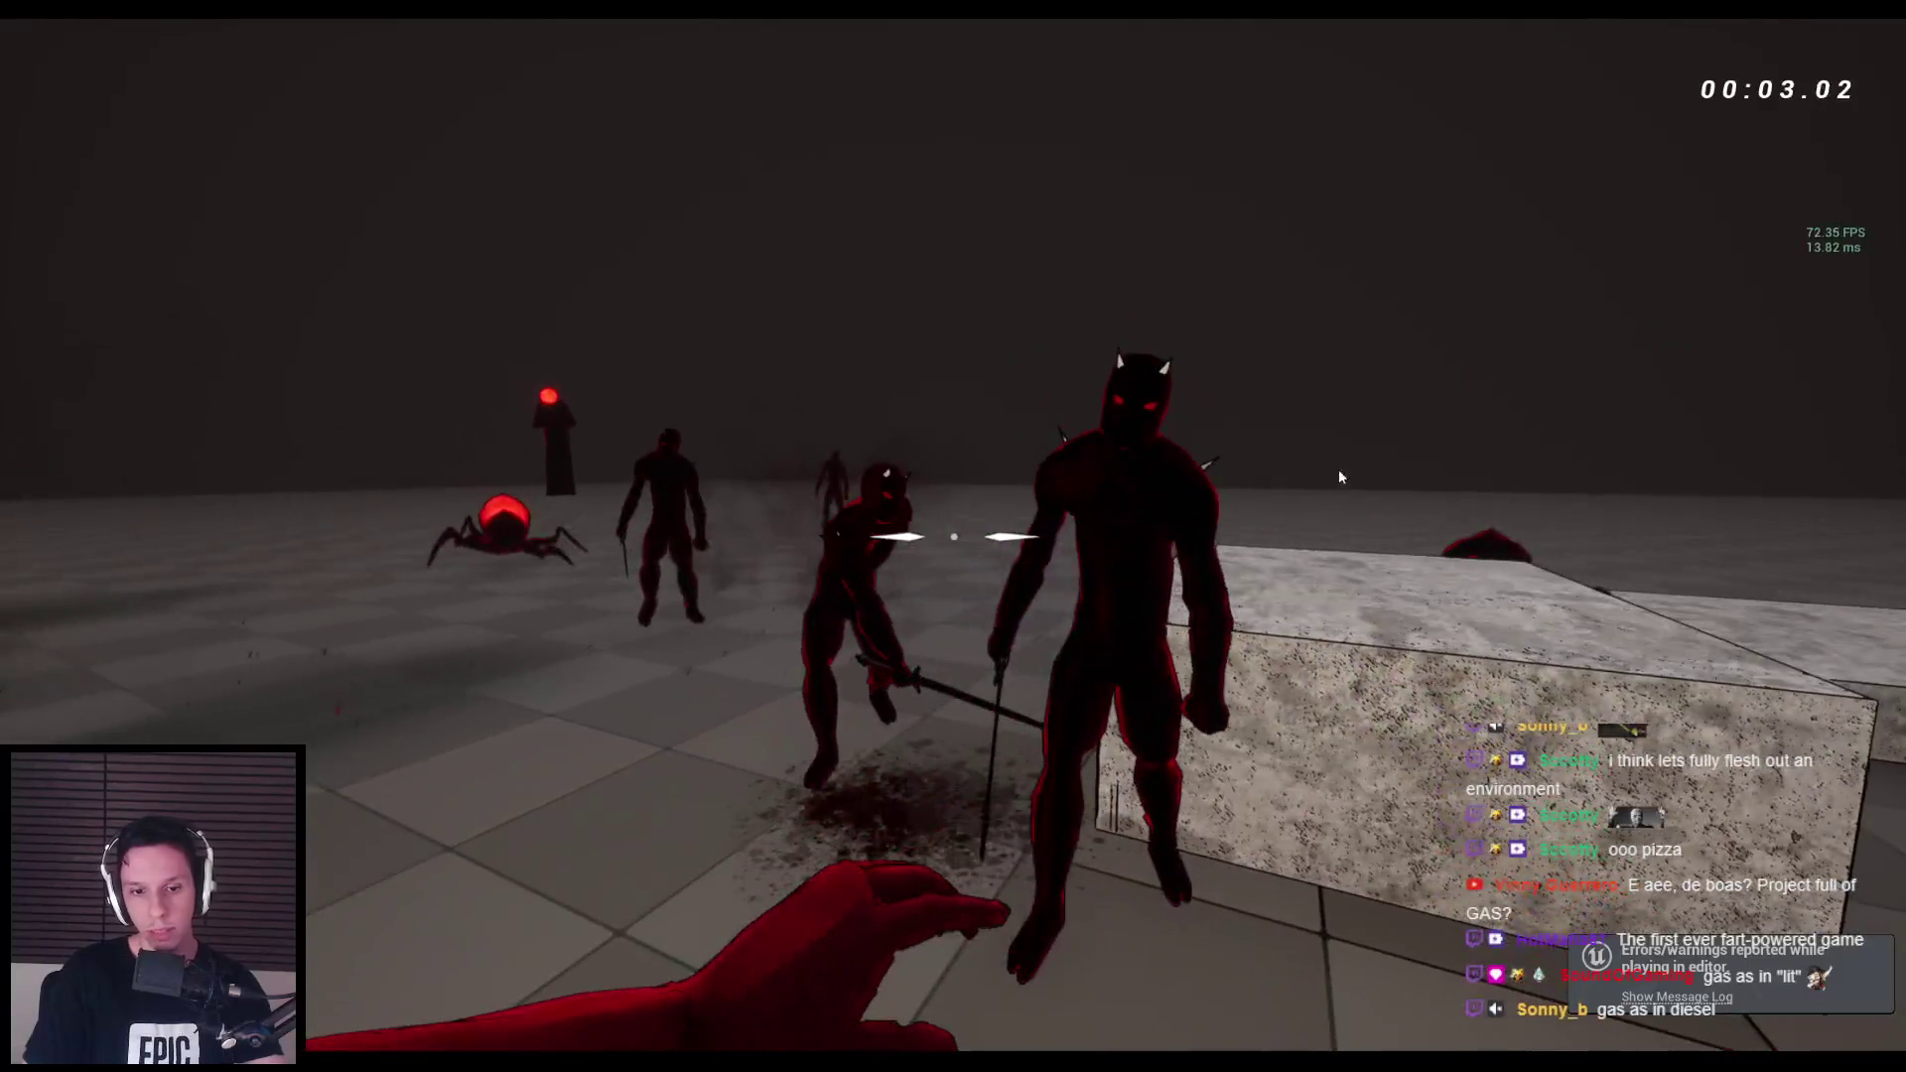
{"action": "key", "text": "Escape"}
Undo the SwordHitScan impulse value back to 1200.0 and compile and save BP_FirstPersonCharacter.
{"action": "mouse_move", "coordinate": [613, 1057]}
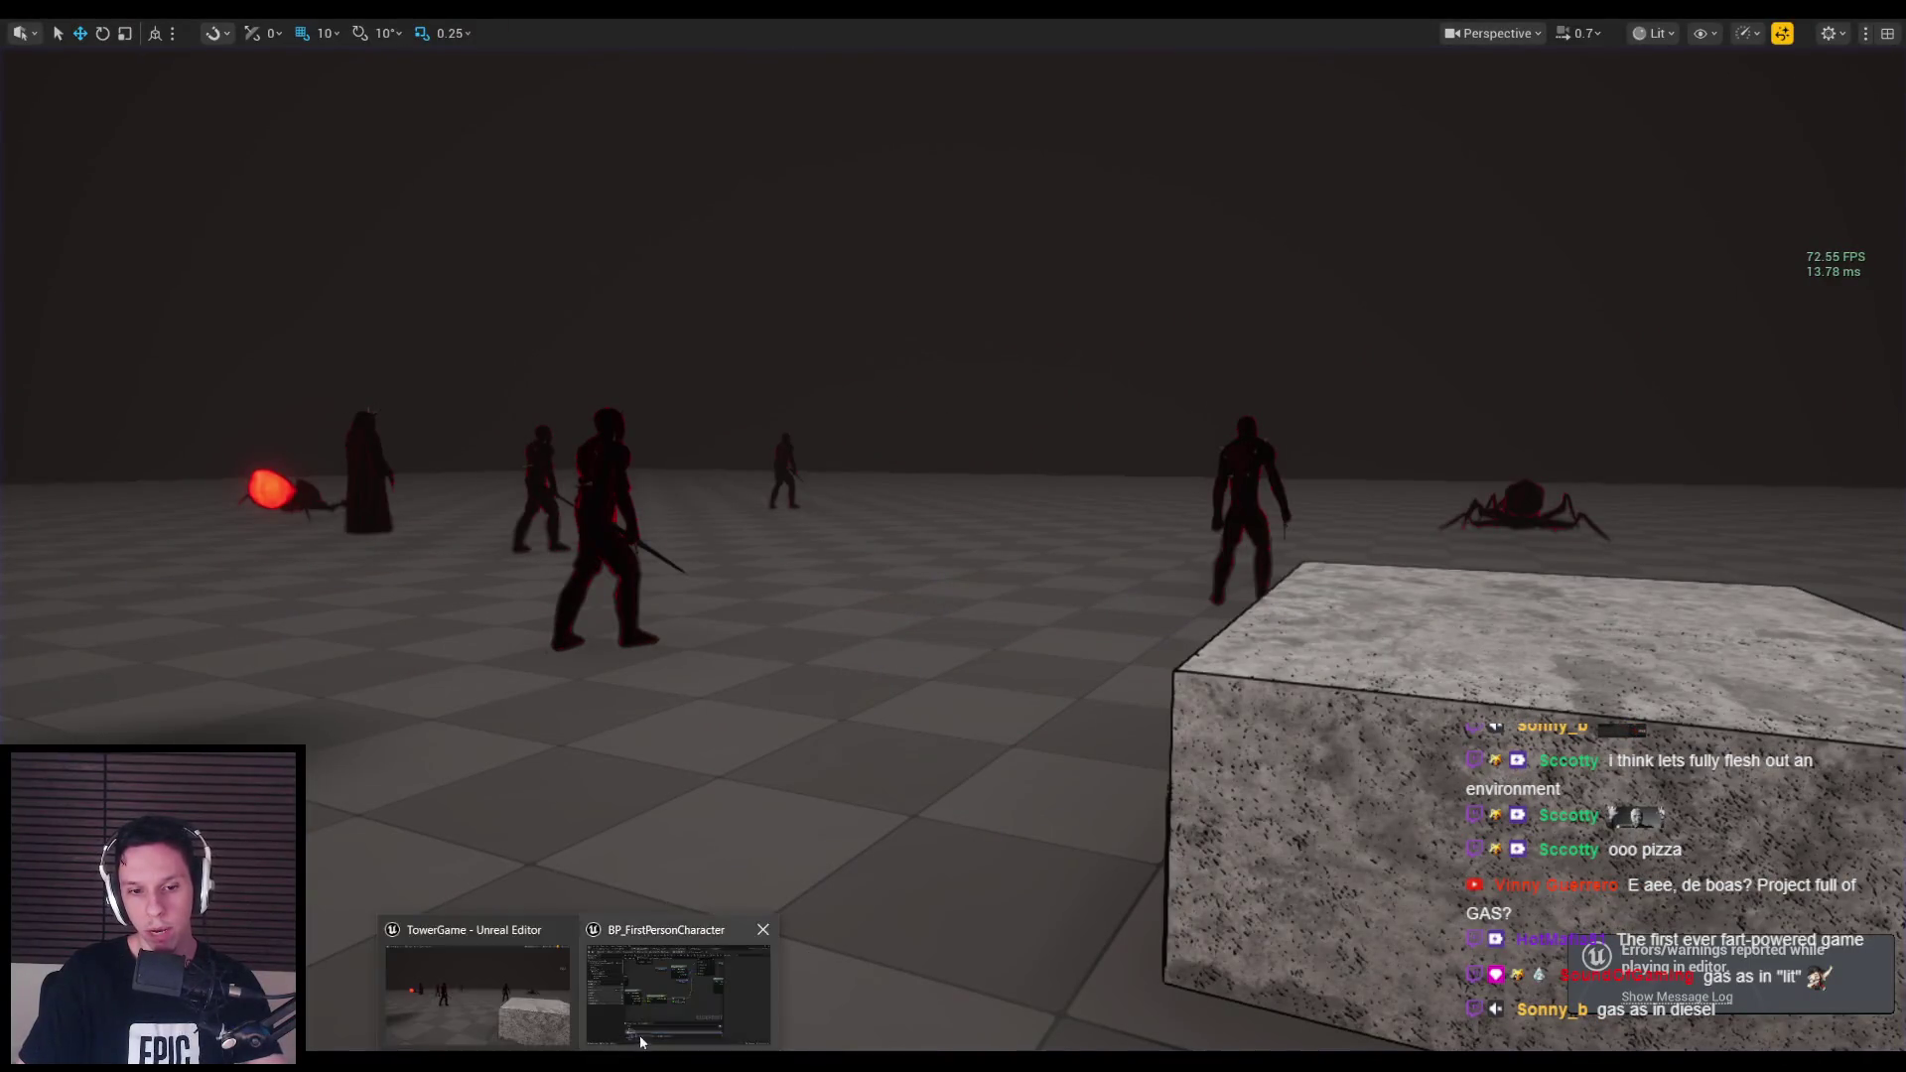
{"action": "left_click", "coordinate": [734, 983]}
{"action": "key", "text": "ctrl+z"}
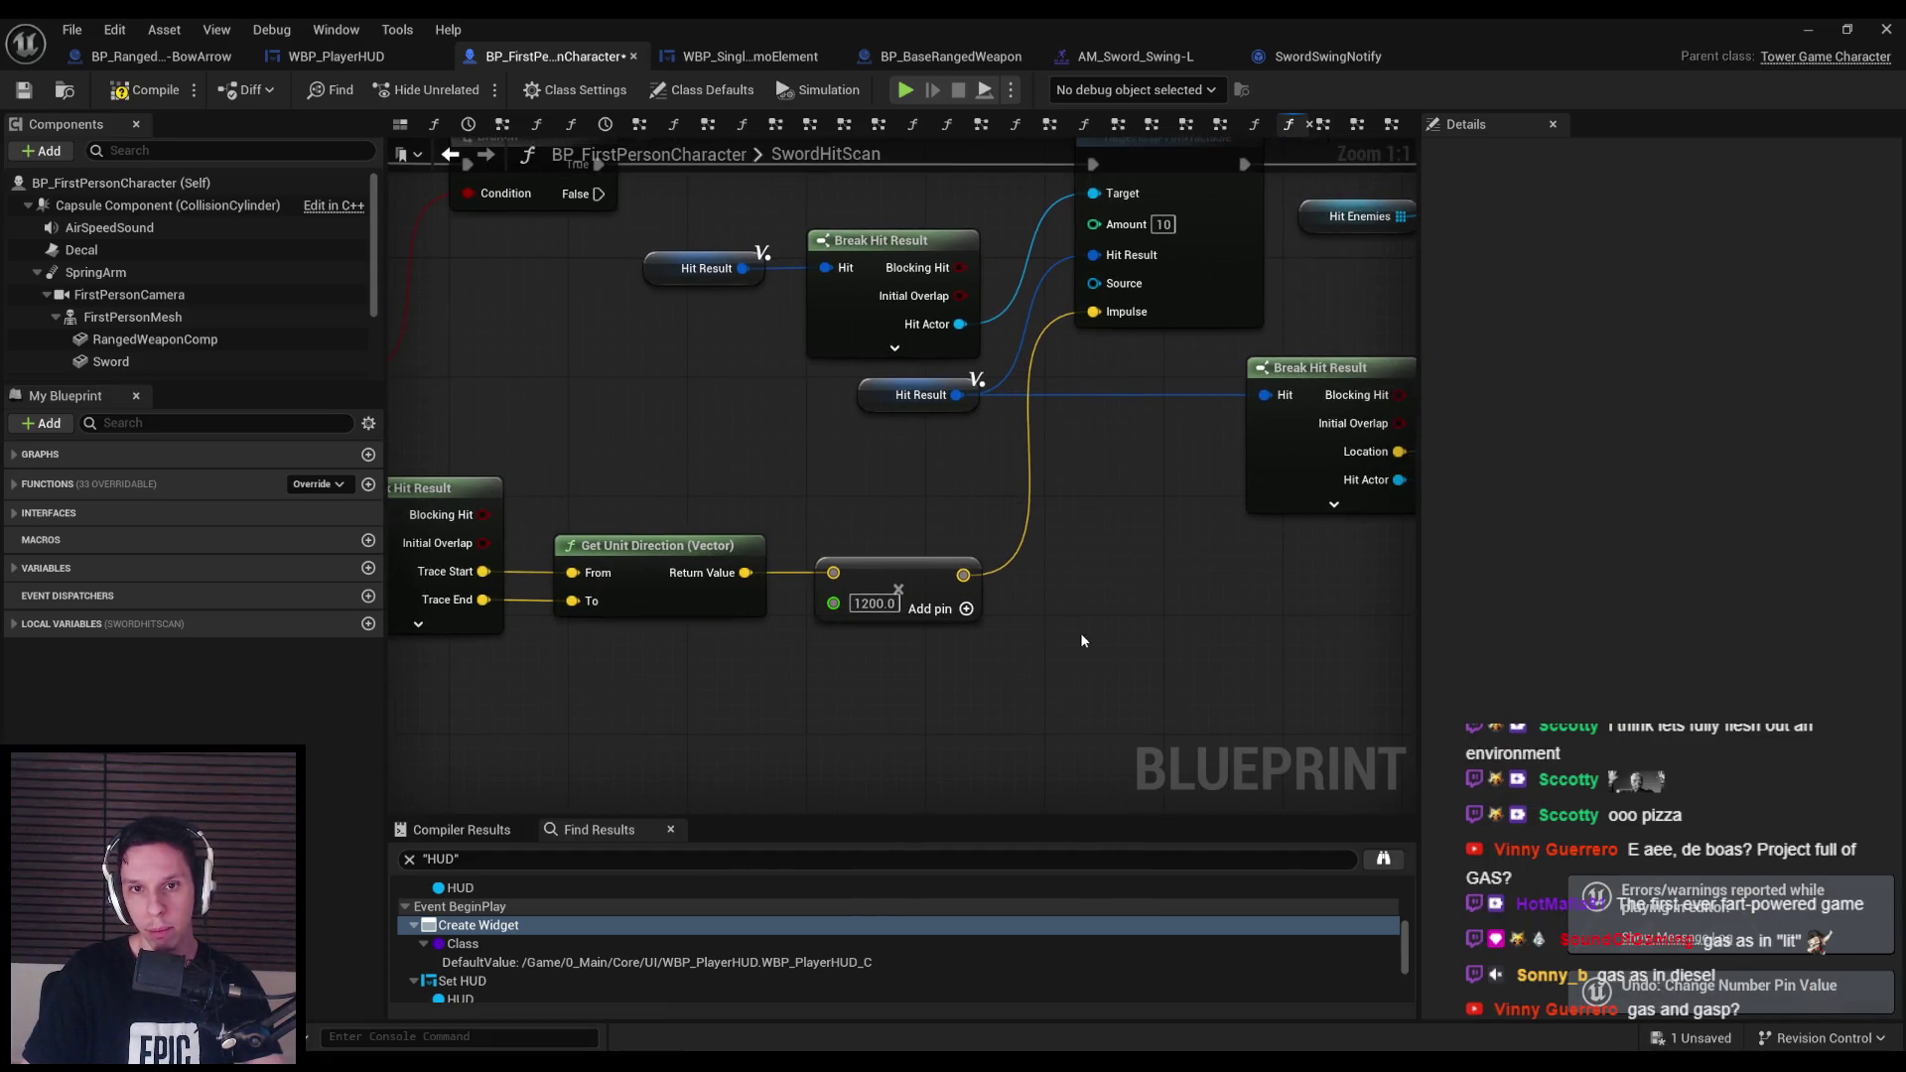
{"action": "scroll", "coordinate": [1080, 640], "scroll_direction": "down", "scroll_amount": 3}
{"action": "left_click_drag", "start_coordinate": [1080, 640], "coordinate": [632, 656]}
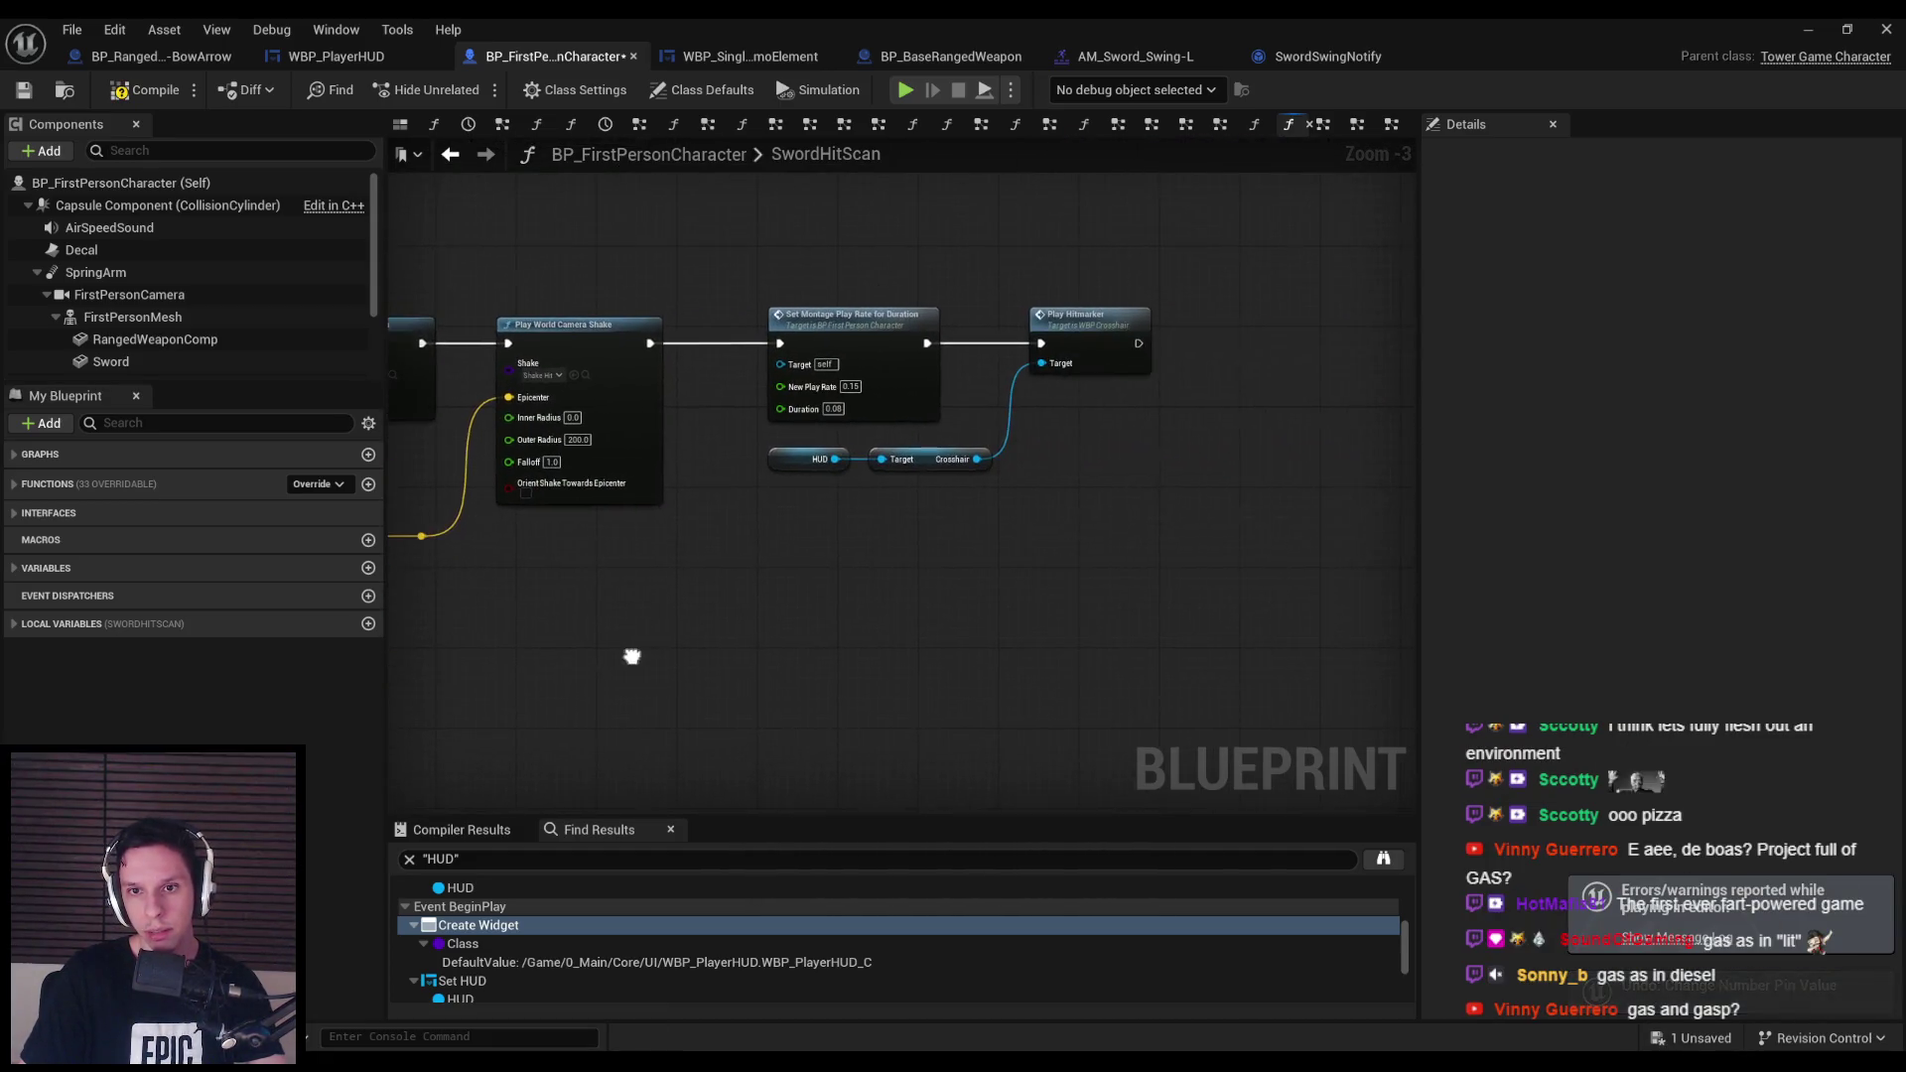
{"action": "scroll", "coordinate": [632, 656], "scroll_direction": "up", "scroll_amount": 4}
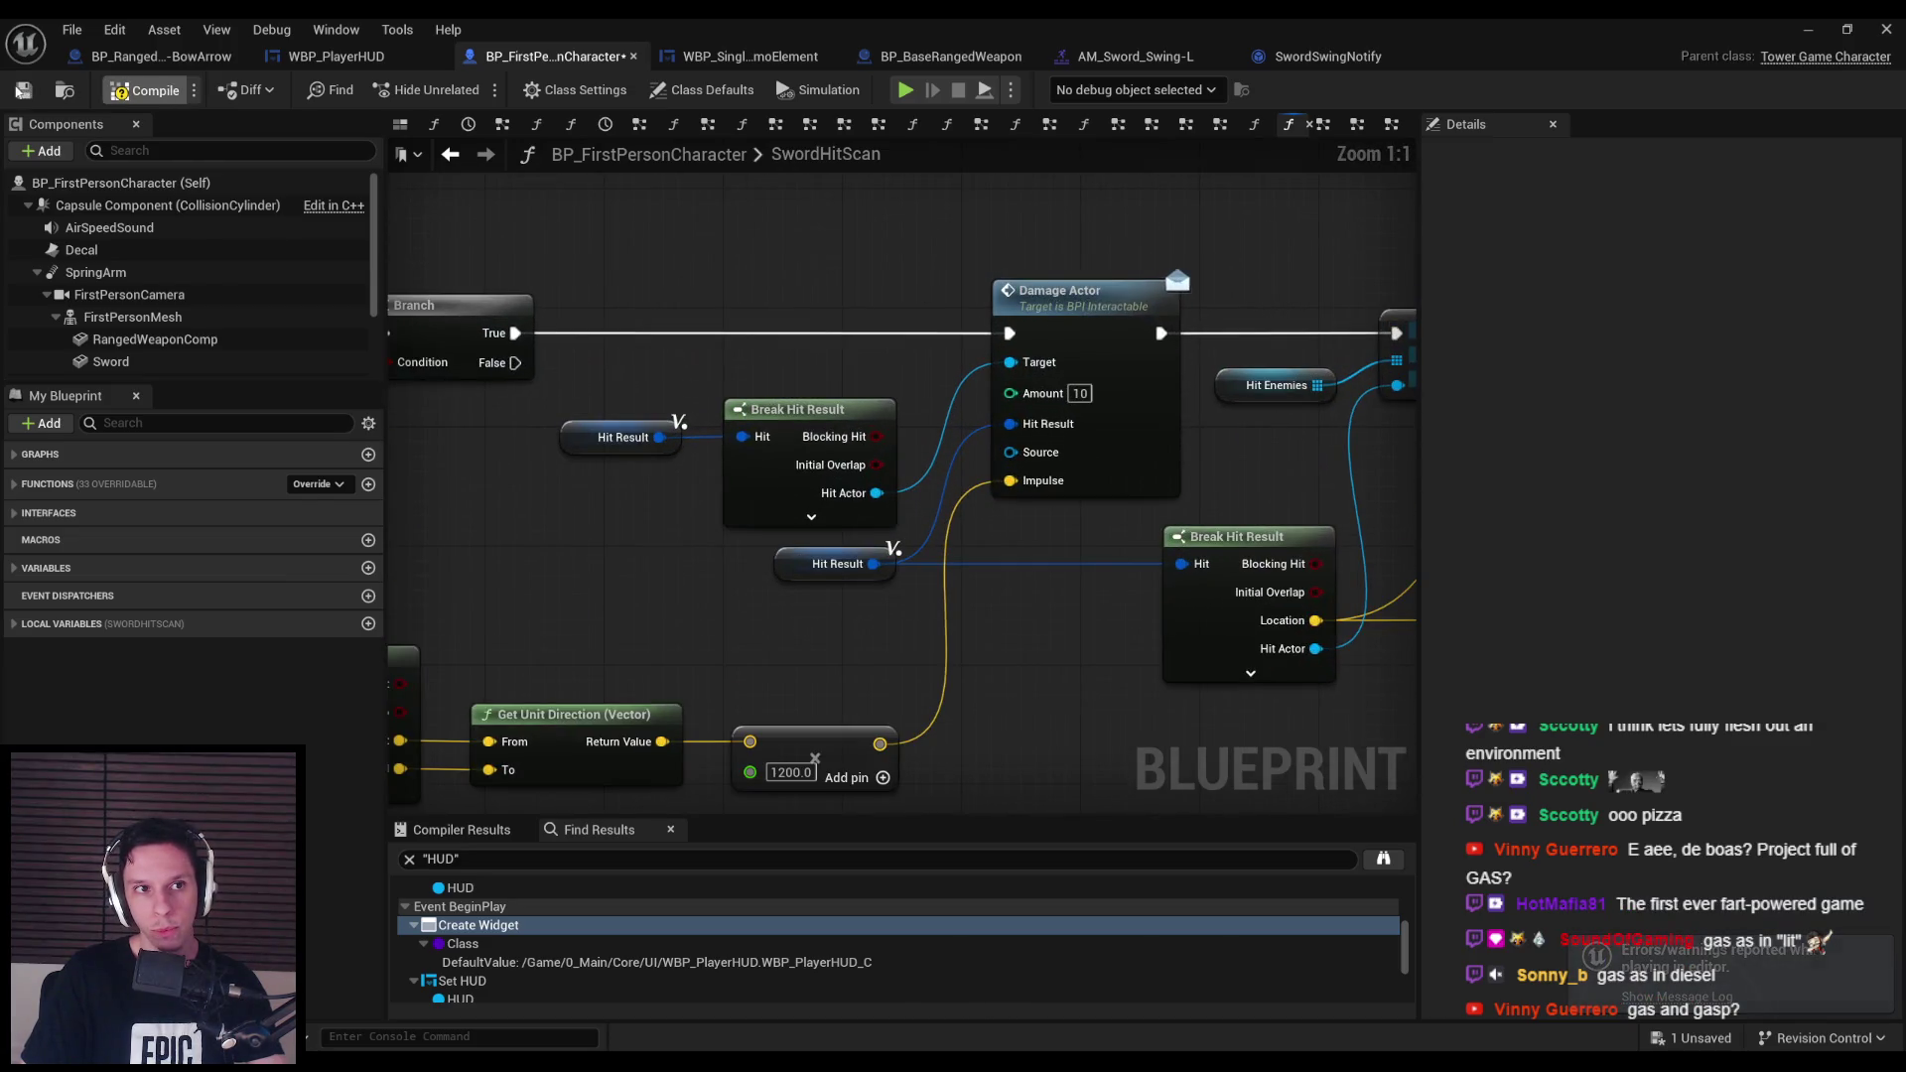
{"action": "left_click", "coordinate": [139, 91]}
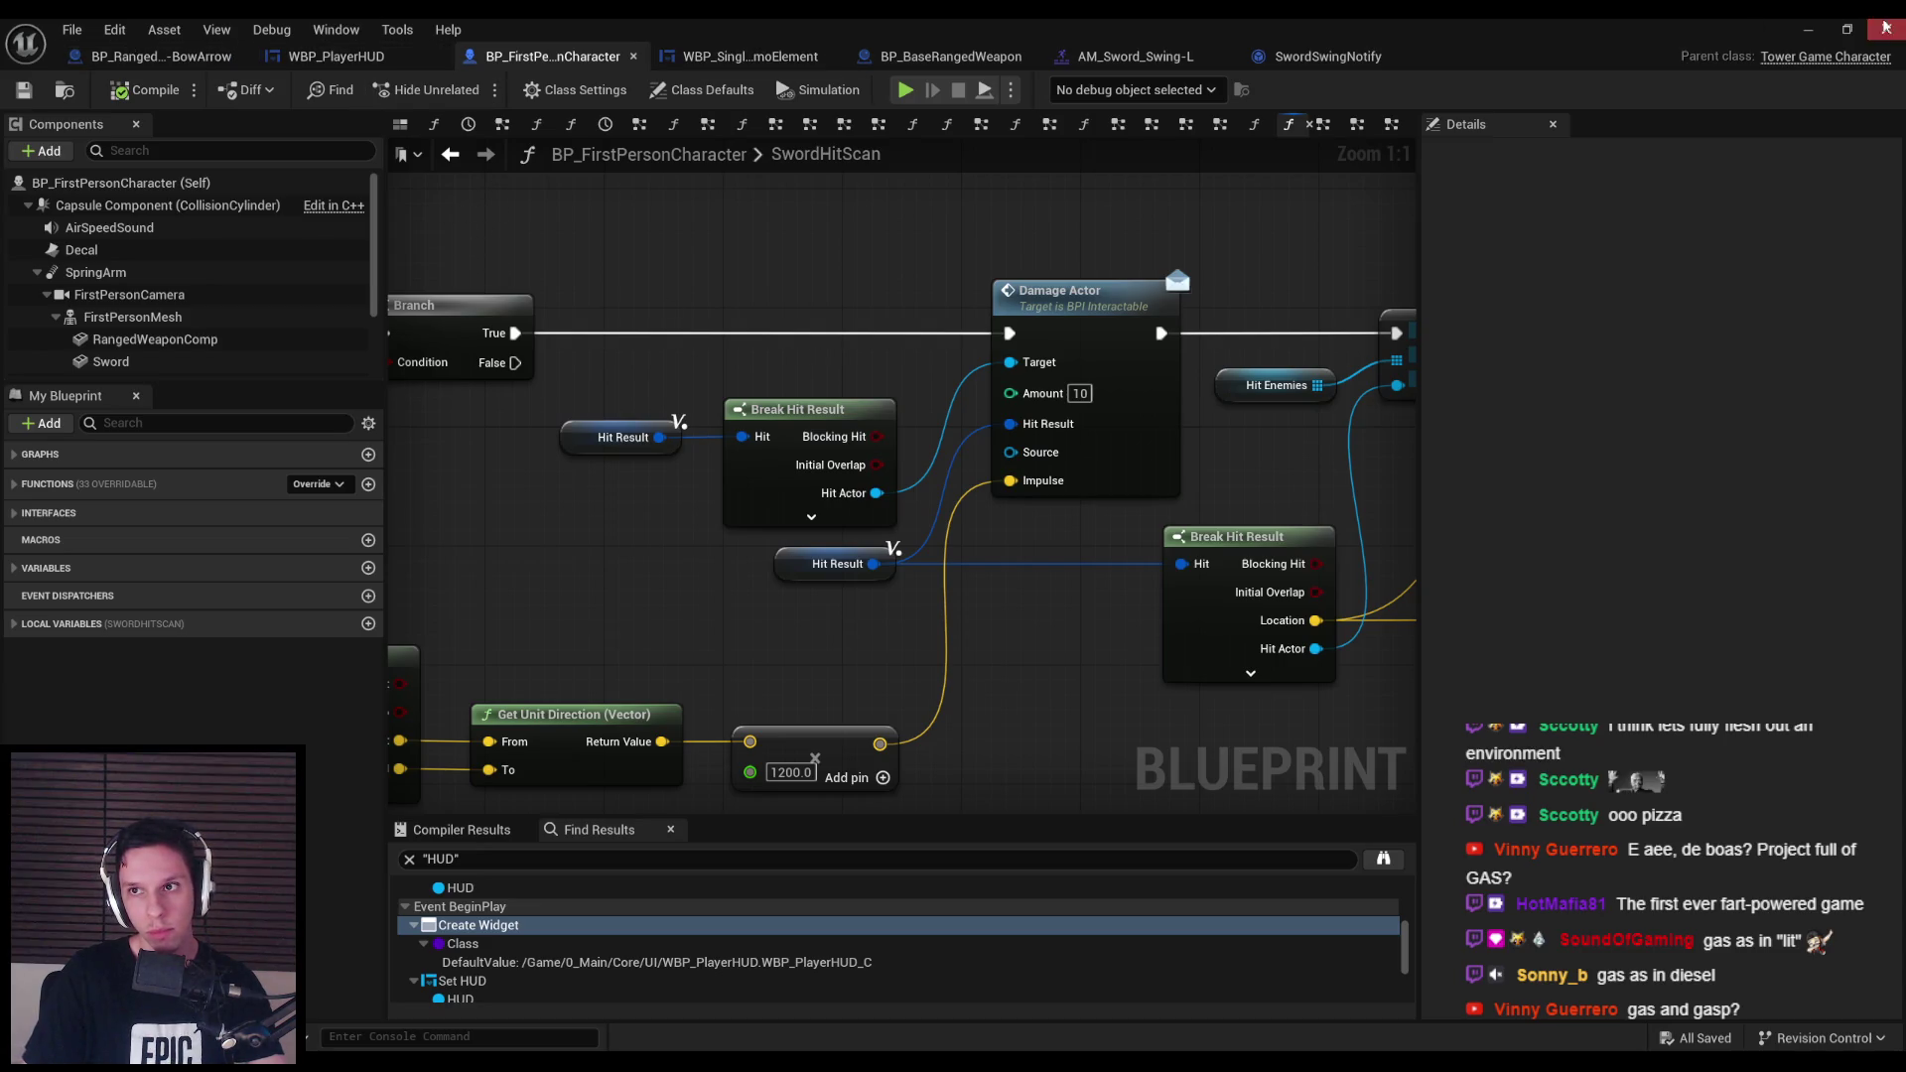
From a grunt enemy in the level, locate and open BP_BaseEnemyCharacter.
{"action": "left_click", "coordinate": [1887, 28]}
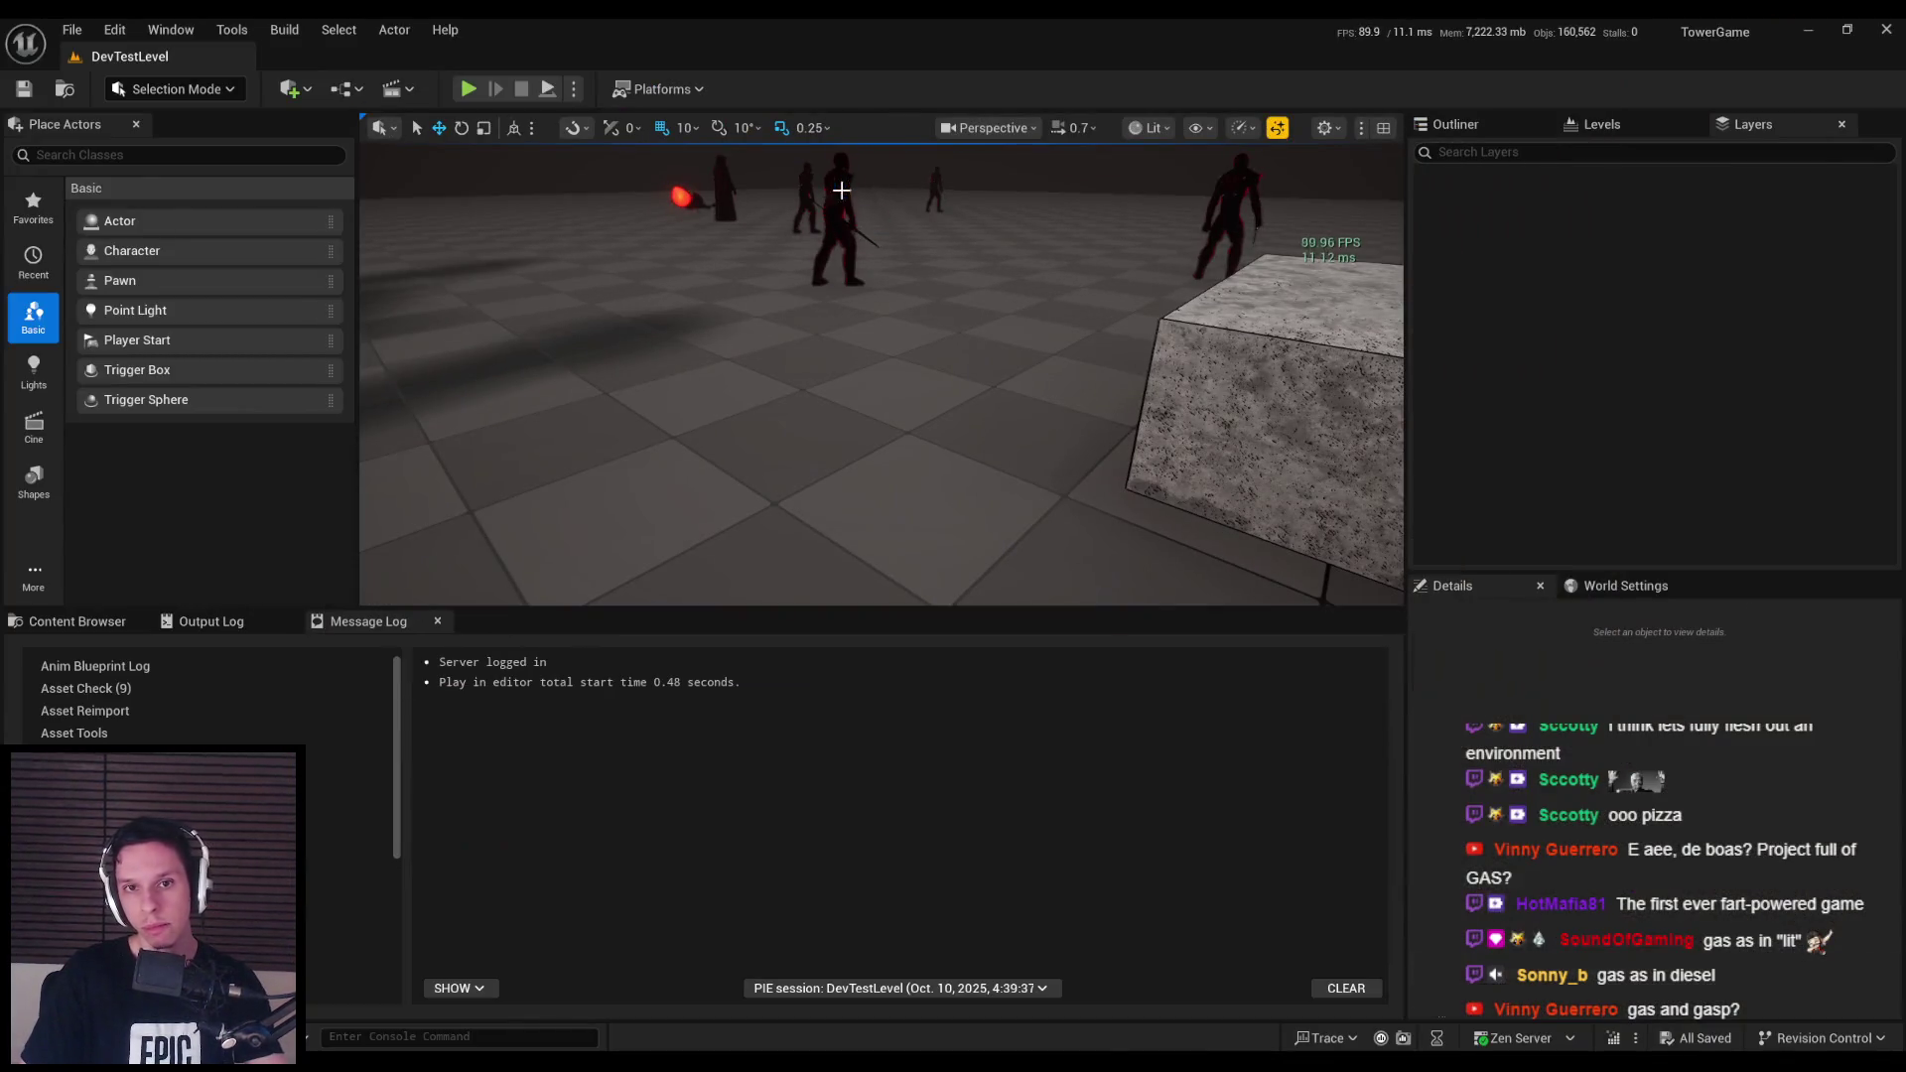
{"action": "left_click", "coordinate": [842, 190]}
{"action": "key", "text": "ctrl+b"}
{"action": "double_click", "coordinate": [533, 770]}
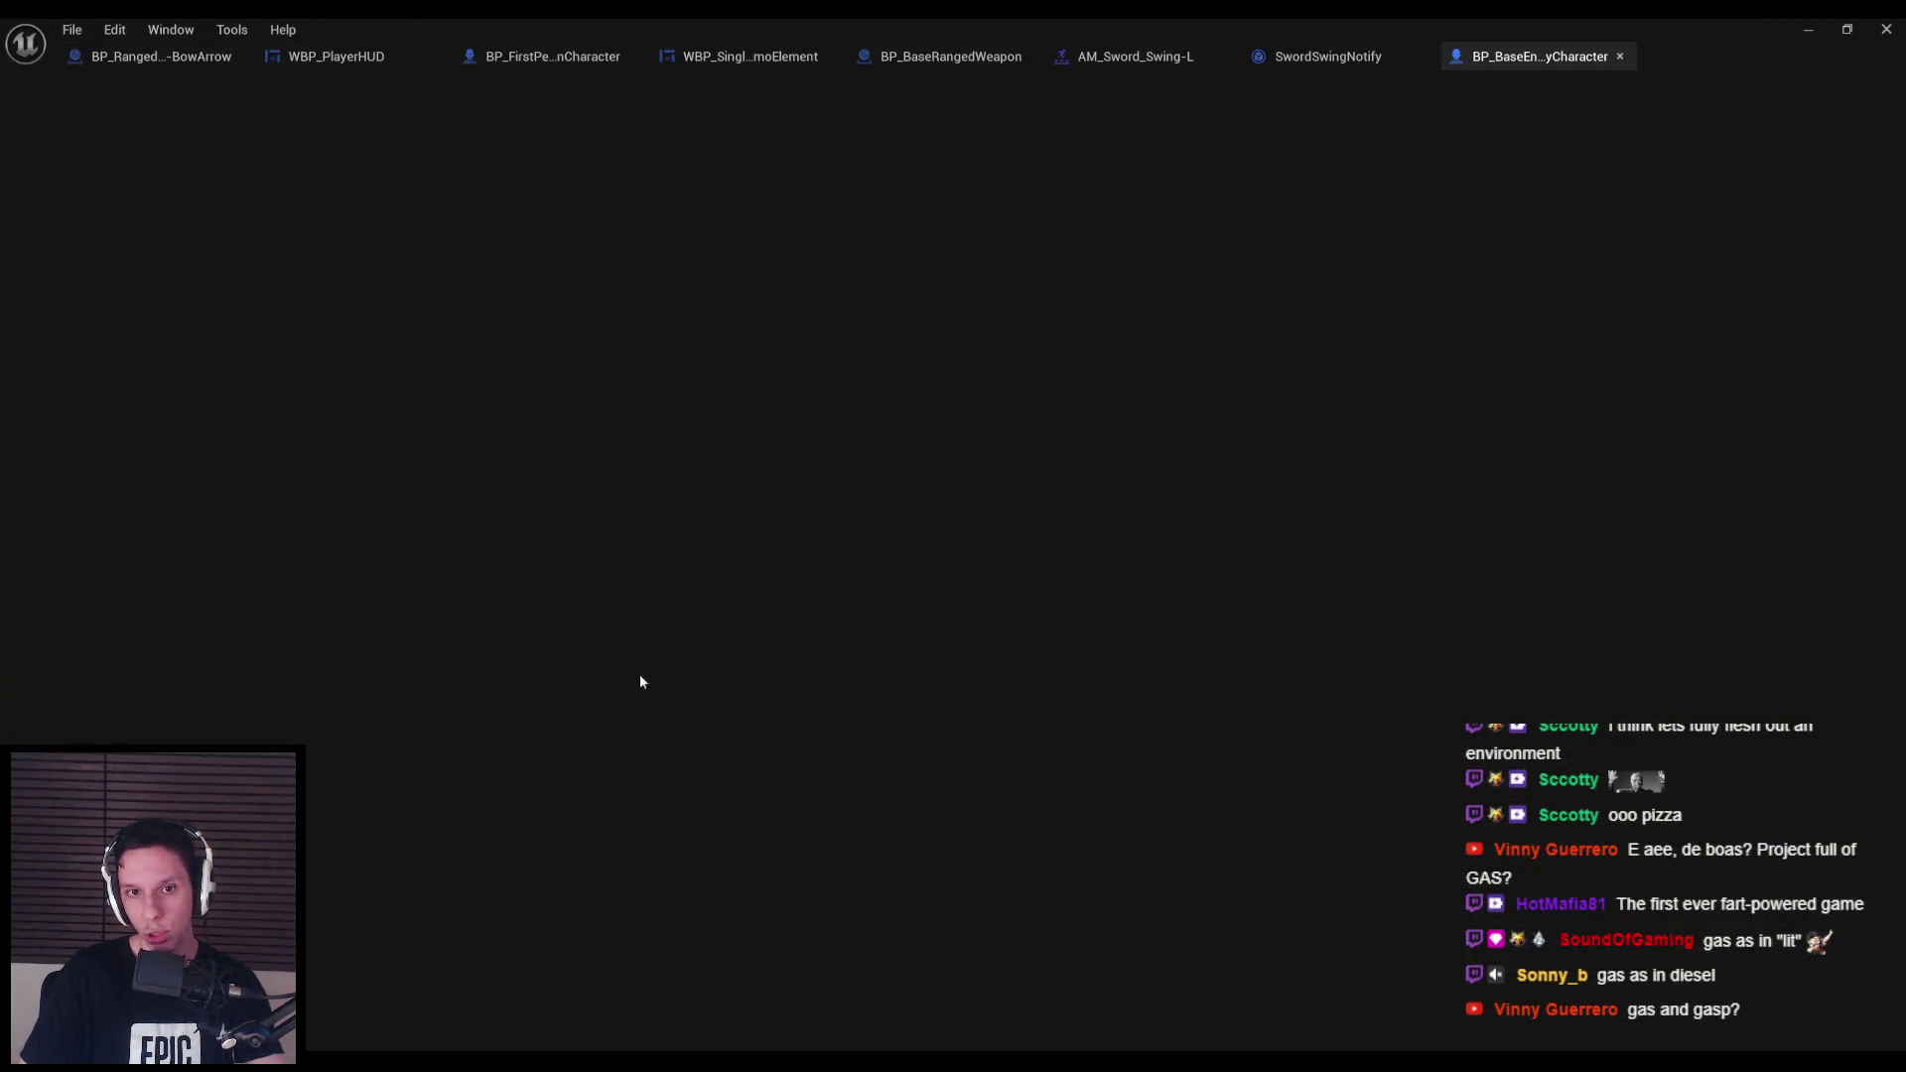
Survey the enemy EventGraph's timer, health, Do Once and impulse nodes, deleting the selected mesh and reroute nodes.
{"action": "scroll", "coordinate": [679, 509], "scroll_direction": "down", "scroll_amount": 5}
{"action": "scroll", "coordinate": [617, 511], "scroll_direction": "up", "scroll_amount": 7}
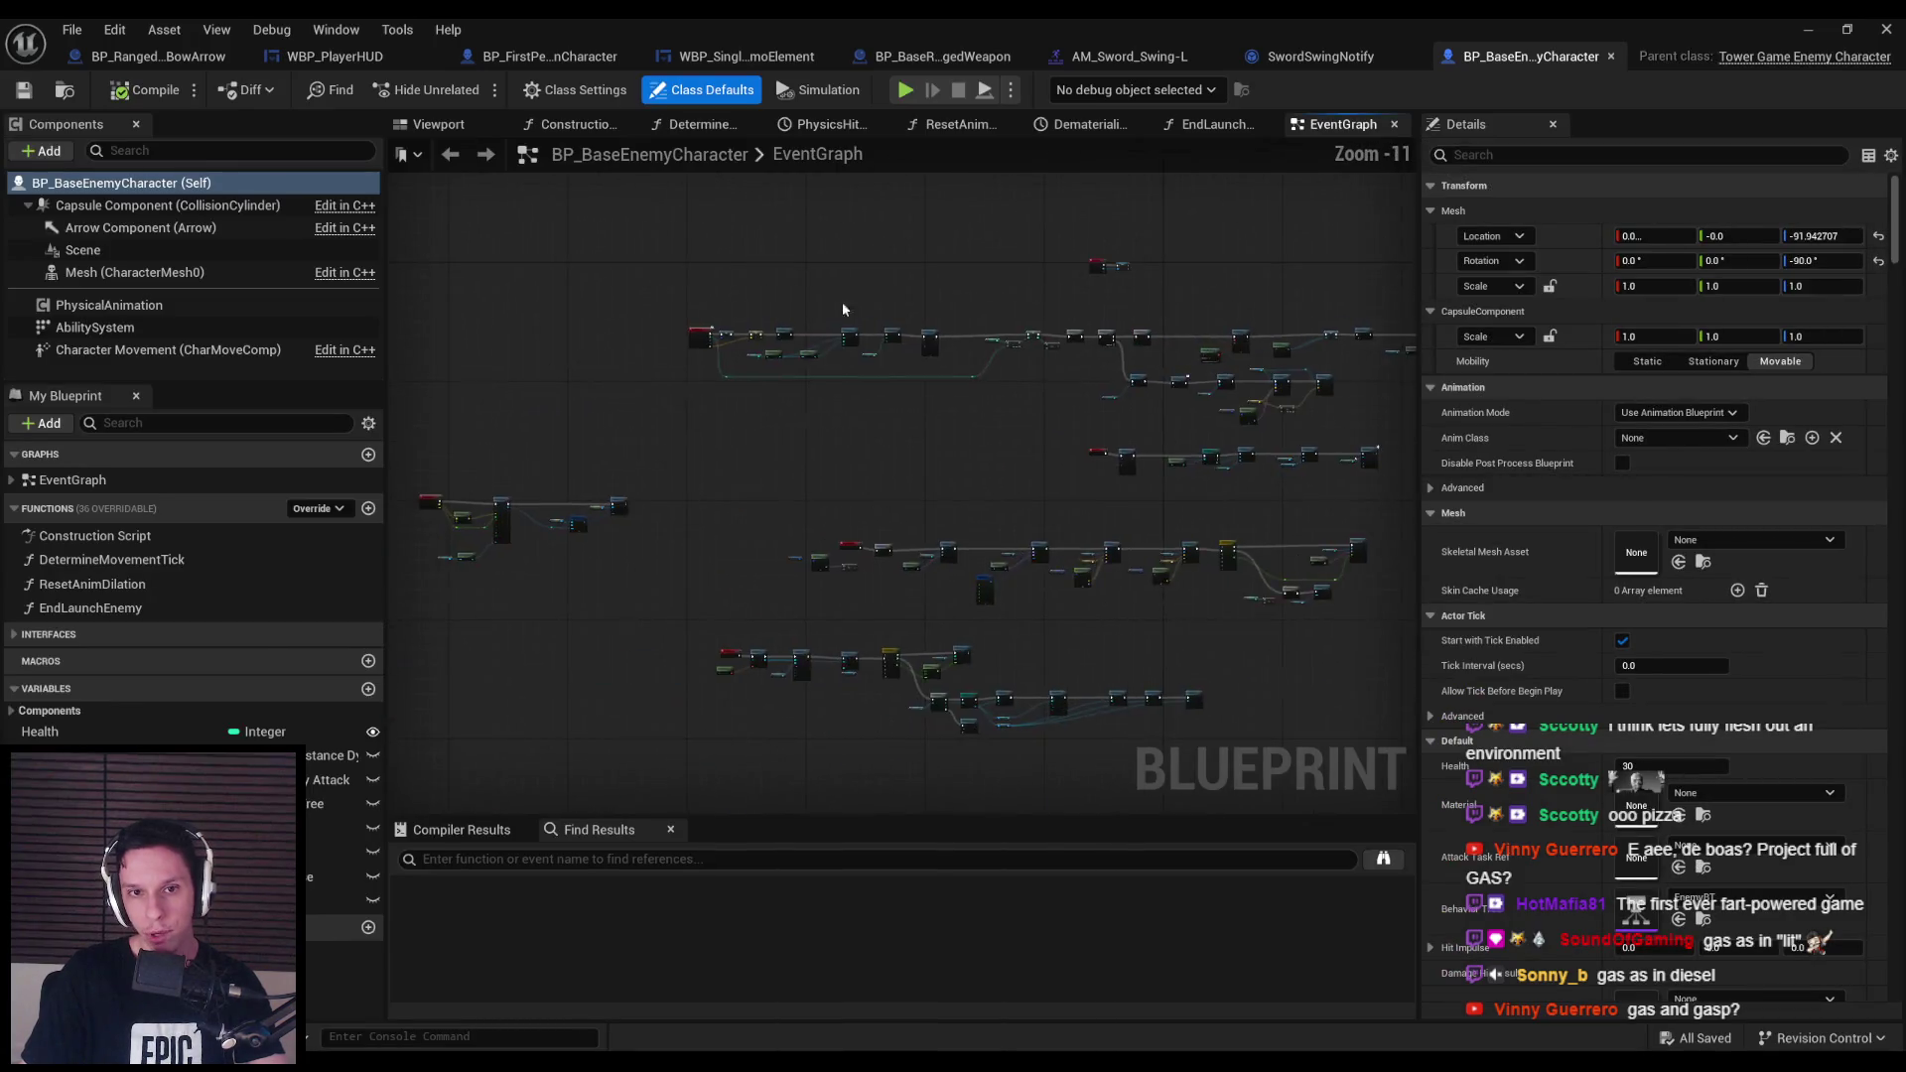
{"action": "scroll", "coordinate": [1152, 573], "scroll_direction": "down", "scroll_amount": 2}
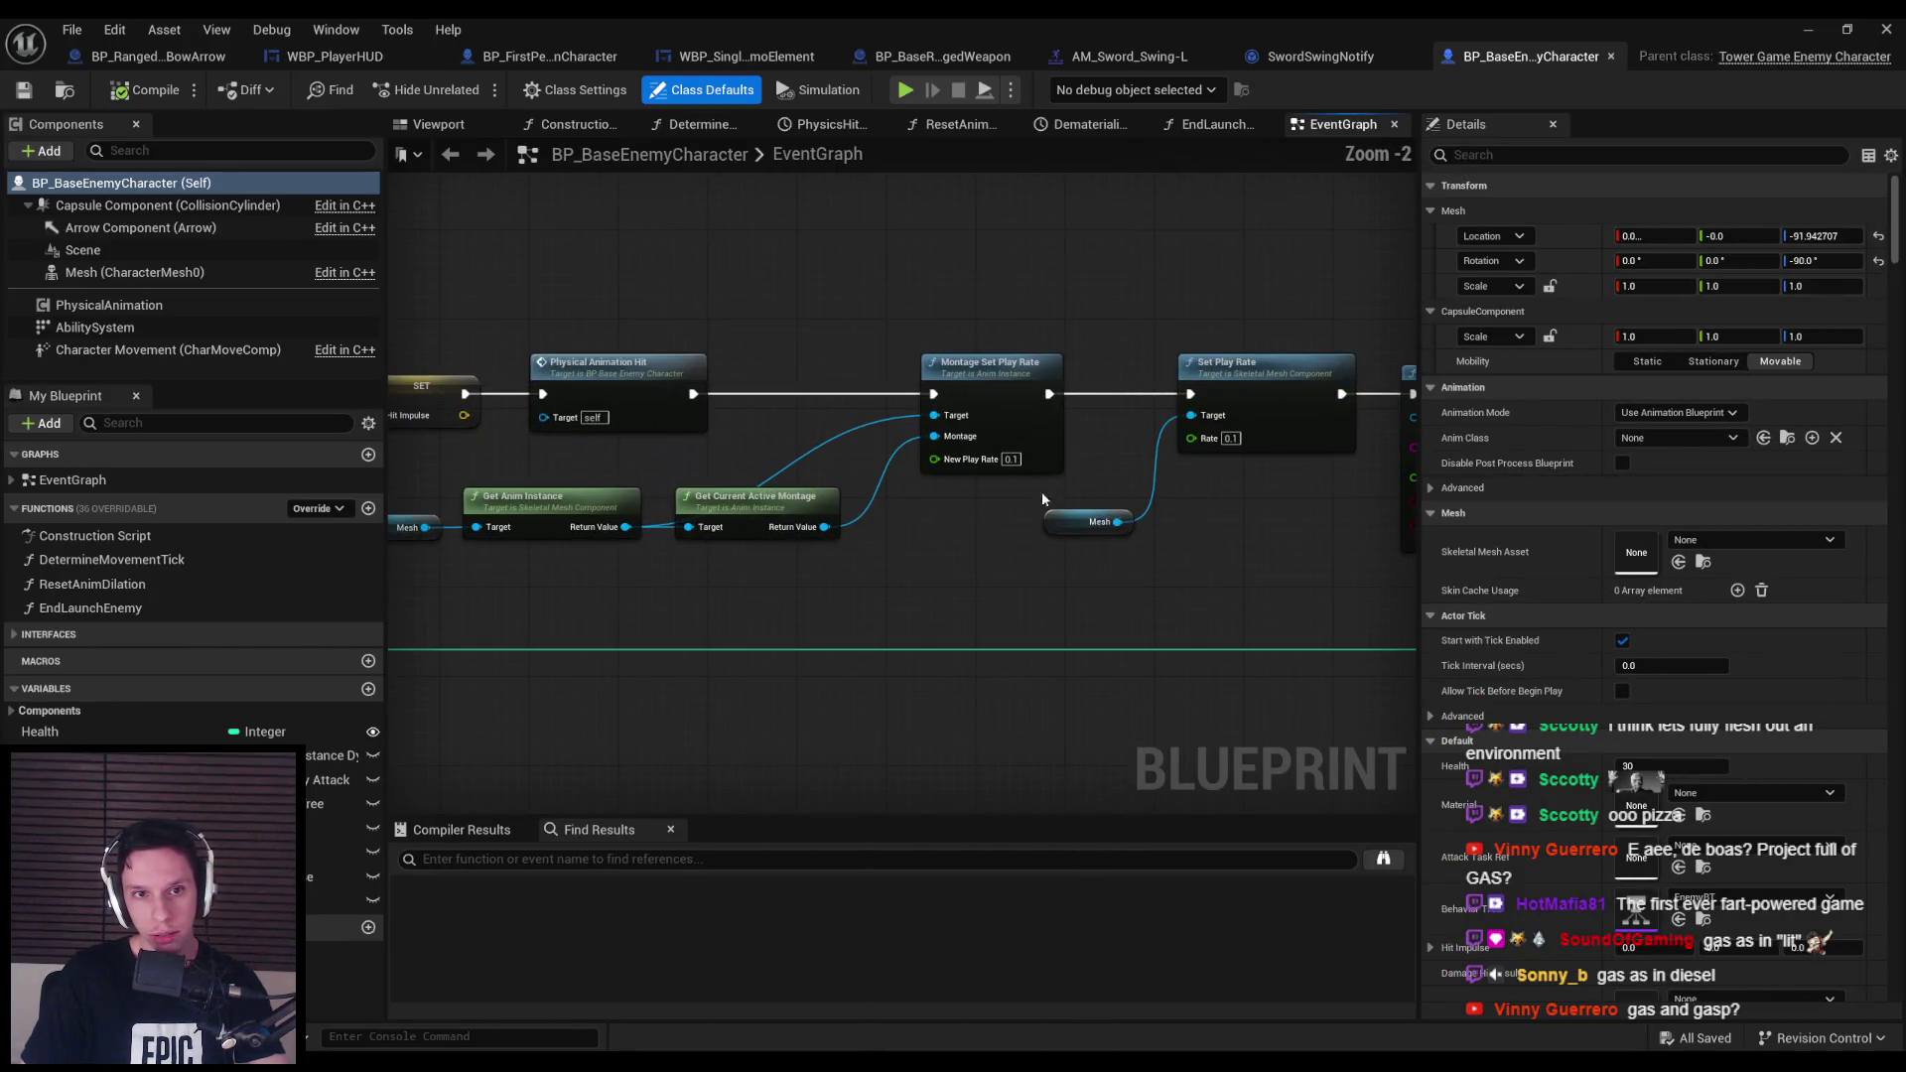
{"action": "left_click_drag", "start_coordinate": [1290, 591], "coordinate": [706, 566]}
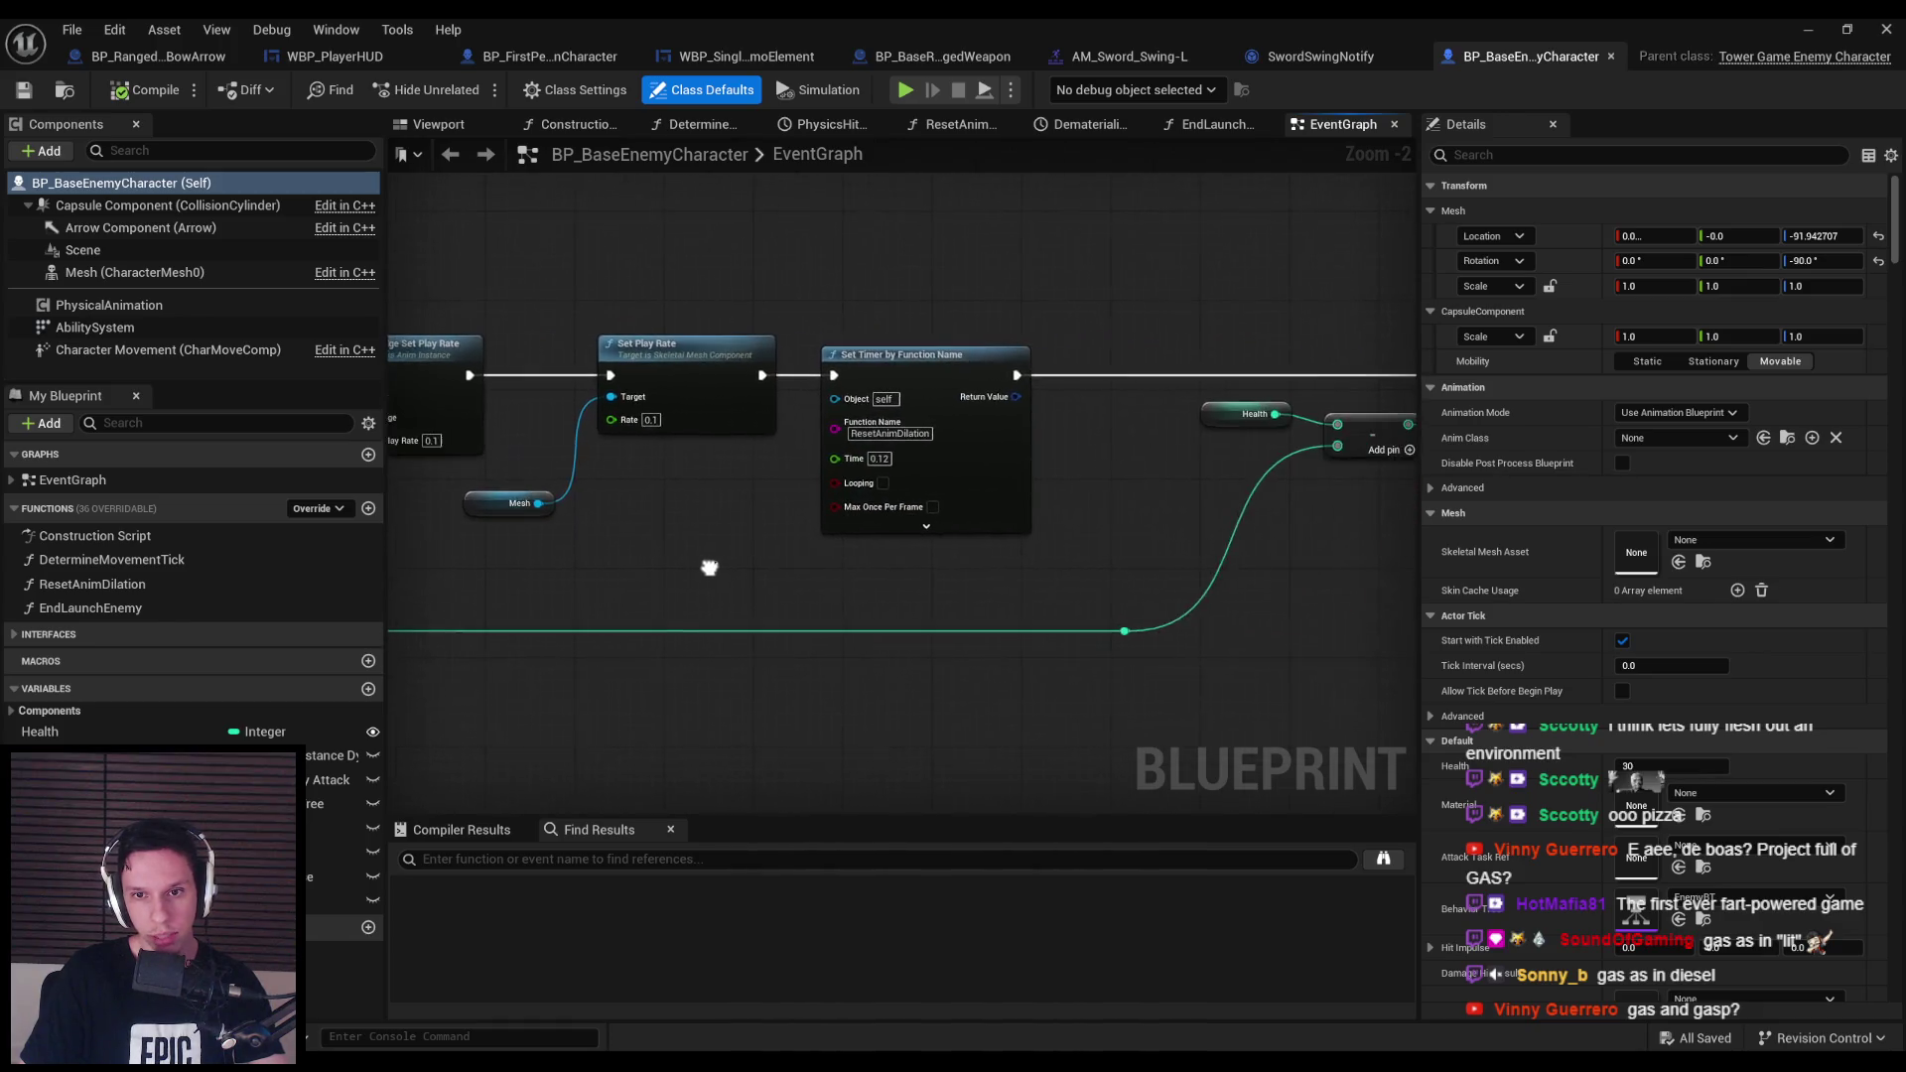
{"action": "left_click_drag", "start_coordinate": [1171, 585], "coordinate": [946, 581]}
{"action": "left_click_drag", "start_coordinate": [1189, 587], "coordinate": [573, 568]}
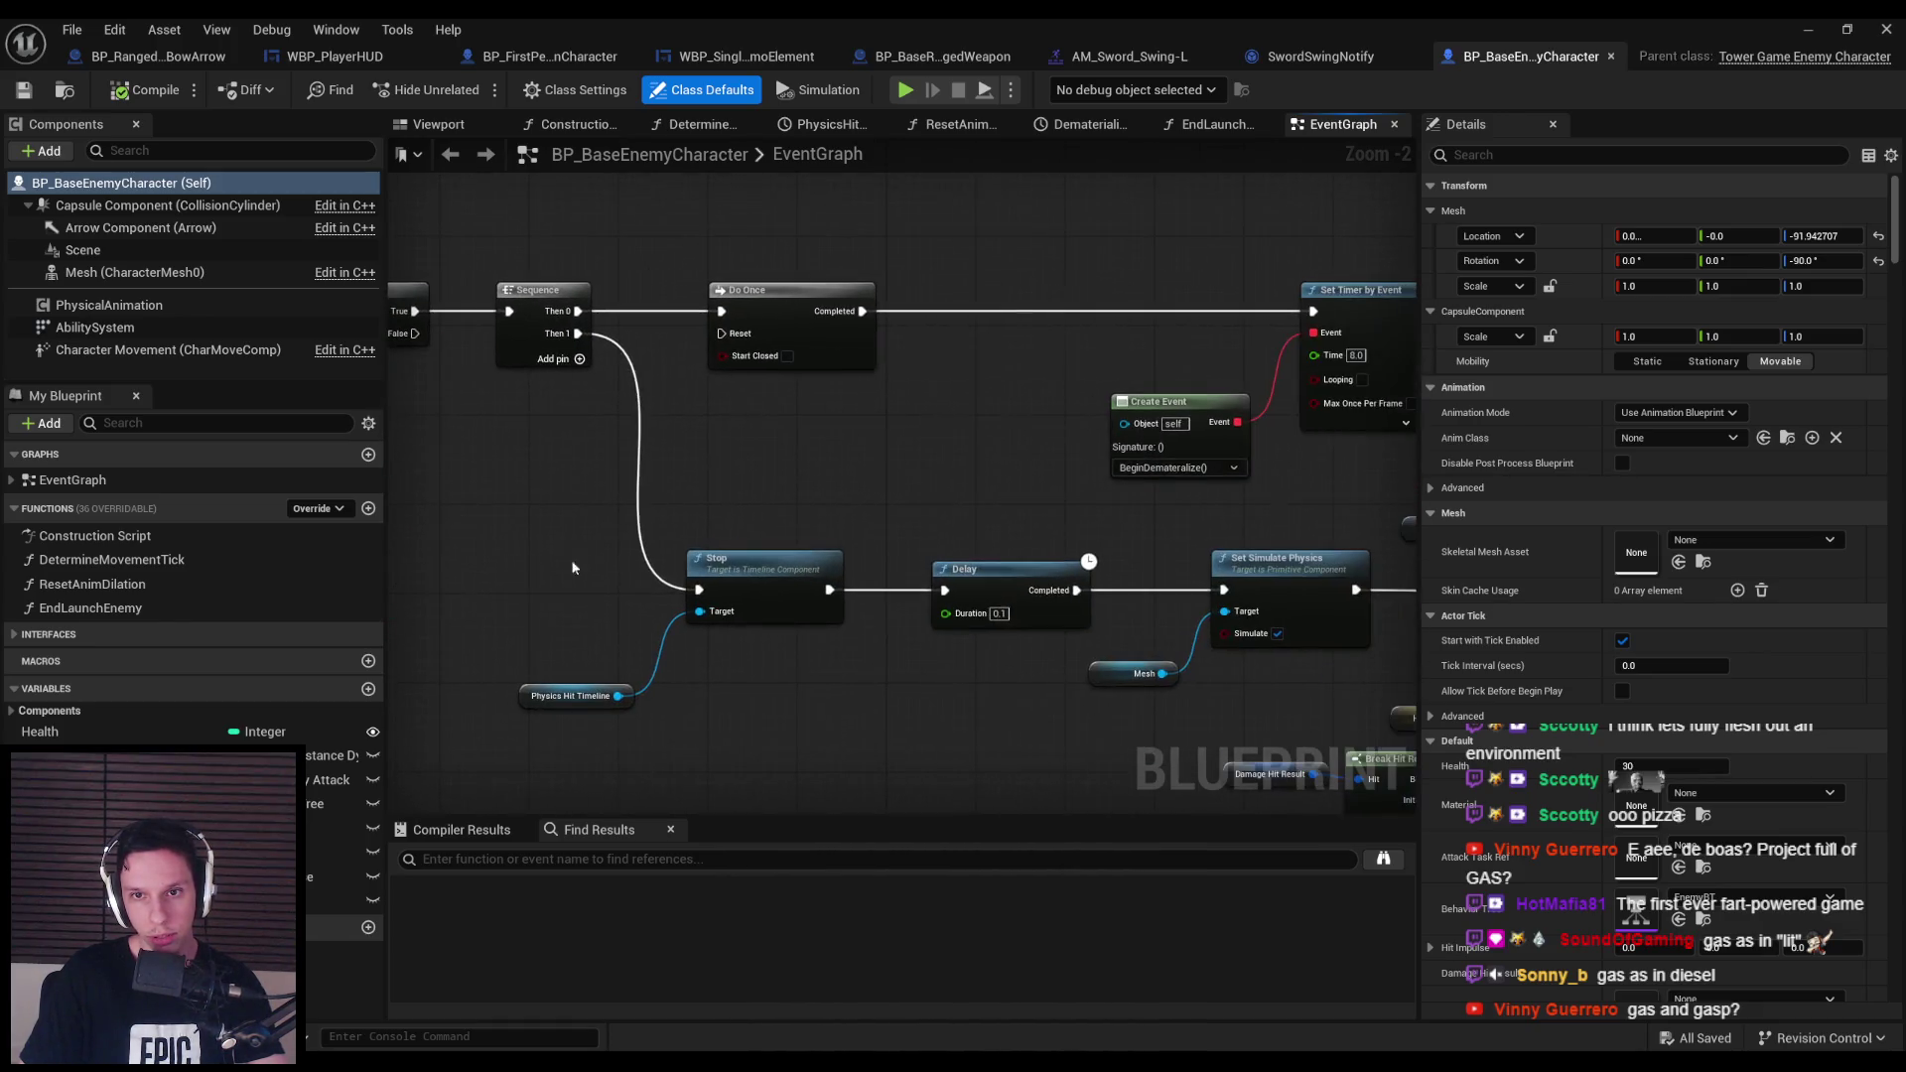
{"action": "left_click_drag", "start_coordinate": [1240, 586], "coordinate": [762, 573]}
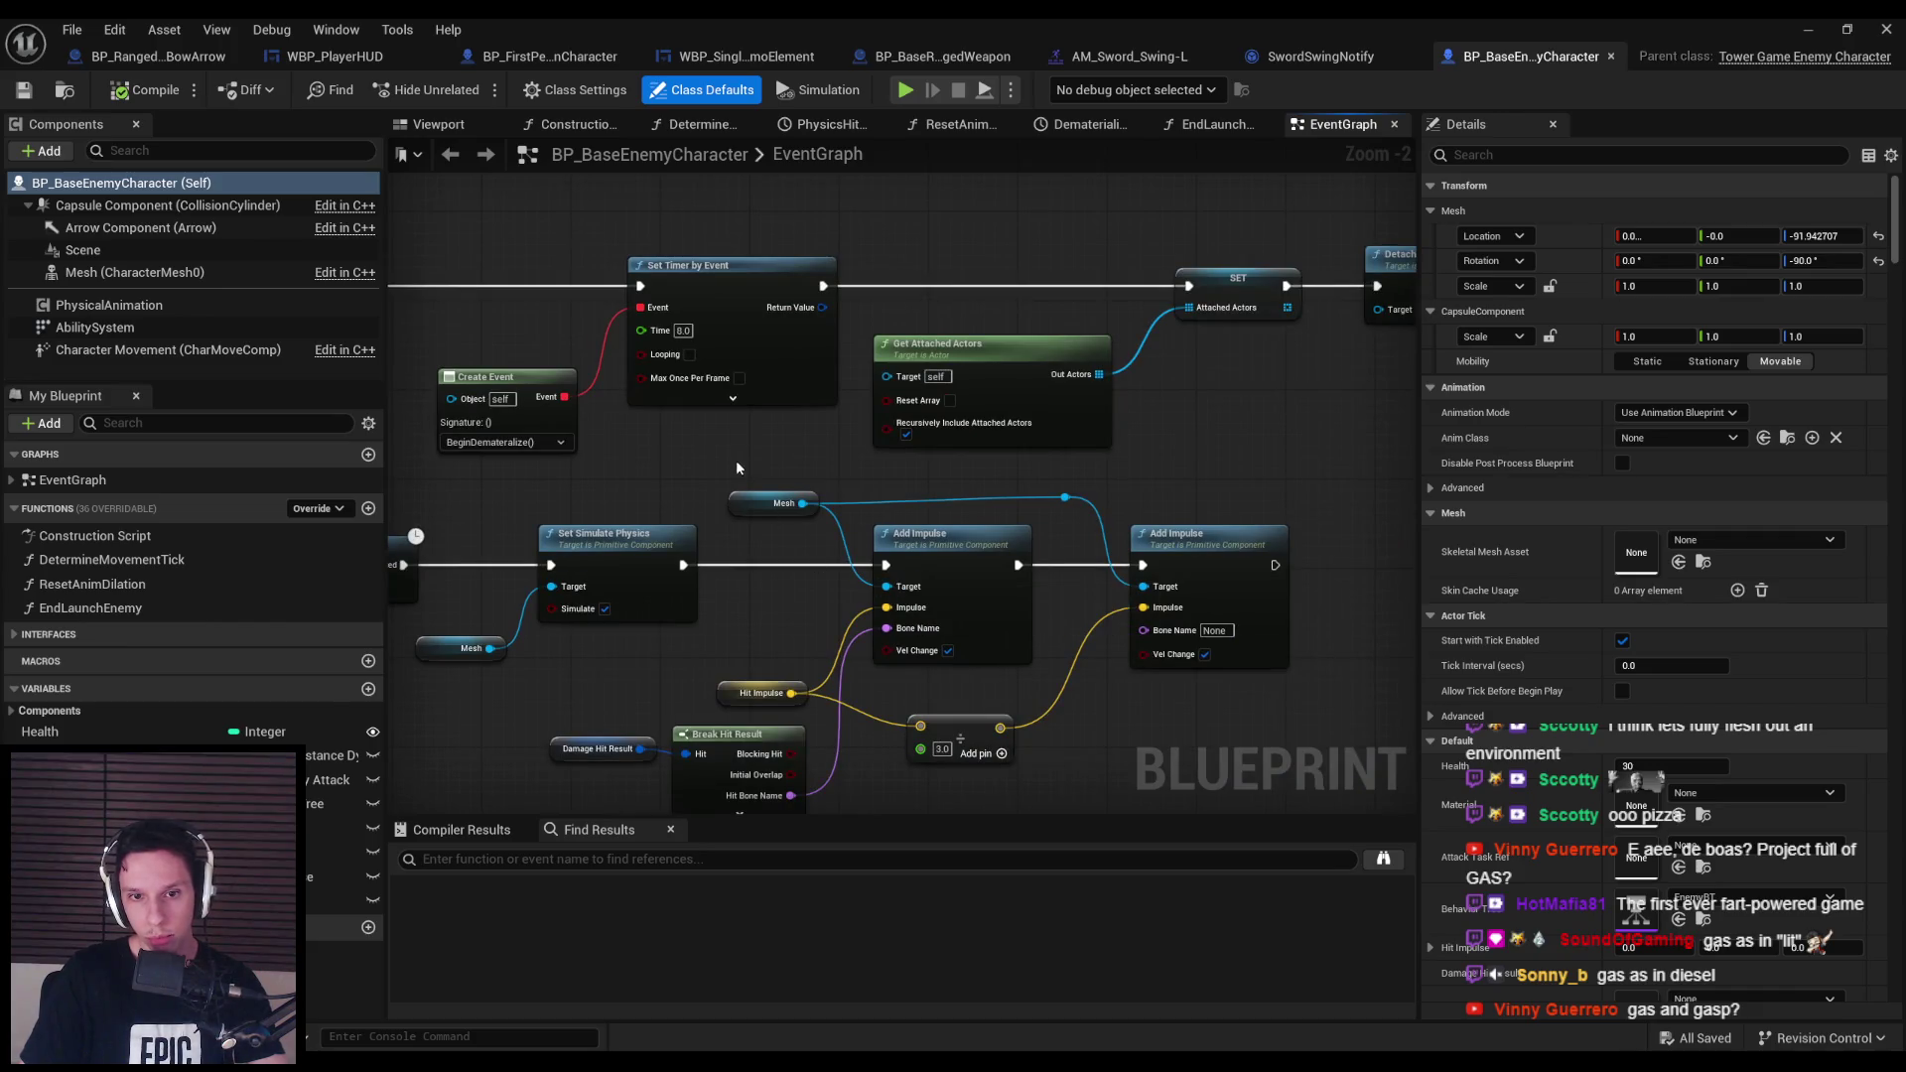
{"action": "key", "text": "Delete"}
{"action": "mouse_move", "coordinate": [1093, 517]}
{"action": "left_mouse_down"}
{"action": "mouse_move", "coordinate": [775, 537]}
{"action": "mouse_move", "coordinate": [868, 558]}
{"action": "mouse_move", "coordinate": [806, 577]}
{"action": "mouse_move", "coordinate": [675, 562]}
{"action": "left_mouse_up"}
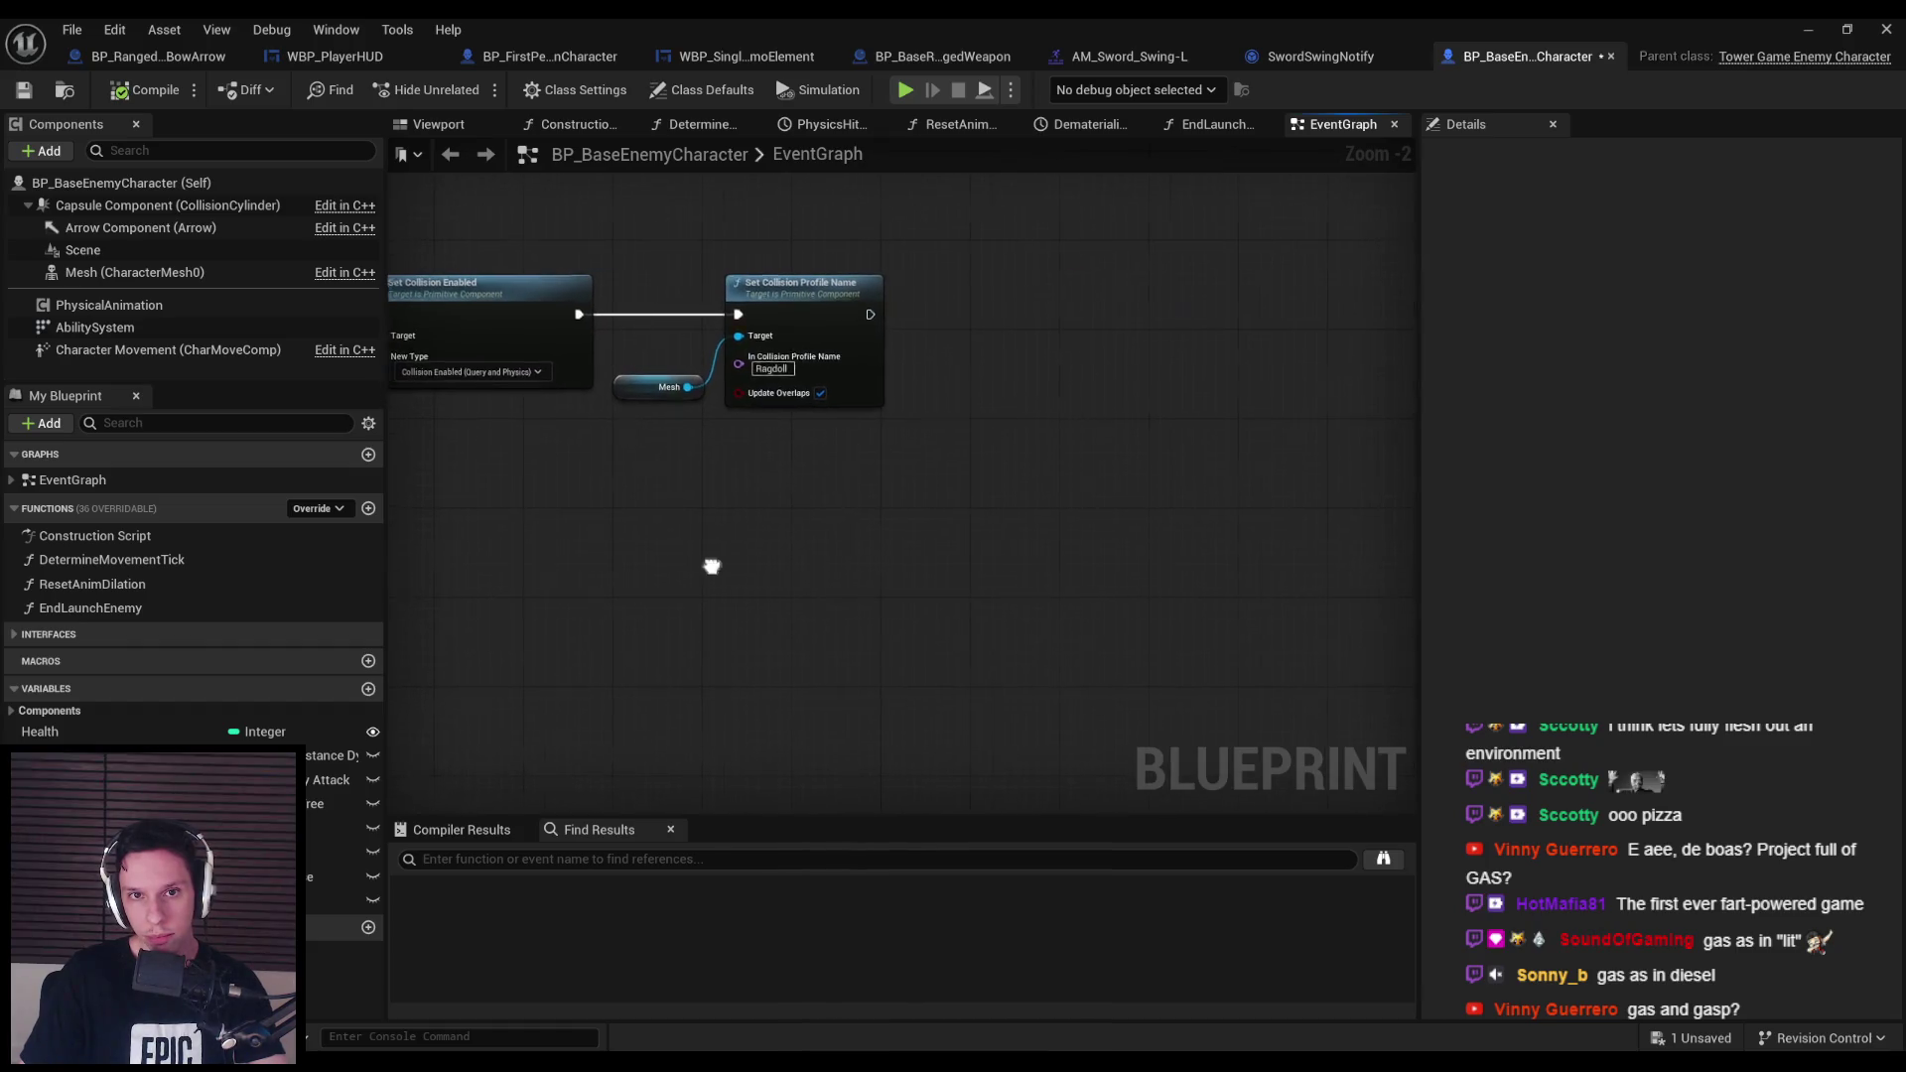
Jump to the PhysicalAnimationHit event, view its PhysicsHitTimeline and Branch nodes, then go back.
{"action": "scroll", "coordinate": [711, 566], "scroll_direction": "down", "scroll_amount": 5}
{"action": "scroll", "coordinate": [808, 529], "scroll_direction": "up", "scroll_amount": 5}
{"action": "scroll", "coordinate": [808, 529], "scroll_direction": "down", "scroll_amount": 4}
{"action": "scroll", "coordinate": [969, 518], "scroll_direction": "up", "scroll_amount": 7}
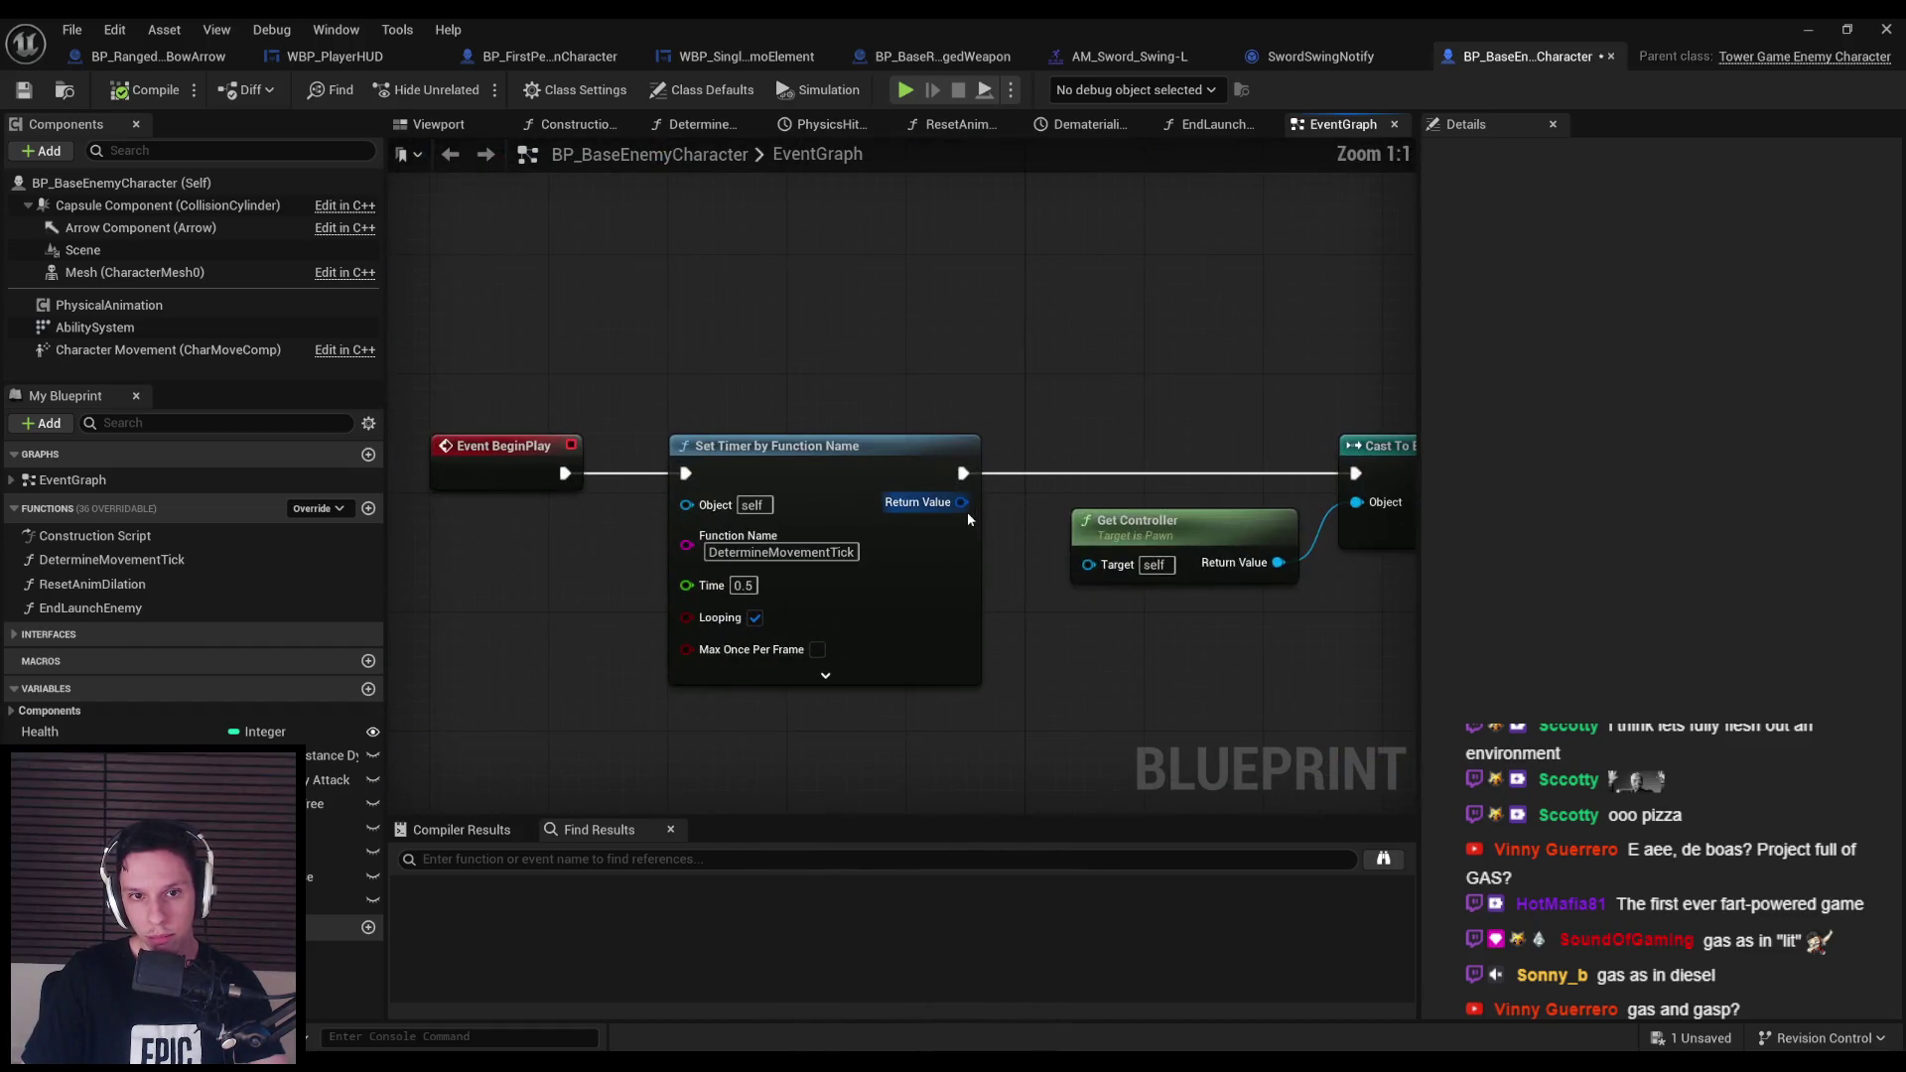
{"action": "scroll", "coordinate": [1022, 562], "scroll_direction": "down", "scroll_amount": 5}
{"action": "scroll", "coordinate": [813, 477], "scroll_direction": "up", "scroll_amount": 5}
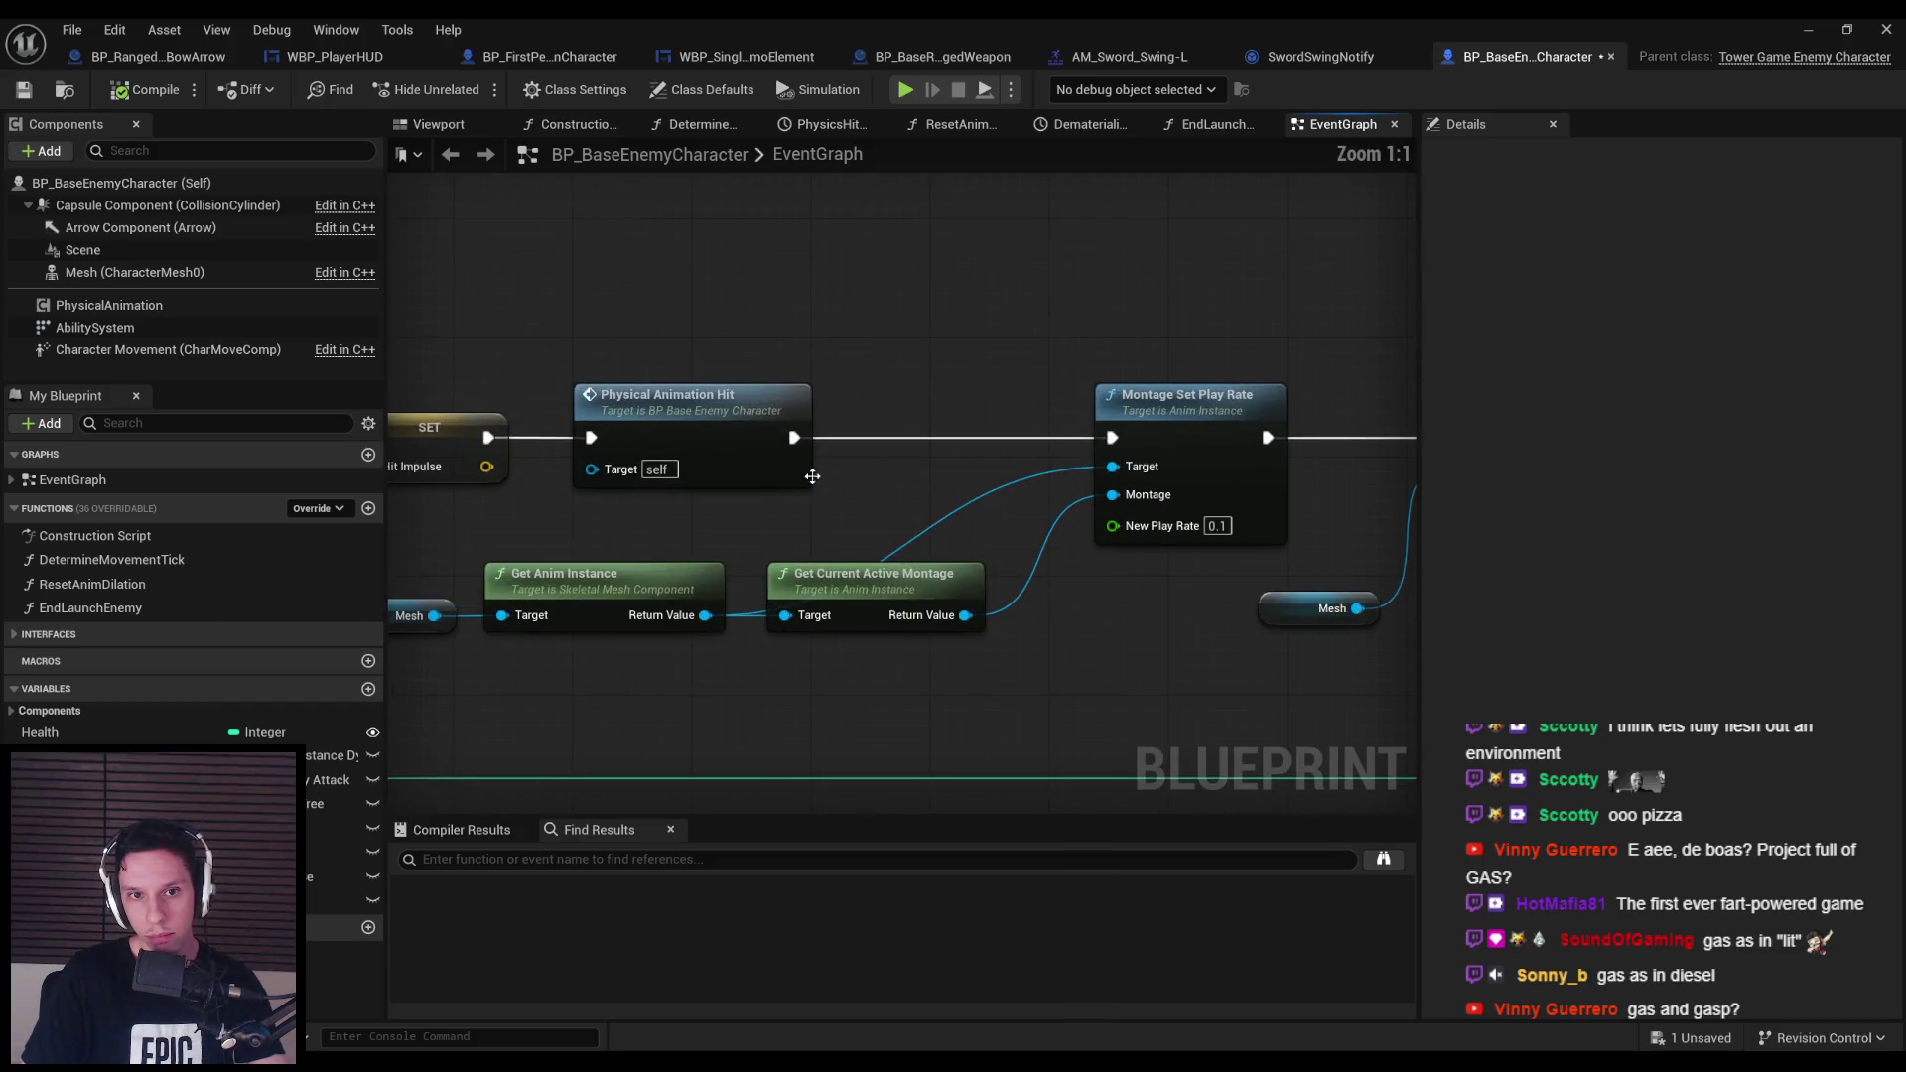
{"action": "double_click", "coordinate": [704, 447]}
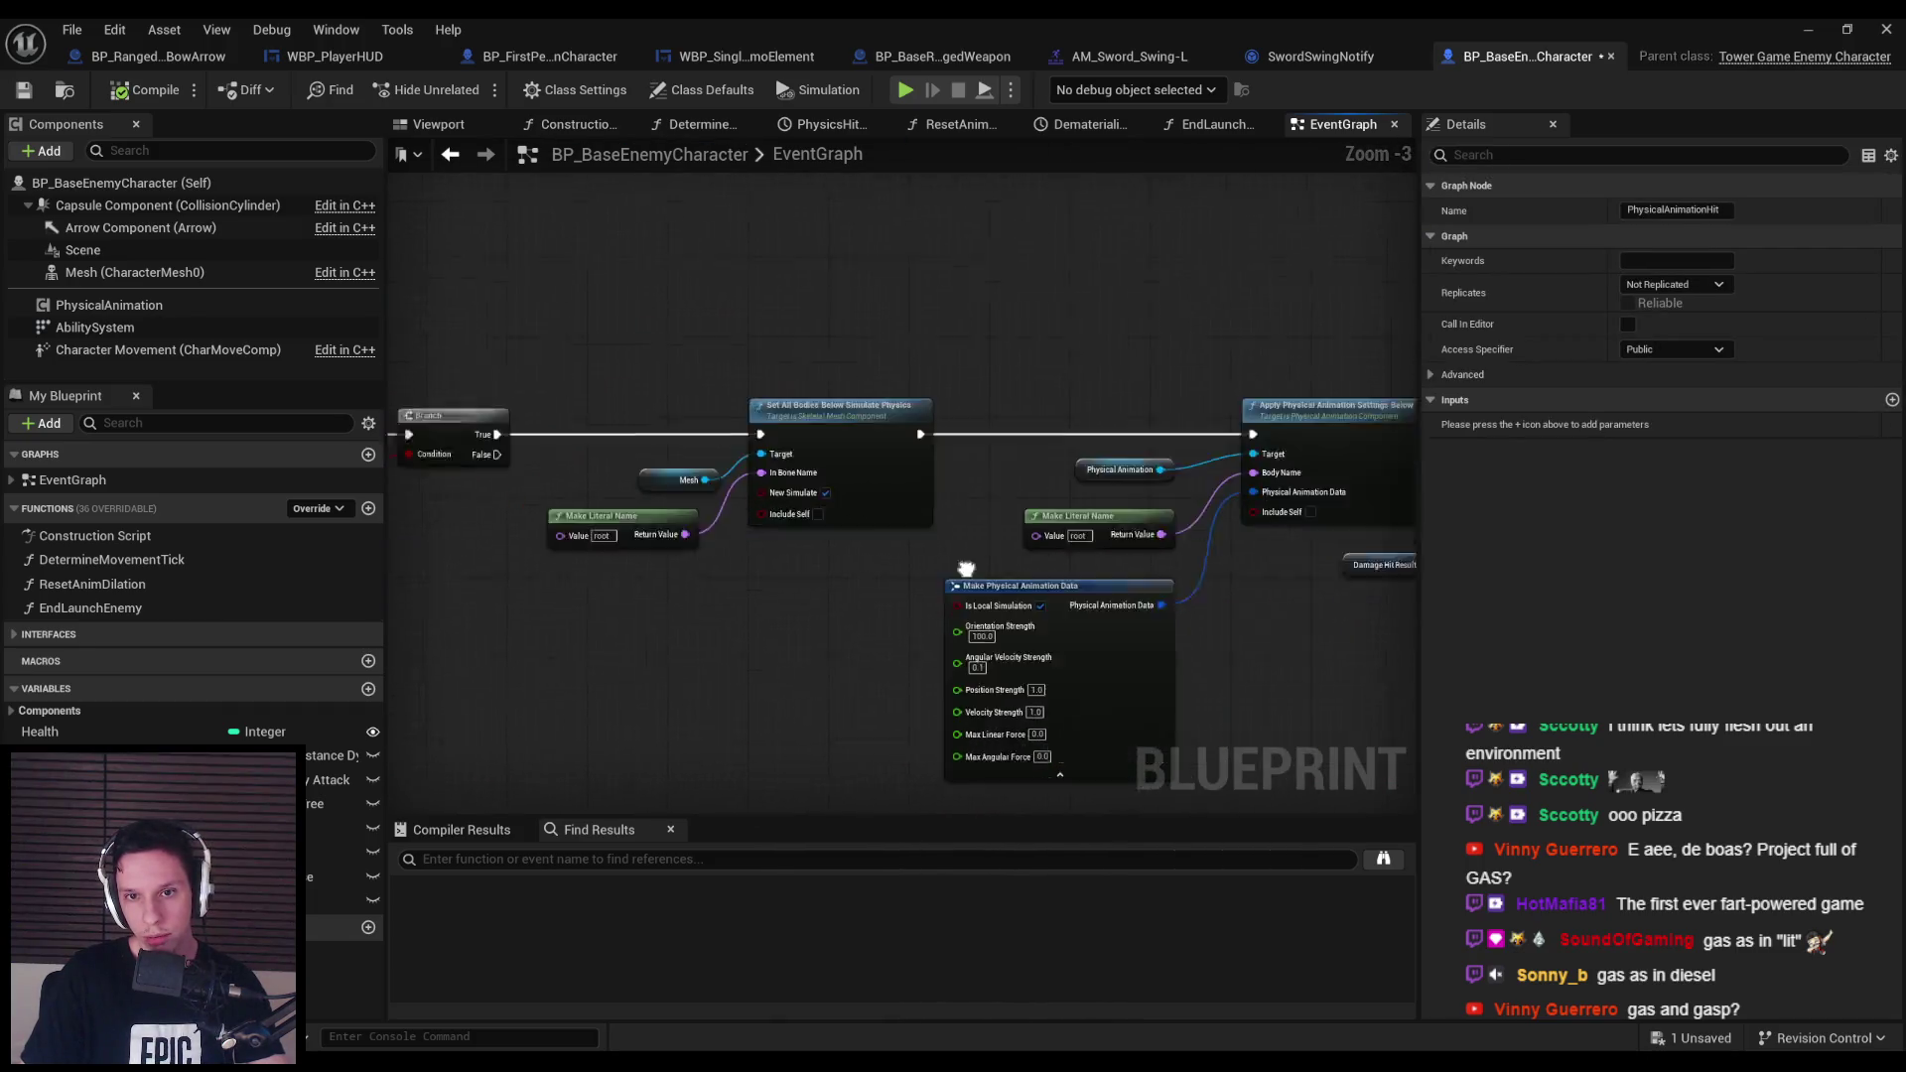
{"action": "mouse_move", "coordinate": [1079, 537]}
{"action": "left_mouse_down"}
{"action": "mouse_move", "coordinate": [744, 541]}
{"action": "mouse_move", "coordinate": [432, 589]}
{"action": "left_mouse_up"}
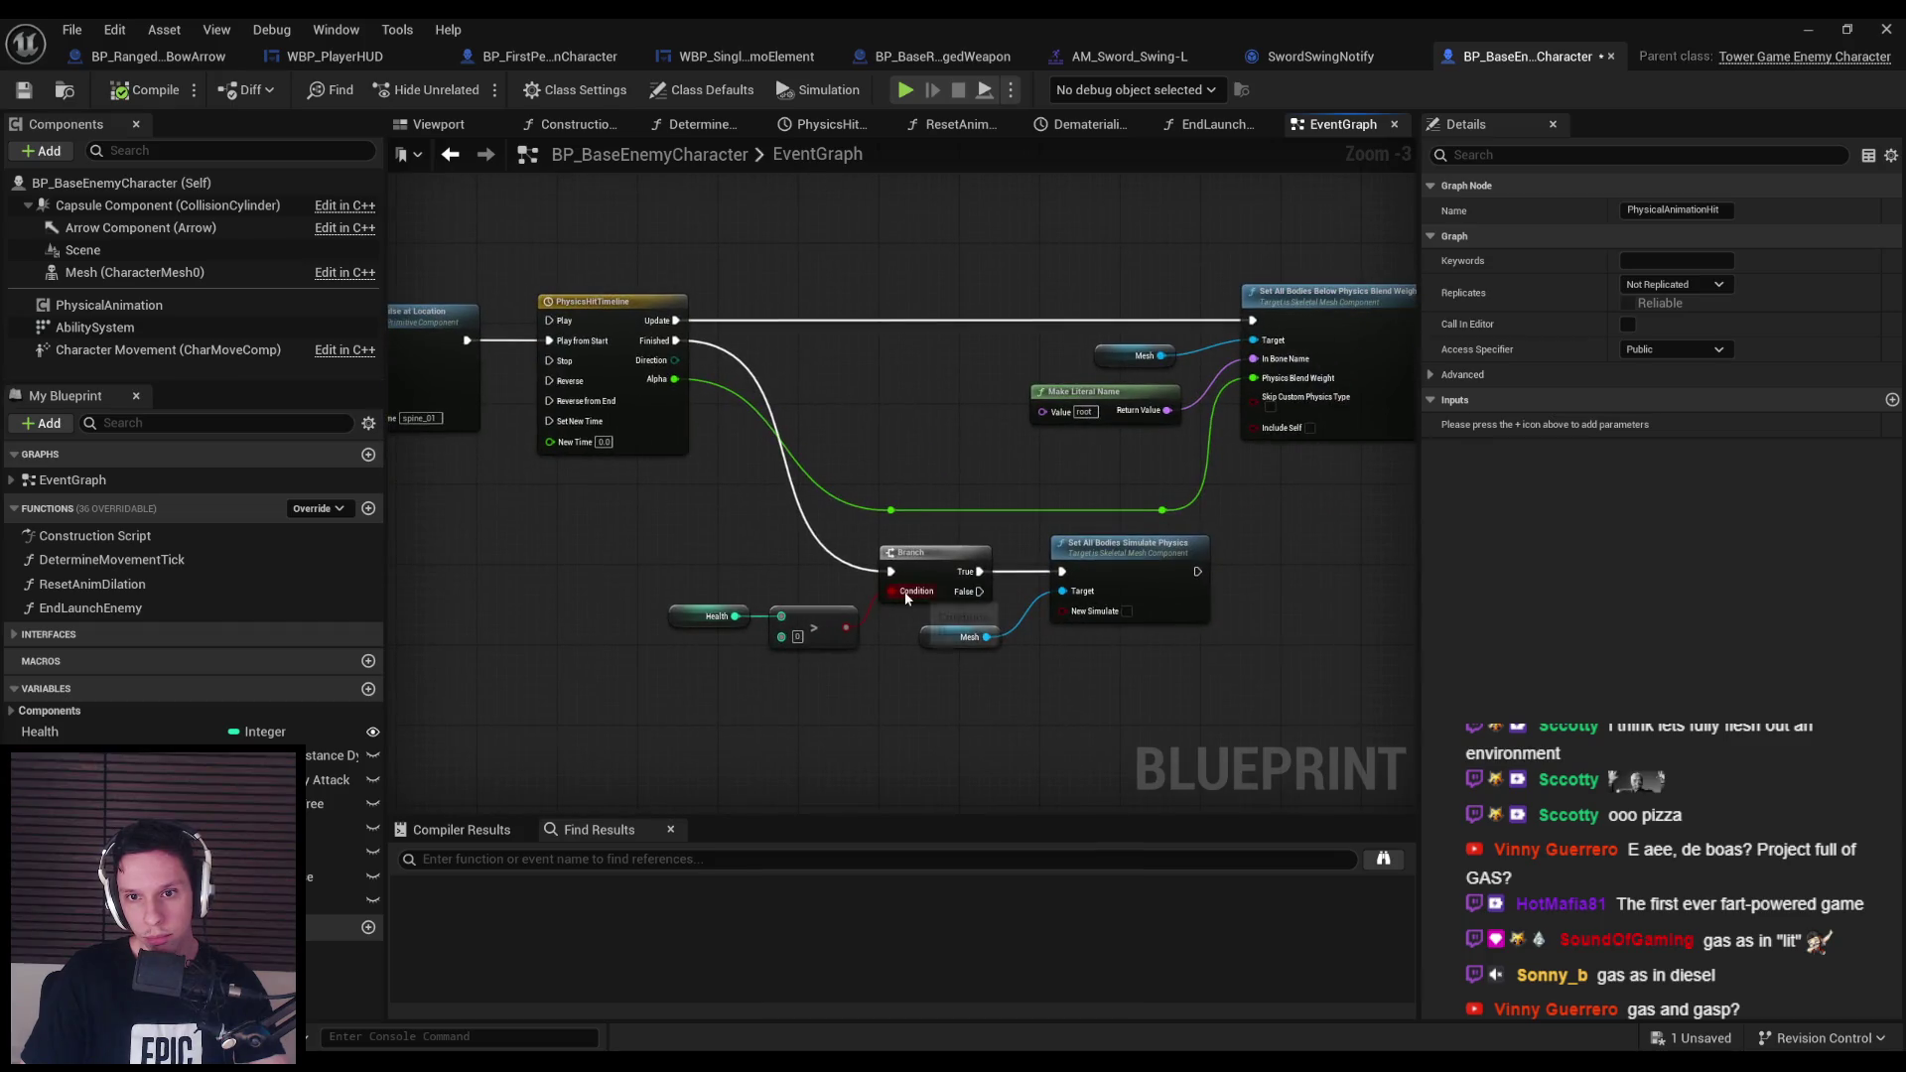
{"action": "key", "text": "alt+Left"}
{"action": "key", "text": "alt+Left"}
{"action": "key", "text": "alt+Left"}
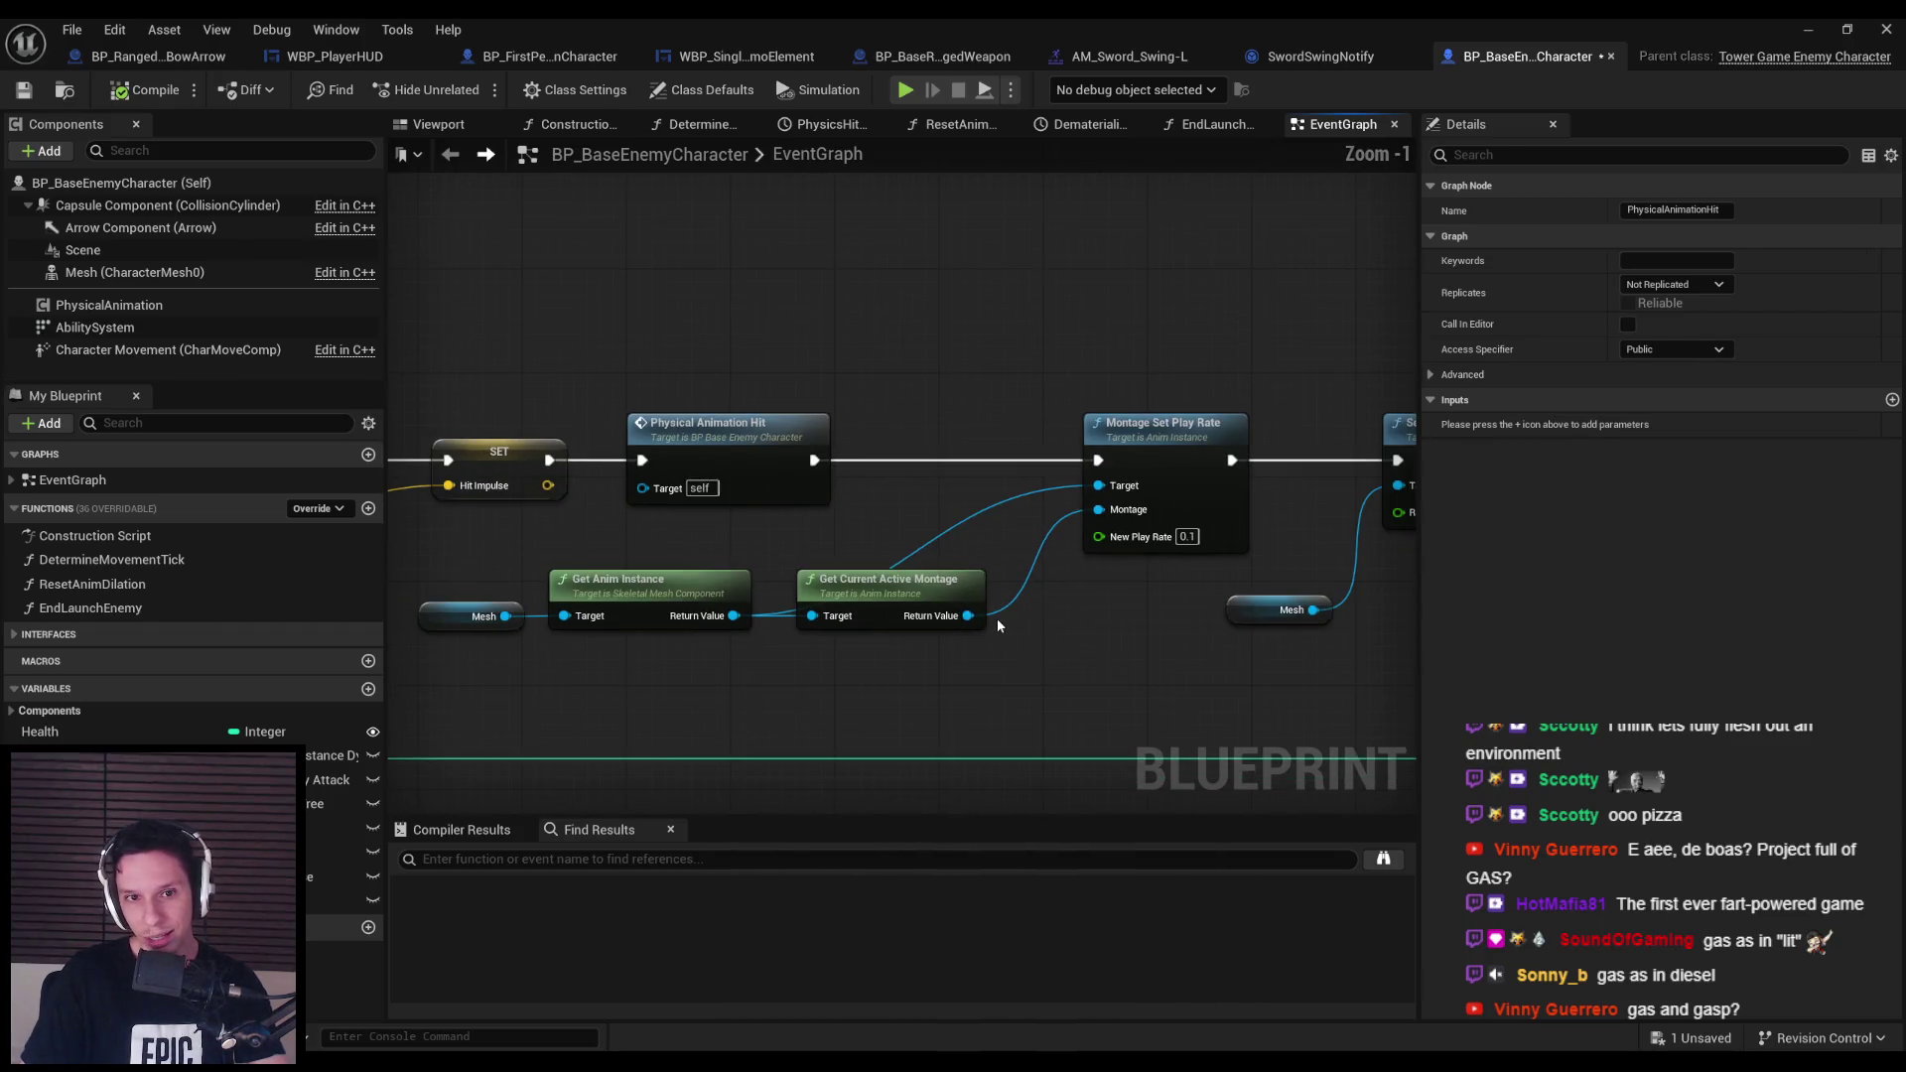
Check the Set Play Rate, Delay and Get Attached Actors nodes, peek into EndLaunchEnemy, and list EventGraph's events.
{"action": "scroll", "coordinate": [997, 625], "scroll_direction": "down", "scroll_amount": 1}
{"action": "left_click_drag", "start_coordinate": [998, 626], "coordinate": [574, 551]}
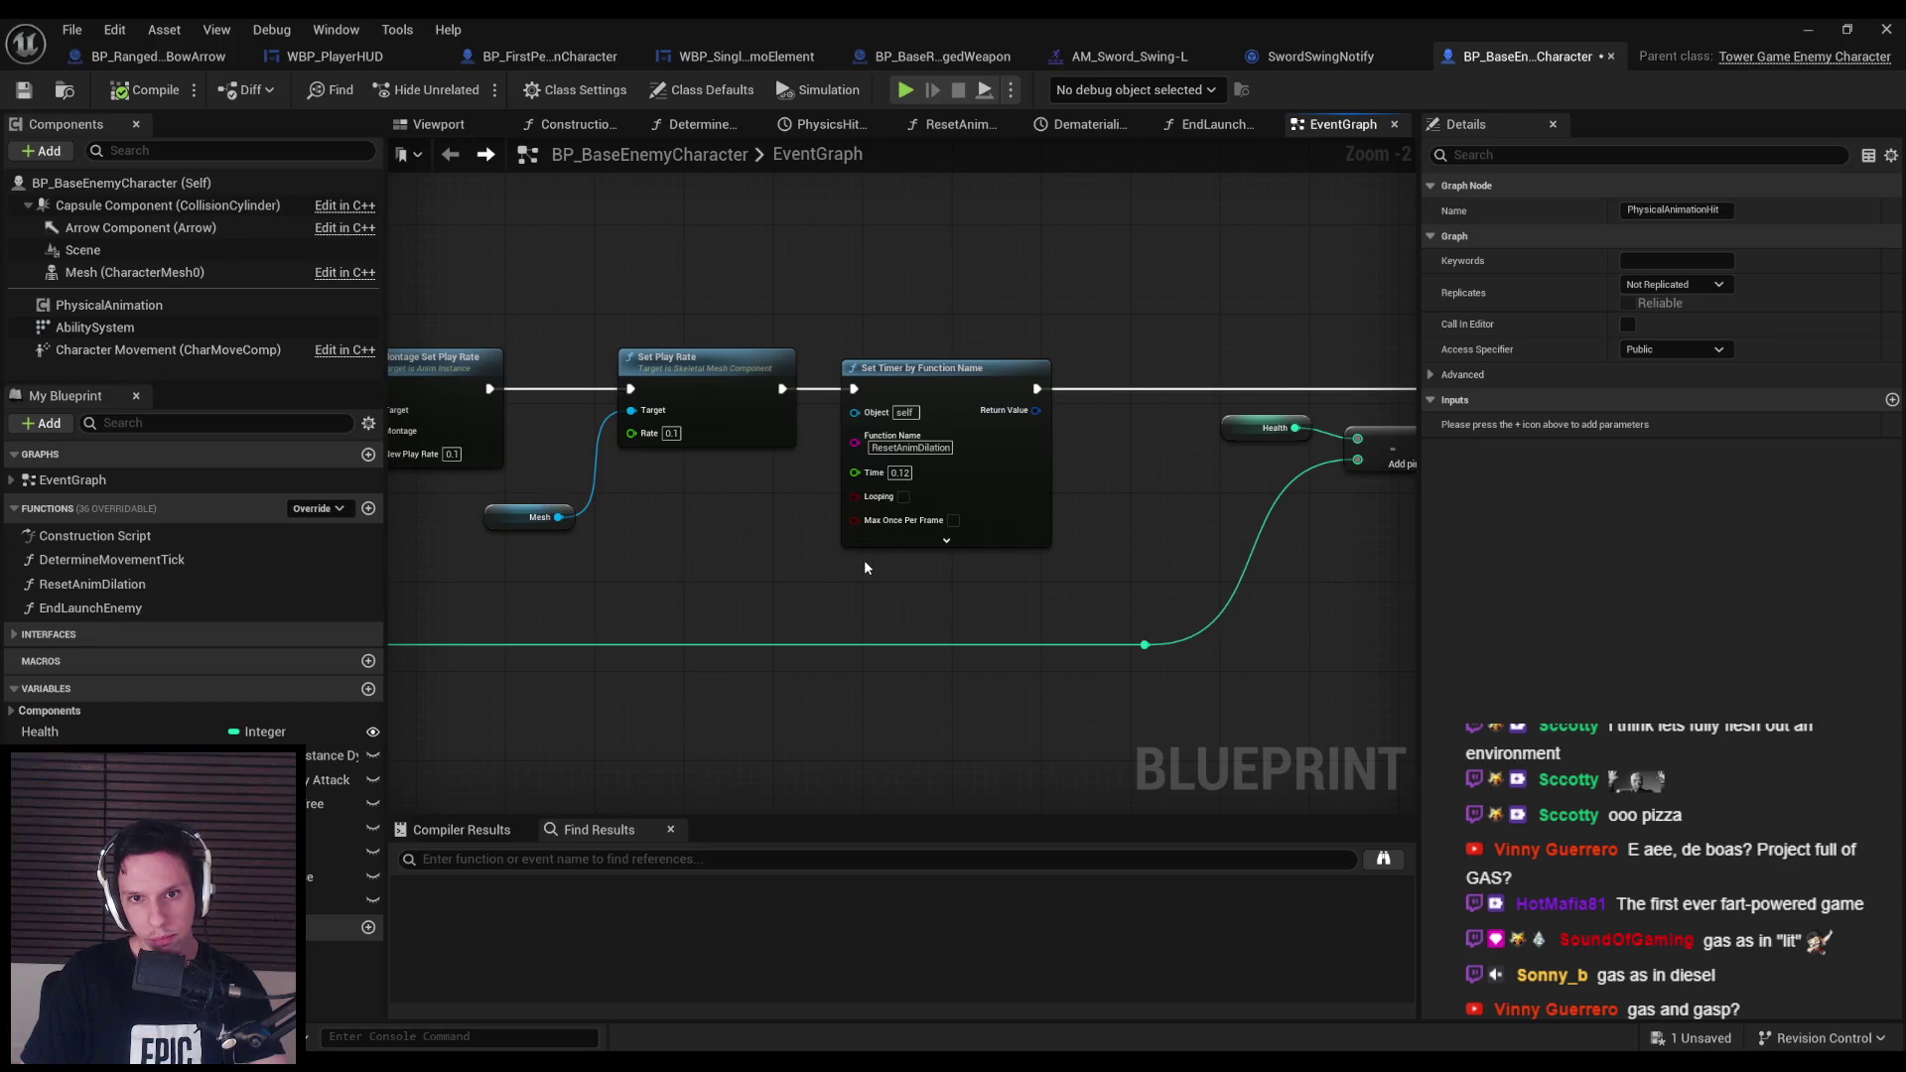
{"action": "mouse_move", "coordinate": [864, 568]}
{"action": "left_mouse_down"}
{"action": "mouse_move", "coordinate": [556, 536]}
{"action": "mouse_move", "coordinate": [1092, 631]}
{"action": "mouse_move", "coordinate": [719, 590]}
{"action": "left_mouse_up"}
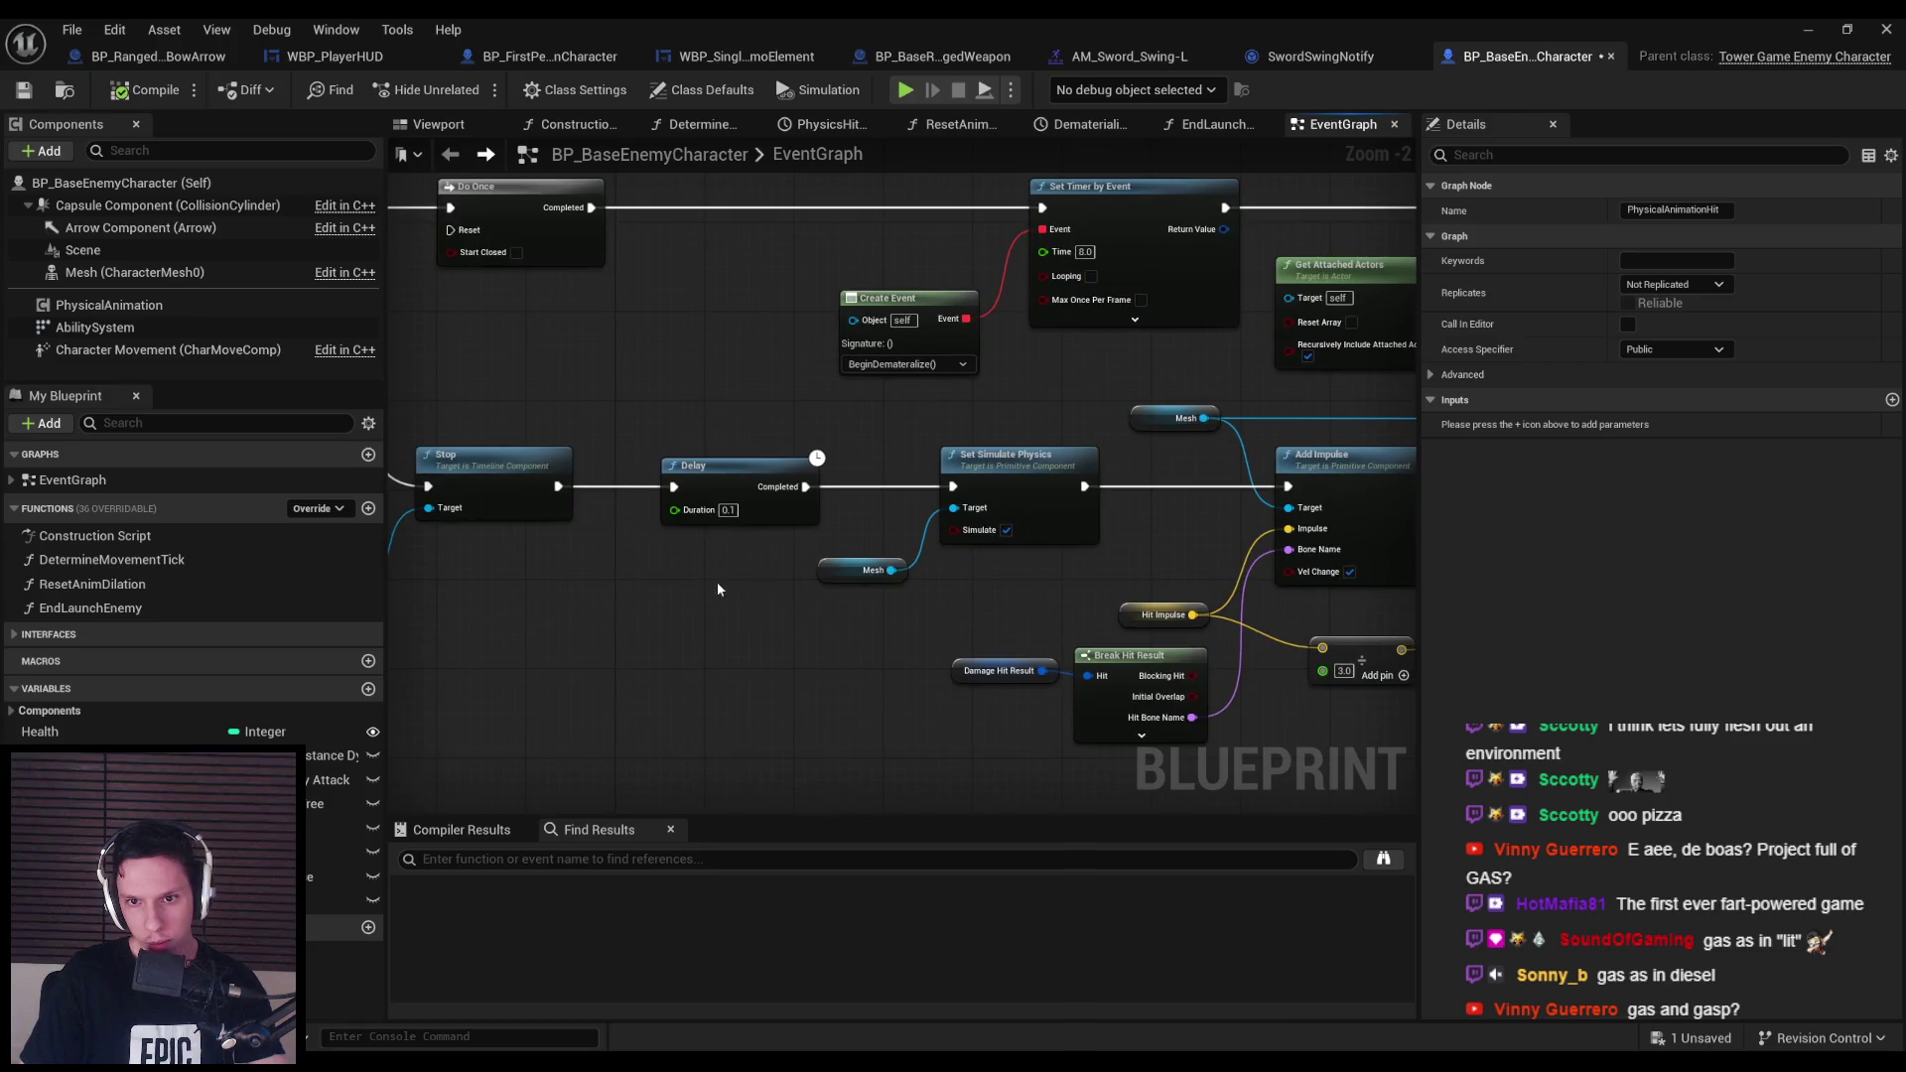
{"action": "left_click_drag", "start_coordinate": [957, 606], "coordinate": [476, 677]}
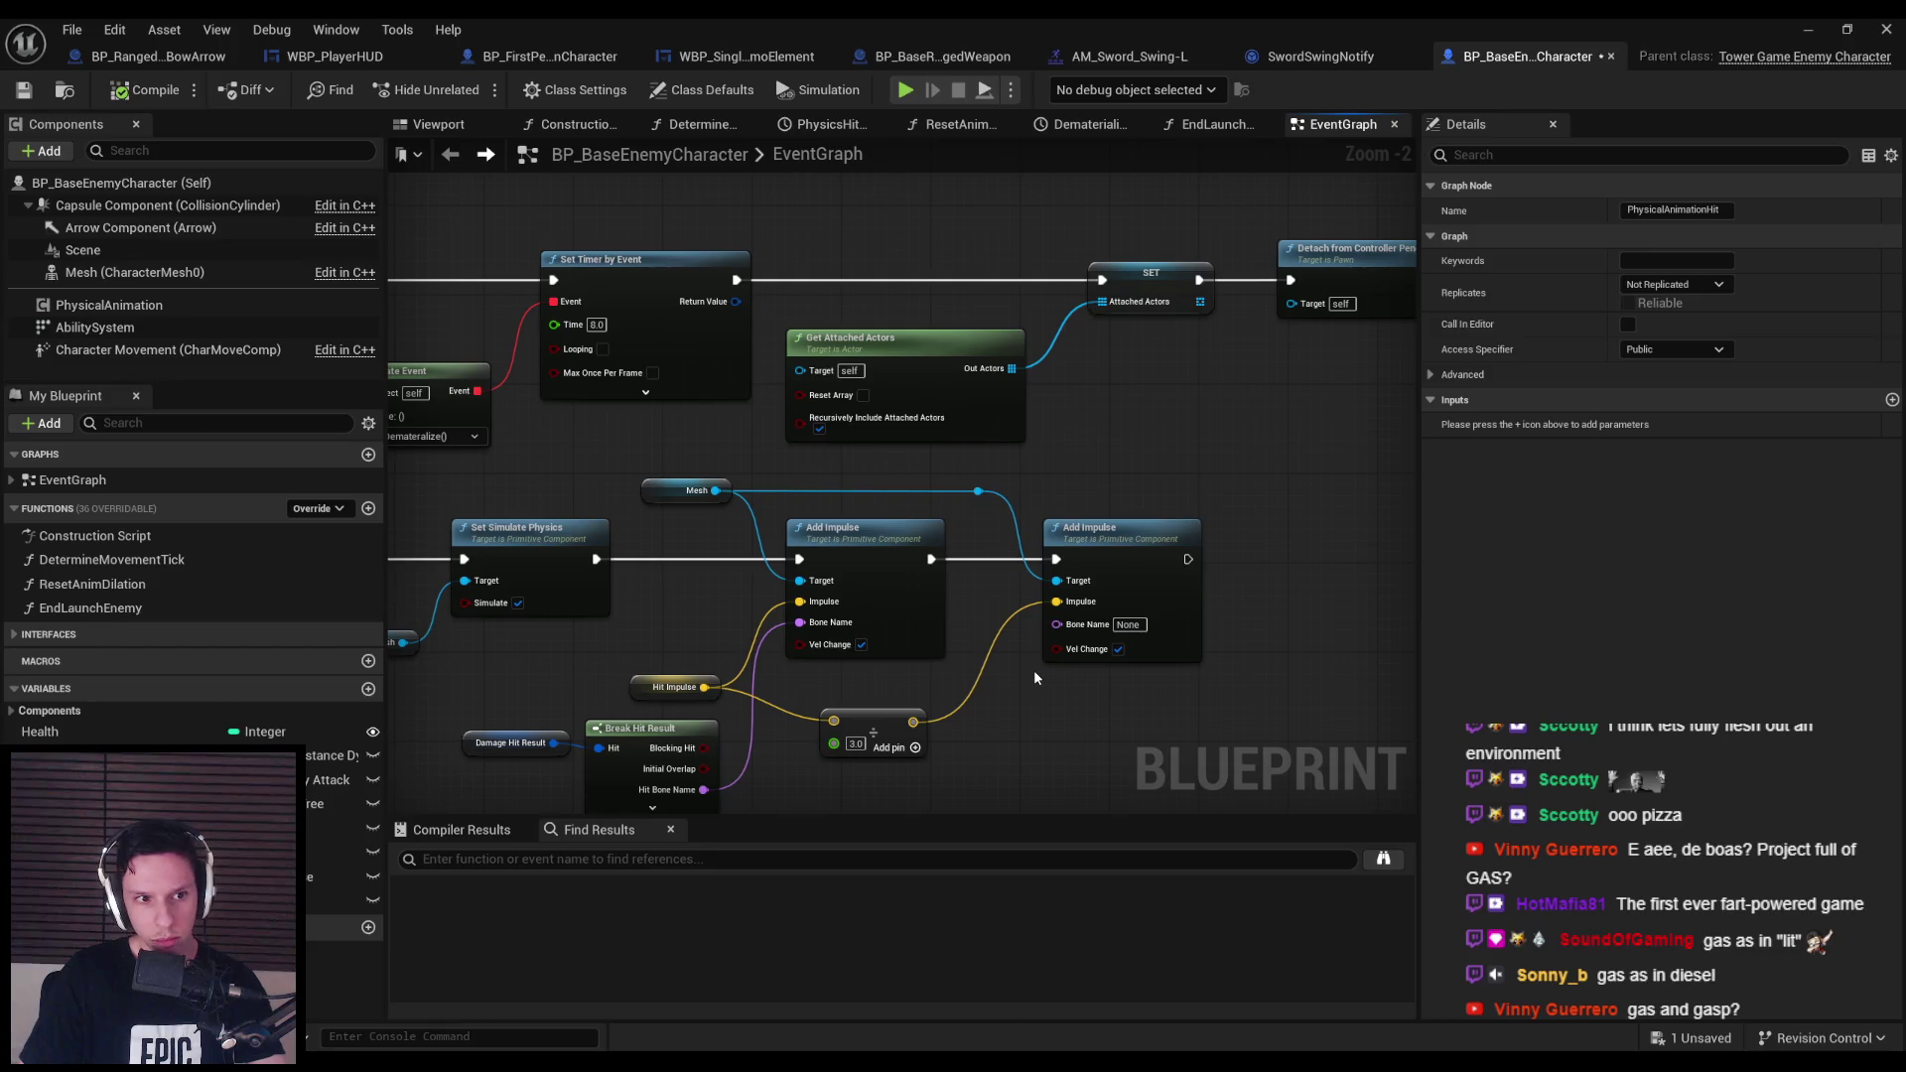
{"action": "scroll", "coordinate": [1034, 669], "scroll_direction": "down", "scroll_amount": 1}
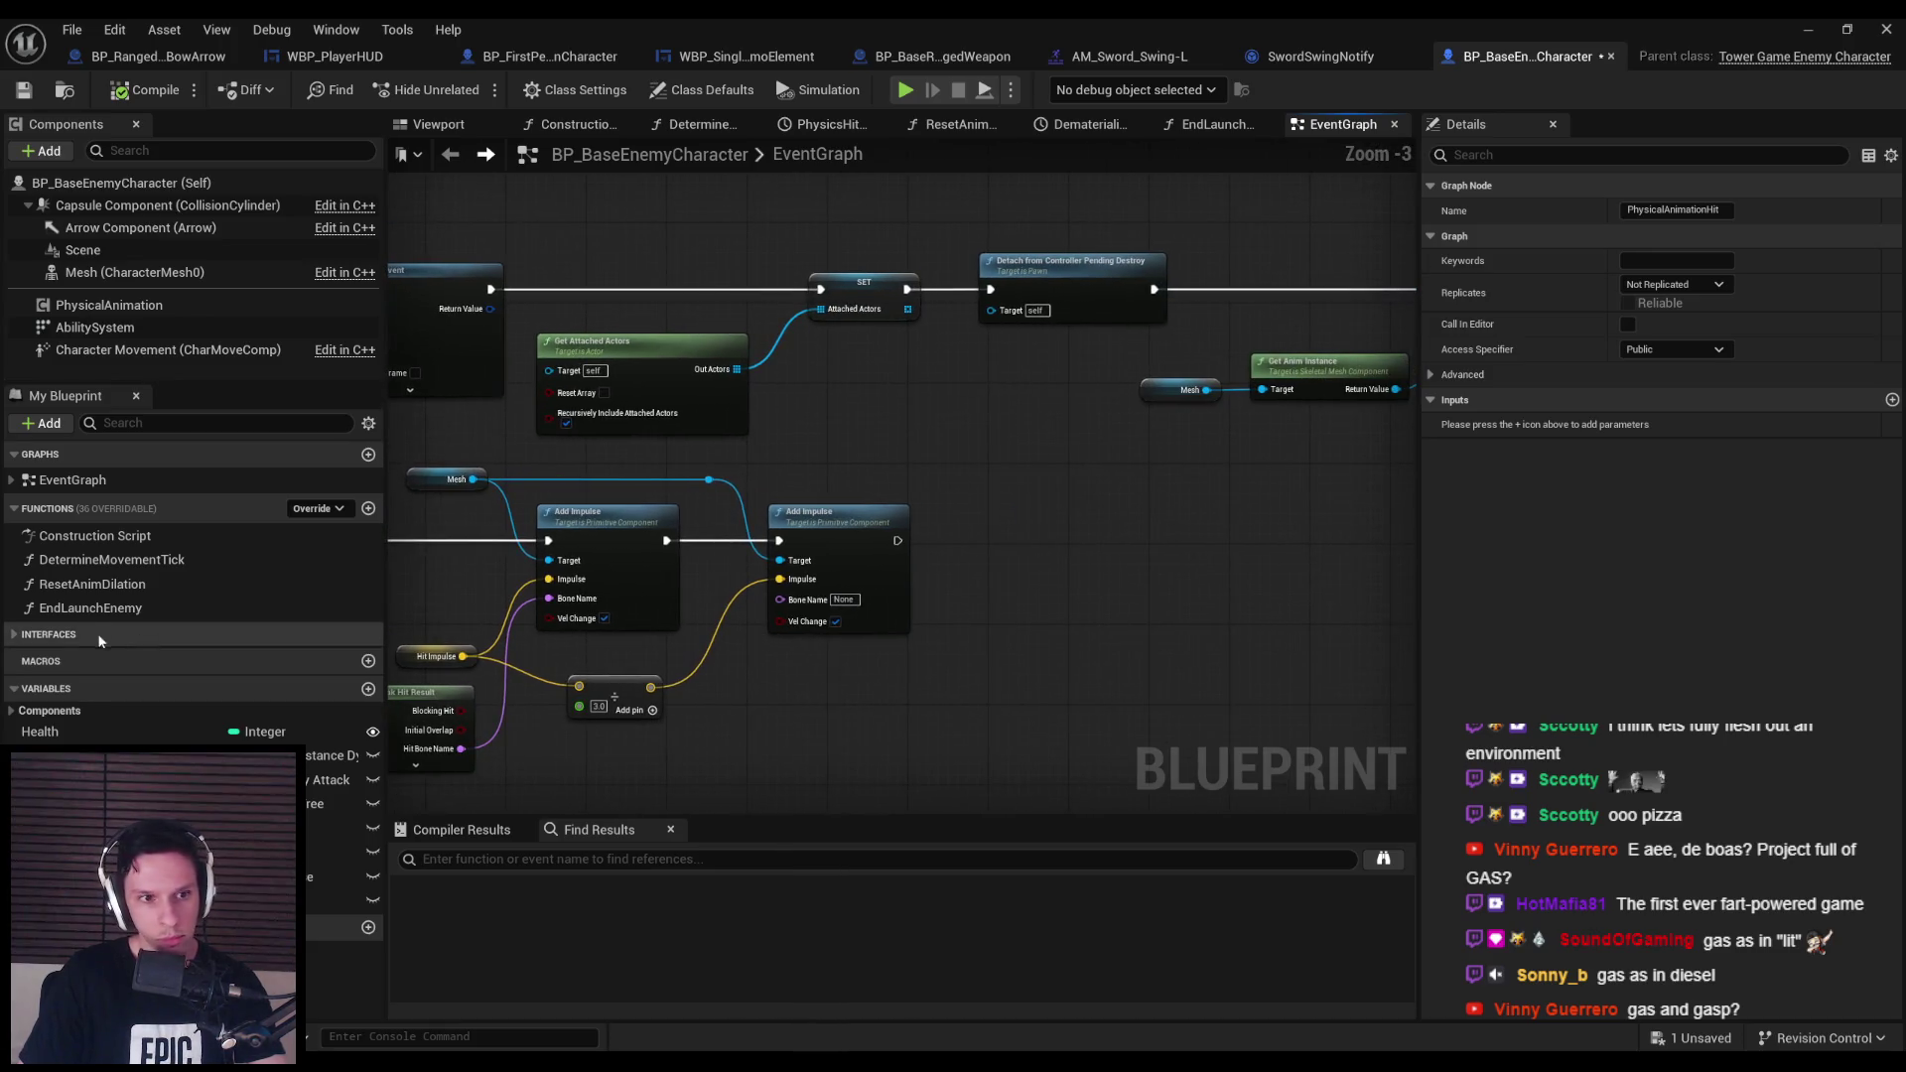
{"action": "double_click", "coordinate": [69, 608]}
{"action": "key", "text": "alt+Left"}
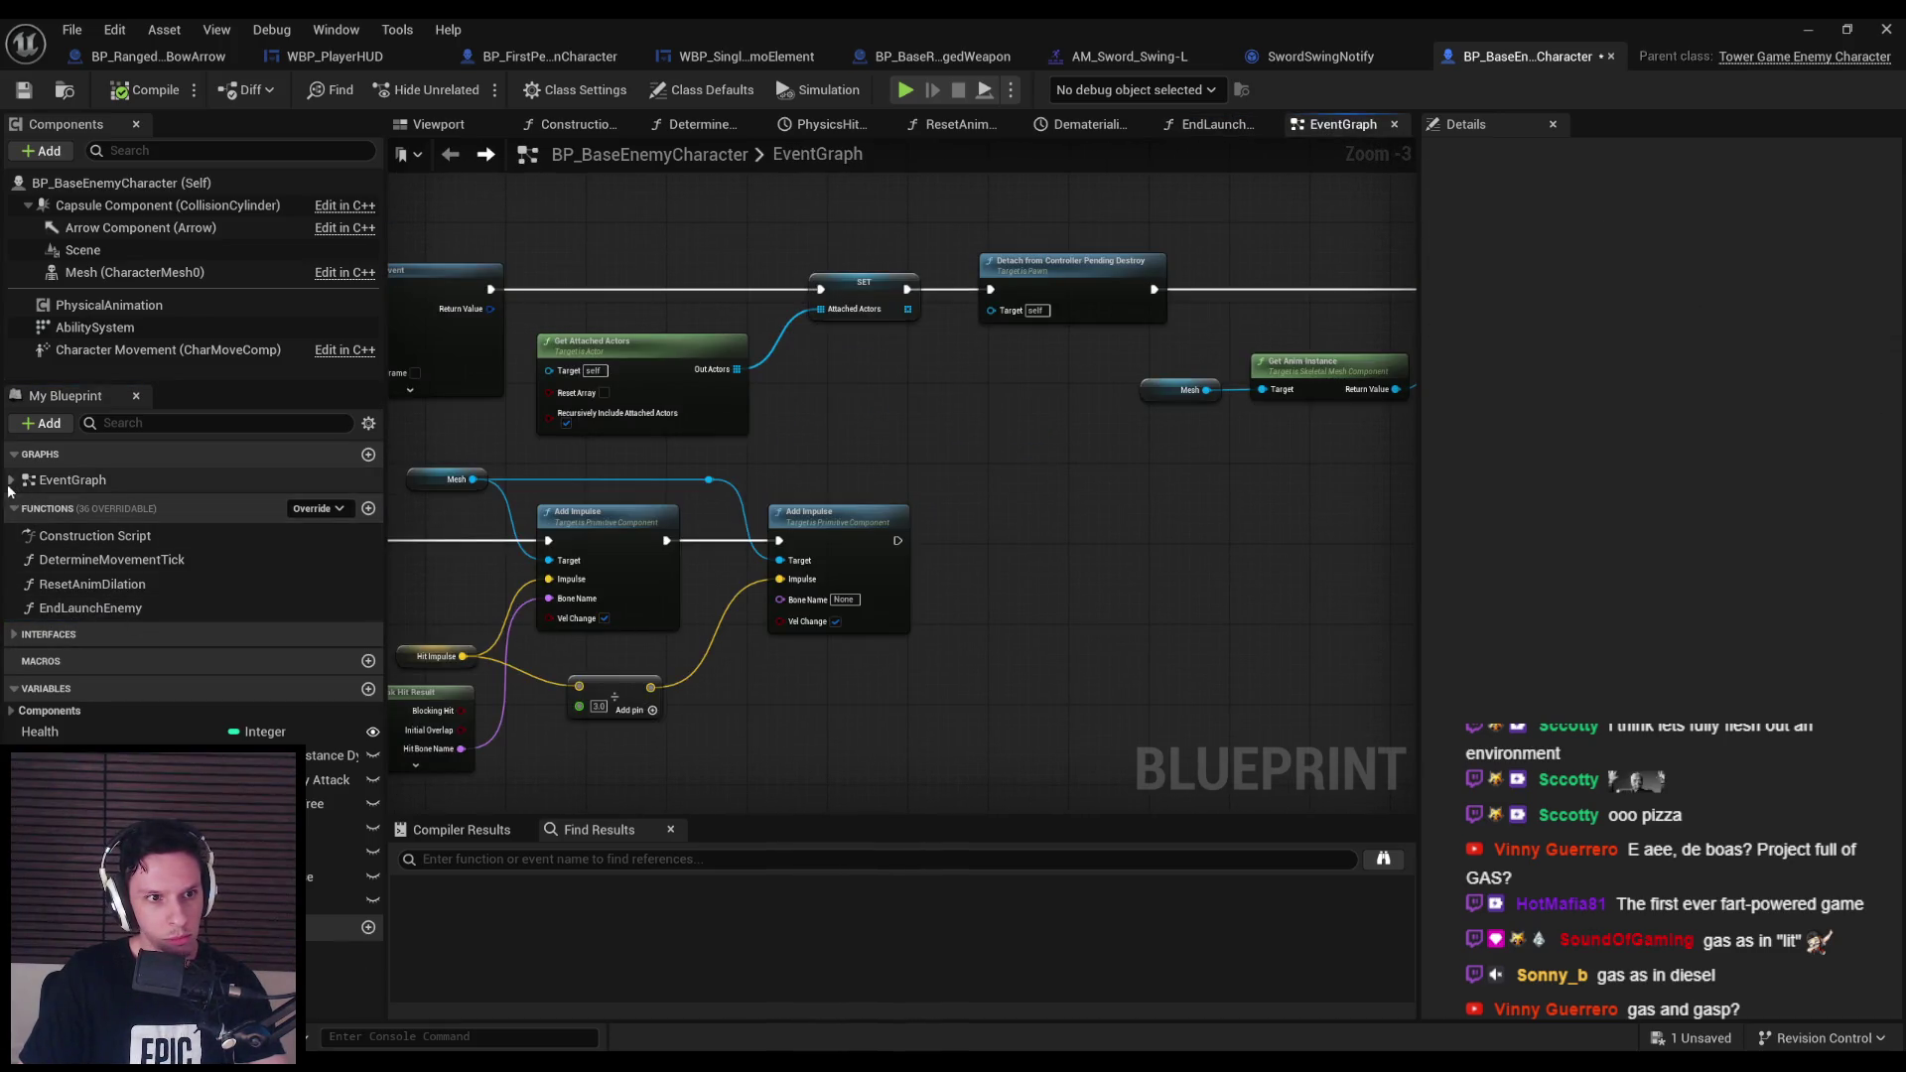
{"action": "left_click", "coordinate": [11, 481]}
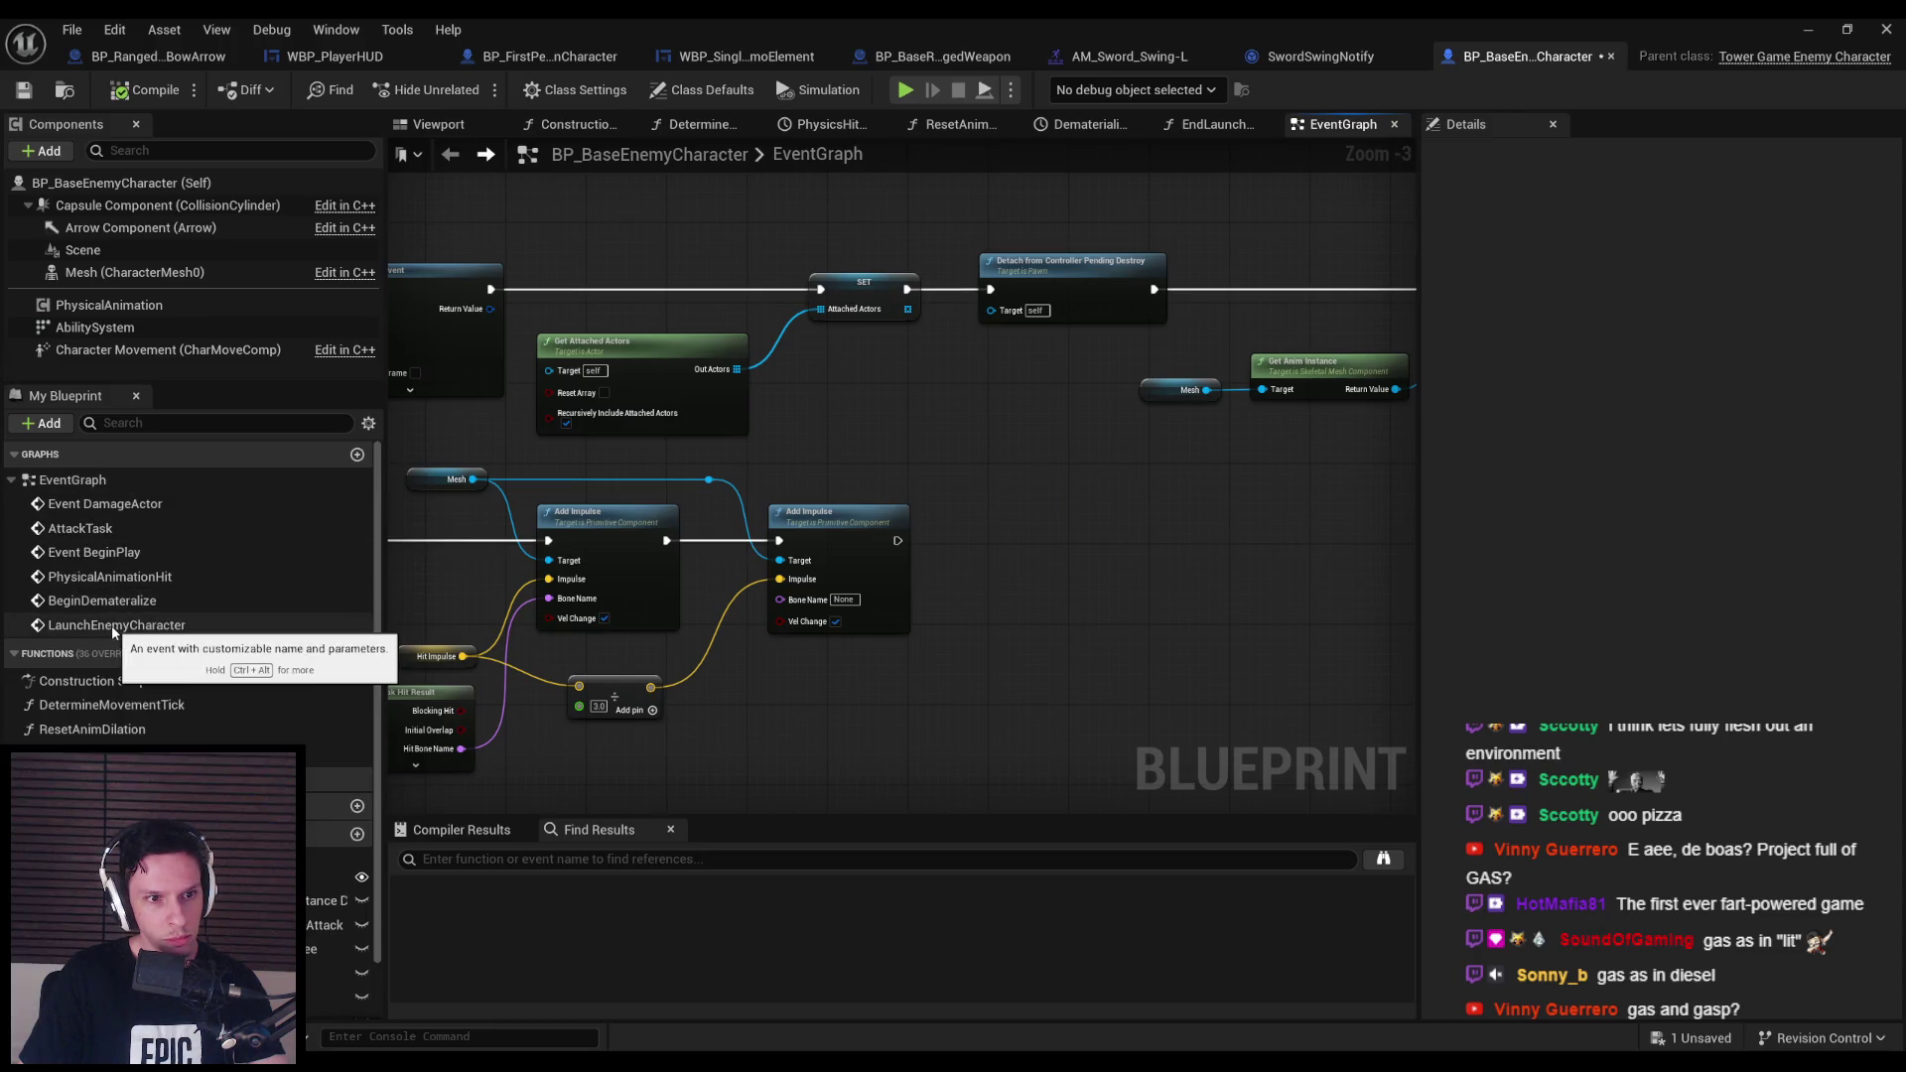
Jump to the LaunchEnemyCharacter event and open its Launch Enemy Character reference from Find References.
{"action": "double_click", "coordinate": [111, 625]}
{"action": "scroll", "coordinate": [649, 479], "scroll_direction": "up", "scroll_amount": 4}
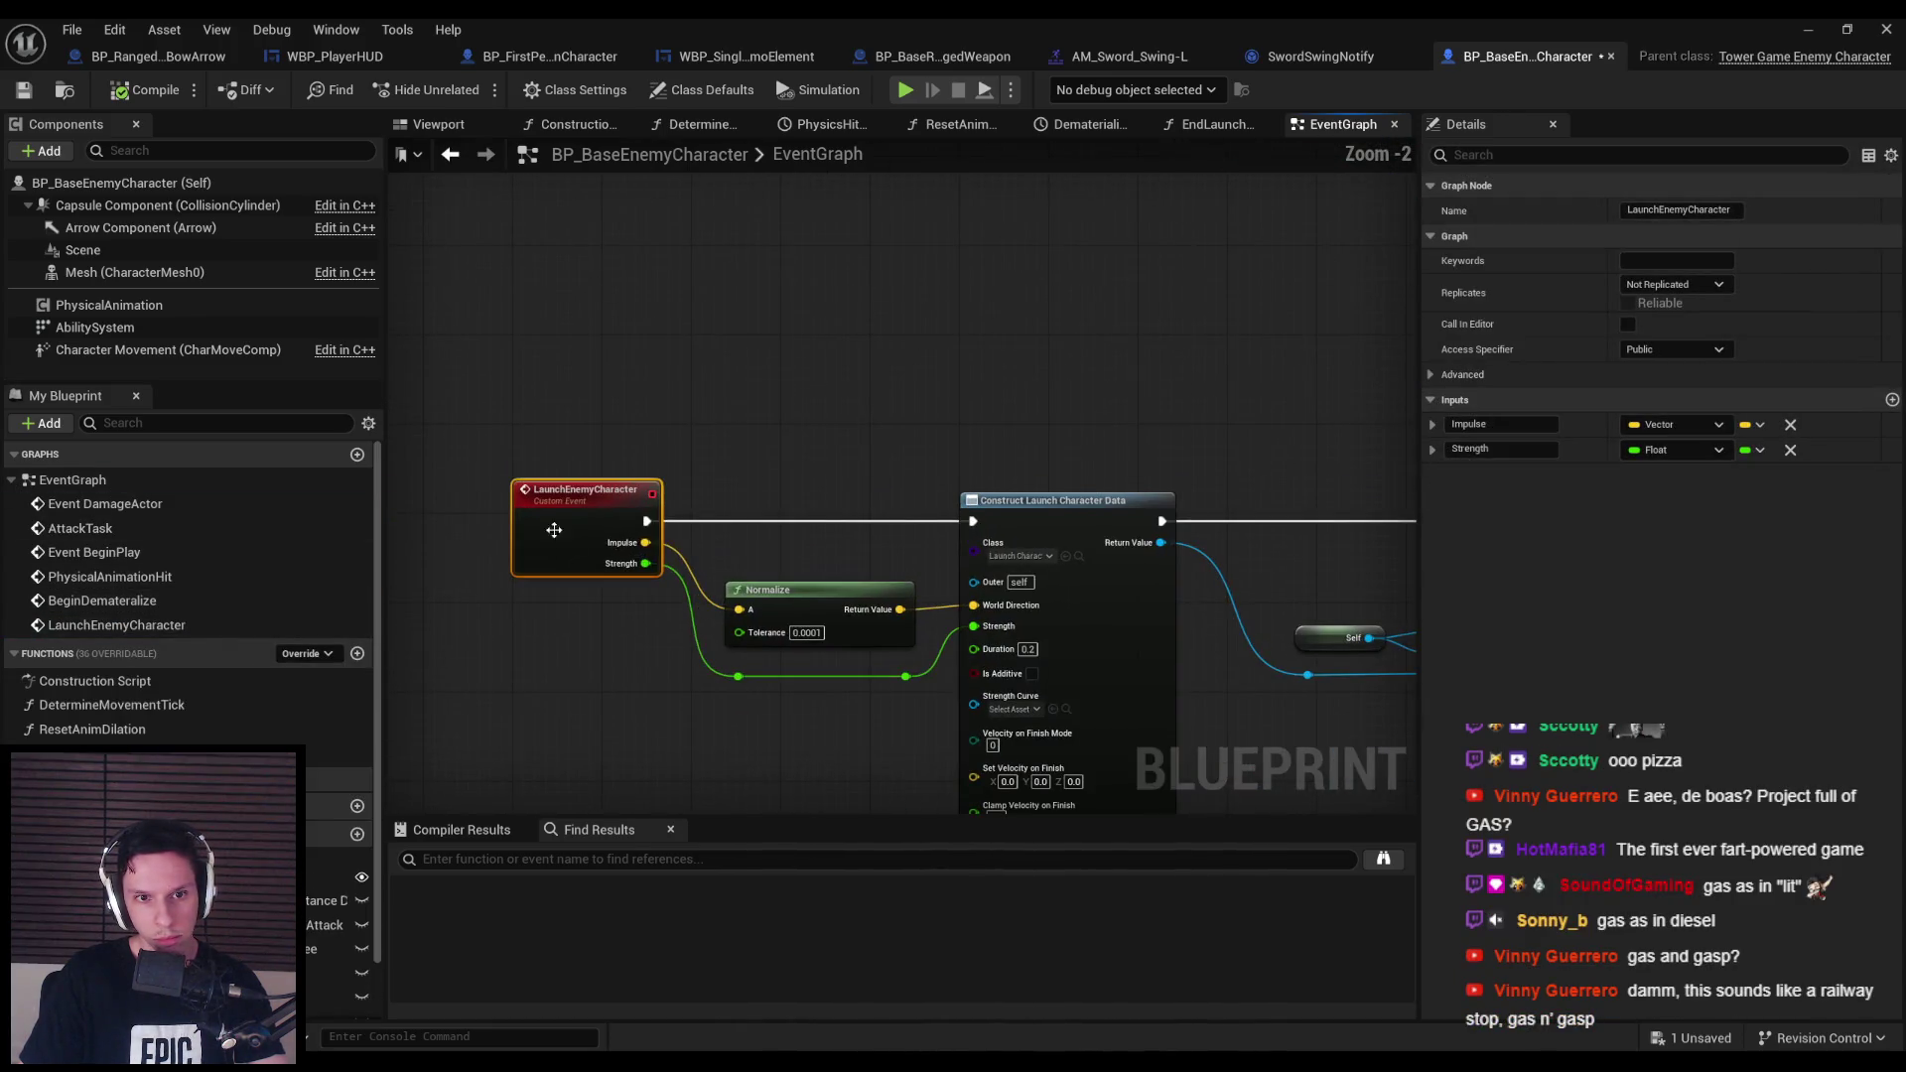
{"action": "right_click", "coordinate": [556, 534]}
{"action": "left_click", "coordinate": [840, 744]}
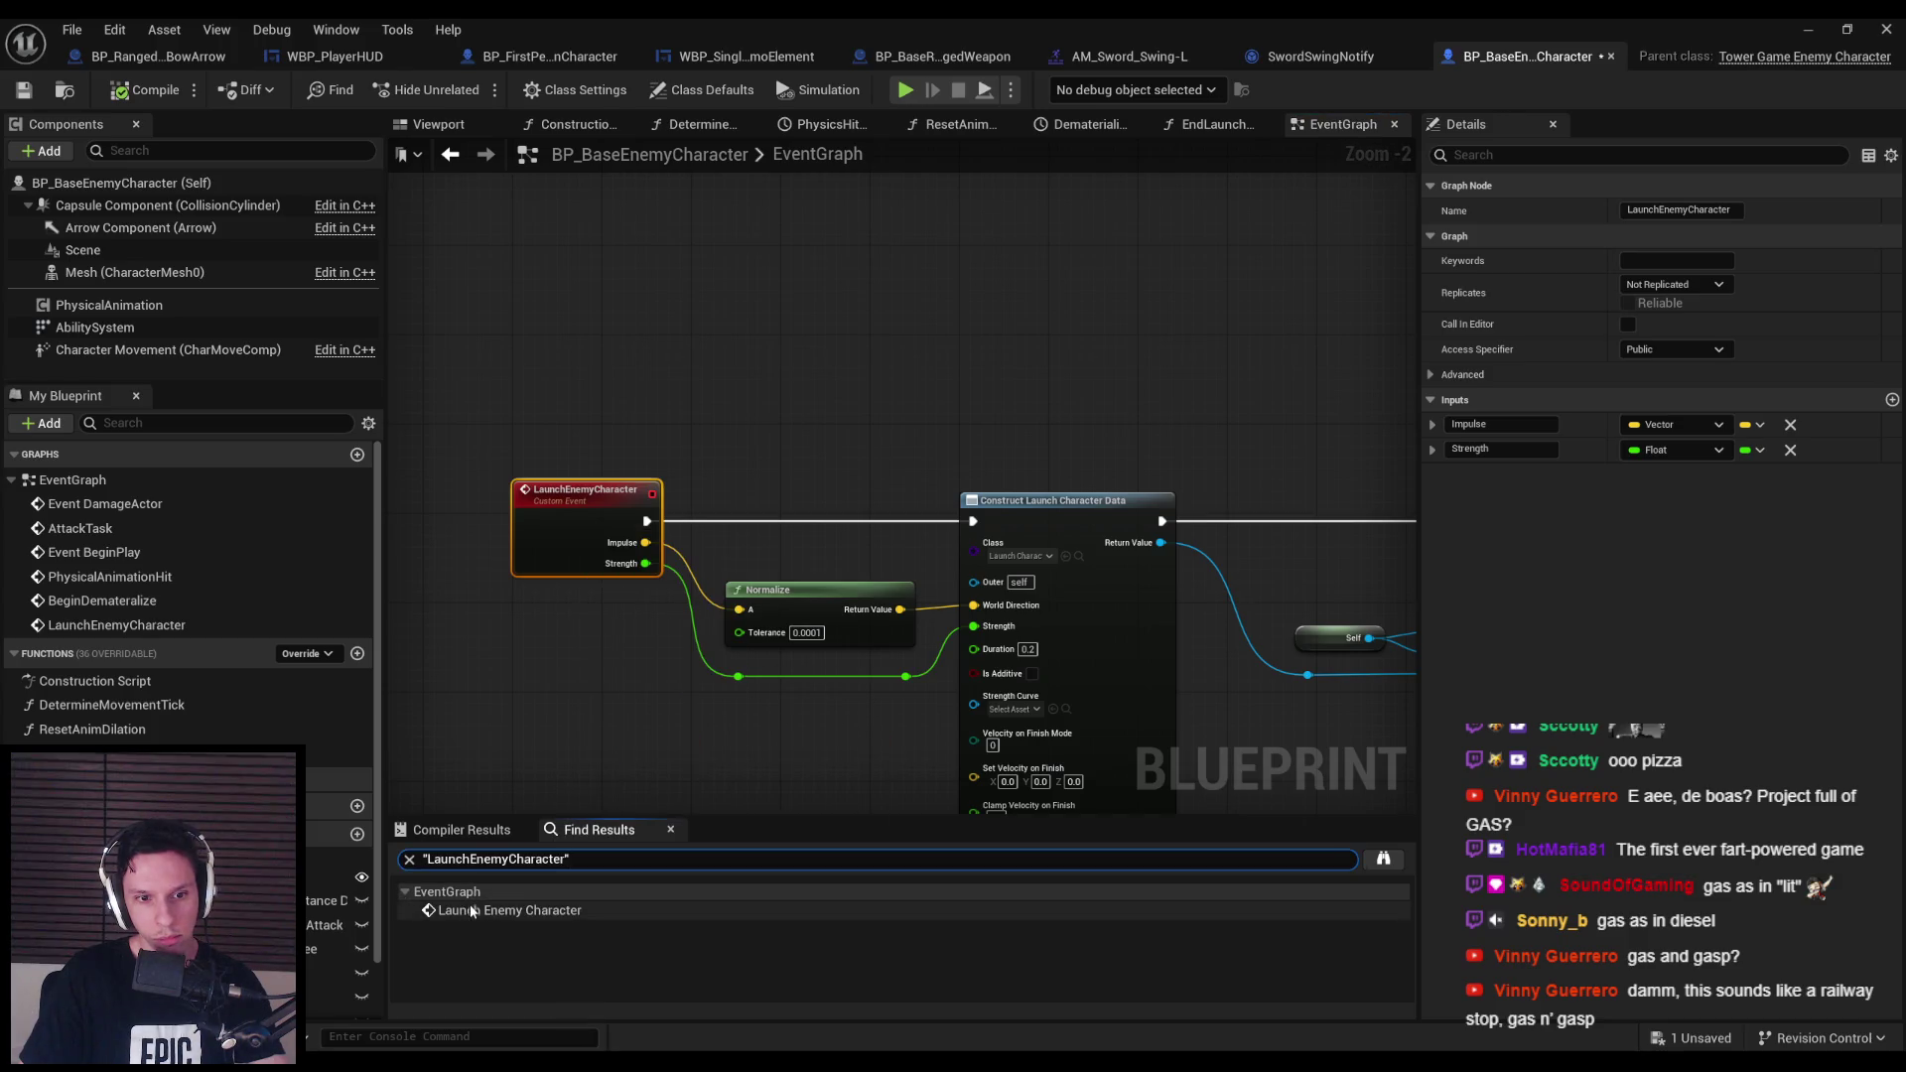
{"action": "left_click", "coordinate": [496, 910]}
Pan and zoom the EventGraph to center the LaunchEnemyCharacter node row.
{"action": "mouse_move", "coordinate": [1066, 625]}
{"action": "left_mouse_down"}
{"action": "mouse_move", "coordinate": [639, 599]}
{"action": "mouse_move", "coordinate": [1374, 655]}
{"action": "mouse_move", "coordinate": [1377, 619]}
{"action": "left_mouse_up"}
{"action": "scroll", "coordinate": [1350, 627], "scroll_direction": "down", "scroll_amount": 4}
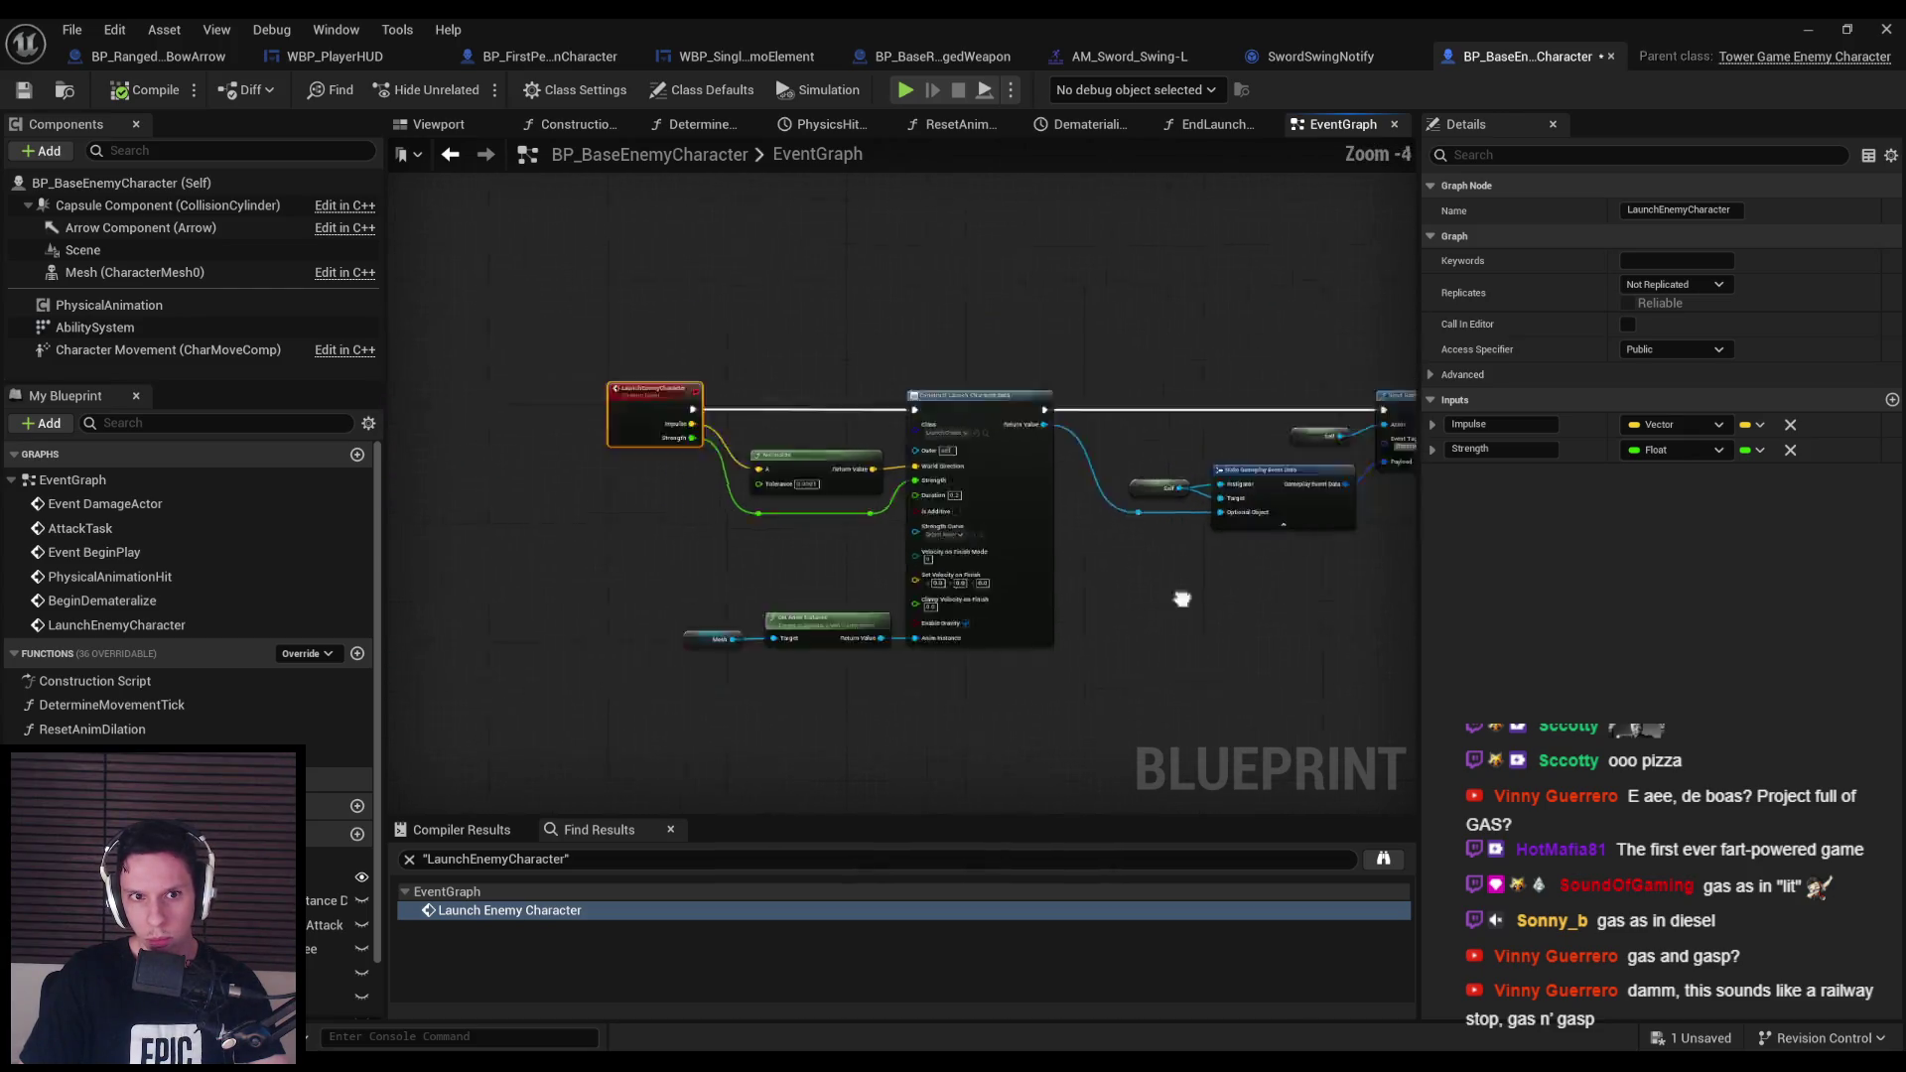
{"action": "left_click_drag", "start_coordinate": [840, 256], "coordinate": [903, 449]}
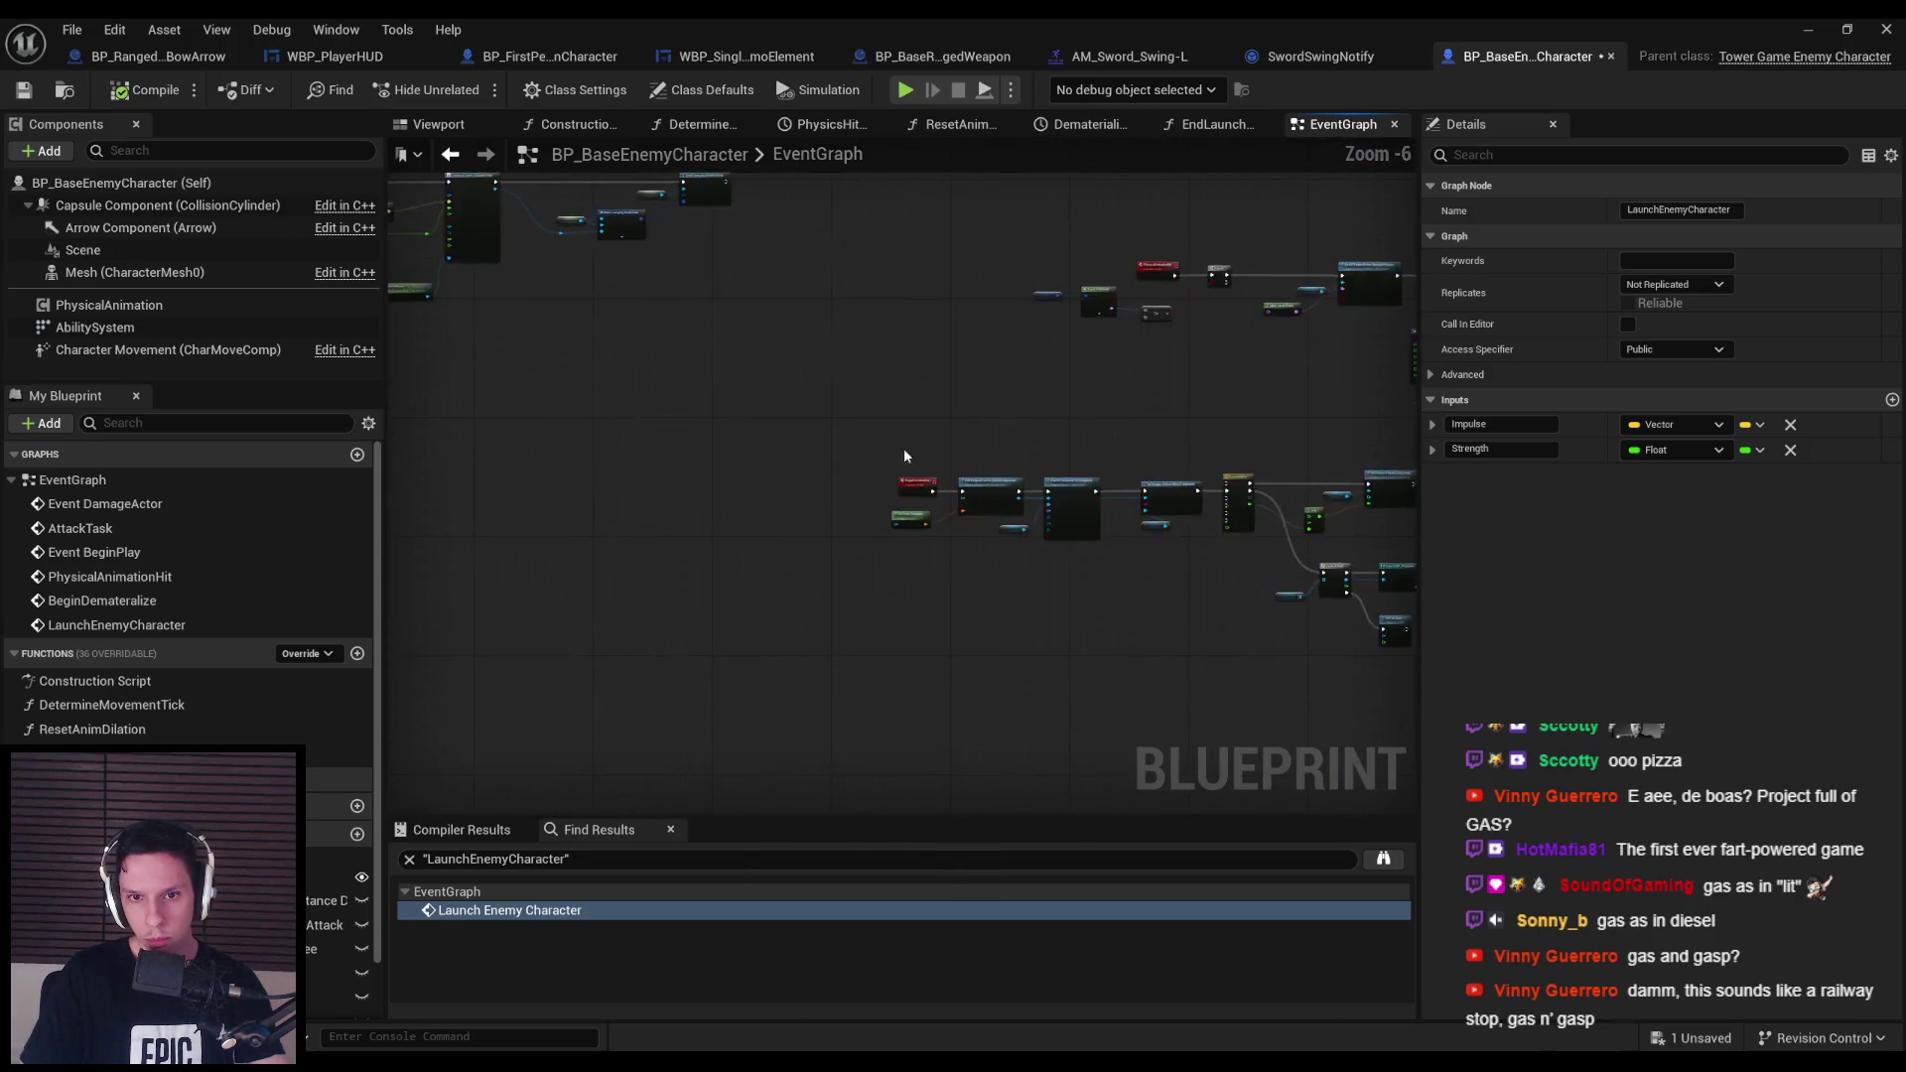
{"action": "scroll", "coordinate": [969, 548], "scroll_direction": "up", "scroll_amount": 3}
{"action": "scroll", "coordinate": [969, 548], "scroll_direction": "down", "scroll_amount": 3}
{"action": "scroll", "coordinate": [699, 521], "scroll_direction": "up", "scroll_amount": 6}
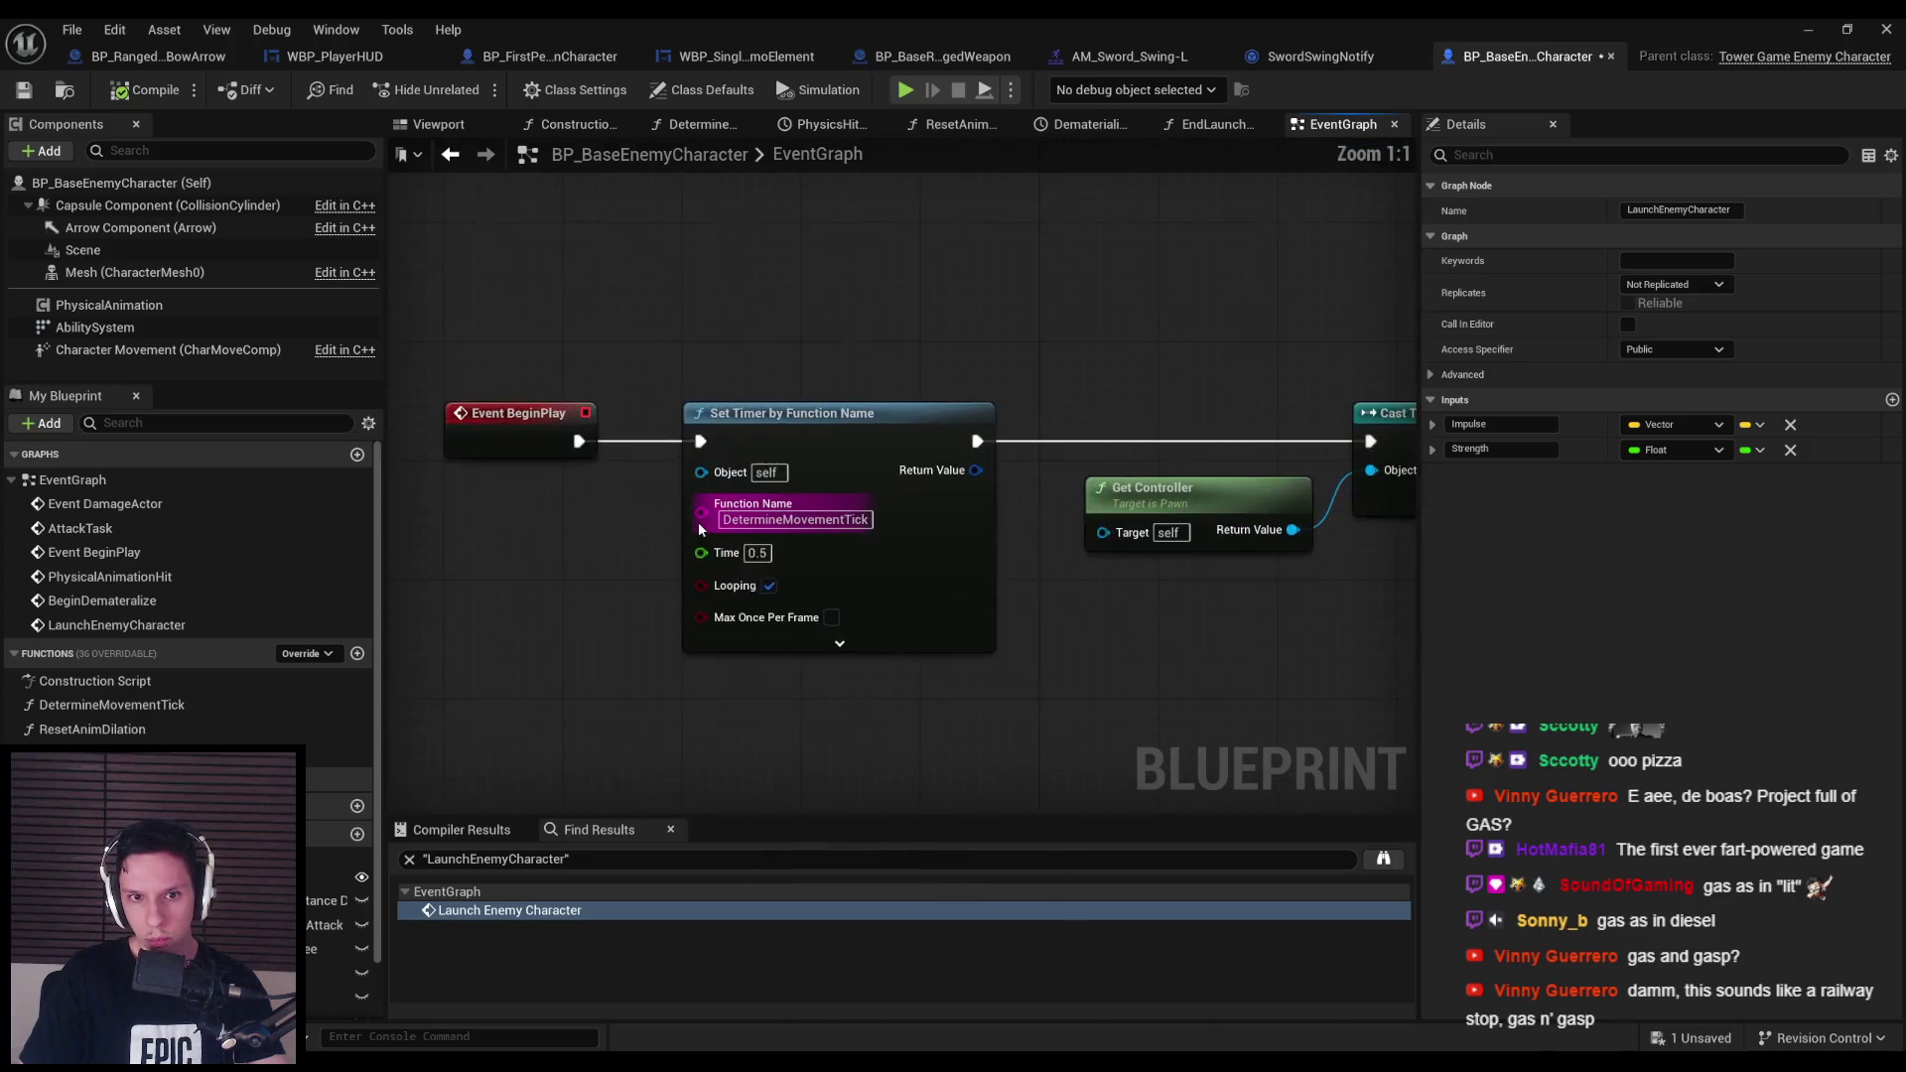
{"action": "scroll", "coordinate": [699, 521], "scroll_direction": "down", "scroll_amount": 4}
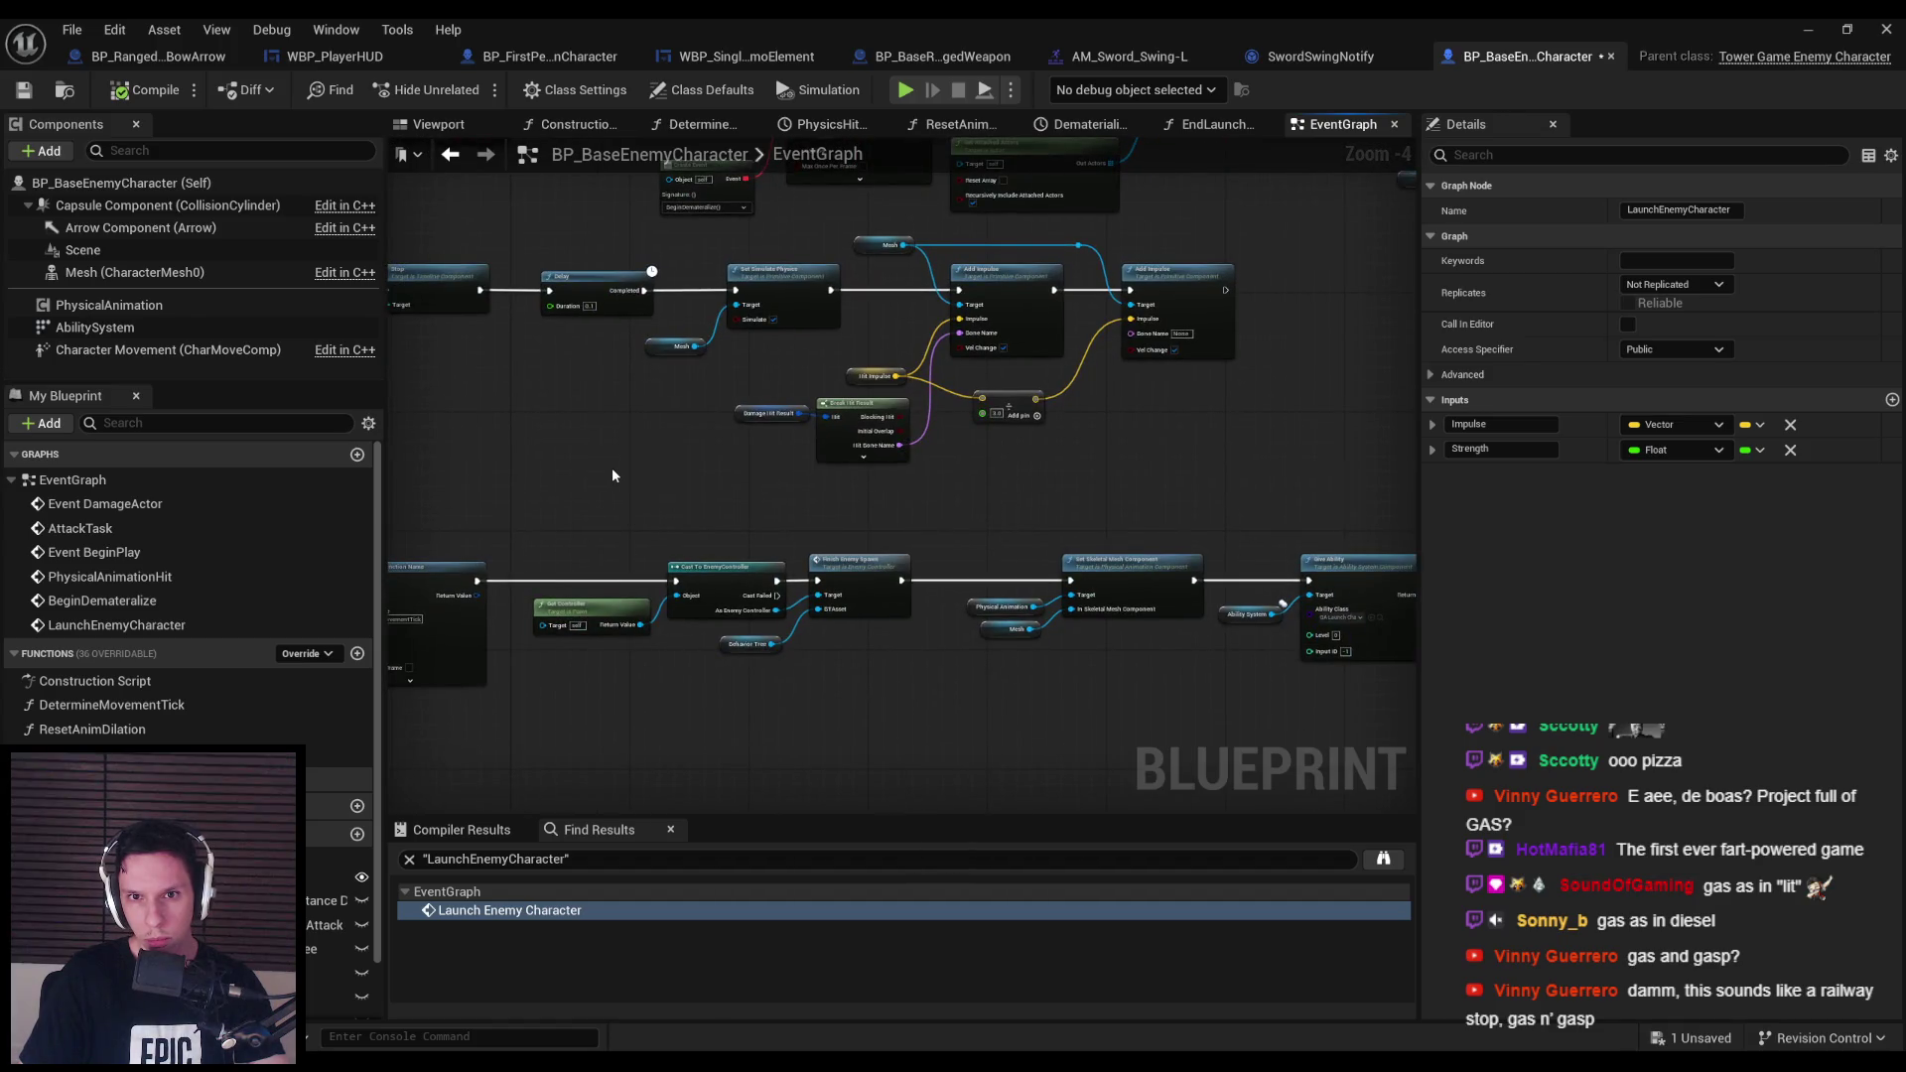
Review the Do Once, Set Timer, Delay, Detach, Montage Stop, Set Collision Enabled and Event DamageActor nodes.
{"action": "left_click_drag", "start_coordinate": [612, 476], "coordinate": [1255, 553]}
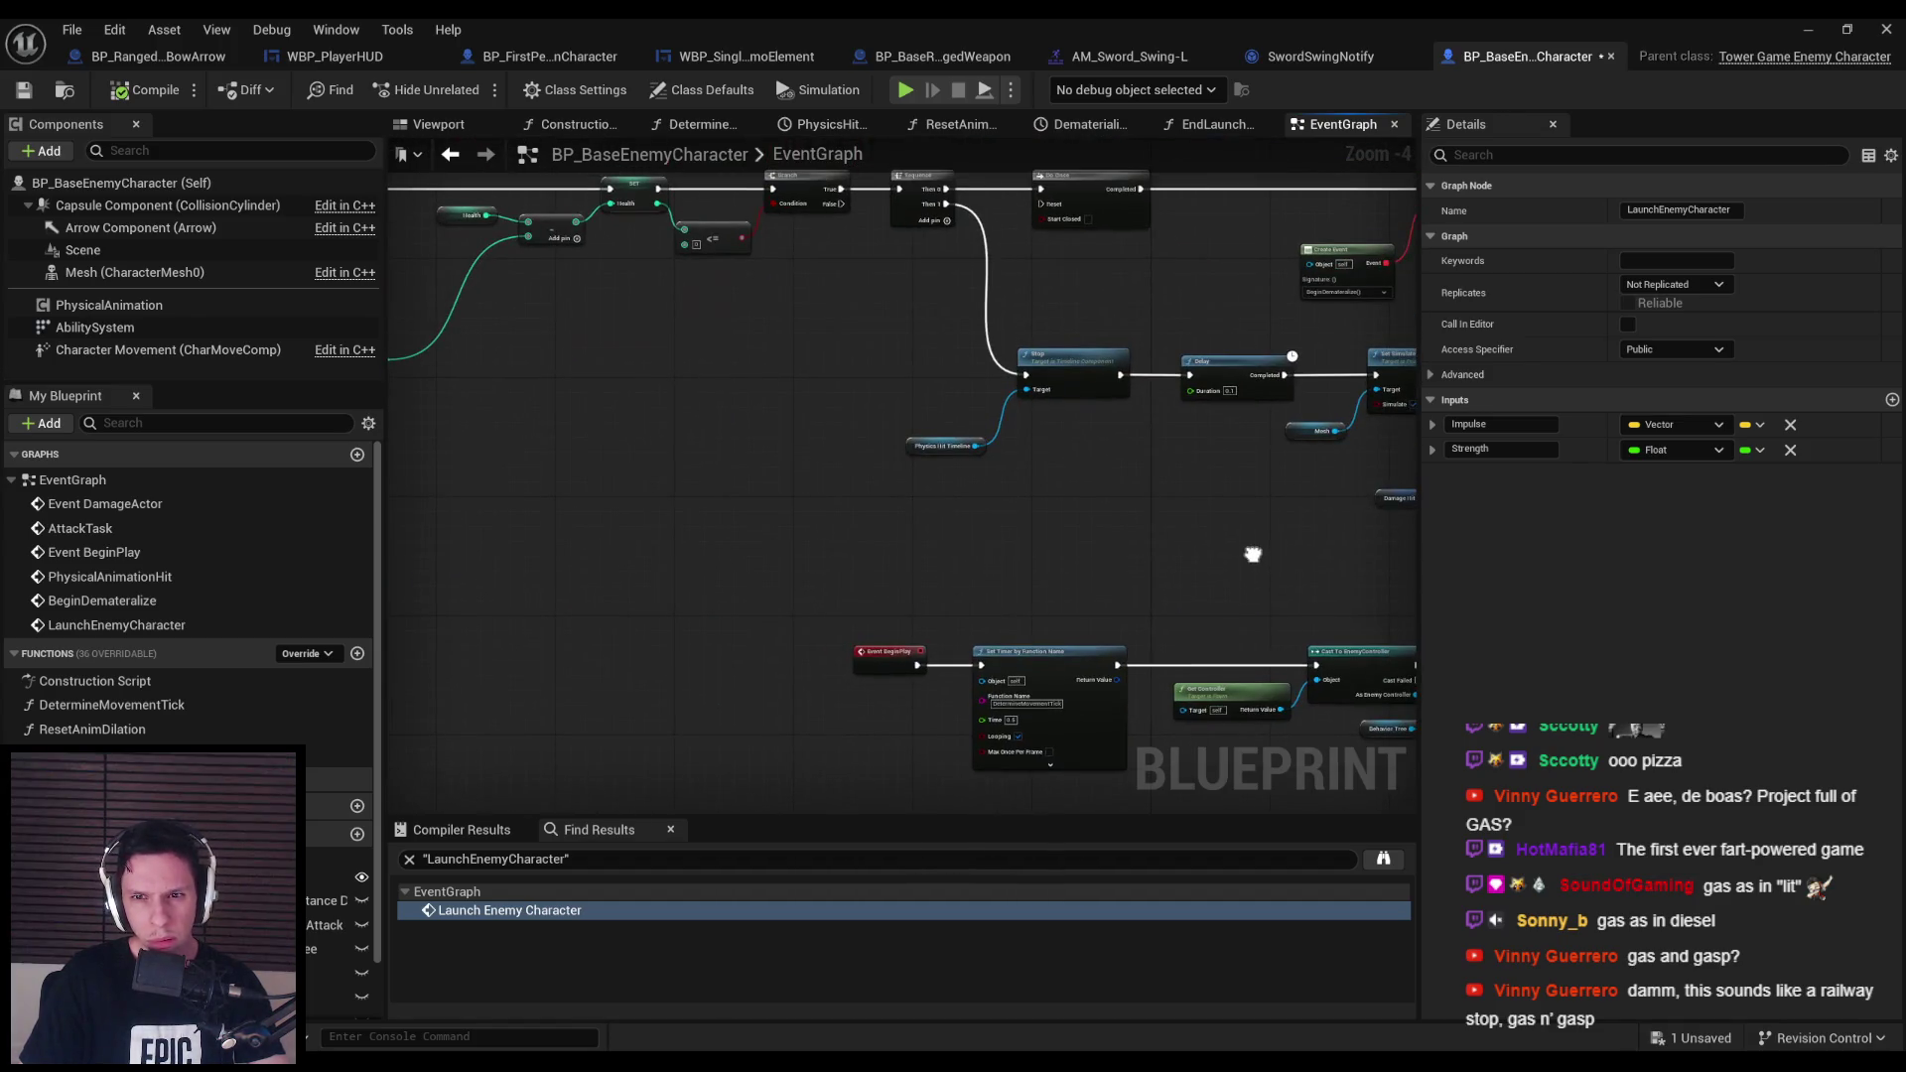
{"action": "scroll", "coordinate": [1003, 516], "scroll_direction": "up", "scroll_amount": 2}
{"action": "left_click_drag", "start_coordinate": [1003, 511], "coordinate": [484, 482]}
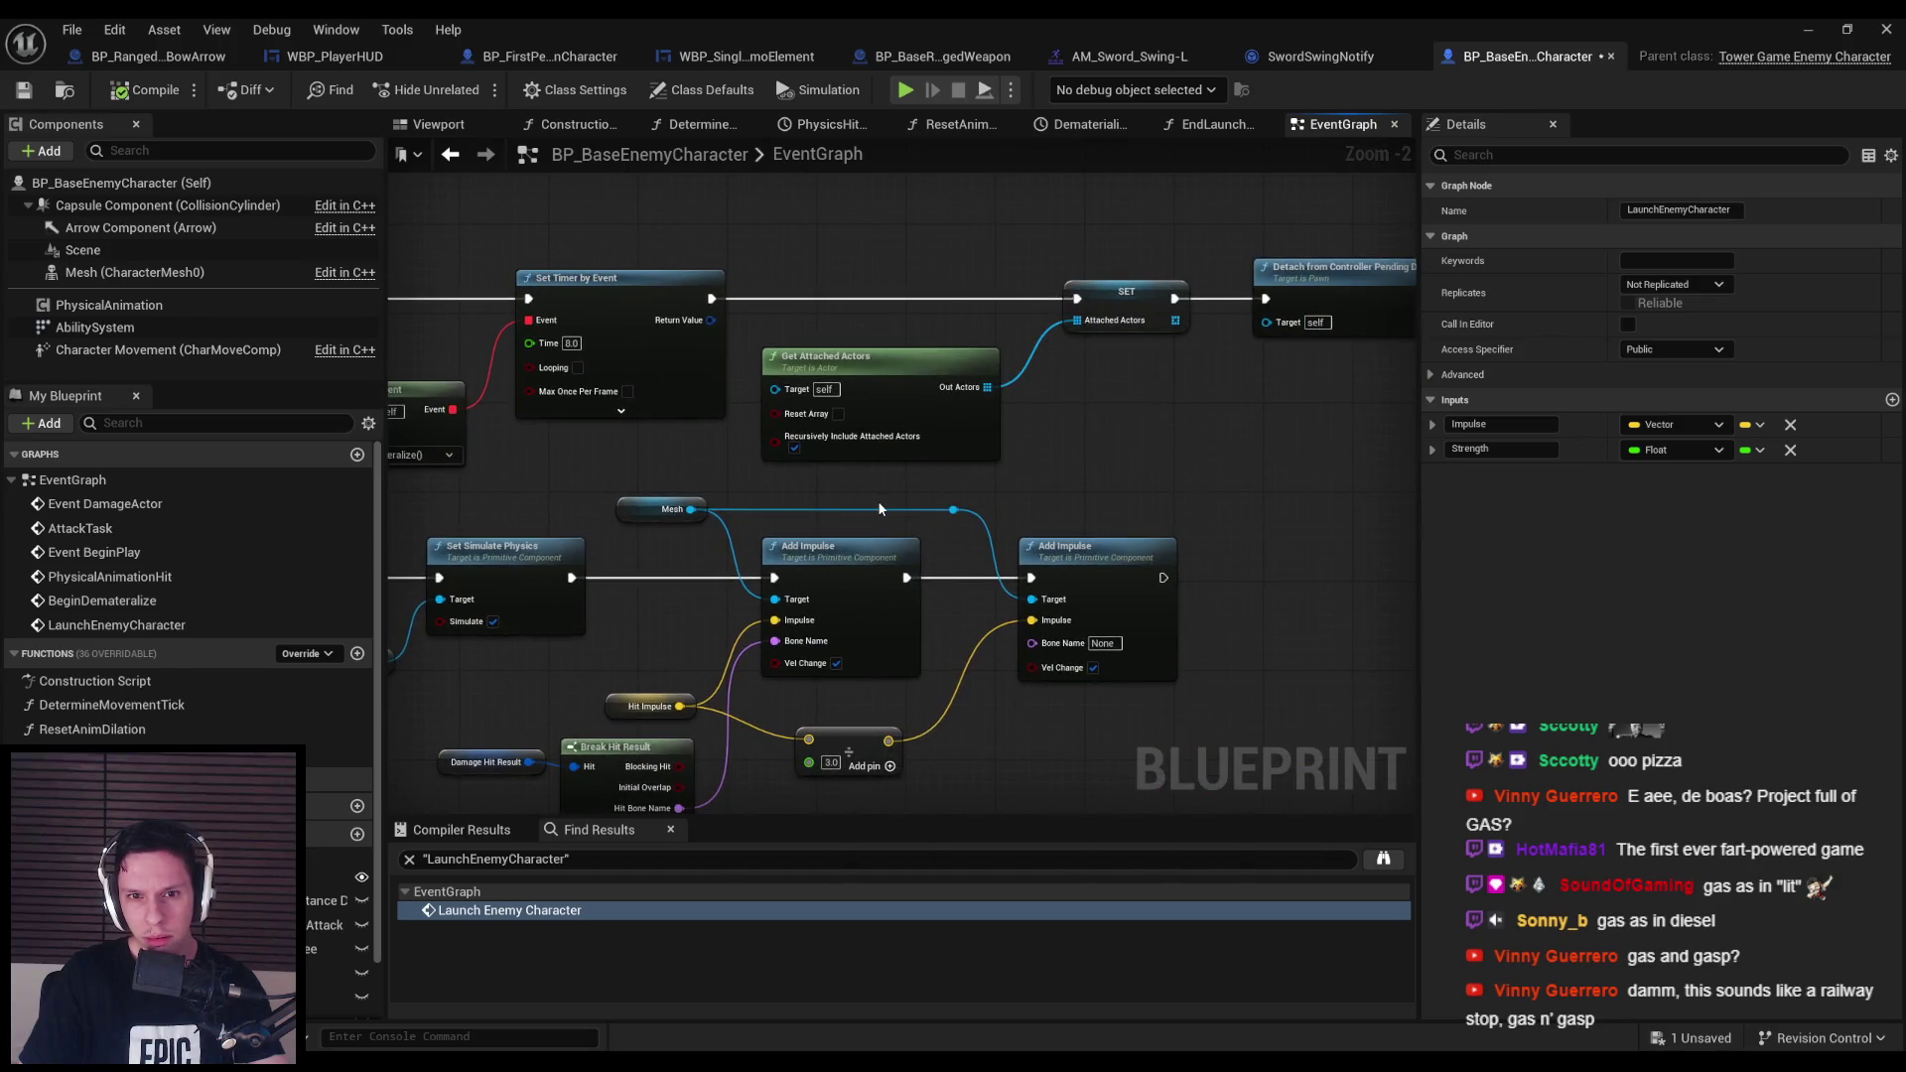
{"action": "left_click_drag", "start_coordinate": [878, 500], "coordinate": [392, 510]}
{"action": "left_click_drag", "start_coordinate": [804, 553], "coordinate": [569, 578]}
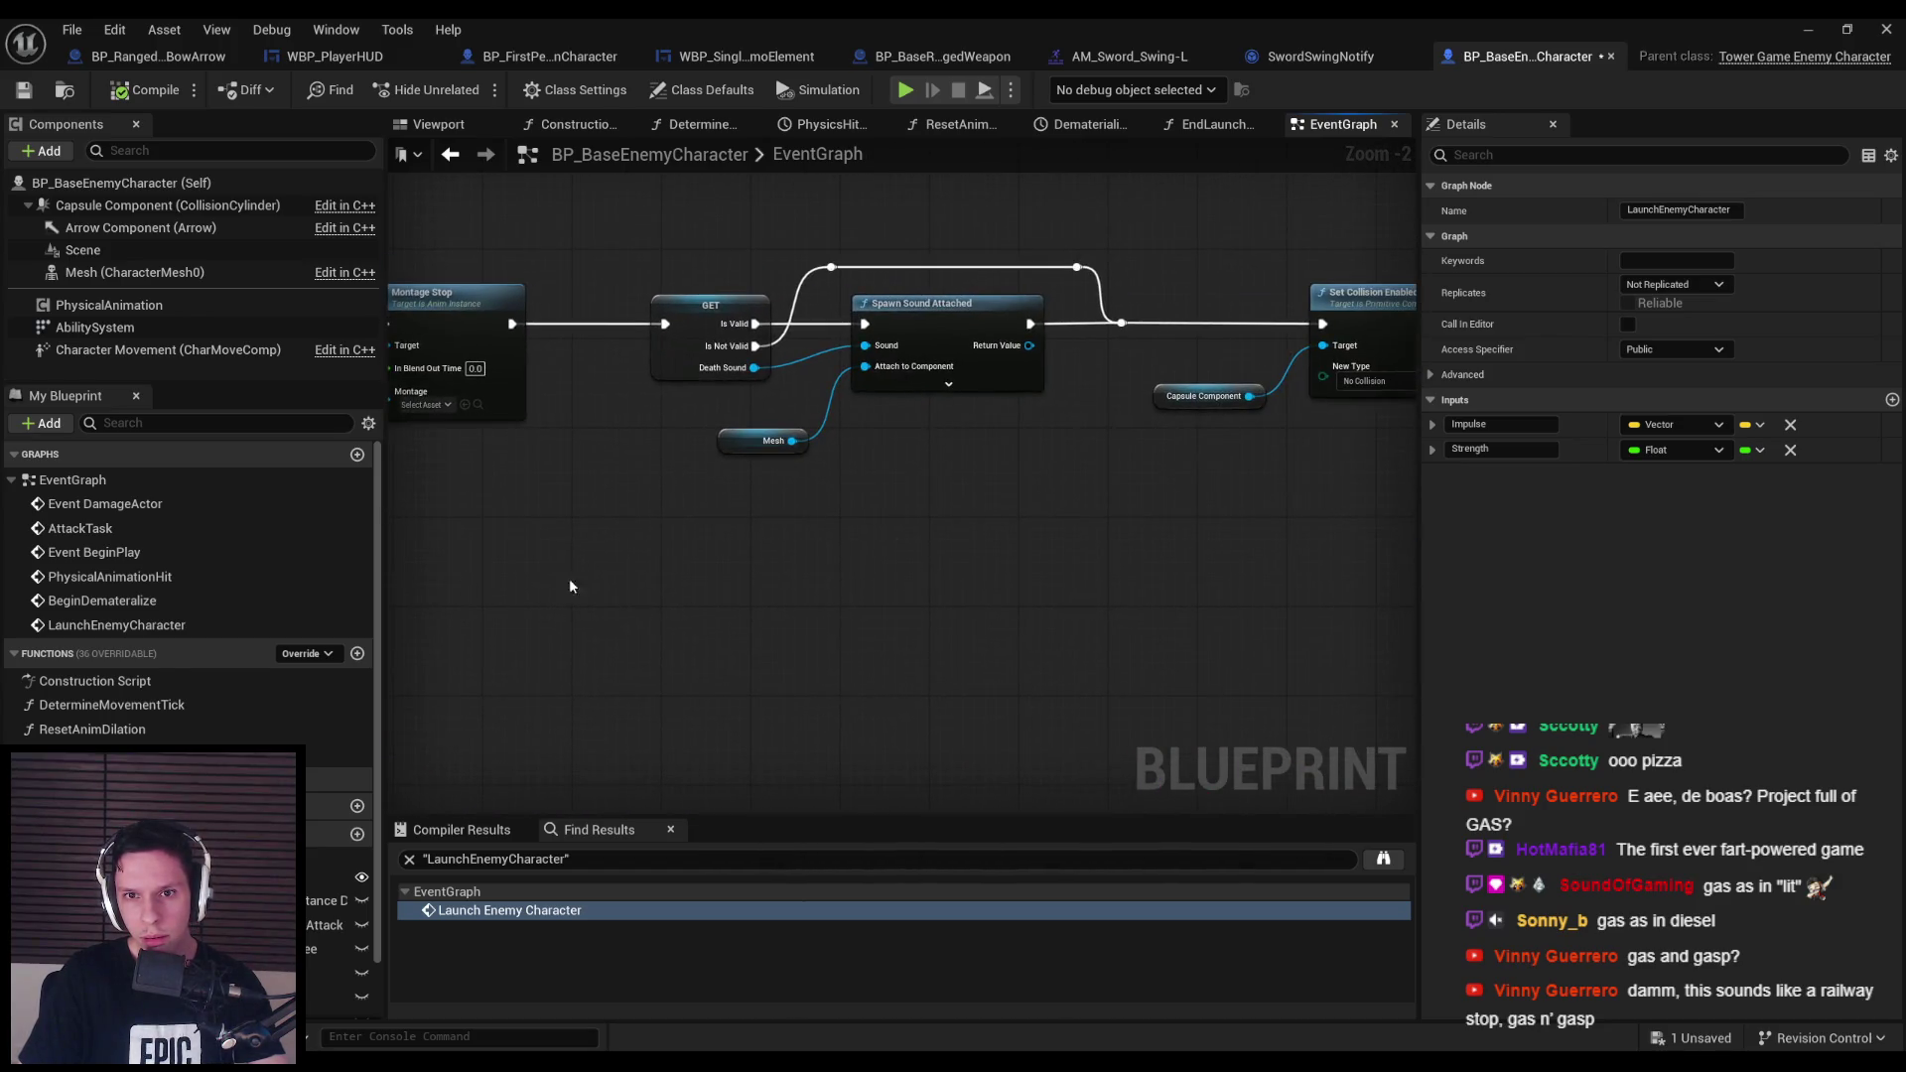
{"action": "left_click_drag", "start_coordinate": [953, 596], "coordinate": [571, 595]}
{"action": "left_click_drag", "start_coordinate": [910, 636], "coordinate": [581, 587]}
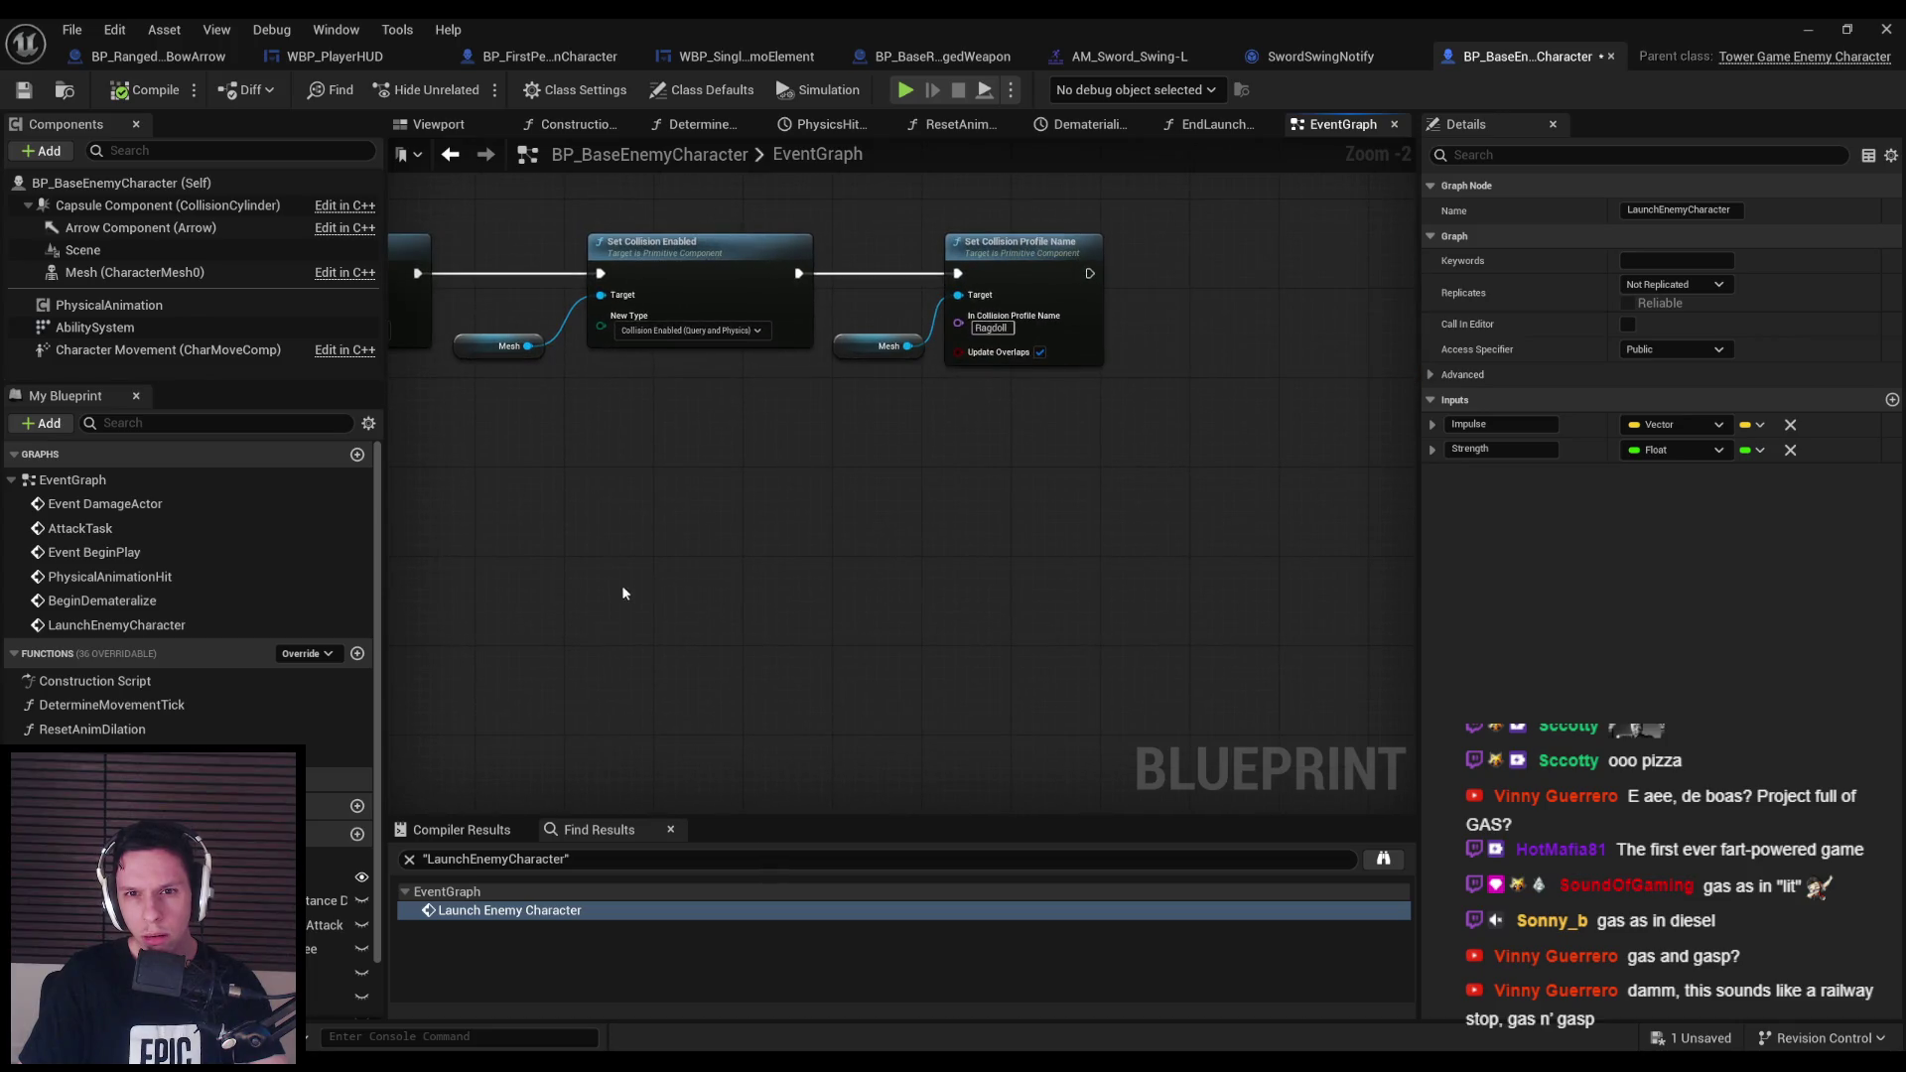
{"action": "scroll", "coordinate": [624, 593], "scroll_direction": "down", "scroll_amount": 5}
{"action": "scroll", "coordinate": [1117, 542], "scroll_direction": "up", "scroll_amount": 5}
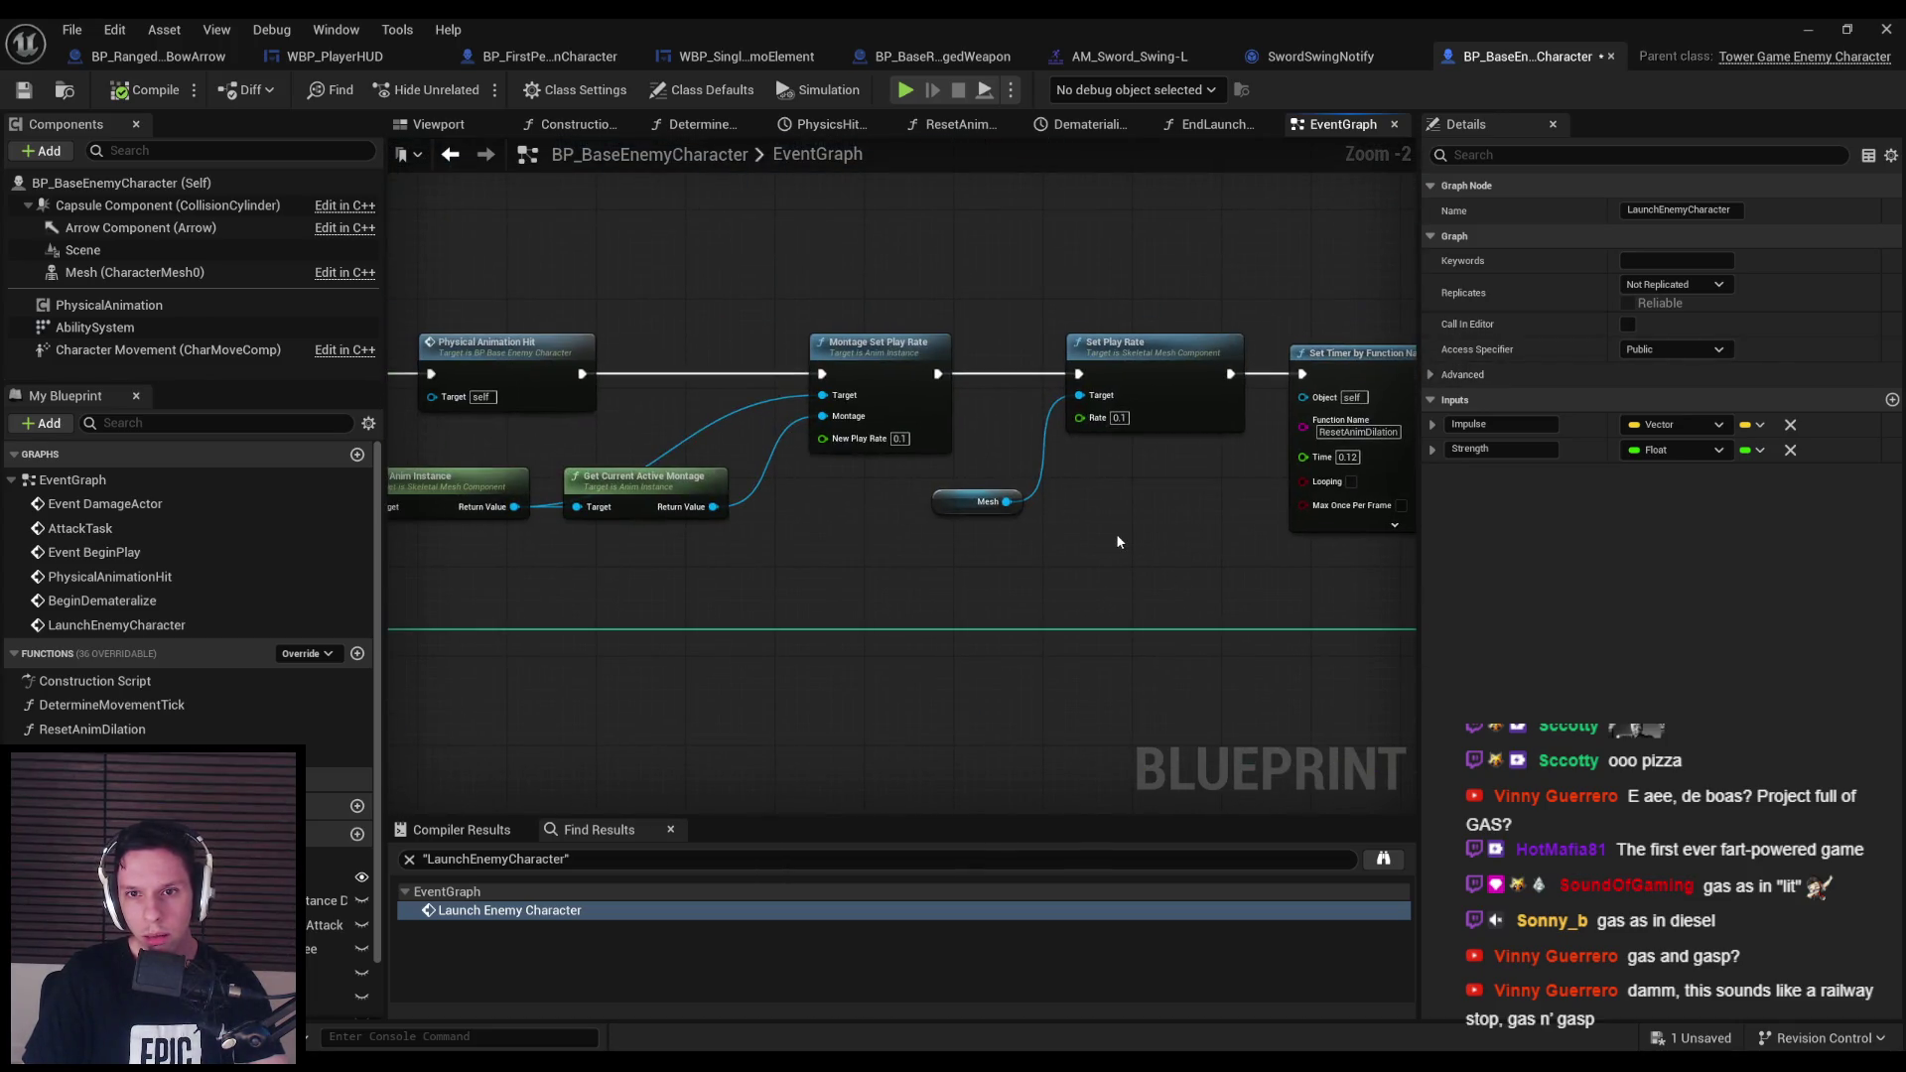
{"action": "left_click_drag", "start_coordinate": [975, 552], "coordinate": [1384, 558]}
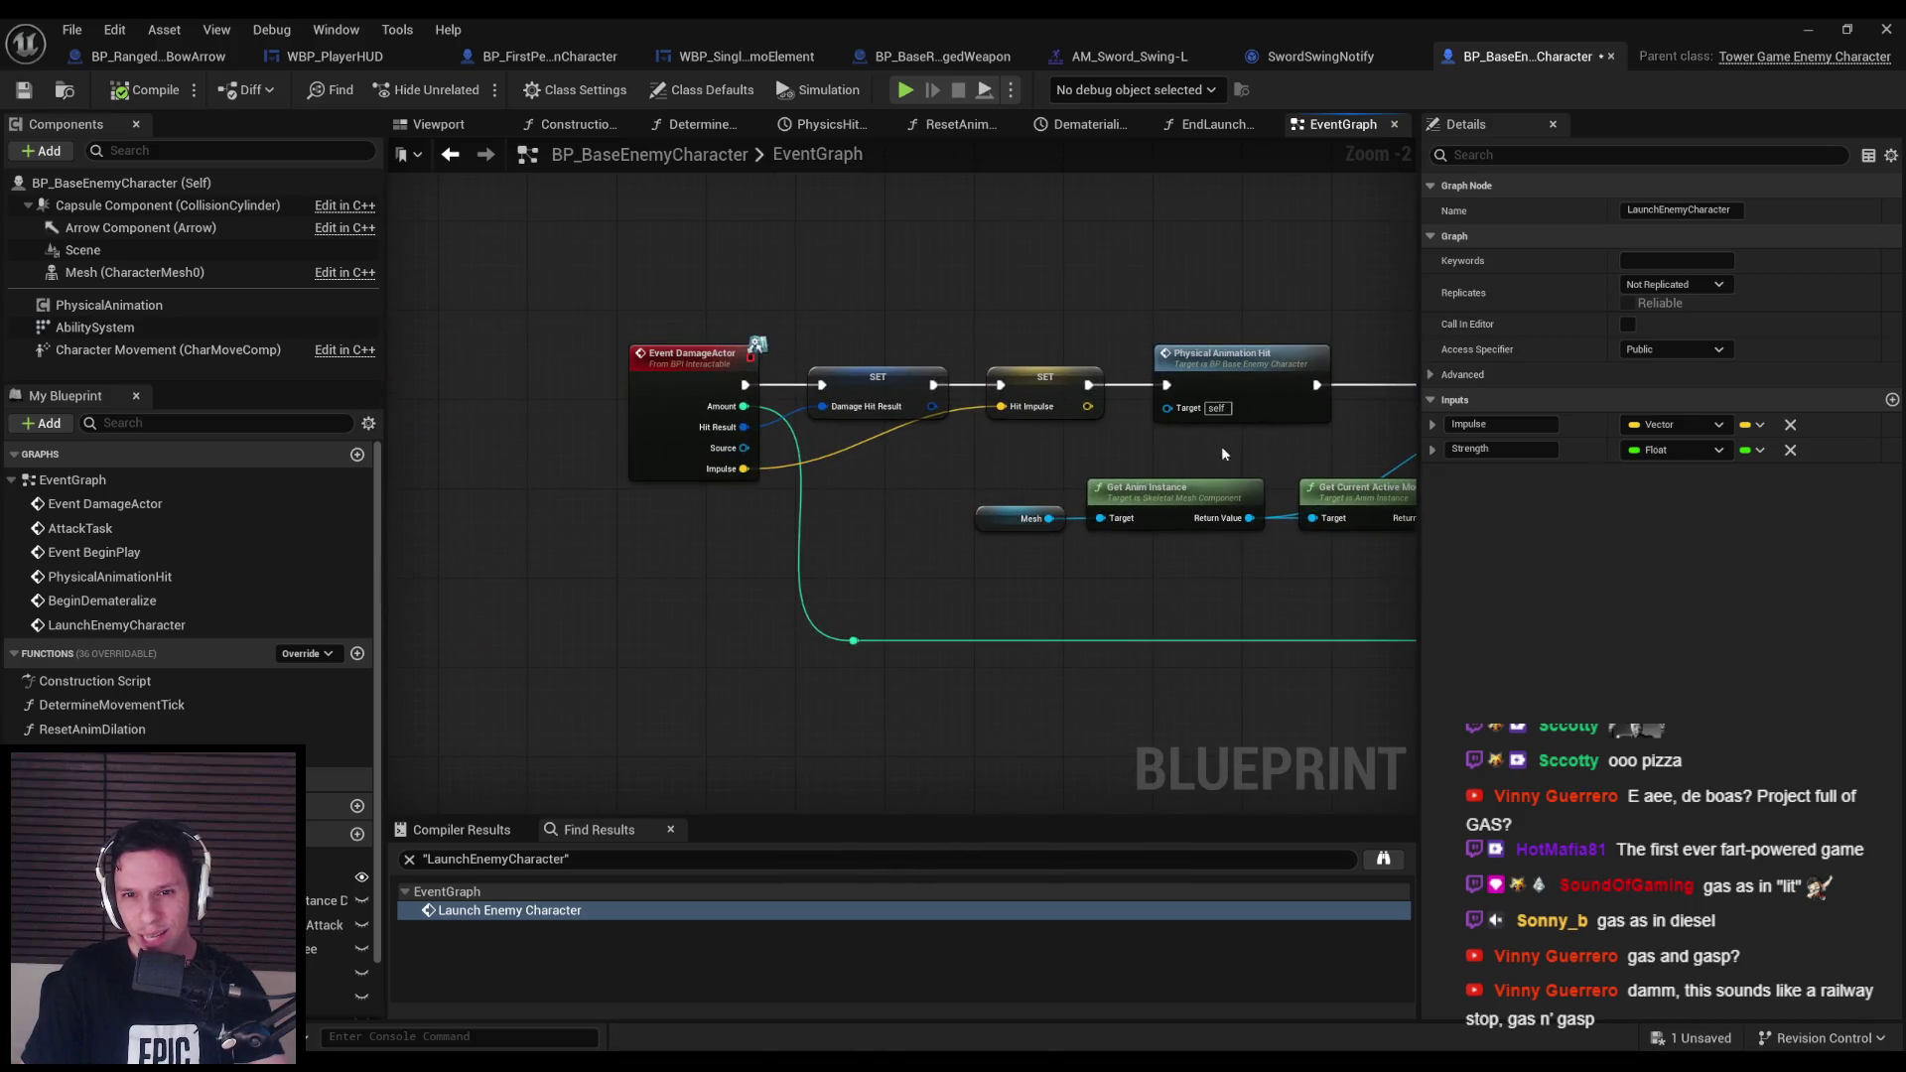
Open the PhysicalAnimationHit event and inspect its physics blend weight and Branch nodes.
{"action": "double_click", "coordinate": [1238, 355]}
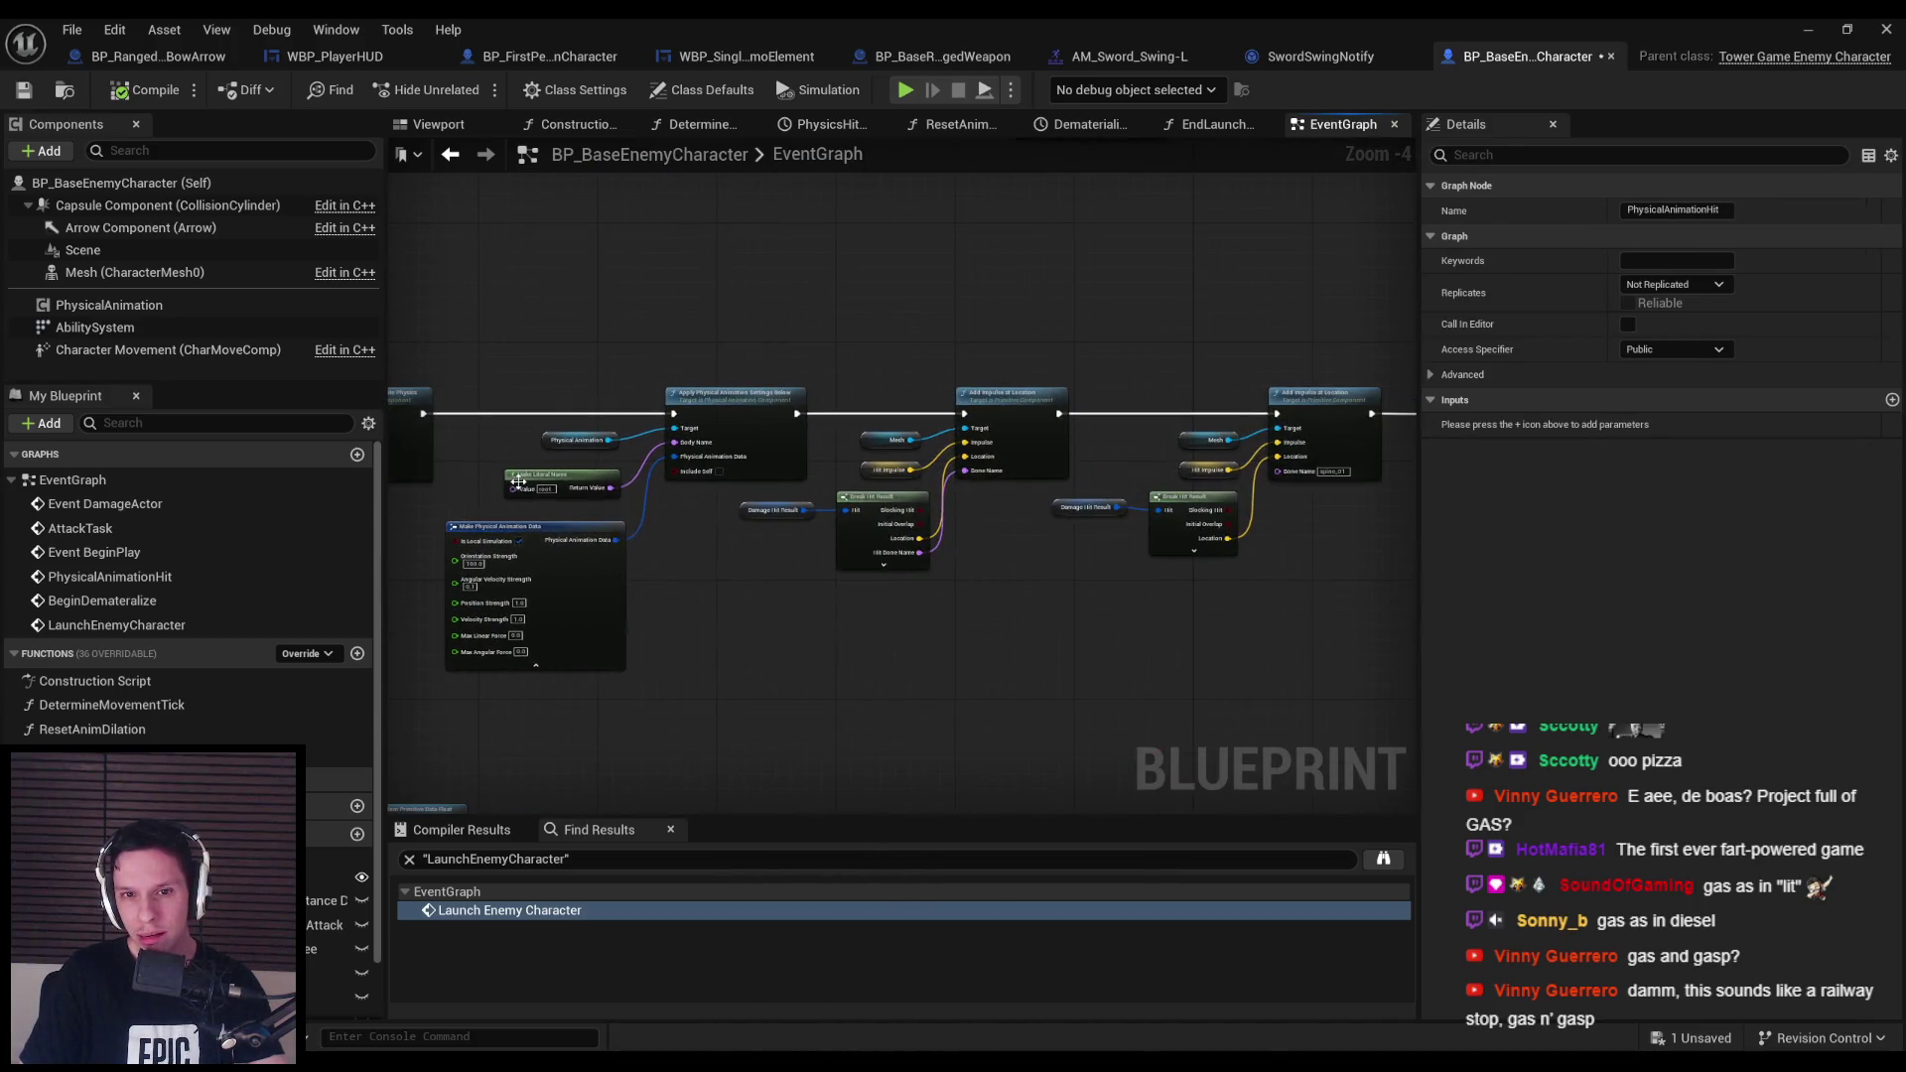
{"action": "scroll", "coordinate": [885, 503], "scroll_direction": "up", "scroll_amount": 2}
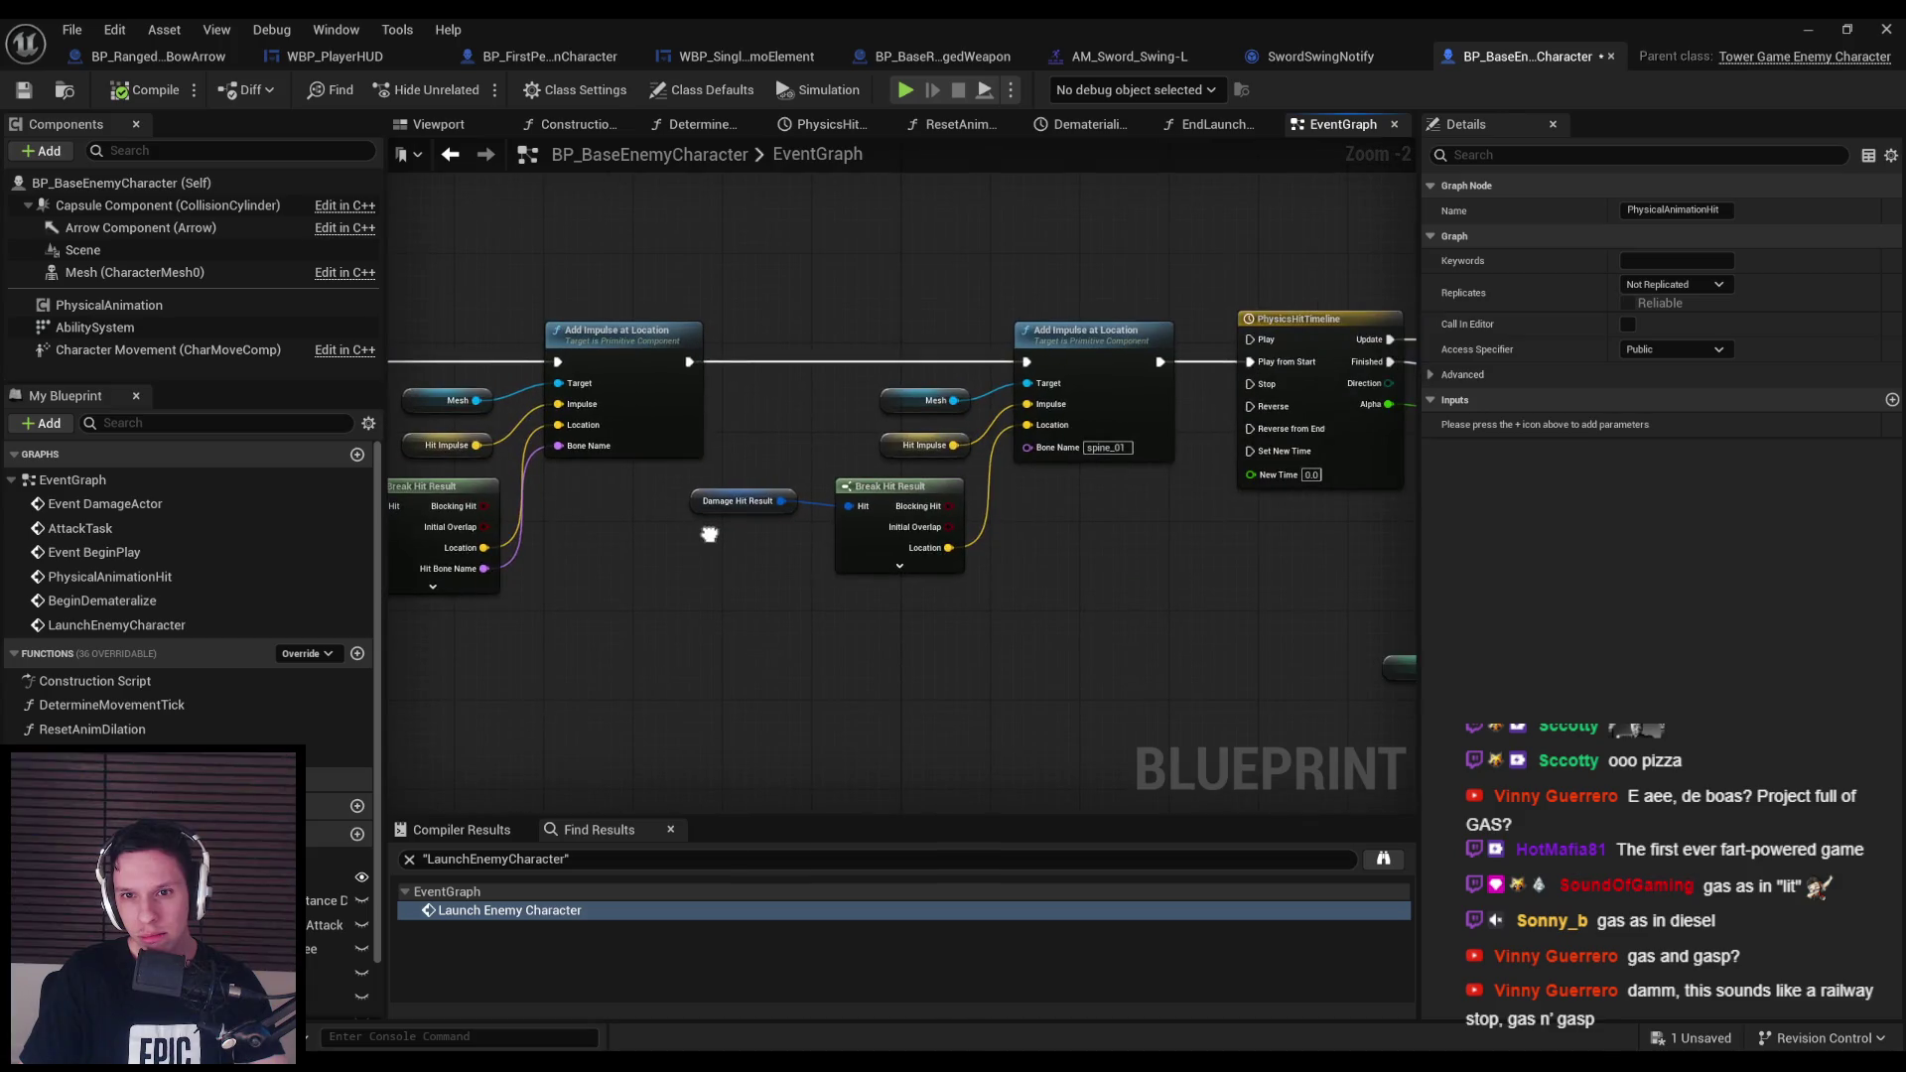
{"action": "mouse_move", "coordinate": [709, 534]}
{"action": "left_mouse_down"}
{"action": "mouse_move", "coordinate": [893, 553]}
{"action": "mouse_move", "coordinate": [565, 504]}
{"action": "mouse_move", "coordinate": [860, 408]}
{"action": "left_mouse_up"}
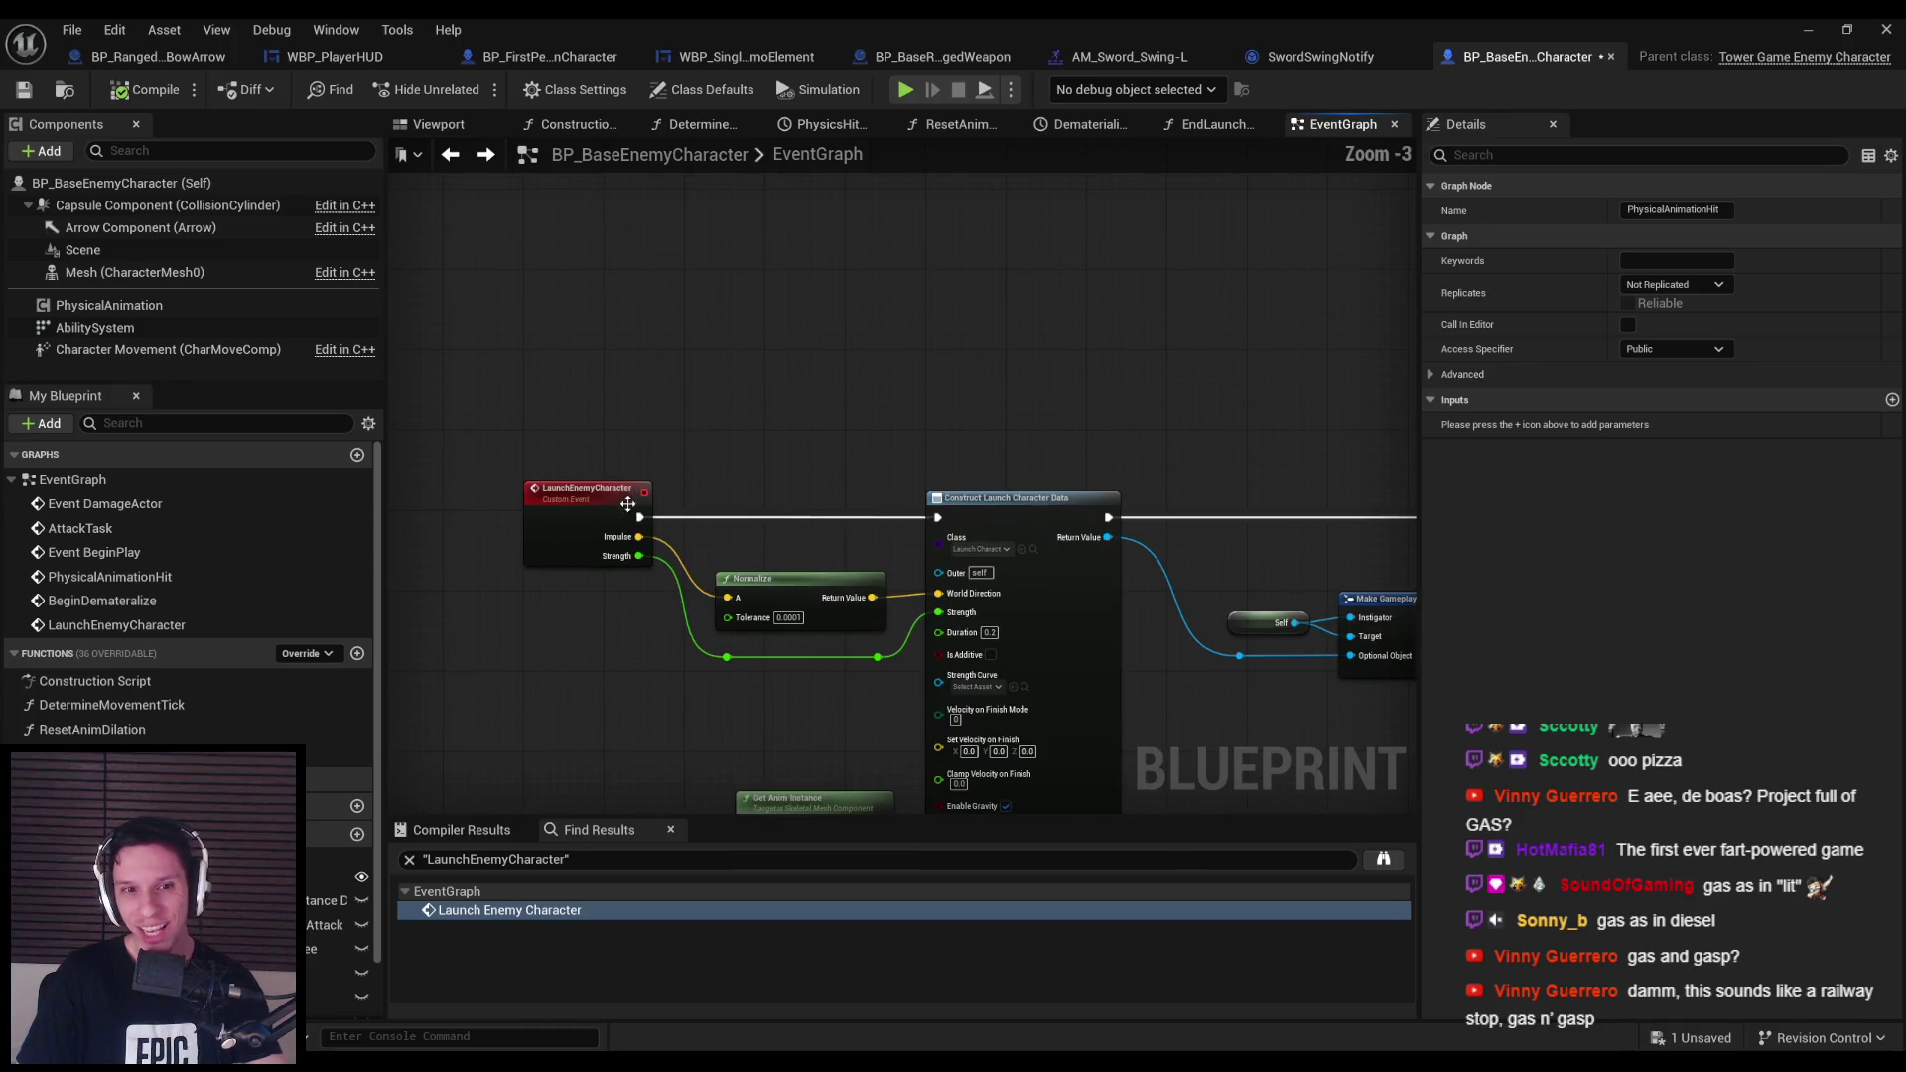
{"action": "right_click", "coordinate": [608, 509]}
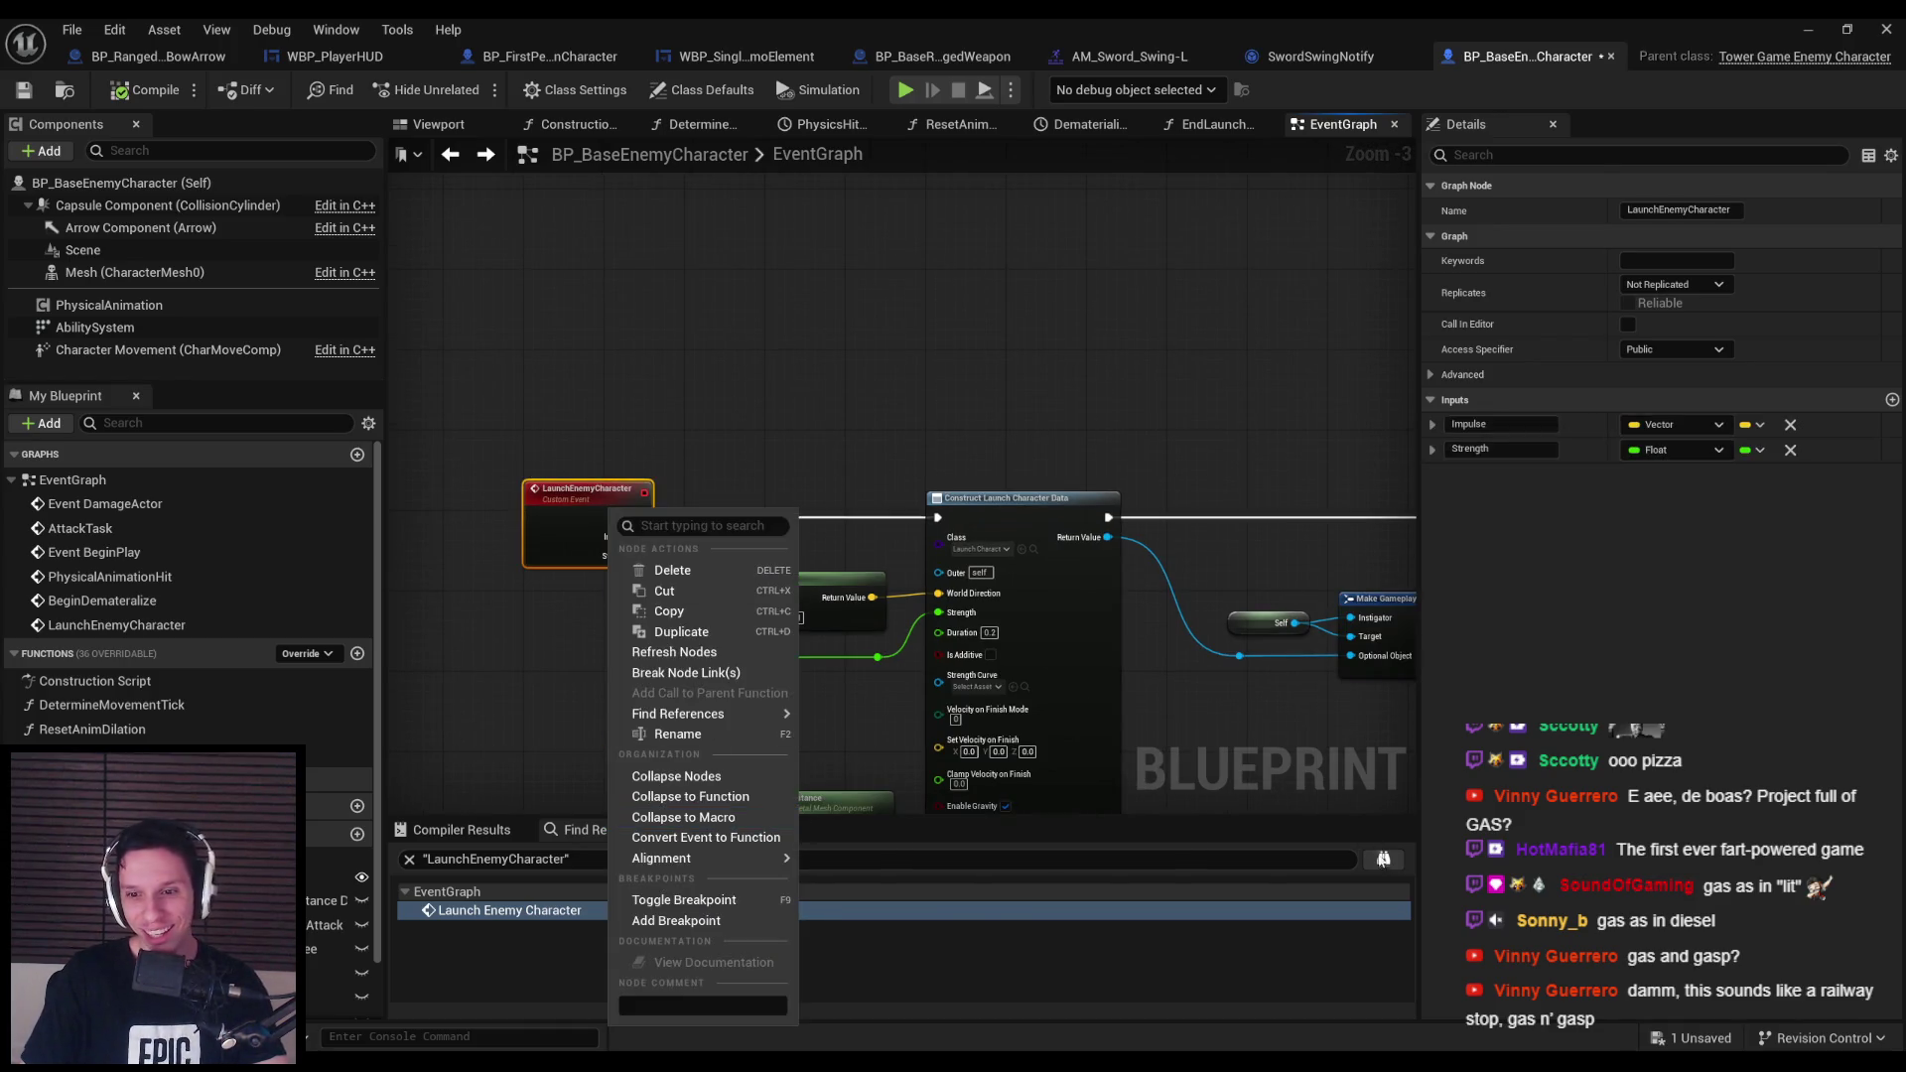
Search all Blueprints for LaunchEnemyCharacter and open the SwordHitScan call to it.
{"action": "left_click", "coordinate": [678, 714]}
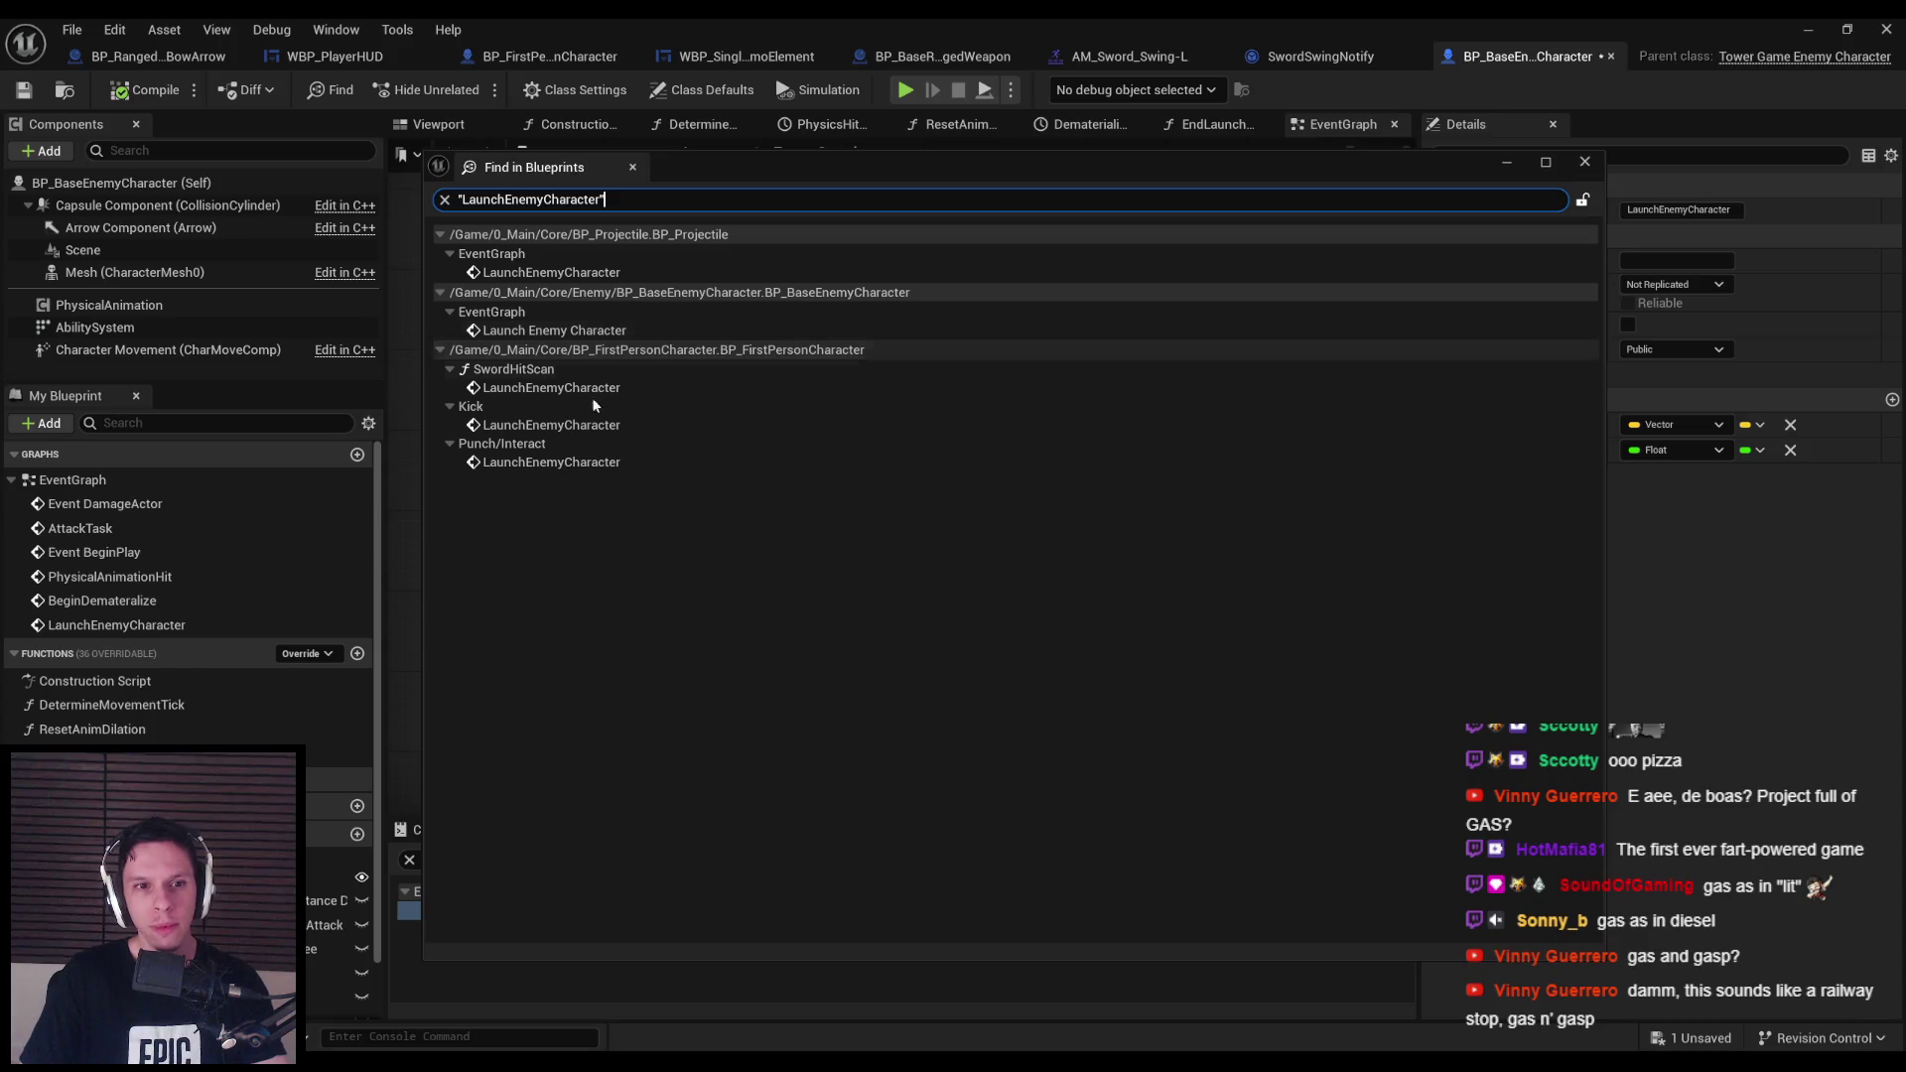
{"action": "double_click", "coordinate": [562, 389]}
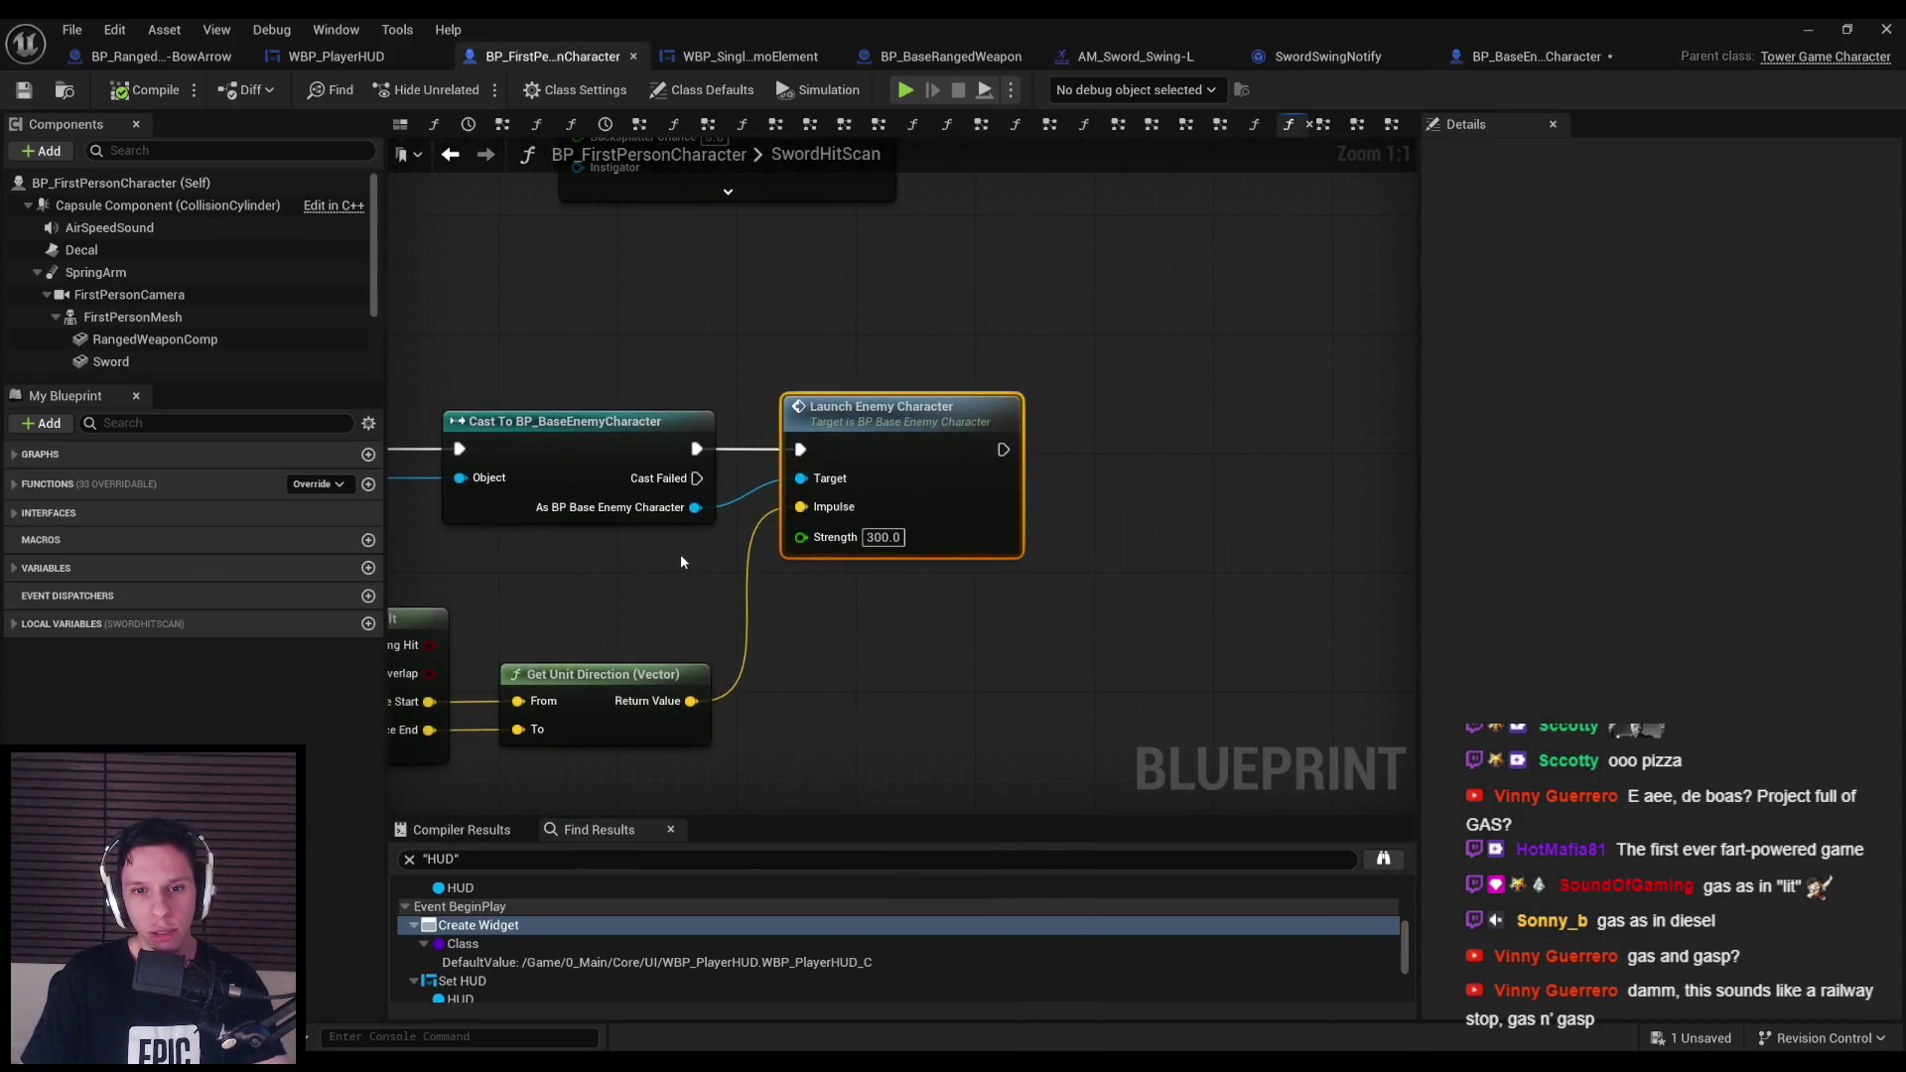
{"action": "scroll", "coordinate": [681, 554], "scroll_direction": "down", "scroll_amount": 3}
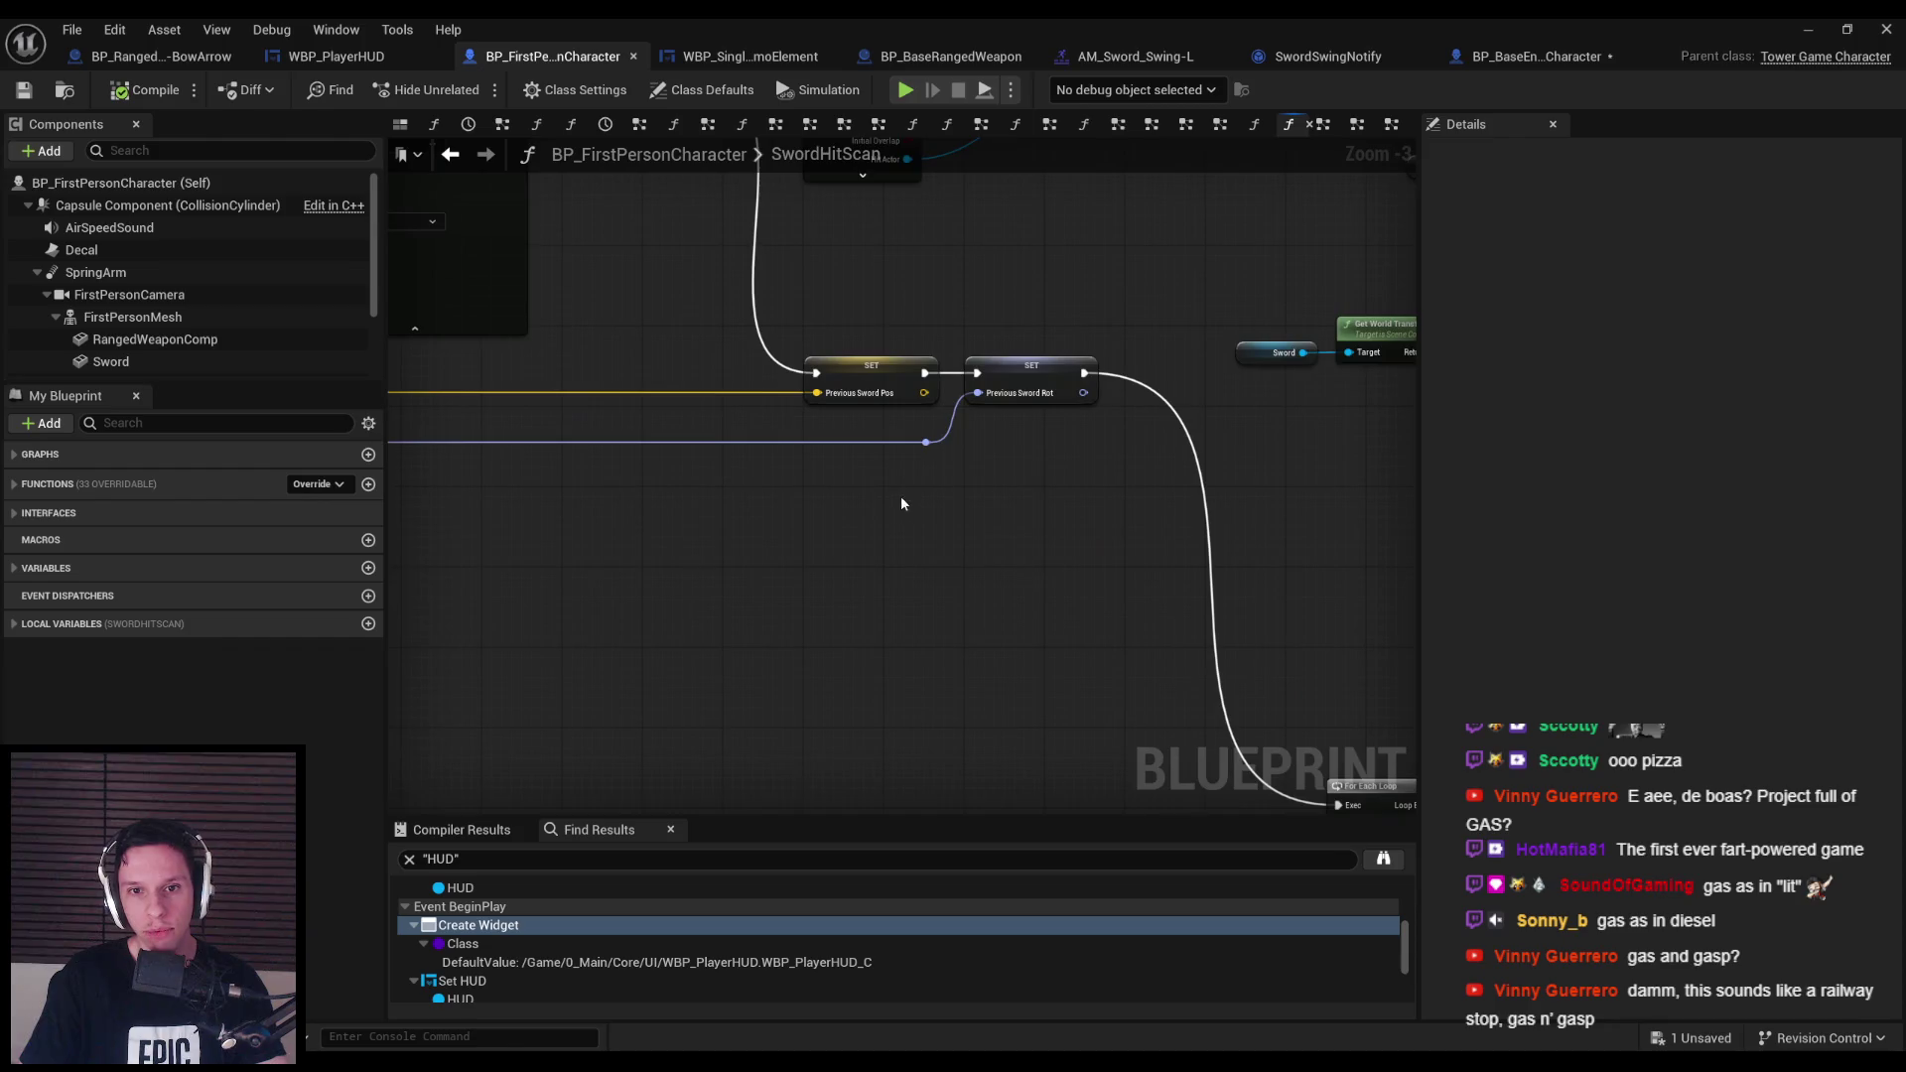
{"action": "scroll", "coordinate": [902, 504], "scroll_direction": "down", "scroll_amount": 1}
Pan the SwordHitScan graph past the SpawnActor node, then minimize the Blueprint editor.
{"action": "mouse_move", "coordinate": [901, 504]}
{"action": "left_mouse_down"}
{"action": "mouse_move", "coordinate": [834, 397]}
{"action": "mouse_move", "coordinate": [754, 328]}
{"action": "mouse_move", "coordinate": [700, 312]}
{"action": "left_mouse_up"}
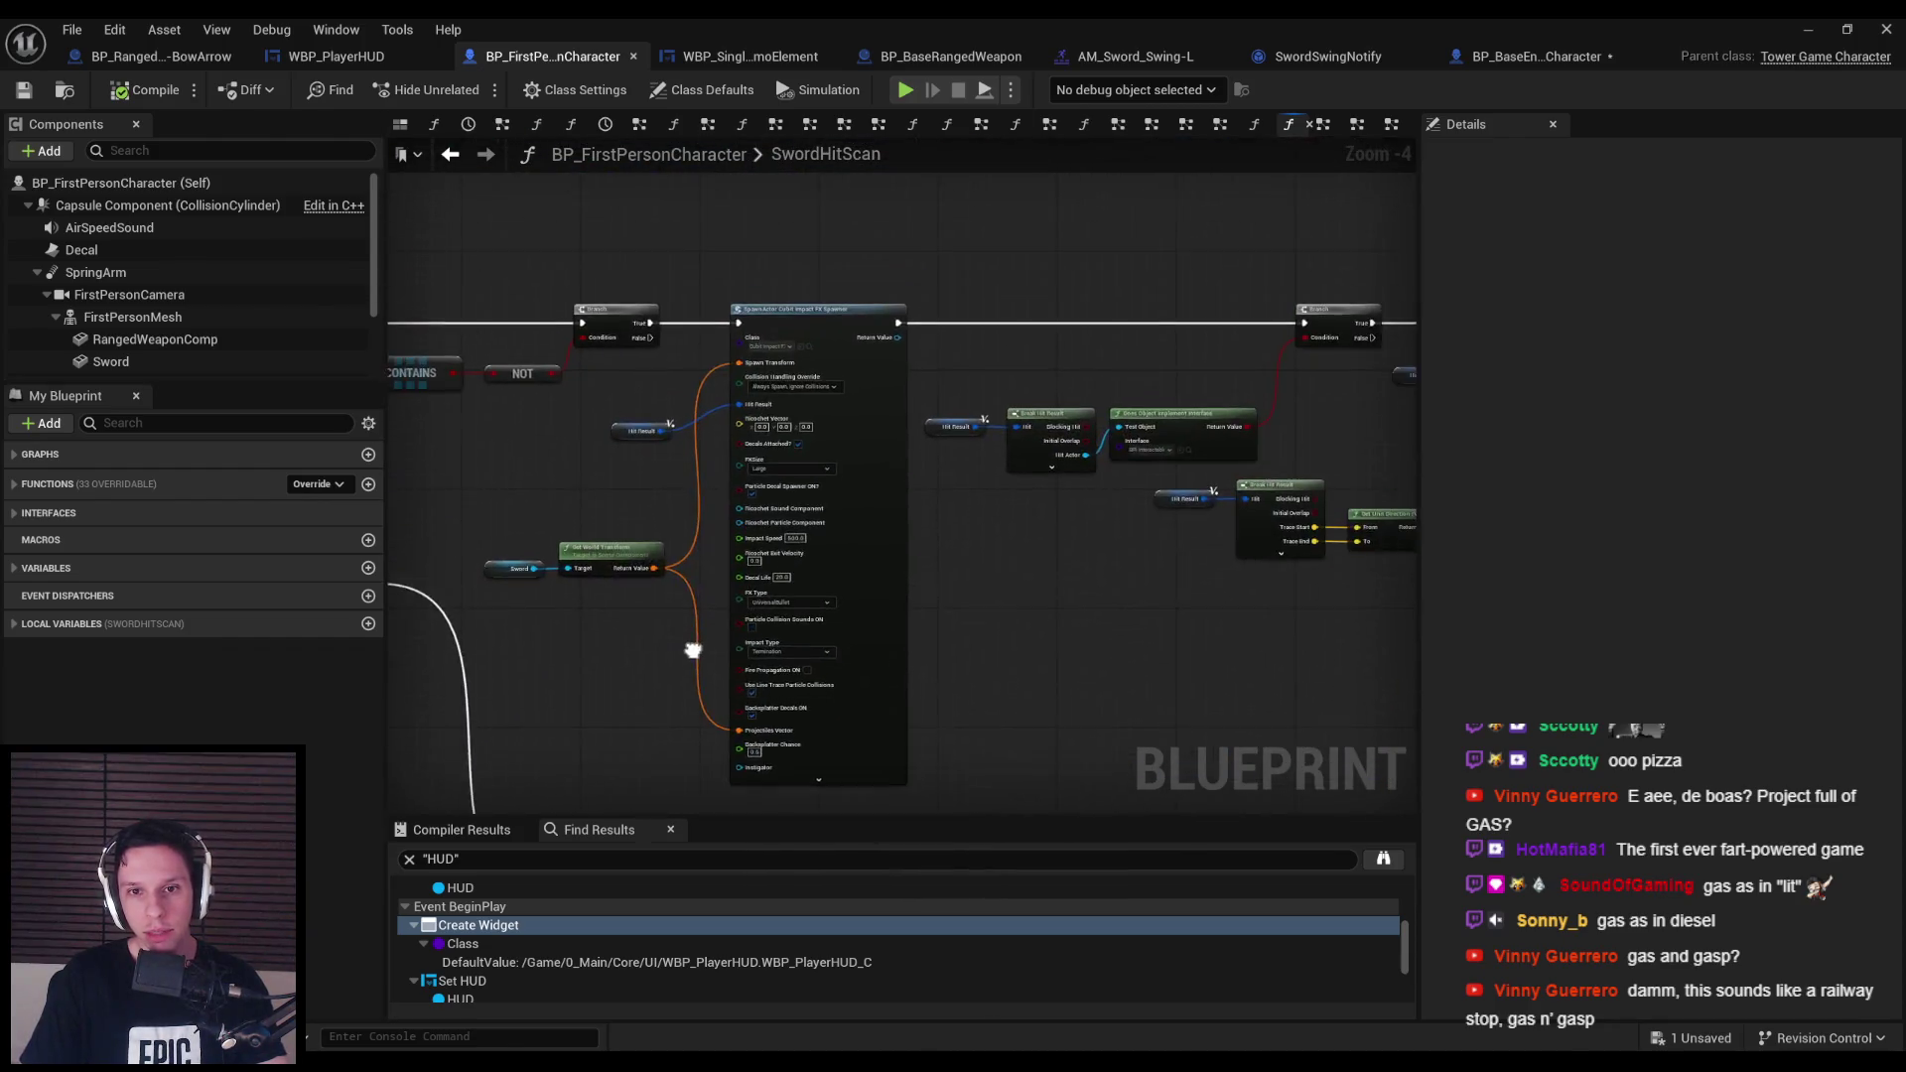
{"action": "scroll", "coordinate": [693, 651], "scroll_direction": "down", "scroll_amount": 1}
{"action": "left_click_drag", "start_coordinate": [693, 650], "coordinate": [742, 585]}
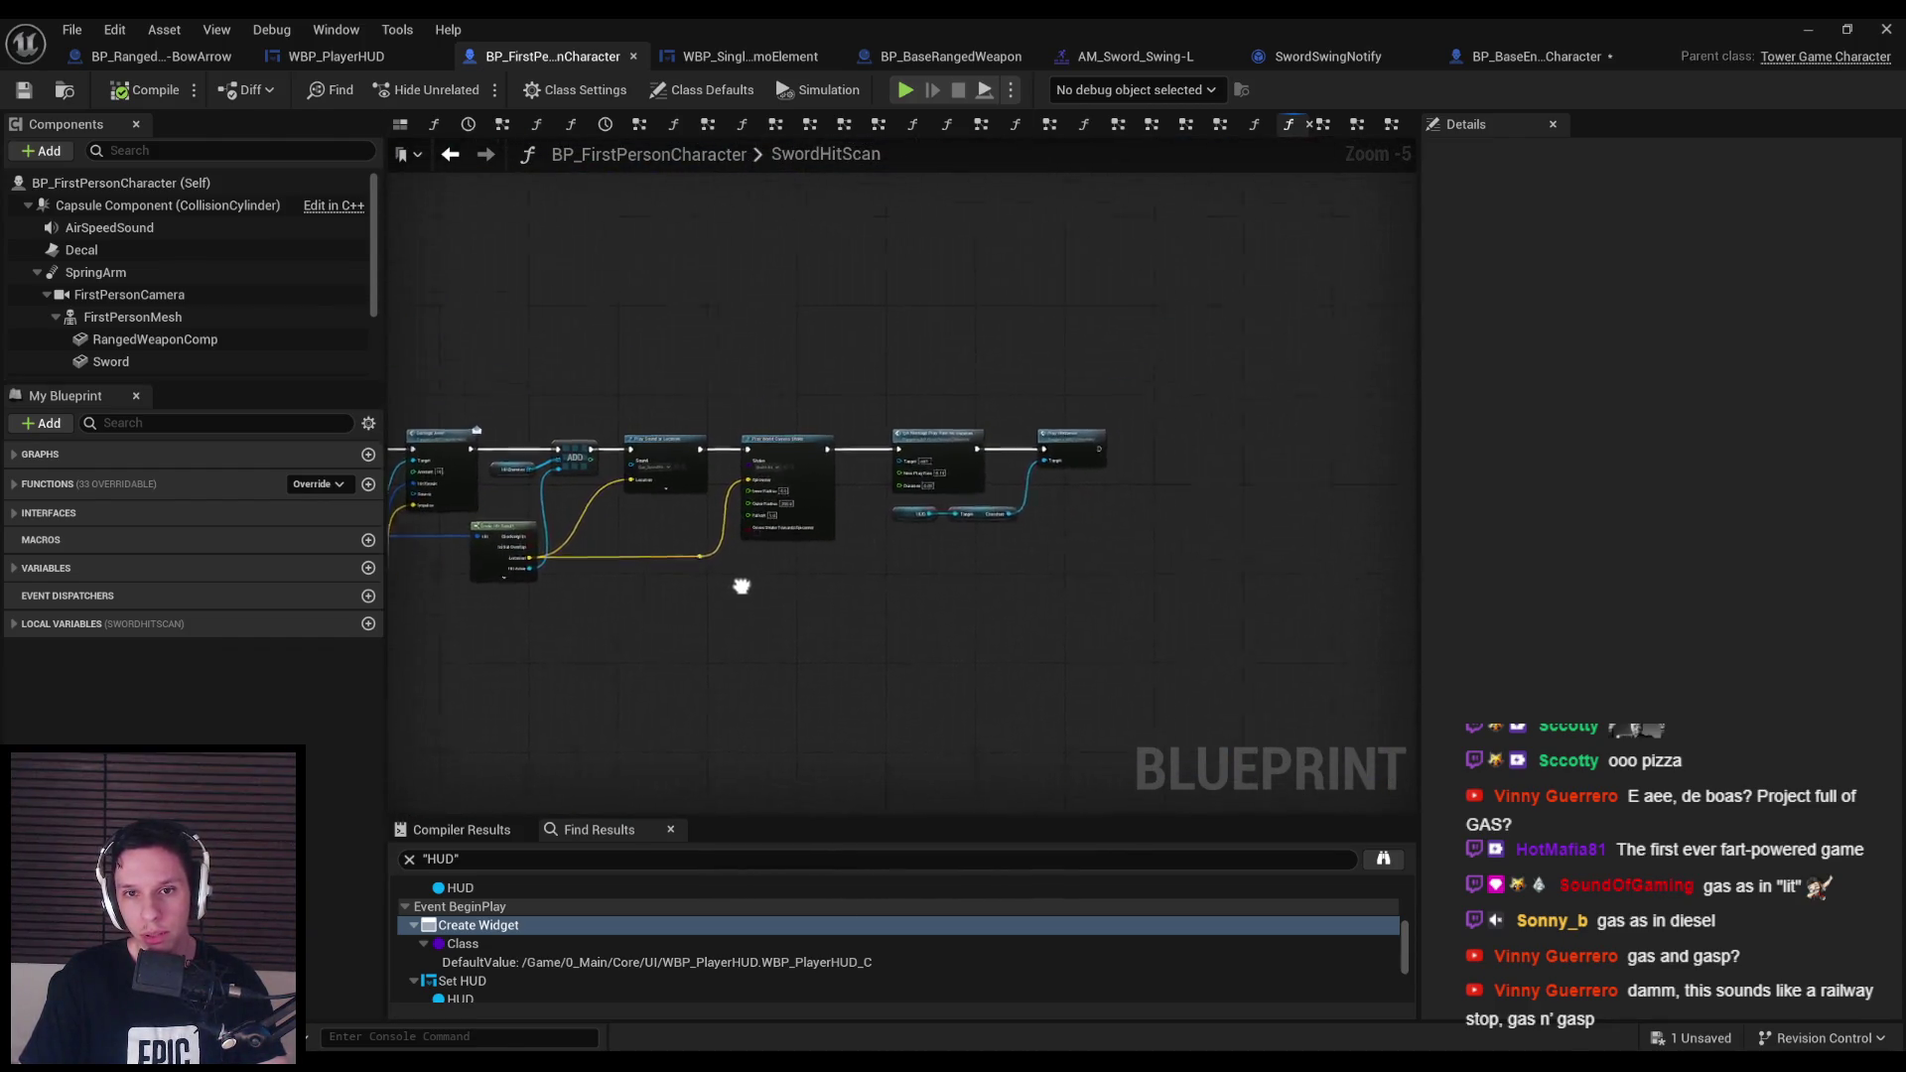
{"action": "scroll", "coordinate": [1219, 554], "scroll_direction": "up", "scroll_amount": 5}
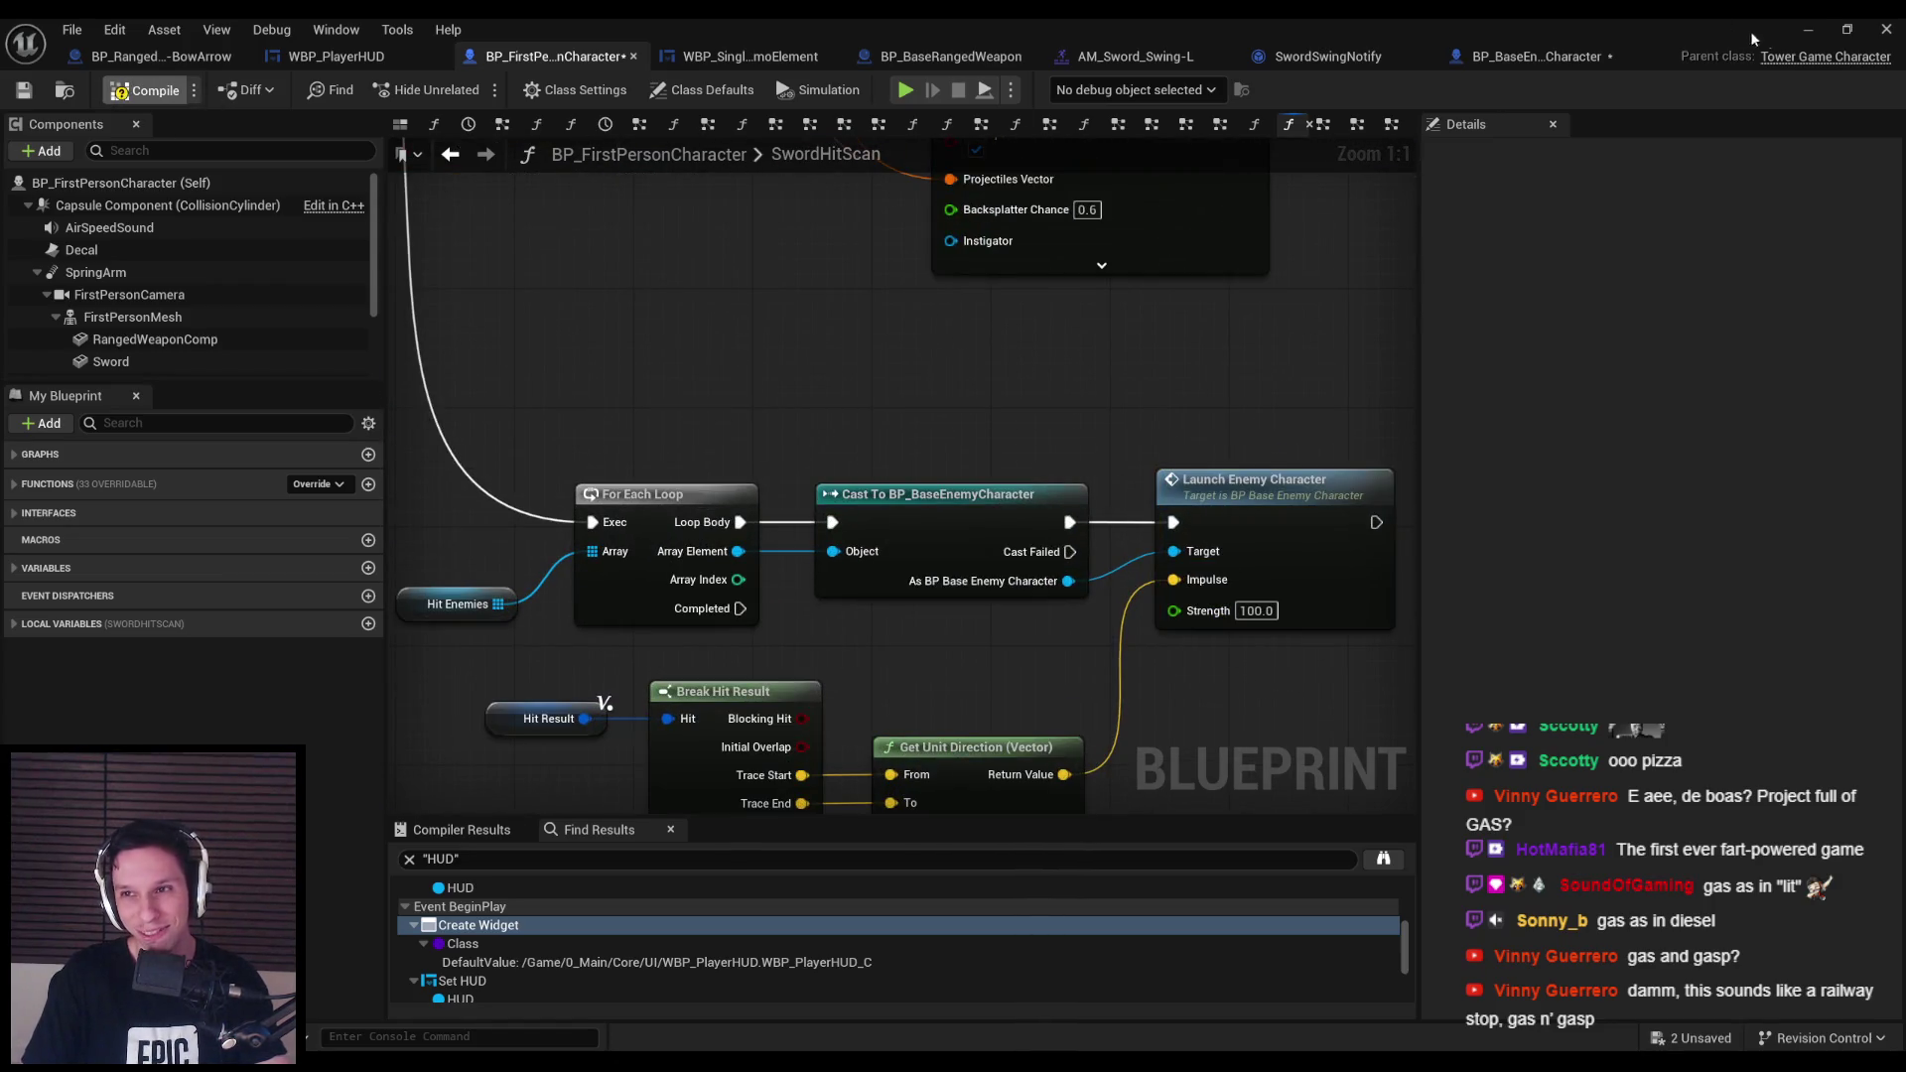
{"action": "left_click", "coordinate": [1806, 31]}
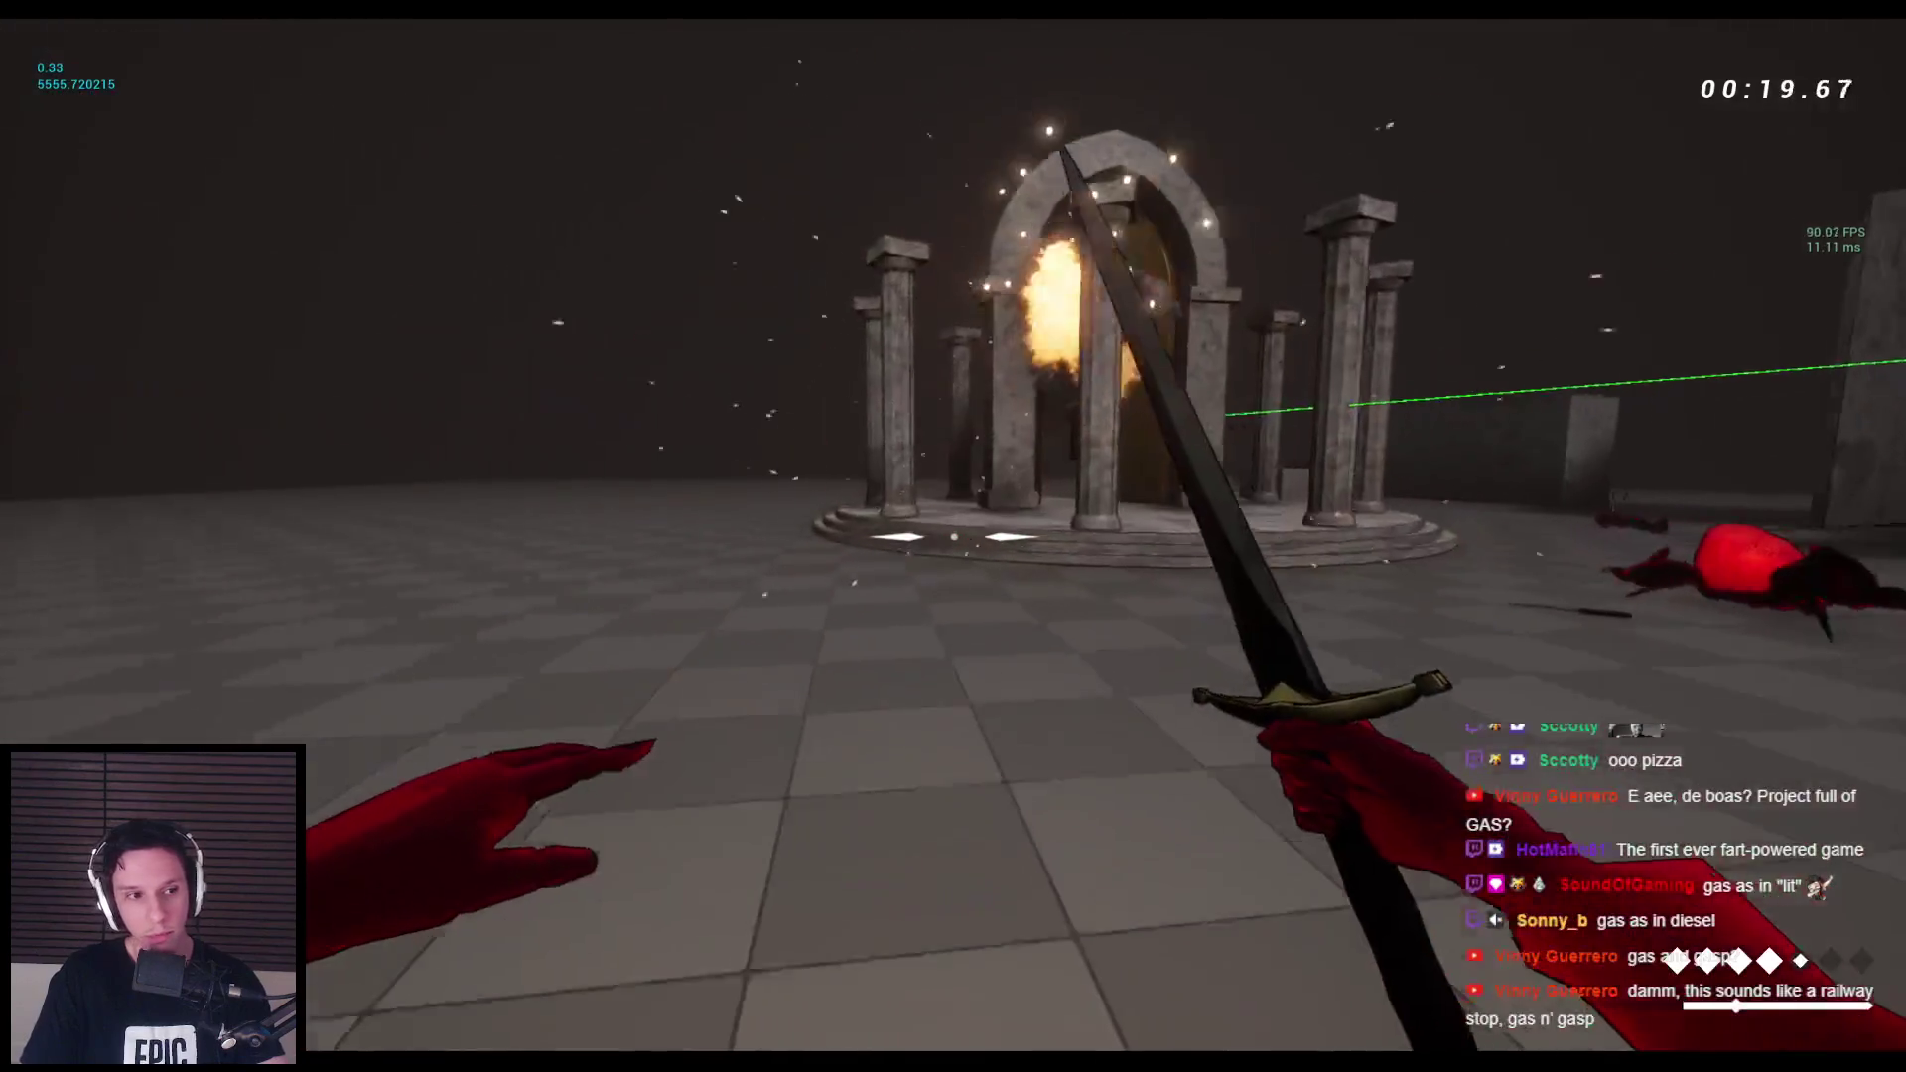
Walk into the temple and hit the robed enemy with two sword swings.
{"action": "key", "text": "space"}
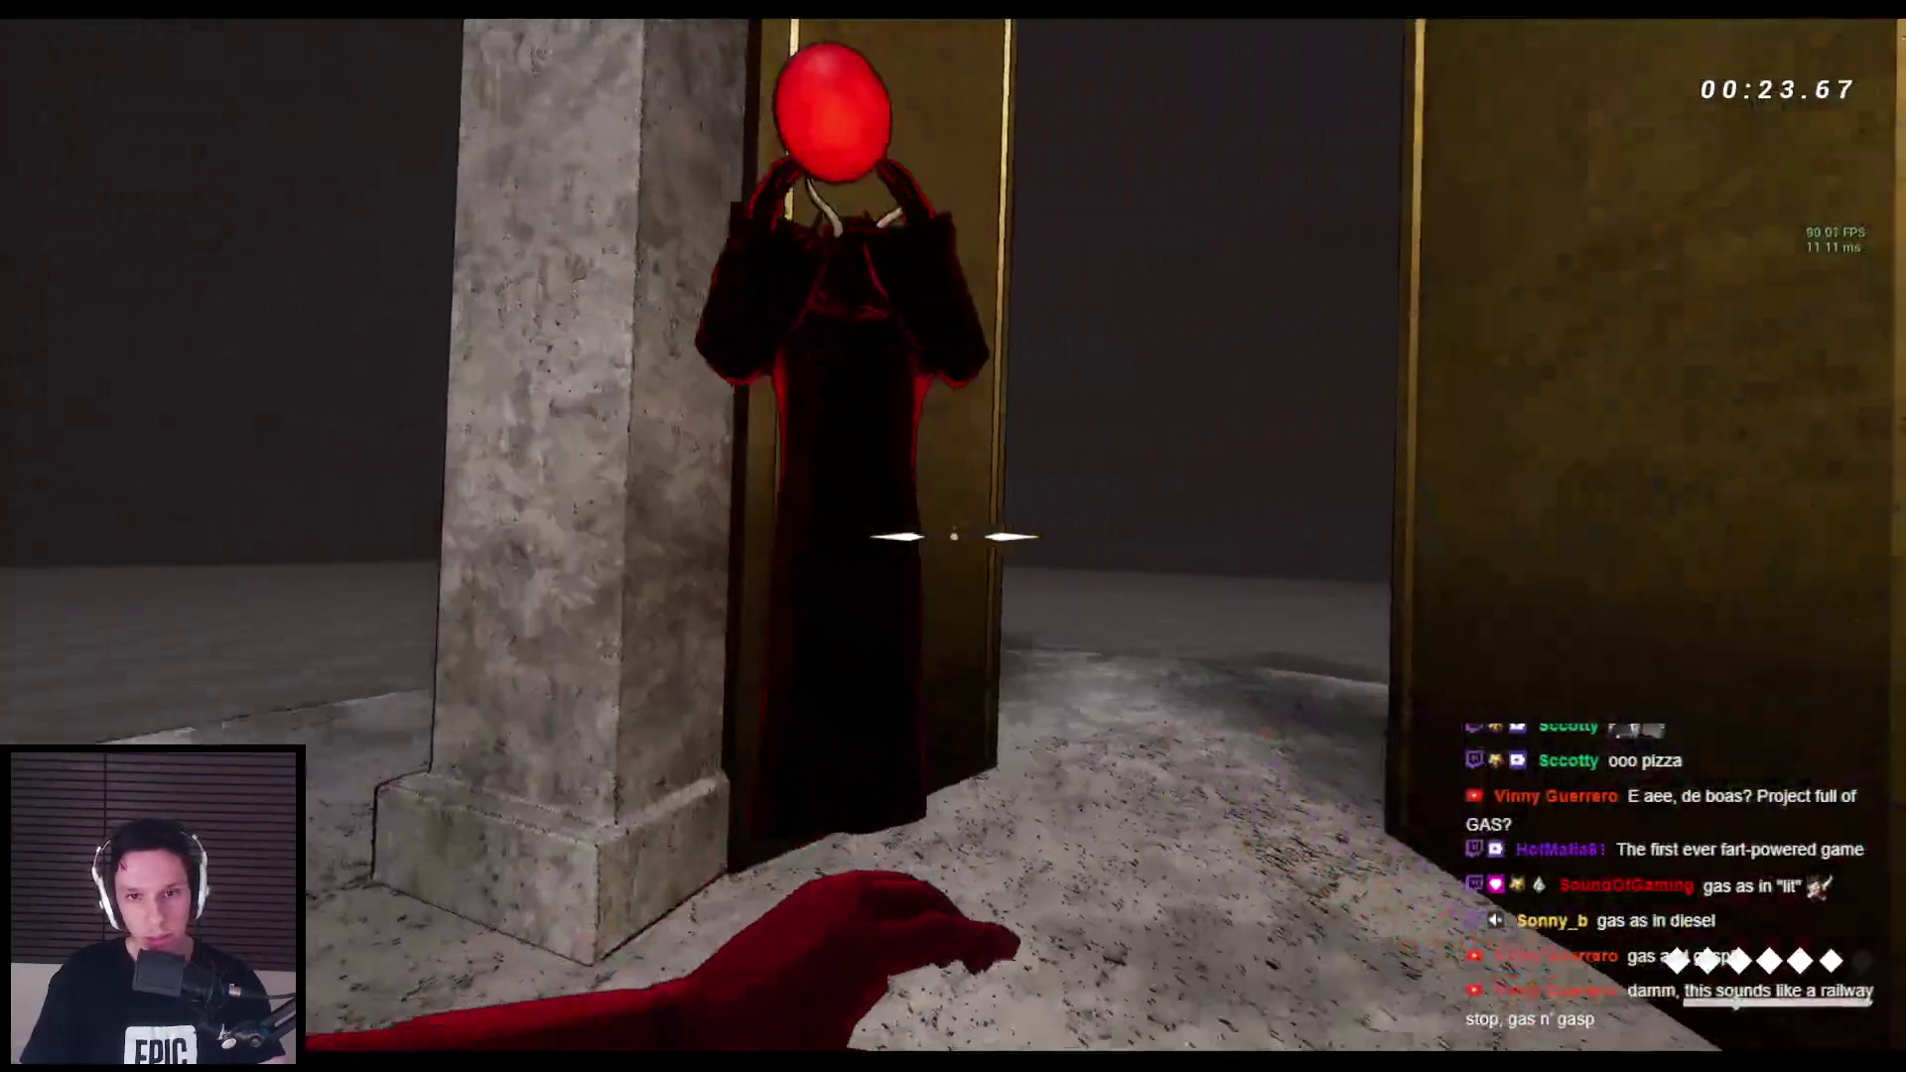
{"action": "left_click", "coordinate": [953, 536]}
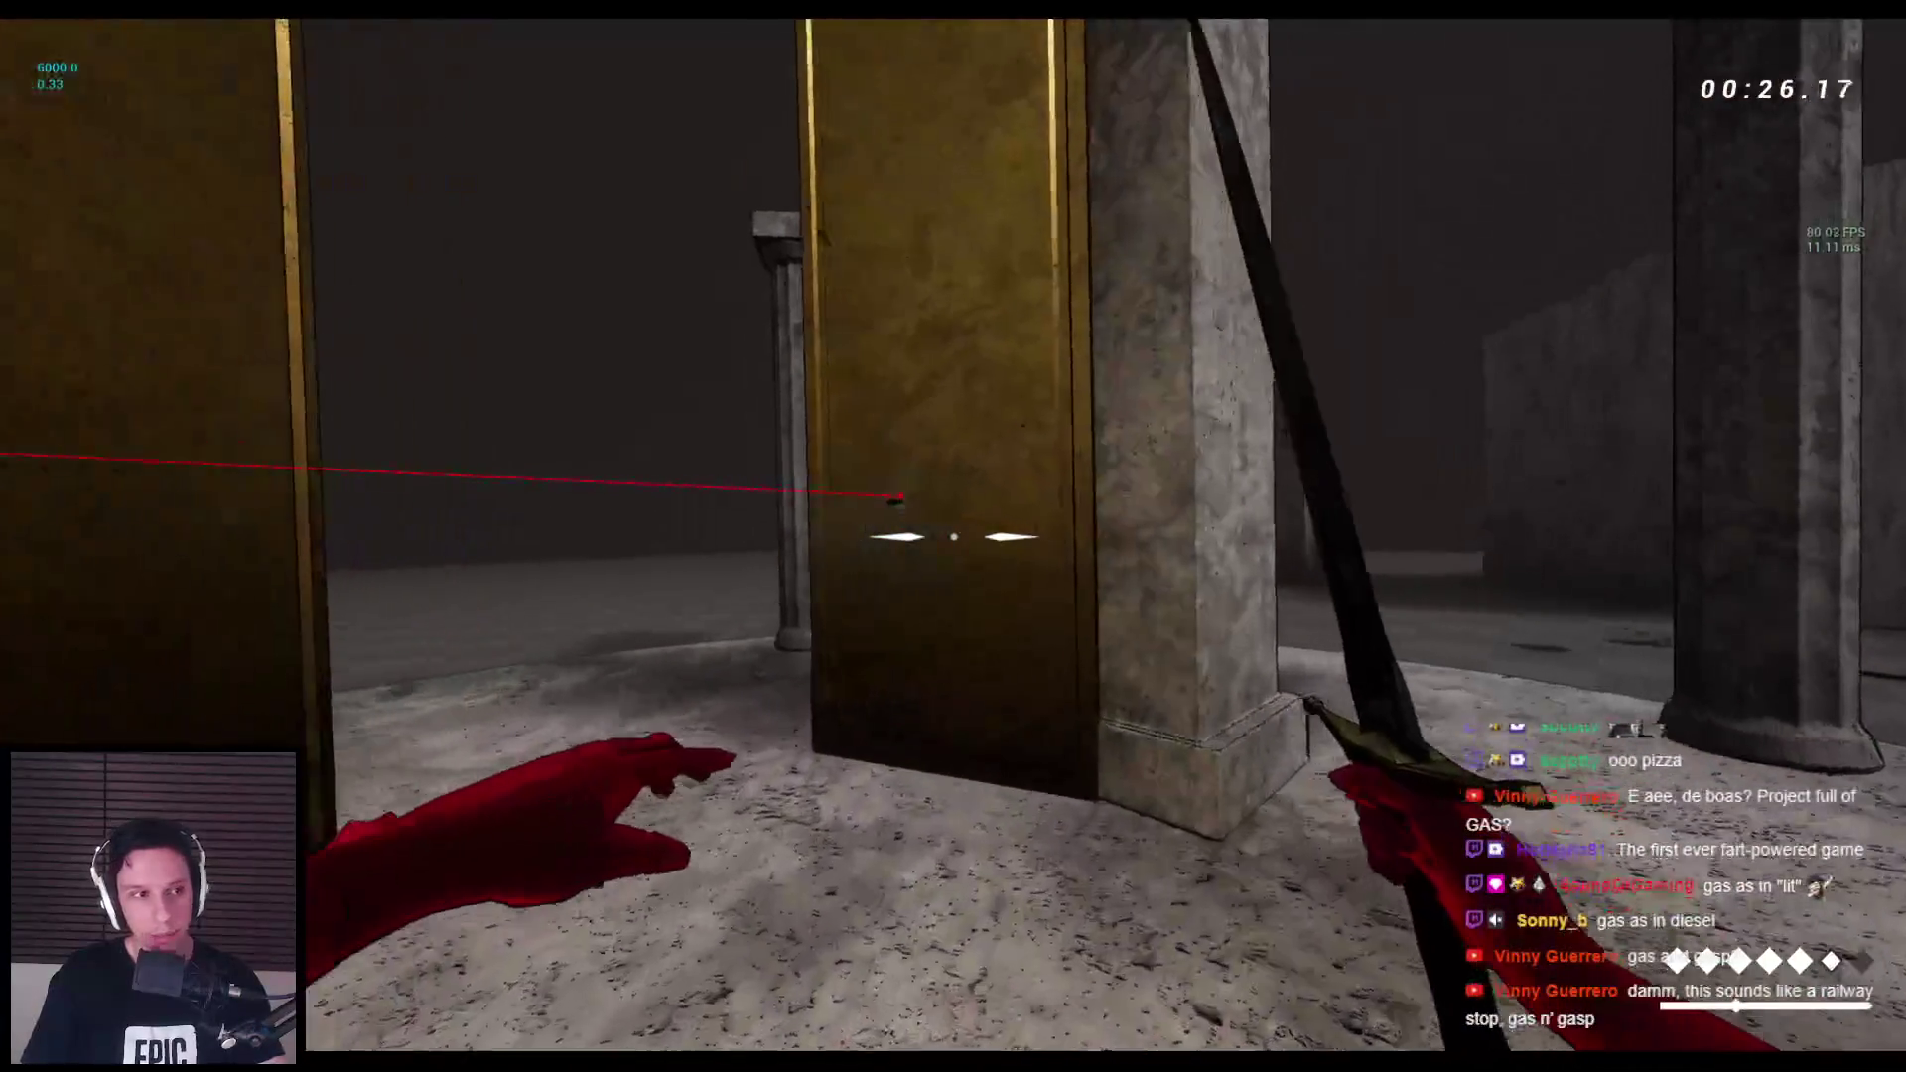
{"action": "left_click", "coordinate": [953, 536]}
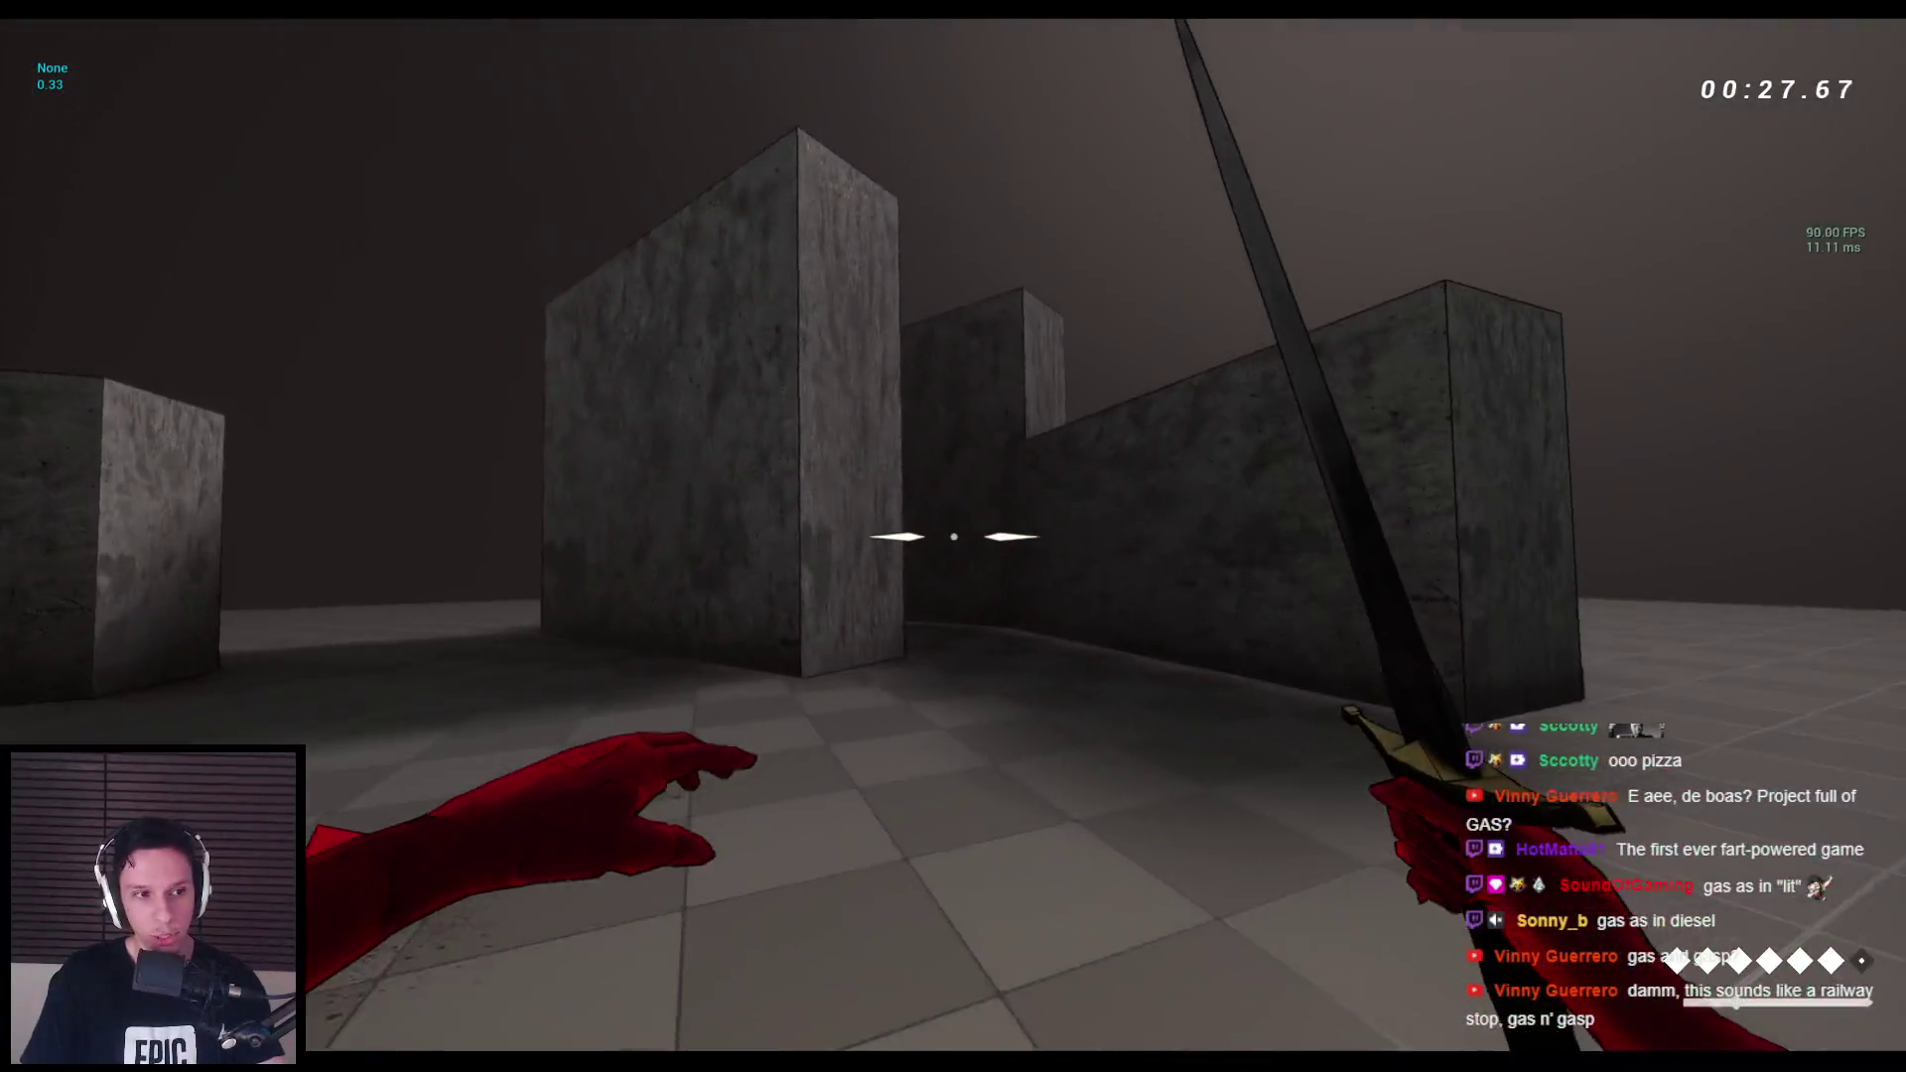
Wall-run and jump across the stone blocks, then stop the playtest with Esc.
{"action": "key", "text": "space"}
{"action": "key", "text": "space"}
{"action": "key", "text": "space"}
{"action": "key", "text": "space"}
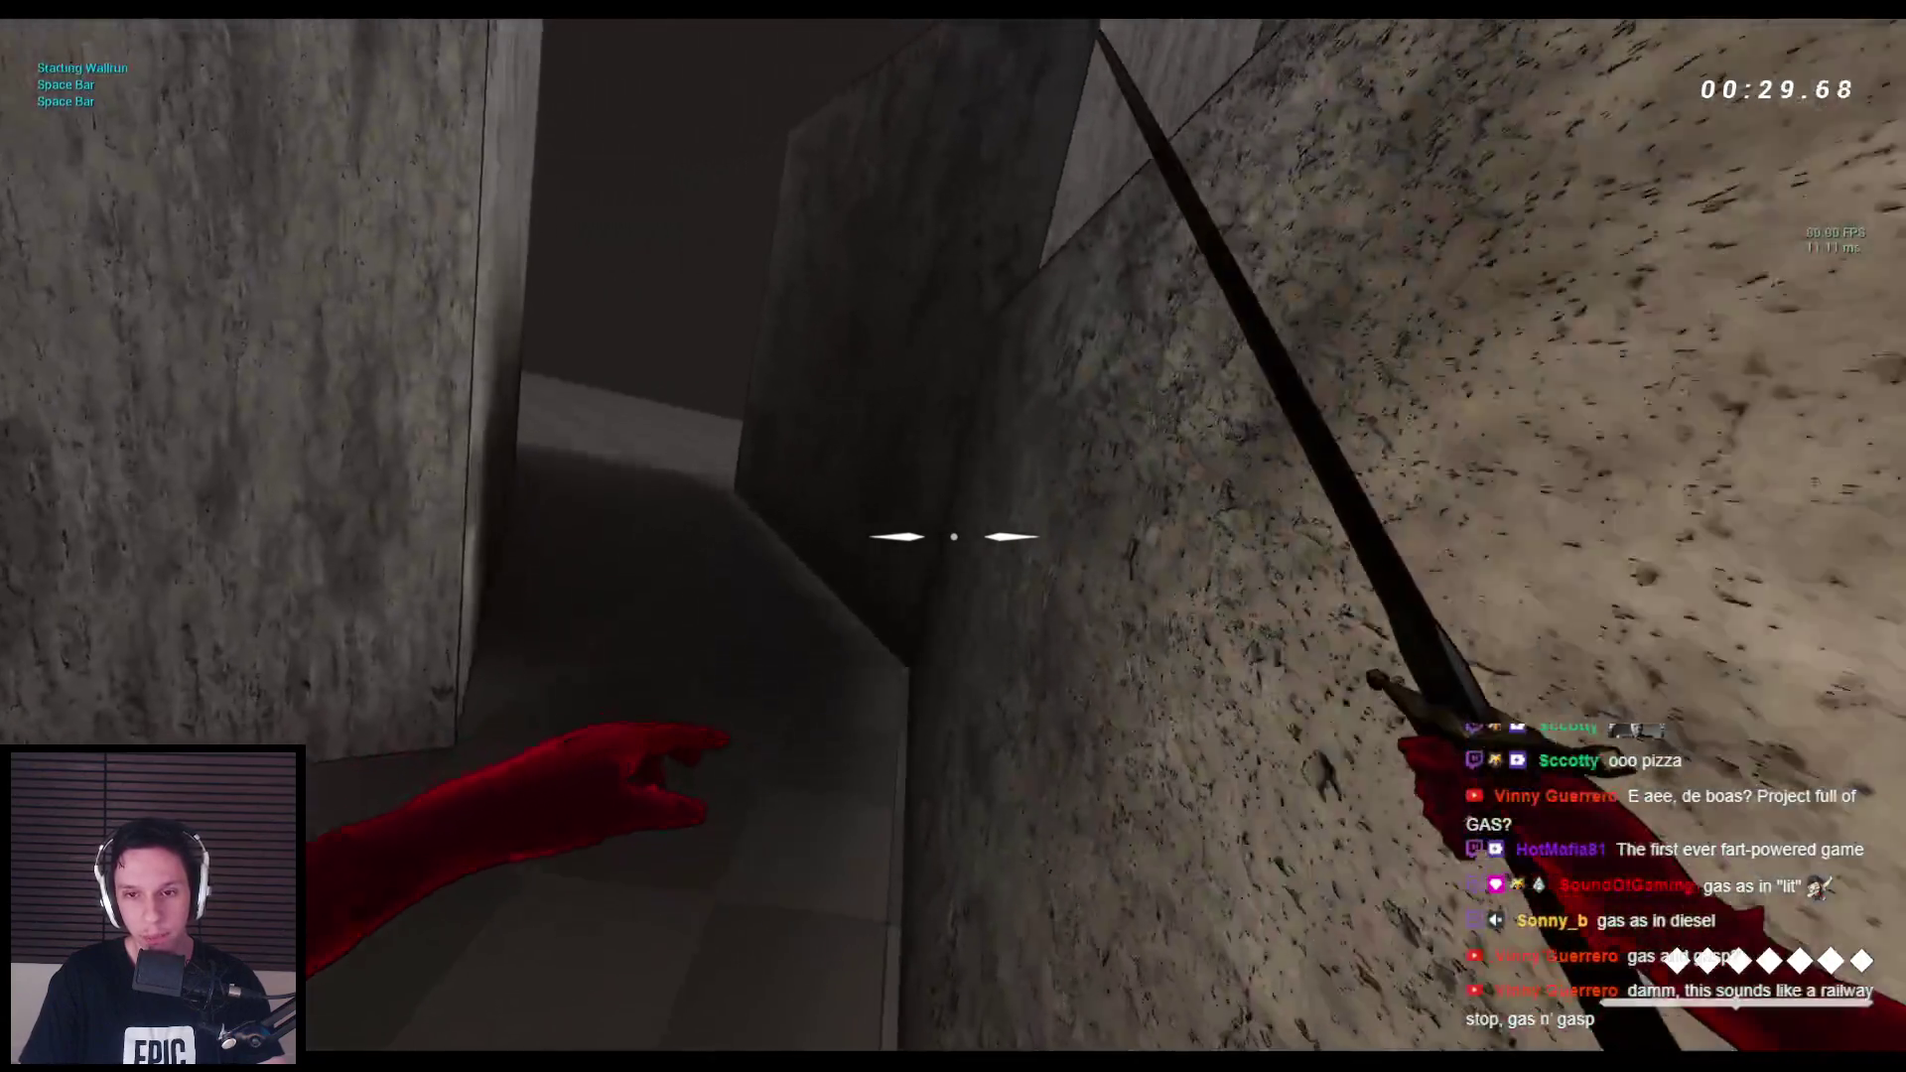
{"action": "key", "text": "space"}
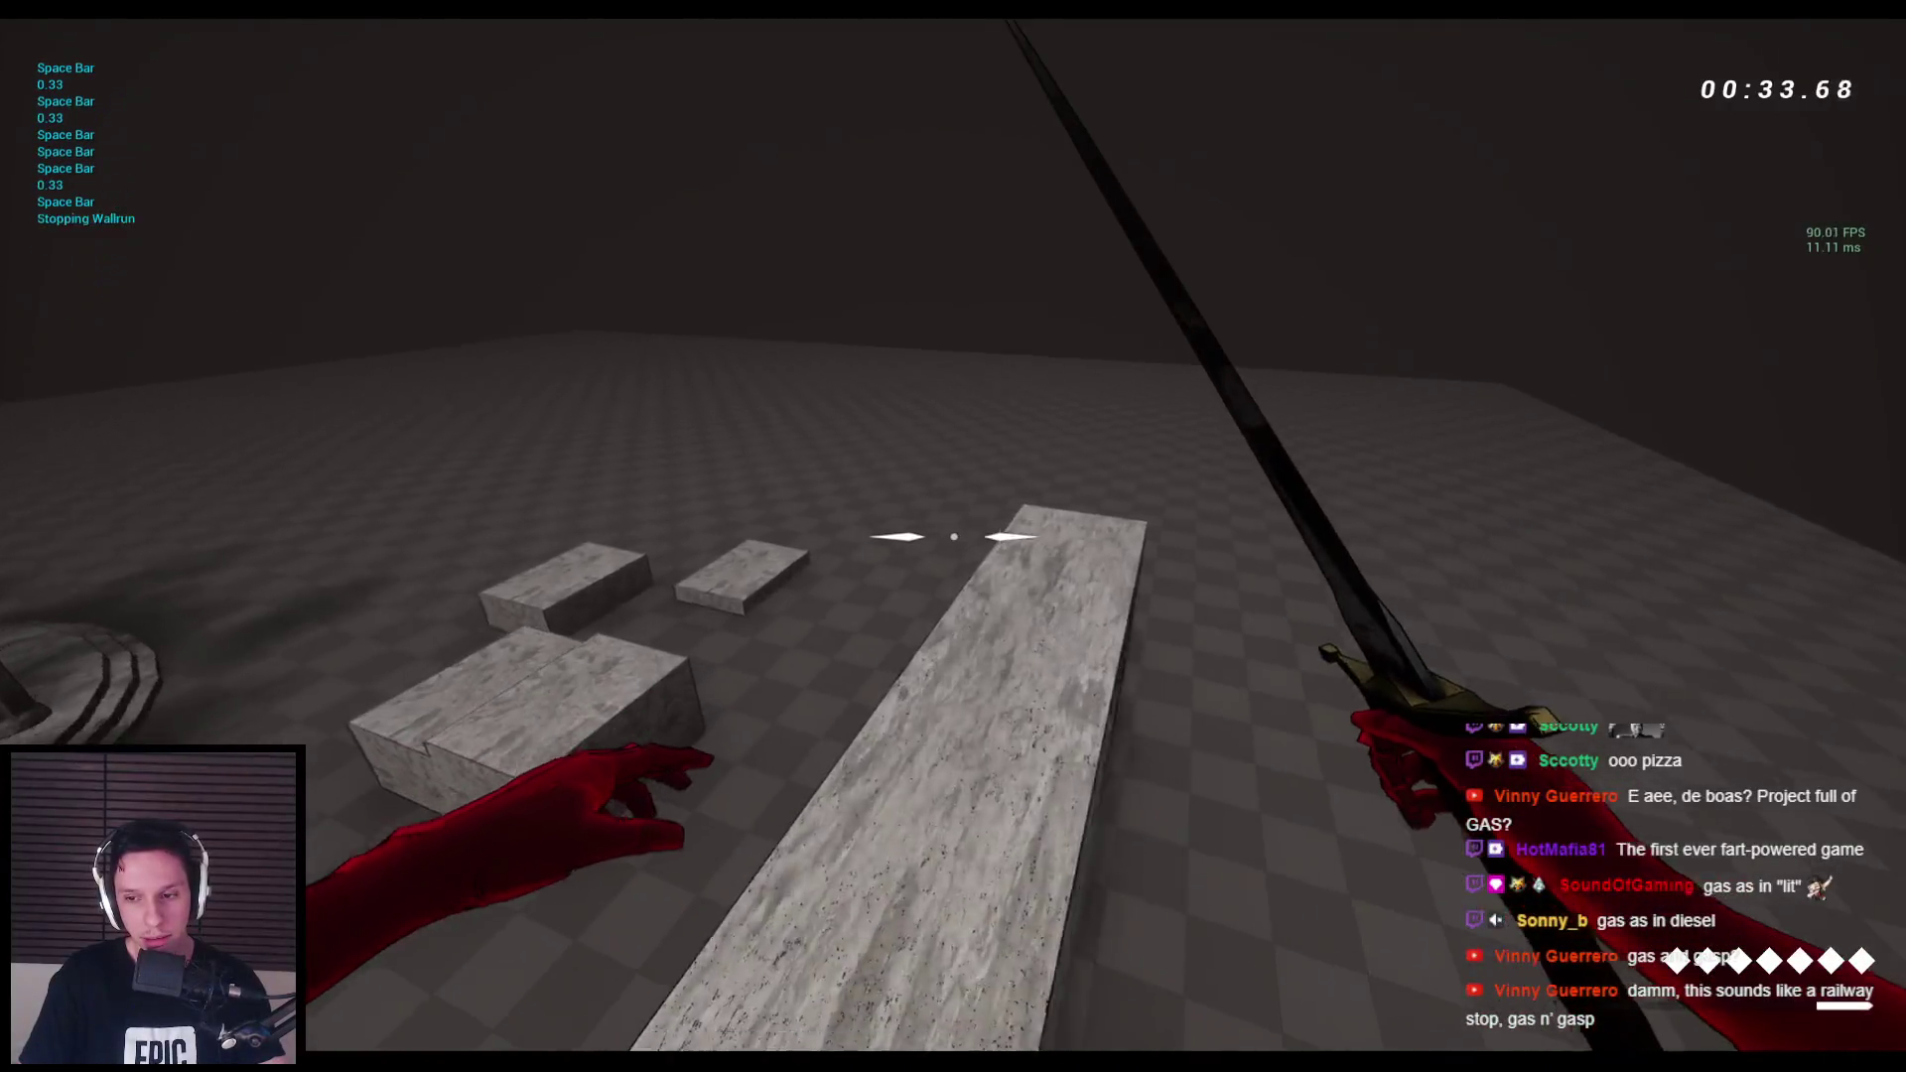
{"action": "key", "text": "space"}
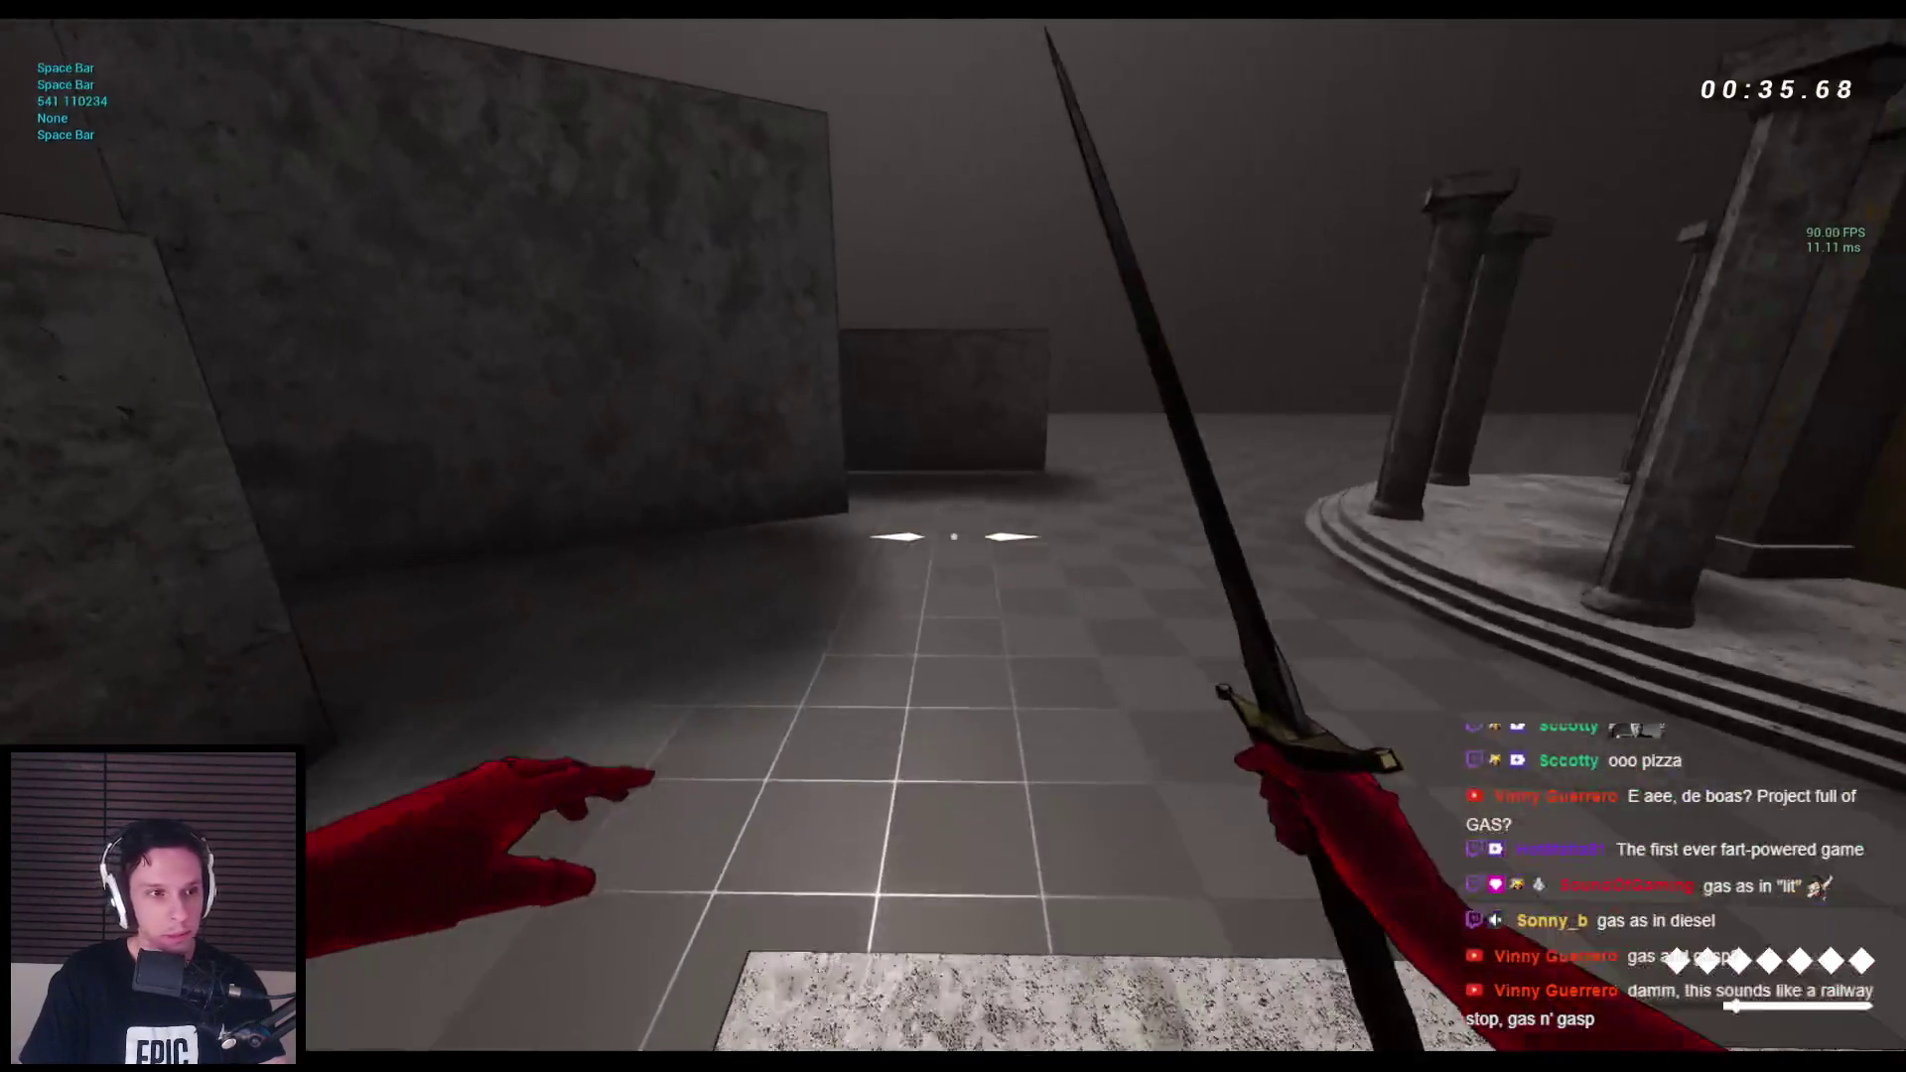
{"action": "key", "text": "space"}
{"action": "key", "text": "space"}
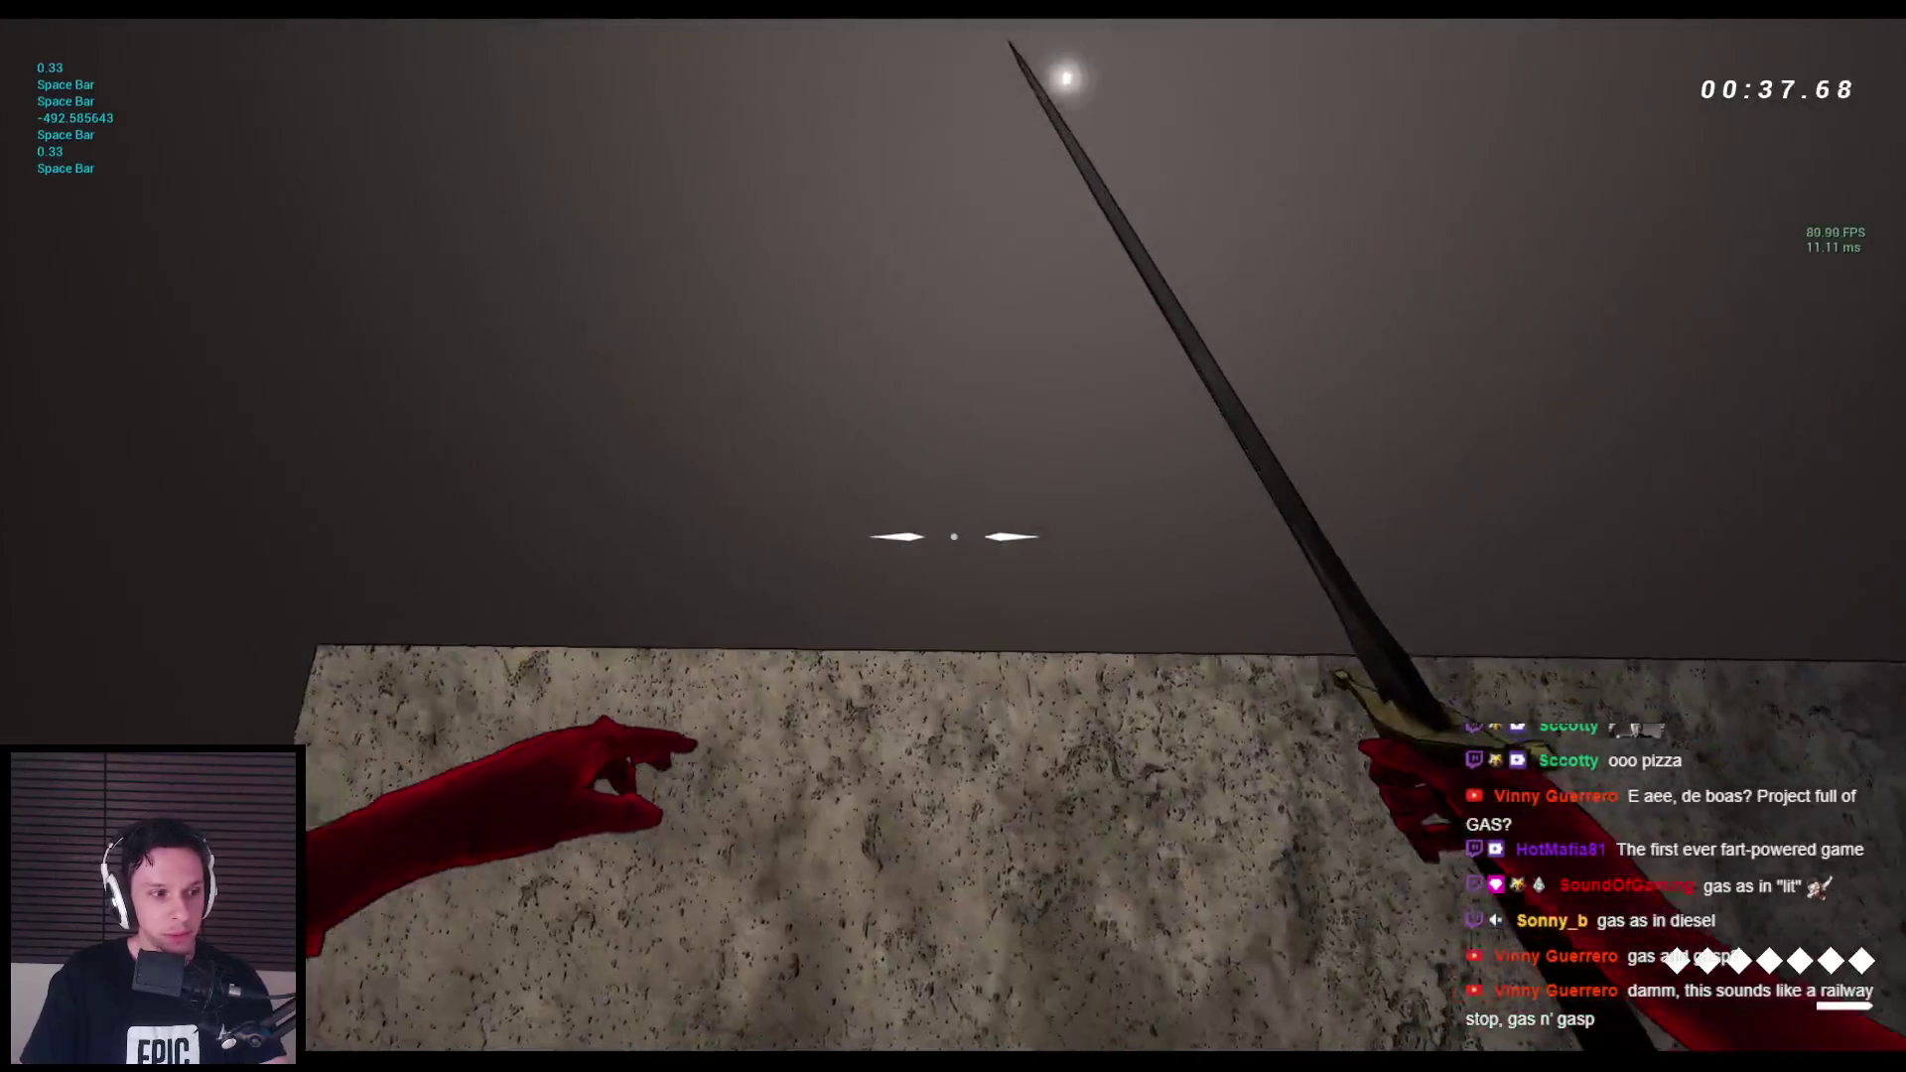
{"action": "key", "text": "space"}
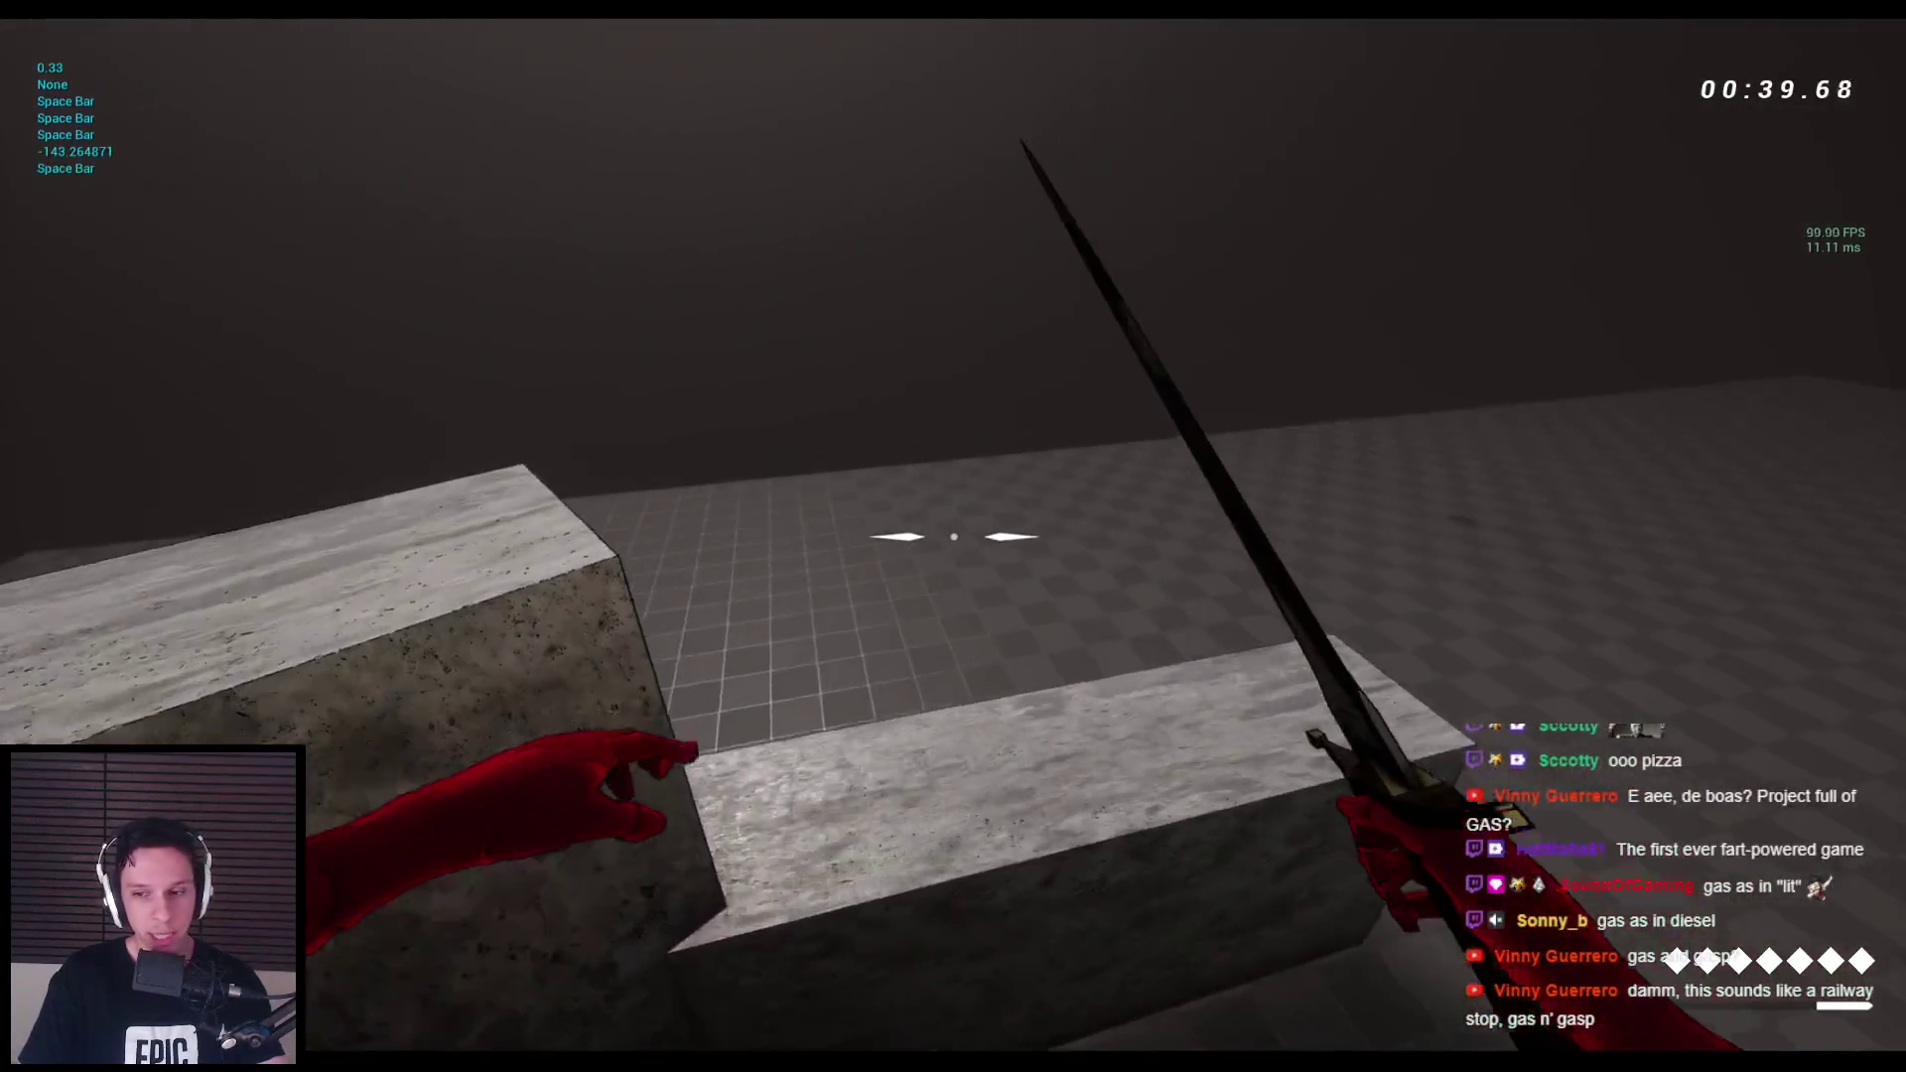
{"action": "key", "text": "space"}
{"action": "key", "text": "space"}
{"action": "key", "text": "space"}
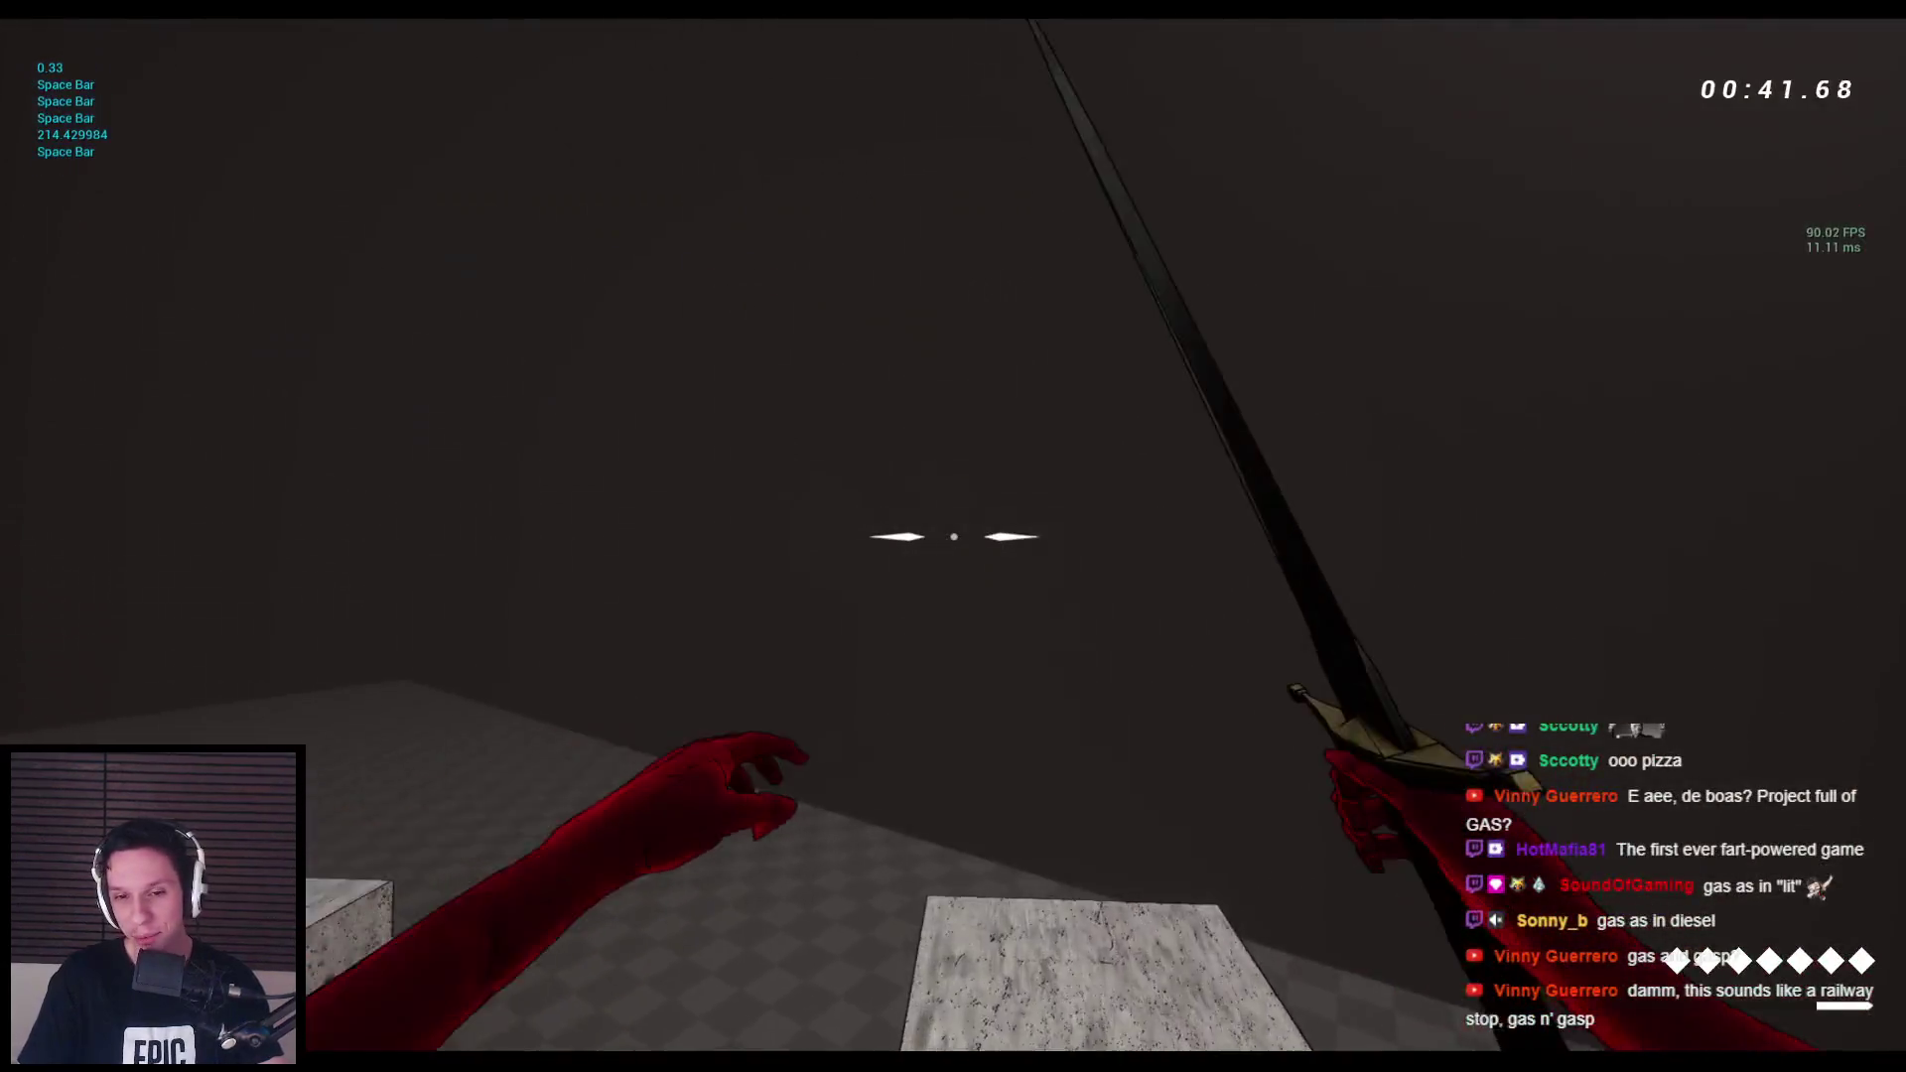
{"action": "key", "text": "space"}
{"action": "key", "text": "space"}
{"action": "key", "text": "space"}
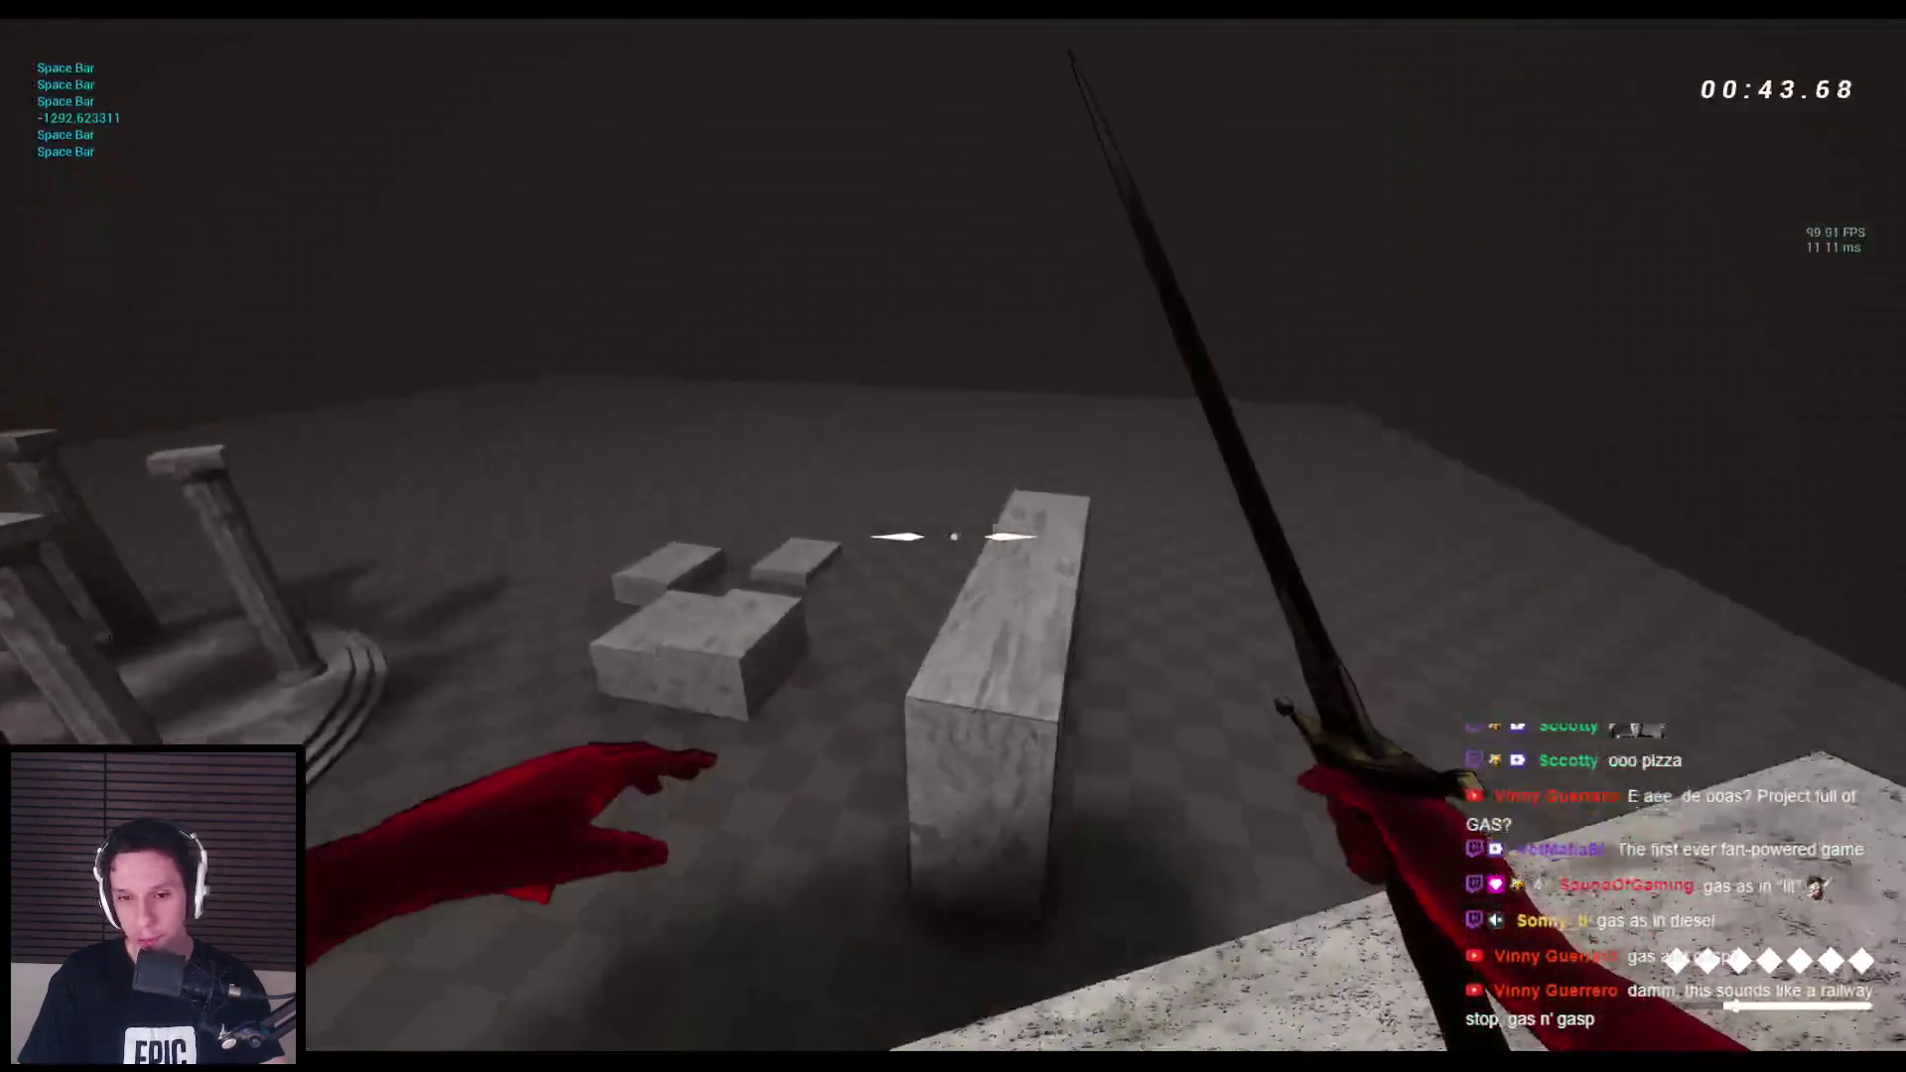
{"action": "key", "text": "space"}
{"action": "key", "text": "space"}
{"action": "key", "text": "space"}
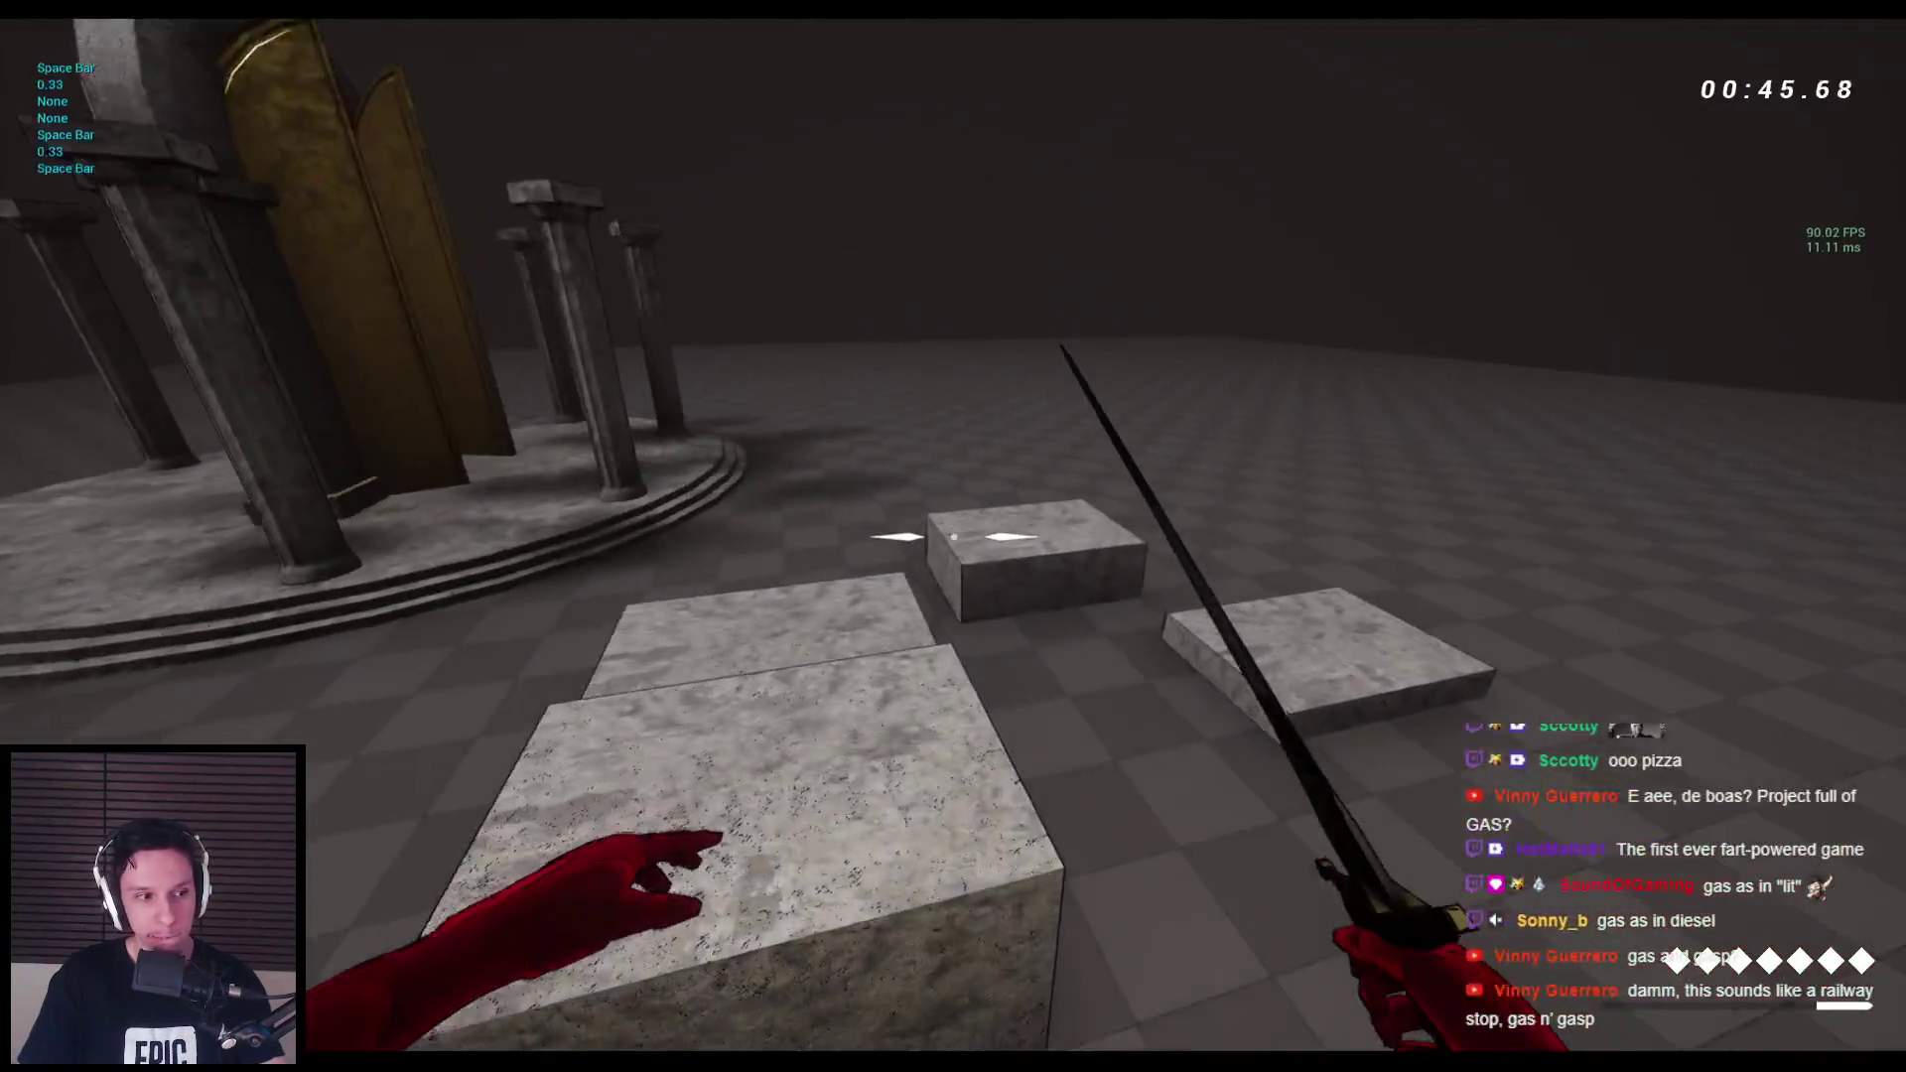
{"action": "key", "text": "space"}
{"action": "key", "text": "space"}
{"action": "key", "text": "space"}
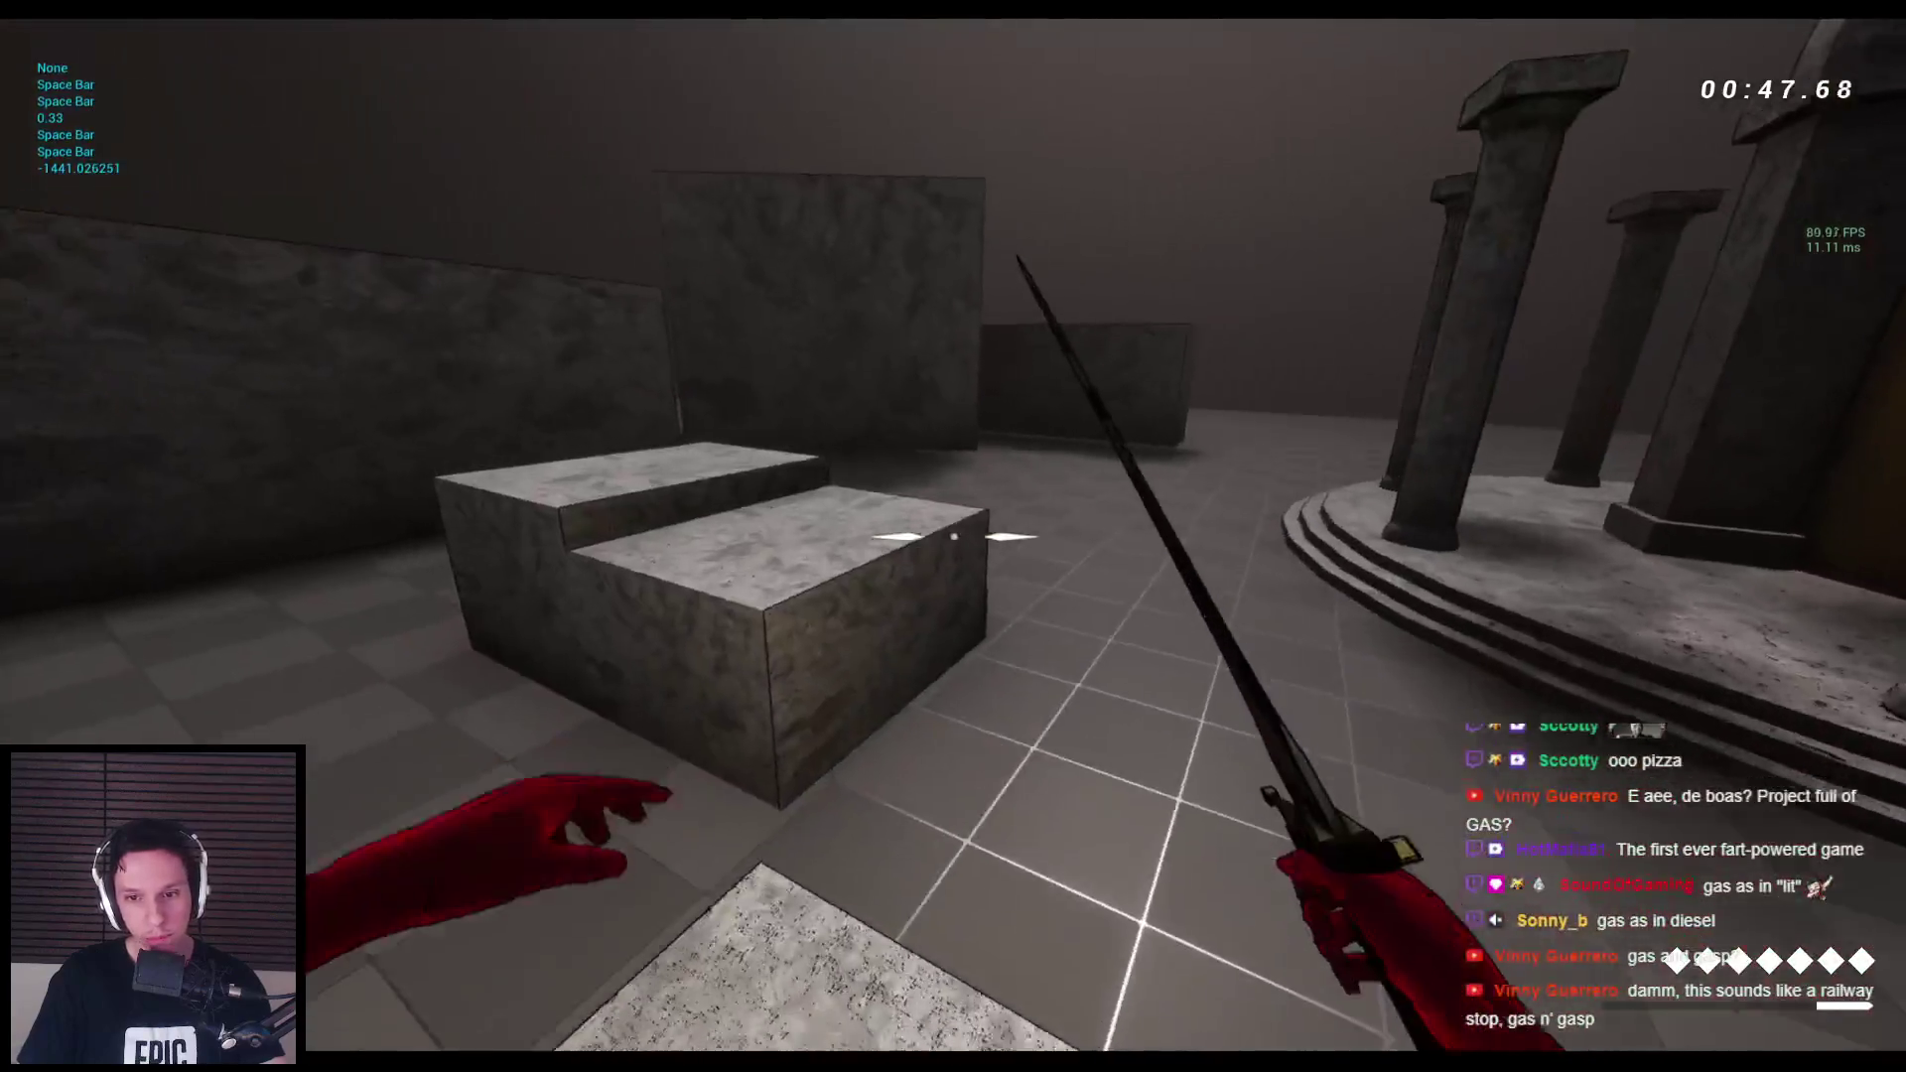
{"action": "key", "text": "Escape"}
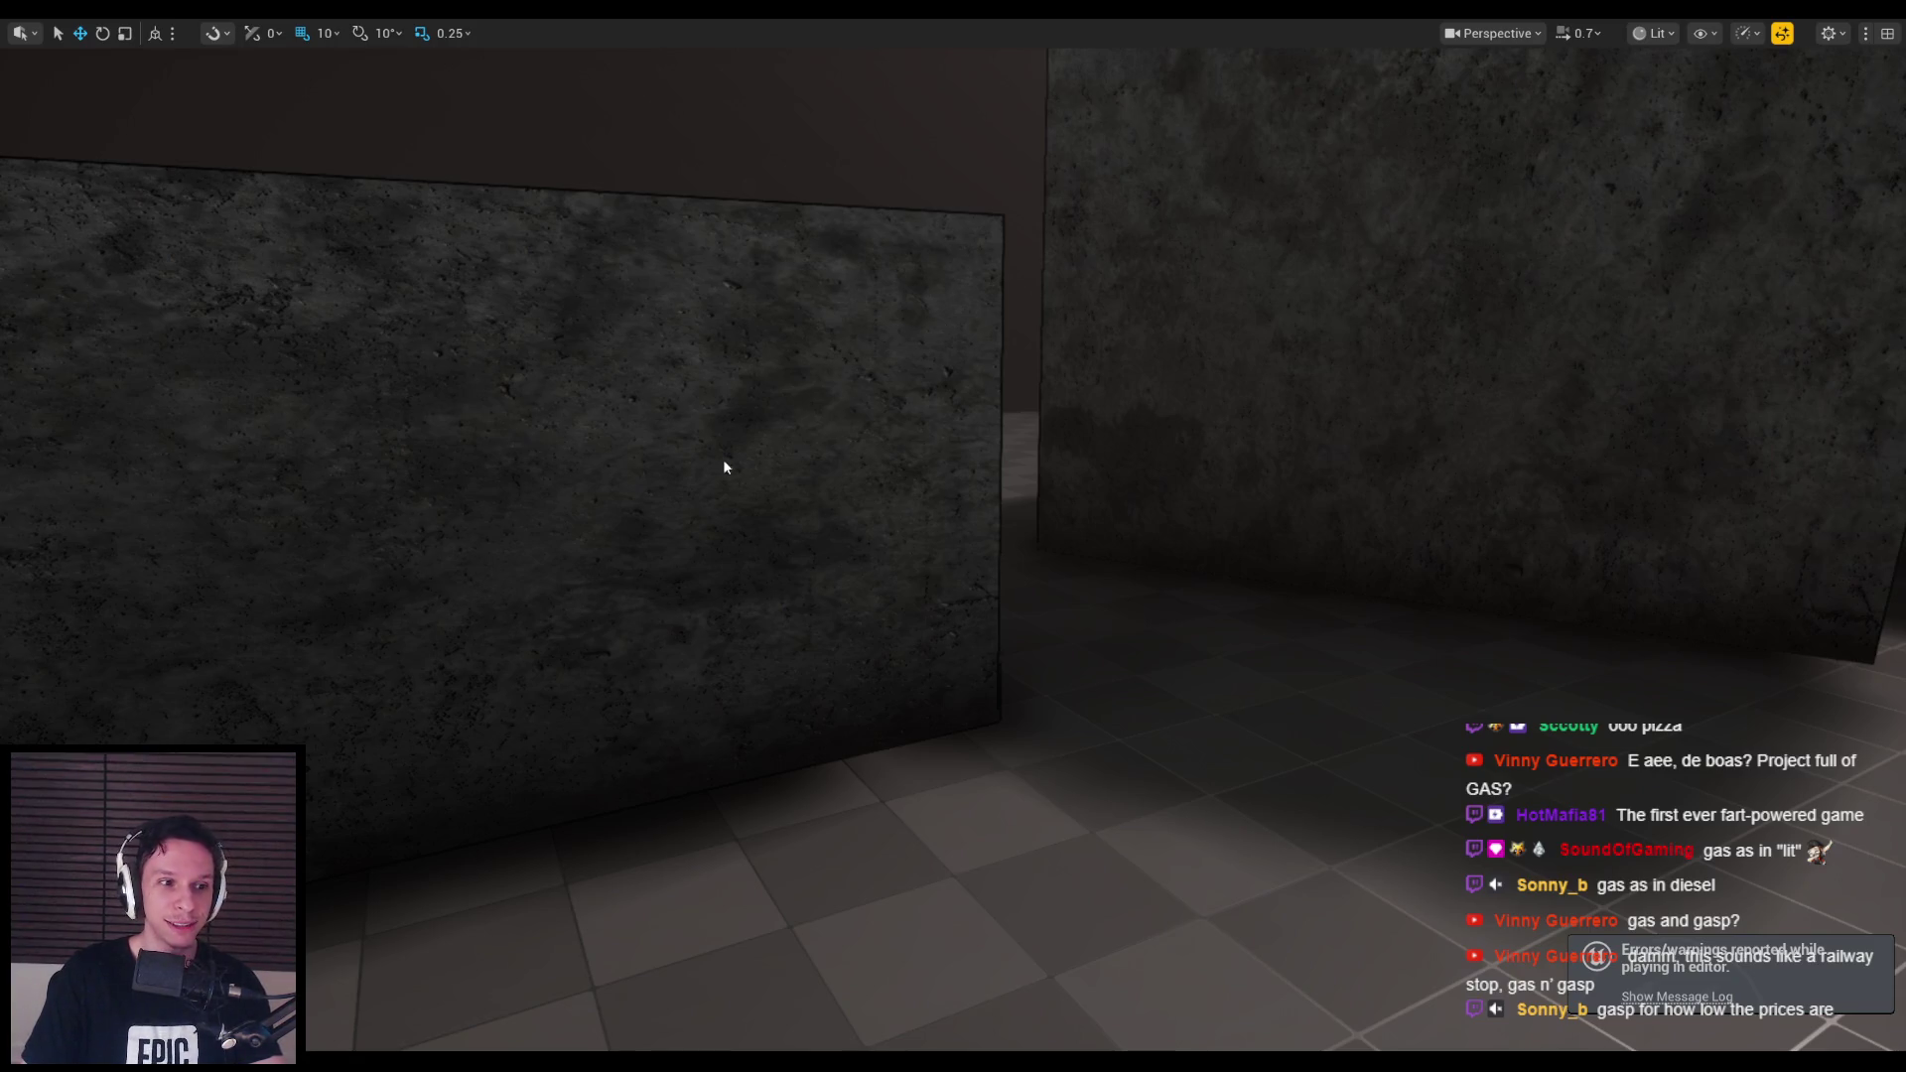
Fly the viewport over the blocks and pillars, raising camera speed to 1 to frame the enemies.
{"action": "left_click_drag", "start_coordinate": [725, 467], "coordinate": [722, 462]}
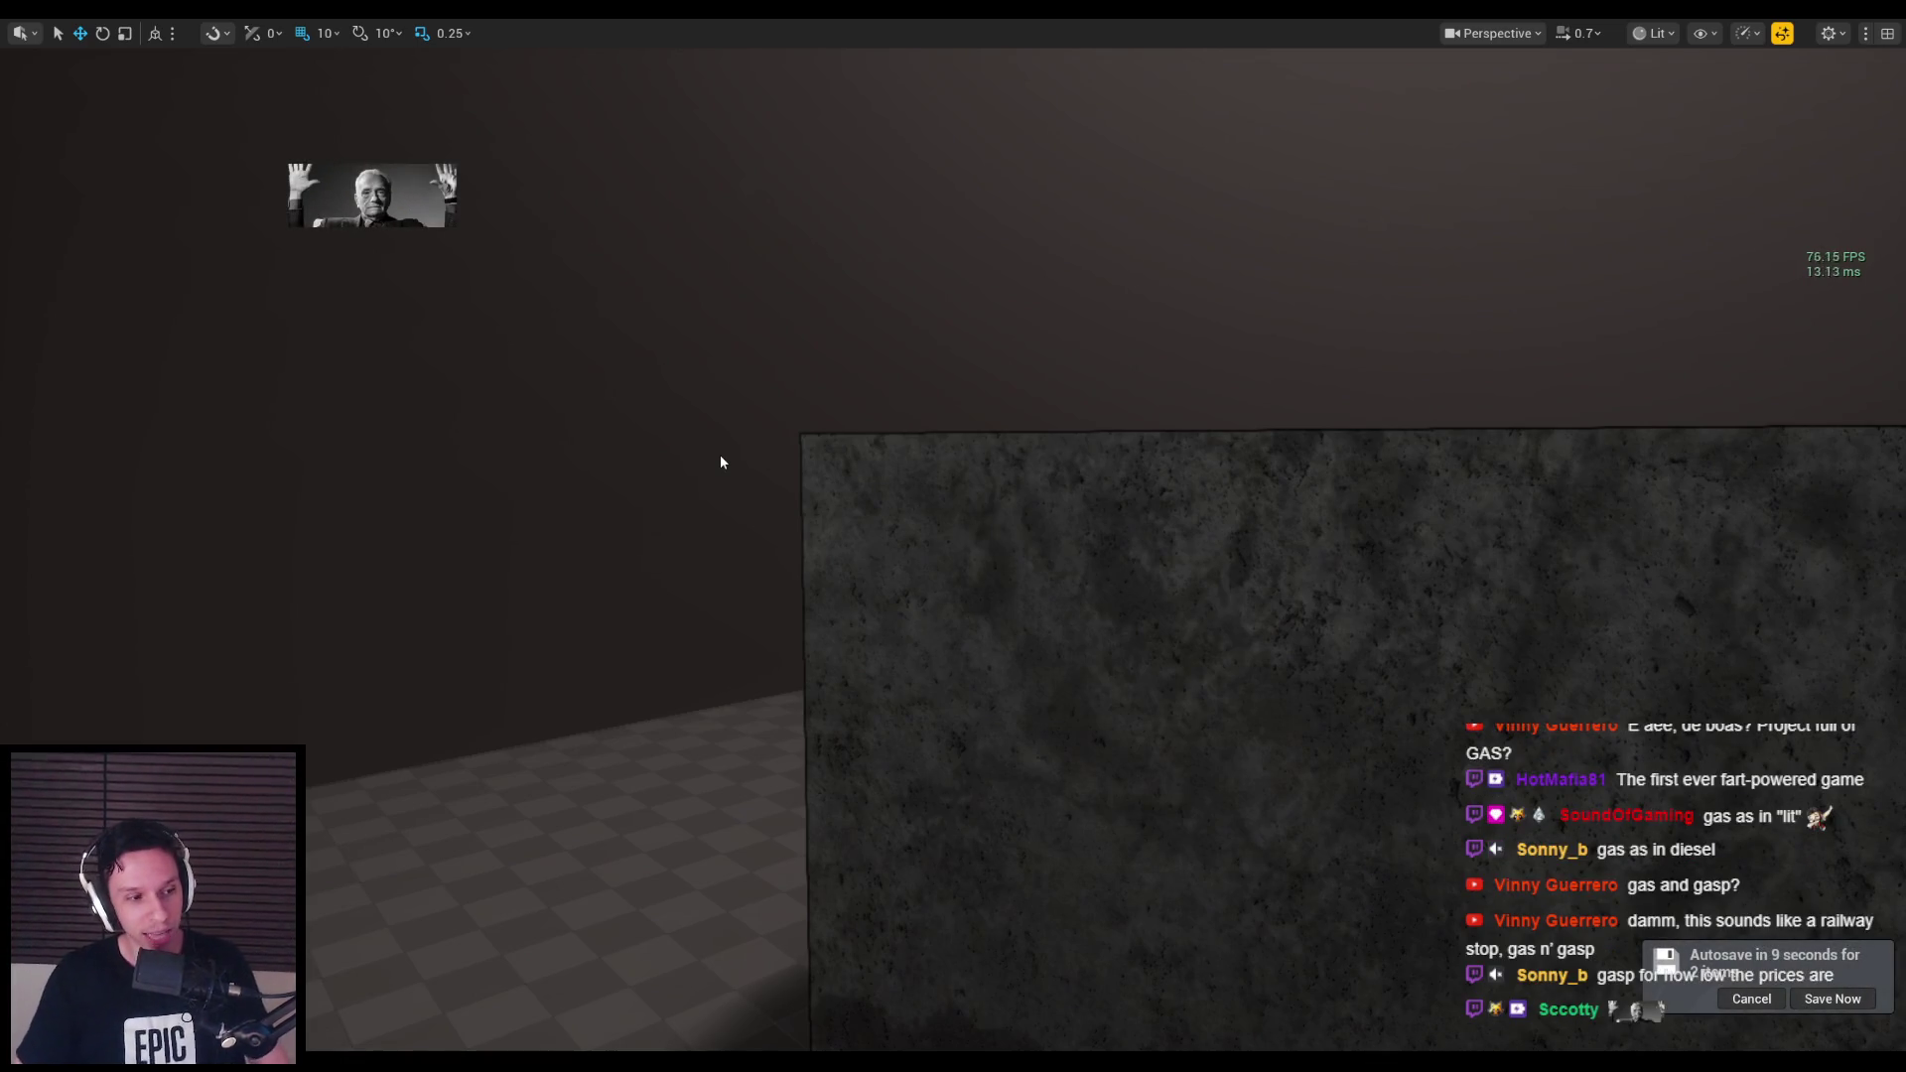
{"action": "left_click_drag", "start_coordinate": [721, 462], "coordinate": [721, 461]}
{"action": "scroll", "coordinate": [721, 462], "scroll_direction": "up", "scroll_amount": 1}
{"action": "left_click_drag", "start_coordinate": [1028, 502], "coordinate": [1020, 461]}
Start play-in-editor with Alt+P, wall-run, and swing the sword.
{"action": "key", "text": "alt+p"}
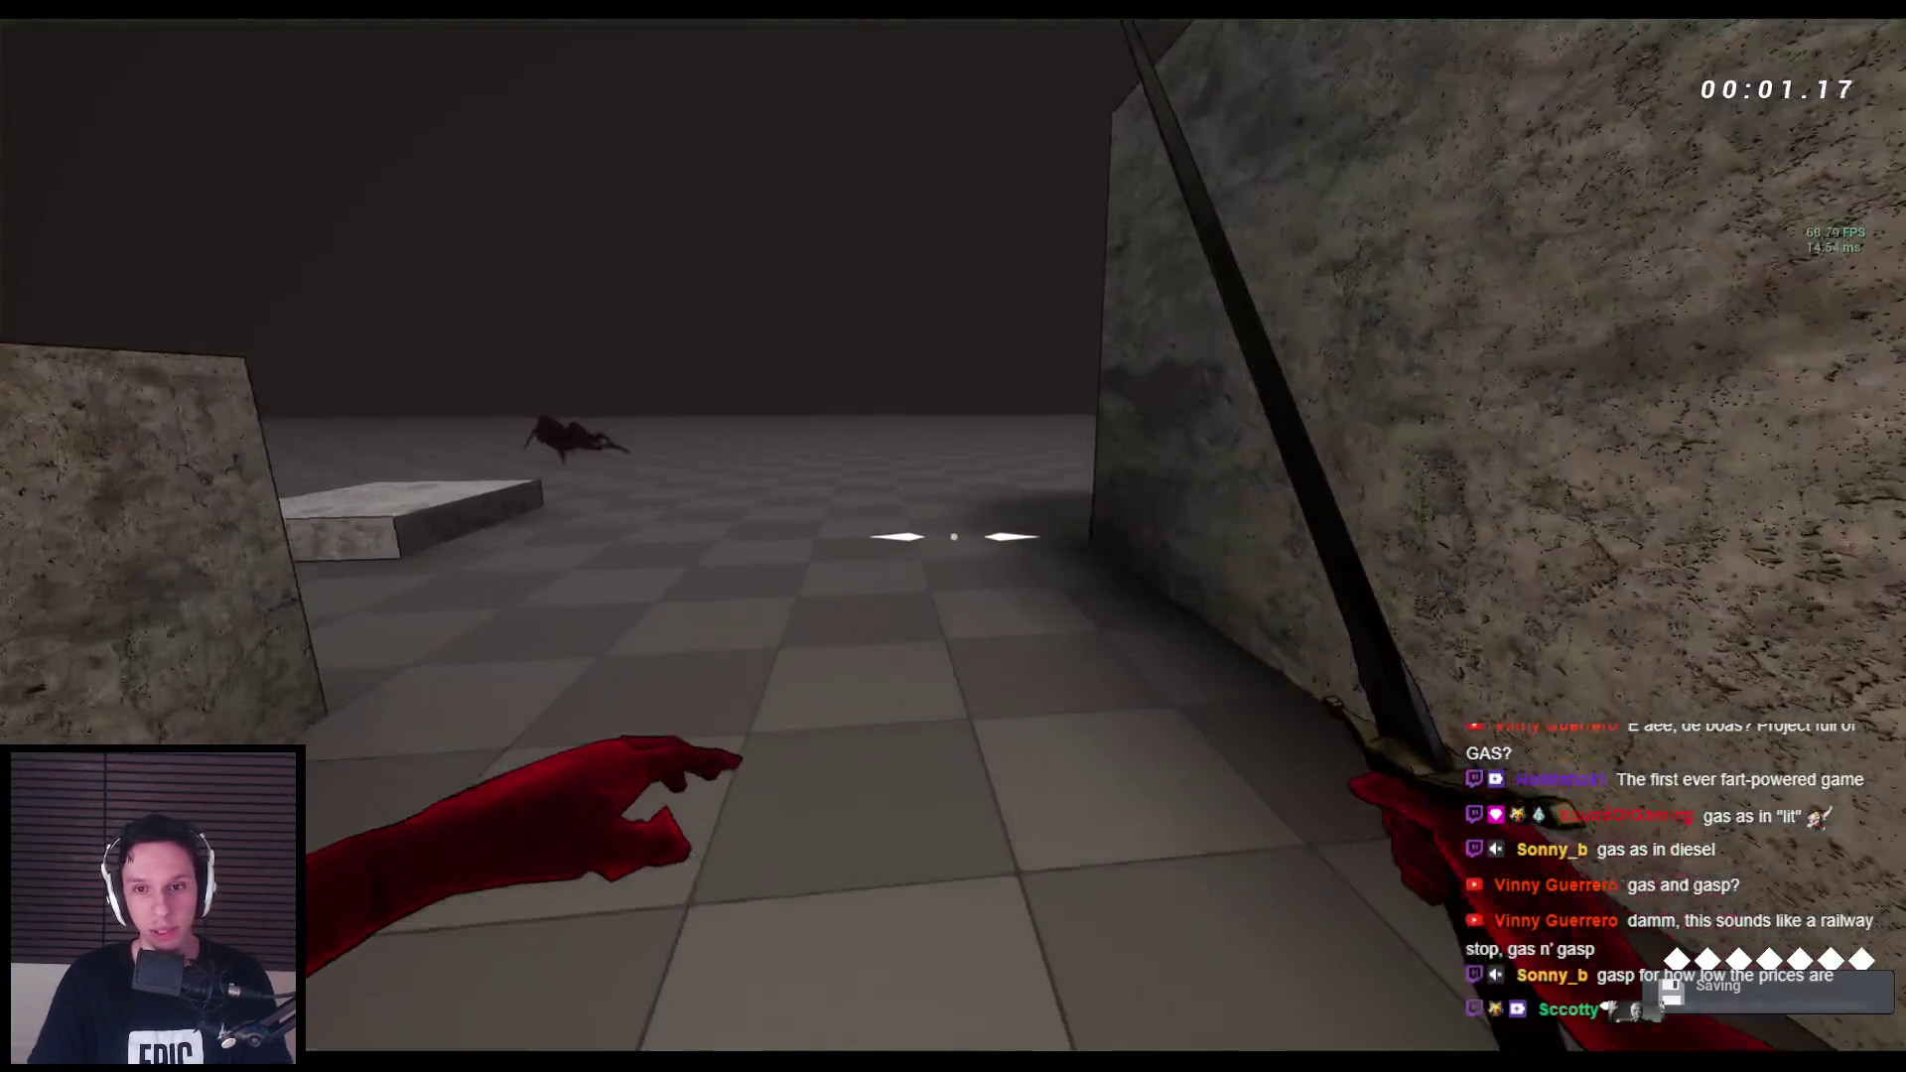
{"action": "key", "text": "space"}
{"action": "key", "text": "space"}
{"action": "key", "text": "space"}
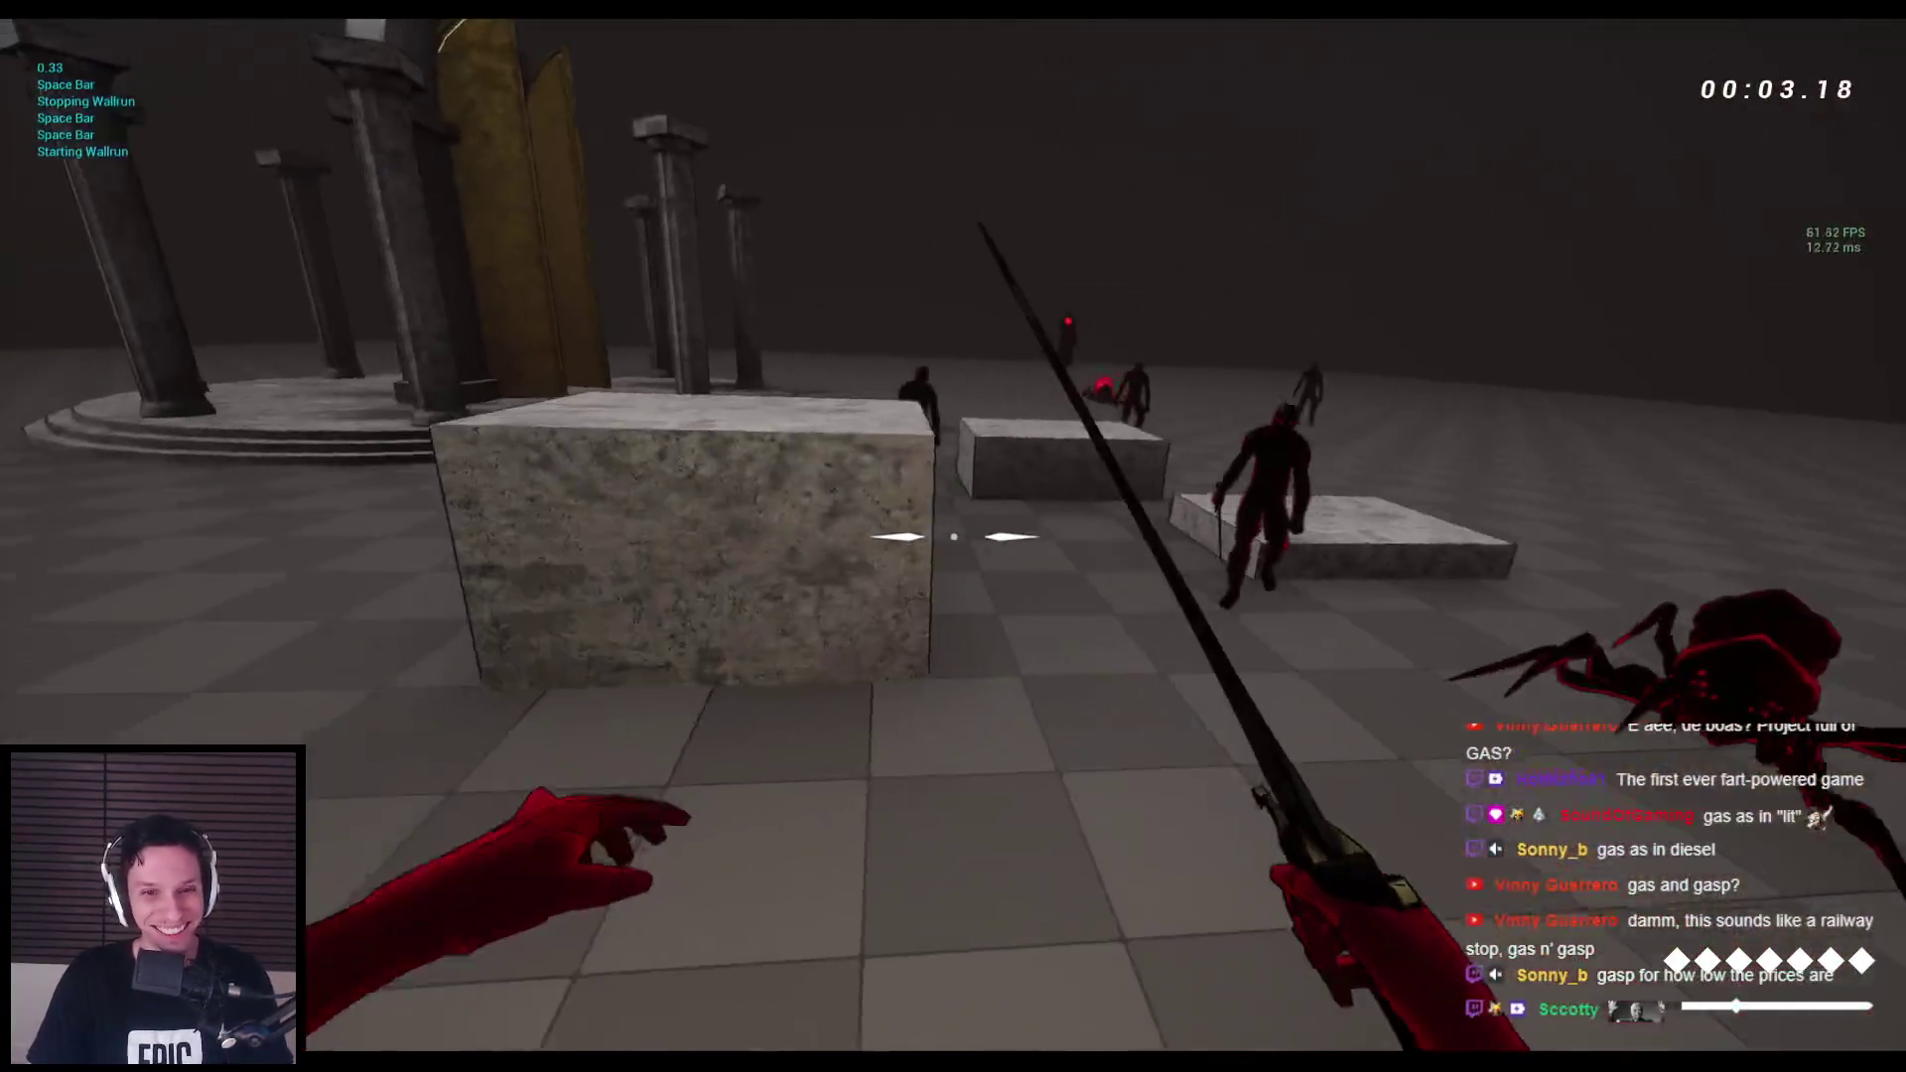
{"action": "left_click", "coordinate": [953, 536]}
Alternate between bow (2) and sword (1) attacking enemies, then stop after dying.
{"action": "key", "text": "2"}
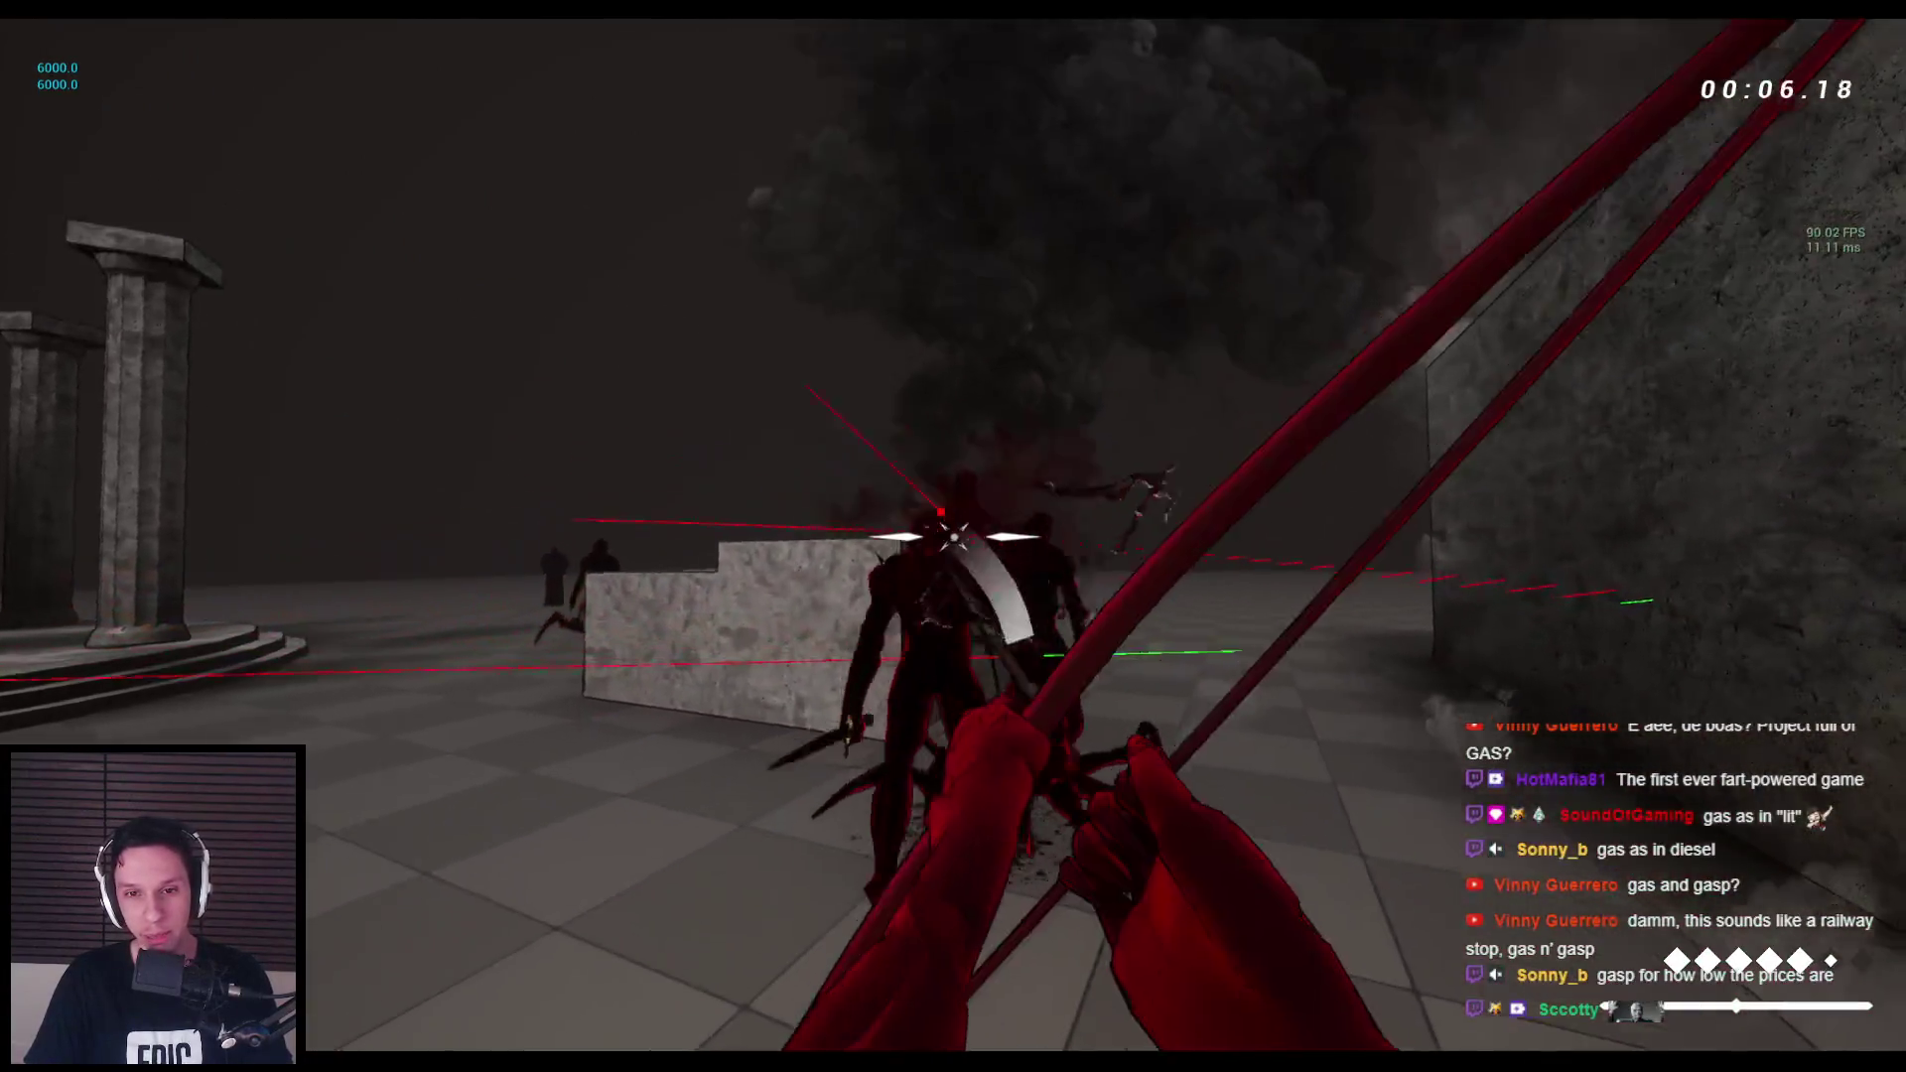
{"action": "left_click", "coordinate": [953, 536]}
{"action": "key", "text": "1"}
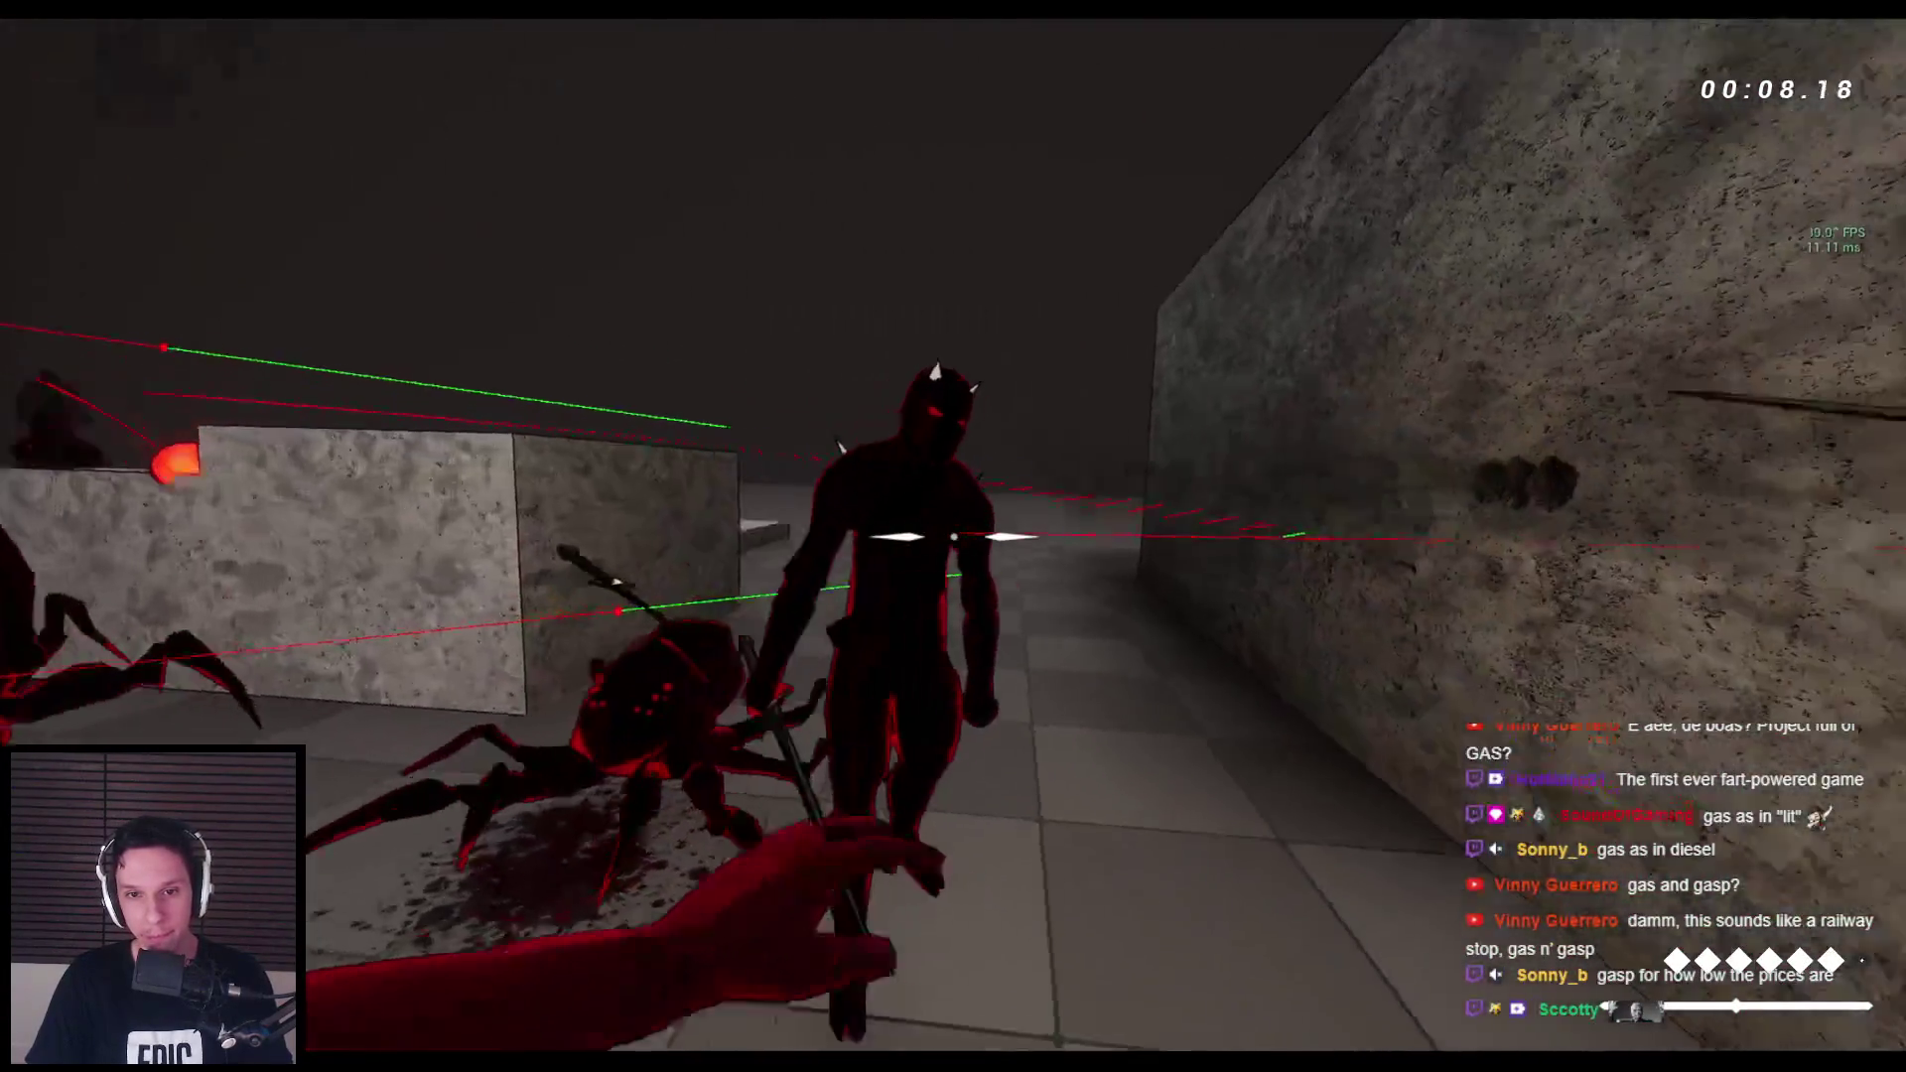
{"action": "left_click", "coordinate": [953, 536]}
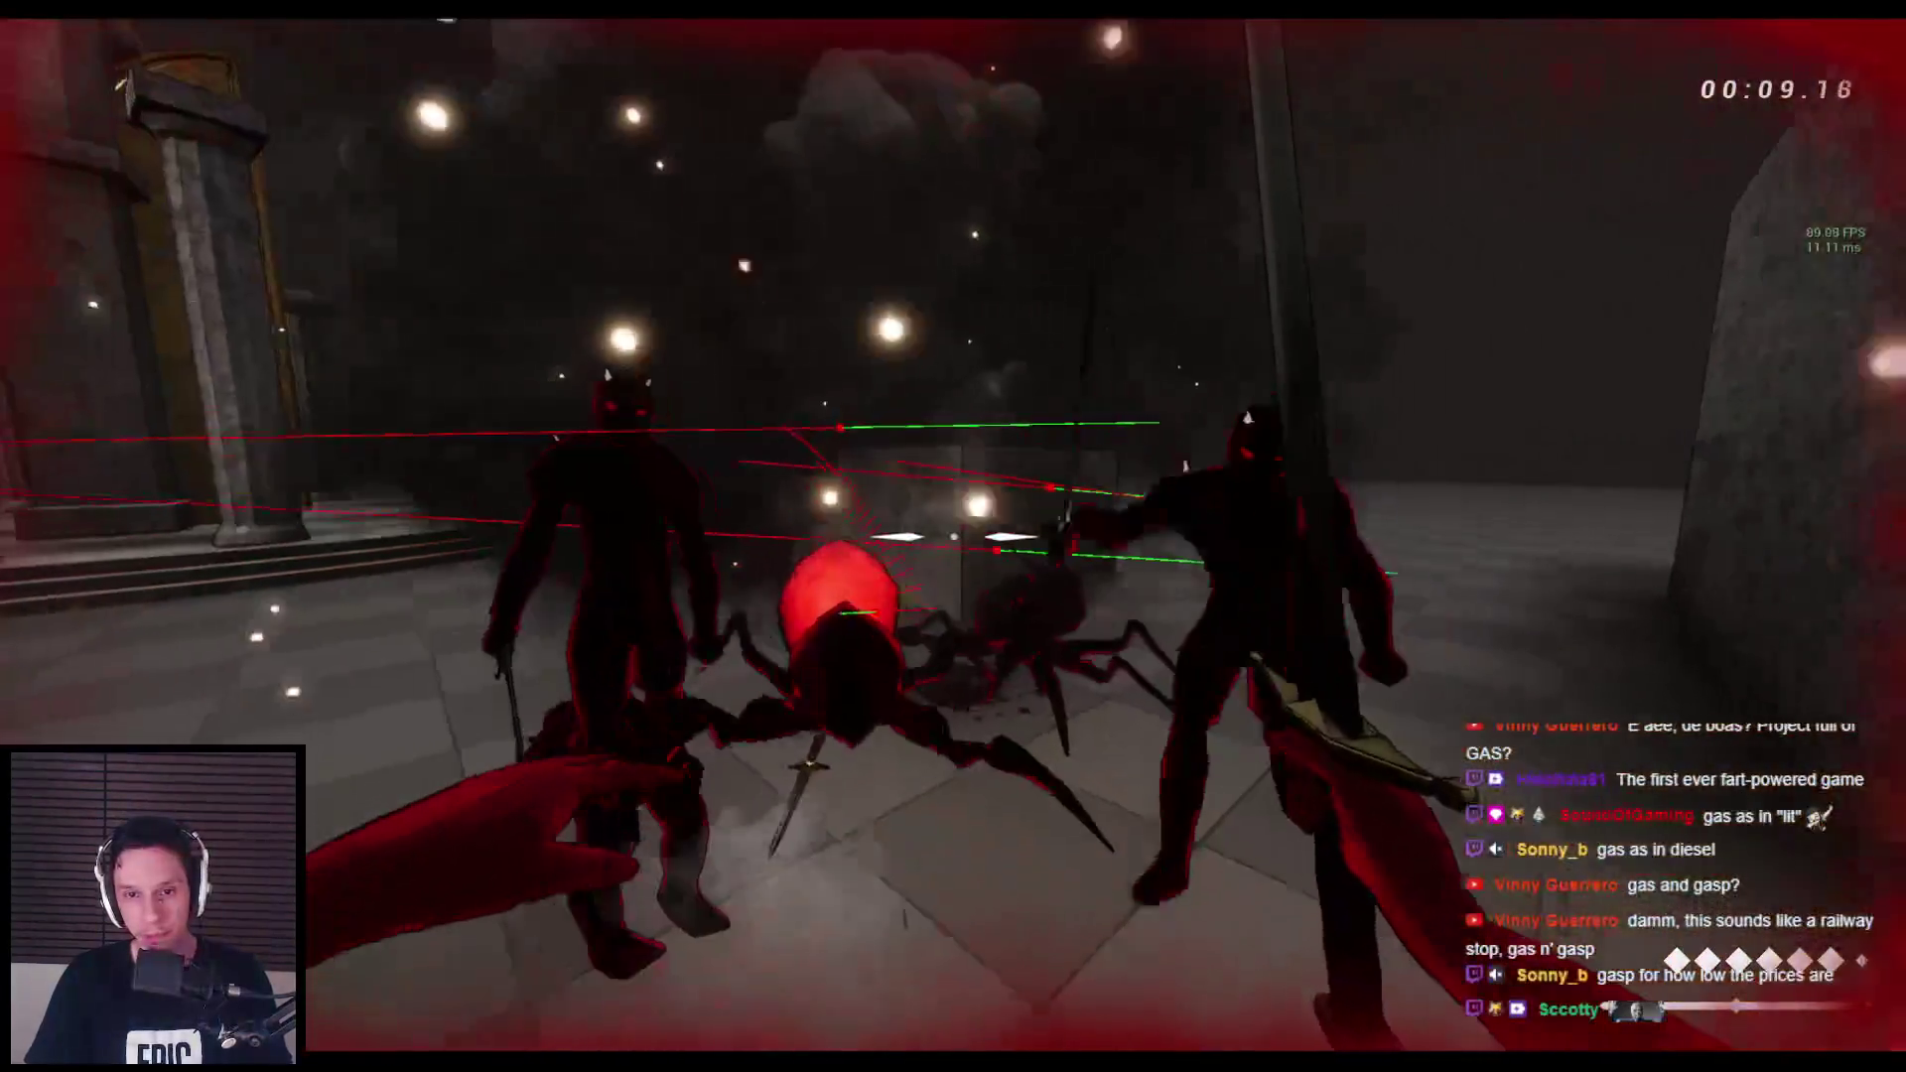
{"action": "key", "text": "2"}
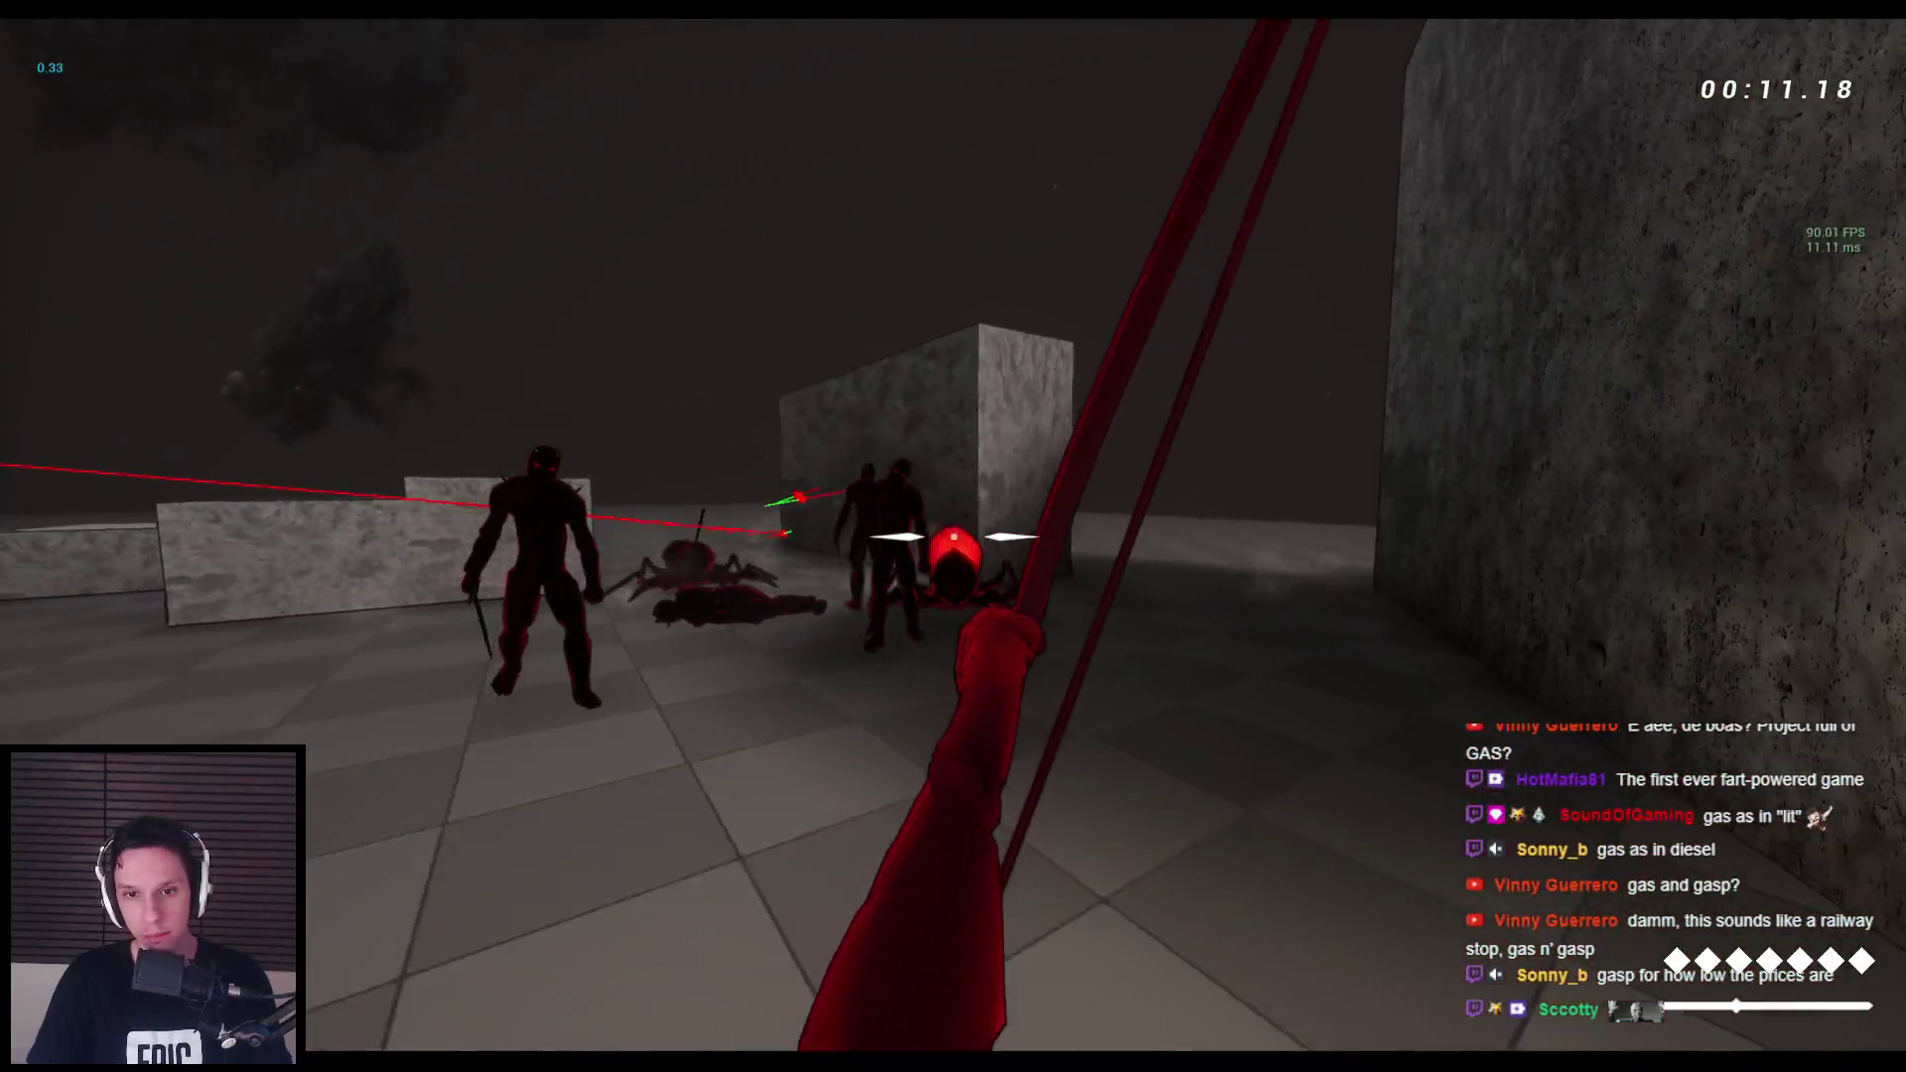
{"action": "key", "text": "1"}
{"action": "left_click", "coordinate": [953, 537]}
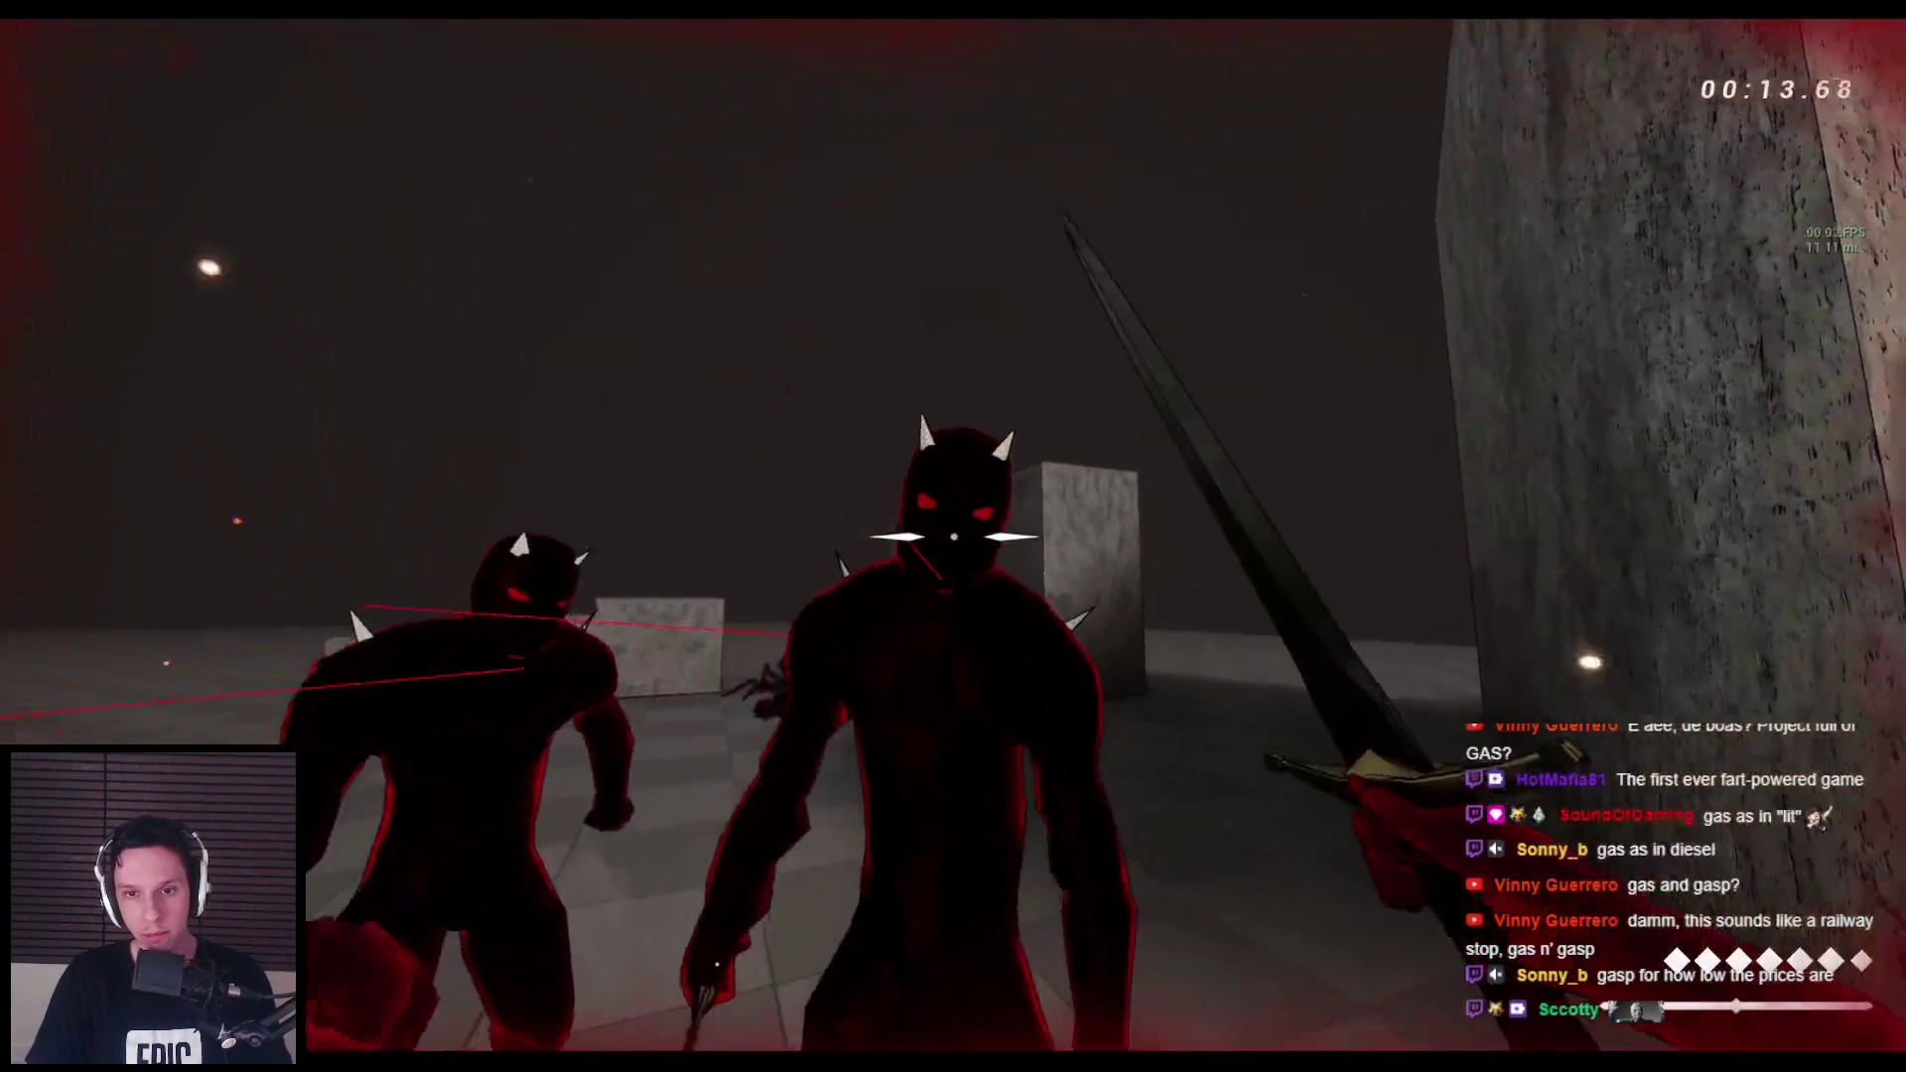
{"action": "left_click", "coordinate": [953, 536]}
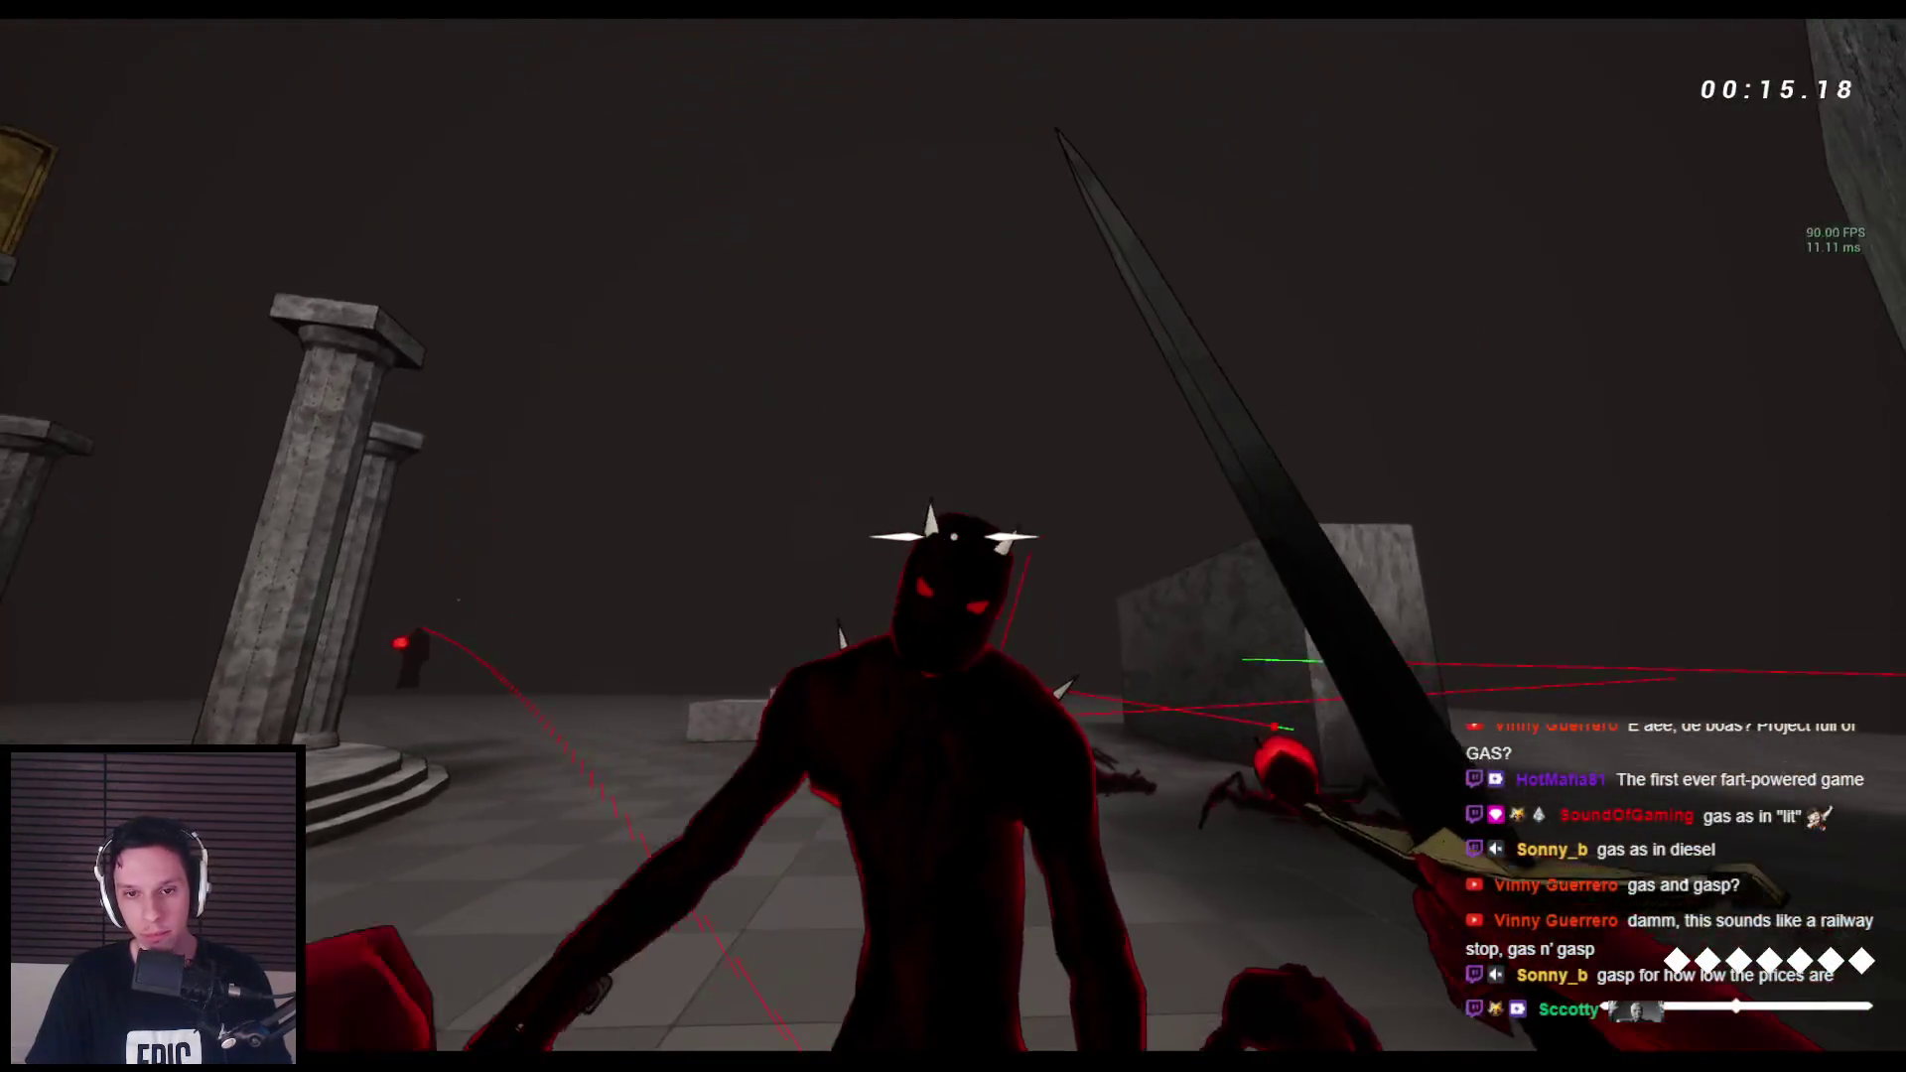
{"action": "key", "text": "Escape"}
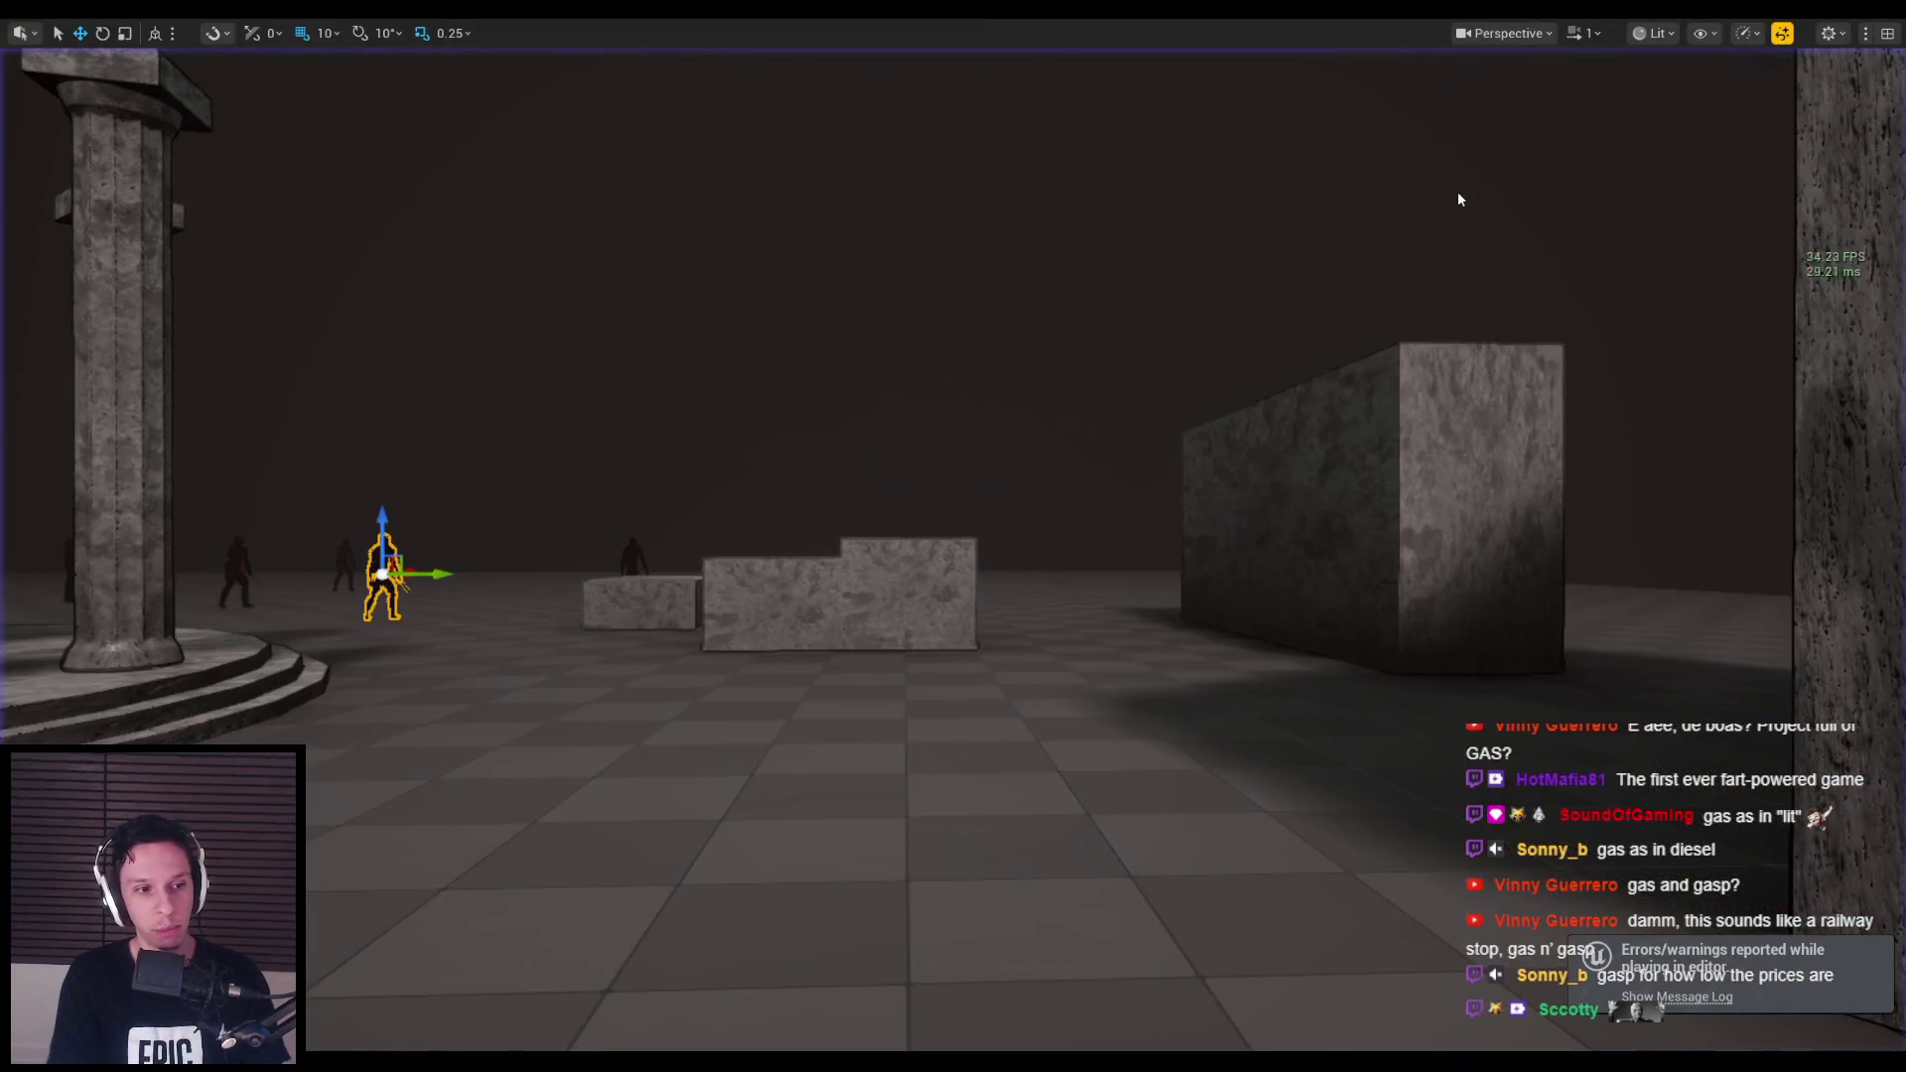
Start another playtest, swing the sword twice, and advance through the pillars toward two enemies.
{"action": "key", "text": "alt+p"}
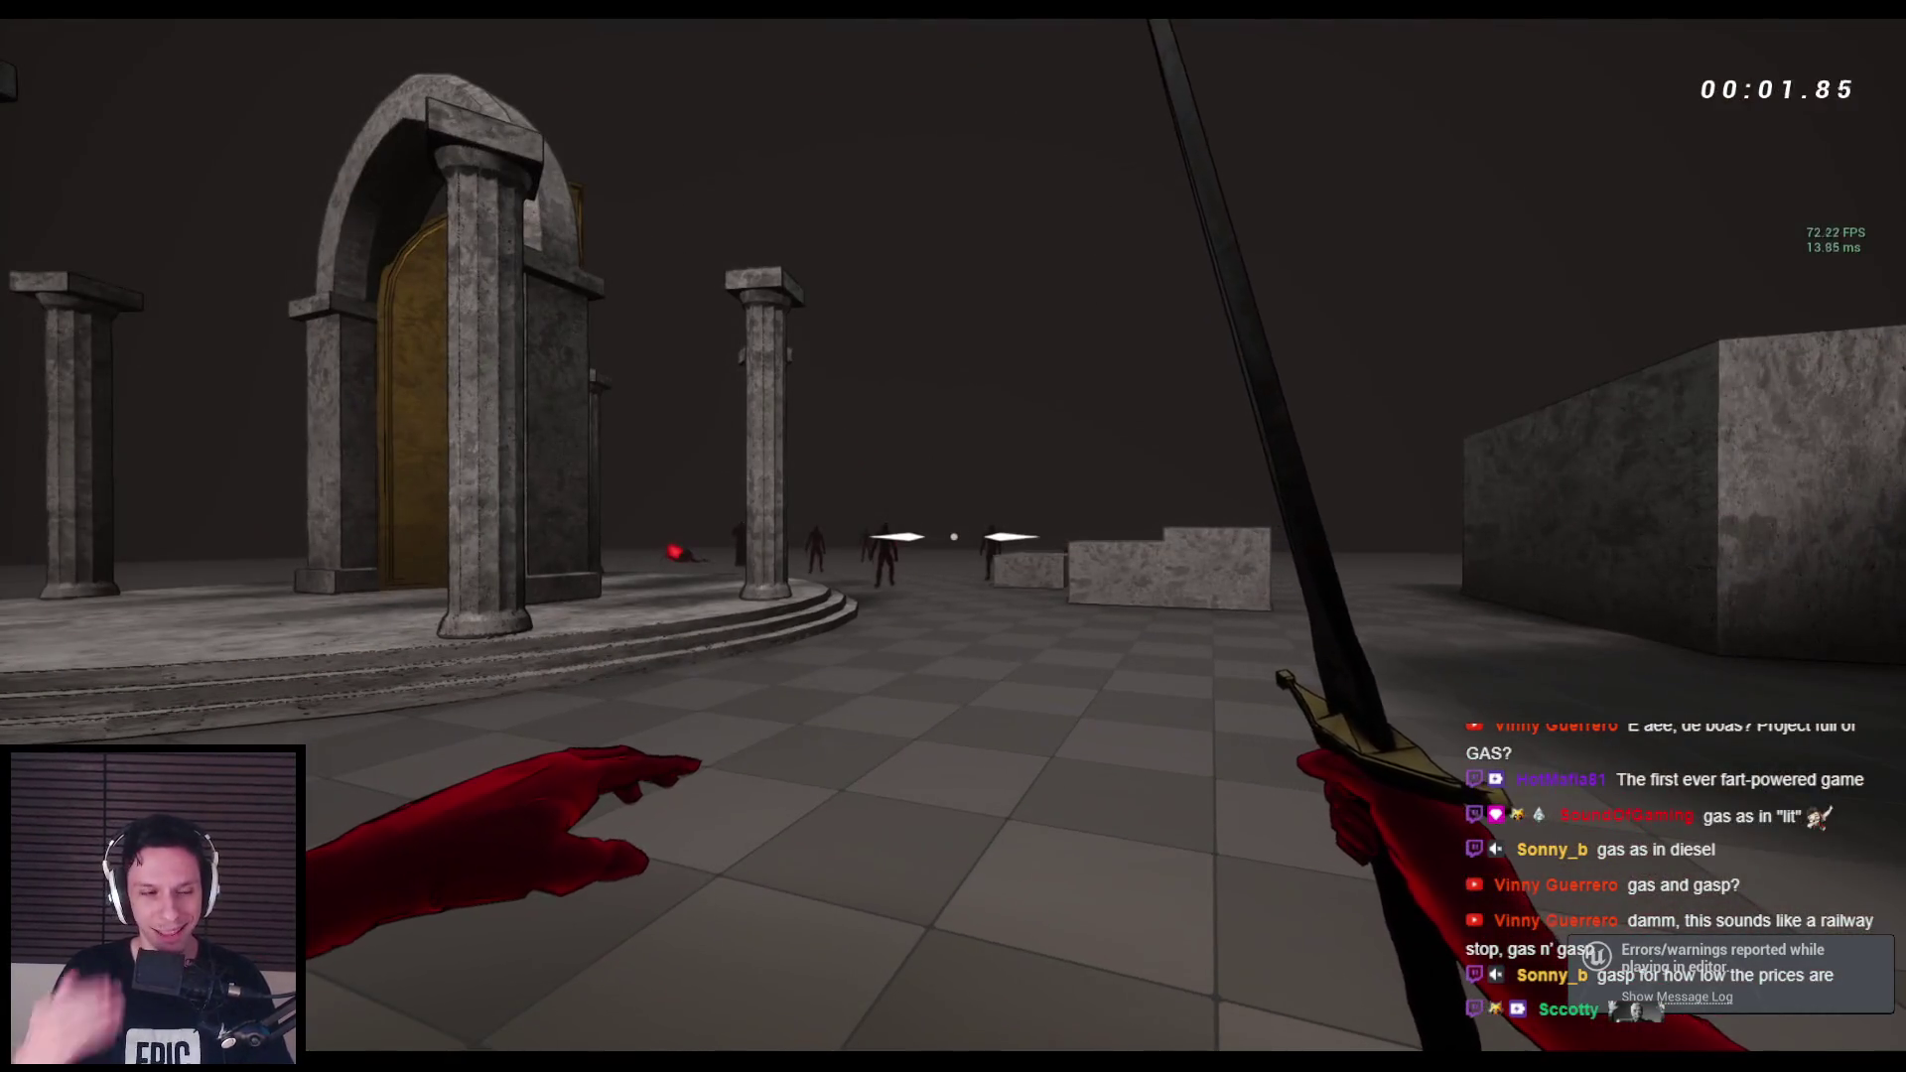
{"action": "left_click", "coordinate": [953, 536]}
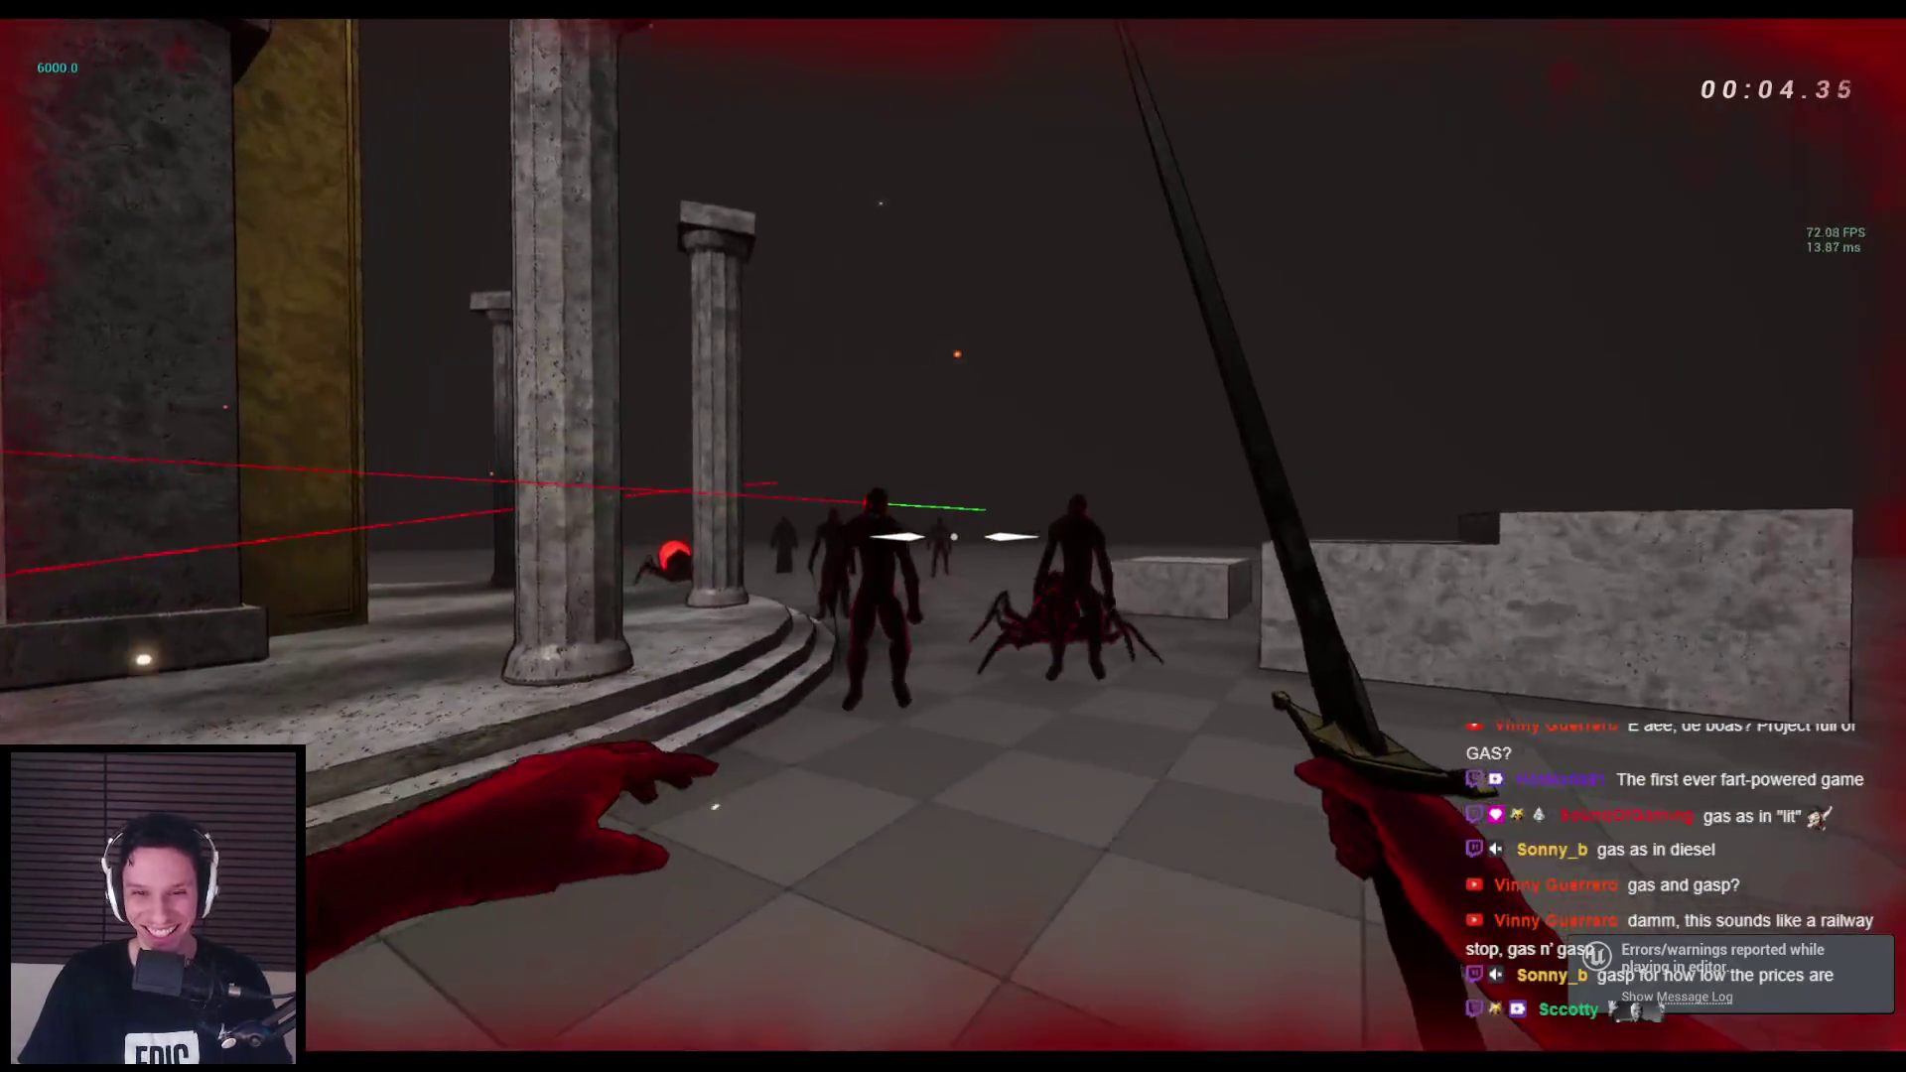
{"action": "left_click", "coordinate": [953, 536]}
{"action": "key", "text": "w"}
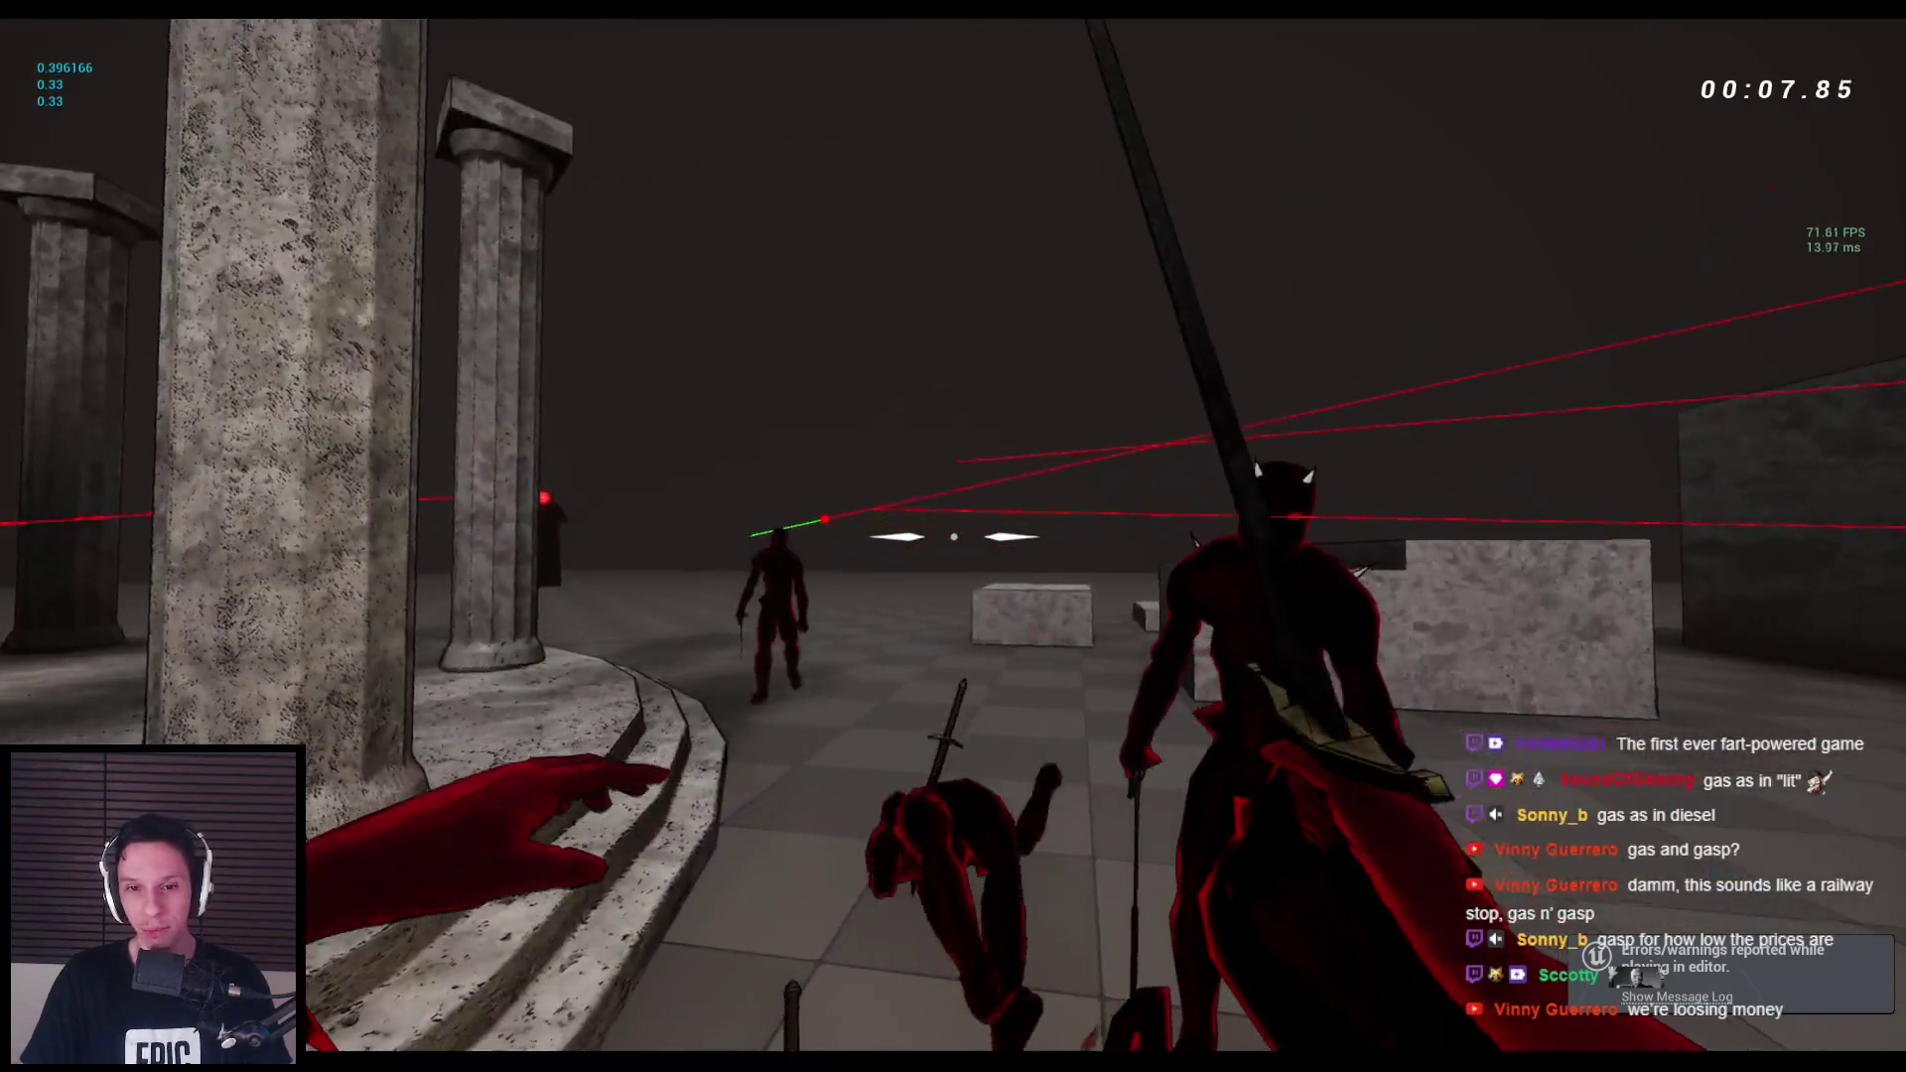
Switch to the bow, close in while aiming, and kill the spider with an arrow.
{"action": "key", "text": "space"}
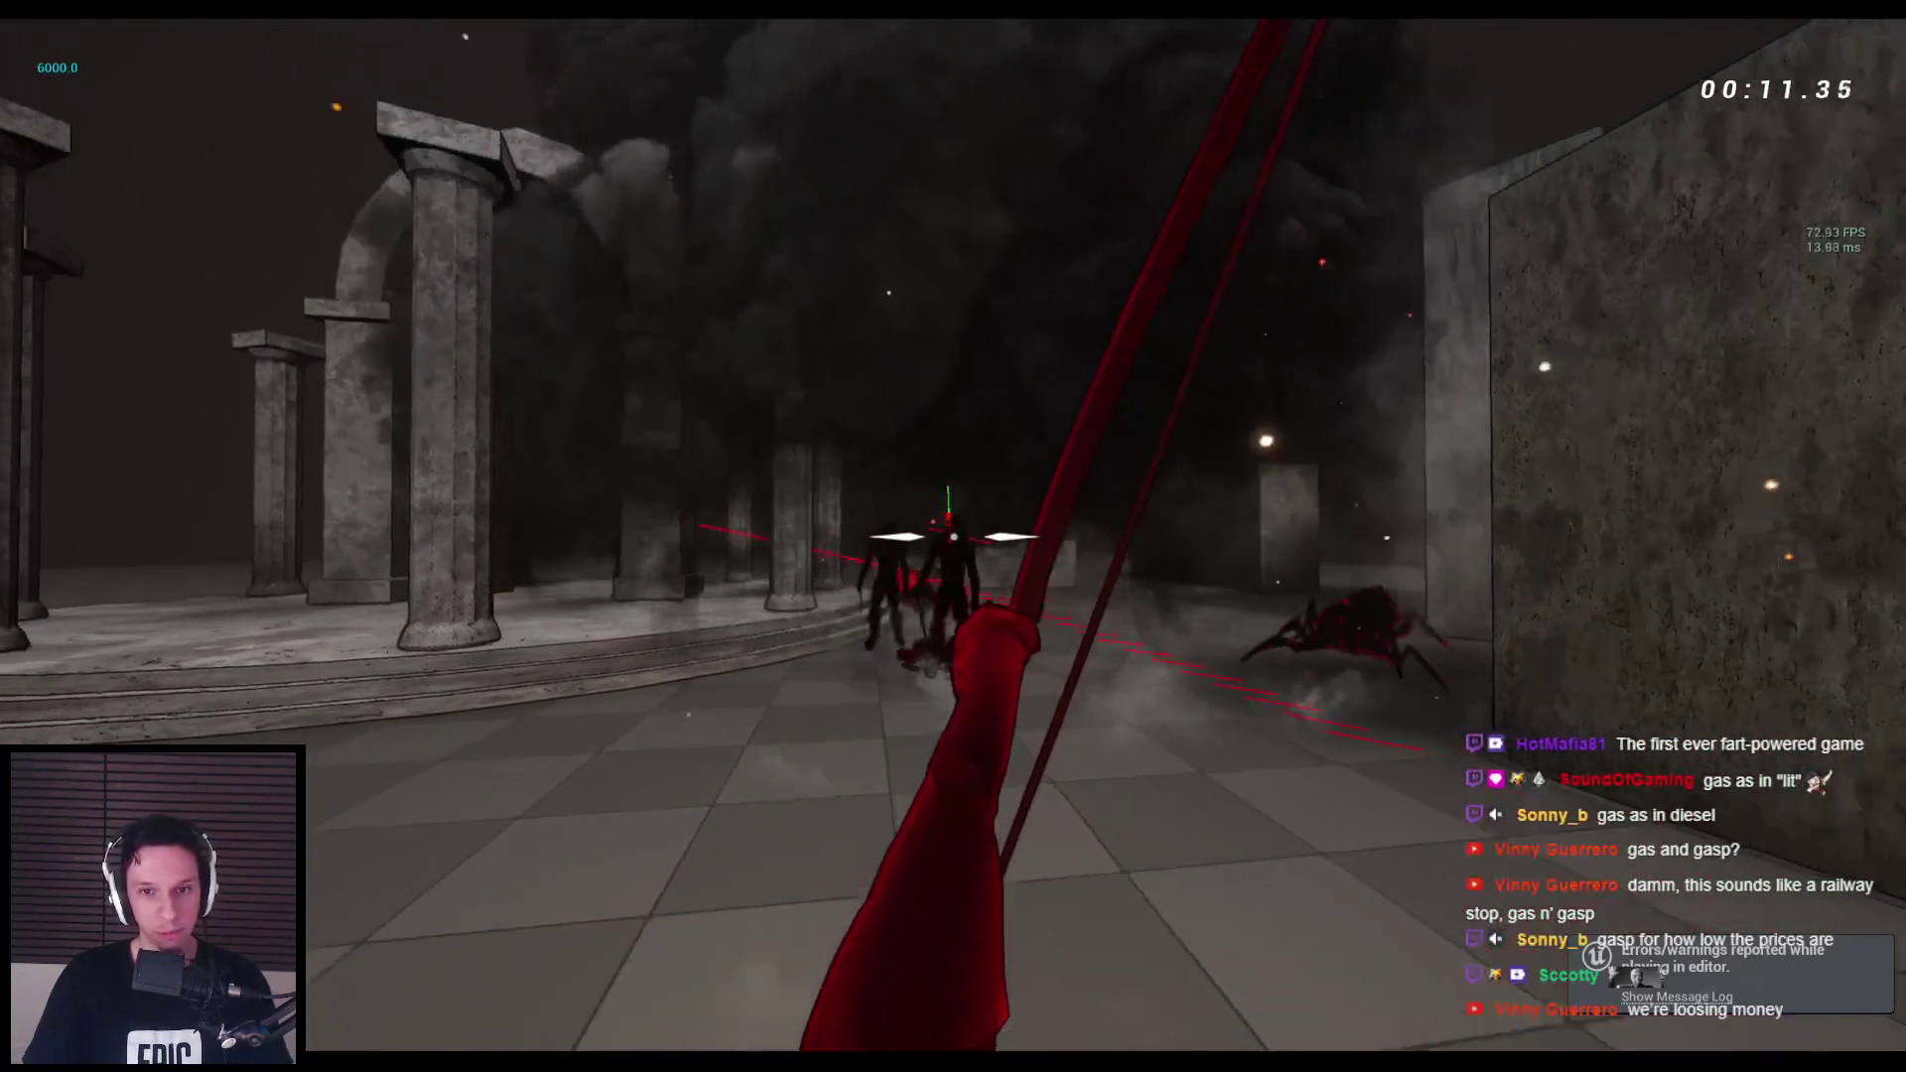
{"action": "left_click", "coordinate": [953, 536]}
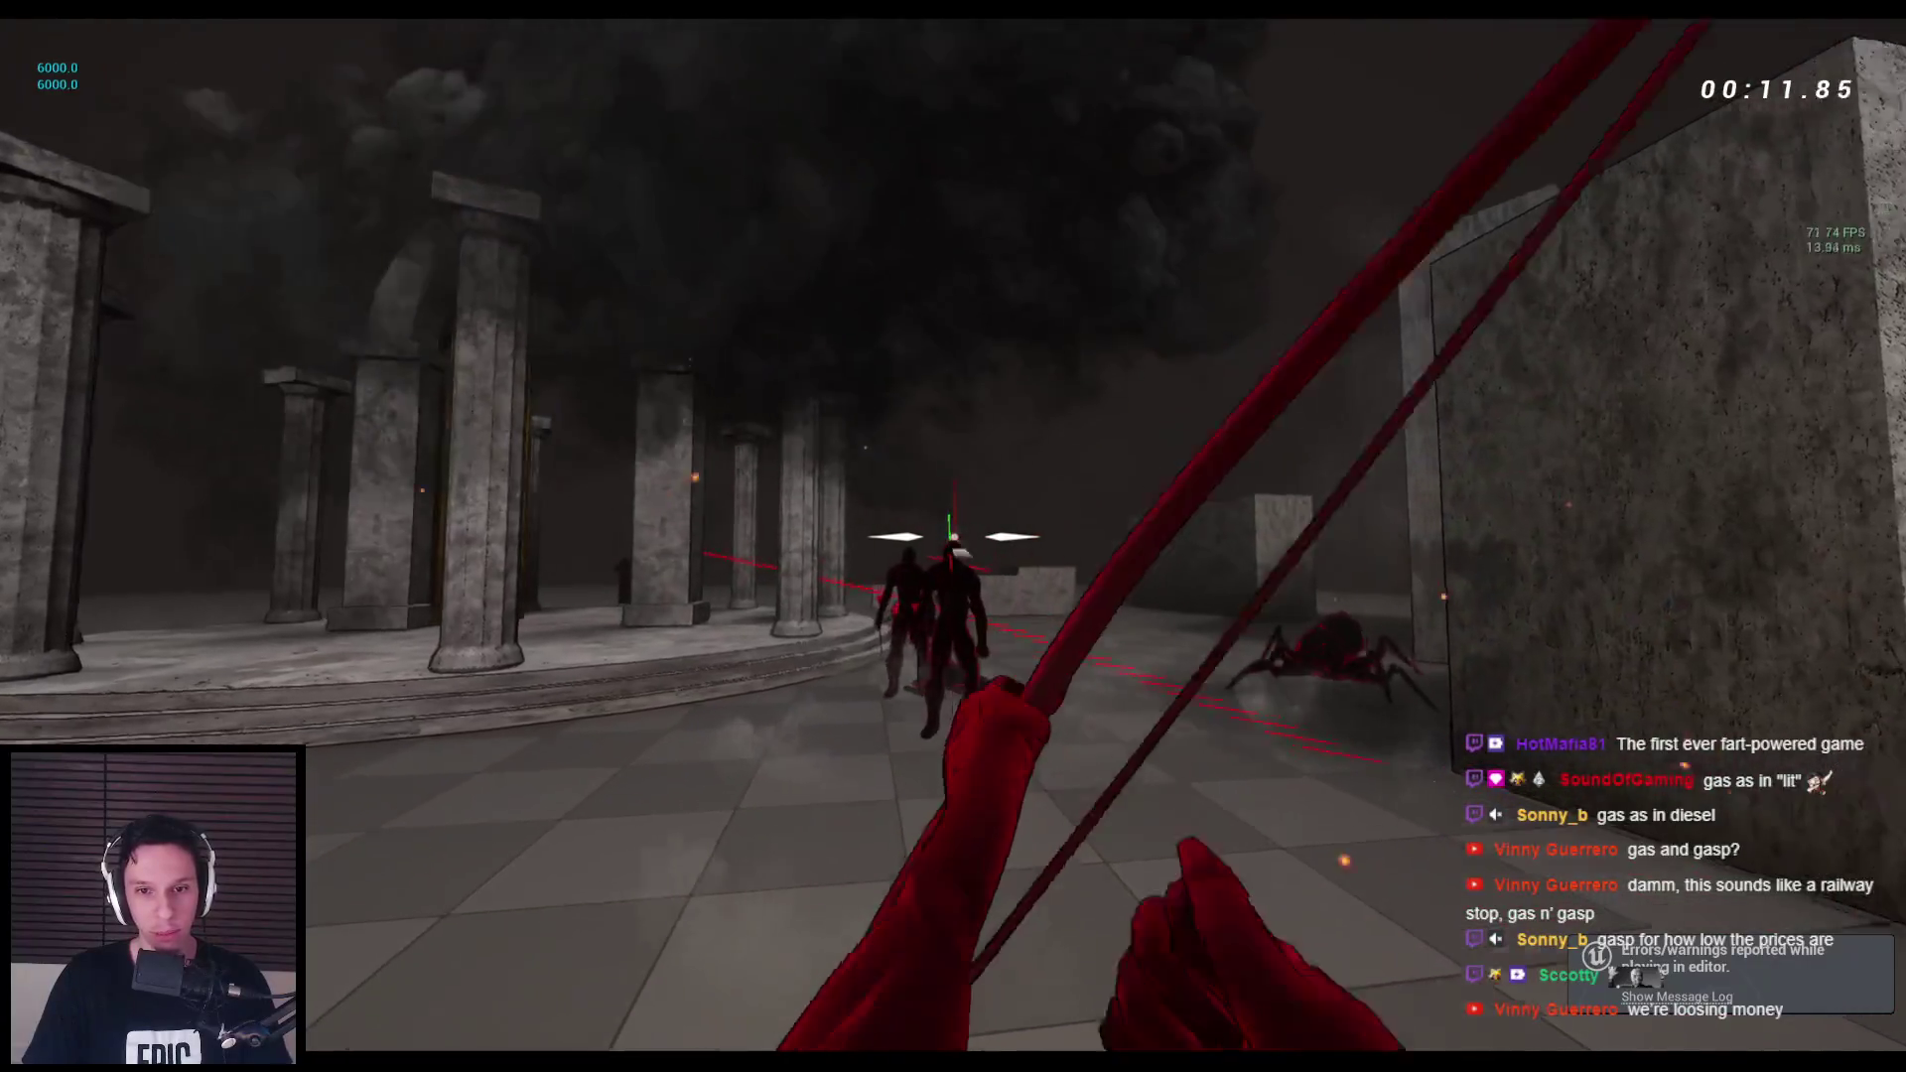
{"action": "key", "text": "w"}
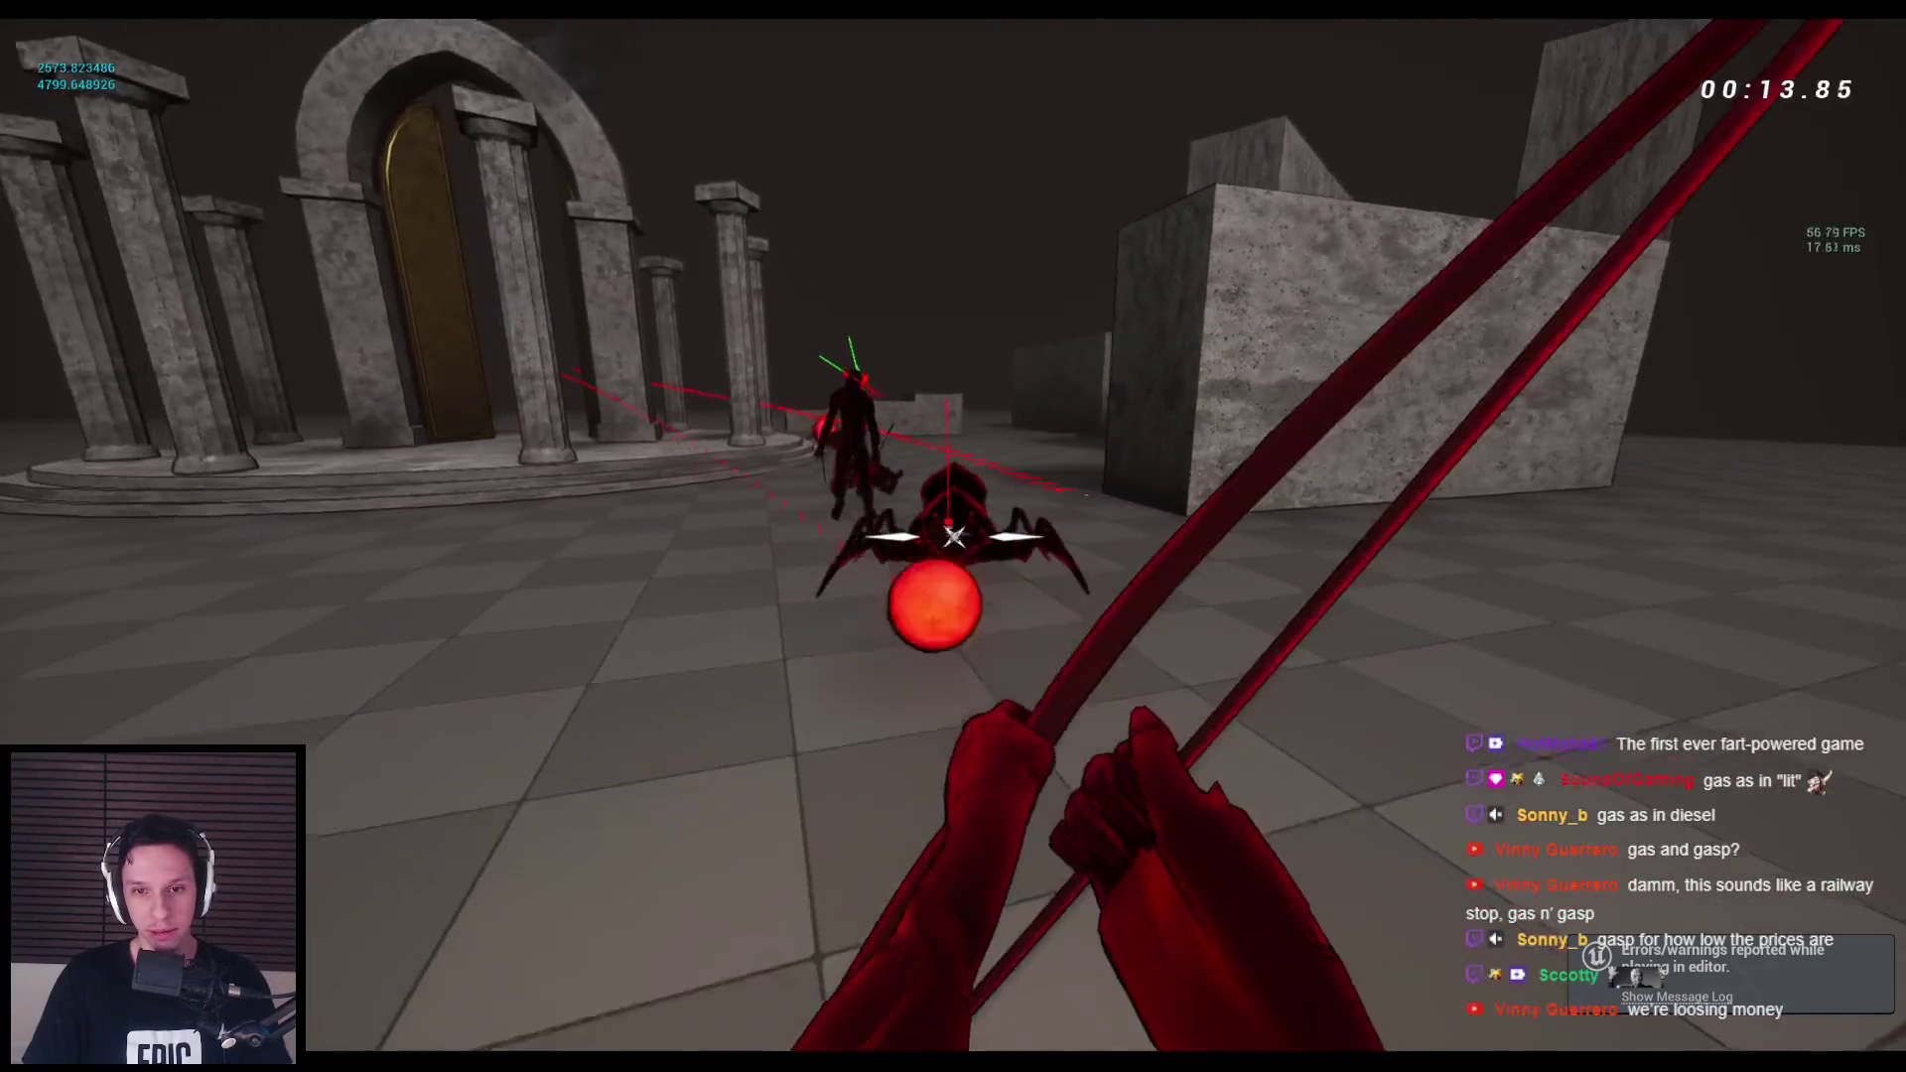
{"action": "left_click", "coordinate": [953, 536]}
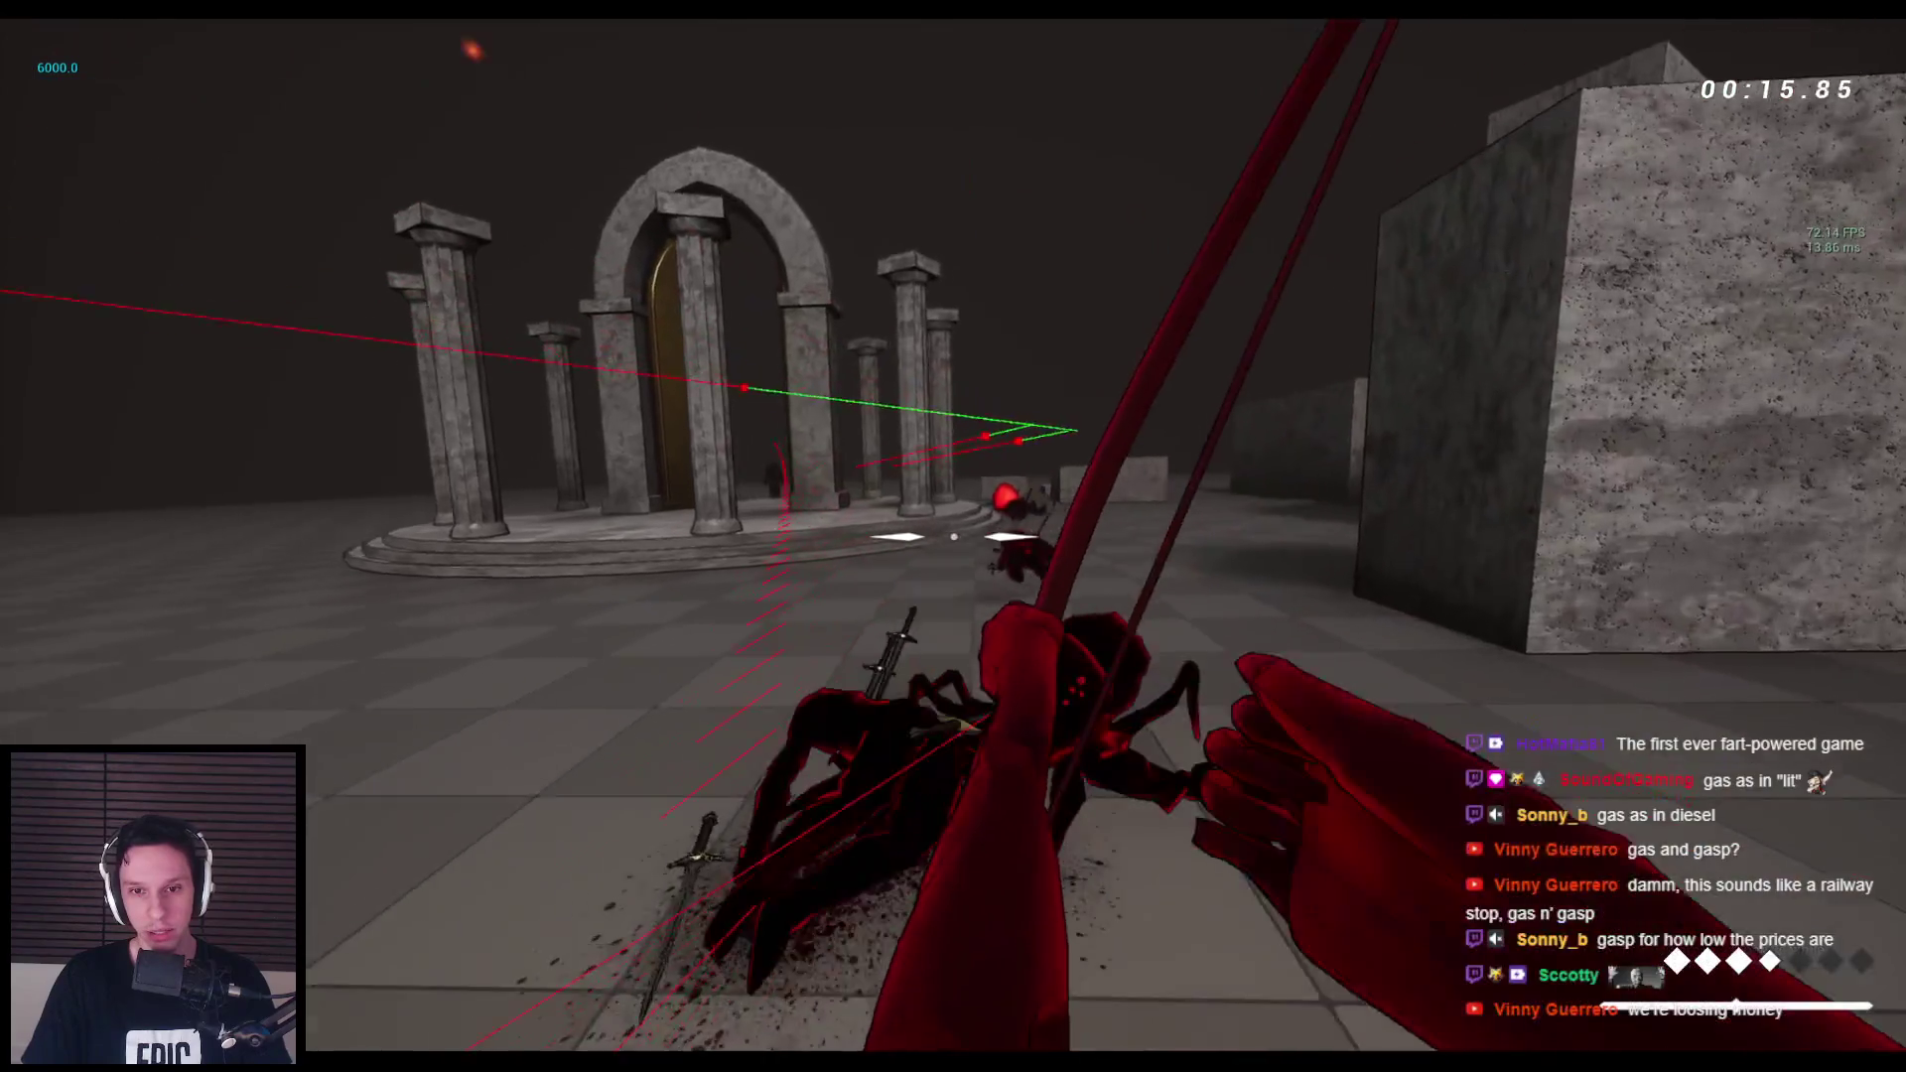
Swap back to the sword, reach the temple steps, and strike down the approaching enemy.
{"action": "key", "text": "w"}
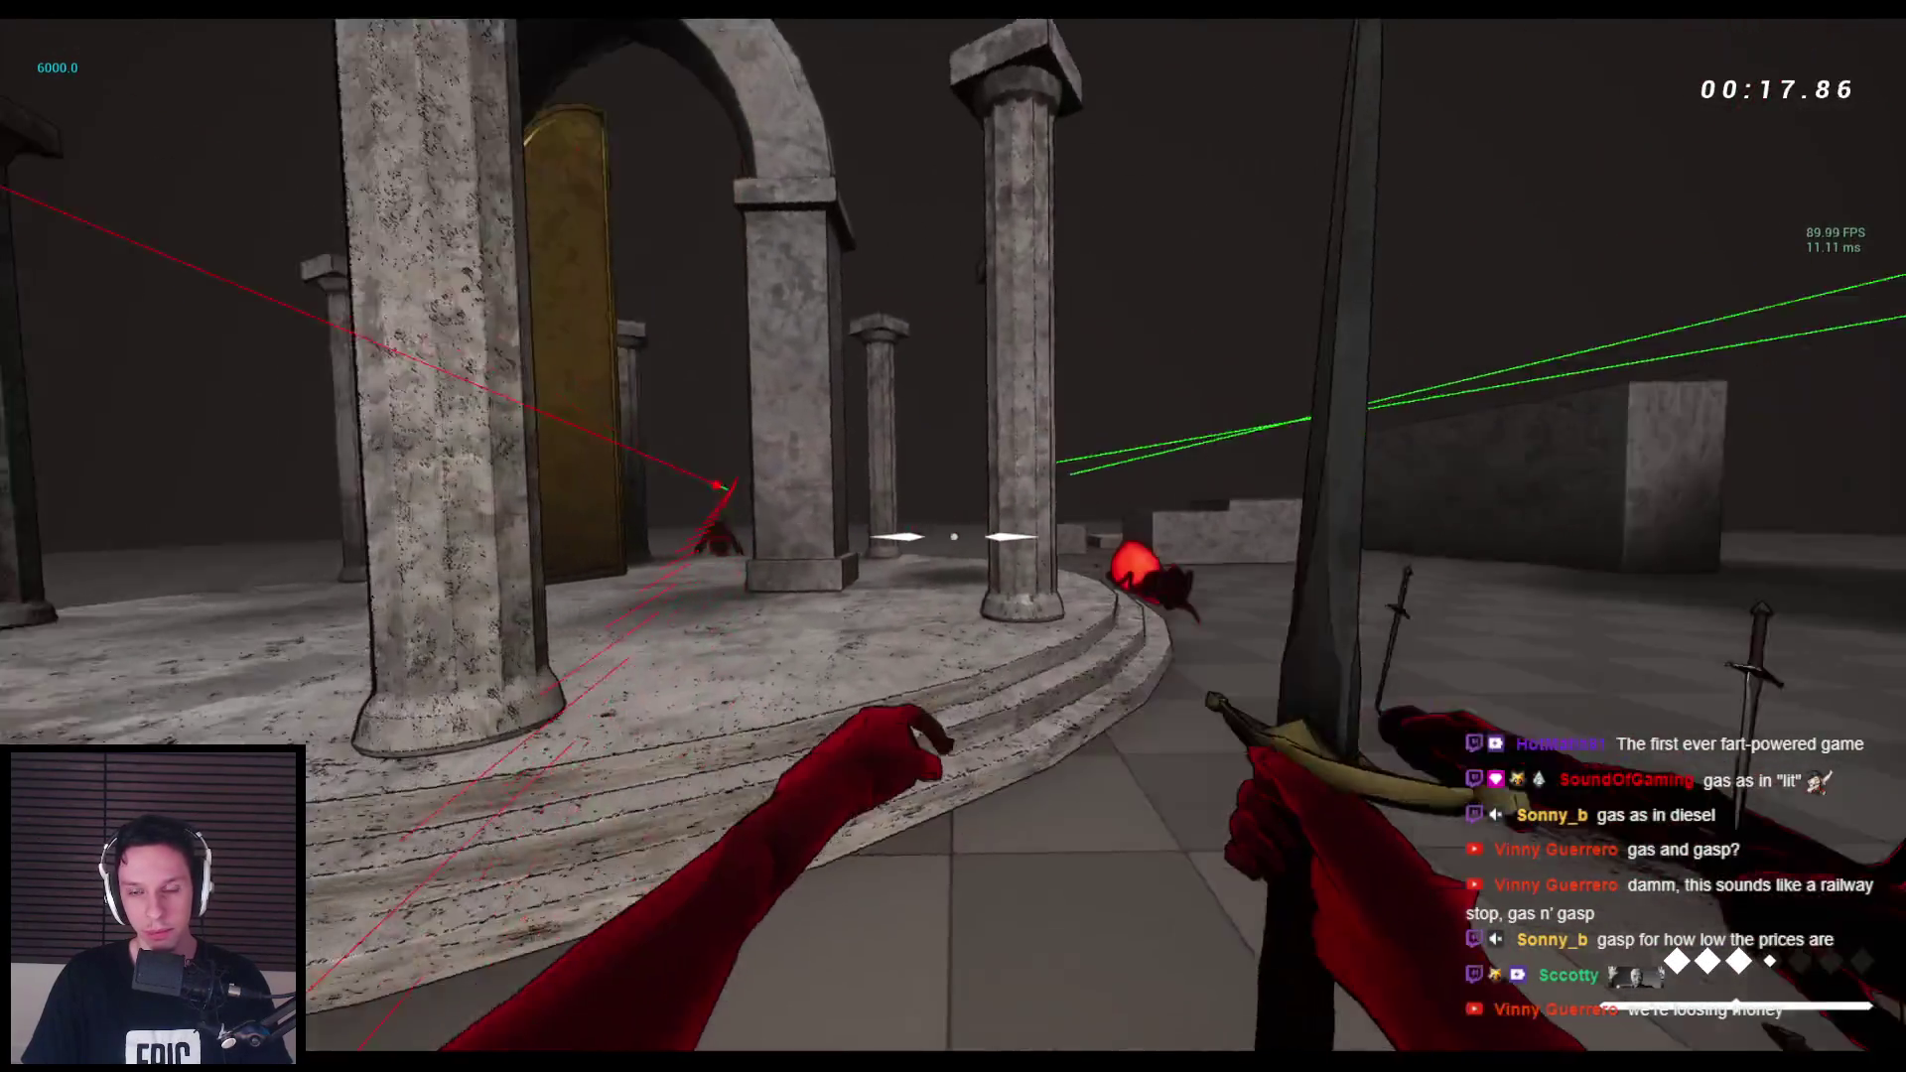
{"action": "key", "text": "space"}
{"action": "key", "text": "space"}
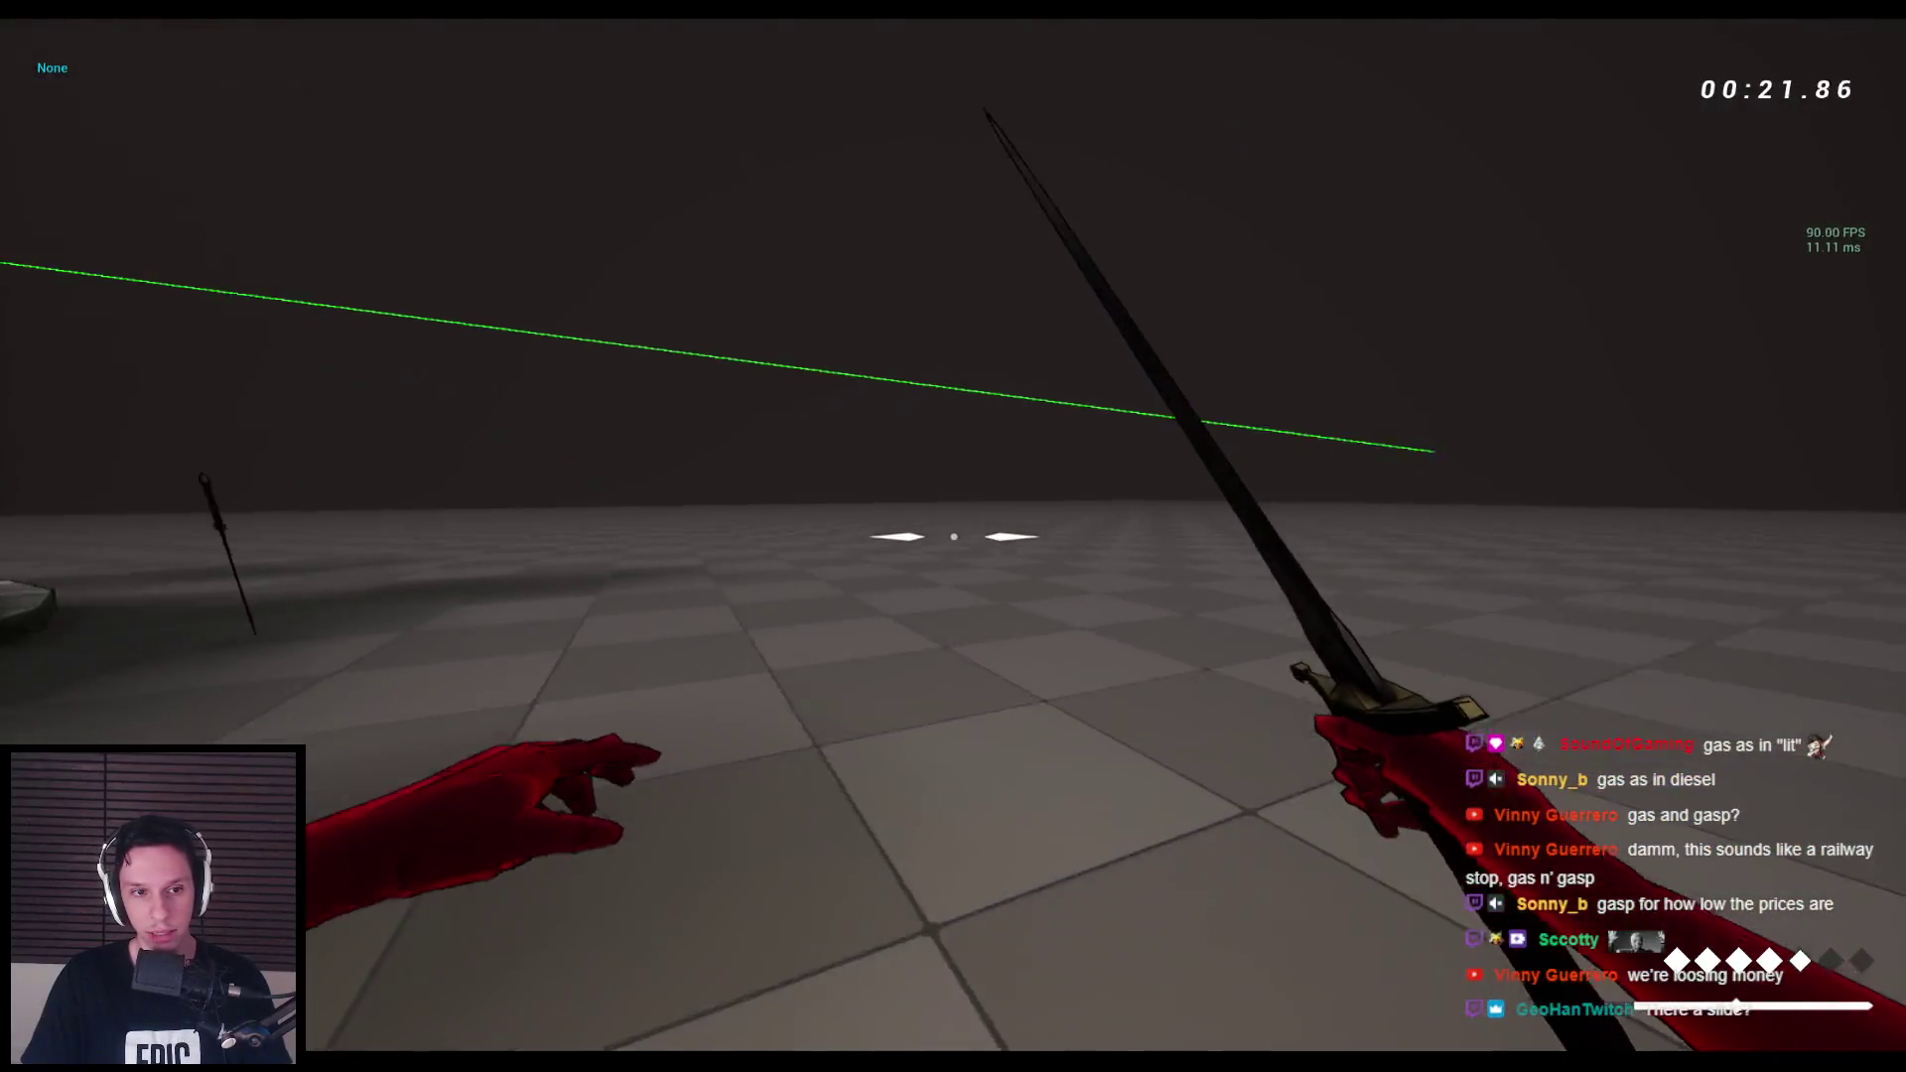
{"action": "key", "text": "w"}
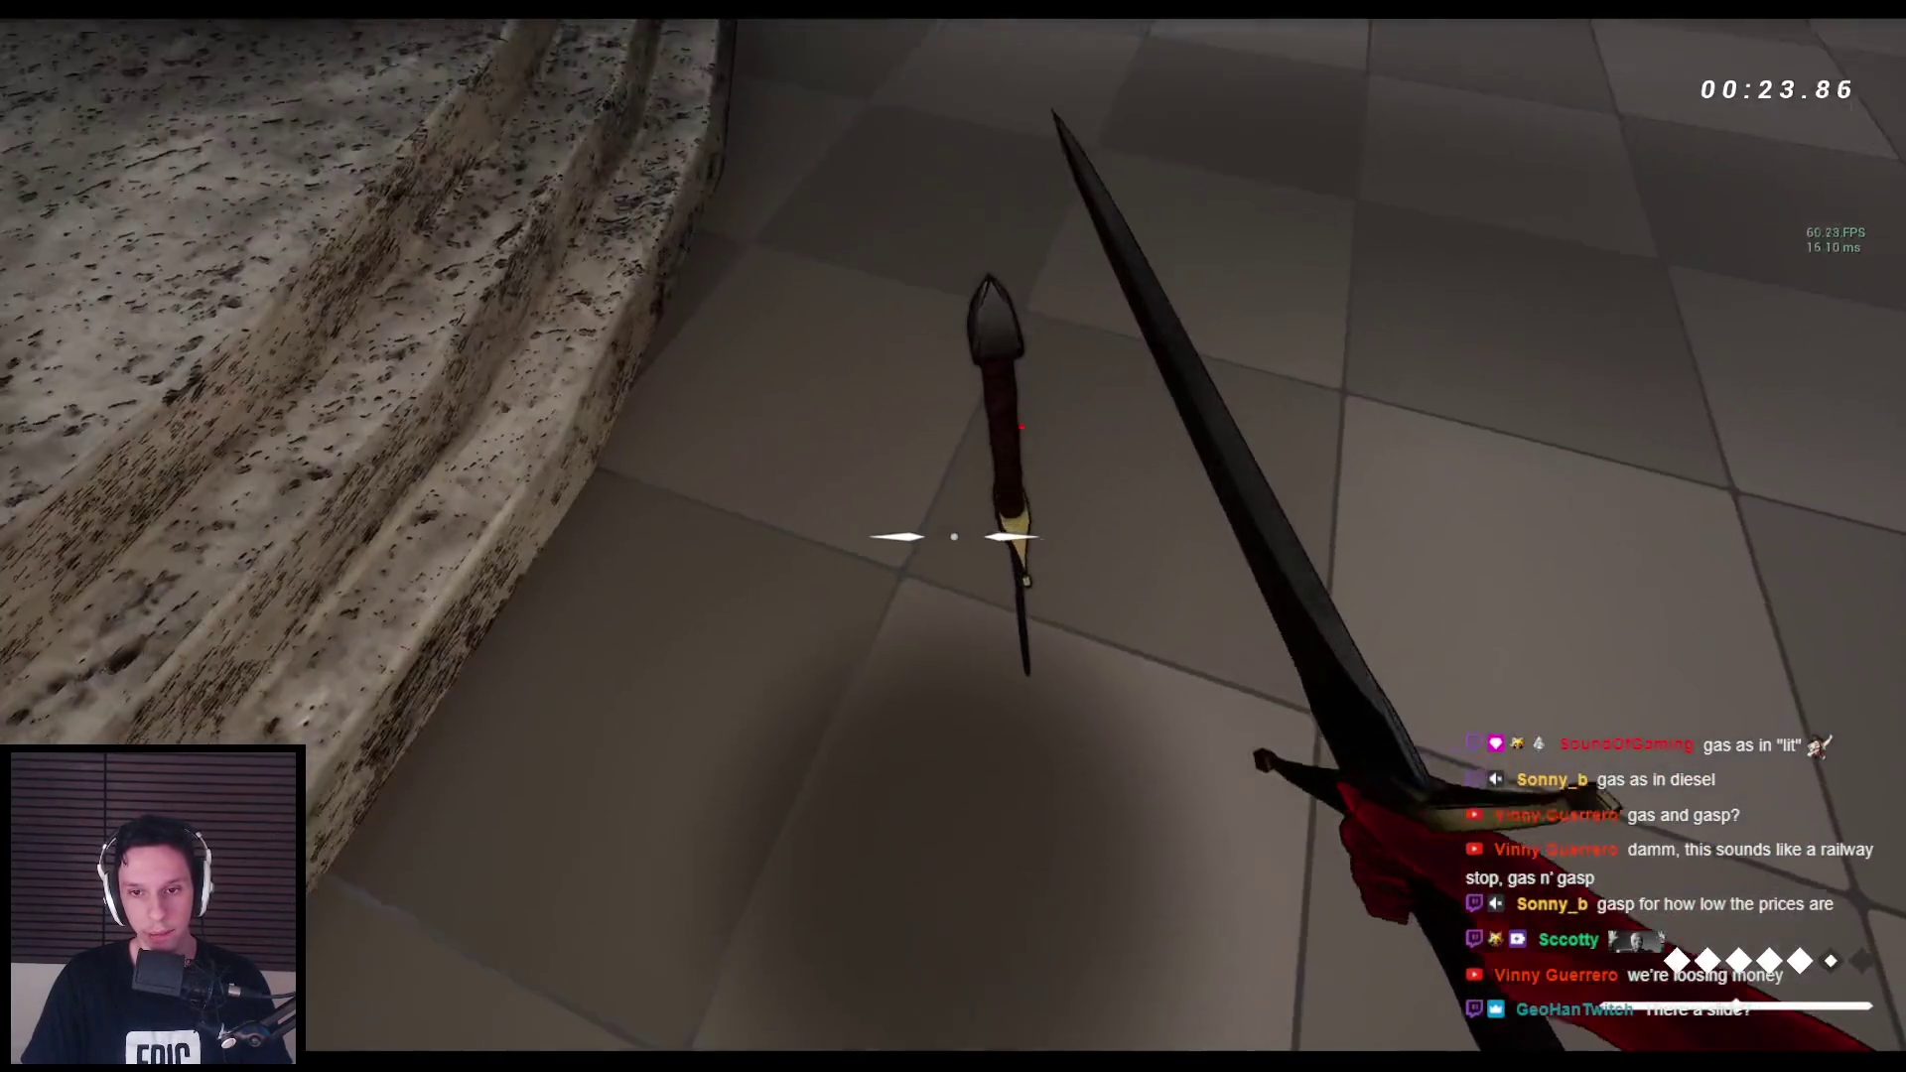
{"action": "left_click", "coordinate": [953, 536]}
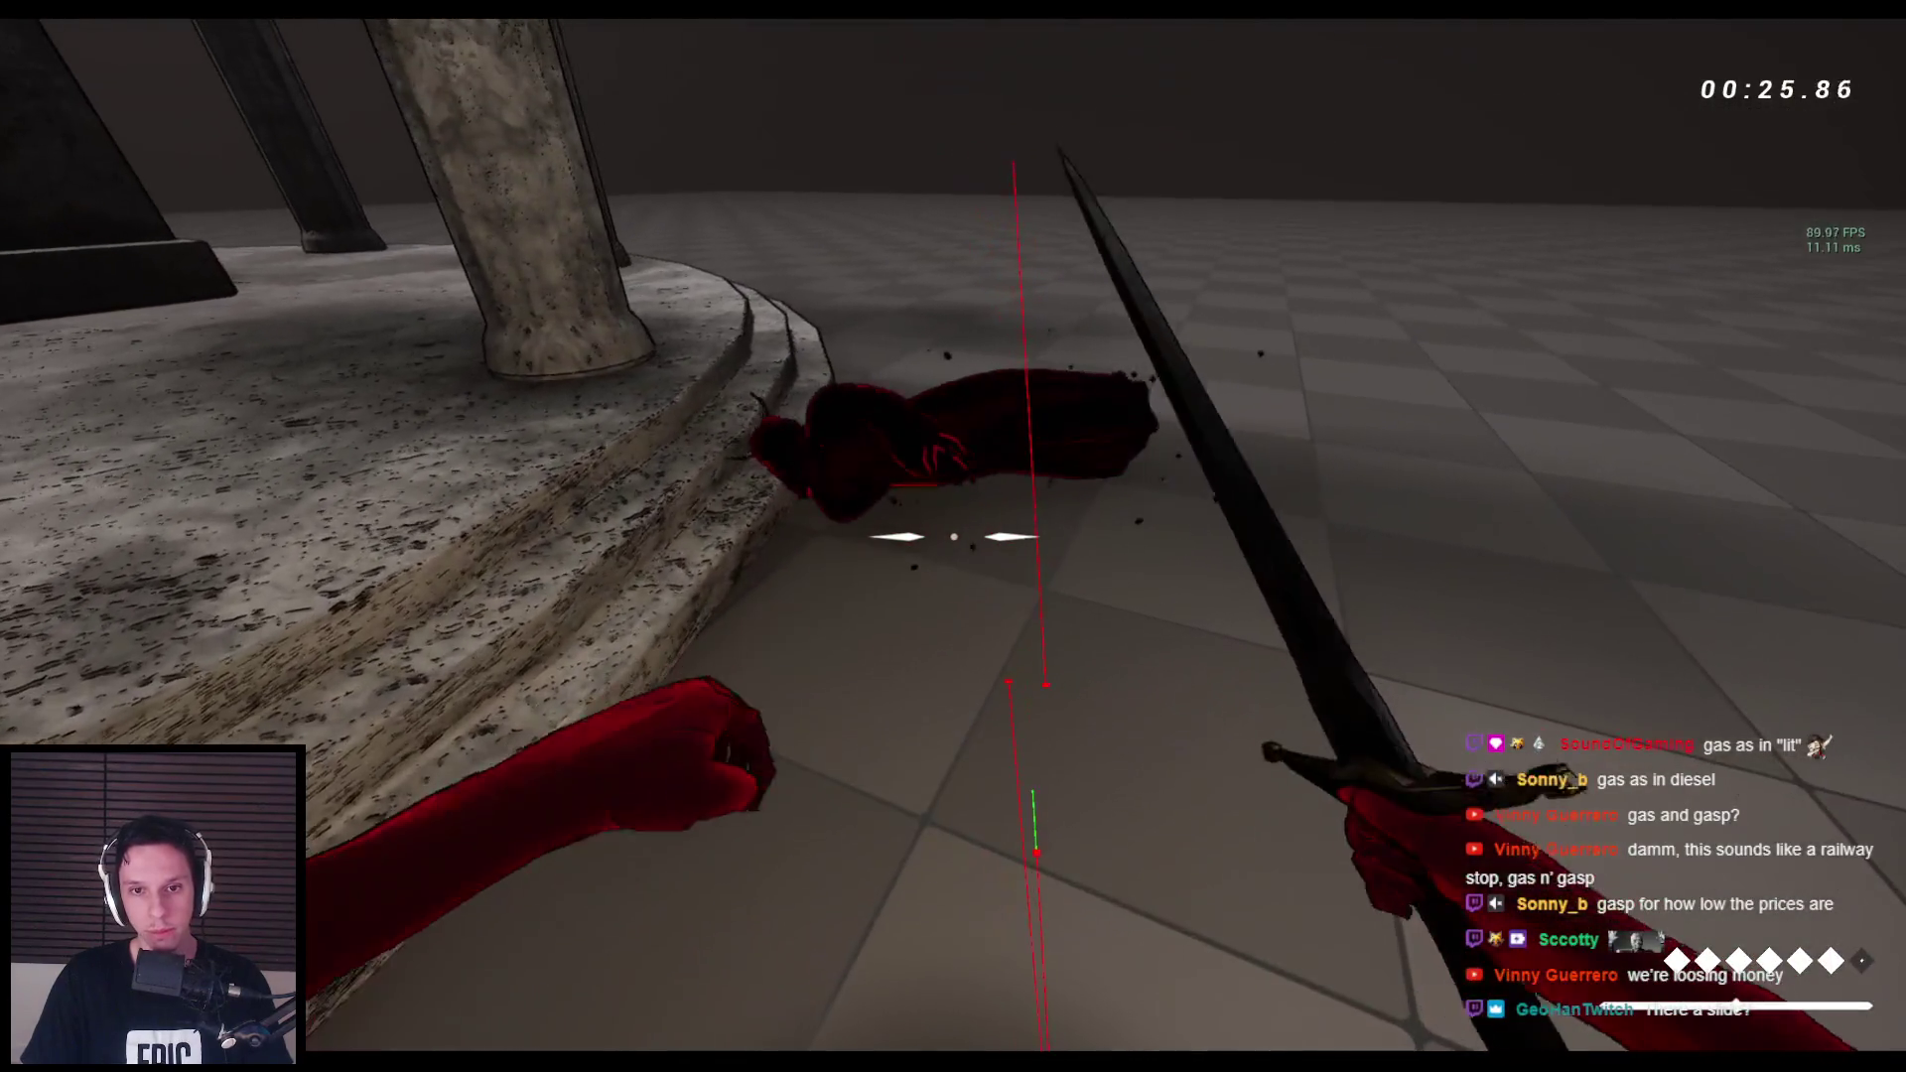
{"action": "left_click", "coordinate": [953, 536]}
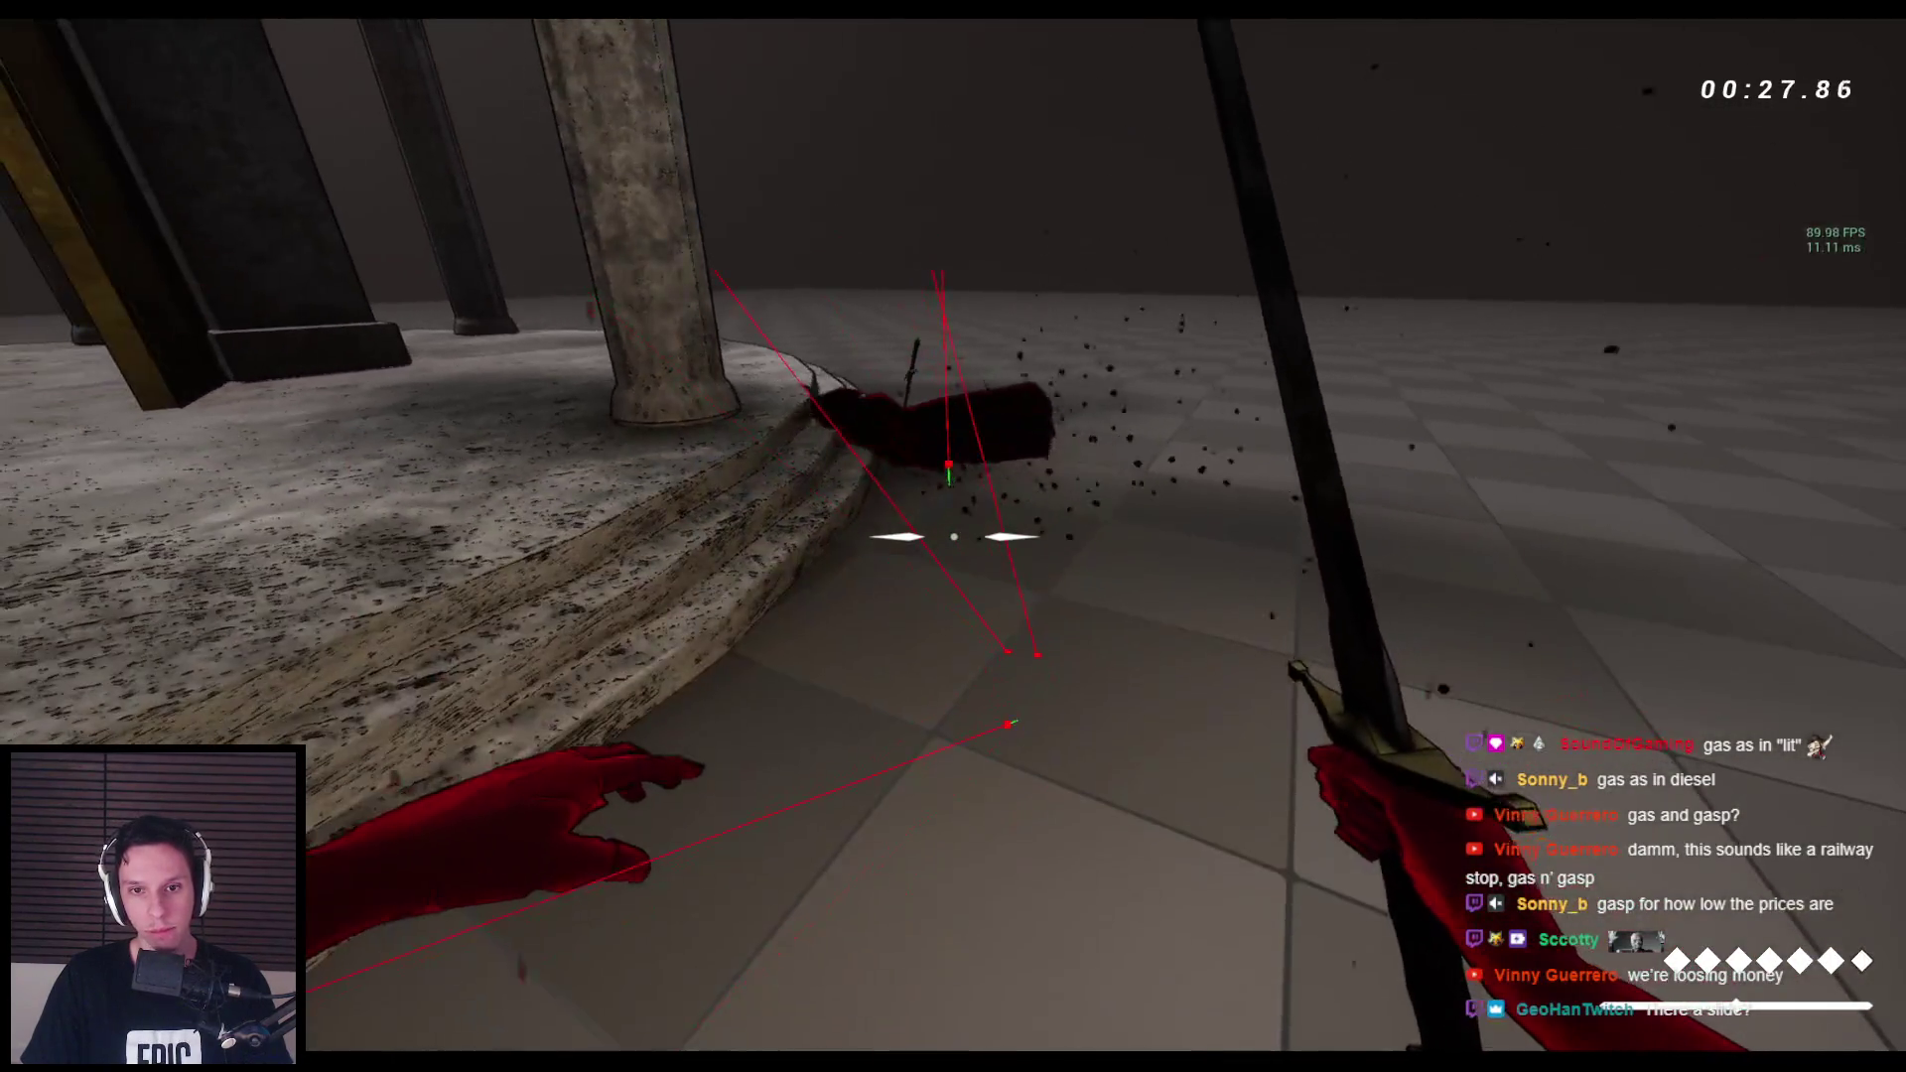
Run past the grey walls and line up against the textured stone wall for a wallrun.
{"action": "key", "text": "space"}
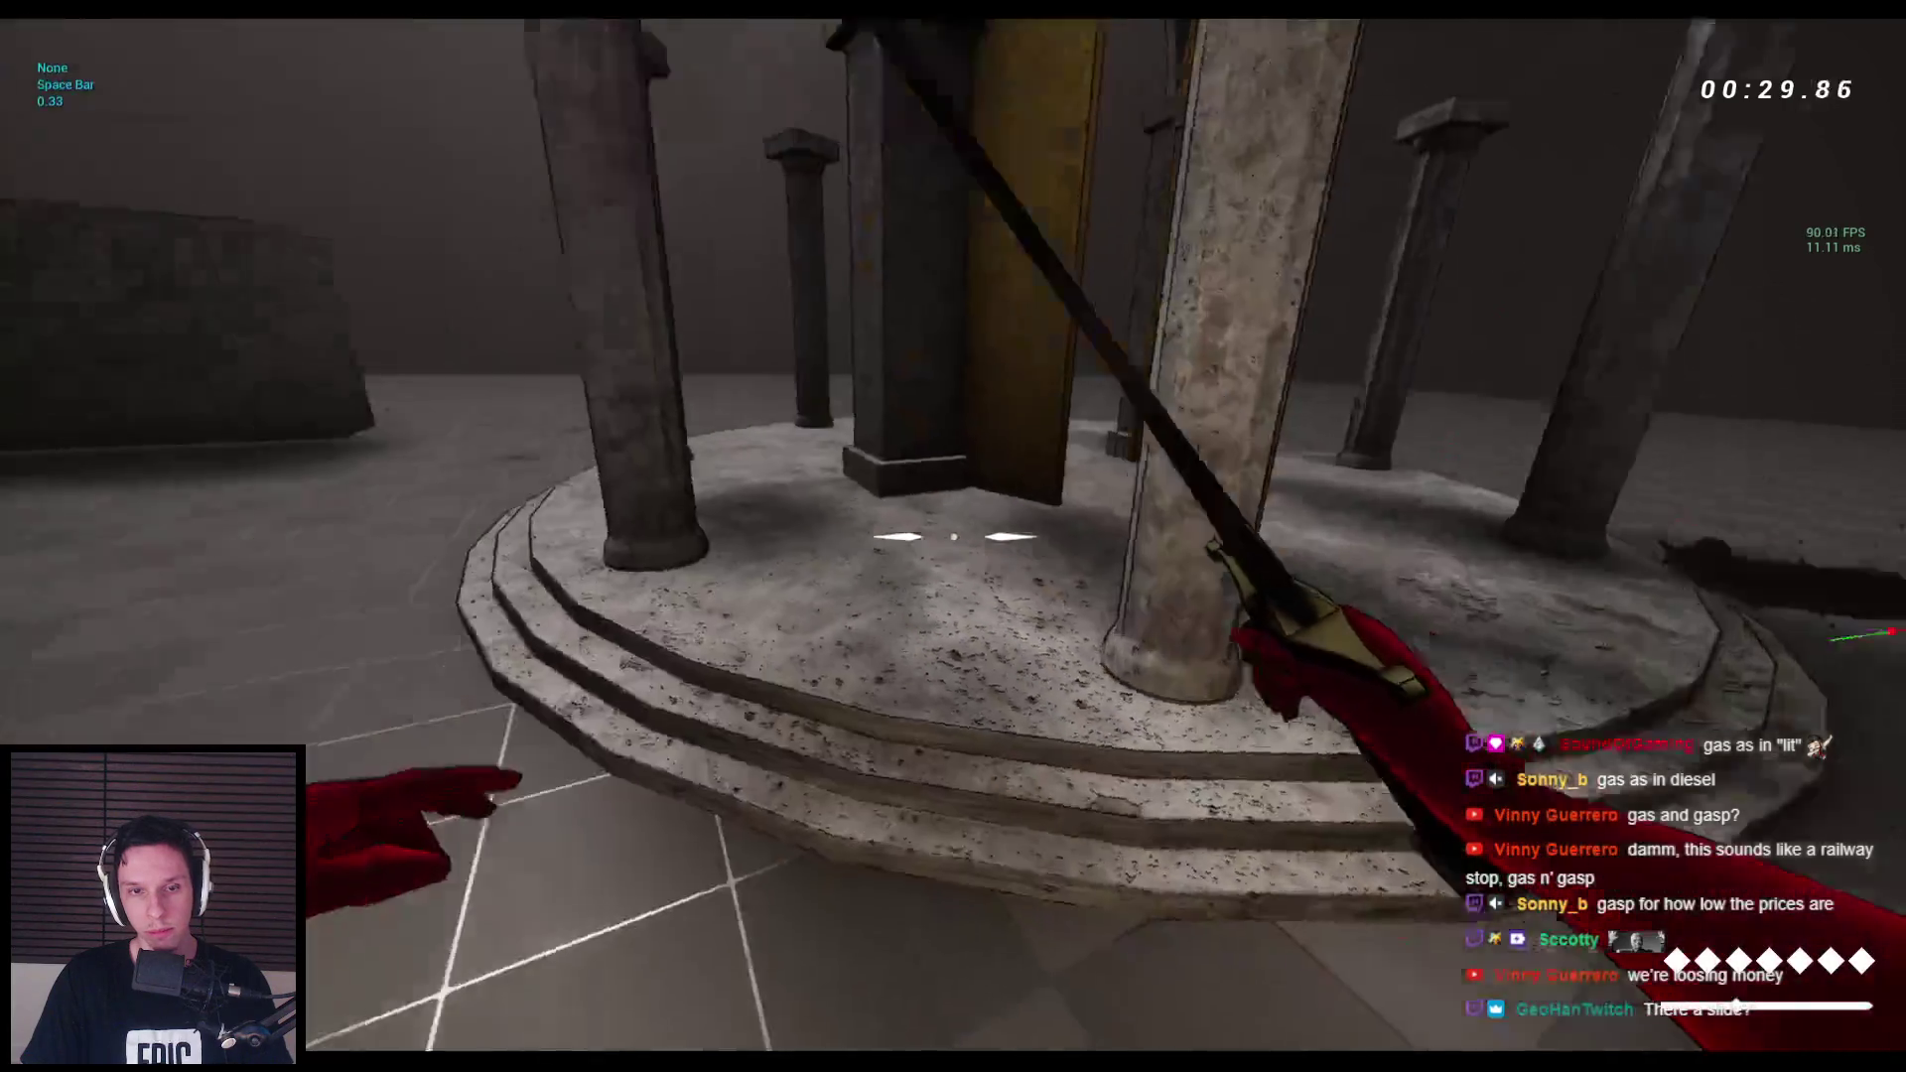
{"action": "key", "text": "w"}
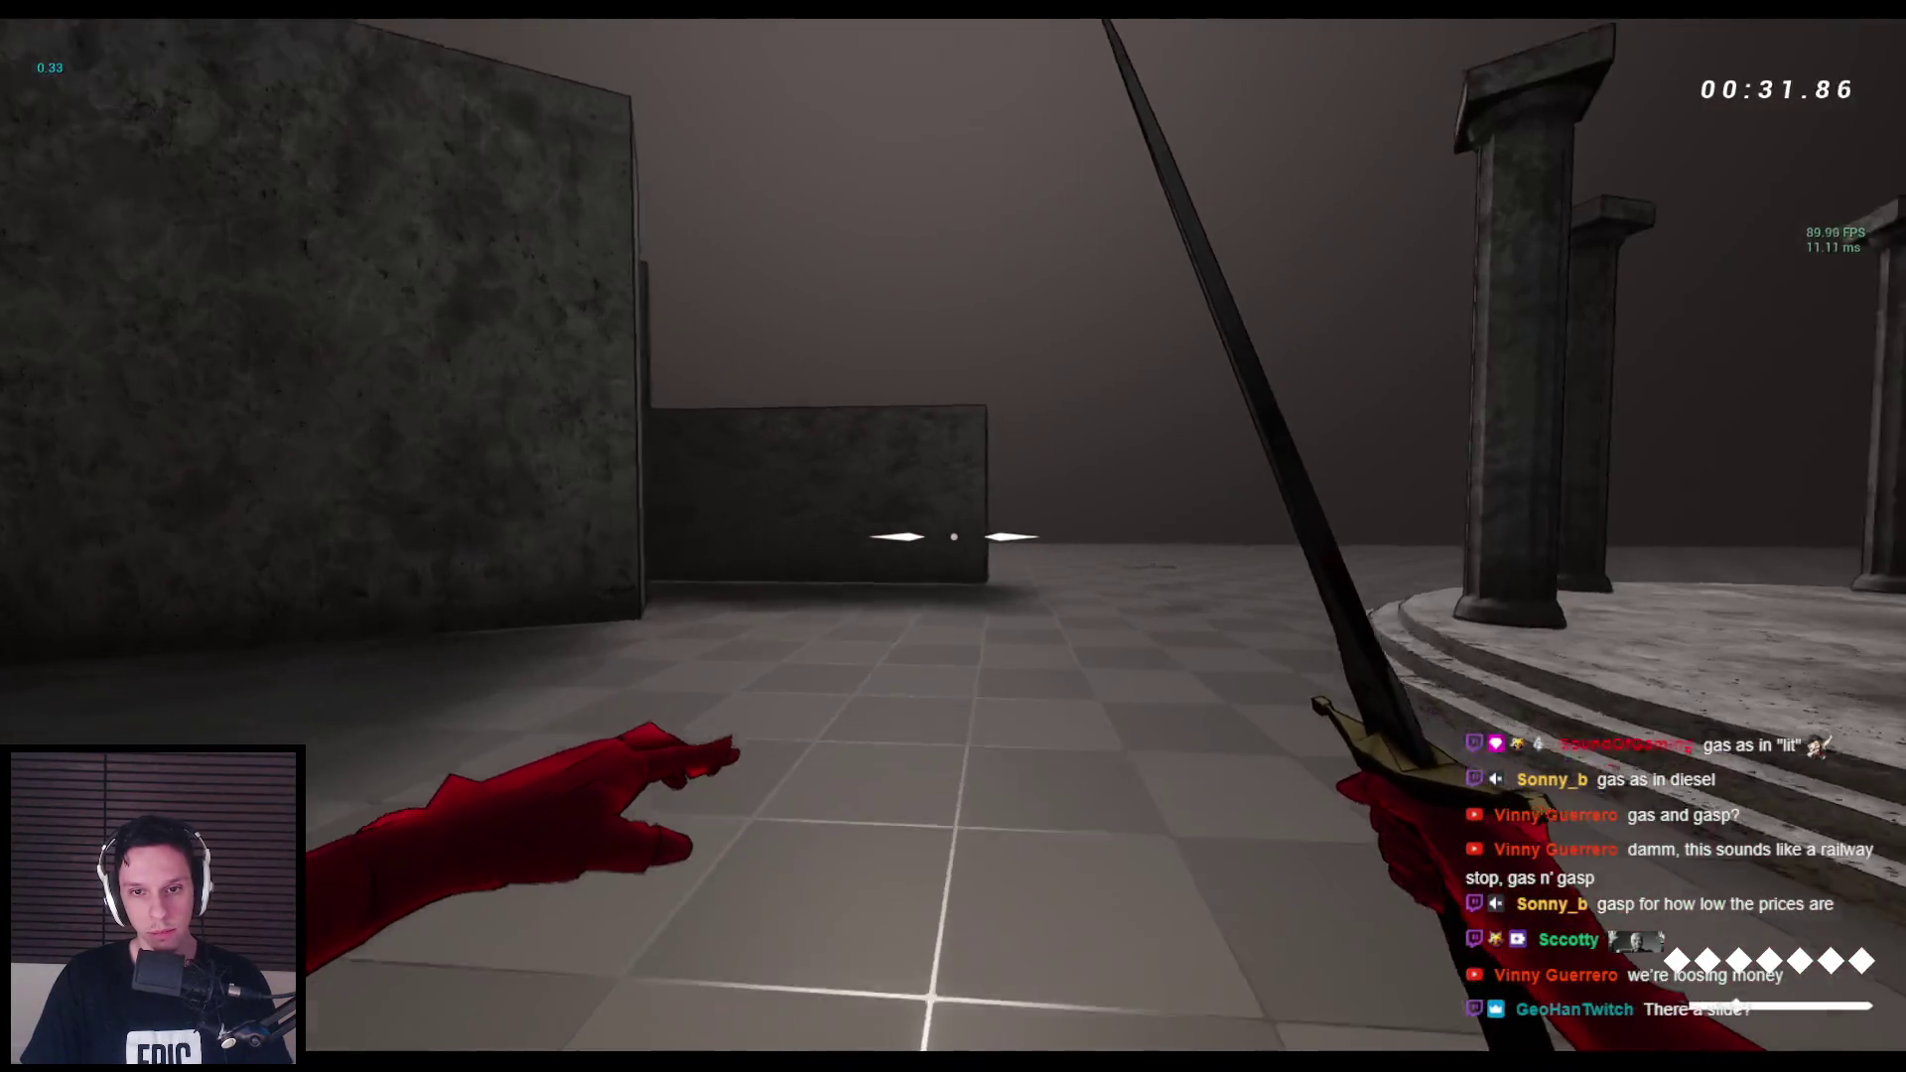
{"action": "key", "text": "w"}
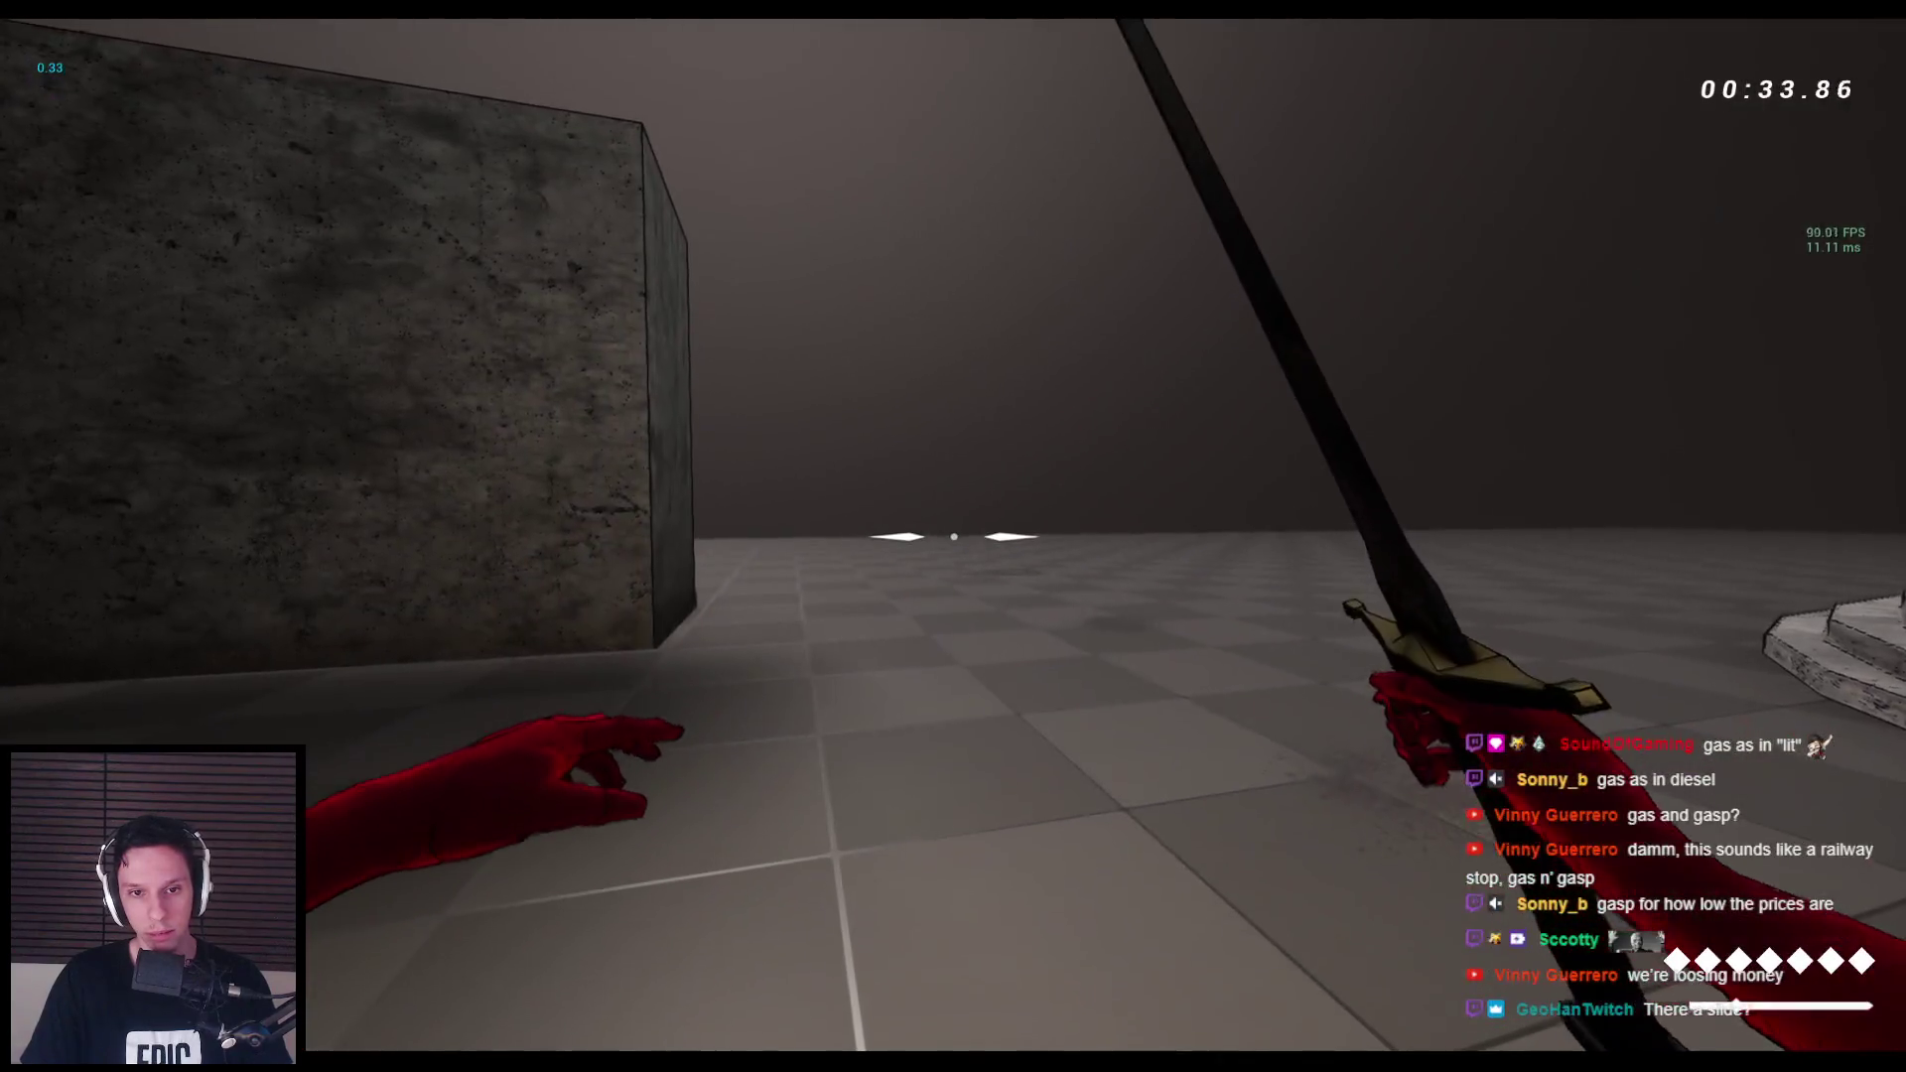
{"action": "key", "text": "w"}
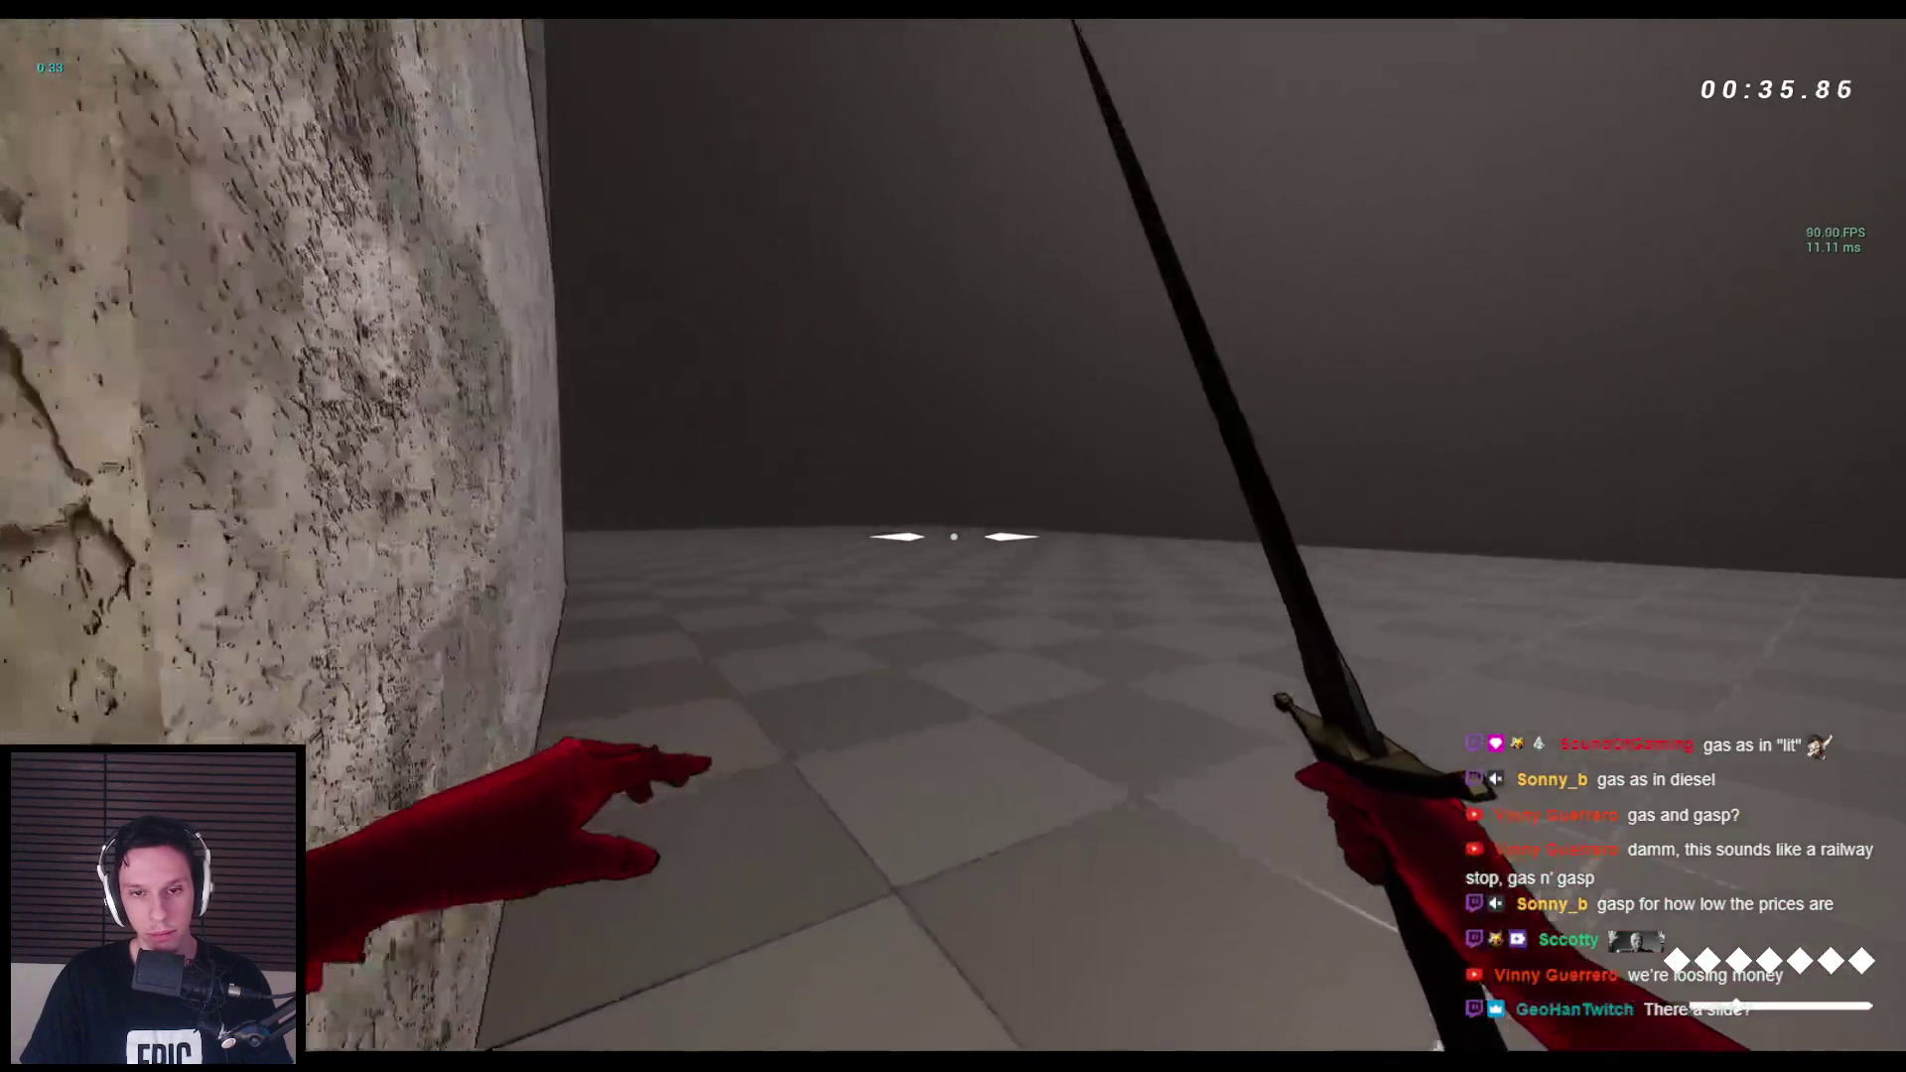
{"action": "key", "text": "d"}
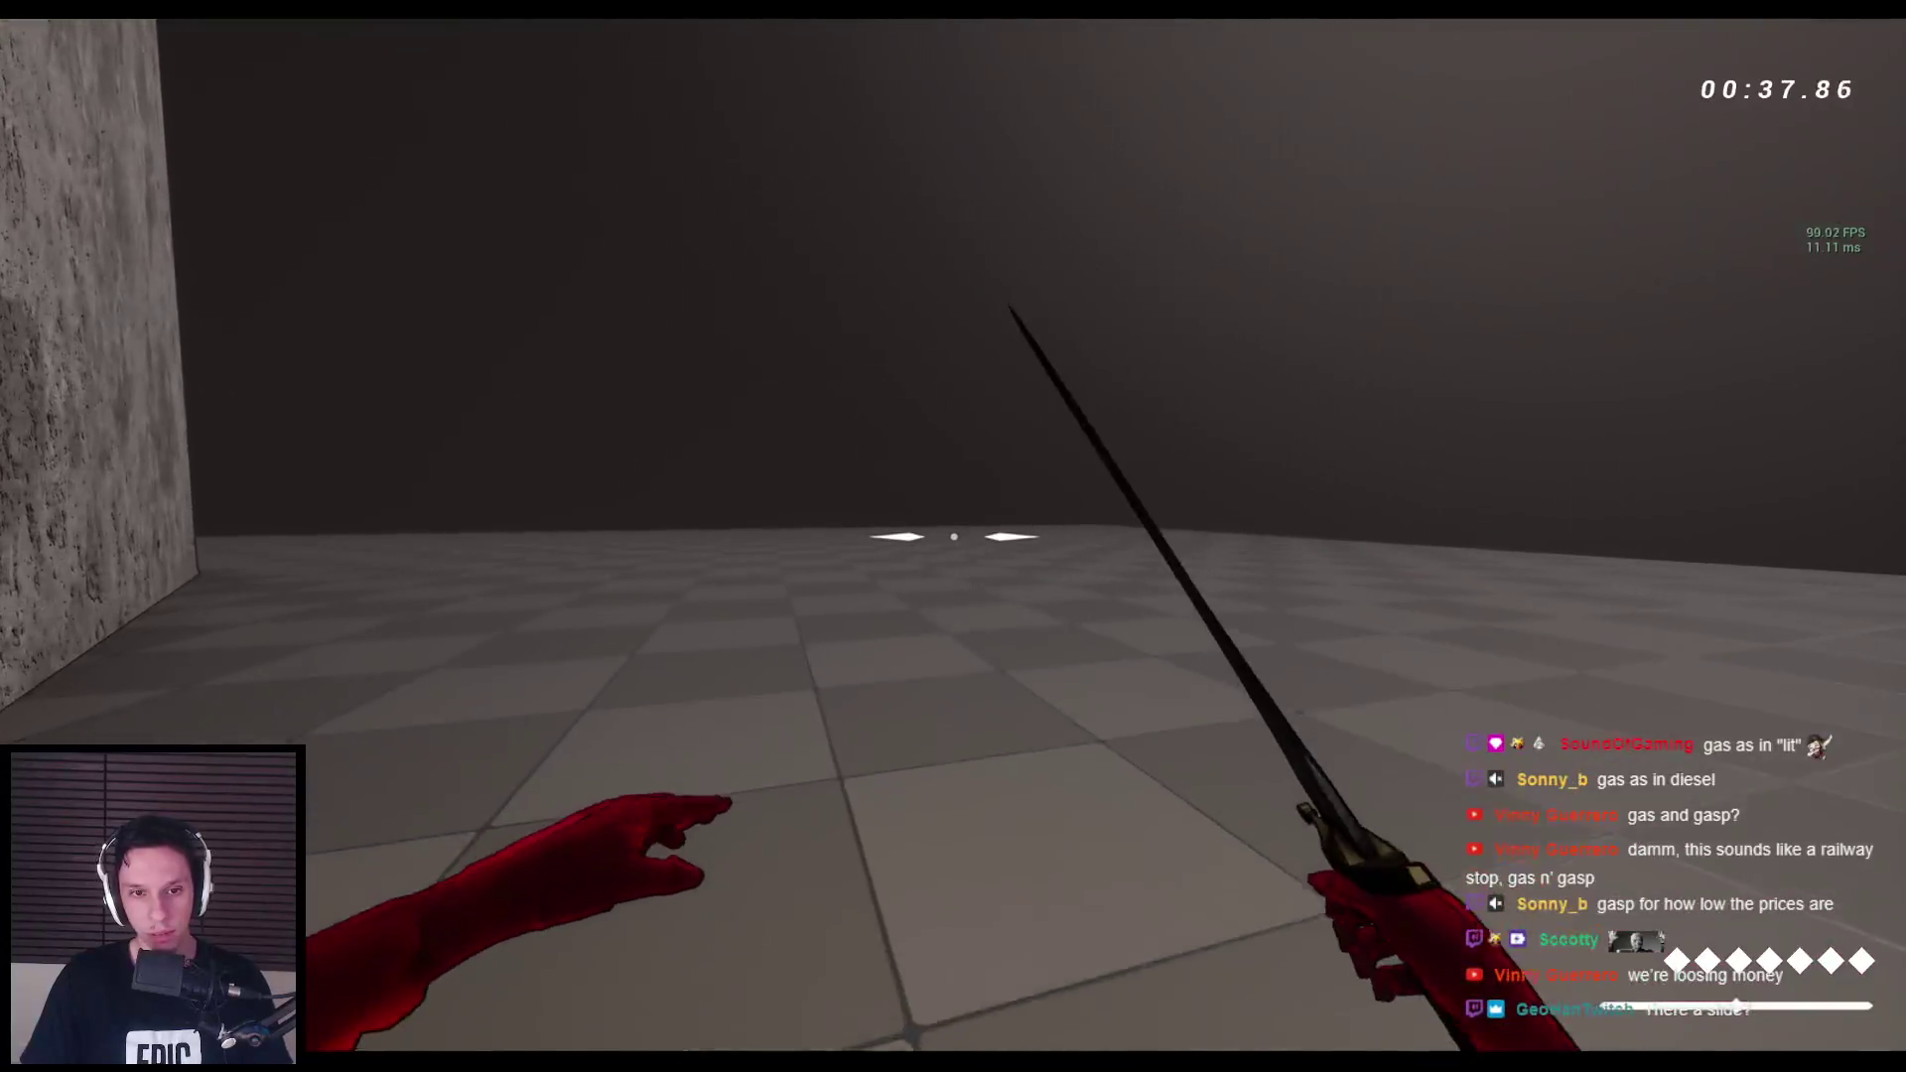
{"action": "key", "text": "a"}
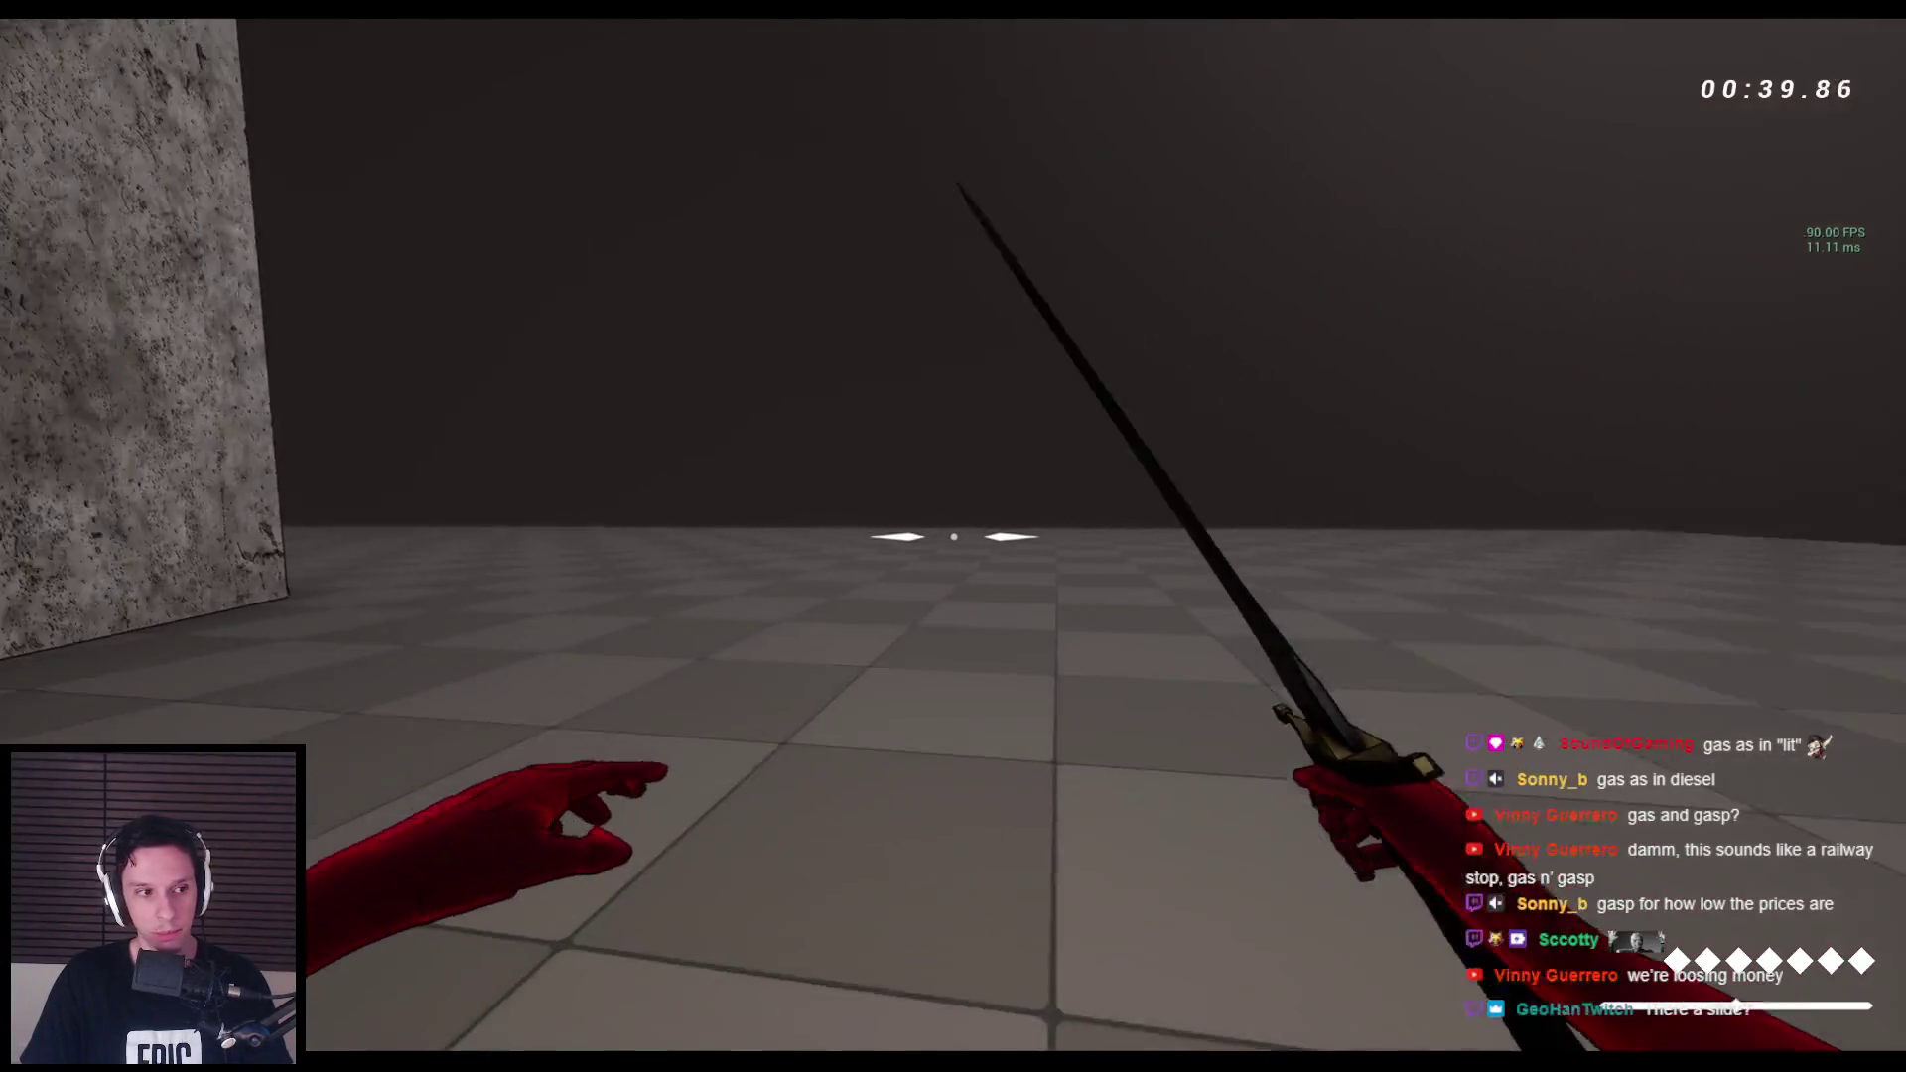
{"action": "key", "text": "w"}
Wall-run along the stone walls, dropping to the floor and turning toward the shrine.
{"action": "key", "text": "space"}
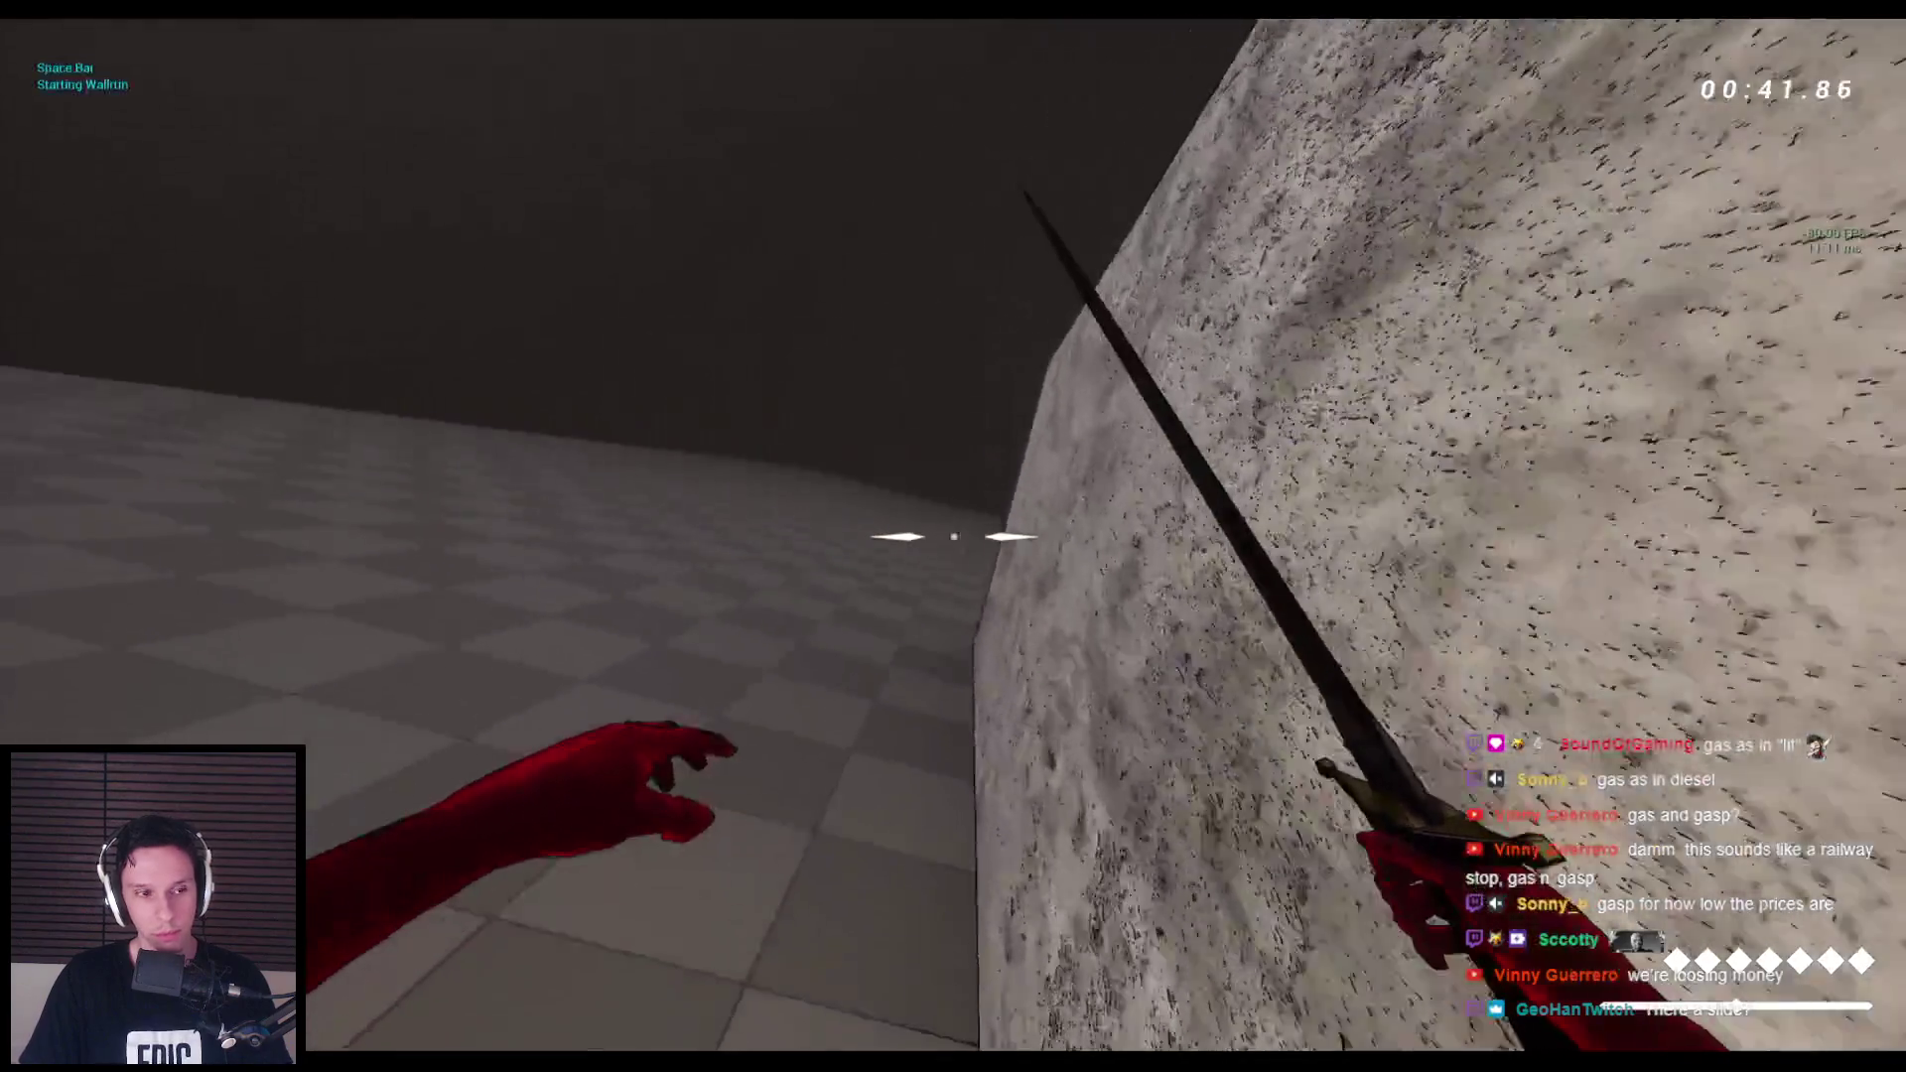
{"action": "key", "text": "space"}
{"action": "key", "text": "space"}
{"action": "key", "text": "space"}
{"action": "key", "text": "space"}
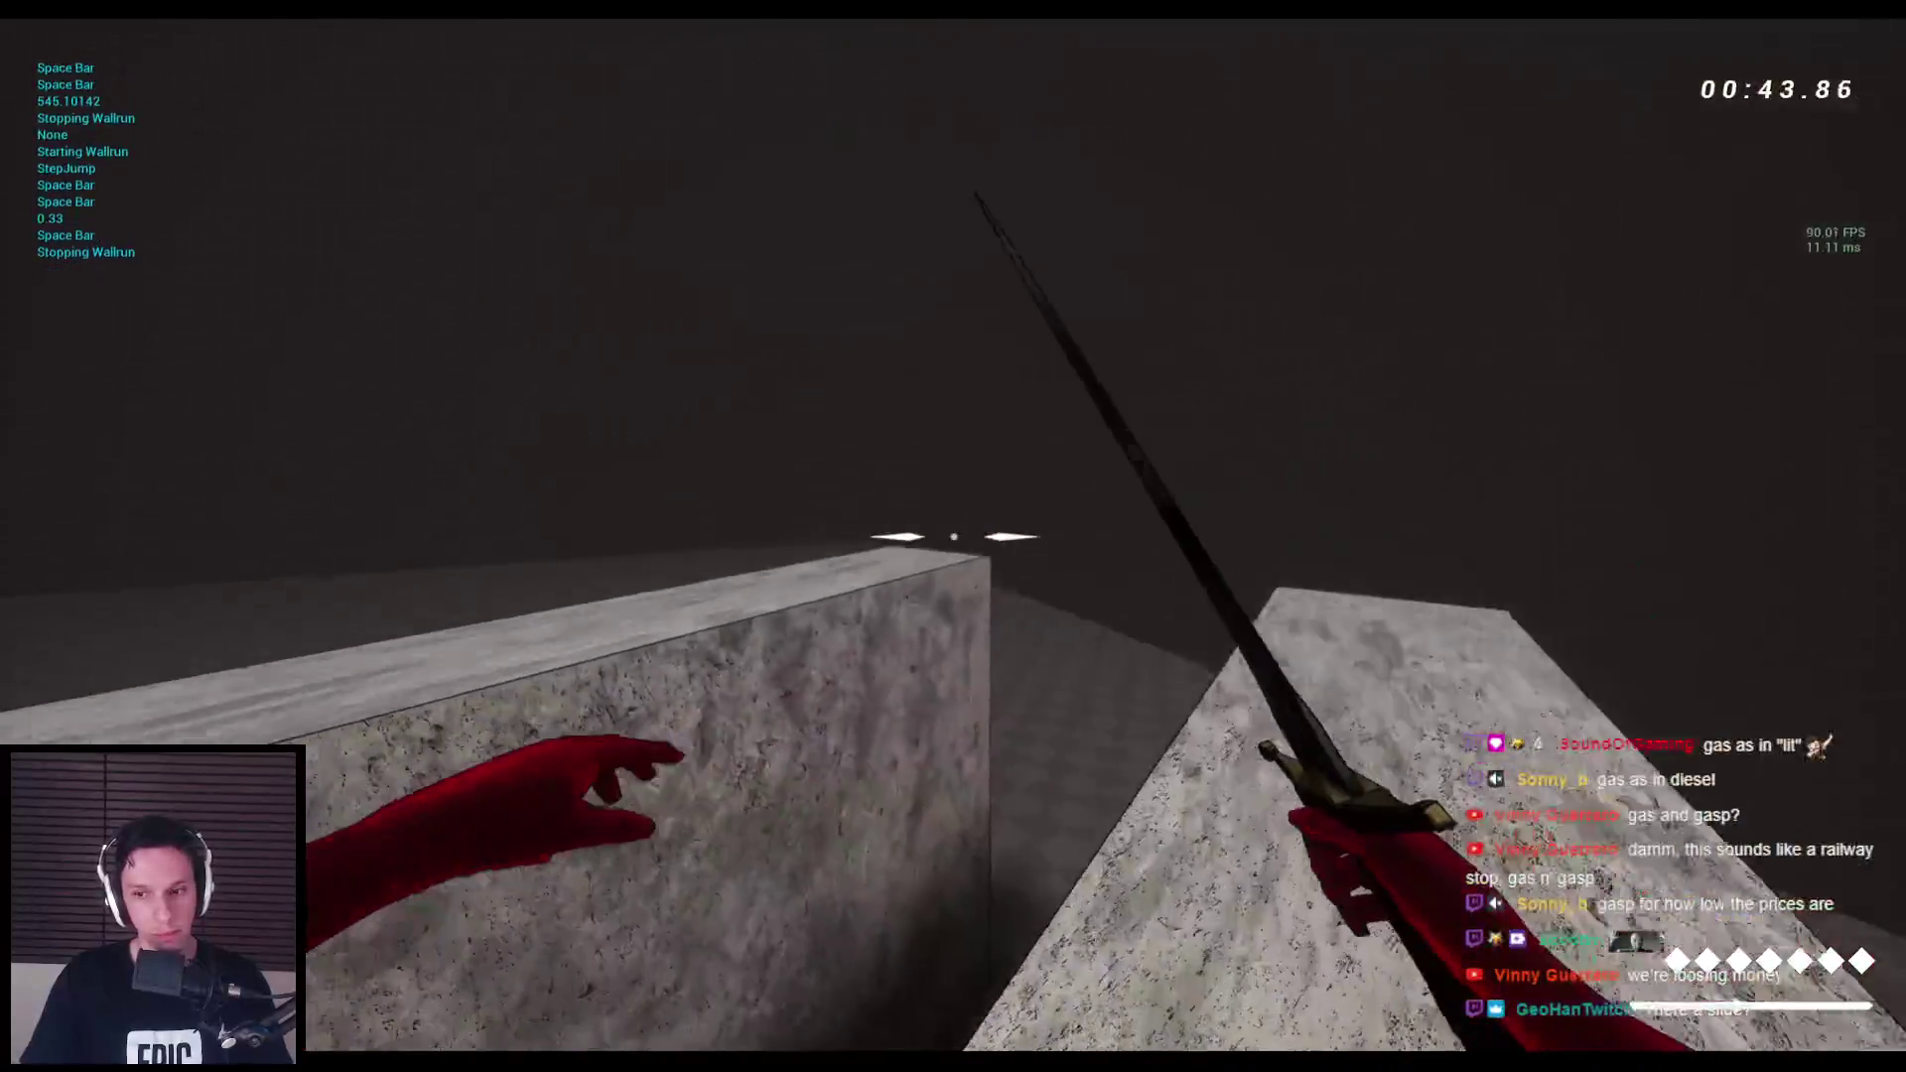
{"action": "key", "text": "space"}
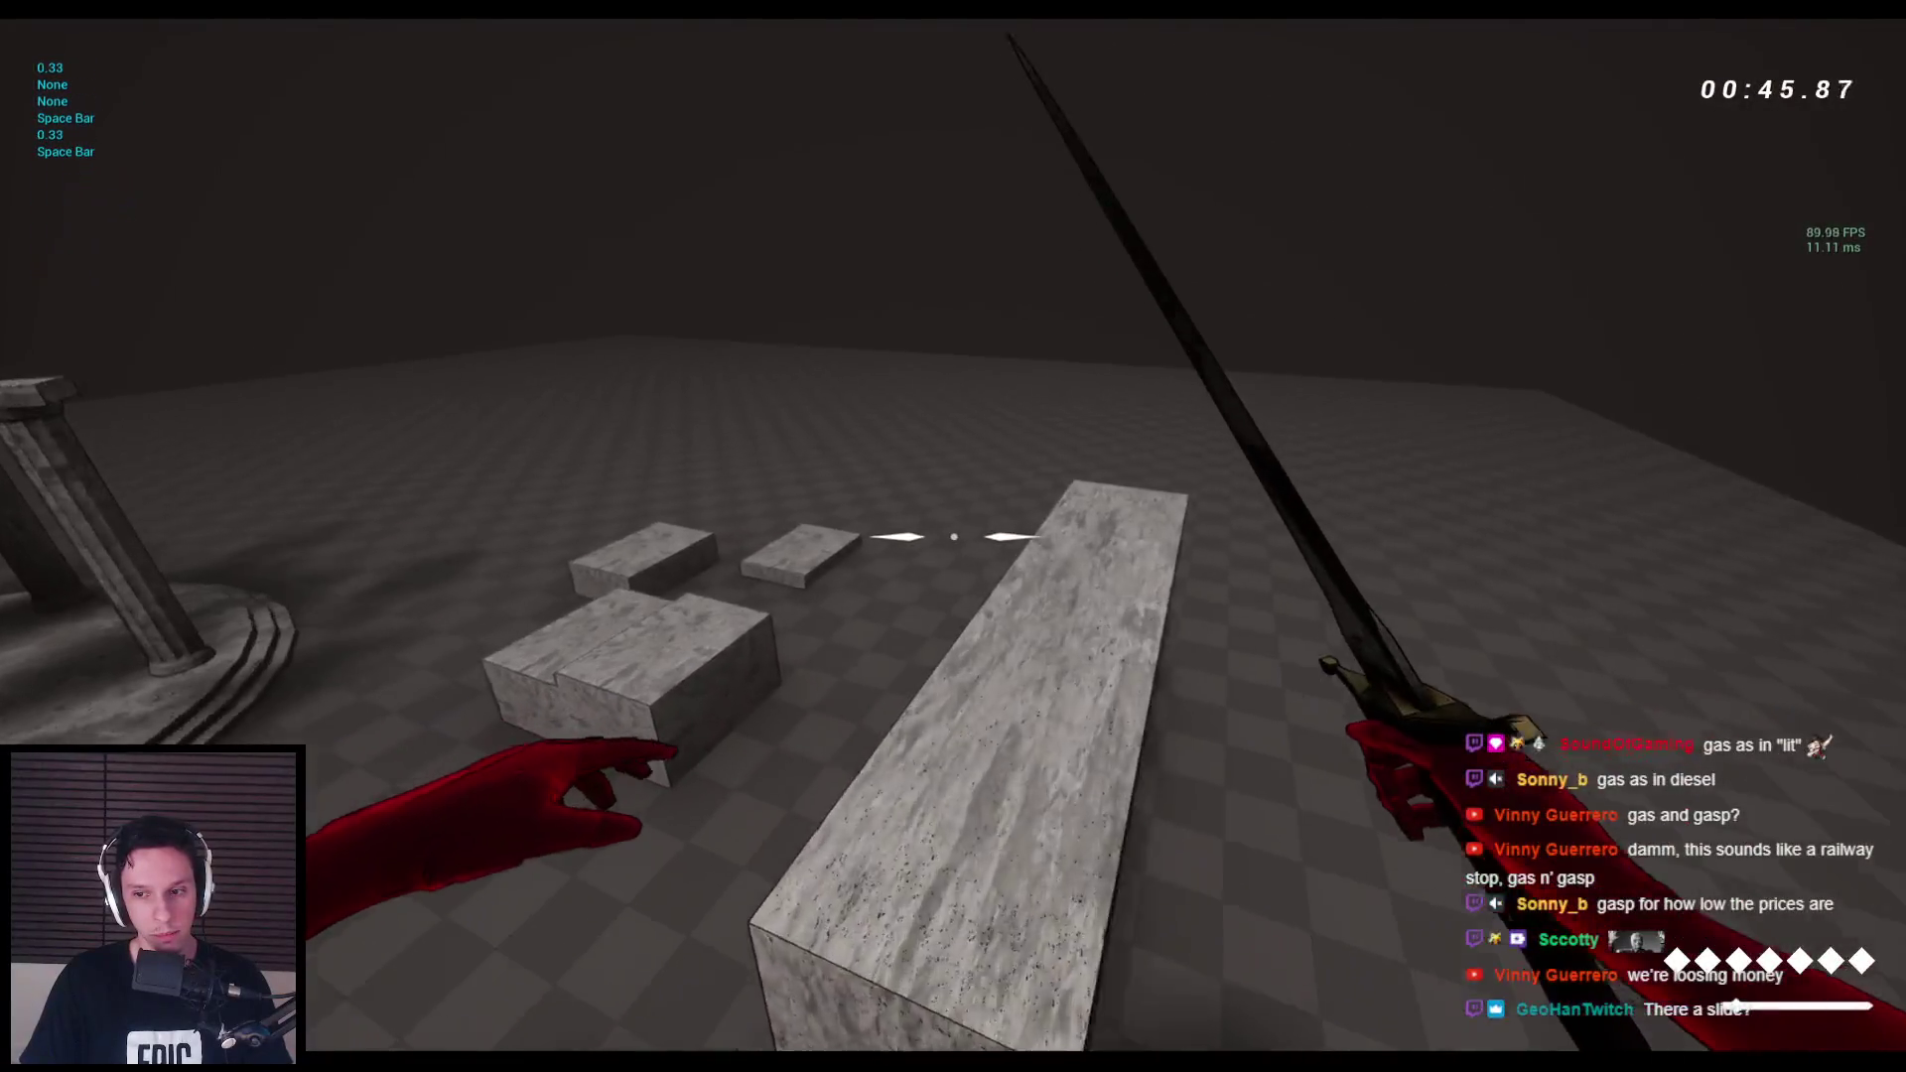
{"action": "key", "text": "space"}
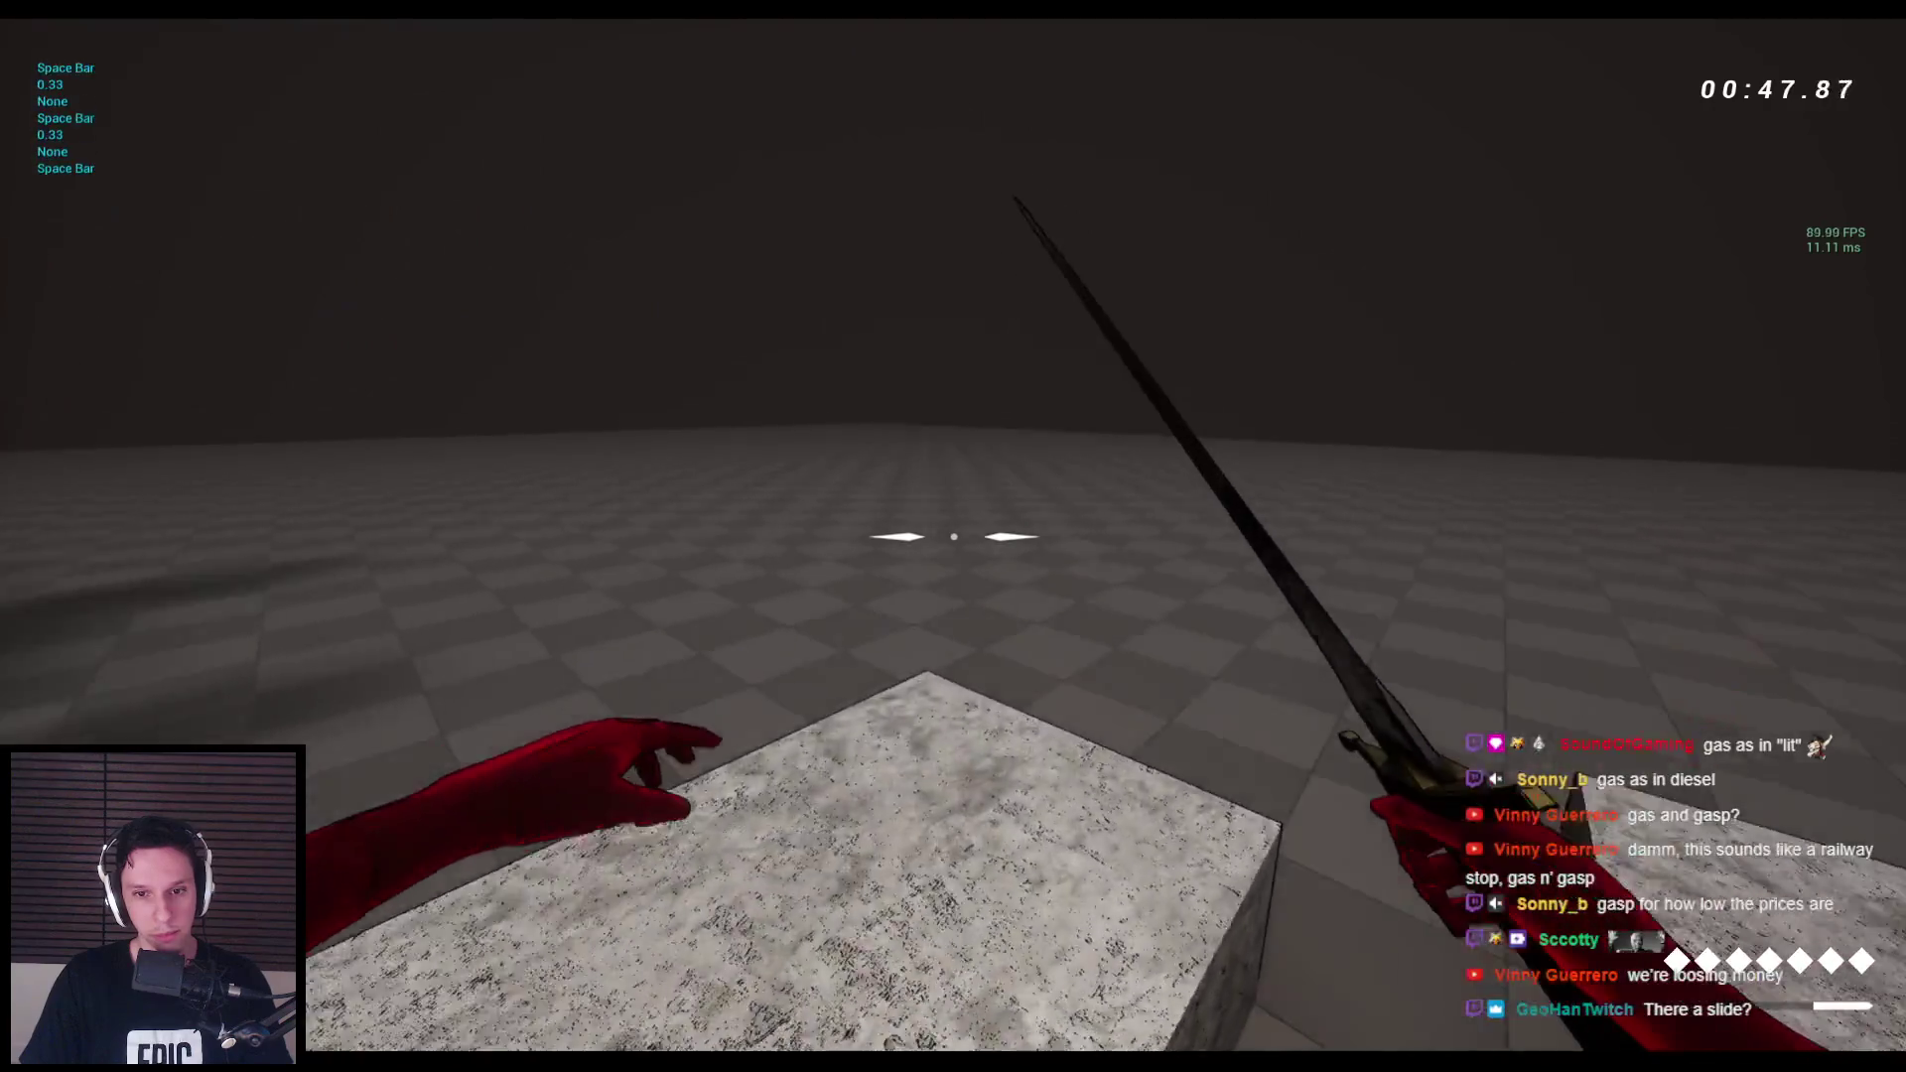
{"action": "key", "text": "space"}
{"action": "key", "text": "space"}
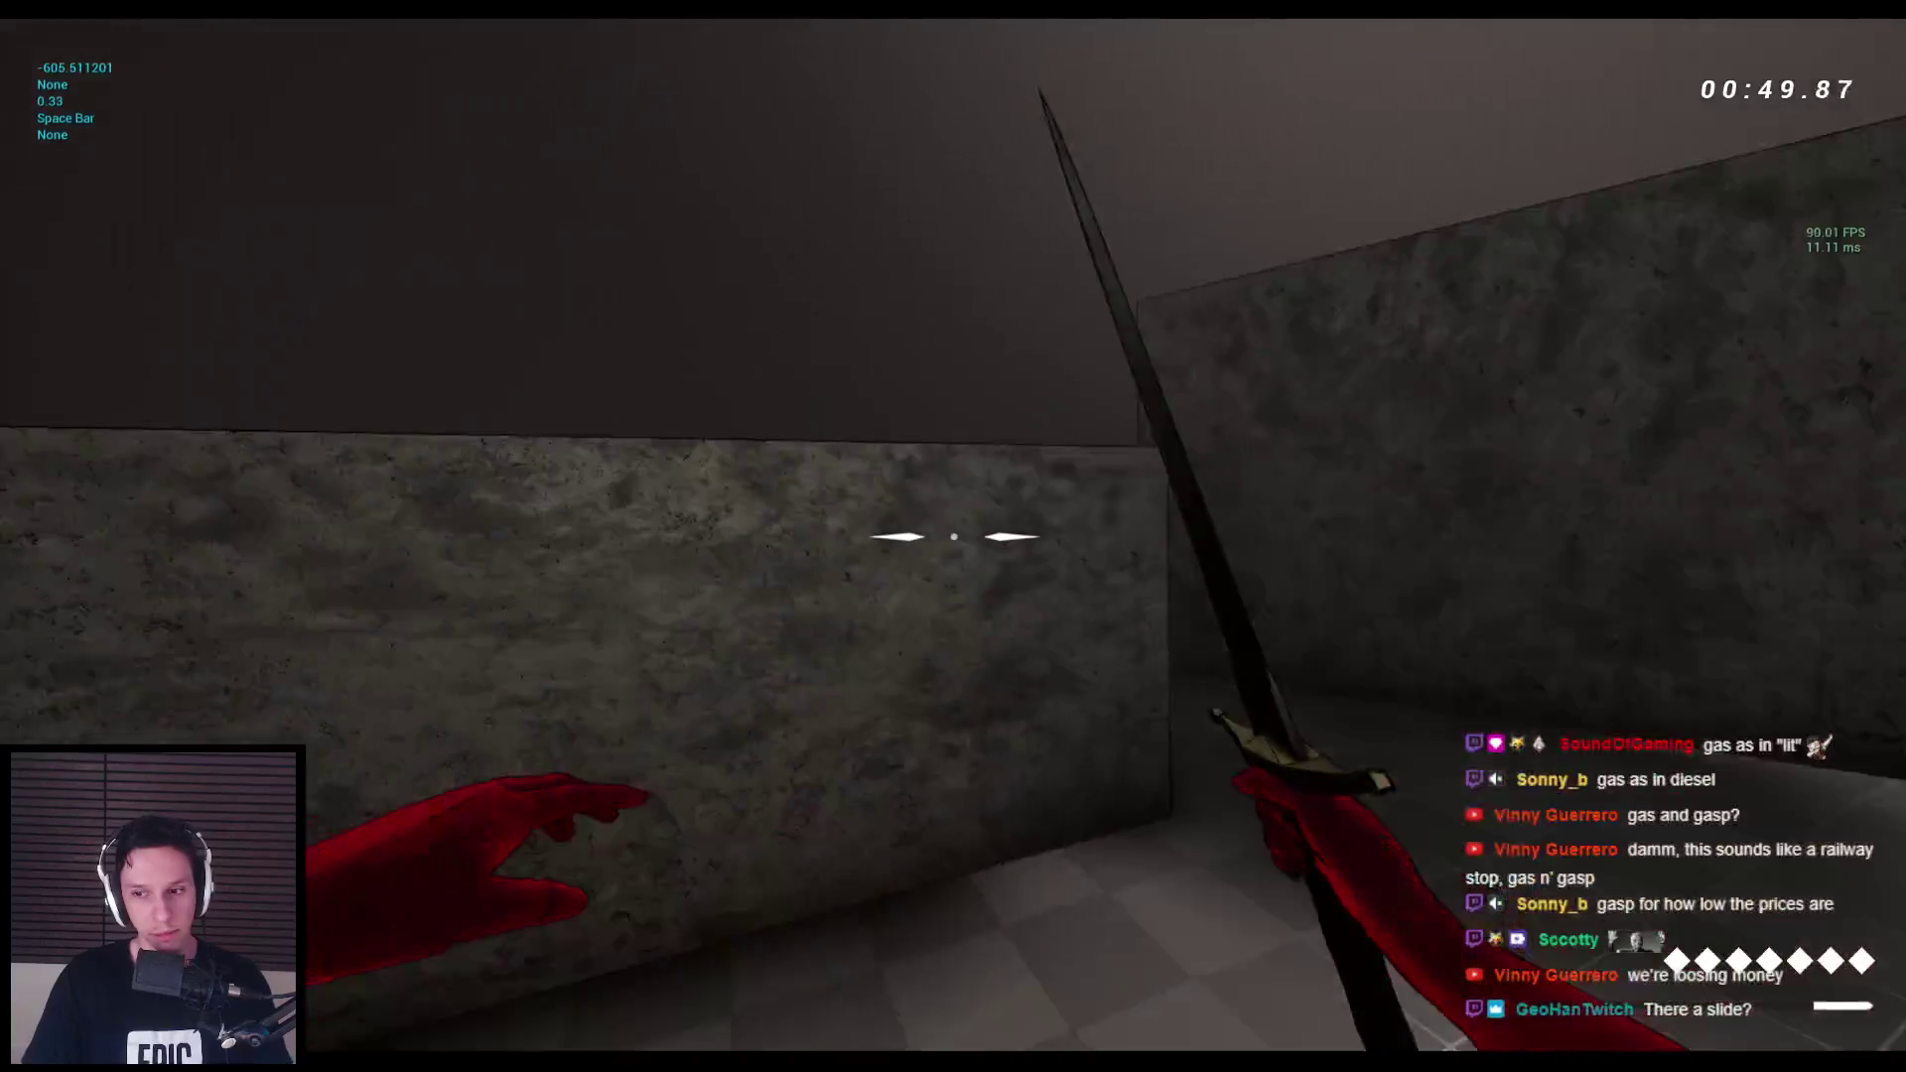
{"action": "key", "text": "space"}
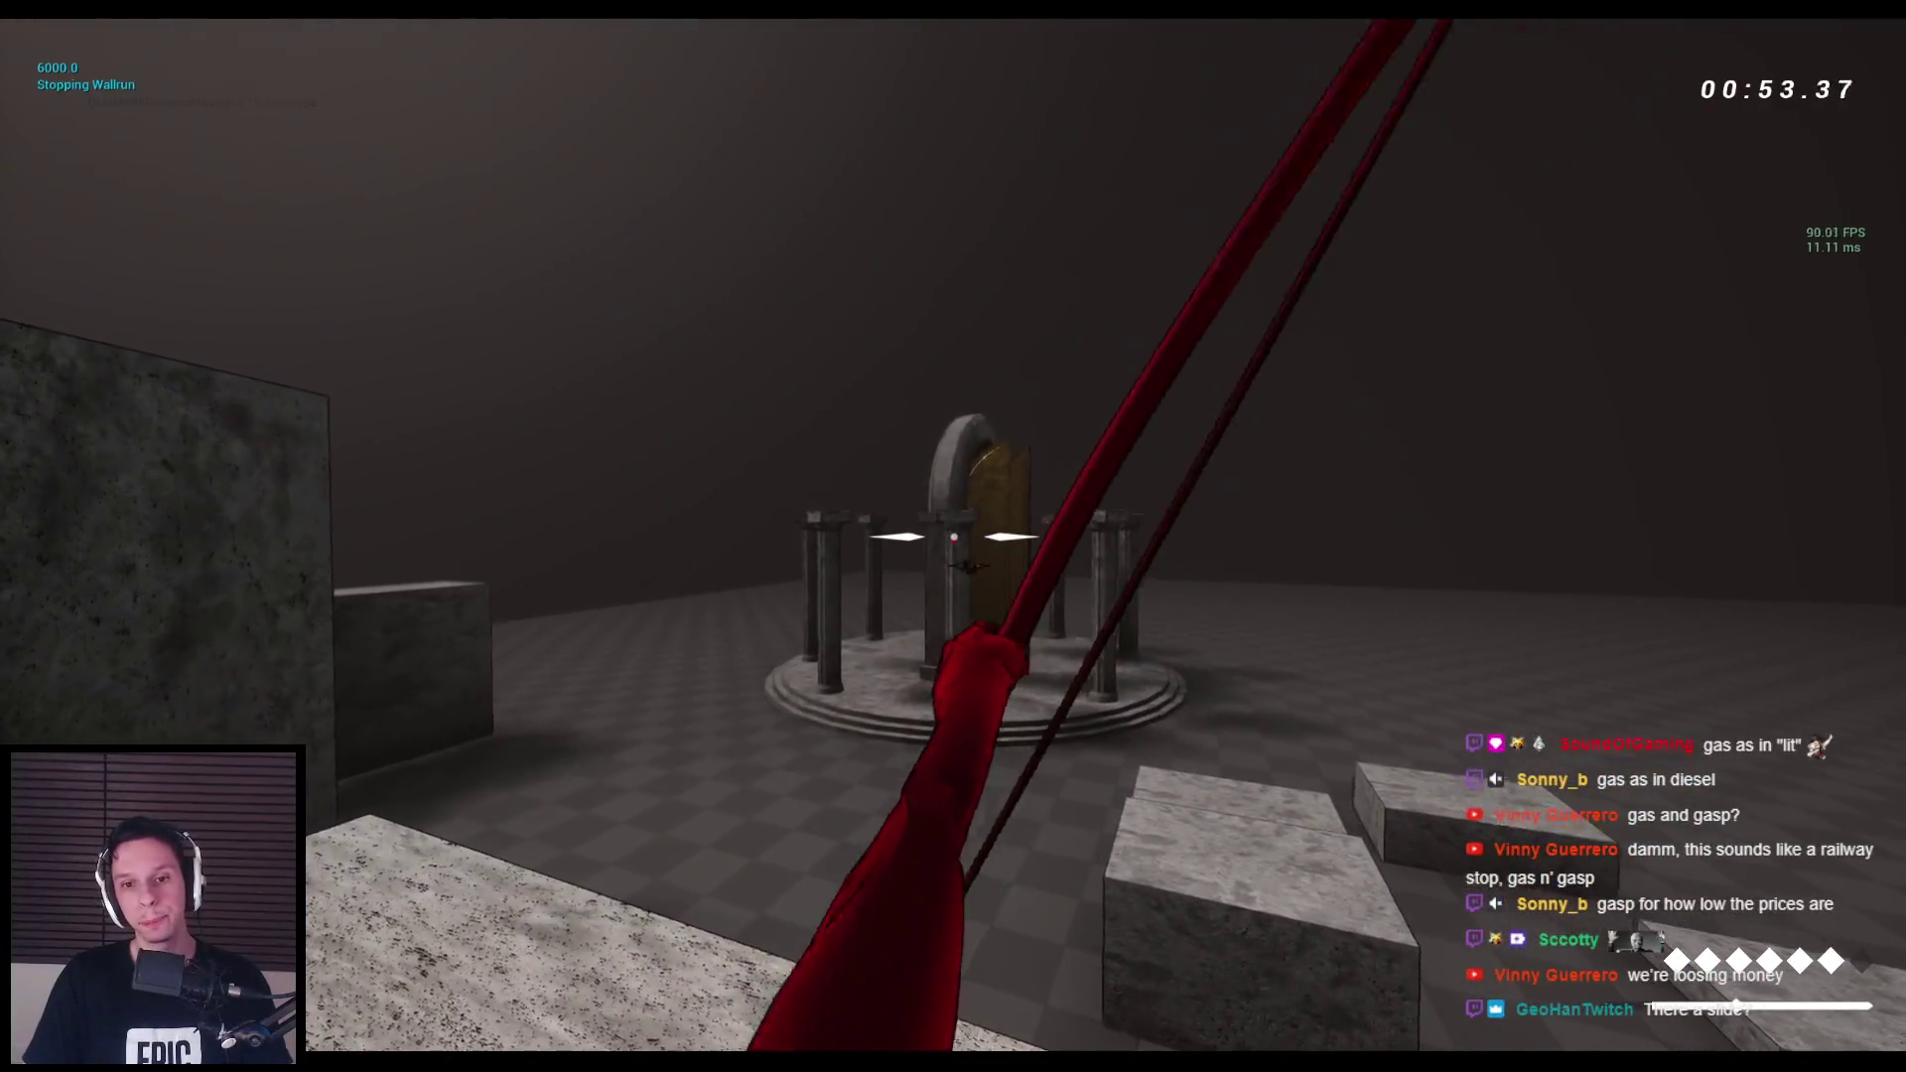
Fire three arrows at the shrine pillar, then end the playtest.
{"action": "left_click", "coordinate": [953, 536]}
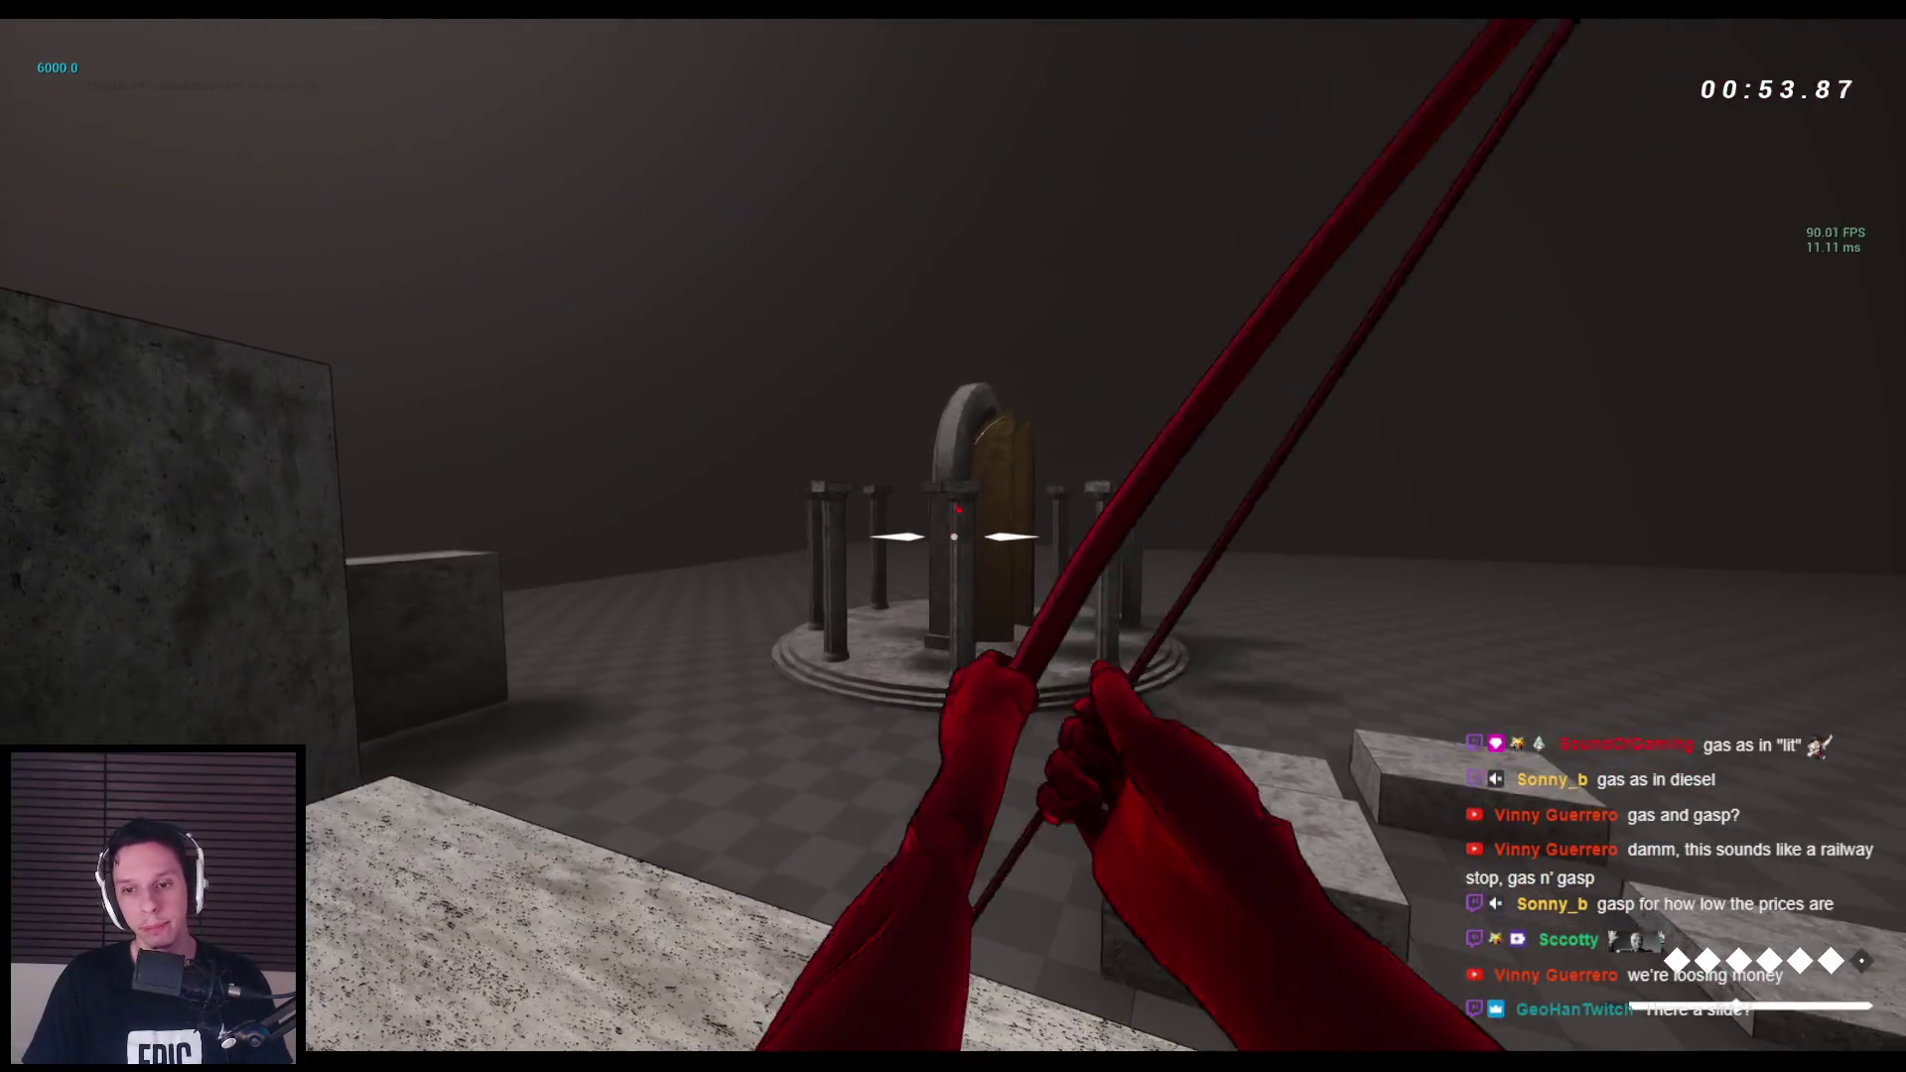
{"action": "left_click", "coordinate": [953, 536]}
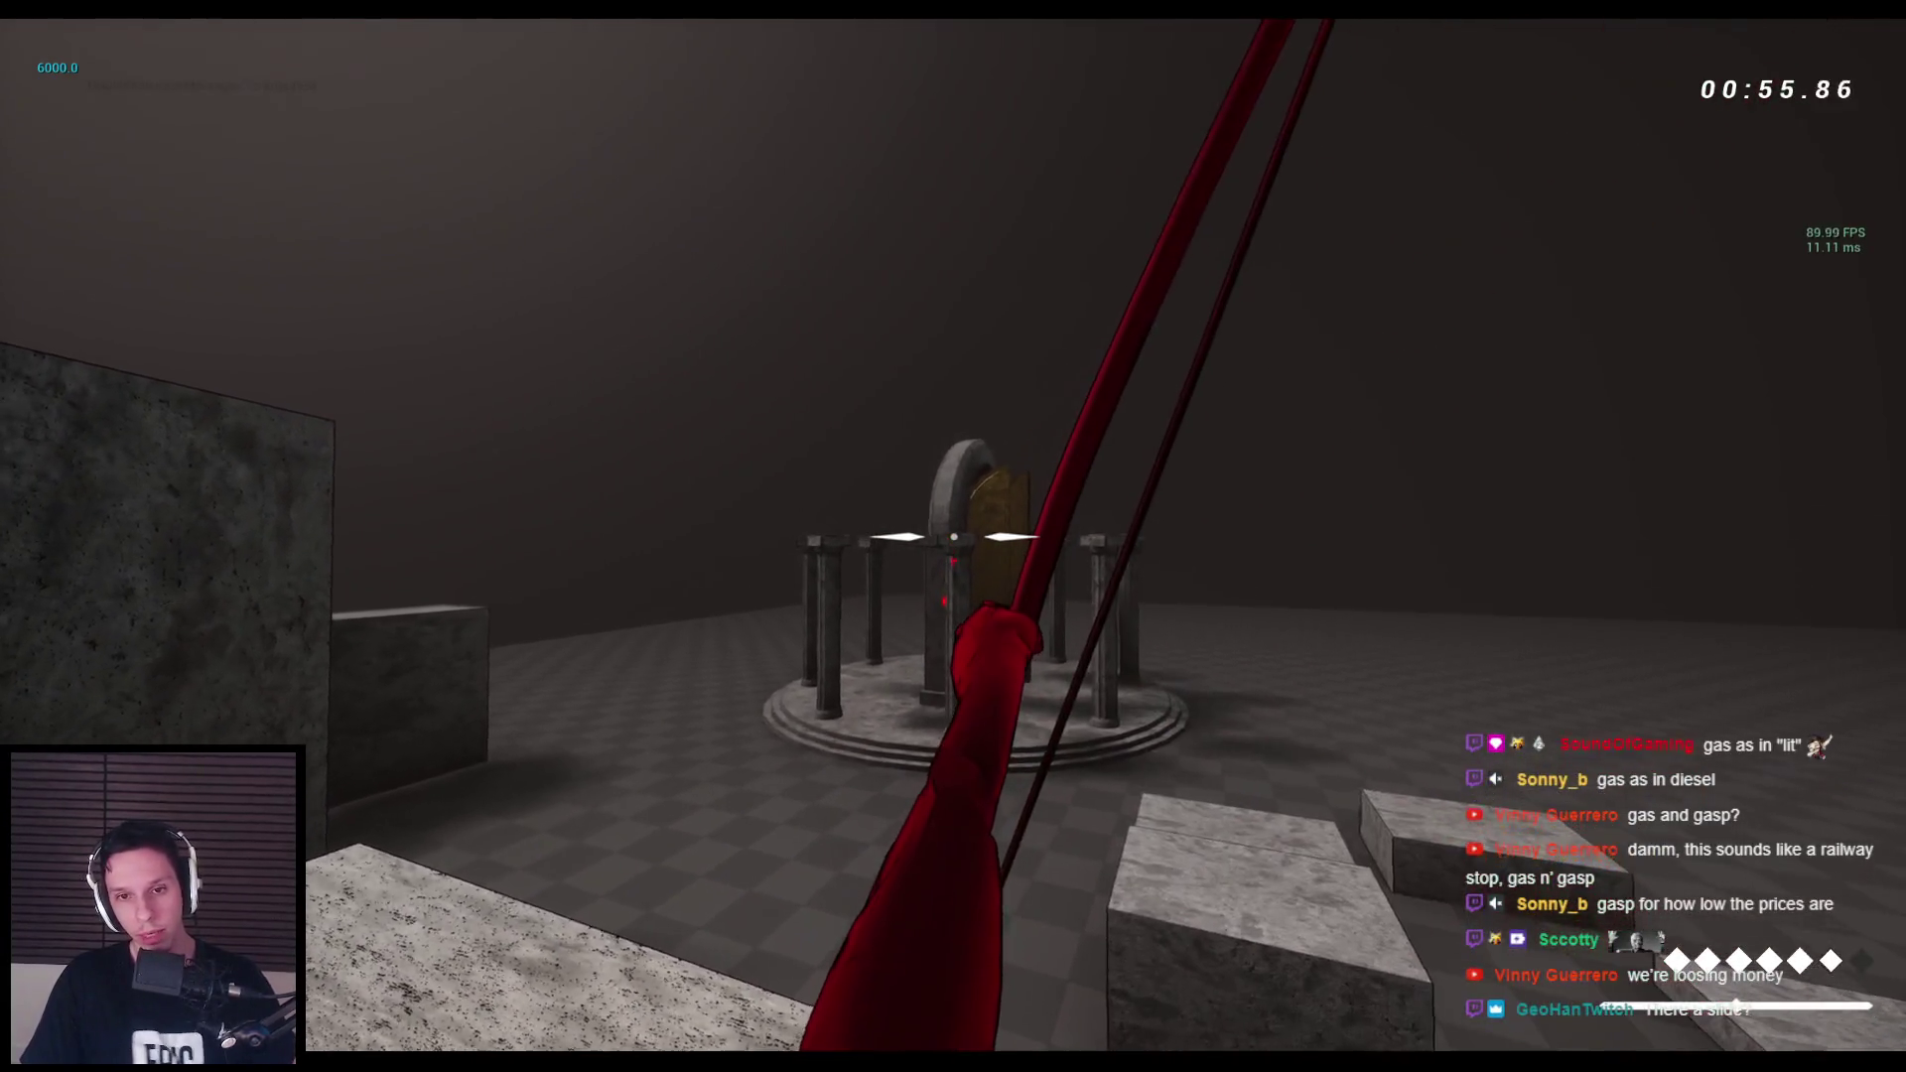
{"action": "left_click", "coordinate": [953, 536]}
{"action": "key", "text": "Escape"}
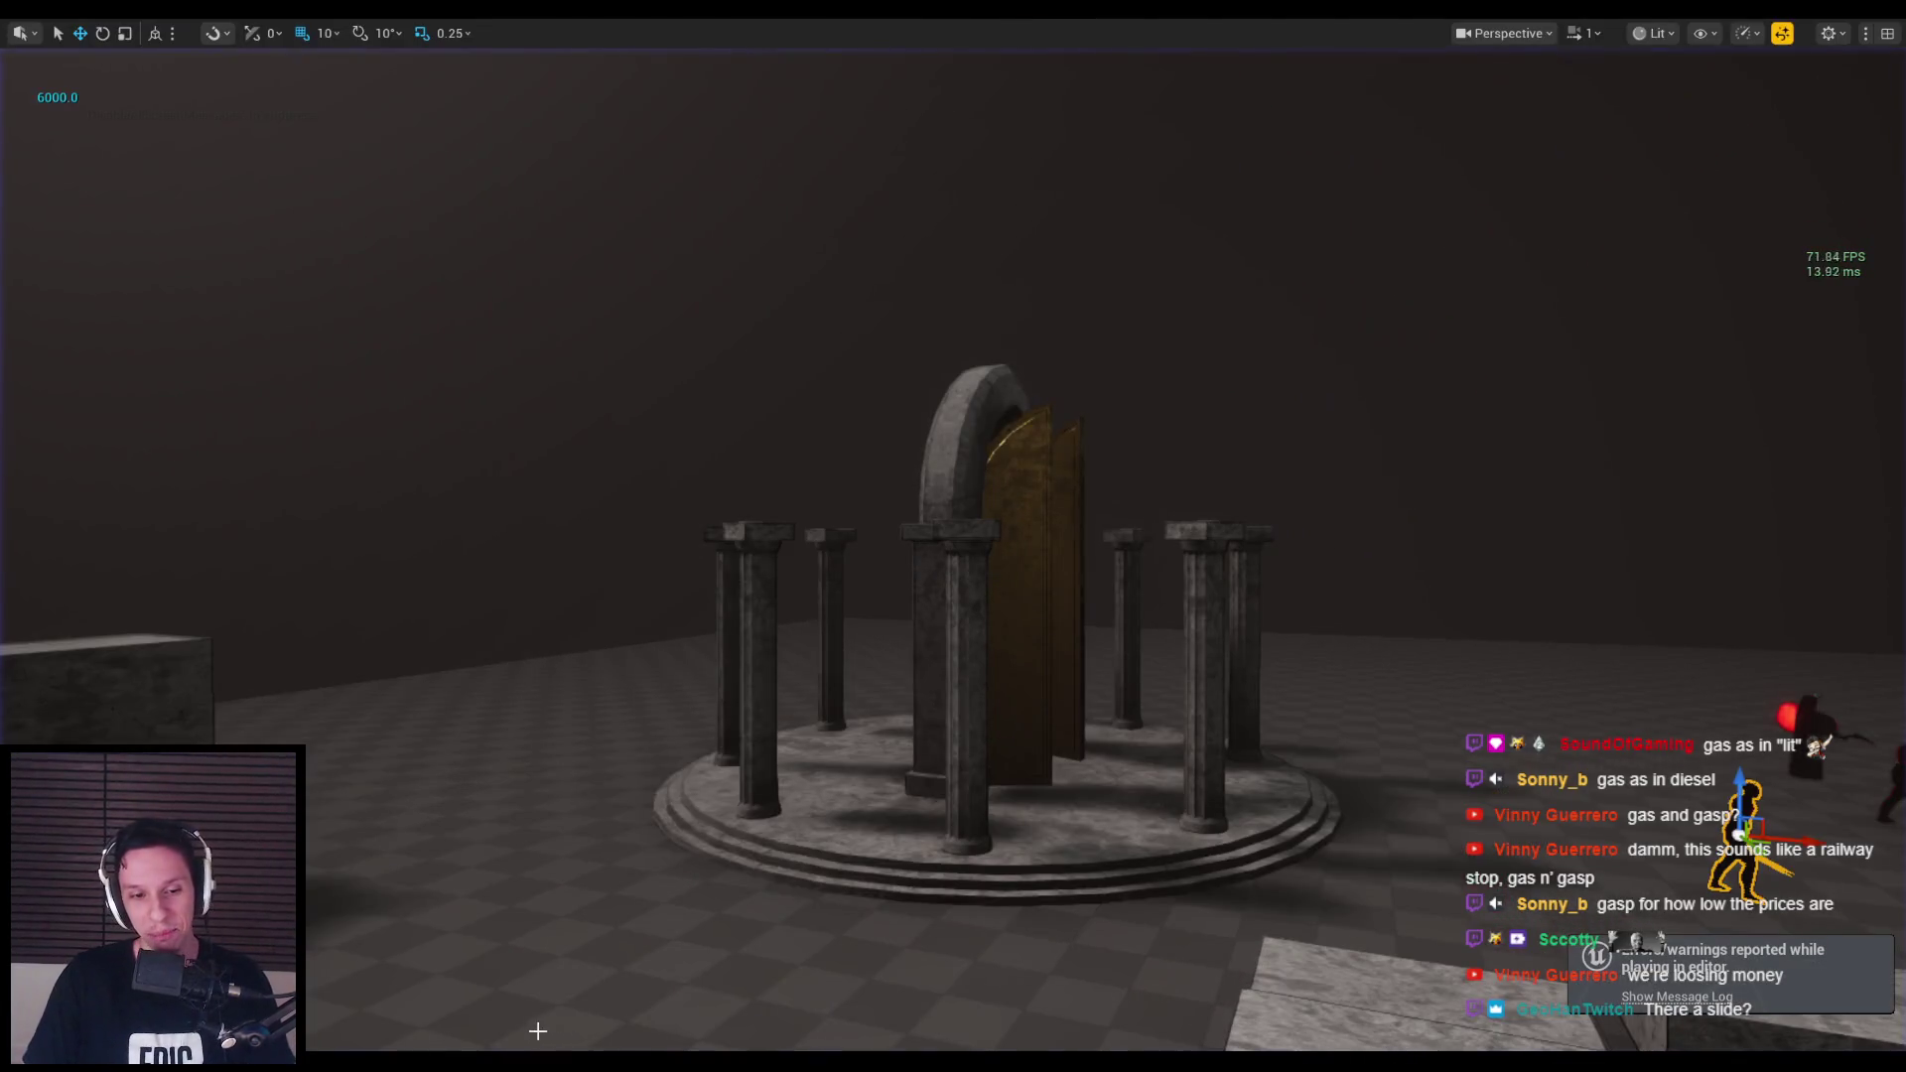
Bring up the BP_FirstPersonCharacter graph, zoom it out, then switch to the GODTOWER Notion page.
{"action": "key", "text": "alt+Tab"}
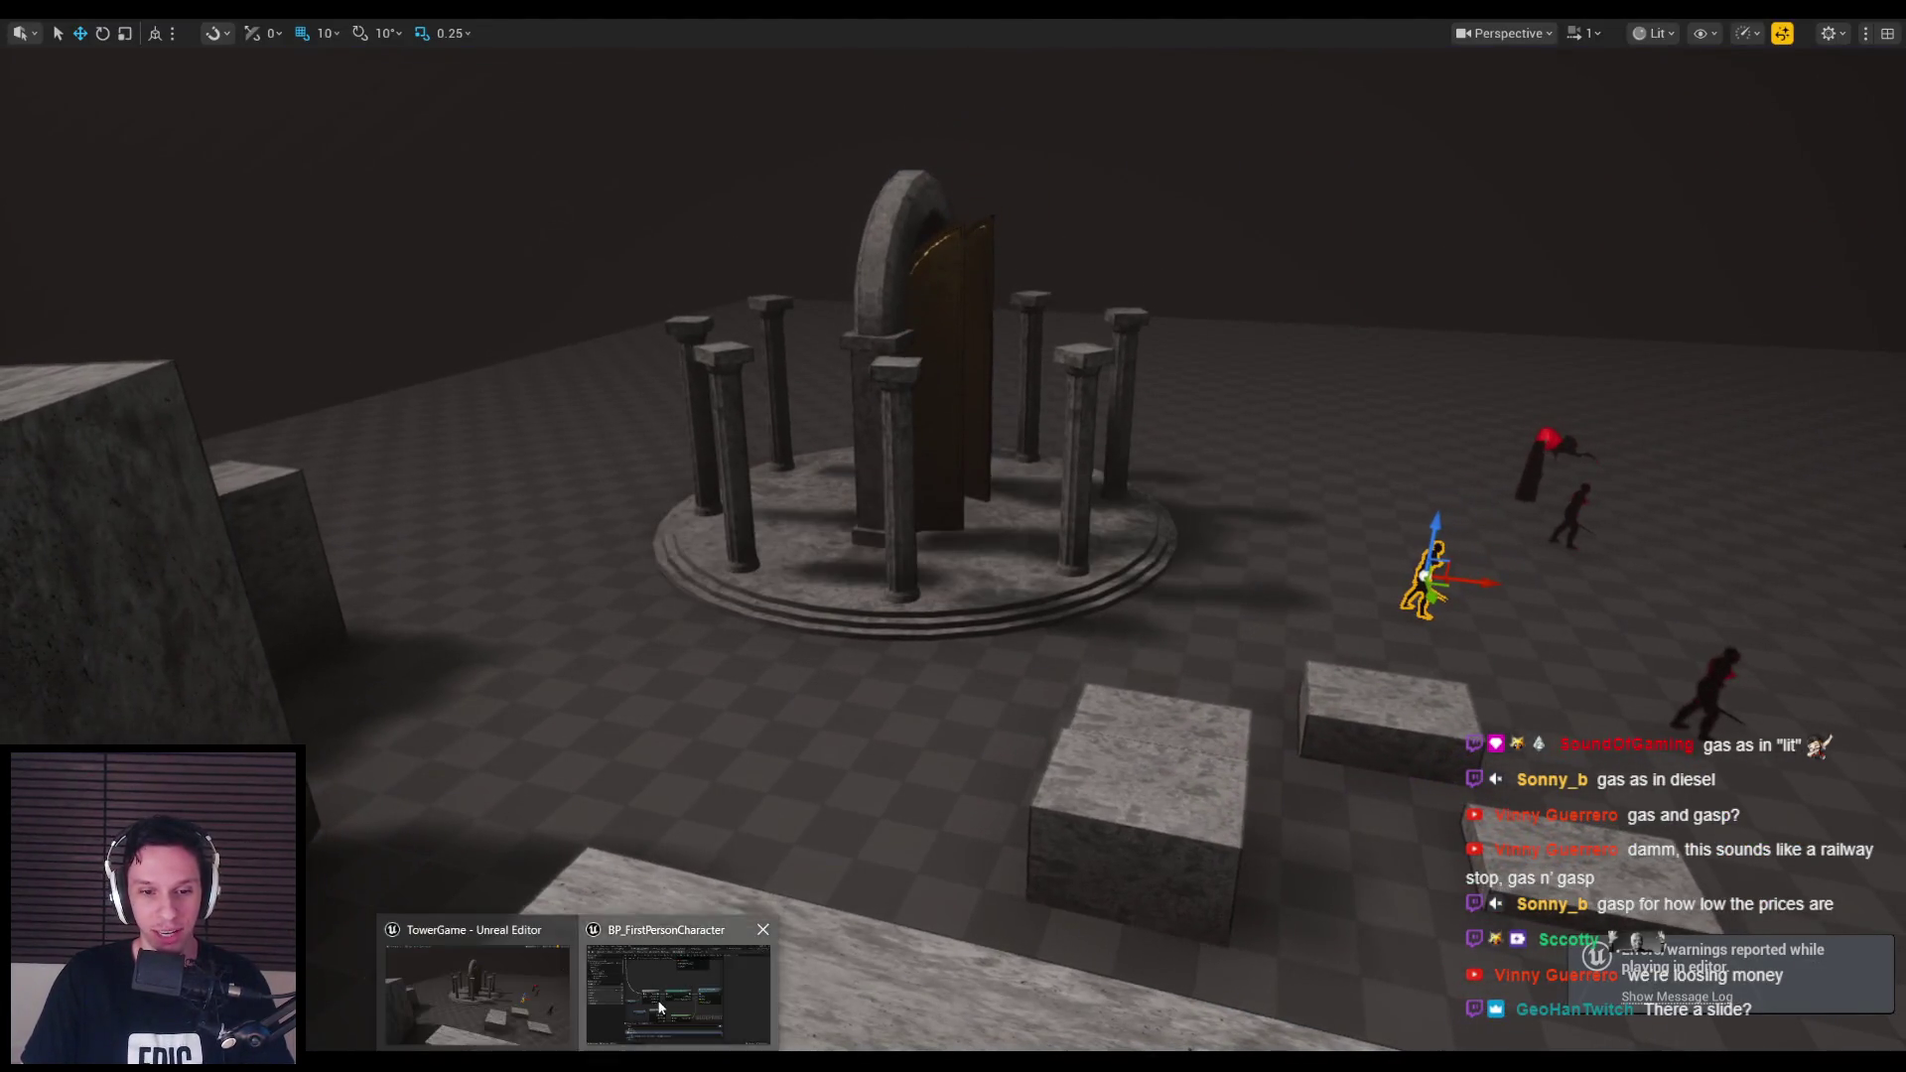
{"action": "scroll", "coordinate": [915, 700], "scroll_direction": "down", "scroll_amount": 3}
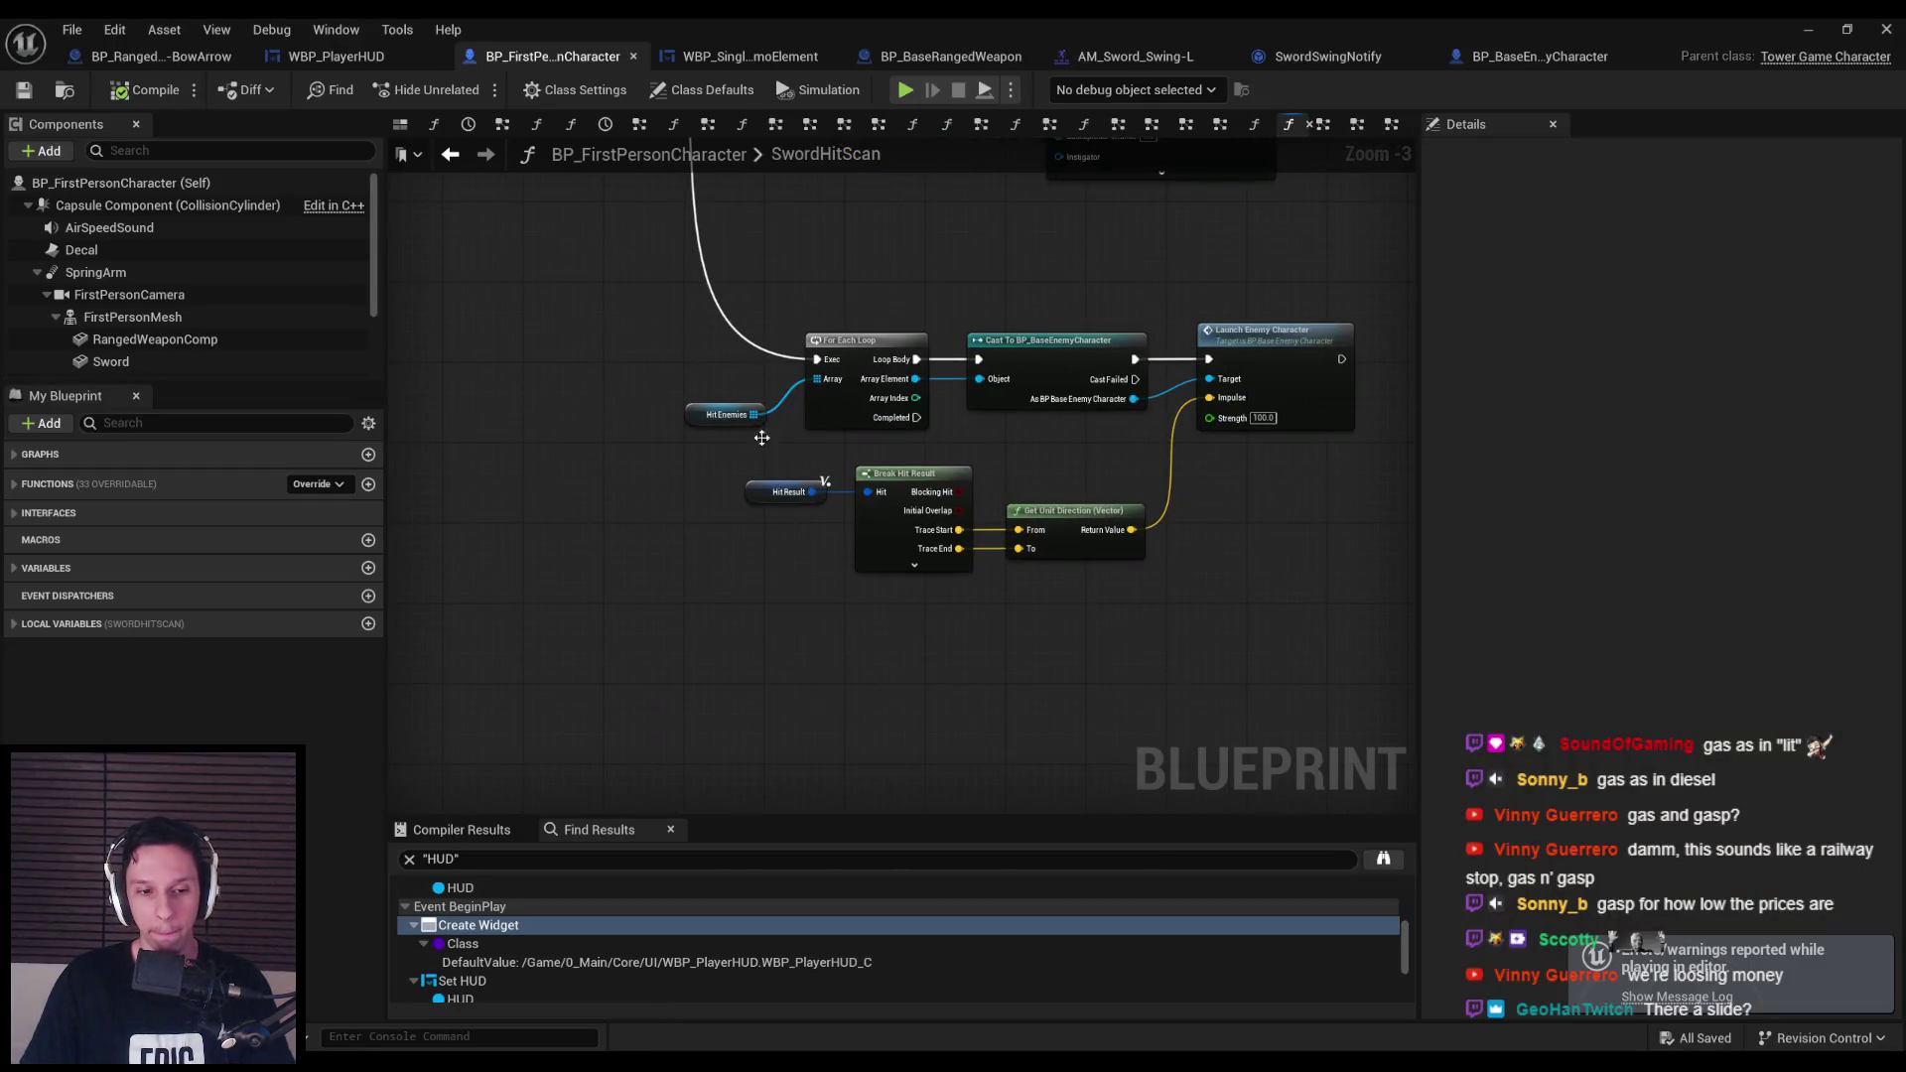
{"action": "key", "text": "alt+Tab"}
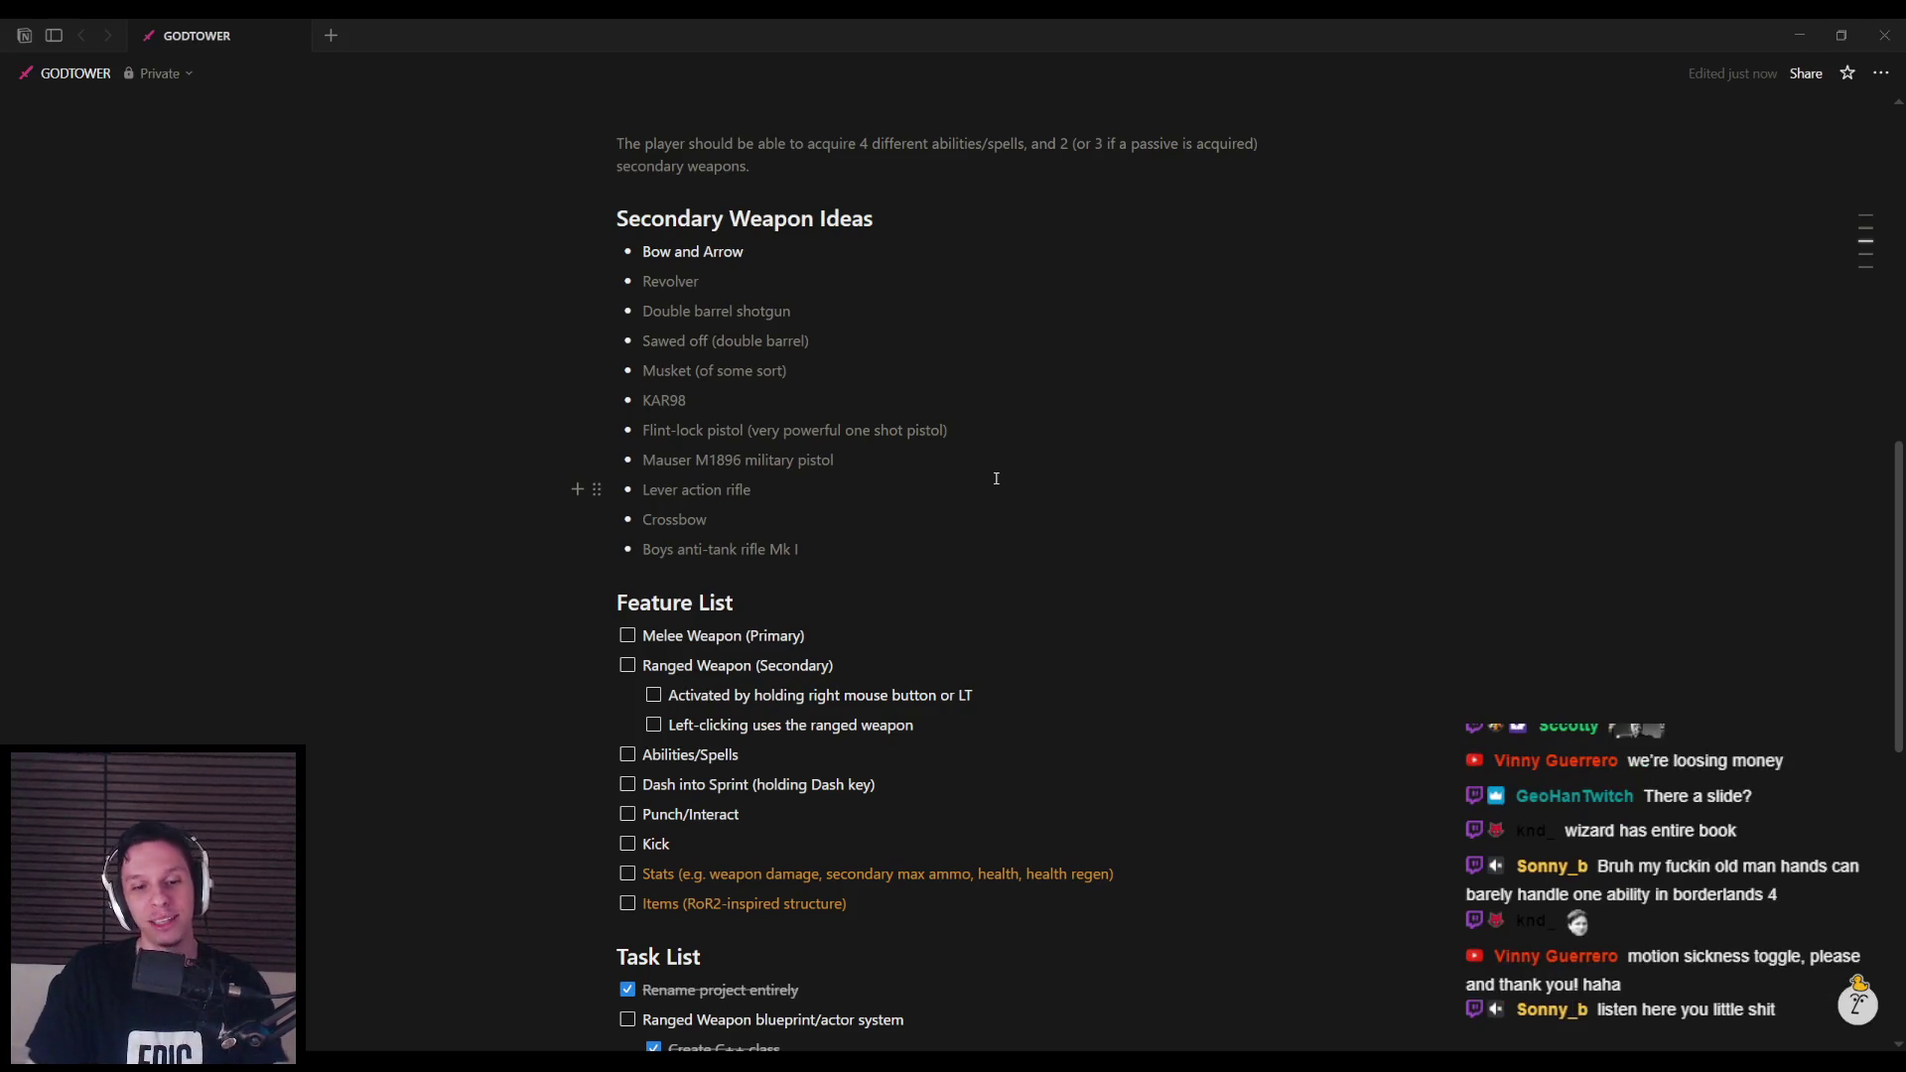
Switch from Notion through the Blueprint editor to the level viewport showing the stone blocks and shrine.
{"action": "key", "text": "alt+Tab"}
{"action": "scroll", "coordinate": [793, 491], "scroll_direction": "down", "scroll_amount": 3}
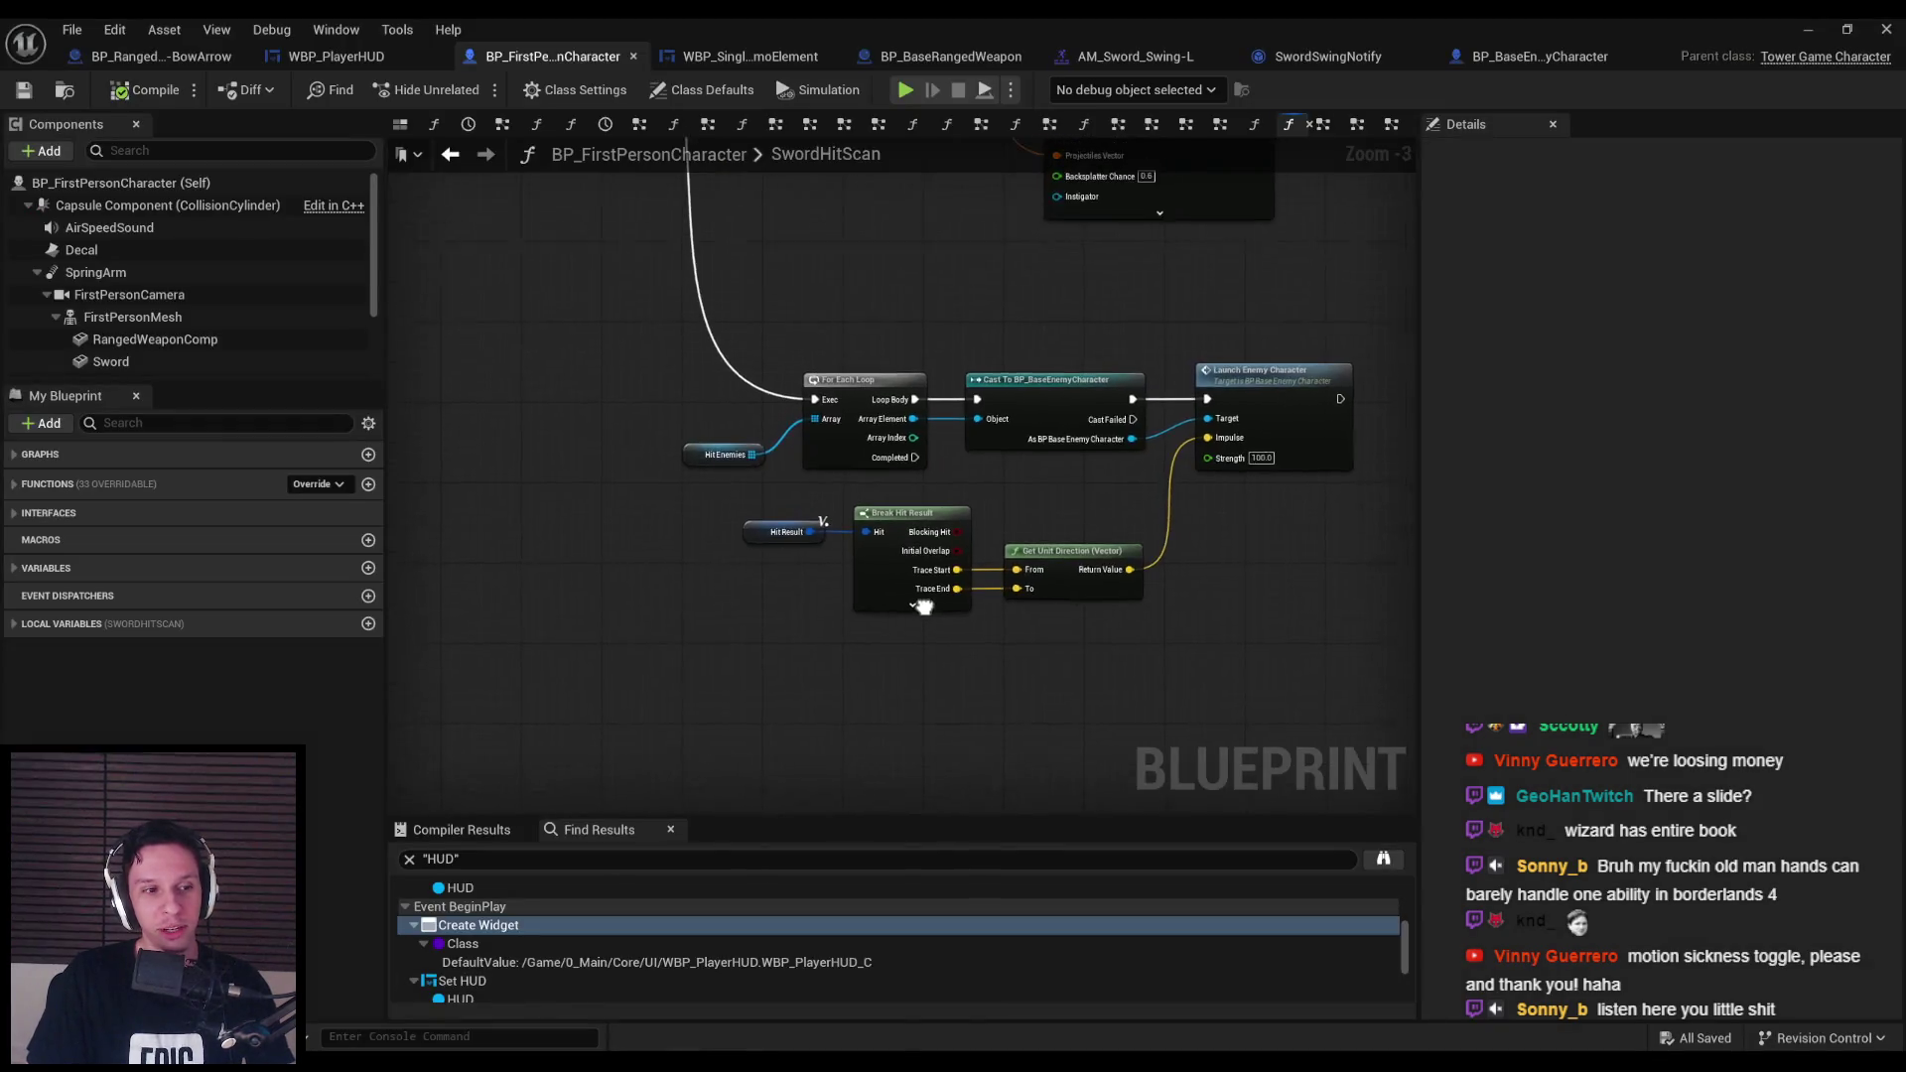
{"action": "scroll", "coordinate": [792, 492], "scroll_direction": "down", "scroll_amount": 2}
{"action": "key", "text": "alt+Tab"}
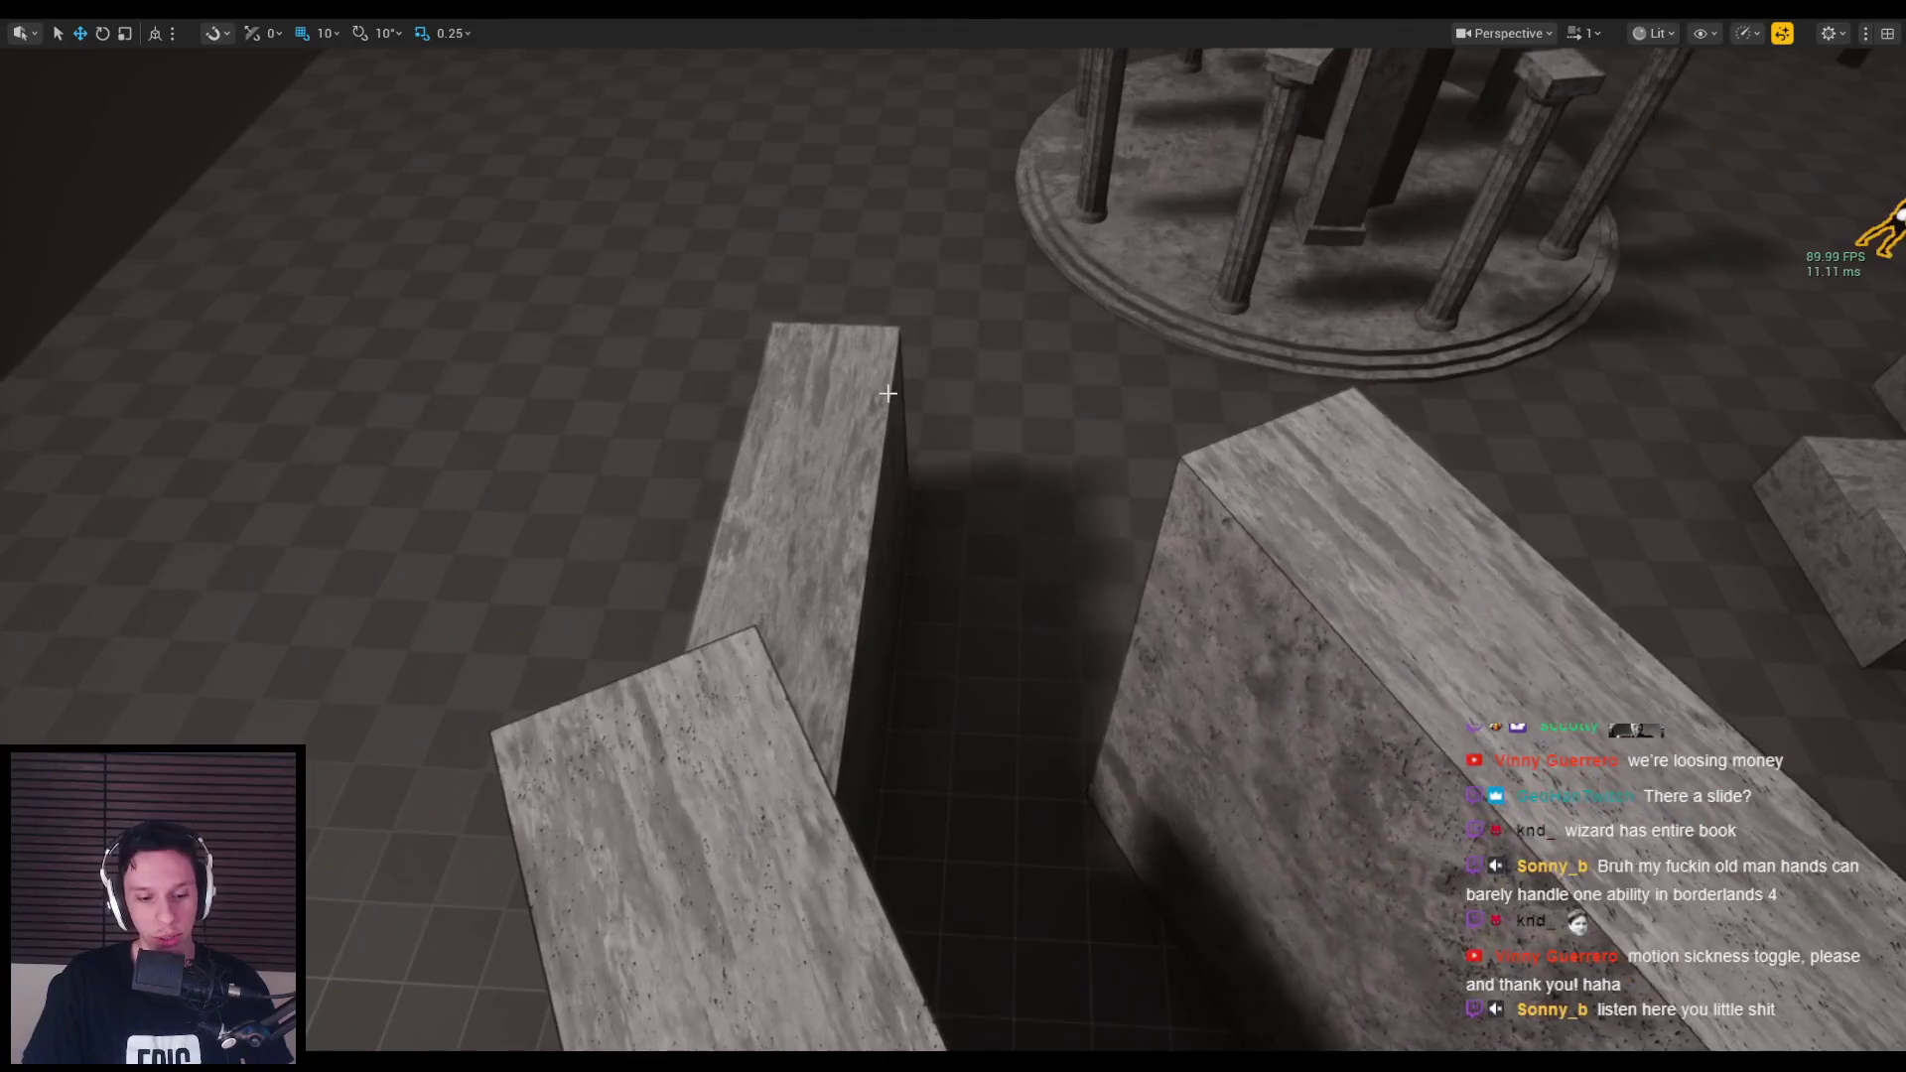
Start a playtest, drop off the blocks, and fight enemies and spiders with sword and bow.
{"action": "key", "text": "alt+p"}
{"action": "key", "text": "space"}
{"action": "key", "text": "space"}
{"action": "key", "text": "space"}
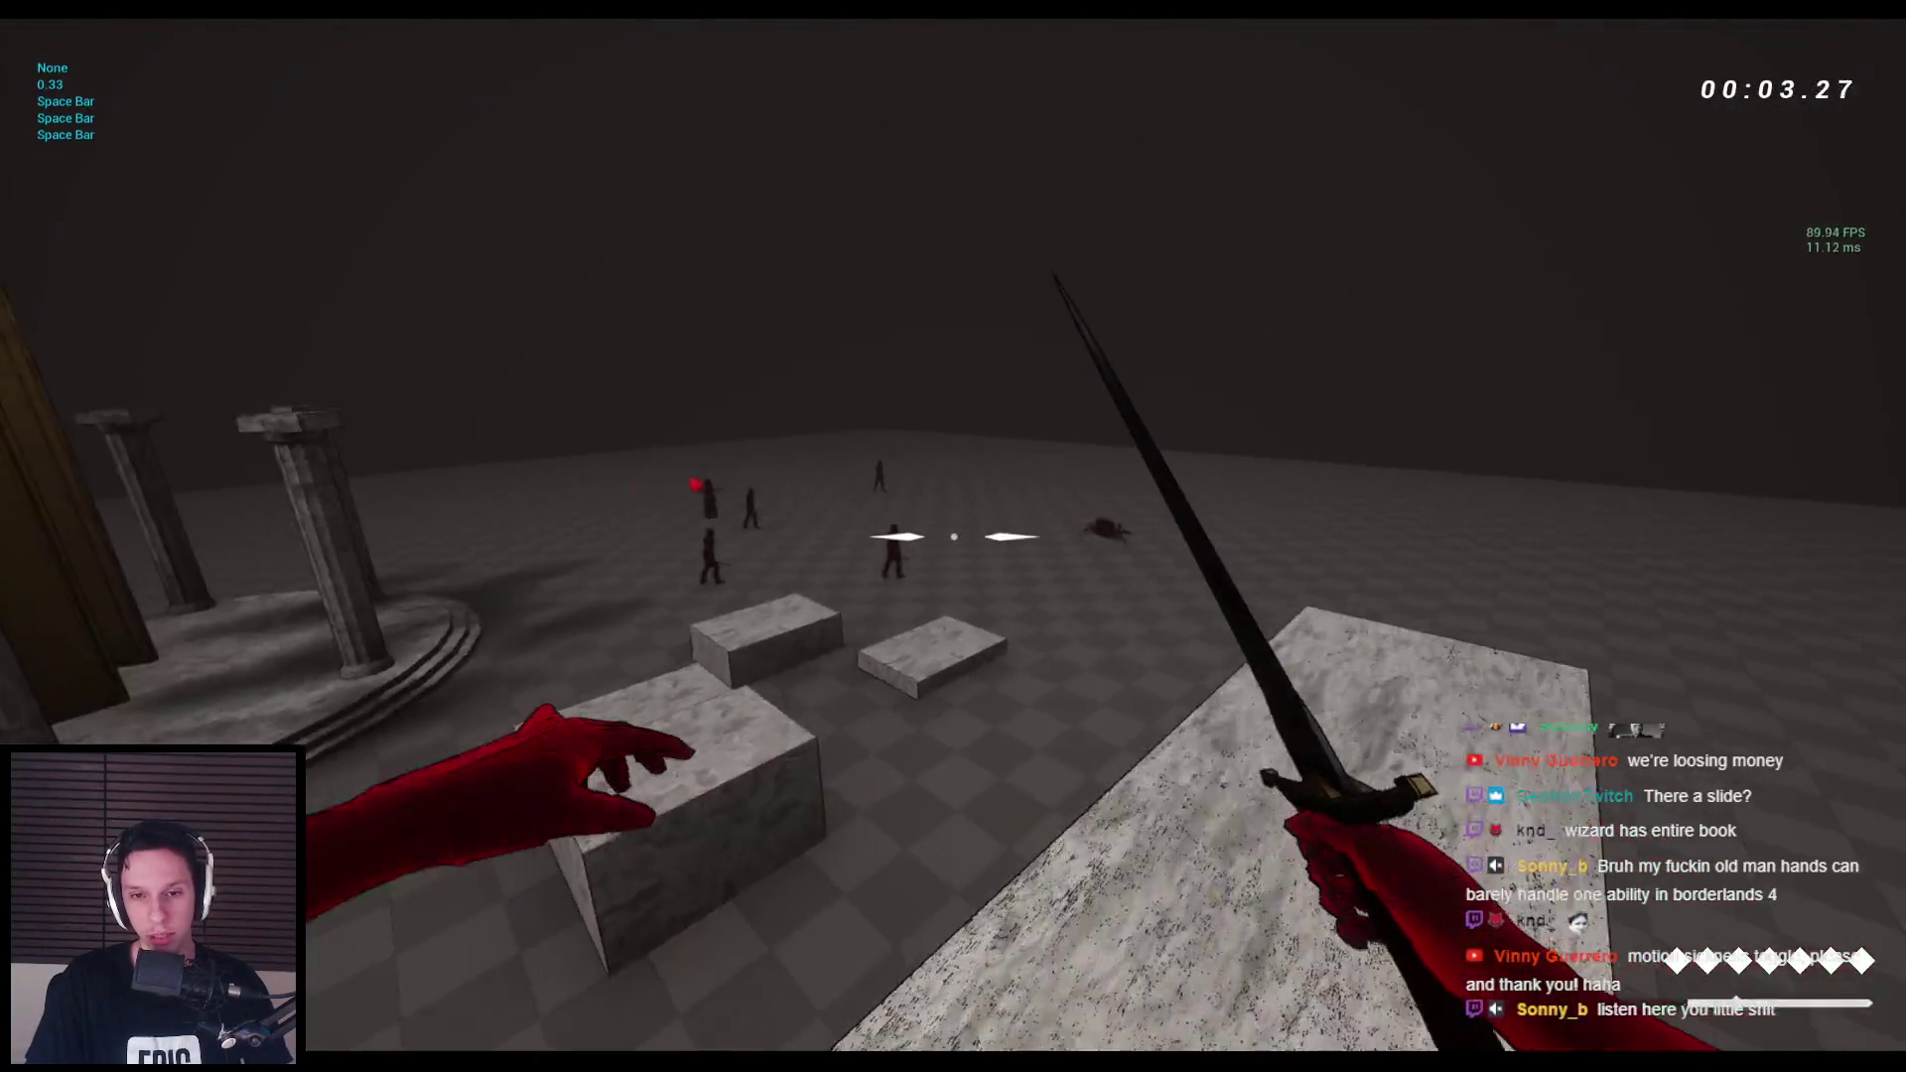
{"action": "left_click", "coordinate": [954, 536]}
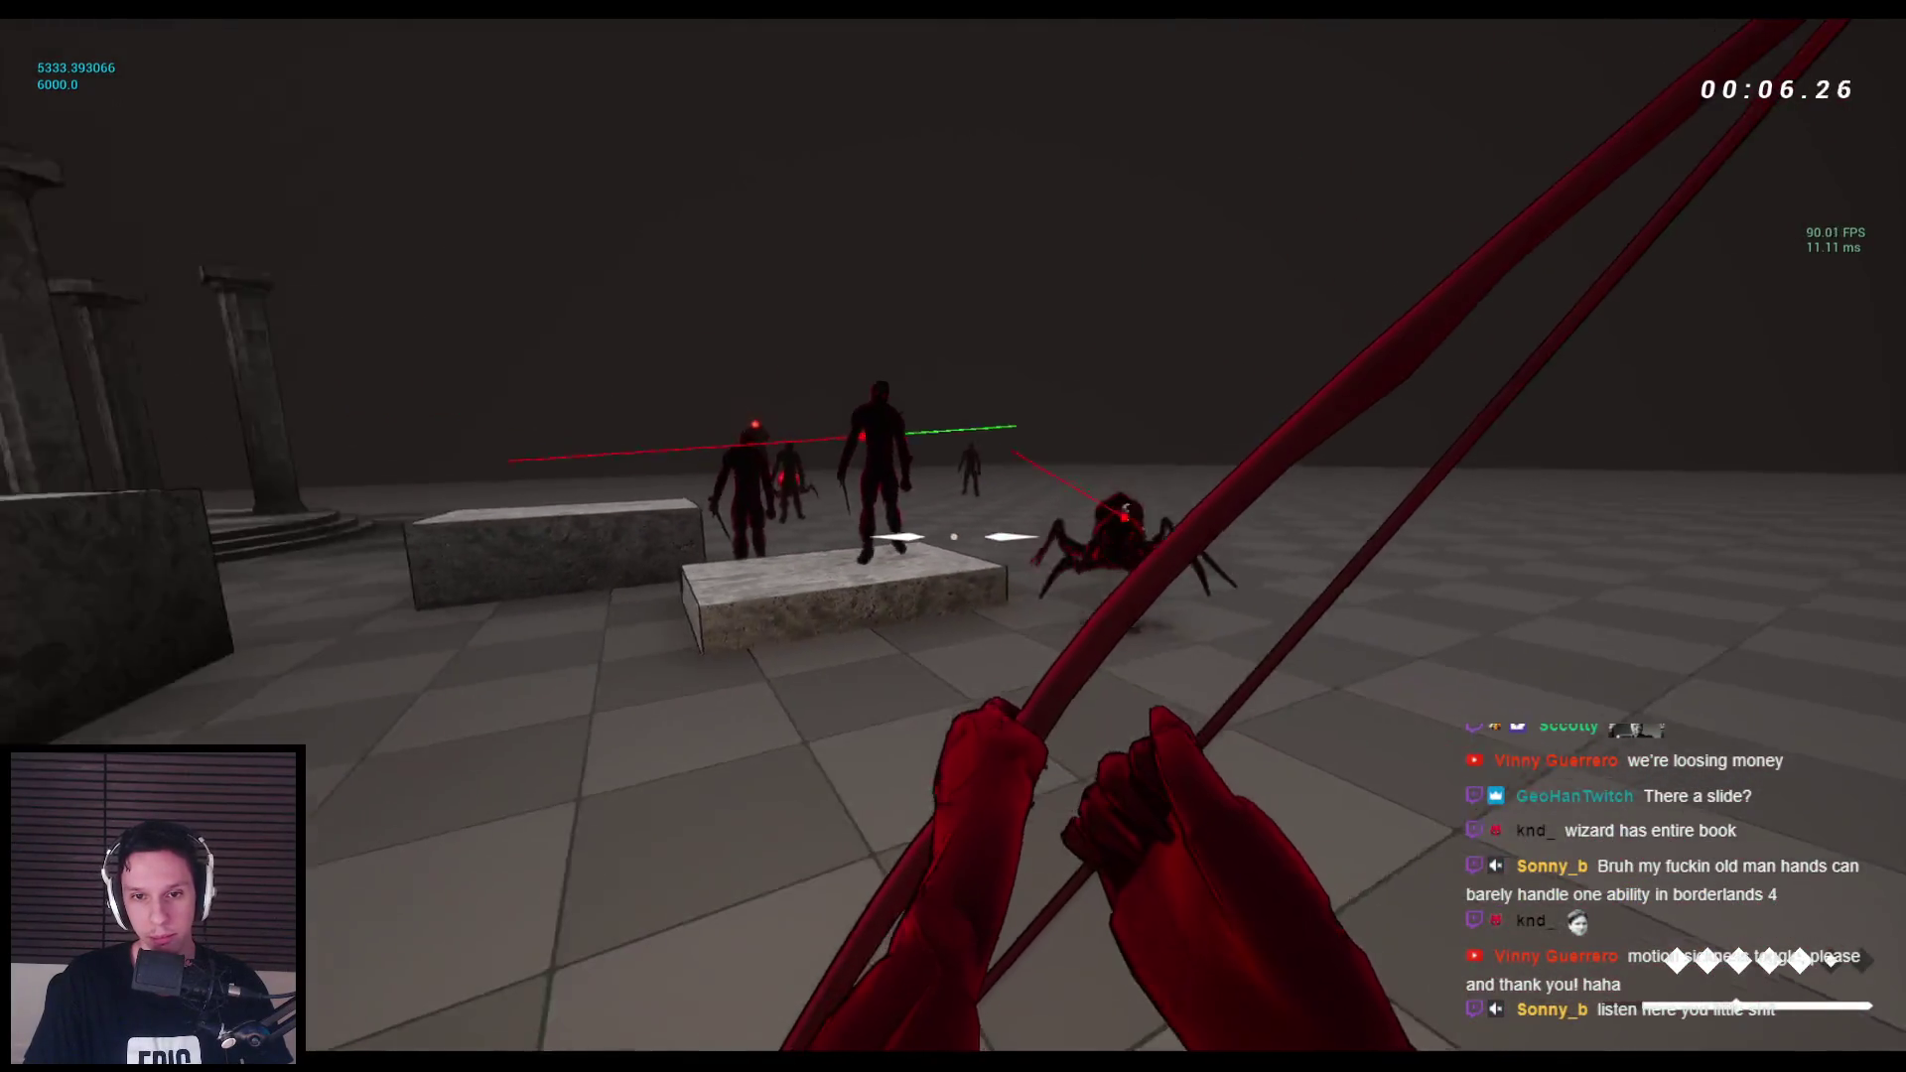
{"action": "left_click", "coordinate": [953, 536]}
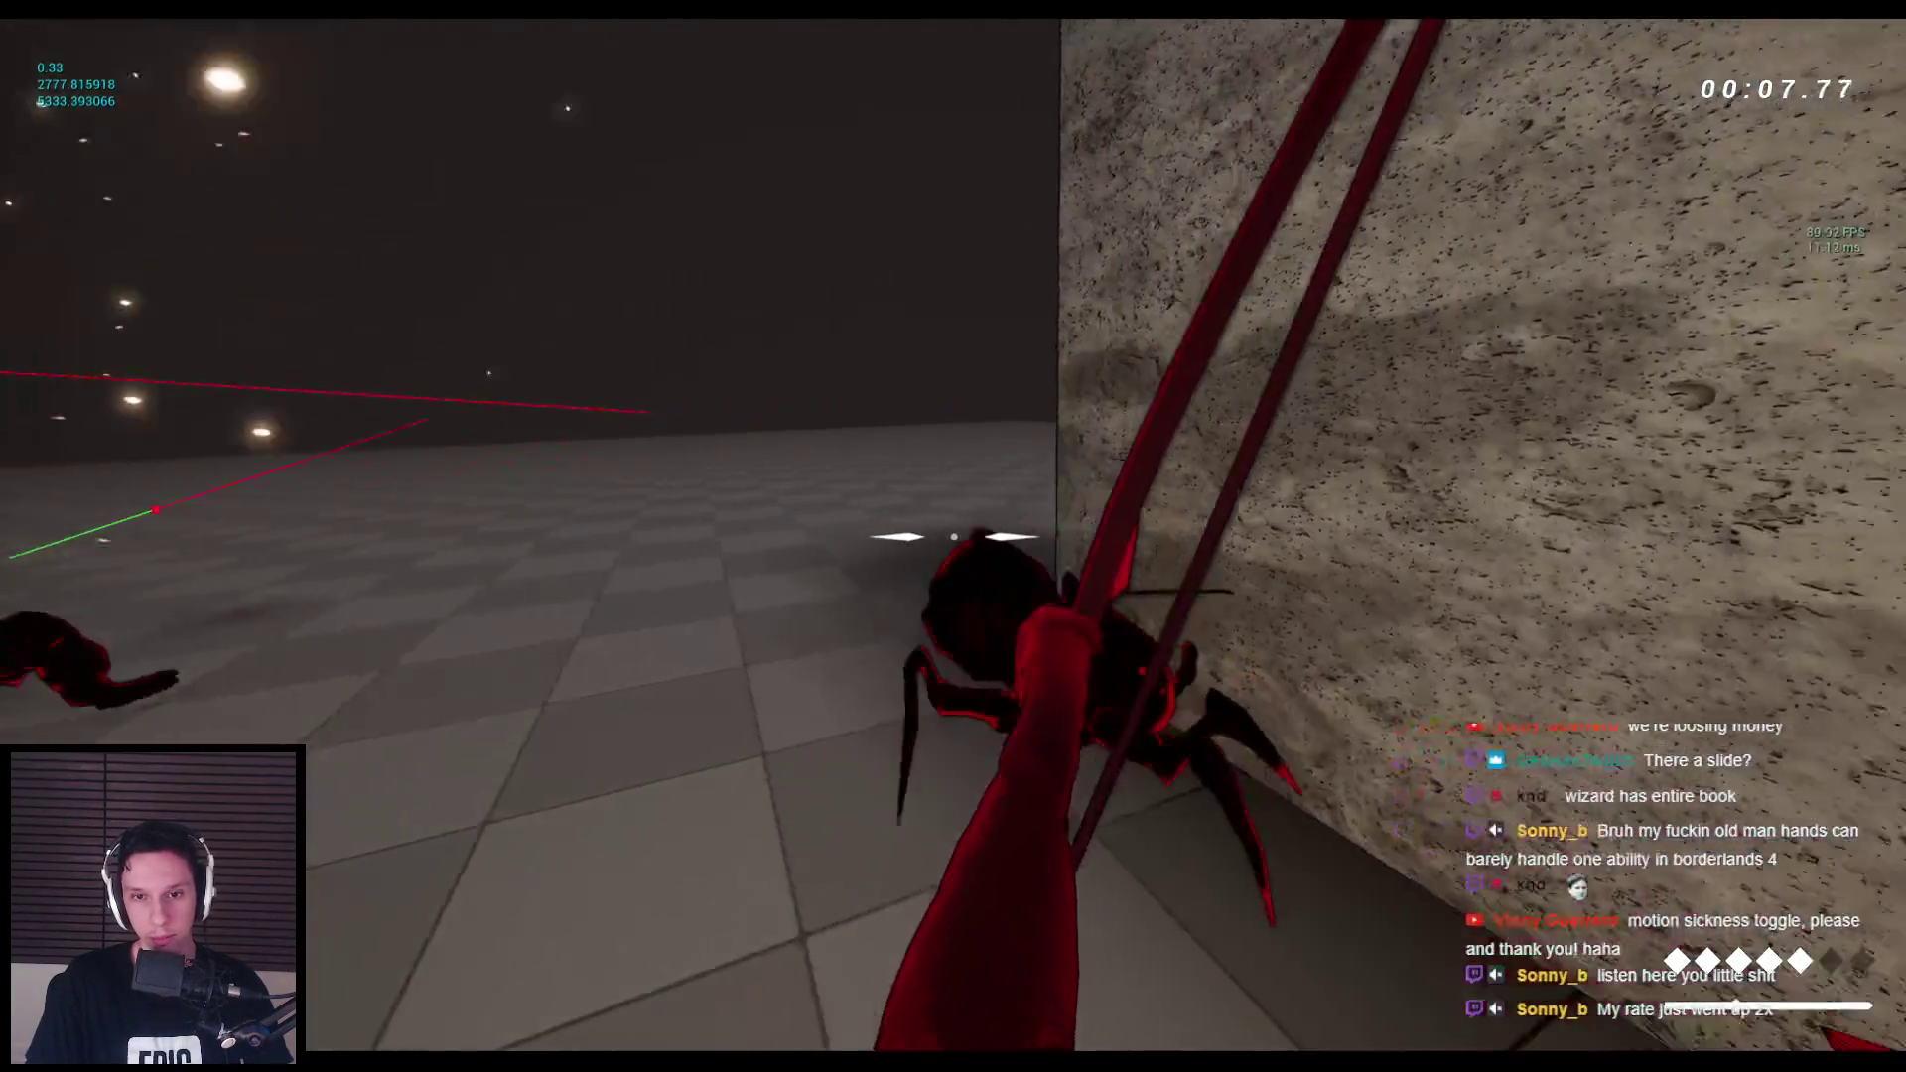
{"action": "left_click", "coordinate": [953, 536]}
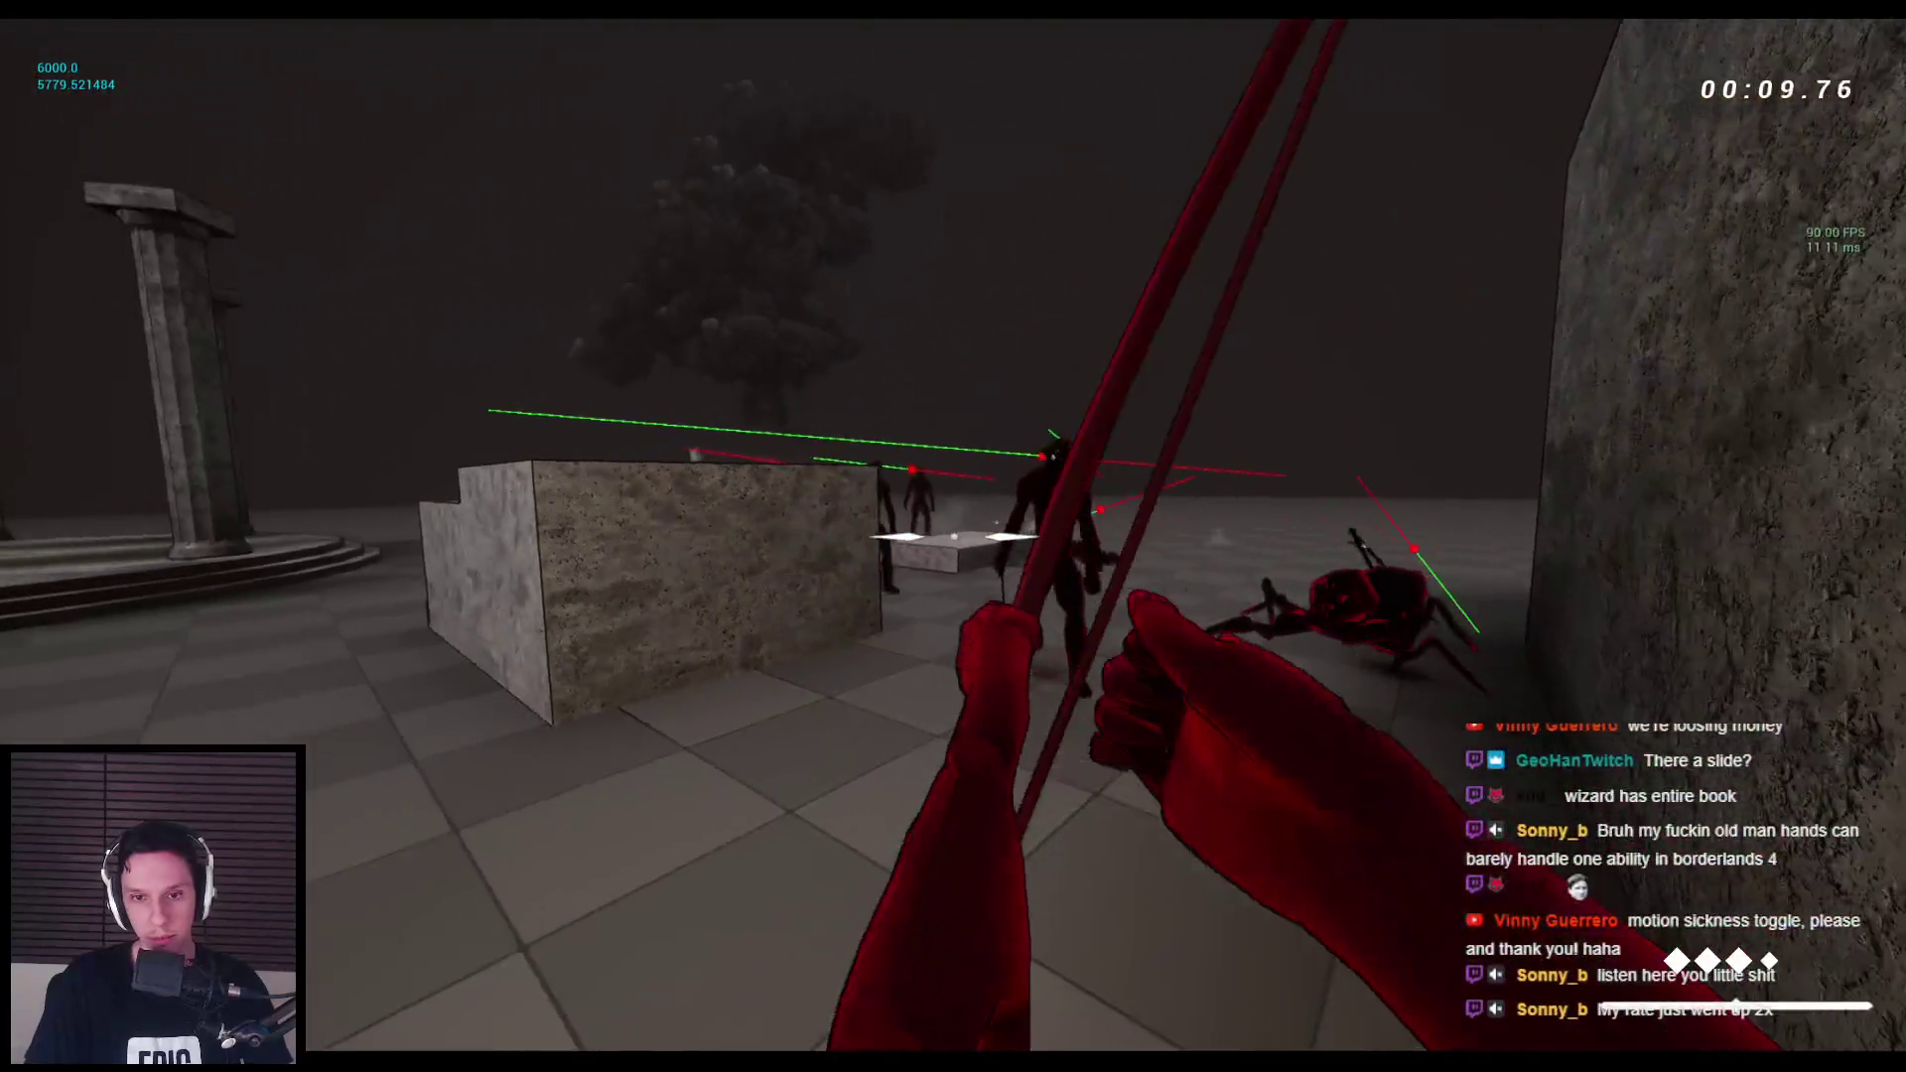
{"action": "left_click", "coordinate": [954, 536]}
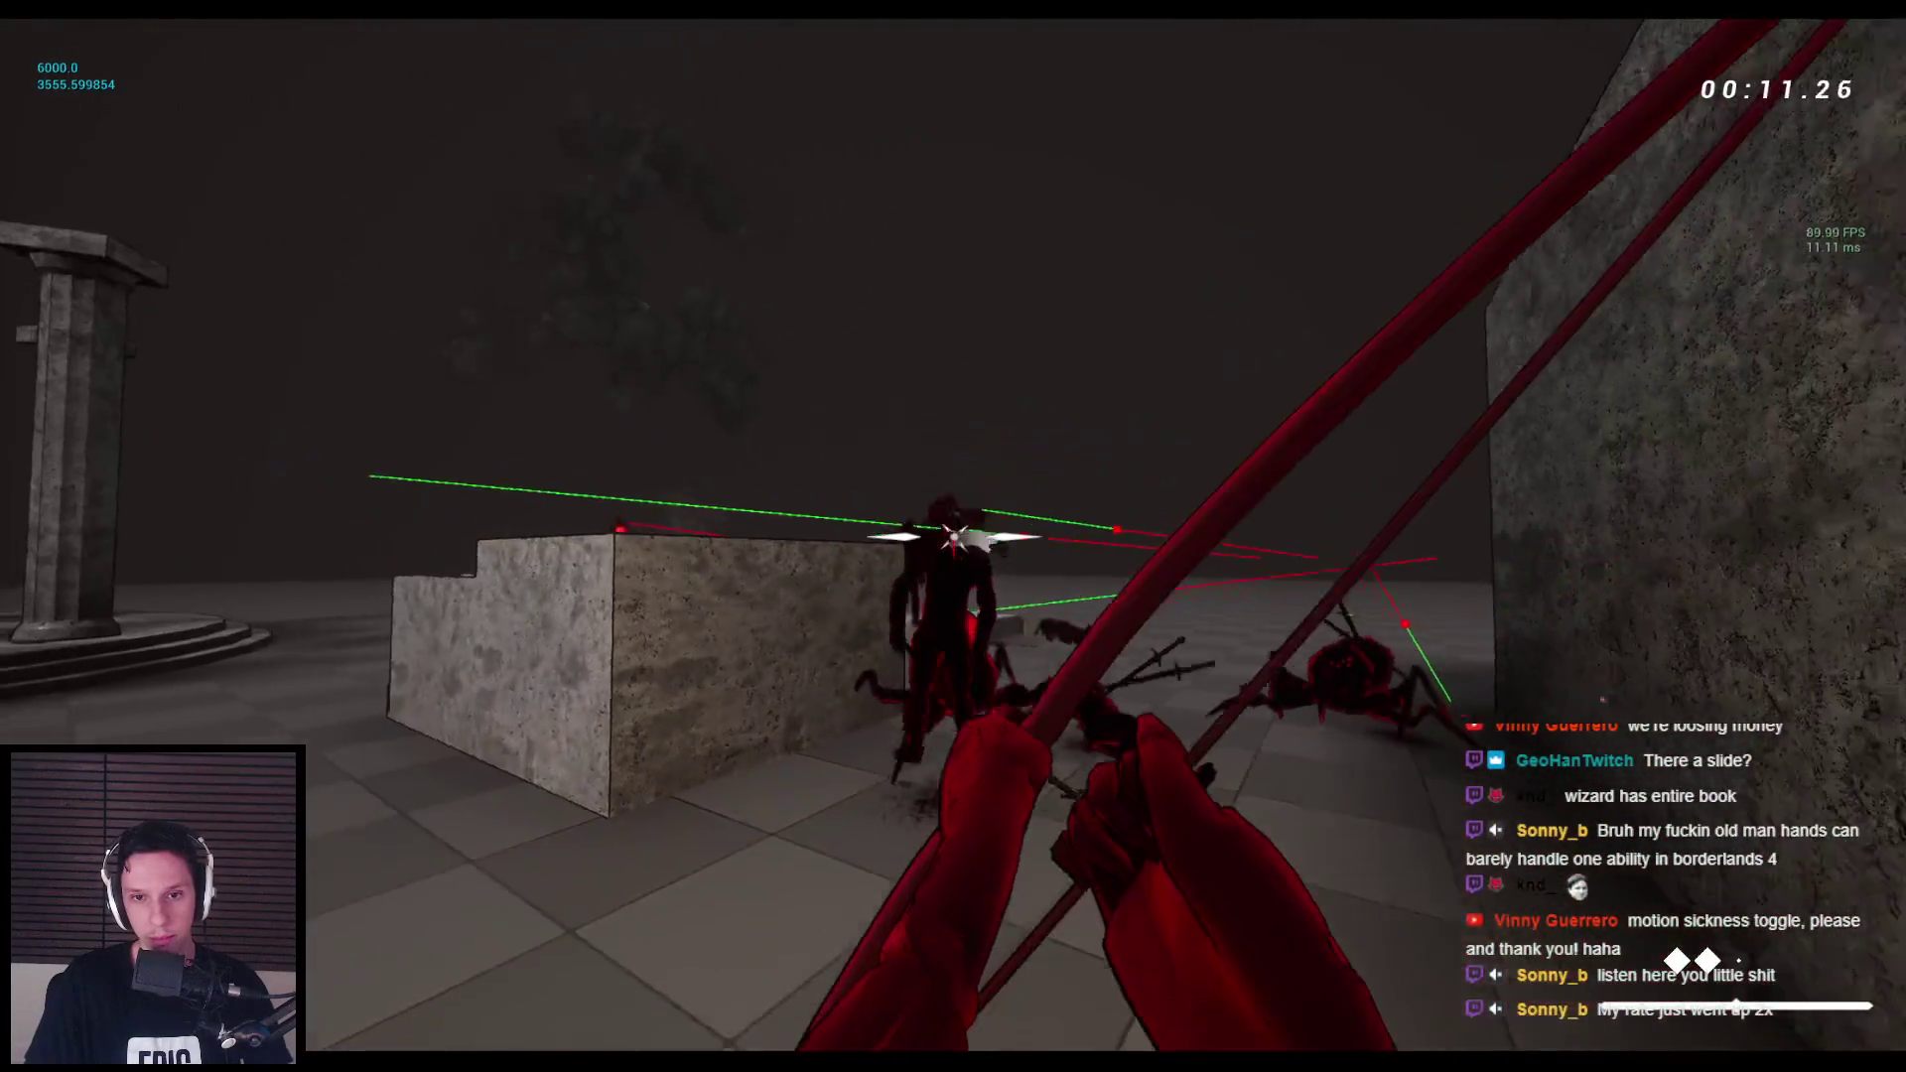
{"action": "left_click", "coordinate": [953, 536]}
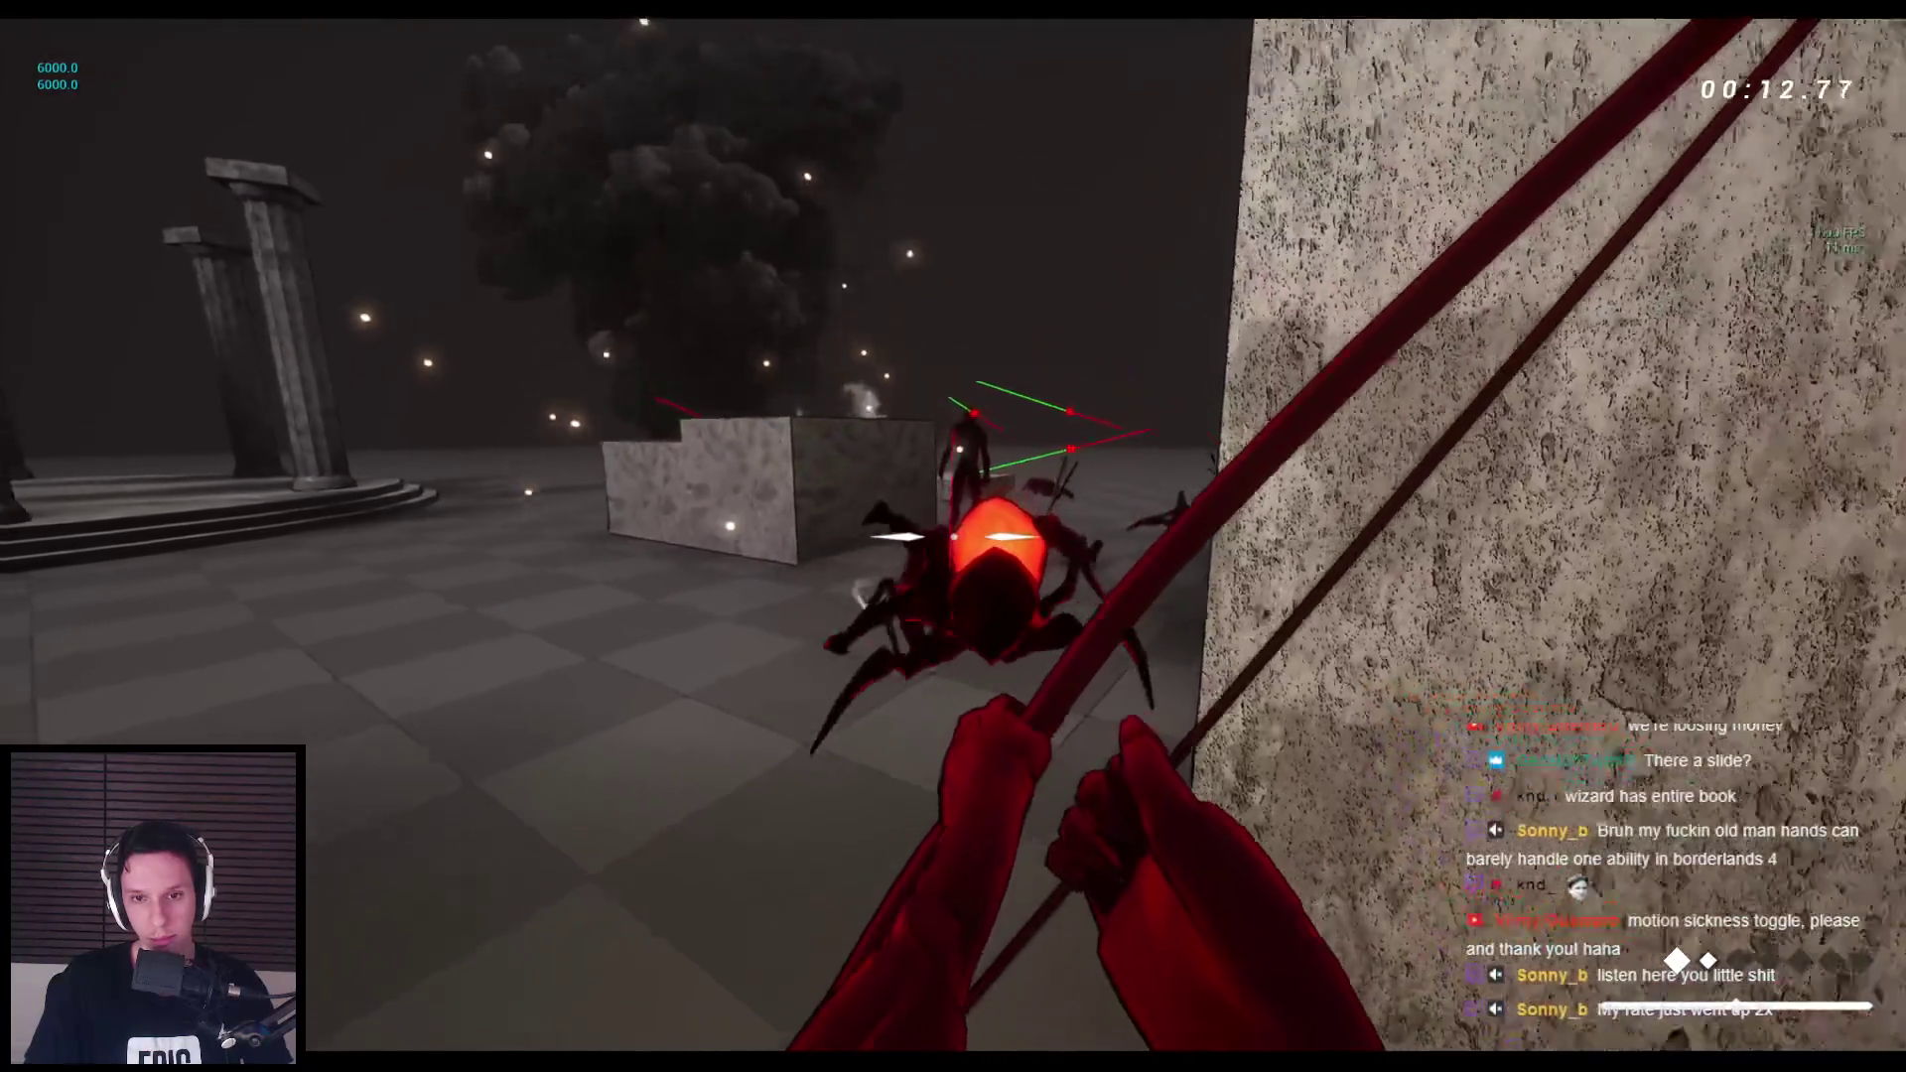
{"action": "left_click", "coordinate": [954, 537]}
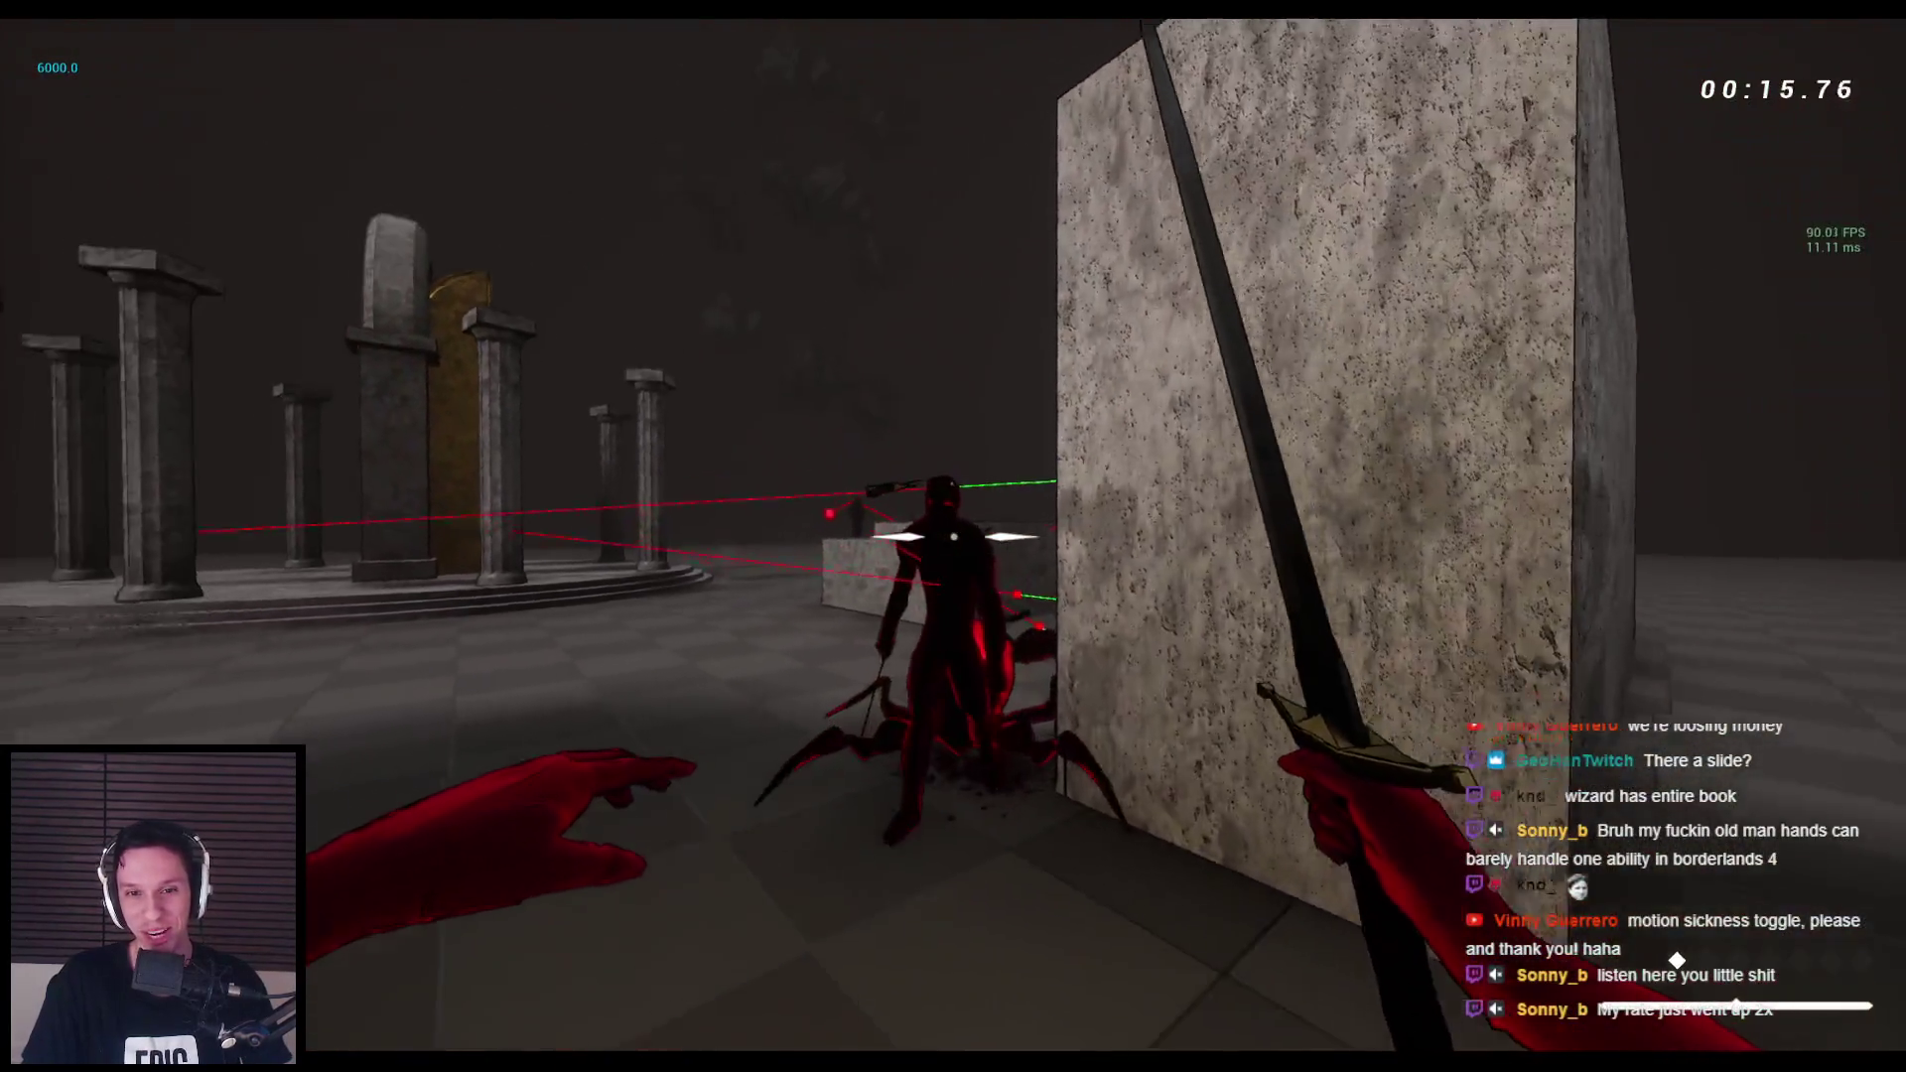
{"action": "left_click", "coordinate": [953, 536]}
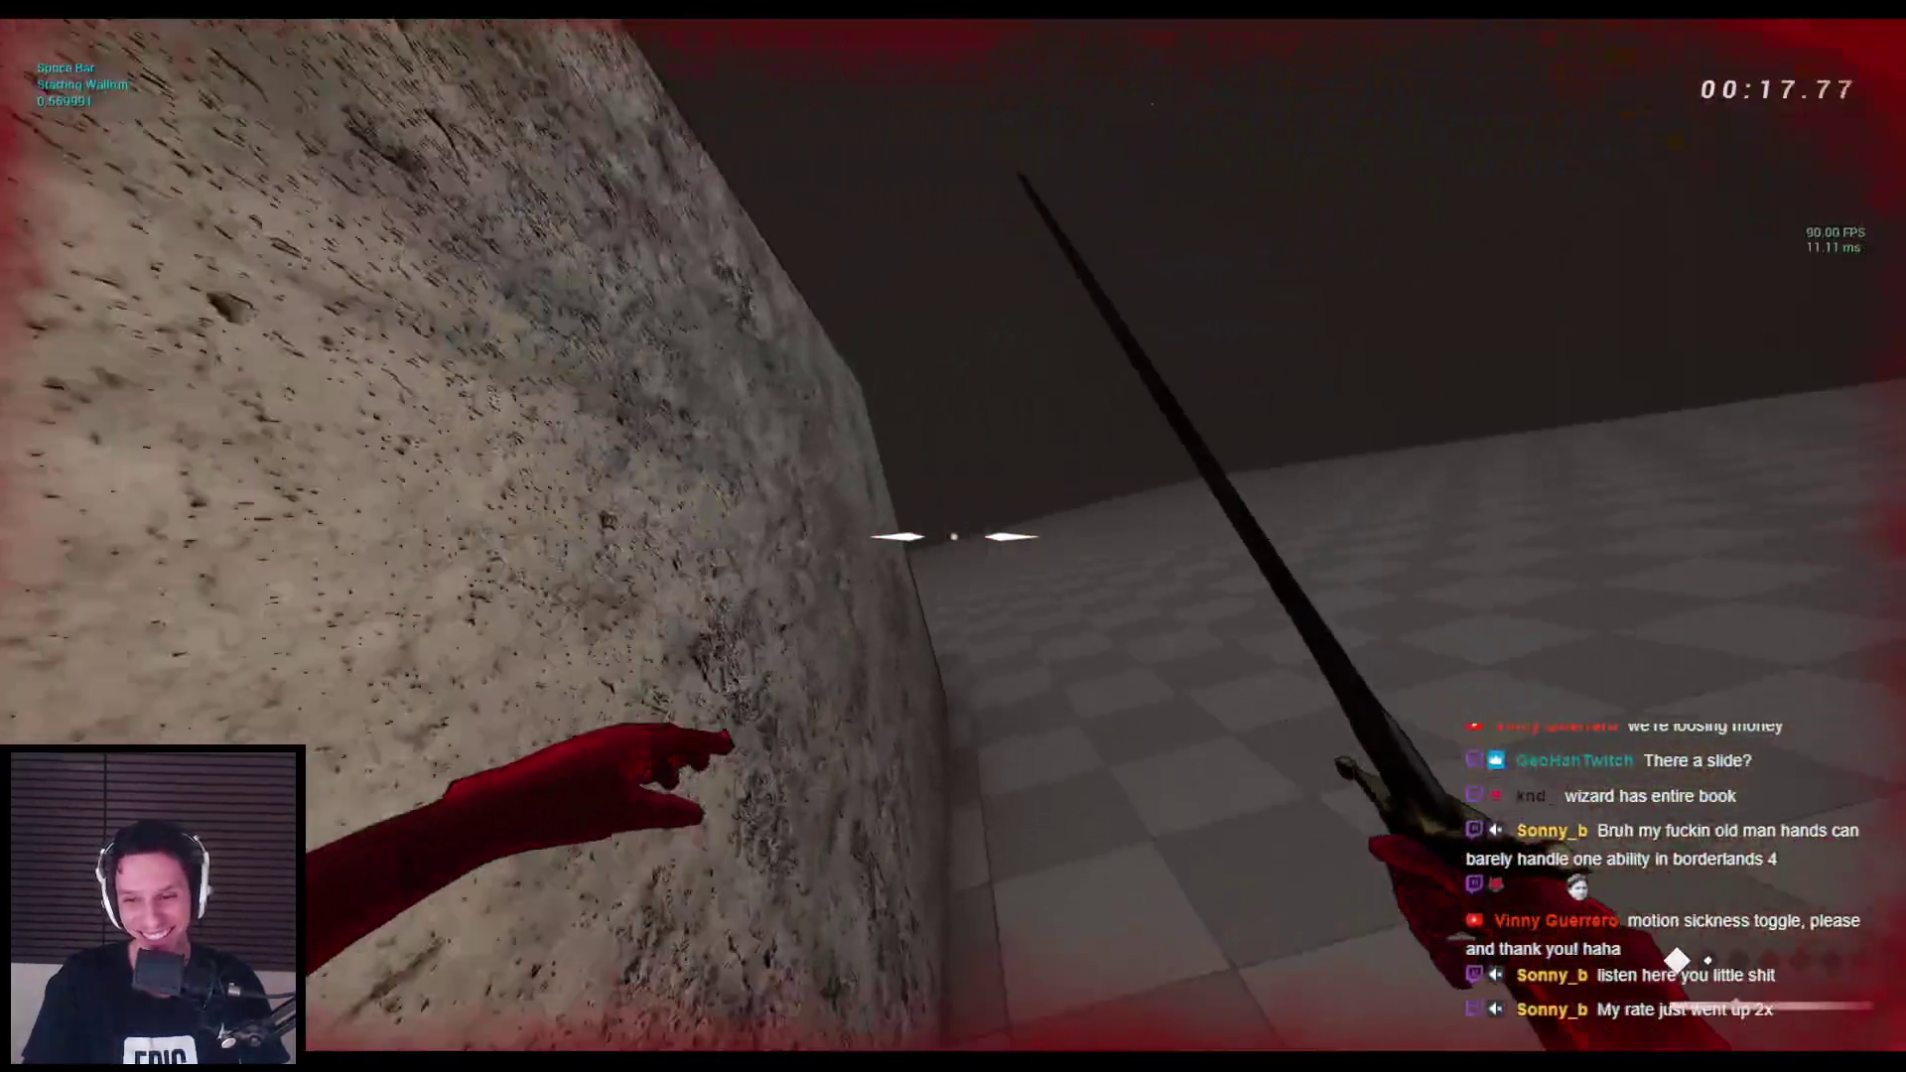
Wall-run off a ledge, then jump onto the stone blocks and the top of the tall pillar.
{"action": "key", "text": "space"}
{"action": "key", "text": "space"}
{"action": "key", "text": "space"}
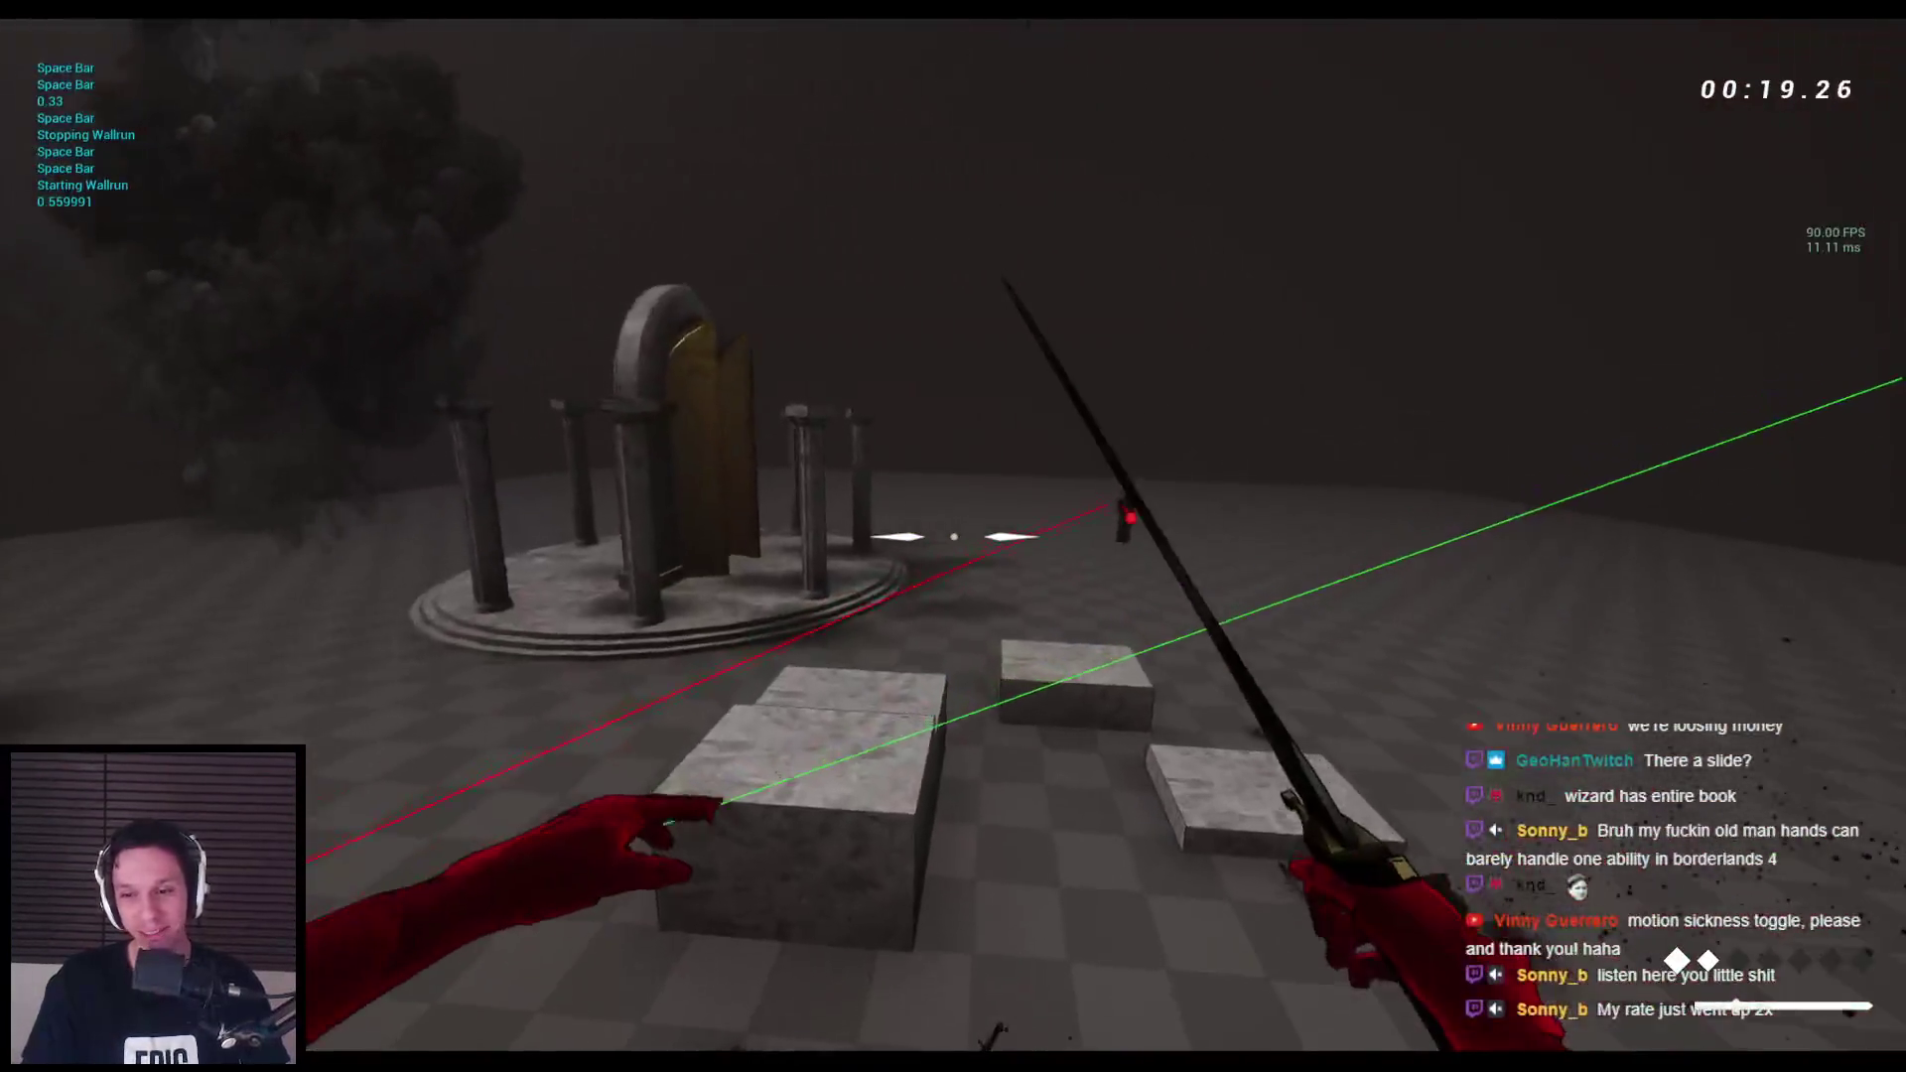
{"action": "left_click", "coordinate": [953, 536]}
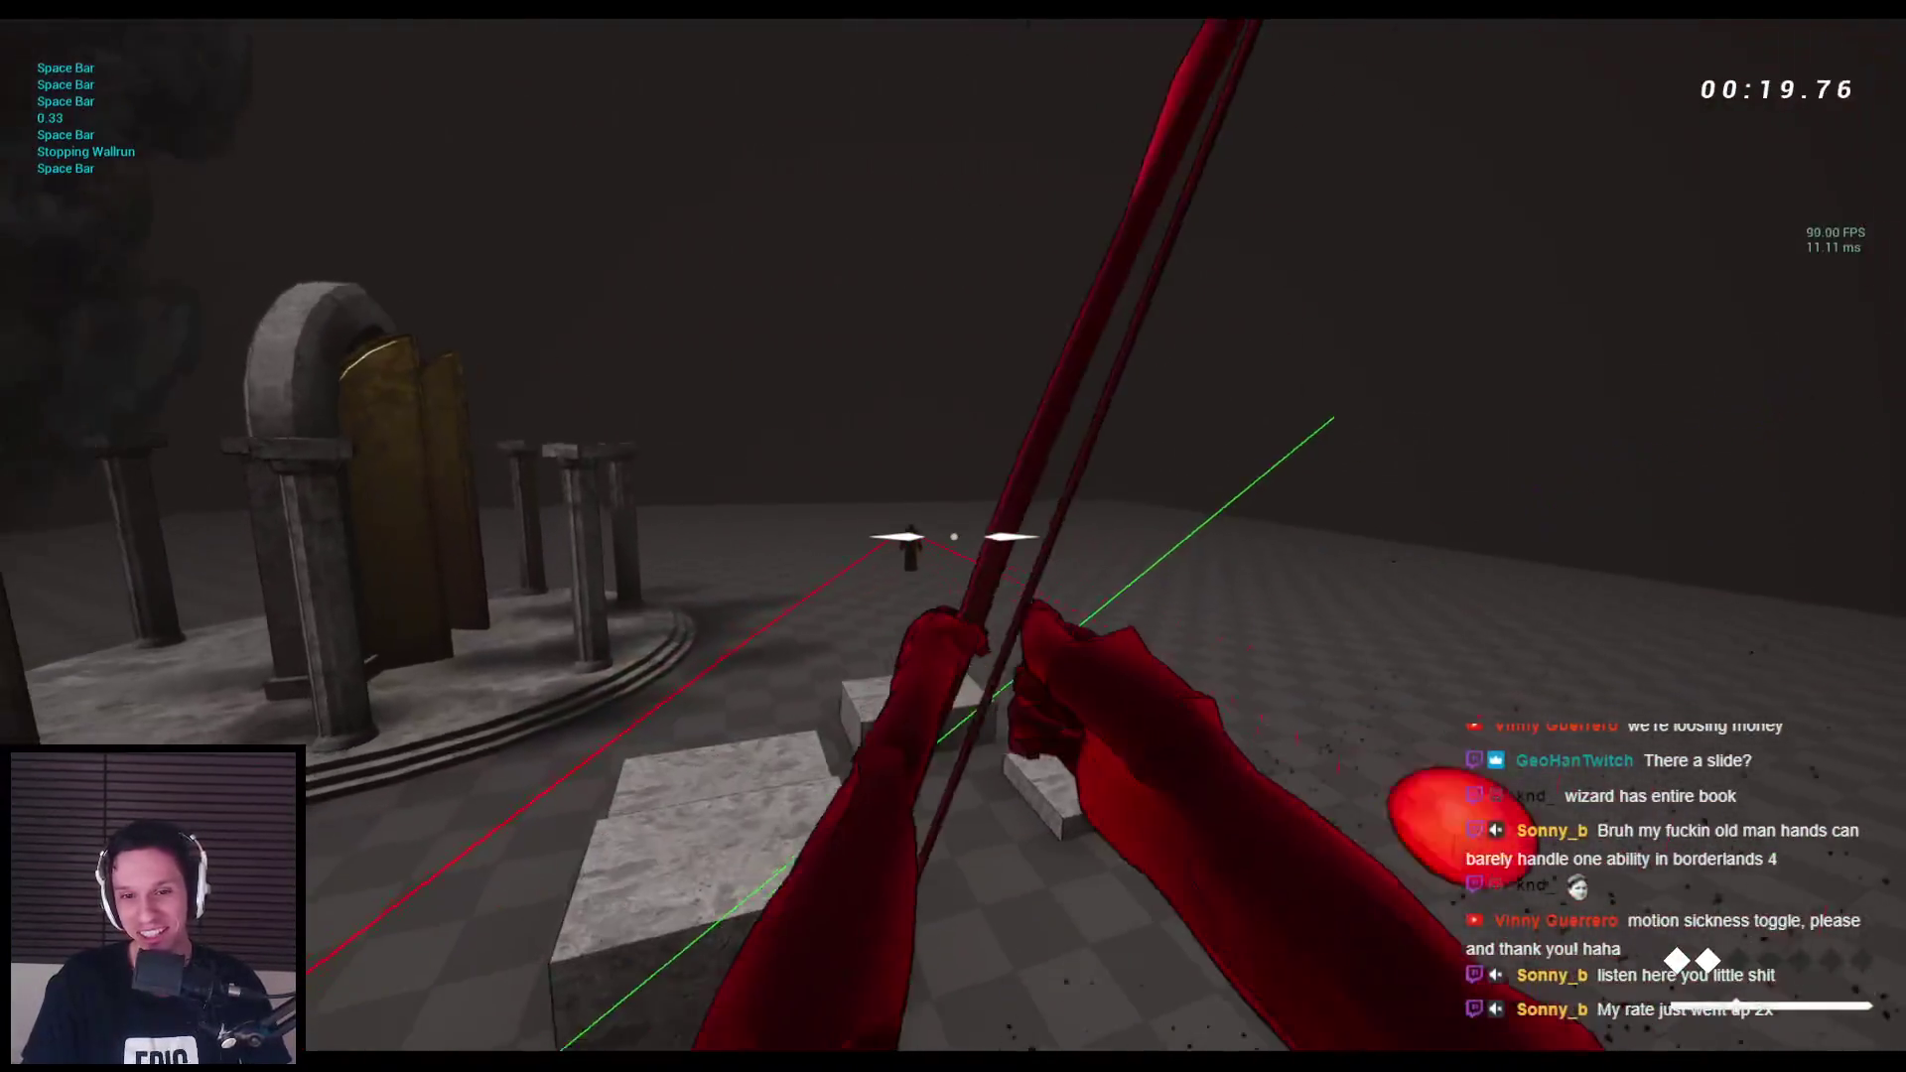
{"action": "key", "text": "space"}
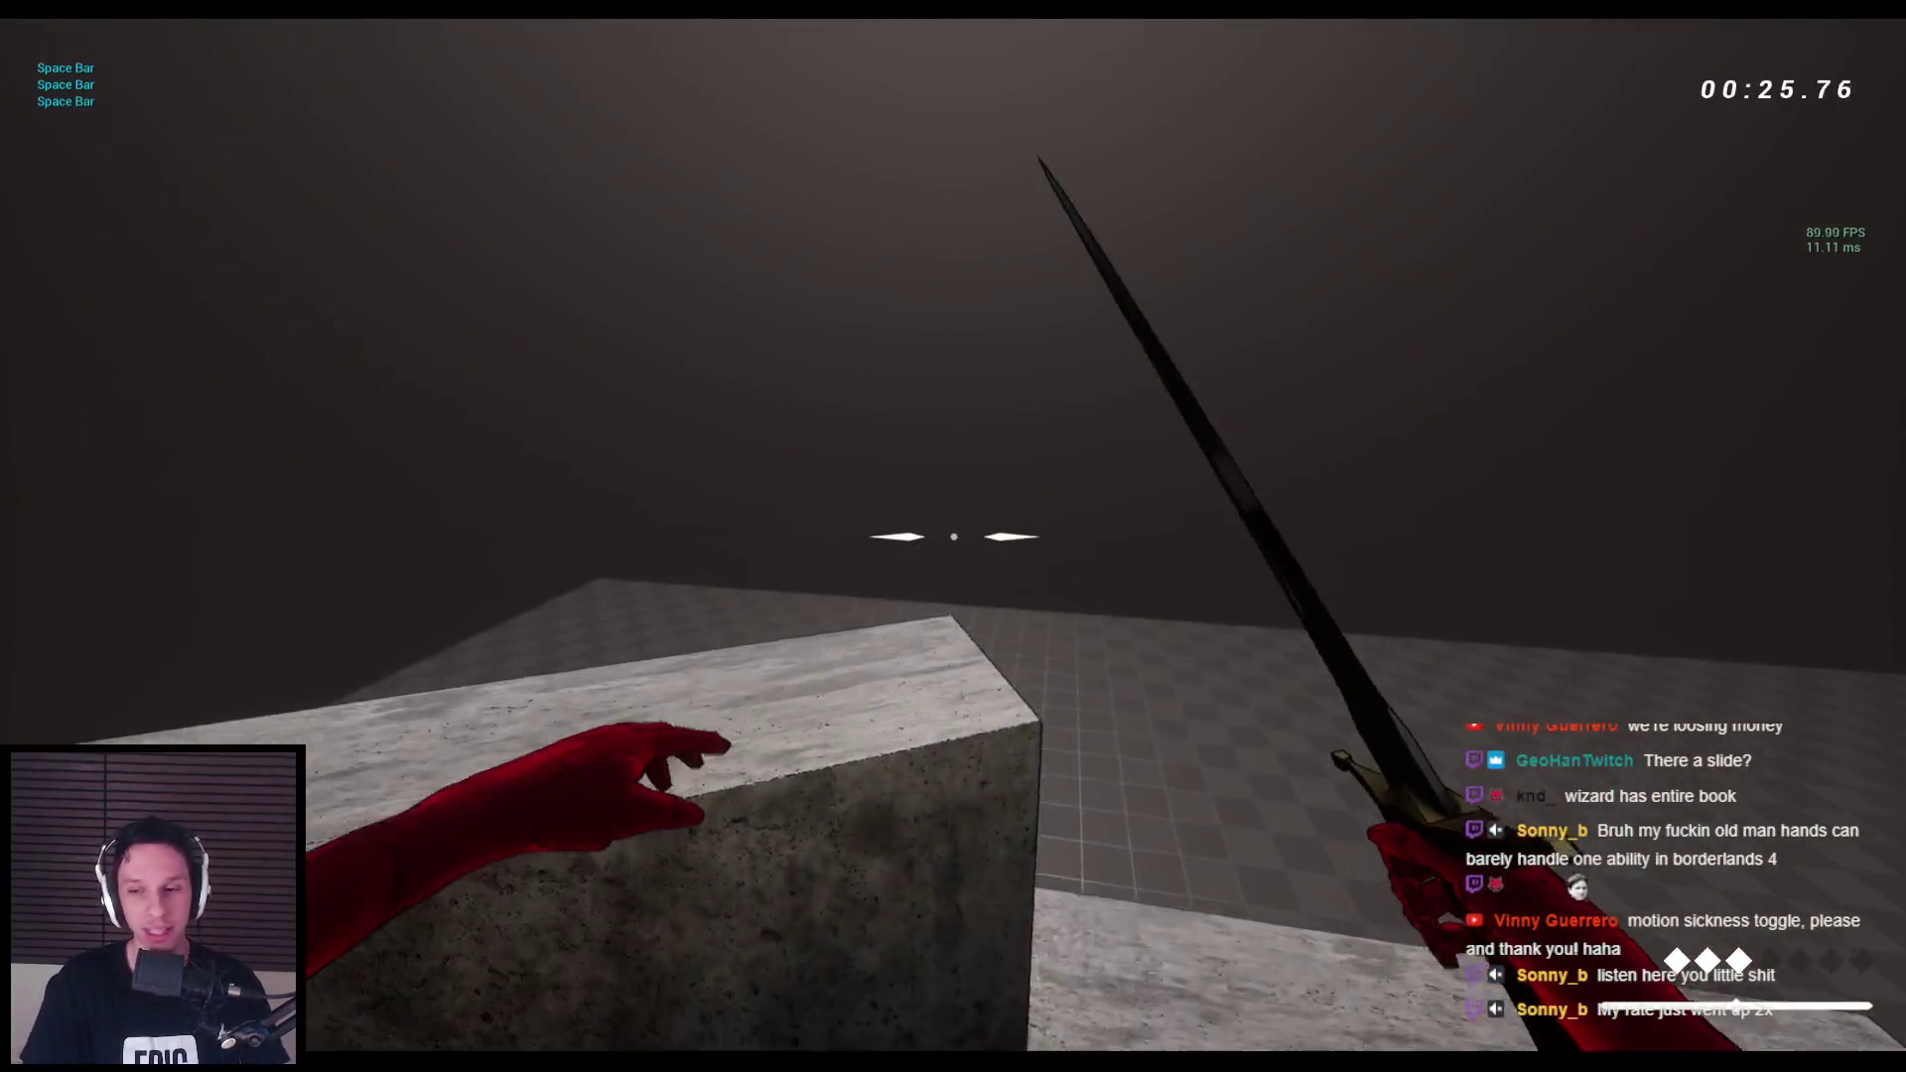
{"action": "key", "text": "space"}
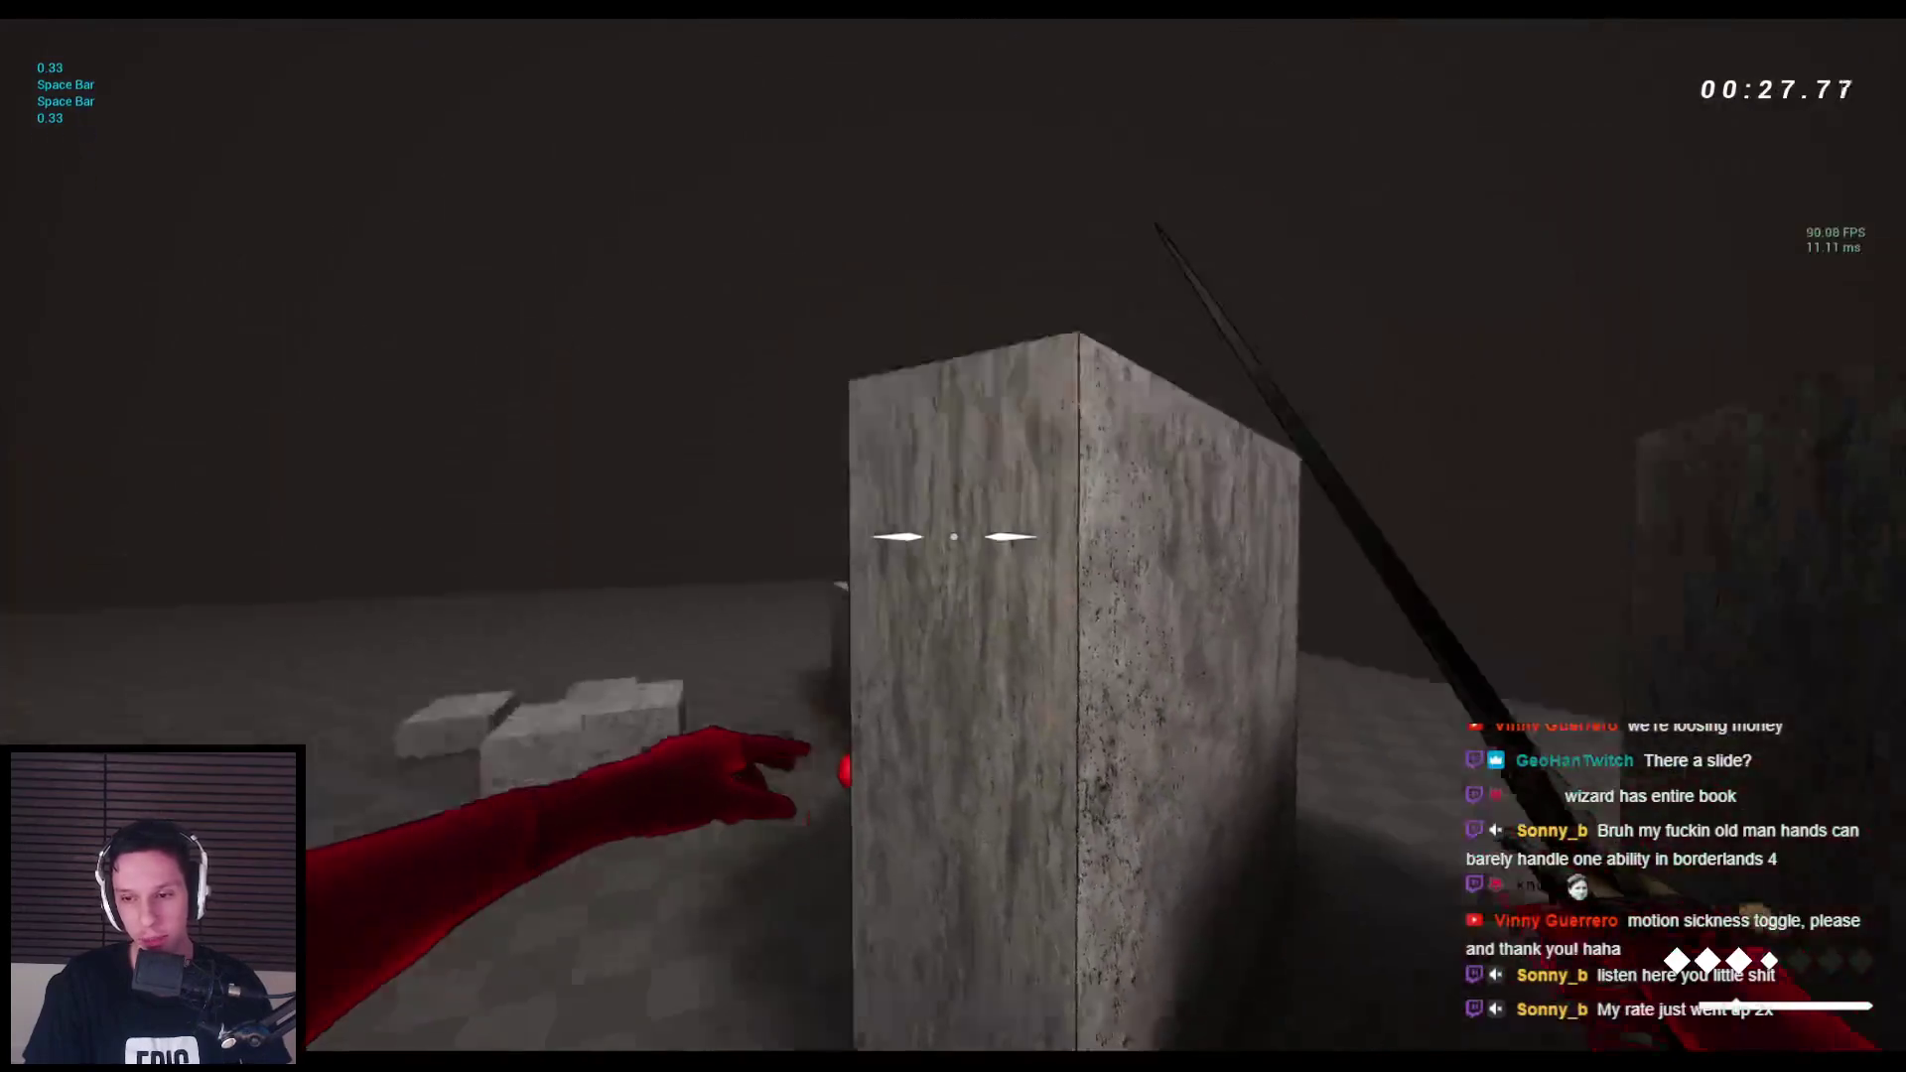
{"action": "key", "text": "space"}
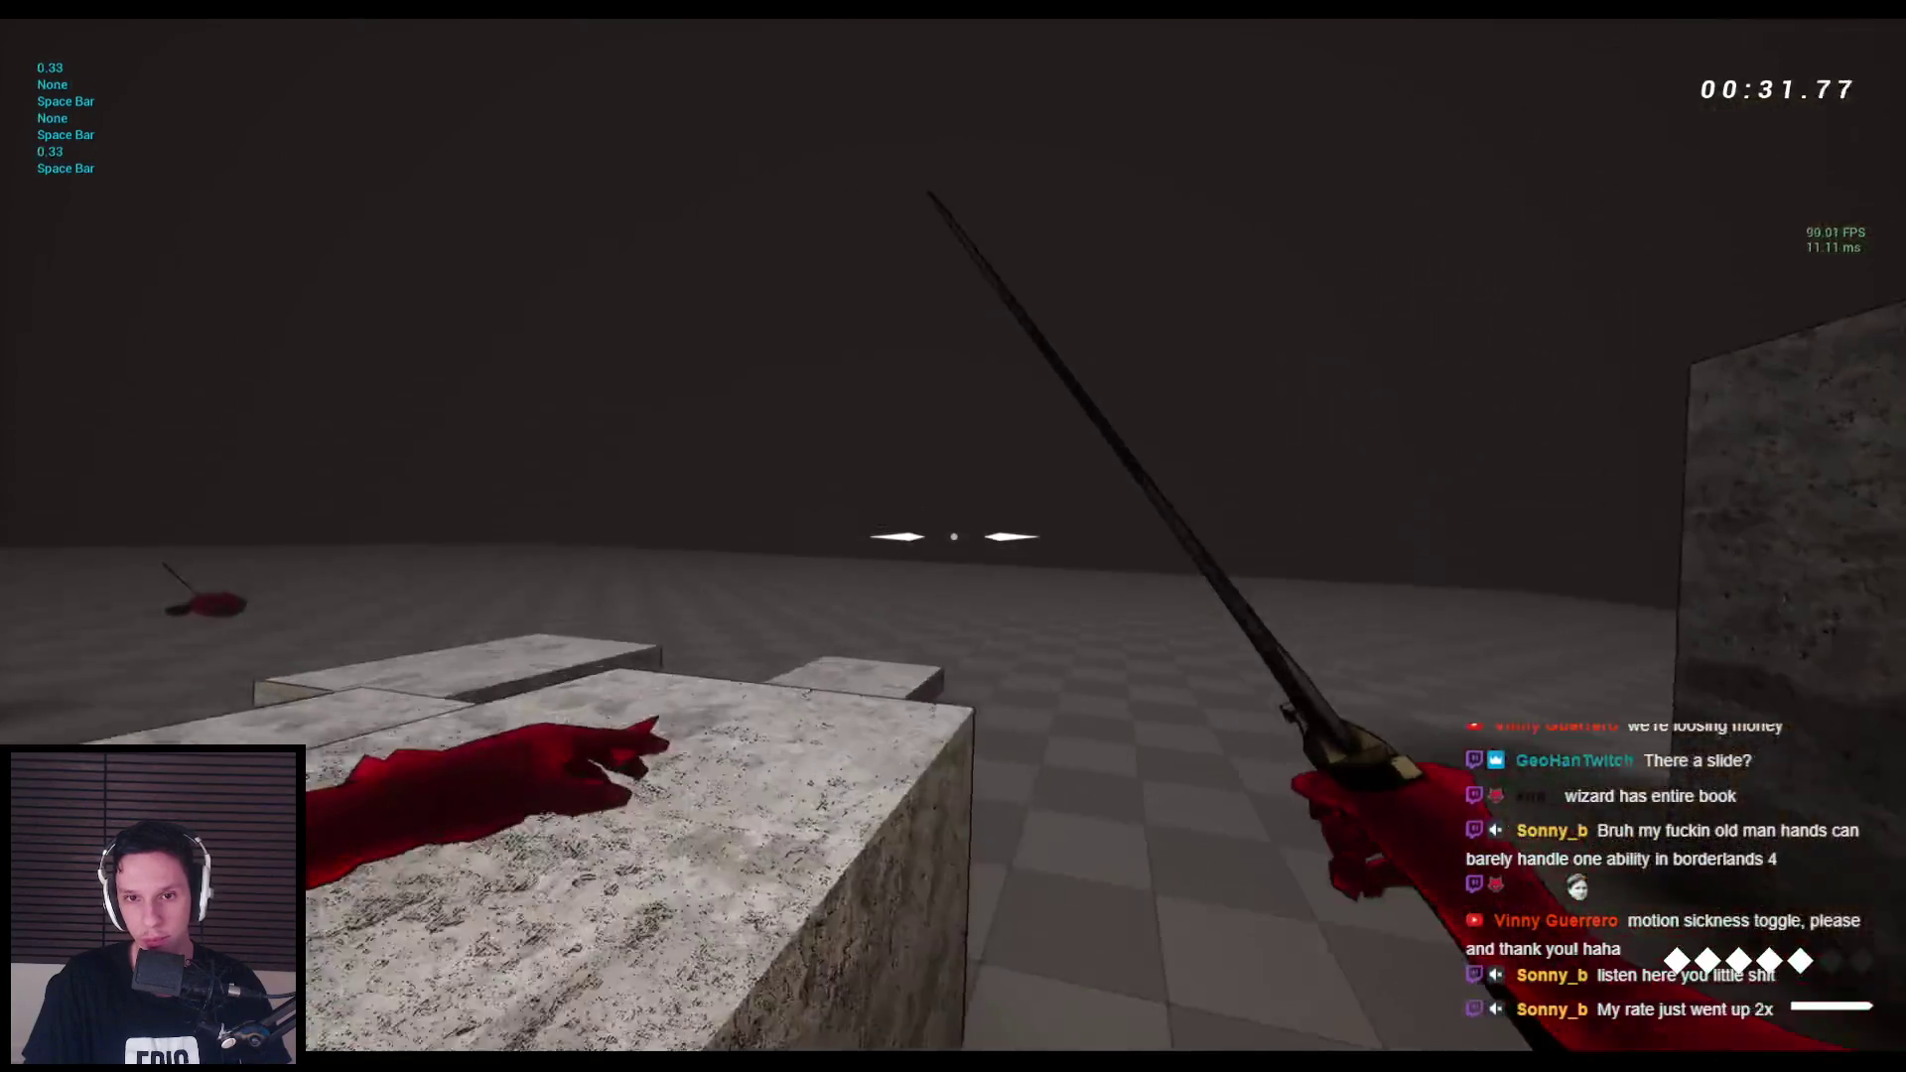
{"action": "key", "text": "space"}
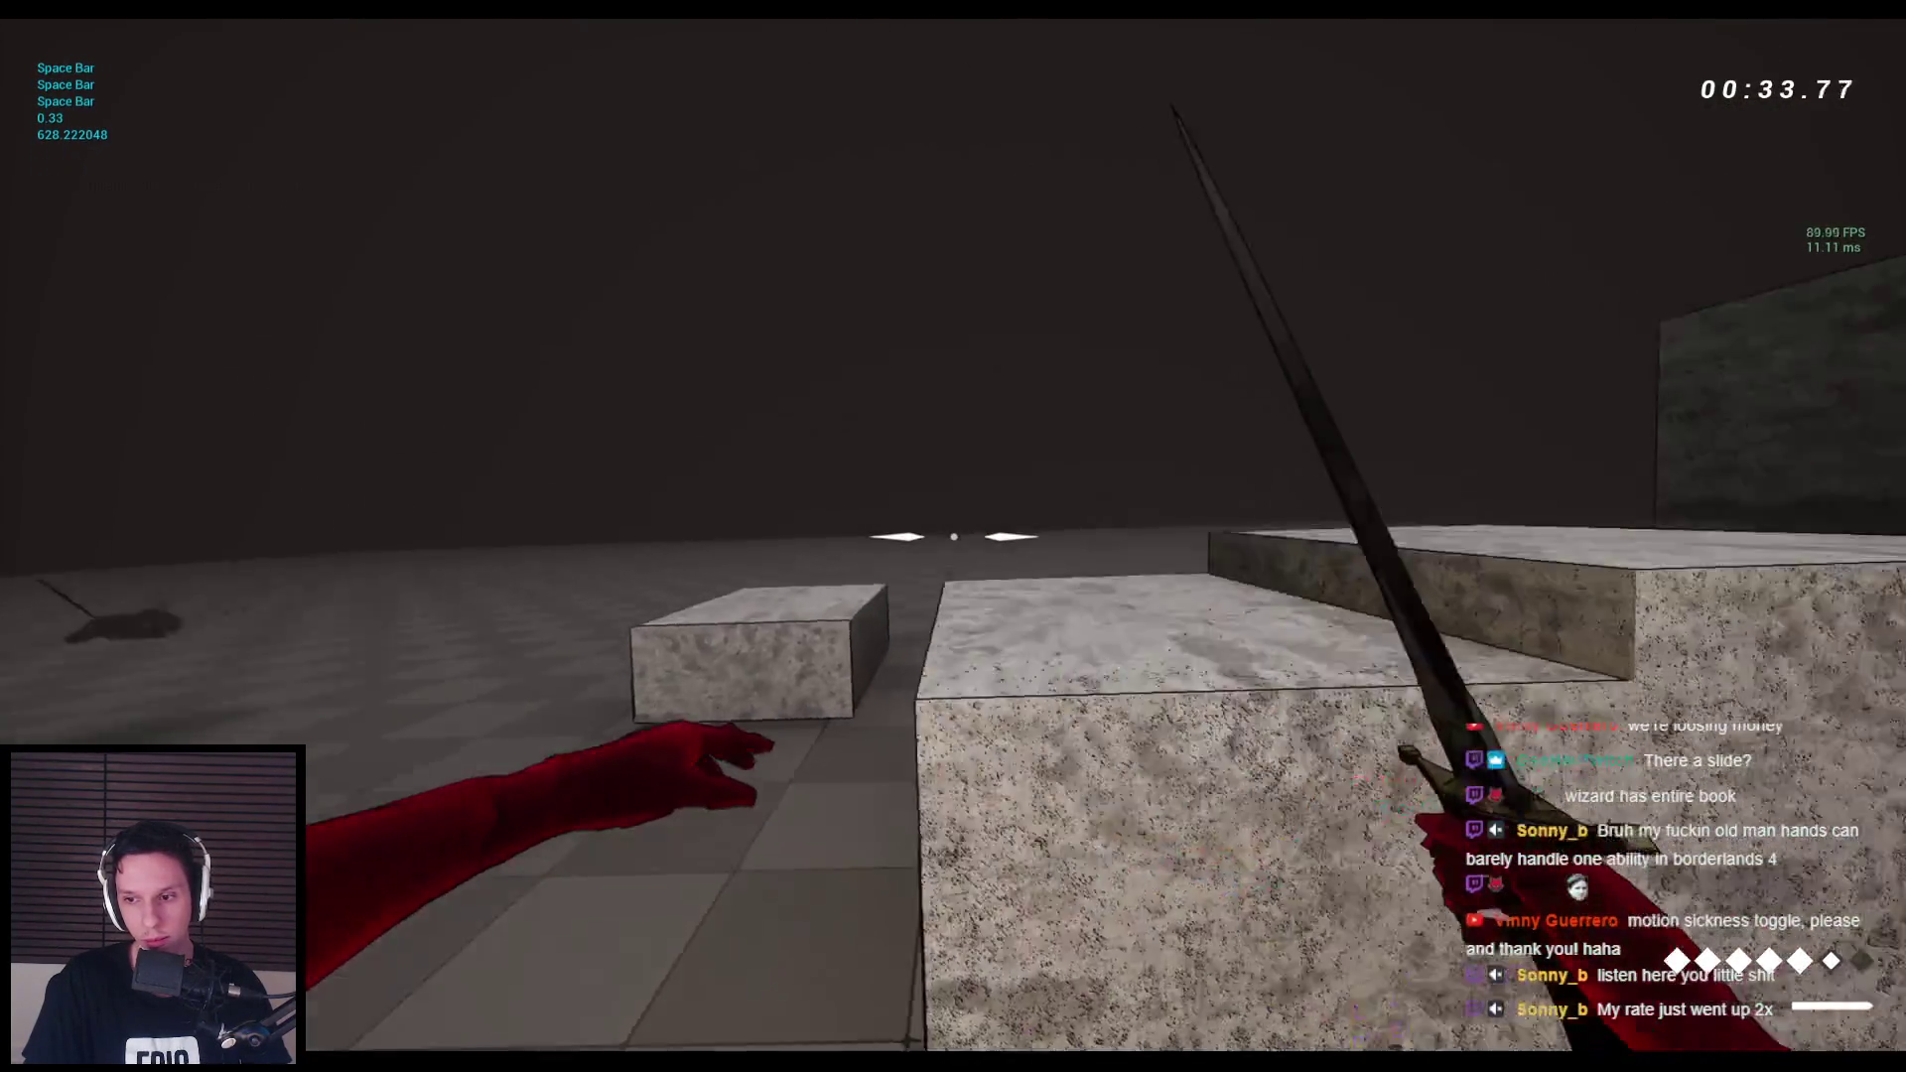
Cross the circular pillared platform and wall-run along the textured wall.
{"action": "key", "text": "space"}
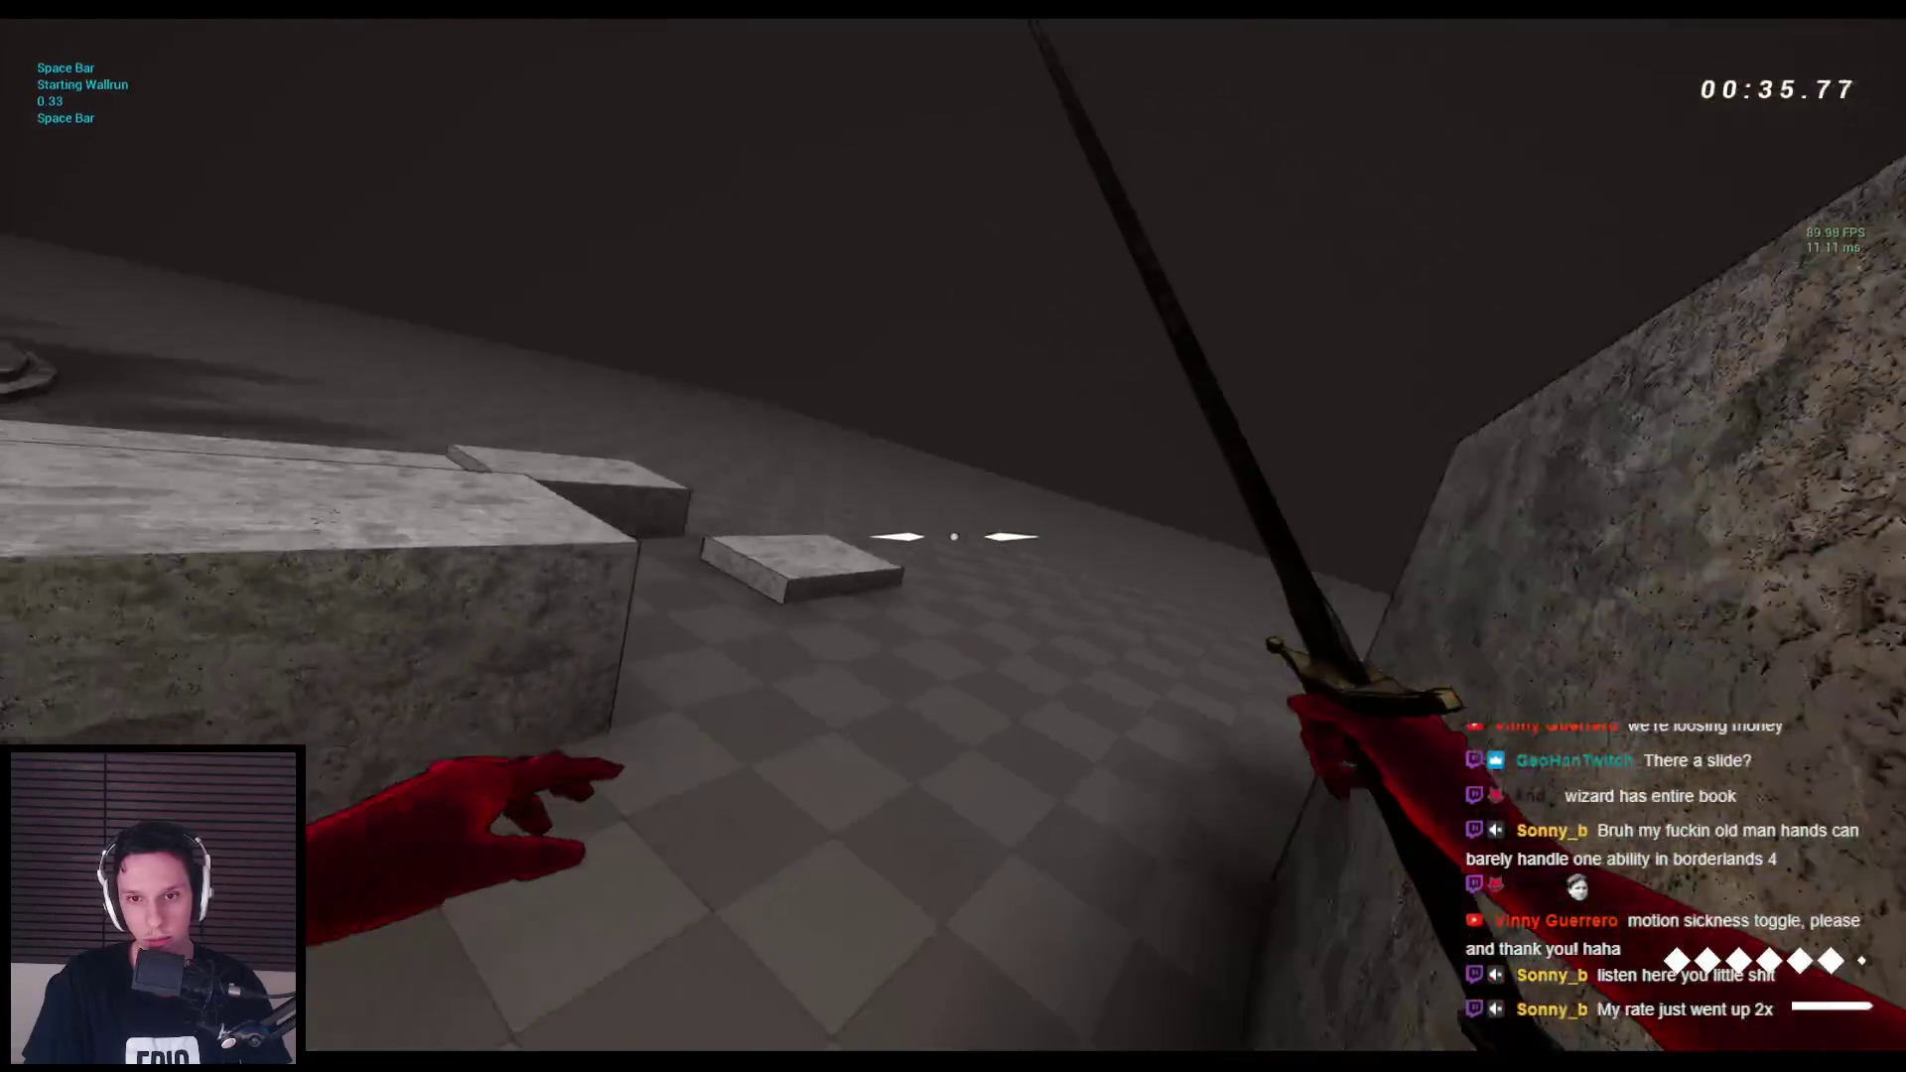
{"action": "key", "text": "space"}
{"action": "key", "text": "w"}
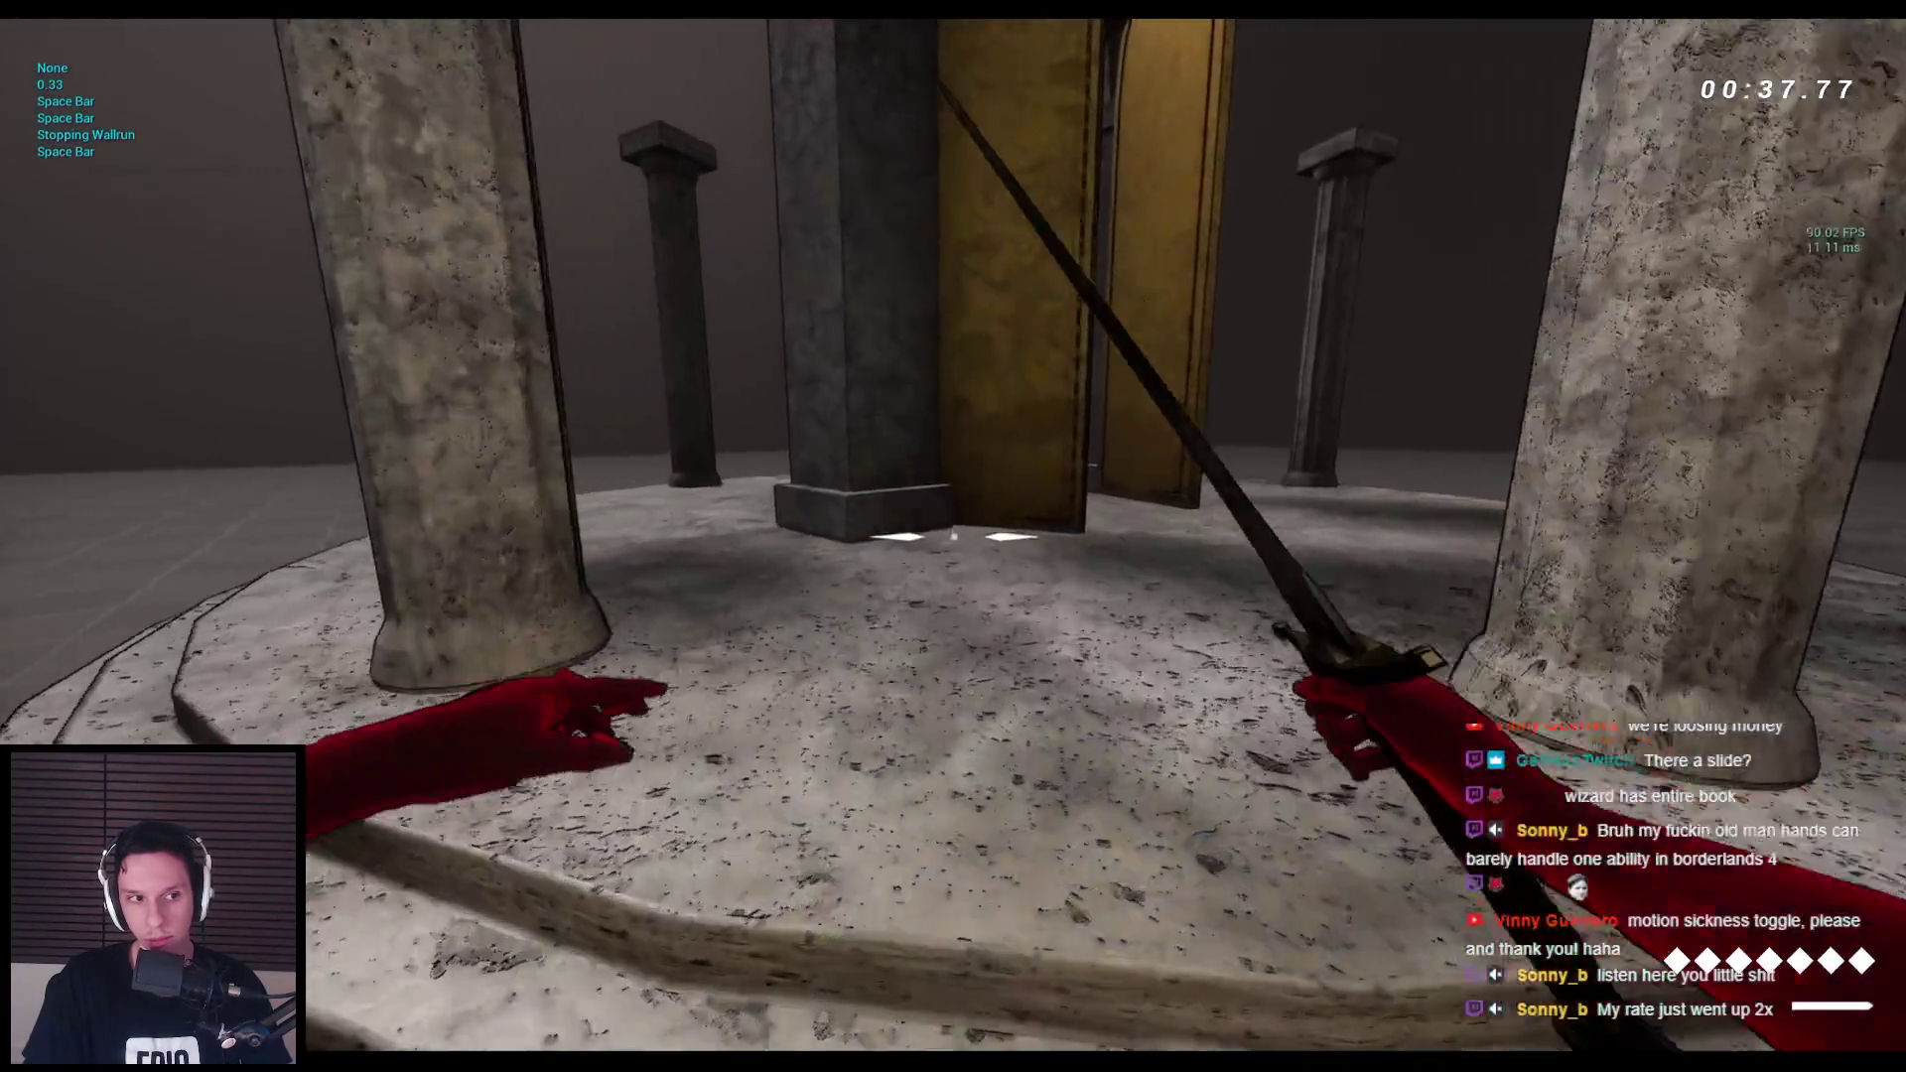
{"action": "key", "text": "w"}
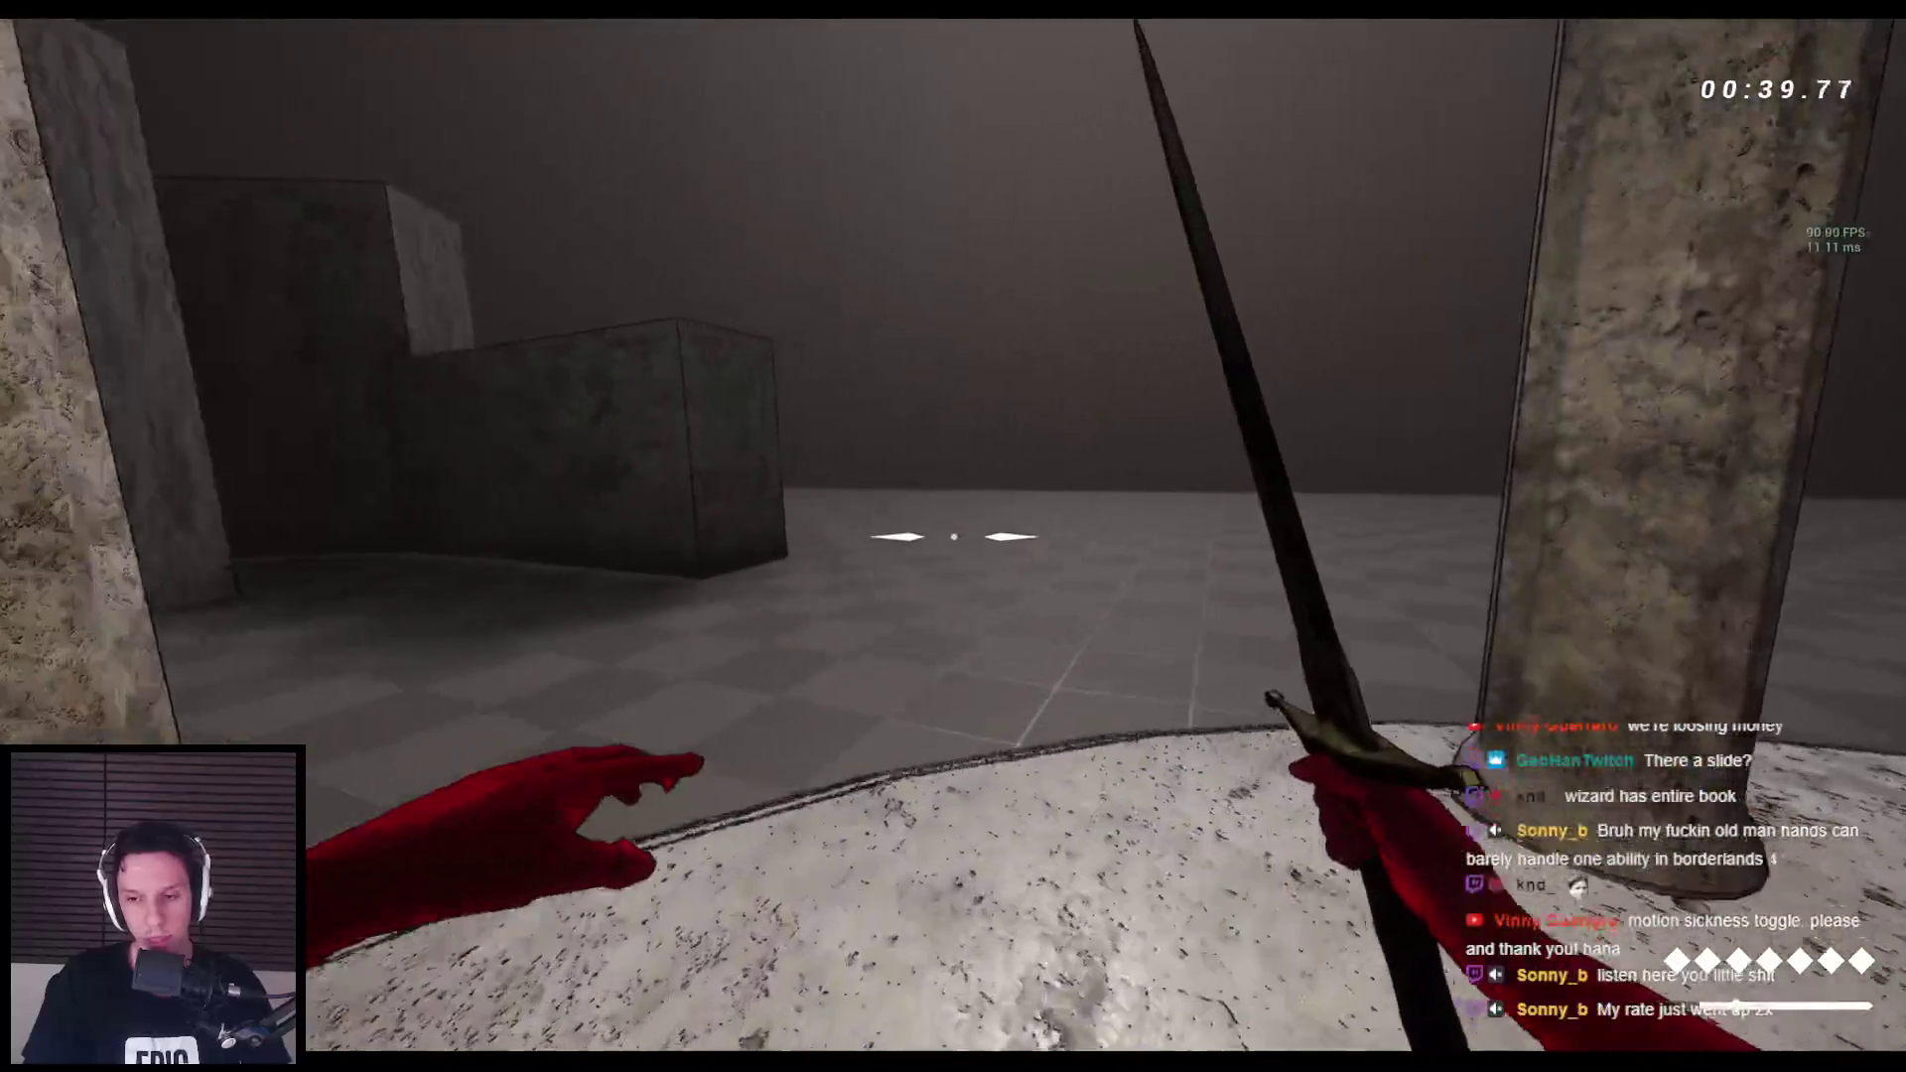
{"action": "key", "text": "w"}
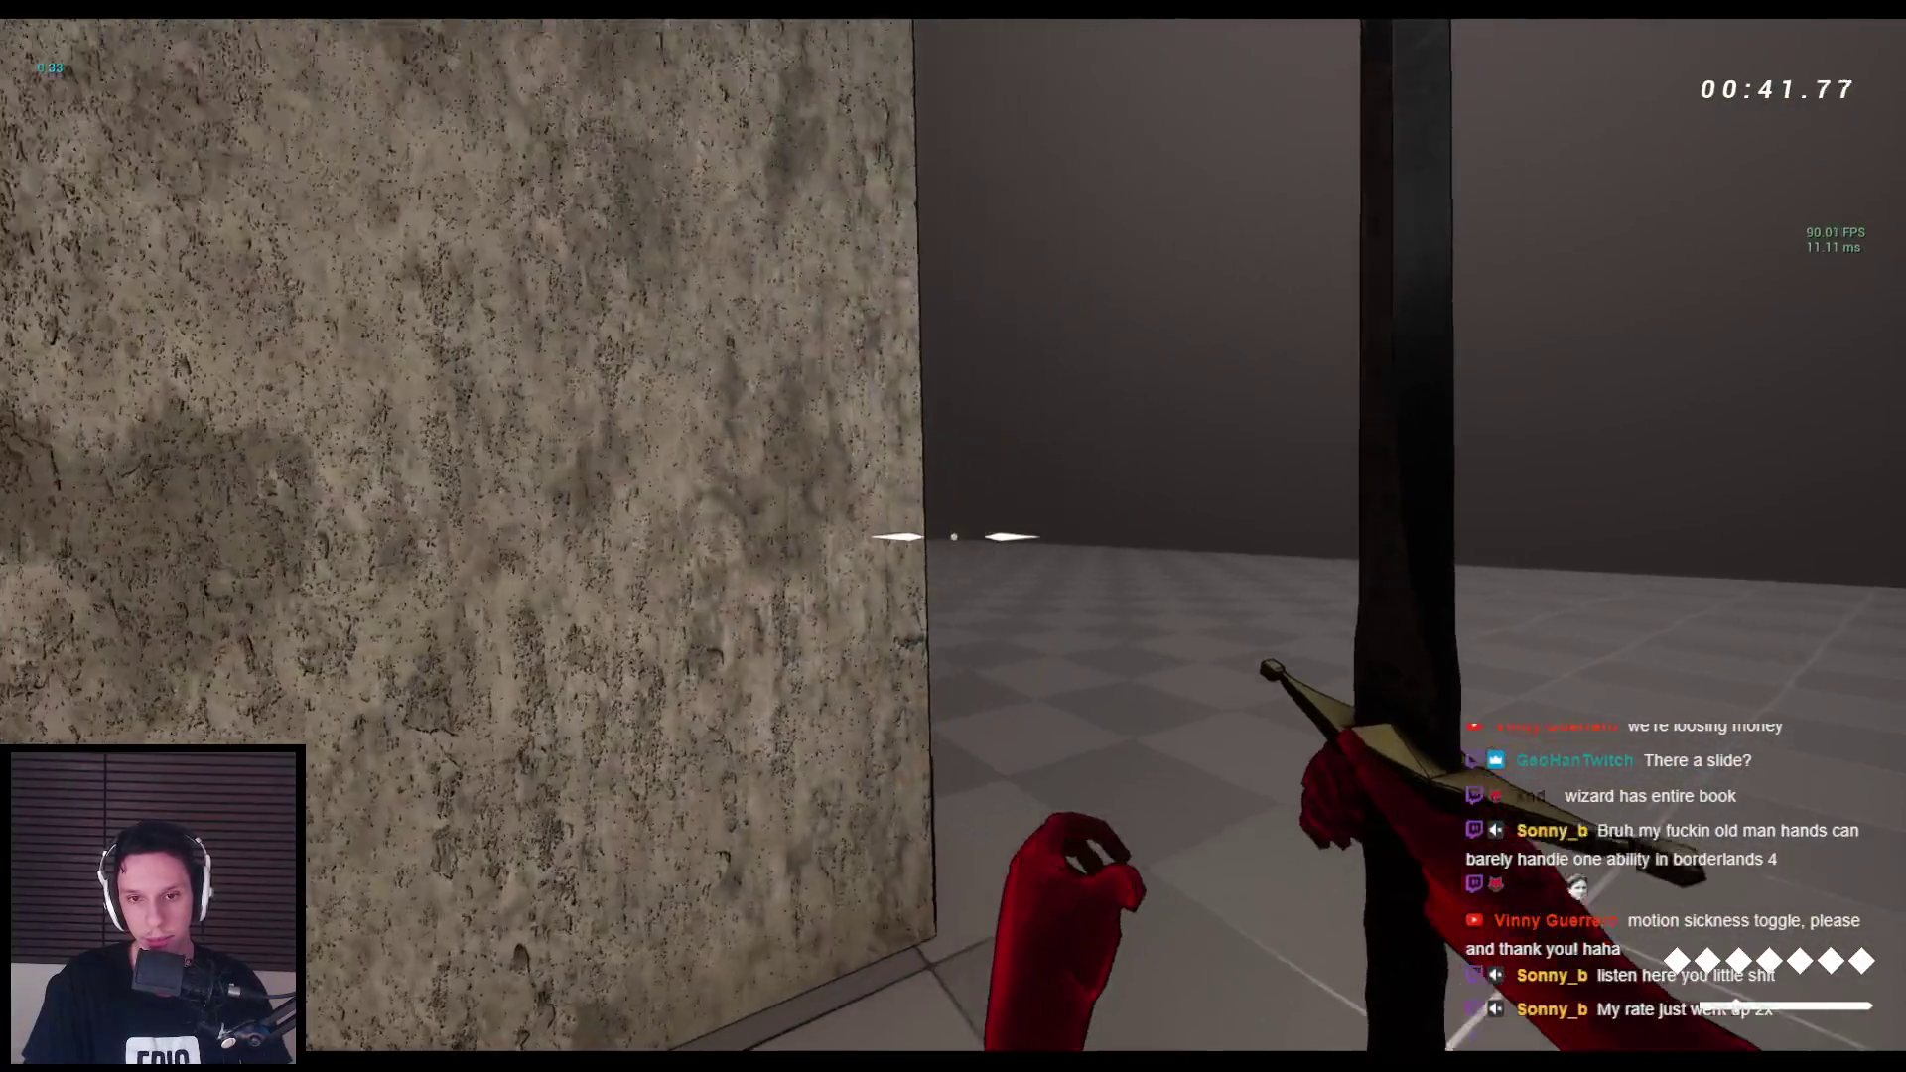
{"action": "key", "text": "w"}
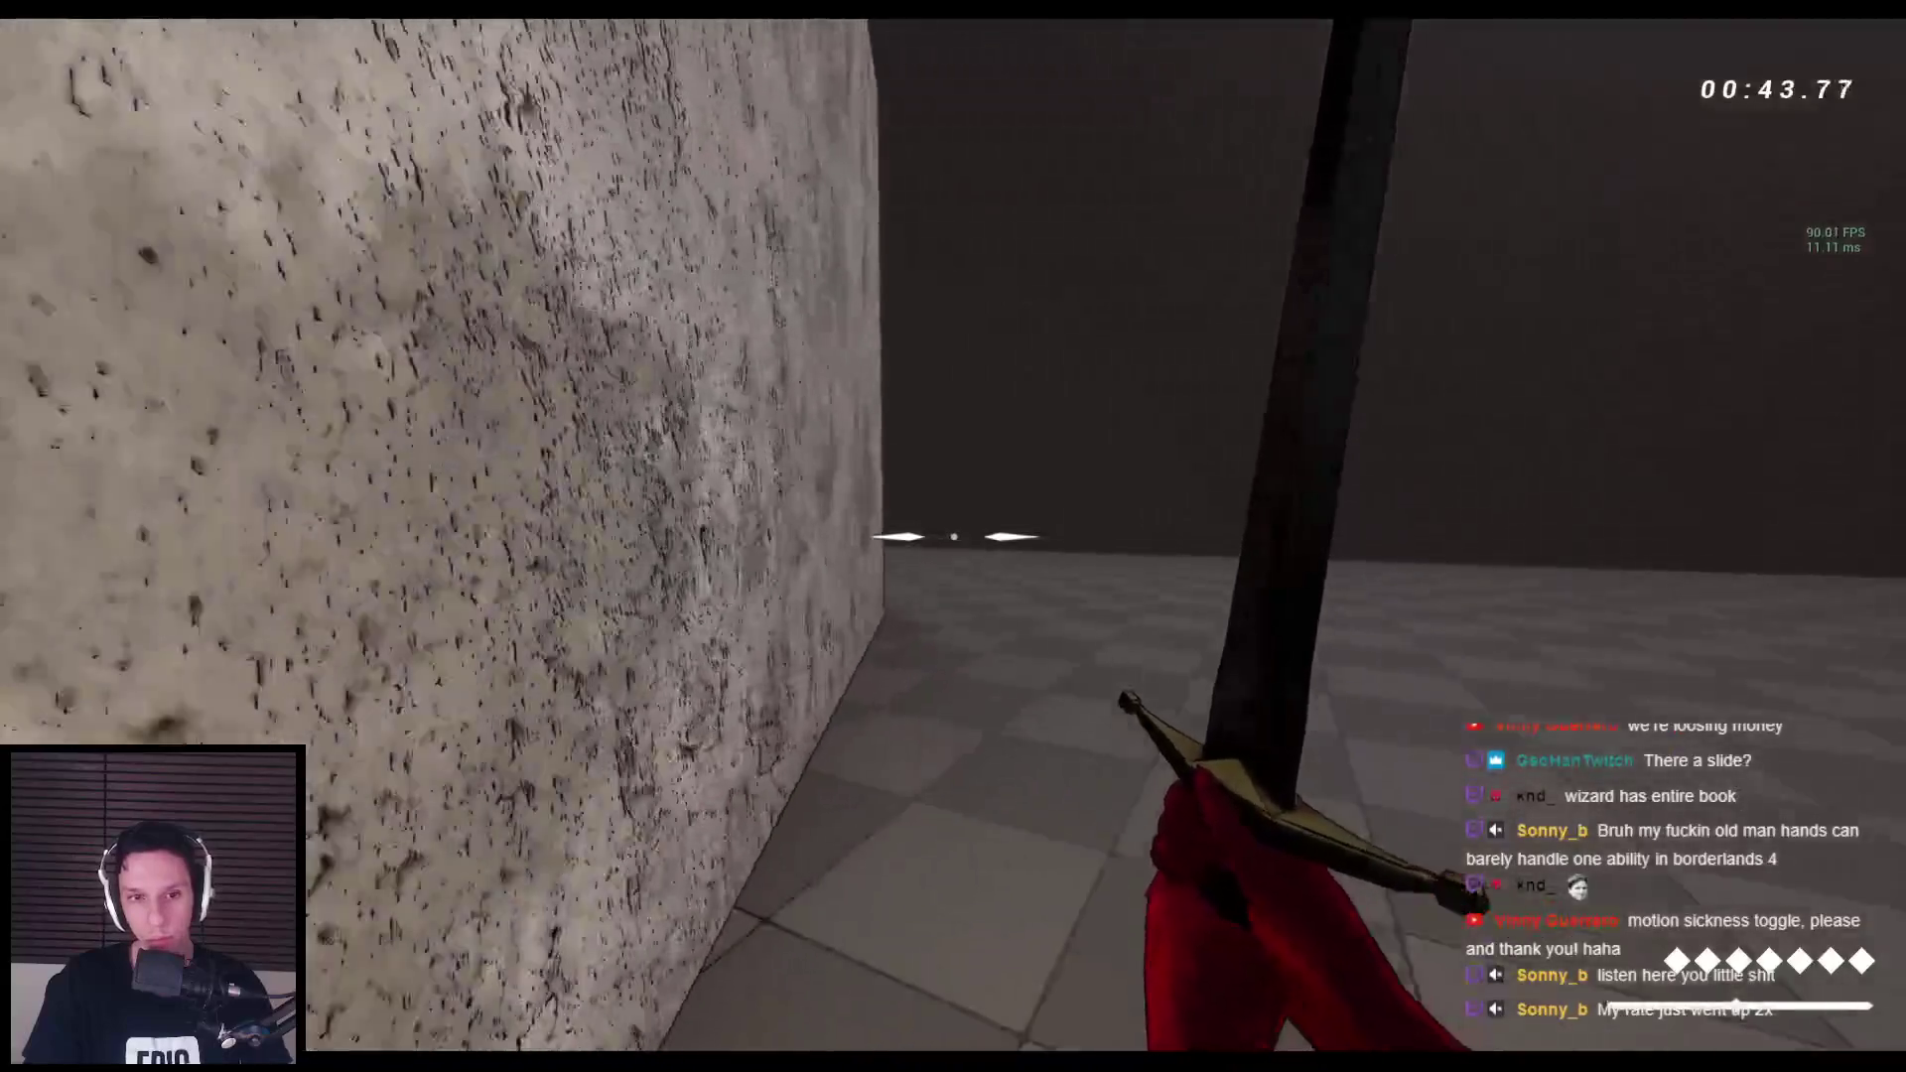
{"action": "key", "text": "space"}
{"action": "key", "text": "space"}
Jump between walls into another wall-run, then stop play and switch to the GODTOWER Notion page.
{"action": "key", "text": "w"}
{"action": "key", "text": "space"}
{"action": "key", "text": "space"}
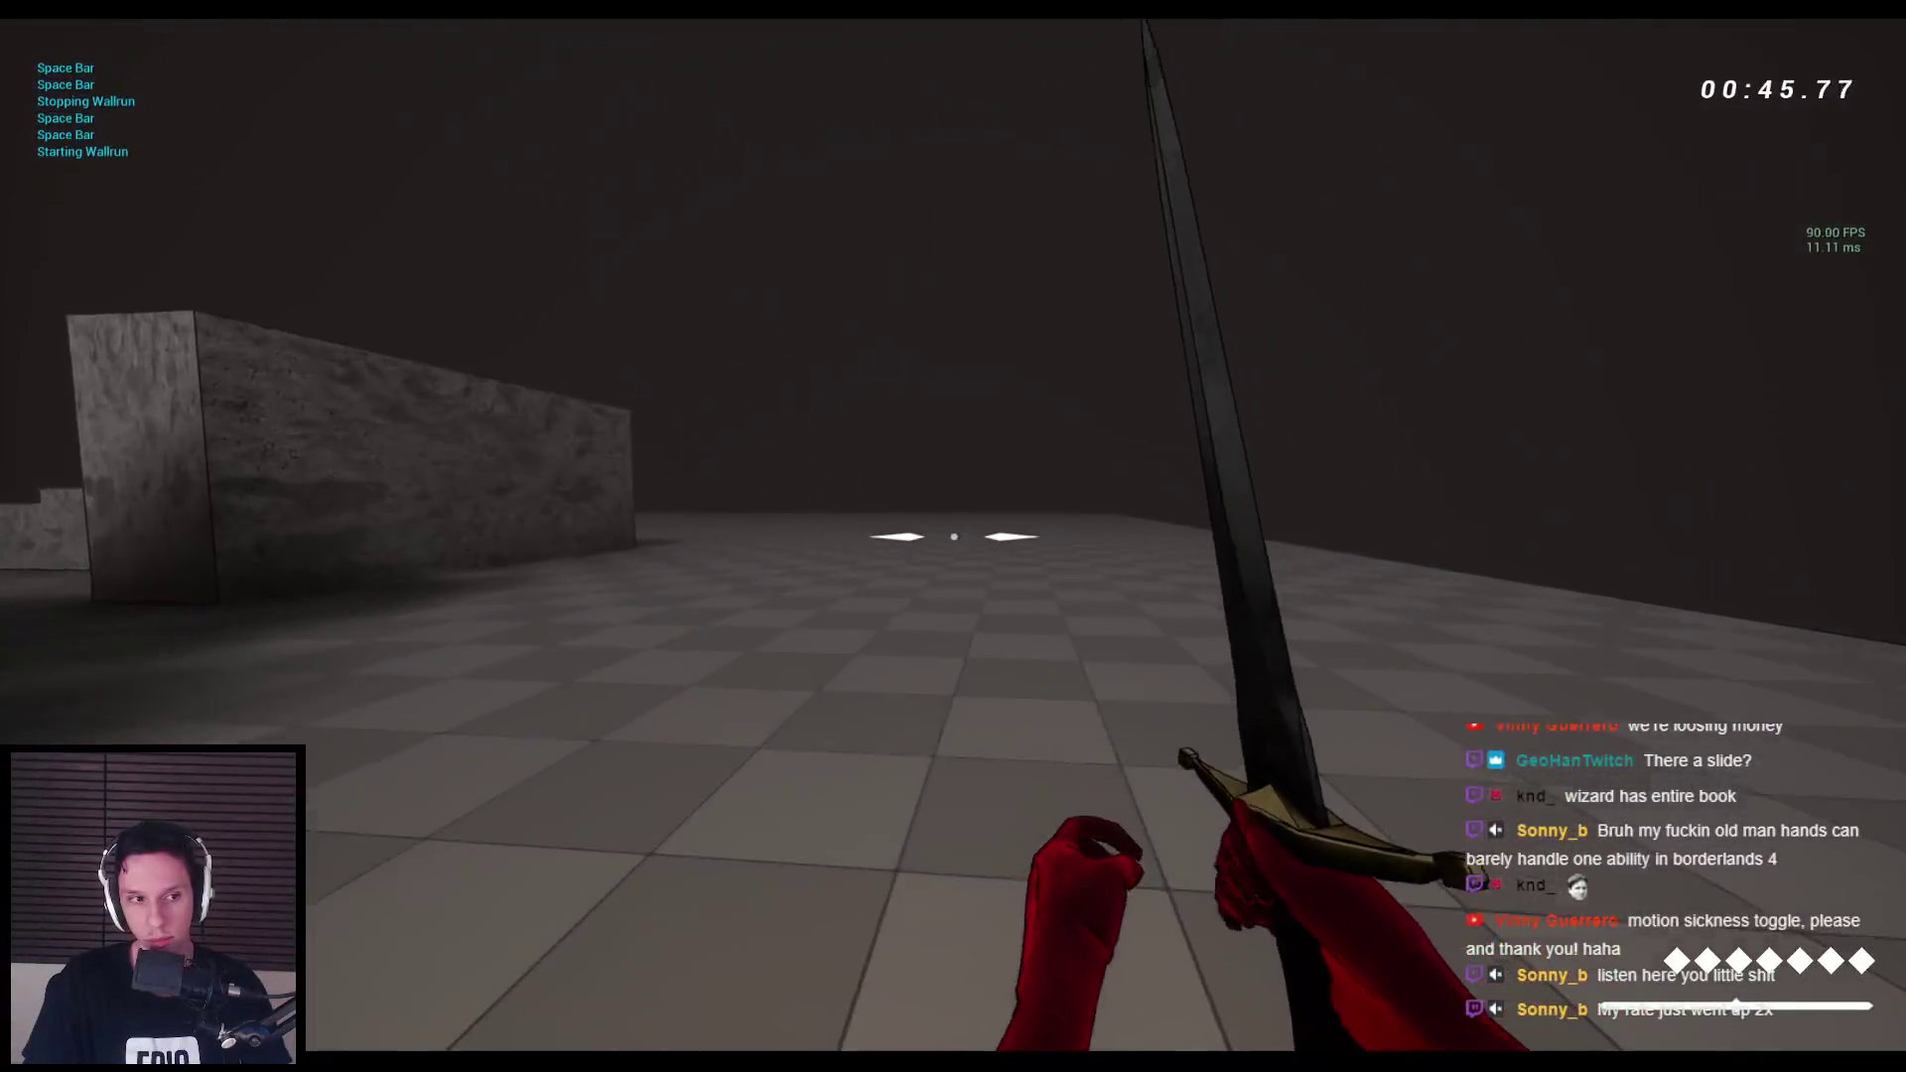
{"action": "key", "text": "w"}
{"action": "key", "text": "space"}
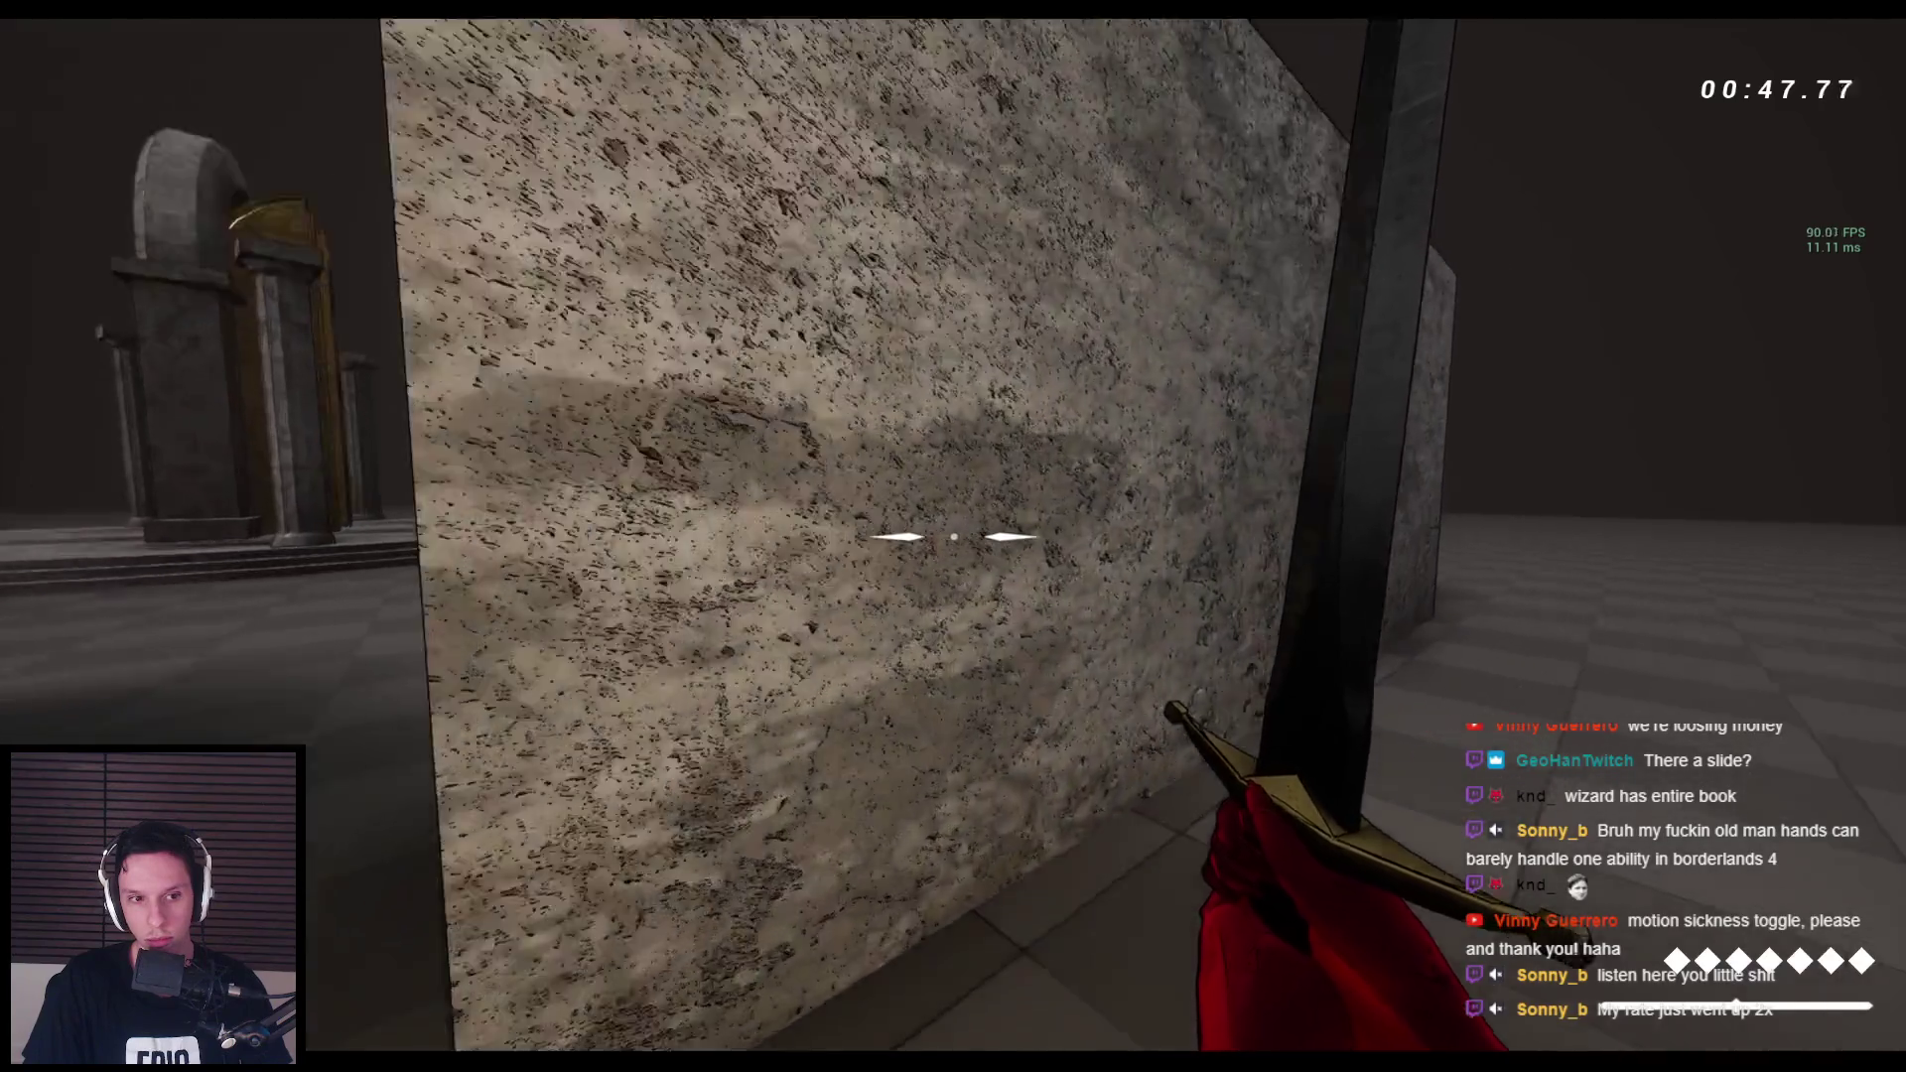
{"action": "key", "text": "Escape"}
{"action": "key", "text": "alt+Tab"}
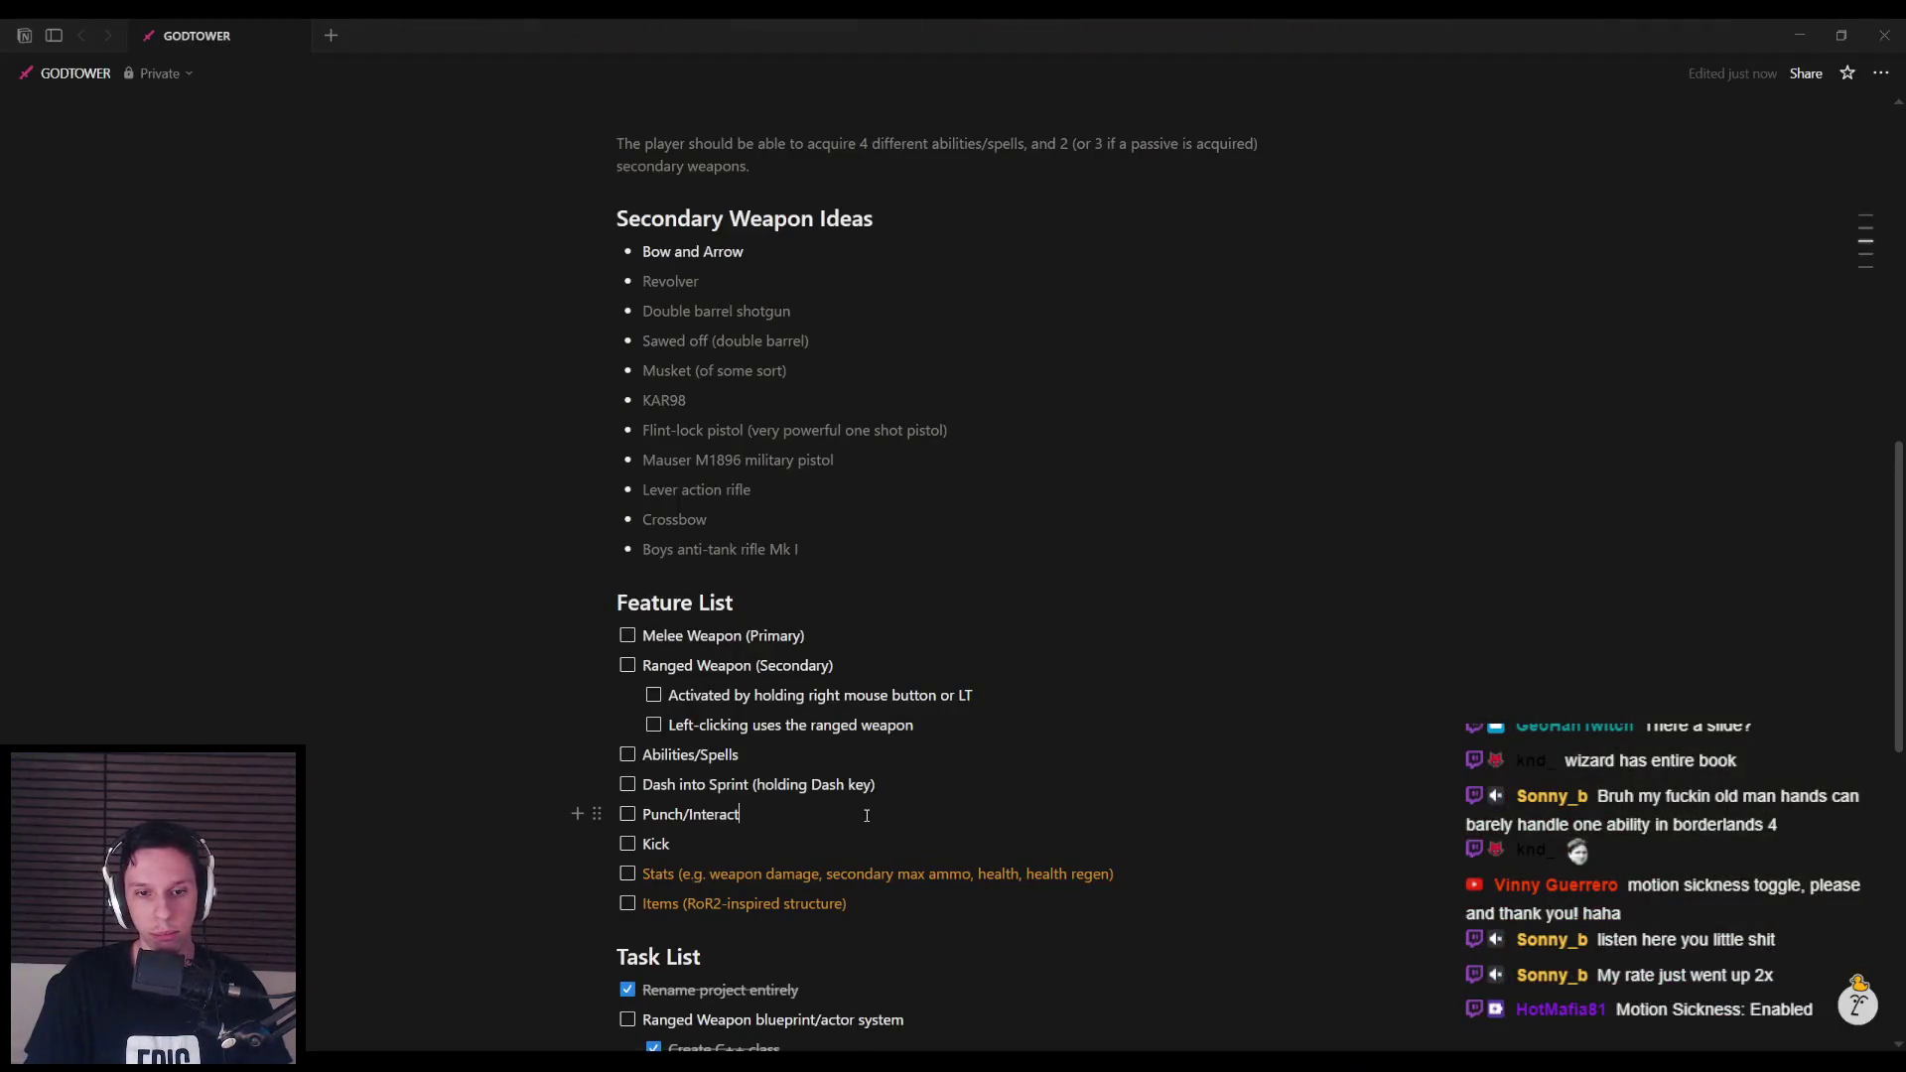
Add task 'Sprinting using stamina' with subtask 'Turn stamina into a float value', then return to Unreal.
{"action": "scroll", "coordinate": [865, 801], "scroll_direction": "down", "scroll_amount": 4}
{"action": "scroll", "coordinate": [864, 800], "scroll_direction": "down", "scroll_amount": 2}
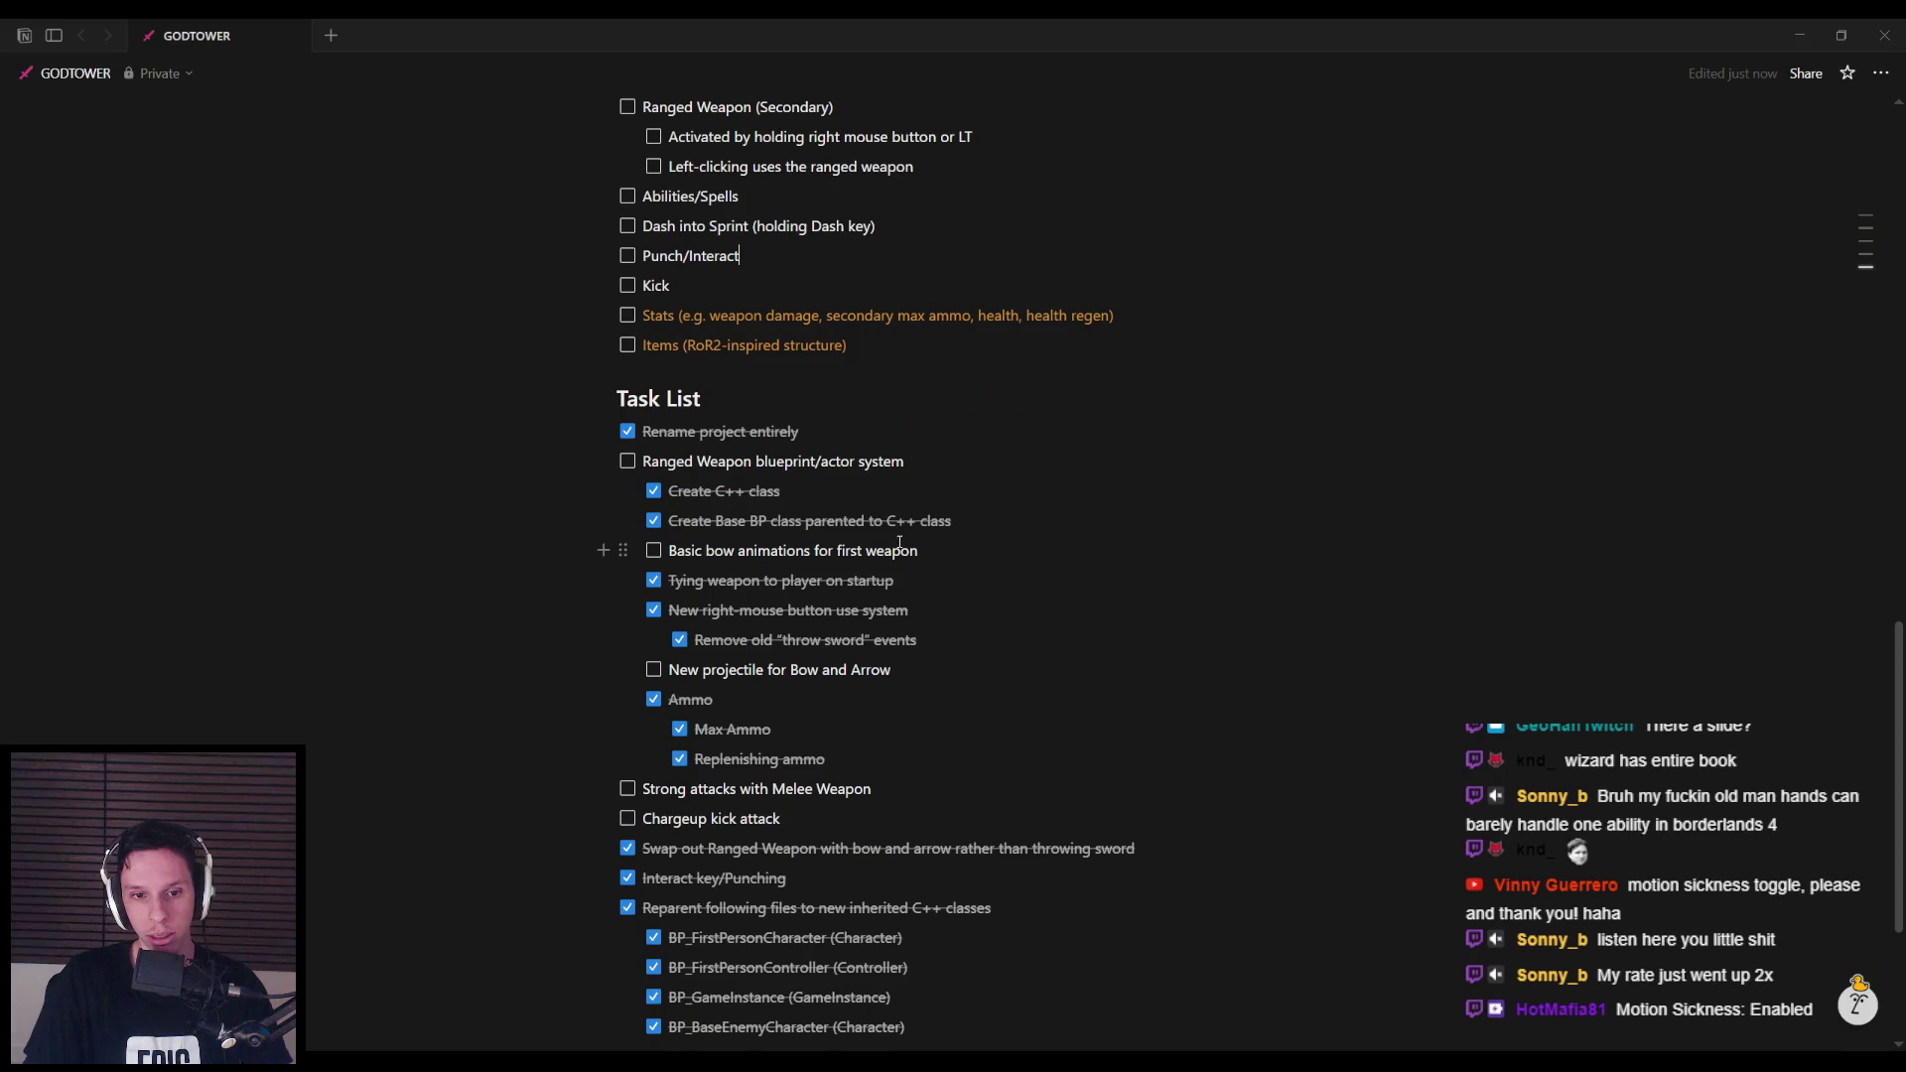
{"action": "left_click", "coordinate": [880, 439]}
{"action": "key", "text": "Return"}
{"action": "type", "text": "Sprinting using stamina"}
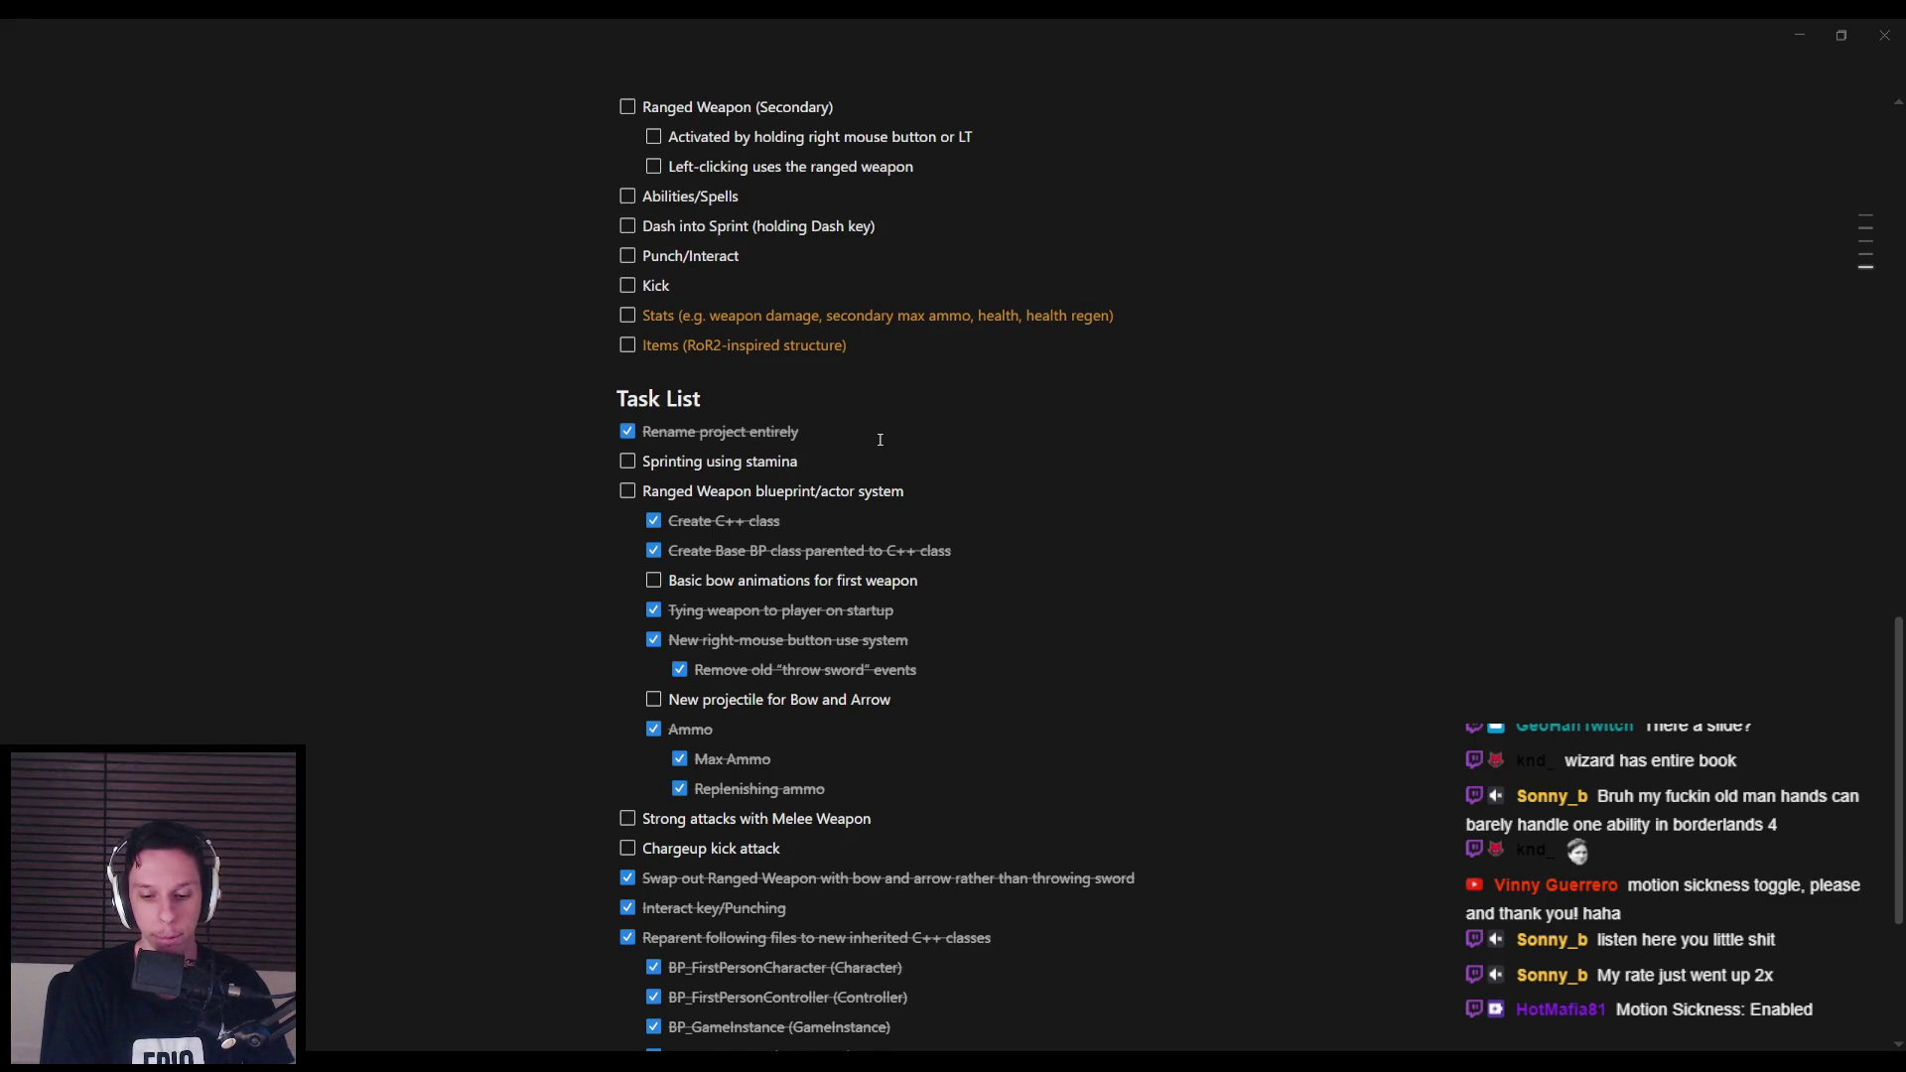
{"action": "key", "text": "Return"}
{"action": "type", "text": "Turn stamina into a float value"}
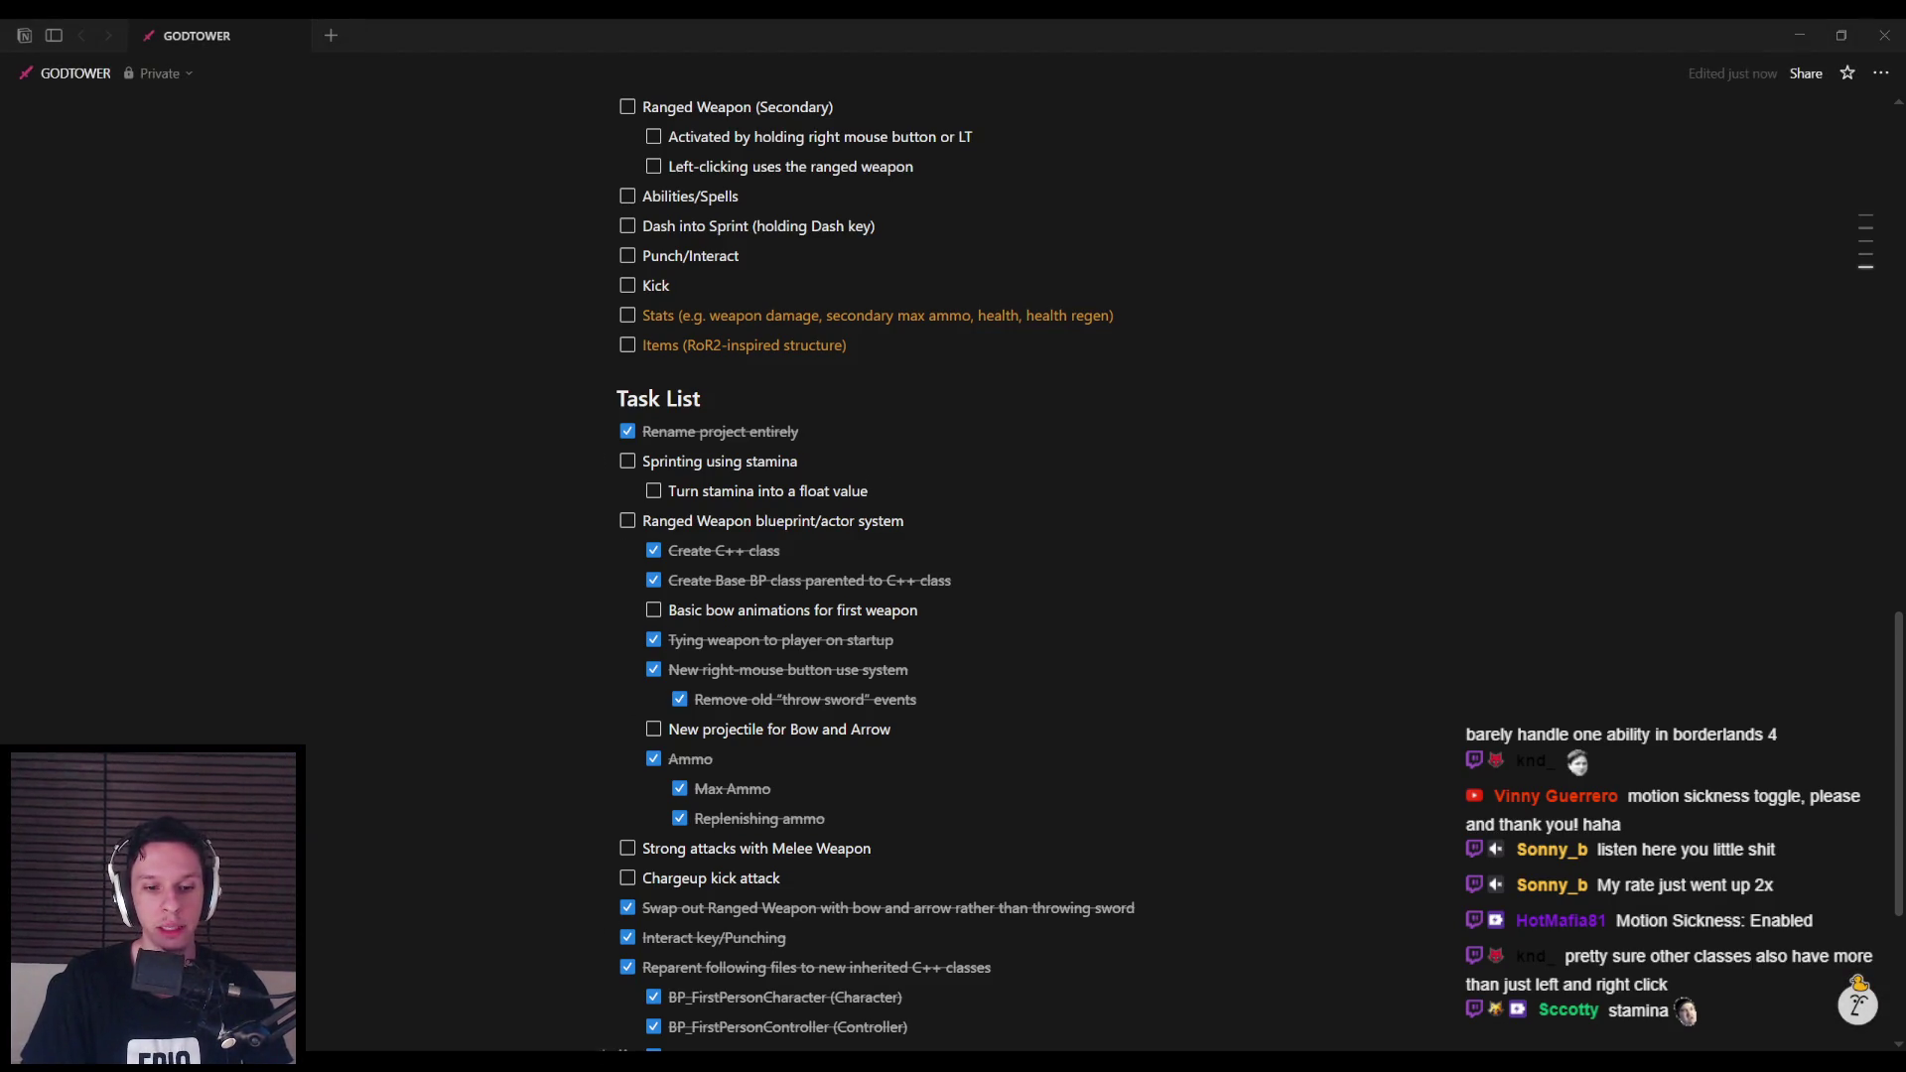
{"action": "left_click", "coordinate": [466, 993]}
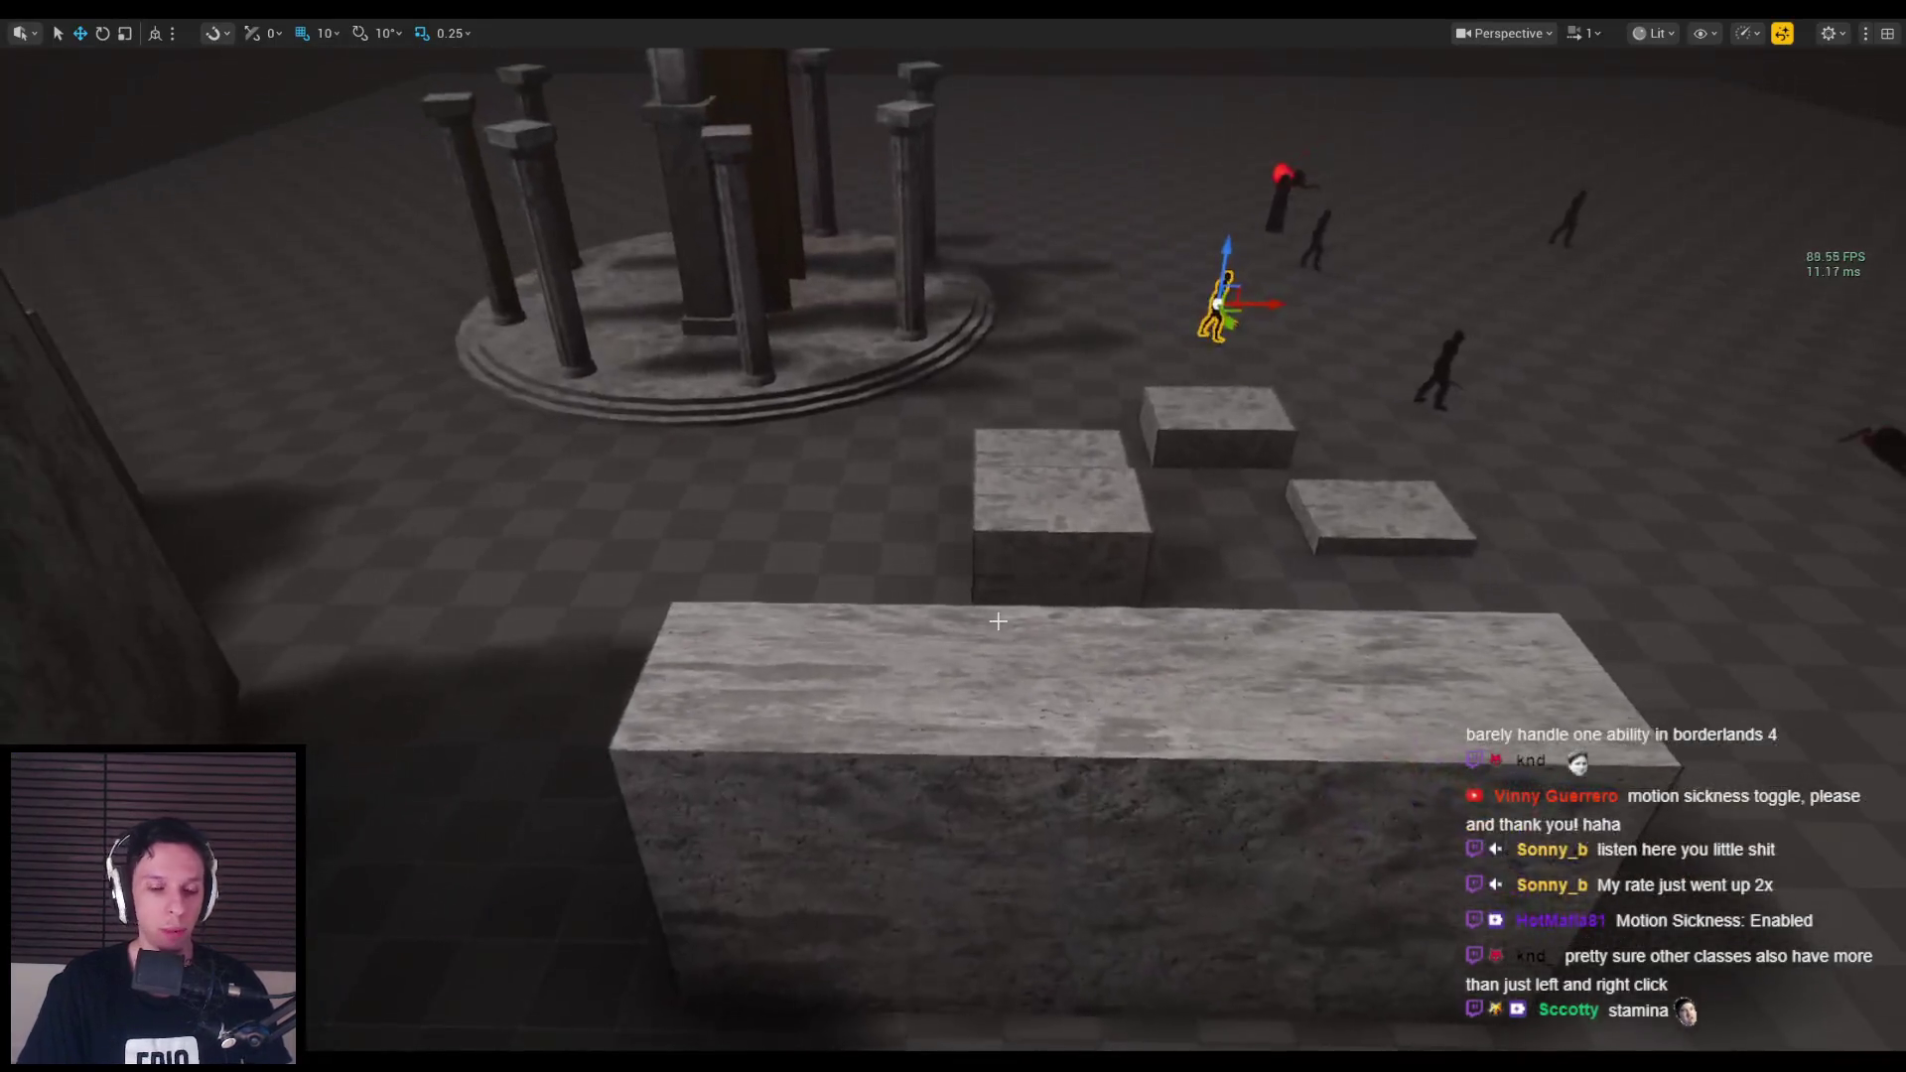
Start Play In Editor and wall-run along the corridor, dropping into the arena toward a spider.
{"action": "key", "text": "alt+p"}
{"action": "key", "text": "w"}
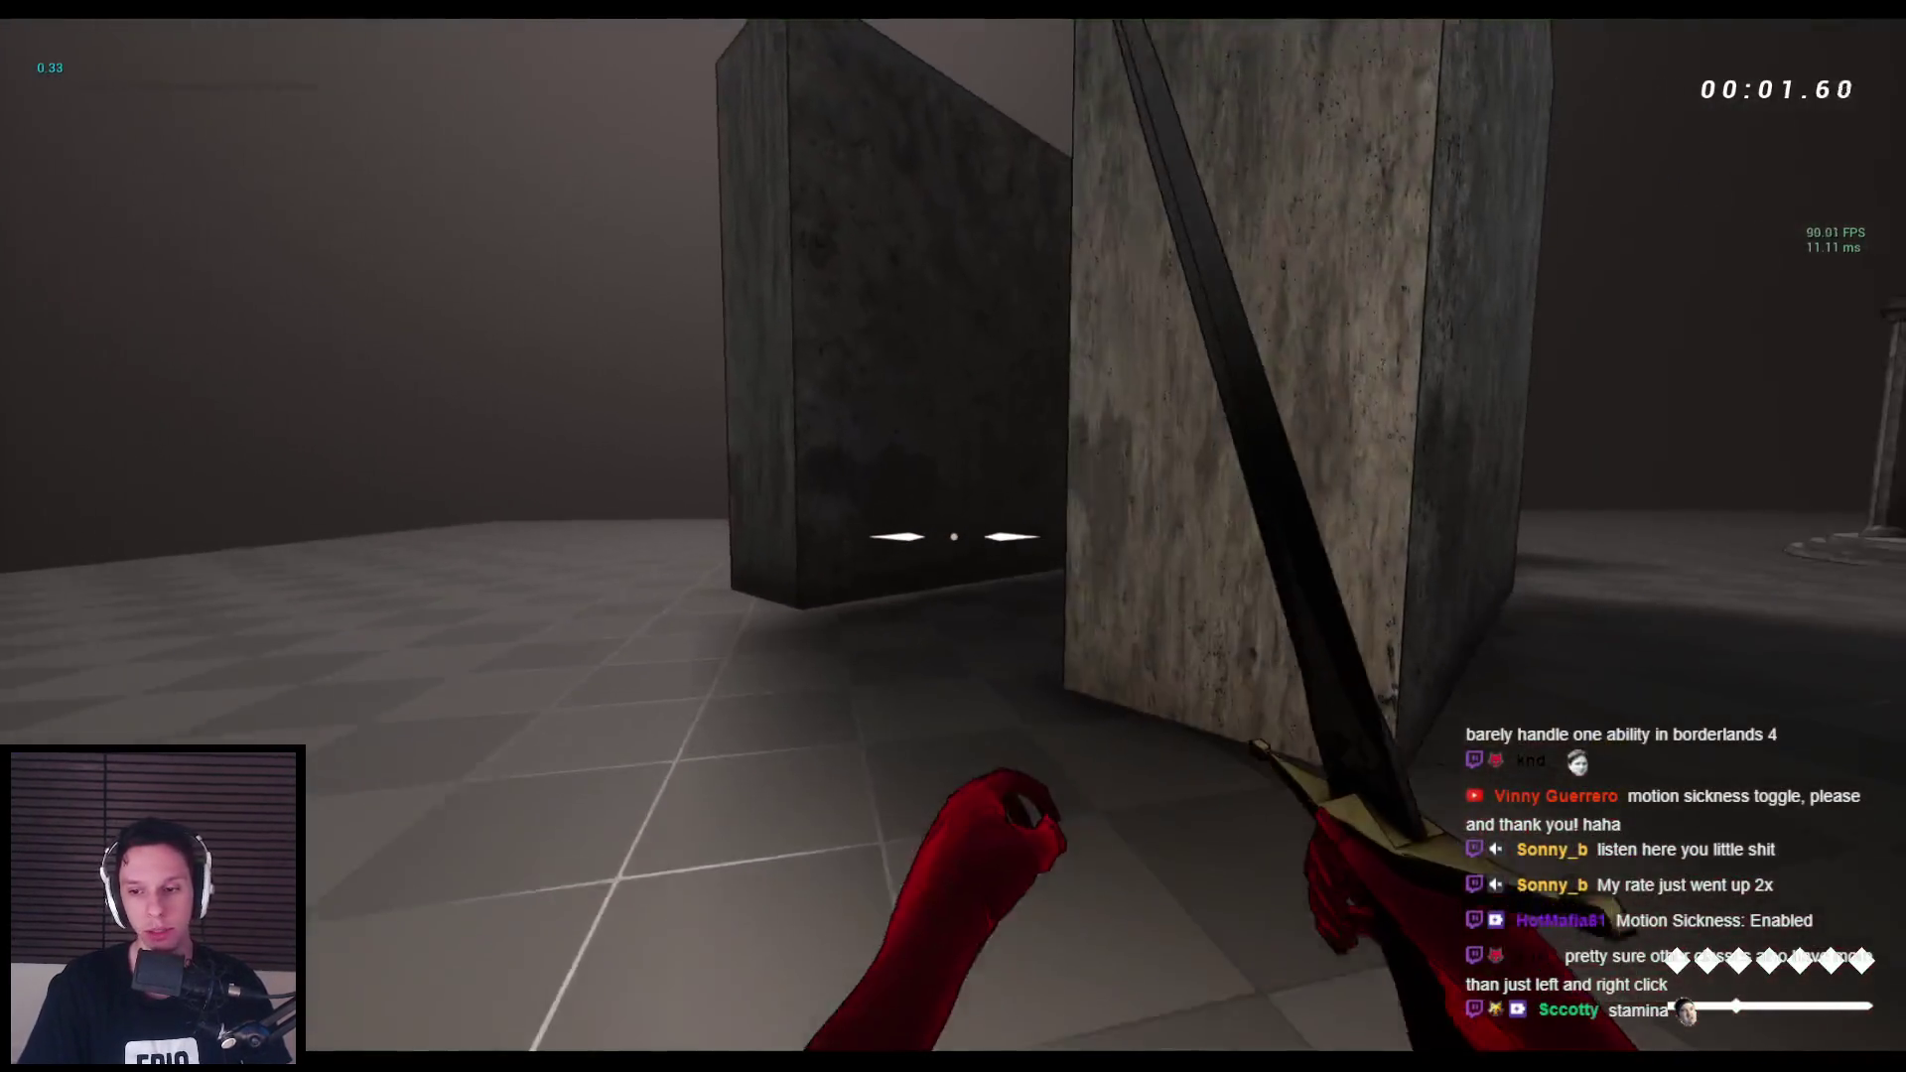
{"action": "key", "text": "space"}
{"action": "key", "text": "space"}
{"action": "key", "text": "space"}
{"action": "key", "text": "space"}
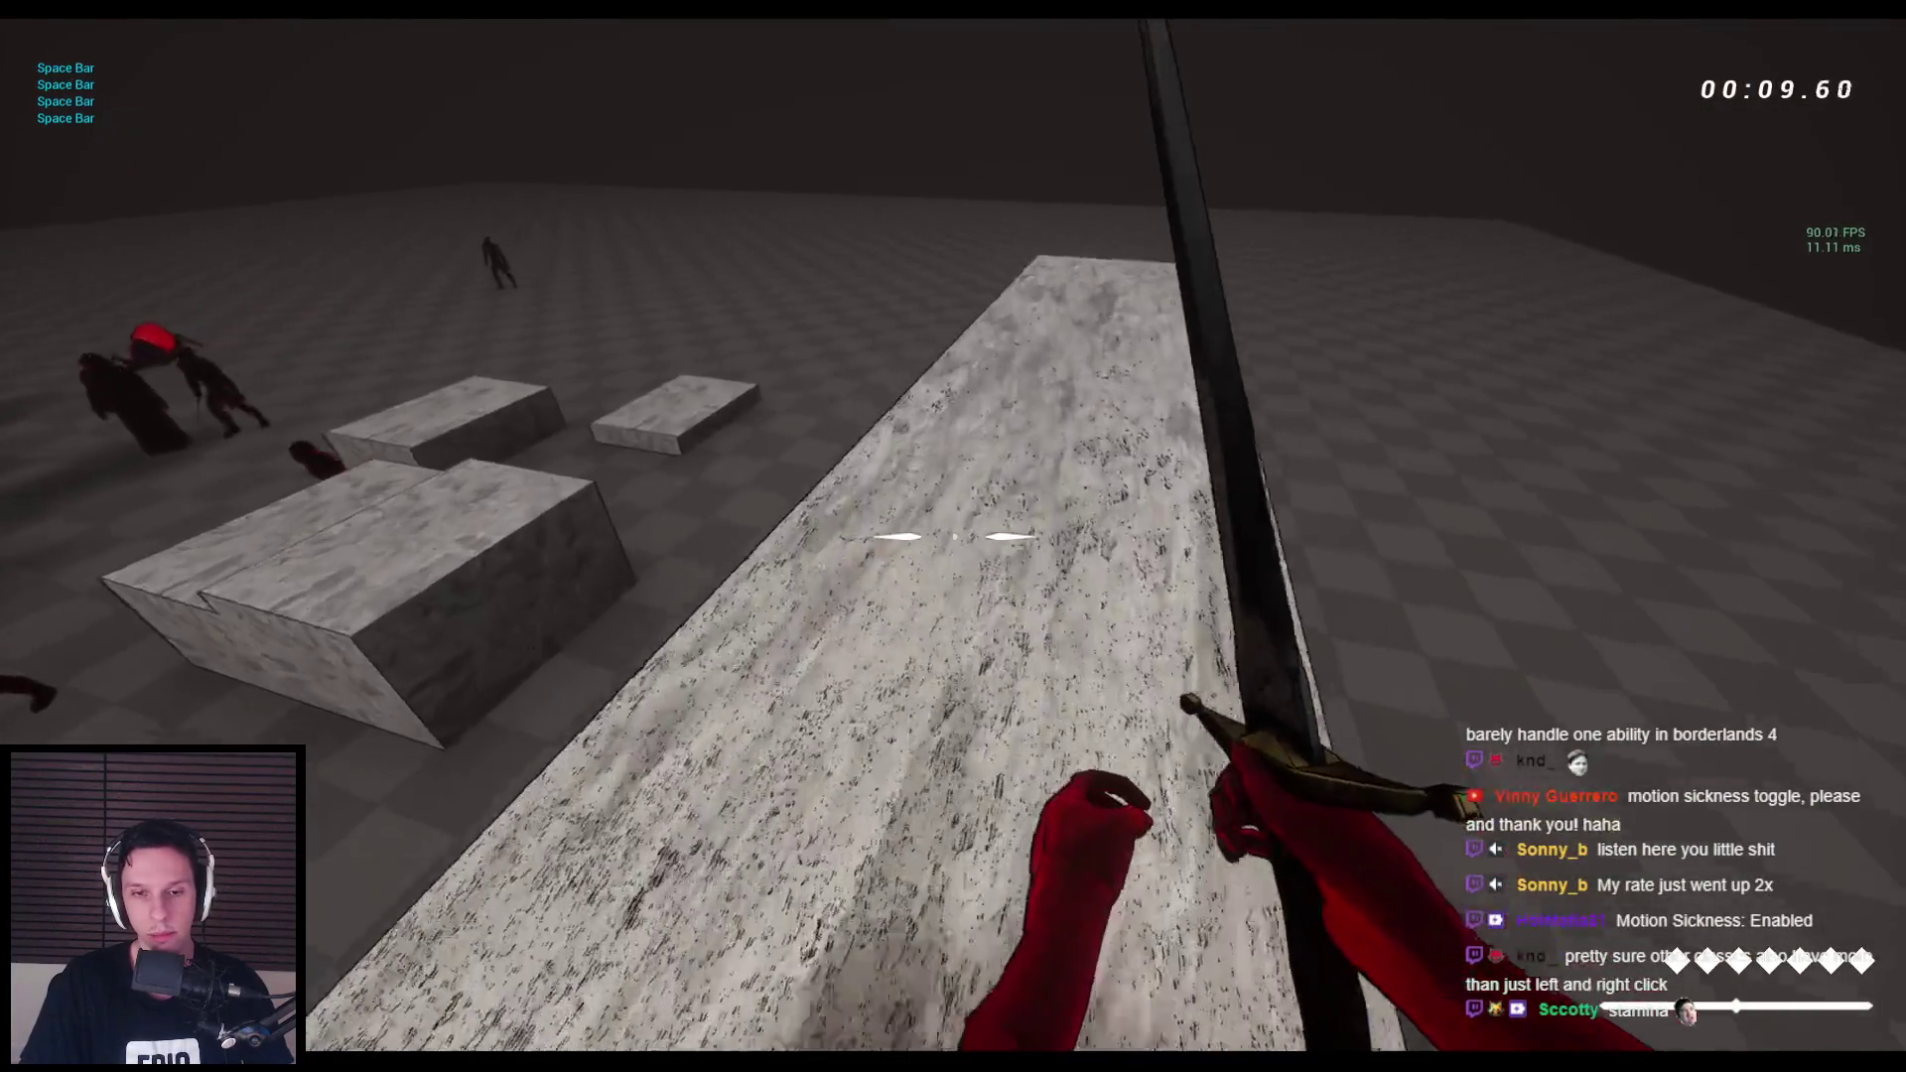
{"action": "key", "text": "space"}
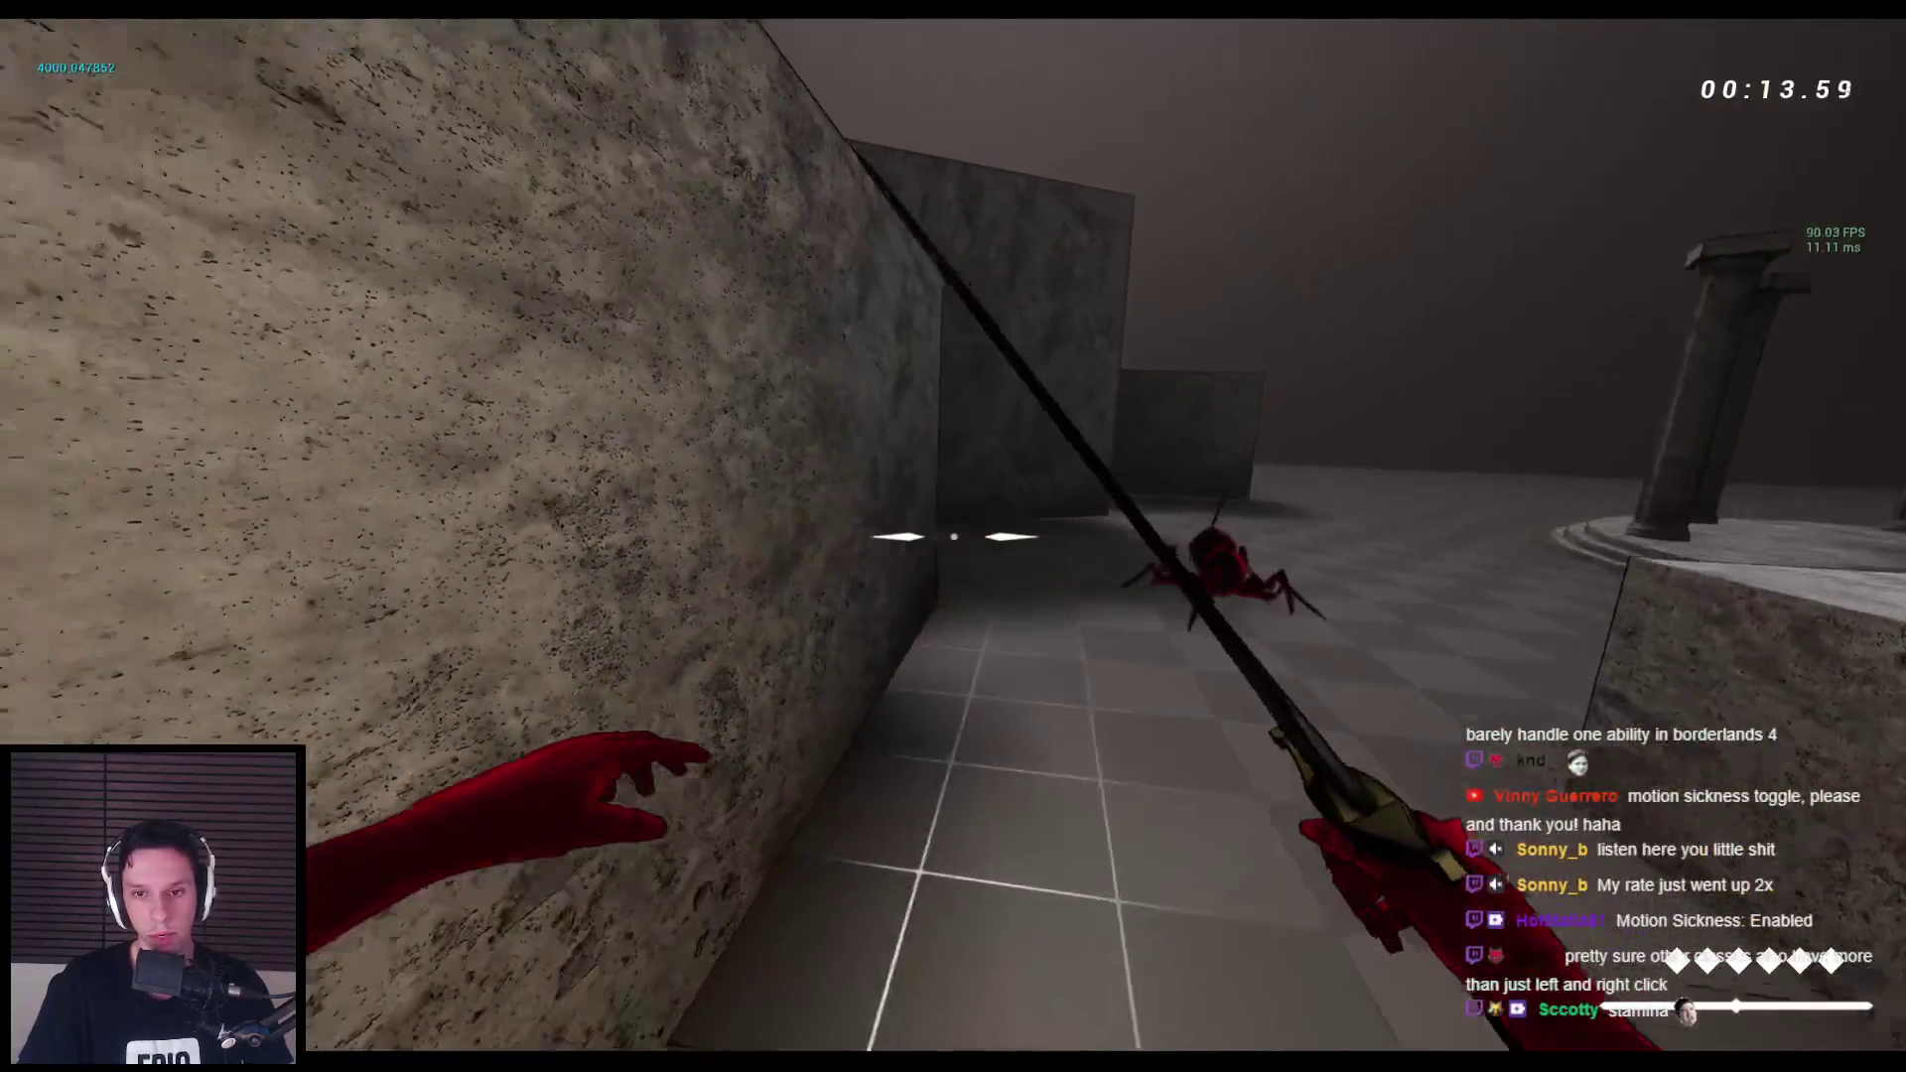
{"action": "key", "text": "space"}
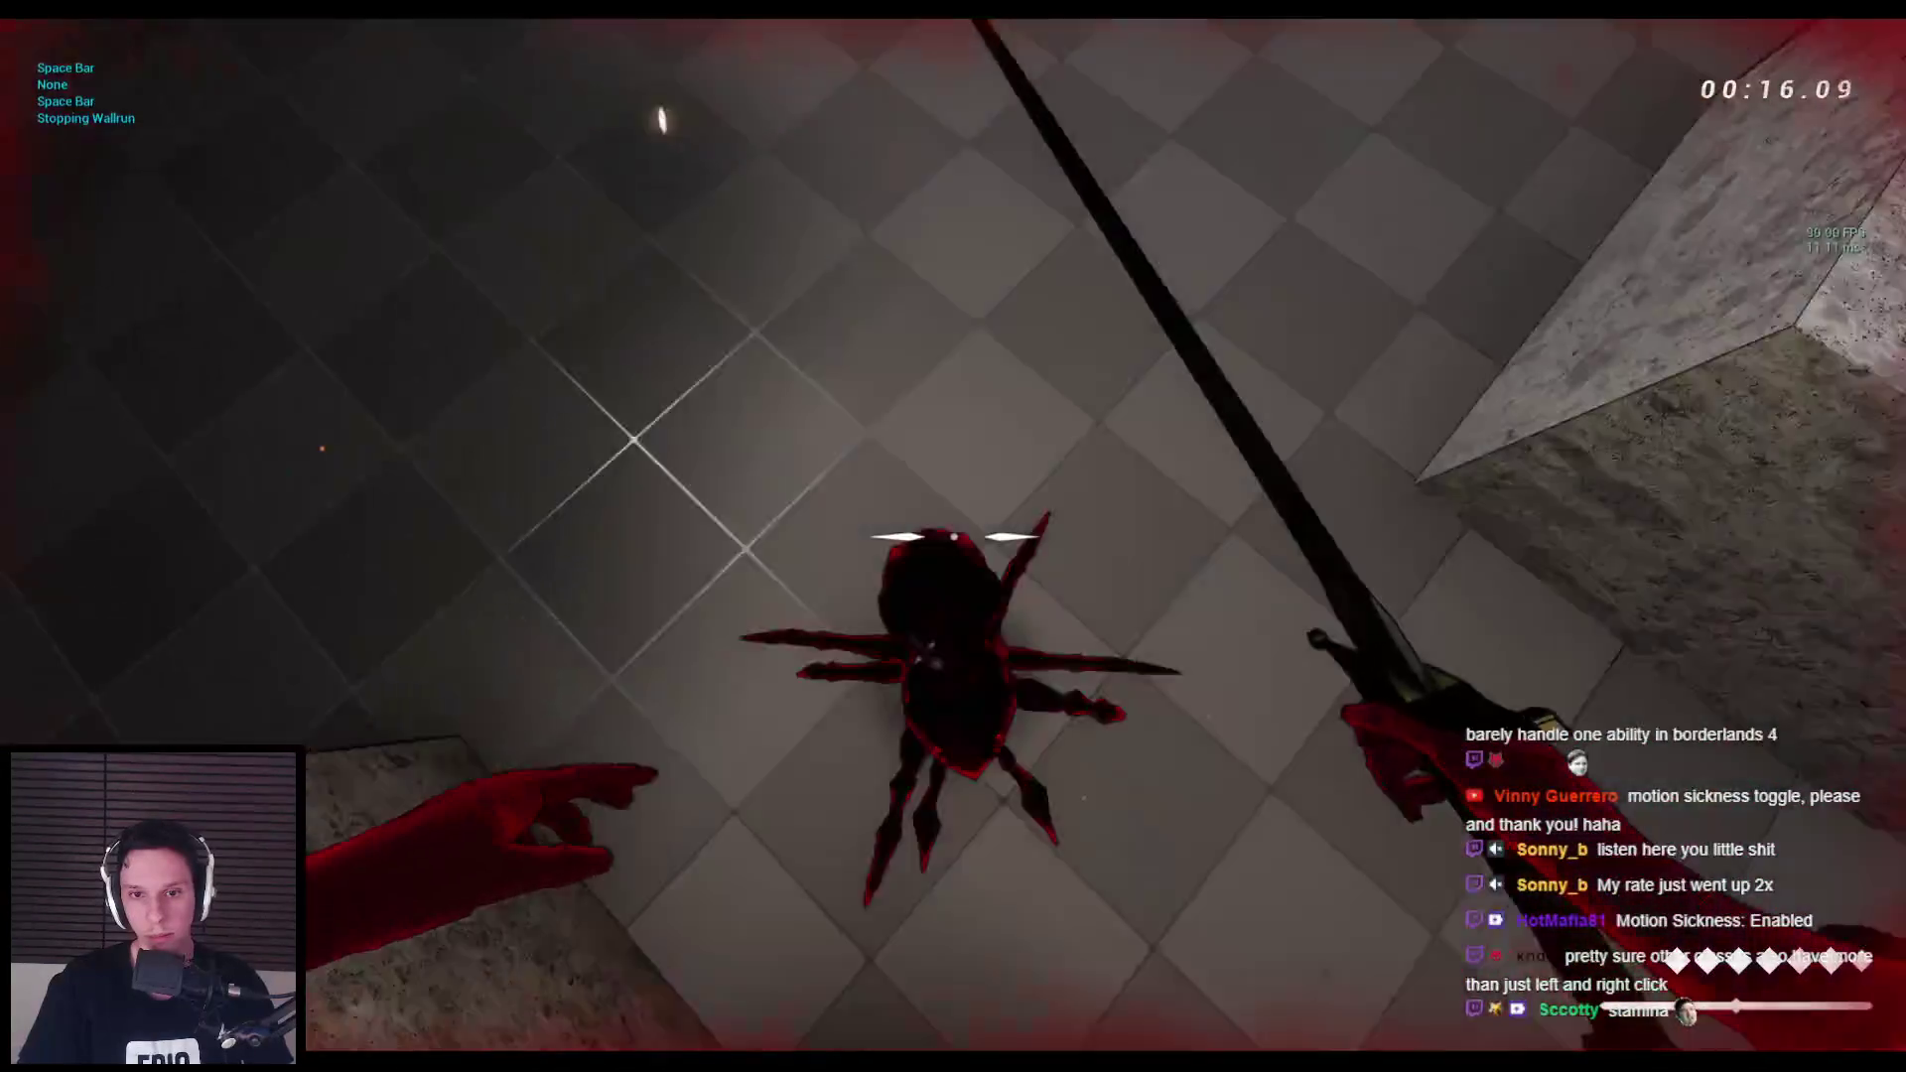
Kill the spider, shoot an arrow at the enemy group, then wall-run up above the stone ledge.
{"action": "left_click", "coordinate": [953, 536]}
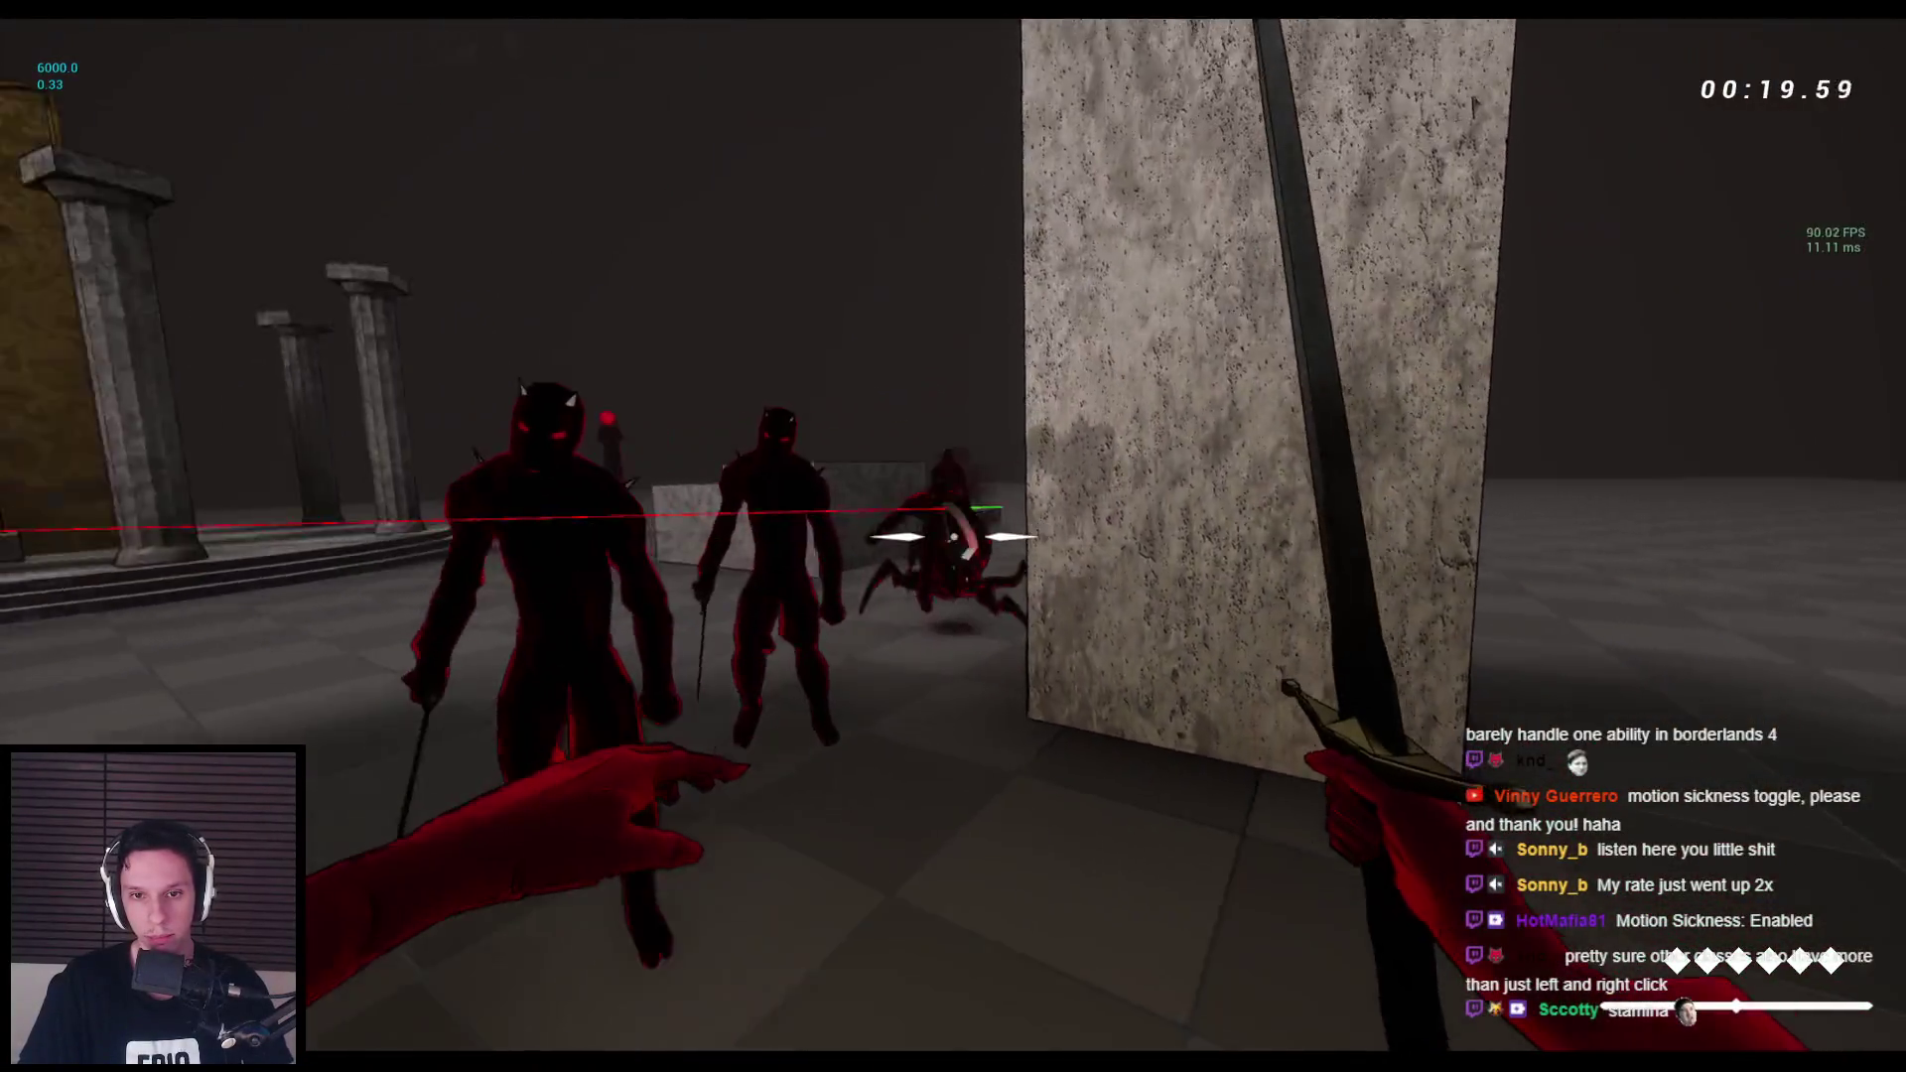
{"action": "left_click", "coordinate": [953, 537]}
{"action": "left_click", "coordinate": [953, 536]}
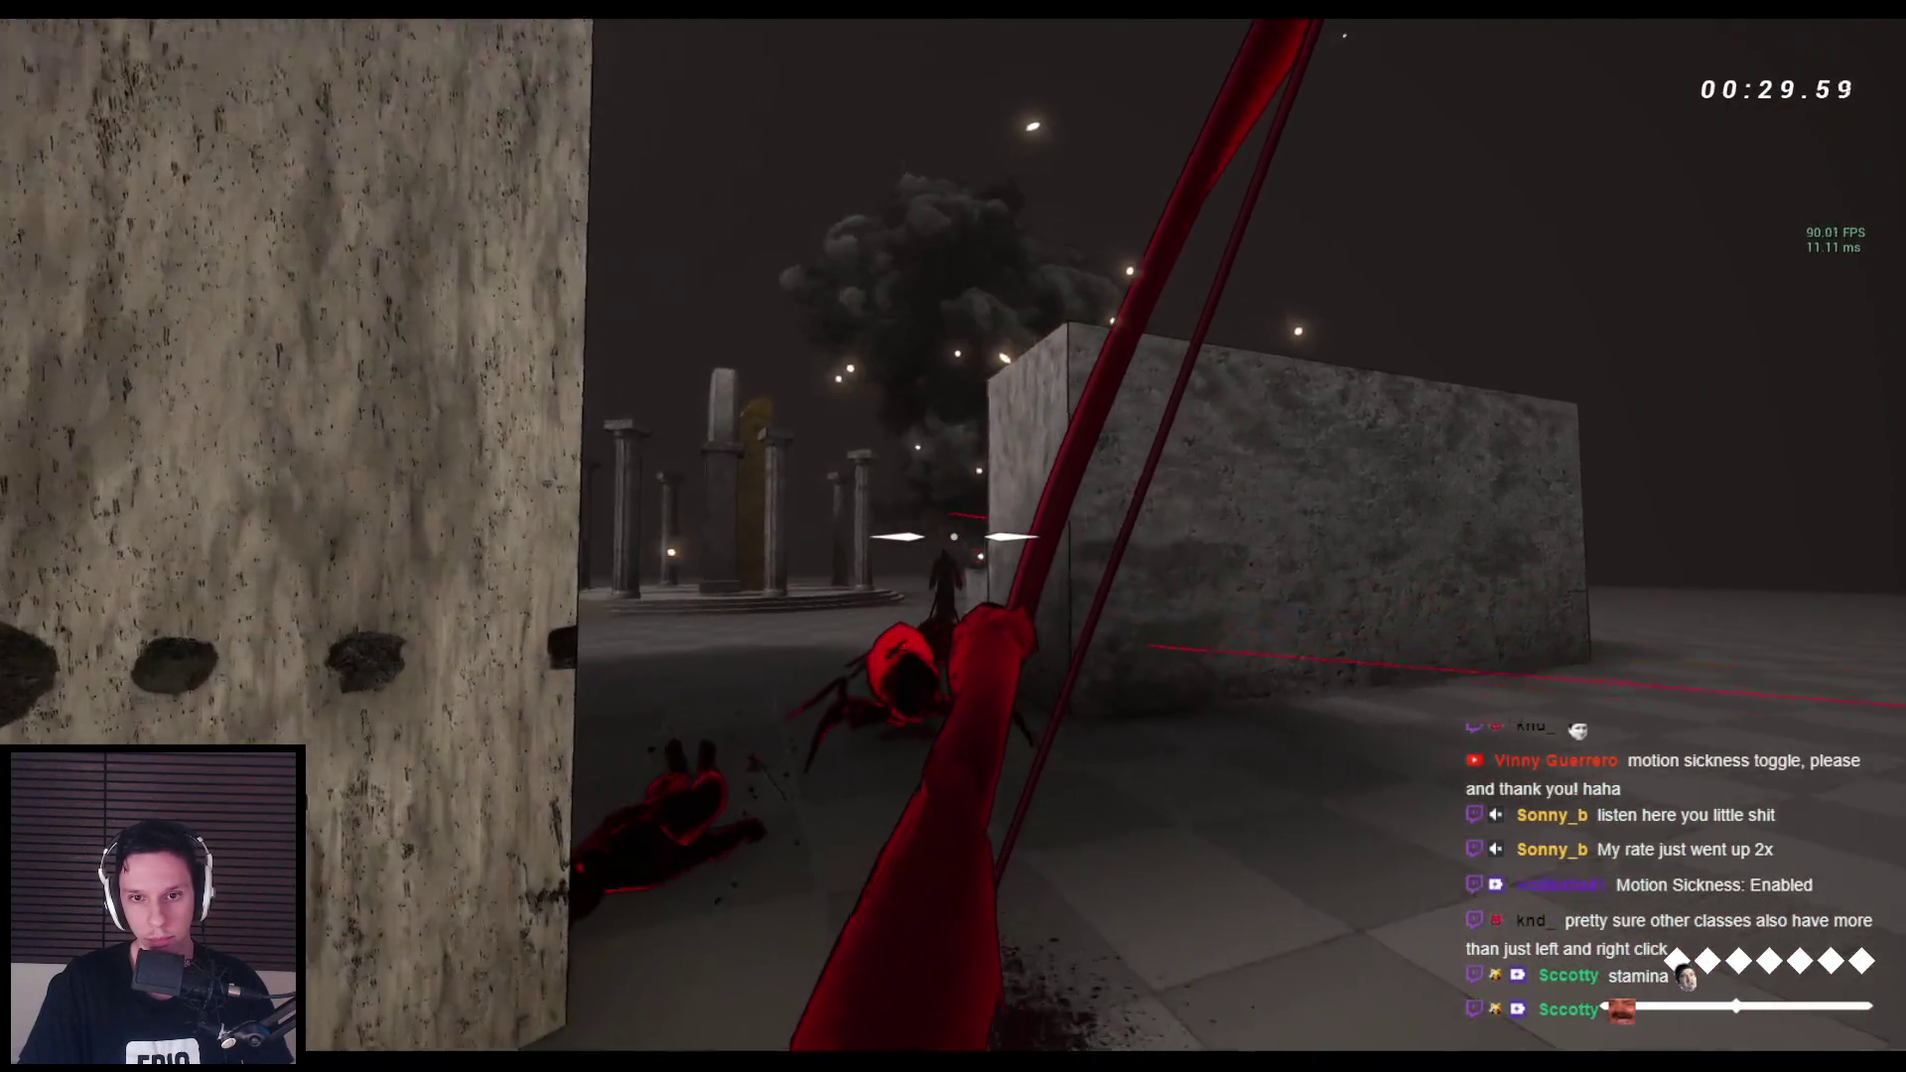
{"action": "key", "text": "space"}
{"action": "key", "text": "space"}
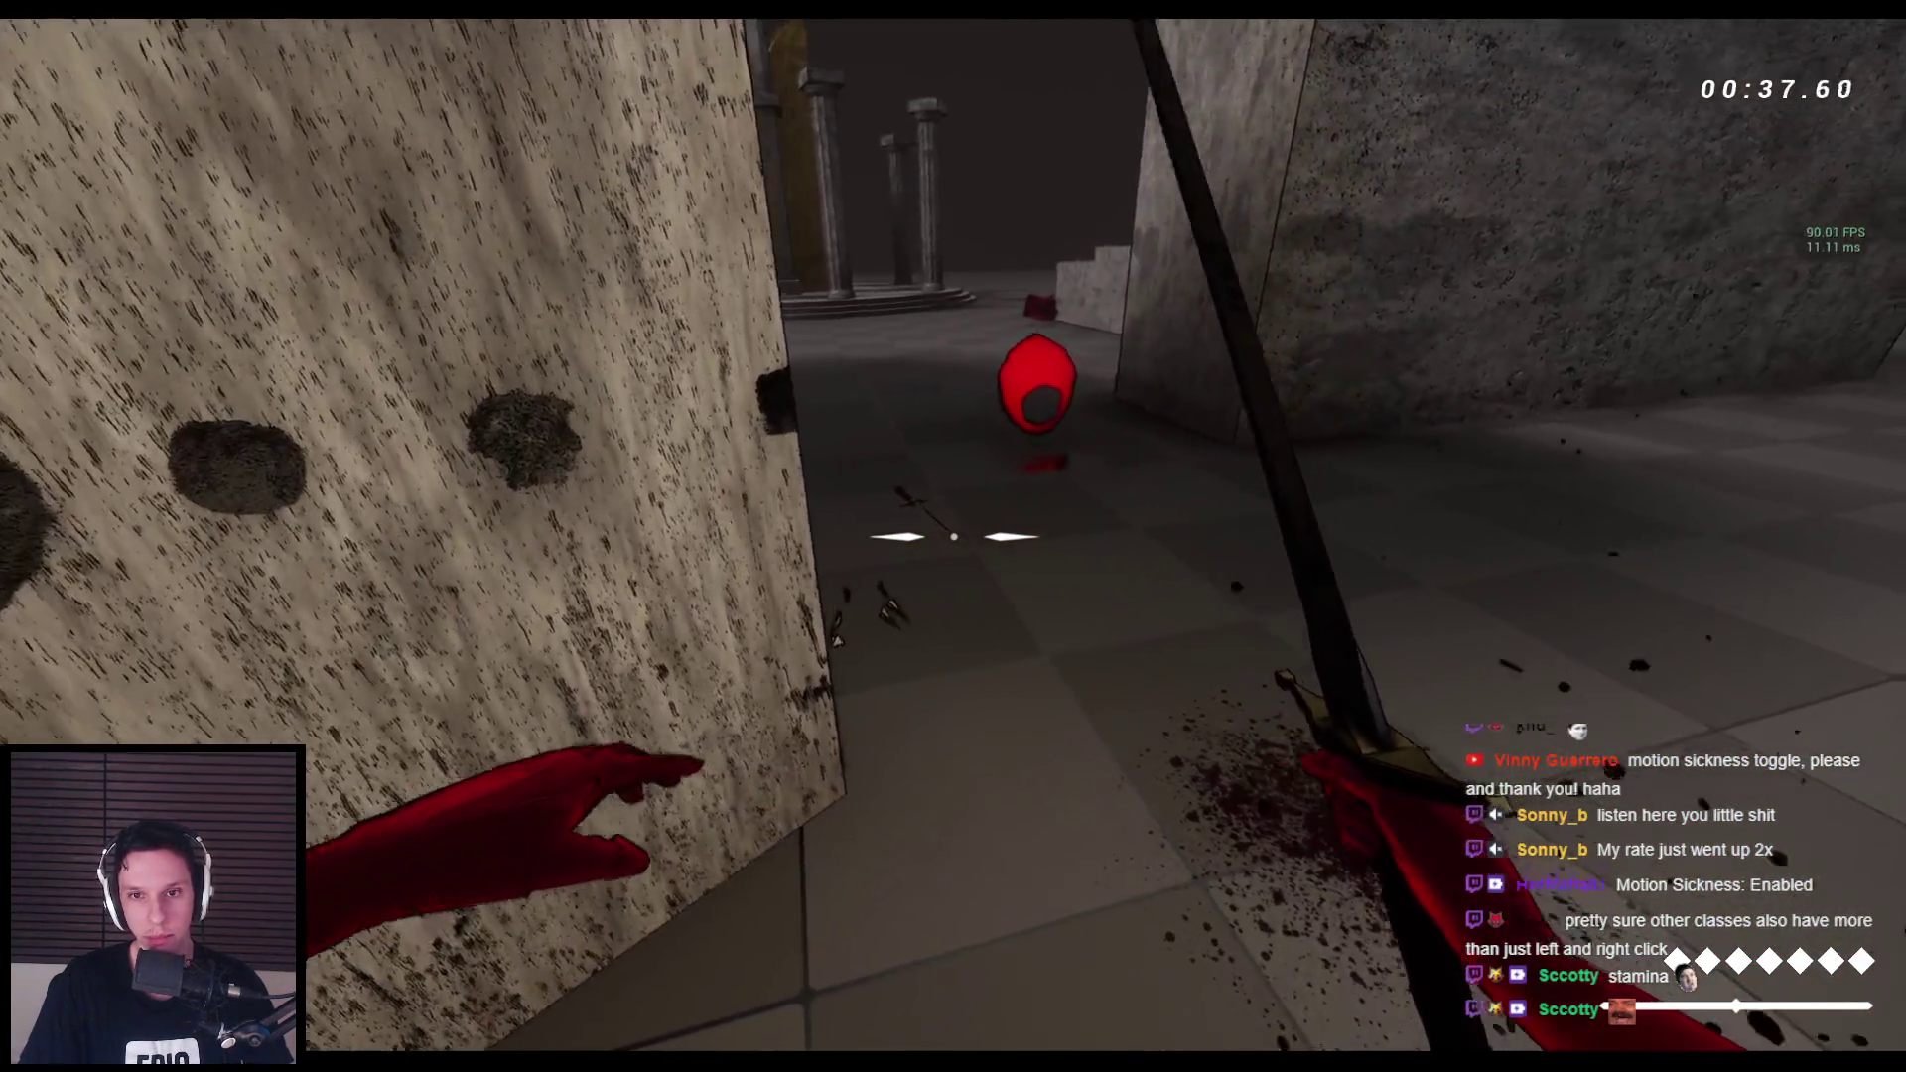
{"action": "key", "text": "space"}
{"action": "key", "text": "space"}
{"action": "key", "text": "space"}
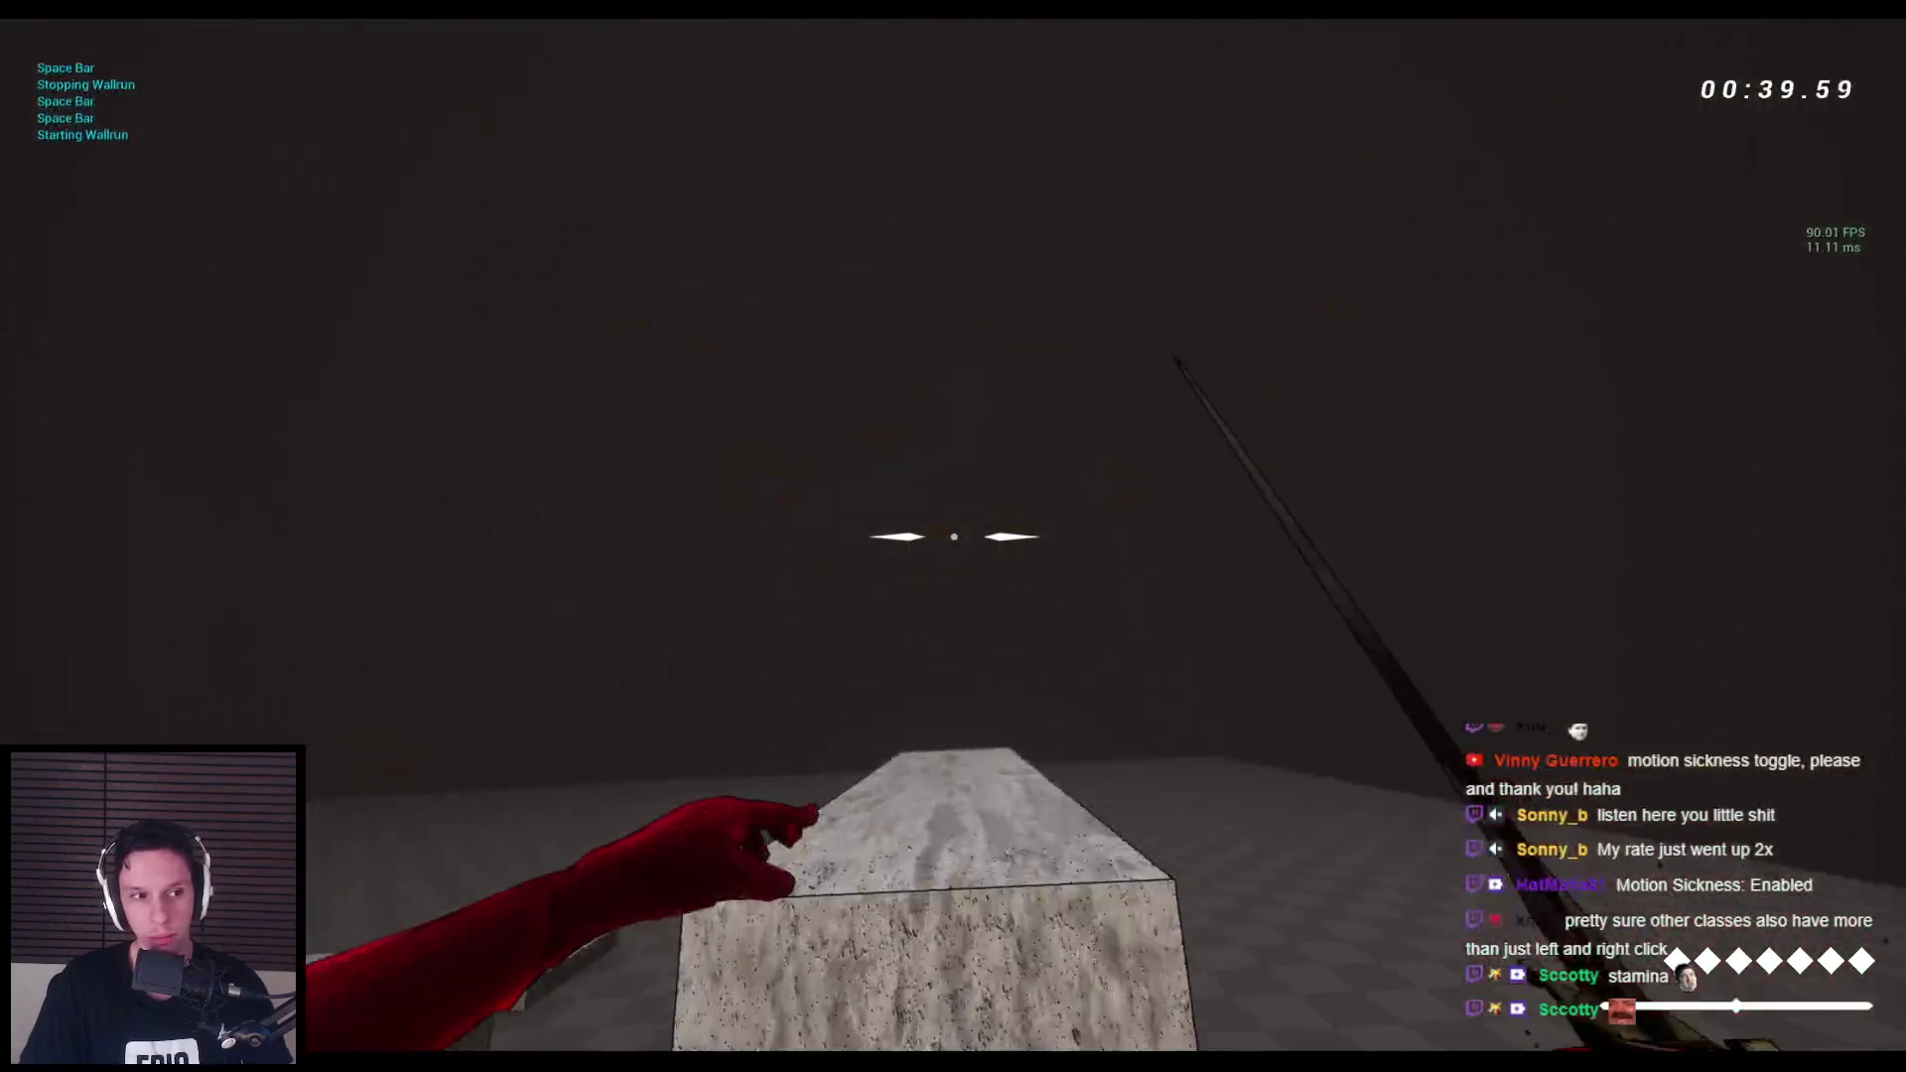
Climb the stone ledges past the columns and wall-run onto a wall overlooking the temple floor.
{"action": "key", "text": "space"}
{"action": "key", "text": "space"}
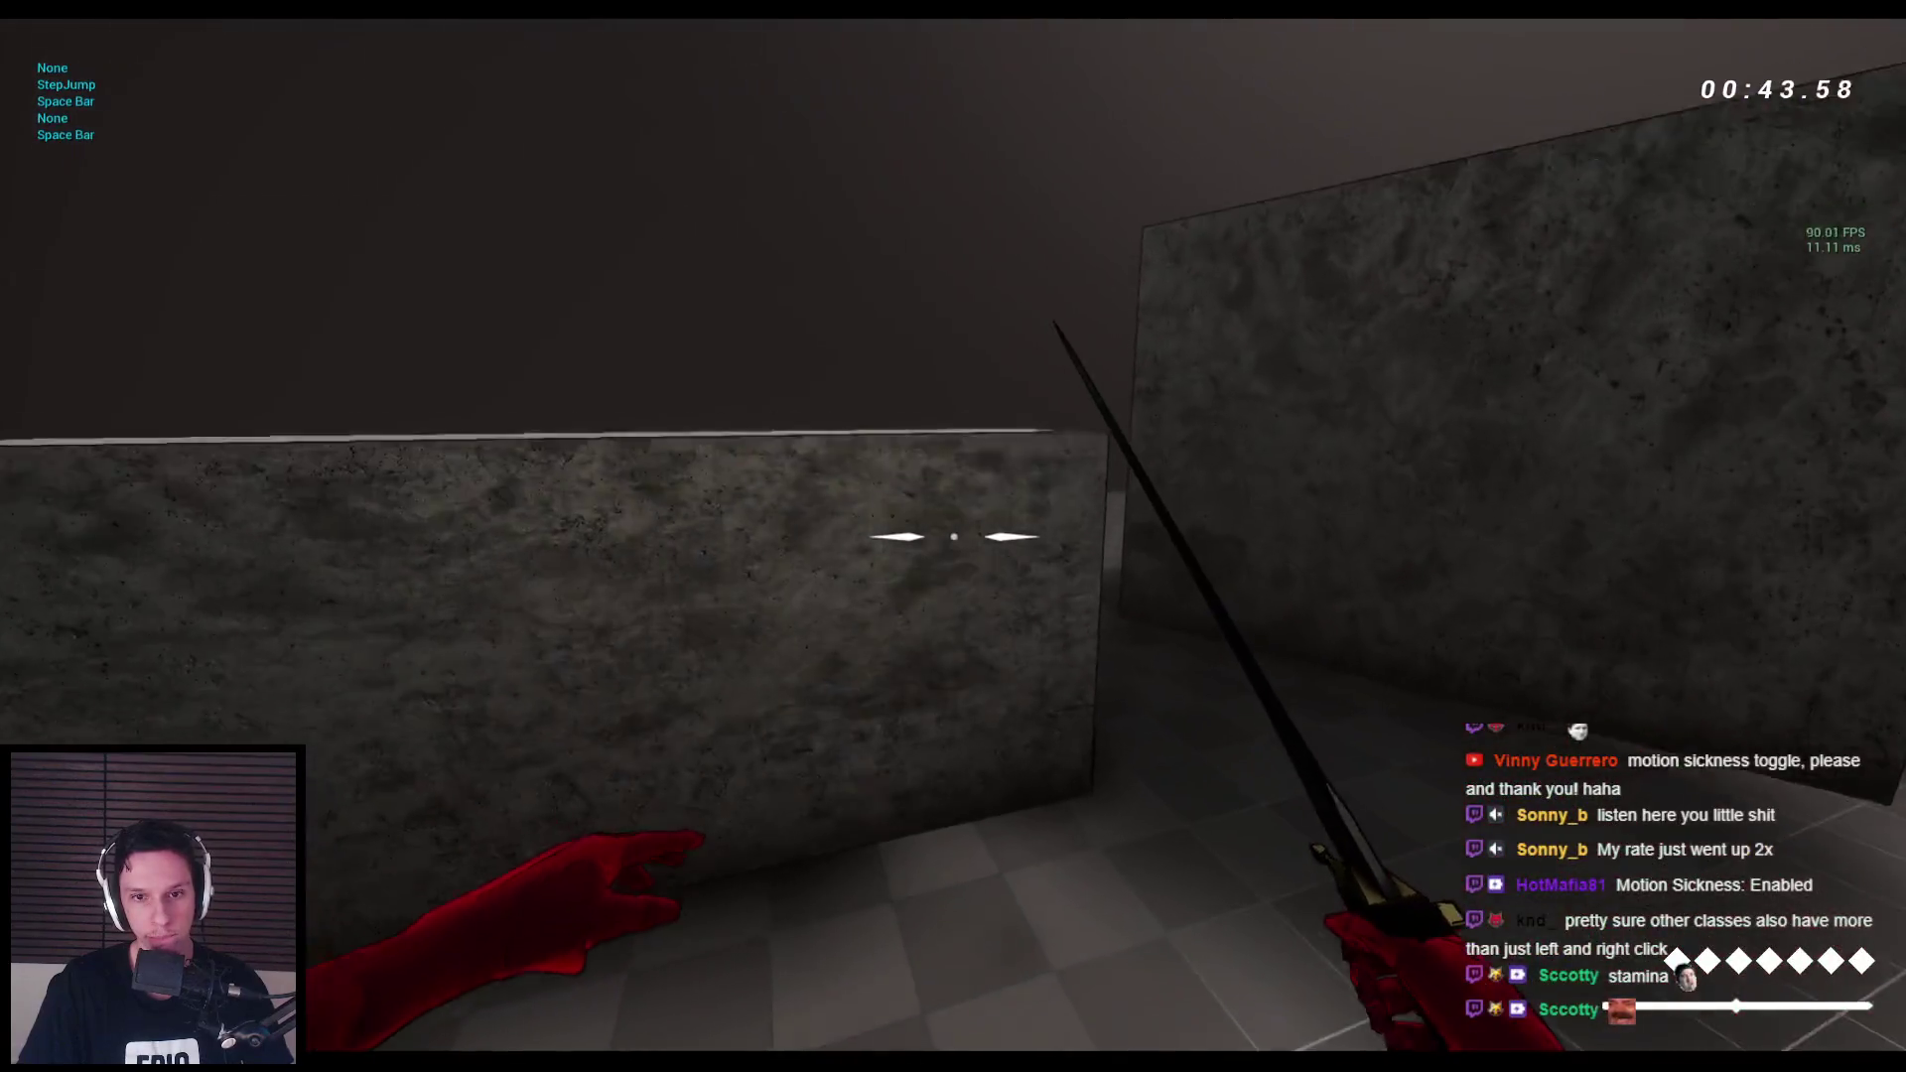
{"action": "key", "text": "space"}
{"action": "key", "text": "space"}
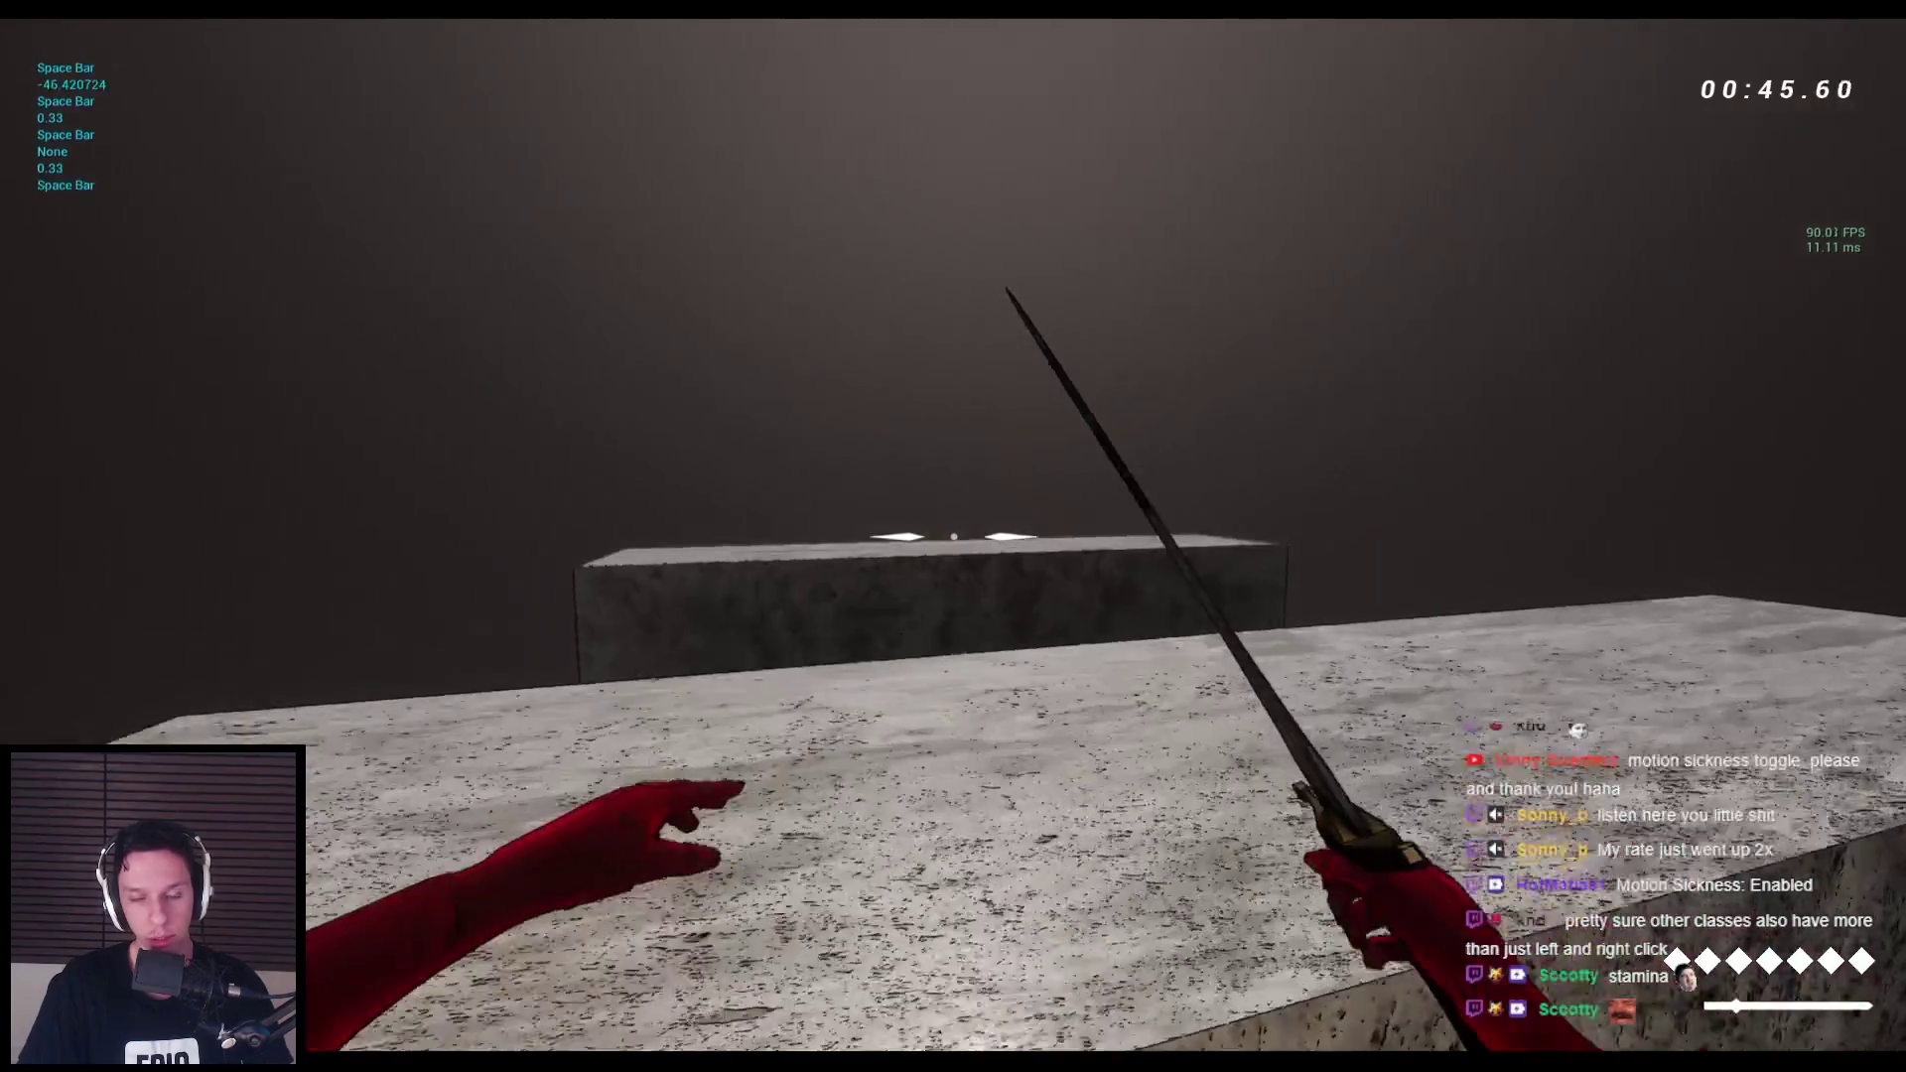
{"action": "key", "text": "space"}
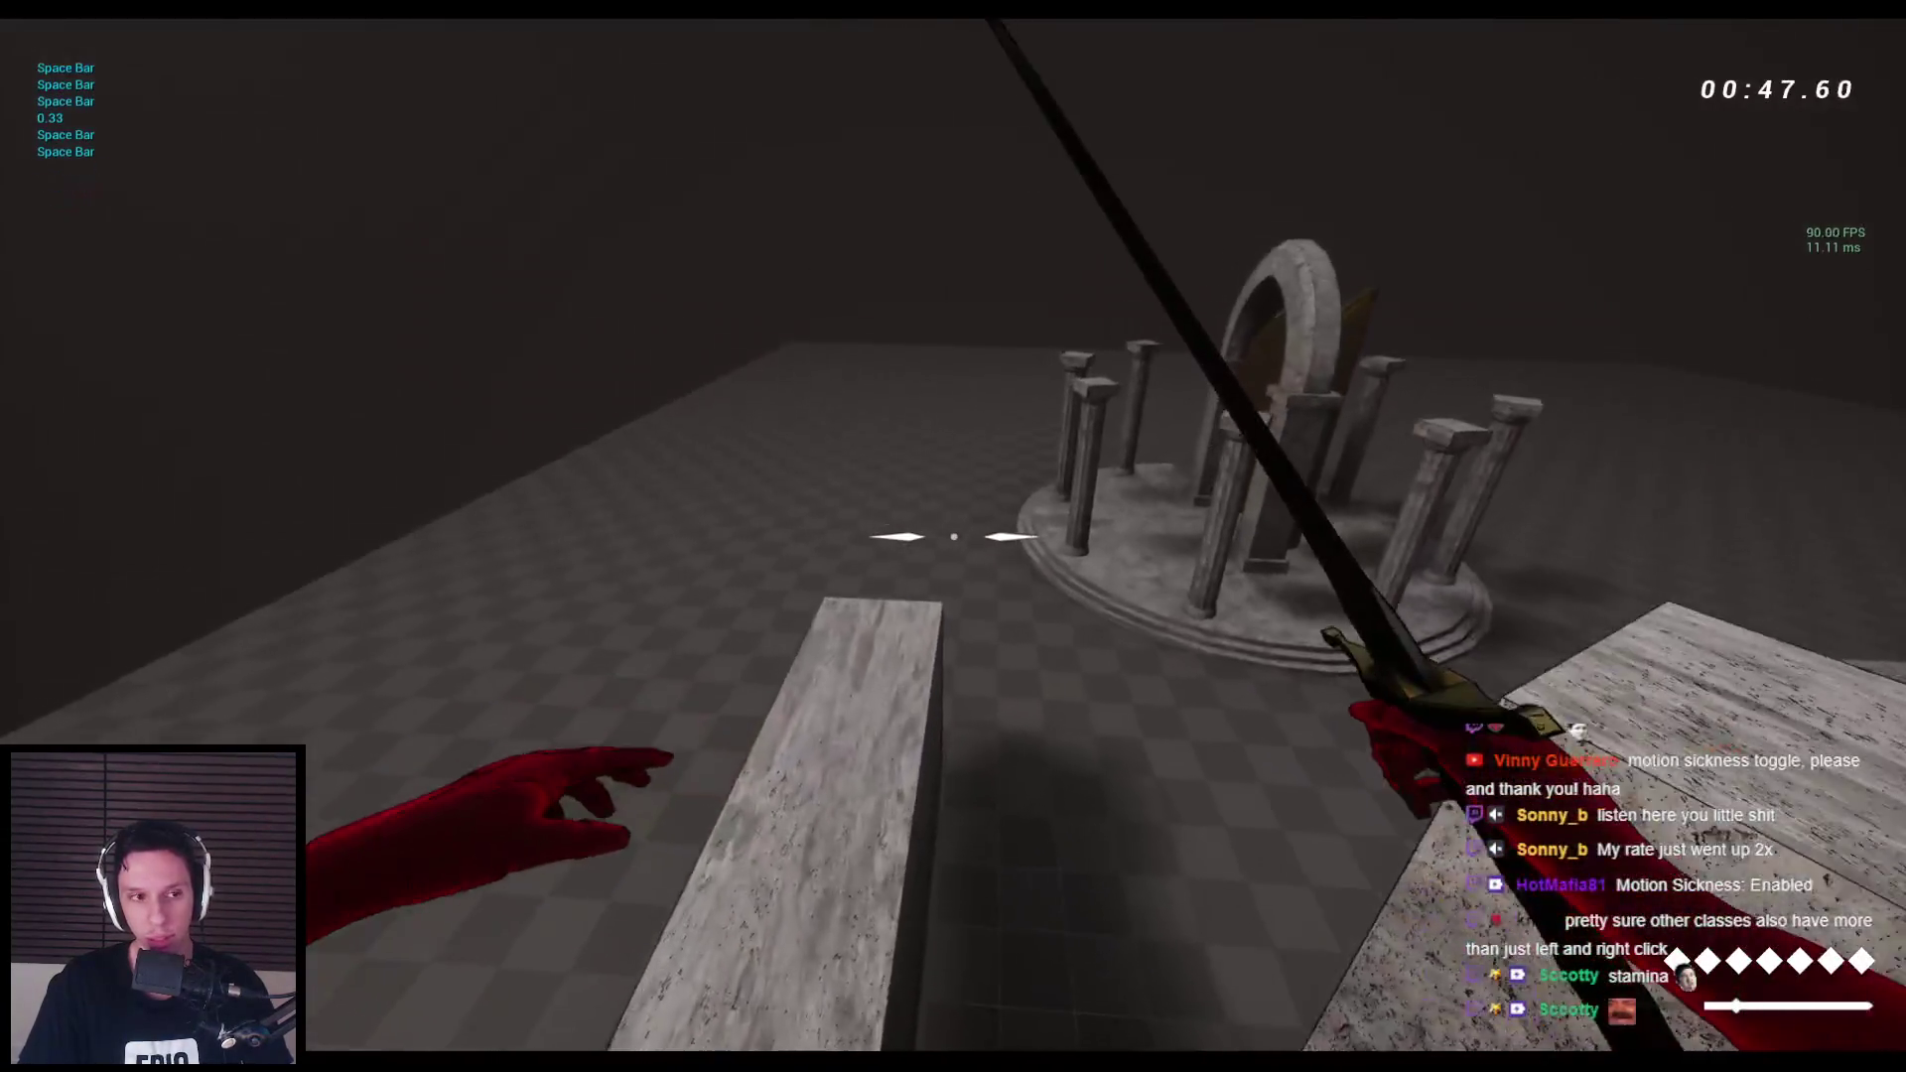
{"action": "key", "text": "space"}
{"action": "key", "text": "space"}
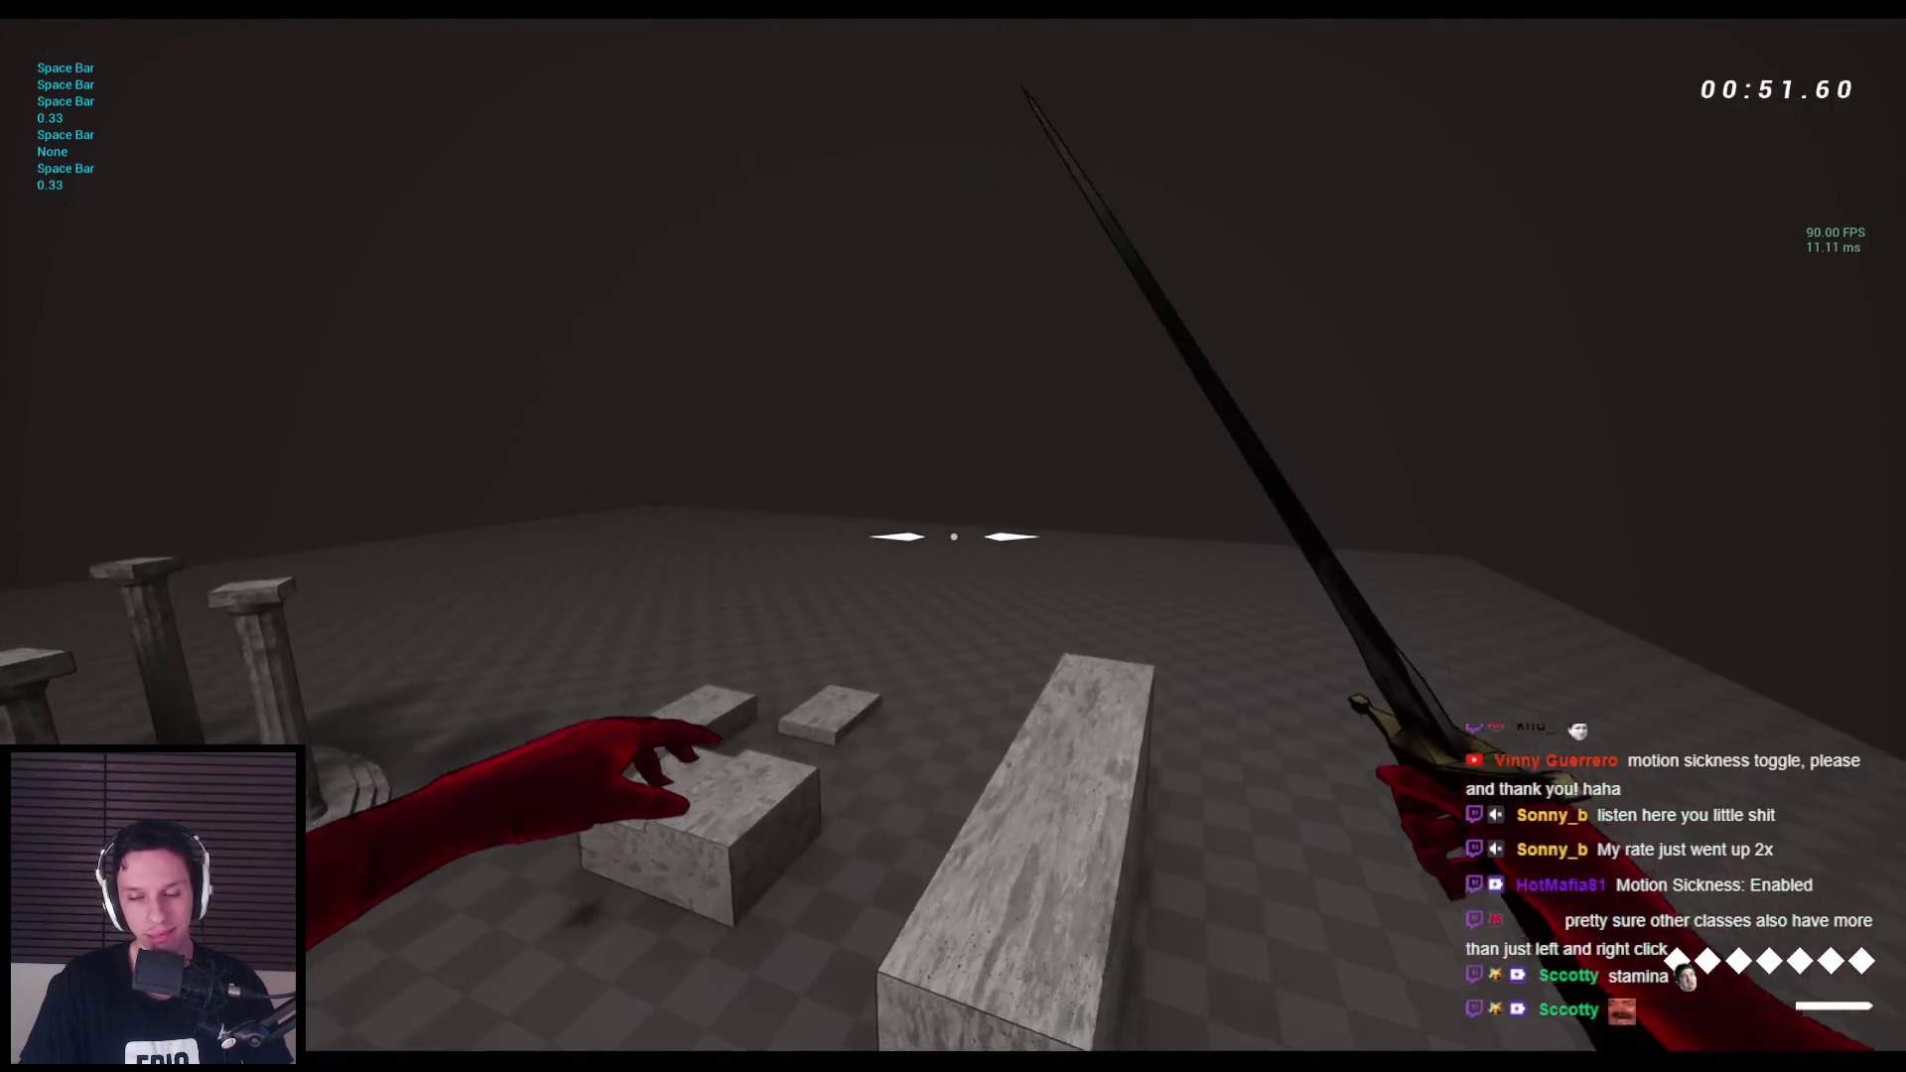
{"action": "key", "text": "space"}
{"action": "key", "text": "space"}
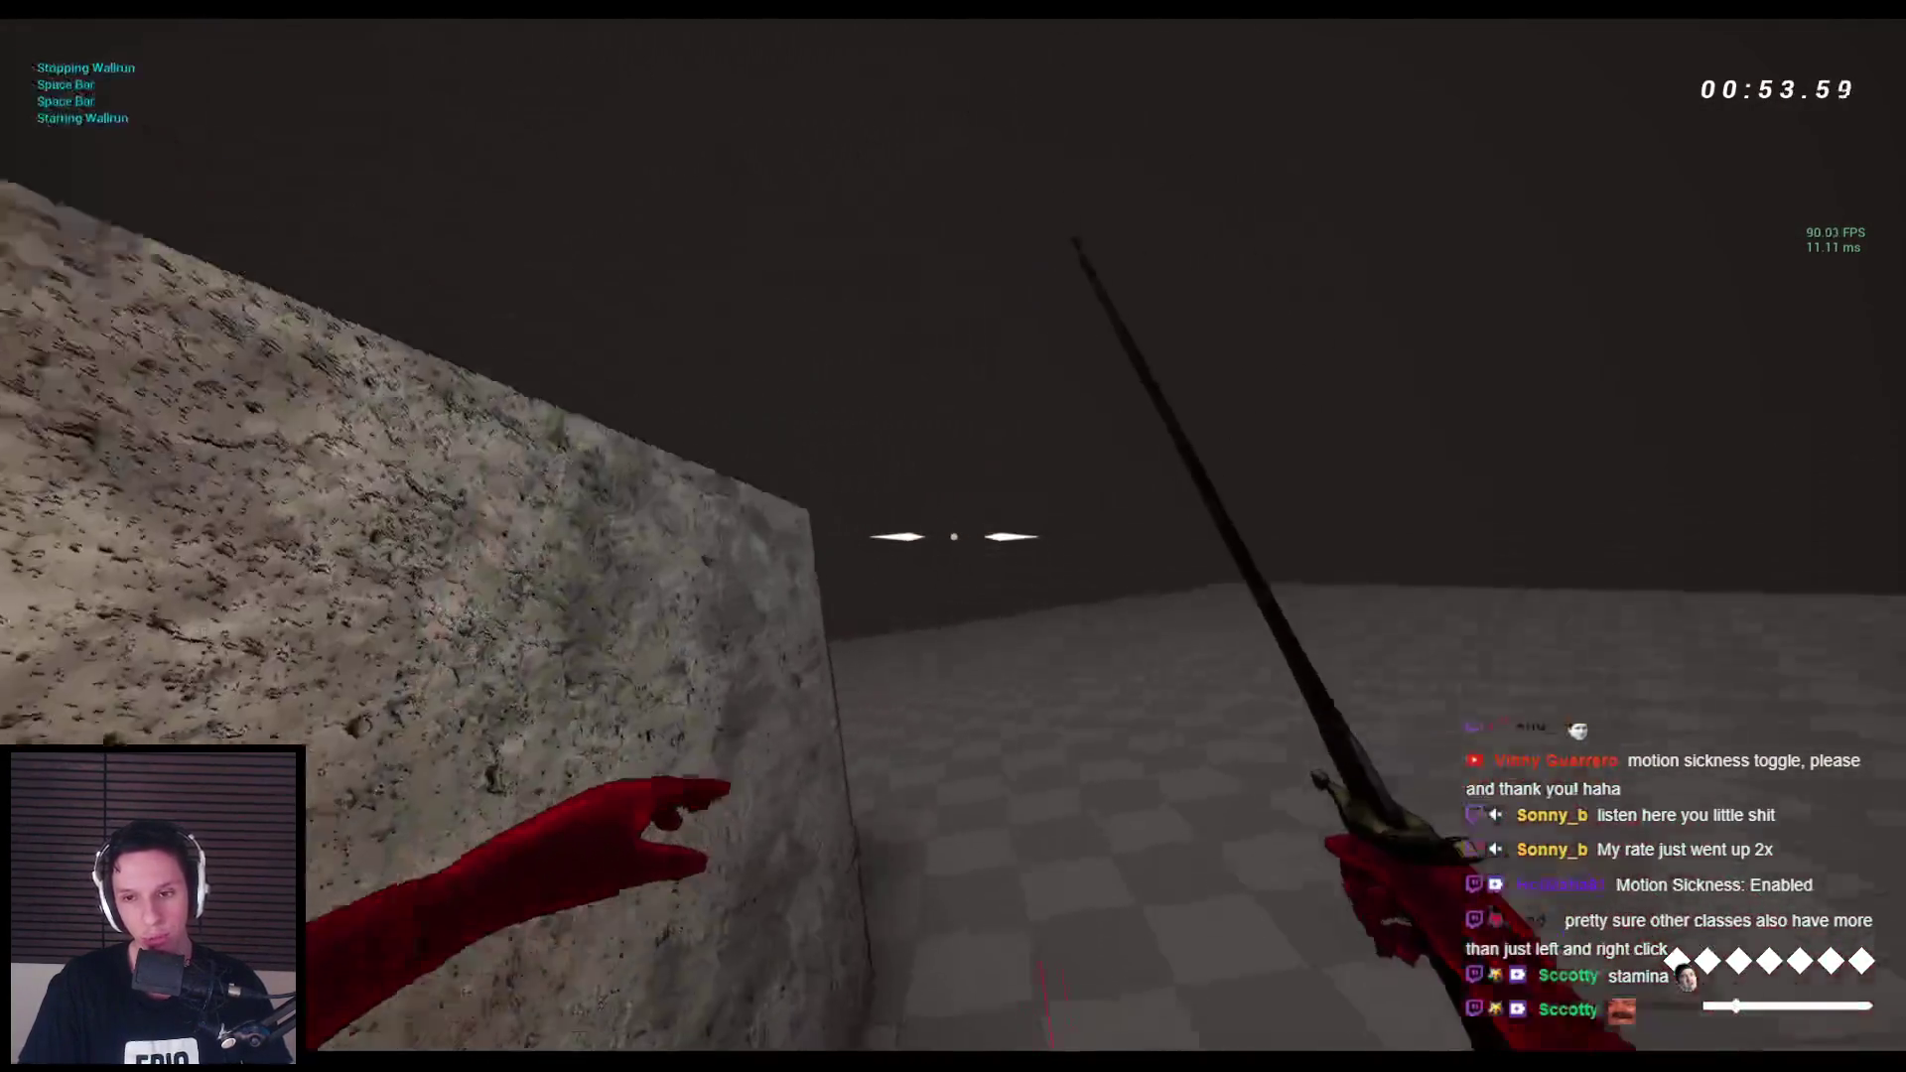
{"action": "key", "text": "space"}
{"action": "key", "text": "space"}
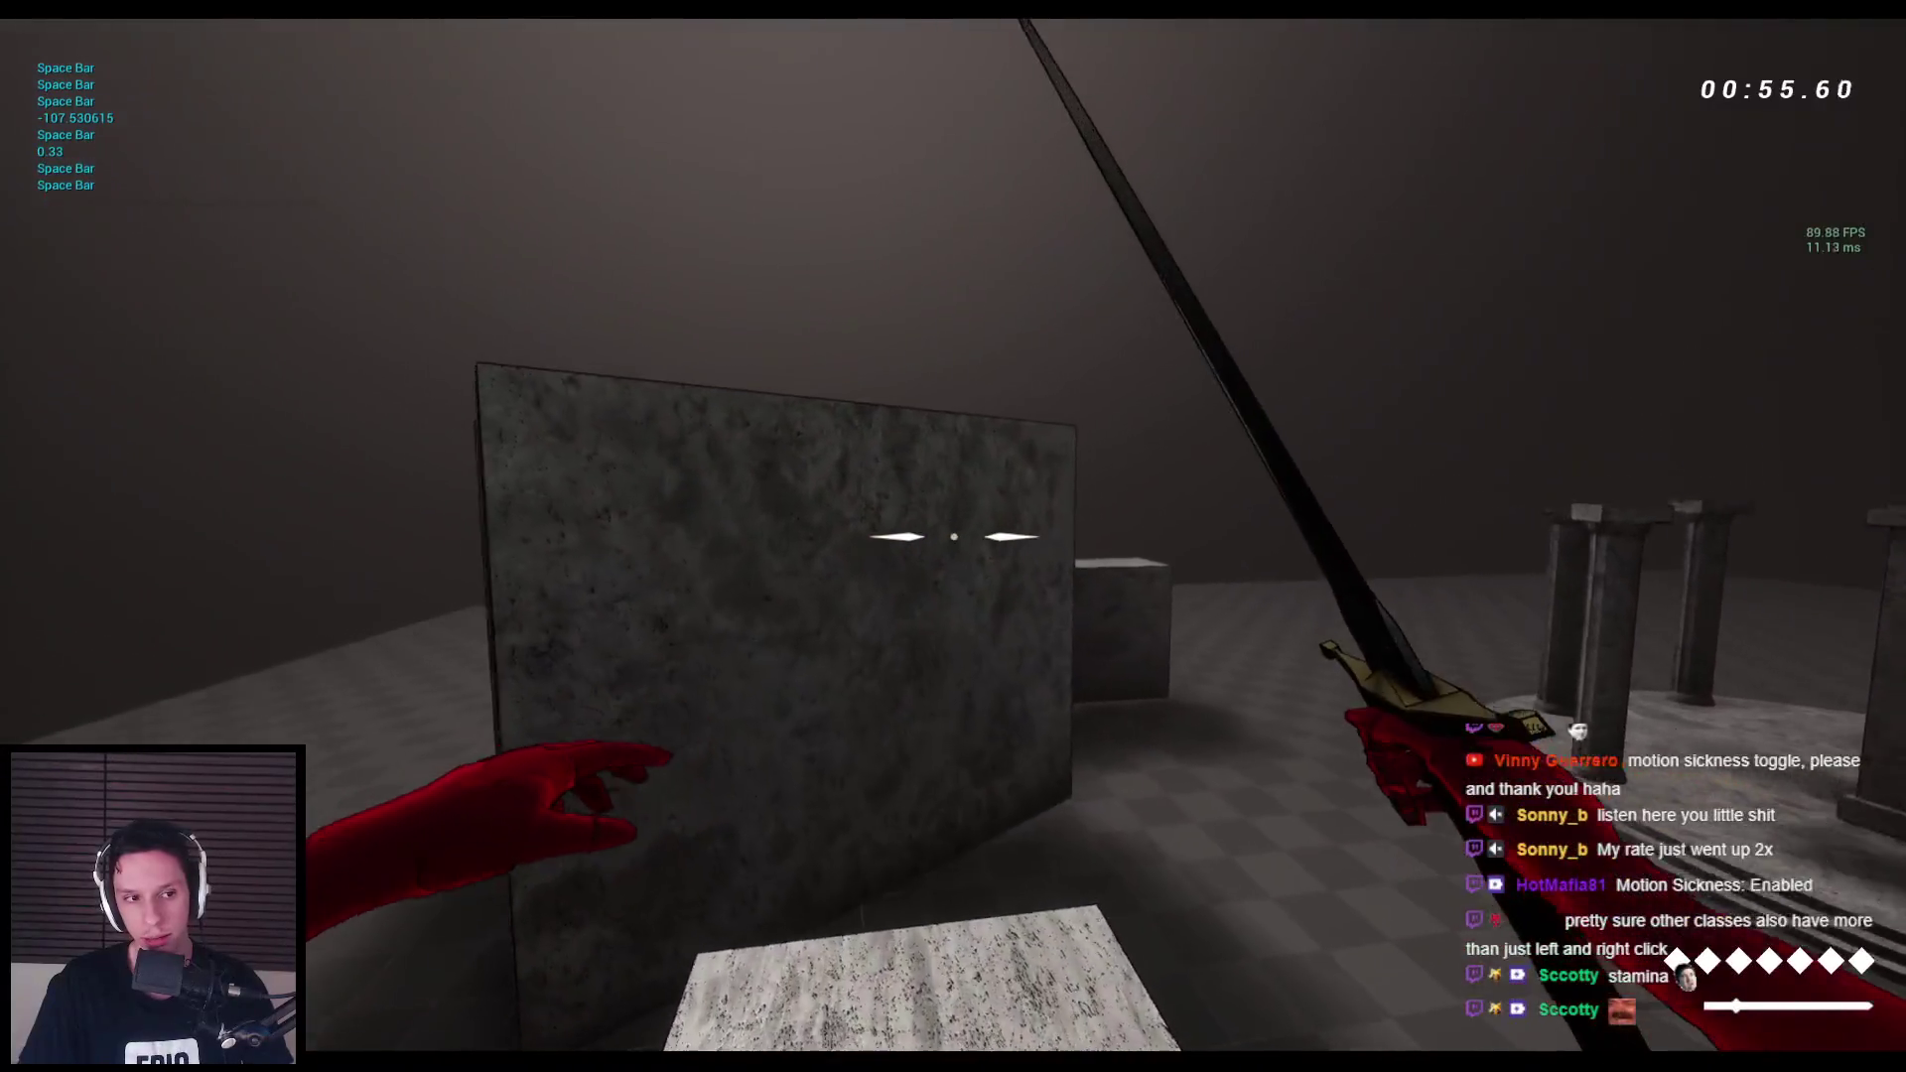
{"action": "key", "text": "space"}
{"action": "key", "text": "space"}
{"action": "key", "text": "w"}
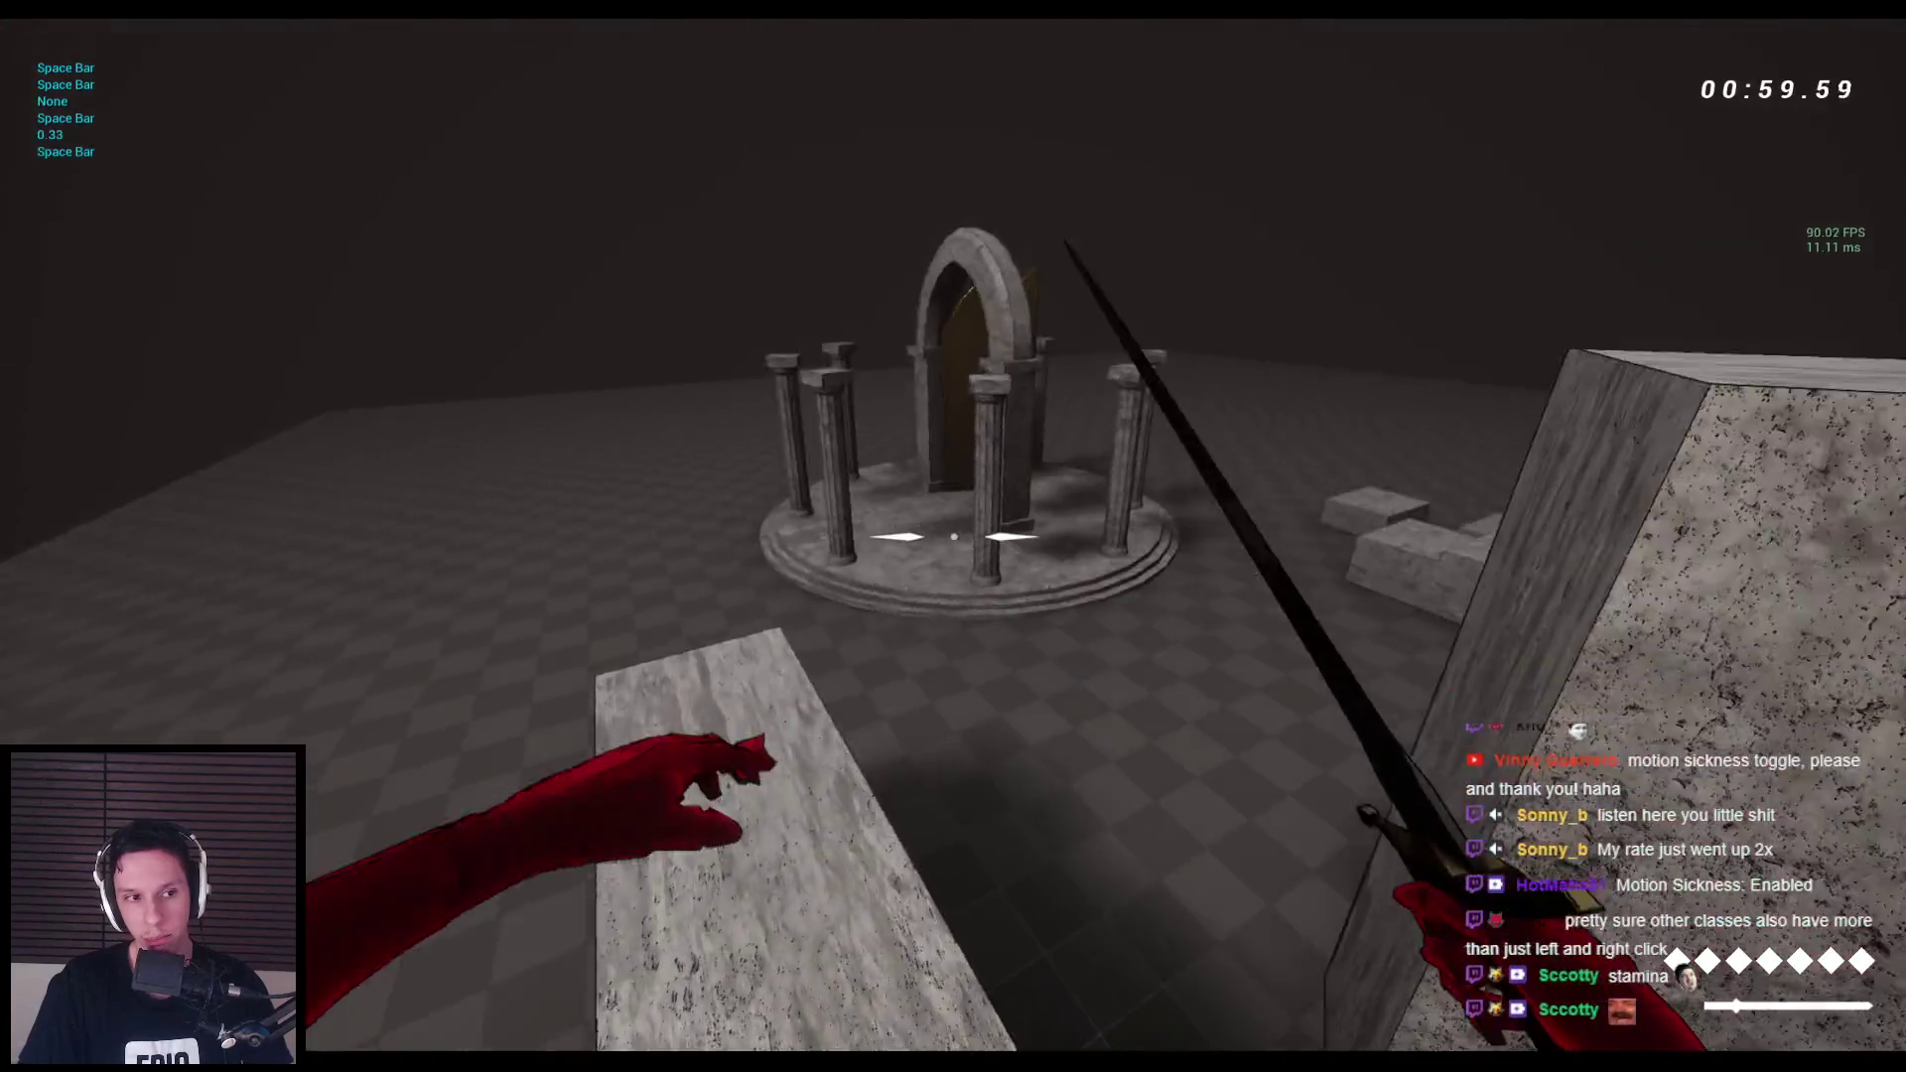
Hop across stone blocks, wall-run along the grey stone wall, and climb onto the block cluster.
{"action": "key", "text": "space"}
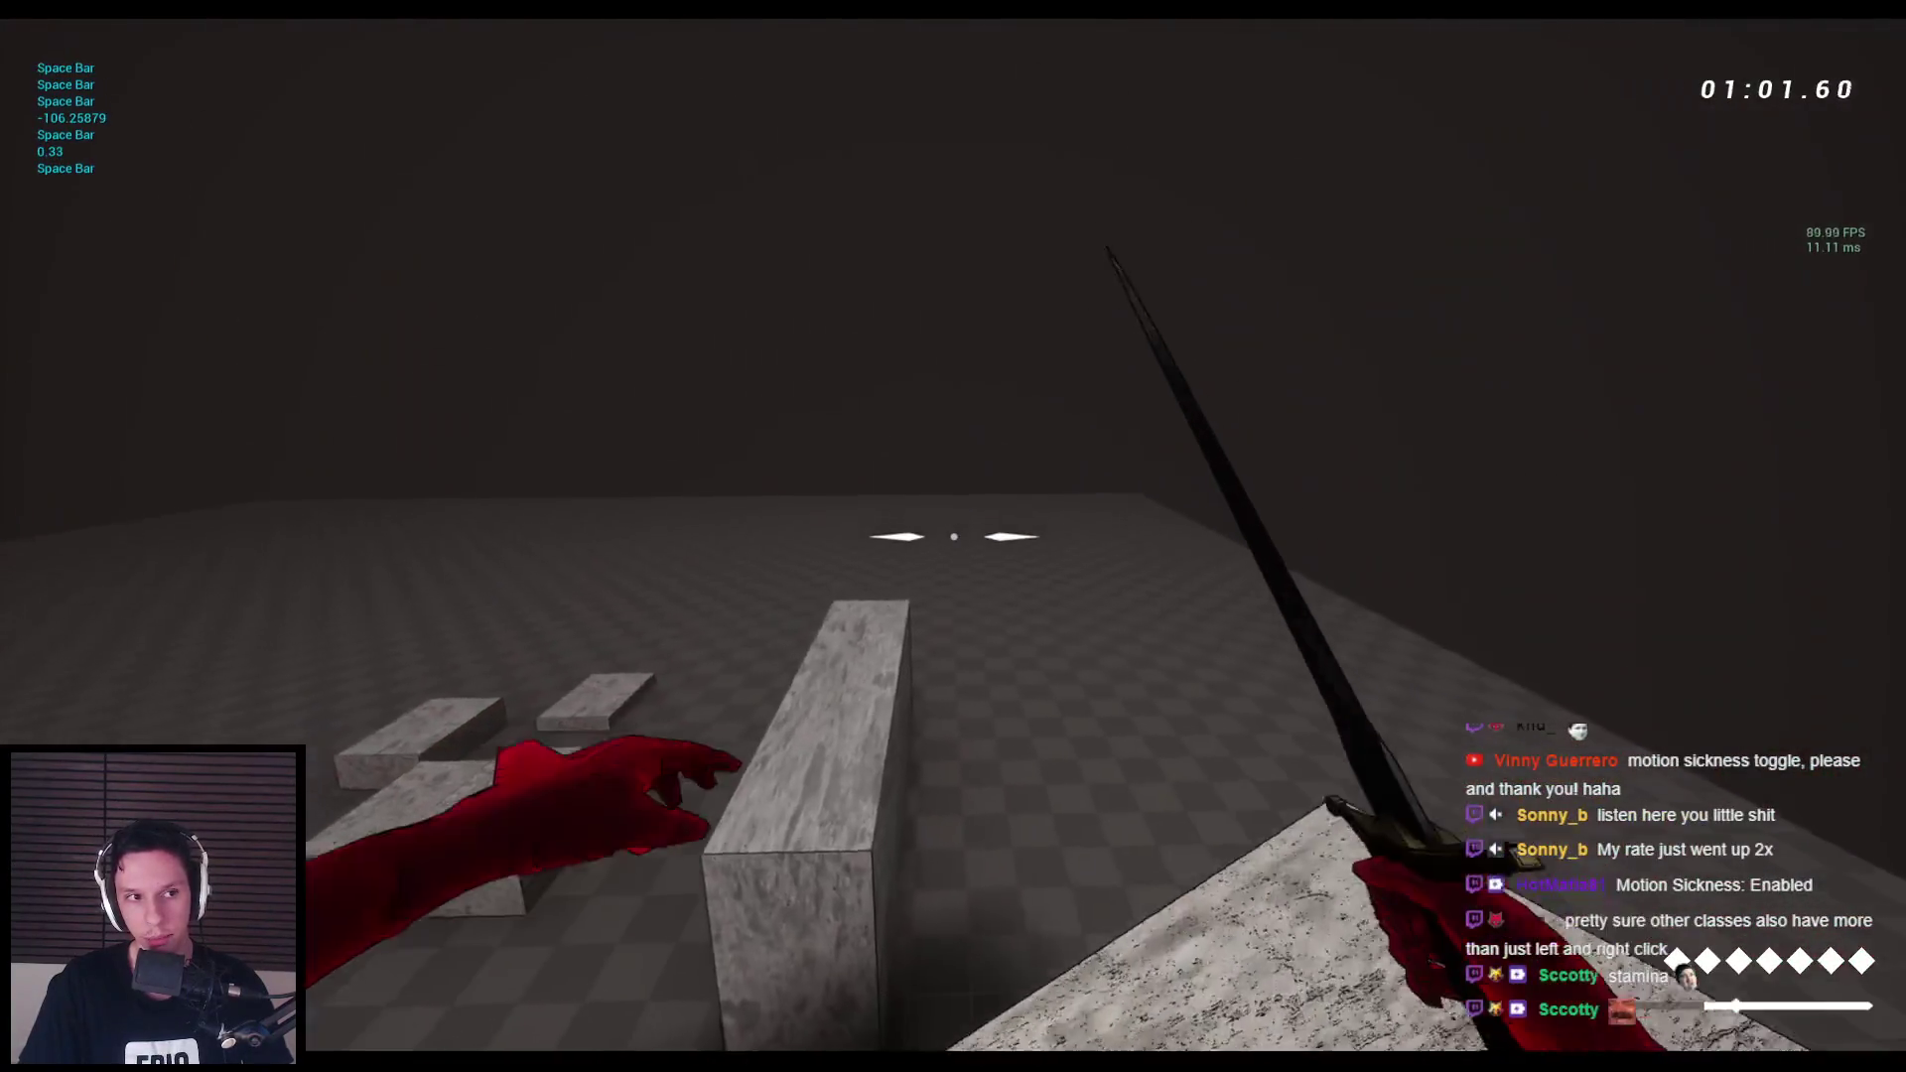
{"action": "key", "text": "w"}
{"action": "key", "text": "w"}
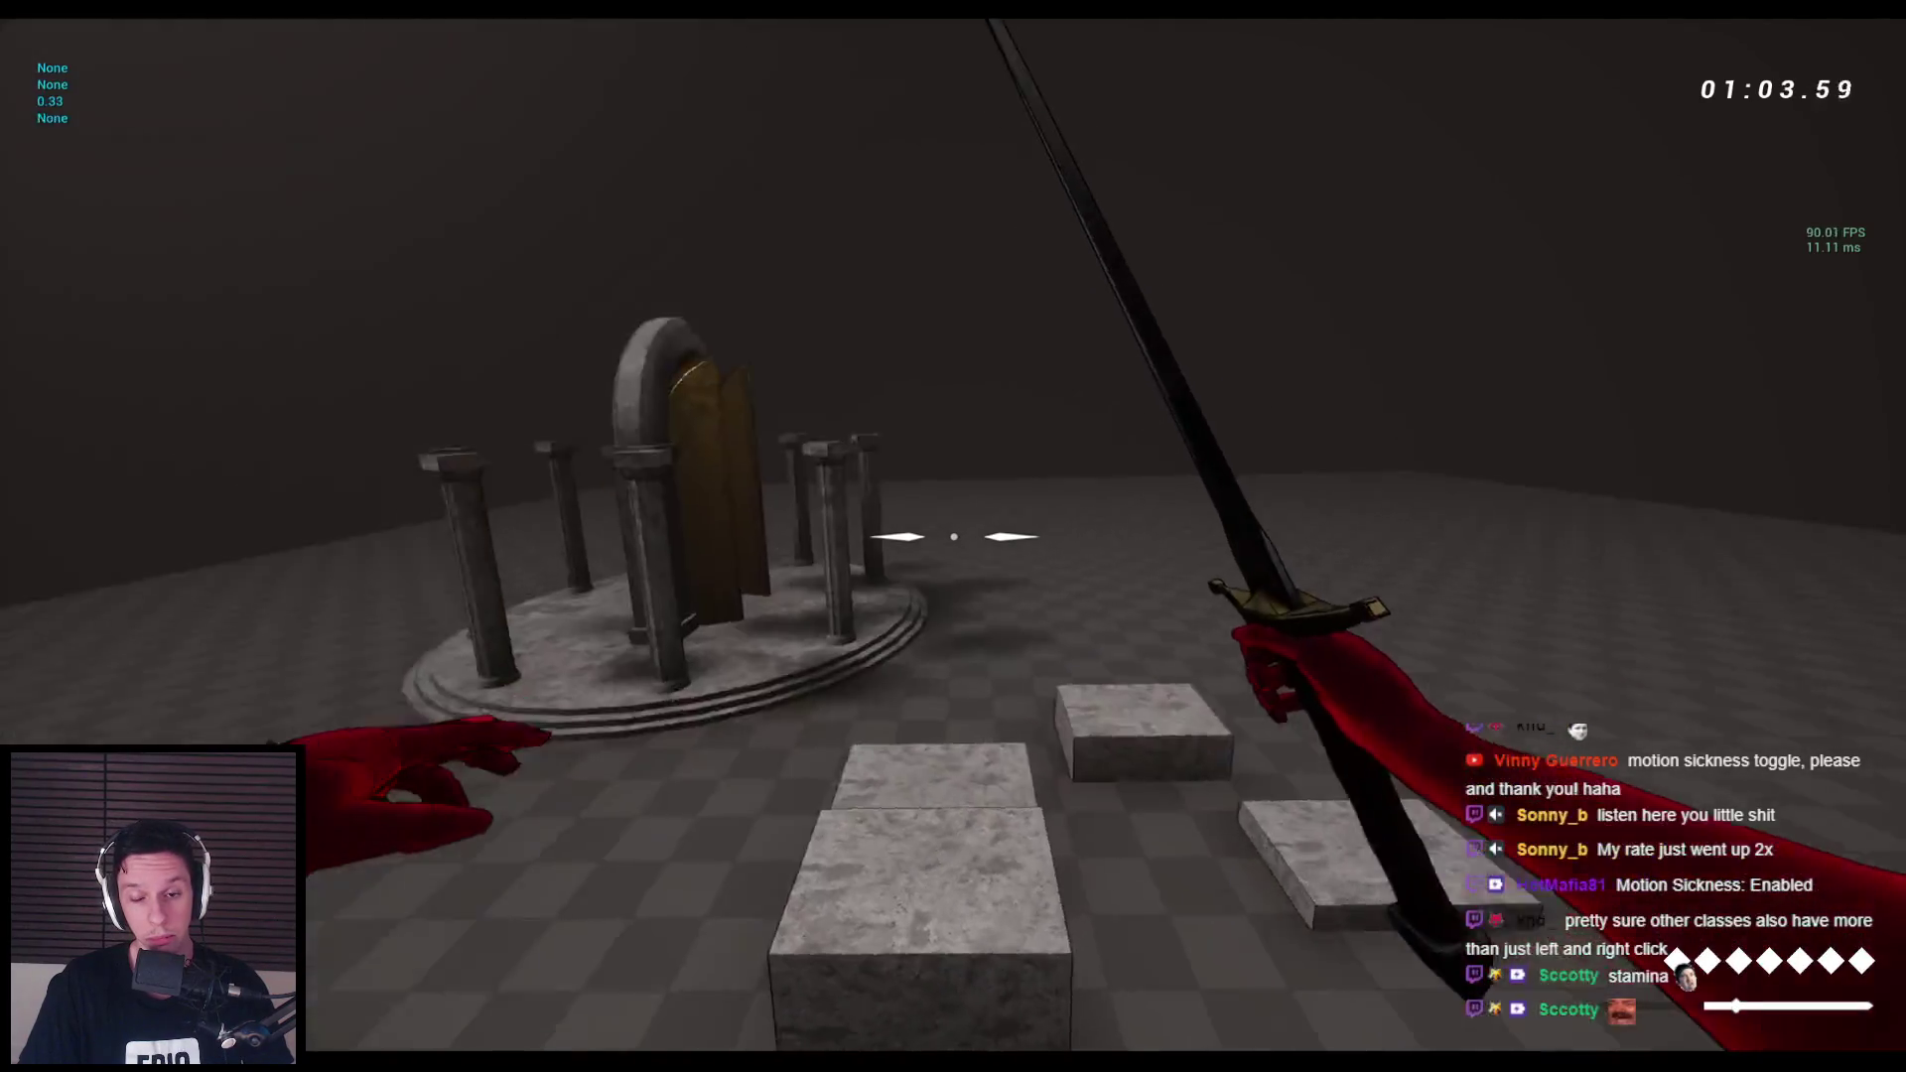
{"action": "key", "text": "w"}
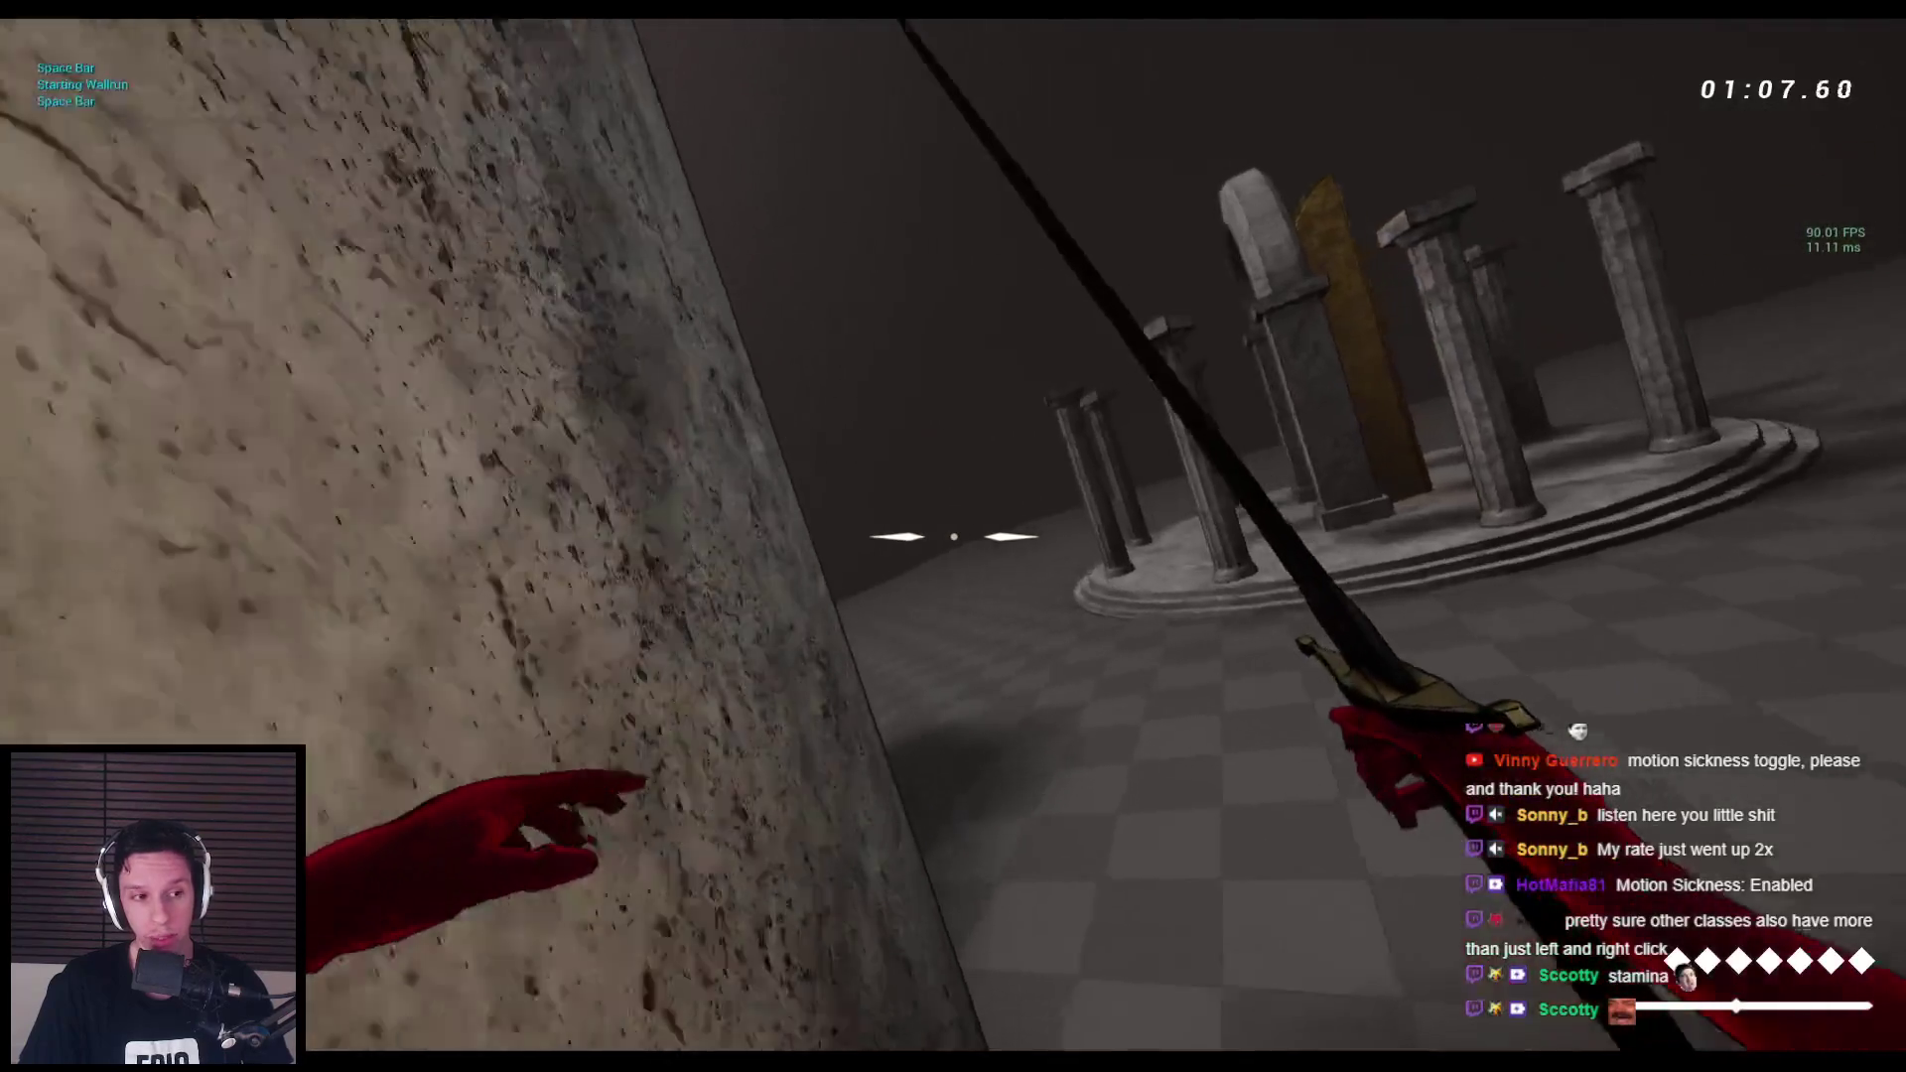
{"action": "key", "text": "space"}
{"action": "key", "text": "space"}
{"action": "key", "text": "space"}
{"action": "key", "text": "space"}
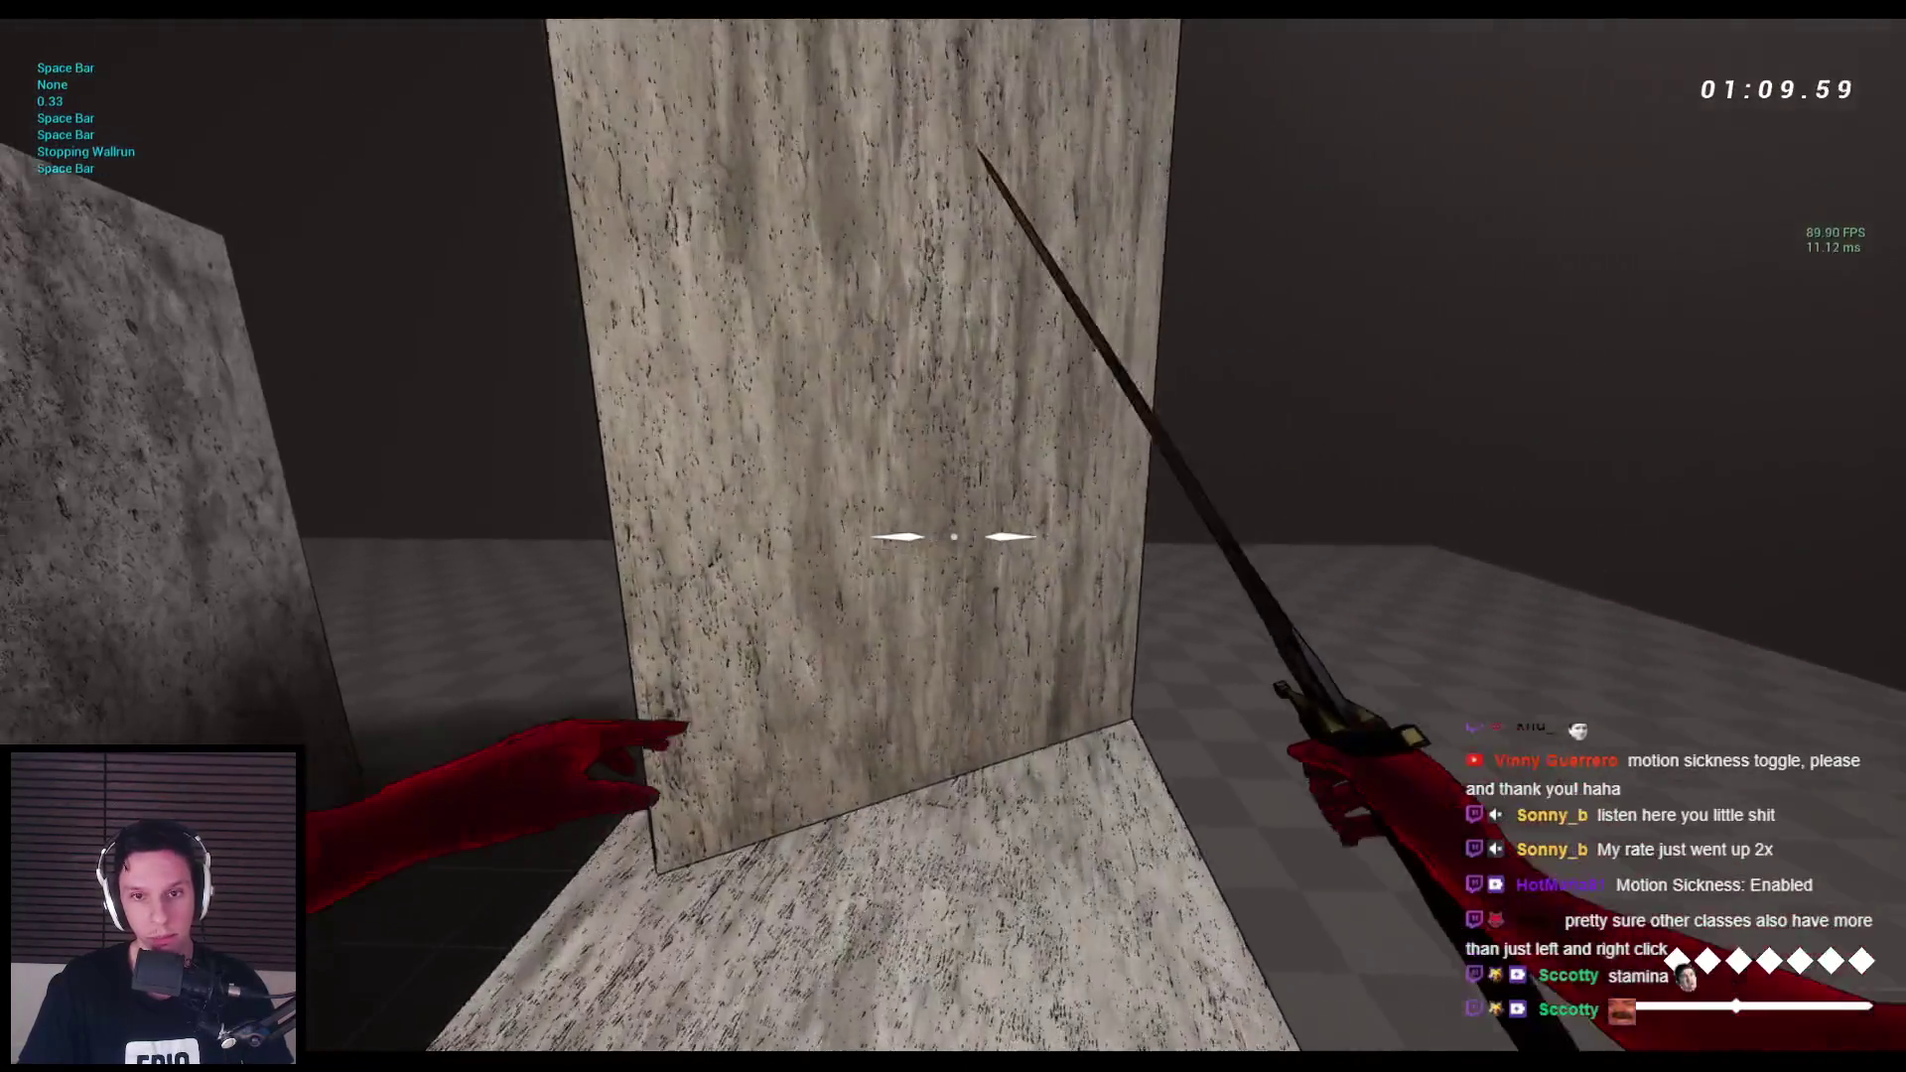
{"action": "key", "text": "space"}
{"action": "key", "text": "space"}
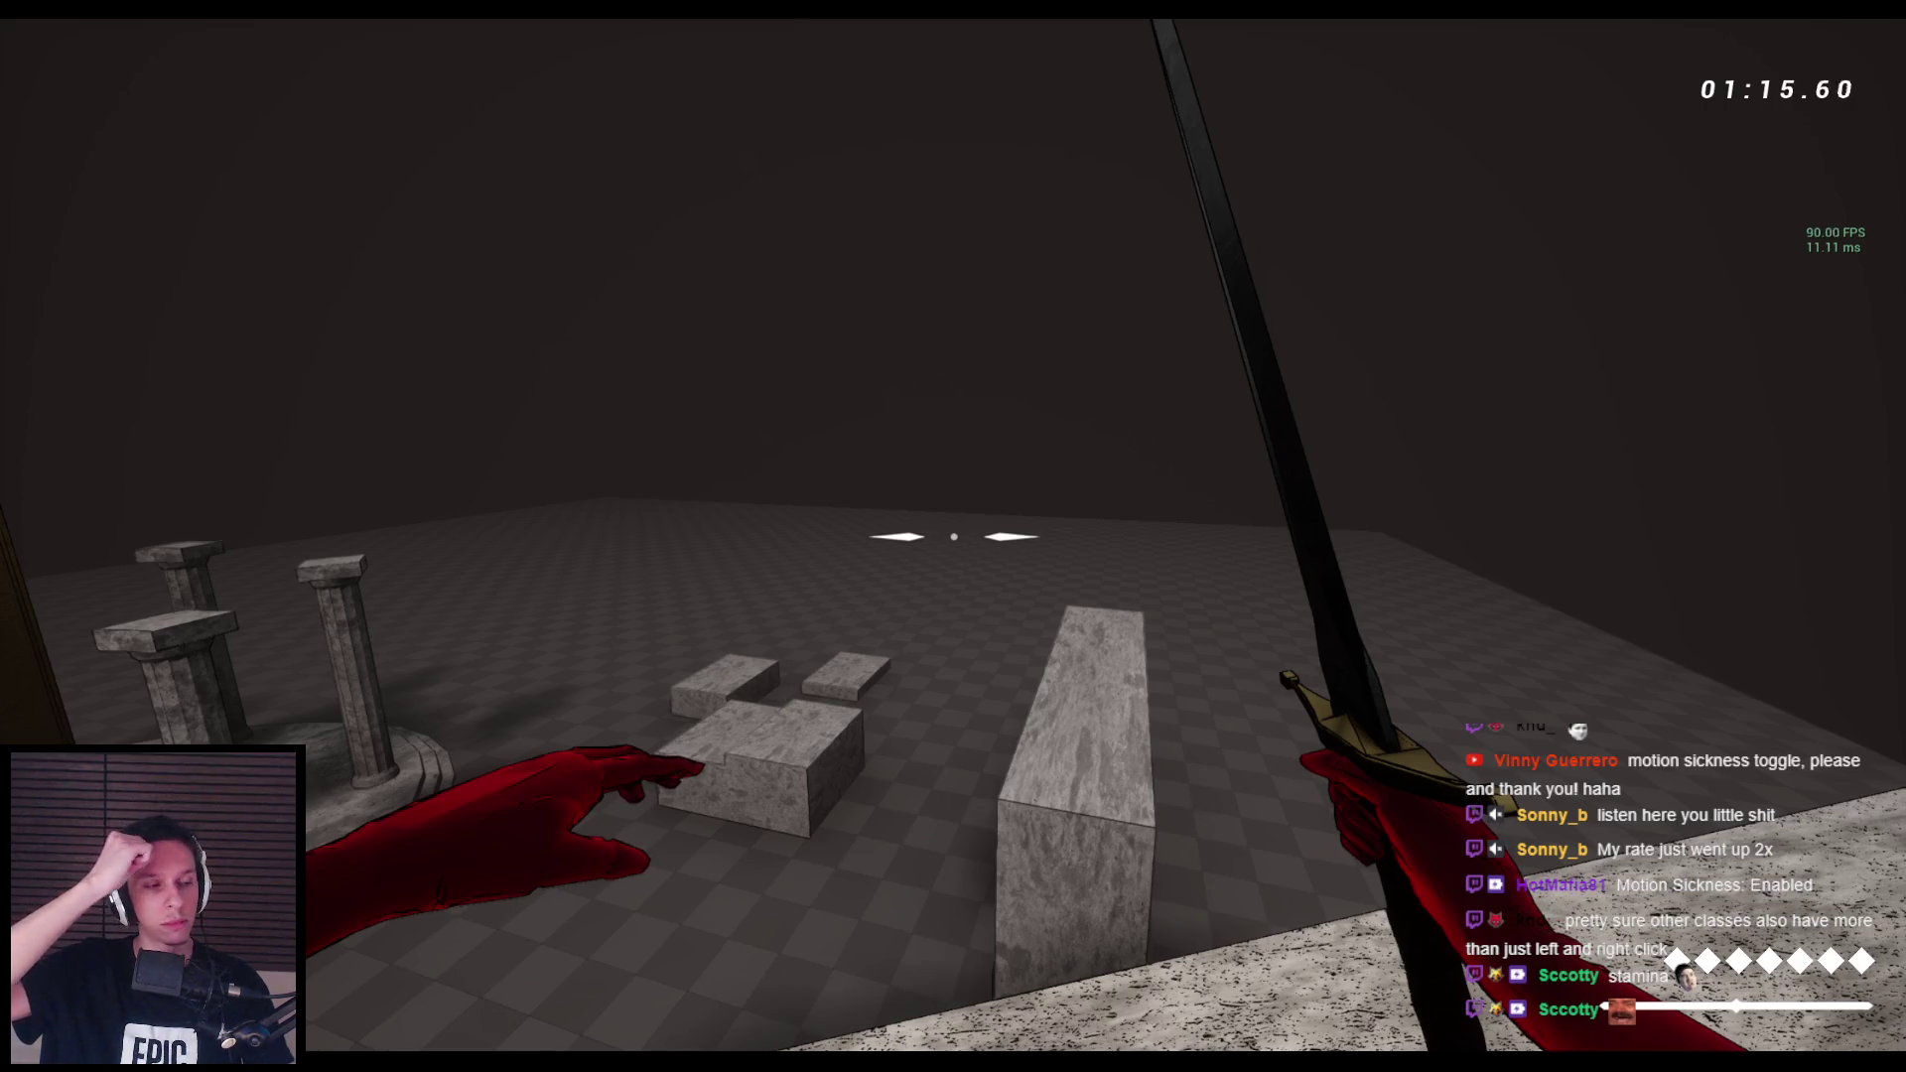
{"action": "key", "text": "w"}
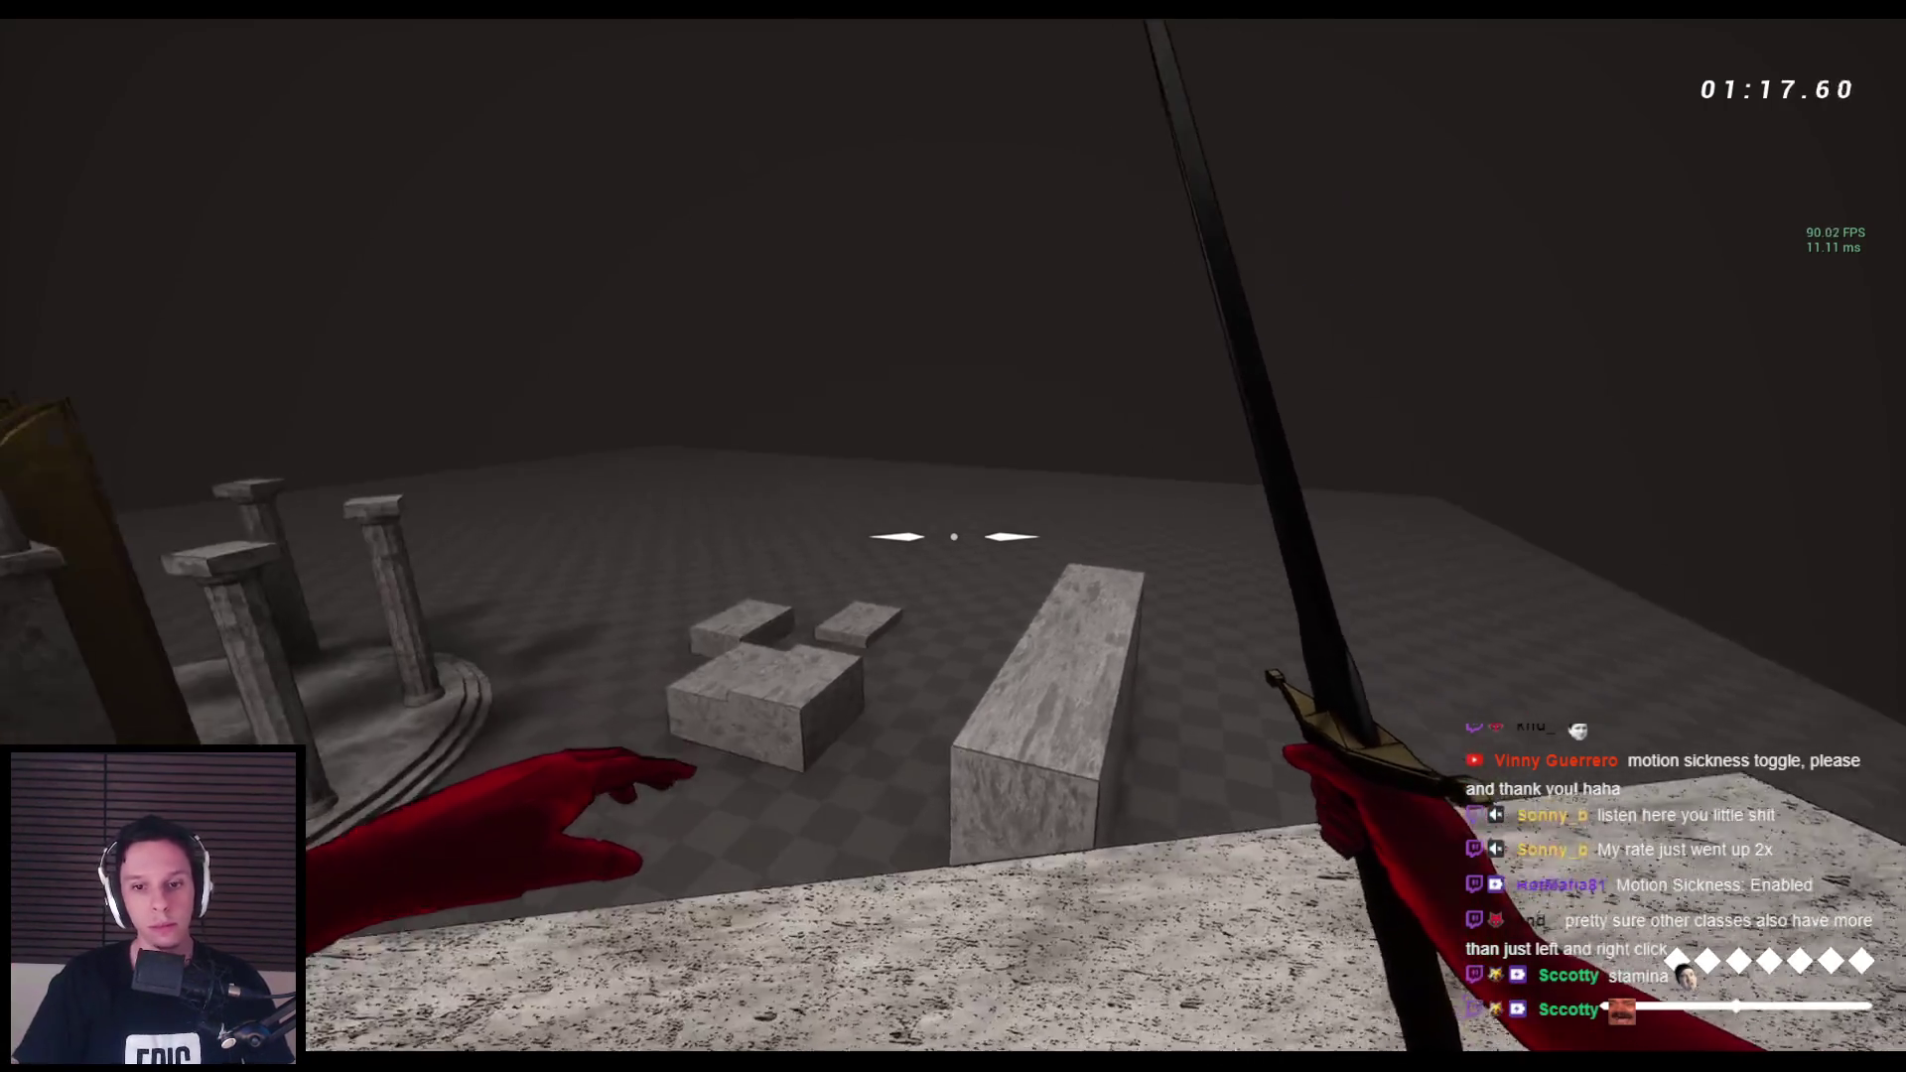
{"action": "key", "text": "space"}
Climb over the ledge onto the checkered floor and raised slab, walk toward the arch, and equip the bow.
{"action": "key", "text": "w"}
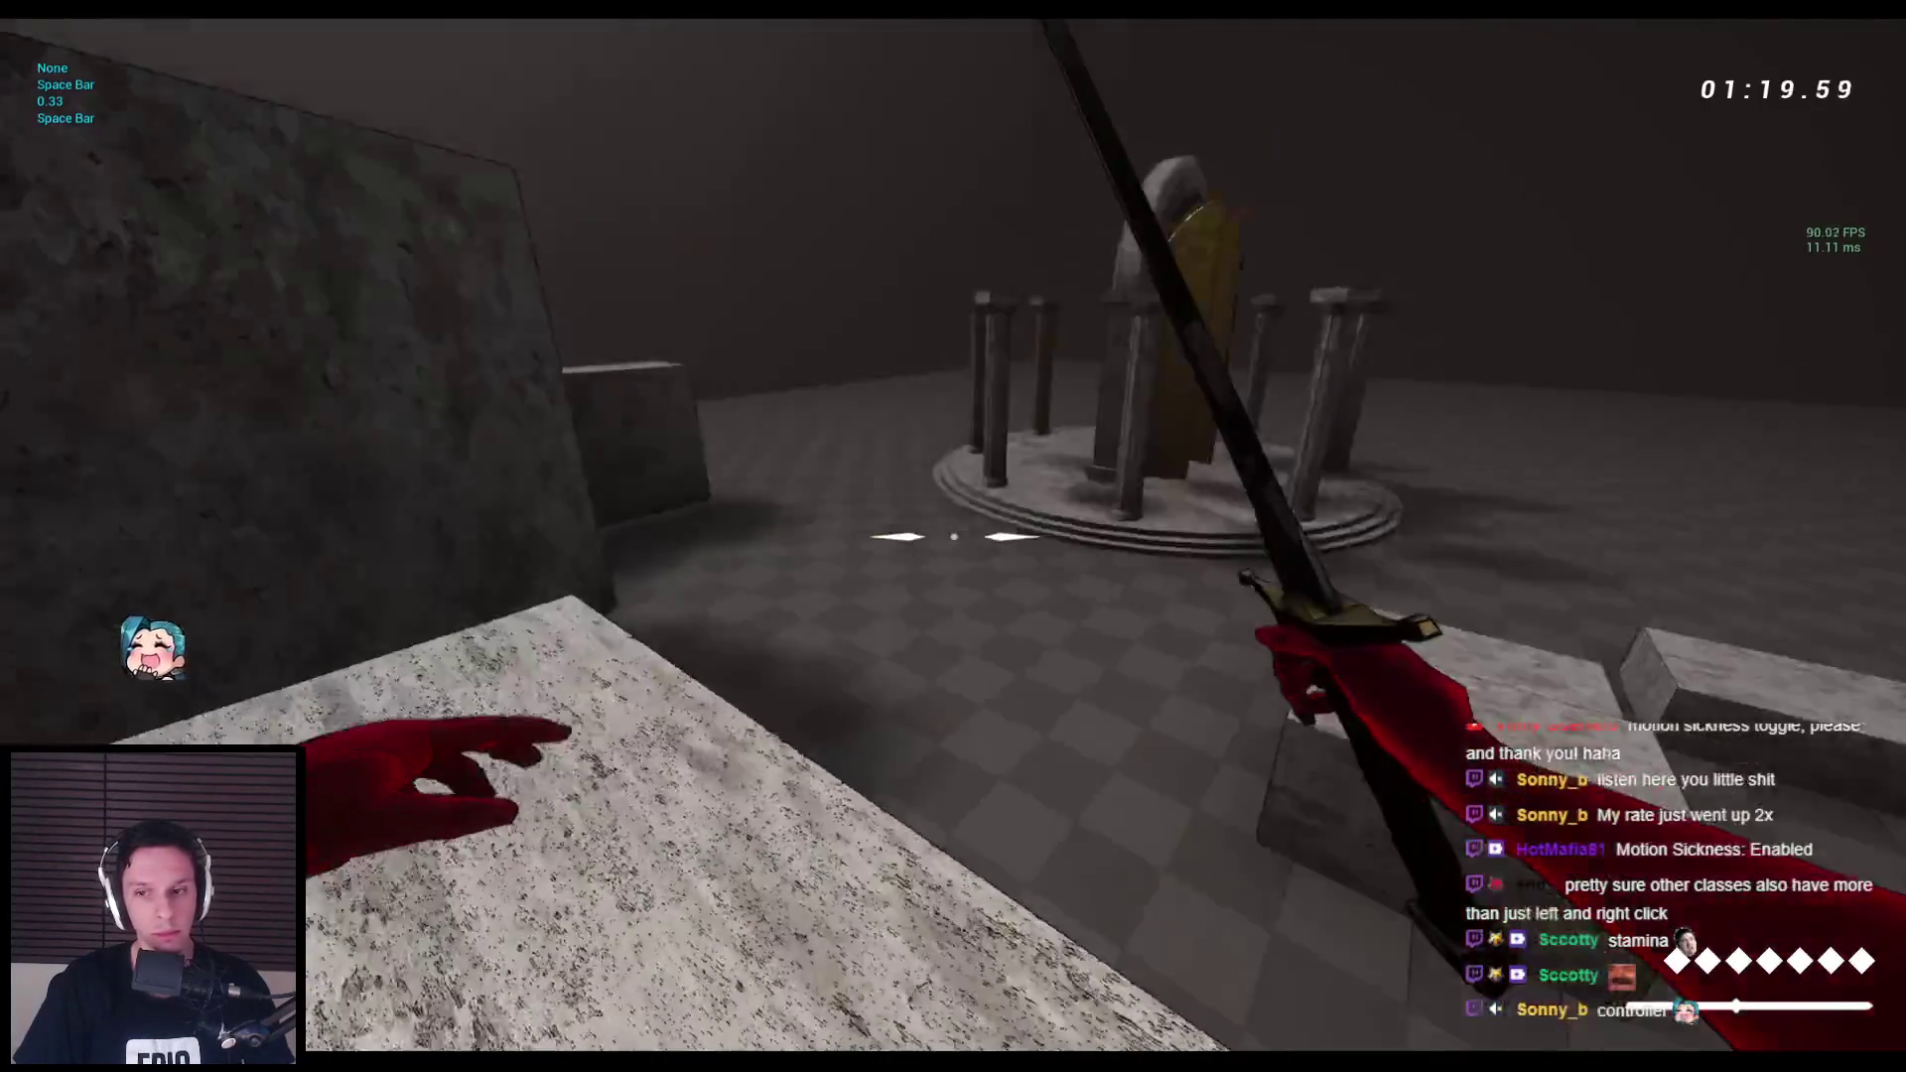
{"action": "key", "text": "space"}
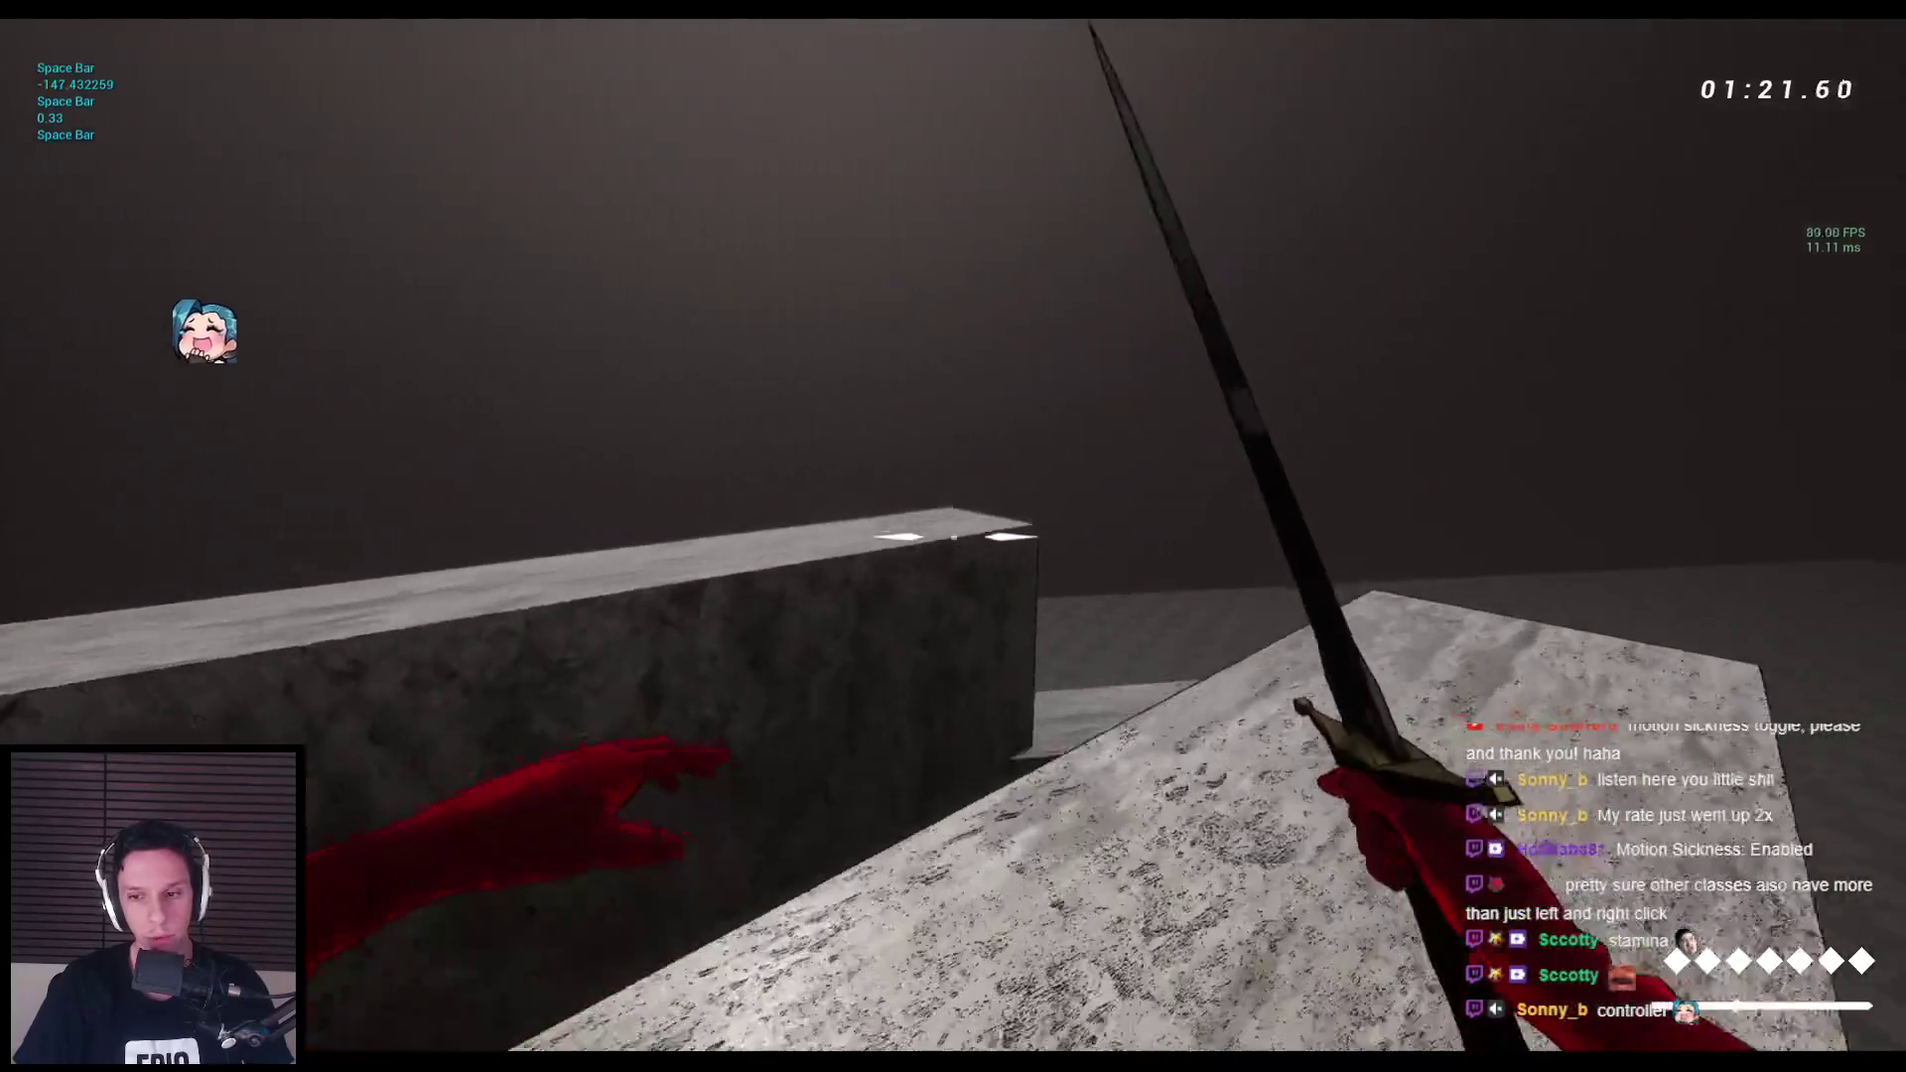
{"action": "key", "text": "w"}
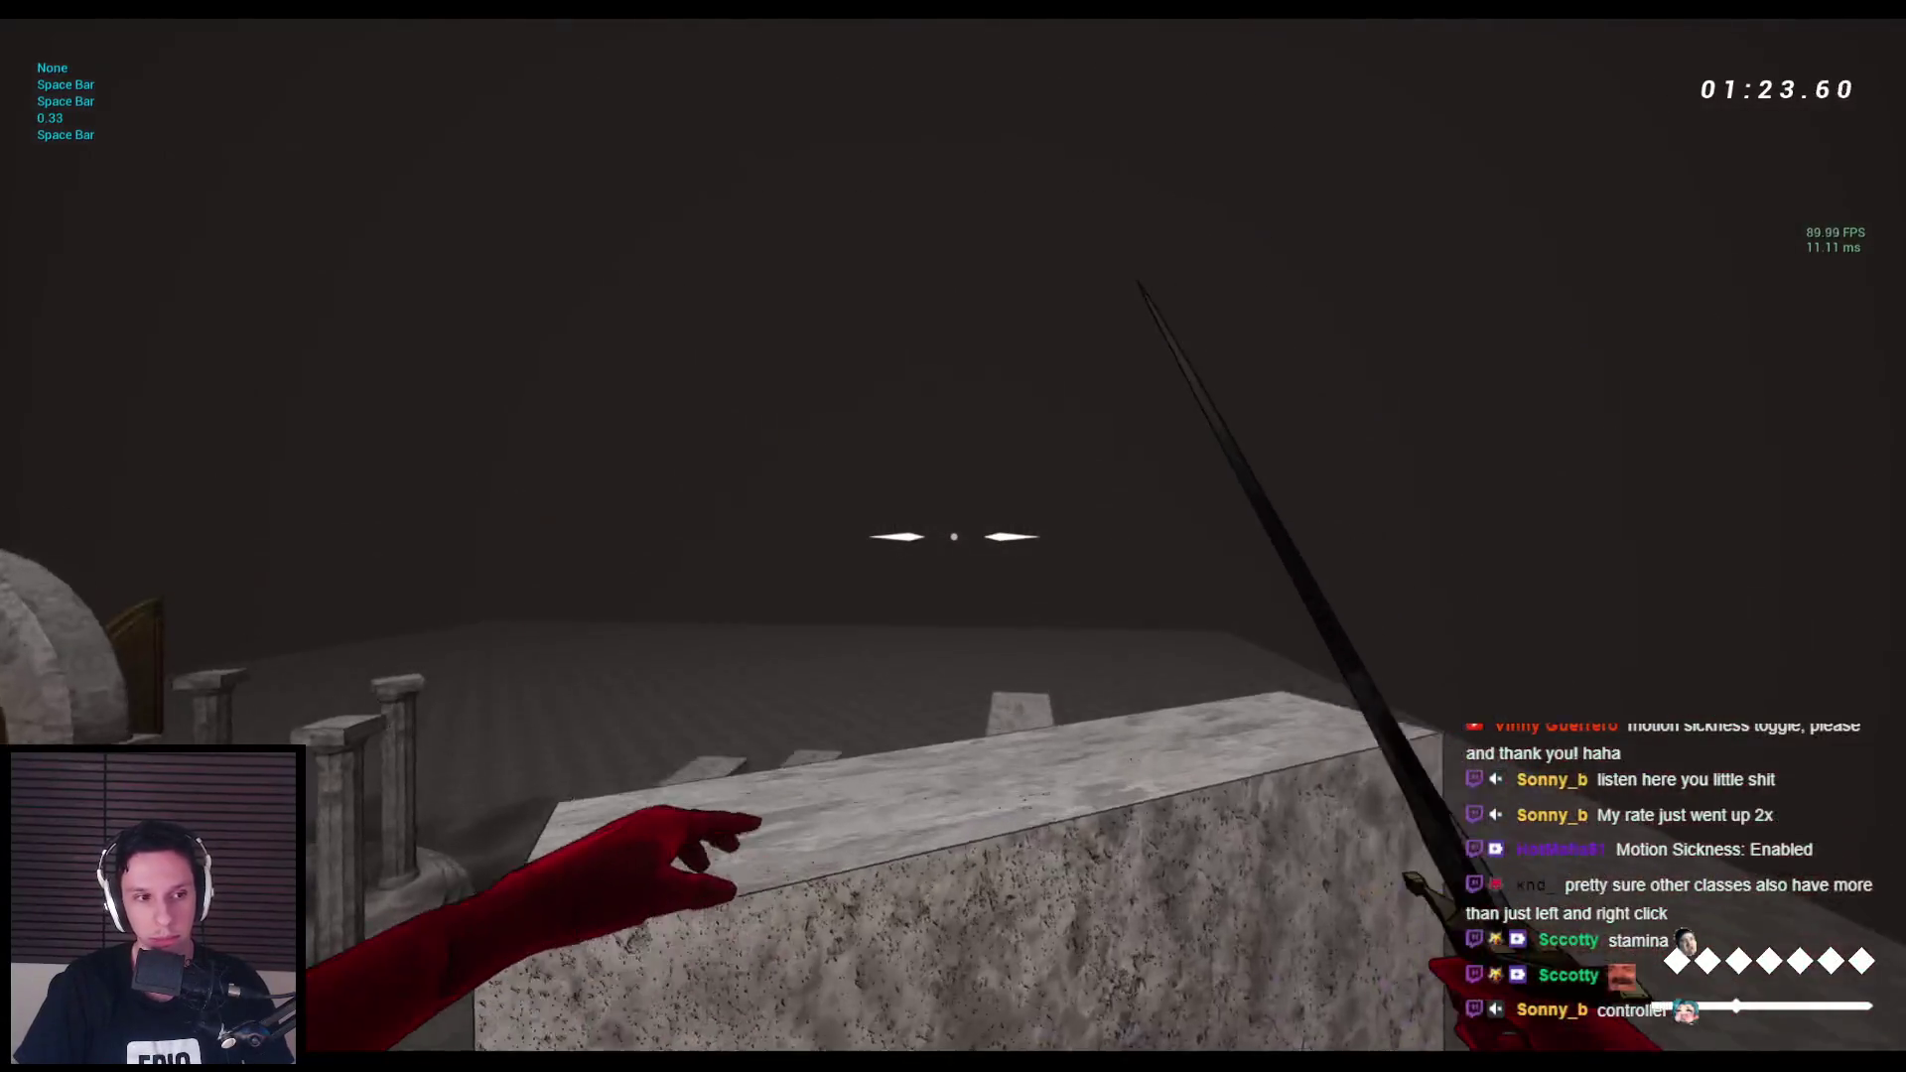
{"action": "key", "text": "w"}
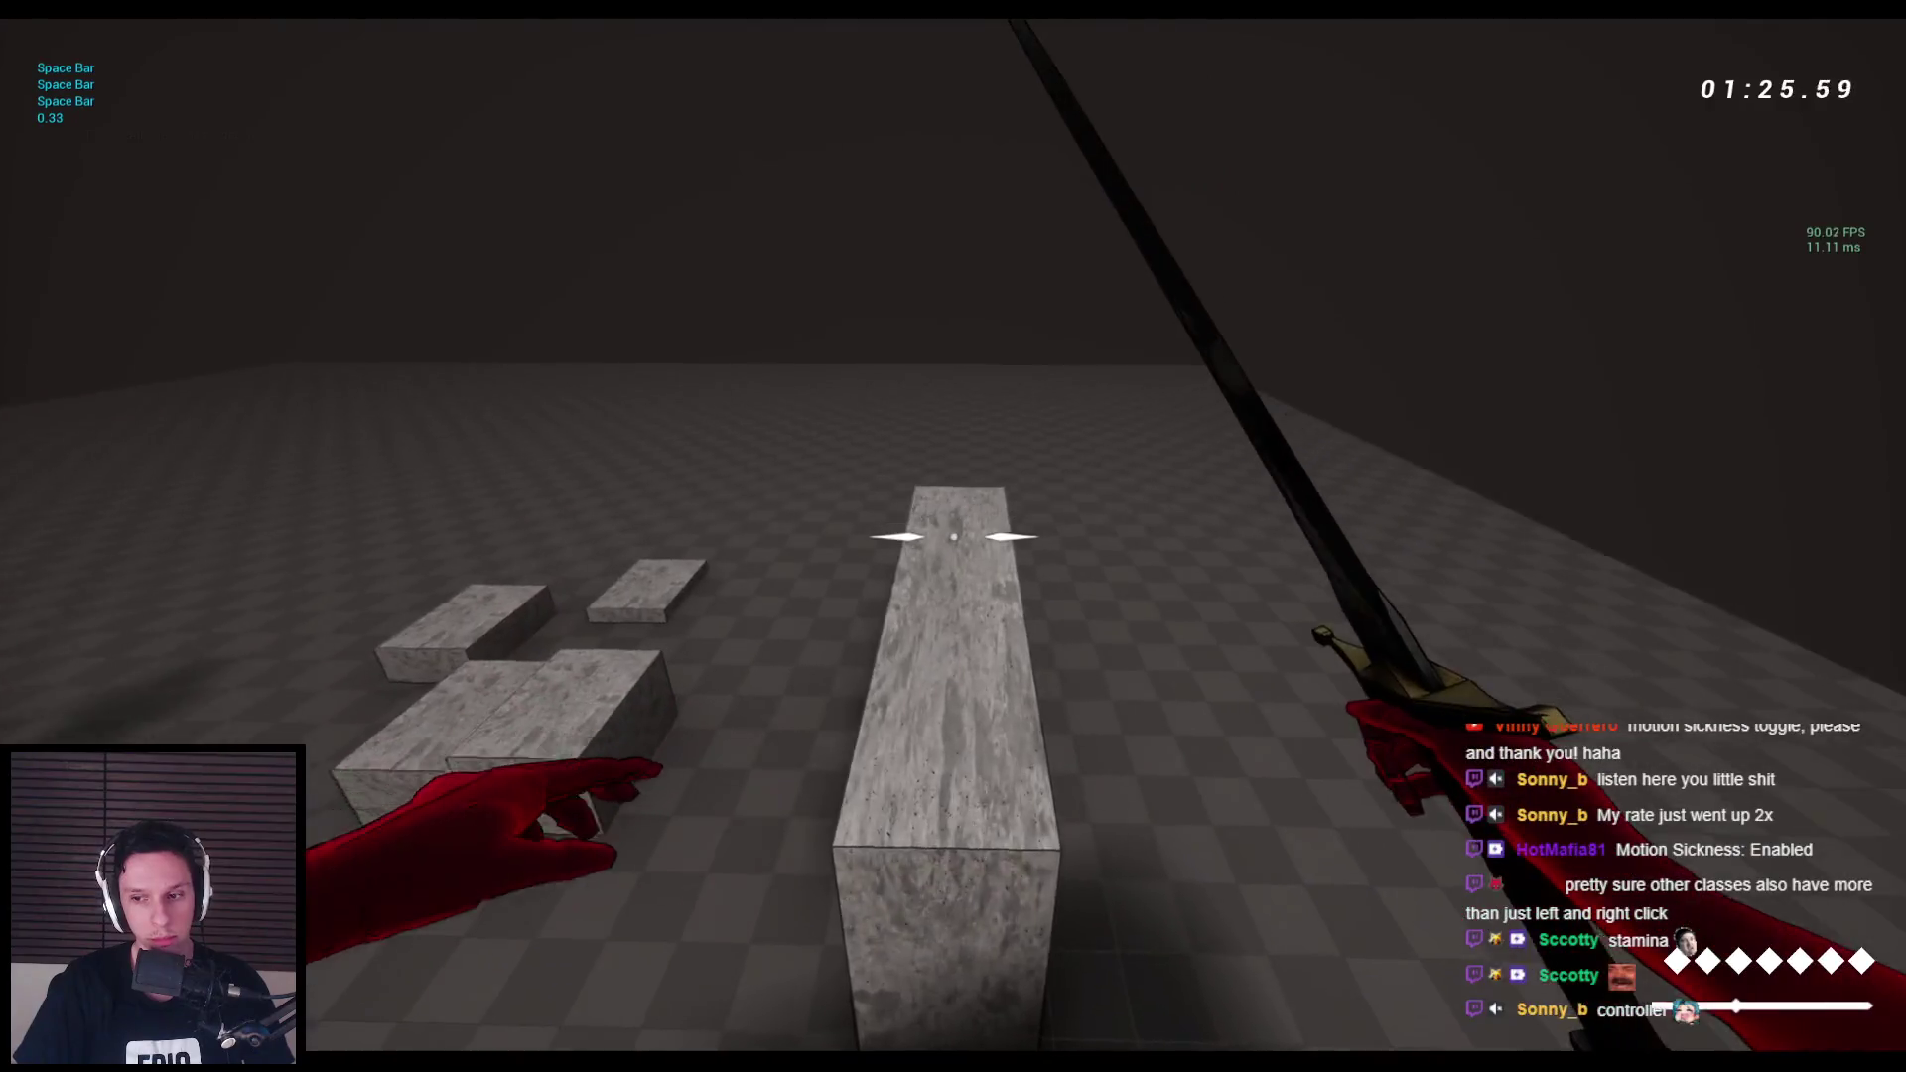
{"action": "key", "text": "2"}
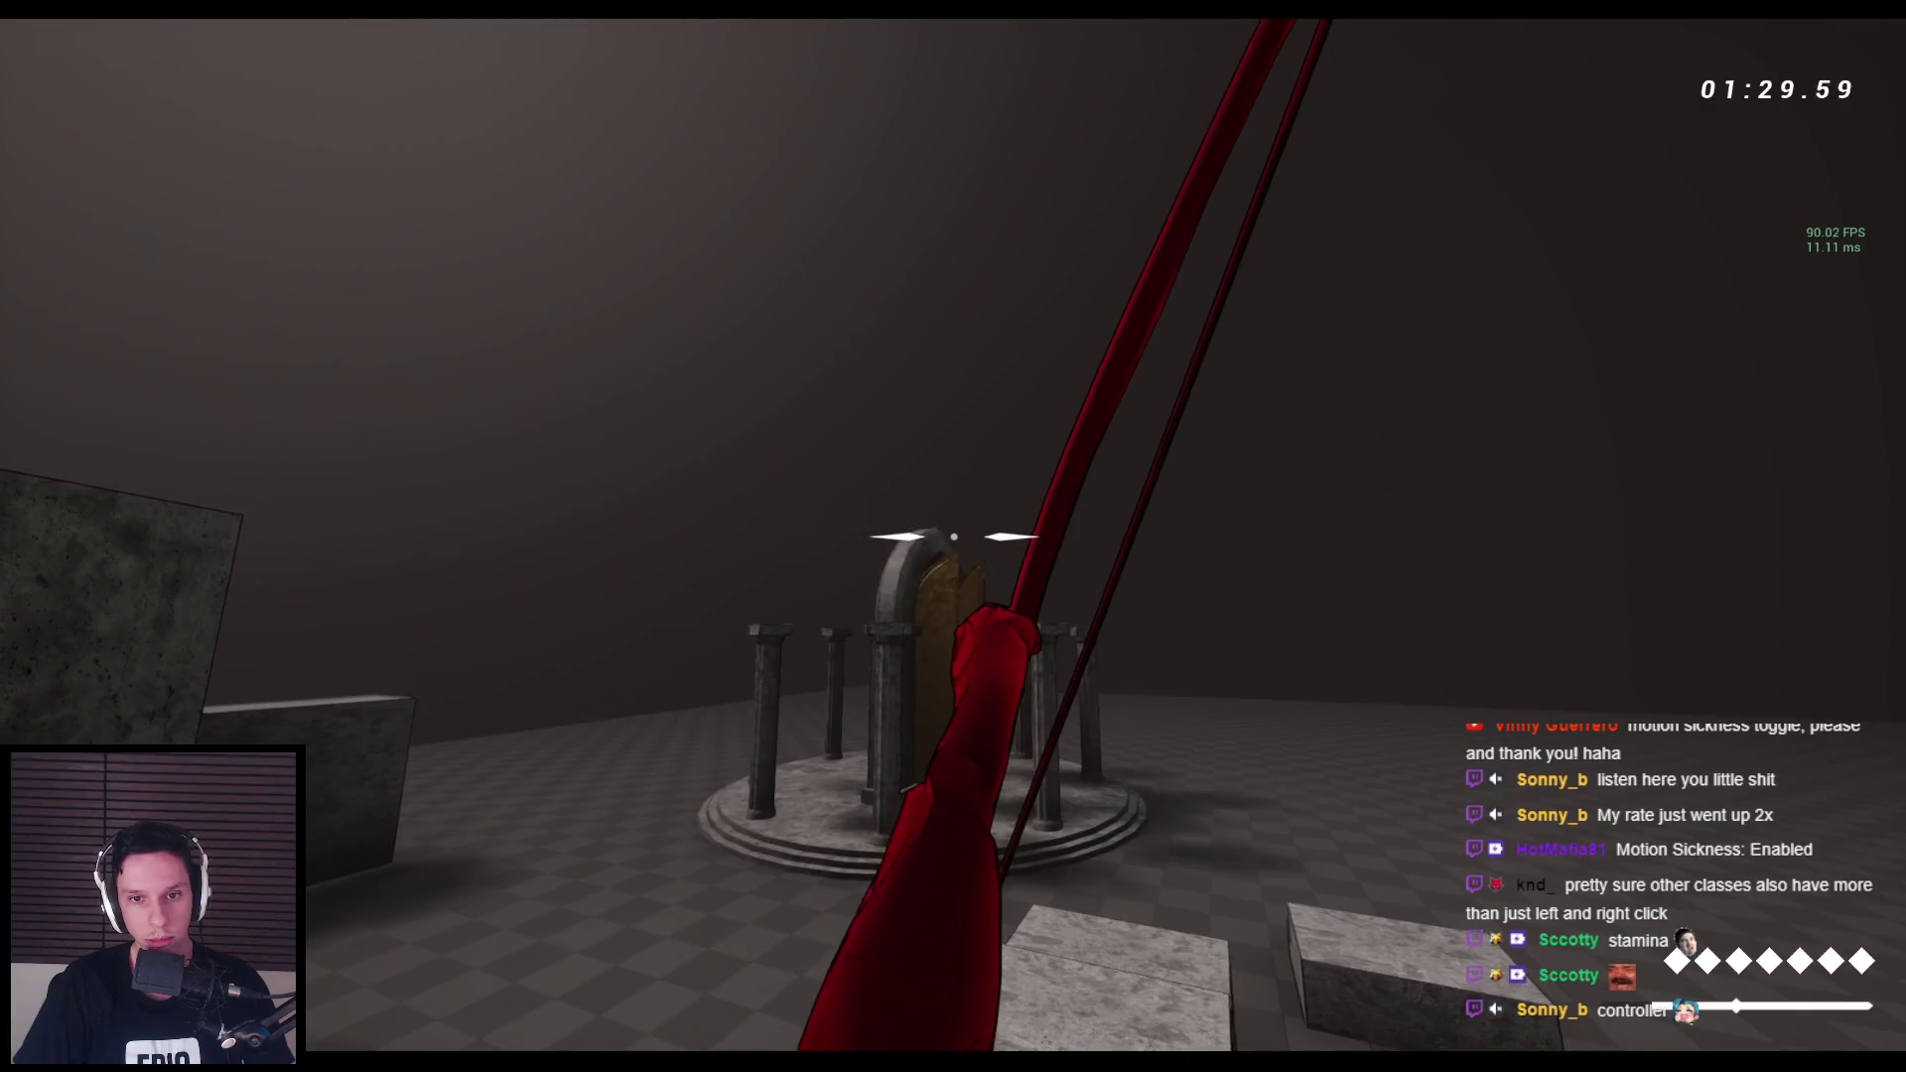
Draw and fire the bow four times, then switch back to the sword.
{"action": "left_click", "coordinate": [953, 536]}
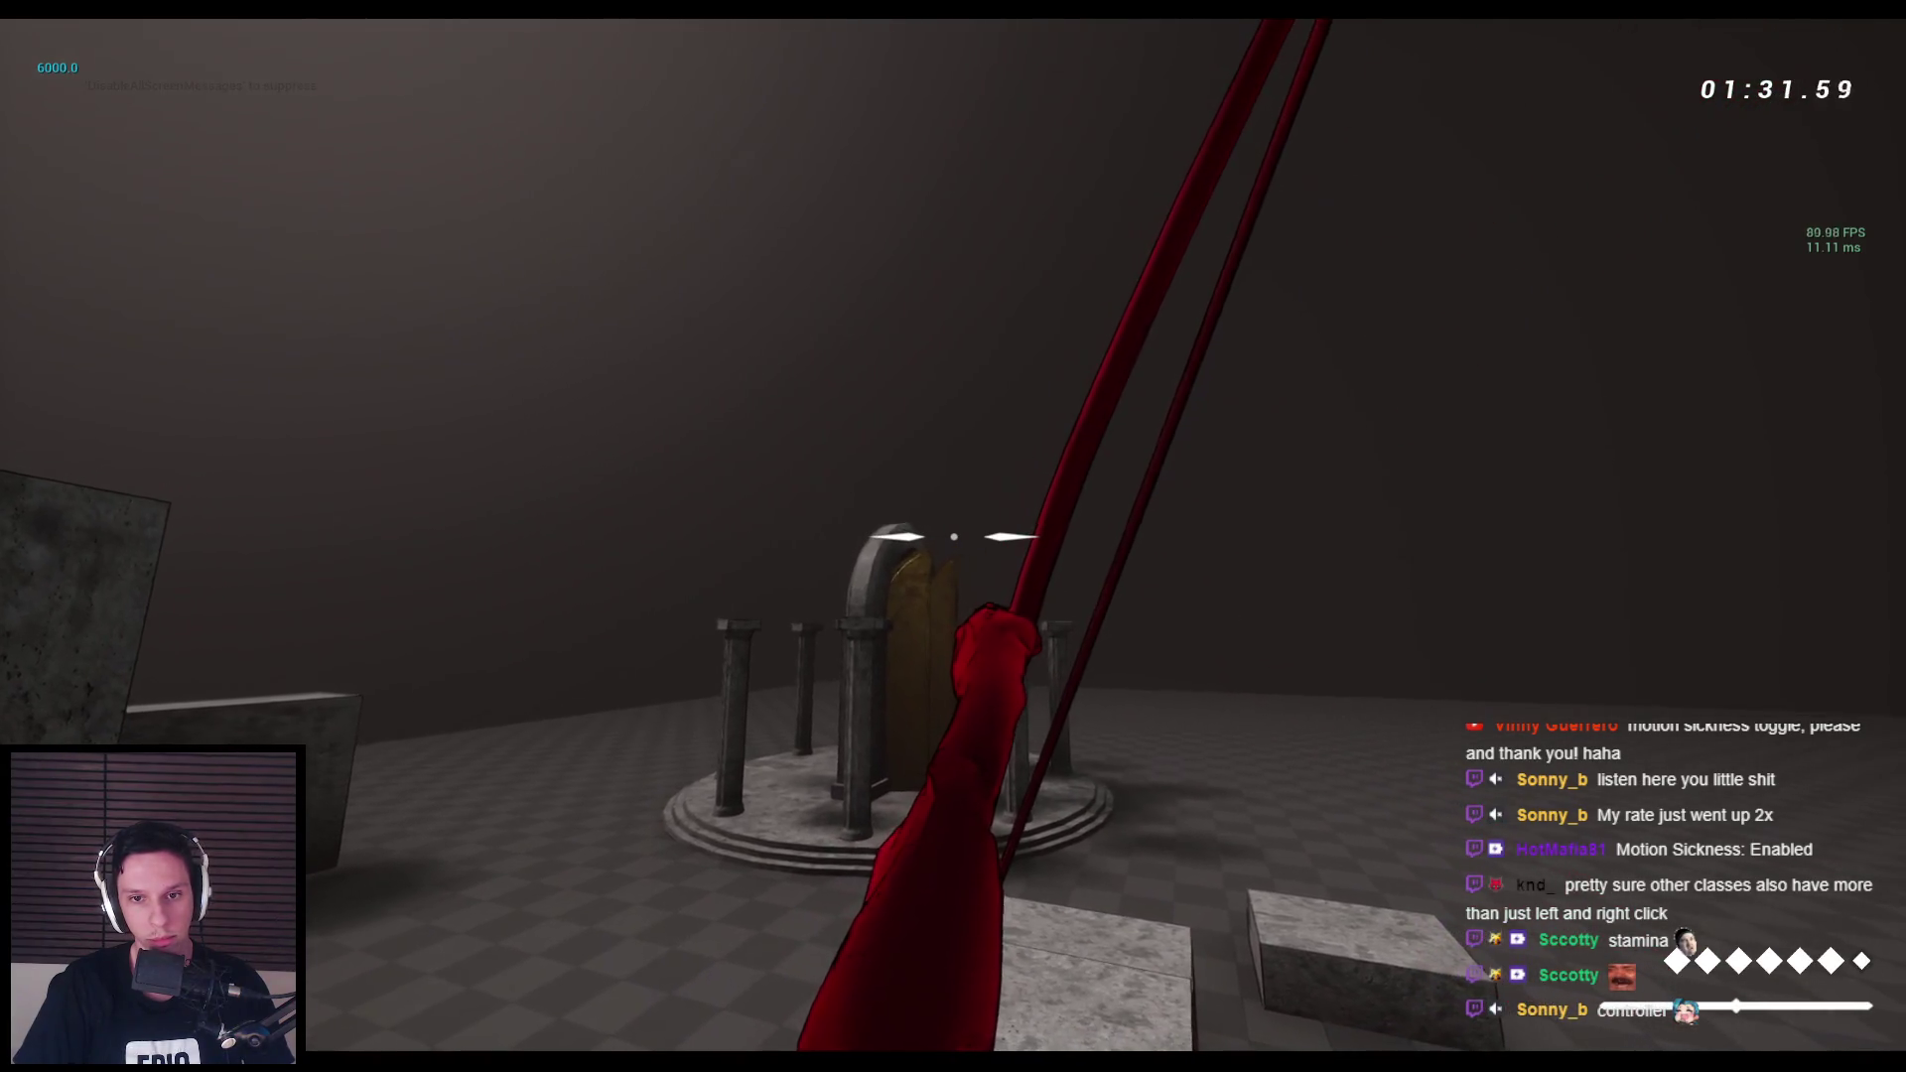
{"action": "left_click", "coordinate": [953, 536]}
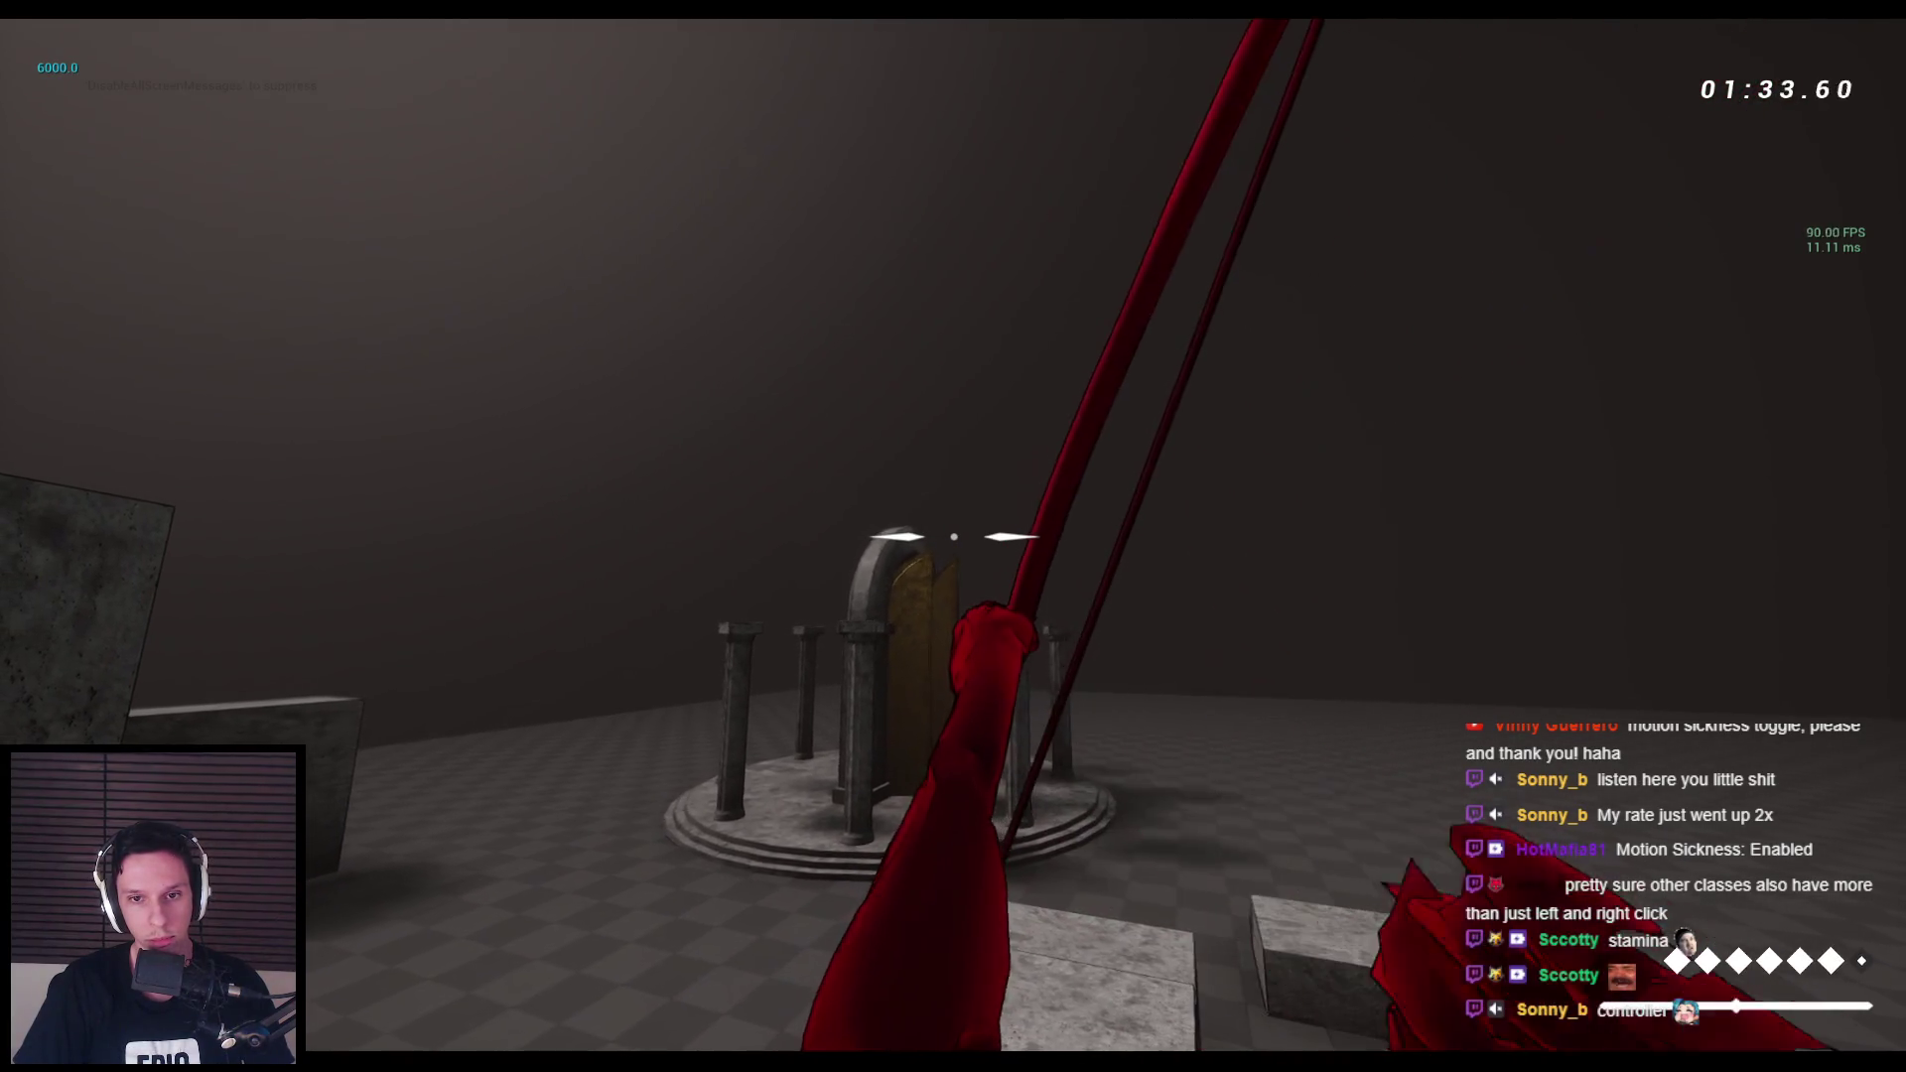
{"action": "left_click", "coordinate": [953, 536]}
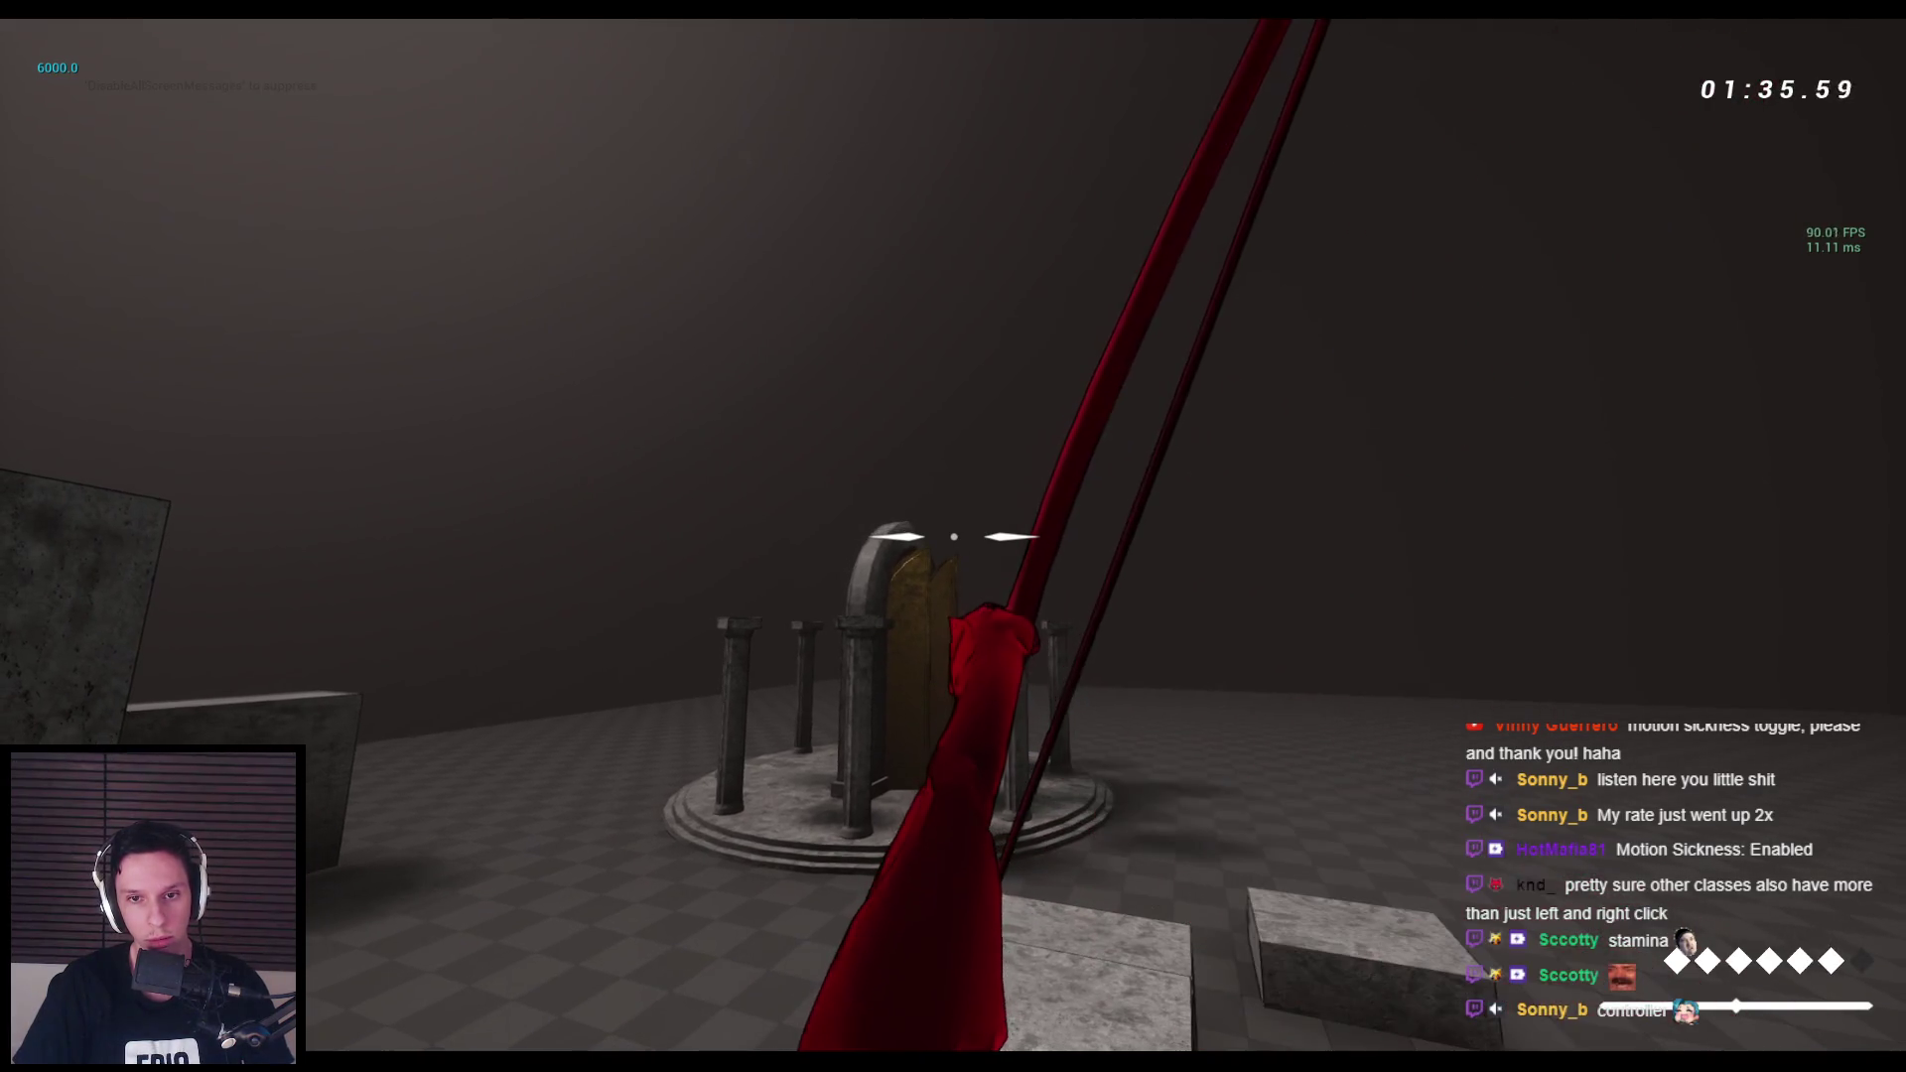
{"action": "left_click", "coordinate": [953, 537]}
{"action": "key", "text": "2"}
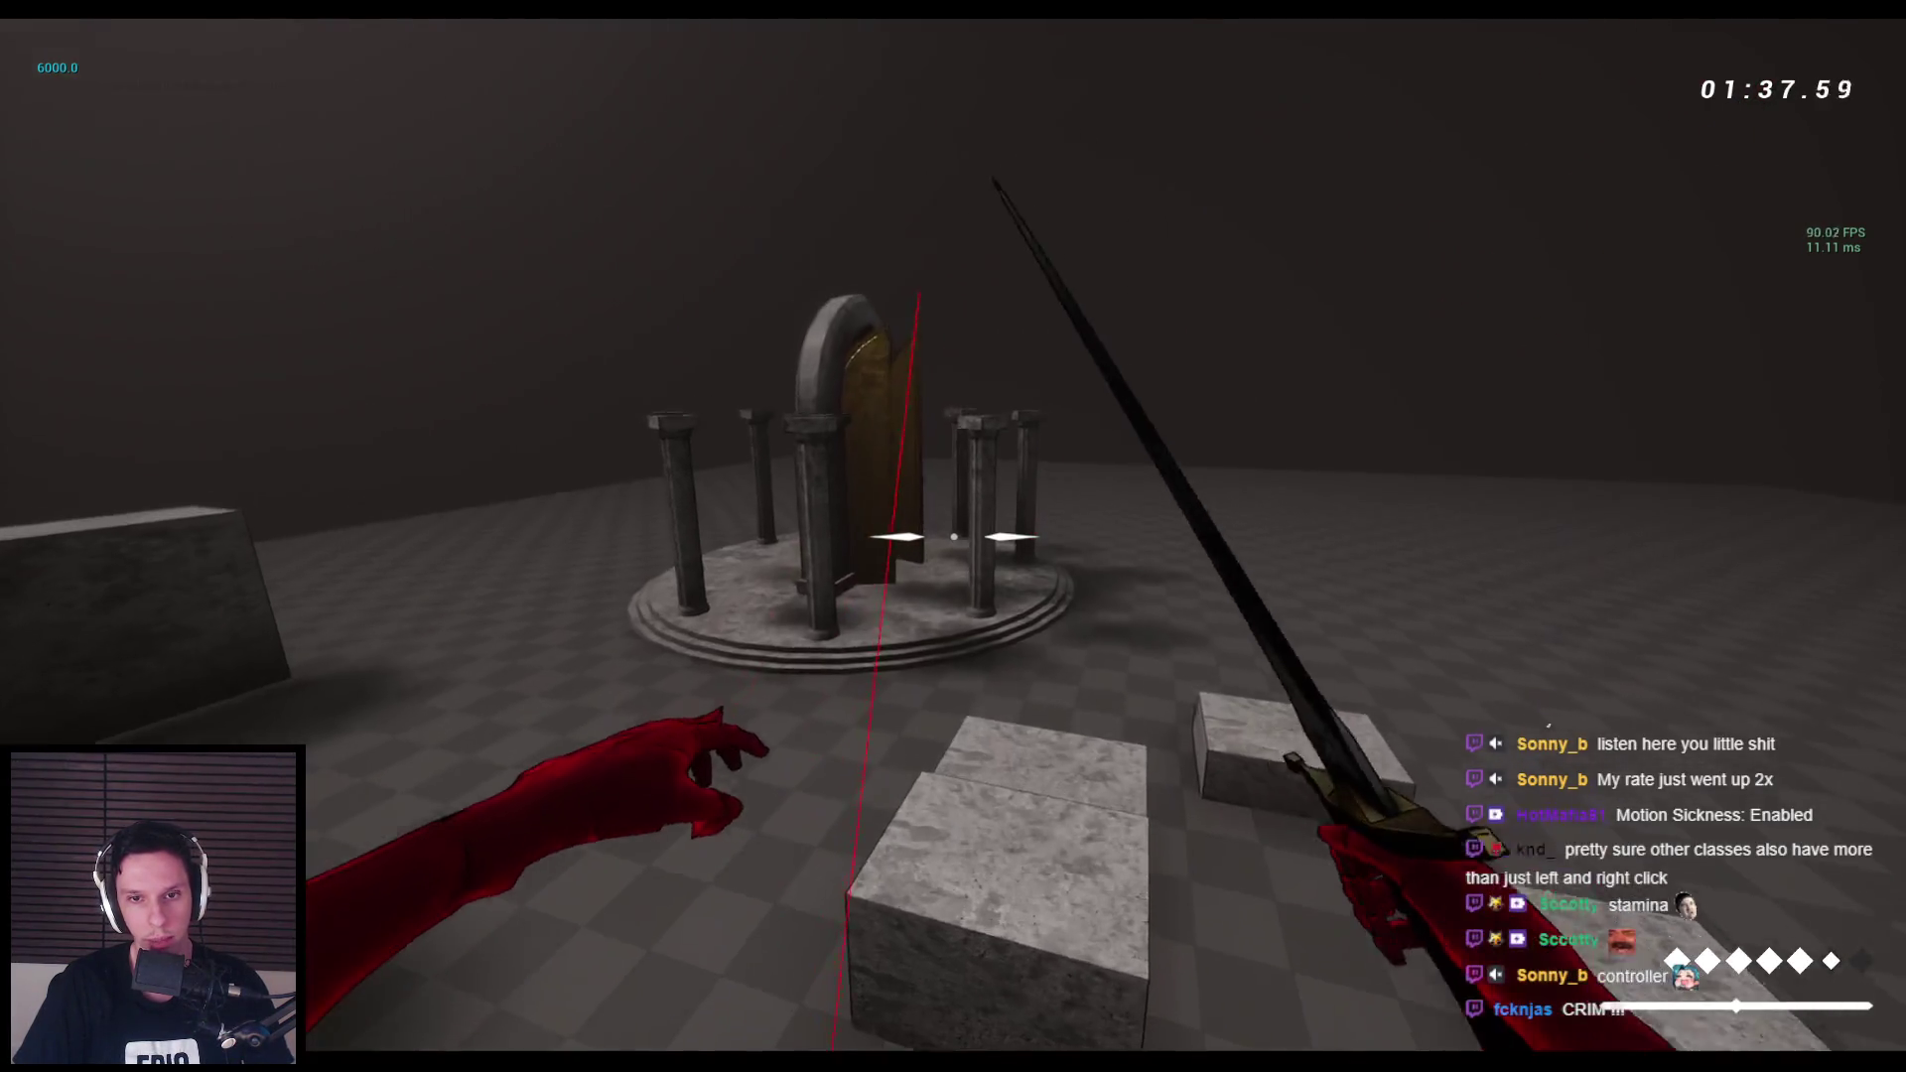
Run through the arch doors and wall-run back to the column platform, climbing across its blocks.
{"action": "key", "text": "space"}
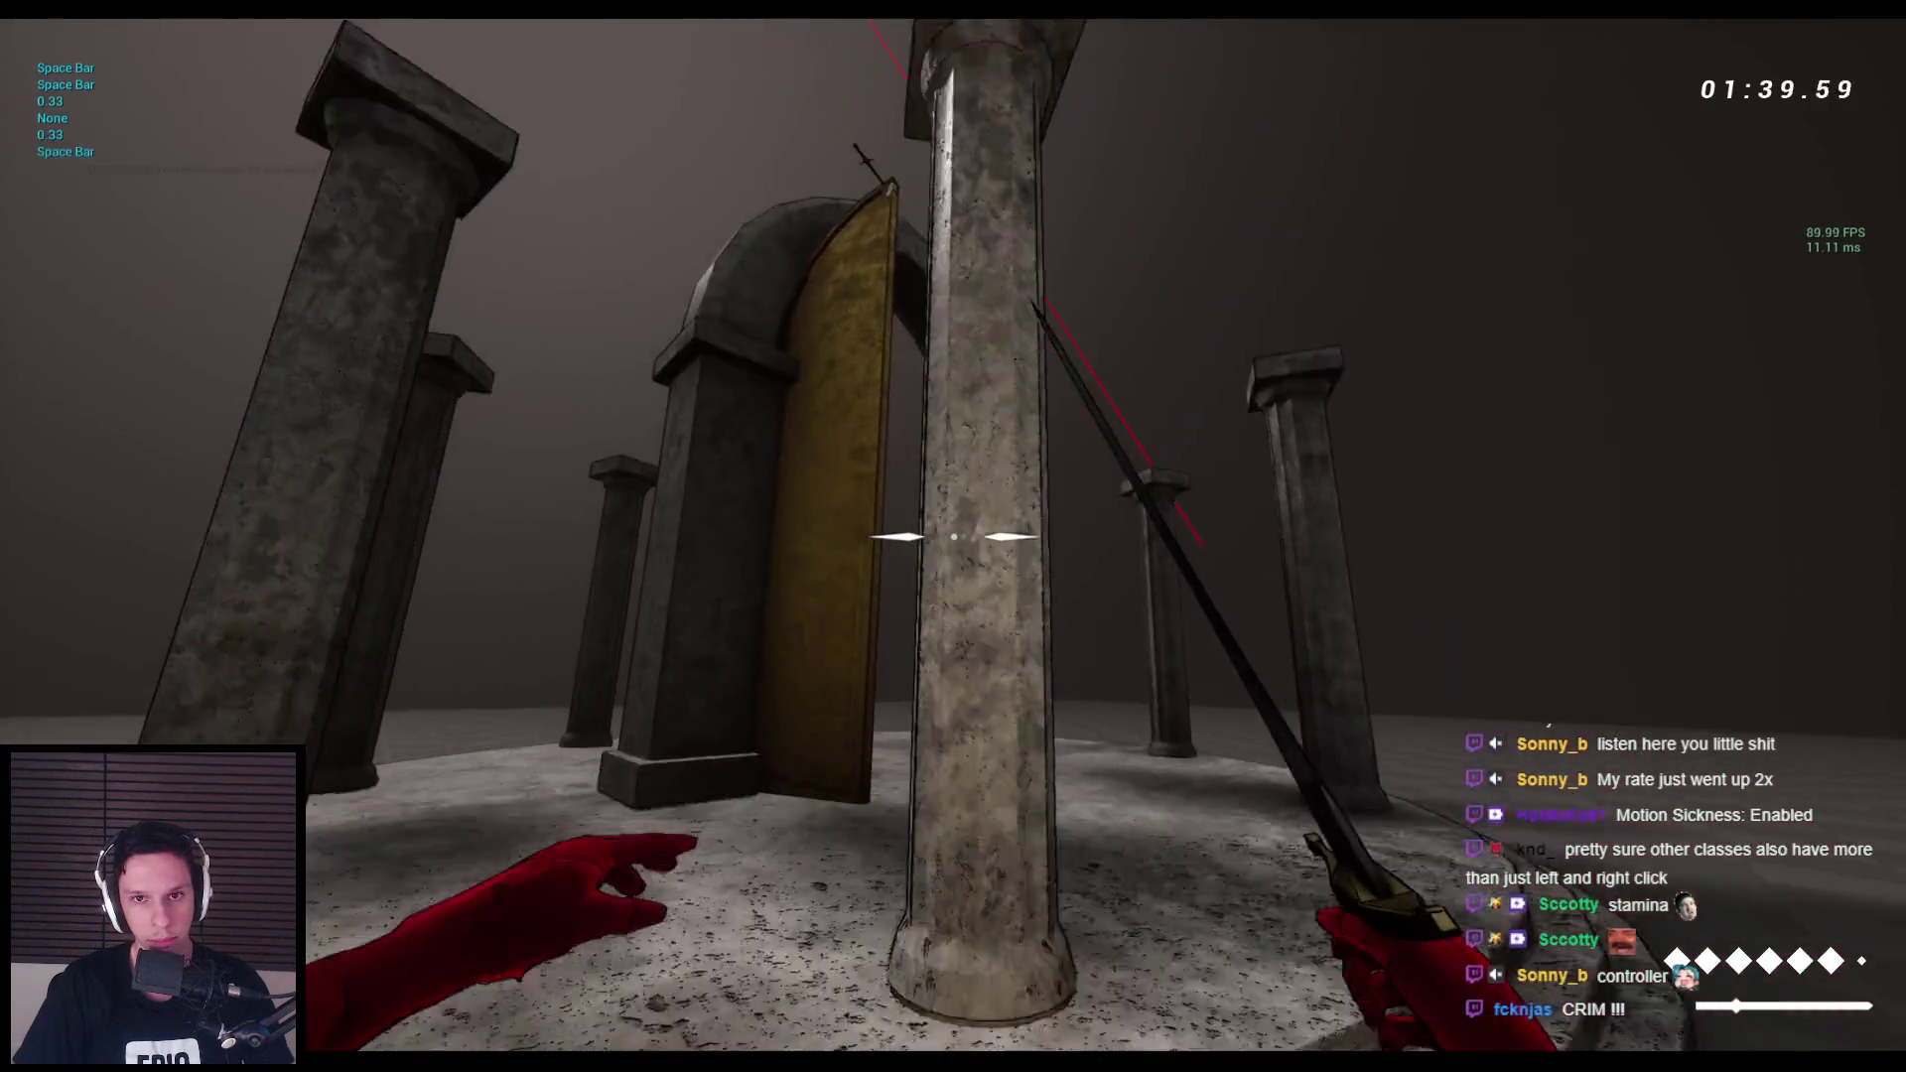
{"action": "key", "text": "w"}
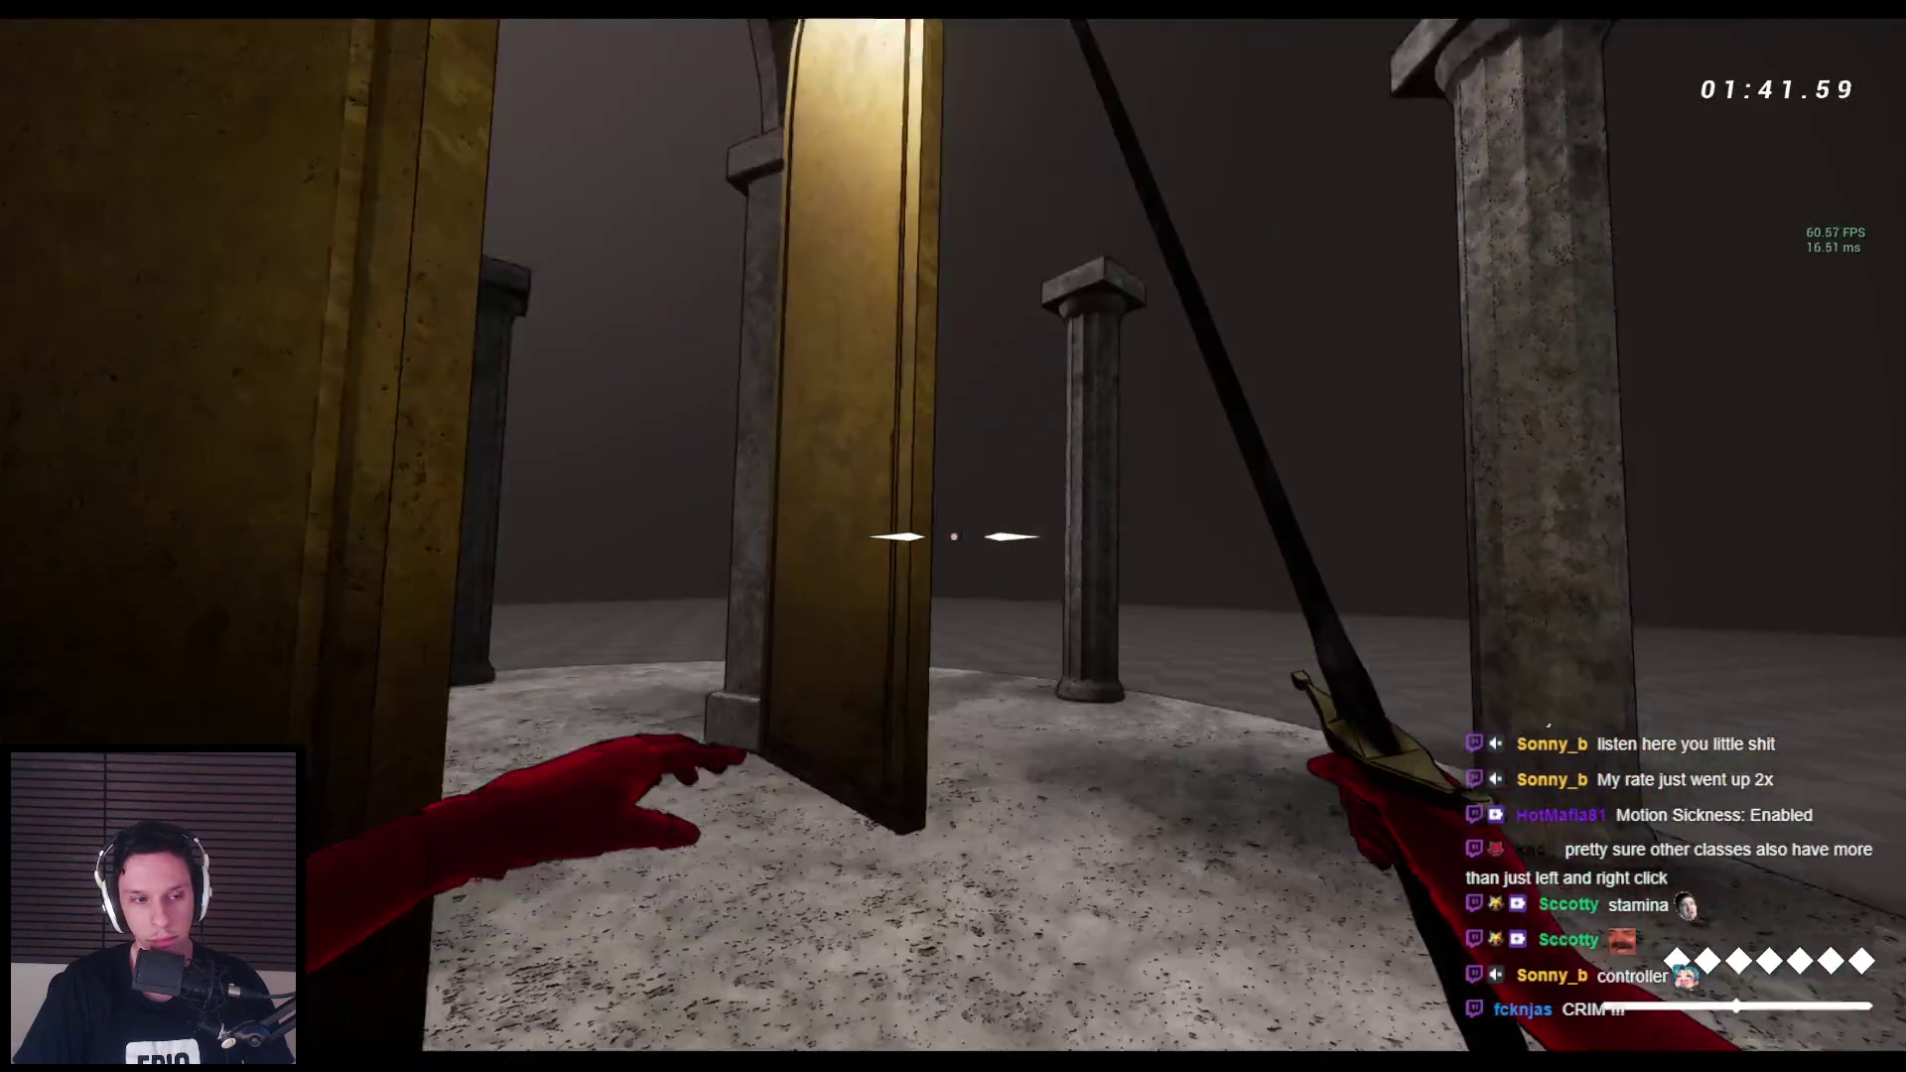
{"action": "key", "text": "space"}
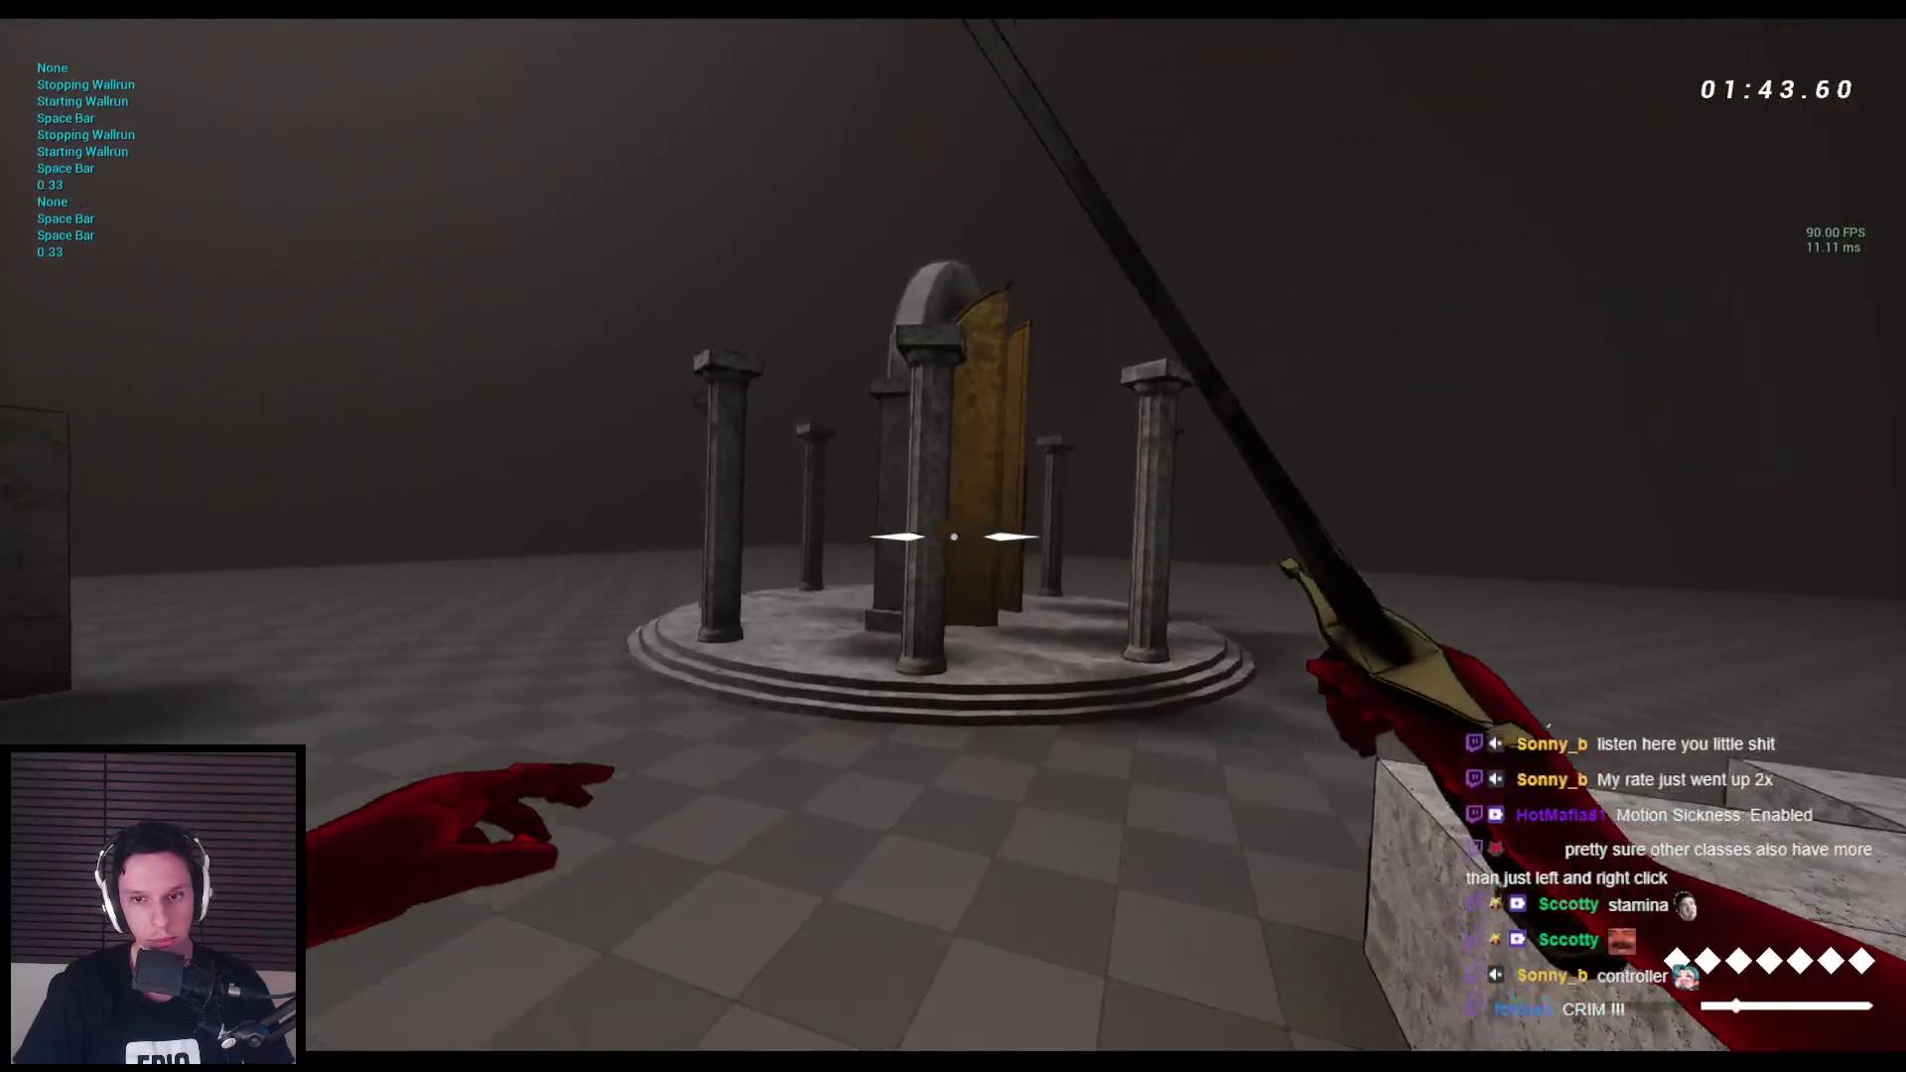
{"action": "key", "text": "space"}
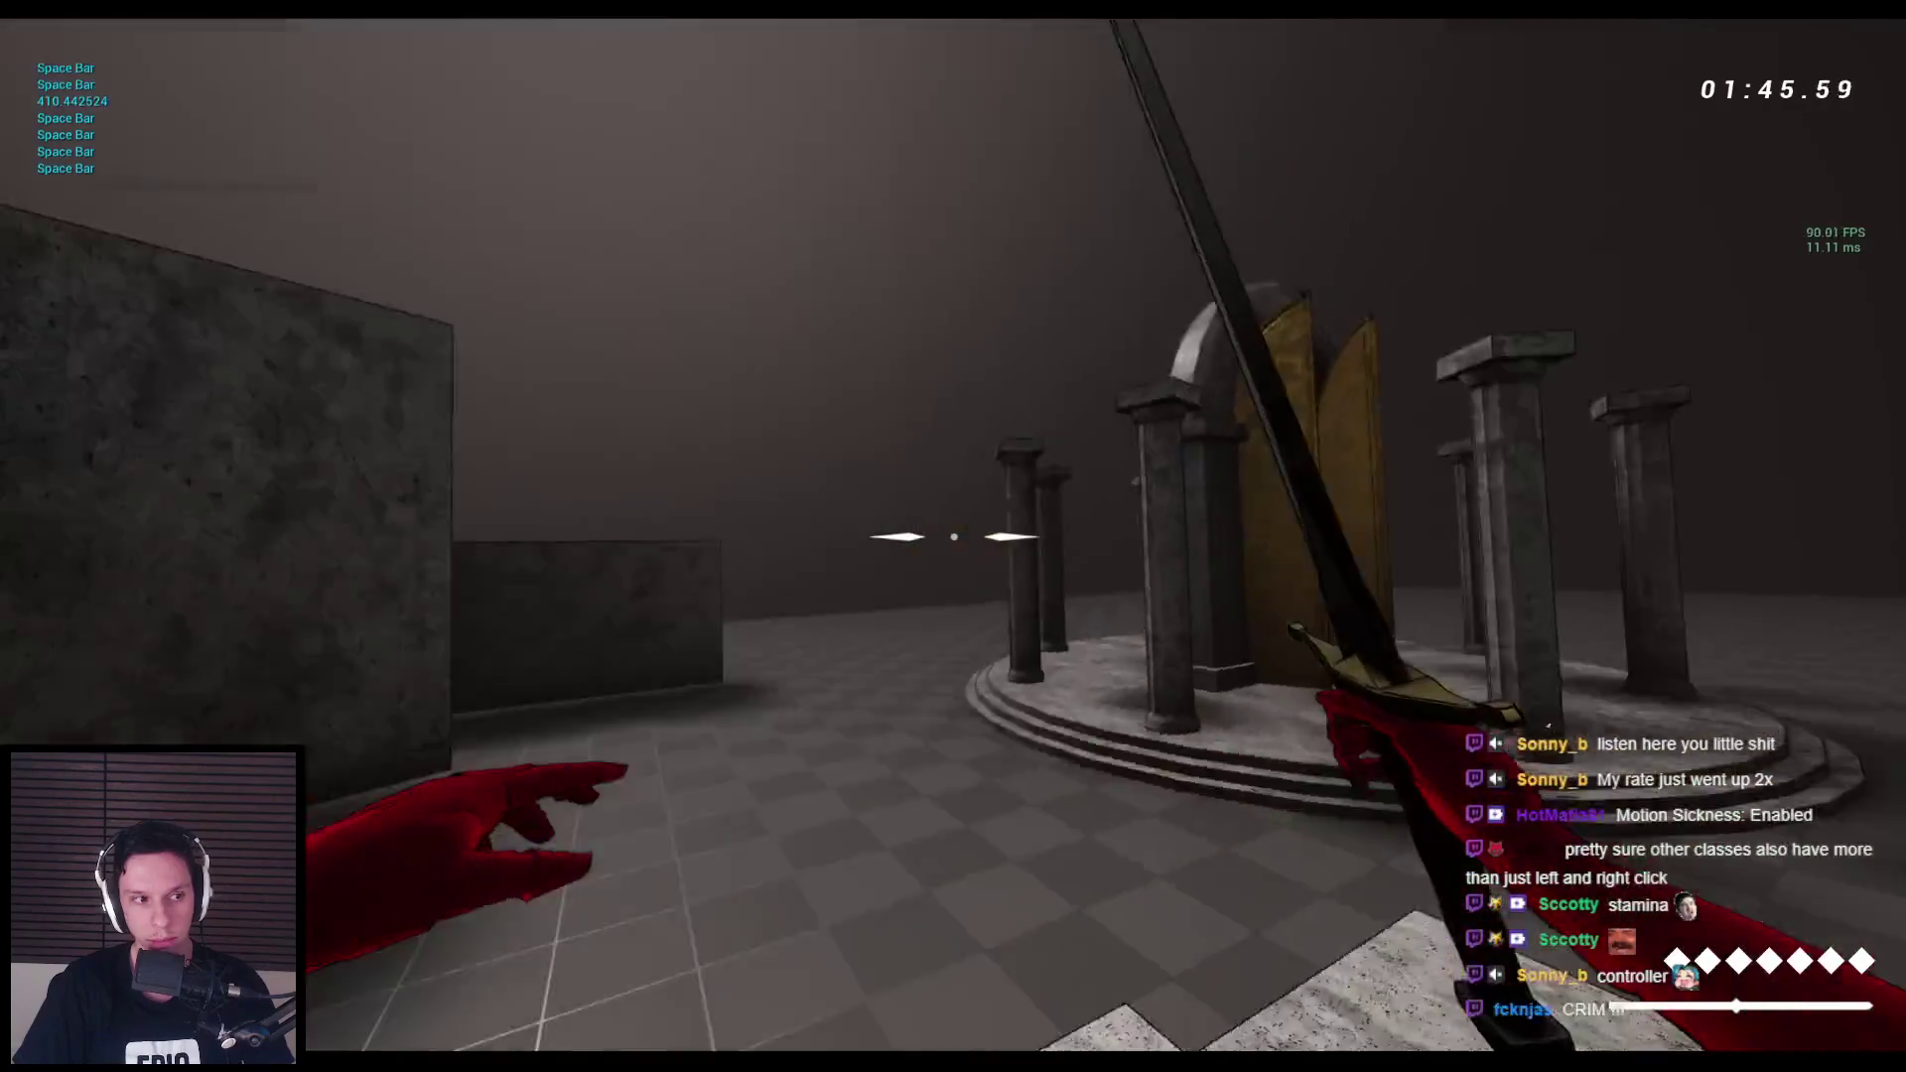
{"action": "key", "text": "space"}
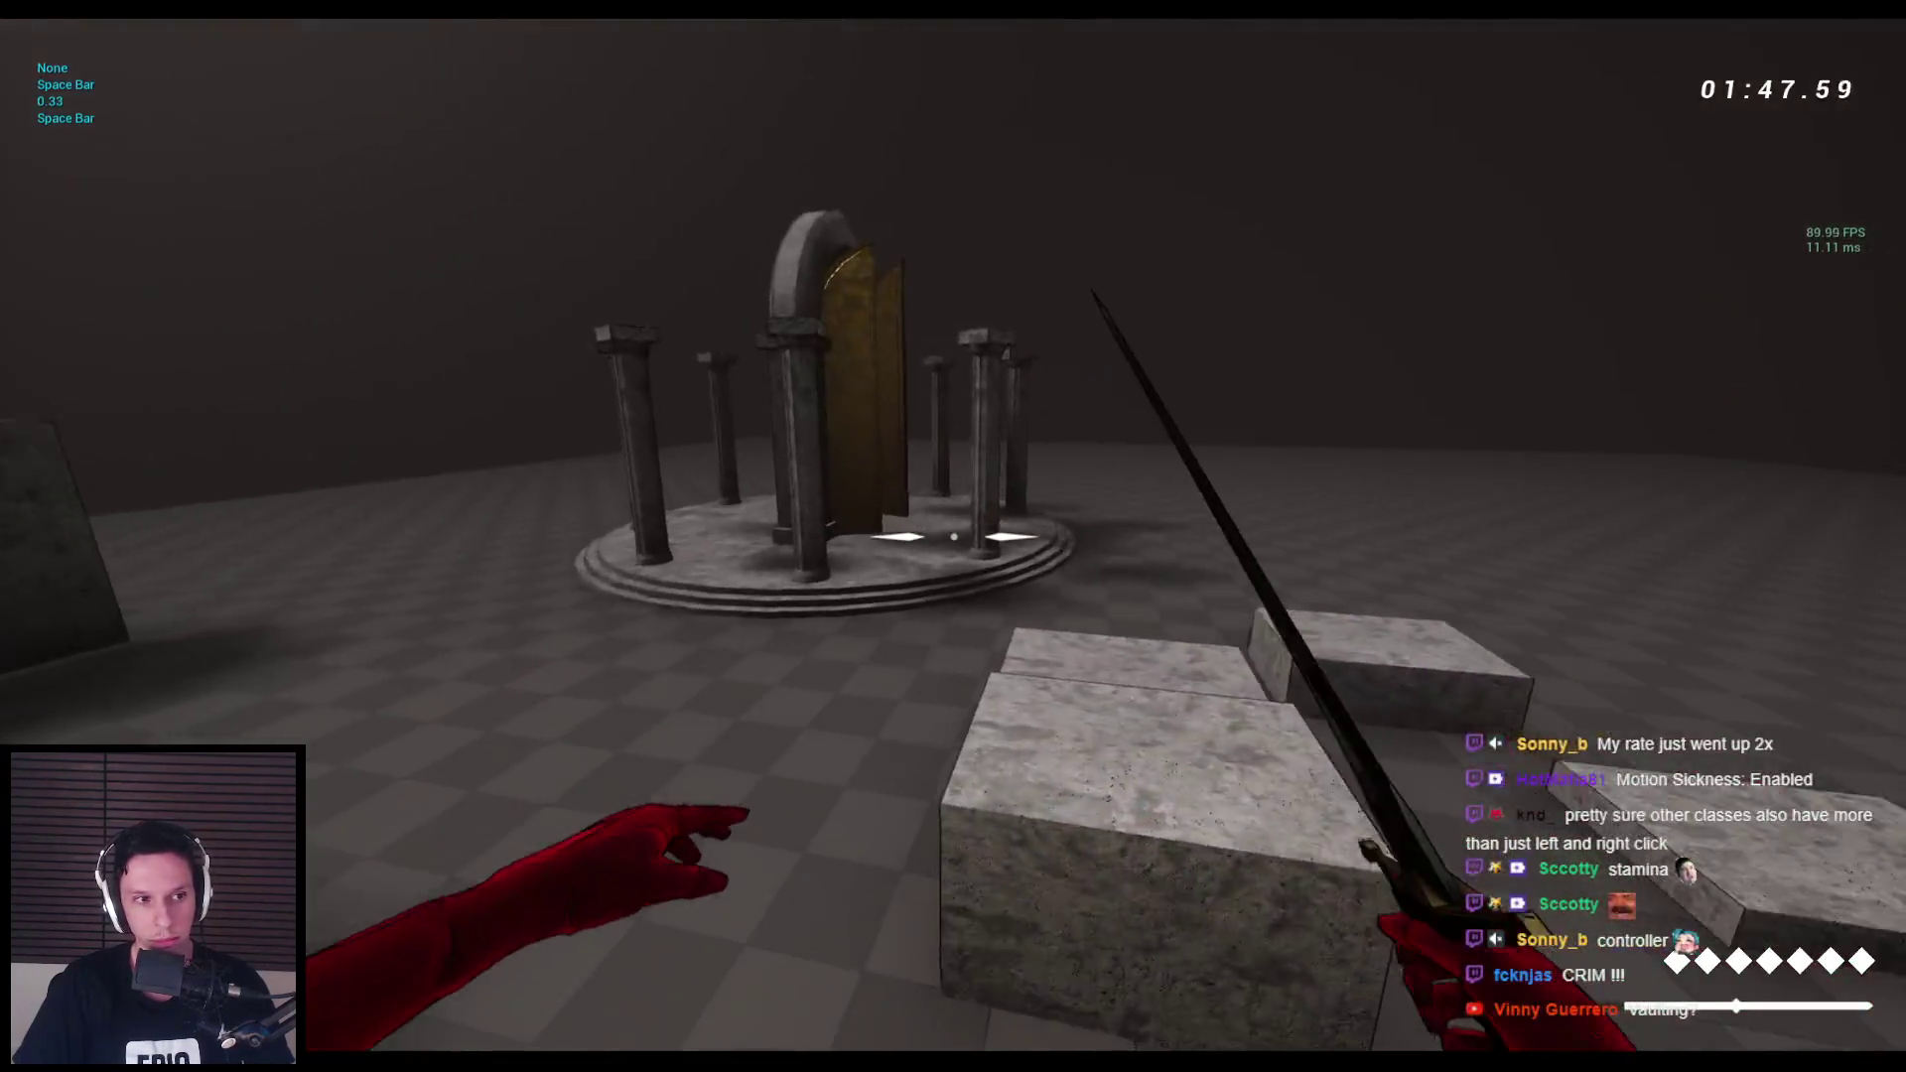
{"action": "key", "text": "space"}
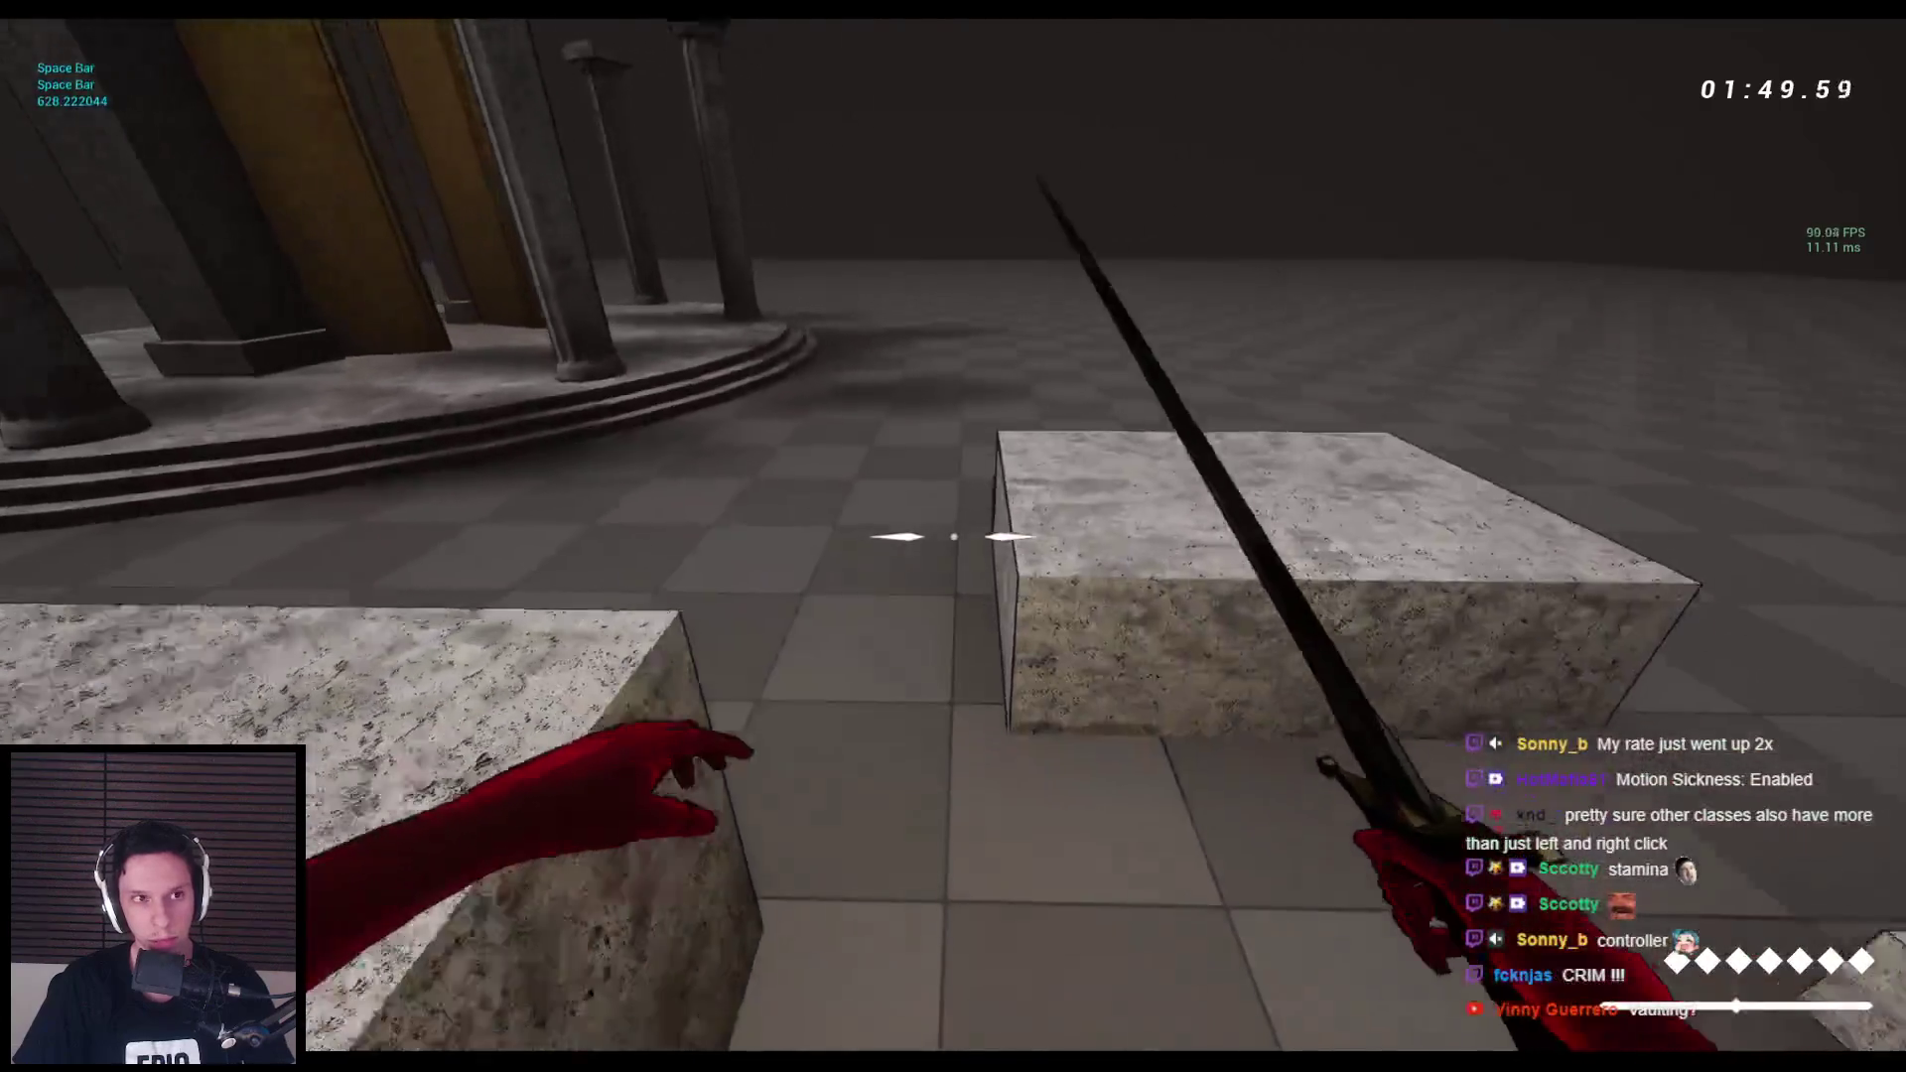
Climb on and off the stone blocks in the room, then start another wall-run.
{"action": "key", "text": "space"}
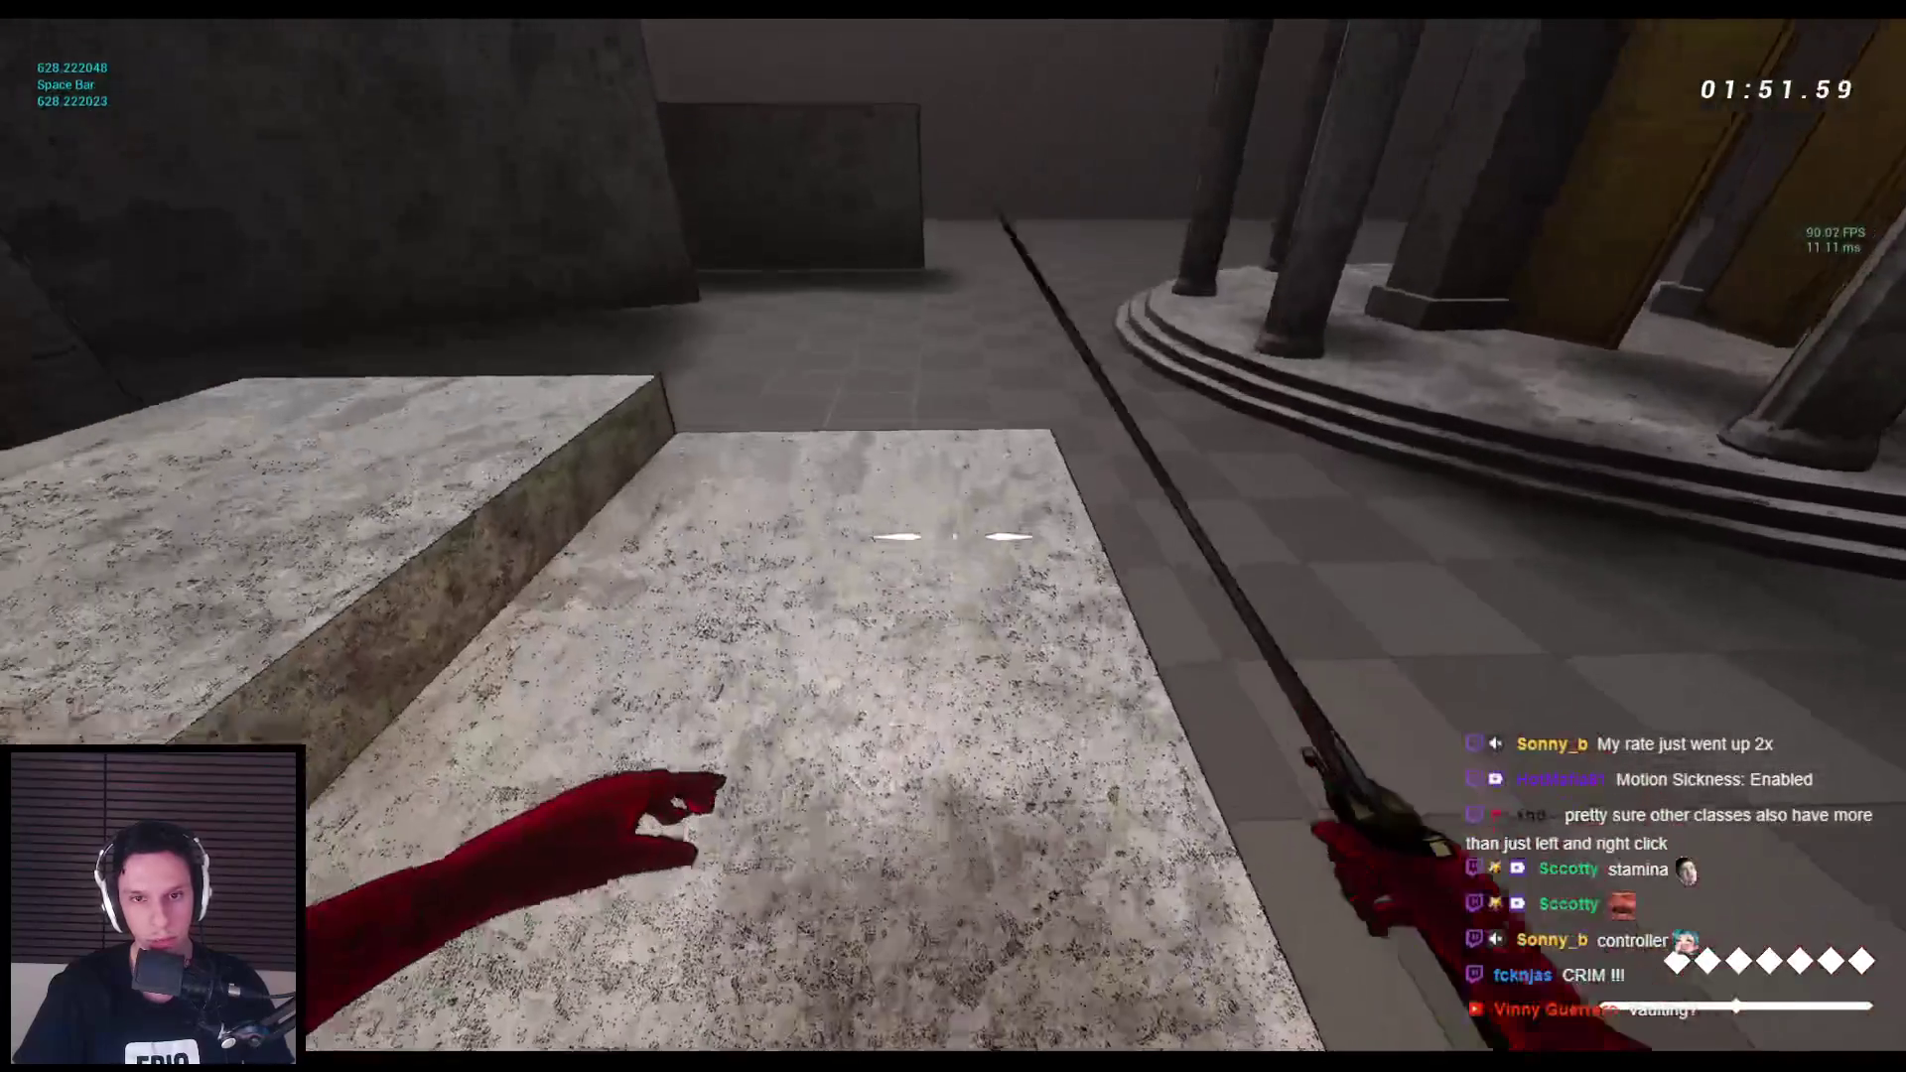
{"action": "key", "text": "w"}
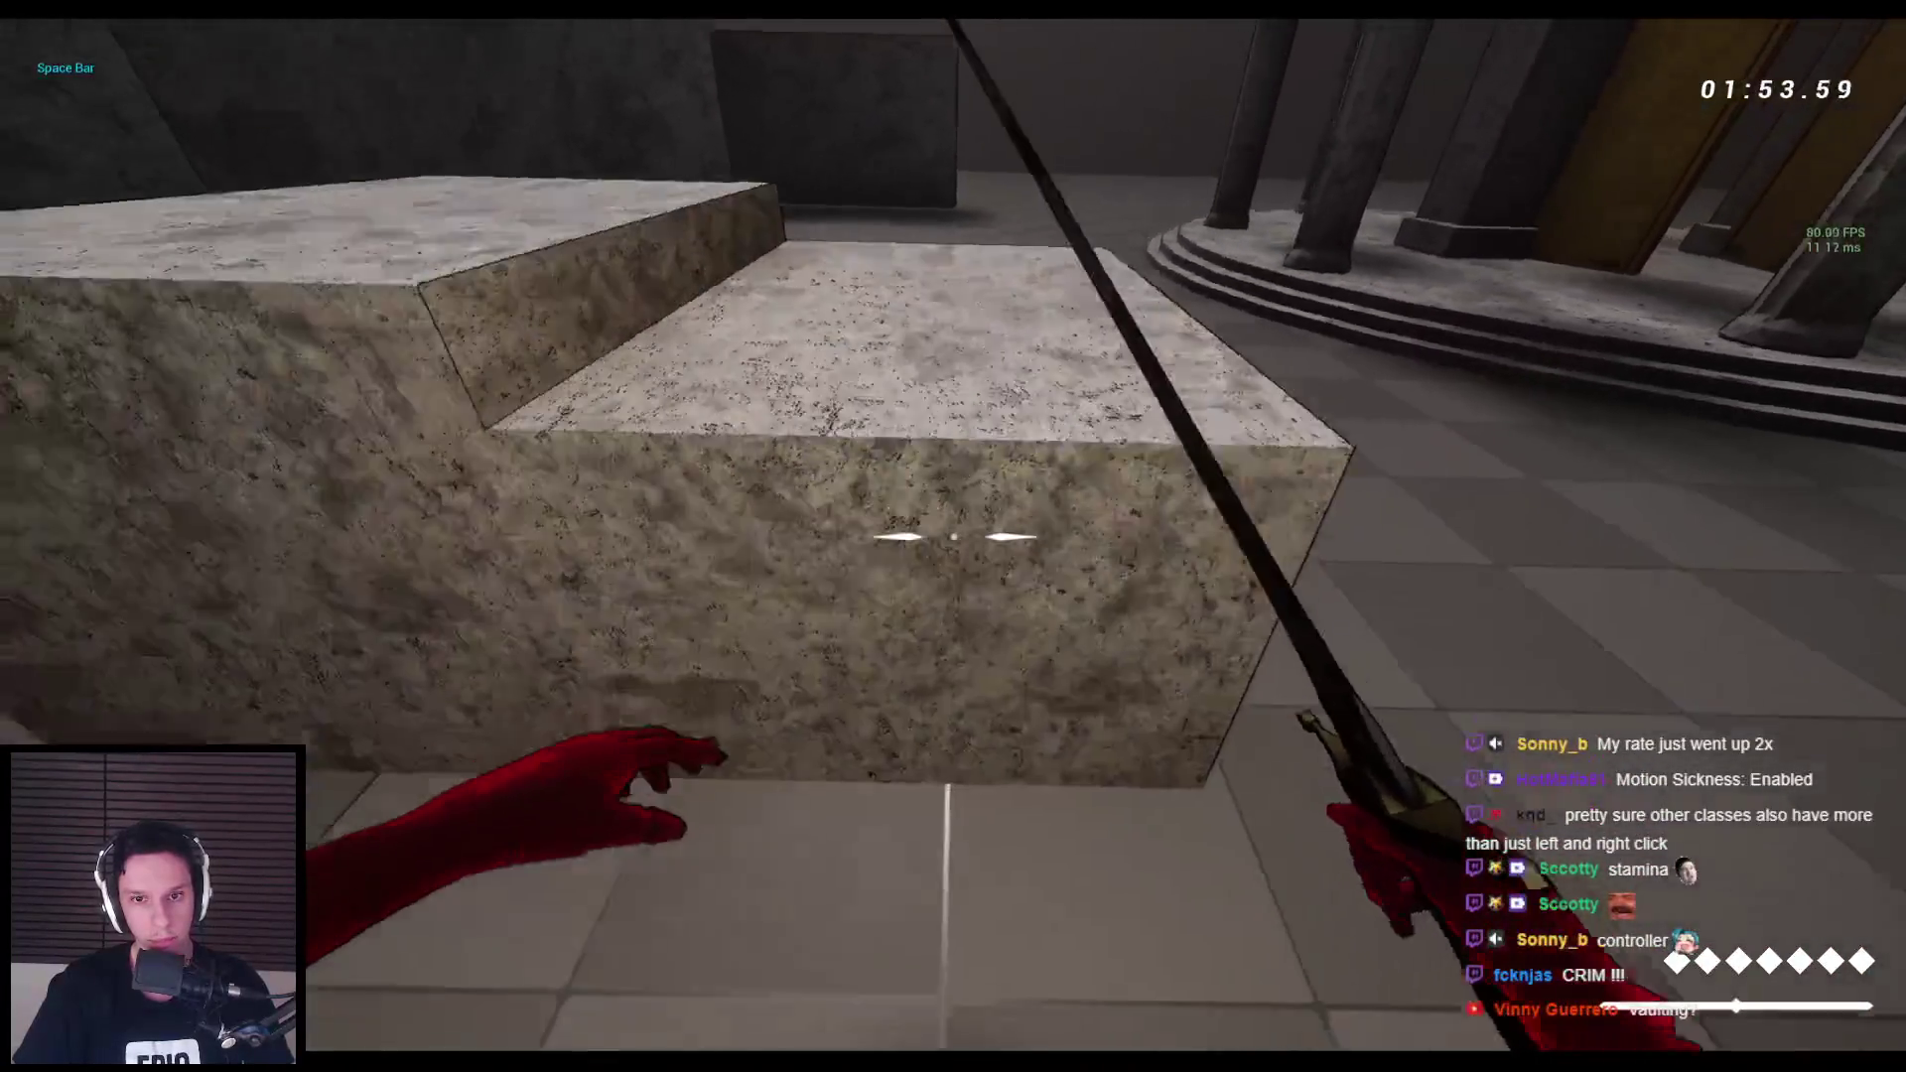
{"action": "key", "text": "space"}
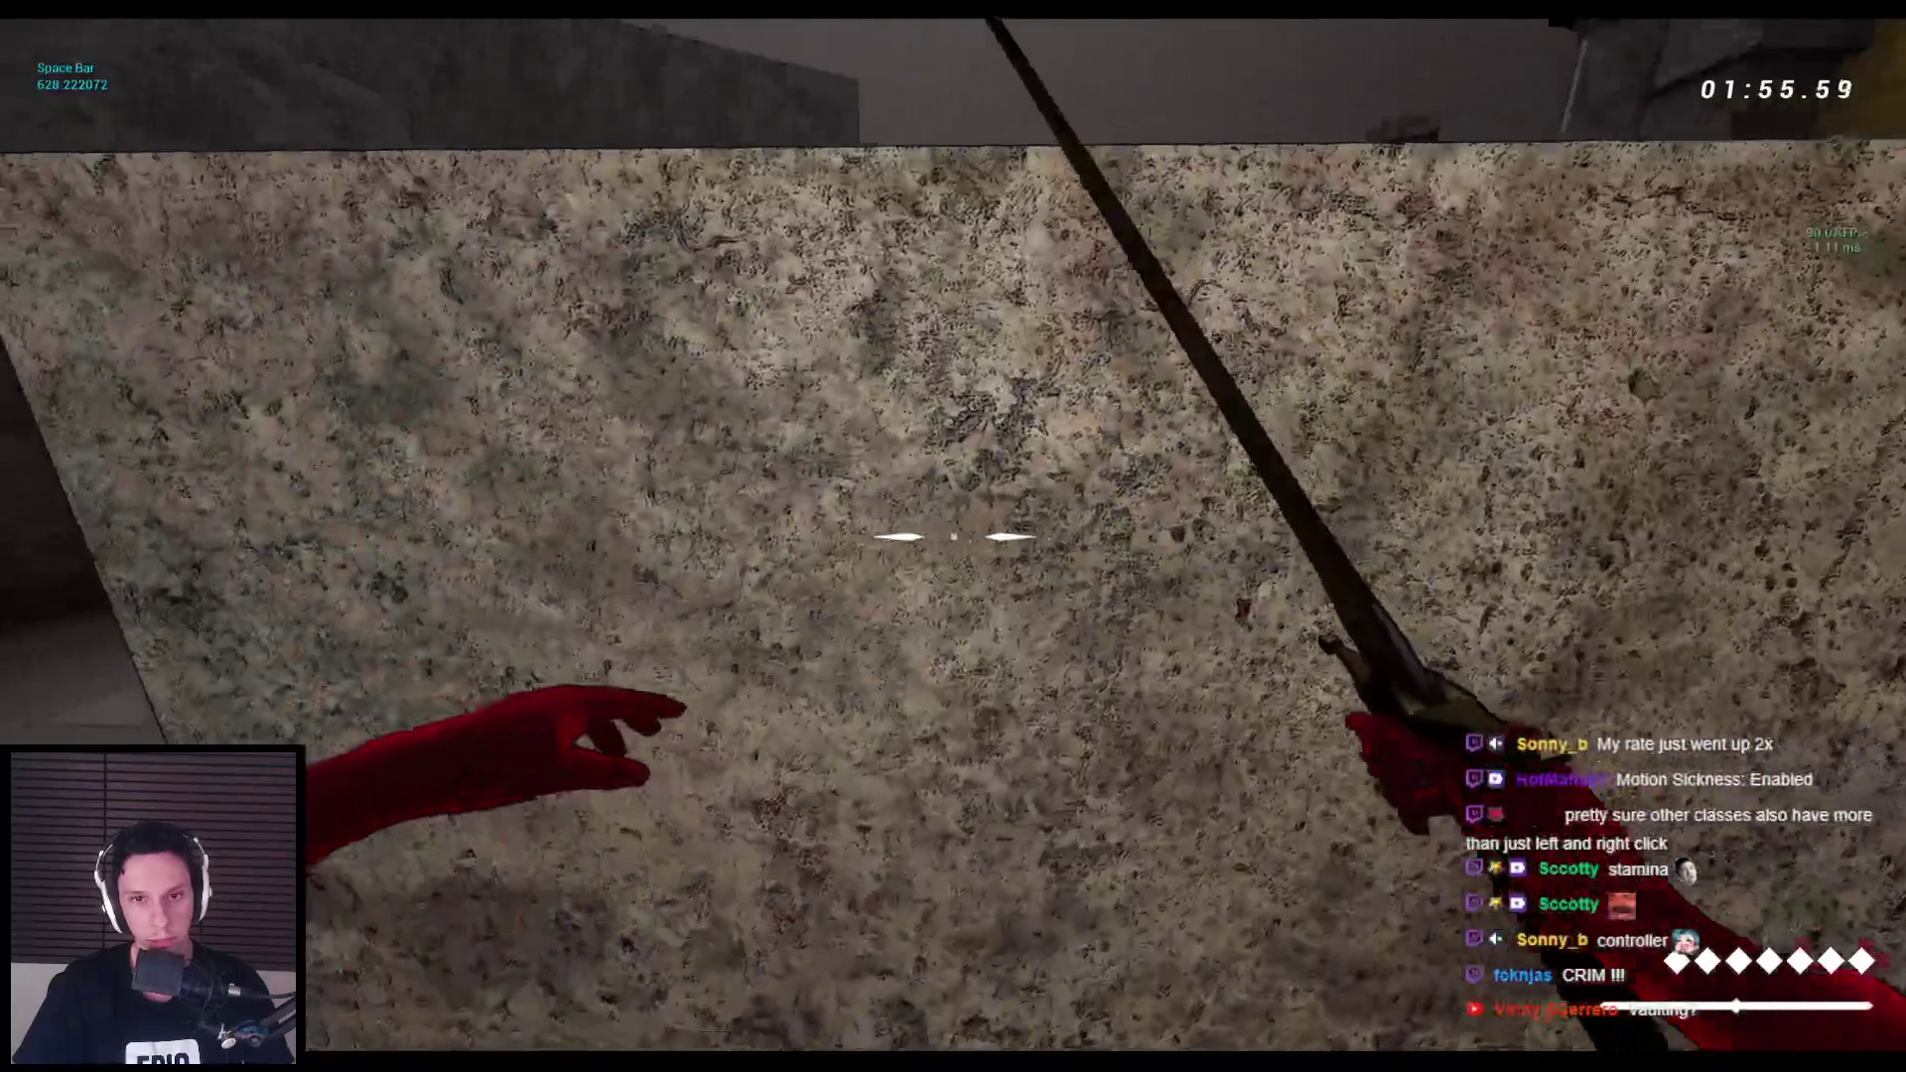
{"action": "key", "text": "space"}
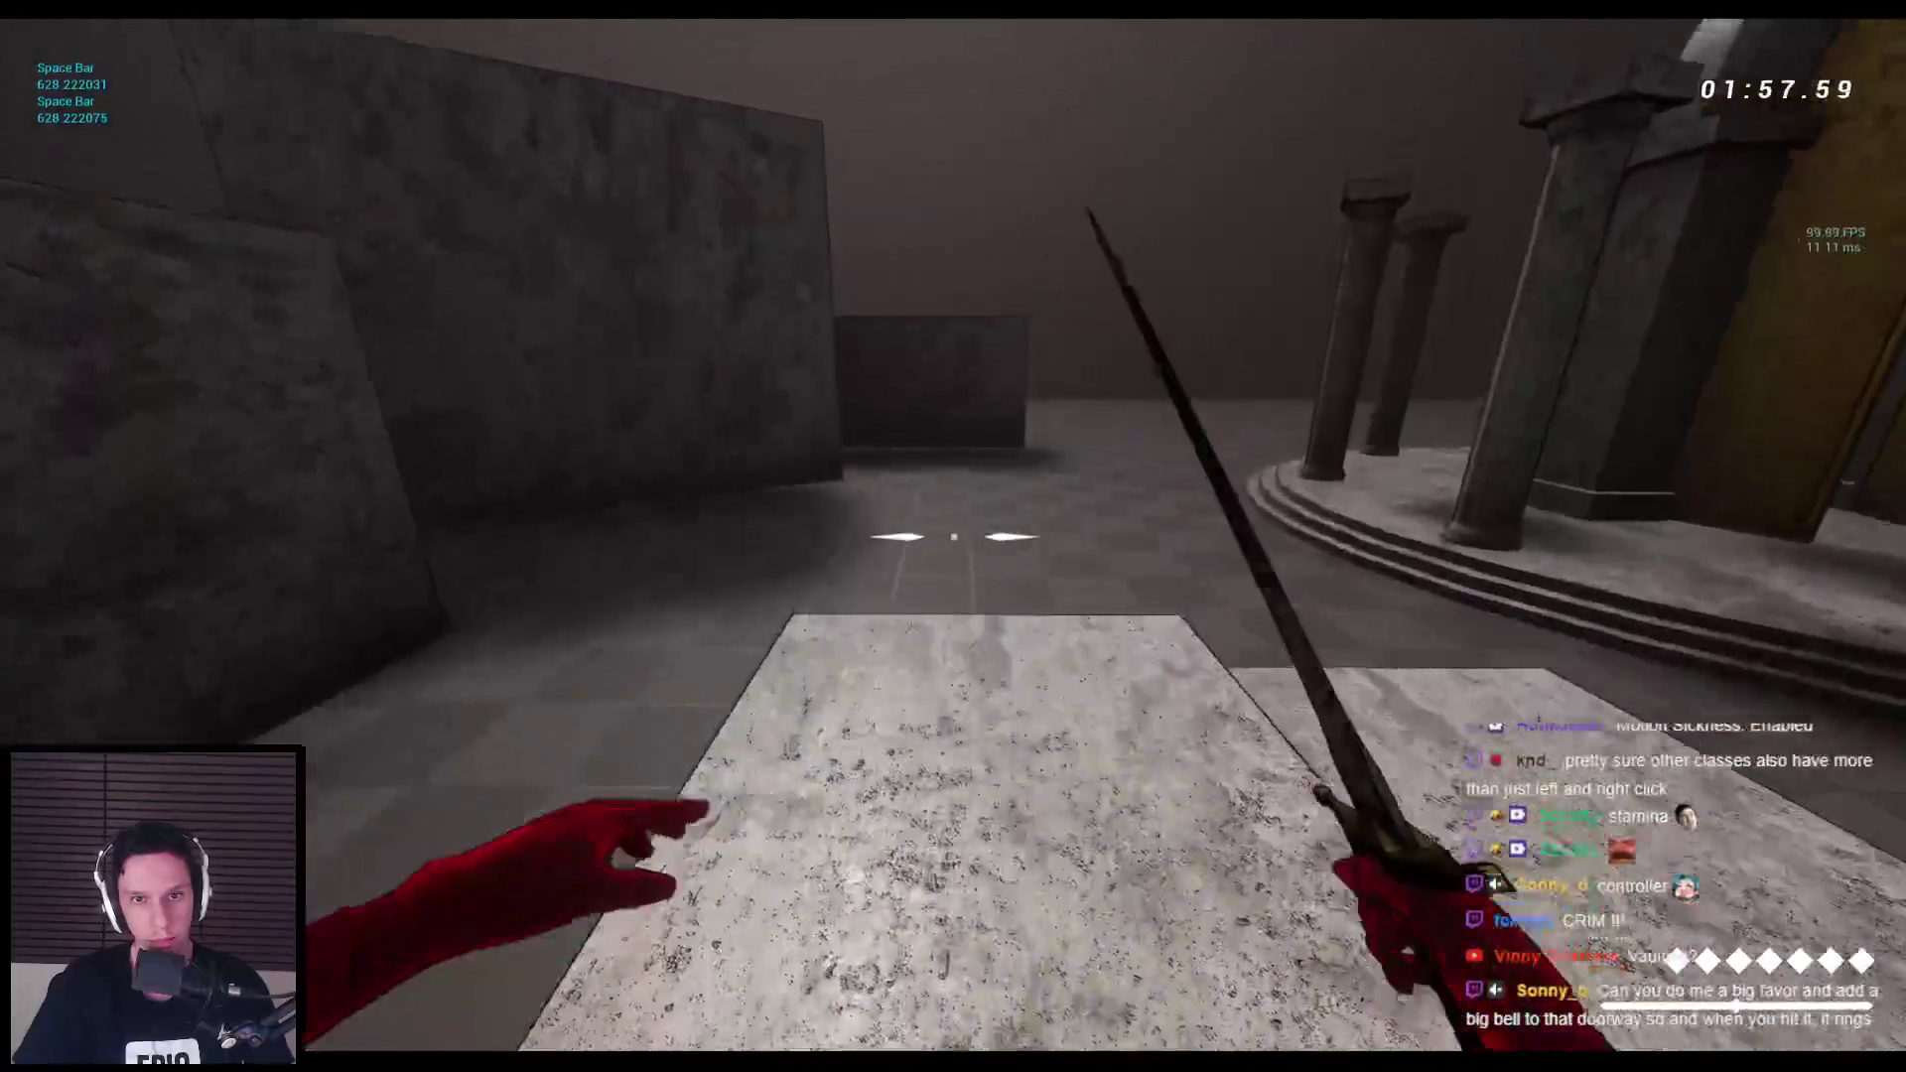
{"action": "key", "text": "space"}
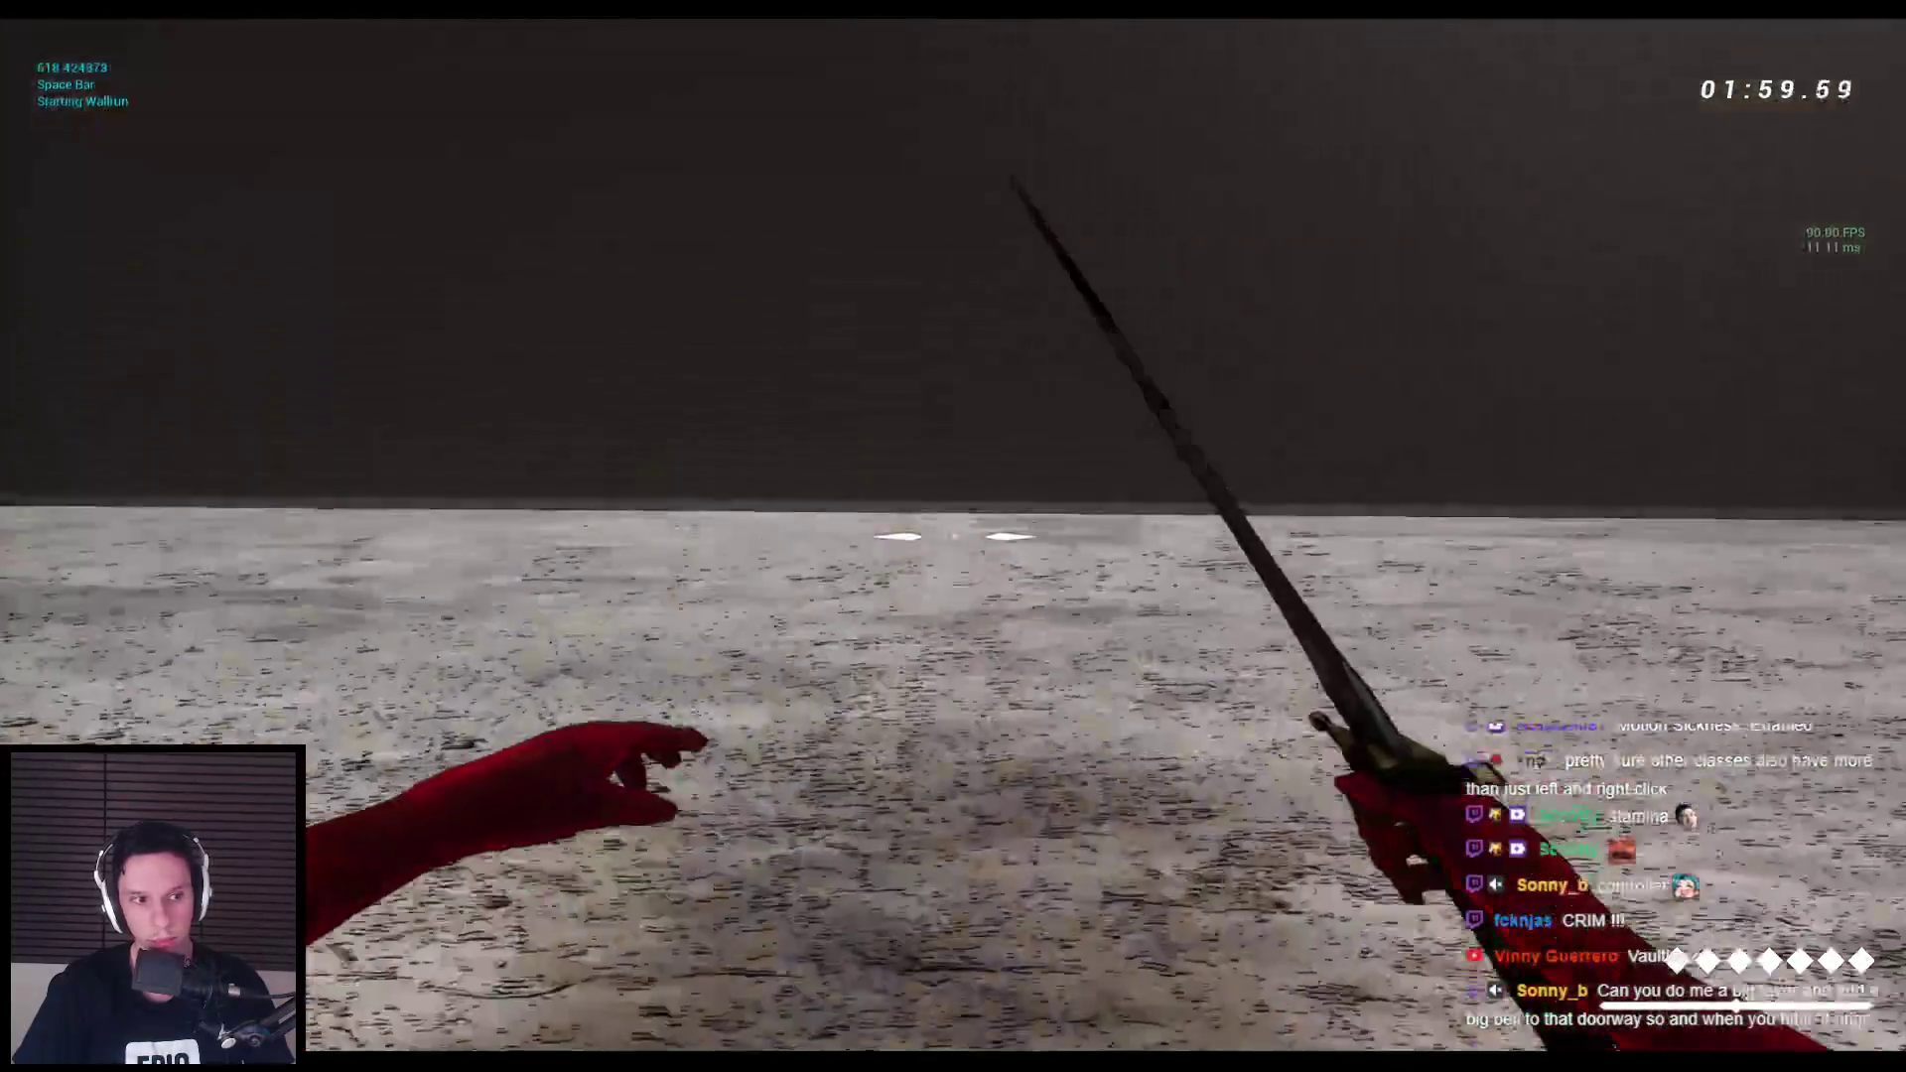
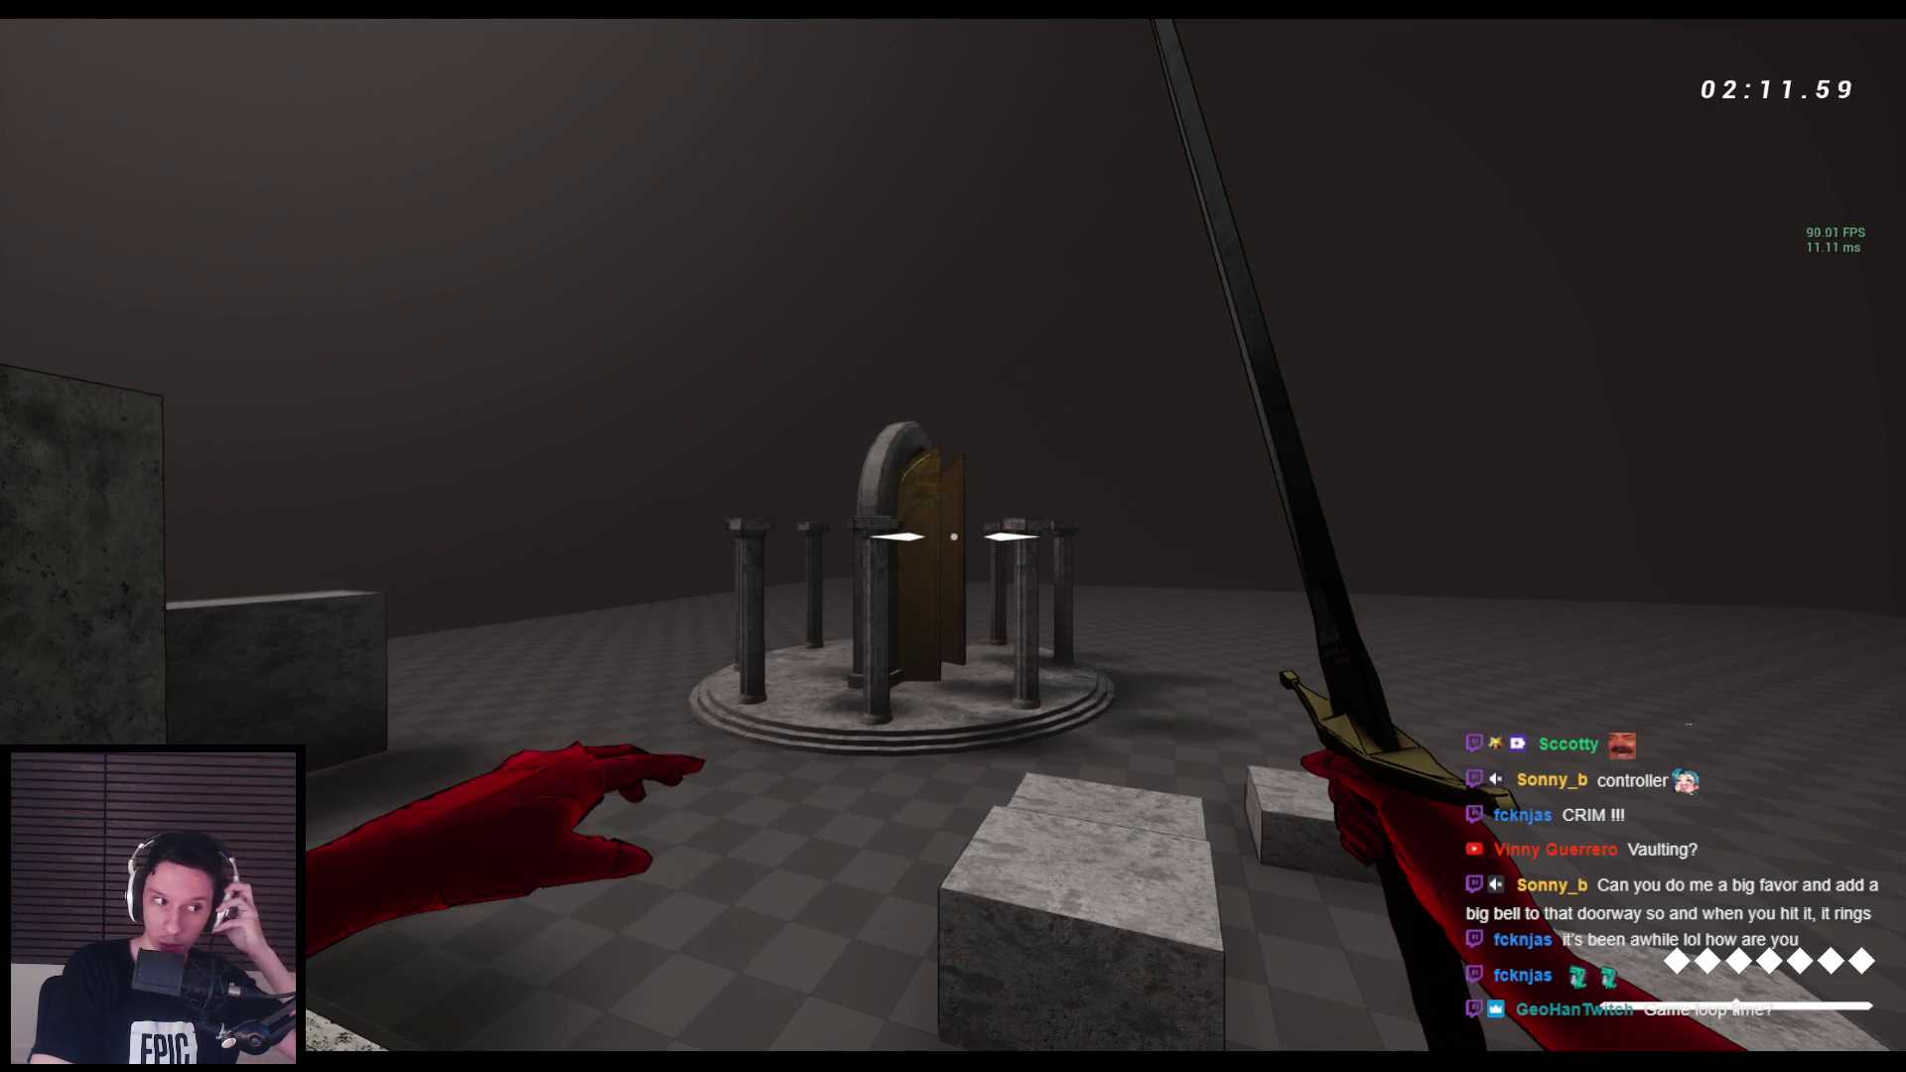
Jump and slide toward the pillared arch, then jump up to the lit stone wall.
{"action": "key", "text": "space"}
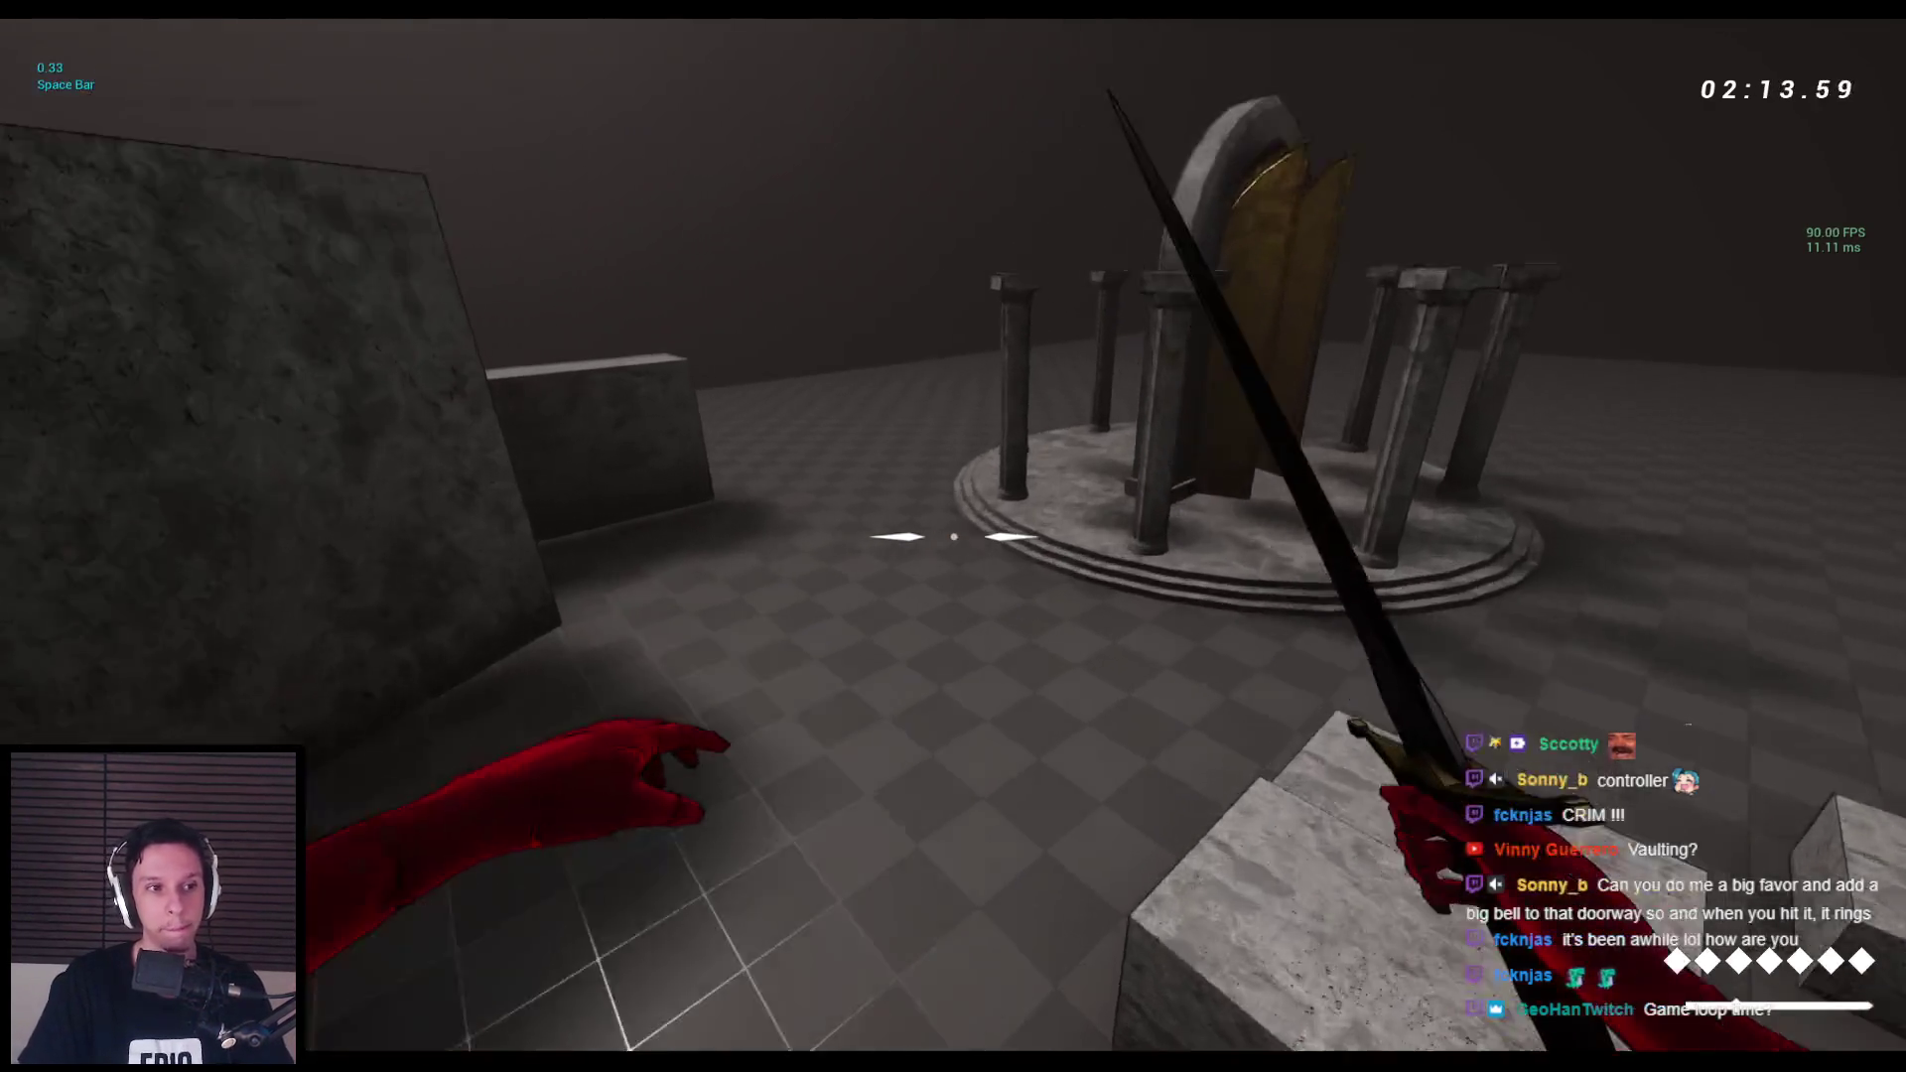
{"action": "key", "text": "c"}
{"action": "key", "text": "space"}
{"action": "key", "text": "space"}
{"action": "key", "text": "space"}
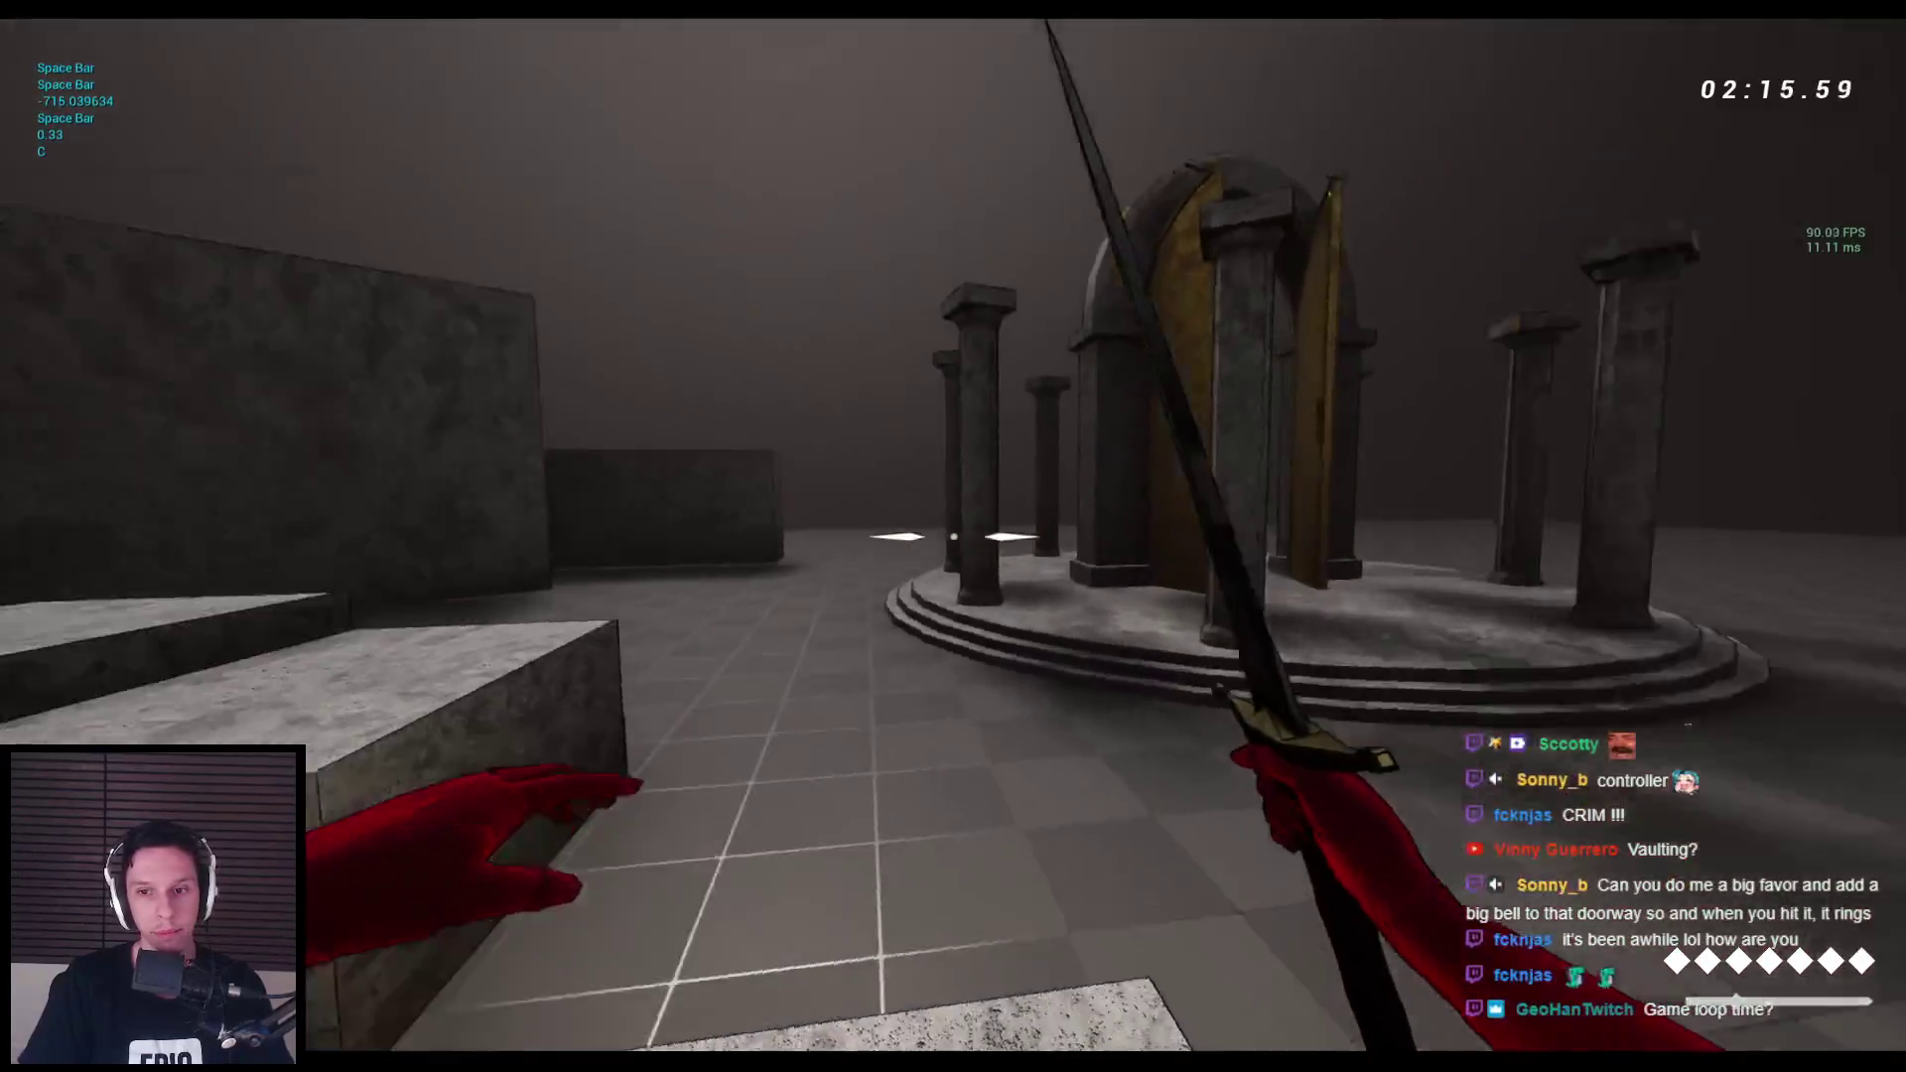
{"action": "key", "text": "space"}
{"action": "key", "text": "space"}
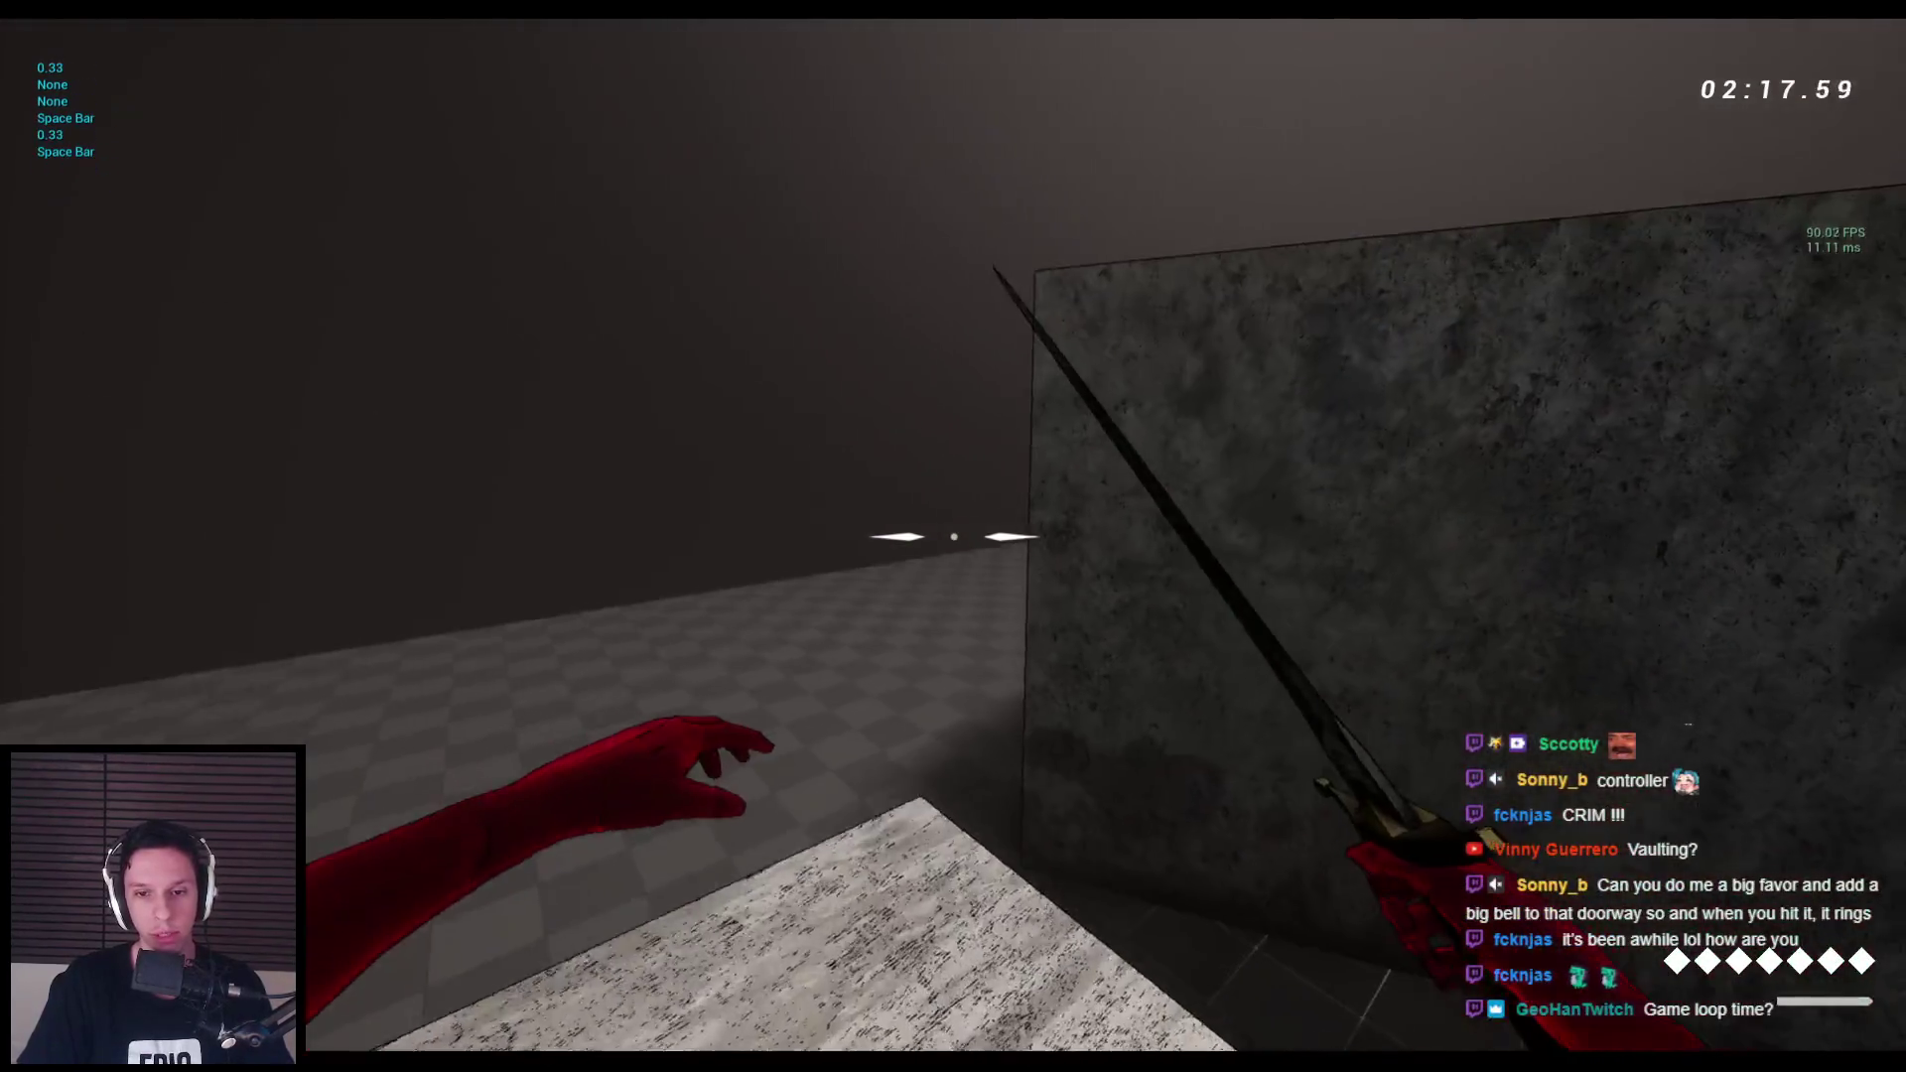
{"action": "key", "text": "space"}
{"action": "key", "text": "space"}
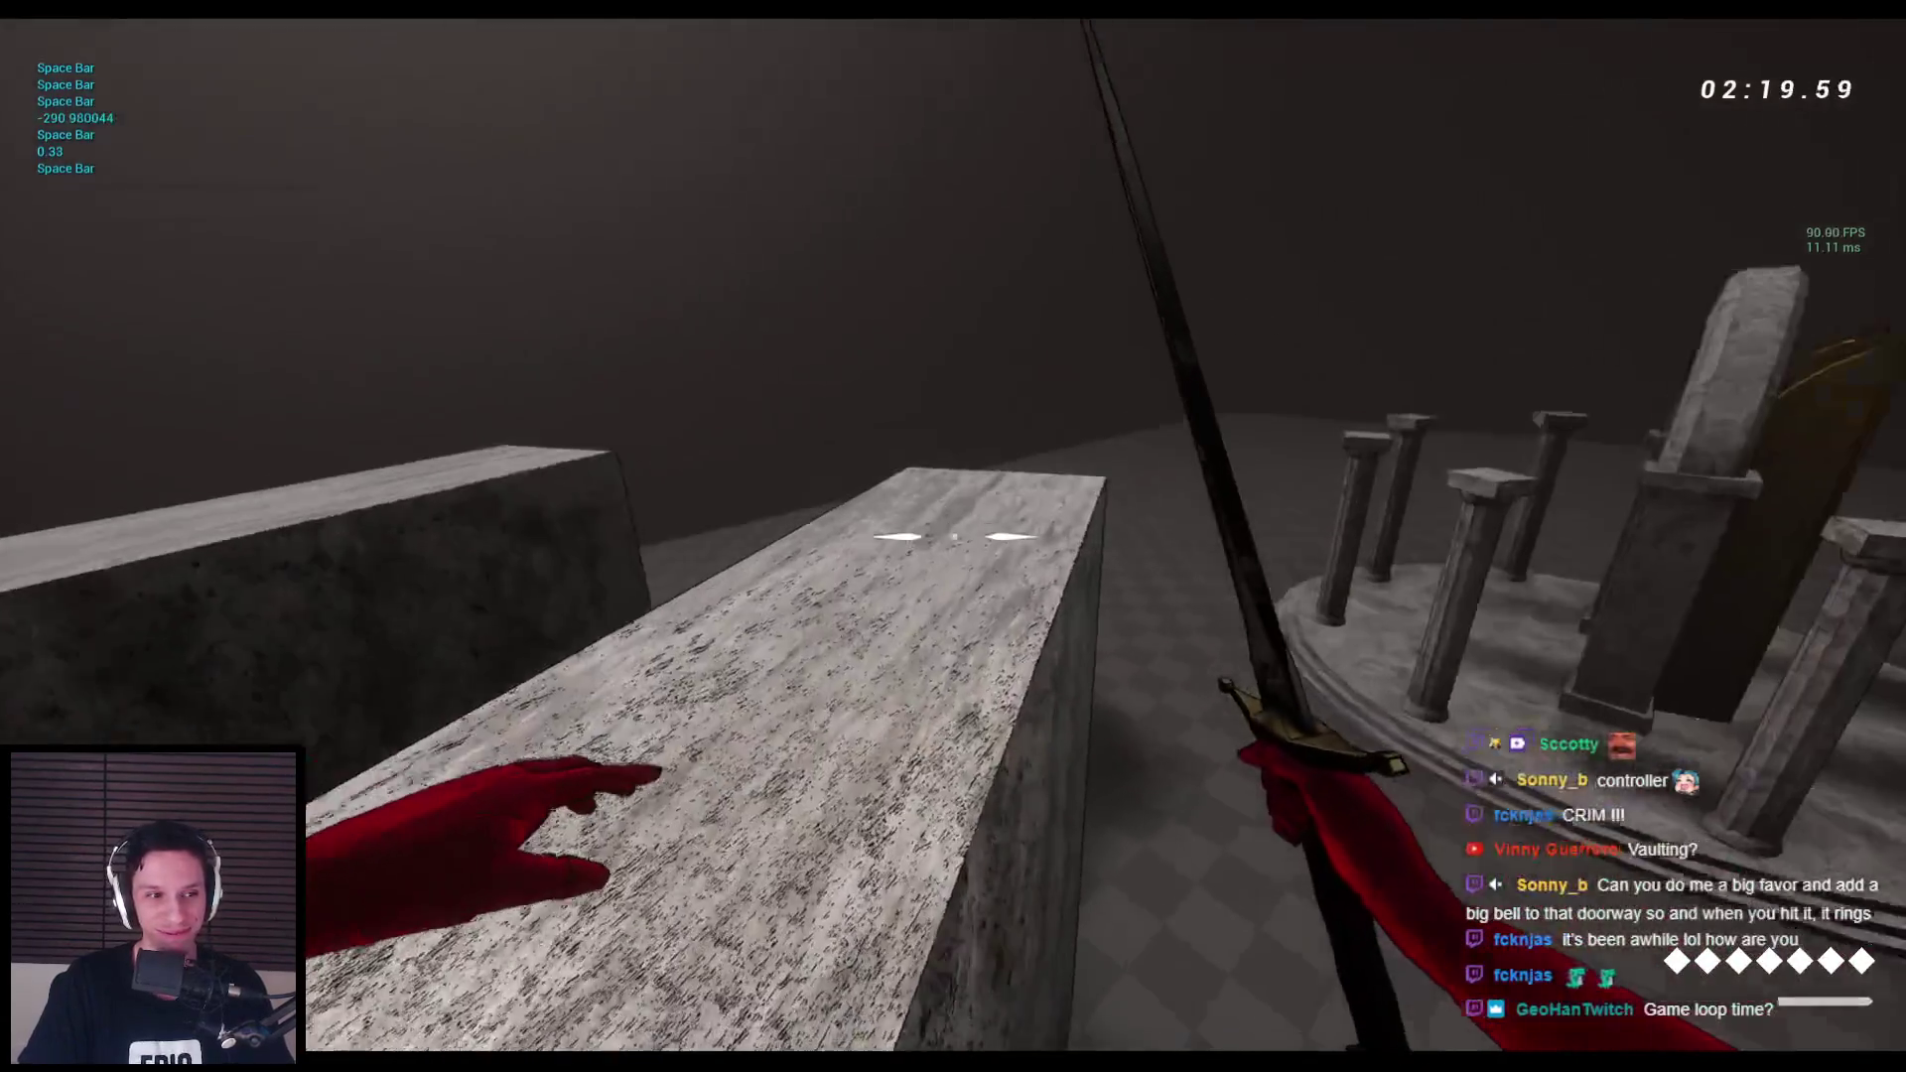
Swap to the red bow, draw it, then switch back to the sword.
{"action": "scroll", "coordinate": [953, 536], "scroll_direction": "down", "scroll_amount": 1}
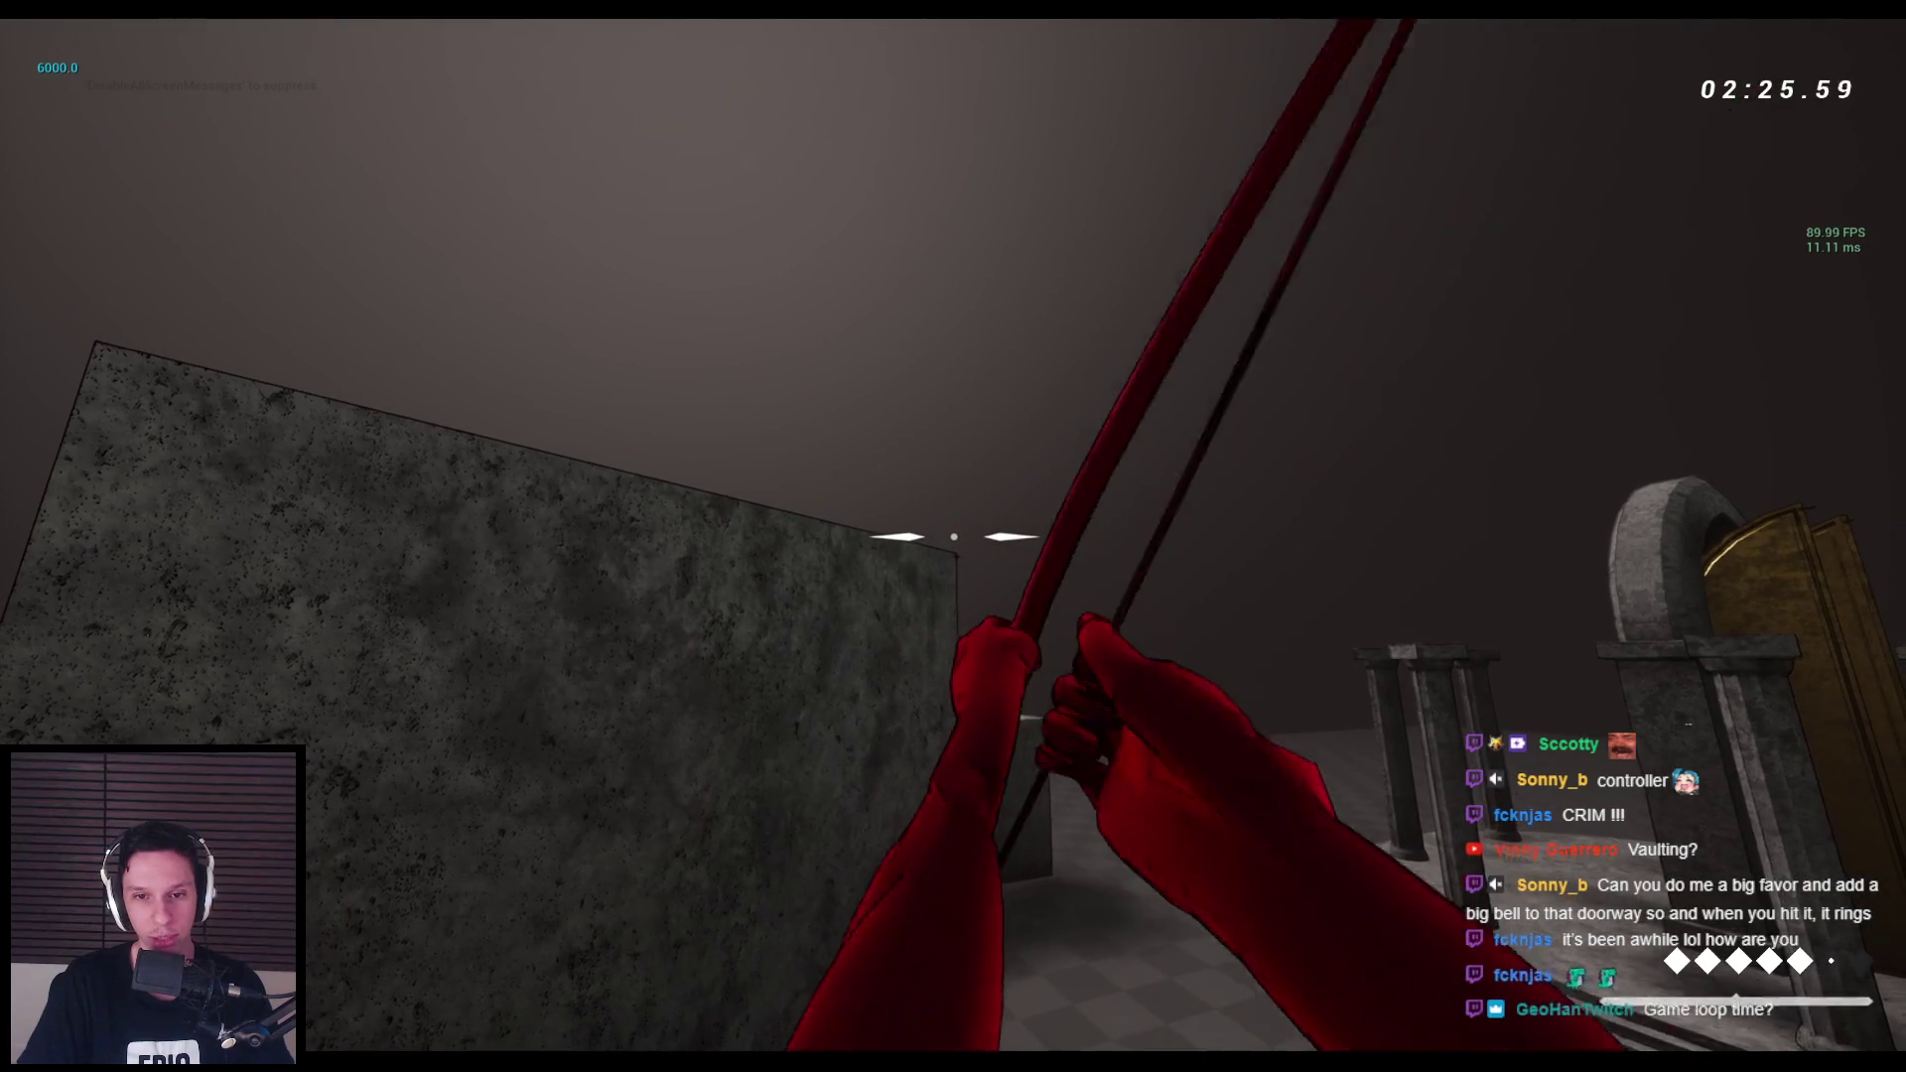
{"action": "left_click", "coordinate": [953, 536]}
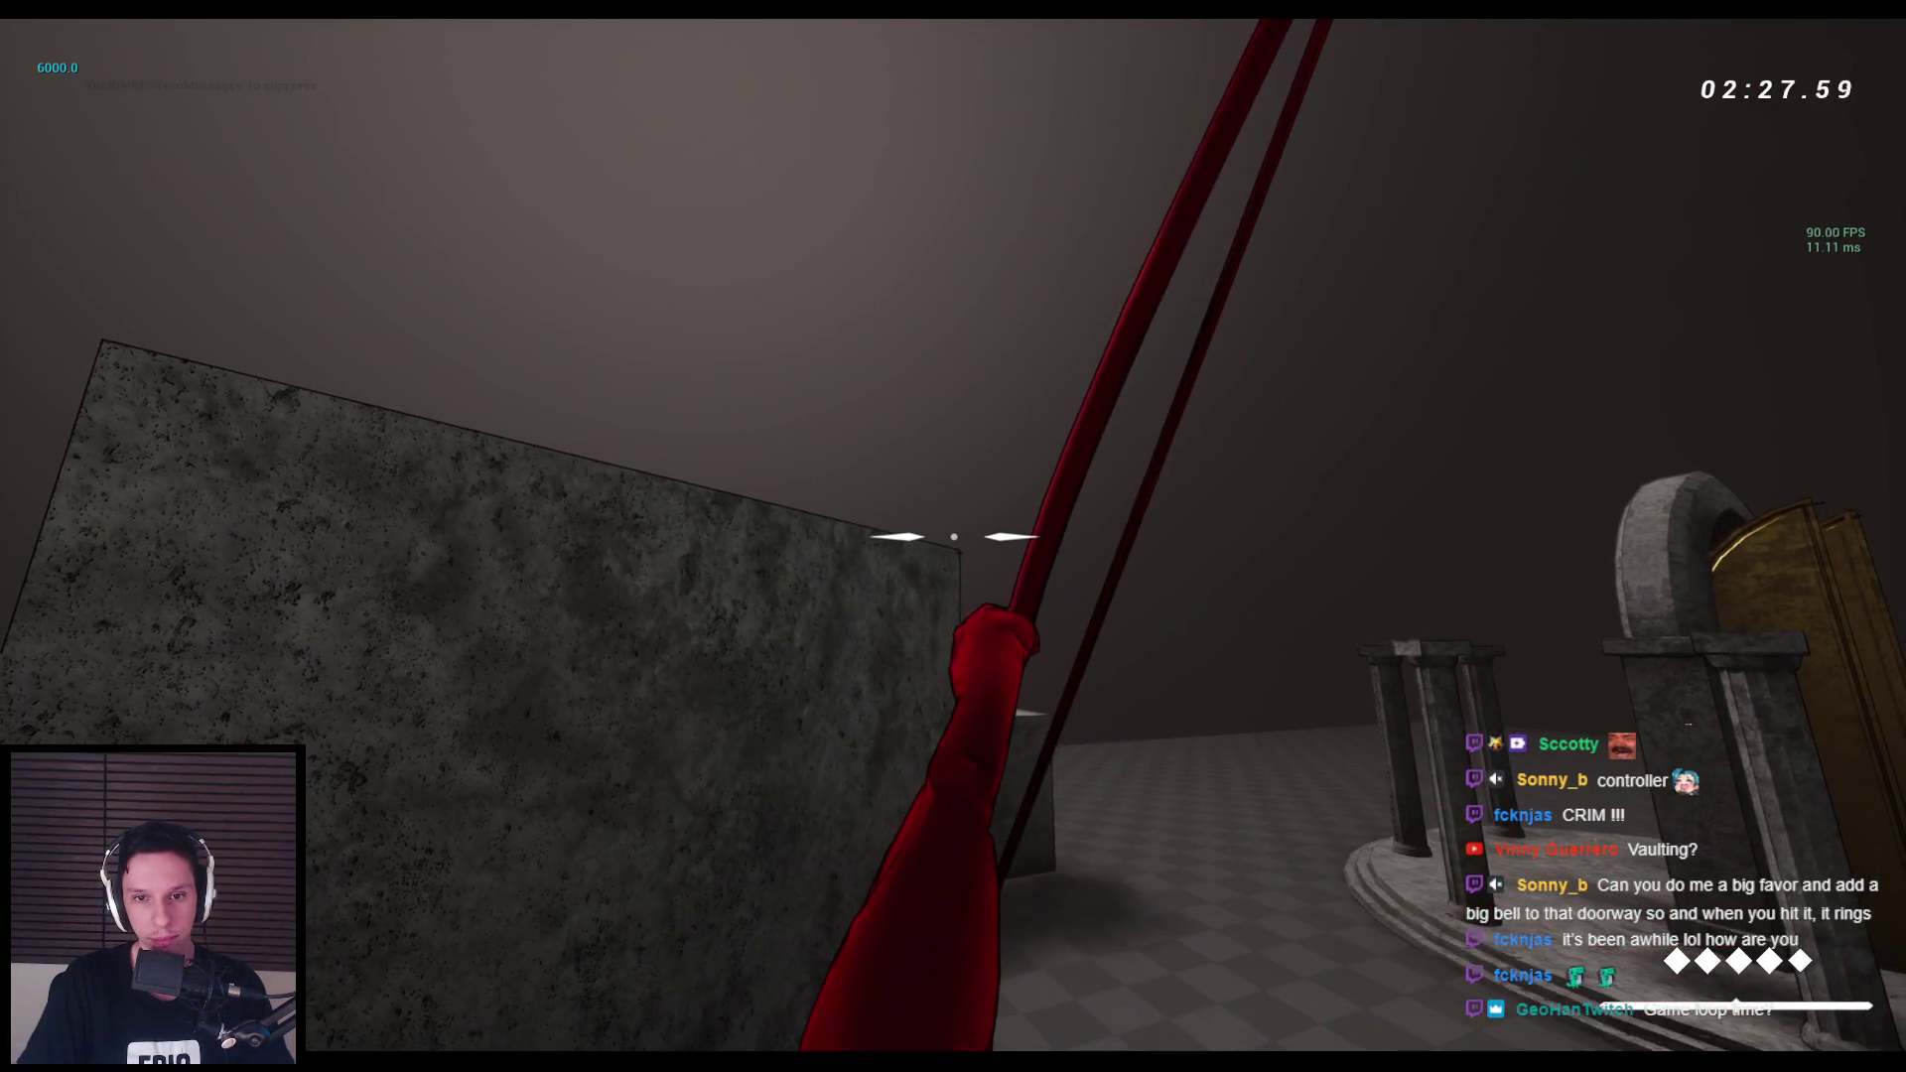
{"action": "key", "text": "2"}
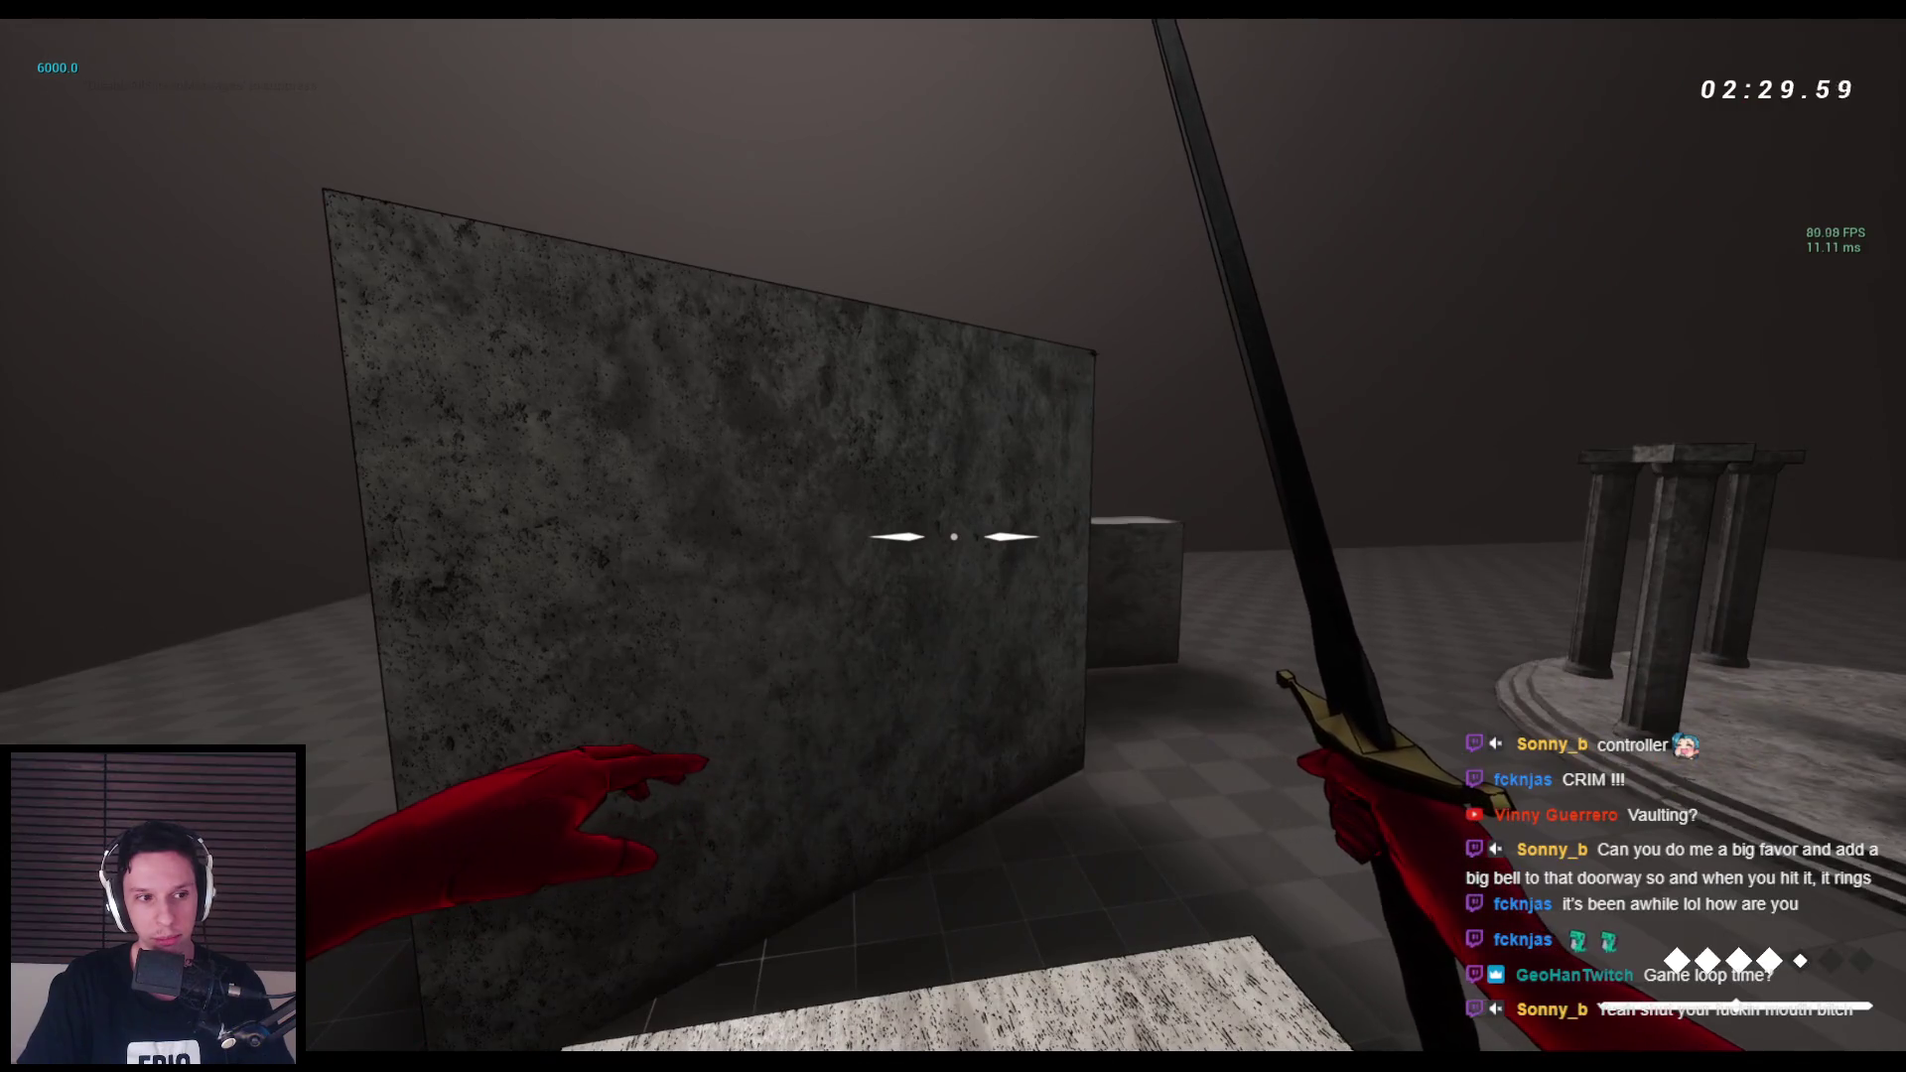
Vault onto the stone slab and chain wall jumps into wallruns across the stone blocks.
{"action": "key", "text": "space"}
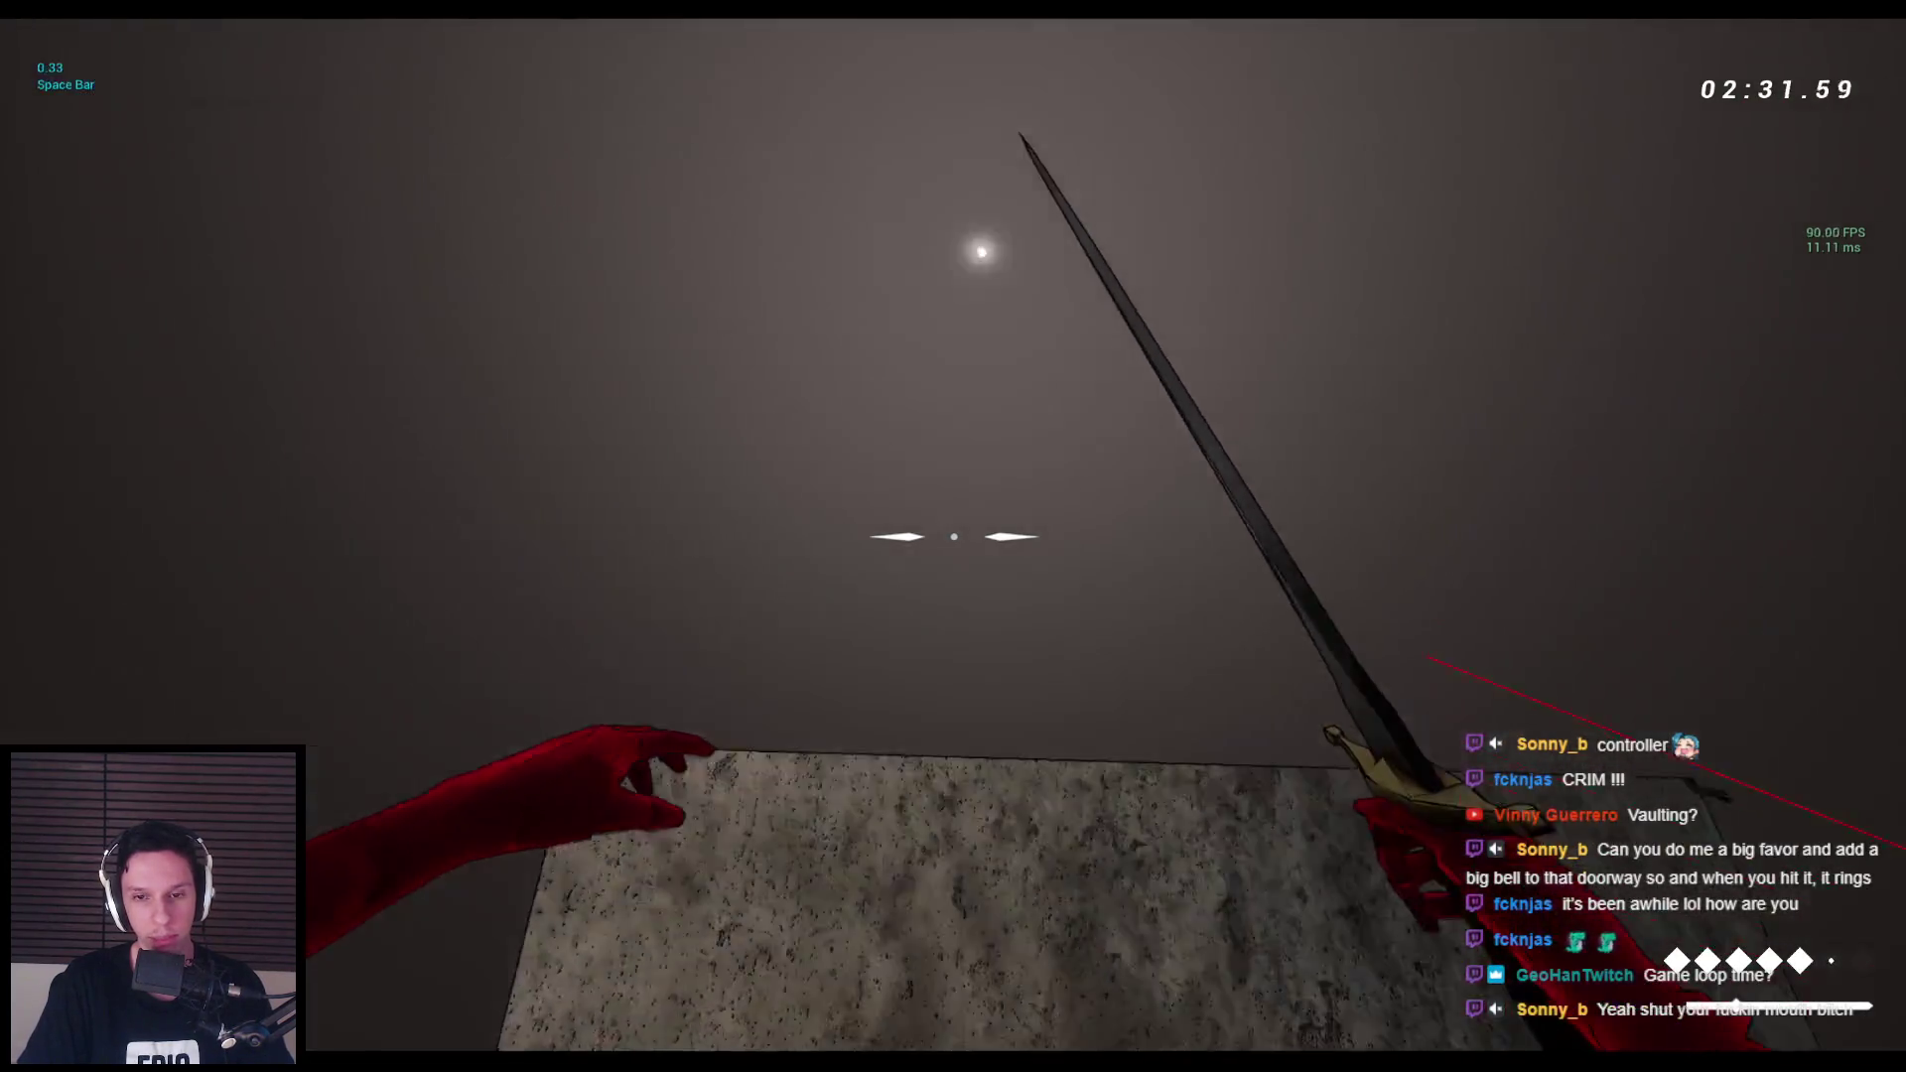
{"action": "key", "text": "space"}
{"action": "key", "text": "space"}
{"action": "key", "text": "space"}
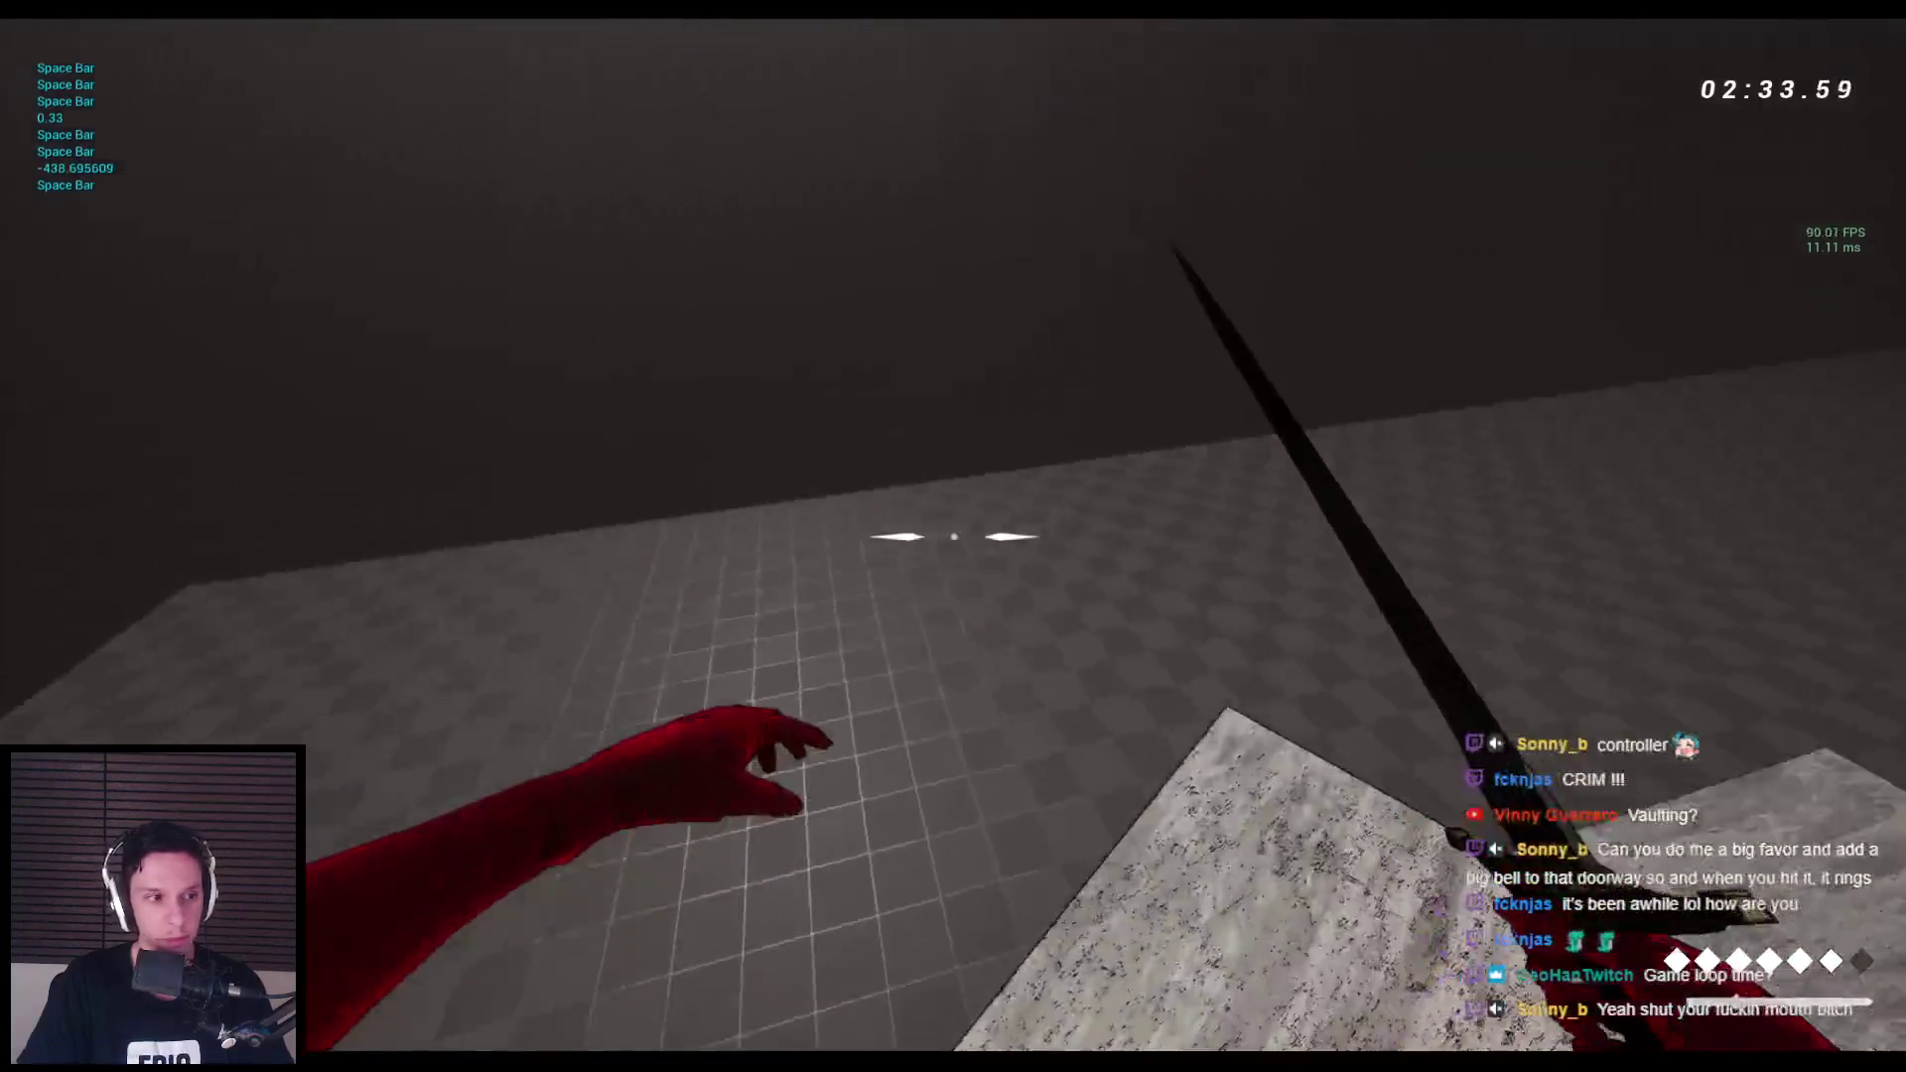
{"action": "key", "text": "space"}
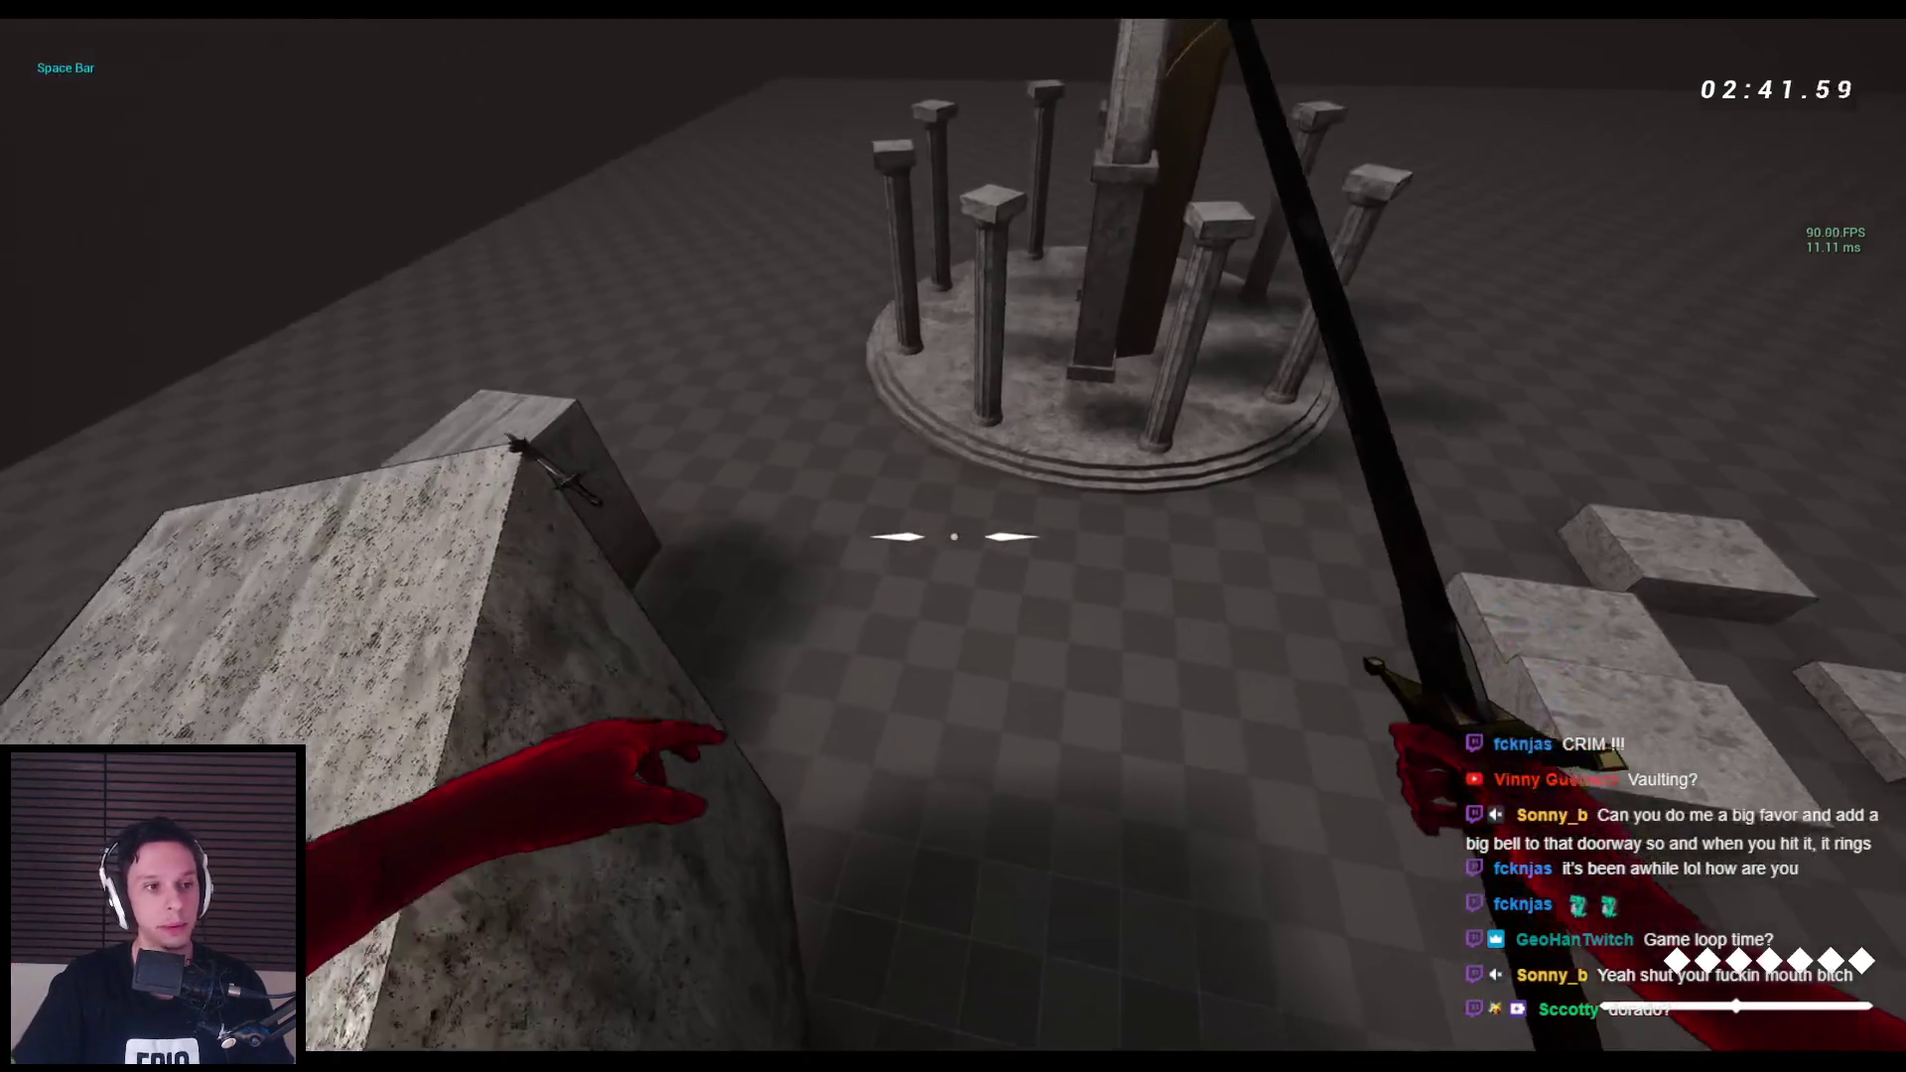
{"action": "key", "text": "space"}
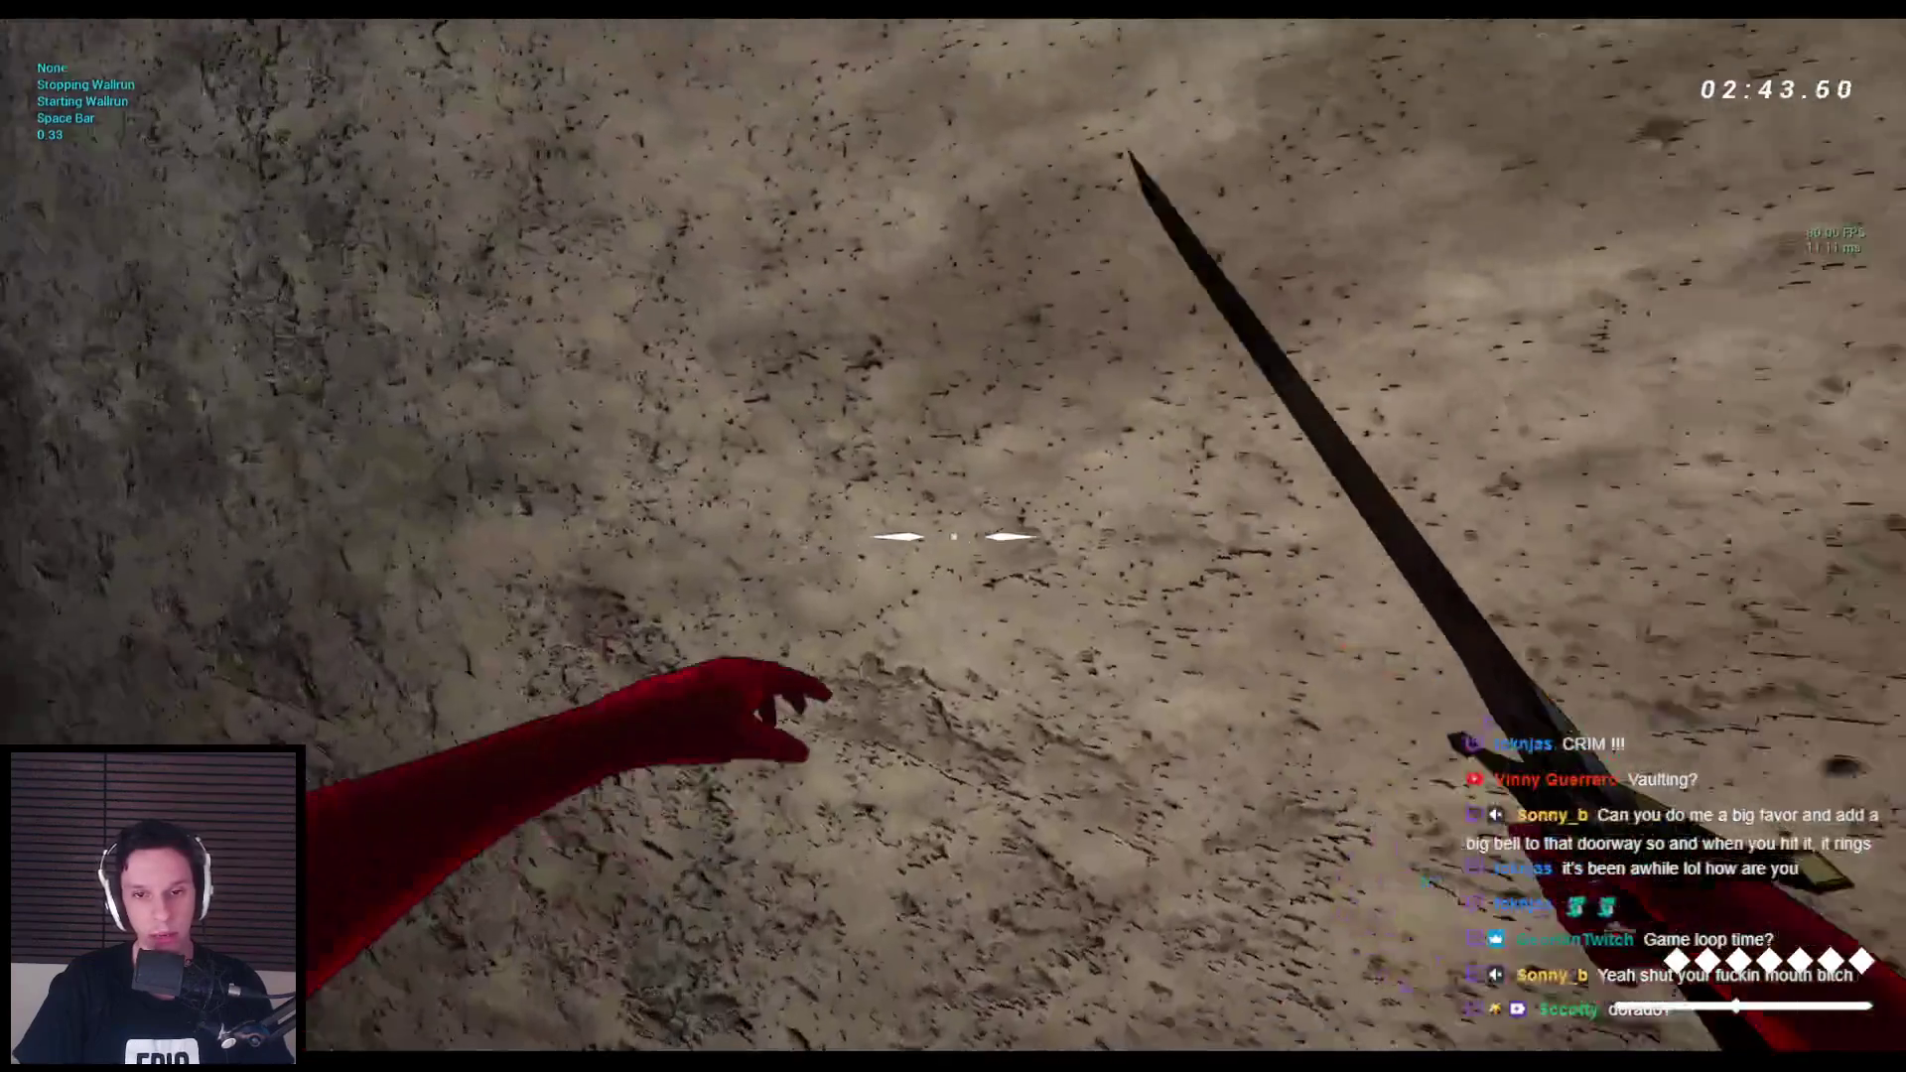
{"action": "key", "text": "space"}
{"action": "key", "text": "space"}
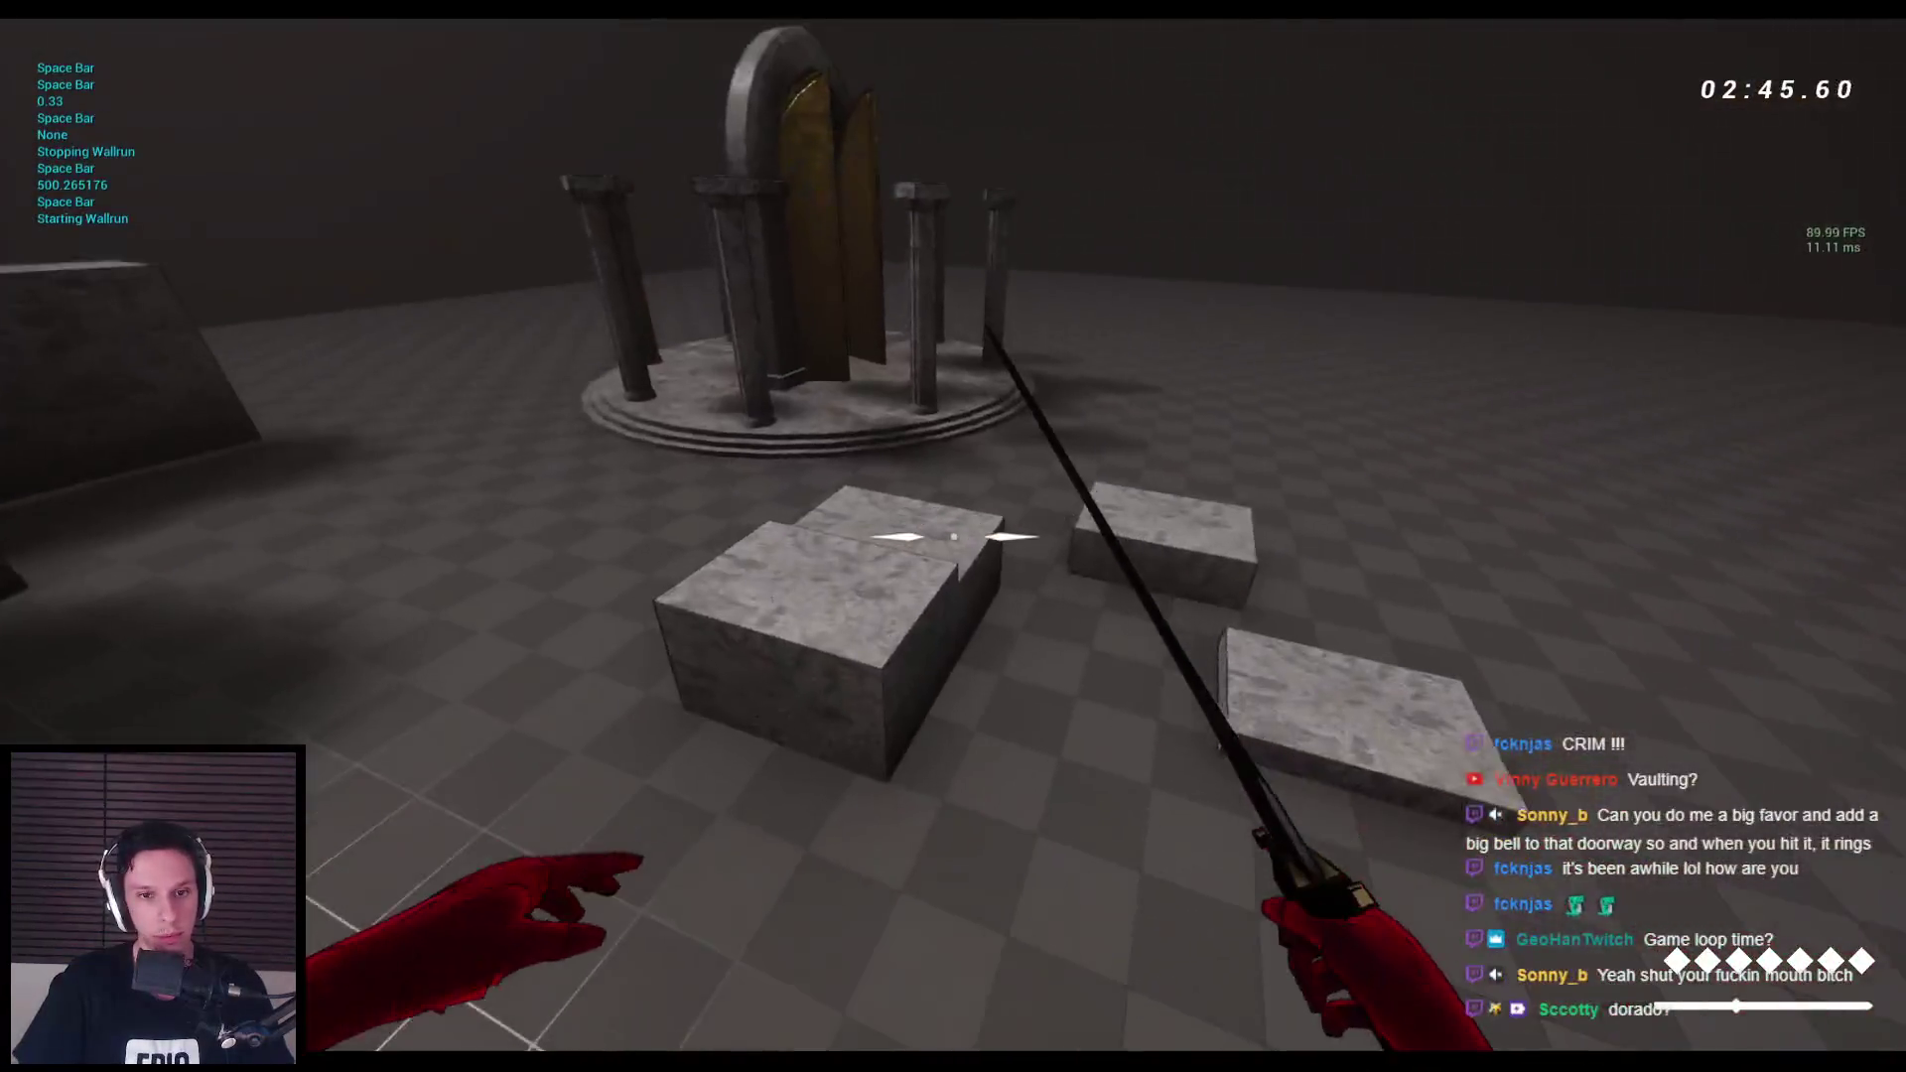
{"action": "key", "text": "space"}
{"action": "key", "text": "space"}
{"action": "key", "text": "space"}
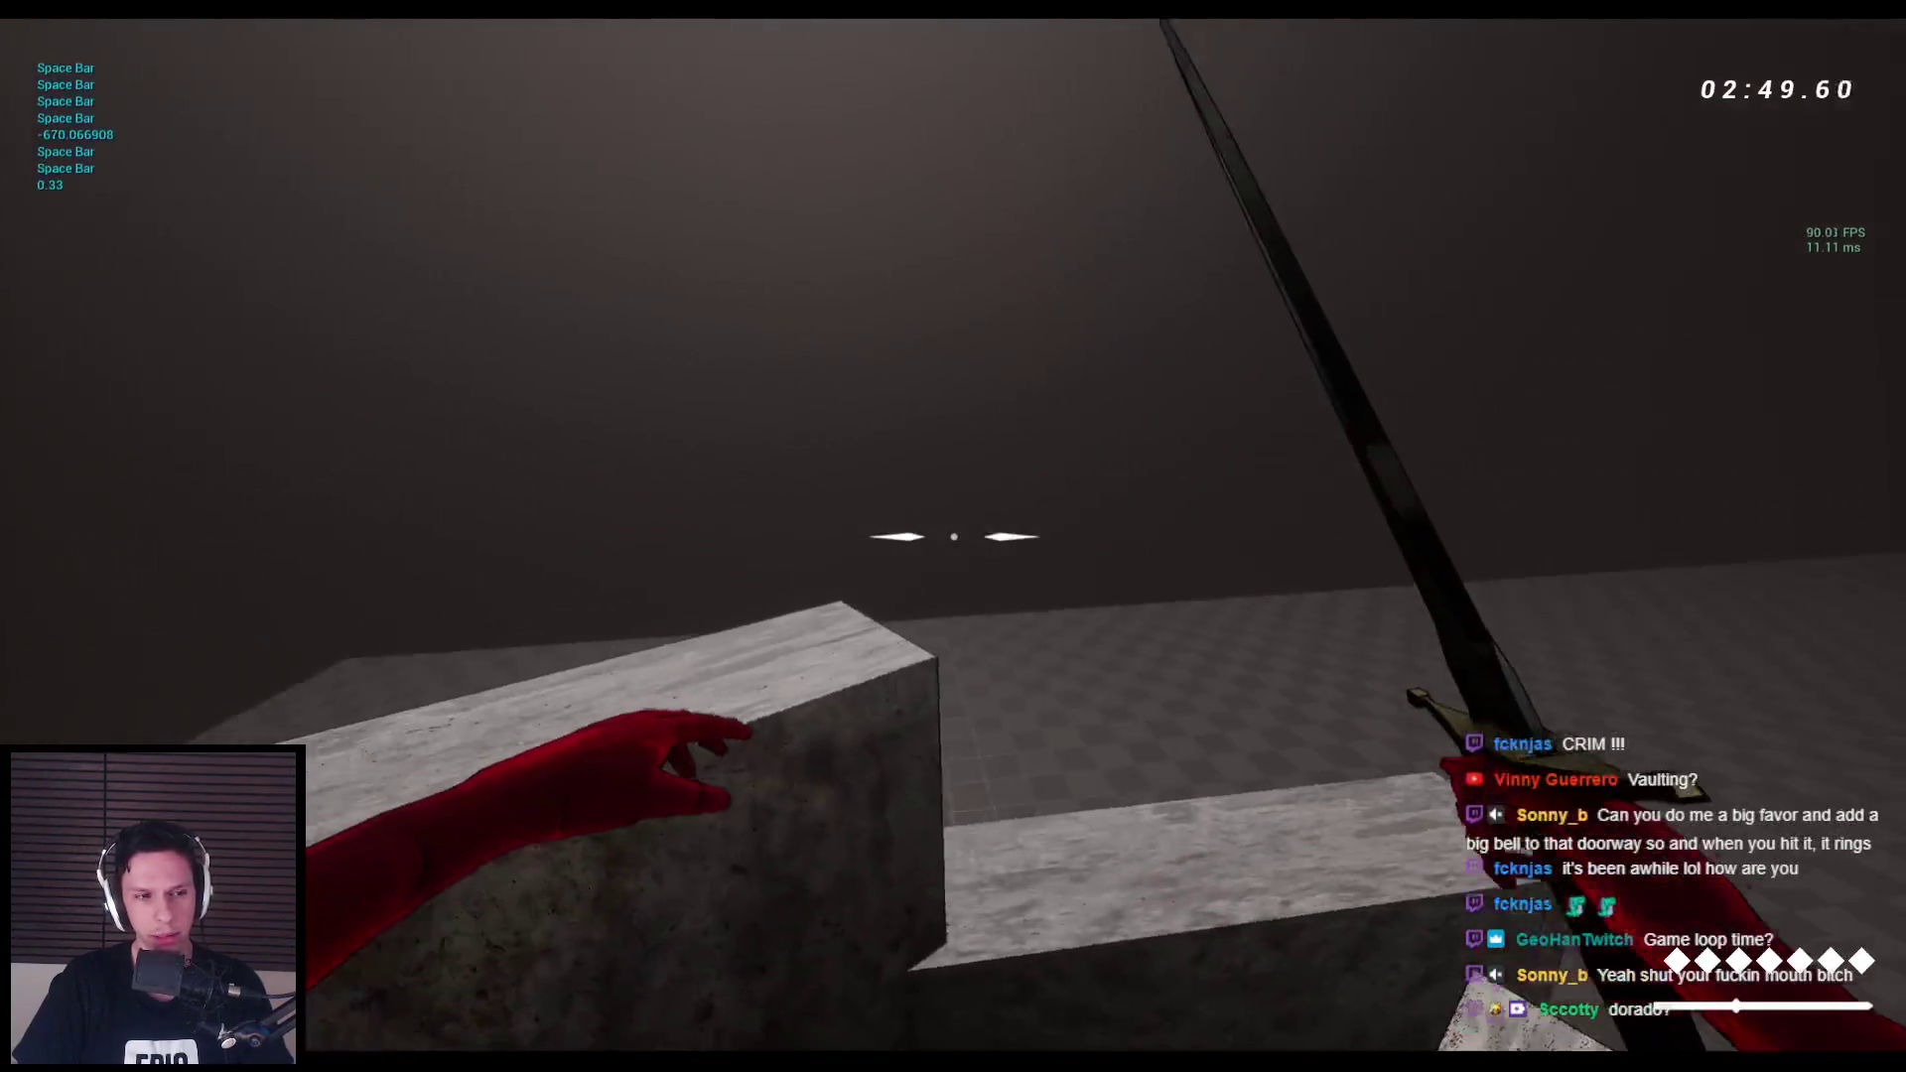
{"action": "key", "text": "space"}
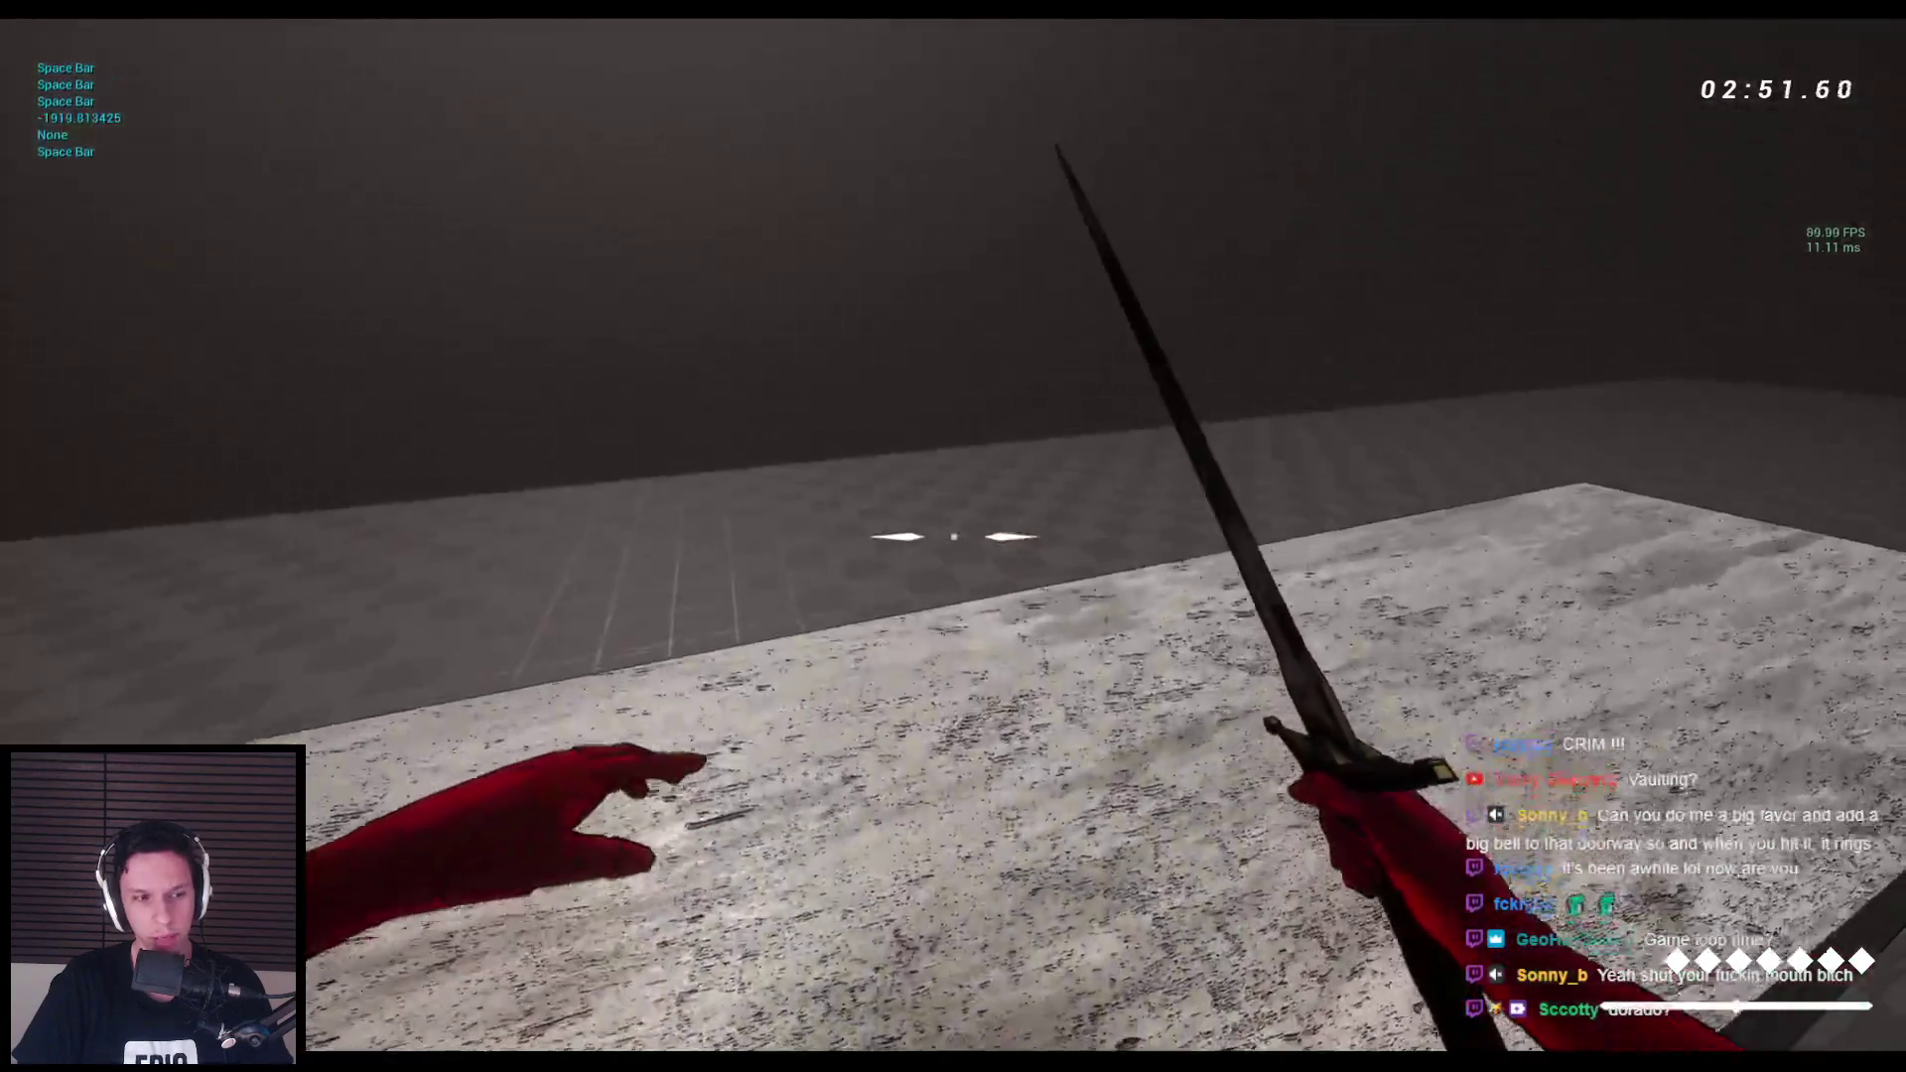
{"action": "key", "text": "space"}
{"action": "key", "text": "space"}
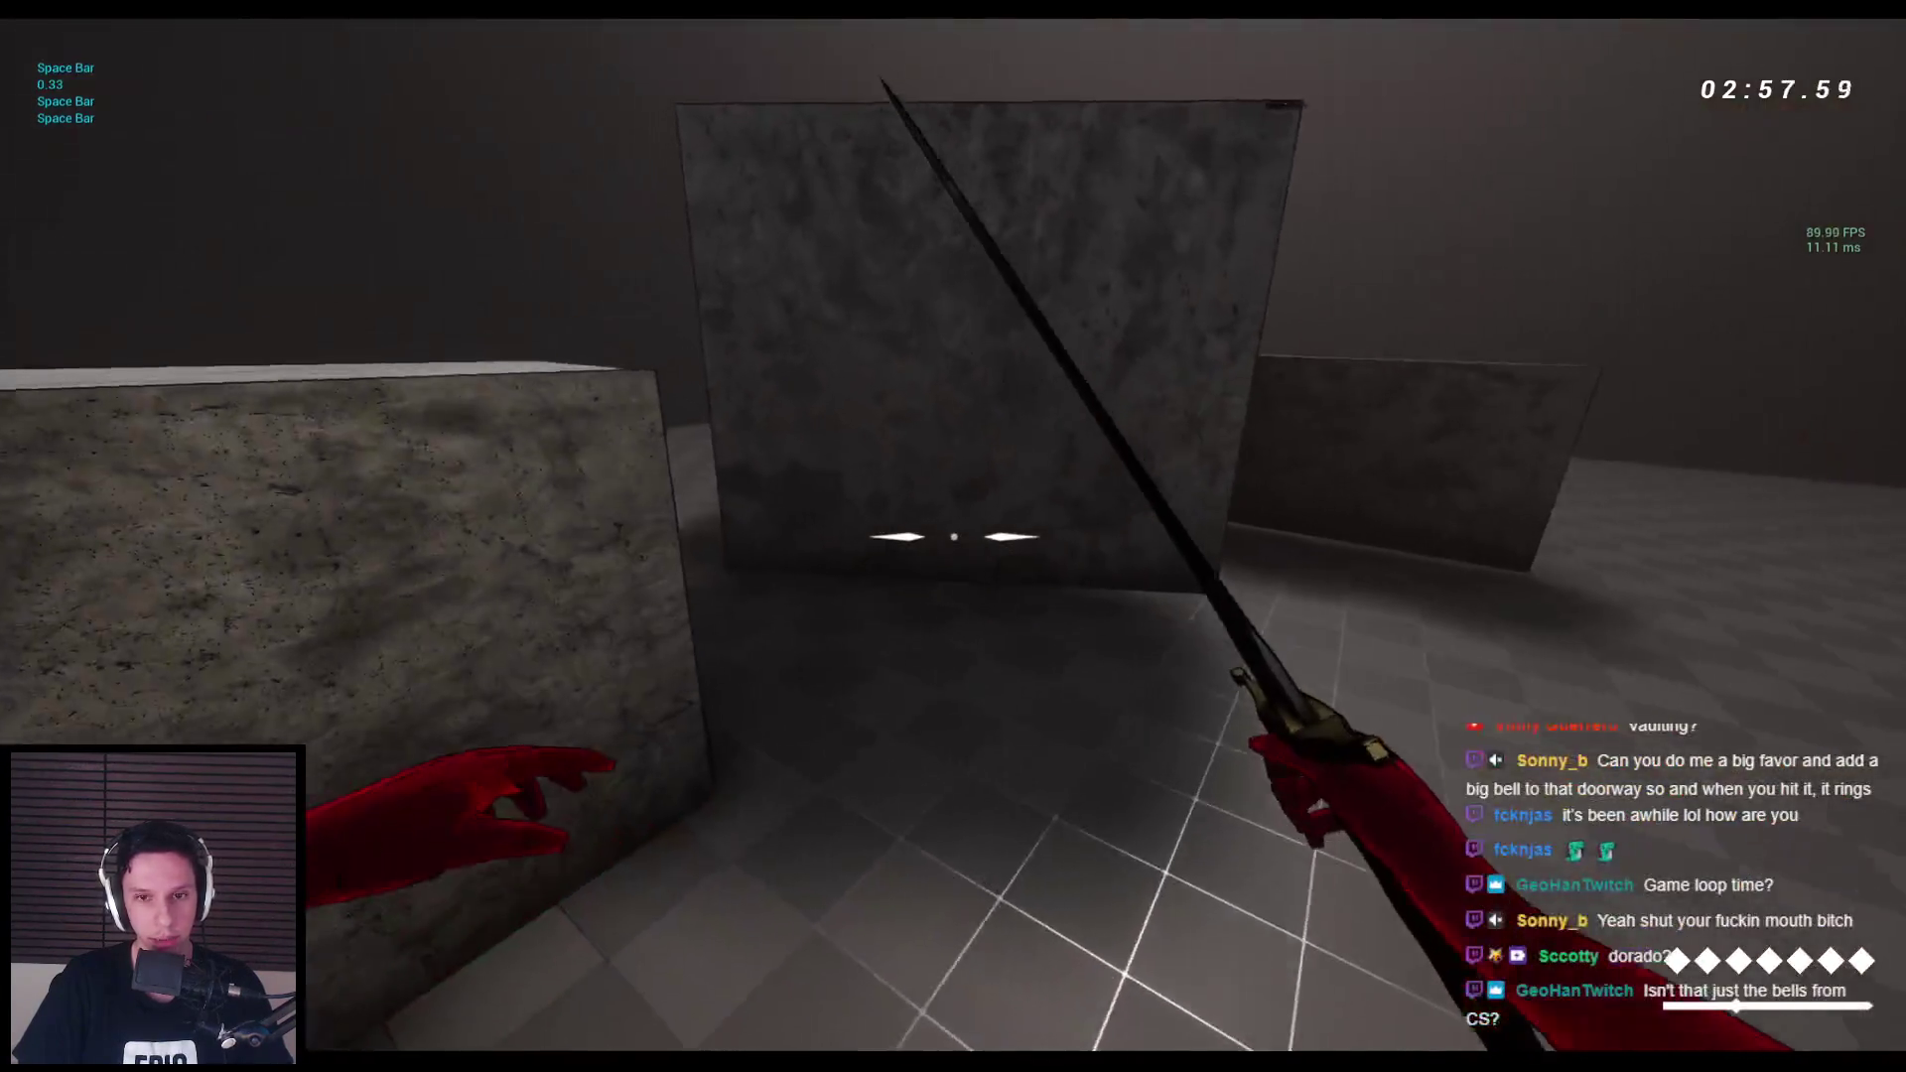
{"action": "key", "text": "space"}
{"action": "key", "text": "space"}
{"action": "key", "text": "space"}
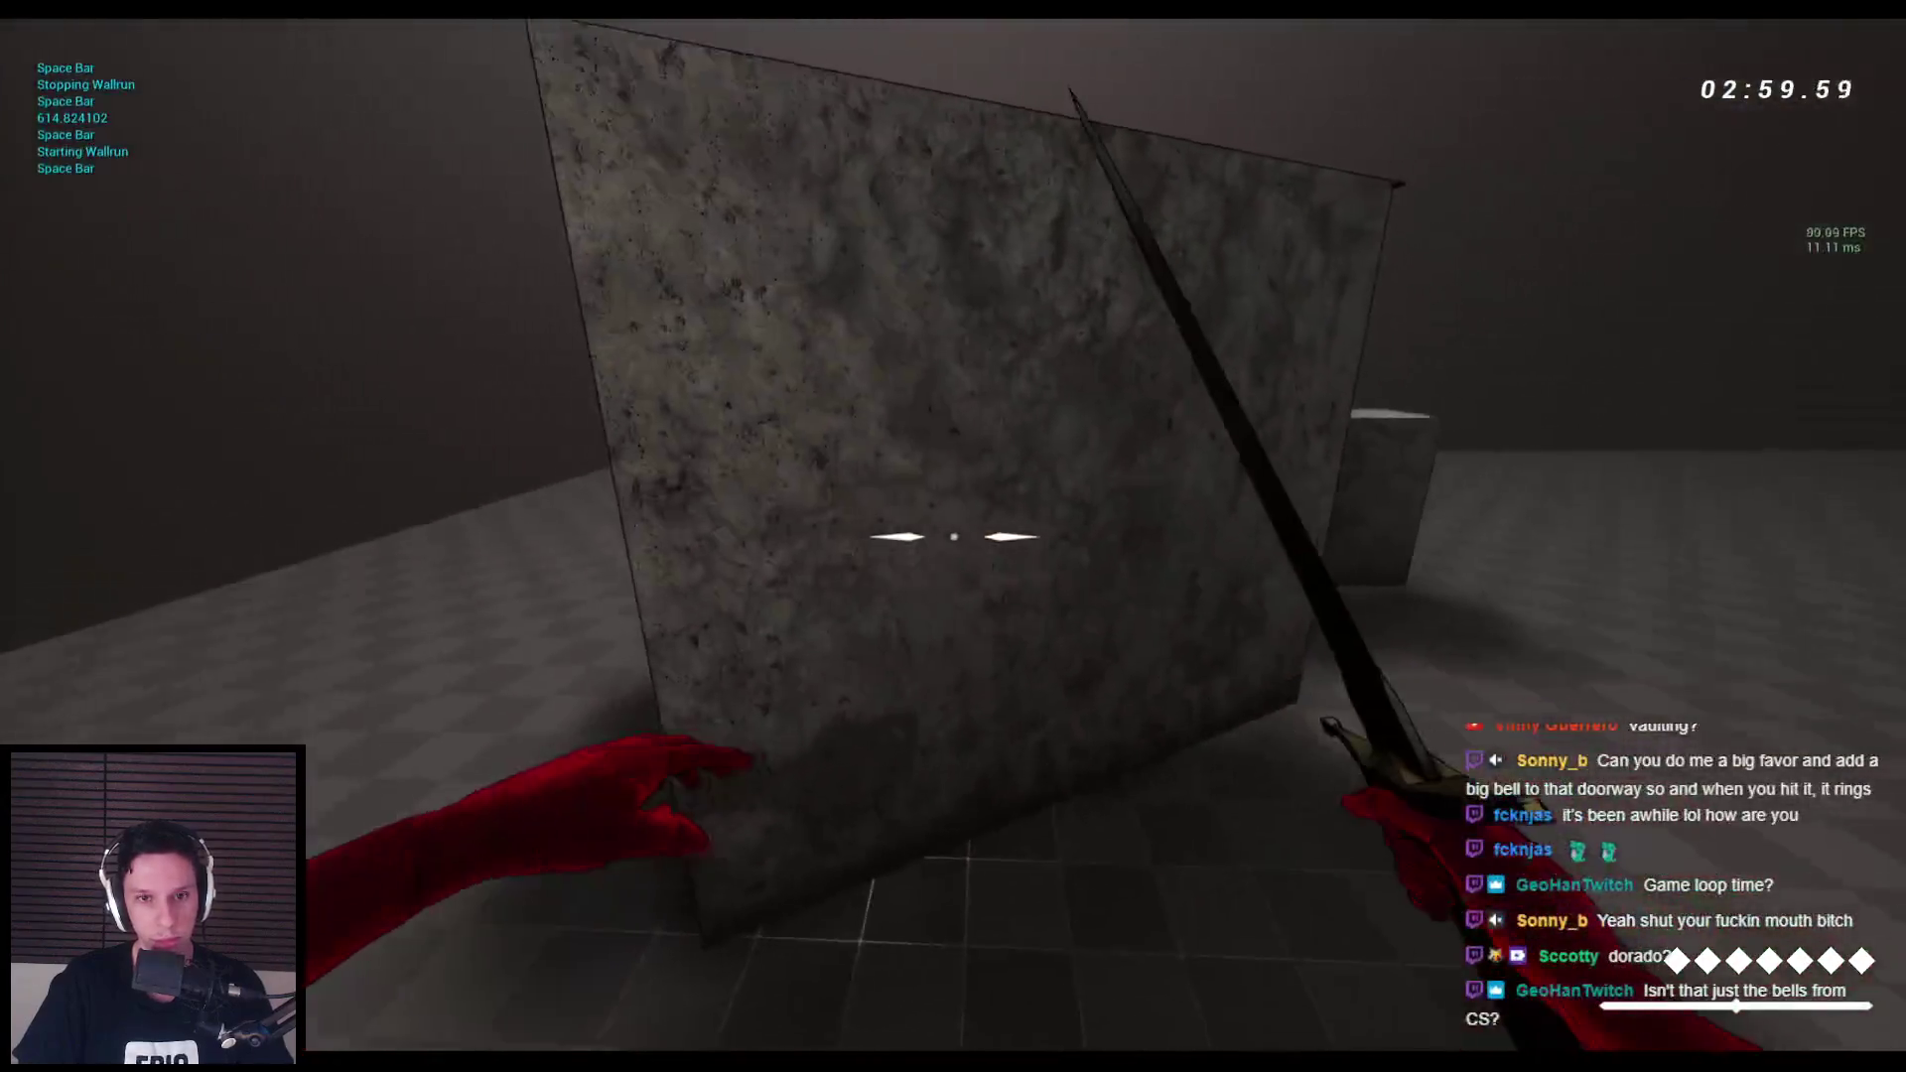
Vault onto the stone block, jump twice aiming the bow at the doorway, then end play.
{"action": "key", "text": "space"}
{"action": "key", "text": "space"}
{"action": "key", "text": "space"}
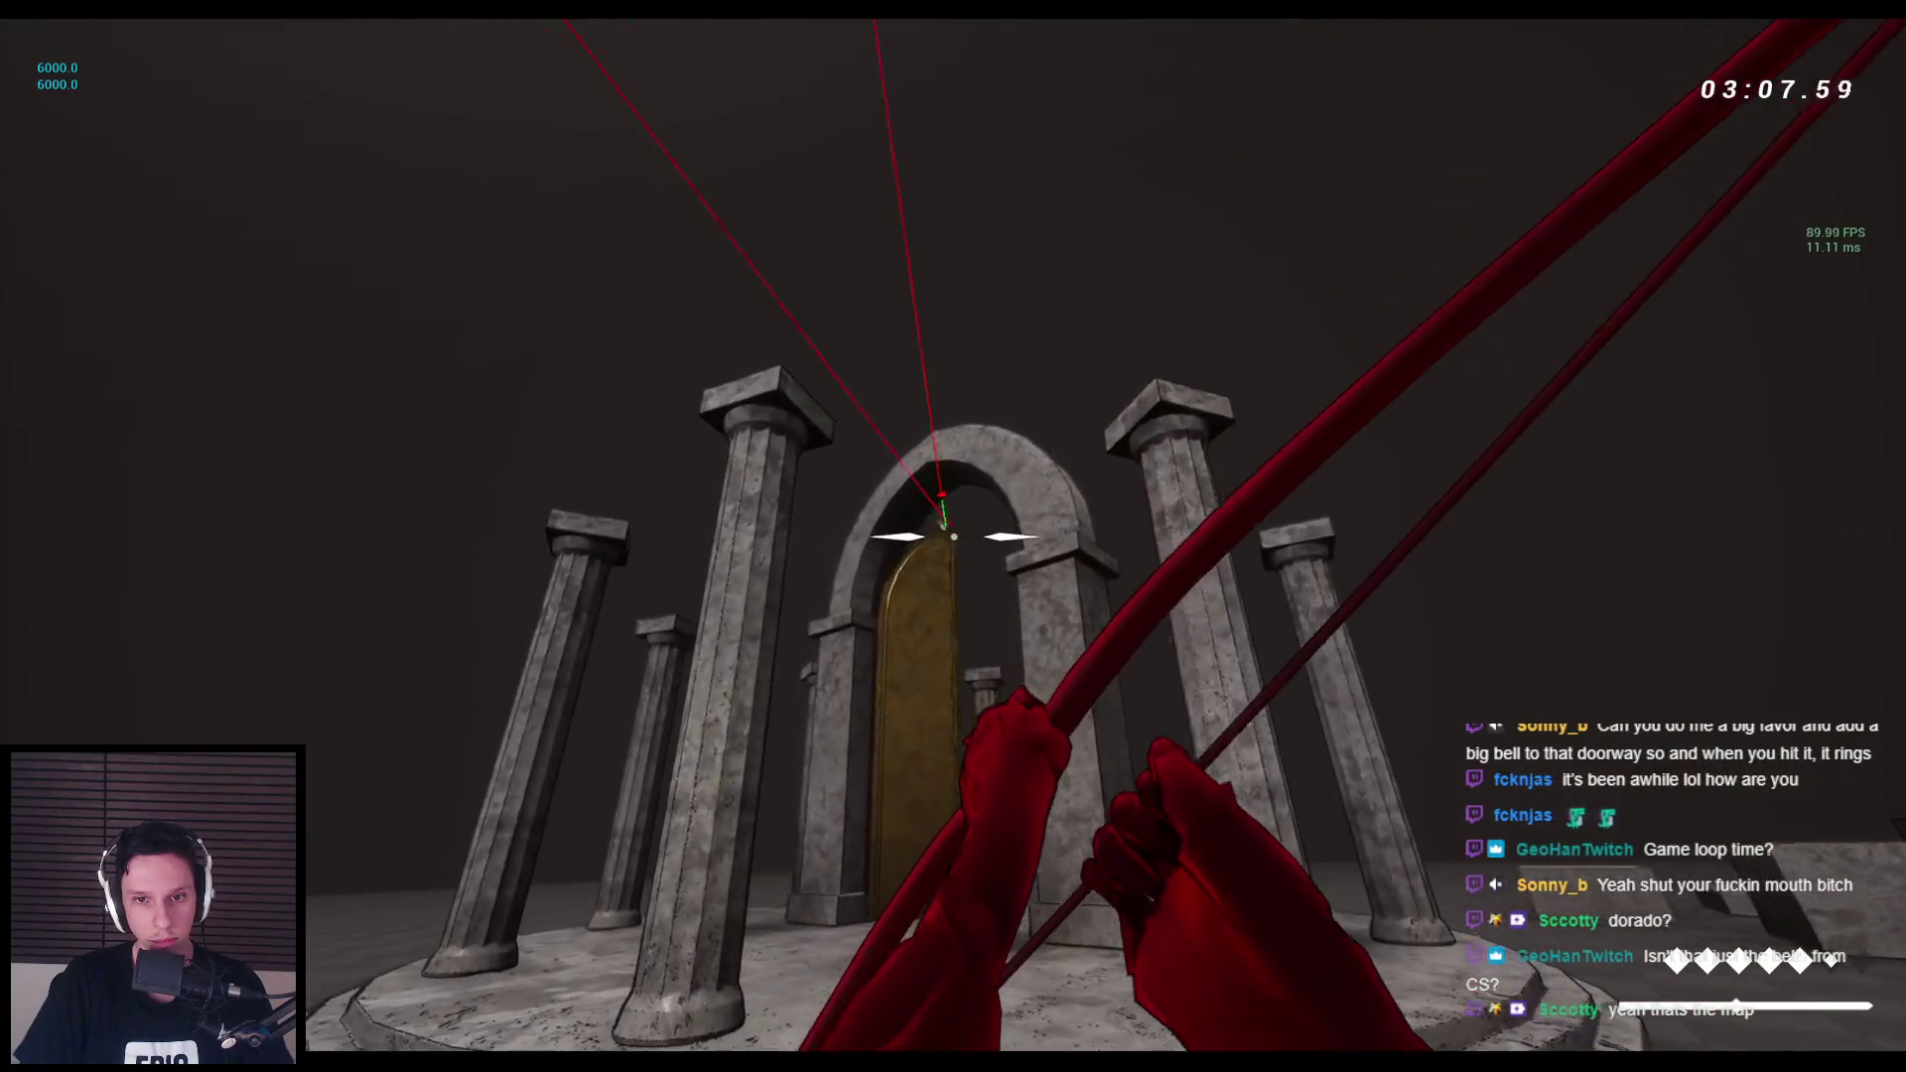
{"action": "key", "text": "space"}
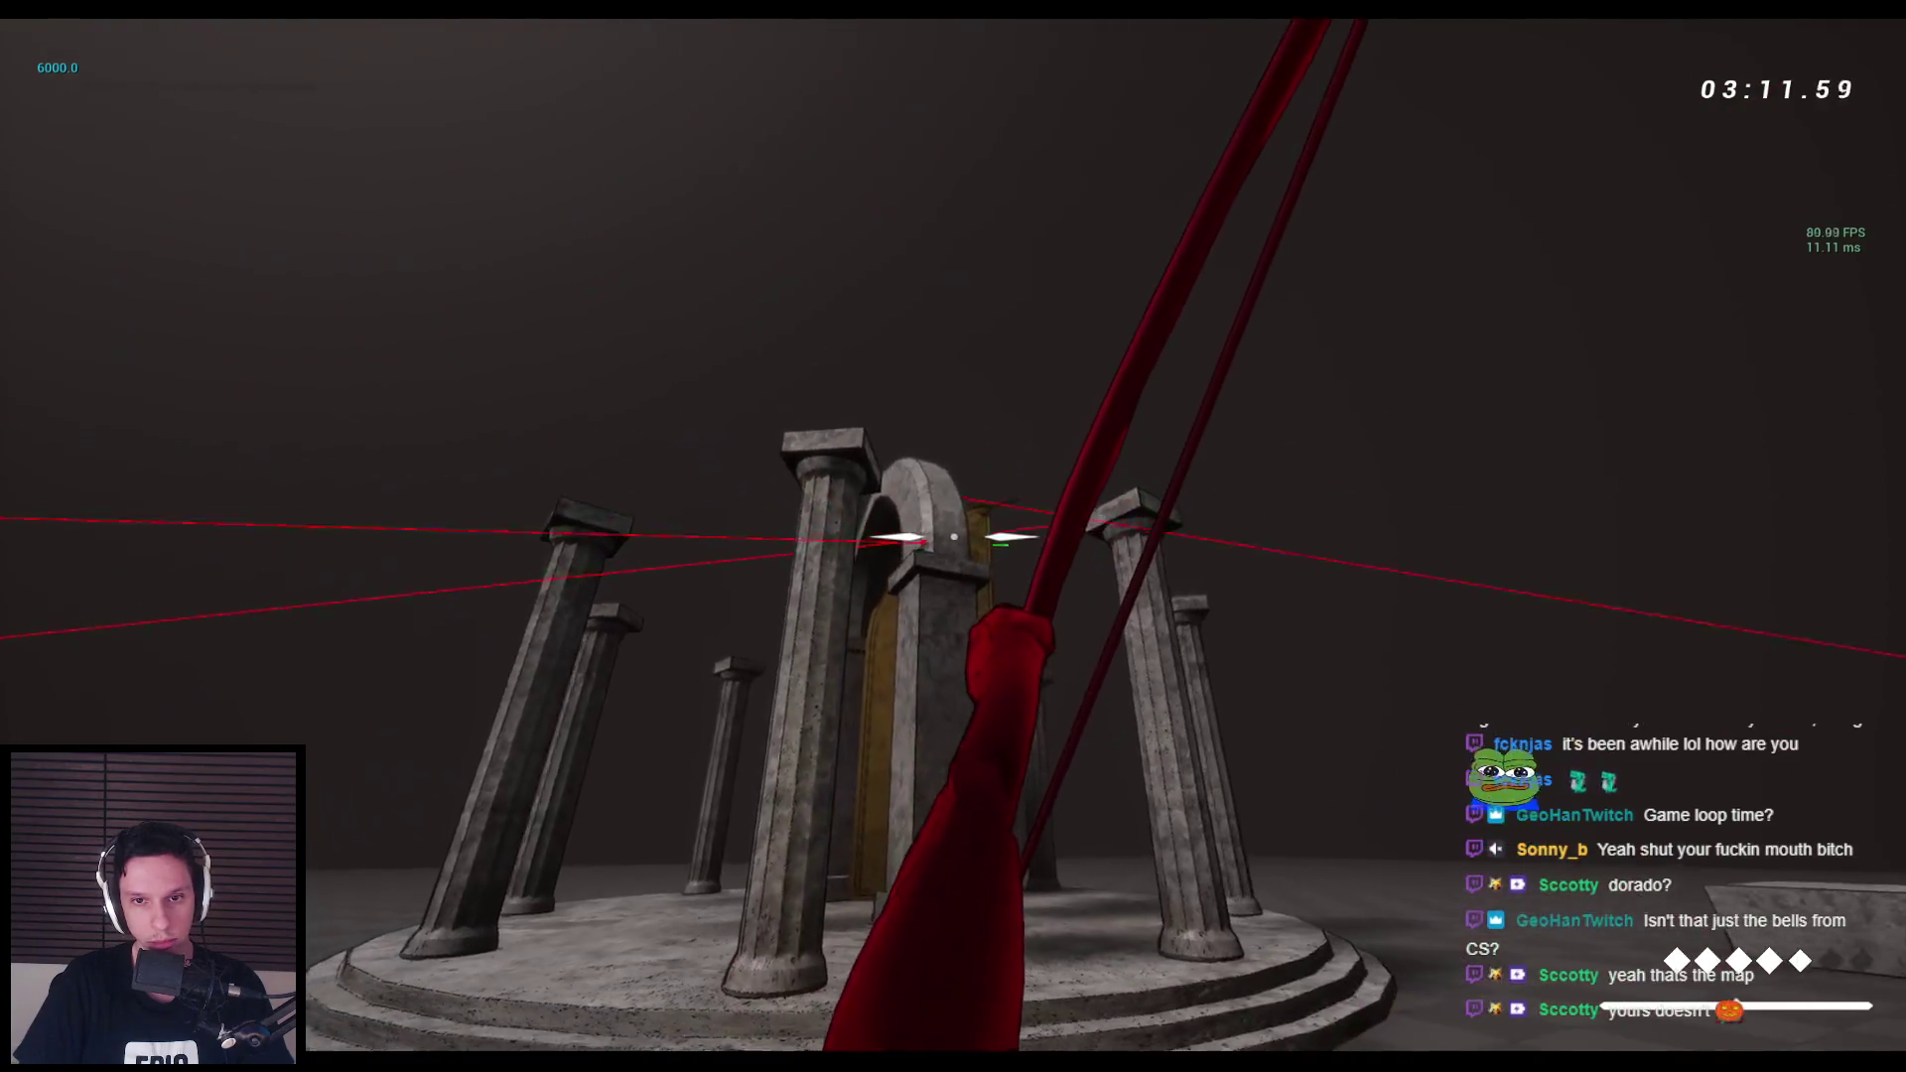
{"action": "key", "text": "space"}
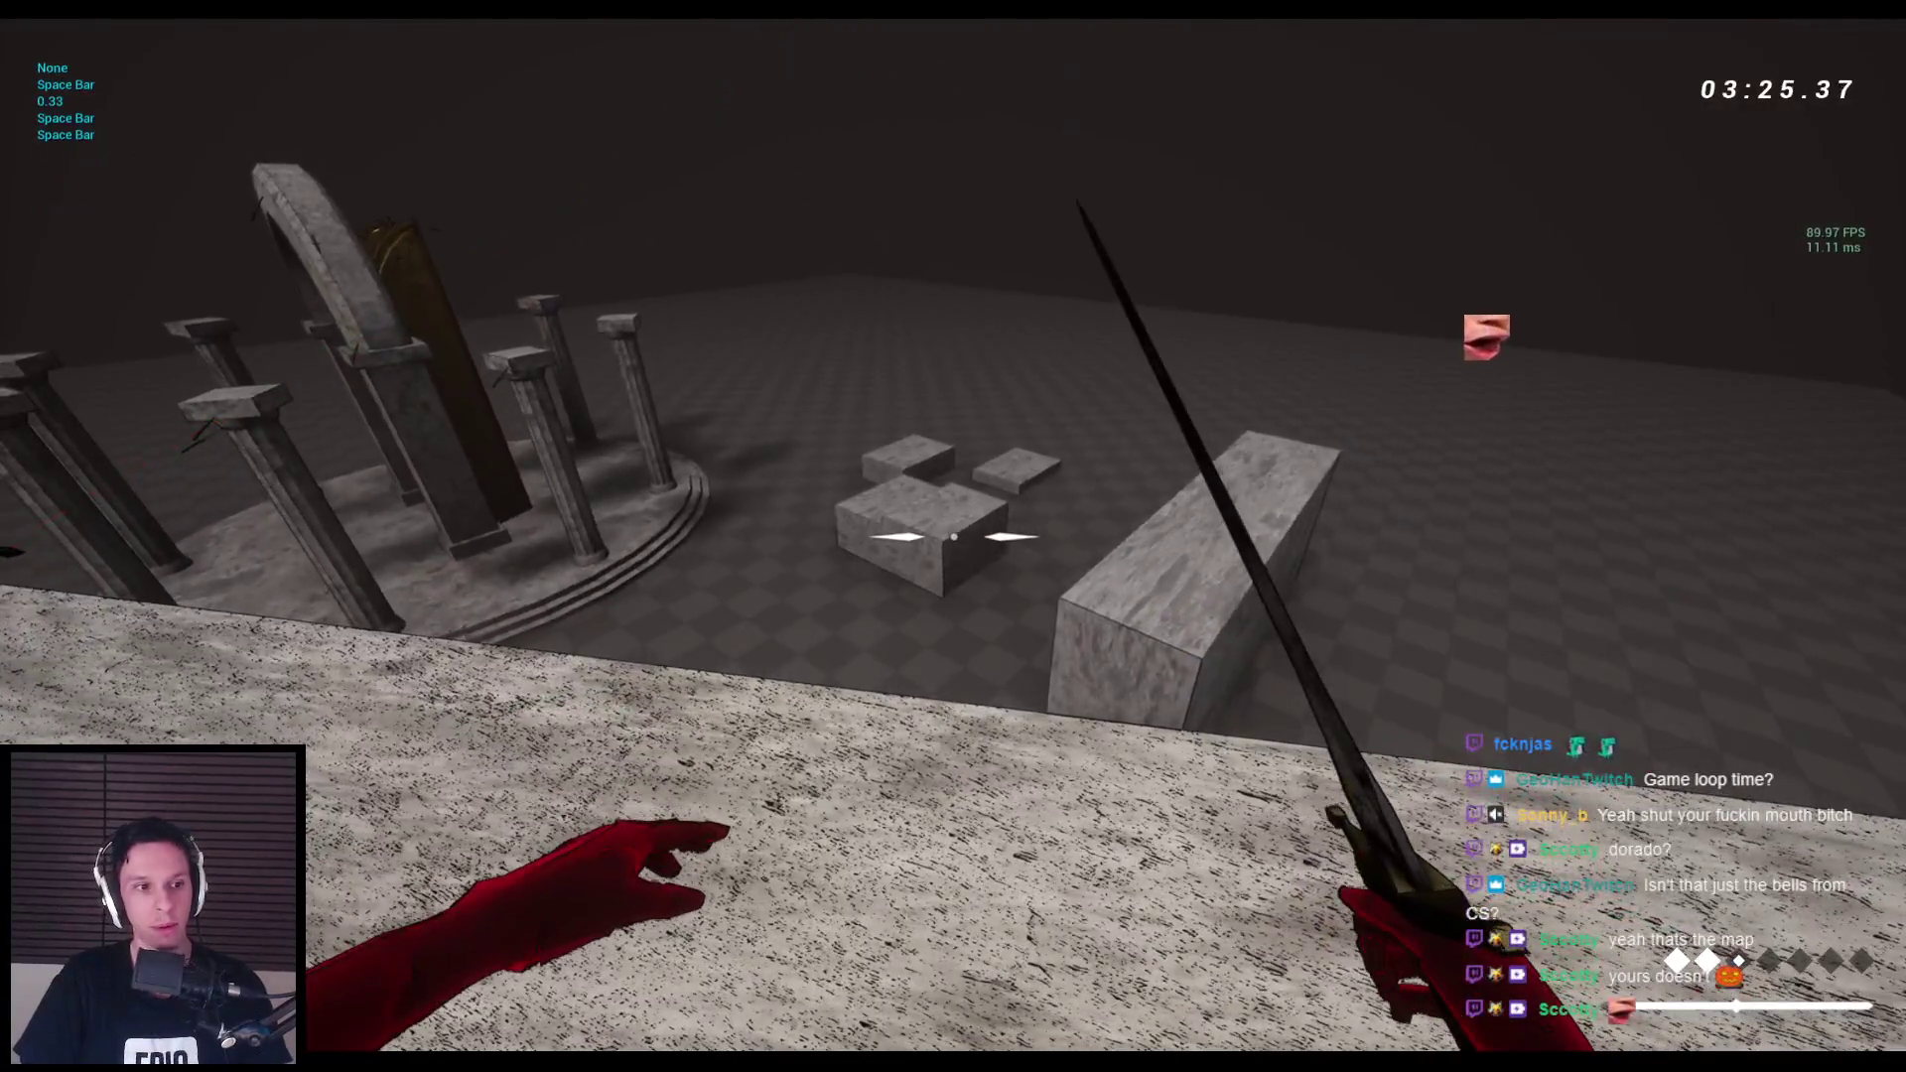
{"action": "key", "text": "Escape"}
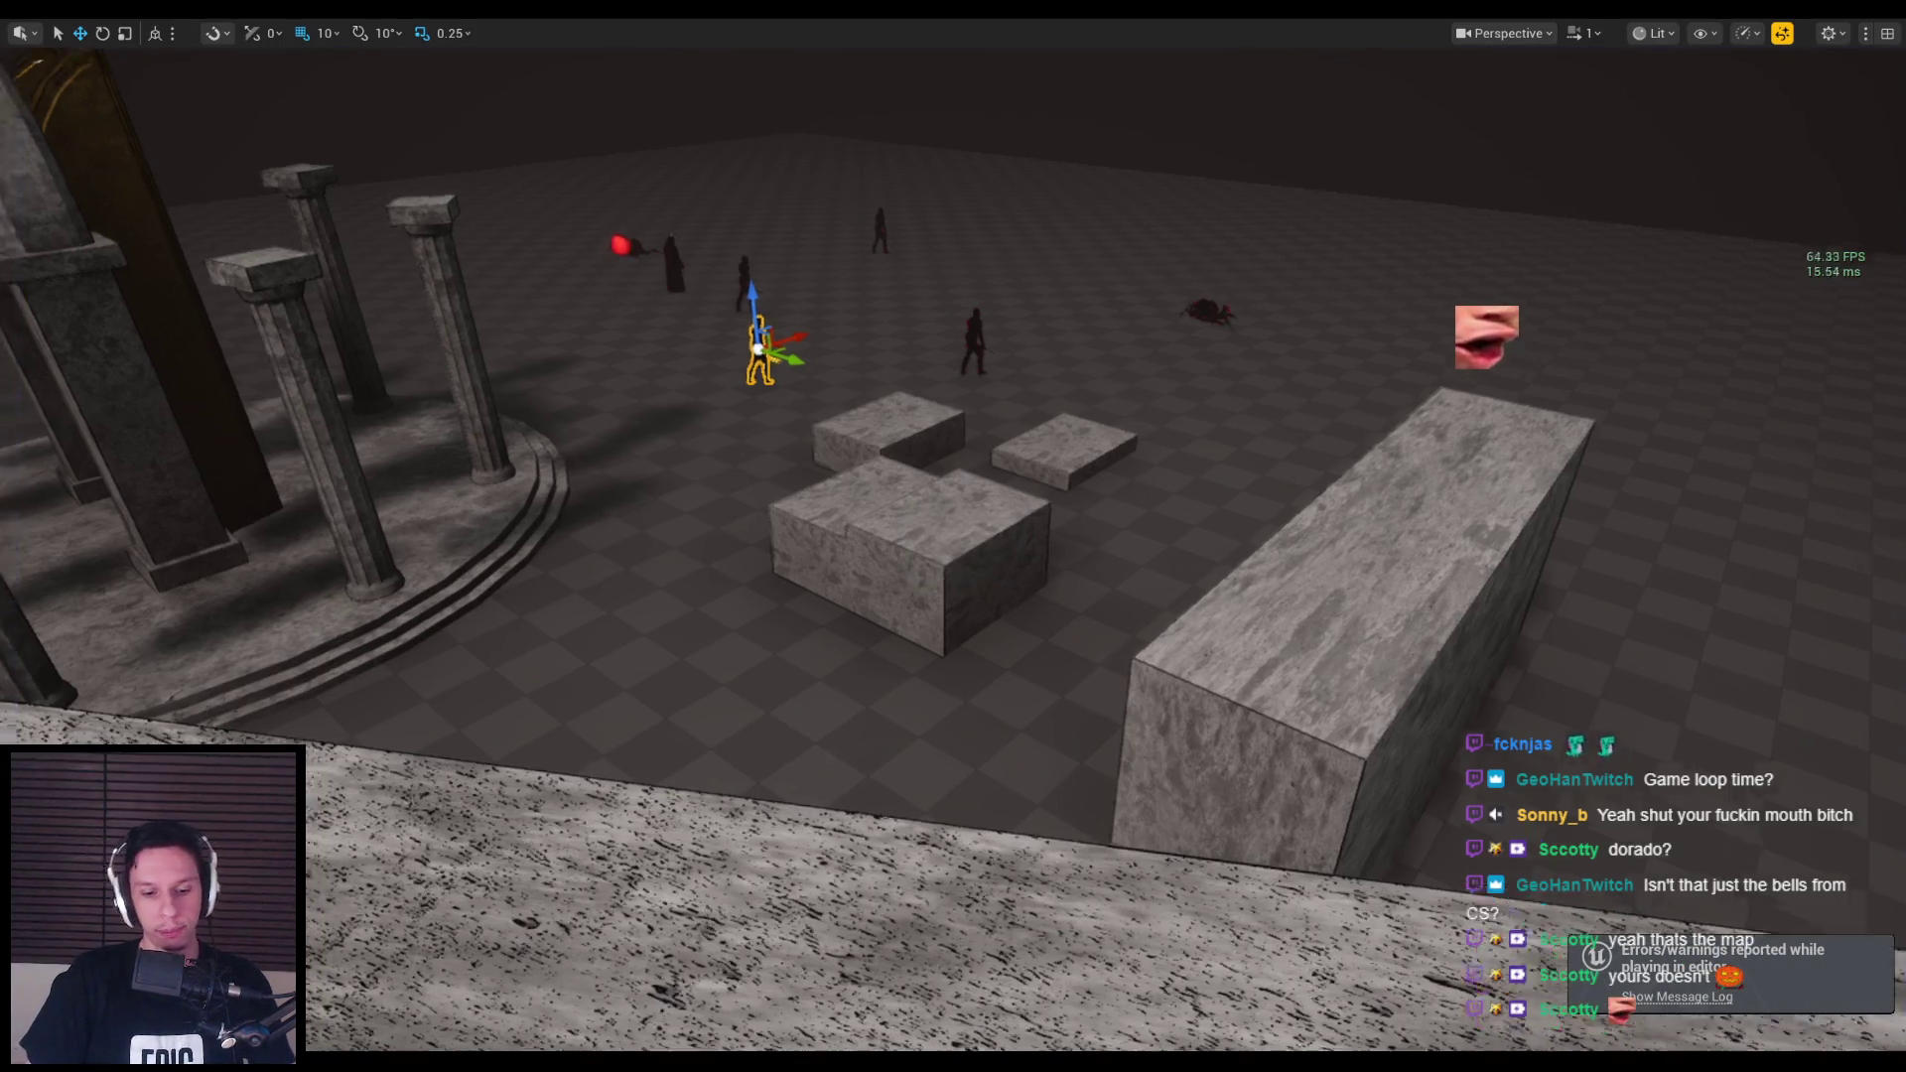
Open BP_FirstPersonCharacter's EventGraph and enter the Punch/Interact collapsed graph.
{"action": "key", "text": "alt+Tab"}
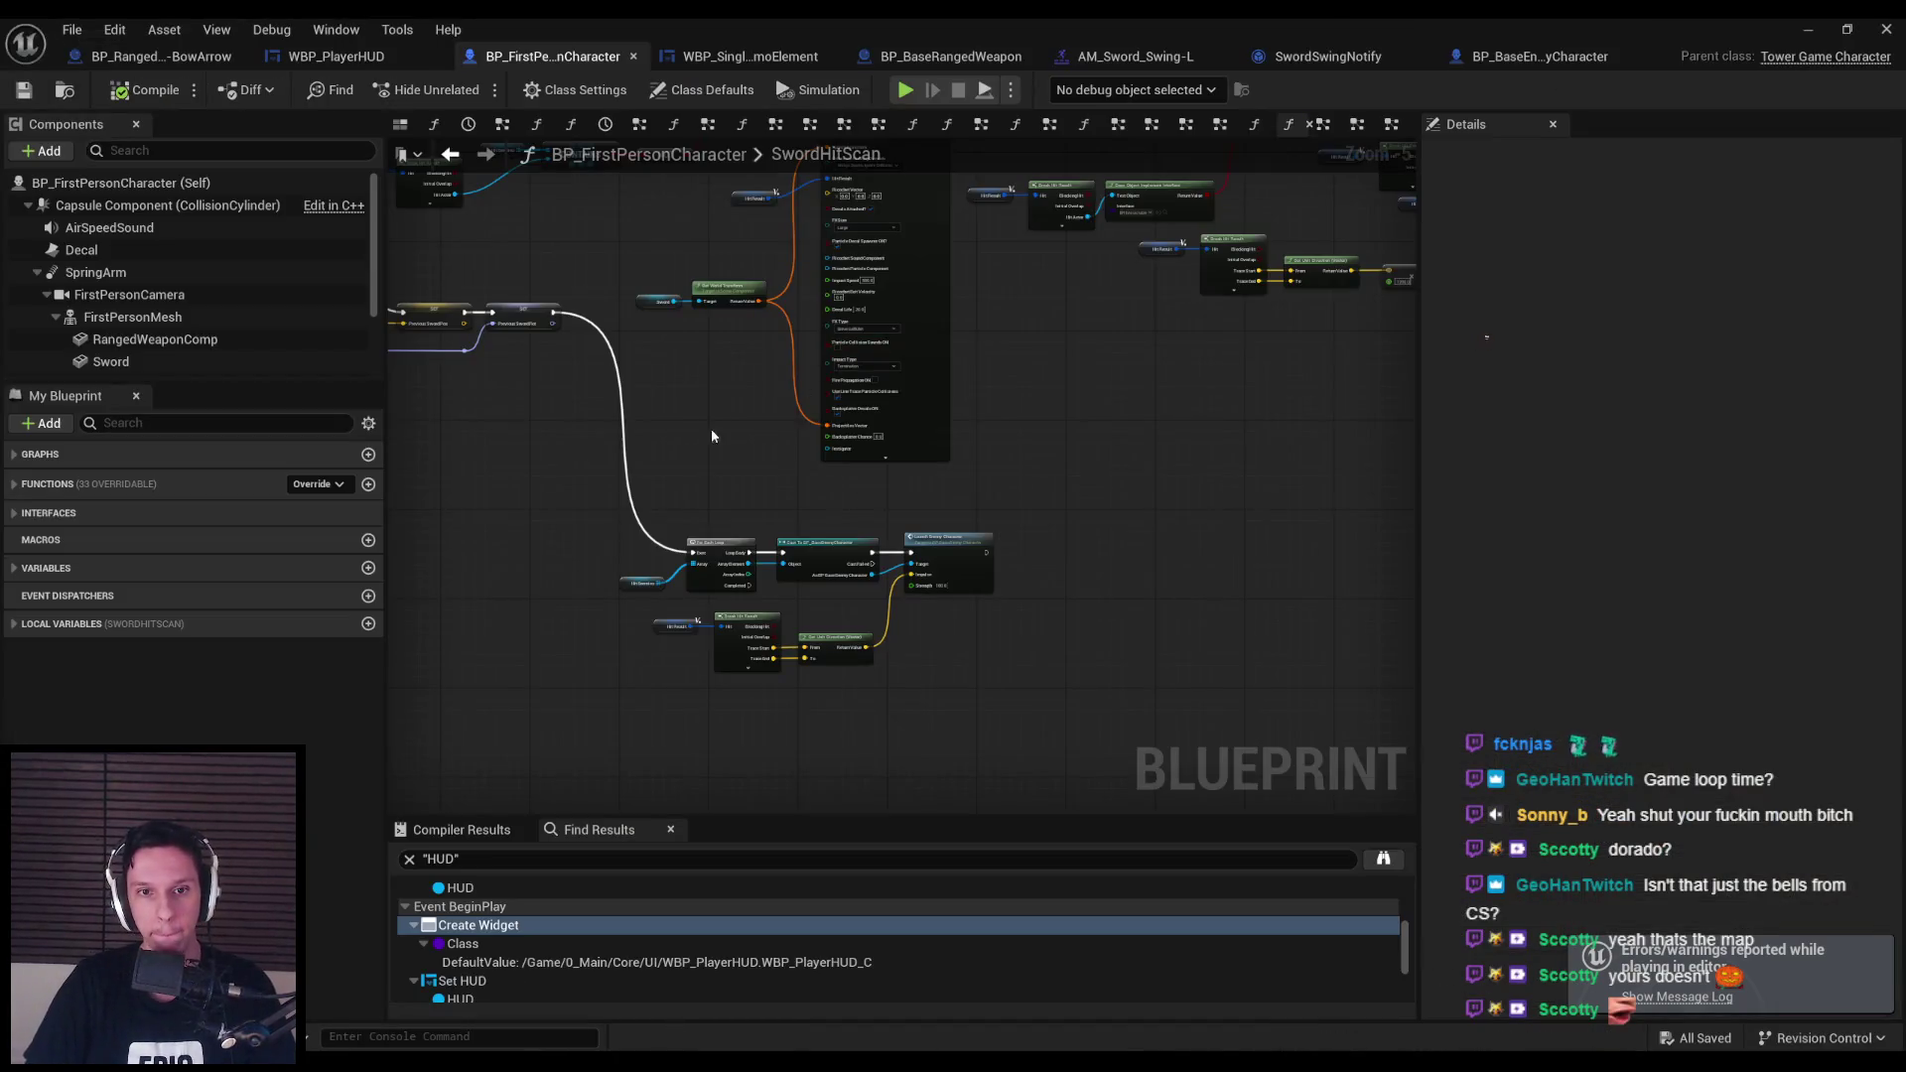
{"action": "scroll", "coordinate": [711, 427], "scroll_direction": "down", "scroll_amount": 3}
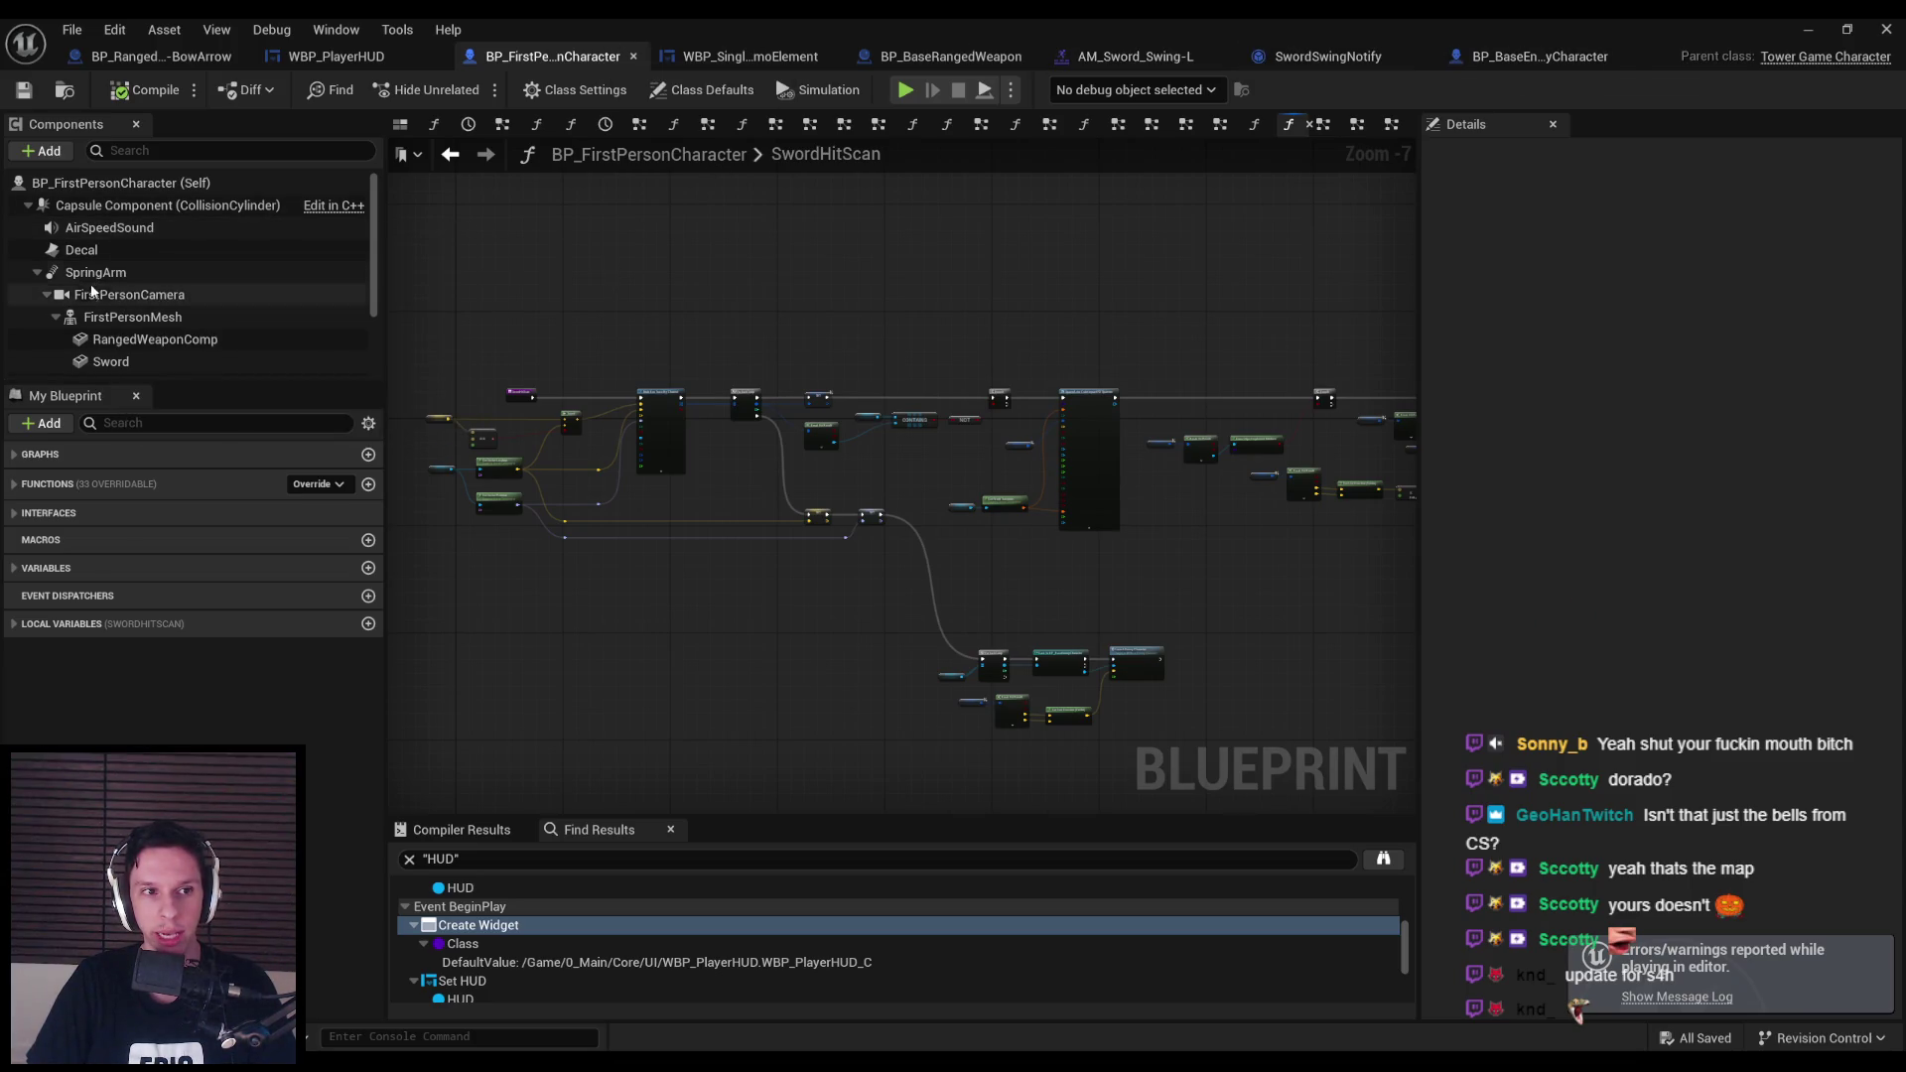
{"action": "left_click", "coordinate": [13, 453]}
{"action": "double_click", "coordinate": [73, 480]}
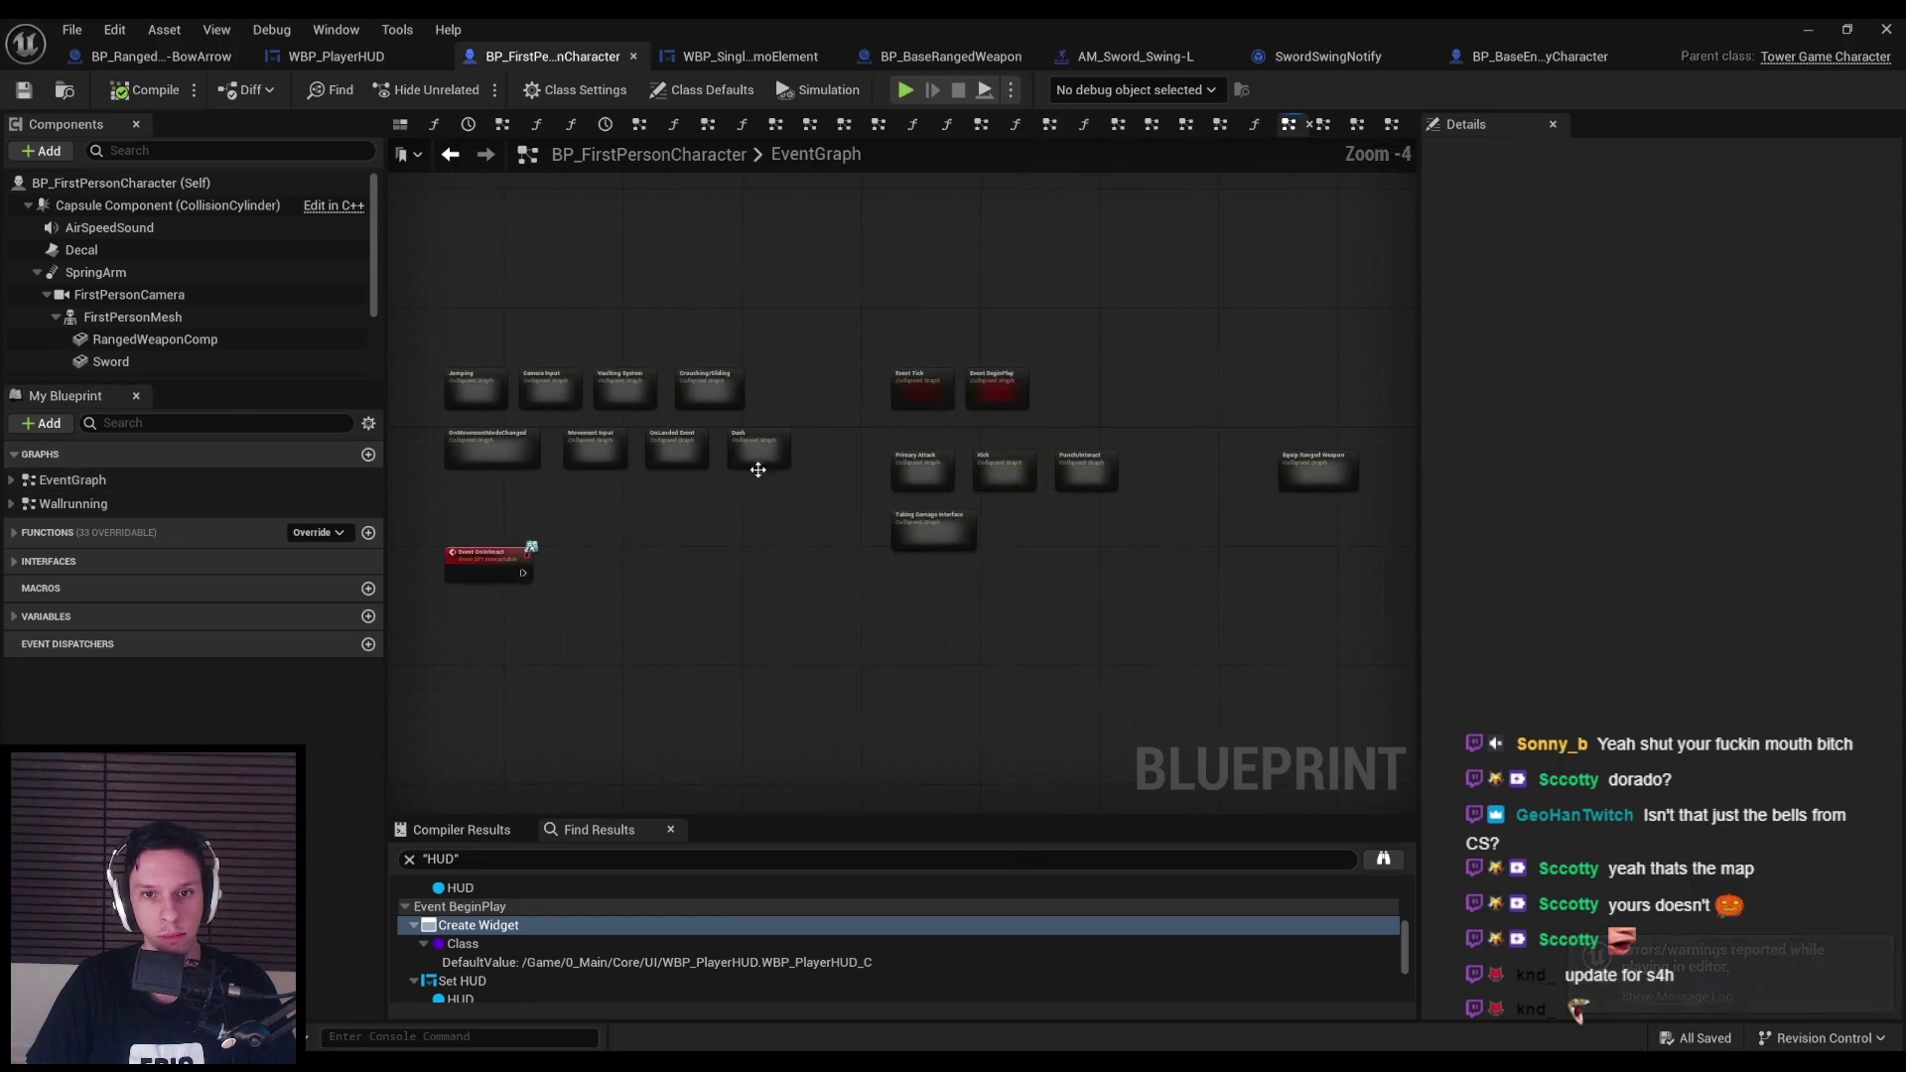
{"action": "scroll", "coordinate": [1151, 517], "scroll_direction": "up", "scroll_amount": 1}
{"action": "scroll", "coordinate": [948, 411], "scroll_direction": "up", "scroll_amount": 1}
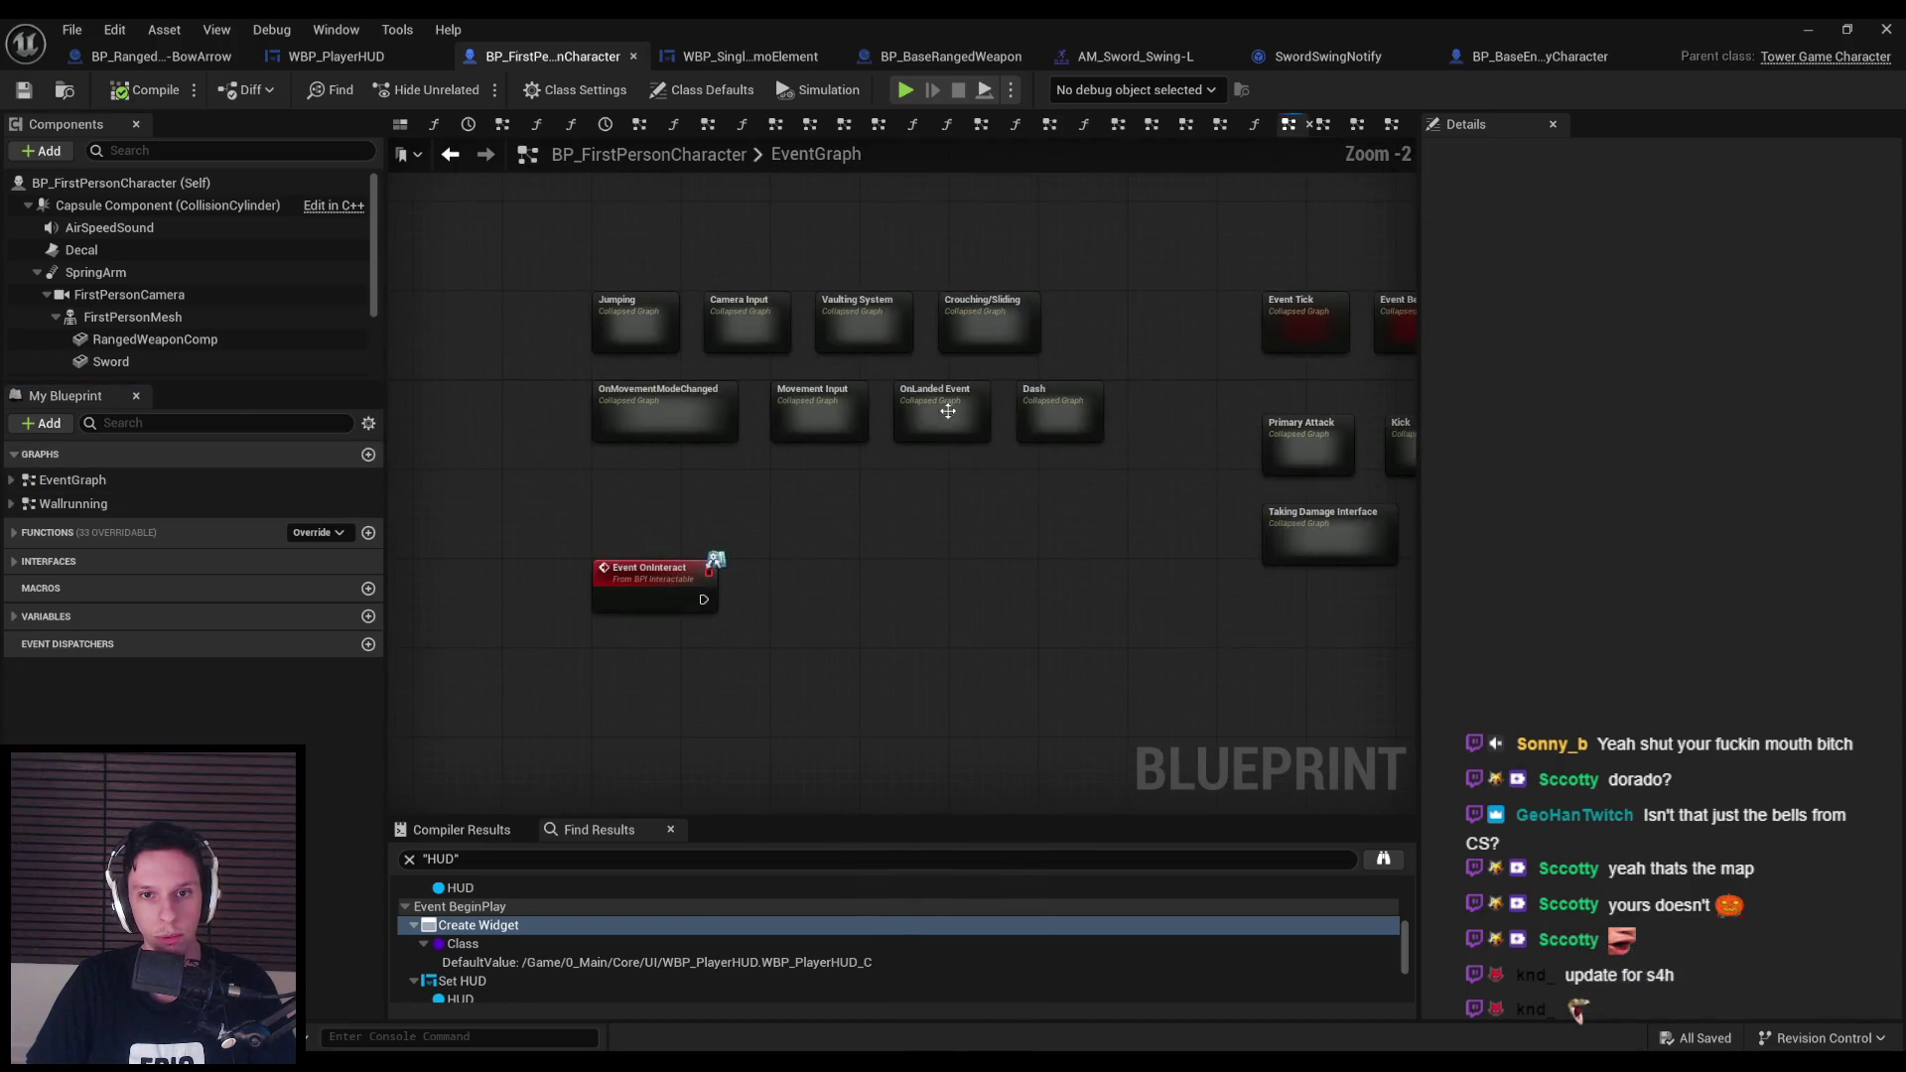
{"action": "left_click_drag", "start_coordinate": [934, 328], "coordinate": [583, 442]}
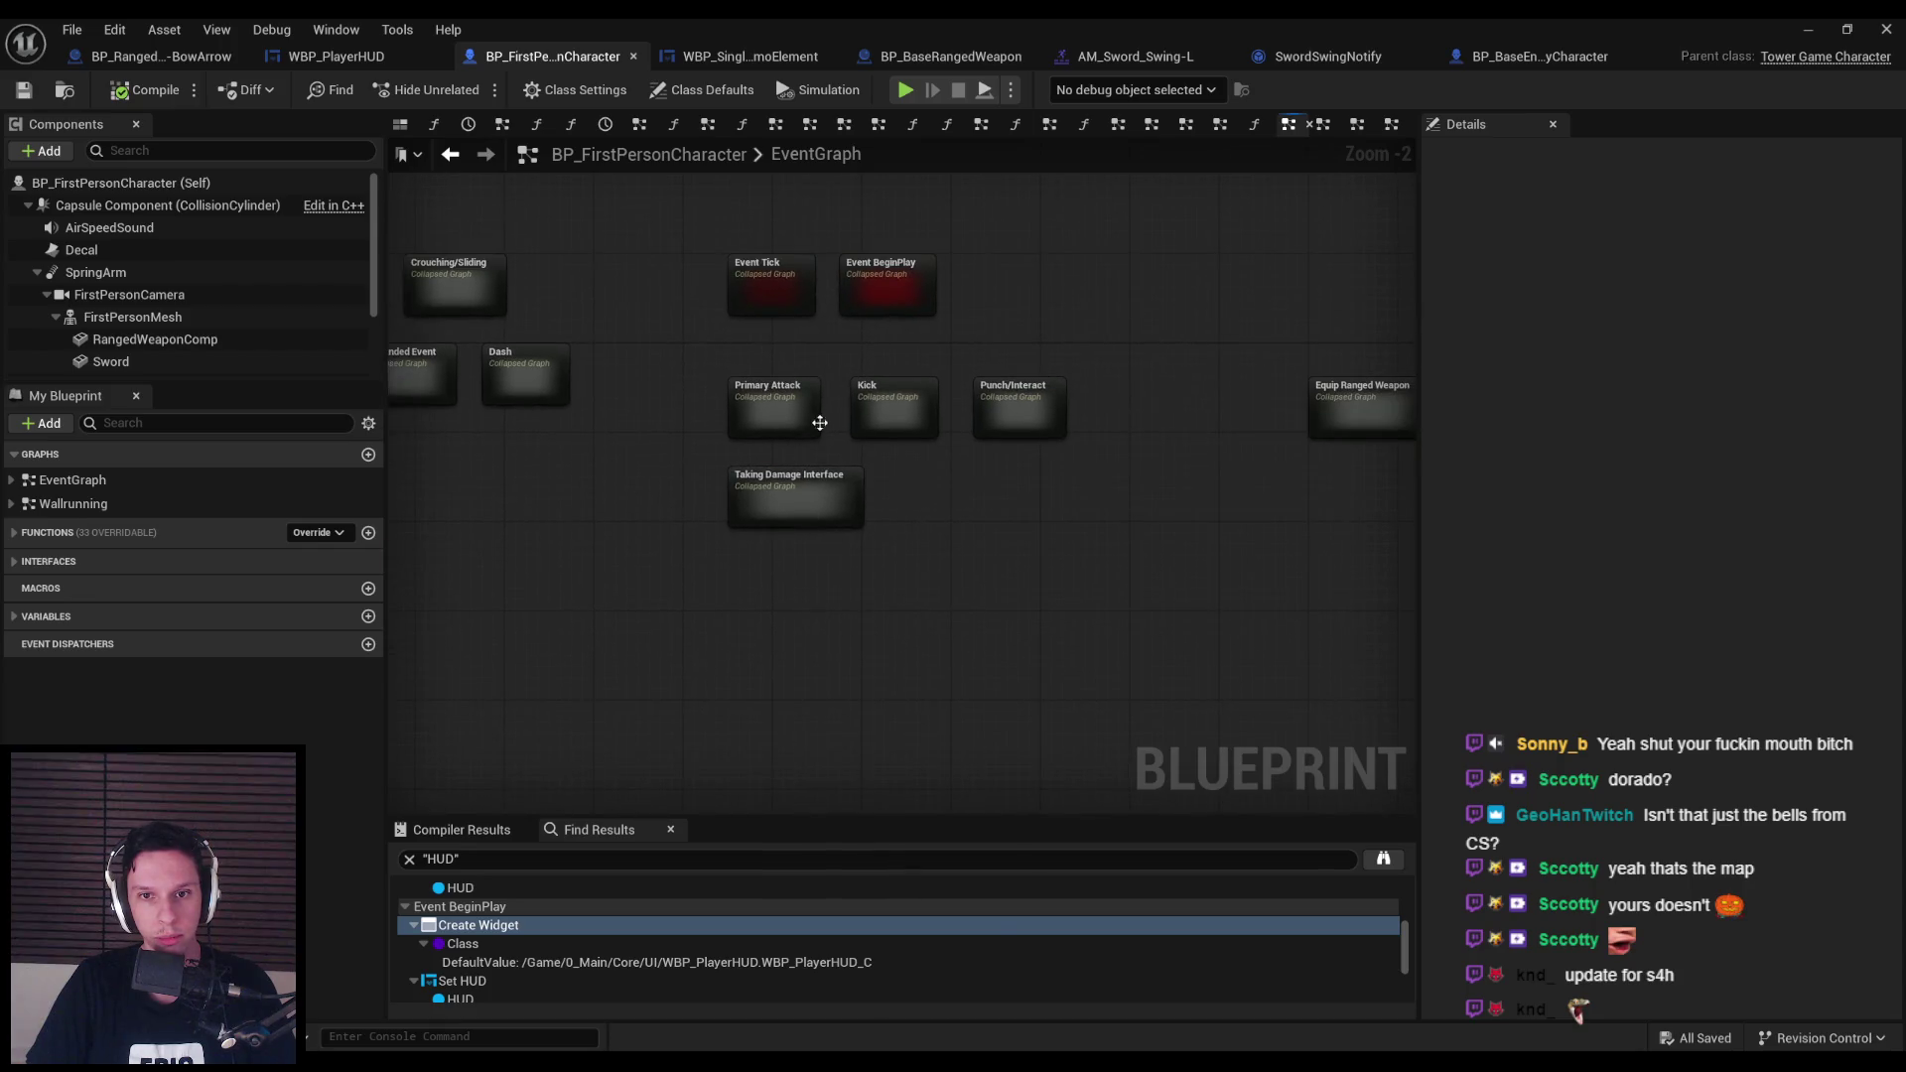
{"action": "double_click", "coordinate": [1043, 414]}
Expand the IA_Interact node, move a row of nodes lower, and inspect the Play Montage node.
{"action": "scroll", "coordinate": [524, 449], "scroll_direction": "up", "scroll_amount": 10}
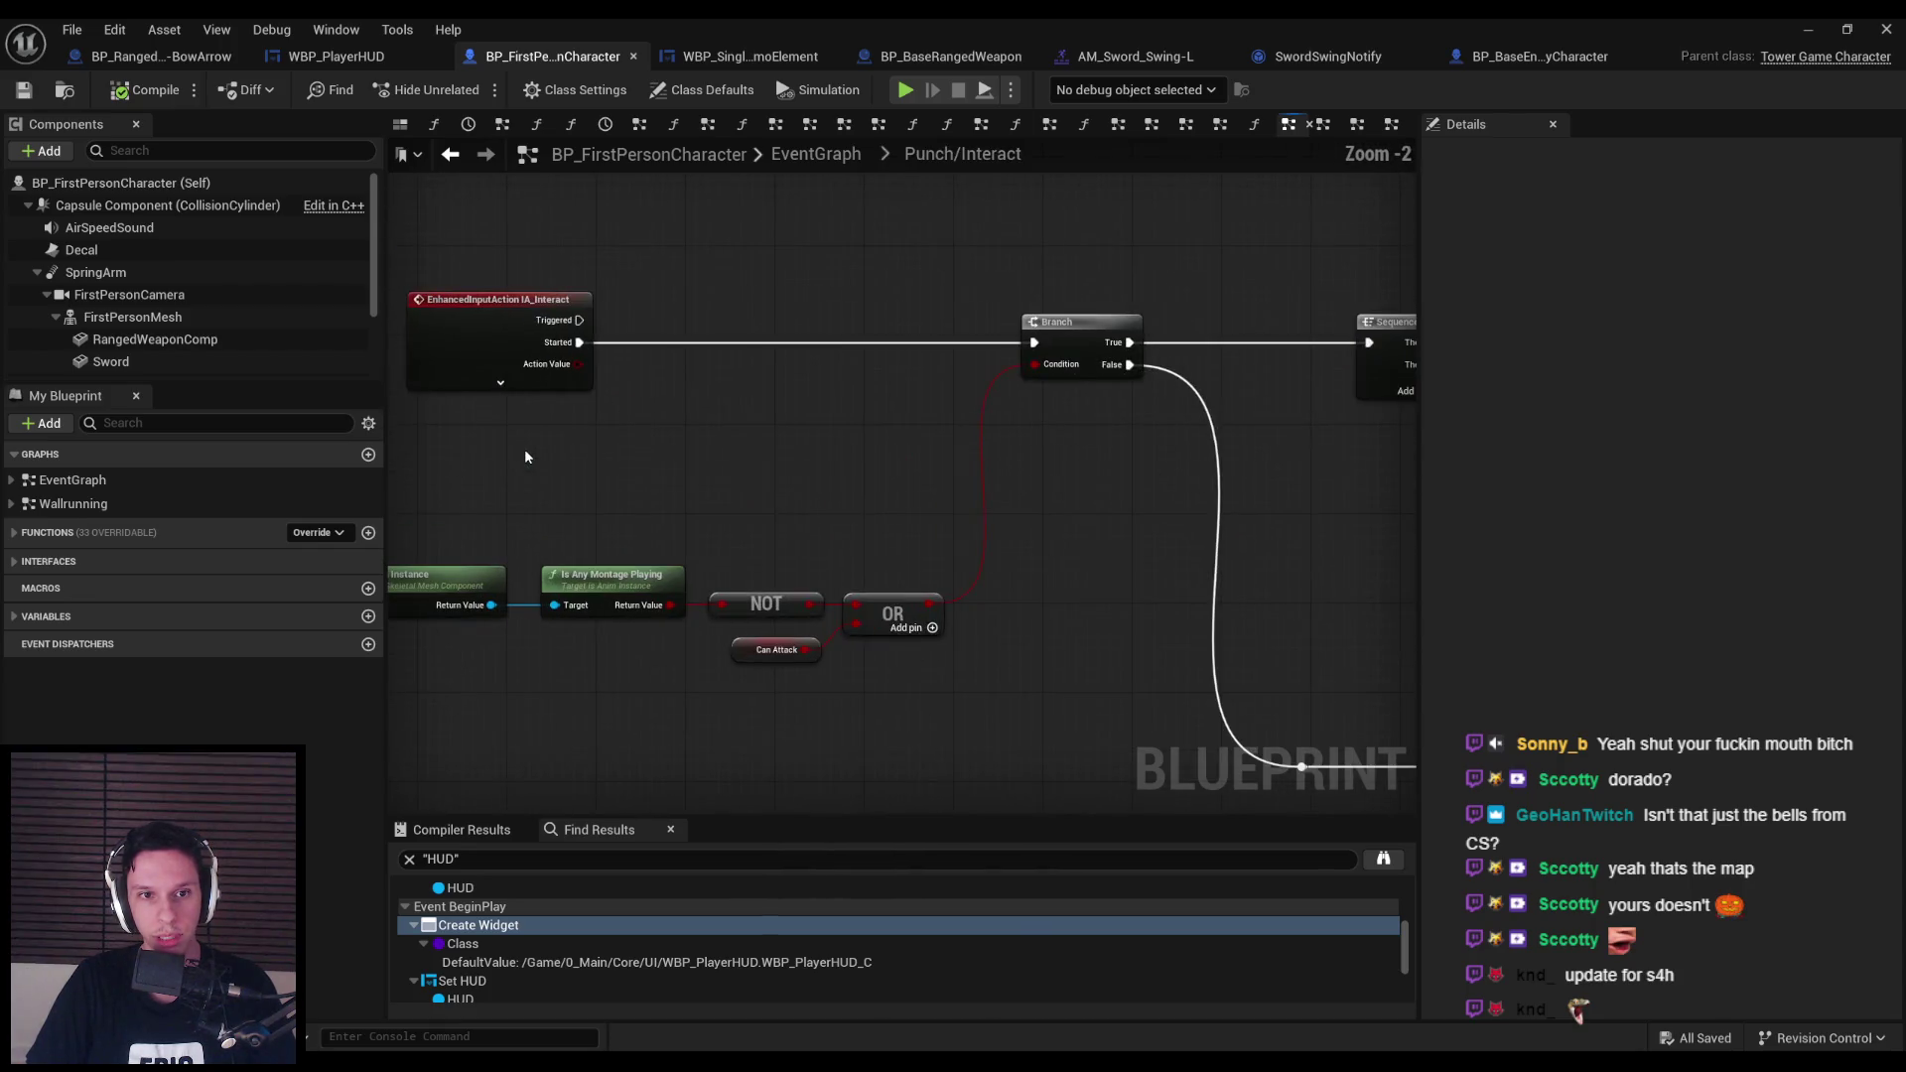
{"action": "left_click", "coordinate": [501, 383]}
{"action": "scroll", "coordinate": [849, 456], "scroll_direction": "down", "scroll_amount": 1}
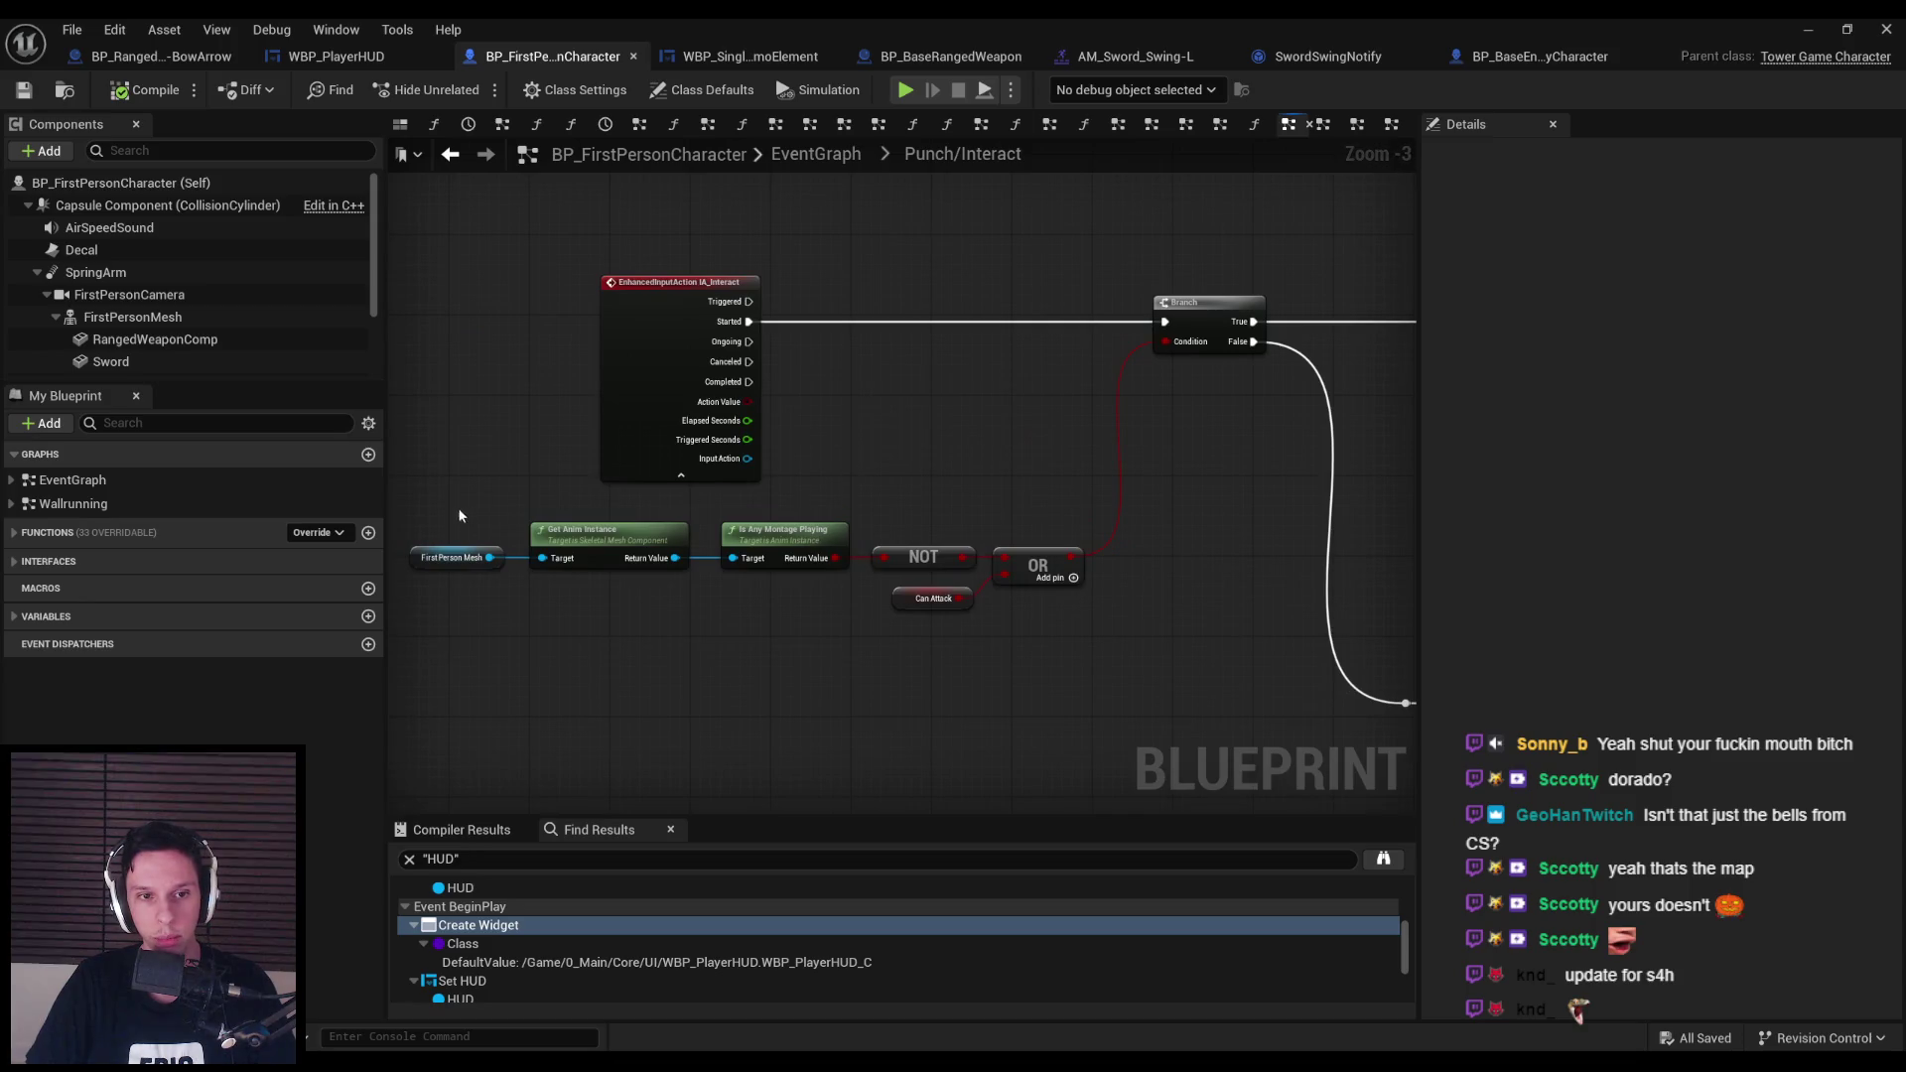
{"action": "left_click_drag", "start_coordinate": [1046, 582], "coordinate": [1047, 672]}
{"action": "scroll", "coordinate": [1021, 605], "scroll_direction": "down", "scroll_amount": 1}
{"action": "left_click_drag", "start_coordinate": [1021, 605], "coordinate": [415, 532]}
{"action": "scroll", "coordinate": [931, 436], "scroll_direction": "up", "scroll_amount": 4}
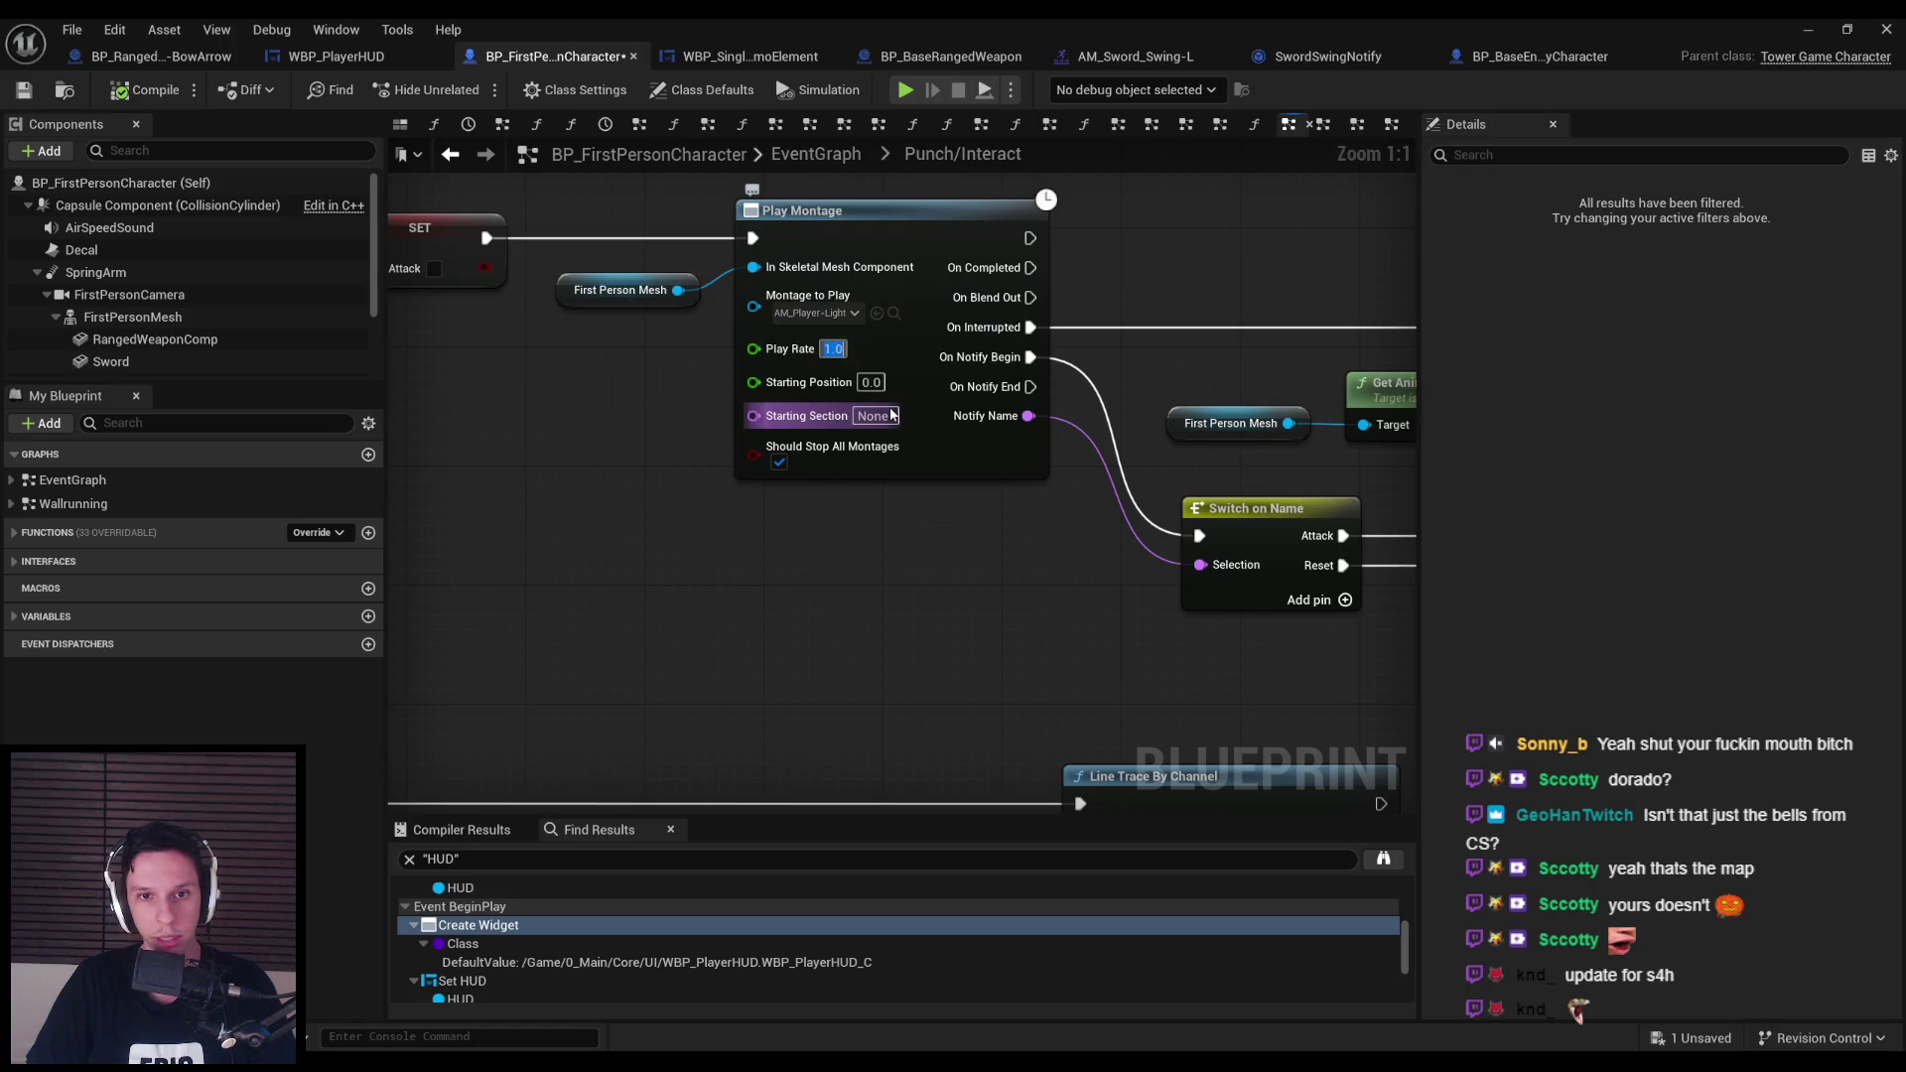
{"action": "left_click", "coordinate": [1799, 30]}
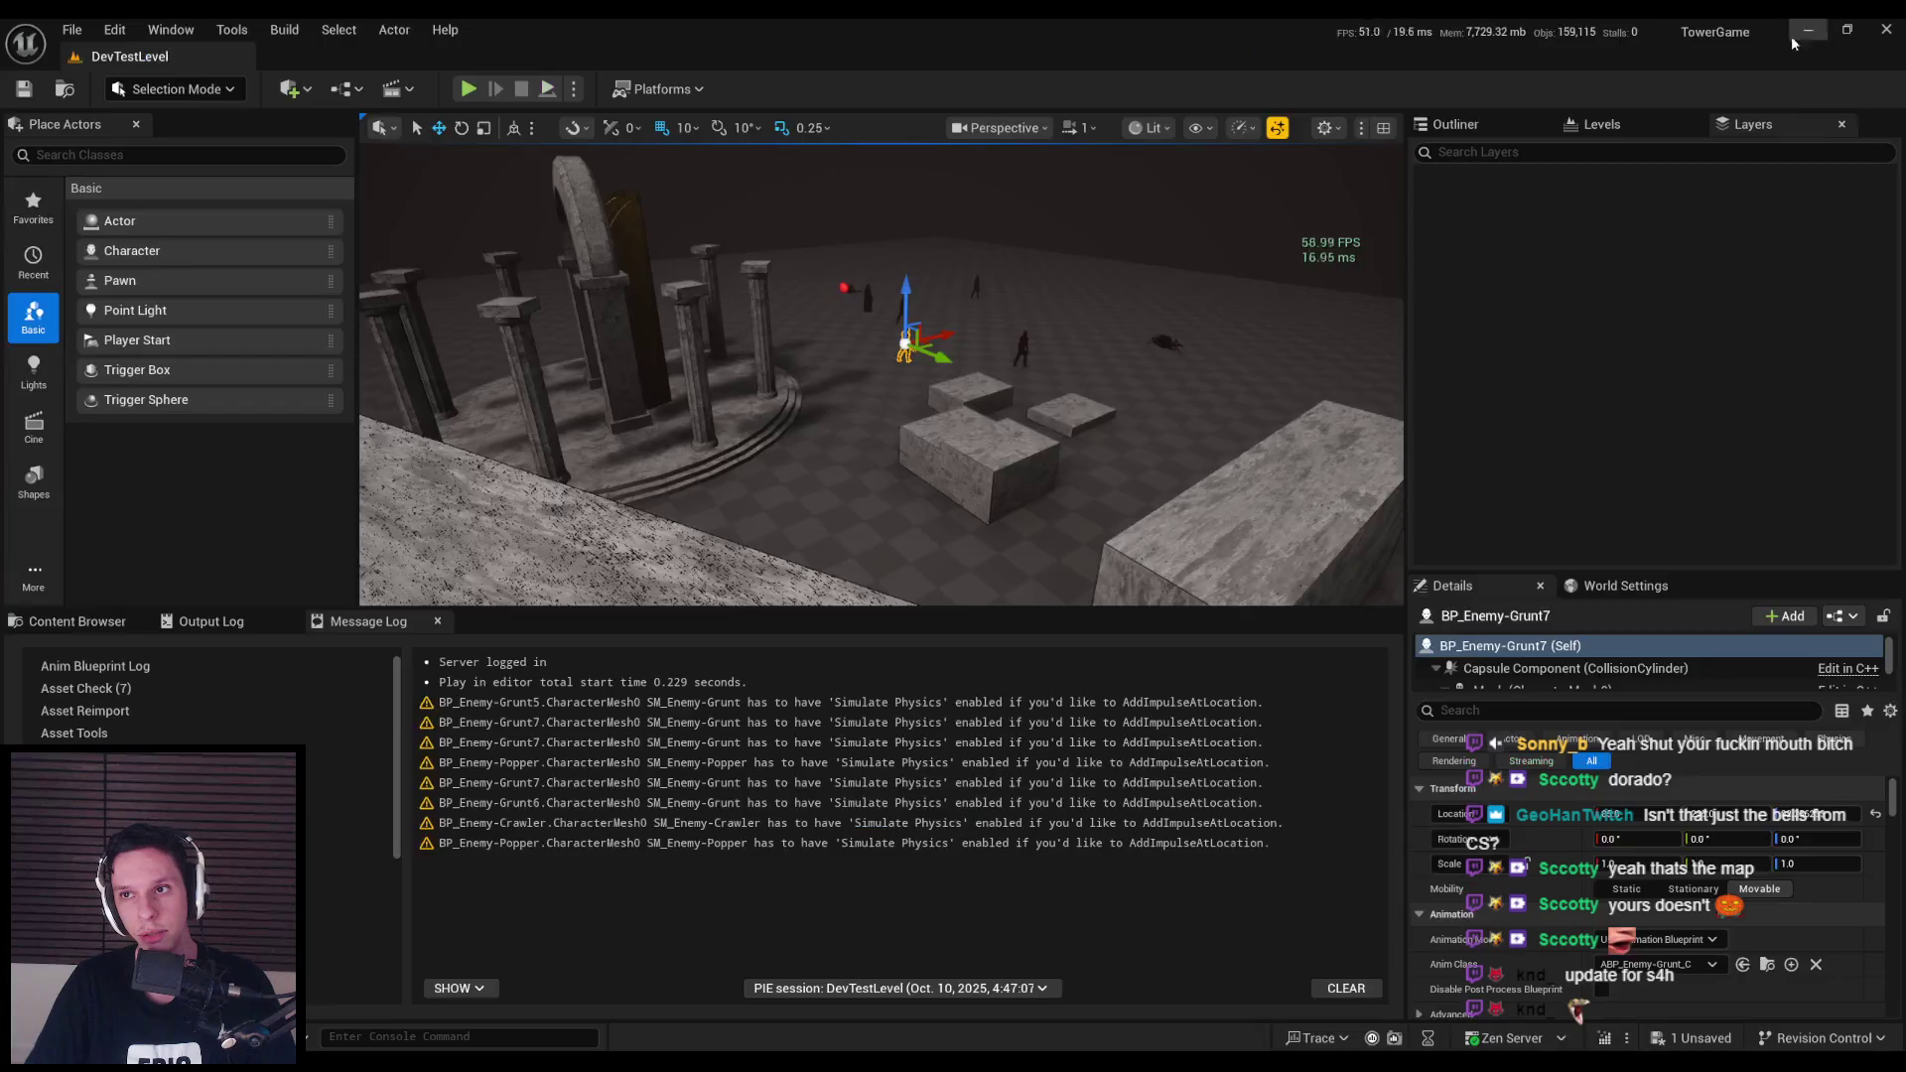
Run a quick play test, then return to the BP_FirstPersonCharacter Blueprint.
{"action": "key", "text": "alt+p"}
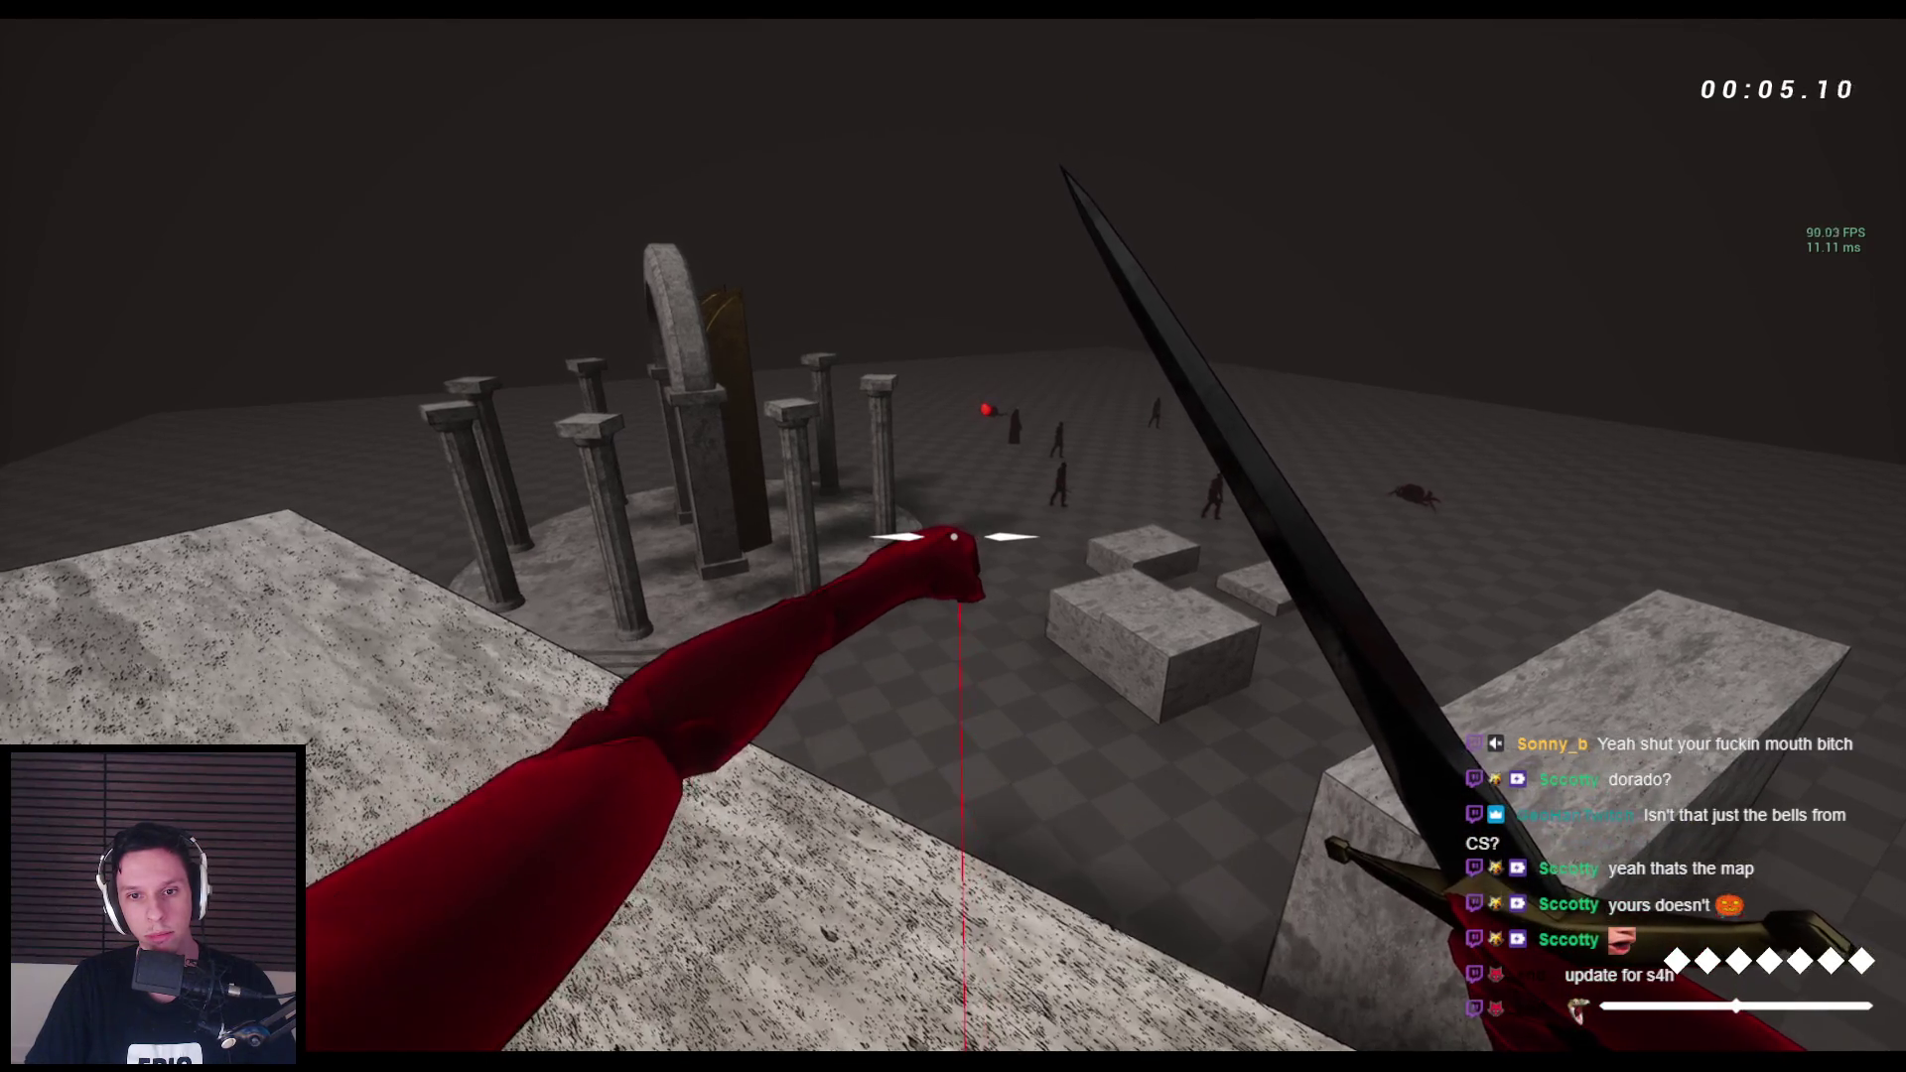
{"action": "key", "text": "Escape"}
{"action": "key", "text": "alt+Tab"}
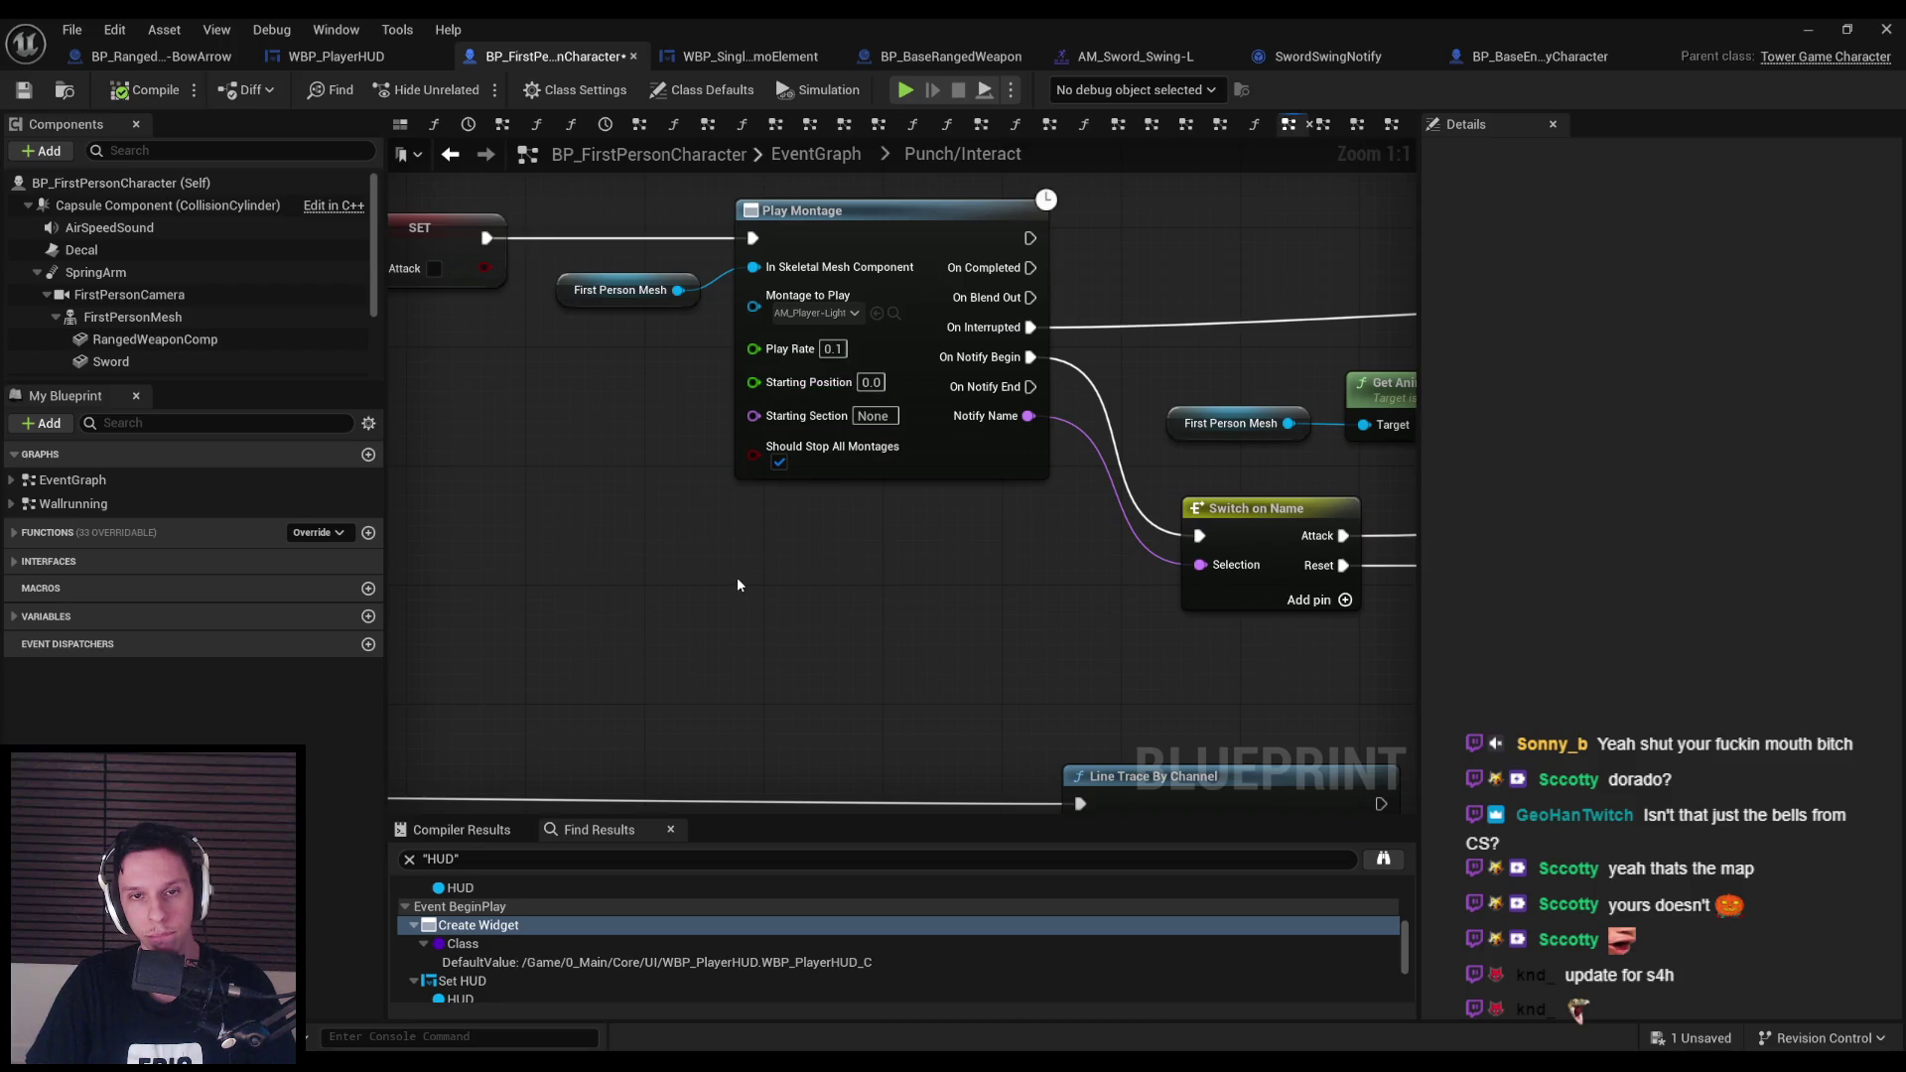
Open the AM_Player-LightPunch montage and set the preview time to frame 2 (about 0.12 s).
{"action": "scroll", "coordinate": [729, 569], "scroll_direction": "down", "scroll_amount": 1}
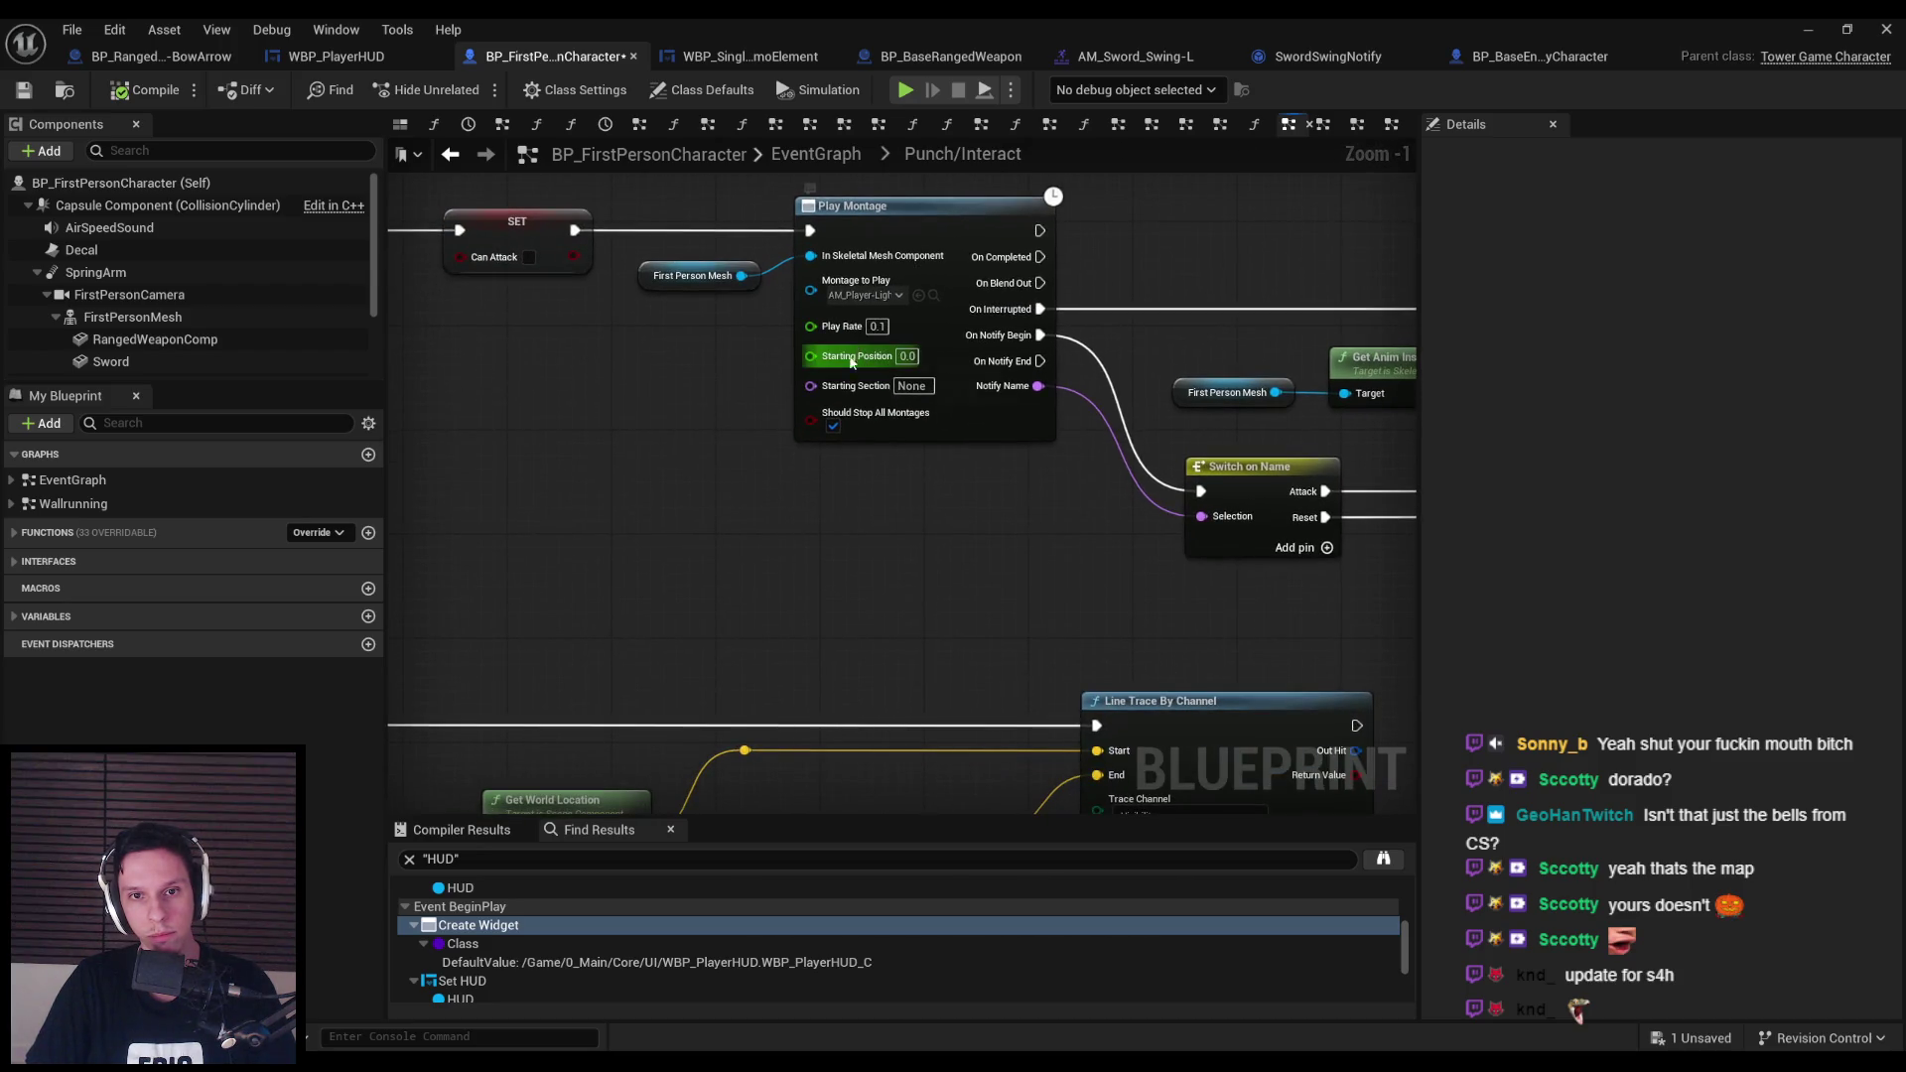
{"action": "scroll", "coordinate": [839, 370], "scroll_direction": "up", "scroll_amount": 1}
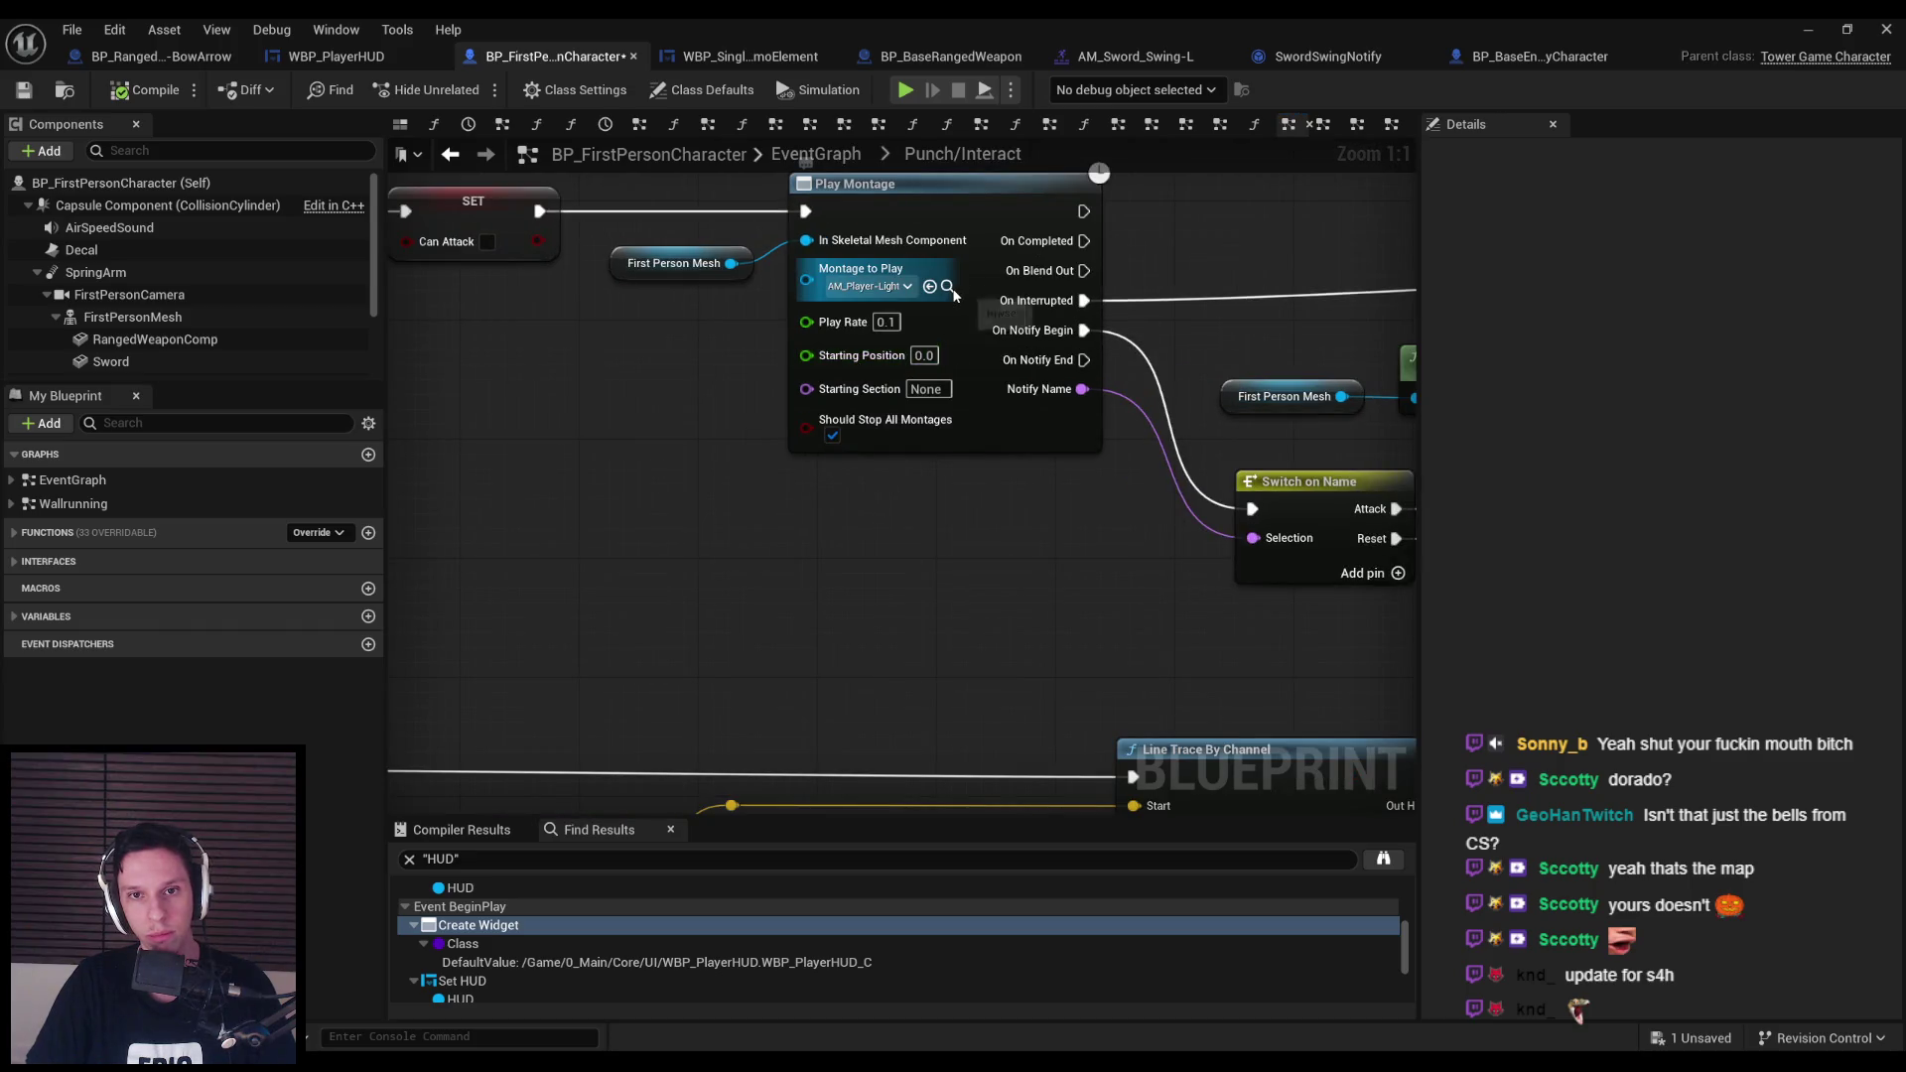
{"action": "left_click", "coordinate": [1805, 31]}
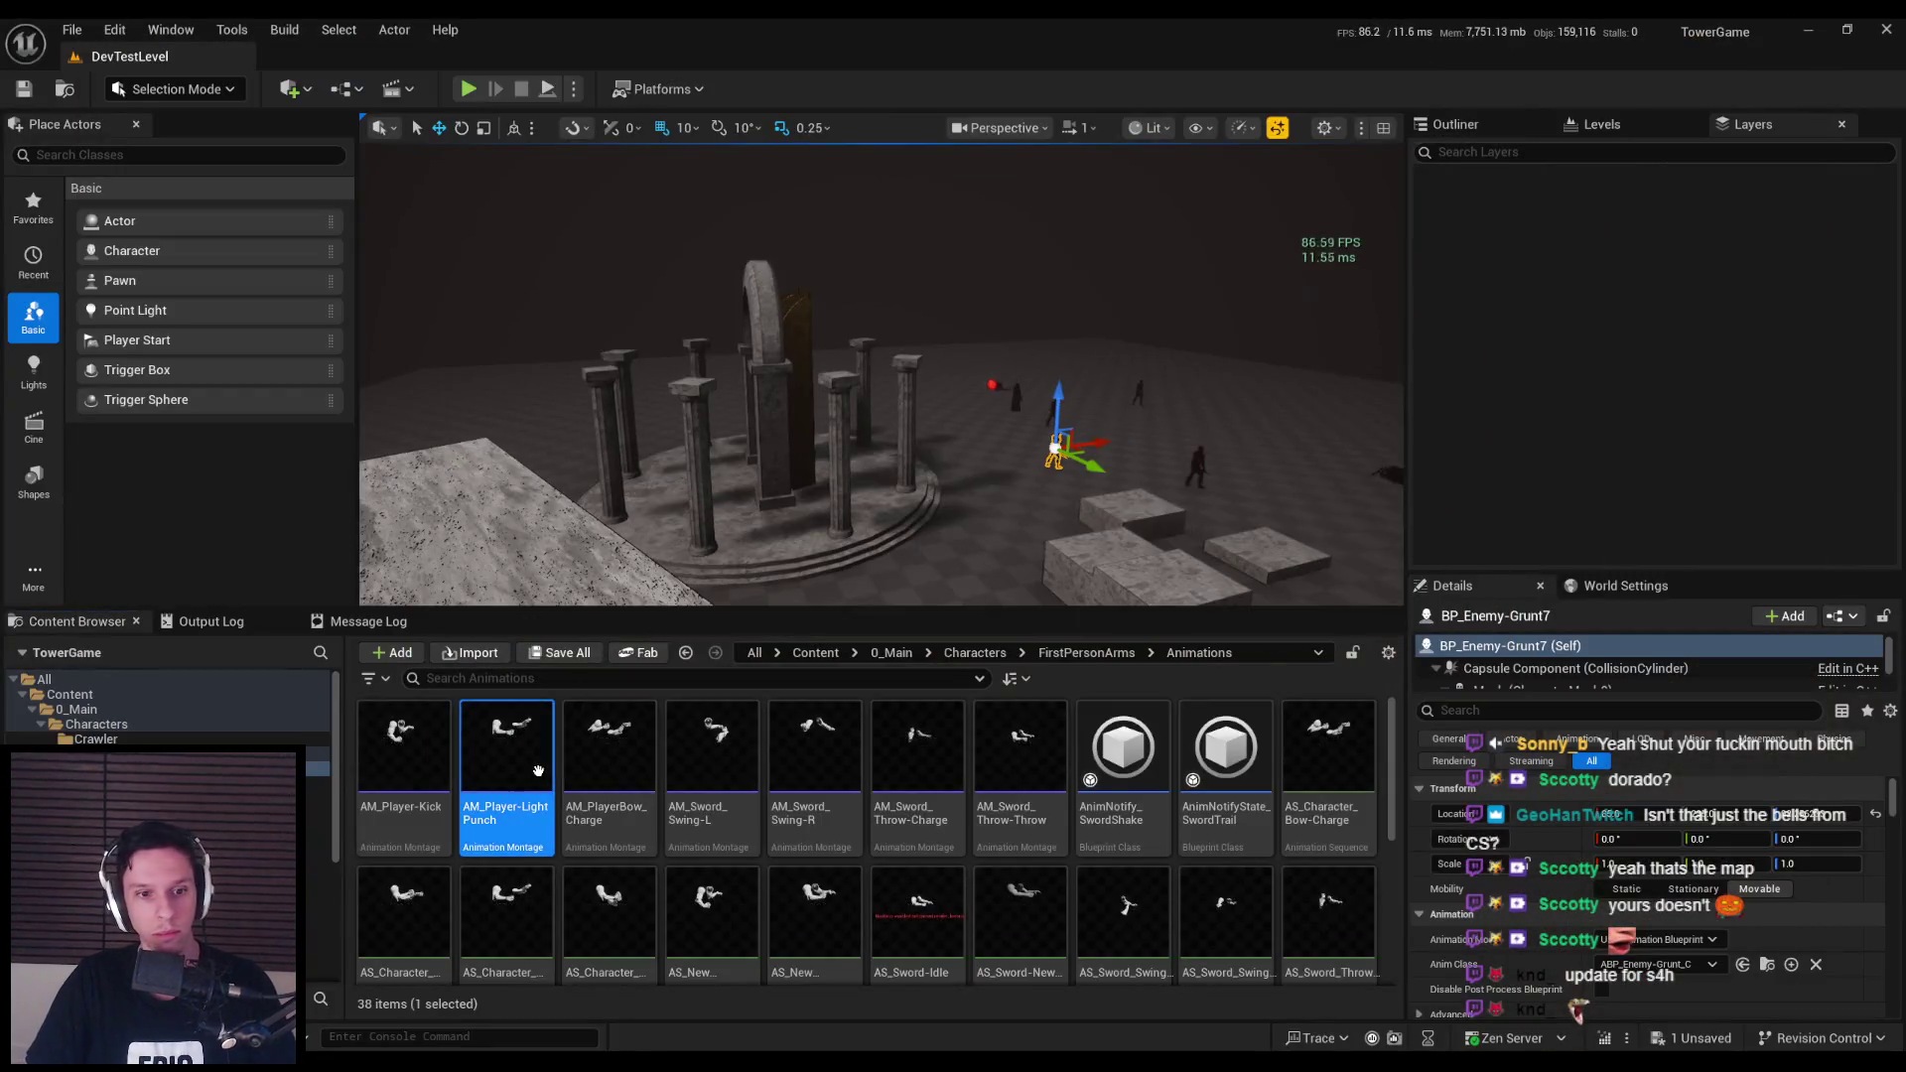
{"action": "double_click", "coordinate": [538, 771]}
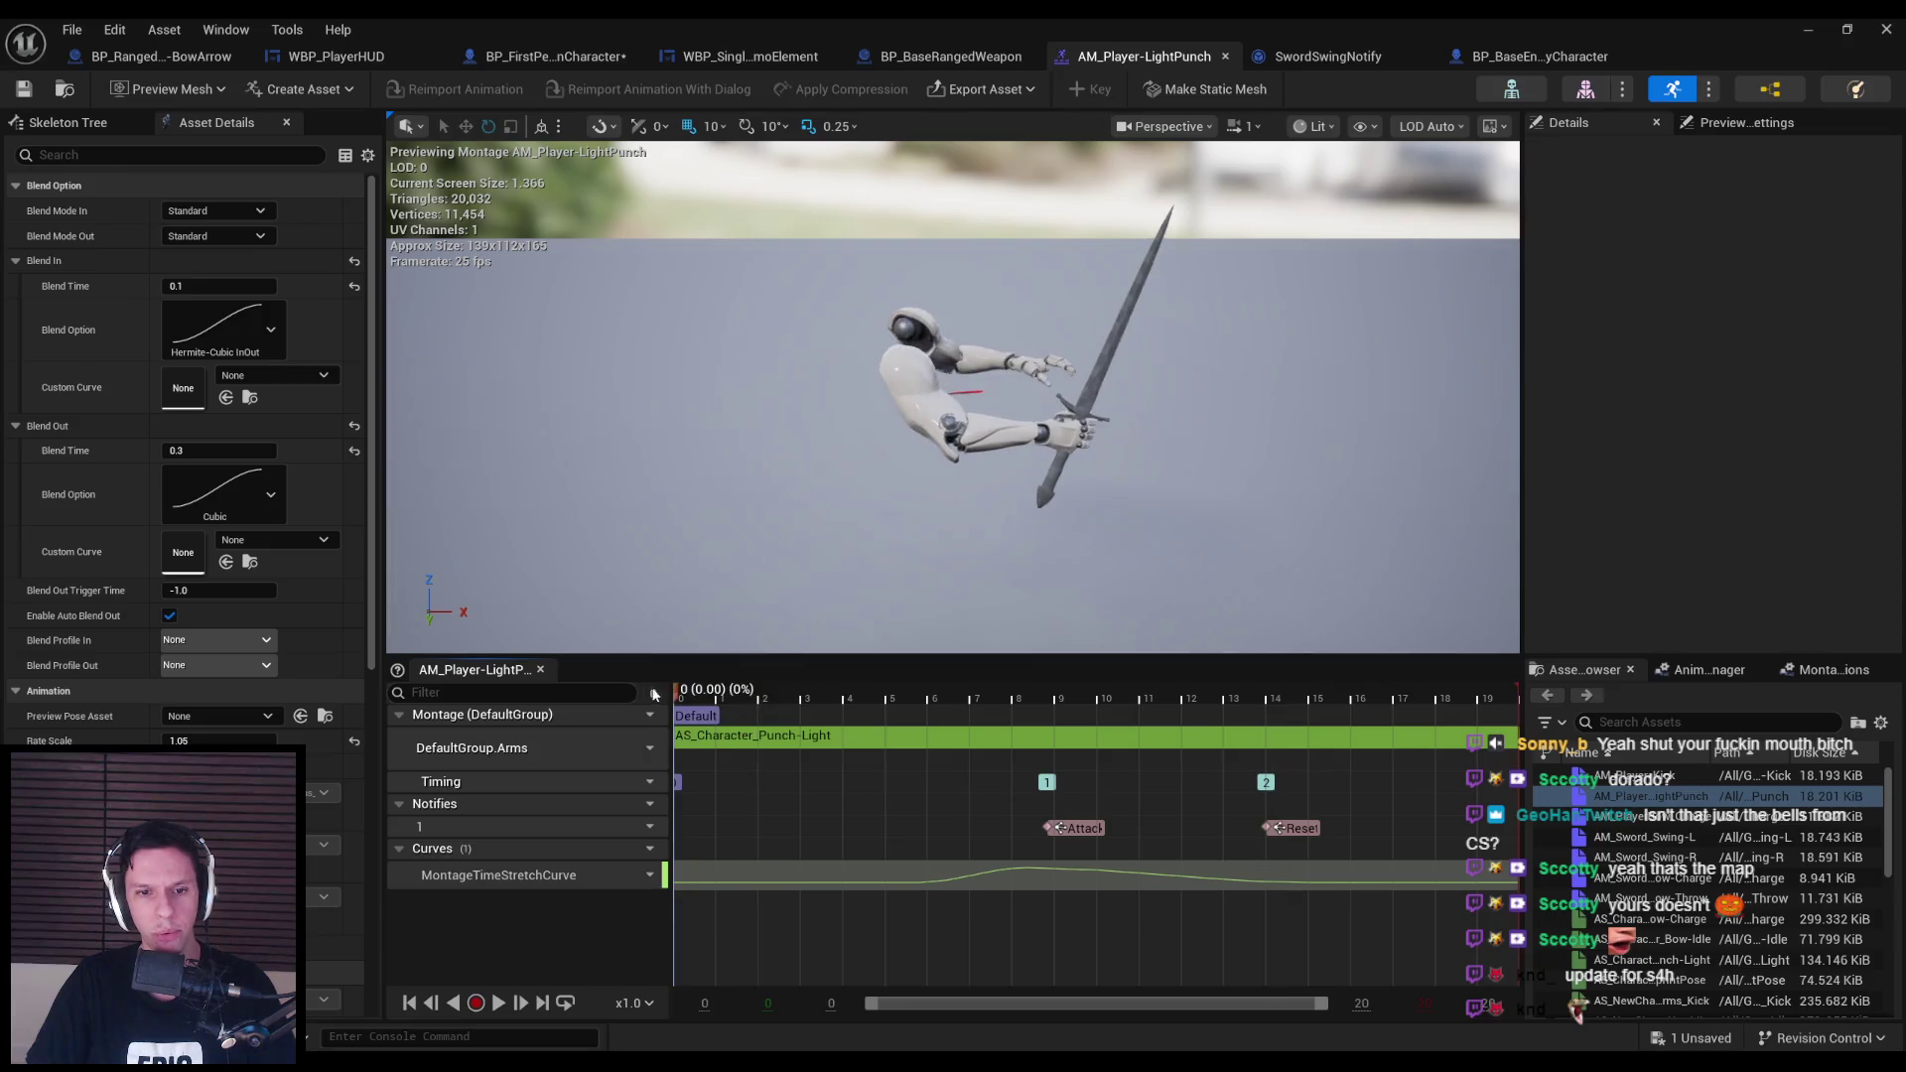
{"action": "left_click_drag", "start_coordinate": [812, 707], "coordinate": [636, 728]}
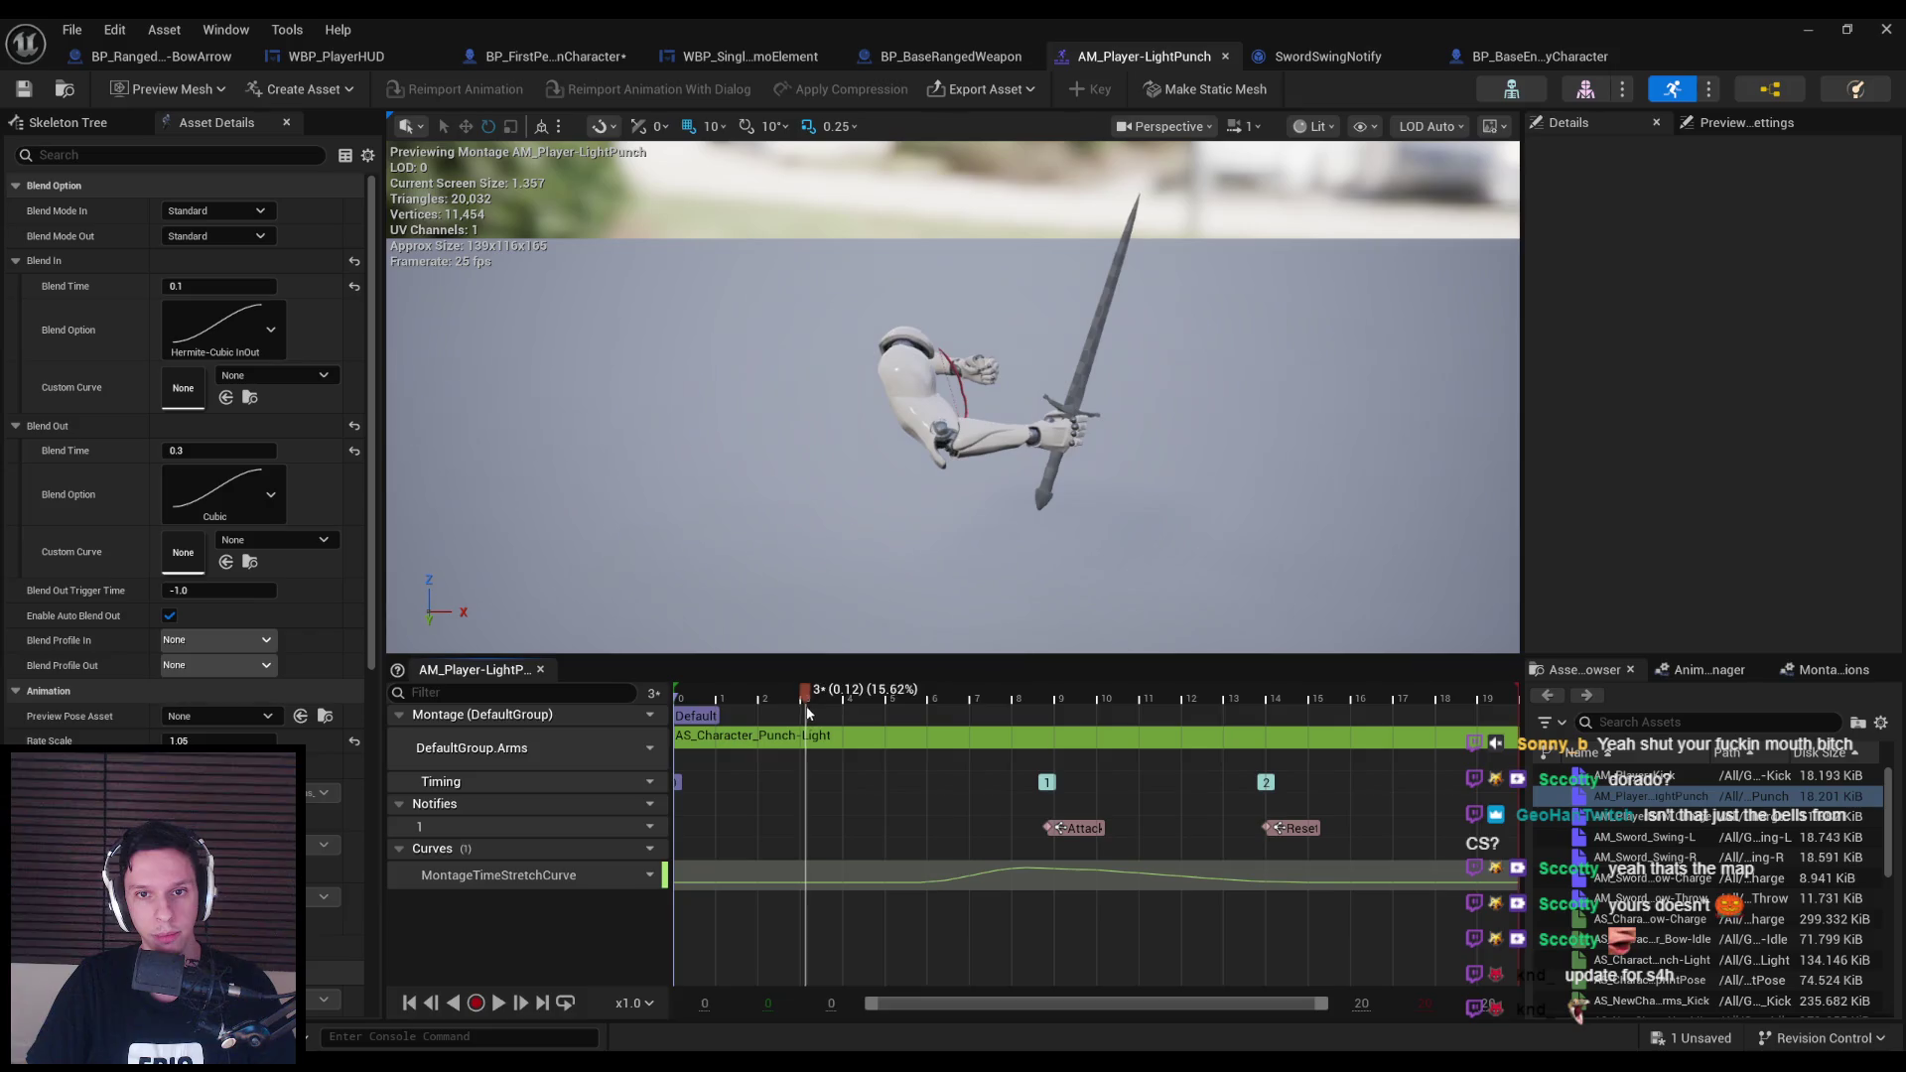
{"action": "left_click_drag", "start_coordinate": [912, 715], "coordinate": [692, 731]}
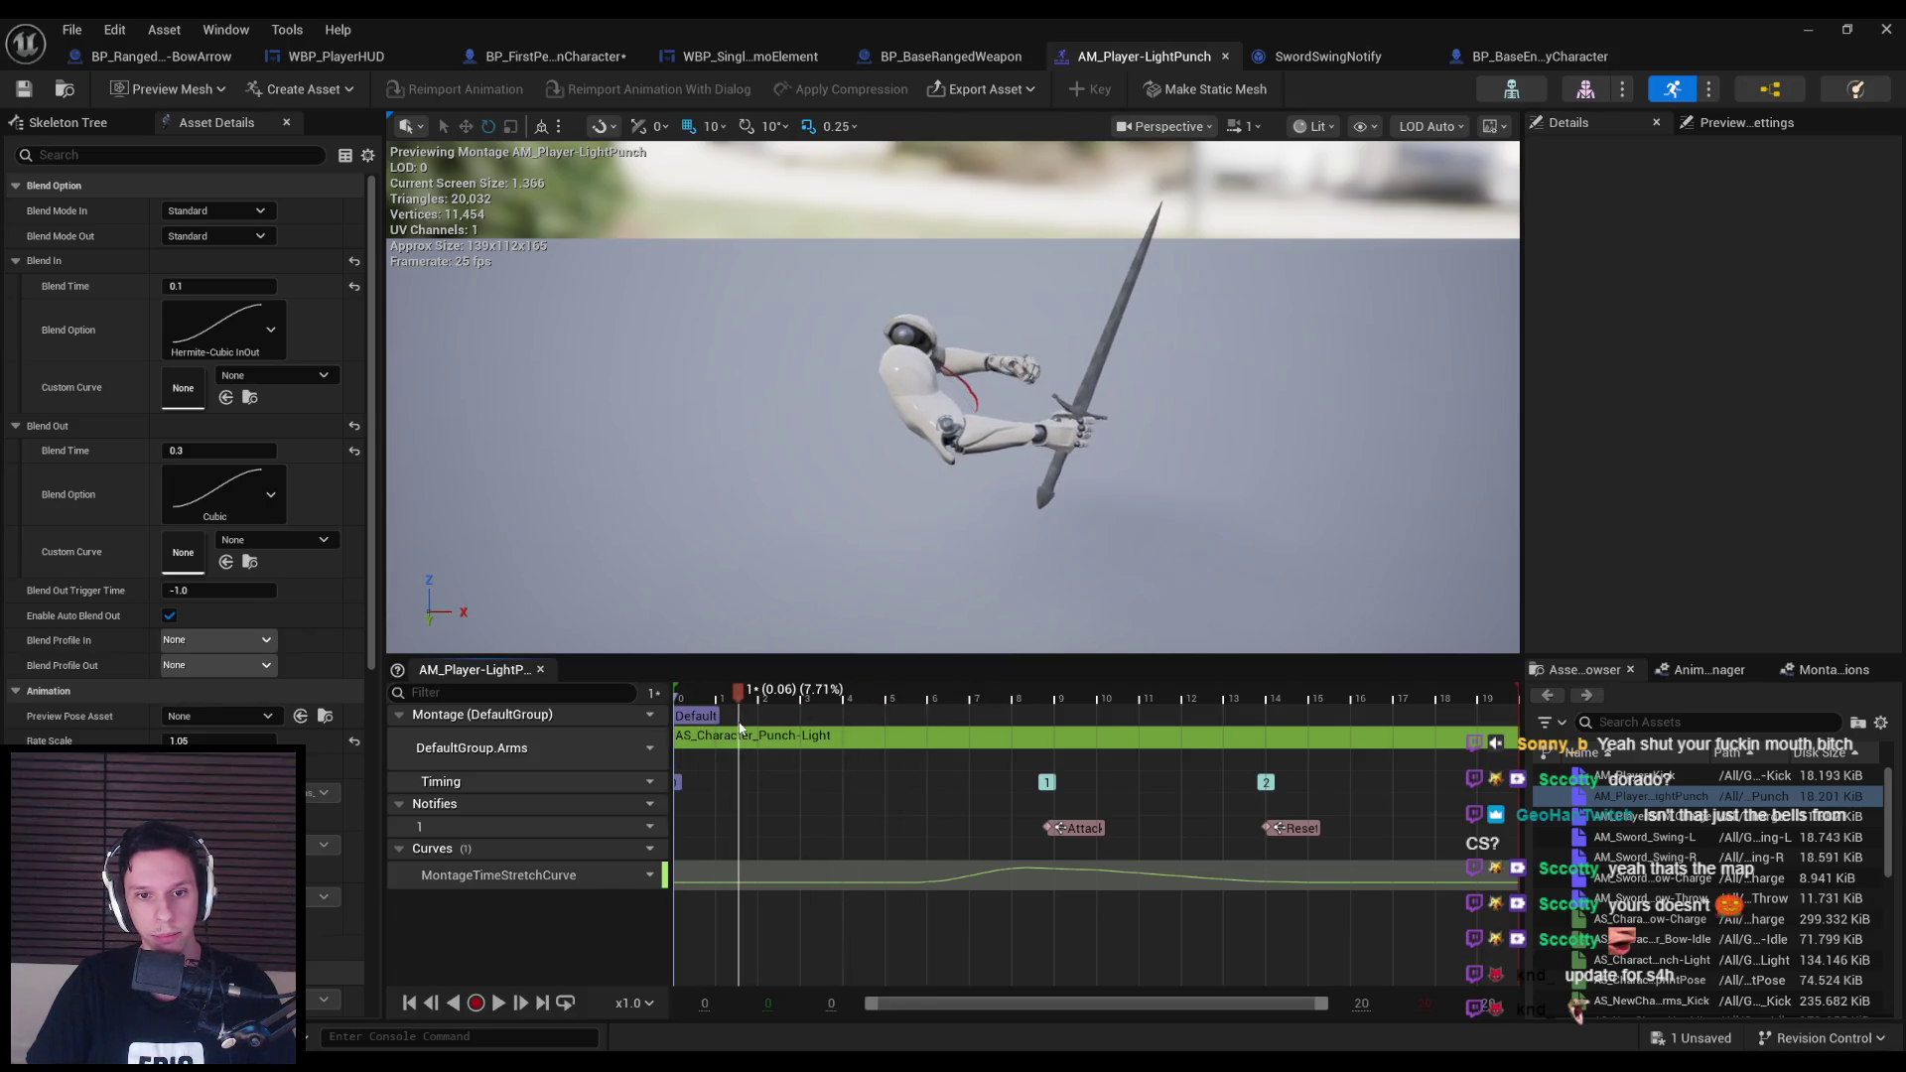
{"action": "left_click", "coordinate": [784, 695]}
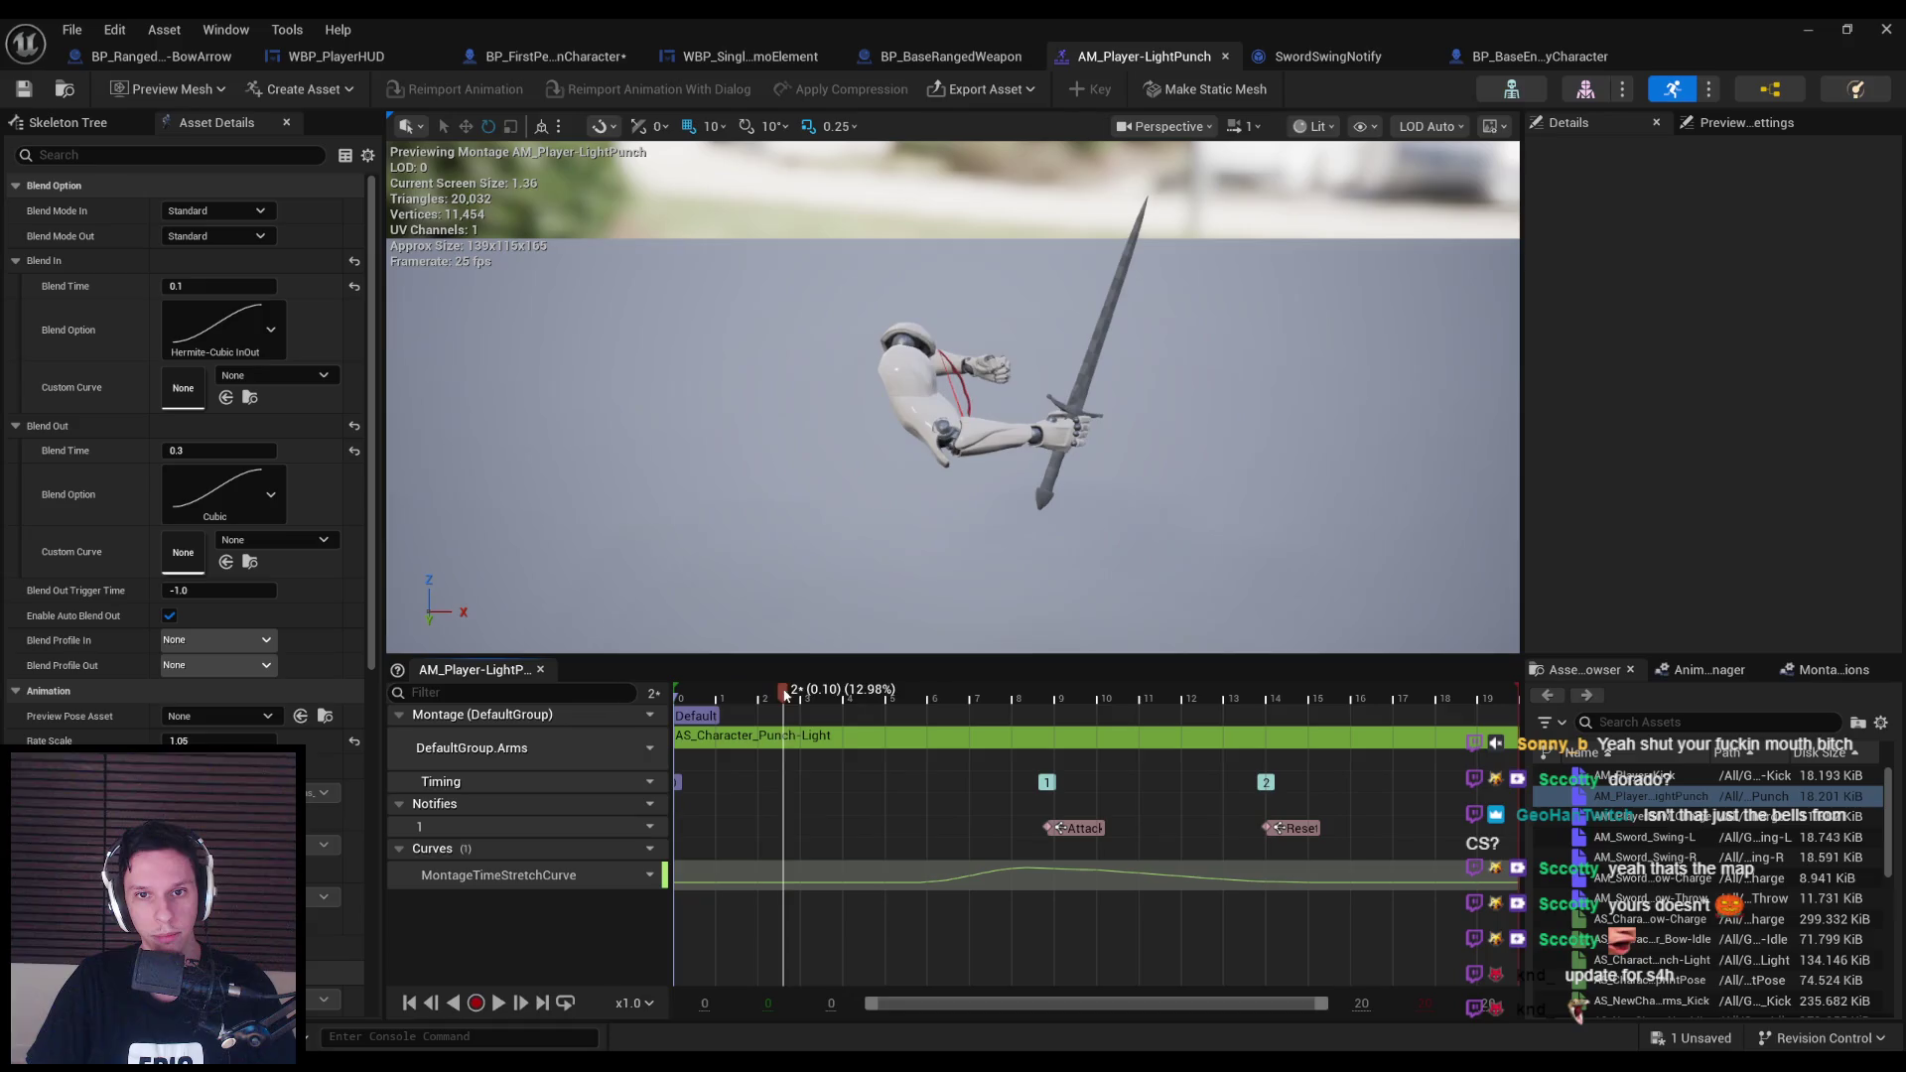
Add a montage section named LoopStart at the current time on the Montage track.
{"action": "right_click", "coordinate": [797, 826]}
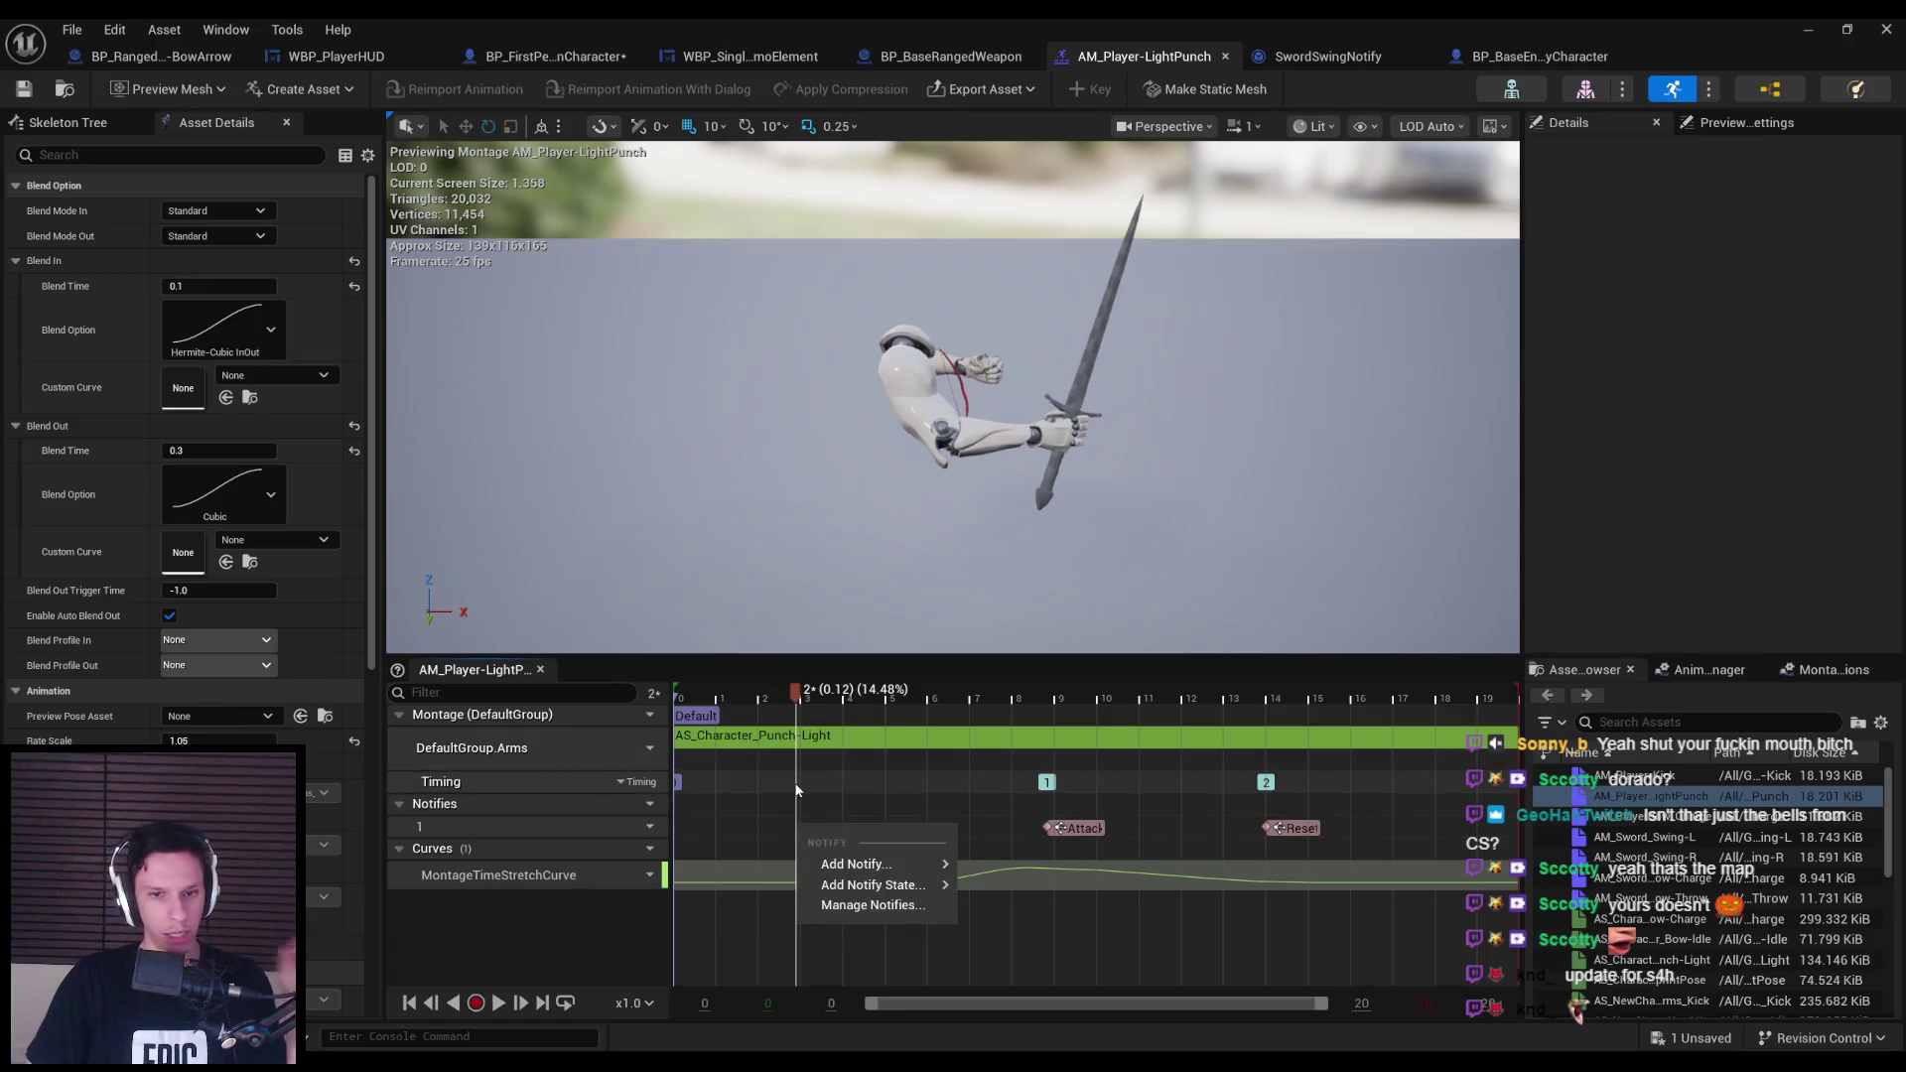
{"action": "left_click", "coordinate": [636, 782]}
{"action": "left_click", "coordinate": [629, 790]}
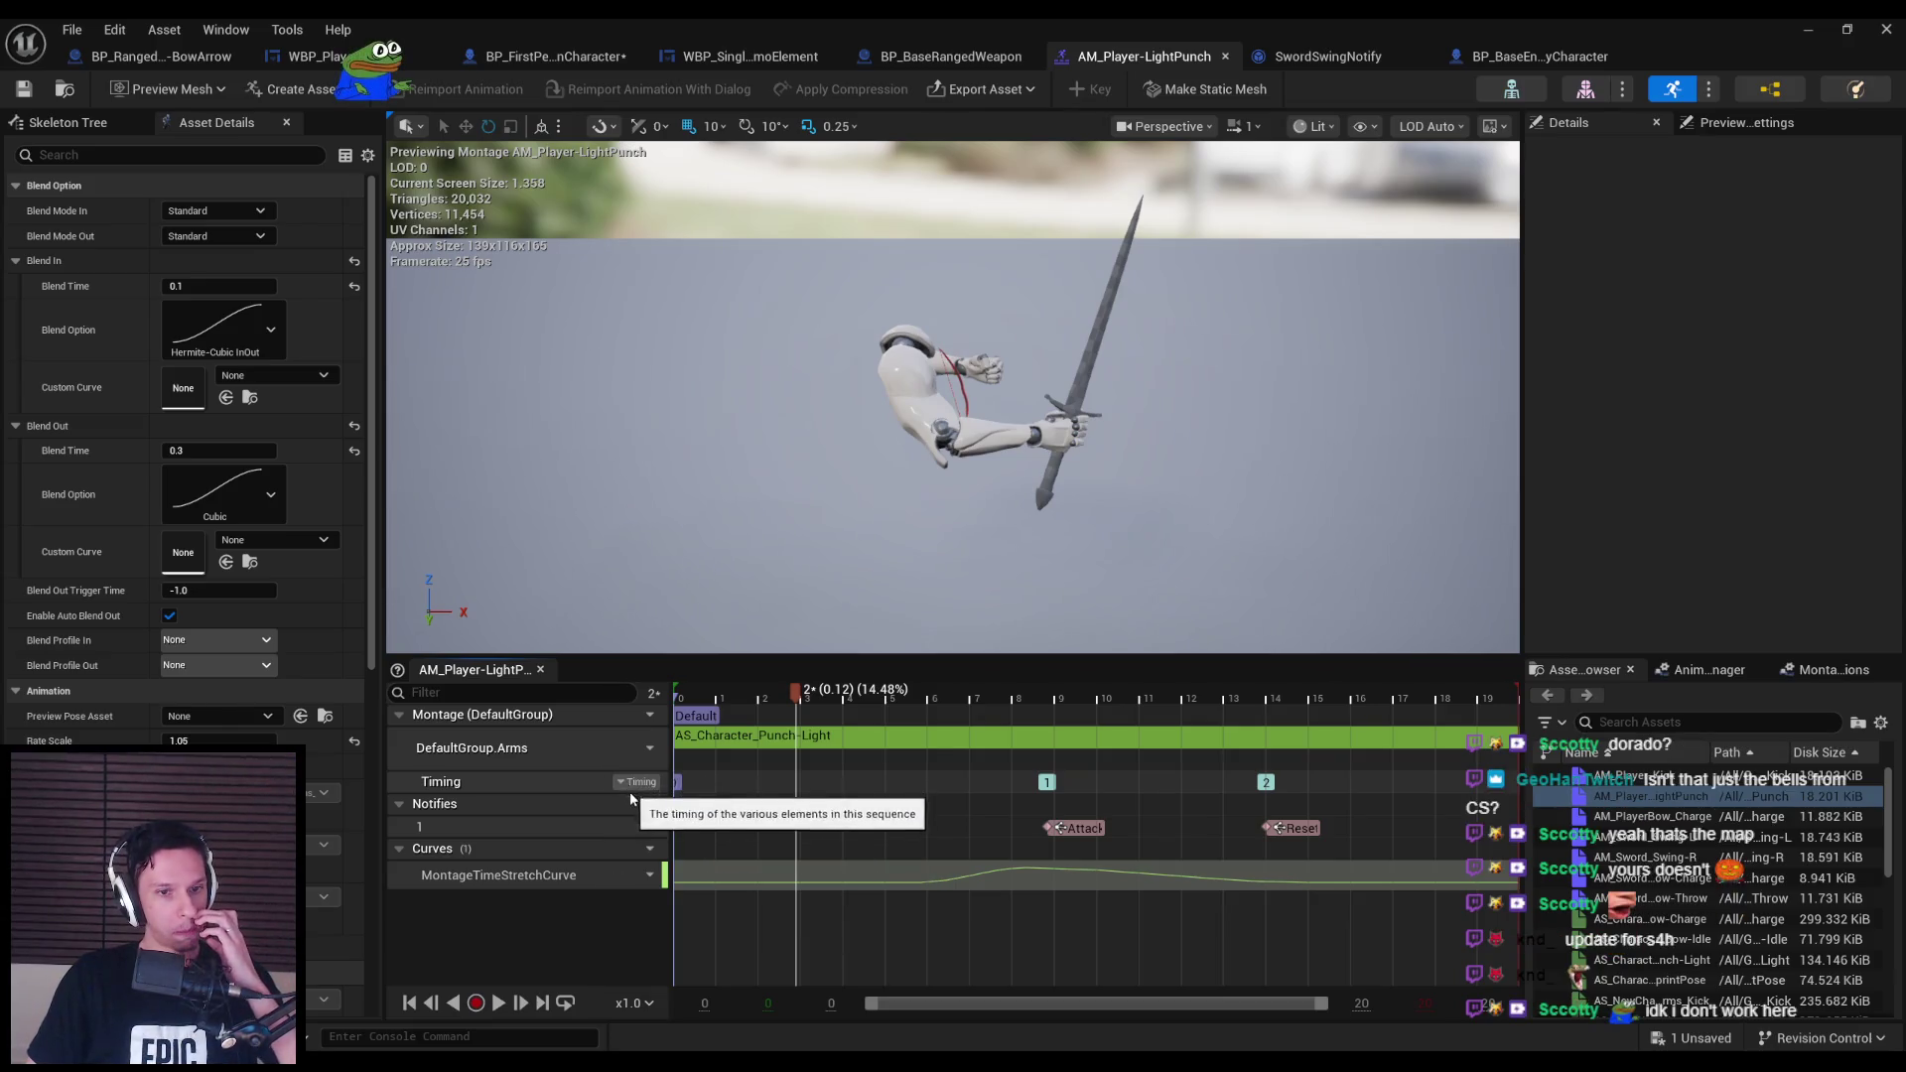
{"action": "left_click", "coordinate": [653, 716]}
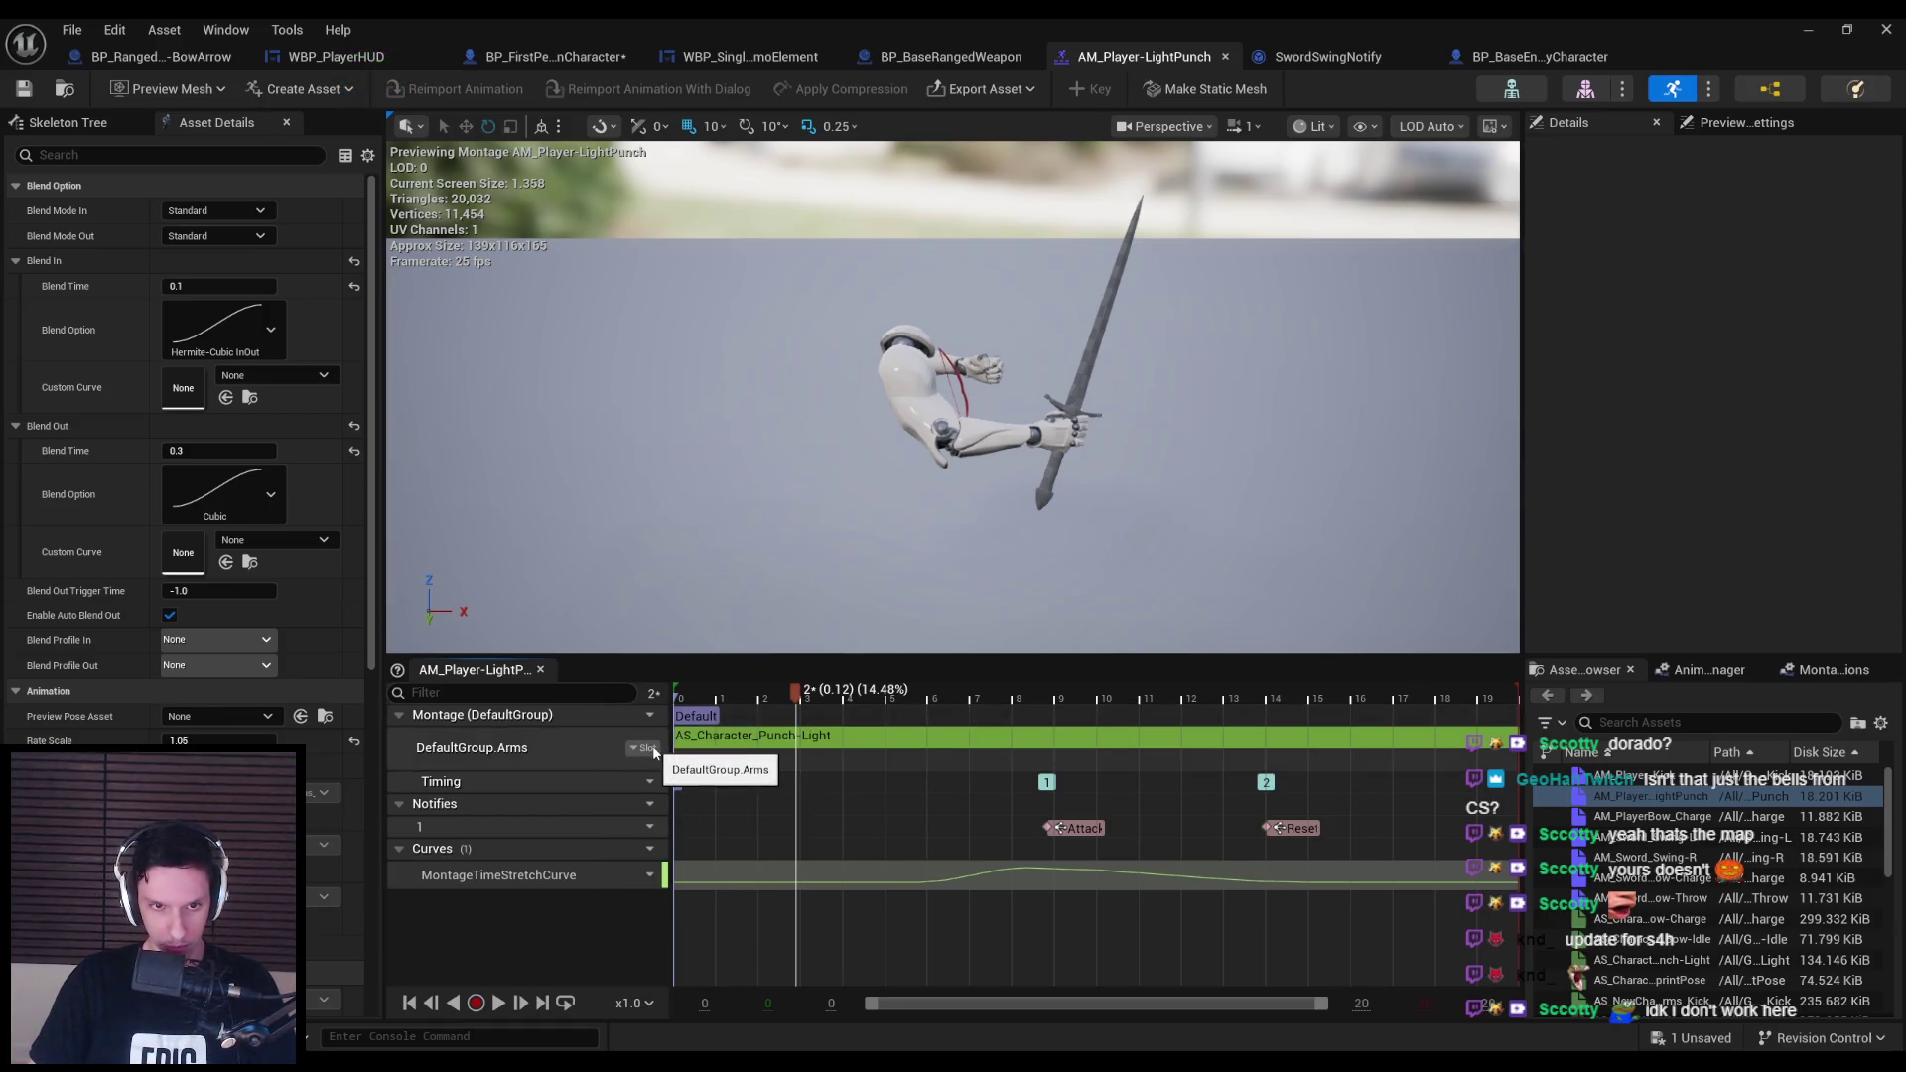
{"action": "right_click", "coordinate": [799, 798]}
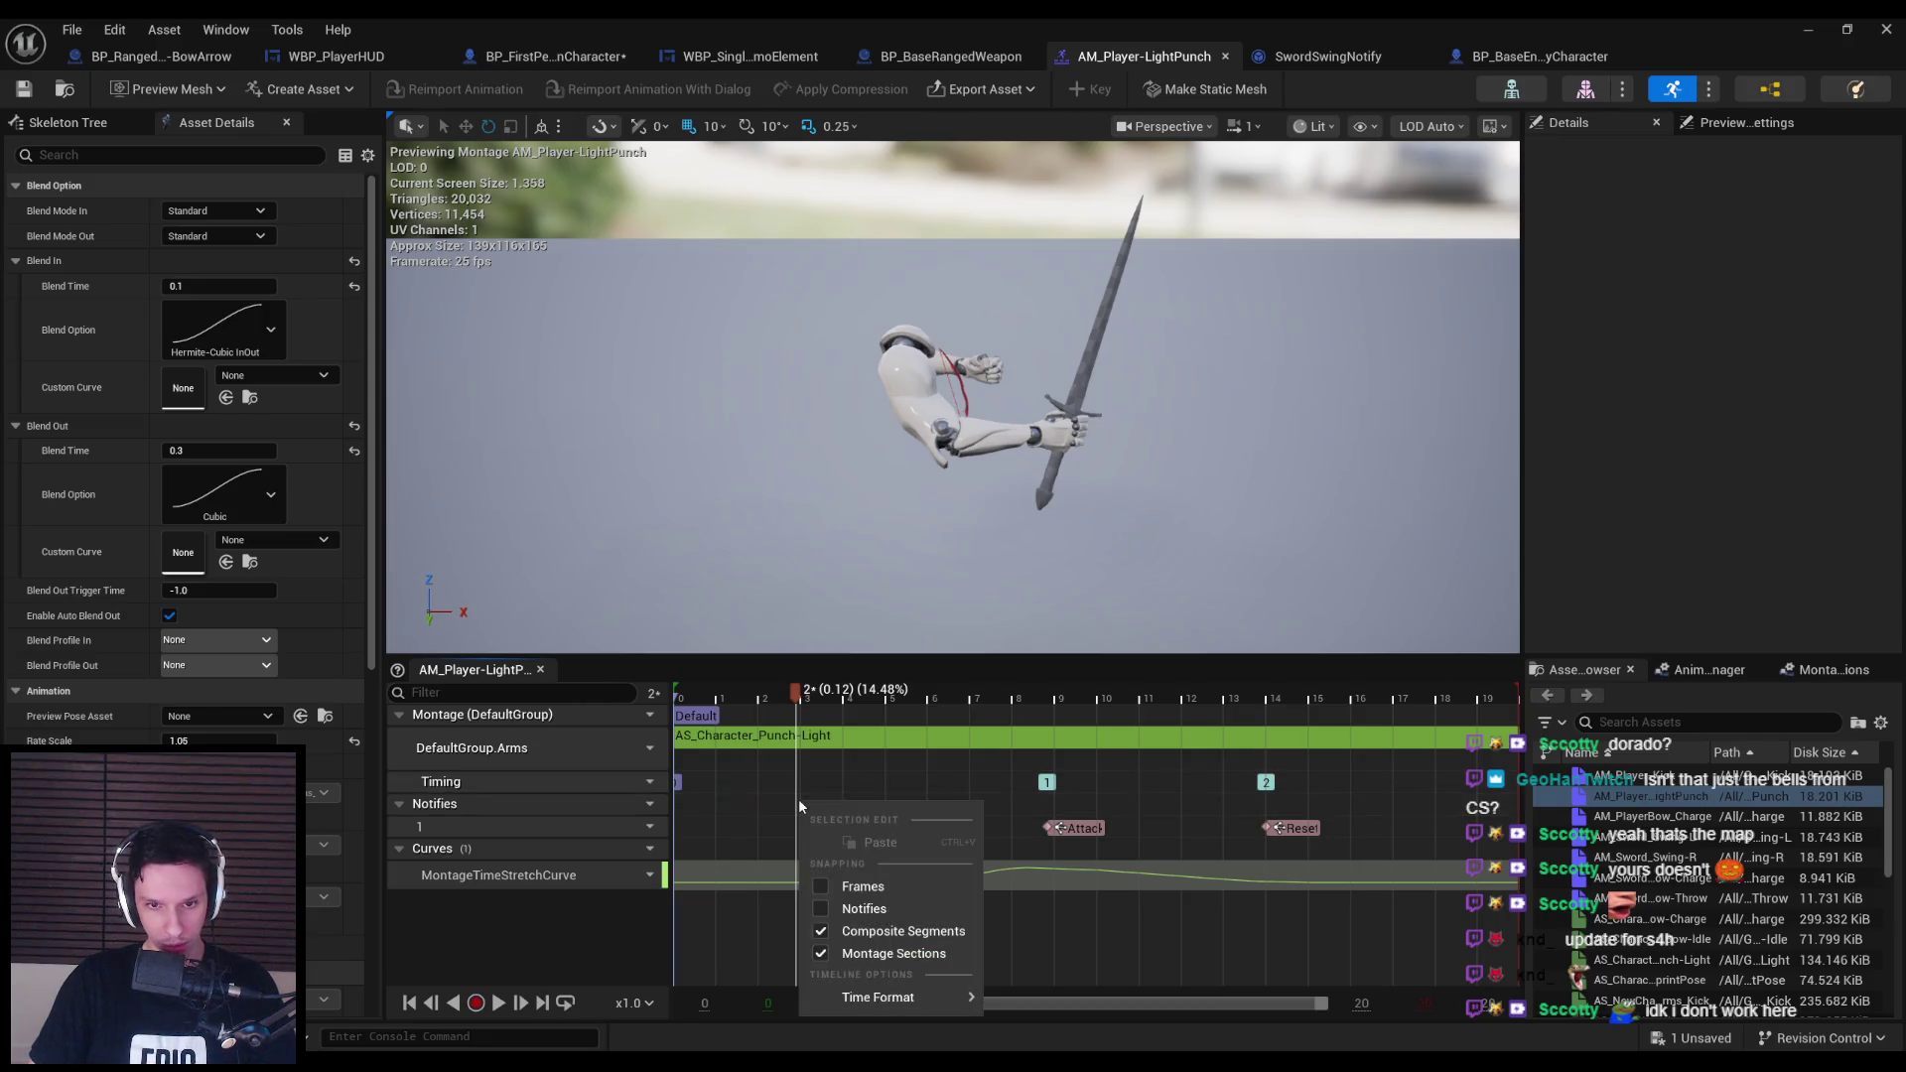
{"action": "left_click", "coordinate": [798, 782]}
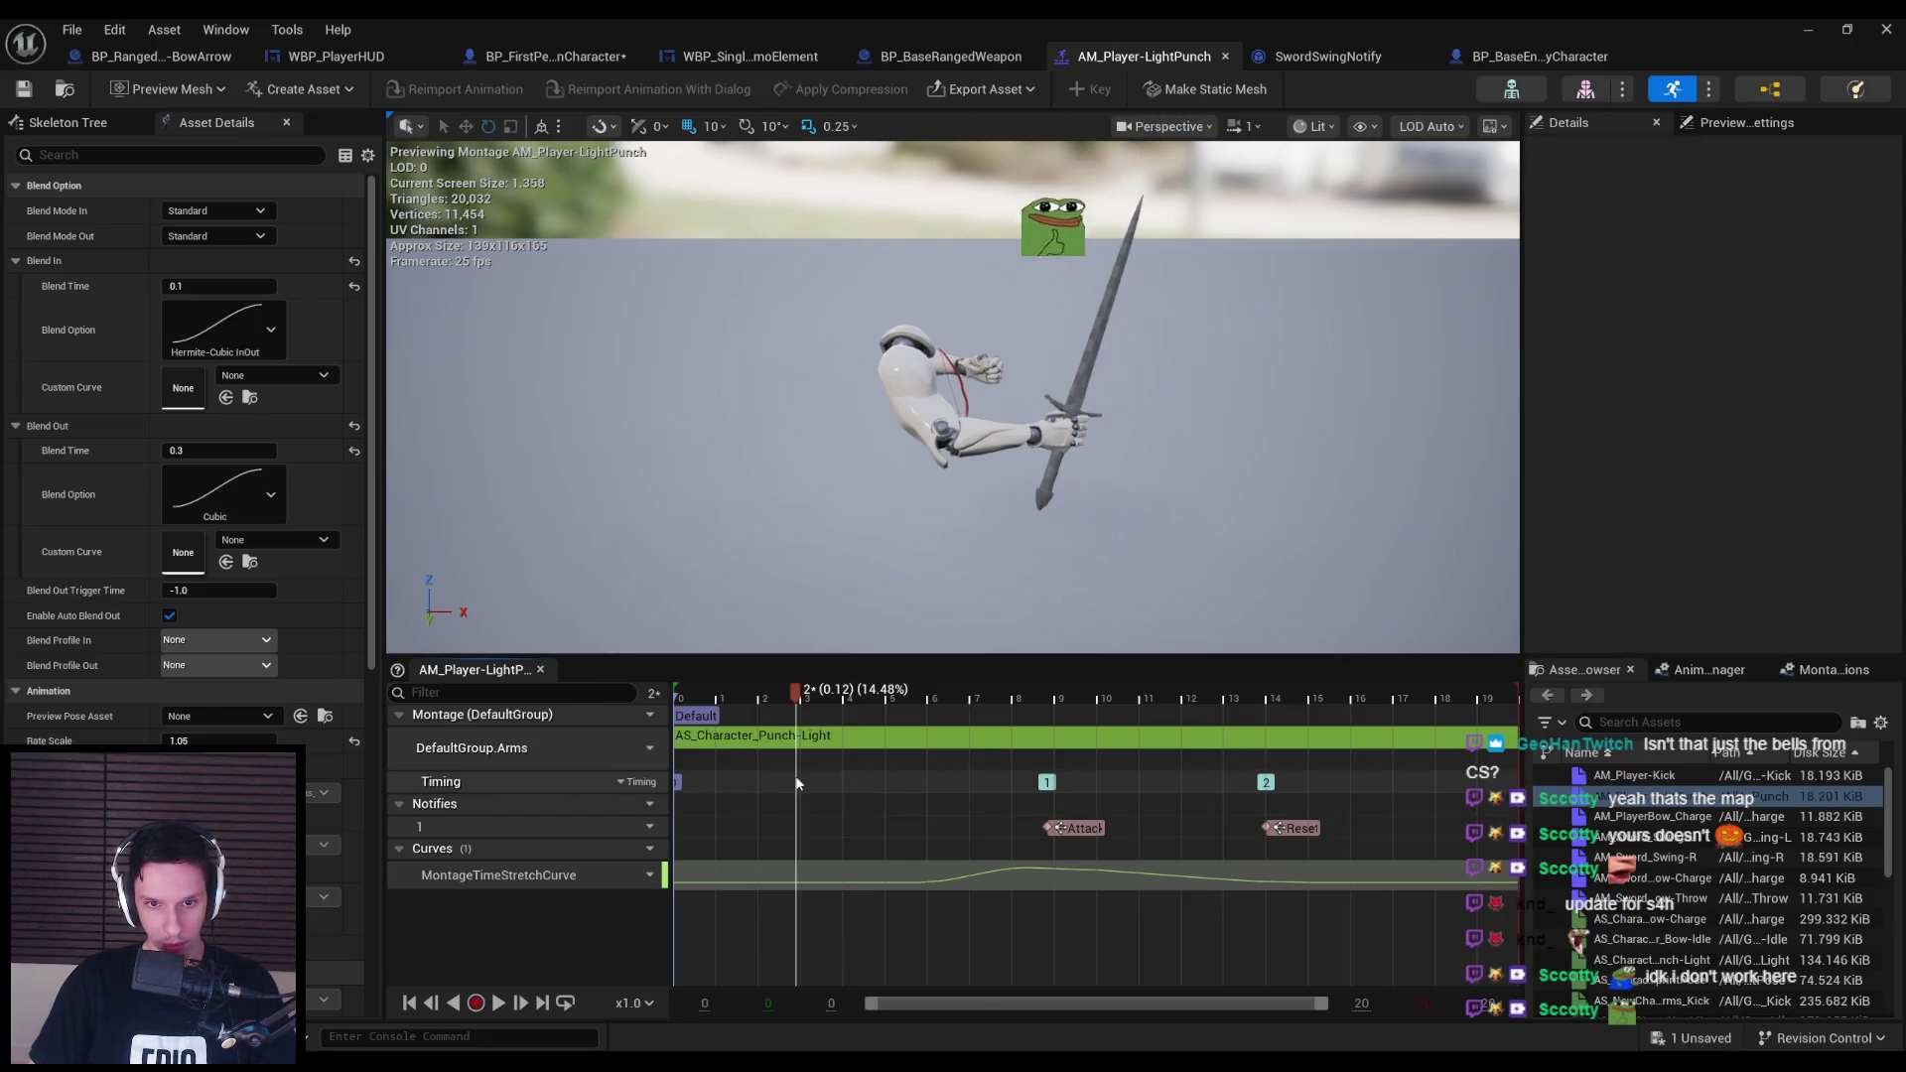
{"action": "left_click", "coordinate": [836, 716]}
Inspect the LoopStart section's properties, including its advanced and meta data settings.
{"action": "right_click", "coordinate": [836, 715]}
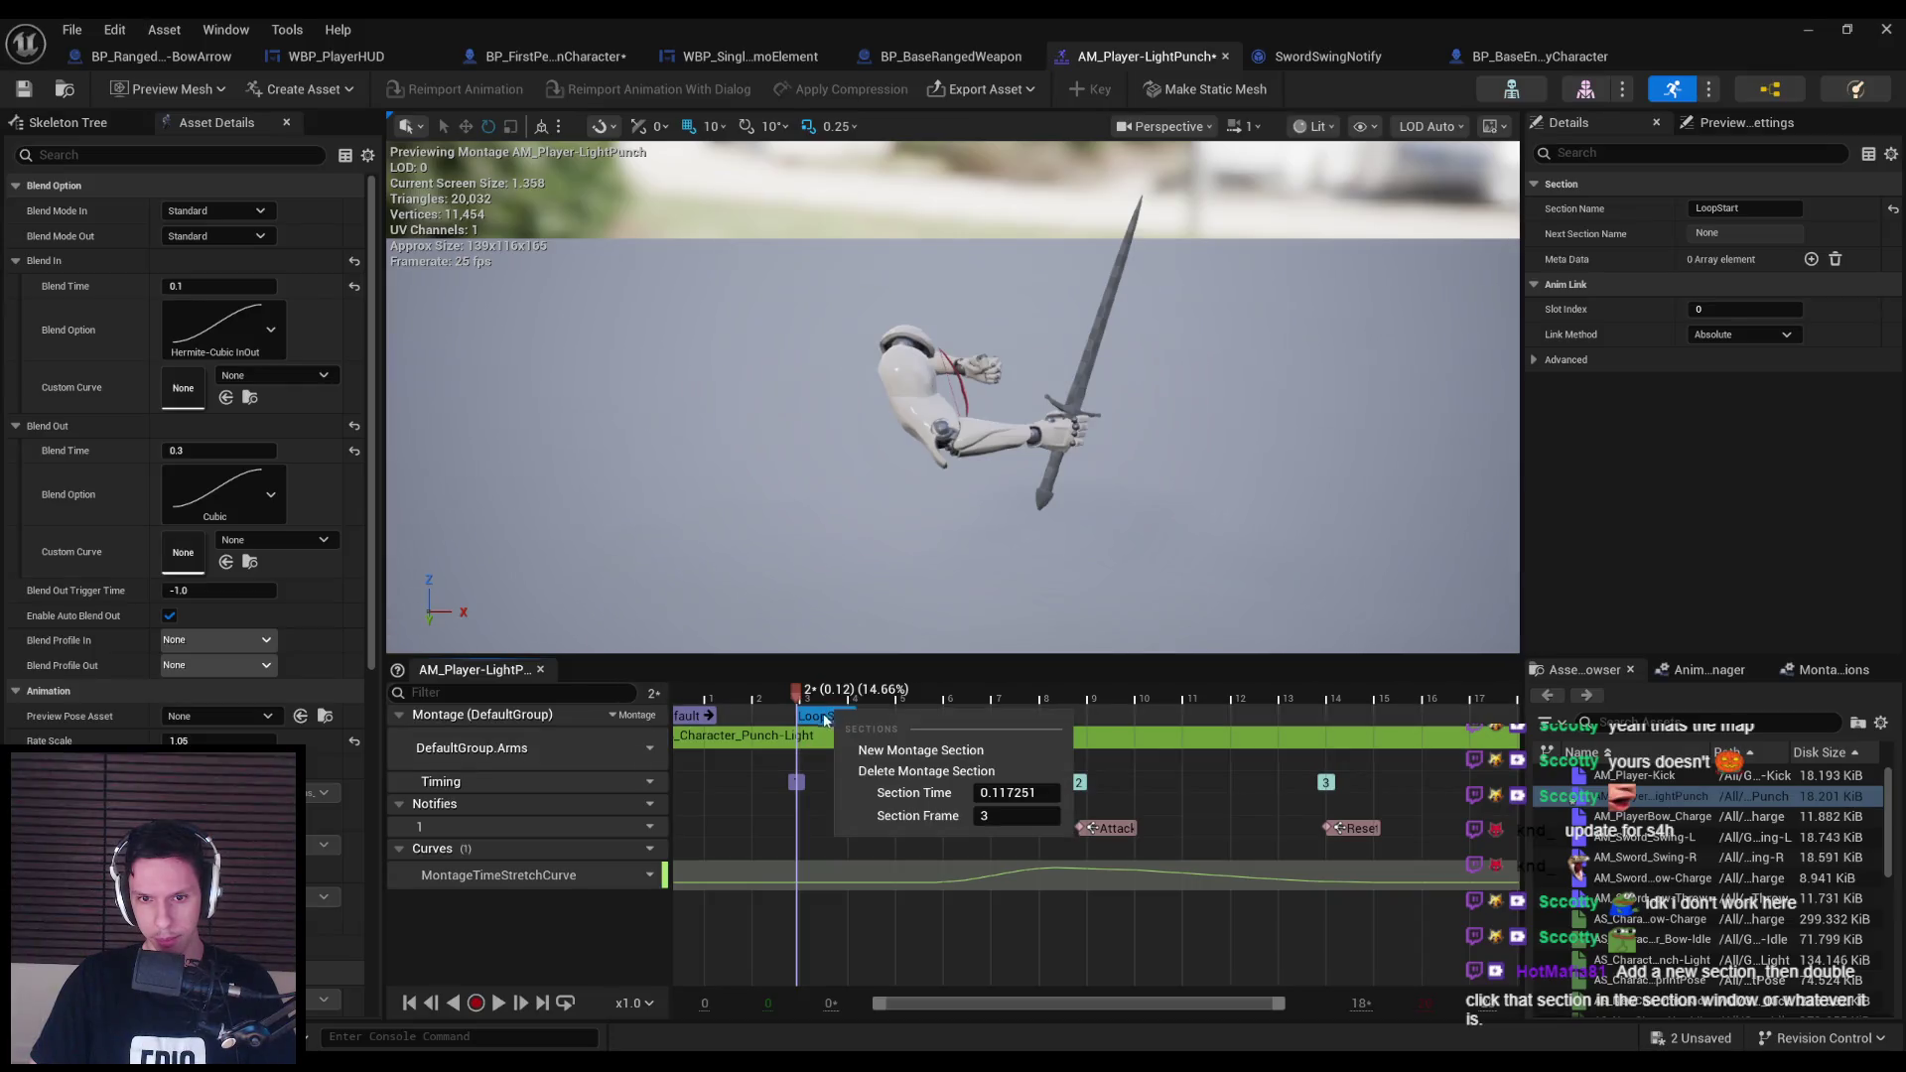
{"action": "right_click", "coordinate": [803, 721]}
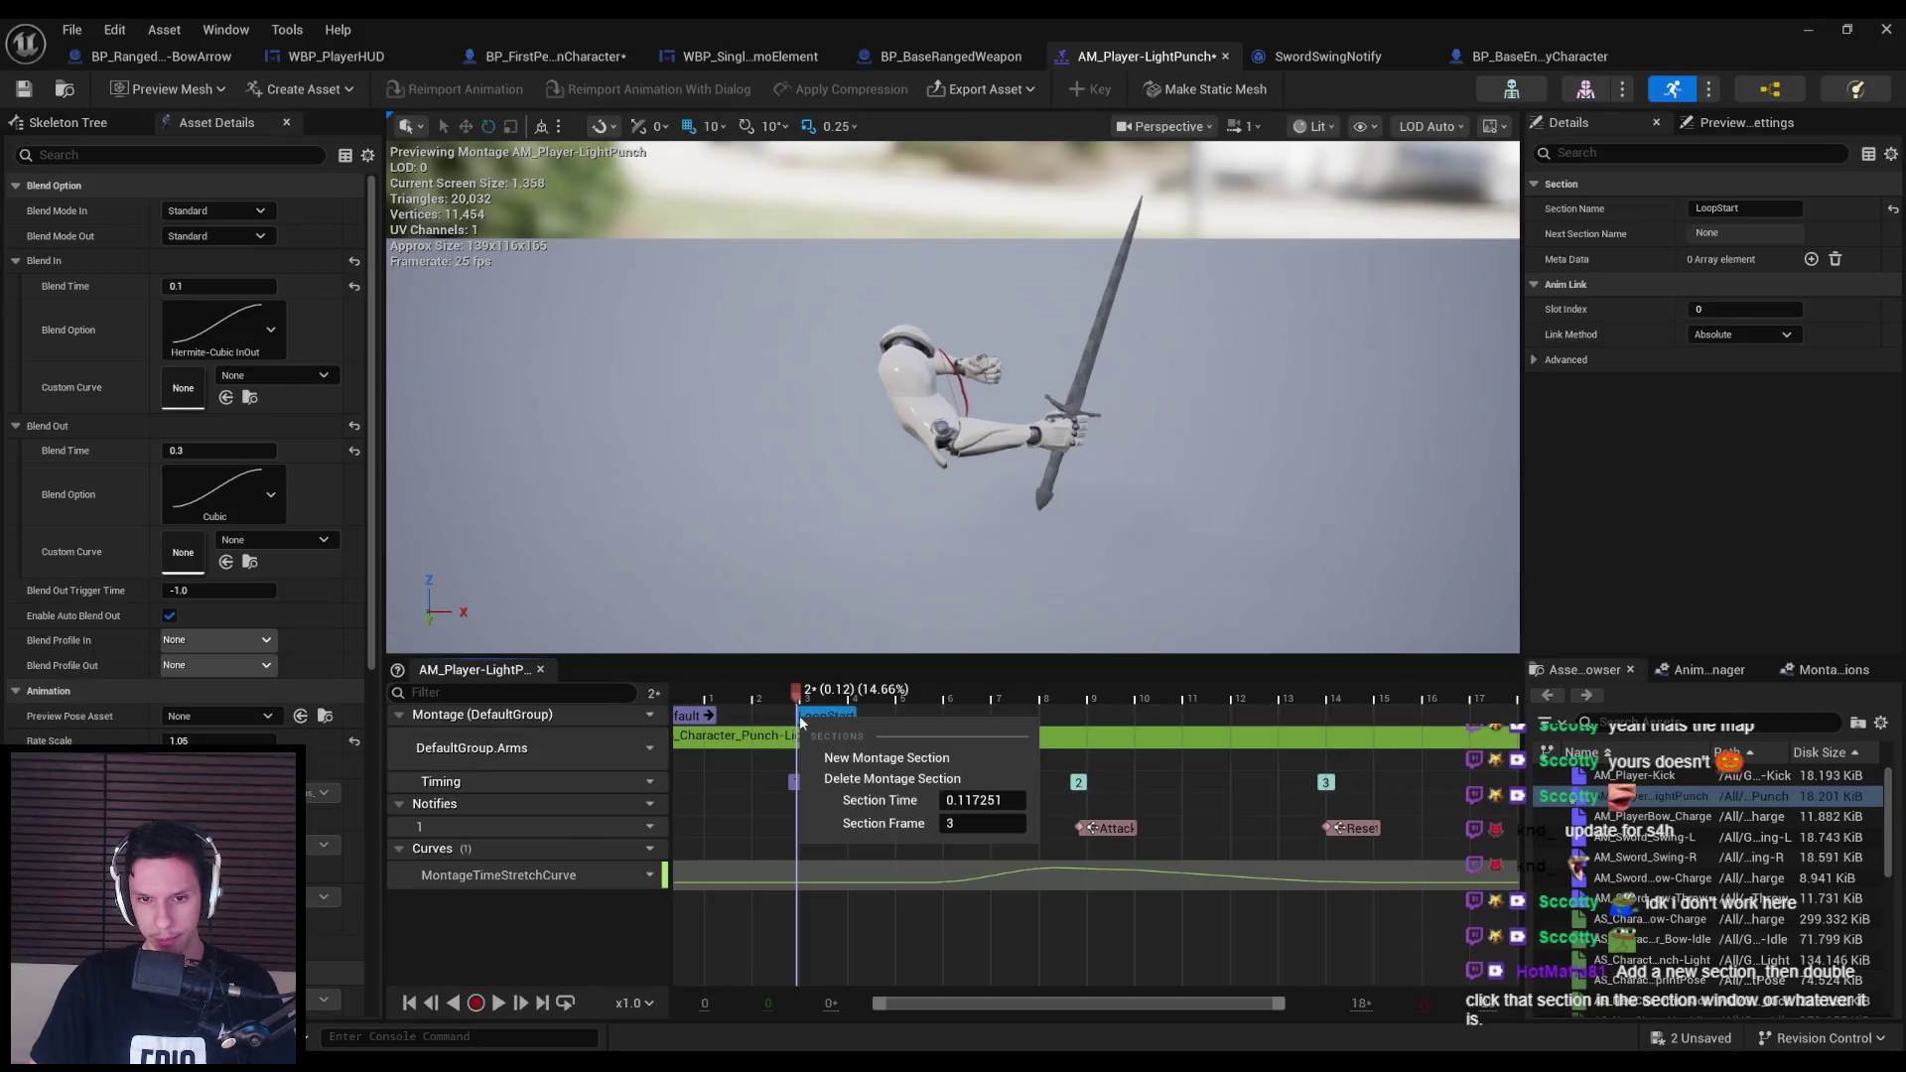
{"action": "left_click", "coordinate": [1535, 360]}
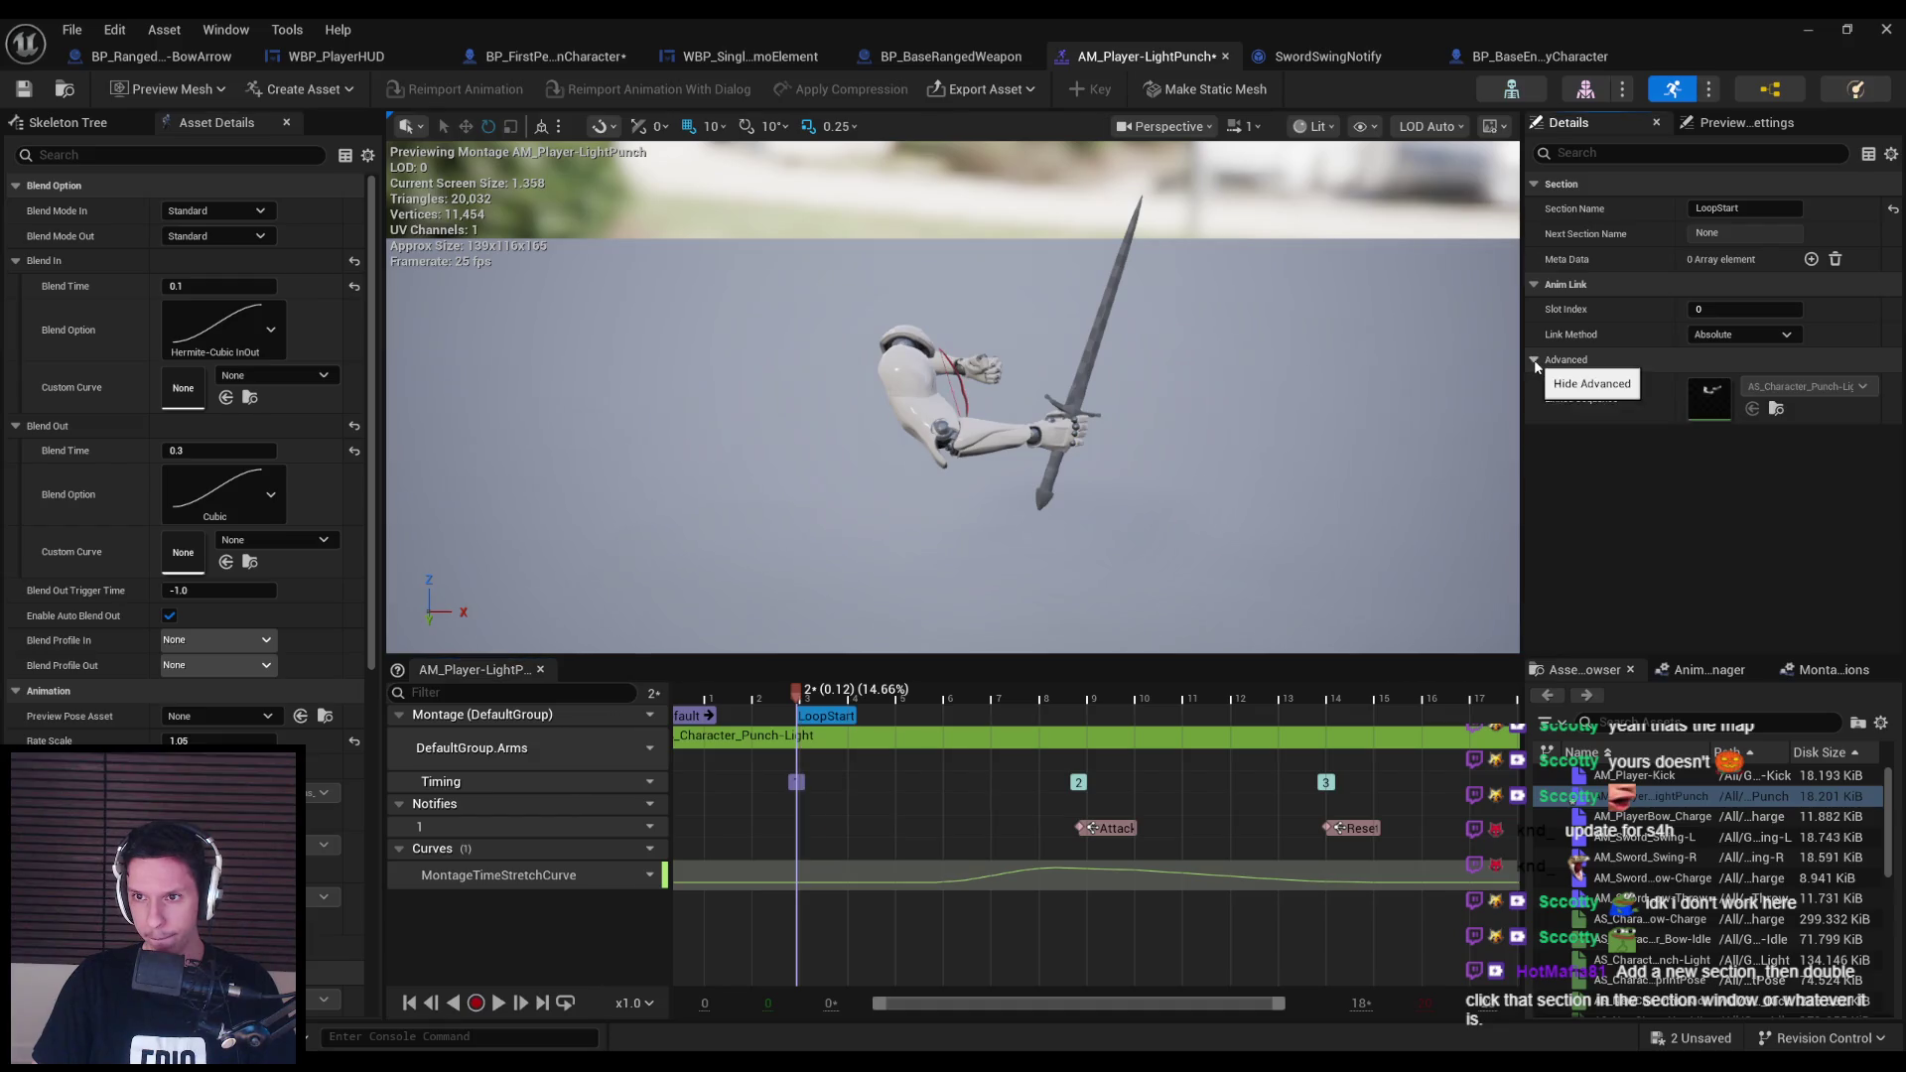
{"action": "left_click", "coordinate": [1534, 362]}
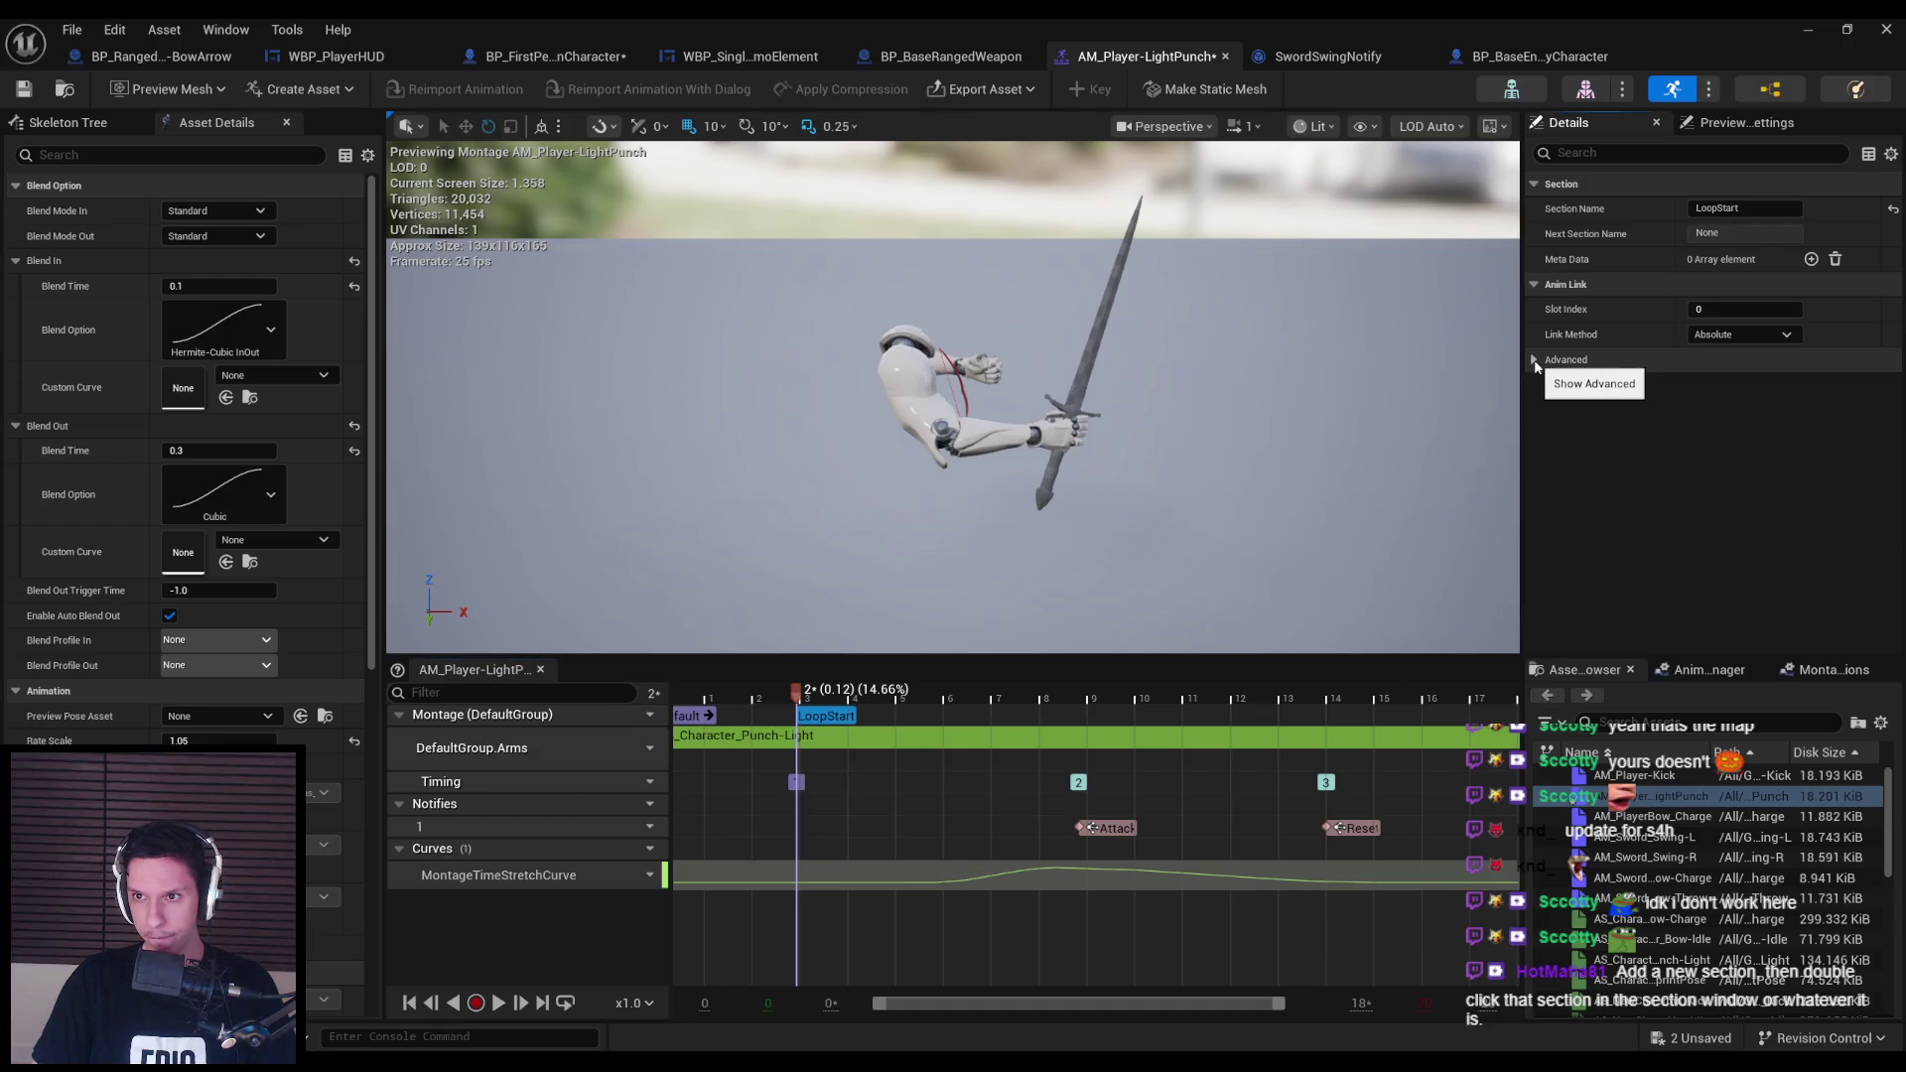
{"action": "left_click", "coordinate": [1807, 263]}
{"action": "left_click", "coordinate": [814, 720]}
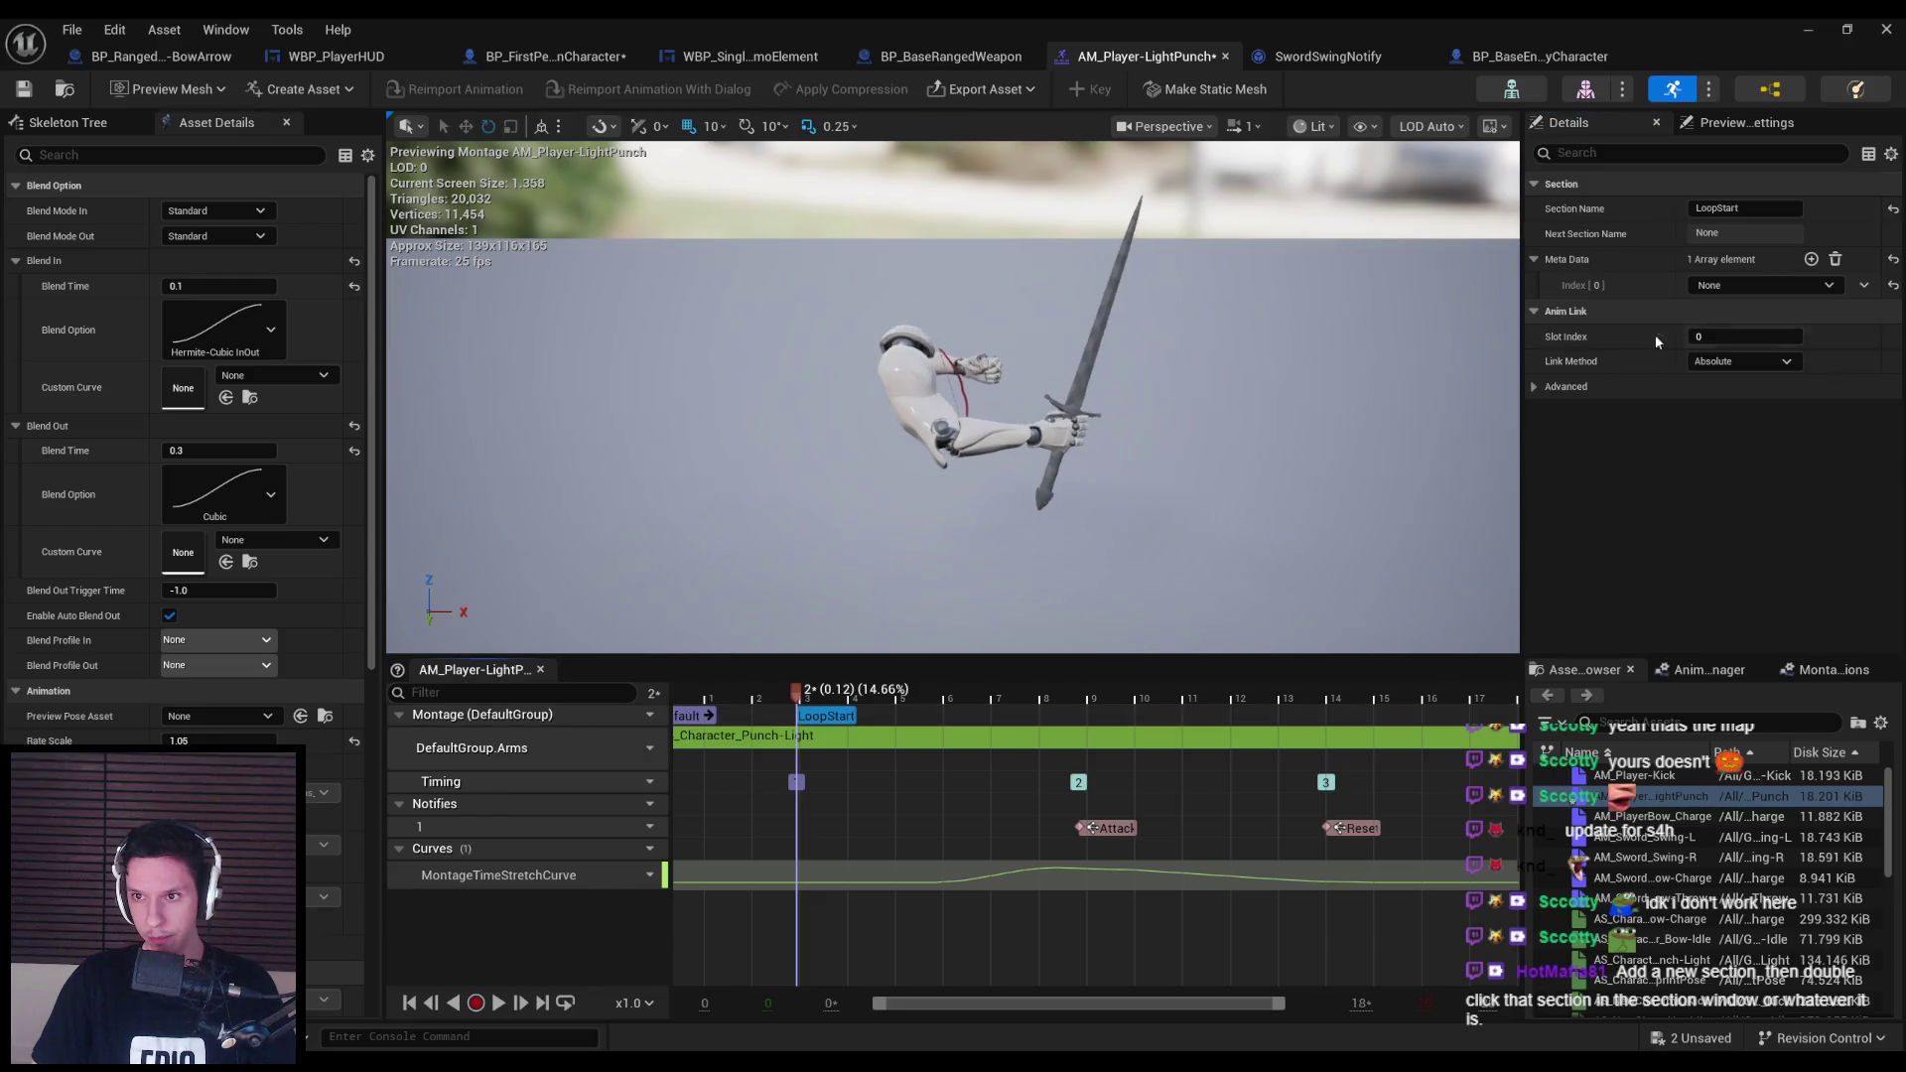
{"action": "left_click", "coordinate": [1743, 286]}
{"action": "left_click", "coordinate": [1739, 332]}
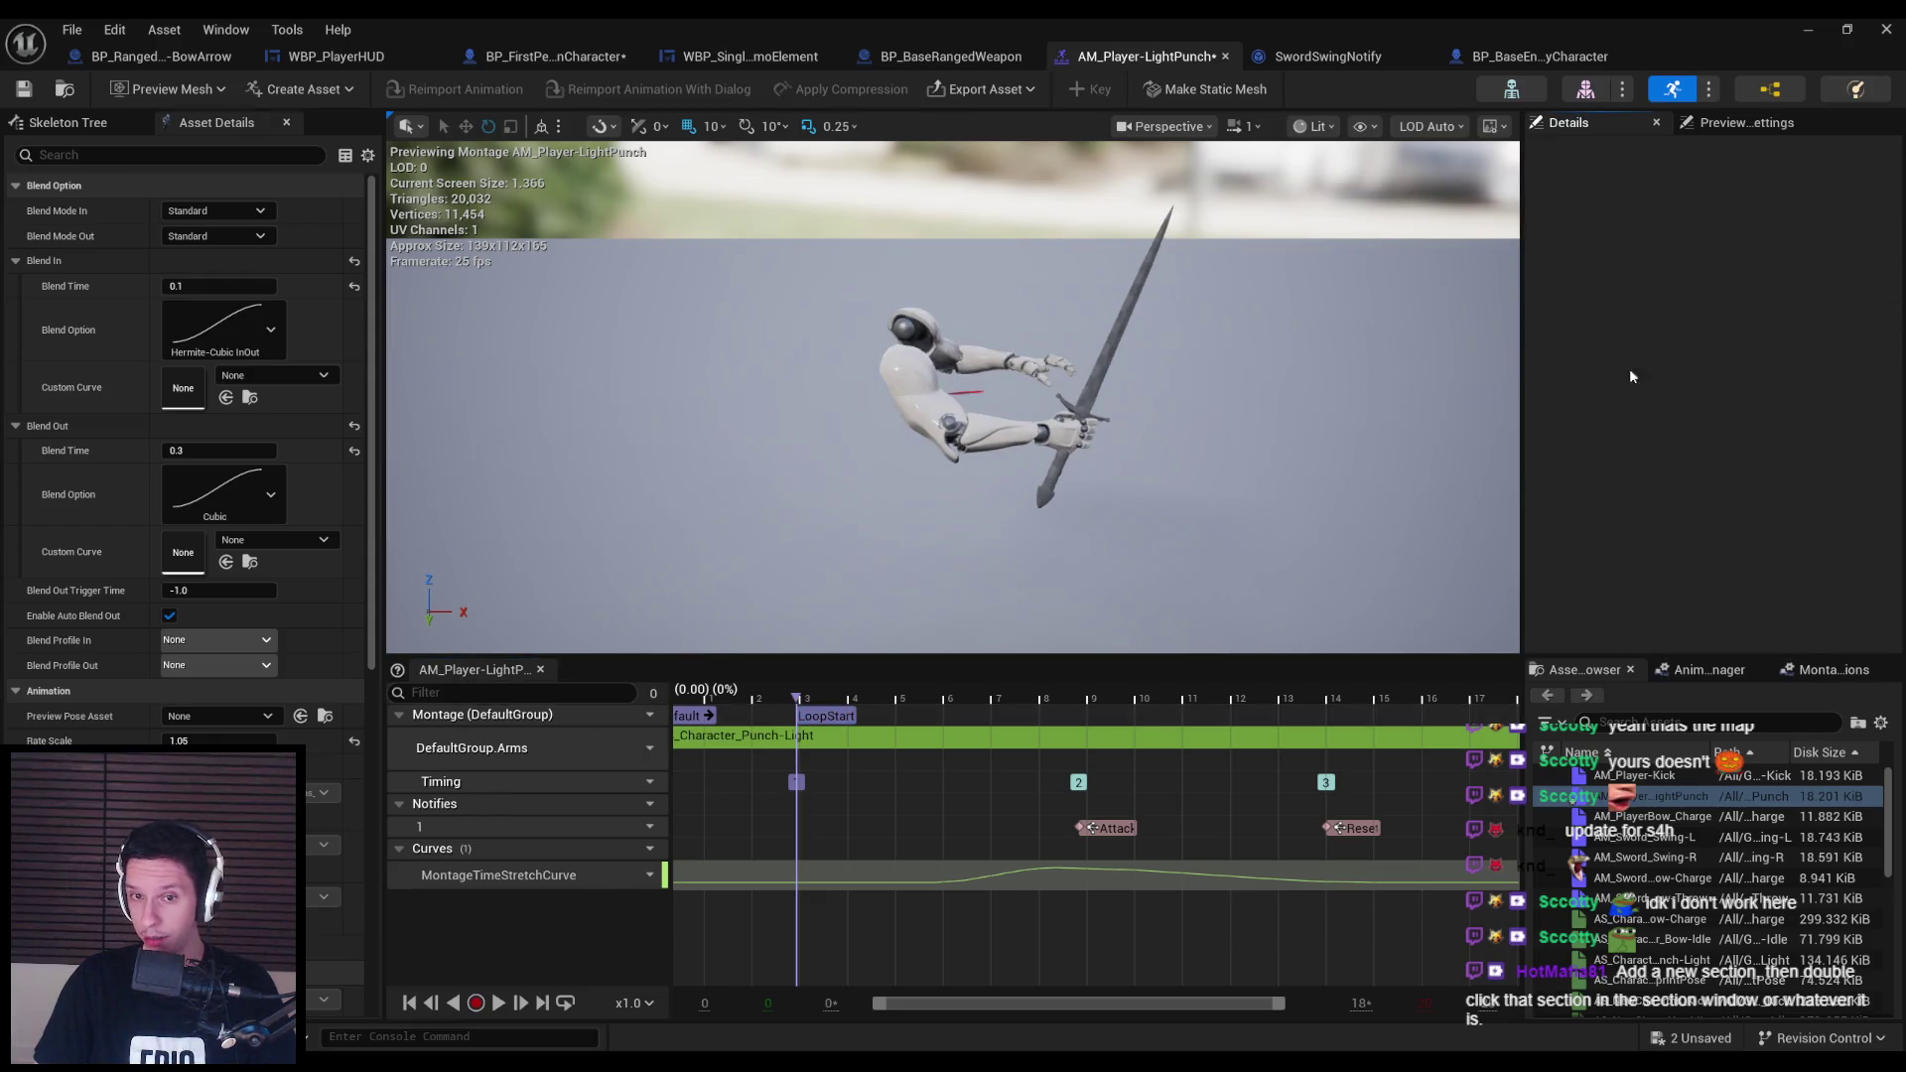
{"action": "left_click", "coordinate": [814, 720]}
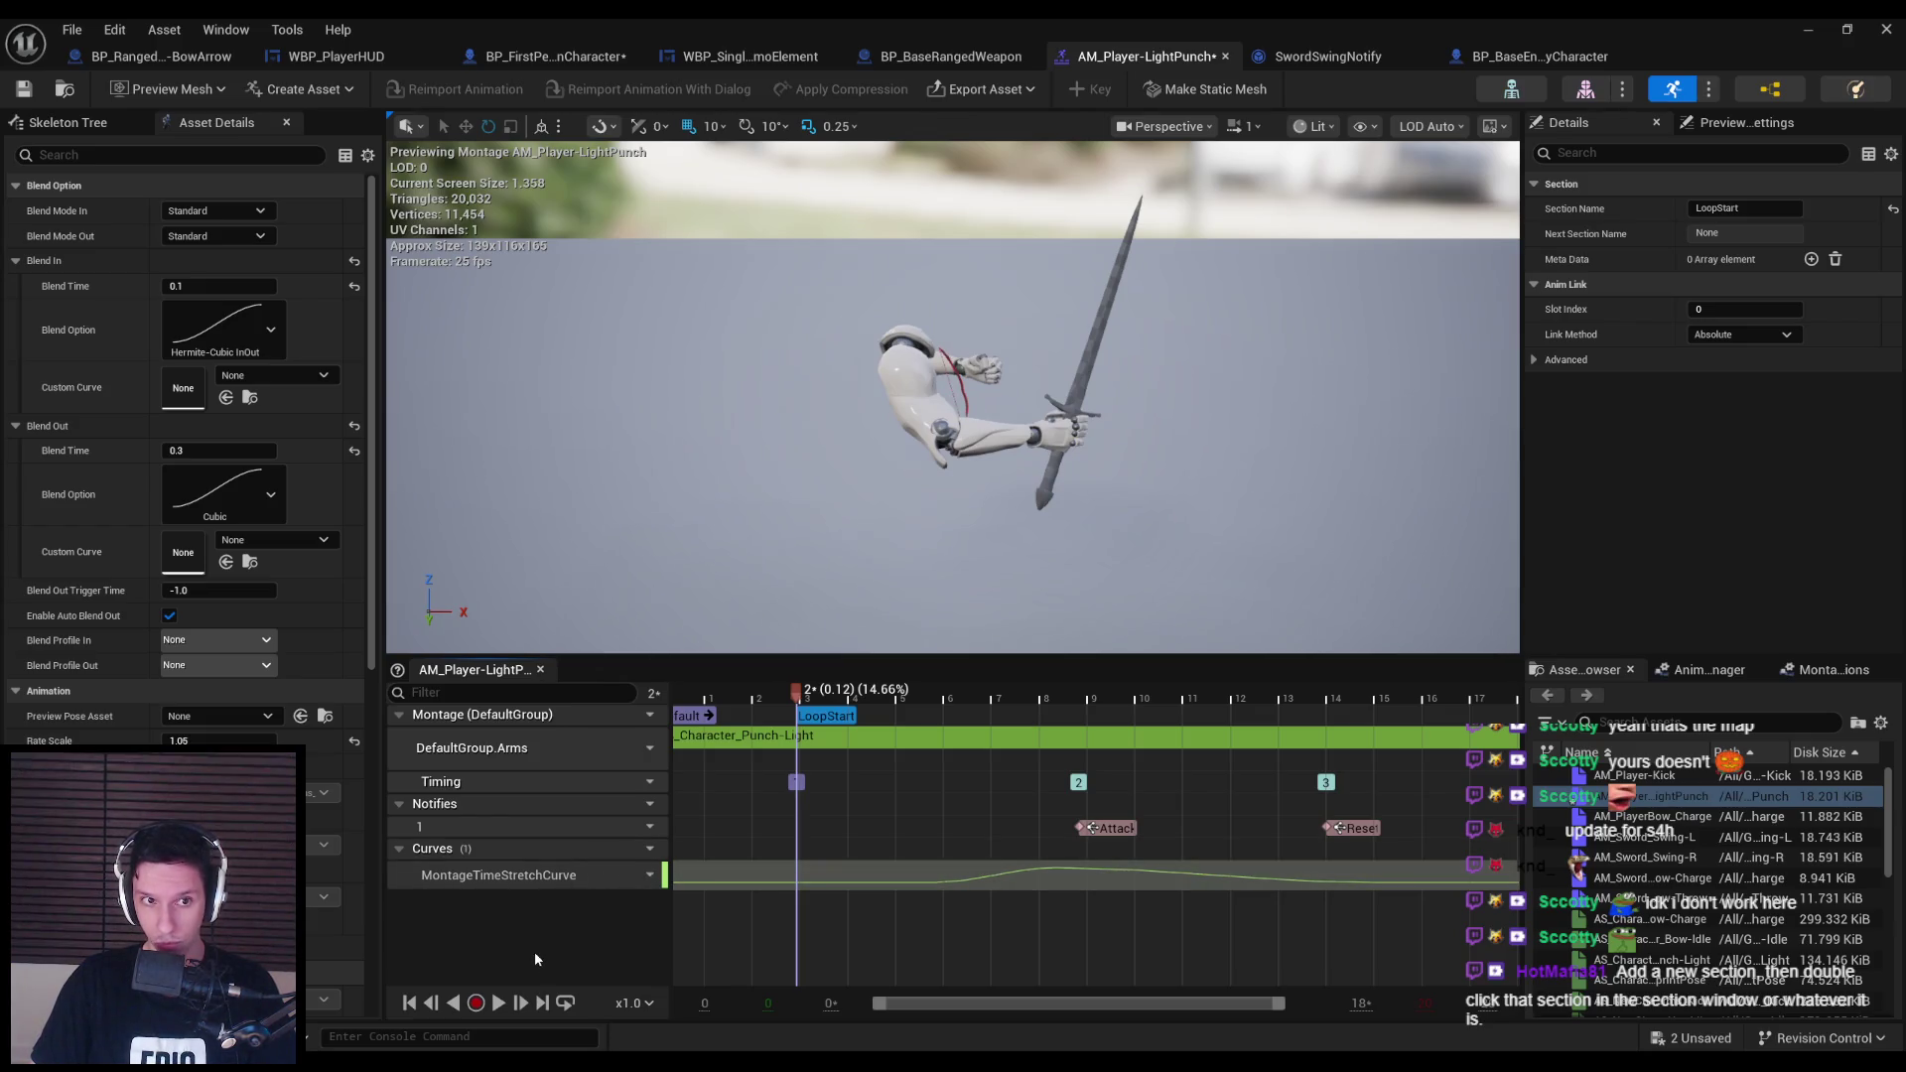
{"action": "left_click", "coordinate": [225, 30]}
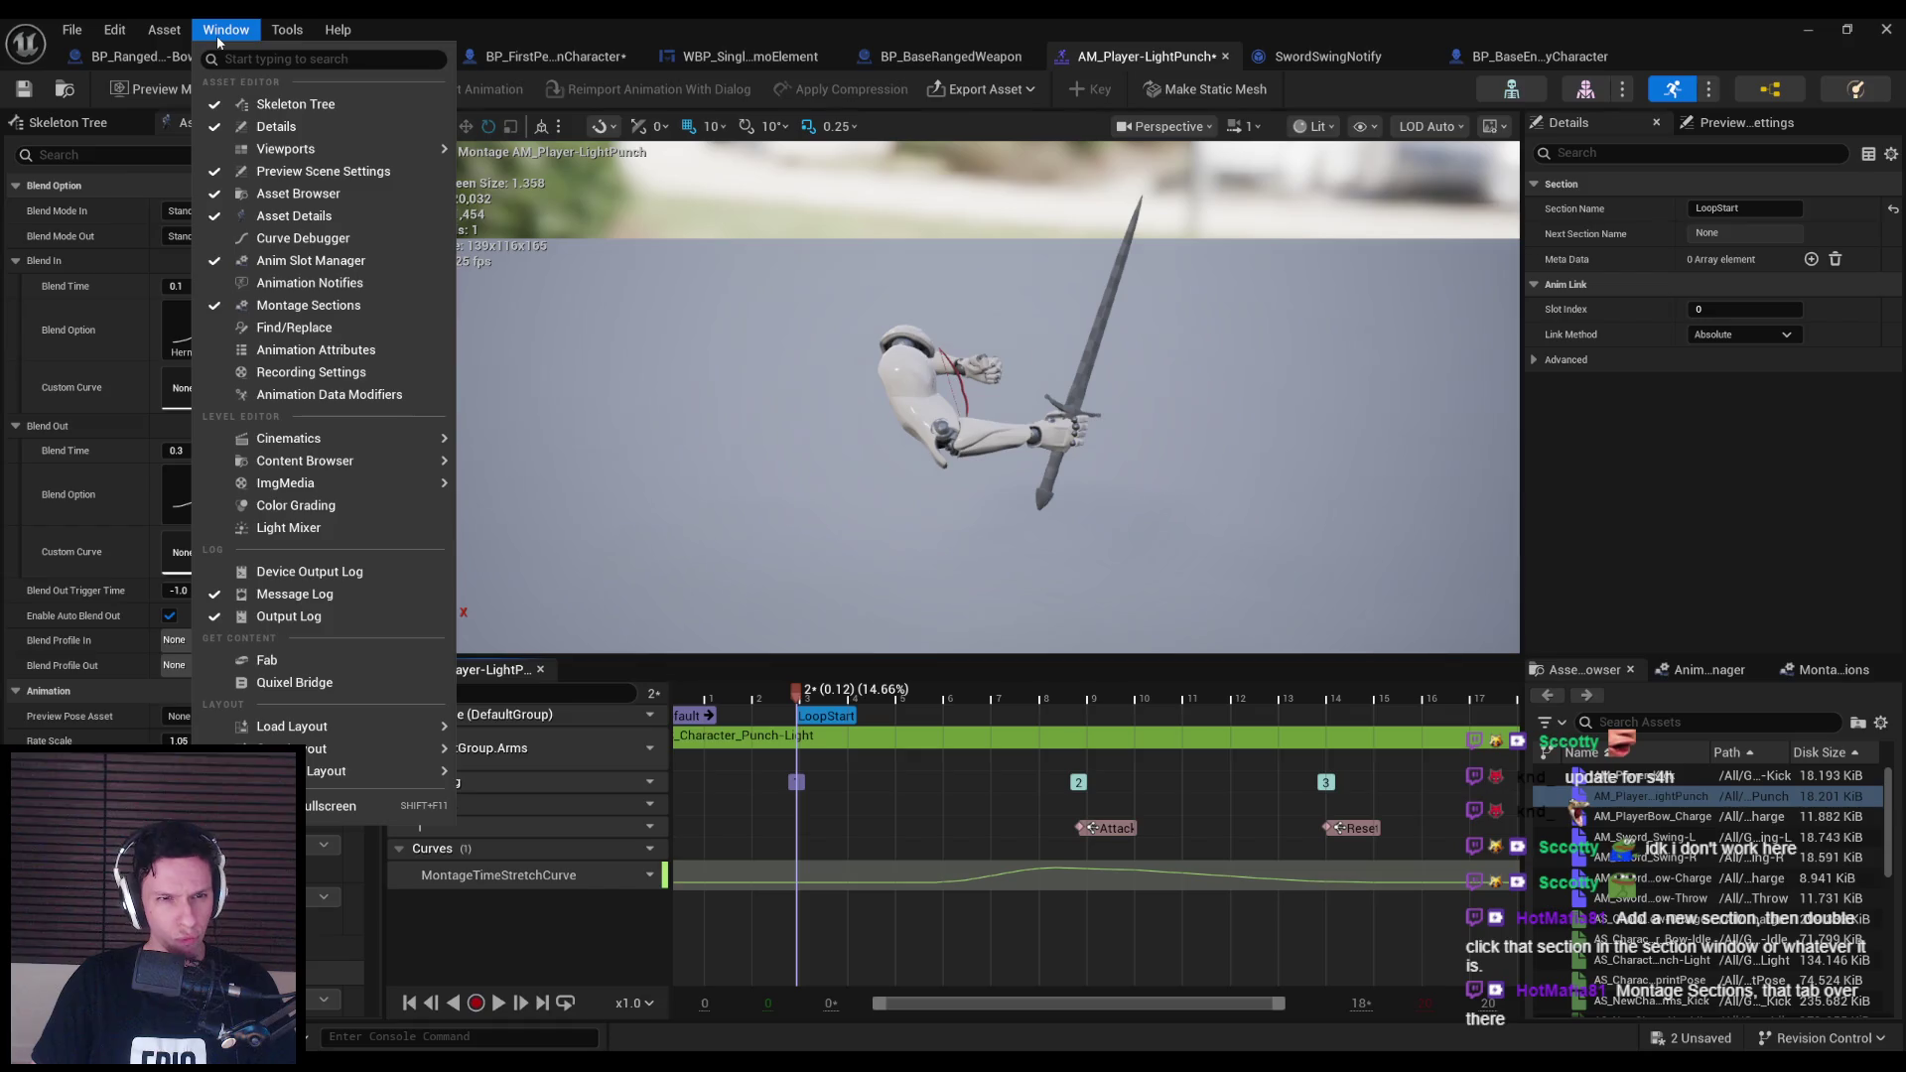
Open the Montage Sections panel and set LoopStart's next section to LoopStart itself.
{"action": "left_click", "coordinate": [302, 282]}
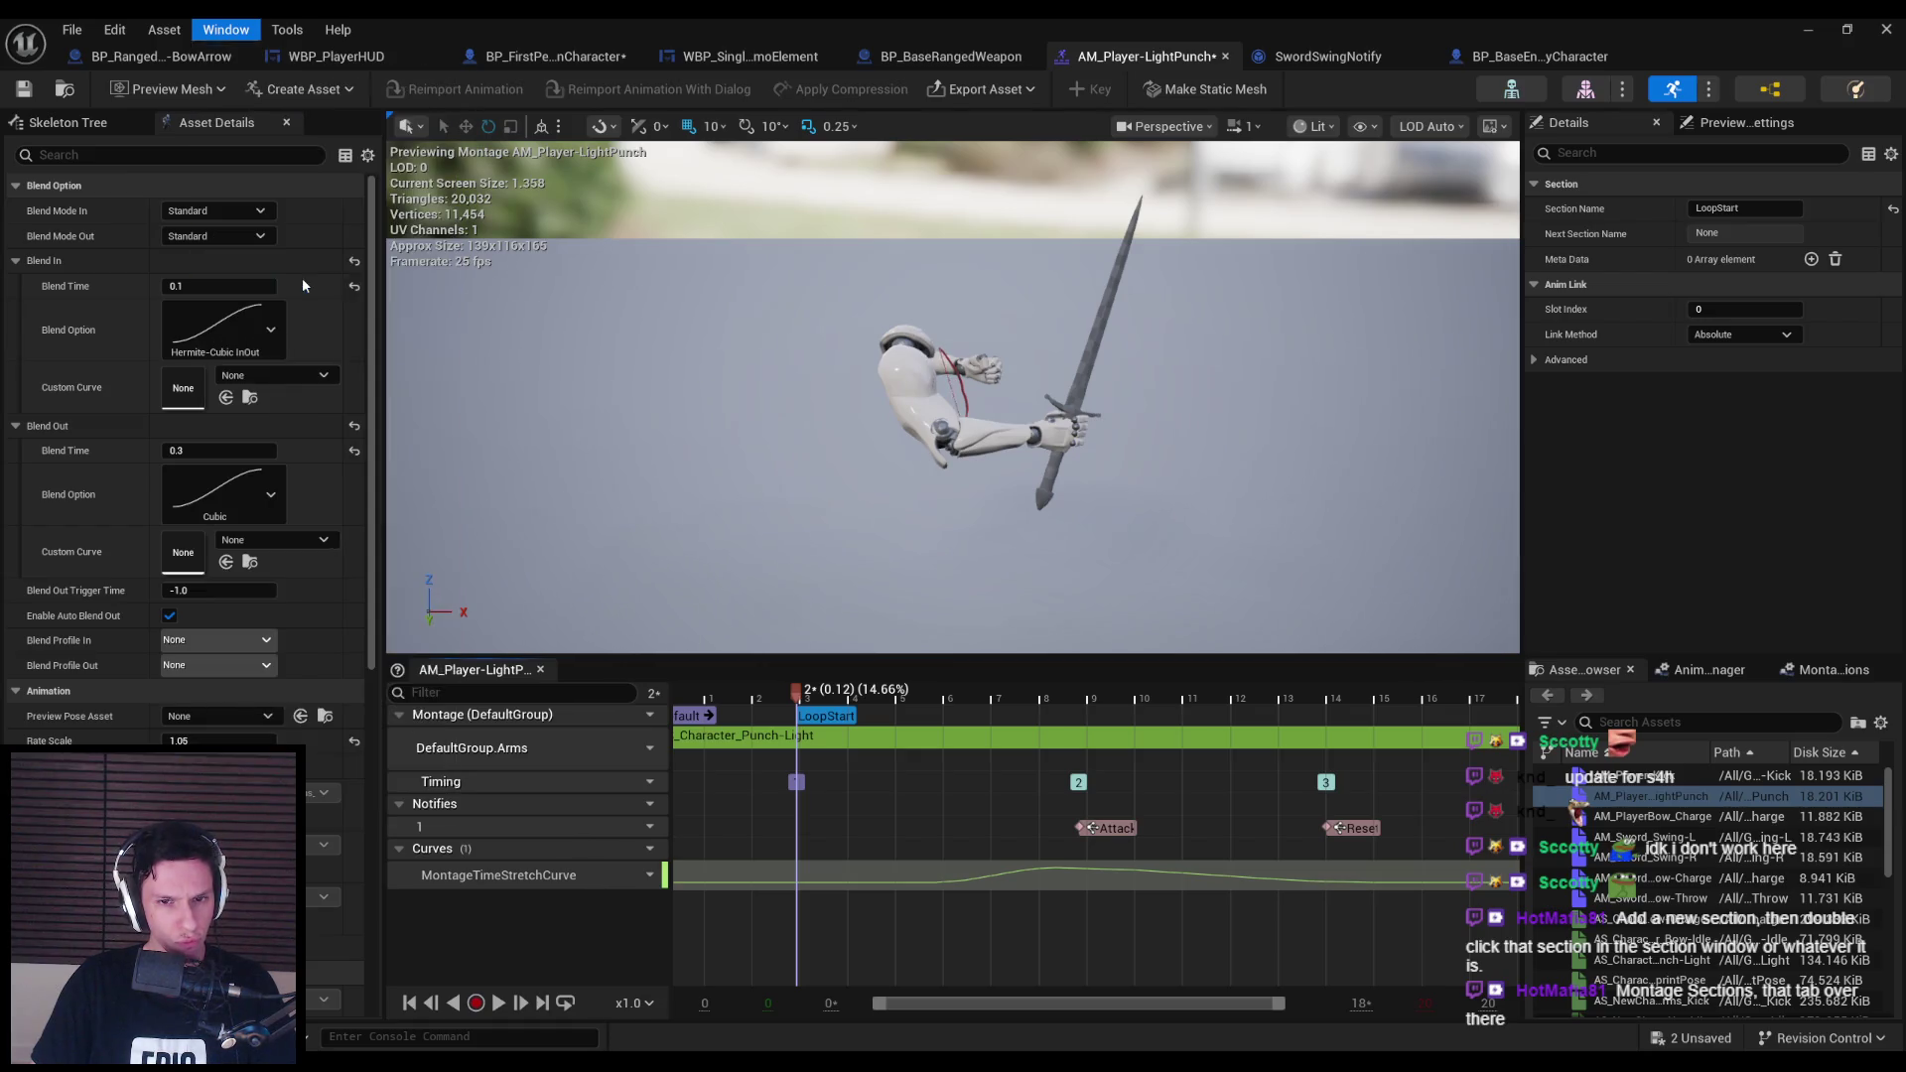
{"action": "left_click", "coordinate": [651, 274]}
{"action": "left_click", "coordinate": [226, 30]}
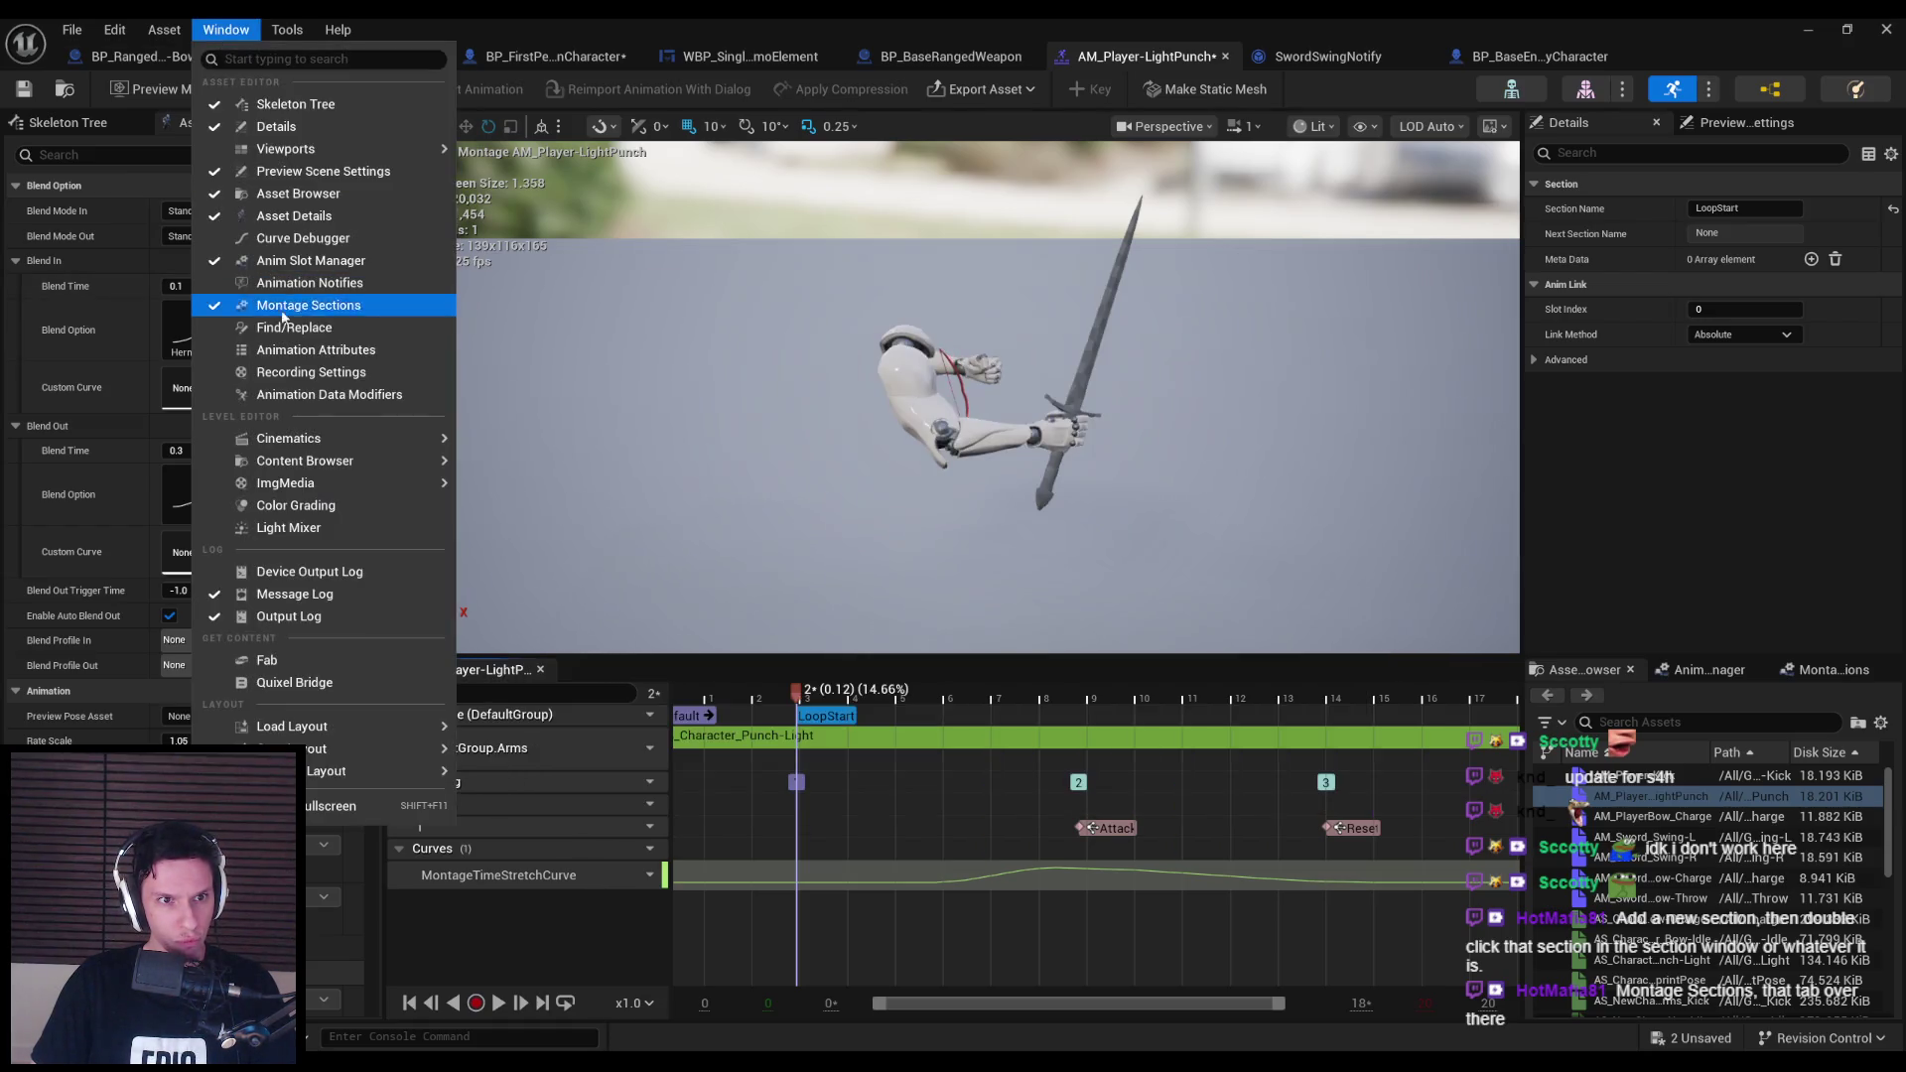
{"action": "left_click", "coordinate": [298, 349]}
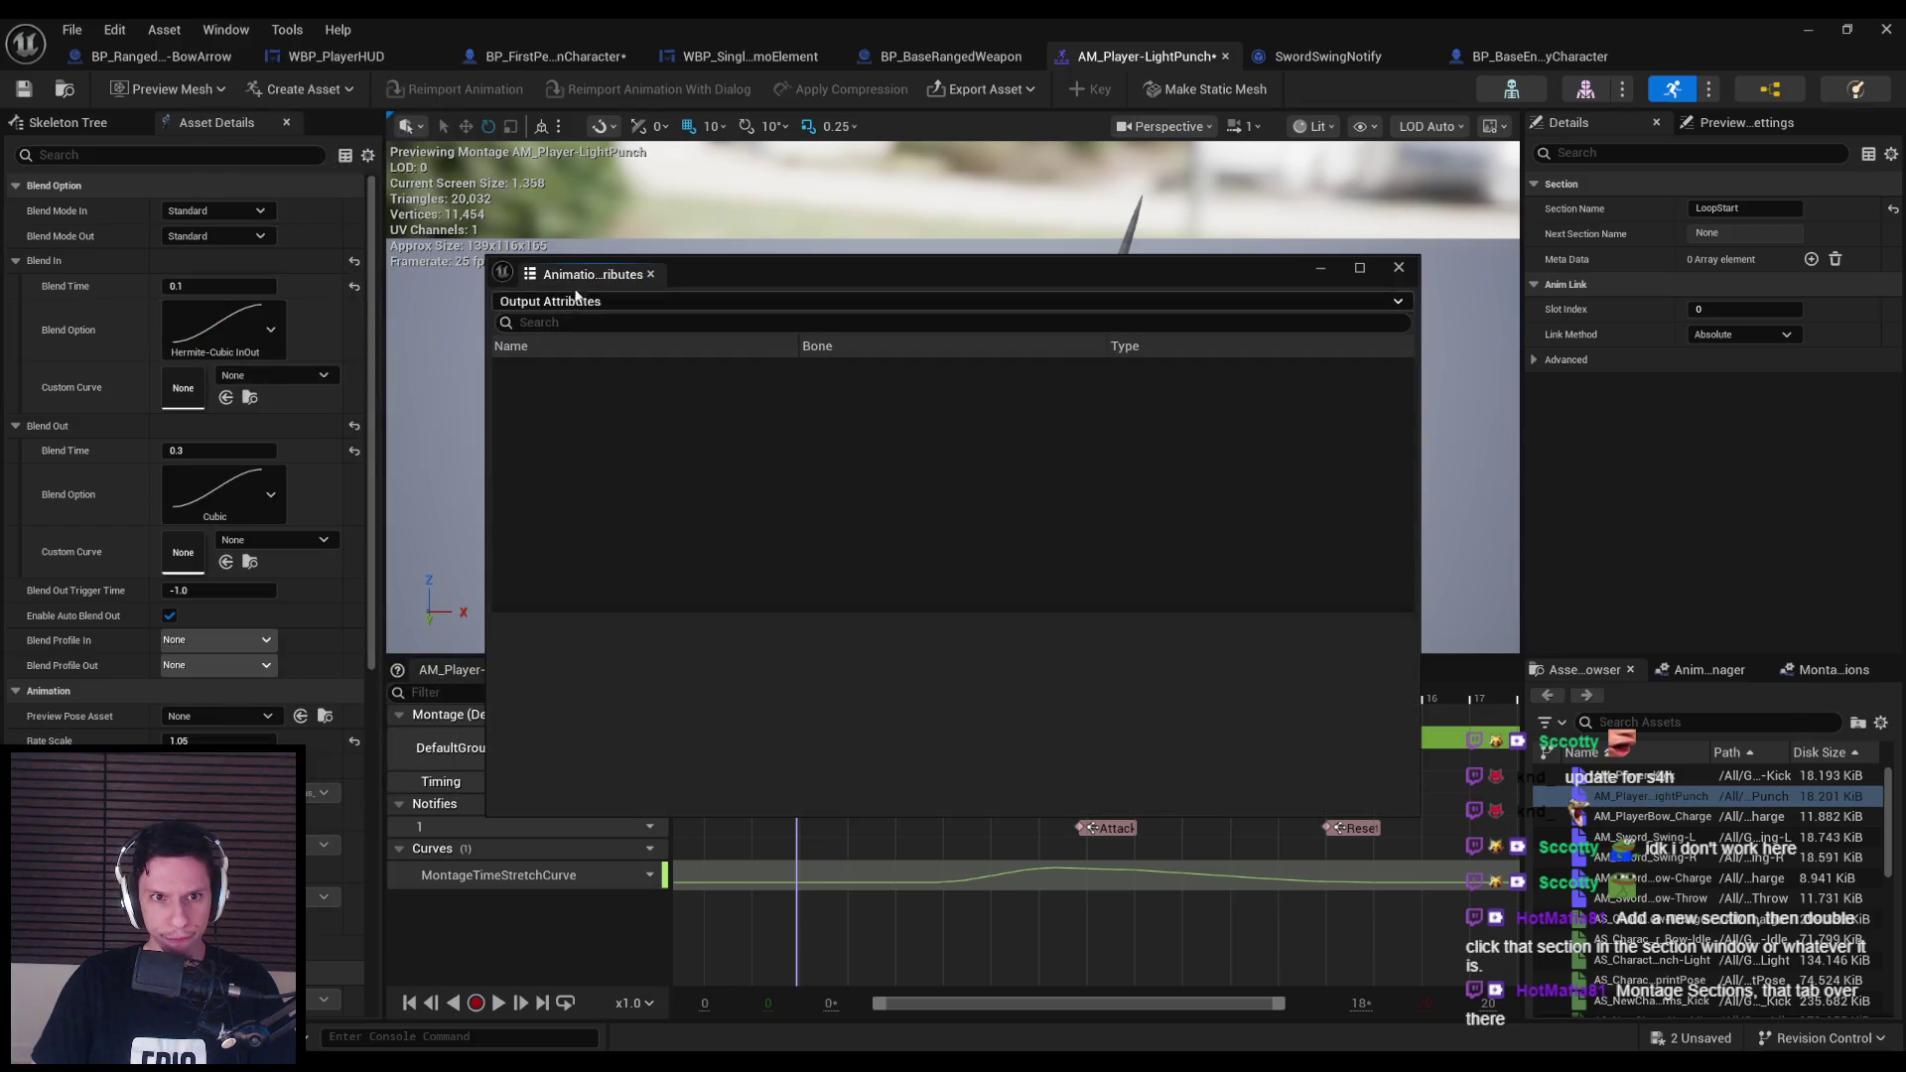
{"action": "left_click", "coordinate": [576, 278]}
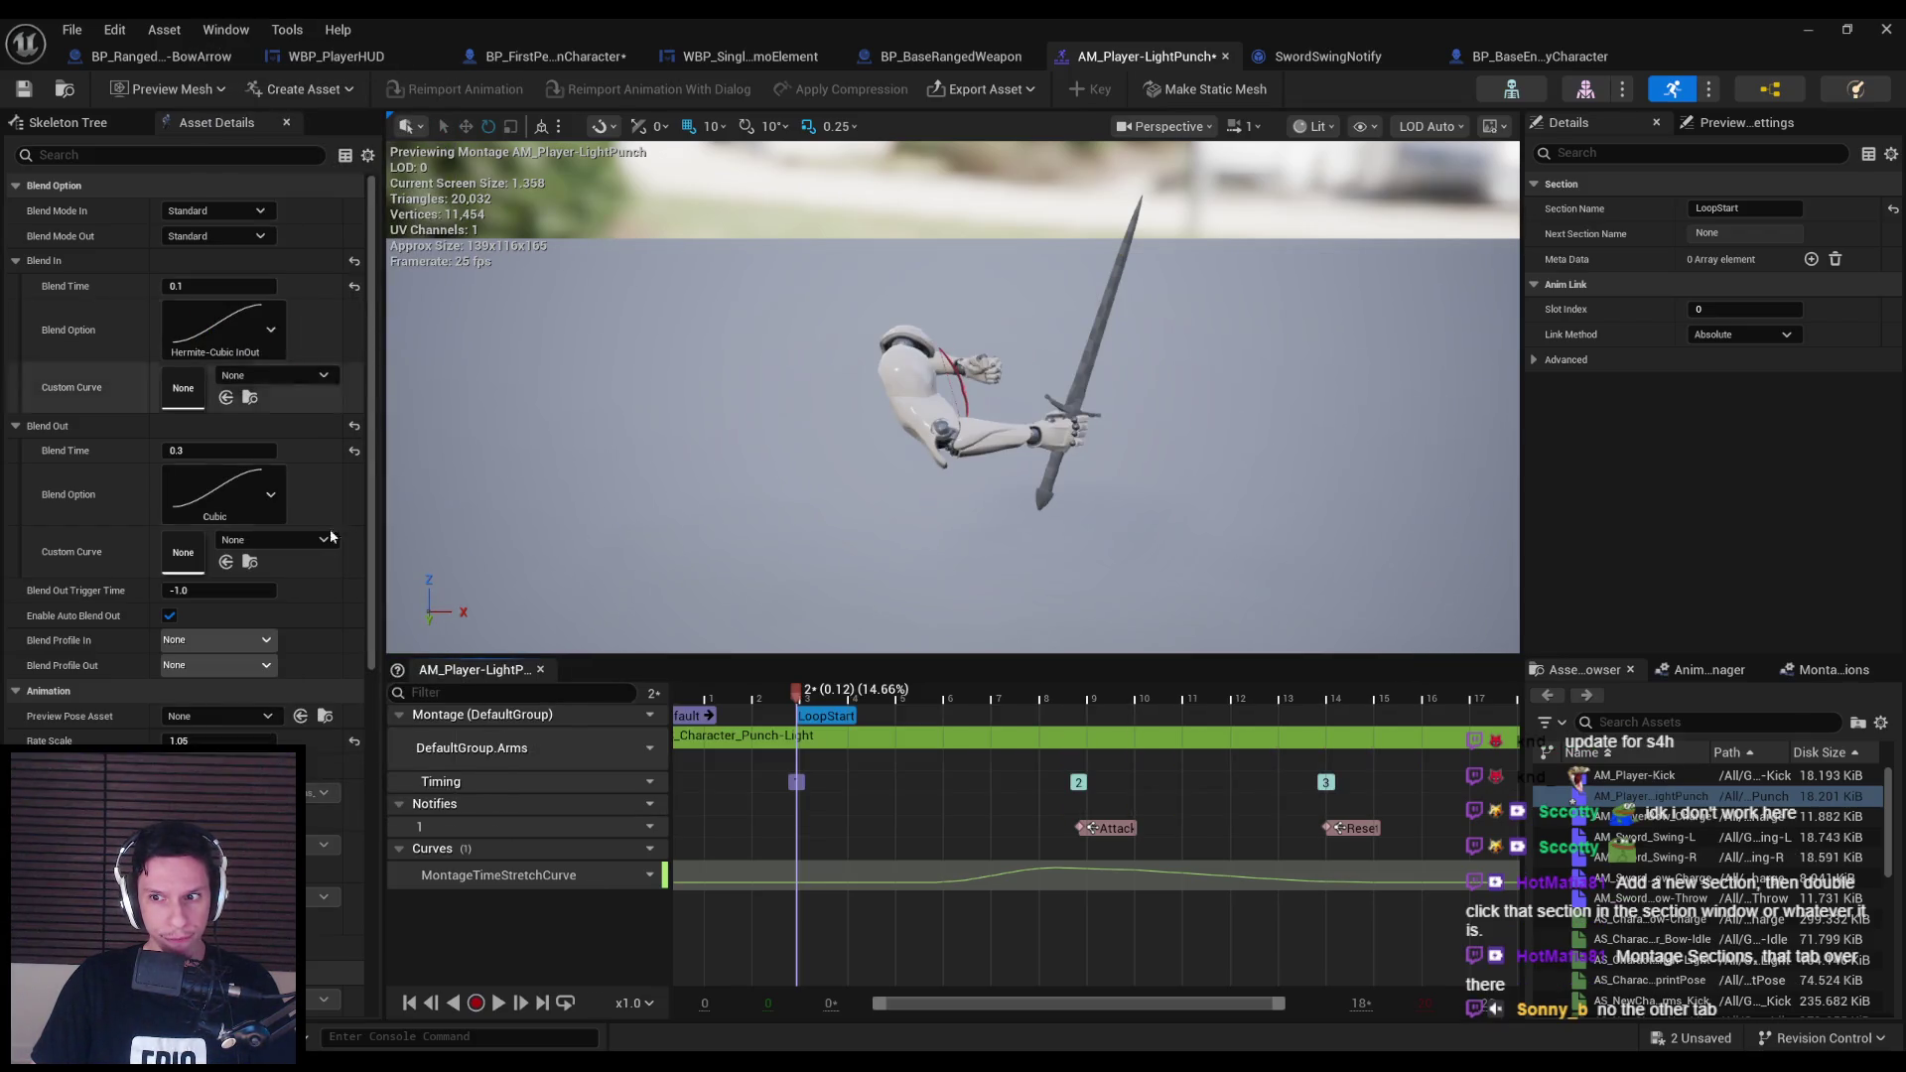
{"action": "left_click", "coordinate": [1706, 670]}
{"action": "left_click", "coordinate": [1834, 670]}
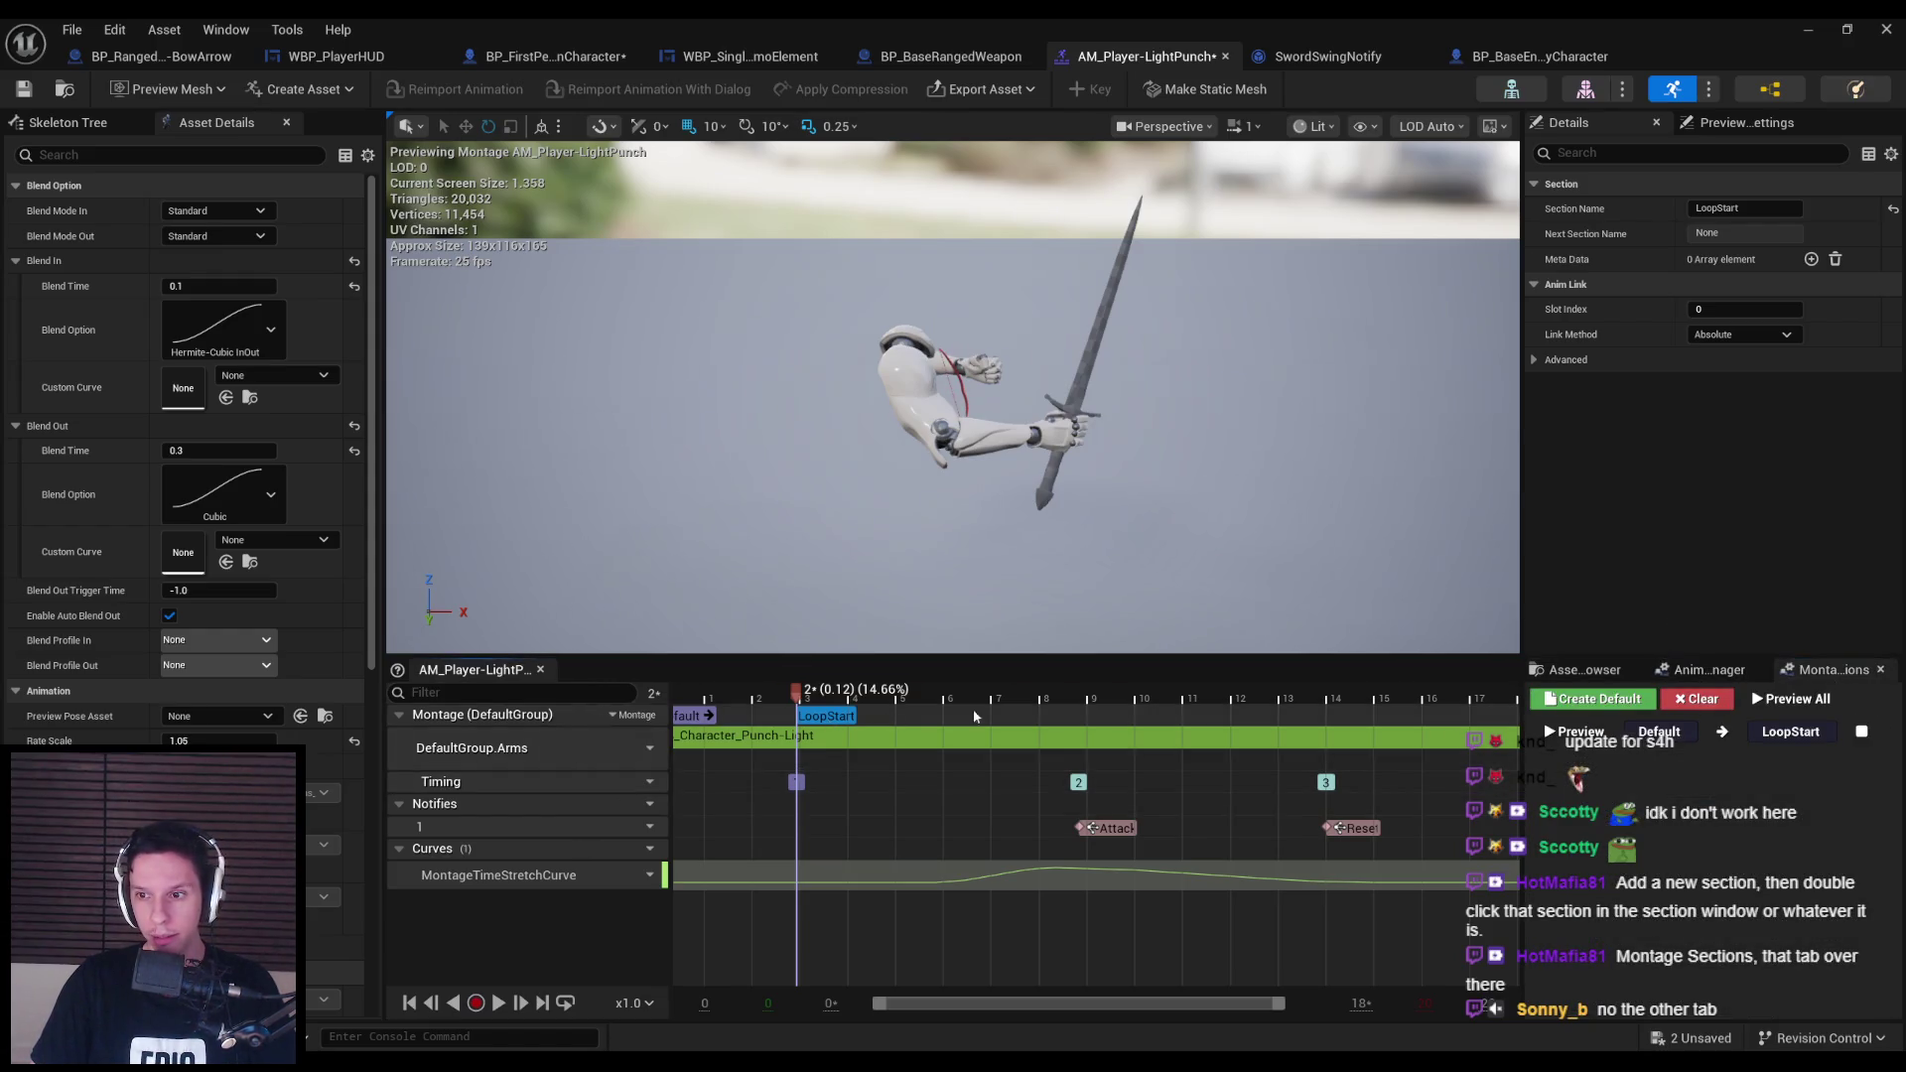
{"action": "left_click", "coordinate": [1823, 735]}
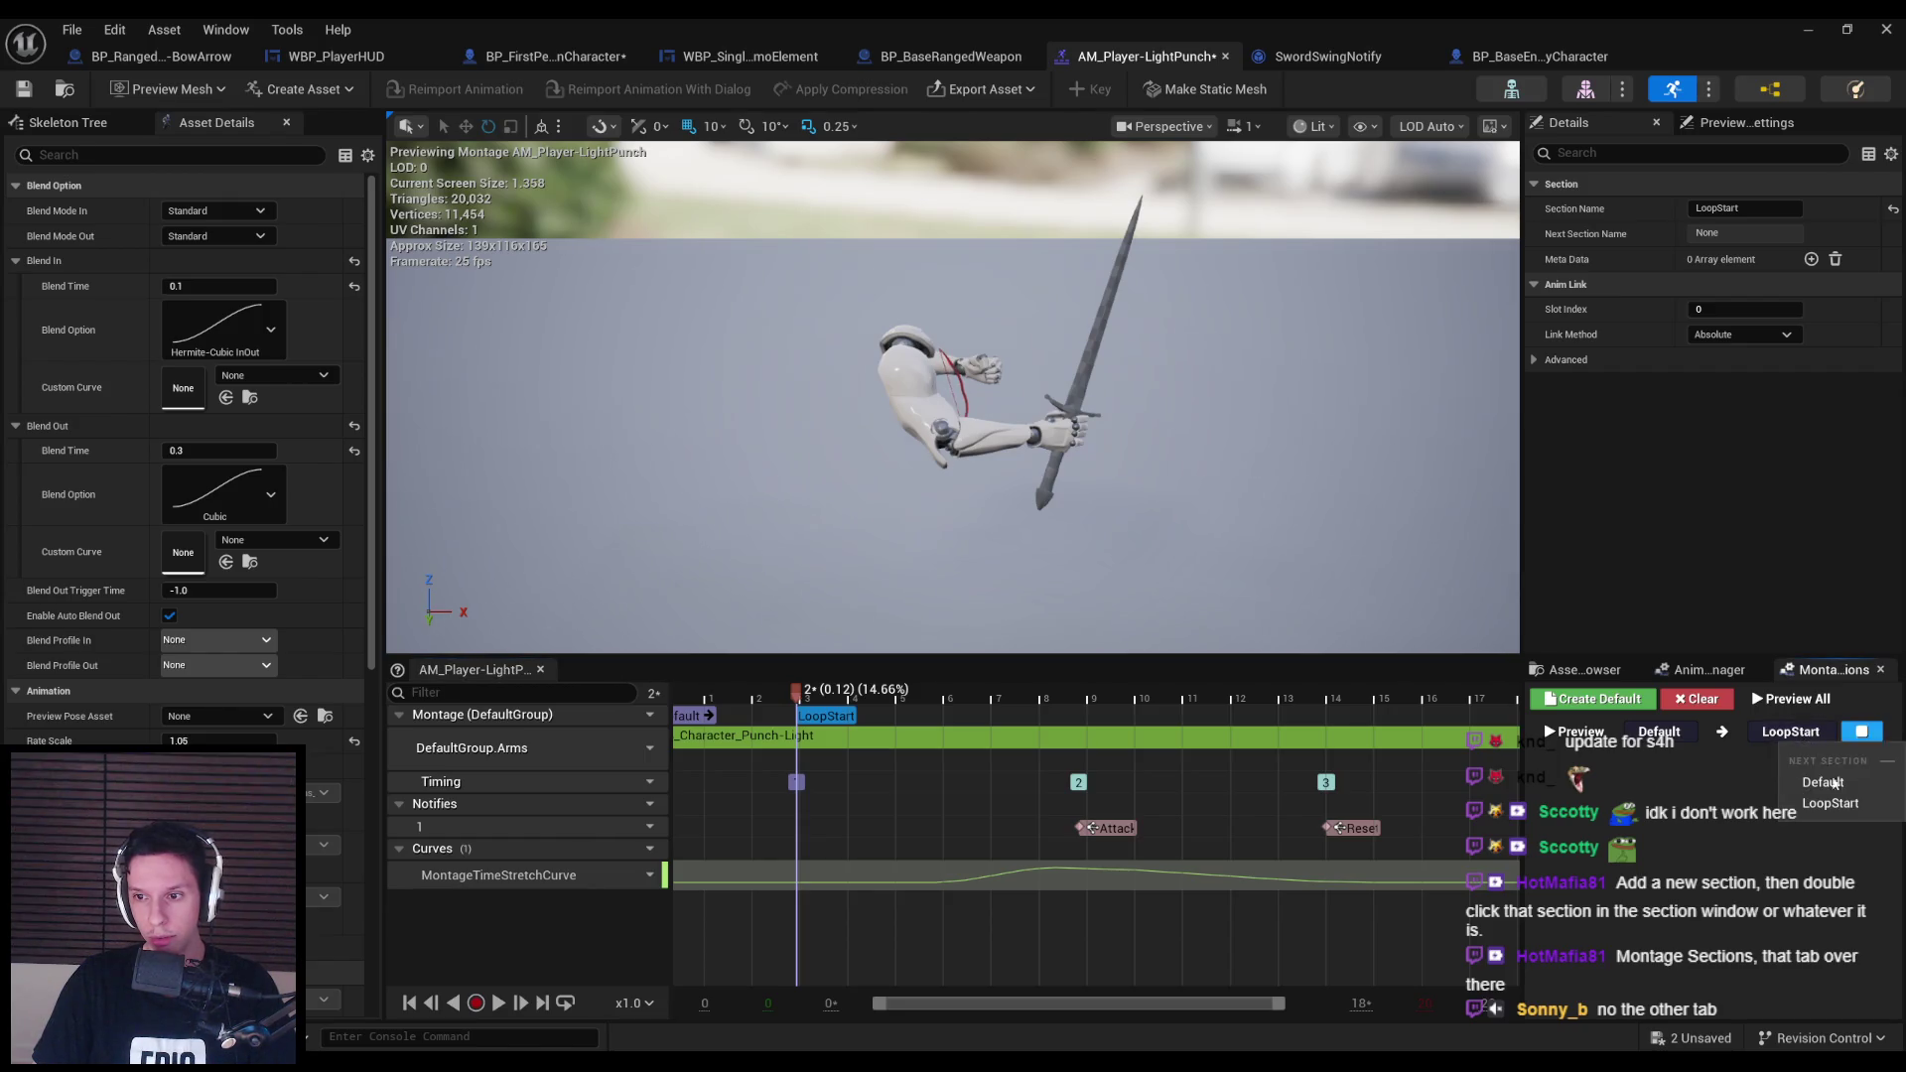
{"action": "left_click", "coordinate": [1827, 809]}
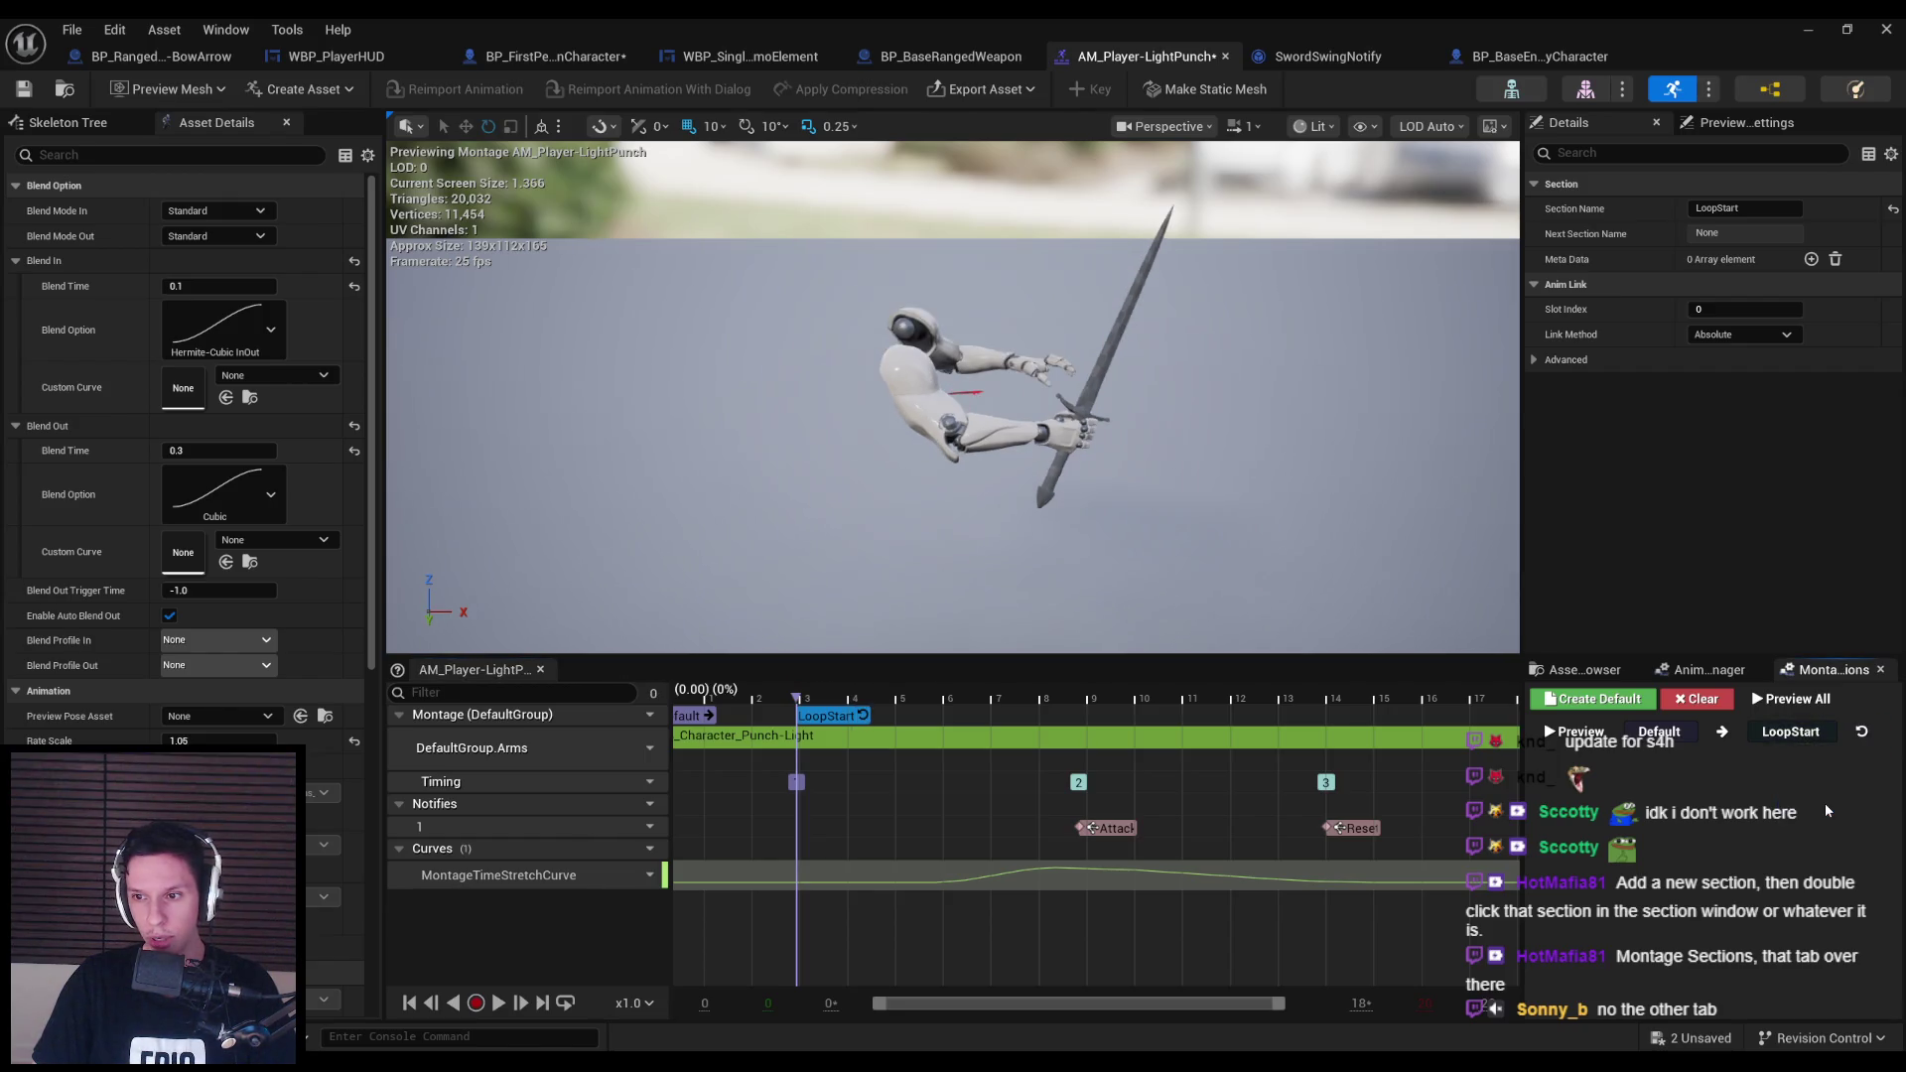
Preview the looping montage, then scrub from frame 0 to about frame 5.
{"action": "left_click", "coordinate": [499, 1003]}
{"action": "left_click", "coordinate": [498, 1003]}
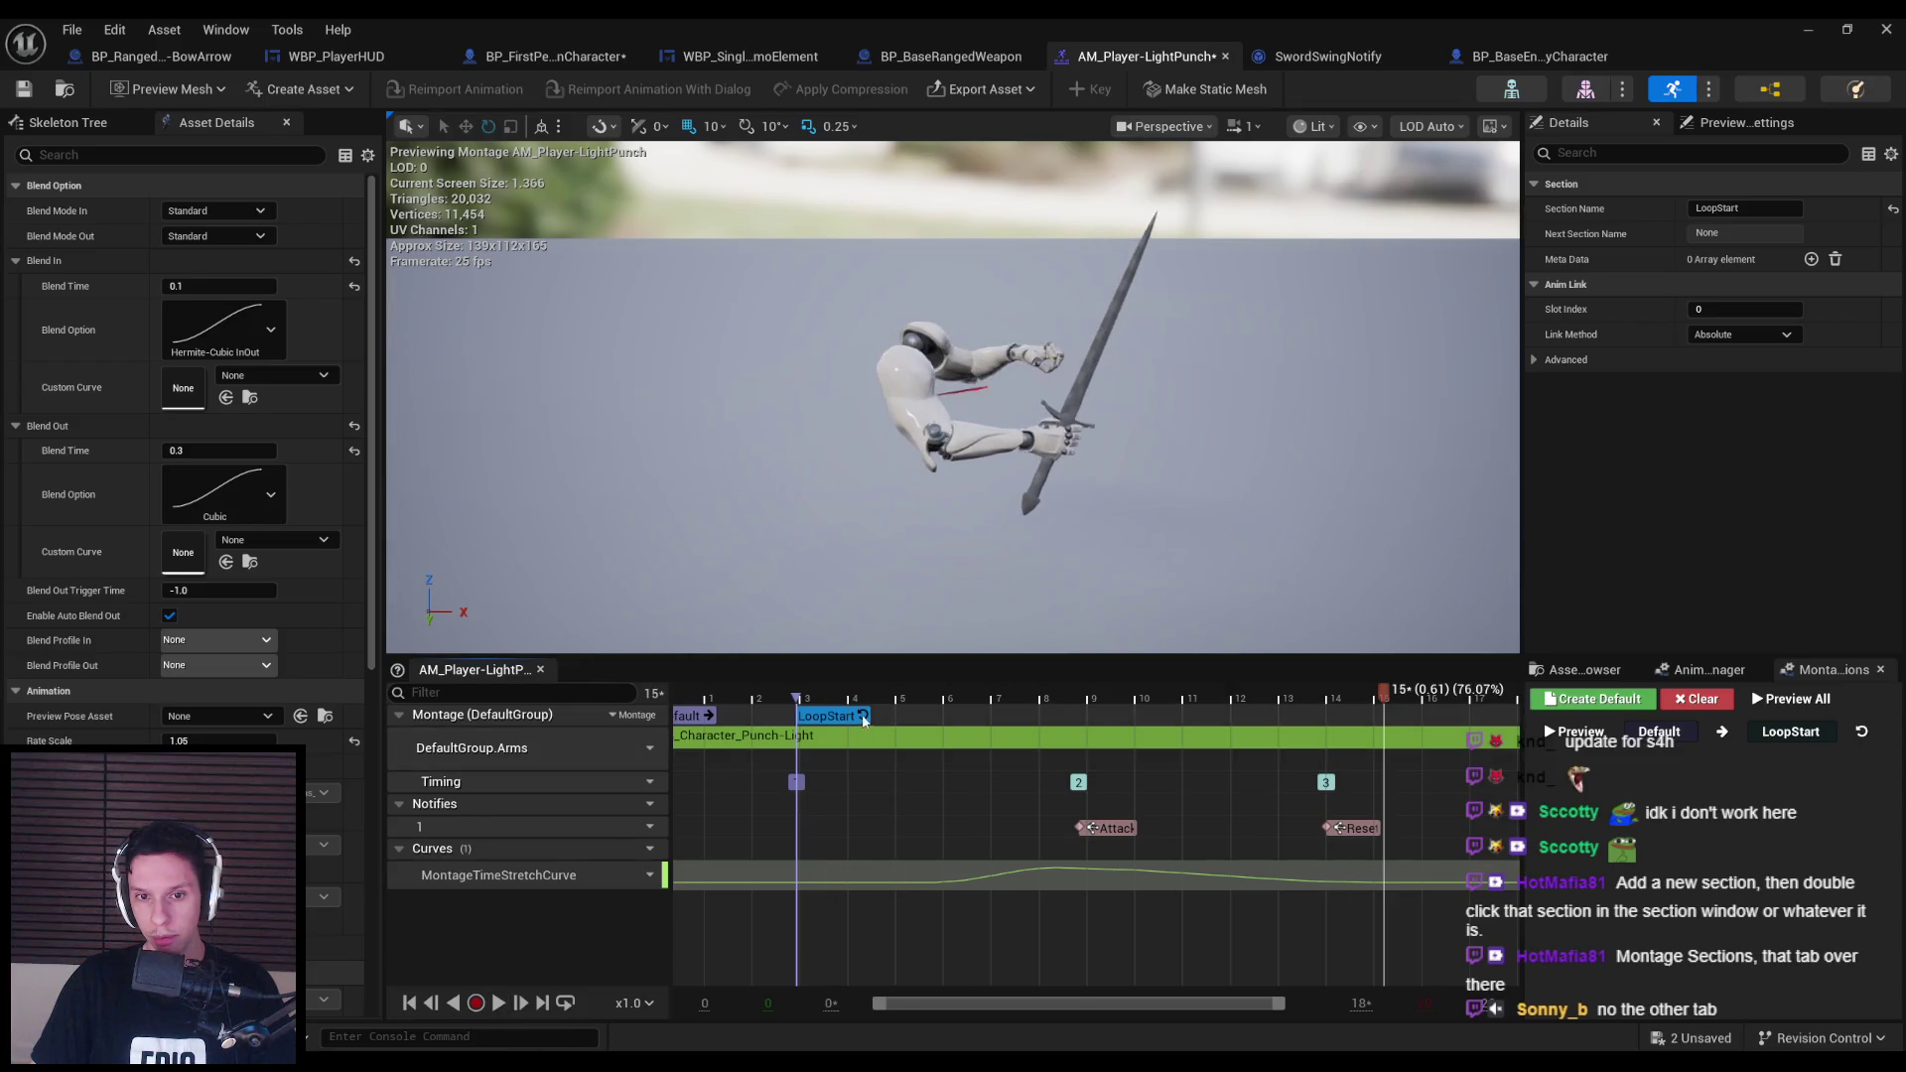
{"action": "left_click", "coordinate": [700, 692]}
{"action": "mouse_move", "coordinate": [702, 700]}
{"action": "left_mouse_down"}
{"action": "mouse_move", "coordinate": [1002, 703]}
{"action": "mouse_move", "coordinate": [806, 719]}
{"action": "mouse_move", "coordinate": [905, 720]}
{"action": "left_mouse_up"}
{"action": "right_click", "coordinate": [902, 693]}
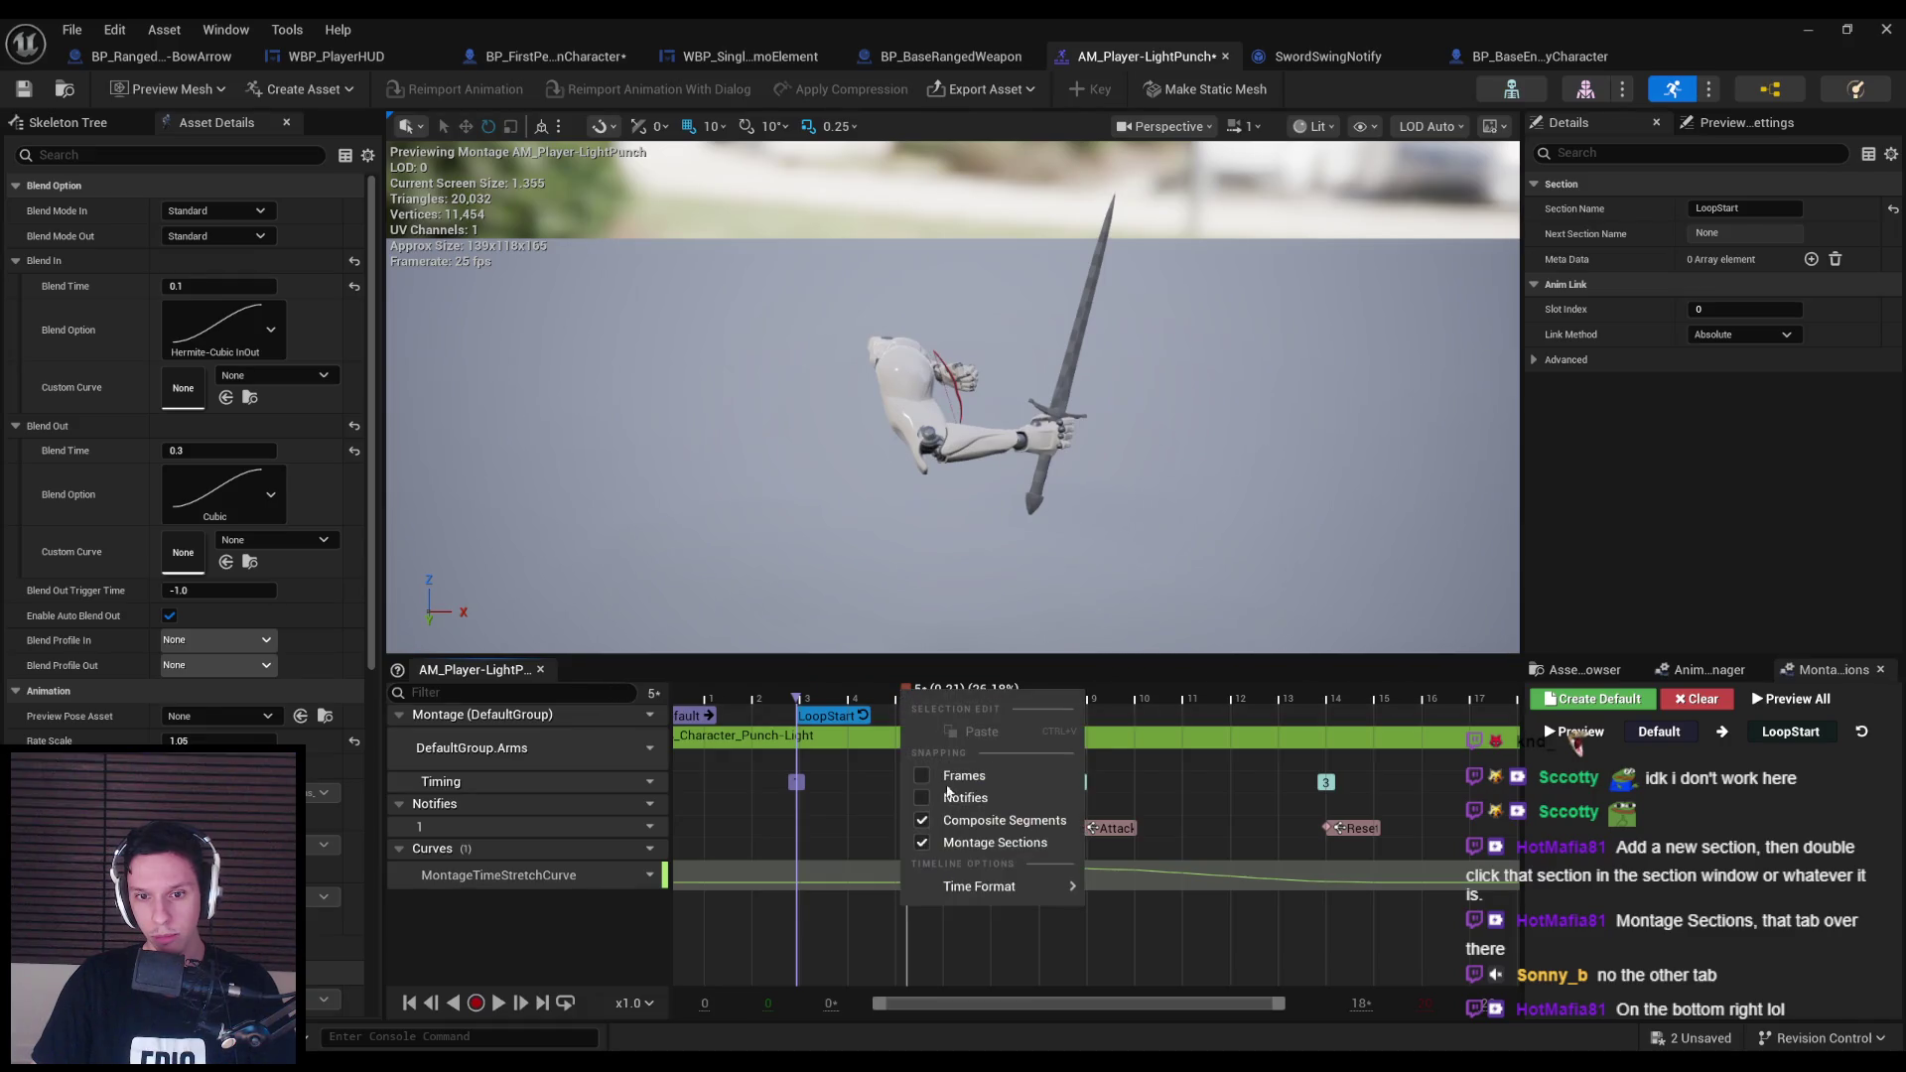
Create a new montage section named LoopEnd on the section track.
{"action": "left_click", "coordinate": [913, 721]}
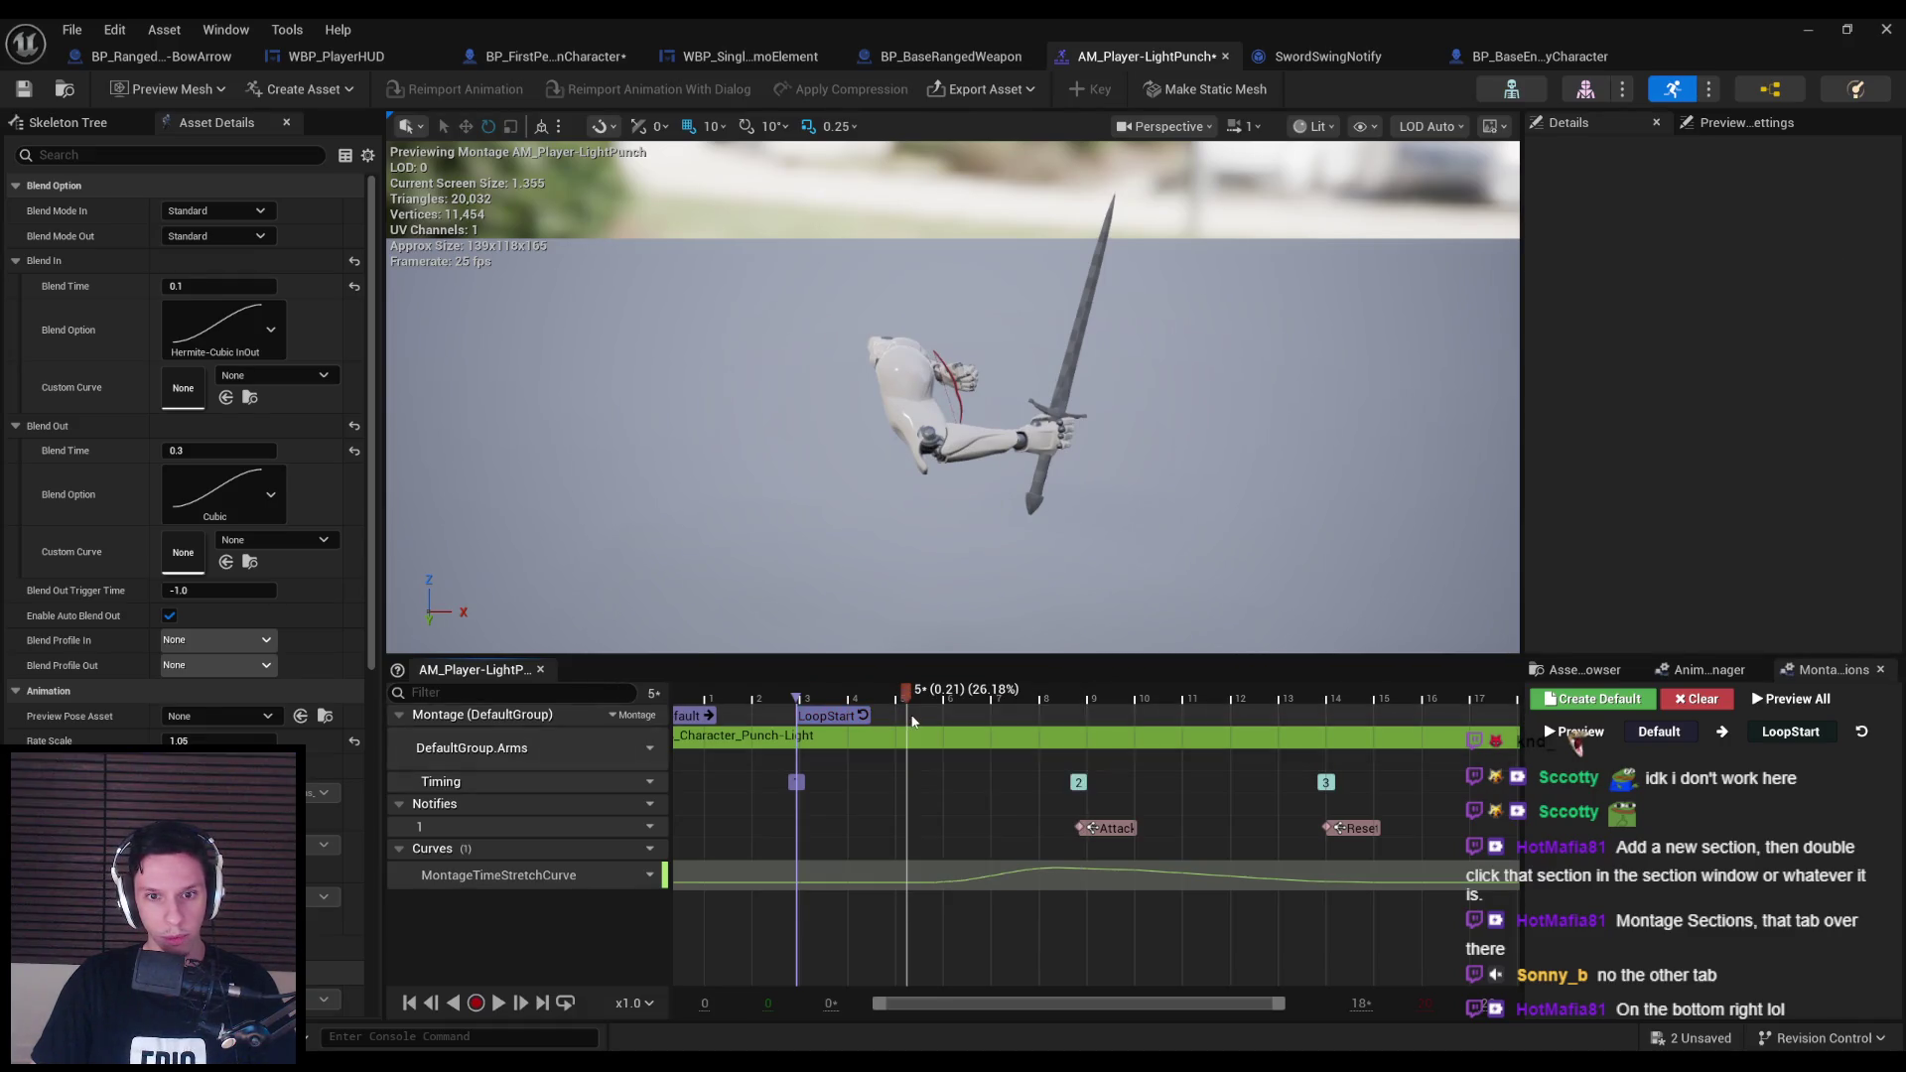
{"action": "right_click", "coordinate": [904, 718]}
{"action": "left_click", "coordinate": [927, 757]}
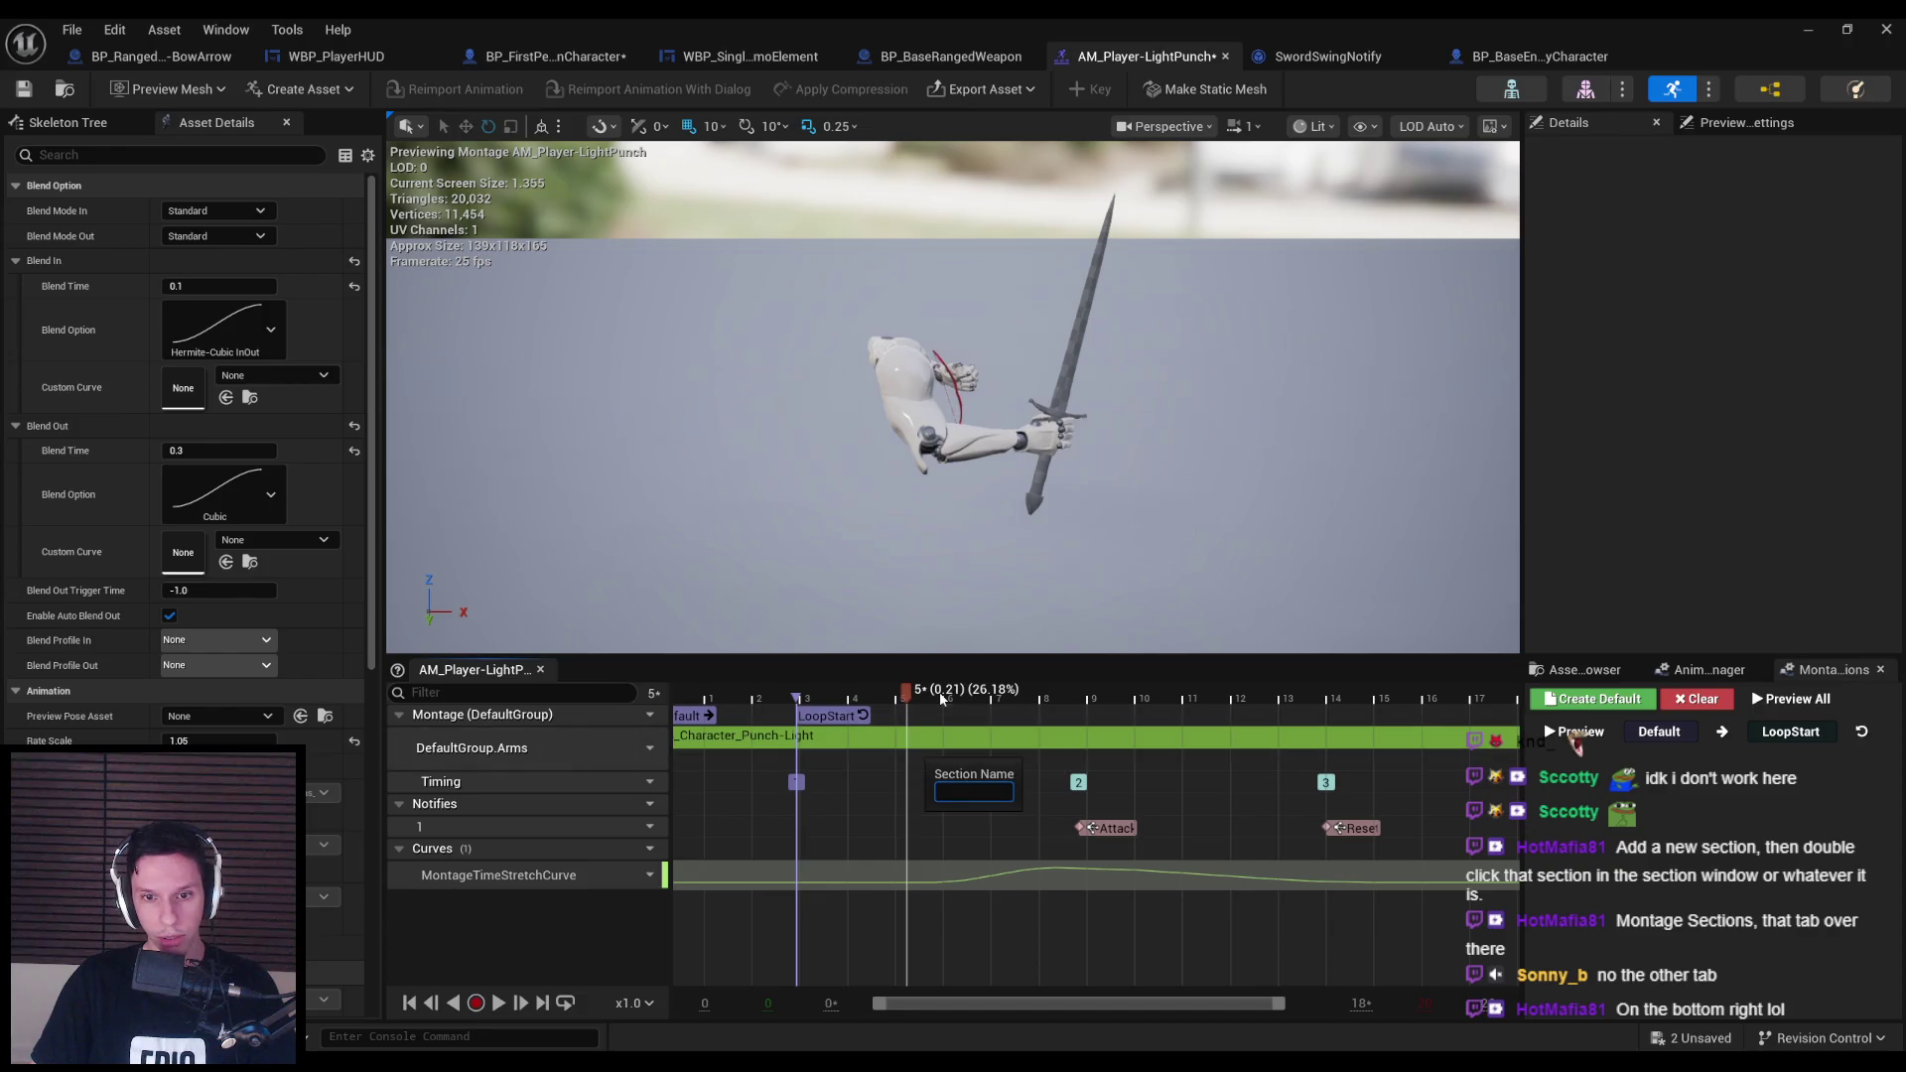
{"action": "type", "text": "LoopEnd"}
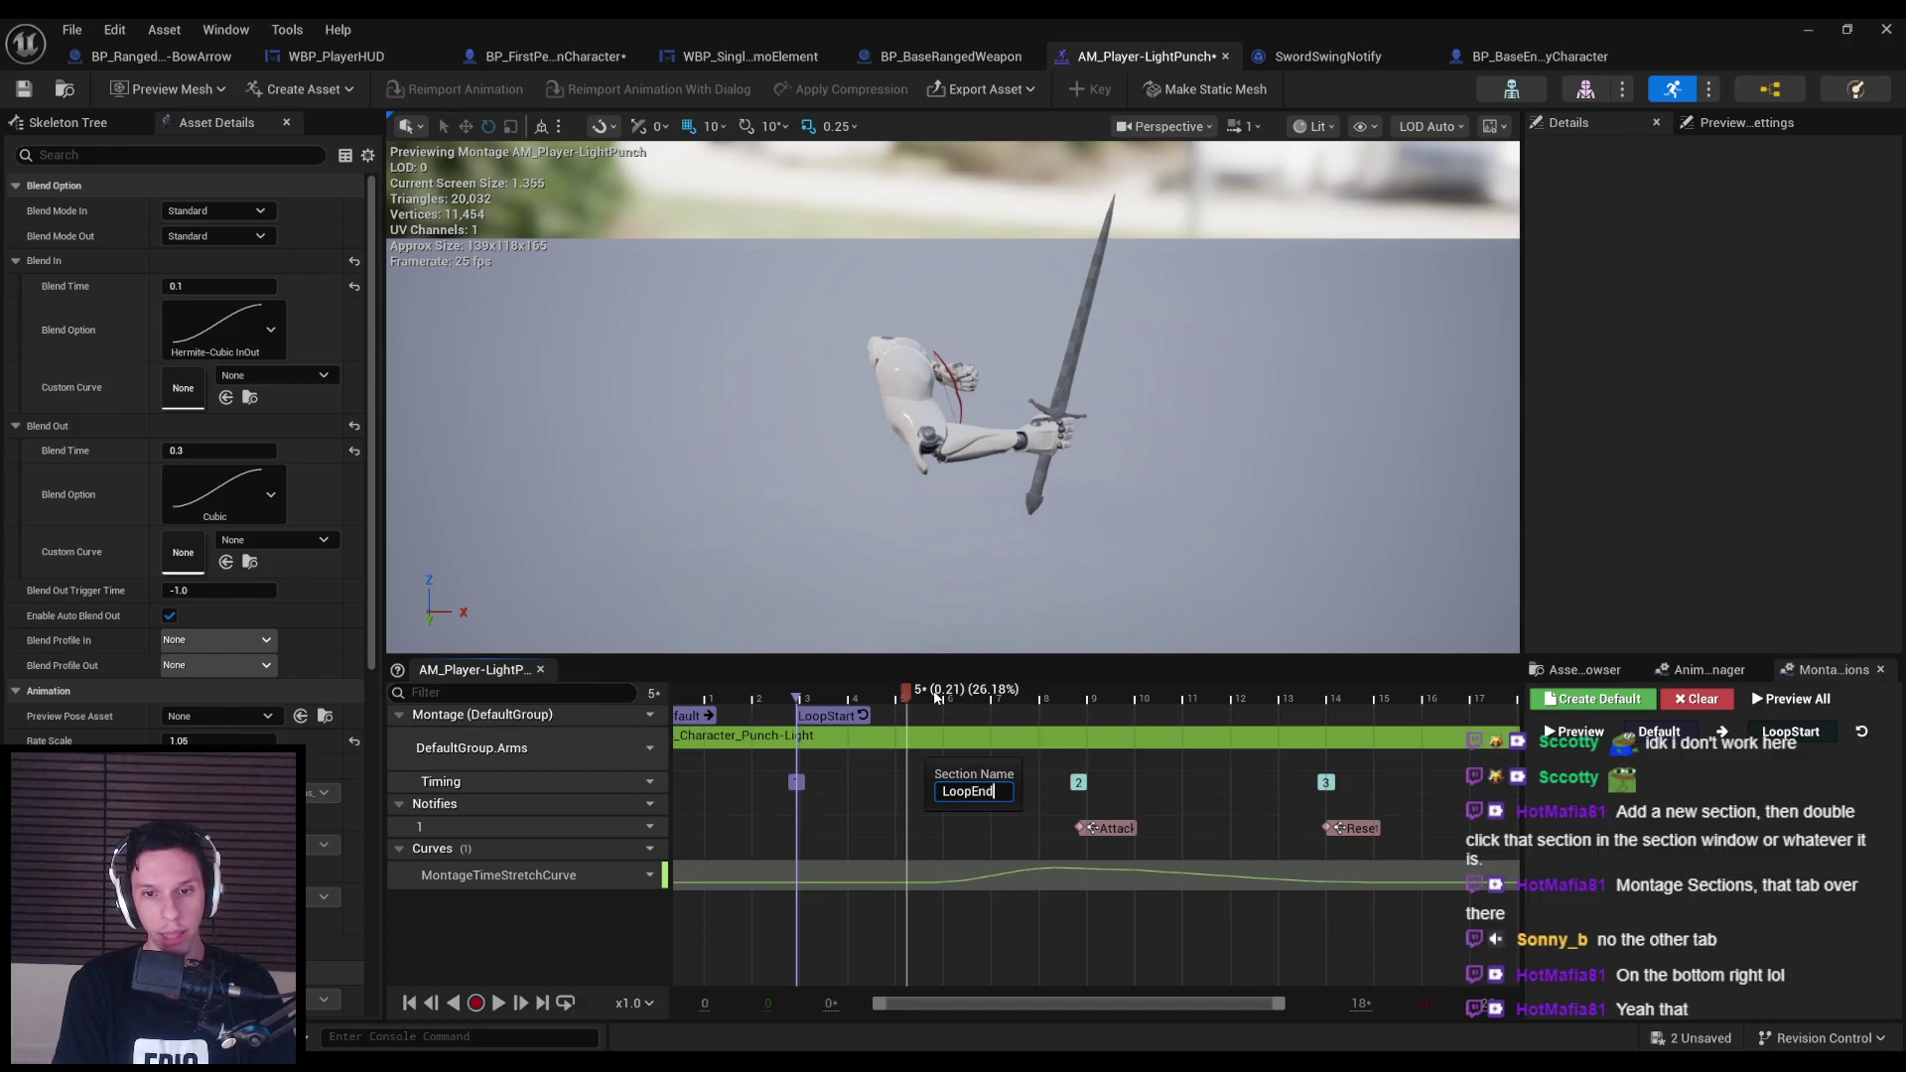
{"action": "key", "text": "Return"}
Preview the montage, place LoopEnd right after LoopStart, and save the montage.
{"action": "left_click", "coordinate": [499, 1004]}
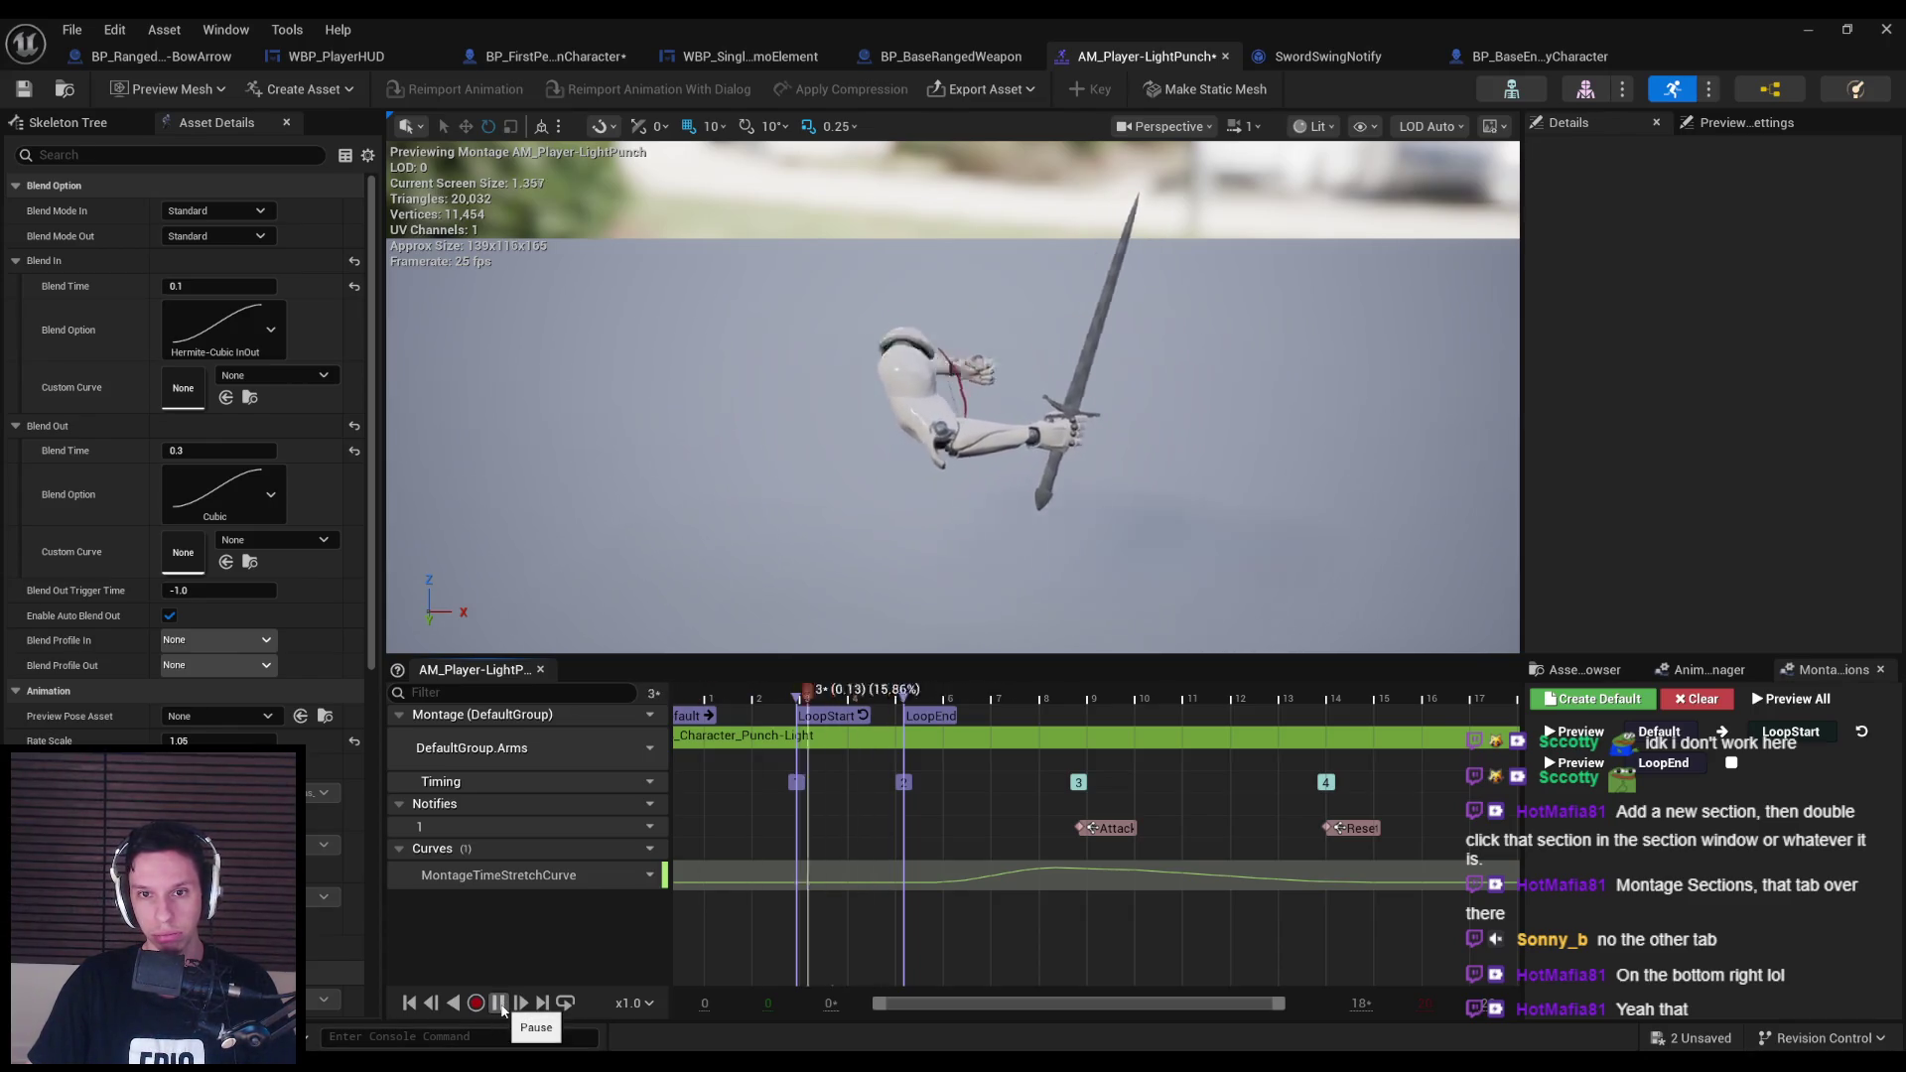
{"action": "left_click", "coordinate": [499, 1003]}
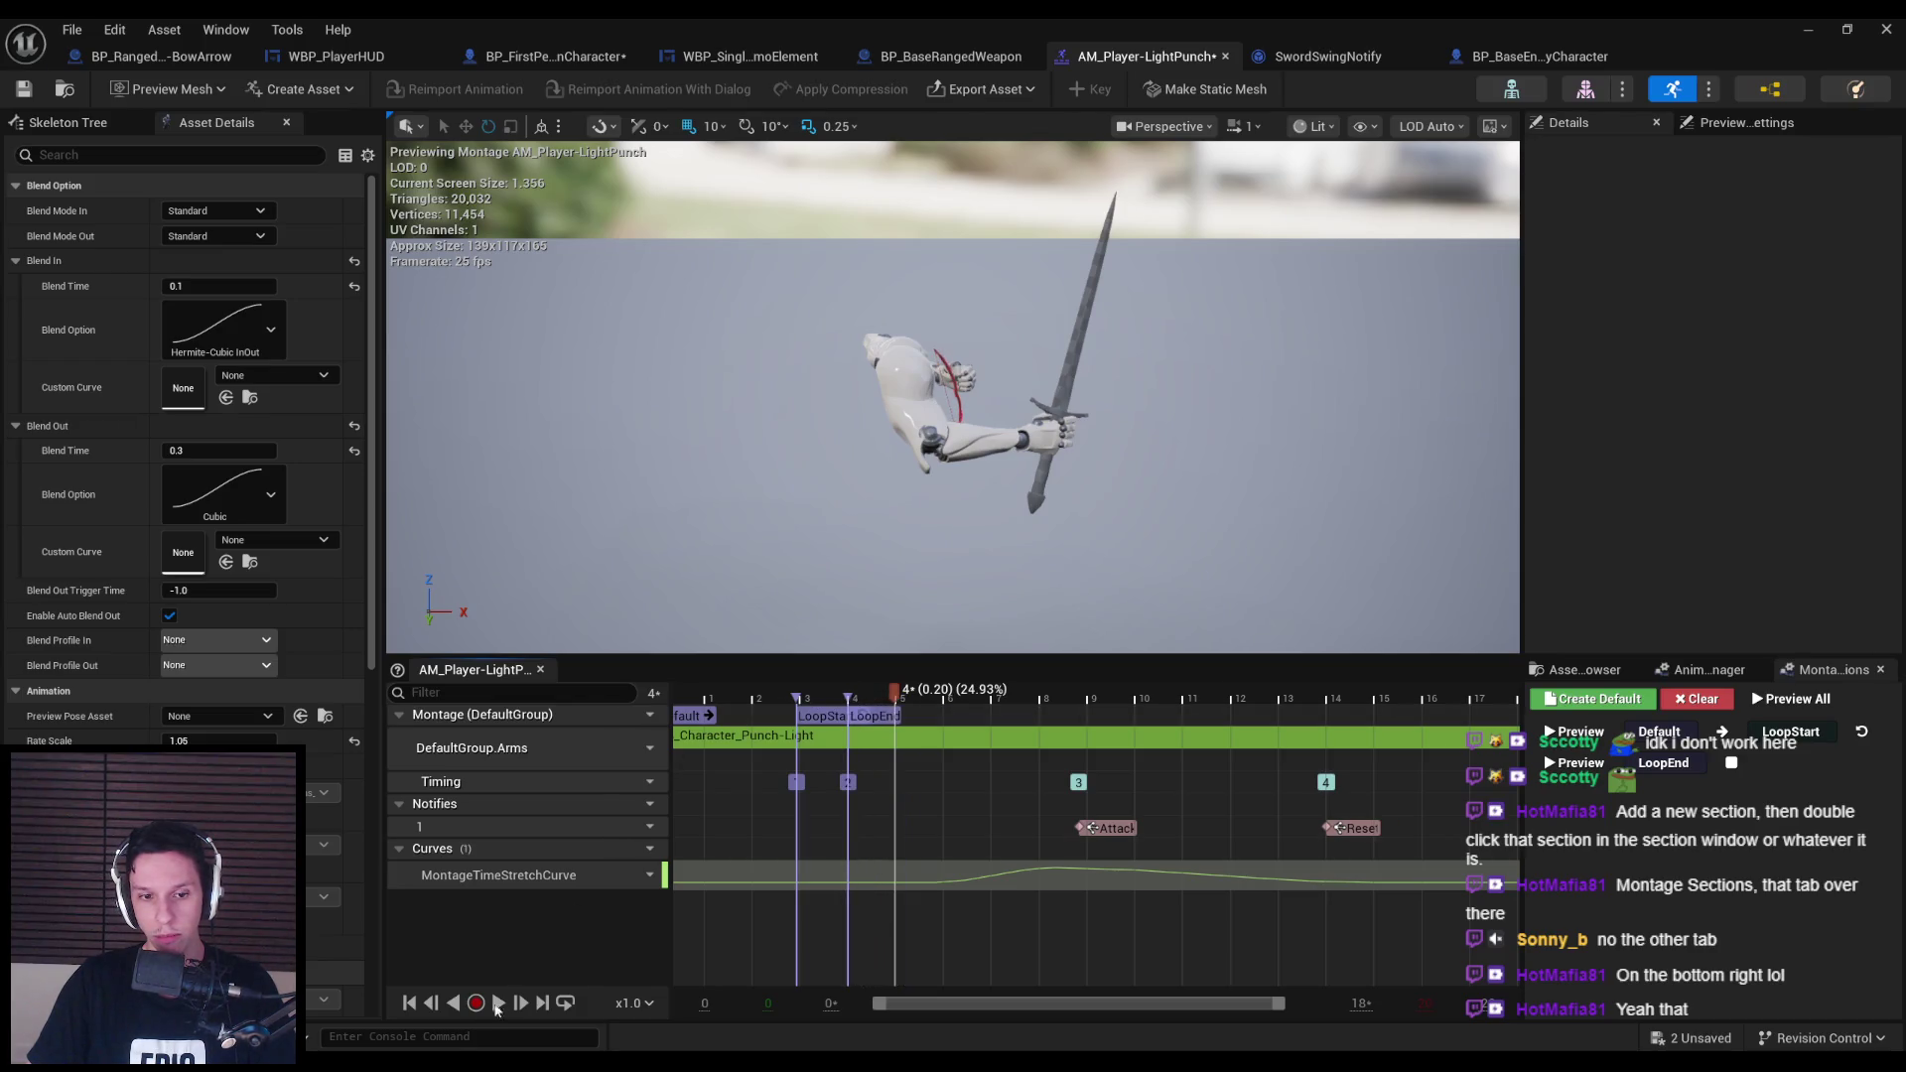
{"action": "left_click", "coordinate": [499, 1004]}
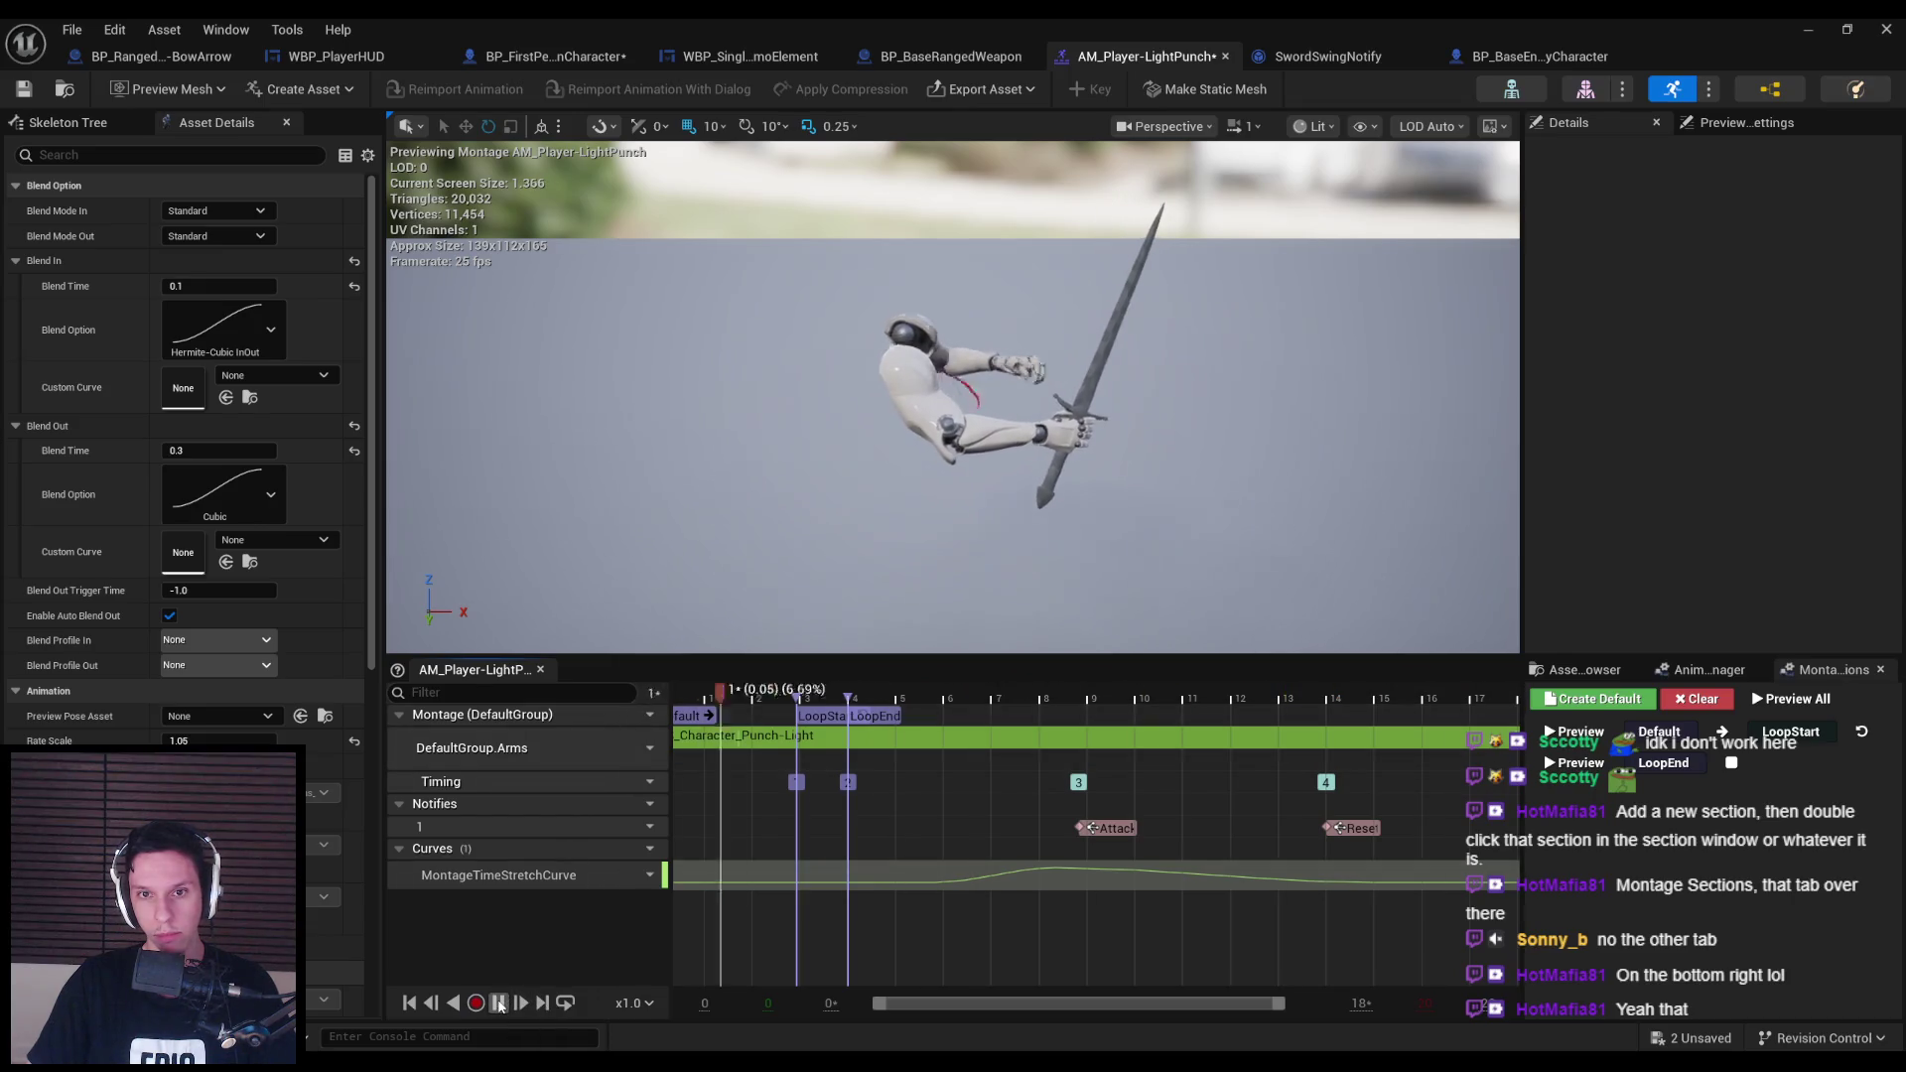
{"action": "left_click", "coordinate": [499, 1004]}
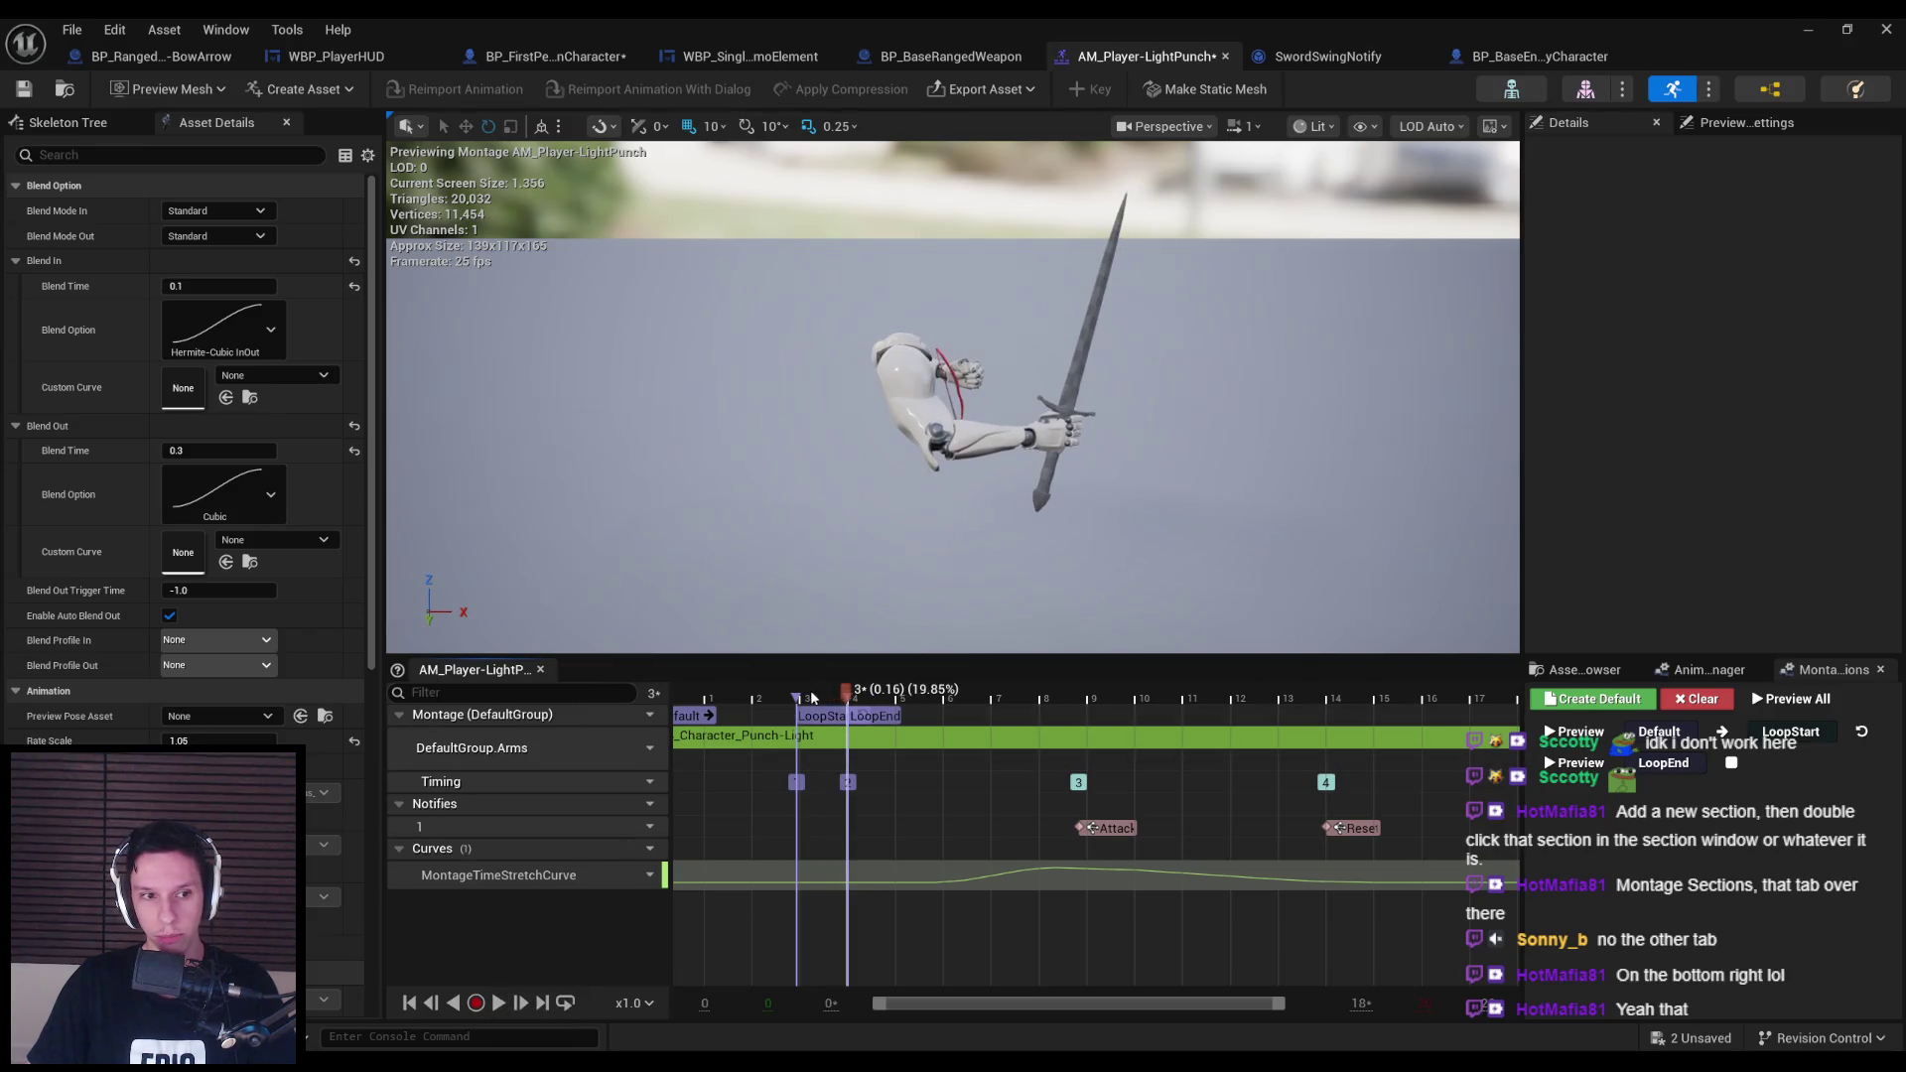
{"action": "left_click", "coordinate": [730, 698]}
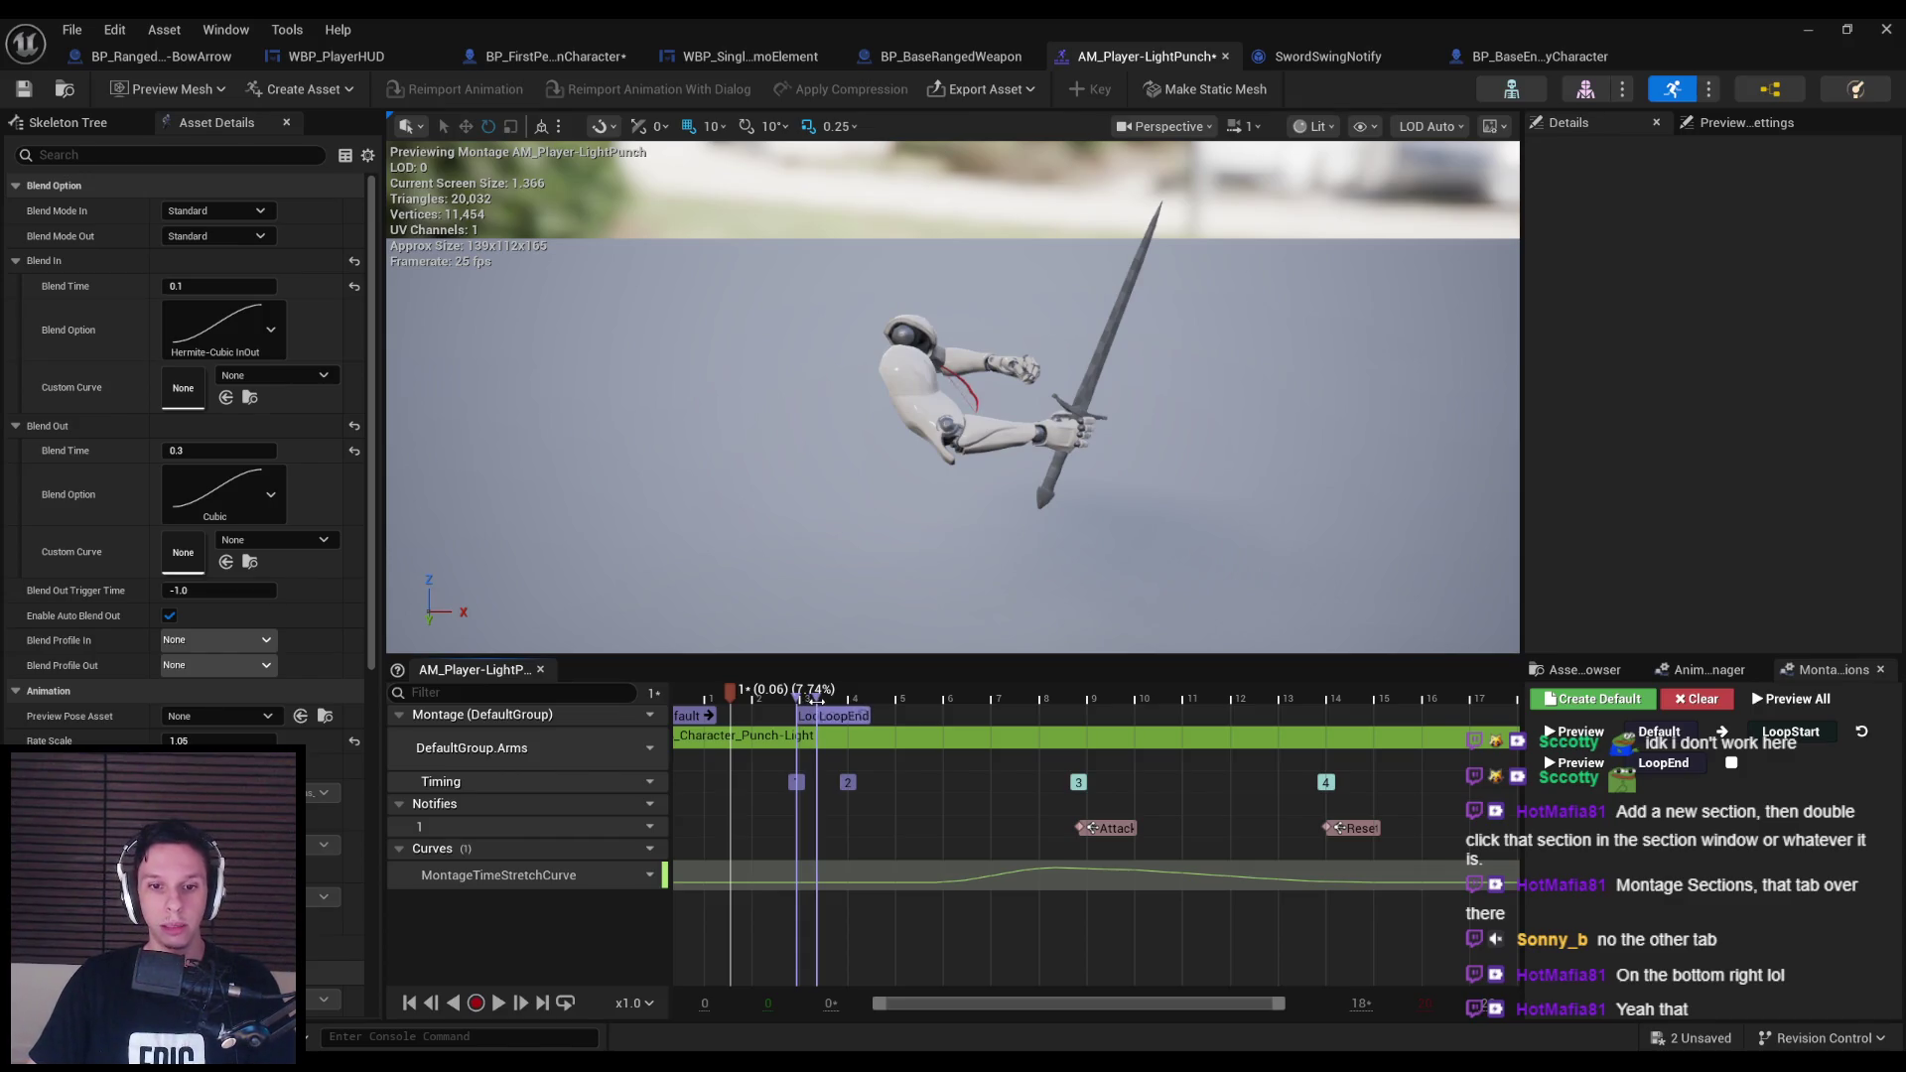
{"action": "left_click_drag", "start_coordinate": [816, 700], "coordinate": [806, 715]}
{"action": "key", "text": "ctrl+s"}
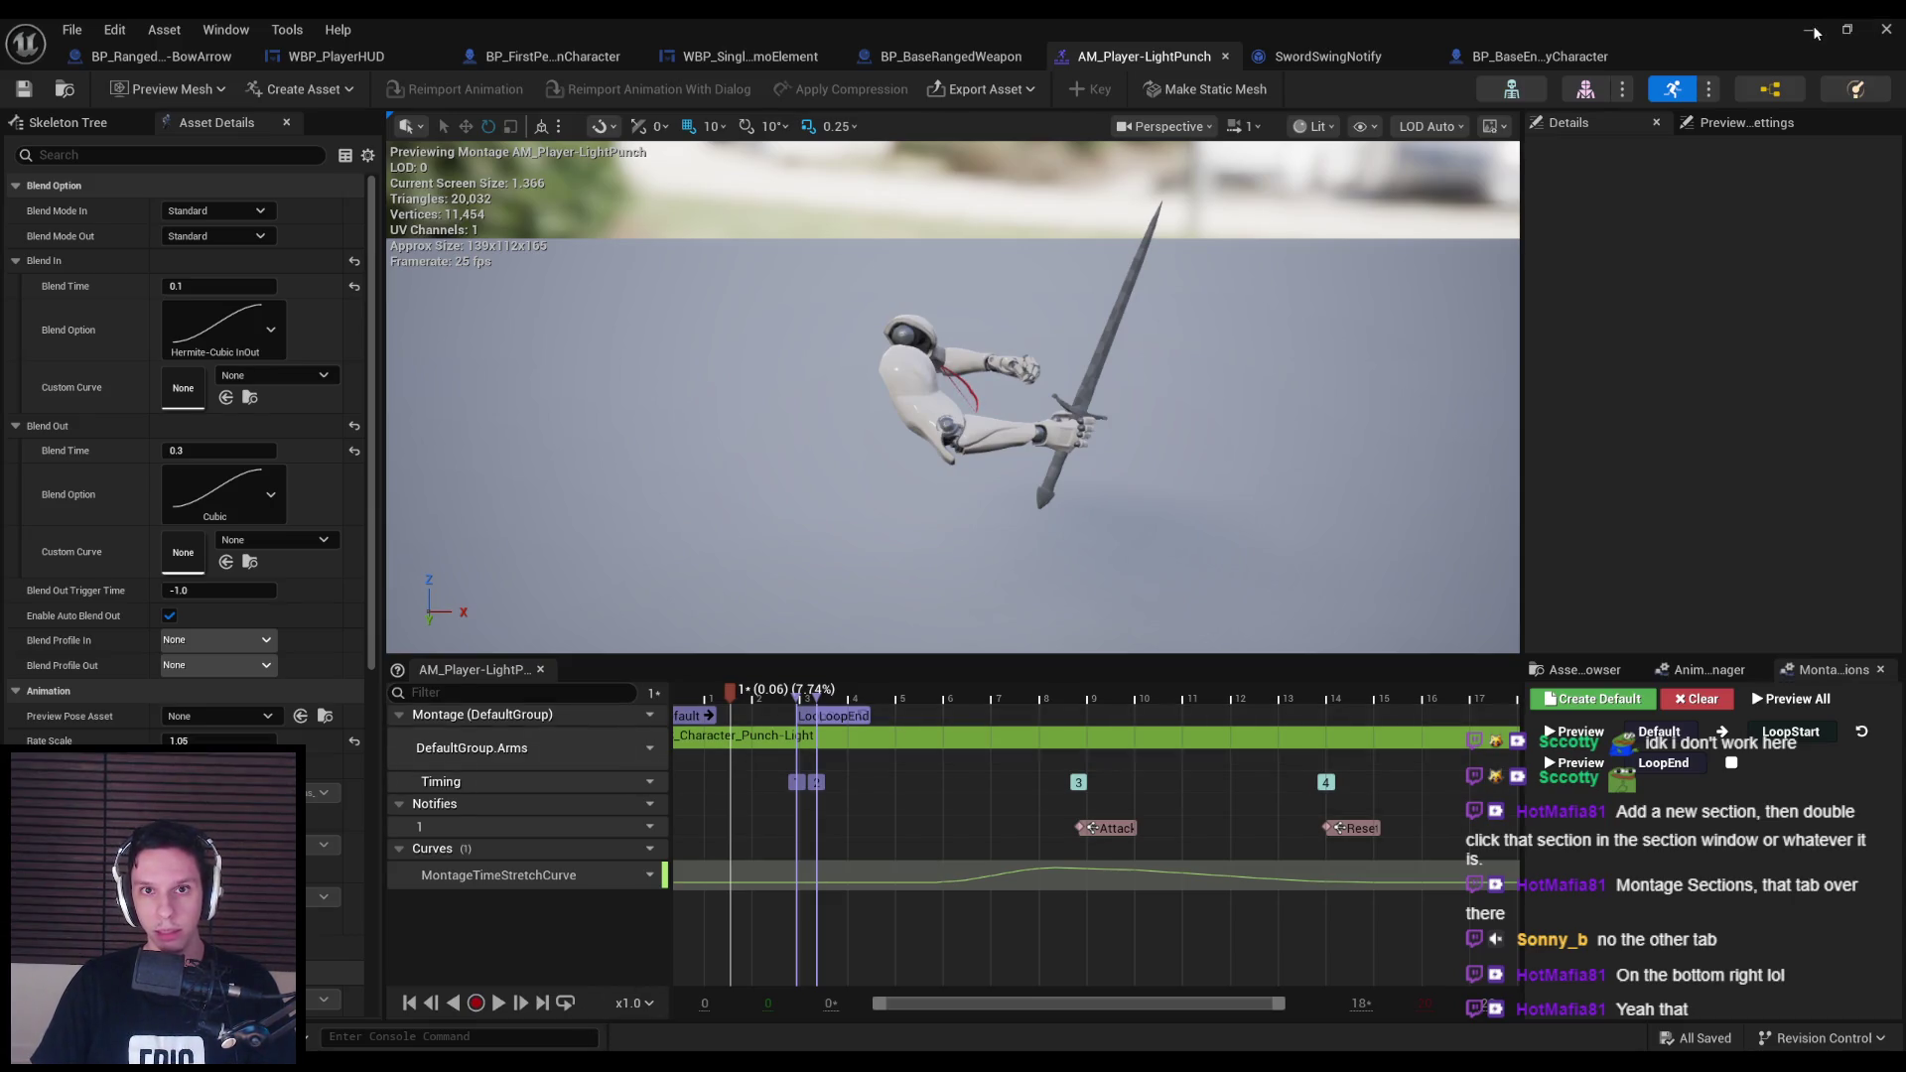
Set the Play Montage node's Play Rate to 0.3 in the punch graph.
{"action": "left_click", "coordinate": [1491, 64]}
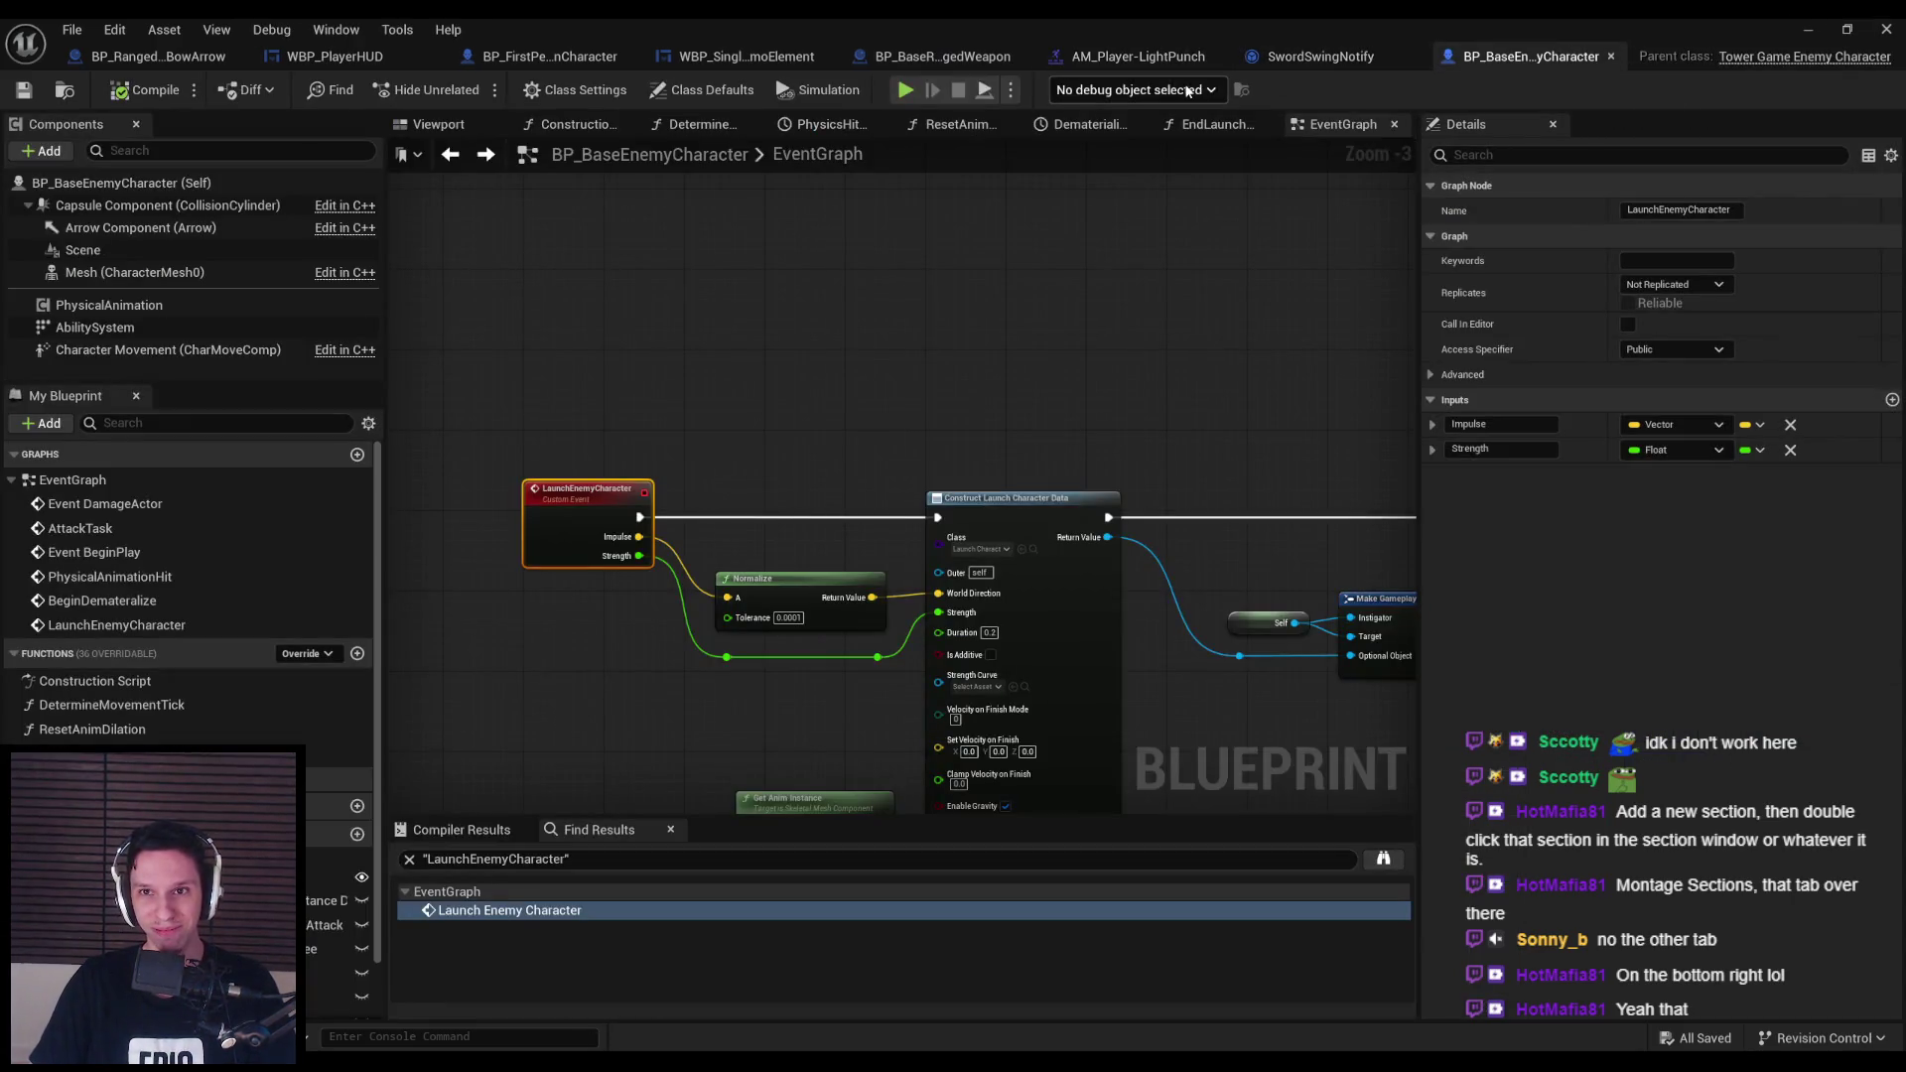
{"action": "left_click", "coordinate": [551, 56]}
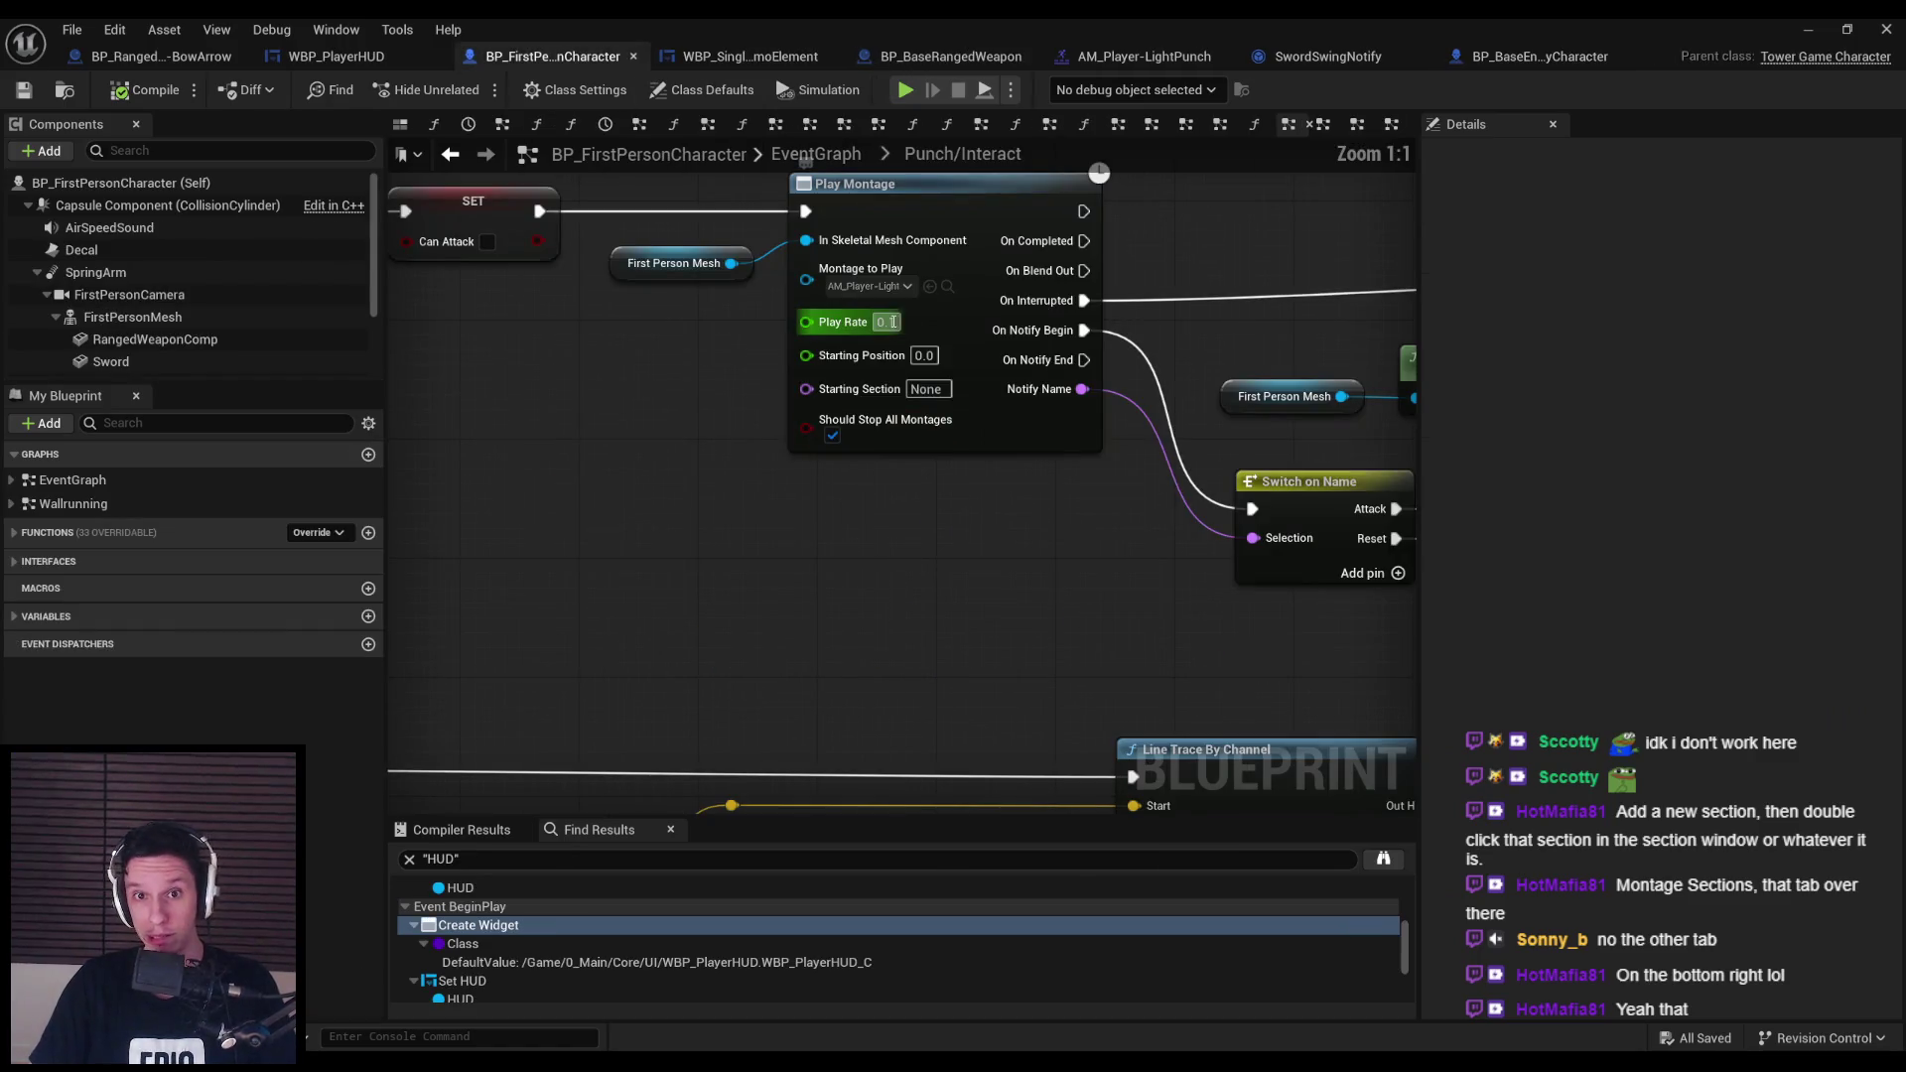
{"action": "type", "text": "3"}
{"action": "key", "text": "Return"}
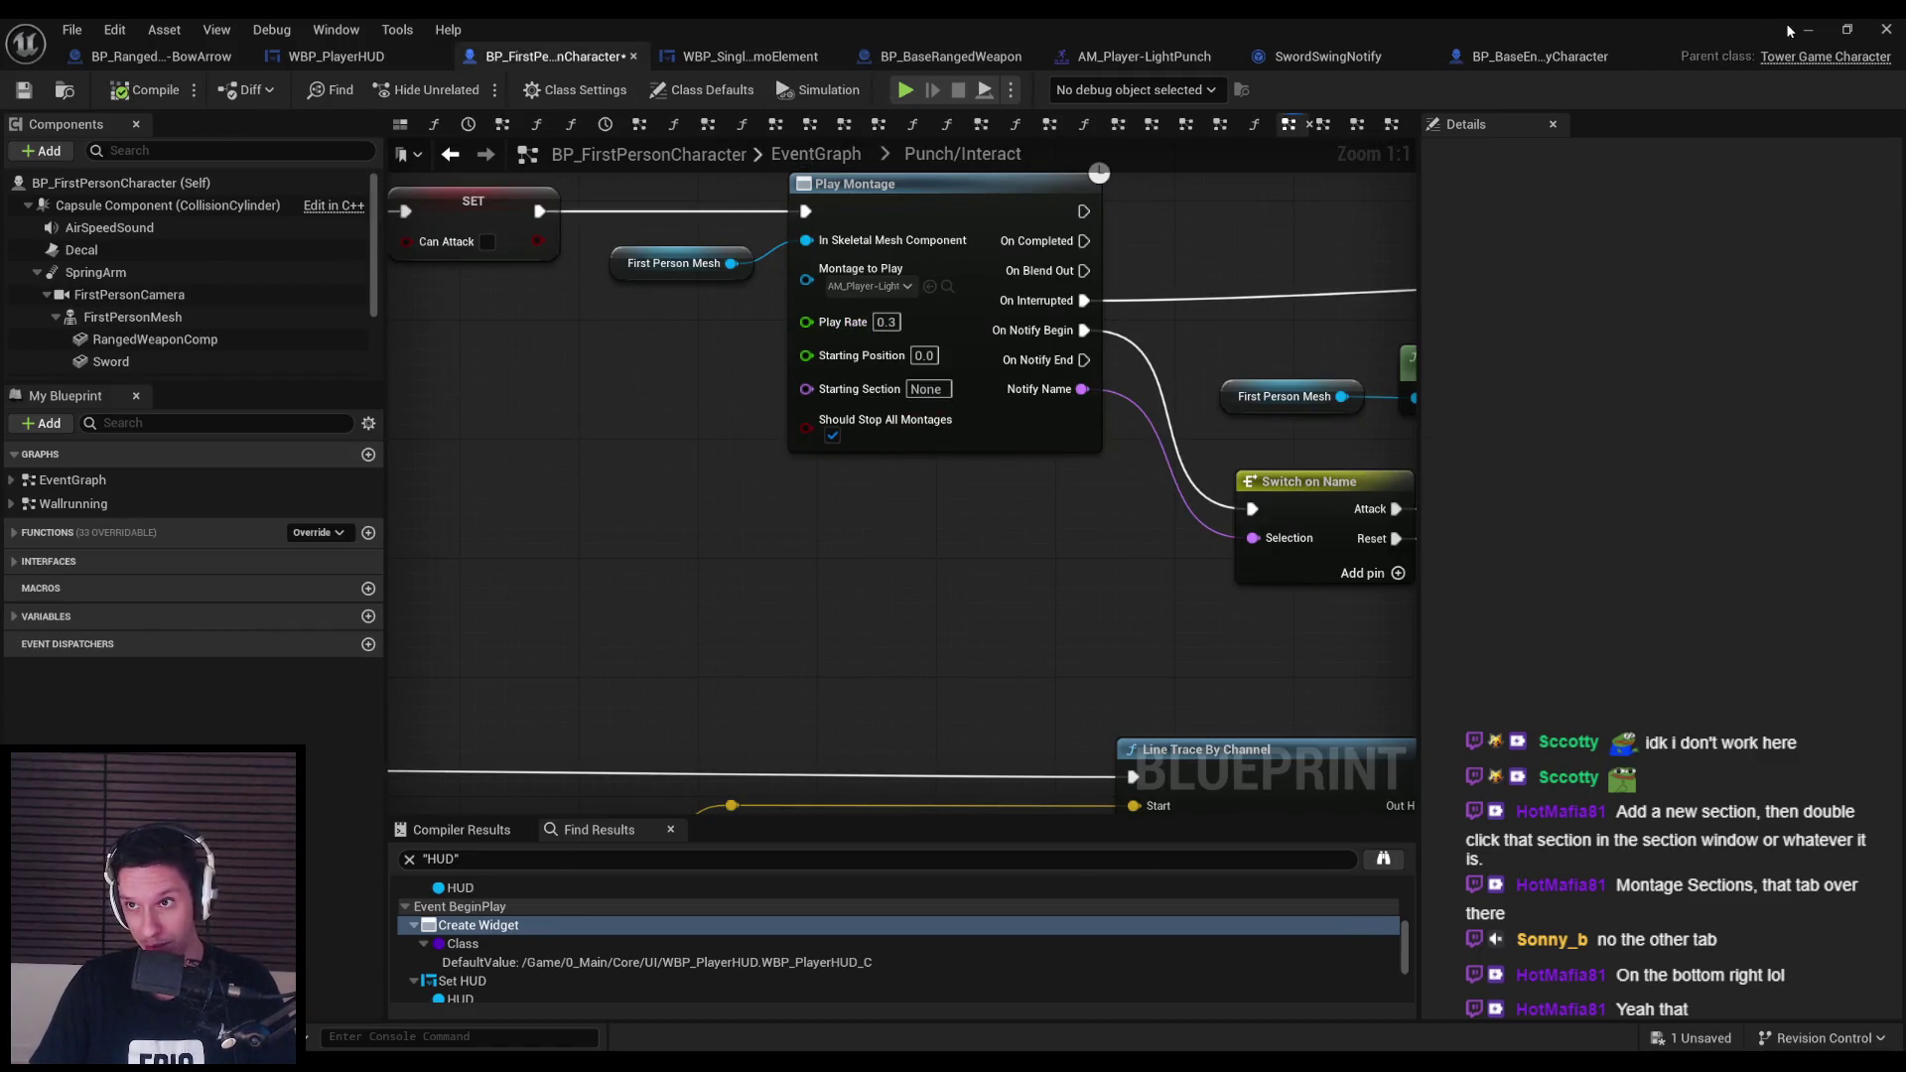
Play-test the punch in the level, then return to the AM_Player-LightPunch montage editor.
{"action": "left_click", "coordinate": [1802, 31]}
{"action": "left_click", "coordinate": [469, 90]}
{"action": "key", "text": "F11"}
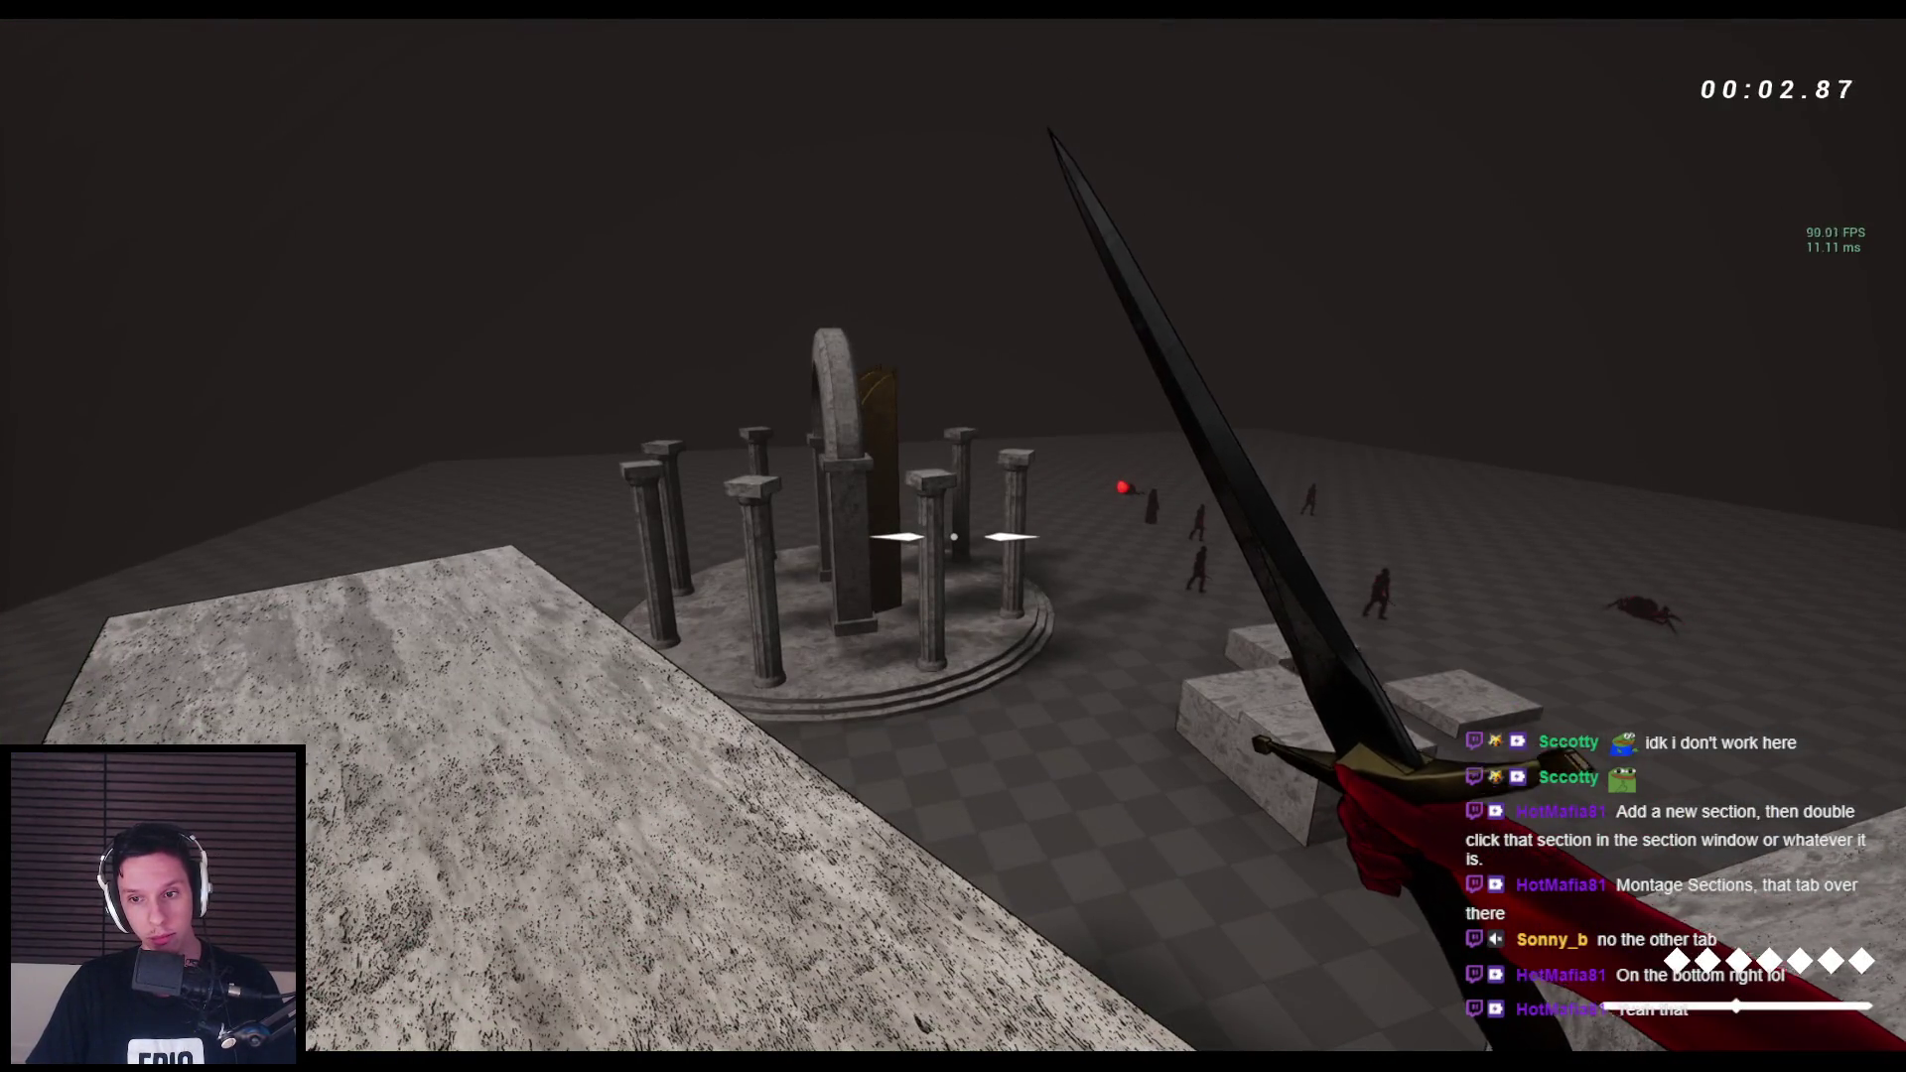
{"action": "key", "text": "w"}
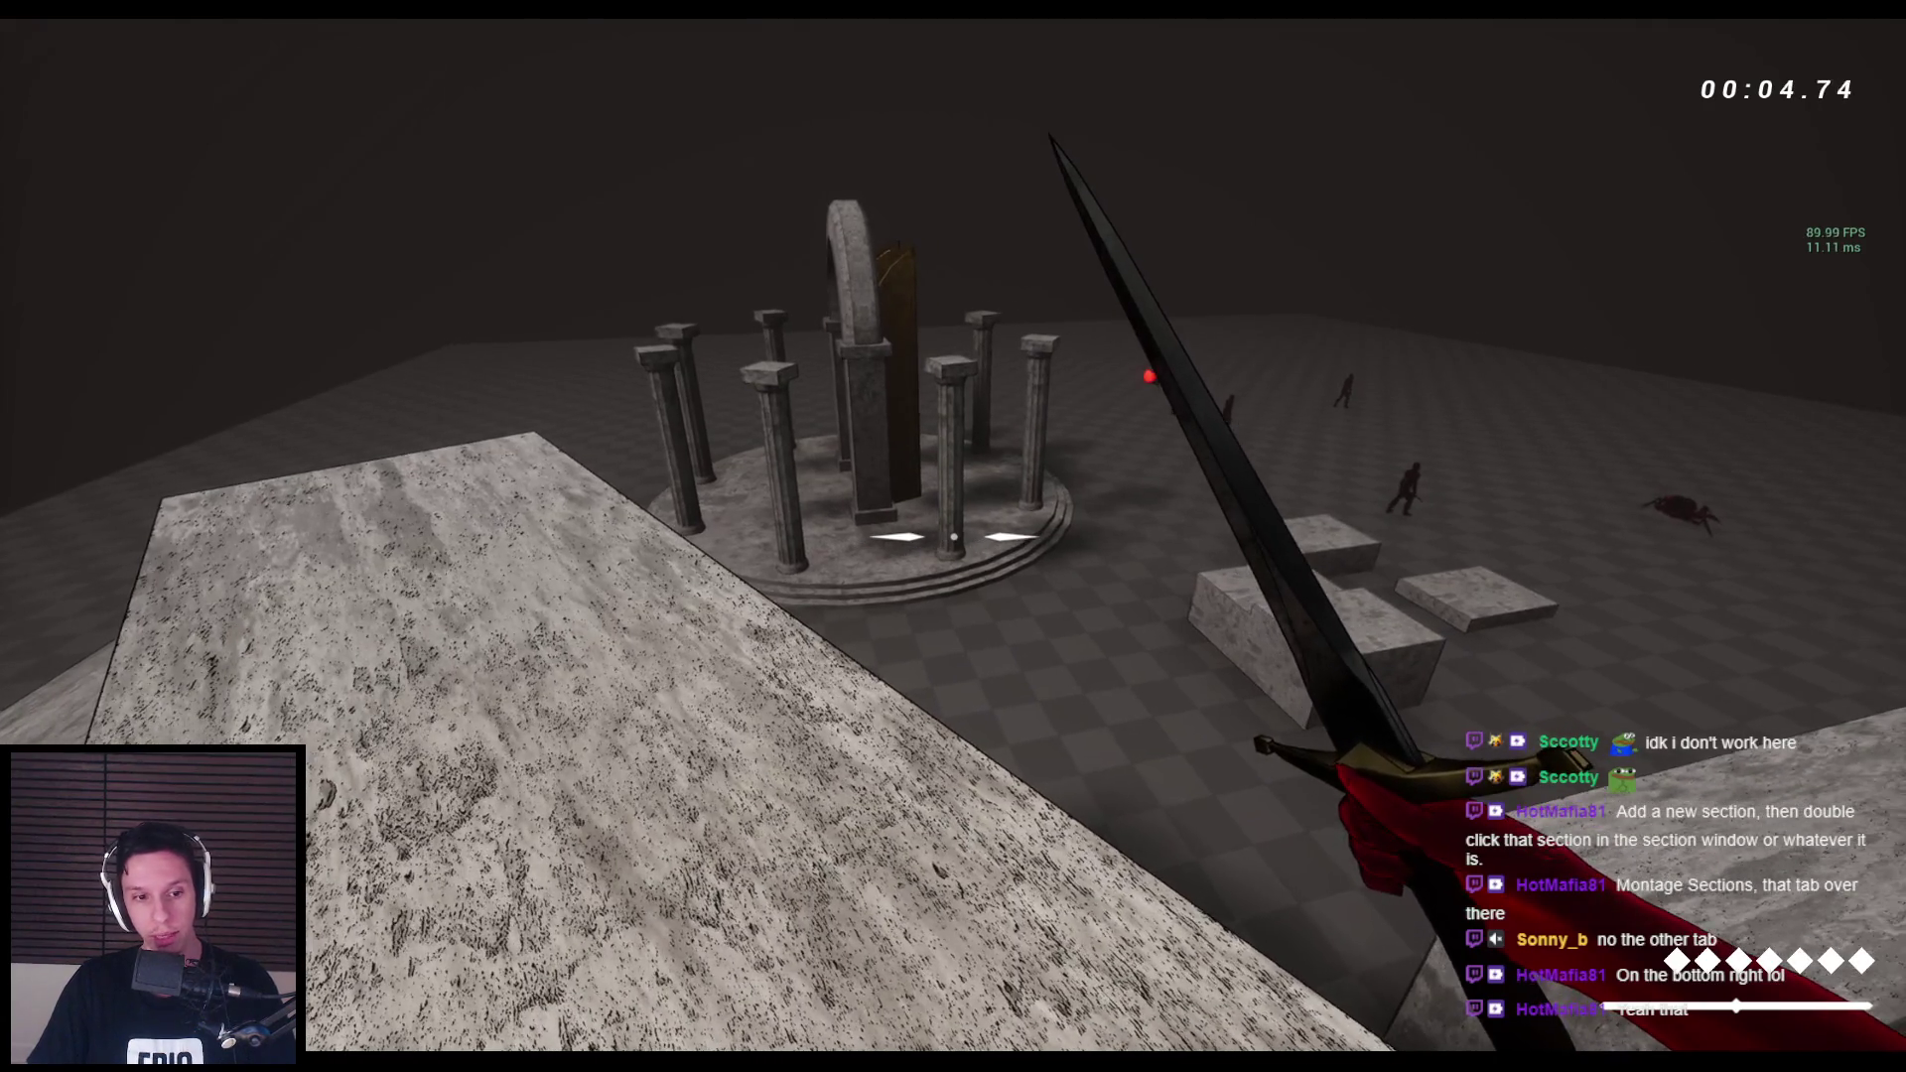
{"action": "key", "text": "Escape"}
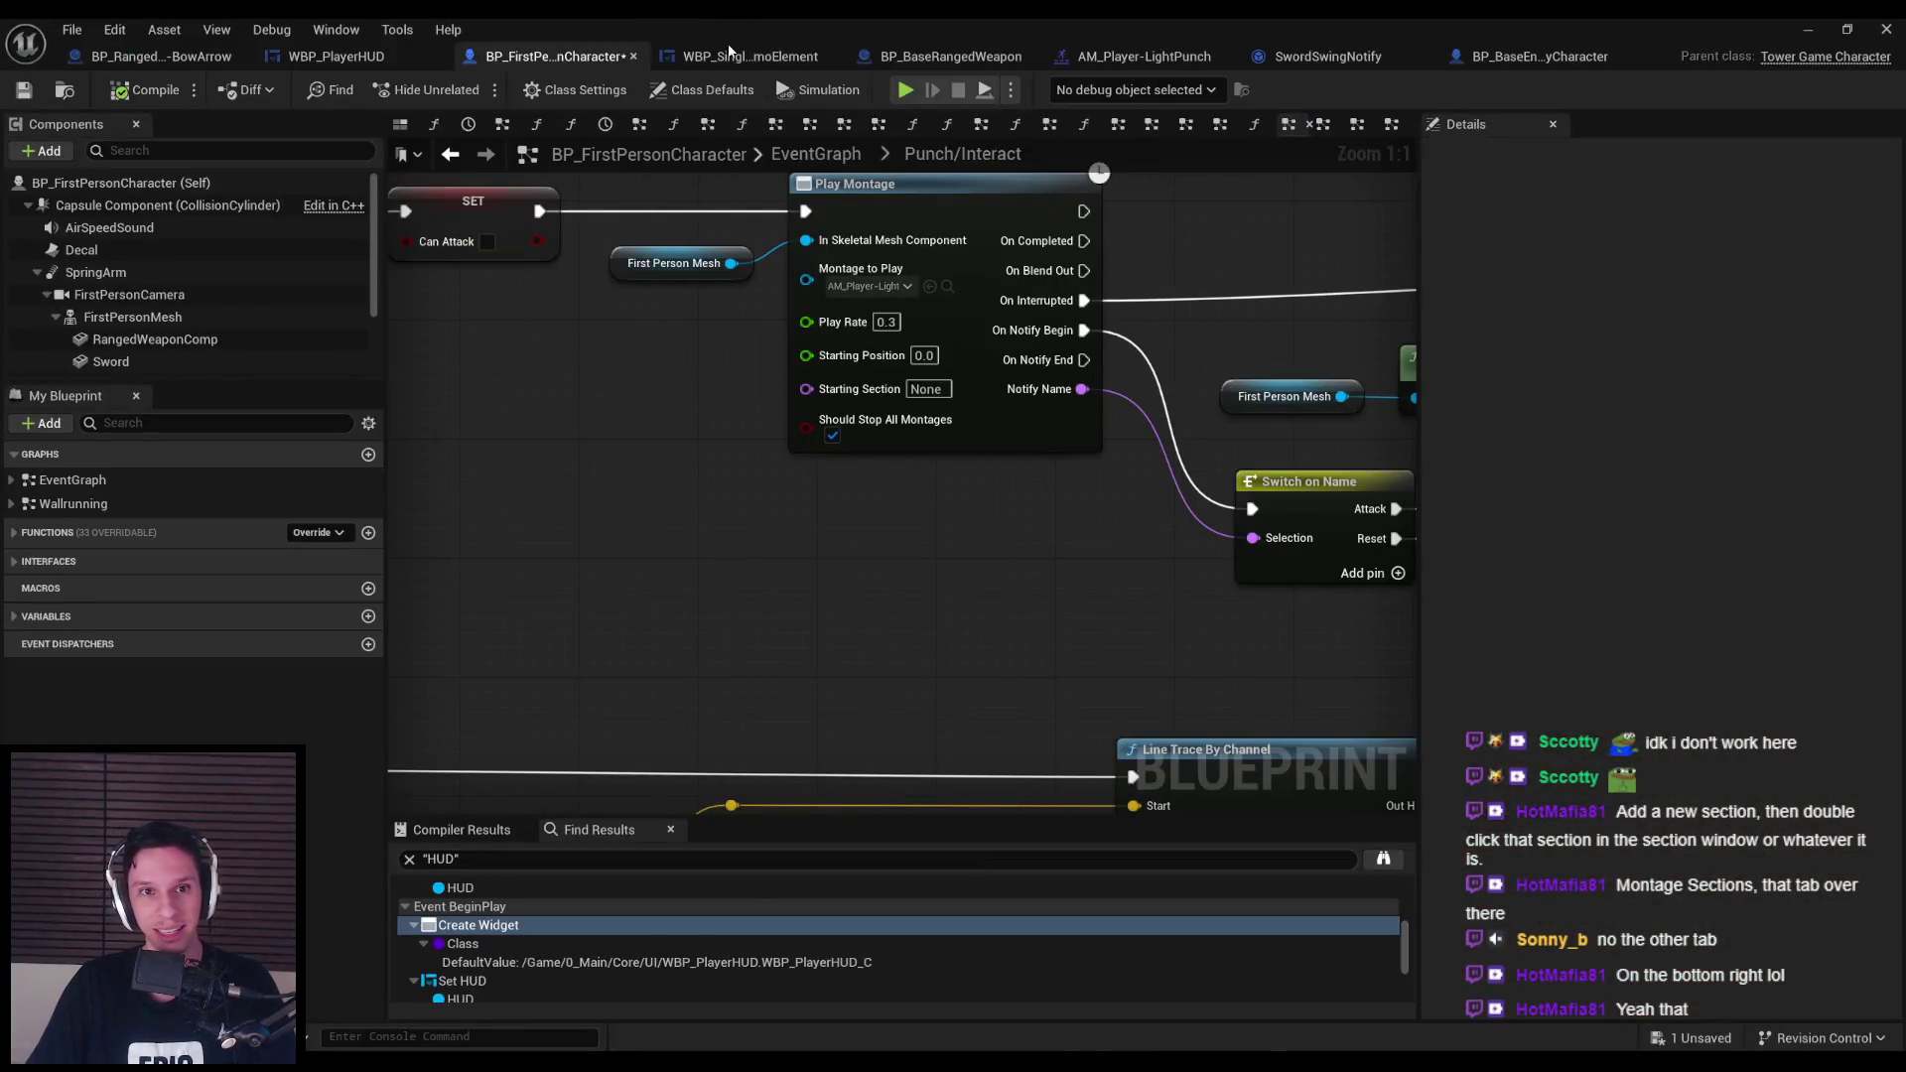
{"action": "left_click", "coordinate": [1505, 61]}
{"action": "left_click", "coordinate": [1330, 56]}
{"action": "left_click", "coordinate": [1142, 57]}
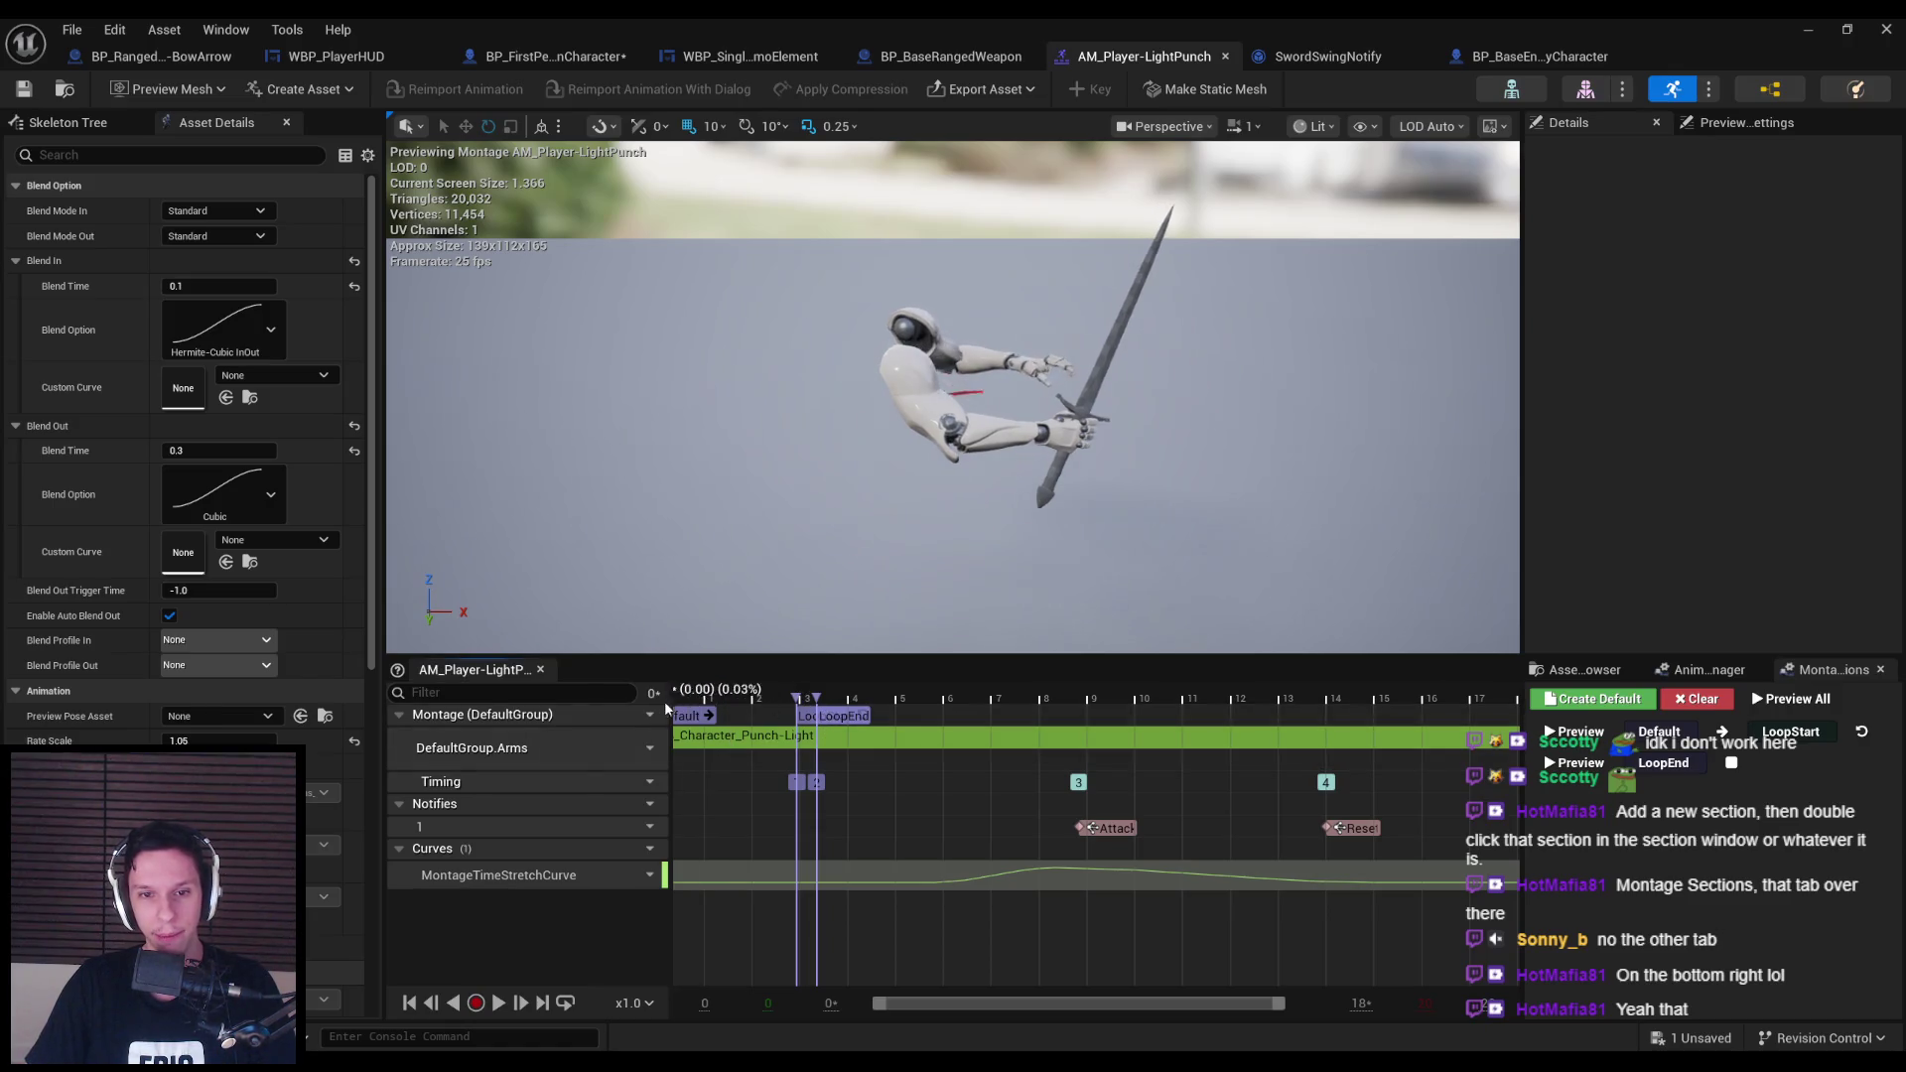
Move LoopEnd and LoopStart later in the punch, near 0.16 s, and save the montage.
{"action": "left_click", "coordinate": [840, 694]}
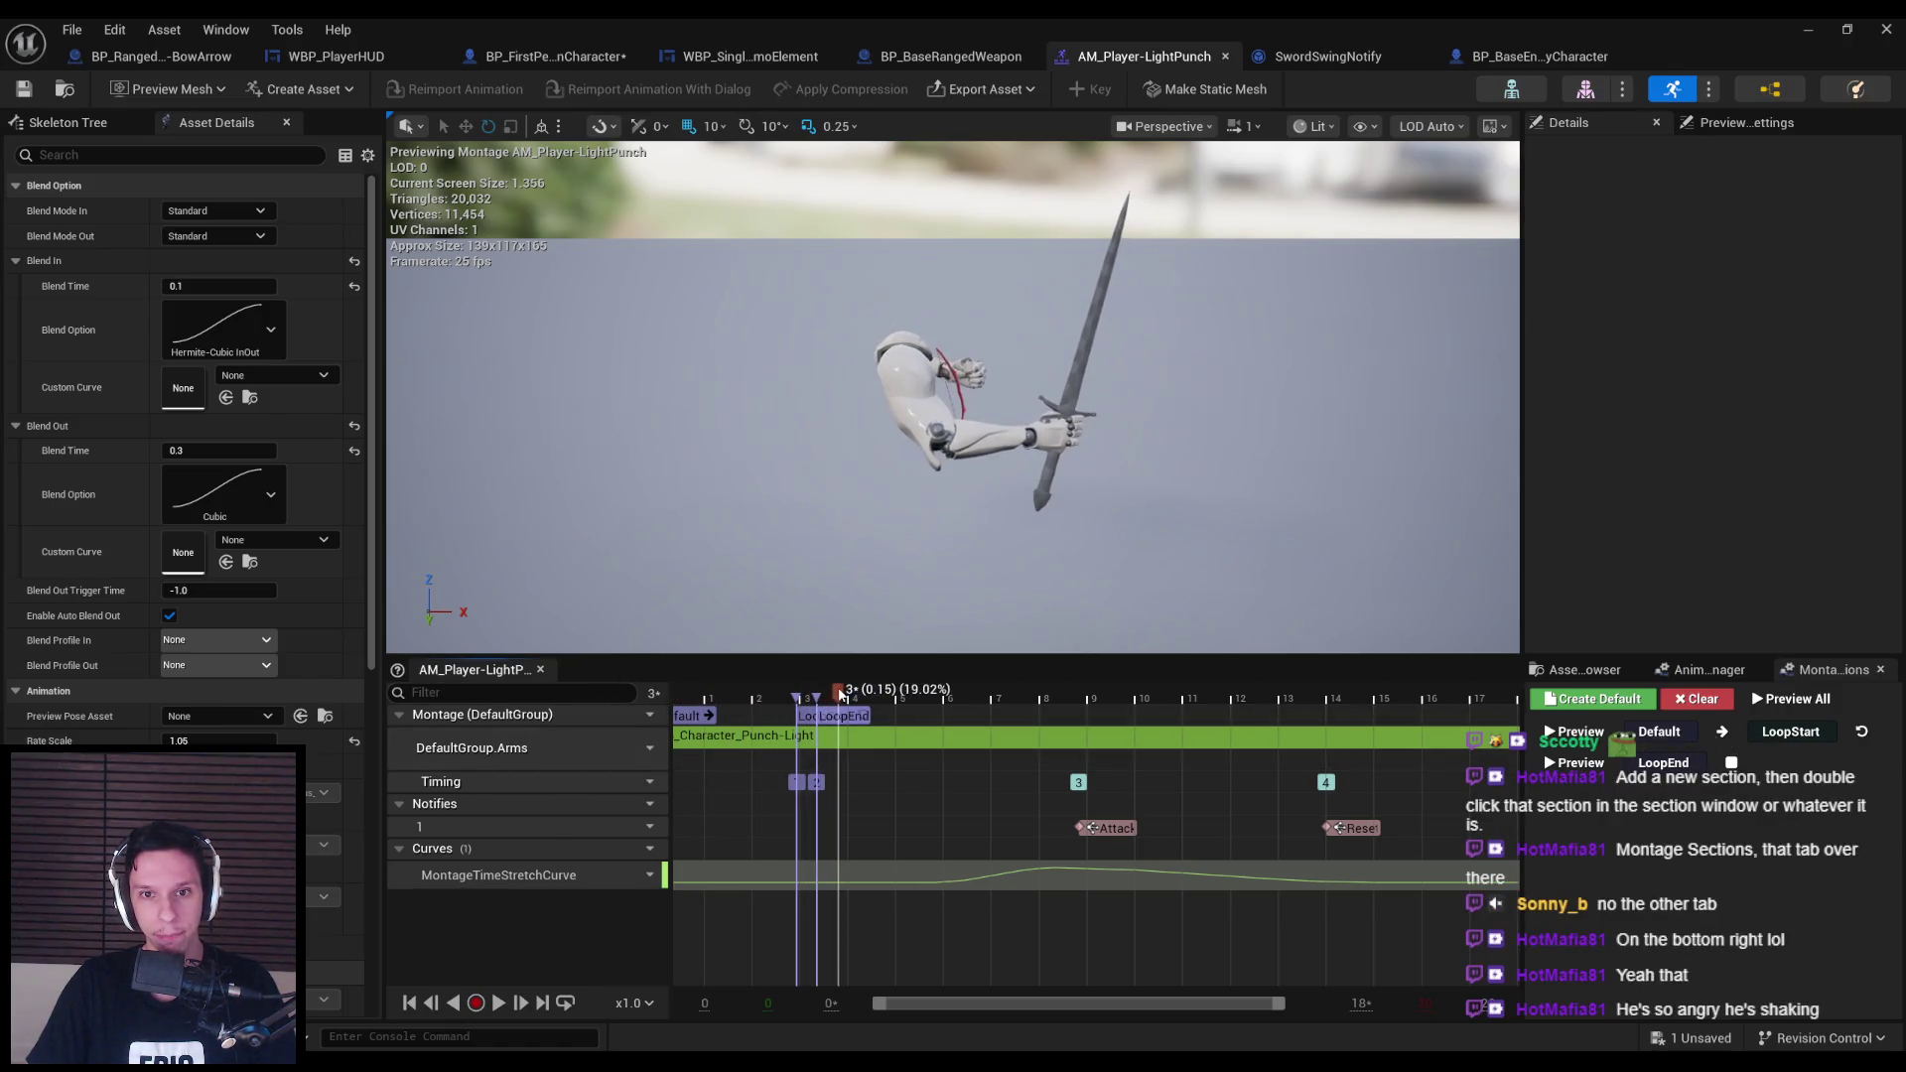
{"action": "left_click_drag", "start_coordinate": [815, 698], "coordinate": [943, 698]}
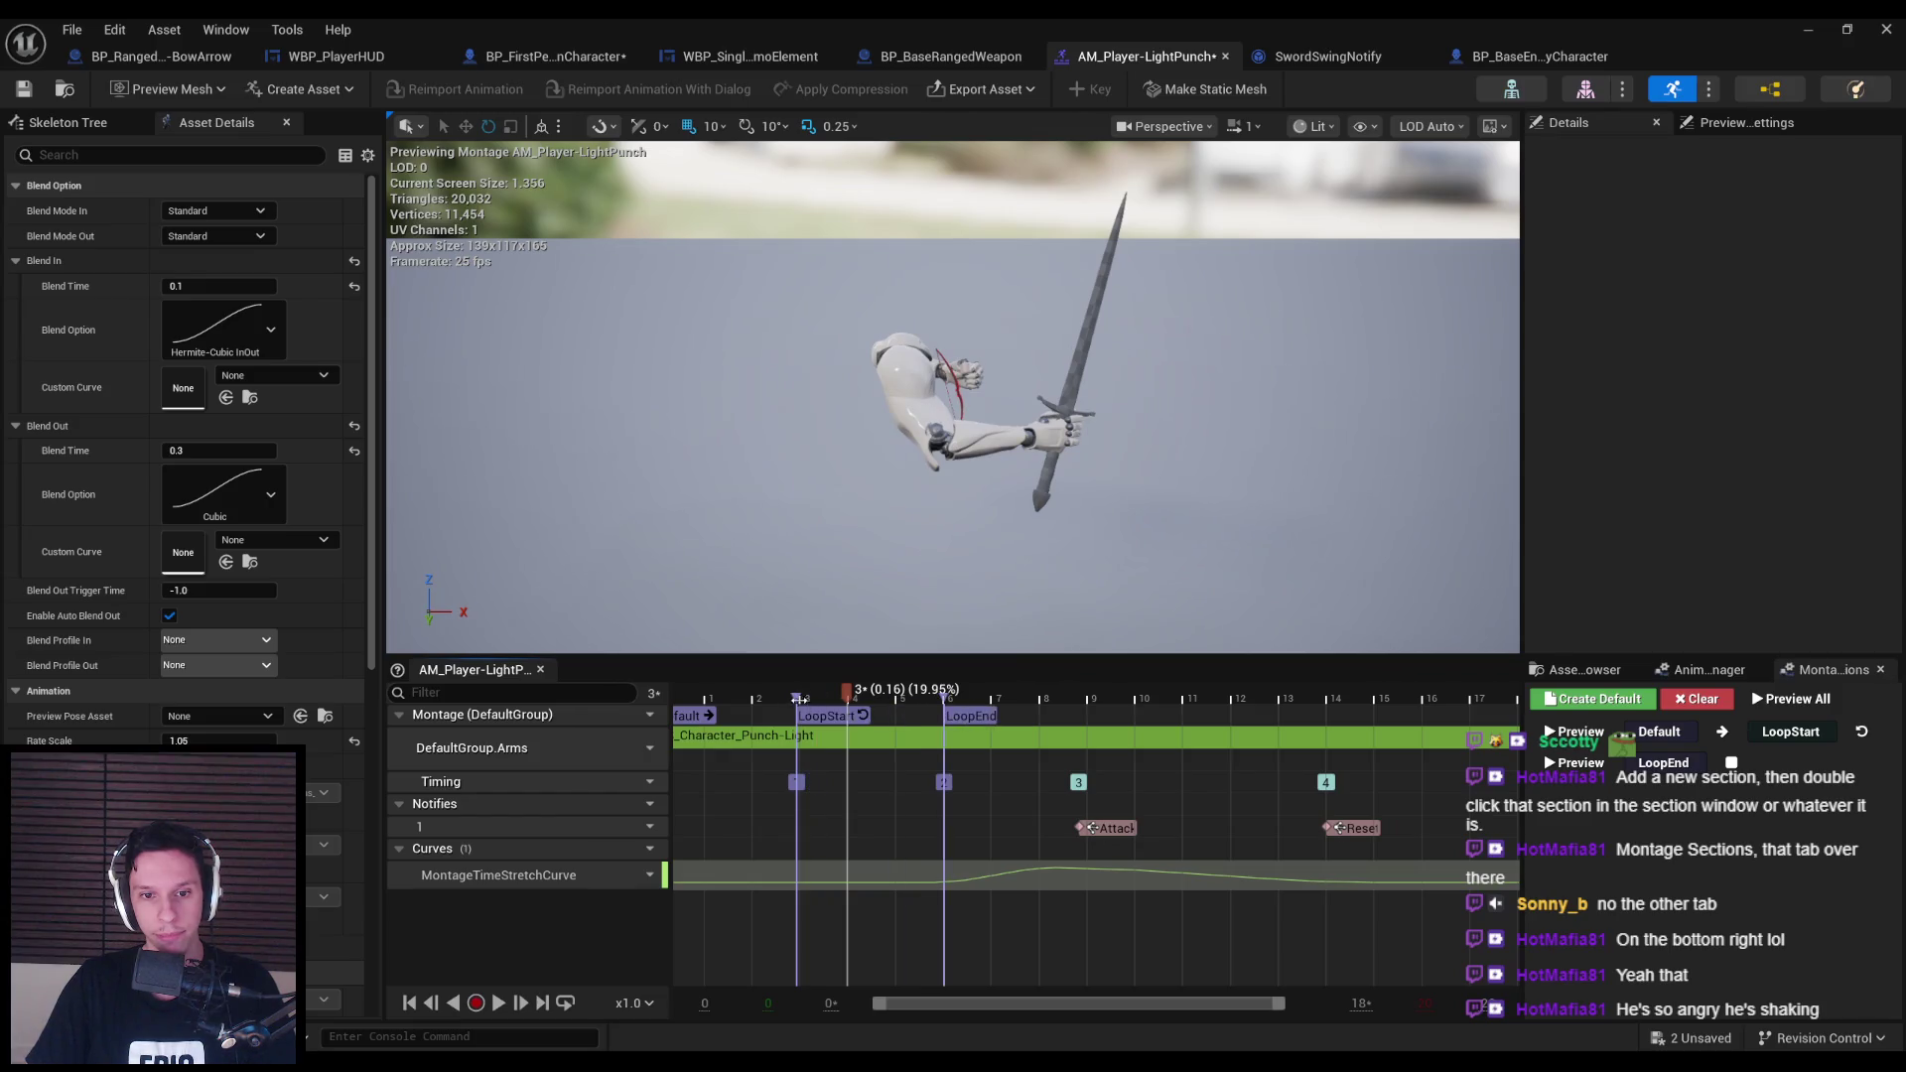
{"action": "left_click_drag", "start_coordinate": [797, 698], "coordinate": [849, 697]}
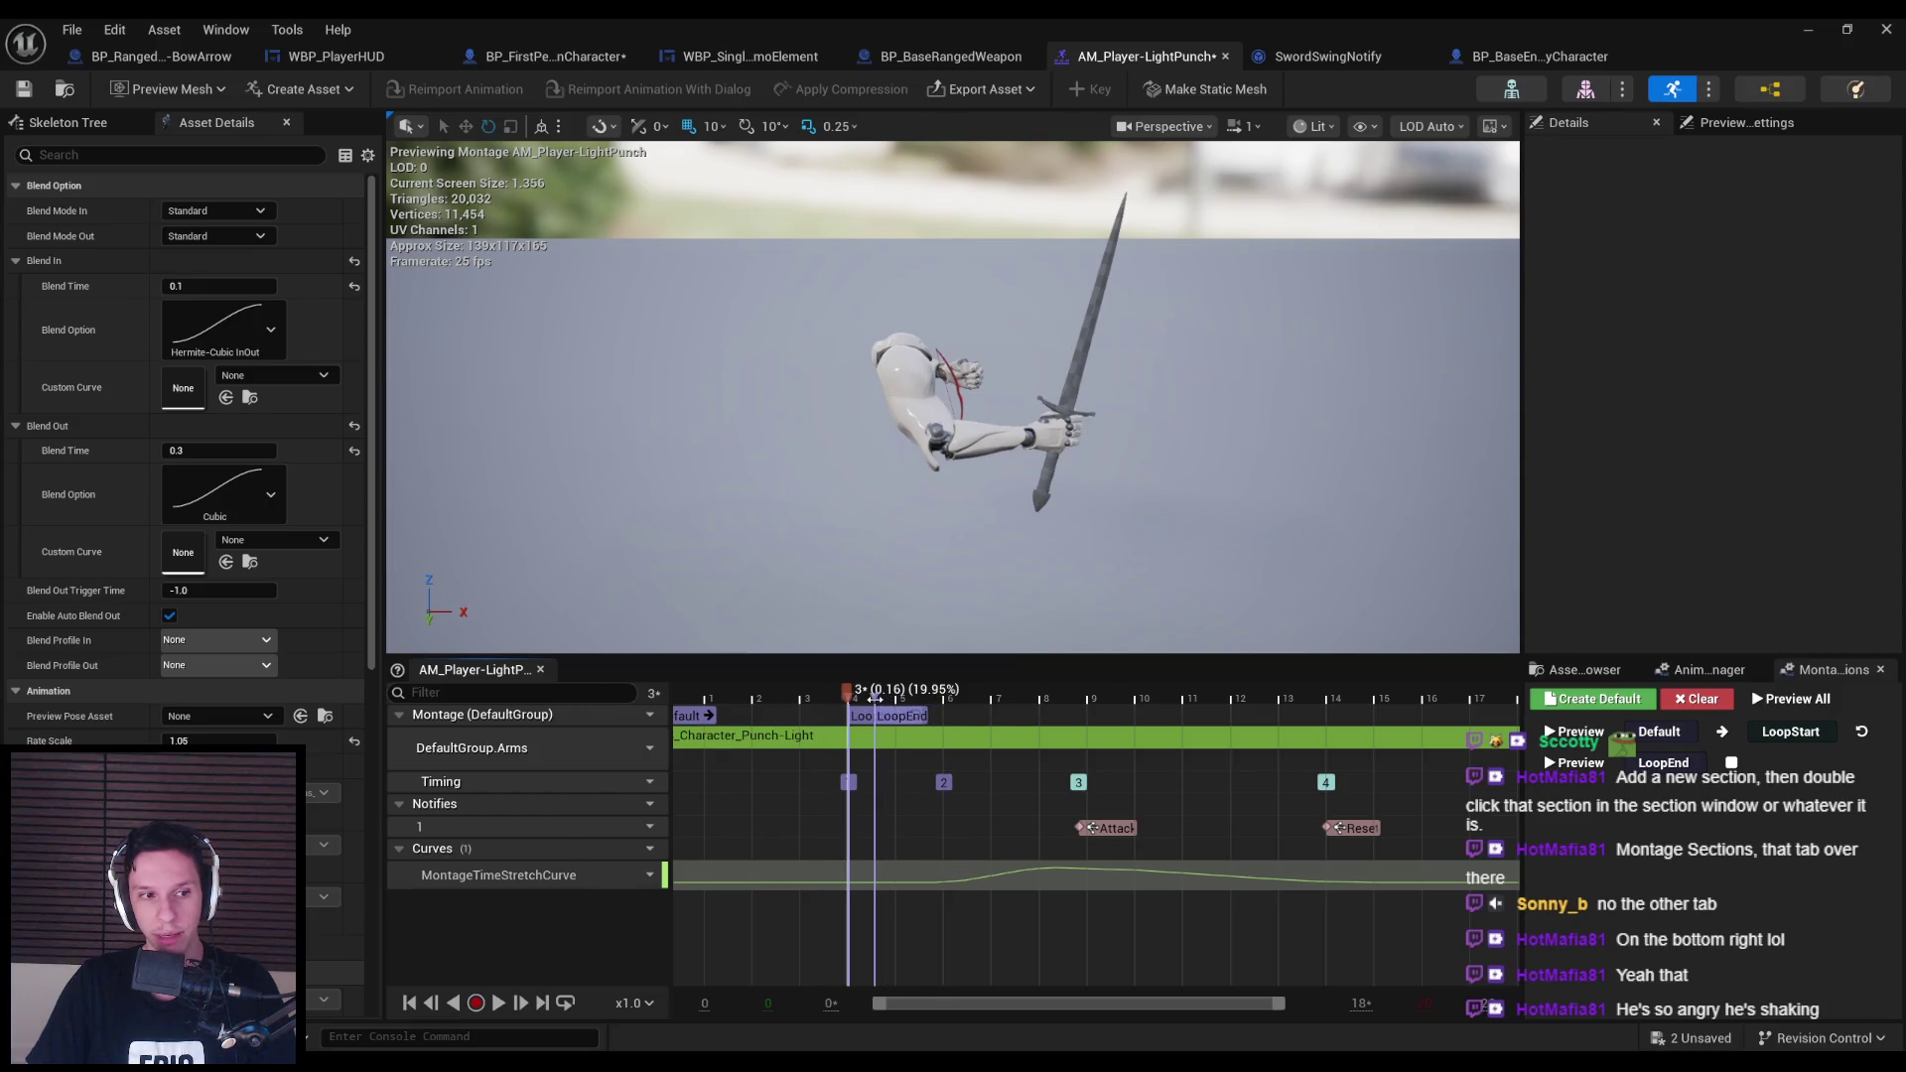
{"action": "key", "text": "ctrl+s"}
Play-test walking forward in the level, then return to the light punch montage.
{"action": "left_click", "coordinate": [1807, 29]}
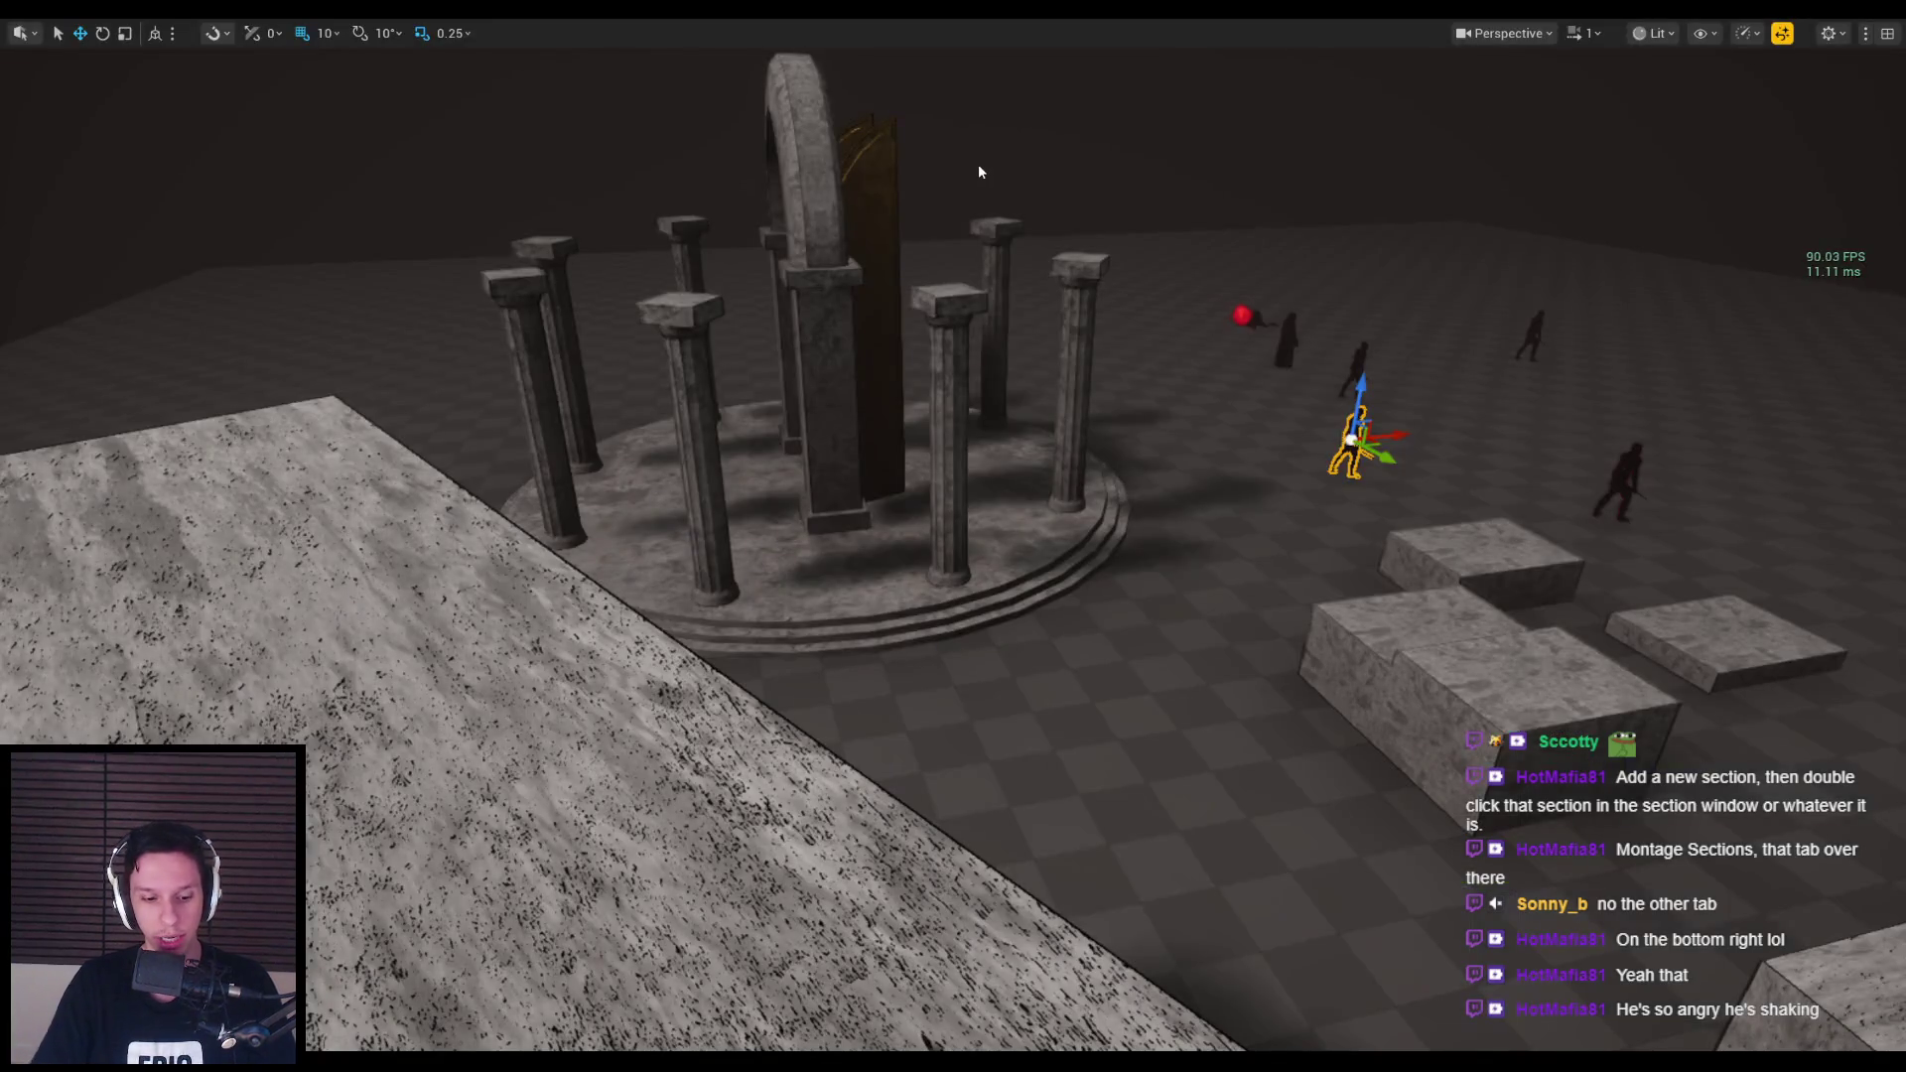
{"action": "key", "text": "alt+p"}
{"action": "key", "text": "w"}
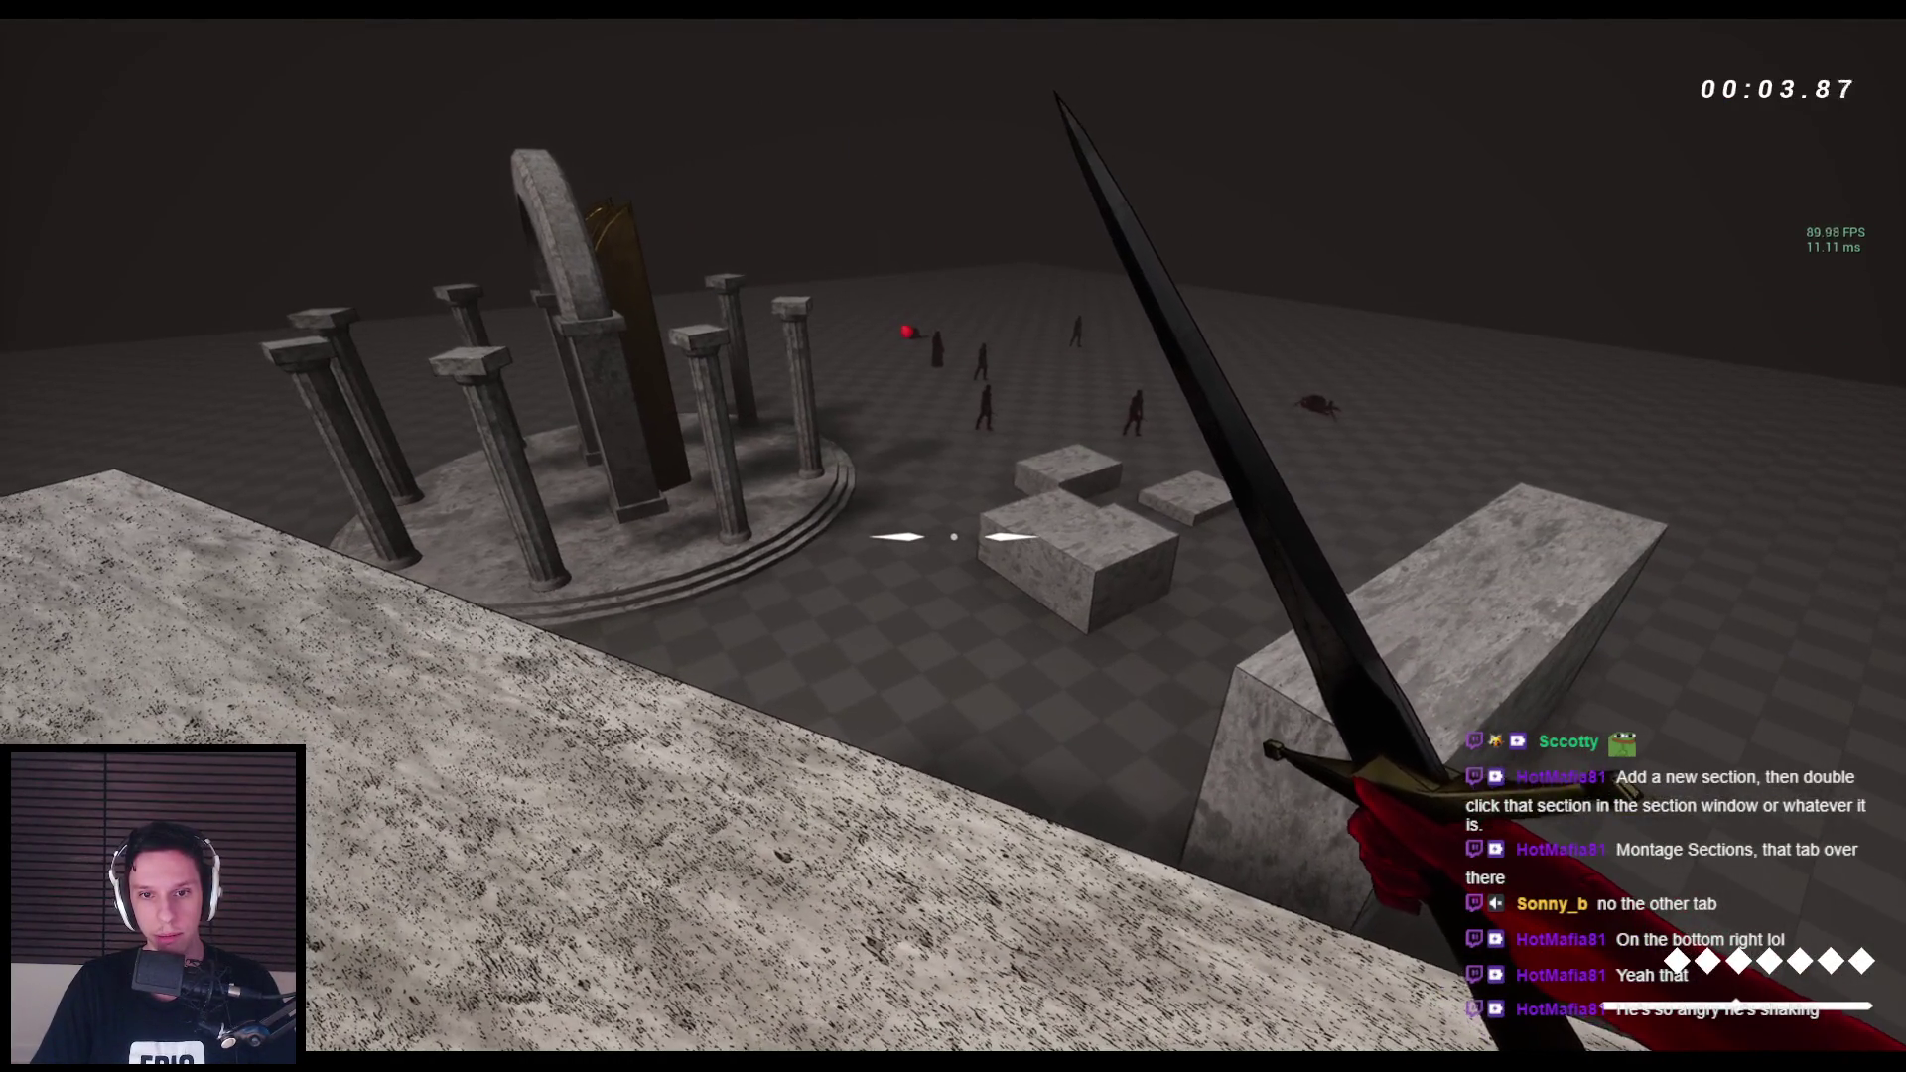
{"action": "key", "text": "Escape"}
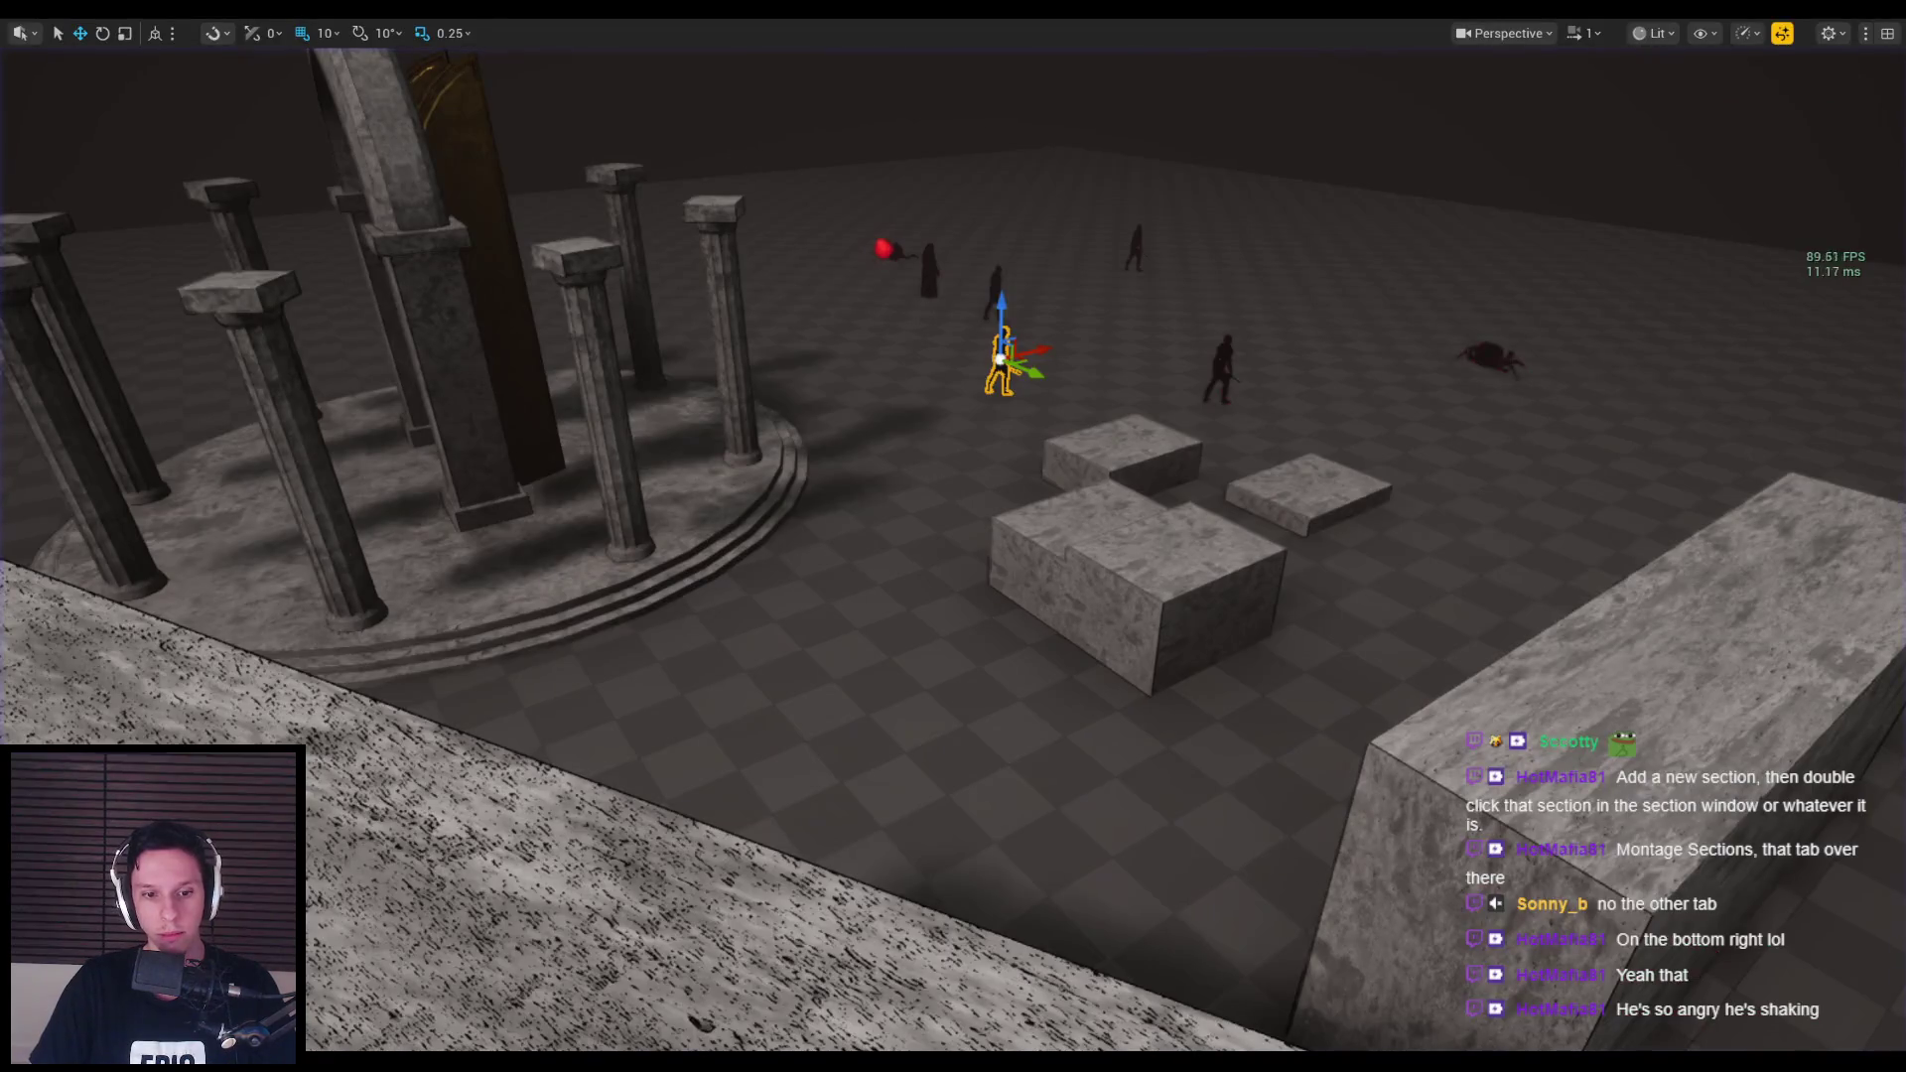
{"action": "key", "text": "alt+Tab"}
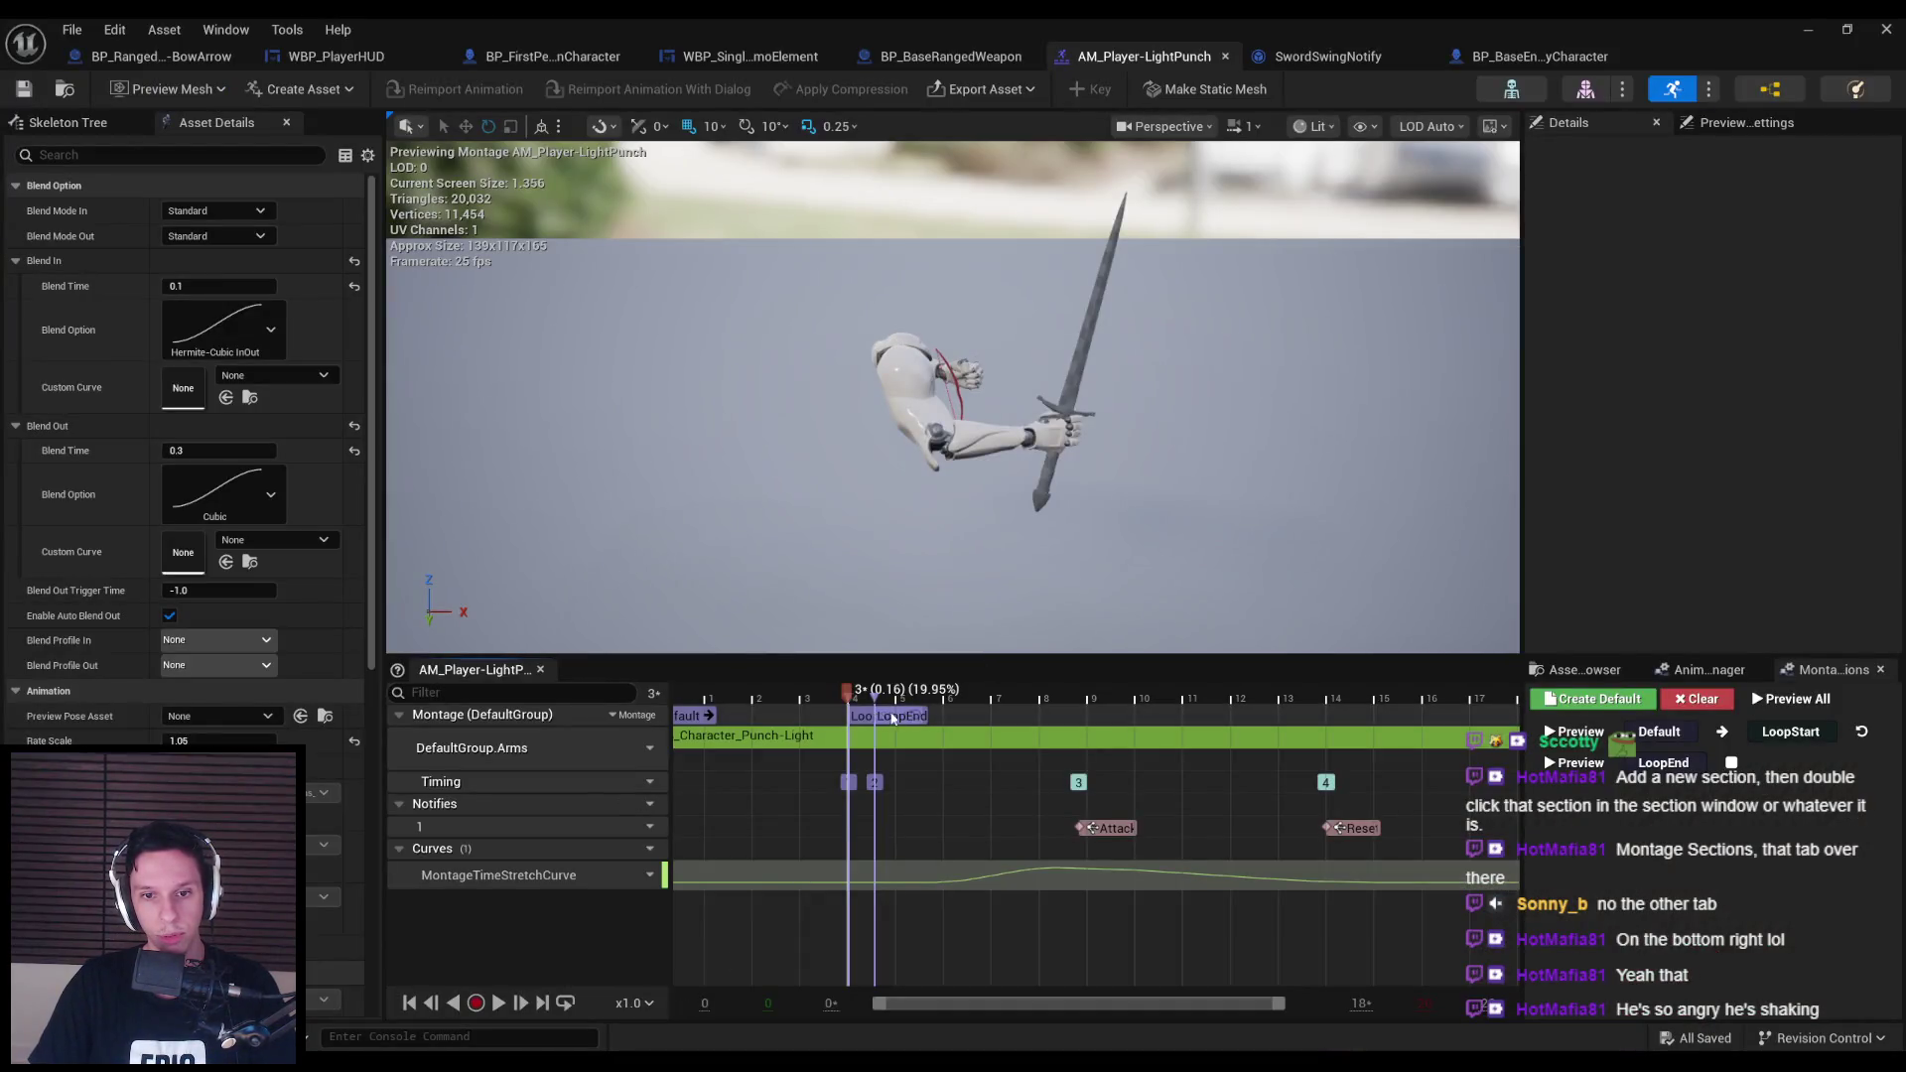
Inspect LoopStart, scrub and play the punch preview to check the loop, then save.
{"action": "left_click", "coordinate": [874, 715]}
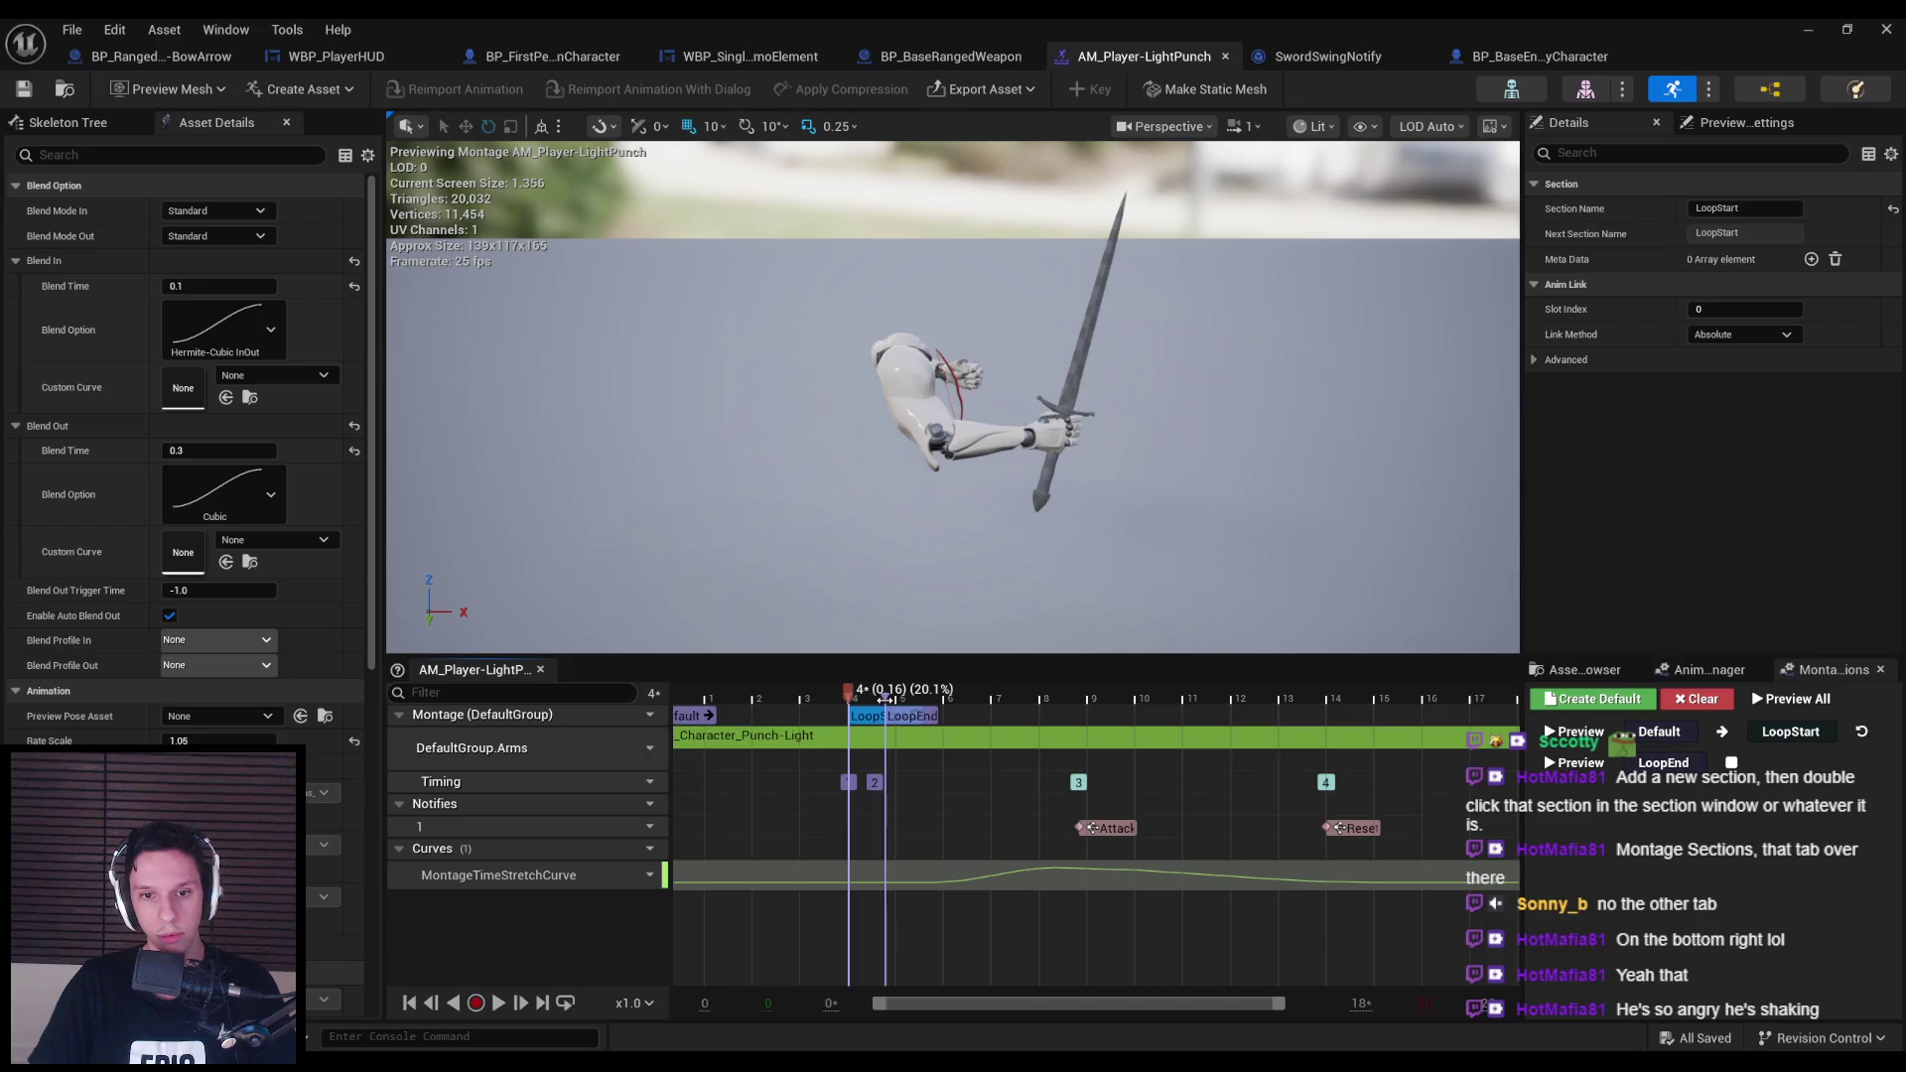
{"action": "left_click", "coordinate": [859, 698]}
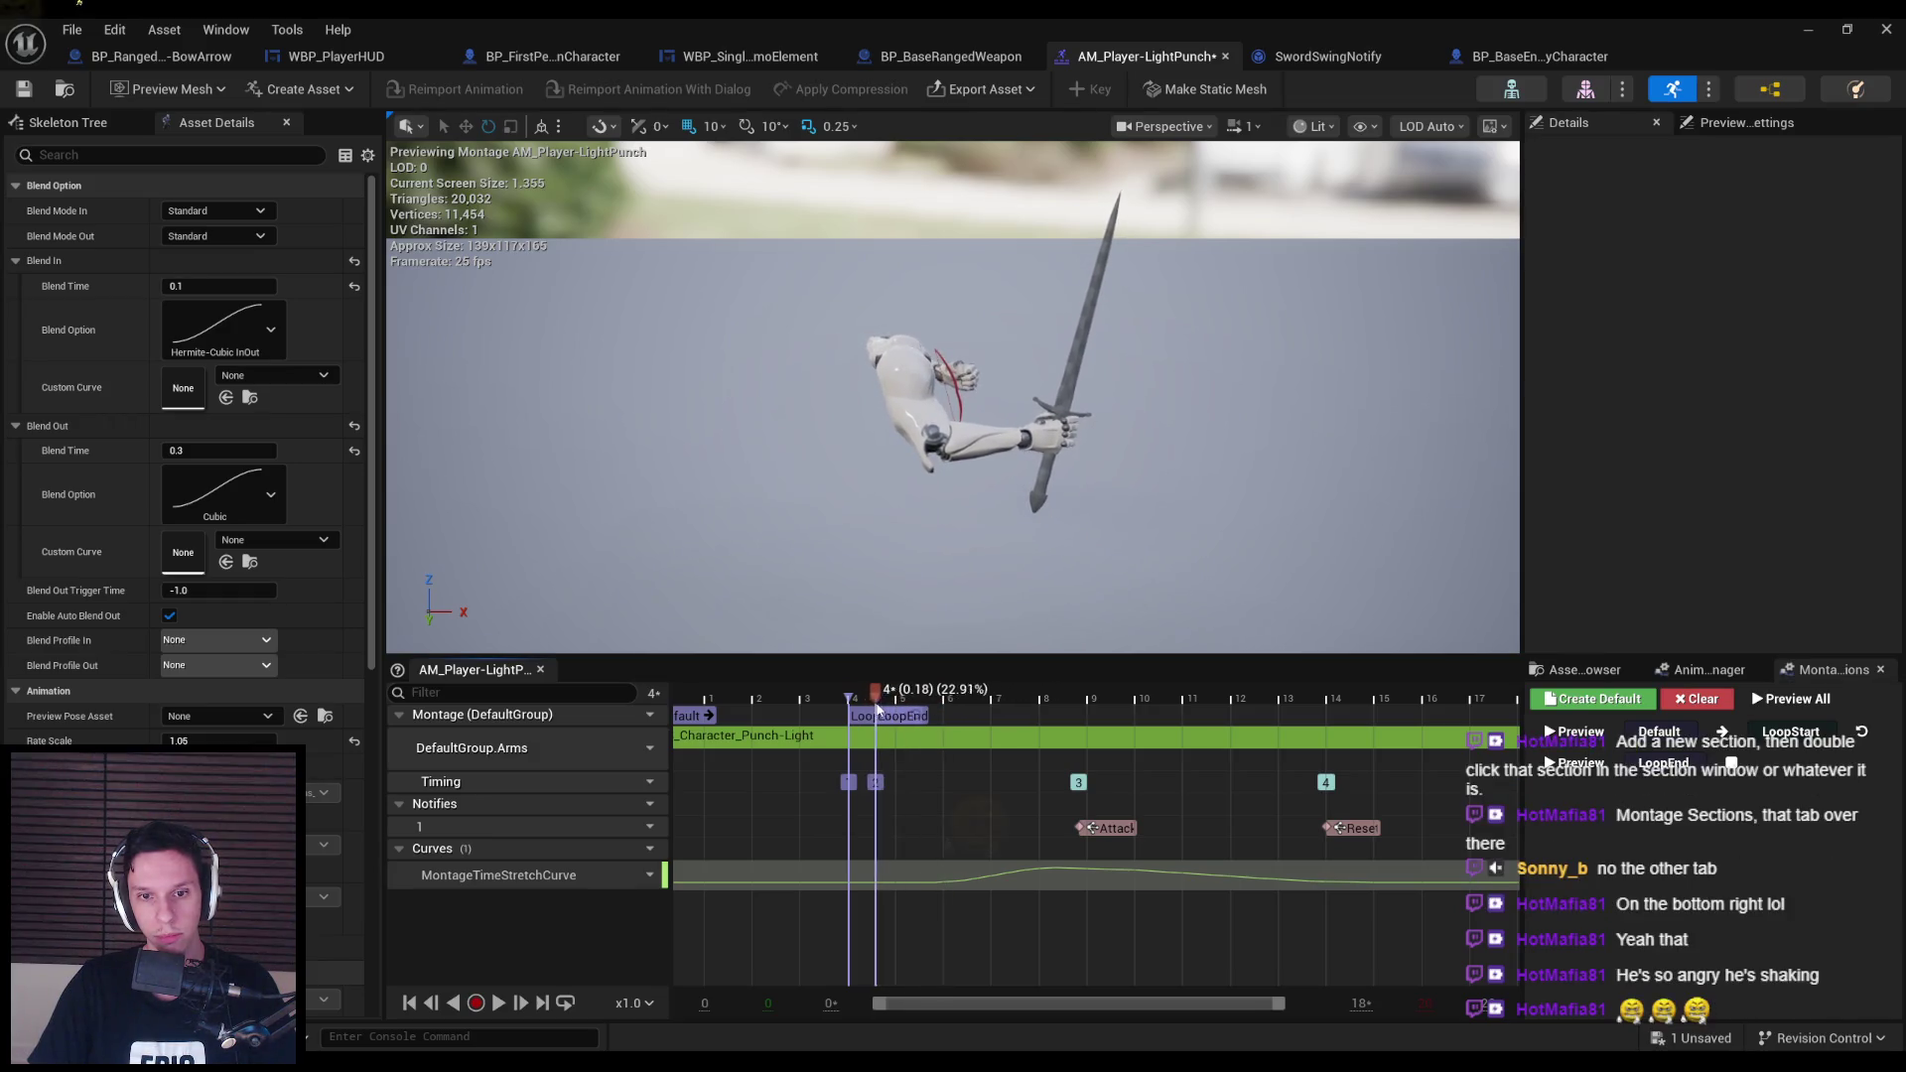
{"action": "left_click_drag", "start_coordinate": [875, 707], "coordinate": [1444, 690]}
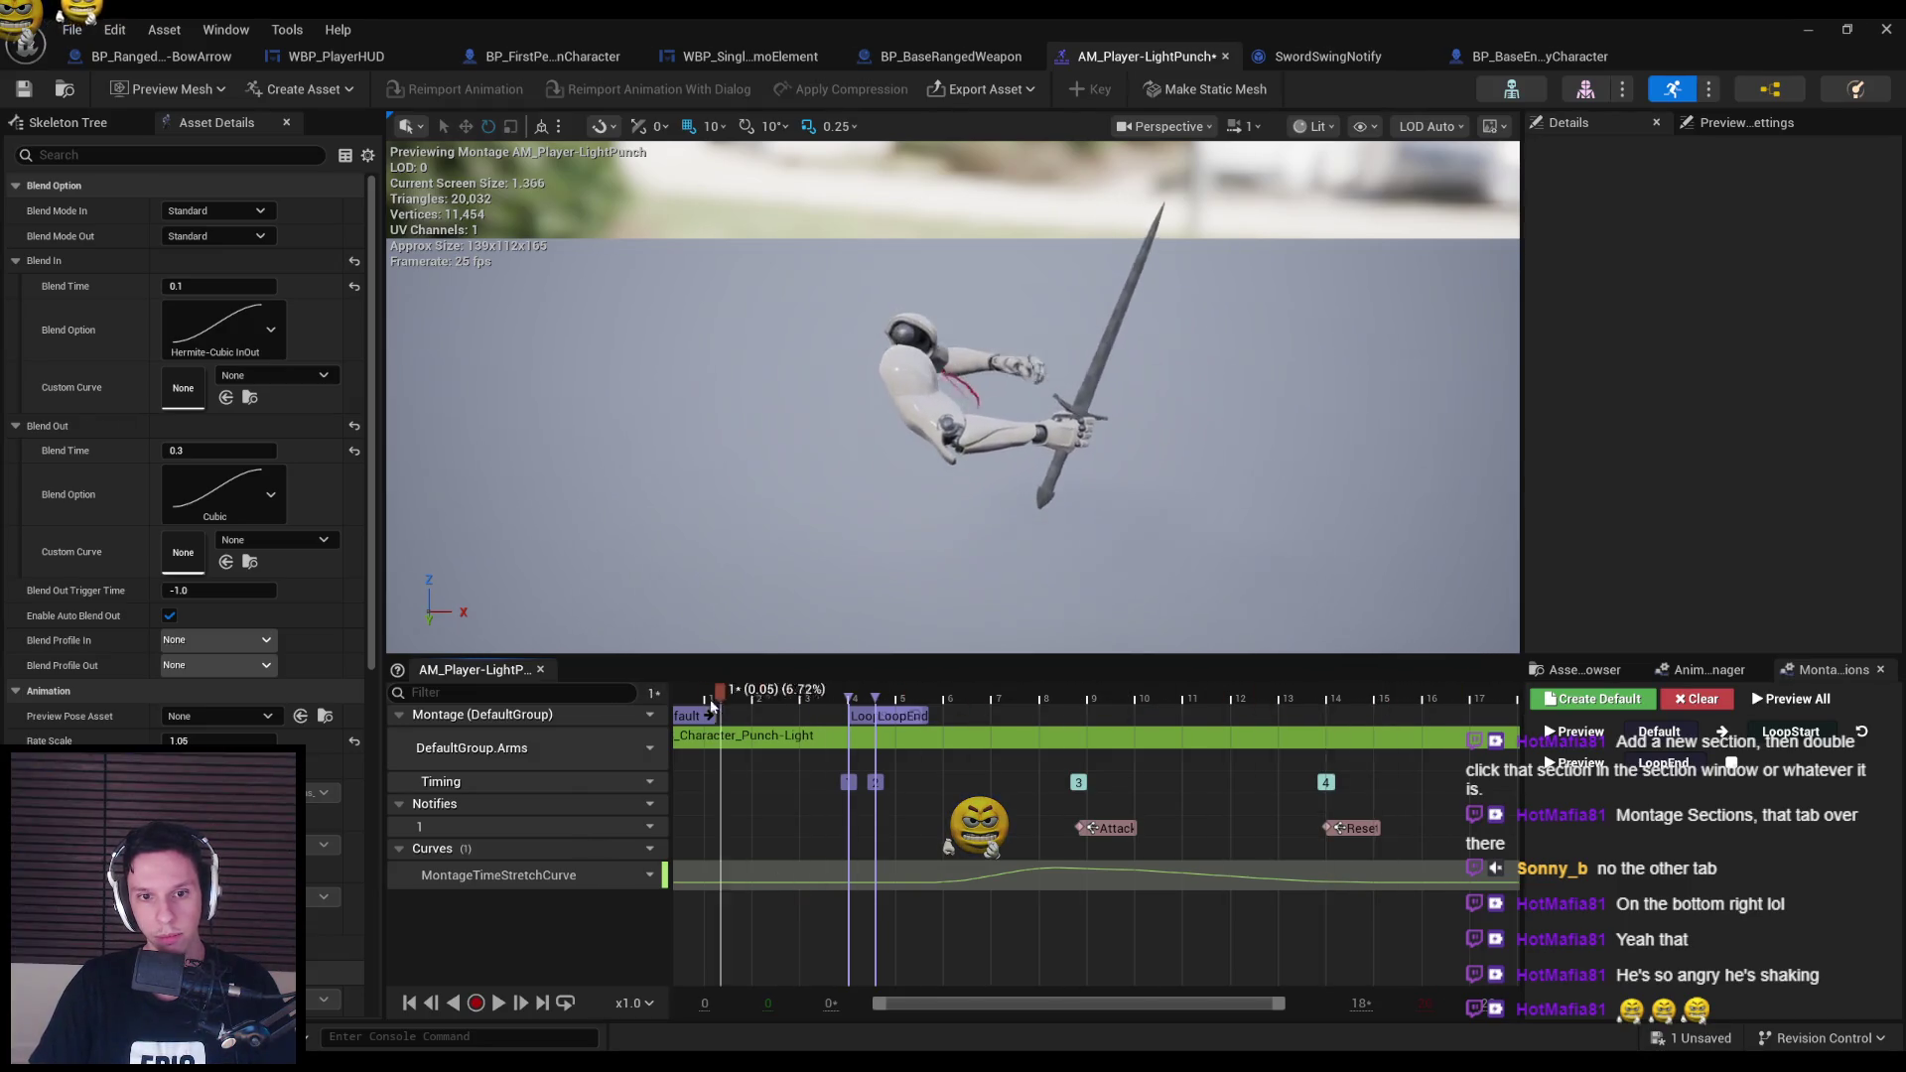
{"action": "left_click", "coordinate": [498, 1004]}
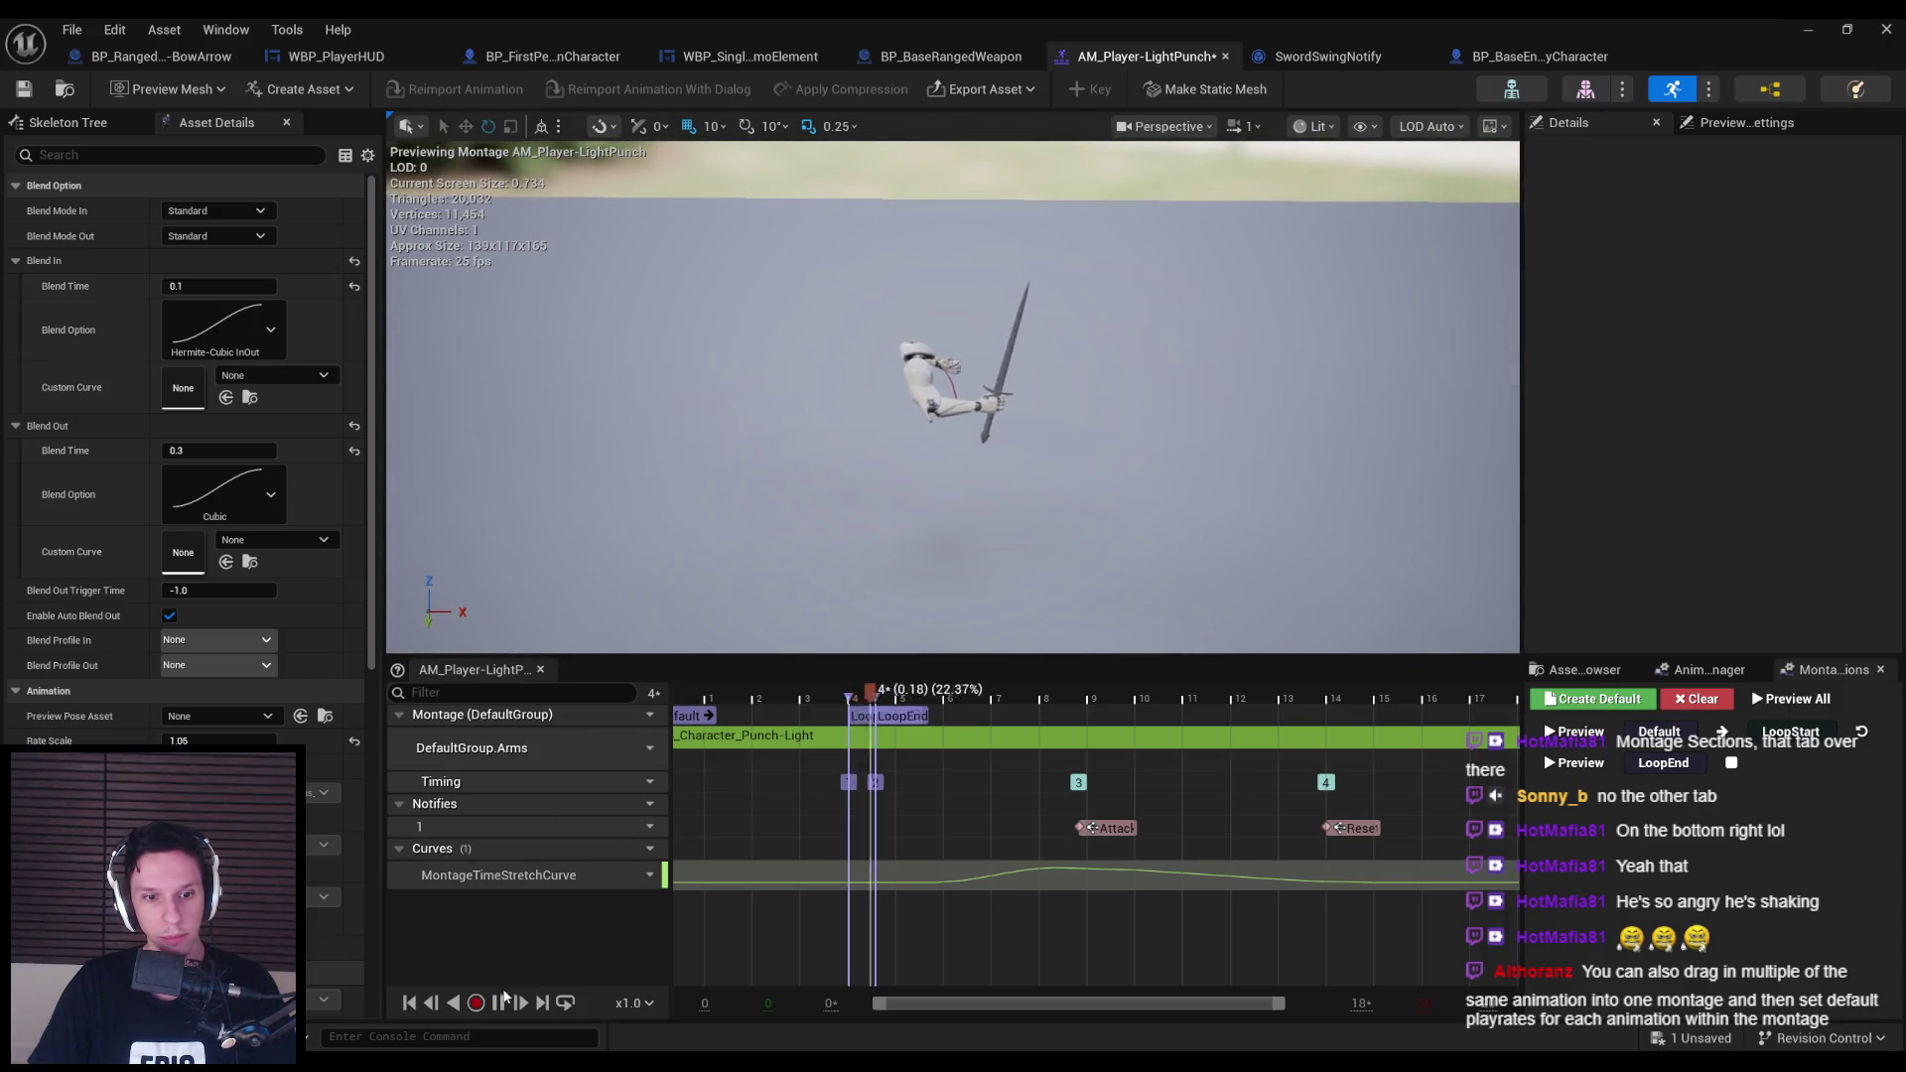
{"action": "left_click", "coordinate": [502, 1001]}
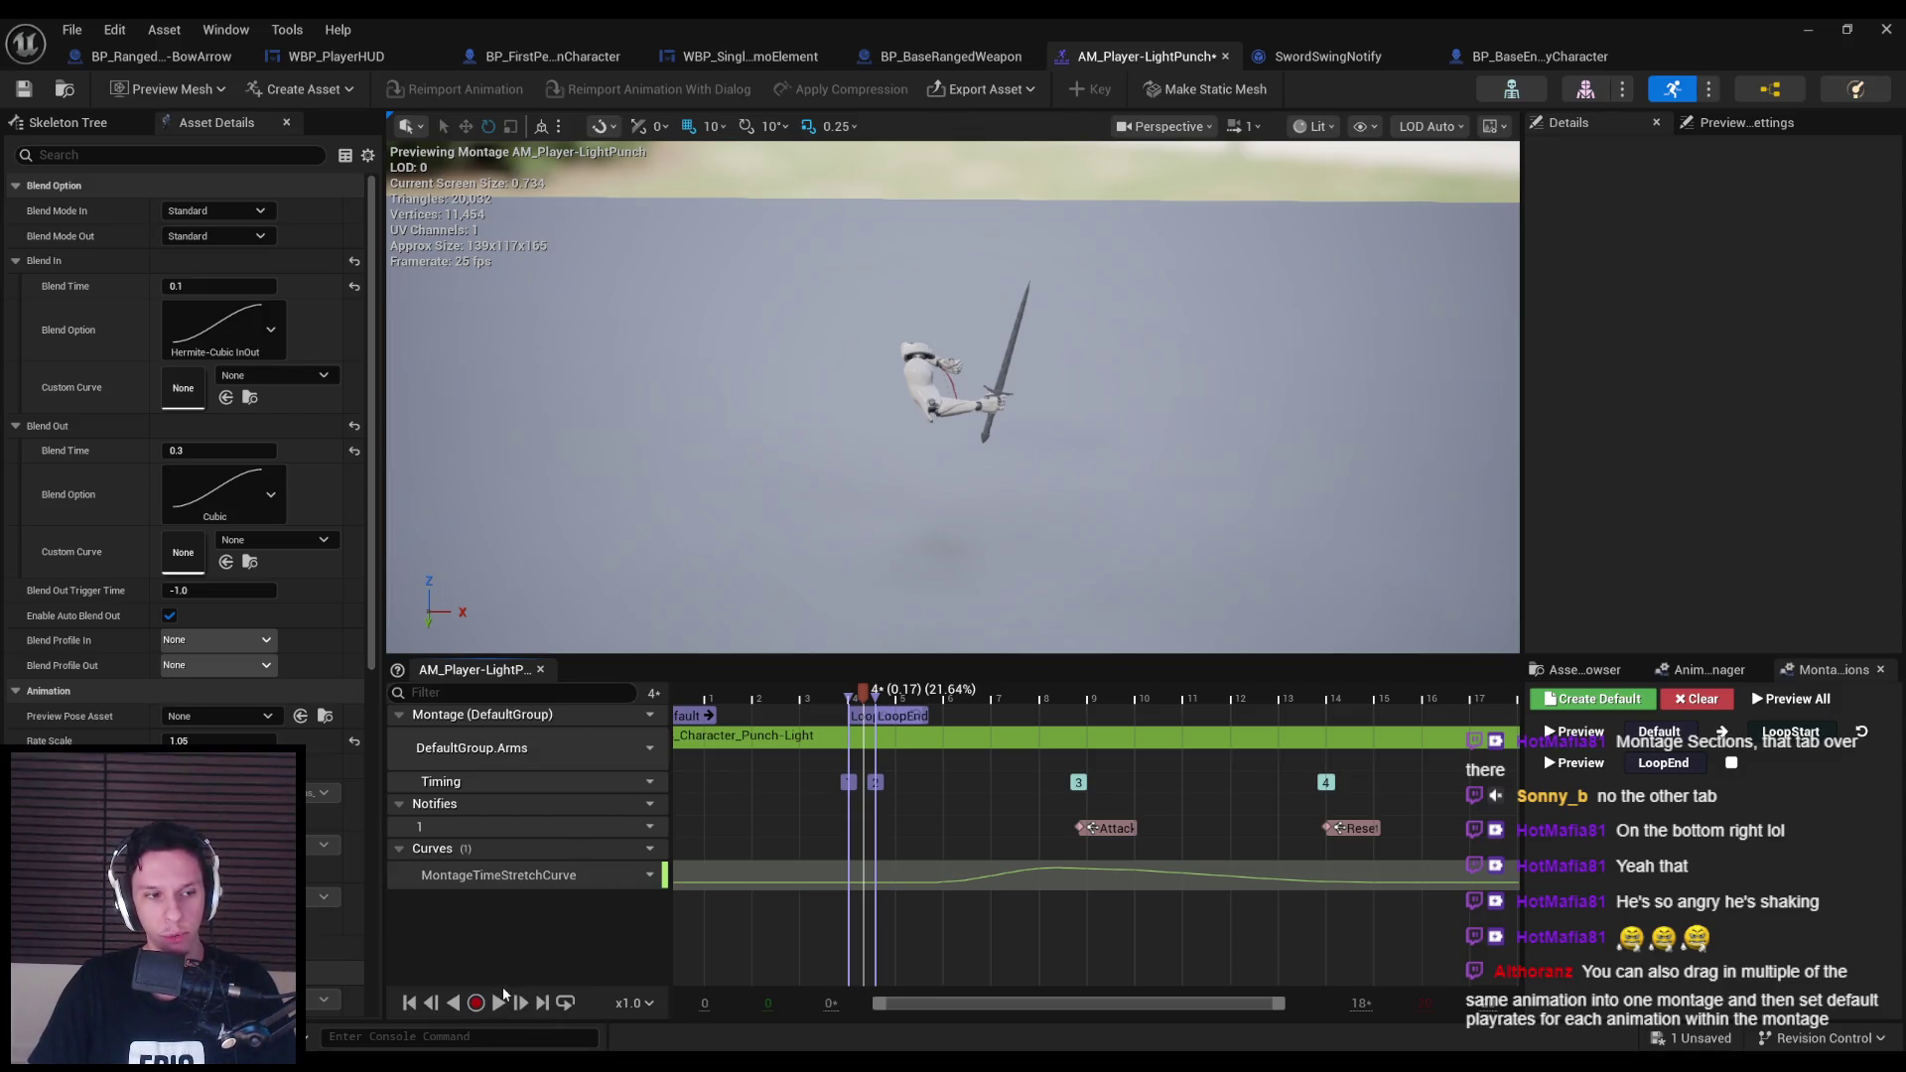
{"action": "left_click", "coordinate": [792, 736]}
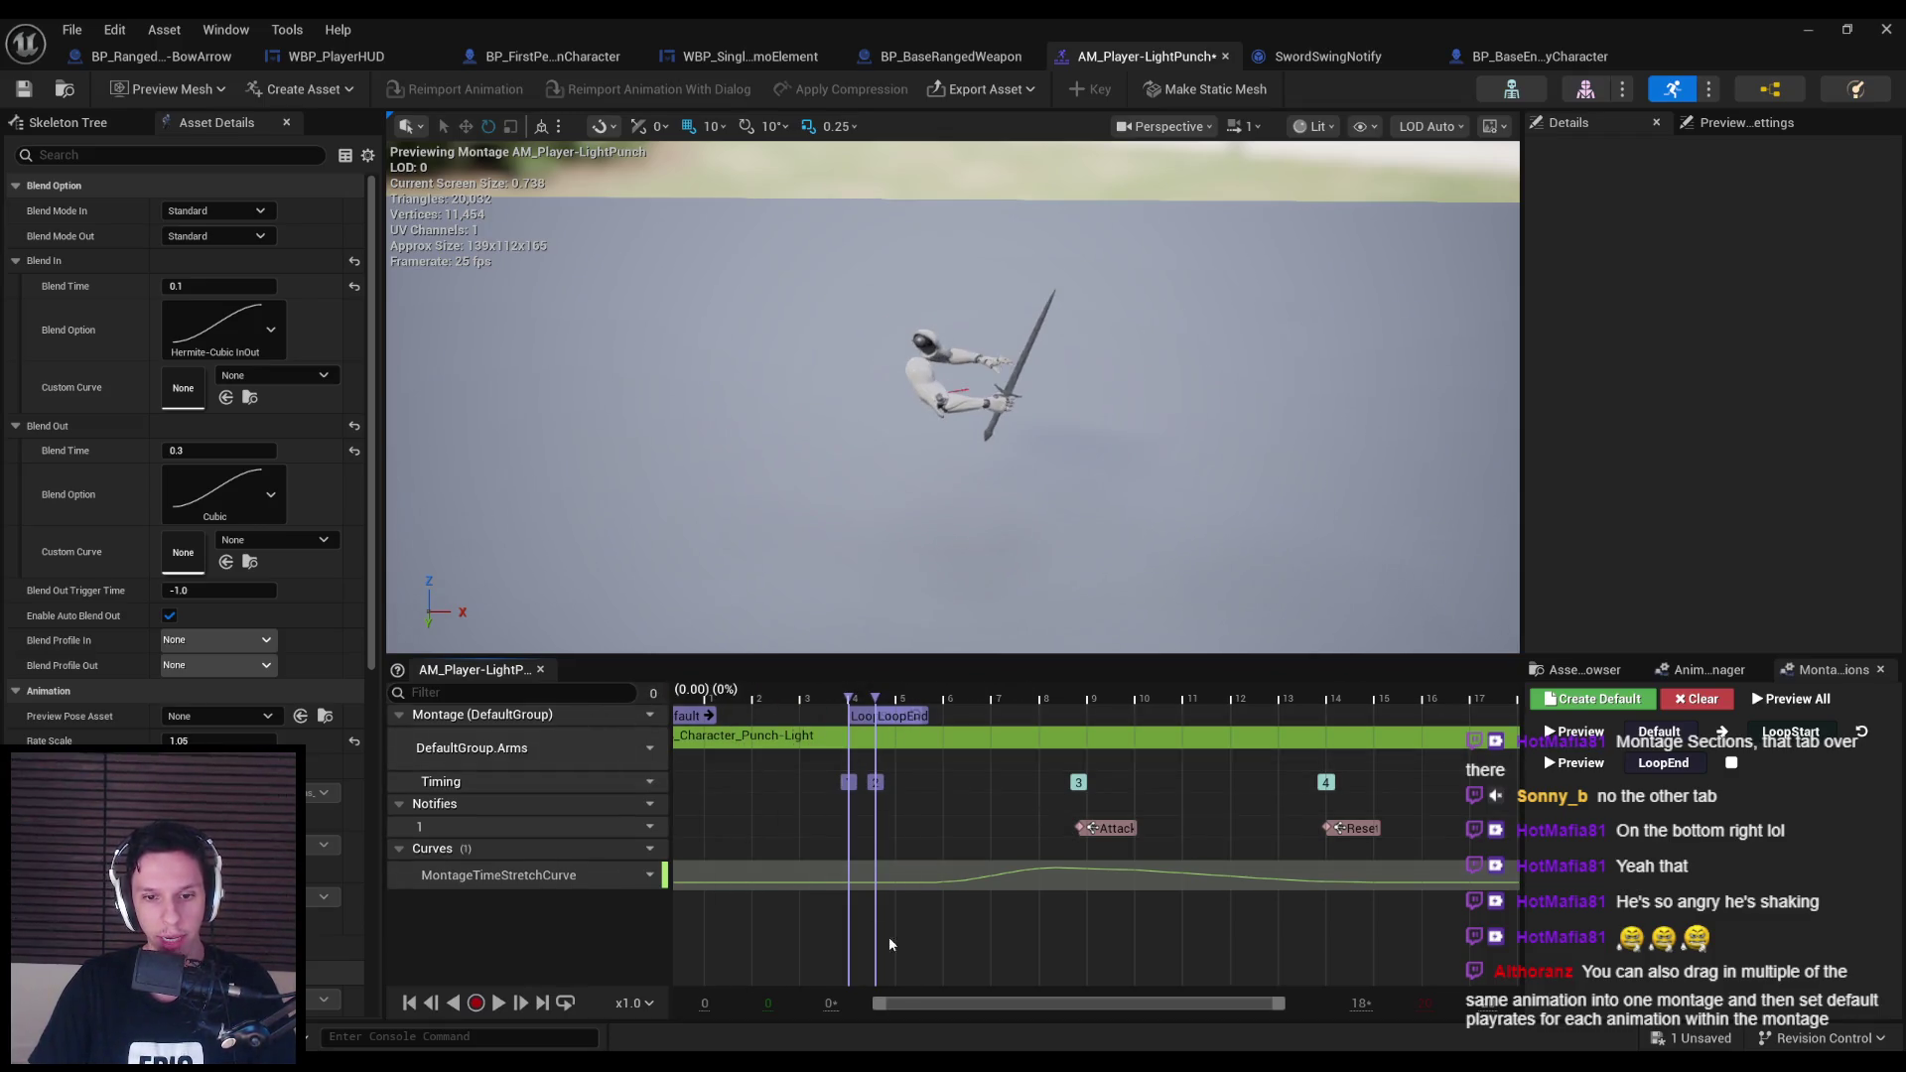
{"action": "left_click_drag", "start_coordinate": [914, 1002], "coordinate": [766, 999]}
{"action": "key", "text": "ctrl+s"}
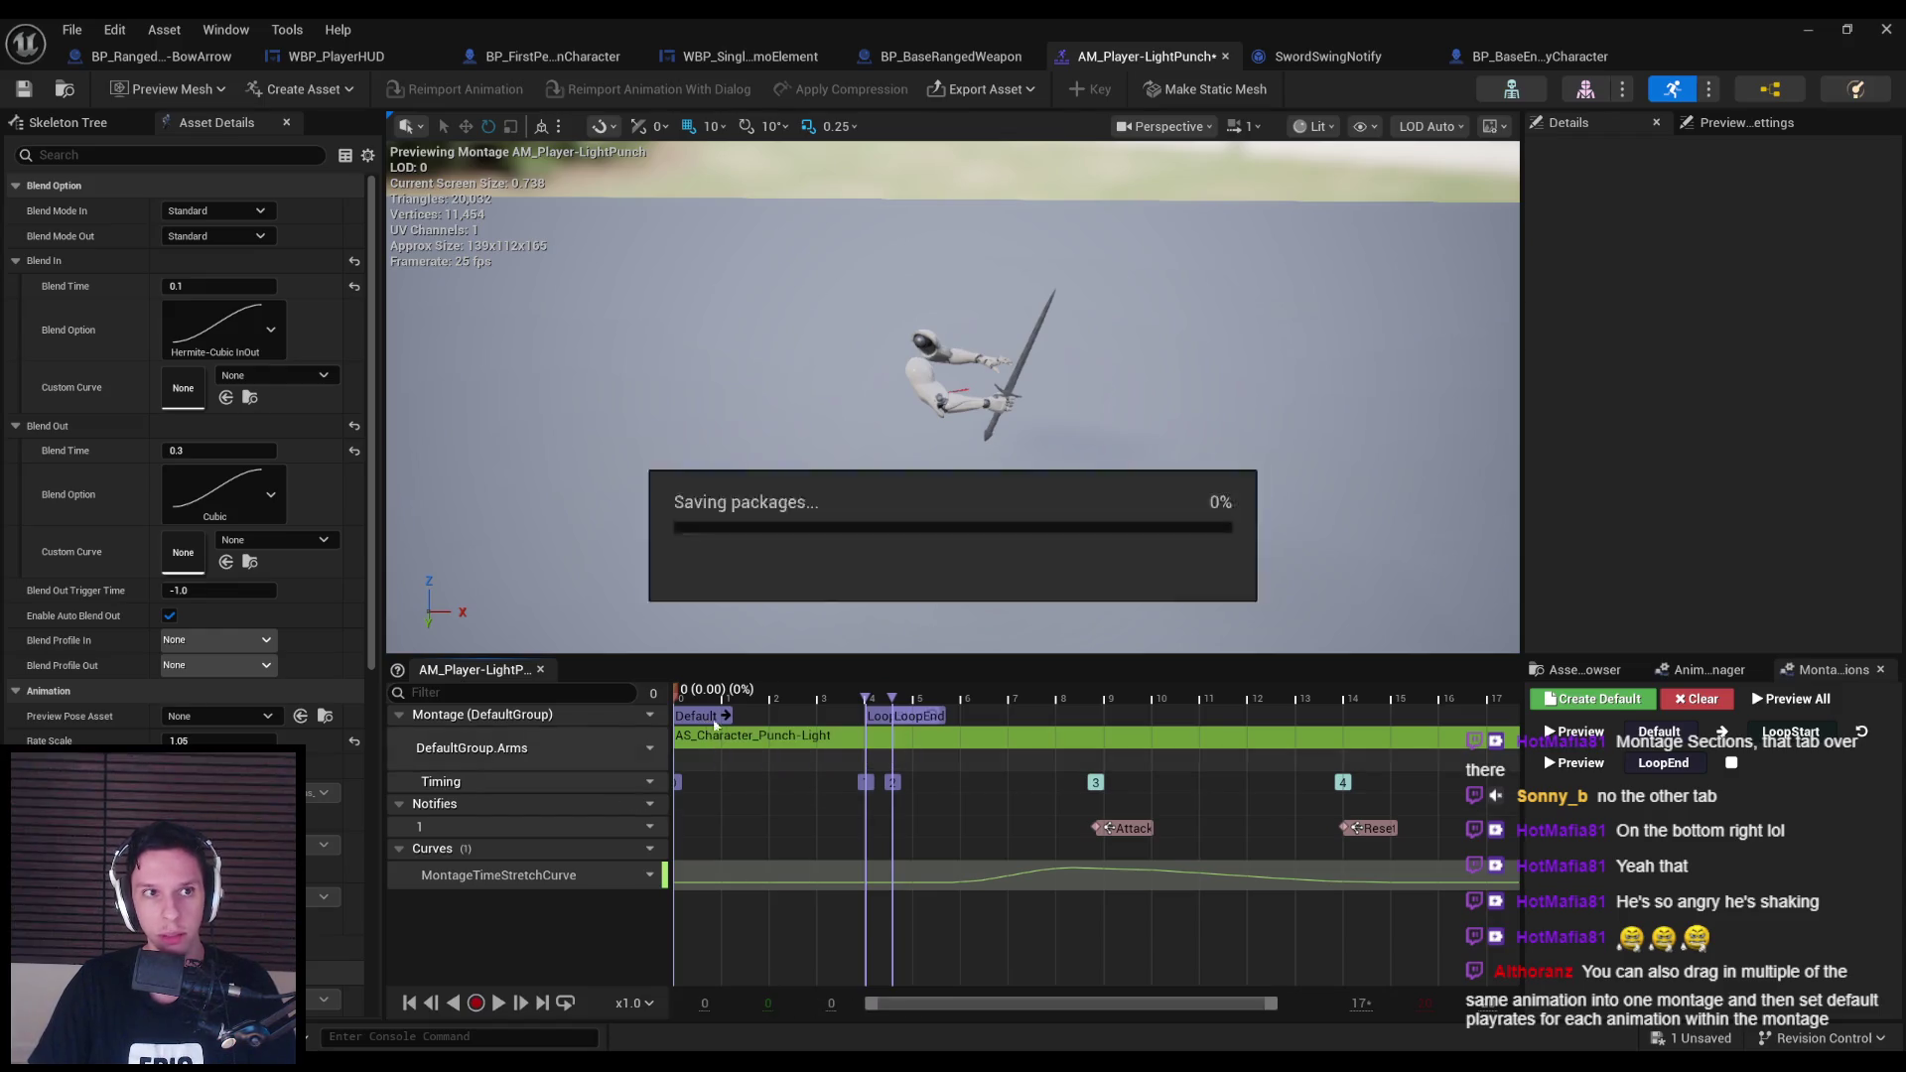
In BP_FirstPersonCharacter's Event Graph, move to IA_Interact and place a First Person Mesh getter beside it.
{"action": "left_click", "coordinate": [560, 57]}
{"action": "scroll", "coordinate": [1027, 512], "scroll_direction": "down", "scroll_amount": 1}
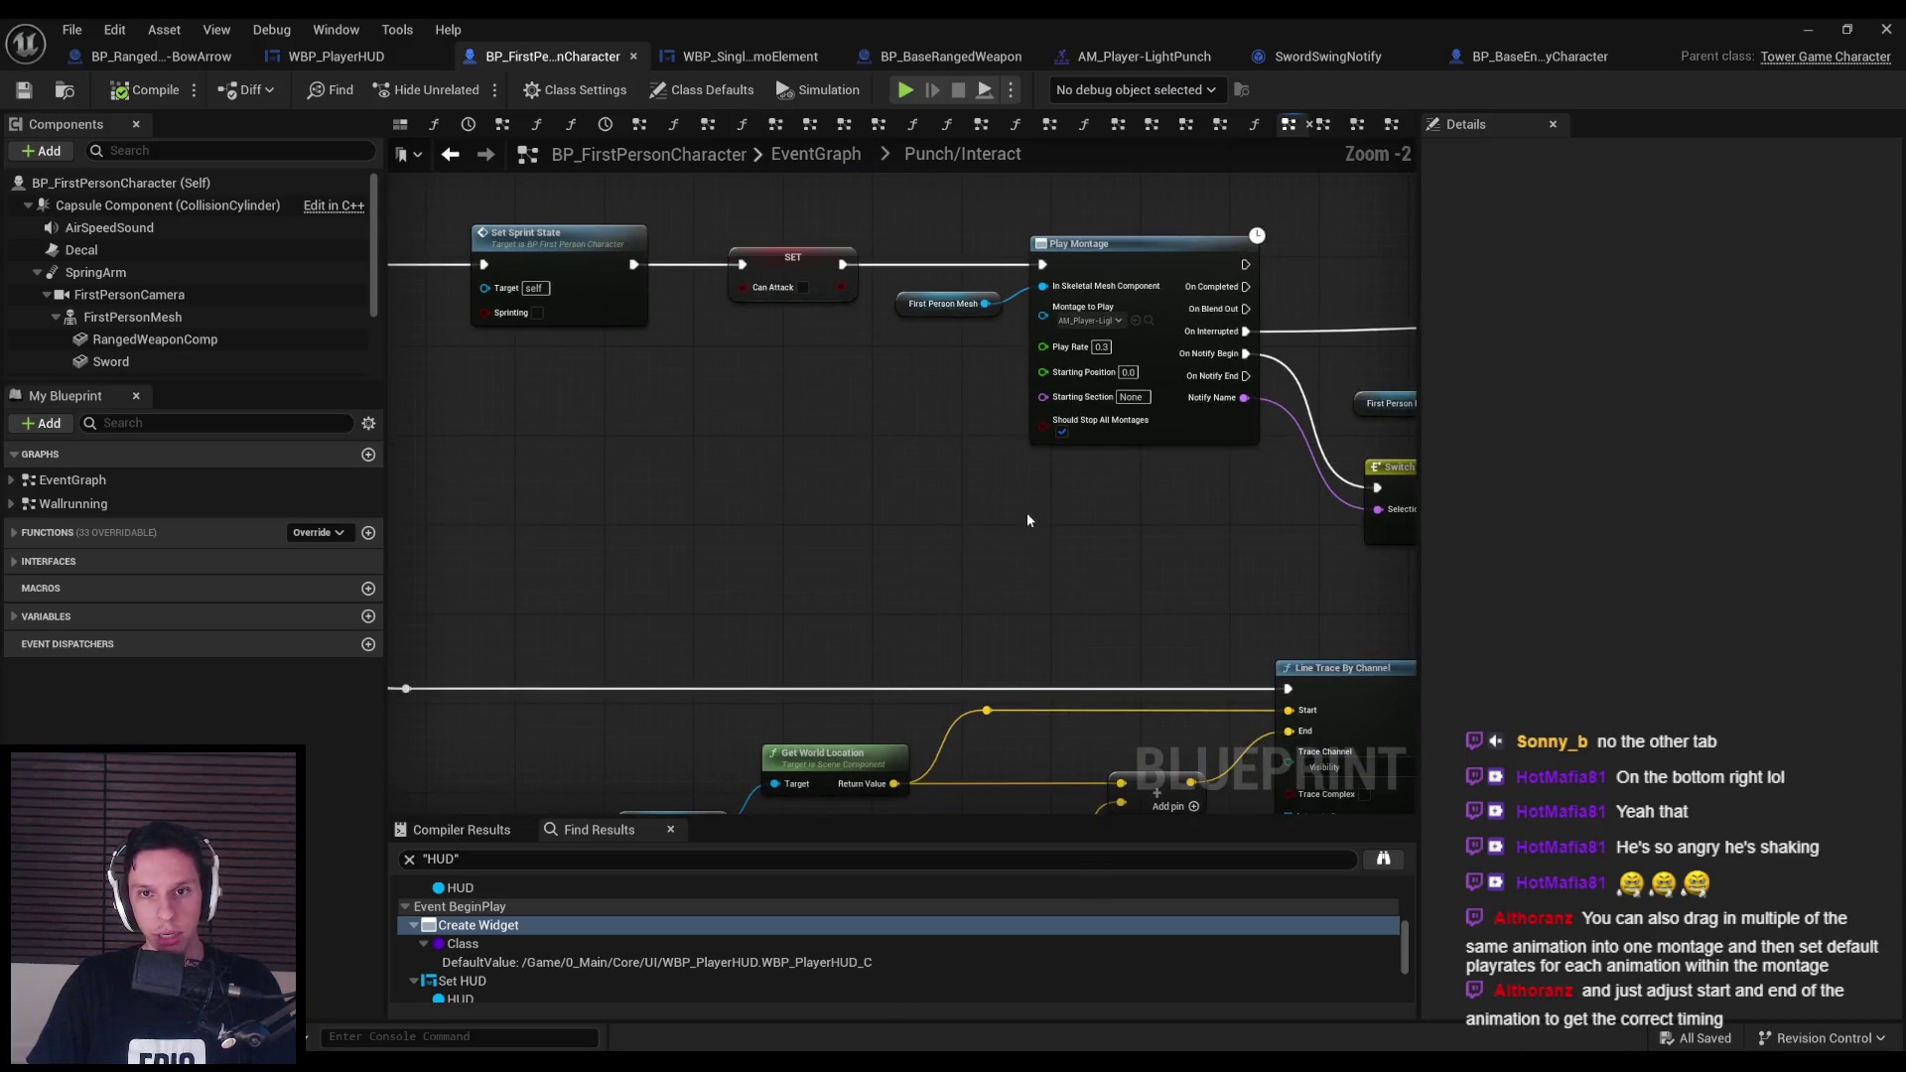
{"action": "left_click_drag", "start_coordinate": [1027, 512], "coordinate": [772, 558]}
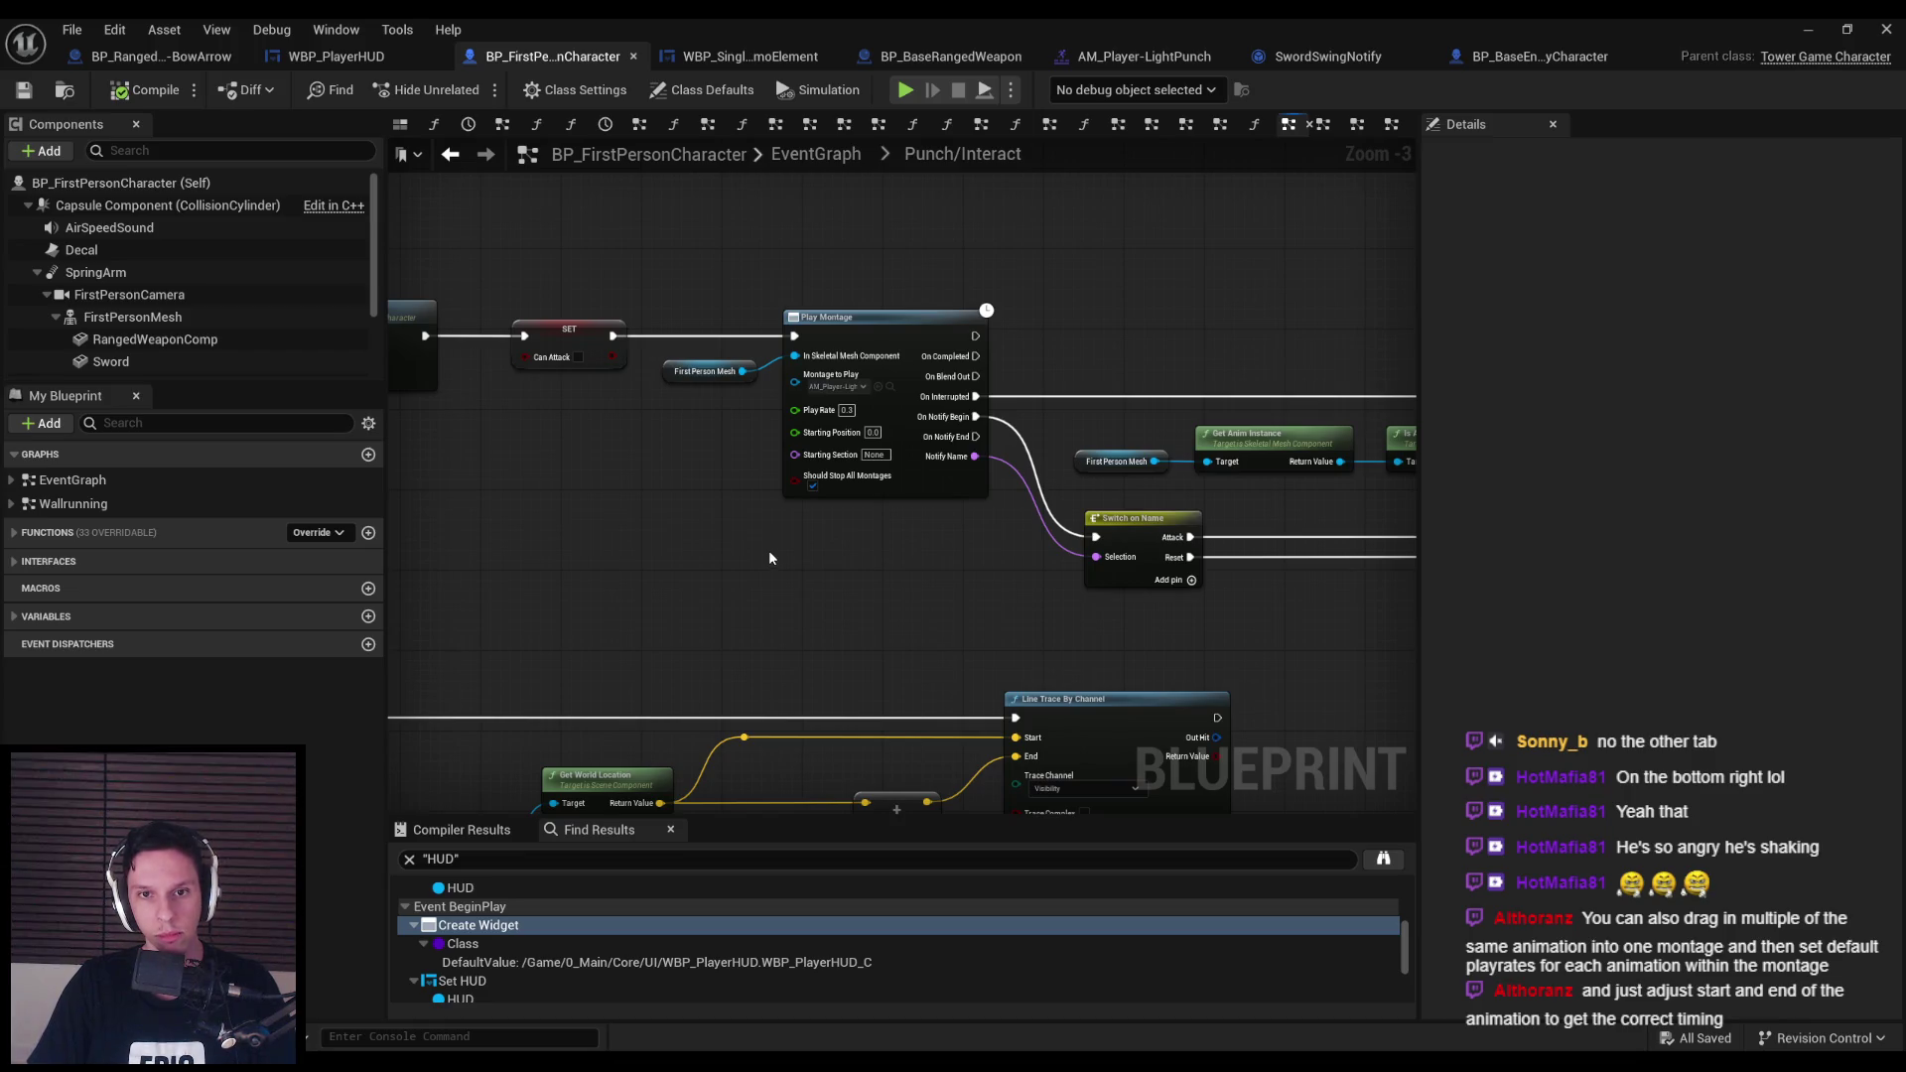
{"action": "scroll", "coordinate": [670, 558], "scroll_direction": "down", "scroll_amount": 1}
{"action": "mouse_move", "coordinate": [670, 558]}
{"action": "left_mouse_down"}
{"action": "mouse_move", "coordinate": [814, 536]}
{"action": "mouse_move", "coordinate": [656, 468]}
{"action": "left_mouse_up"}
{"action": "scroll", "coordinate": [657, 469], "scroll_direction": "up", "scroll_amount": 1}
{"action": "mouse_move", "coordinate": [562, 402]}
{"action": "left_mouse_down"}
{"action": "mouse_move", "coordinate": [648, 433]}
{"action": "mouse_move", "coordinate": [631, 419]}
{"action": "mouse_move", "coordinate": [1055, 486]}
{"action": "mouse_move", "coordinate": [825, 484]}
{"action": "left_mouse_up"}
{"action": "key", "text": "Escape"}
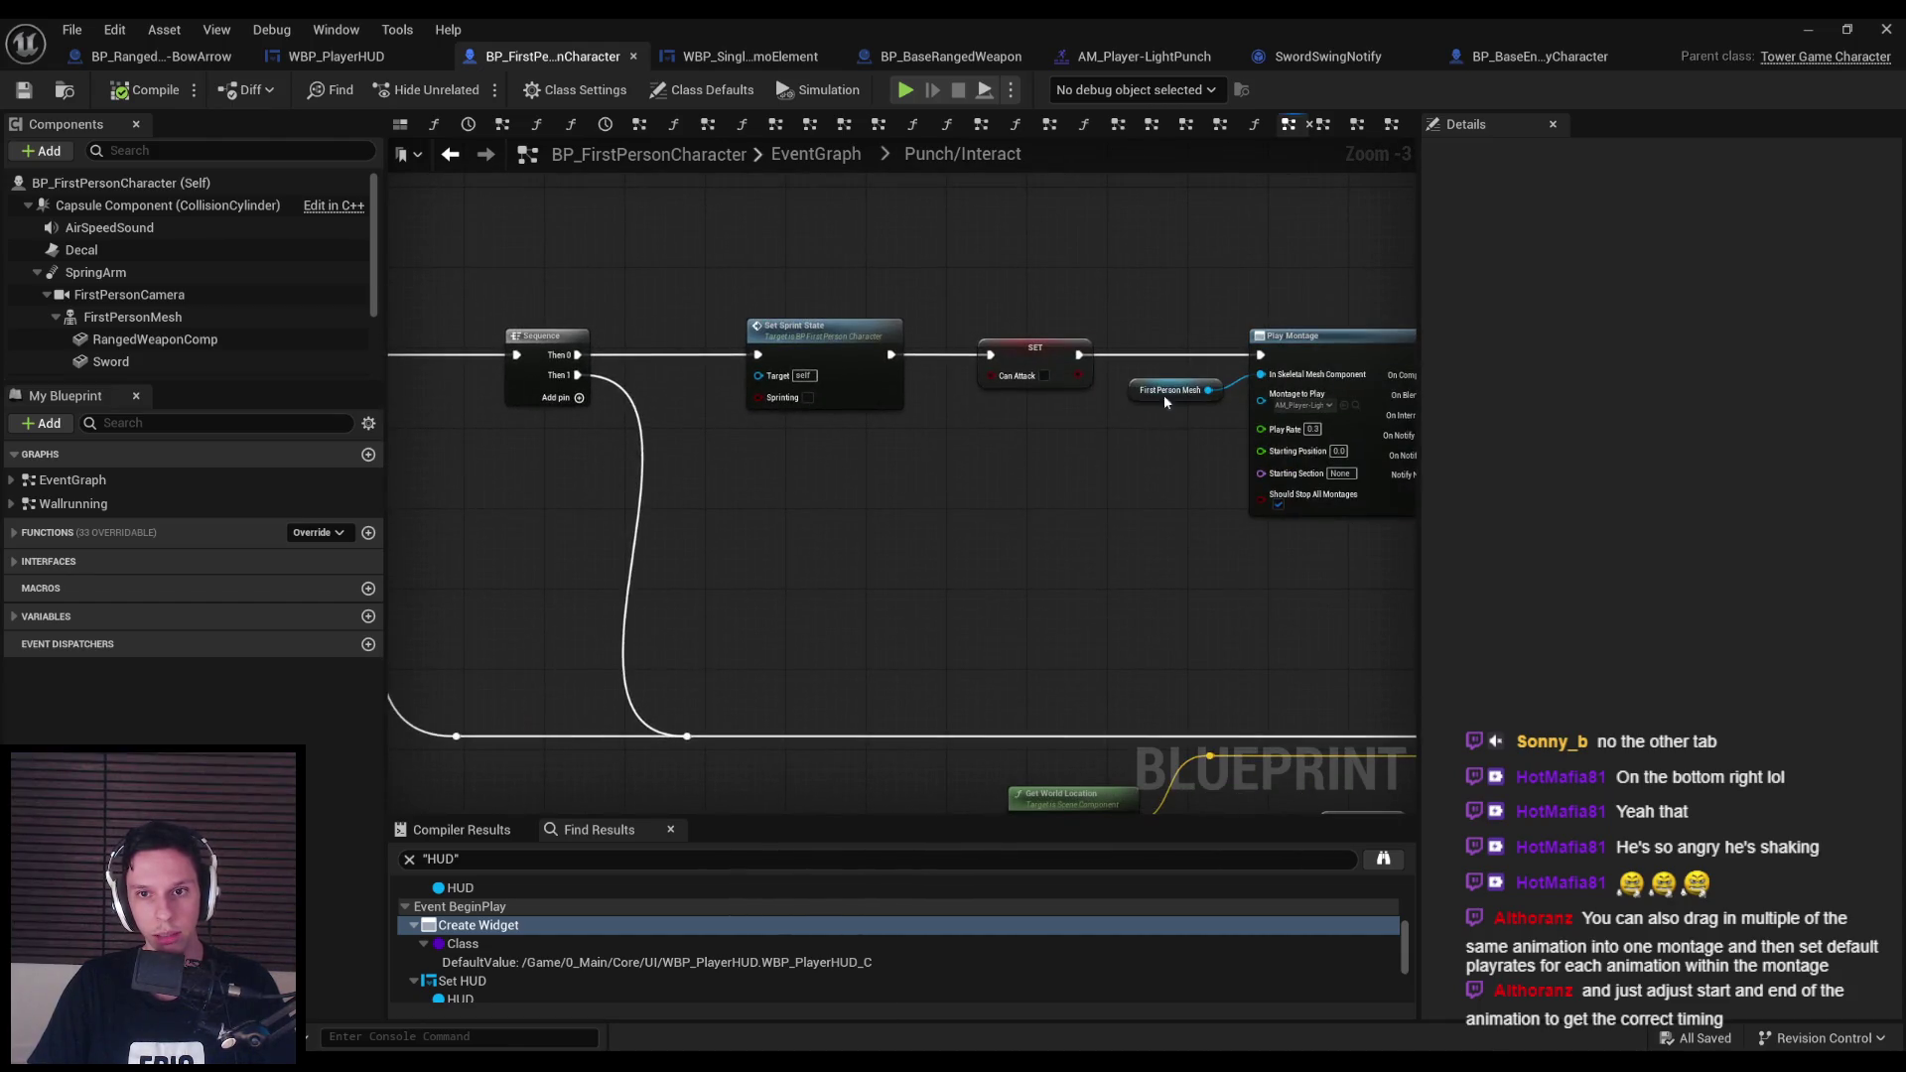
{"action": "mouse_move", "coordinate": [1166, 401]}
{"action": "left_mouse_down"}
{"action": "mouse_move", "coordinate": [427, 556]}
{"action": "mouse_move", "coordinate": [556, 695]}
{"action": "mouse_move", "coordinate": [626, 600]}
{"action": "mouse_move", "coordinate": [723, 574]}
{"action": "mouse_move", "coordinate": [716, 597]}
{"action": "left_mouse_up"}
{"action": "type", "text": "set ma"}
{"action": "key", "text": "Escape"}
Add a Get Anim Instance node fed by the First Person Mesh output.
{"action": "type", "text": "get anim instan"}
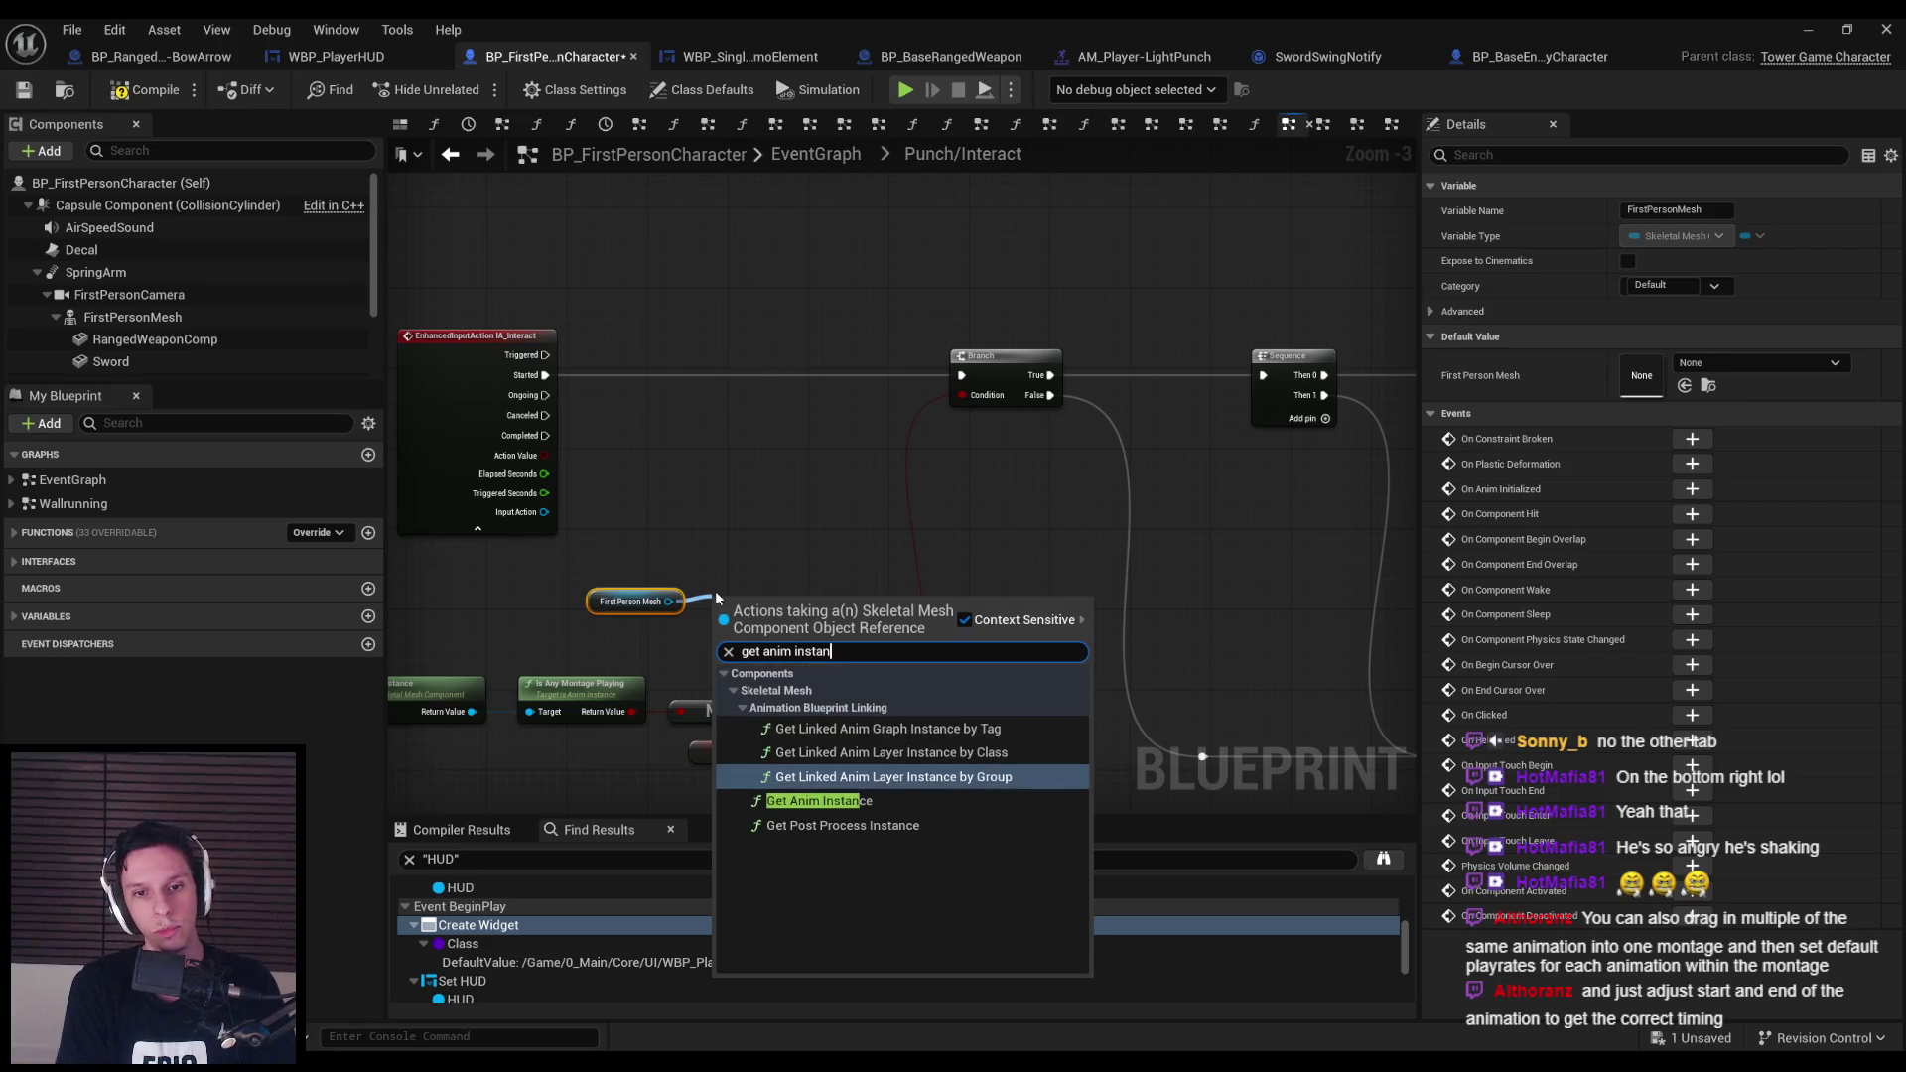
{"action": "key", "text": "Escape"}
{"action": "type", "text": "get a"}
{"action": "mouse_move", "coordinate": [671, 600]}
{"action": "left_mouse_down"}
{"action": "mouse_move", "coordinate": [719, 596]}
{"action": "mouse_move", "coordinate": [595, 586]}
{"action": "mouse_move", "coordinate": [589, 568]}
{"action": "mouse_move", "coordinate": [711, 596]}
{"action": "left_mouse_up"}
{"action": "type", "text": "nim instan"}
{"action": "key", "text": "Return"}
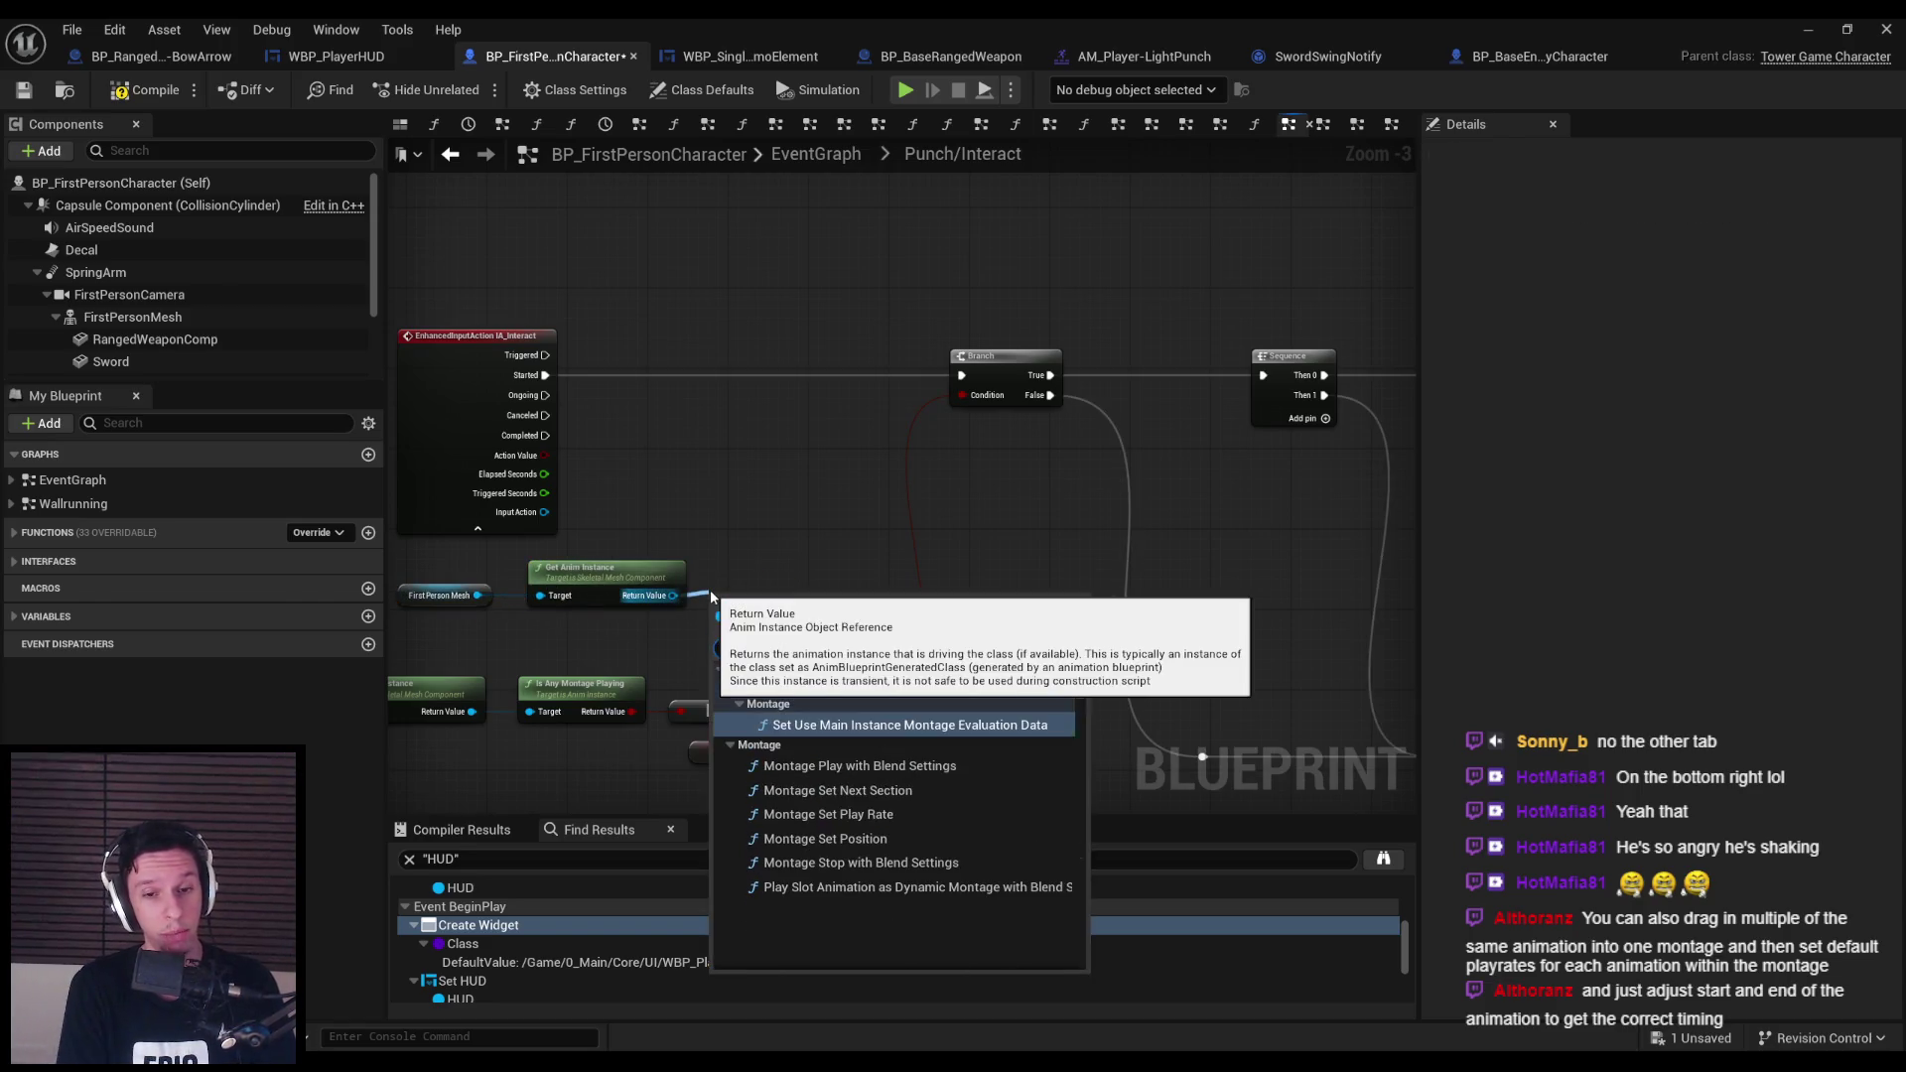
Try a Montage Set Next Section node targeting AM_Player-LightPunch, then delete it.
{"action": "left_click", "coordinate": [904, 839]}
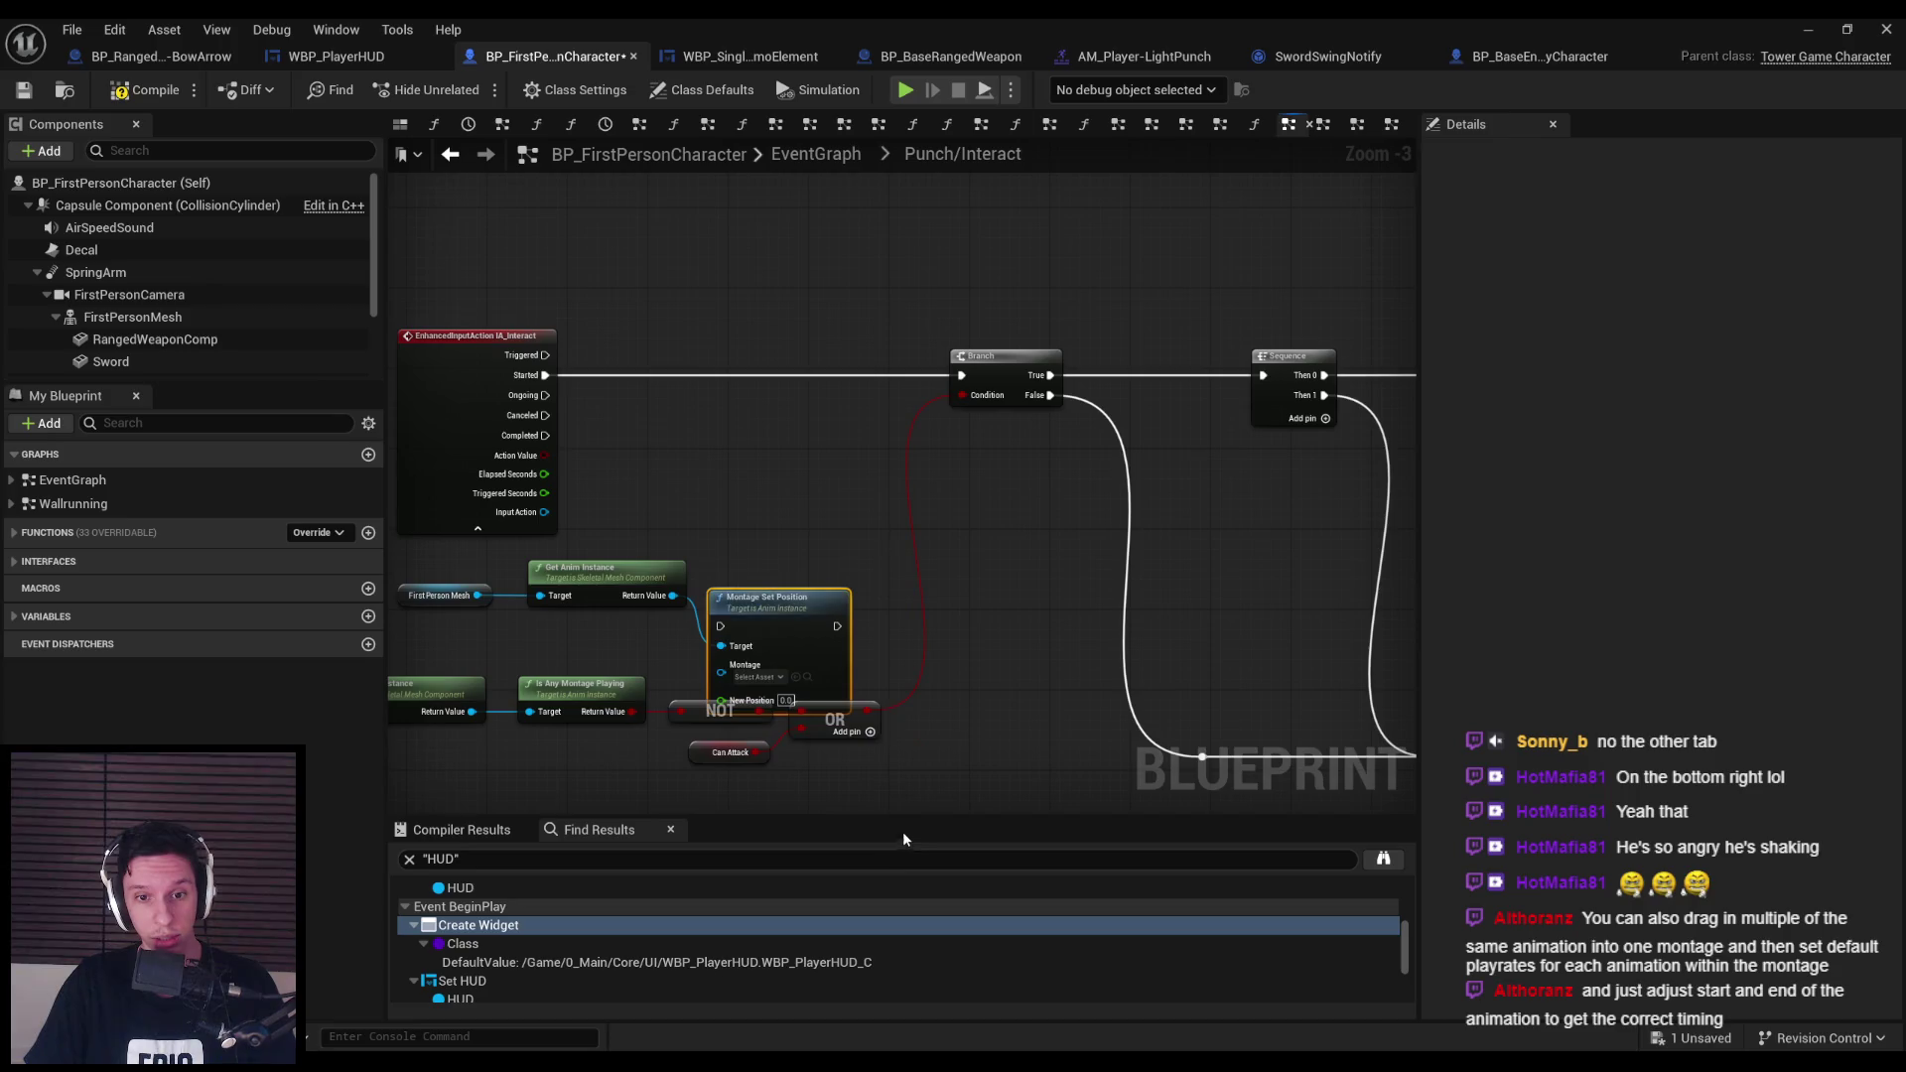
{"action": "key", "text": "ctrl+z"}
{"action": "left_click_drag", "start_coordinate": [676, 594], "coordinate": [741, 558]}
{"action": "type", "text": "set section"}
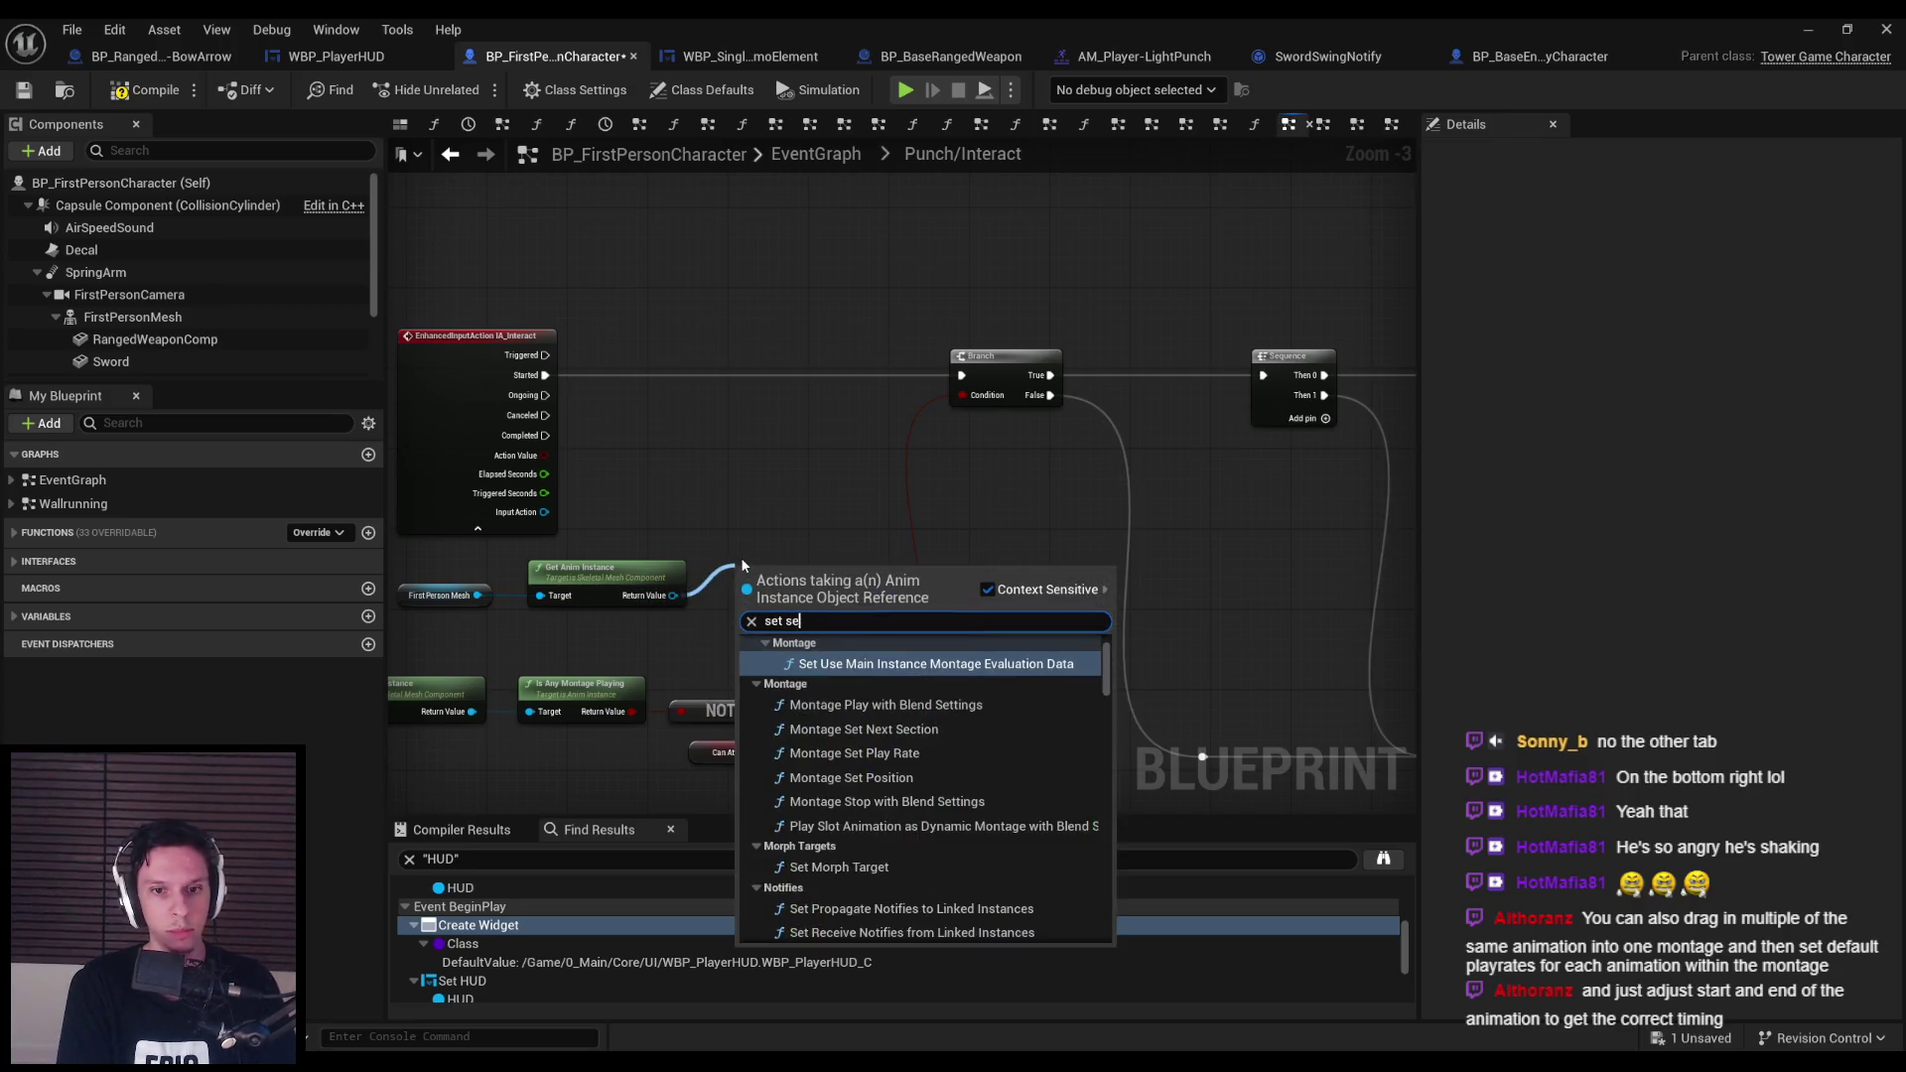
{"action": "key", "text": "Return"}
{"action": "scroll", "coordinate": [735, 554], "scroll_direction": "up", "scroll_amount": 3}
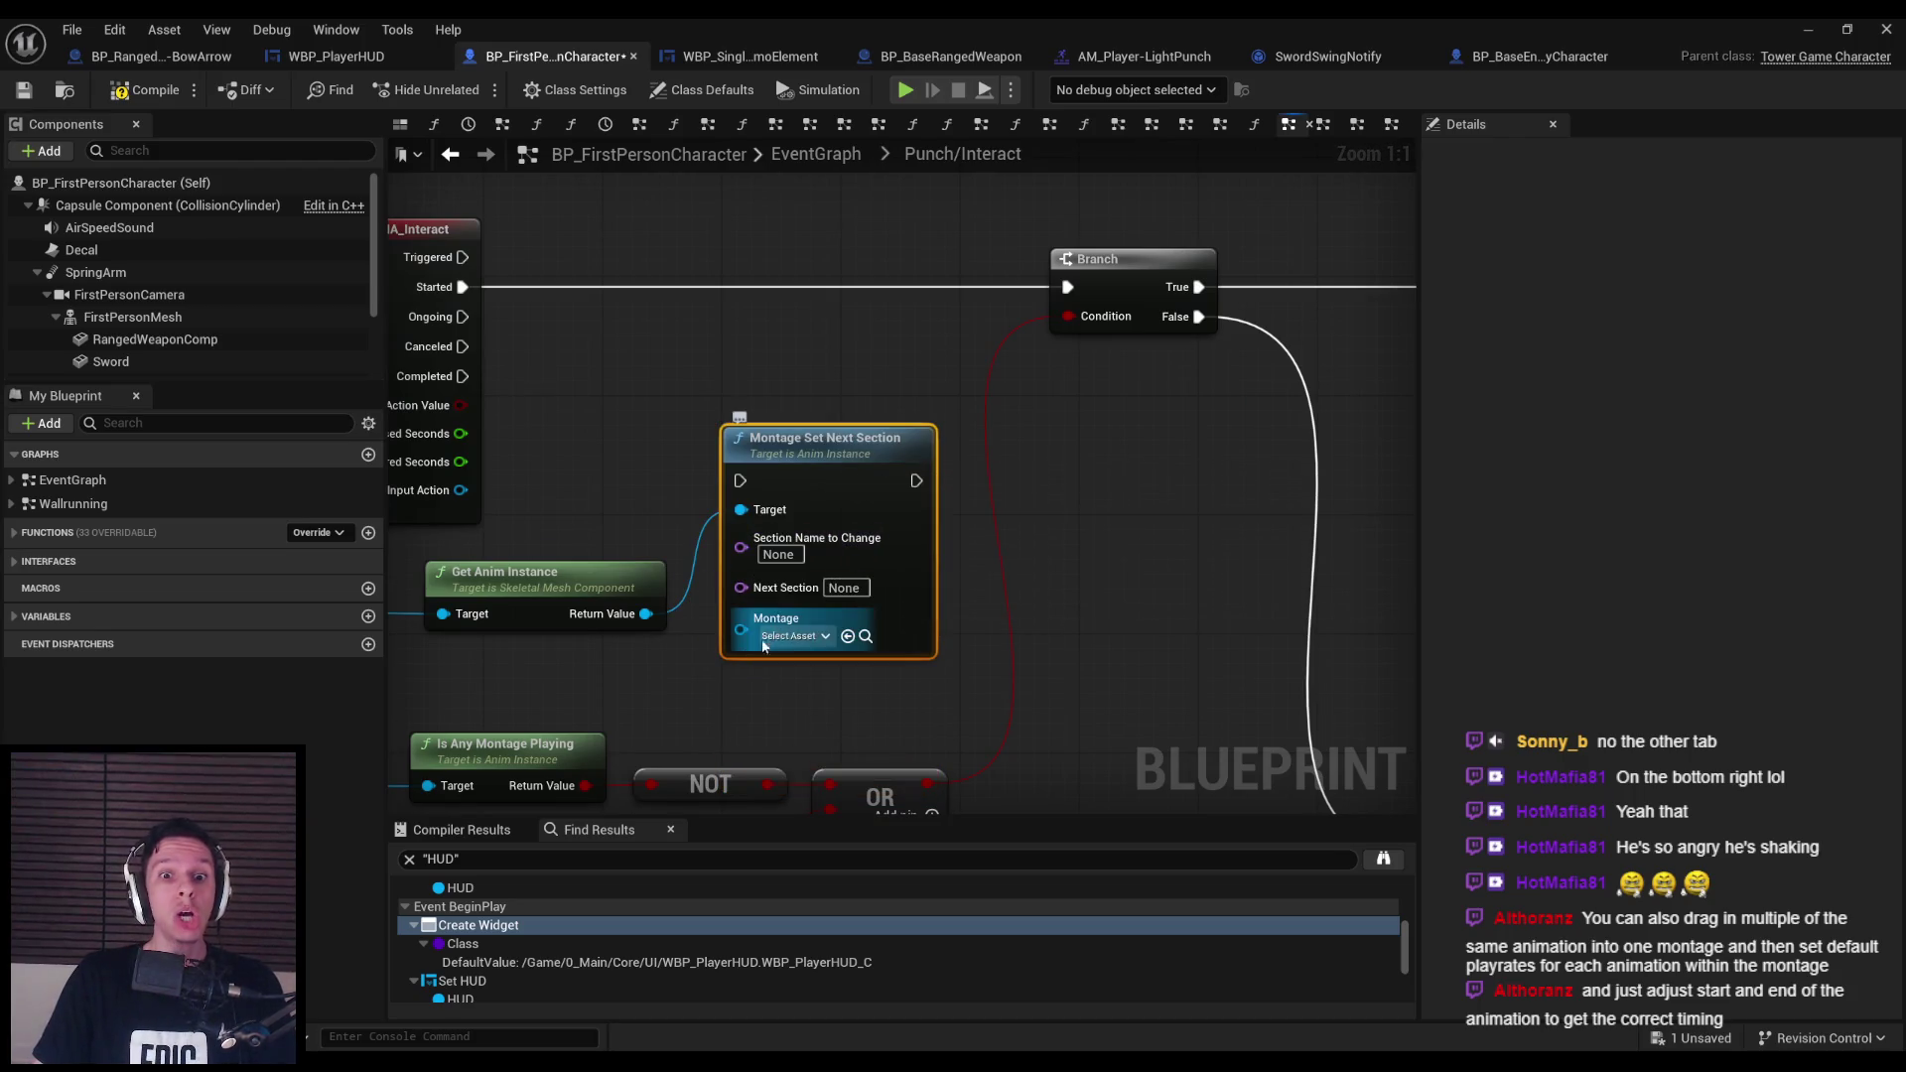
{"action": "left_click", "coordinate": [790, 636]}
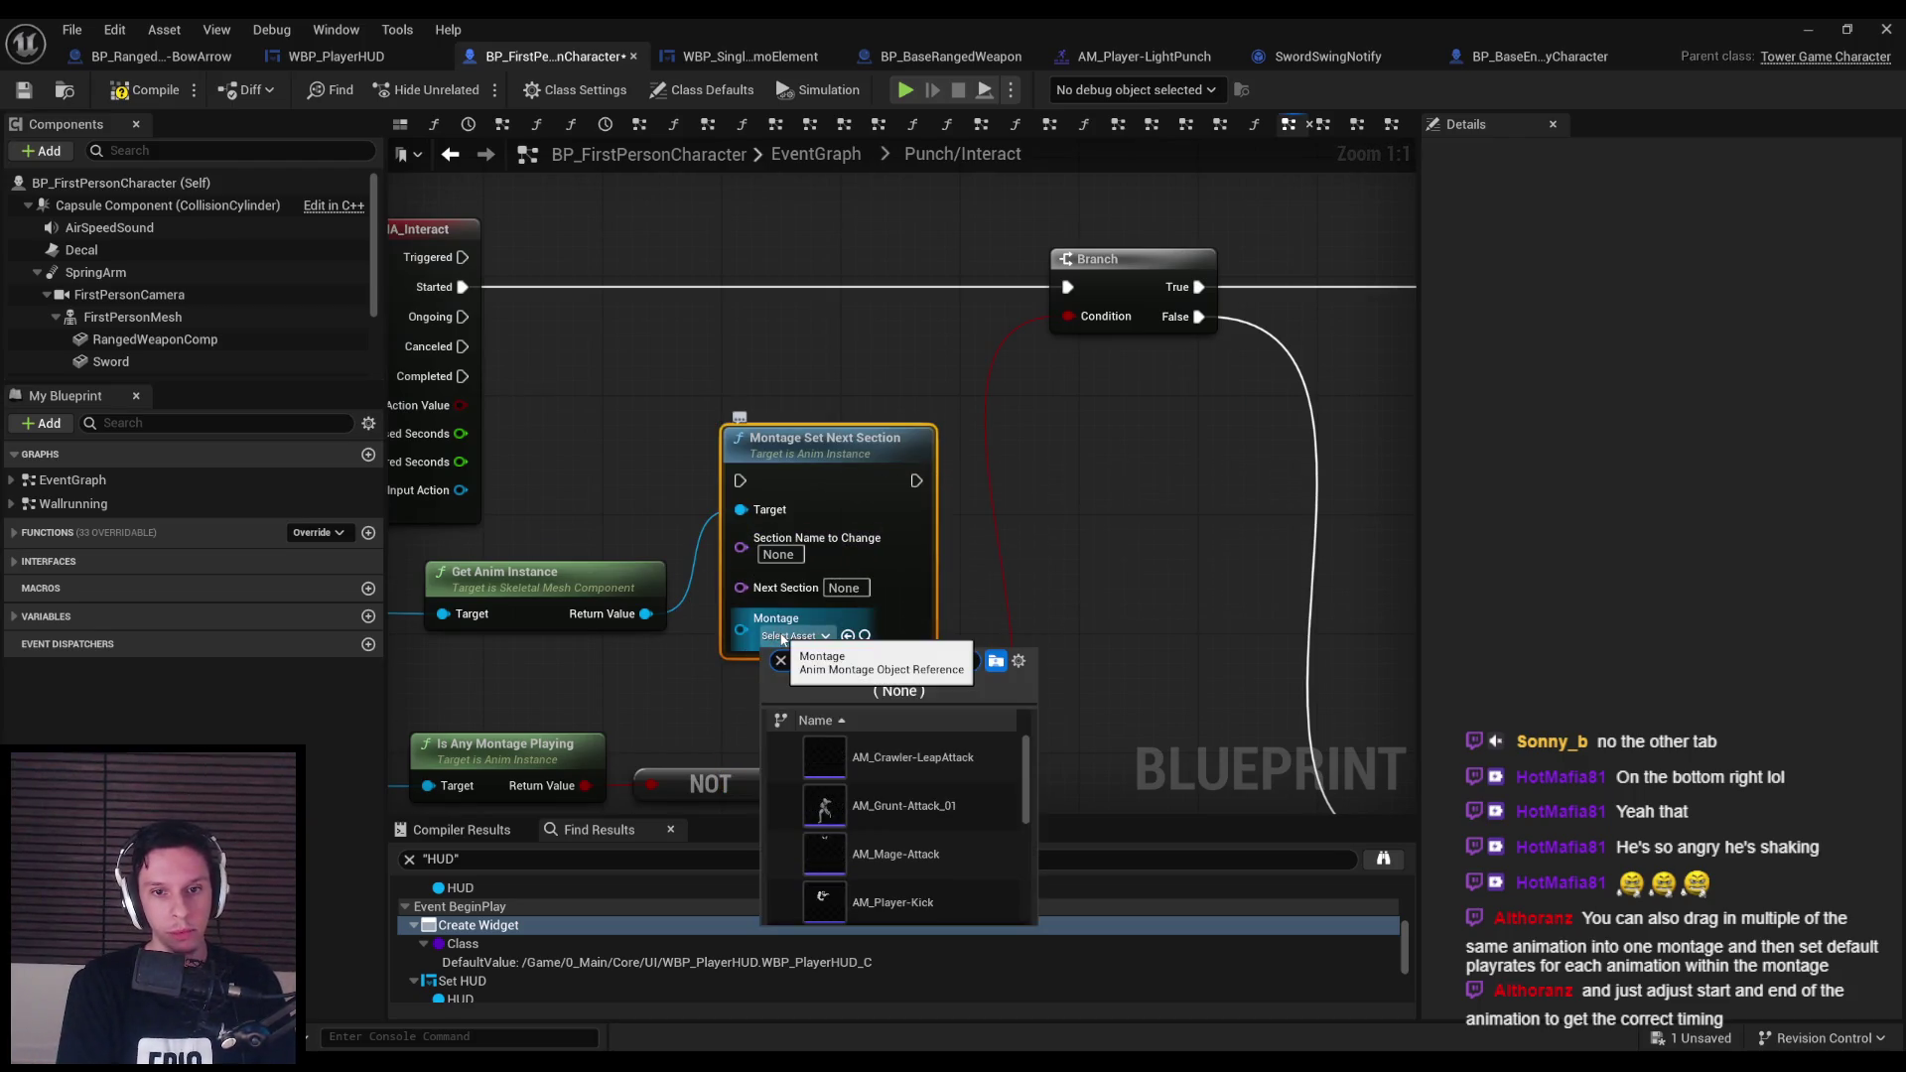
{"action": "type", "text": "light"}
{"action": "left_click", "coordinate": [893, 735]}
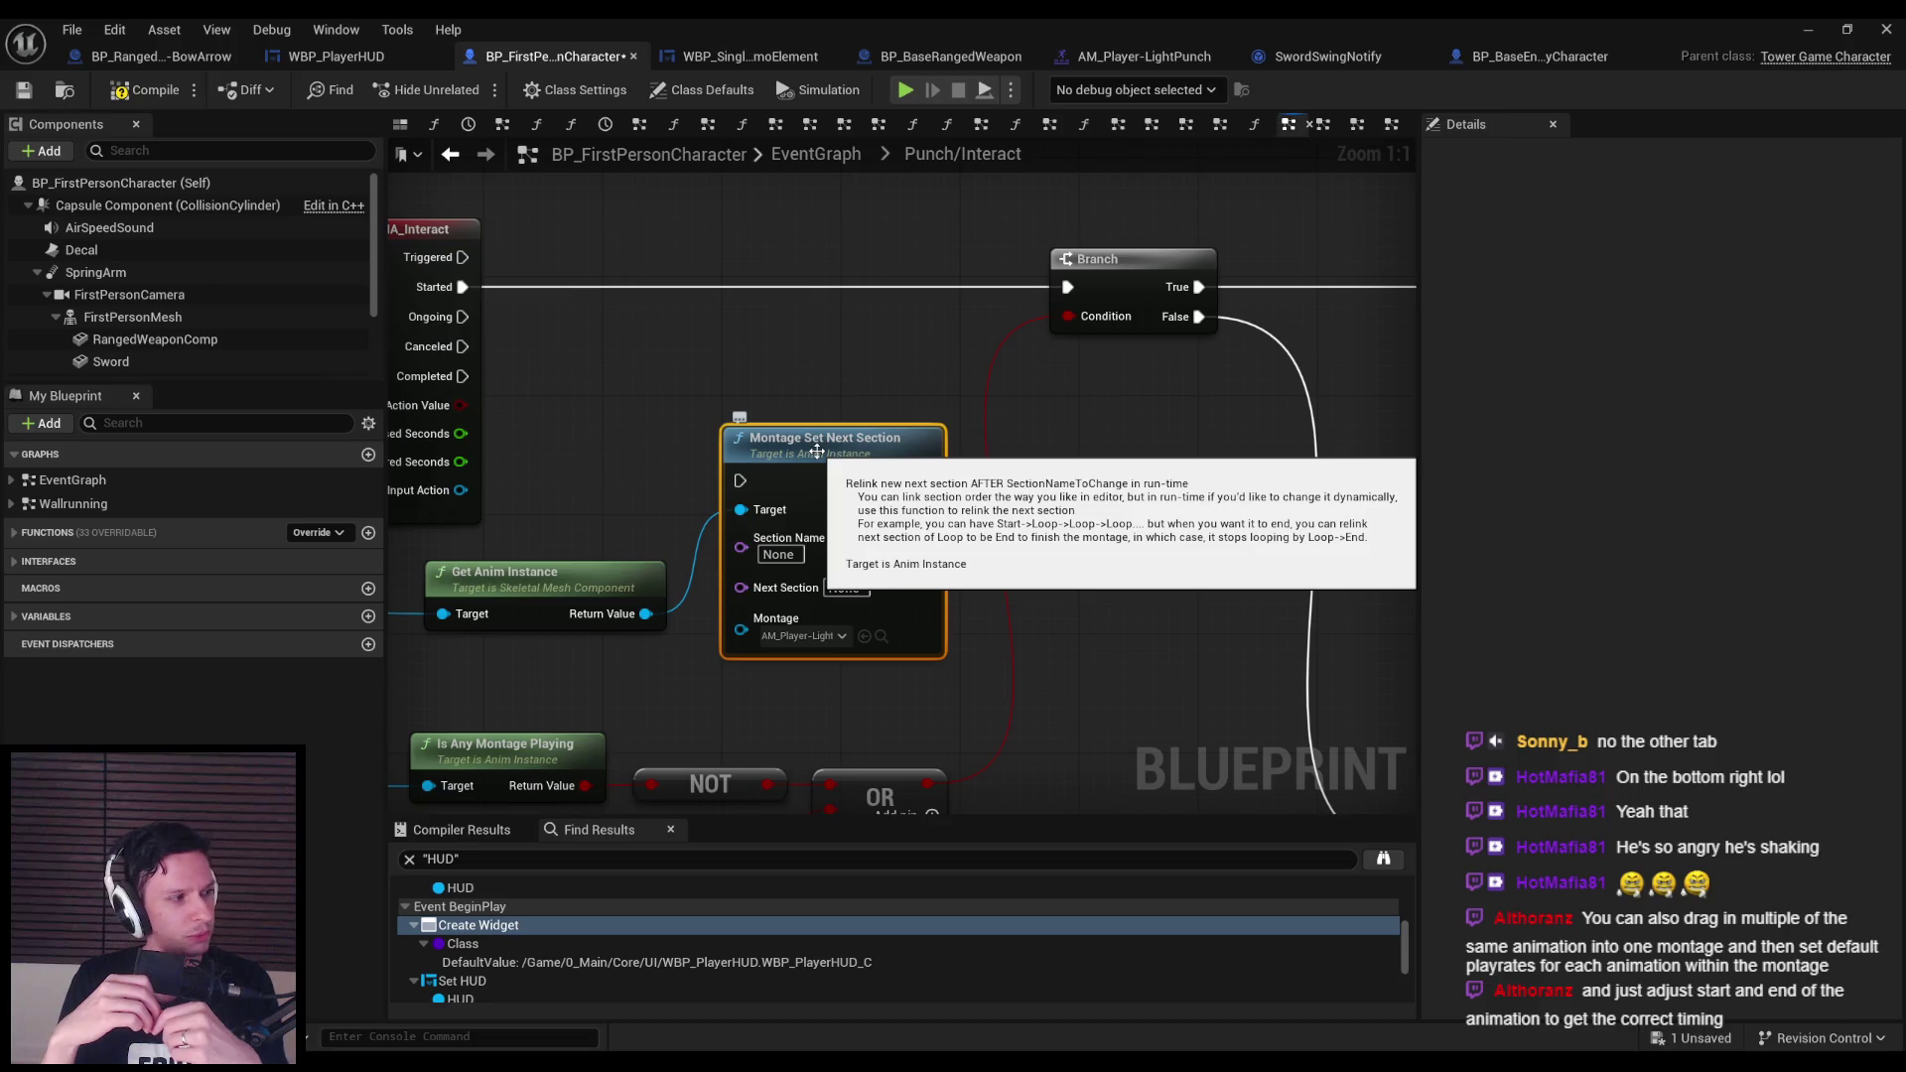
{"action": "key", "text": "Delete"}
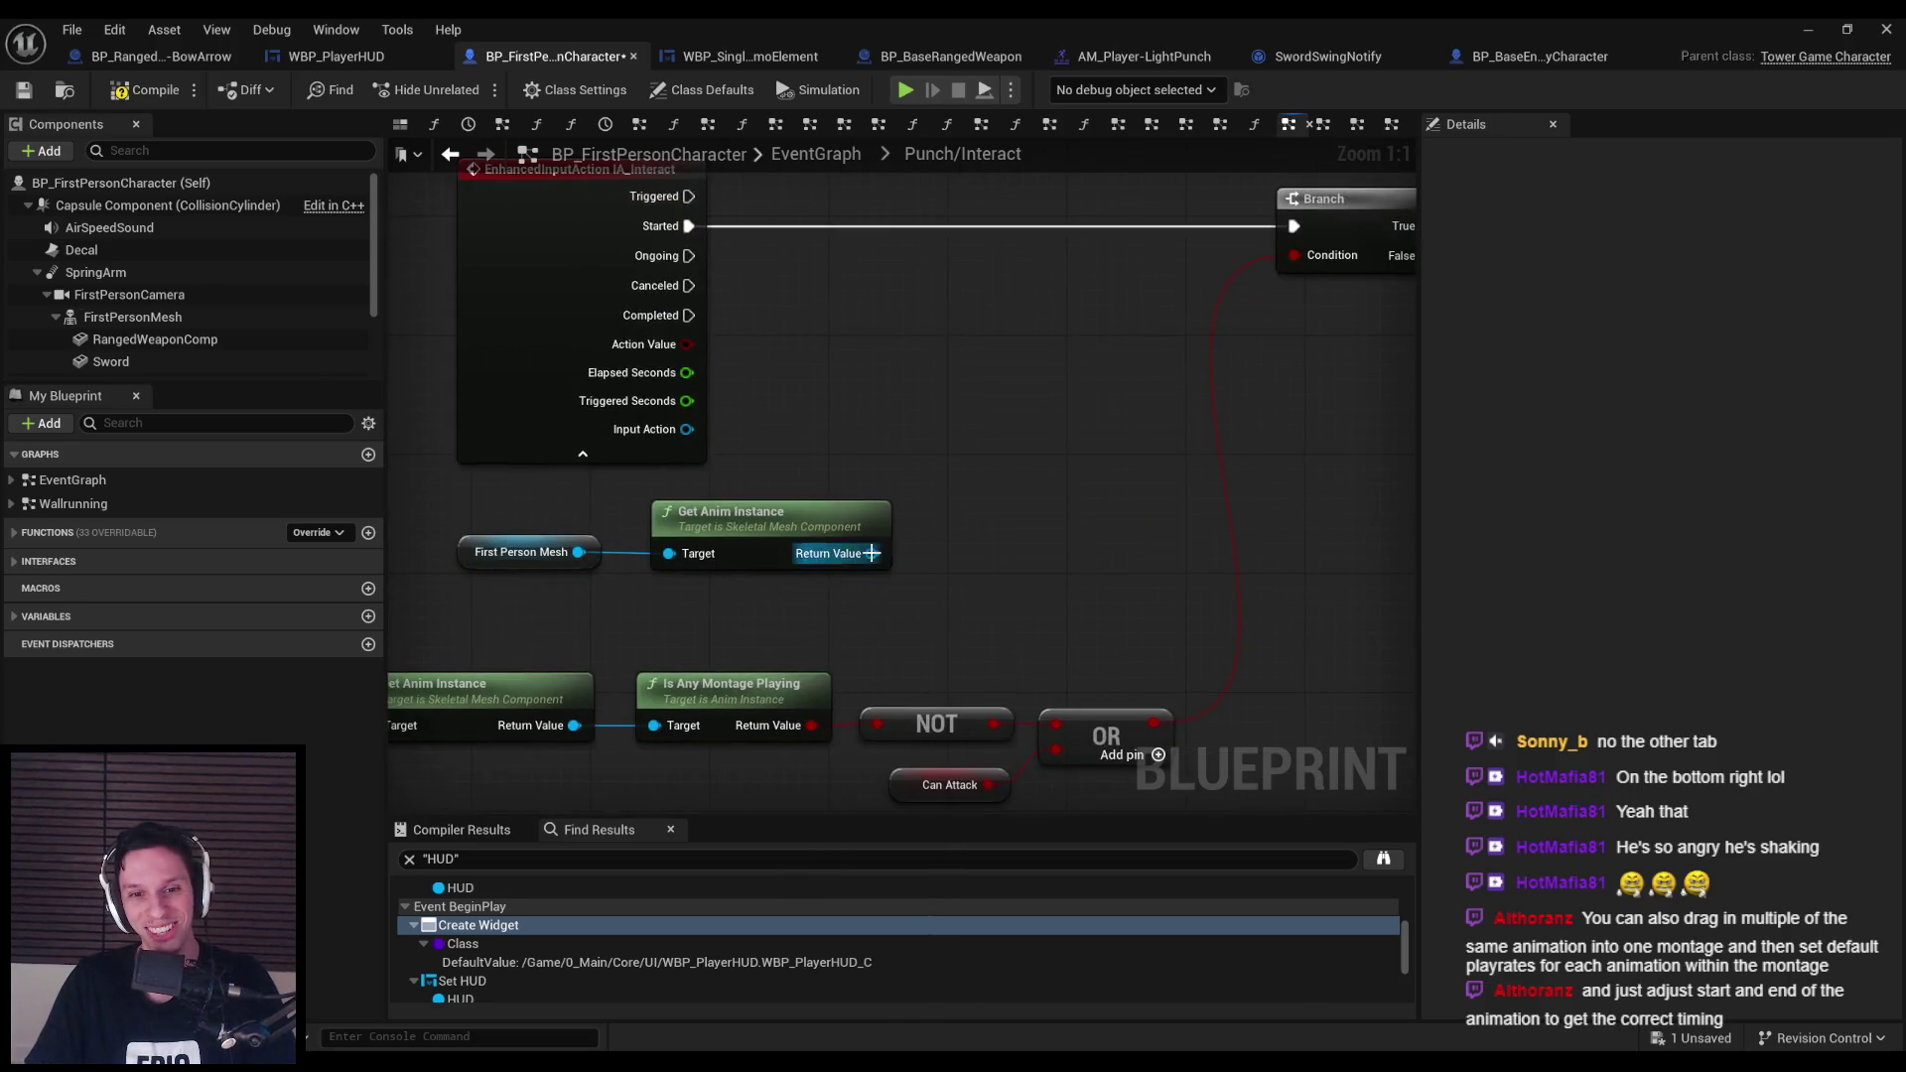
Add a Montage Set Position node for AM_Player-LightPunch, driven by the Interact event's Completed output.
{"action": "left_click_drag", "start_coordinate": [872, 553], "coordinate": [959, 443]}
{"action": "type", "text": "setpos"}
{"action": "key", "text": "Return"}
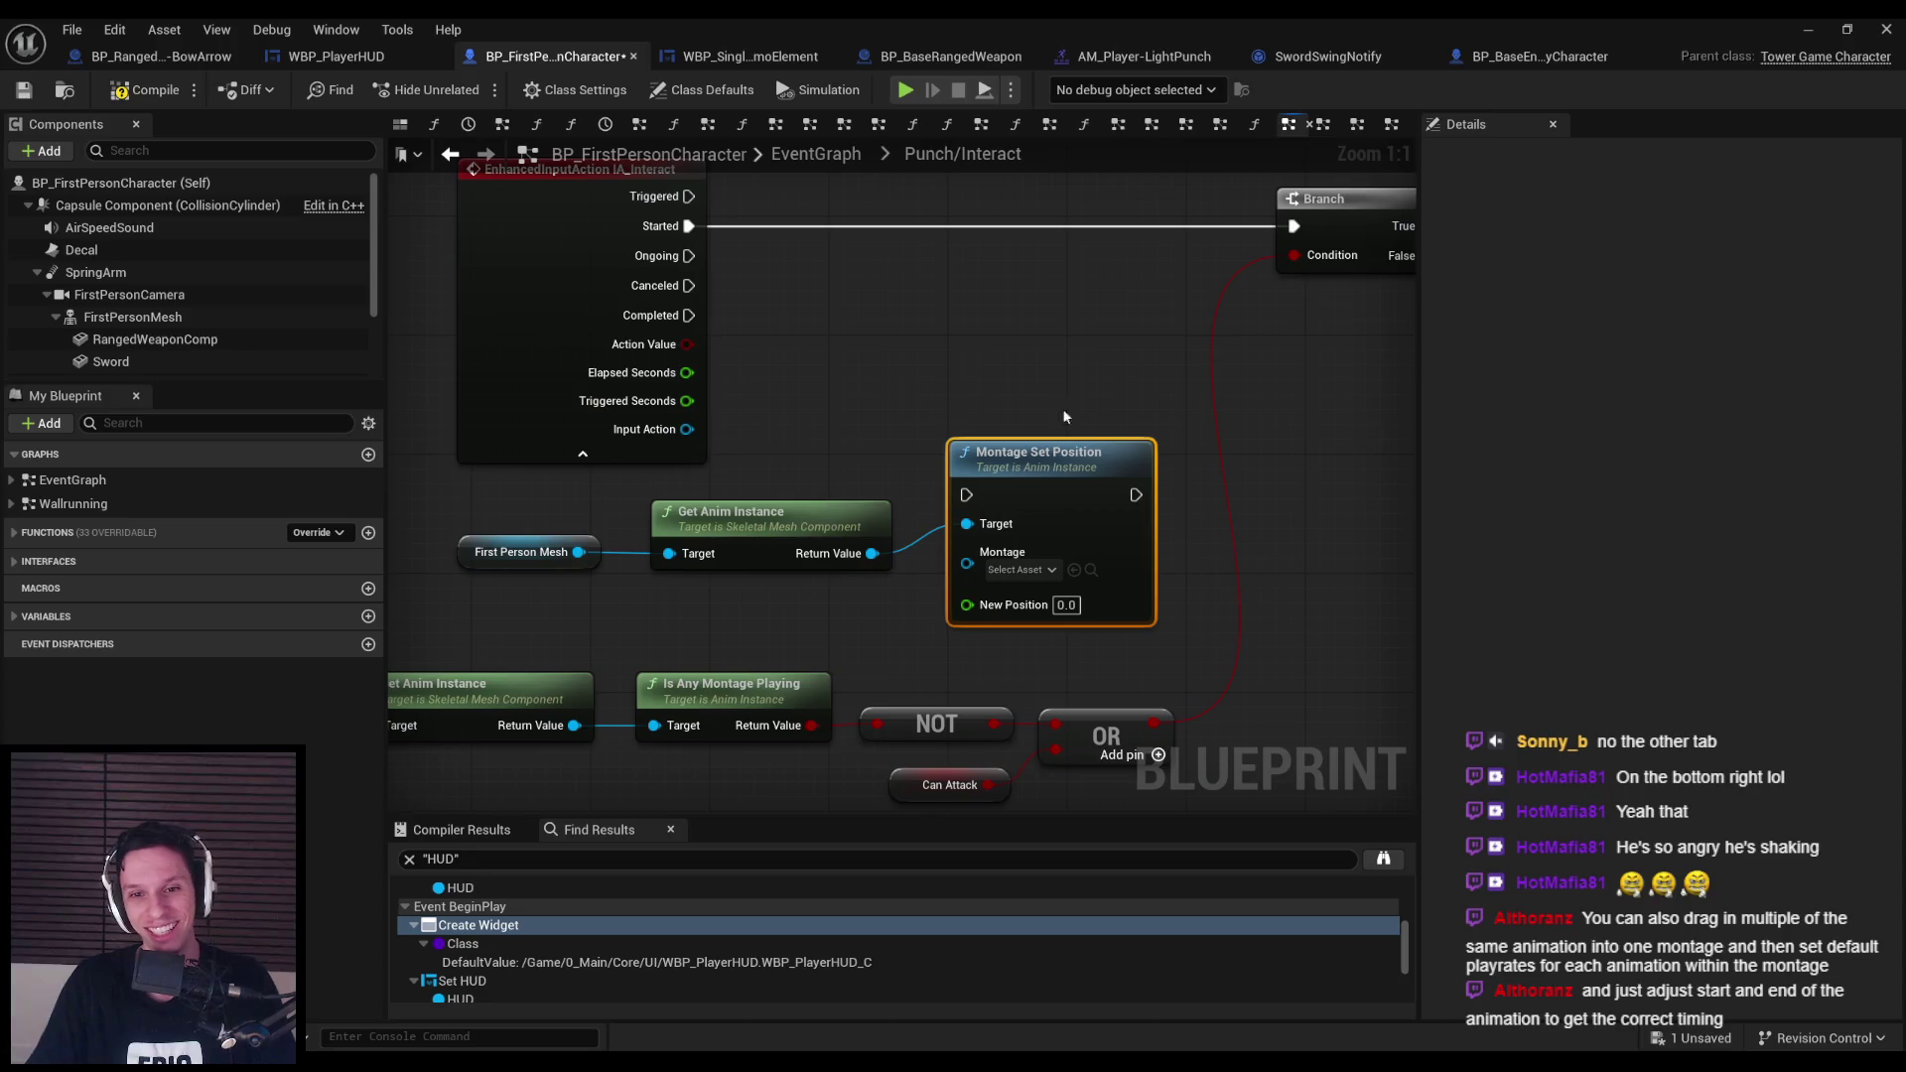
{"action": "mouse_move", "coordinate": [1062, 475]}
{"action": "left_mouse_down"}
{"action": "mouse_move", "coordinate": [1066, 270]}
{"action": "mouse_move", "coordinate": [1039, 217]}
{"action": "mouse_move", "coordinate": [1014, 373]}
{"action": "mouse_move", "coordinate": [742, 346]}
{"action": "left_mouse_up"}
{"action": "left_click_drag", "start_coordinate": [1031, 419], "coordinate": [1061, 419]}
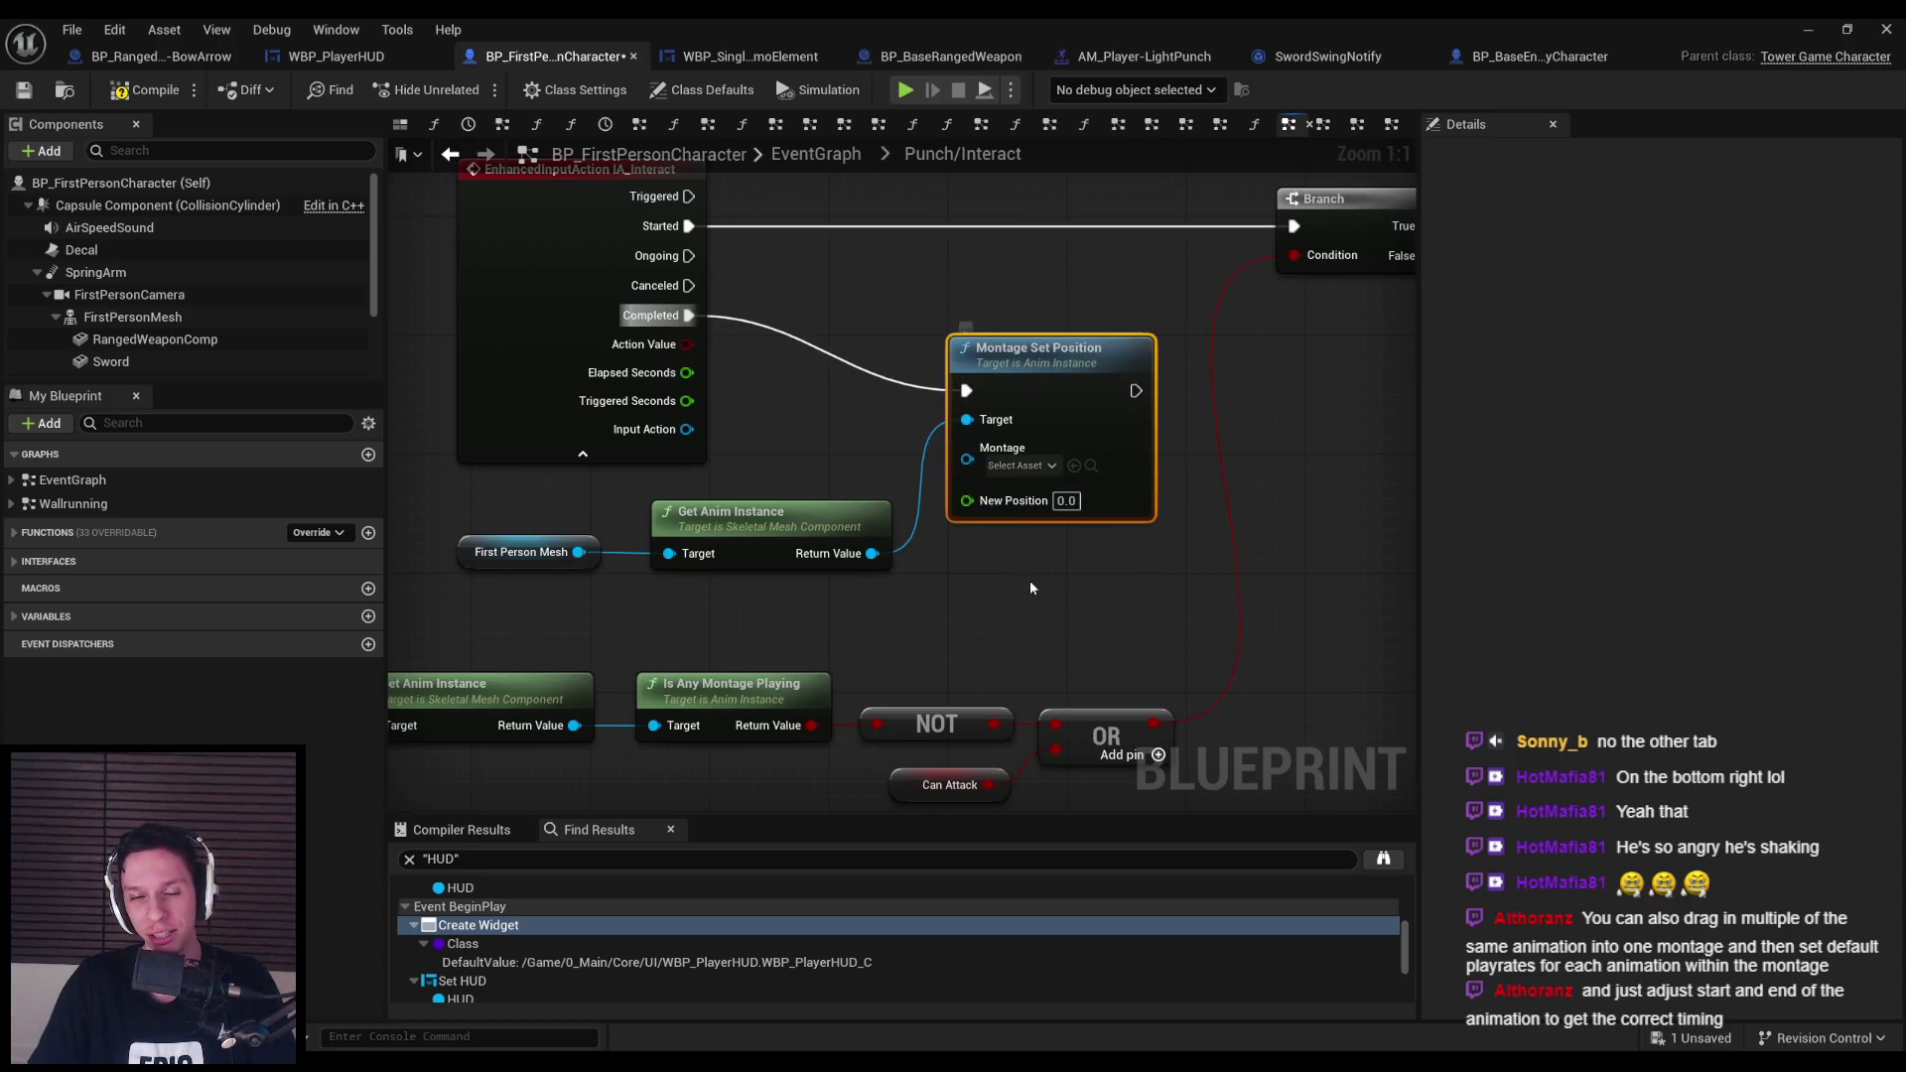
{"action": "left_click", "coordinate": [1018, 465]}
{"action": "type", "text": "P"}
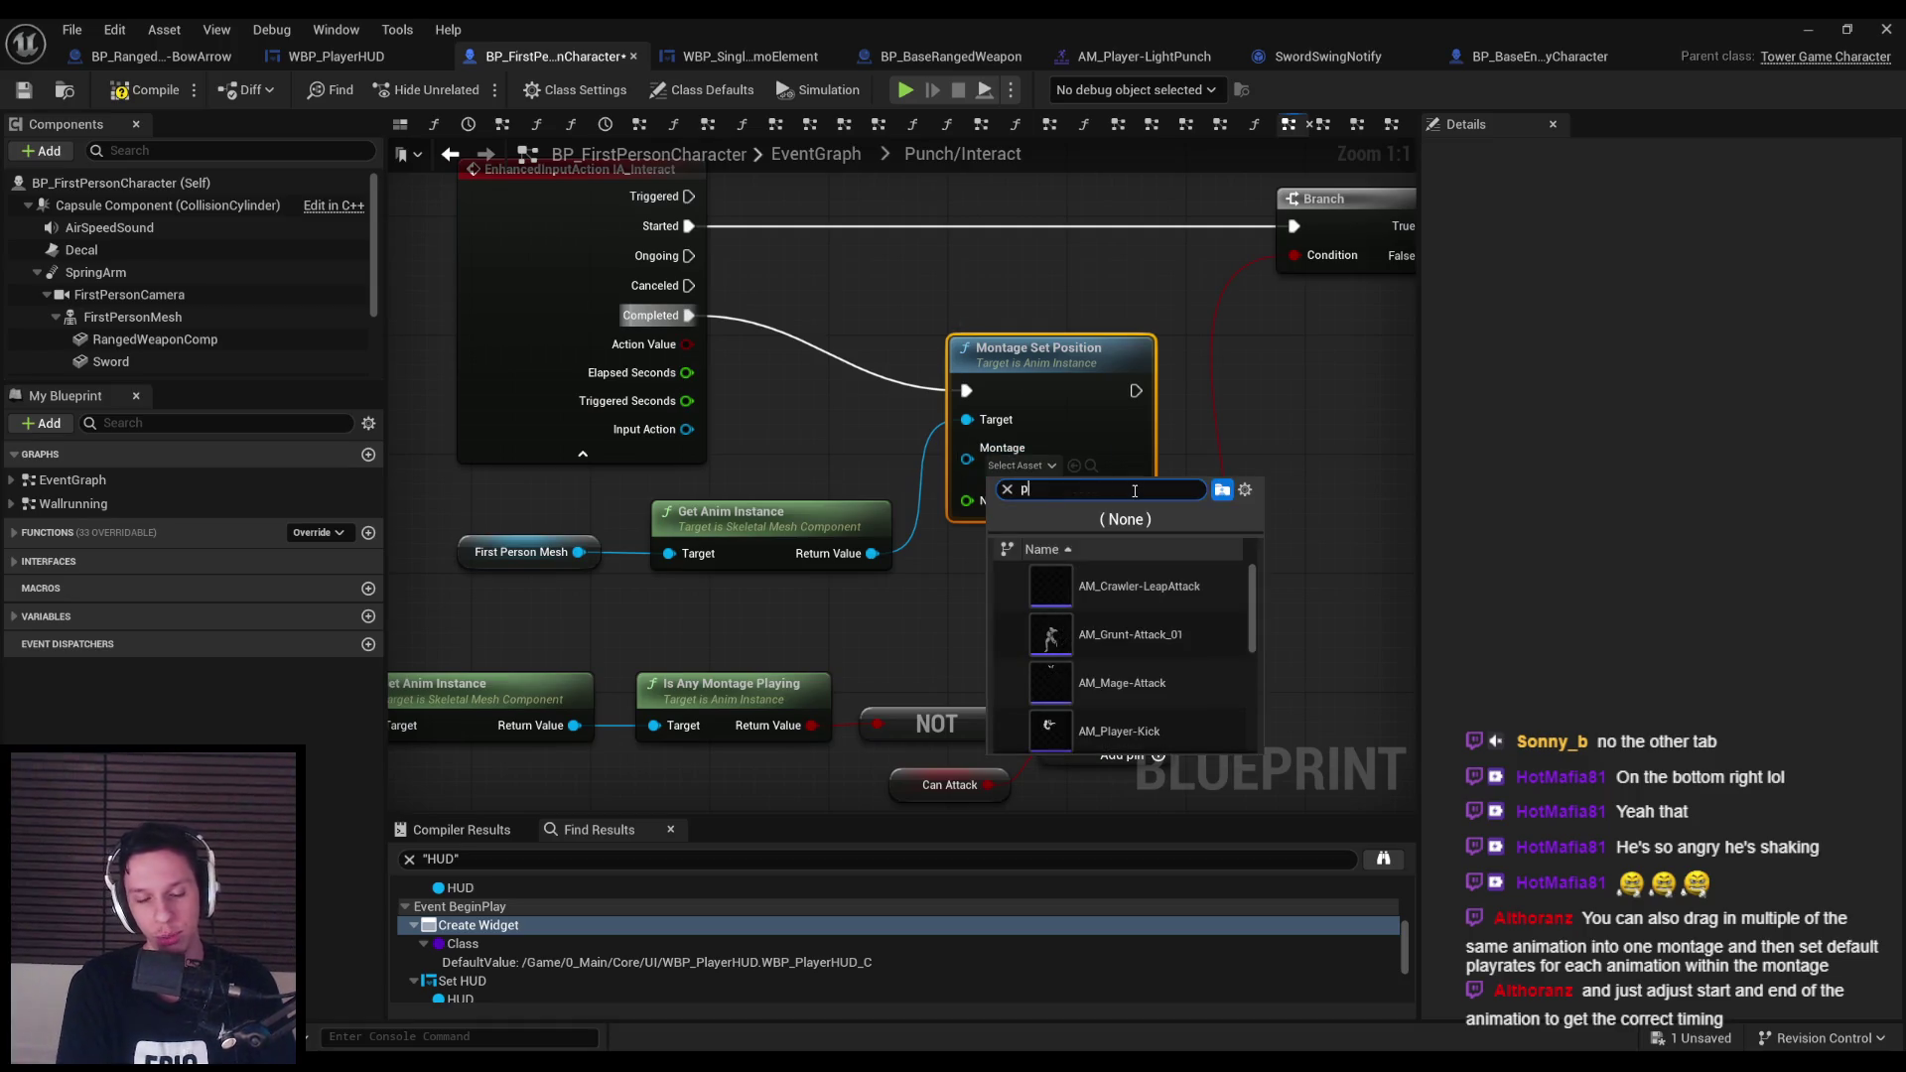
{"action": "type", "text": "unch"}
{"action": "left_click", "coordinate": [1128, 586]}
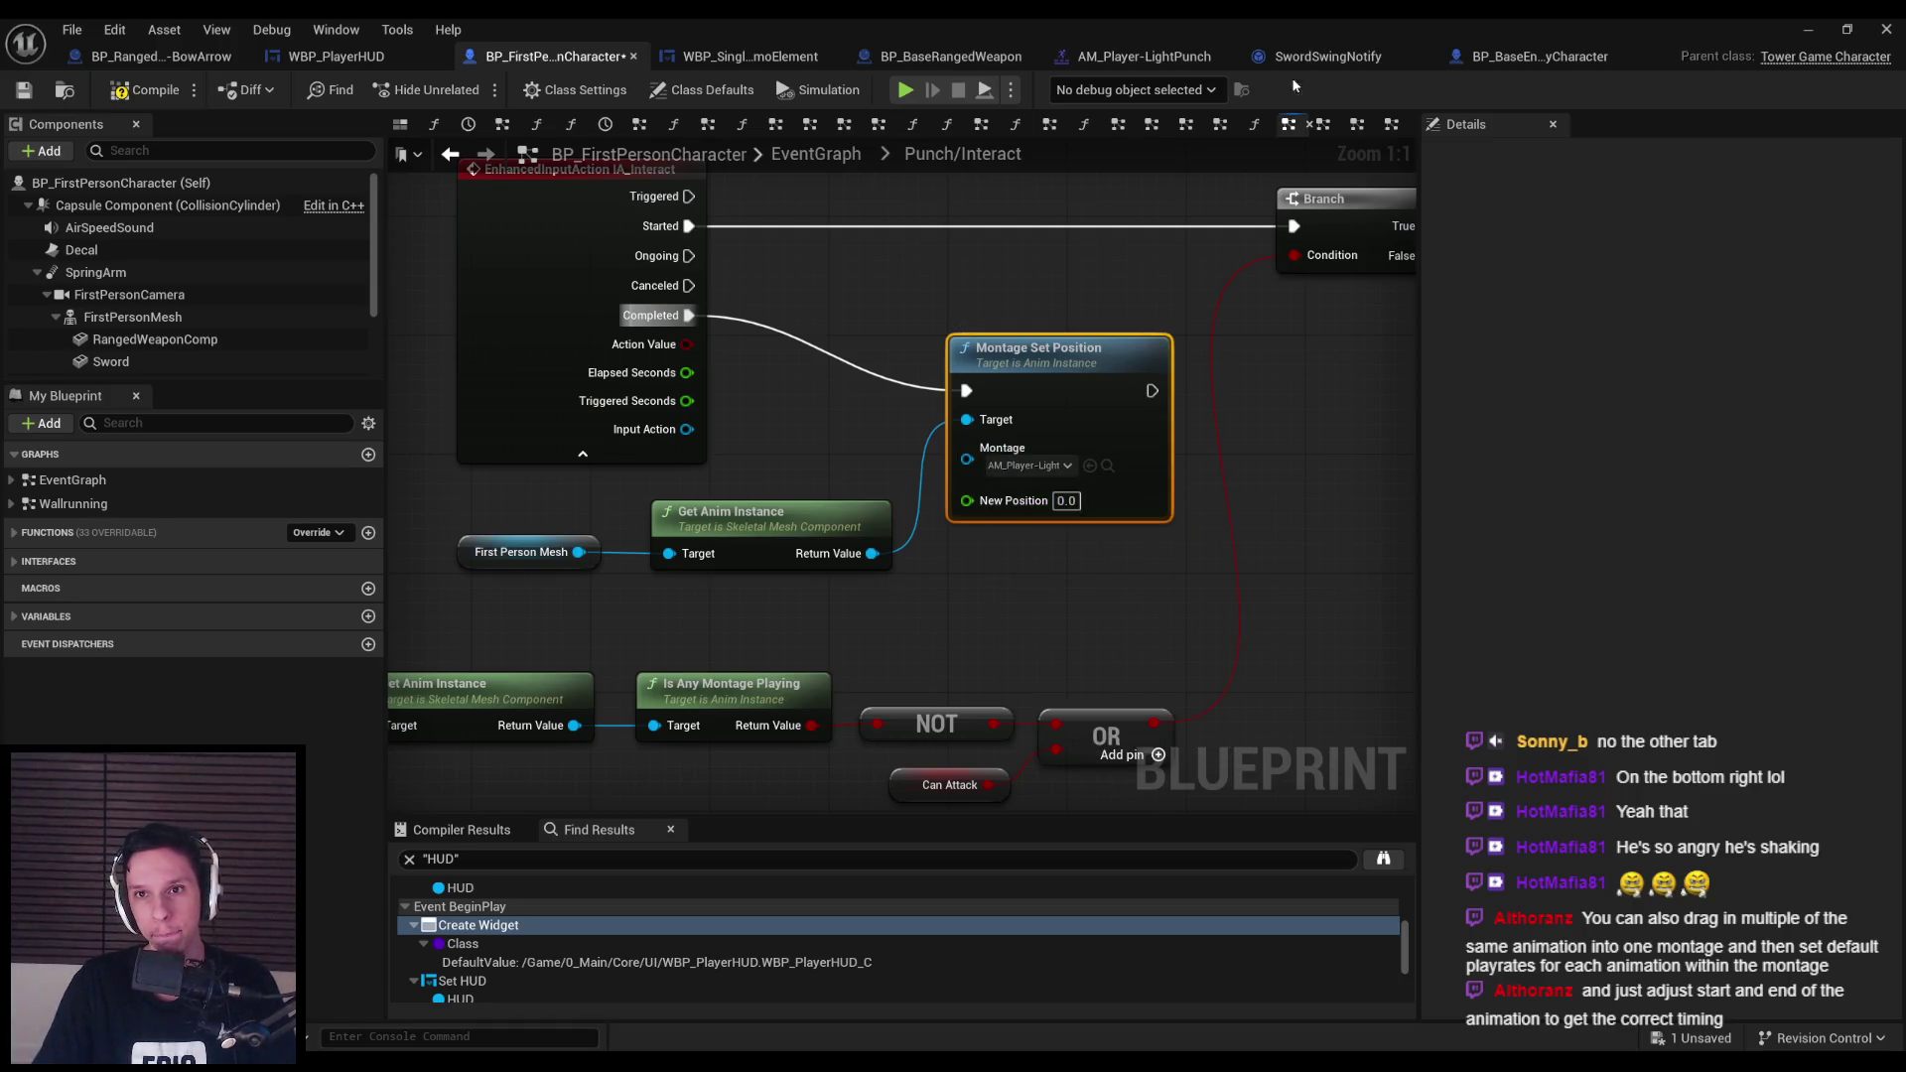
Read frame 4's time in the LightPunch montage and set New Position to 0.19.
{"action": "left_click", "coordinate": [1151, 60]}
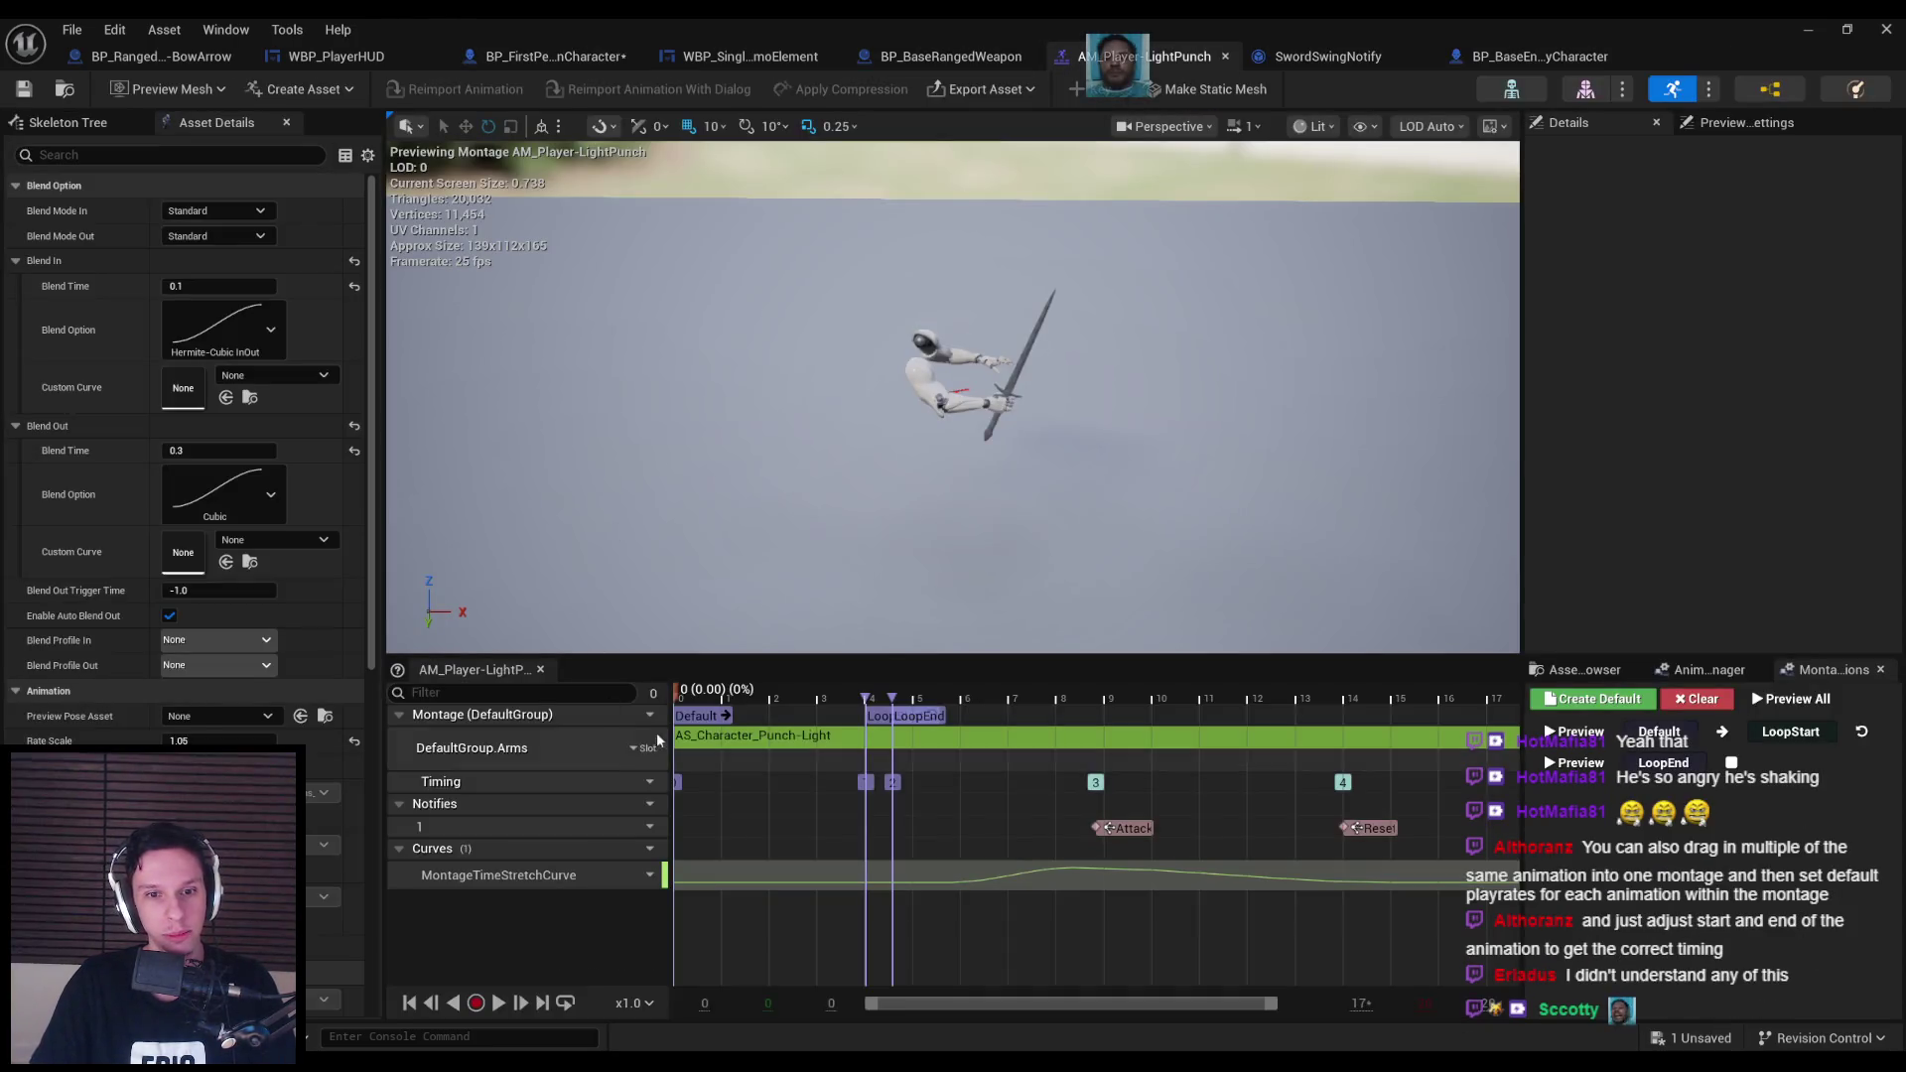
{"action": "left_click", "coordinate": [888, 699]}
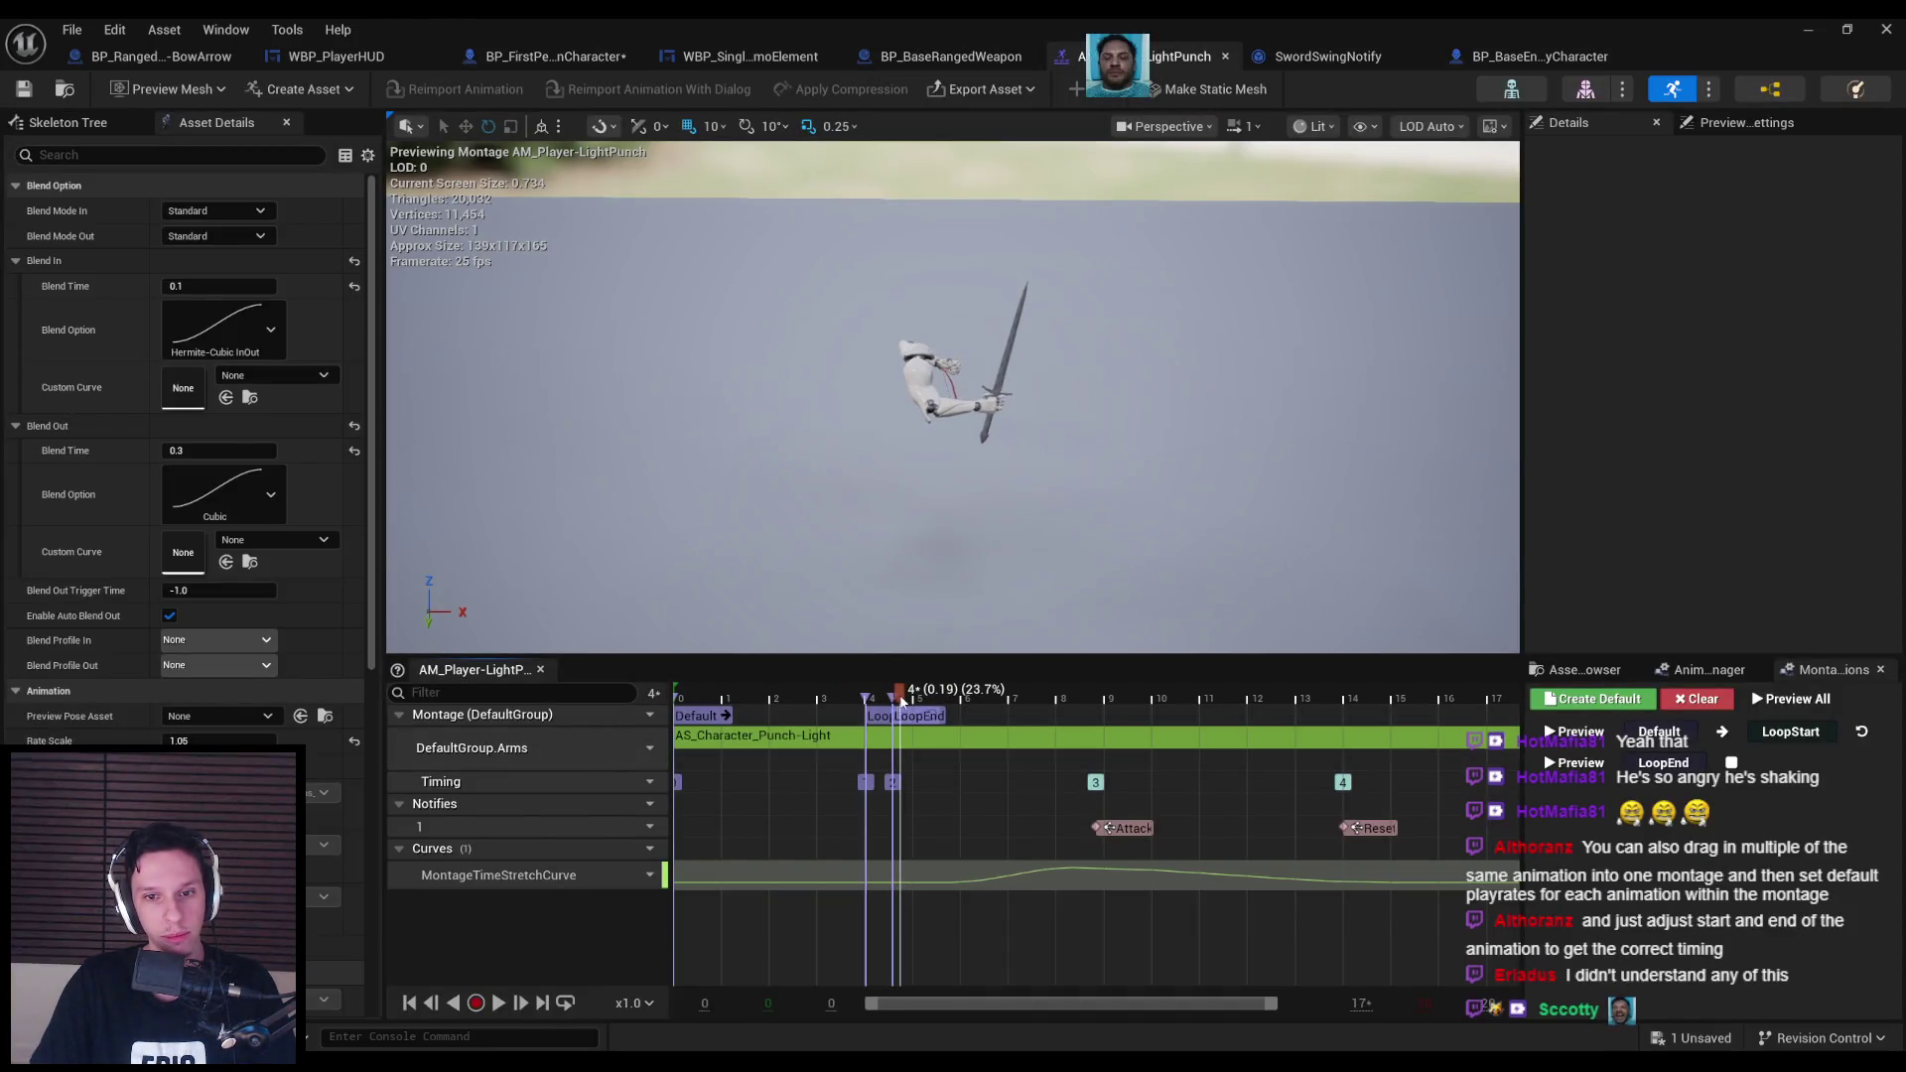
{"action": "left_click", "coordinate": [556, 56]}
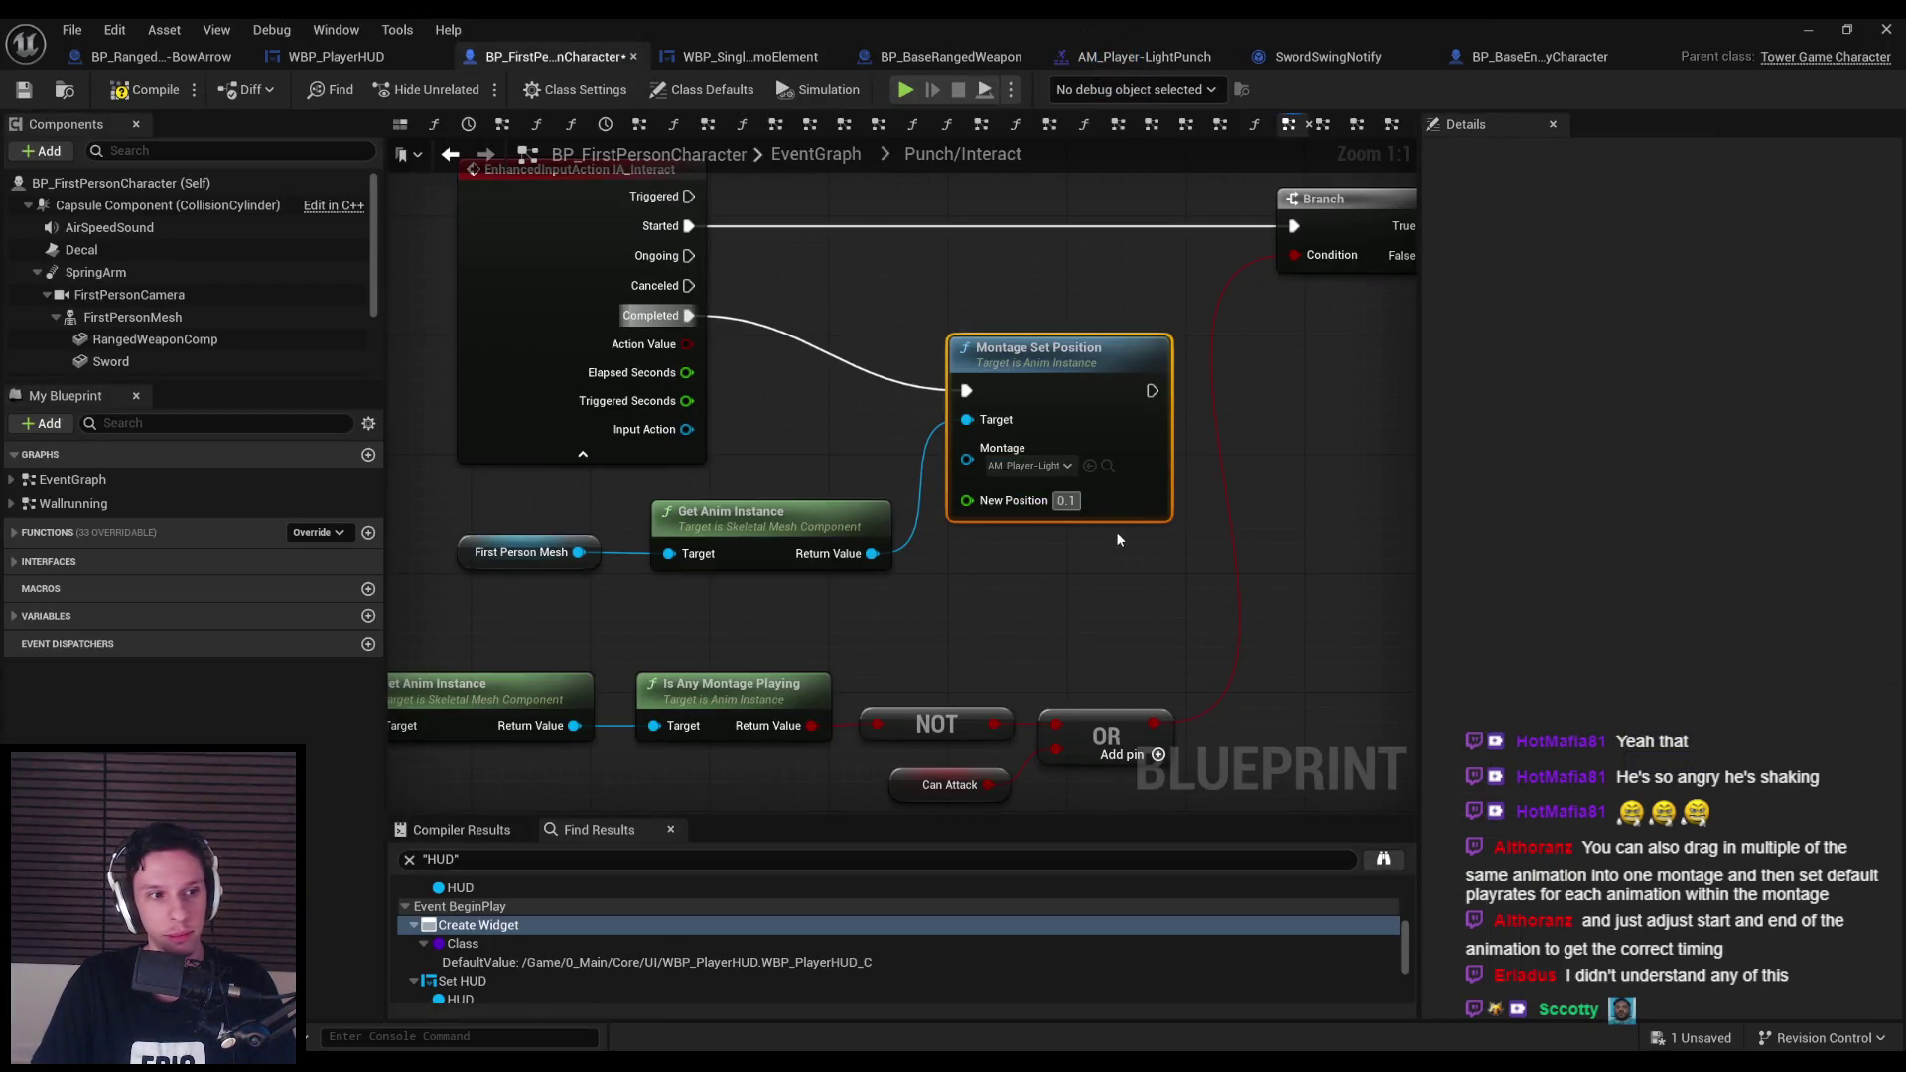
{"action": "type", "text": "9"}
{"action": "left_click", "coordinate": [1086, 552]}
{"action": "scroll", "coordinate": [943, 516], "scroll_direction": "down", "scroll_amount": 1}
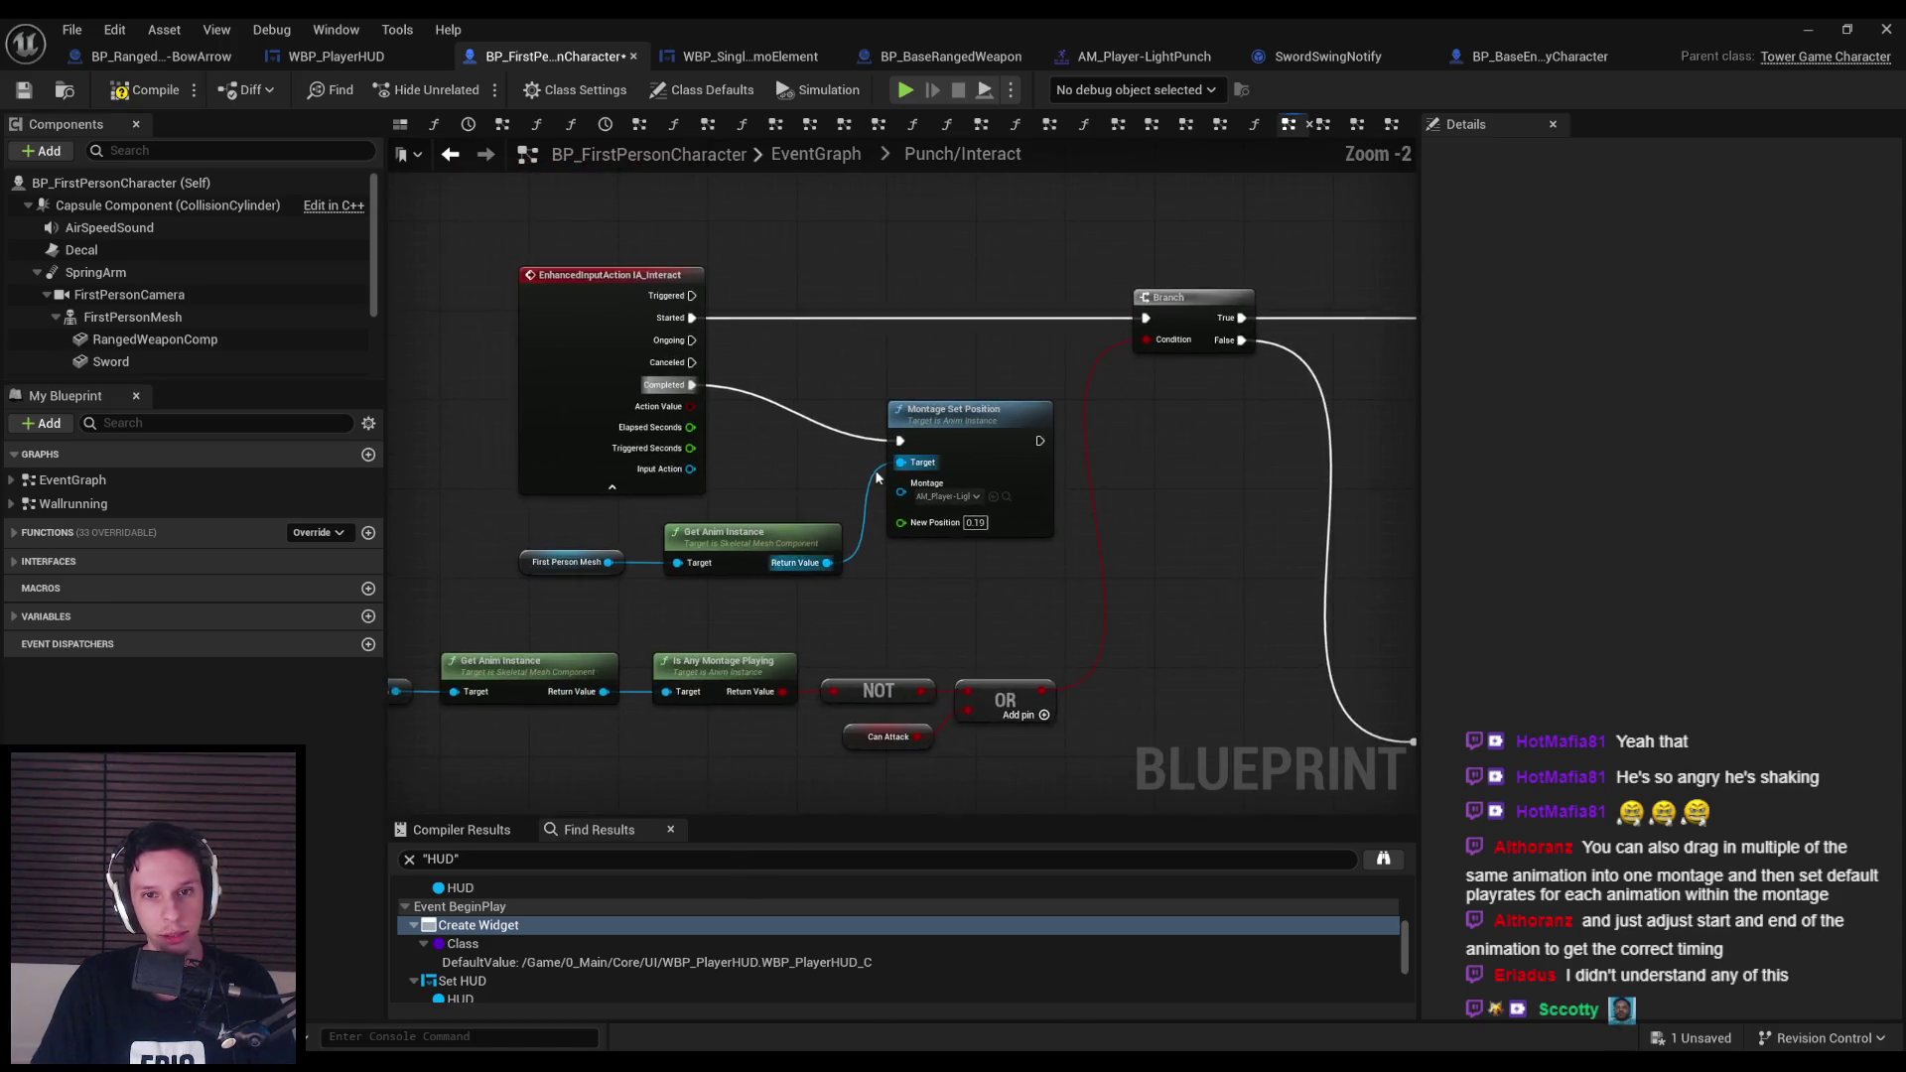
{"action": "scroll", "coordinate": [788, 484], "scroll_direction": "up", "scroll_amount": 1}
Save the blueprint and switch back to the level editor.
{"action": "left_click", "coordinate": [22, 91]}
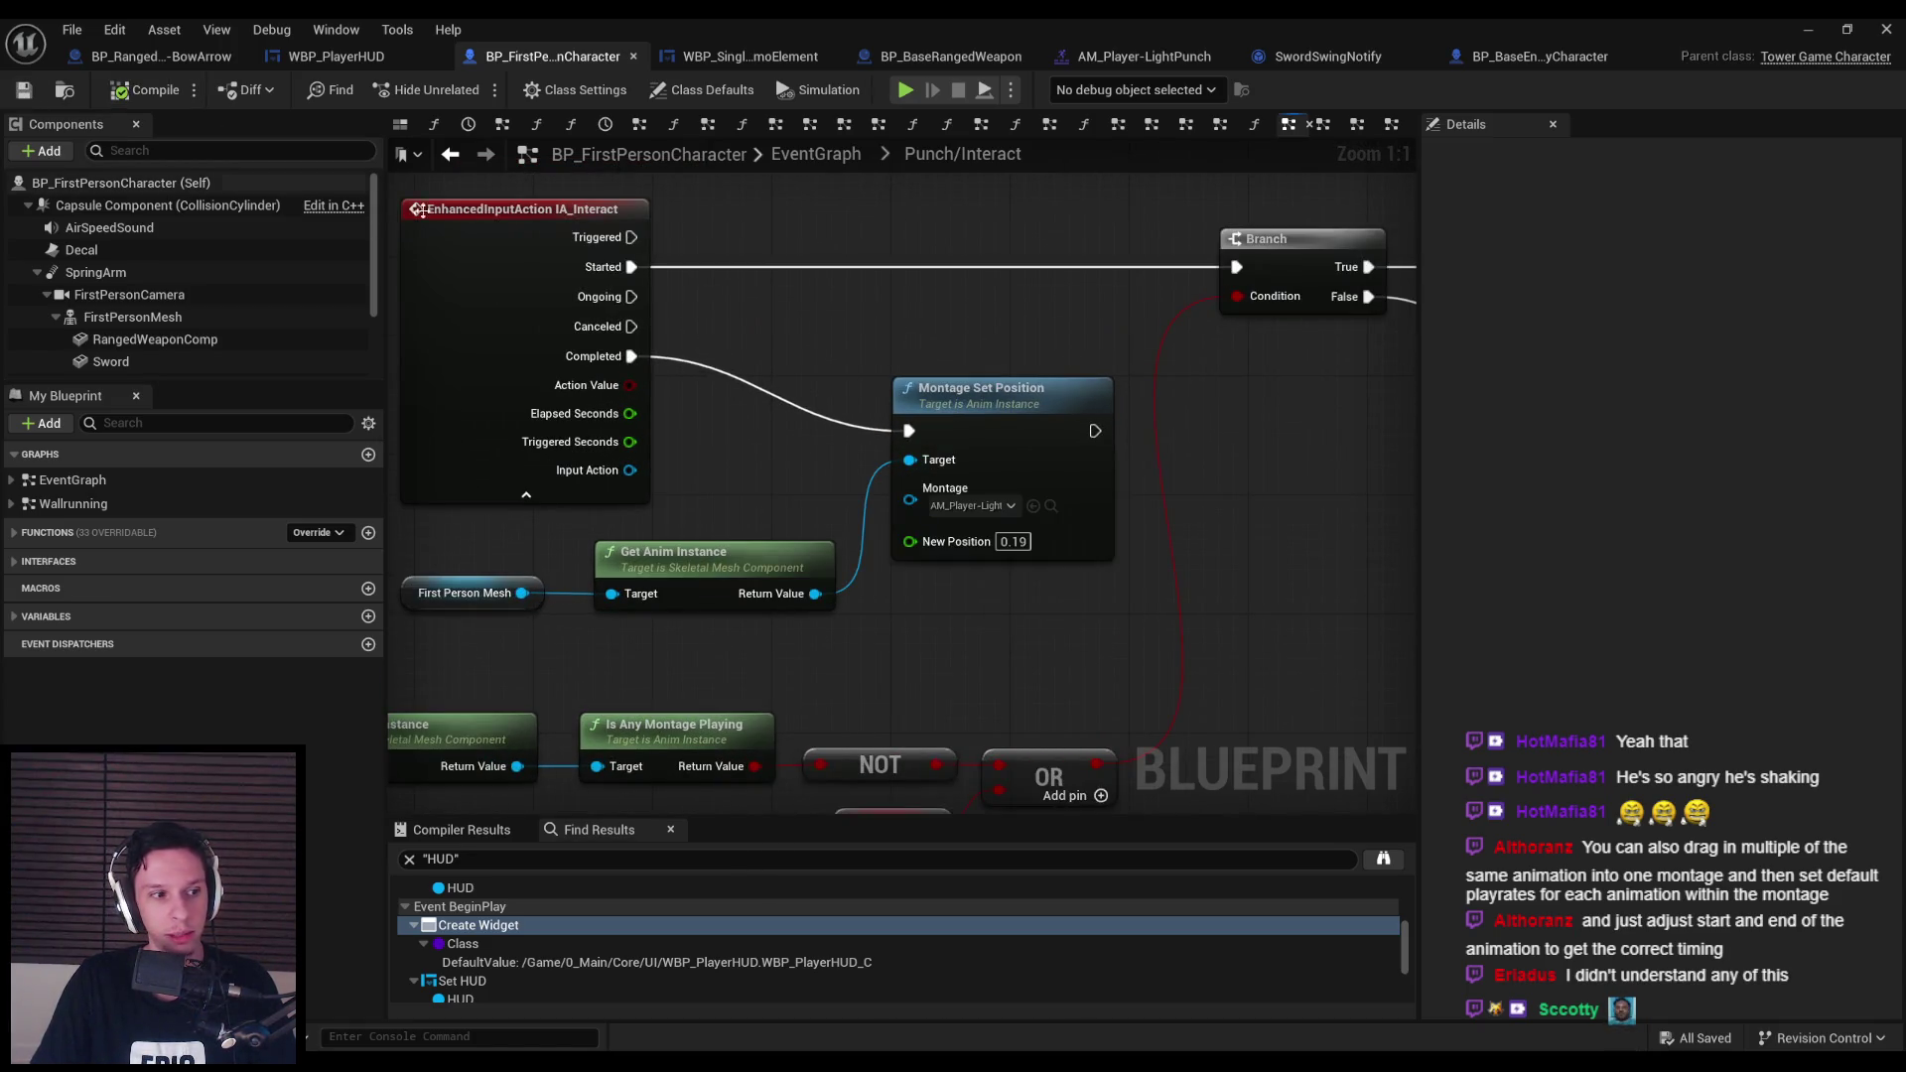
{"action": "scroll", "coordinate": [879, 543], "scroll_direction": "down", "scroll_amount": 2}
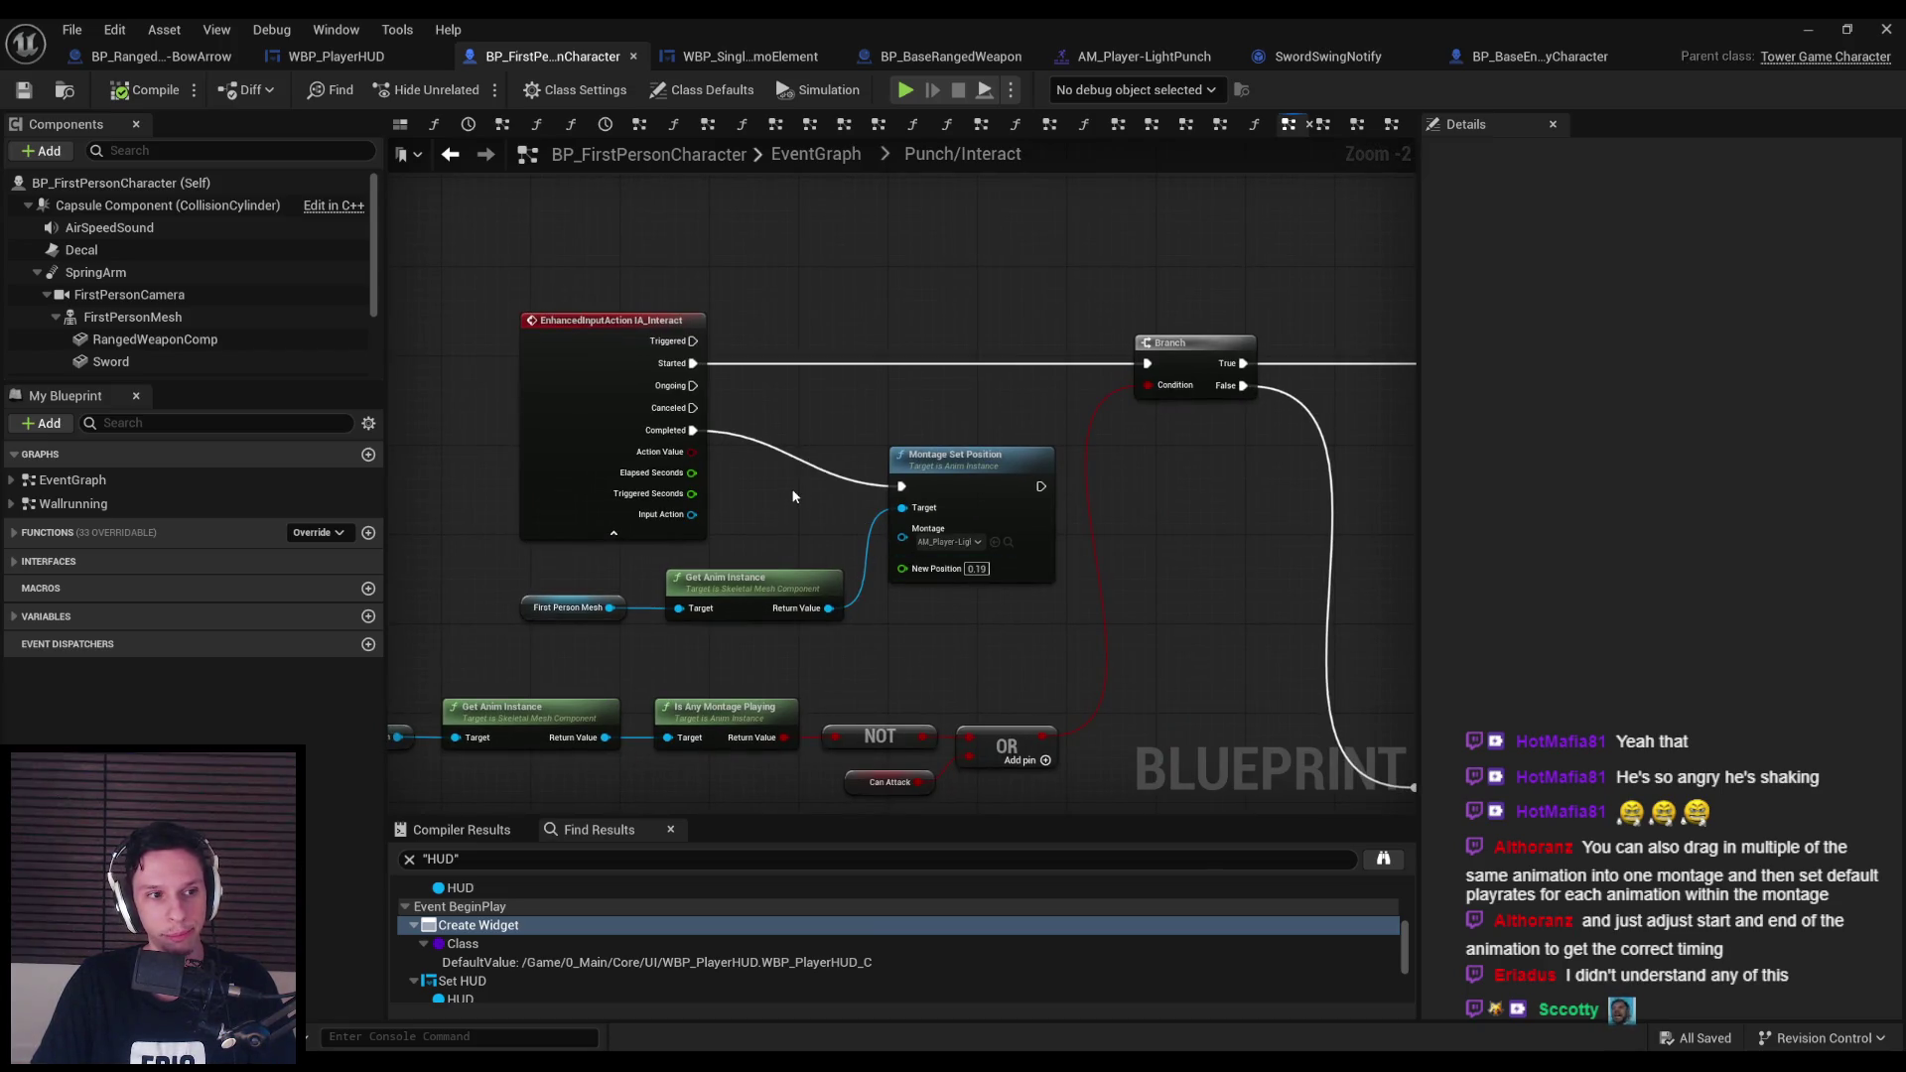
{"action": "scroll", "coordinate": [791, 484], "scroll_direction": "down", "scroll_amount": 1}
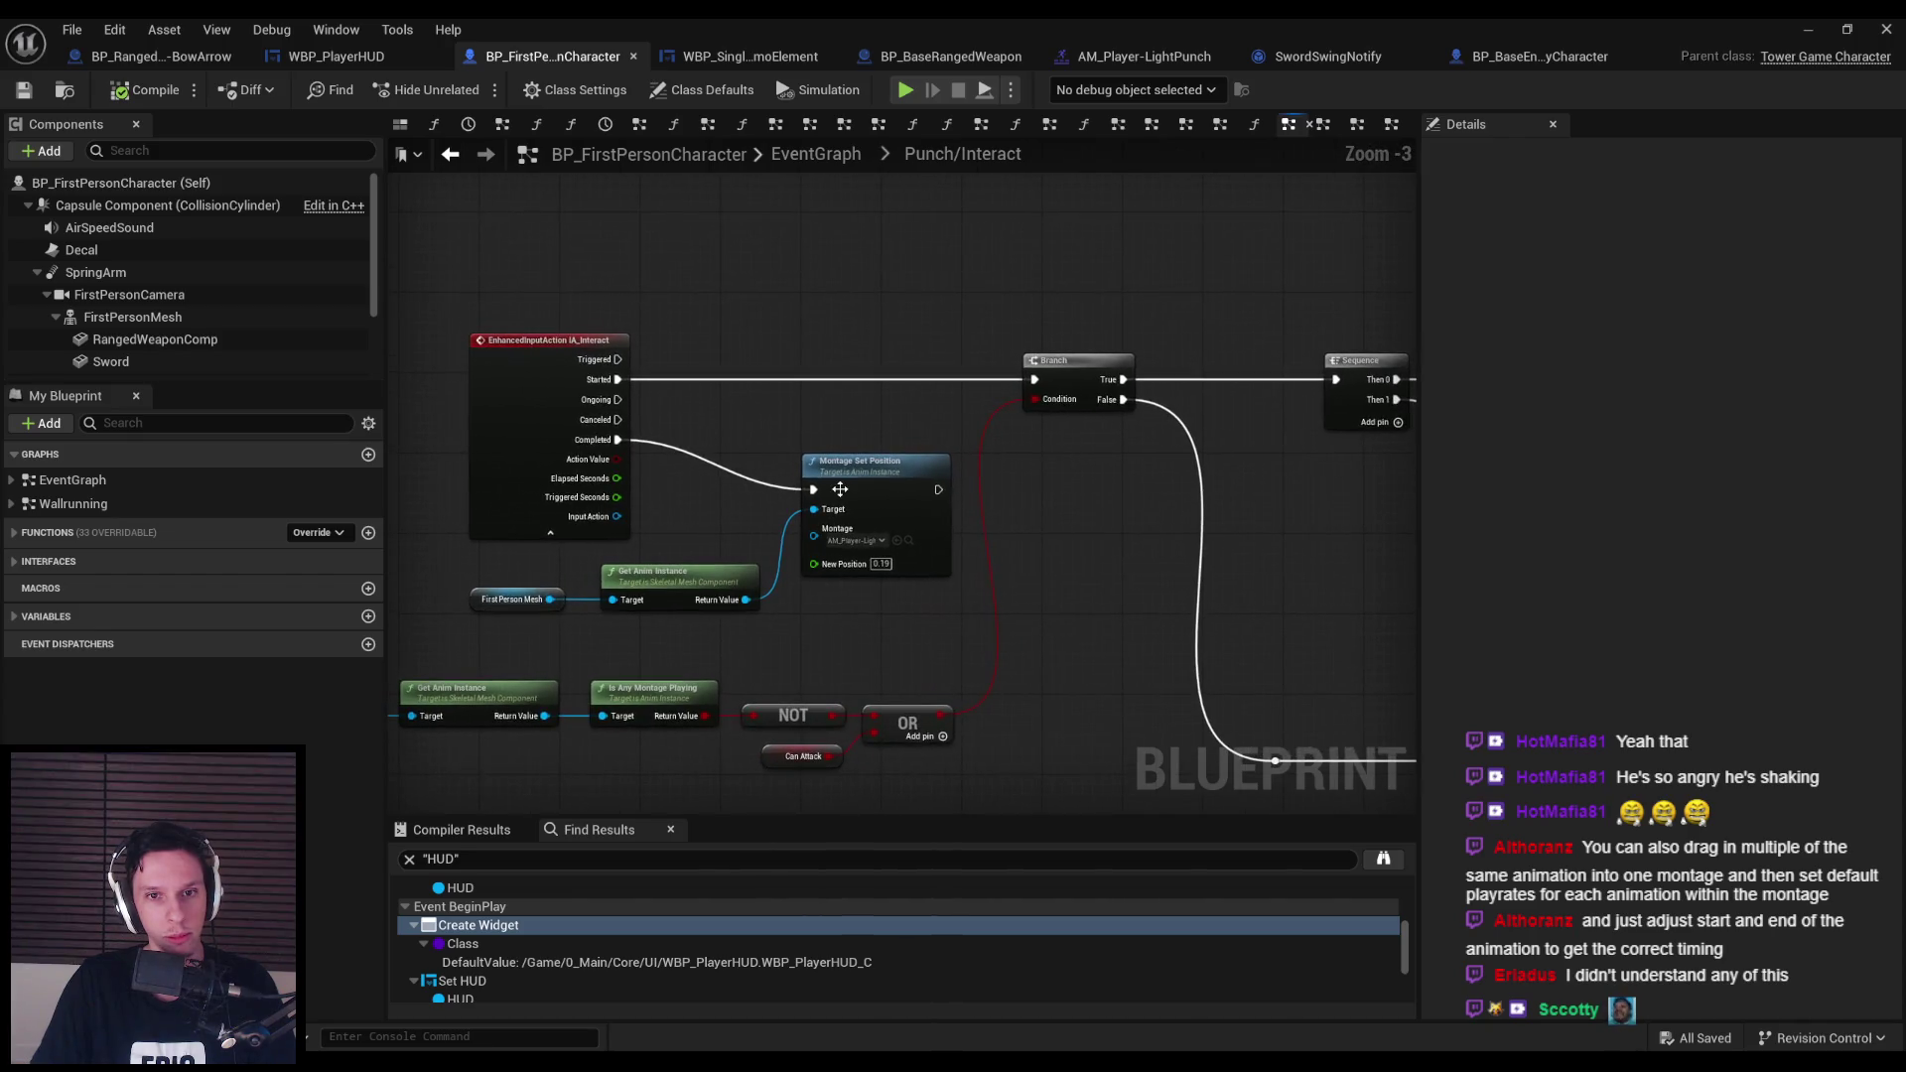
{"action": "scroll", "coordinate": [864, 537], "scroll_direction": "down", "scroll_amount": 2}
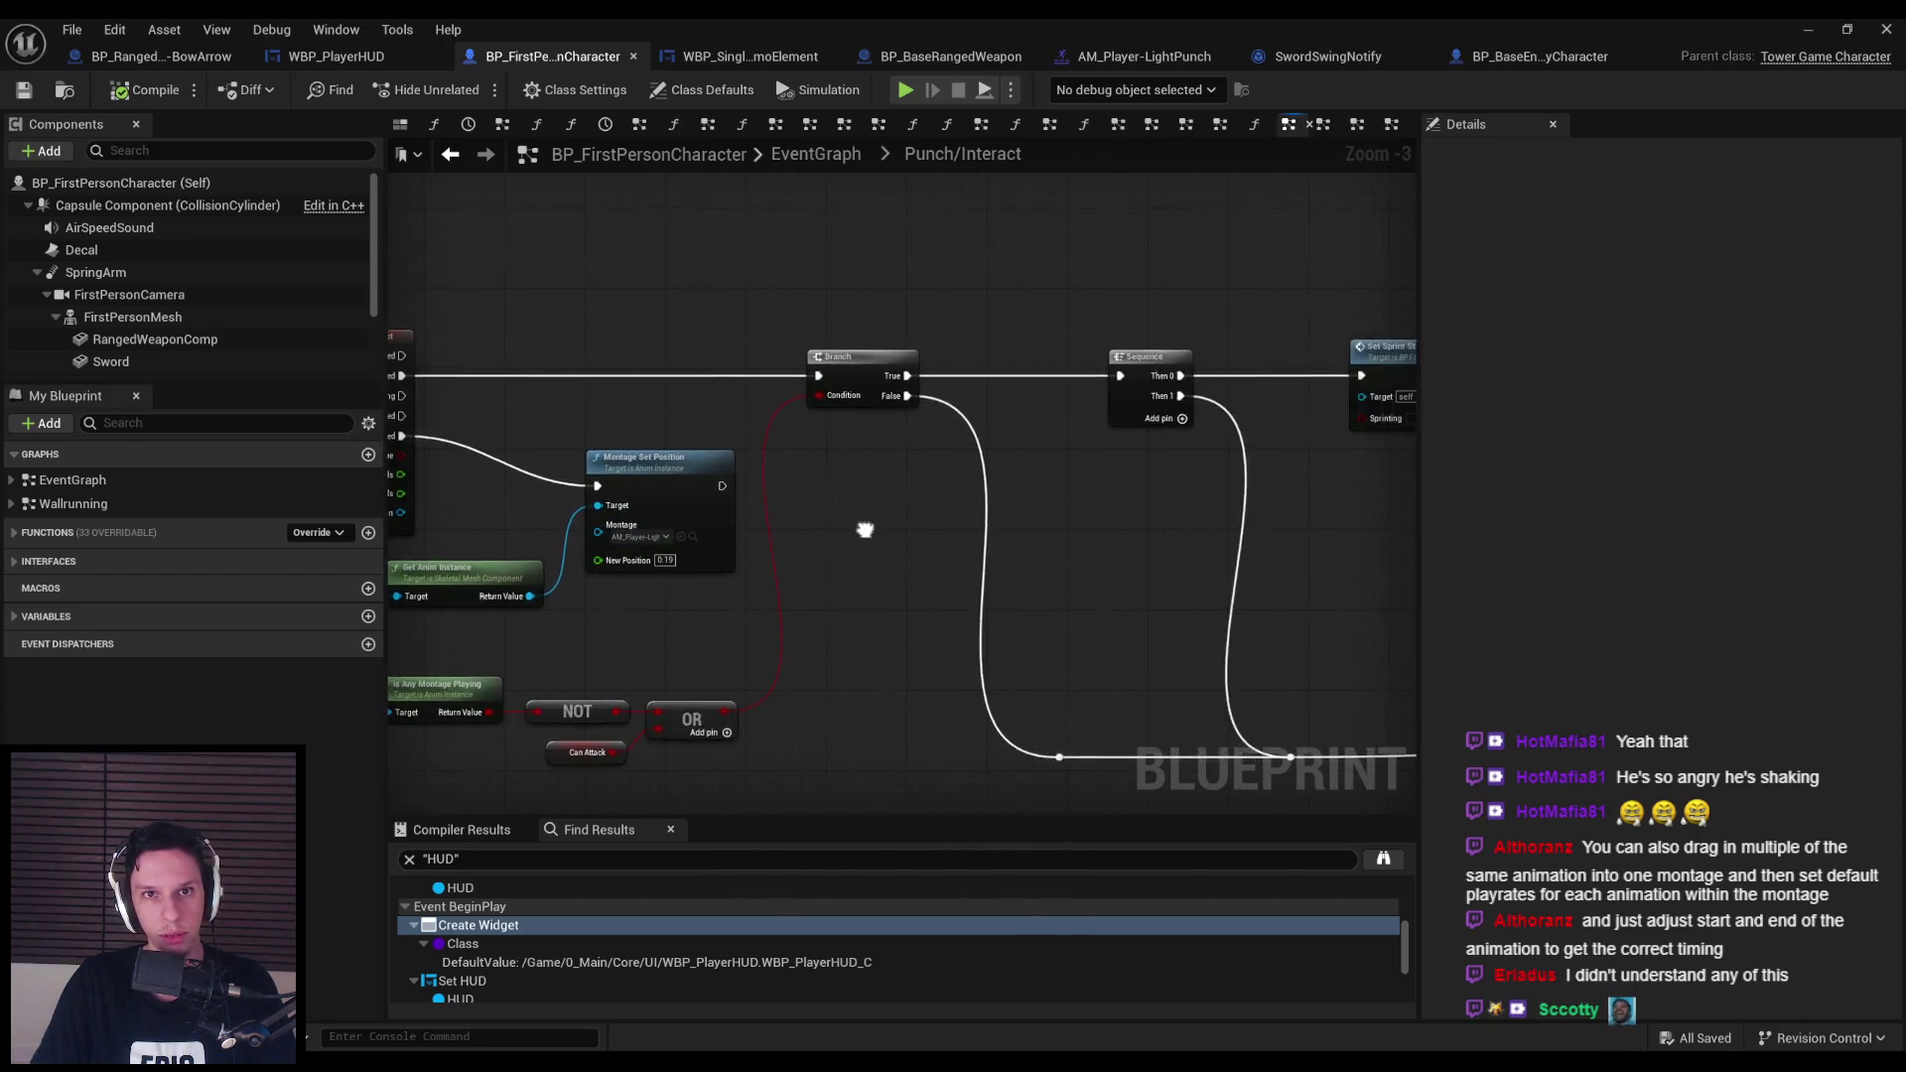
{"action": "scroll", "coordinate": [927, 537], "scroll_direction": "up", "scroll_amount": 4}
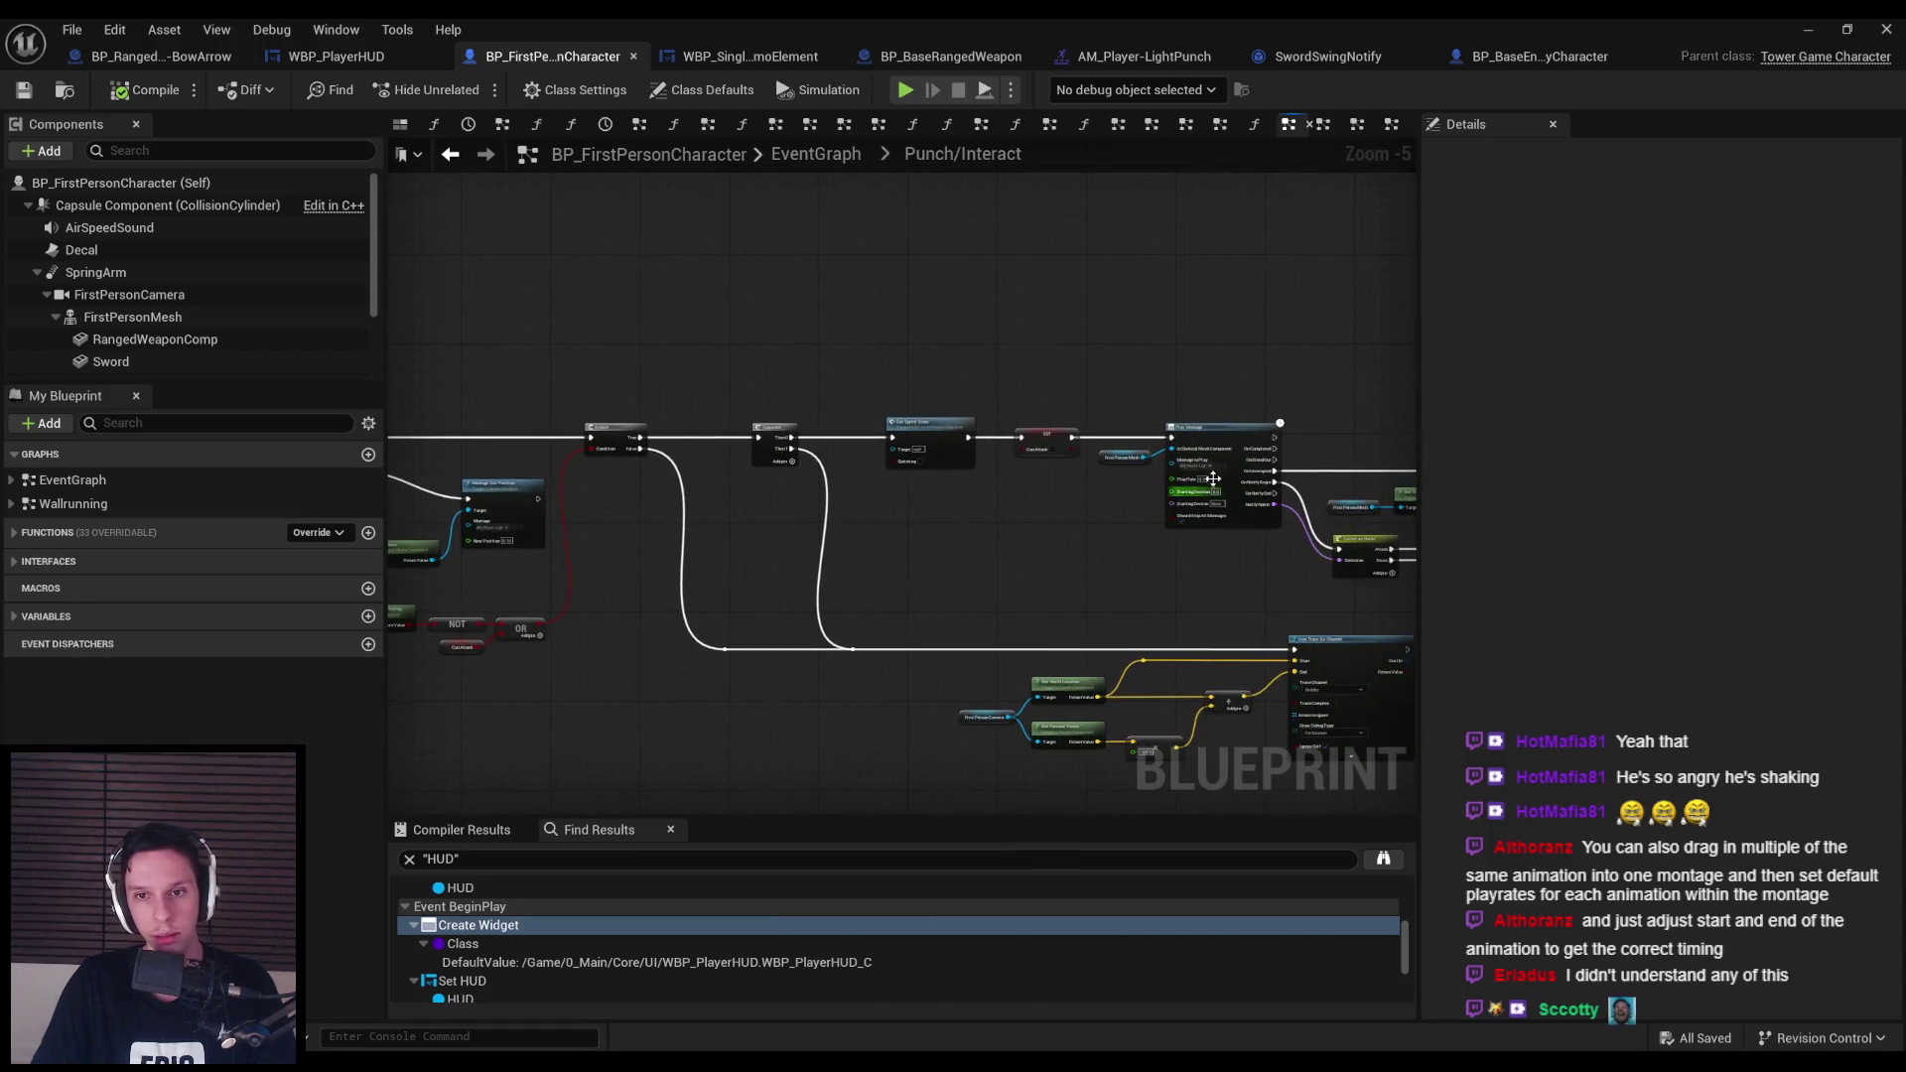
{"action": "key", "text": "alt+Tab"}
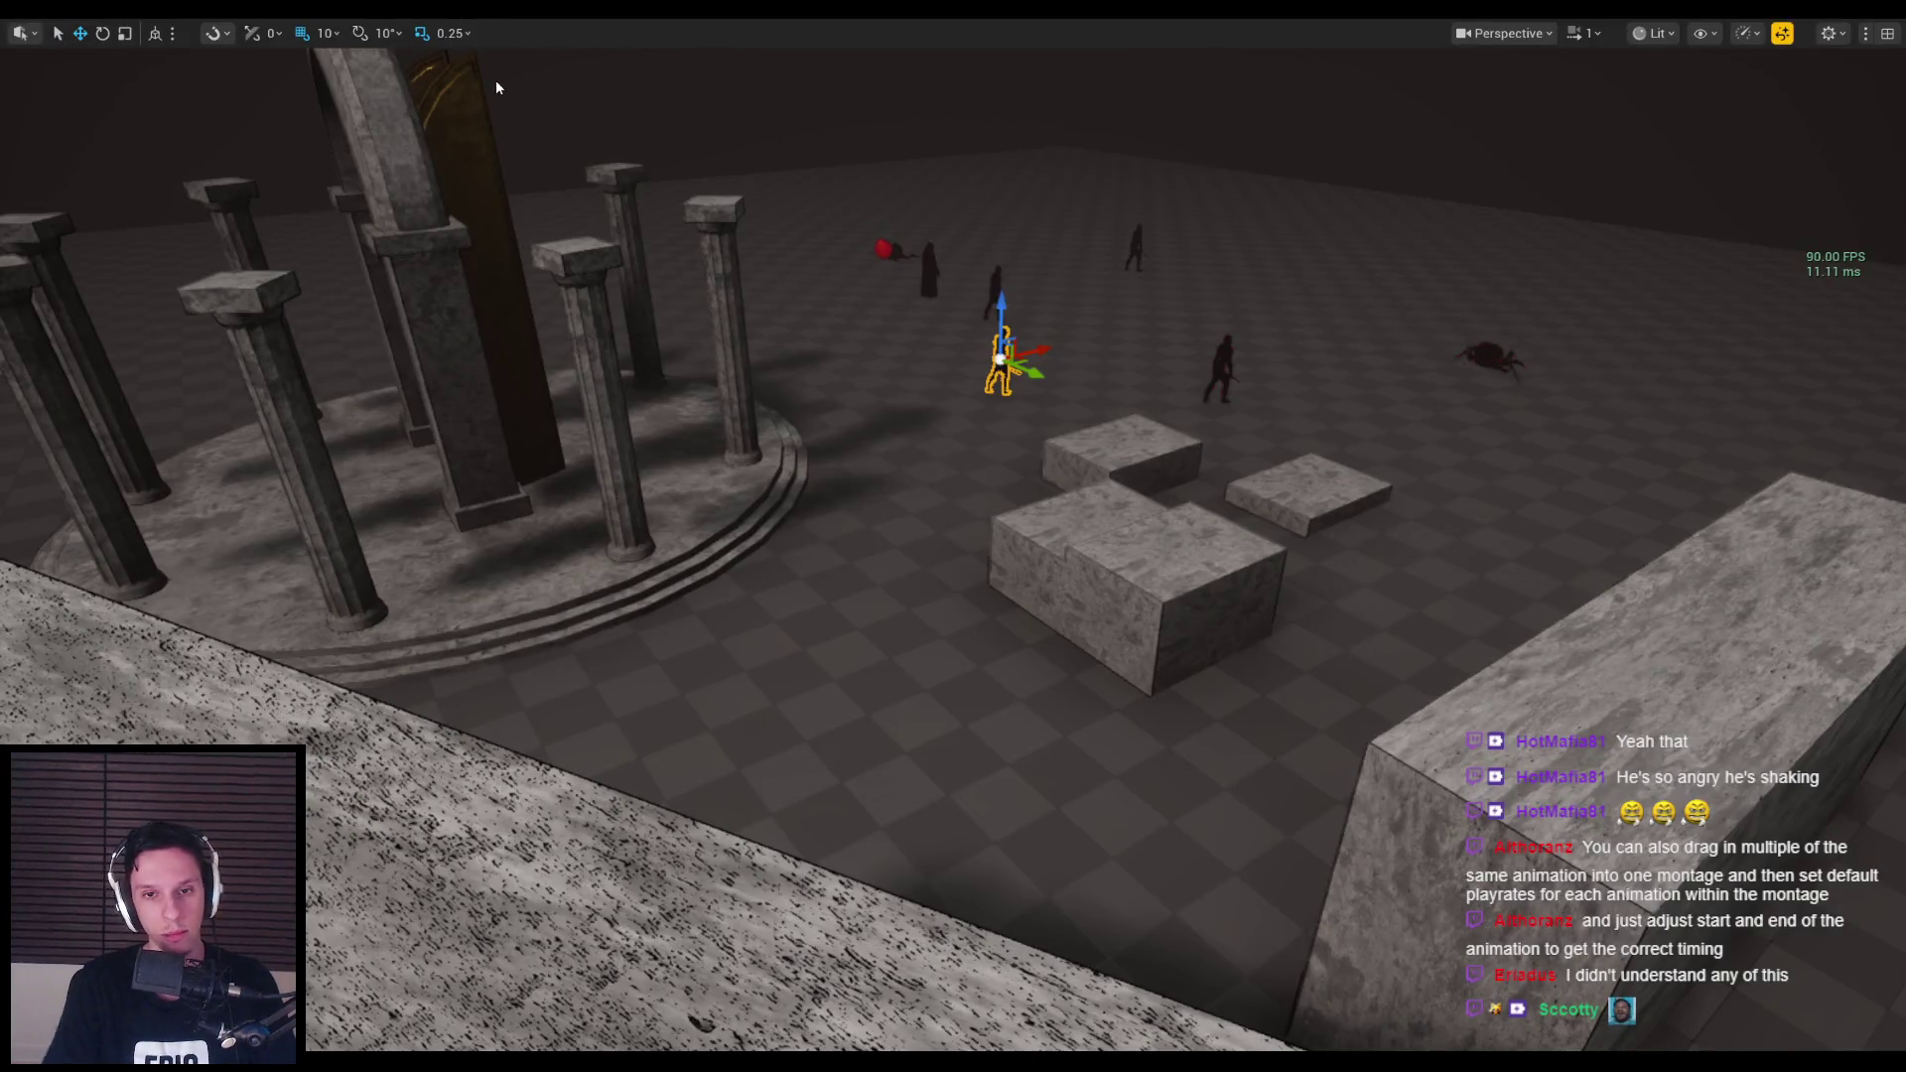
{"action": "key", "text": "alt+p"}
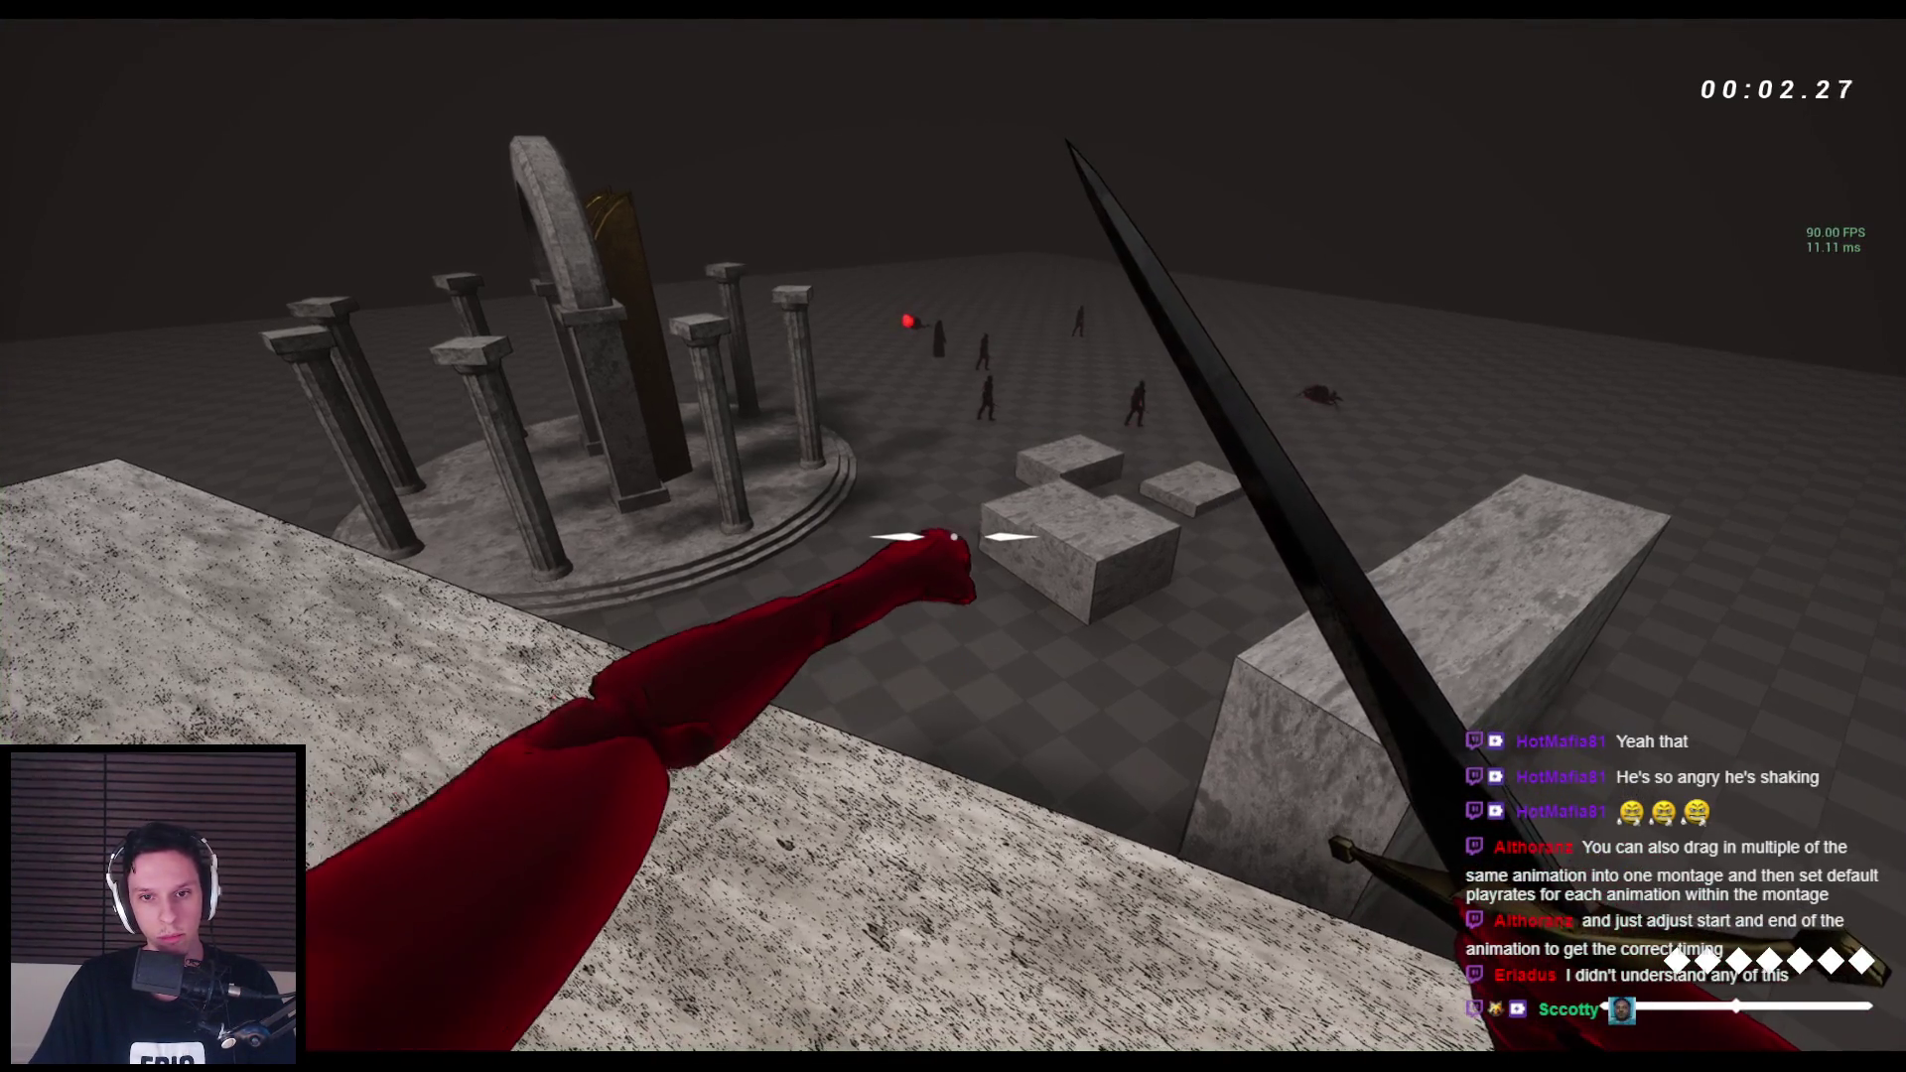
{"action": "key", "text": "Escape"}
{"action": "key", "text": "alt+Tab"}
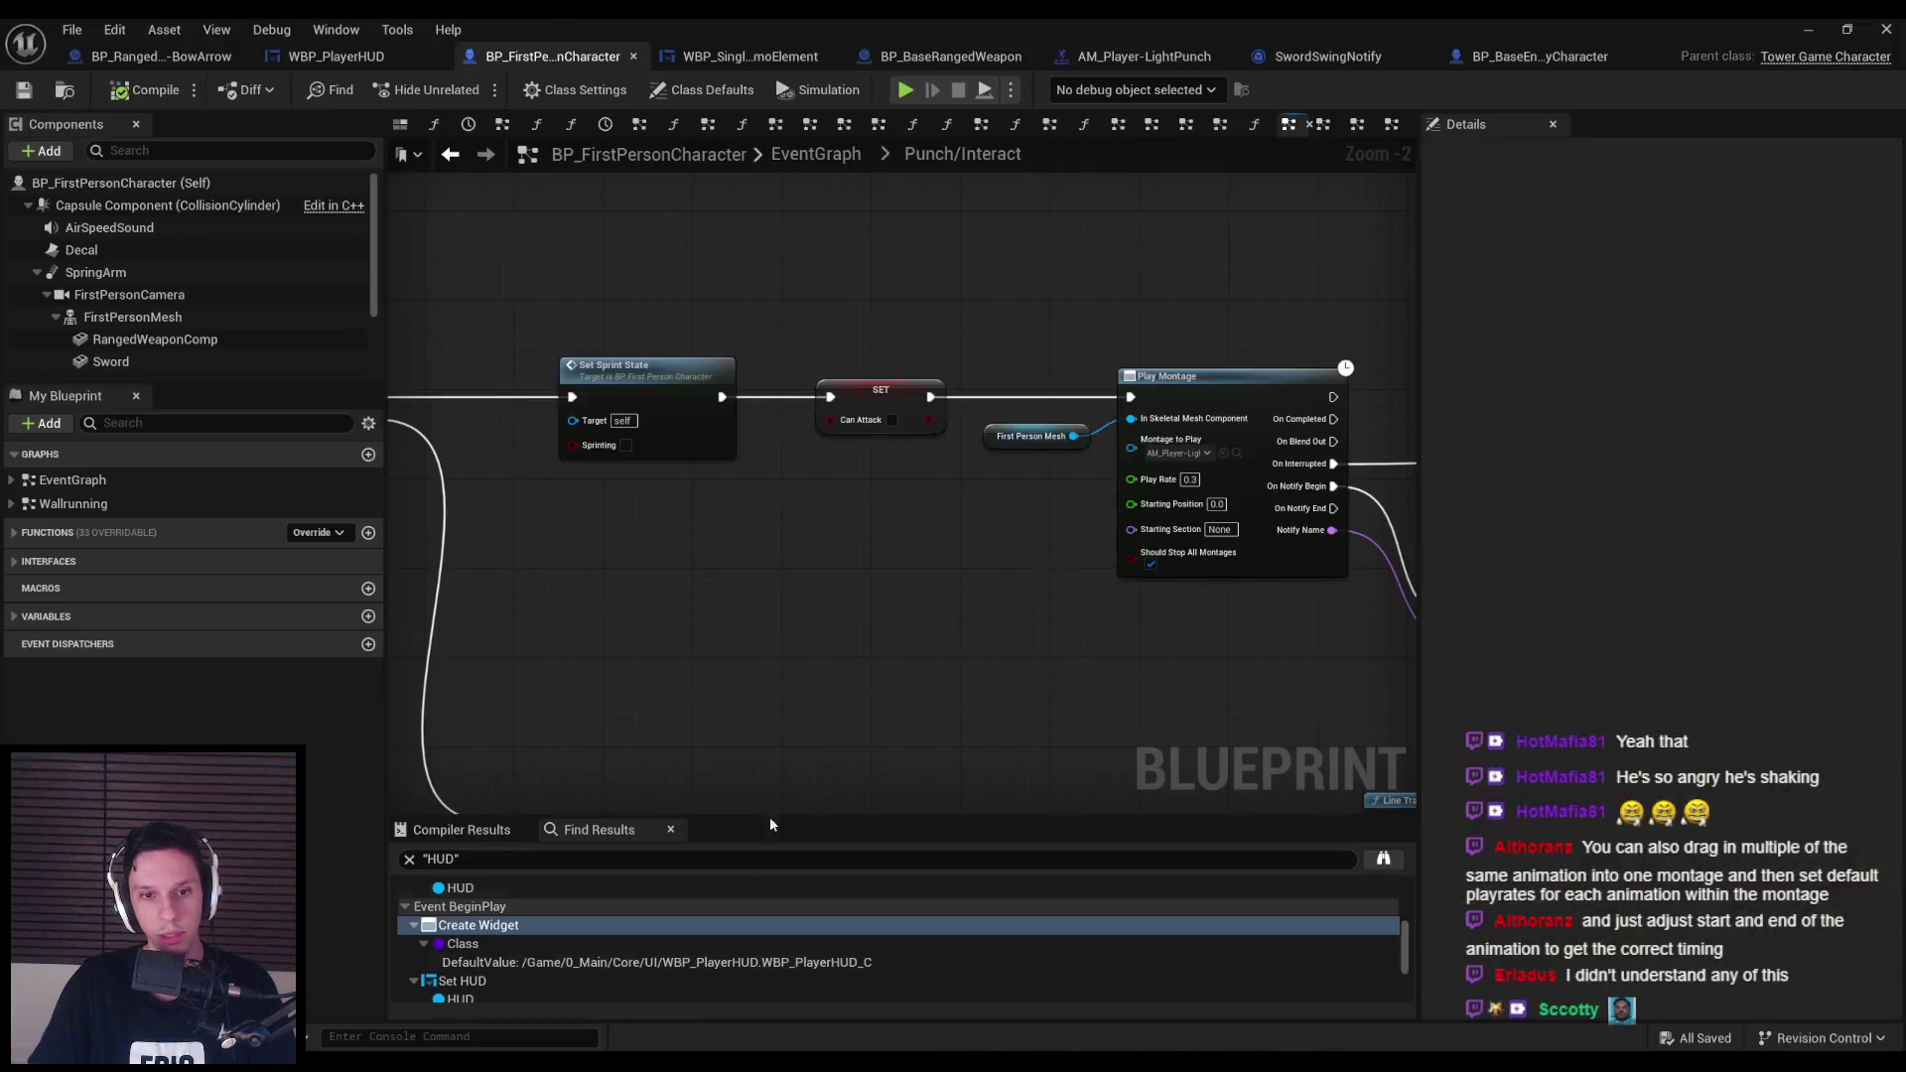
{"action": "scroll", "coordinate": [1060, 372], "scroll_direction": "up", "scroll_amount": 3}
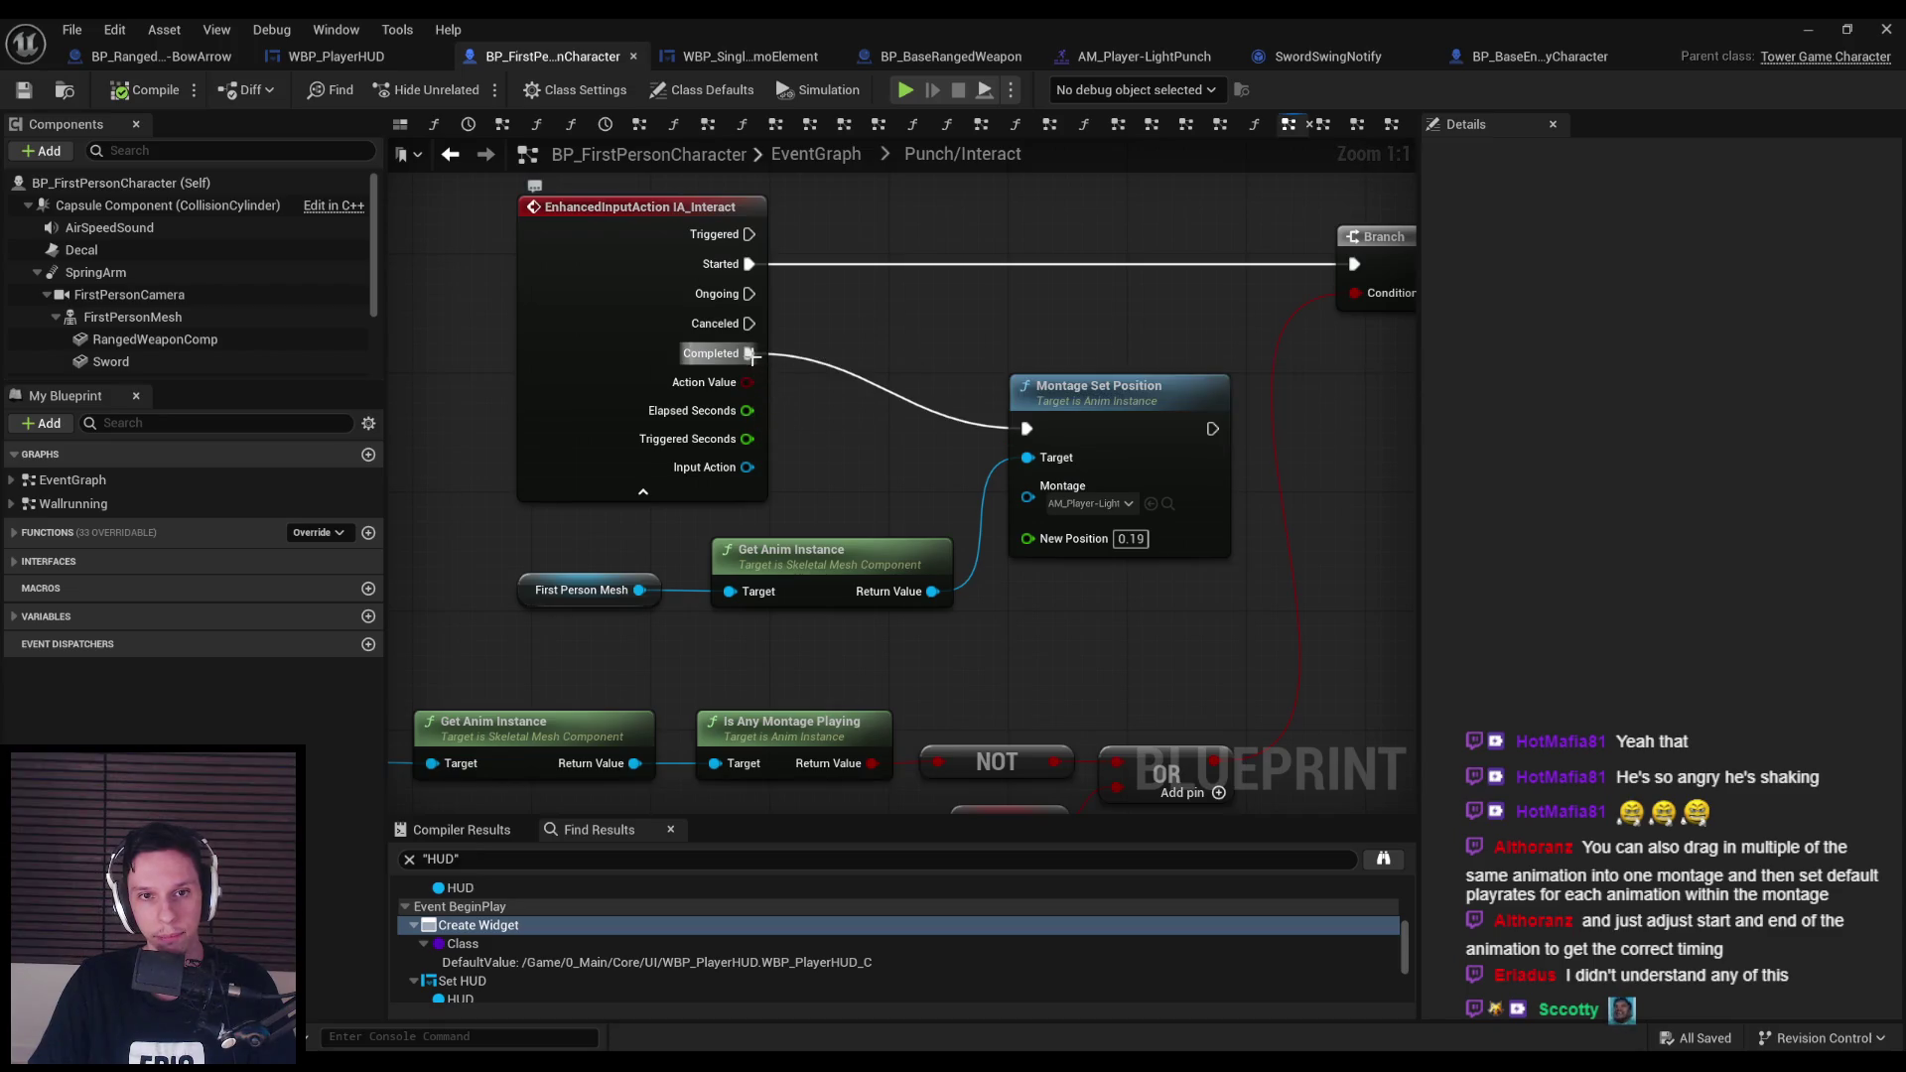
{"action": "mouse_move", "coordinate": [936, 589]}
{"action": "left_mouse_down"}
{"action": "mouse_move", "coordinate": [955, 516]}
{"action": "mouse_move", "coordinate": [903, 465]}
{"action": "left_mouse_up"}
Insert a Montage Set Play Rate node between Completed and Montage Set Position, shifting the mesh nodes down.
{"action": "type", "text": "montage set play"}
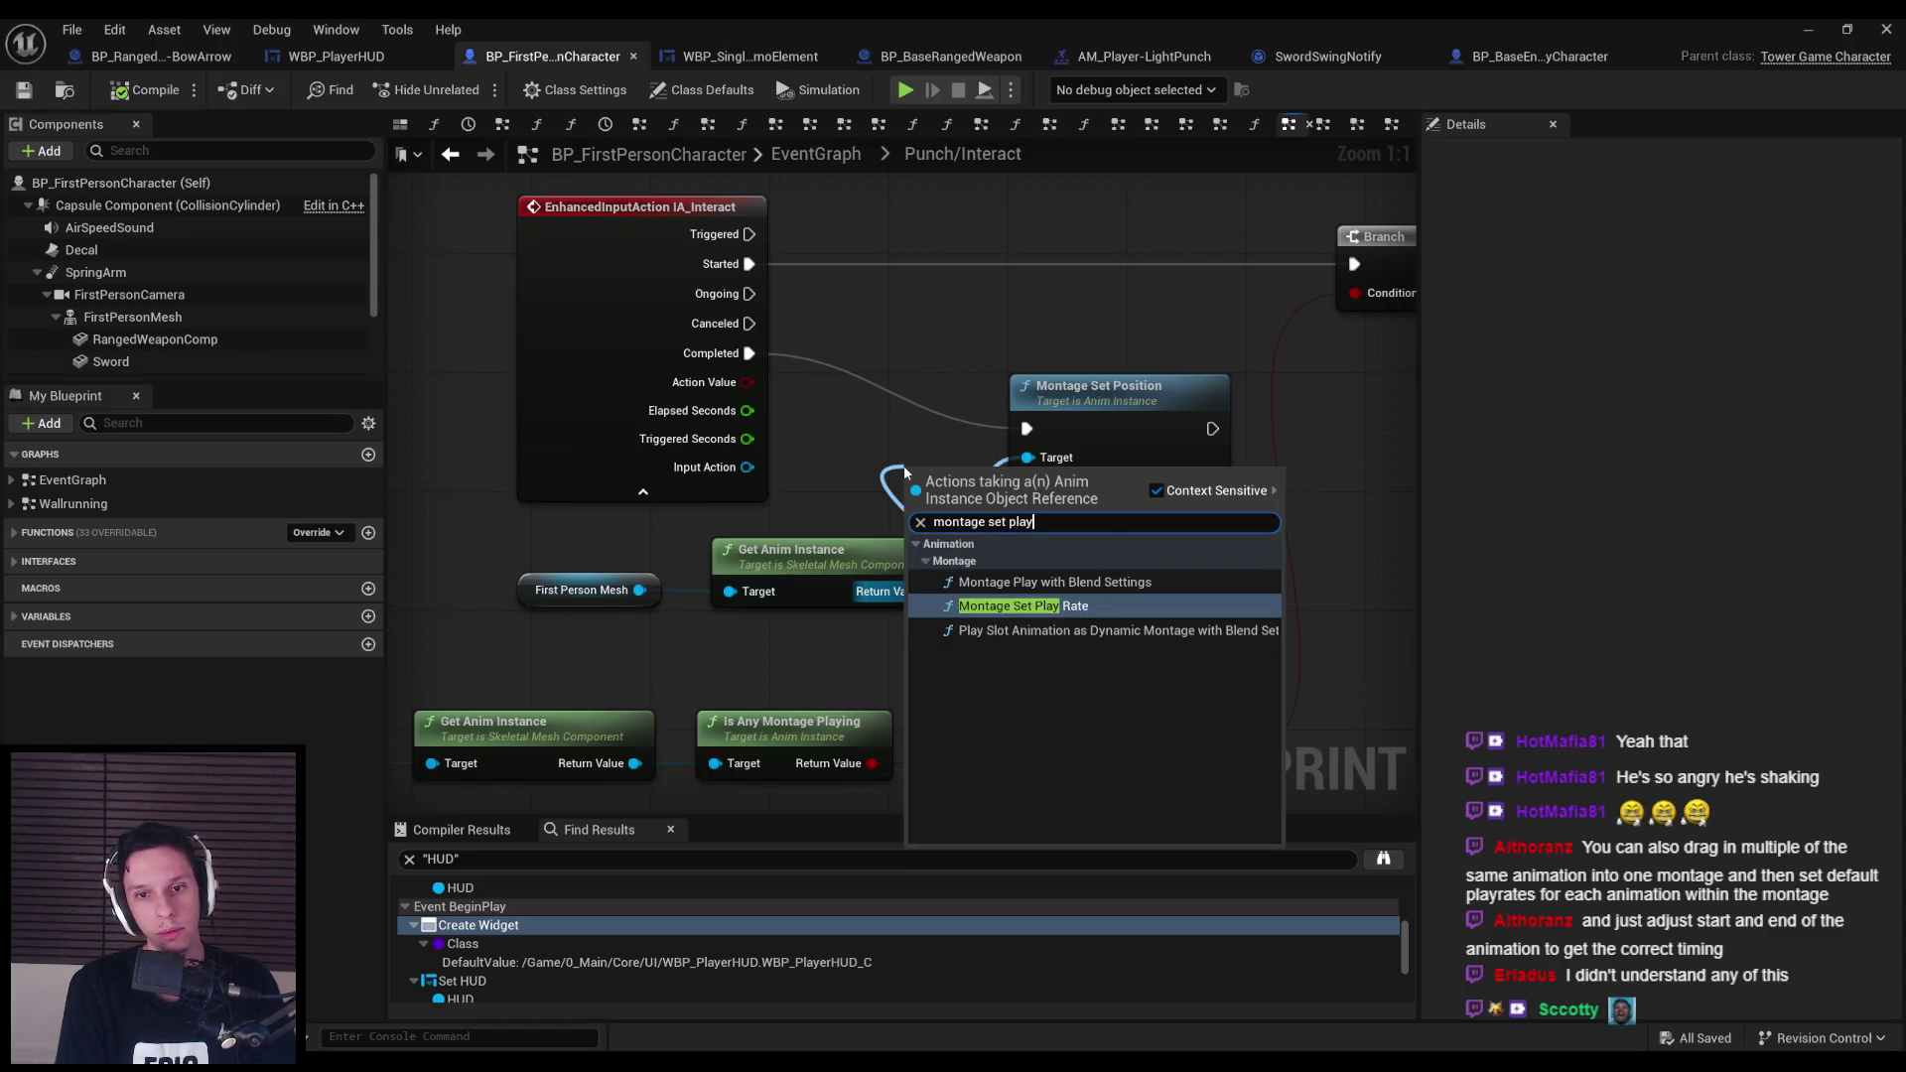
{"action": "key", "text": "Return"}
{"action": "mouse_move", "coordinate": [952, 493]}
{"action": "left_mouse_down"}
{"action": "mouse_move", "coordinate": [881, 377]}
{"action": "mouse_move", "coordinate": [868, 391]}
{"action": "left_mouse_up"}
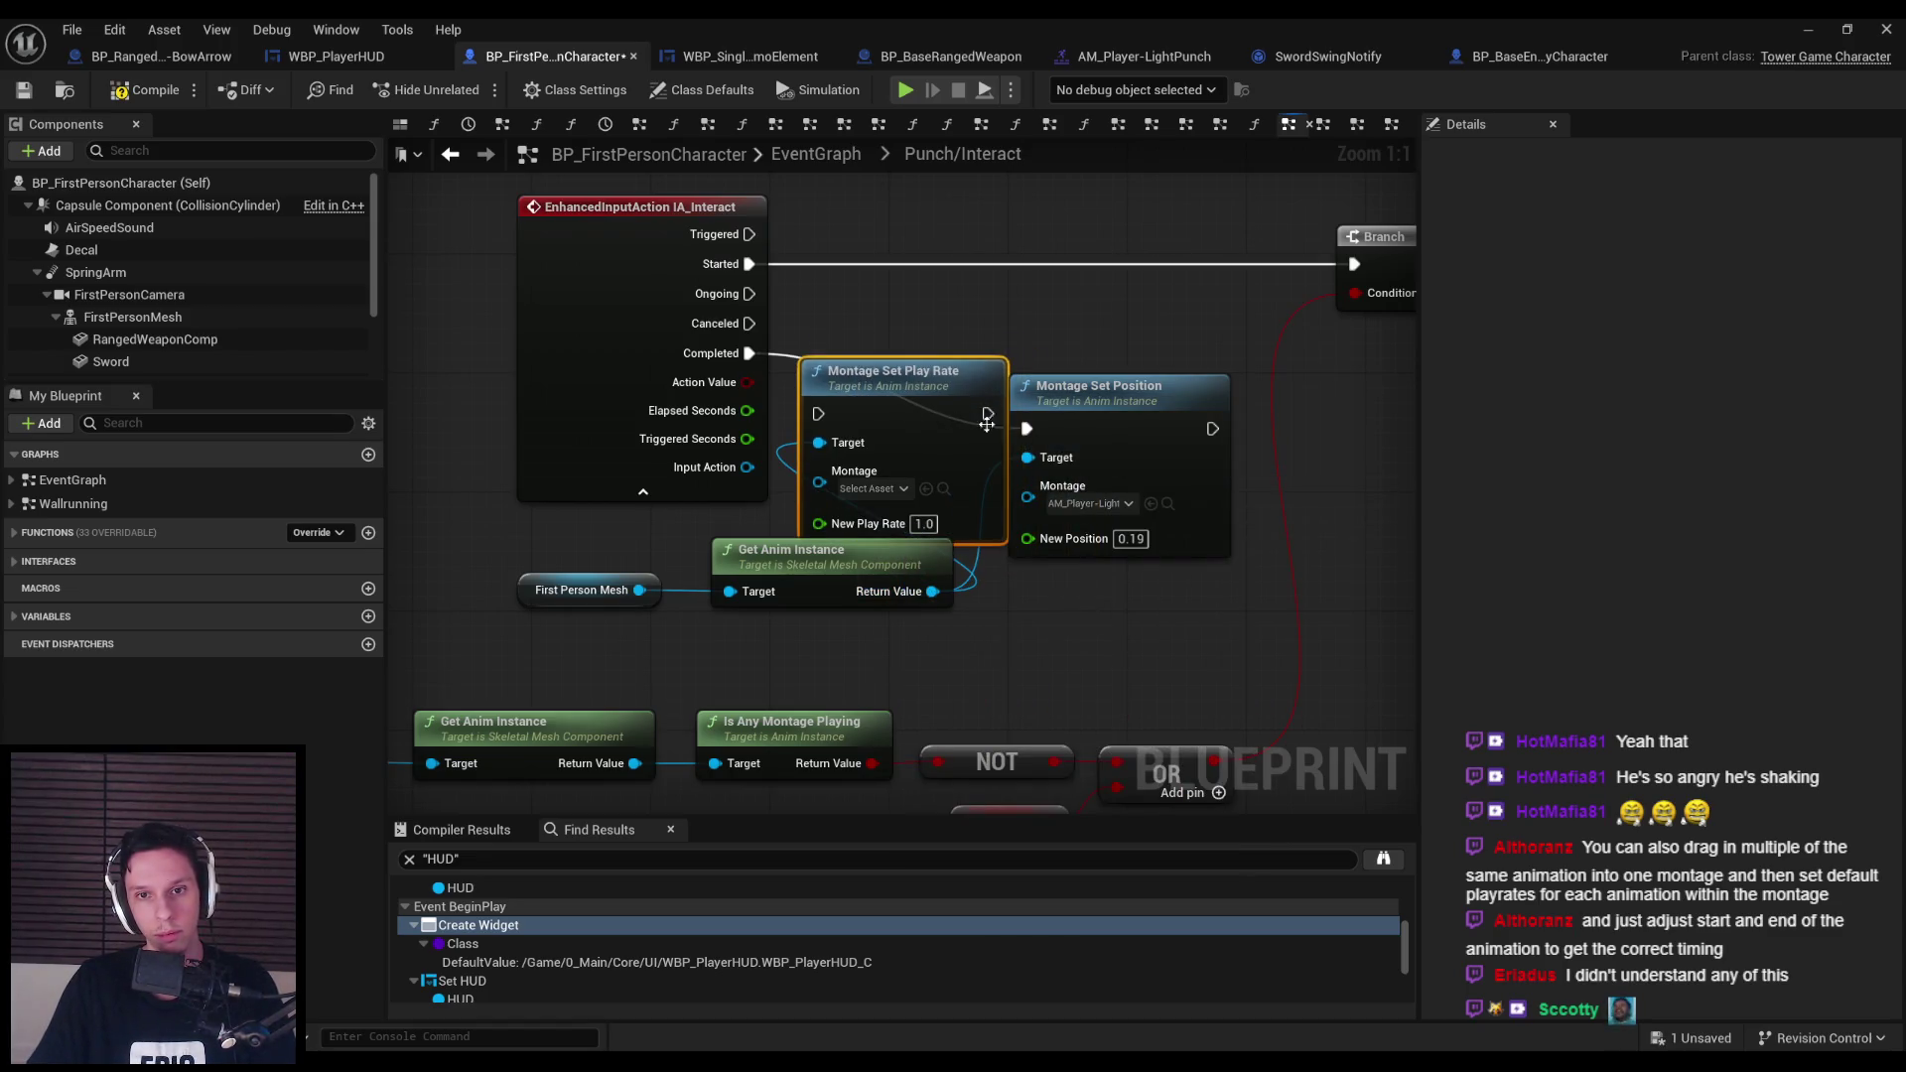
{"action": "left_click_drag", "start_coordinate": [988, 413], "coordinate": [1026, 427]}
{"action": "left_click_drag", "start_coordinate": [1120, 433], "coordinate": [1163, 415]}
{"action": "left_click_drag", "start_coordinate": [818, 413], "coordinate": [752, 353]}
{"action": "left_click_drag", "start_coordinate": [502, 561], "coordinate": [963, 610]}
{"action": "mouse_move", "coordinate": [837, 579]}
{"action": "left_mouse_down"}
{"action": "mouse_move", "coordinate": [852, 624]}
{"action": "mouse_move", "coordinate": [879, 615]}
{"action": "left_mouse_up"}
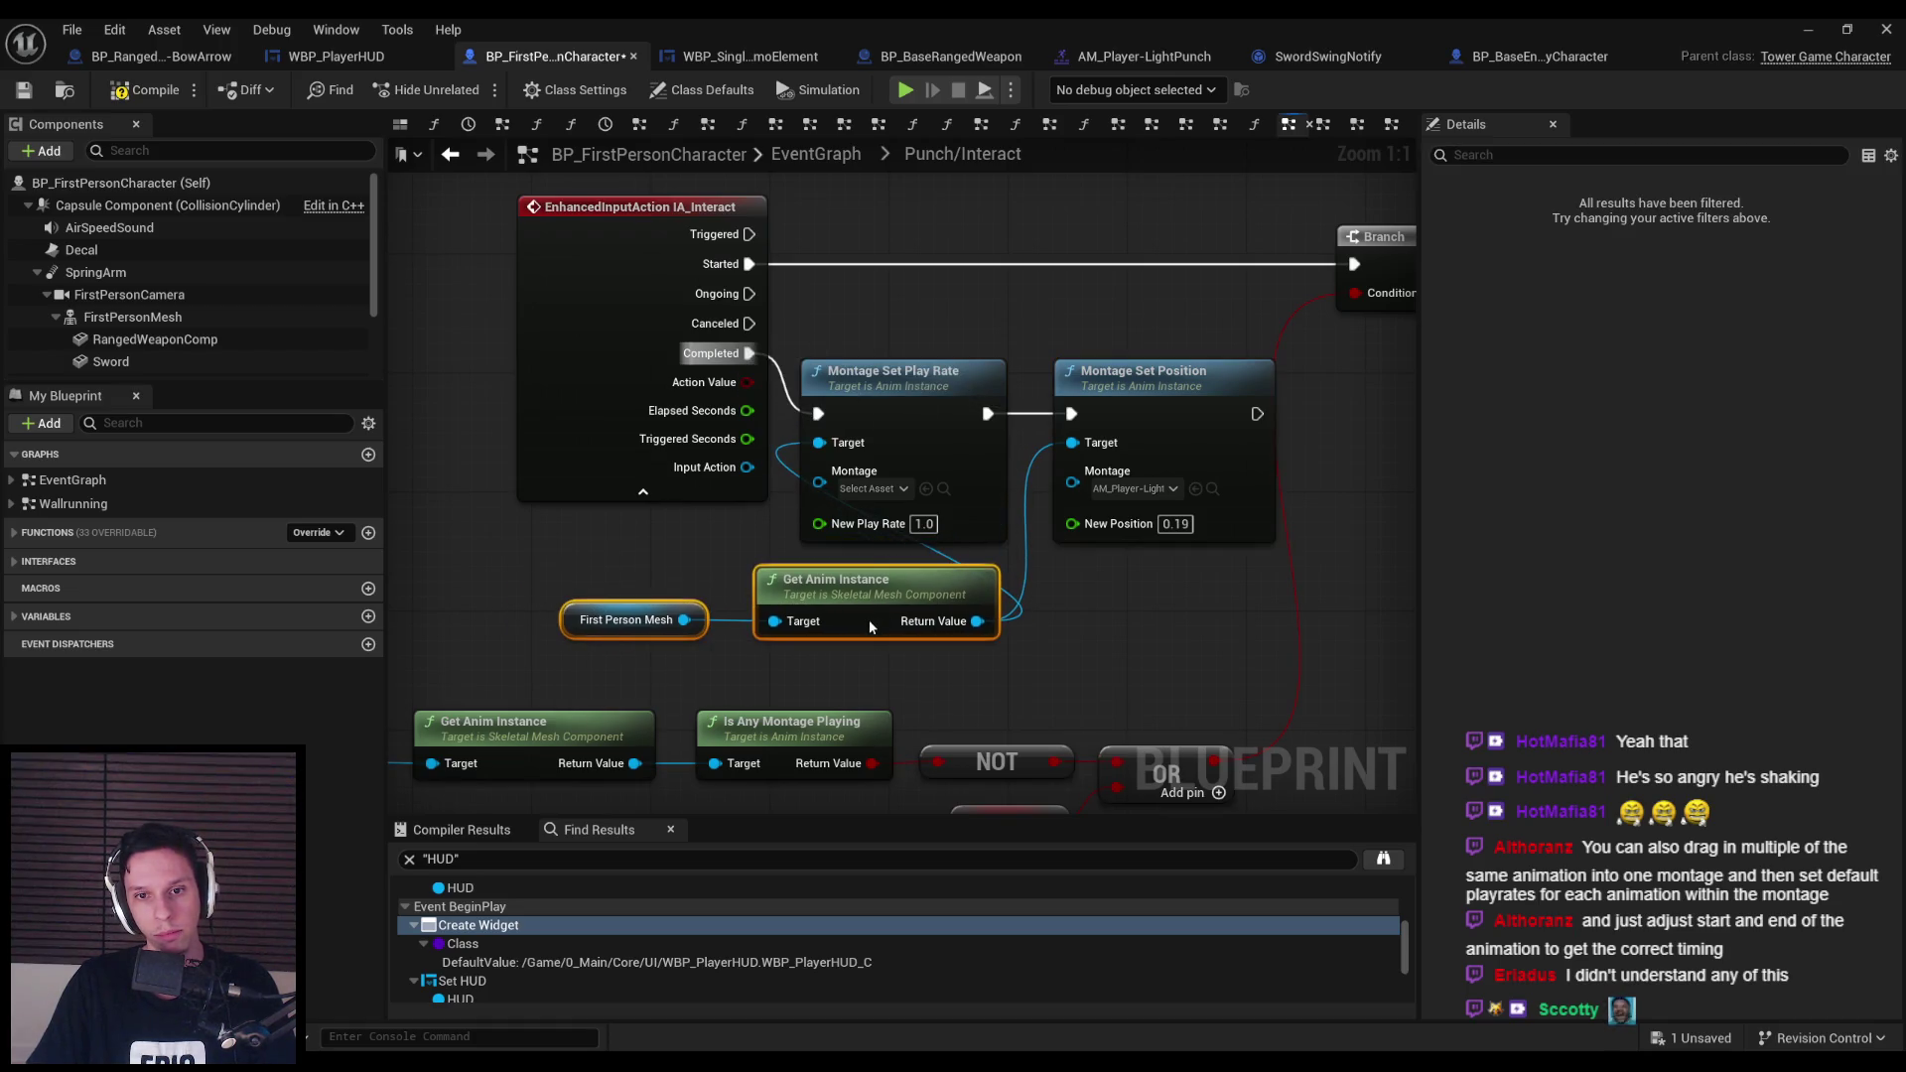
{"action": "left_click", "coordinate": [1117, 627]}
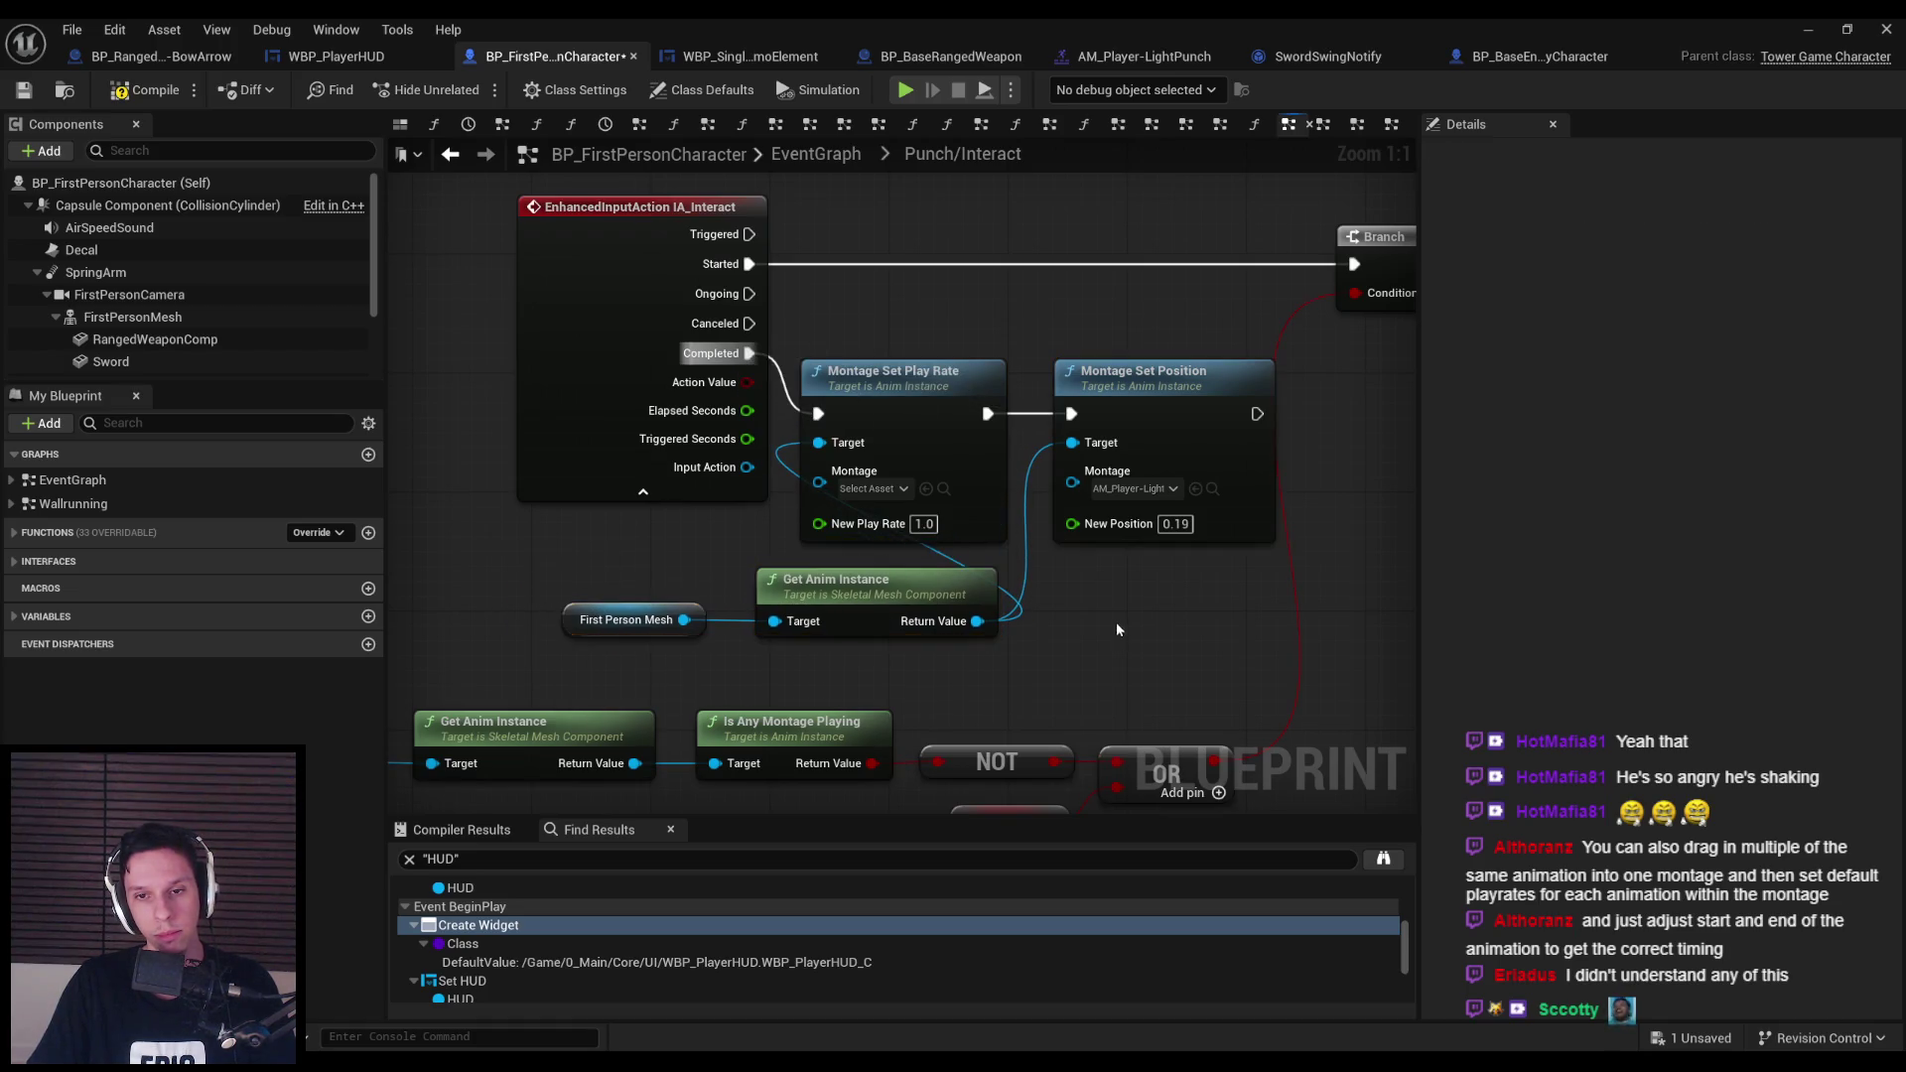
Point Set Play Rate at the light punch montage, compile, move IA_Interact left, and save.
{"action": "left_click", "coordinate": [902, 490]}
{"action": "type", "text": "punc"}
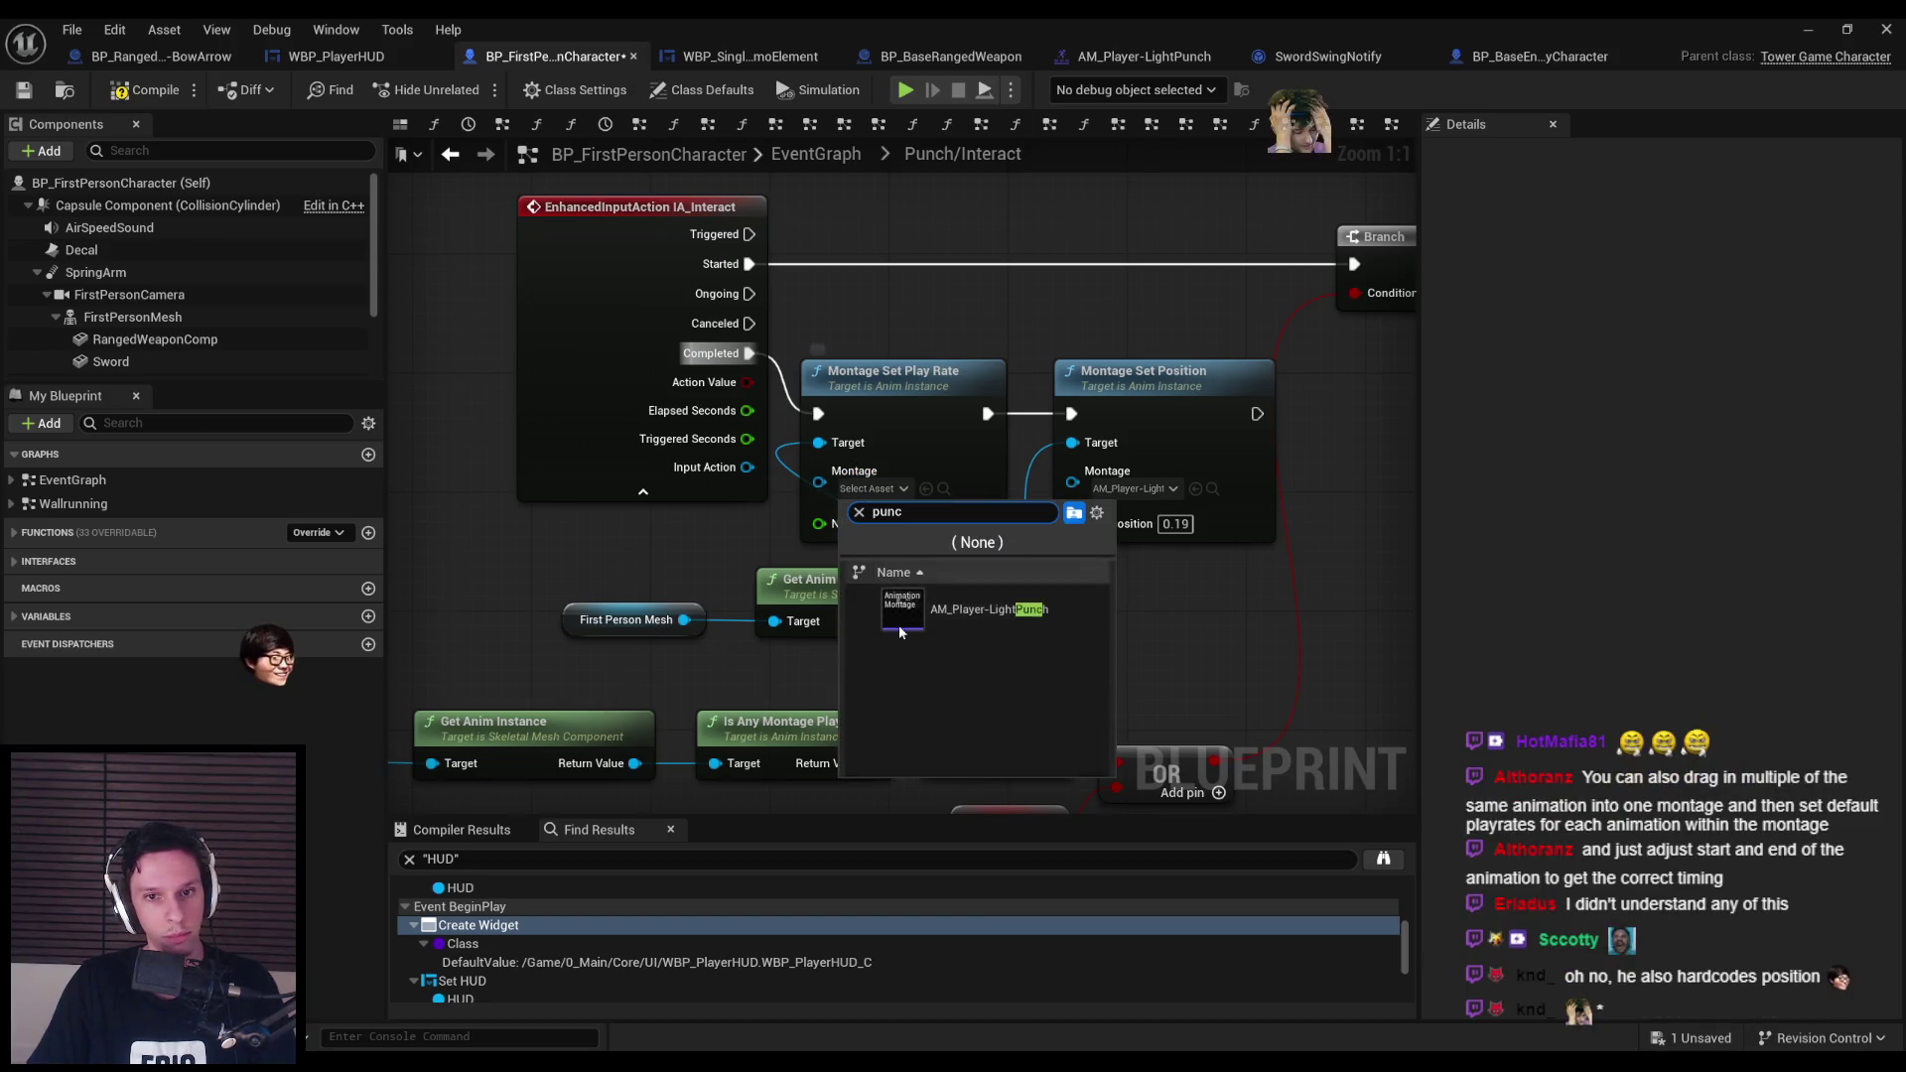
{"action": "left_click", "coordinate": [1009, 609]}
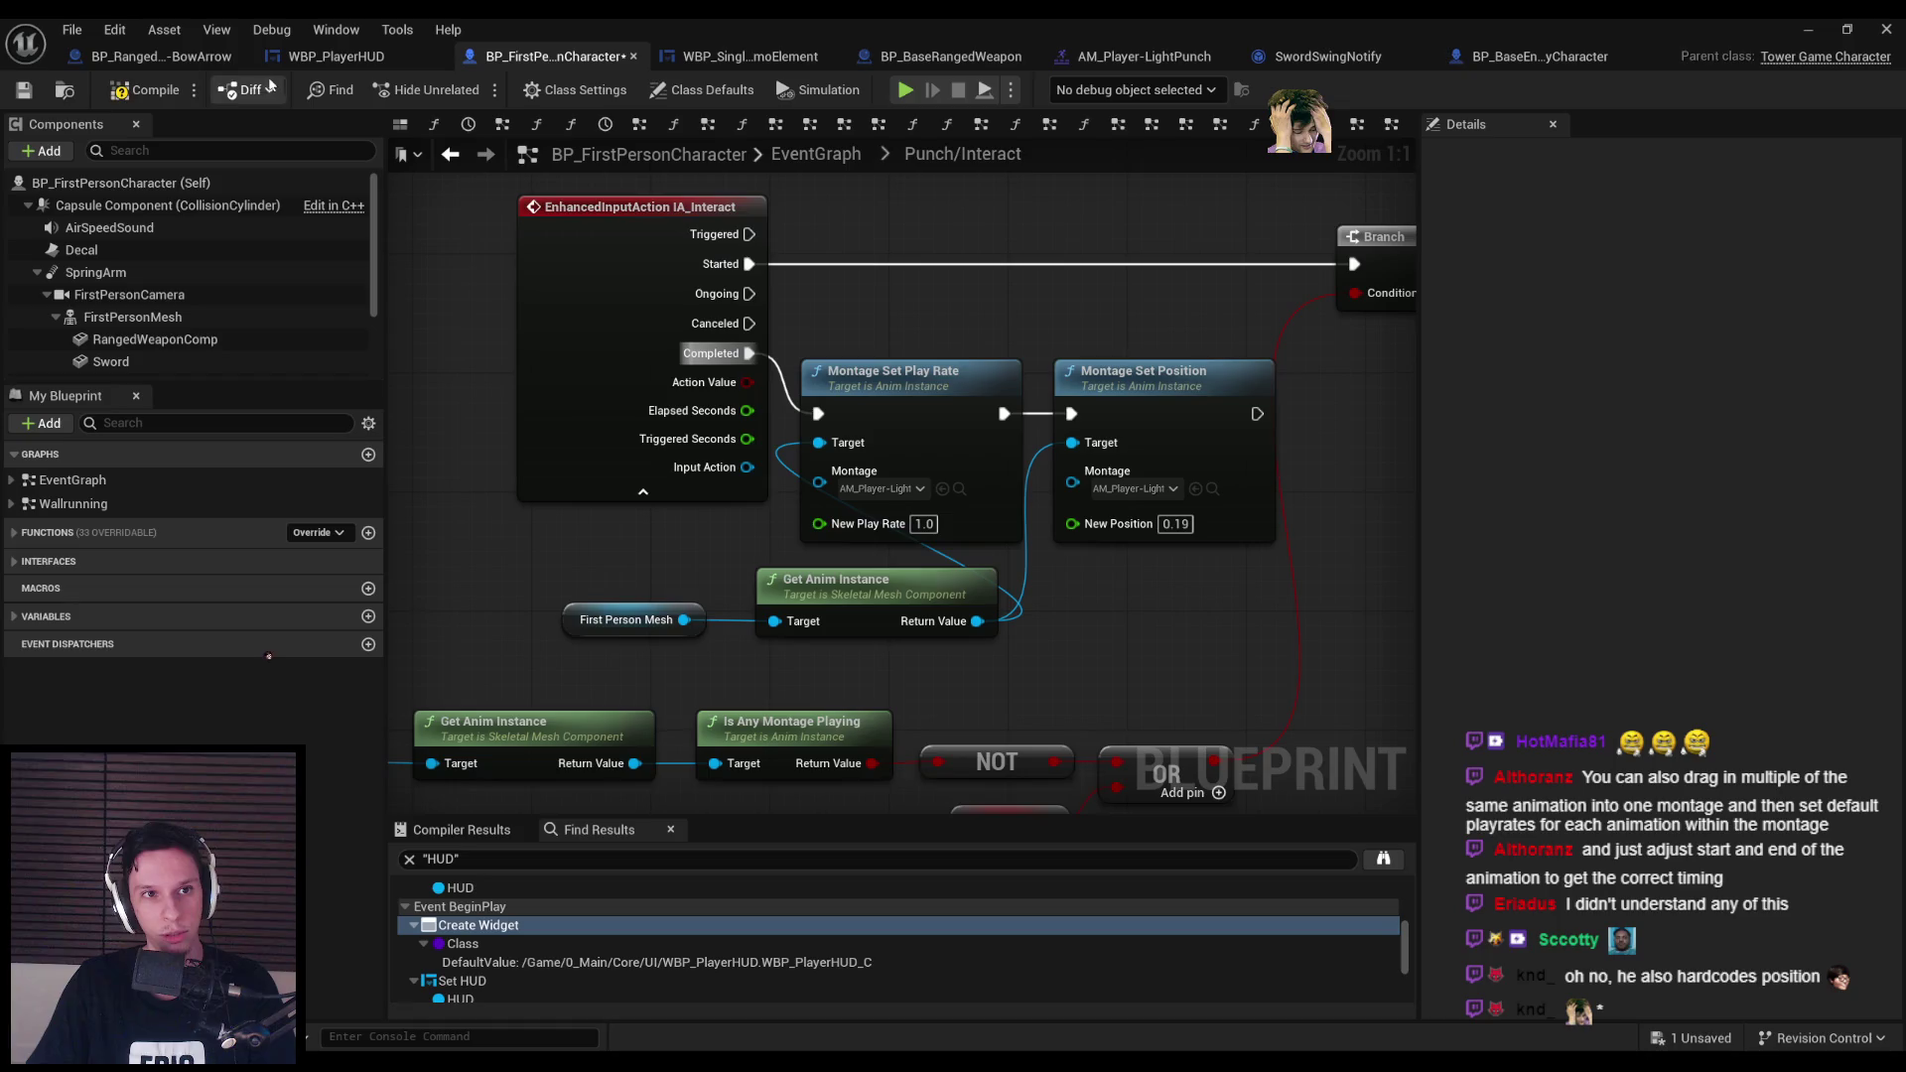
{"action": "left_click", "coordinate": [145, 89]}
{"action": "left_click_drag", "start_coordinate": [854, 314], "coordinate": [915, 347]}
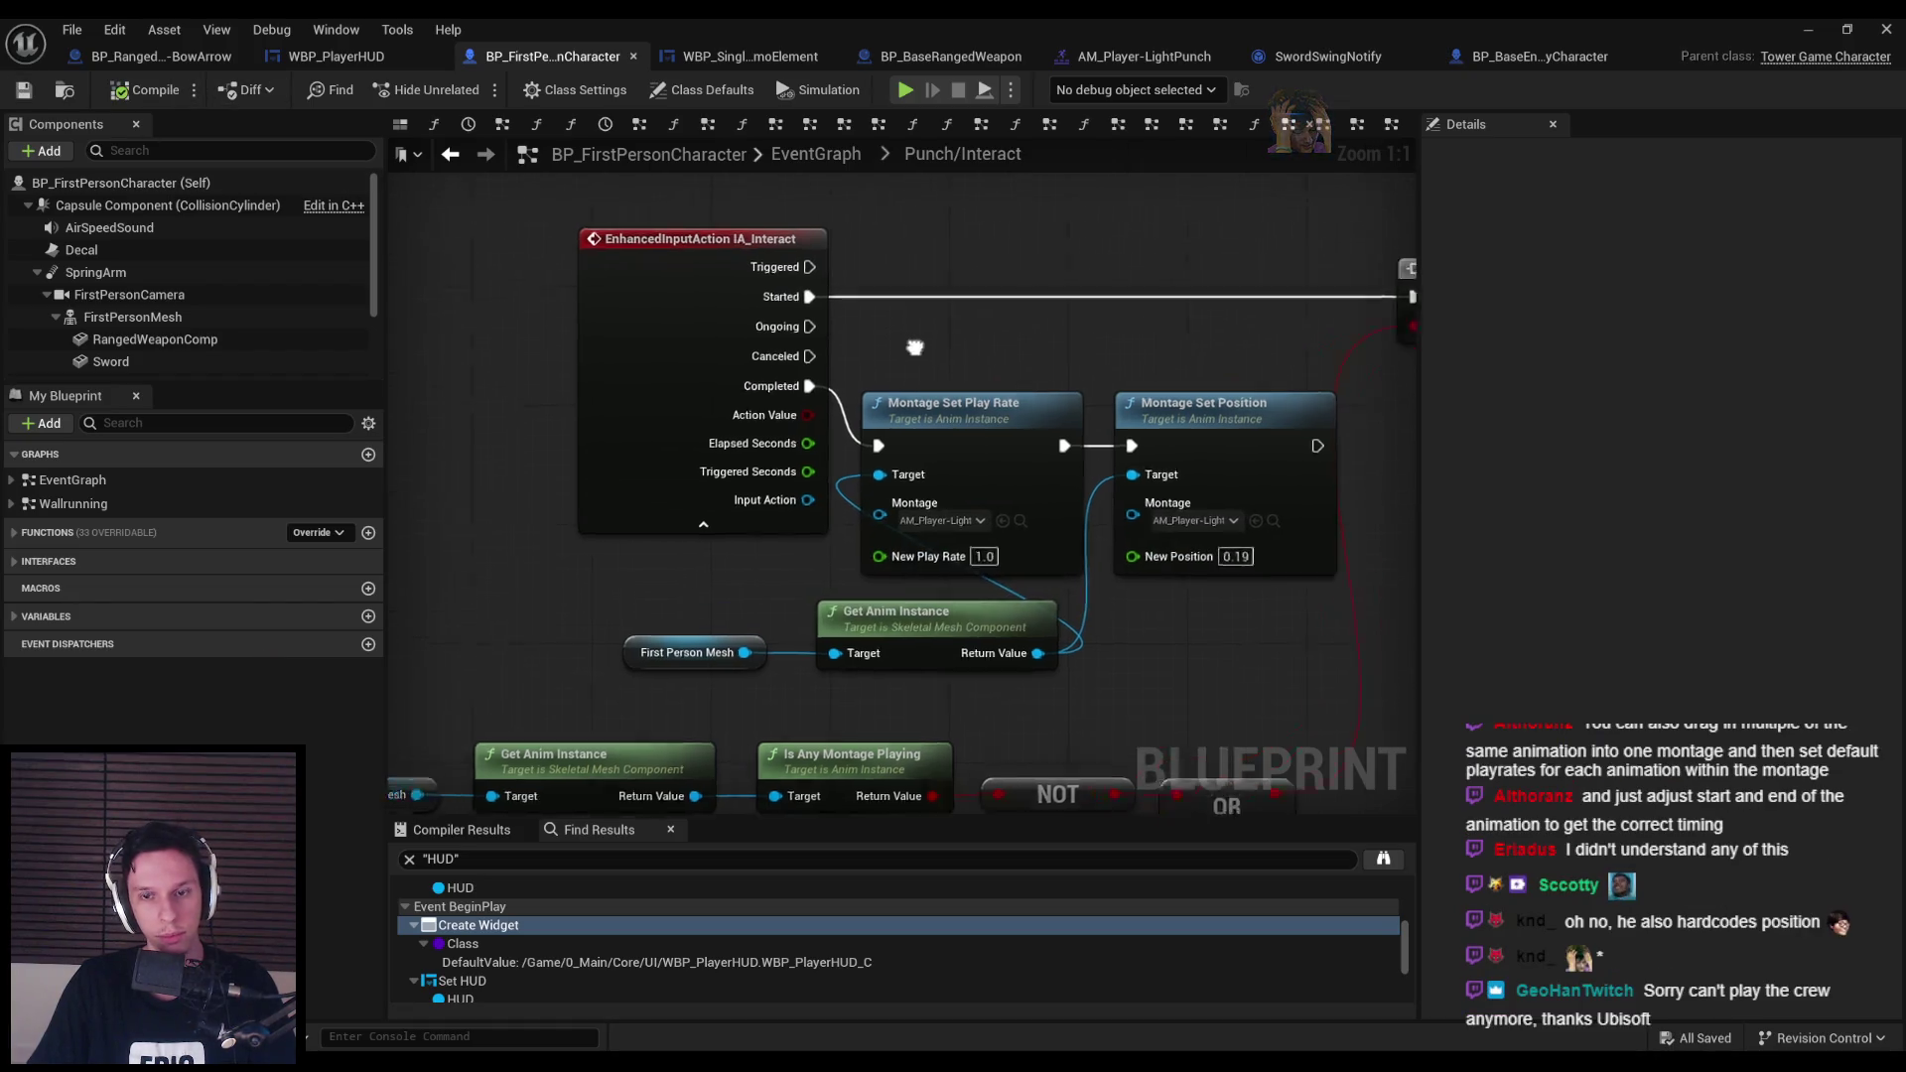
{"action": "scroll", "coordinate": [915, 348], "scroll_direction": "down", "scroll_amount": 3}
{"action": "left_click_drag", "start_coordinate": [836, 397], "coordinate": [799, 397]}
{"action": "left_click_drag", "start_coordinate": [755, 542], "coordinate": [615, 520]}
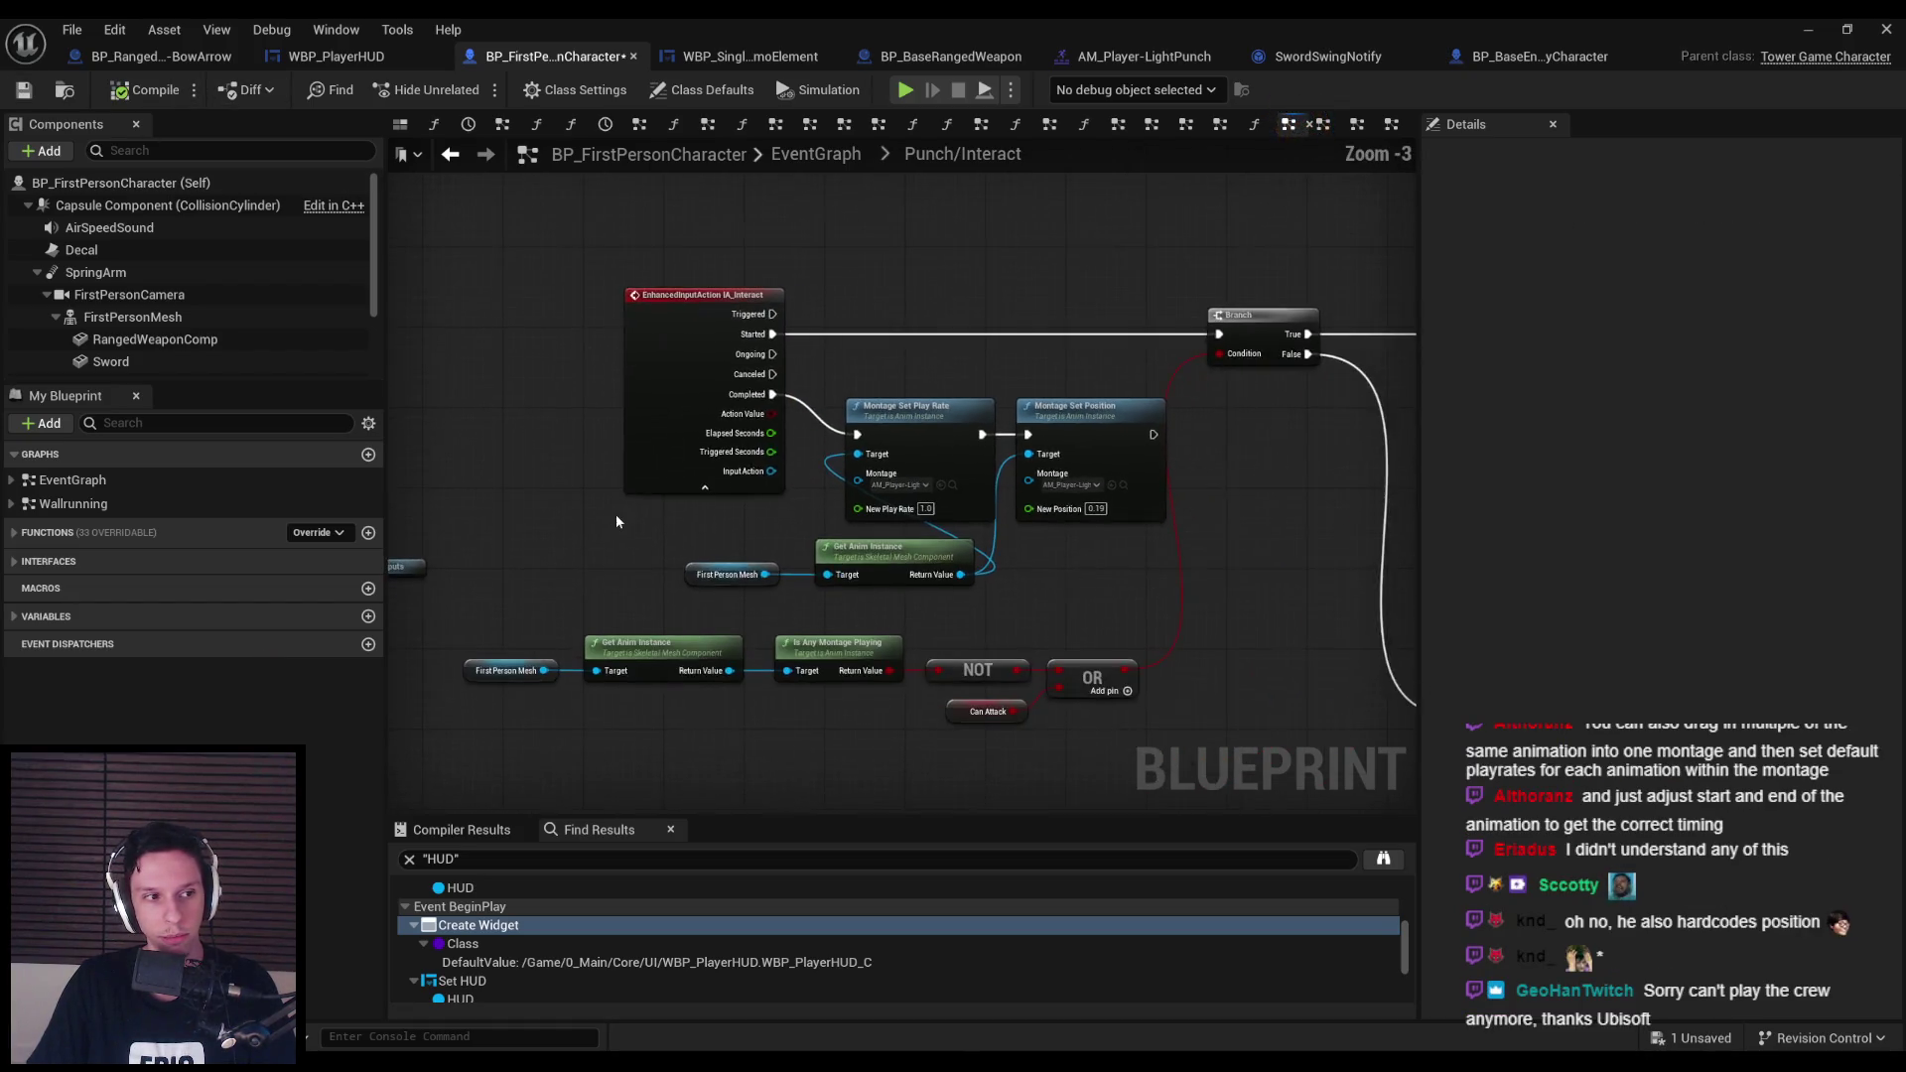
{"action": "key", "text": "ctrl+s"}
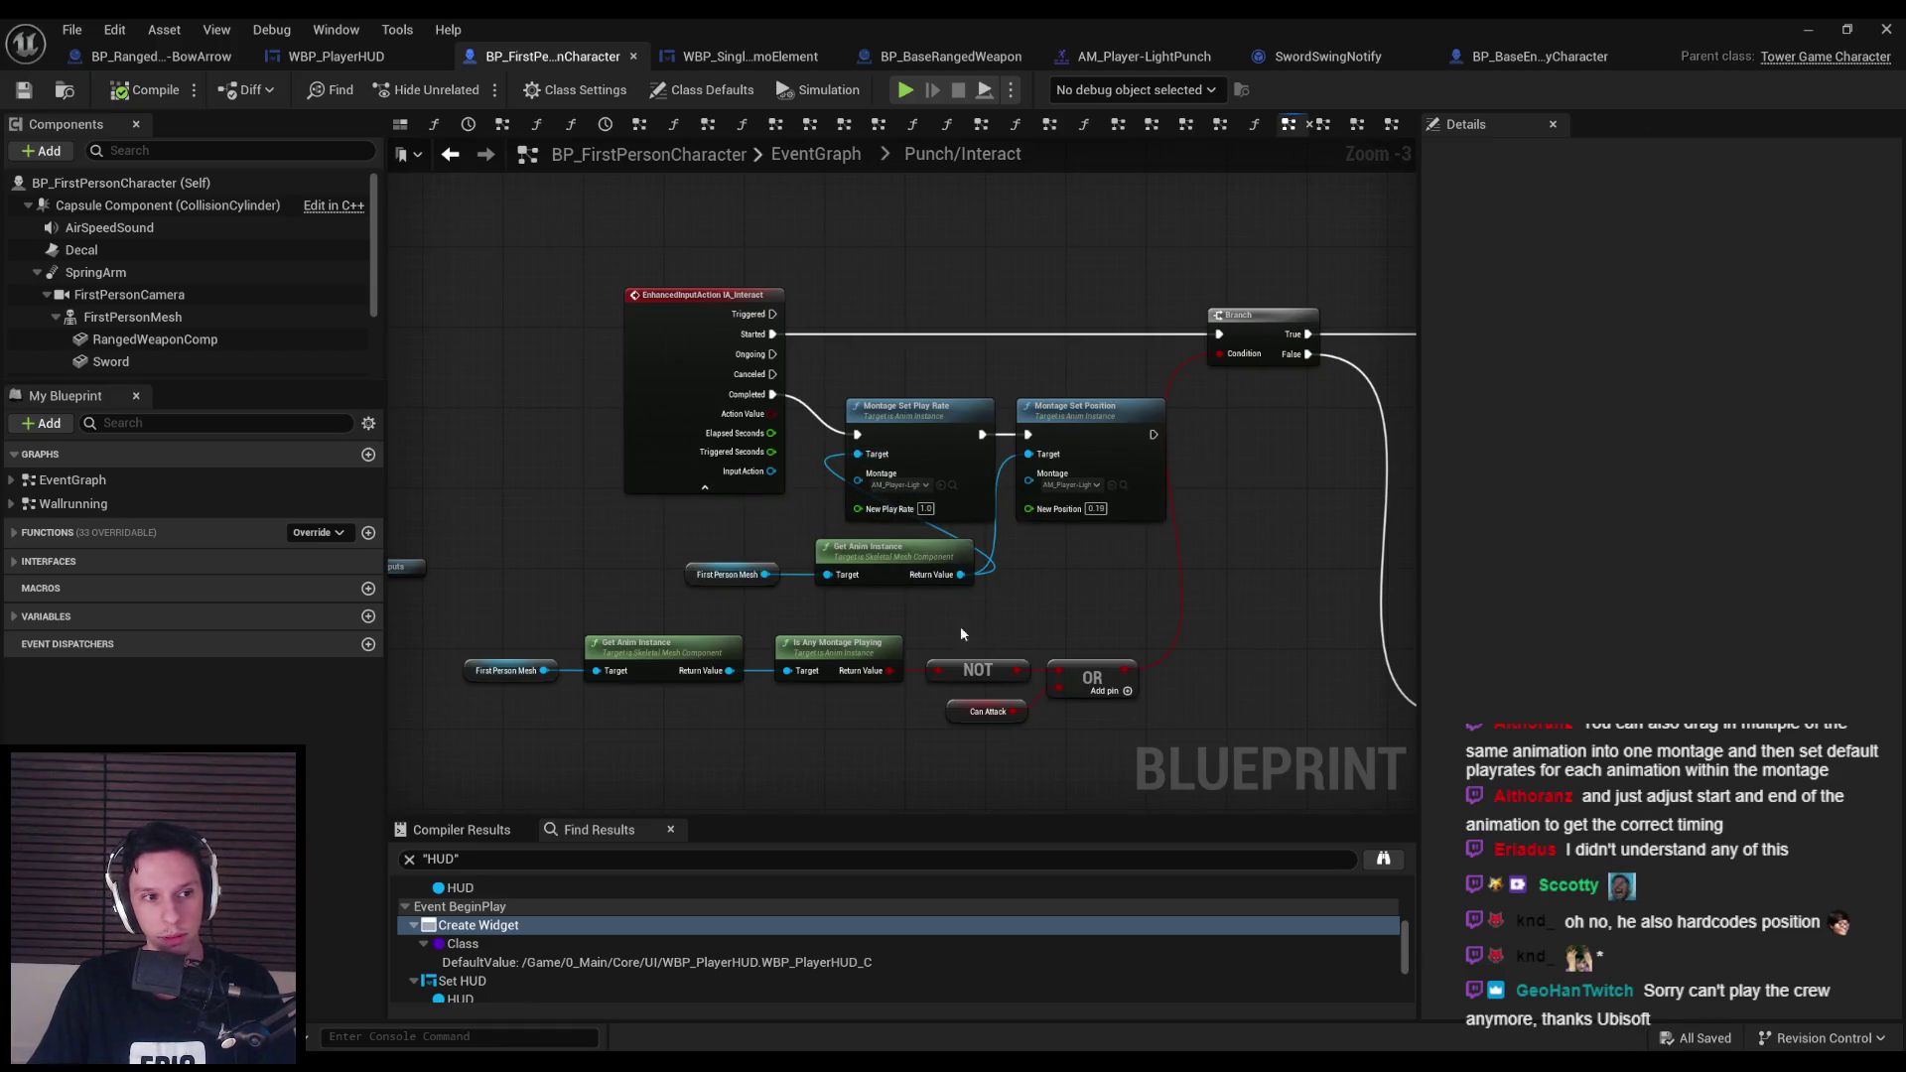
Reposition the mesh and Get Anim Instance nodes and add a reroute on the anim instance wire.
{"action": "scroll", "coordinate": [1000, 647], "scroll_direction": "up", "scroll_amount": 3}
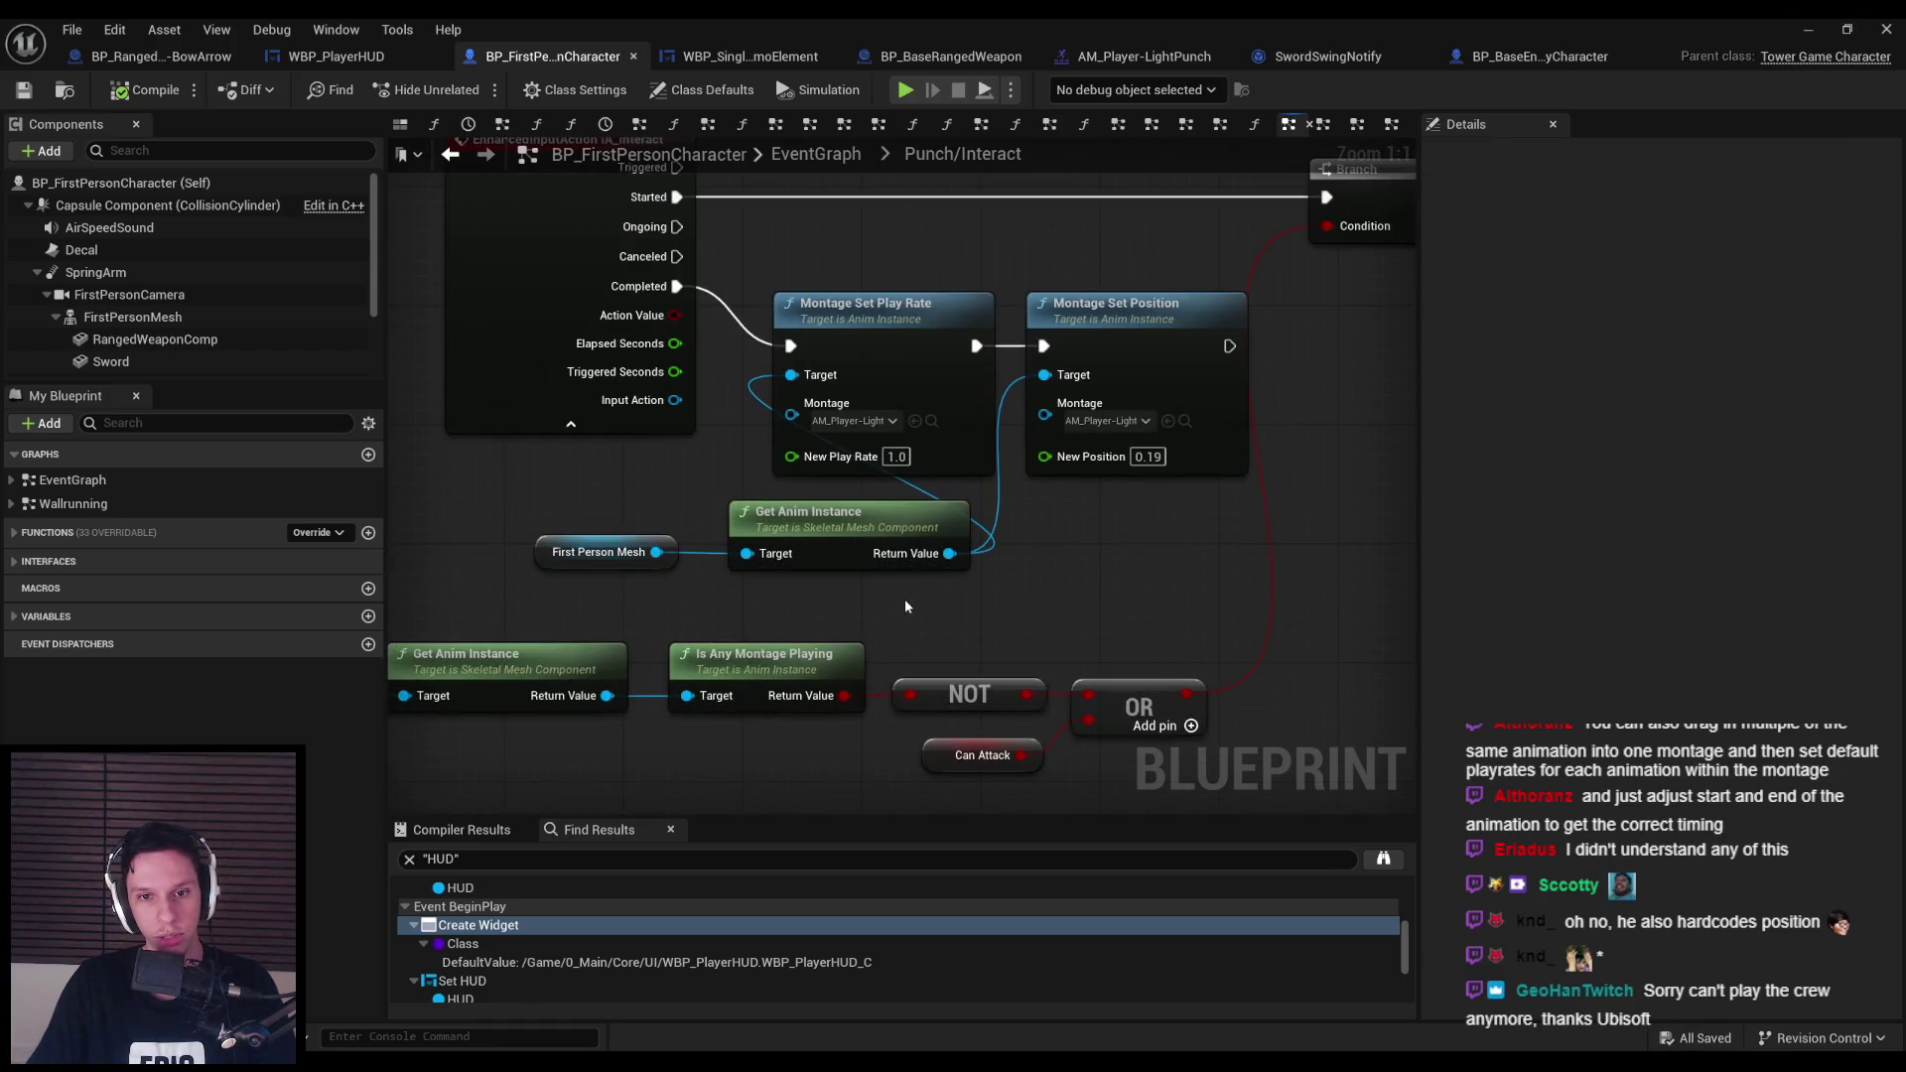
{"action": "left_click_drag", "start_coordinate": [982, 588], "coordinate": [536, 526]}
{"action": "left_click_drag", "start_coordinate": [860, 542], "coordinate": [598, 537]}
{"action": "left_click_drag", "start_coordinate": [842, 550], "coordinate": [981, 534]}
{"action": "left_click", "coordinate": [981, 534]}
{"action": "double_click", "coordinate": [958, 500]}
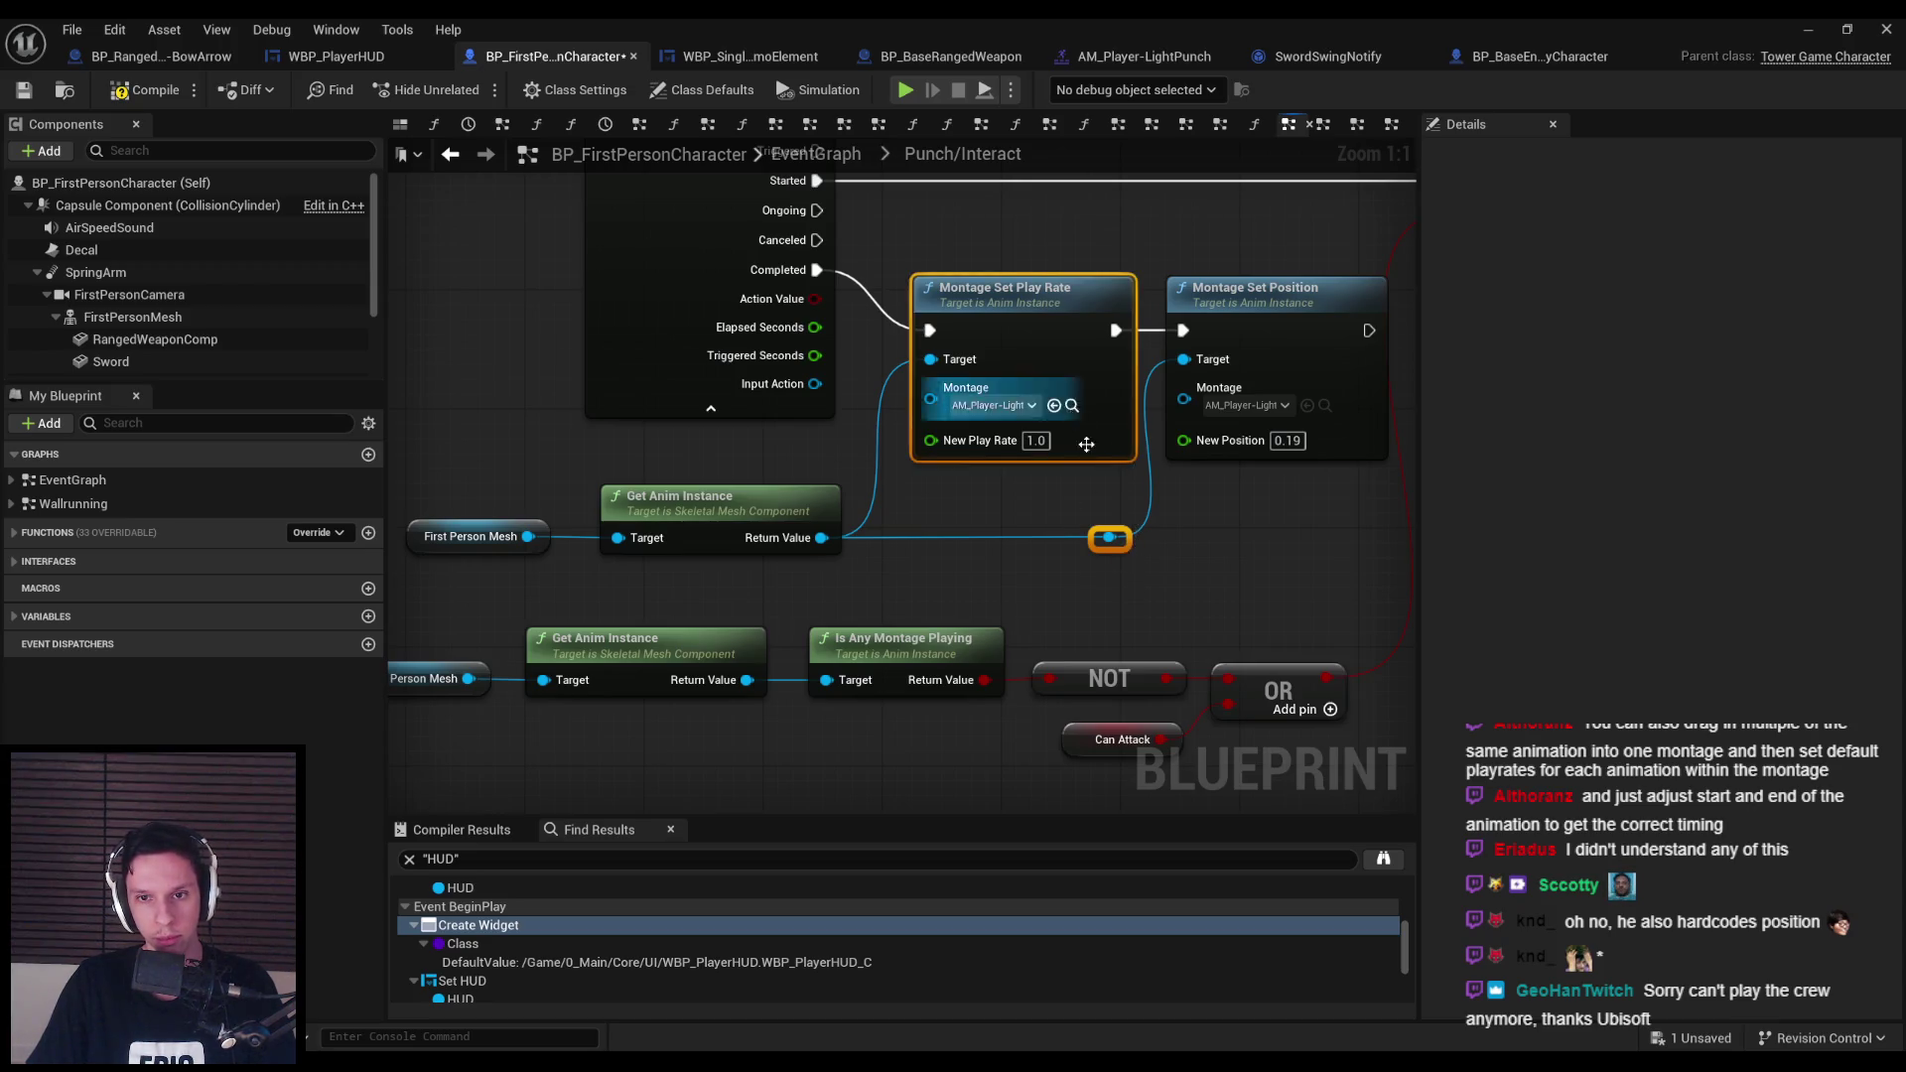
Compile and save the character Blueprint.
{"action": "left_click_drag", "start_coordinate": [1177, 577], "coordinate": [405, 507]}
{"action": "left_click", "coordinate": [596, 595]}
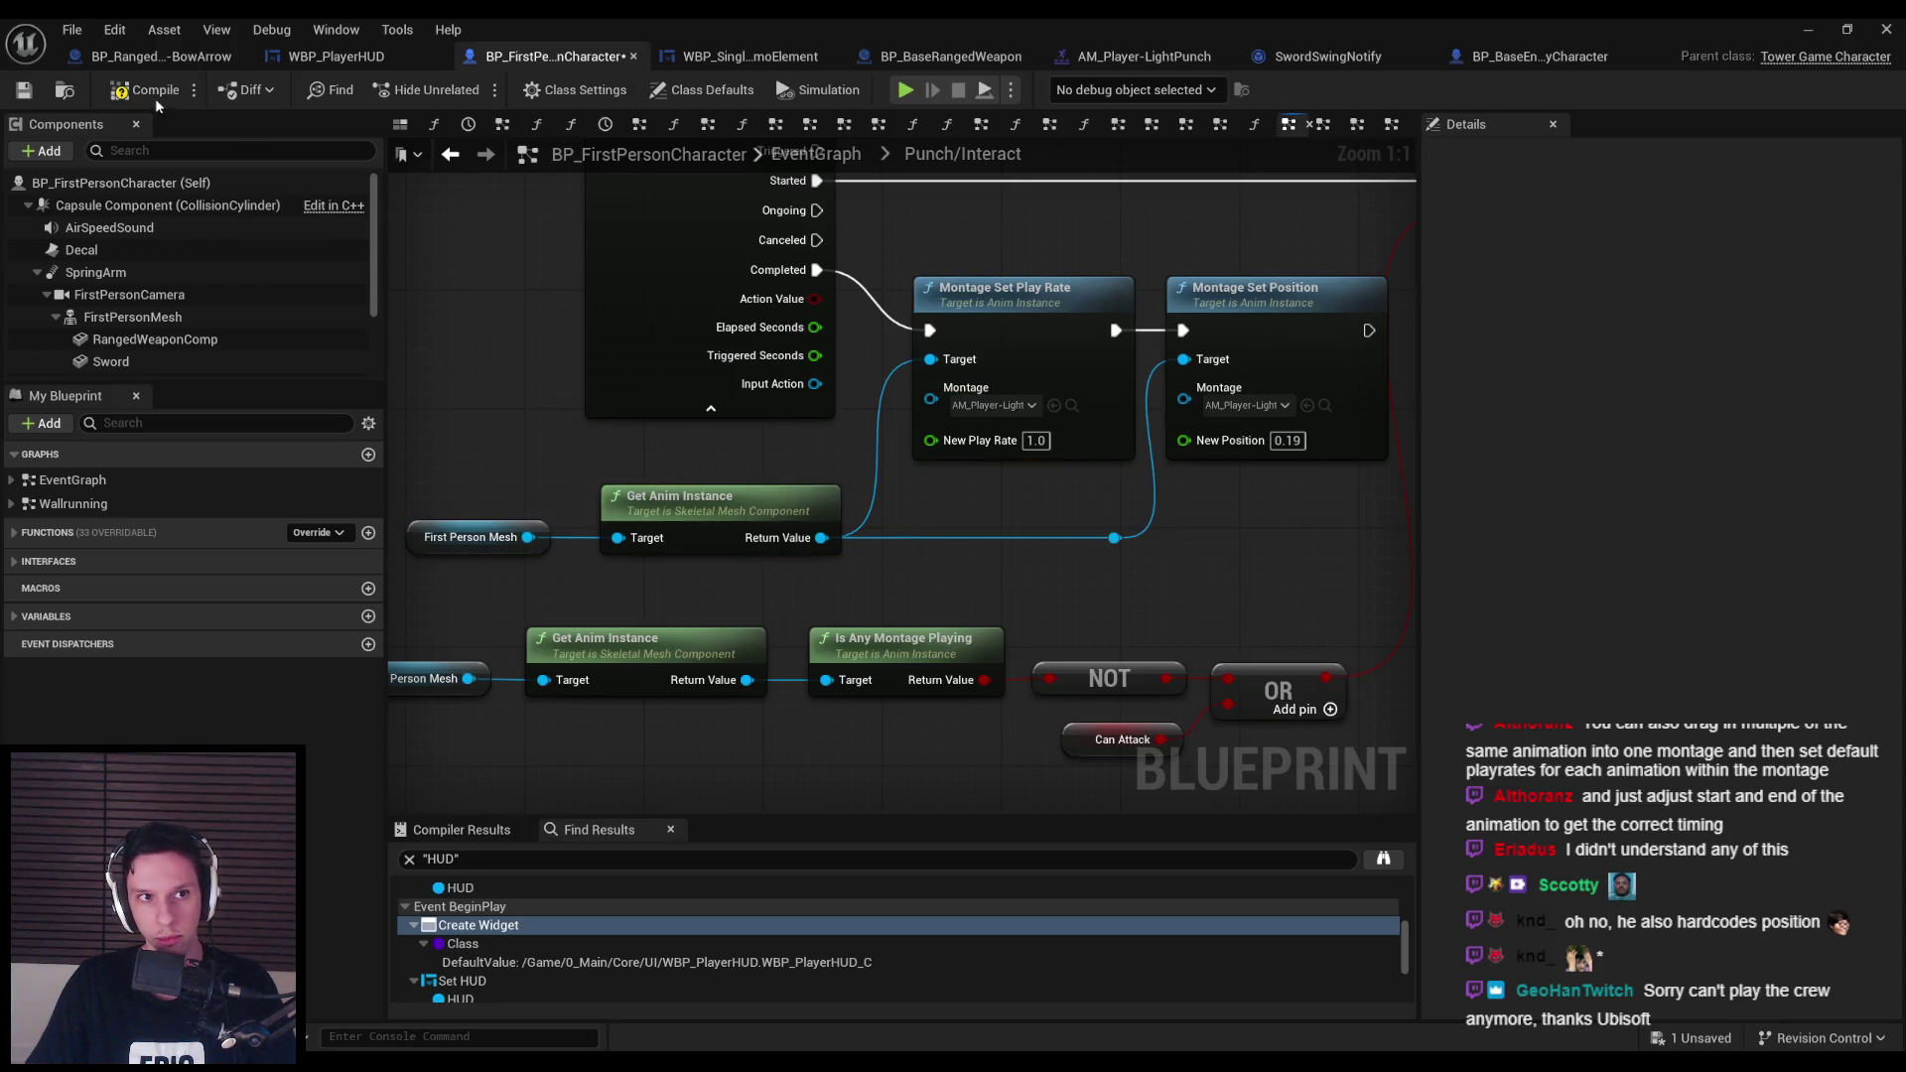
{"action": "left_click", "coordinate": [24, 93]}
{"action": "left_click", "coordinate": [24, 93]}
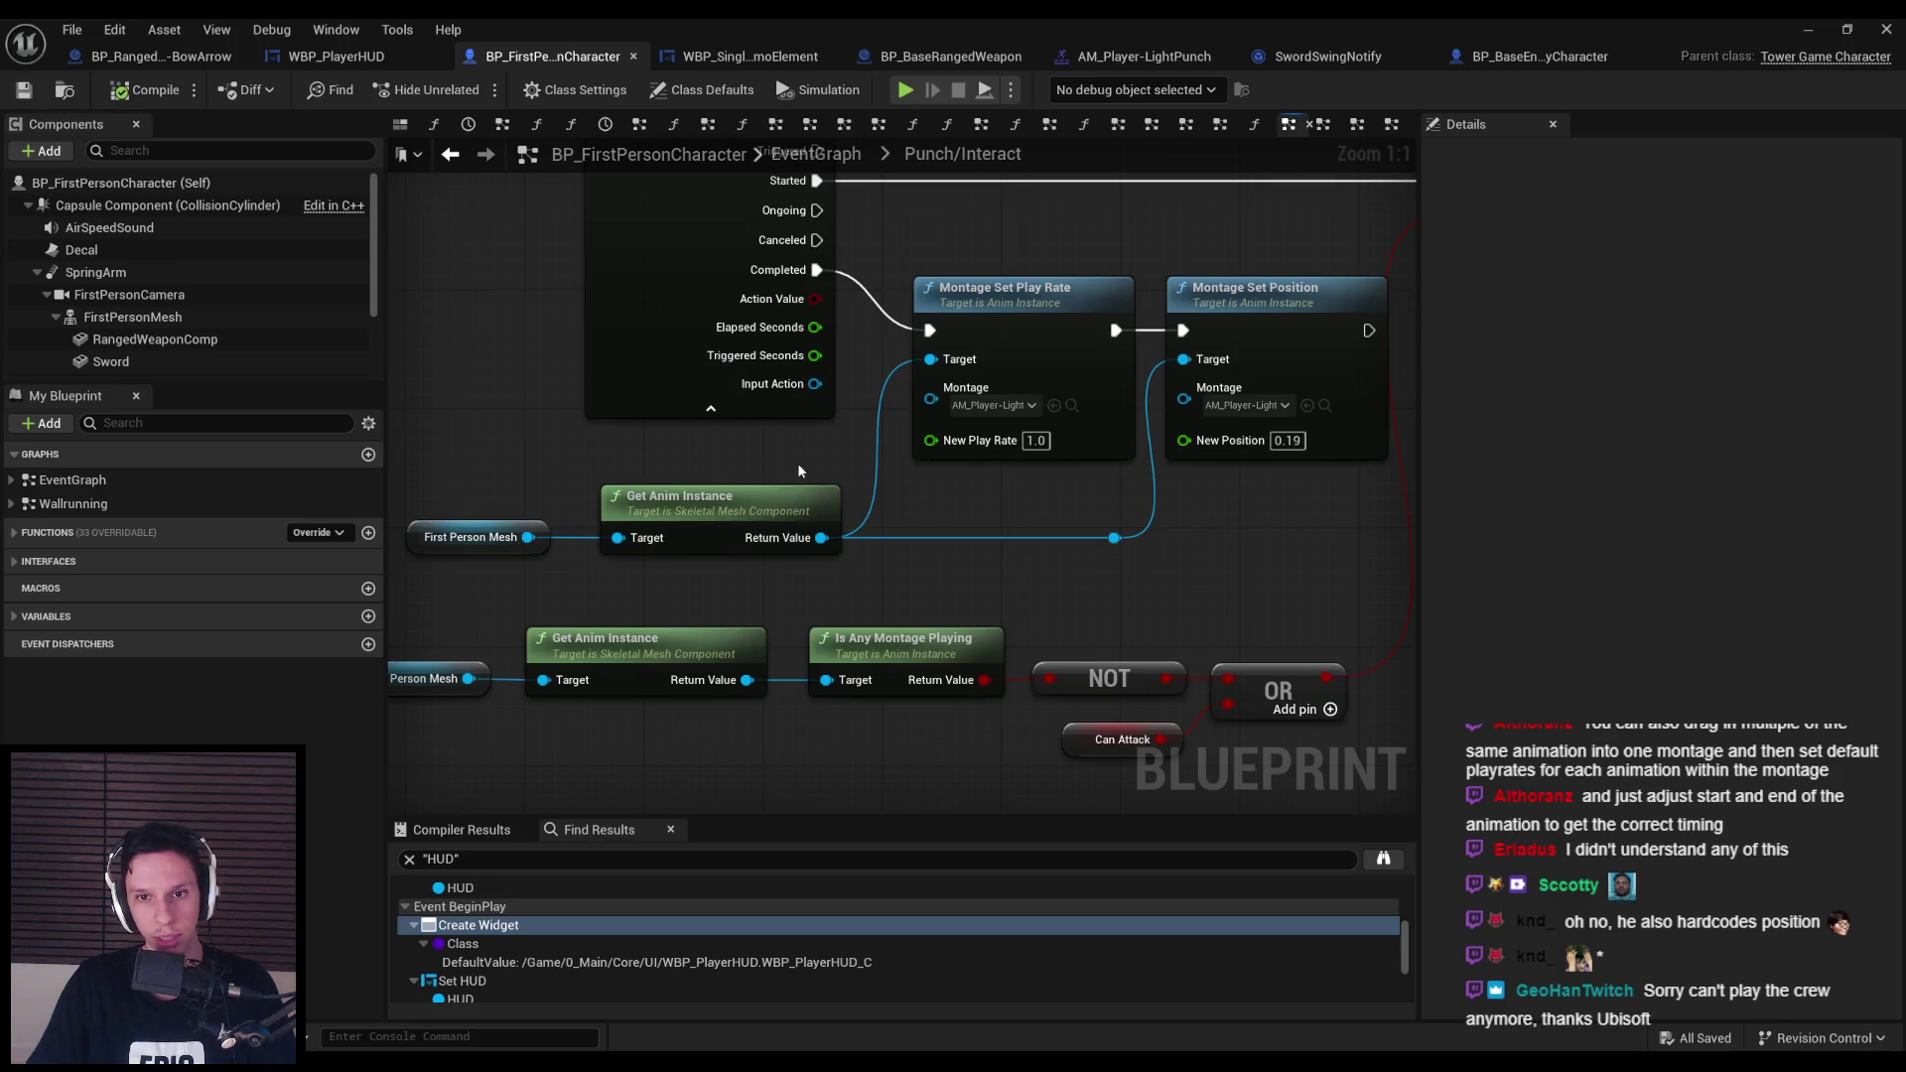
{"action": "scroll", "coordinate": [796, 462], "scroll_direction": "down", "scroll_amount": 2}
{"action": "scroll", "coordinate": [943, 475], "scroll_direction": "down", "scroll_amount": 1}
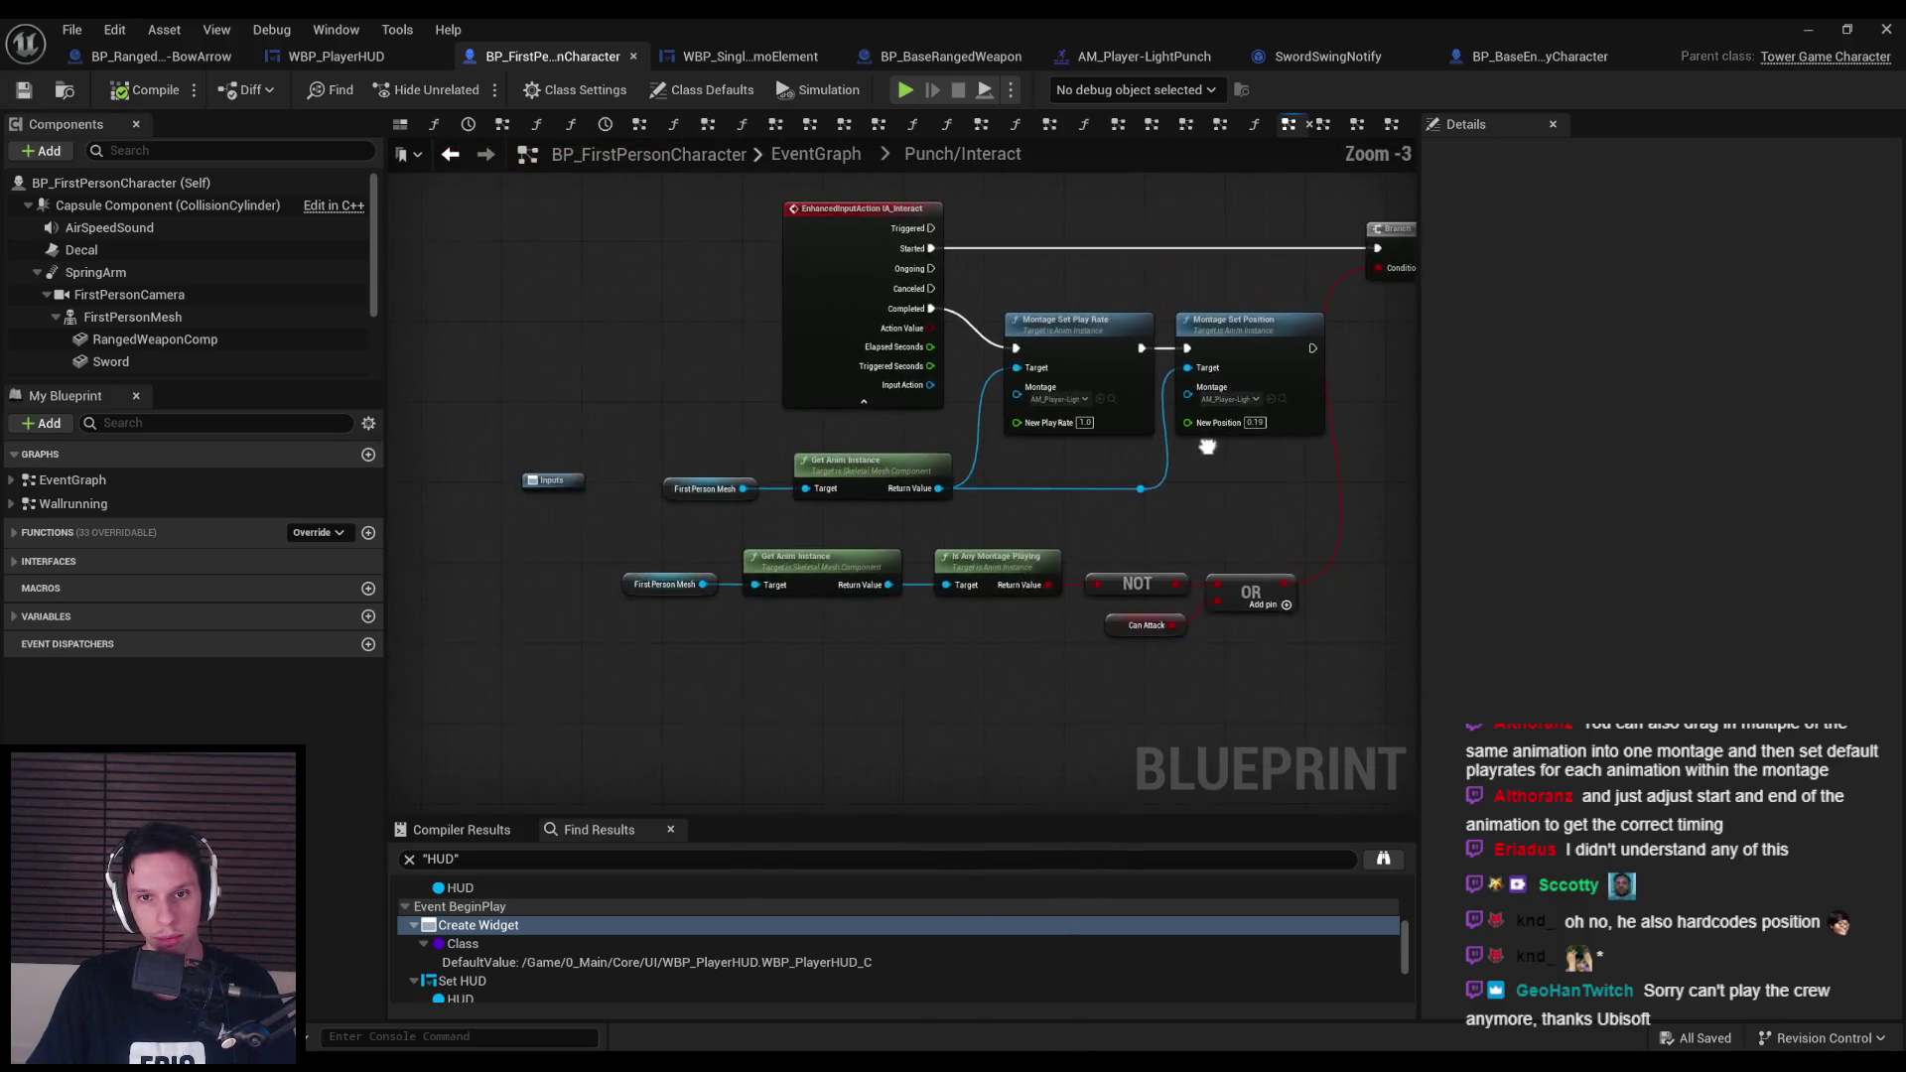
Shift the punch node group left, save again, close the Blueprint editor and start Play.
{"action": "left_click_drag", "start_coordinate": [668, 327], "coordinate": [1226, 511]}
{"action": "left_click_drag", "start_coordinate": [519, 257], "coordinate": [1219, 495]}
{"action": "mouse_move", "coordinate": [1253, 330]}
{"action": "left_mouse_down"}
{"action": "mouse_move", "coordinate": [1118, 328]}
{"action": "mouse_move", "coordinate": [1145, 354]}
{"action": "left_mouse_up"}
{"action": "left_click", "coordinate": [1124, 359]}
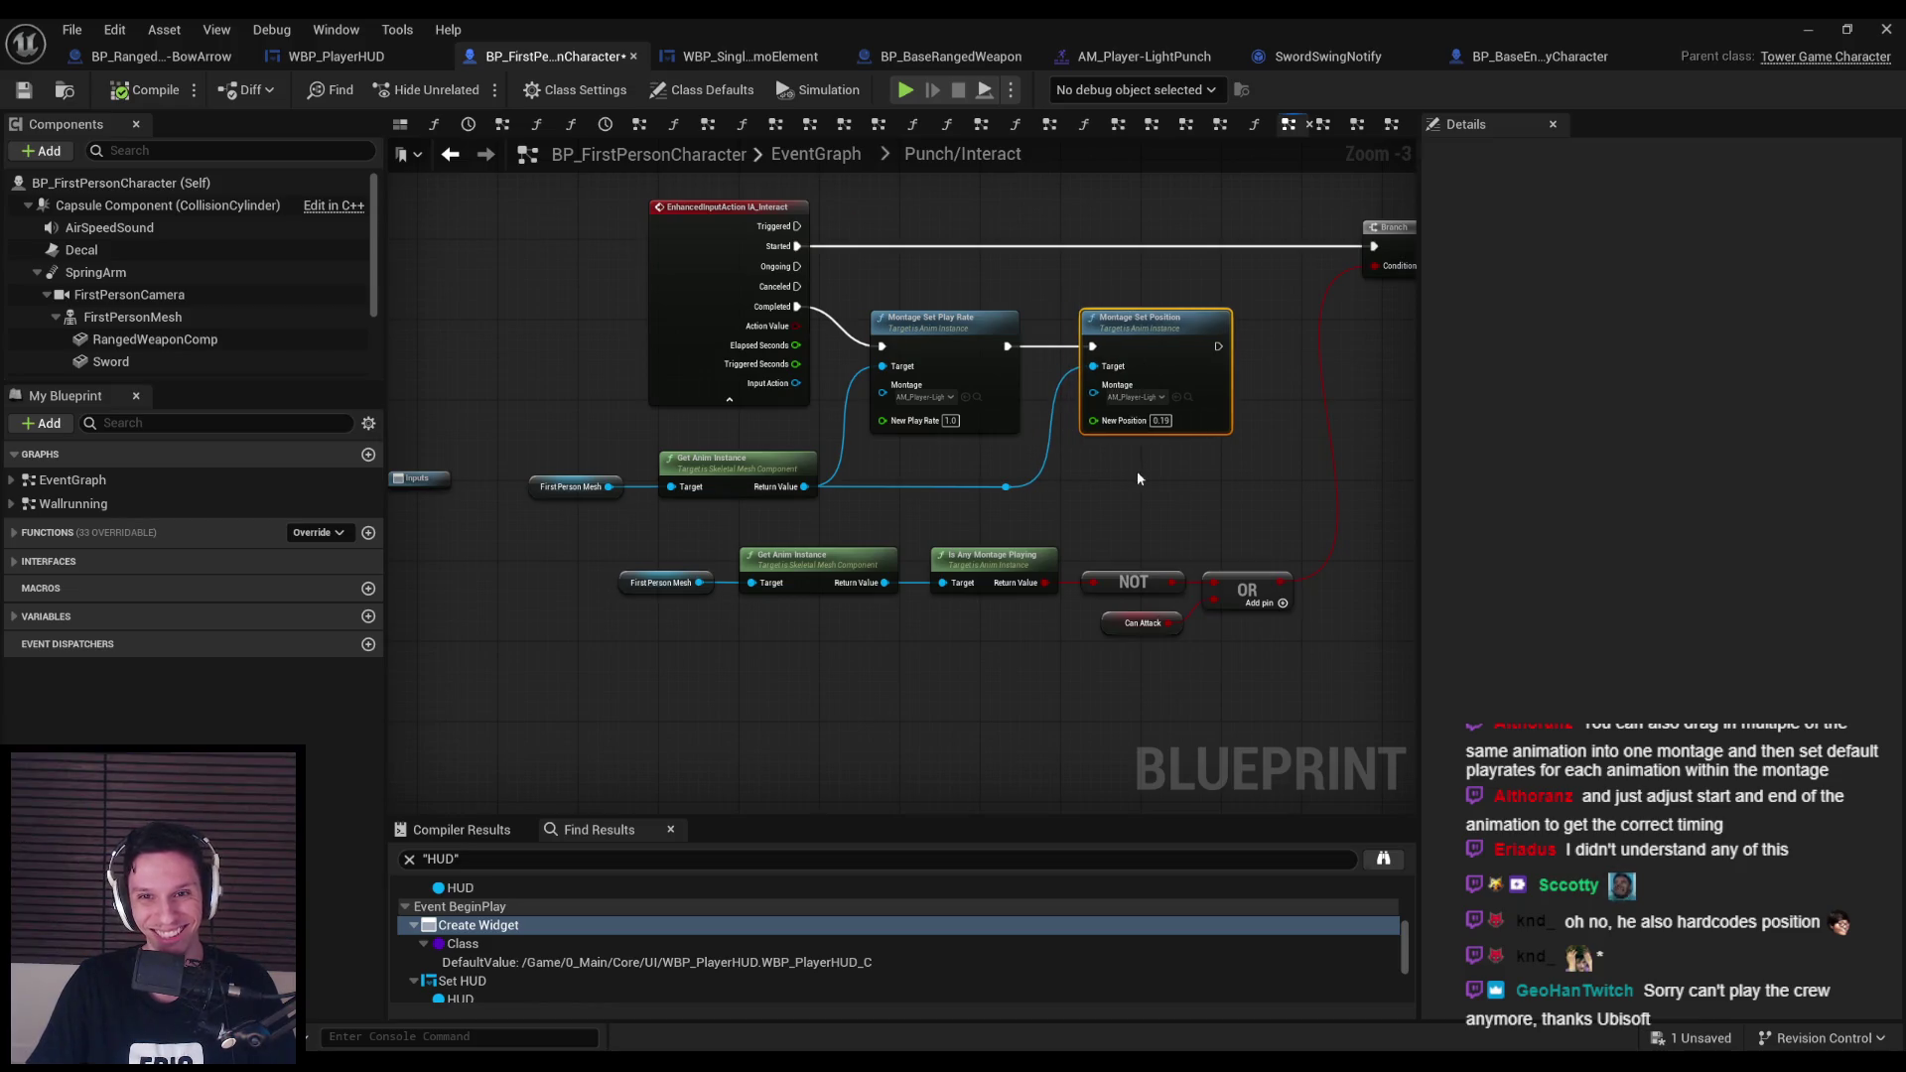
{"action": "left_click", "coordinate": [1136, 471]}
{"action": "left_click", "coordinate": [24, 90]}
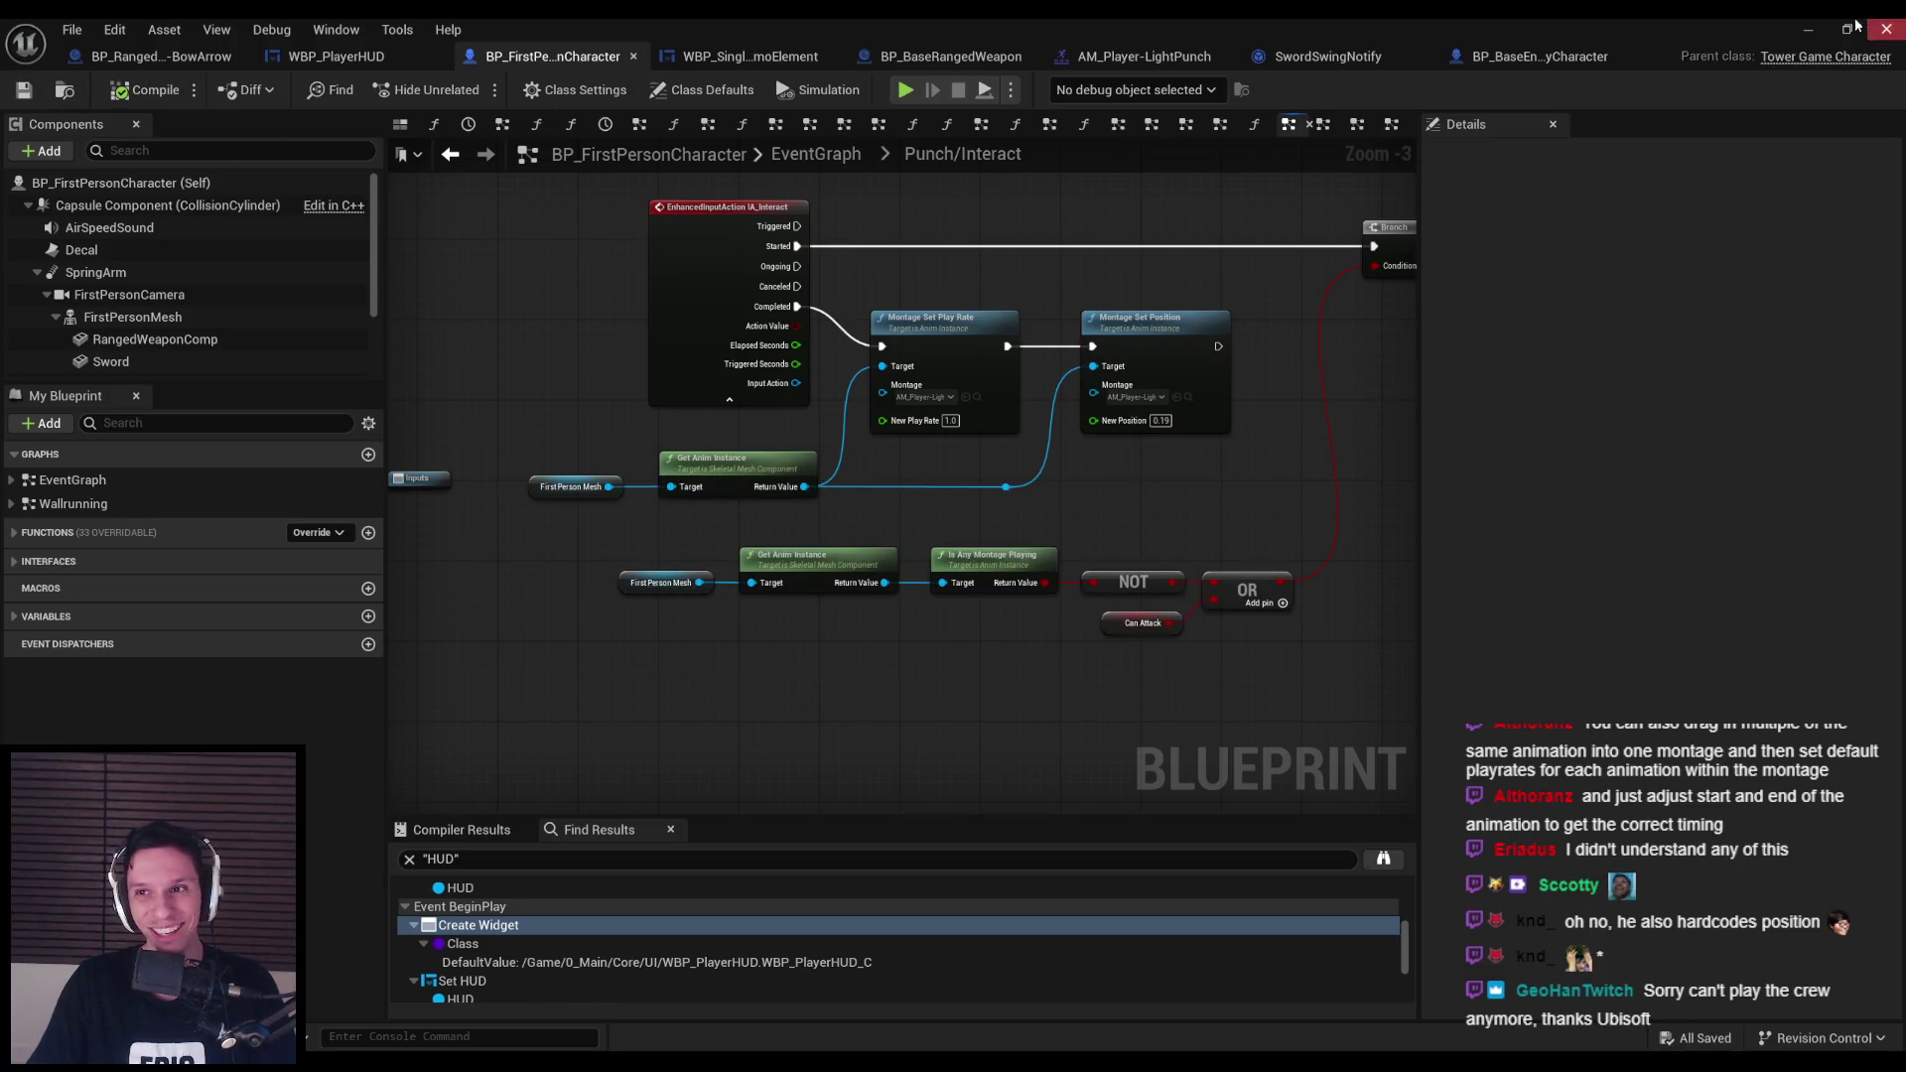
{"action": "left_click", "coordinate": [1886, 29]}
{"action": "key", "text": "alt+p"}
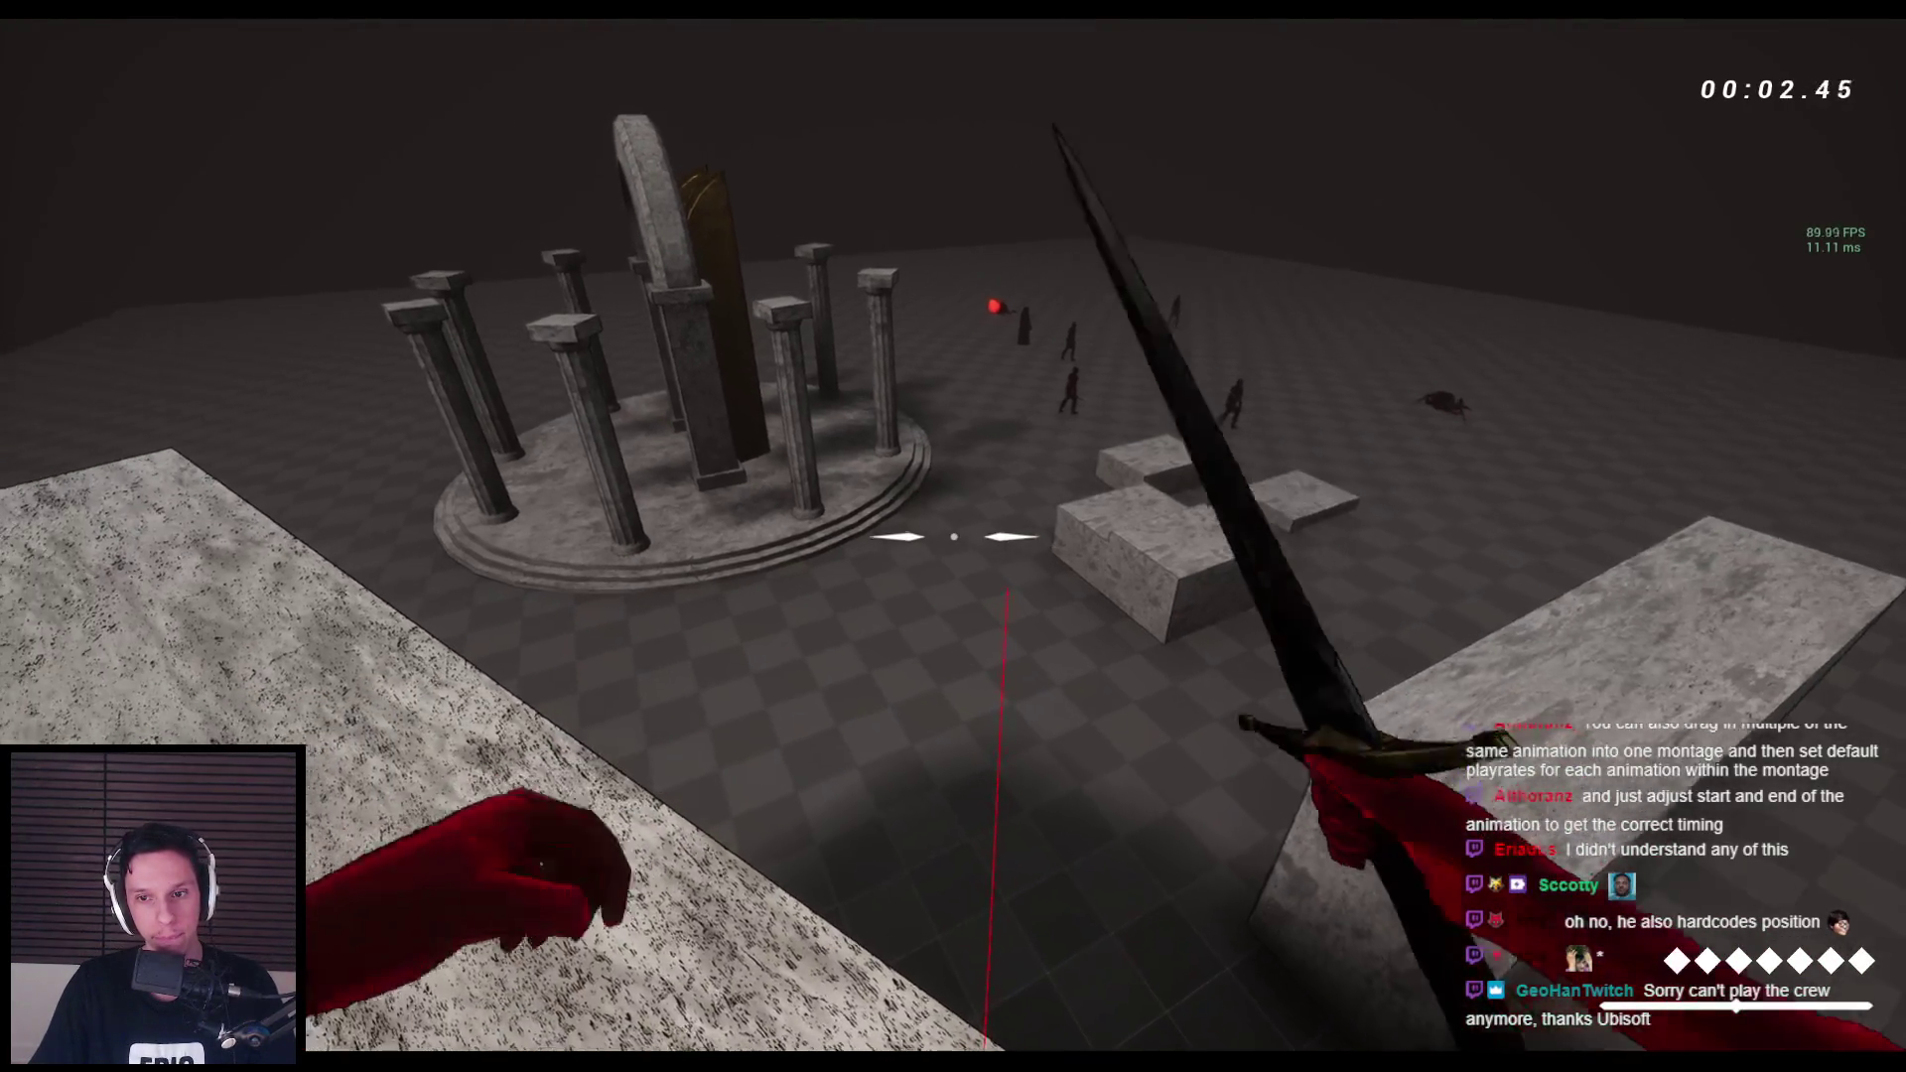
Test the punch by attacking repeatedly while advancing into the arena between the walls.
{"action": "left_click", "coordinate": [953, 536]}
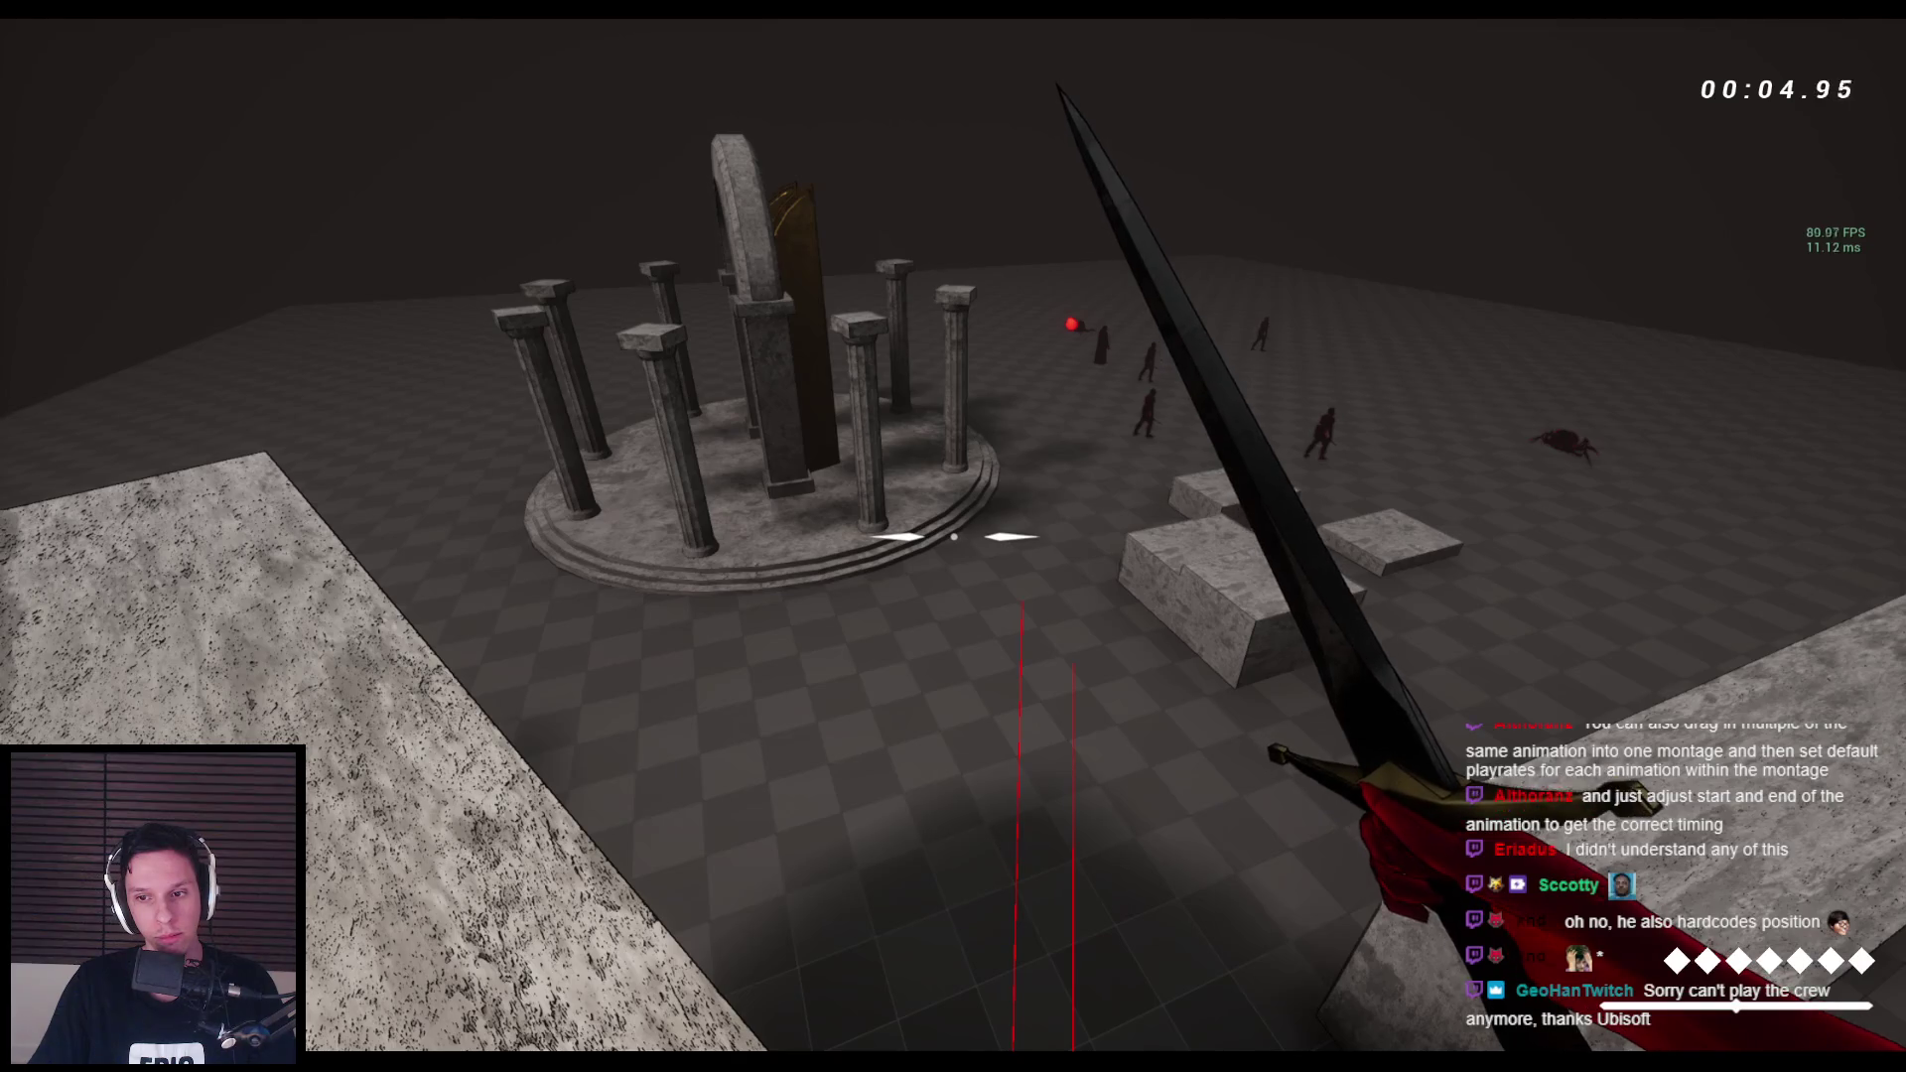
{"action": "left_click", "coordinate": [953, 537]}
{"action": "left_click", "coordinate": [953, 536]}
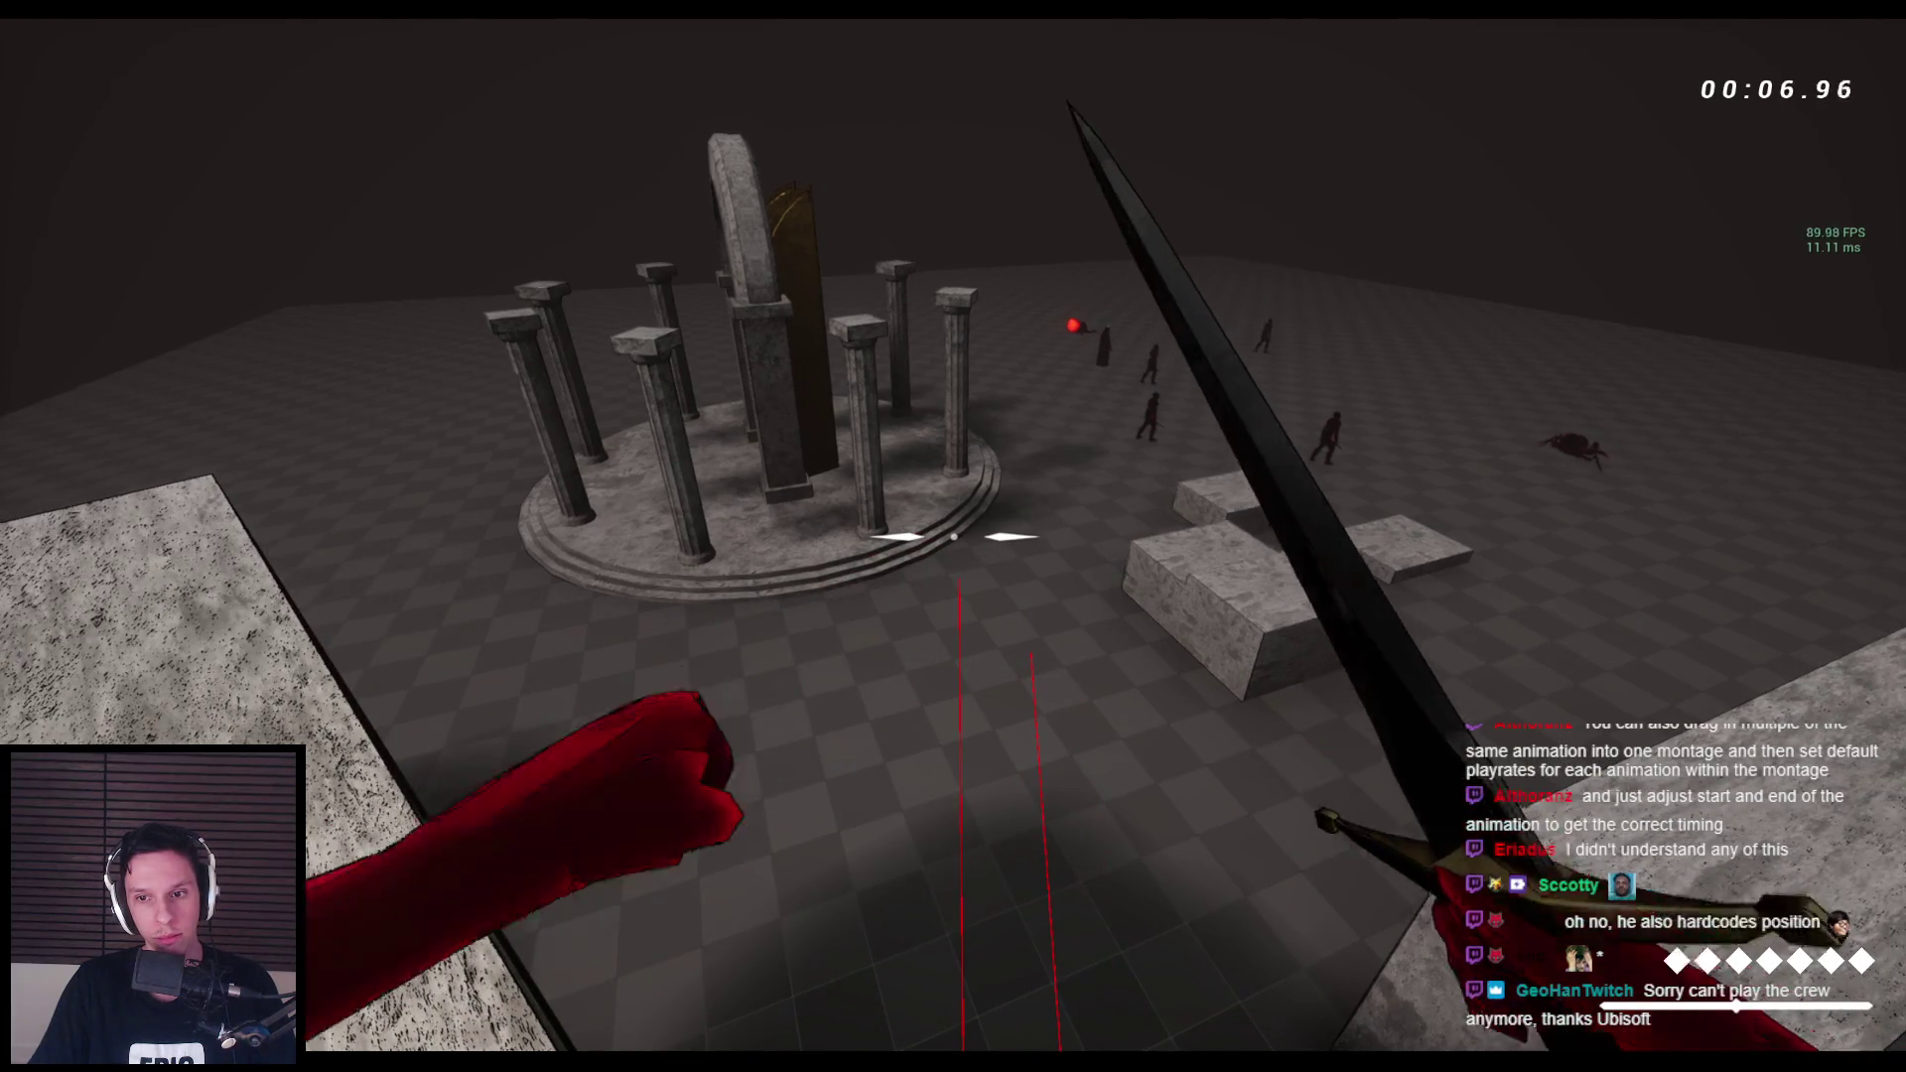
{"action": "key", "text": "w"}
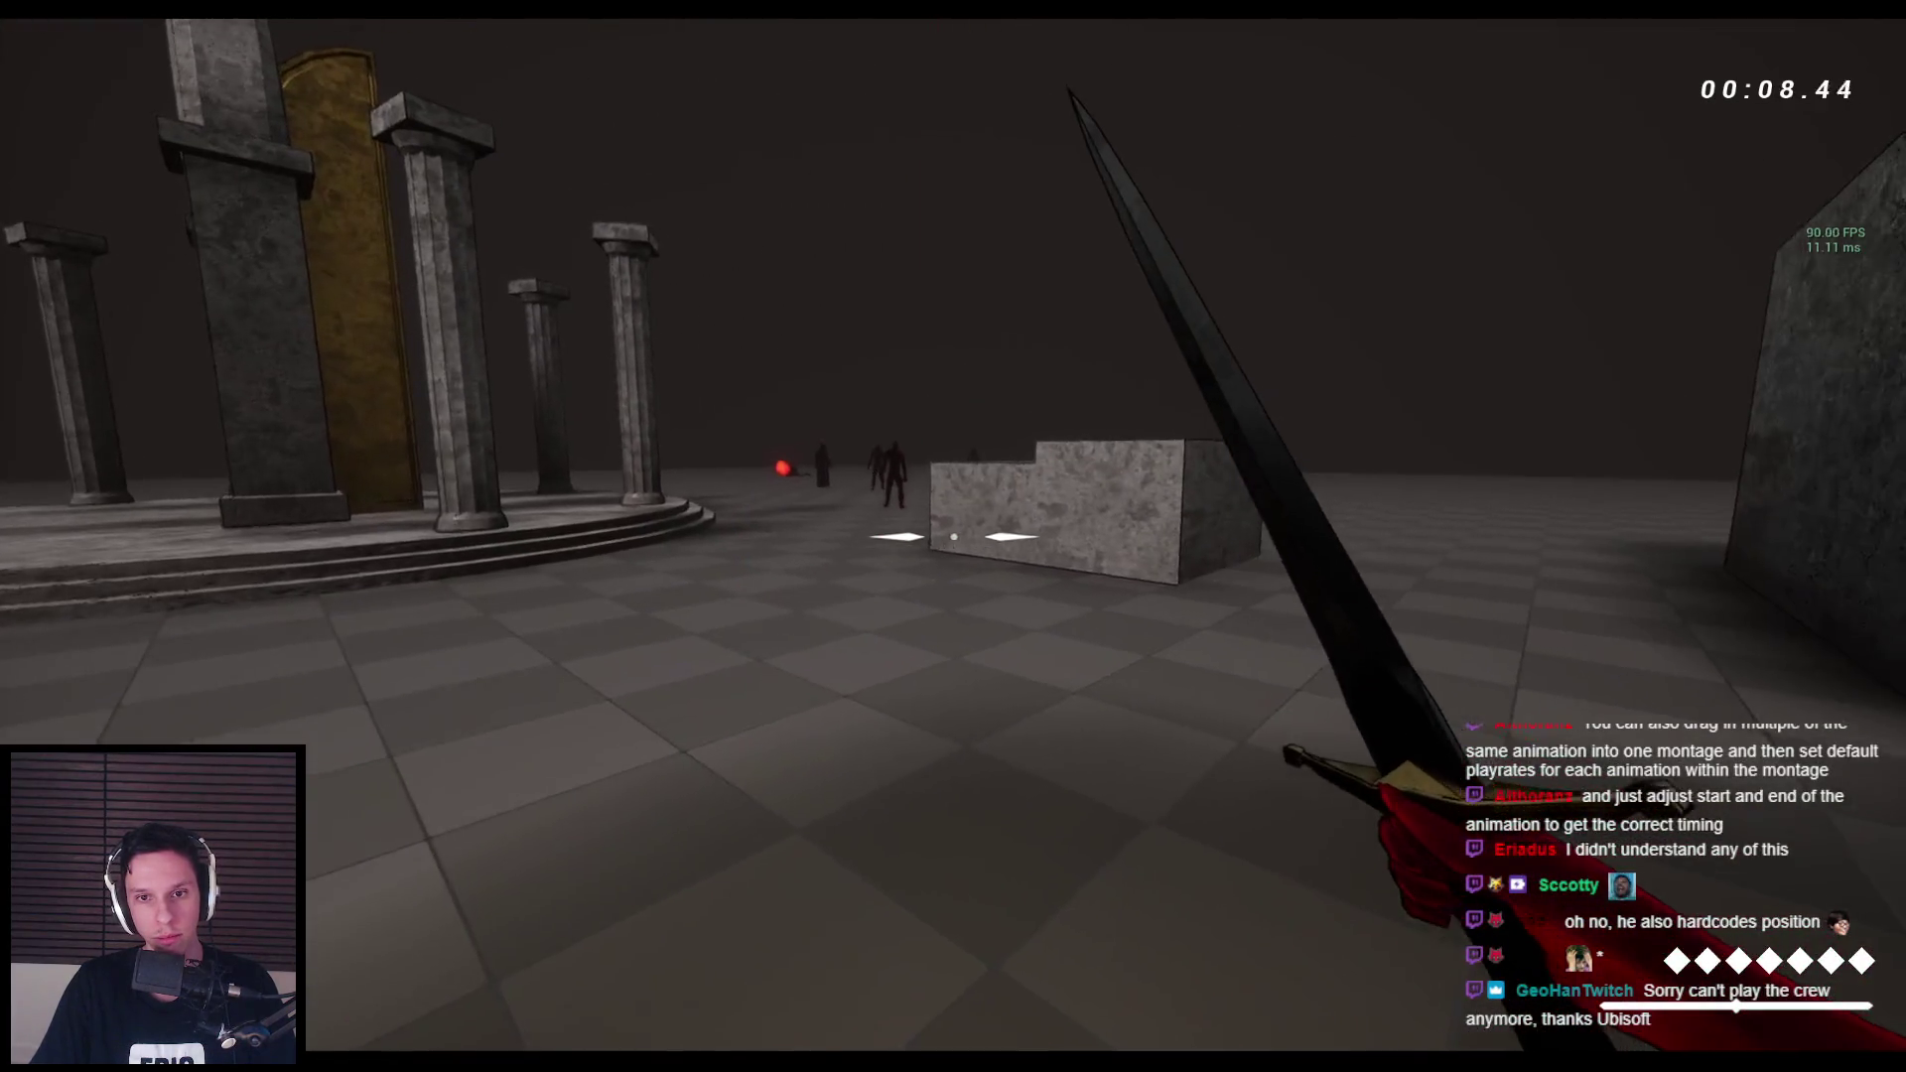
{"action": "left_click", "coordinate": [954, 536]}
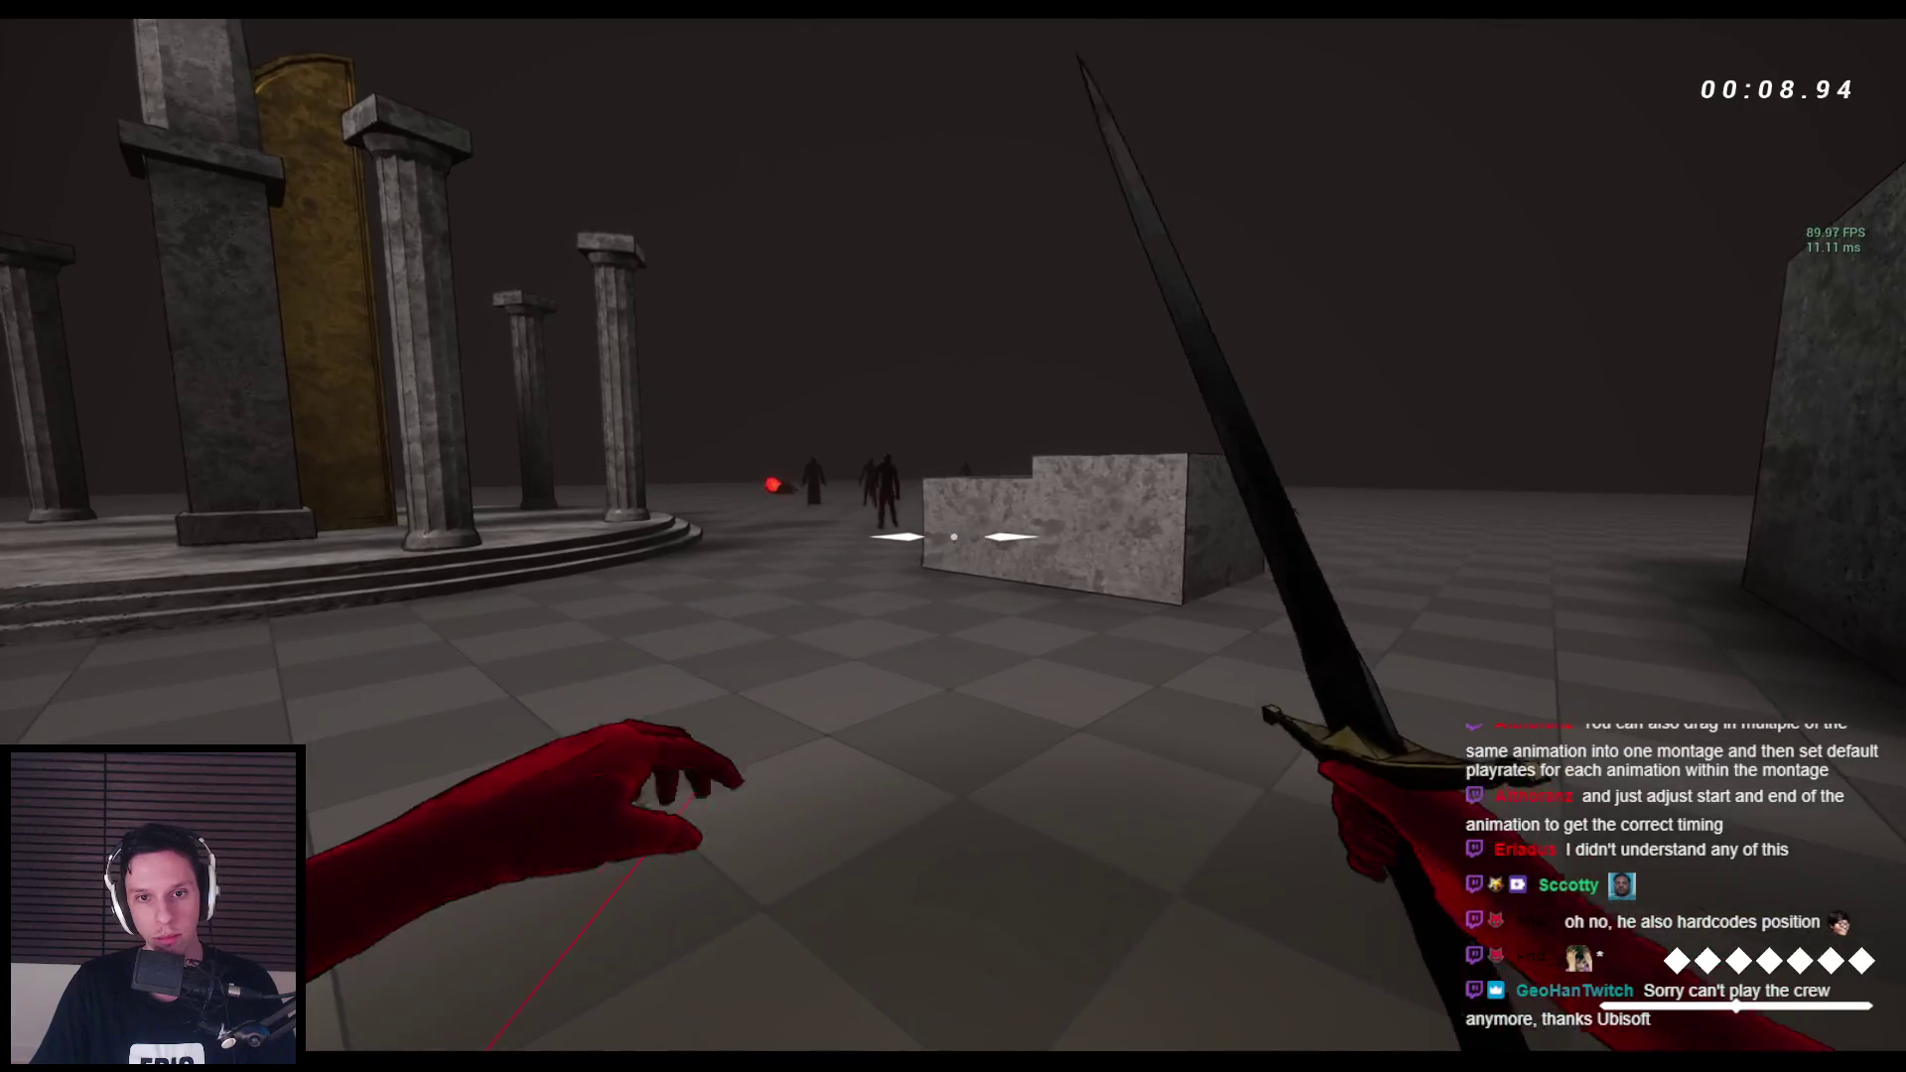
{"action": "left_click", "coordinate": [953, 536]}
{"action": "key", "text": "w"}
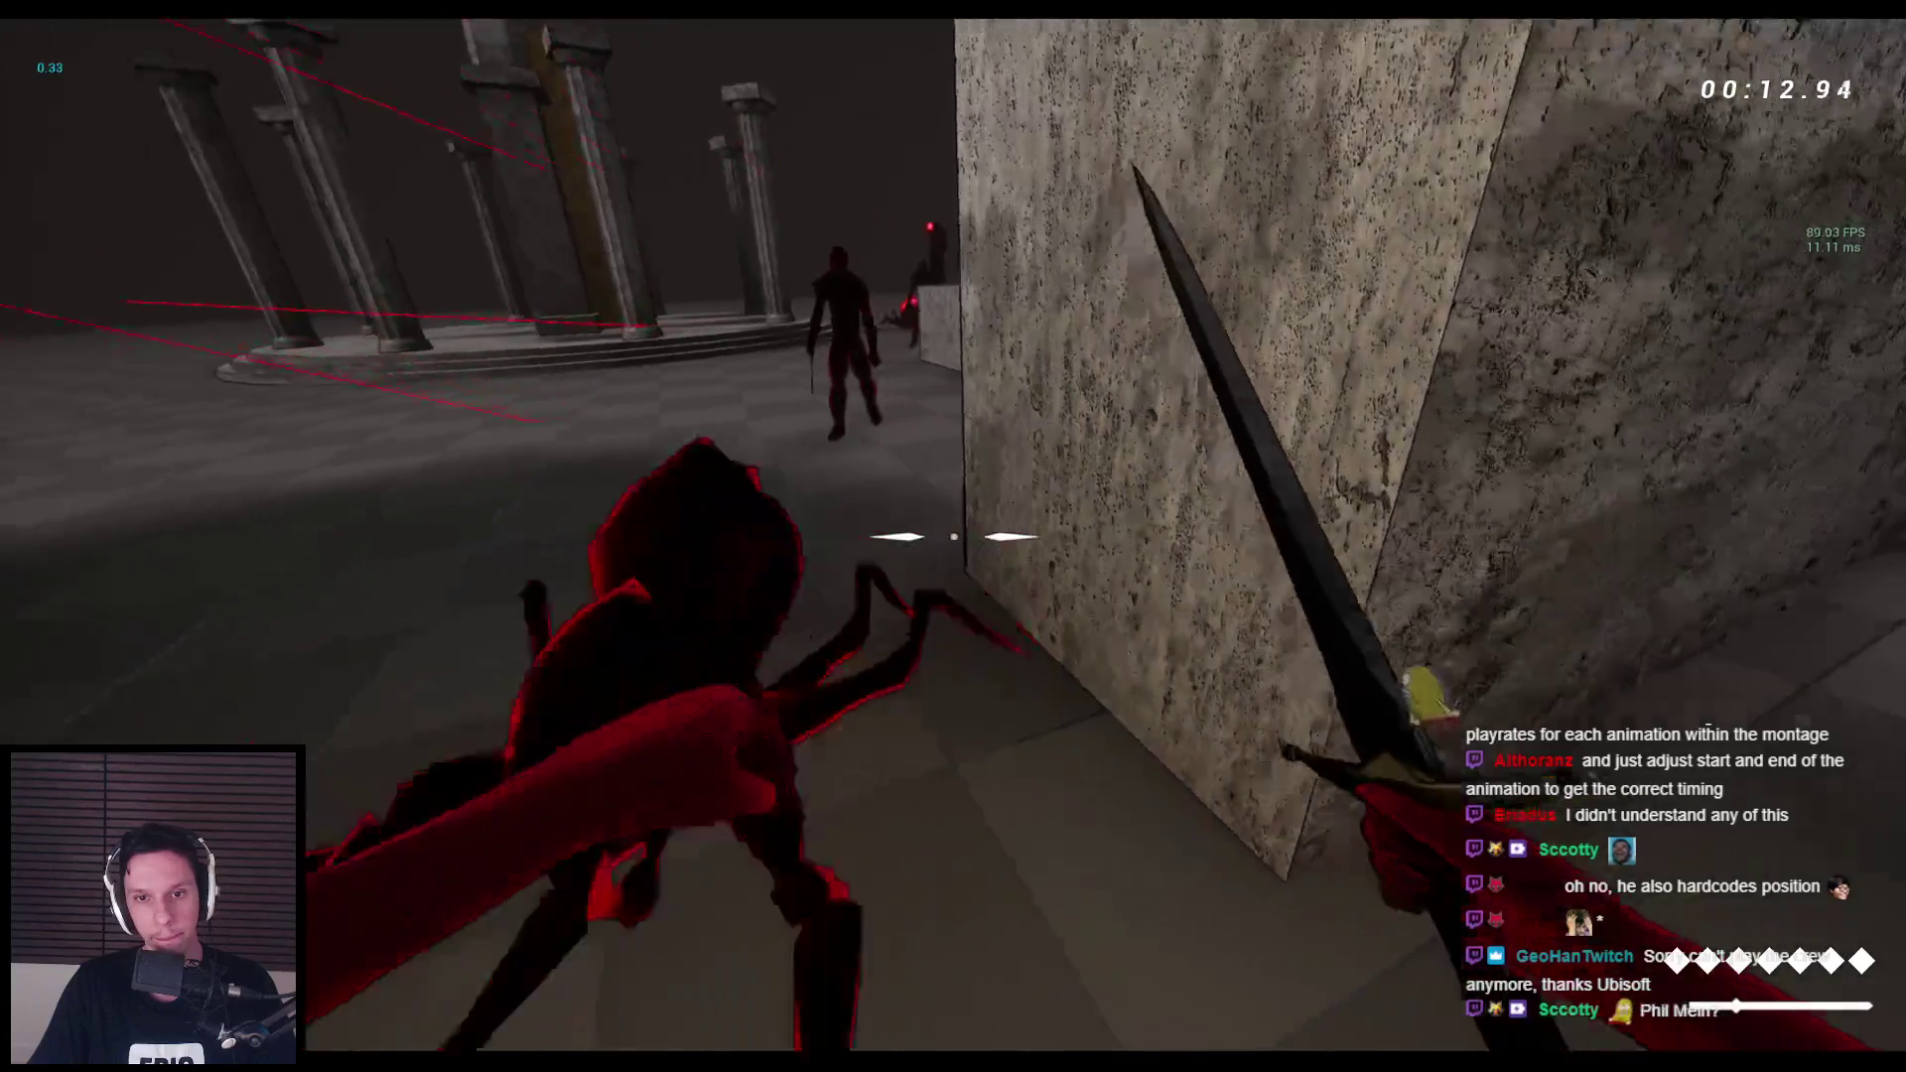
Punch and slash the spider and creatures, then stop the session and return to BP_FirstPersonCharacter.
{"action": "left_click", "coordinate": [953, 536]}
{"action": "left_click", "coordinate": [954, 536]}
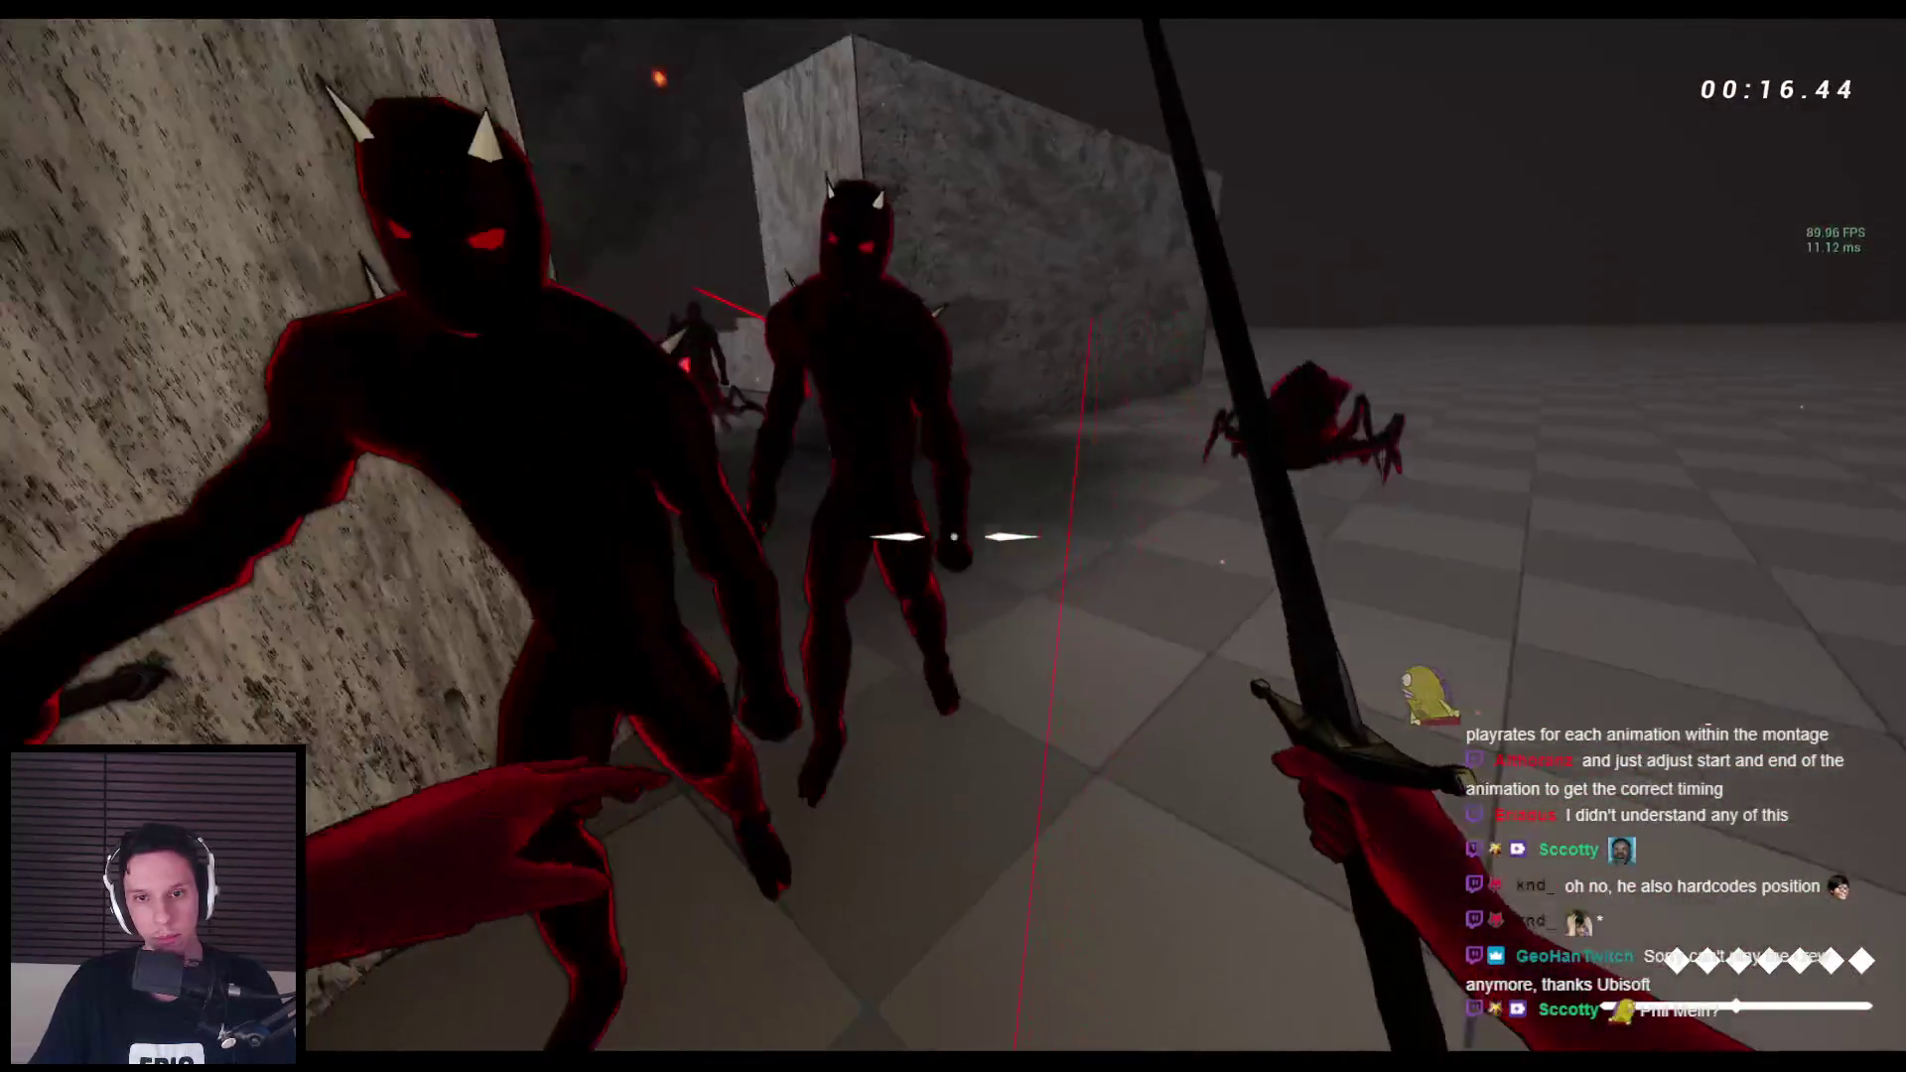
{"action": "left_click", "coordinate": [953, 536]}
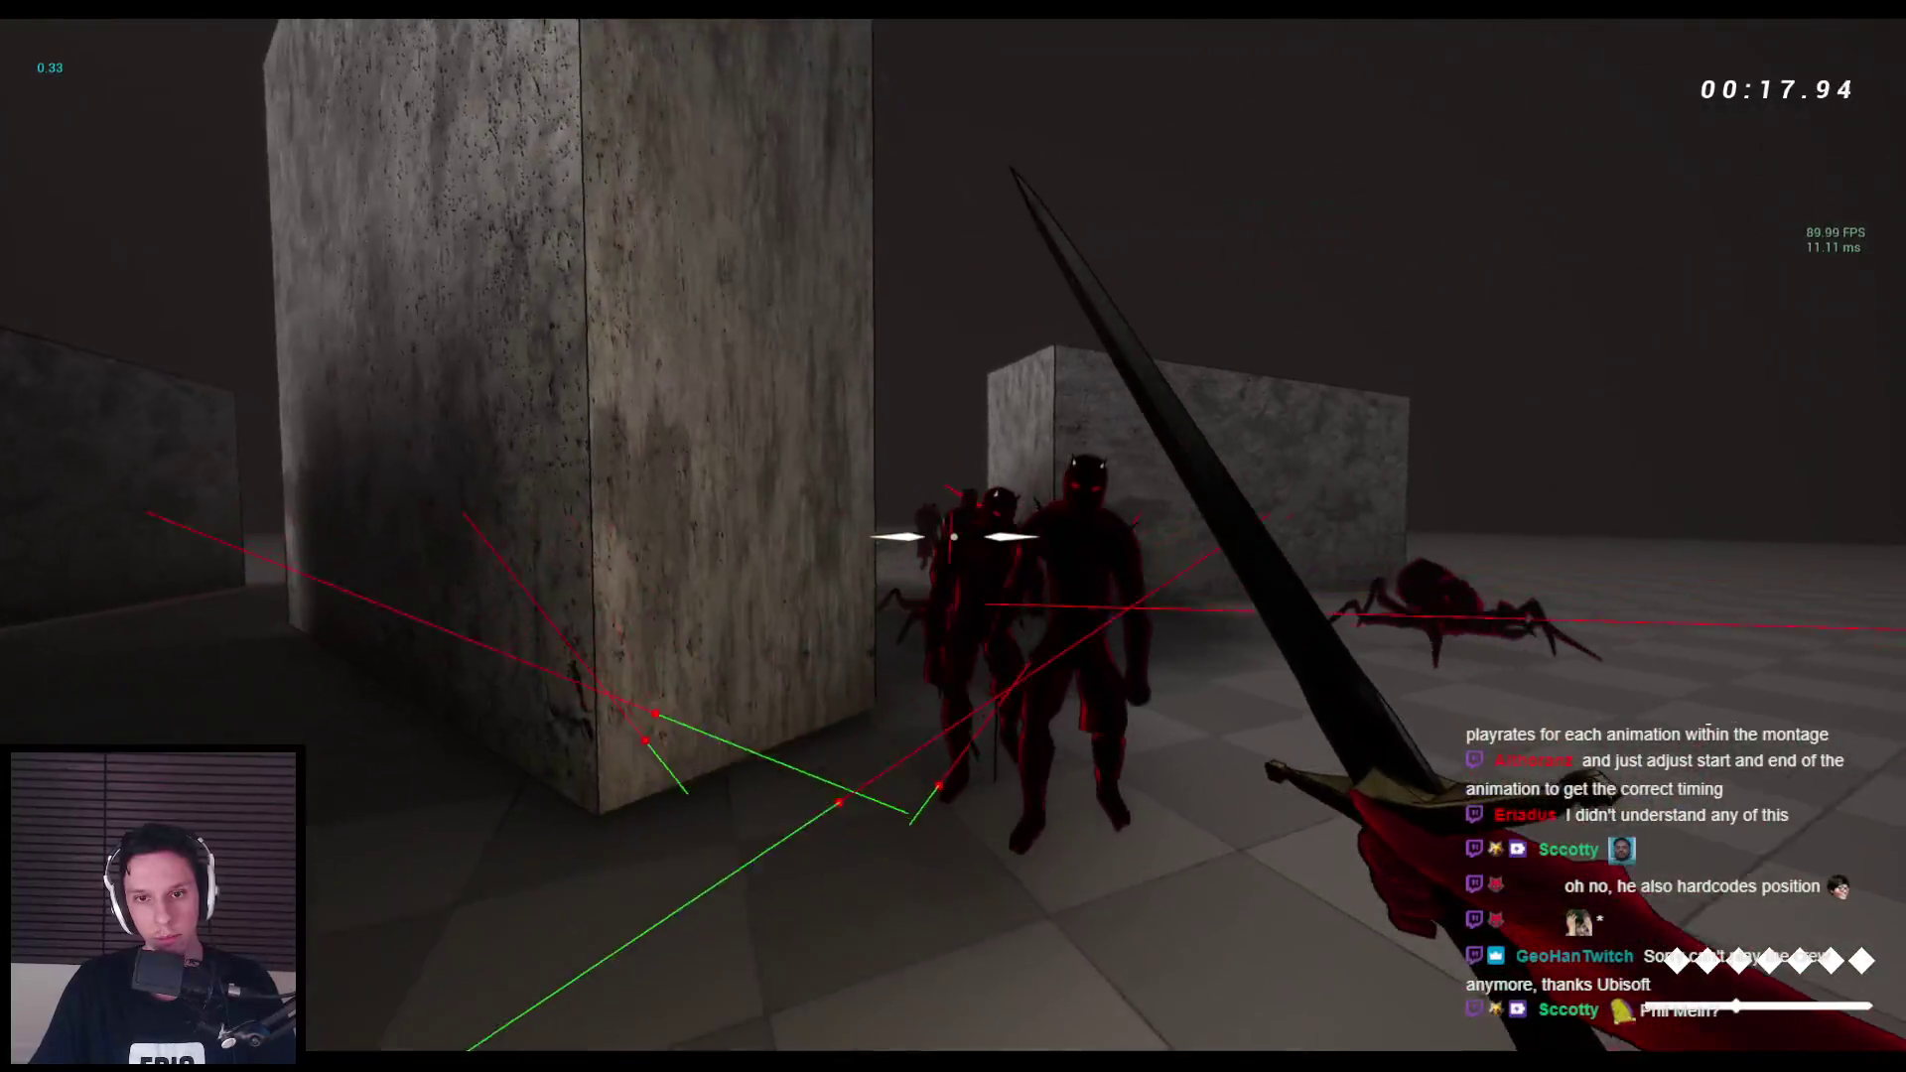
{"action": "left_click", "coordinate": [953, 536]}
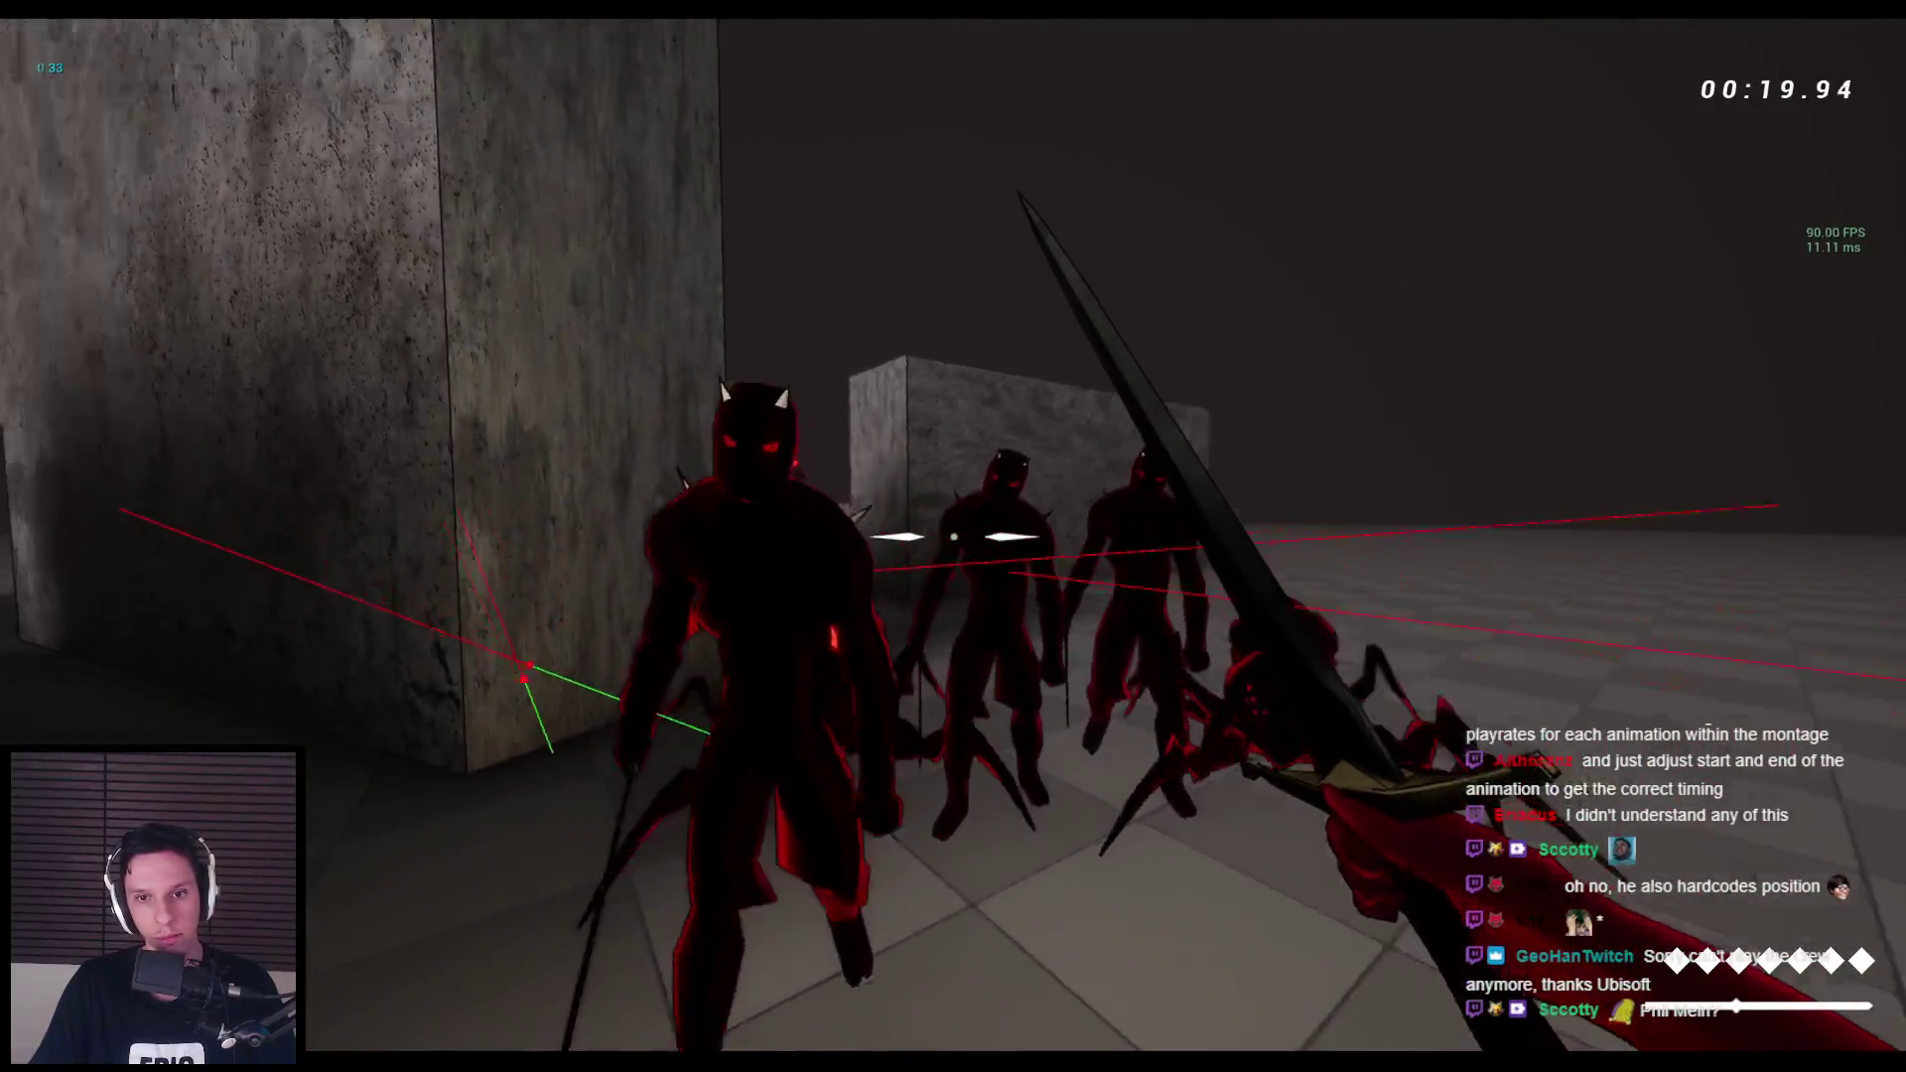
{"action": "left_click", "coordinate": [953, 536]}
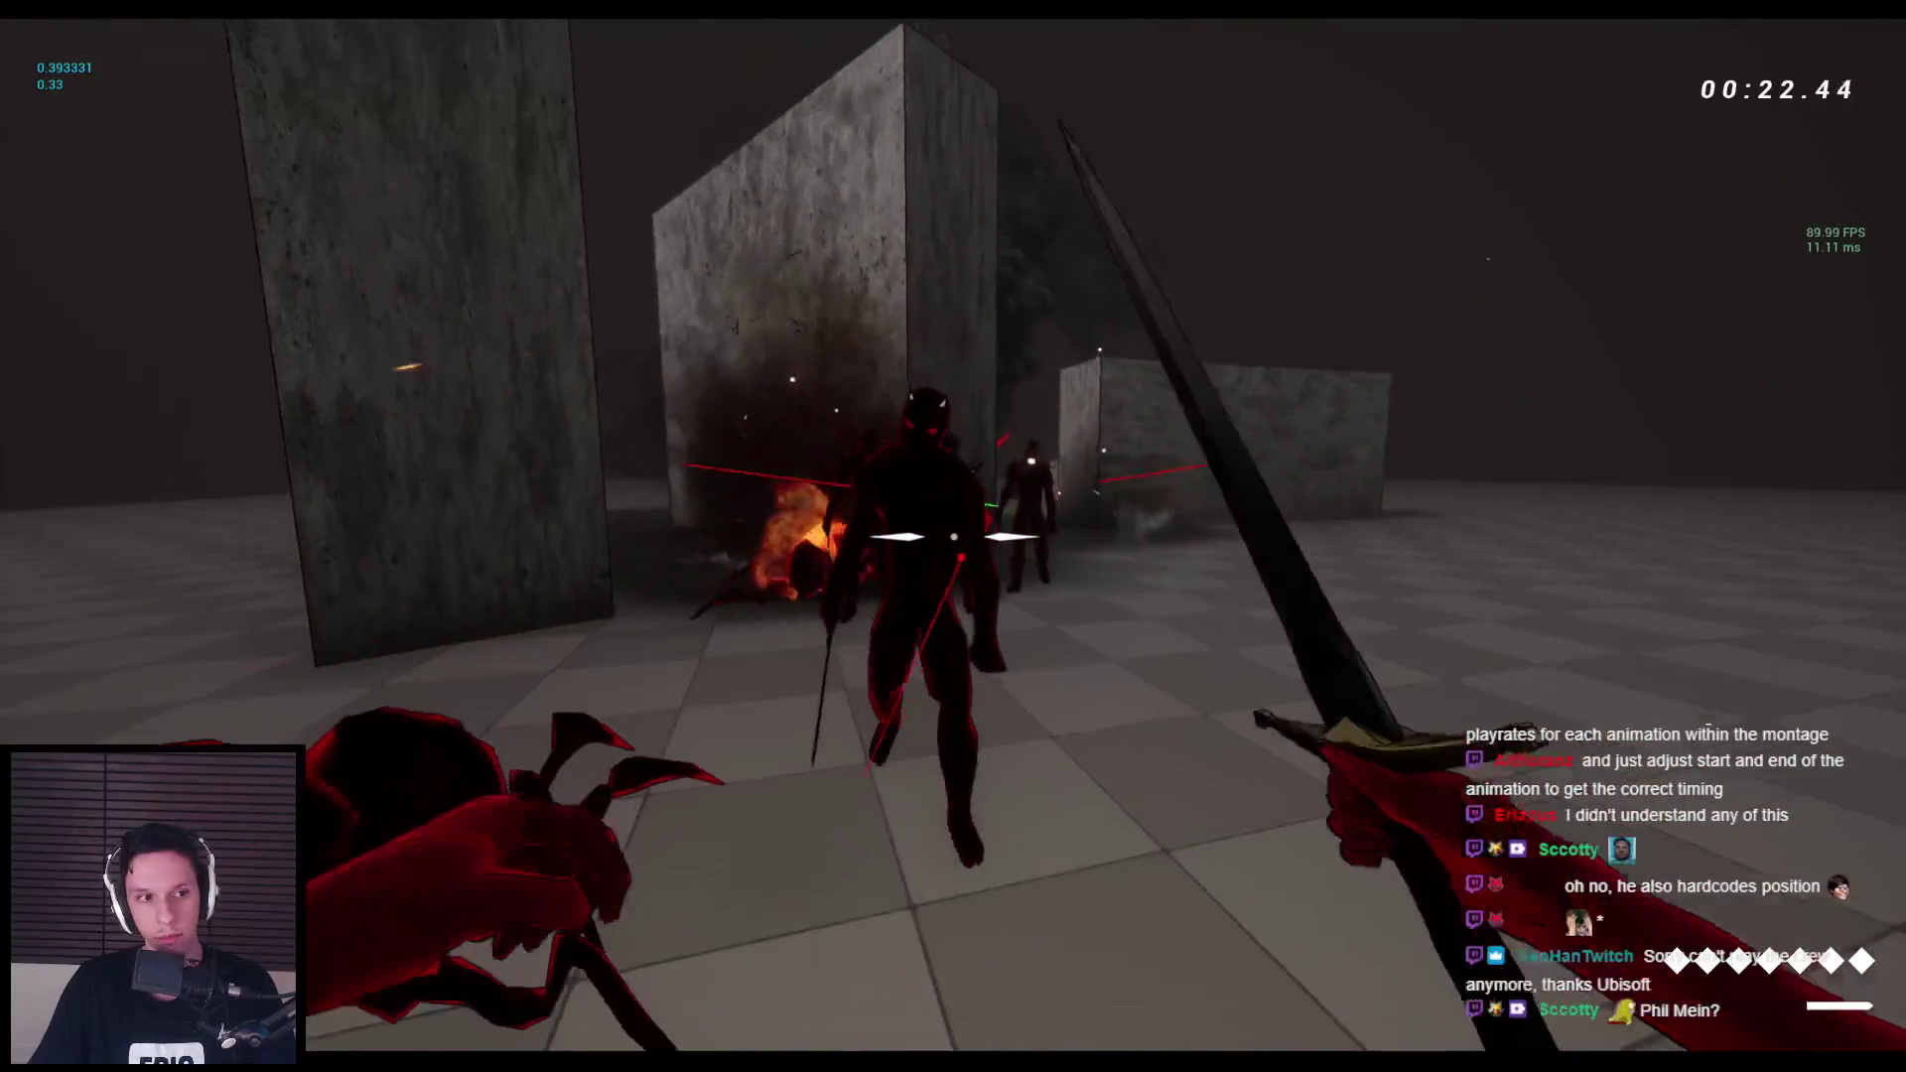
{"action": "left_click", "coordinate": [953, 536]}
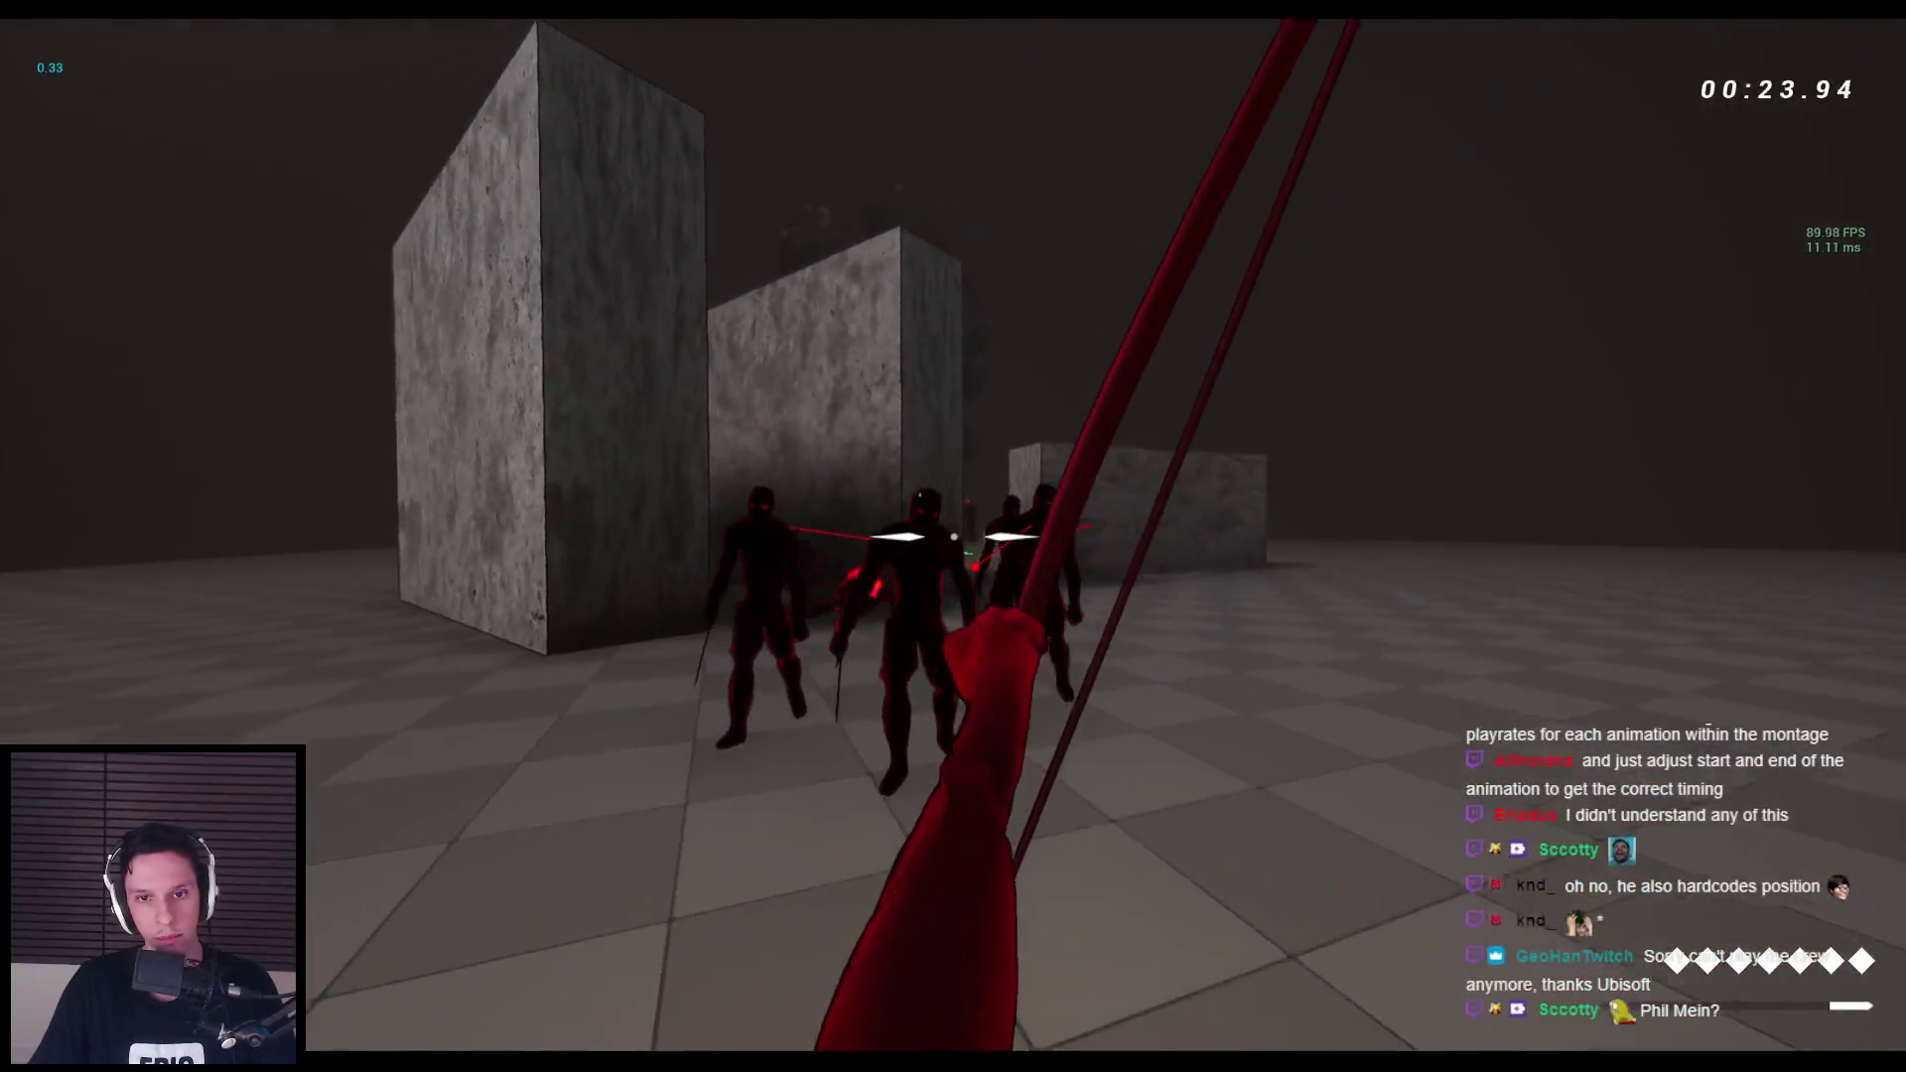
{"action": "left_click", "coordinate": [953, 536]}
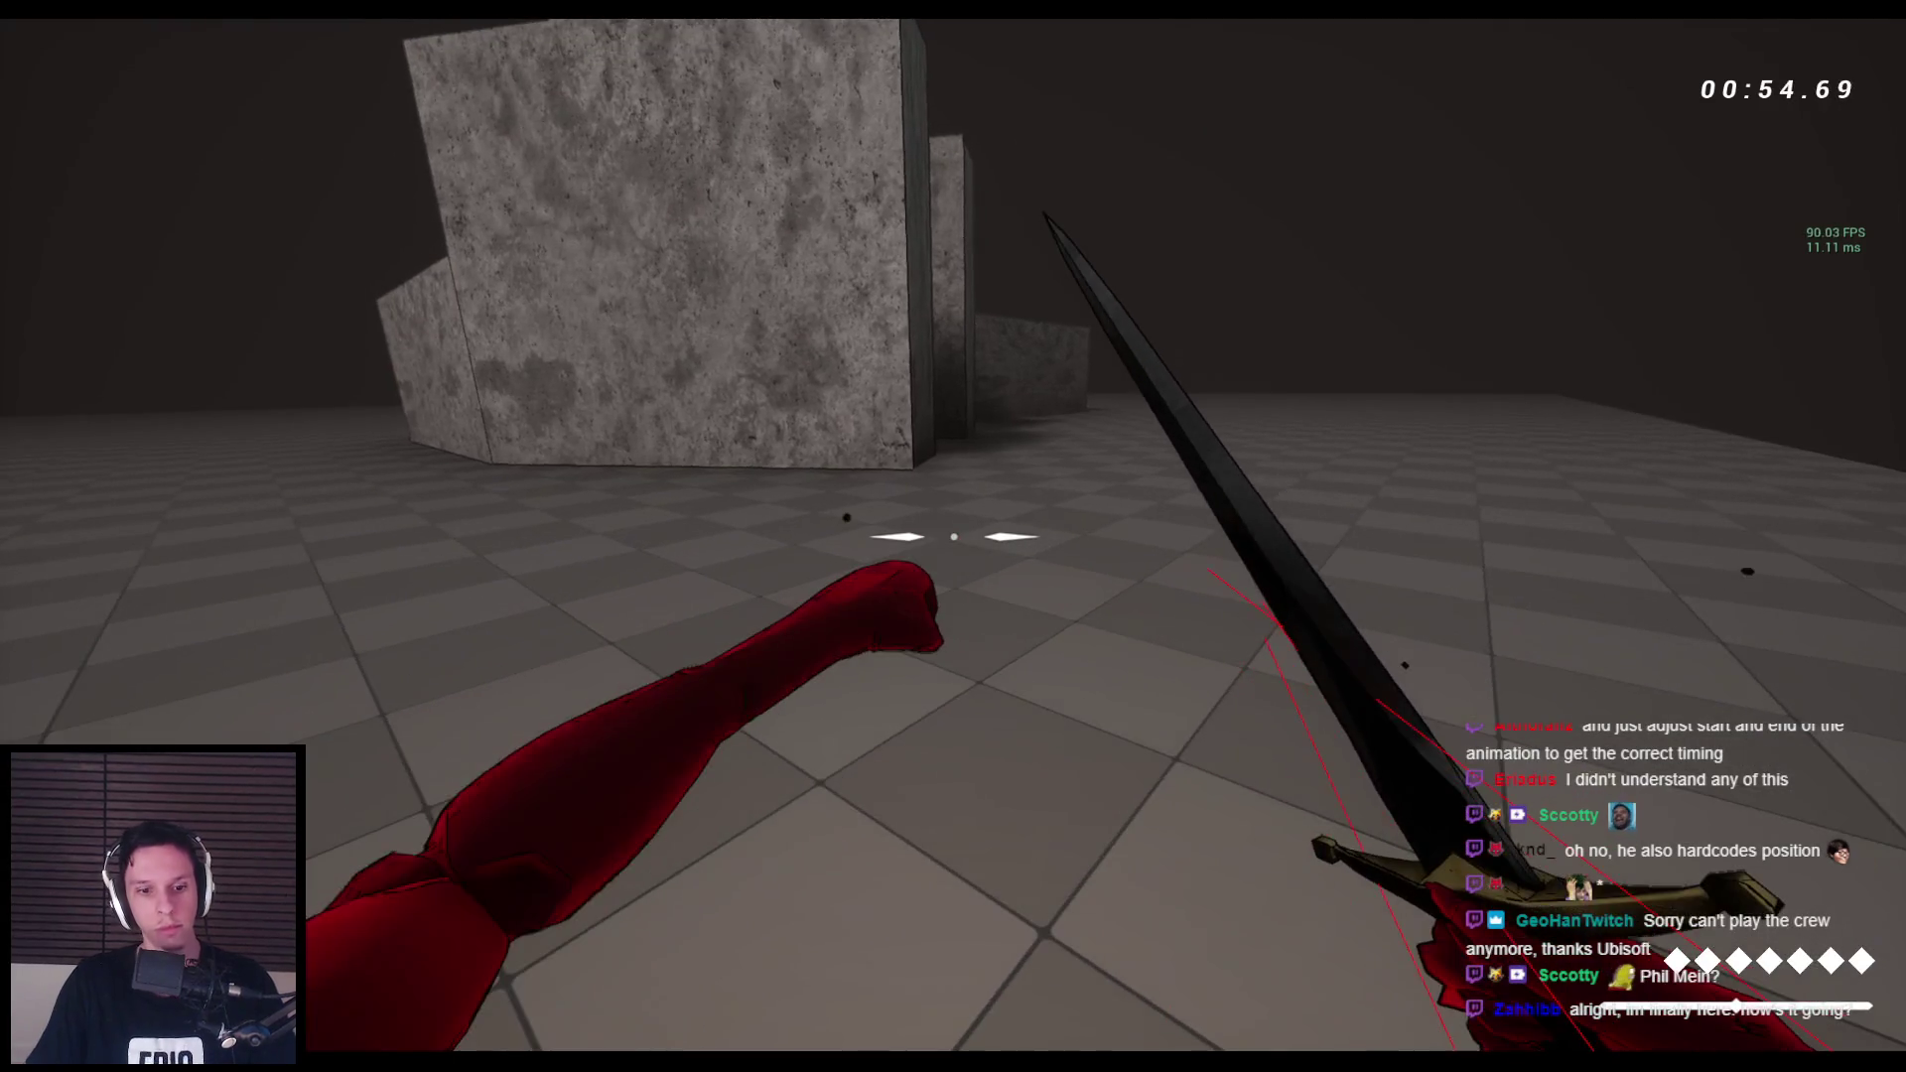
{"action": "key", "text": "Escape"}
{"action": "left_click", "coordinate": [715, 978]}
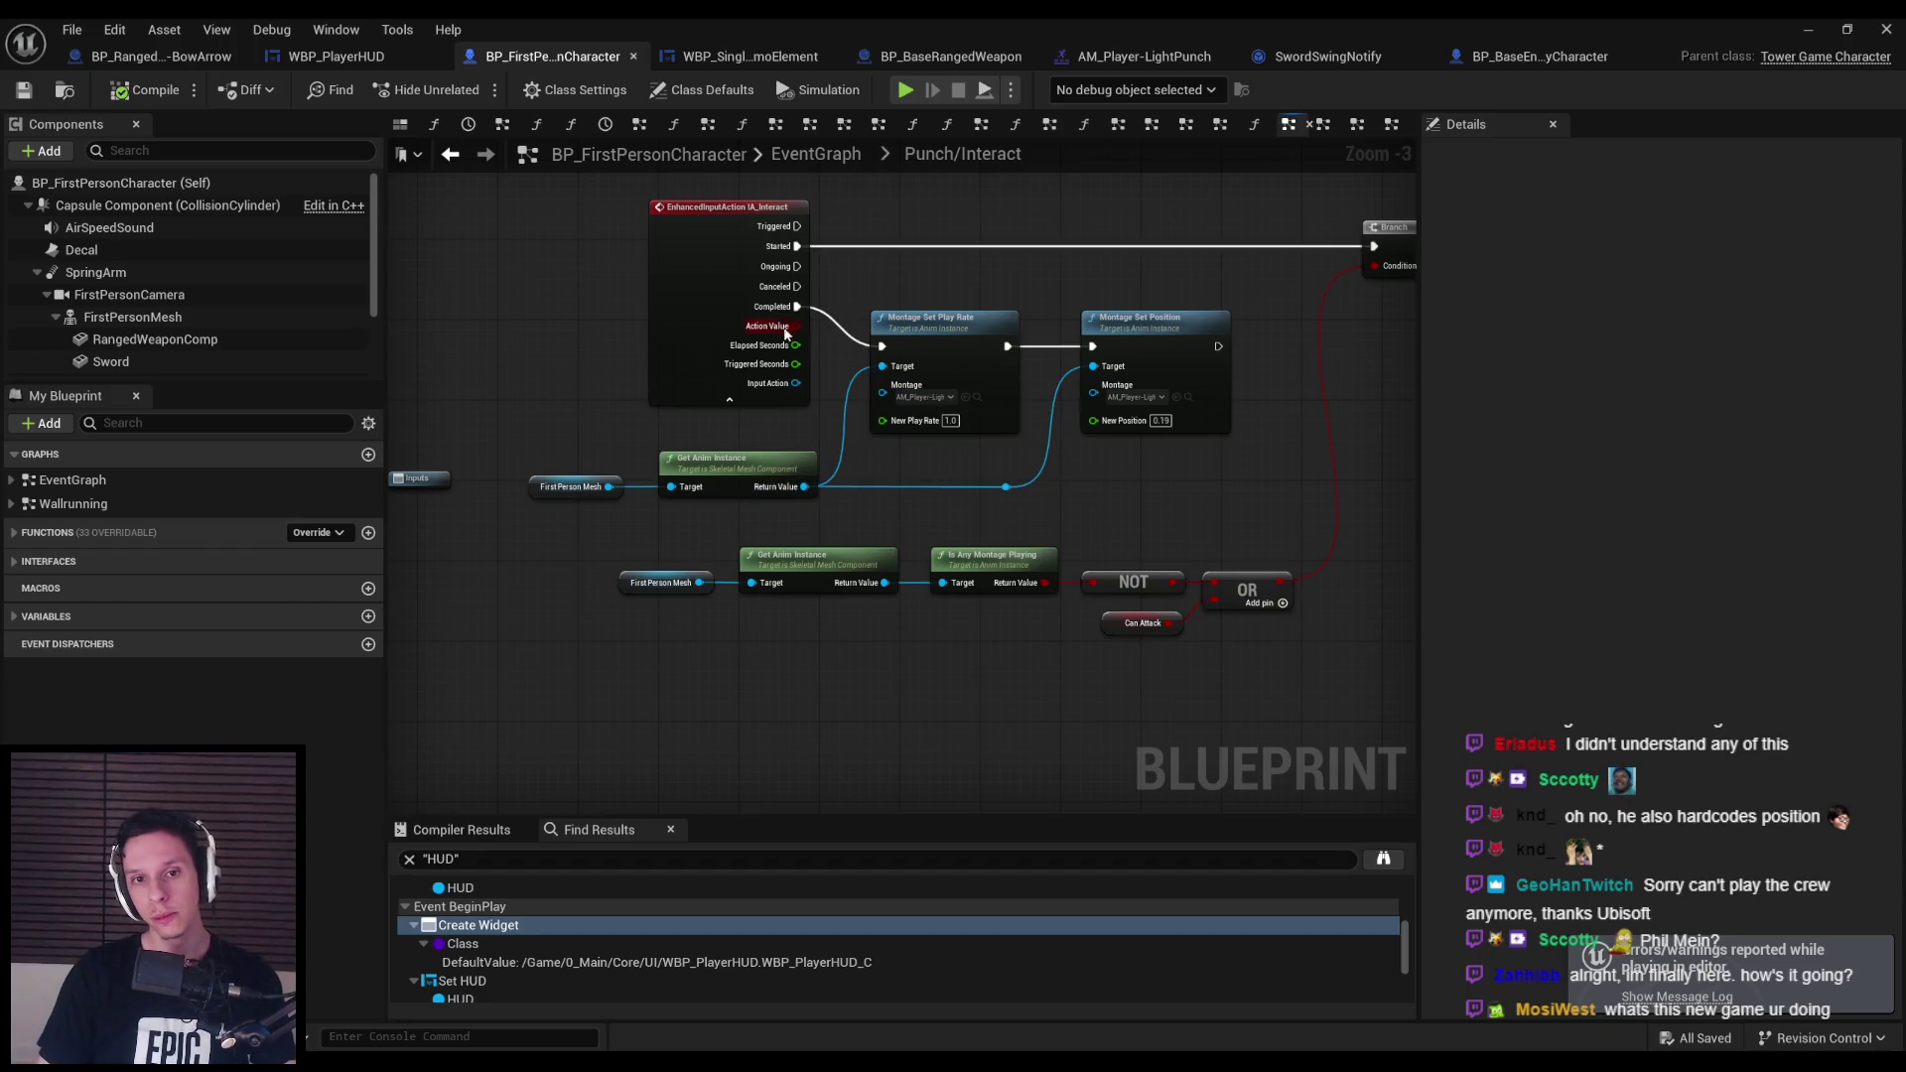
Set the Montage Set Play Rate value to 0.2.
{"action": "scroll", "coordinate": [912, 493], "scroll_direction": "down", "scroll_amount": 1}
{"action": "mouse_move", "coordinate": [911, 494]}
{"action": "left_mouse_down"}
{"action": "mouse_move", "coordinate": [788, 493]}
{"action": "mouse_move", "coordinate": [598, 537]}
{"action": "left_mouse_up"}
{"action": "scroll", "coordinate": [914, 519], "scroll_direction": "up", "scroll_amount": 3}
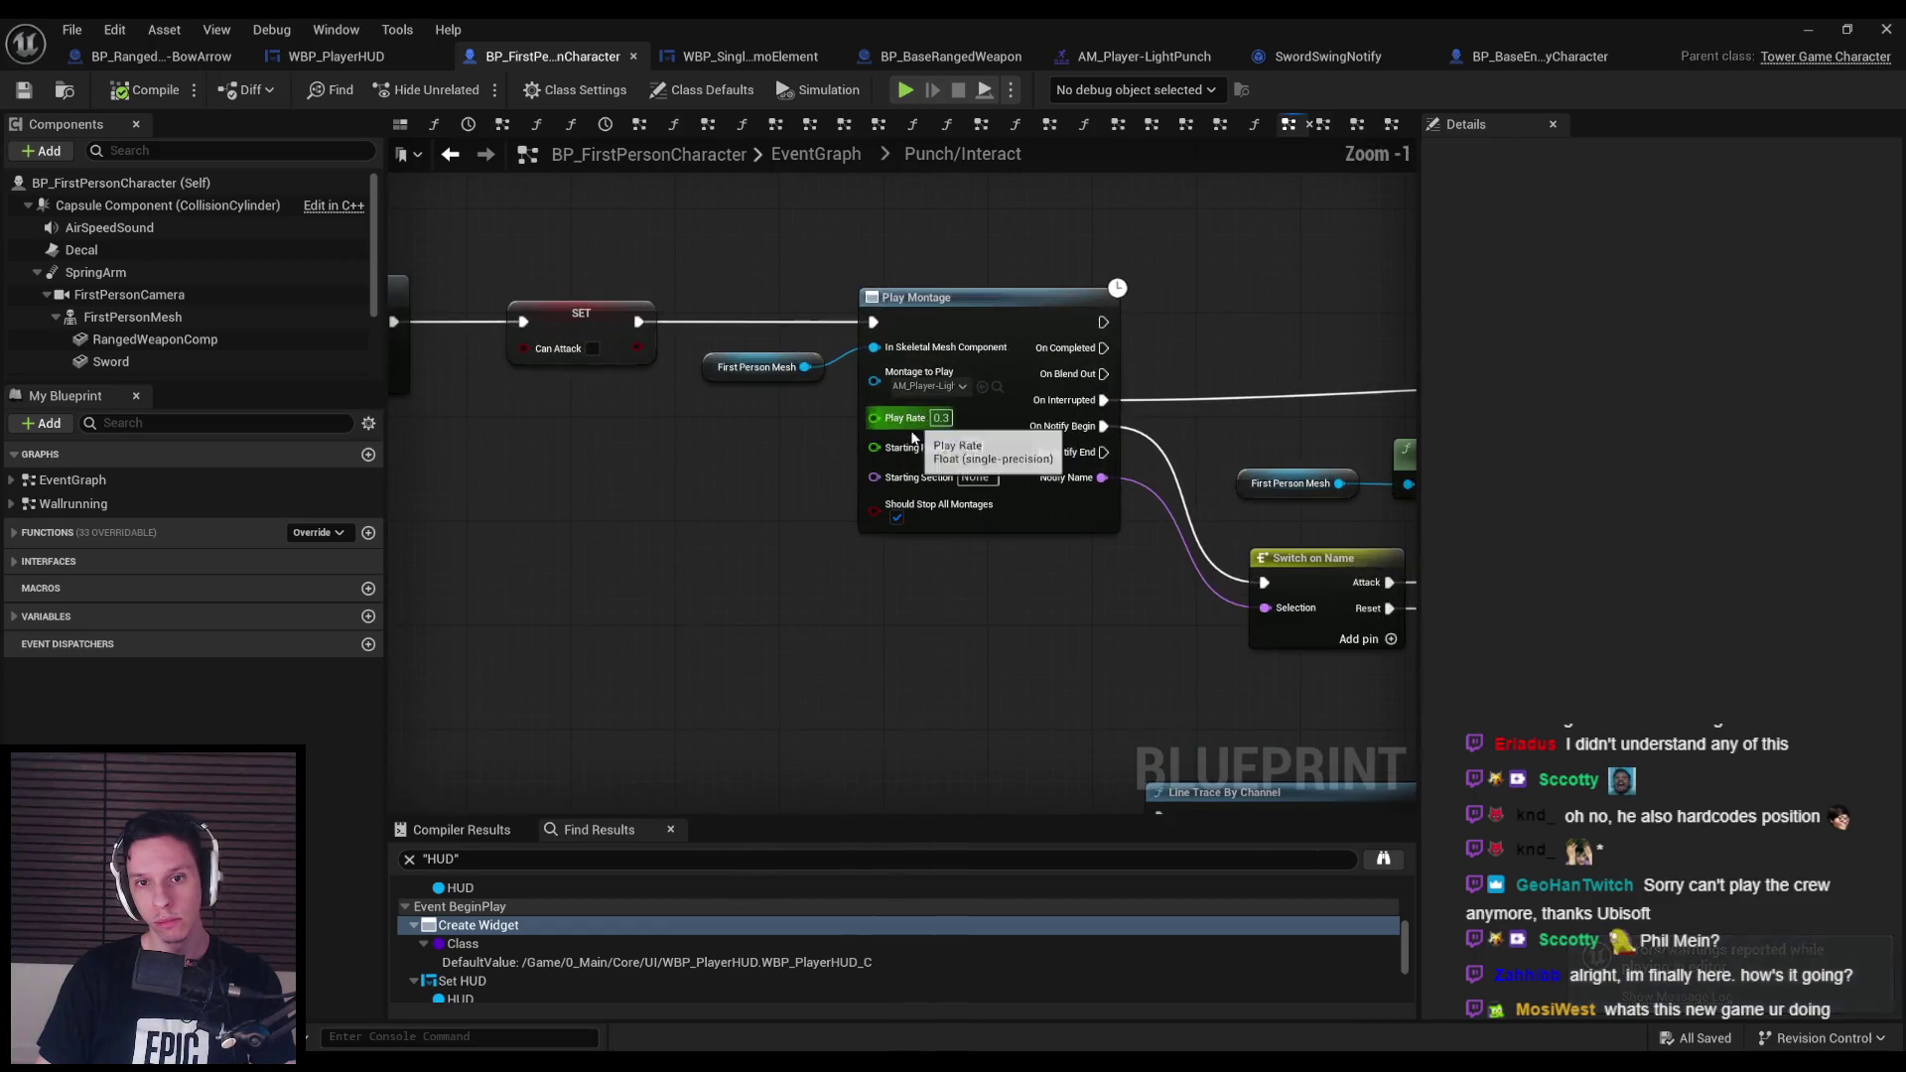
{"action": "left_click_drag", "start_coordinate": [905, 611], "coordinate": [847, 575]}
{"action": "scroll", "coordinate": [847, 565], "scroll_direction": "down", "scroll_amount": 1}
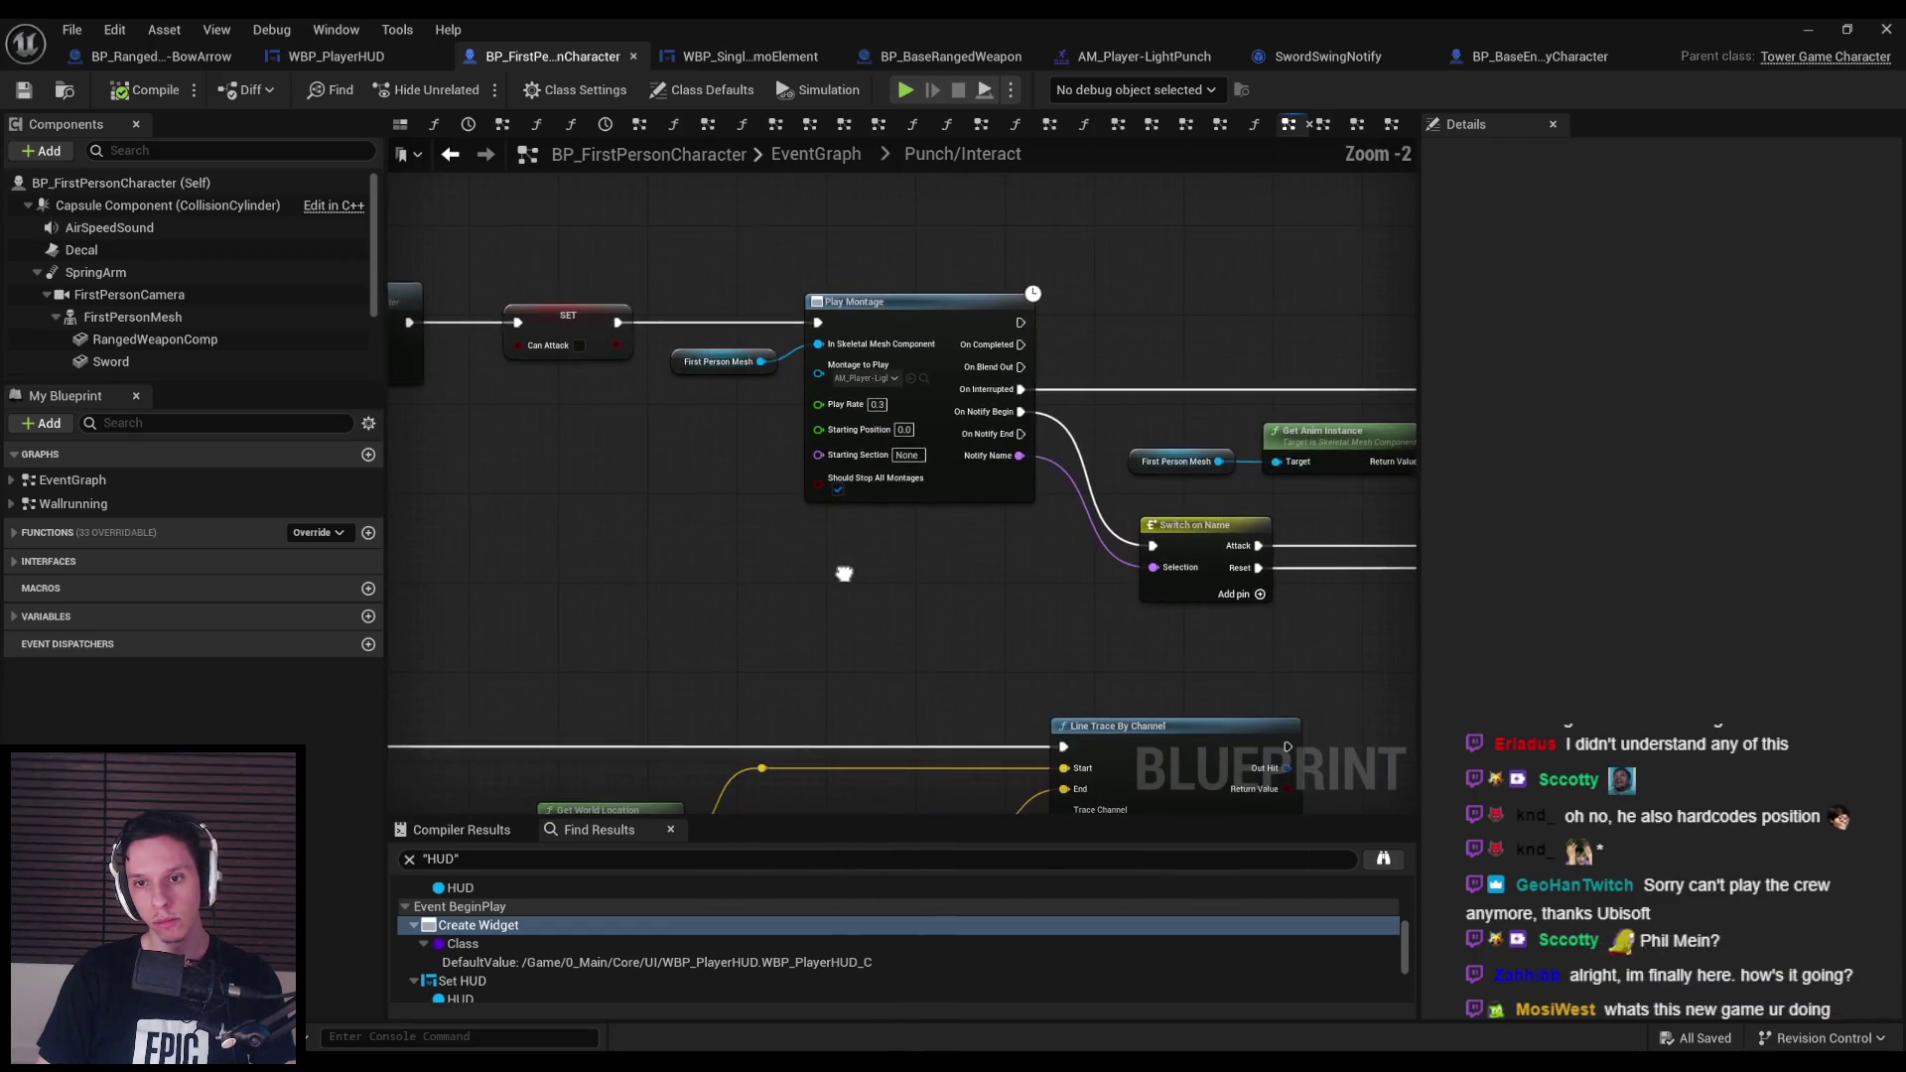
{"action": "scroll", "coordinate": [882, 399], "scroll_direction": "up", "scroll_amount": 2}
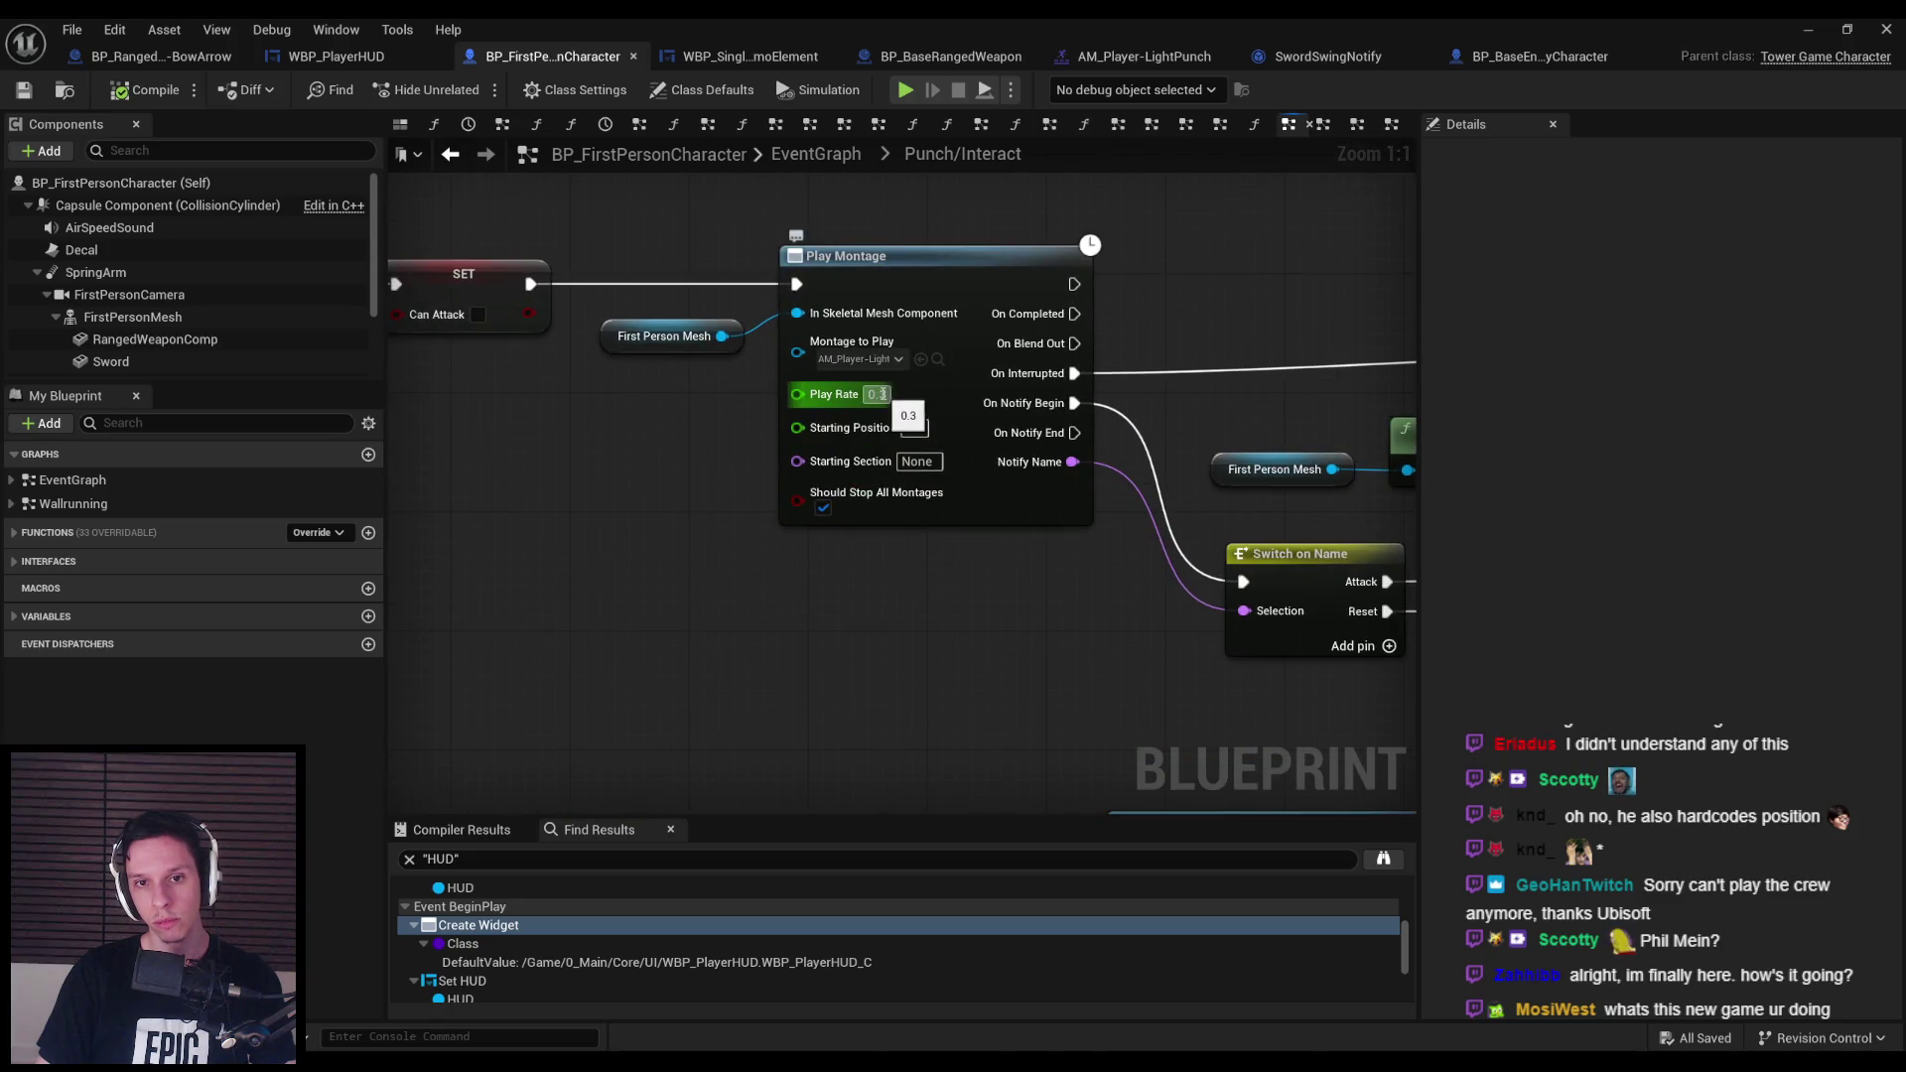
{"action": "type", "text": "0.2"}
{"action": "key", "text": "Return"}
Play the level, punch the spider and red demons, then stop the session.
{"action": "left_click", "coordinate": [1807, 30]}
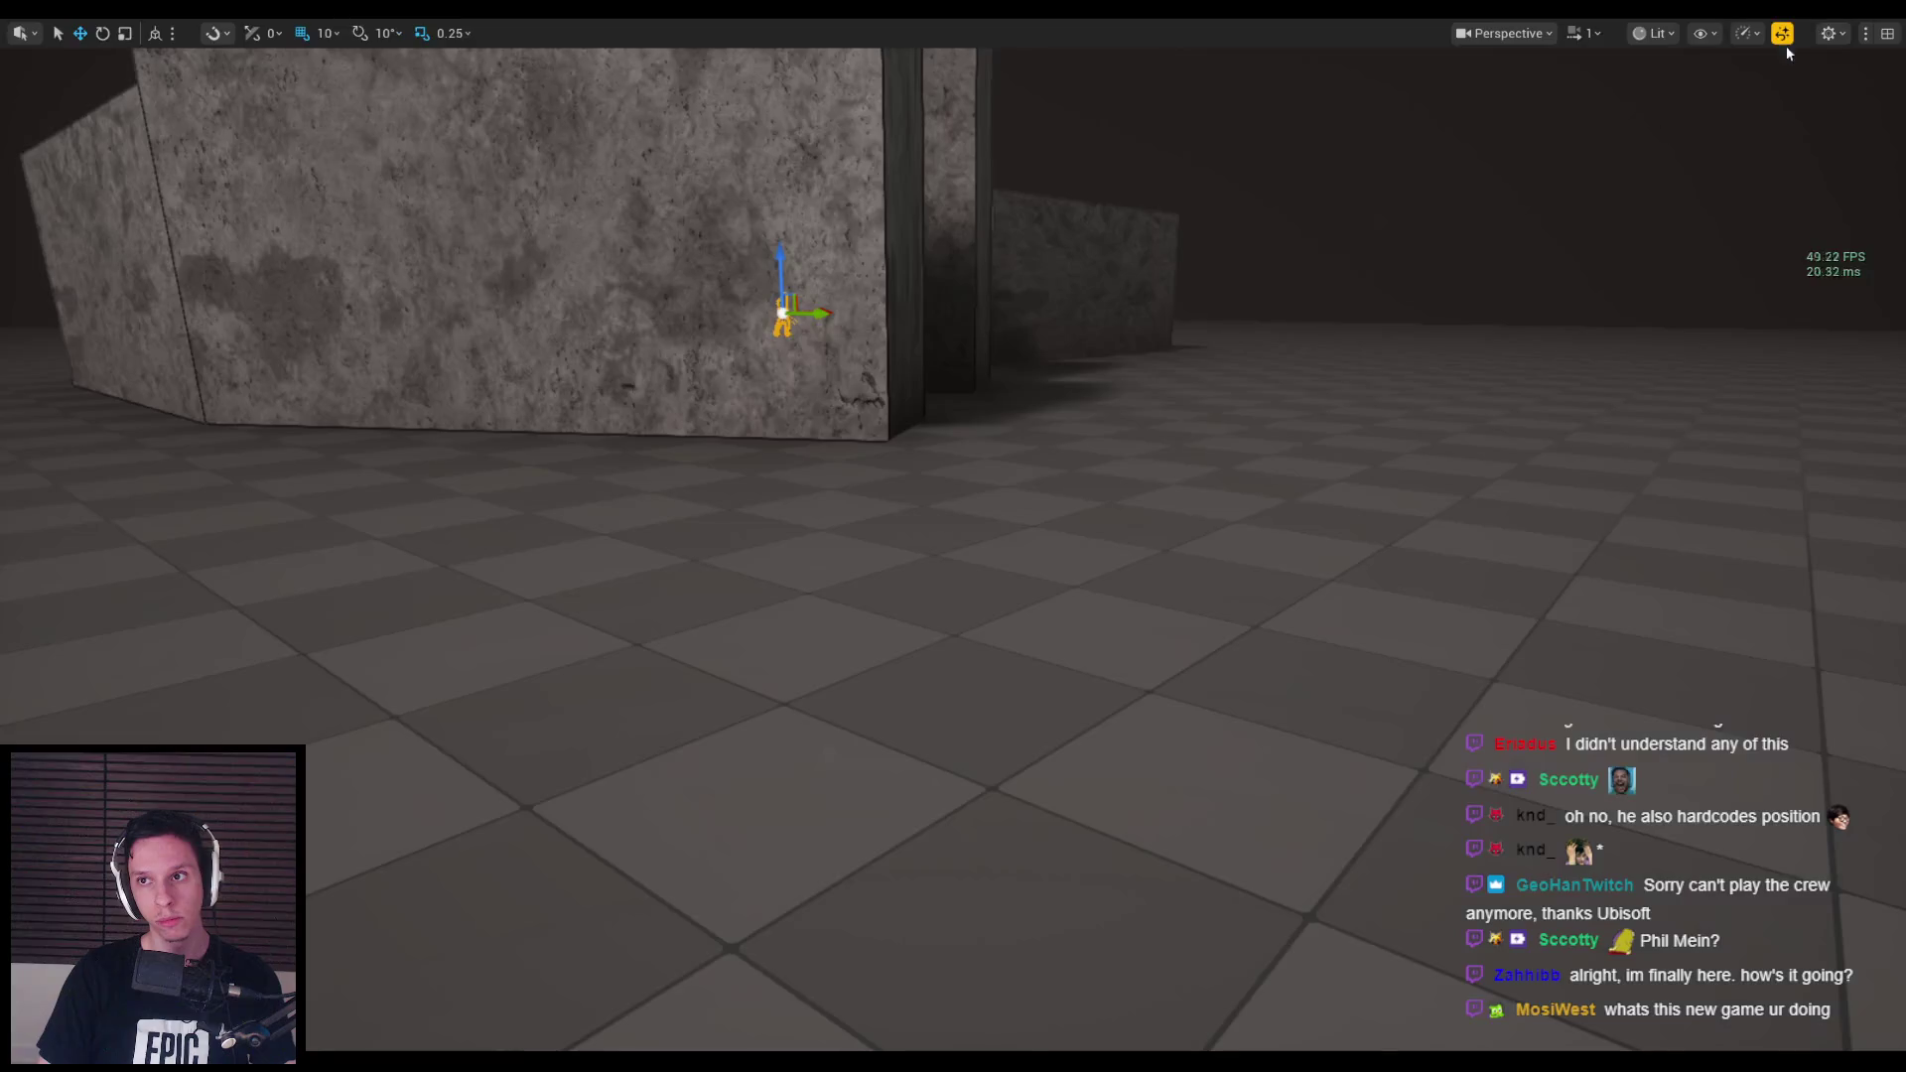
{"action": "key", "text": "alt+p"}
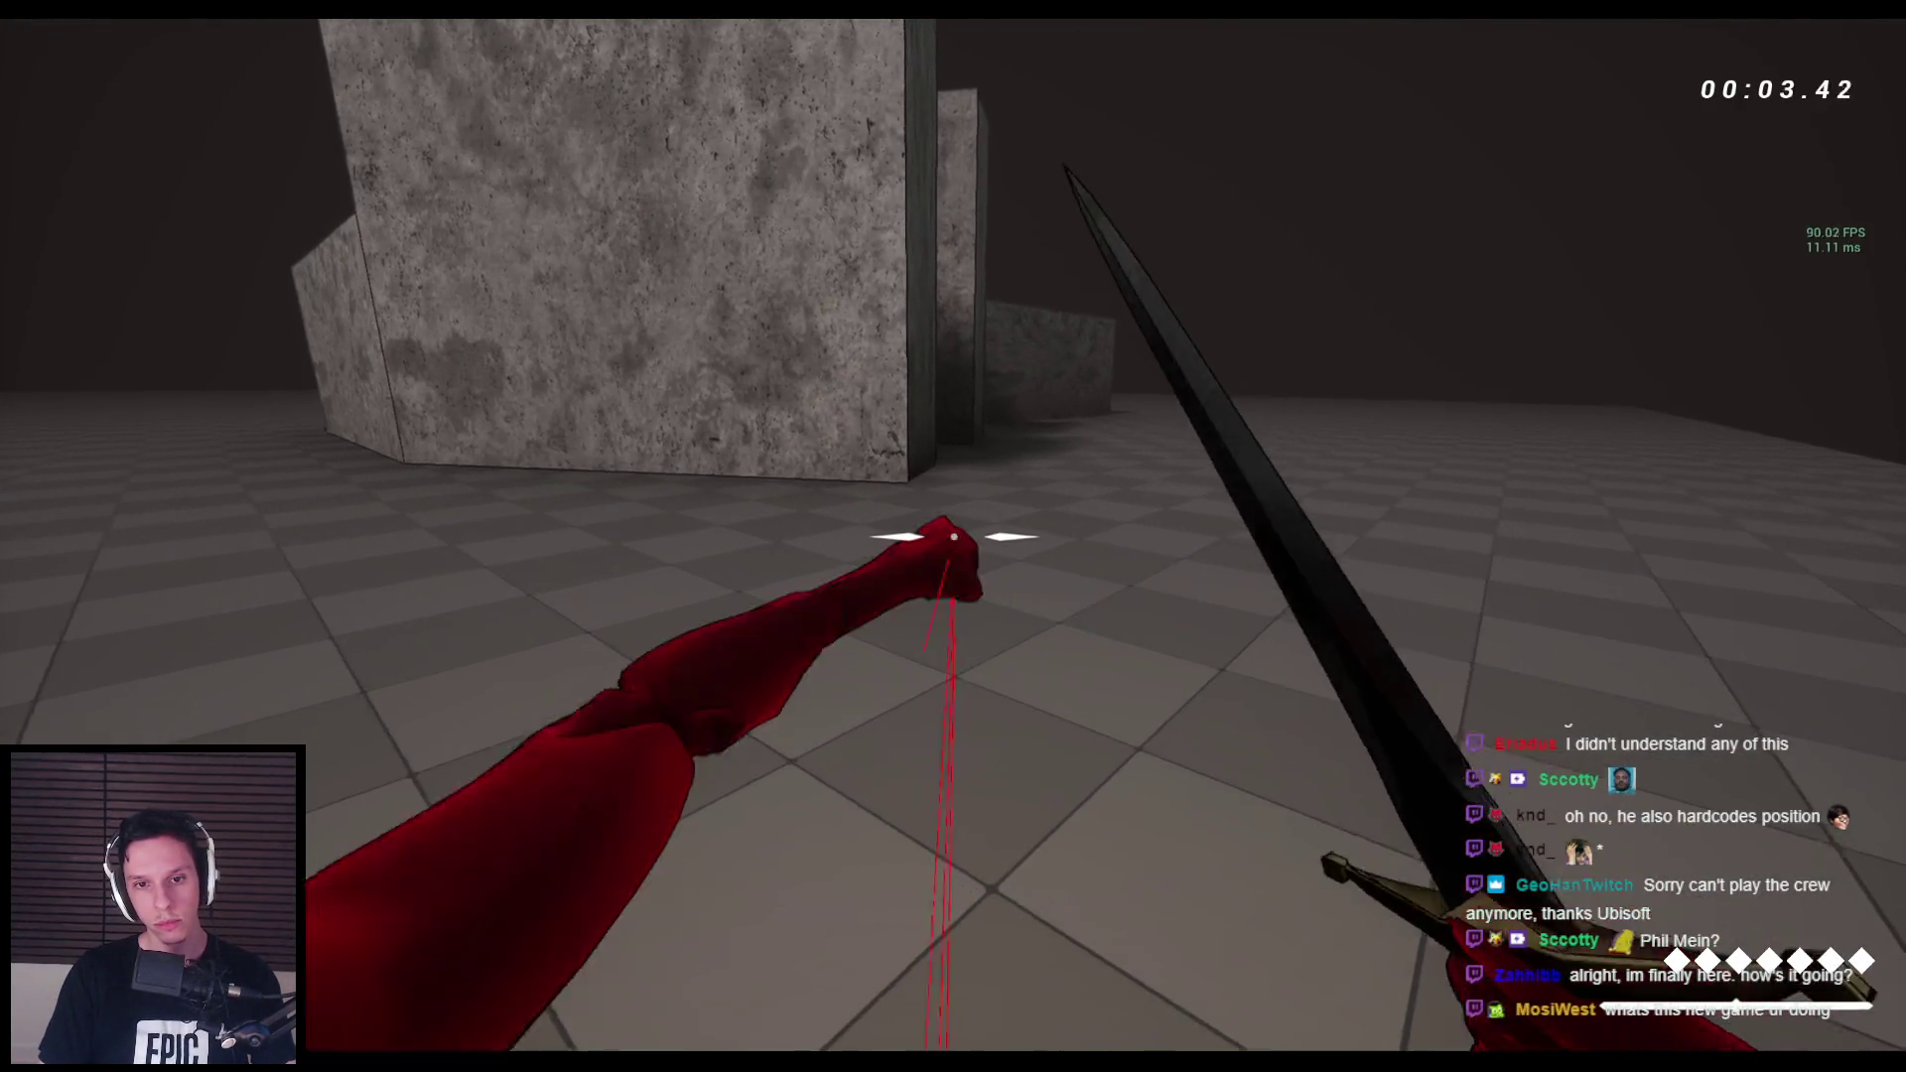
{"action": "key", "text": "w"}
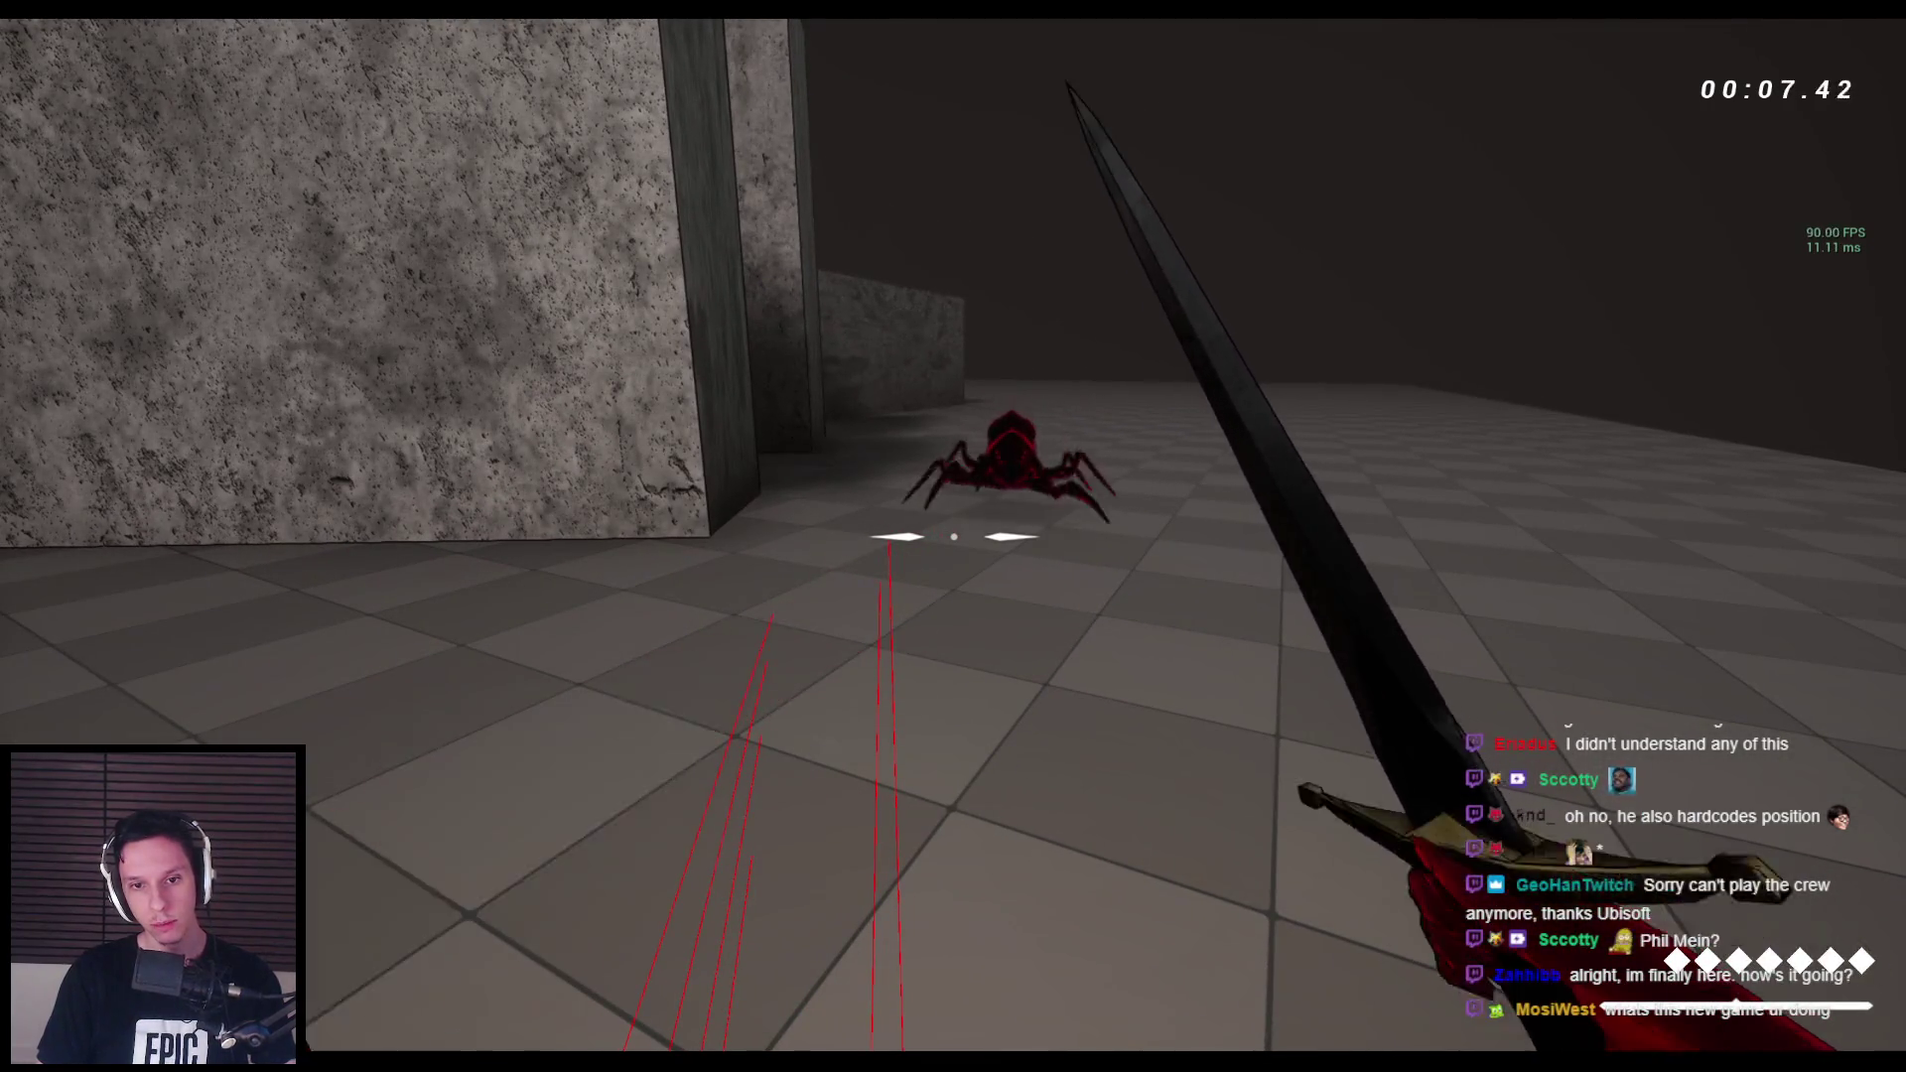
{"action": "left_click", "coordinate": [953, 536]}
{"action": "left_click", "coordinate": [954, 536]}
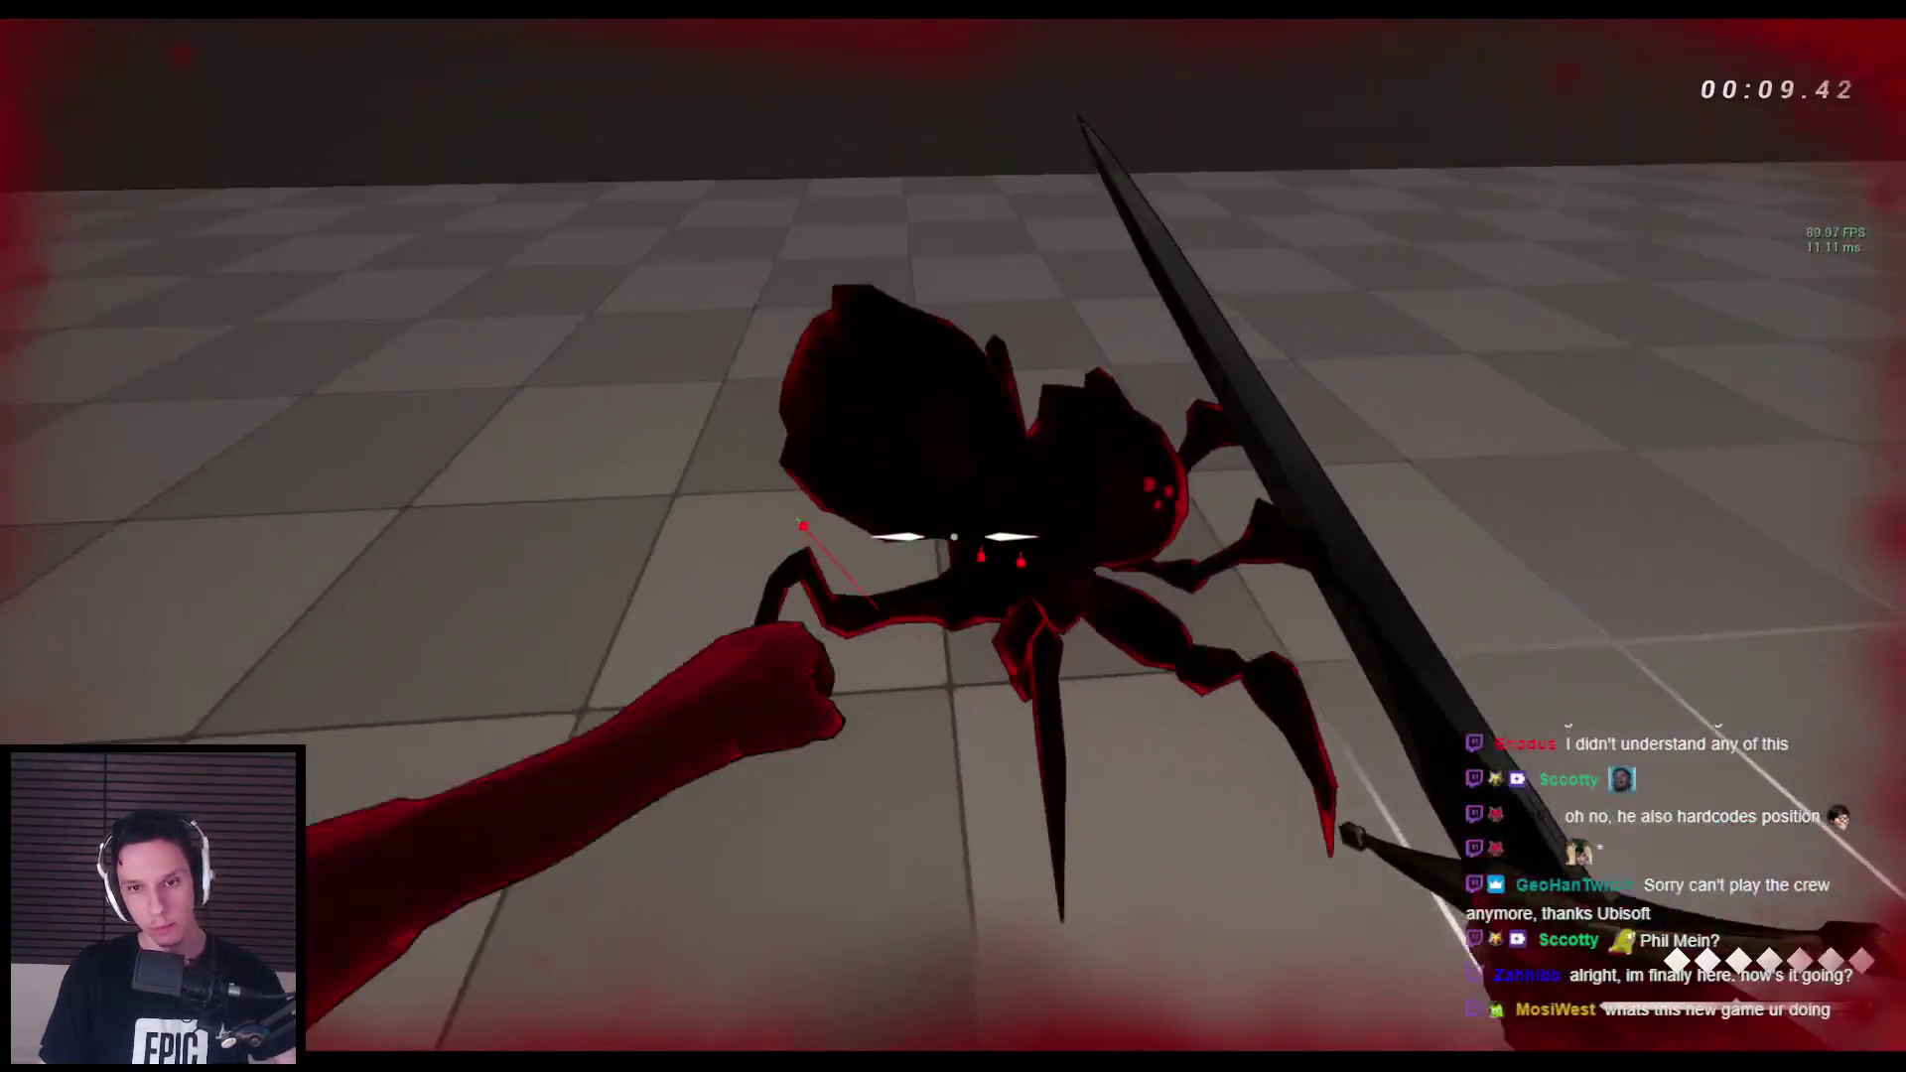
{"action": "left_click", "coordinate": [953, 536]}
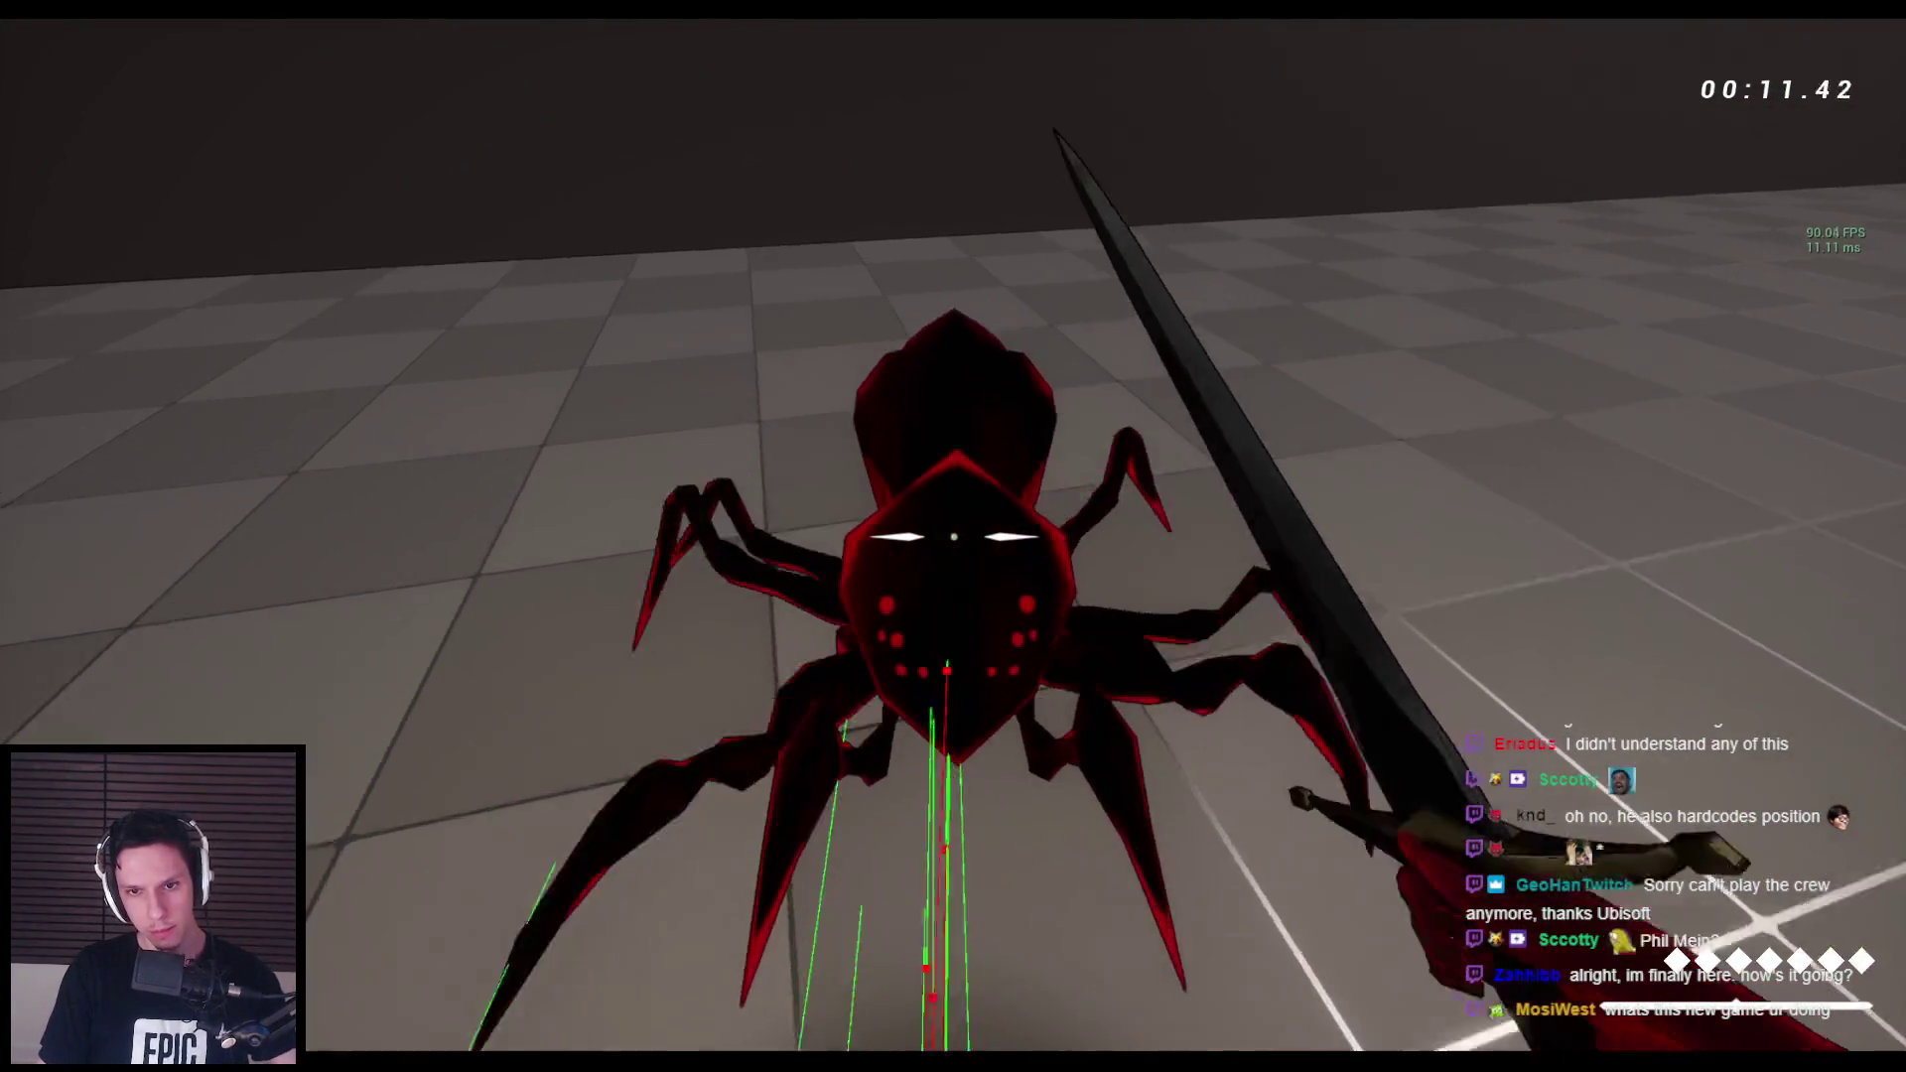
{"action": "left_click", "coordinate": [953, 536]}
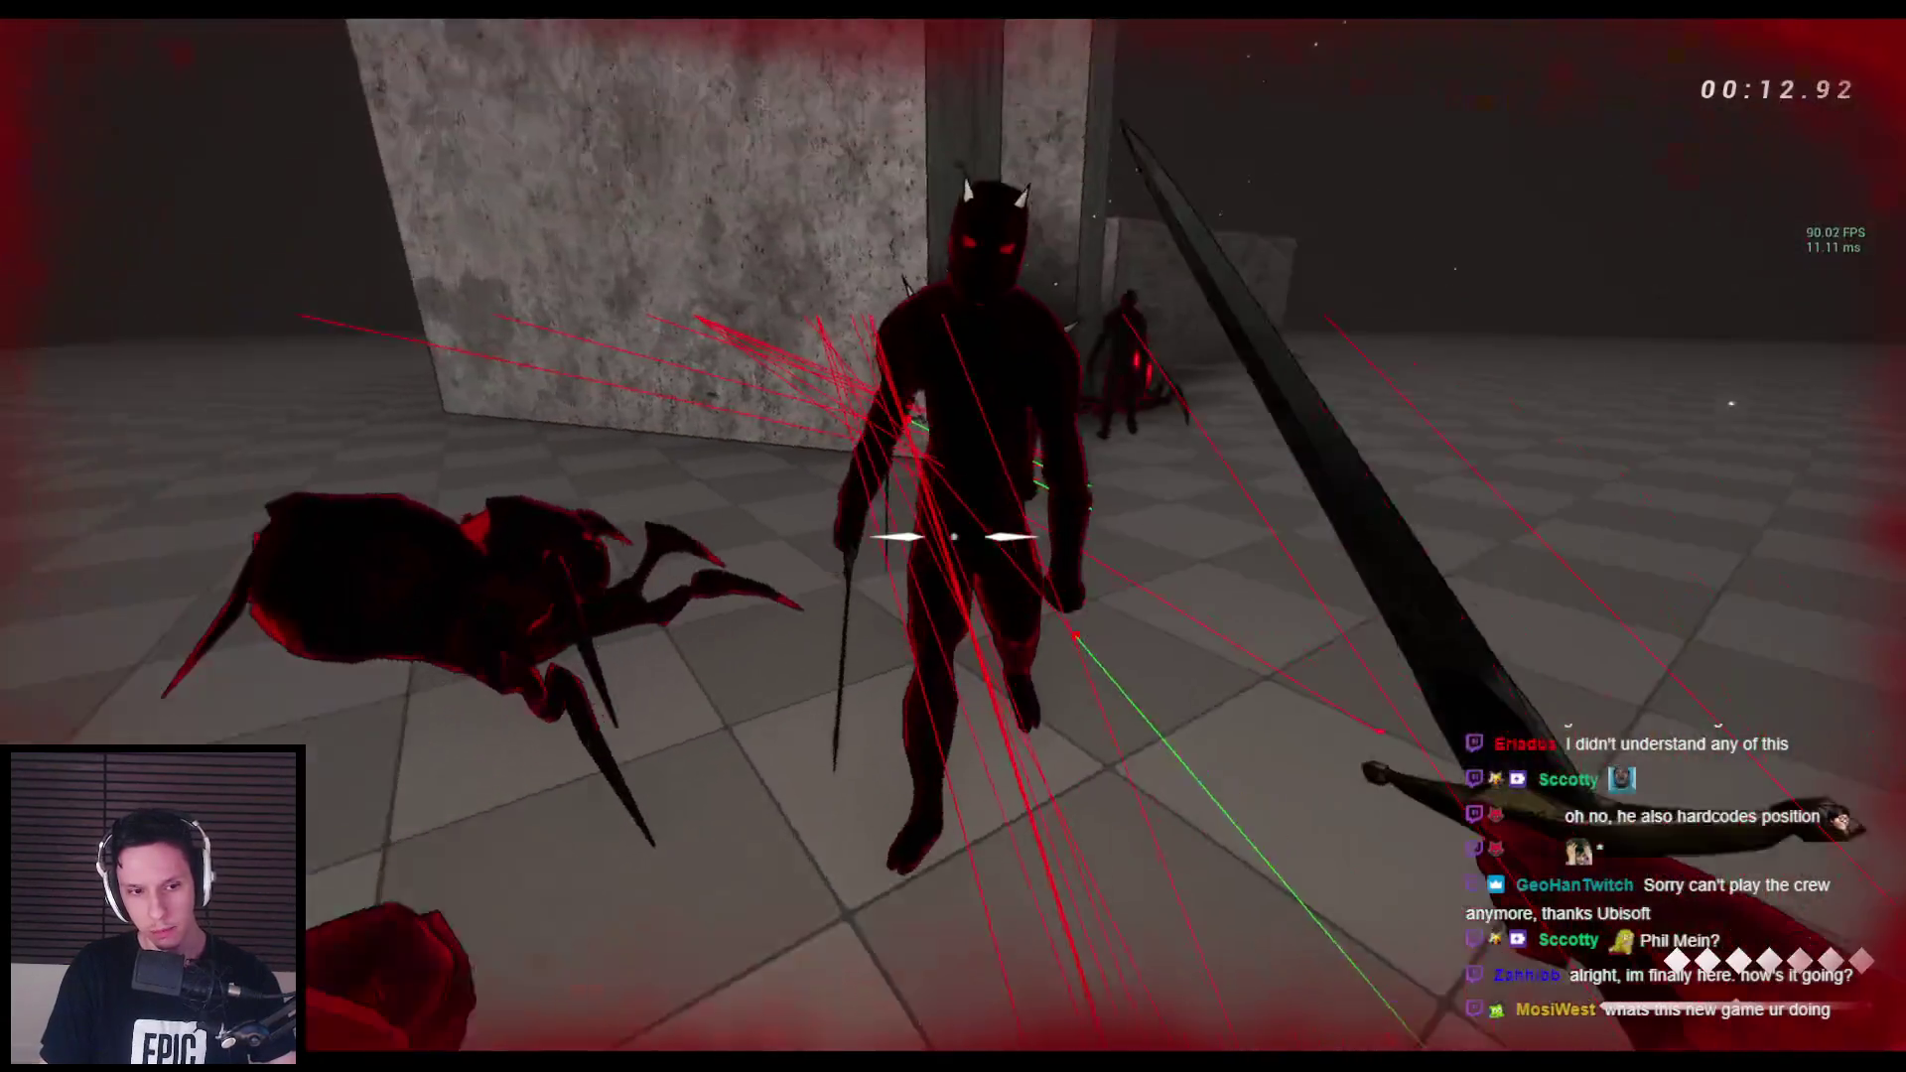
{"action": "left_click", "coordinate": [953, 536]}
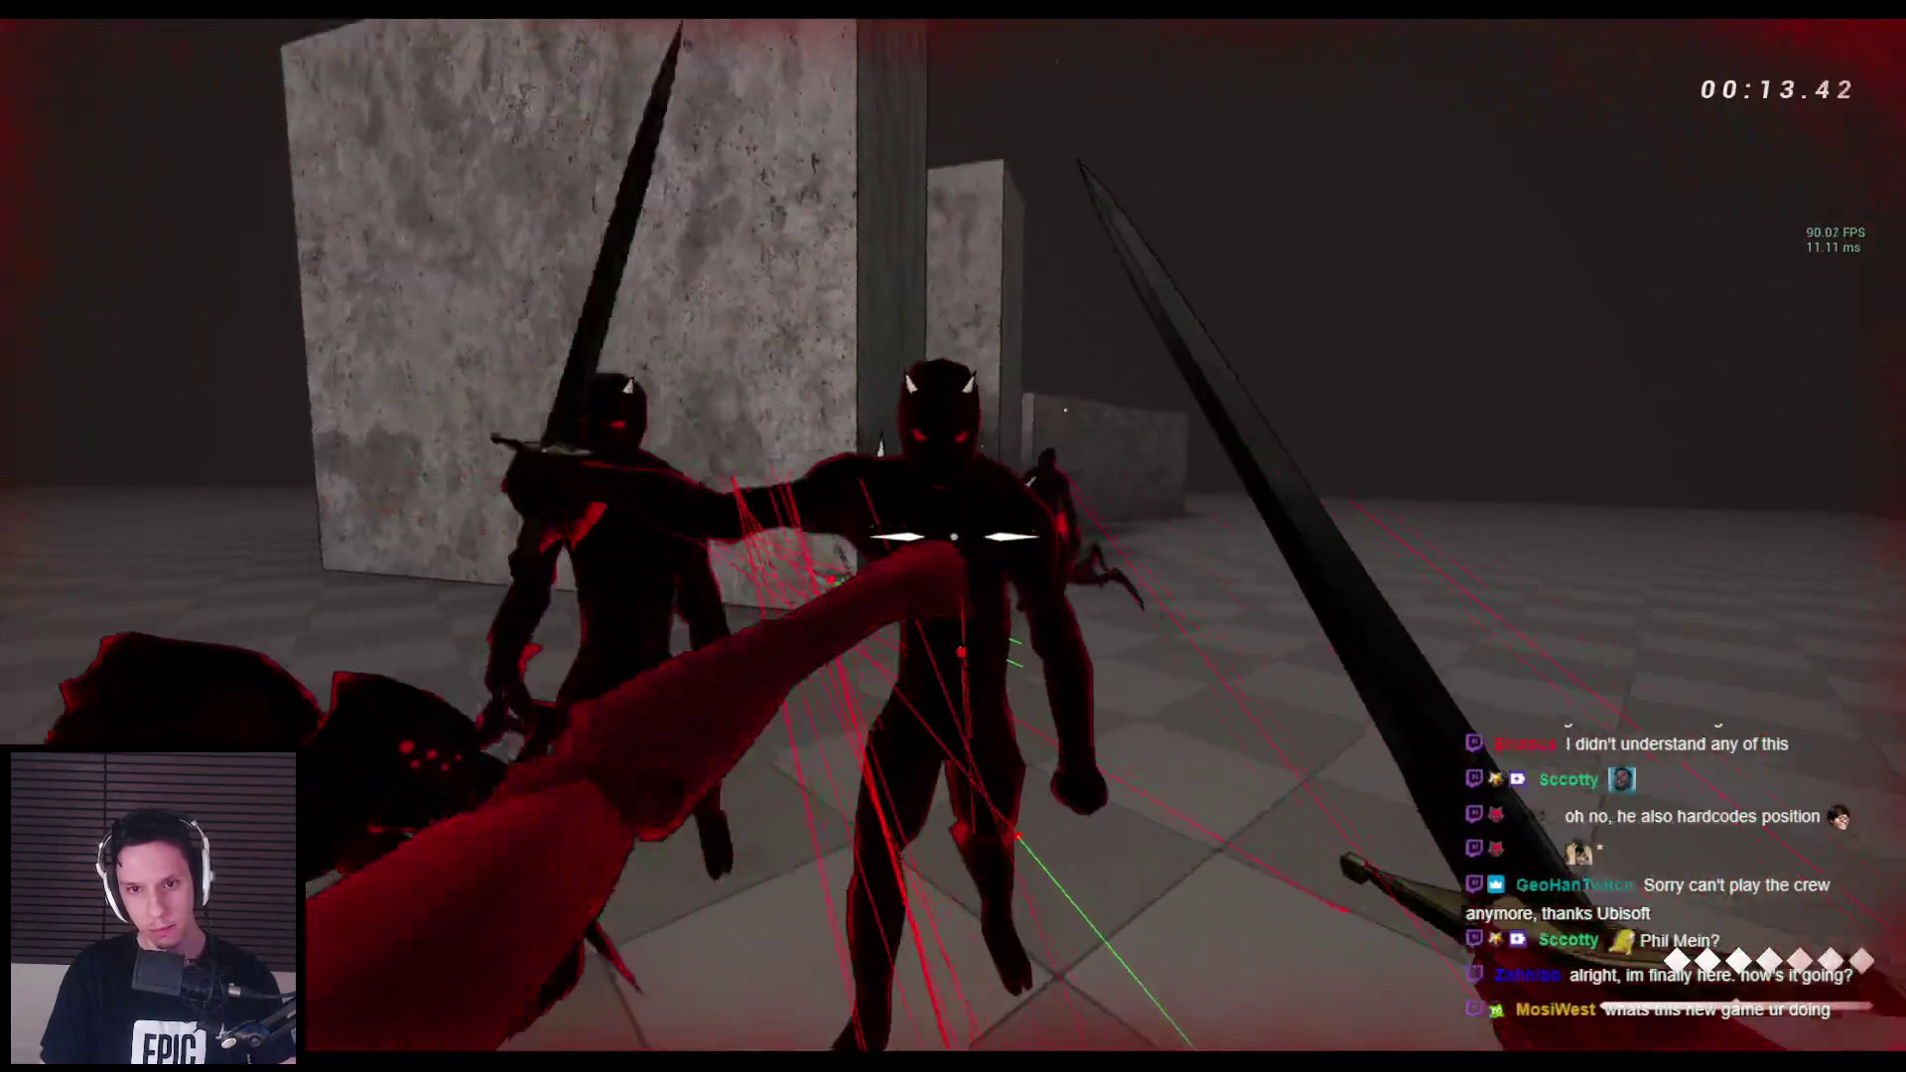
{"action": "key", "text": "Escape"}
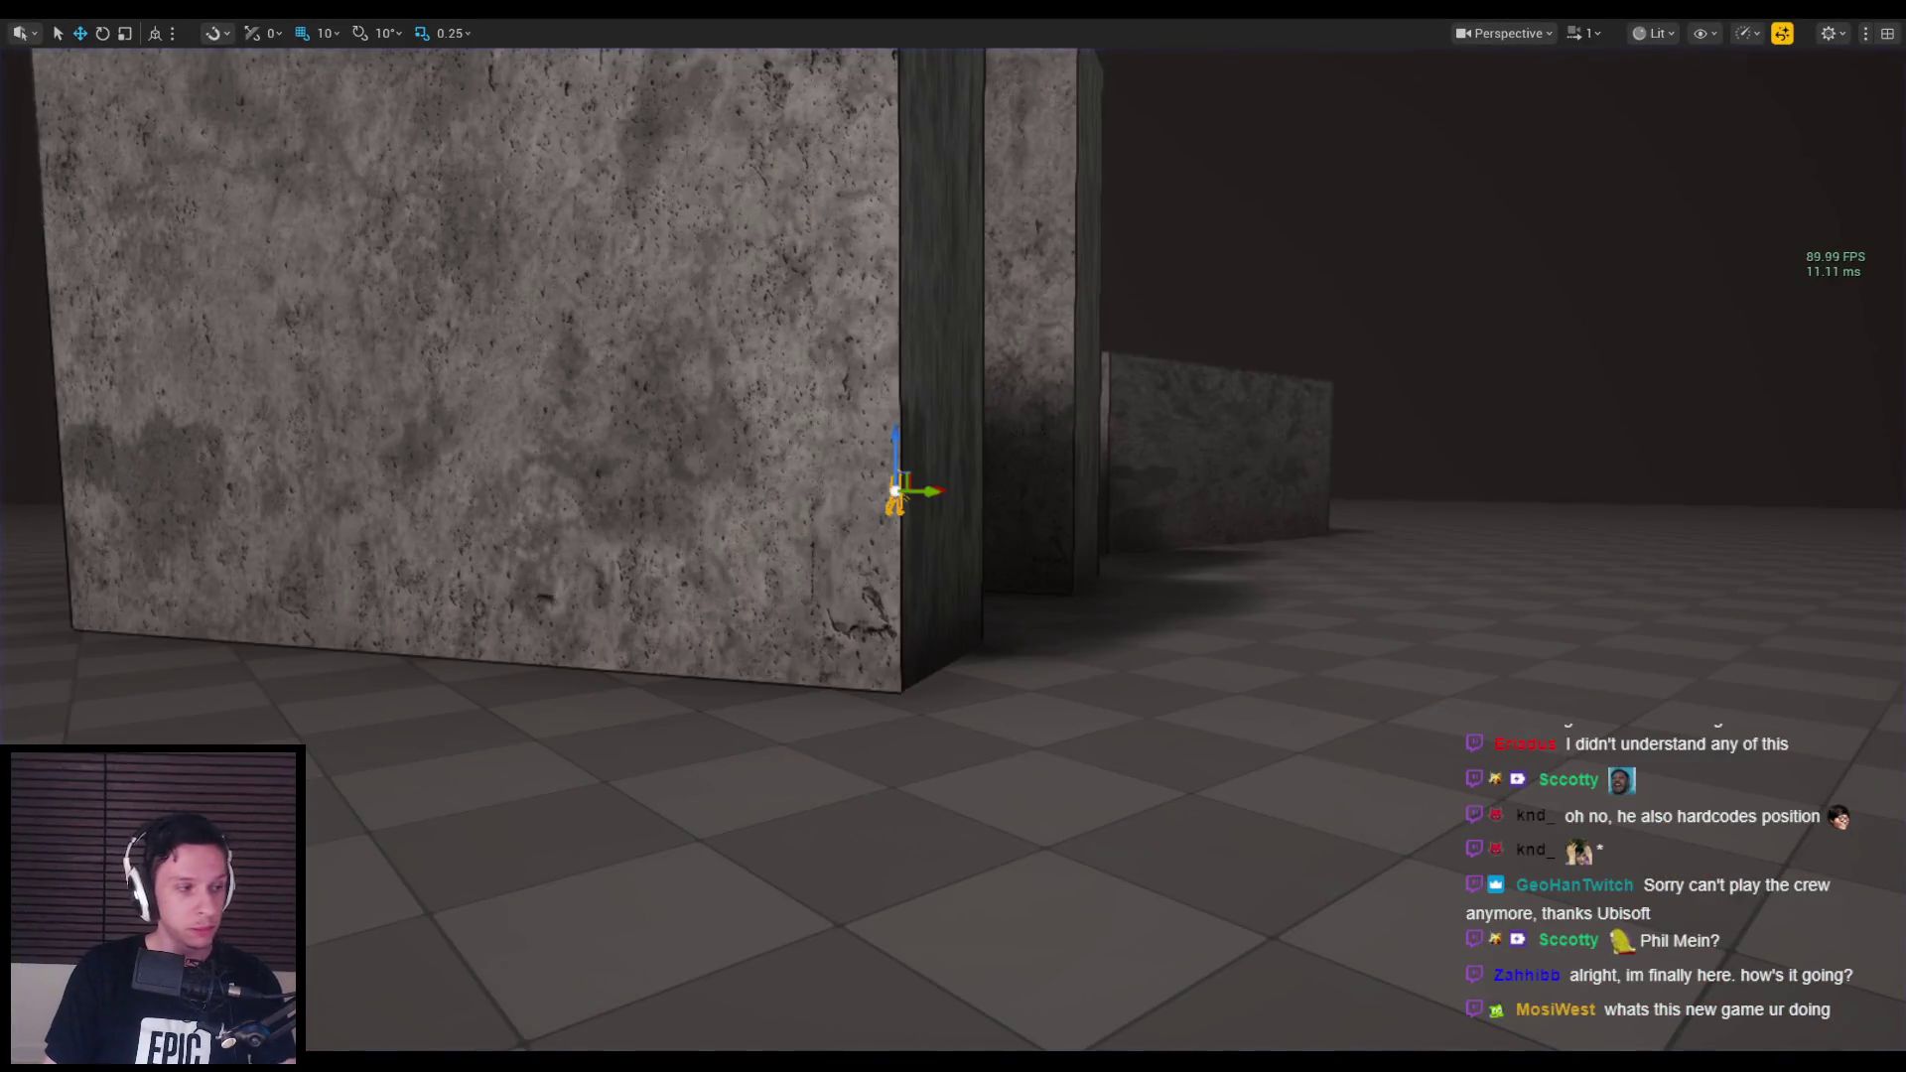
Switch to BP_FirstPersonCharacter's Punch/Interact graph and save the Blueprint.
{"action": "mouse_move", "coordinate": [874, 556]}
{"action": "left_mouse_down"}
{"action": "mouse_move", "coordinate": [838, 557]}
{"action": "mouse_move", "coordinate": [880, 630]}
{"action": "left_mouse_up"}
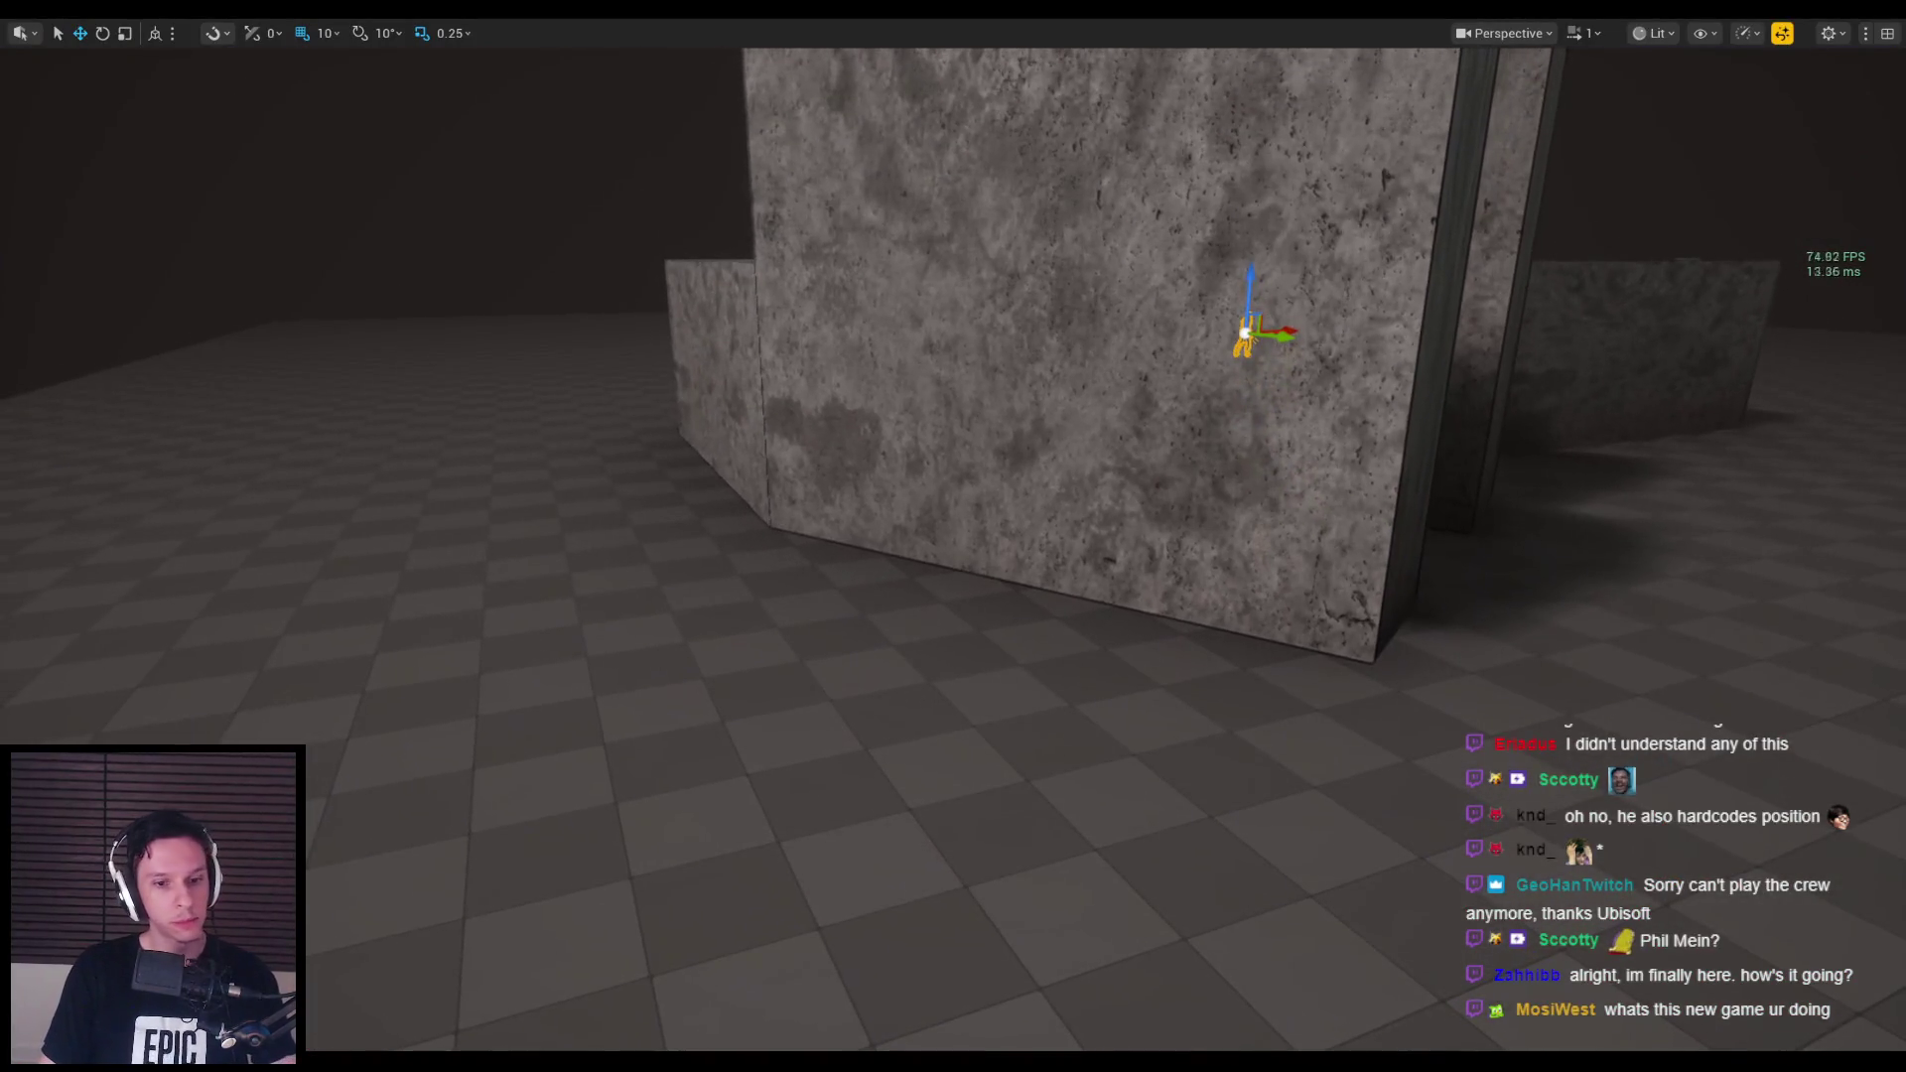
{"action": "key", "text": "alt+Tab"}
{"action": "mouse_move", "coordinate": [1092, 397]}
{"action": "left_mouse_down"}
{"action": "mouse_move", "coordinate": [993, 496]}
{"action": "mouse_move", "coordinate": [1052, 606]}
{"action": "mouse_move", "coordinate": [721, 626]}
{"action": "mouse_move", "coordinate": [524, 398]}
{"action": "mouse_move", "coordinate": [749, 511]}
{"action": "mouse_move", "coordinate": [1206, 507]}
{"action": "mouse_move", "coordinate": [1209, 527]}
{"action": "mouse_move", "coordinate": [921, 740]}
{"action": "mouse_move", "coordinate": [921, 790]}
{"action": "left_mouse_up"}
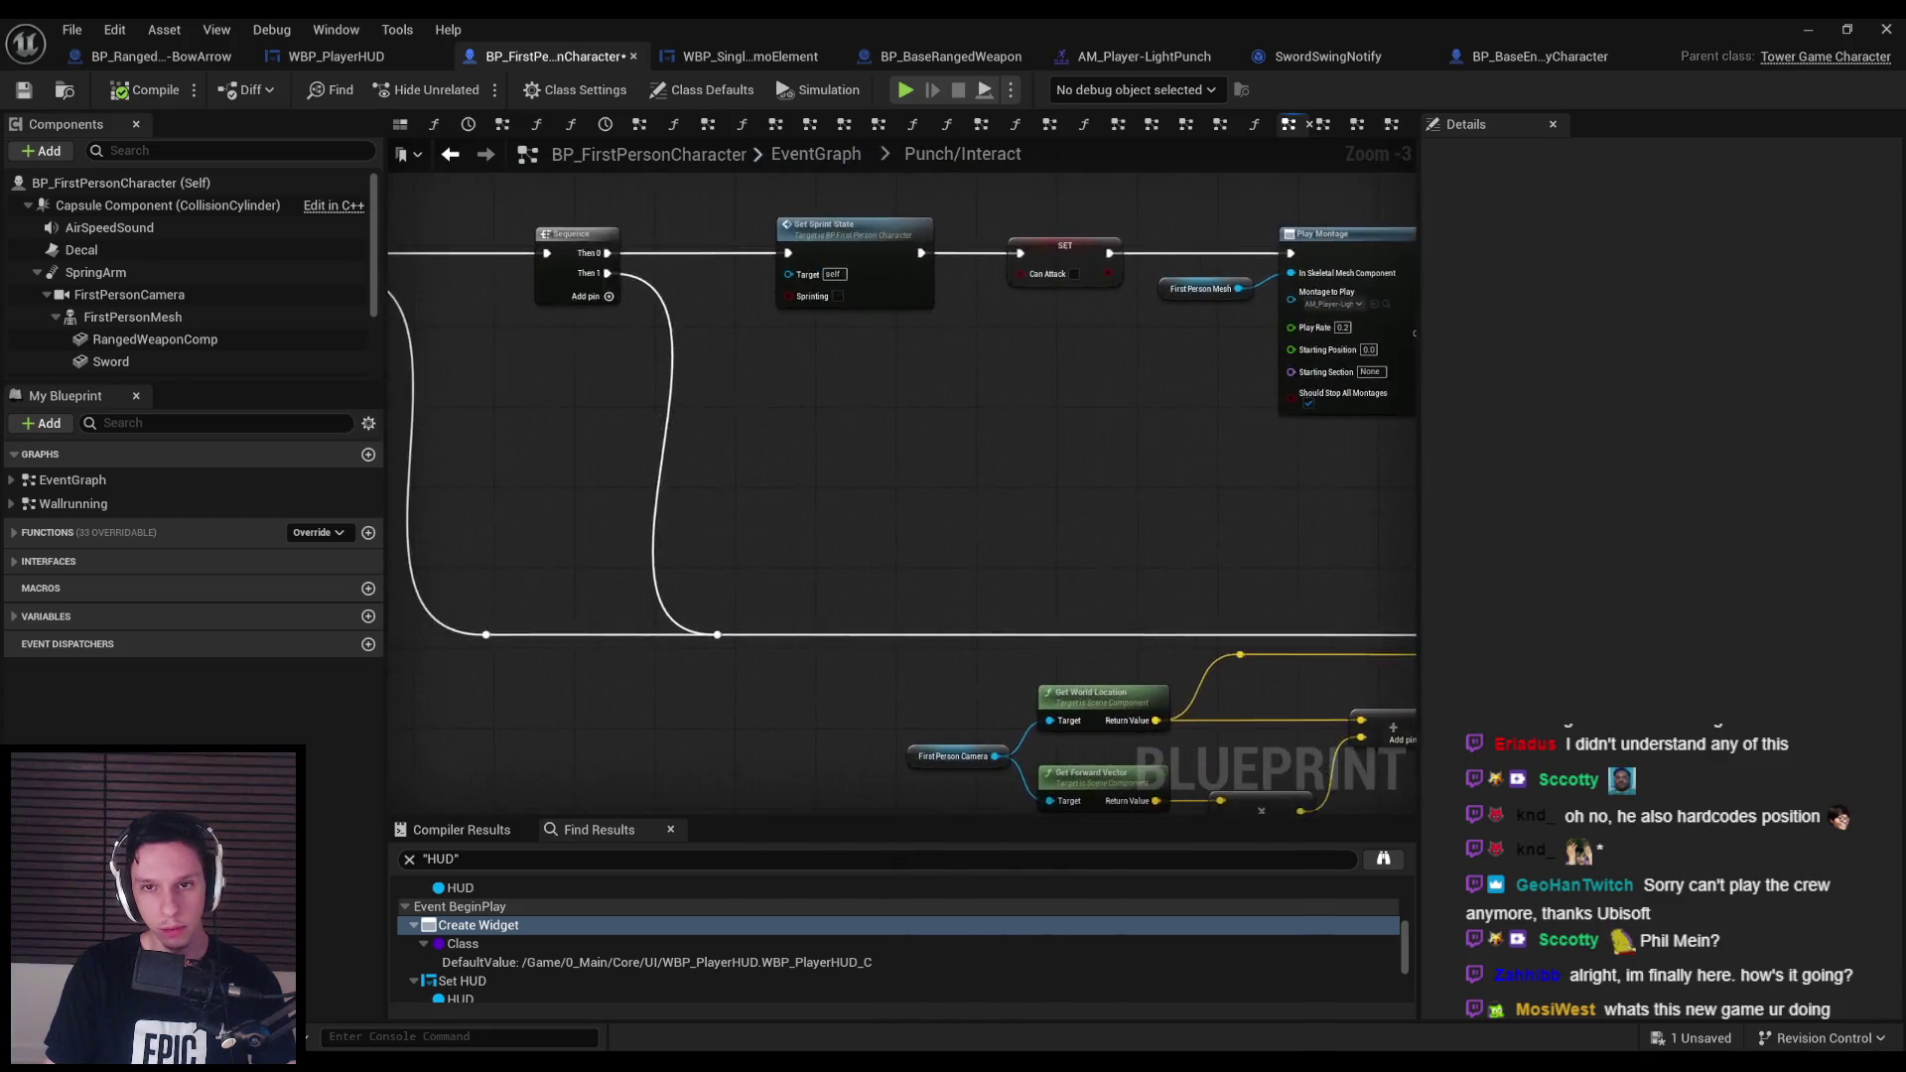
{"action": "scroll", "coordinate": [757, 392], "scroll_direction": "up", "scroll_amount": 3}
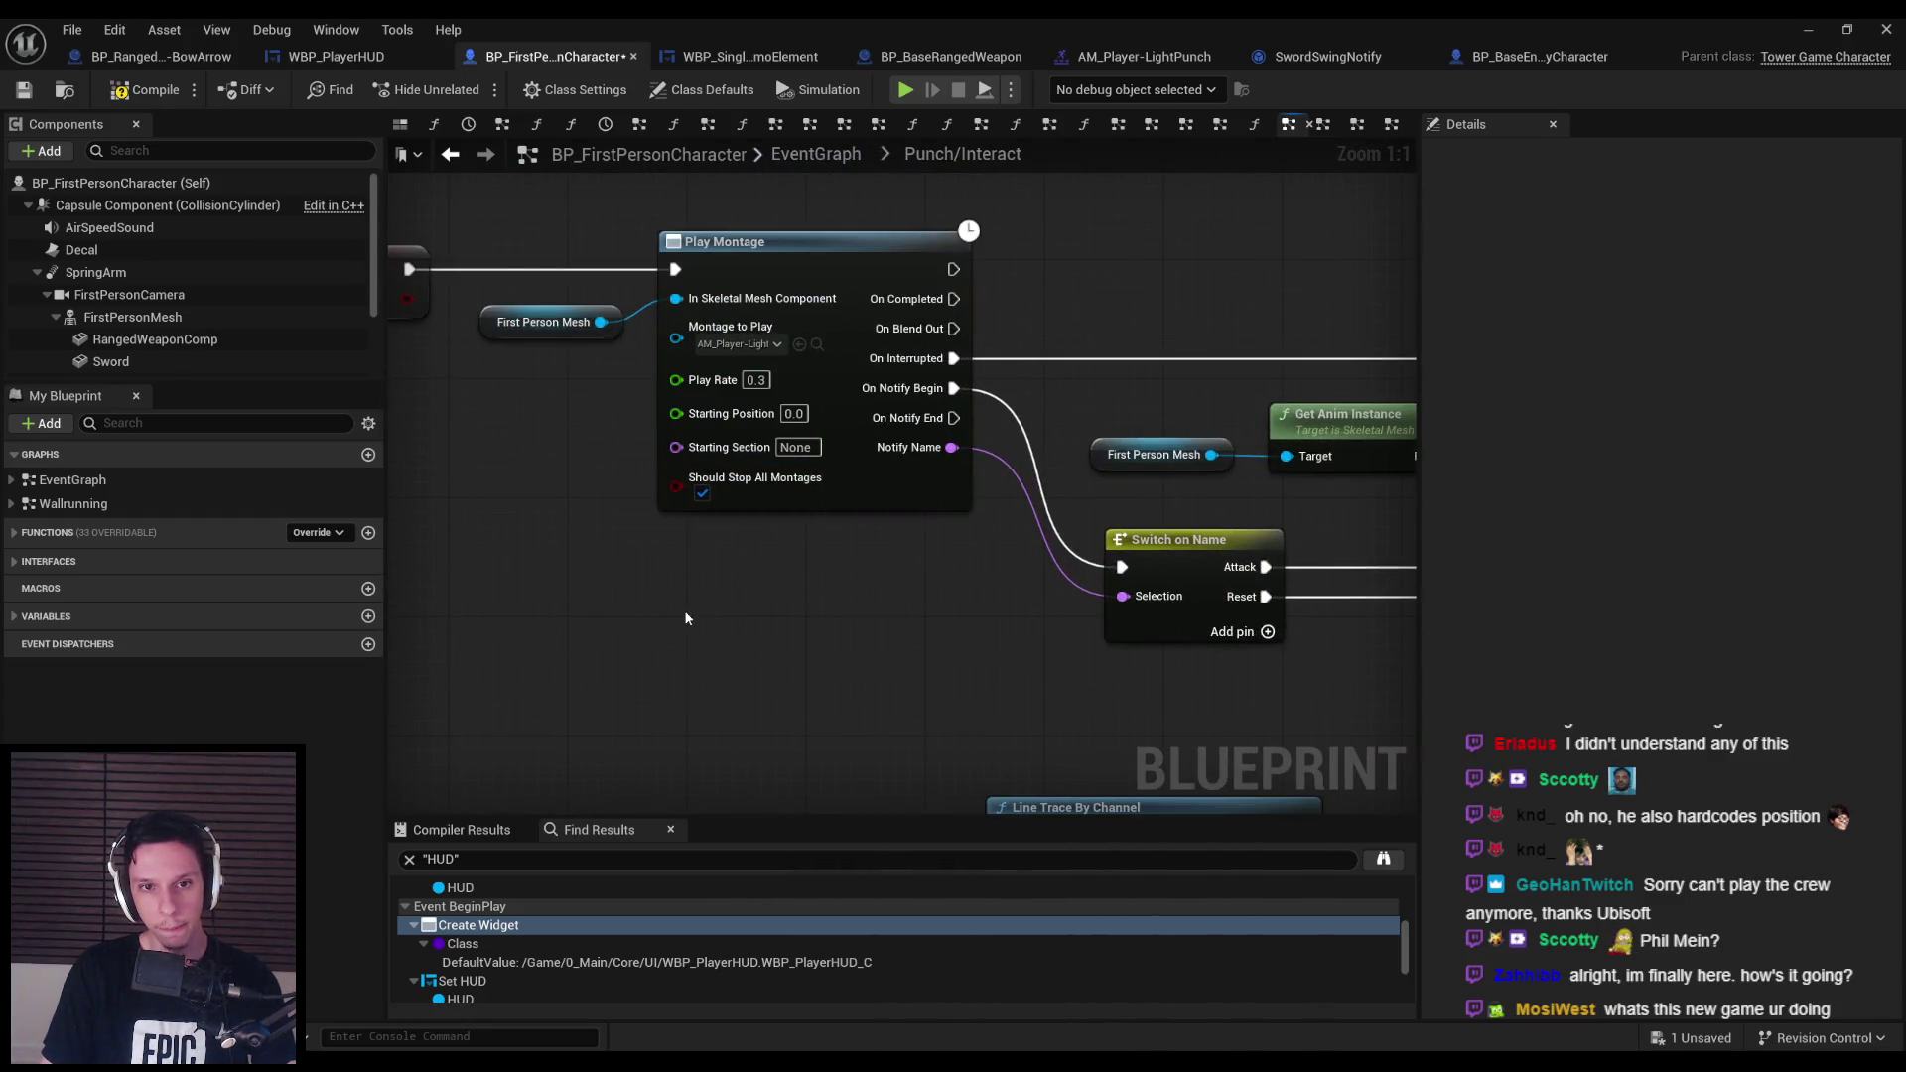
{"action": "left_click", "coordinate": [42, 95]}
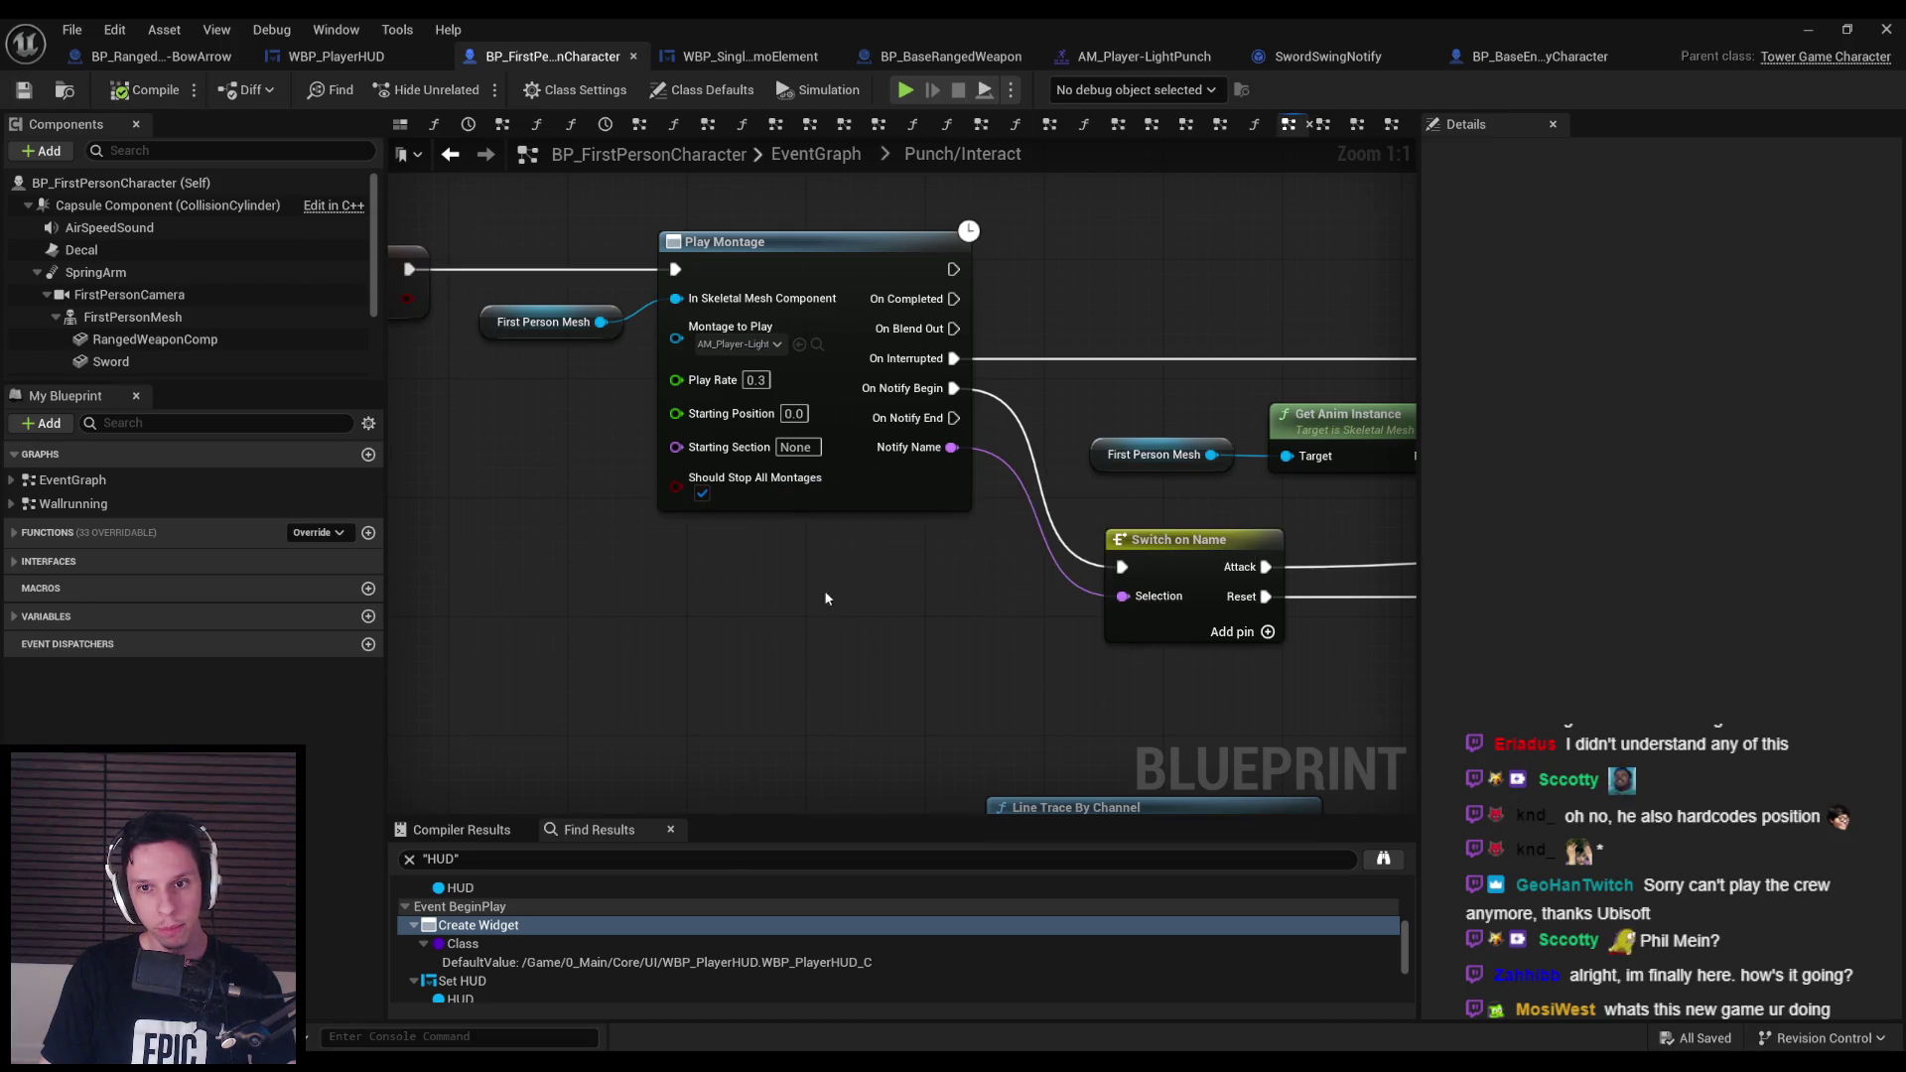
{"action": "scroll", "coordinate": [506, 477], "scroll_direction": "down", "scroll_amount": 3}
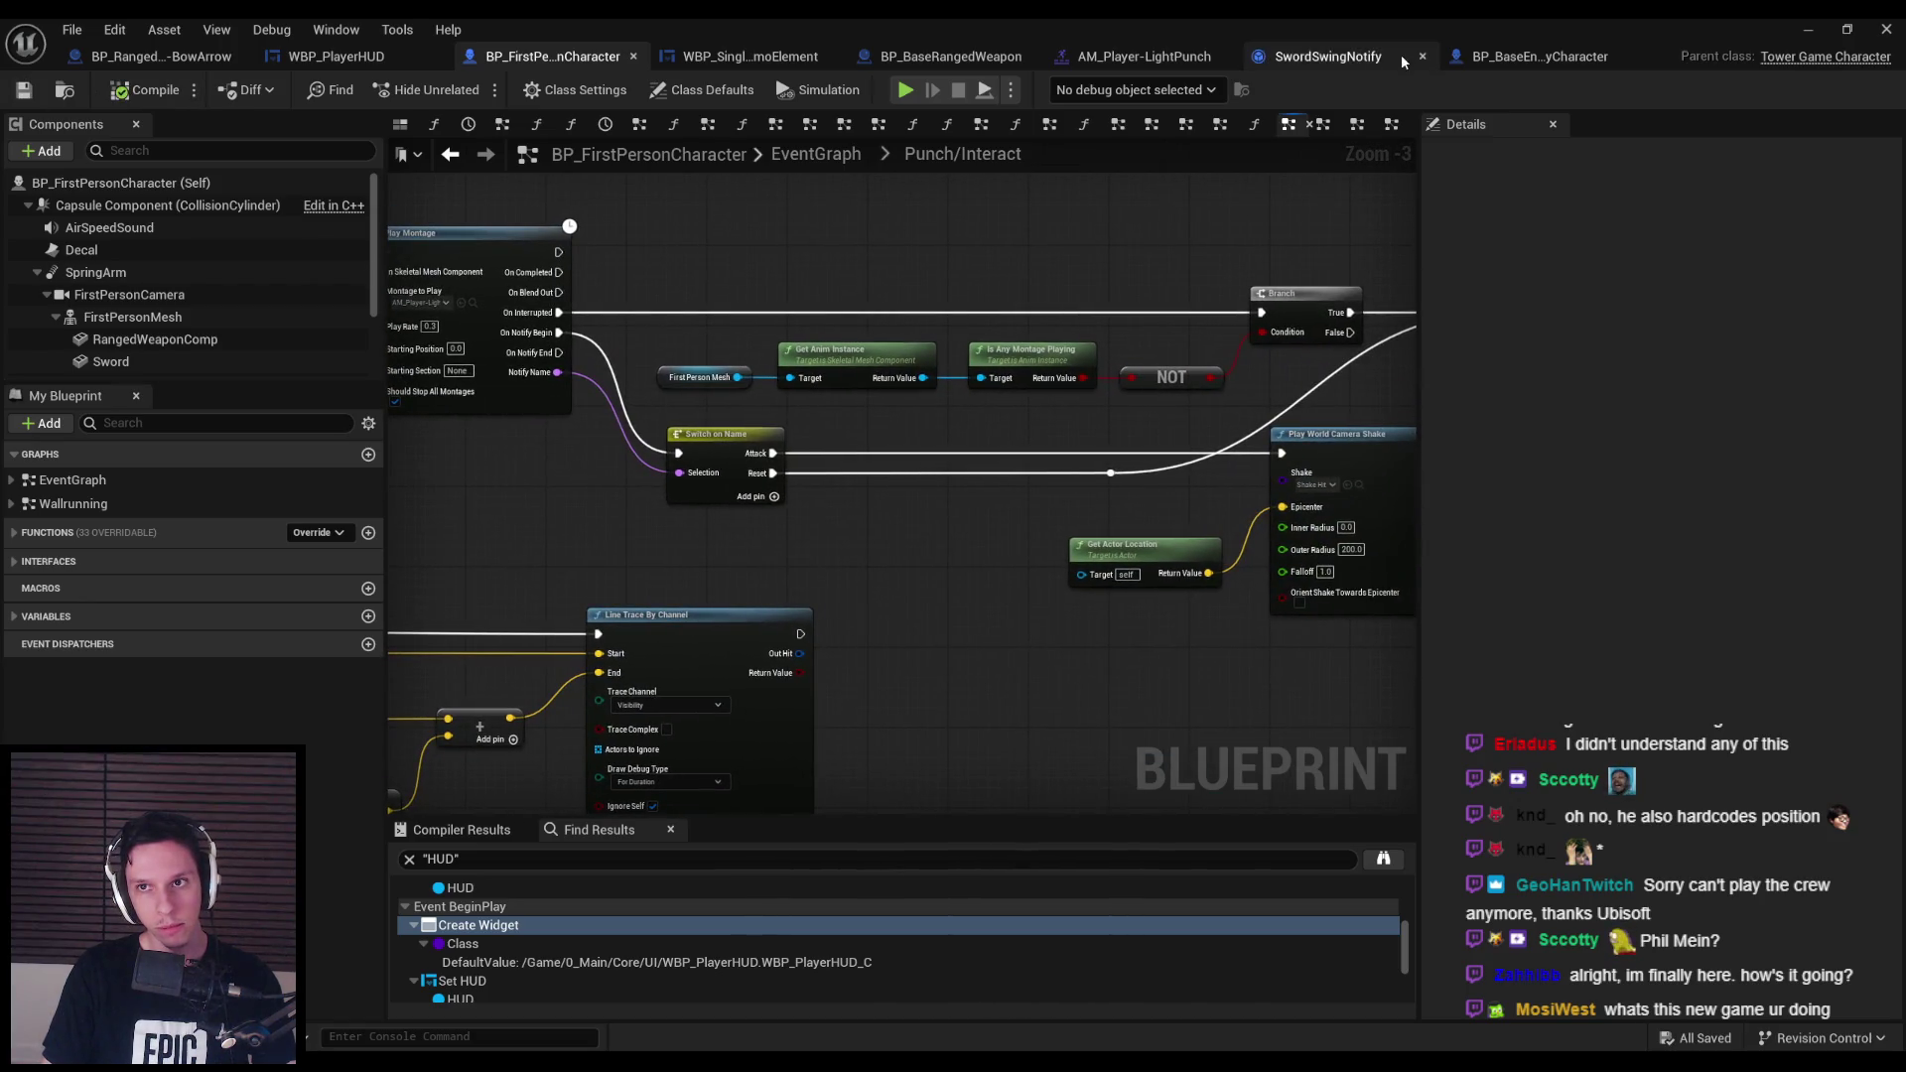
Review the AM_Player-LightPunch montage, return to the graph, then launch a new play session.
{"action": "left_click", "coordinate": [1099, 62]}
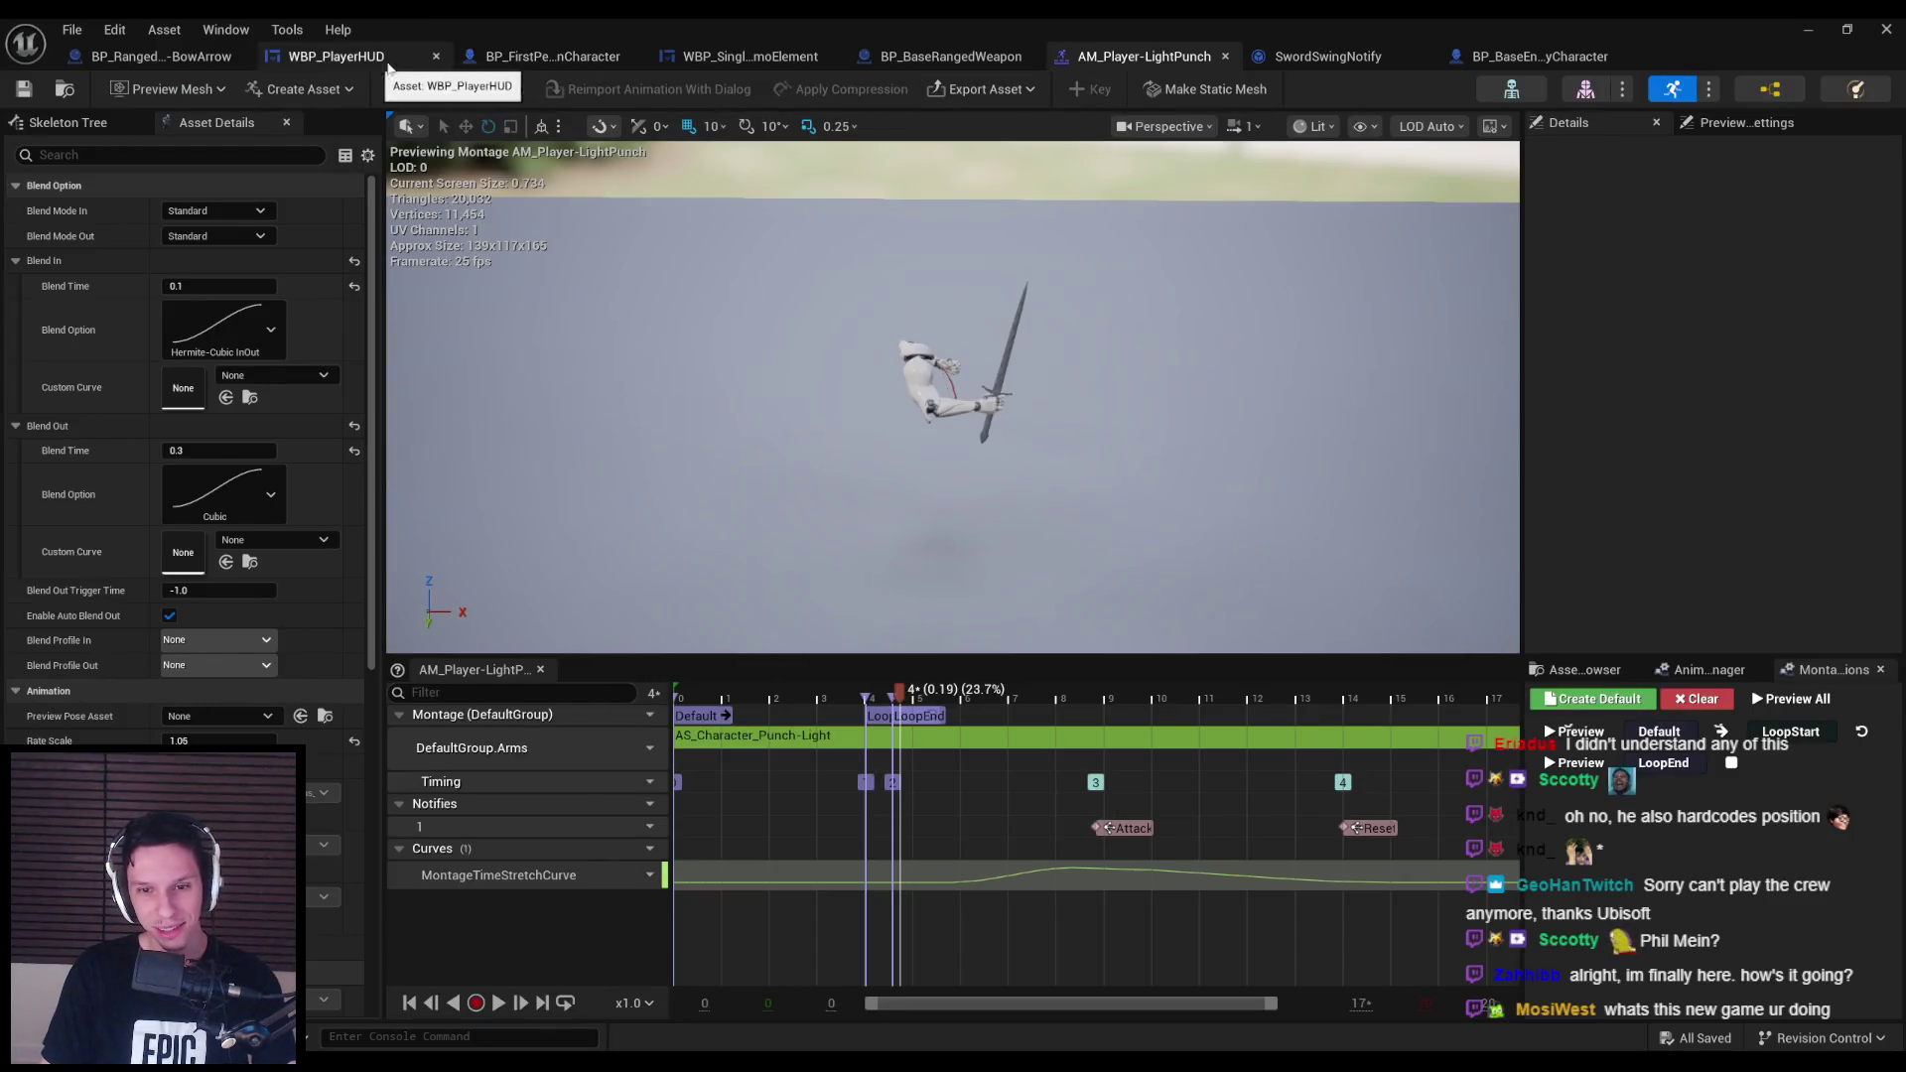
{"action": "left_click", "coordinate": [546, 63]}
{"action": "scroll", "coordinate": [1080, 428], "scroll_direction": "down", "scroll_amount": 1}
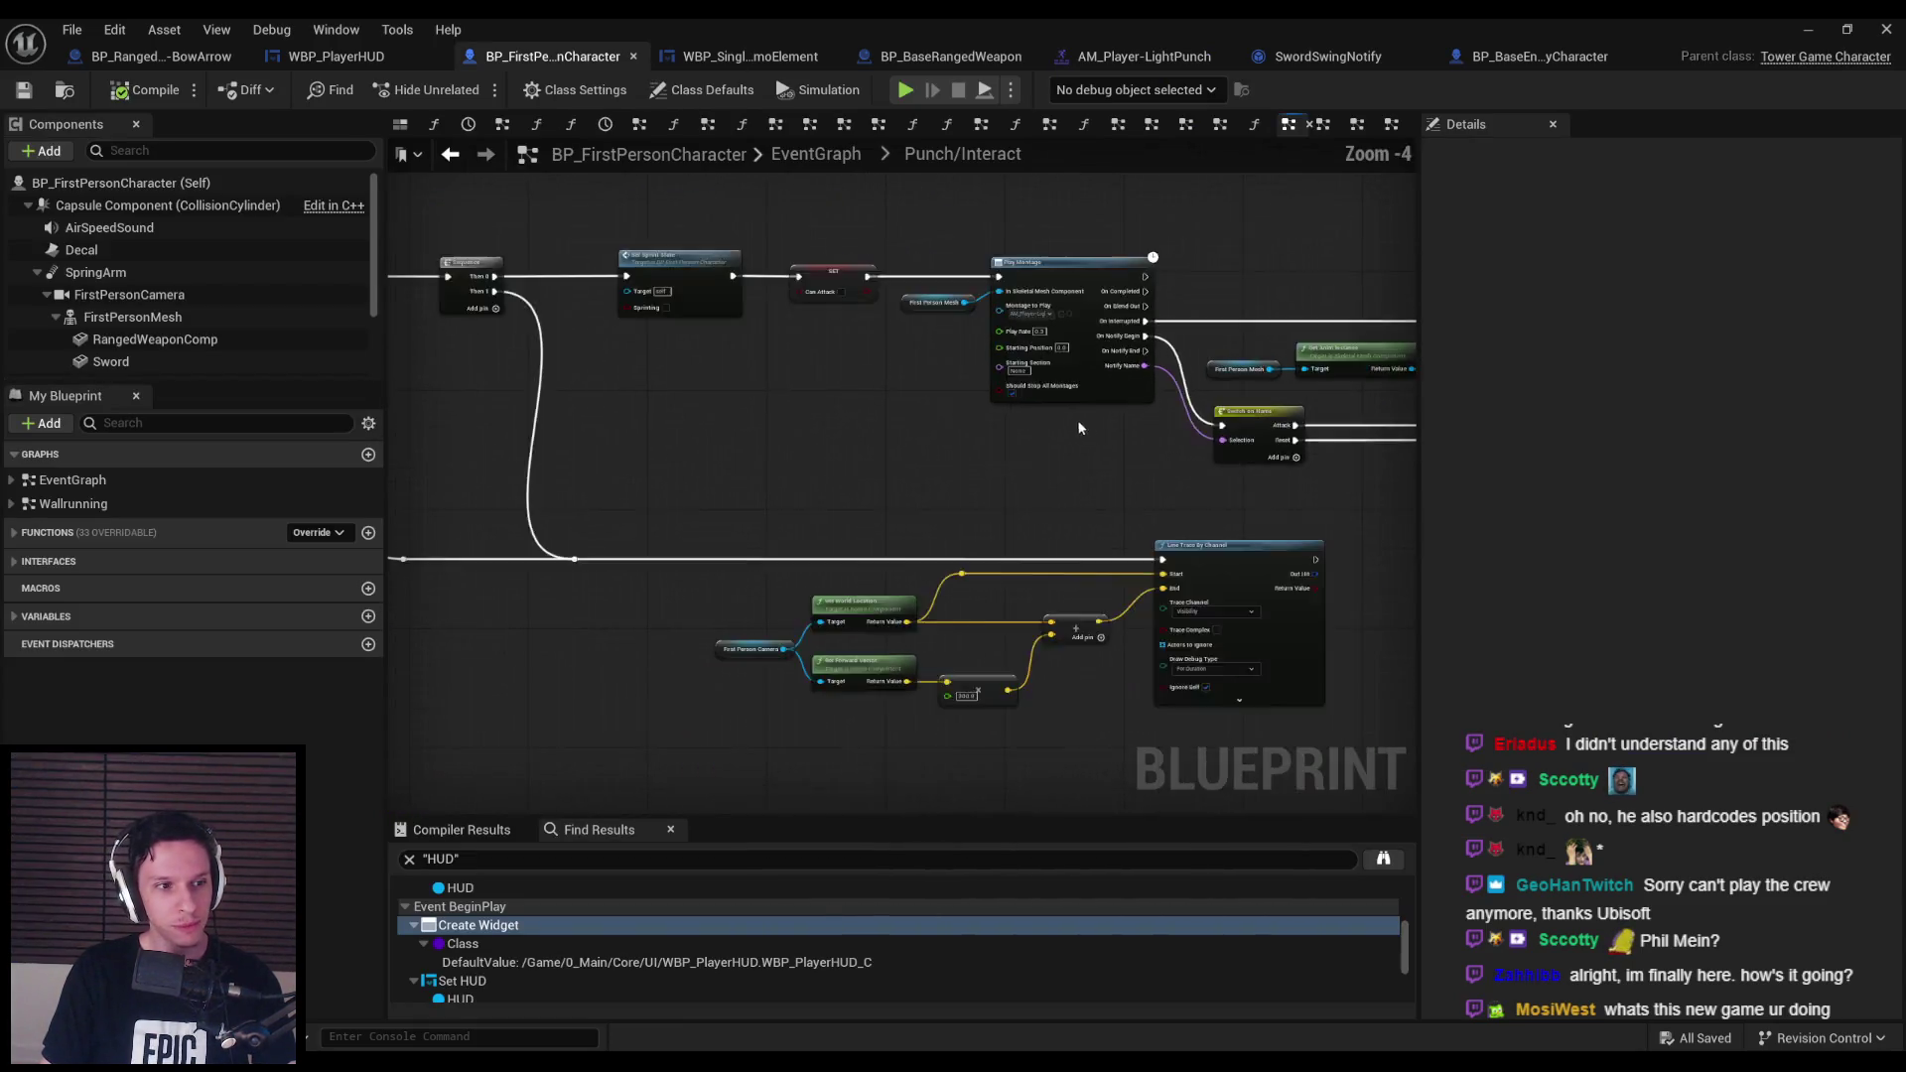
{"action": "scroll", "coordinate": [1080, 428], "scroll_direction": "down", "scroll_amount": 1}
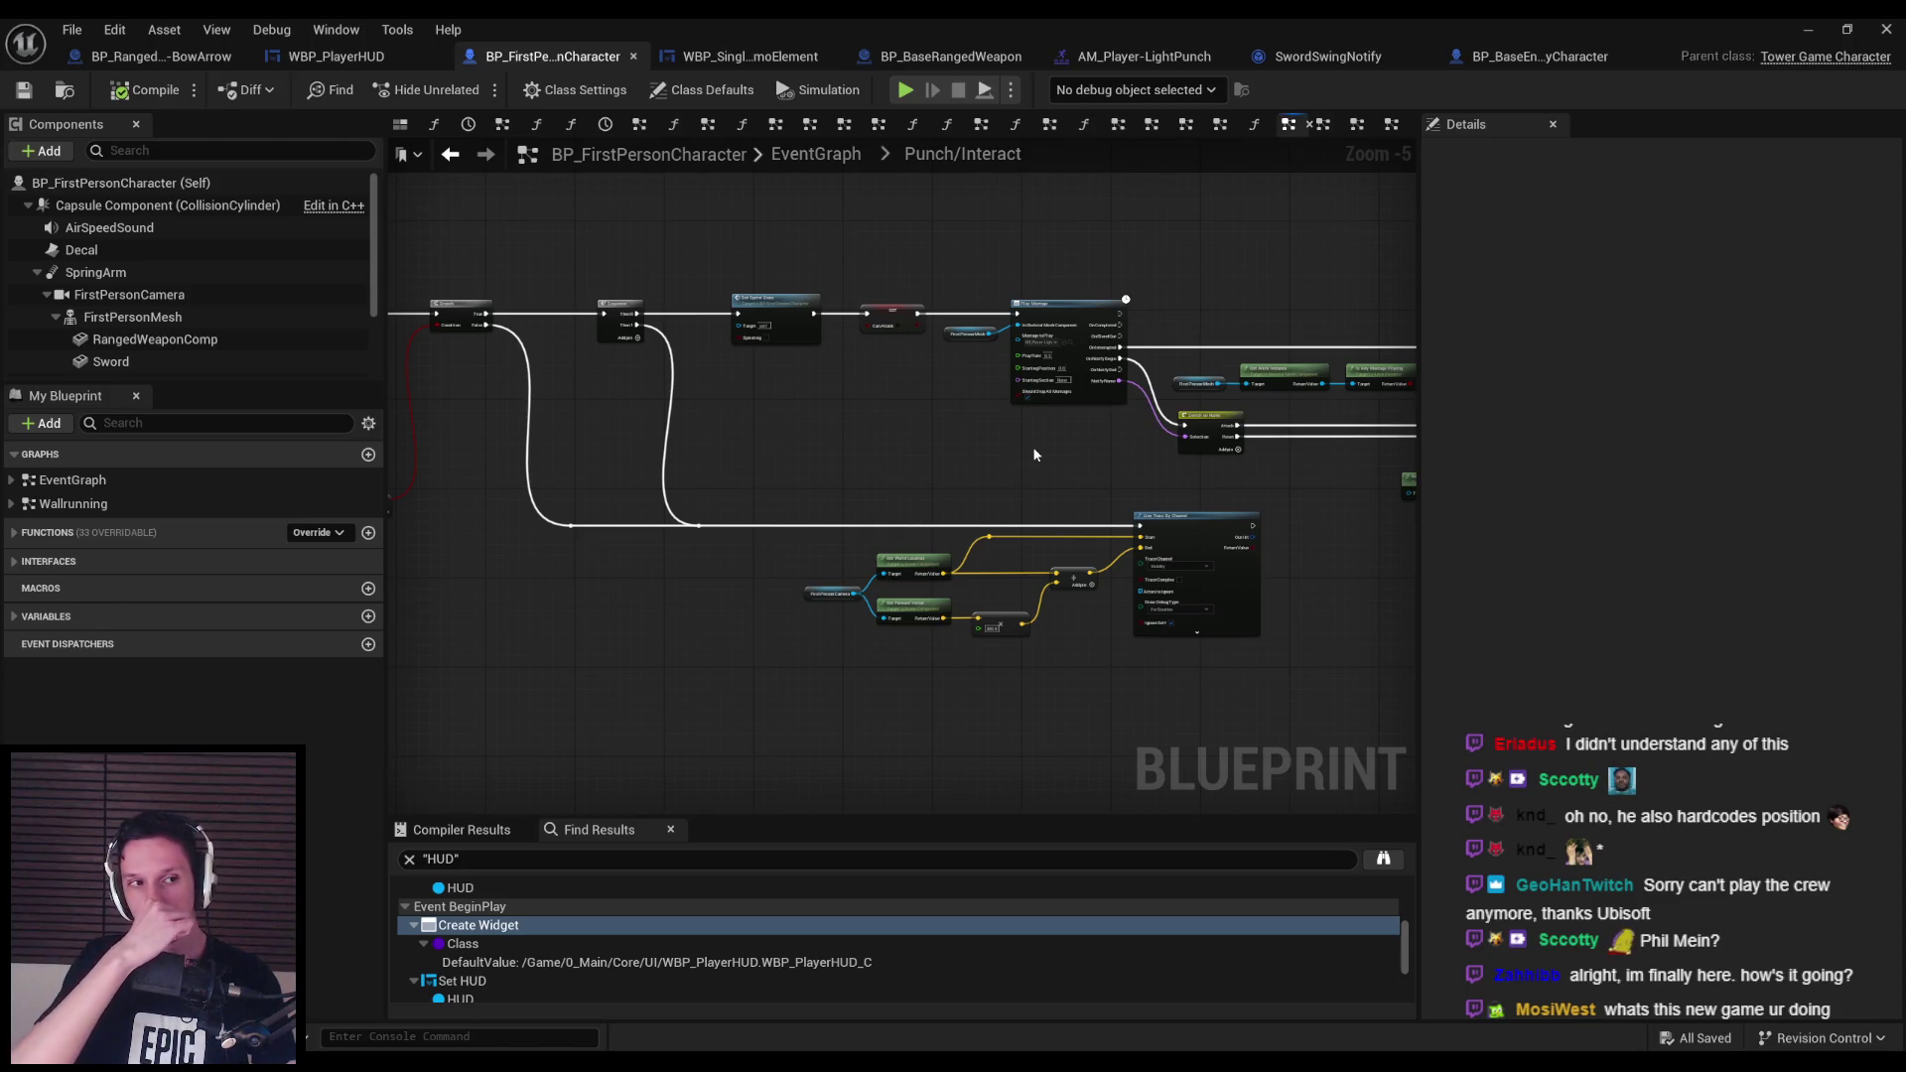
{"action": "left_click", "coordinate": [1800, 35]}
{"action": "key", "text": "alt+p"}
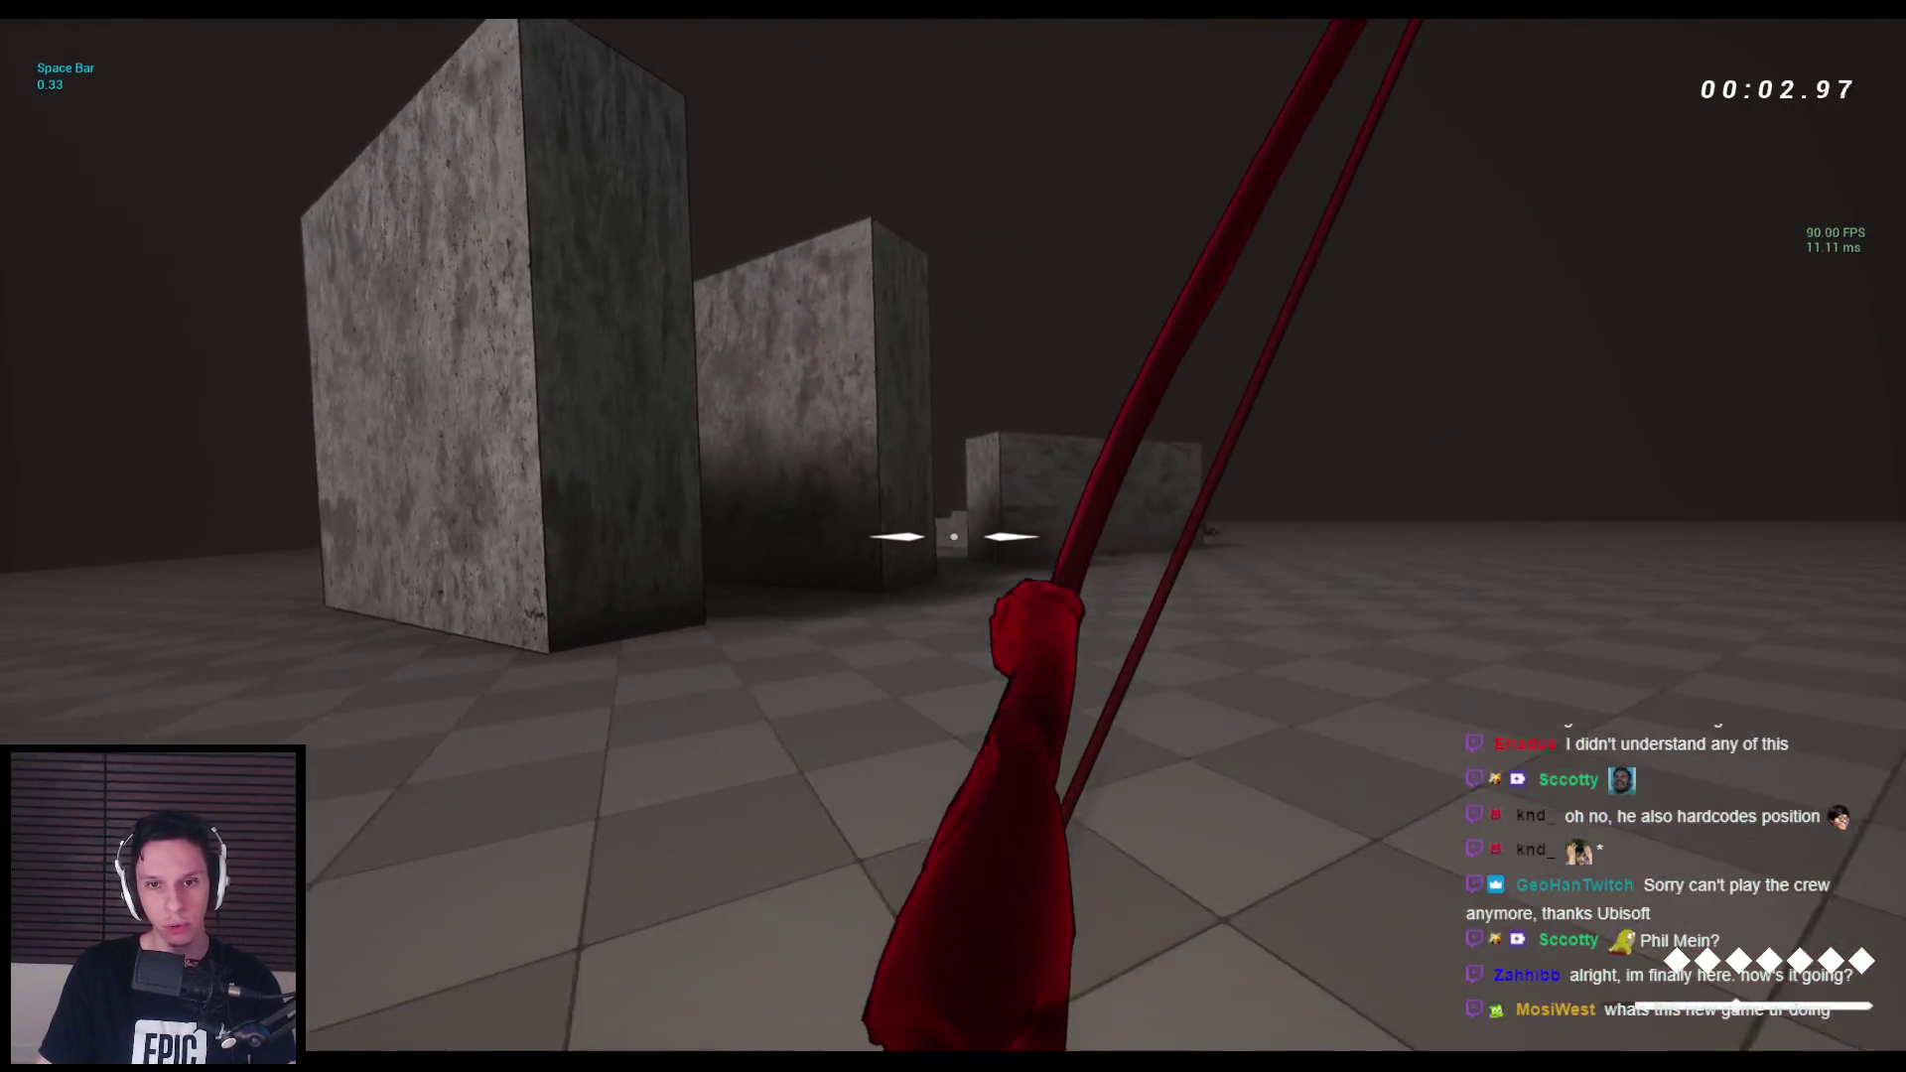
In the play test, shoot arrows at the spiders and the humanoid enemies, killing the red horned one.
{"action": "key", "text": "space"}
{"action": "left_click", "coordinate": [953, 537]}
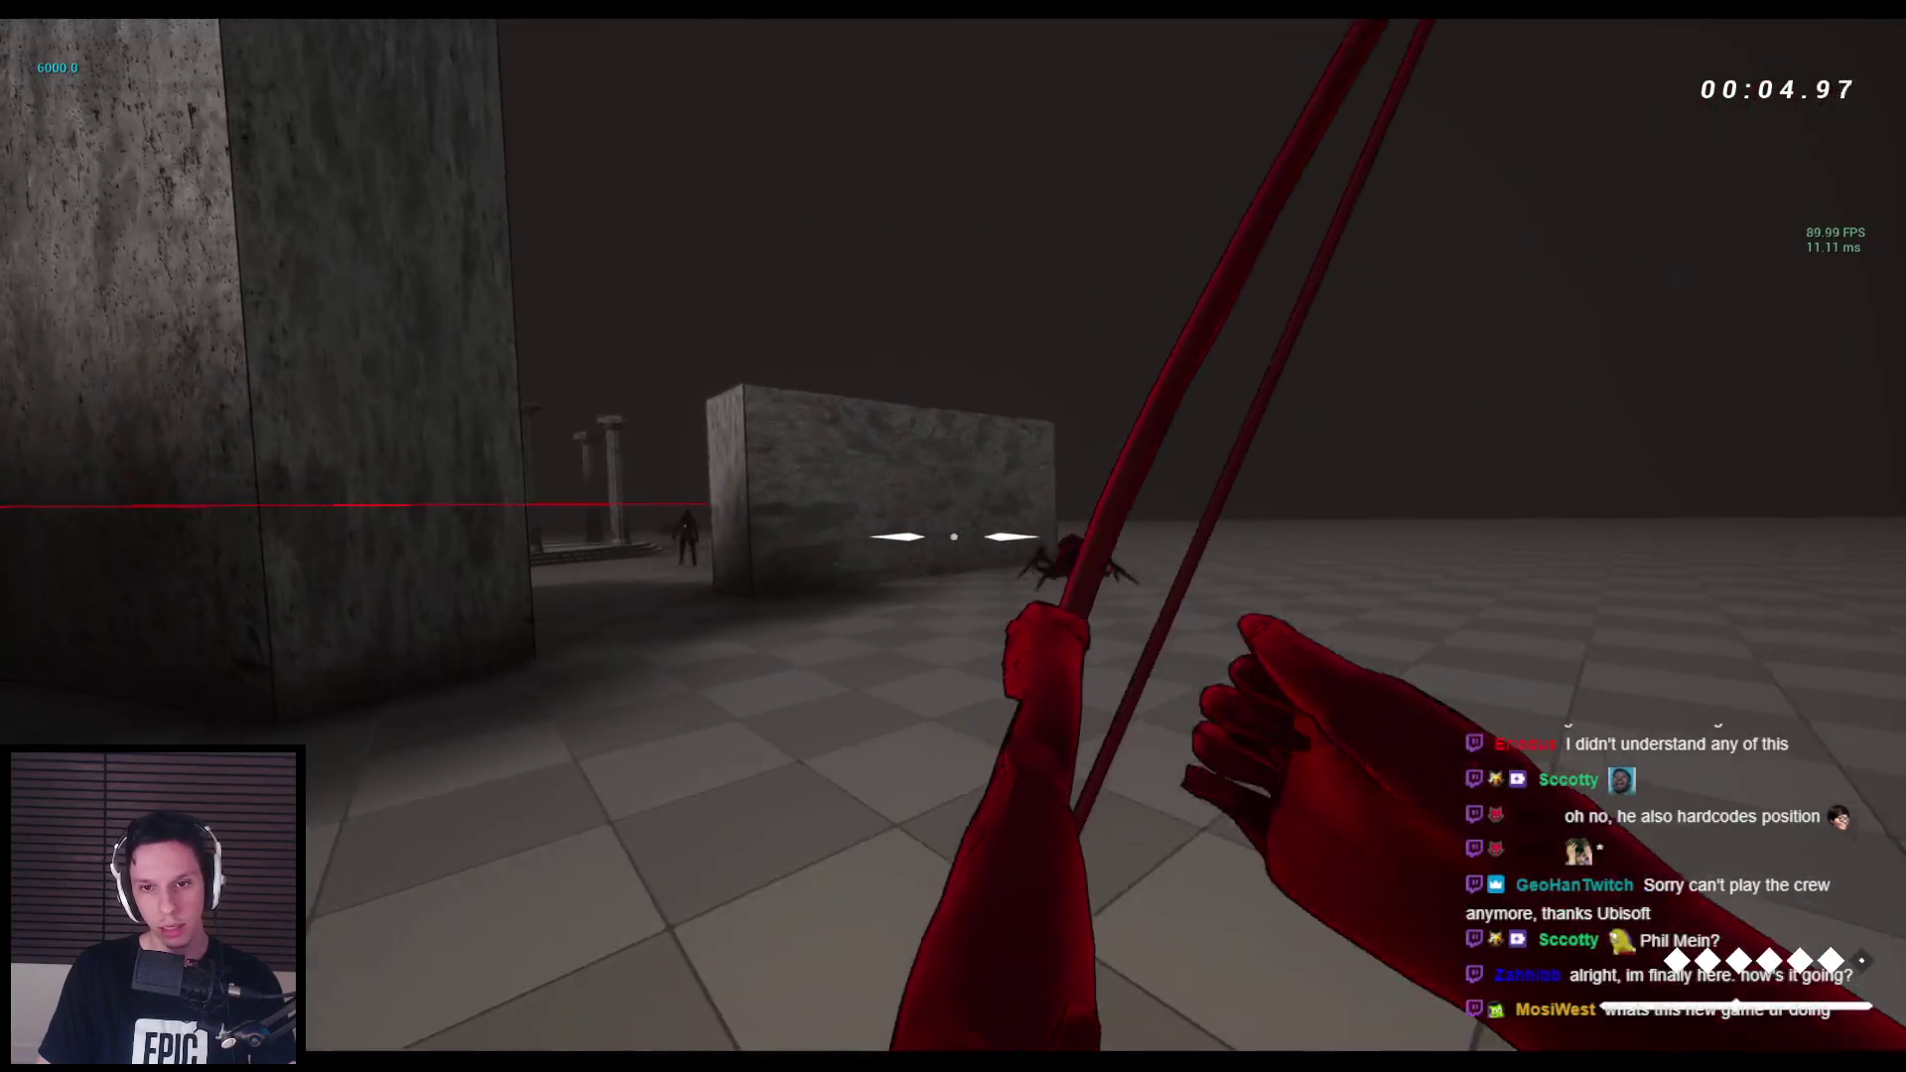
{"action": "key", "text": "w"}
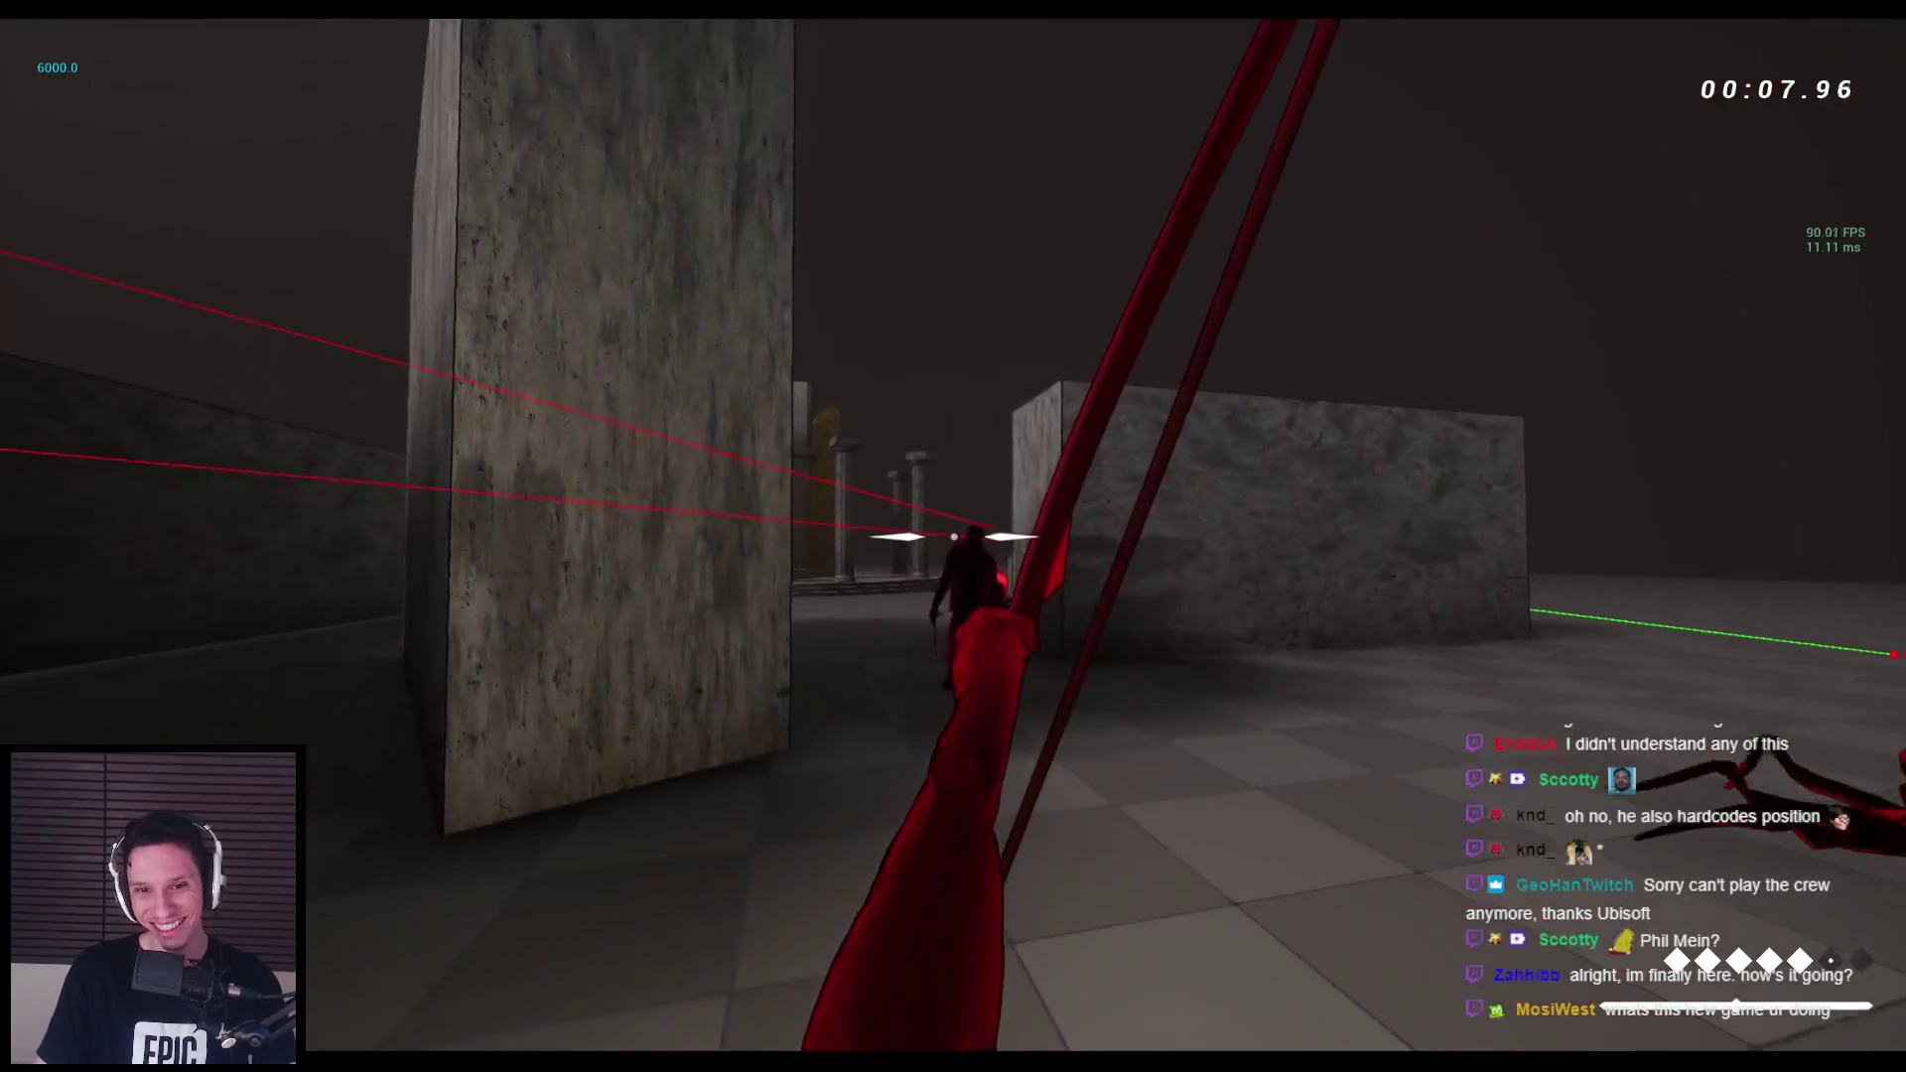
{"action": "left_click", "coordinate": [953, 536]}
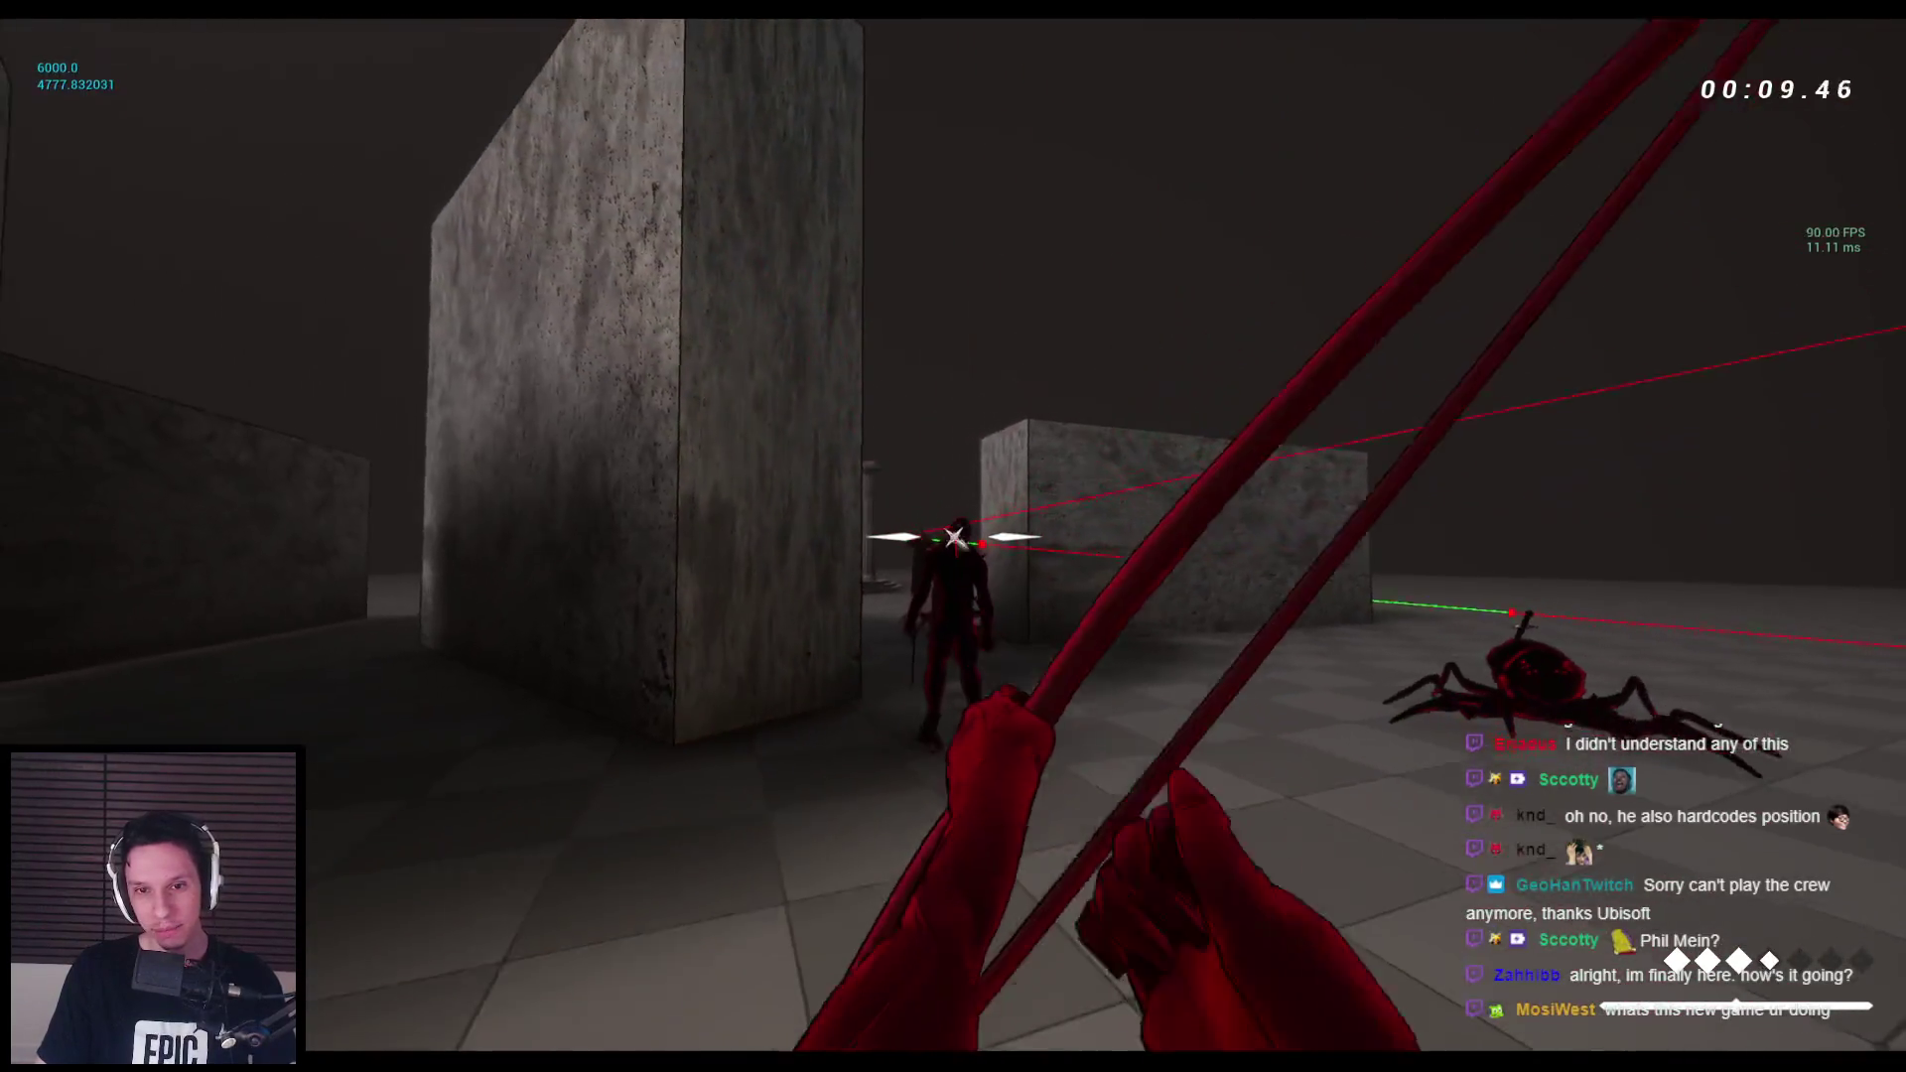
{"action": "key", "text": "w"}
{"action": "left_click", "coordinate": [954, 536]}
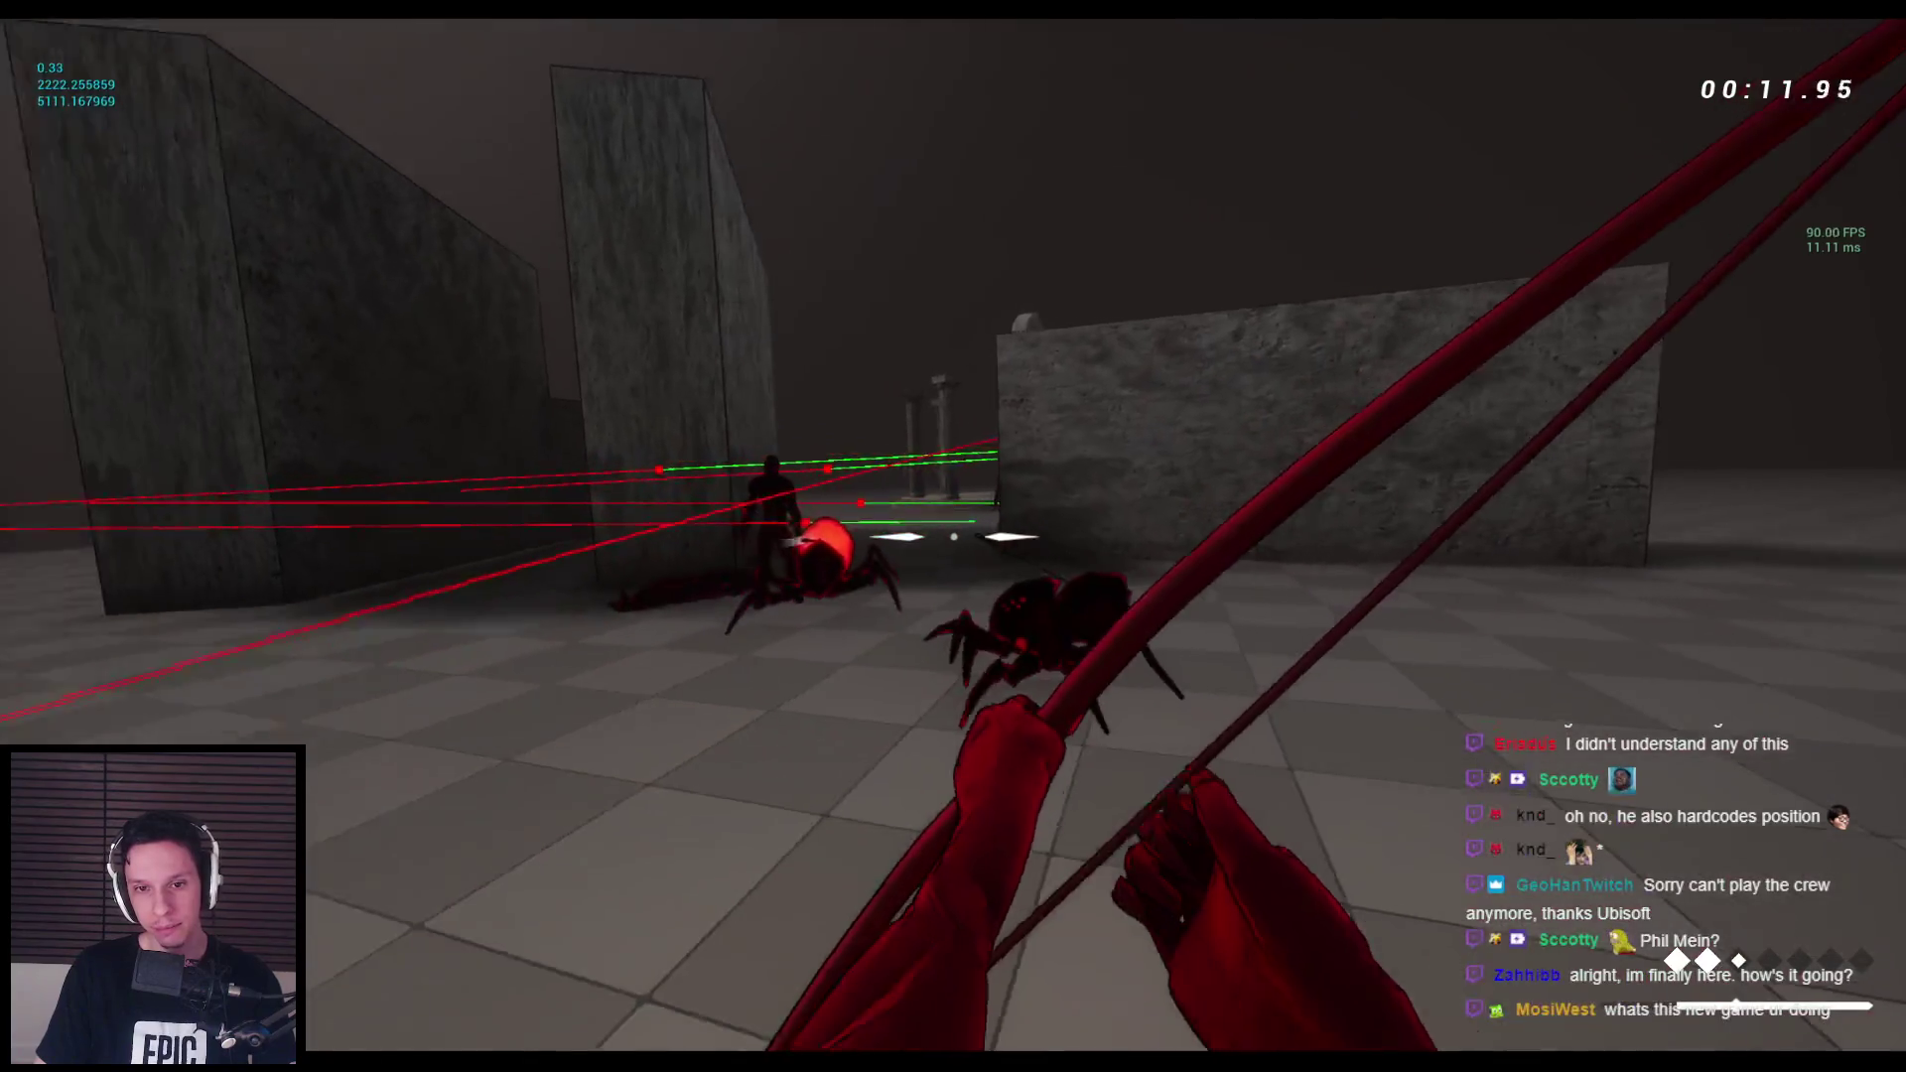
{"action": "left_click", "coordinate": [954, 536]}
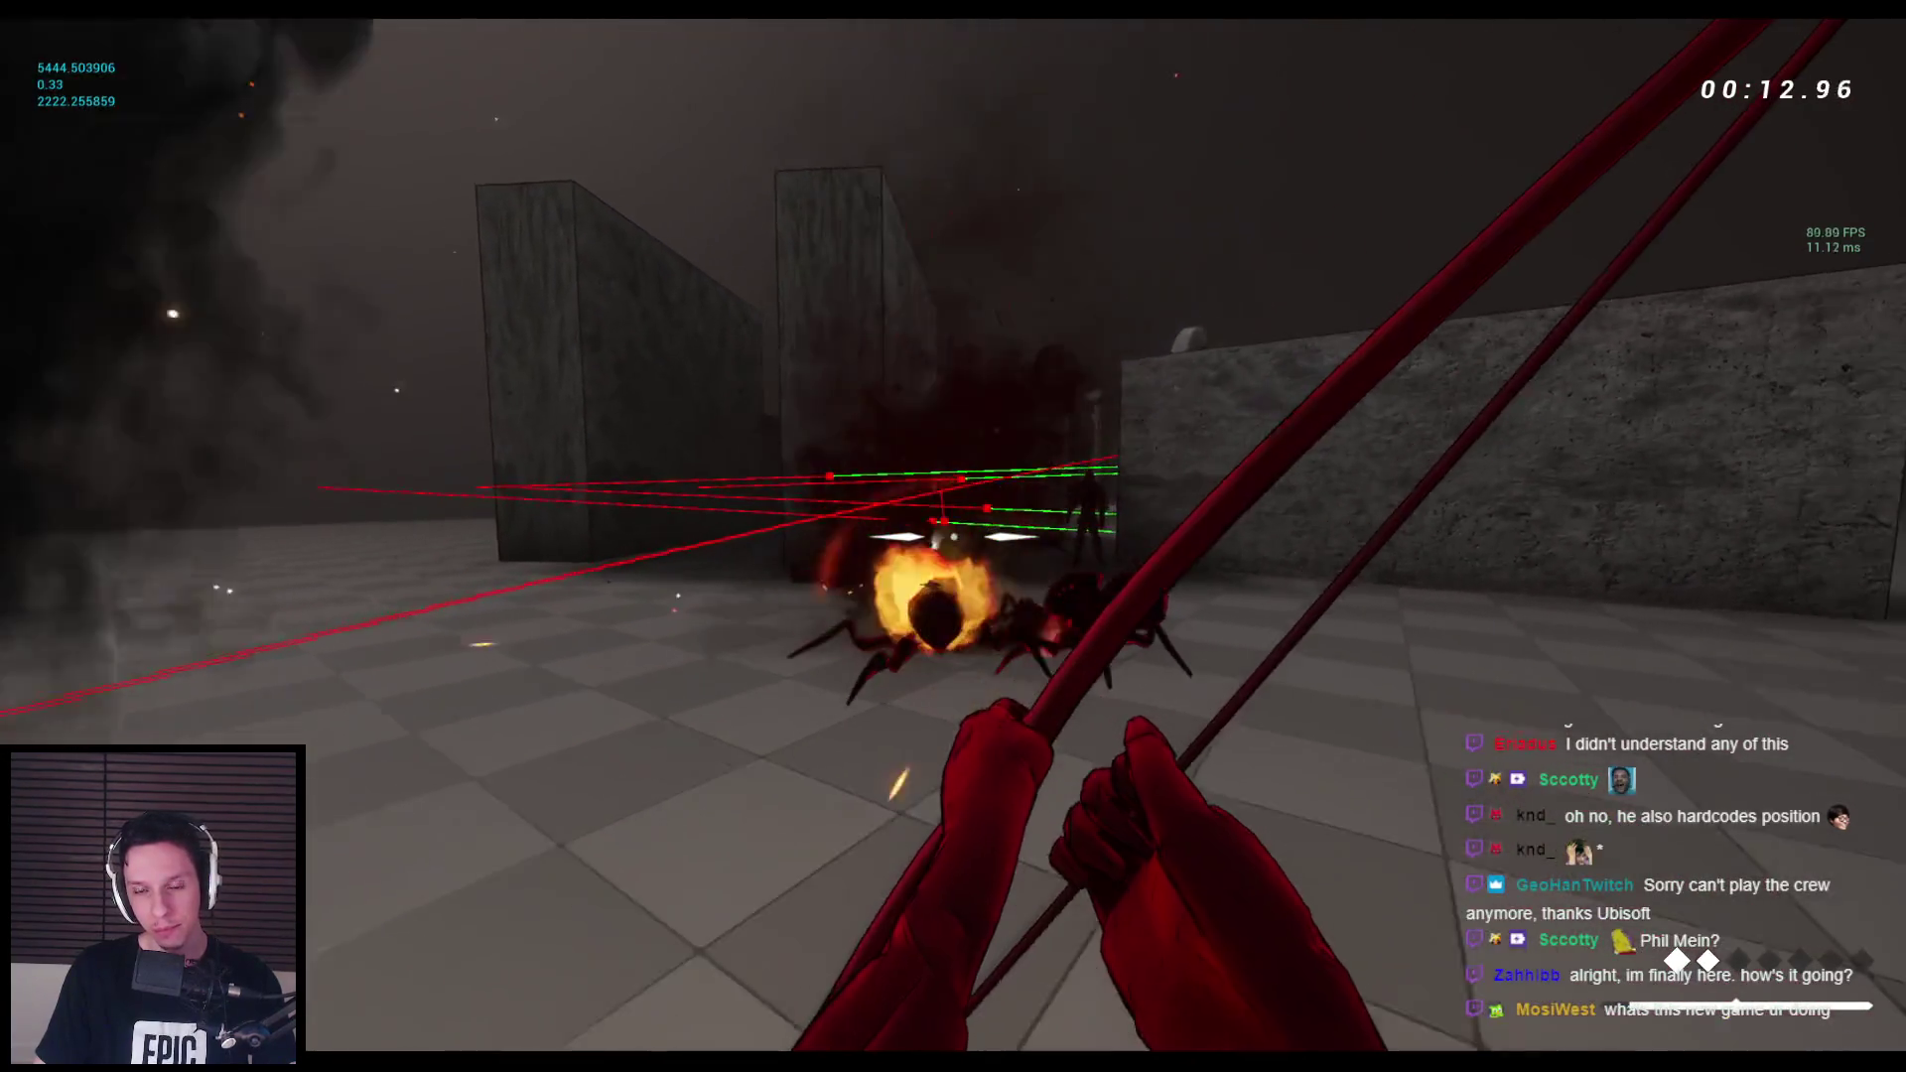
{"action": "key", "text": "w"}
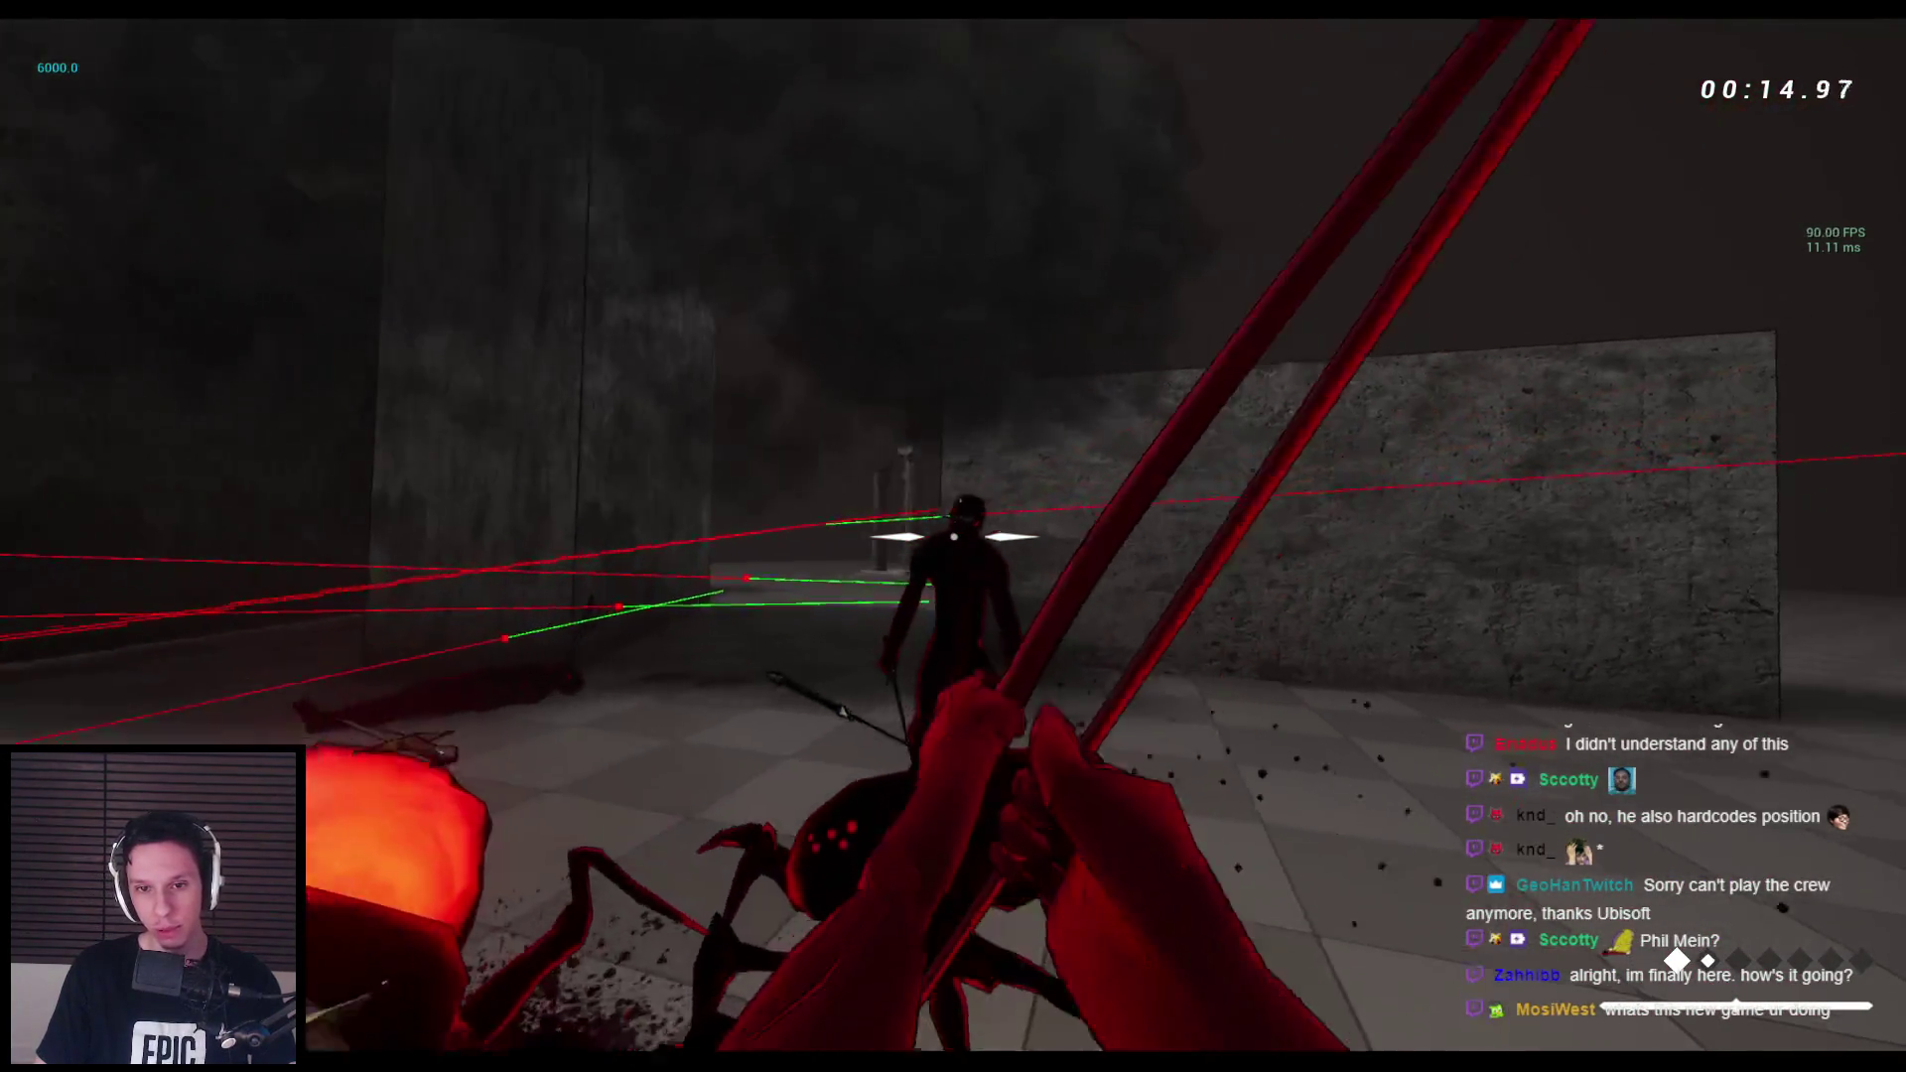
{"action": "left_click", "coordinate": [953, 536]}
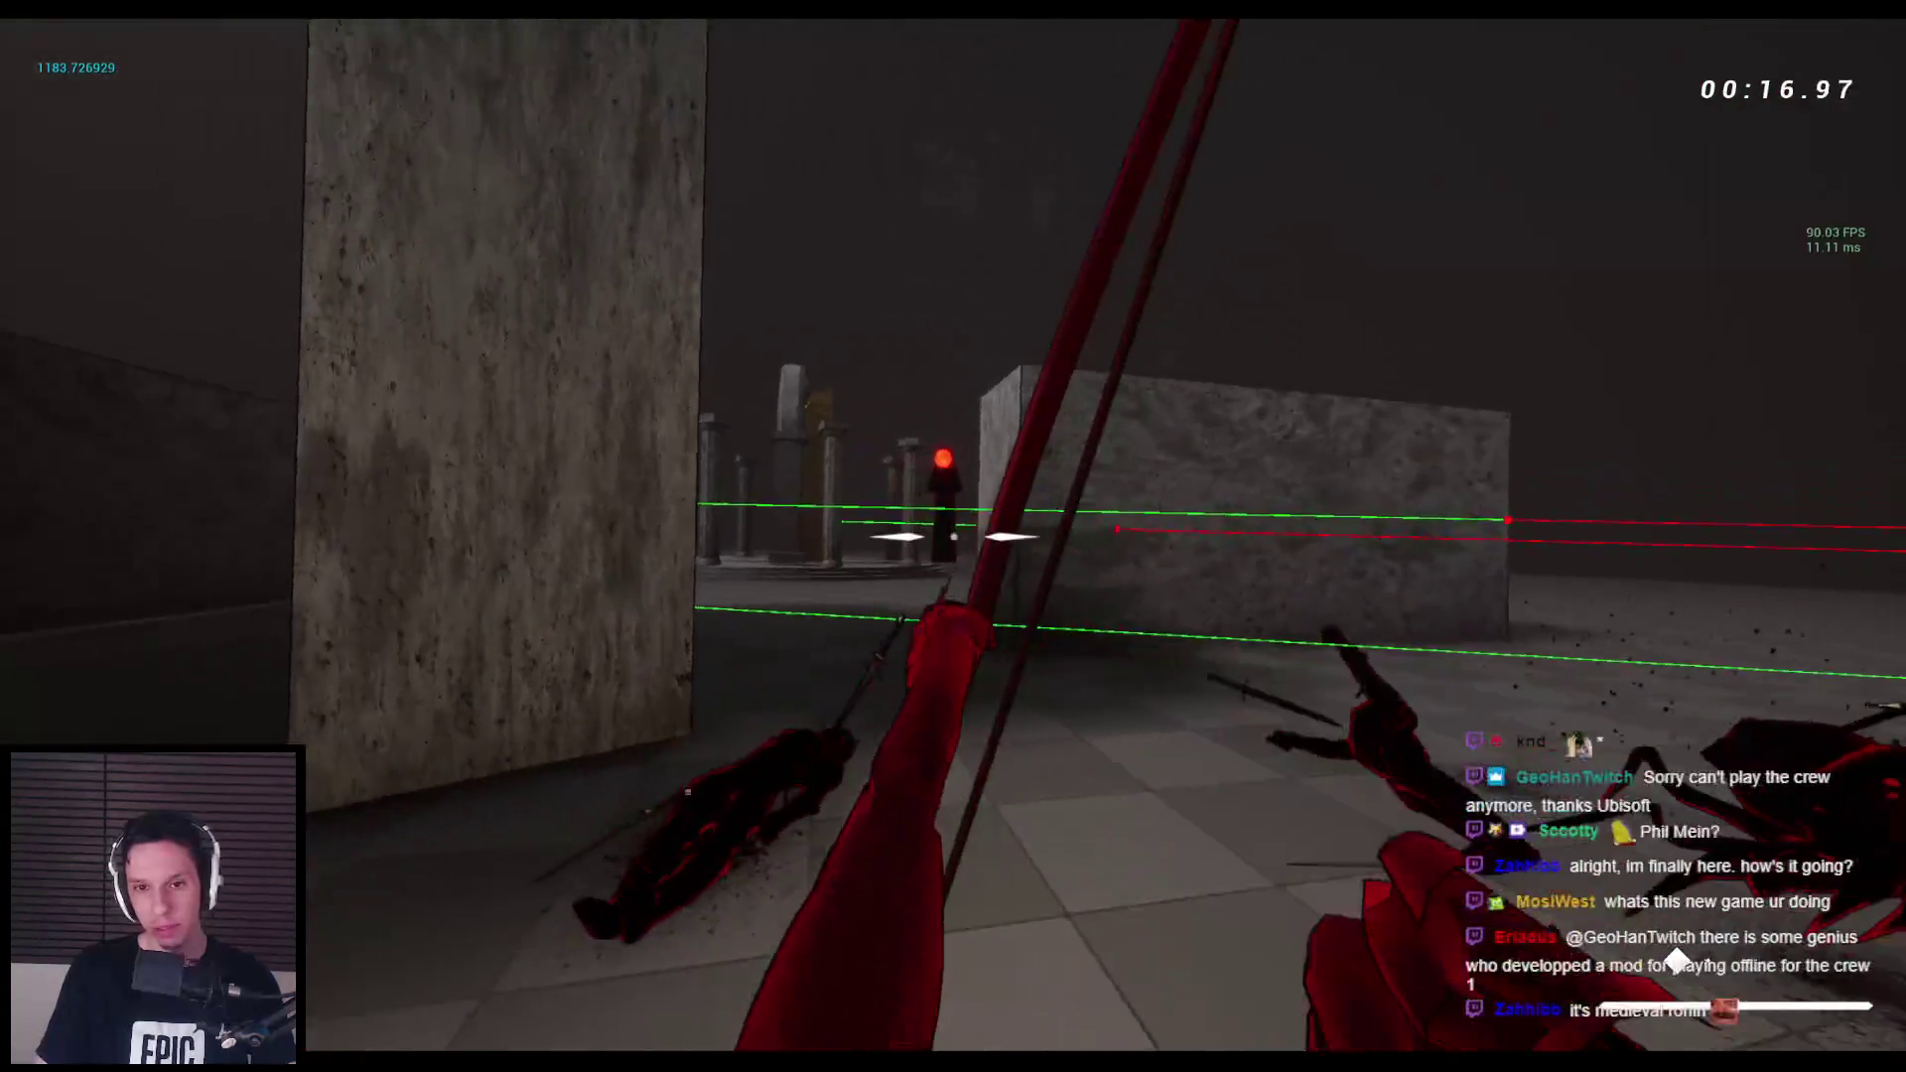
Switch back to the sword, wallrun along the pillar, stab the downed enemy repeatedly, then end play.
{"action": "key", "text": "w"}
{"action": "key", "text": "space"}
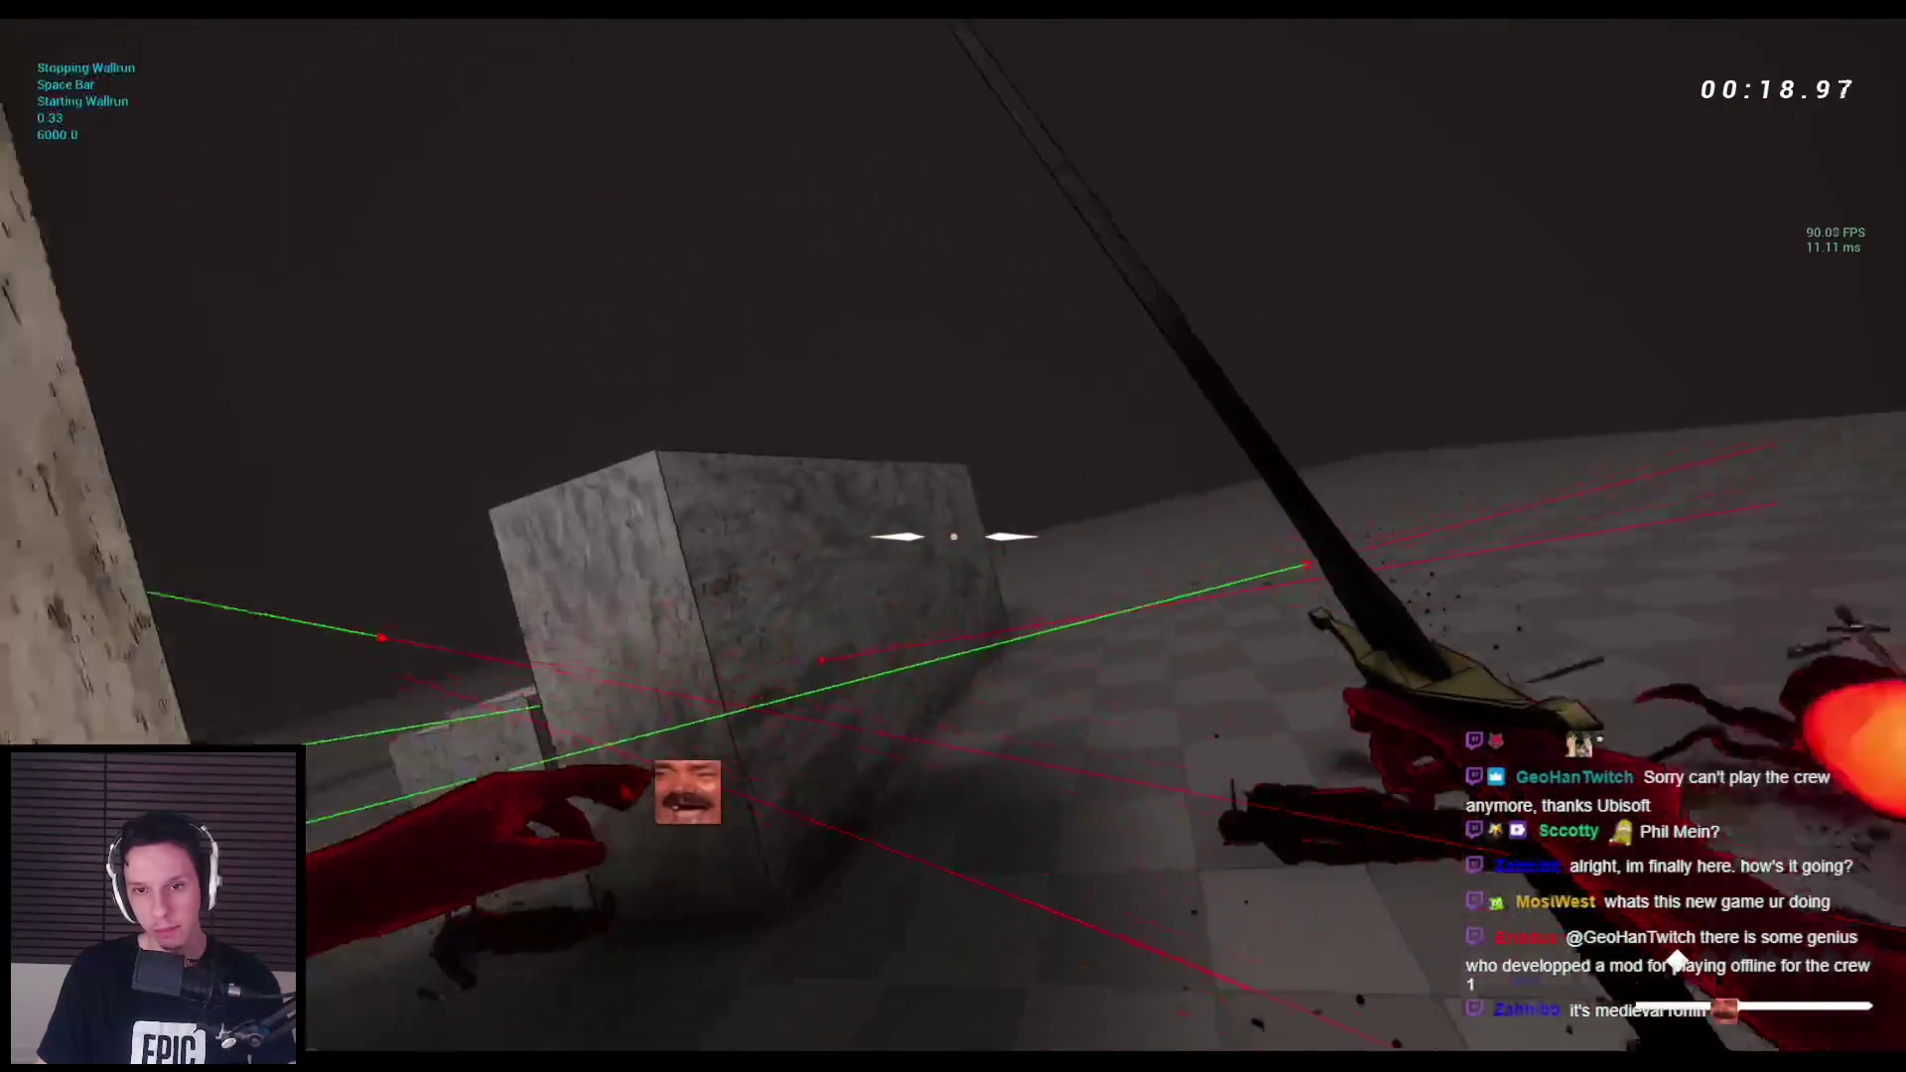
{"action": "left_click", "coordinate": [953, 536]}
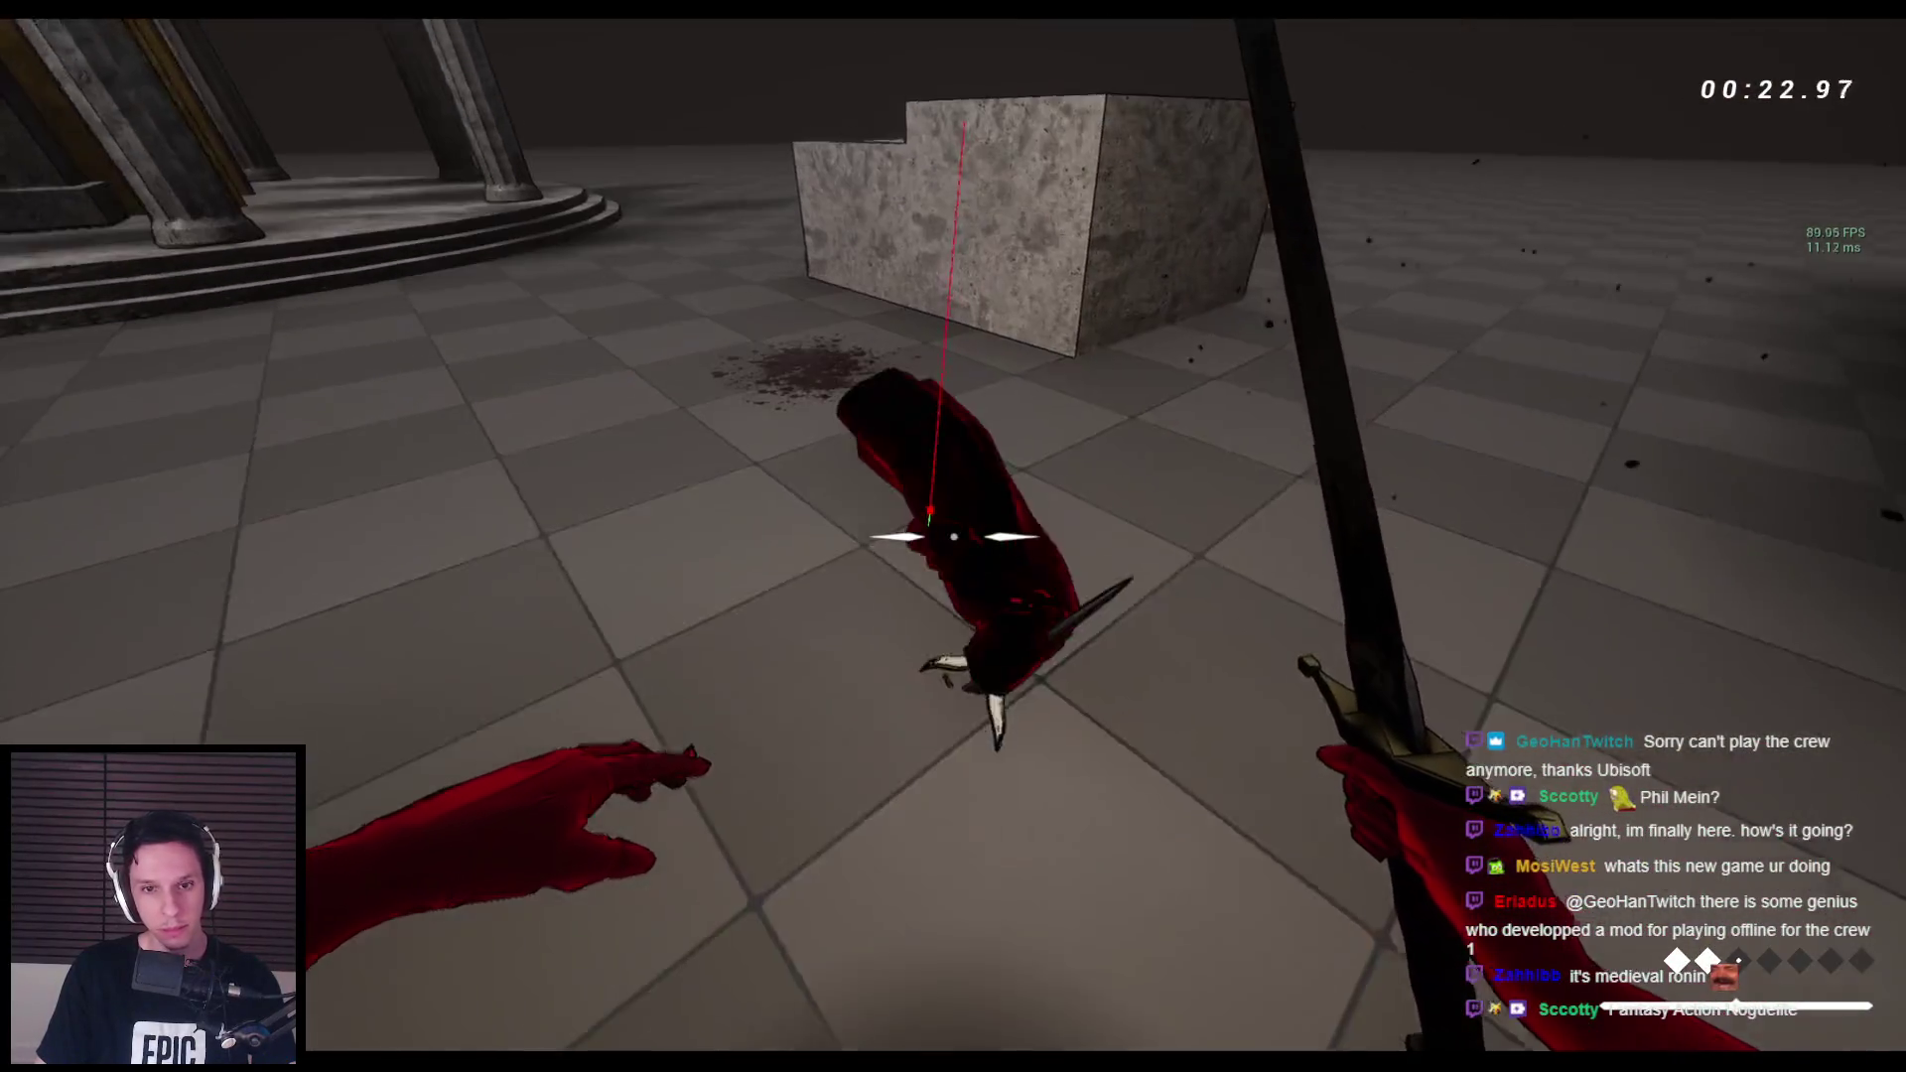
{"action": "left_click", "coordinate": [953, 536]}
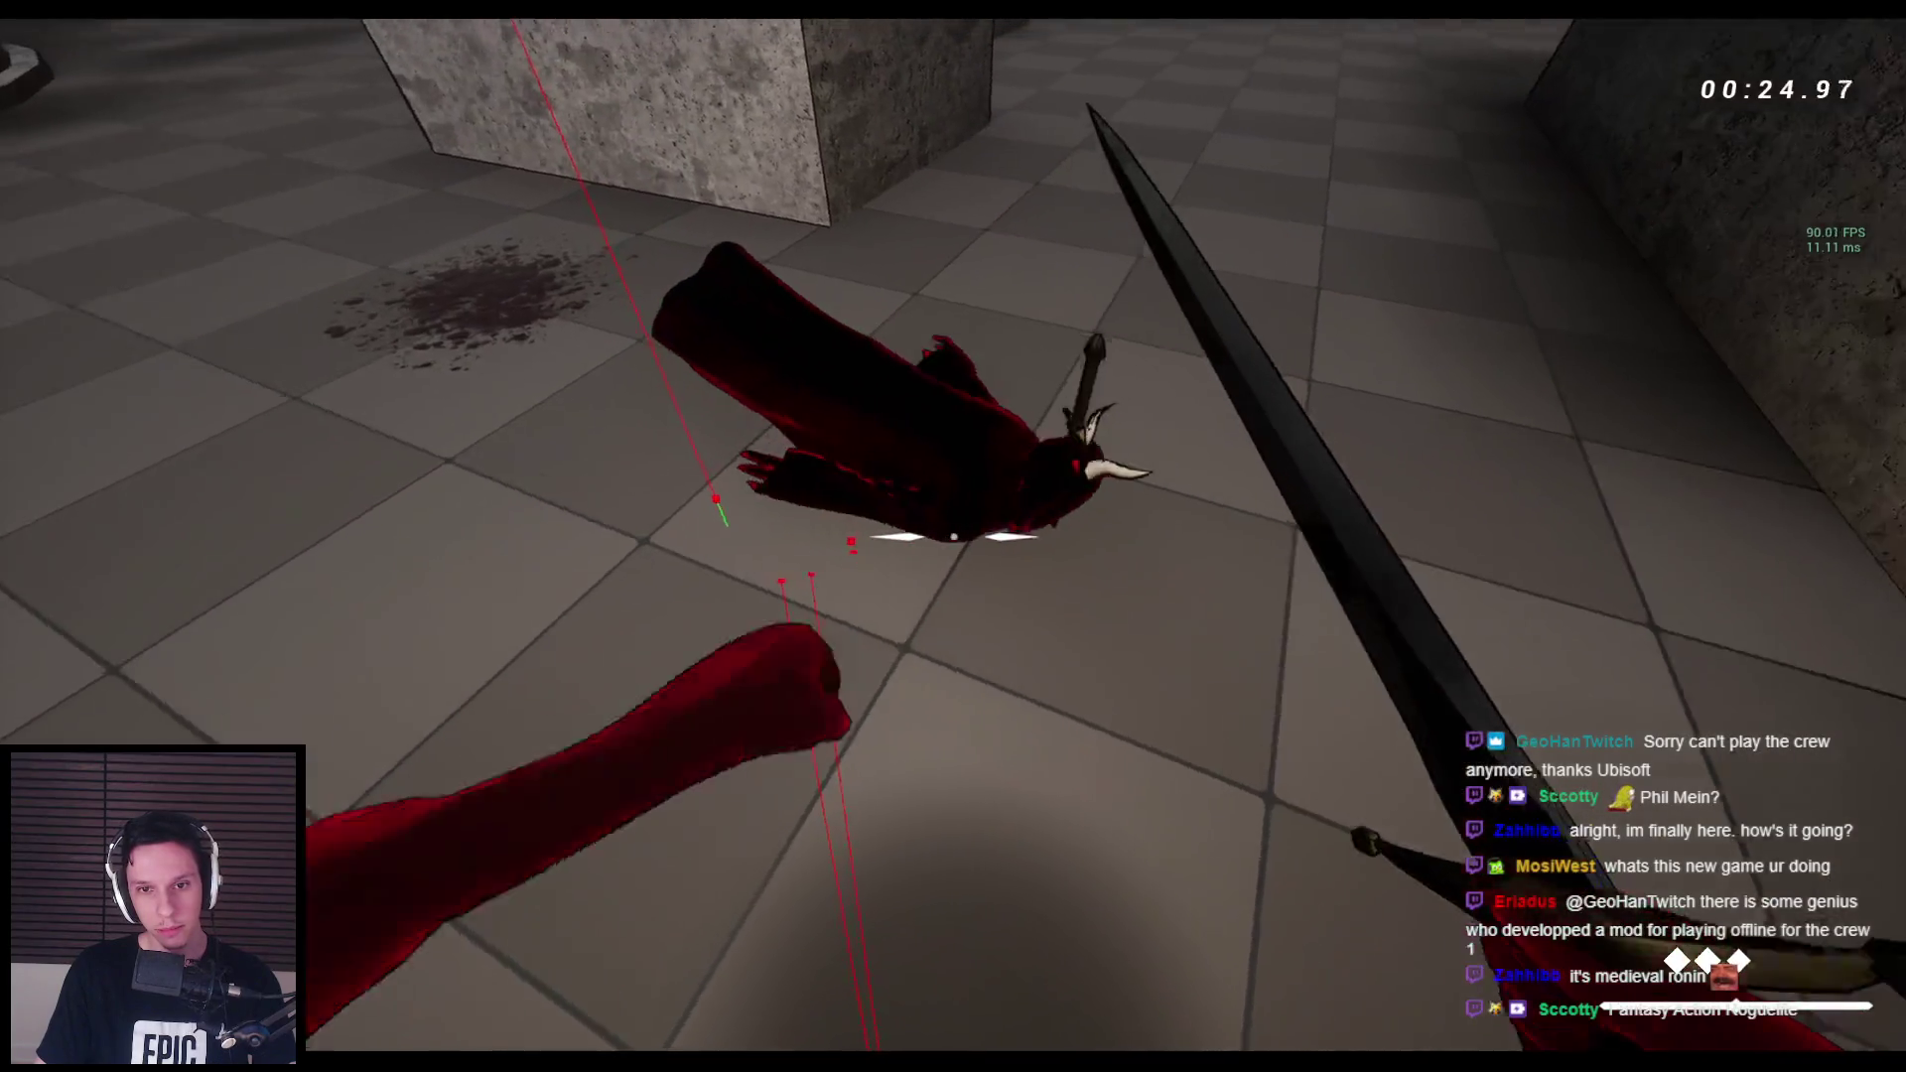
{"action": "left_click", "coordinate": [953, 536]}
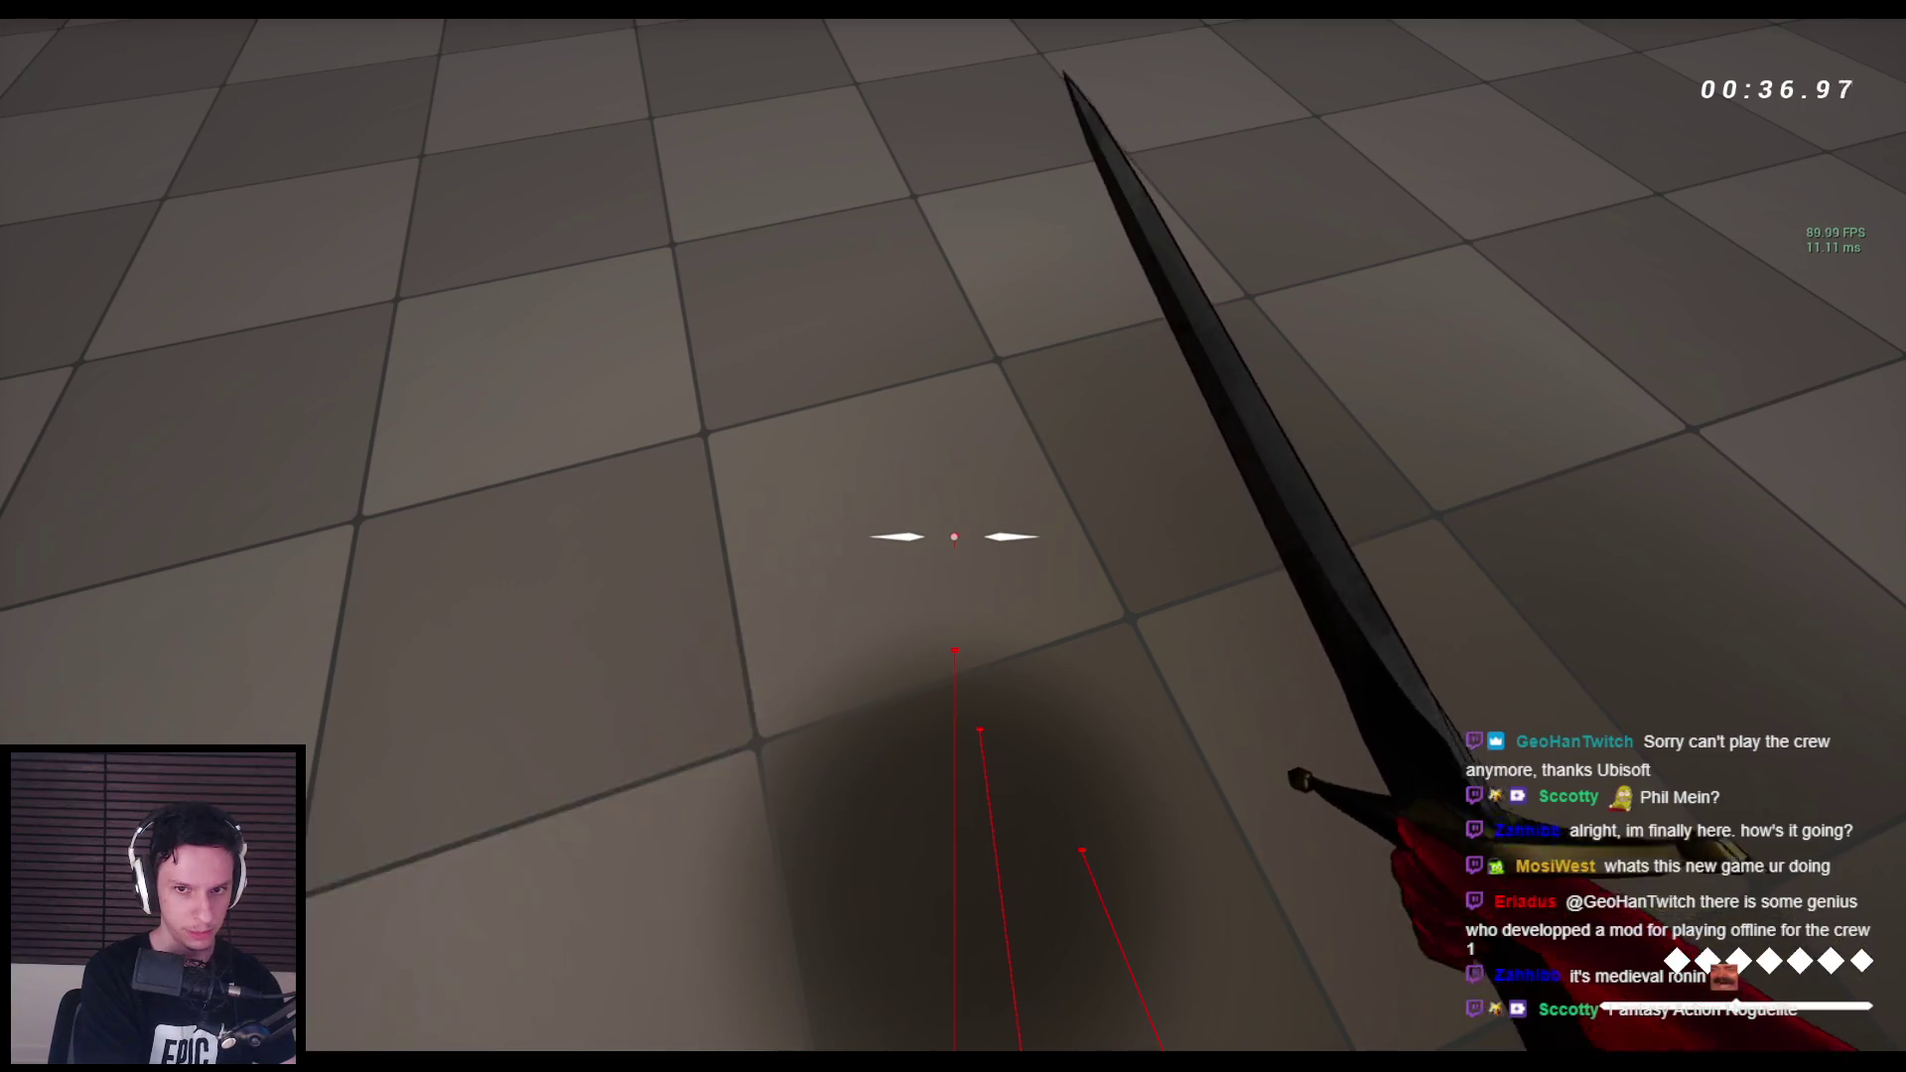
{"action": "key", "text": "Escape"}
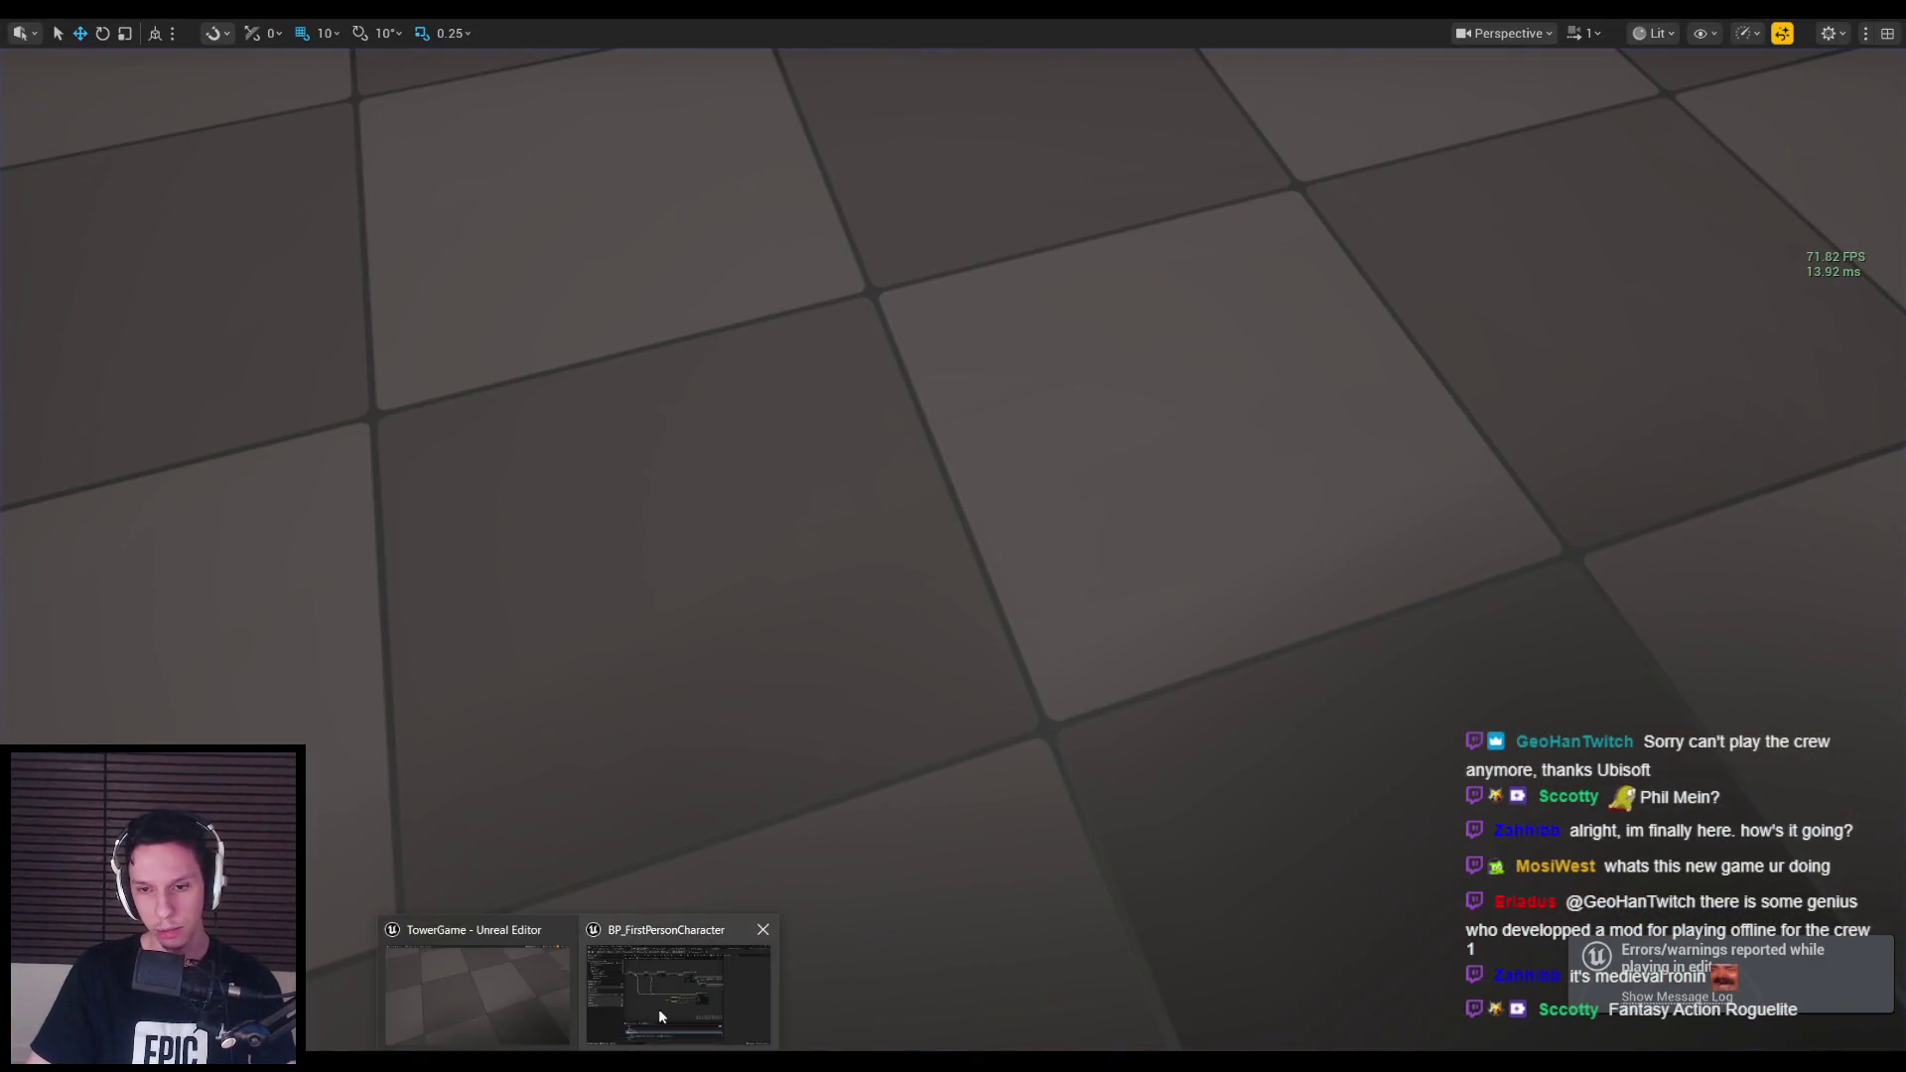
Bring BP_FirstPersonCharacter forward and pan to the Interact event feeding Montage Set Play Rate and Set Position.
{"action": "left_click", "coordinate": [658, 1009]}
{"action": "scroll", "coordinate": [1000, 478], "scroll_direction": "down", "scroll_amount": 5}
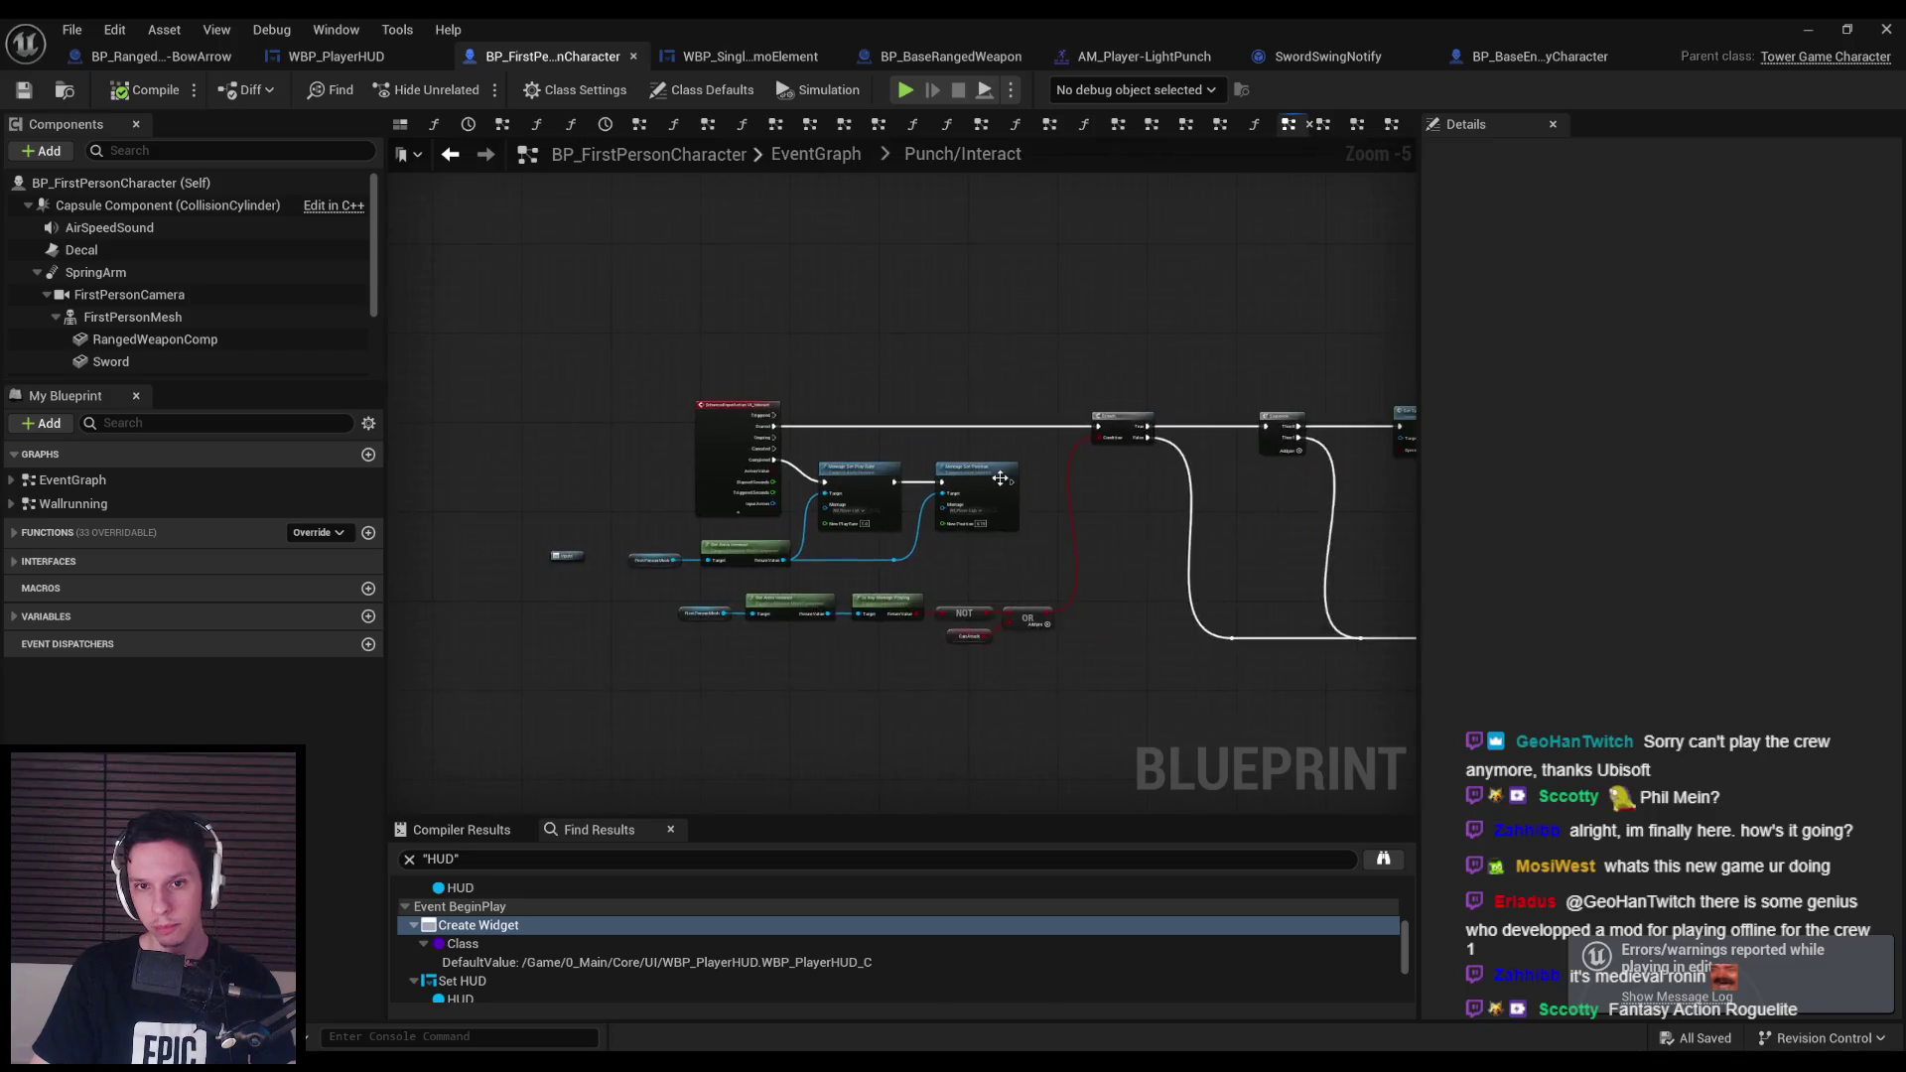
{"action": "scroll", "coordinate": [1000, 479], "scroll_direction": "up", "scroll_amount": 2}
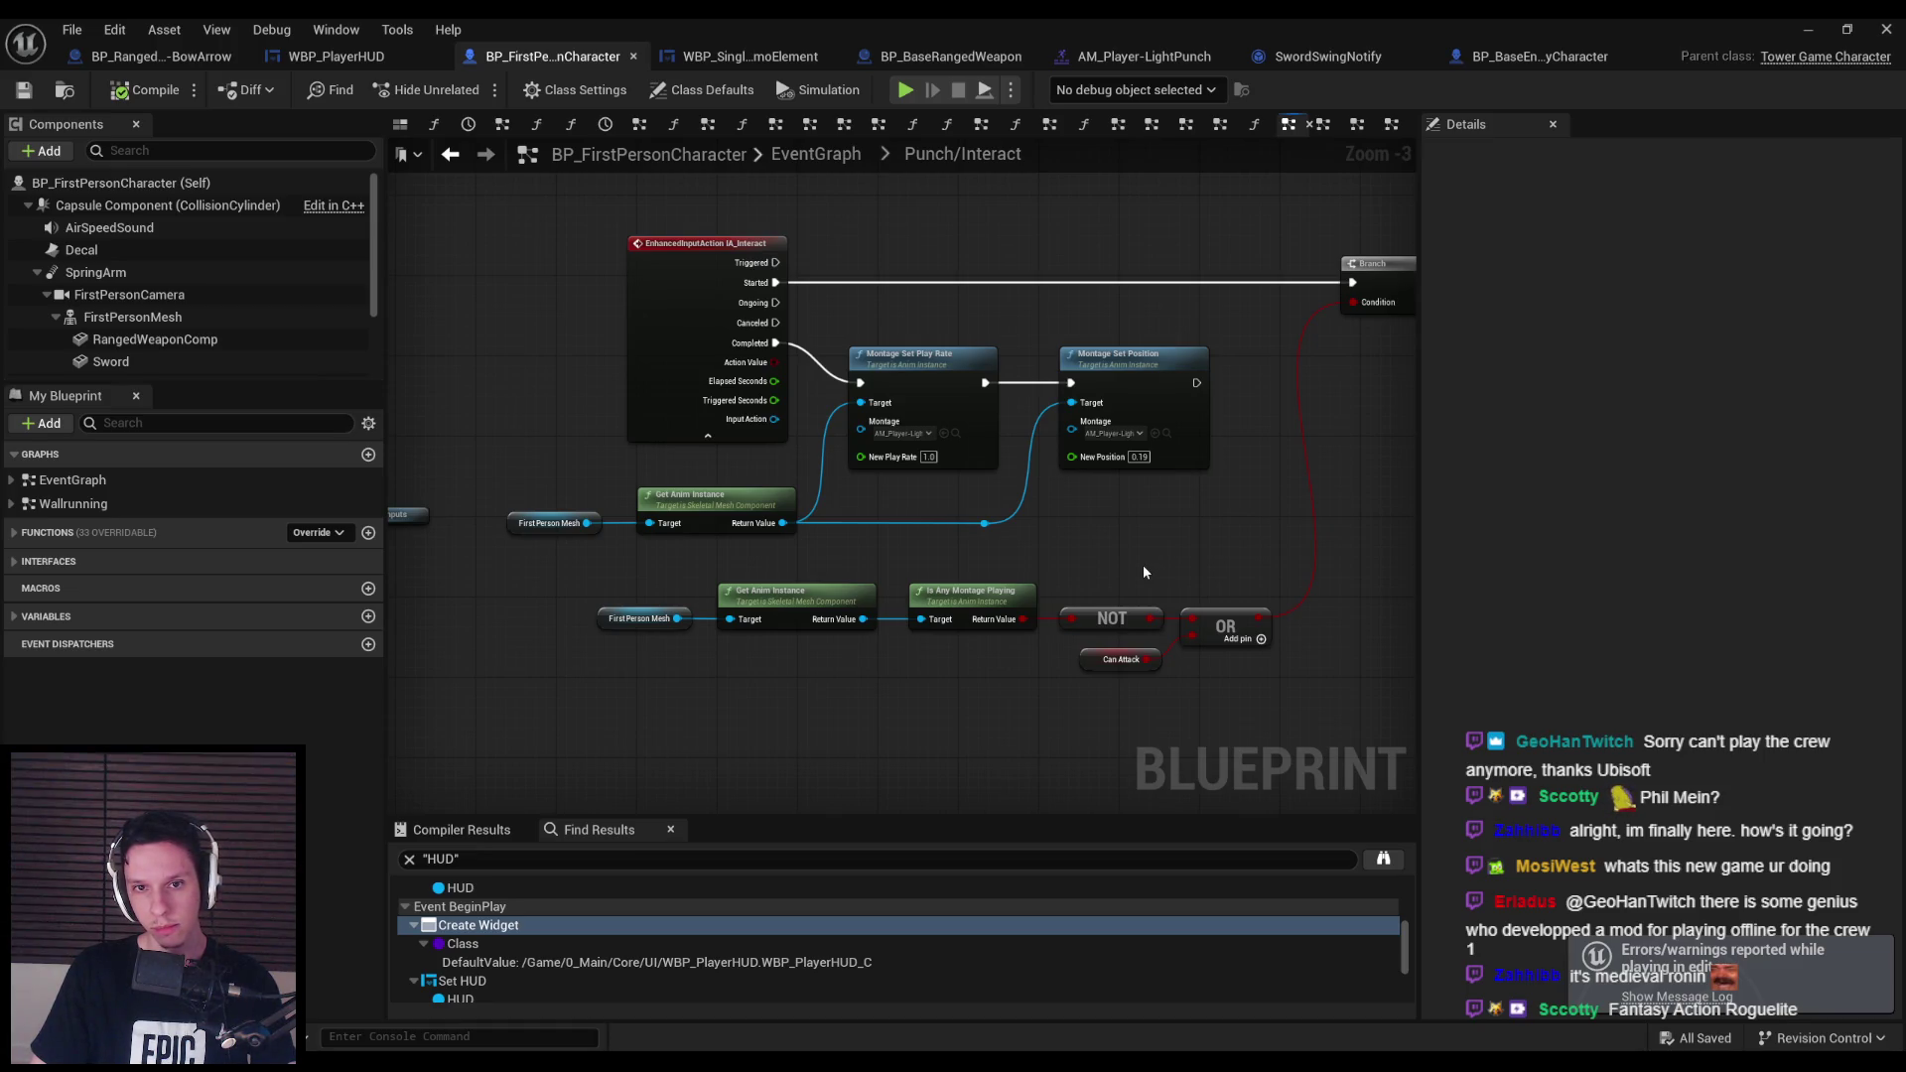
{"action": "left_click_drag", "start_coordinate": [1144, 573], "coordinate": [1507, 603]}
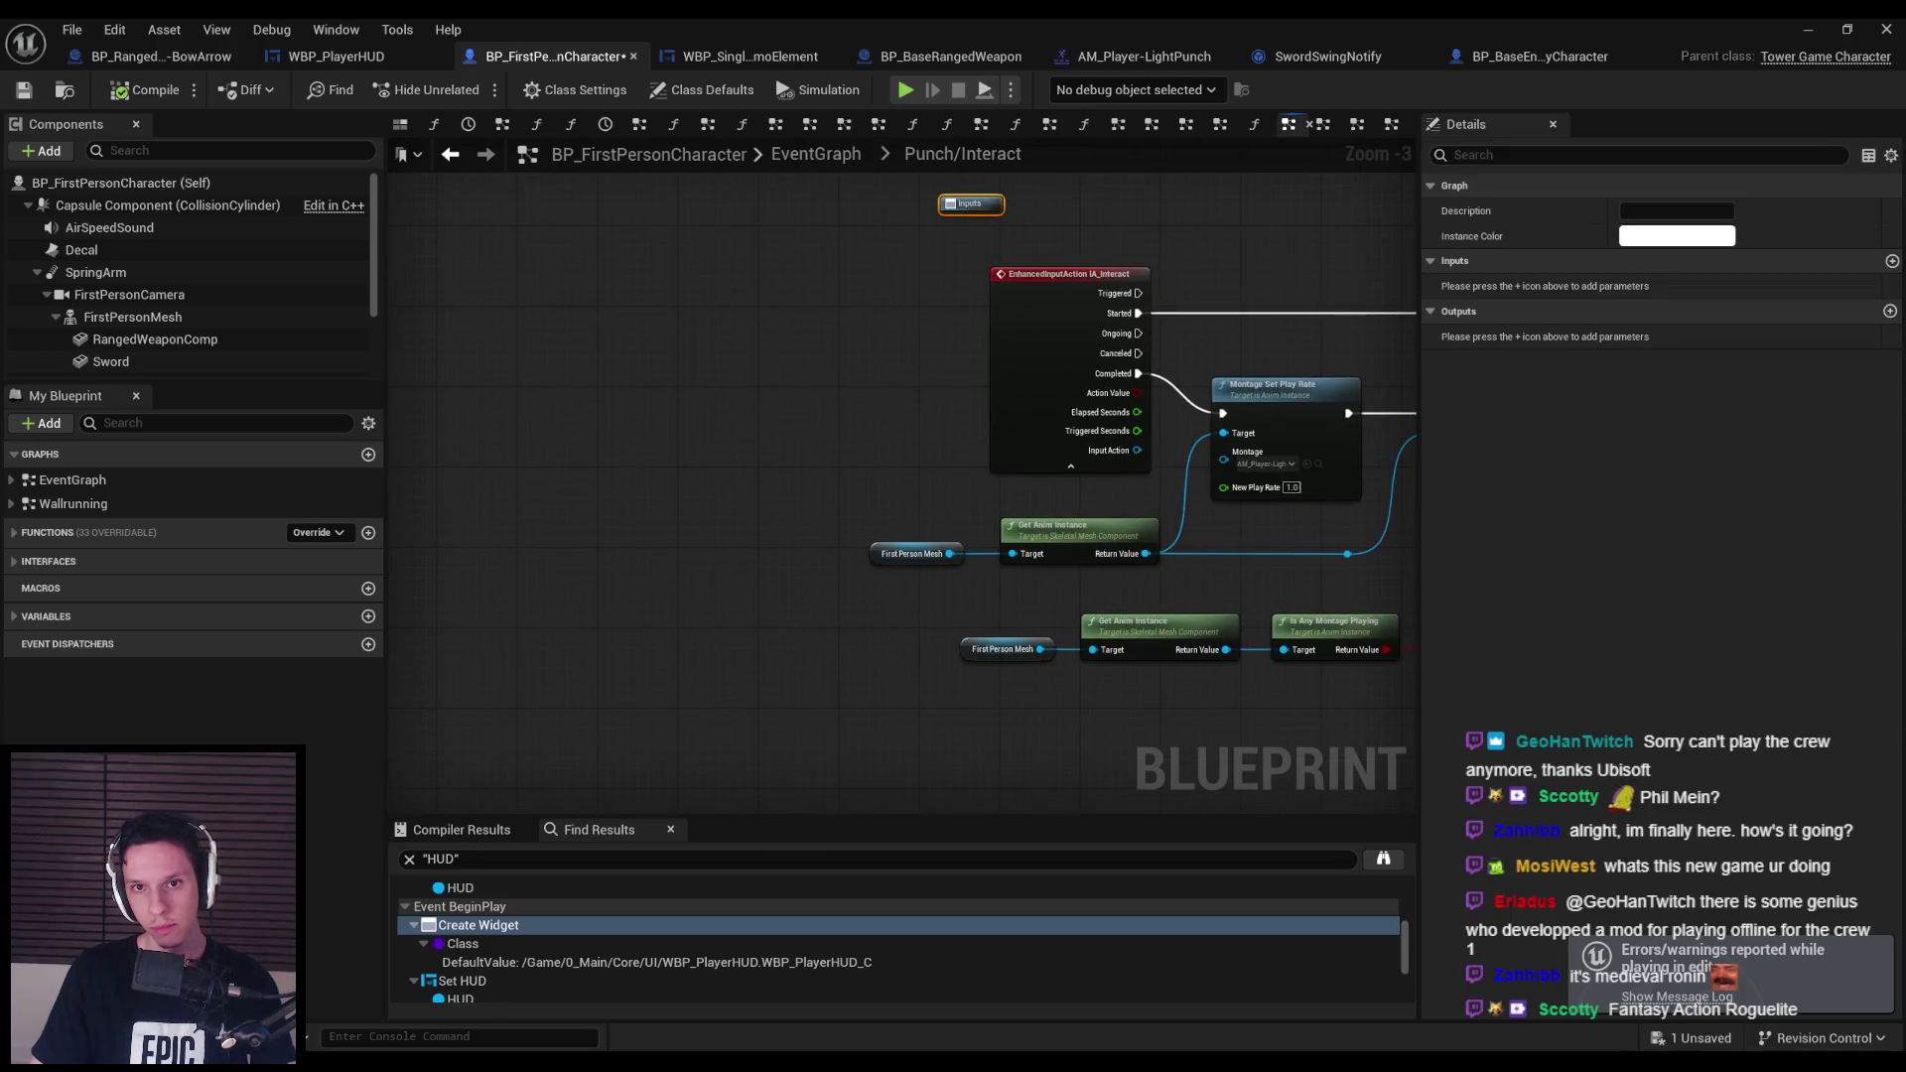
Undo the last change and rearrange the graph, moving the IA_Interact event node left.
{"action": "key", "text": "ctrl+z"}
{"action": "left_click", "coordinate": [784, 338]}
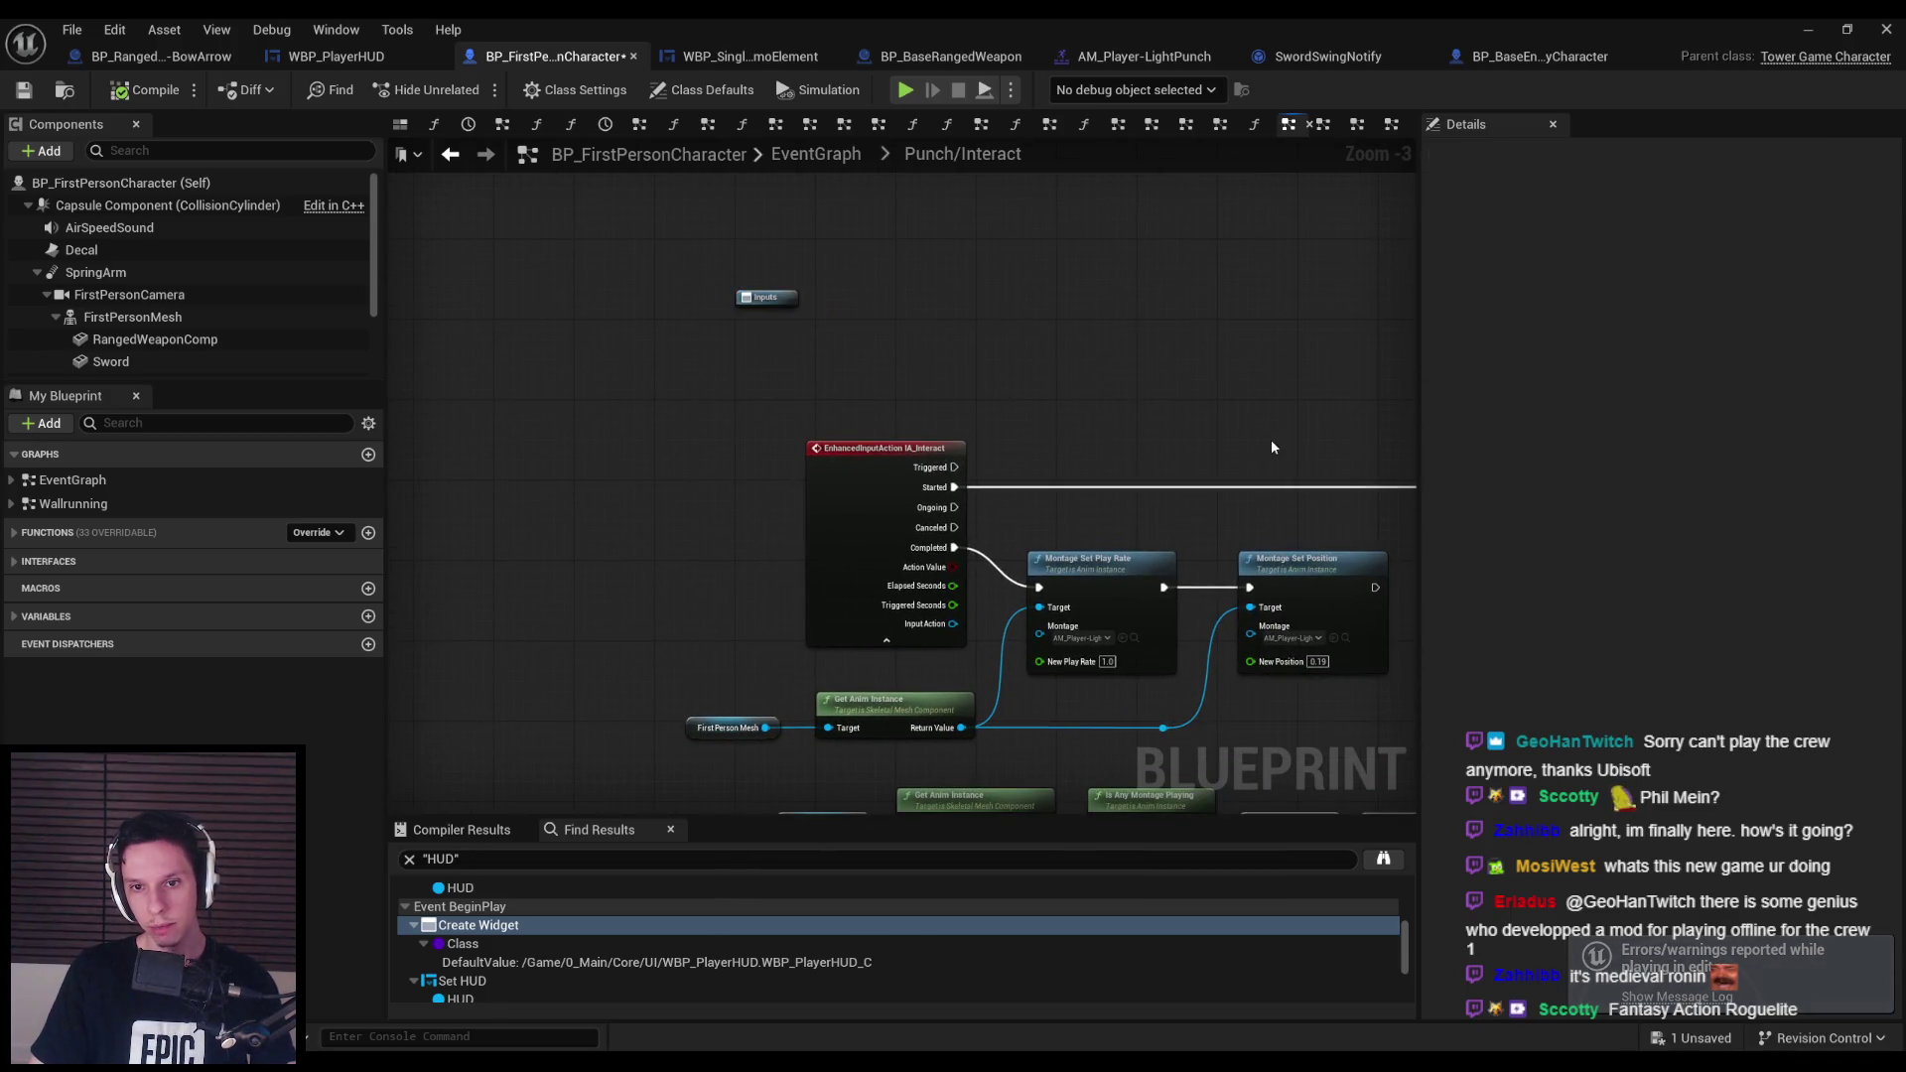
{"action": "scroll", "coordinate": [901, 530], "scroll_direction": "down", "scroll_amount": 3}
{"action": "scroll", "coordinate": [831, 489], "scroll_direction": "down", "scroll_amount": 2}
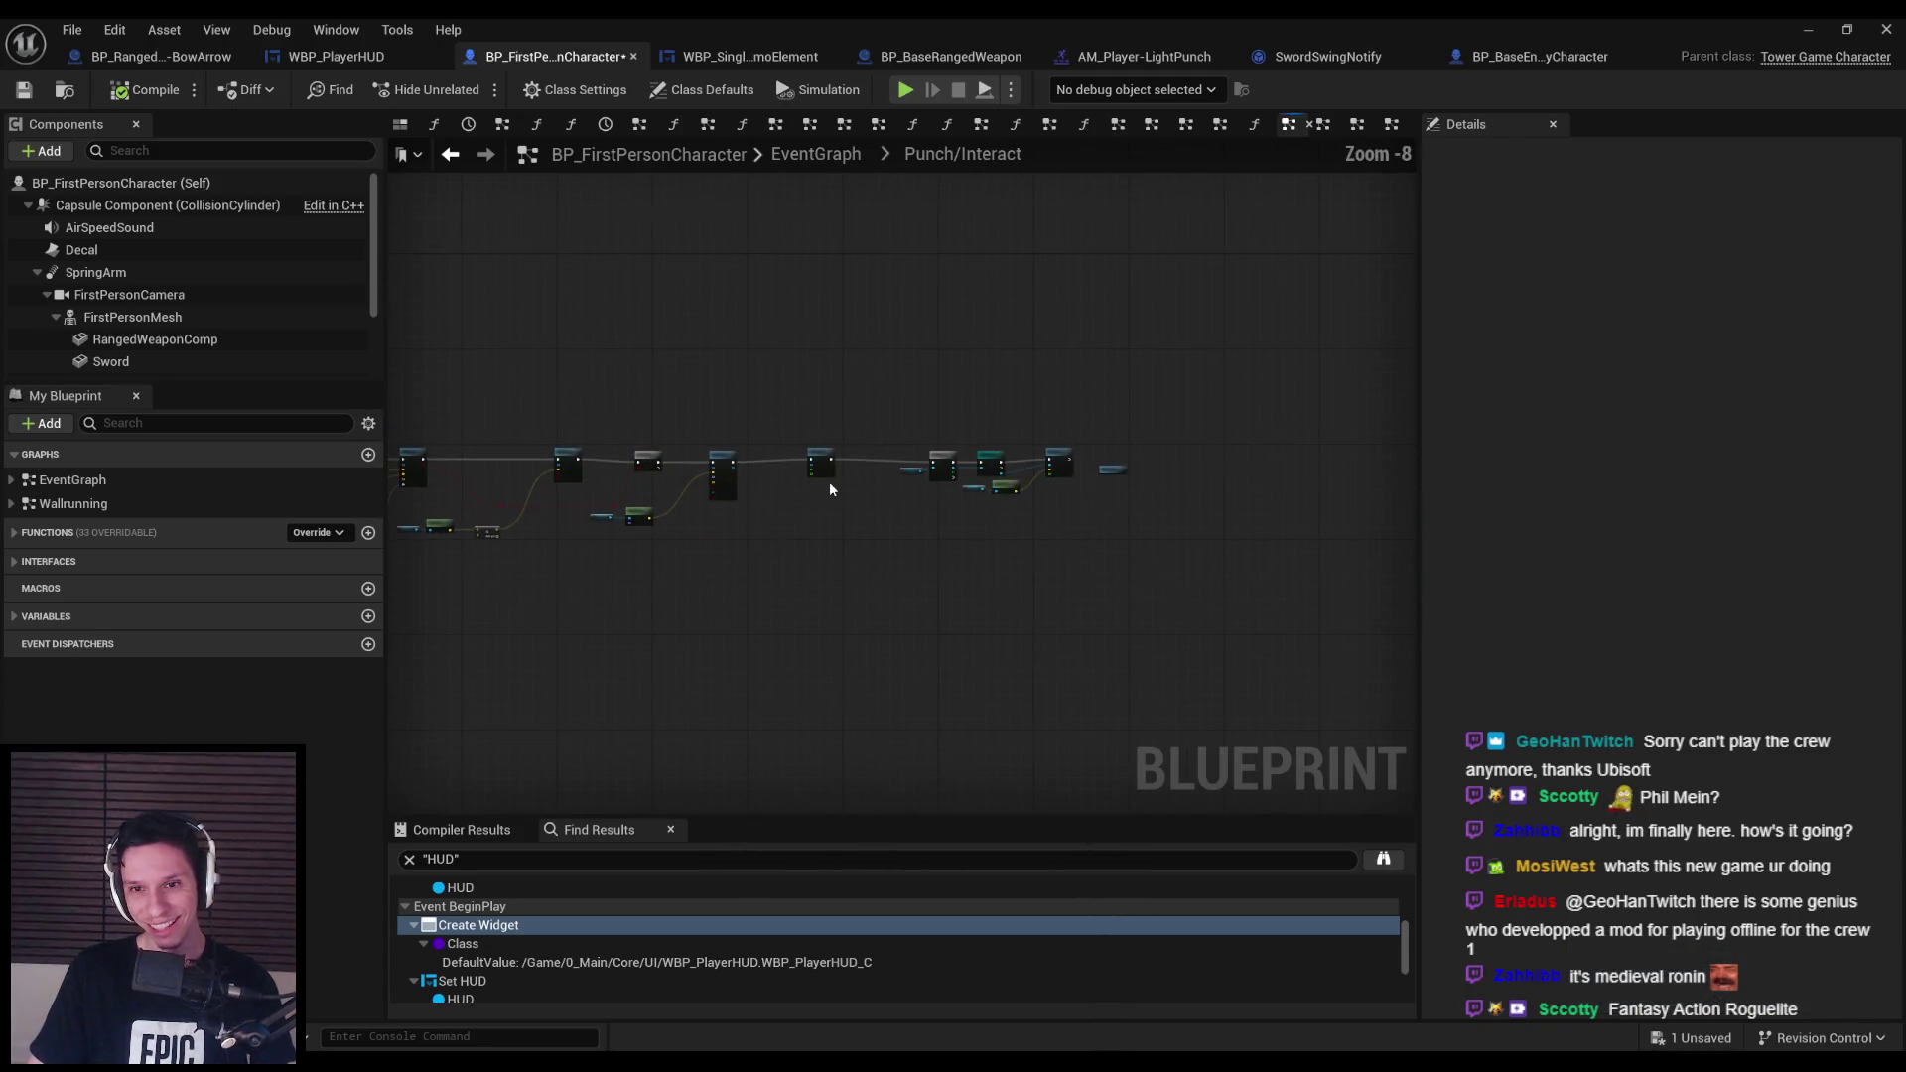
{"action": "left_click_drag", "start_coordinate": [502, 358], "coordinate": [1195, 376]}
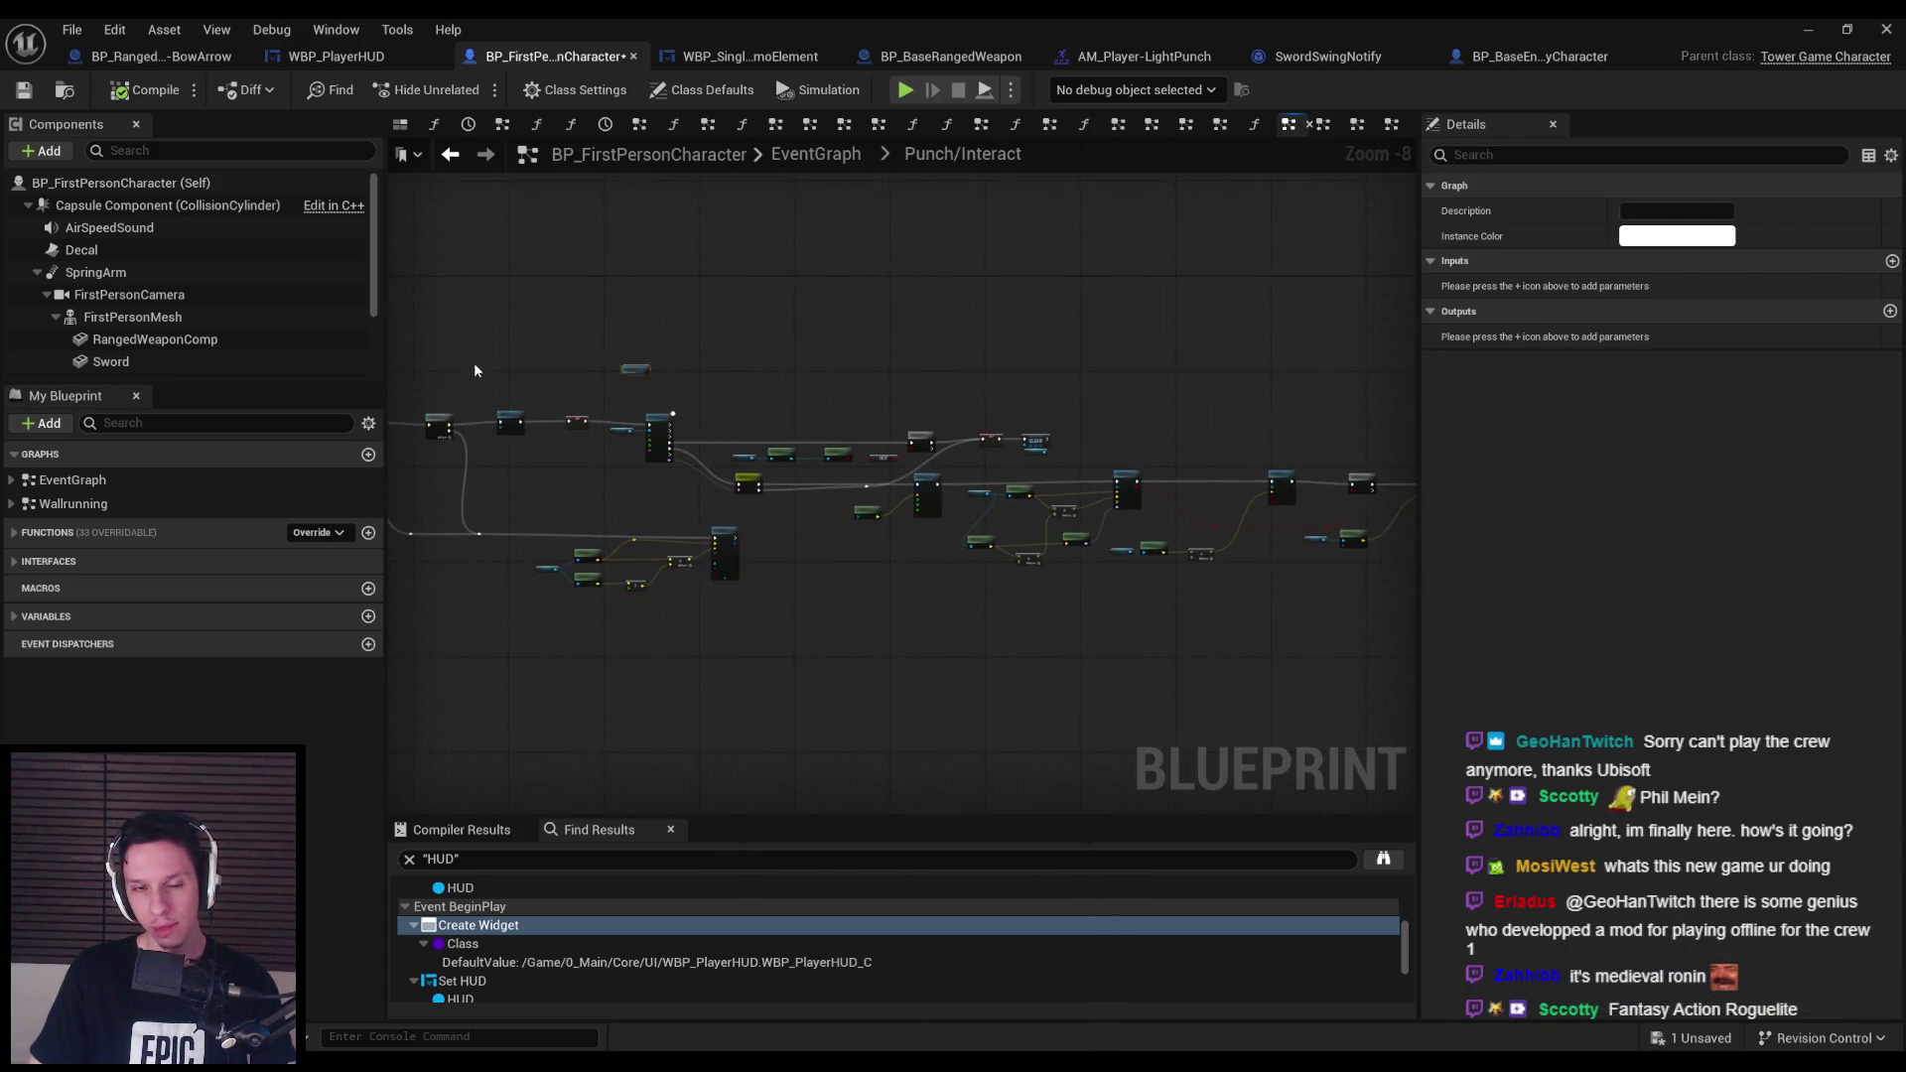
{"action": "left_click_drag", "start_coordinate": [474, 370], "coordinate": [1094, 413]}
{"action": "scroll", "coordinate": [992, 391], "scroll_direction": "up", "scroll_amount": 1}
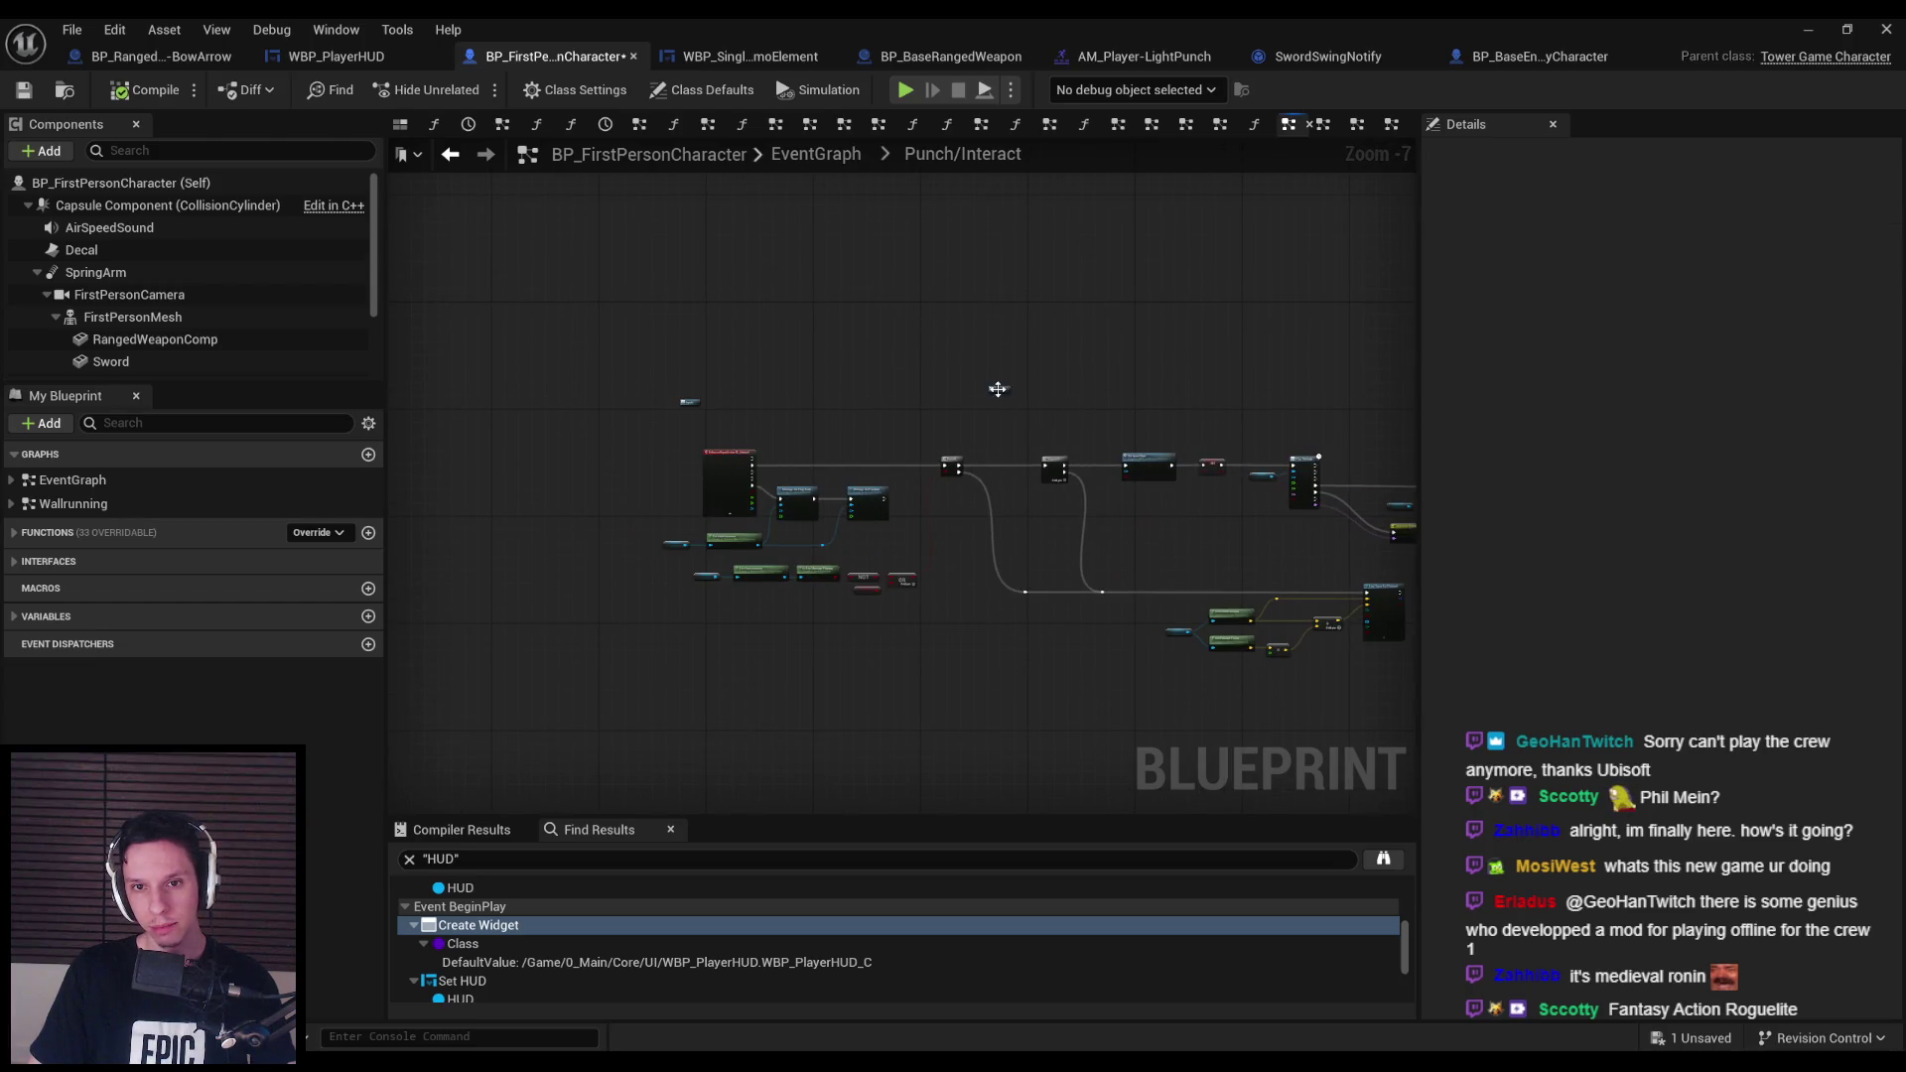
{"action": "left_click", "coordinate": [690, 402]}
{"action": "scroll", "coordinate": [689, 406], "scroll_direction": "up", "scroll_amount": 8}
{"action": "scroll", "coordinate": [698, 418], "scroll_direction": "down", "scroll_amount": 4}
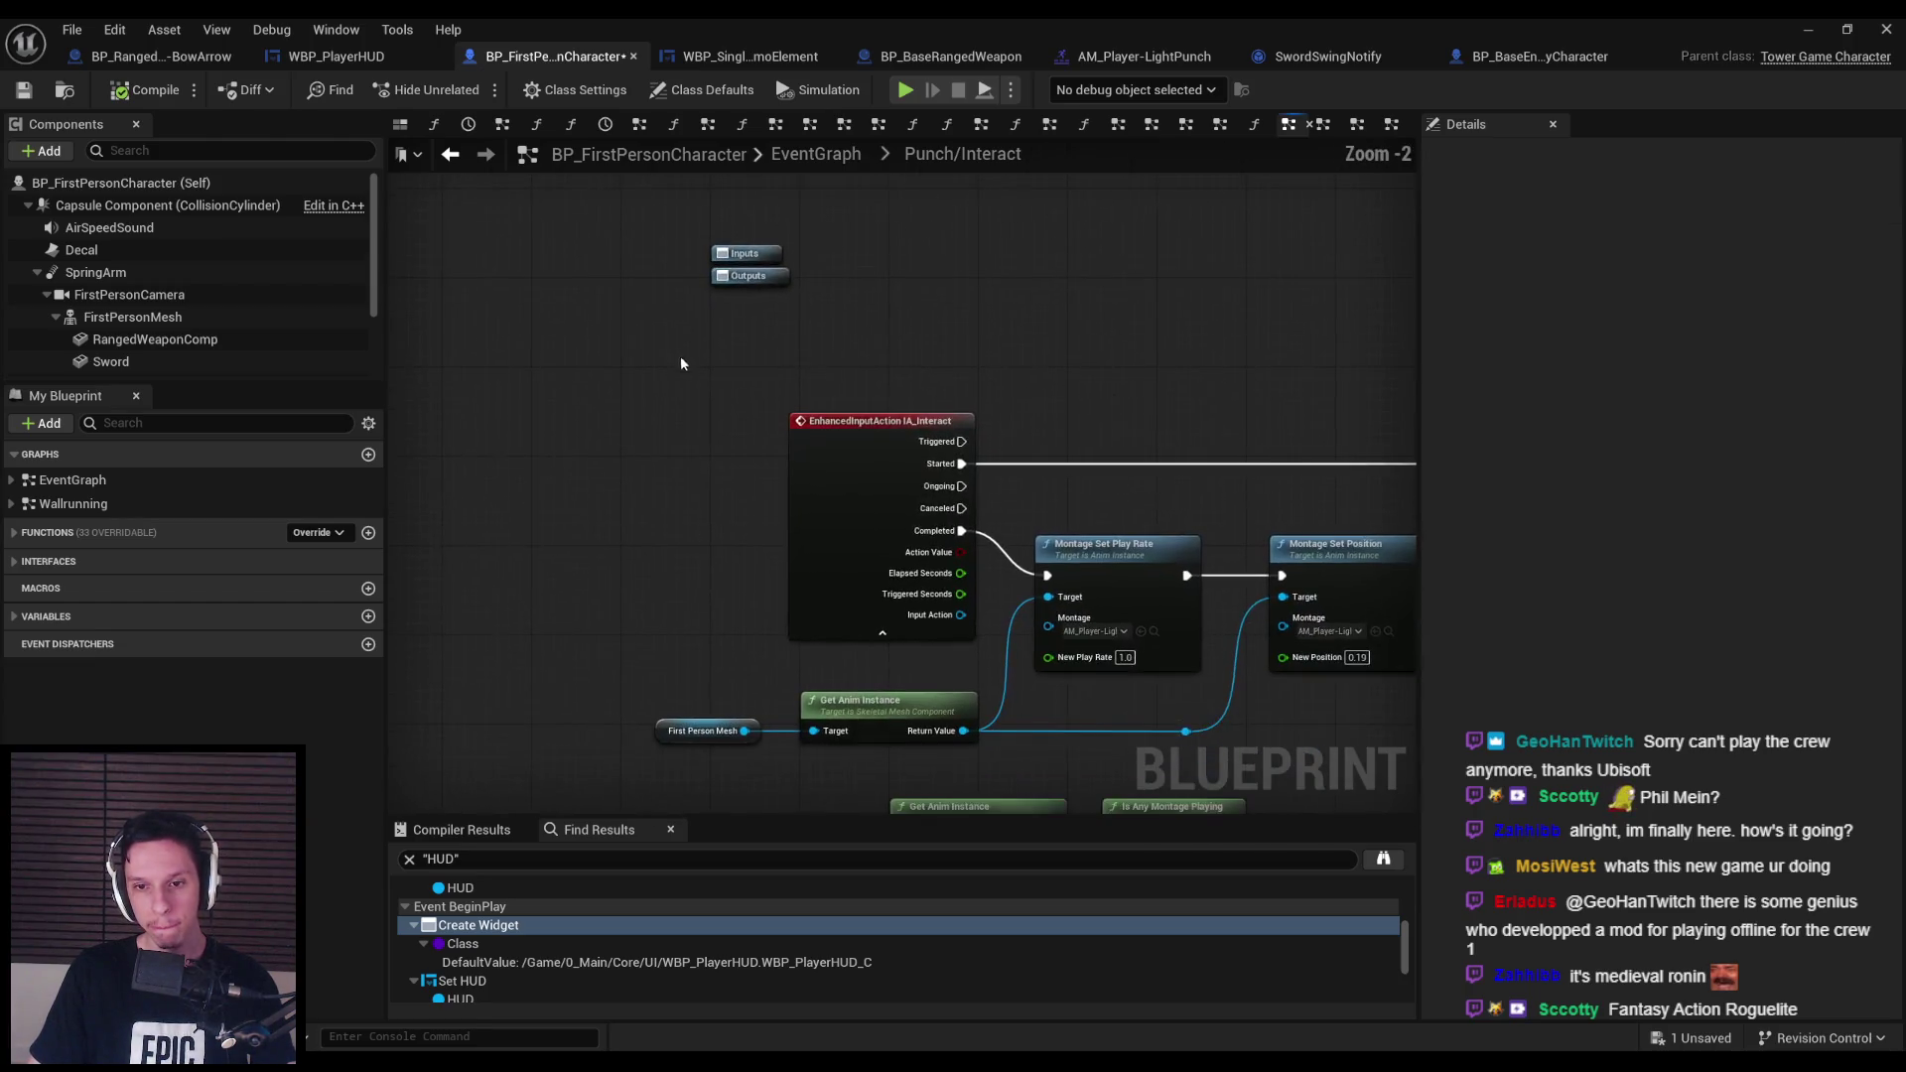
{"action": "mouse_move", "coordinate": [857, 472]}
{"action": "left_mouse_down"}
{"action": "mouse_move", "coordinate": [506, 472]}
{"action": "mouse_move", "coordinate": [544, 504]}
{"action": "left_mouse_up"}
Add a Montage Get Position node off the anim instance, using the light punch montage.
{"action": "left_click_drag", "start_coordinate": [999, 624], "coordinate": [785, 563]}
{"action": "type", "text": "montage get pos"}
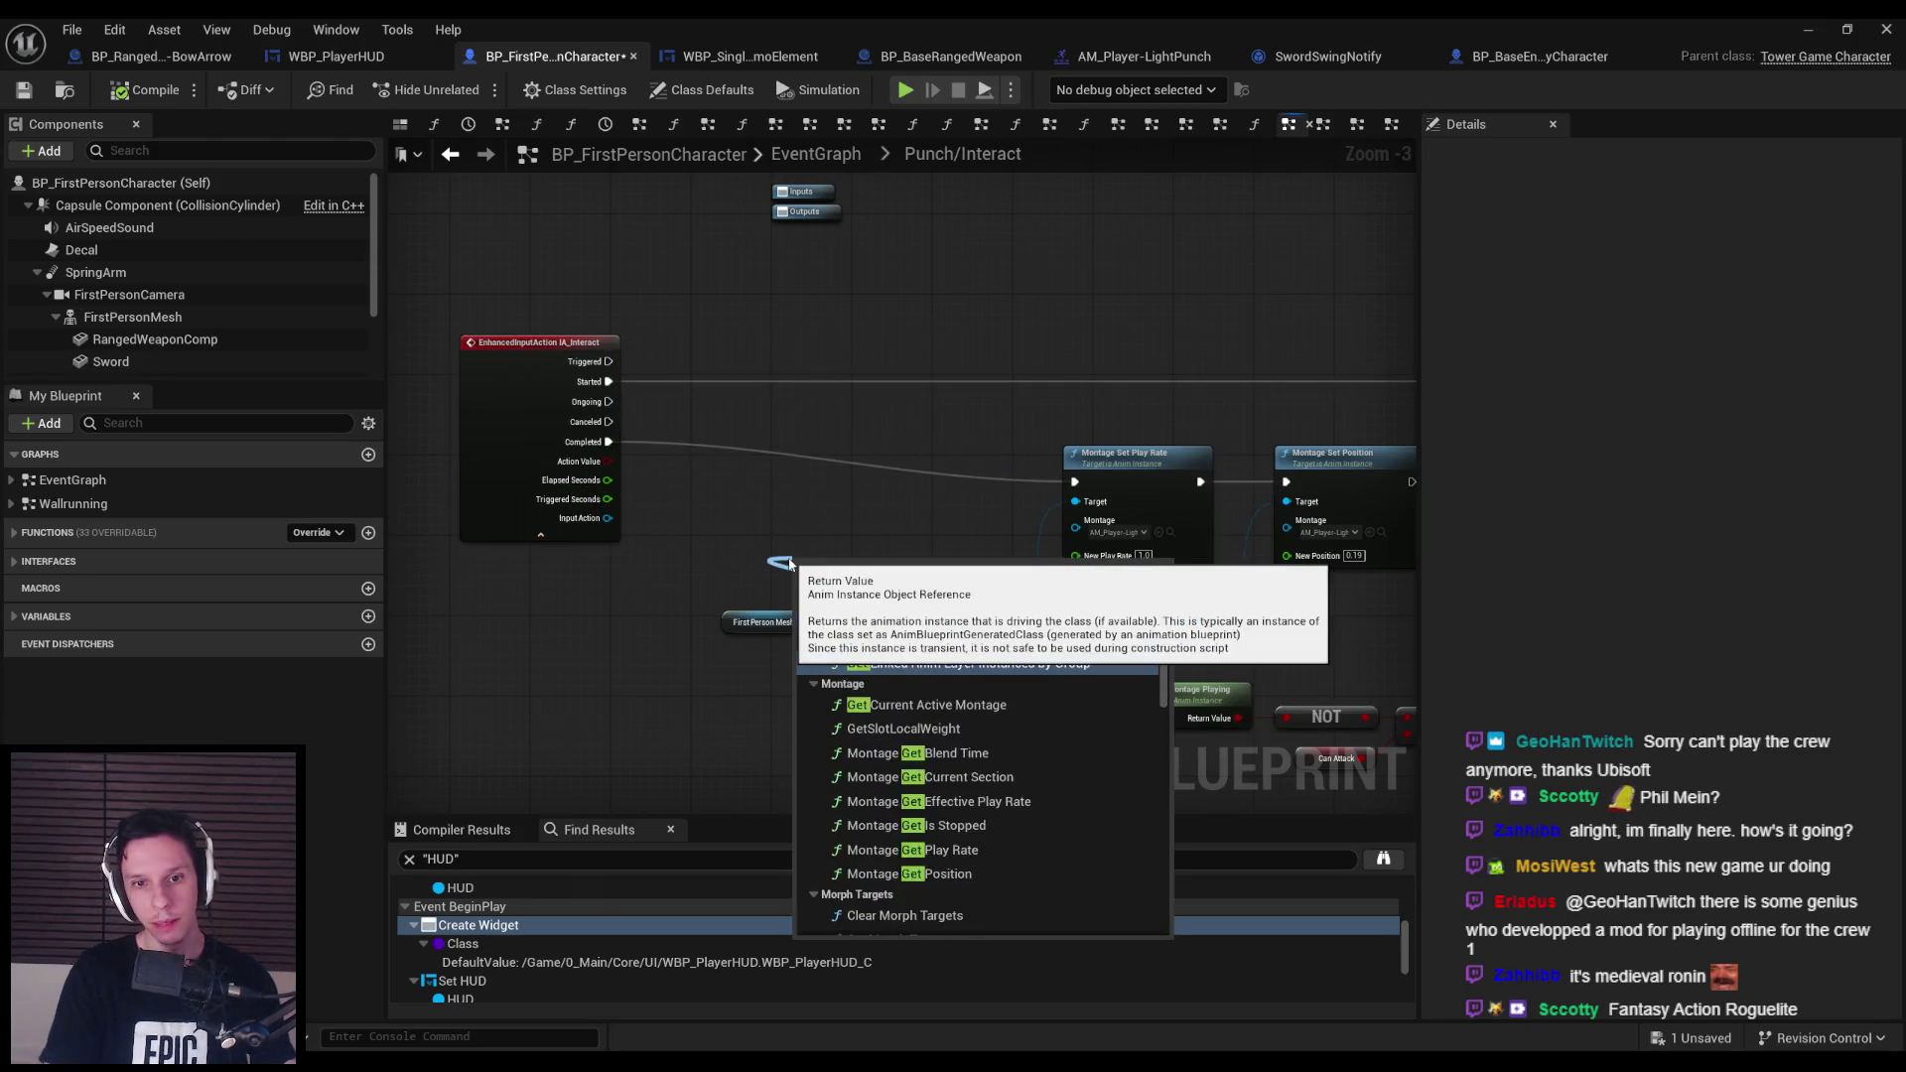
{"action": "key", "text": "Return"}
{"action": "scroll", "coordinate": [789, 563], "scroll_direction": "up", "scroll_amount": 3}
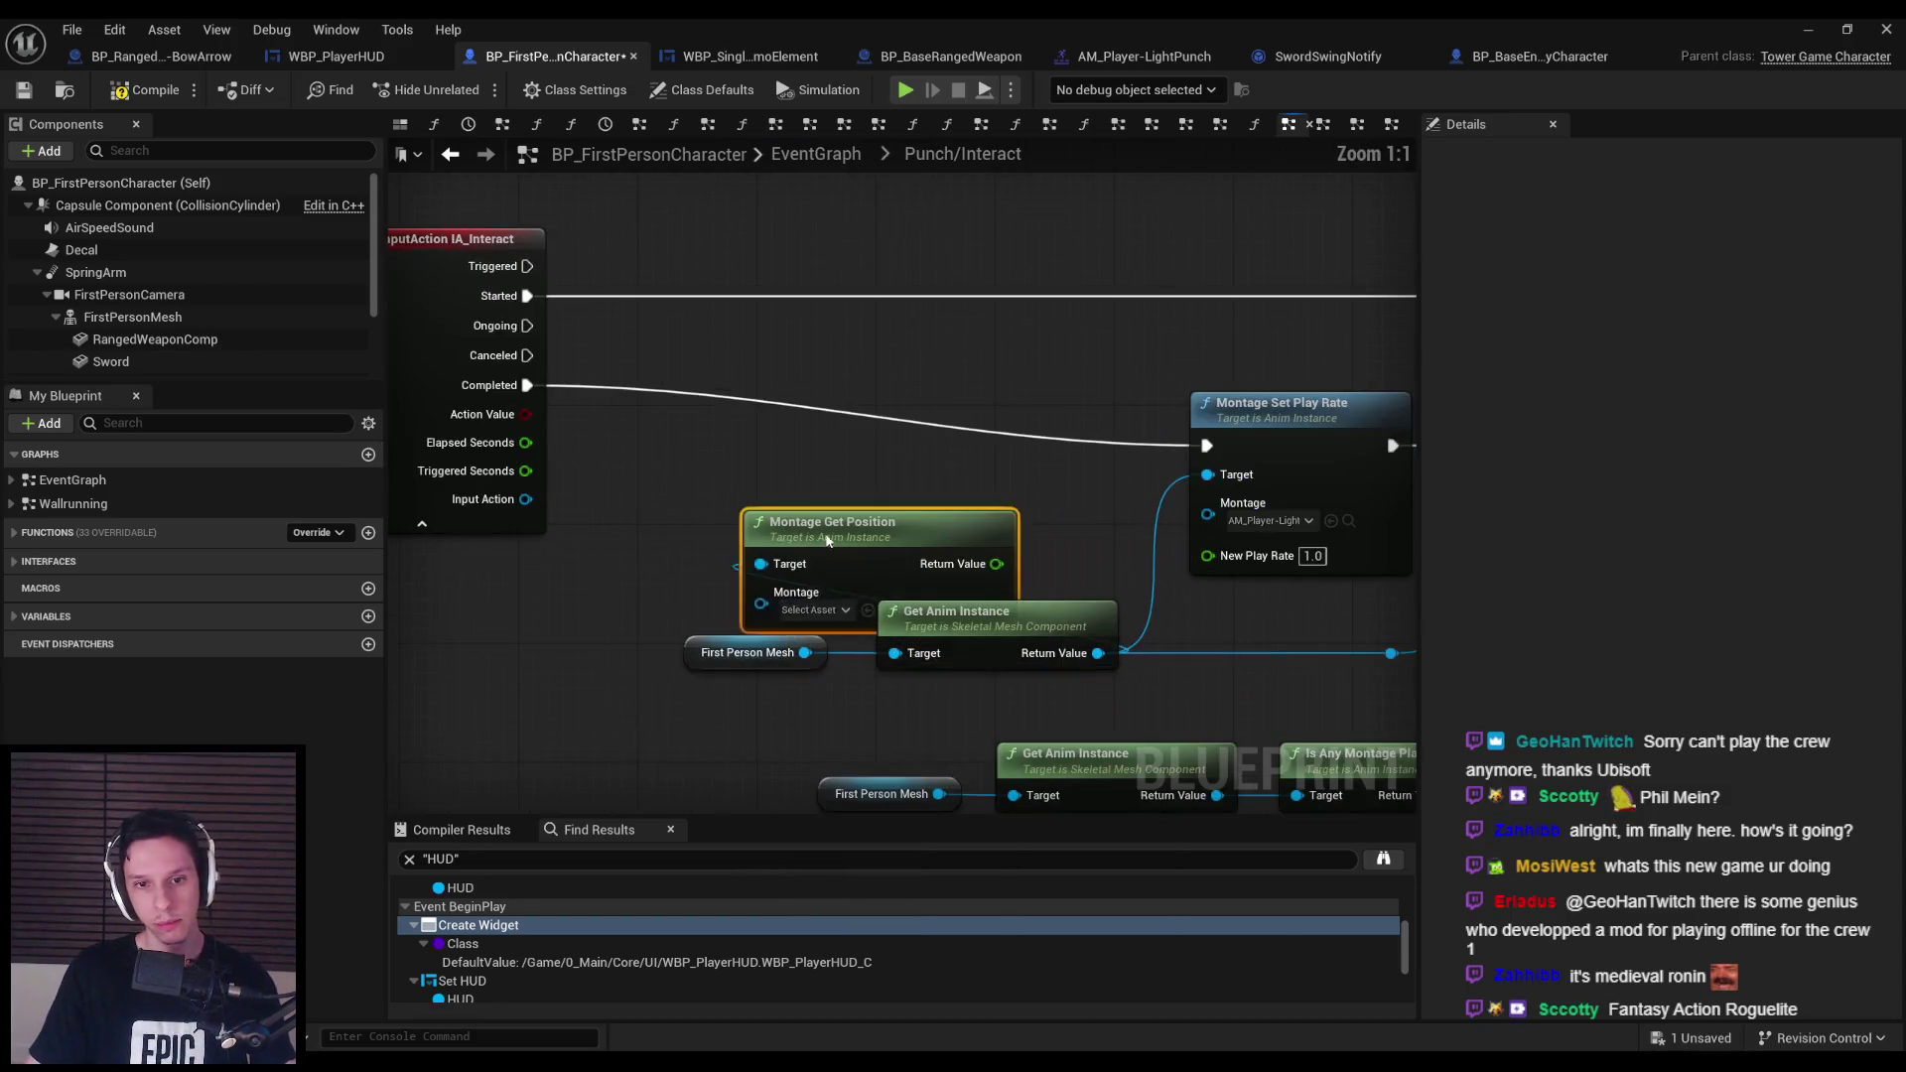
{"action": "left_click", "coordinate": [824, 565]}
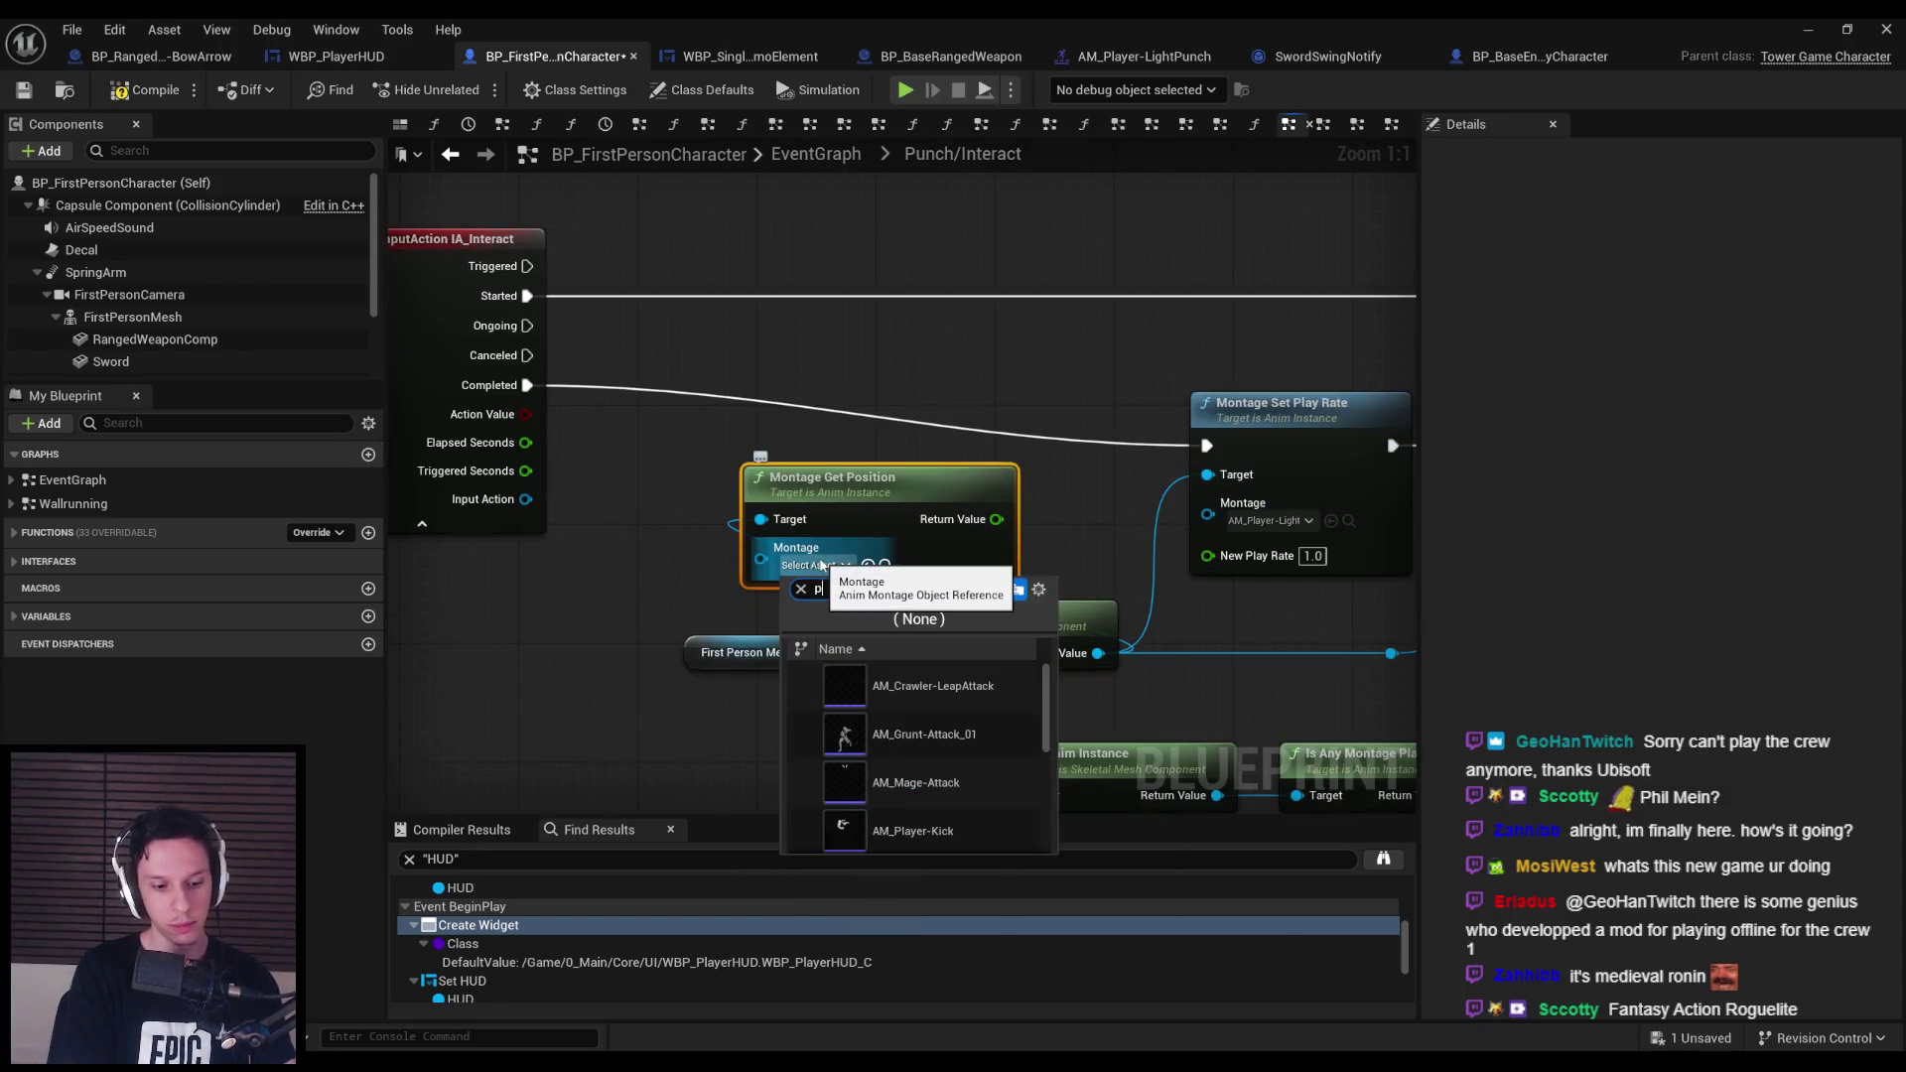
{"action": "left_click", "coordinate": [913, 687]}
Arrange the Get Anim Instance, mesh and Montage Get Position nodes and the anim instance reroute point.
{"action": "mouse_move", "coordinate": [982, 645]}
{"action": "left_mouse_down"}
{"action": "mouse_move", "coordinate": [734, 660]}
{"action": "mouse_move", "coordinate": [623, 643]}
{"action": "left_mouse_up"}
{"action": "mouse_move", "coordinate": [979, 578]}
{"action": "left_mouse_down"}
{"action": "mouse_move", "coordinate": [815, 607]}
{"action": "mouse_move", "coordinate": [715, 593]}
{"action": "mouse_move", "coordinate": [923, 577]}
{"action": "left_mouse_up"}
{"action": "scroll", "coordinate": [924, 577], "scroll_direction": "down", "scroll_amount": 1}
{"action": "left_click_drag", "start_coordinate": [876, 667], "coordinate": [1276, 621]}
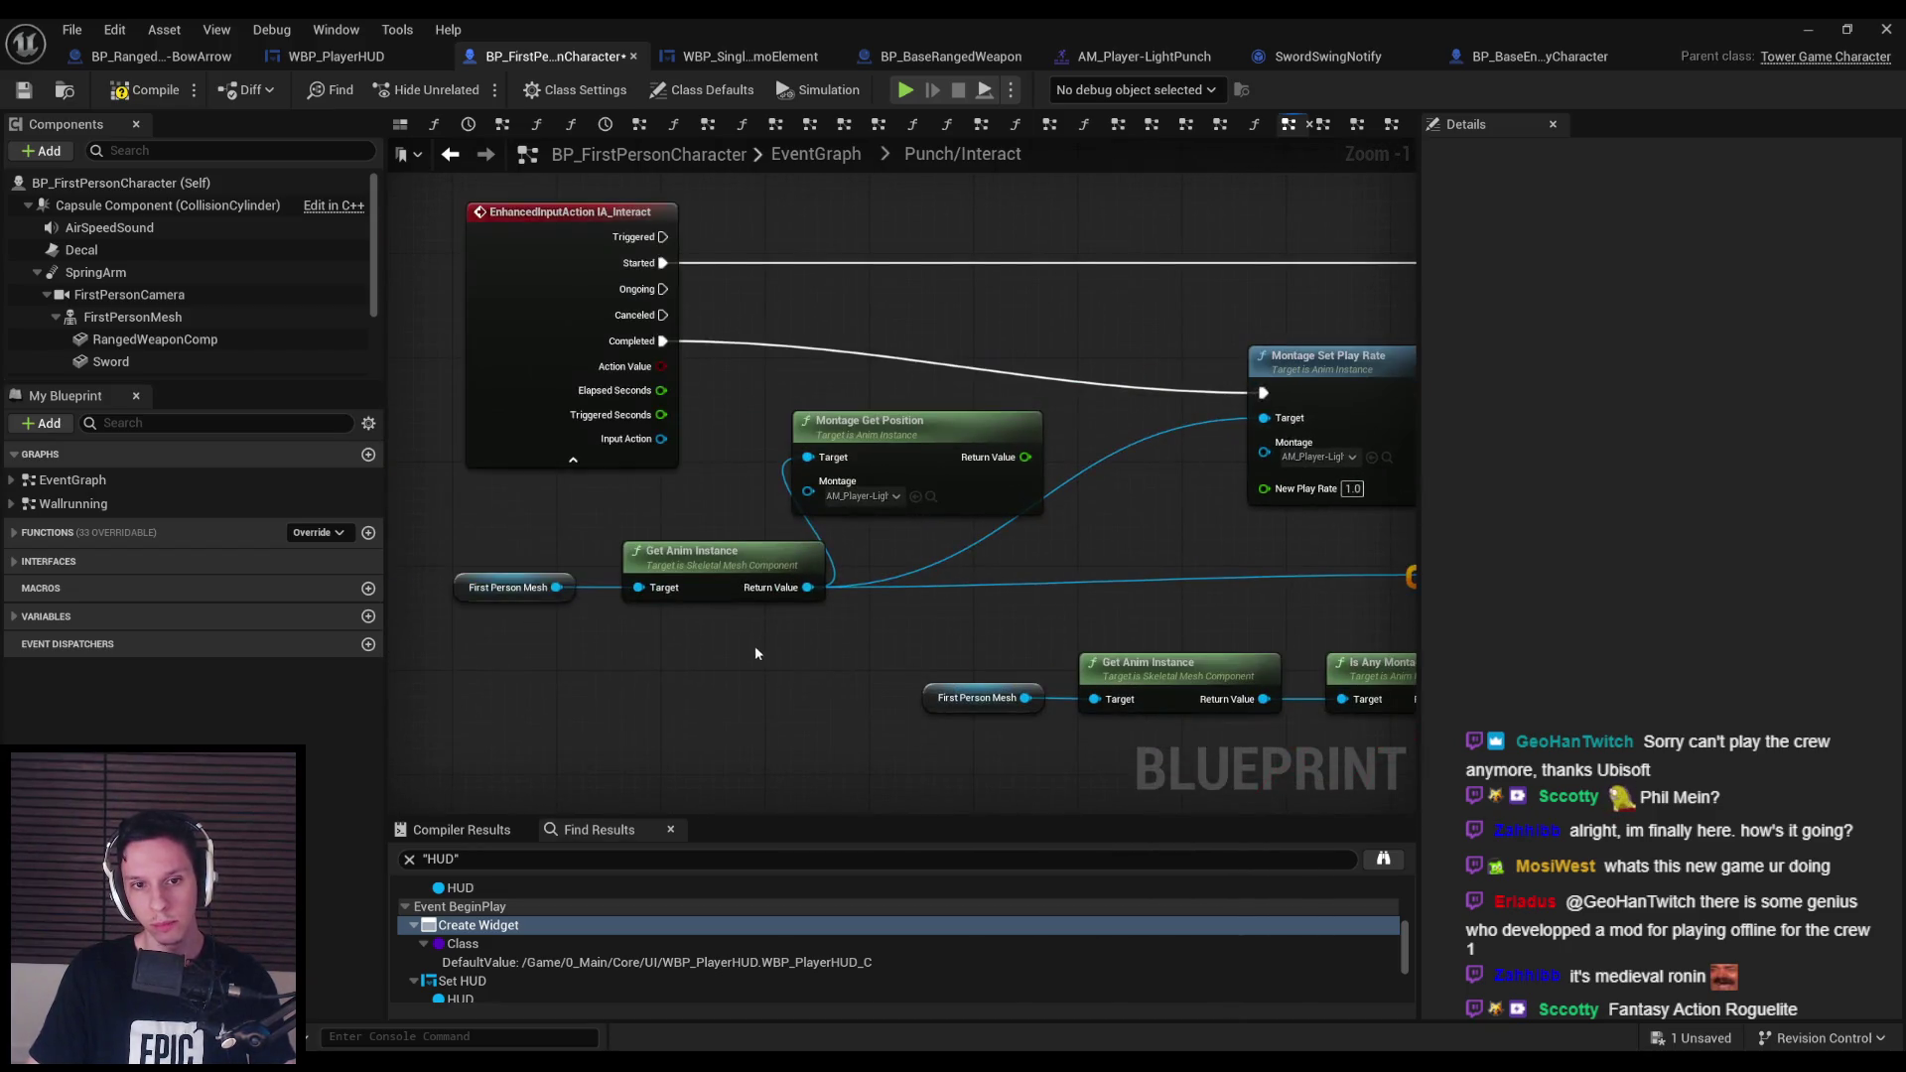
{"action": "left_click_drag", "start_coordinate": [1143, 600], "coordinate": [944, 636]}
{"action": "left_click", "coordinate": [944, 635]}
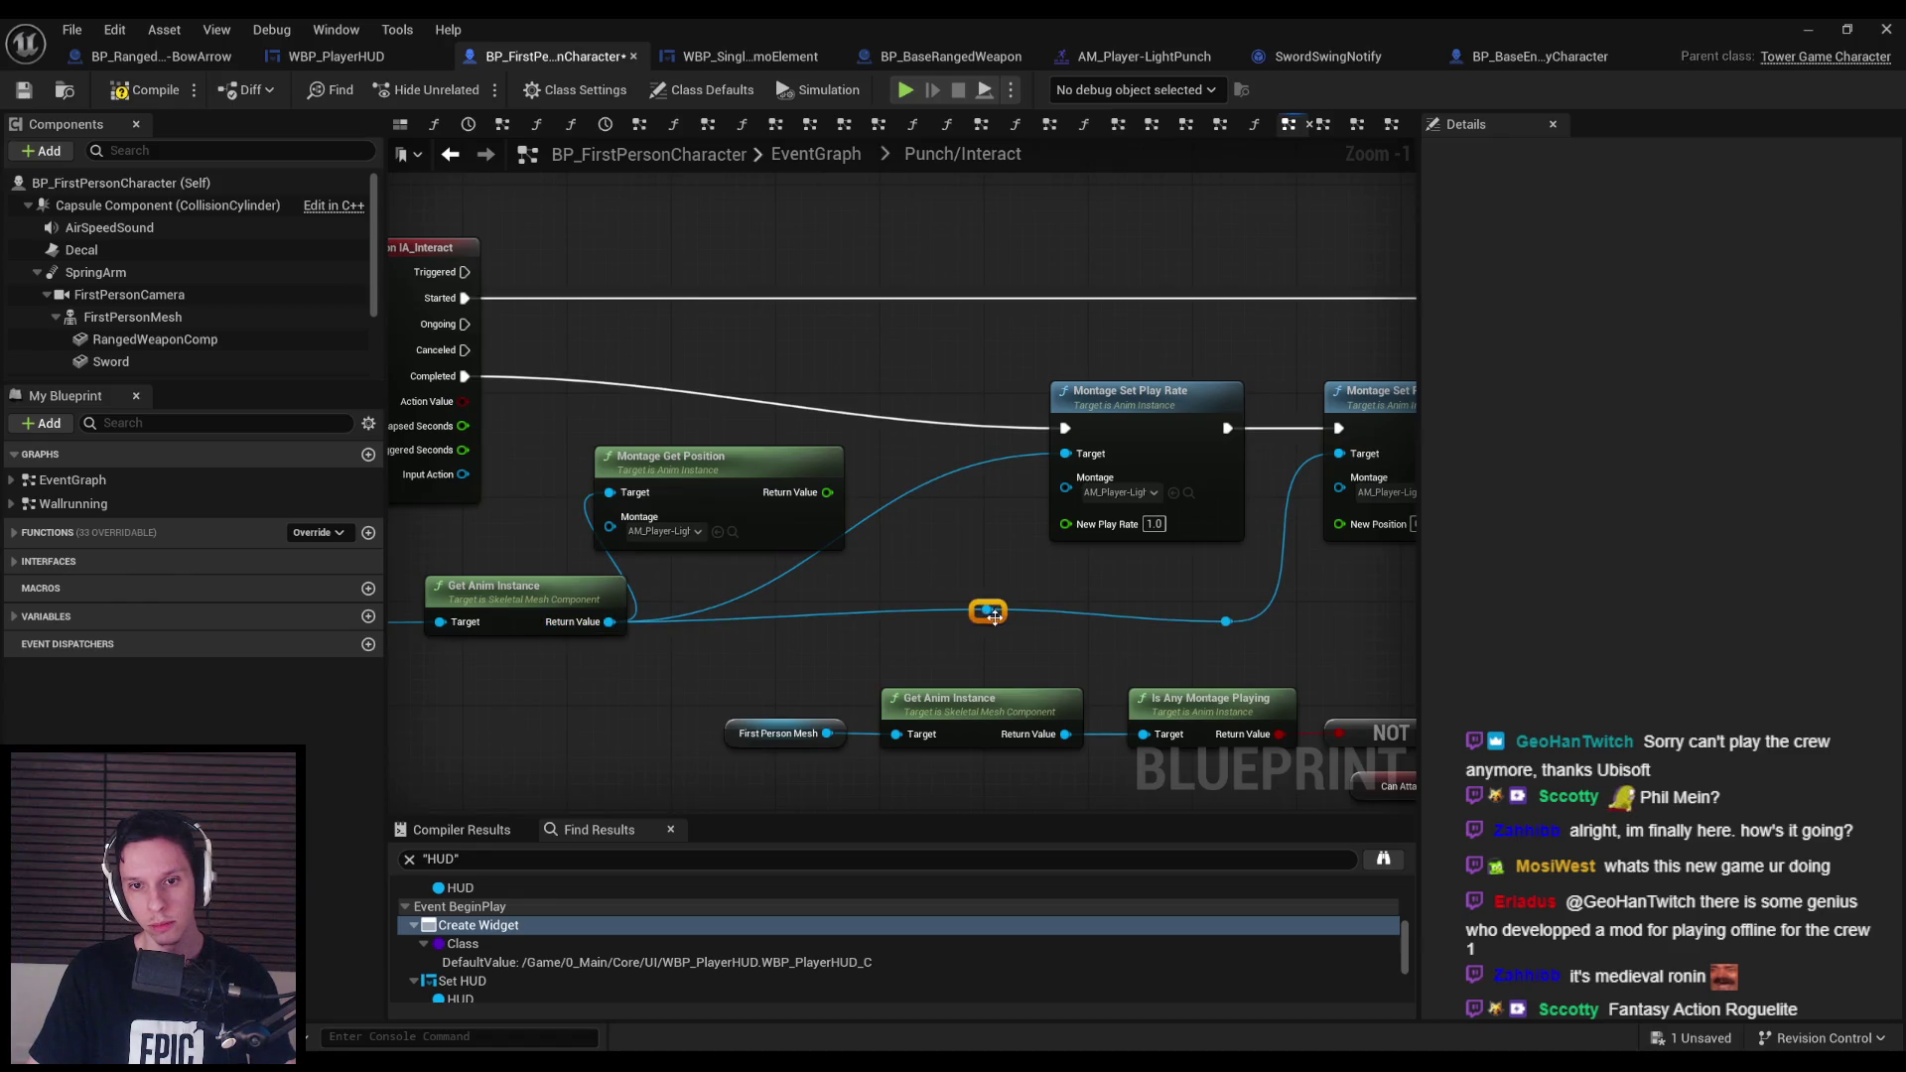
{"action": "left_click_drag", "start_coordinate": [928, 593], "coordinate": [1043, 547]}
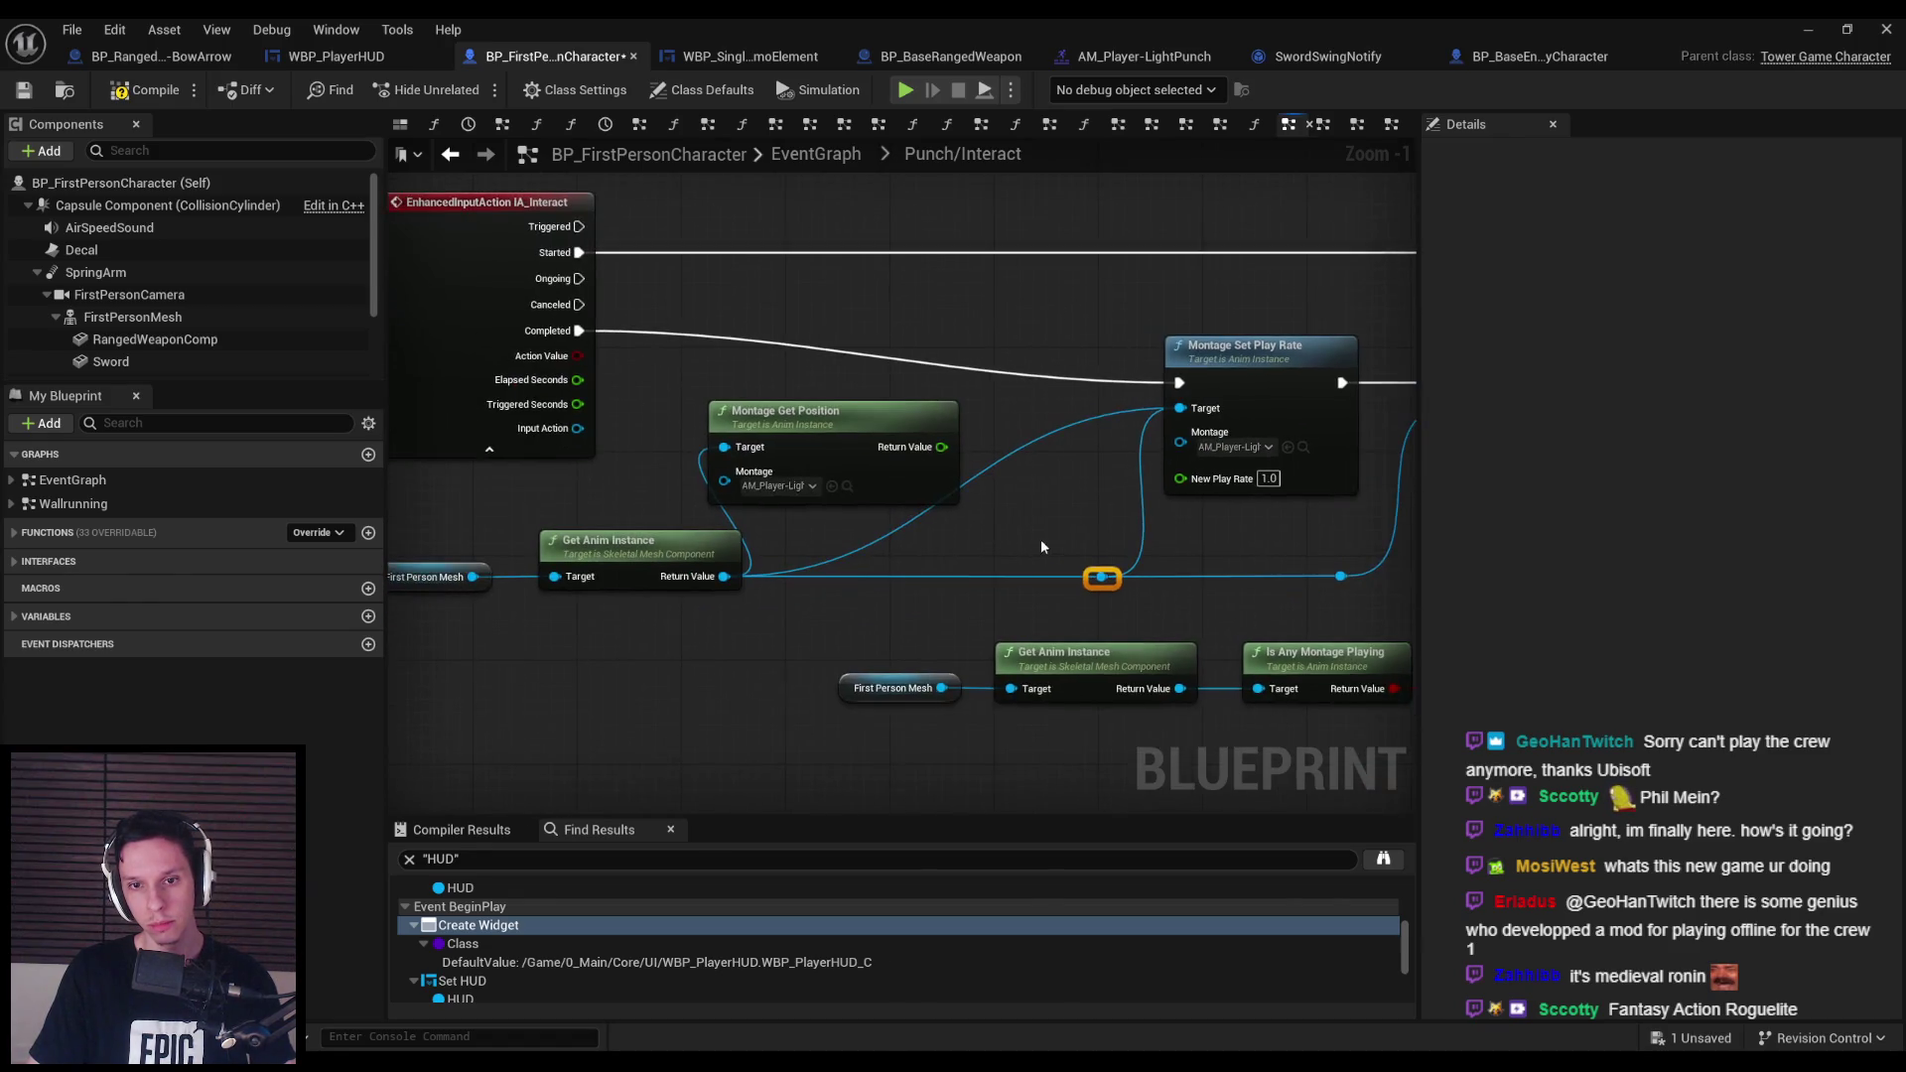
{"action": "left_click_drag", "start_coordinate": [1157, 424], "coordinate": [1141, 420]}
{"action": "left_click", "coordinate": [1083, 507]}
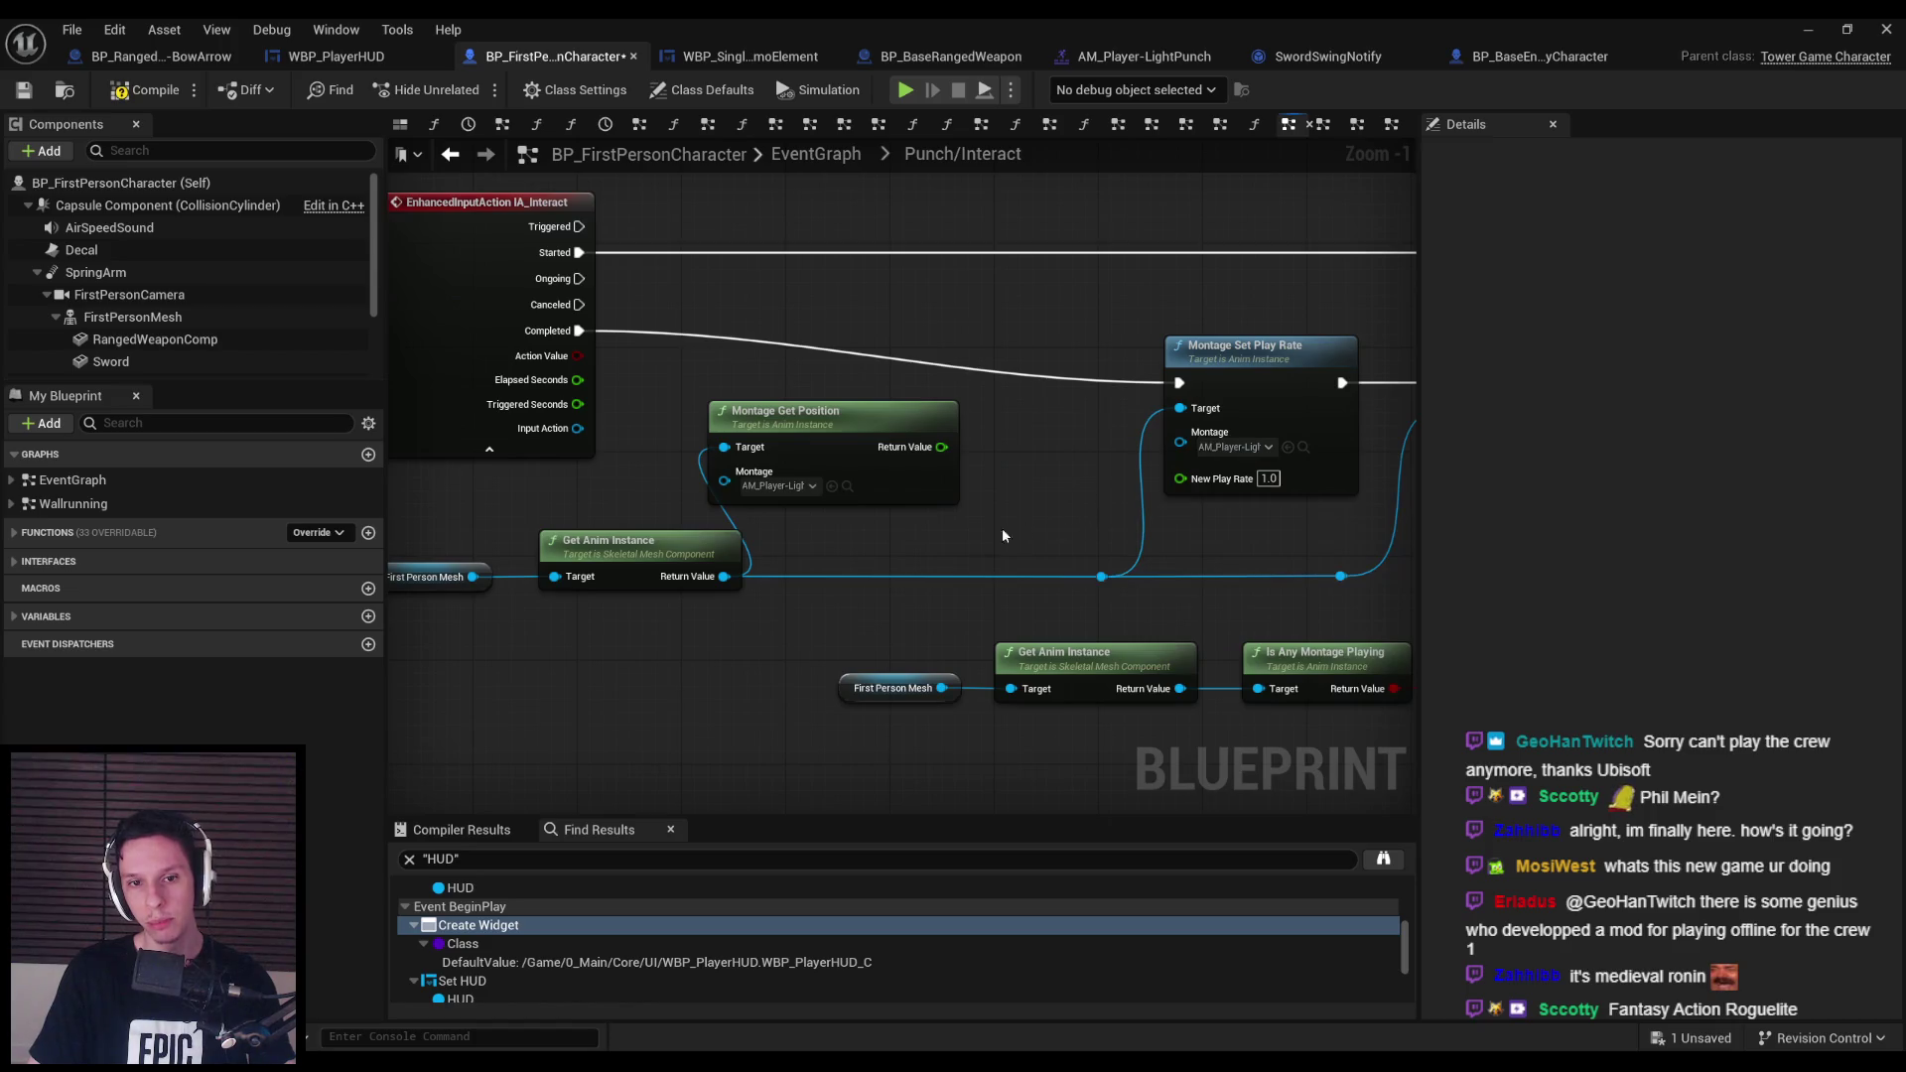
Shift the left-hand nodes over to make room and drag a wire from the montage position output.
{"action": "scroll", "coordinate": [1003, 537], "scroll_direction": "down", "scroll_amount": 1}
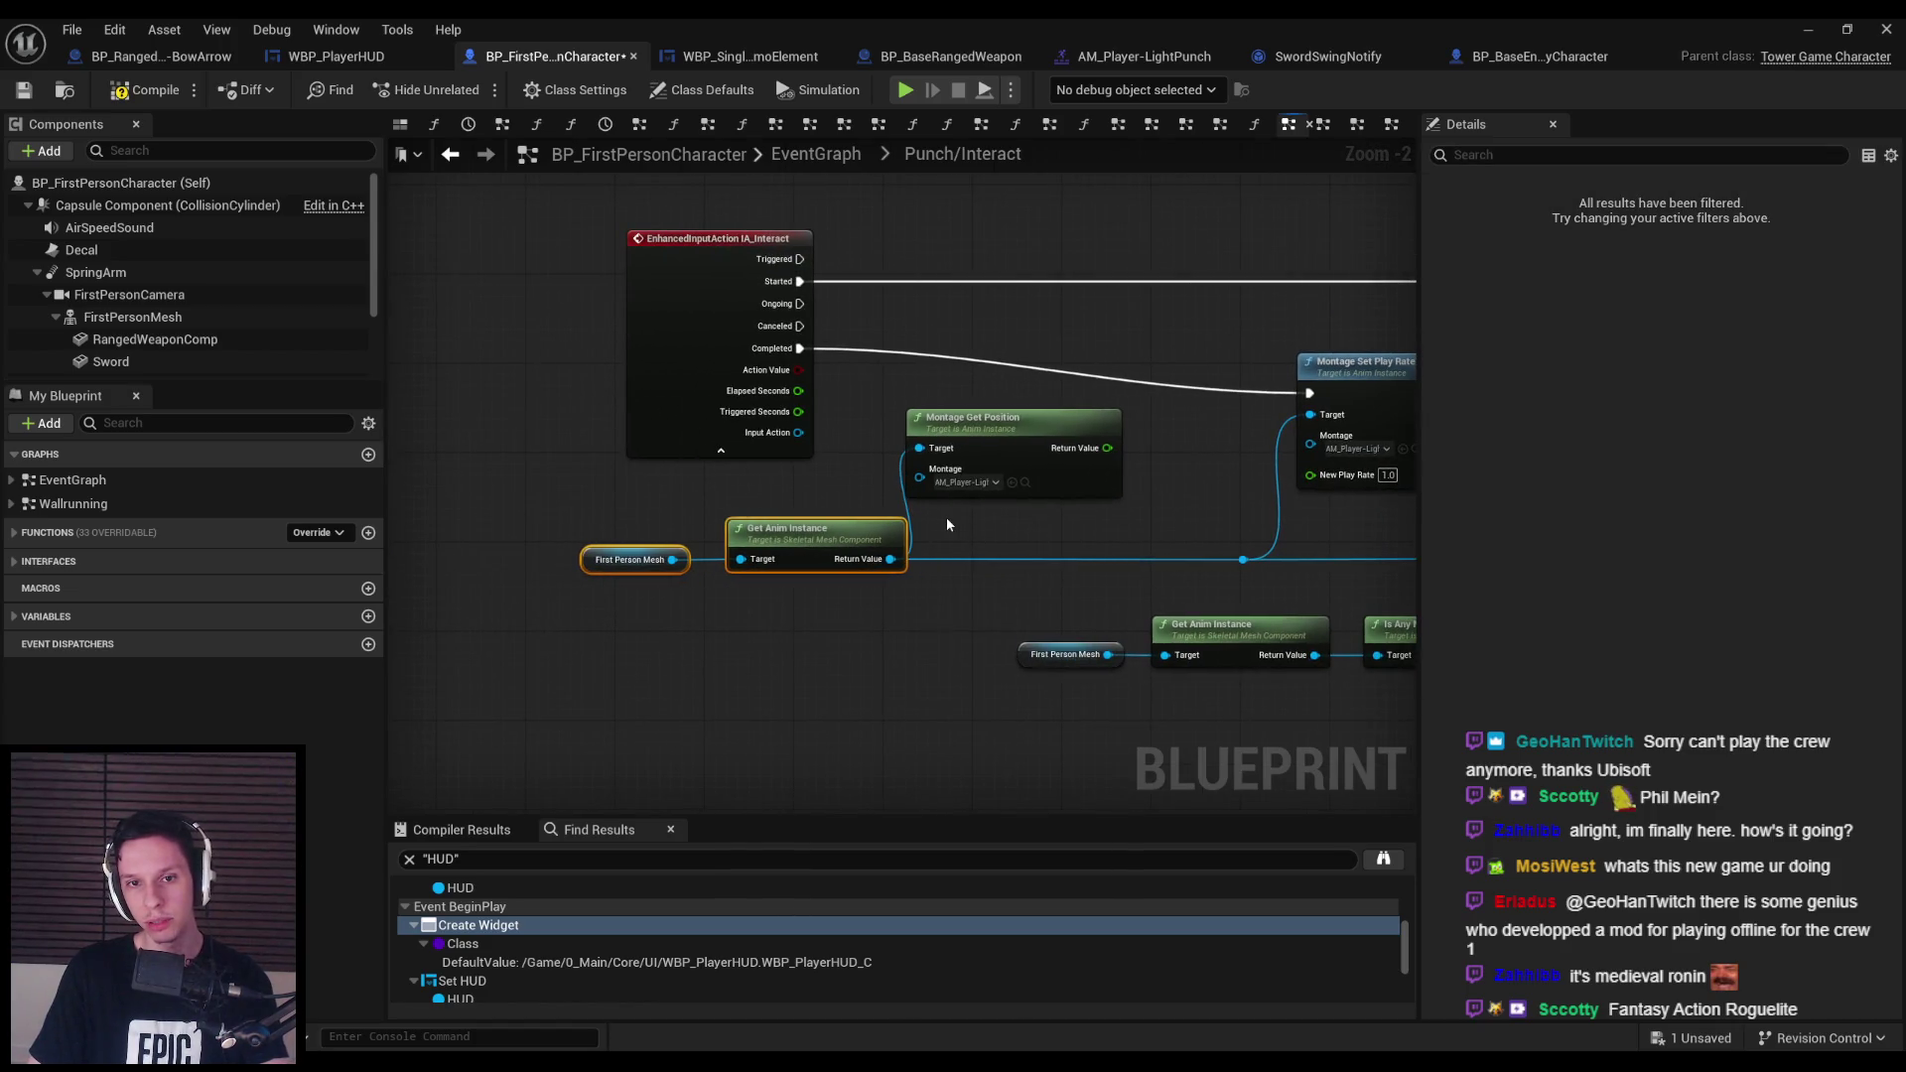
{"action": "scroll", "coordinate": [1044, 536], "scroll_direction": "down", "scroll_amount": 1}
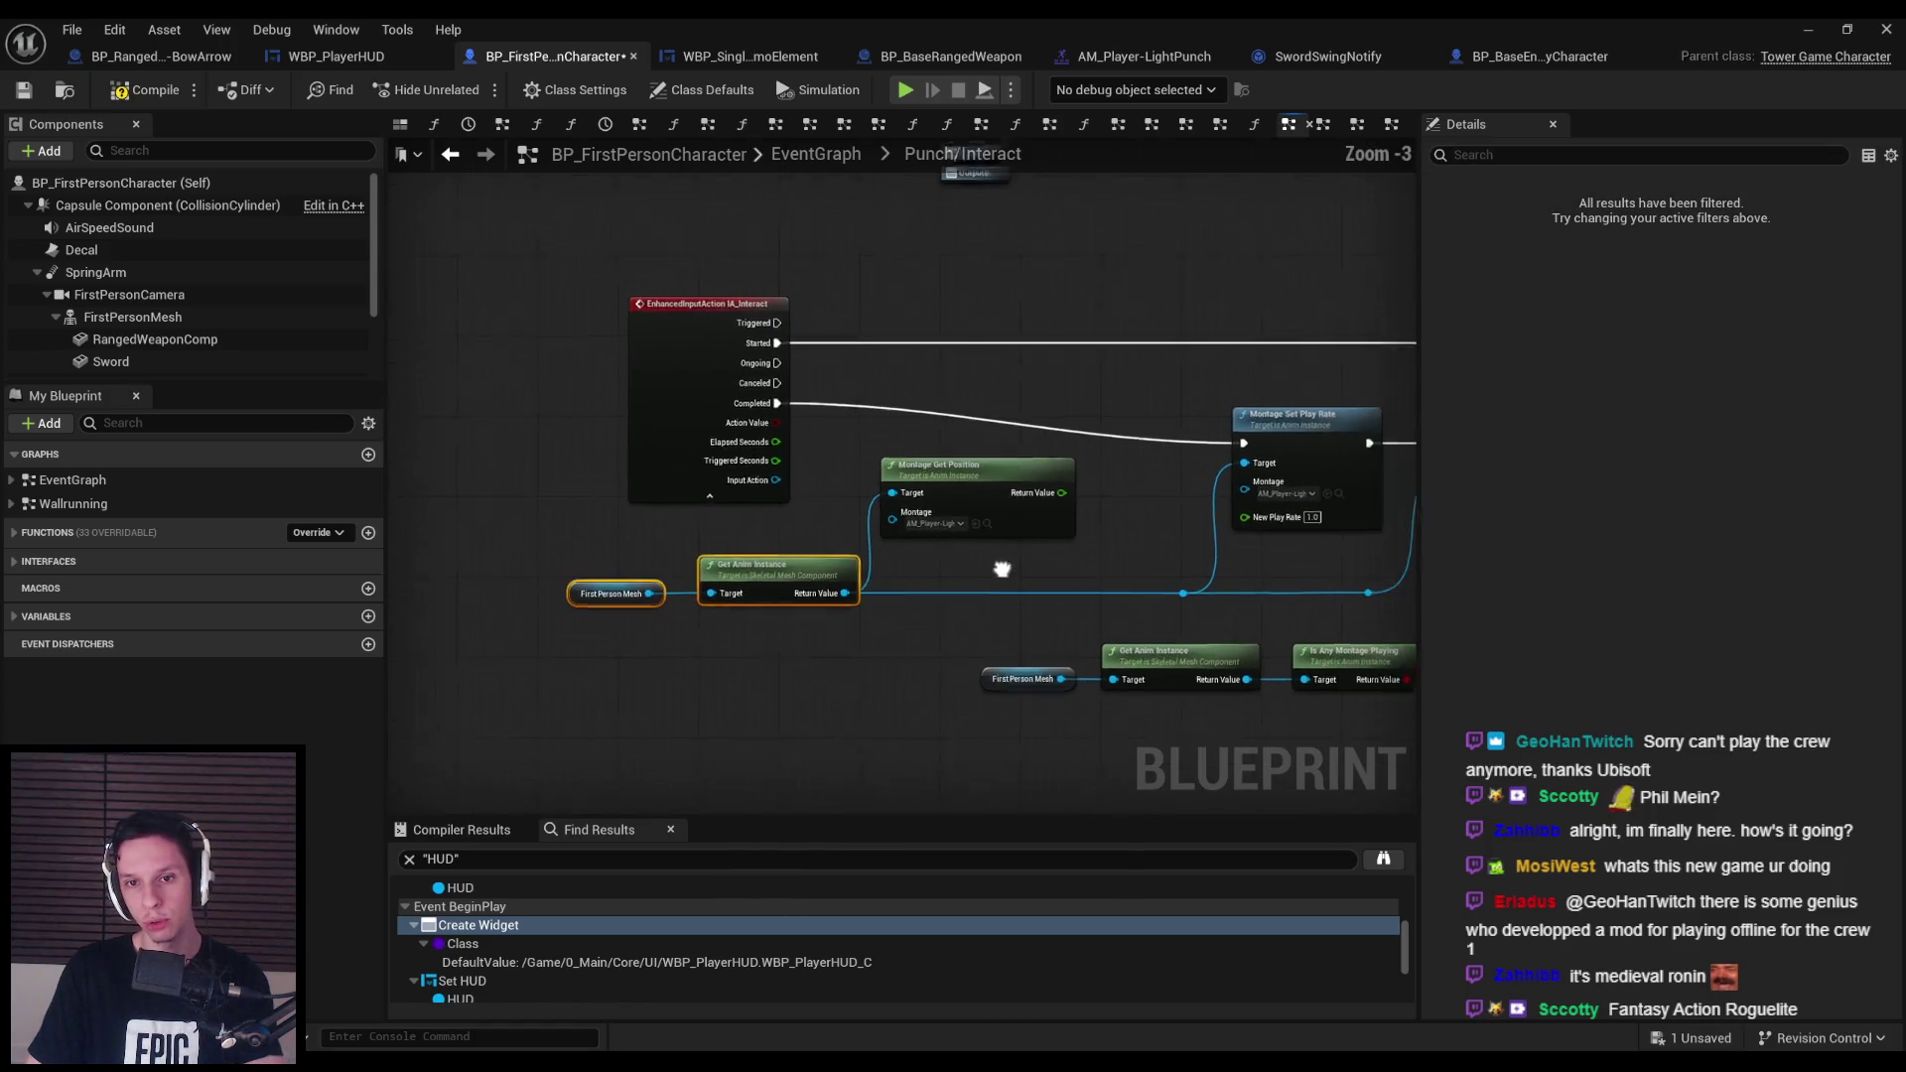
{"action": "left_click", "coordinate": [580, 491], "text": "ctrl"}
{"action": "left_click_drag", "start_coordinate": [715, 564], "coordinate": [616, 564]}
{"action": "left_click", "coordinate": [922, 568]}
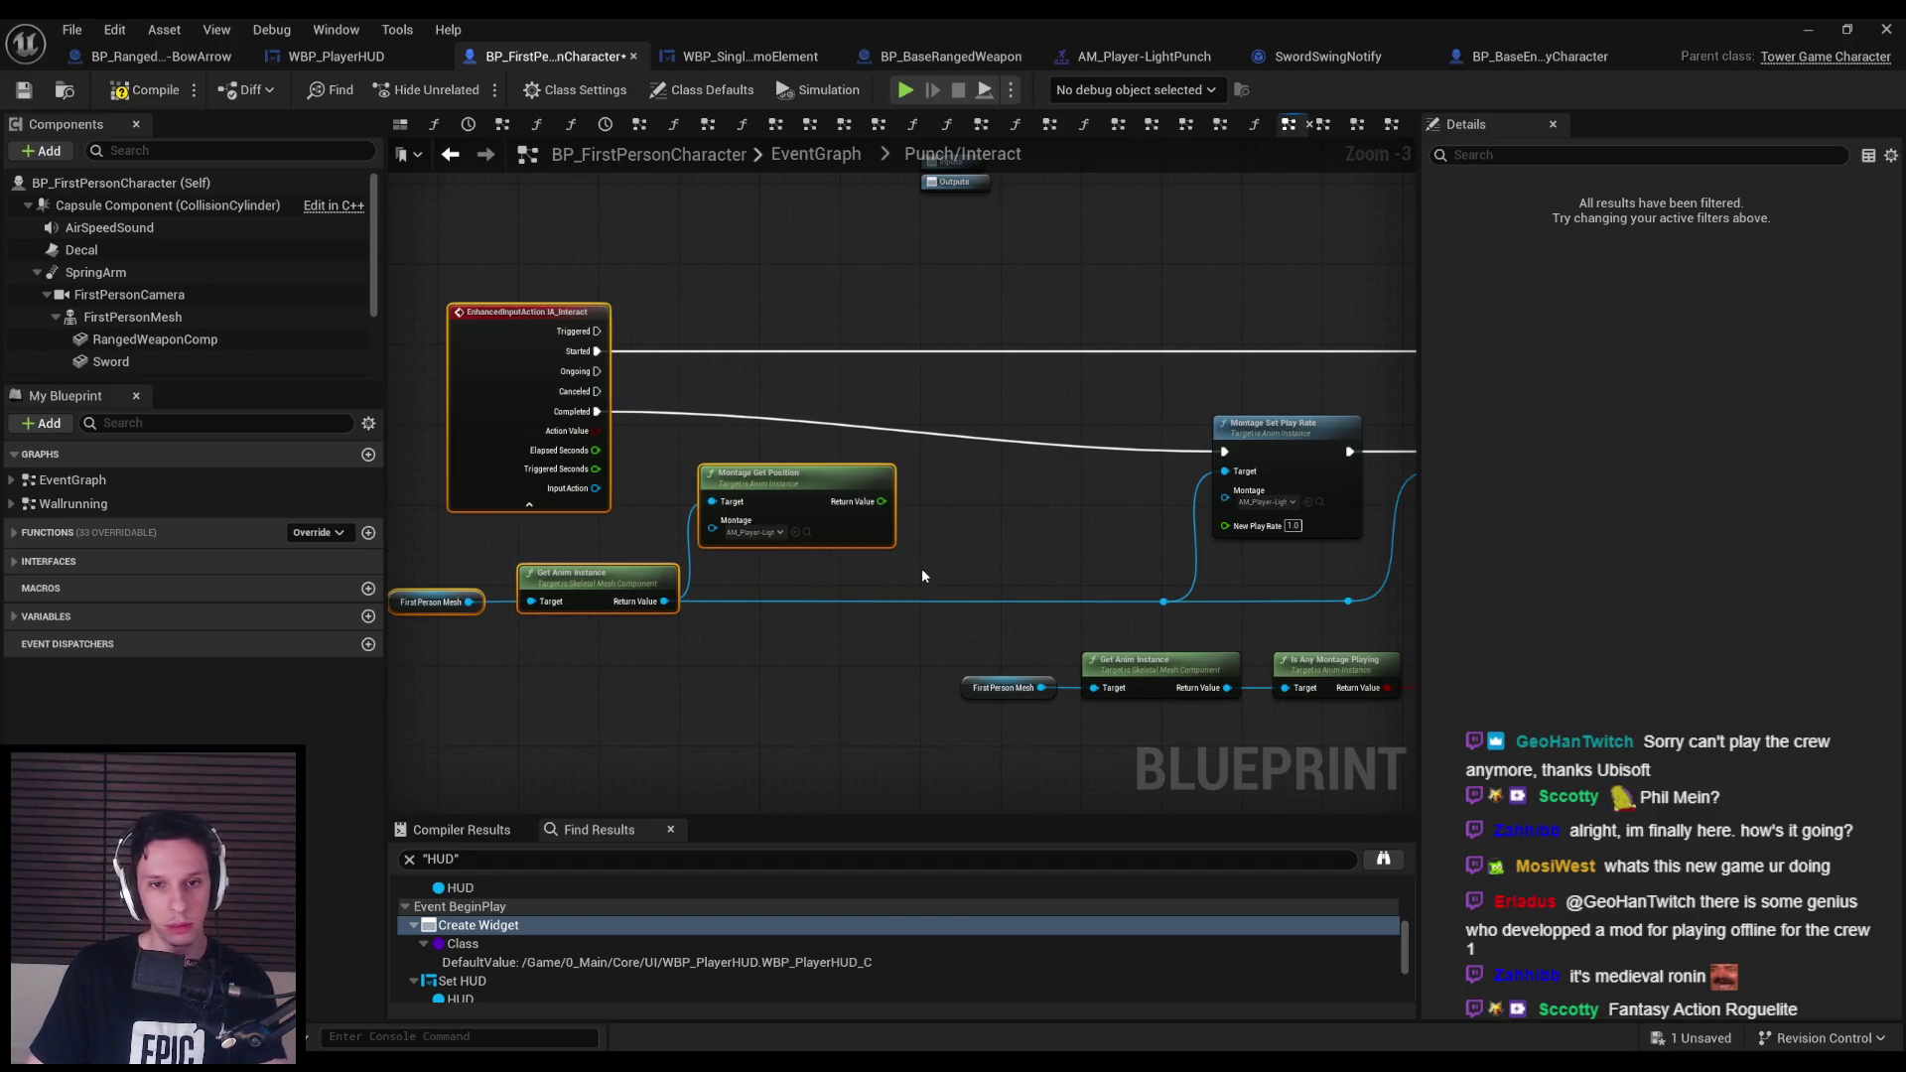
{"action": "left_click_drag", "start_coordinate": [881, 502], "coordinate": [931, 508]}
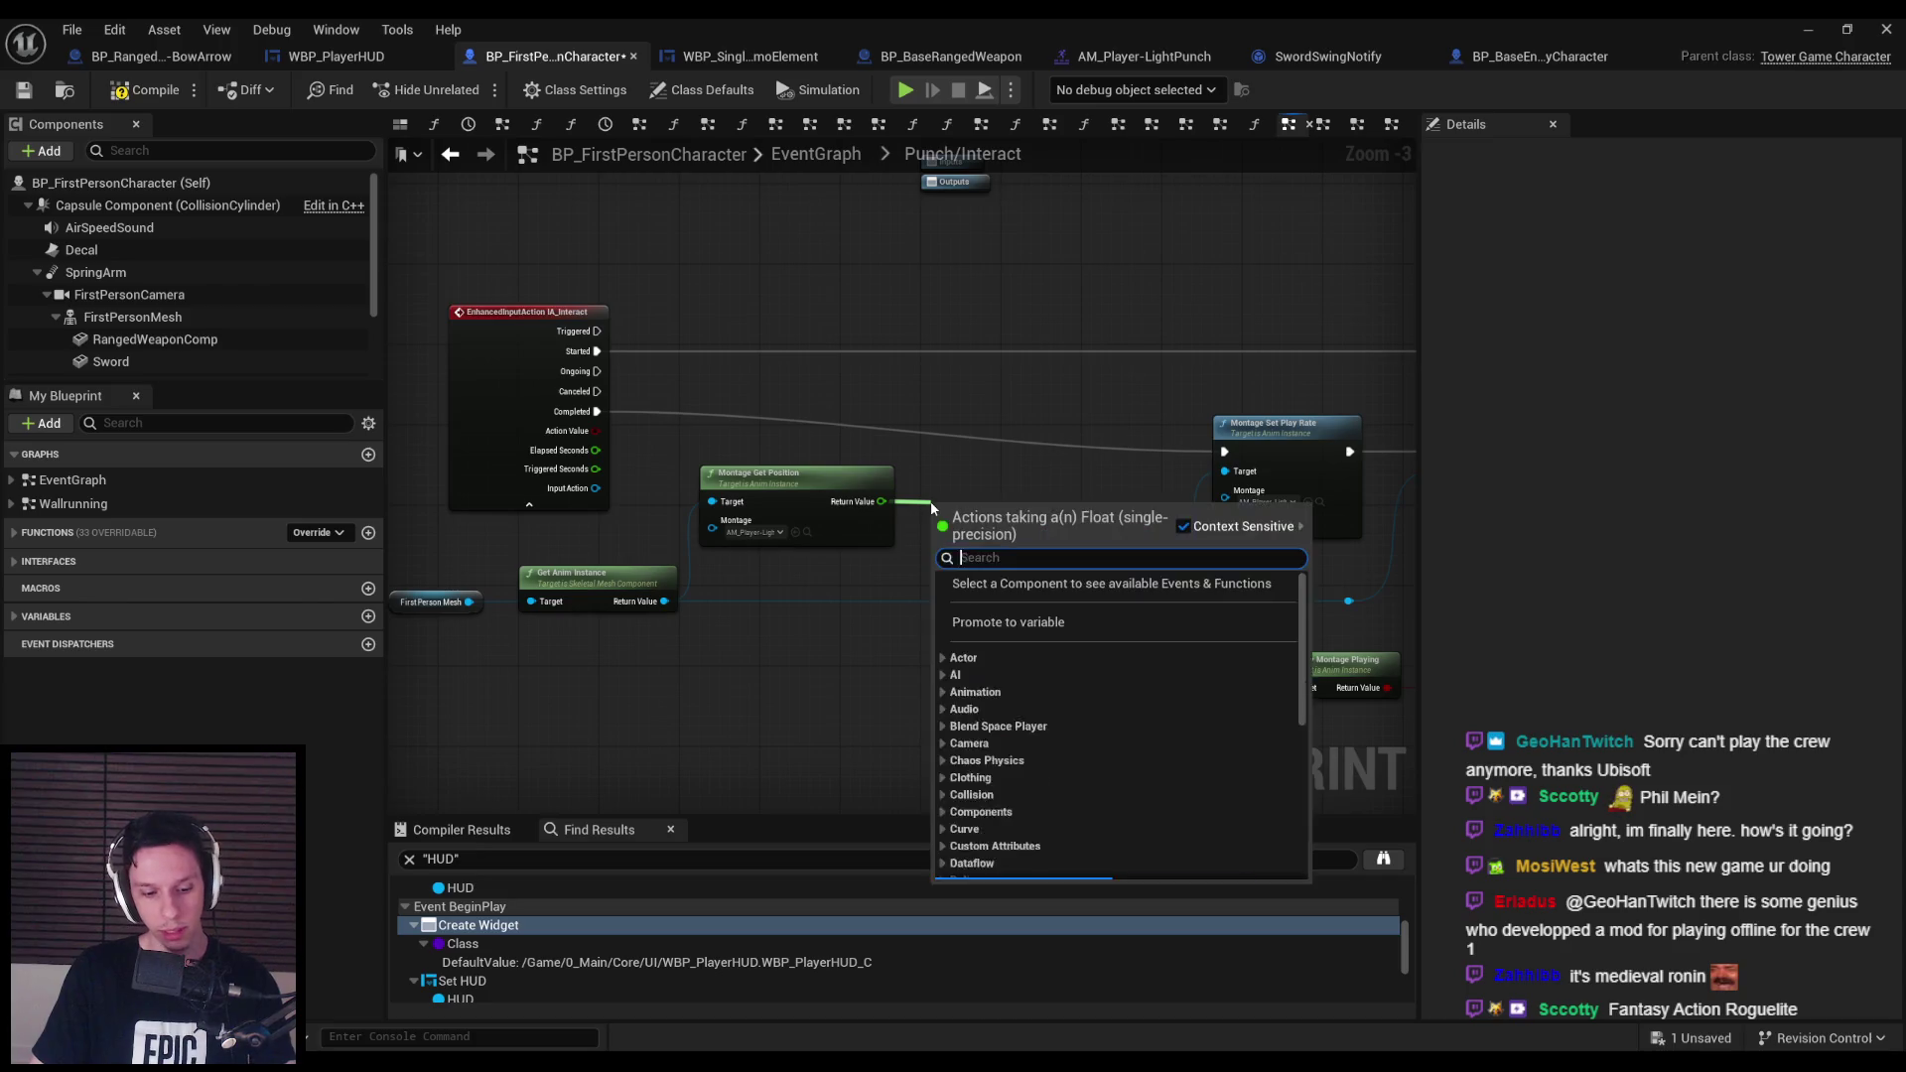
Compare the montage position with a less-than node set to 0.19.
{"action": "type", "text": "<"}
{"action": "key", "text": "Return"}
{"action": "scroll", "coordinate": [984, 563], "scroll_direction": "up", "scroll_amount": 4}
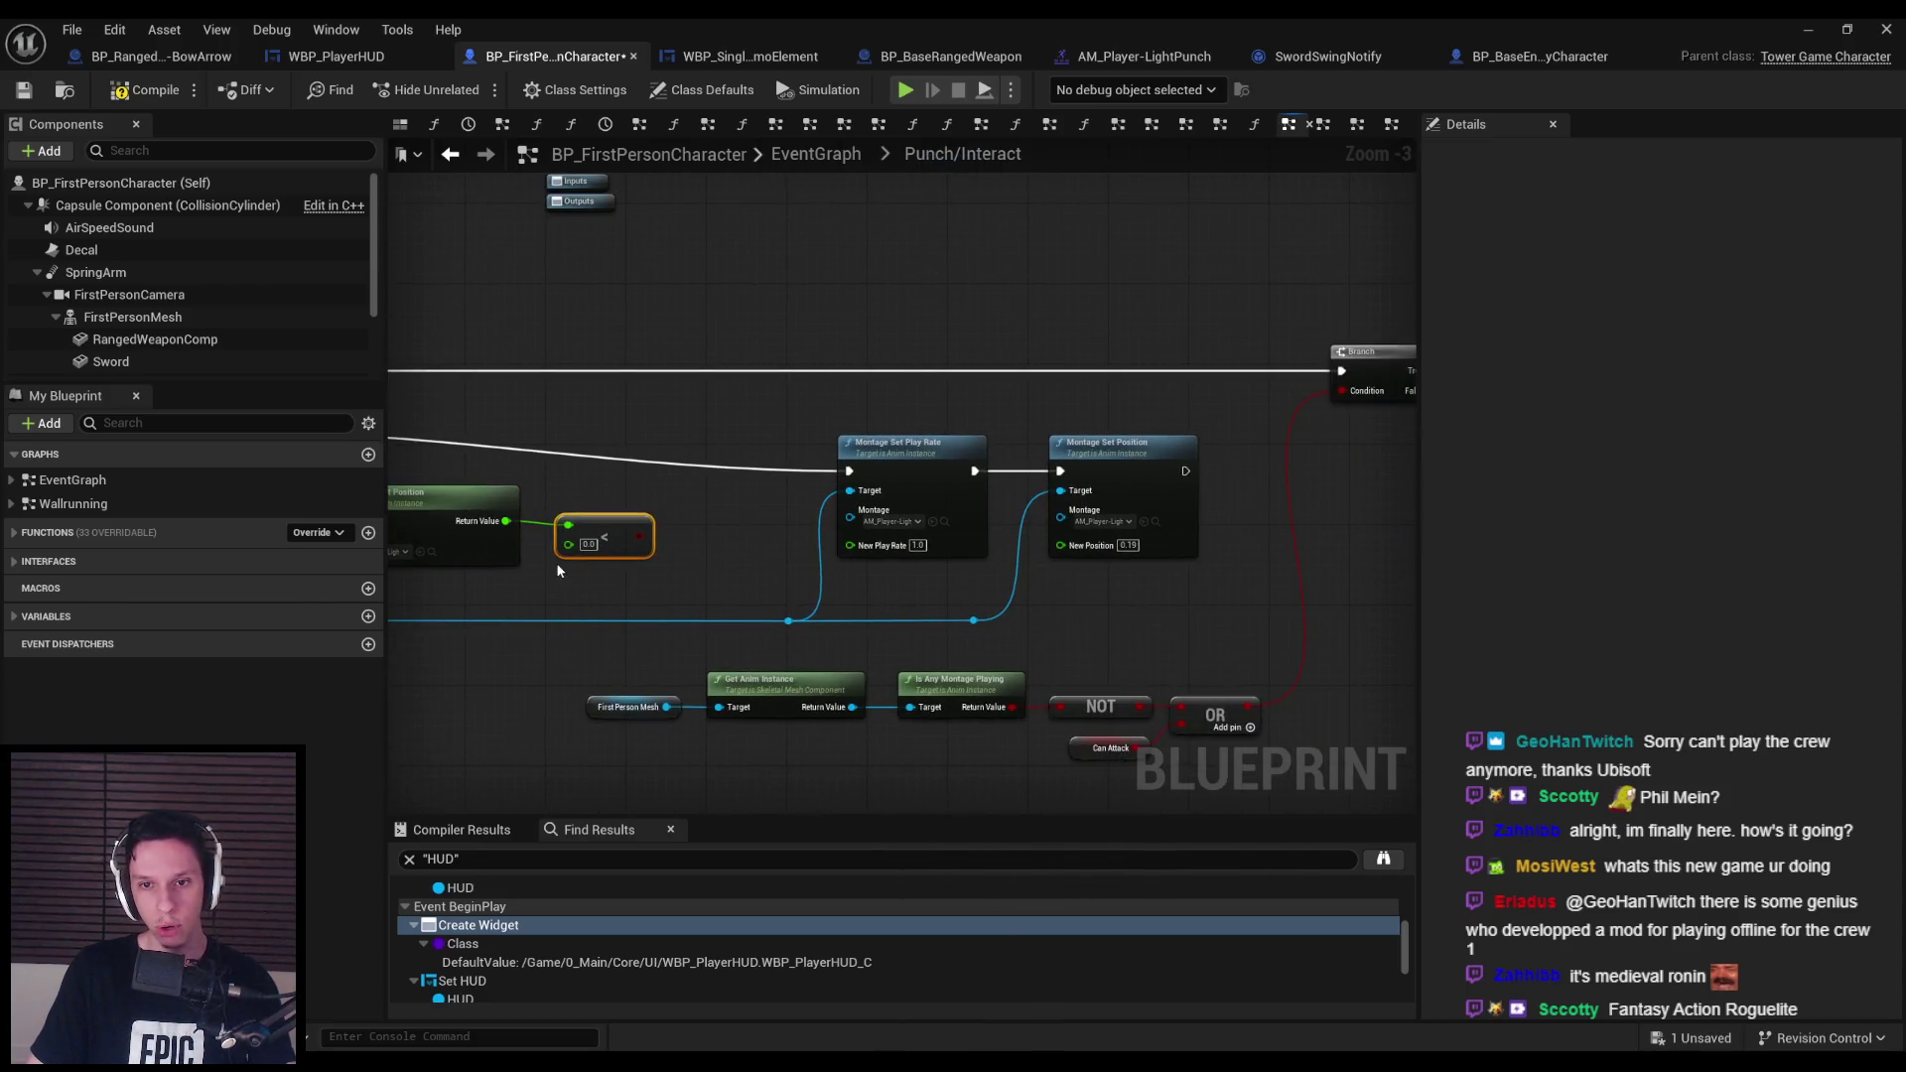
{"action": "type", "text": "0.19"}
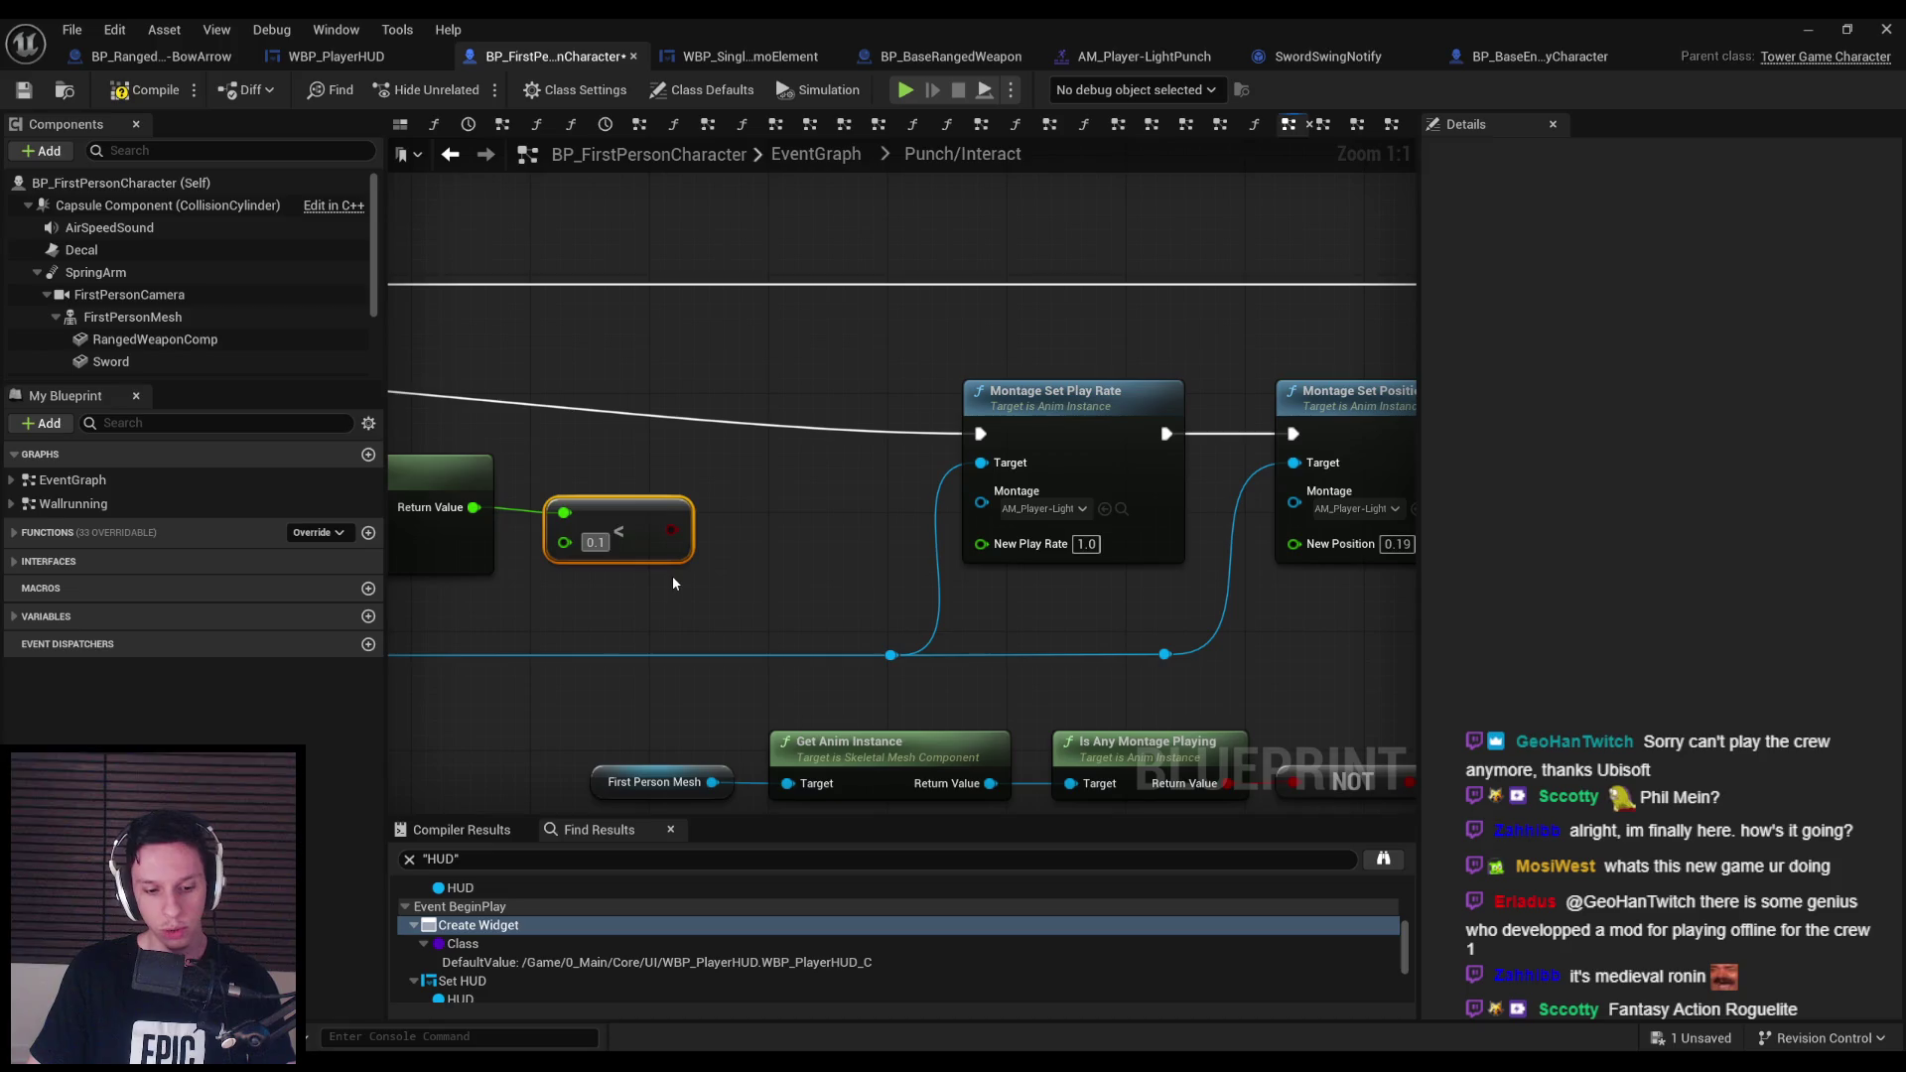
{"action": "key", "text": "Return"}
{"action": "scroll", "coordinate": [671, 576], "scroll_direction": "down", "scroll_amount": 2}
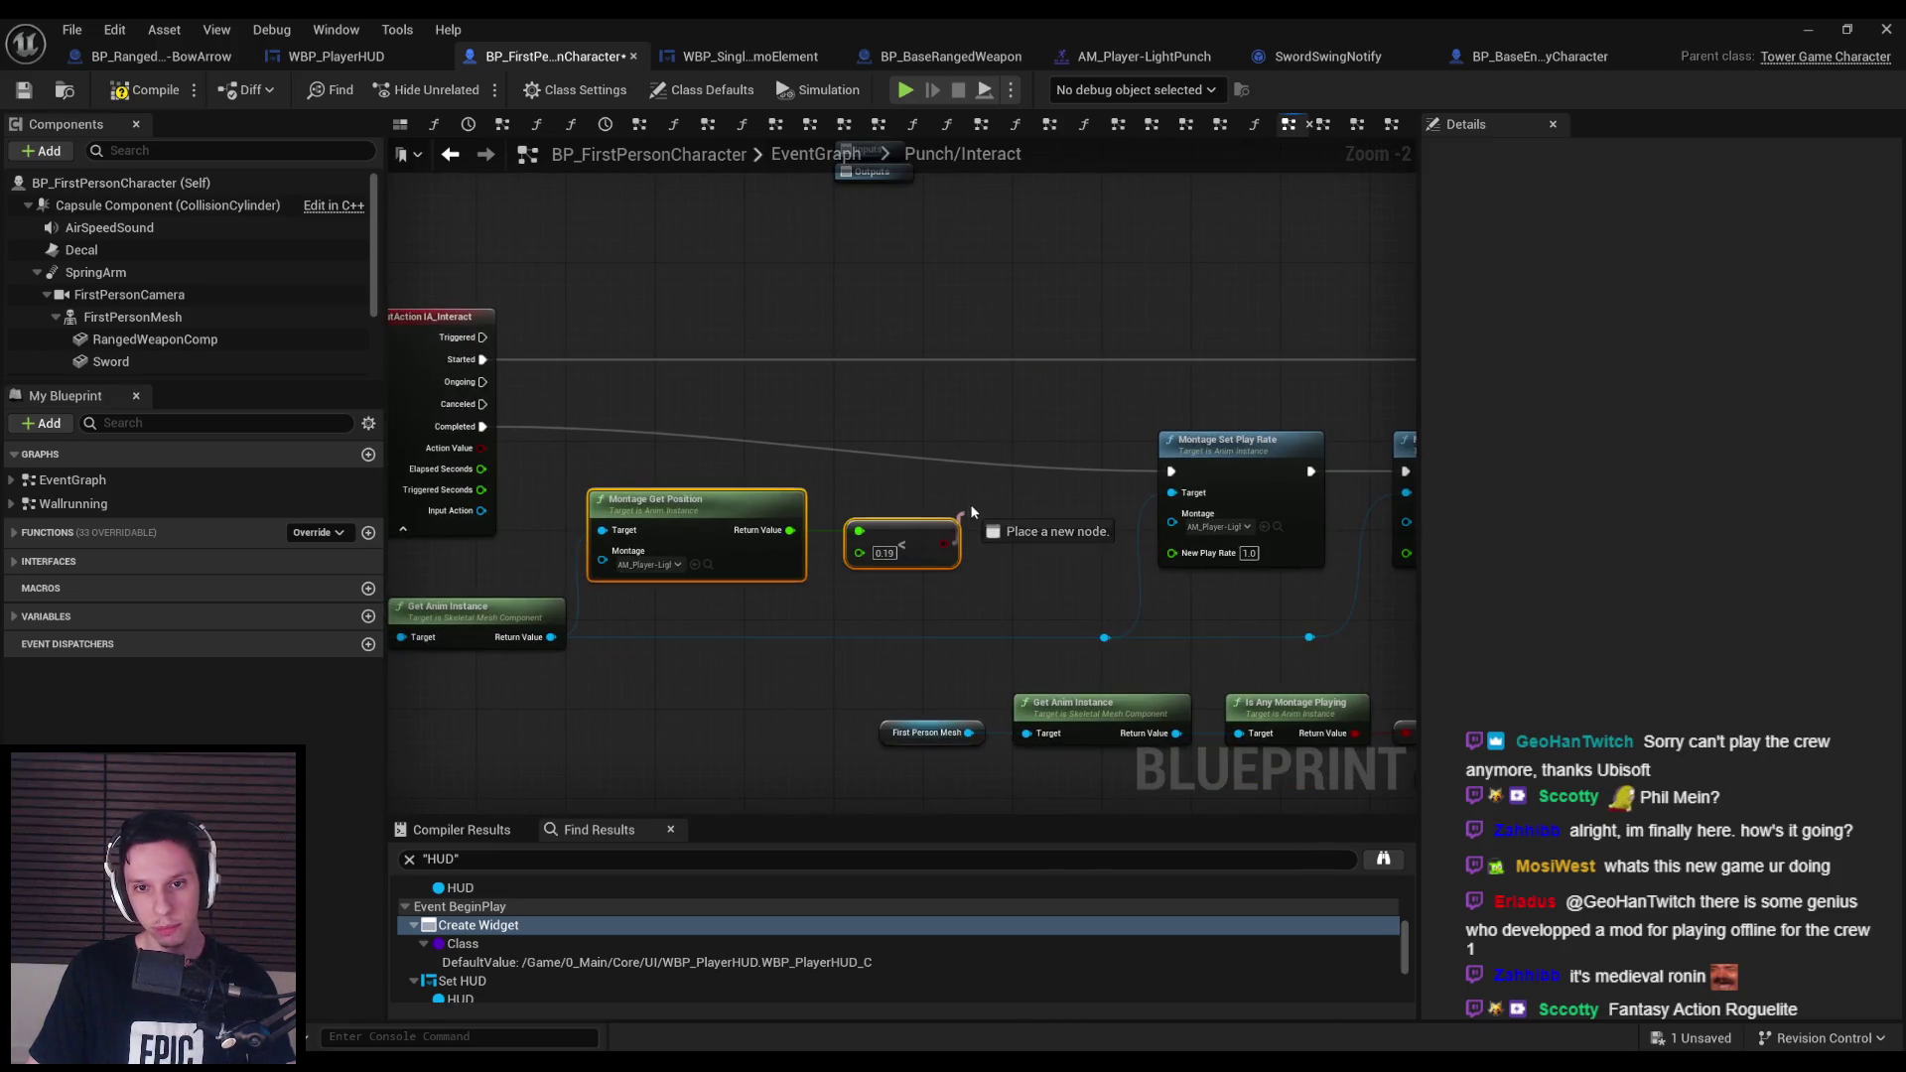
Drive a new Branch node from the comparison result and save the character blueprint.
{"action": "type", "text": "branch"}
{"action": "left_click_drag", "start_coordinate": [971, 512], "coordinate": [472, 433]}
{"action": "key", "text": "Return"}
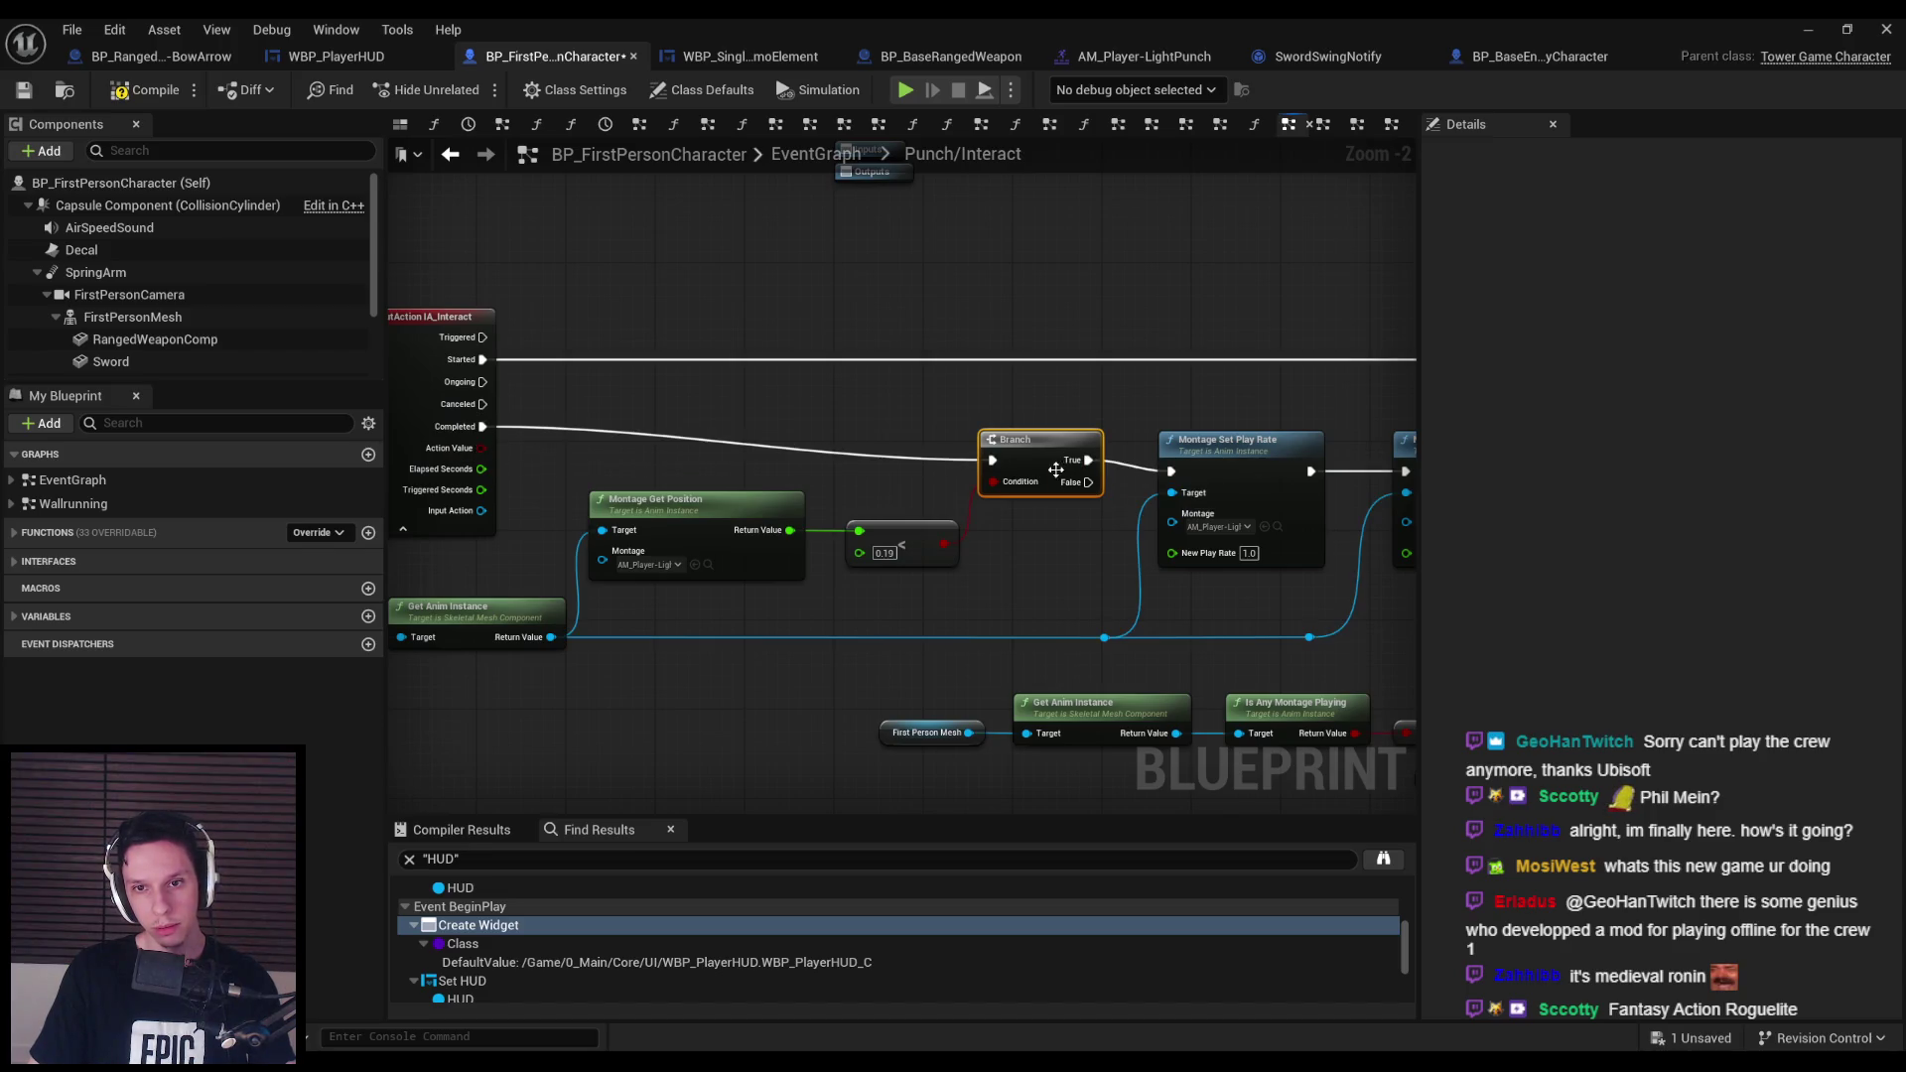
{"action": "left_click", "coordinate": [24, 90]}
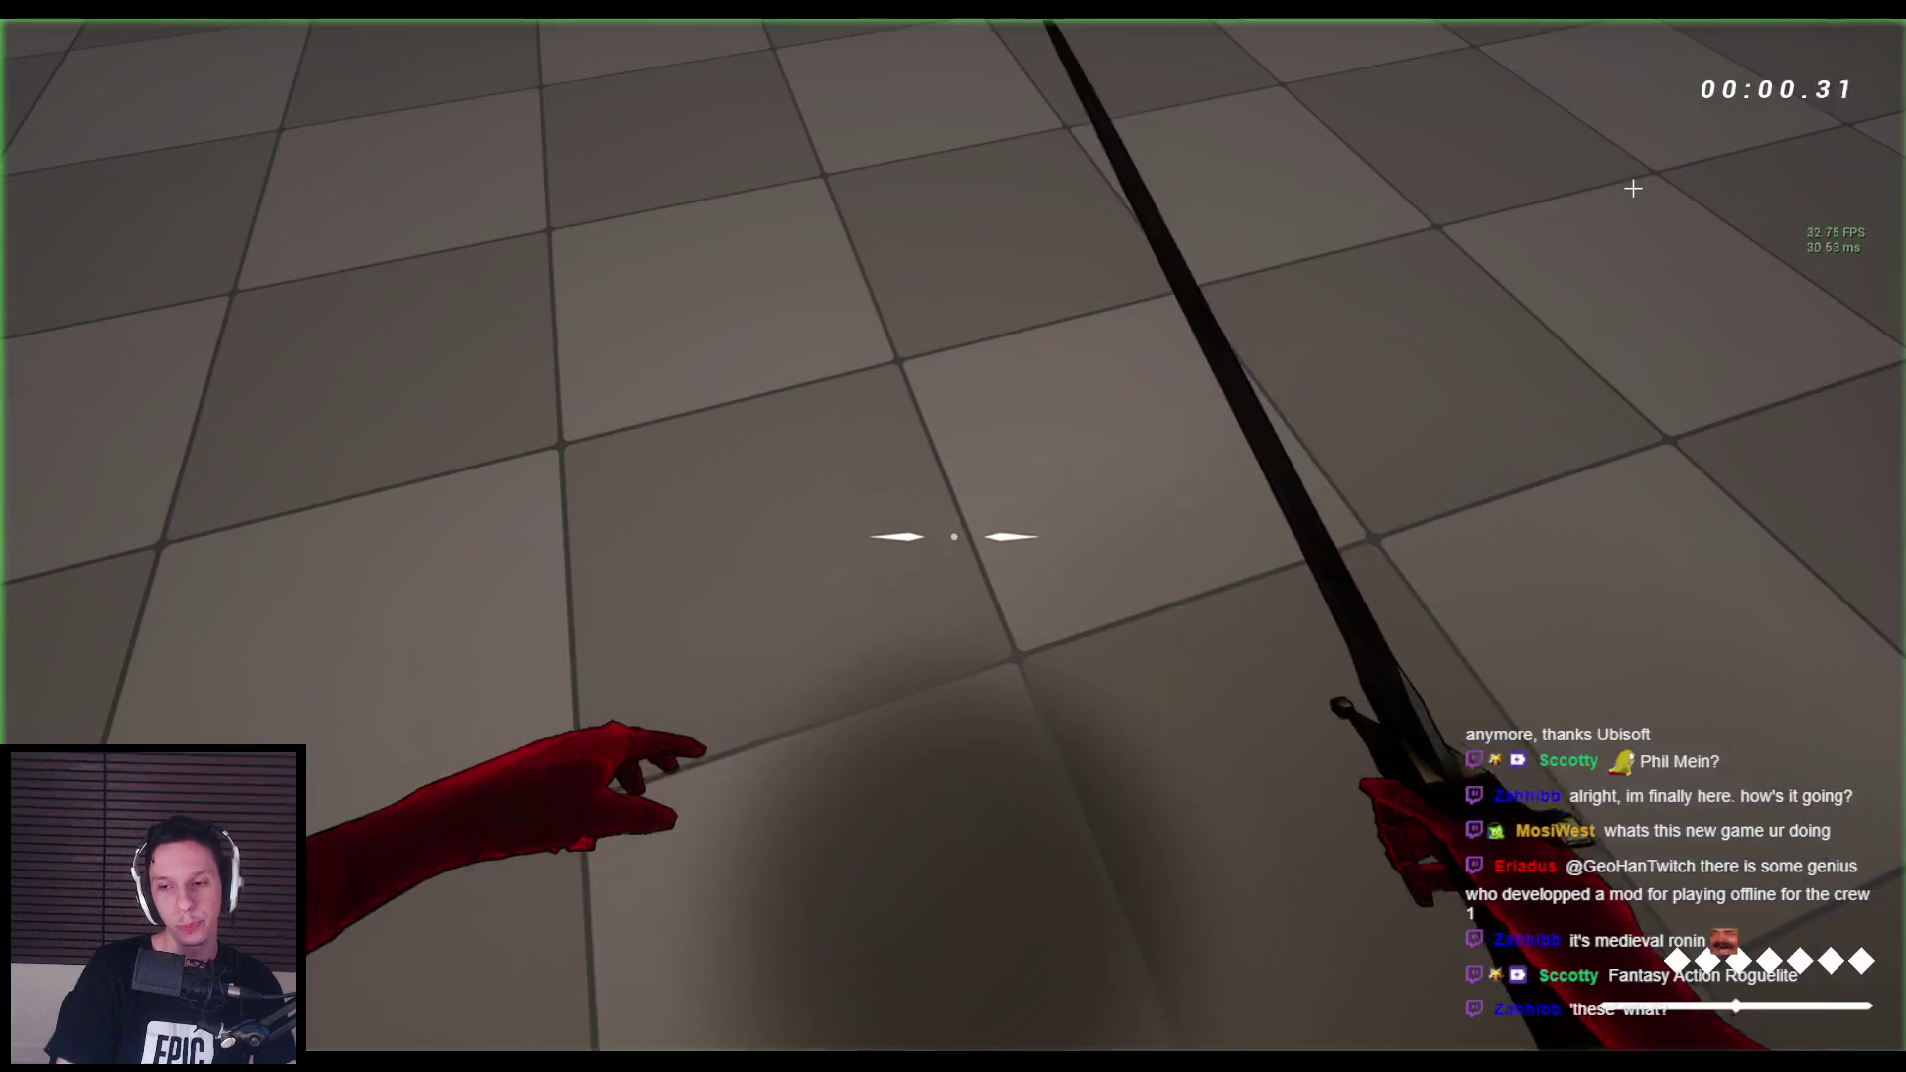
Equip the sword, then vault, wallrun and jump across stone walls and ledges toward the pillared platform.
{"action": "key", "text": "2"}
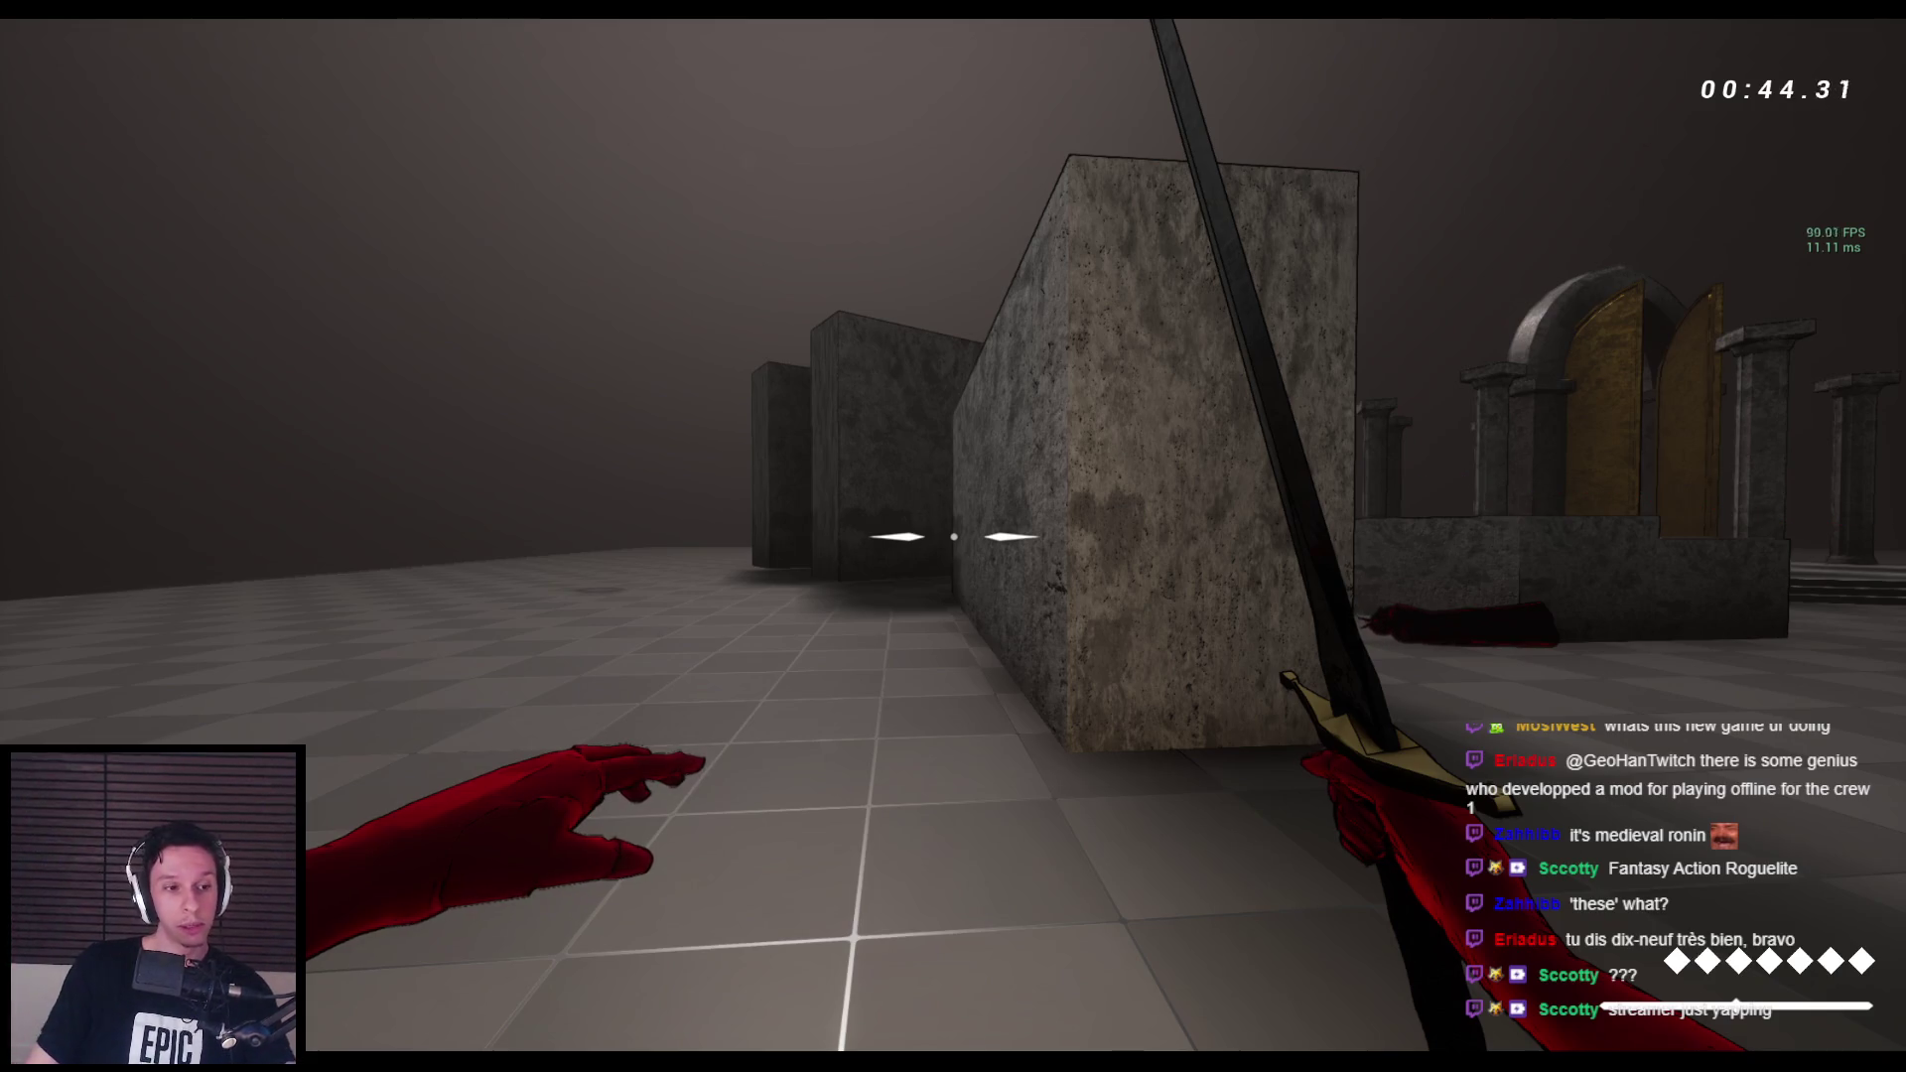
{"action": "key", "text": "space"}
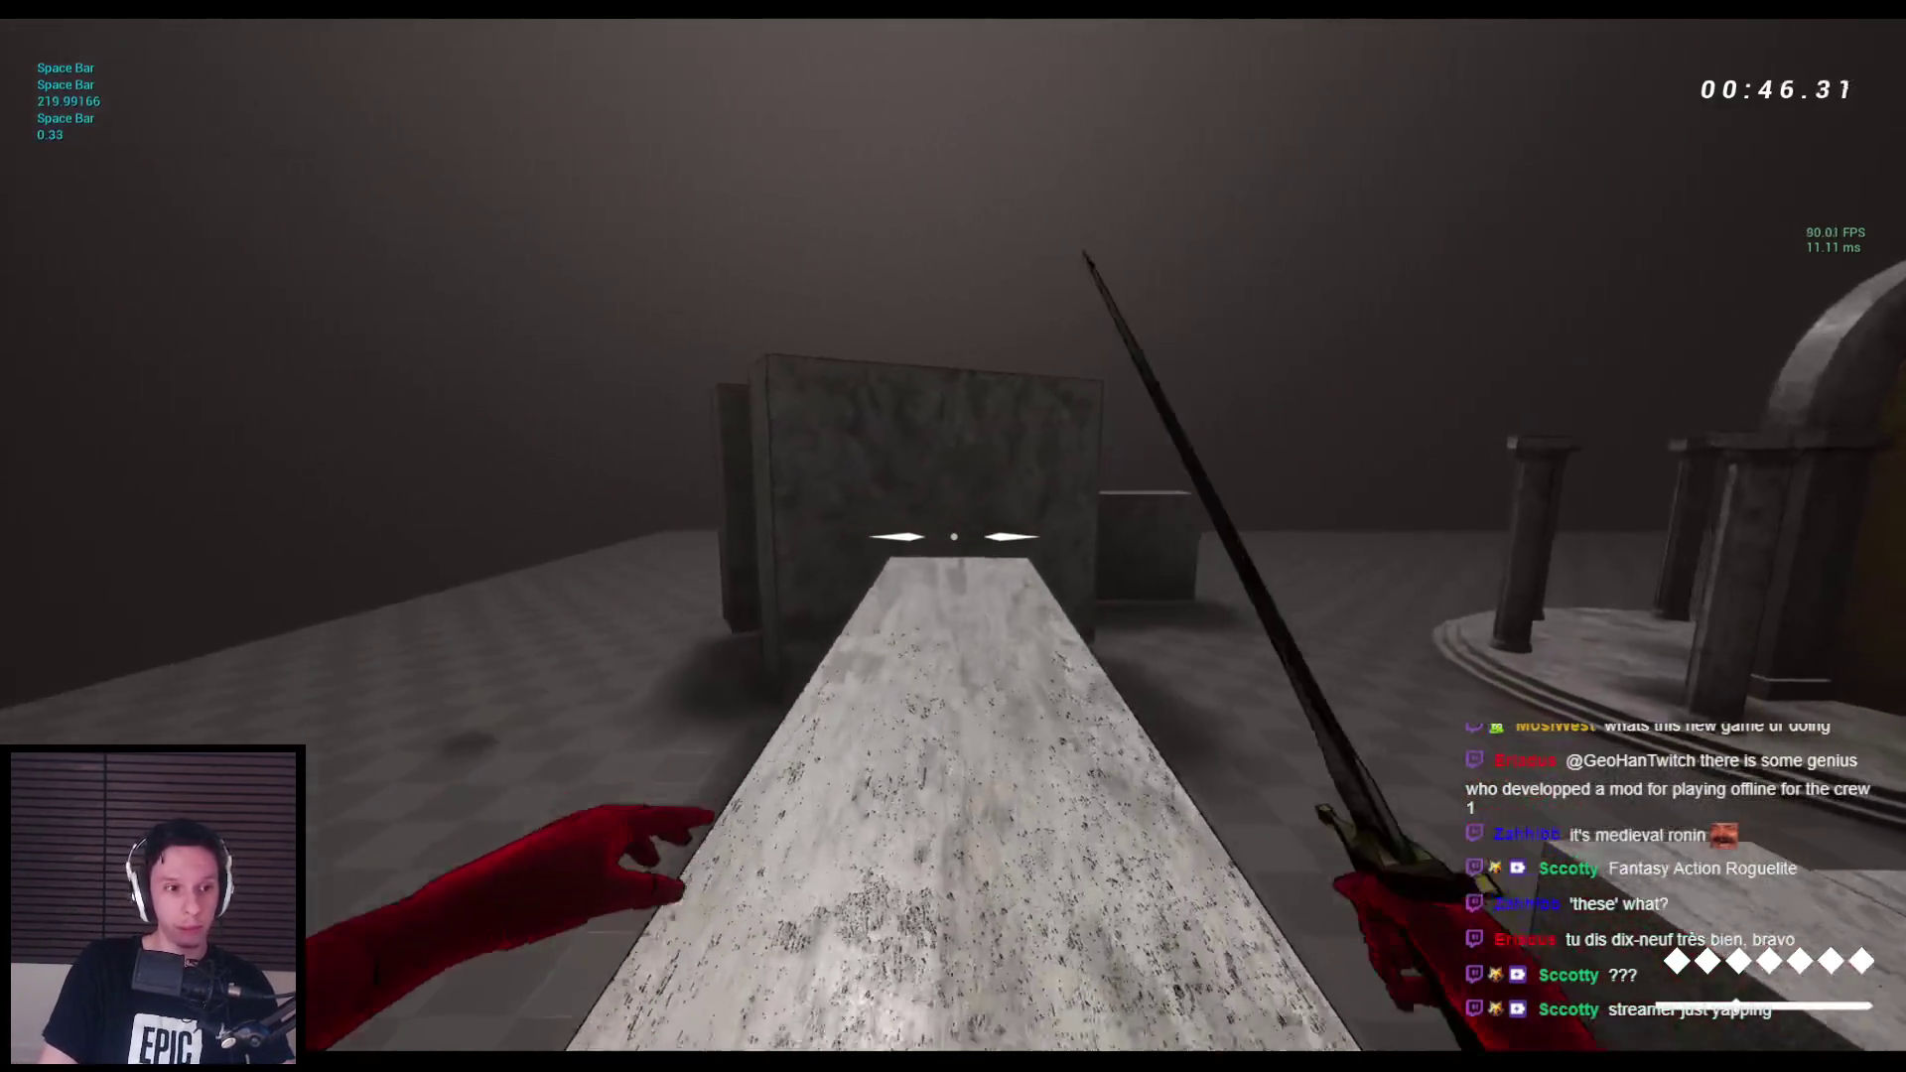
{"action": "key", "text": "space"}
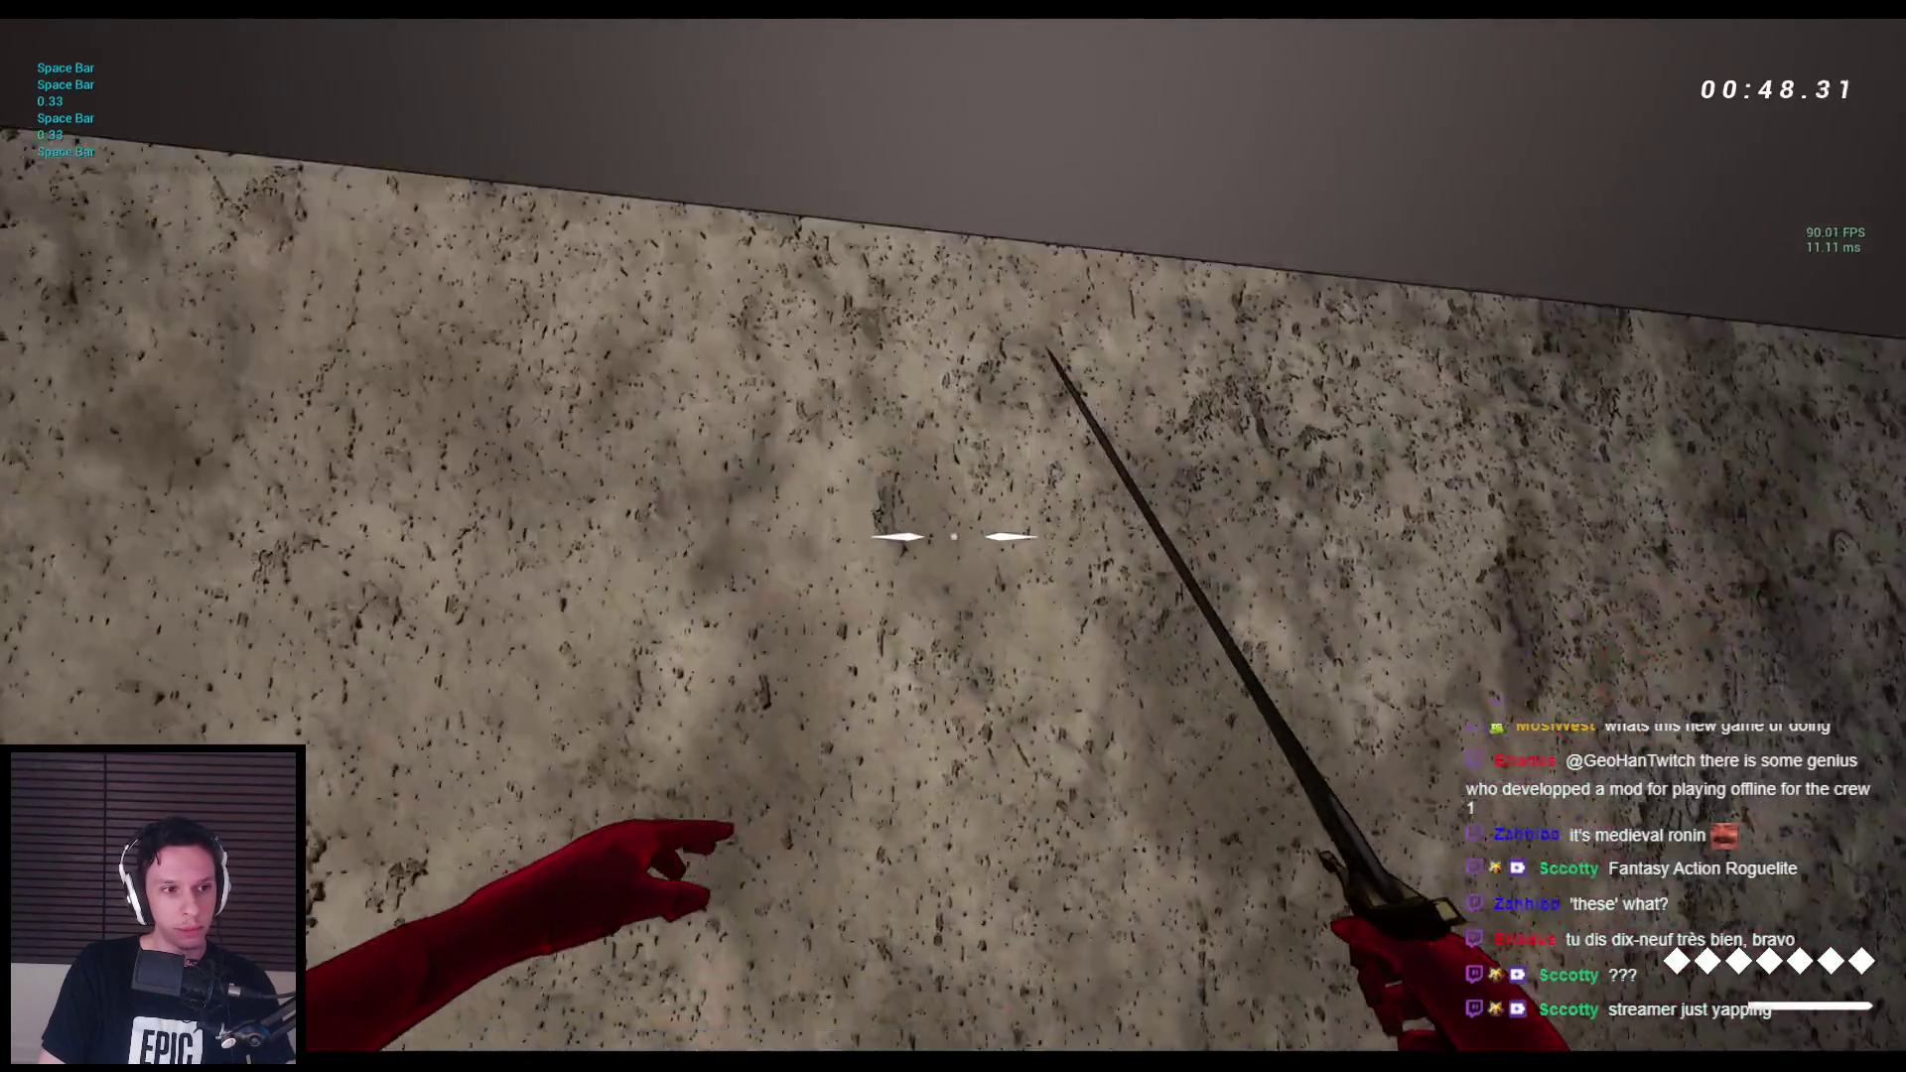
{"action": "key", "text": "space"}
{"action": "key", "text": "space"}
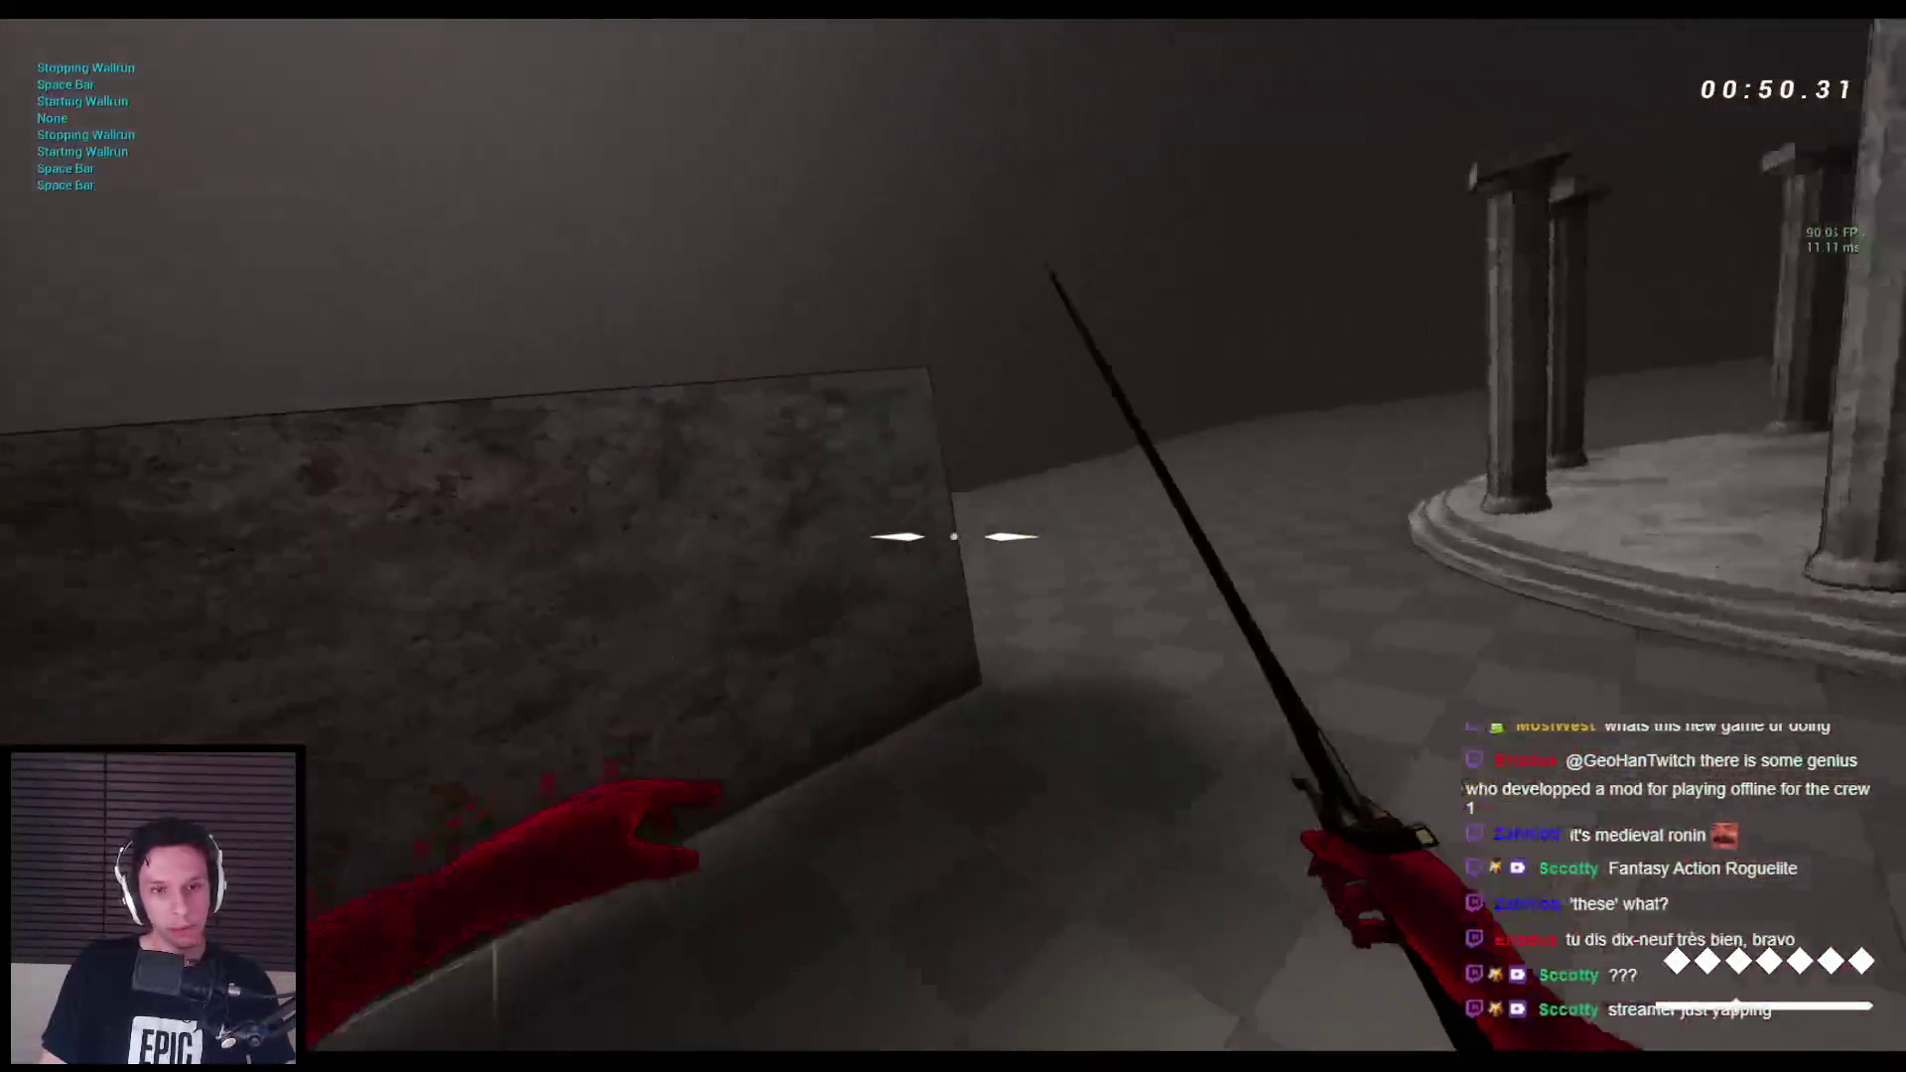
{"action": "key", "text": "space"}
{"action": "key", "text": "space"}
{"action": "key", "text": "space"}
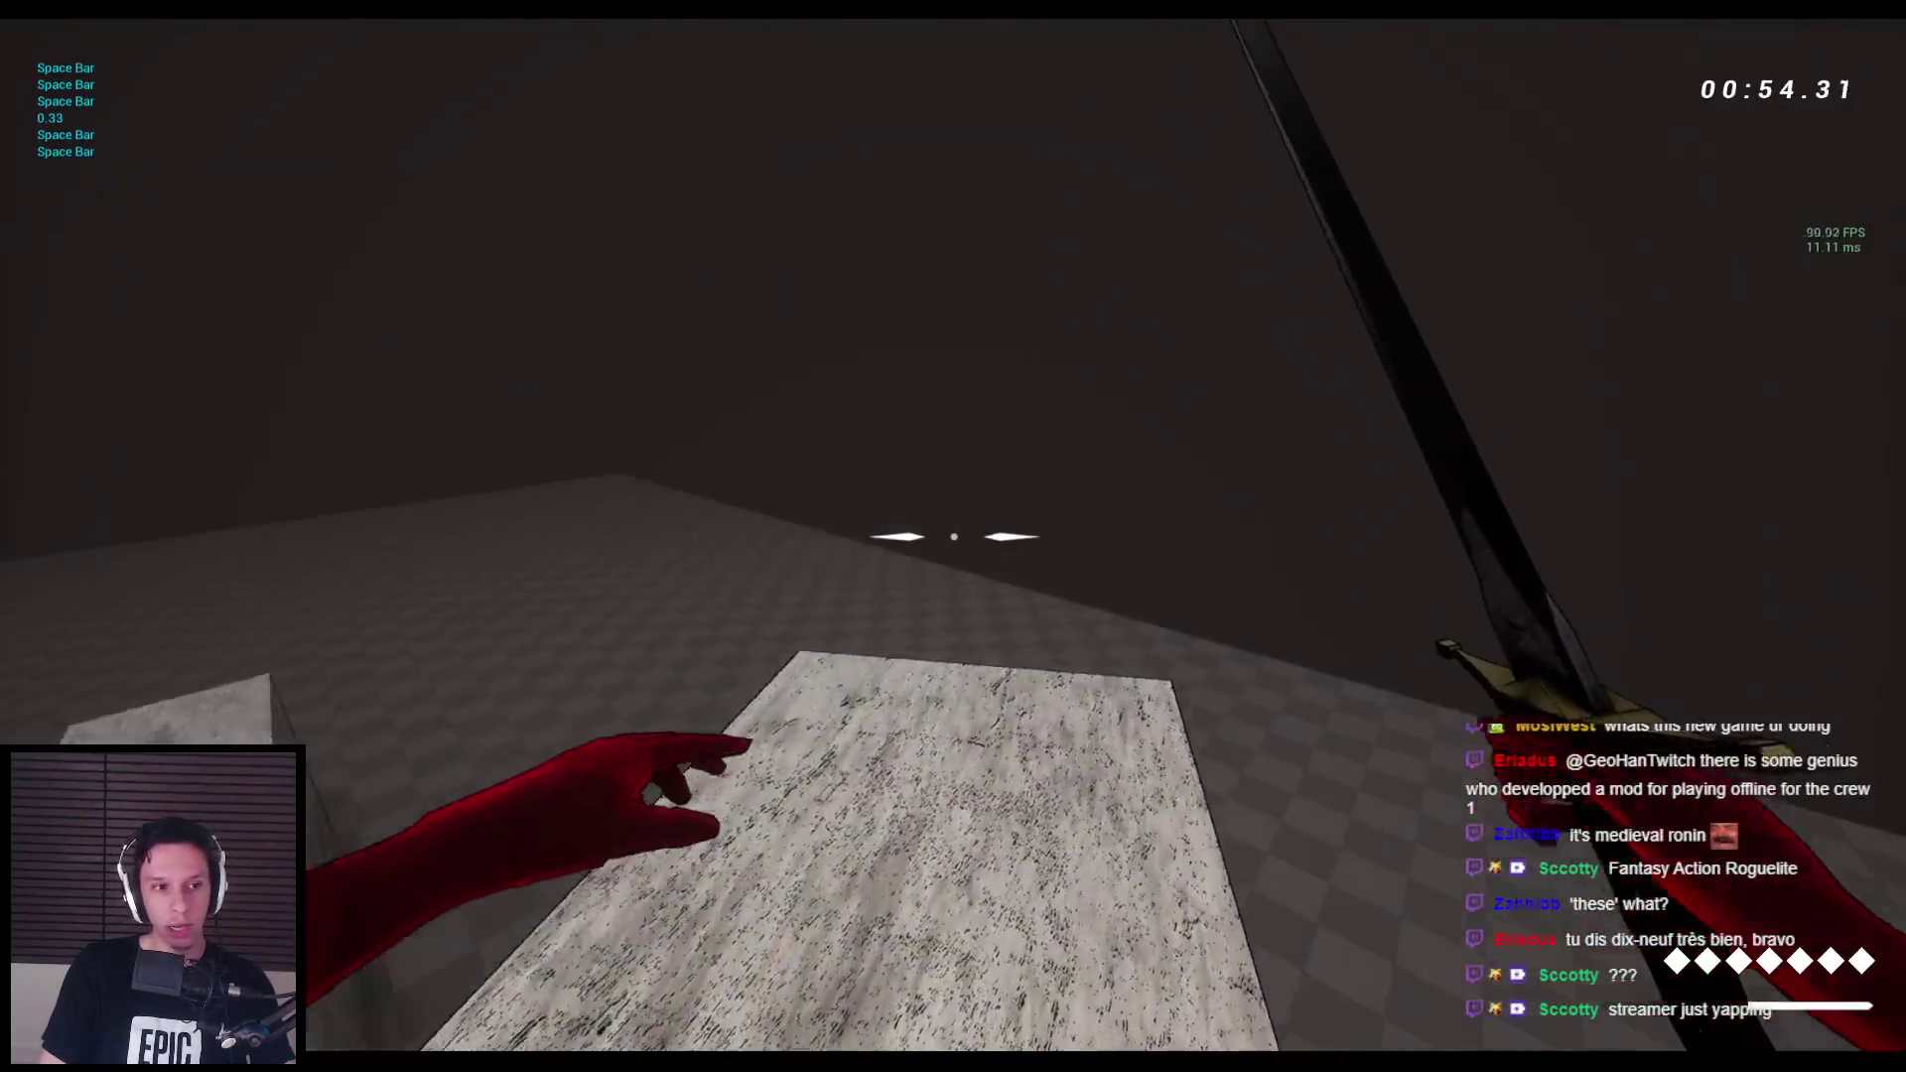
{"action": "key", "text": "space"}
{"action": "key", "text": "space"}
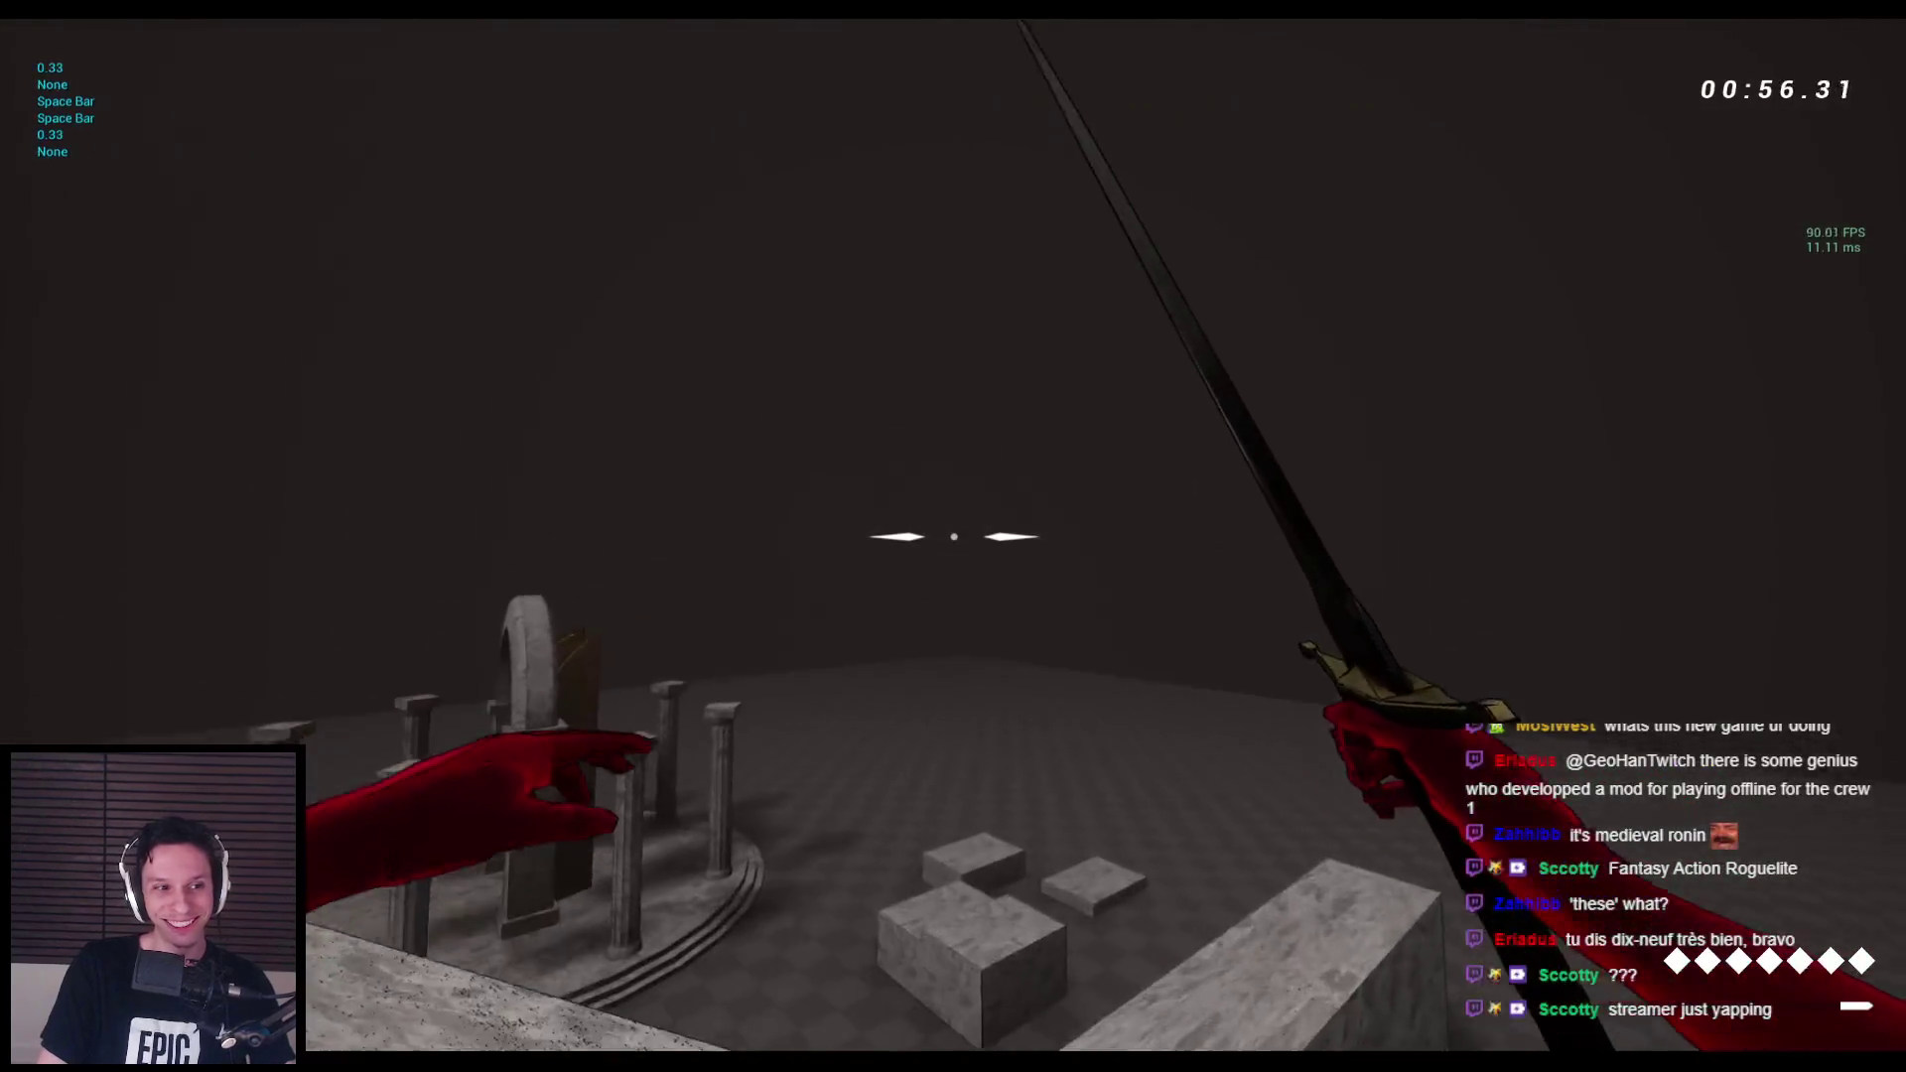
{"action": "key", "text": "space"}
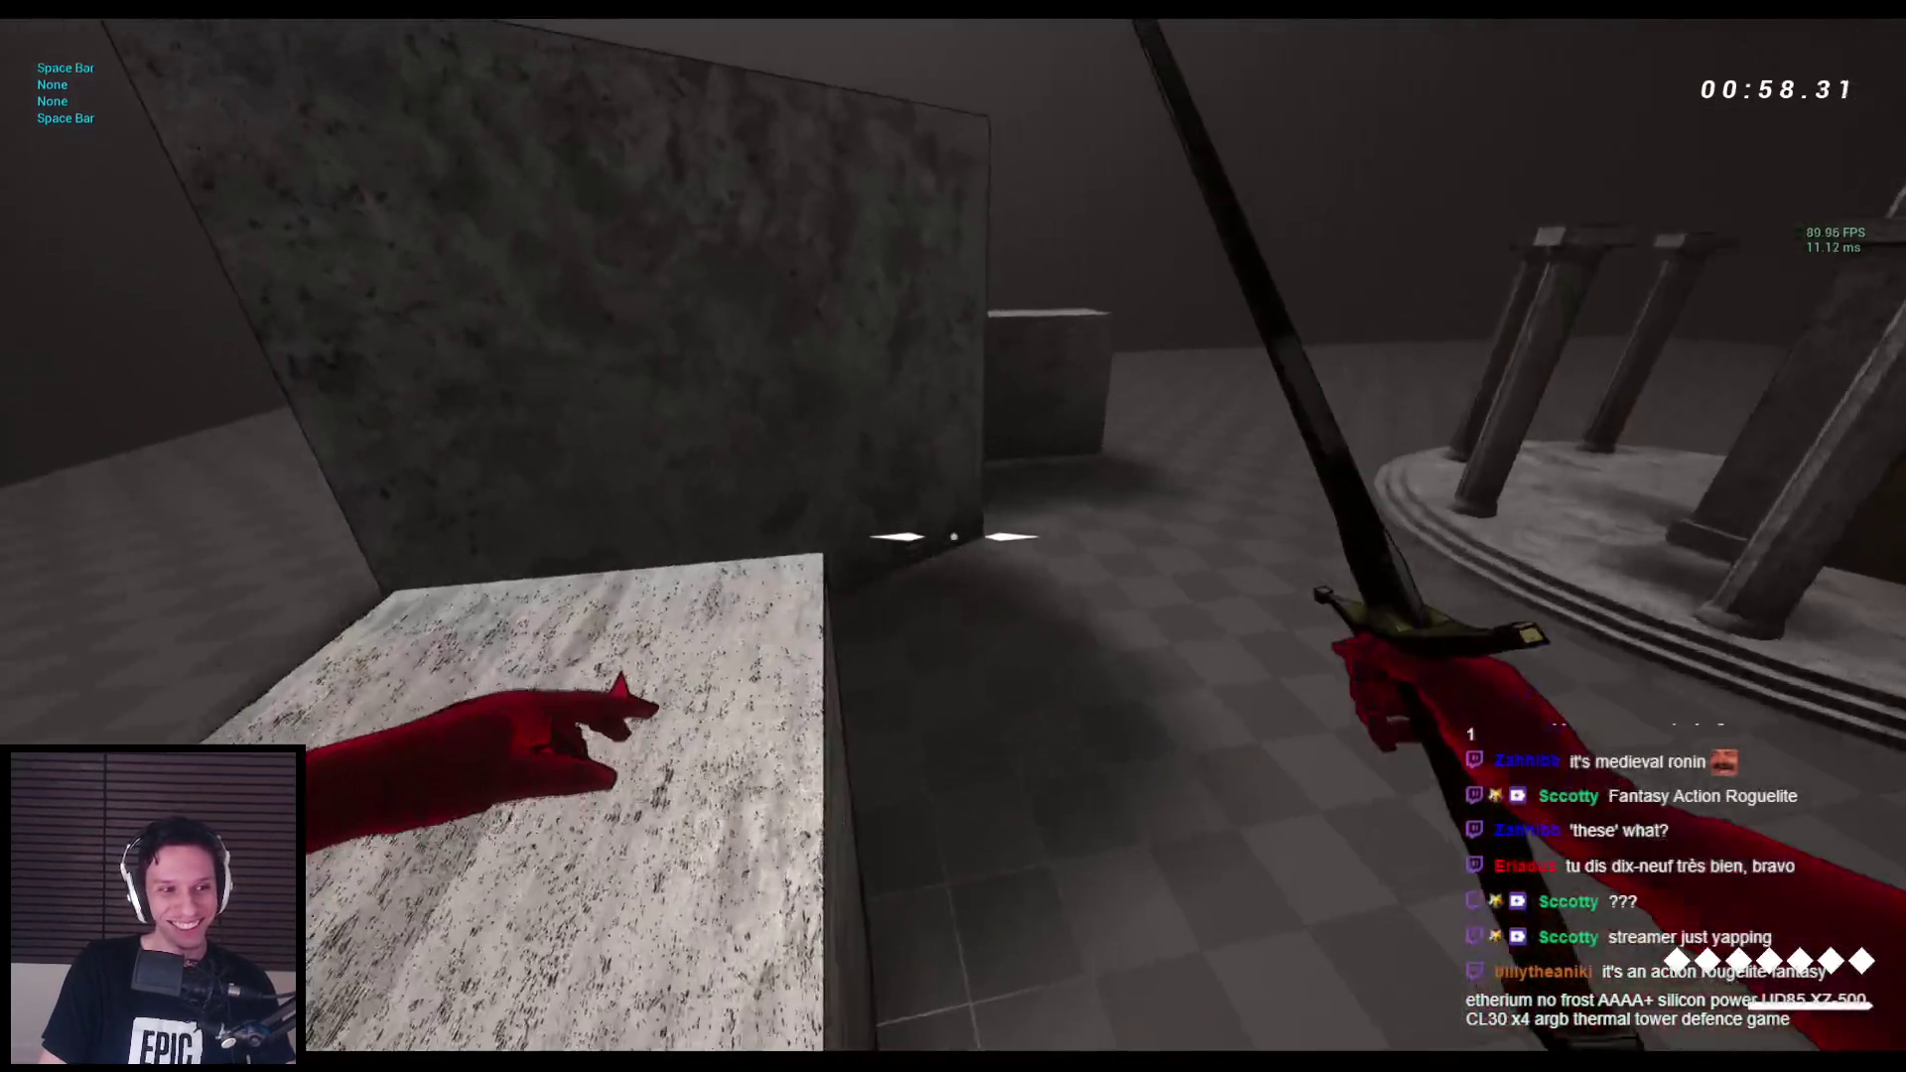
{"action": "key", "text": "space"}
{"action": "key", "text": "space"}
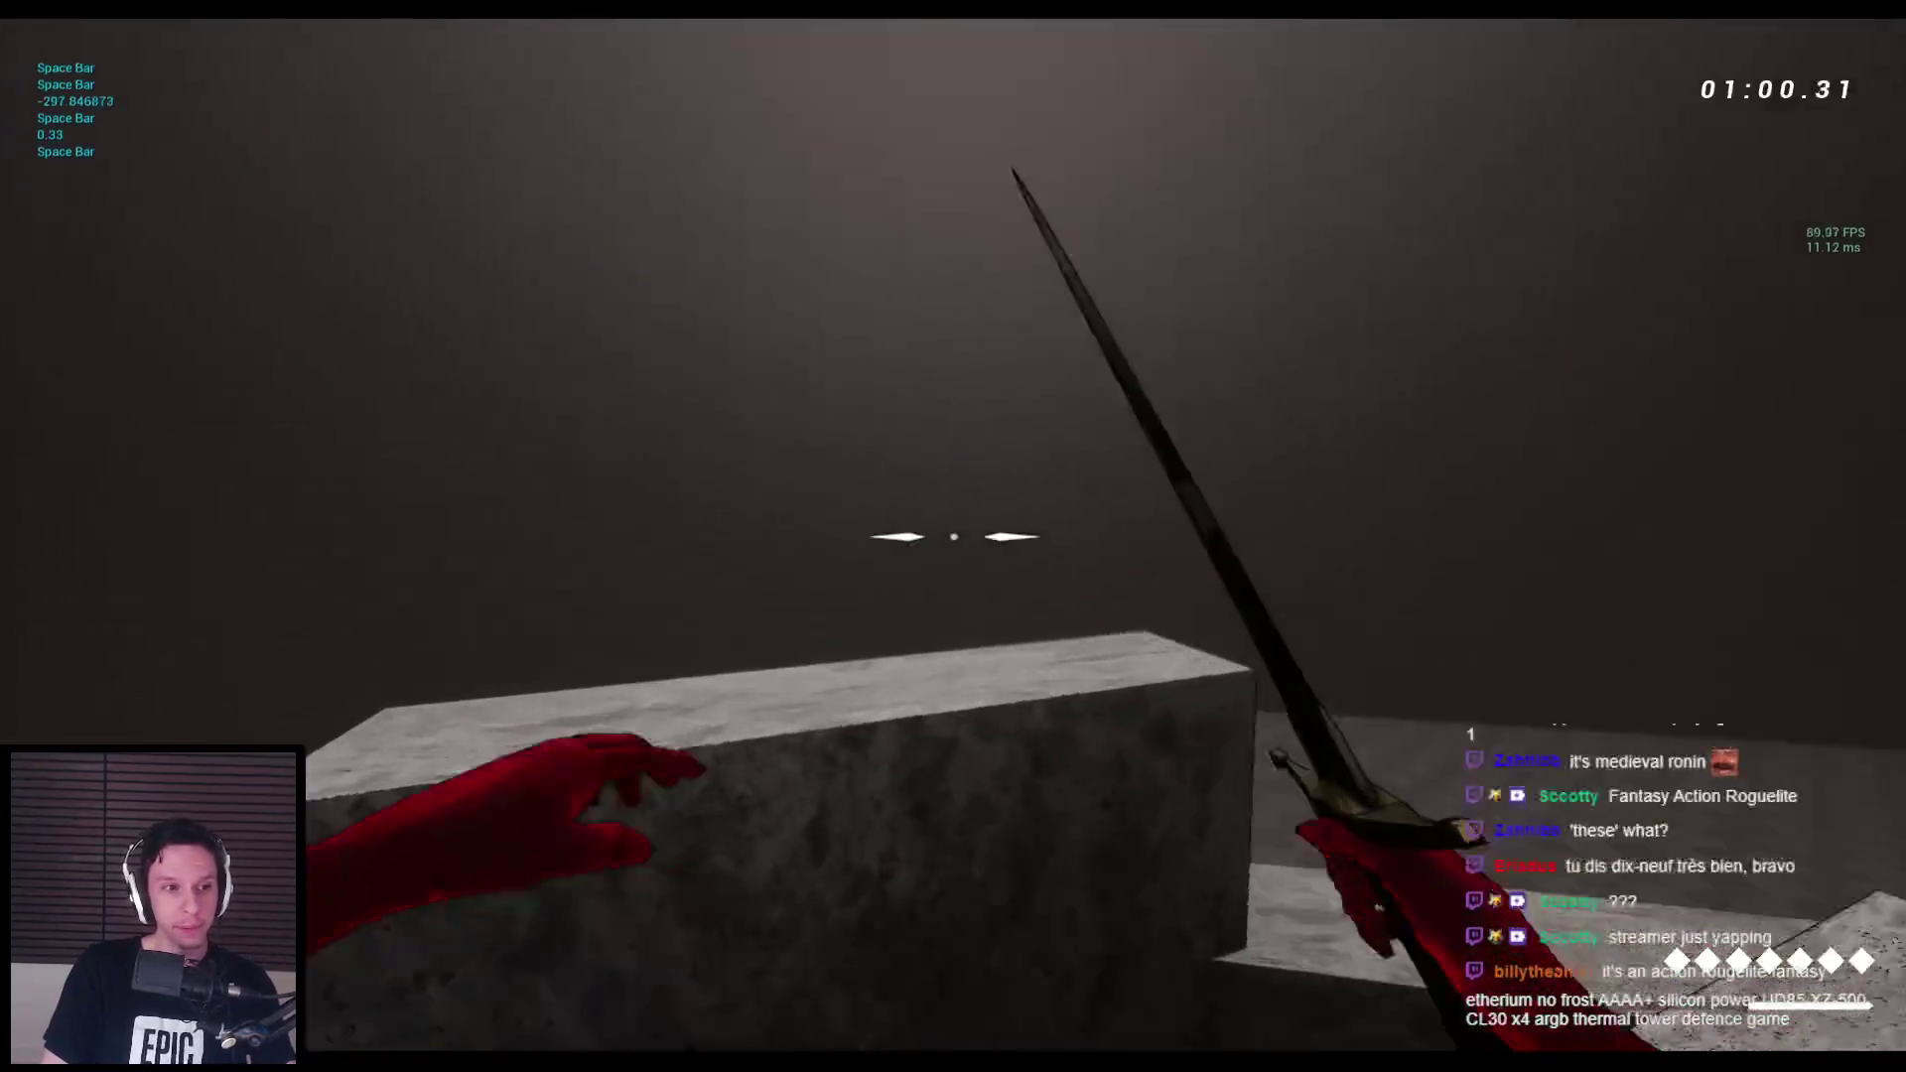
{"action": "key", "text": "space"}
{"action": "key", "text": "w"}
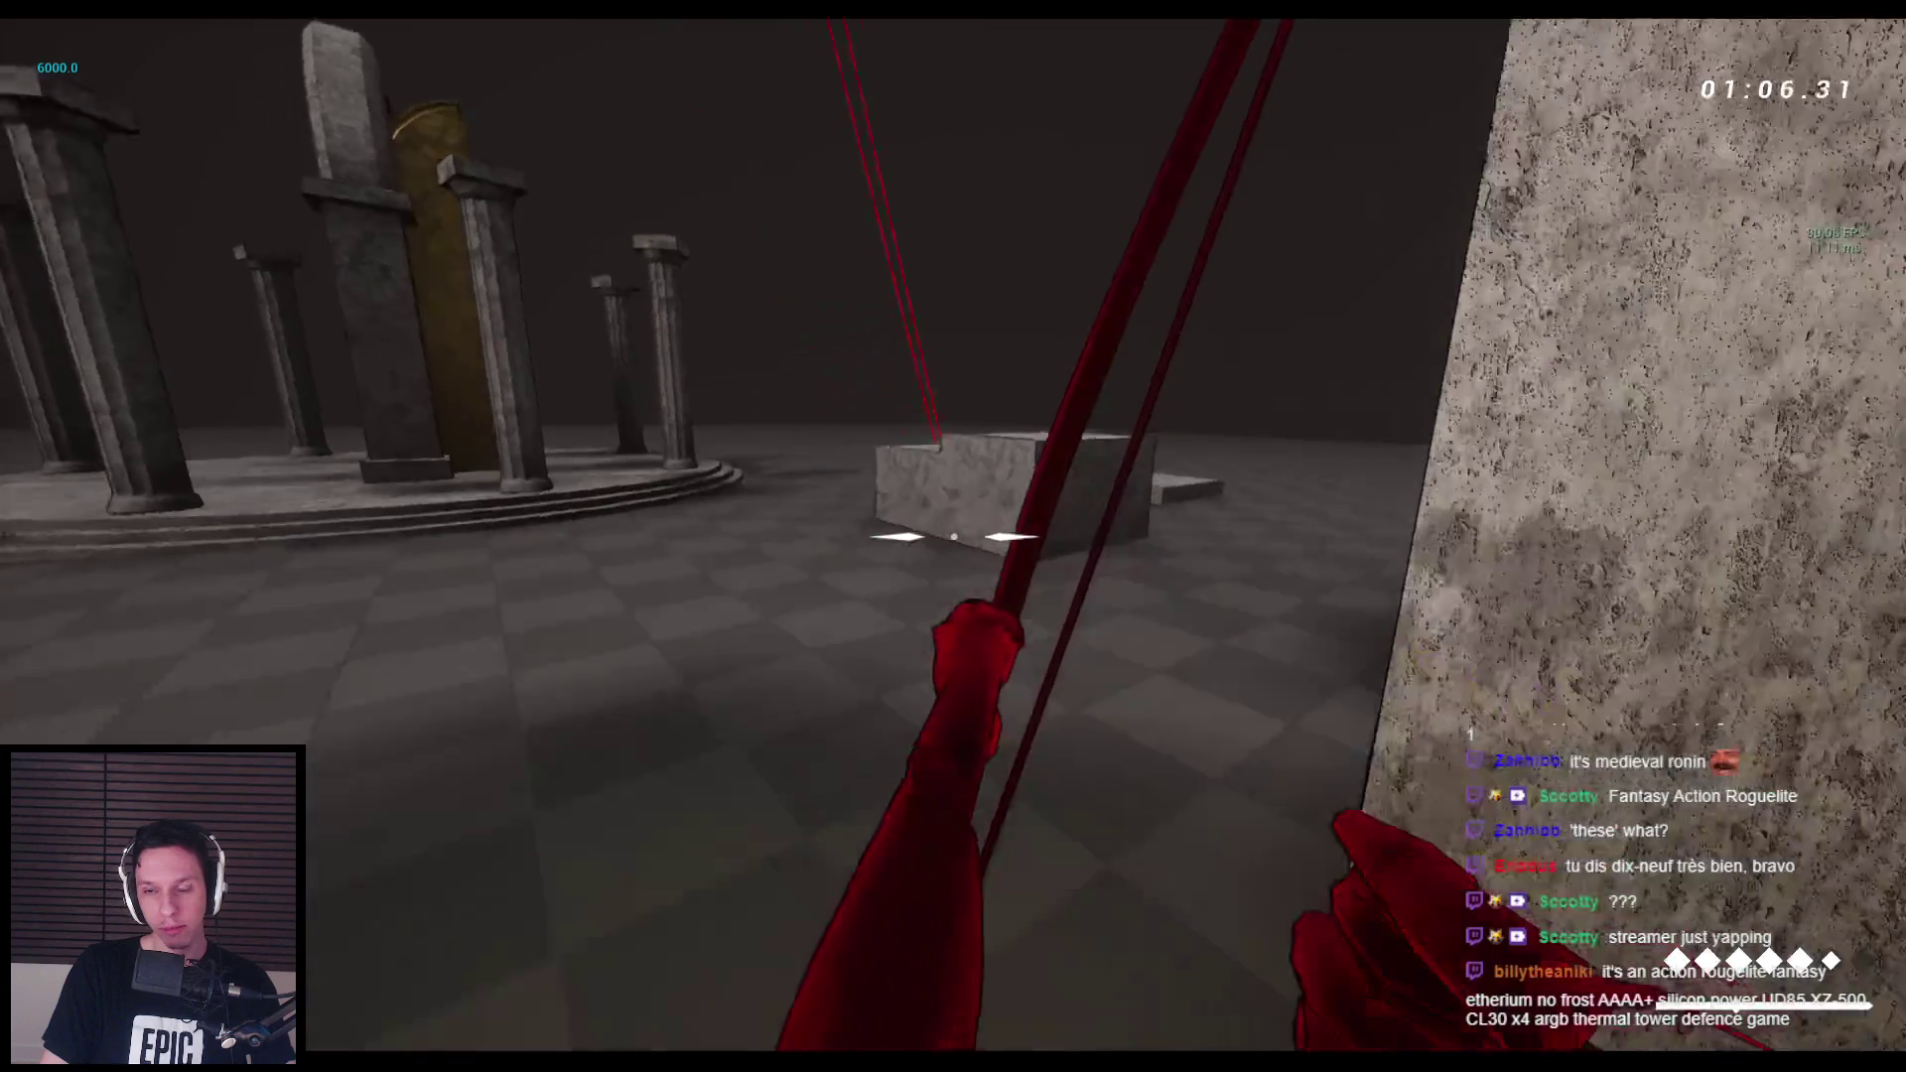
Jump around and approach the pillared rotunda, switching from the bow to the sword.
{"action": "key", "text": "space"}
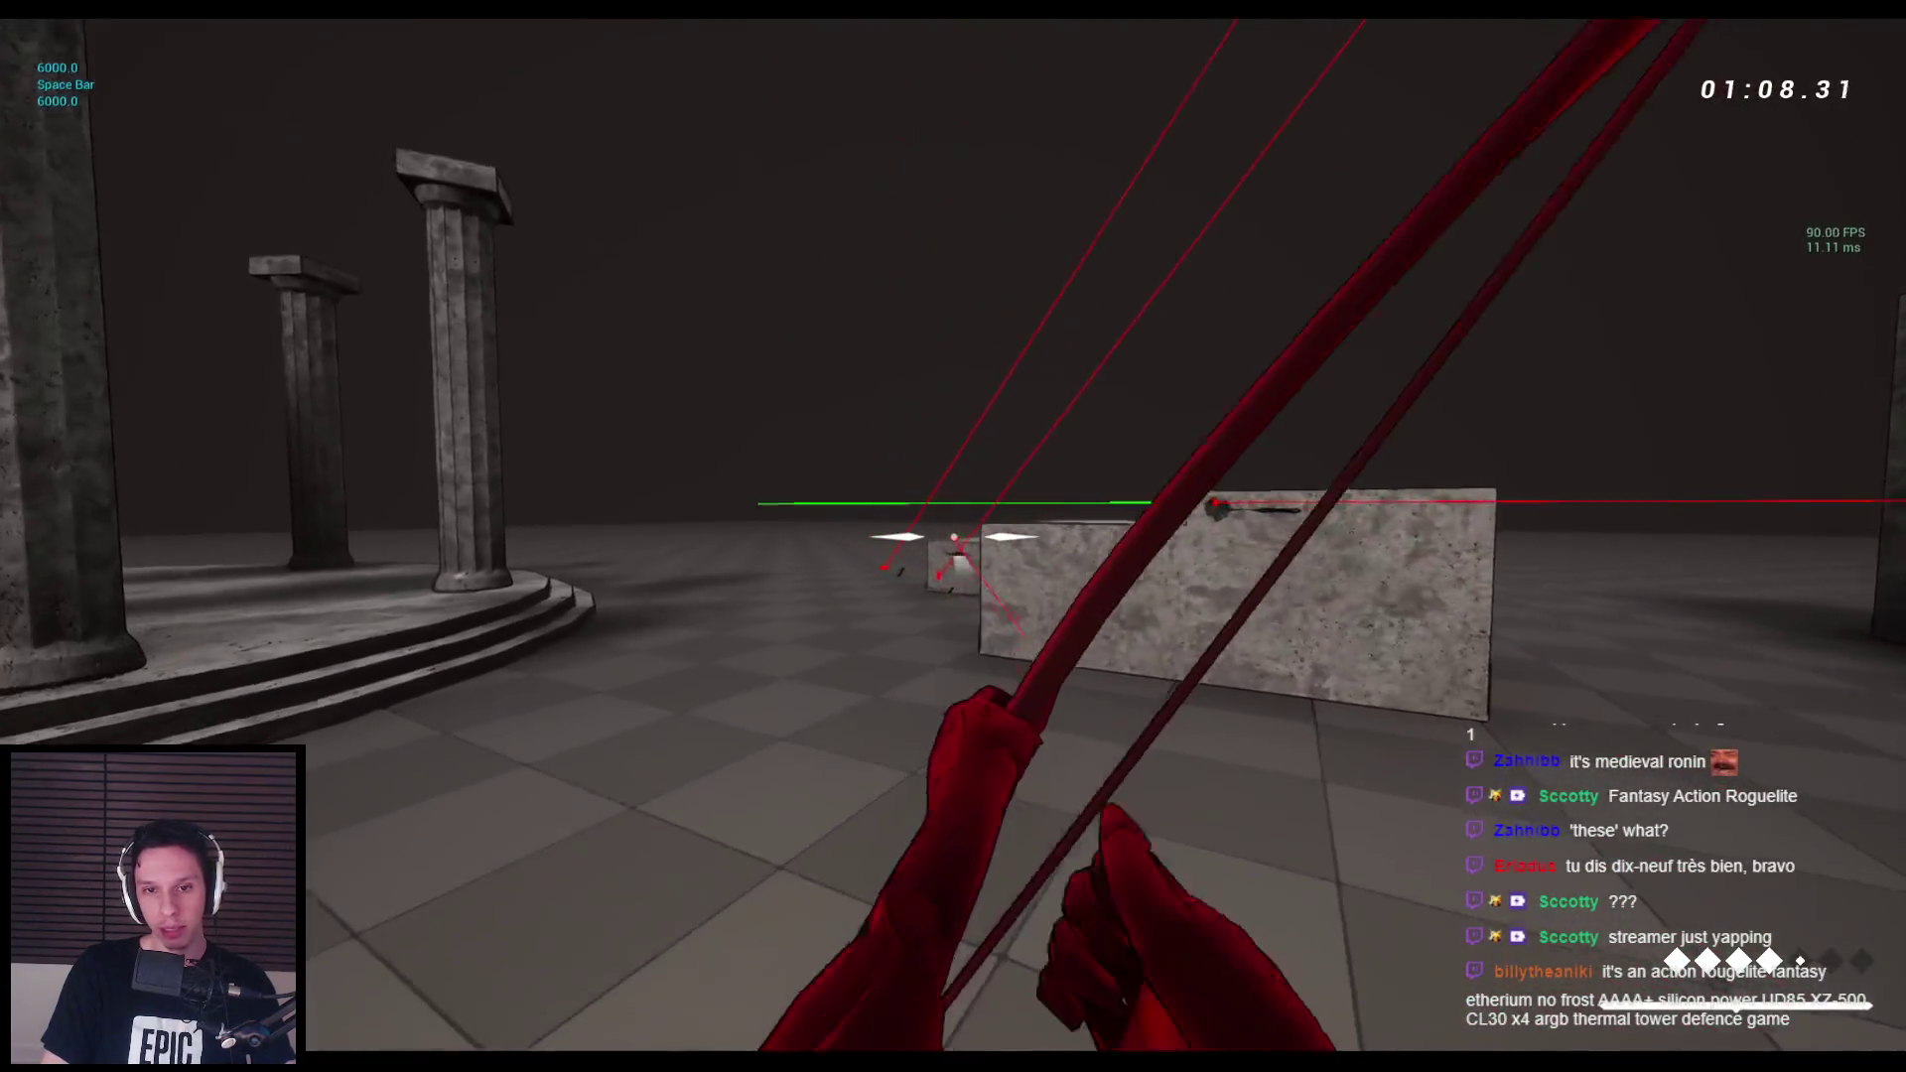
{"action": "key", "text": "w"}
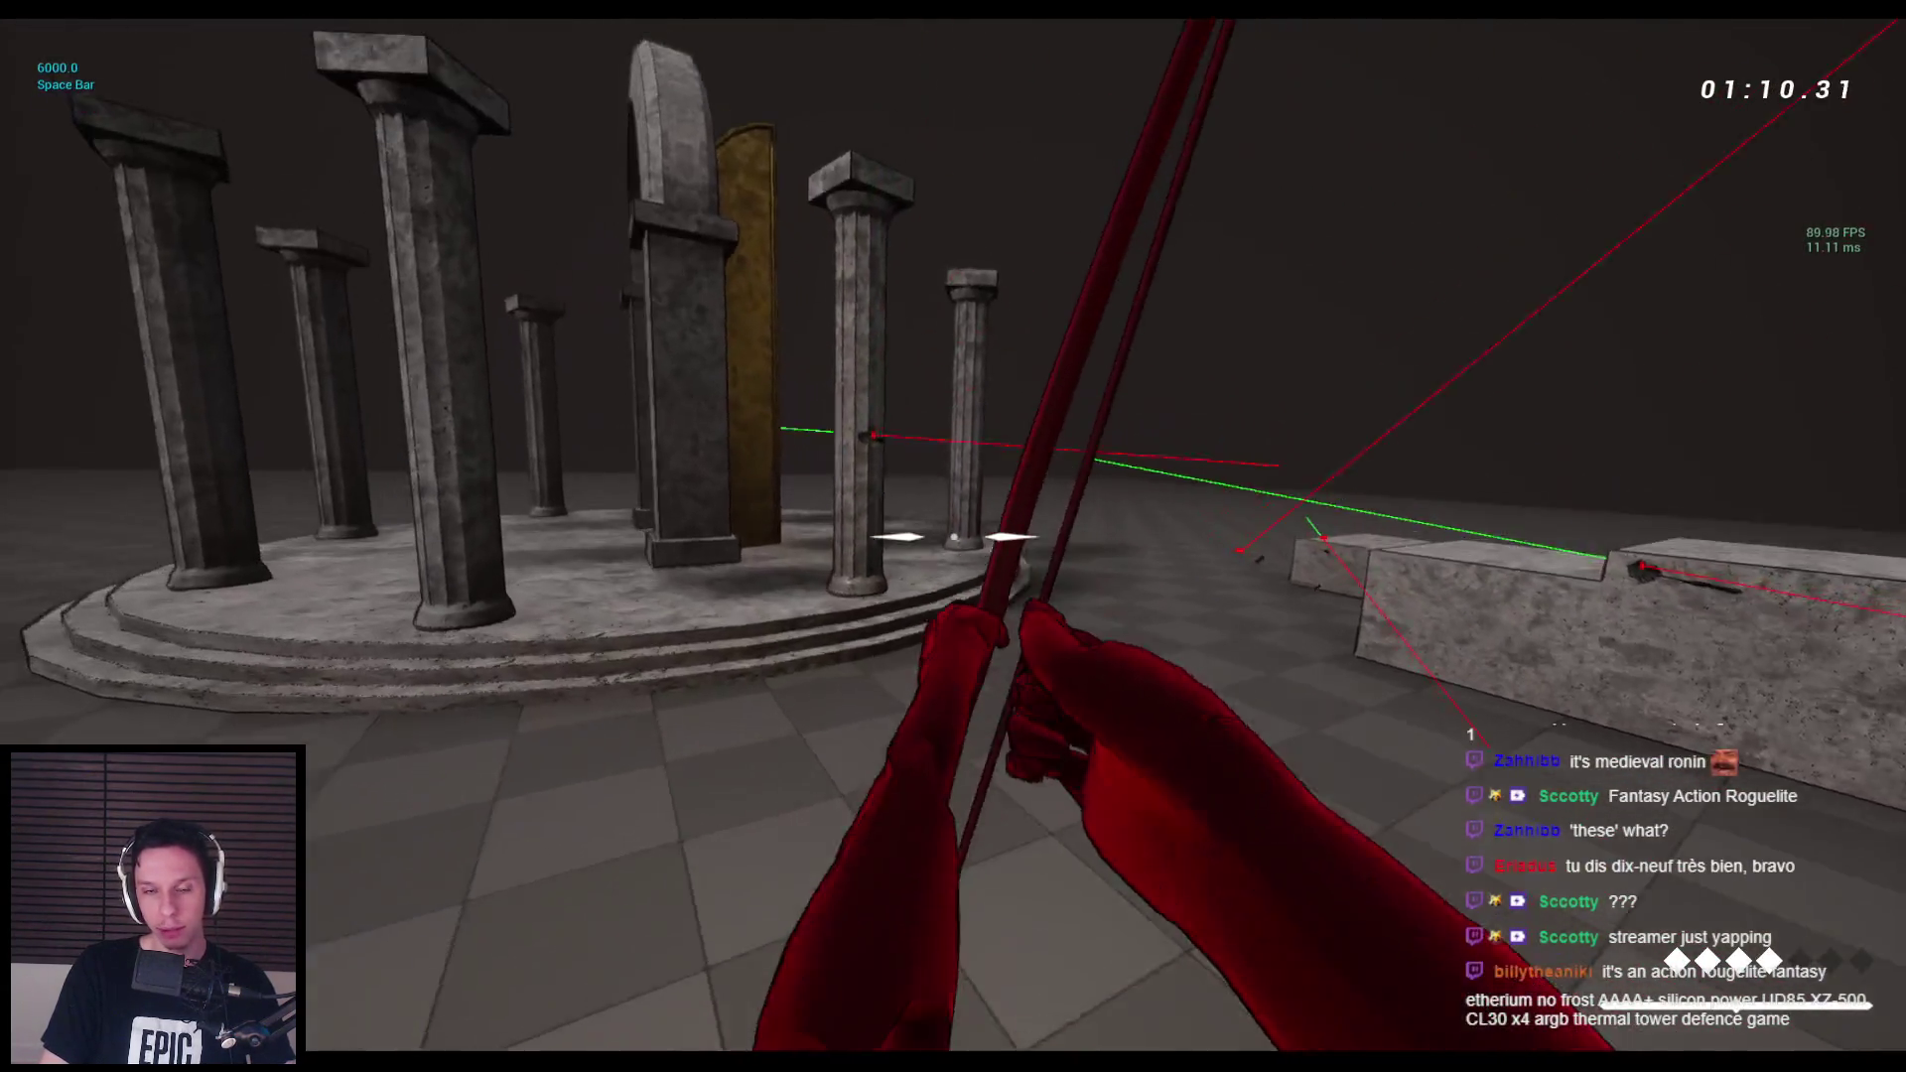
{"action": "key", "text": "space"}
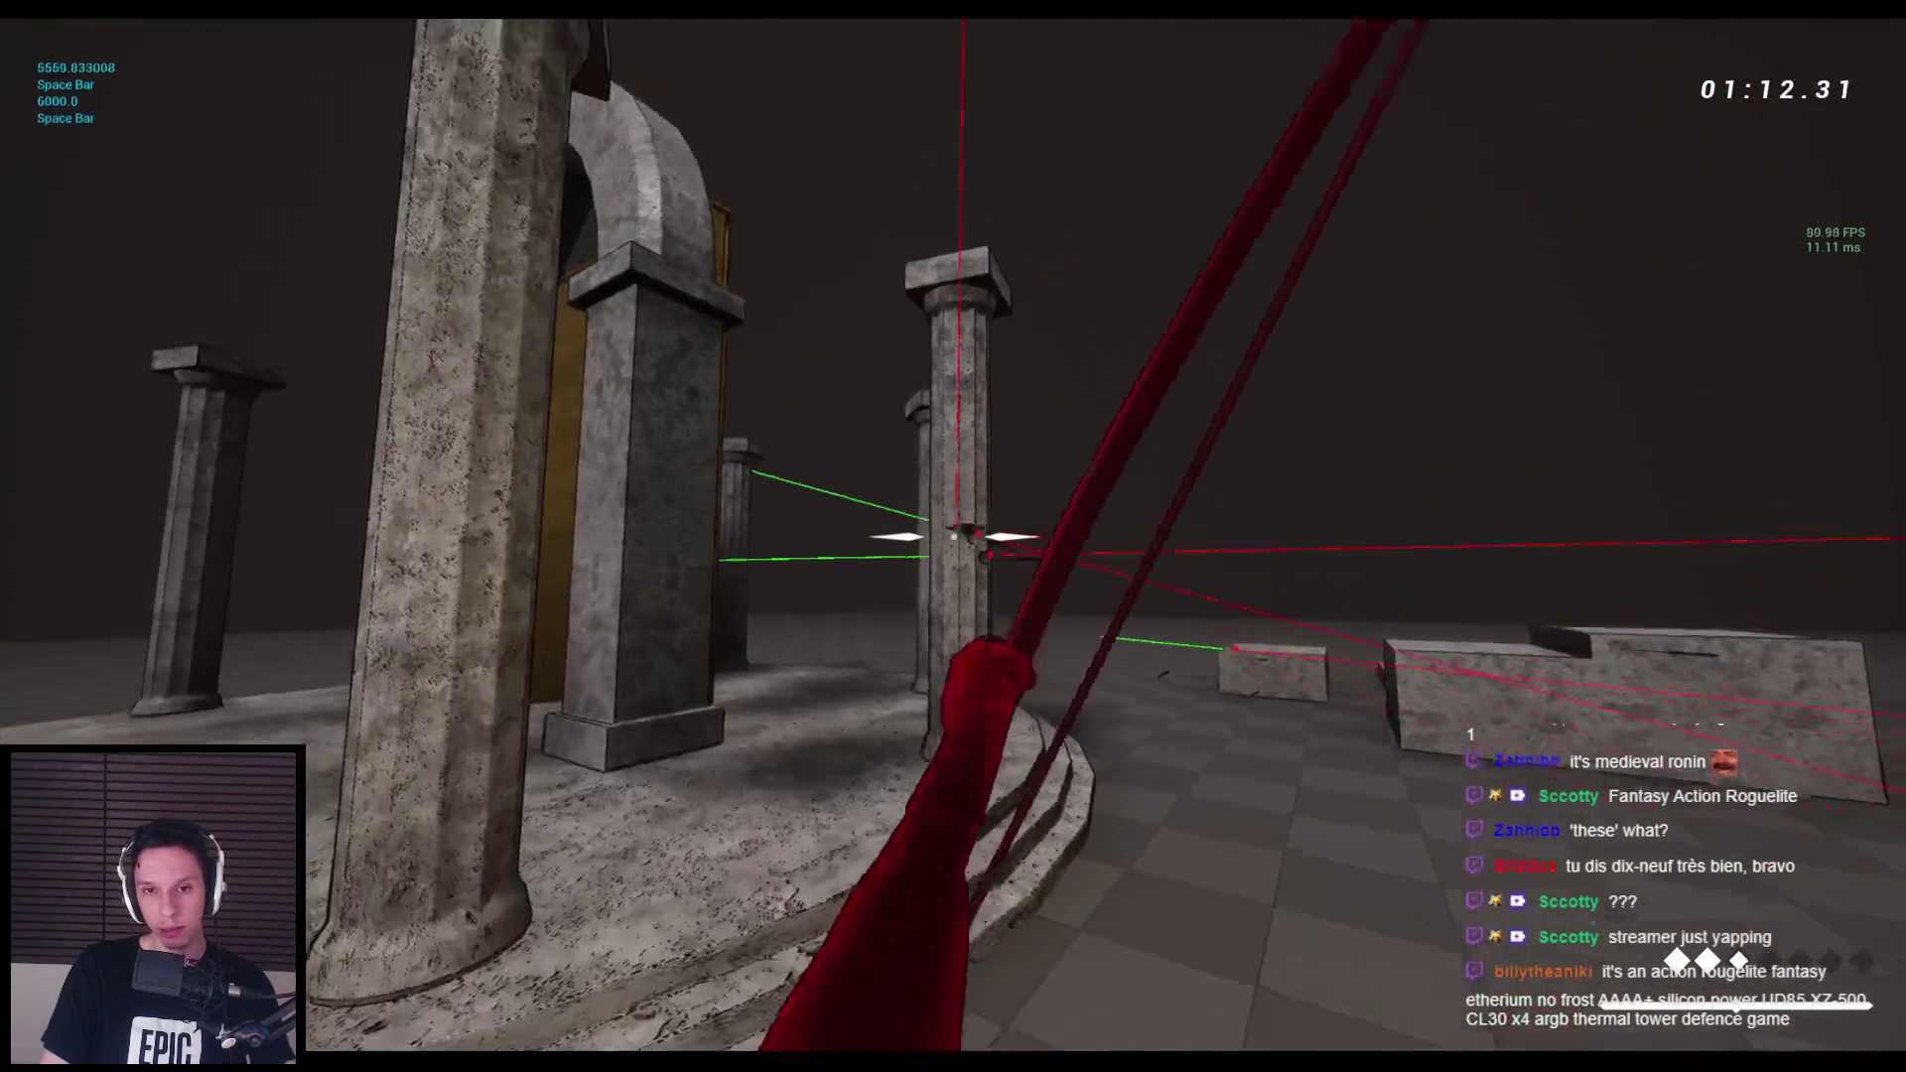
{"action": "key", "text": "space"}
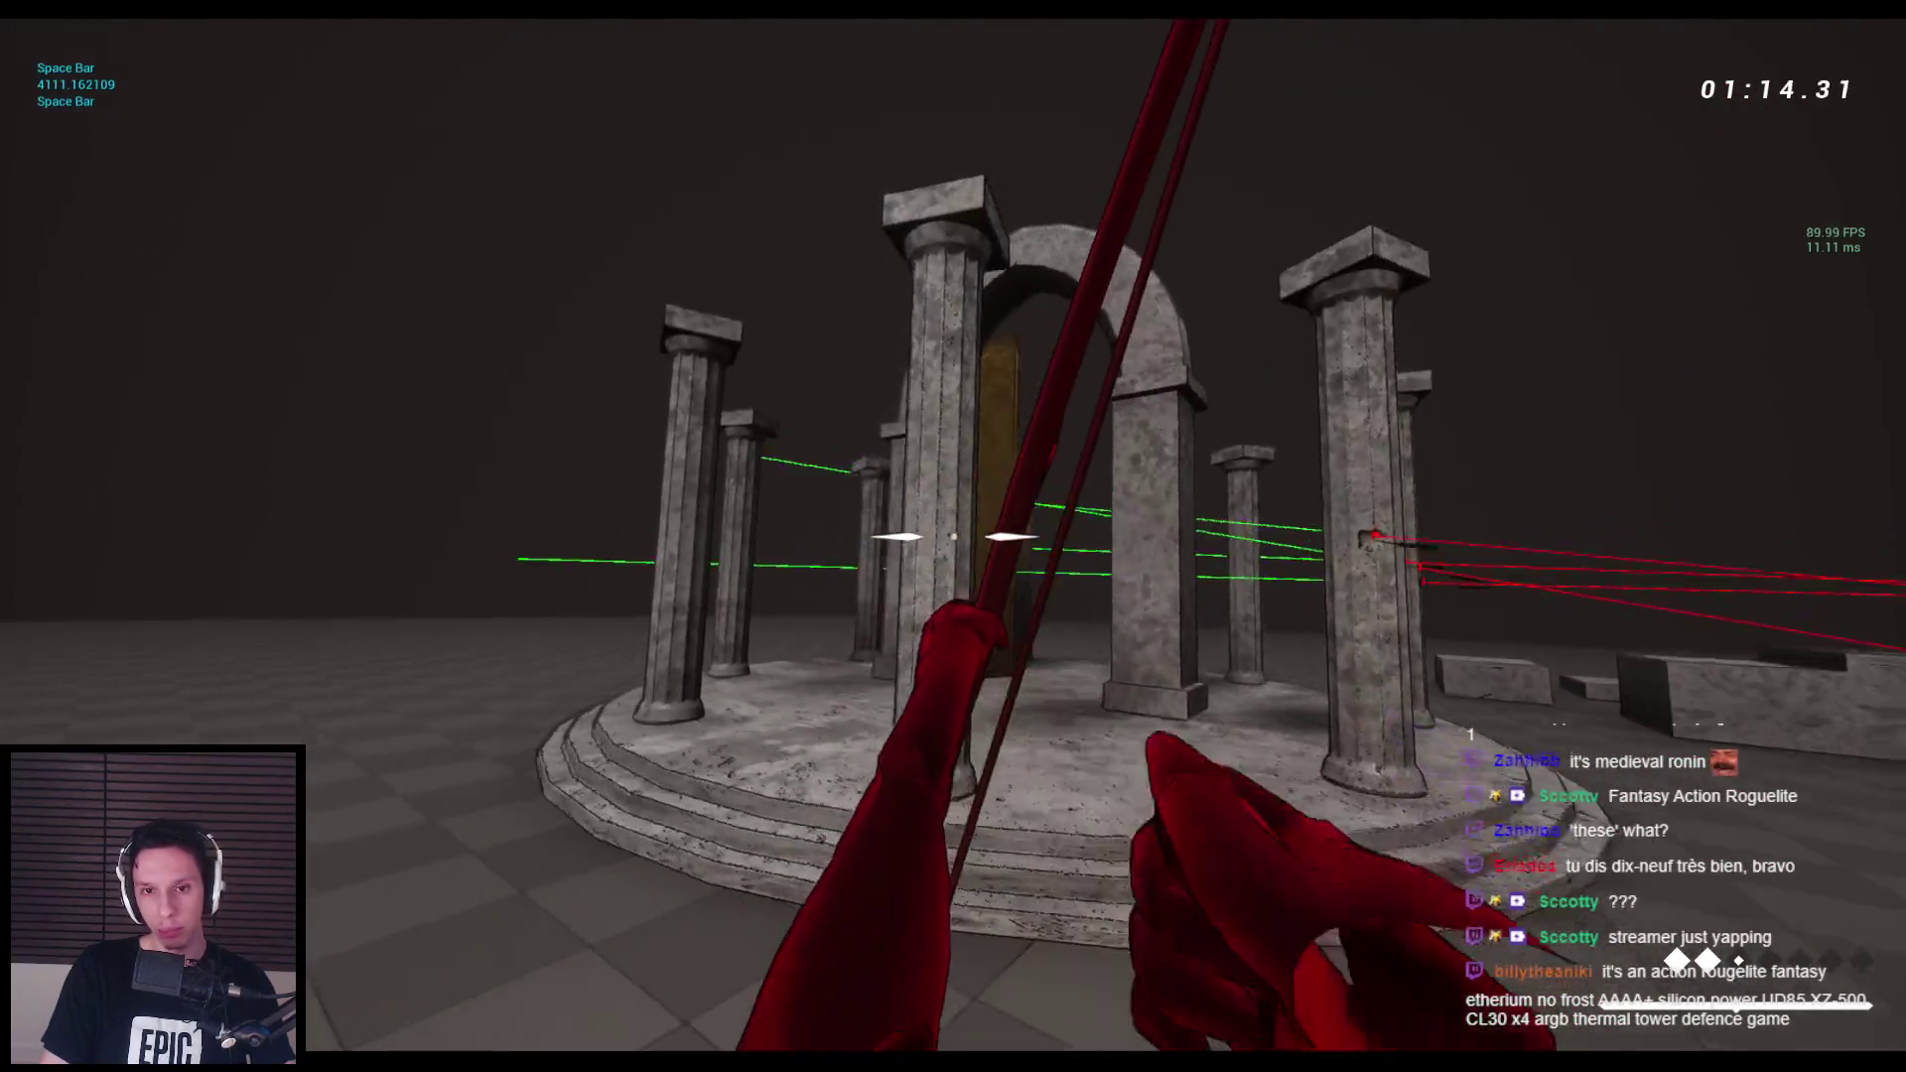
{"action": "key", "text": "space"}
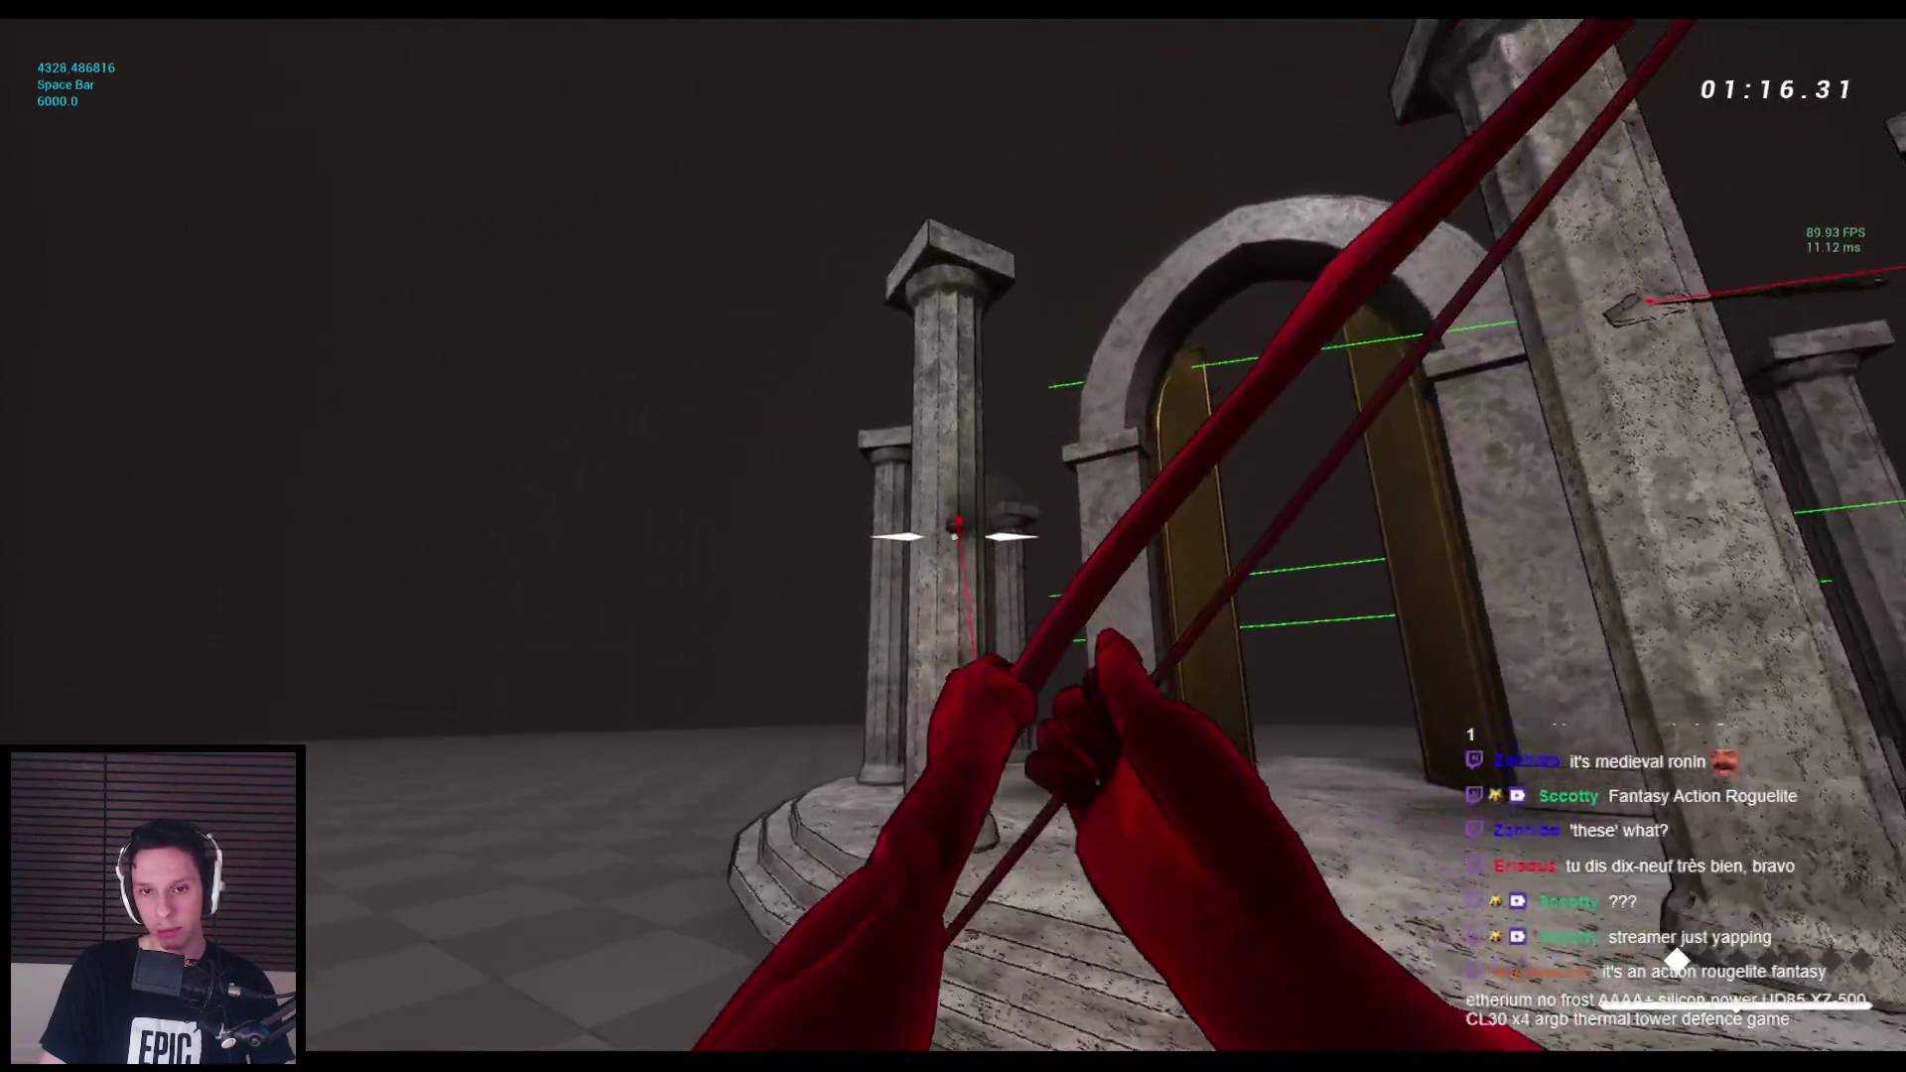
{"action": "key", "text": "space"}
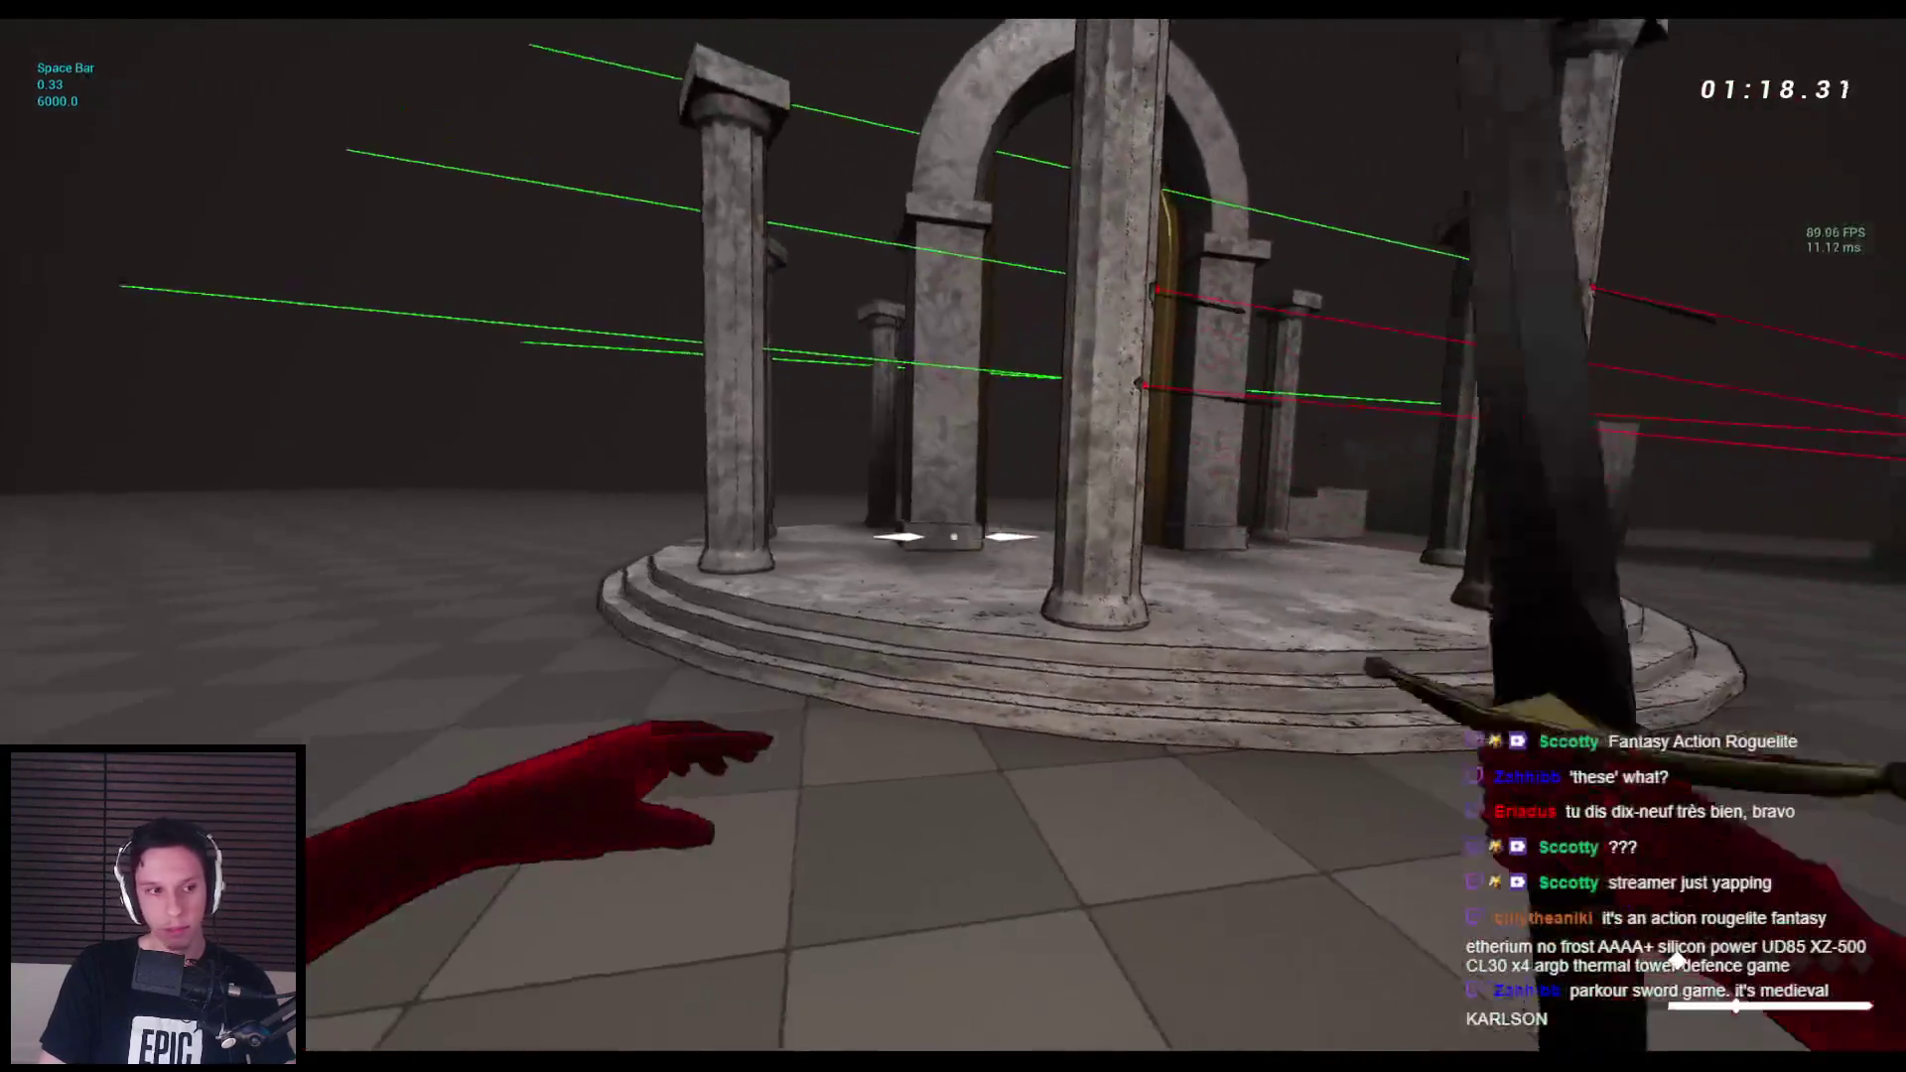
{"action": "key", "text": "space"}
{"action": "key", "text": "space"}
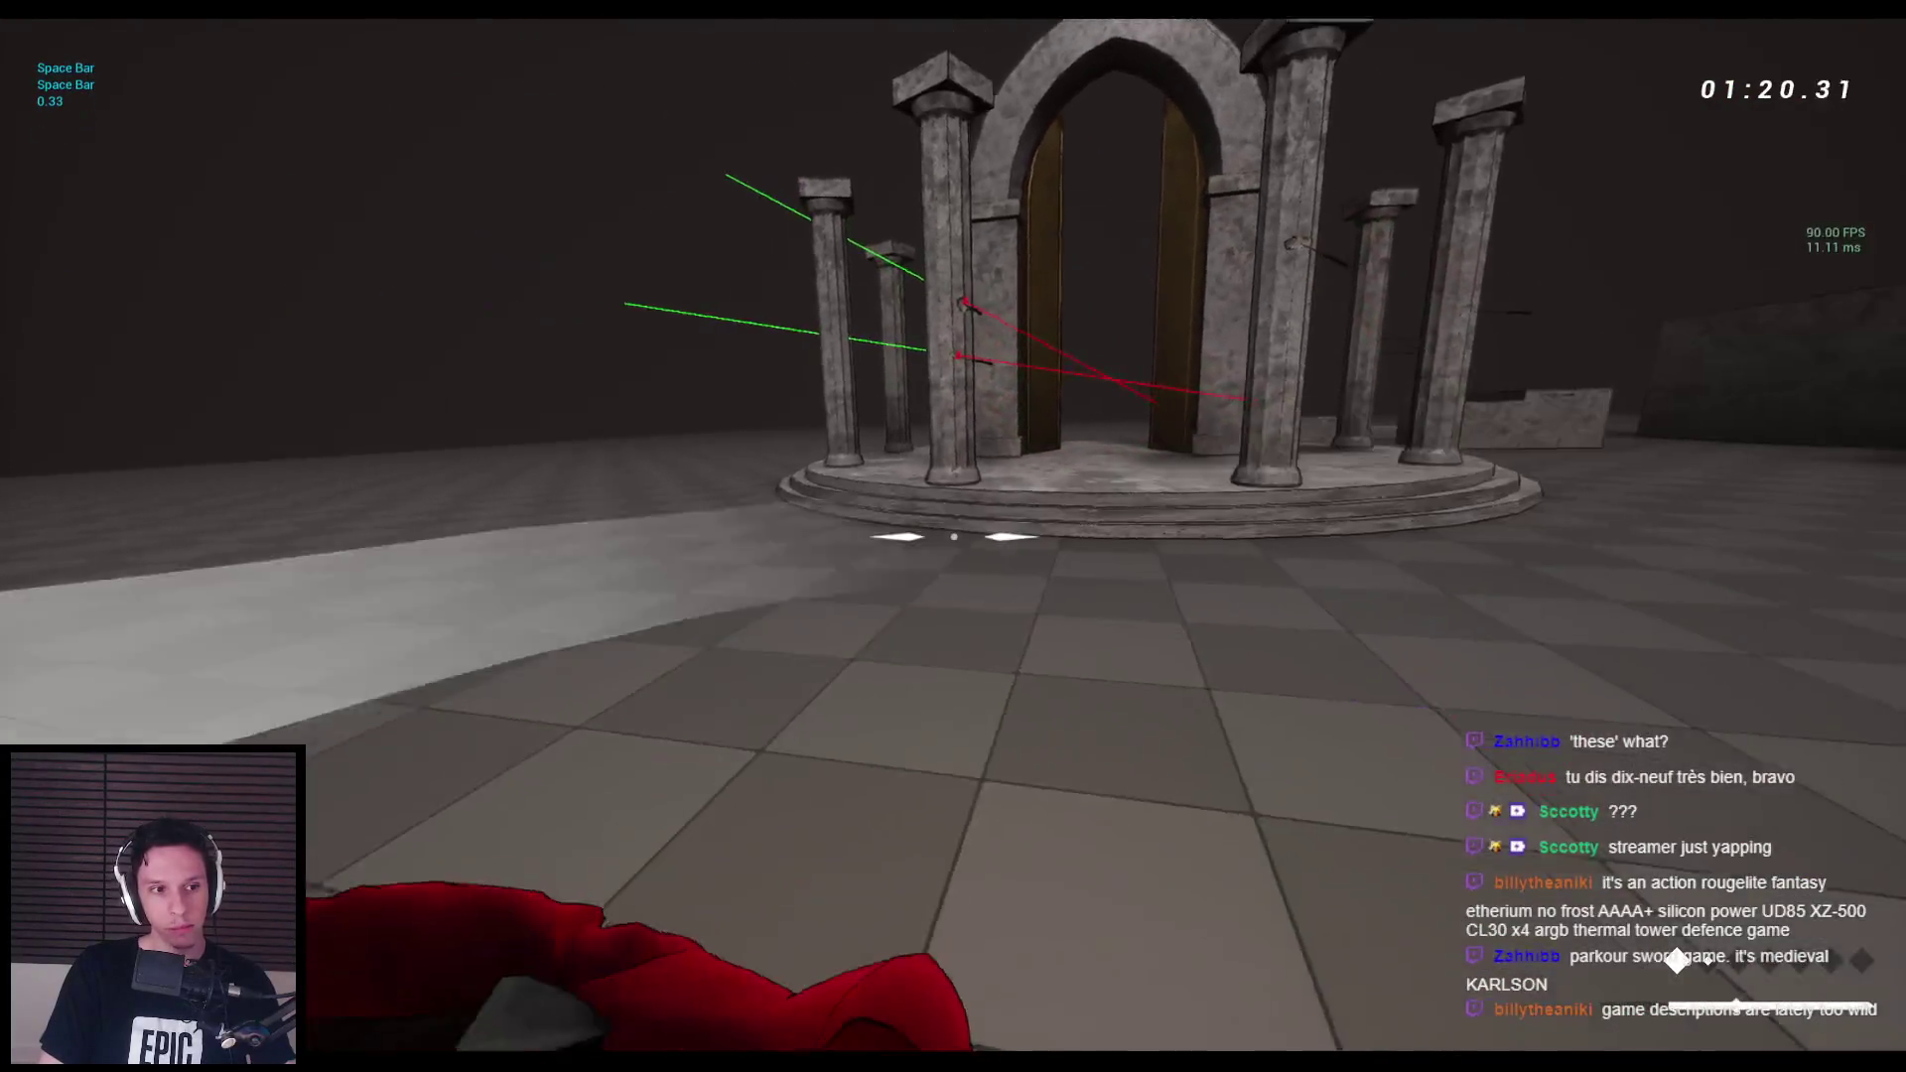
Wallrun along the stone wall and hop across stone blocks toward the arch platform.
{"action": "key", "text": "space"}
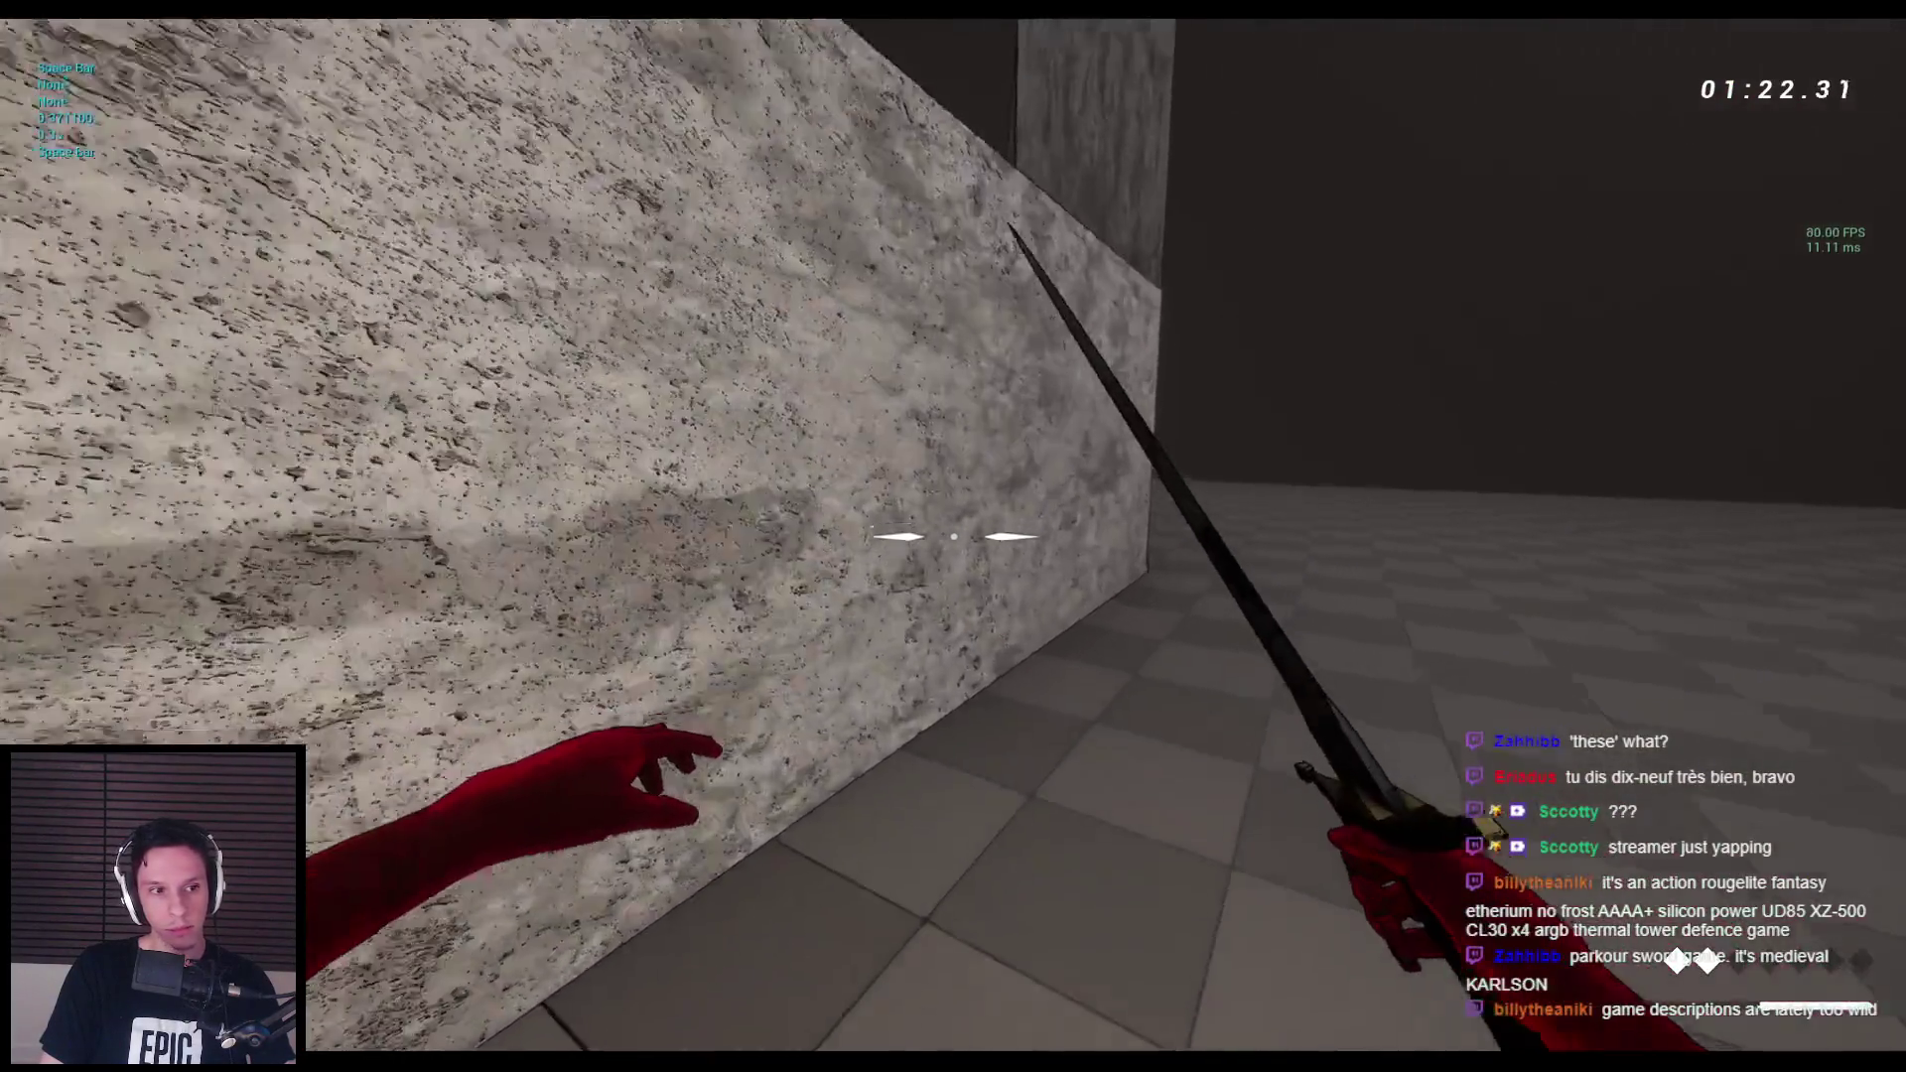
{"action": "key", "text": "space"}
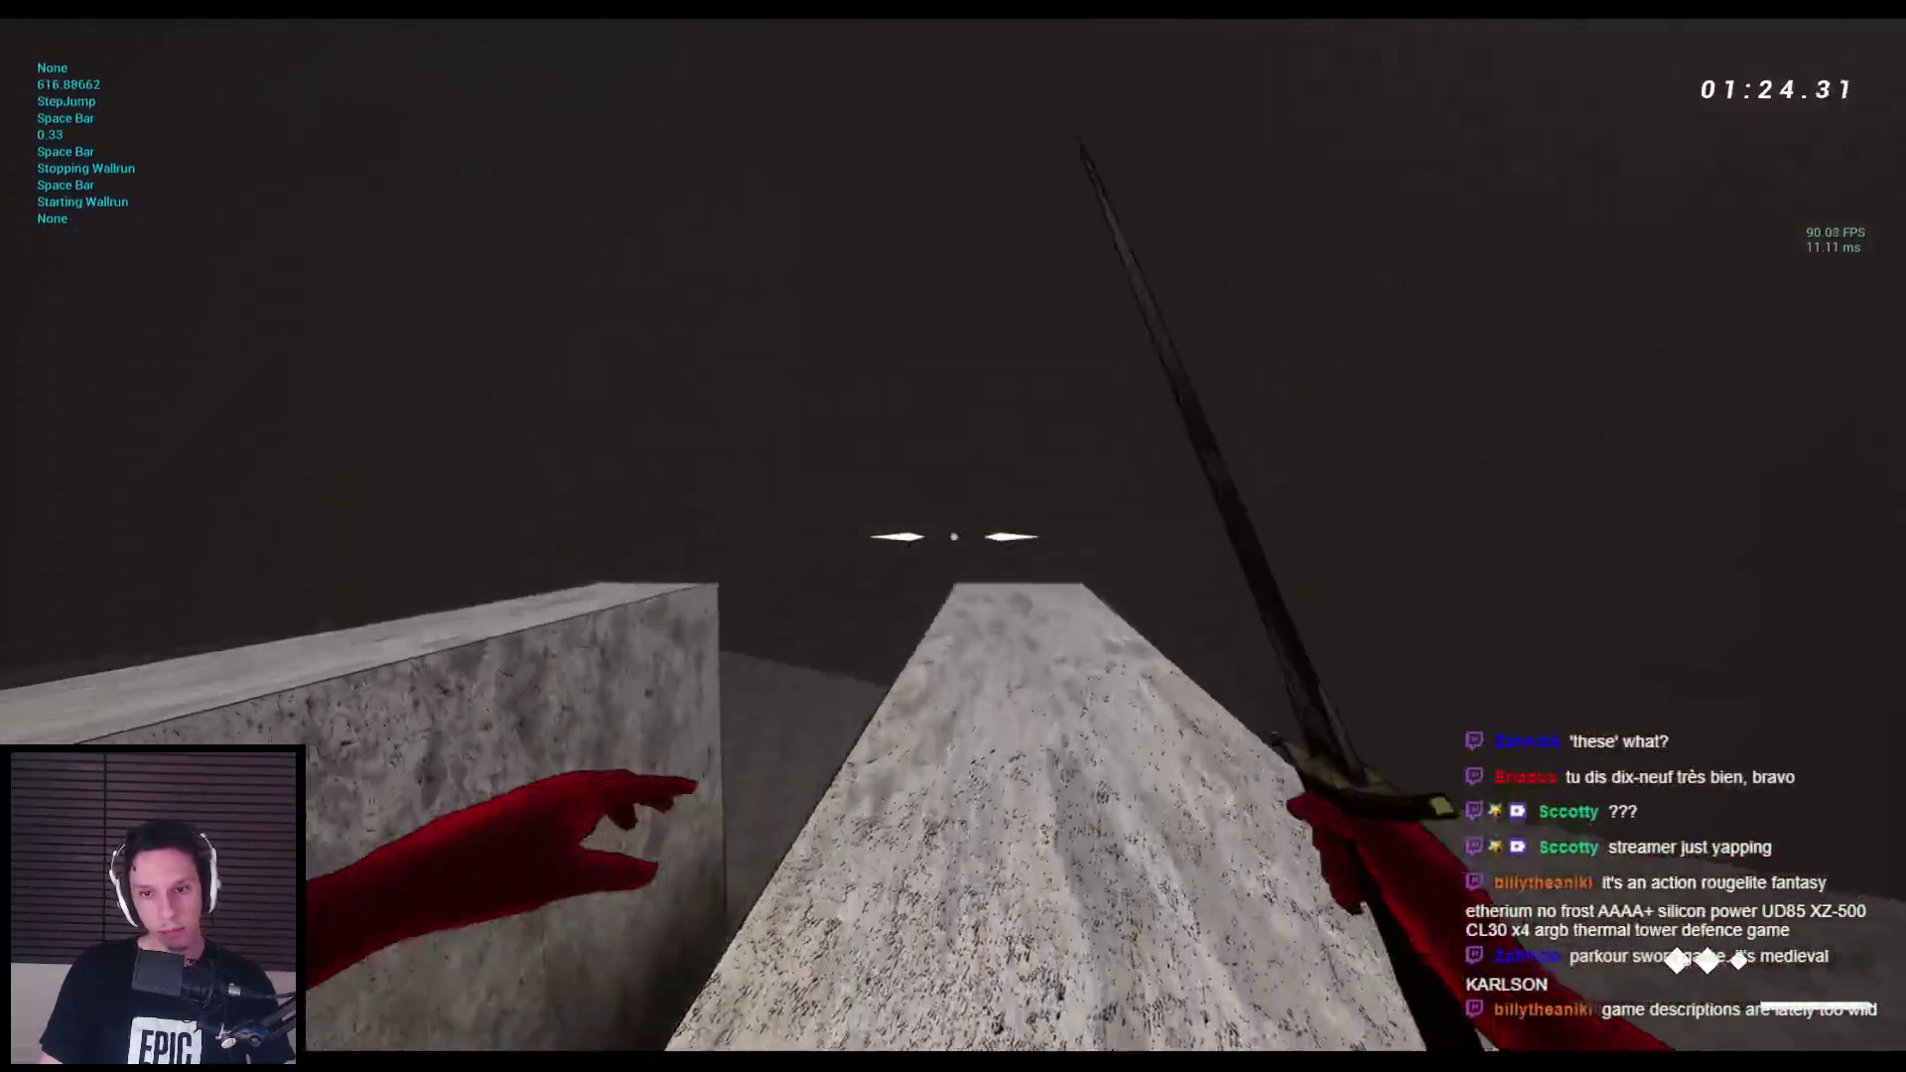
{"action": "key", "text": "space"}
{"action": "key", "text": "space"}
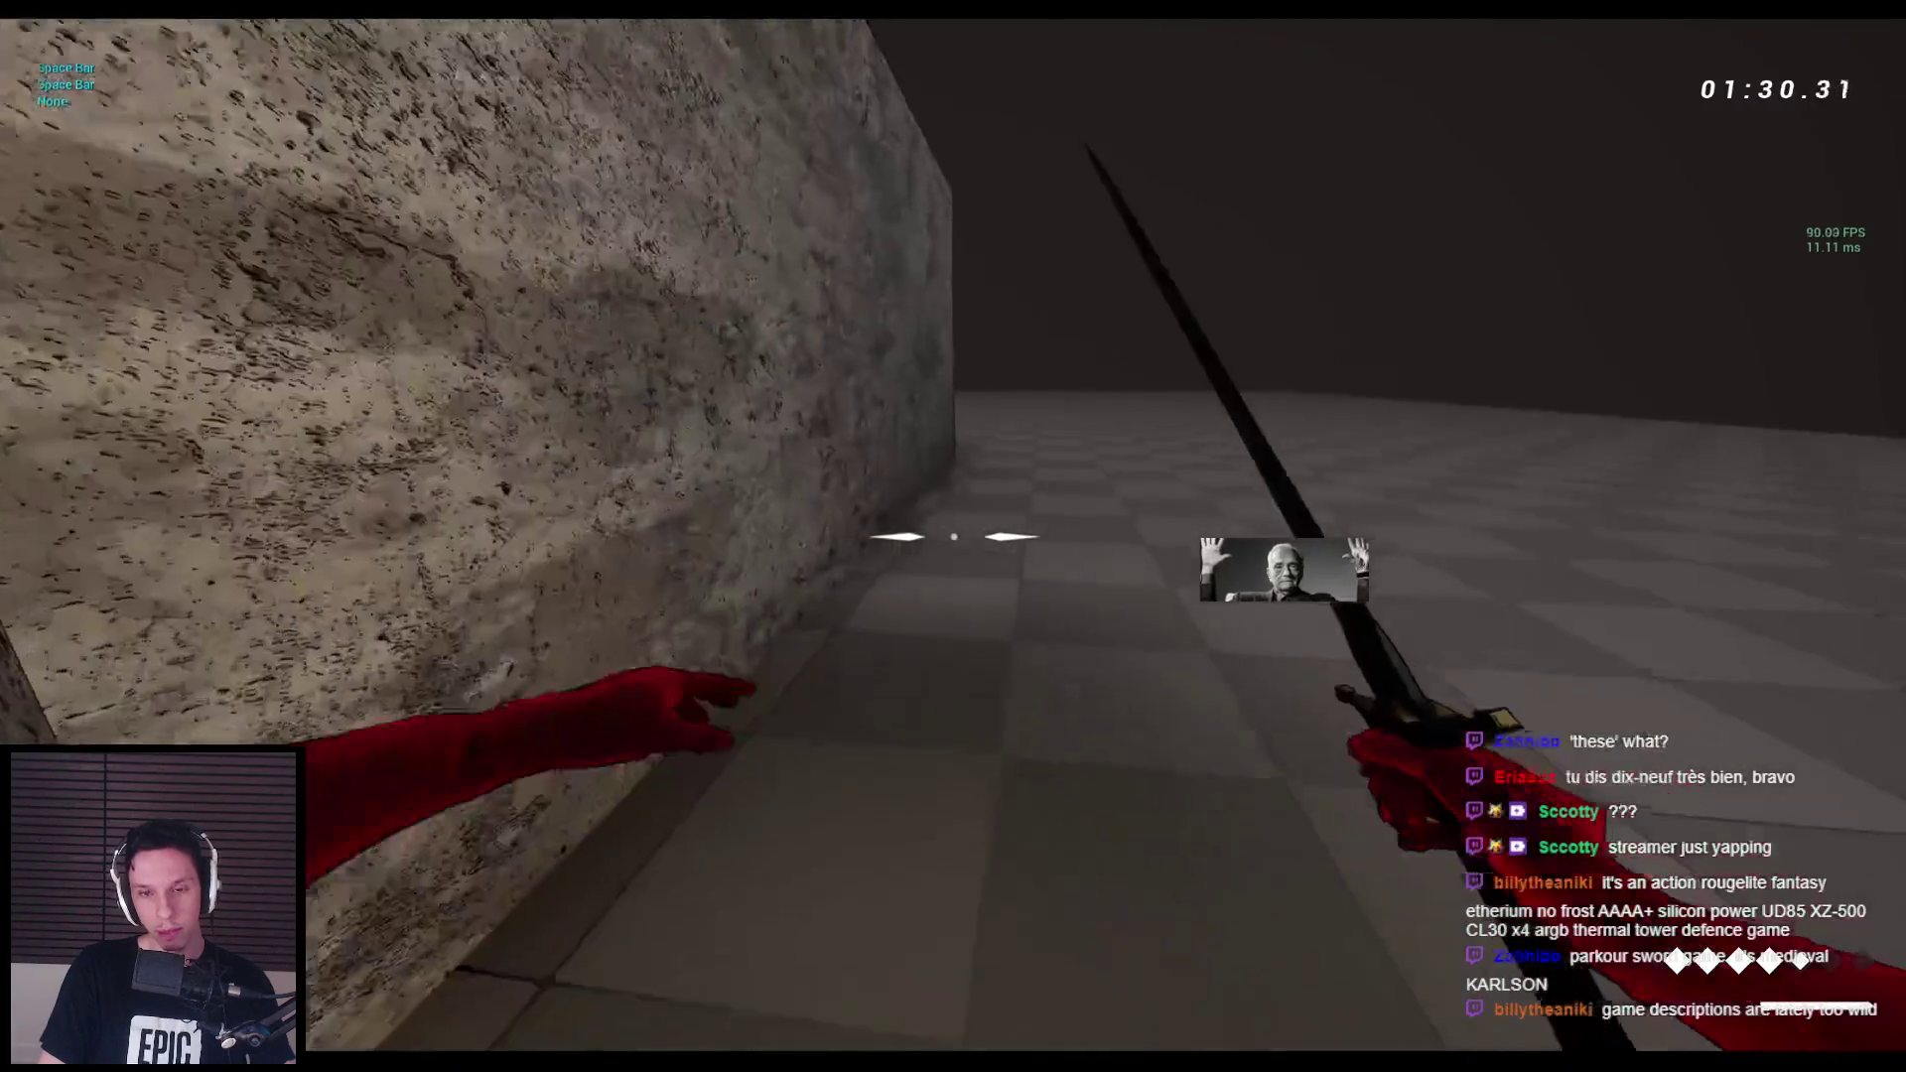
{"action": "key", "text": "space"}
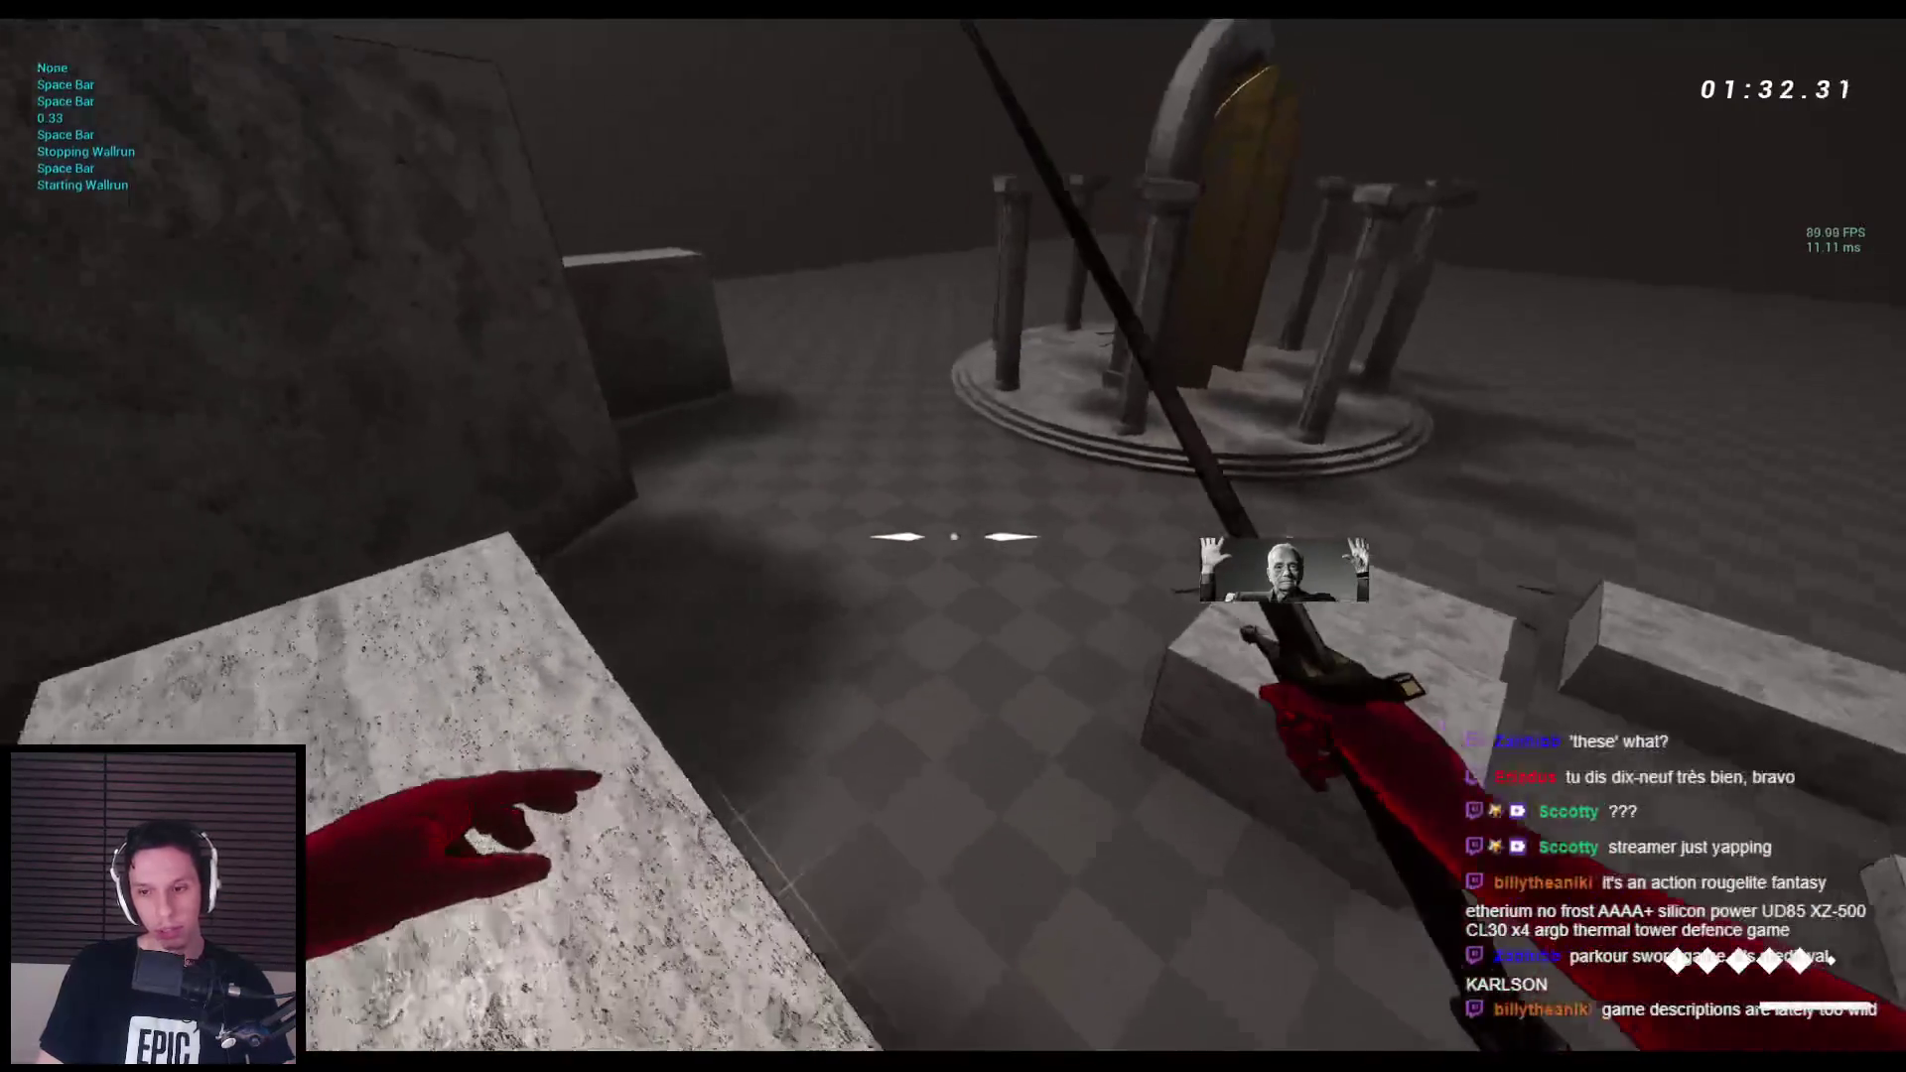
{"action": "key", "text": "space"}
{"action": "key", "text": "space"}
{"action": "key", "text": "space"}
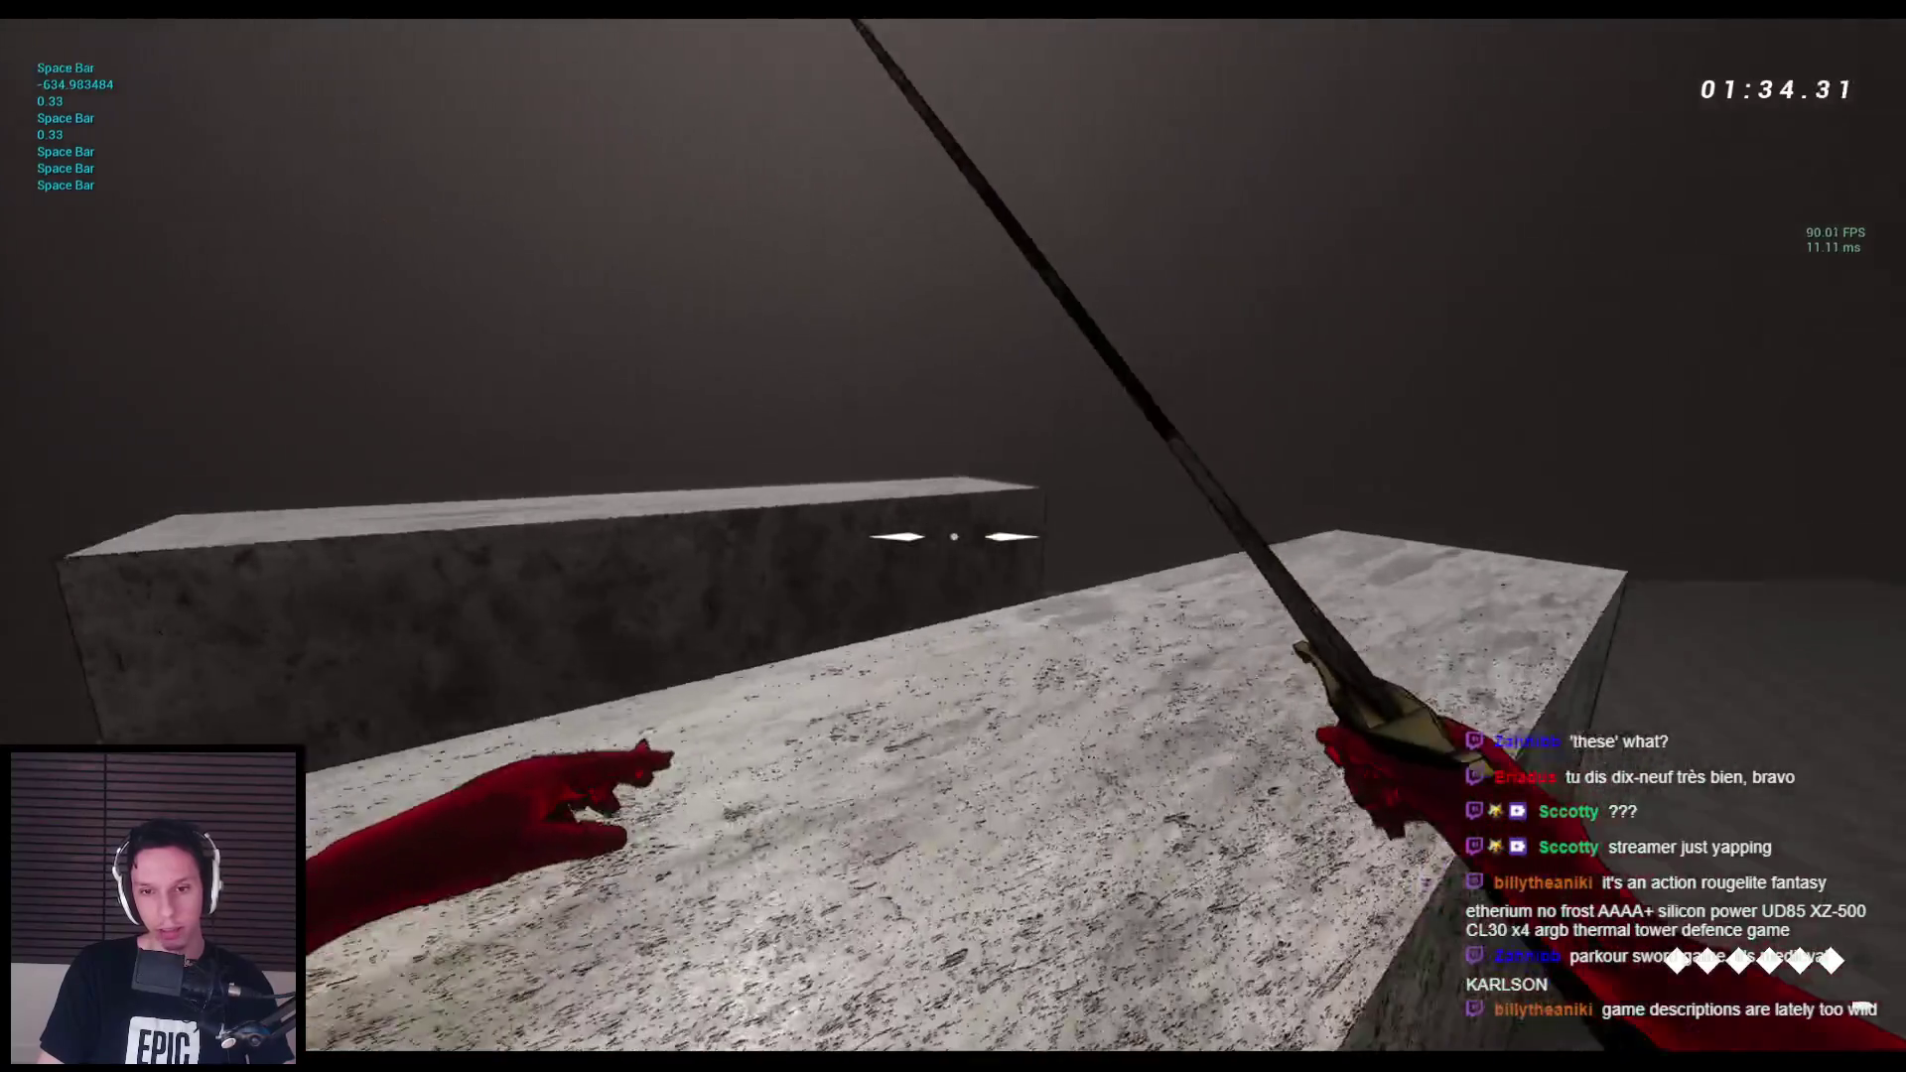
{"action": "key", "text": "space"}
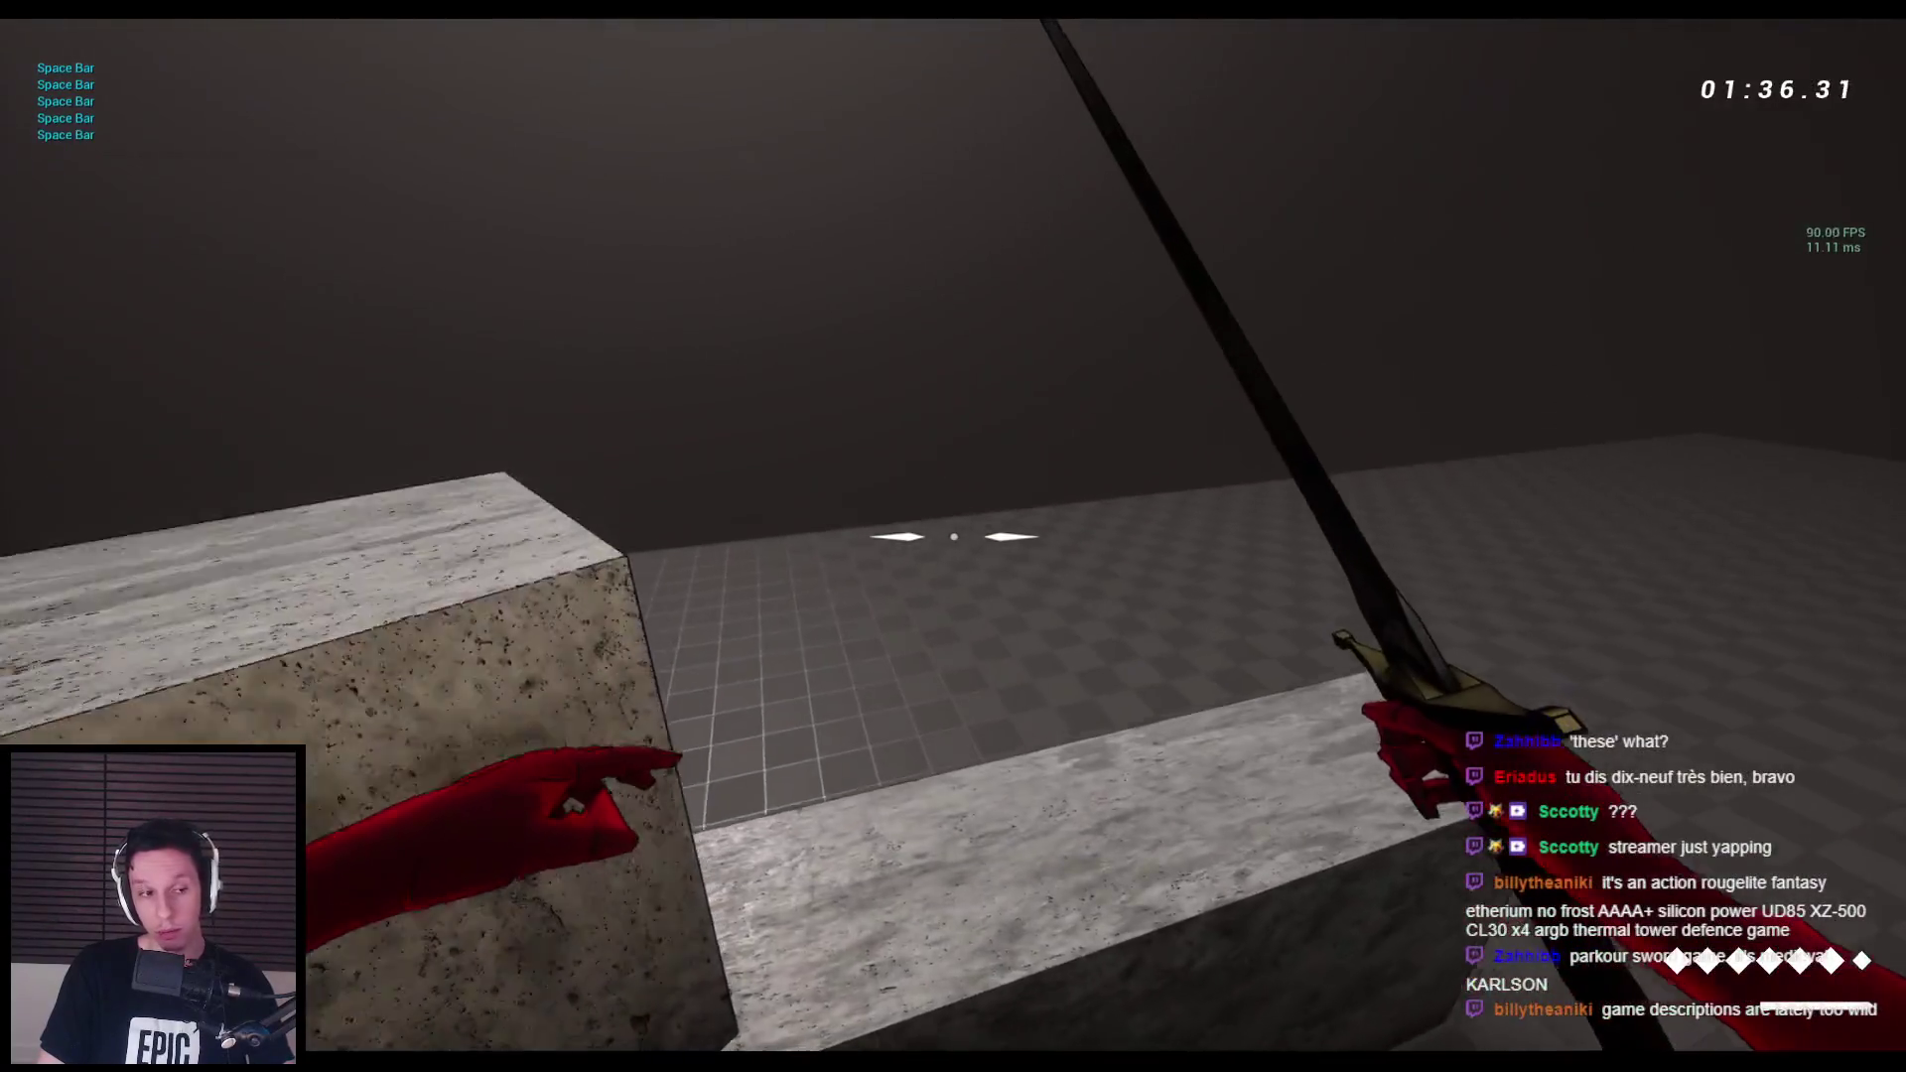
{"action": "key", "text": "space"}
{"action": "key", "text": "space"}
{"action": "key", "text": "space"}
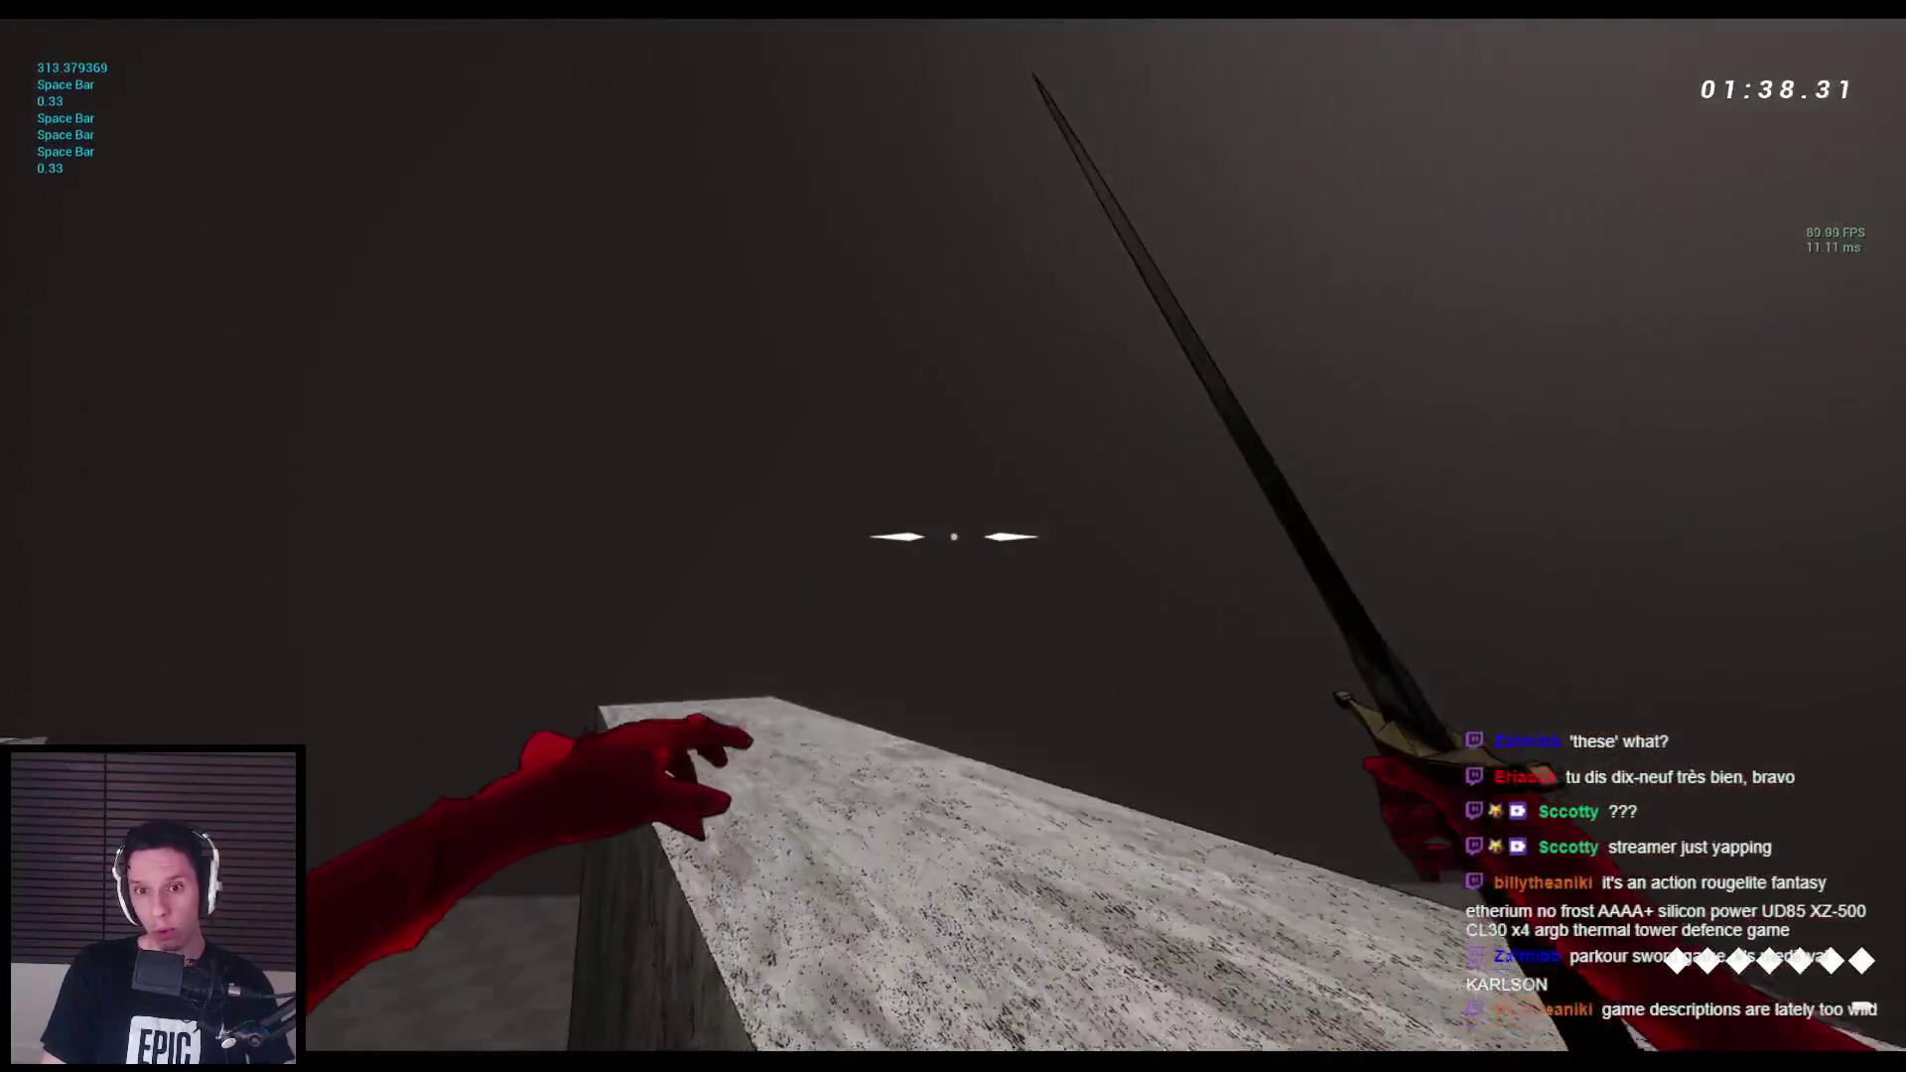
{"action": "key", "text": "space"}
{"action": "key", "text": "space"}
{"action": "key", "text": "space"}
{"action": "key", "text": "space"}
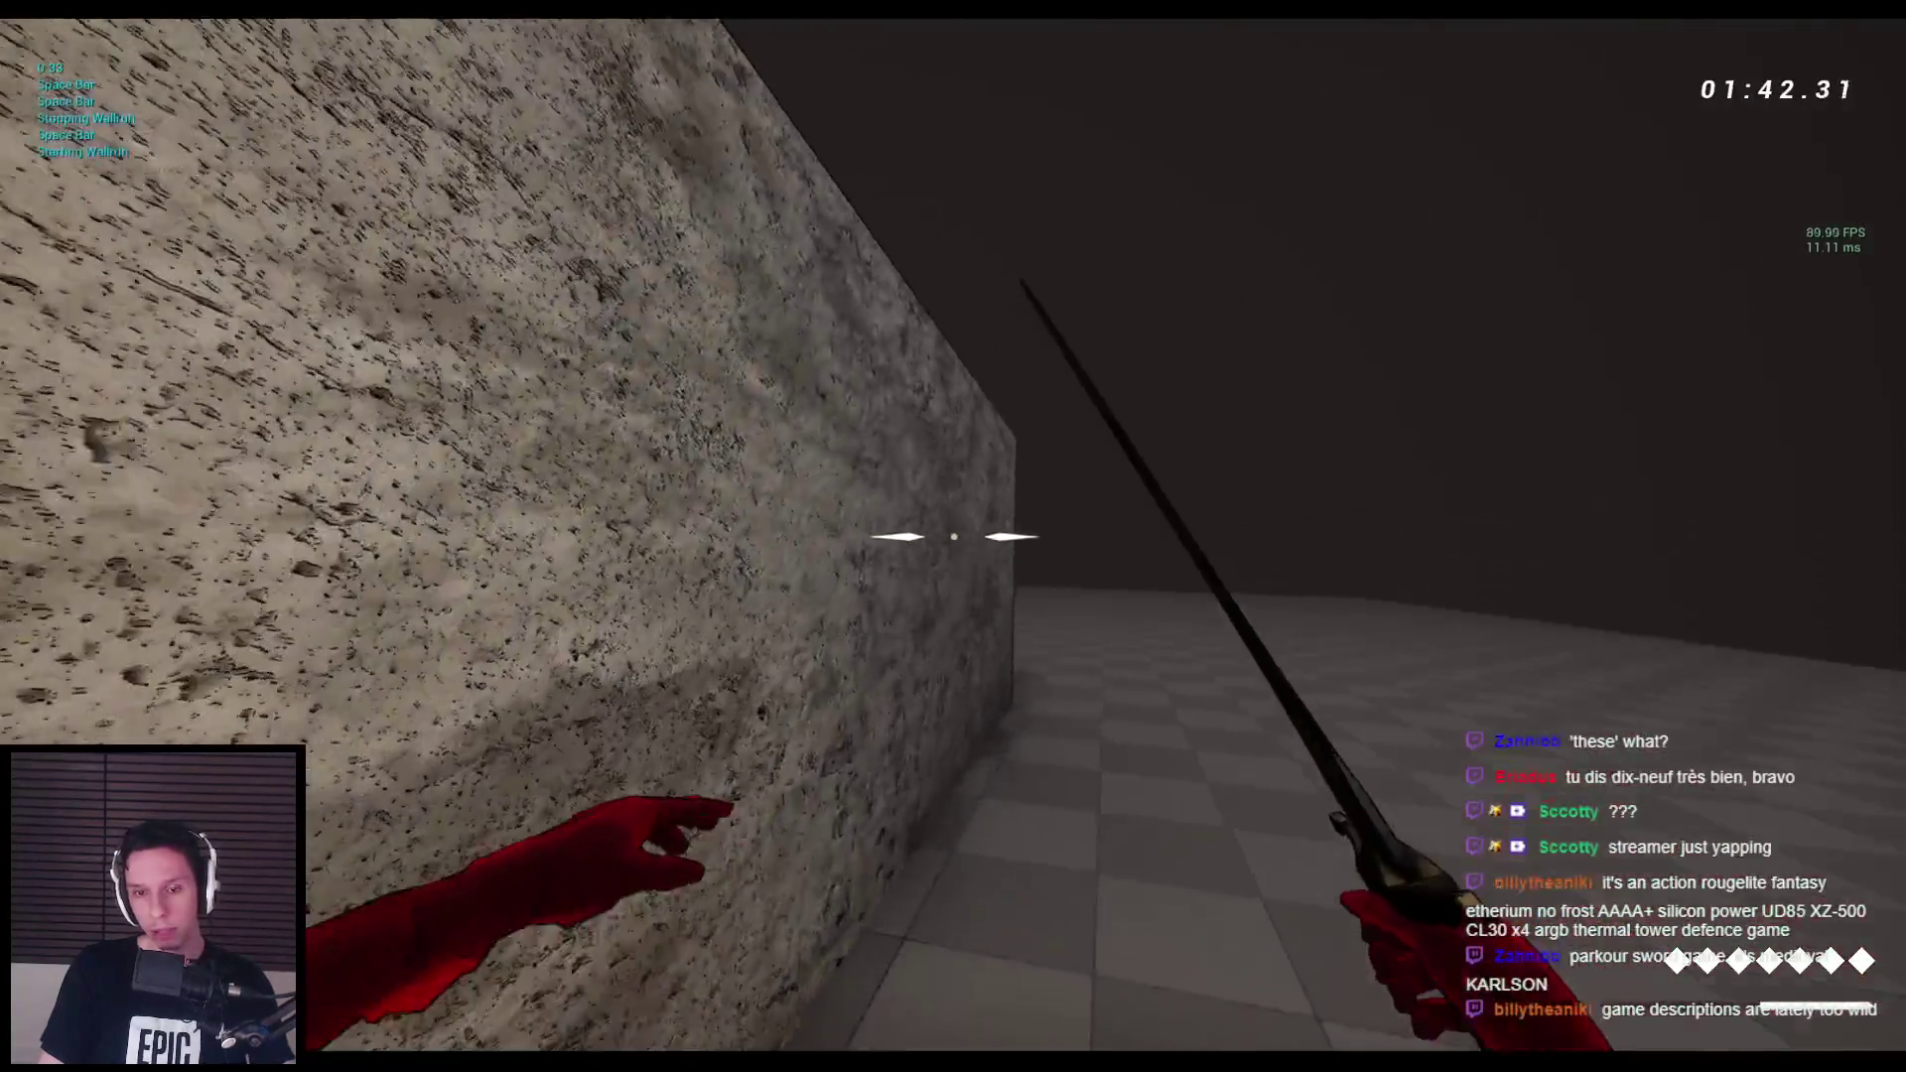
{"action": "key", "text": "space"}
{"action": "key", "text": "space"}
Climb and wallrun across more stone blocks, ending on a block facing the rotunda arch.
{"action": "key", "text": "space"}
{"action": "key", "text": "space"}
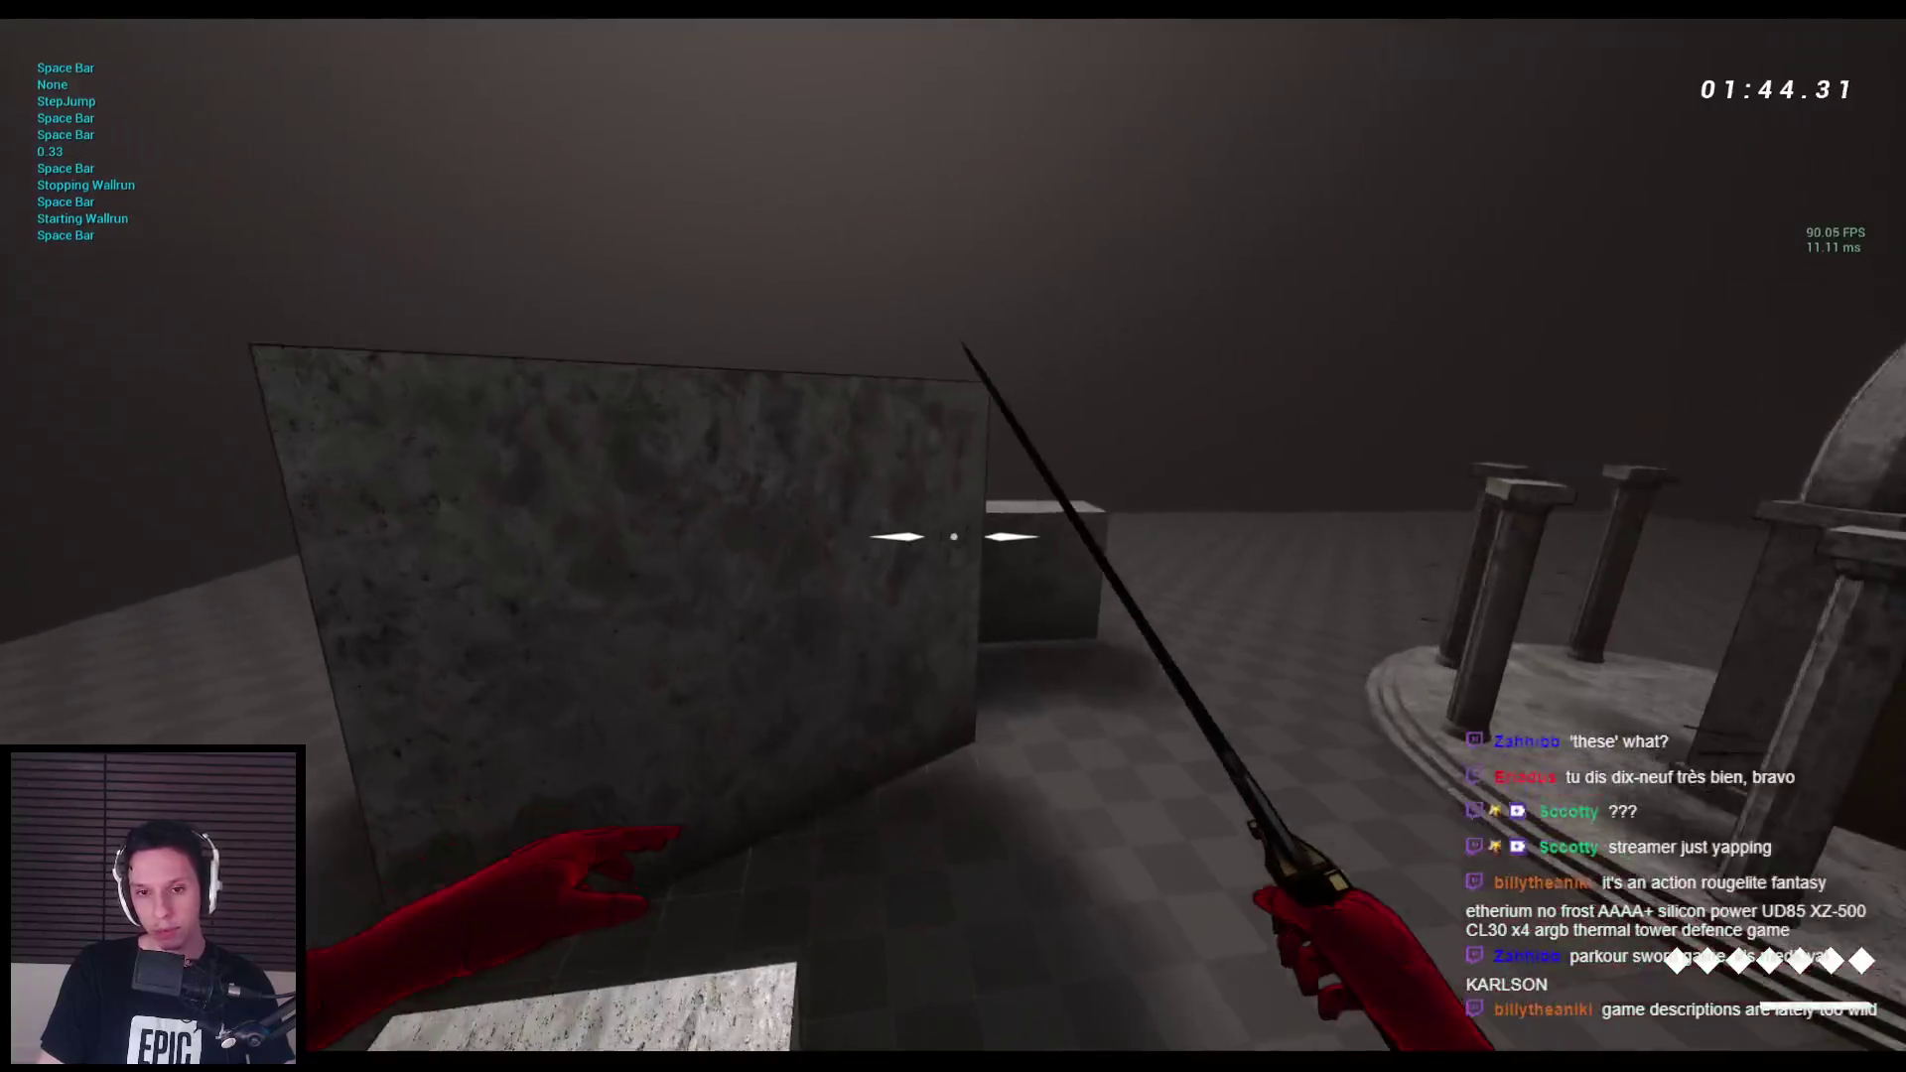
{"action": "key", "text": "space"}
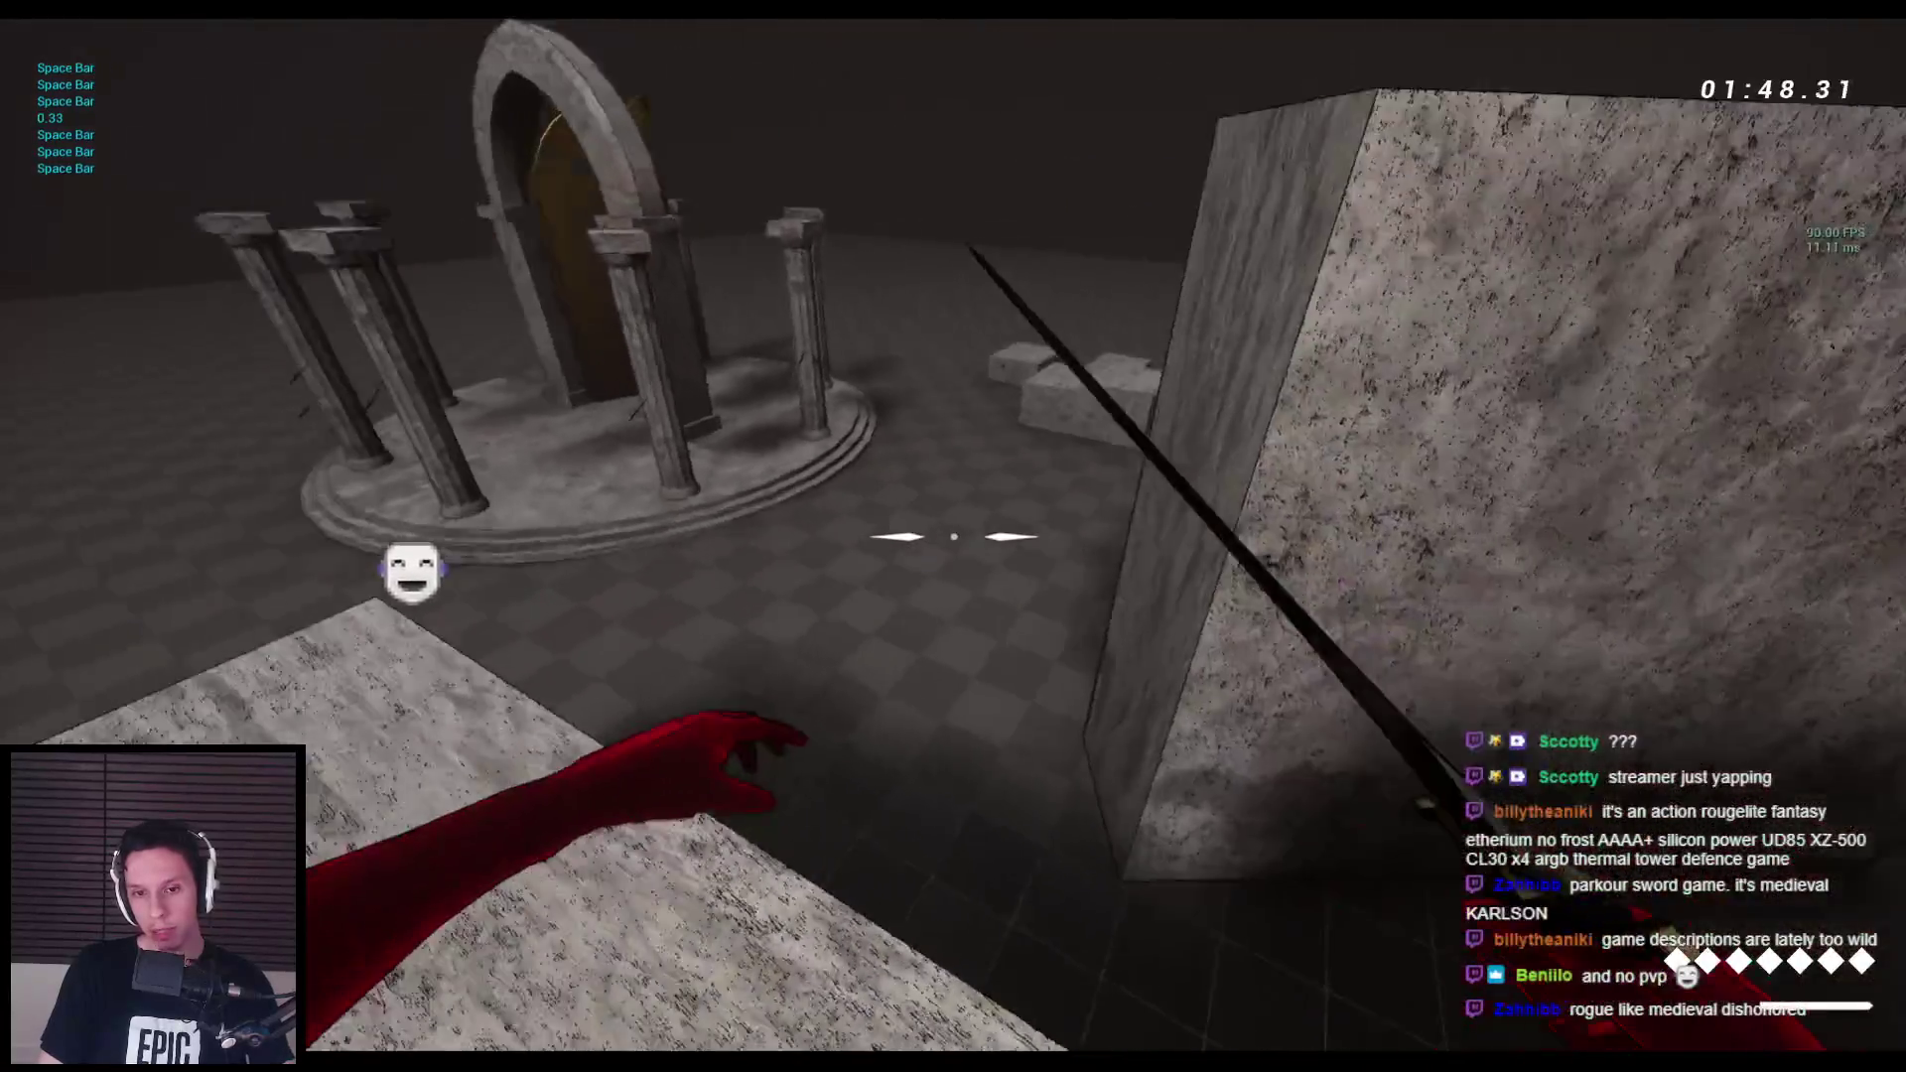
{"action": "key", "text": "space"}
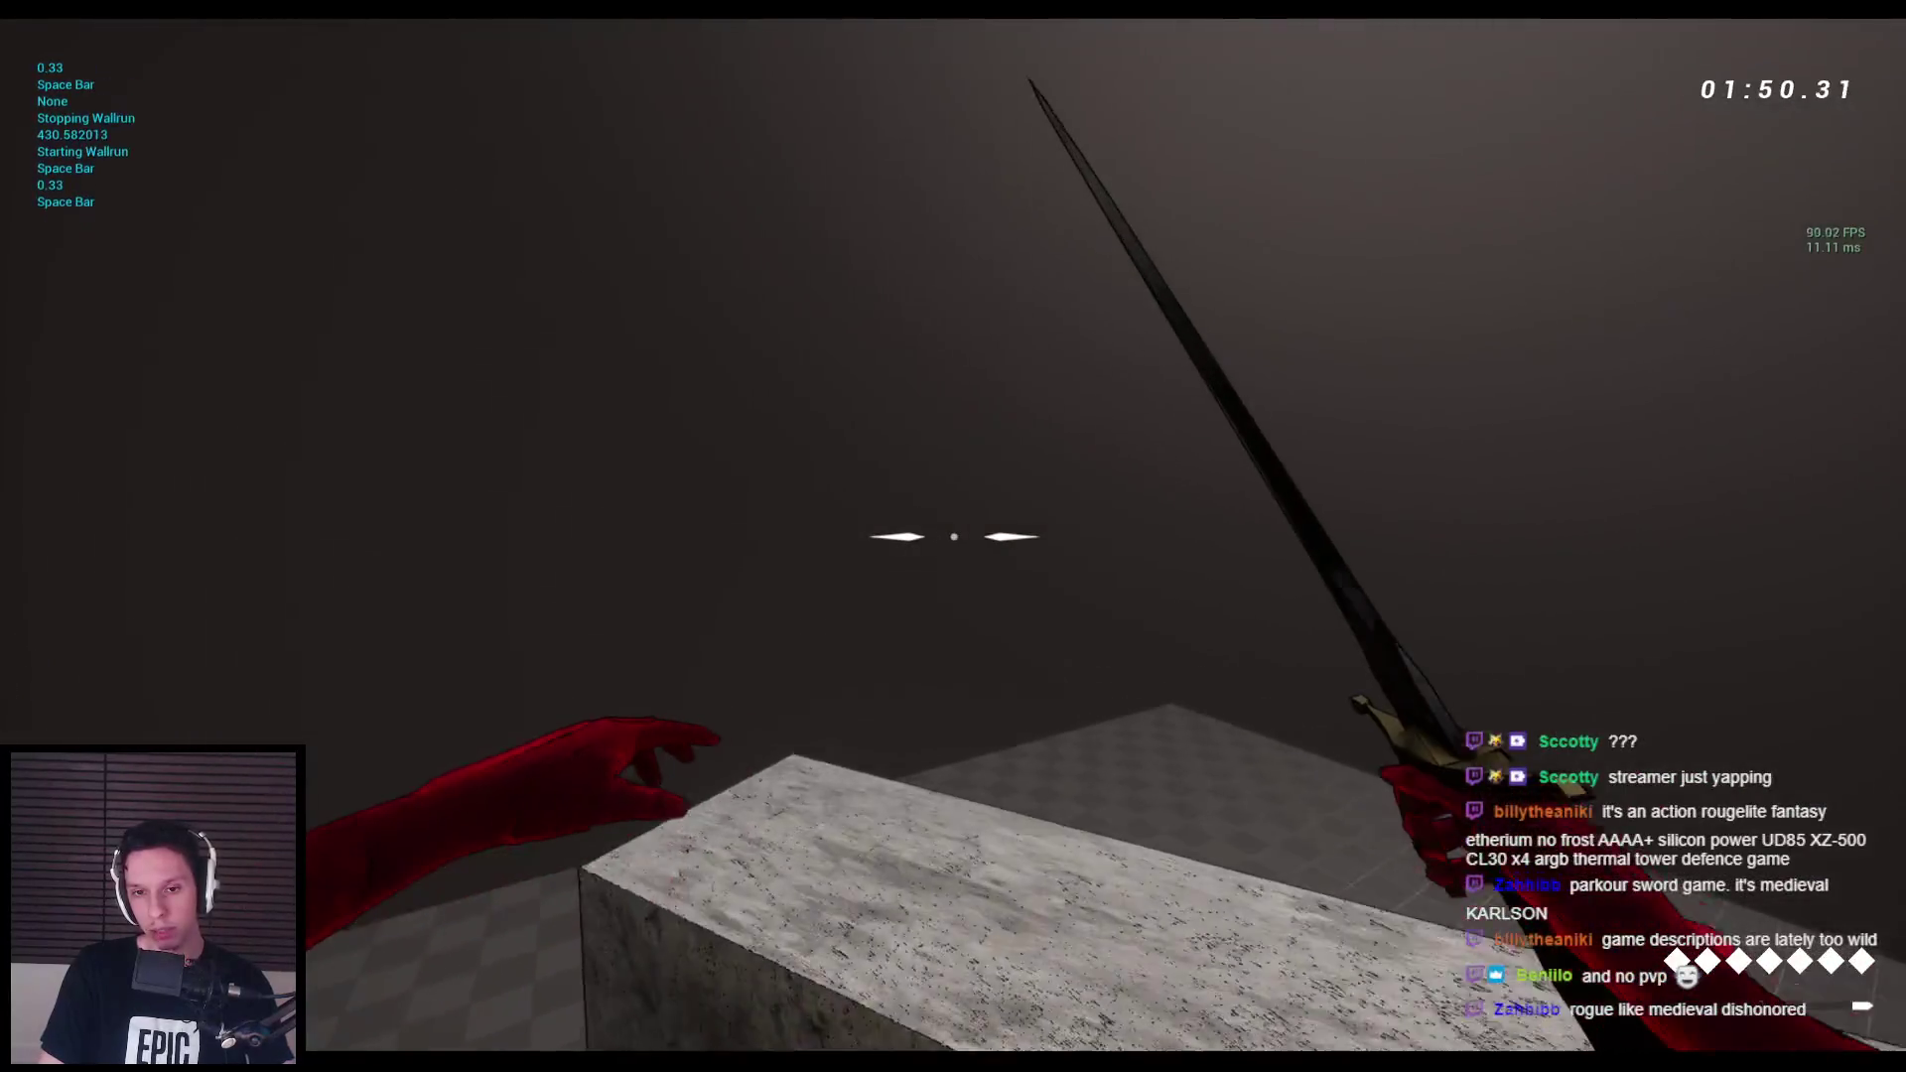
{"action": "key", "text": "space"}
{"action": "key", "text": "space"}
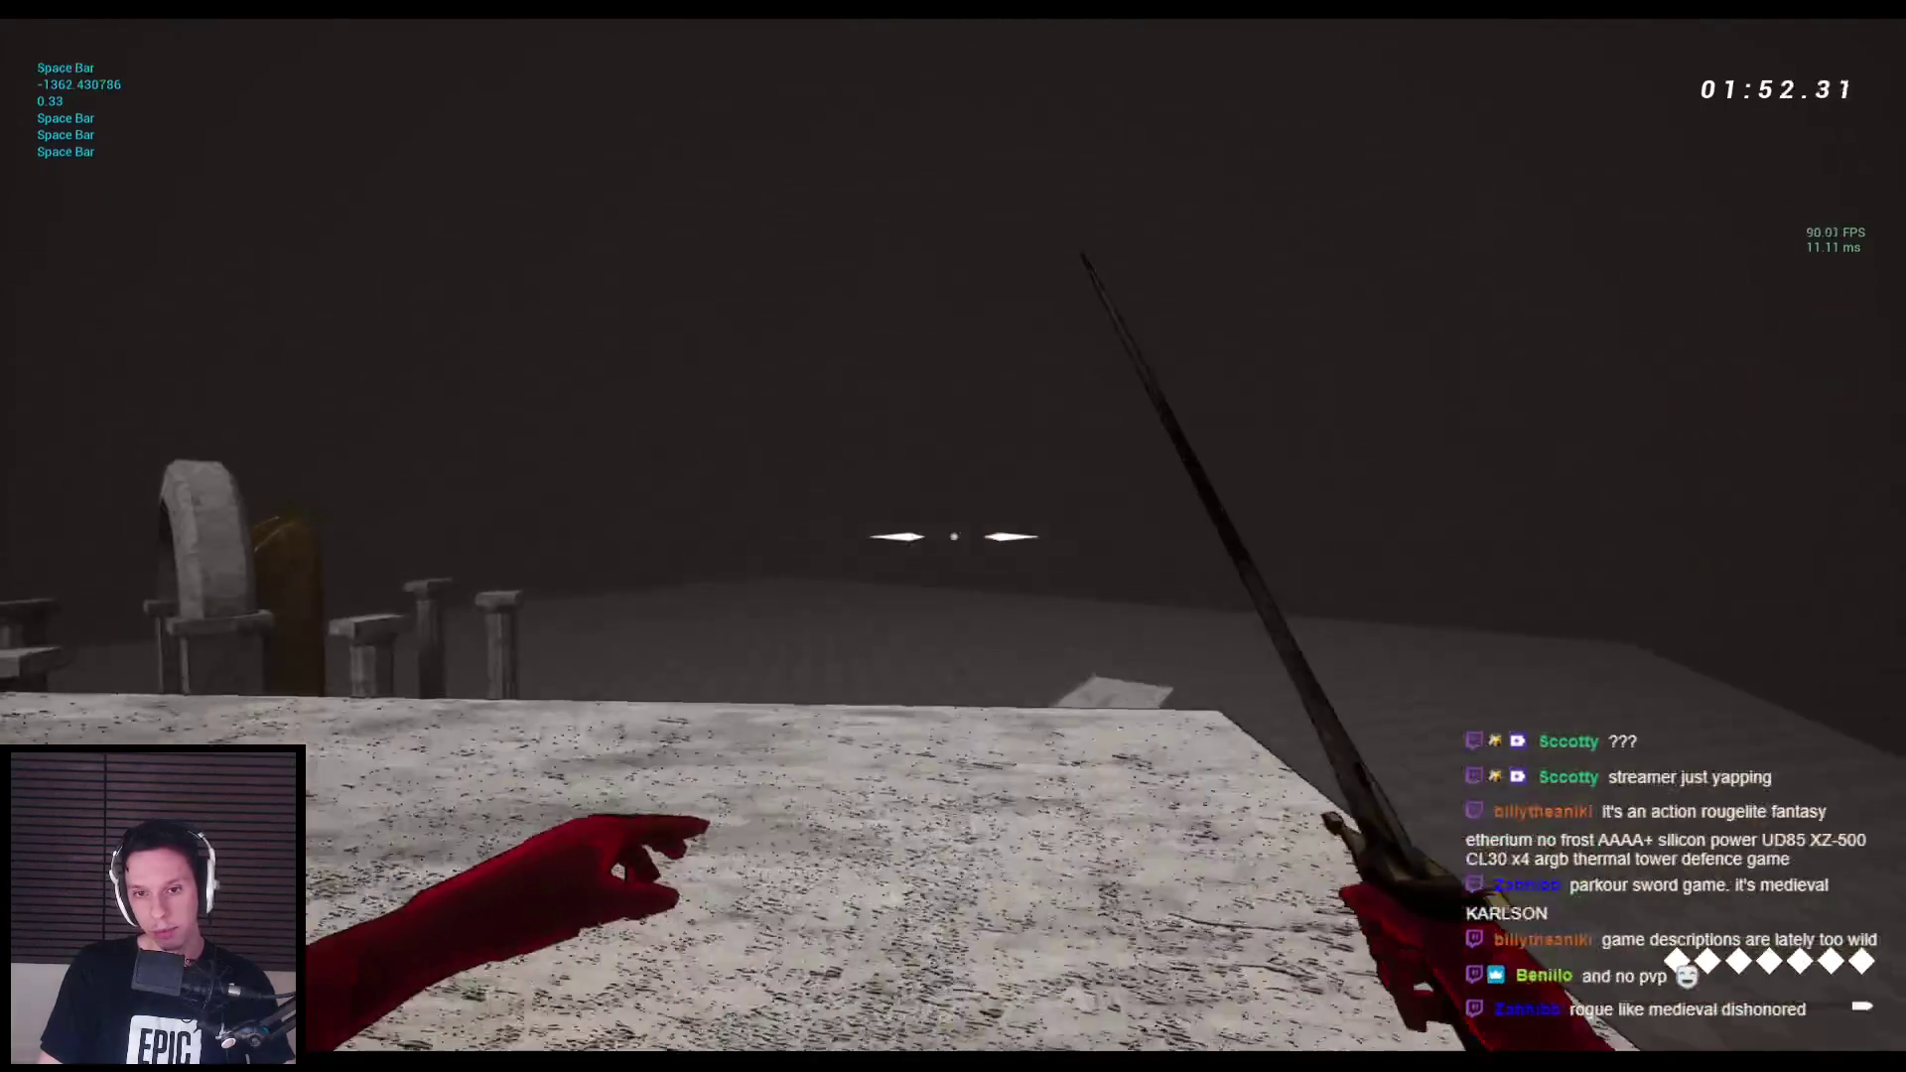
{"action": "key", "text": "space"}
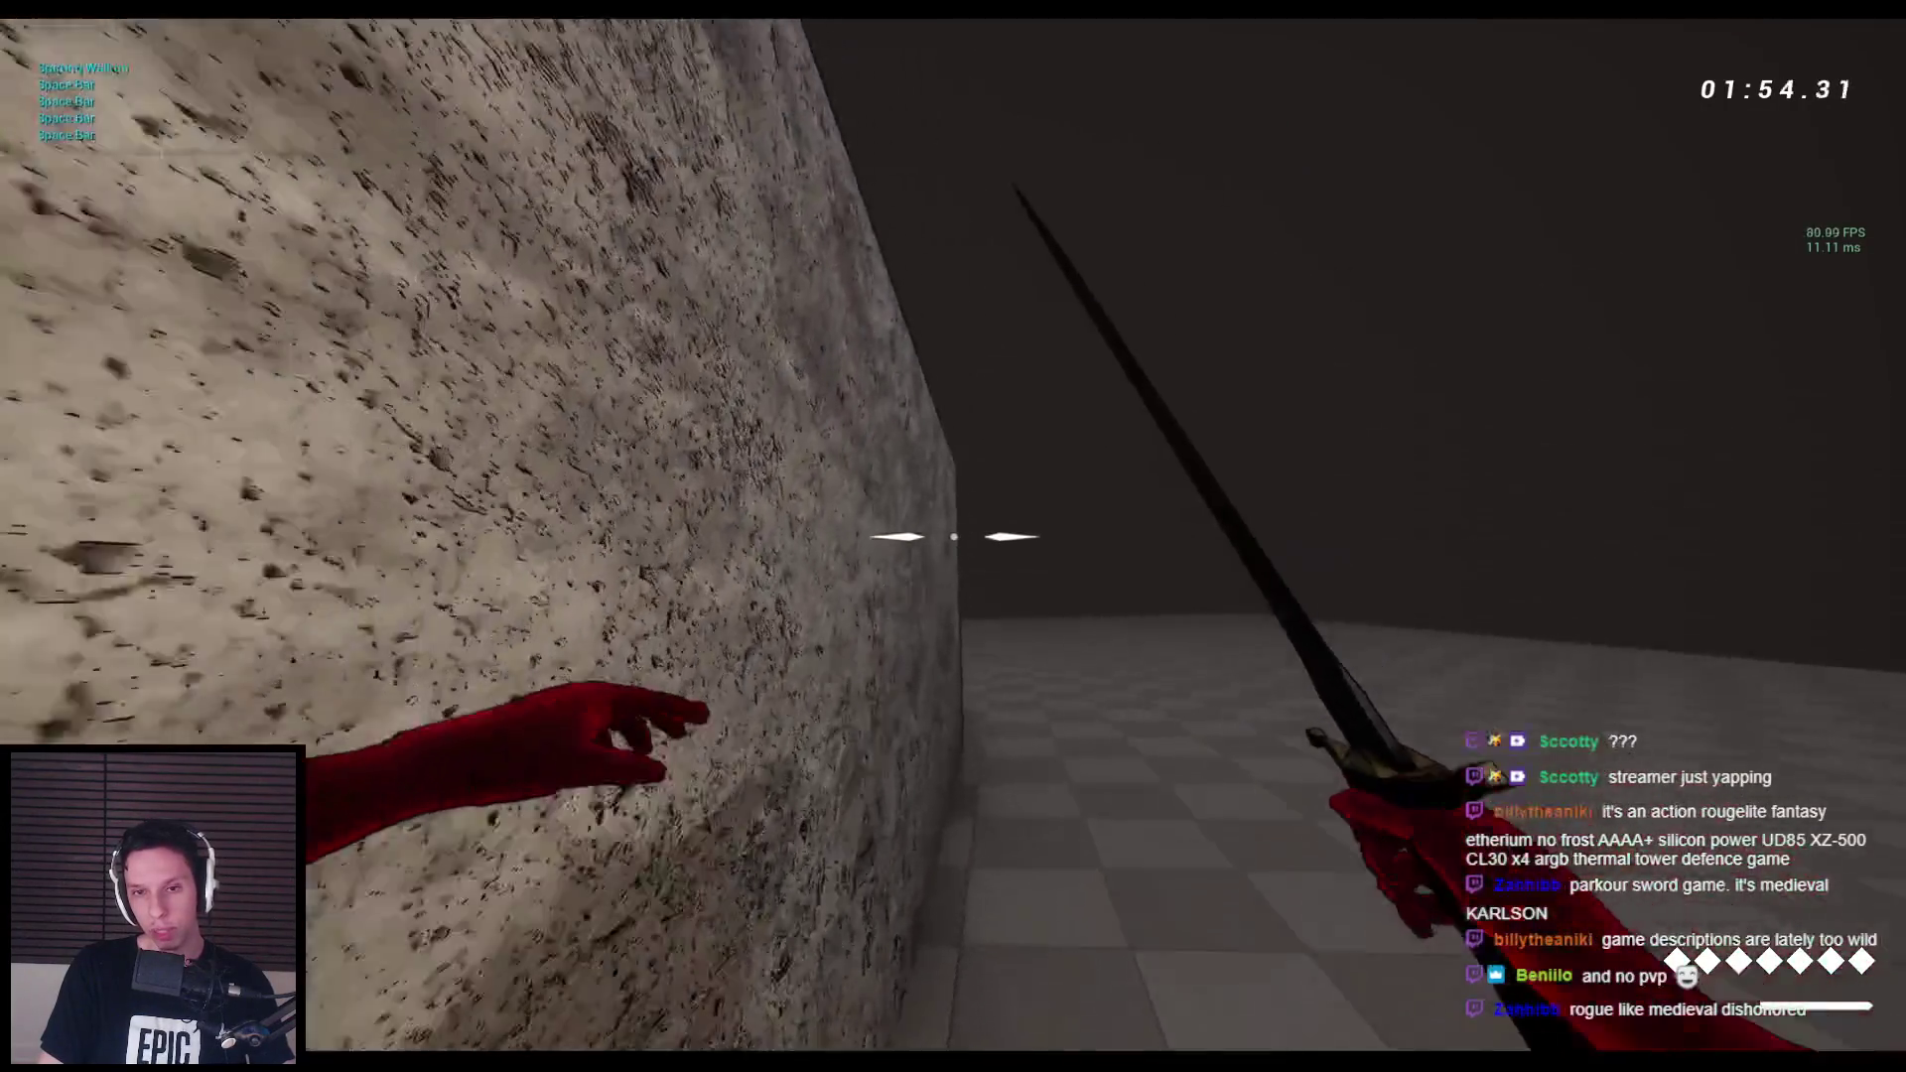
{"action": "key", "text": "space"}
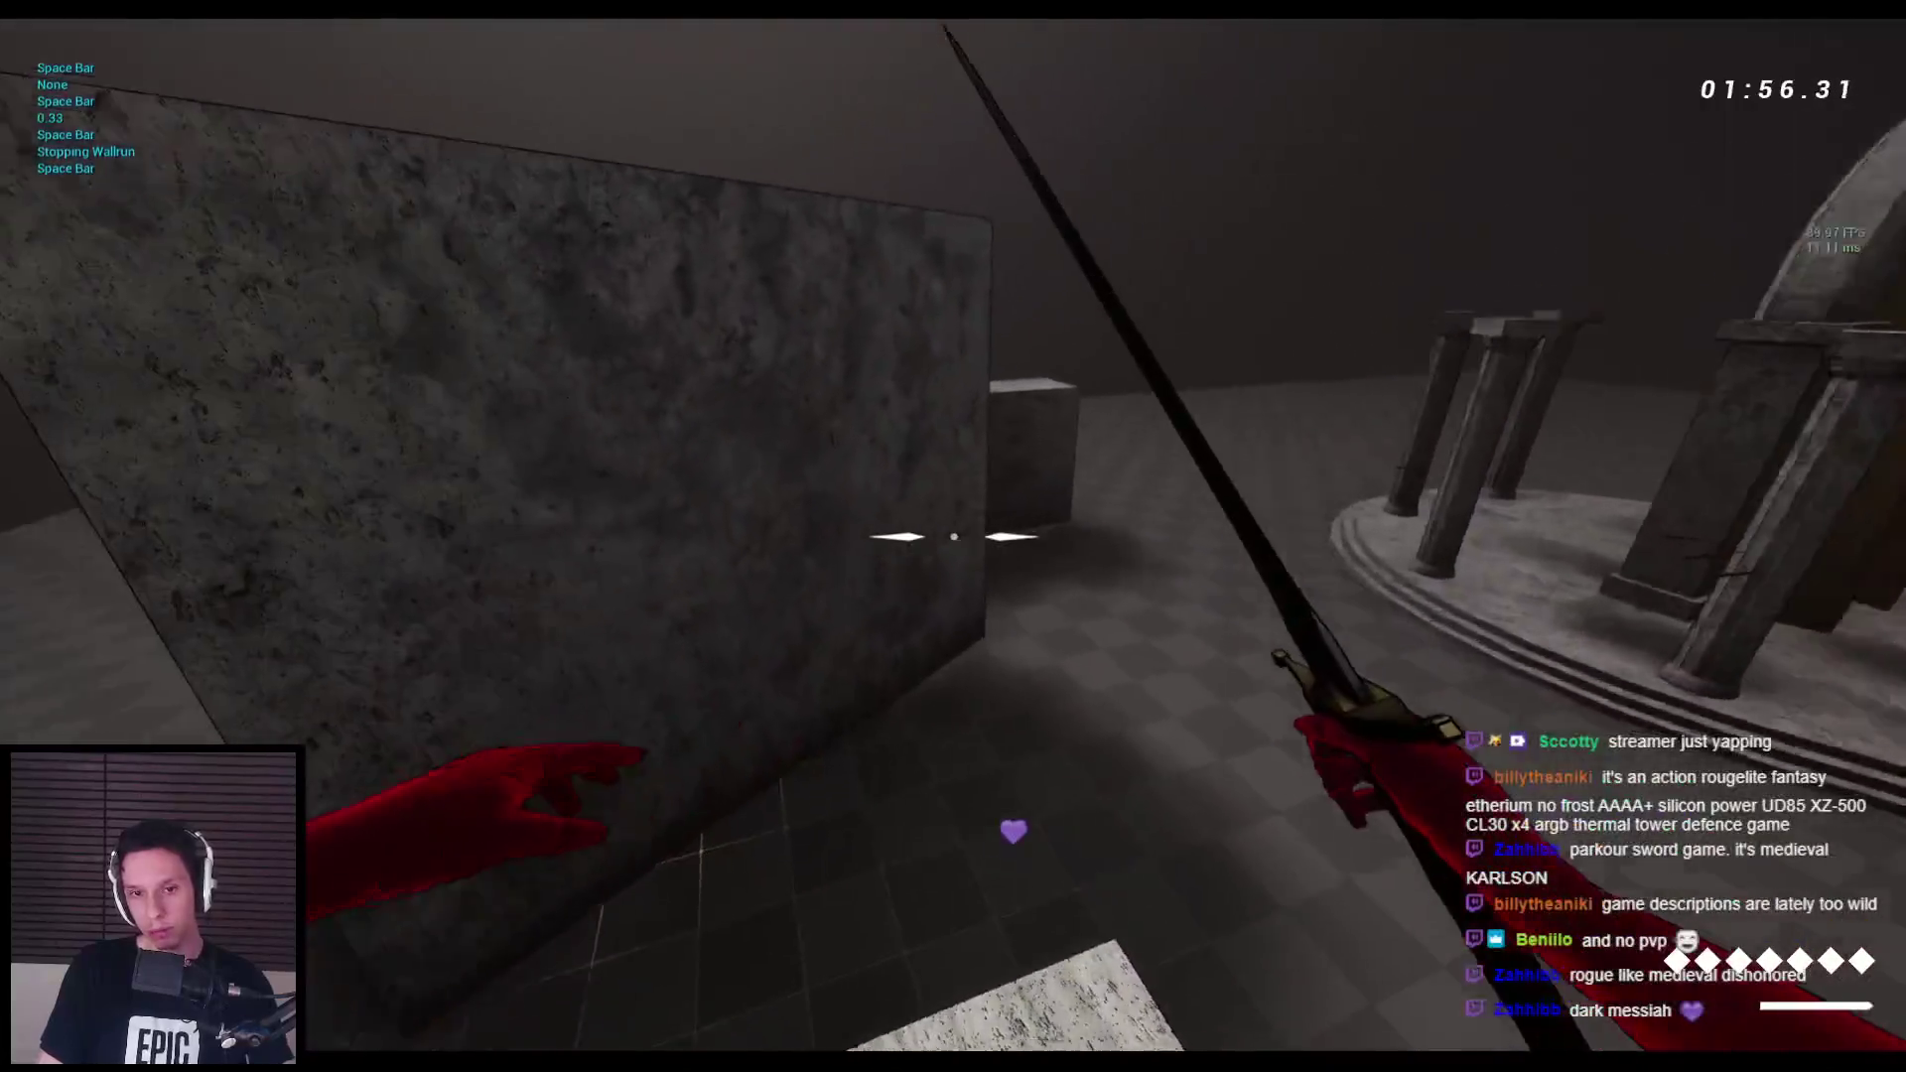
{"action": "key", "text": "space"}
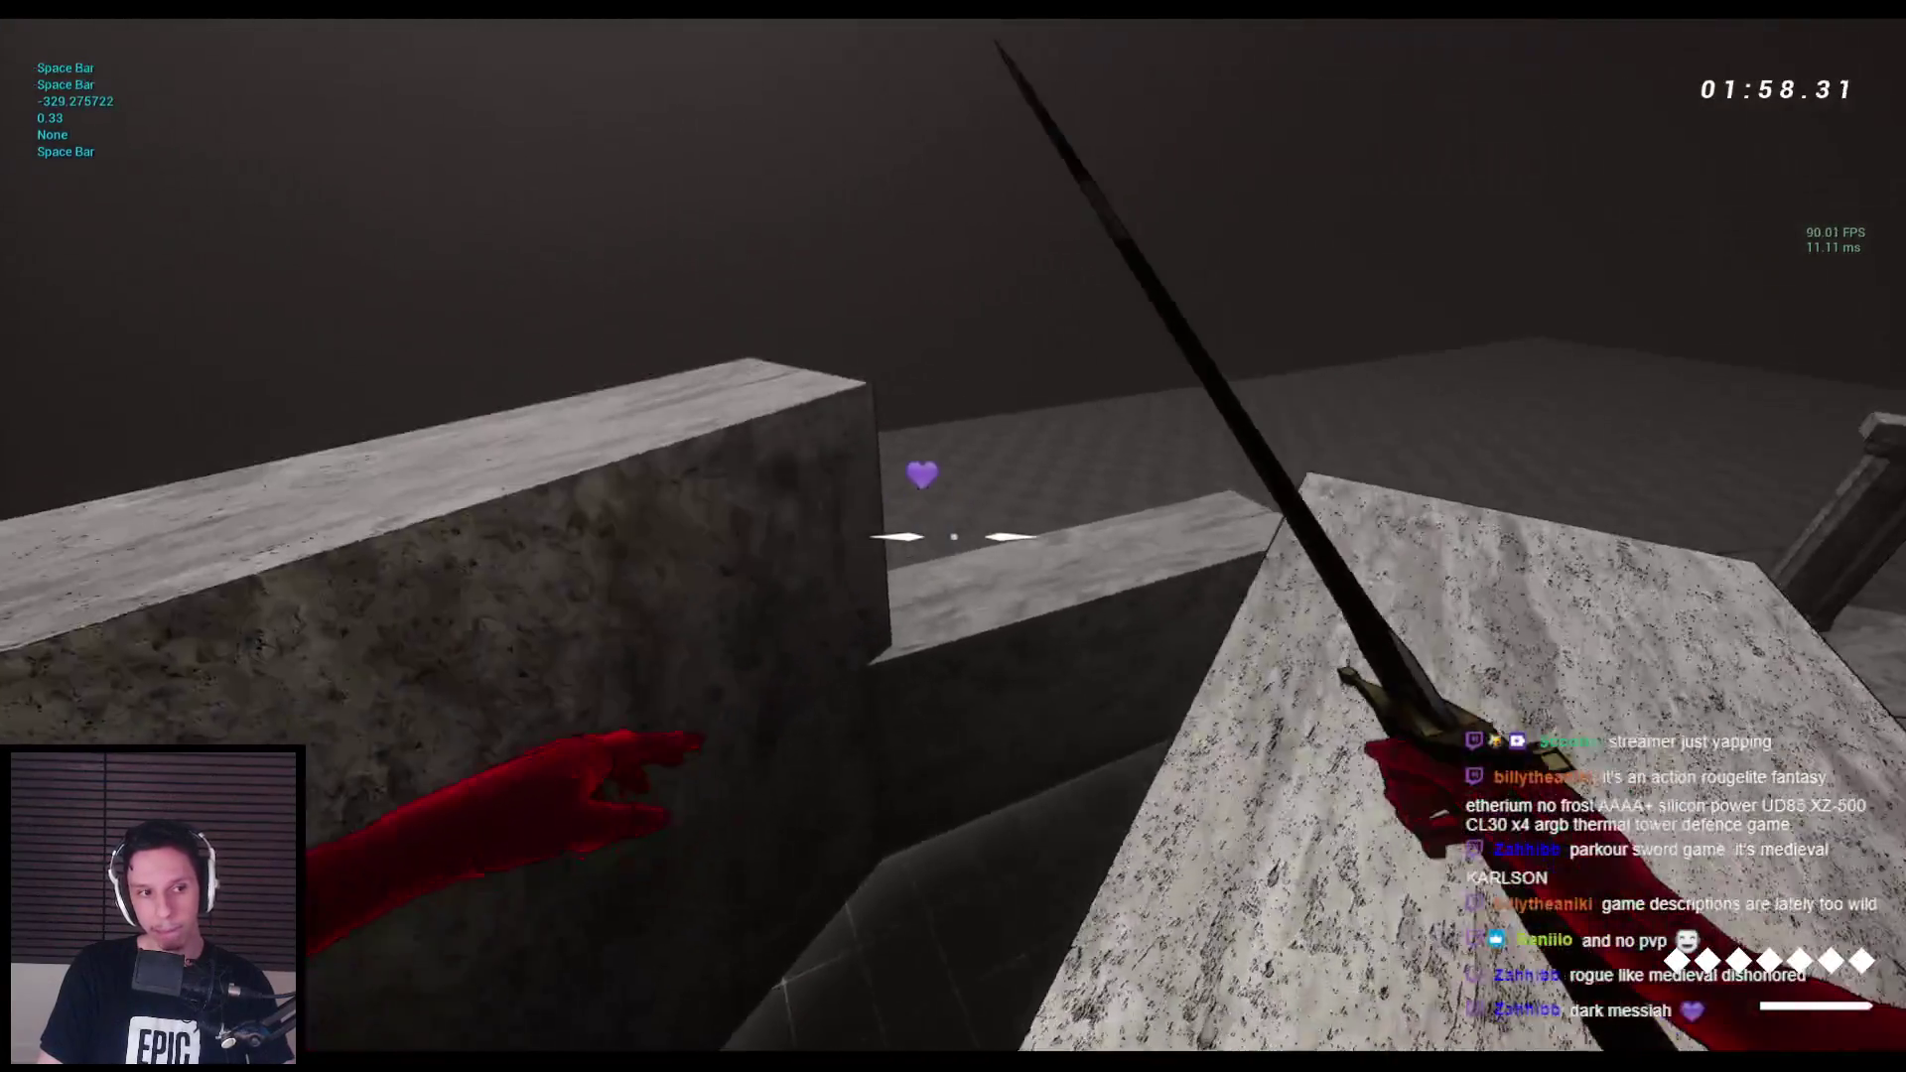
{"action": "key", "text": "space"}
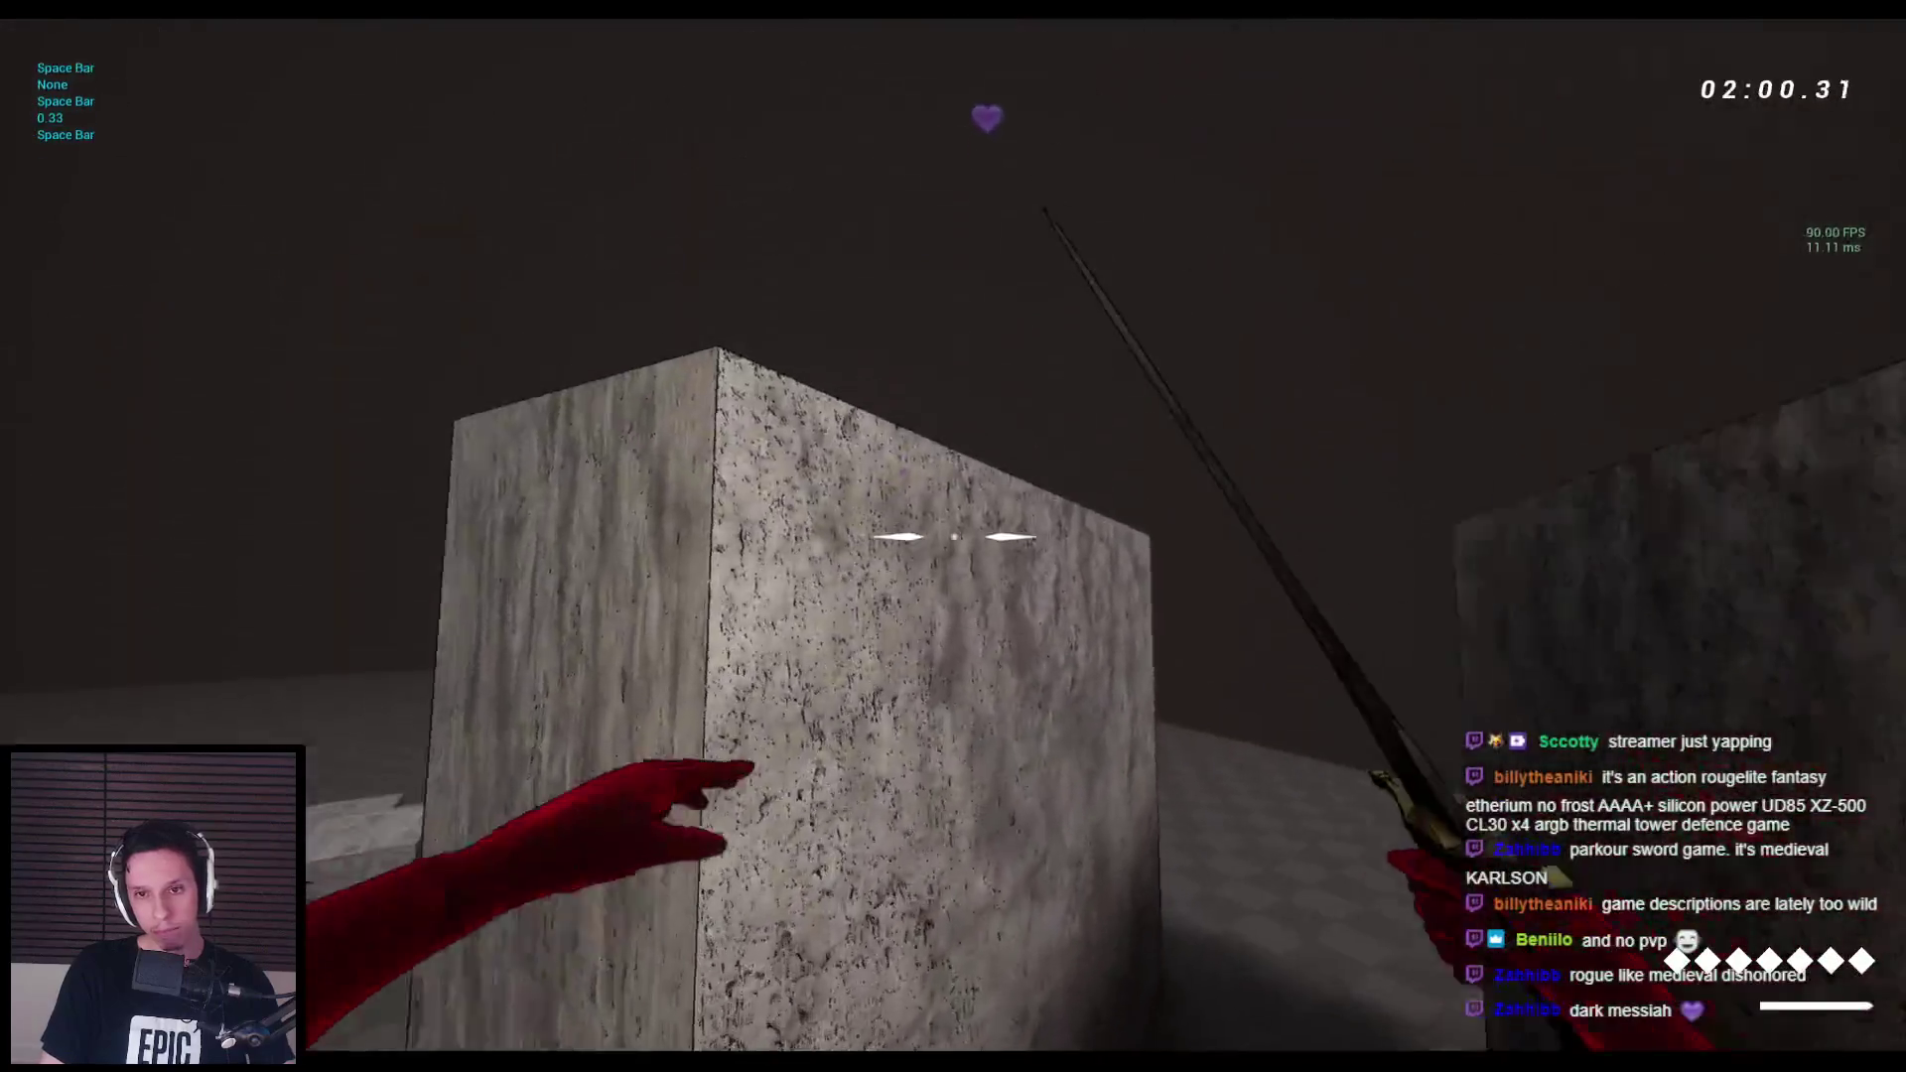
{"action": "key", "text": "space"}
{"action": "key", "text": "space"}
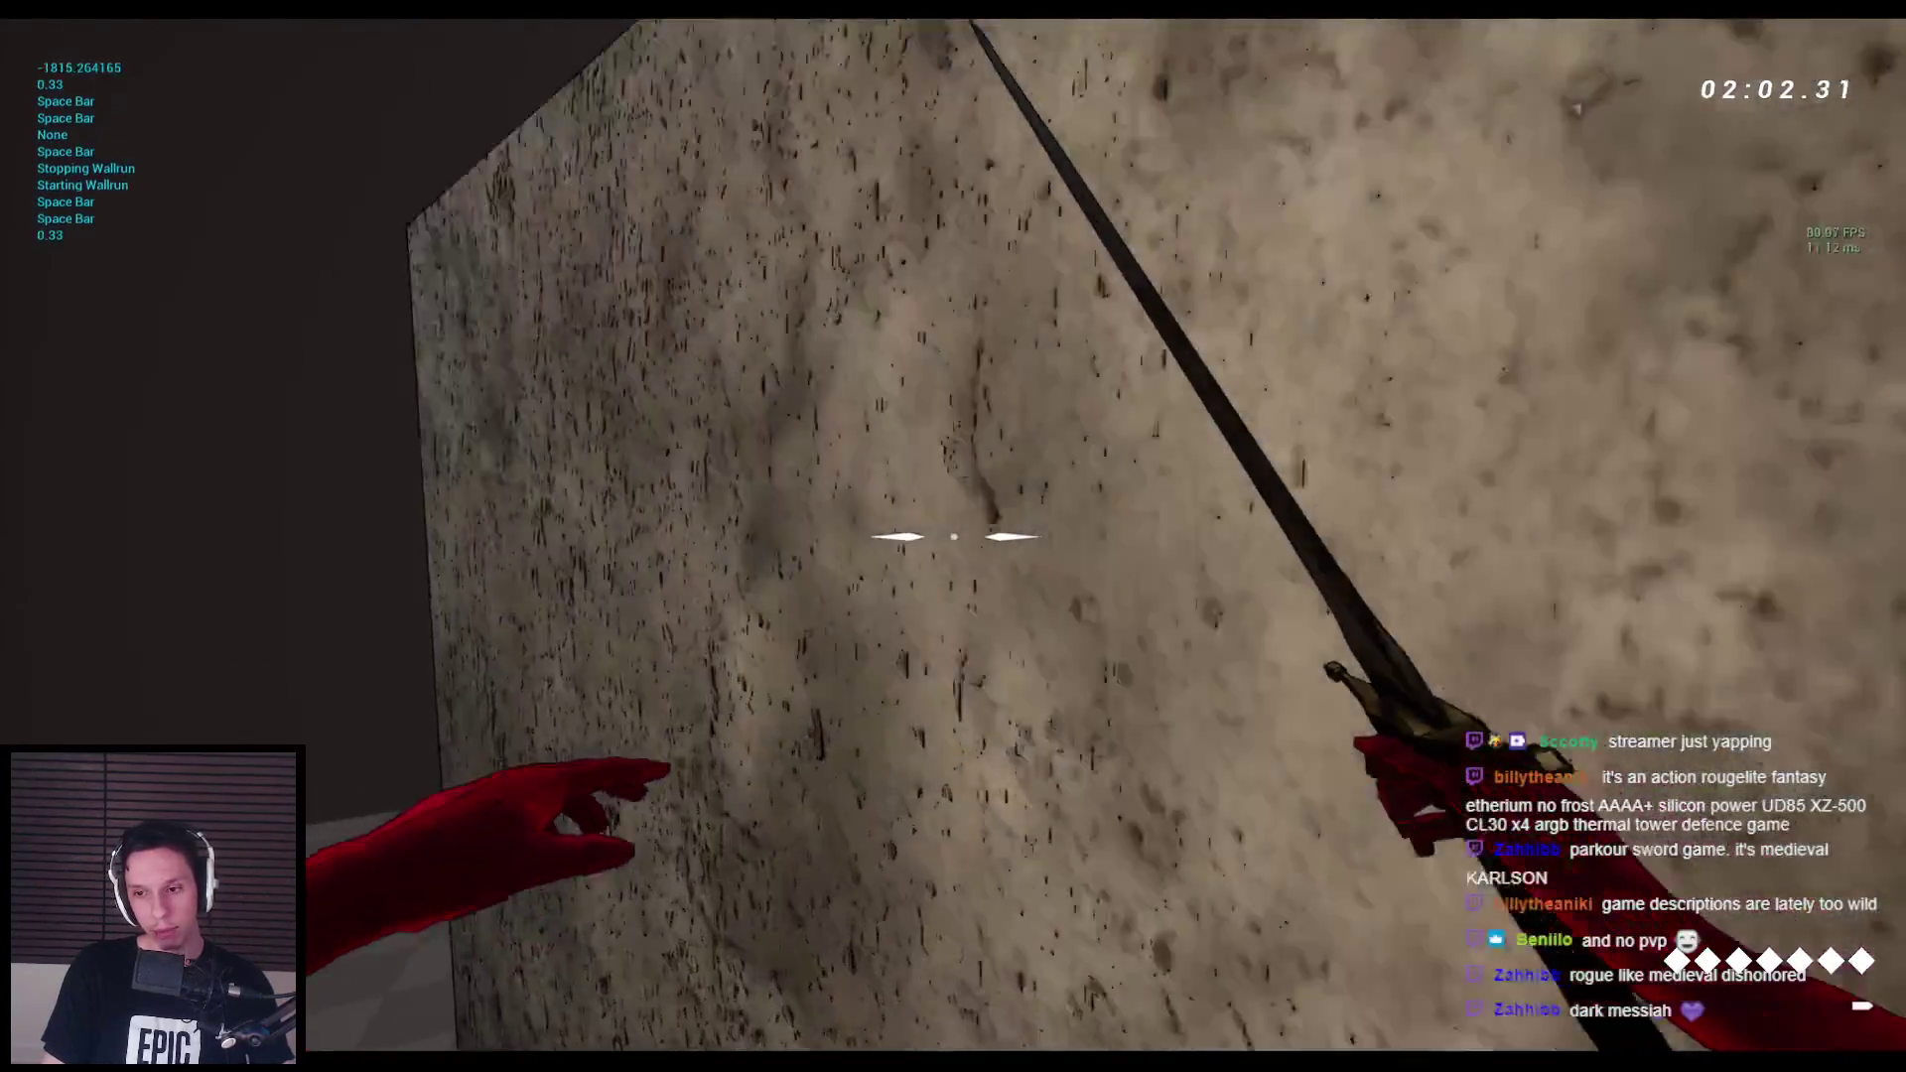
{"action": "key", "text": "space"}
{"action": "key", "text": "space"}
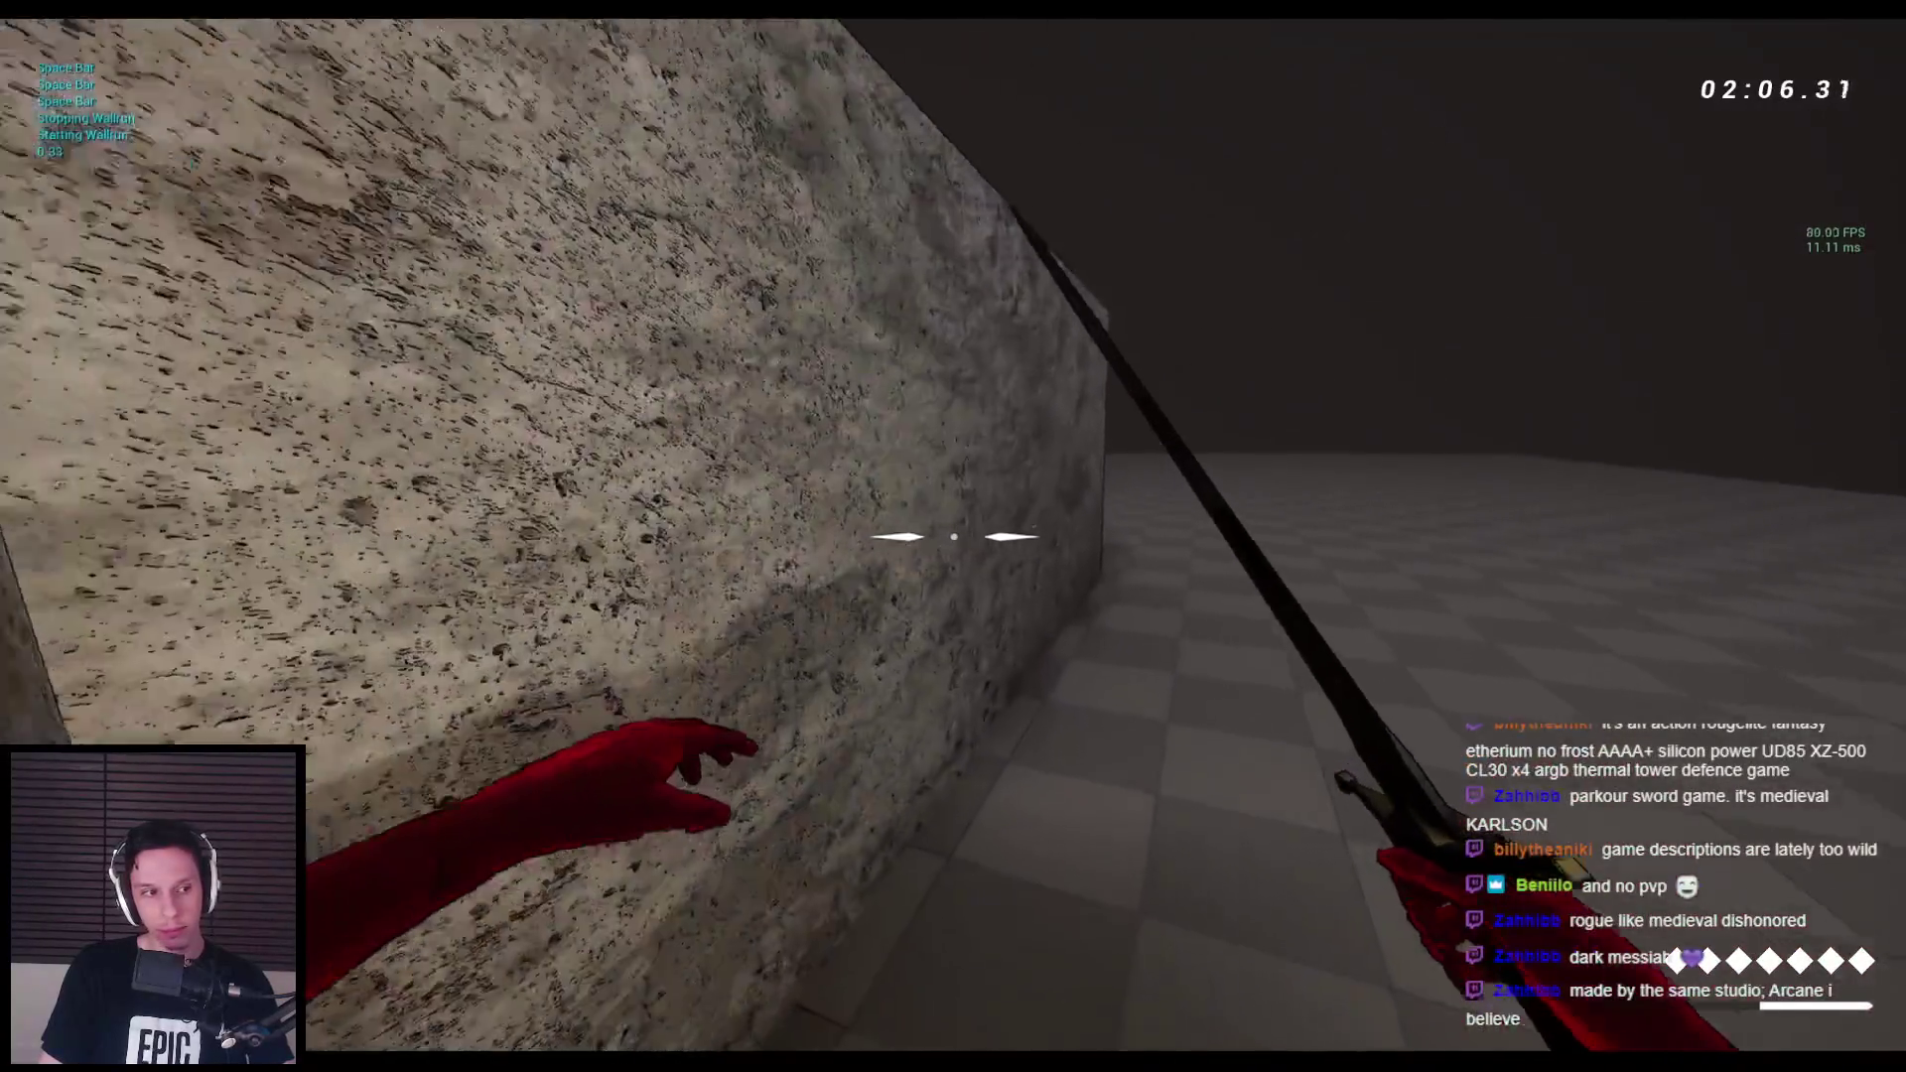
{"action": "key", "text": "space"}
{"action": "key", "text": "space"}
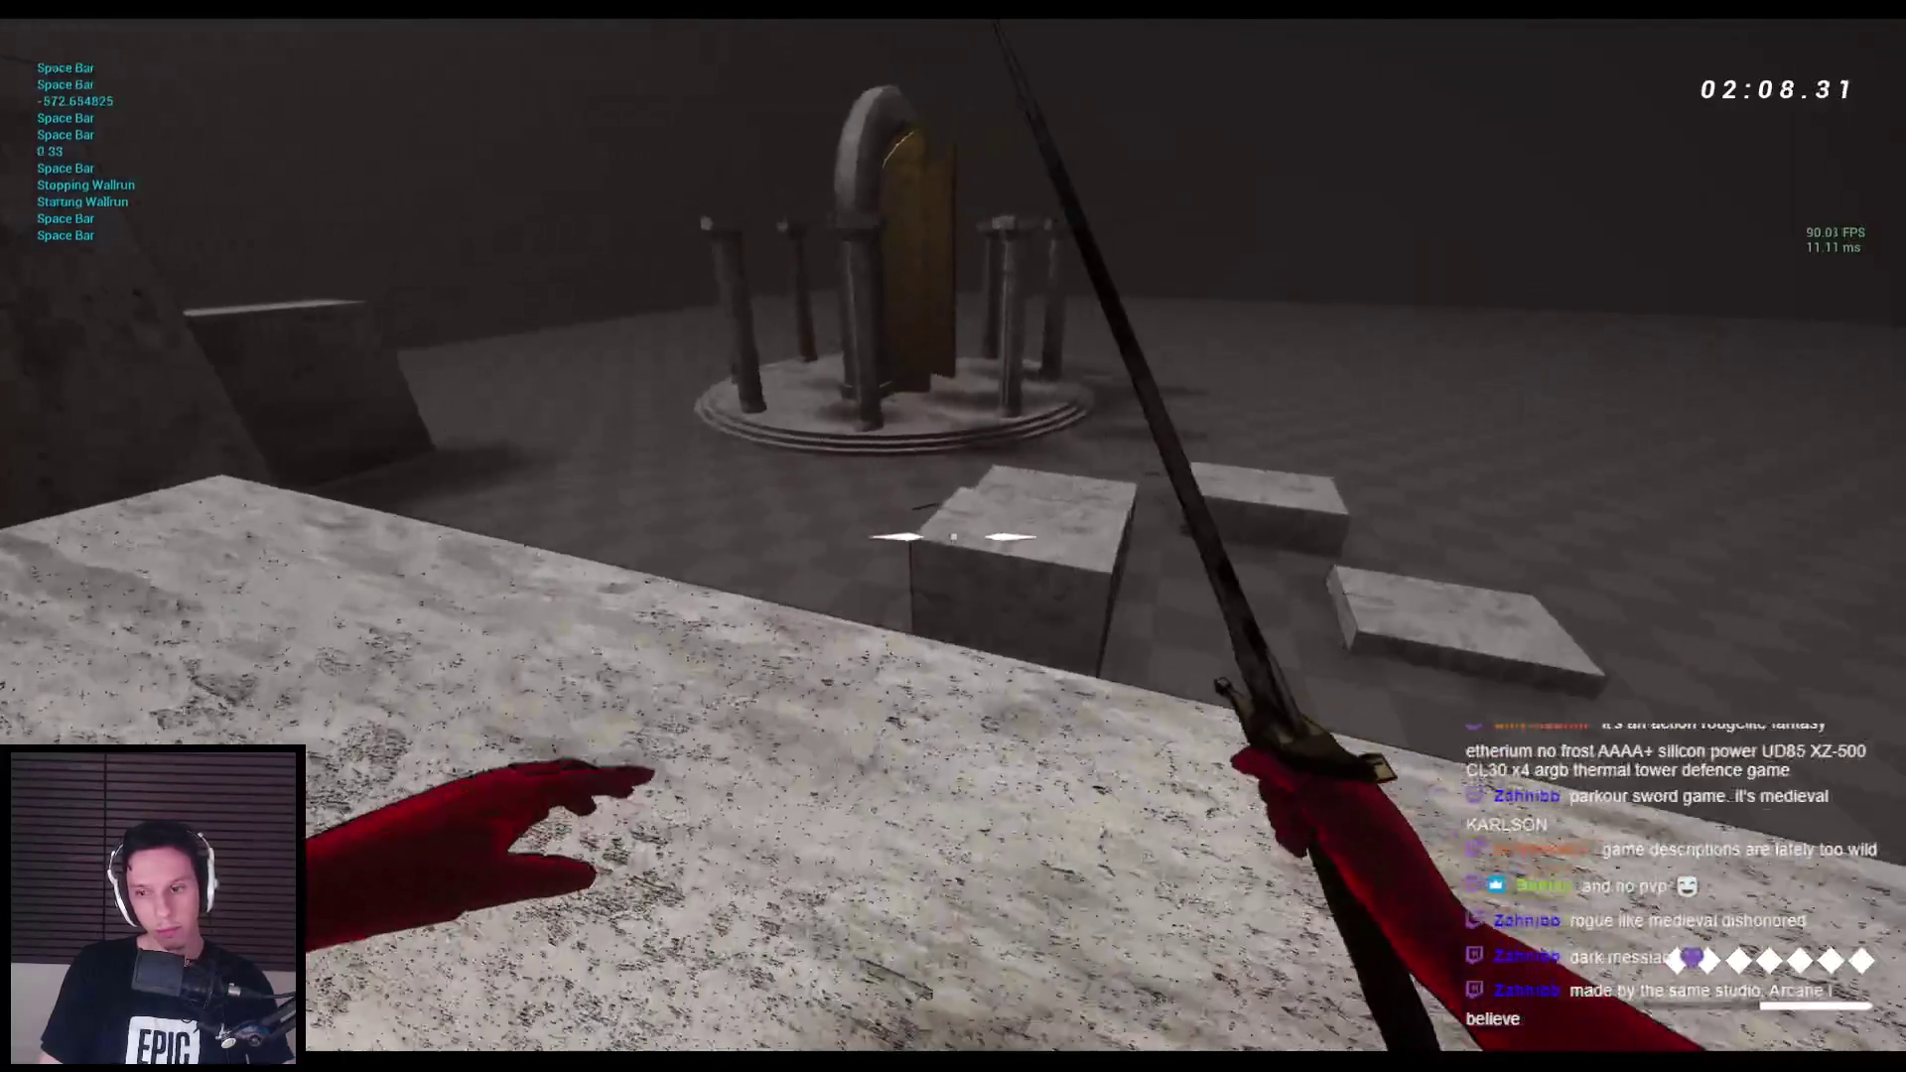
{"action": "key", "text": "2"}
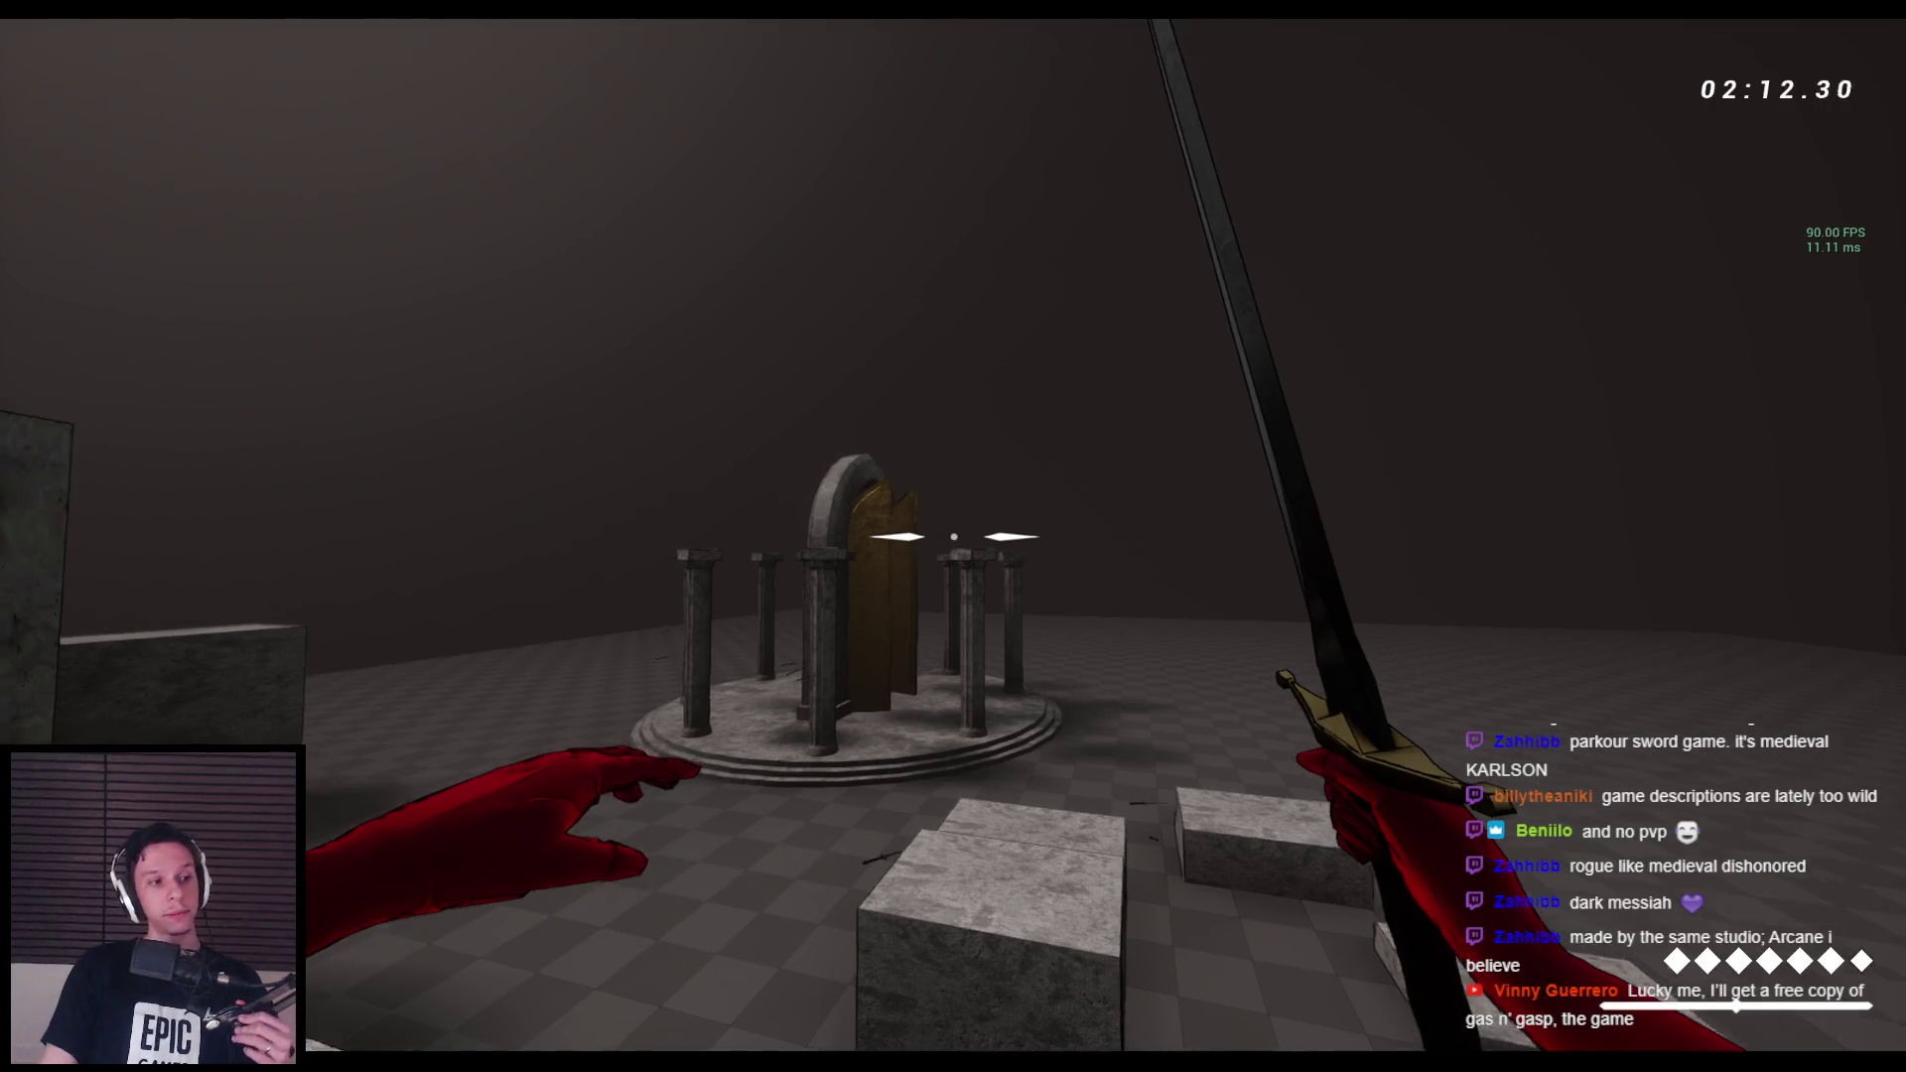
Swap to the bow, face the arch and fire several arrows at the target.
{"action": "key", "text": "2"}
{"action": "key", "text": "1"}
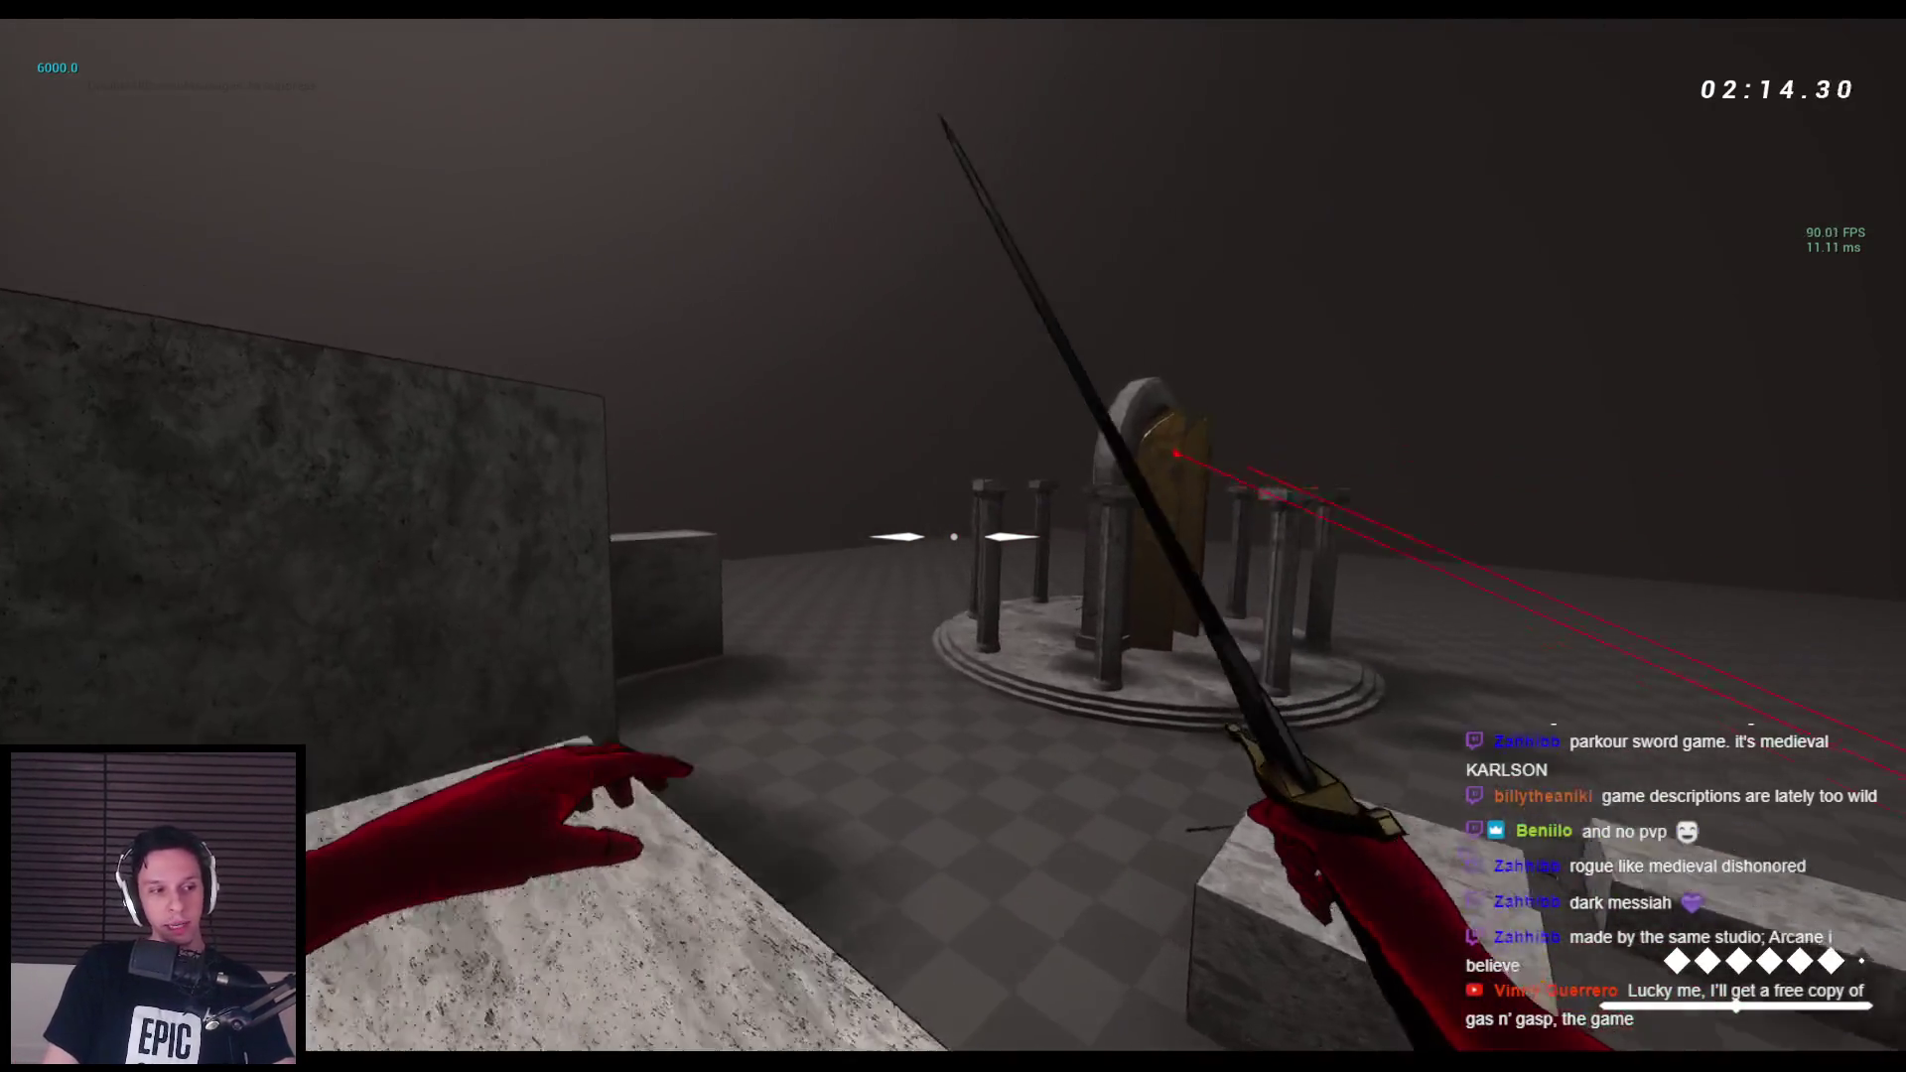
{"action": "key", "text": "space"}
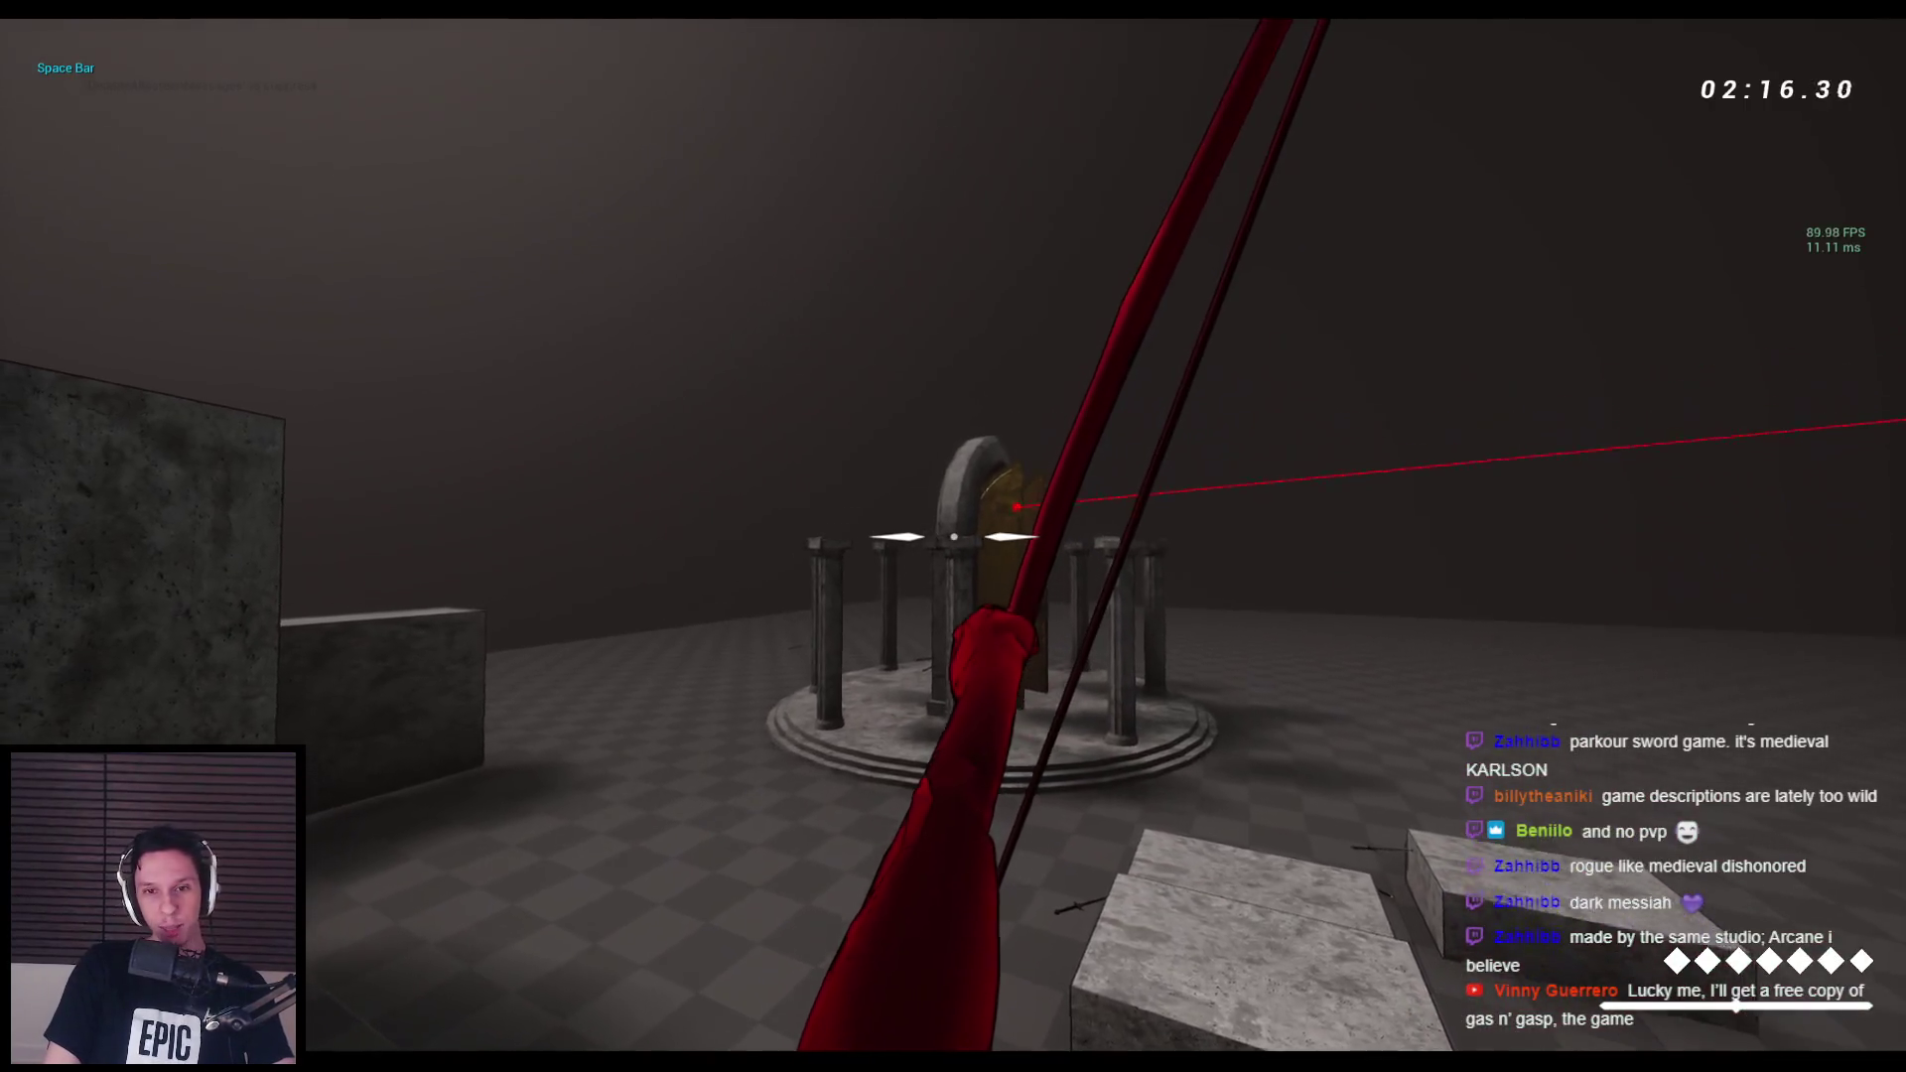
{"action": "left_click", "coordinate": [953, 536]}
{"action": "left_click", "coordinate": [953, 537]}
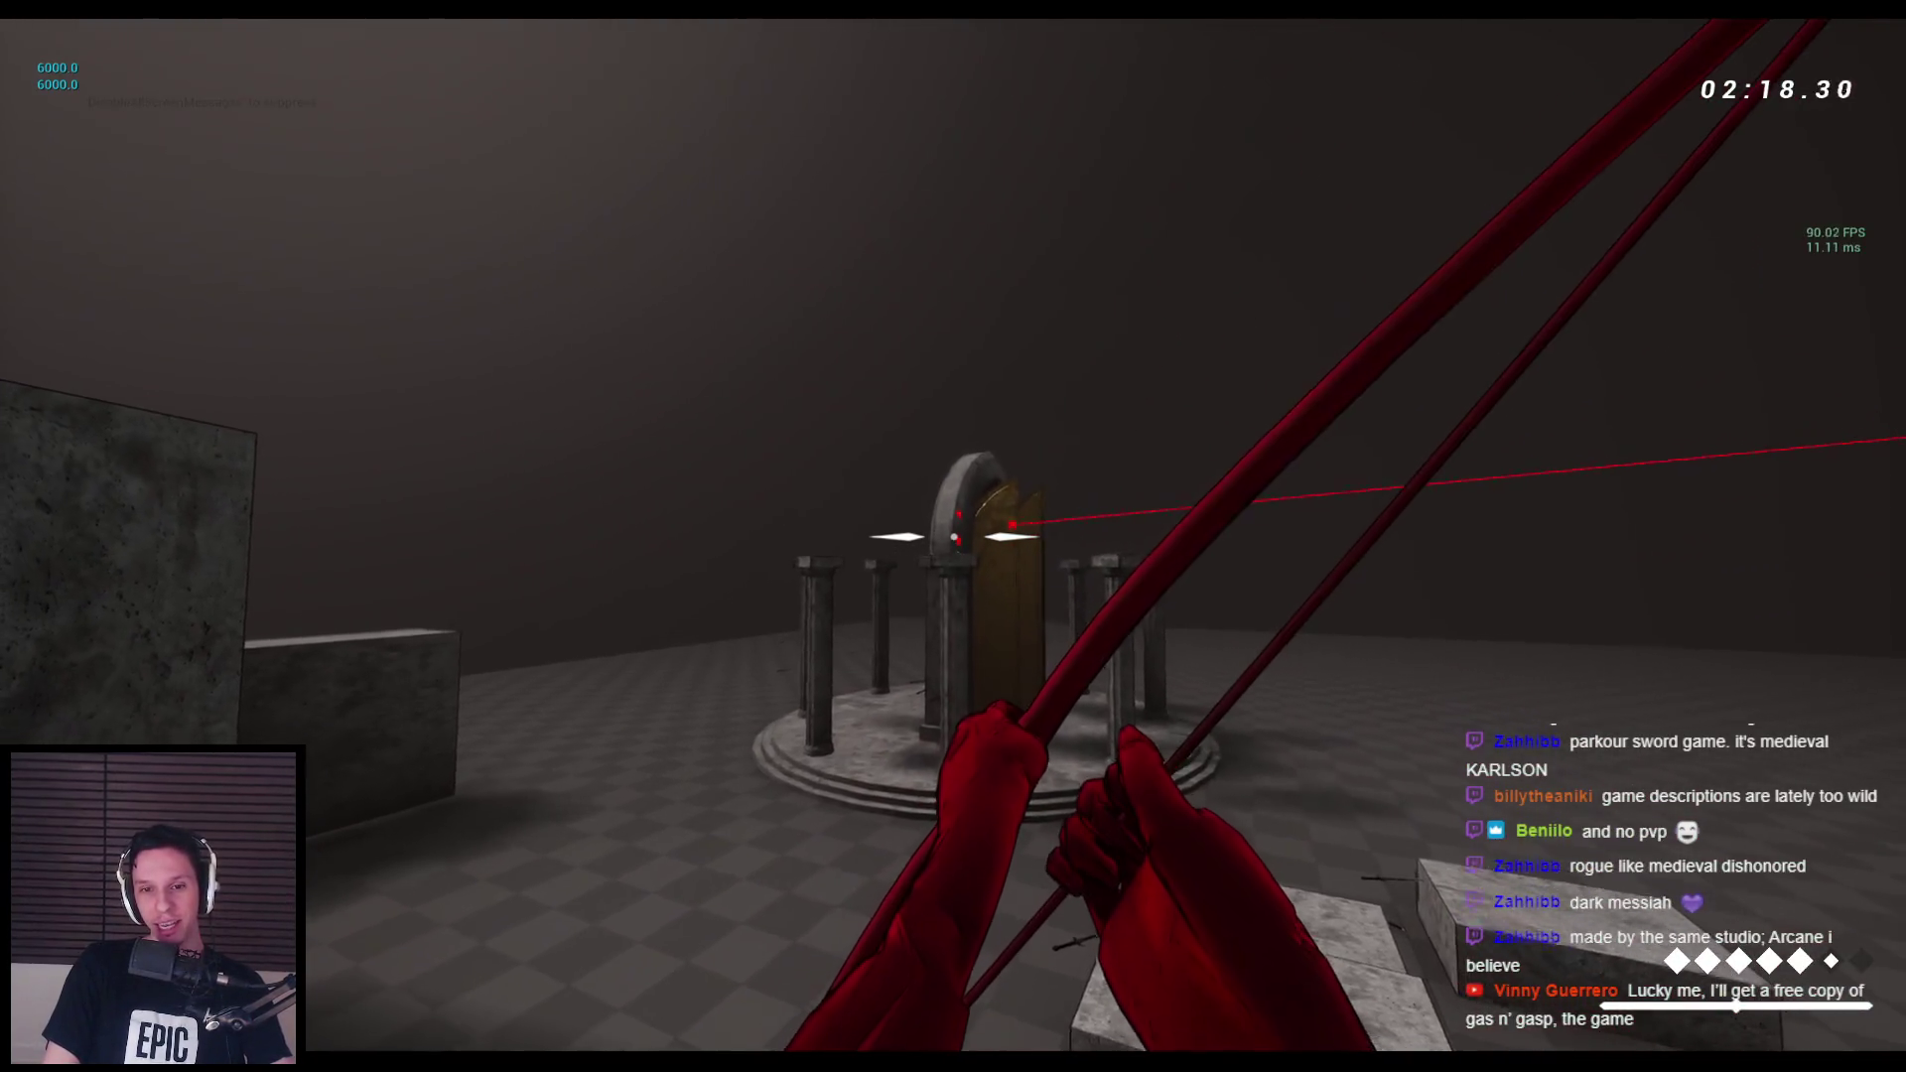
{"action": "left_click", "coordinate": [953, 536]}
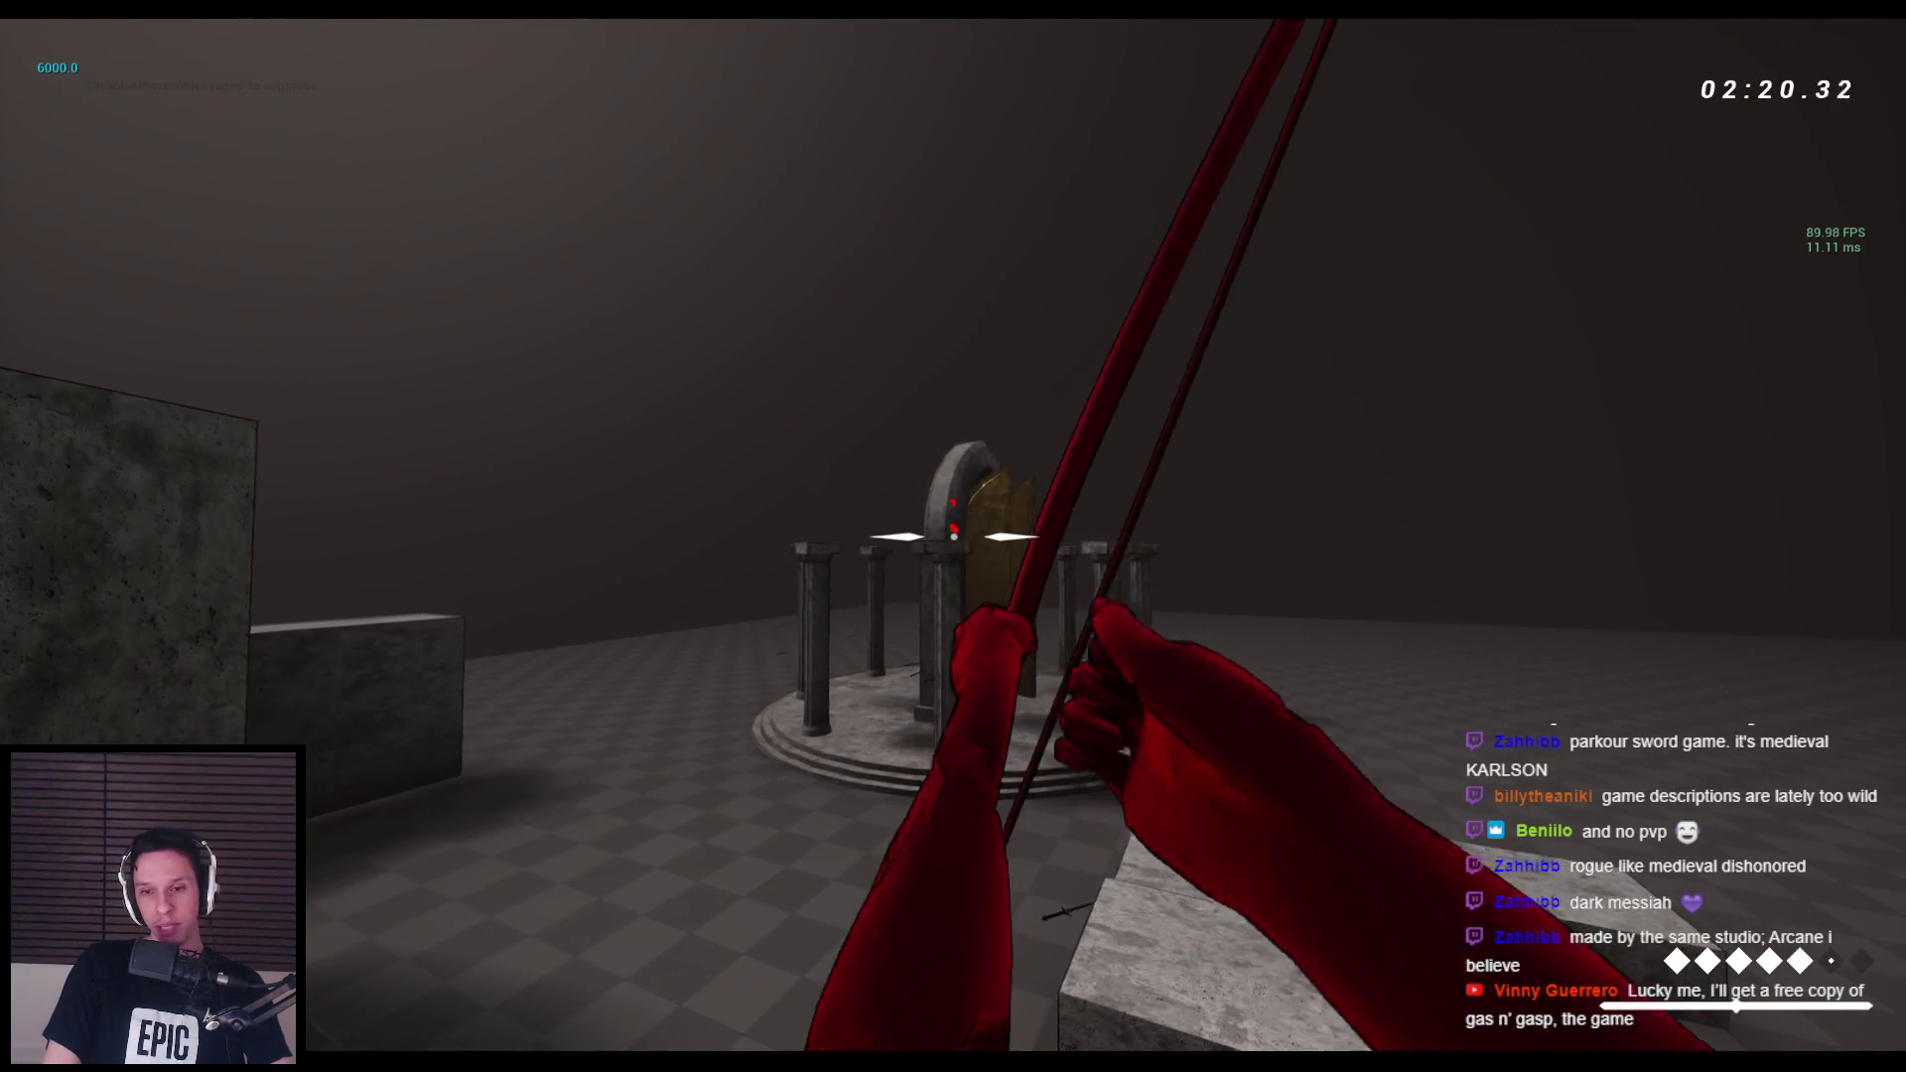
{"action": "left_click", "coordinate": [953, 537]}
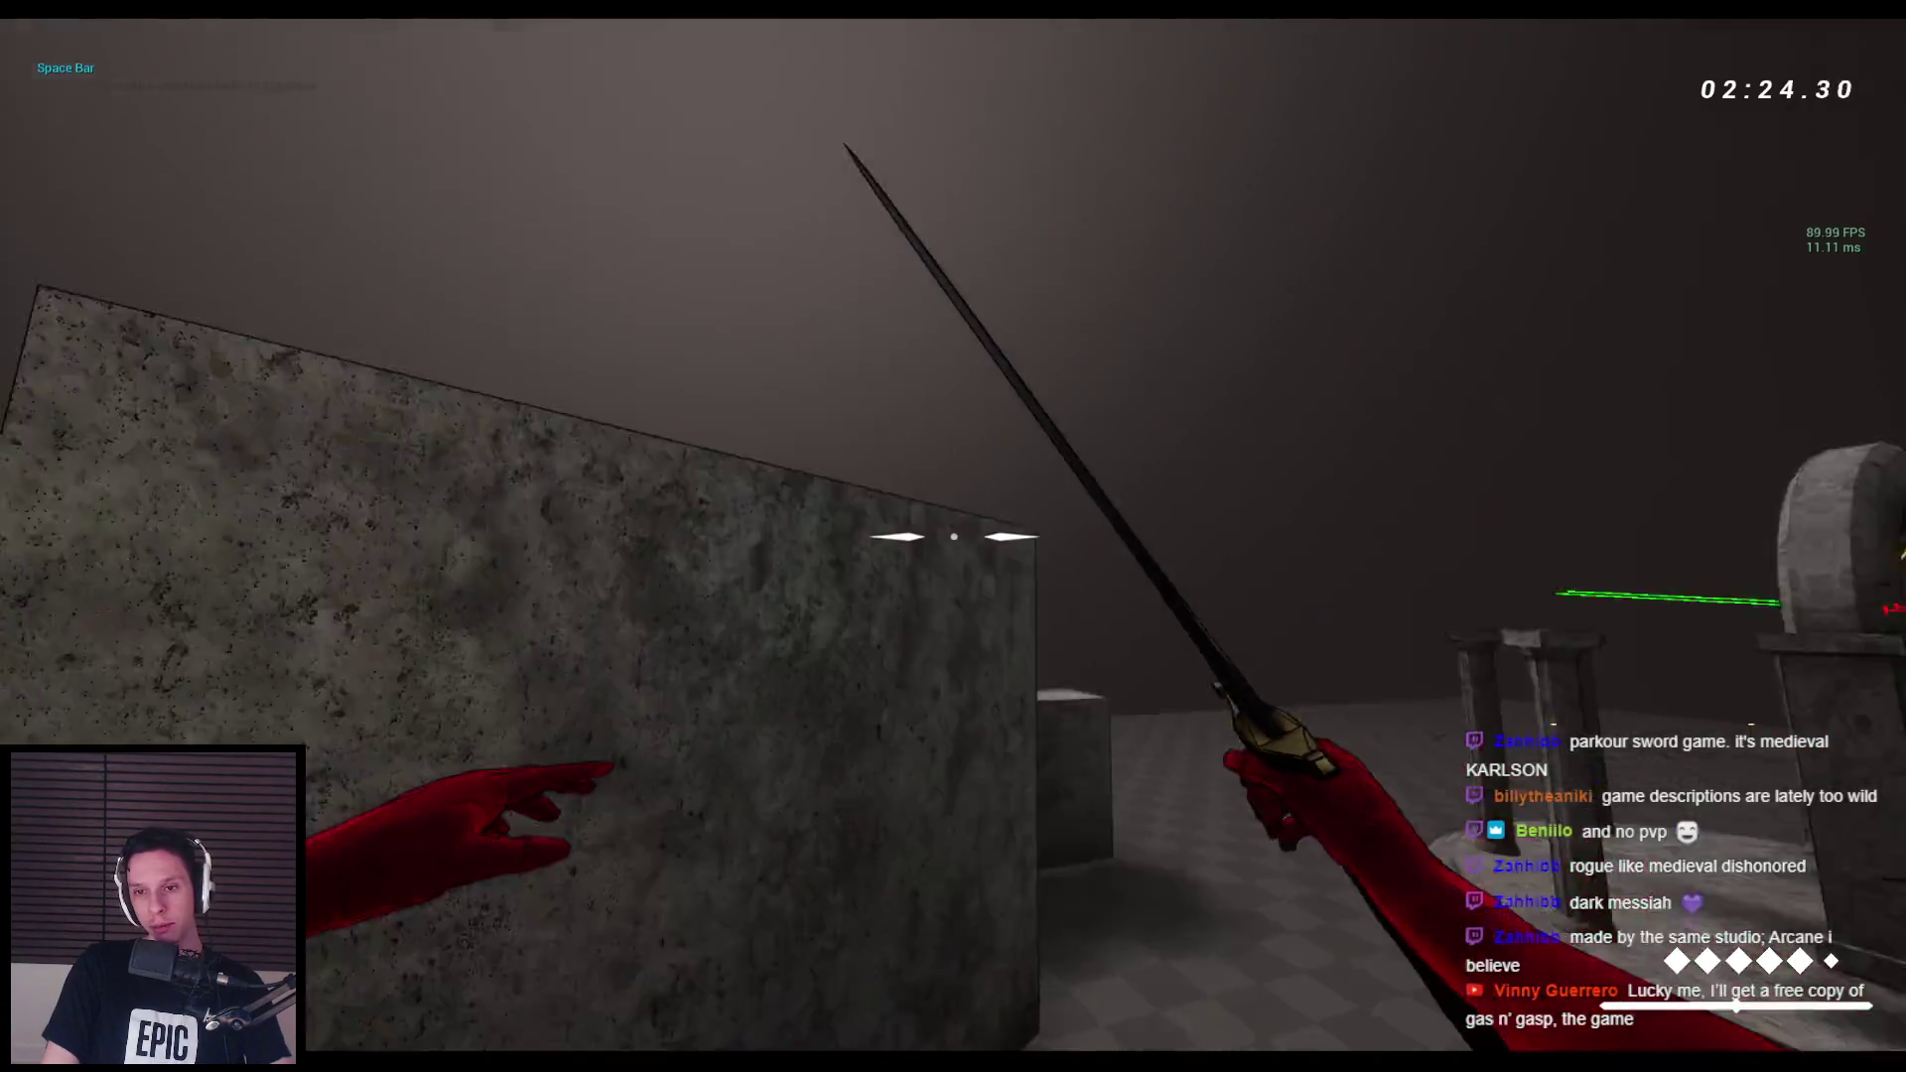
Jump onto the stone ledge, release a last shot, and stop the playtest.
{"action": "key", "text": "space"}
{"action": "key", "text": "space"}
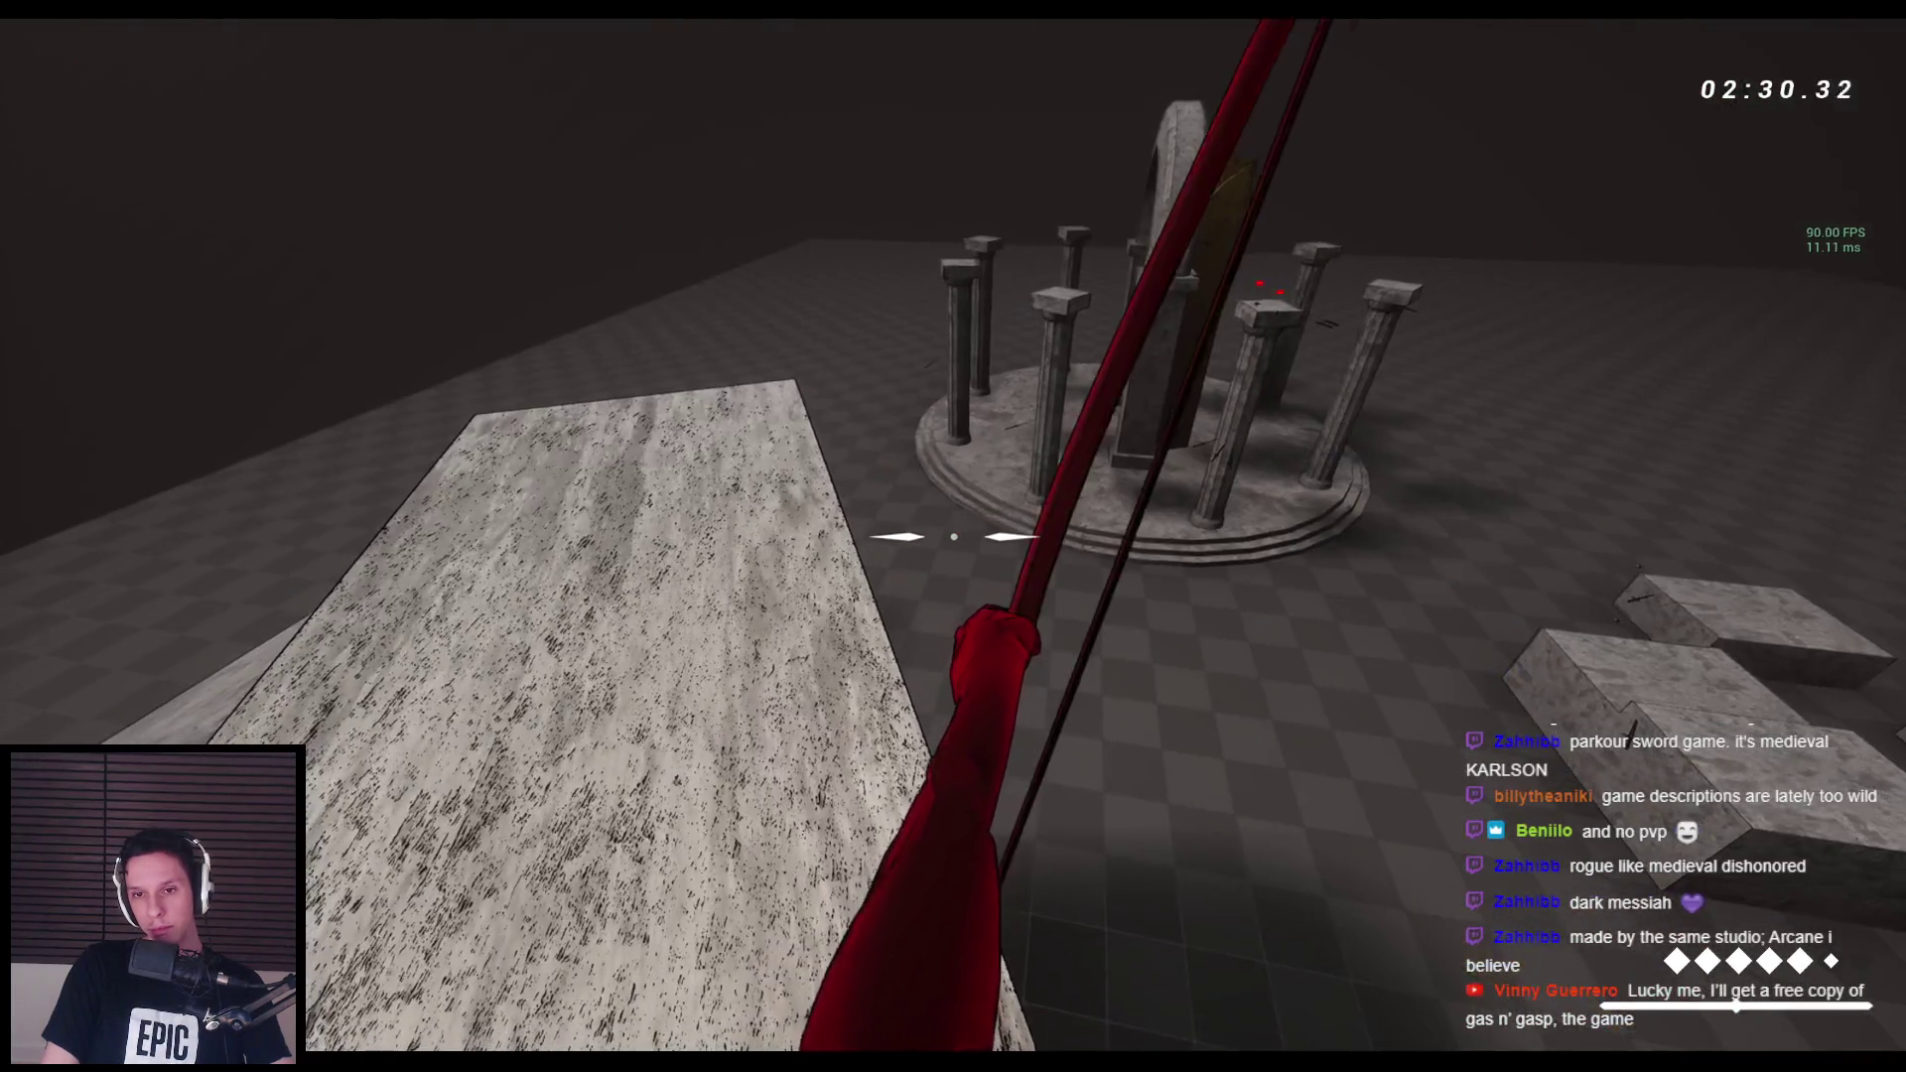
{"action": "left_click", "coordinate": [954, 536]}
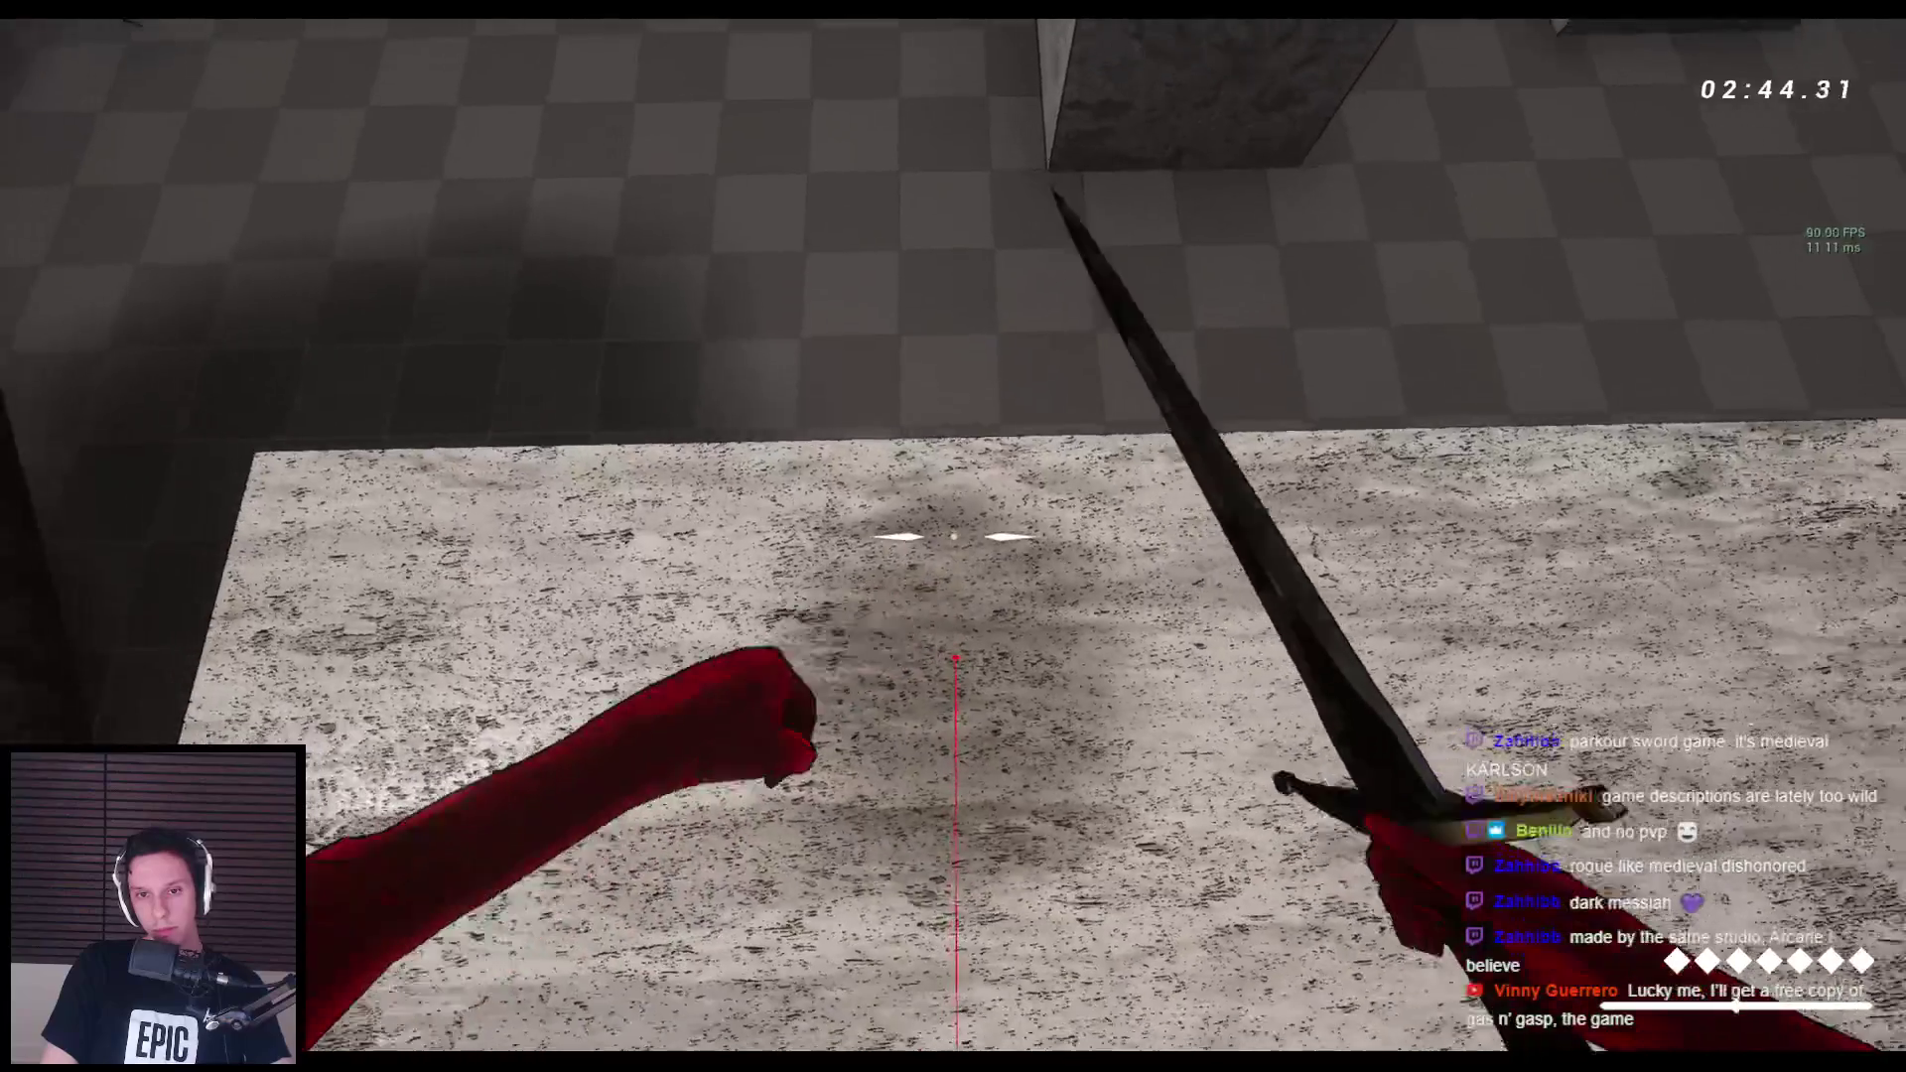
{"action": "key", "text": "Escape"}
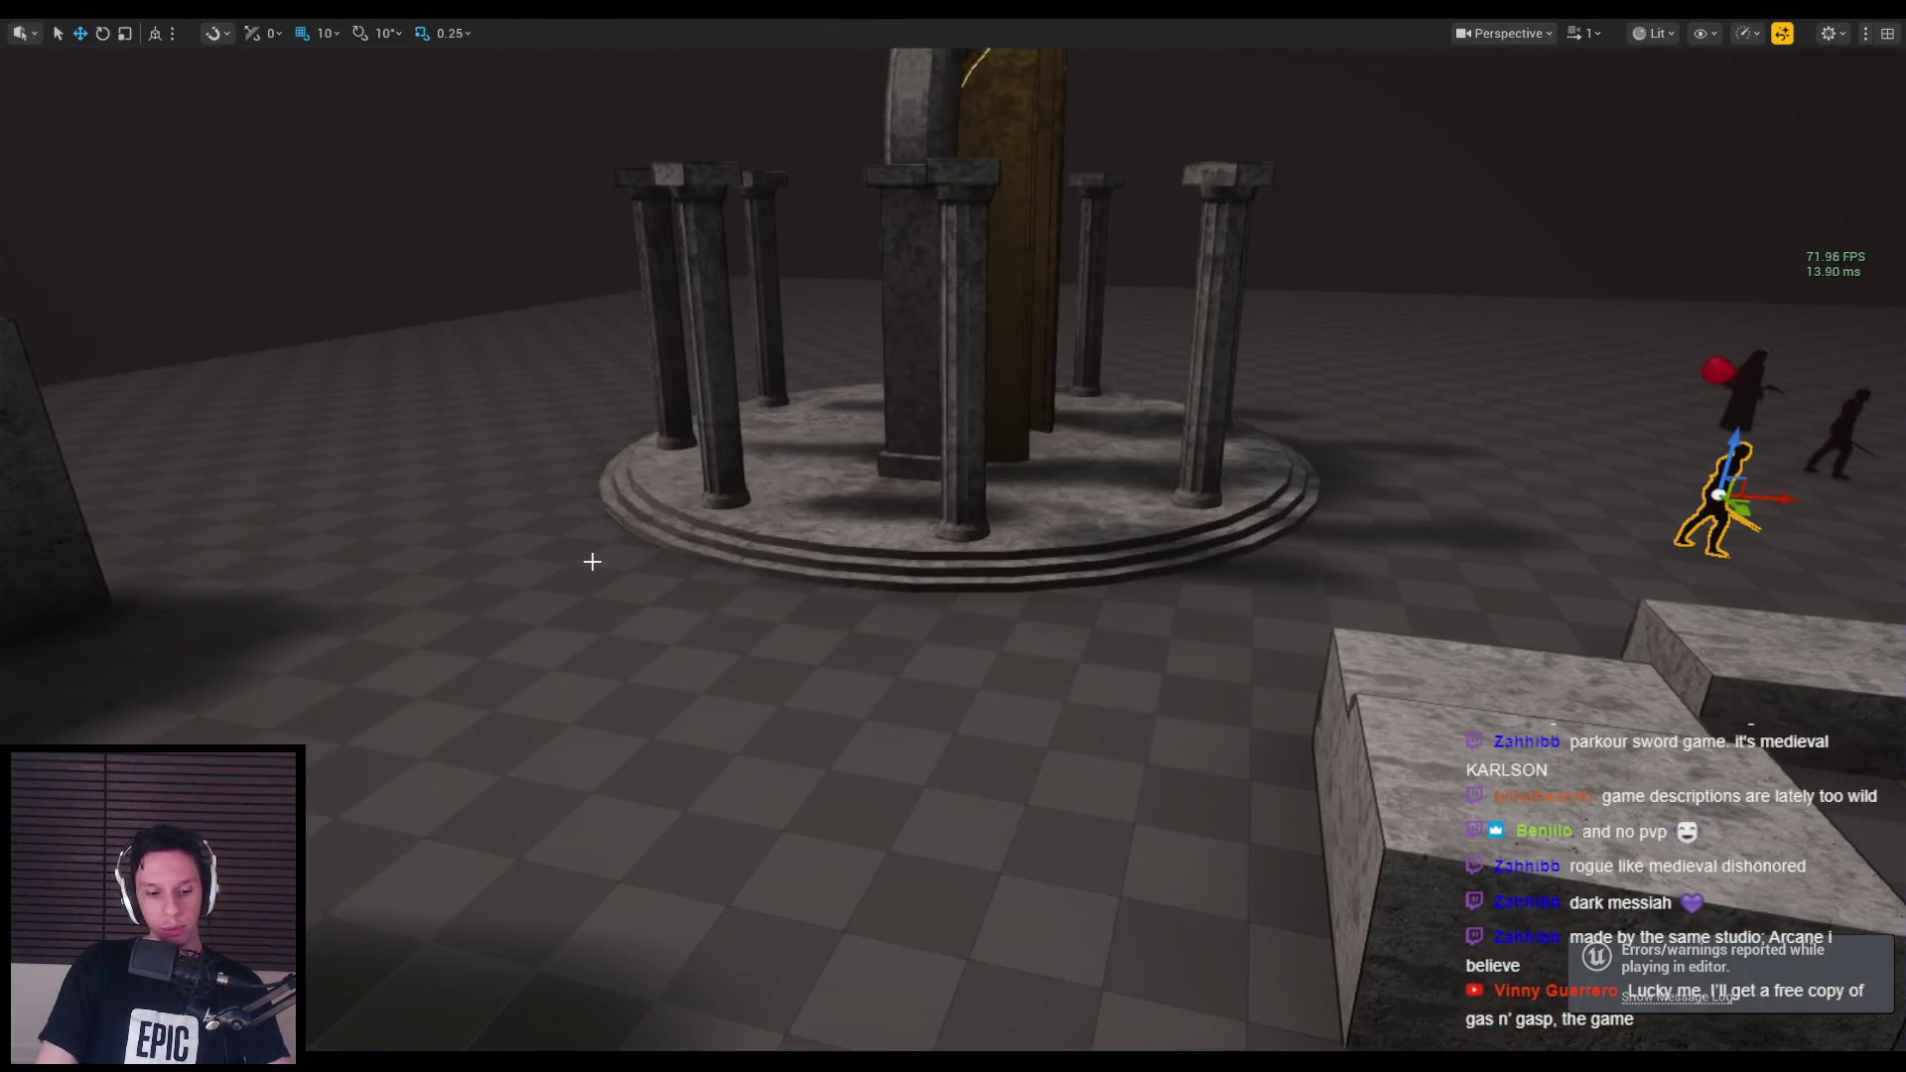
{"action": "key", "text": "alt+p"}
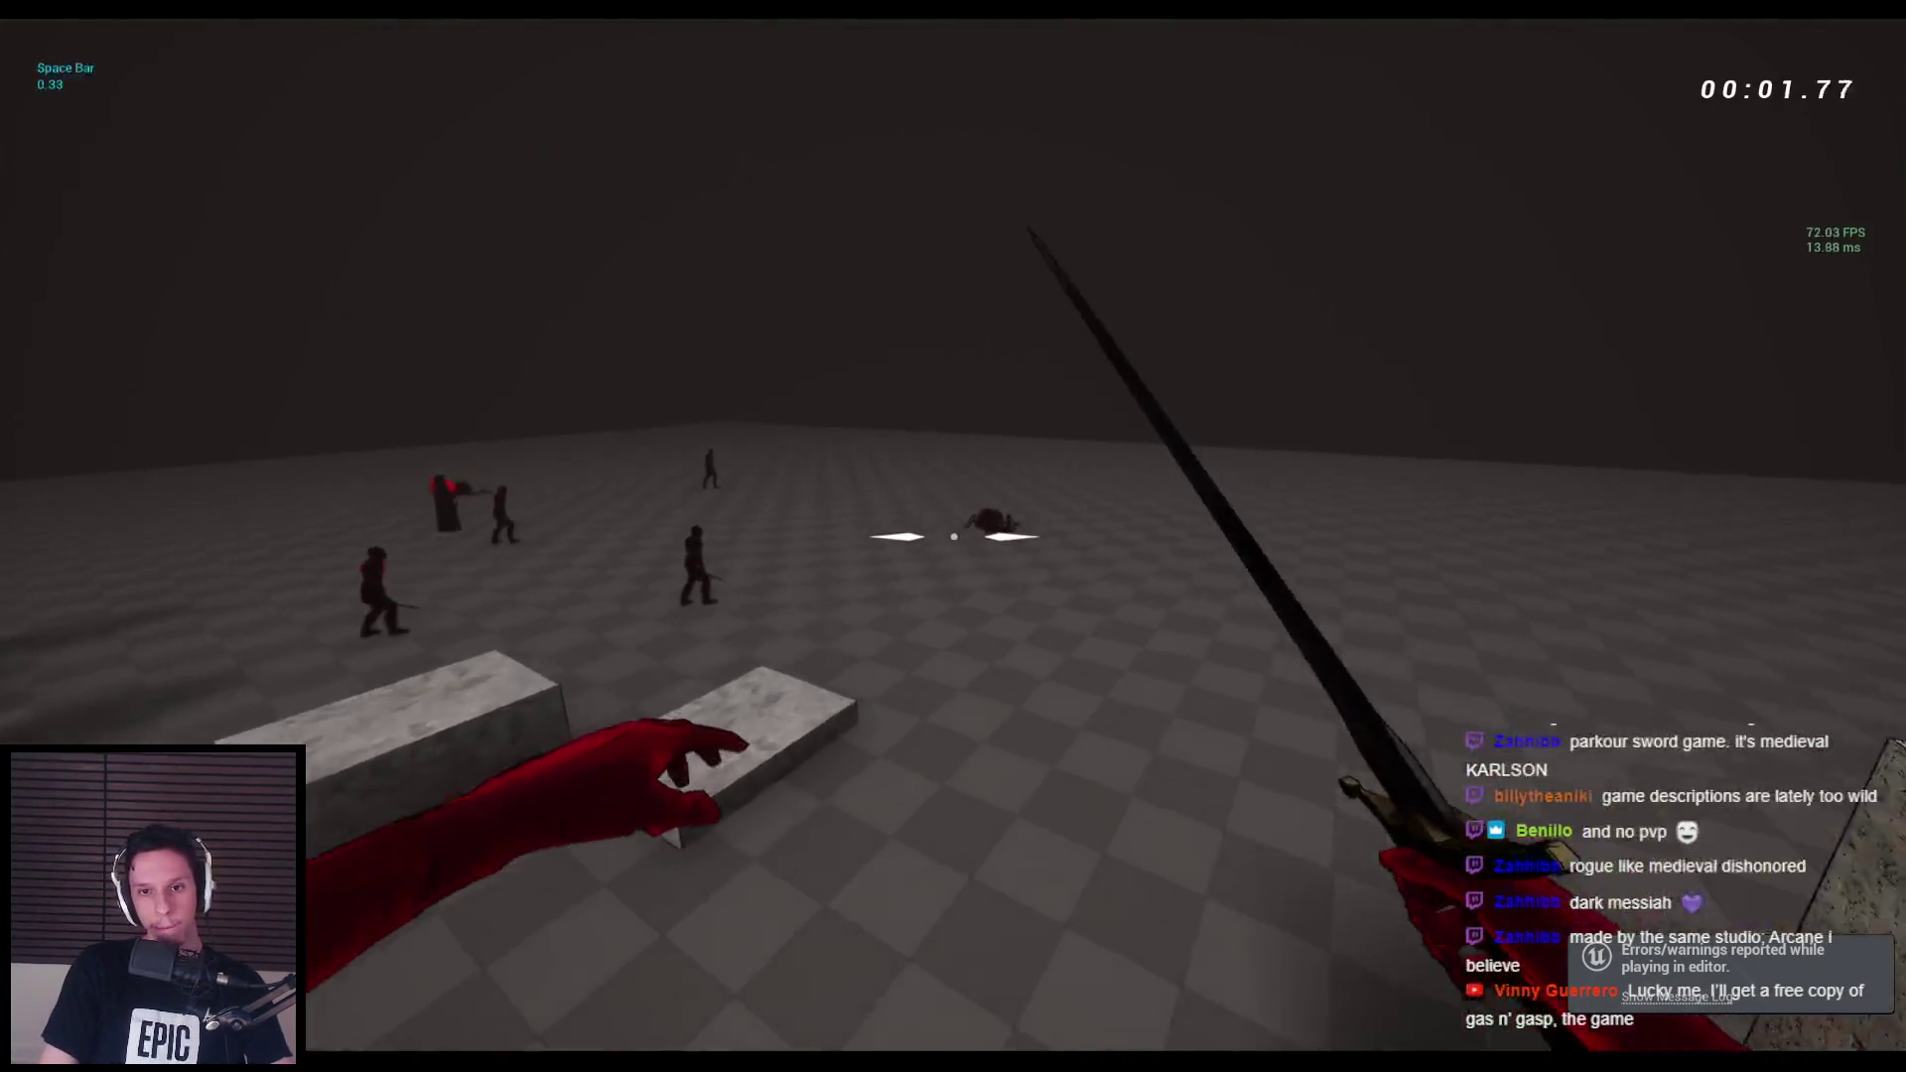
{"action": "key", "text": "w"}
{"action": "left_click", "coordinate": [953, 536]}
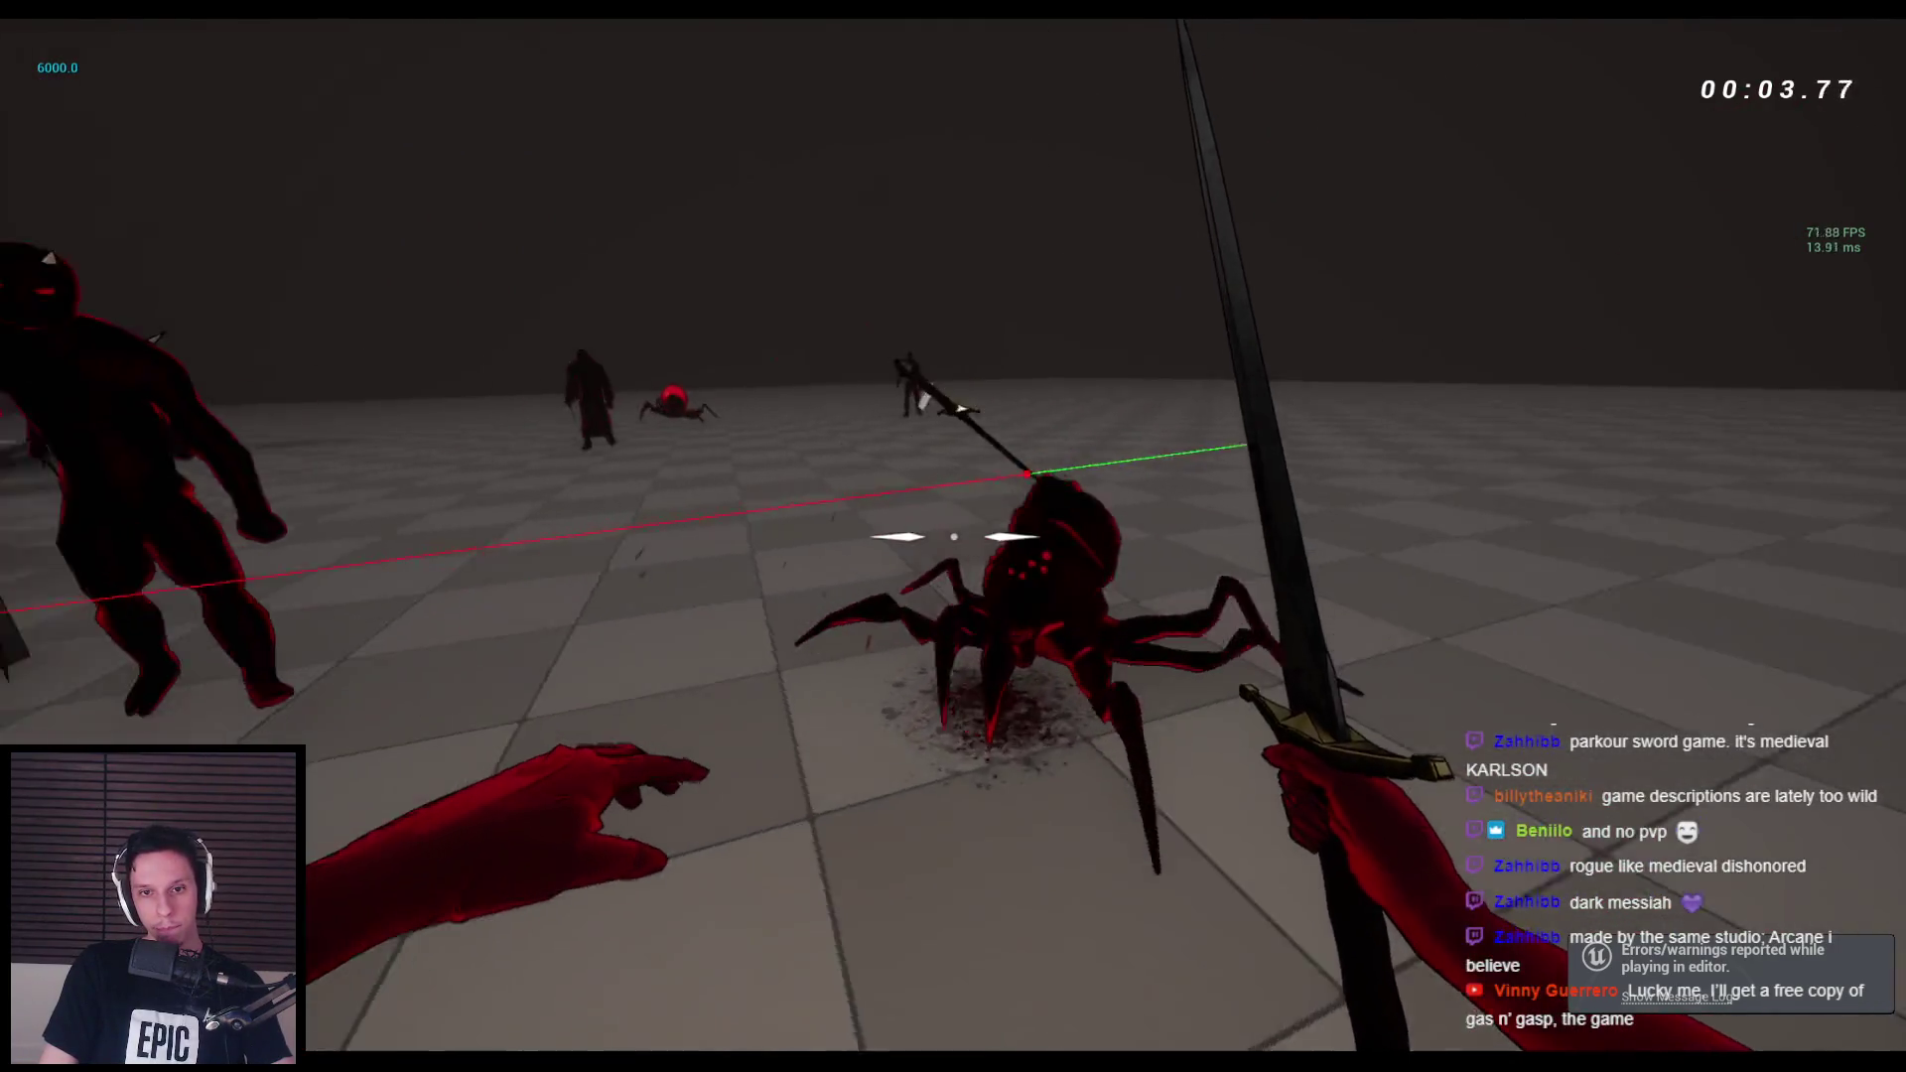
{"action": "key", "text": "2"}
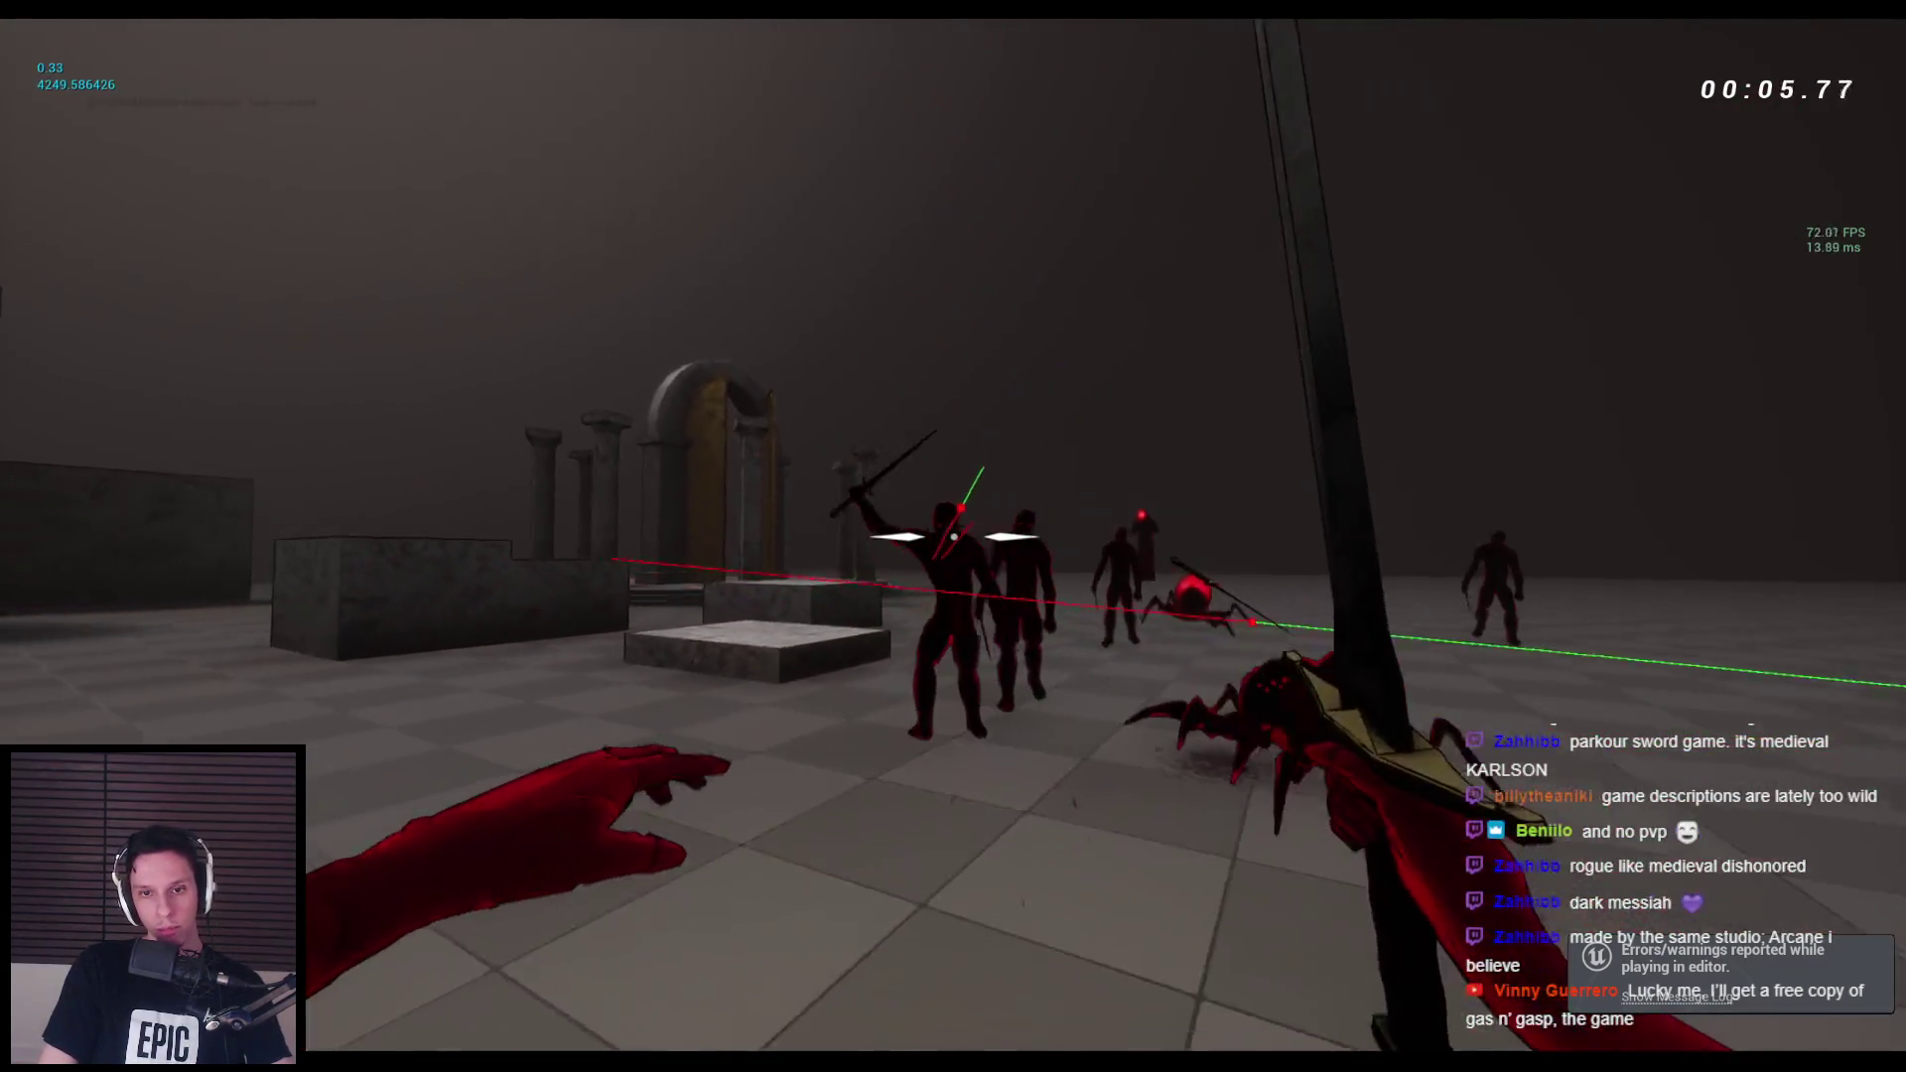
{"action": "left_click", "coordinate": [953, 536]}
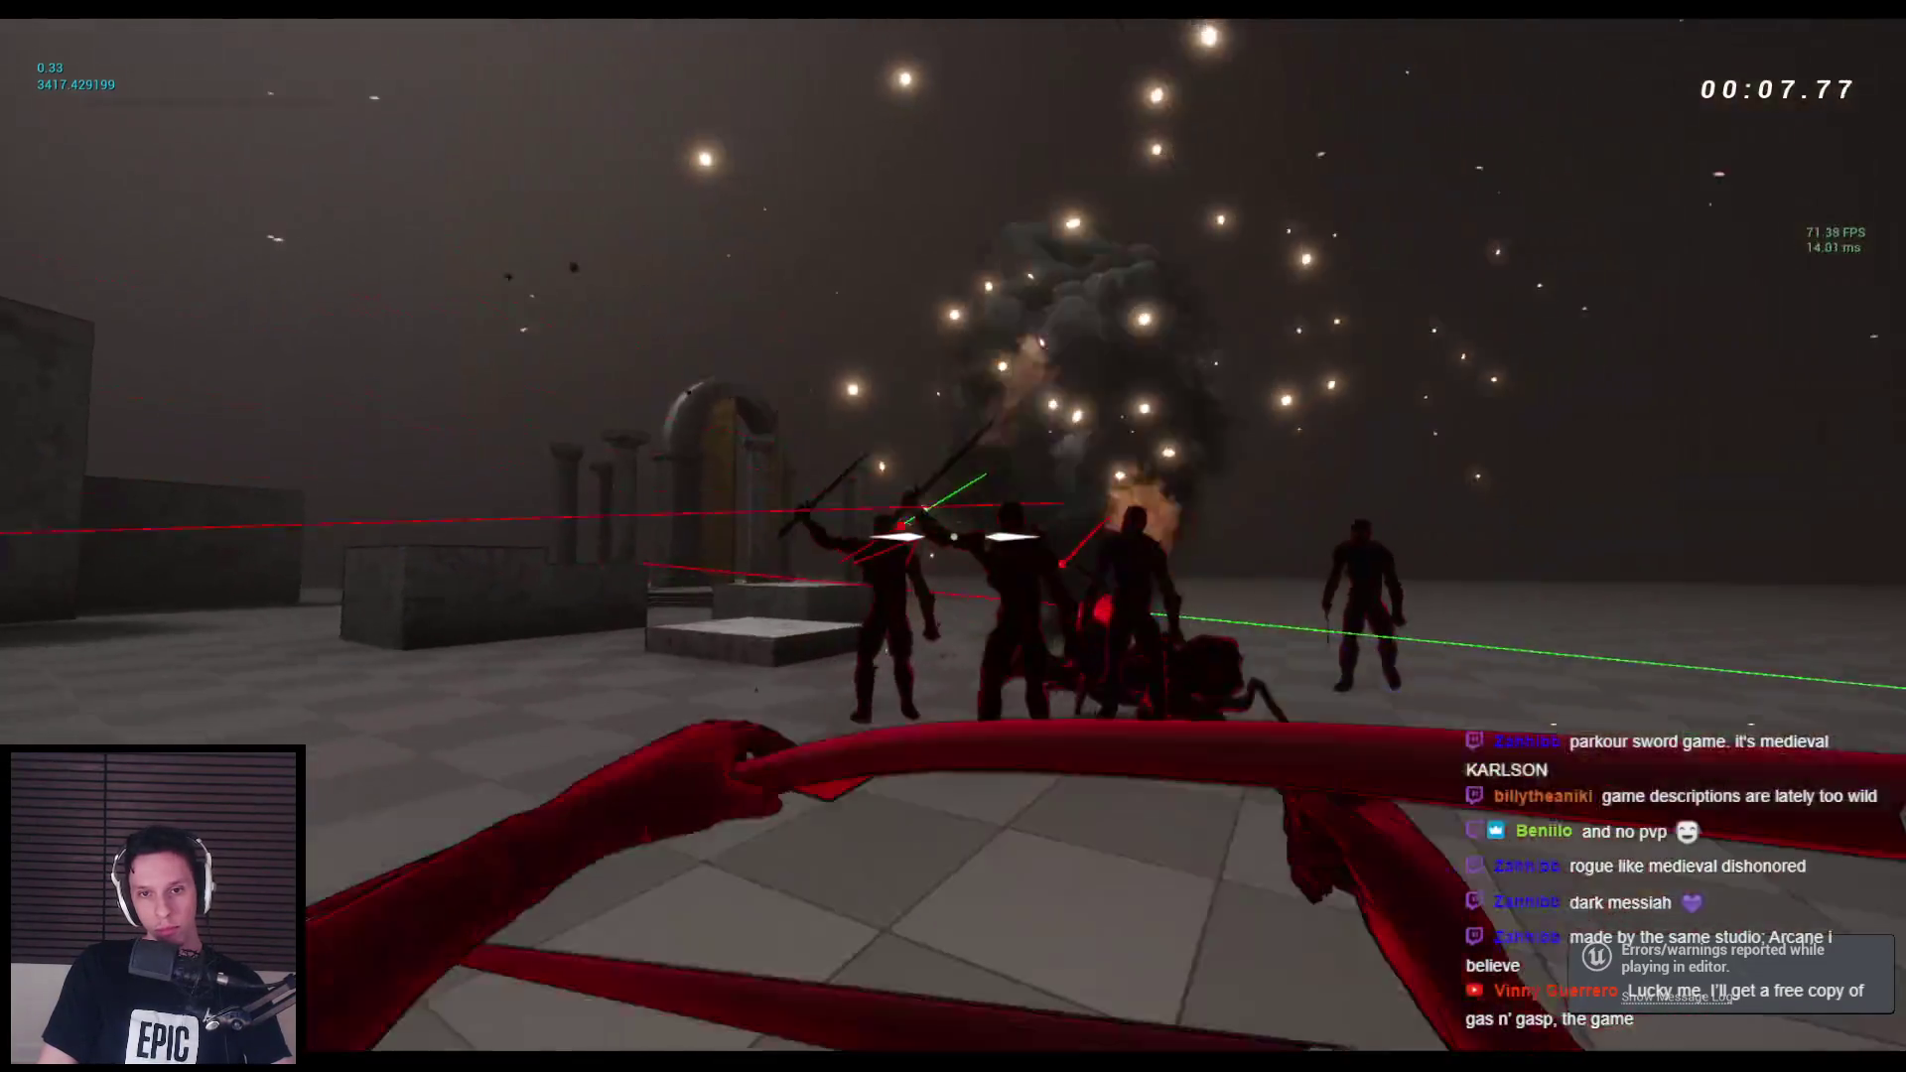
{"action": "left_click", "coordinate": [953, 536]}
{"action": "left_click", "coordinate": [953, 536]}
{"action": "key", "text": "2"}
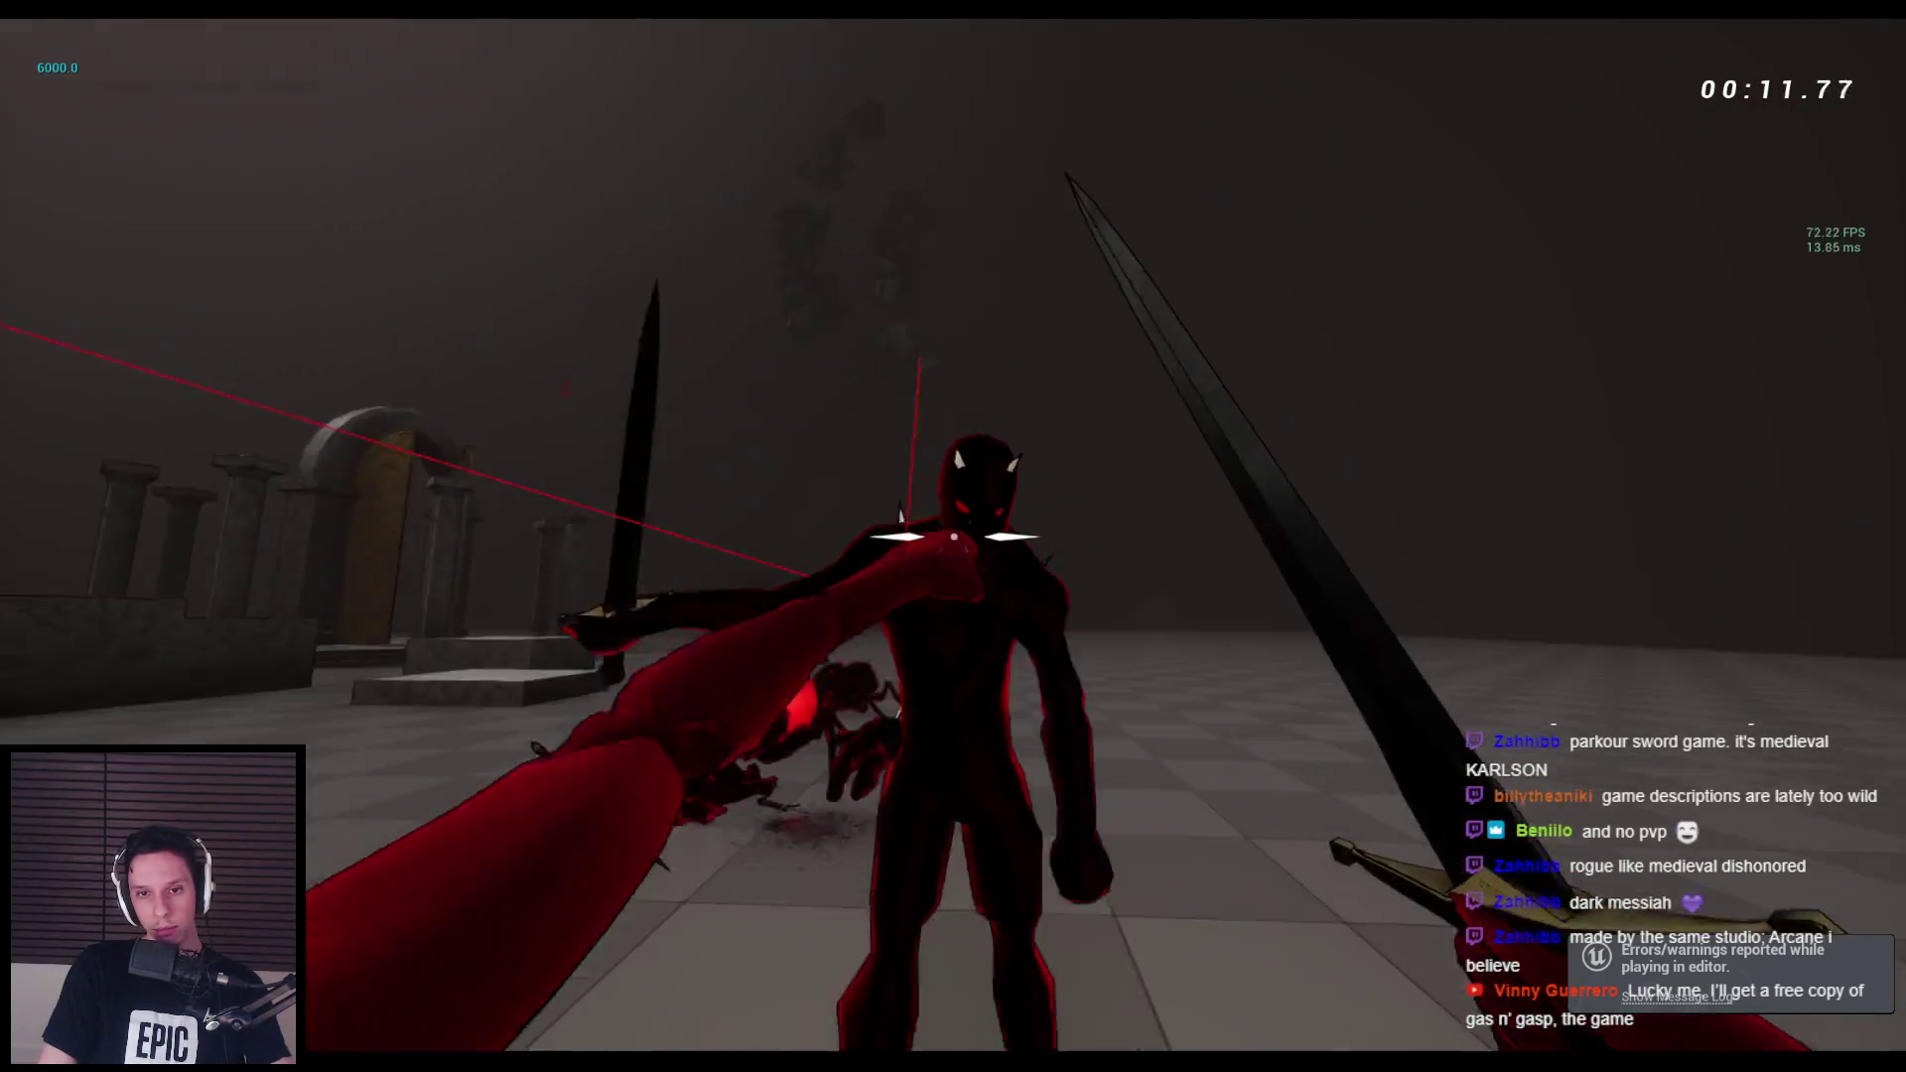
{"action": "left_click", "coordinate": [953, 536]}
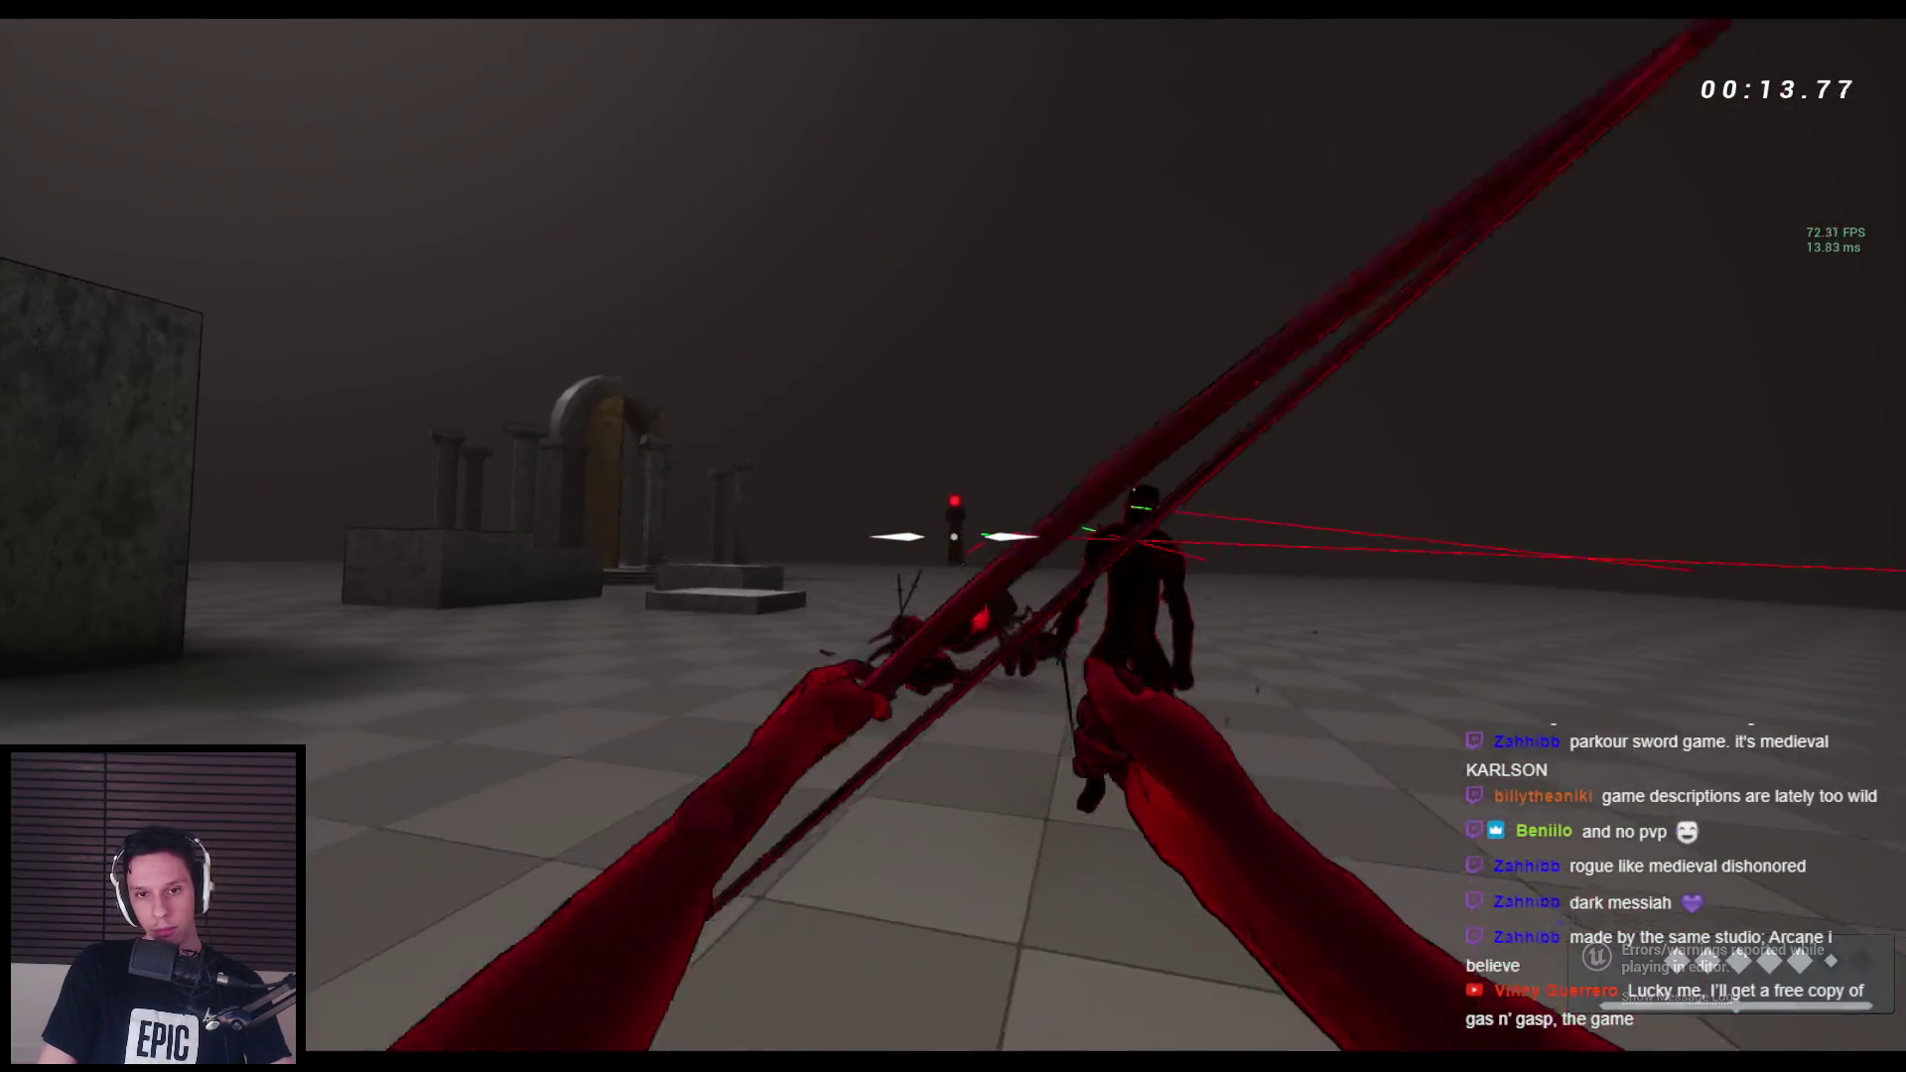
{"action": "key", "text": "2"}
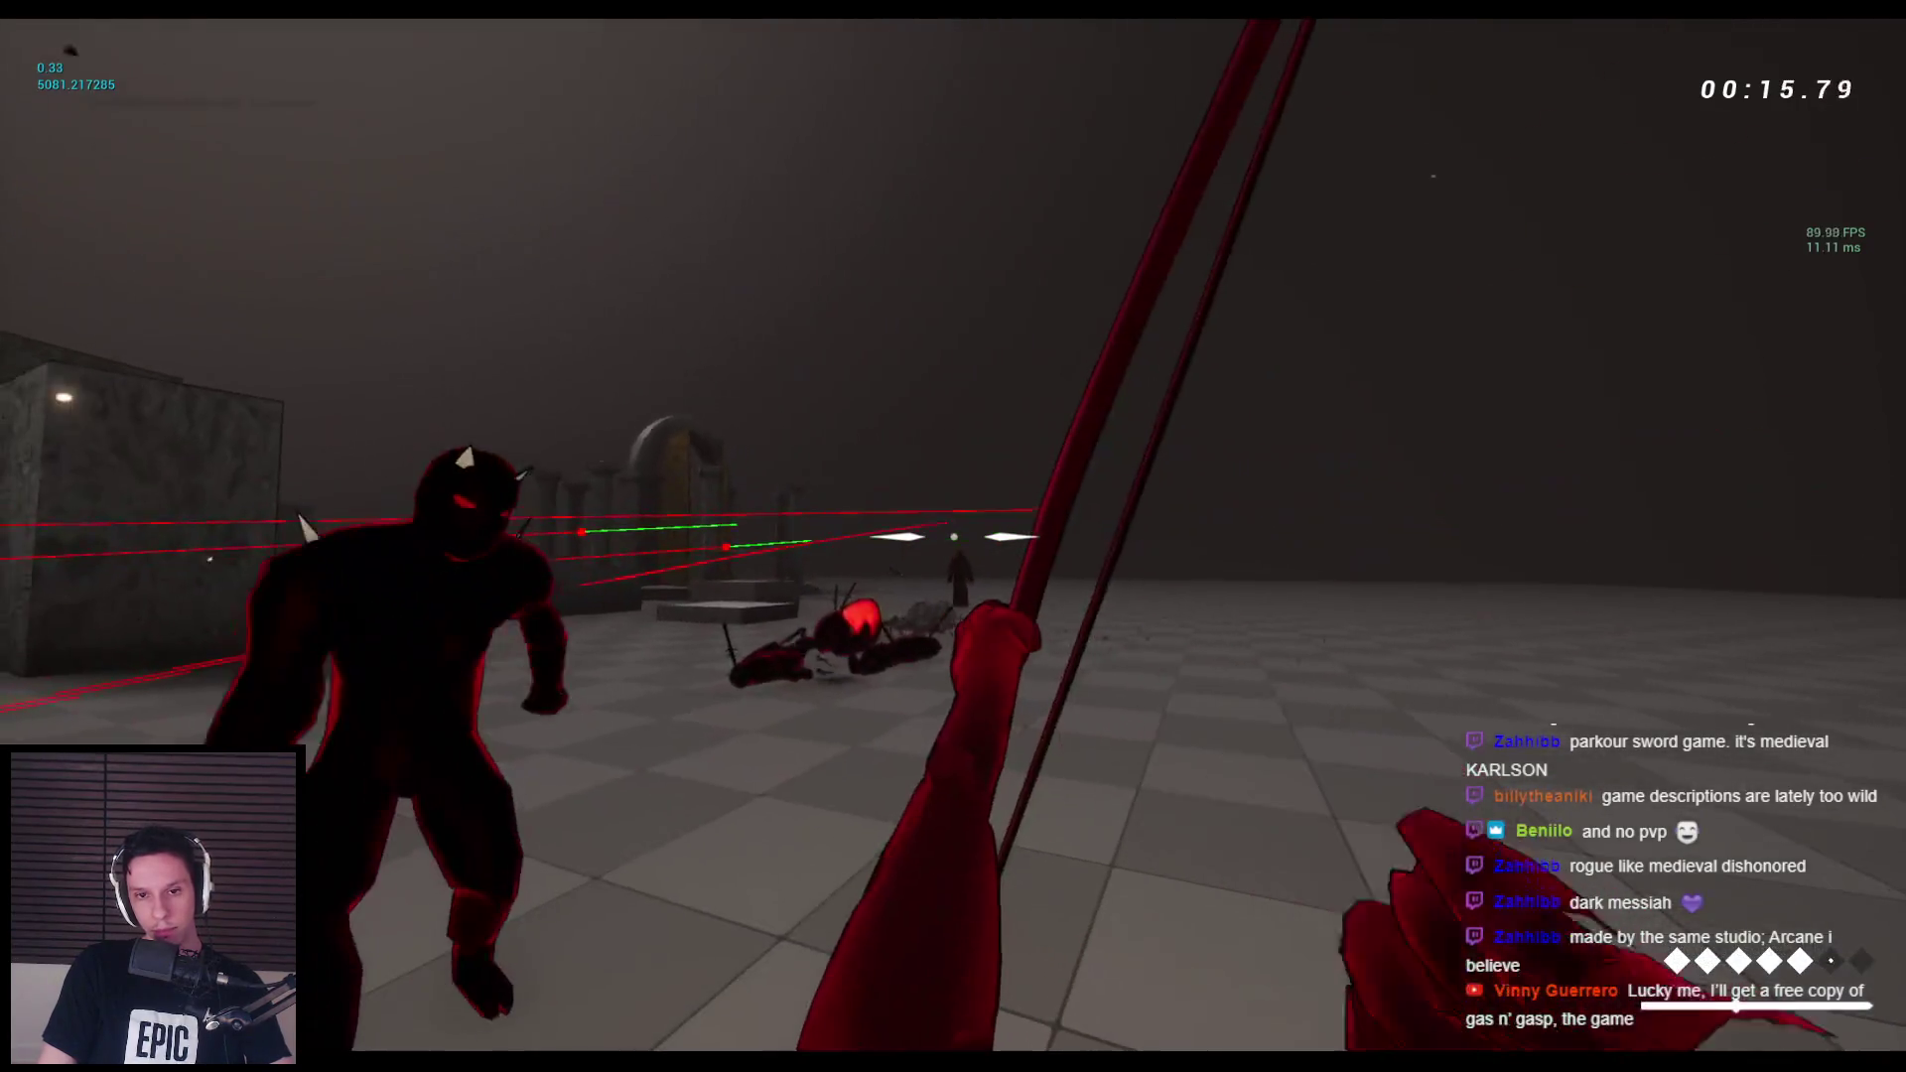
{"action": "key", "text": "1"}
{"action": "left_click", "coordinate": [953, 536]}
{"action": "left_click", "coordinate": [953, 536]}
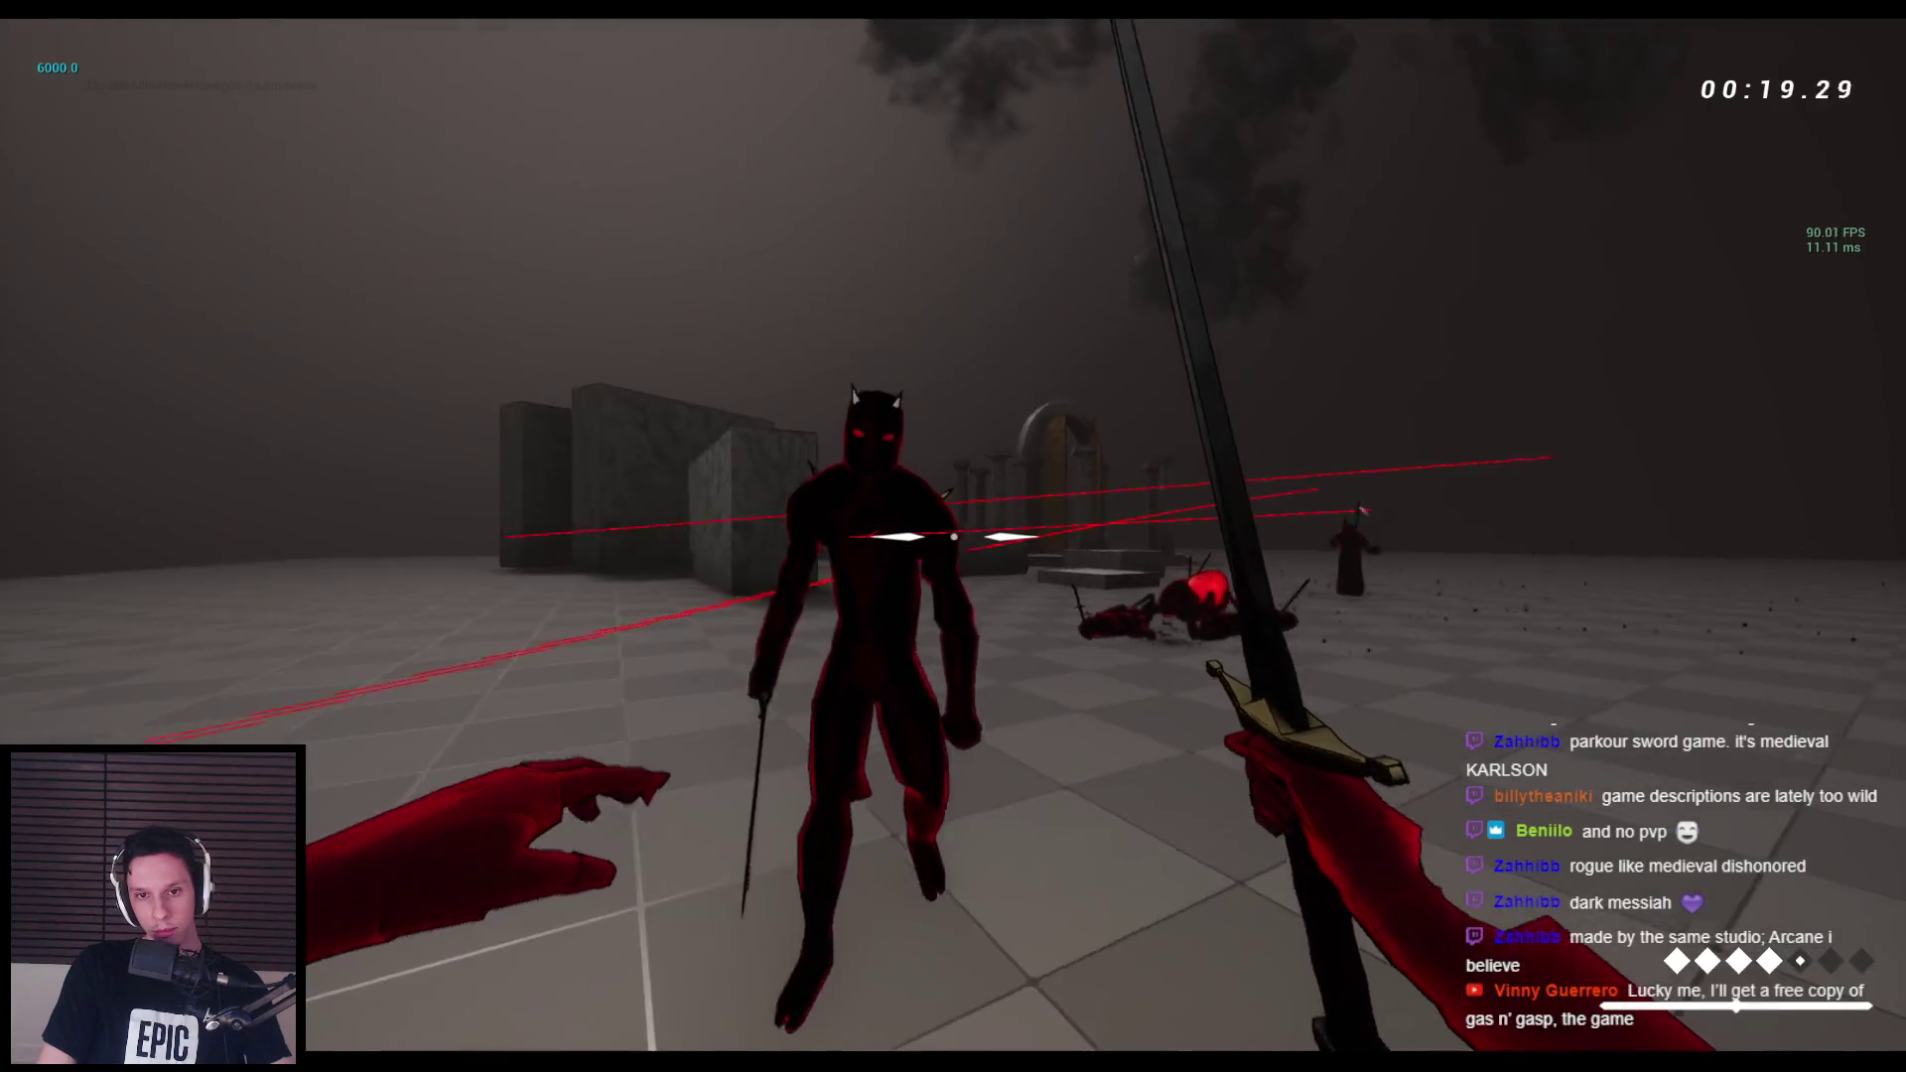
{"action": "left_click", "coordinate": [953, 536]}
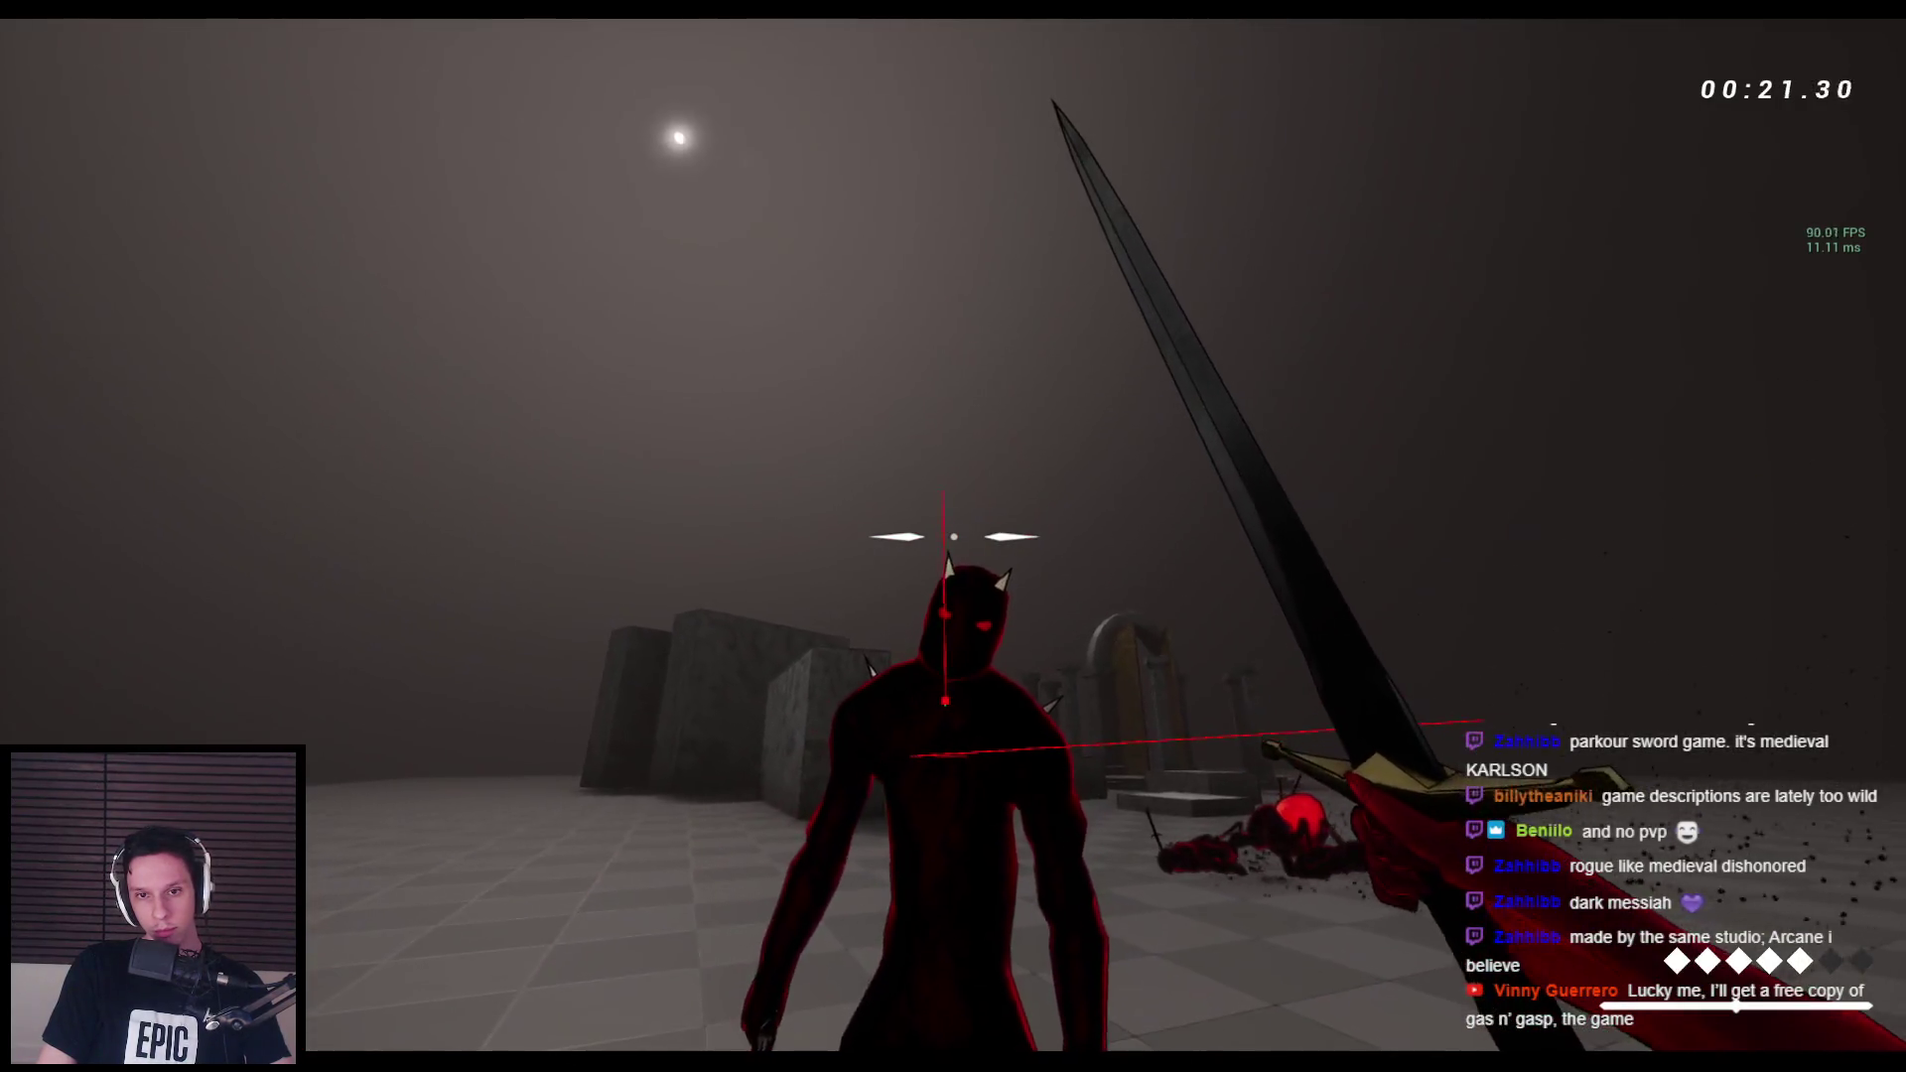
{"action": "right_click", "coordinate": [953, 536]}
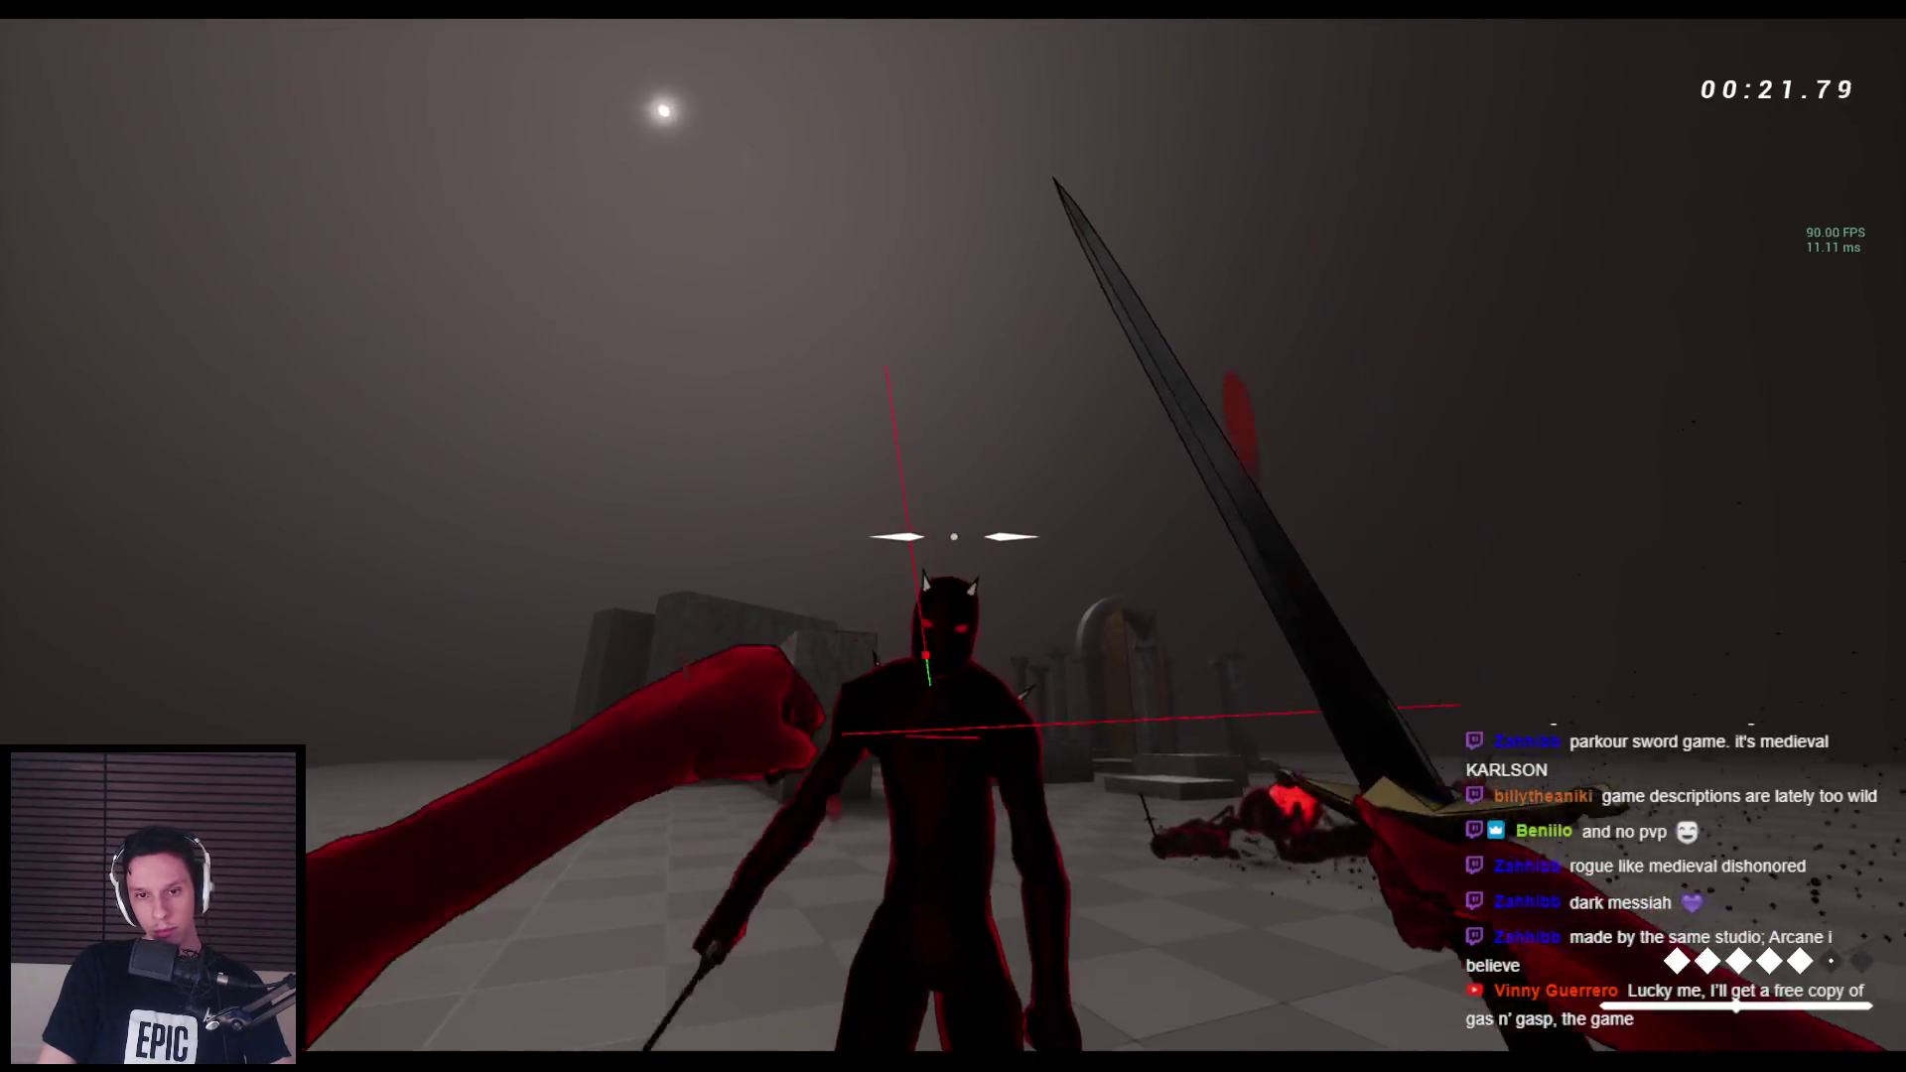
{"action": "right_click", "coordinate": [953, 536]}
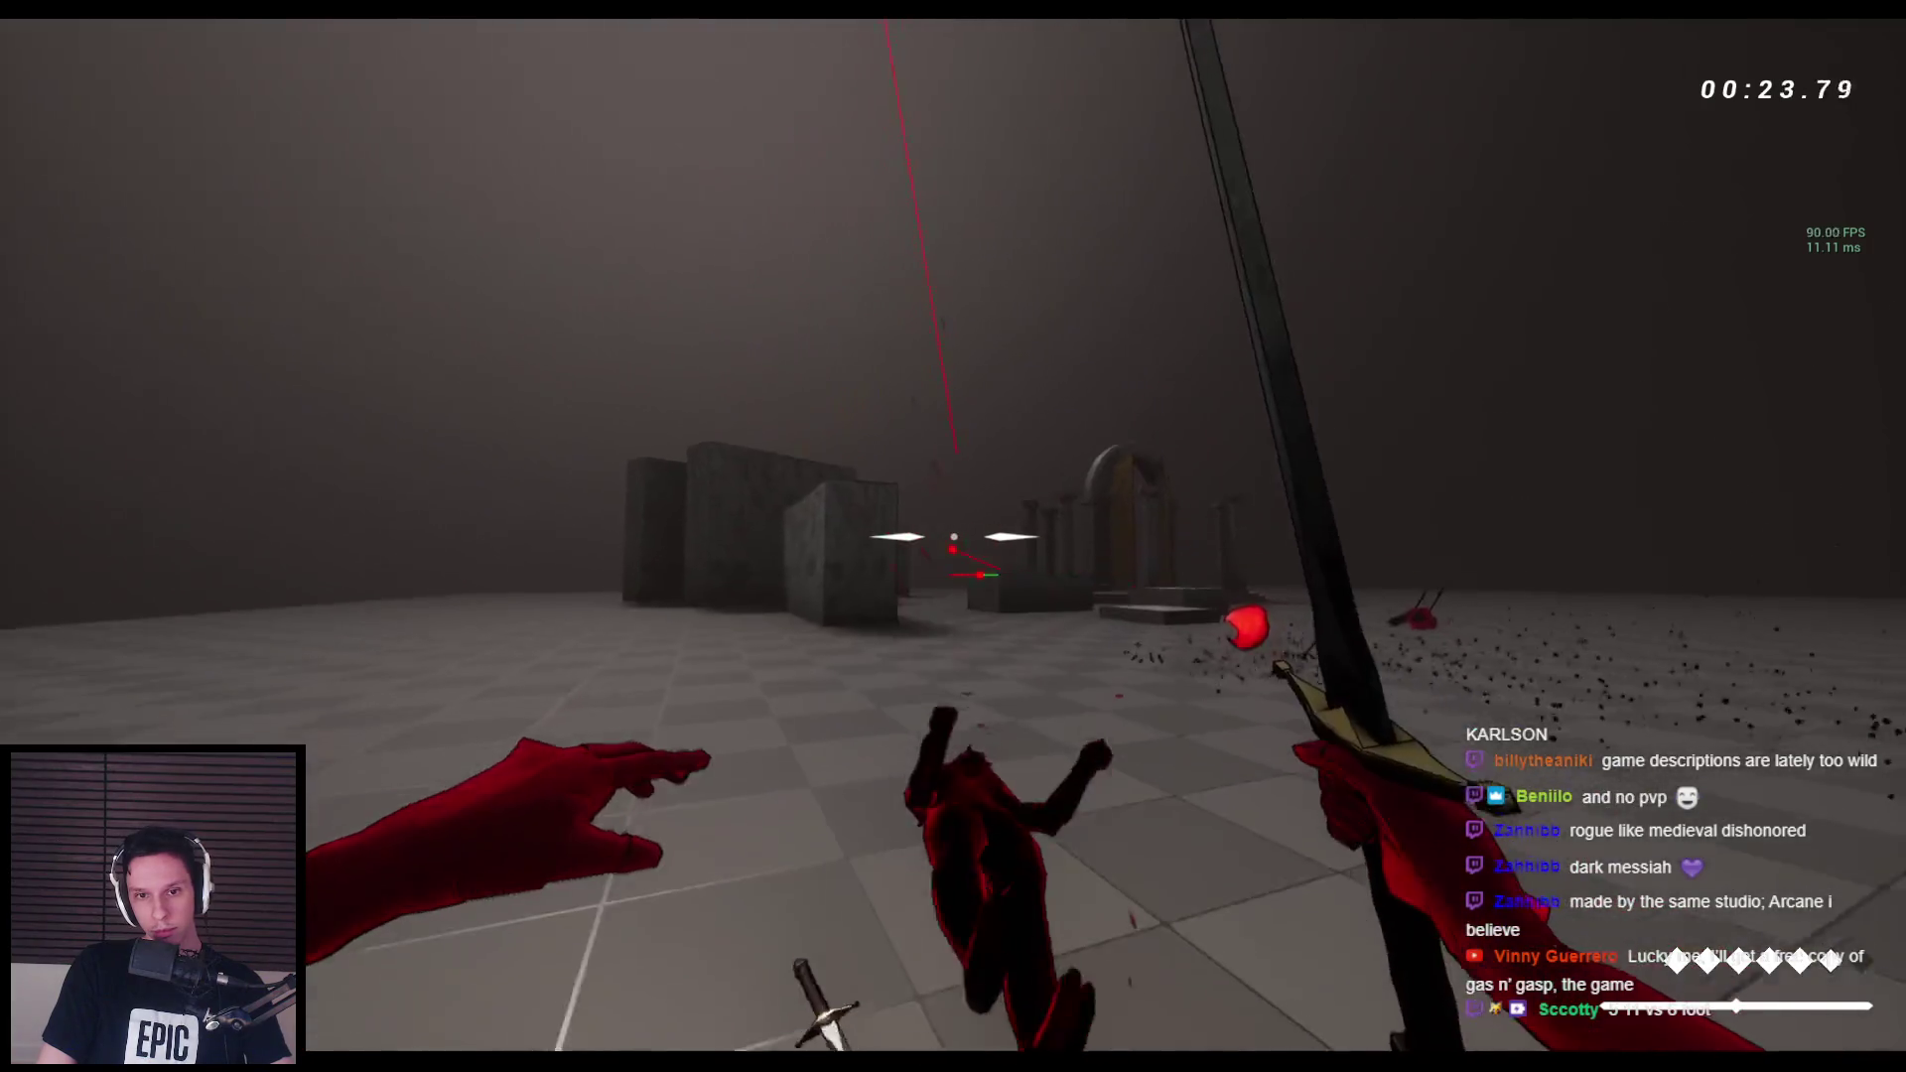
{"action": "key", "text": "w"}
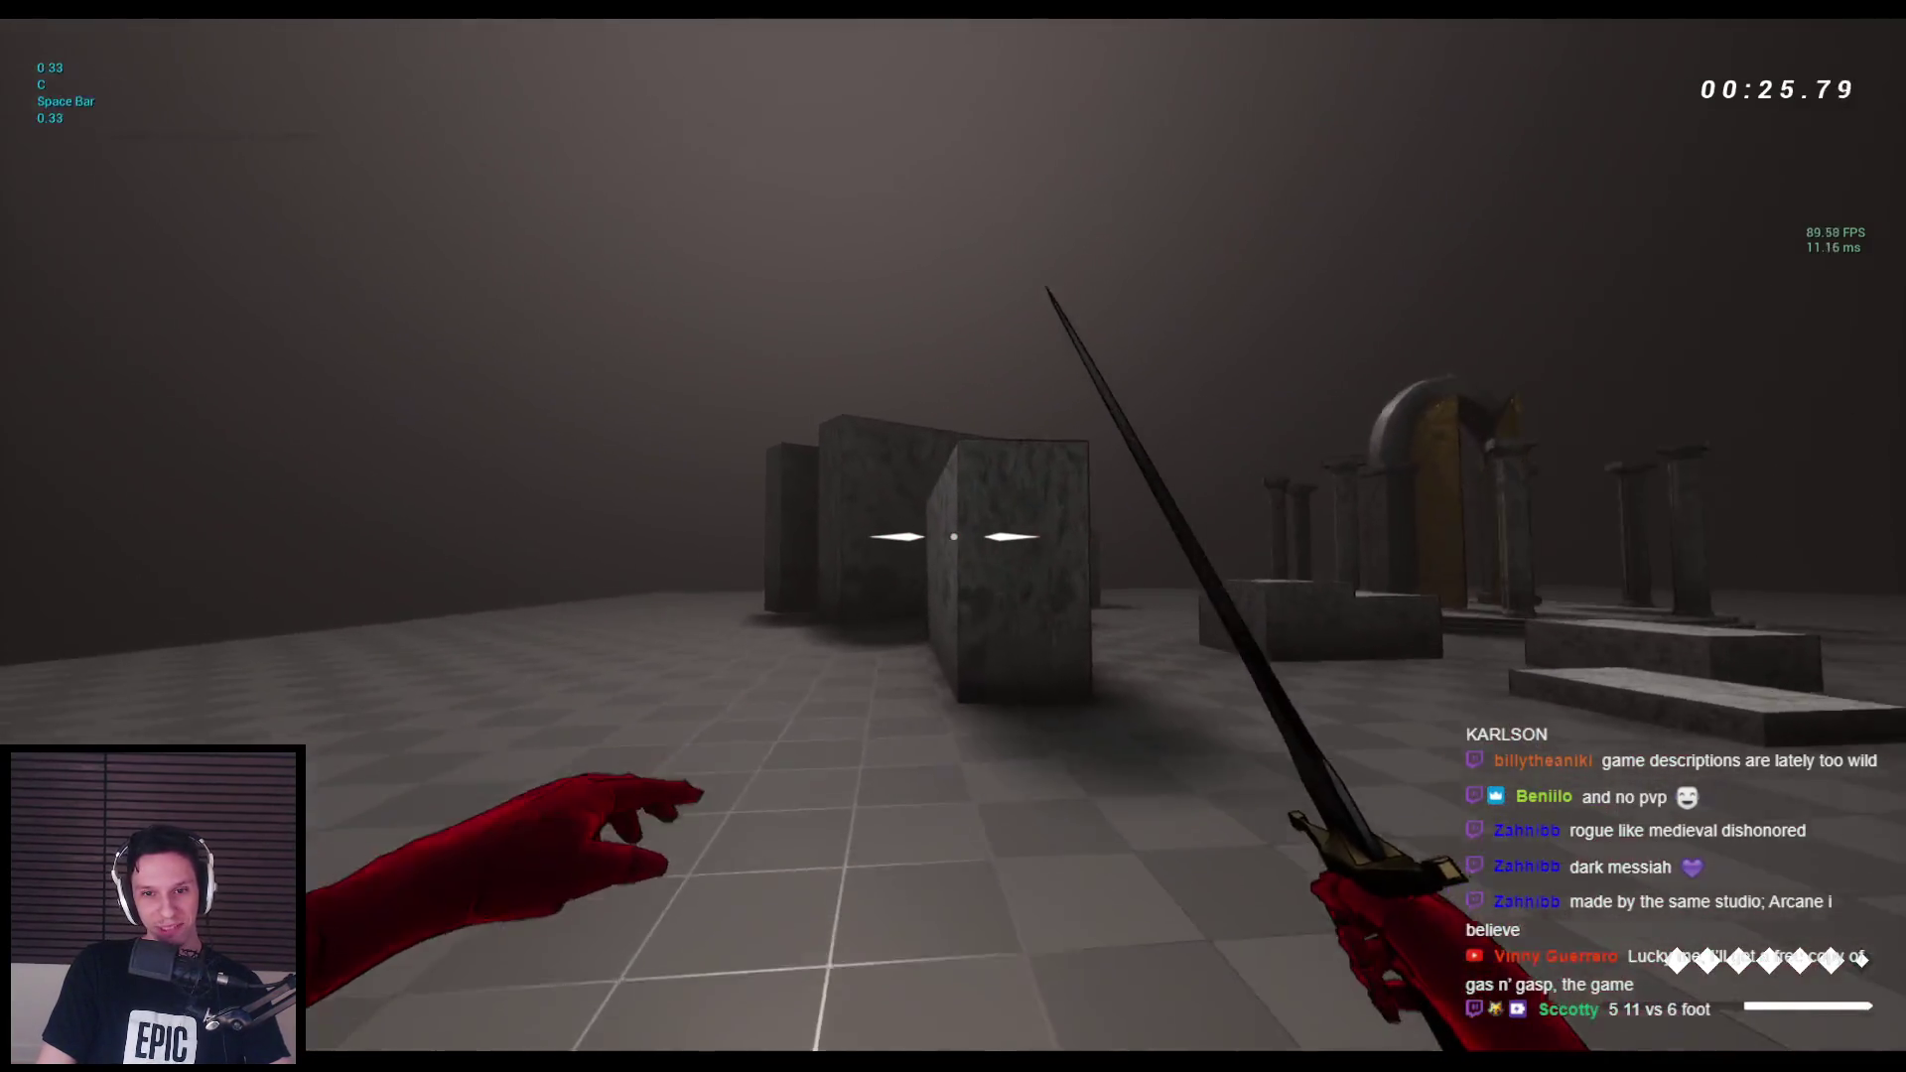
{"action": "key", "text": "space"}
{"action": "key", "text": "space"}
{"action": "key", "text": "space"}
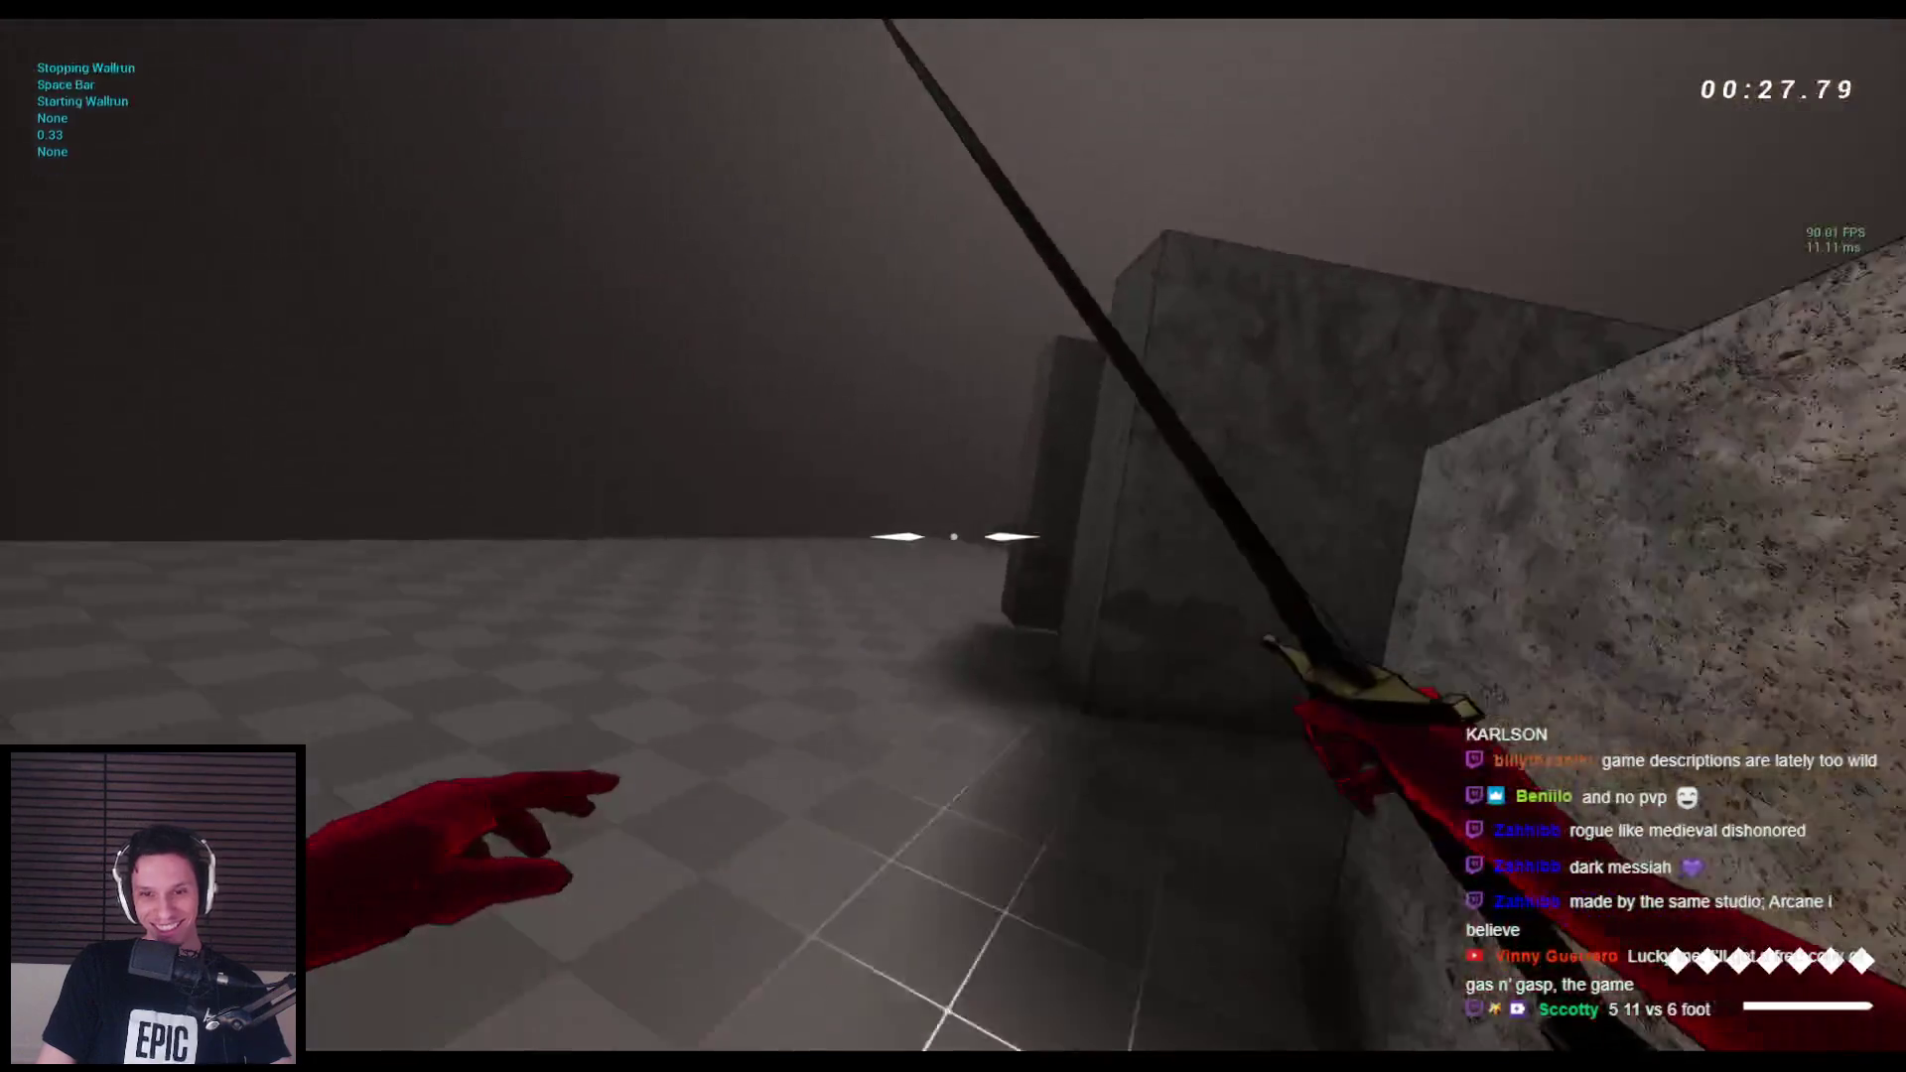
{"action": "key", "text": "space"}
{"action": "key", "text": "space"}
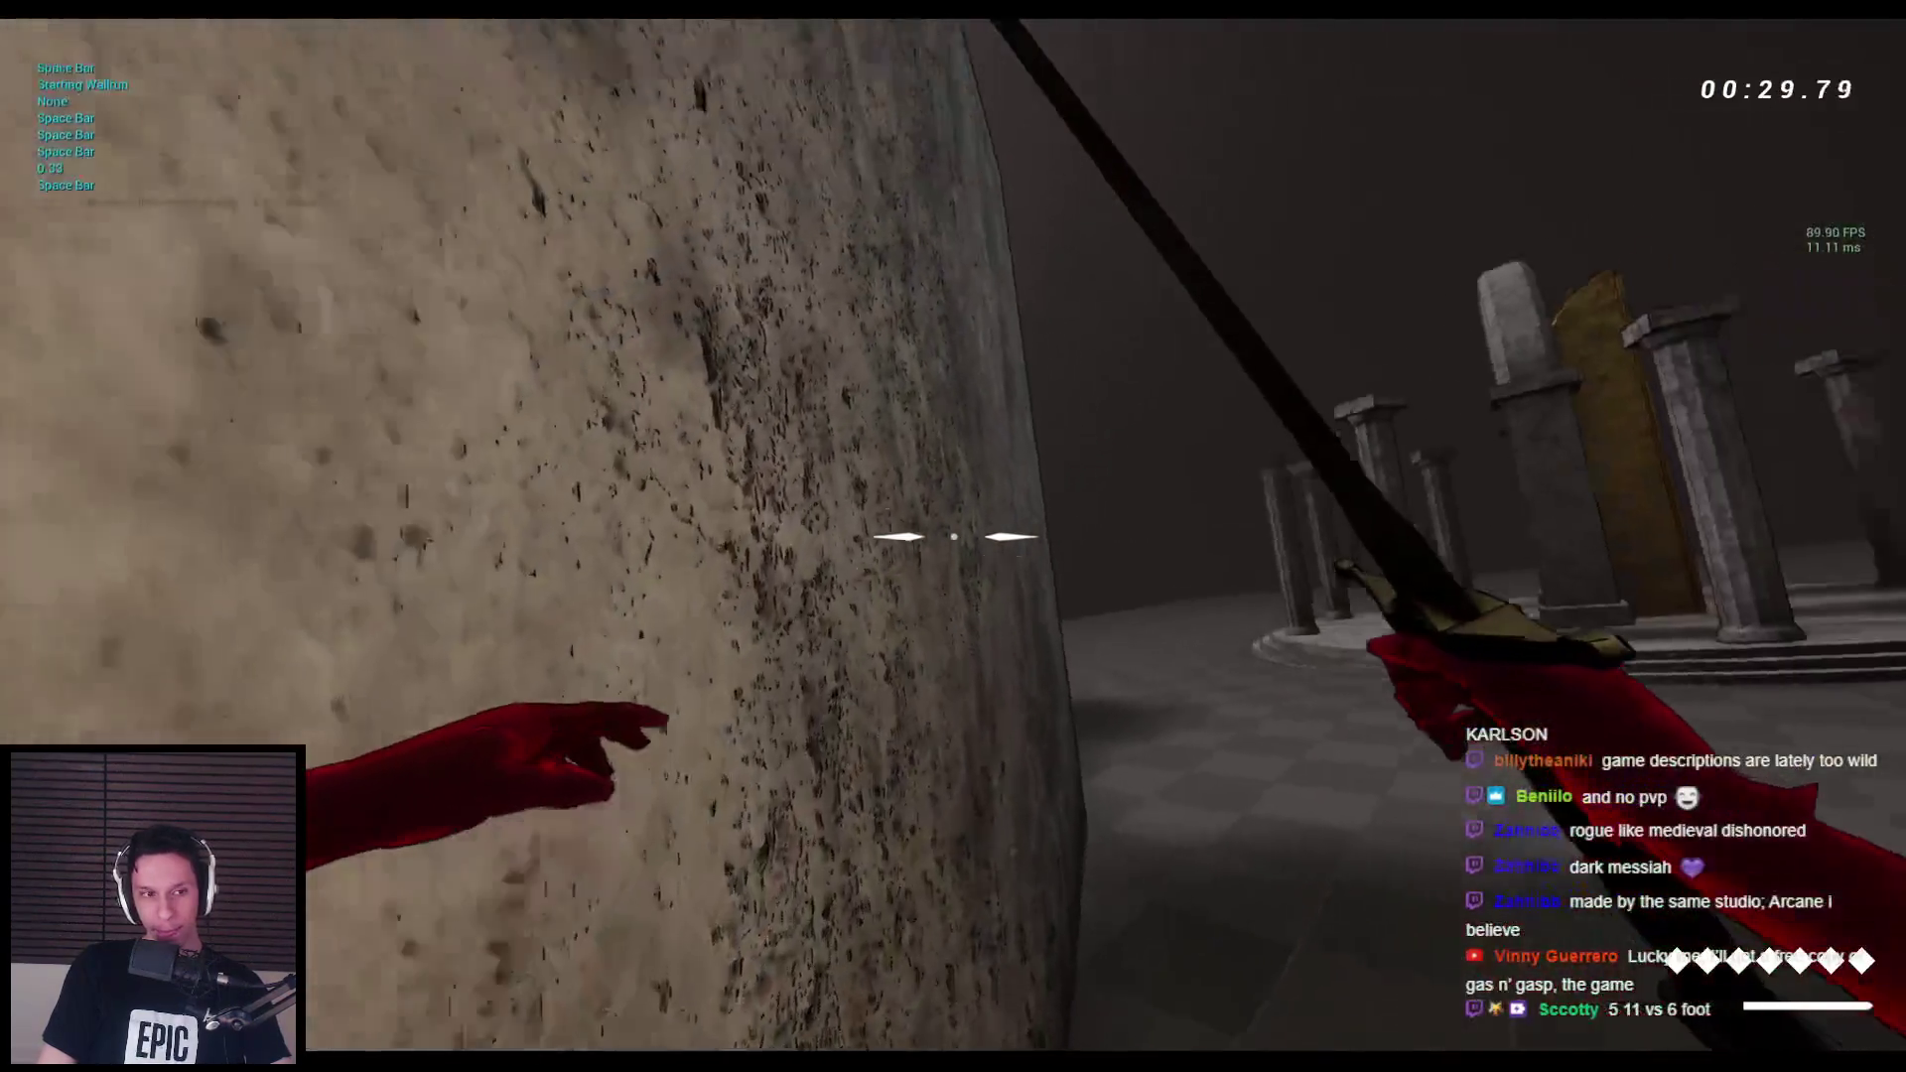
{"action": "key", "text": "space"}
{"action": "key", "text": "space"}
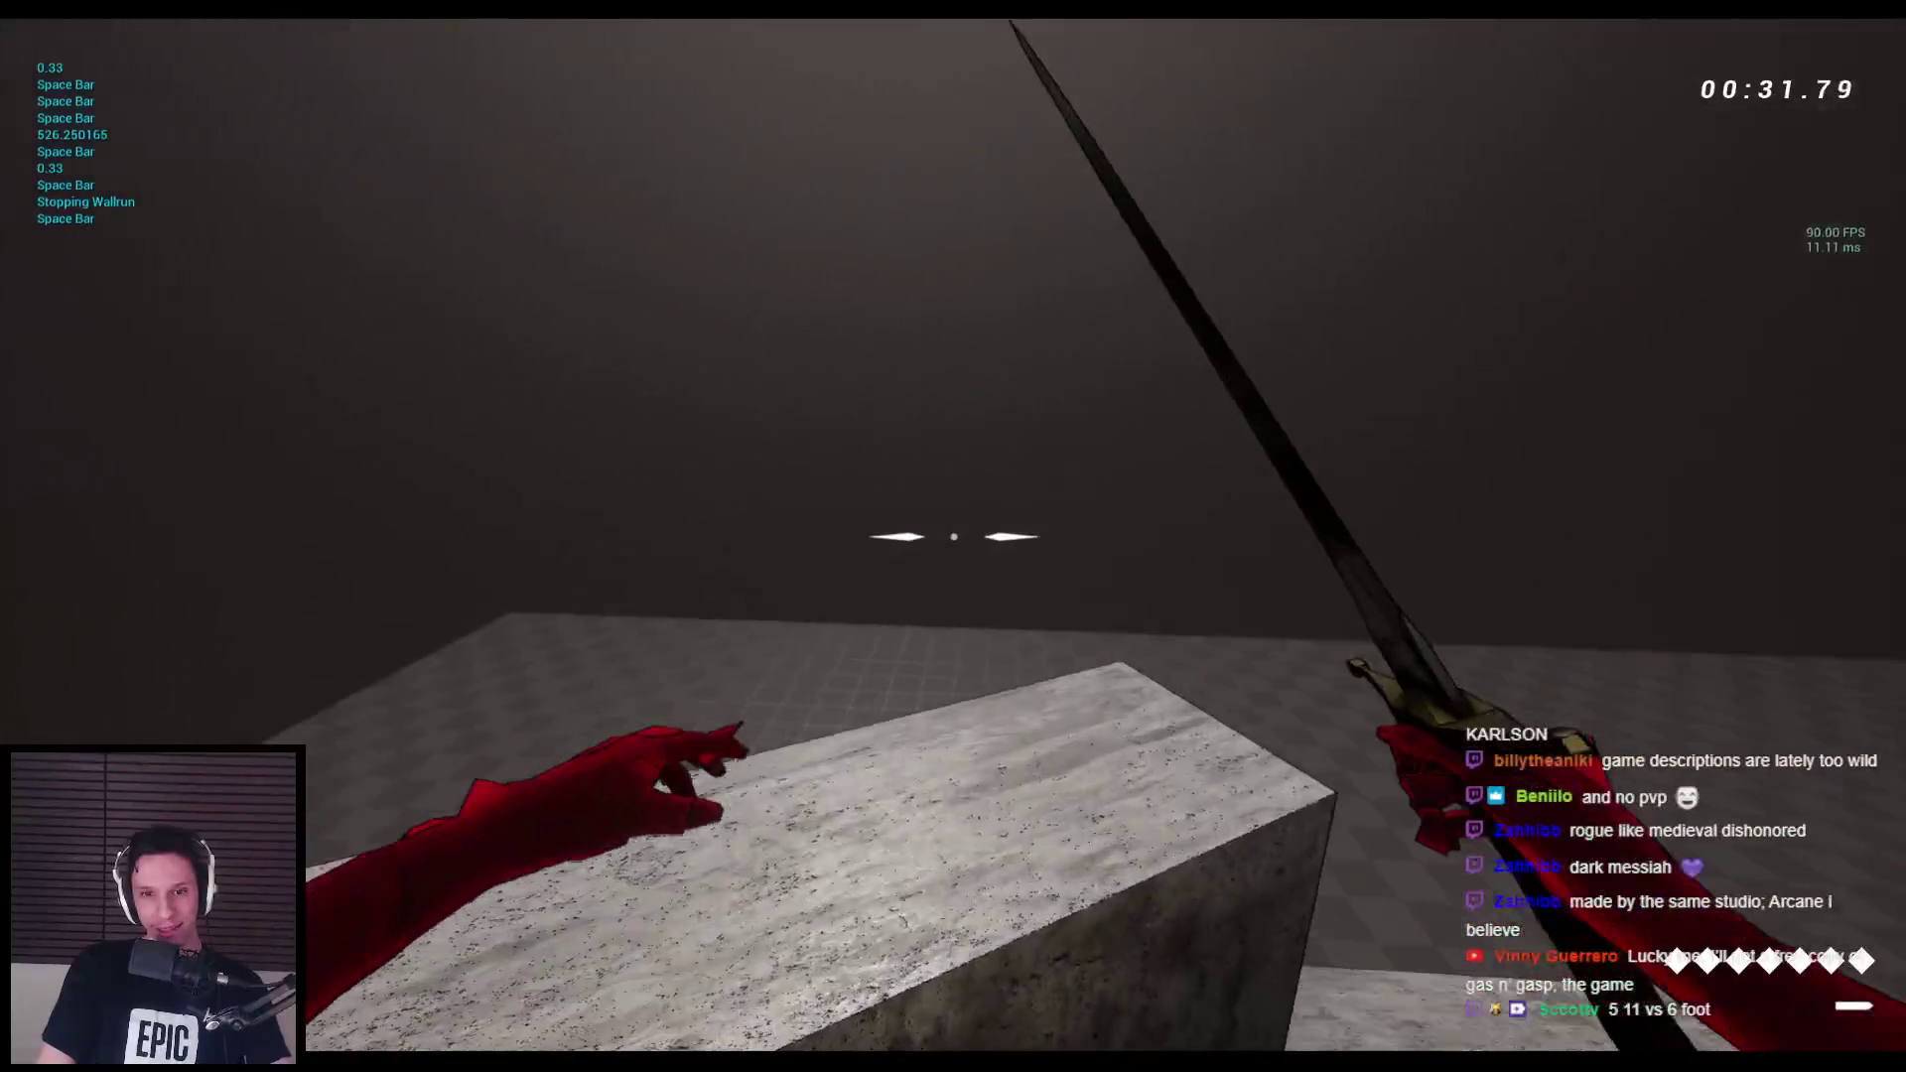
{"action": "key", "text": "Escape"}
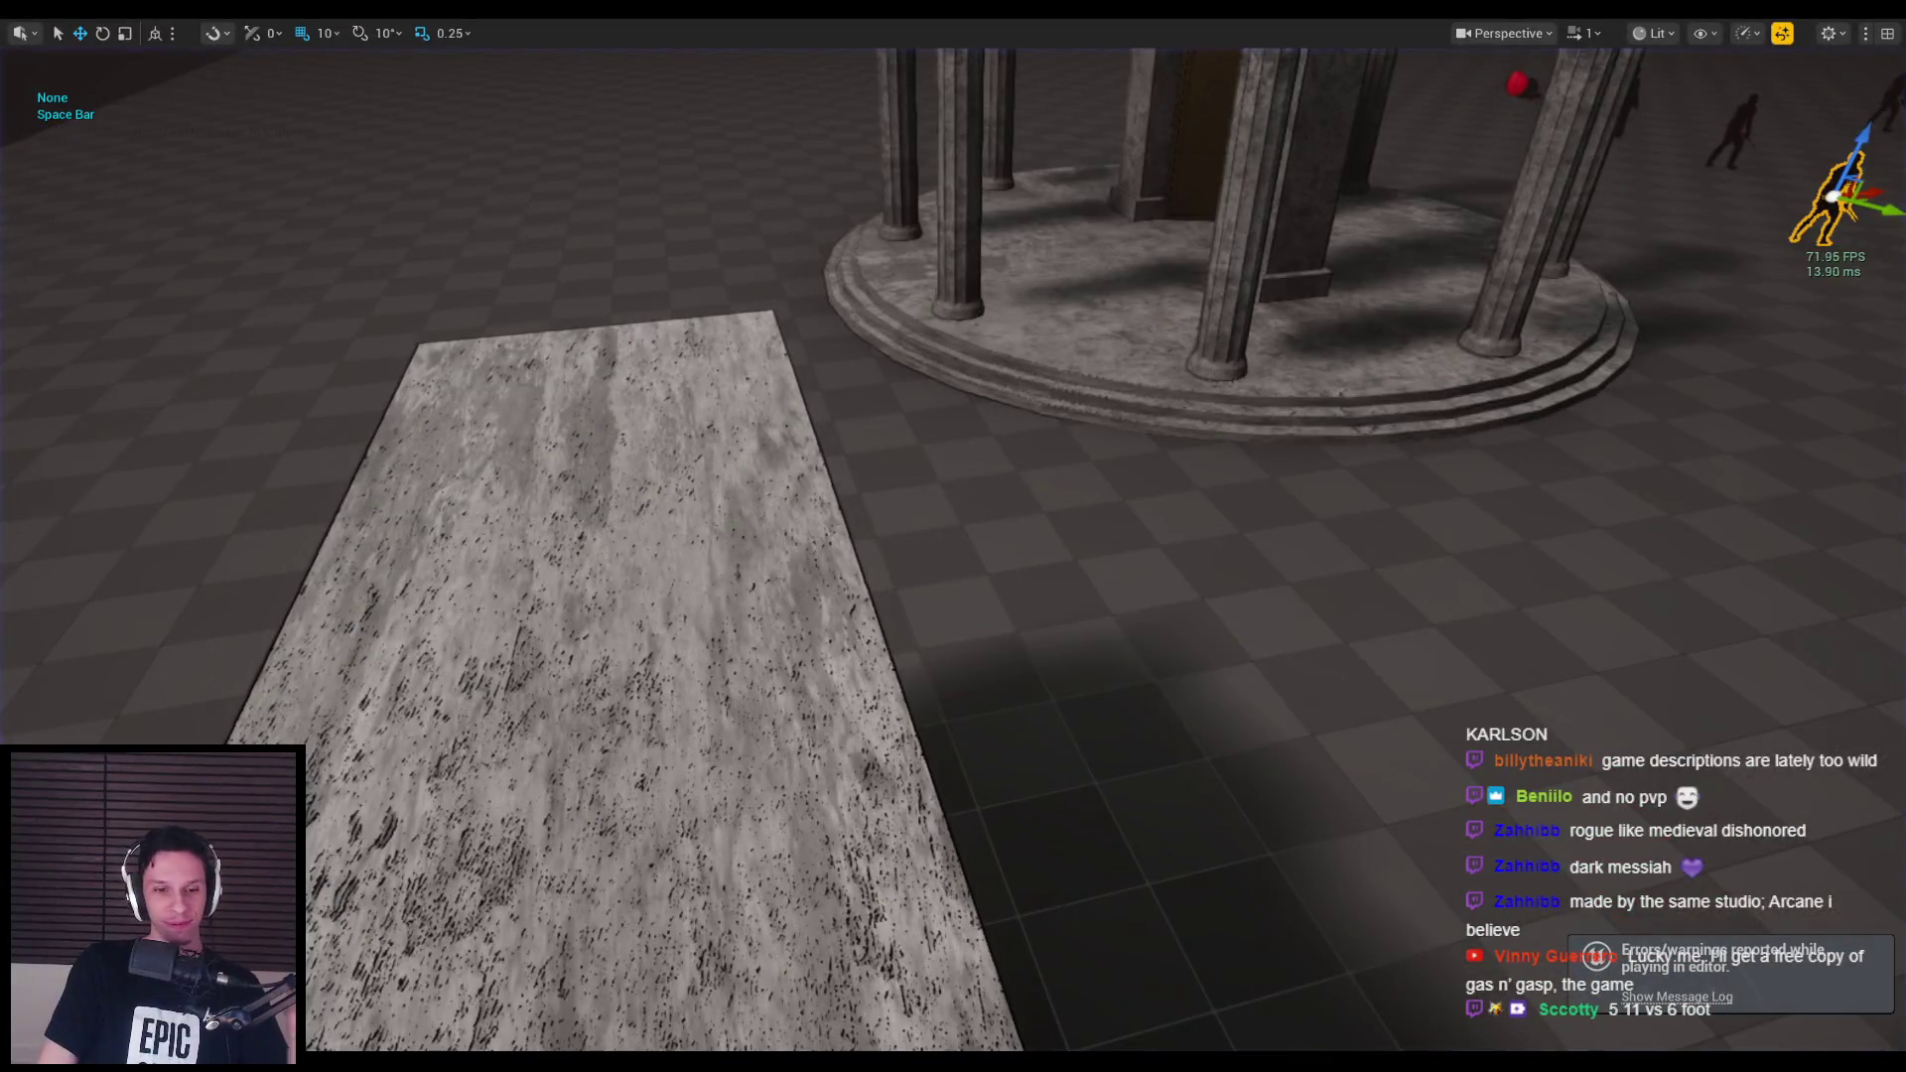
Locate the Box Trace Attack node and open the BoxTraceAttack function graph.
{"action": "scroll", "coordinate": [667, 591], "scroll_direction": "up", "scroll_amount": 2}
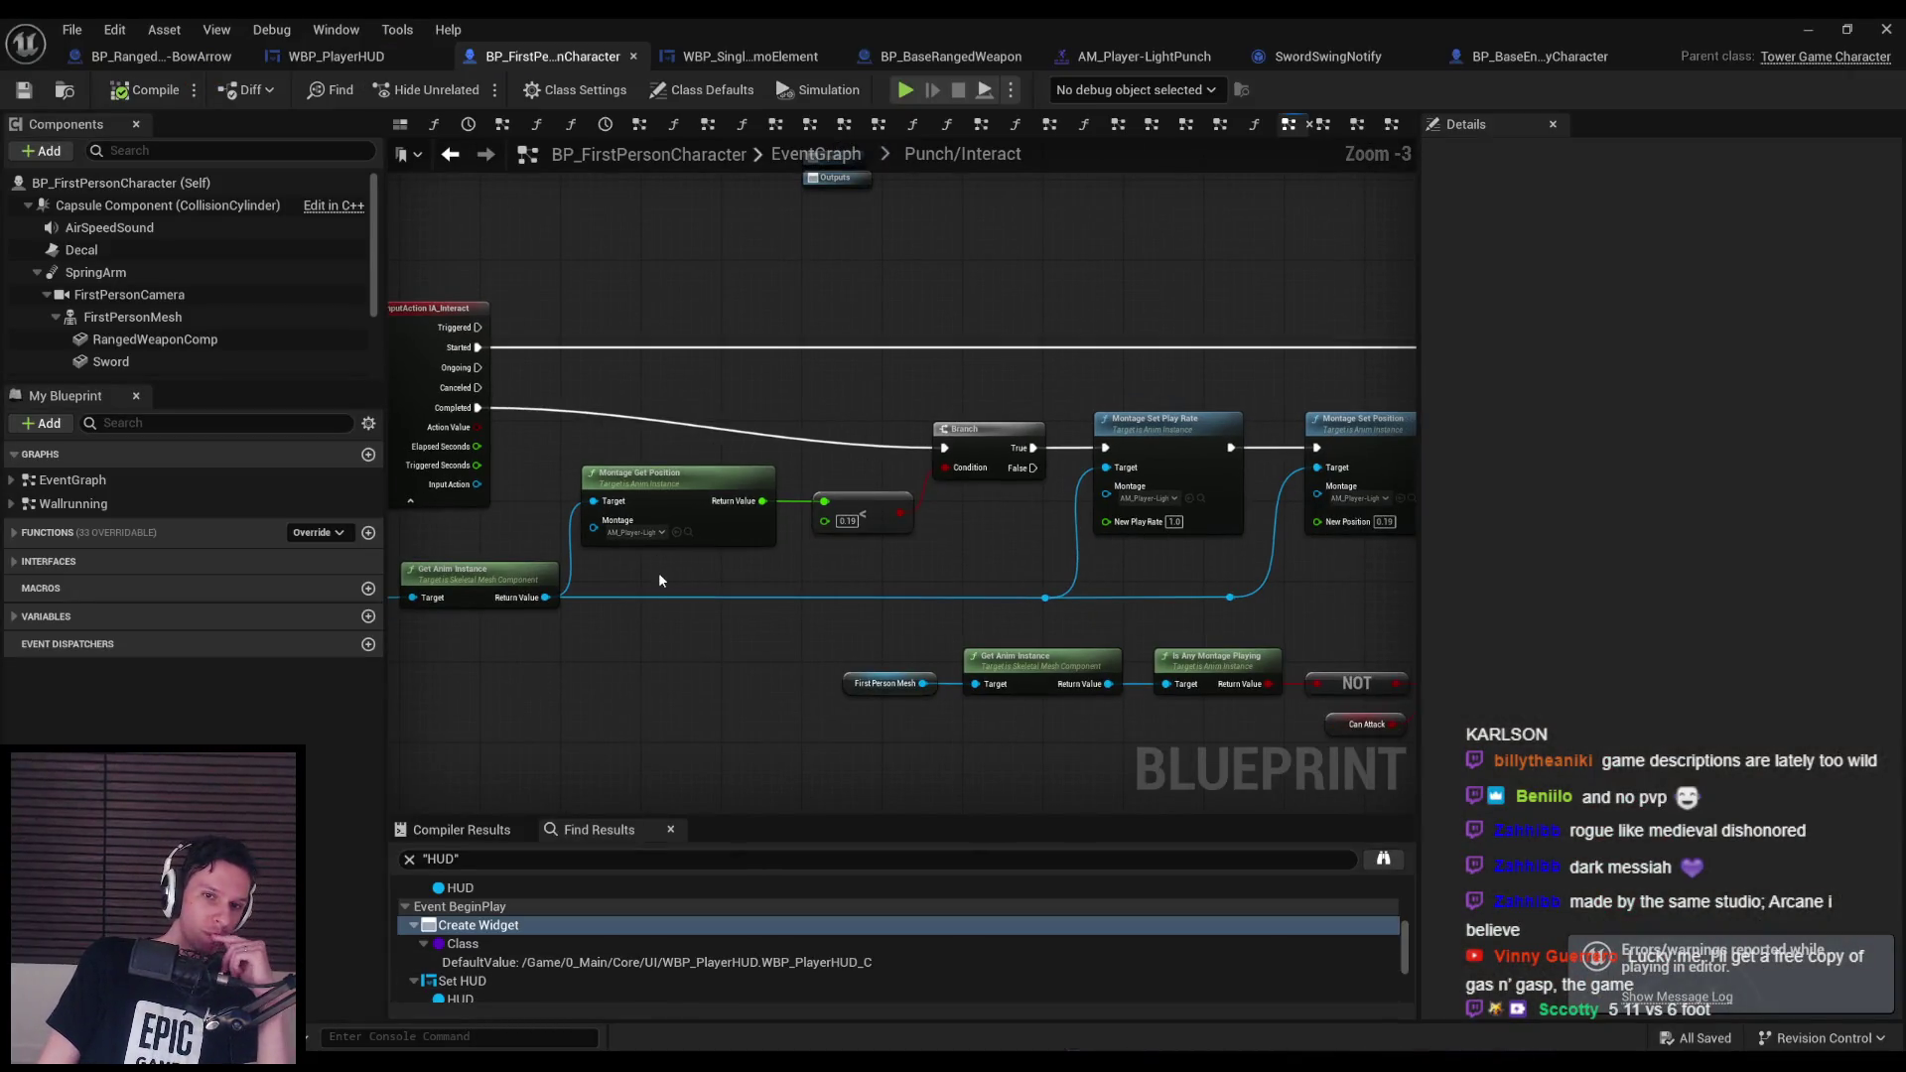
{"action": "scroll", "coordinate": [659, 578], "scroll_direction": "down", "scroll_amount": 3}
{"action": "scroll", "coordinate": [725, 579], "scroll_direction": "up", "scroll_amount": 4}
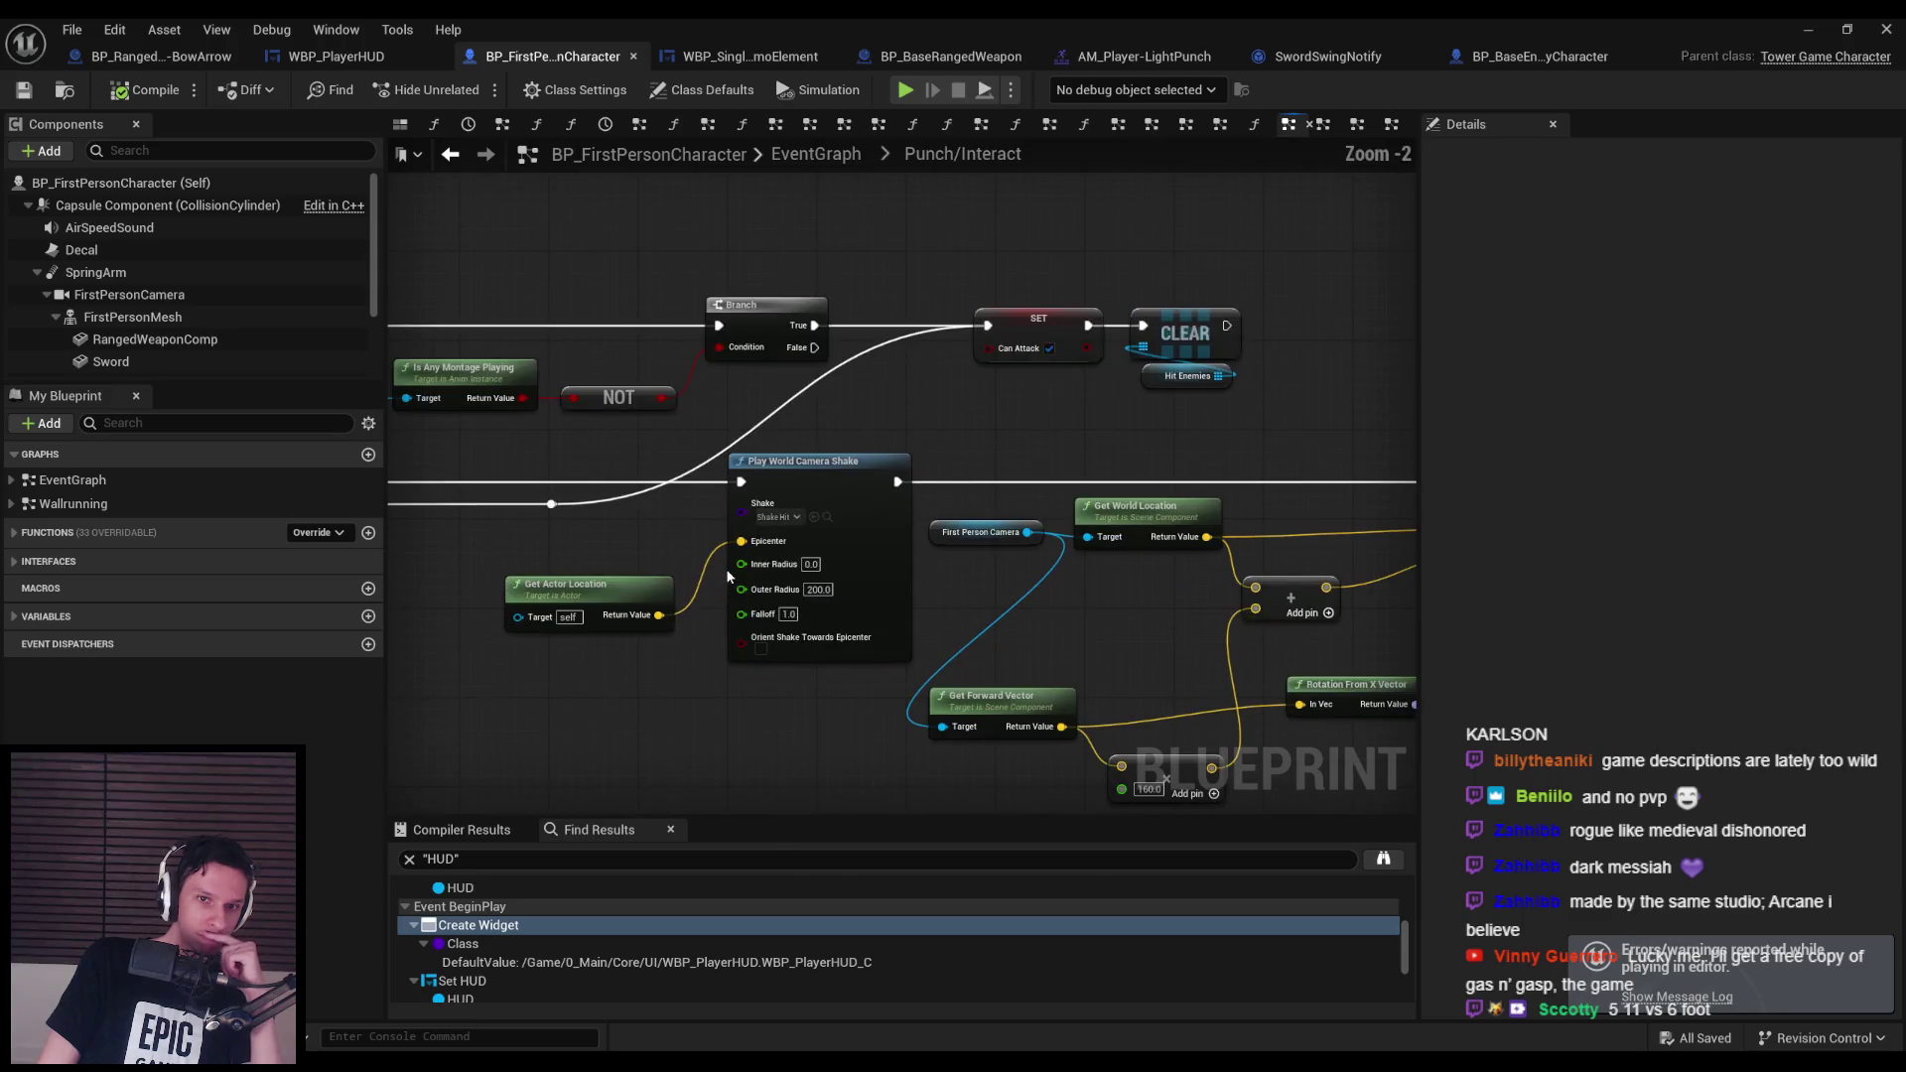
{"action": "left_click_drag", "start_coordinate": [981, 690], "coordinate": [810, 604]}
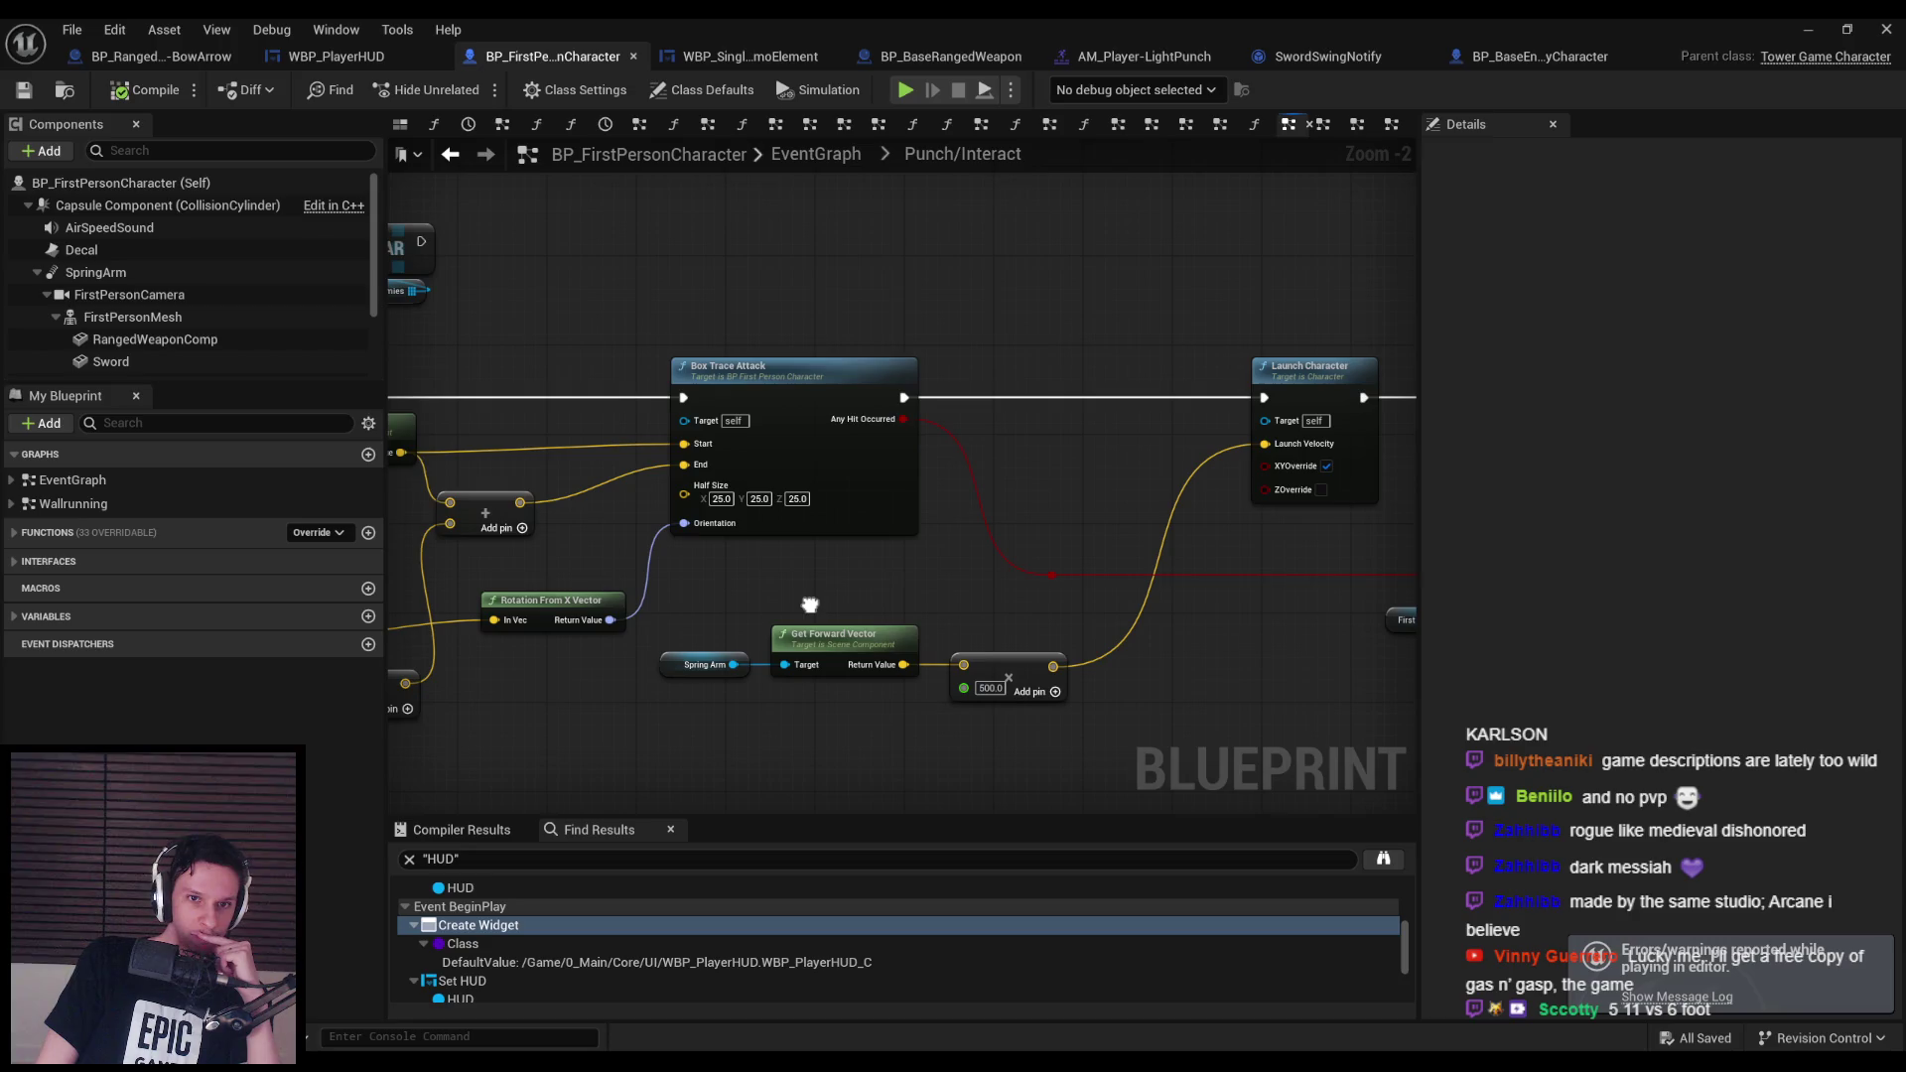
{"action": "double_click", "coordinate": [754, 367]}
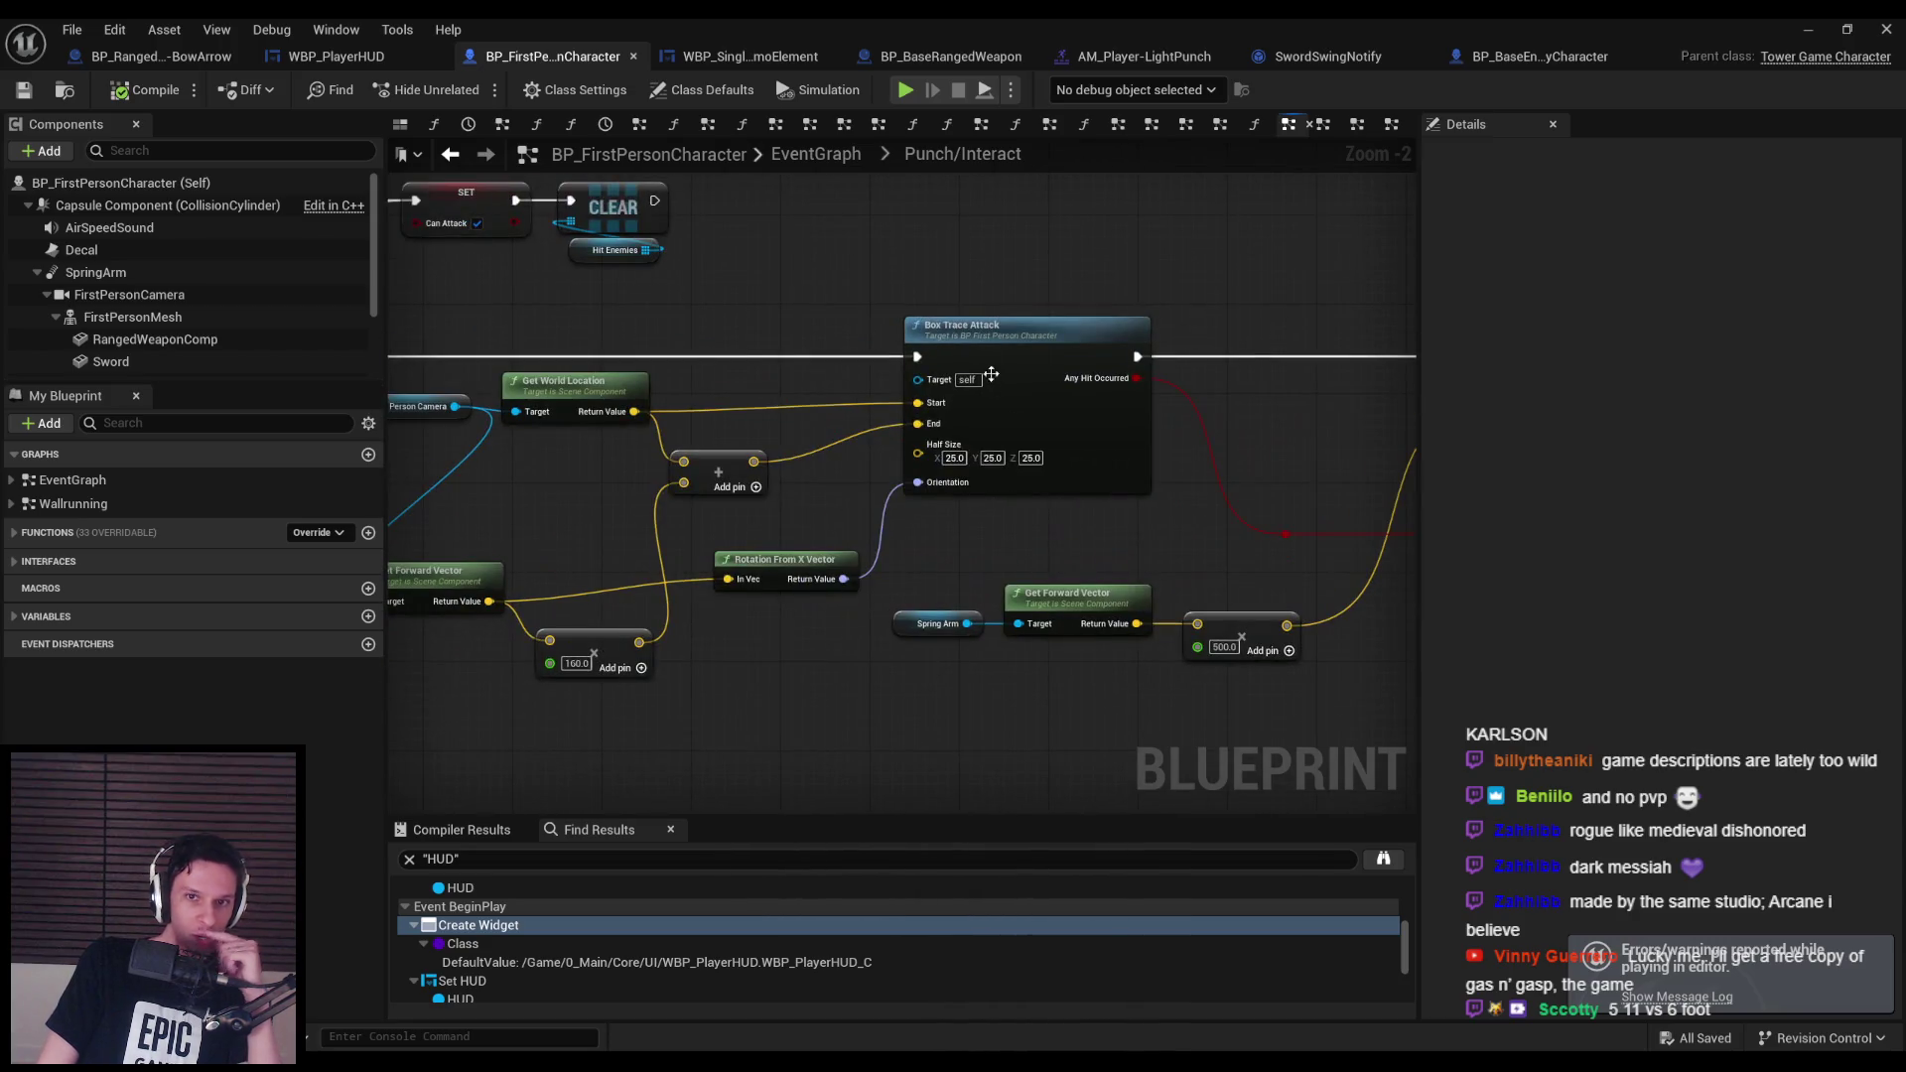
Pan through the function's Damage Actor, Play Sound, camera shake and play rate nodes.
{"action": "right_click", "coordinate": [512, 613]}
{"action": "left_click_drag", "start_coordinate": [512, 614], "coordinate": [980, 481]}
{"action": "scroll", "coordinate": [975, 479], "scroll_direction": "up", "scroll_amount": 1}
{"action": "scroll", "coordinate": [876, 439], "scroll_direction": "up", "scroll_amount": 4}
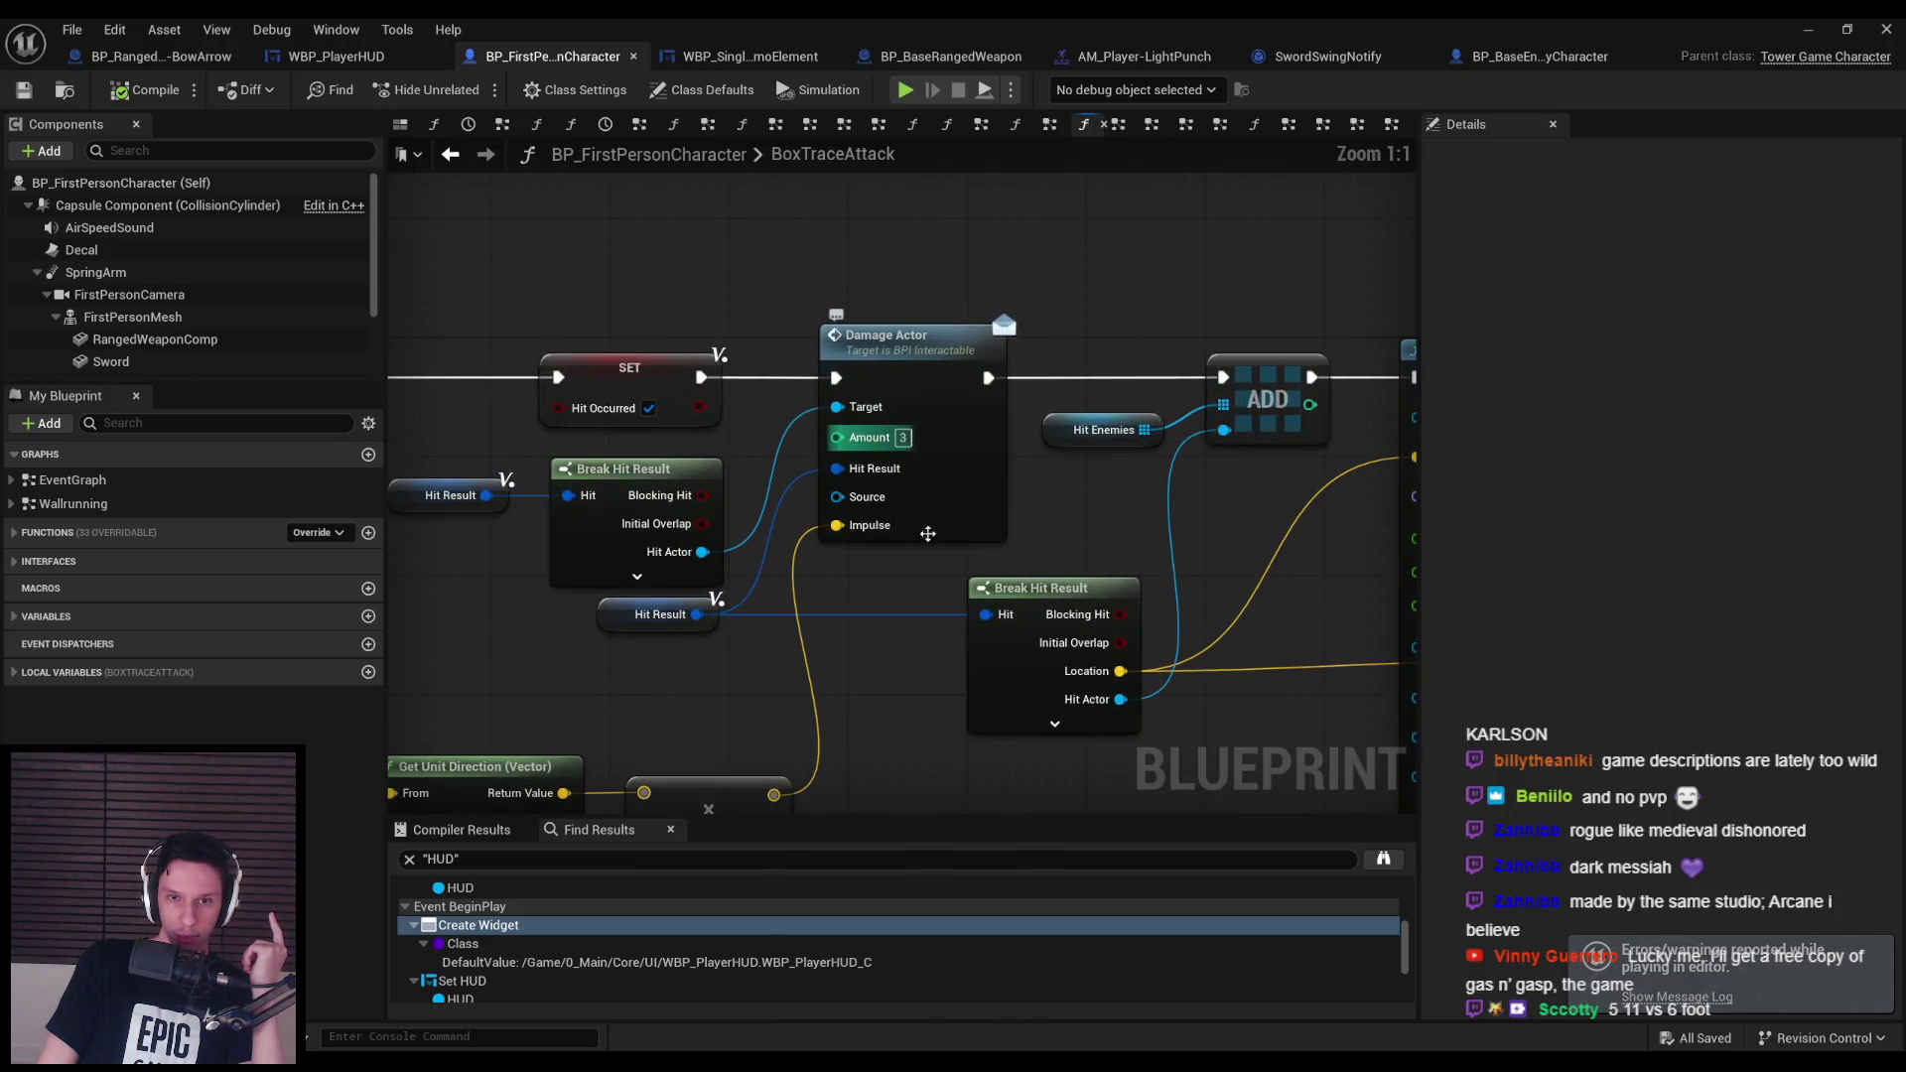
{"action": "scroll", "coordinate": [915, 712], "scroll_direction": "down", "scroll_amount": 3}
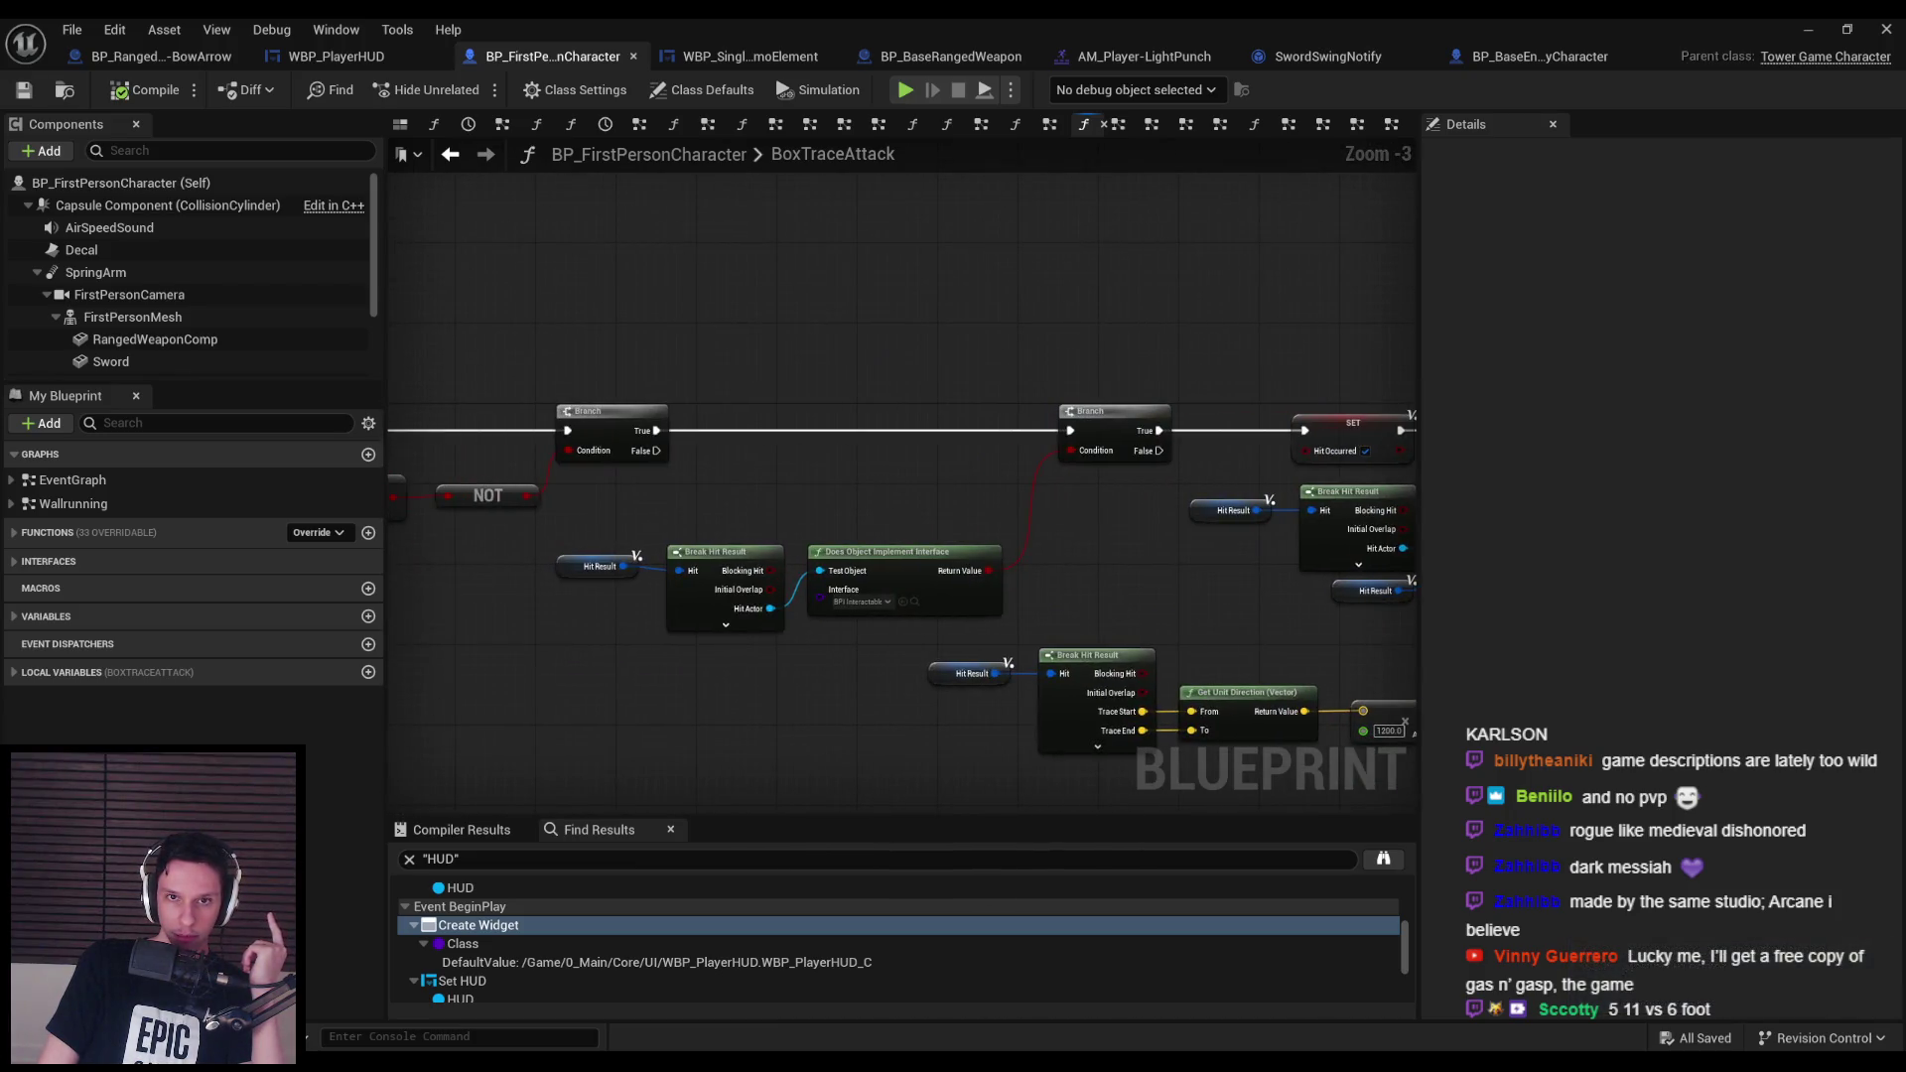
{"action": "mouse_move", "coordinate": [1390, 650]}
{"action": "left_mouse_down"}
{"action": "mouse_move", "coordinate": [788, 634]}
{"action": "mouse_move", "coordinate": [869, 634]}
{"action": "left_mouse_up"}
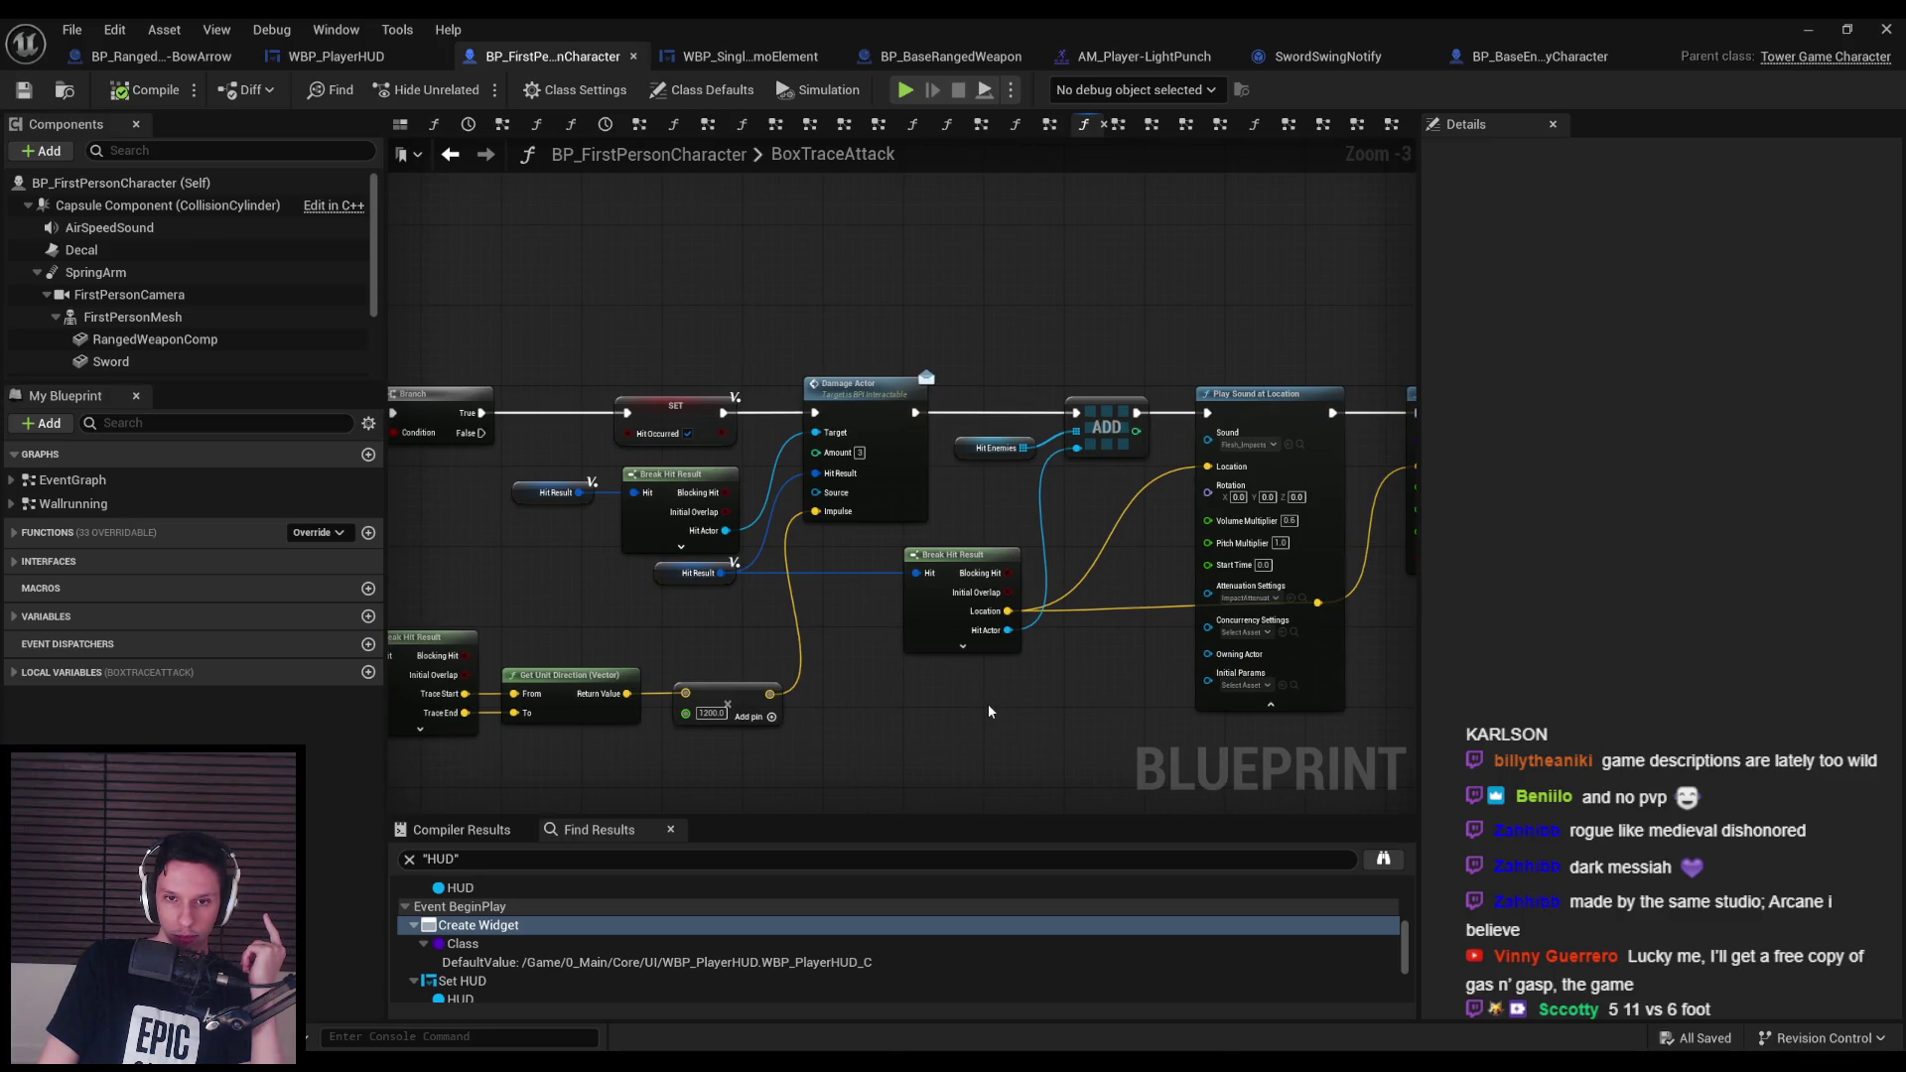
{"action": "left_click_drag", "start_coordinate": [1213, 720], "coordinate": [546, 685]}
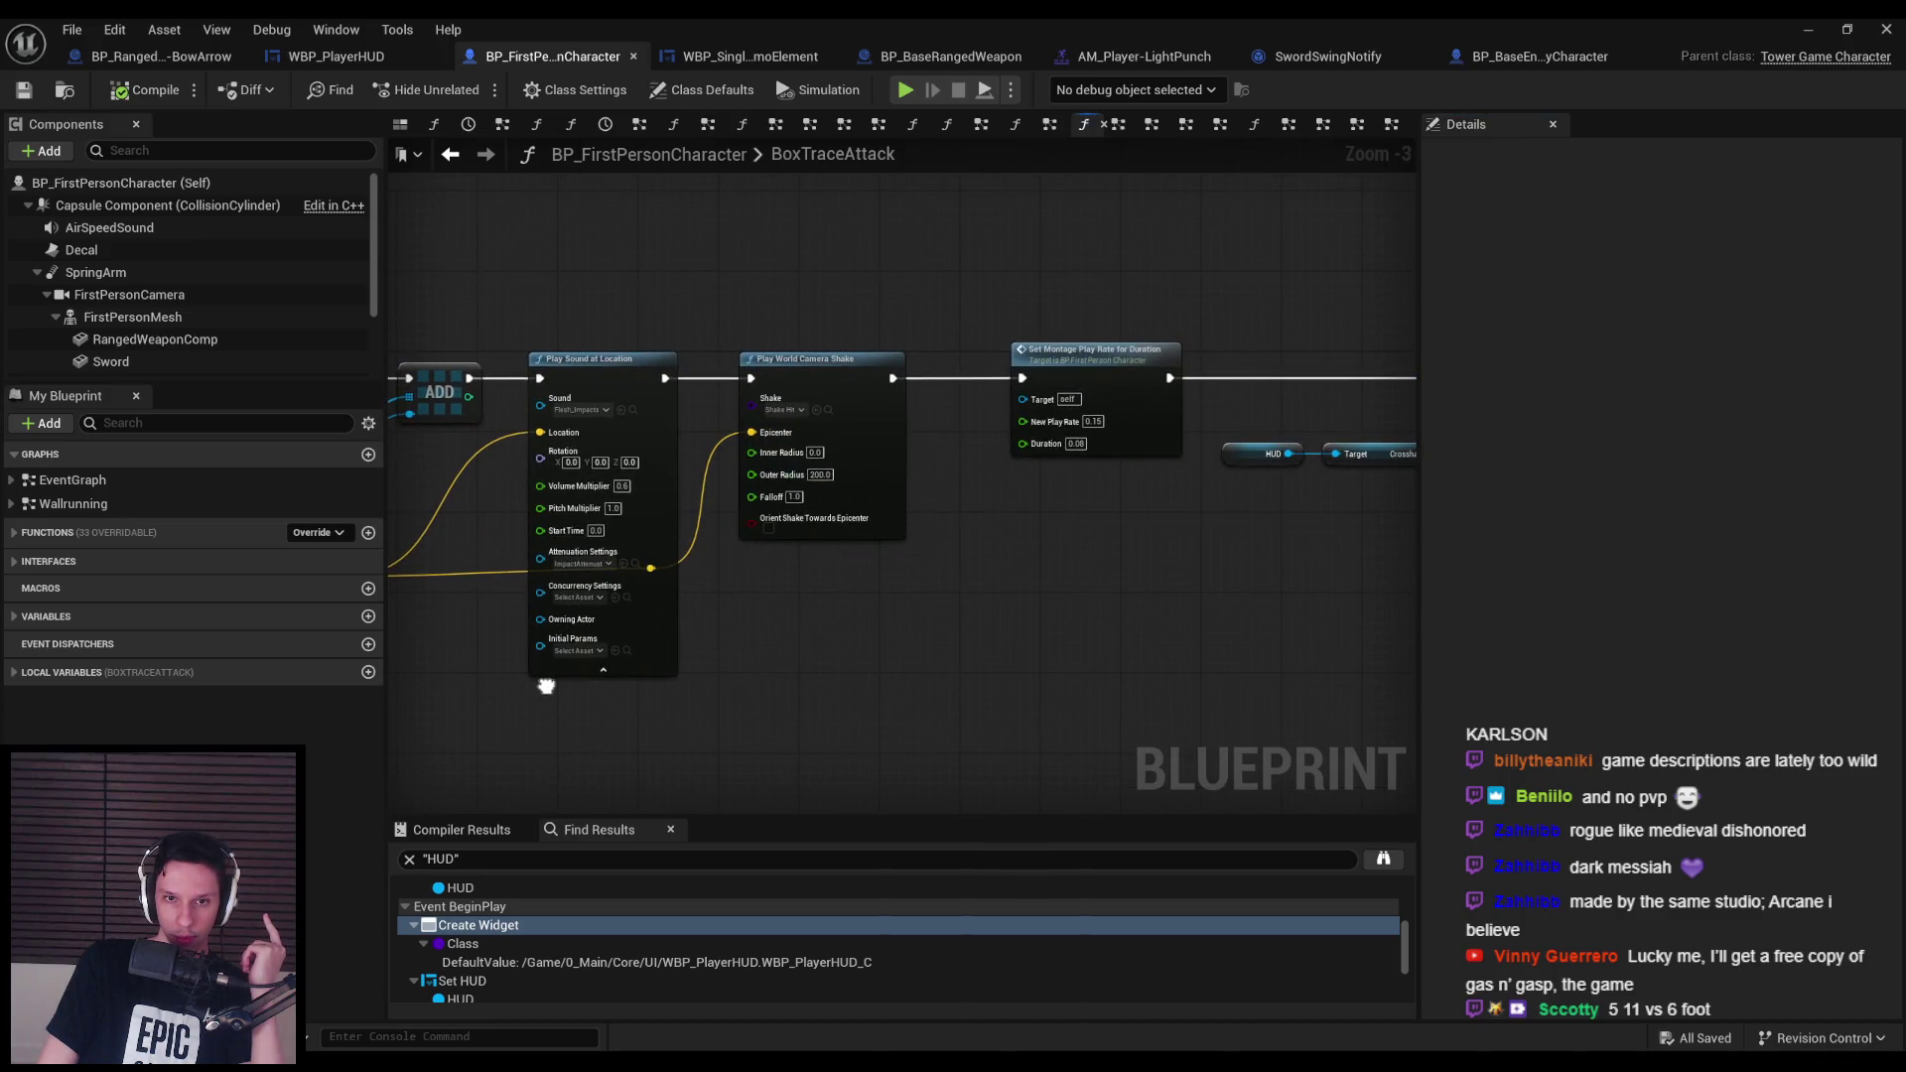
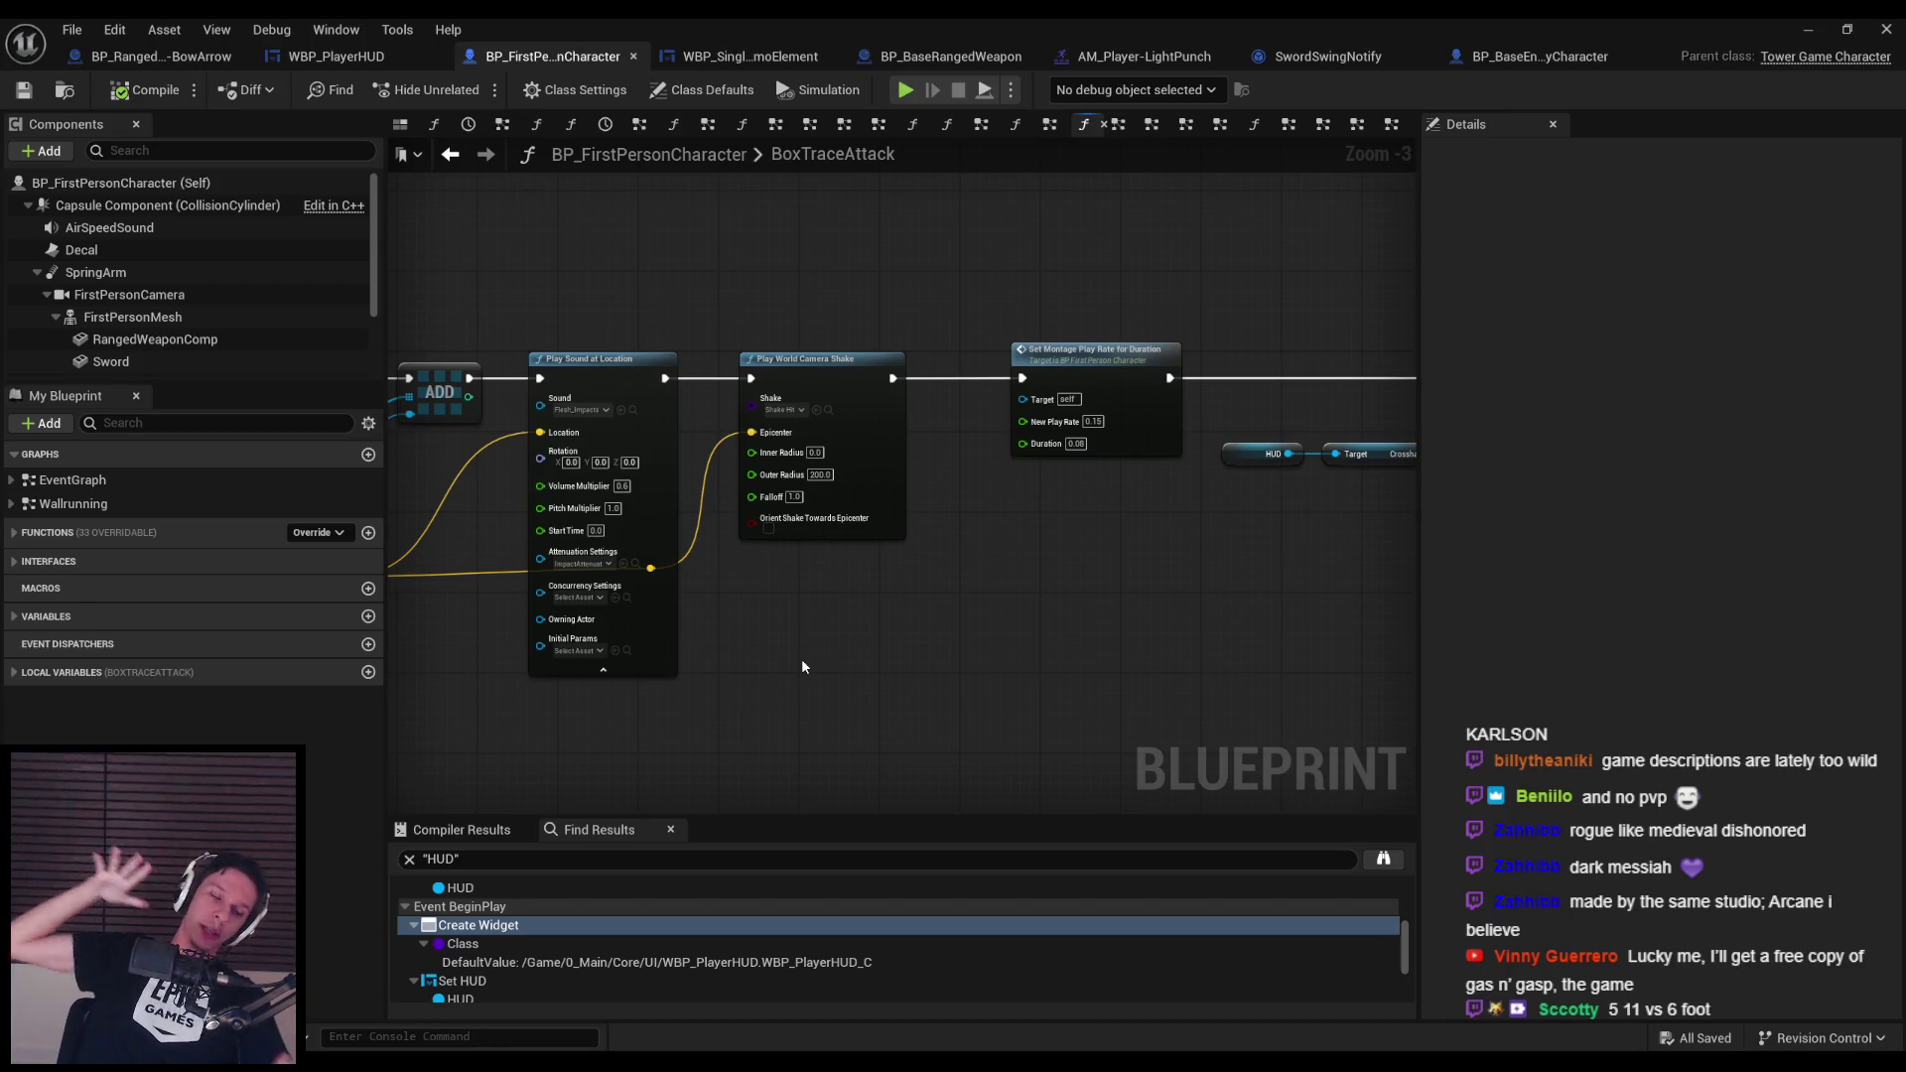
Collapse Play Sound at Location's advanced pins, straighten the Location reroute, and save.
{"action": "left_click_drag", "start_coordinate": [803, 666], "coordinate": [904, 650]}
{"action": "scroll", "coordinate": [904, 650], "scroll_direction": "up", "scroll_amount": 1}
{"action": "left_click", "coordinate": [879, 679]}
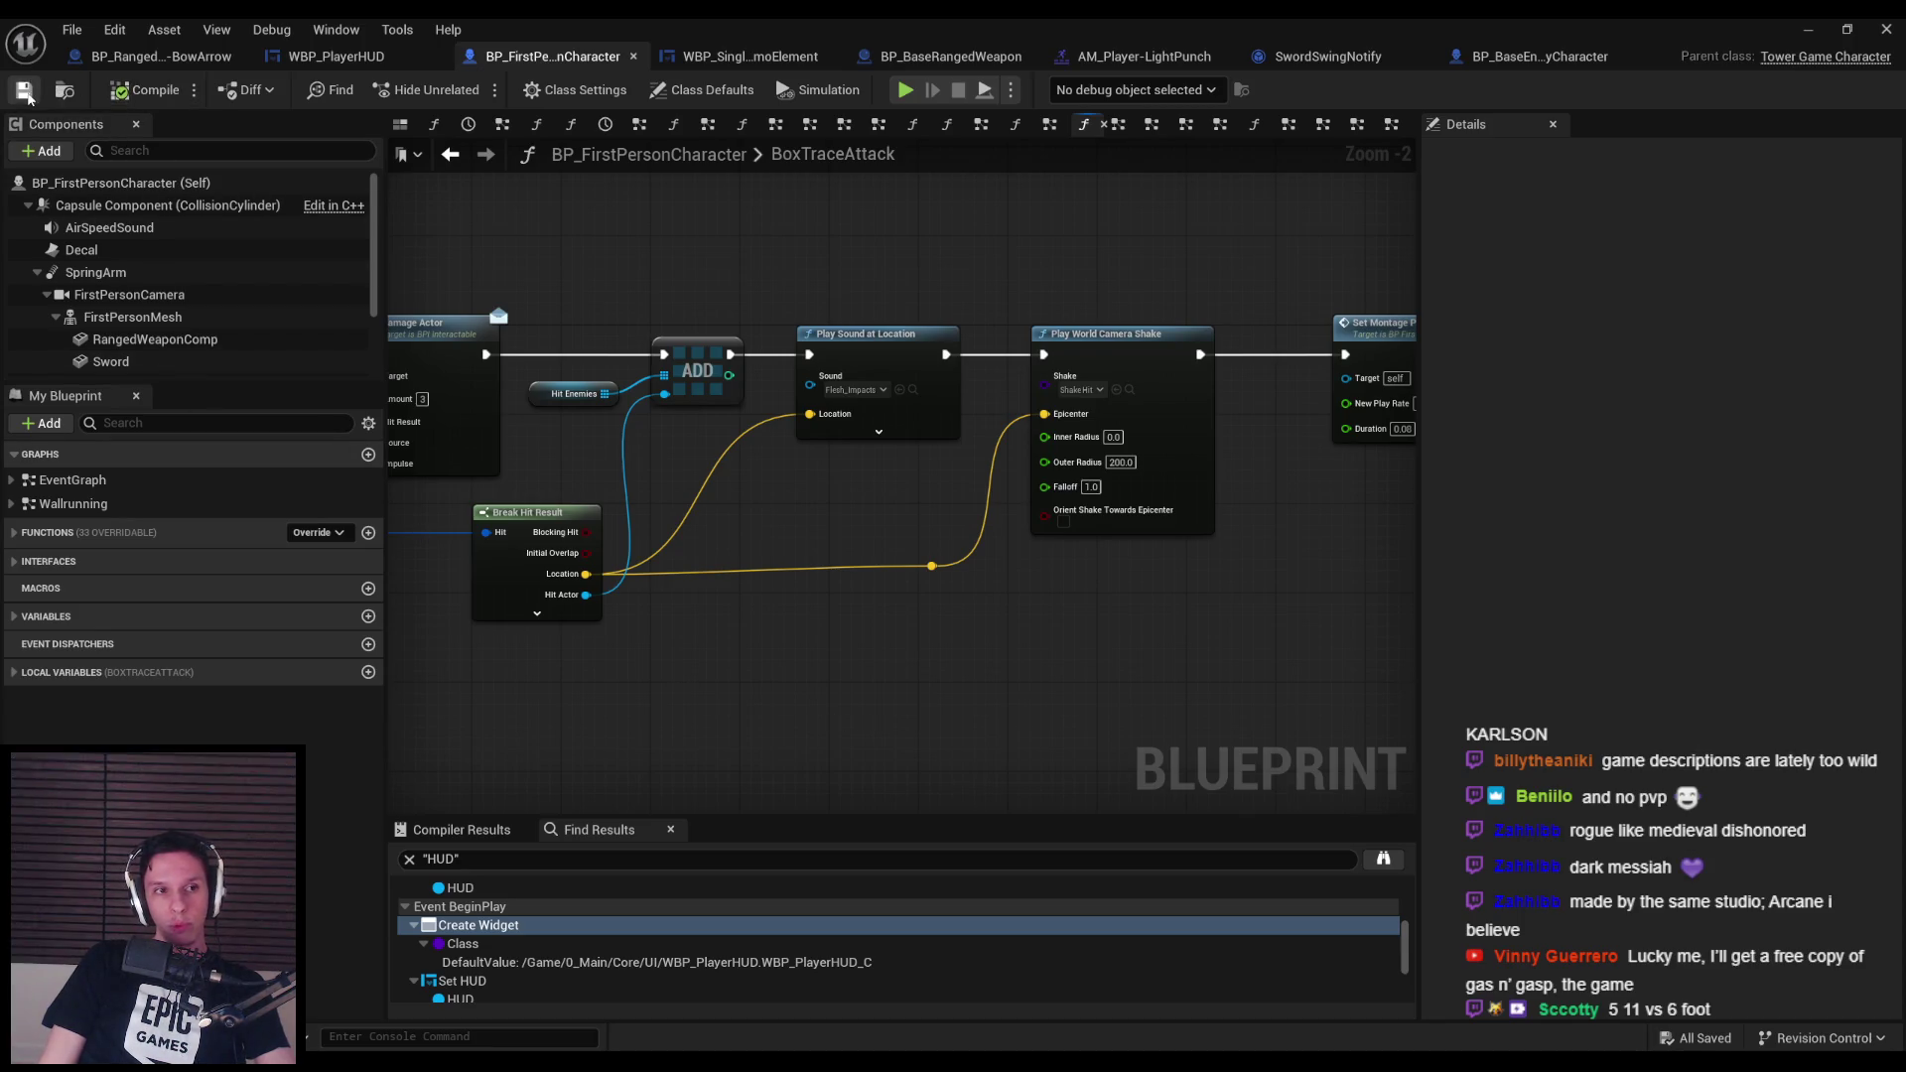
{"action": "scroll", "coordinate": [1292, 562], "scroll_direction": "down", "scroll_amount": 3}
{"action": "scroll", "coordinate": [1291, 563], "scroll_direction": "up", "scroll_amount": 3}
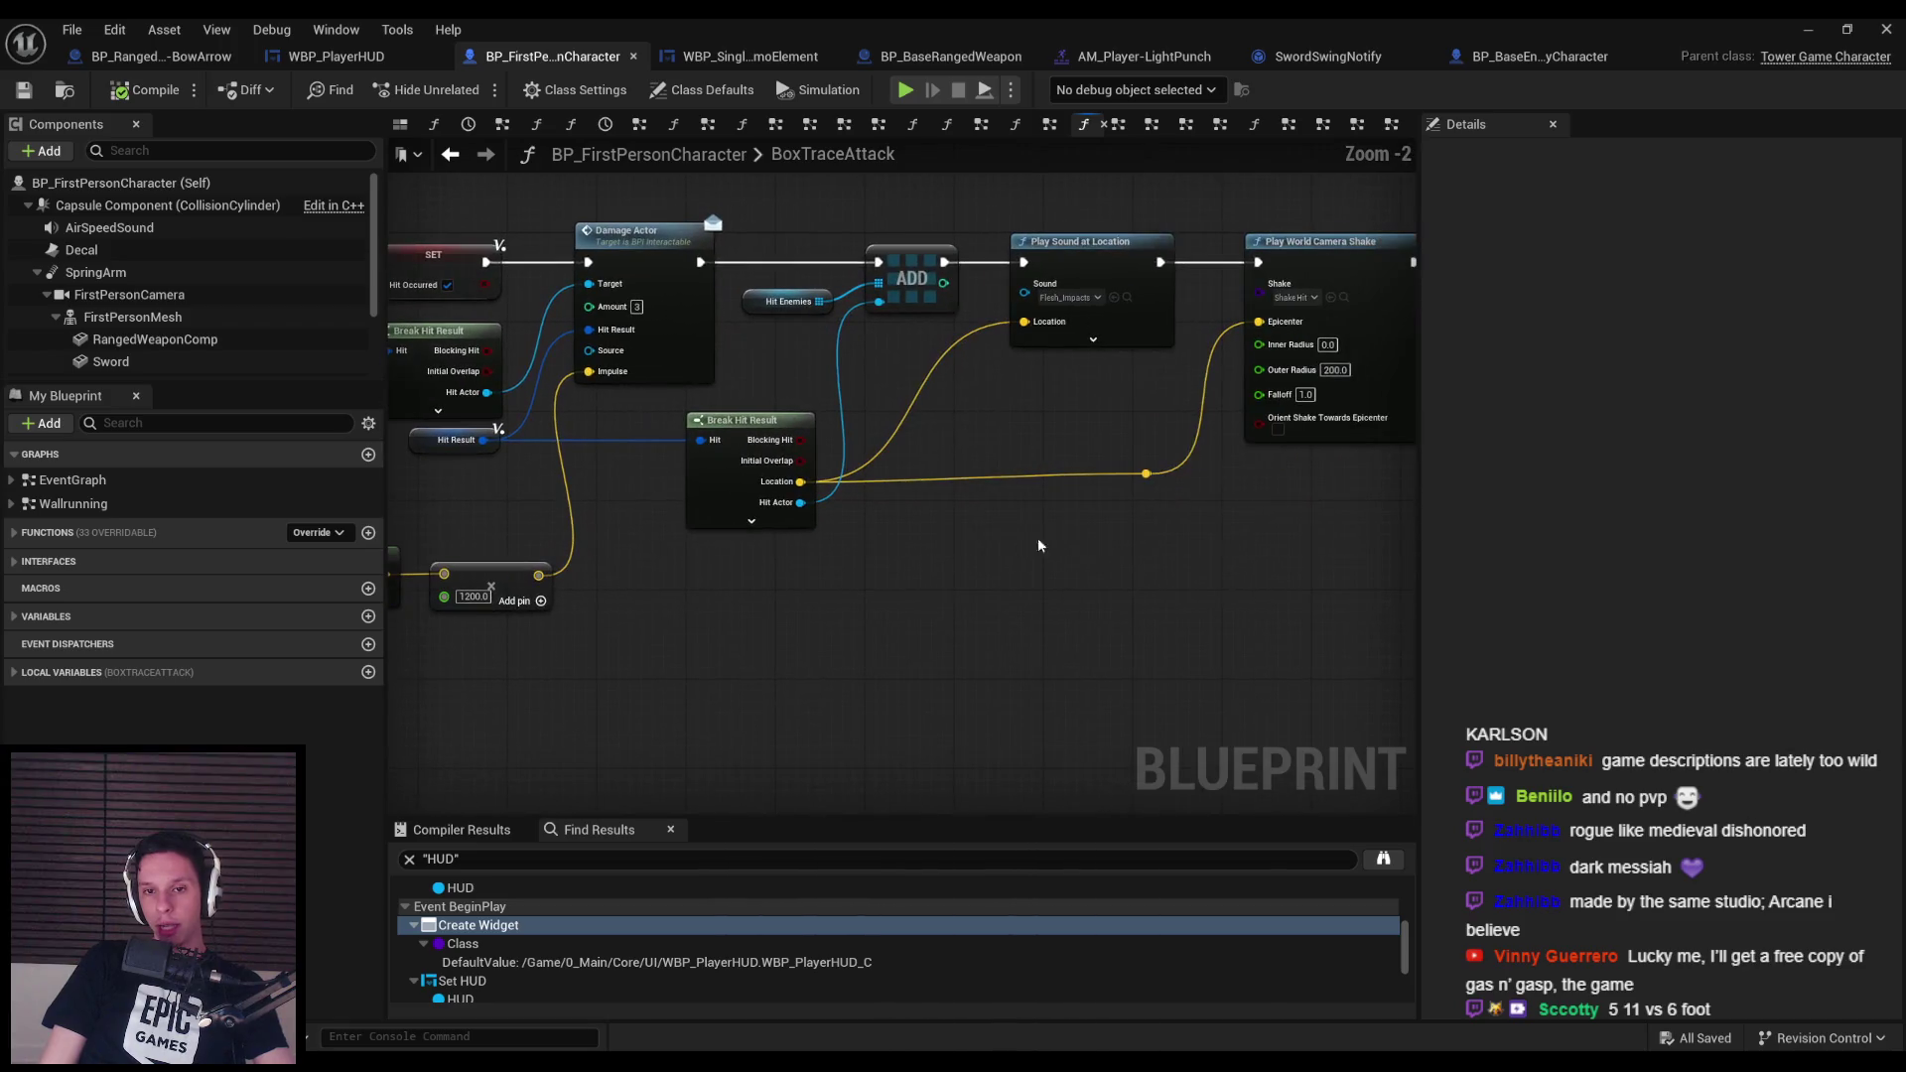
{"action": "left_click", "coordinate": [755, 467]}
{"action": "key", "text": "q"}
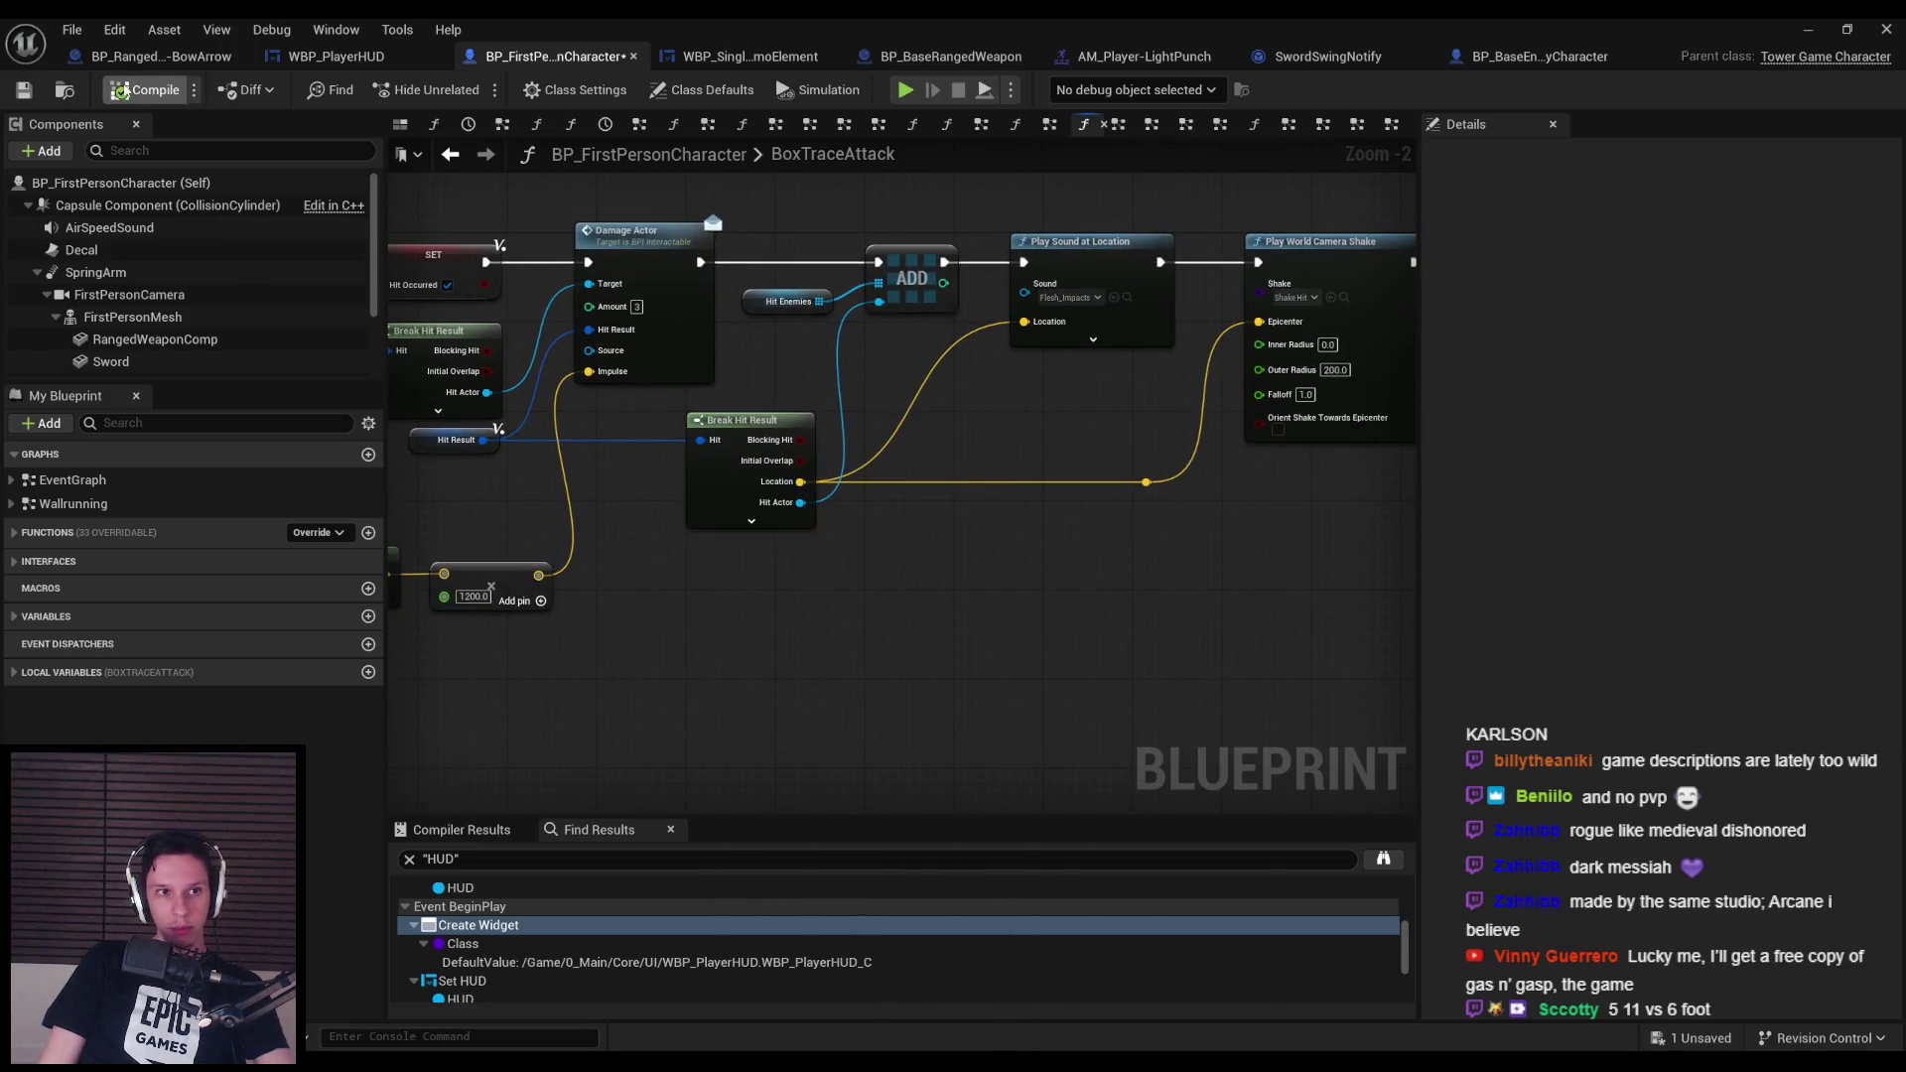
{"action": "key", "text": "ctrl+s"}
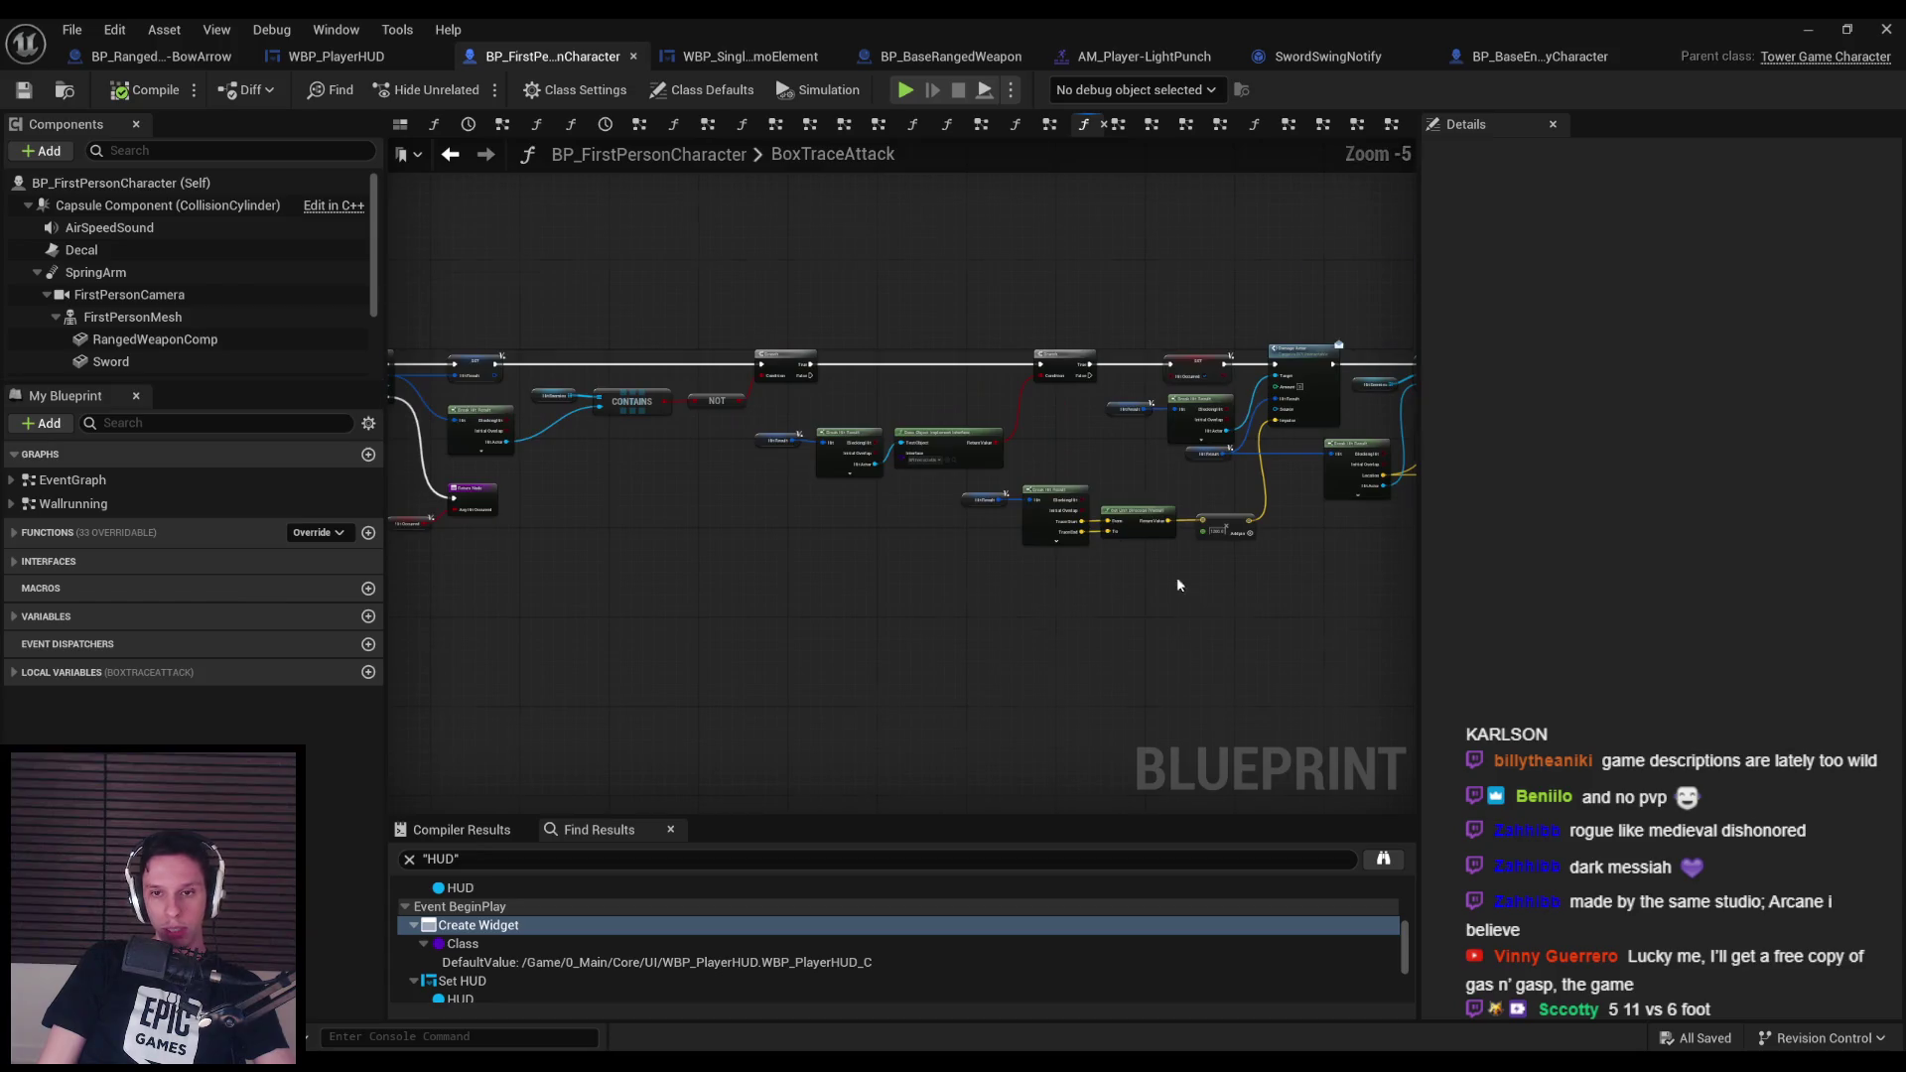
Align the two hit-result node groups so their wires run straight, and save again.
{"action": "mouse_move", "coordinate": [1325, 464]}
{"action": "left_mouse_down"}
{"action": "mouse_move", "coordinate": [1023, 592]}
{"action": "mouse_move", "coordinate": [1042, 587]}
{"action": "left_mouse_up"}
{"action": "left_click_drag", "start_coordinate": [1097, 690], "coordinate": [919, 214]}
{"action": "left_click_drag", "start_coordinate": [1032, 328], "coordinate": [1042, 328]}
{"action": "left_click", "coordinate": [794, 695]}
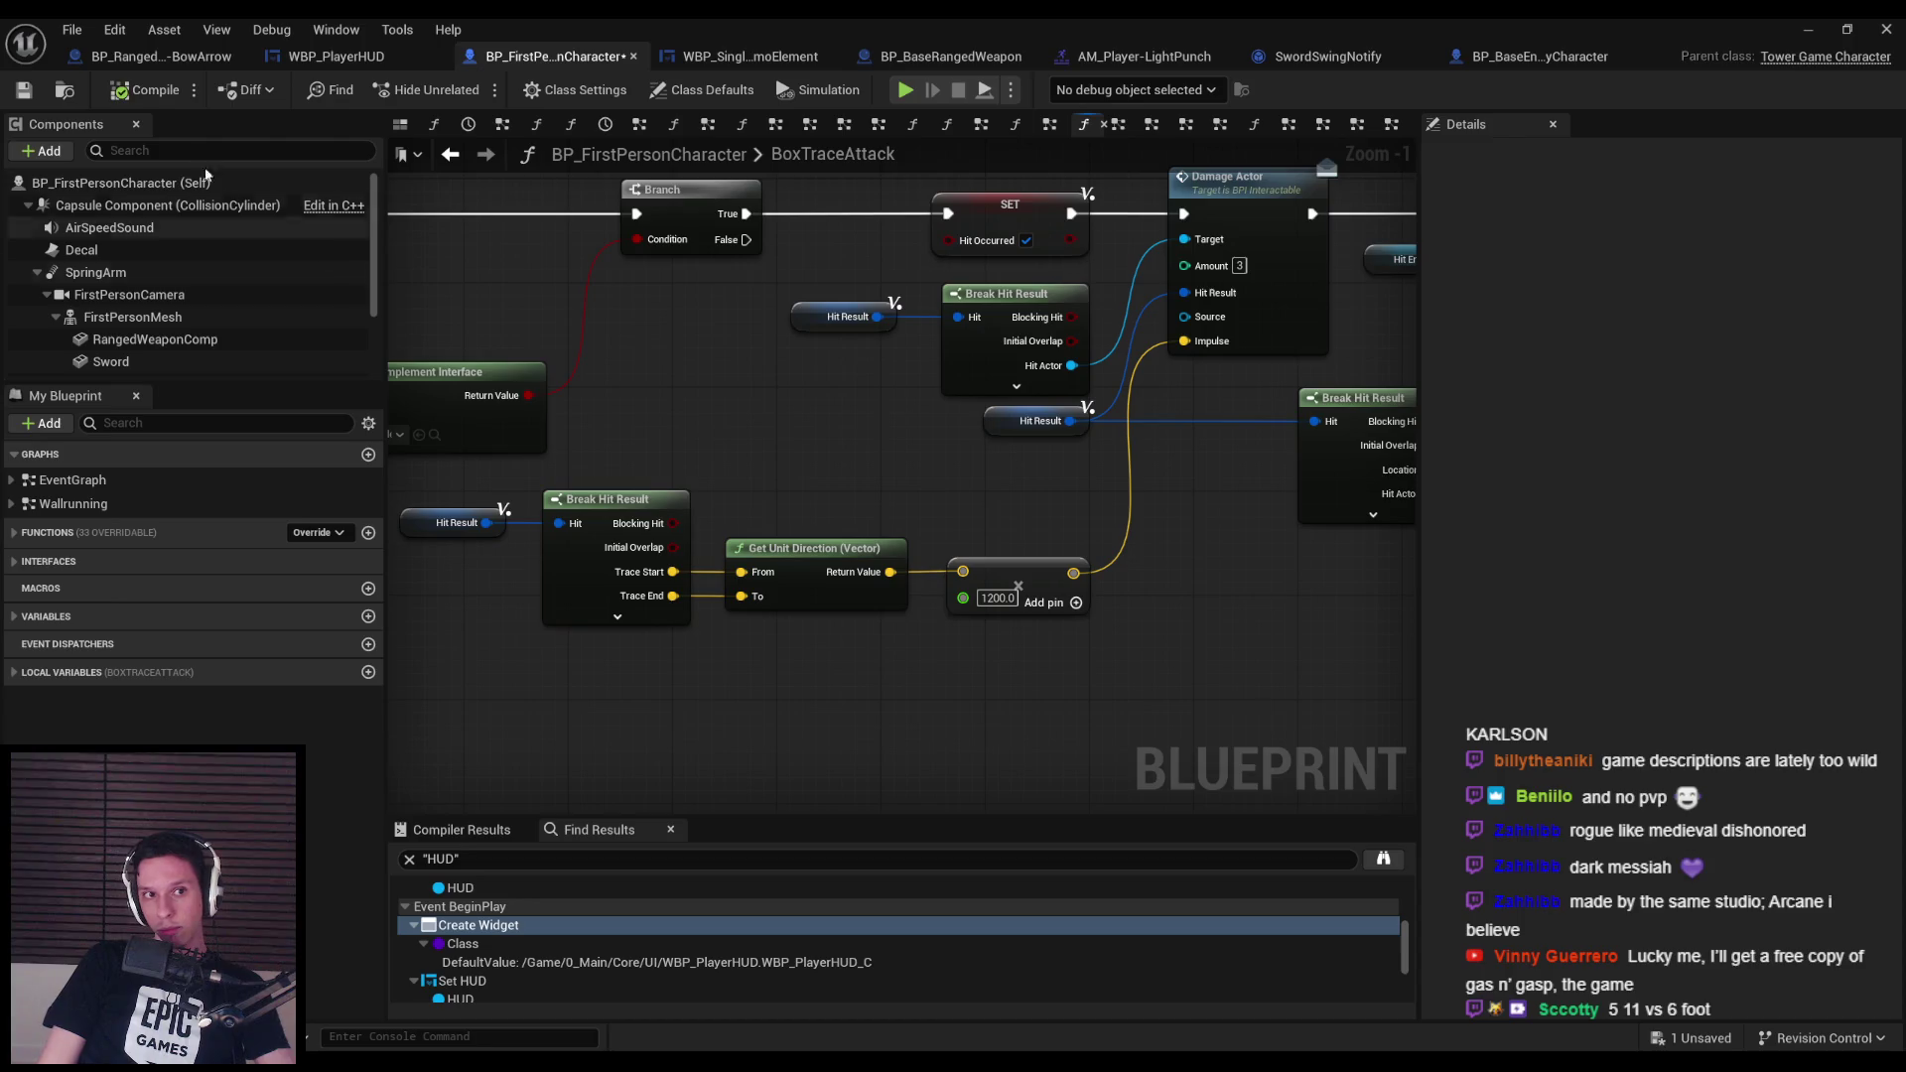
{"action": "key", "text": "ctrl+s"}
Look over the Punch/Interact event graph that calls BoxTraceAttack.
{"action": "scroll", "coordinate": [1071, 482], "scroll_direction": "down", "scroll_amount": 3}
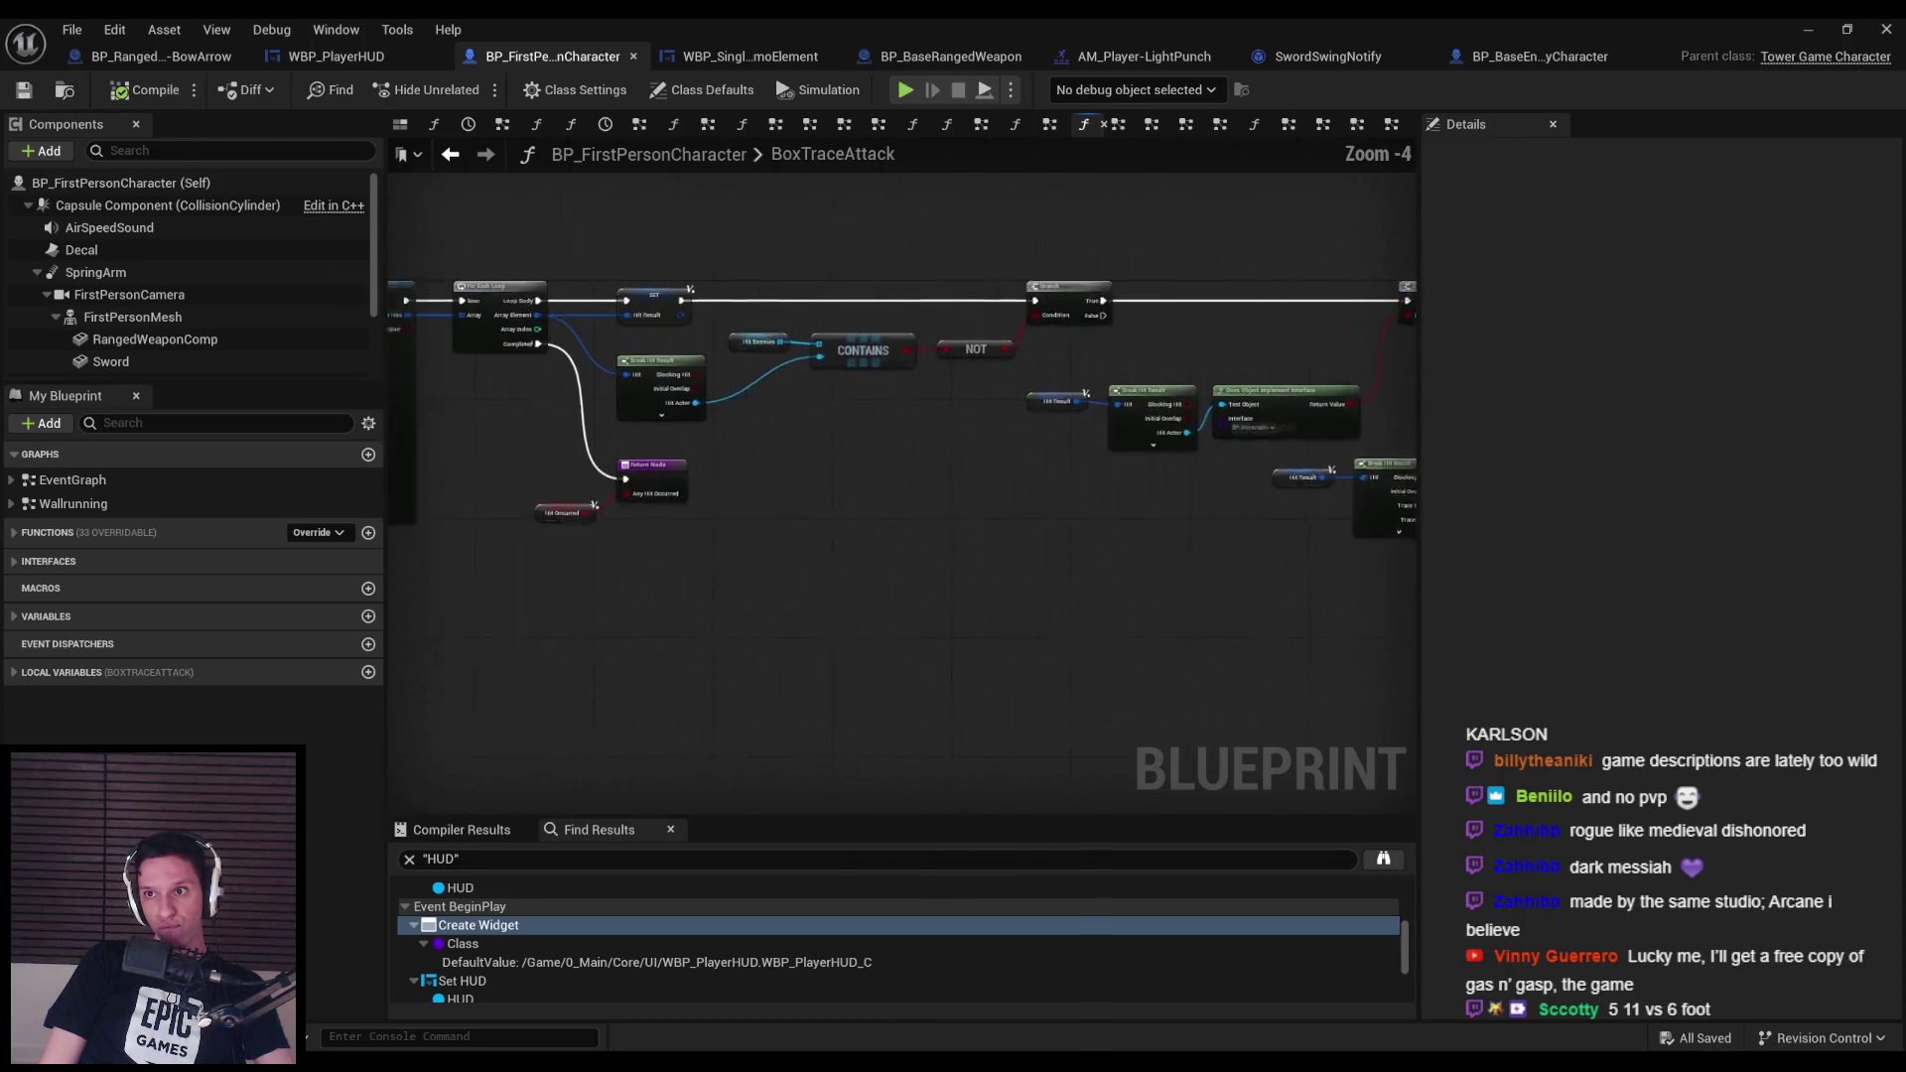
{"action": "left_click_drag", "start_coordinate": [427, 555], "coordinate": [1405, 595]}
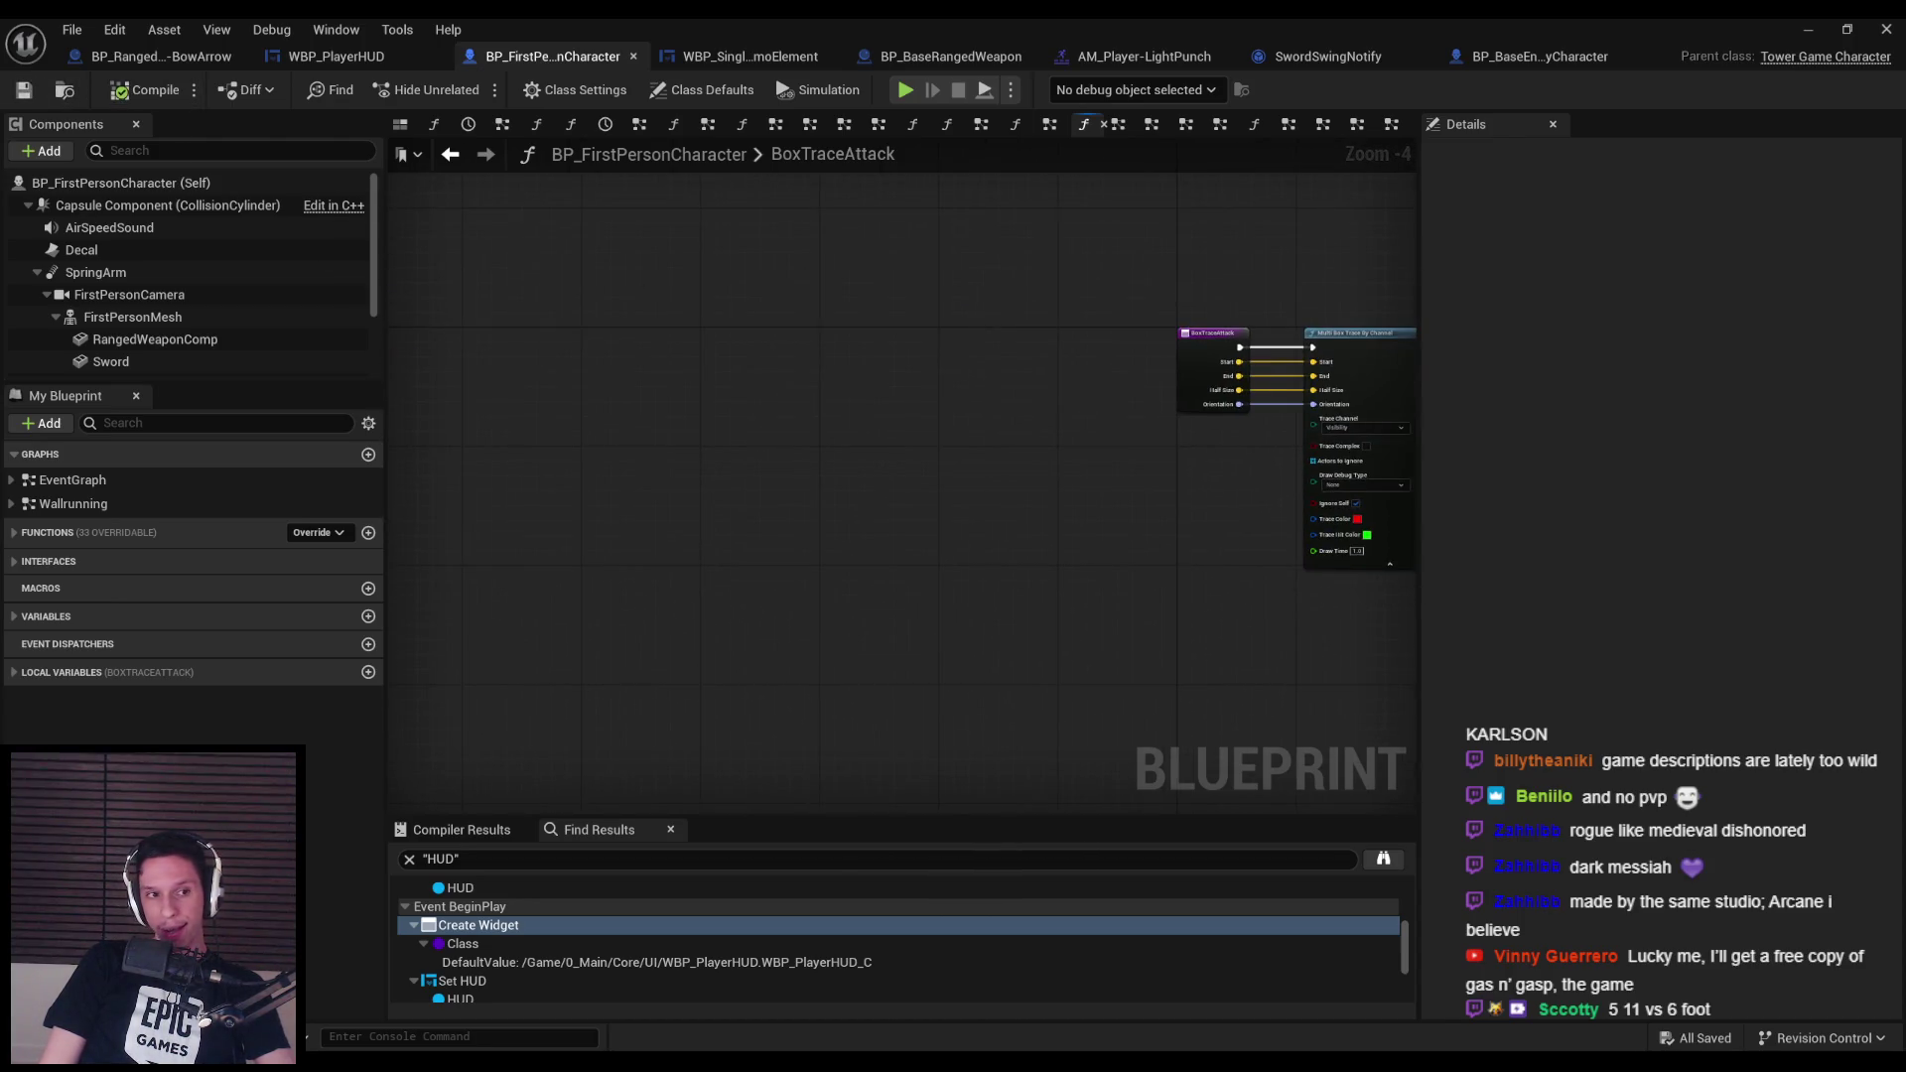
{"action": "key", "text": "alt+Left"}
{"action": "scroll", "coordinate": [660, 567], "scroll_direction": "up", "scroll_amount": 2}
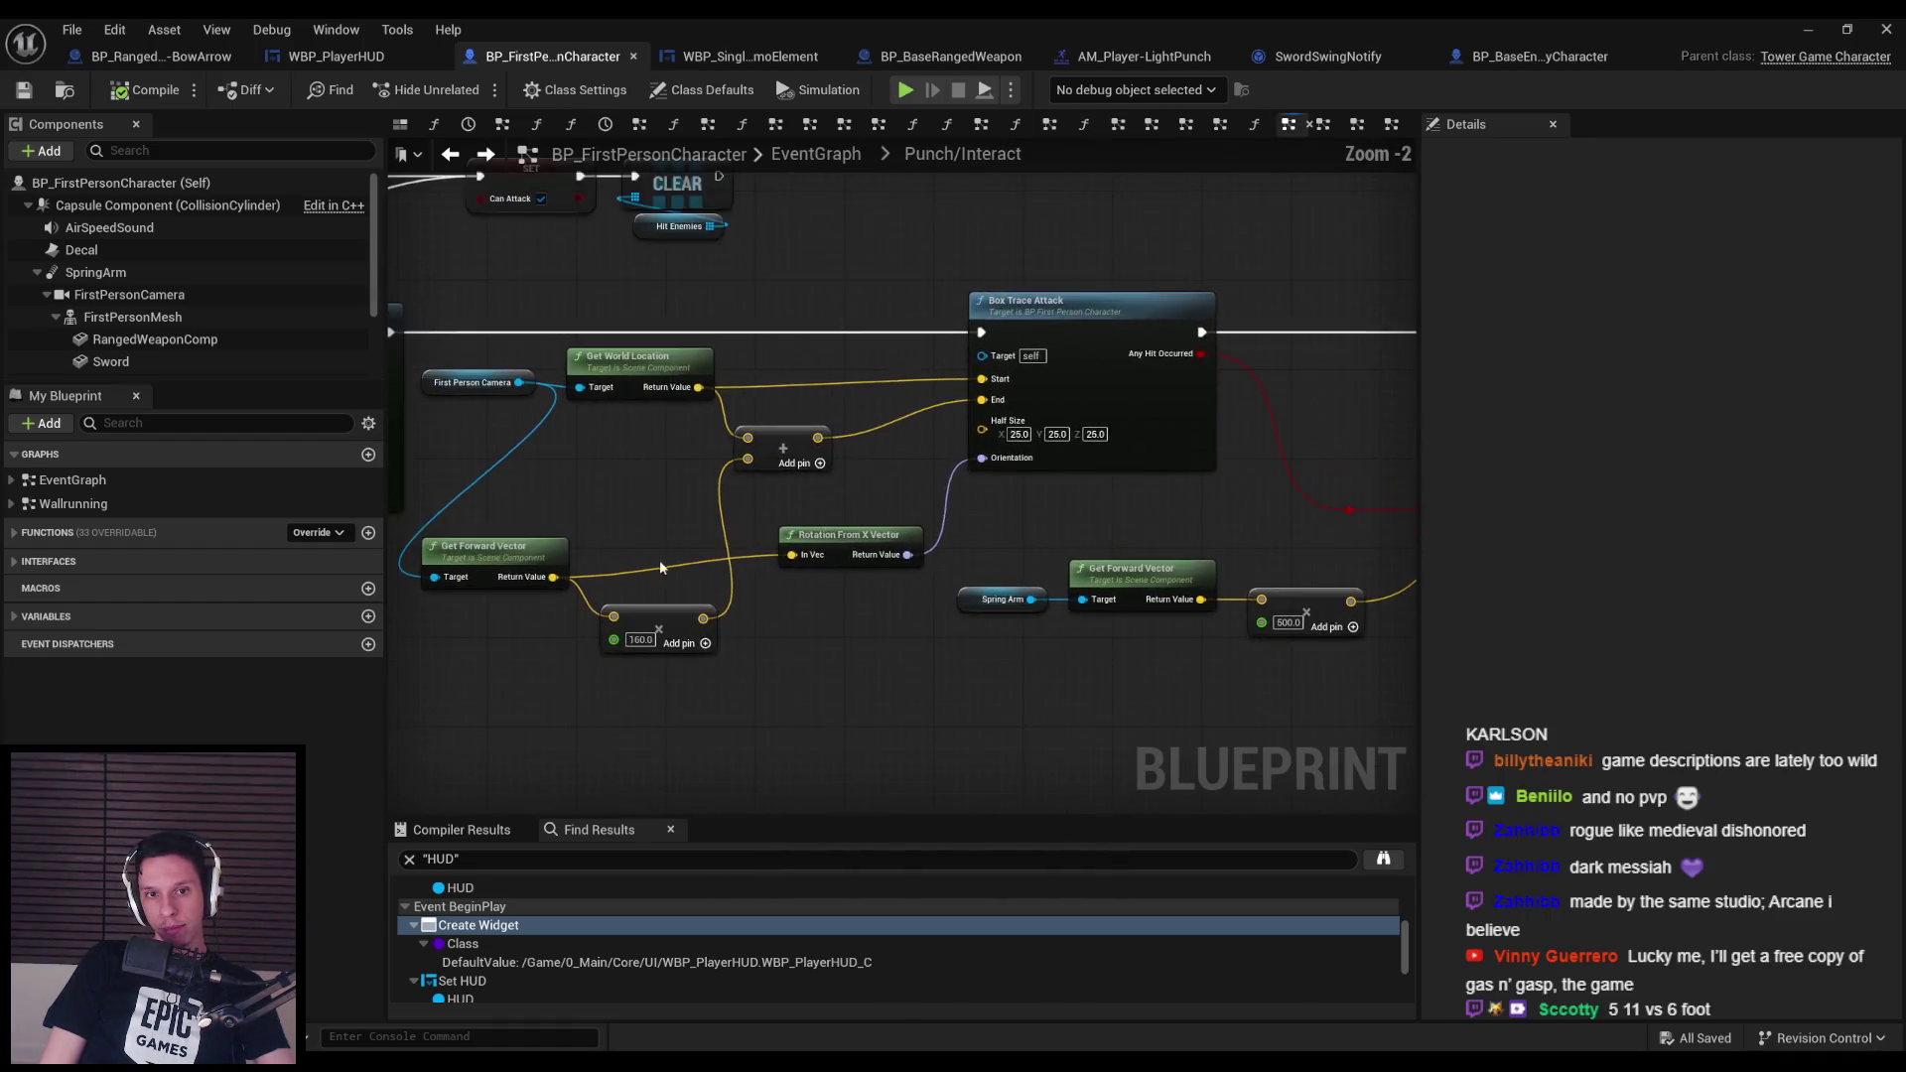
{"action": "scroll", "coordinate": [759, 476], "scroll_direction": "up", "scroll_amount": 3}
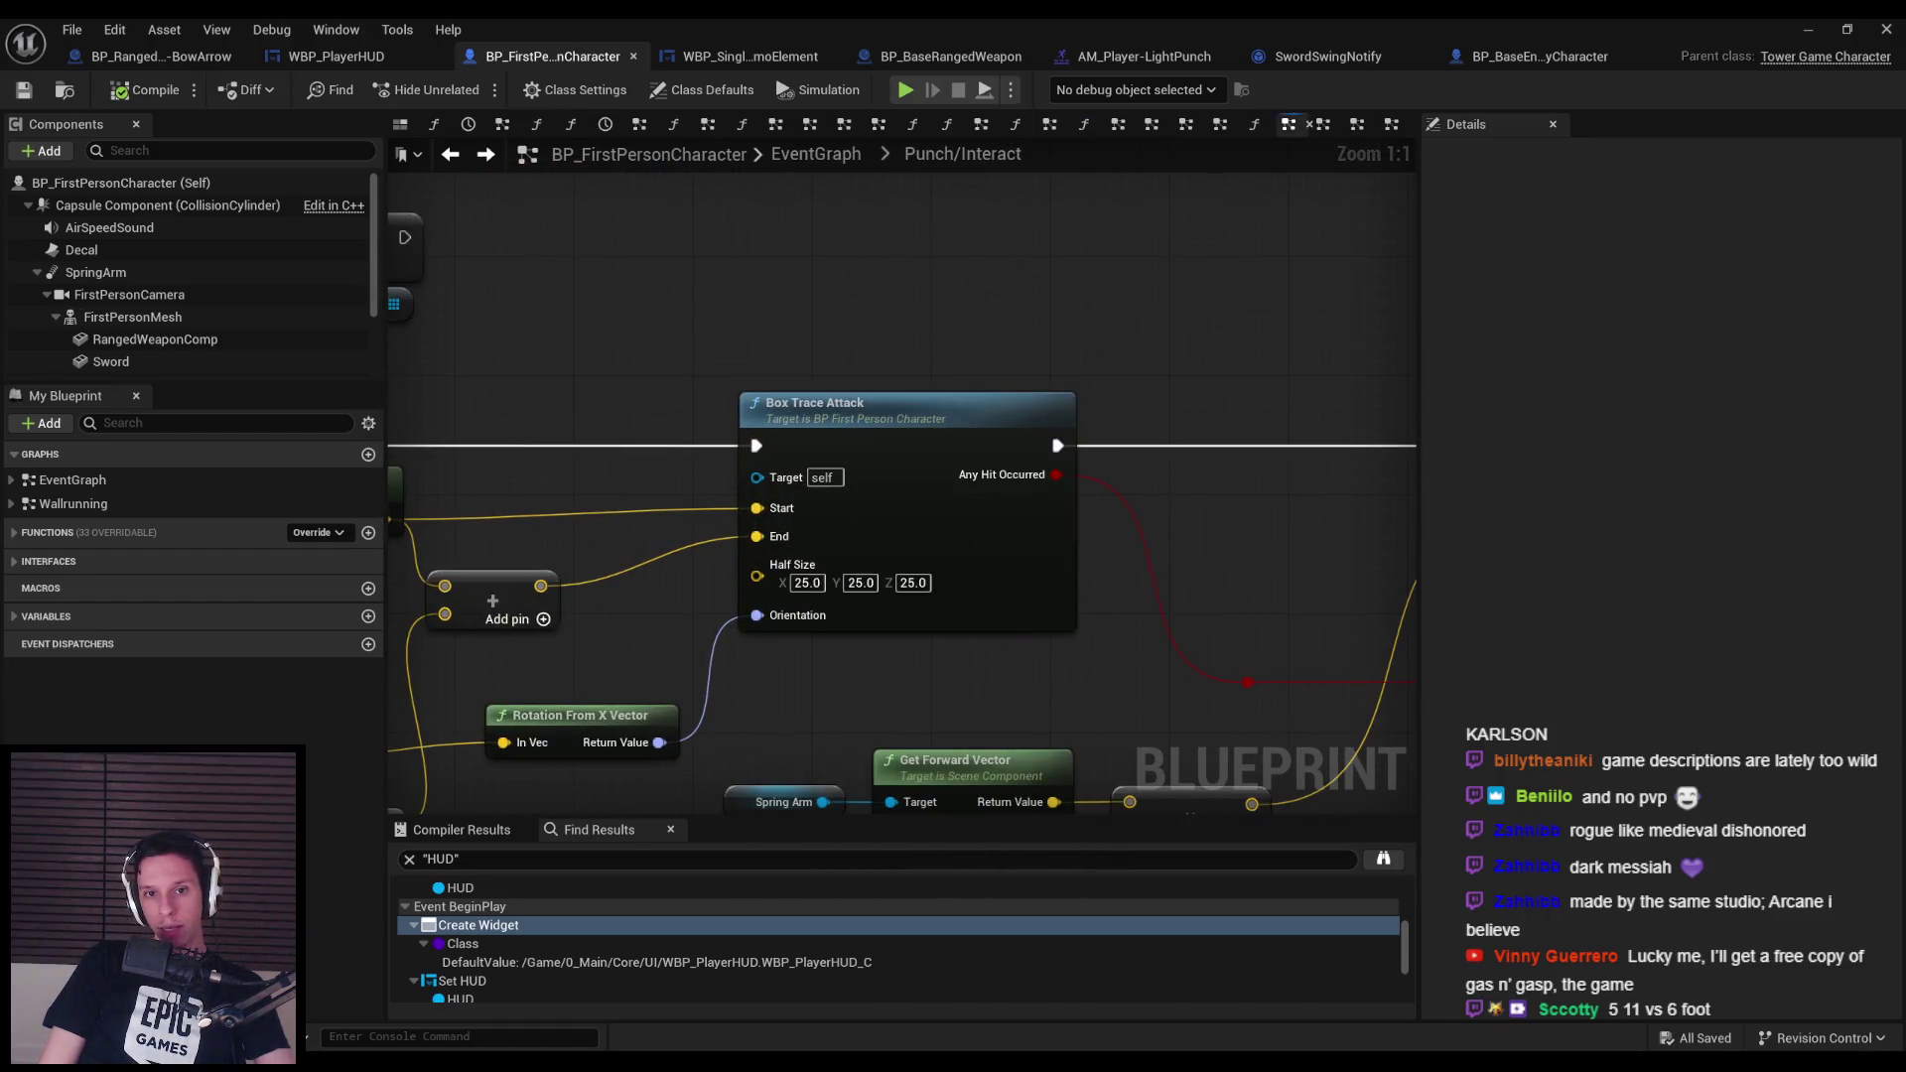
{"action": "scroll", "coordinate": [760, 476], "scroll_direction": "down", "scroll_amount": 7}
{"action": "scroll", "coordinate": [1077, 584], "scroll_direction": "up", "scroll_amount": 4}
{"action": "scroll", "coordinate": [1077, 645], "scroll_direction": "down", "scroll_amount": 3}
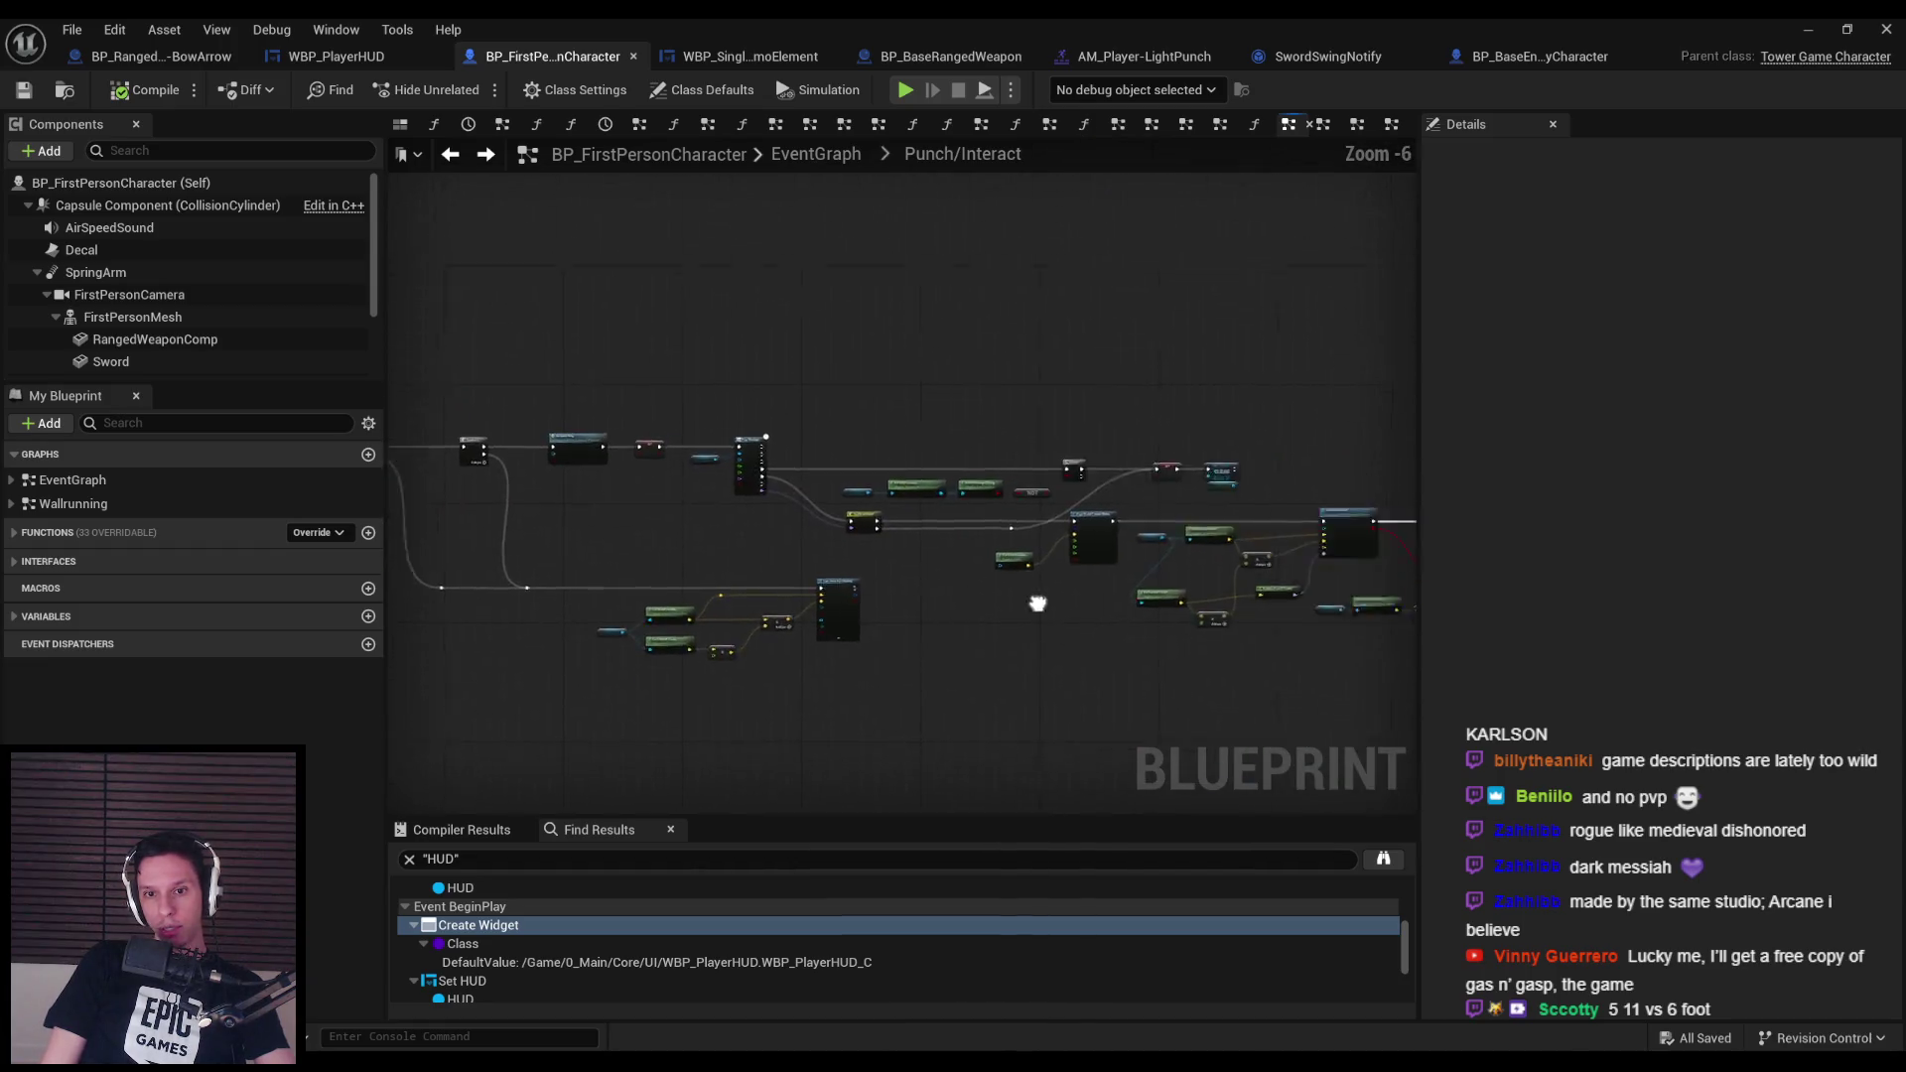
{"action": "scroll", "coordinate": [1038, 602], "scroll_direction": "up", "scroll_amount": 5}
Reopen the BoxTraceAttack function graph at its entry node.
{"action": "double_click", "coordinate": [919, 427]}
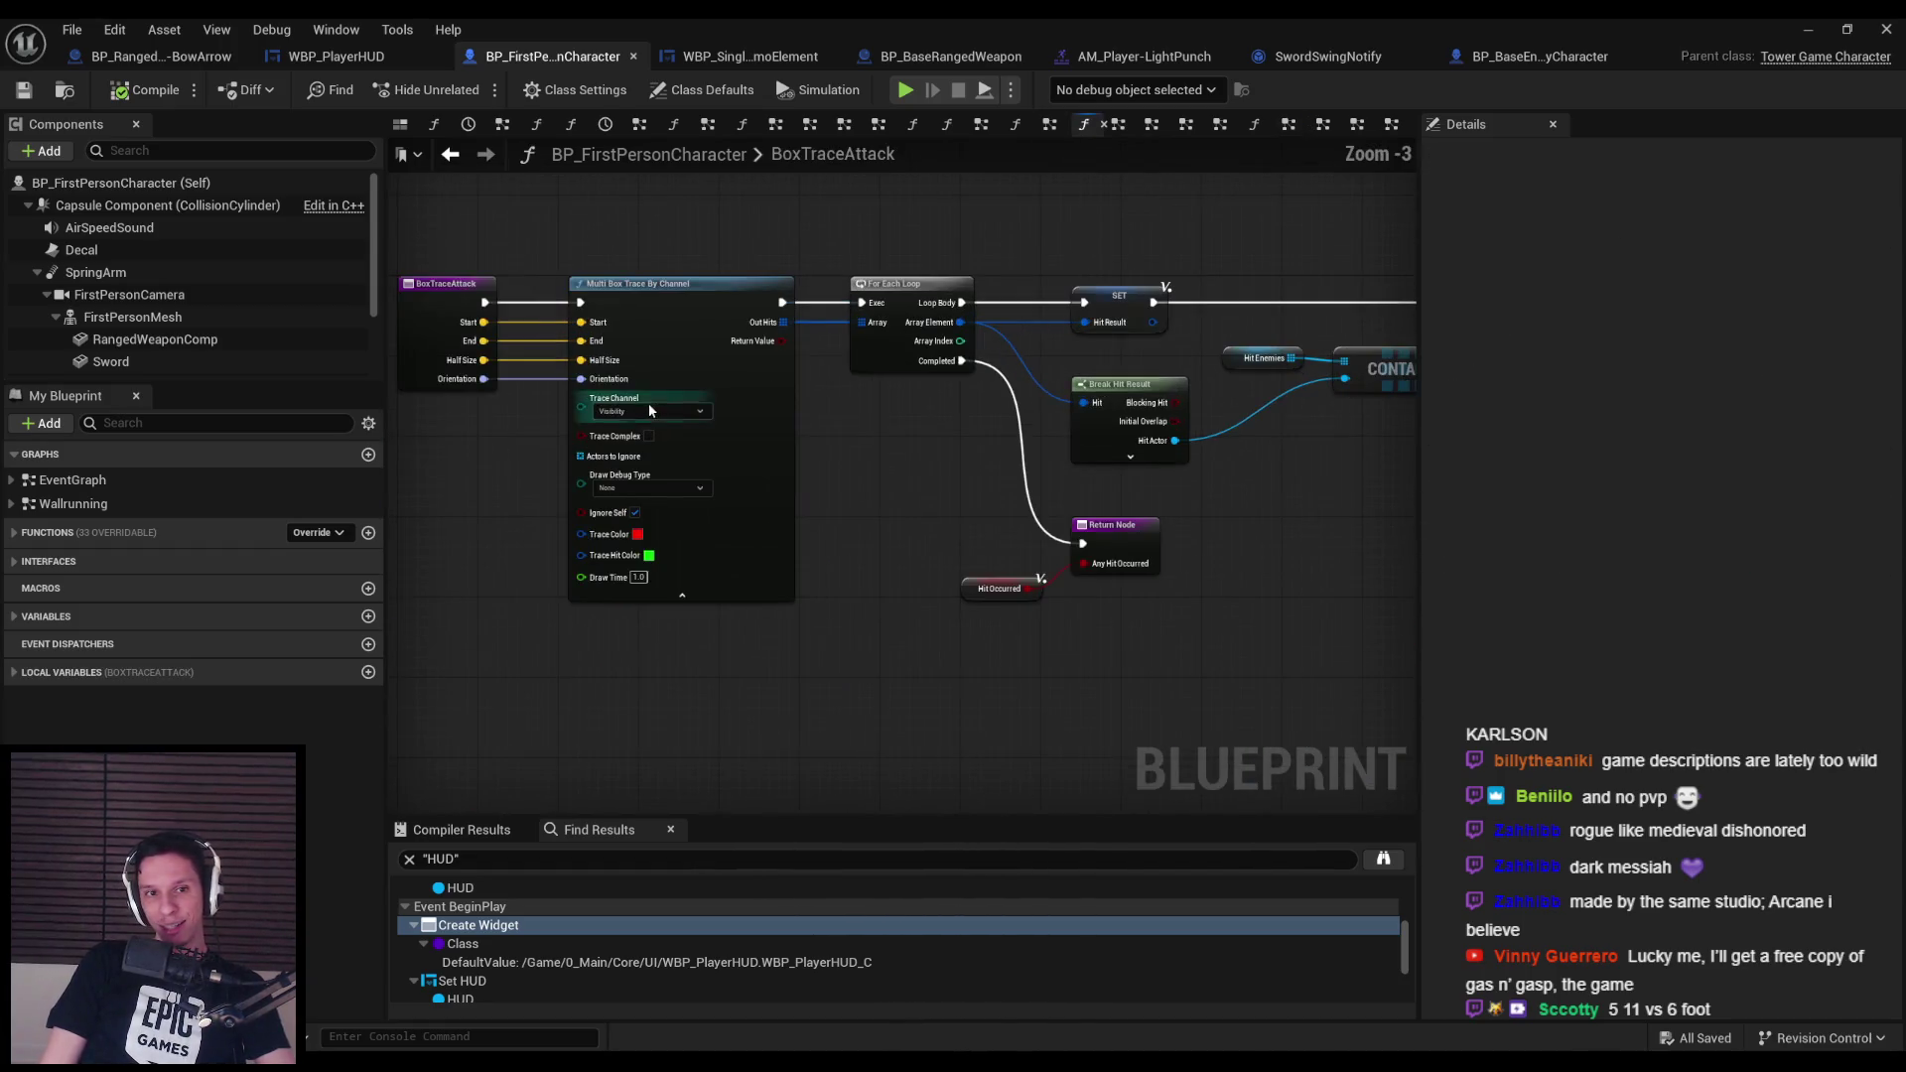
{"action": "scroll", "coordinate": [650, 410], "scroll_direction": "down", "scroll_amount": 3}
{"action": "scroll", "coordinate": [1163, 451], "scroll_direction": "up", "scroll_amount": 2}
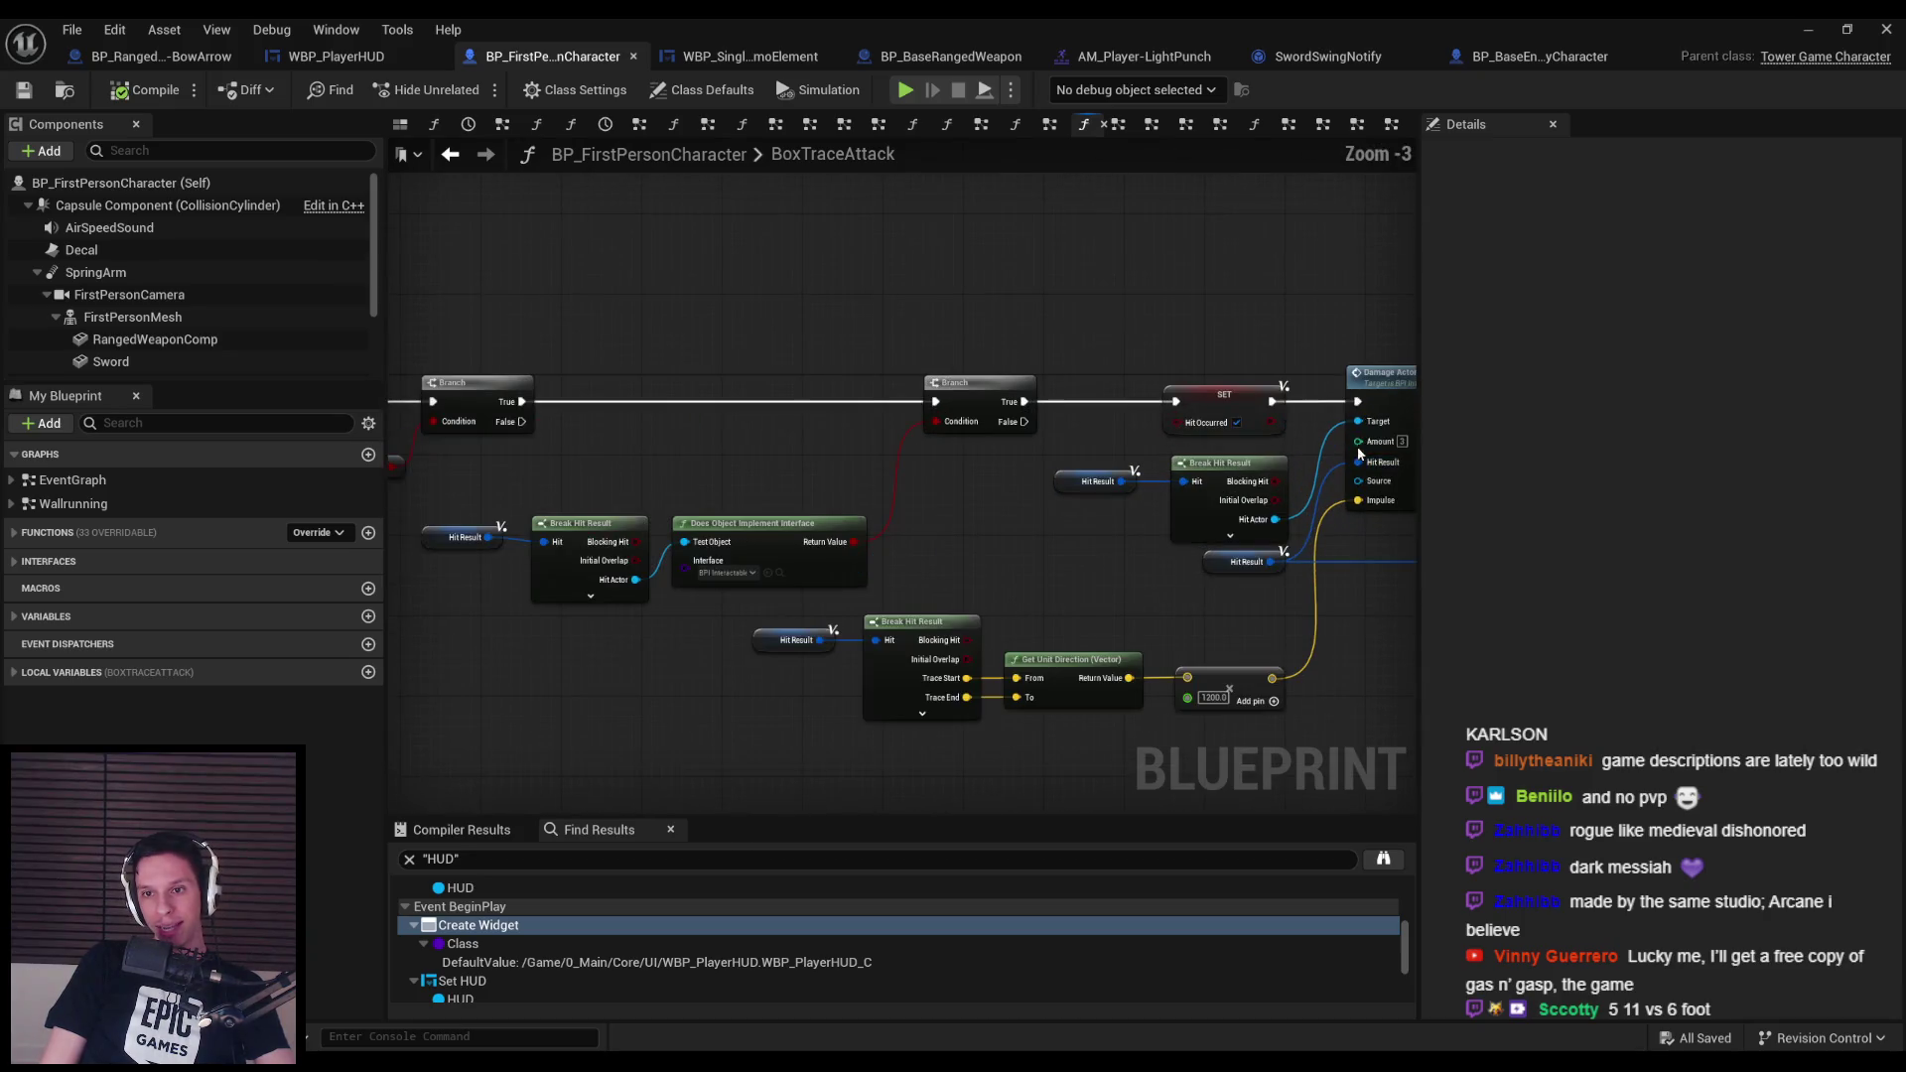
{"action": "mouse_move", "coordinate": [852, 490]}
{"action": "left_mouse_down"}
{"action": "mouse_move", "coordinate": [878, 491]}
{"action": "mouse_move", "coordinate": [776, 484]}
{"action": "left_mouse_up"}
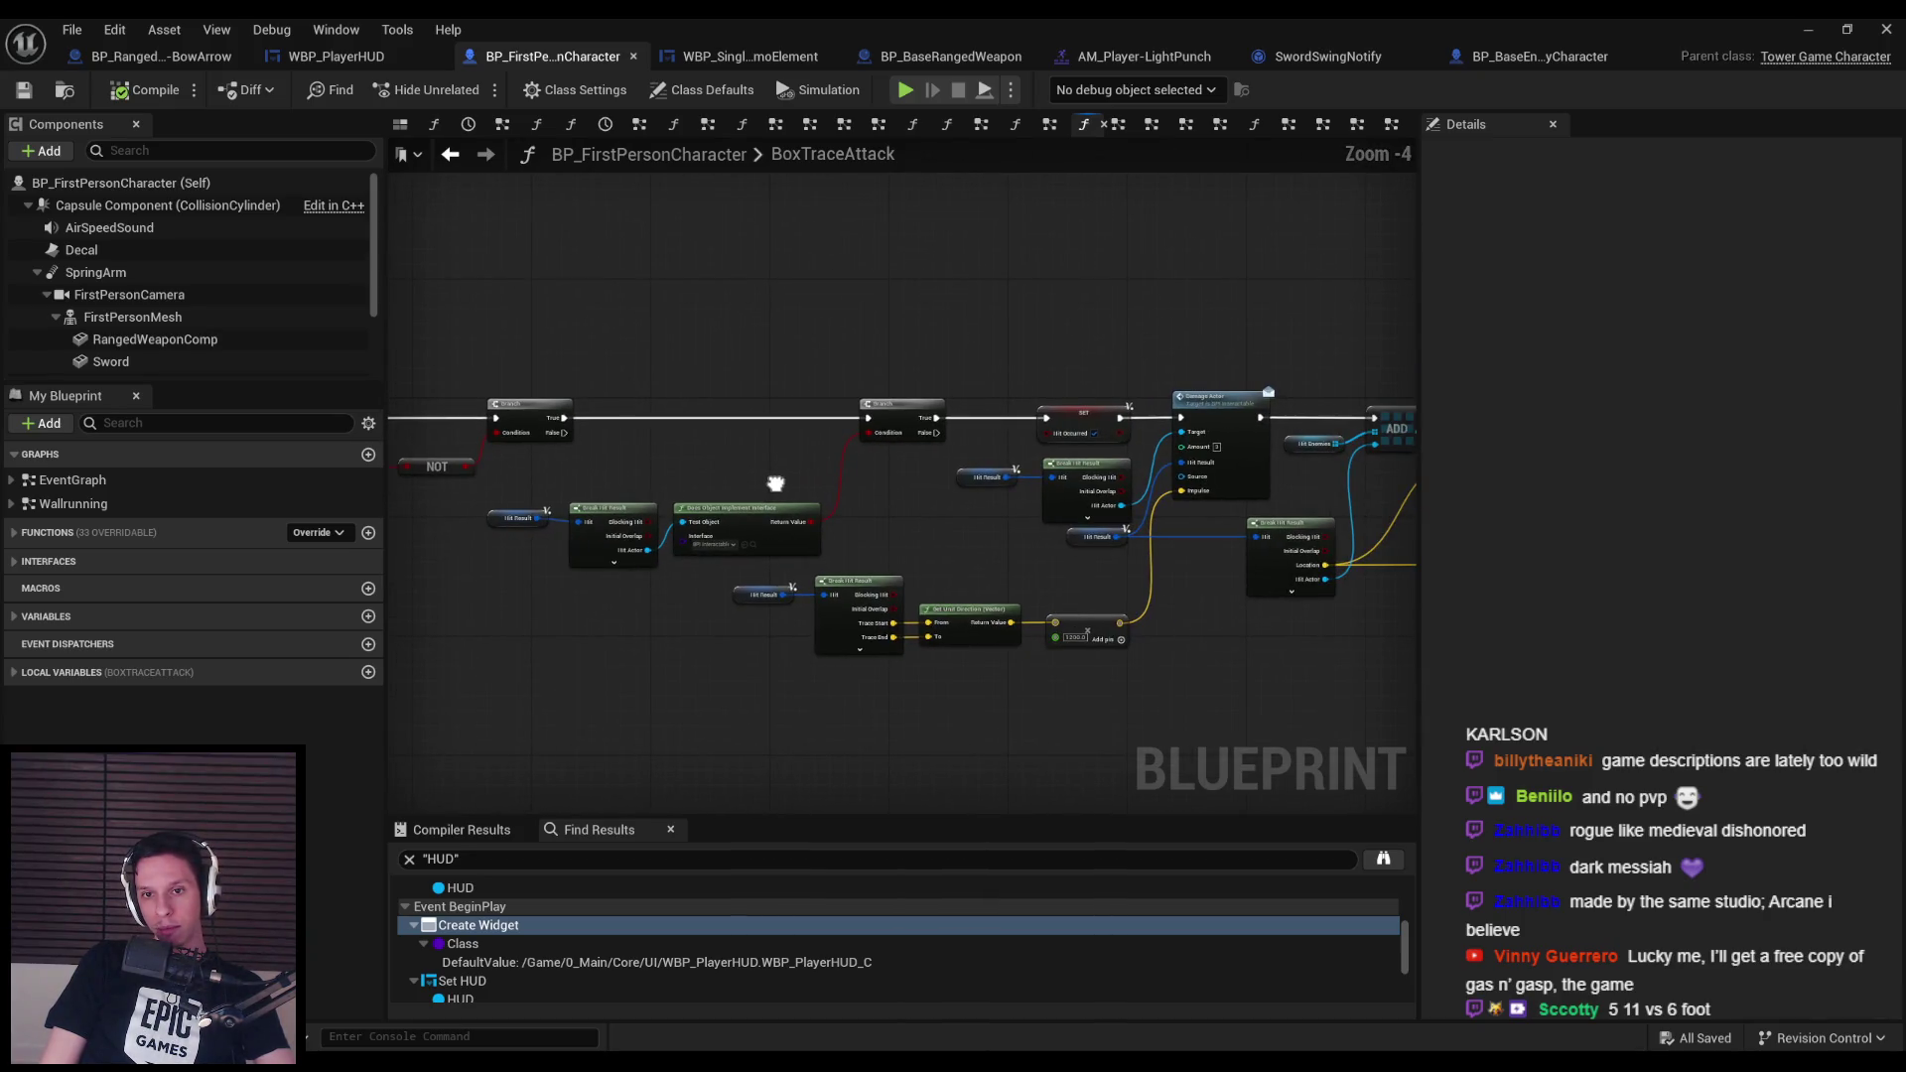
{"action": "key", "text": "Home"}
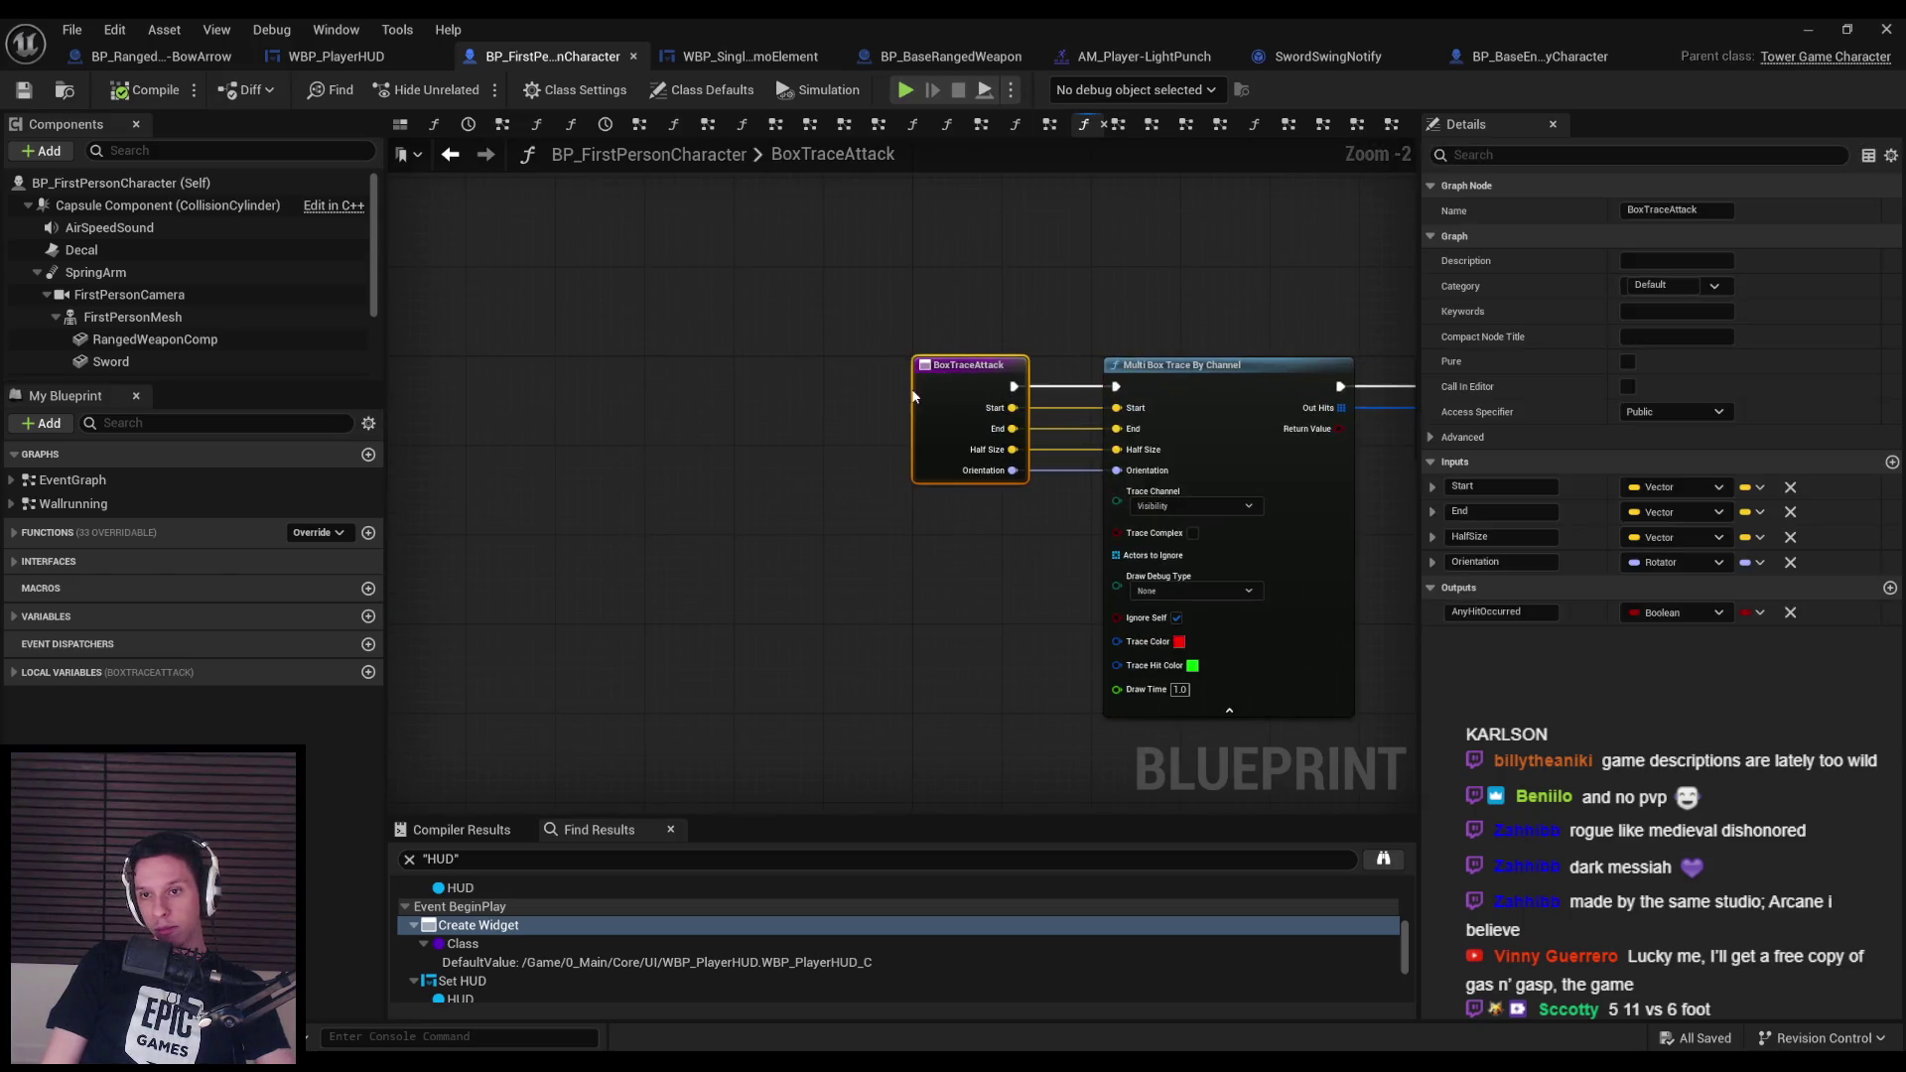
Add a new input to BoxTraceAttack and move it above Start.
{"action": "left_click", "coordinate": [1891, 461]}
{"action": "left_click", "coordinate": [1431, 587]}
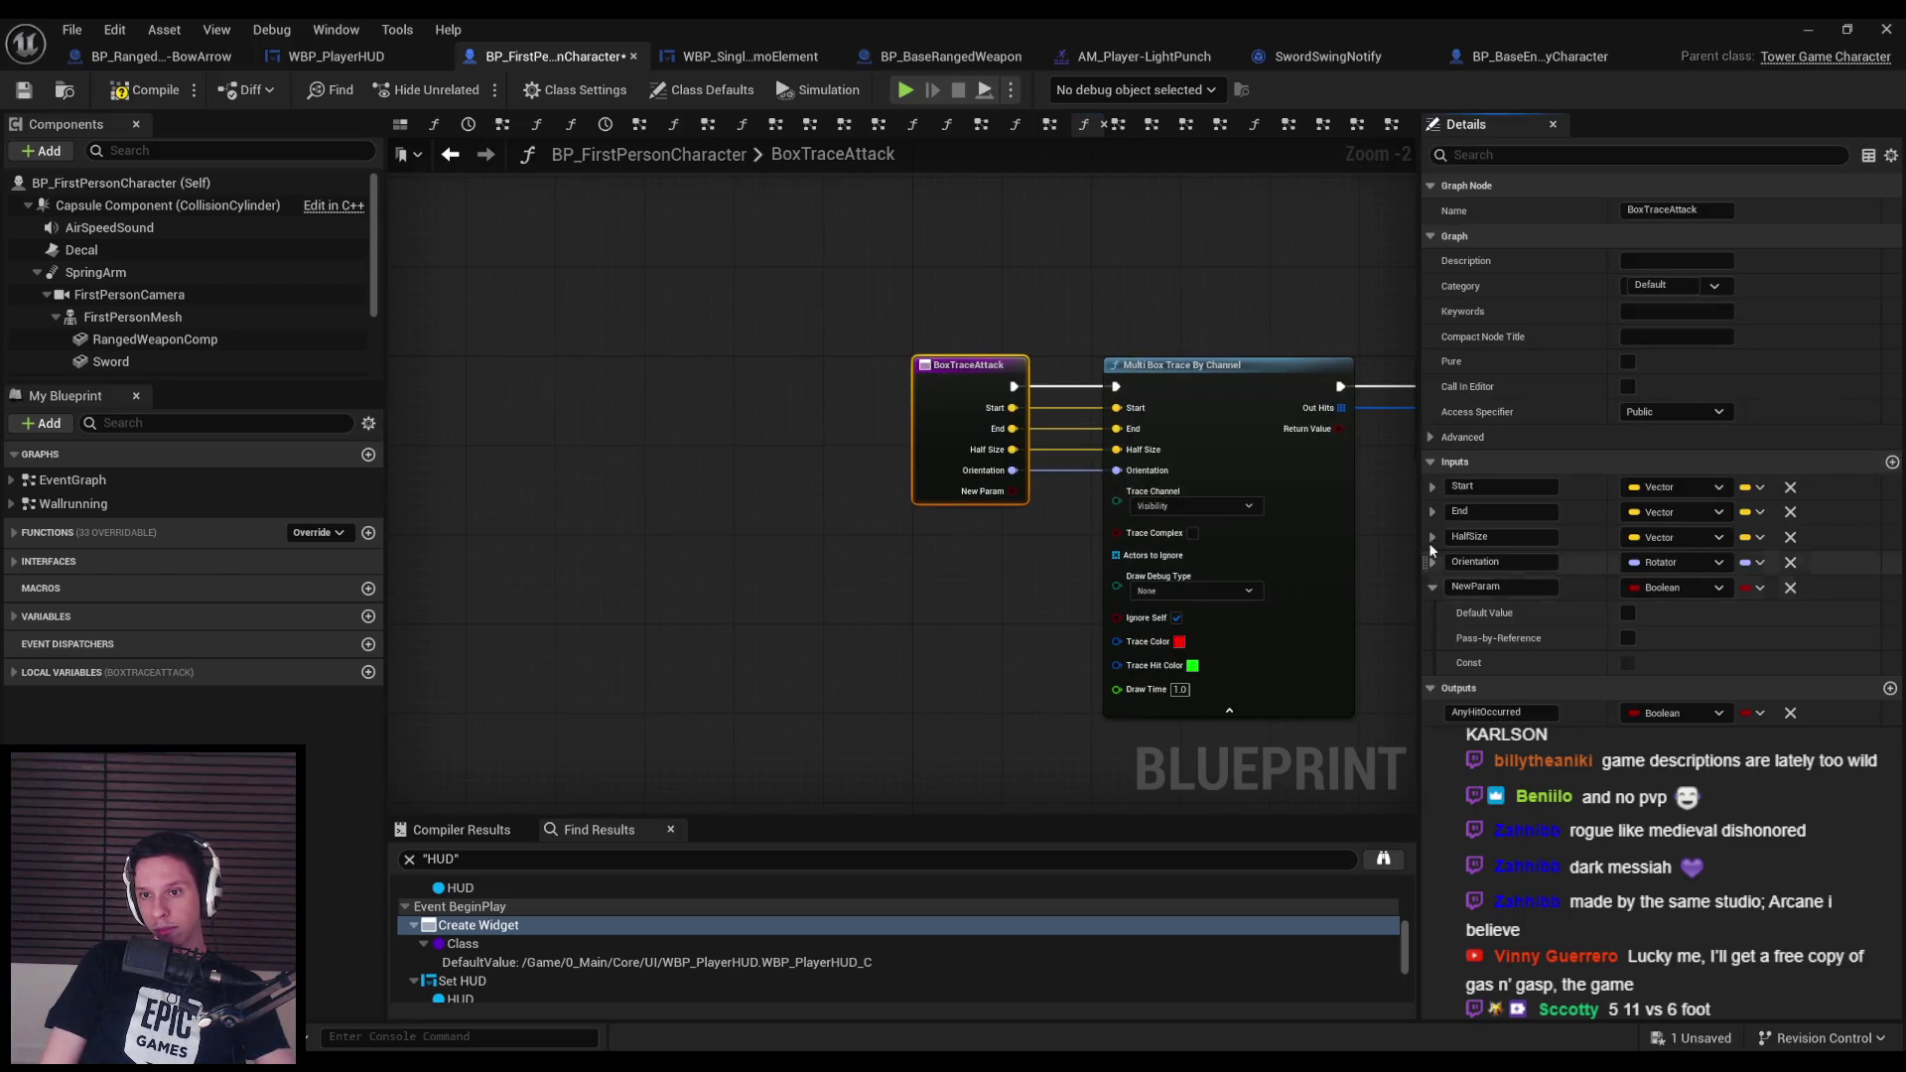
{"action": "left_click", "coordinate": [1432, 587]}
{"action": "left_click", "coordinate": [1432, 587]}
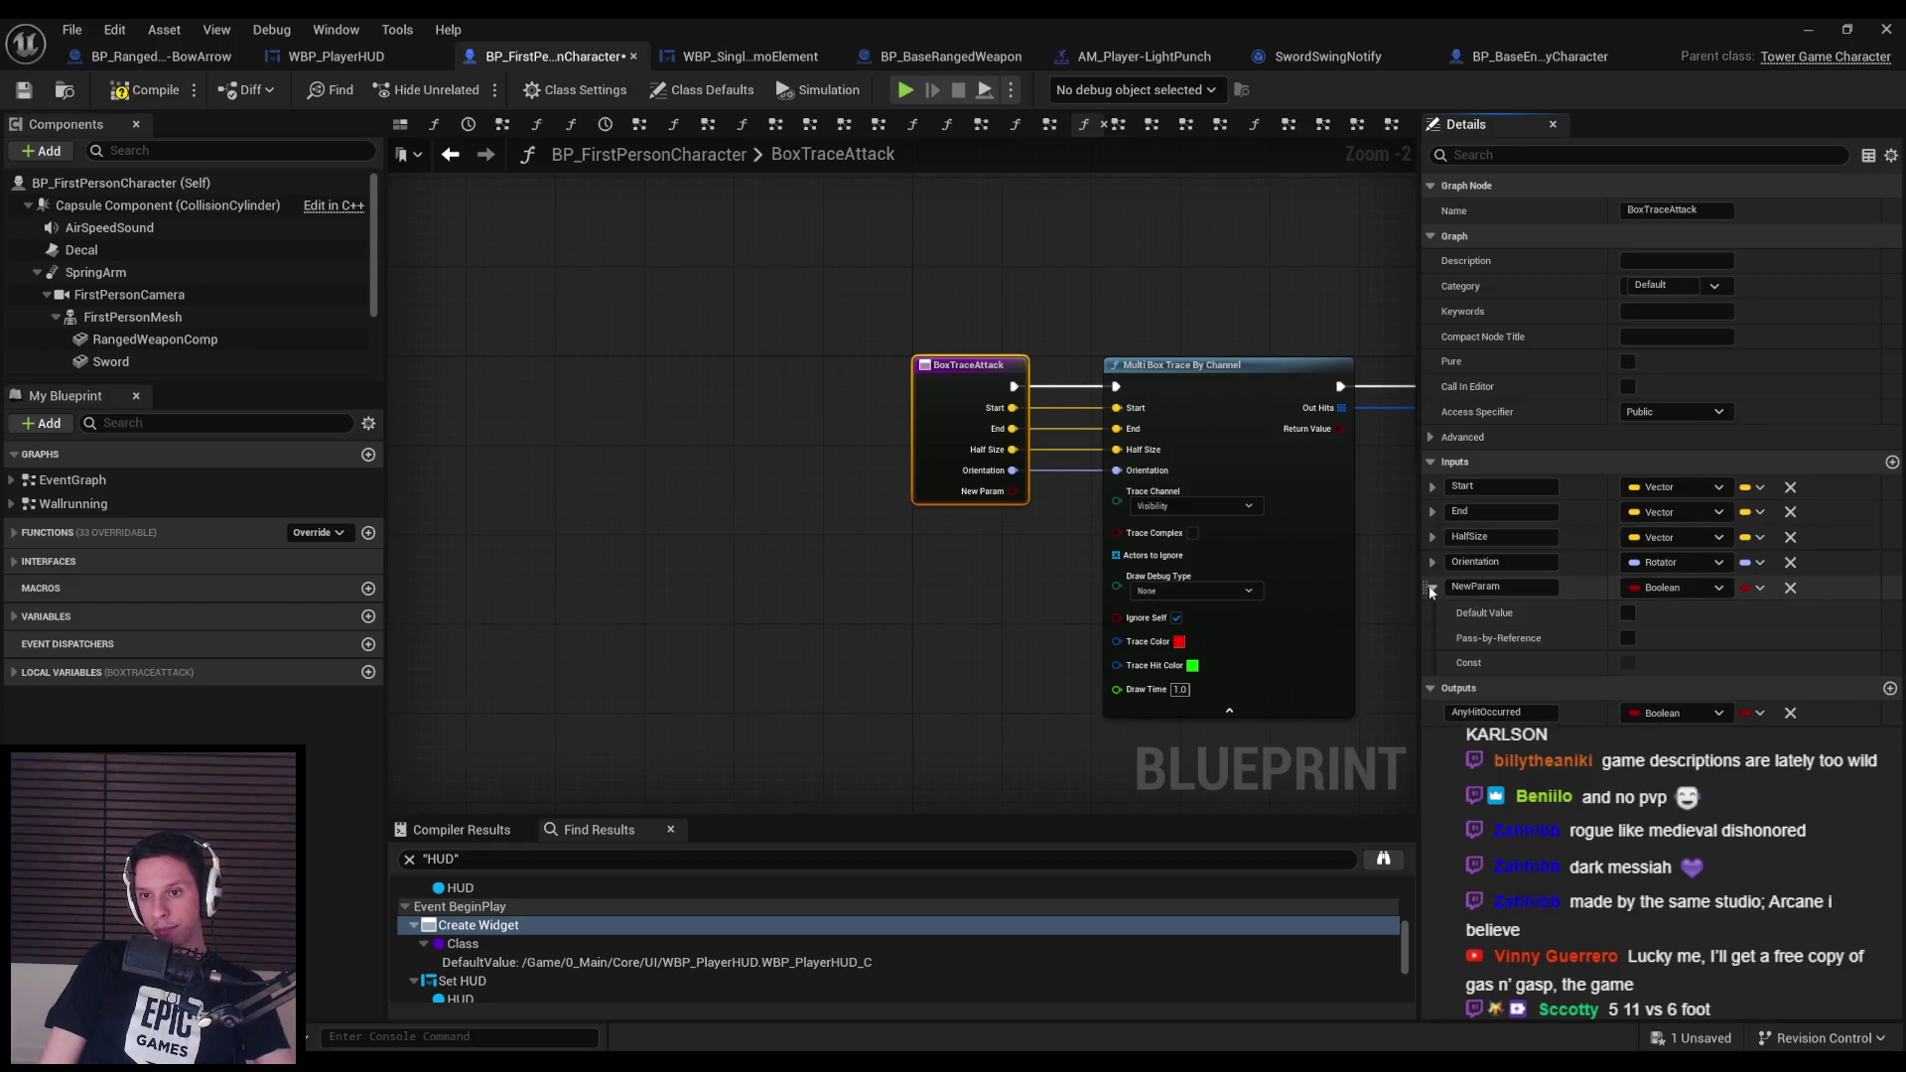
{"action": "left_click", "coordinate": [1431, 587]}
{"action": "left_click_drag", "start_coordinate": [1423, 587], "coordinate": [1432, 481]}
Name the input DamageAmount, make it an Integer defaulting to 3, and compile.
{"action": "double_click", "coordinate": [1473, 487]}
{"action": "type", "text": "DamageAmount"}
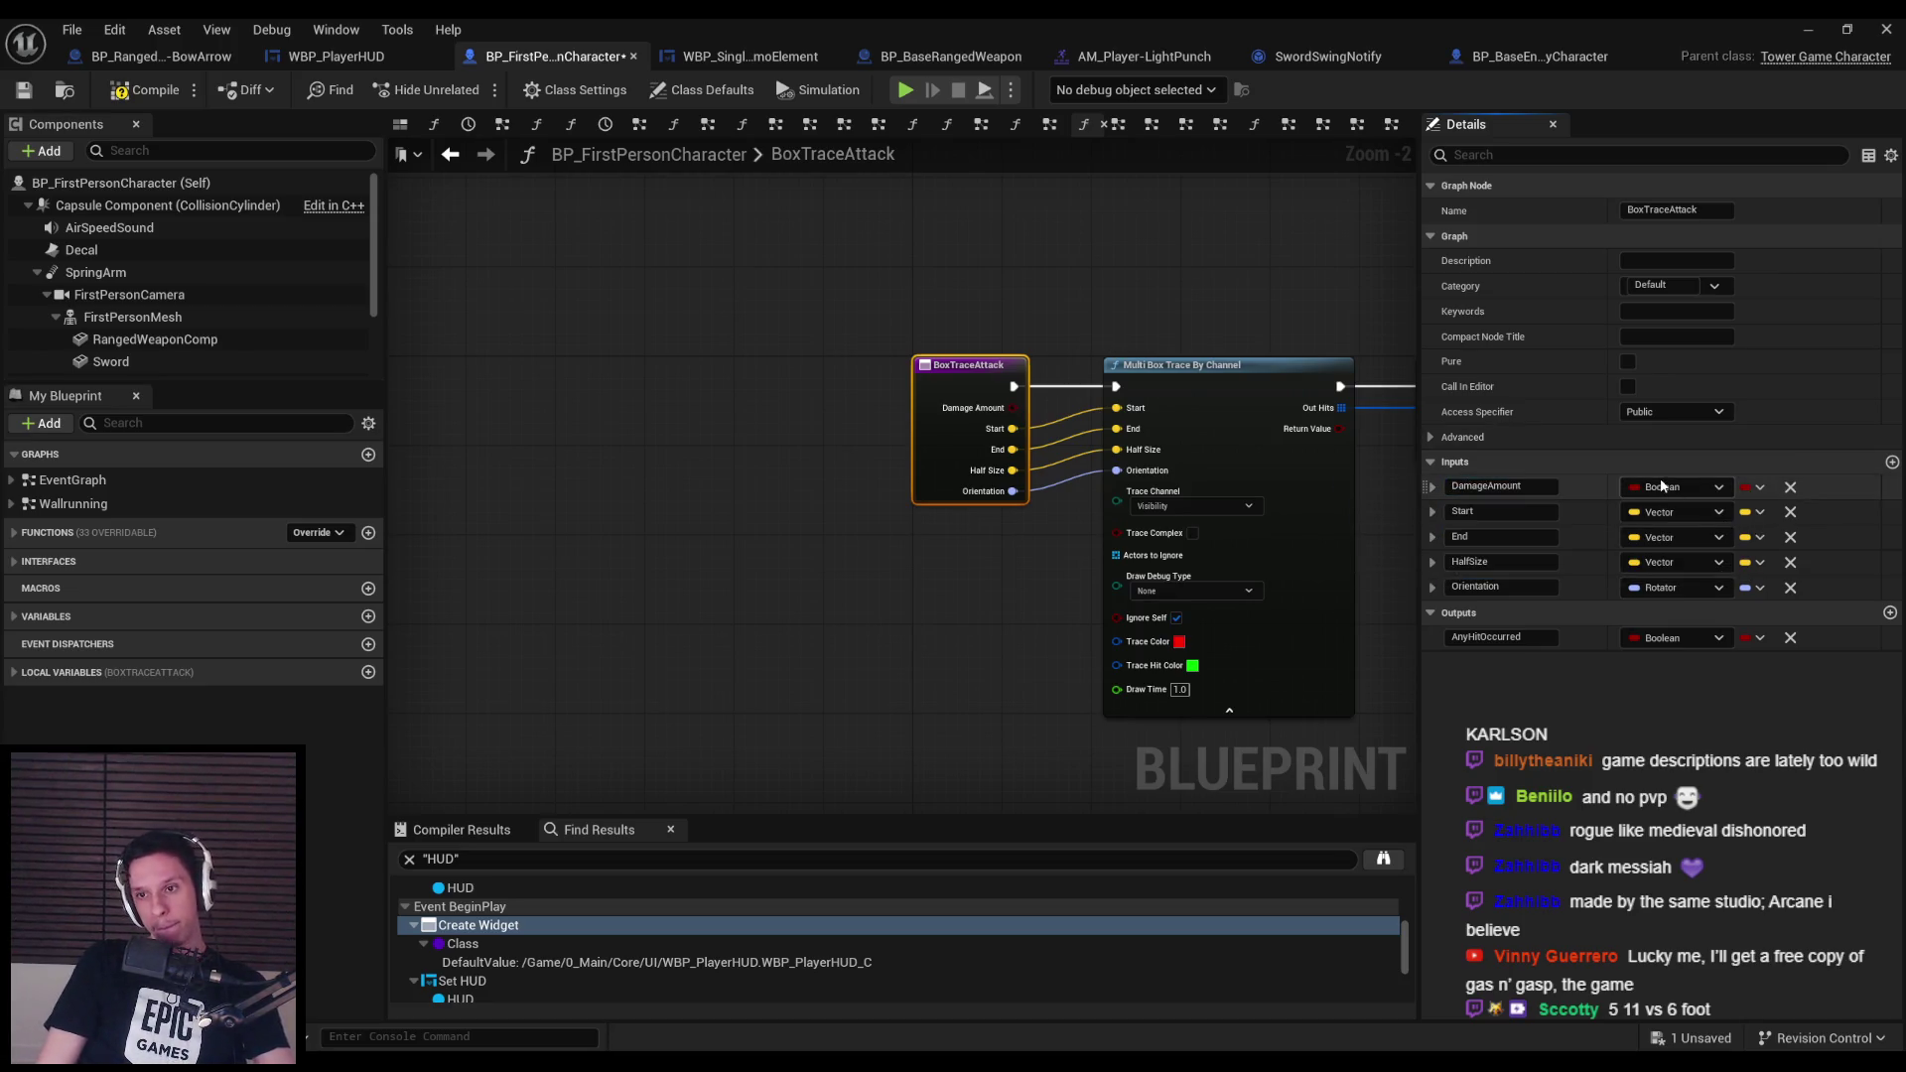
{"action": "left_click", "coordinate": [1676, 487]}
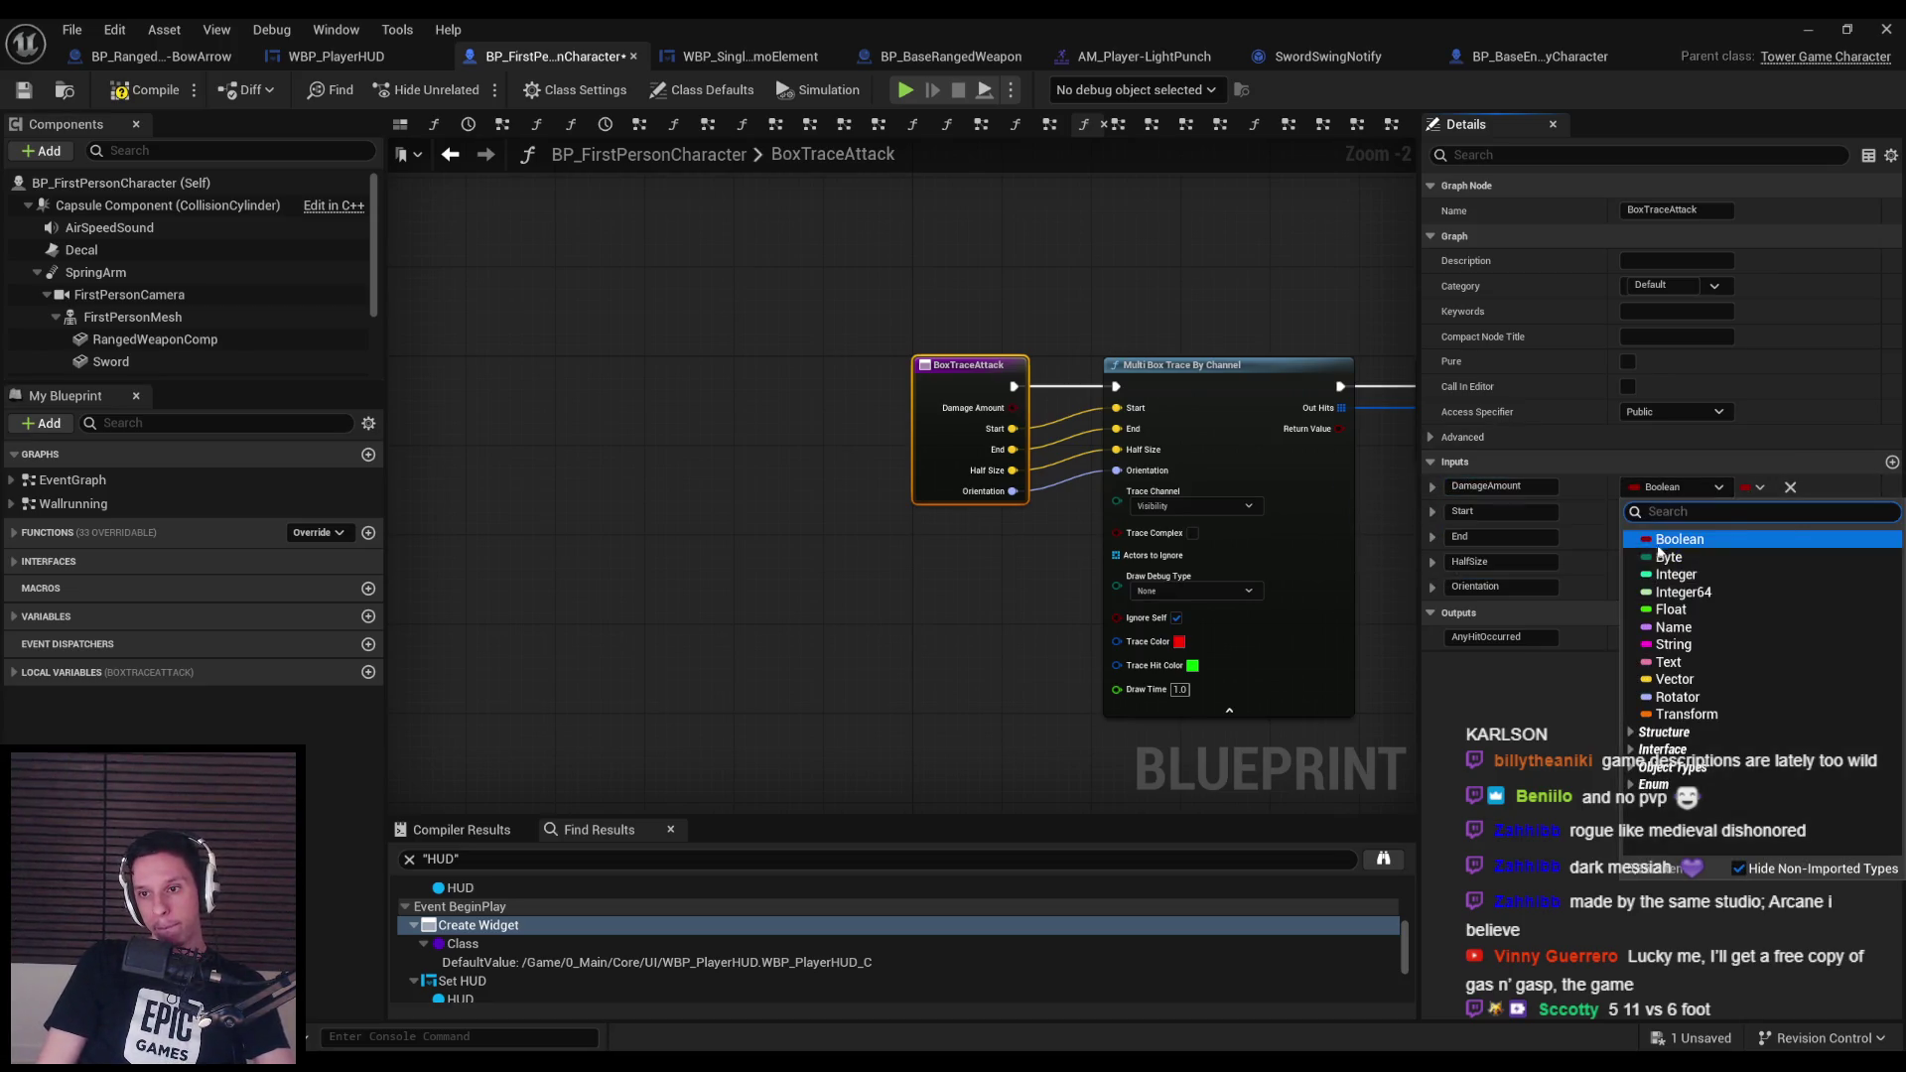
{"action": "left_click", "coordinate": [1678, 562]}
{"action": "left_click", "coordinate": [1433, 486]}
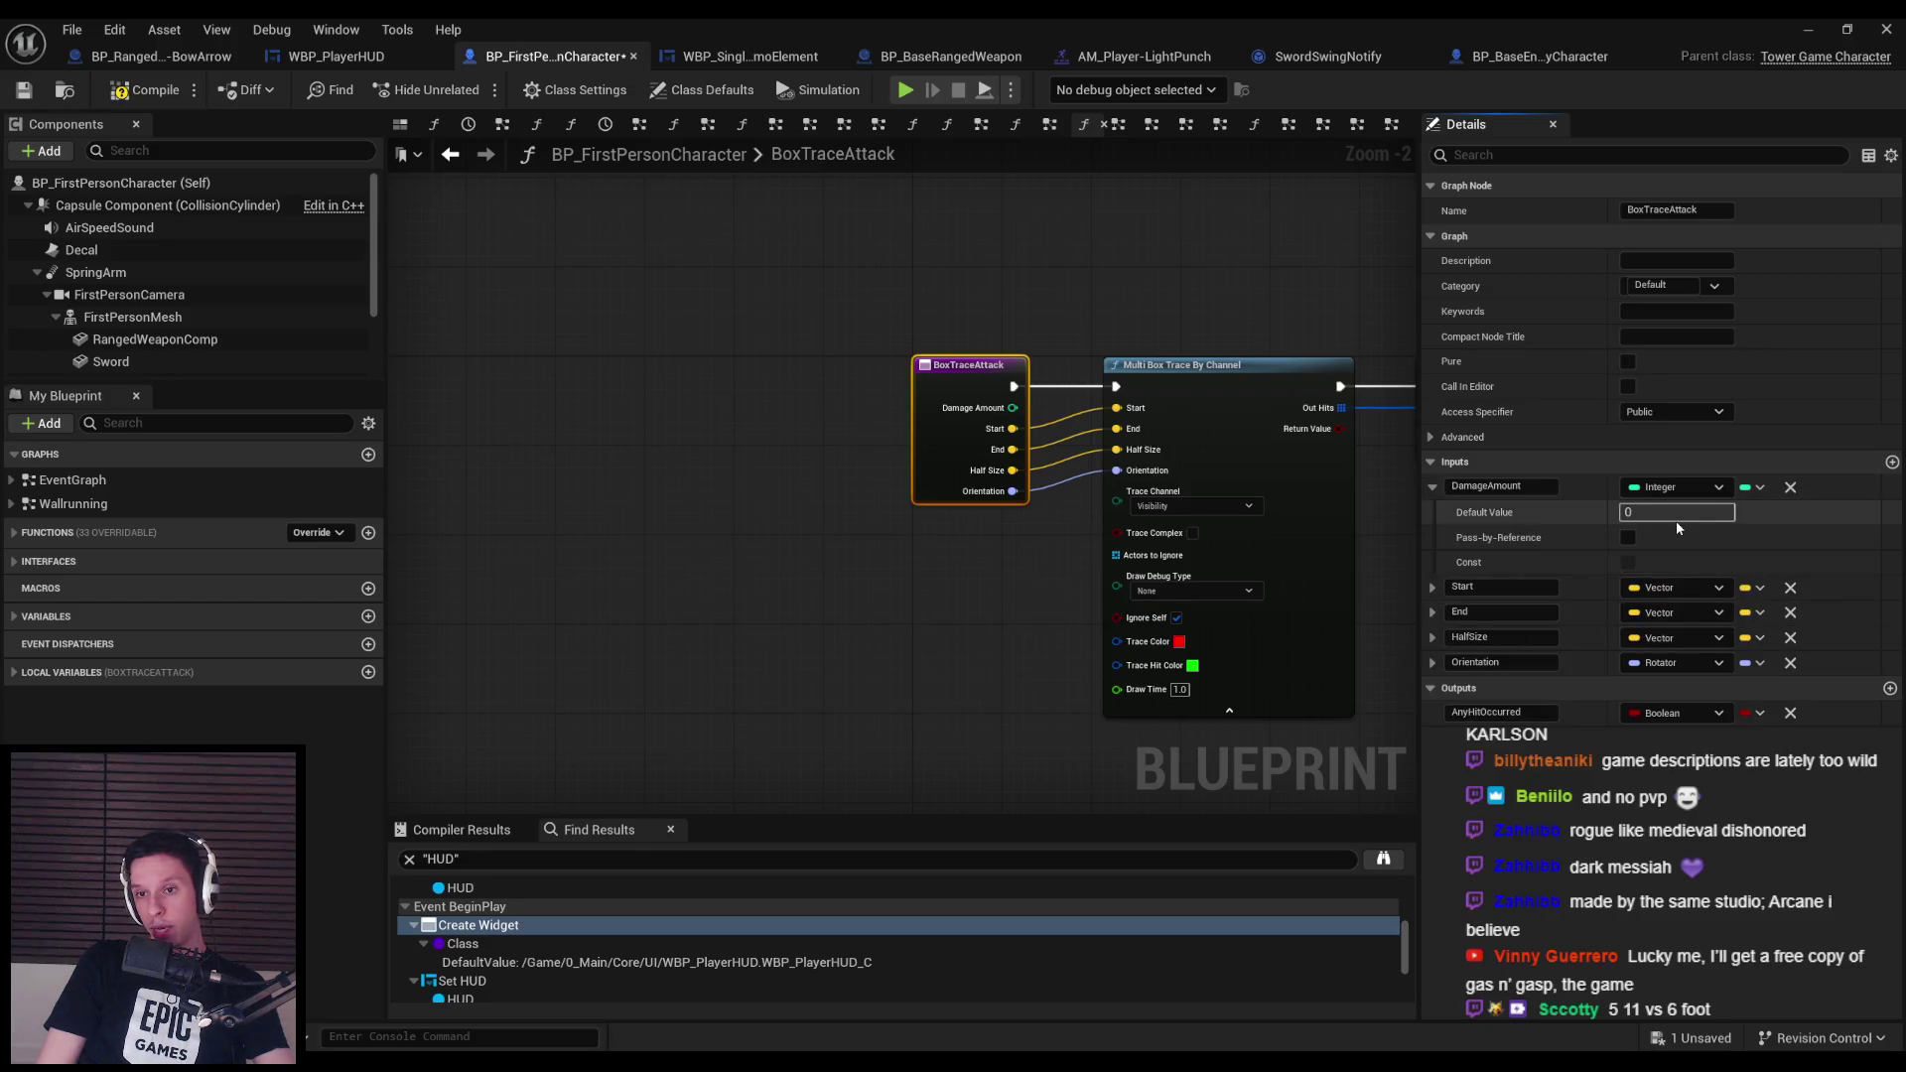
{"action": "type", "text": "3"}
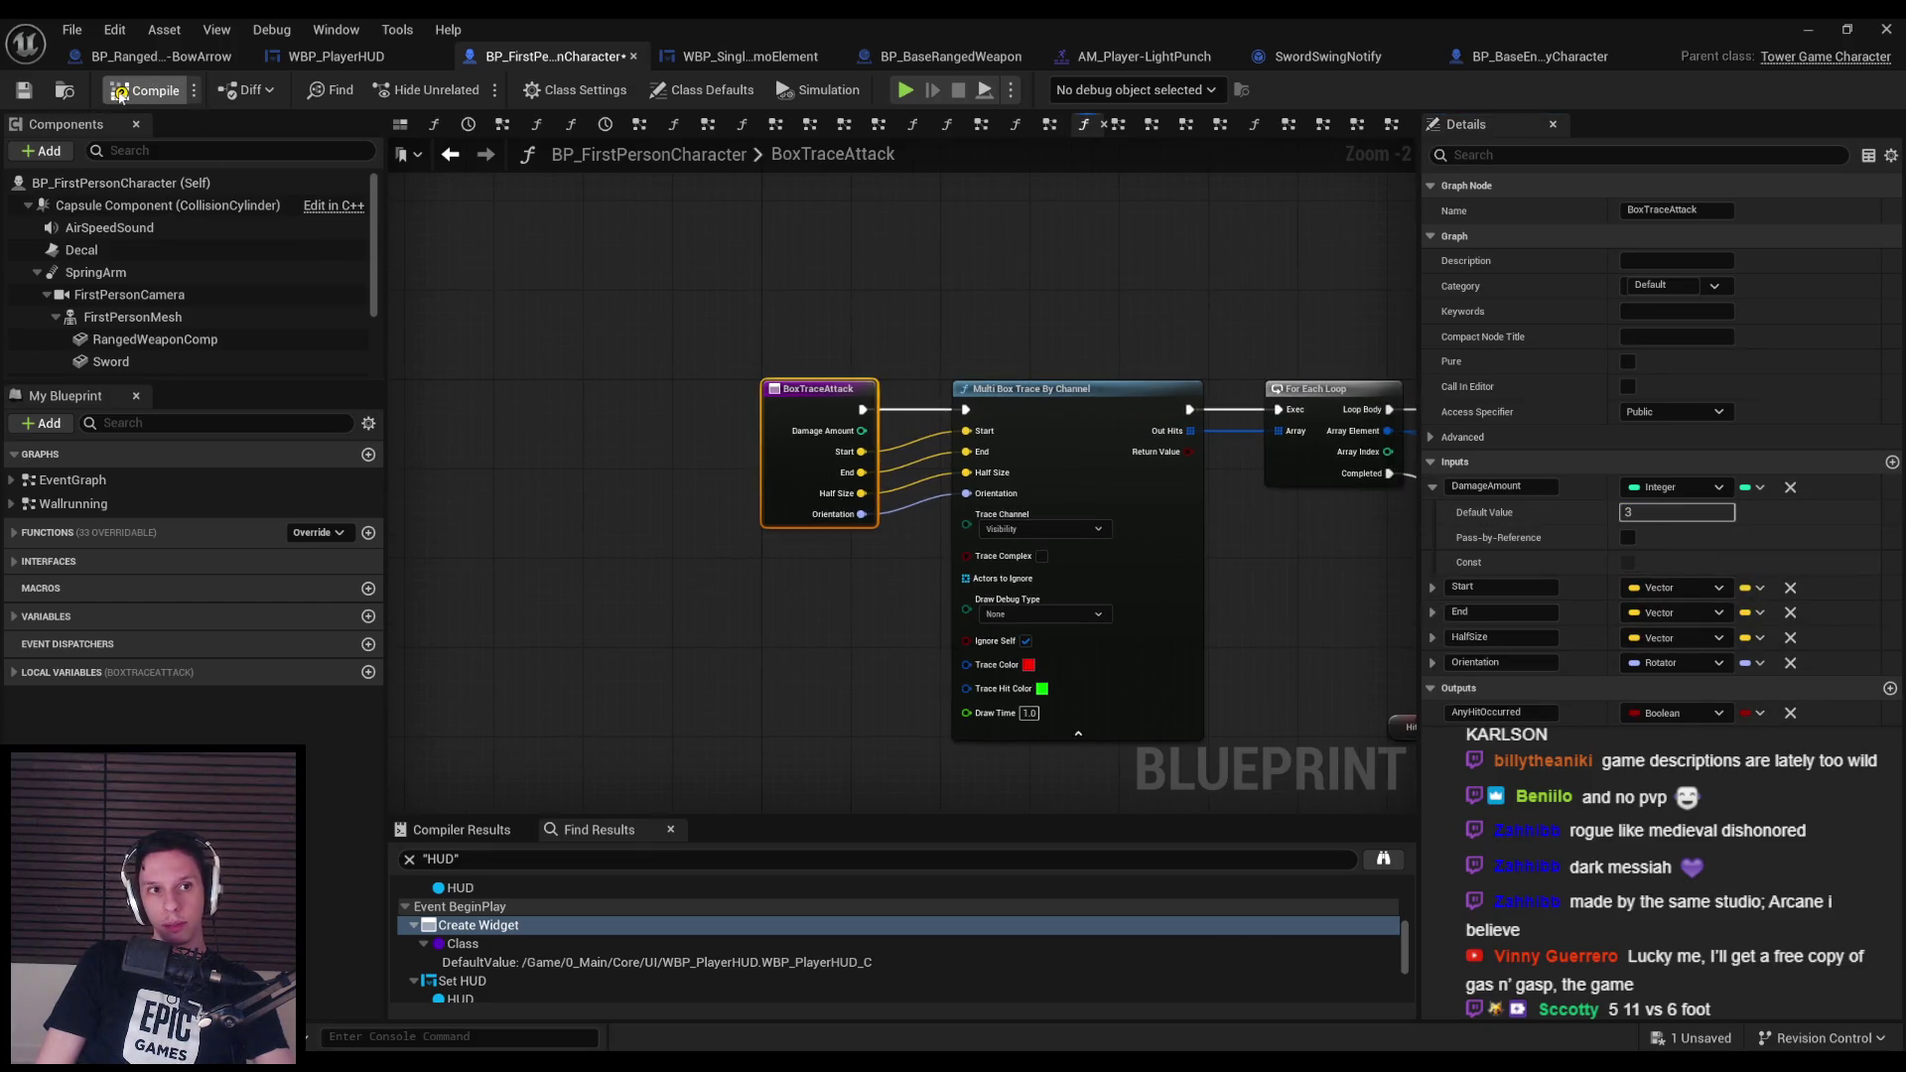
{"action": "left_click", "coordinate": [118, 92]}
Wire a Damage Amount getter into Damage Actor's Amount pin and tidy the getter nodes.
{"action": "scroll", "coordinate": [539, 475], "scroll_direction": "down", "scroll_amount": 2}
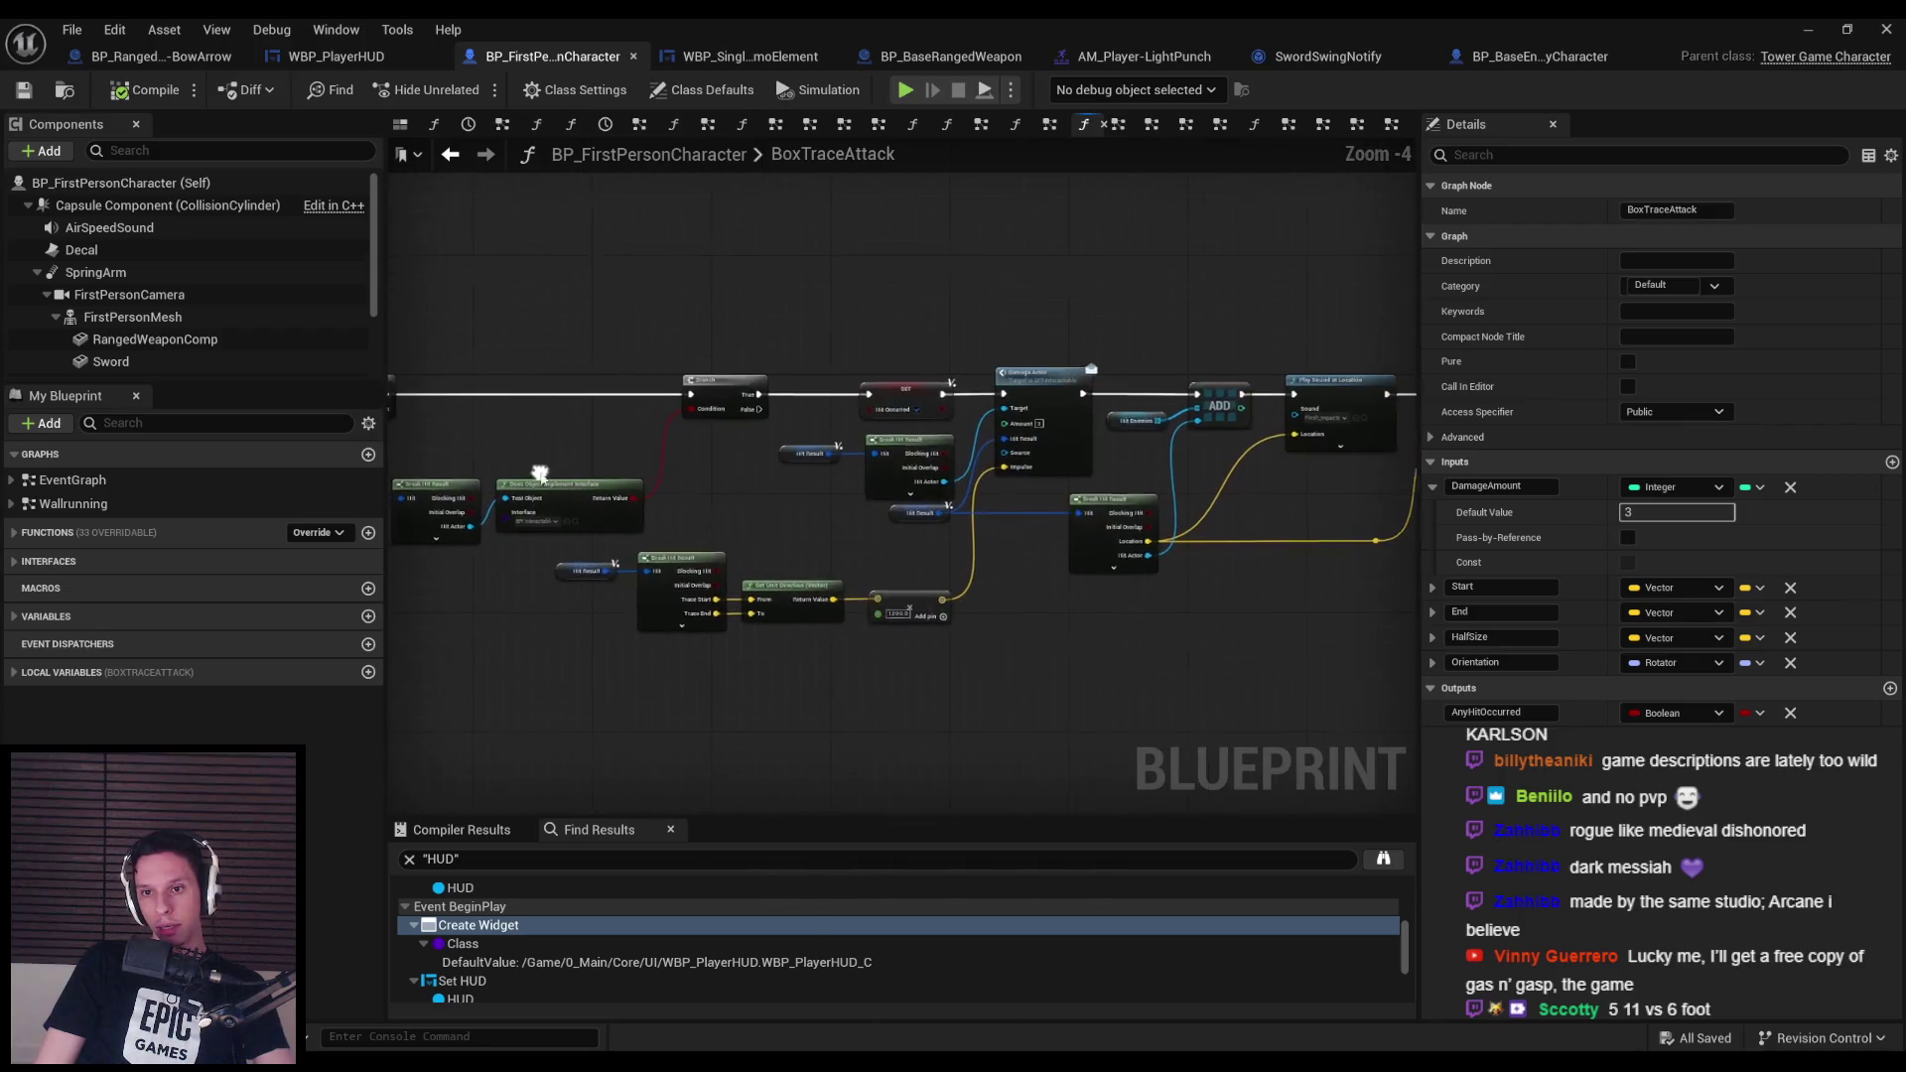
{"action": "scroll", "coordinate": [539, 475], "scroll_direction": "up", "scroll_amount": 4}
{"action": "mouse_move", "coordinate": [985, 429]}
{"action": "left_mouse_down"}
{"action": "mouse_move", "coordinate": [843, 545]}
{"action": "mouse_move", "coordinate": [847, 701]}
{"action": "mouse_move", "coordinate": [847, 679]}
{"action": "left_mouse_up"}
{"action": "type", "text": "dama"}
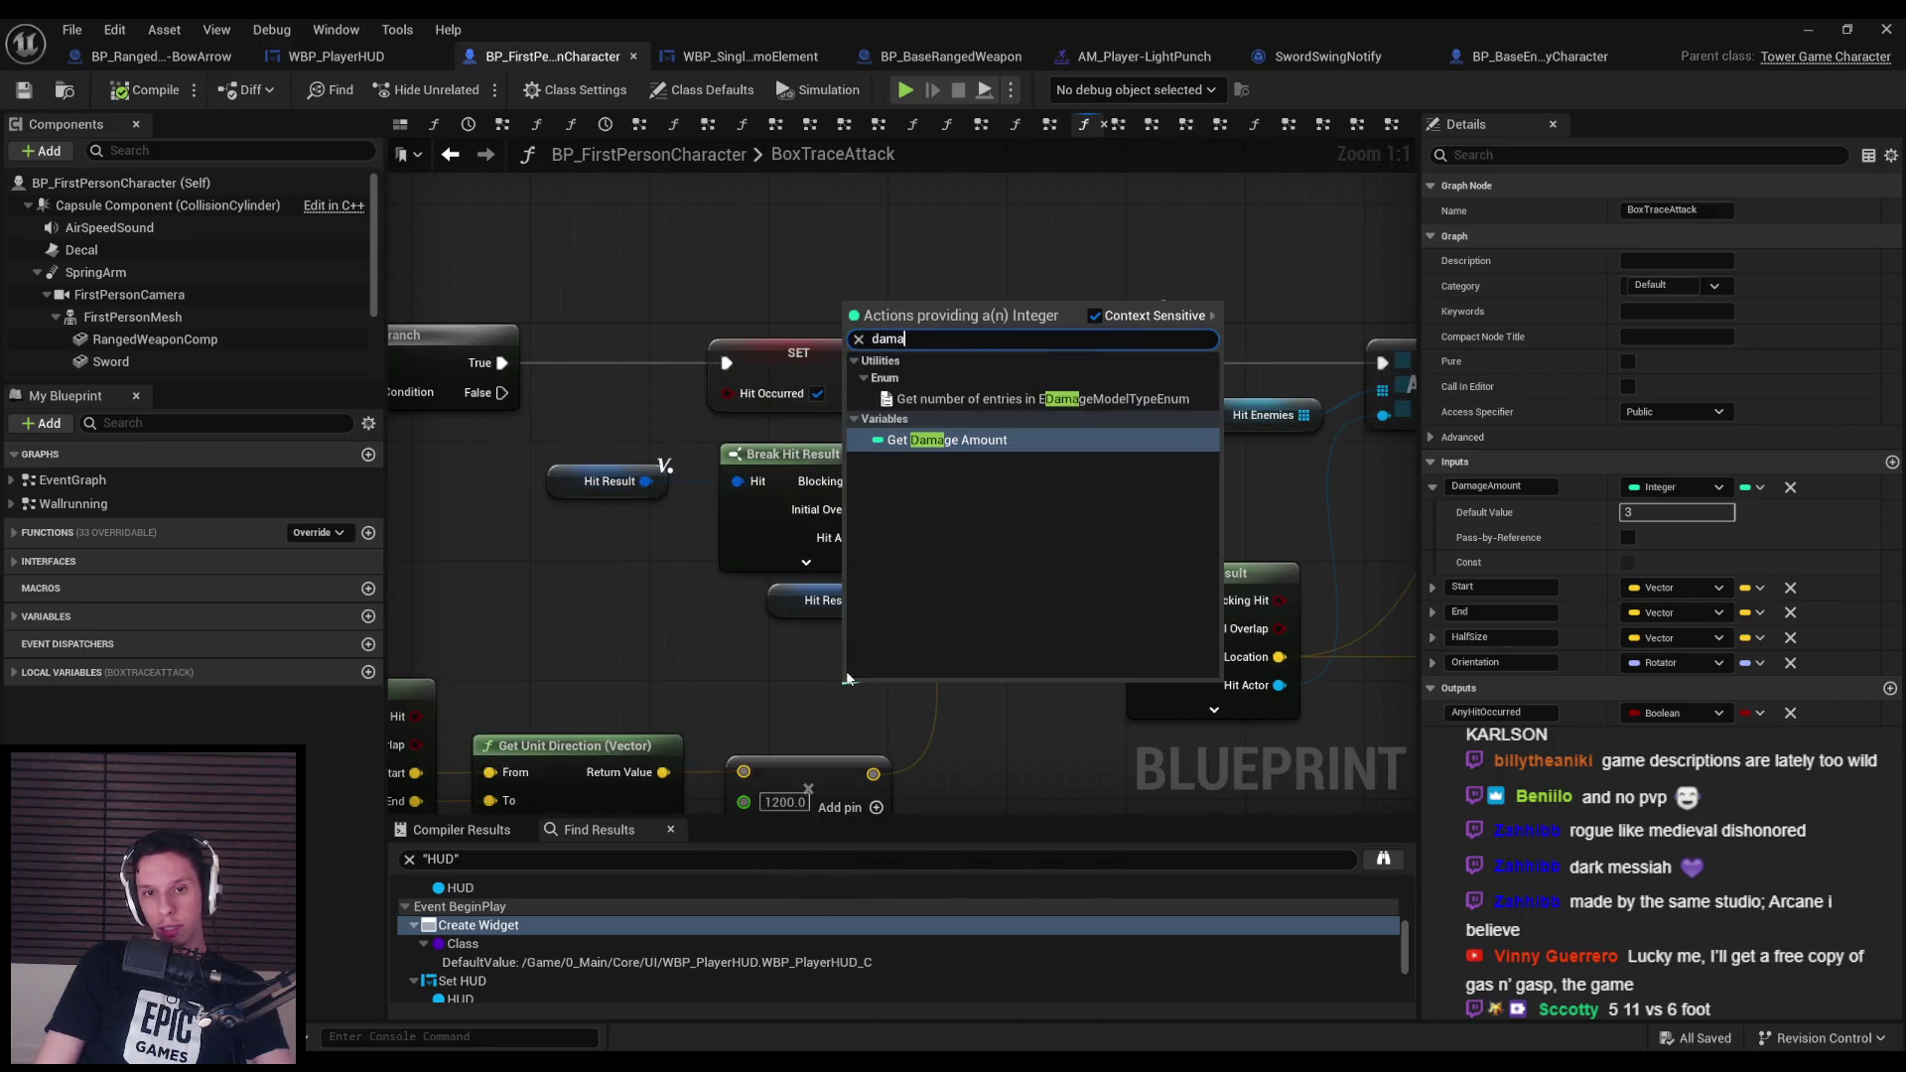
{"action": "type", "text": "ge ampo"}
{"action": "key", "text": "Return"}
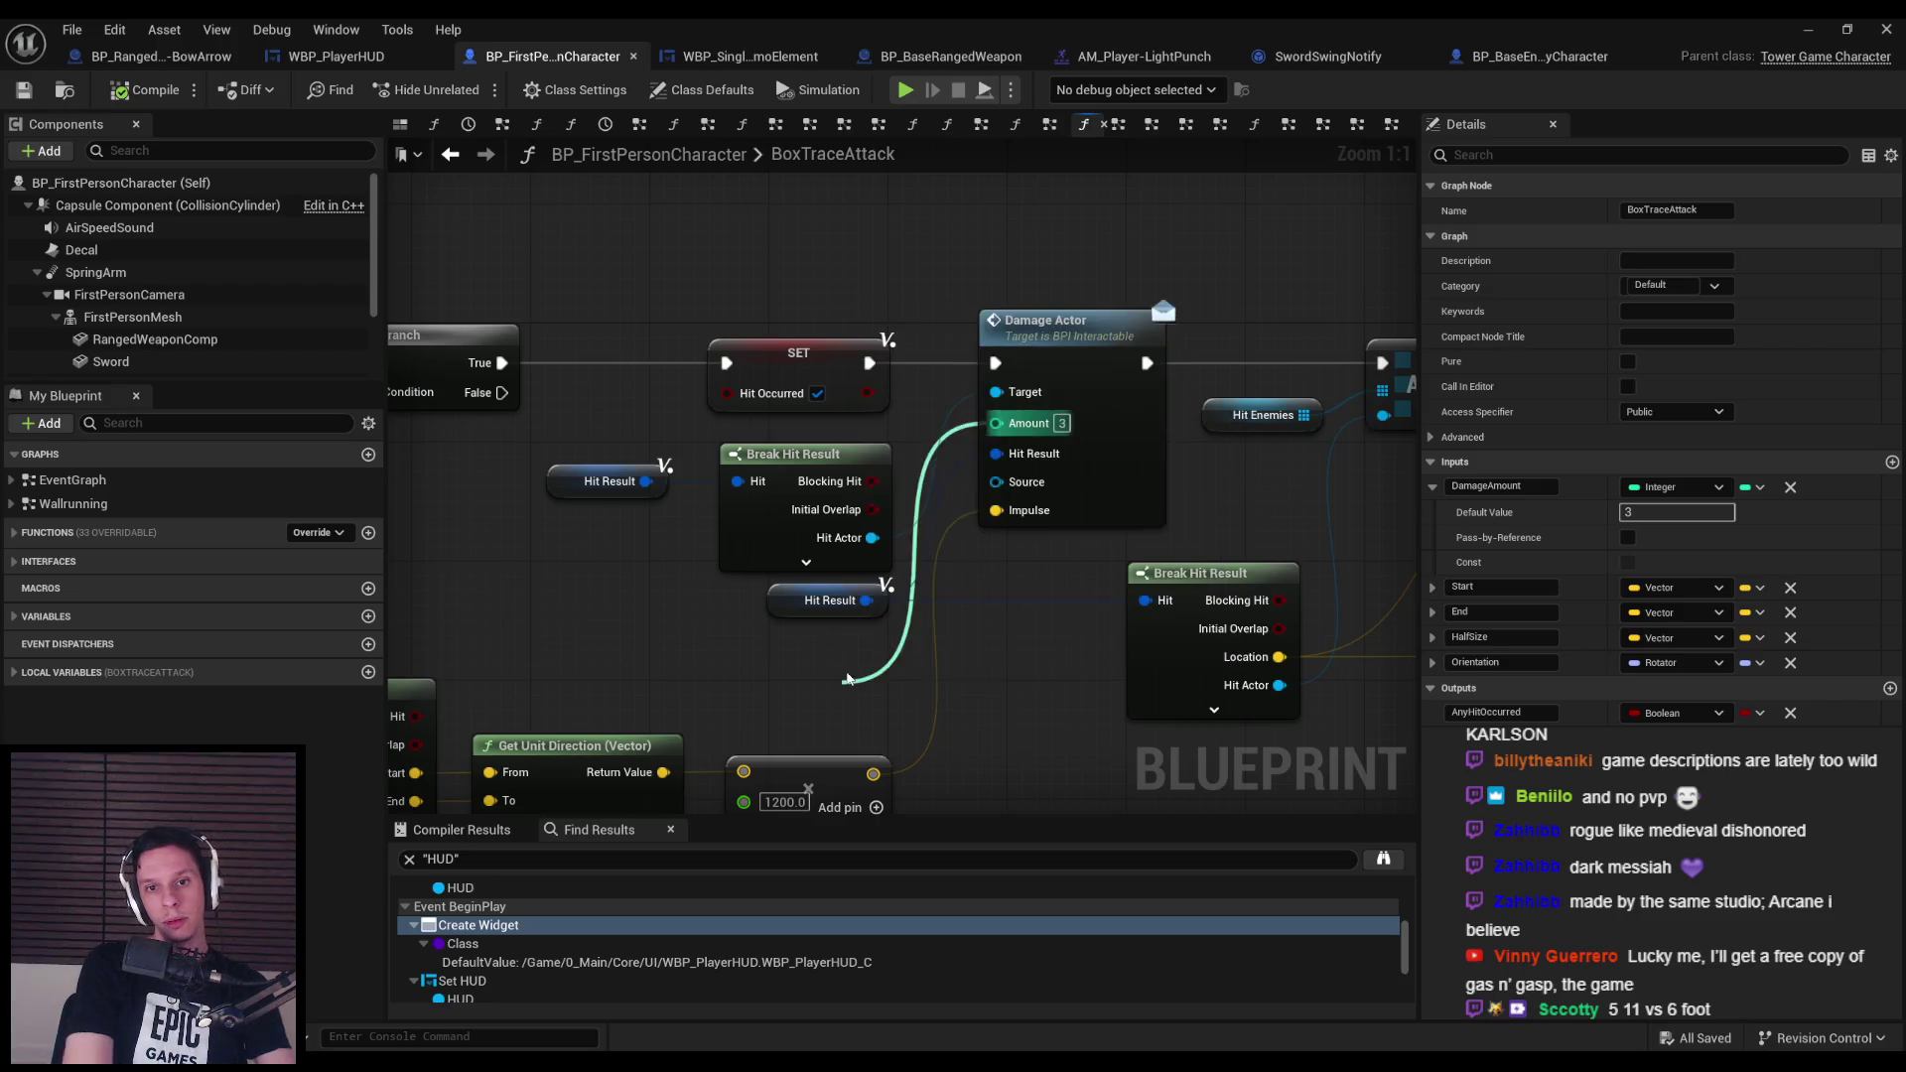
{"action": "mouse_move", "coordinate": [843, 700]}
{"action": "left_mouse_down"}
{"action": "mouse_move", "coordinate": [759, 654]}
{"action": "mouse_move", "coordinate": [791, 656]}
{"action": "mouse_move", "coordinate": [791, 708]}
{"action": "mouse_move", "coordinate": [814, 609]}
{"action": "left_mouse_up"}
{"action": "left_click", "coordinate": [814, 653], "text": "ctrl"}
{"action": "left_click", "coordinate": [645, 595]}
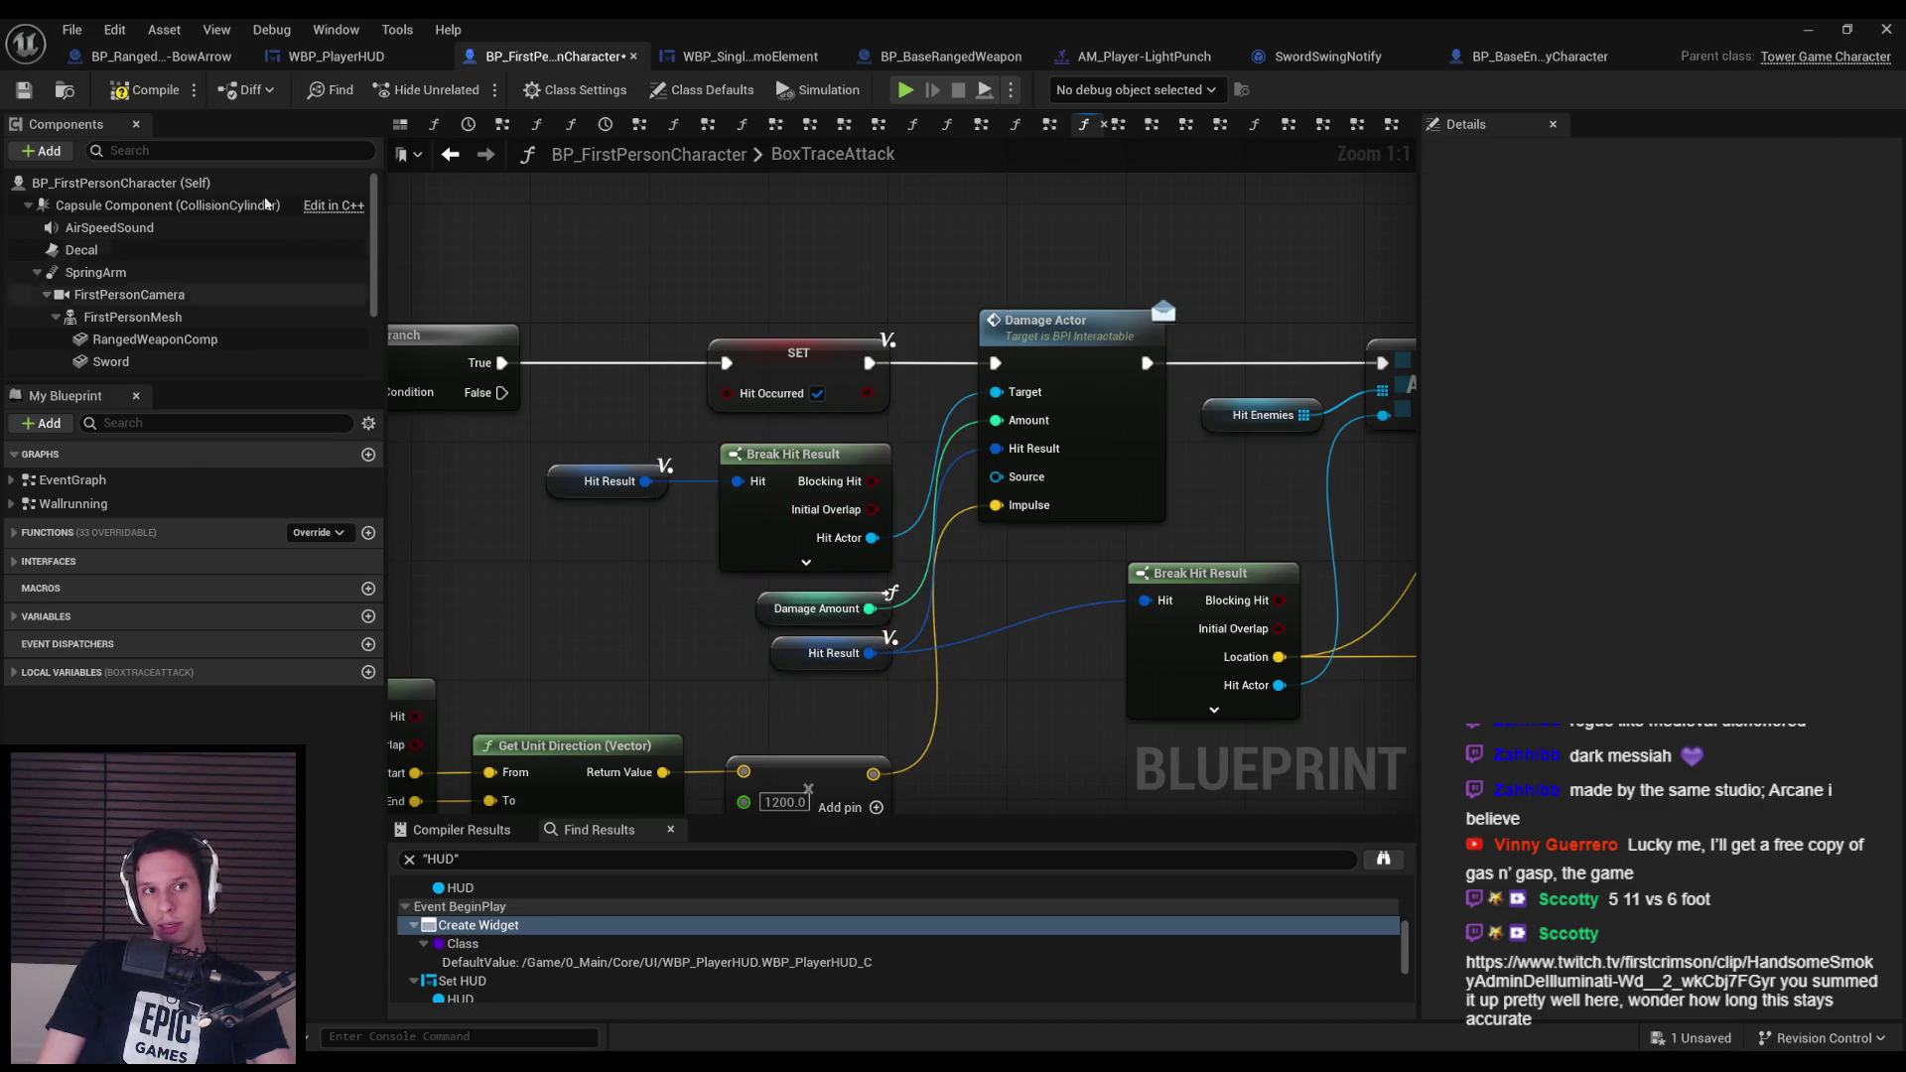
Compile and save BP_FirstPersonCharacter.
{"action": "left_click", "coordinate": [144, 89]}
{"action": "left_click", "coordinate": [23, 90]}
{"action": "scroll", "coordinate": [933, 571], "scroll_direction": "down", "scroll_amount": 2}
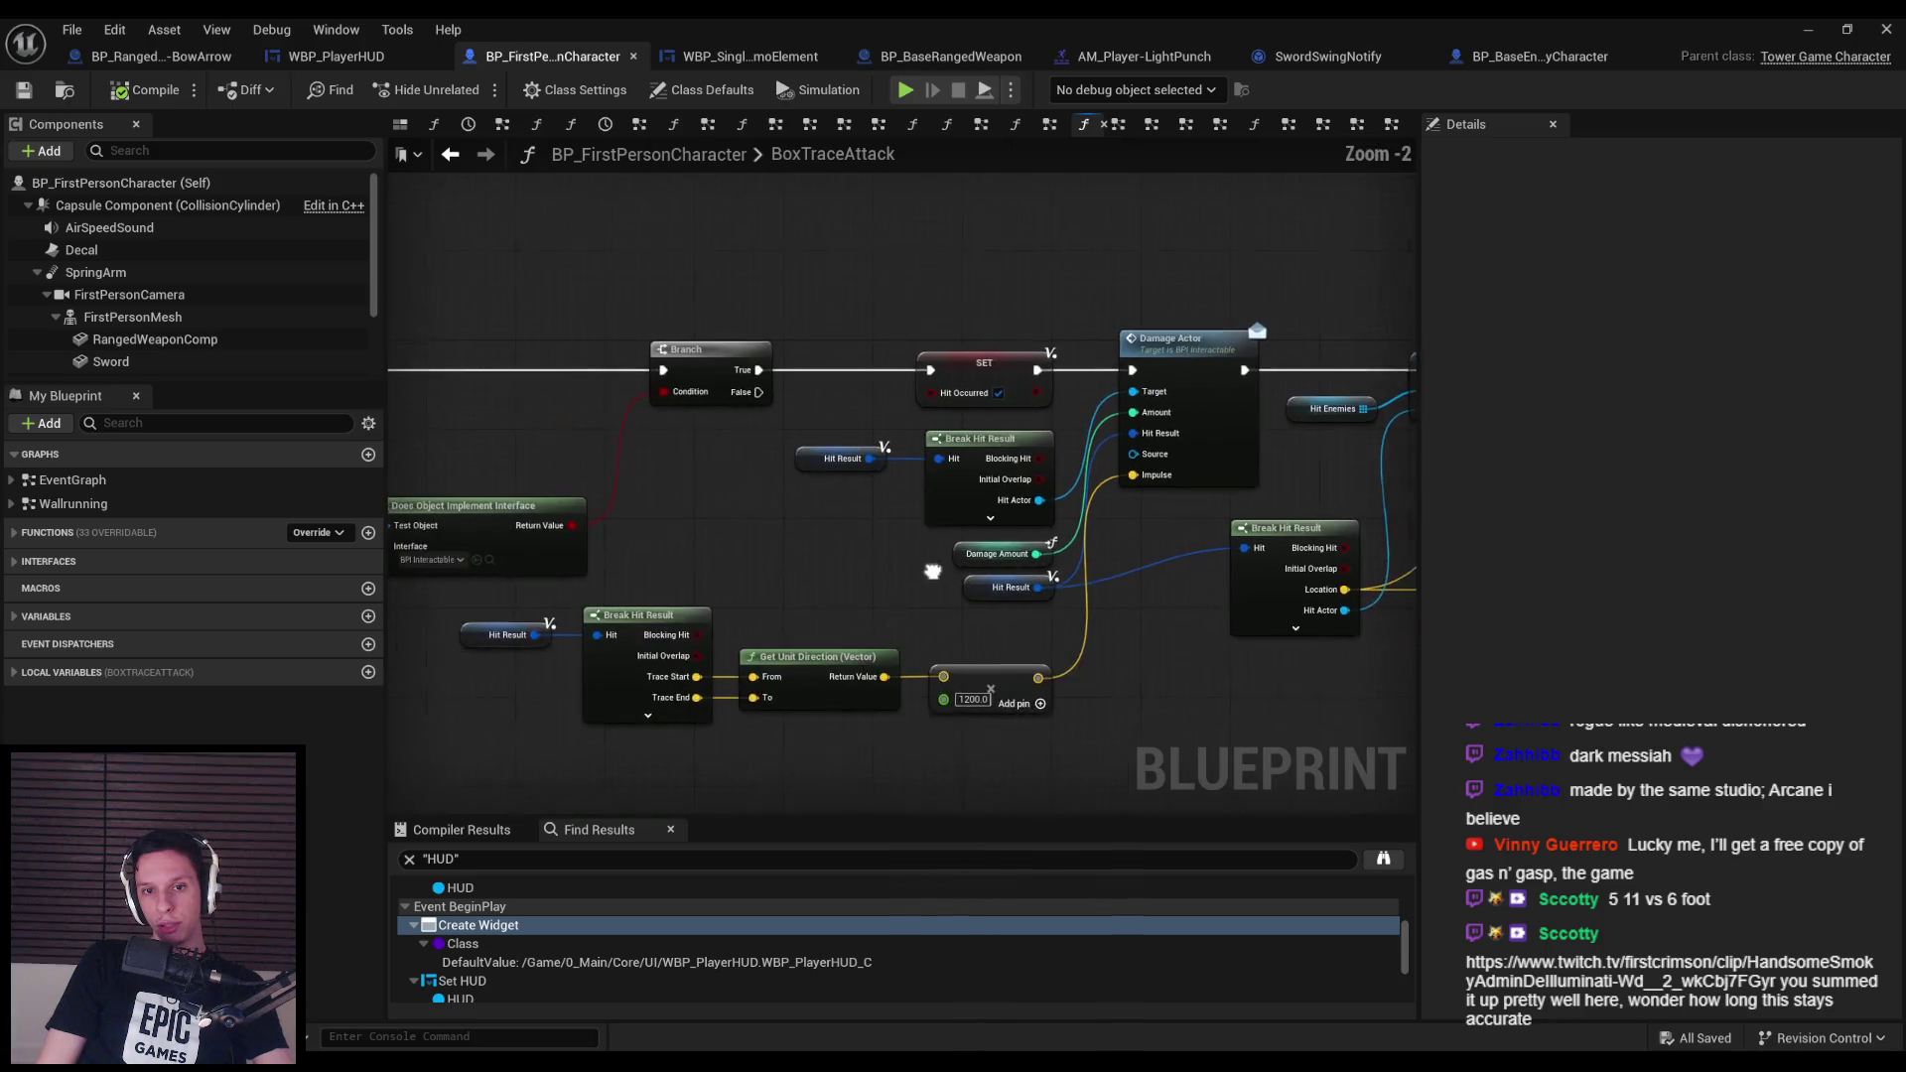
{"action": "left_click_drag", "start_coordinate": [933, 572], "coordinate": [941, 572]}
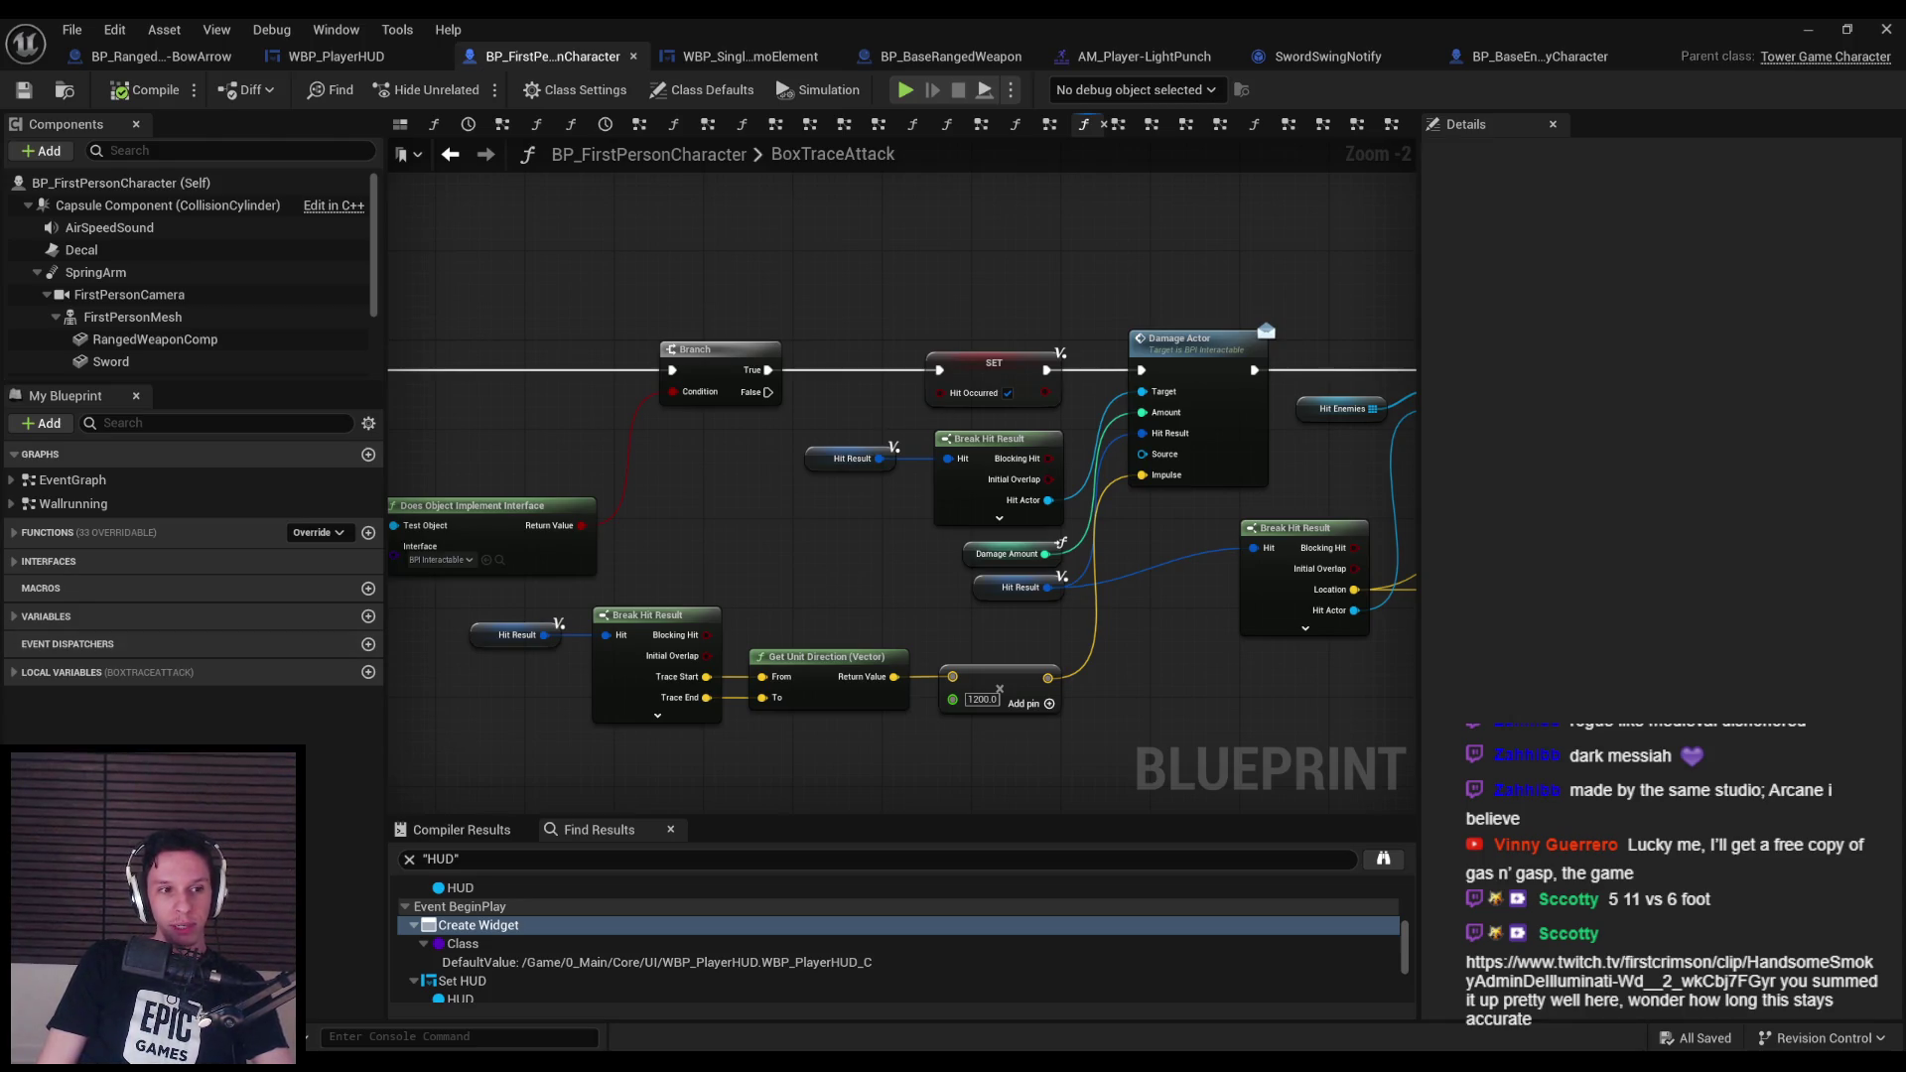
Open the Twitch clip linked in chat, watch it to the end, then return to Unreal.
{"action": "double_click", "coordinate": [1075, 390]}
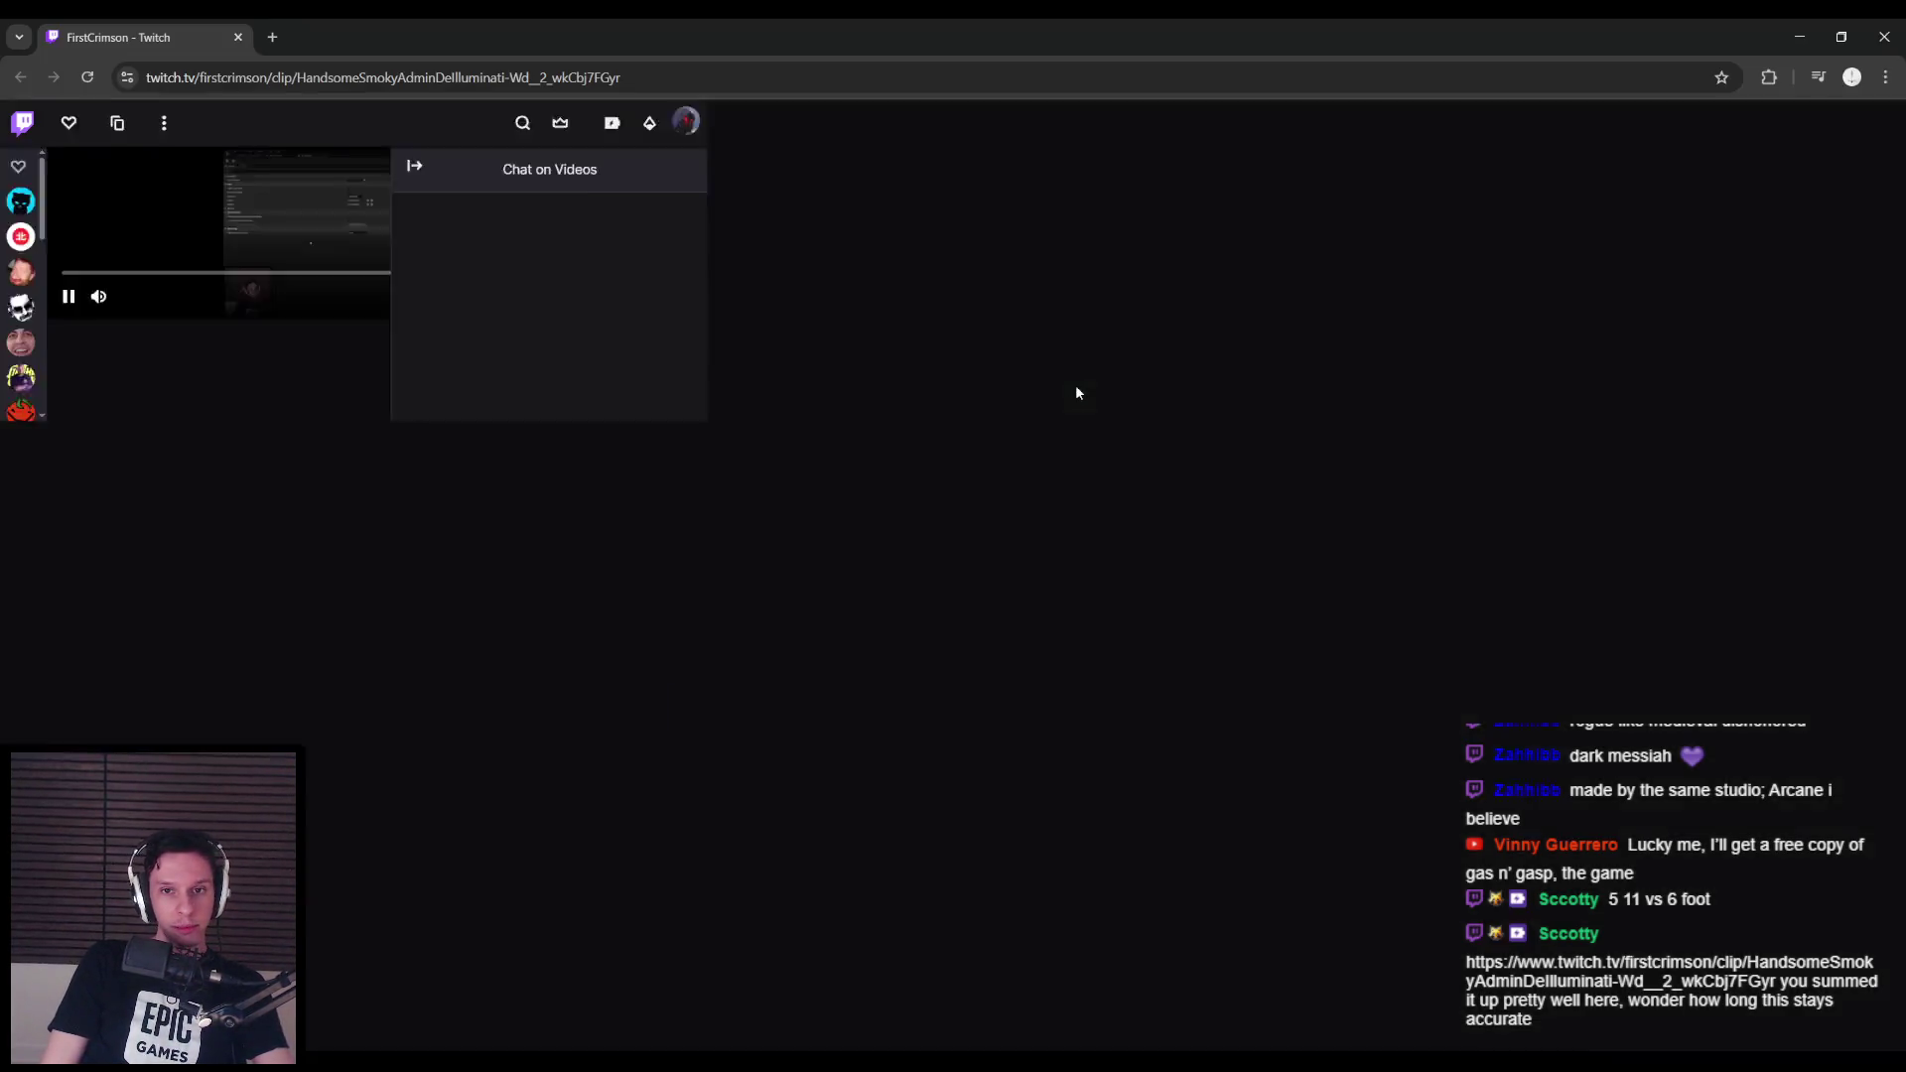
{"action": "scroll", "coordinate": [819, 546], "scroll_direction": "down", "scroll_amount": 5}
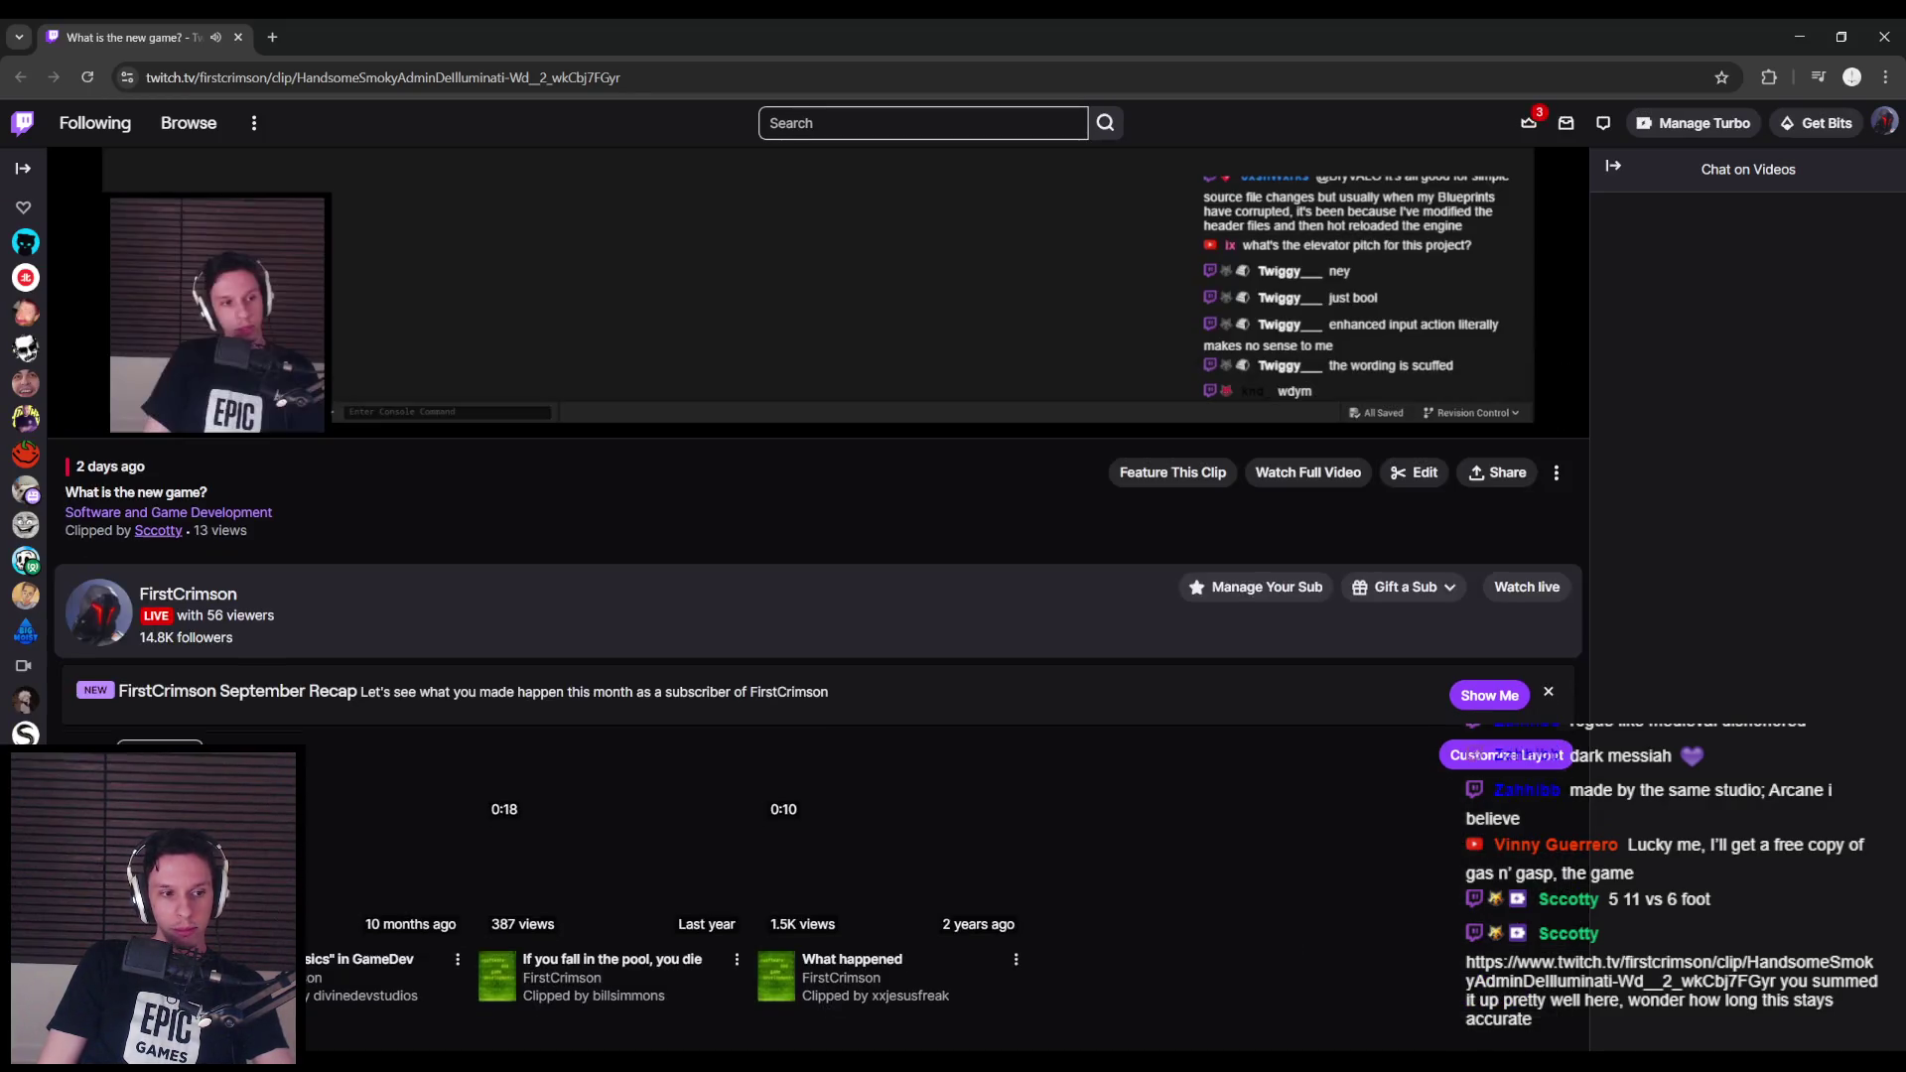
{"action": "scroll", "coordinate": [819, 546], "scroll_direction": "up", "scroll_amount": 4}
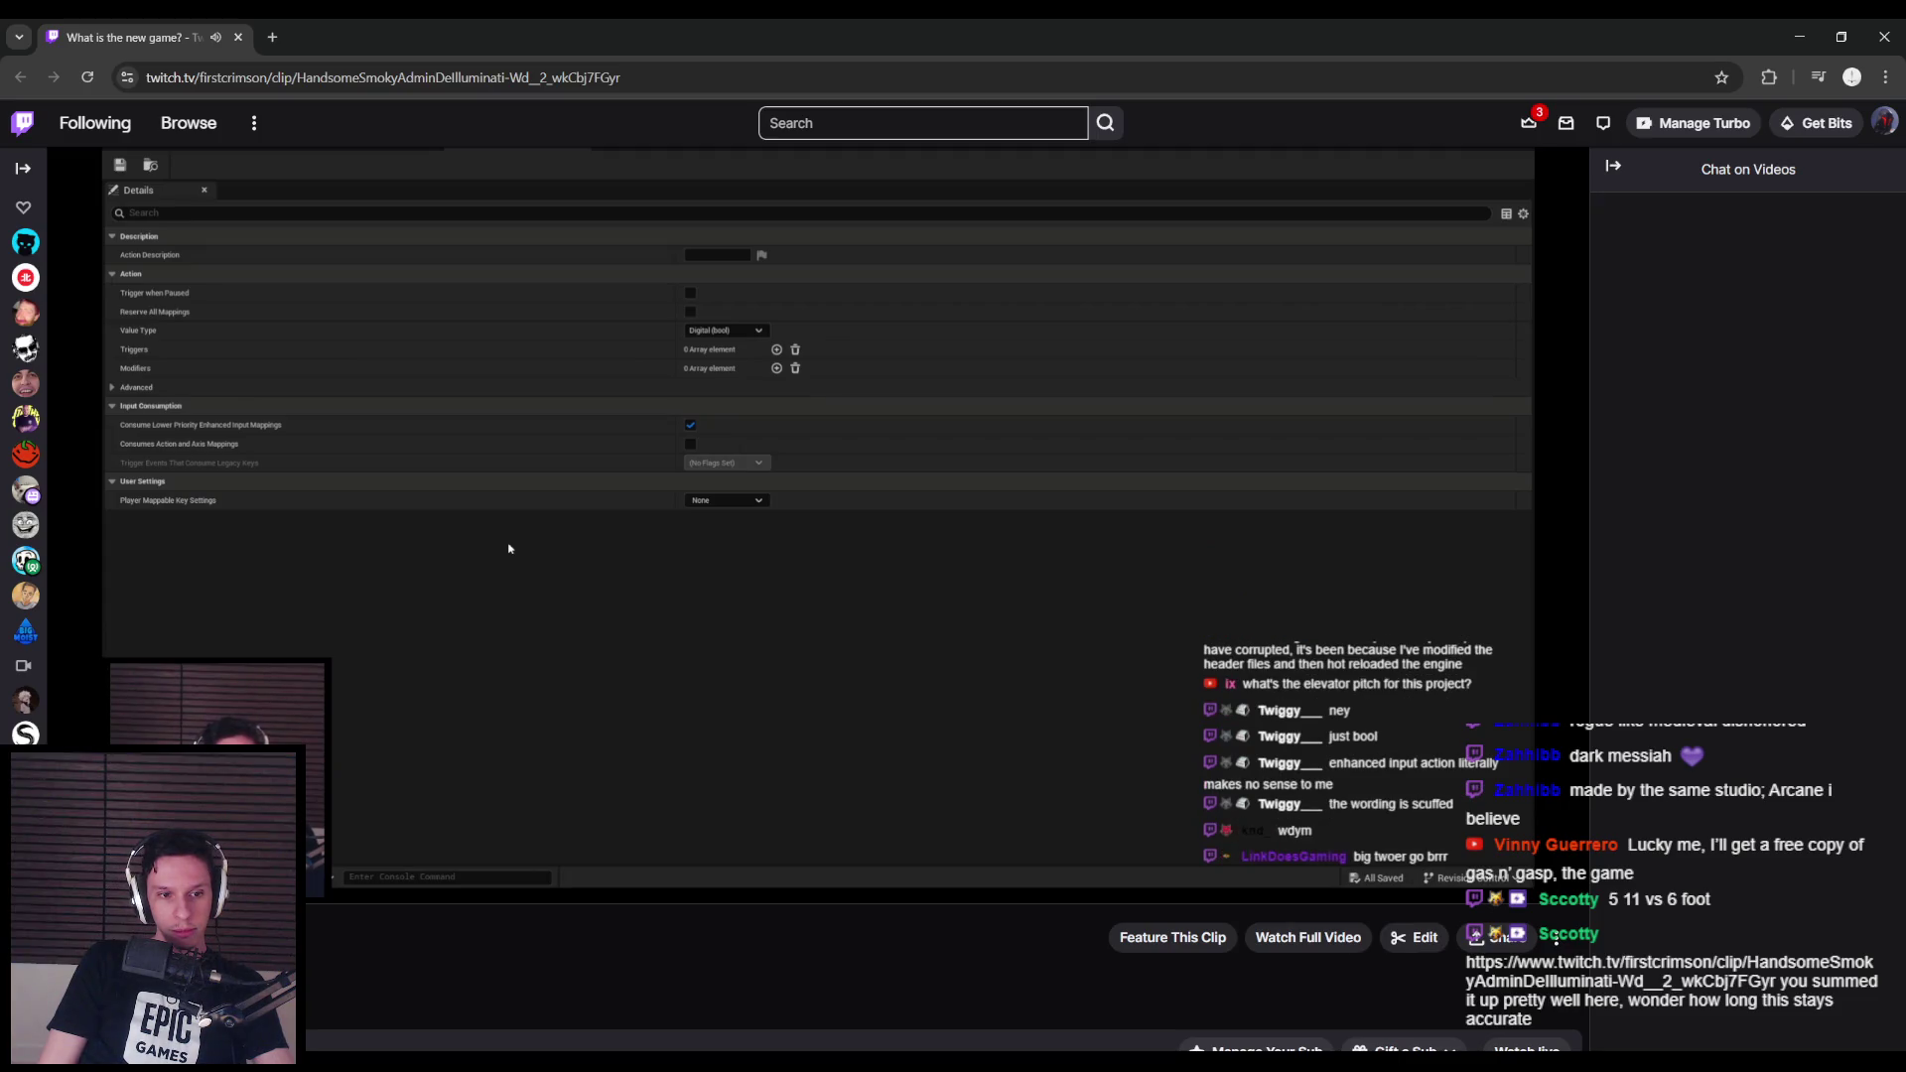
{"action": "left_click", "coordinate": [510, 548]}
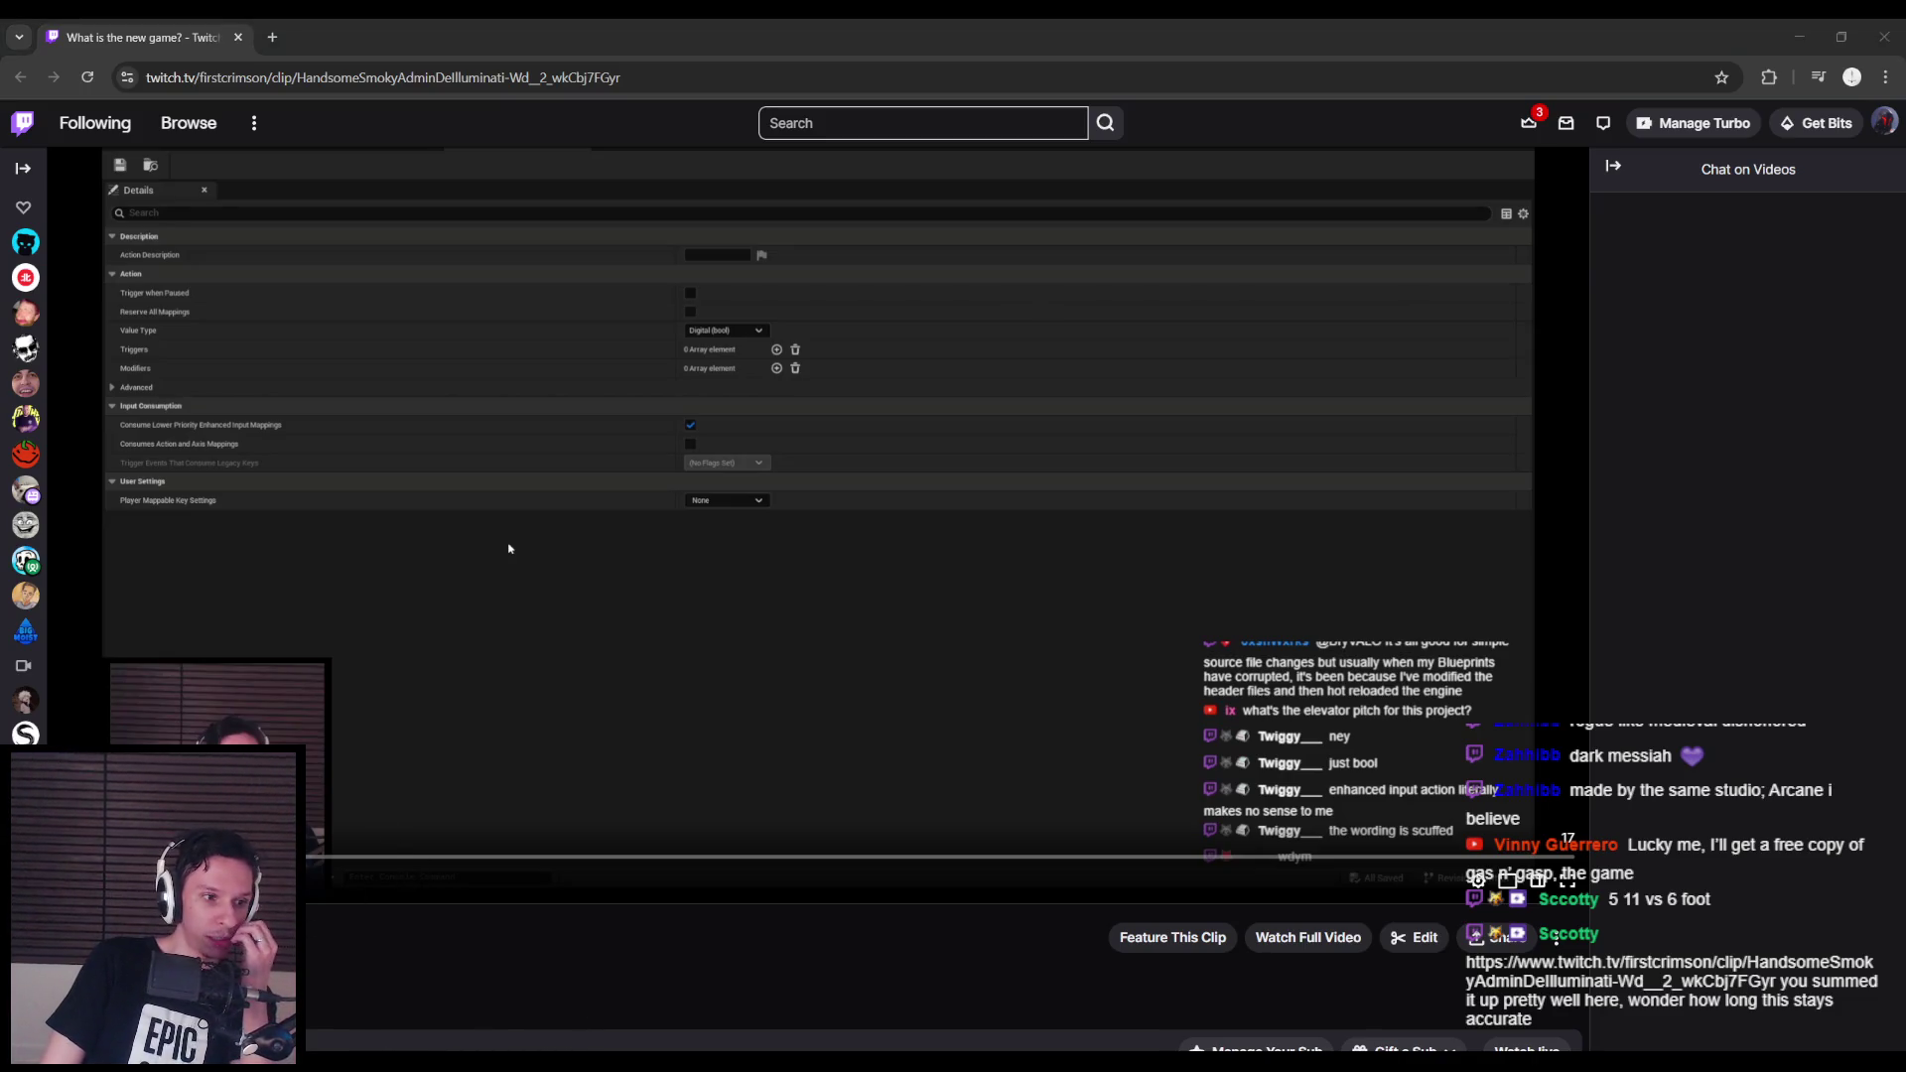
{"action": "left_click", "coordinate": [320, 961]}
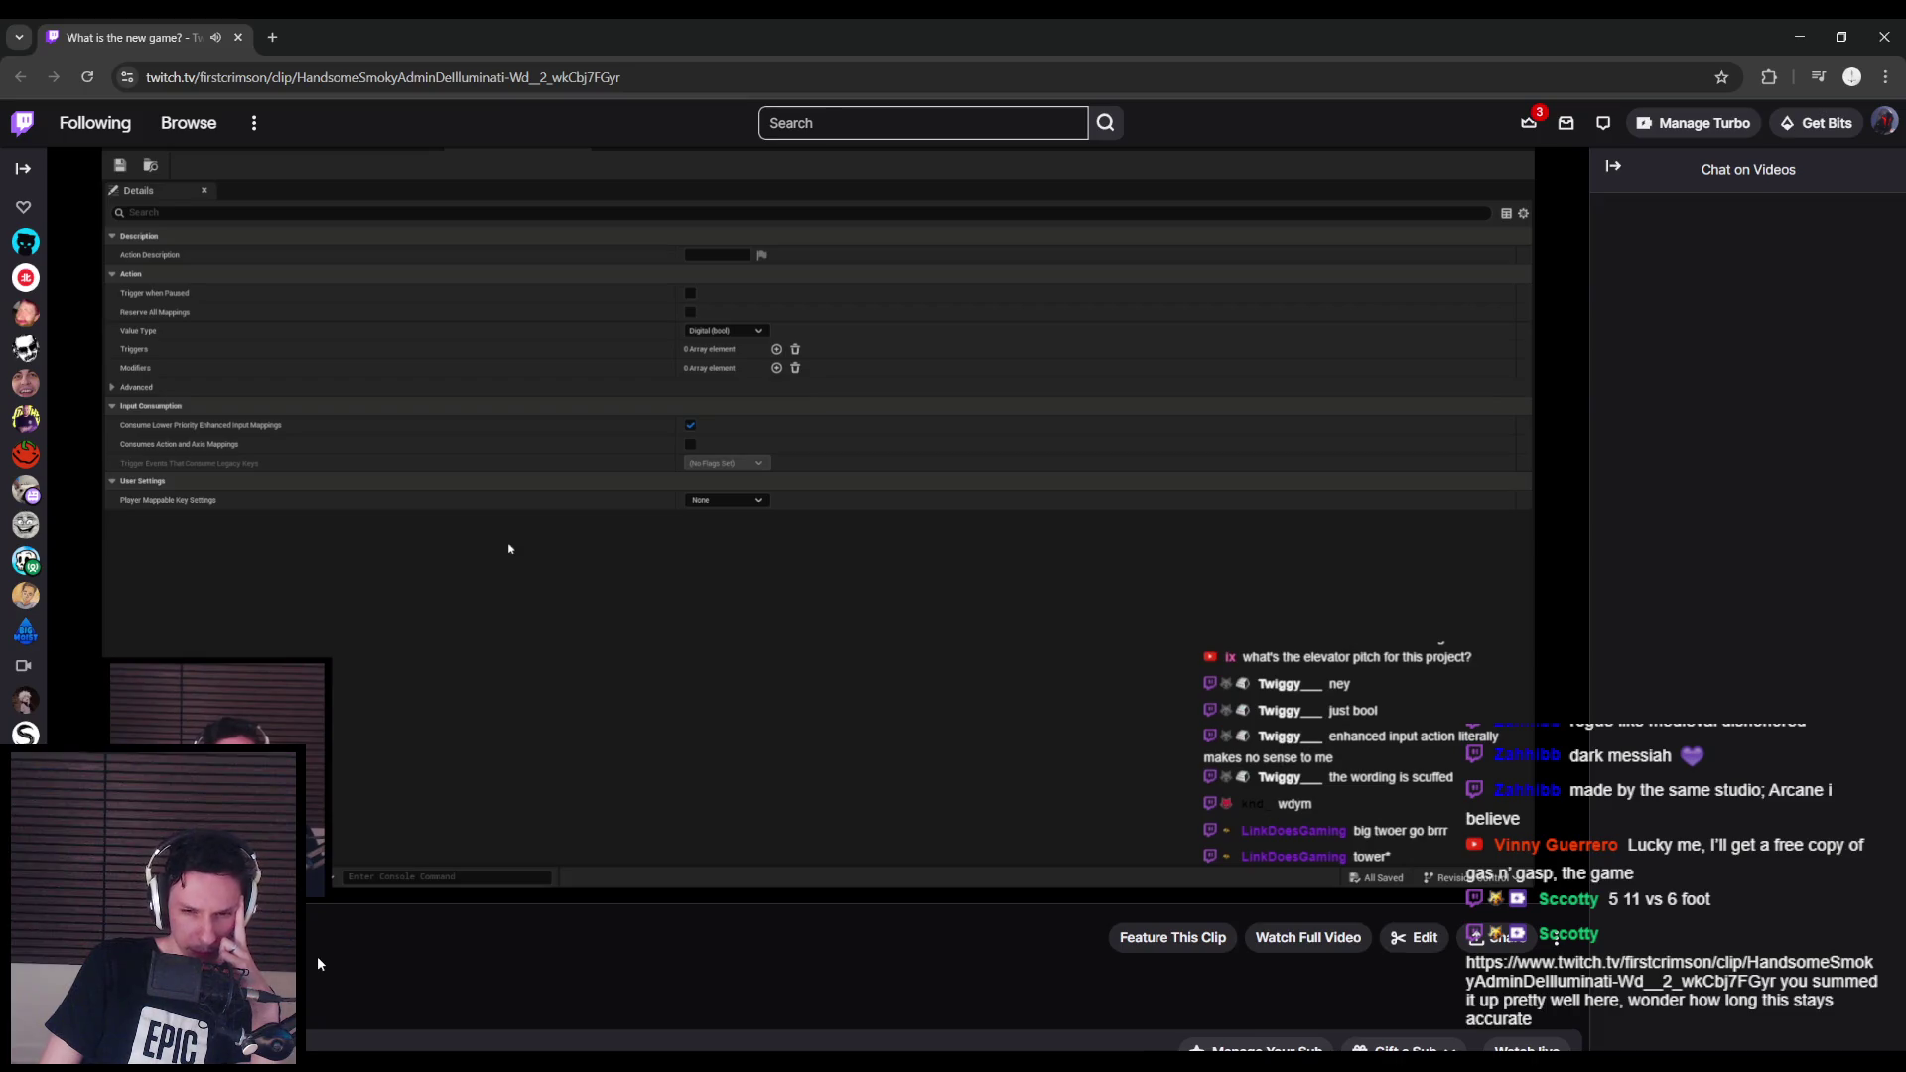
{"action": "mouse_move", "coordinate": [345, 768]}
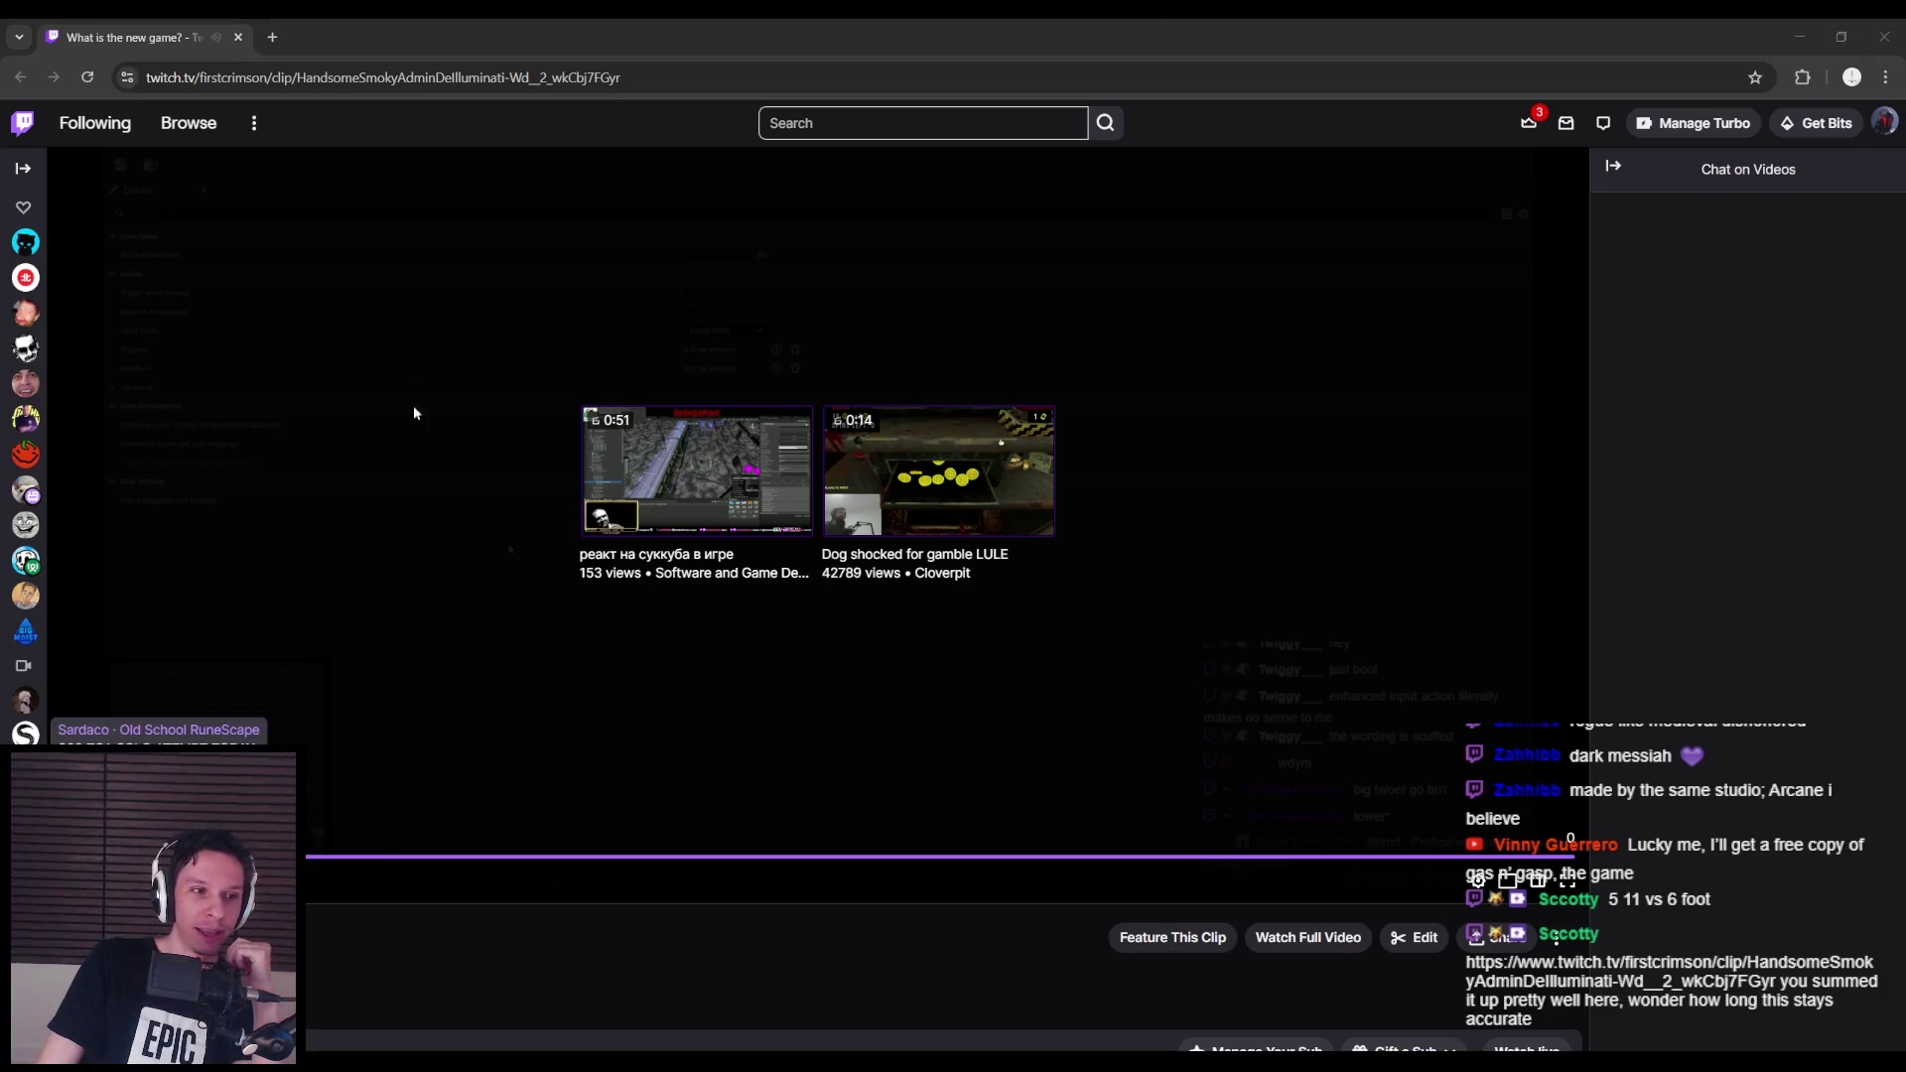
{"action": "key", "text": "alt+Tab"}
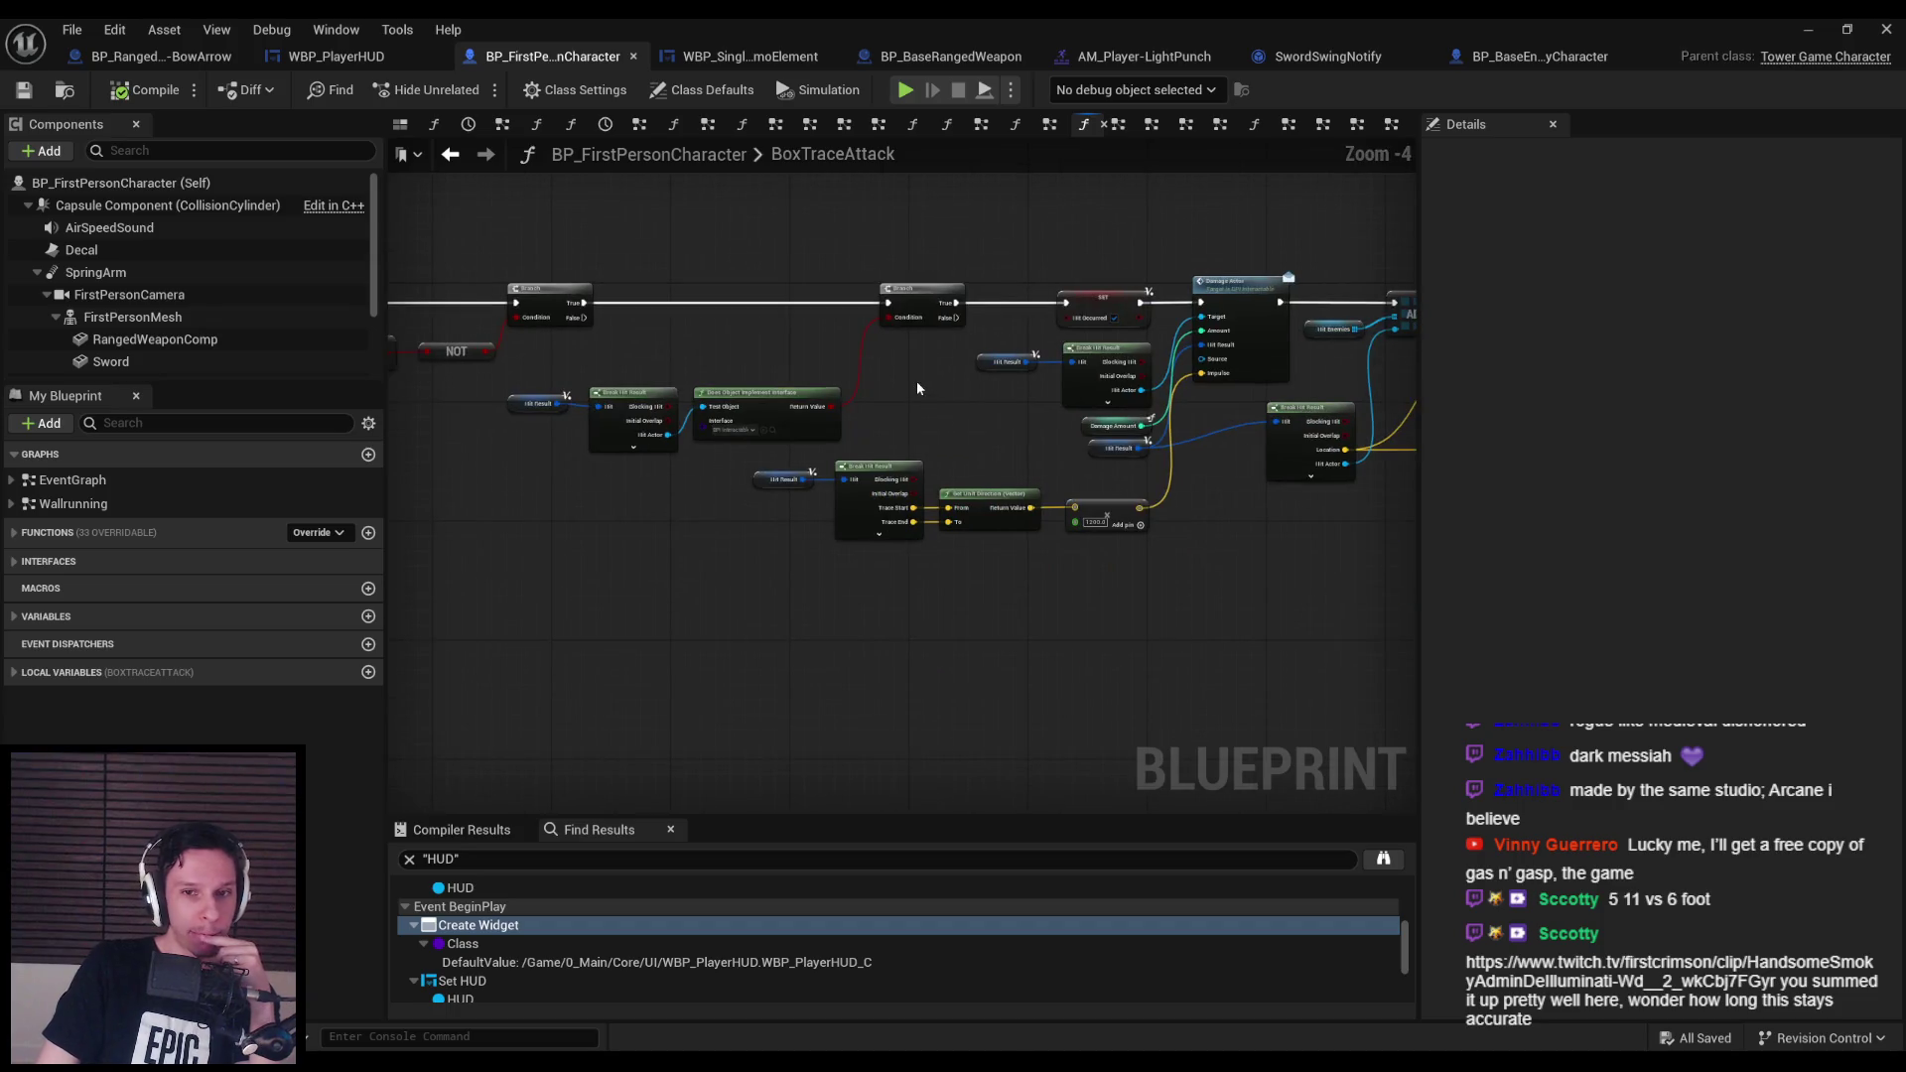
Pan the BoxTraceAttack graph to the loop section, briefly checking the widget blueprint.
{"action": "scroll", "coordinate": [965, 518], "scroll_direction": "up", "scroll_amount": 1}
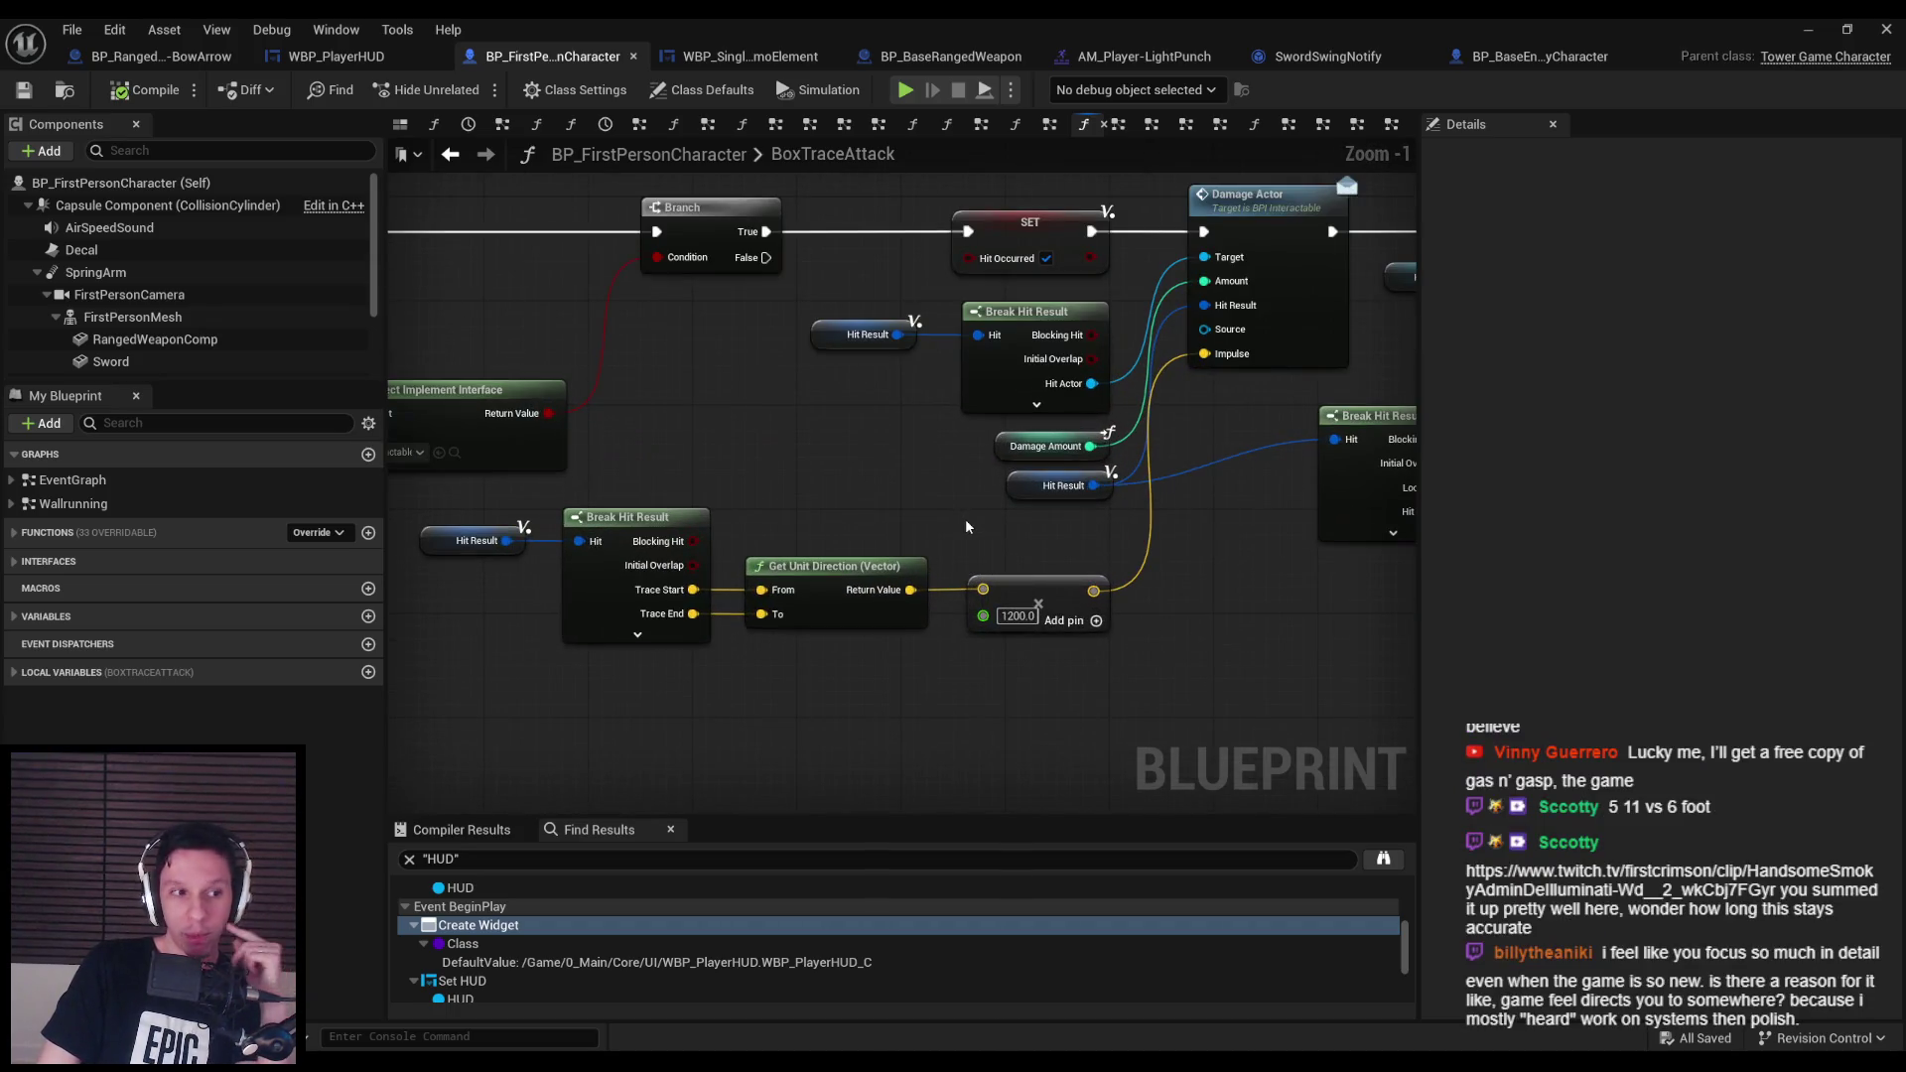
{"action": "scroll", "coordinate": [965, 518], "scroll_direction": "down", "scroll_amount": 3}
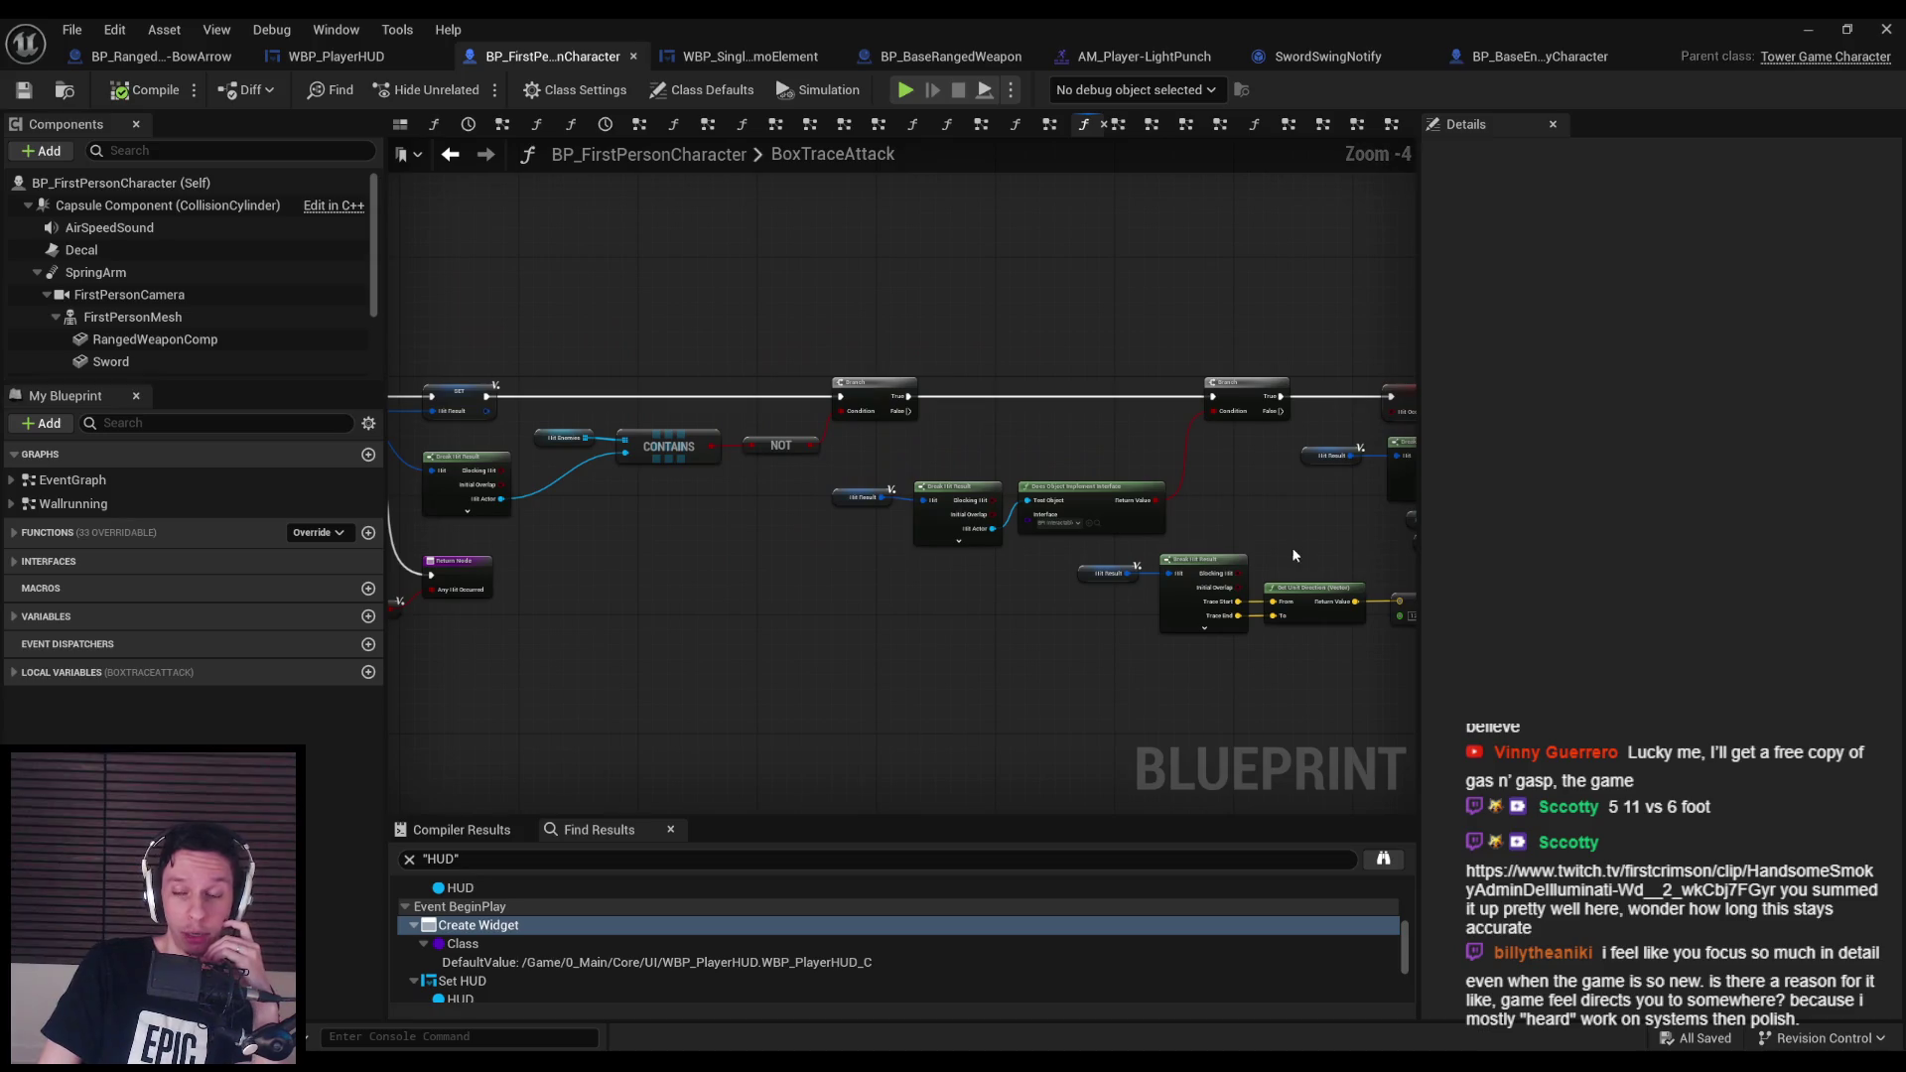
{"action": "scroll", "coordinate": [971, 527], "scroll_direction": "up", "scroll_amount": 2}
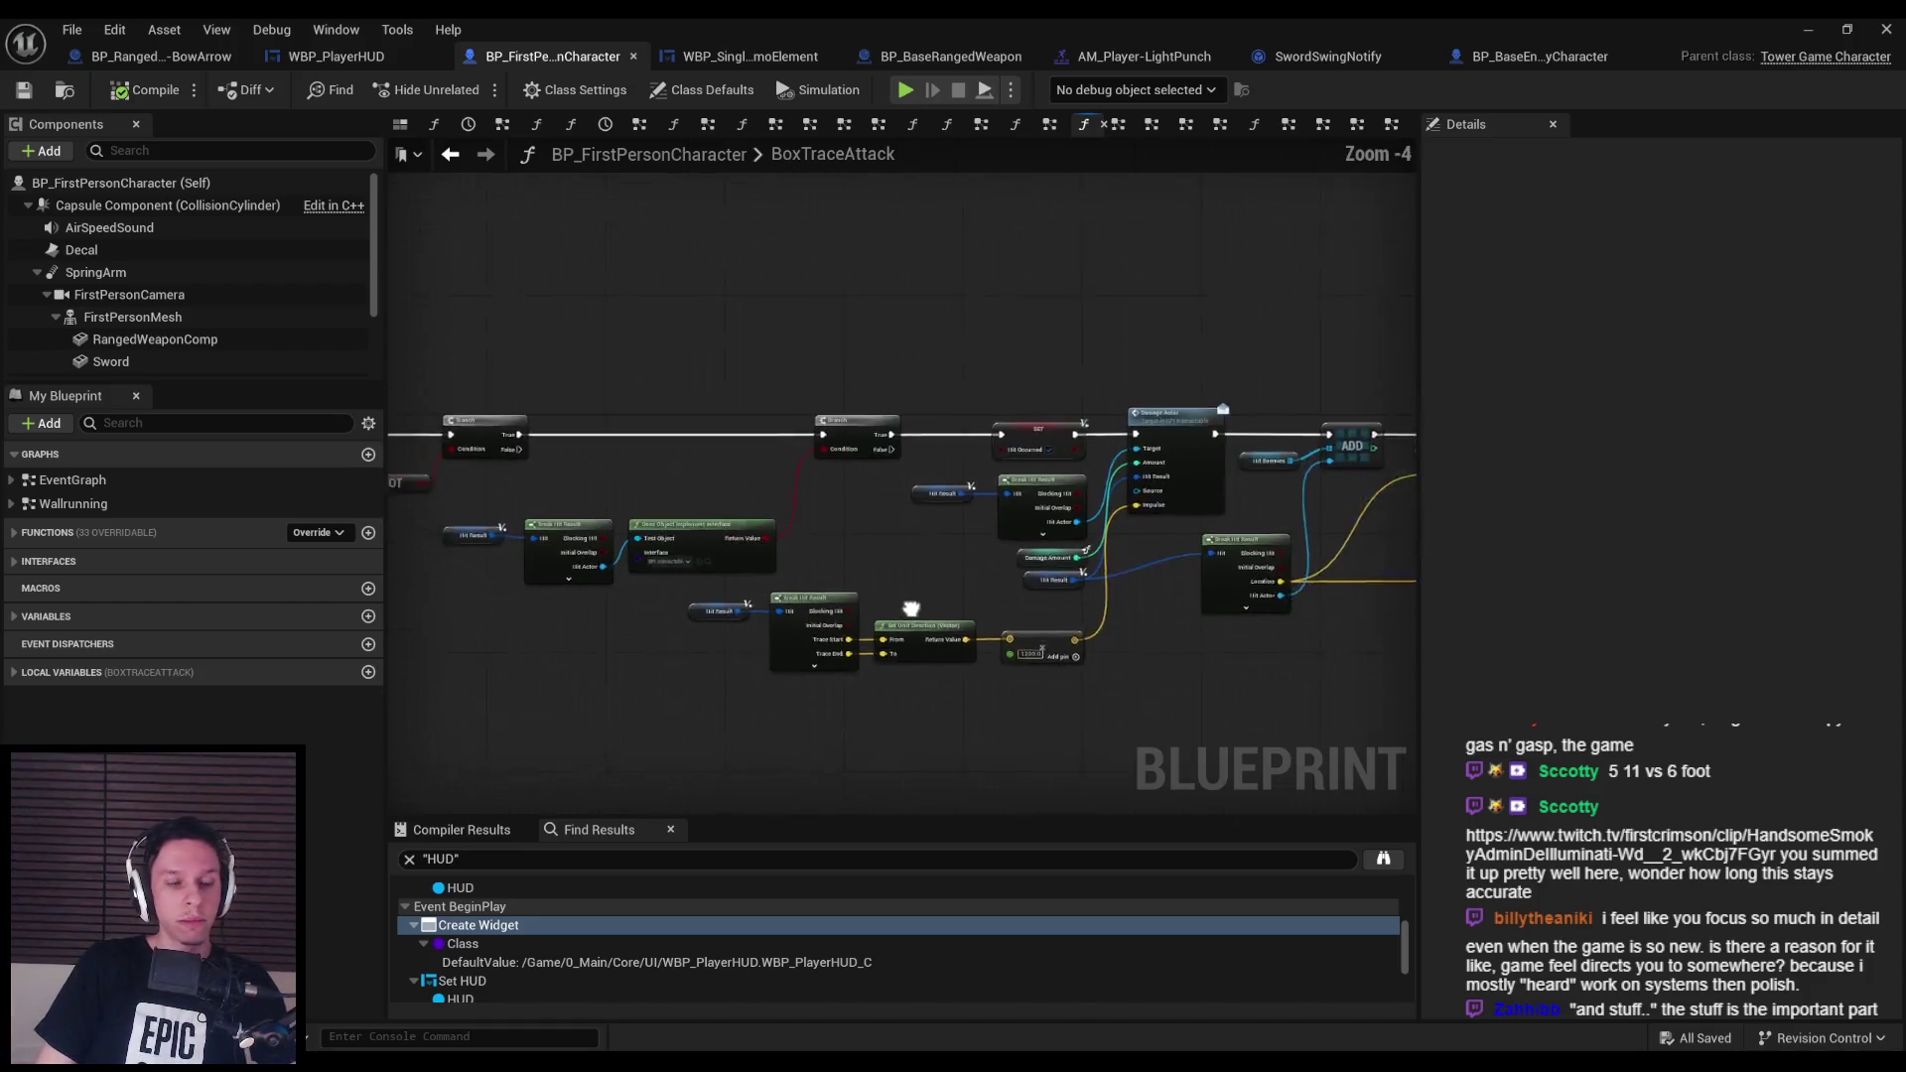
{"action": "scroll", "coordinate": [969, 556], "scroll_direction": "up", "scroll_amount": 1}
{"action": "mouse_move", "coordinate": [958, 624]}
{"action": "left_mouse_down"}
{"action": "mouse_move", "coordinate": [893, 685]}
{"action": "mouse_move", "coordinate": [854, 595]}
{"action": "mouse_move", "coordinate": [796, 545]}
{"action": "left_mouse_up"}
{"action": "scroll", "coordinate": [796, 545], "scroll_direction": "down", "scroll_amount": 3}
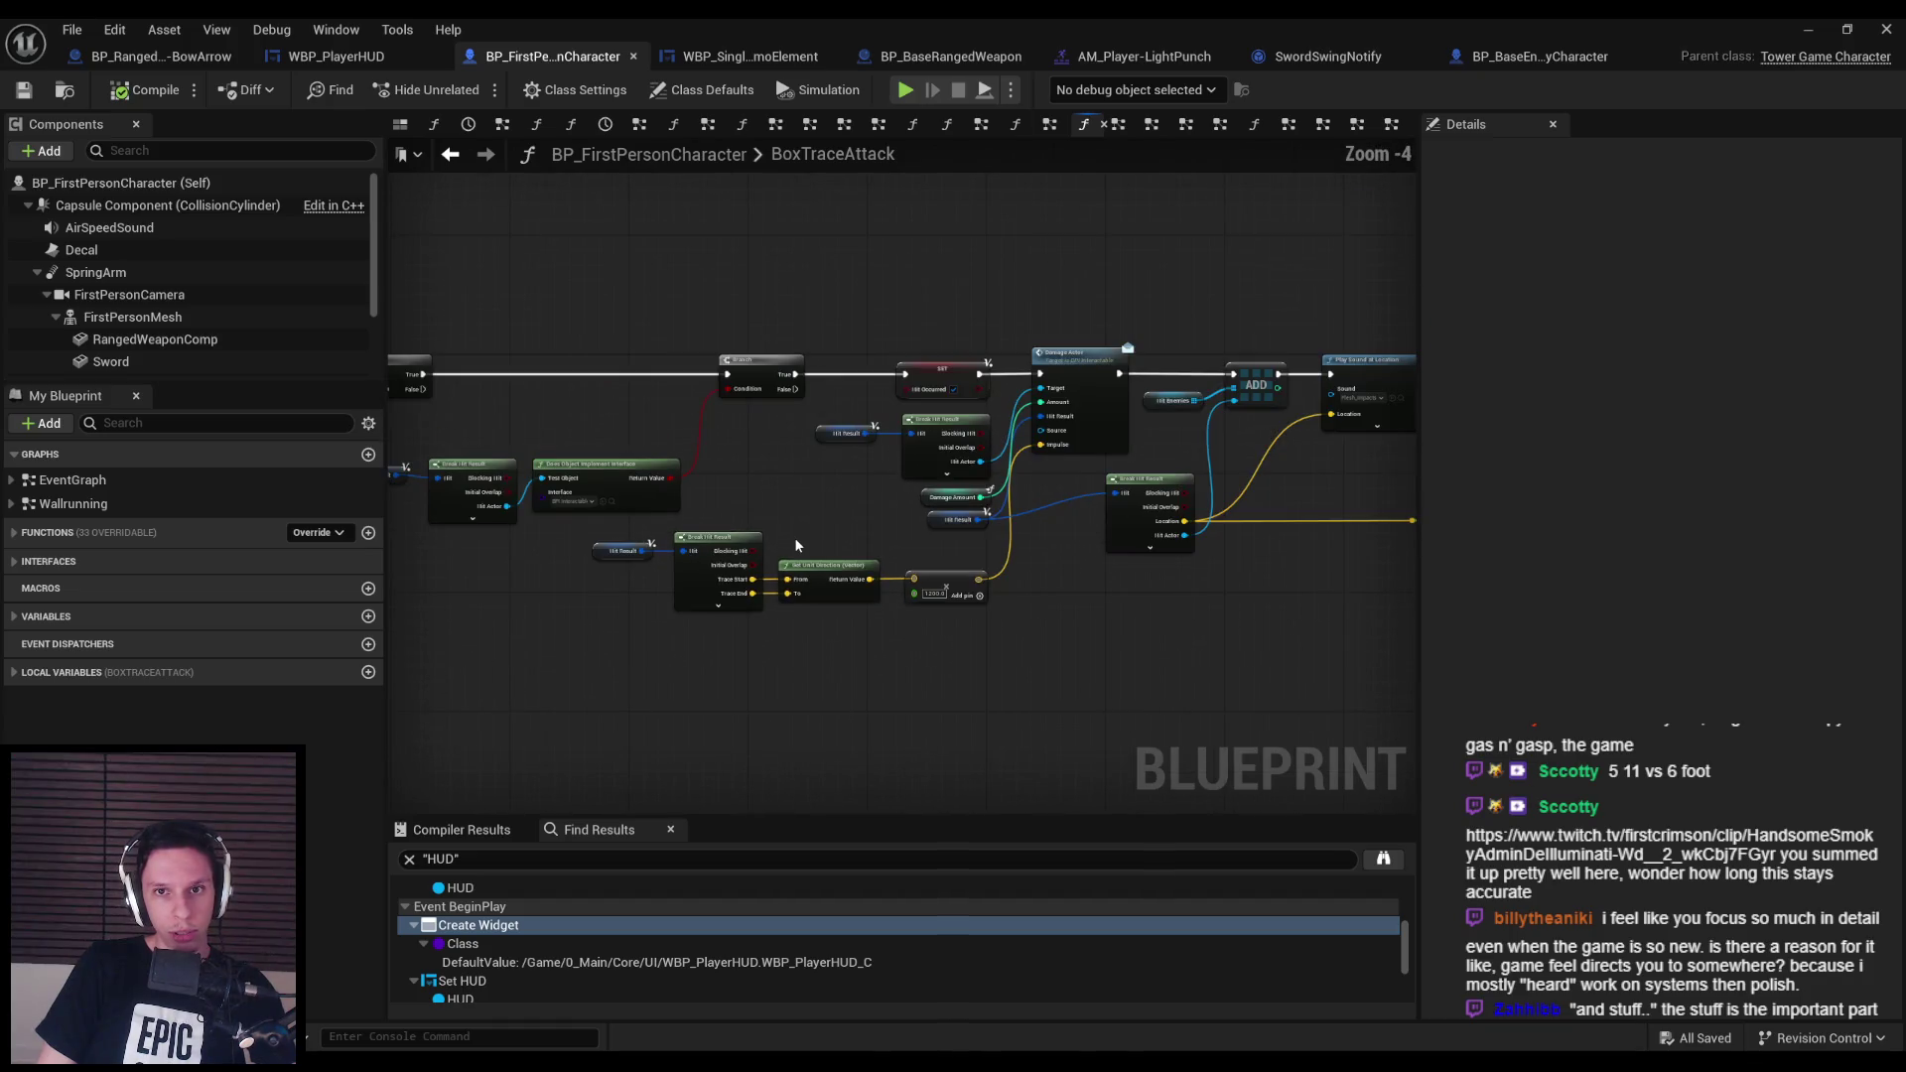
{"action": "left_click", "coordinate": [747, 56]}
{"action": "left_click", "coordinate": [574, 58]}
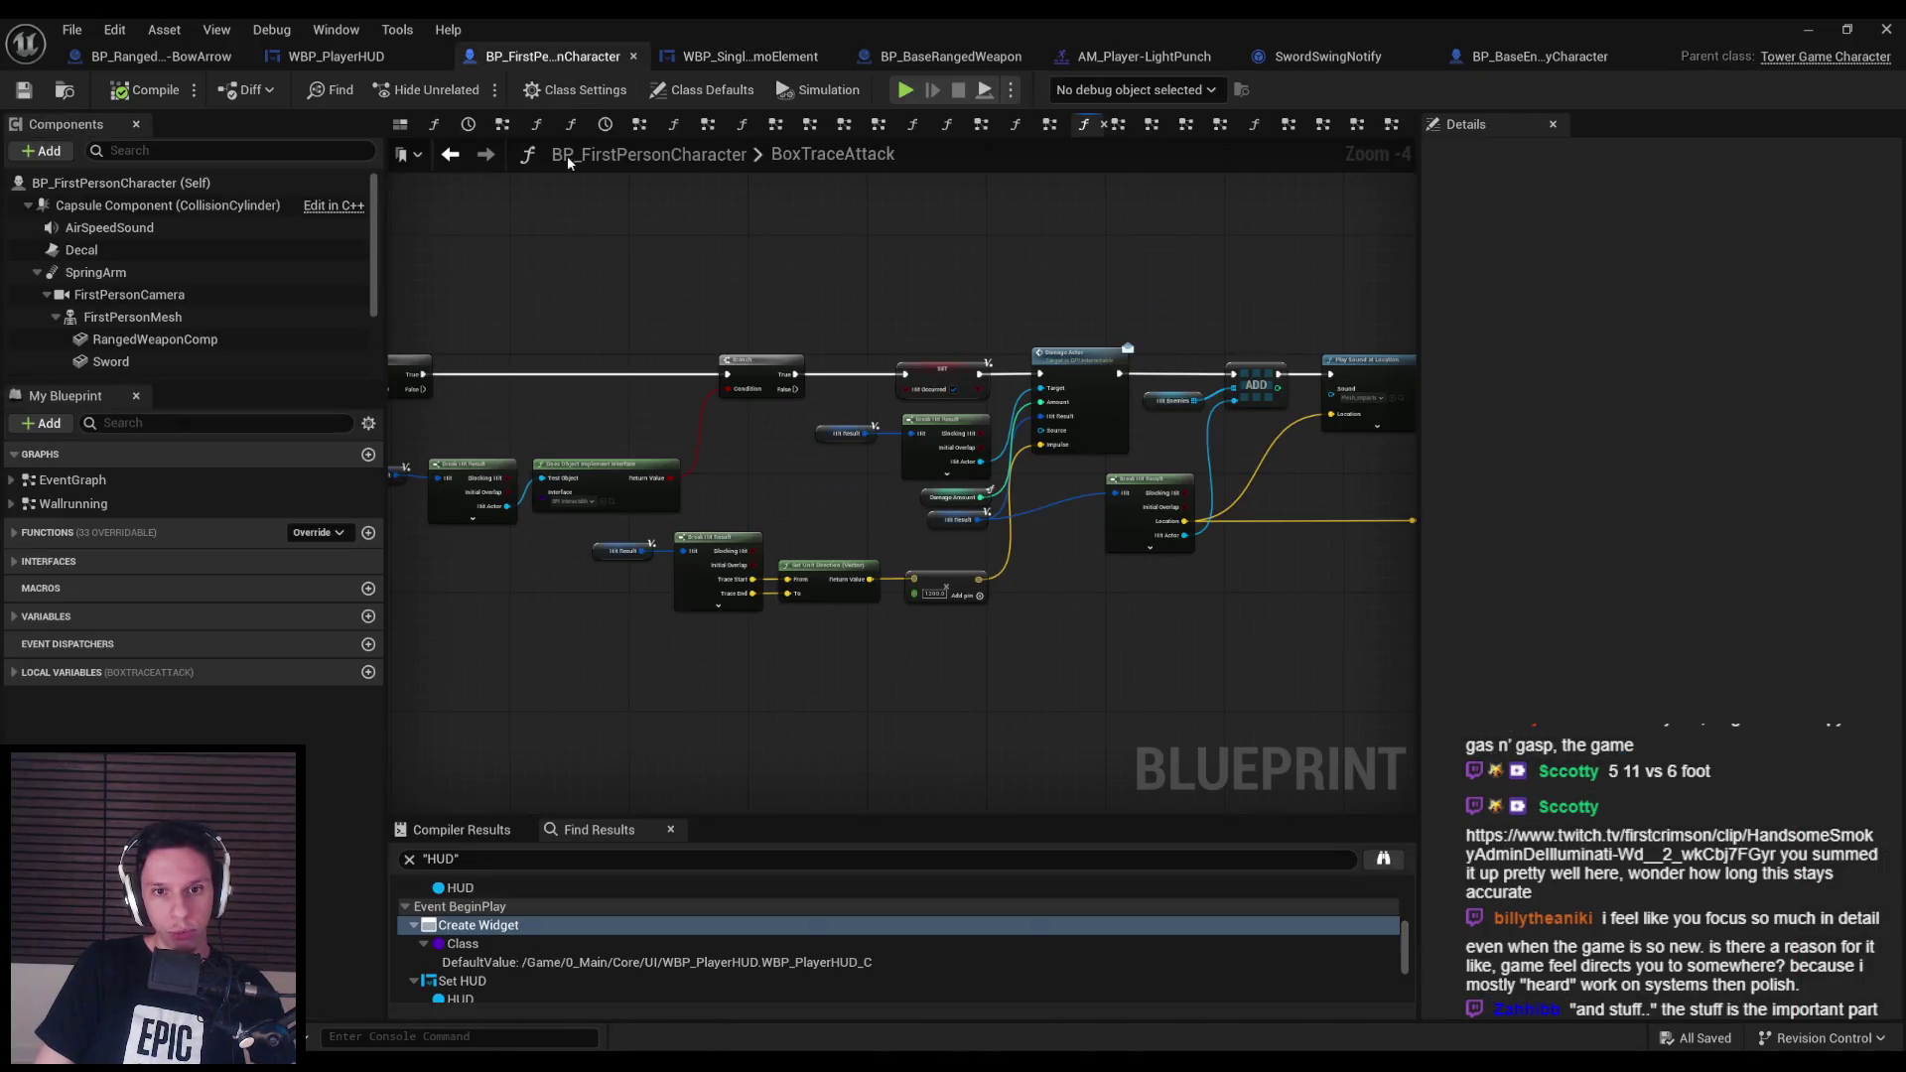
{"action": "left_click_drag", "start_coordinate": [747, 509], "coordinate": [1112, 458]}
{"action": "scroll", "coordinate": [1112, 458], "scroll_direction": "up", "scroll_amount": 3}
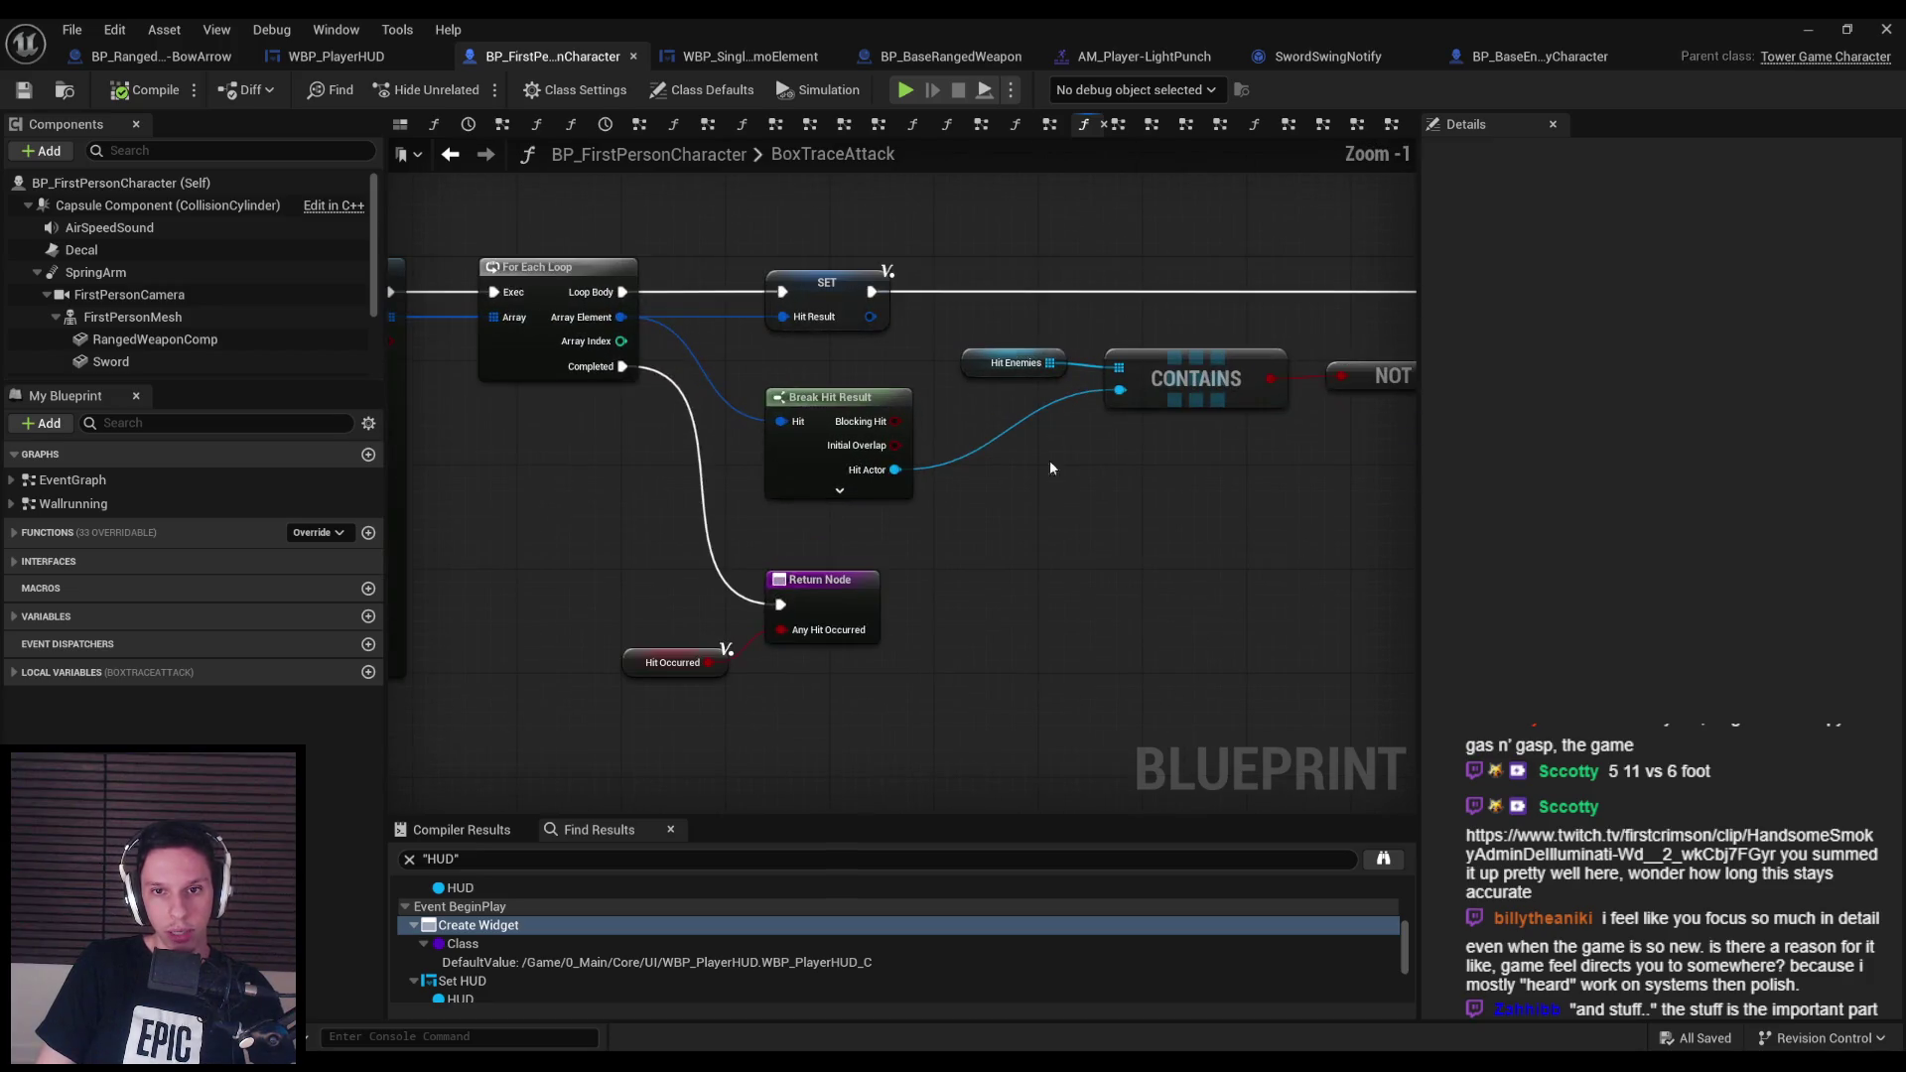
Add a reroute on the Hit Actor wire into CONTAINS, straighten it with Q, and save.
{"action": "left_click_drag", "start_coordinate": [825, 466], "coordinate": [825, 440]}
{"action": "double_click", "coordinate": [969, 425]}
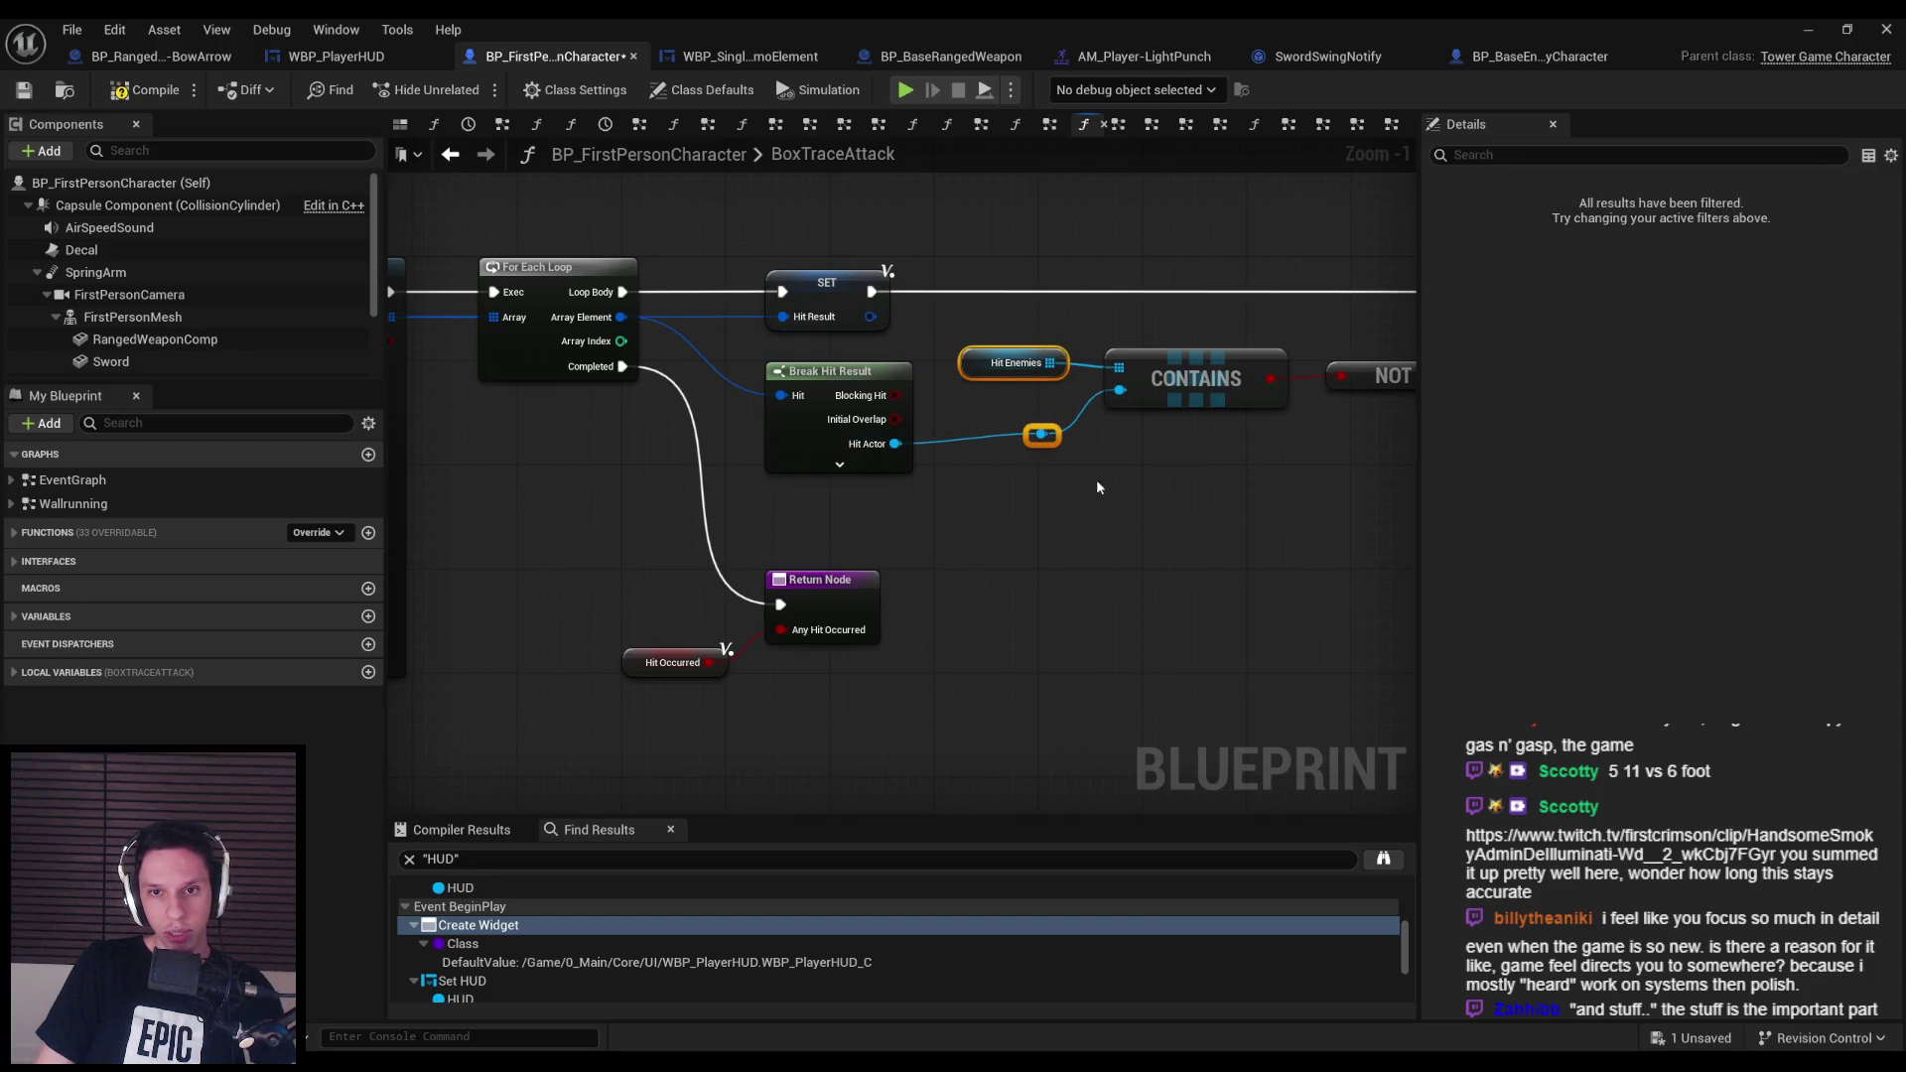
{"action": "mouse_move", "coordinate": [761, 355]}
{"action": "left_mouse_down"}
{"action": "mouse_move", "coordinate": [1082, 488]}
{"action": "mouse_move", "coordinate": [832, 522]}
{"action": "left_mouse_up"}
{"action": "key", "text": "q"}
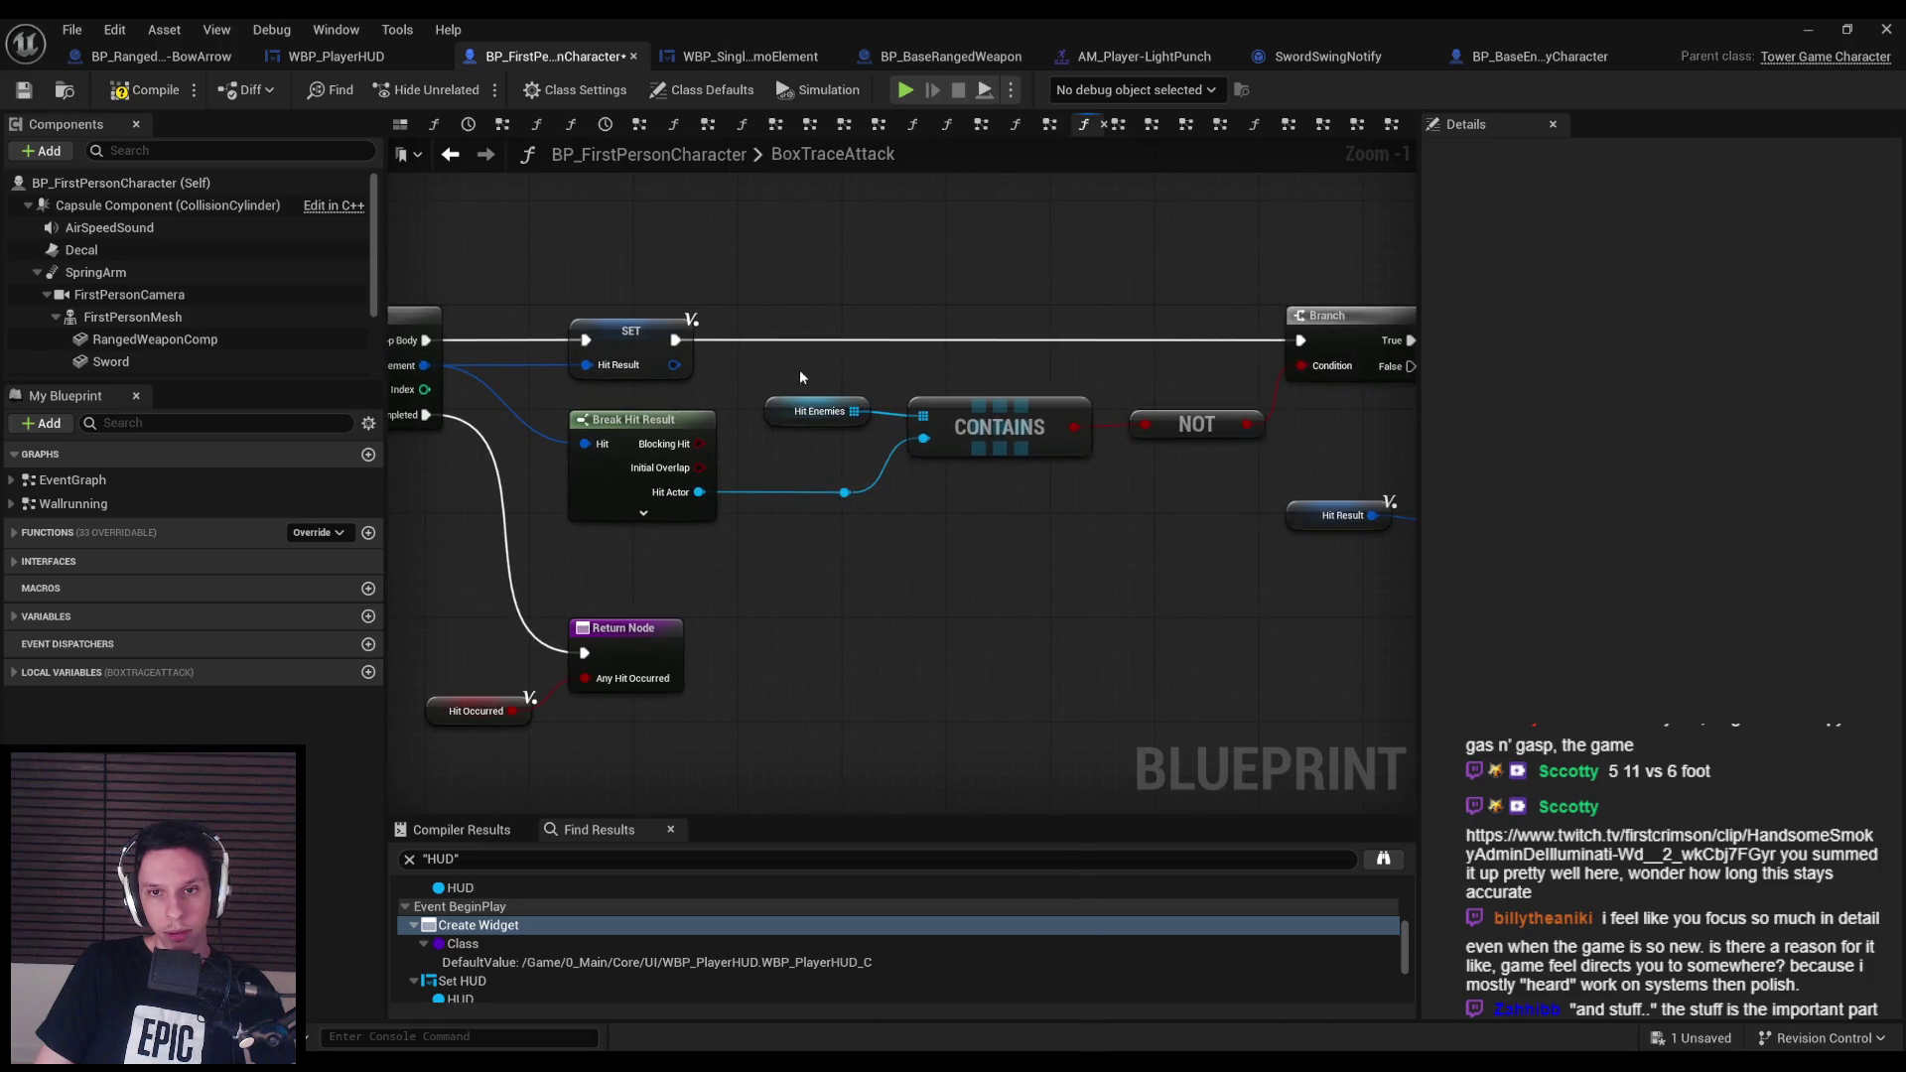
{"action": "left_click_drag", "start_coordinate": [760, 389], "coordinate": [1270, 465]}
{"action": "left_click", "coordinate": [1171, 556]}
{"action": "left_click", "coordinate": [24, 91]}
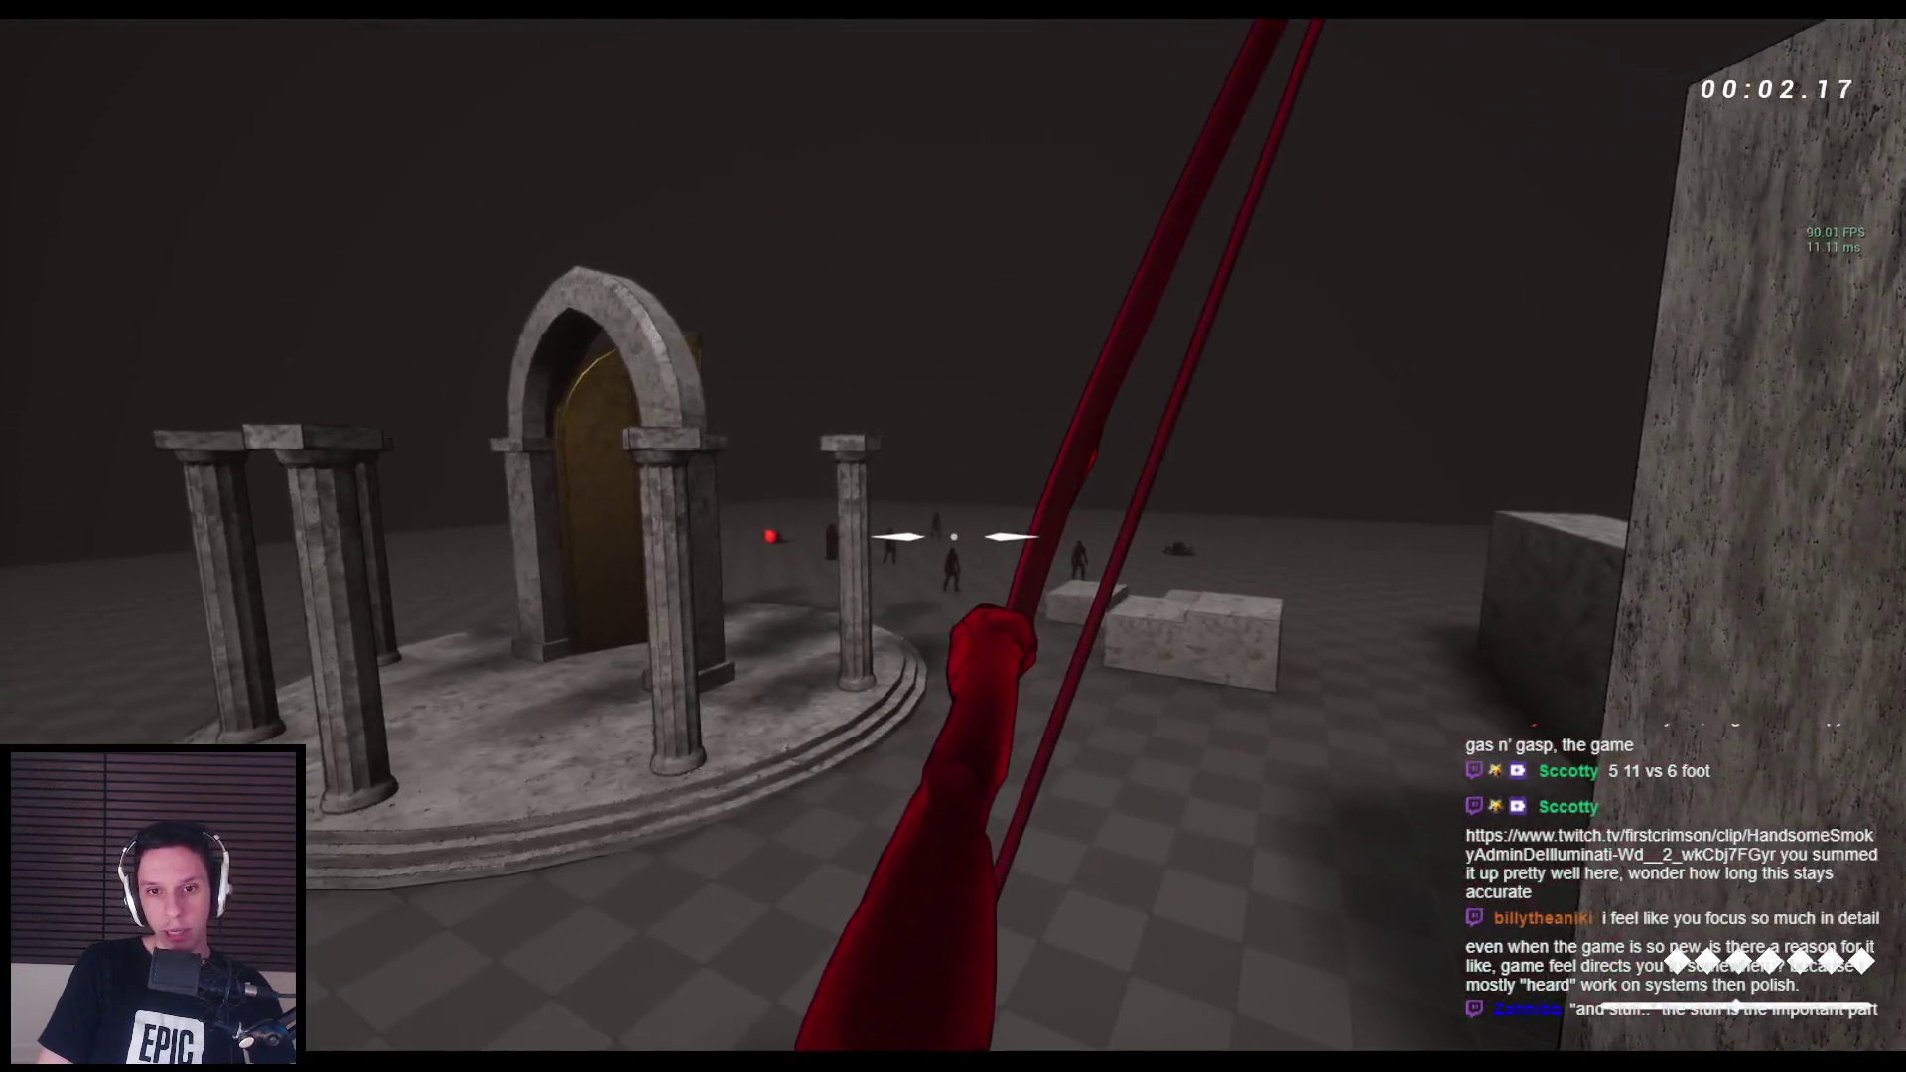
Fire several bow arrows at the temple, the columns and the enemies.
{"action": "left_click", "coordinate": [953, 536]}
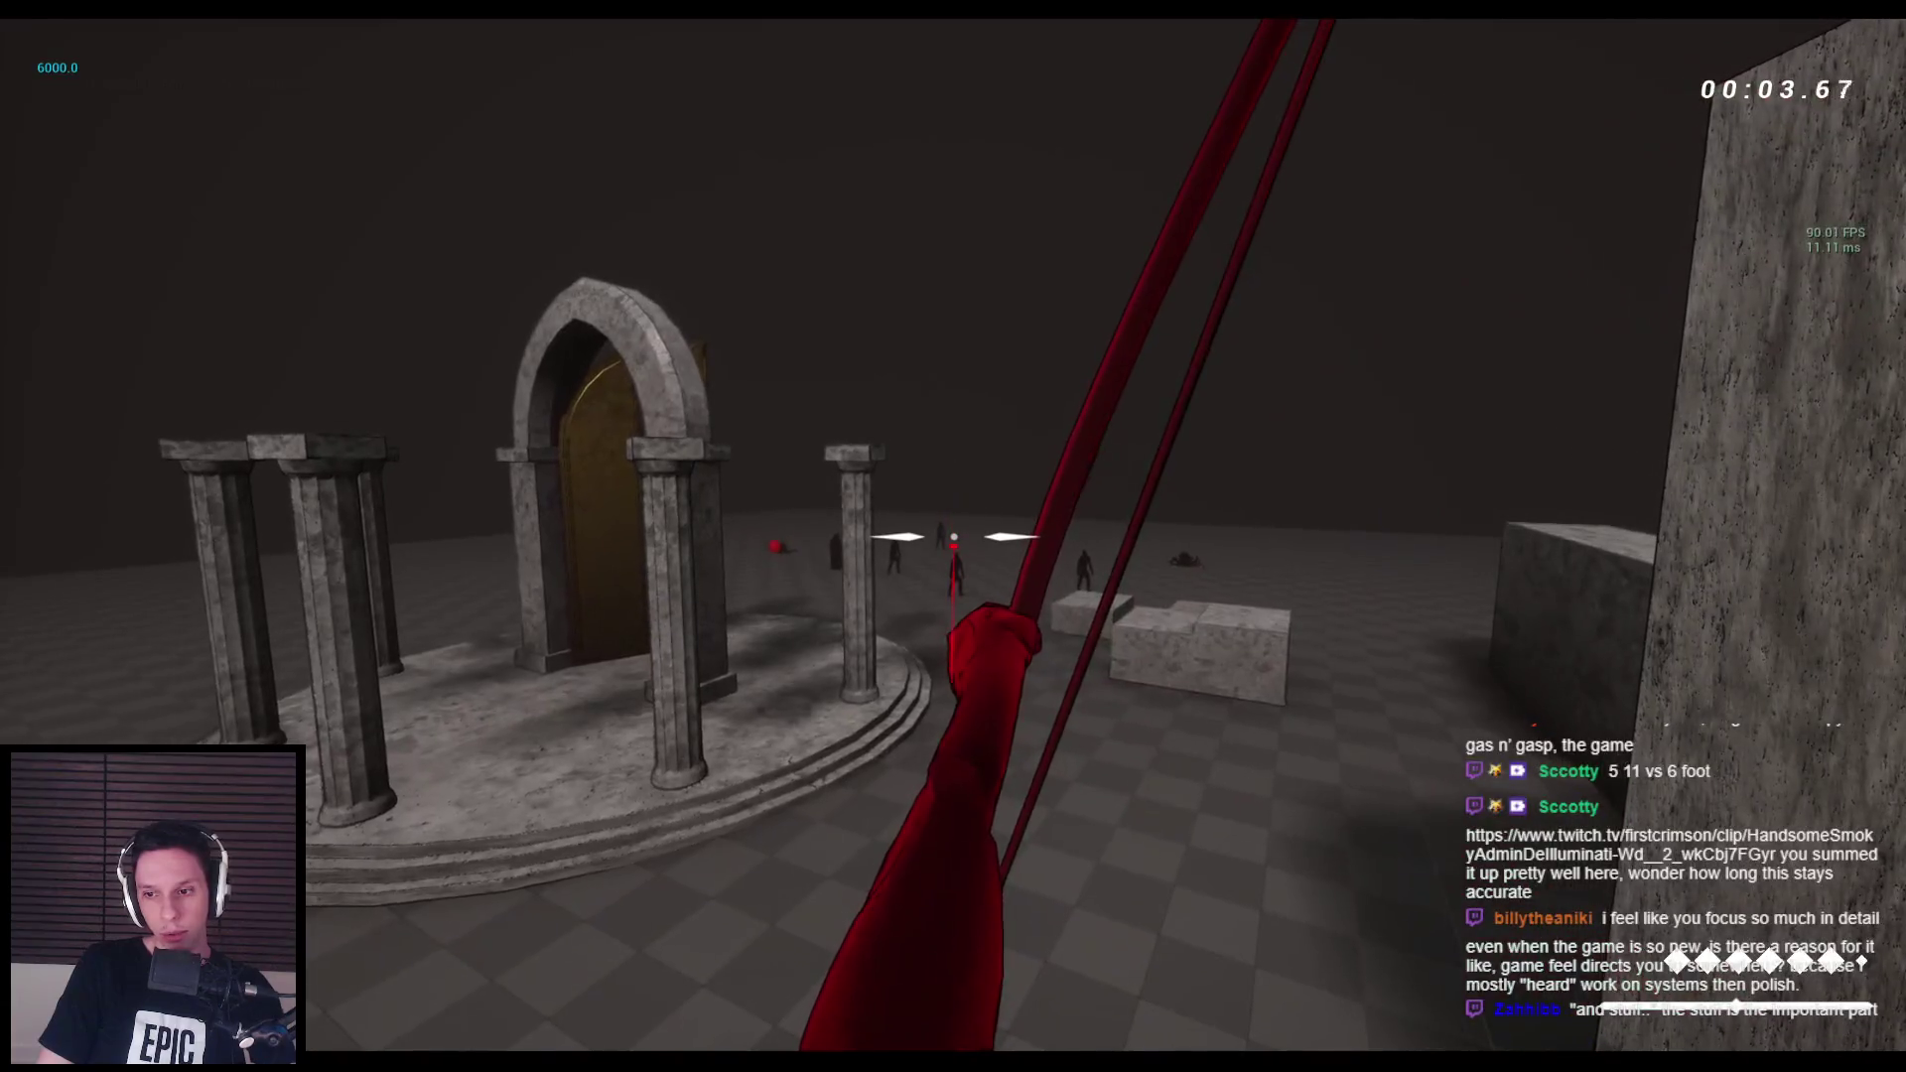
{"action": "left_click", "coordinate": [953, 536]}
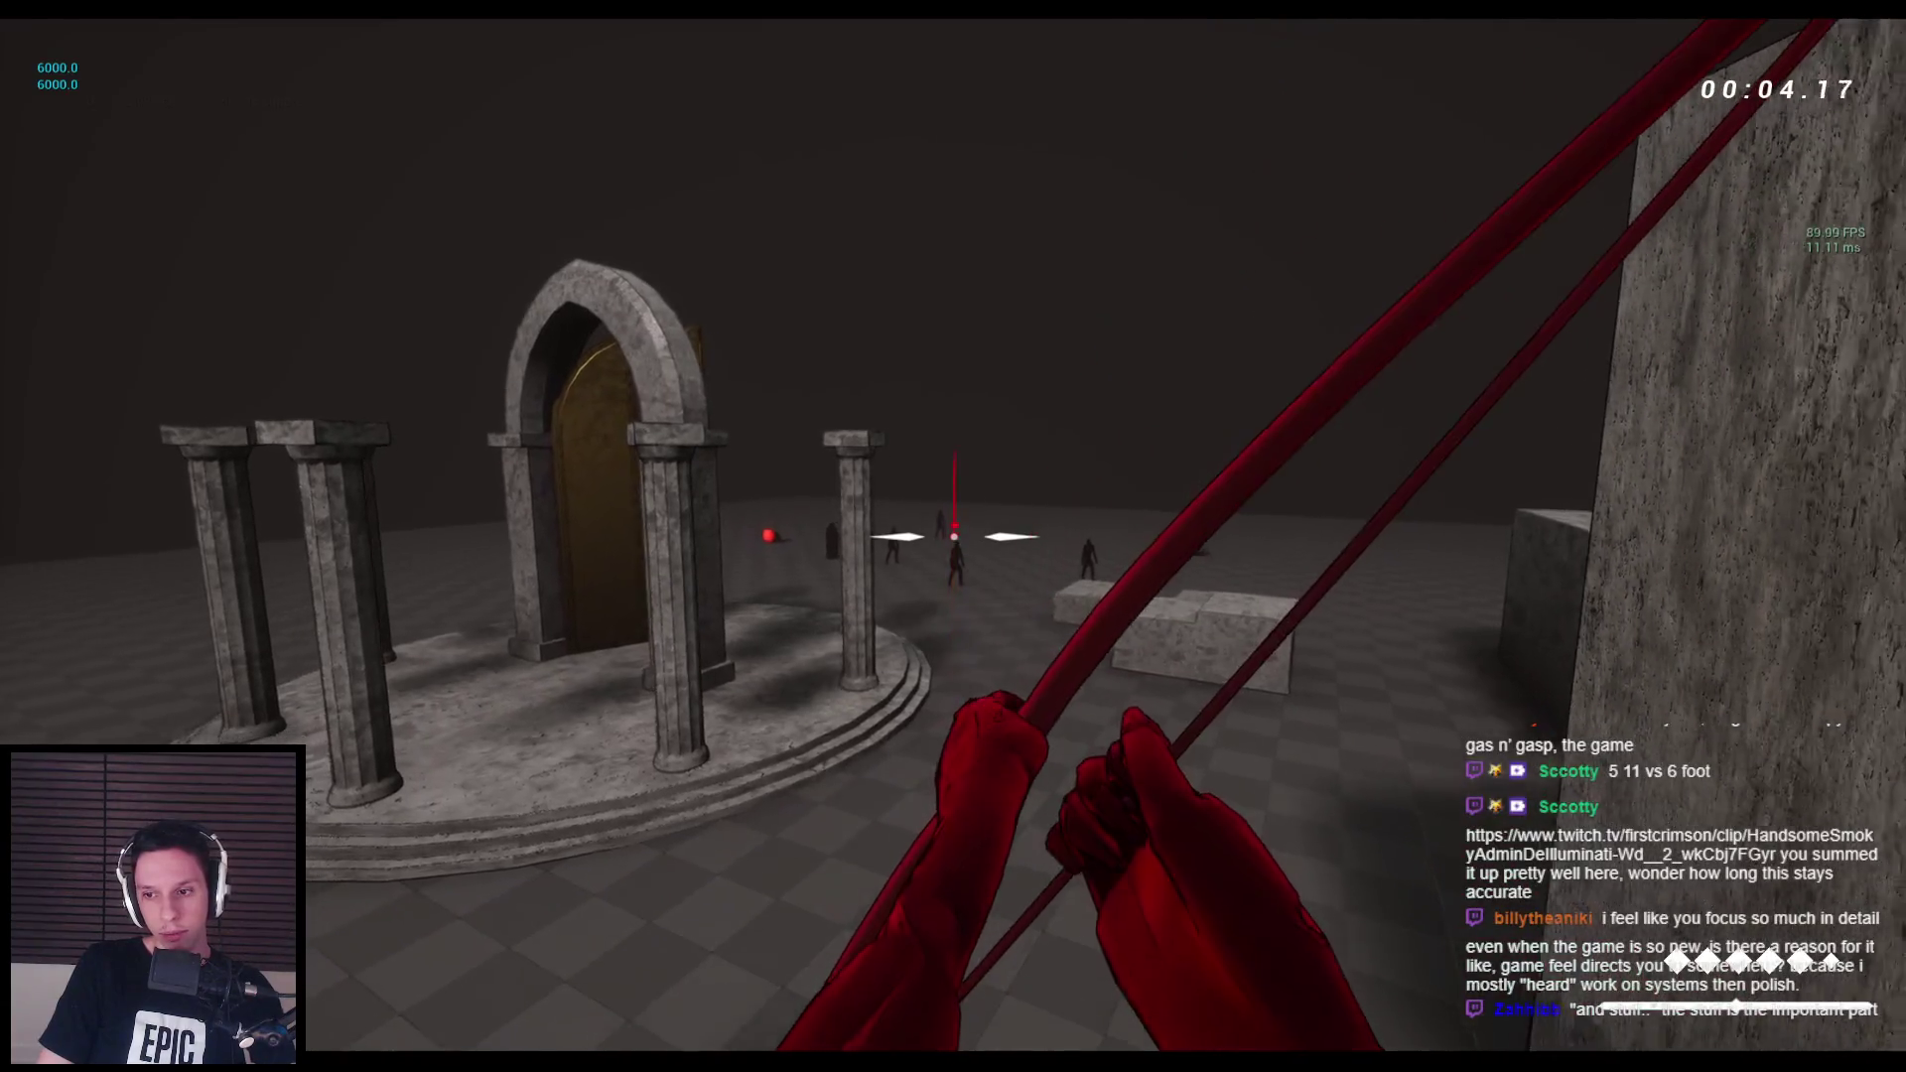
{"action": "left_click", "coordinate": [953, 536]}
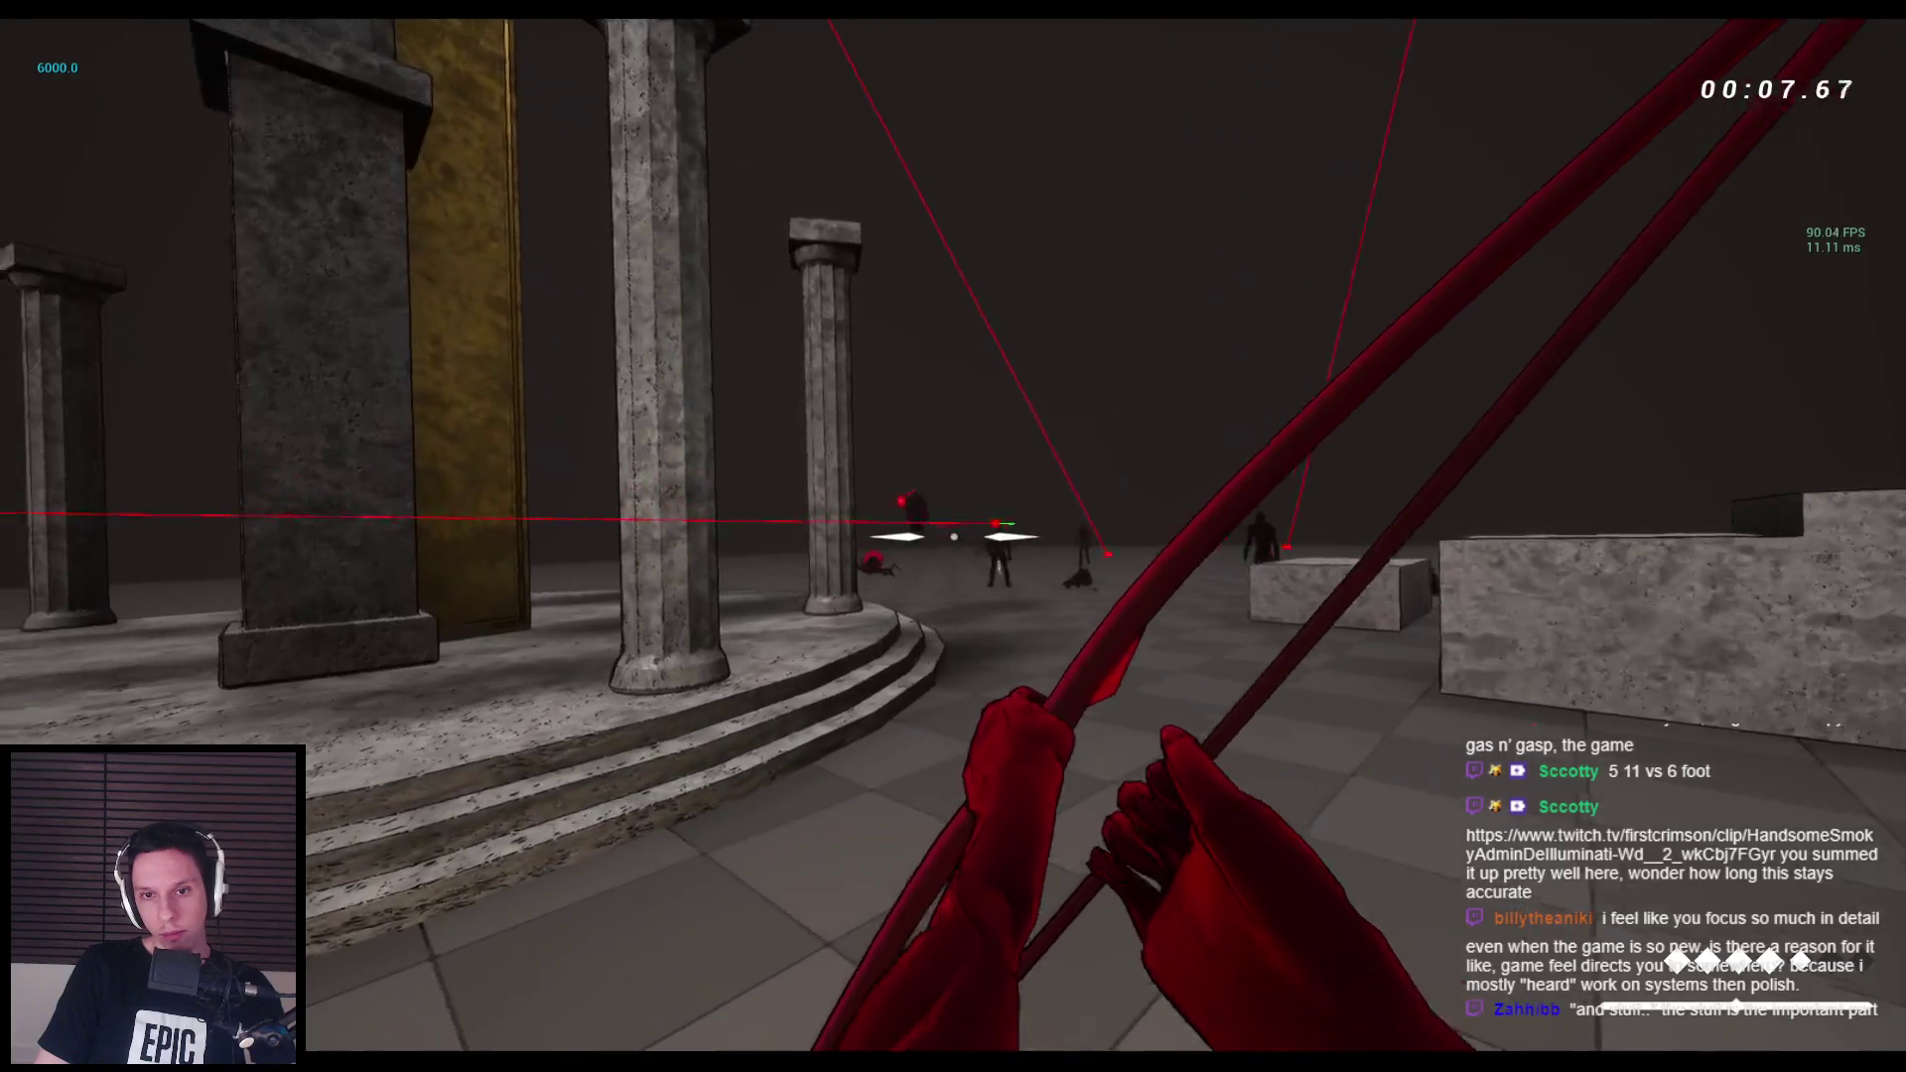
{"action": "left_click", "coordinate": [953, 536]}
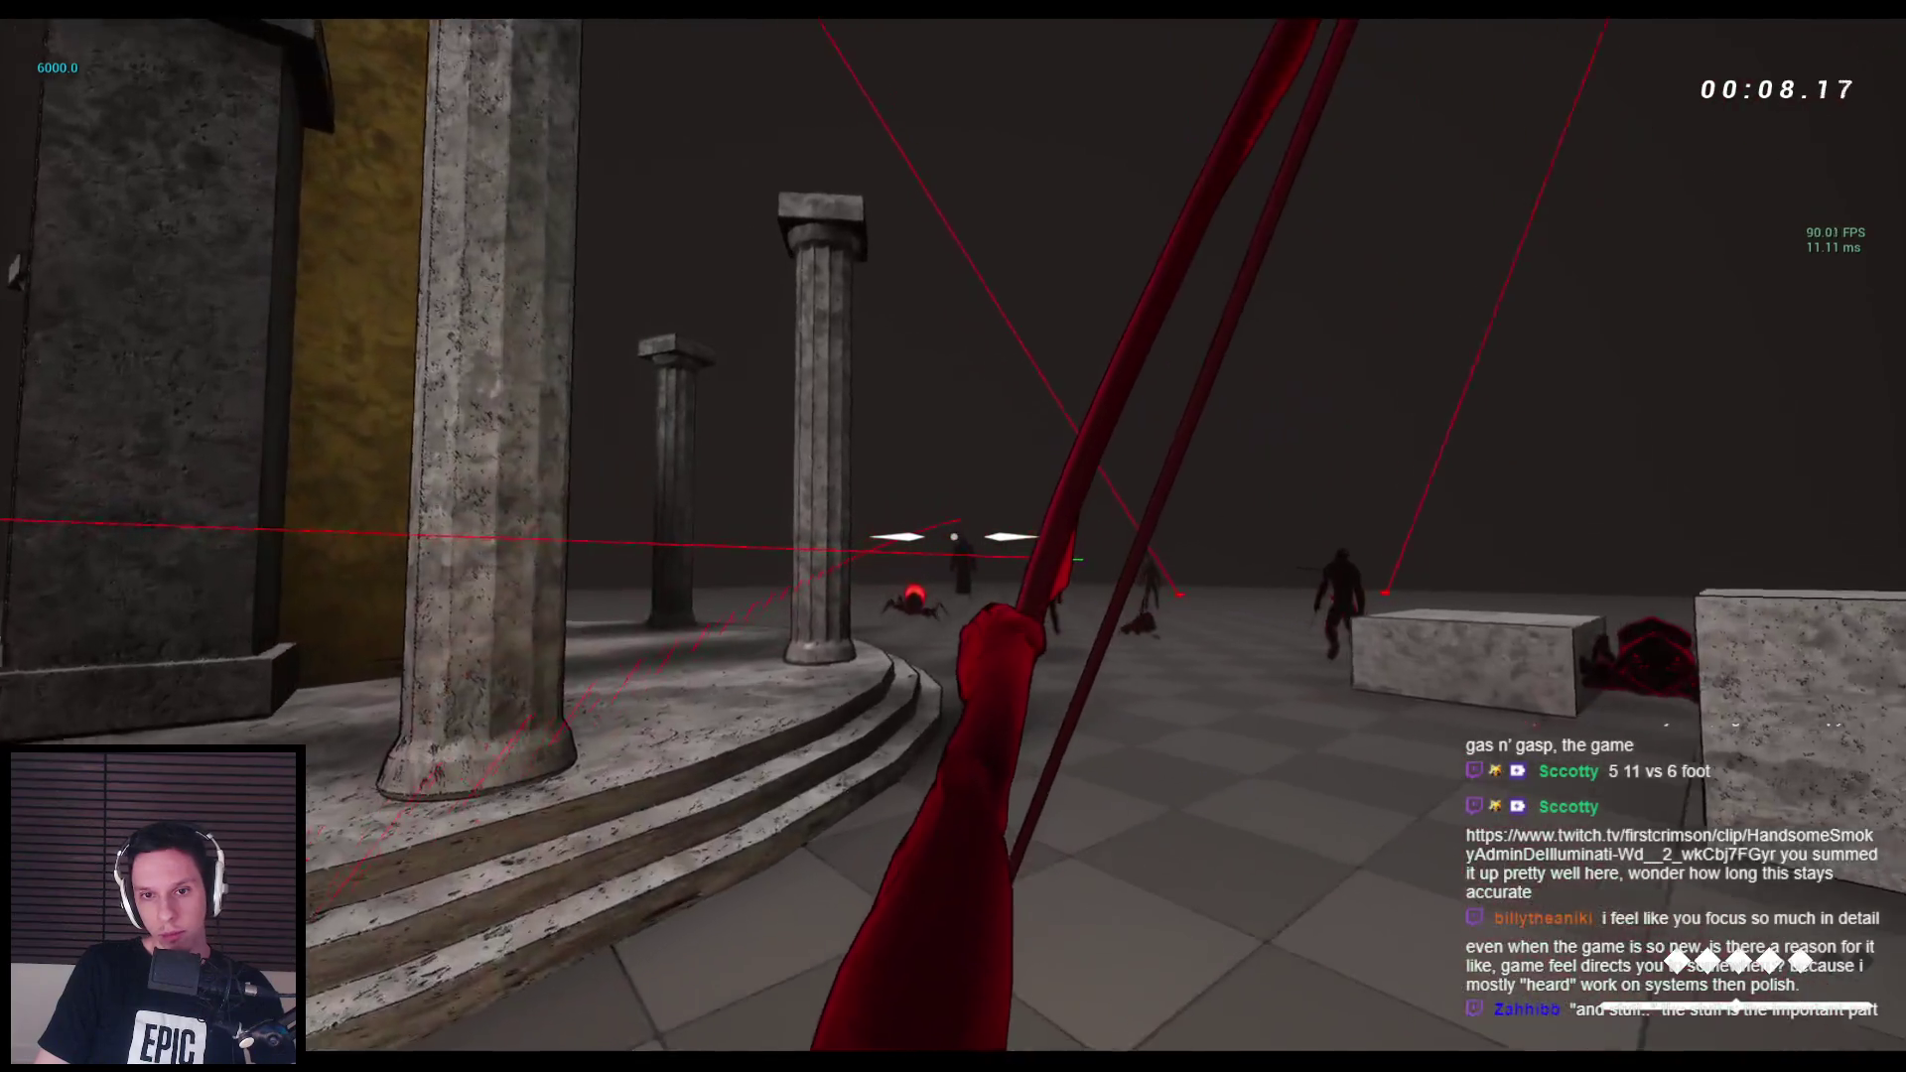
{"action": "left_click", "coordinate": [953, 536]}
{"action": "left_click", "coordinate": [953, 536]}
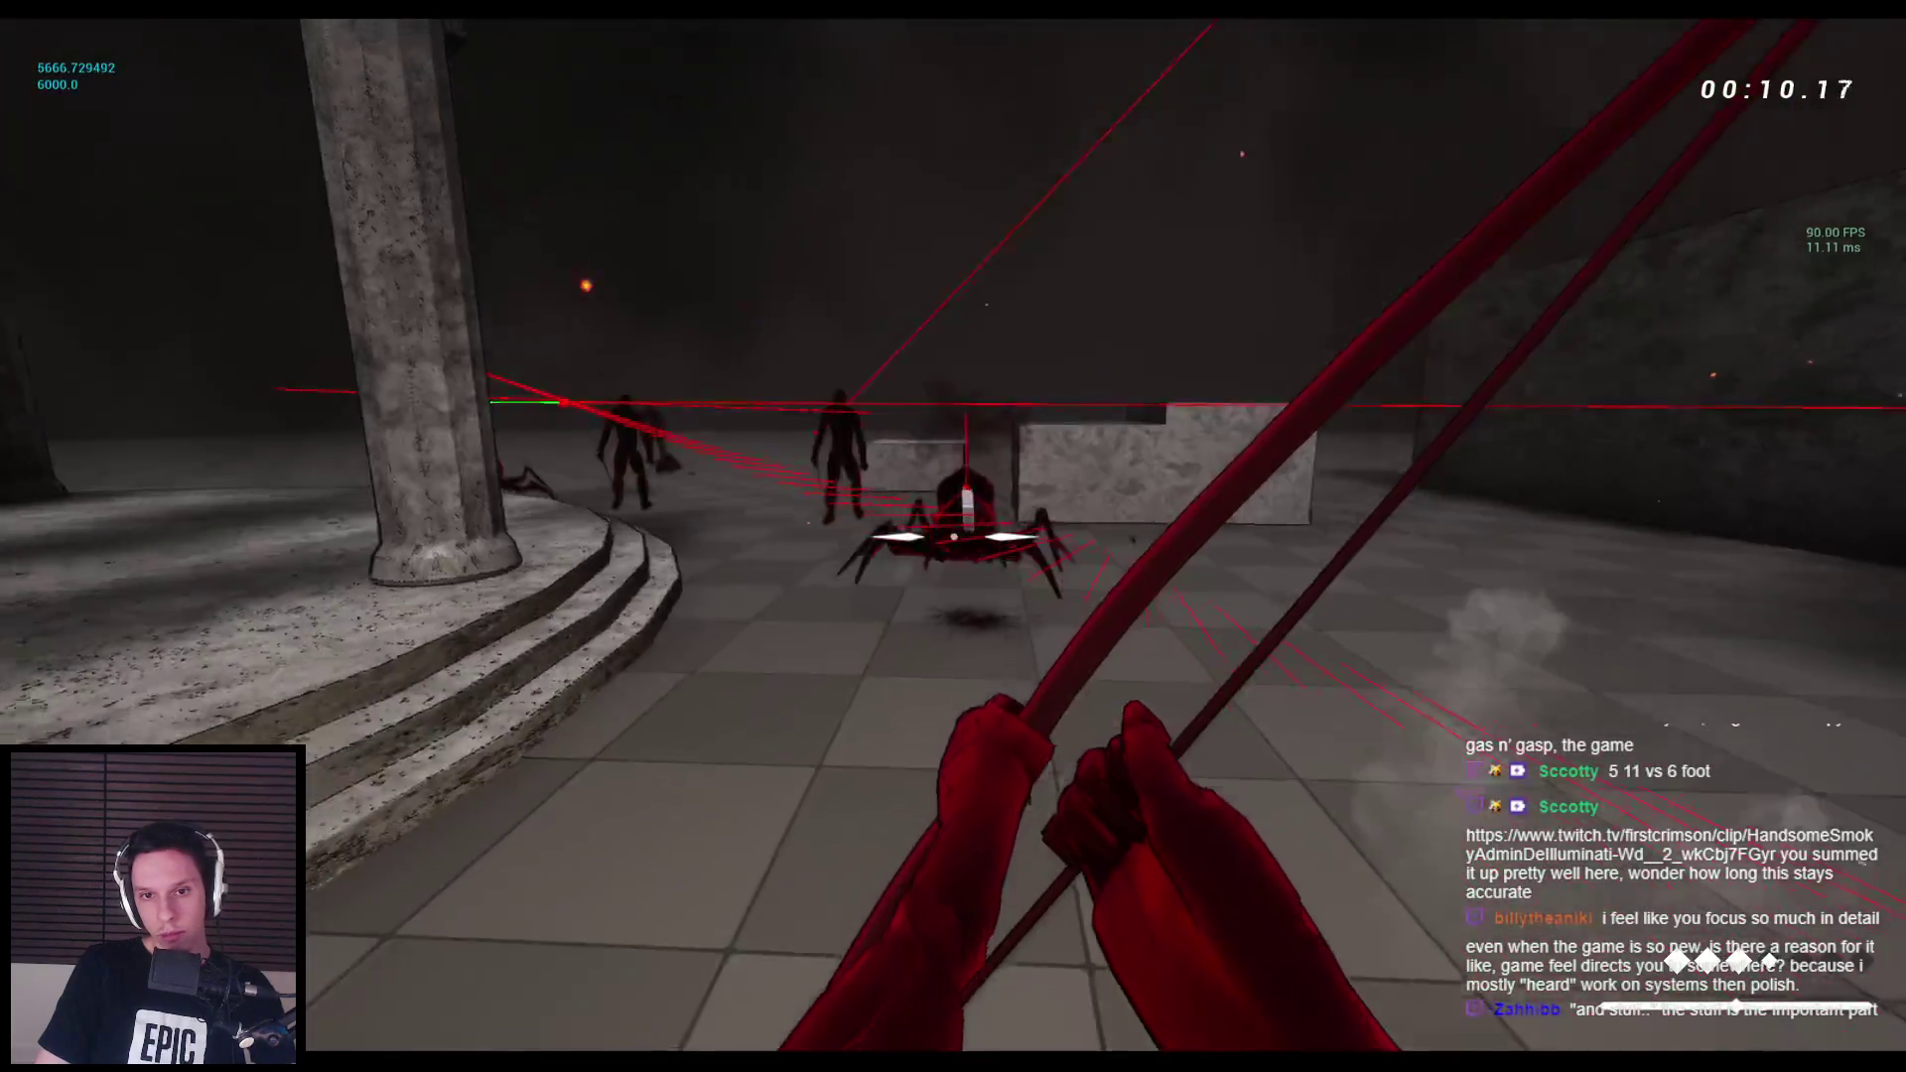
{"action": "left_click", "coordinate": [953, 536]}
Switch to the sword with key 2, slash the spider and demon, then jump.
{"action": "key", "text": "2"}
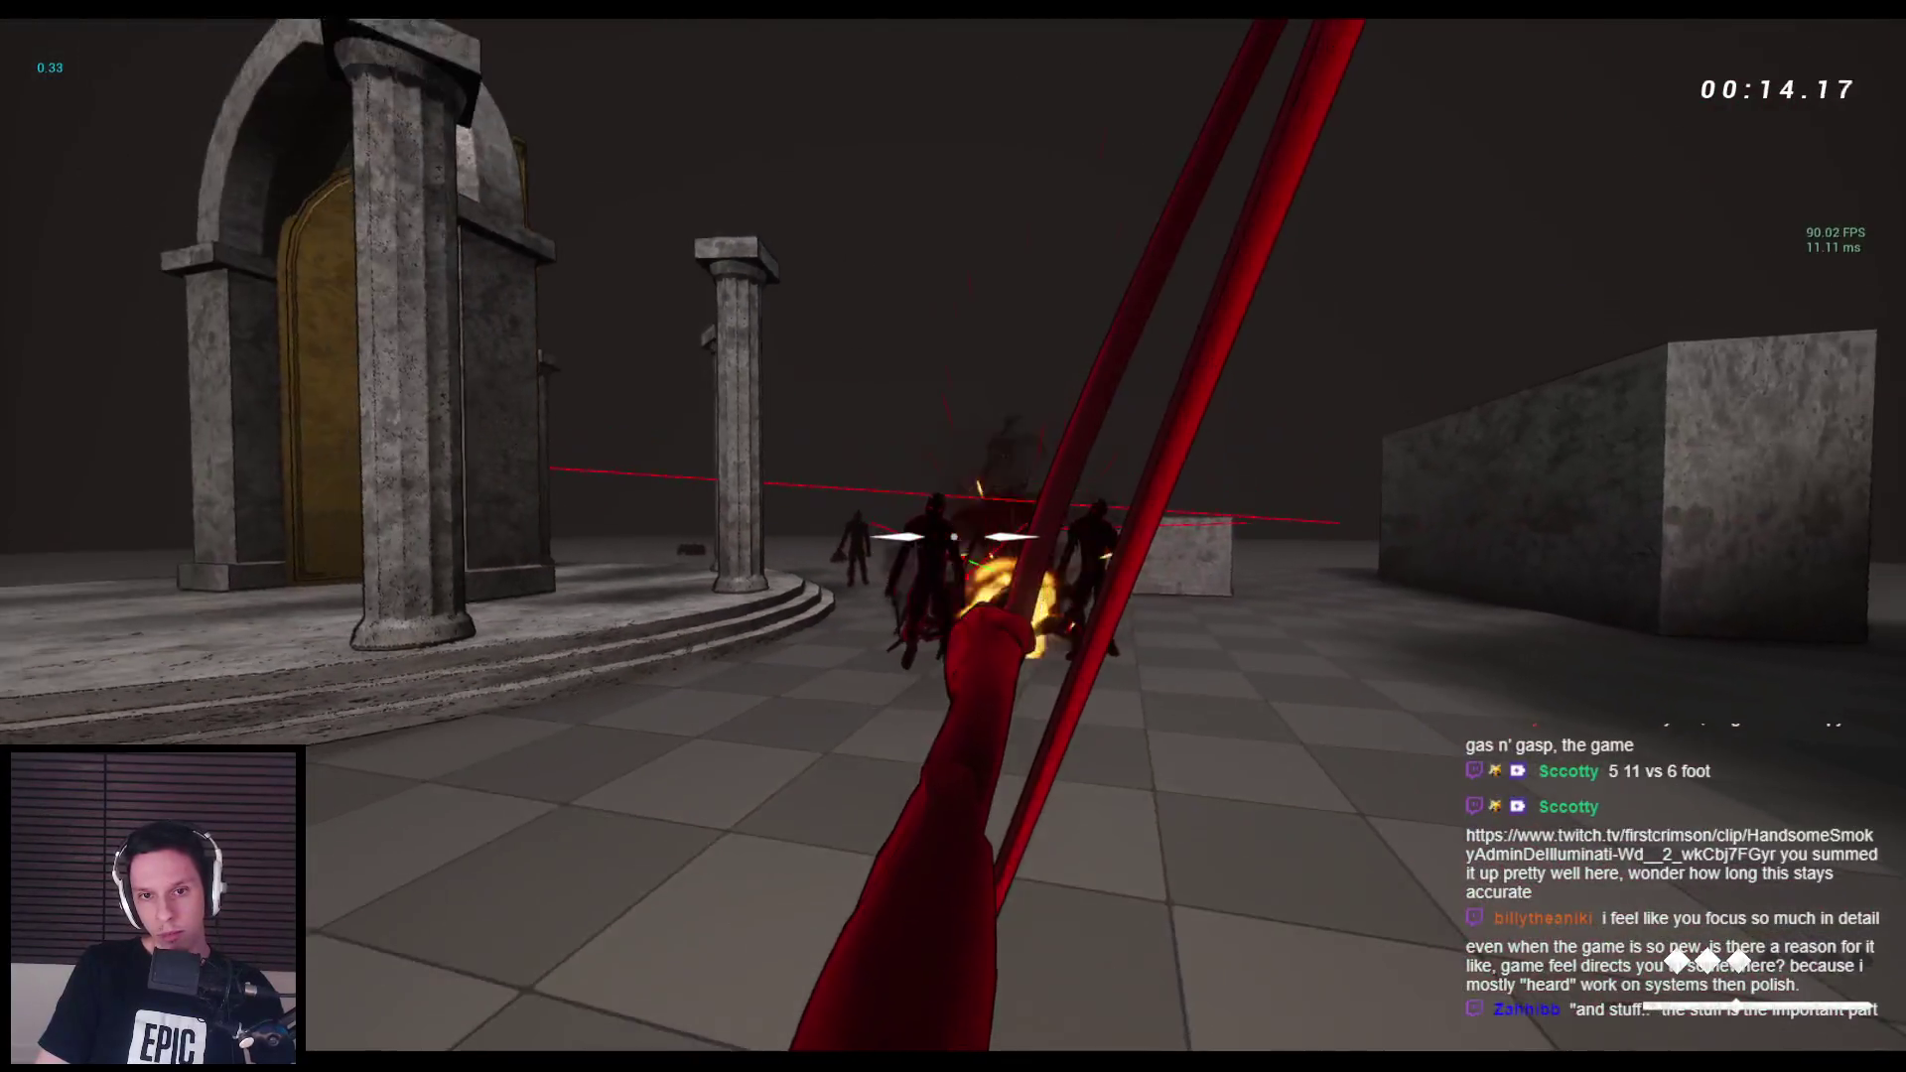
{"action": "key", "text": "2"}
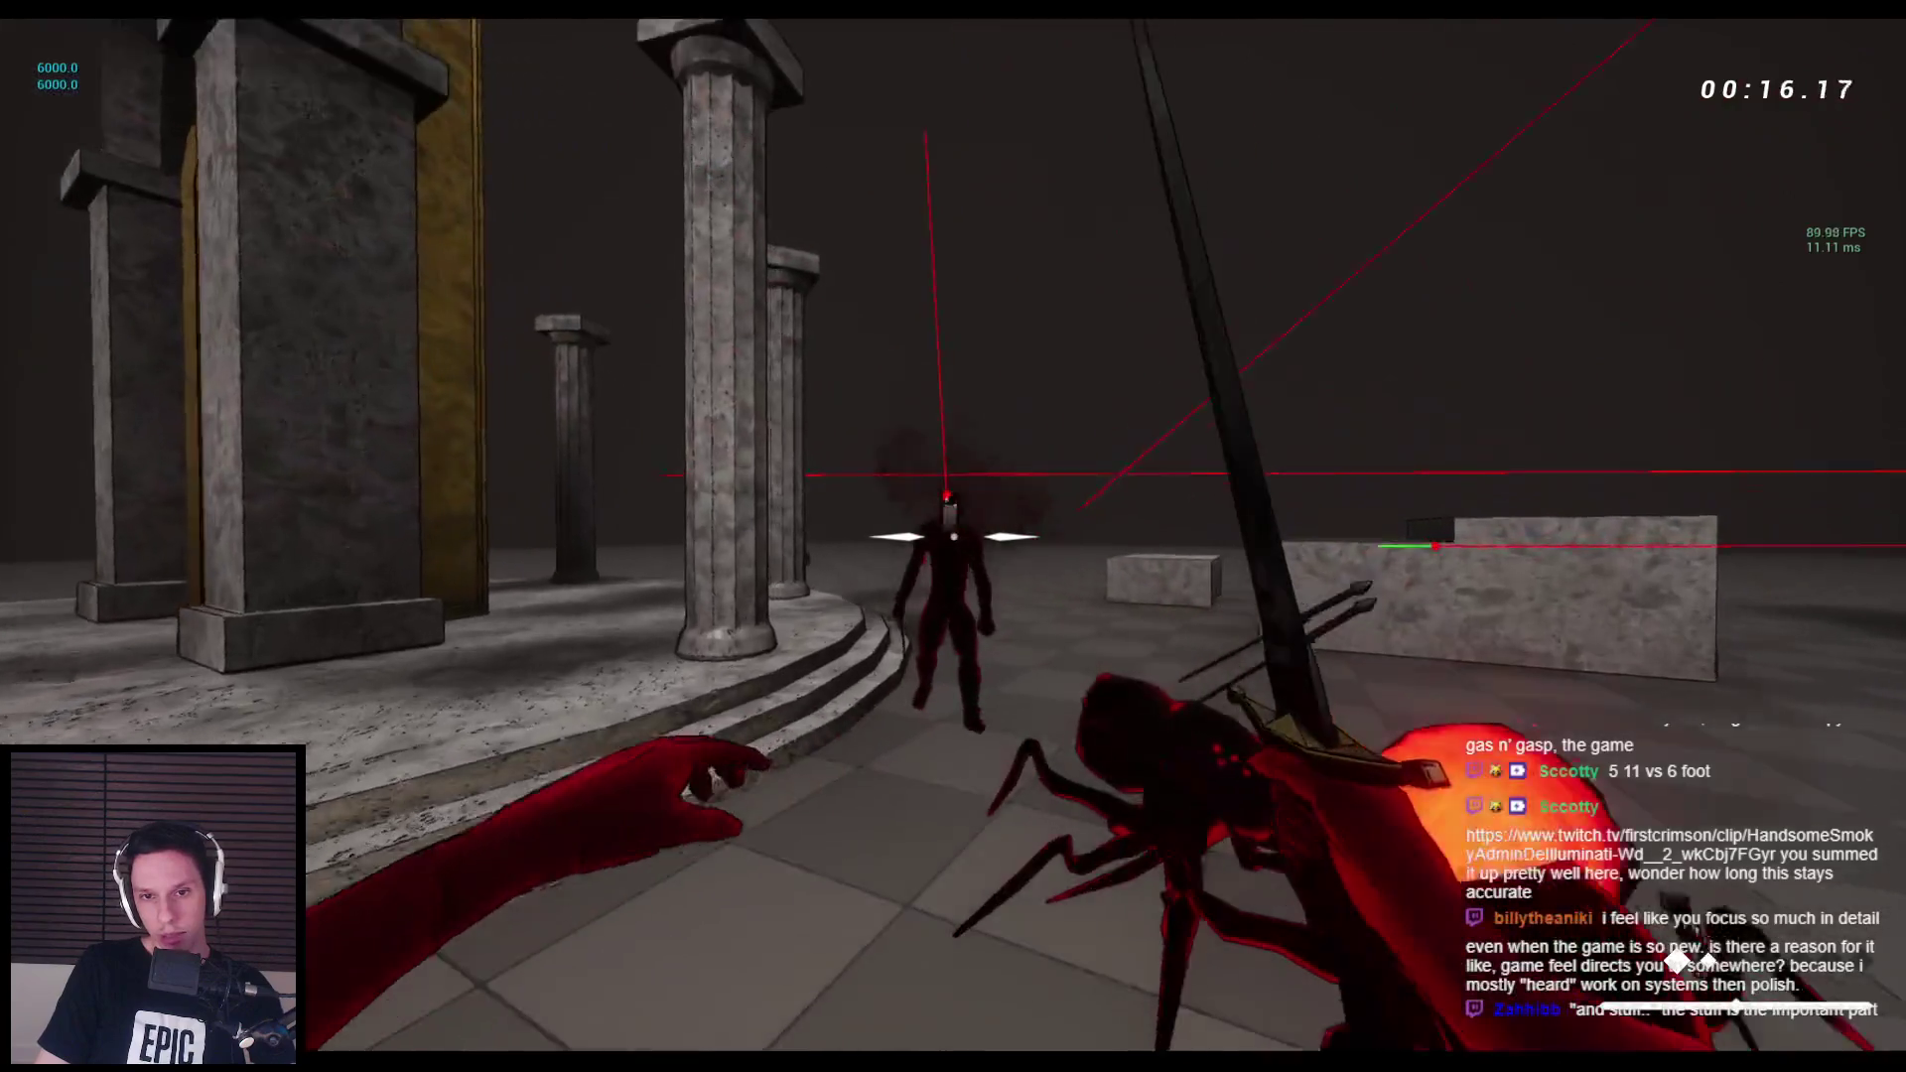
{"action": "left_click", "coordinate": [953, 537]}
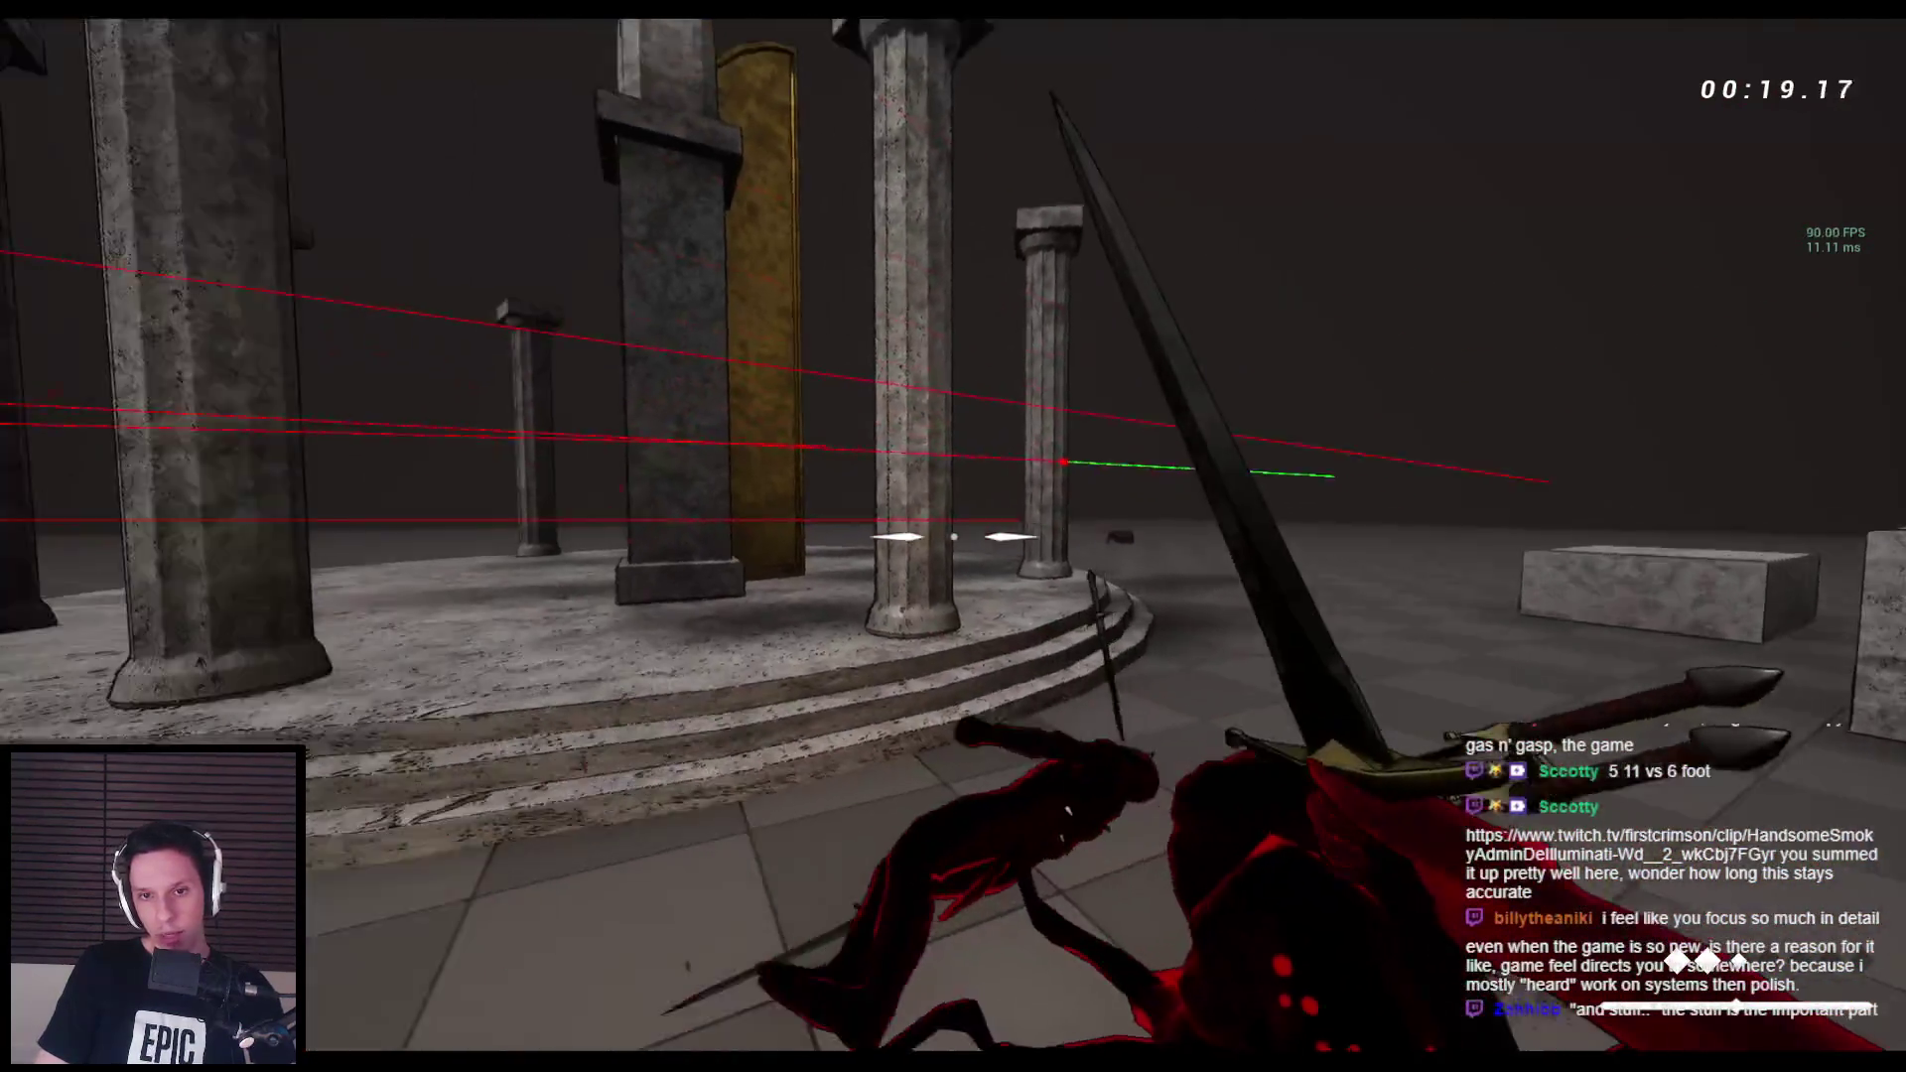
{"action": "left_click", "coordinate": [953, 536]}
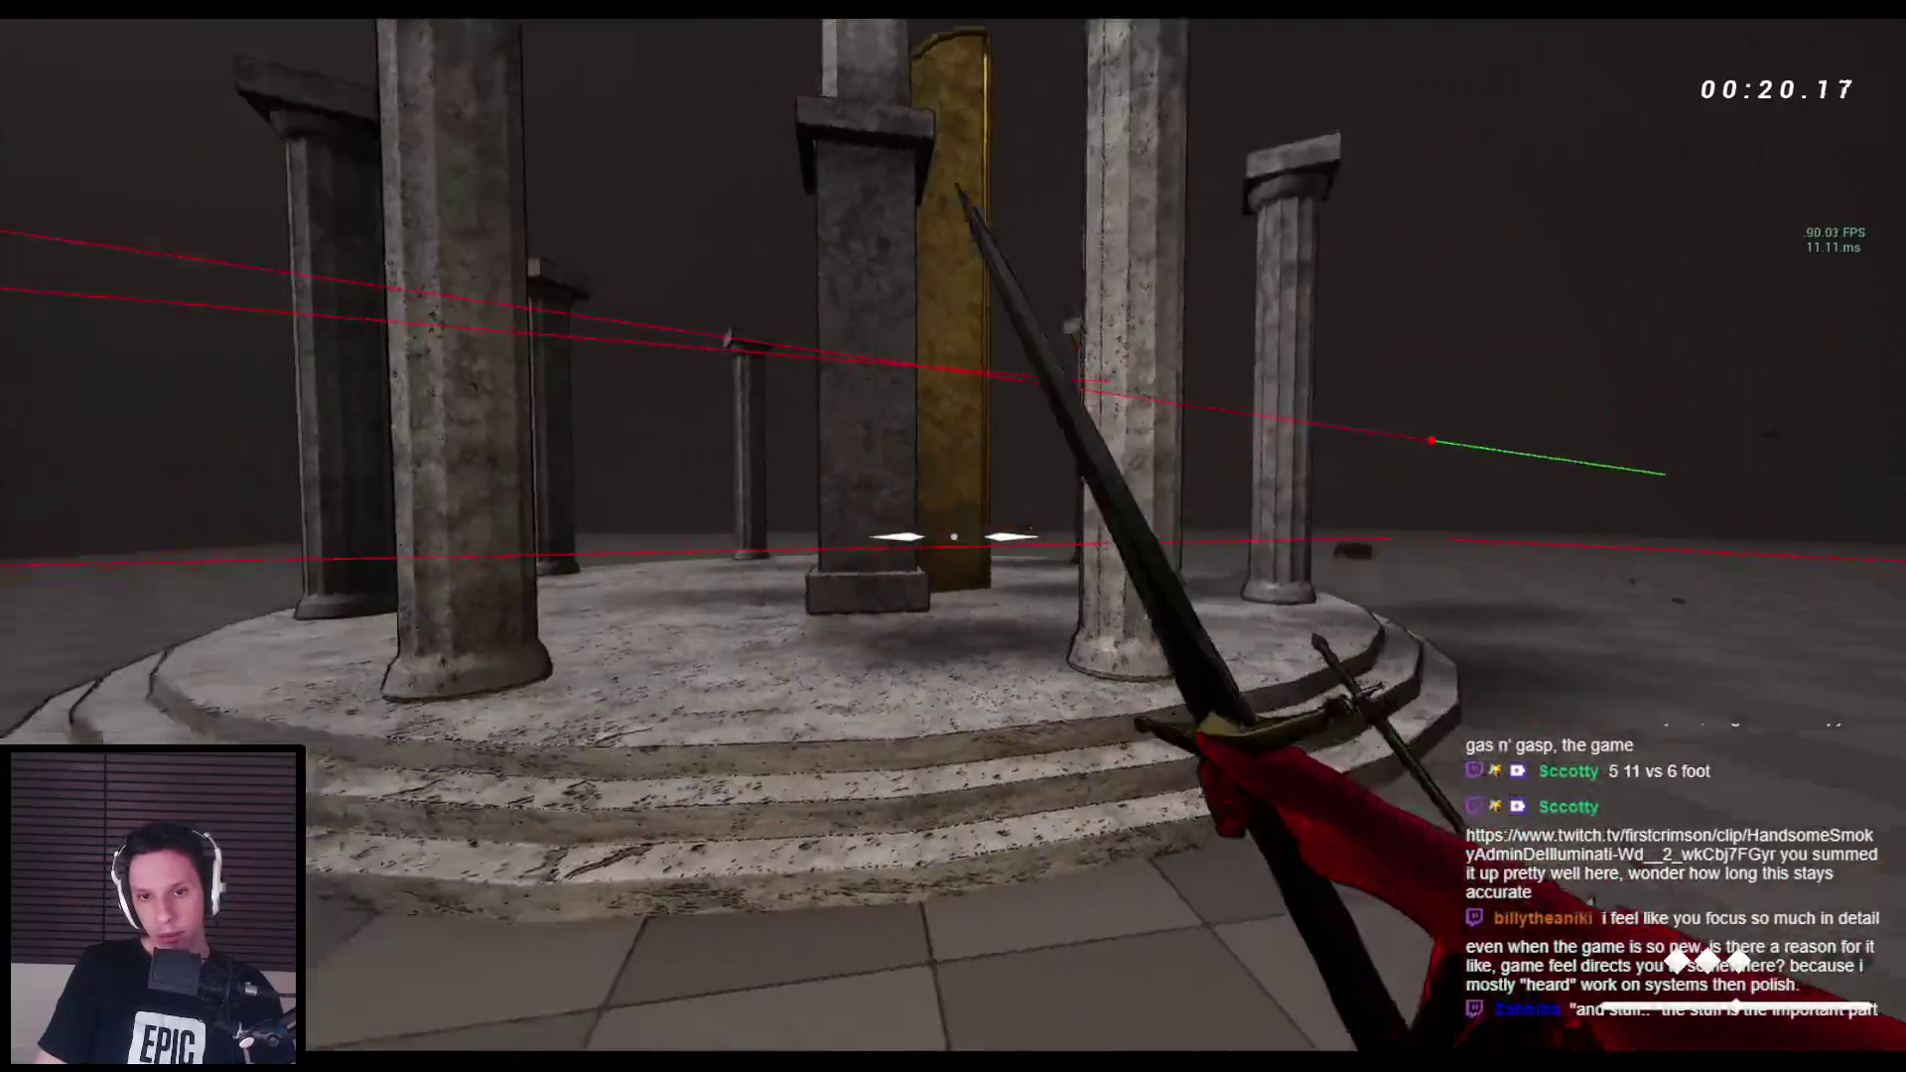
{"action": "left_click", "coordinate": [954, 536]}
{"action": "left_click", "coordinate": [953, 536]}
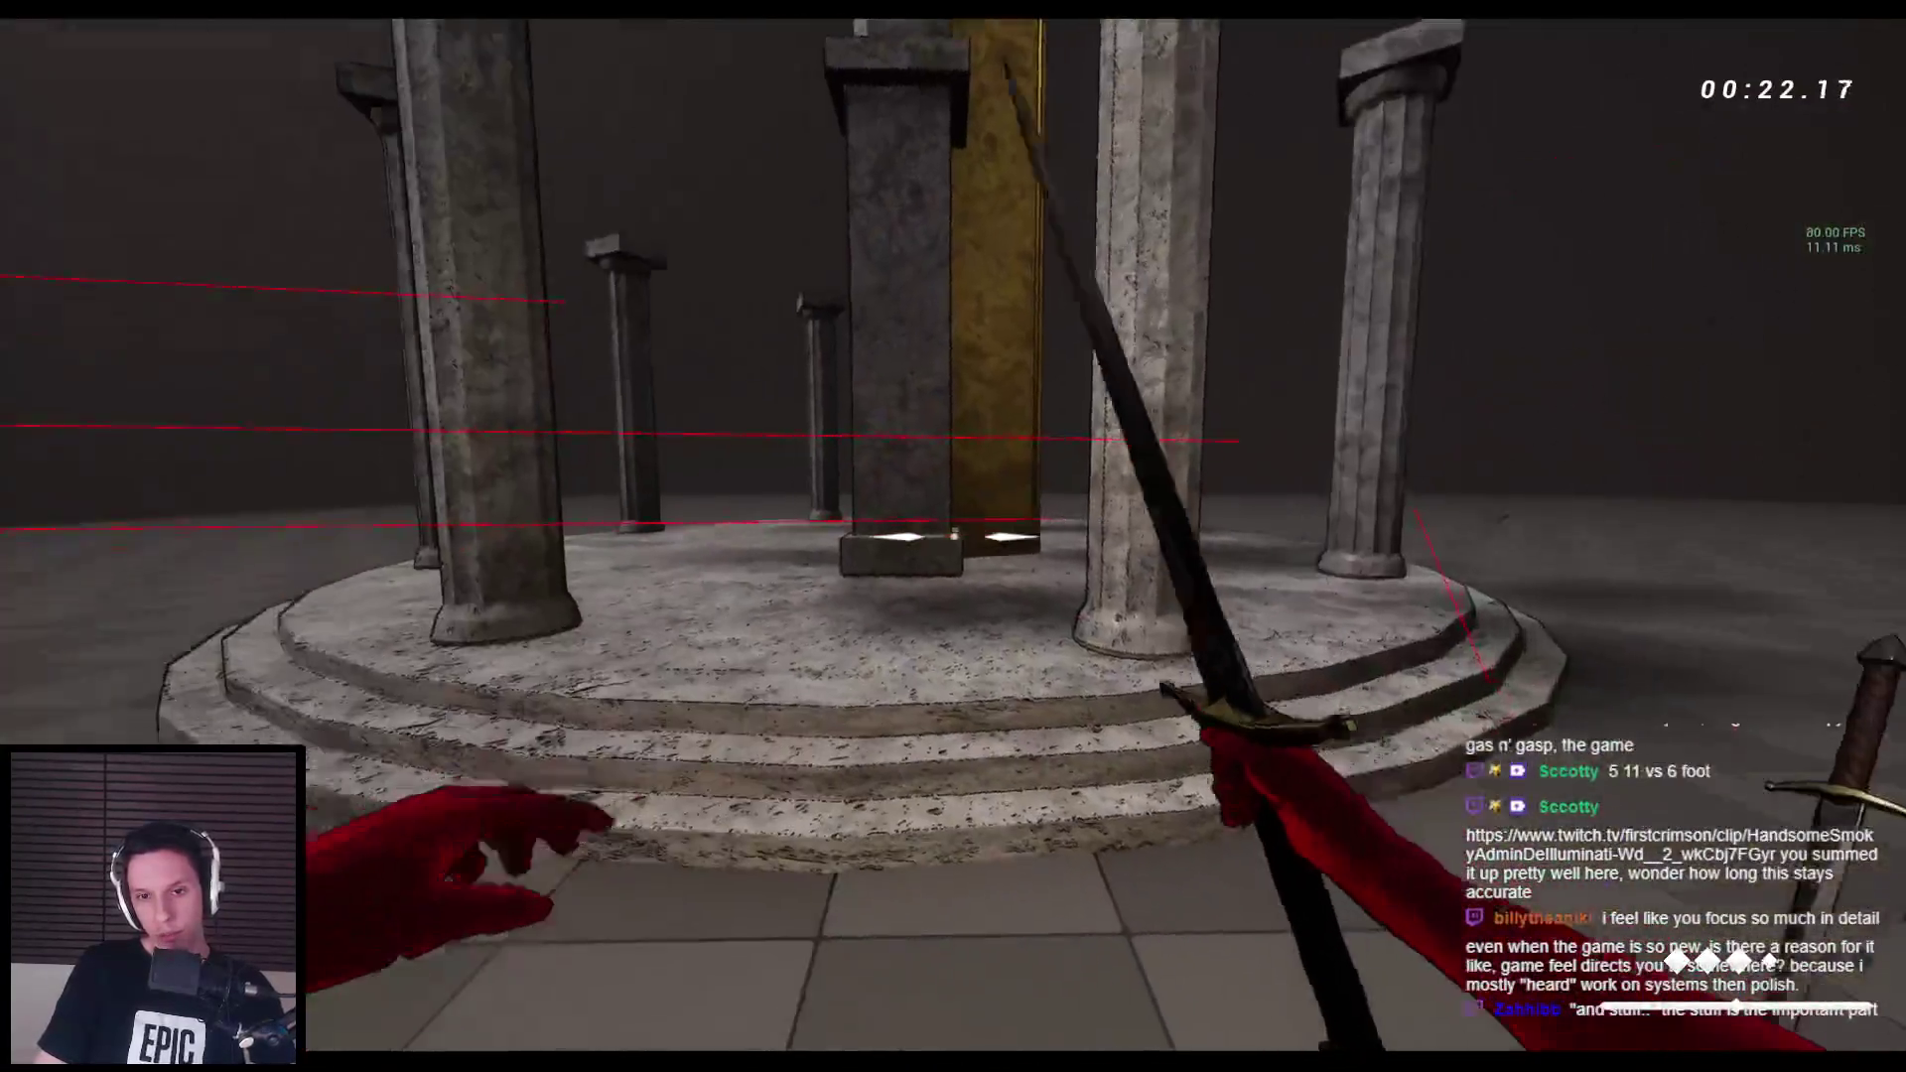
{"action": "left_click", "coordinate": [953, 537]}
{"action": "key", "text": "space"}
{"action": "key", "text": "space"}
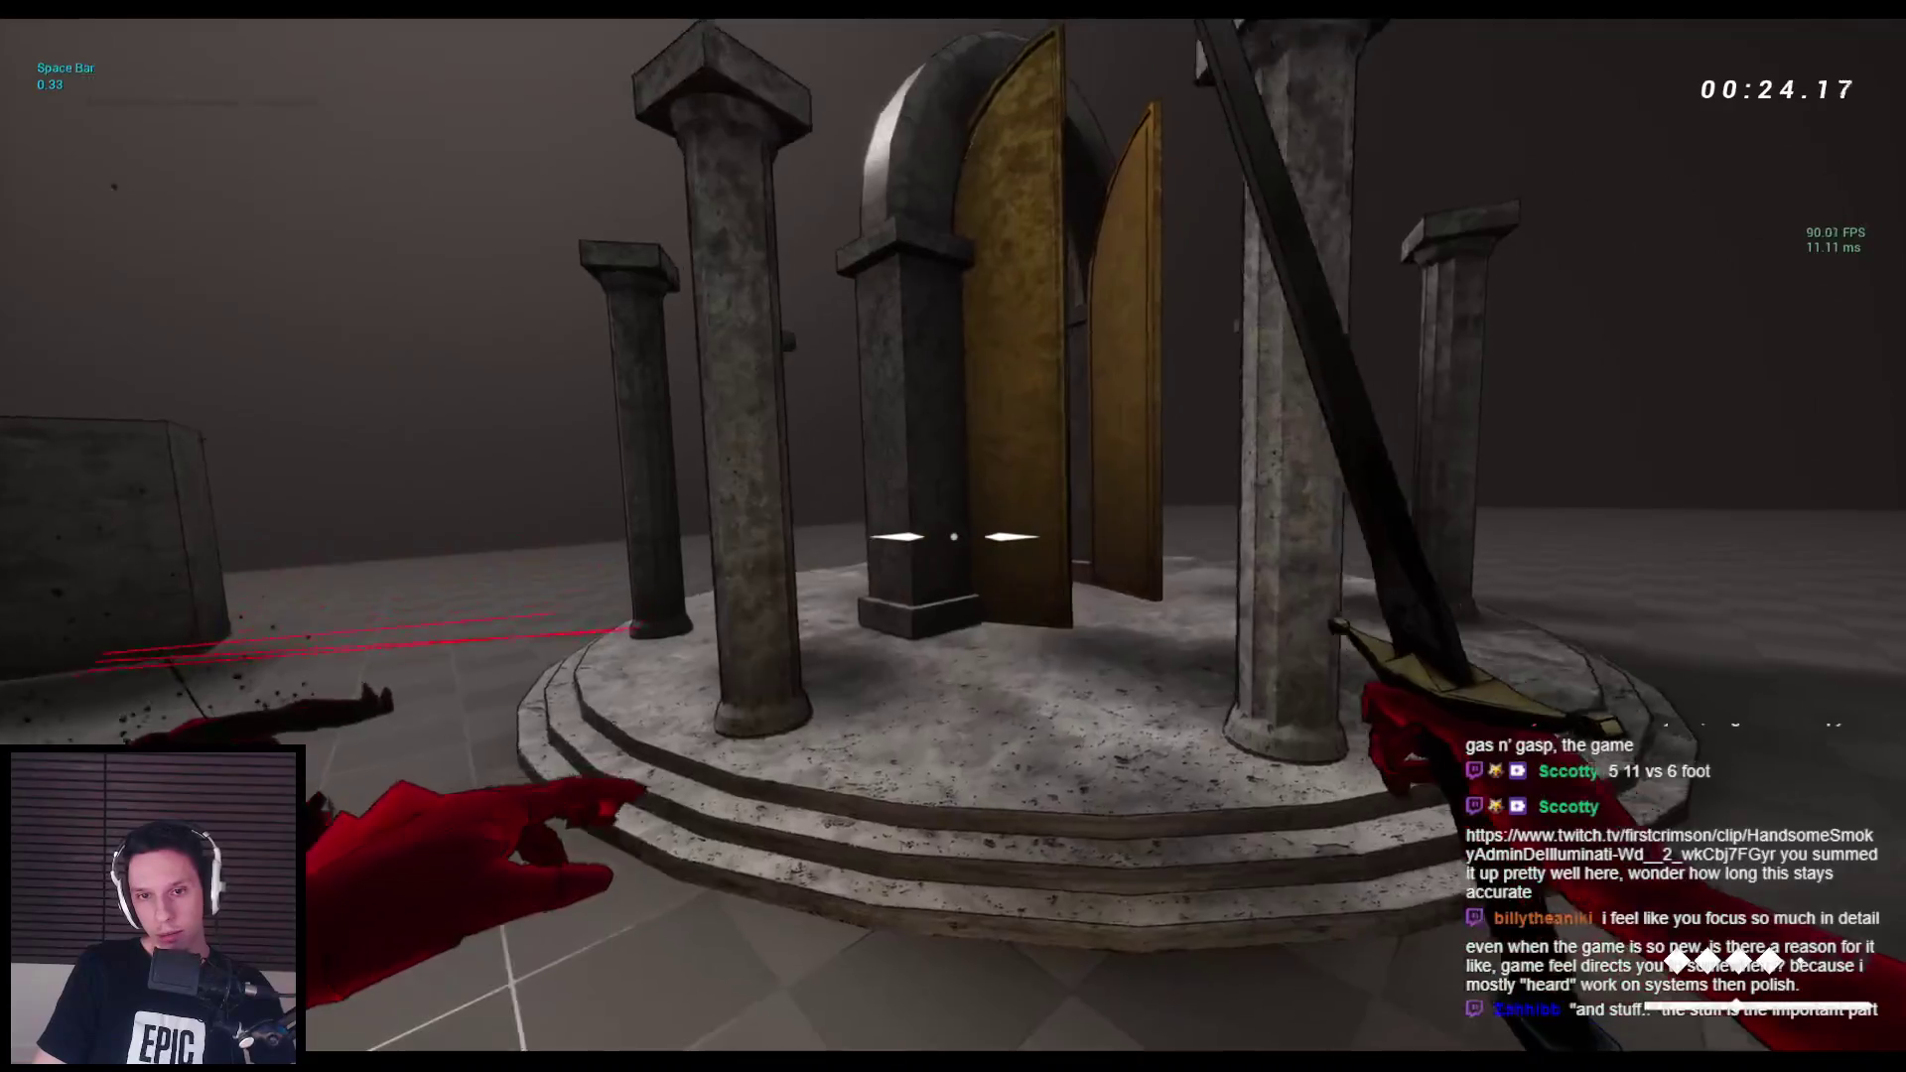
{"action": "key", "text": "space"}
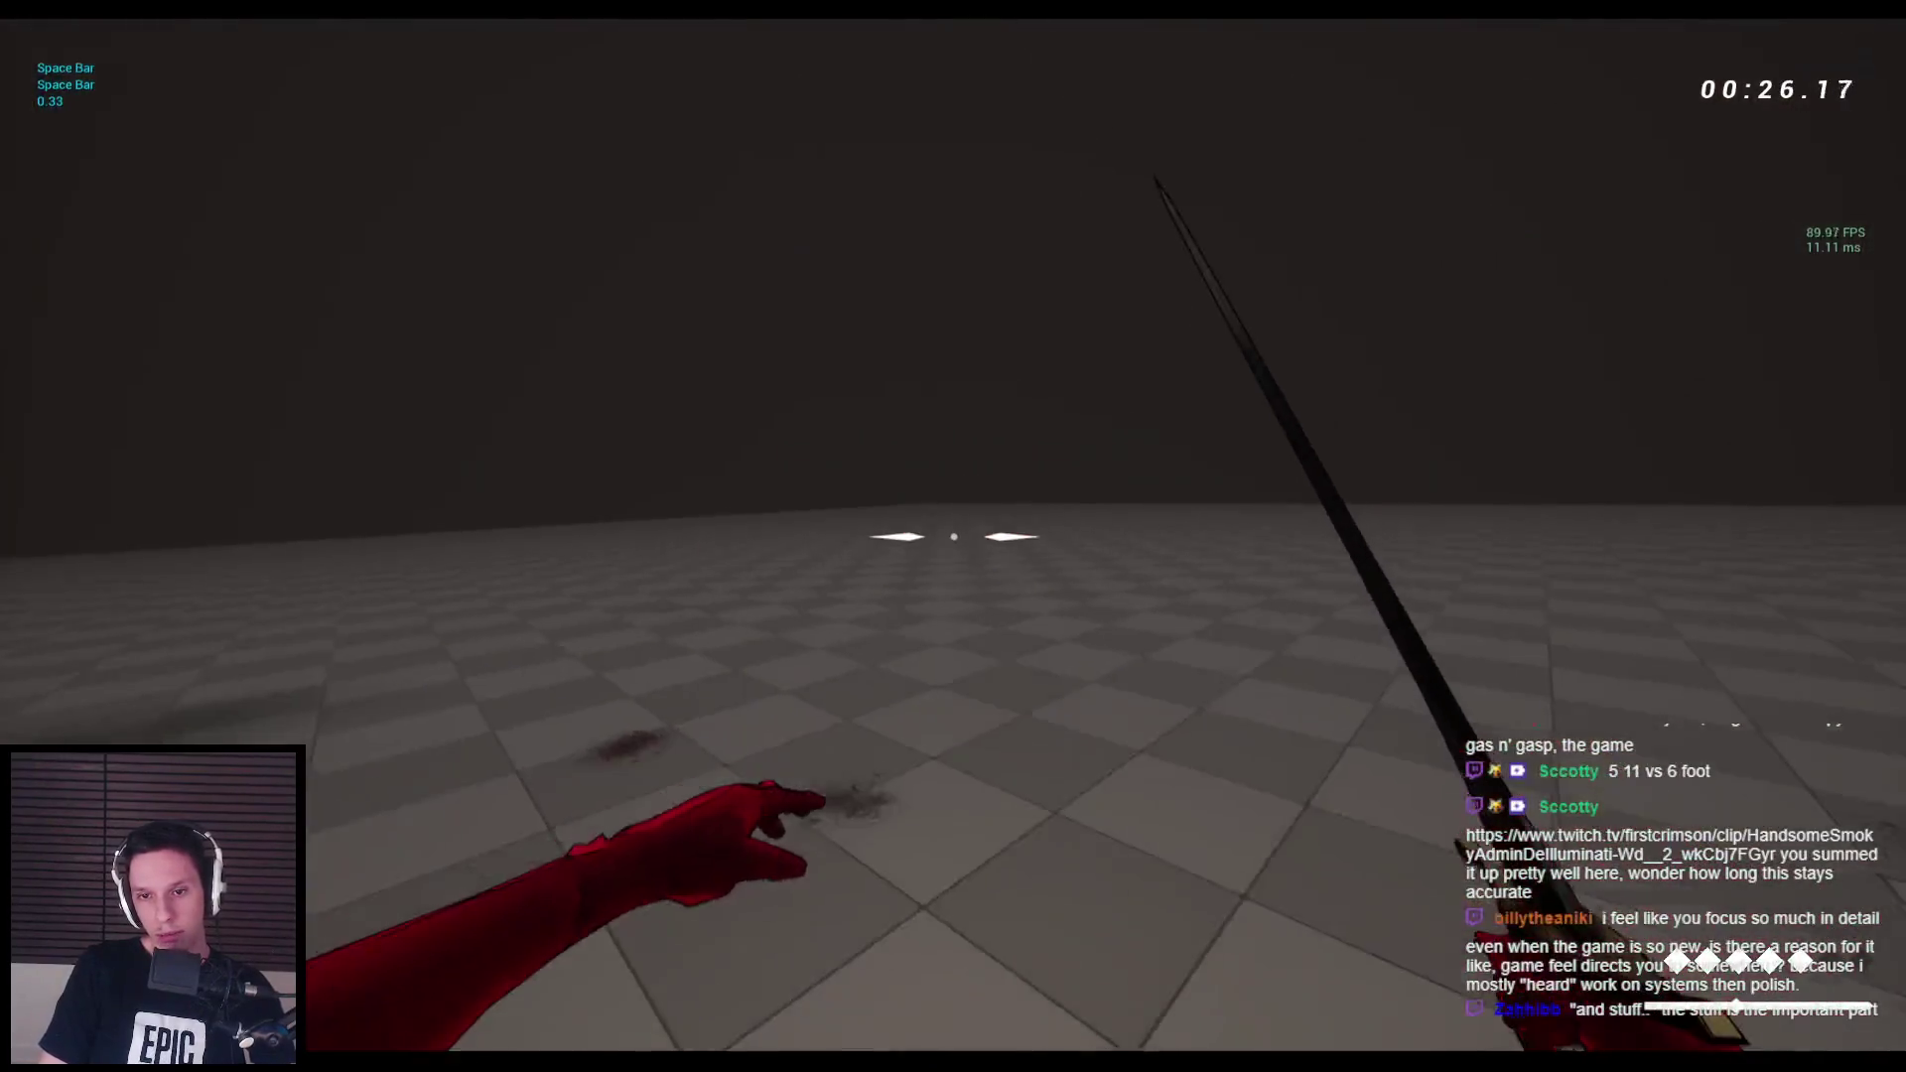
{"action": "key", "text": "space"}
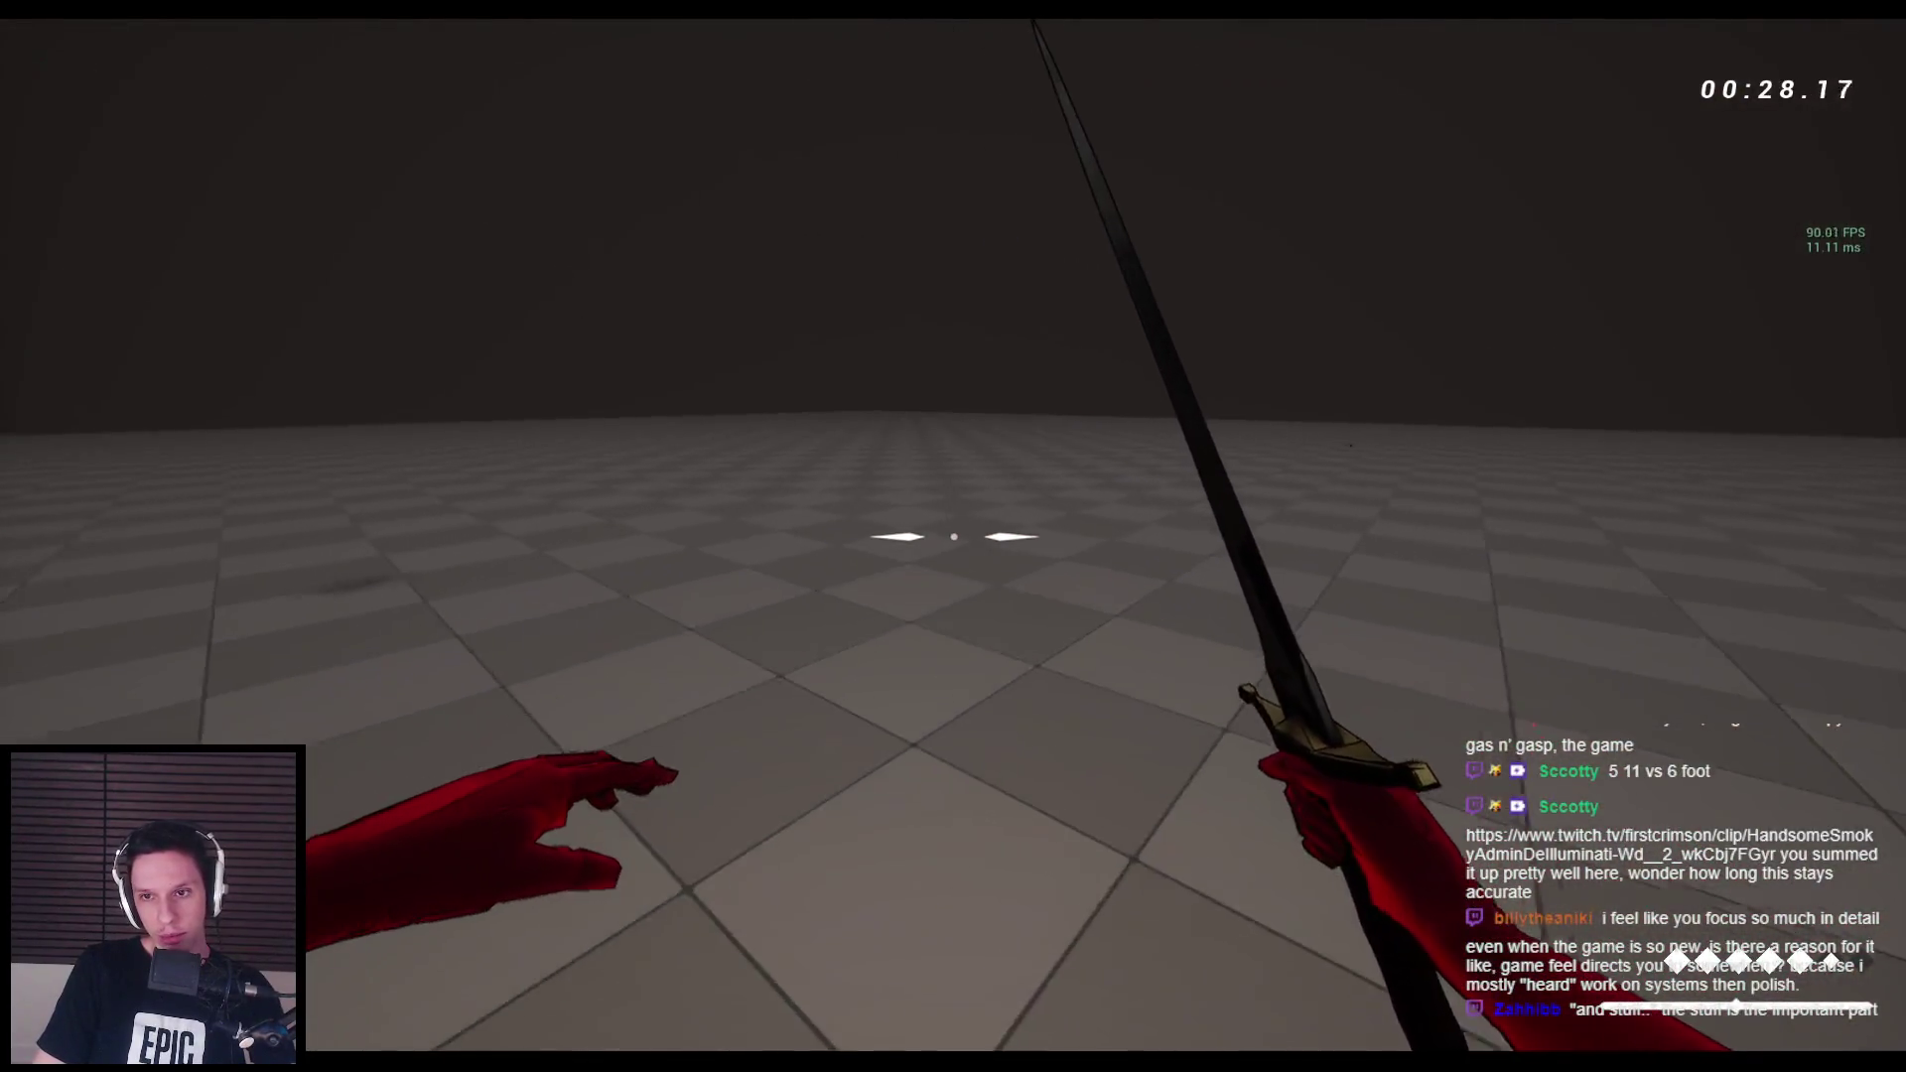
{"action": "key", "text": "space"}
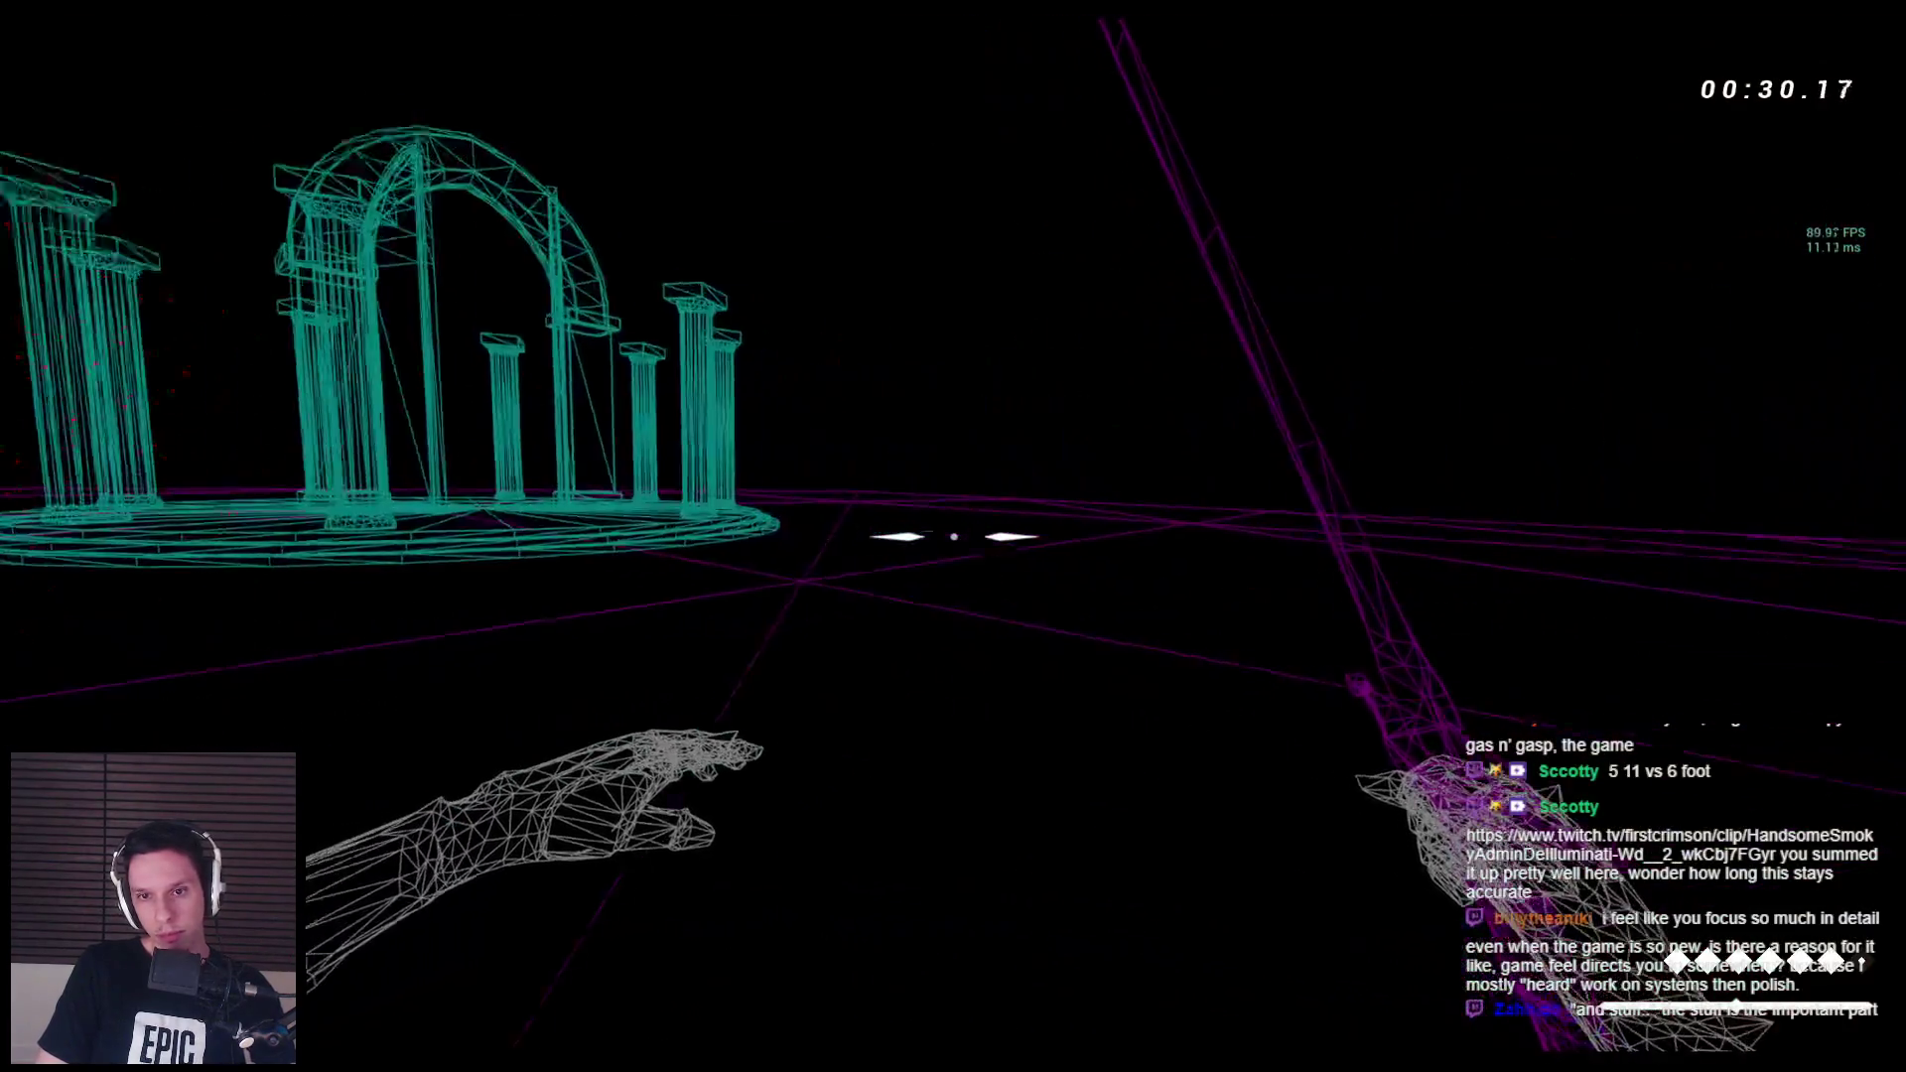
{"action": "key", "text": "space"}
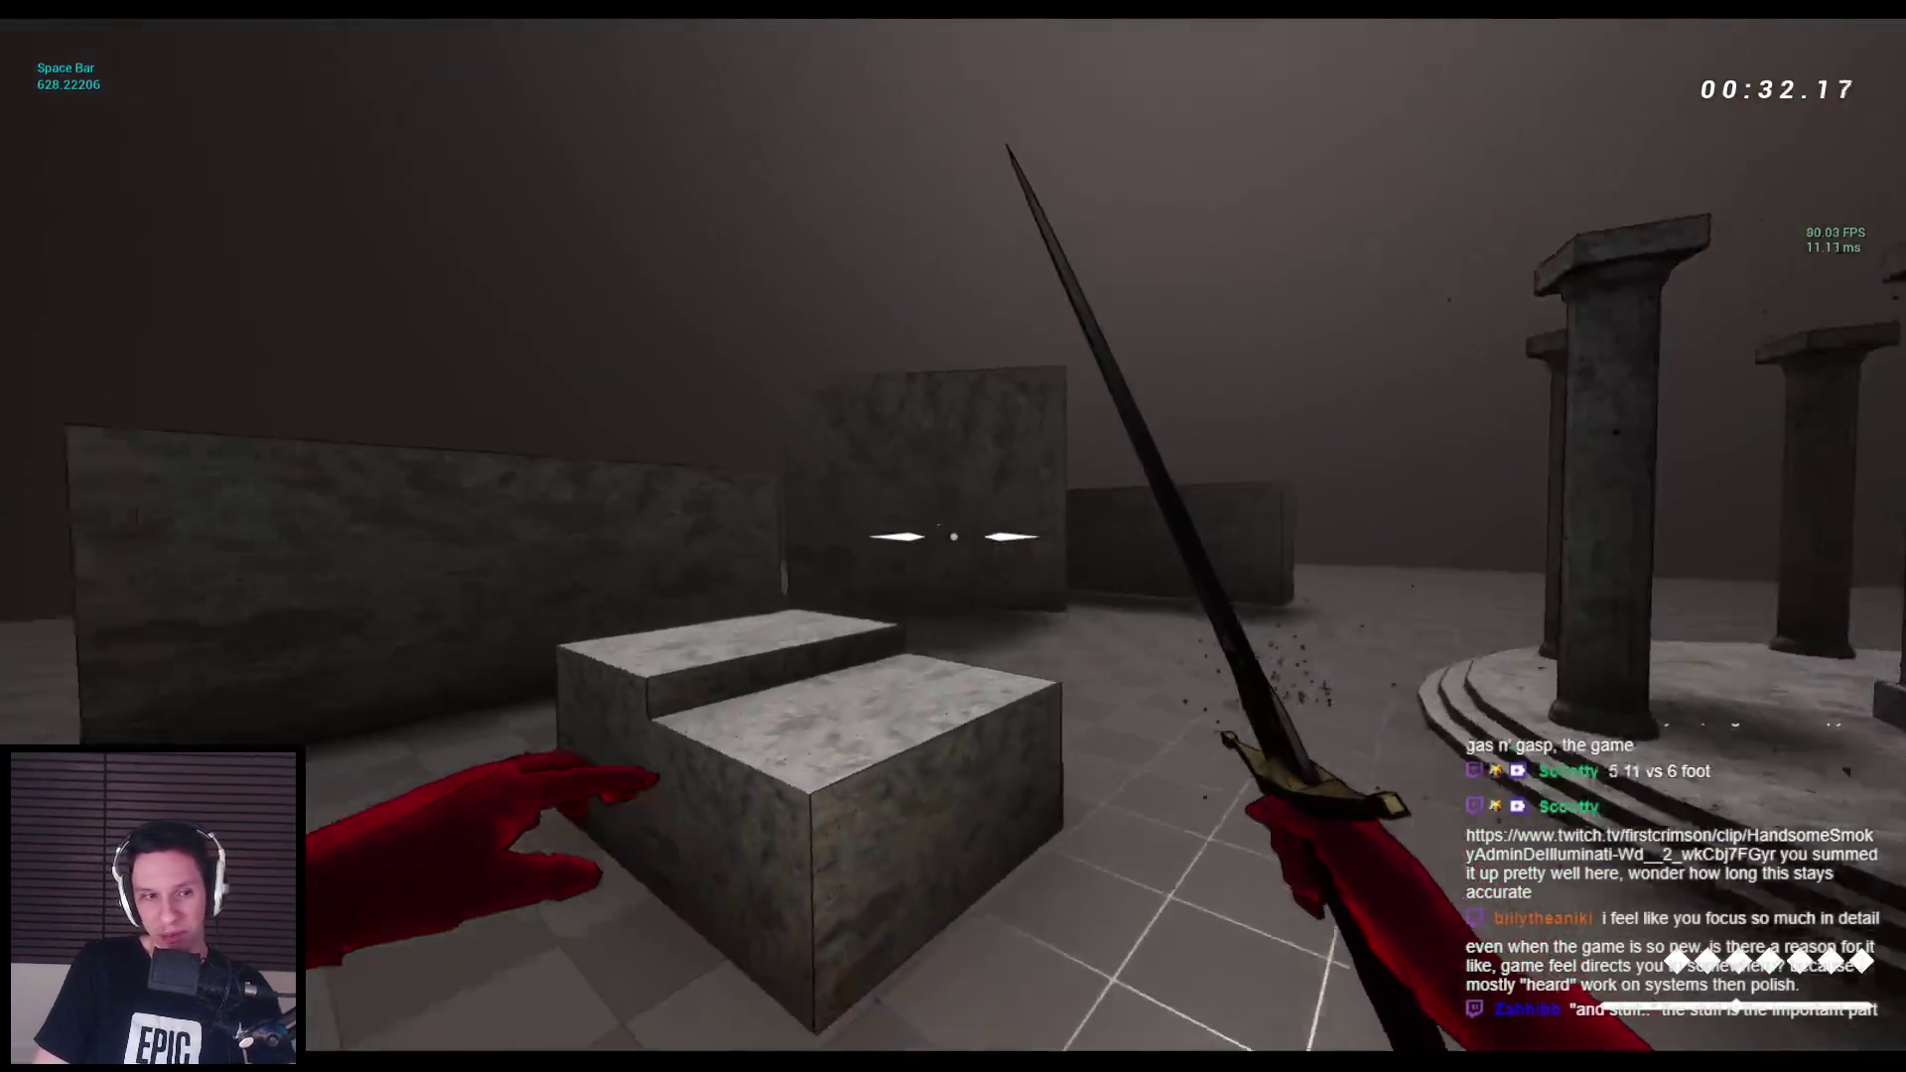
{"action": "key", "text": "space"}
{"action": "key", "text": "space"}
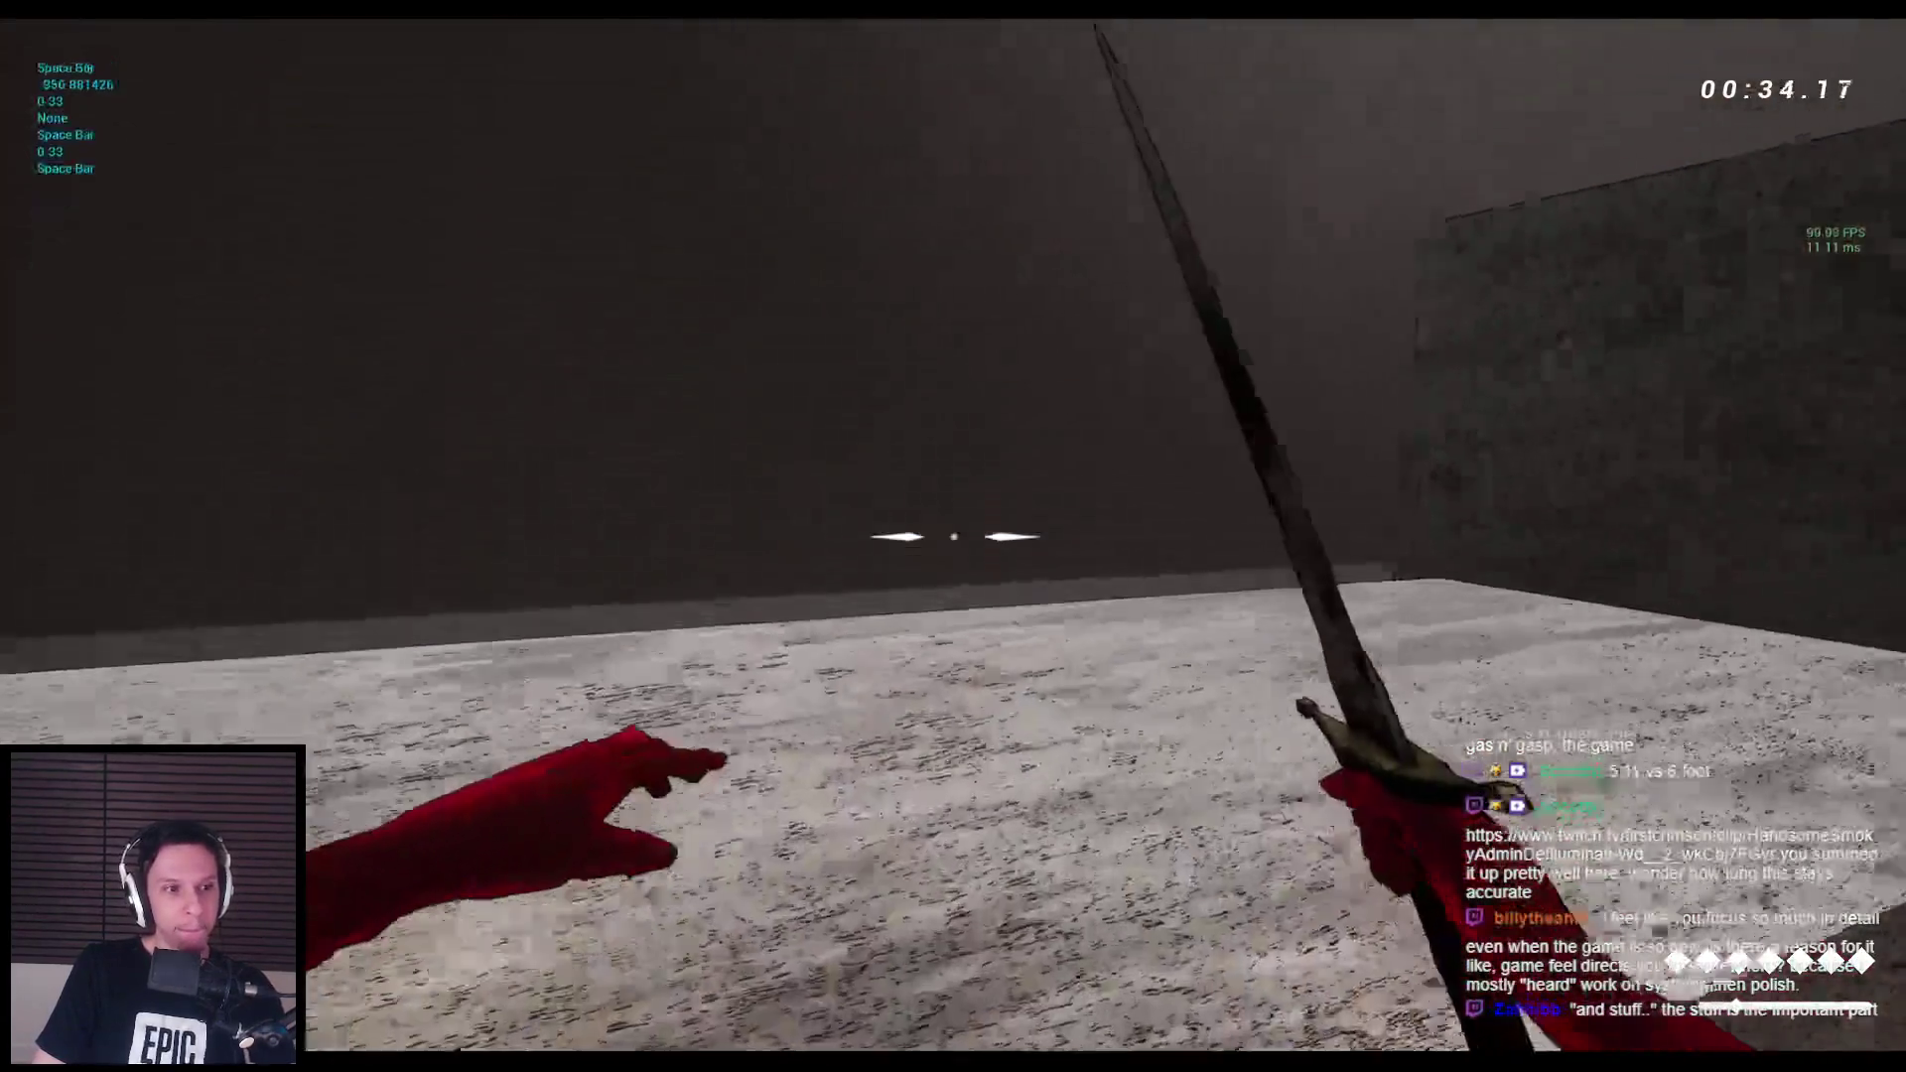
{"action": "key", "text": "space"}
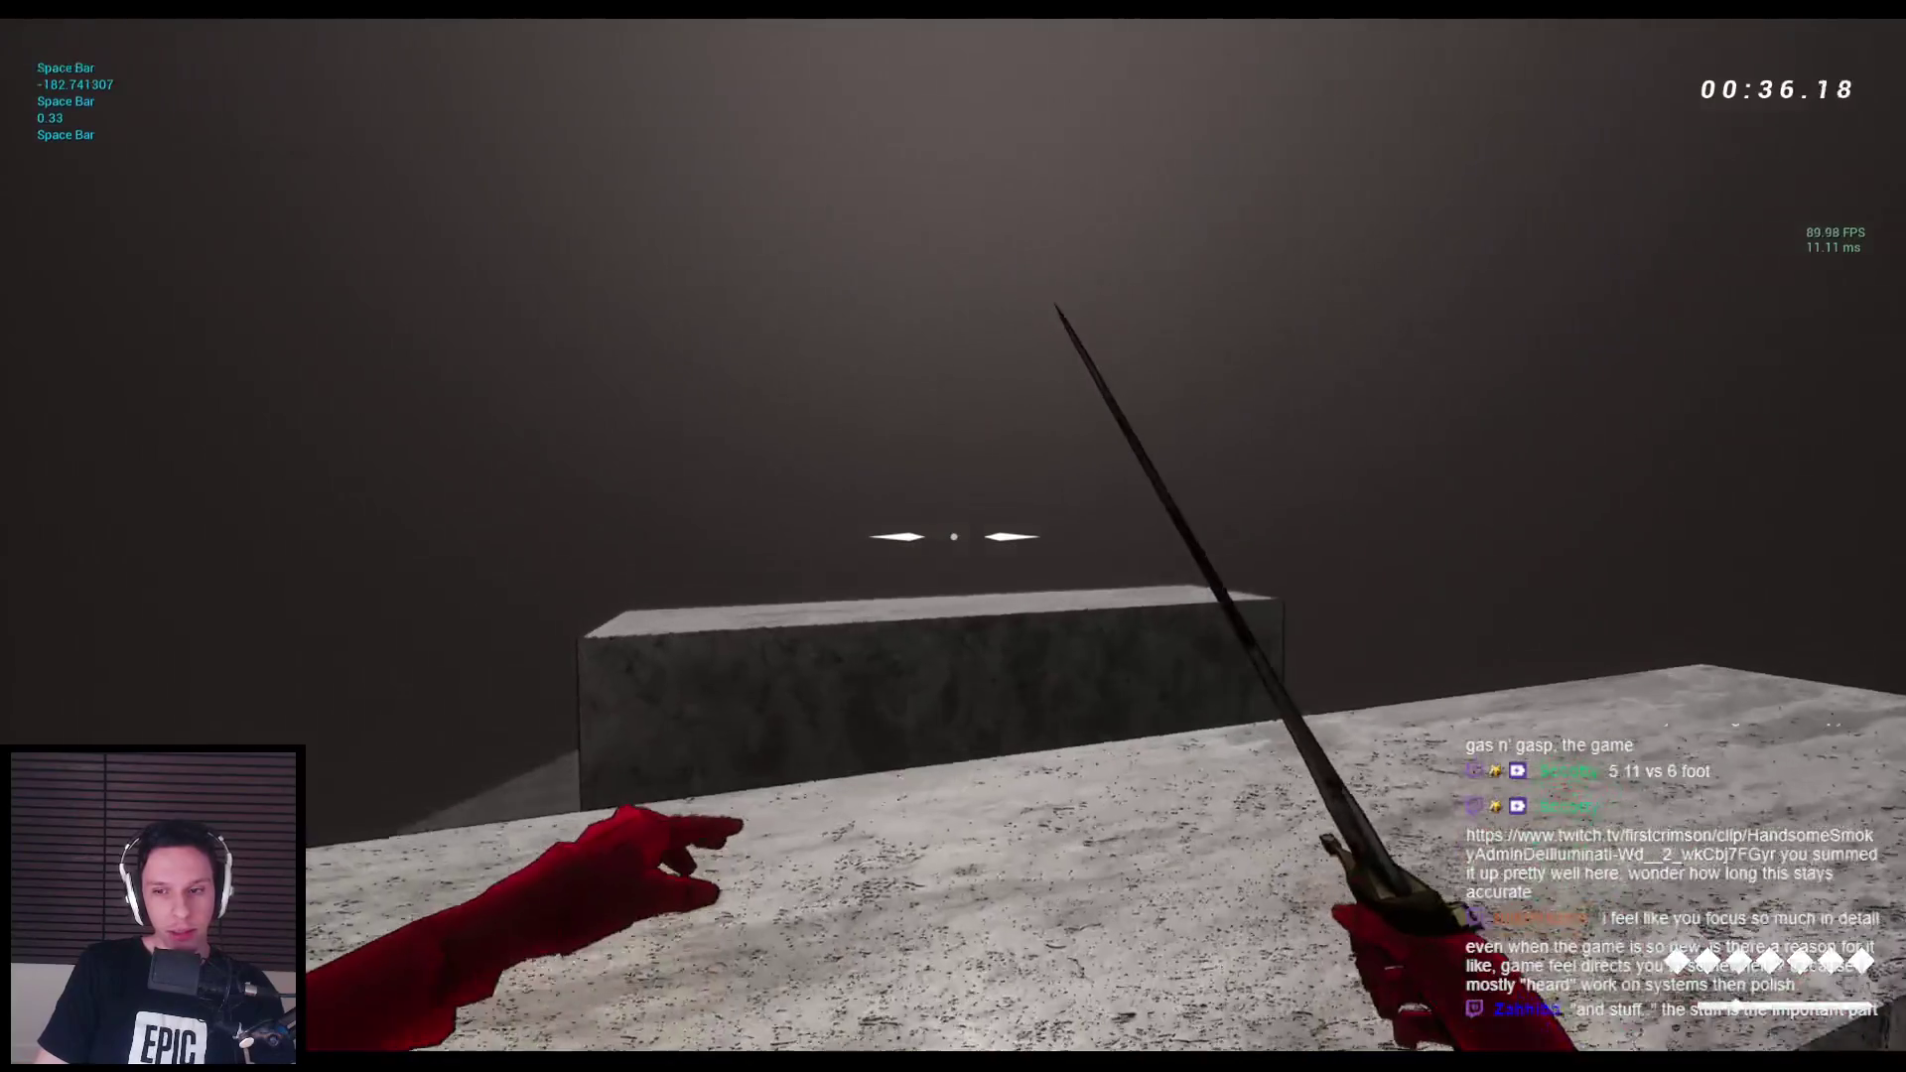
{"action": "key", "text": "space"}
{"action": "key", "text": "space"}
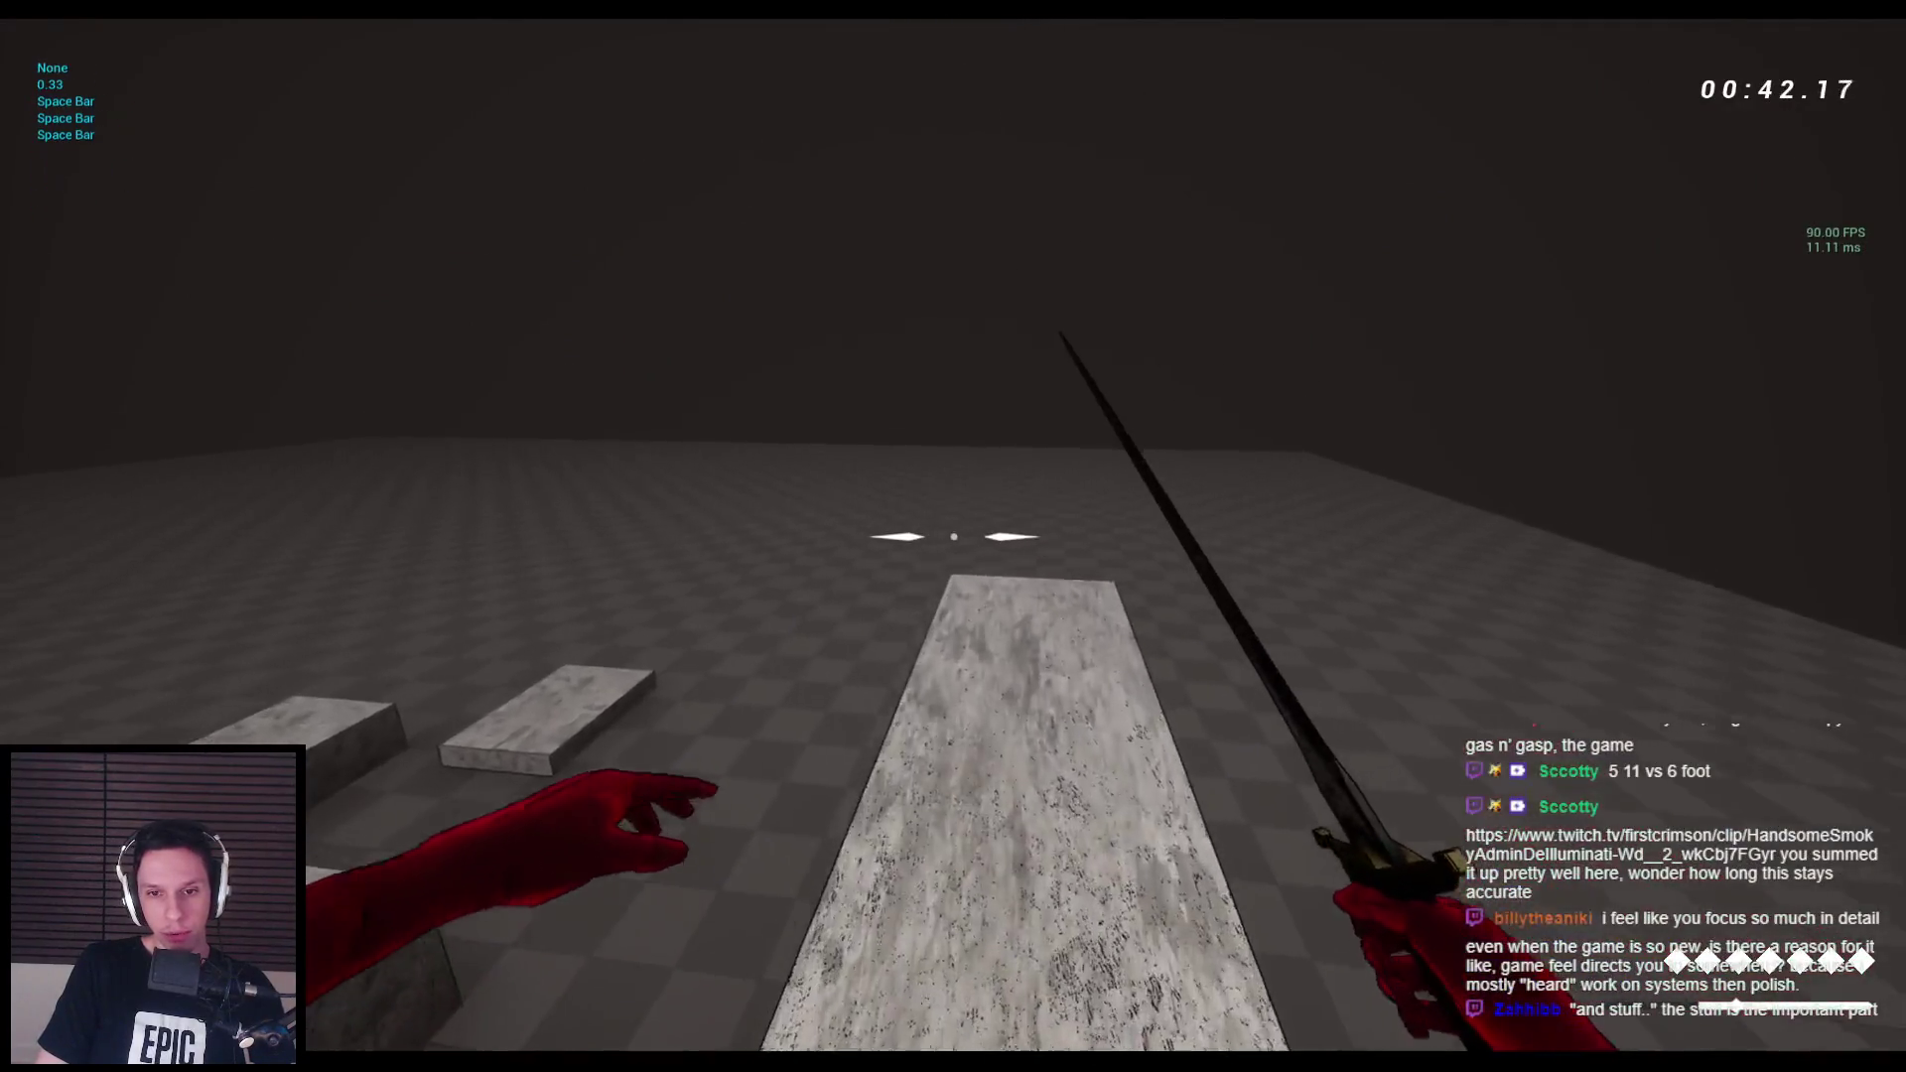
{"action": "key", "text": "space"}
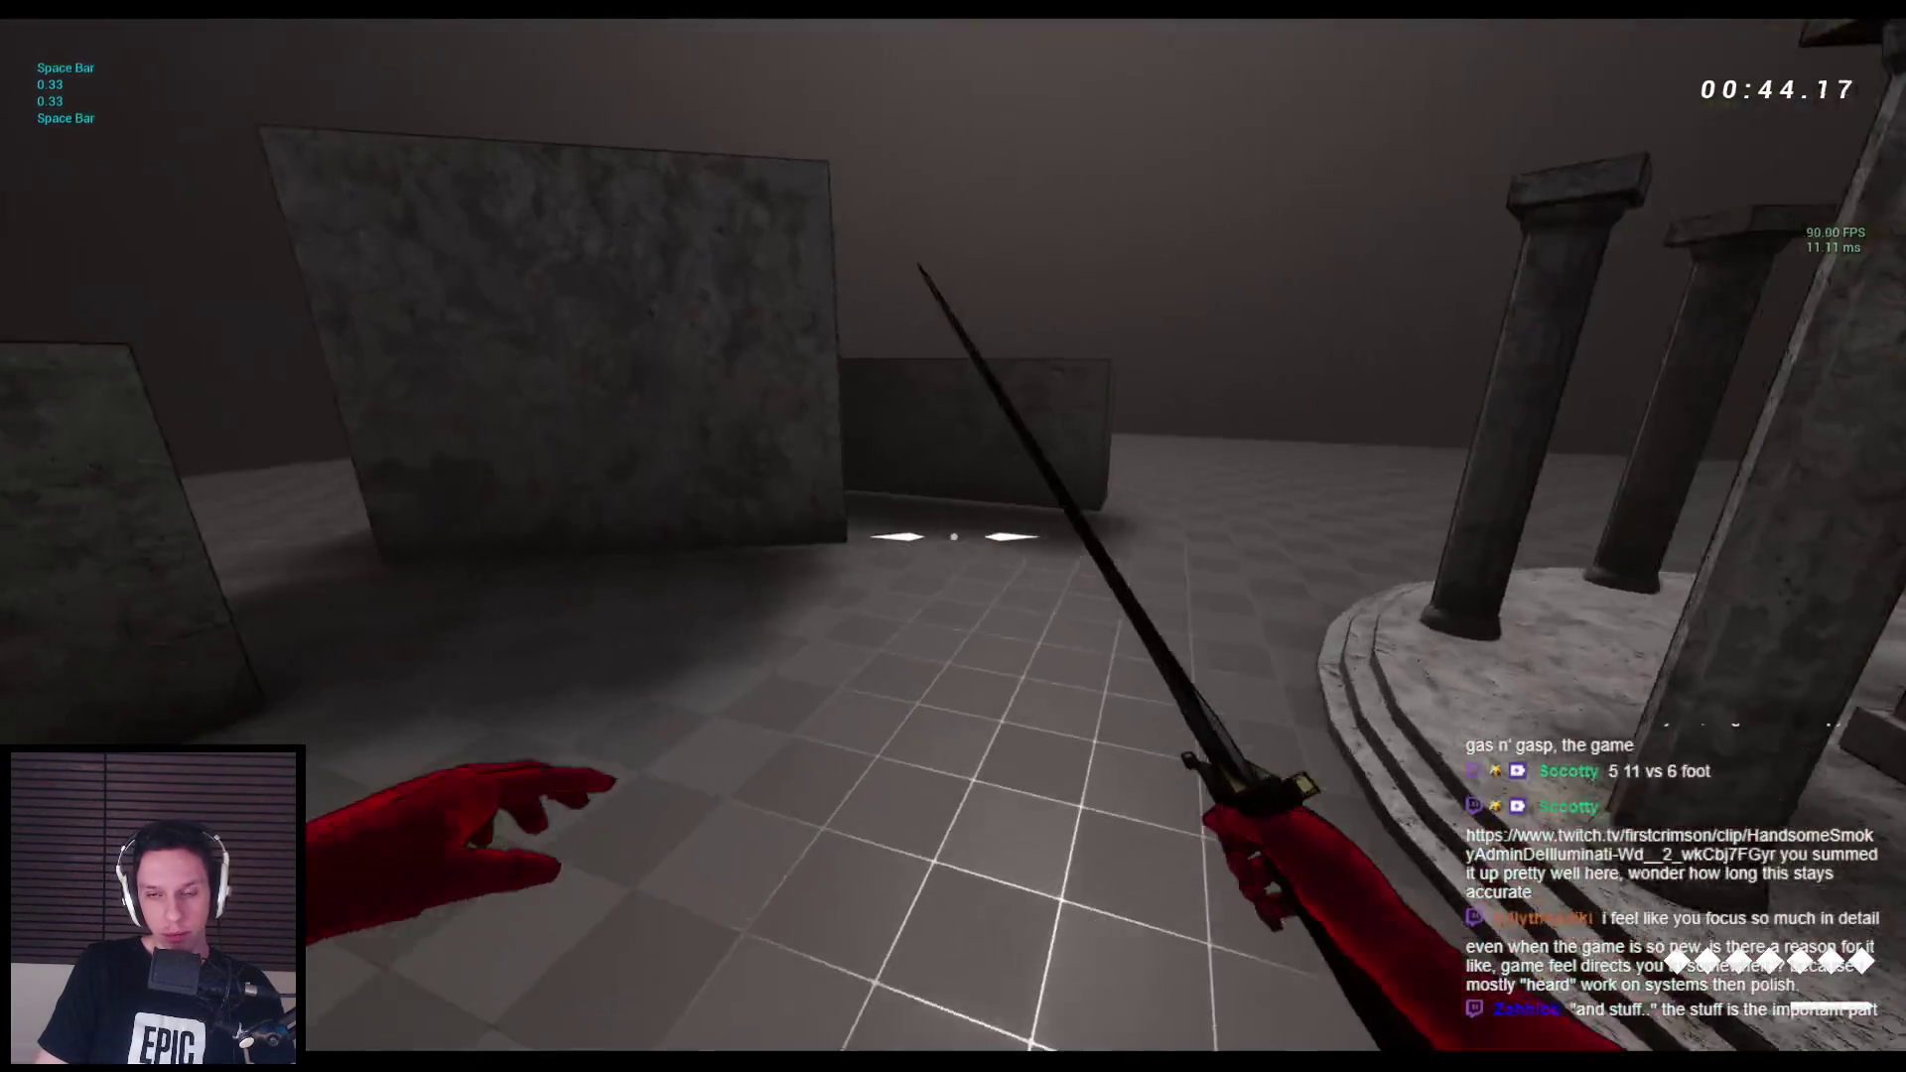
{"action": "key", "text": "space"}
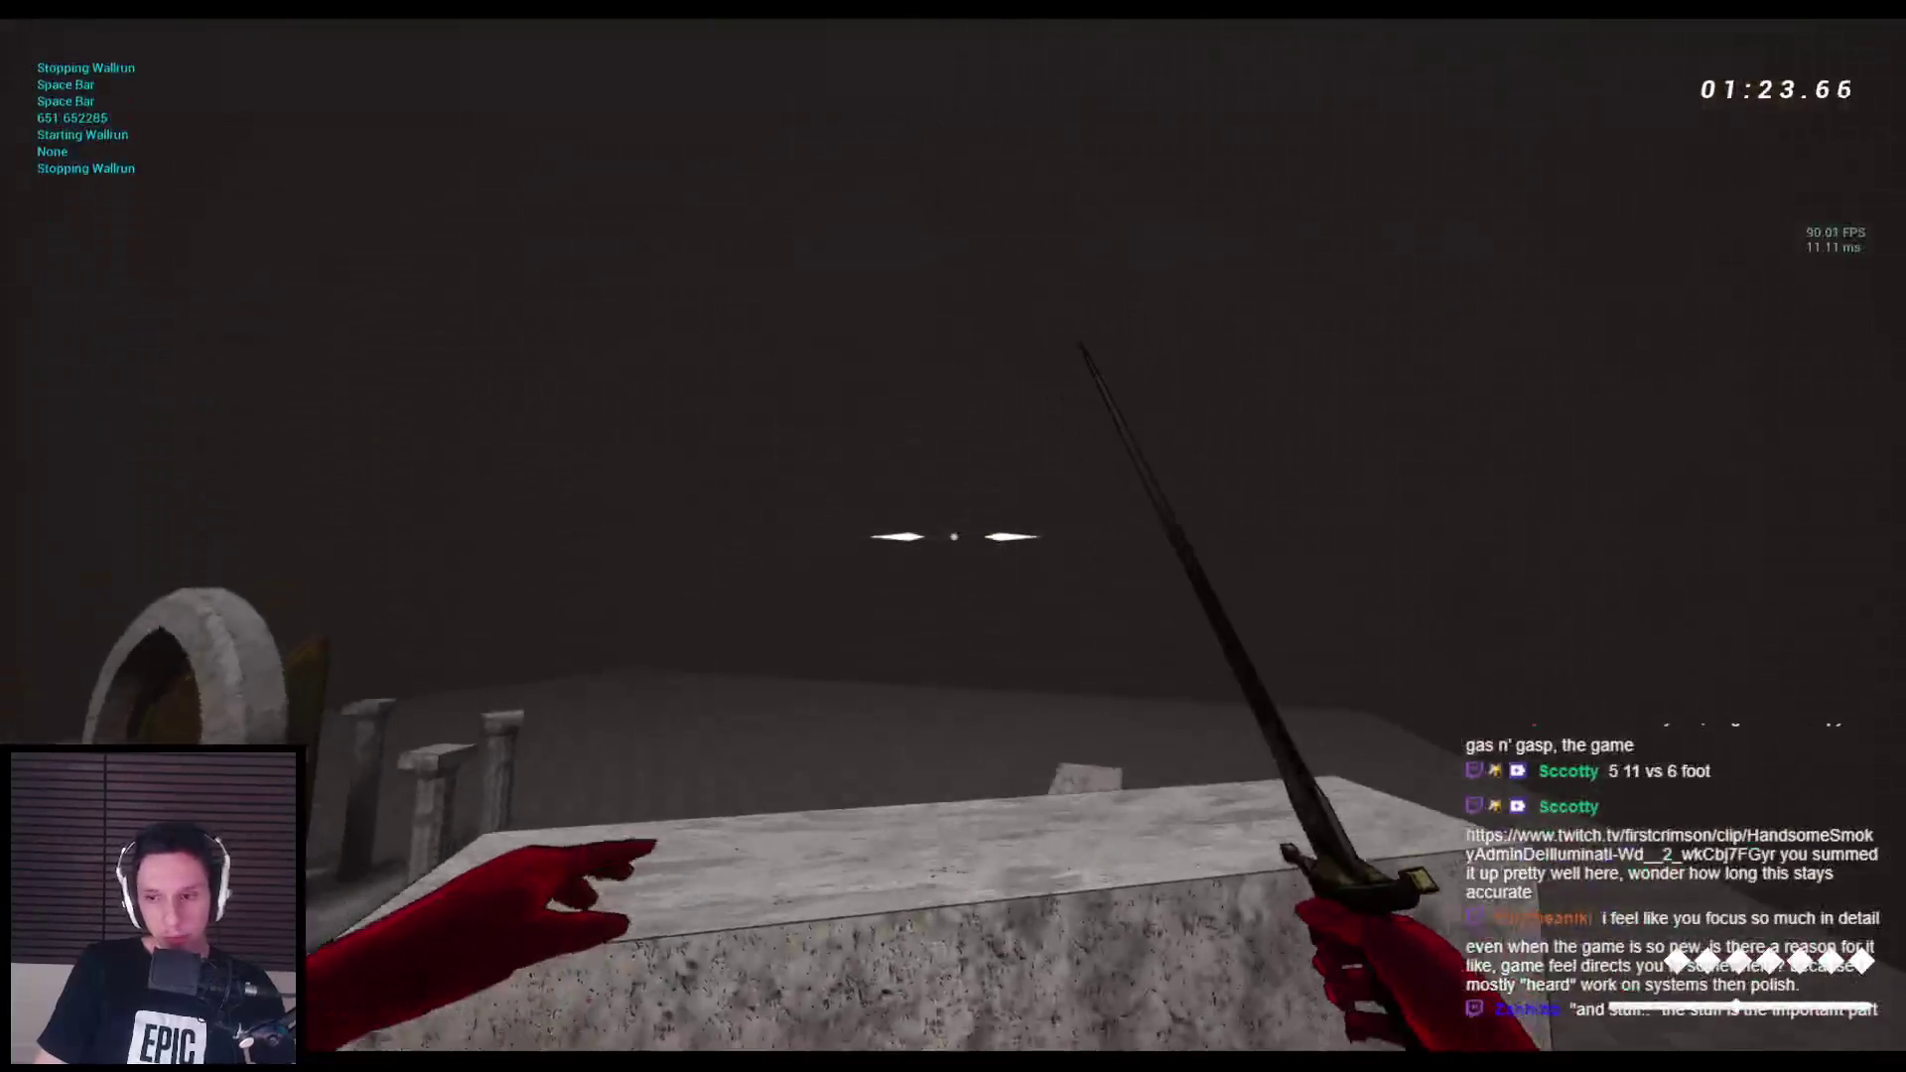
{"action": "key", "text": "space"}
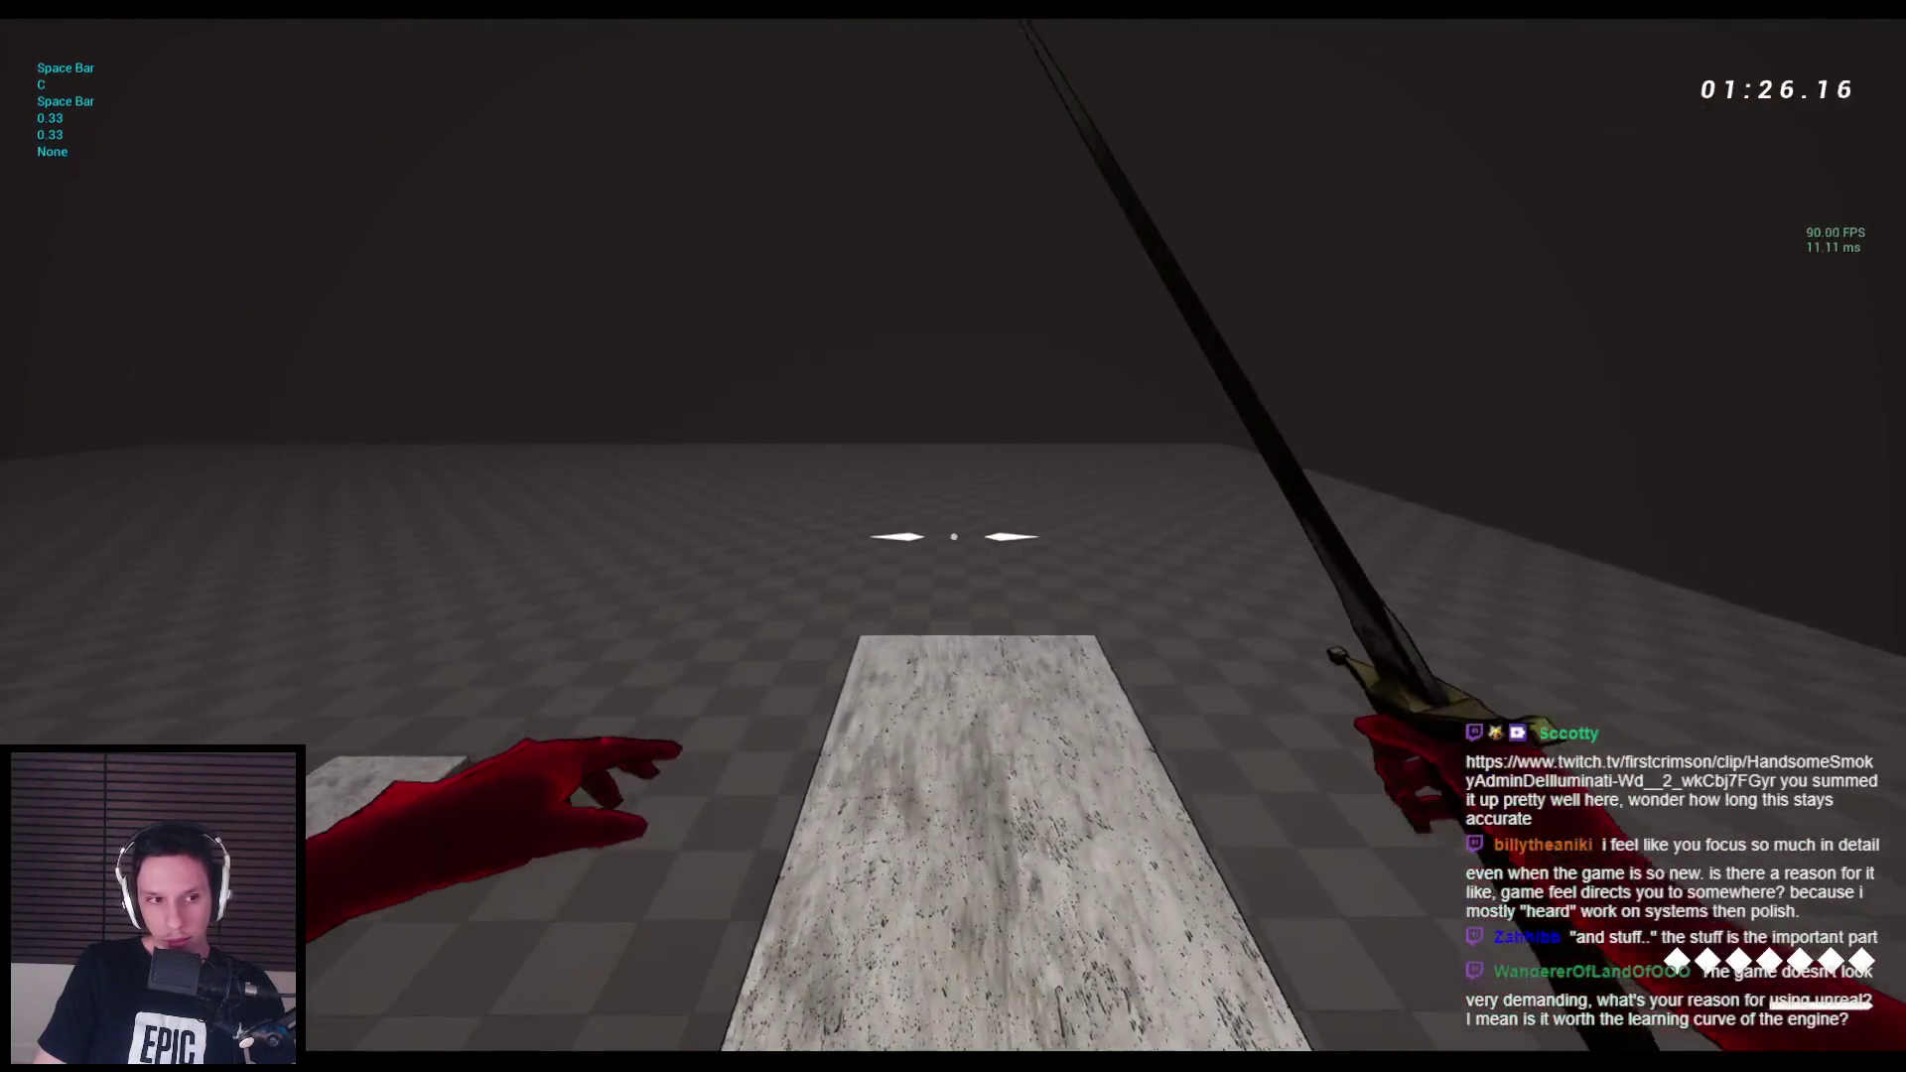
{"action": "key", "text": "space"}
{"action": "key", "text": "c"}
{"action": "key", "text": "space"}
{"action": "key", "text": "space"}
{"action": "key", "text": "space"}
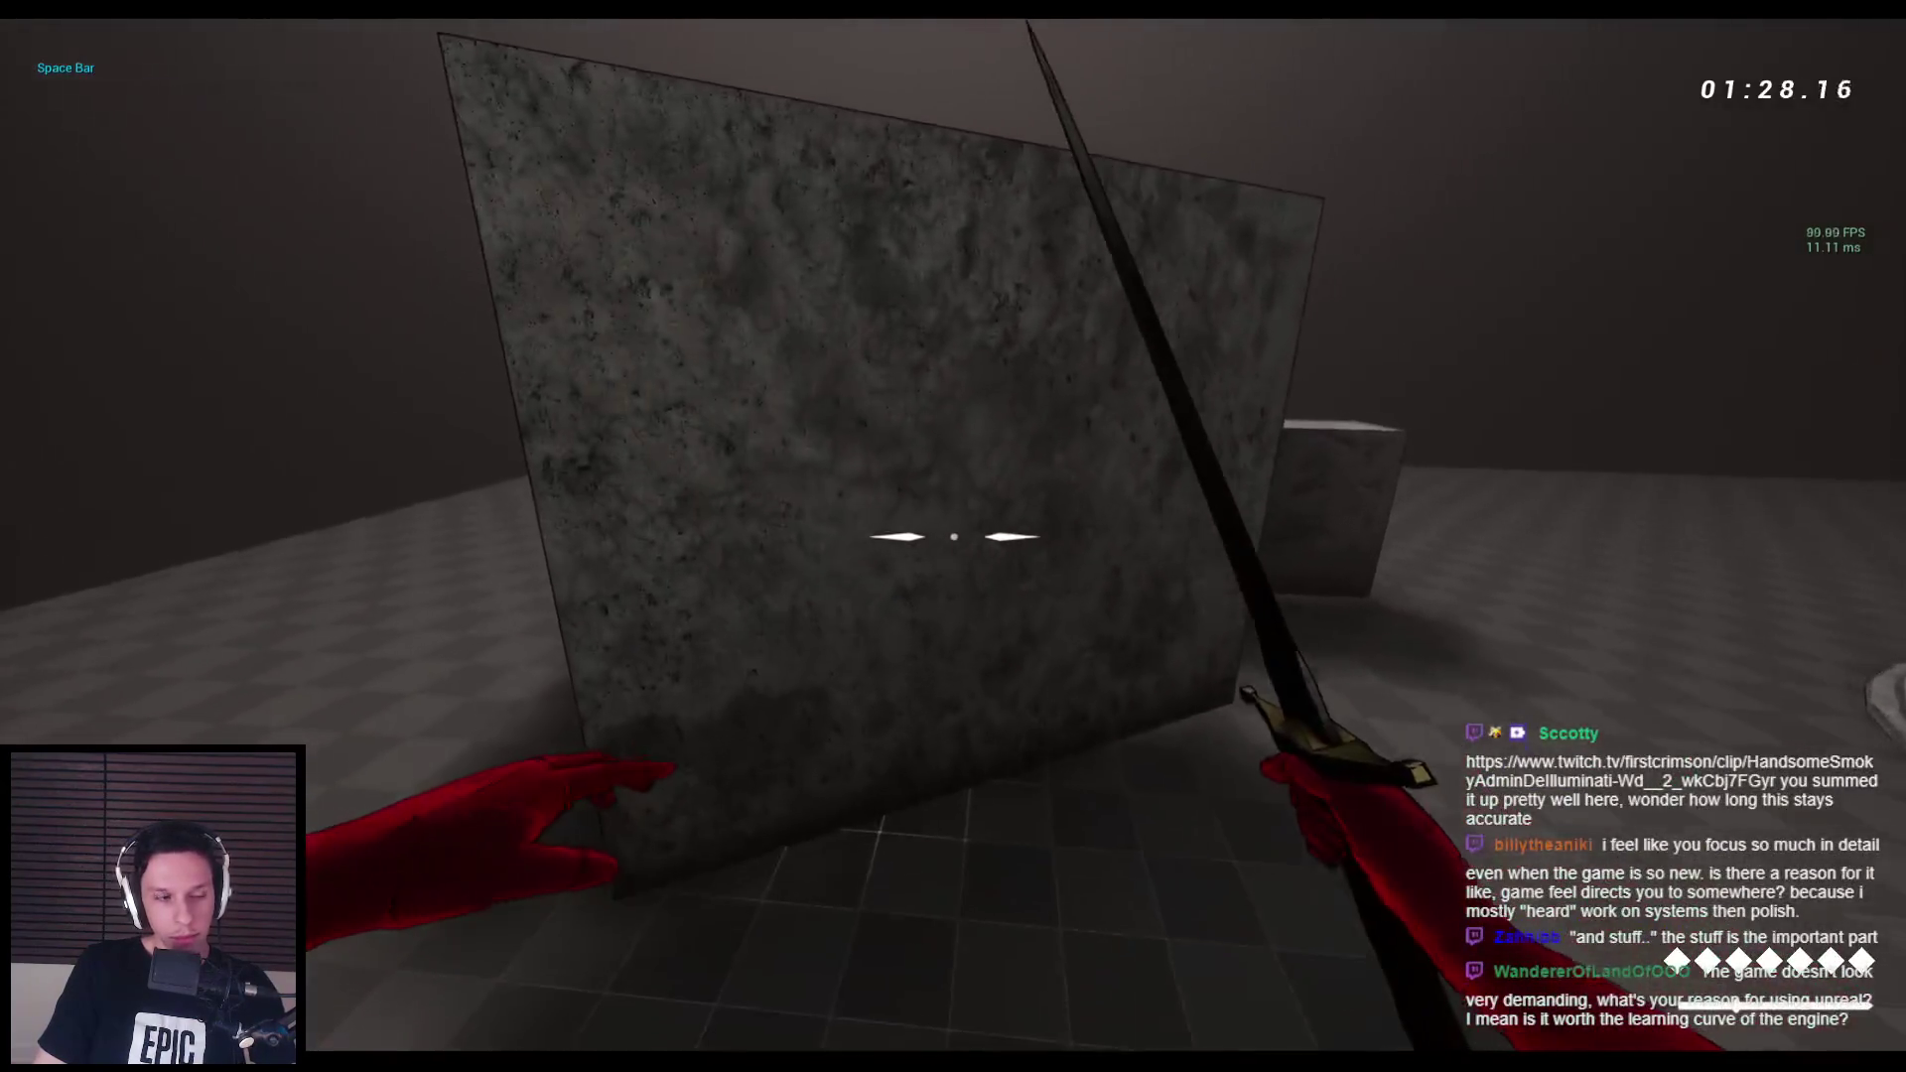
{"action": "key", "text": "space"}
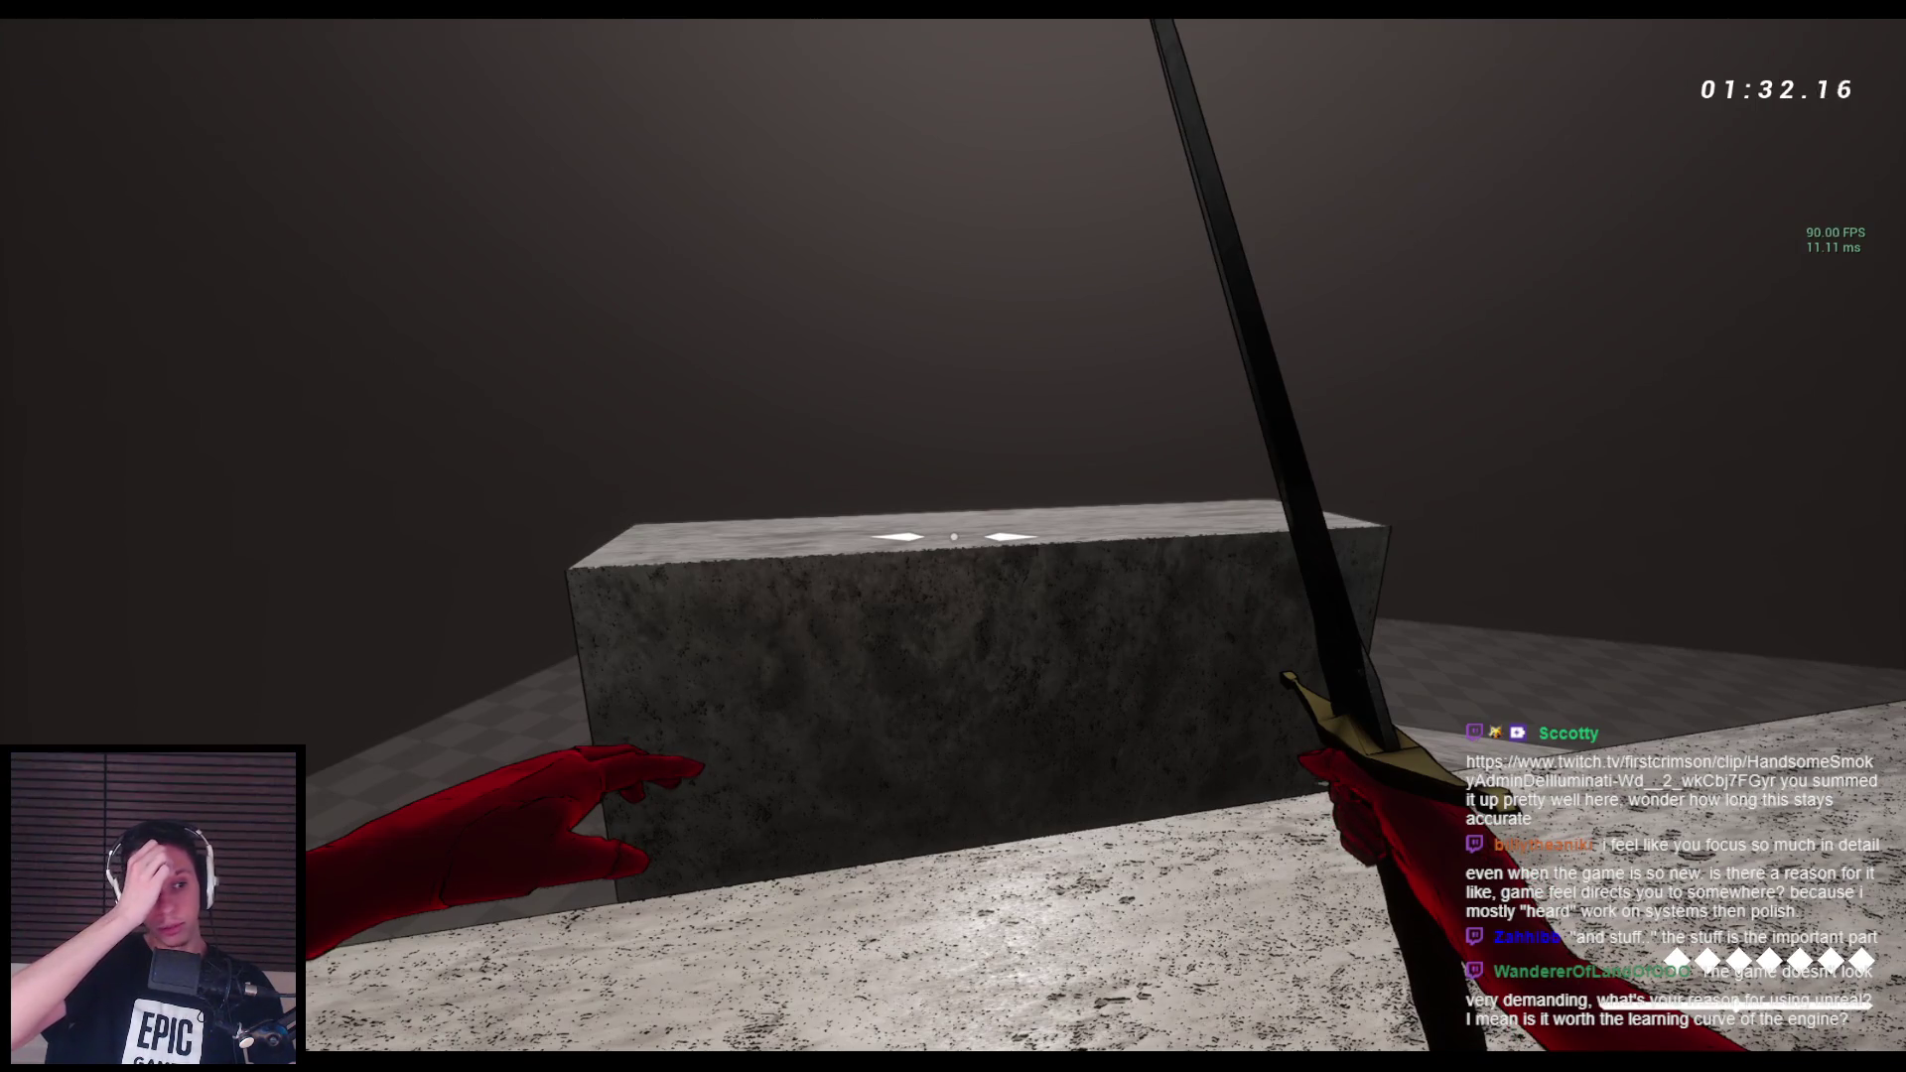
{"action": "key", "text": "space"}
{"action": "key", "text": "space"}
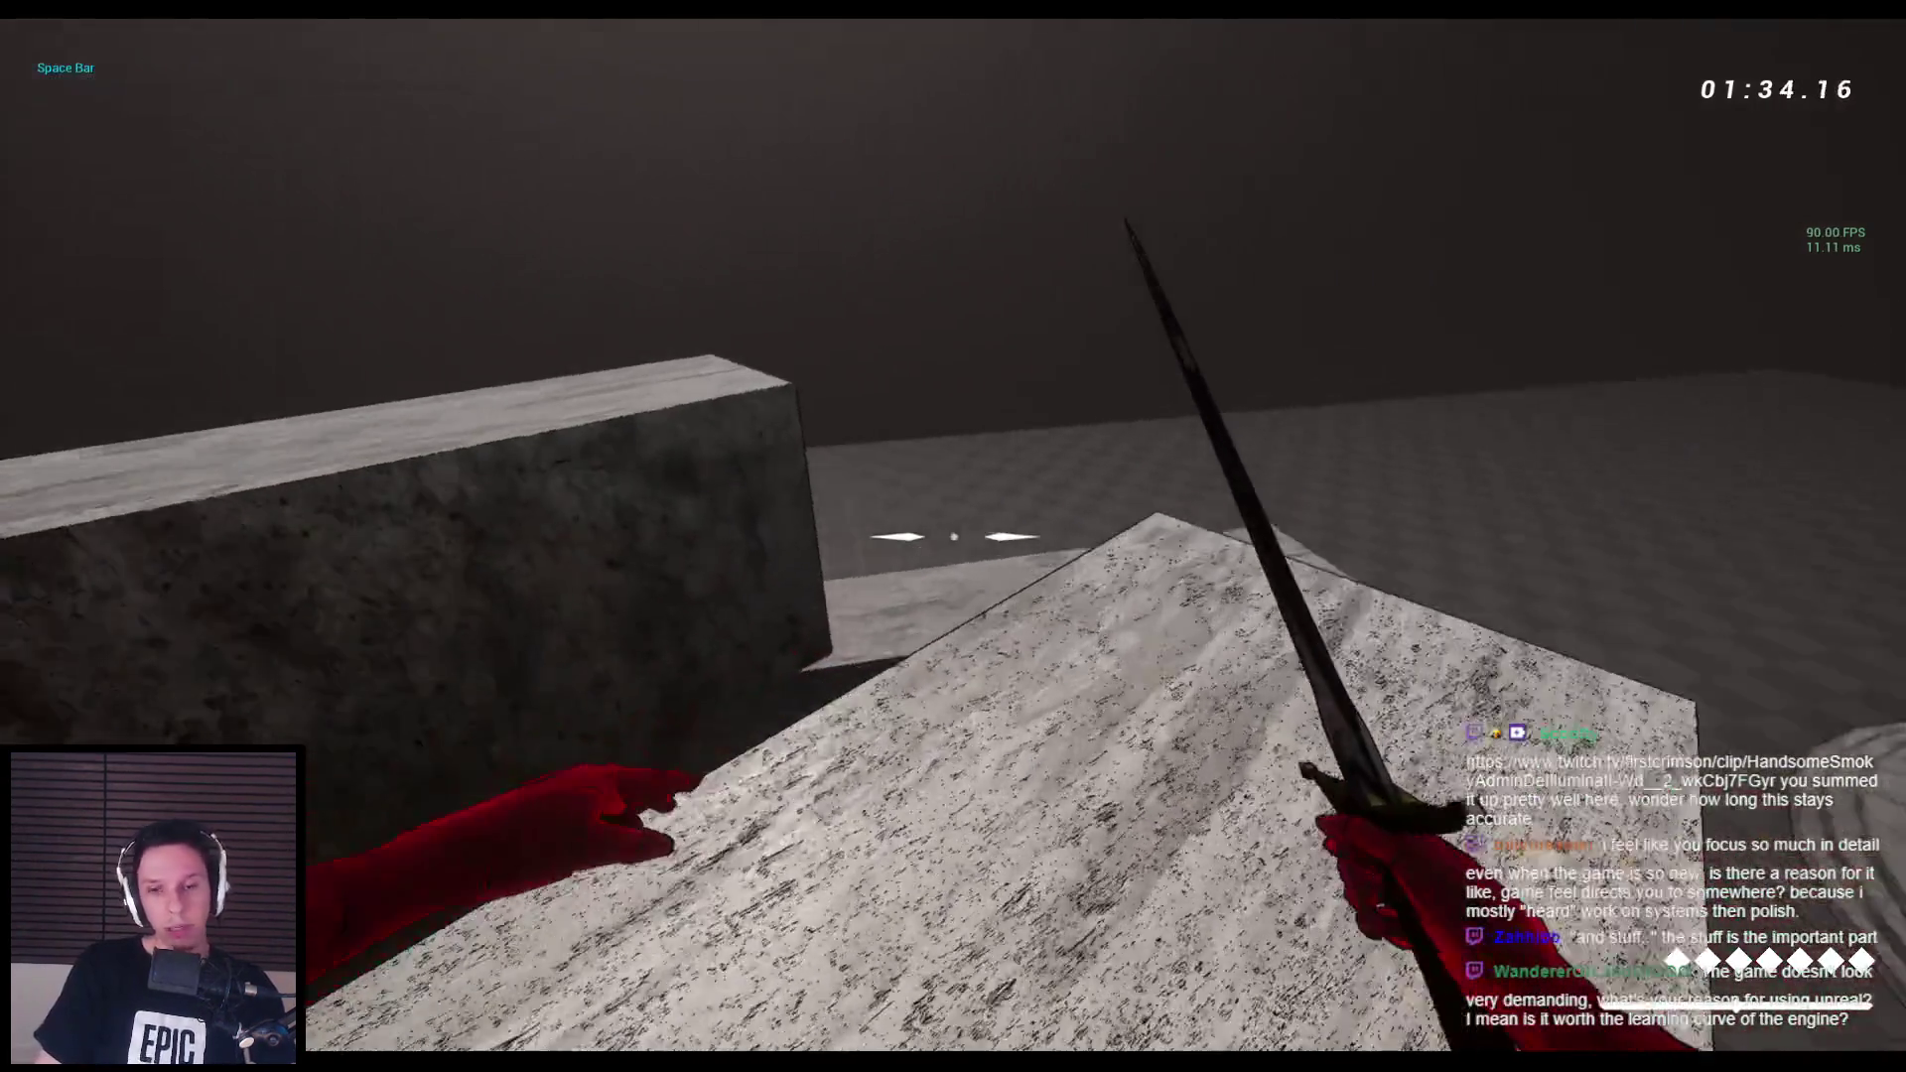
{"action": "key", "text": "w"}
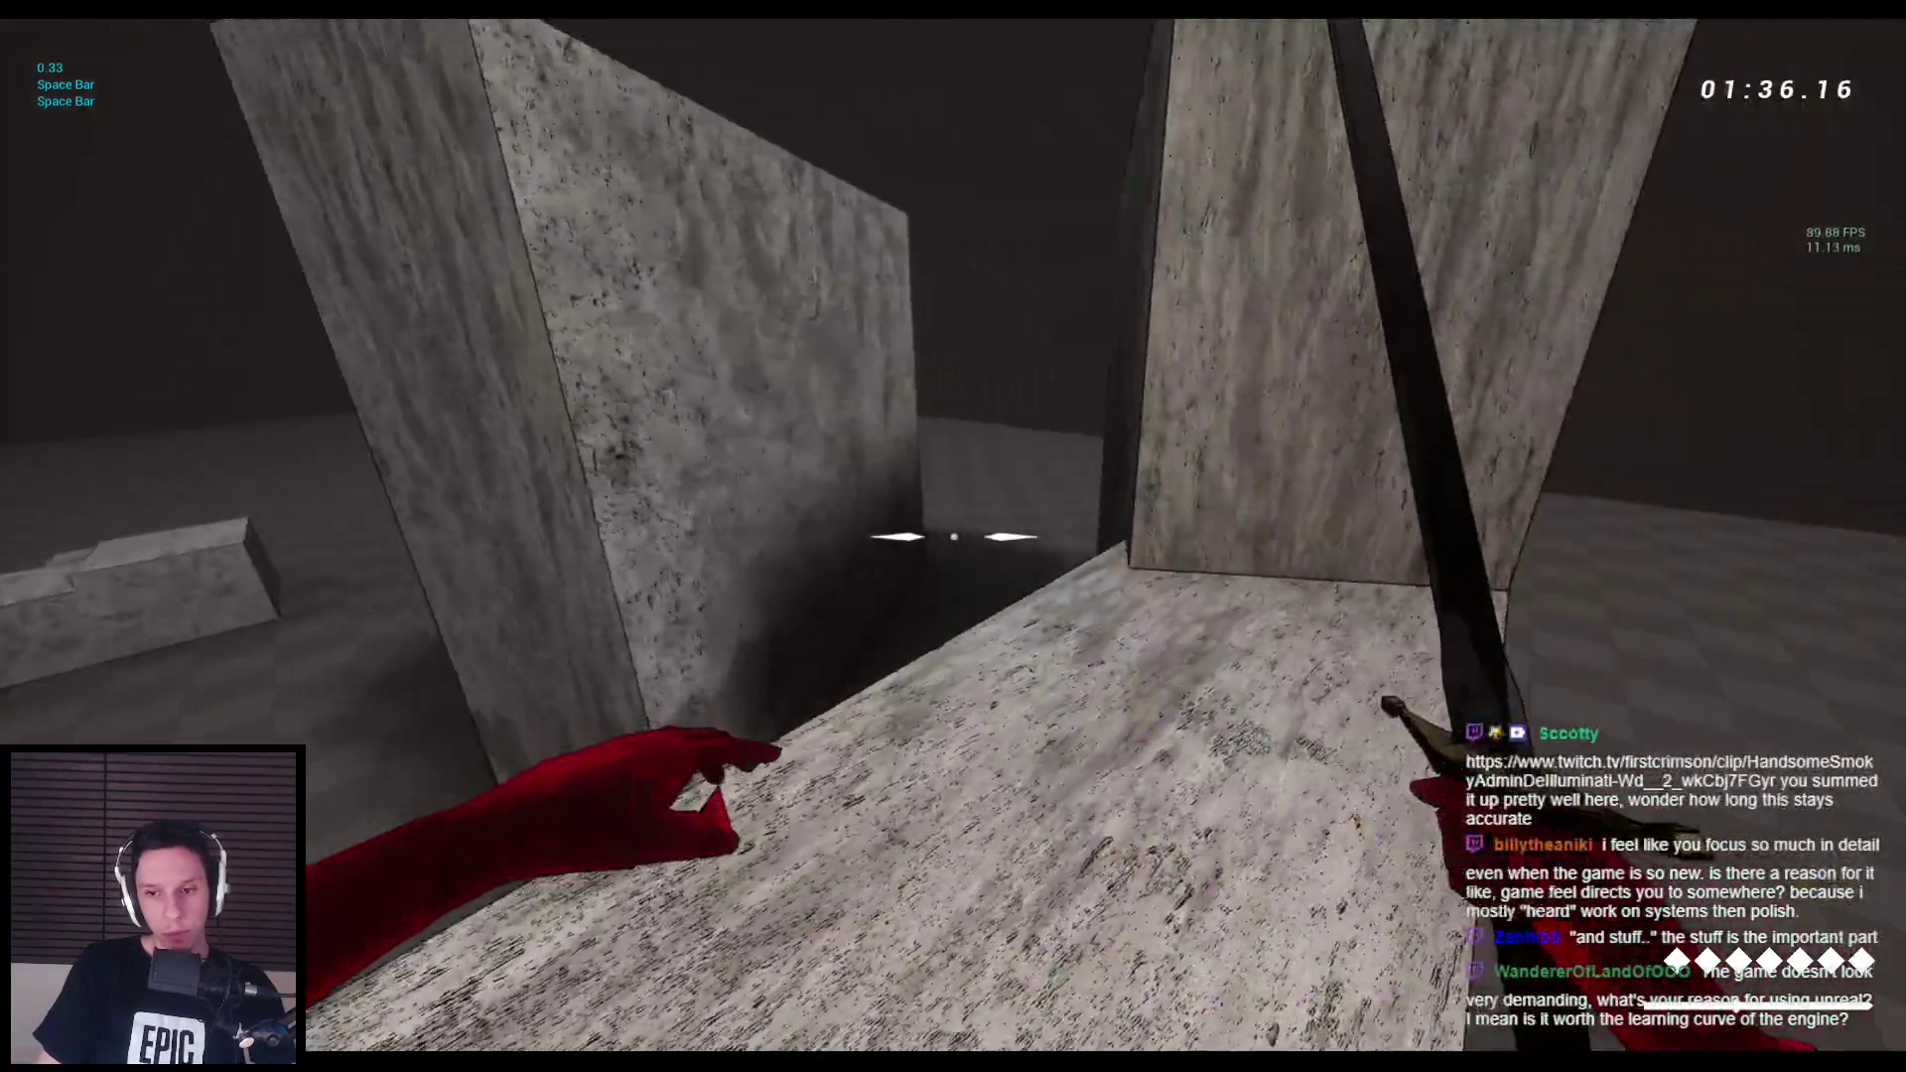
{"action": "key", "text": "space"}
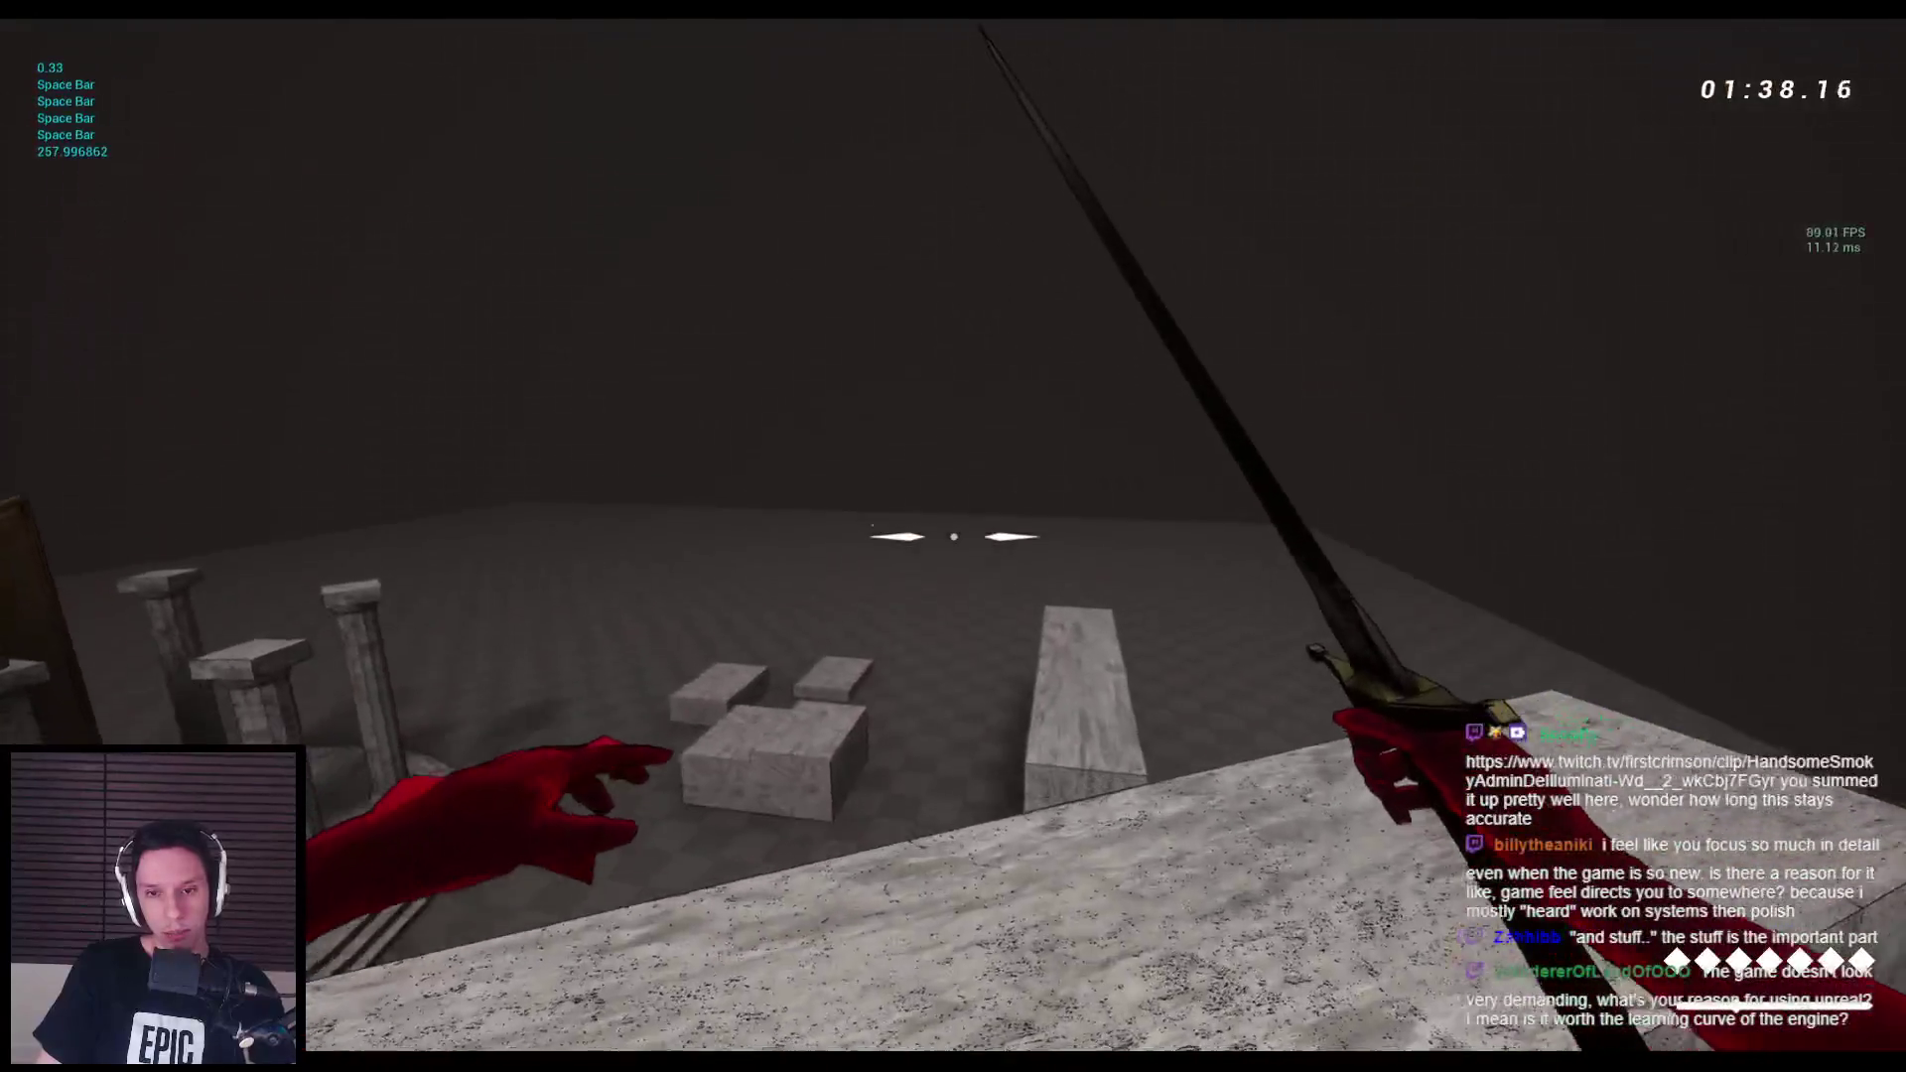
{"action": "key", "text": "w"}
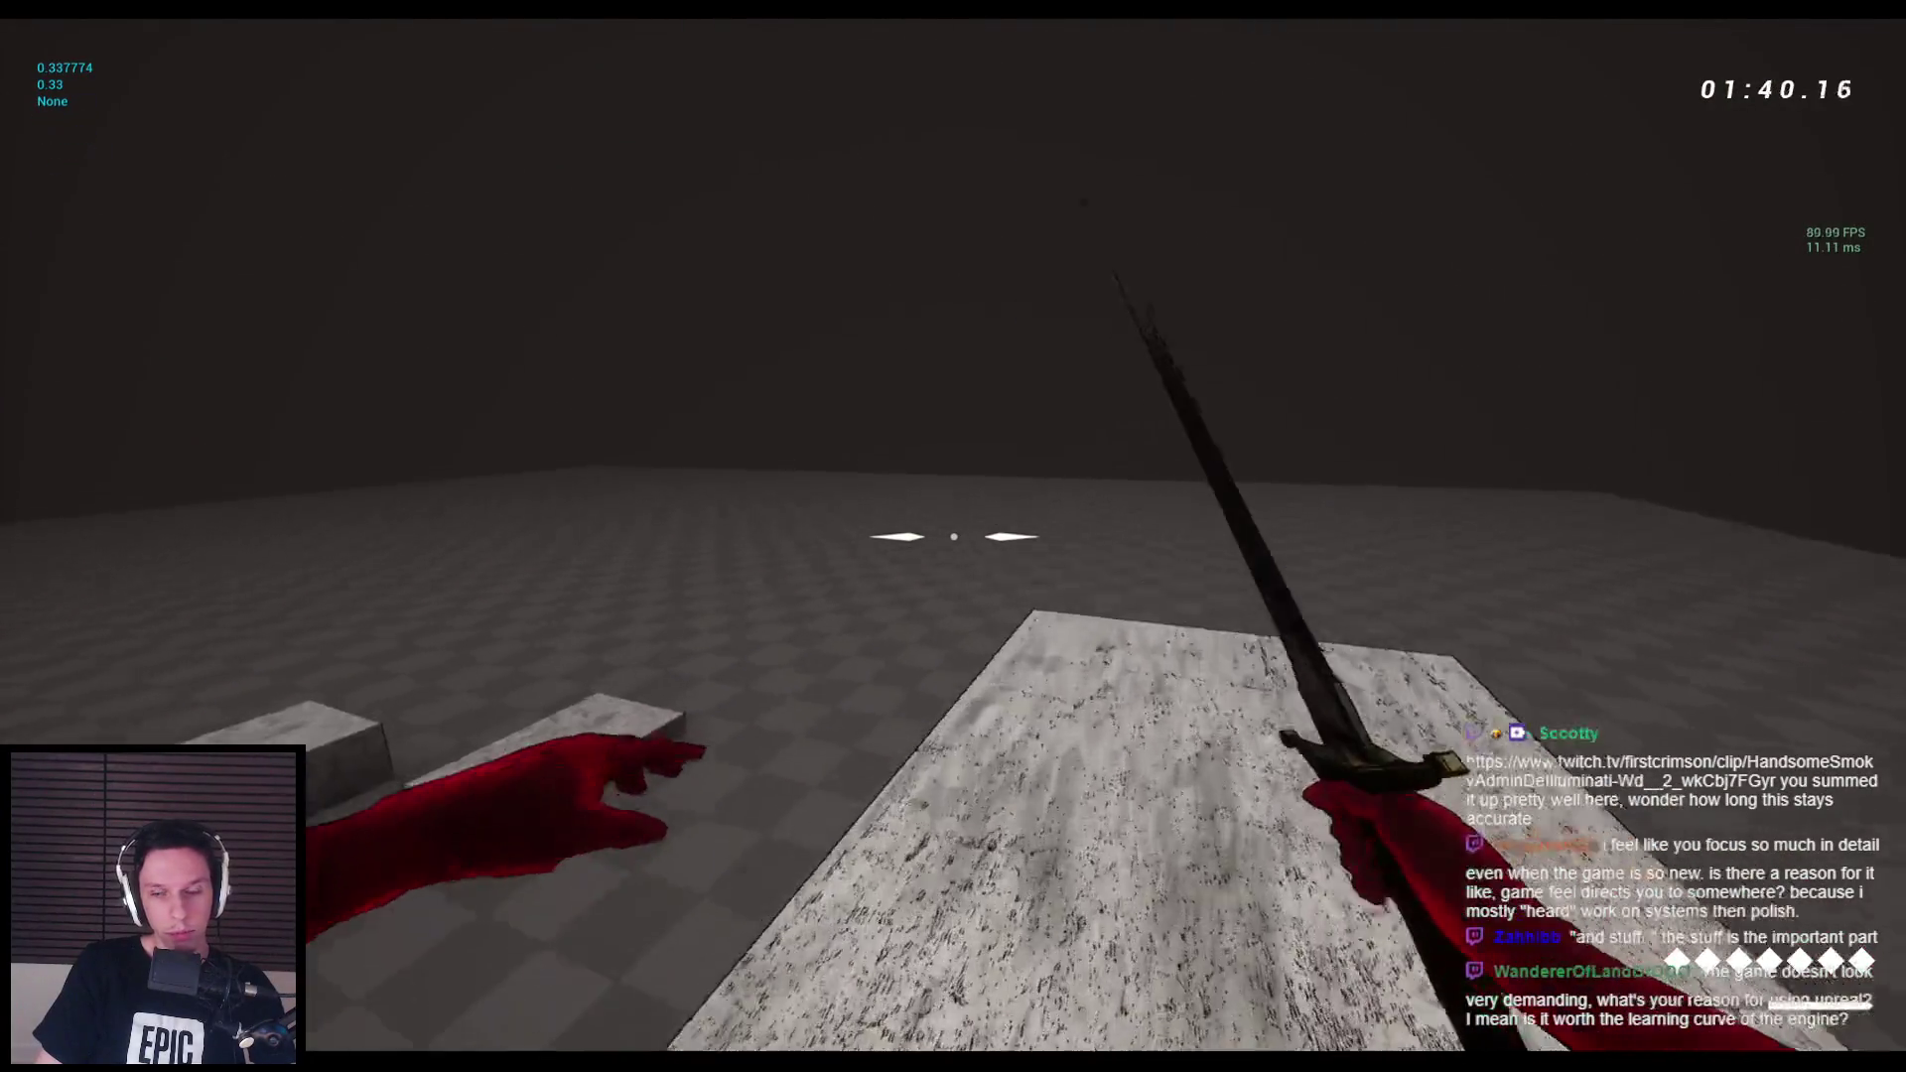
{"action": "key", "text": "space"}
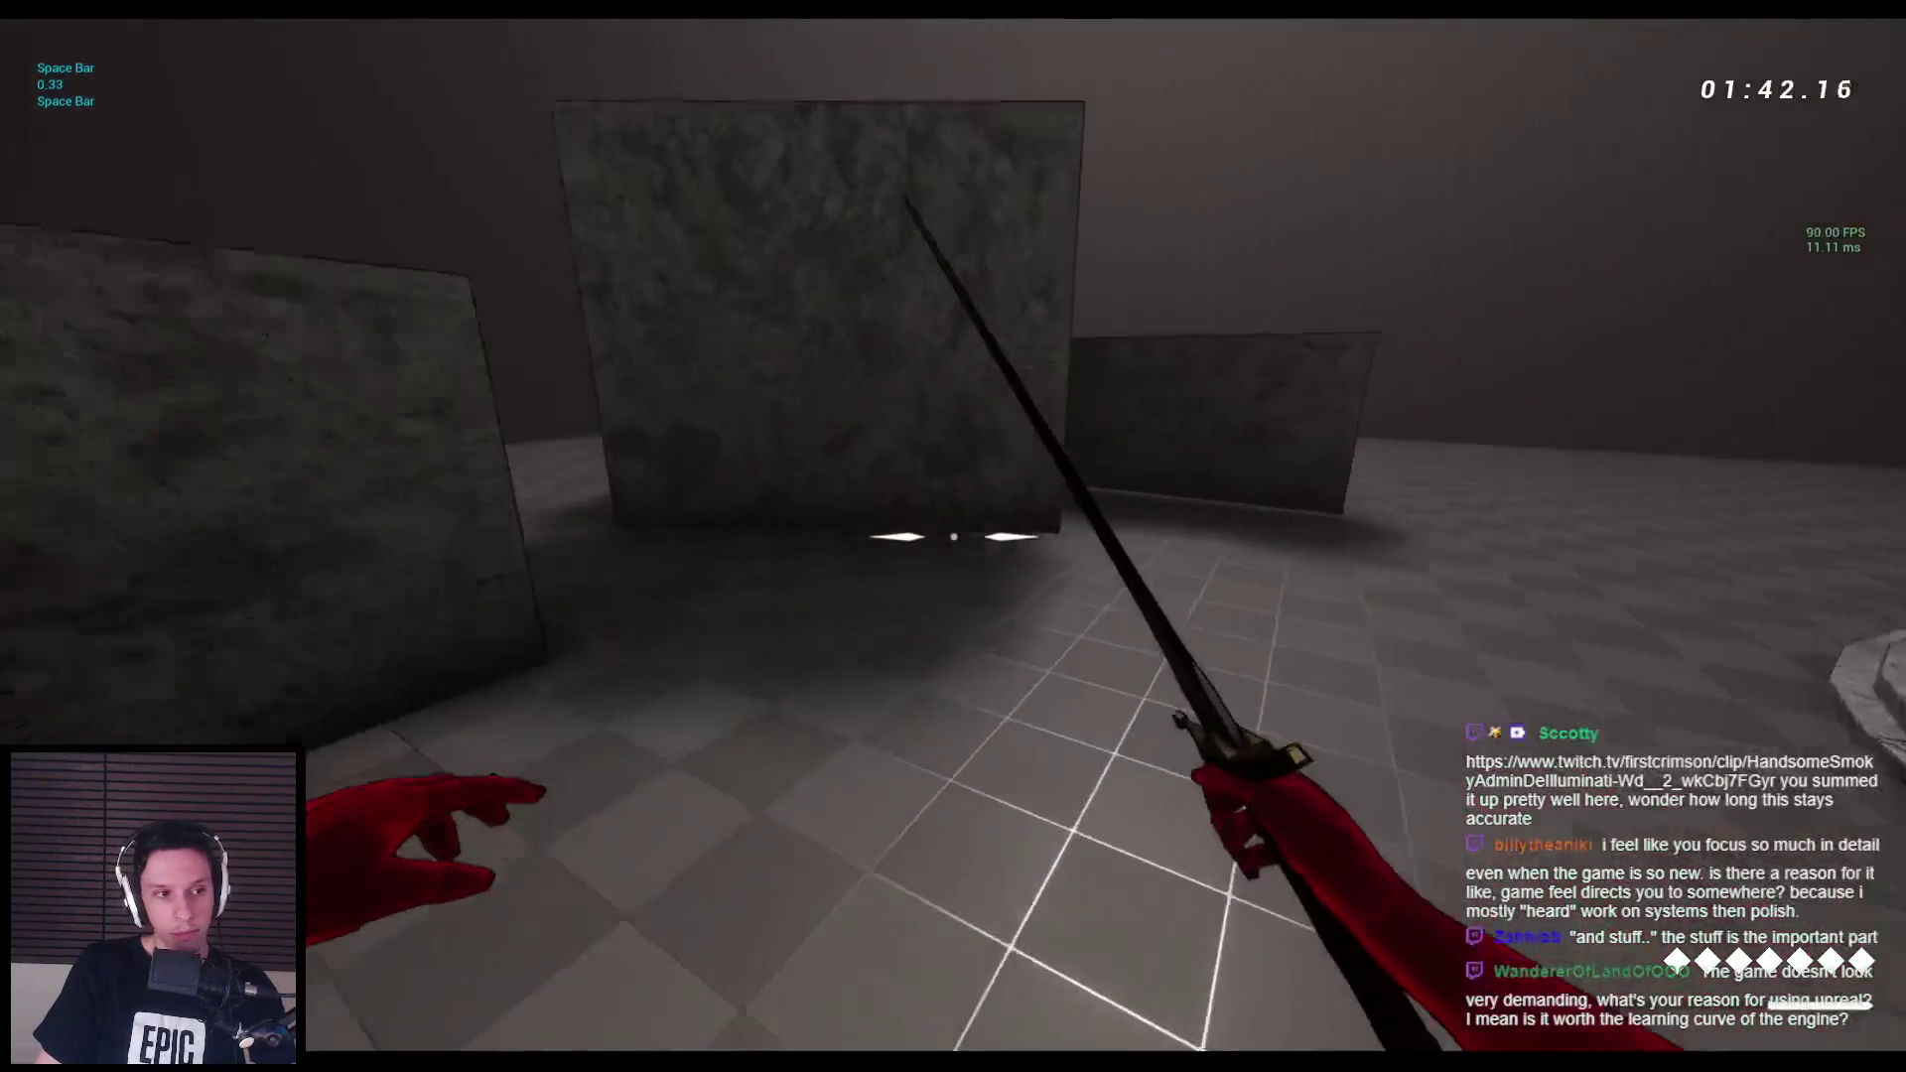
{"action": "key", "text": "space"}
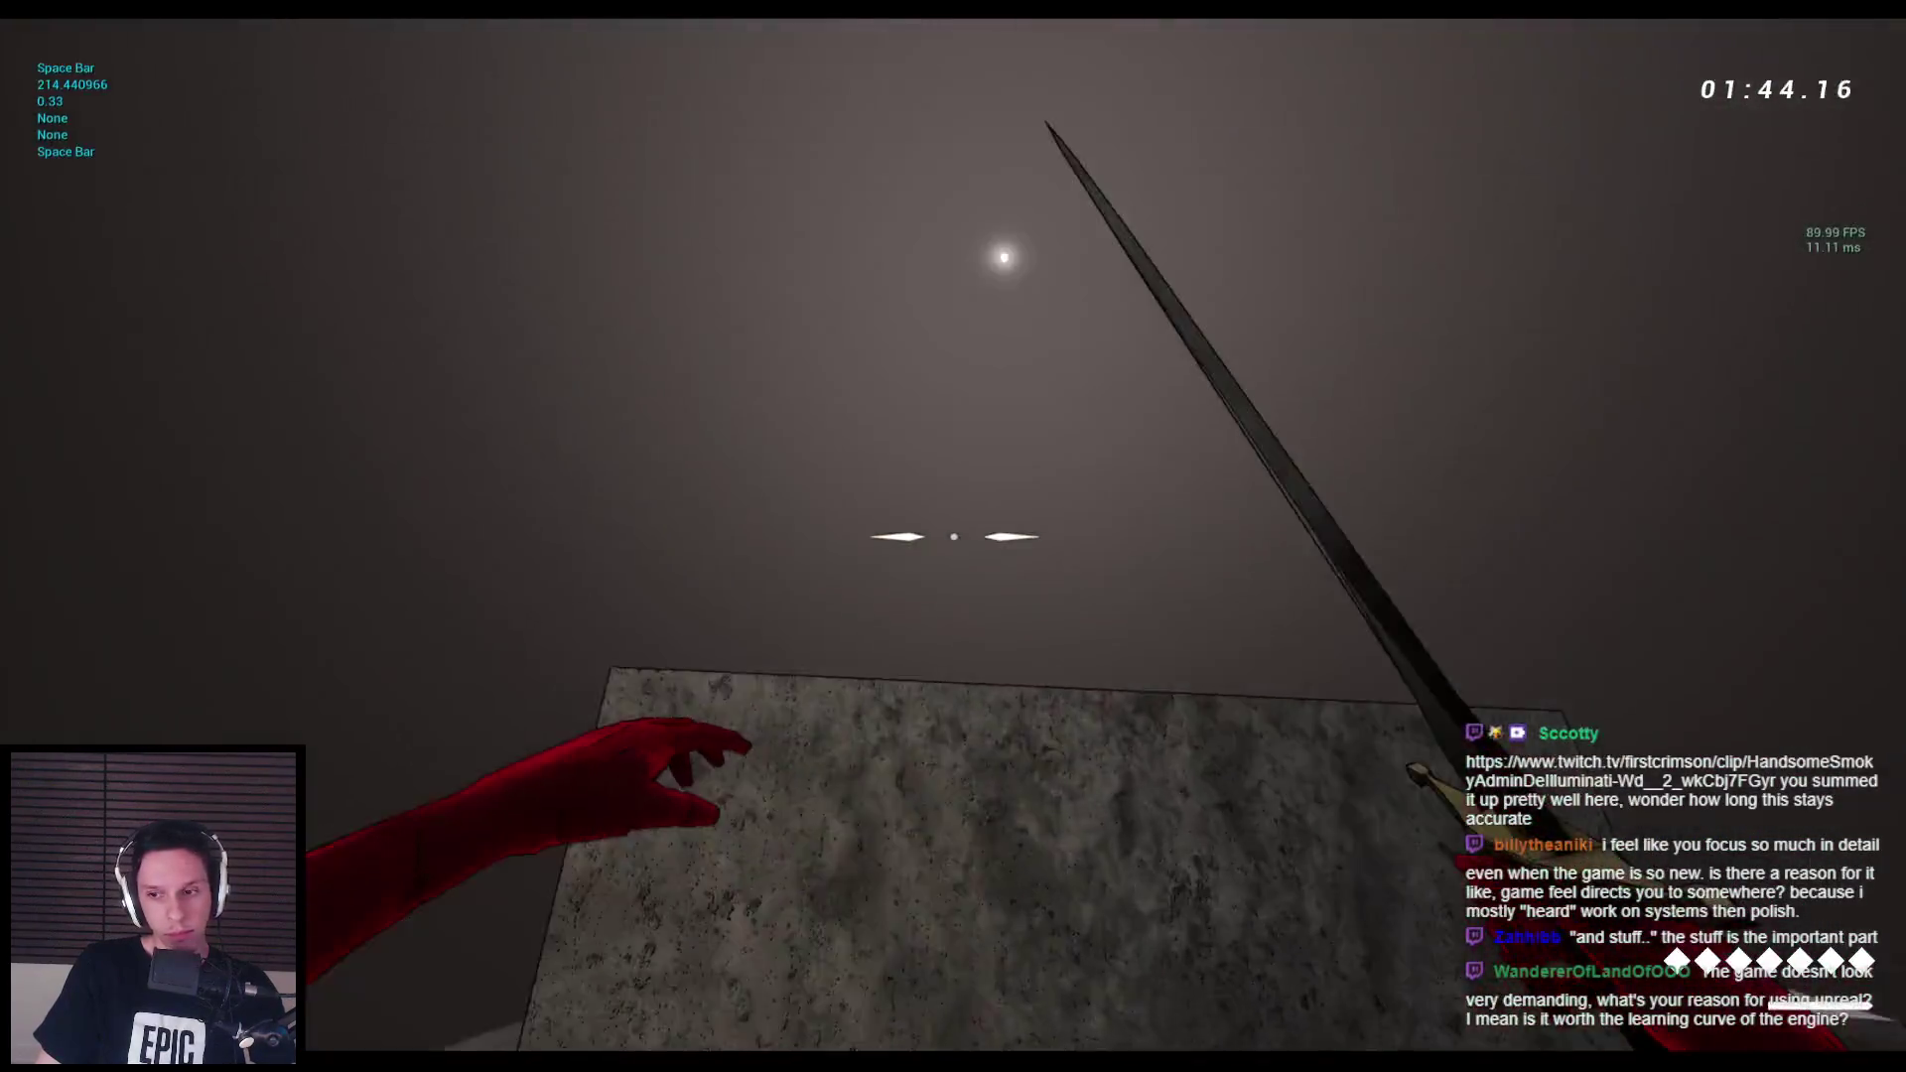
{"action": "key", "text": "space"}
{"action": "key", "text": "space"}
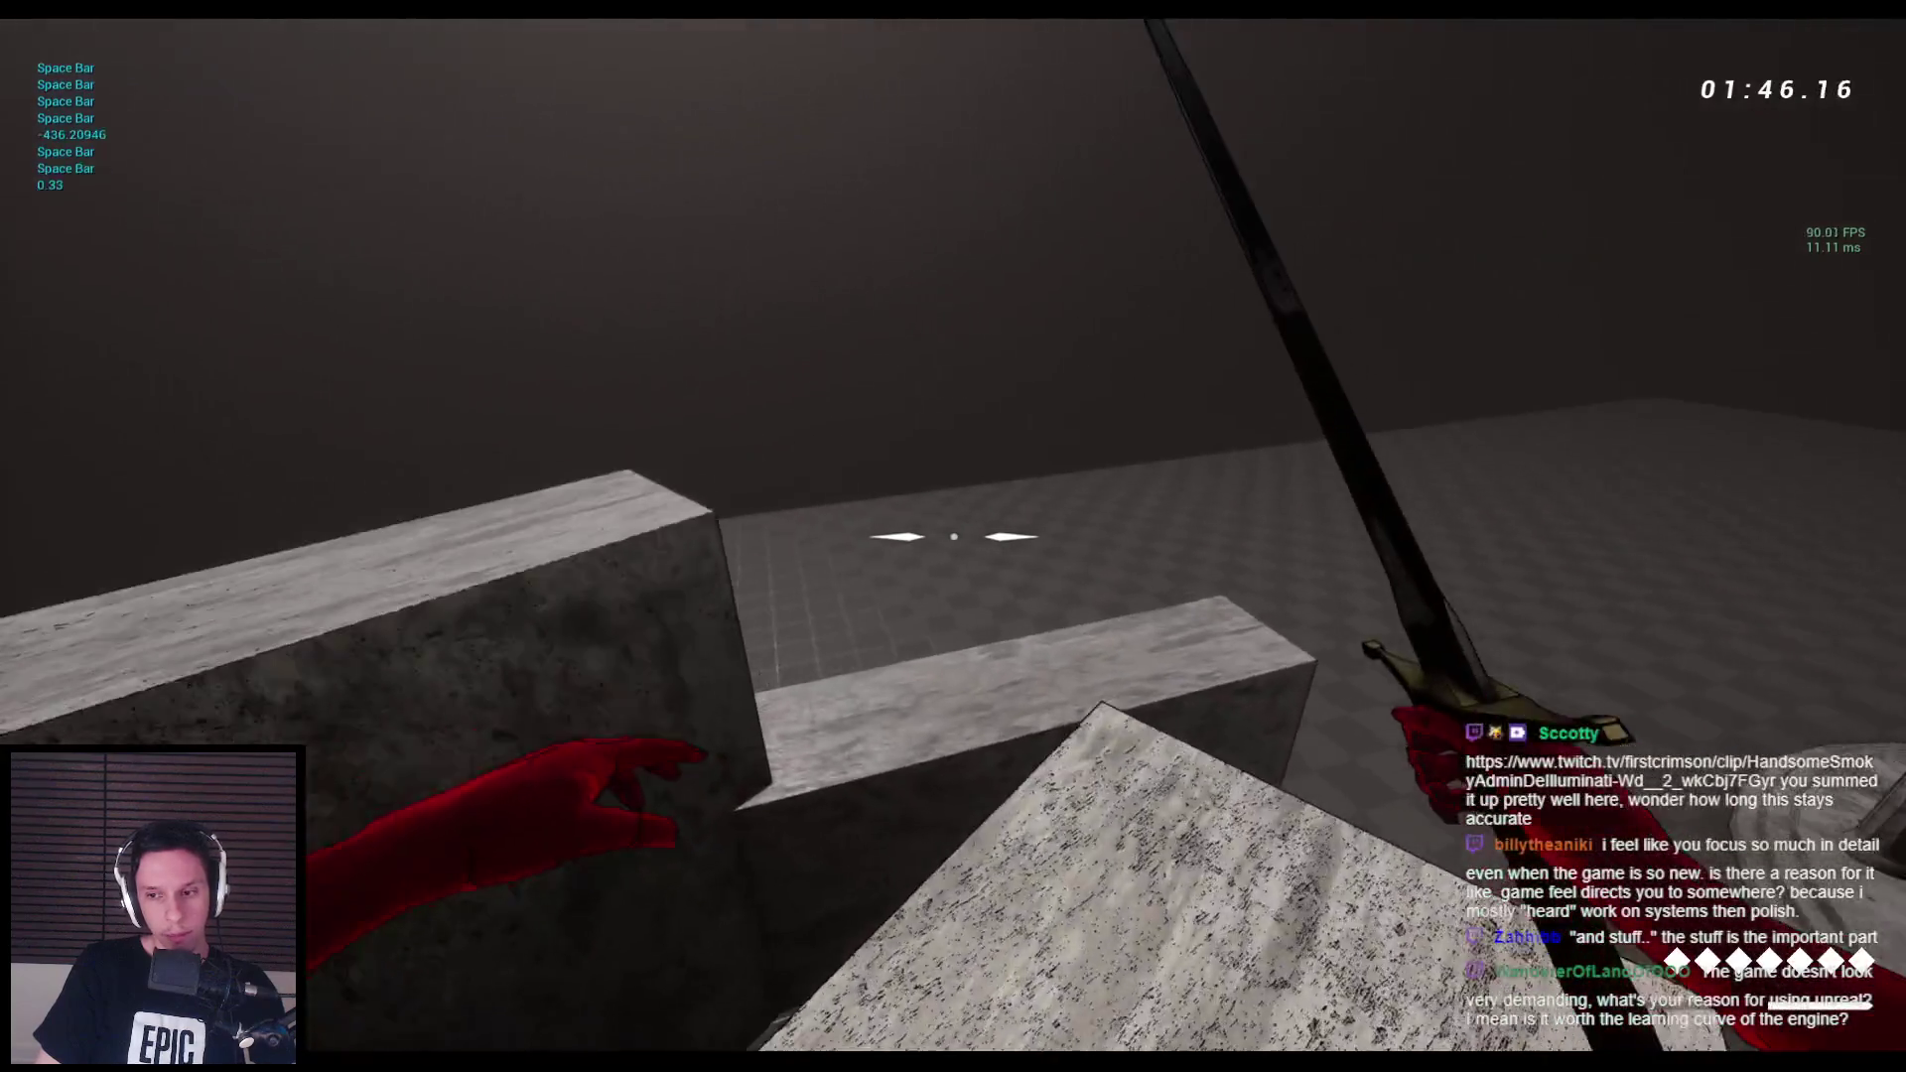
{"action": "key", "text": "space"}
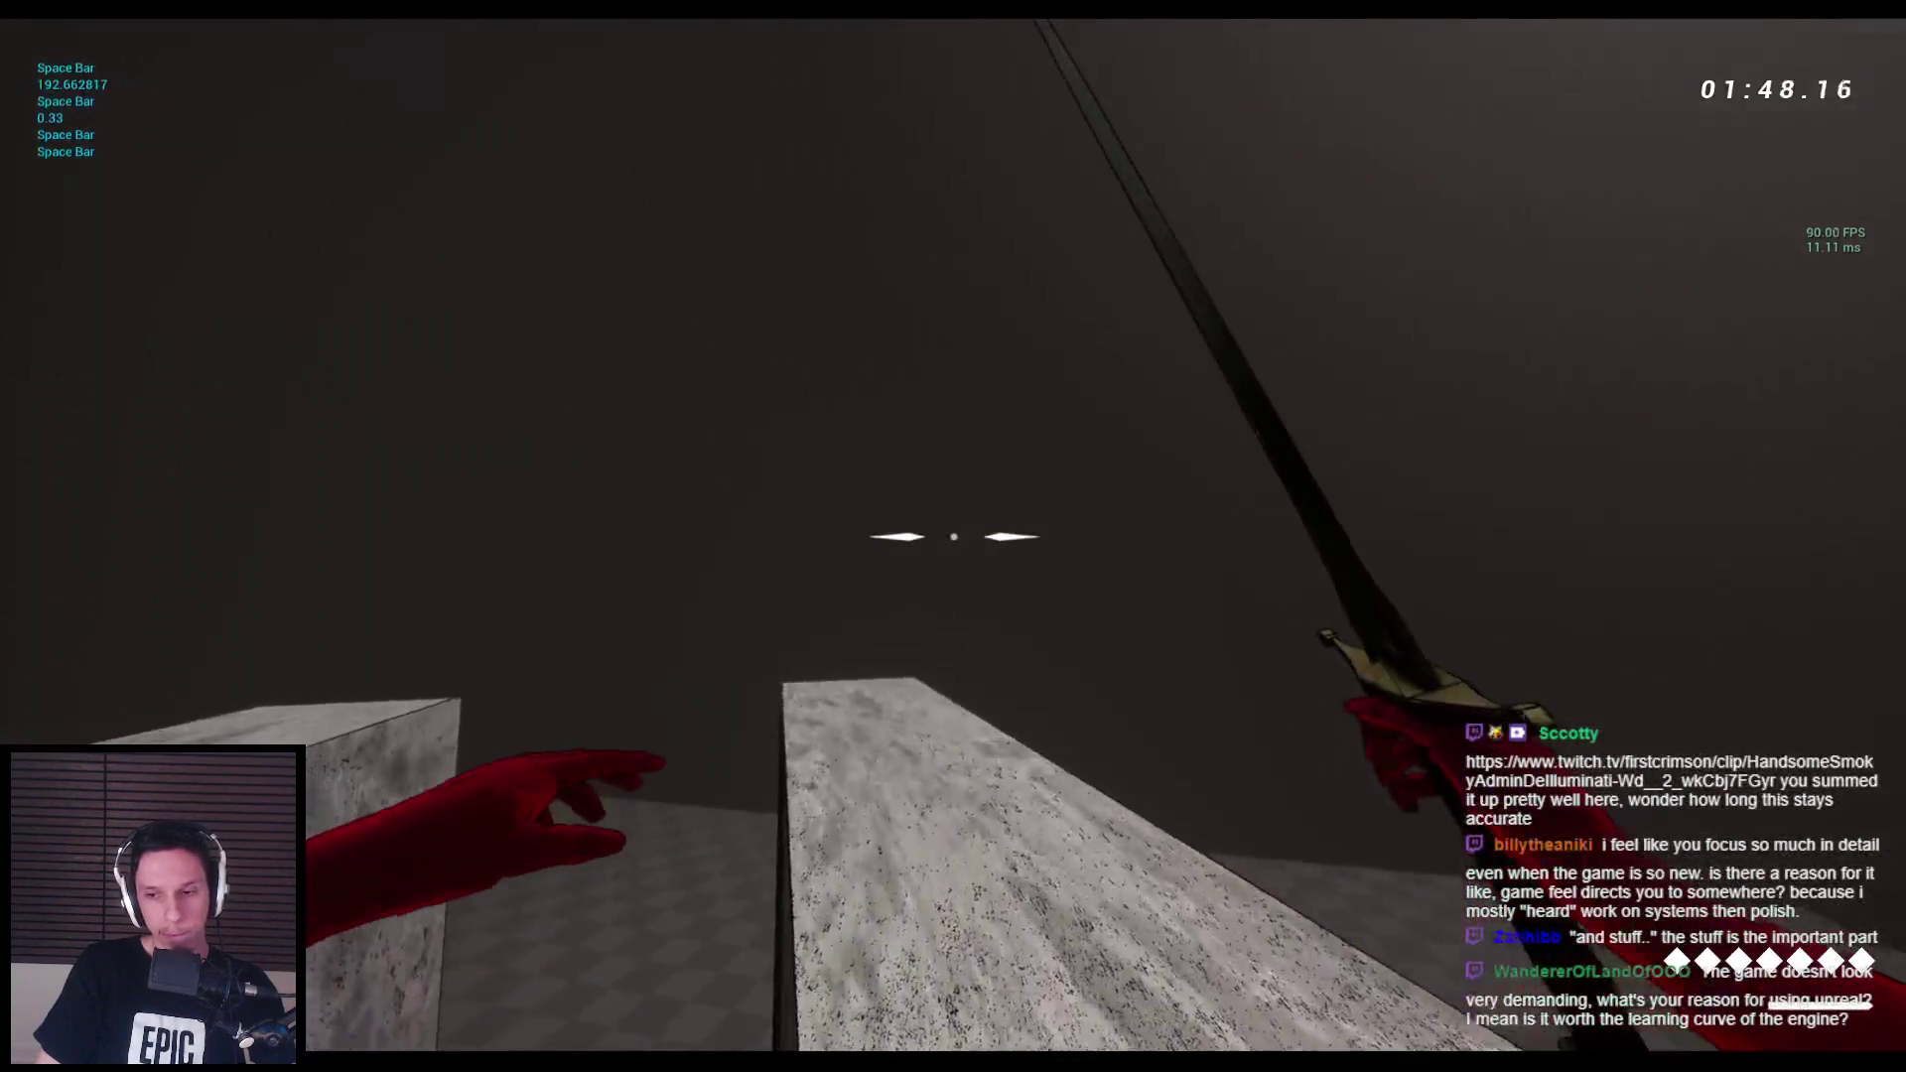
{"action": "key", "text": "w"}
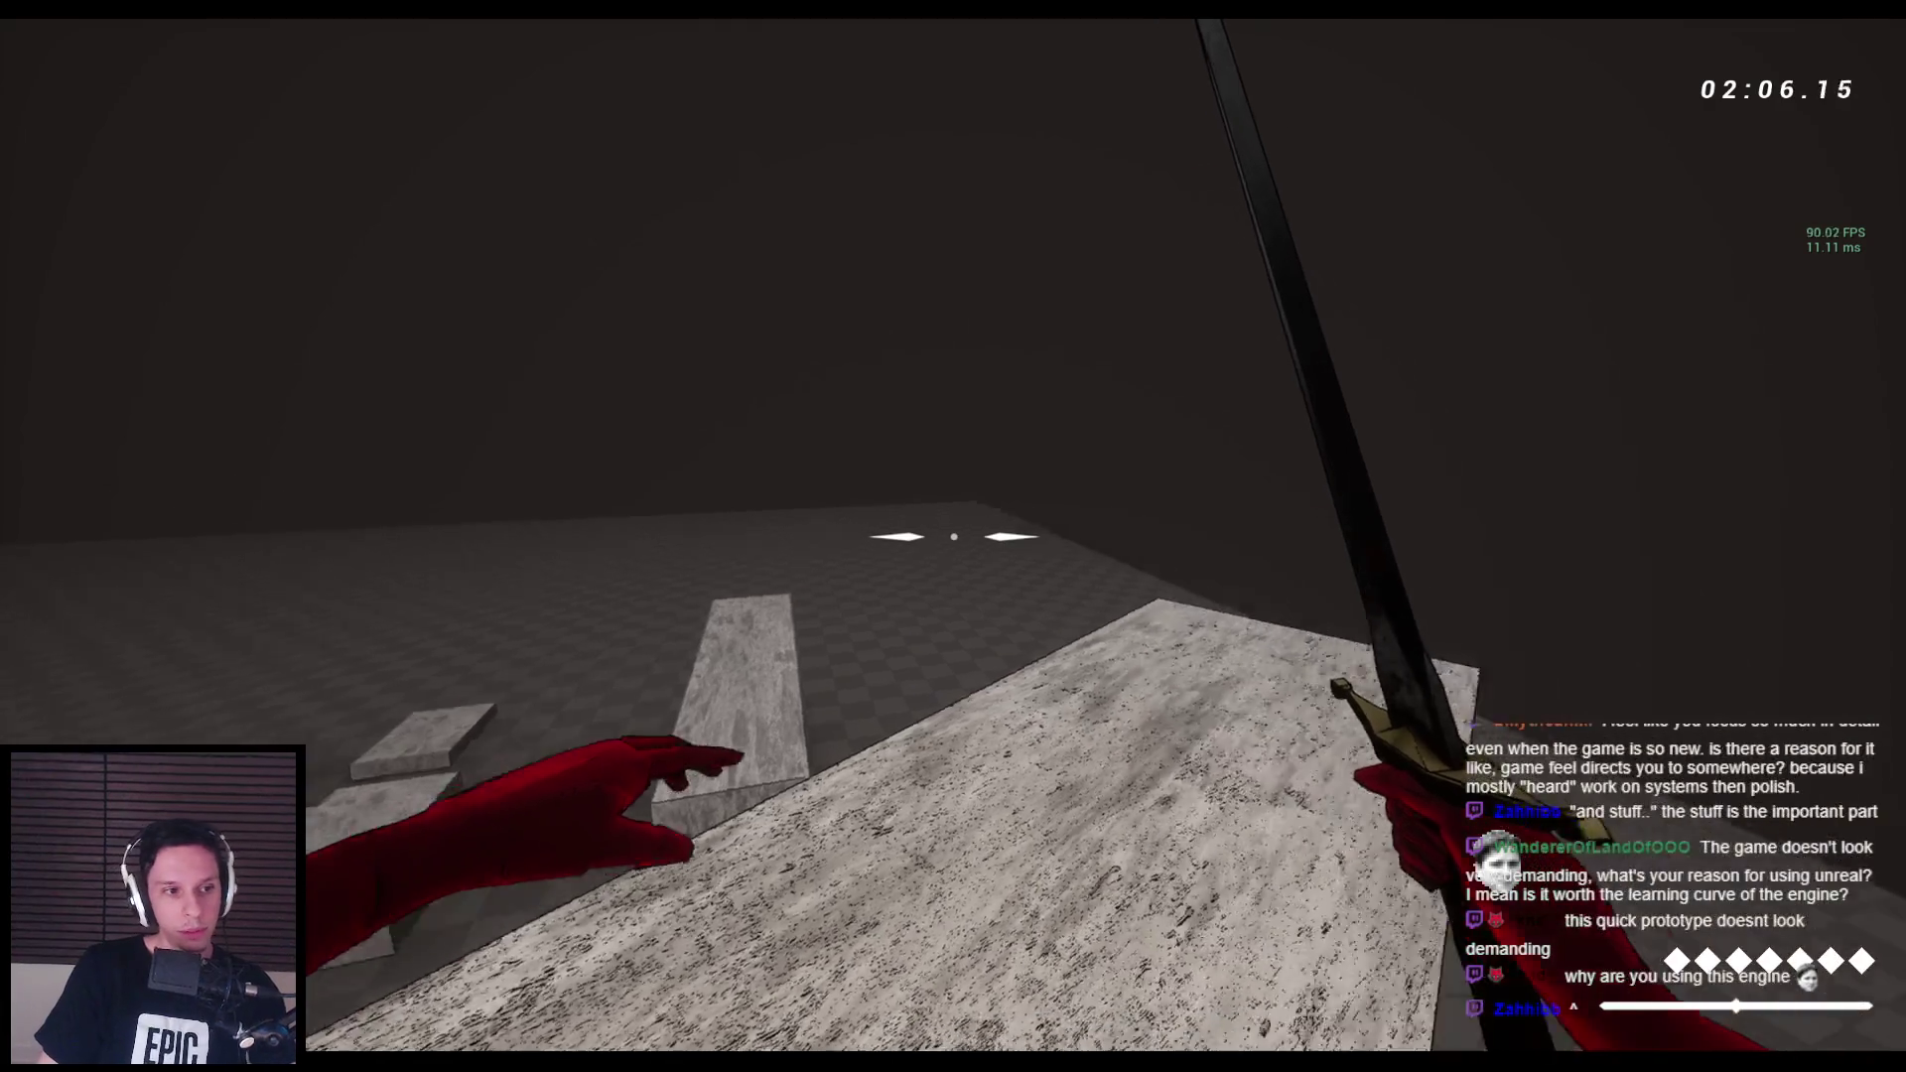
{"action": "key", "text": "space"}
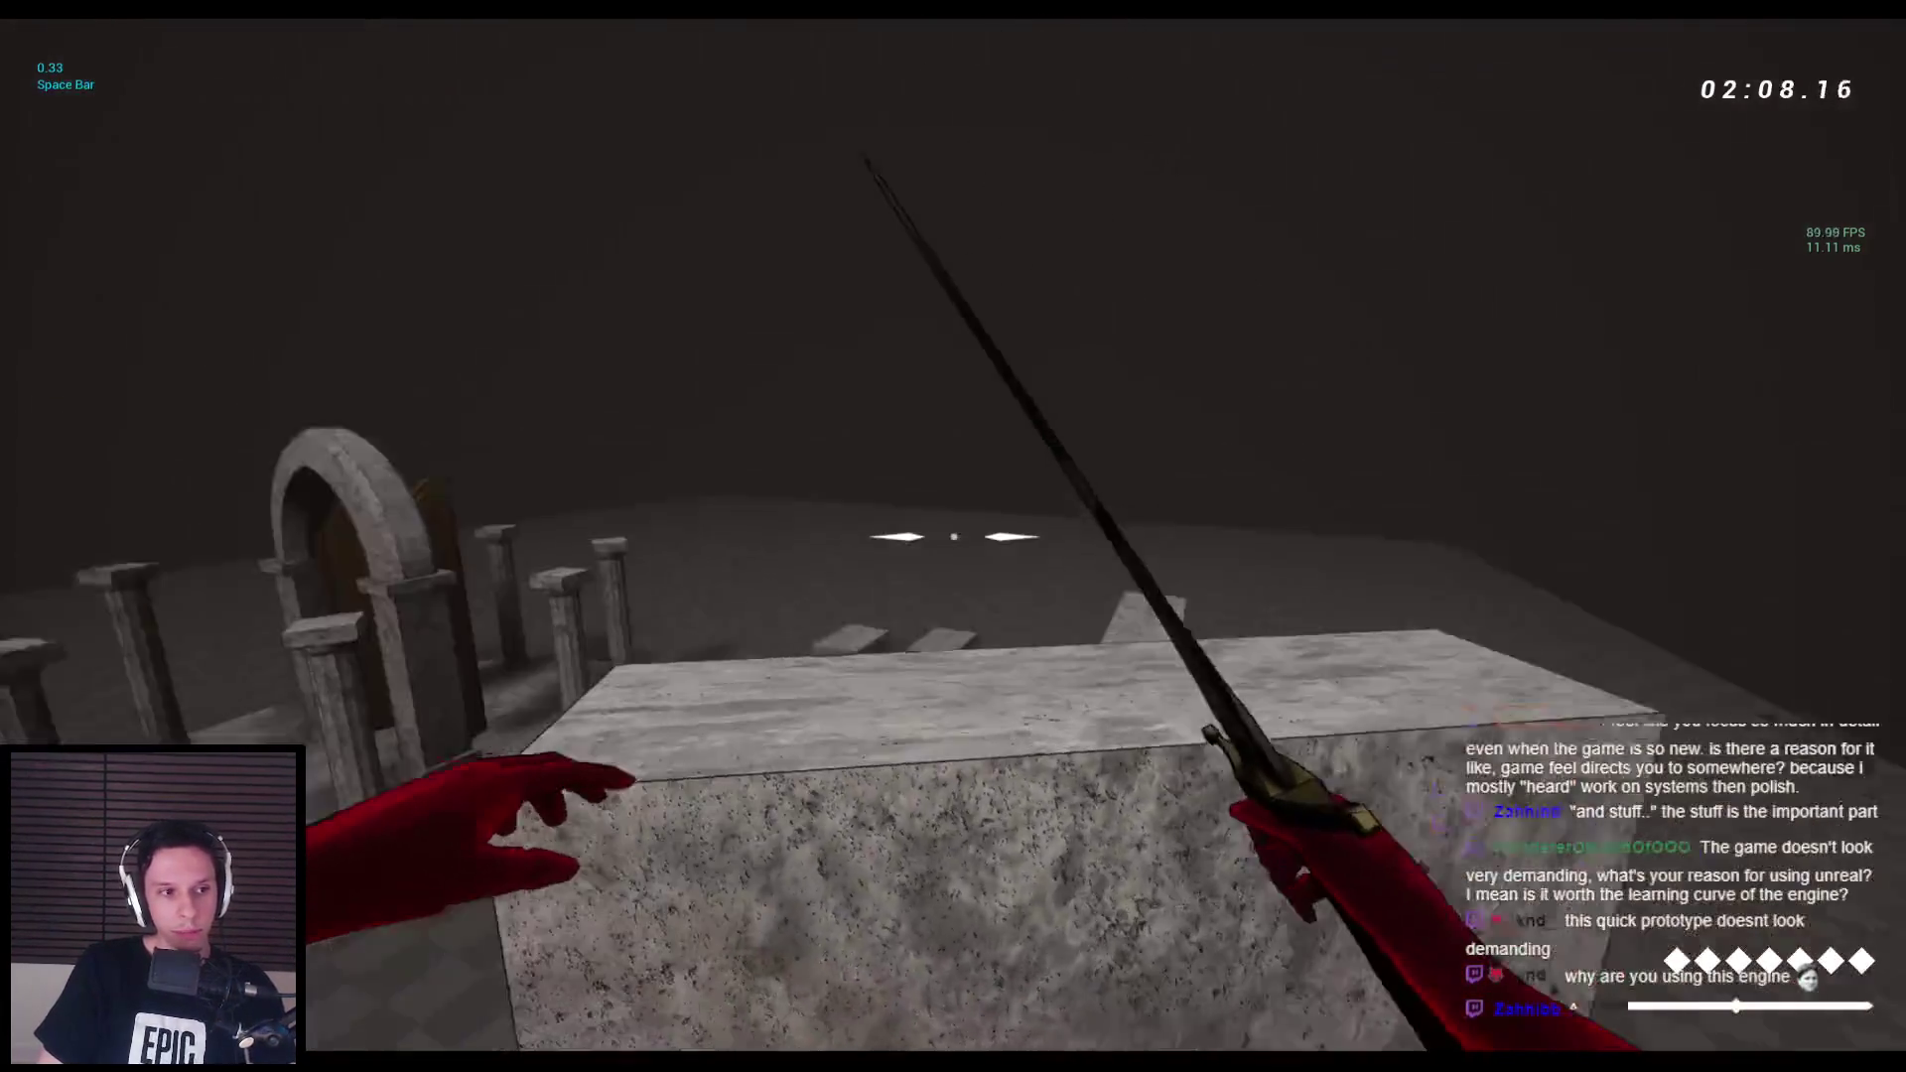
Jump and run across the stone blocks toward the arch in the test level.
{"action": "key", "text": "space"}
{"action": "key", "text": "w"}
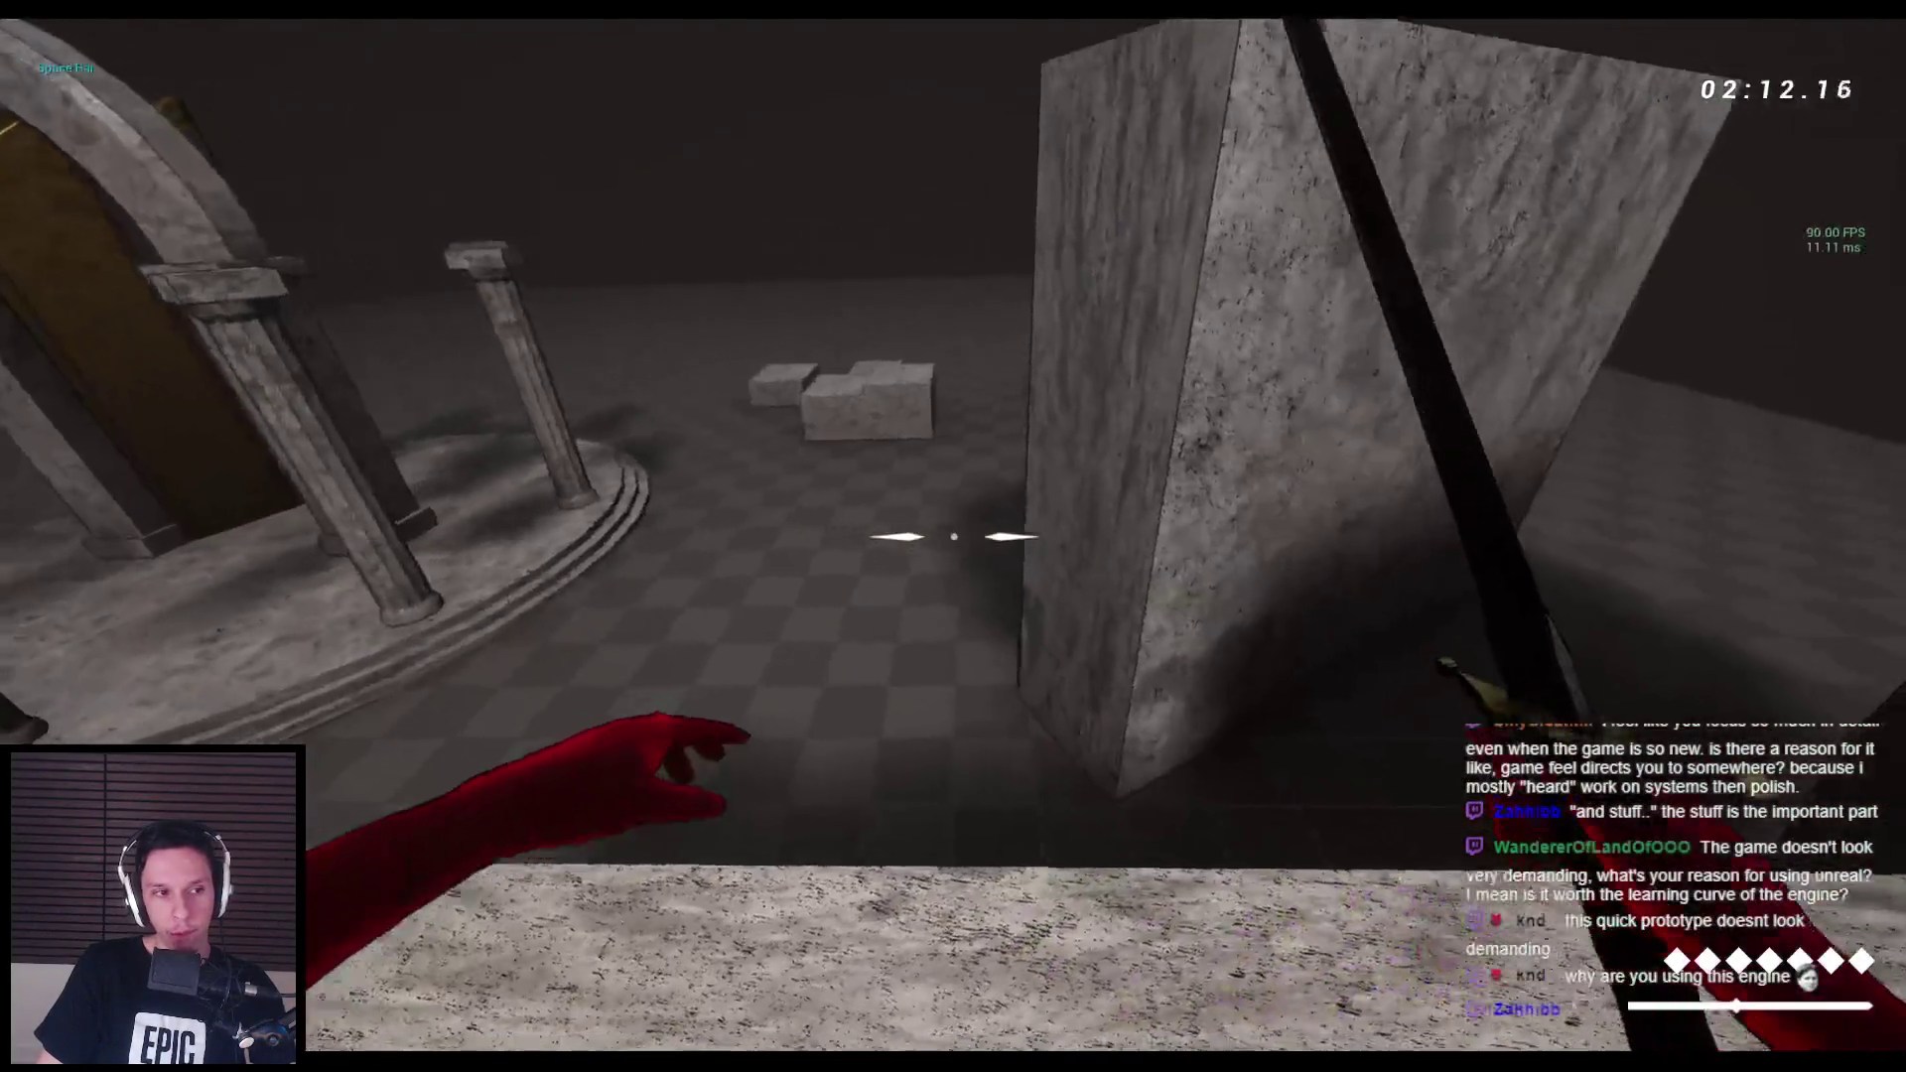
{"action": "key", "text": "space"}
{"action": "key", "text": "space"}
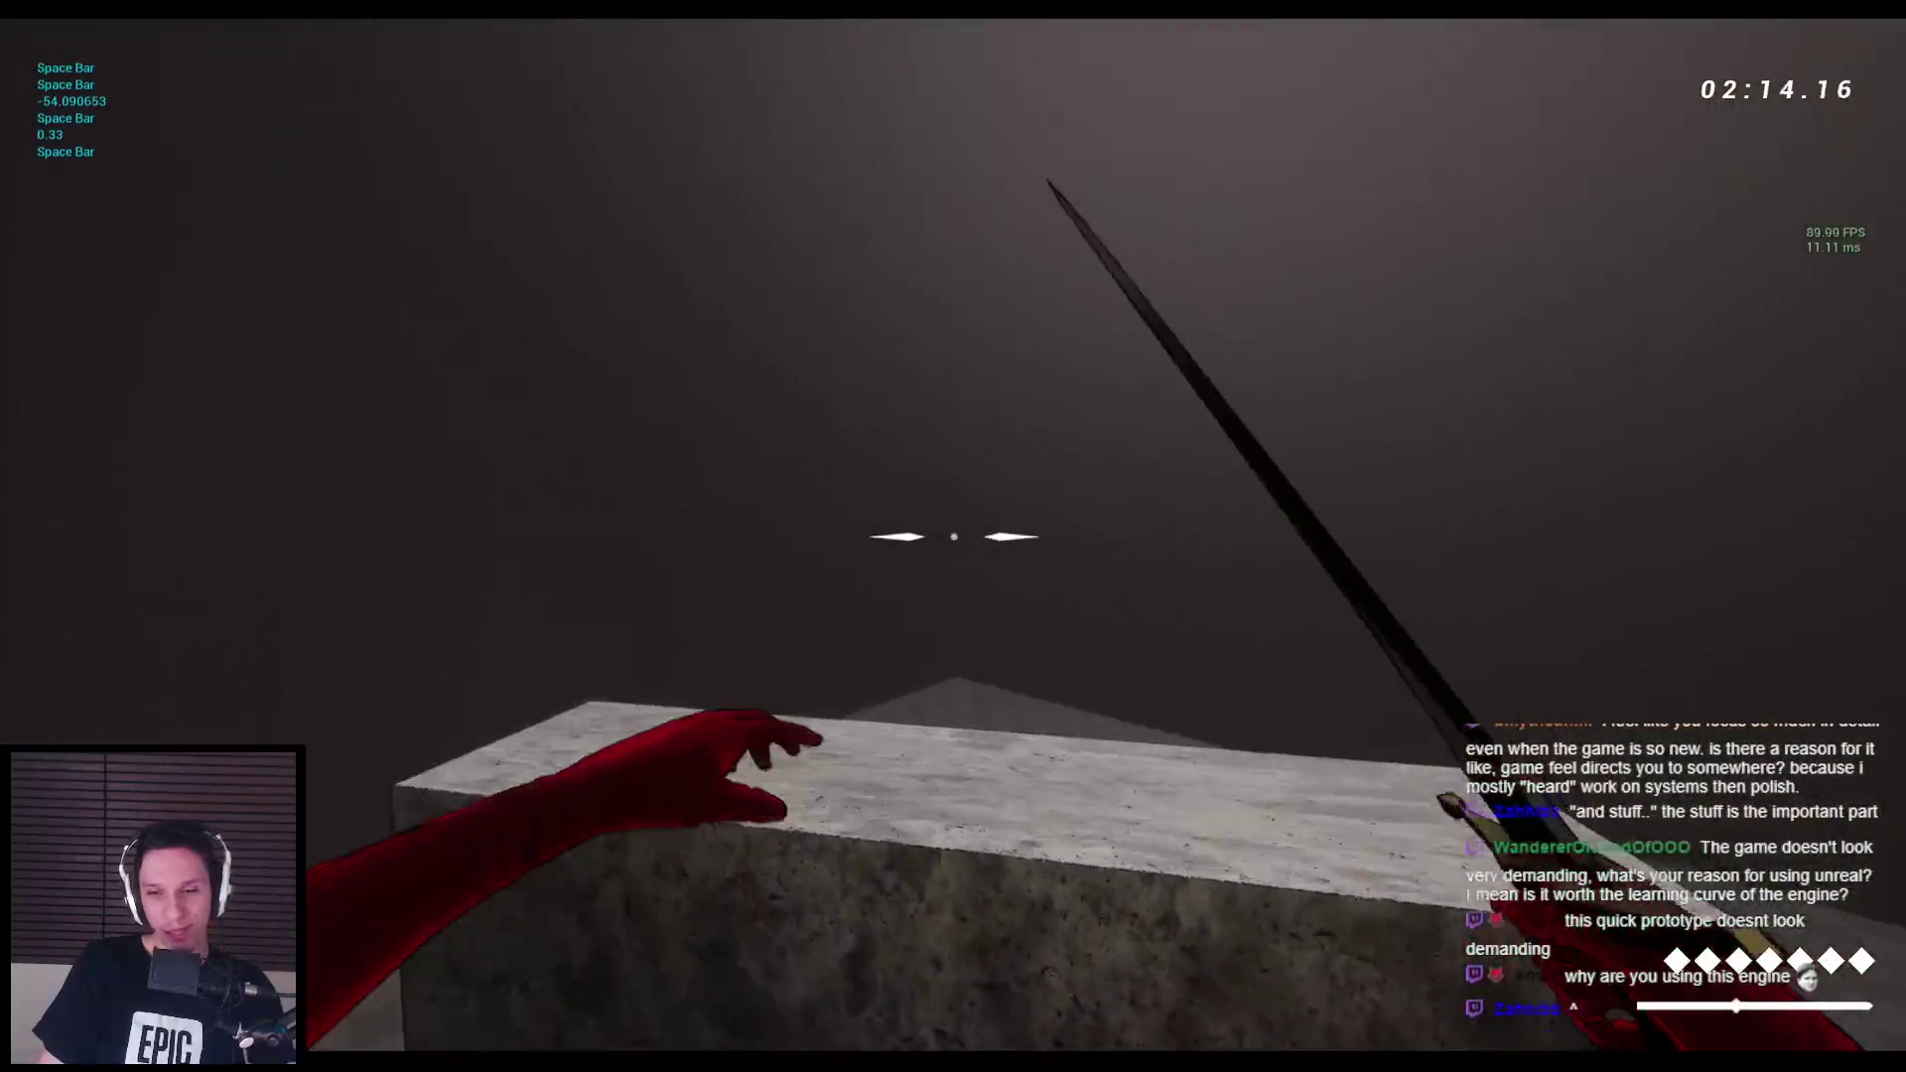
{"action": "key", "text": "space"}
{"action": "key", "text": "space"}
{"action": "key", "text": "space"}
{"action": "key", "text": "space"}
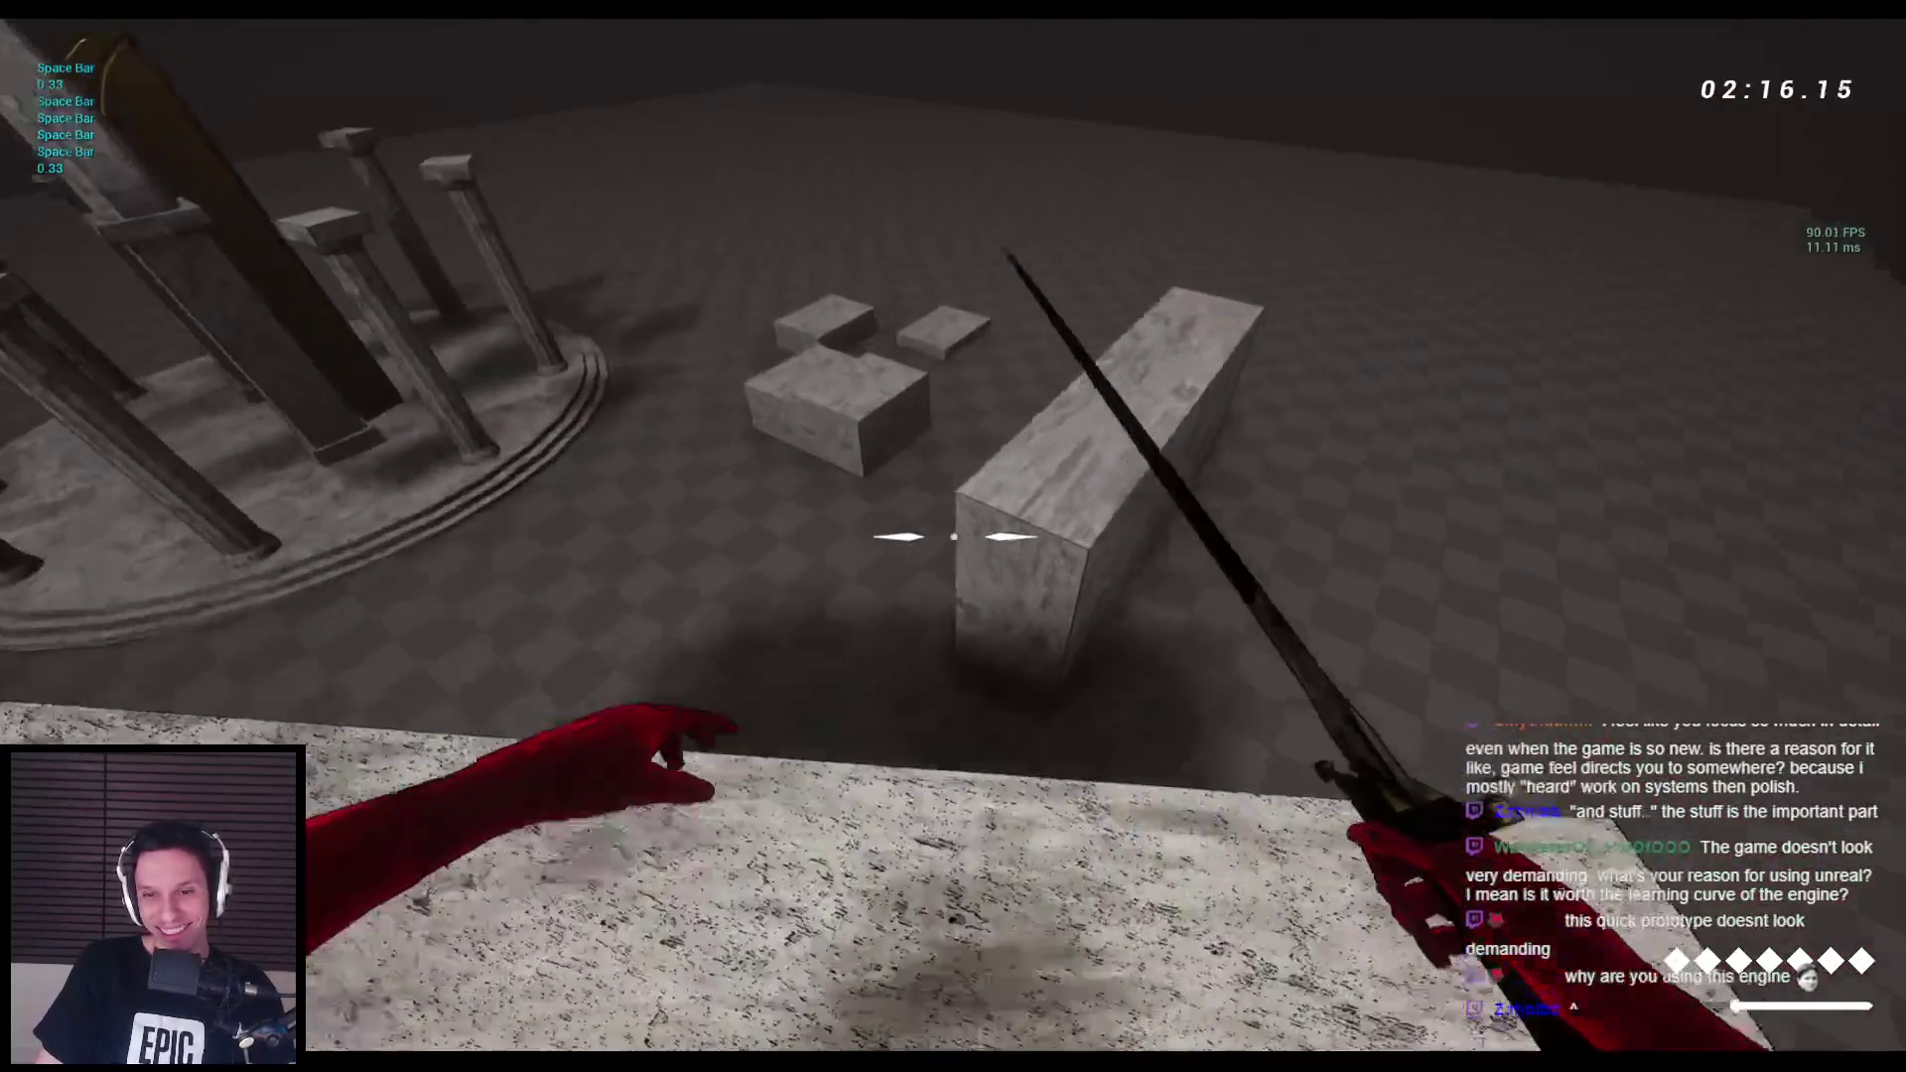
{"action": "key", "text": "space"}
{"action": "key", "text": "space"}
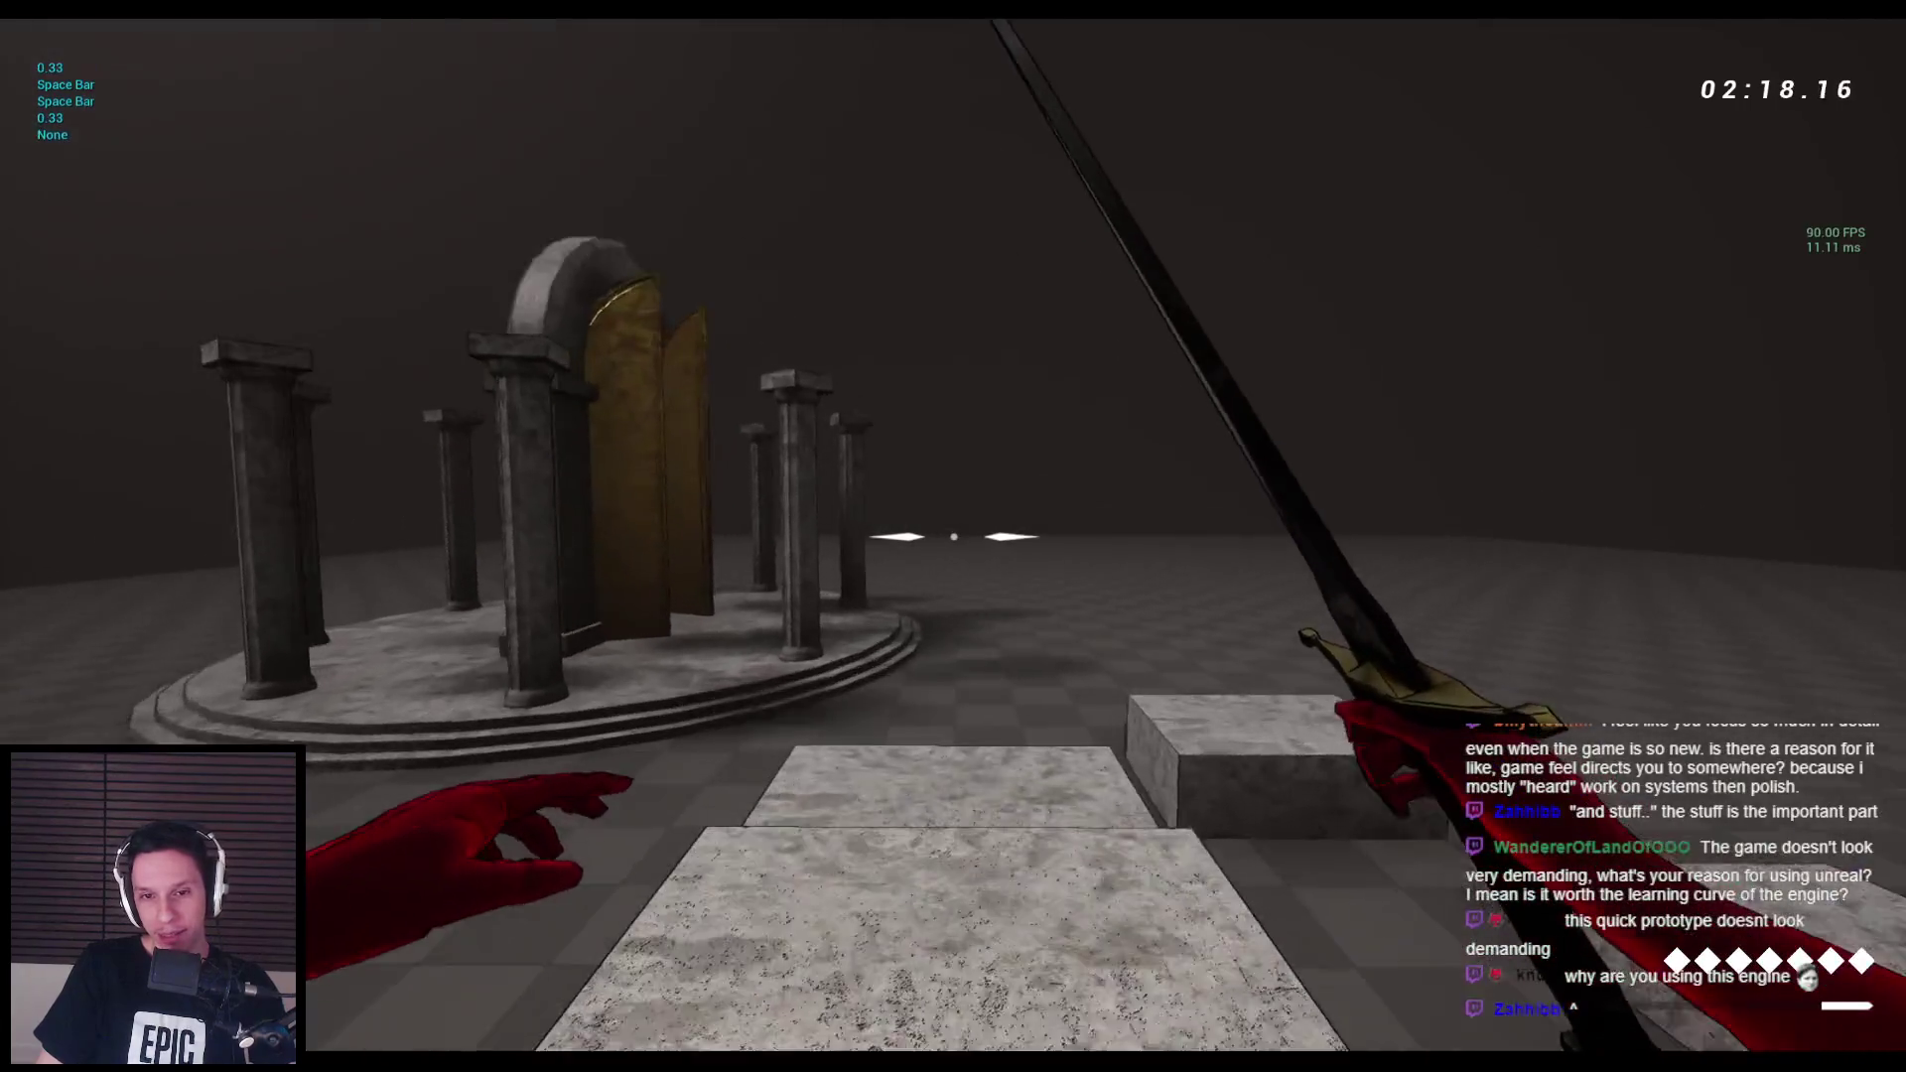
{"action": "key", "text": "space"}
{"action": "key", "text": "space"}
{"action": "key", "text": "space"}
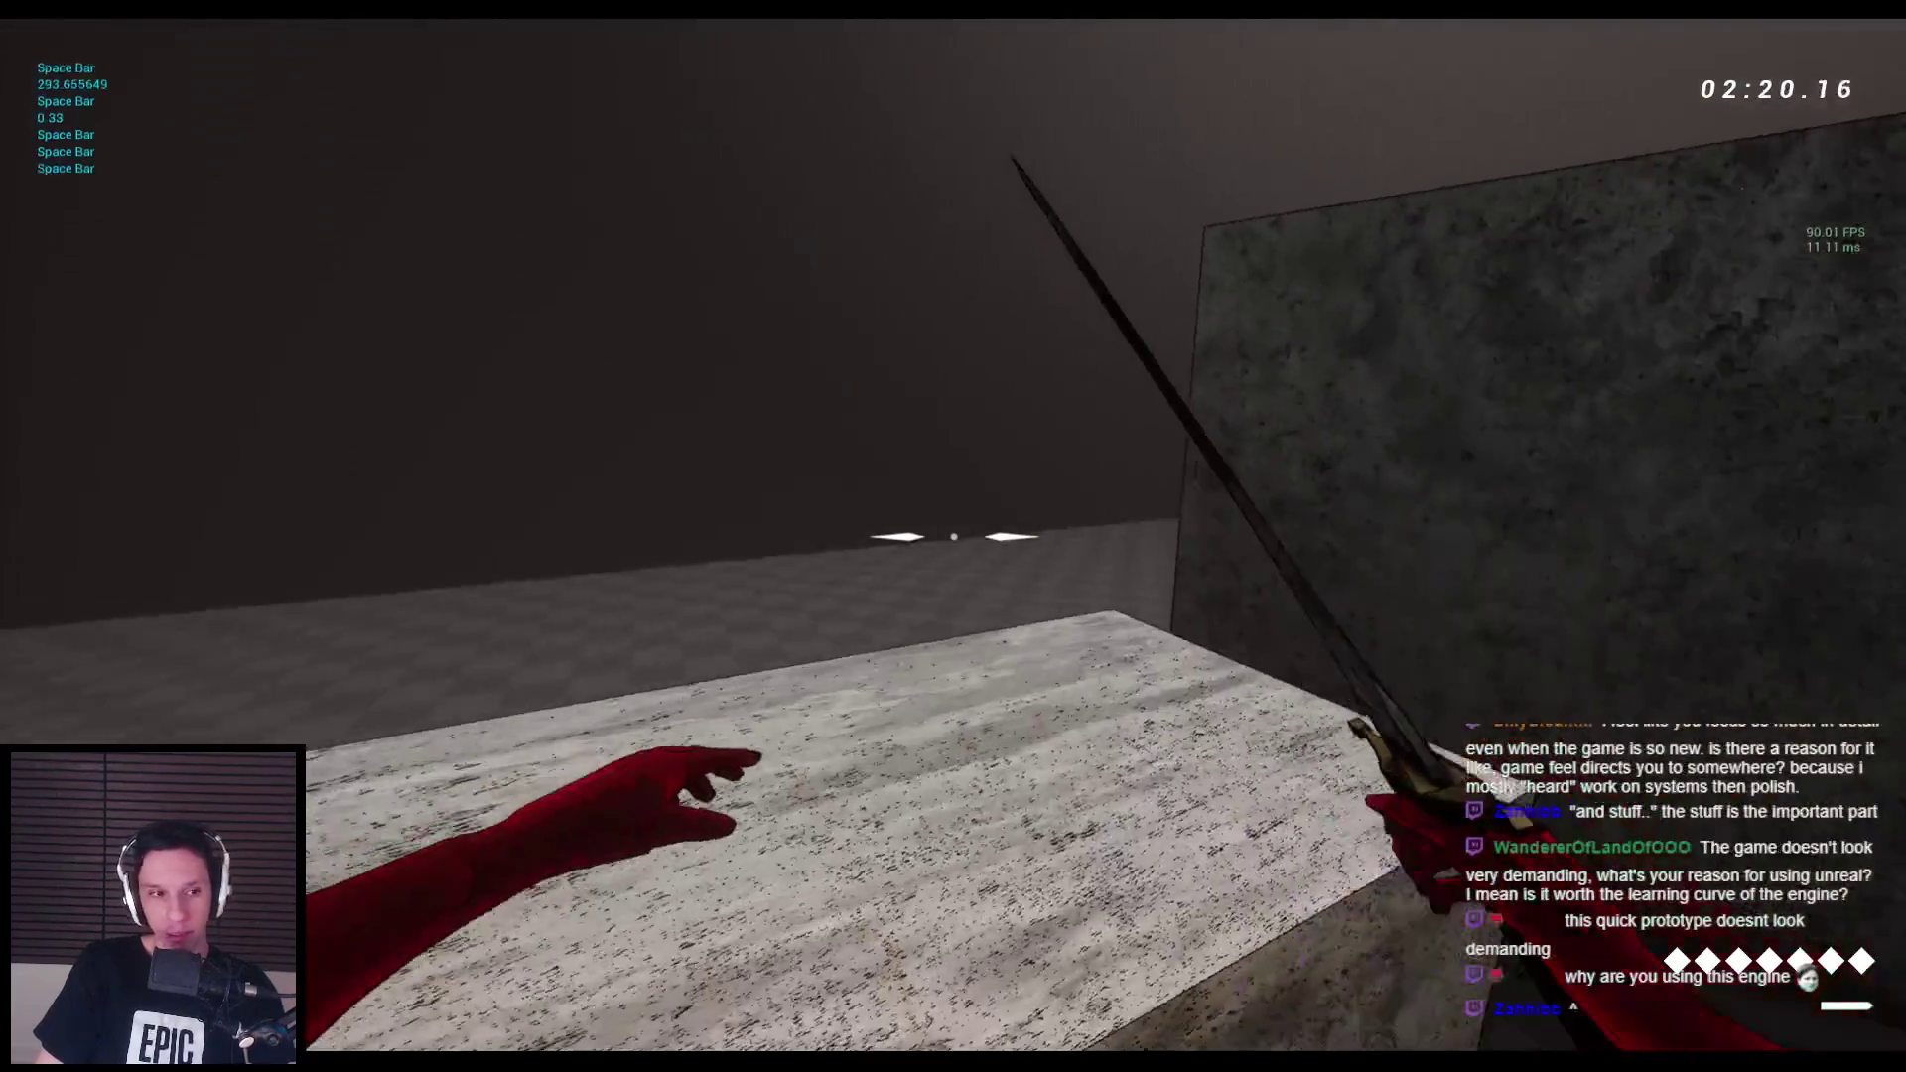
{"action": "key", "text": "space"}
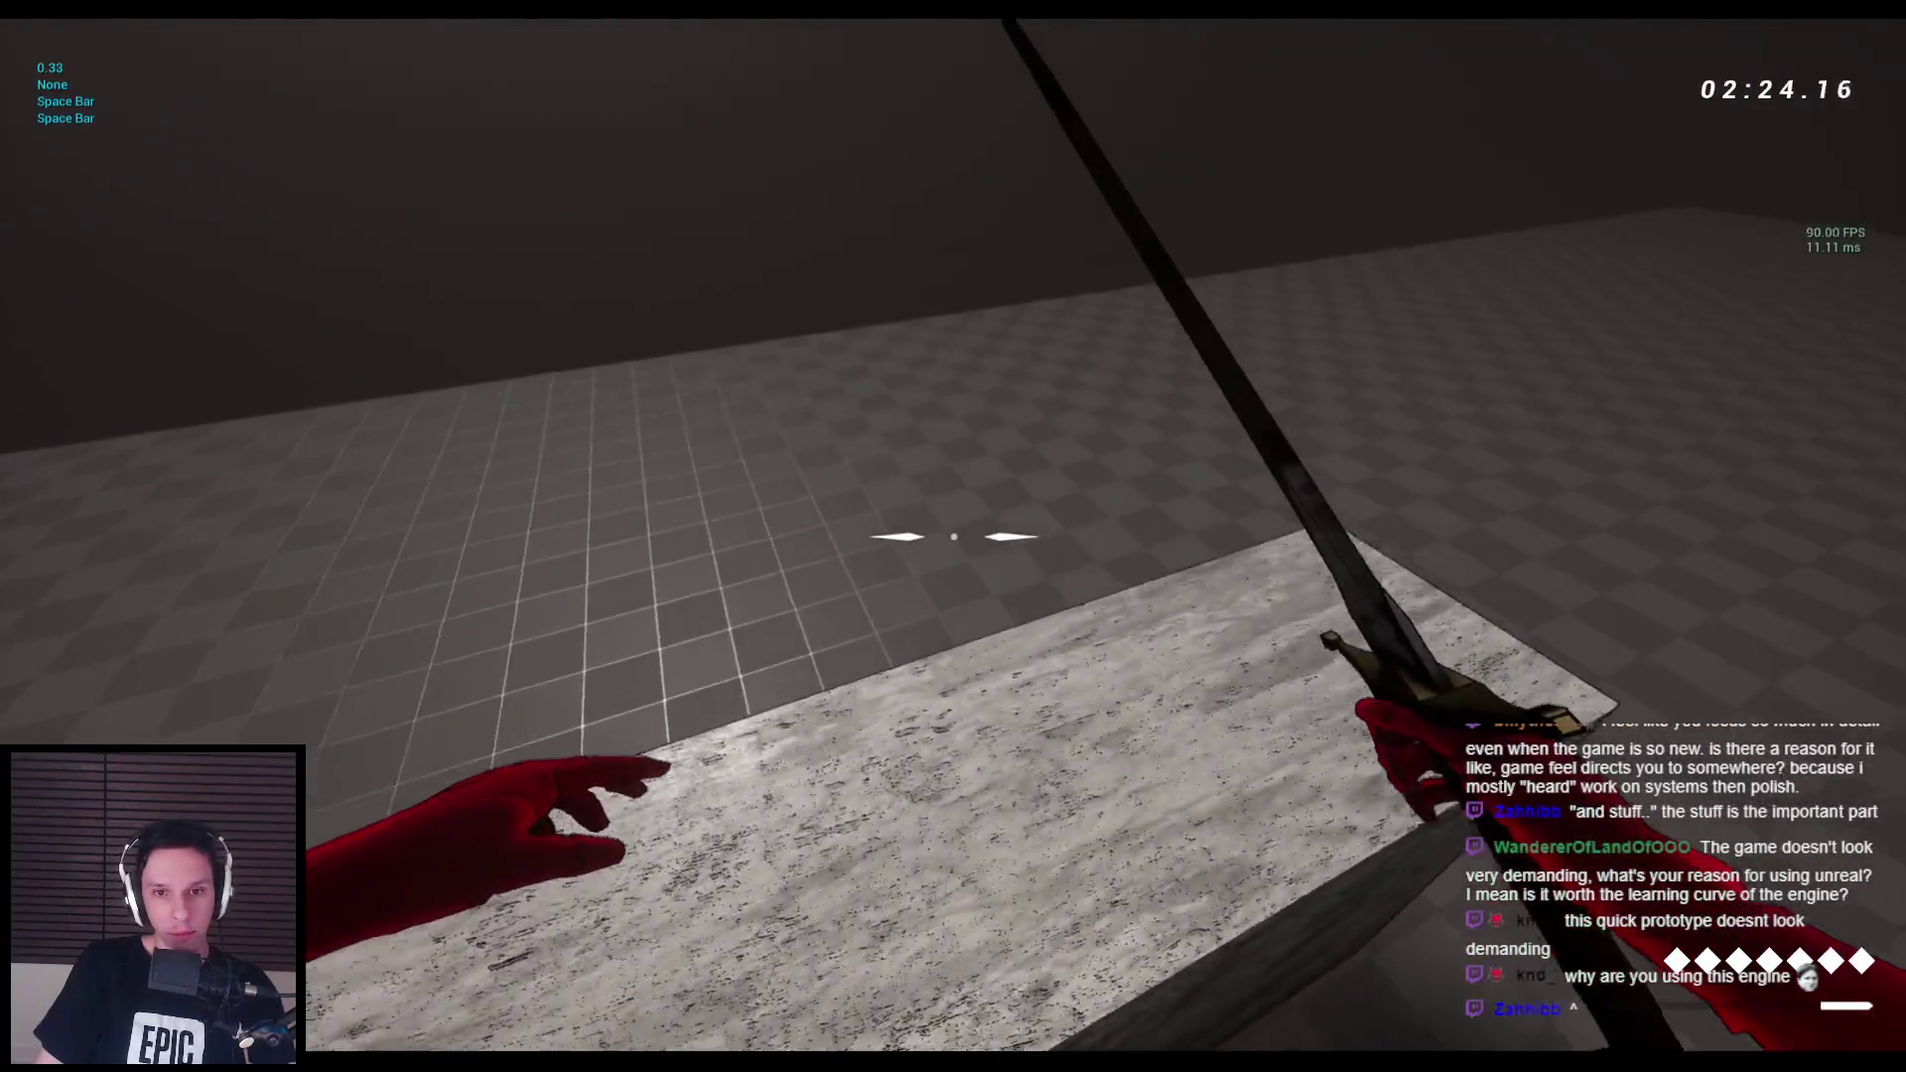
{"action": "key", "text": "w"}
{"action": "key", "text": "w"}
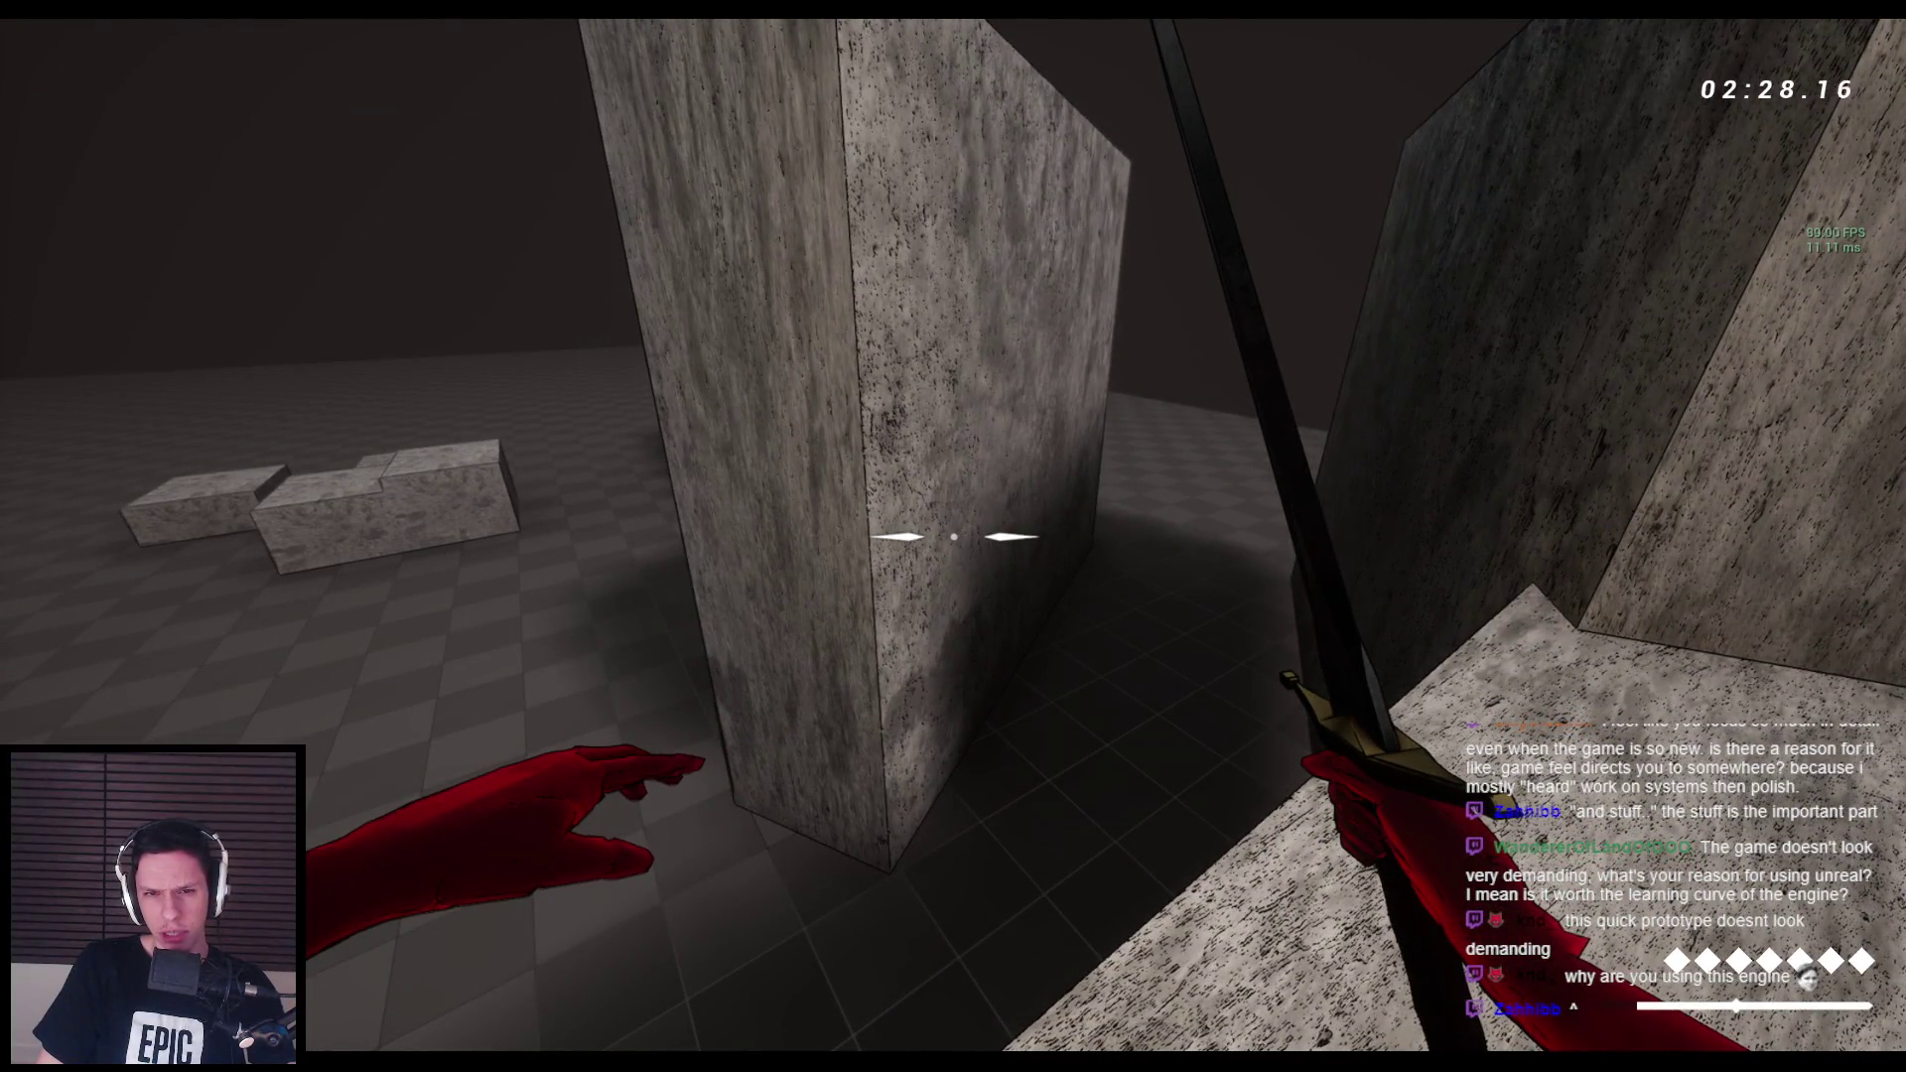
Swap between bow and sword, punch with E, then end play with Escape.
{"action": "key", "text": "2"}
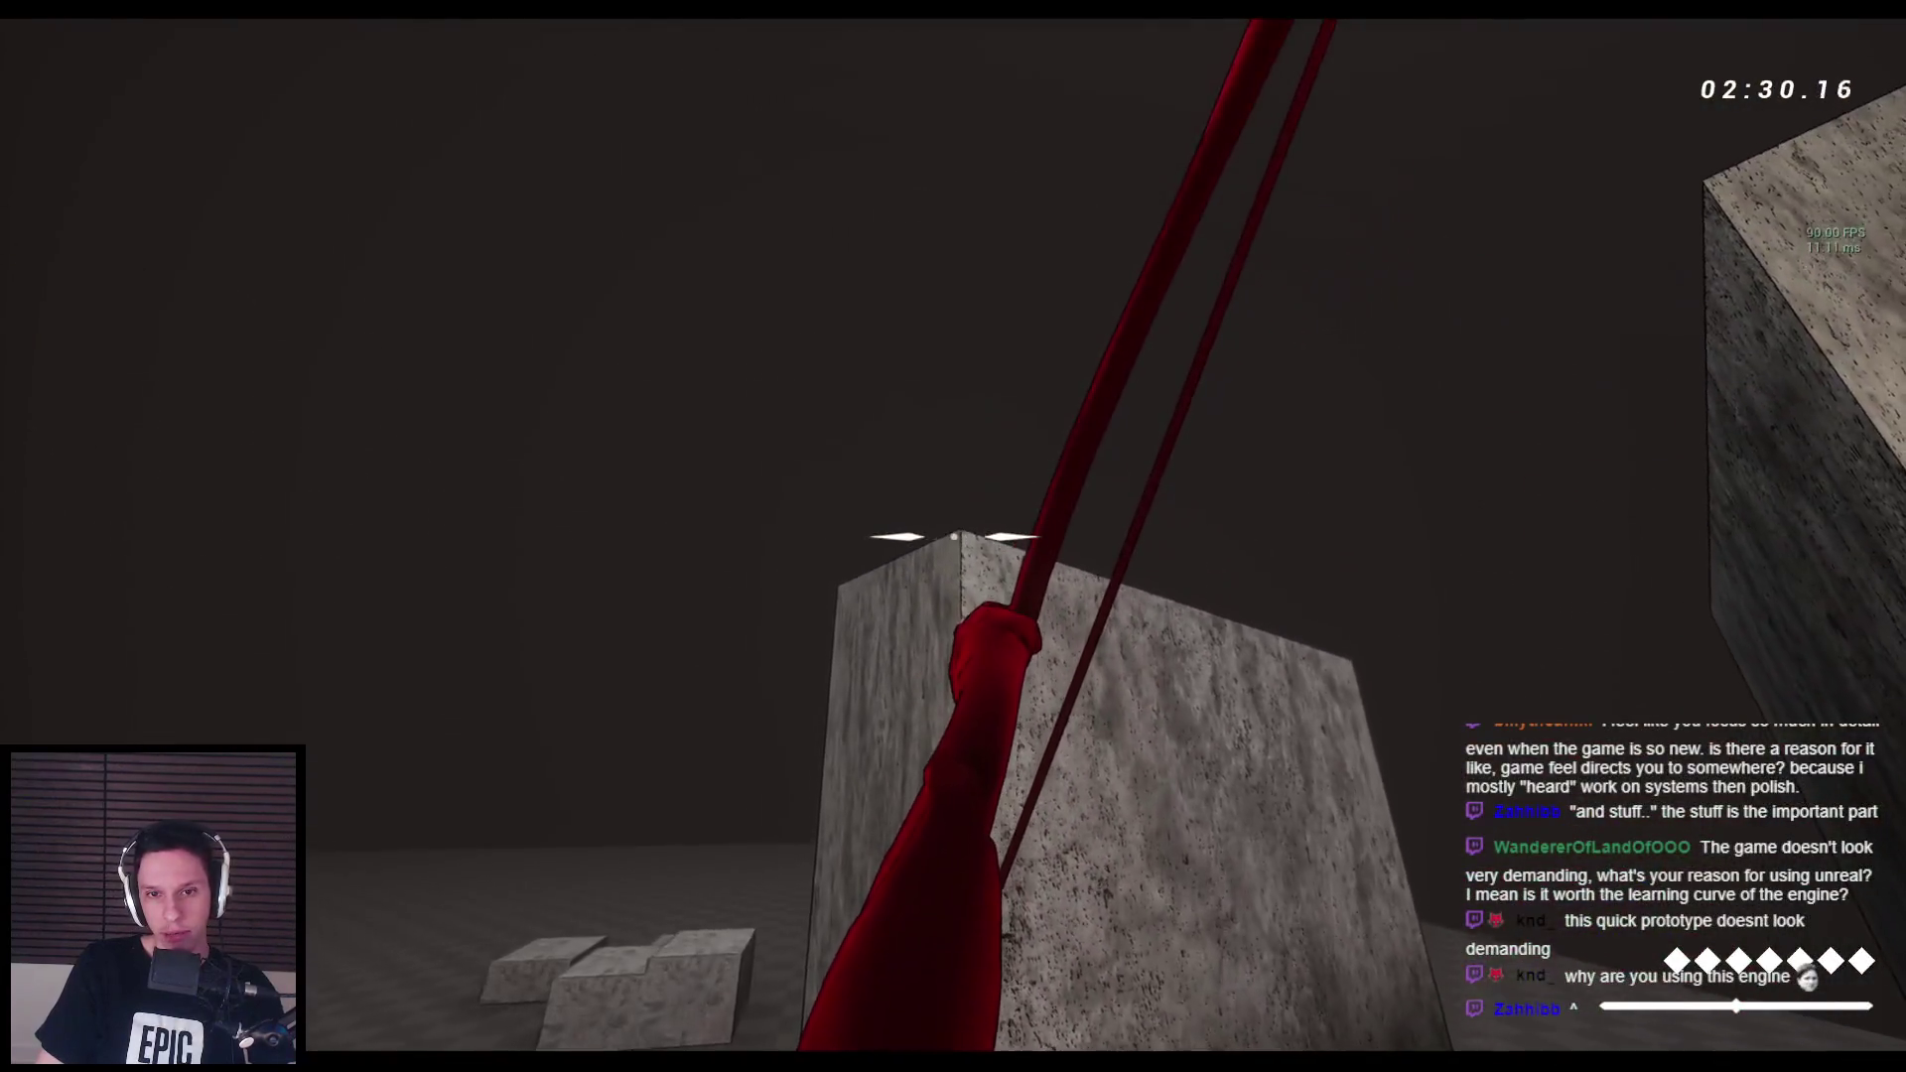
{"action": "key", "text": "1"}
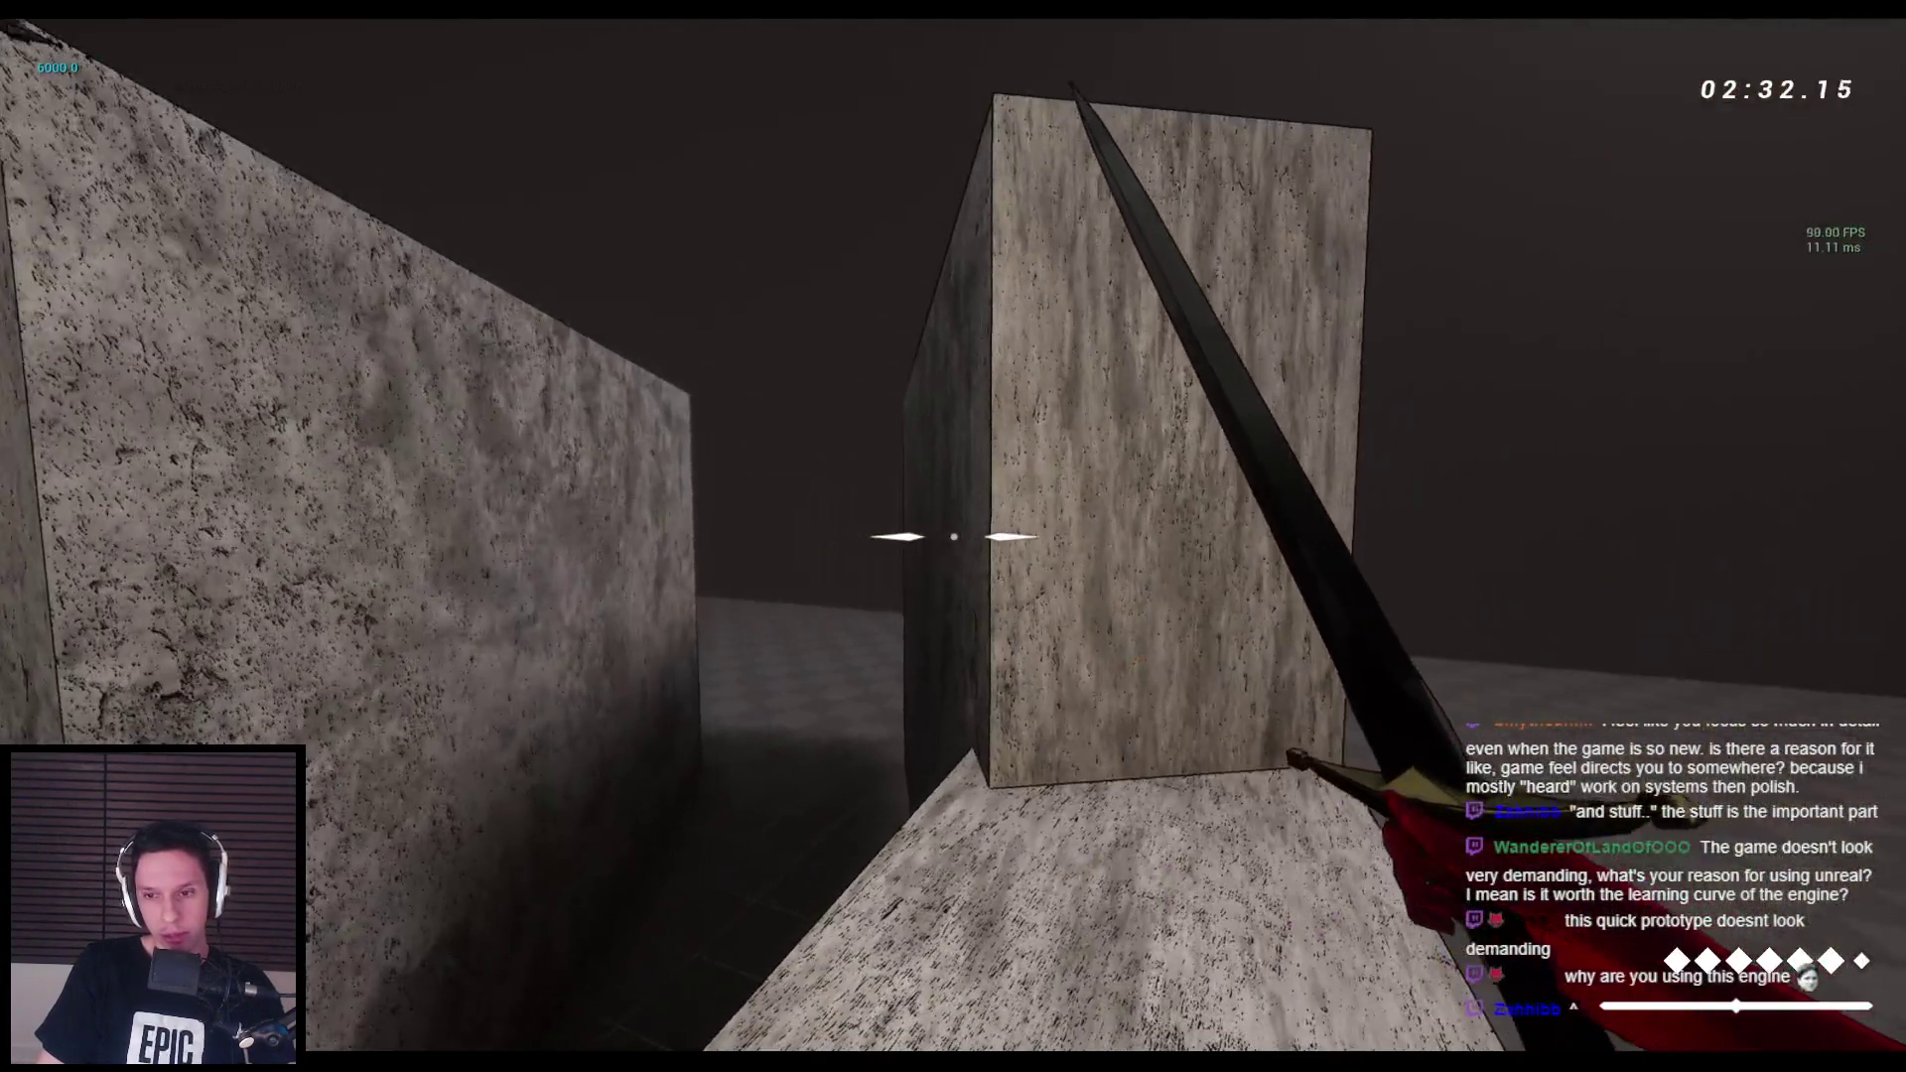
{"action": "key", "text": "w"}
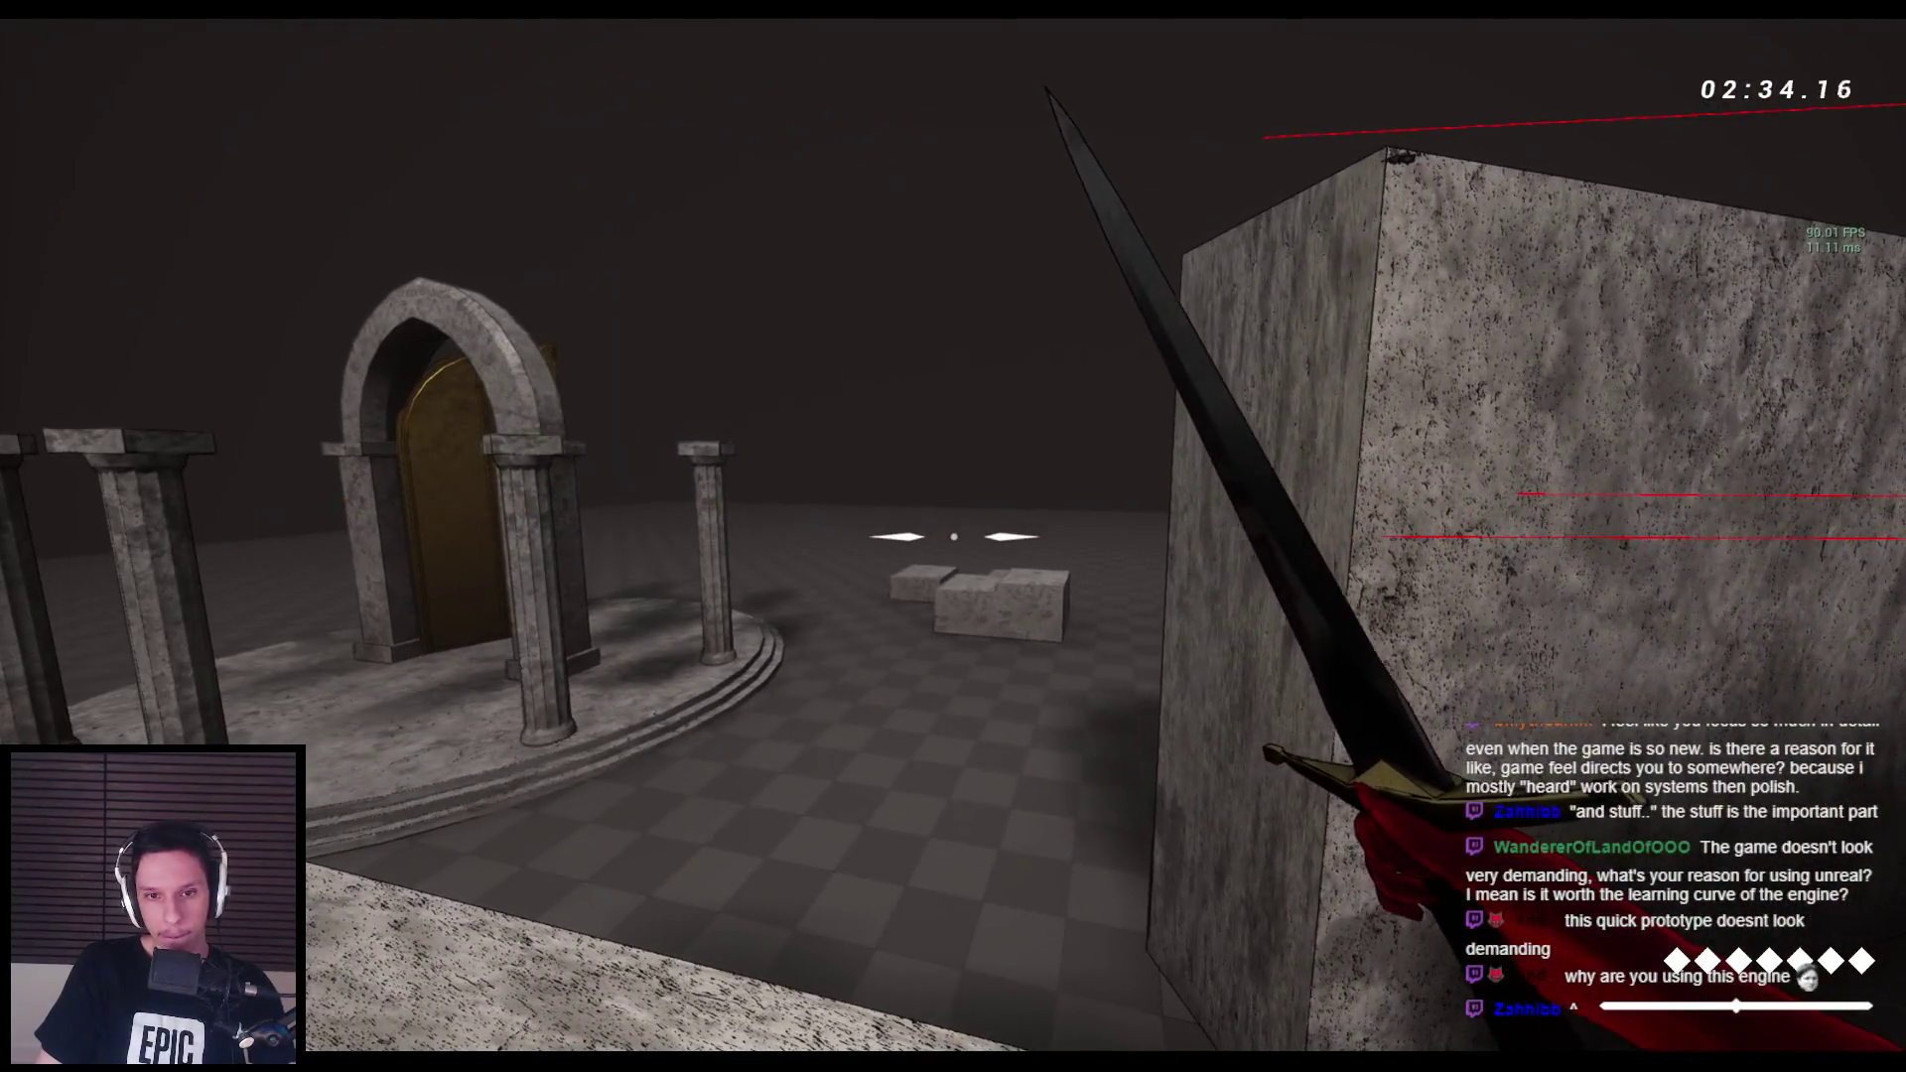
{"action": "key", "text": "e"}
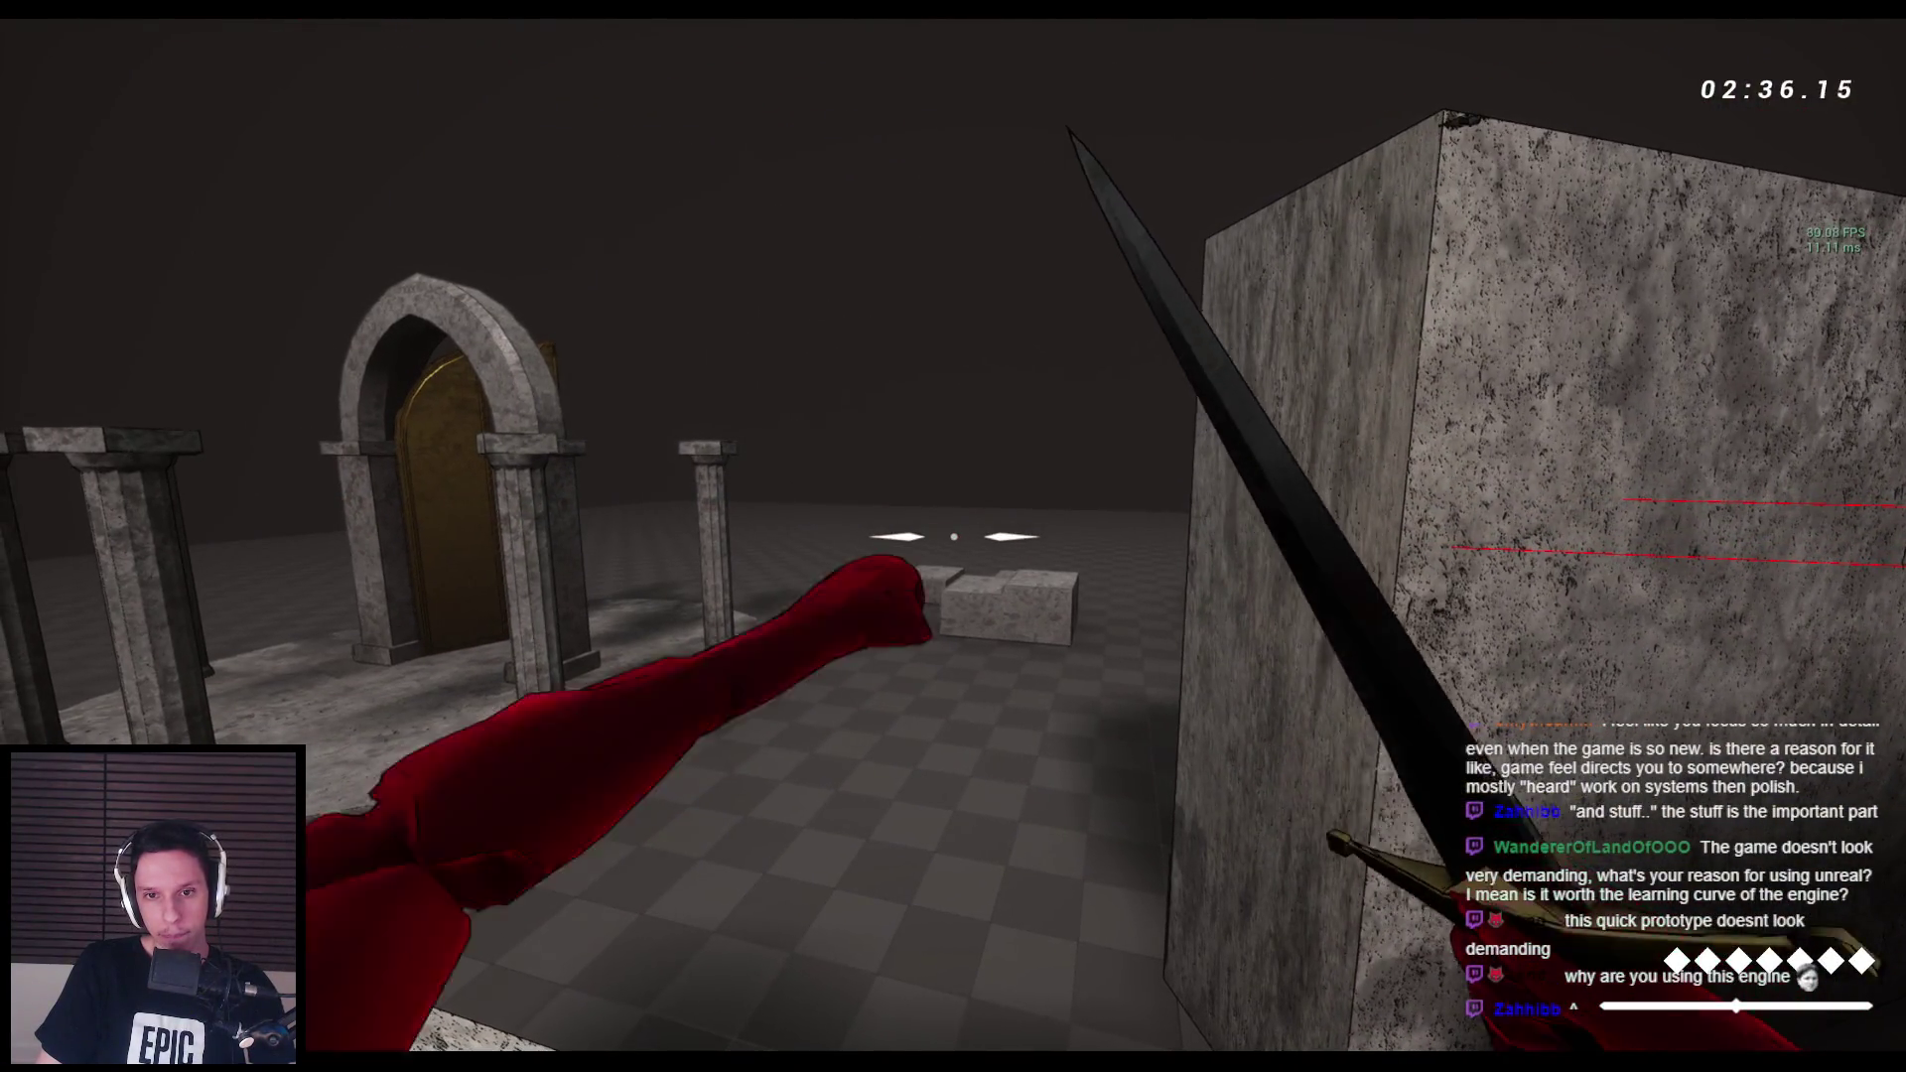
{"action": "key", "text": "Escape"}
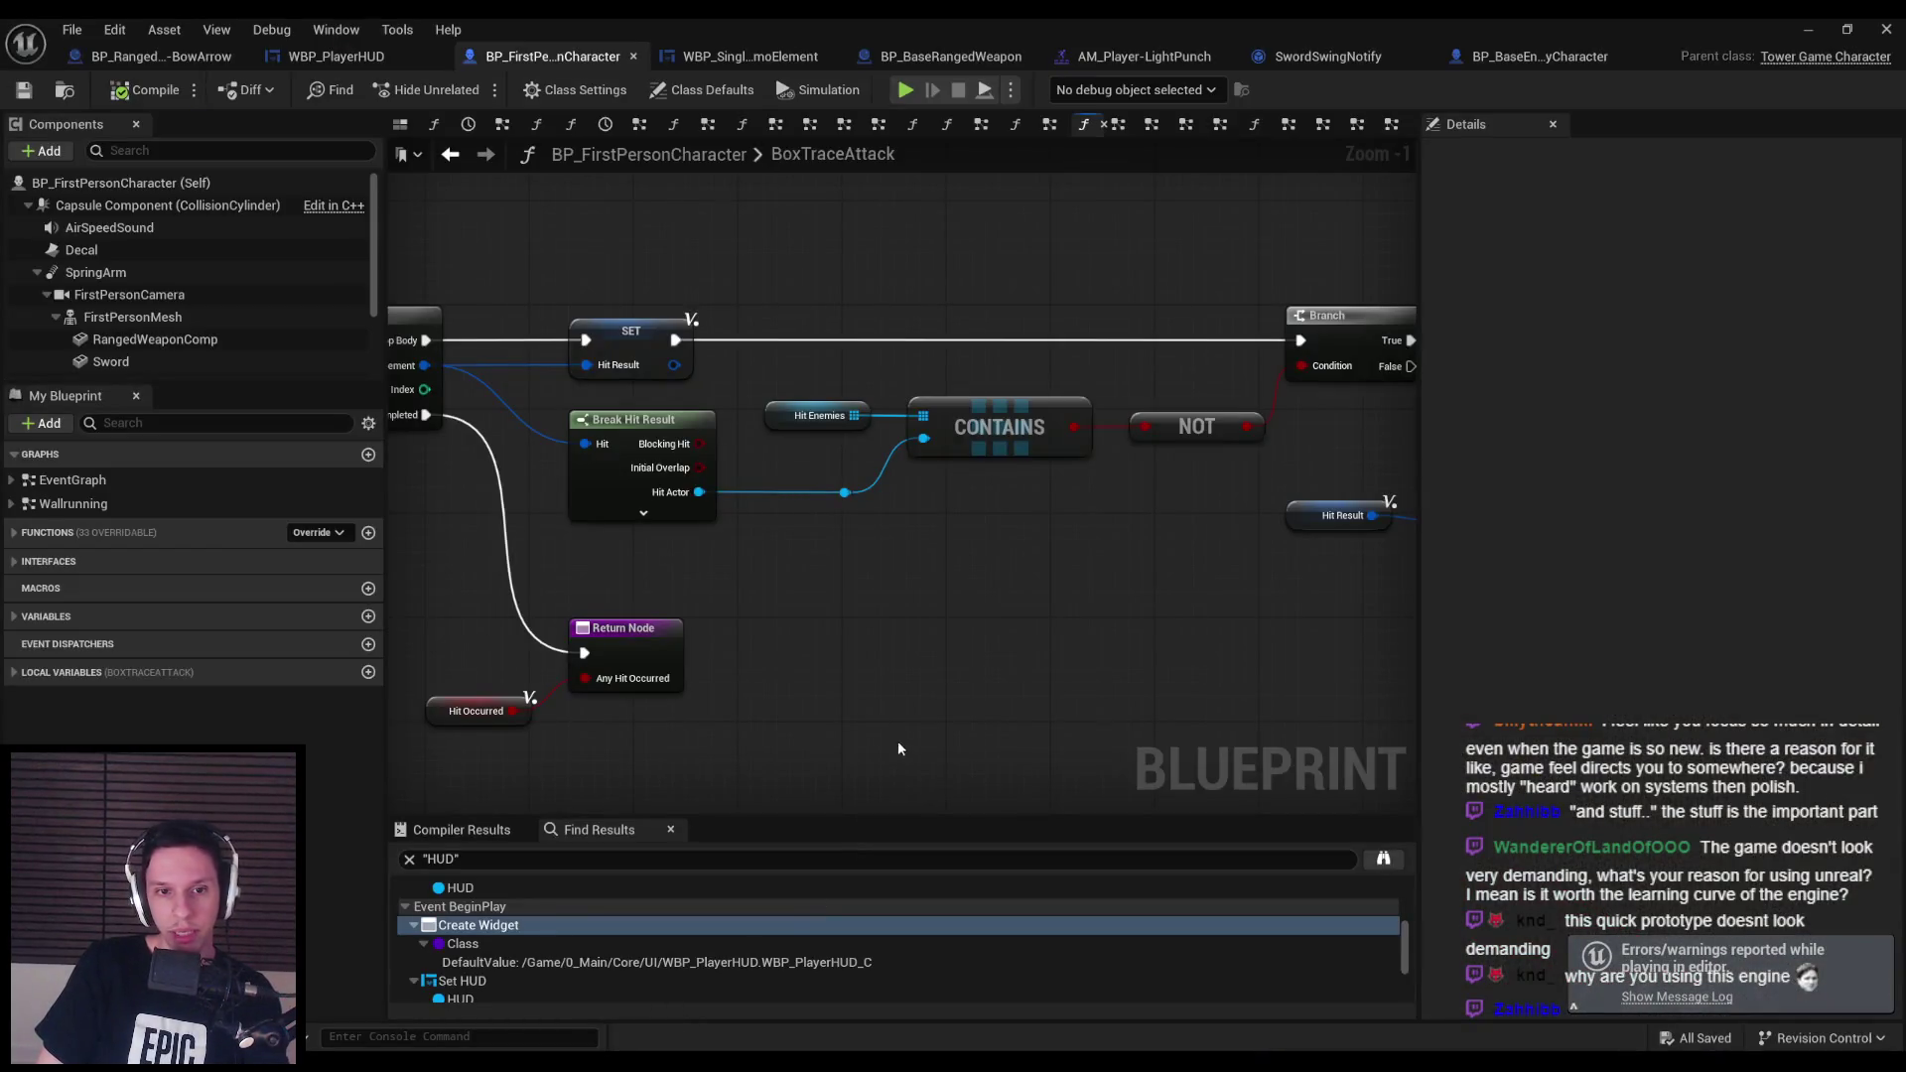
Move the Get World Location node group lower in the Punch/Interact graph.
{"action": "key", "text": "alt+Left"}
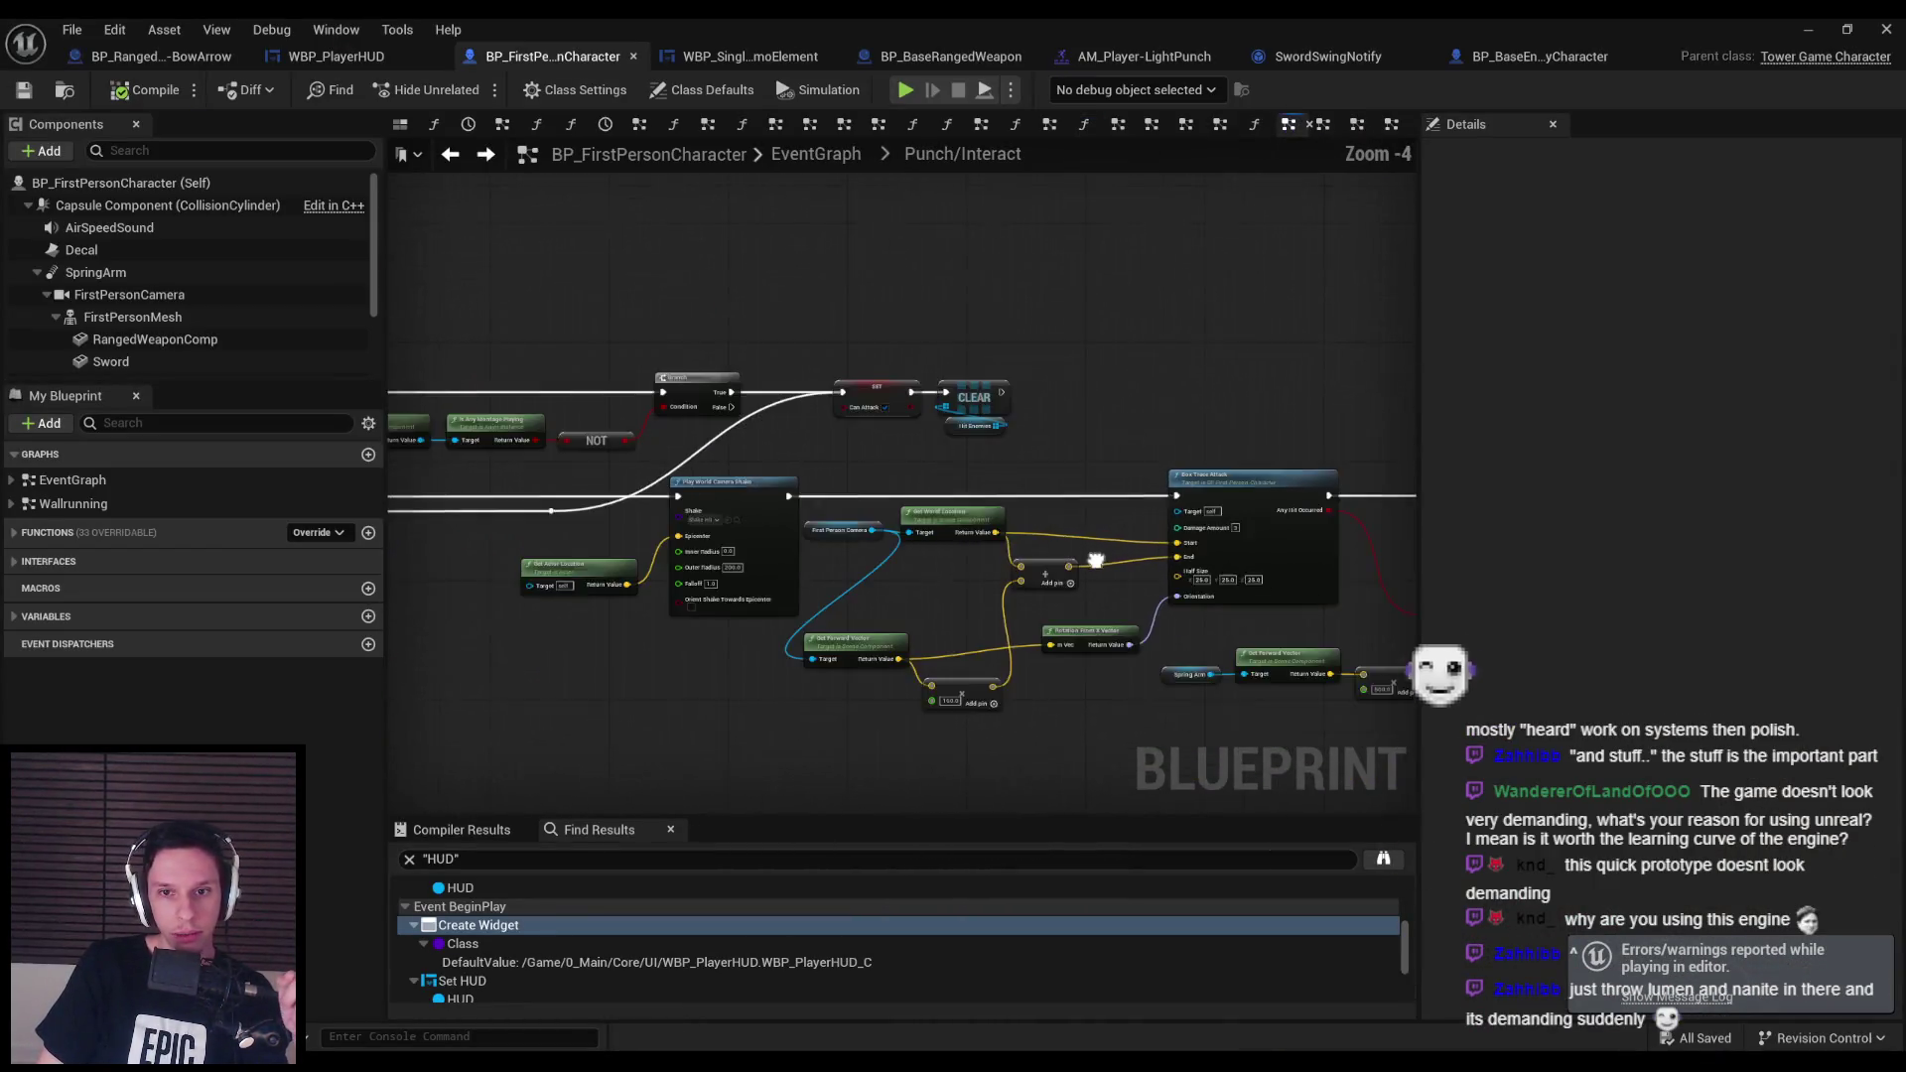
{"action": "scroll", "coordinate": [1095, 561], "scroll_direction": "up", "scroll_amount": 1}
{"action": "left_click_drag", "start_coordinate": [1236, 640], "coordinate": [760, 367]}
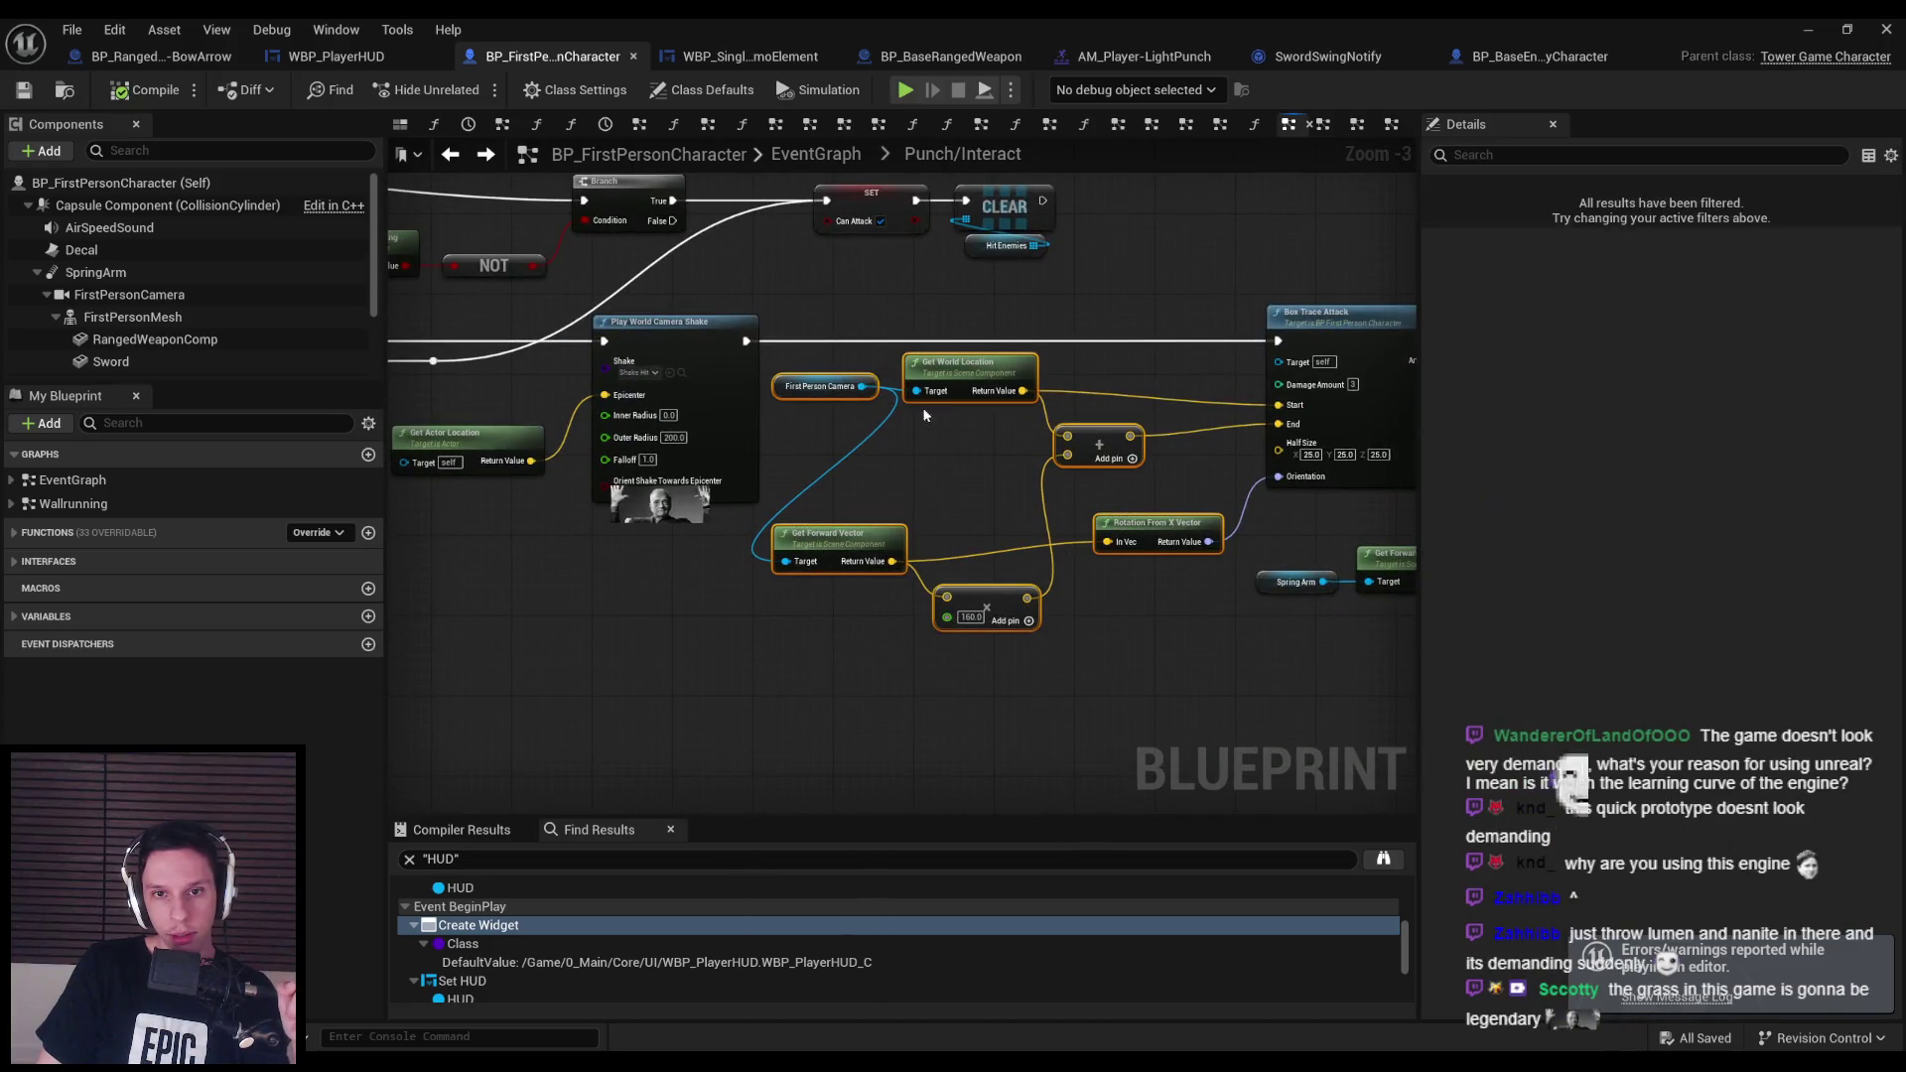
{"action": "left_click_drag", "start_coordinate": [1105, 461], "coordinate": [1095, 602]}
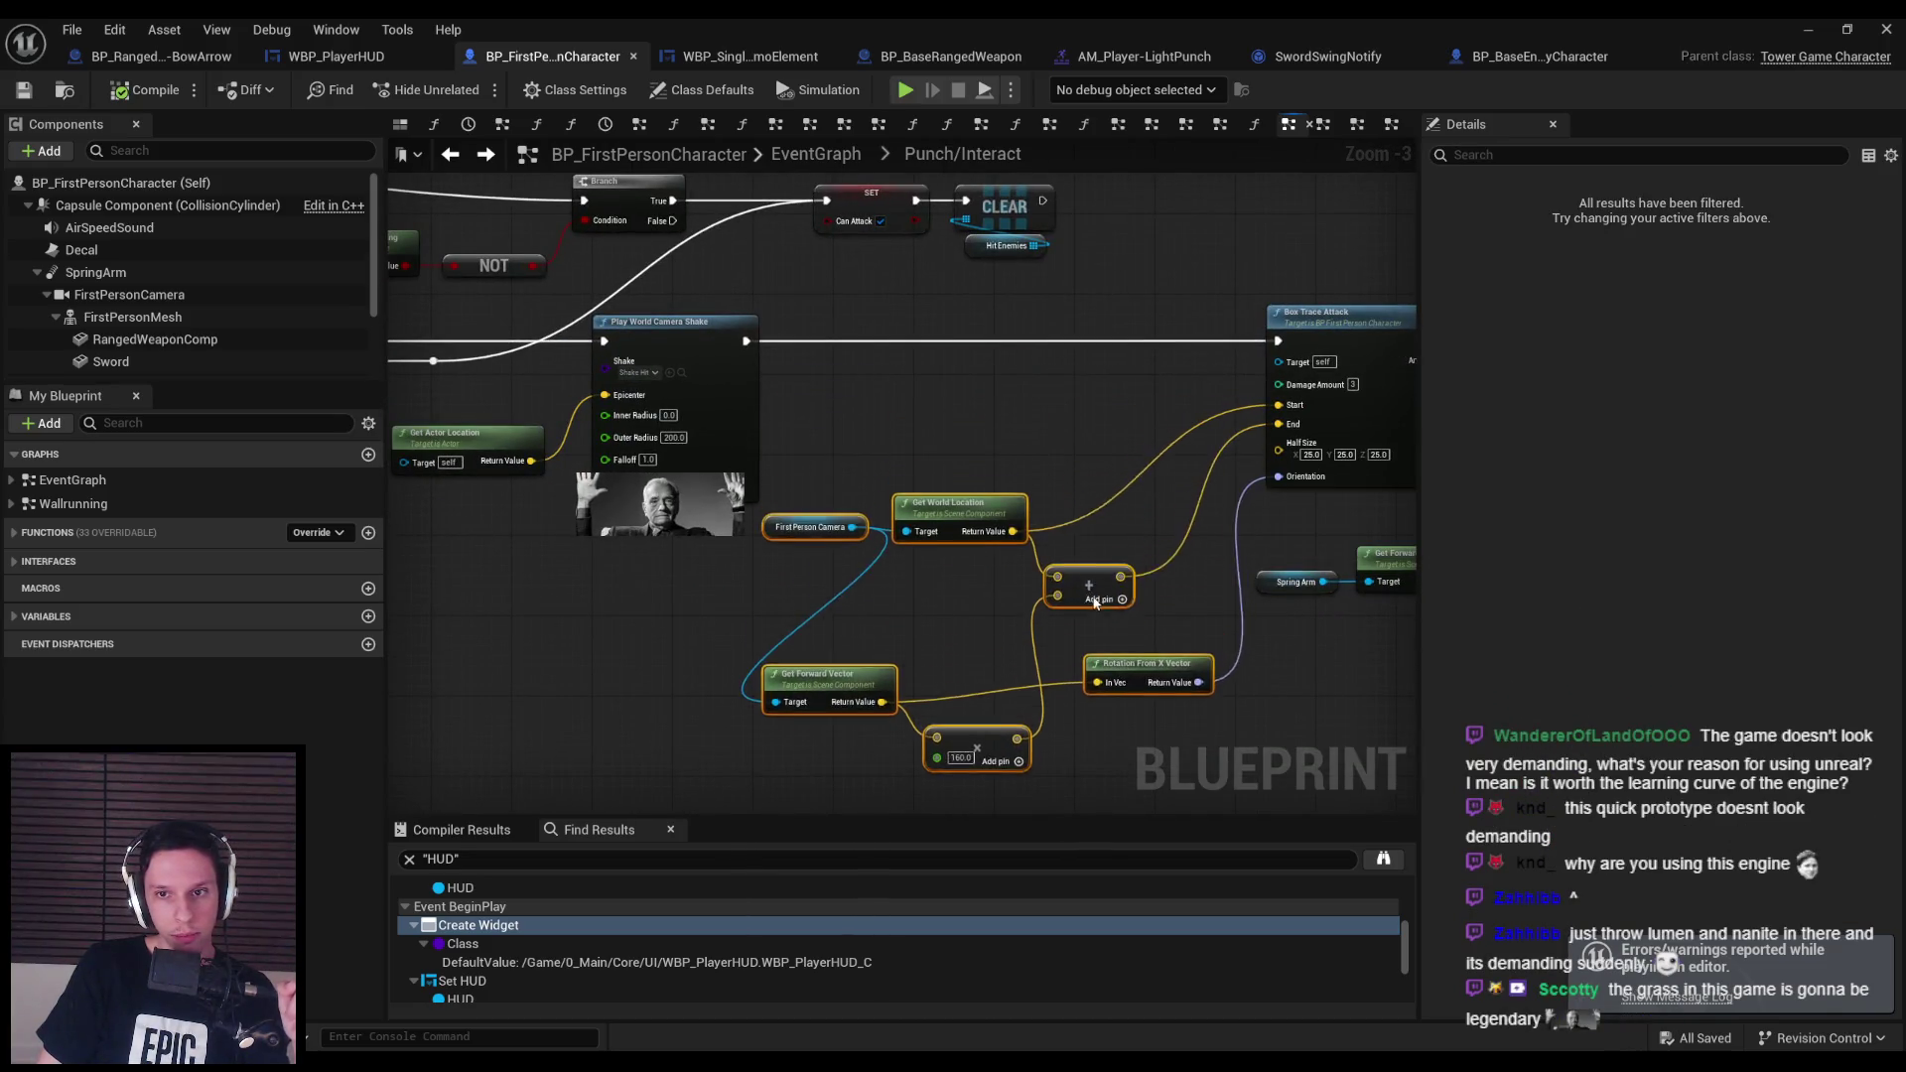
{"action": "left_click", "coordinate": [1095, 635]}
{"action": "scroll", "coordinate": [655, 496], "scroll_direction": "down", "scroll_amount": 2}
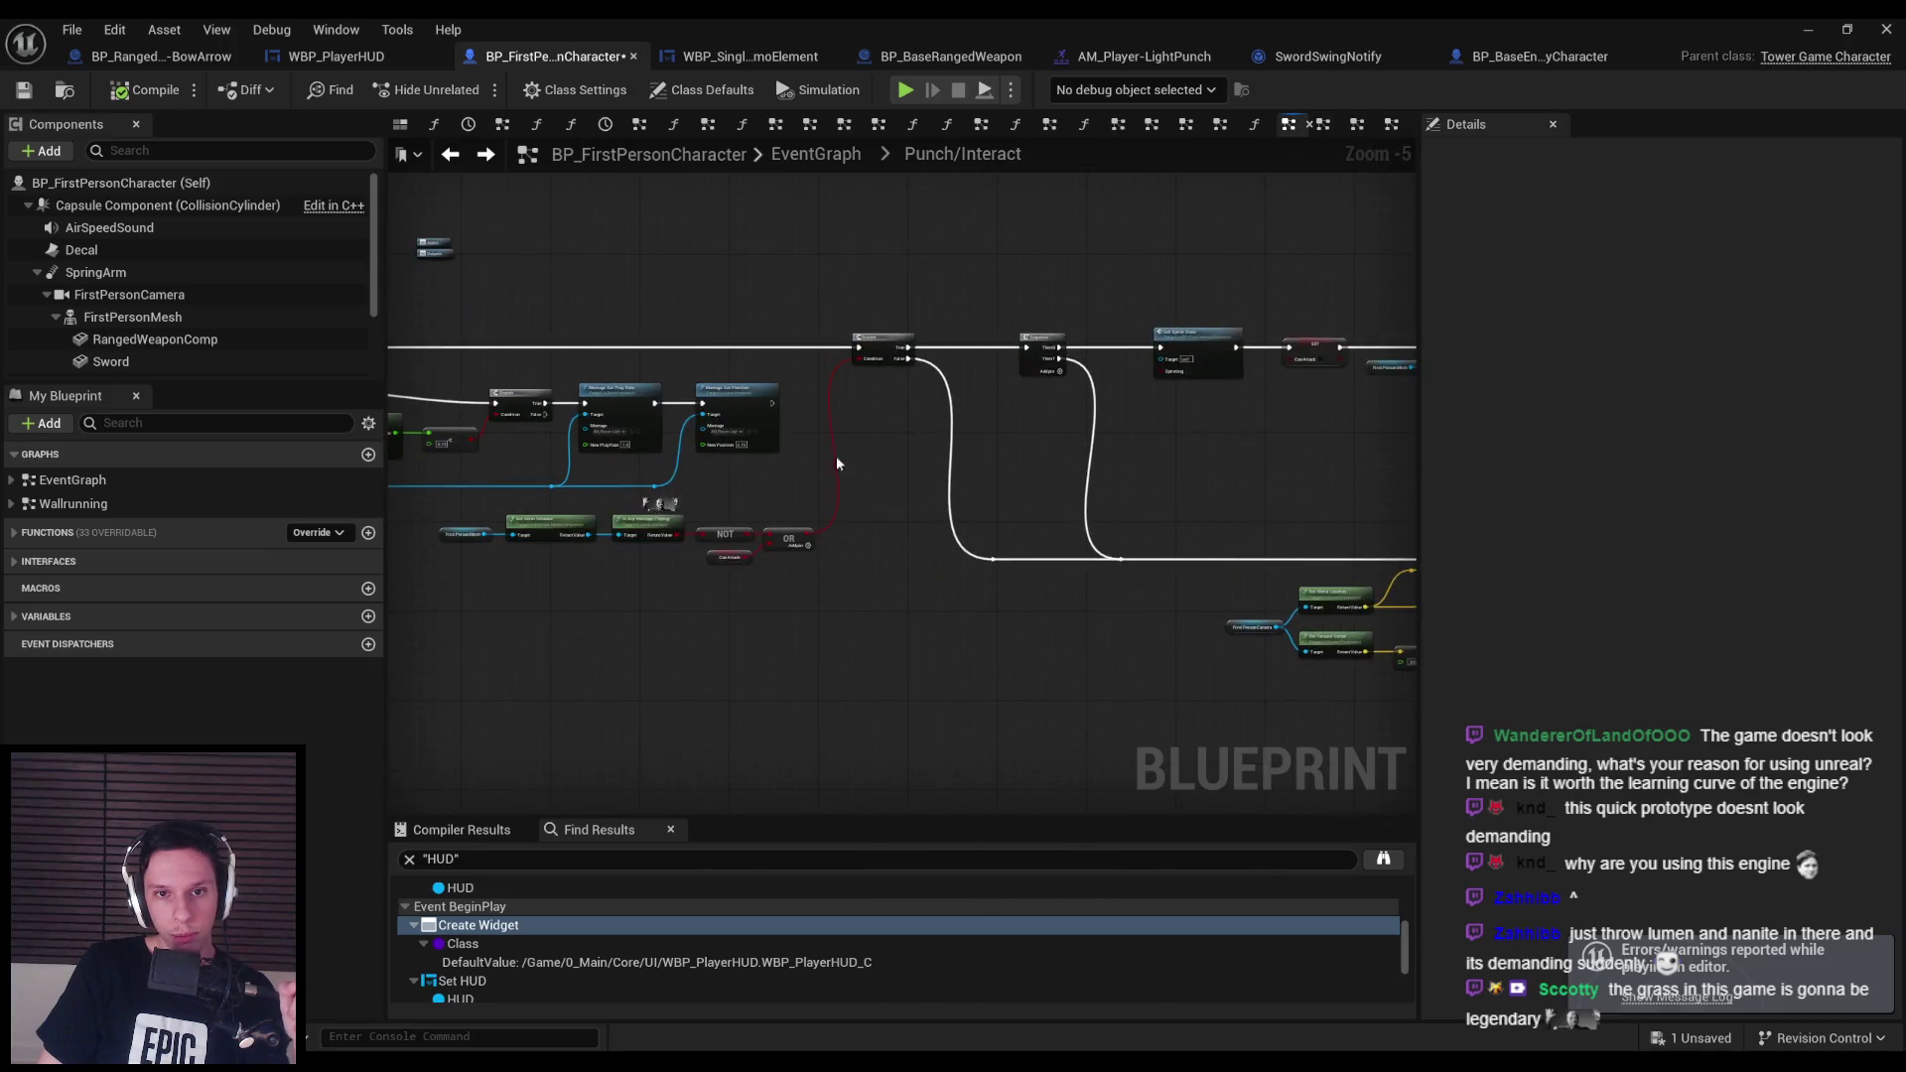
{"action": "scroll", "coordinate": [837, 464], "scroll_direction": "up", "scroll_amount": 5}
Add a Print String node and wire it into the Punch/Interact execution chain.
{"action": "right_click", "coordinate": [942, 315]}
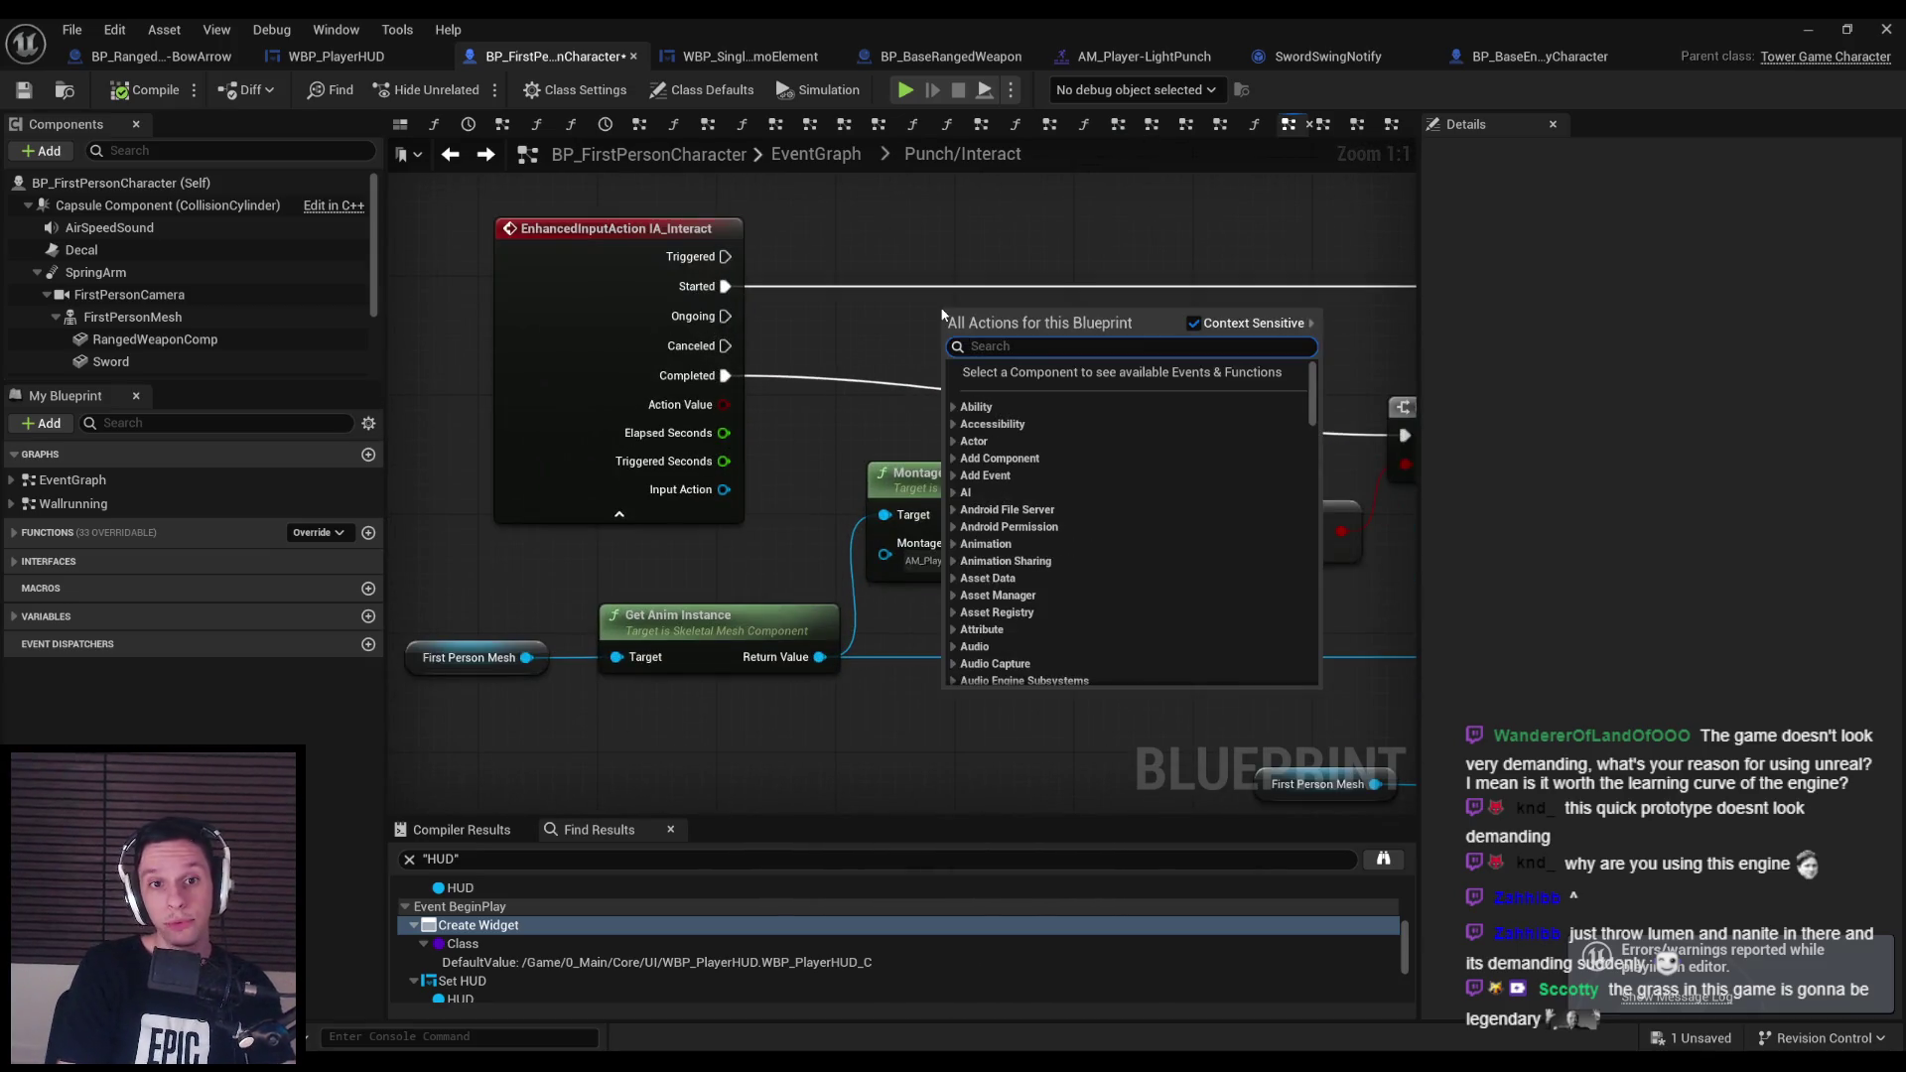
{"action": "type", "text": "print st"}
{"action": "key", "text": "Return"}
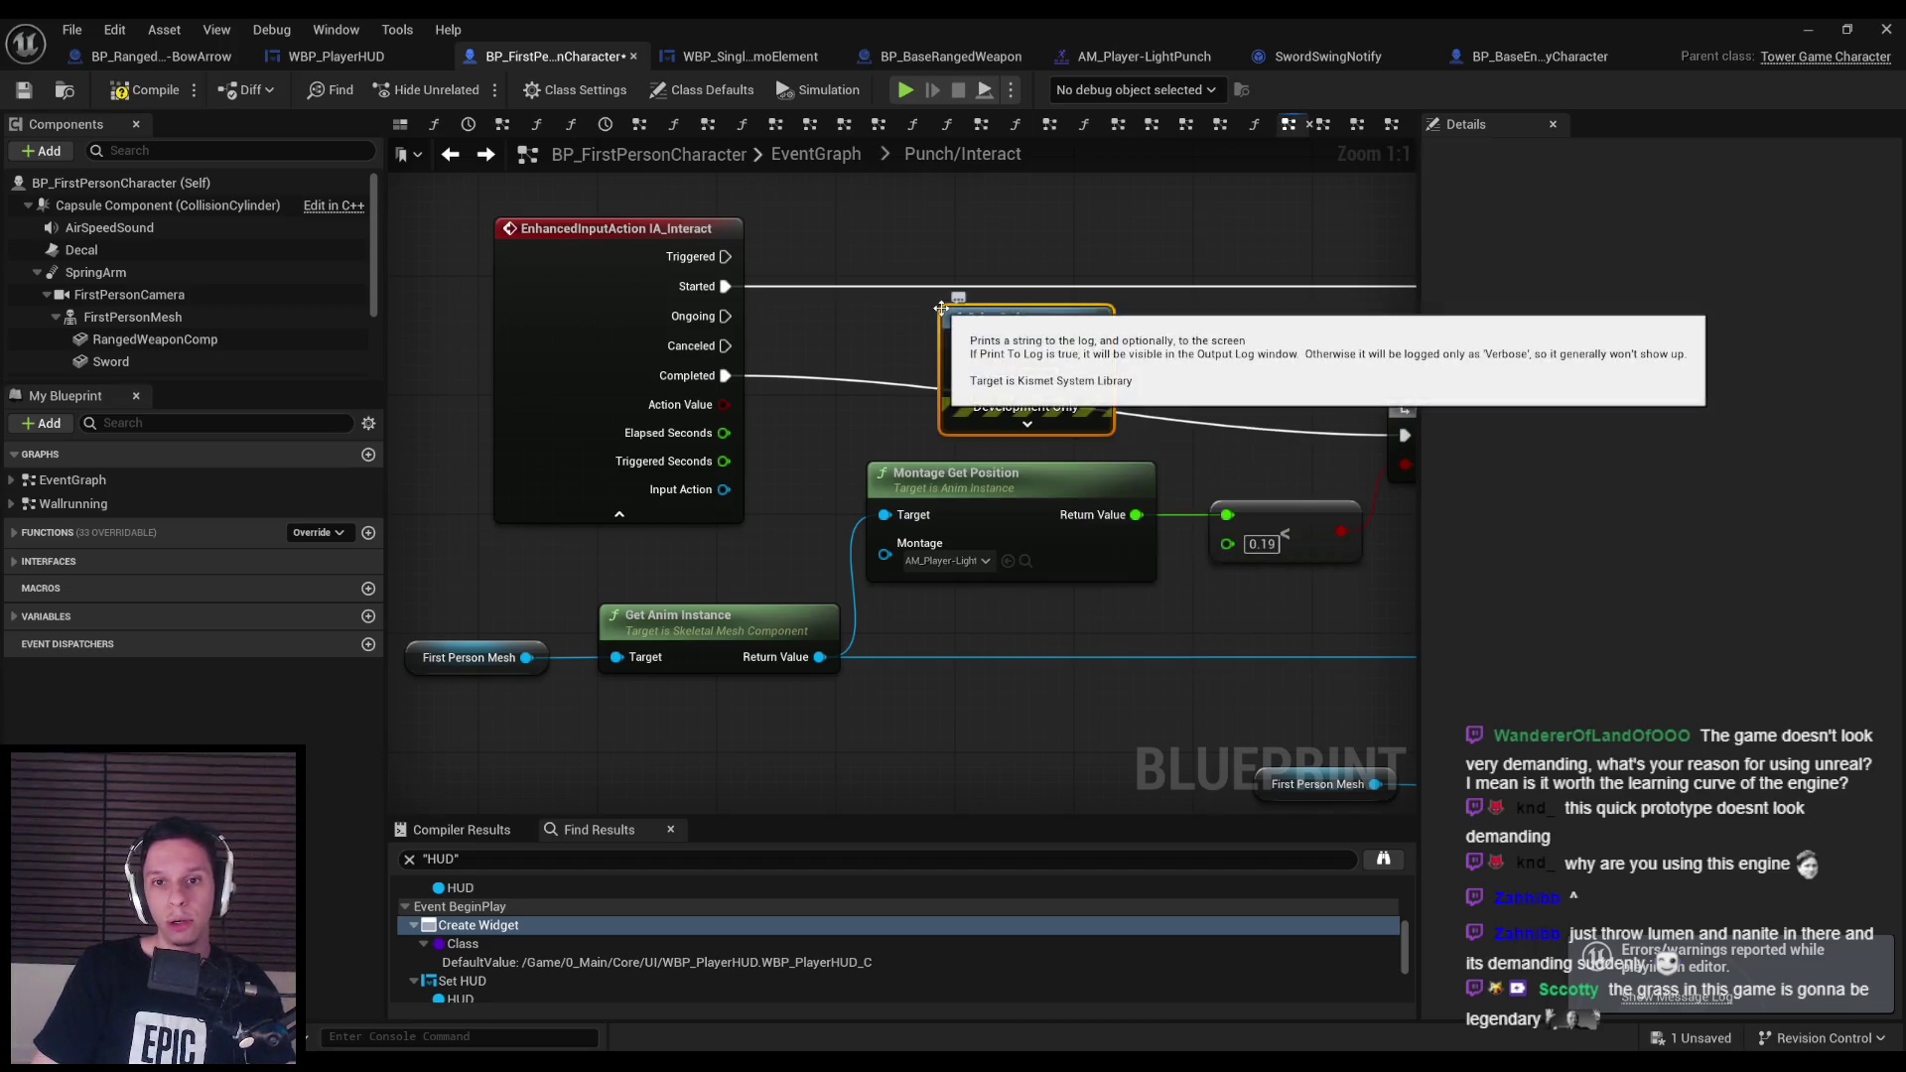
{"action": "scroll", "coordinate": [559, 490], "scroll_direction": "down", "scroll_amount": 6}
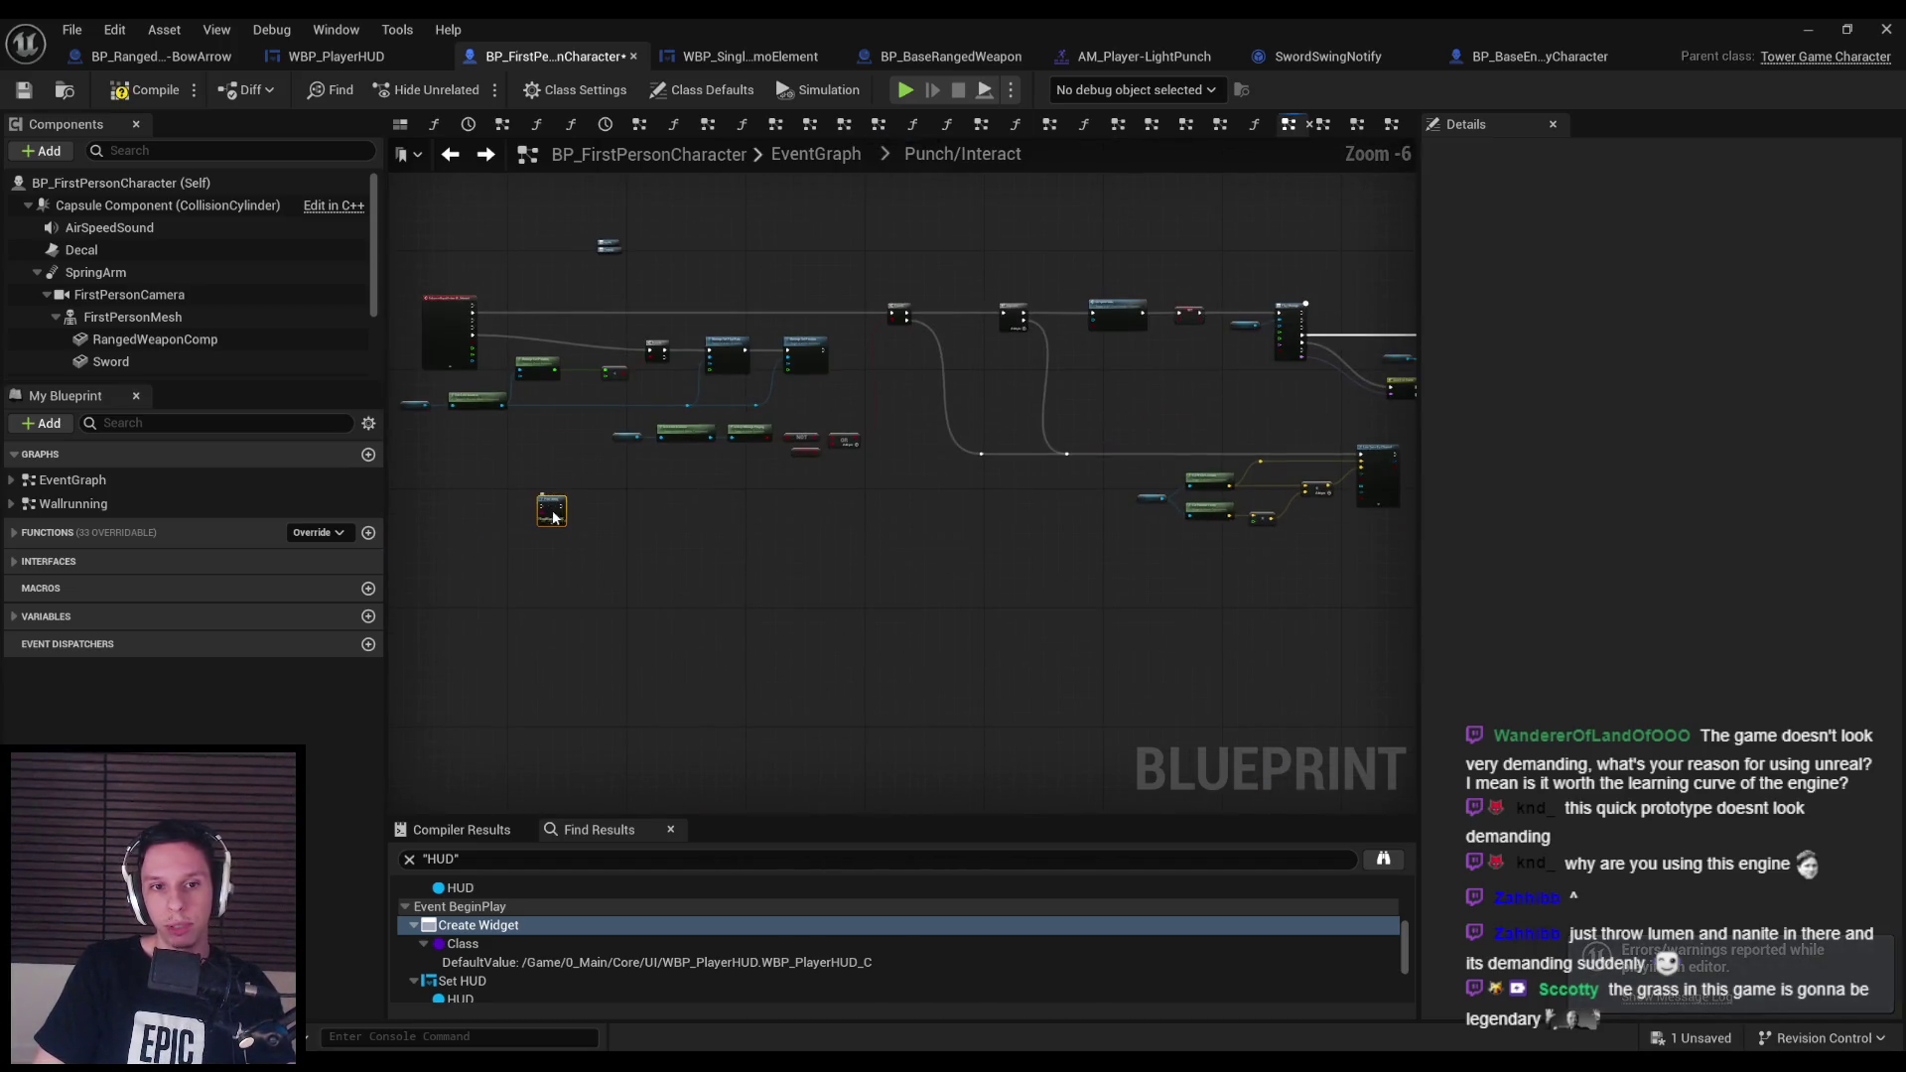
{"action": "left_click_drag", "start_coordinate": [553, 516], "coordinate": [1152, 588]}
{"action": "scroll", "coordinate": [597, 655], "scroll_direction": "up", "scroll_amount": 1}
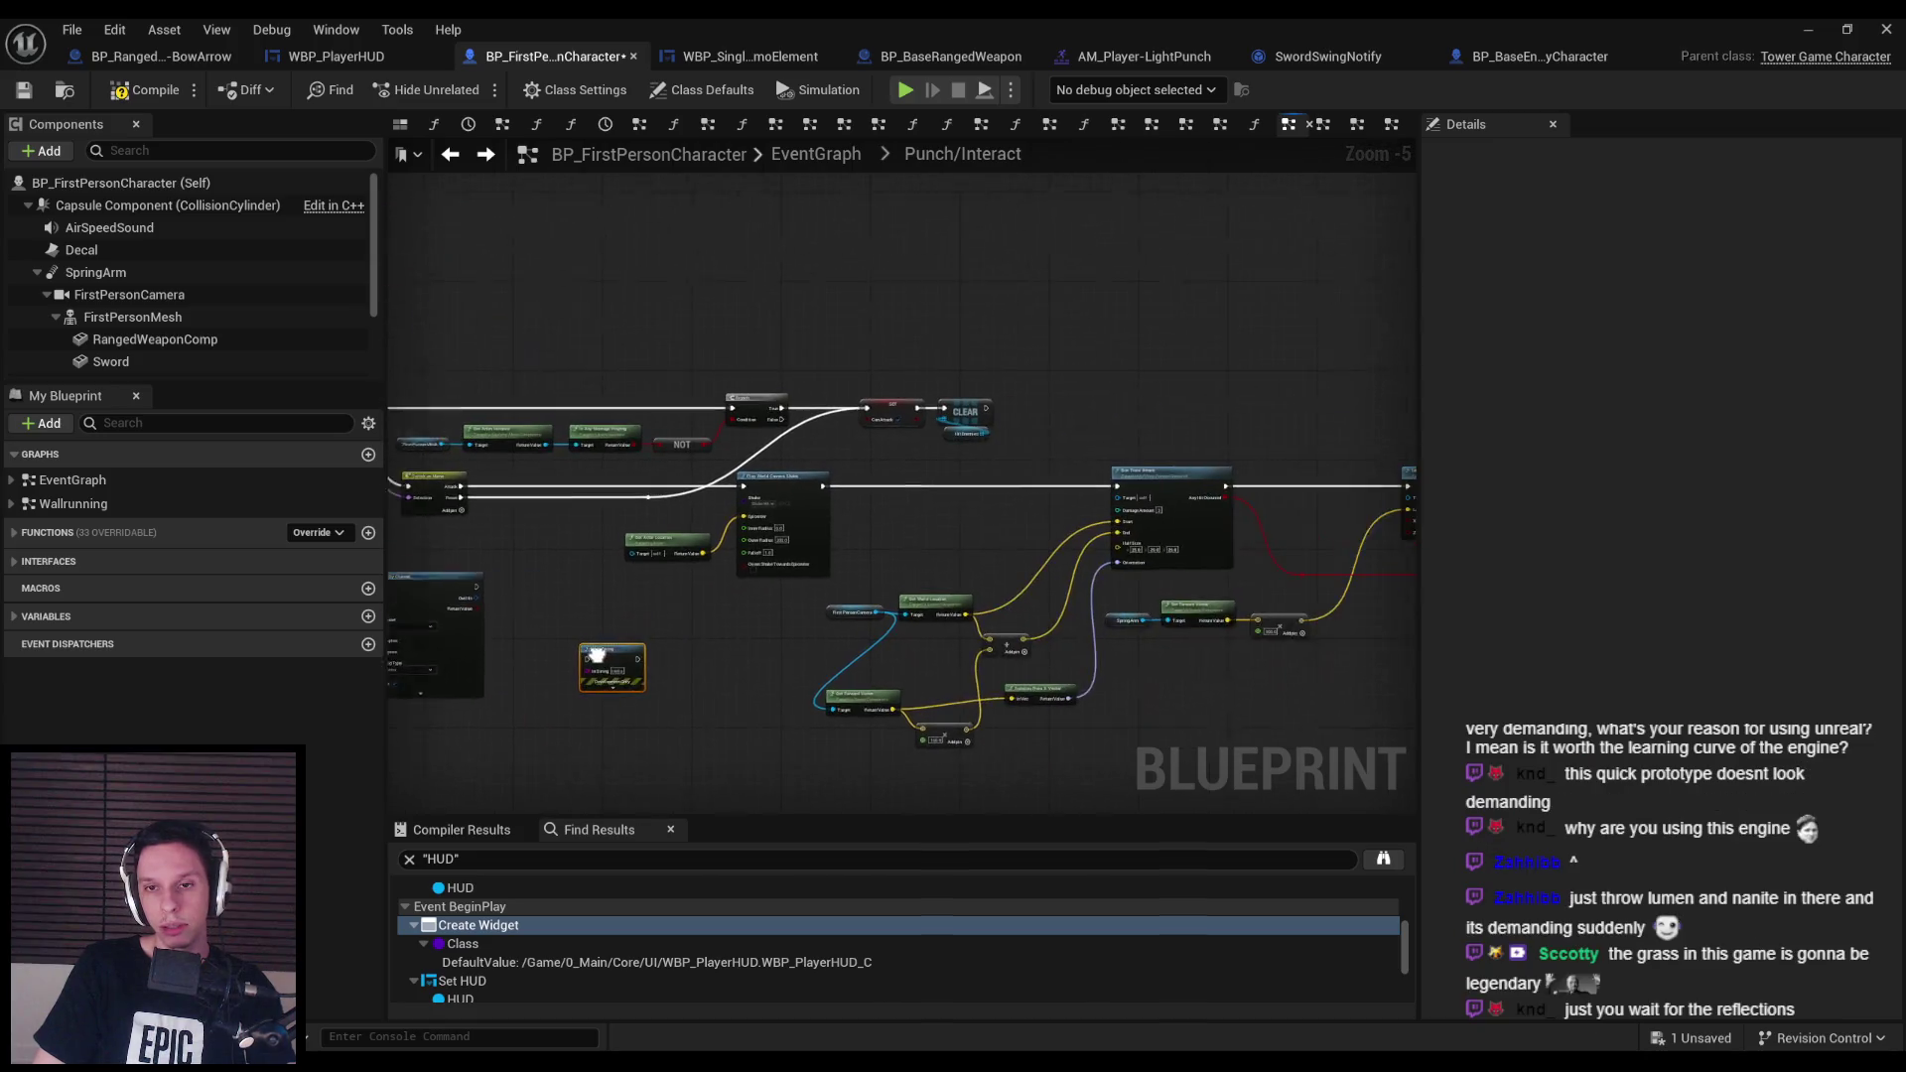
{"action": "mouse_move", "coordinate": [596, 655]}
{"action": "left_mouse_down"}
{"action": "mouse_move", "coordinate": [918, 500]}
{"action": "mouse_move", "coordinate": [690, 490]}
{"action": "left_mouse_up"}
Connect Print String's In String to Elapsed Seconds and place the auto-created conversion node.
{"action": "scroll", "coordinate": [919, 500], "scroll_direction": "up", "scroll_amount": 3}
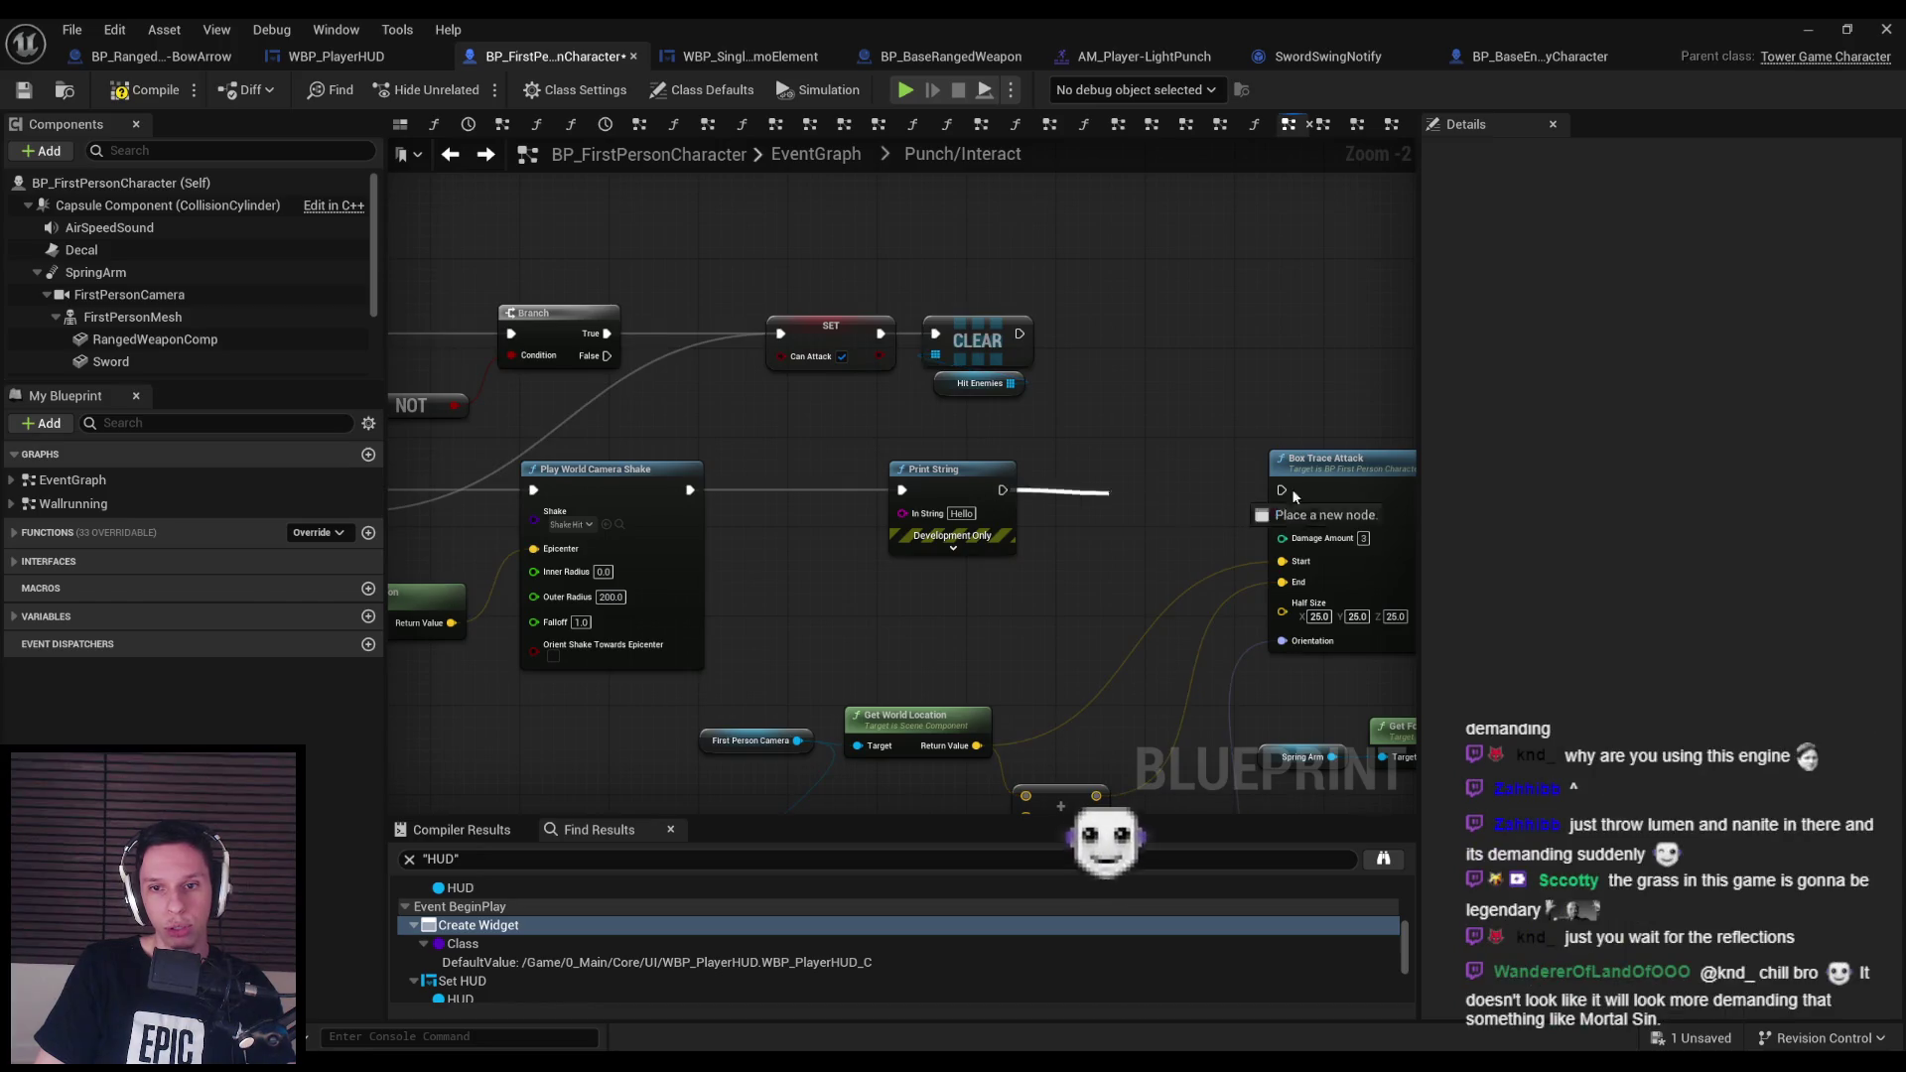
{"action": "scroll", "coordinate": [813, 553], "scroll_direction": "down", "scroll_amount": 2}
{"action": "mouse_move", "coordinate": [872, 527]}
{"action": "left_mouse_down"}
{"action": "mouse_move", "coordinate": [722, 527]}
{"action": "mouse_move", "coordinate": [135, 608]}
{"action": "mouse_move", "coordinate": [497, 611]}
{"action": "mouse_move", "coordinate": [372, 493]}
{"action": "mouse_move", "coordinate": [606, 433]}
{"action": "left_mouse_up"}
{"action": "scroll", "coordinate": [607, 433], "scroll_direction": "down", "scroll_amount": 1}
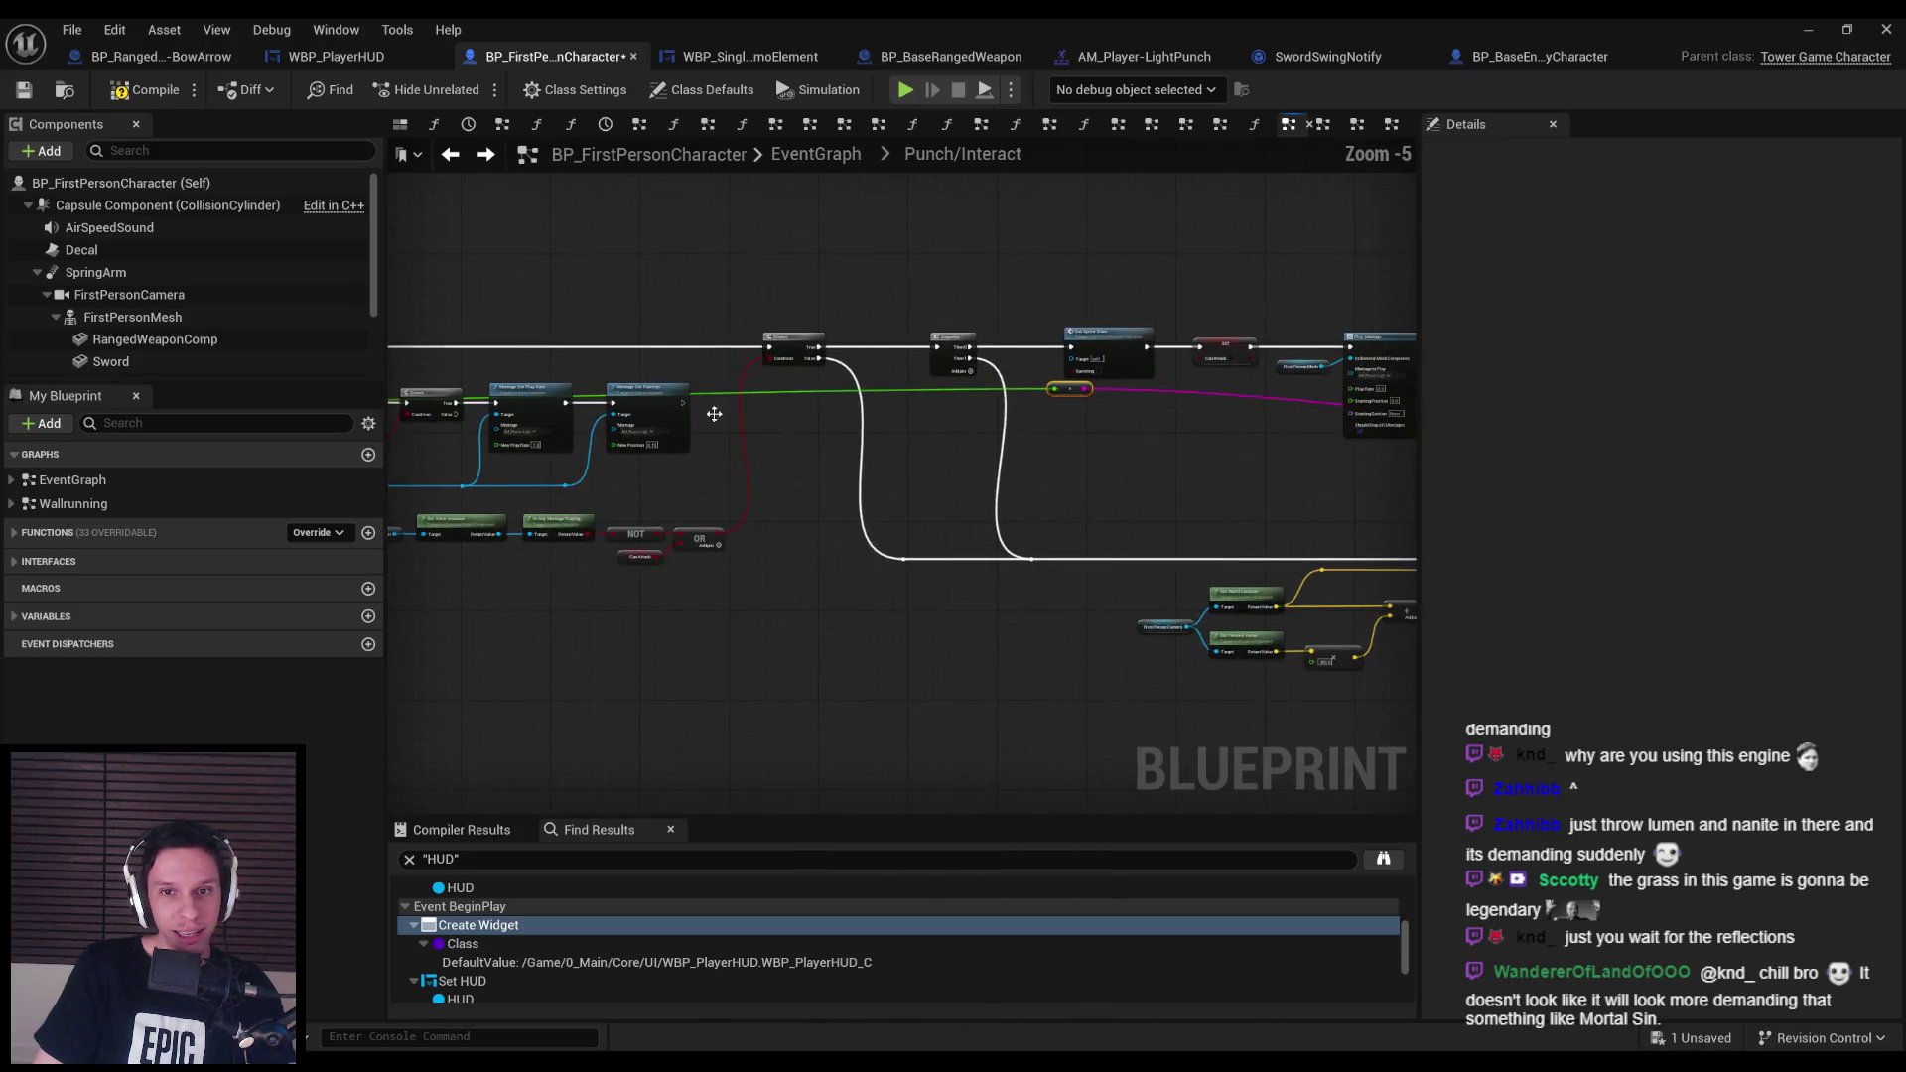
{"action": "mouse_move", "coordinate": [1087, 730]}
{"action": "left_mouse_down"}
{"action": "mouse_move", "coordinate": [754, 670]}
{"action": "mouse_move", "coordinate": [1142, 694]}
{"action": "mouse_move", "coordinate": [1355, 673]}
{"action": "mouse_move", "coordinate": [773, 647]}
{"action": "left_mouse_up"}
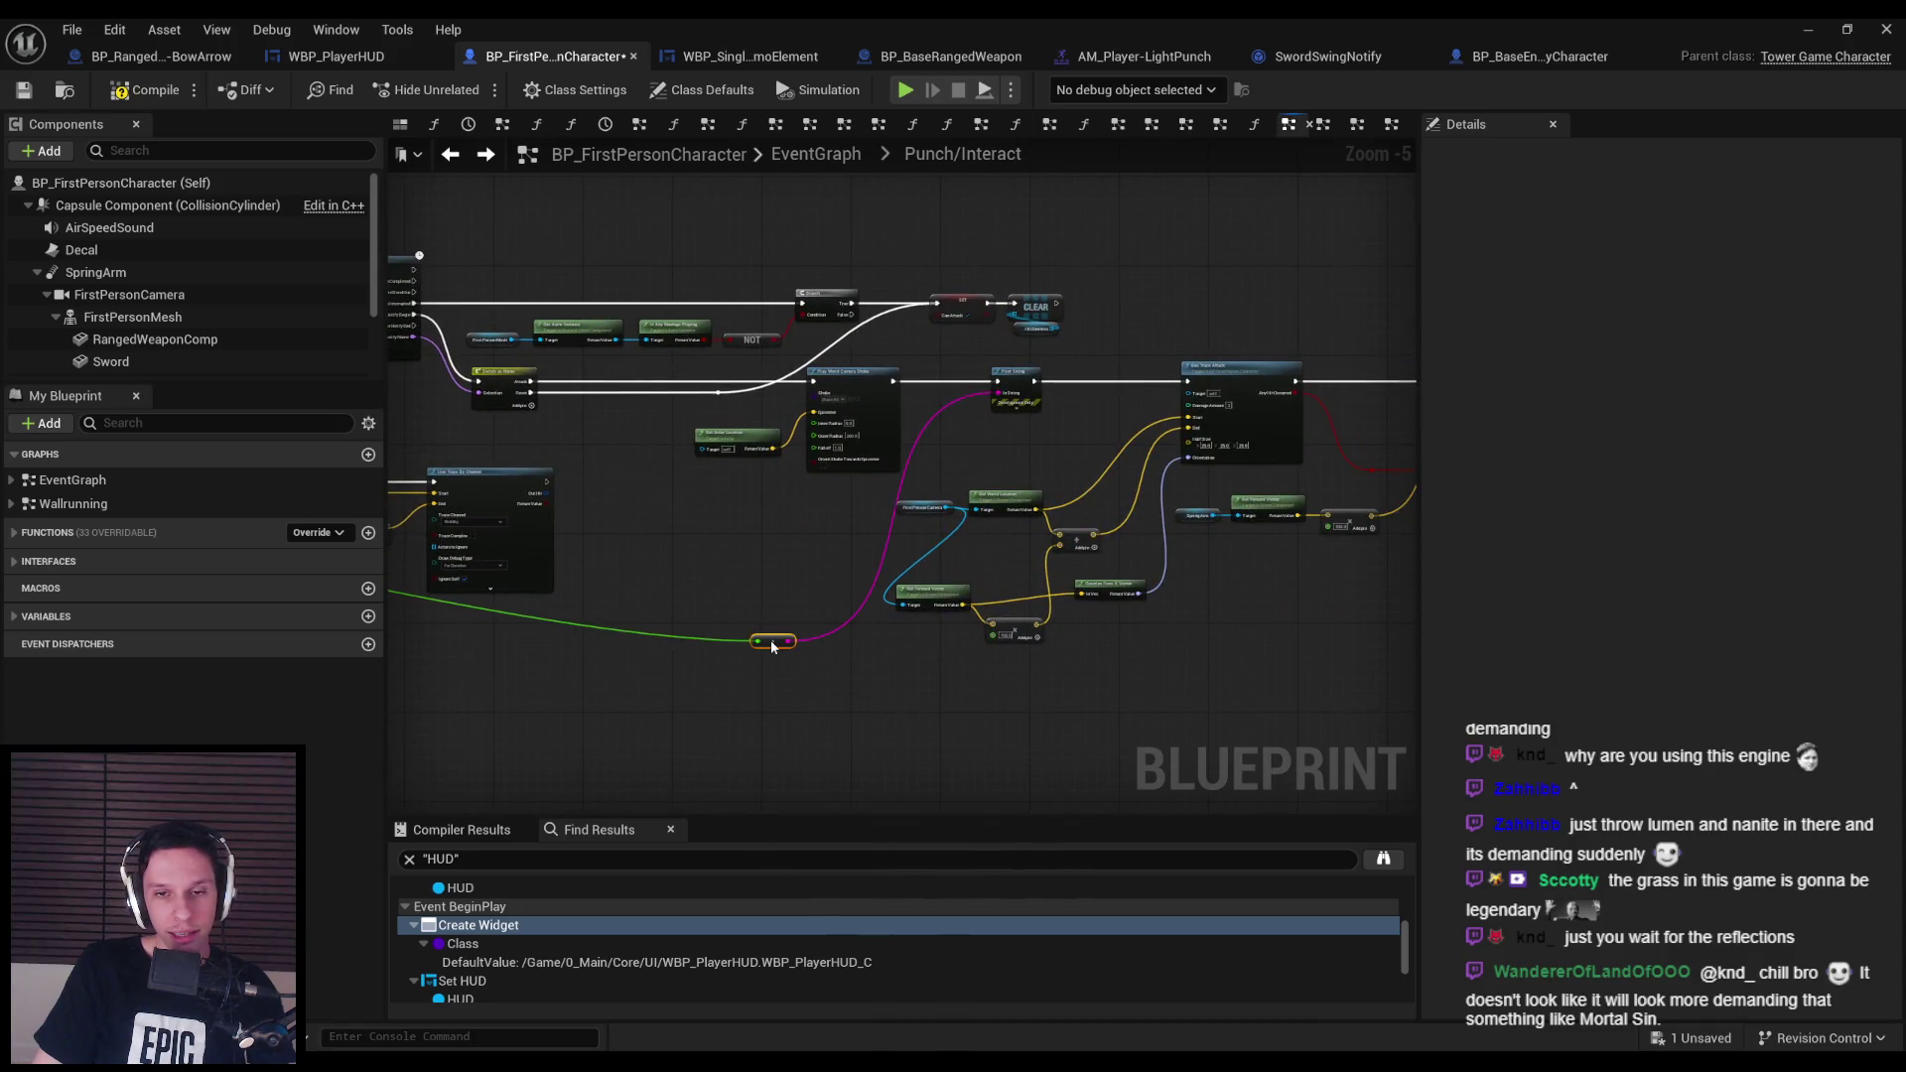
{"action": "left_click", "coordinate": [1814, 32]}
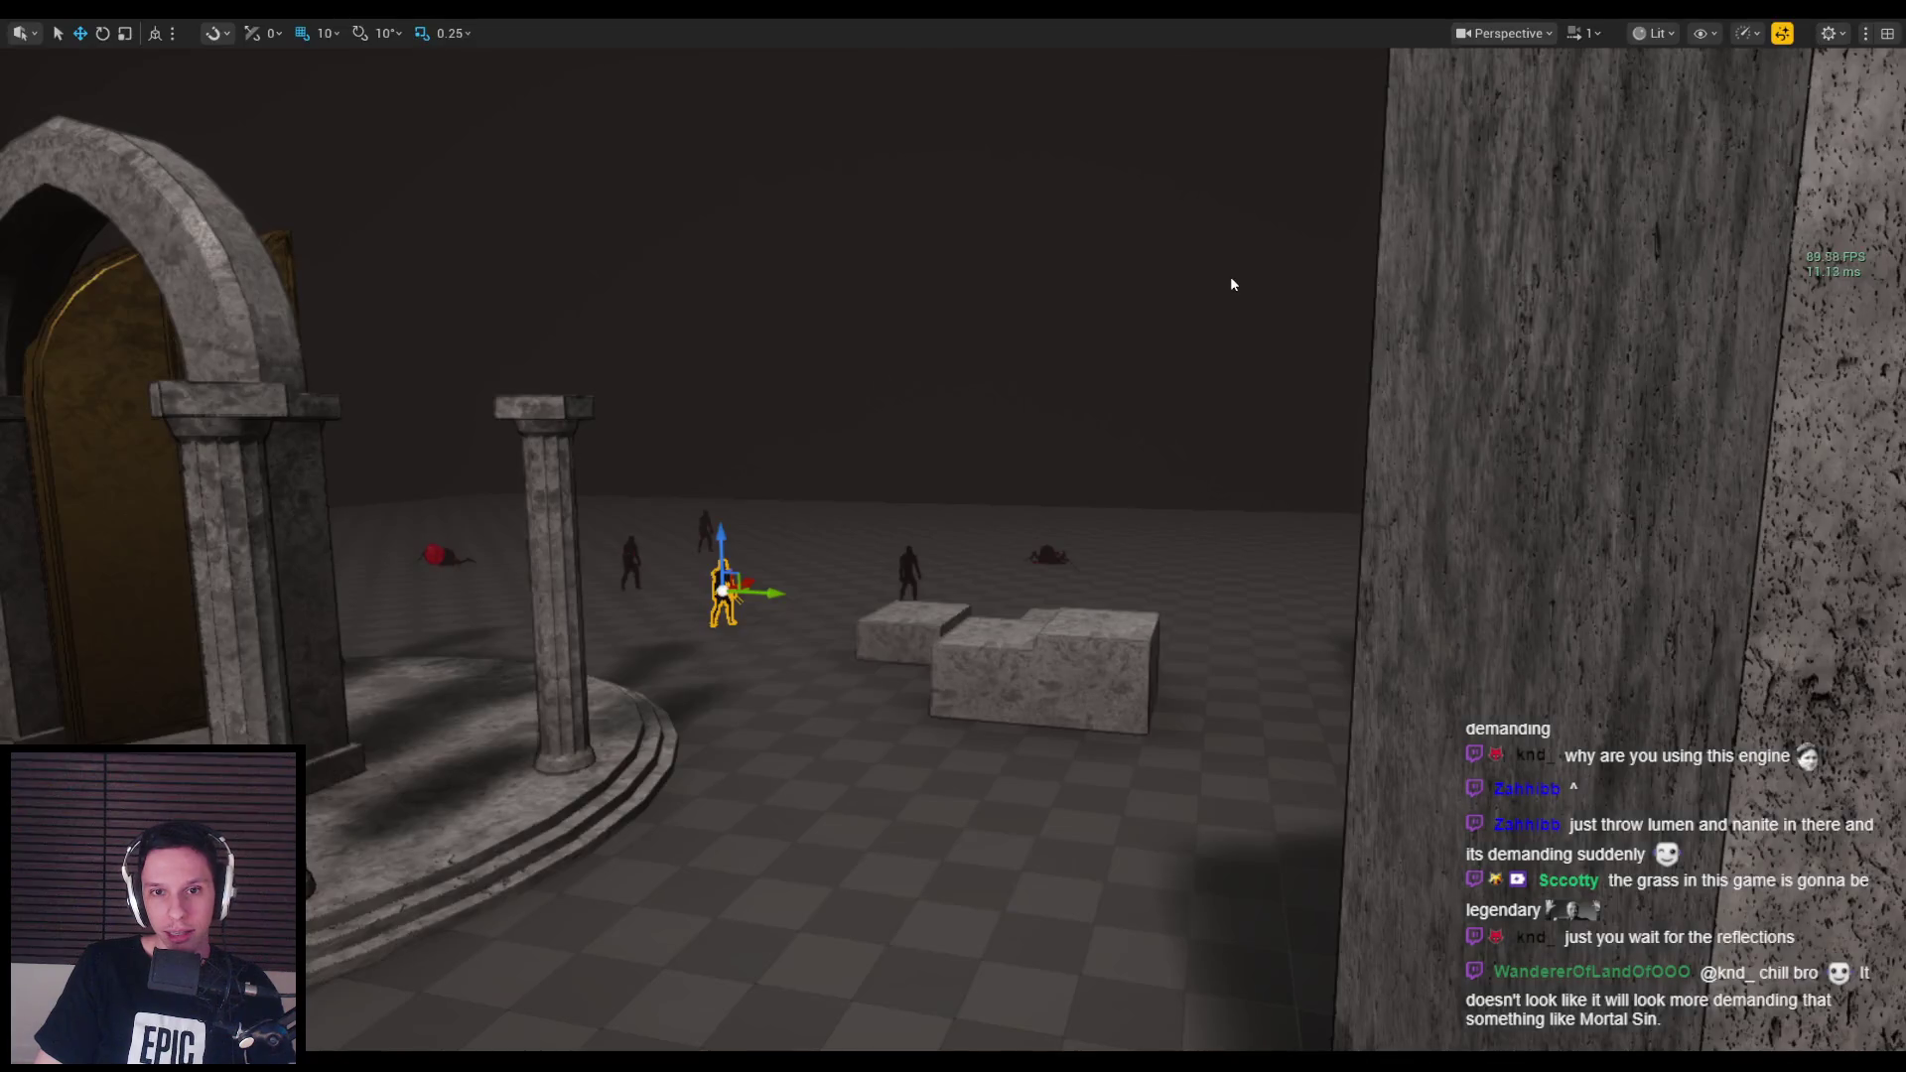
{"action": "left_click", "coordinate": [1230, 277]}
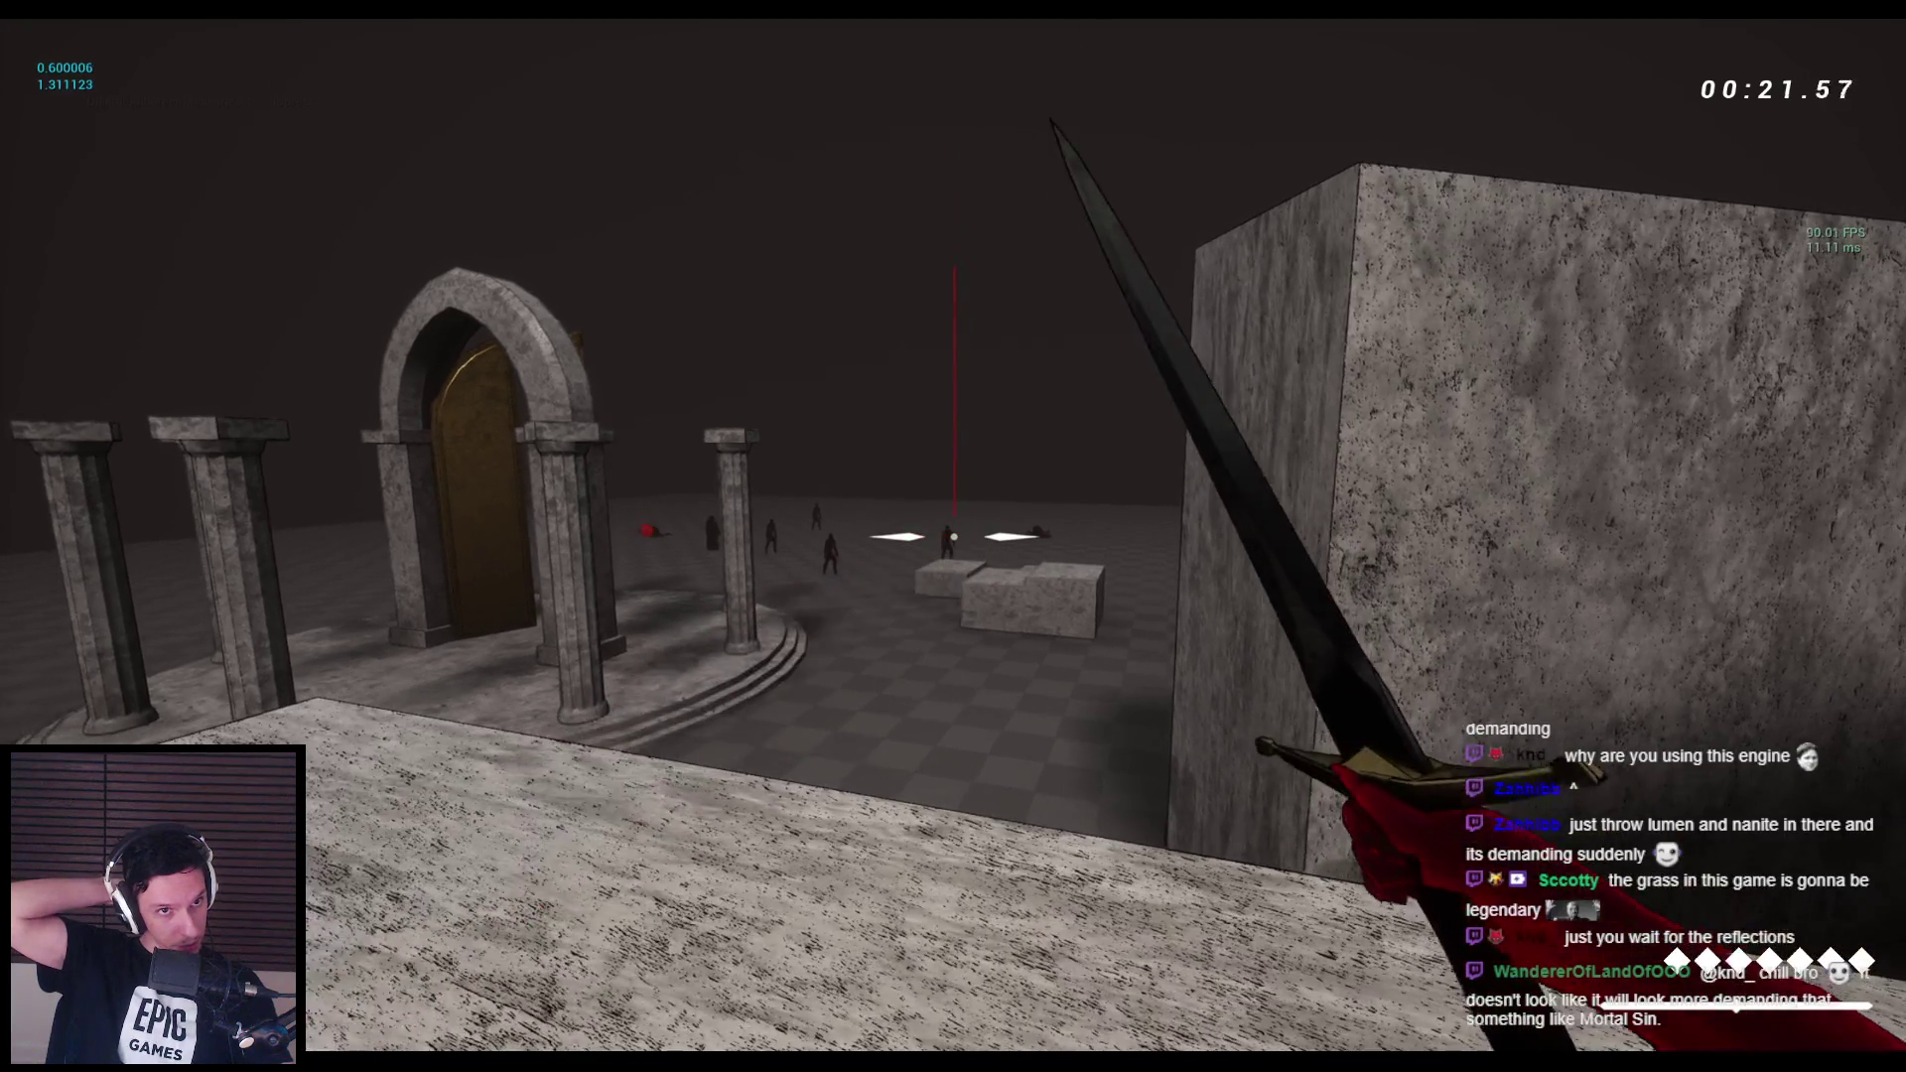
{"action": "key", "text": "Escape"}
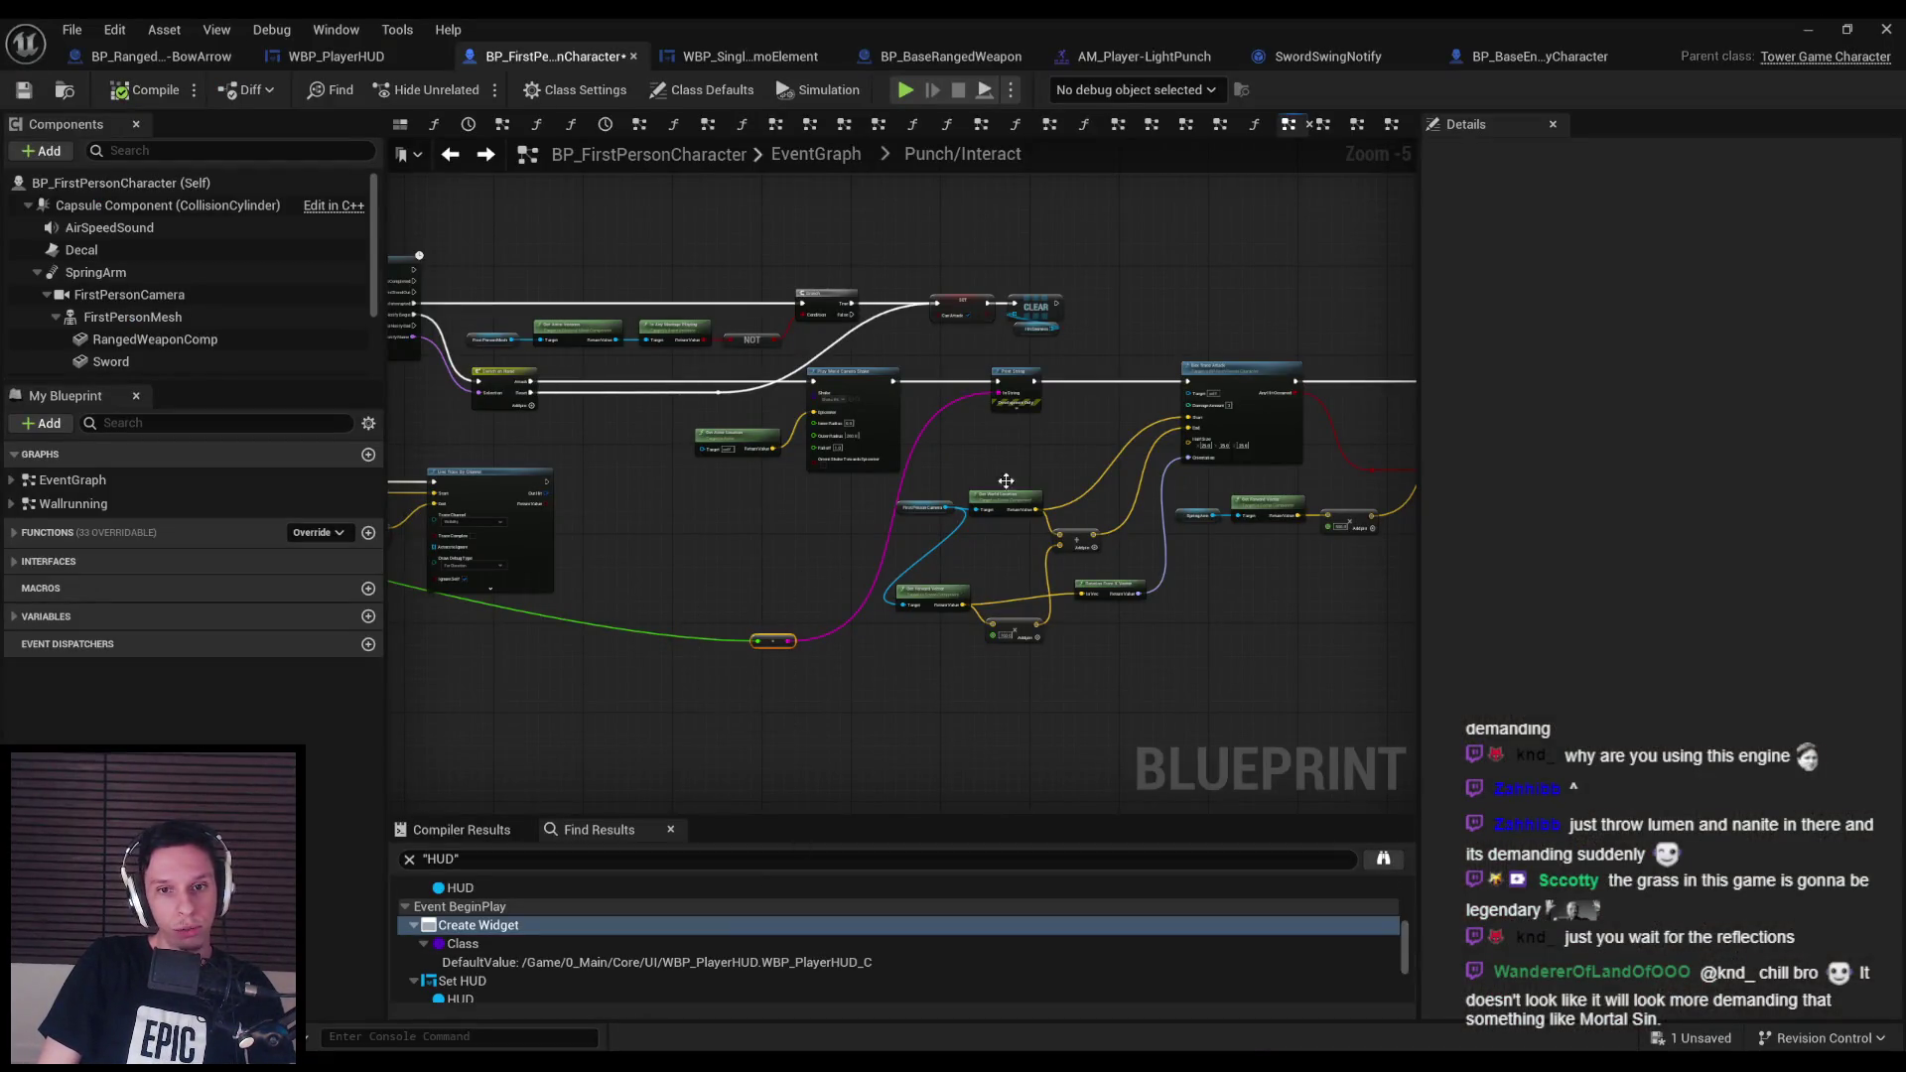
Frame the selected reroute node and save BP_FirstPersonCharacter.
{"action": "scroll", "coordinate": [1006, 481], "scroll_direction": "up", "scroll_amount": 4}
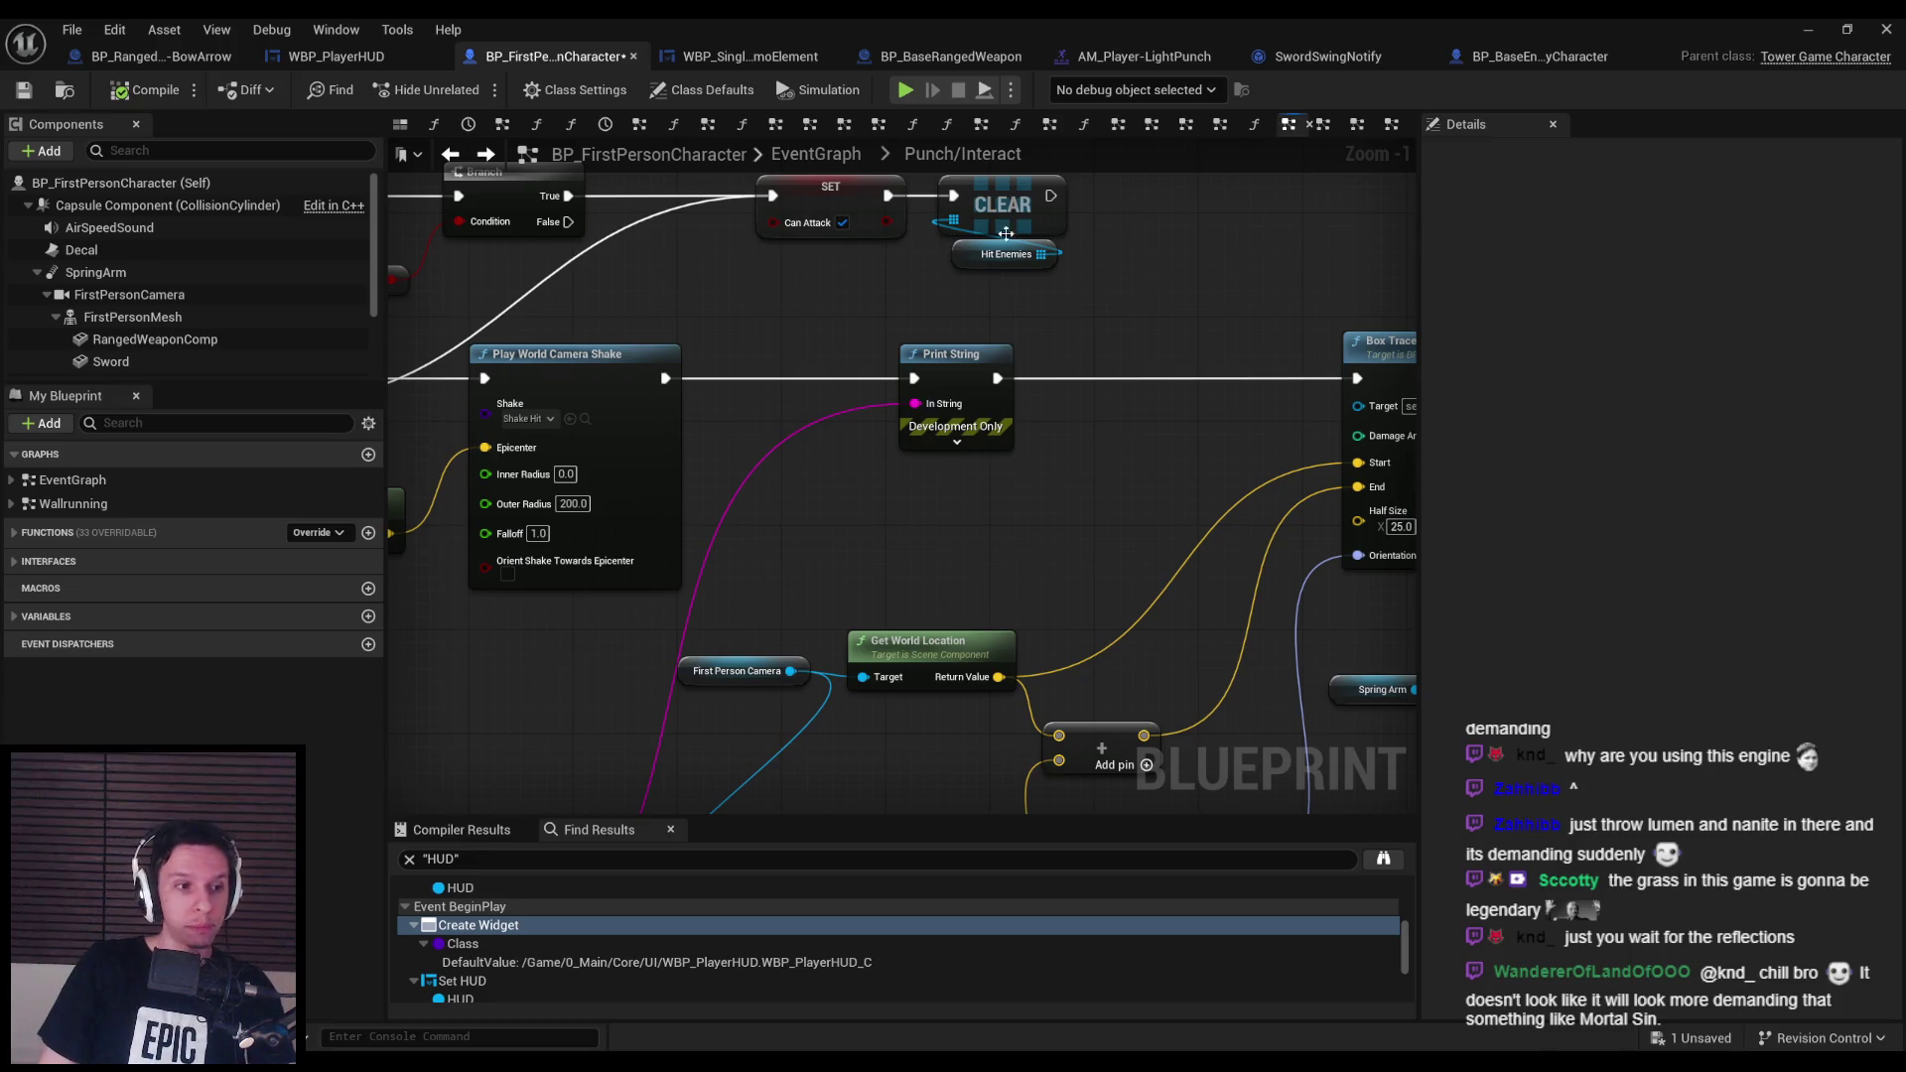
{"action": "key", "text": "f"}
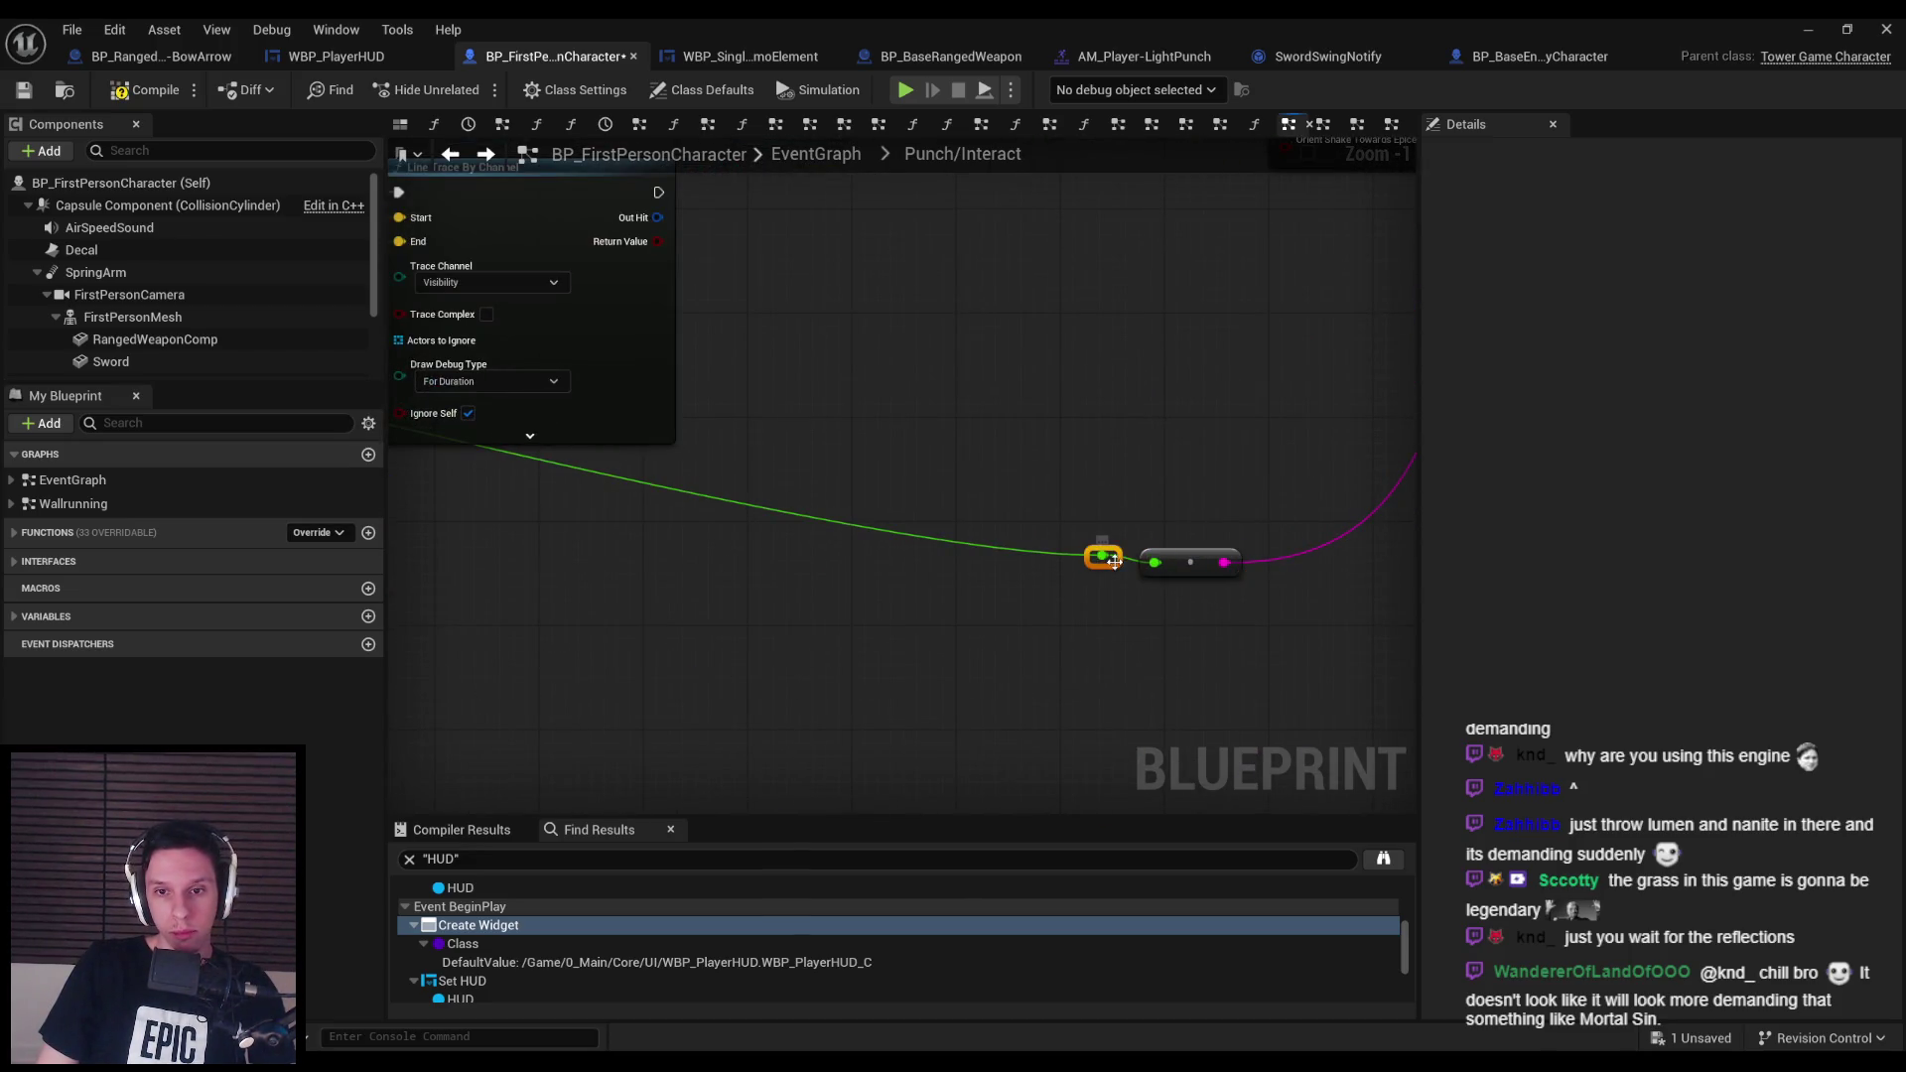
{"action": "scroll", "coordinate": [834, 636], "scroll_direction": "down", "scroll_amount": 2}
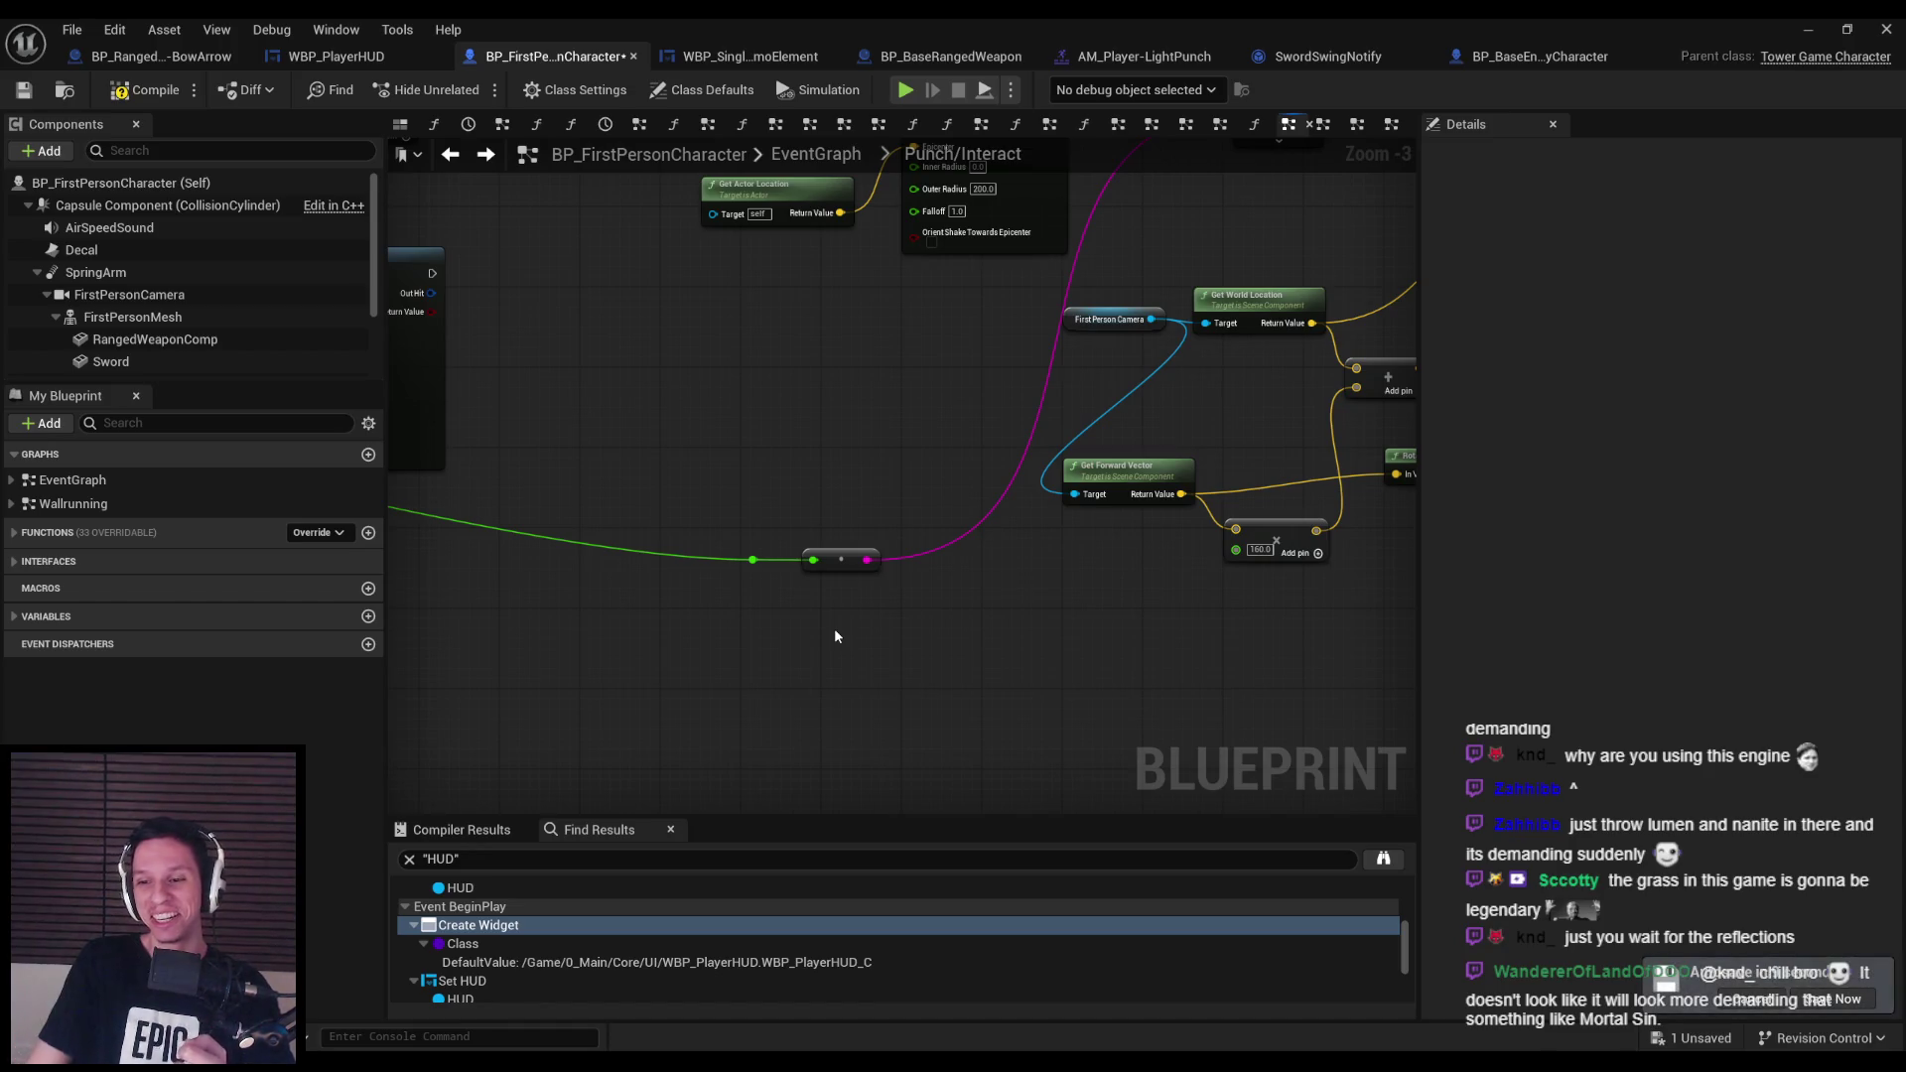
{"action": "left_click", "coordinate": [17, 96]}
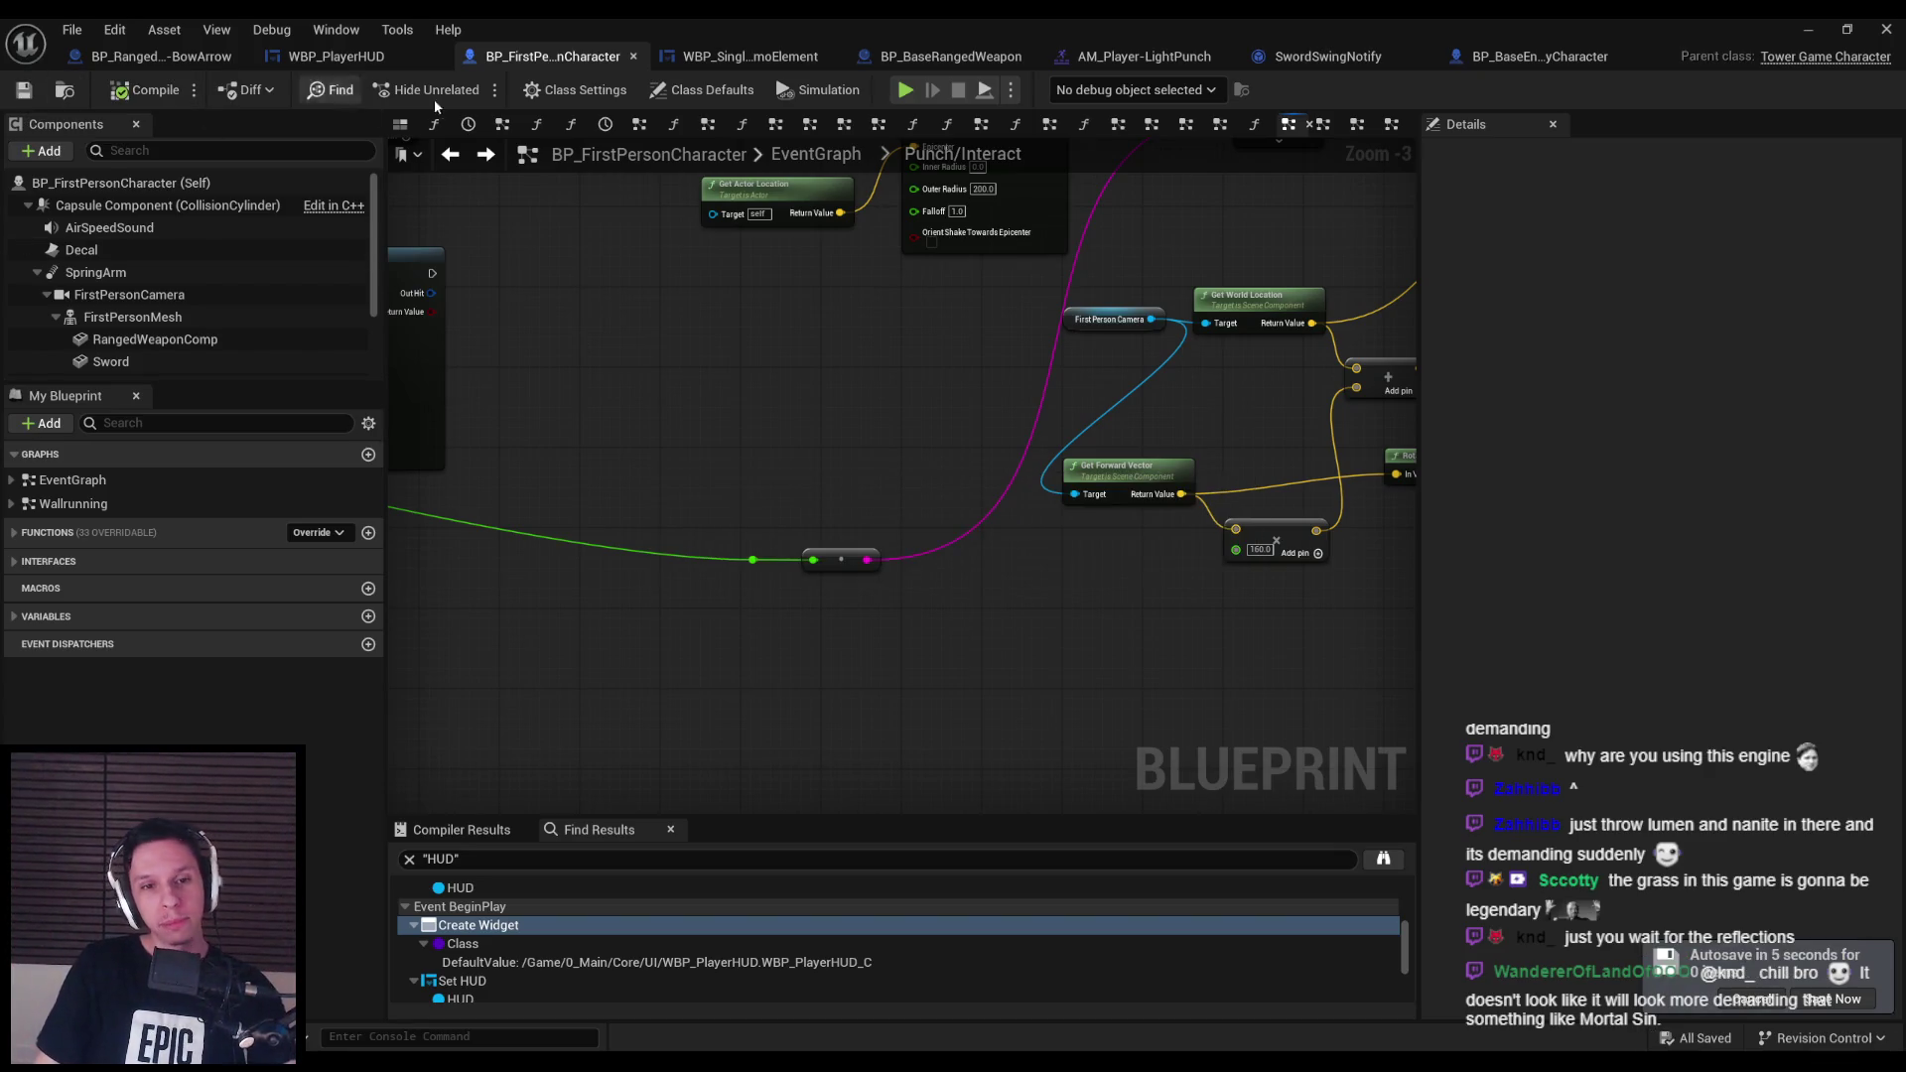
{"action": "scroll", "coordinate": [913, 398], "scroll_direction": "down", "scroll_amount": 2}
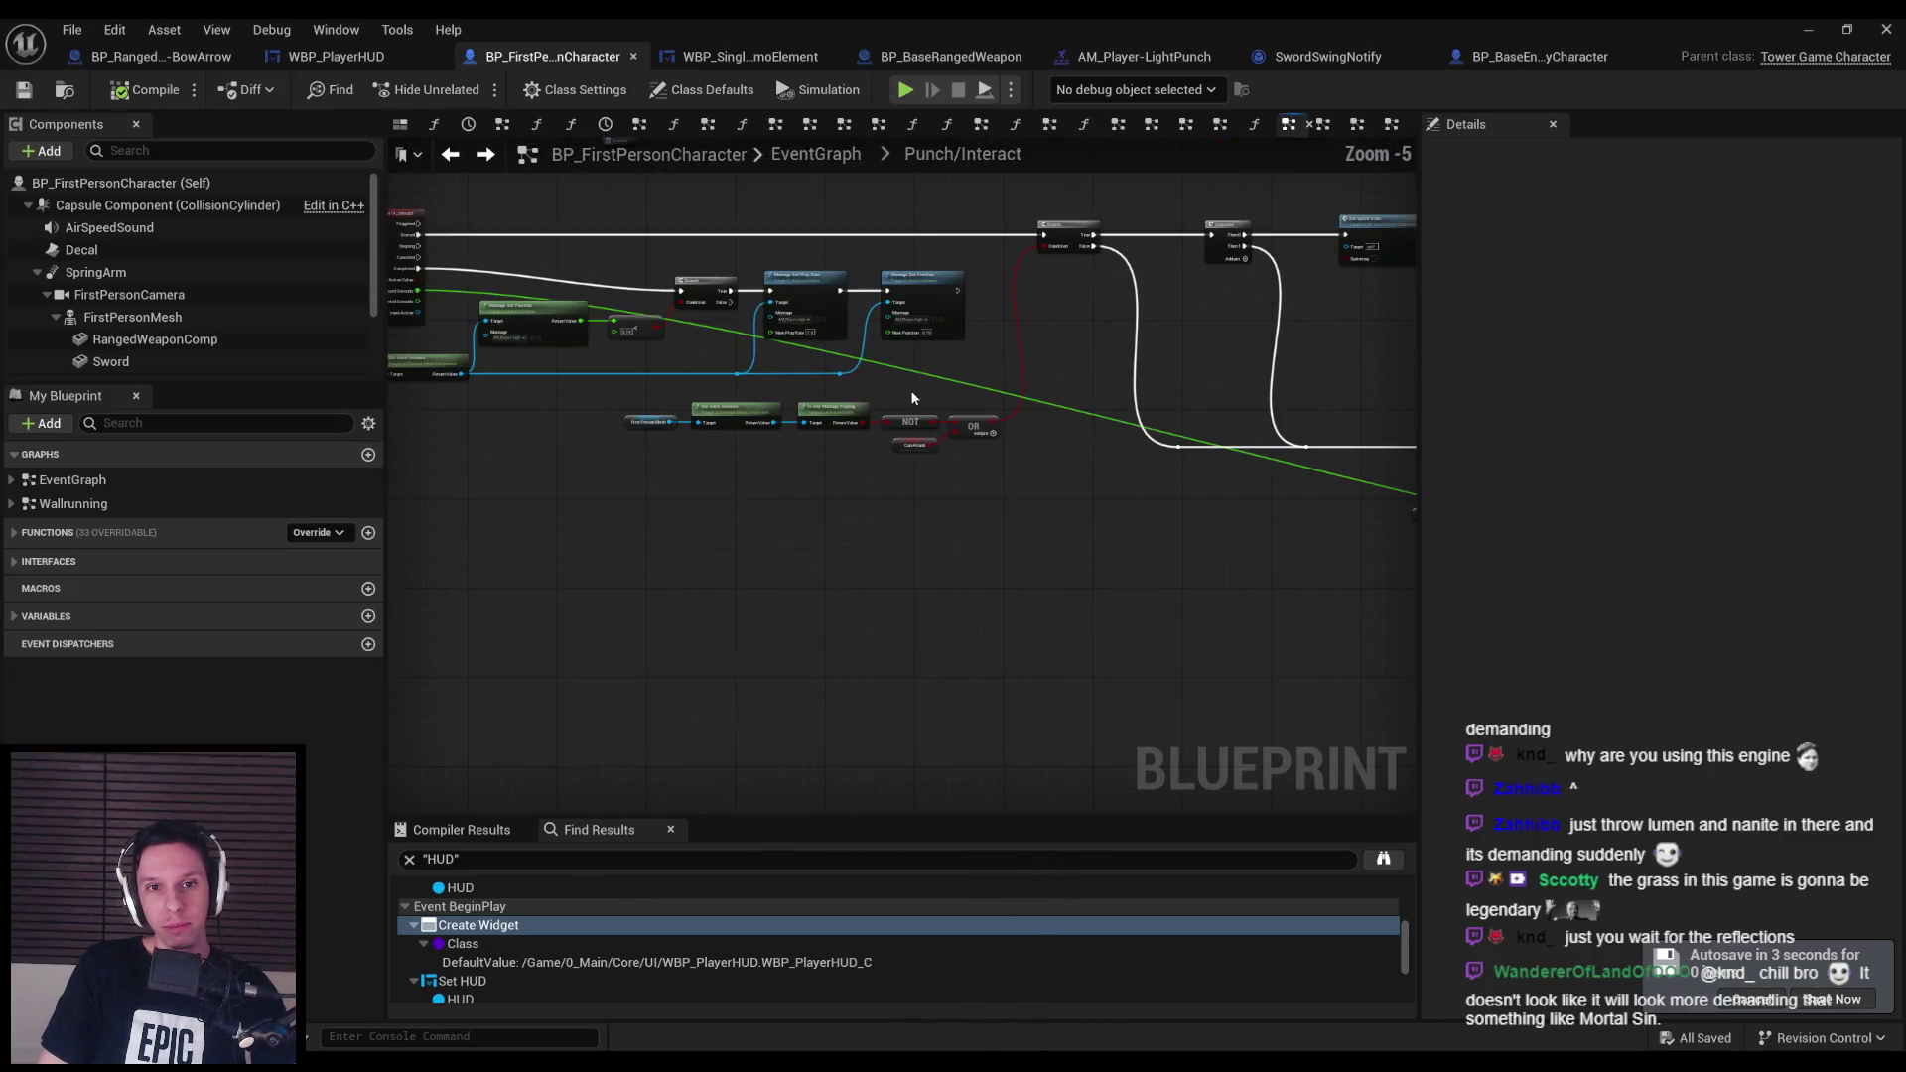
{"action": "scroll", "coordinate": [1105, 574], "scroll_direction": "down", "scroll_amount": 1}
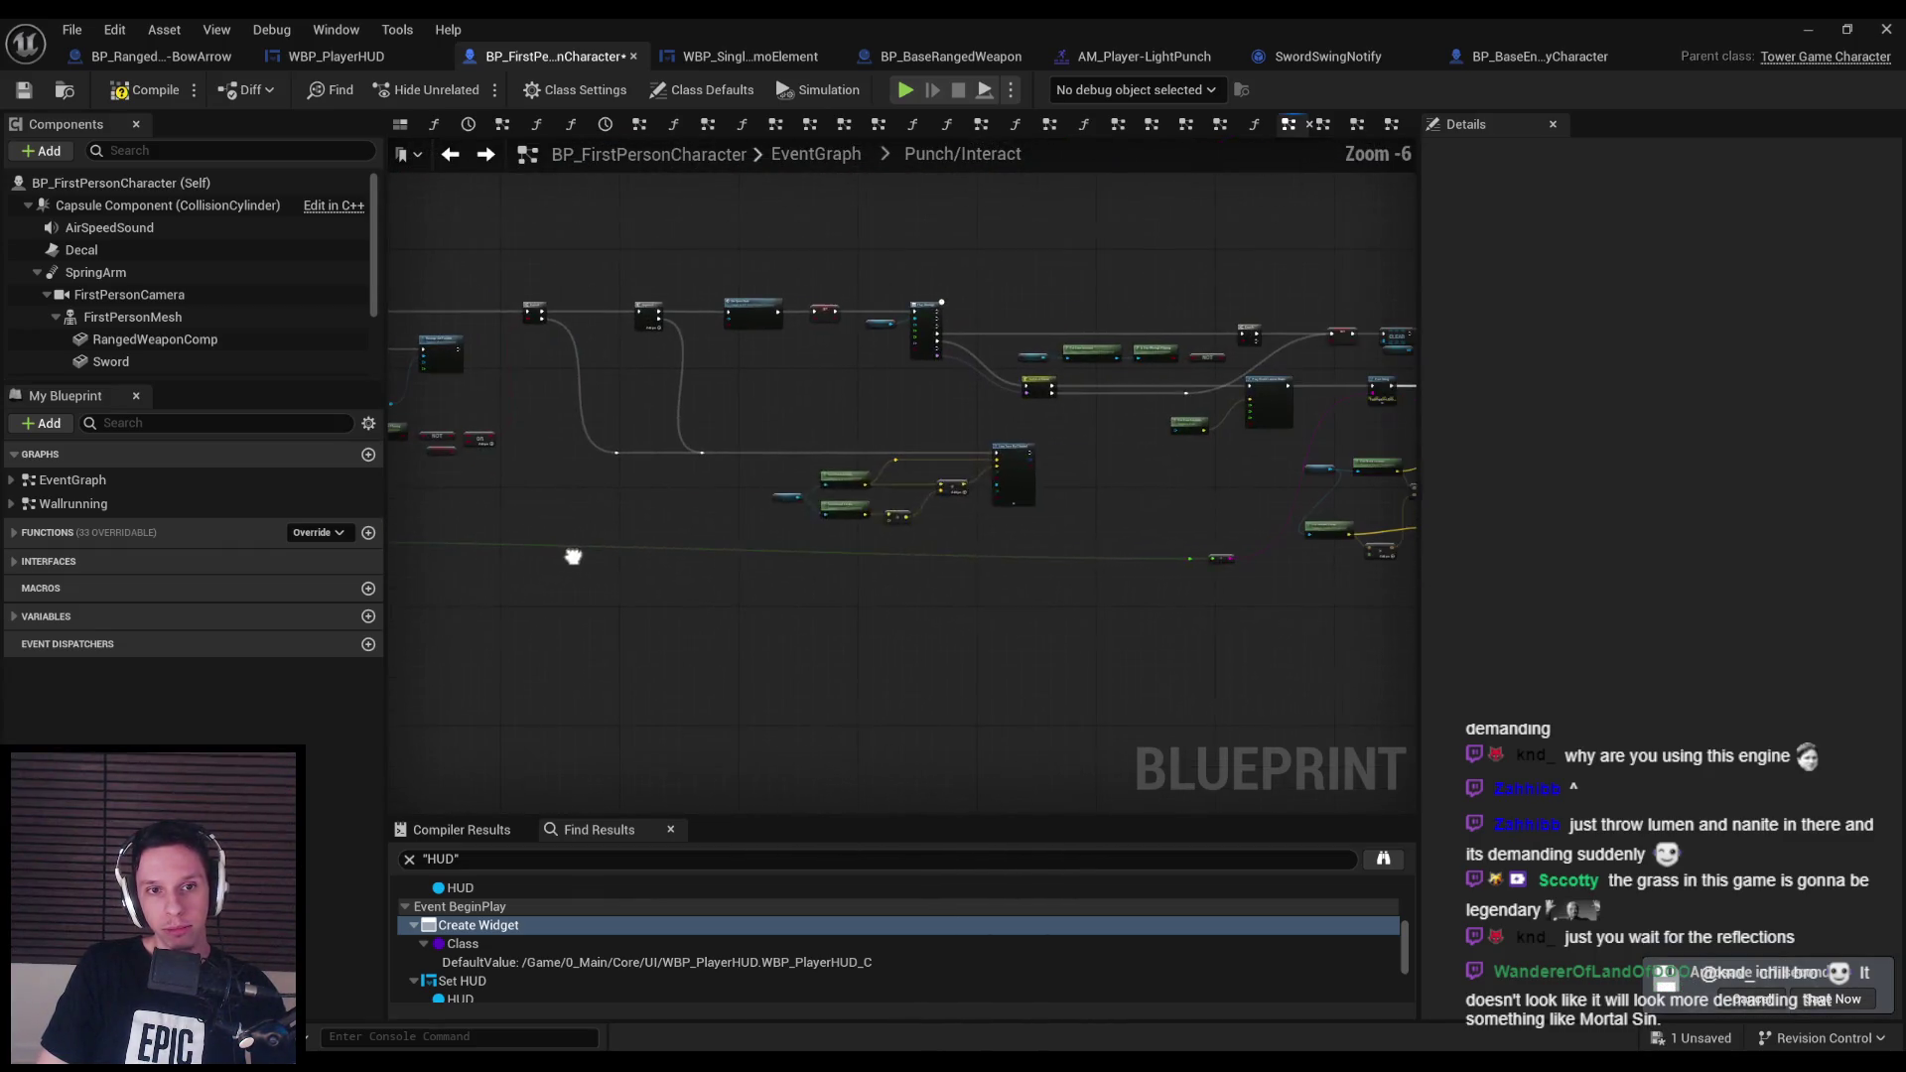
{"action": "left_click_drag", "start_coordinate": [586, 581], "coordinate": [1003, 588]}
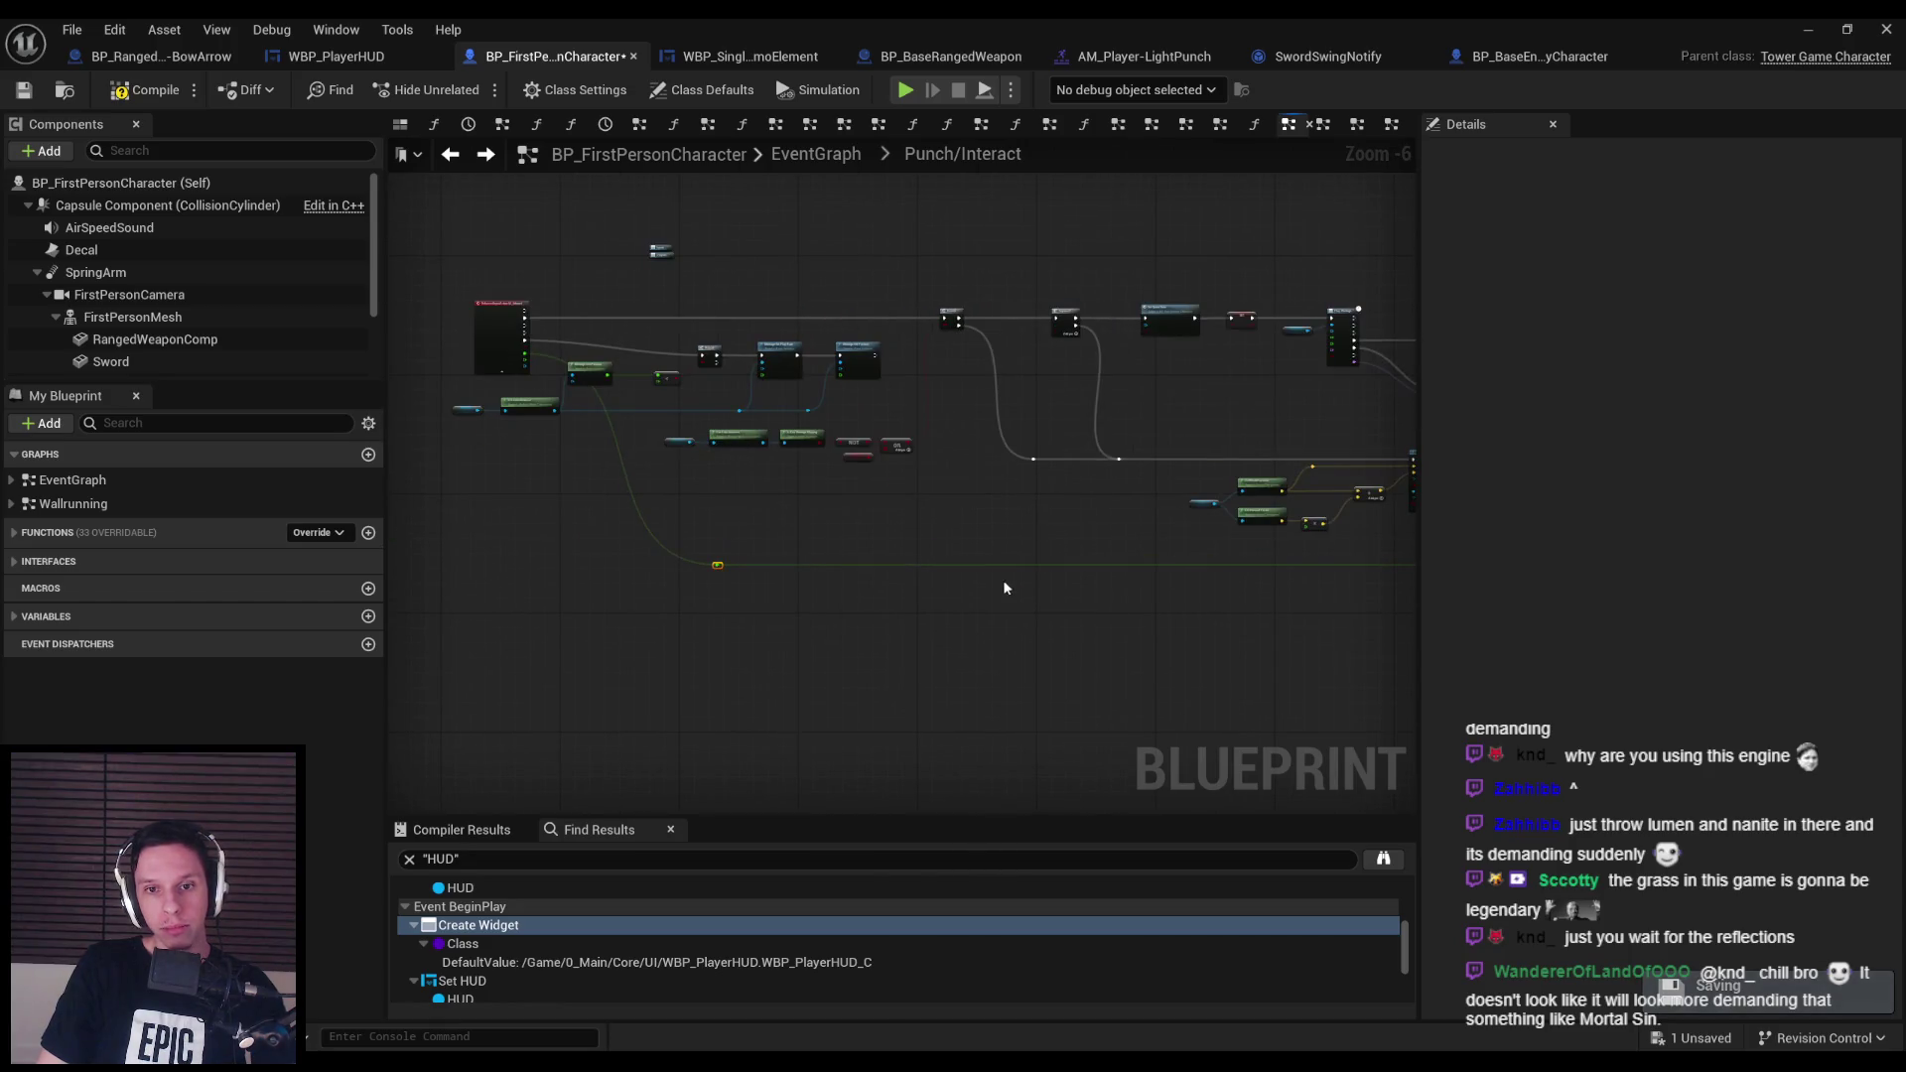
{"action": "scroll", "coordinate": [612, 469], "scroll_direction": "up", "scroll_amount": 1}
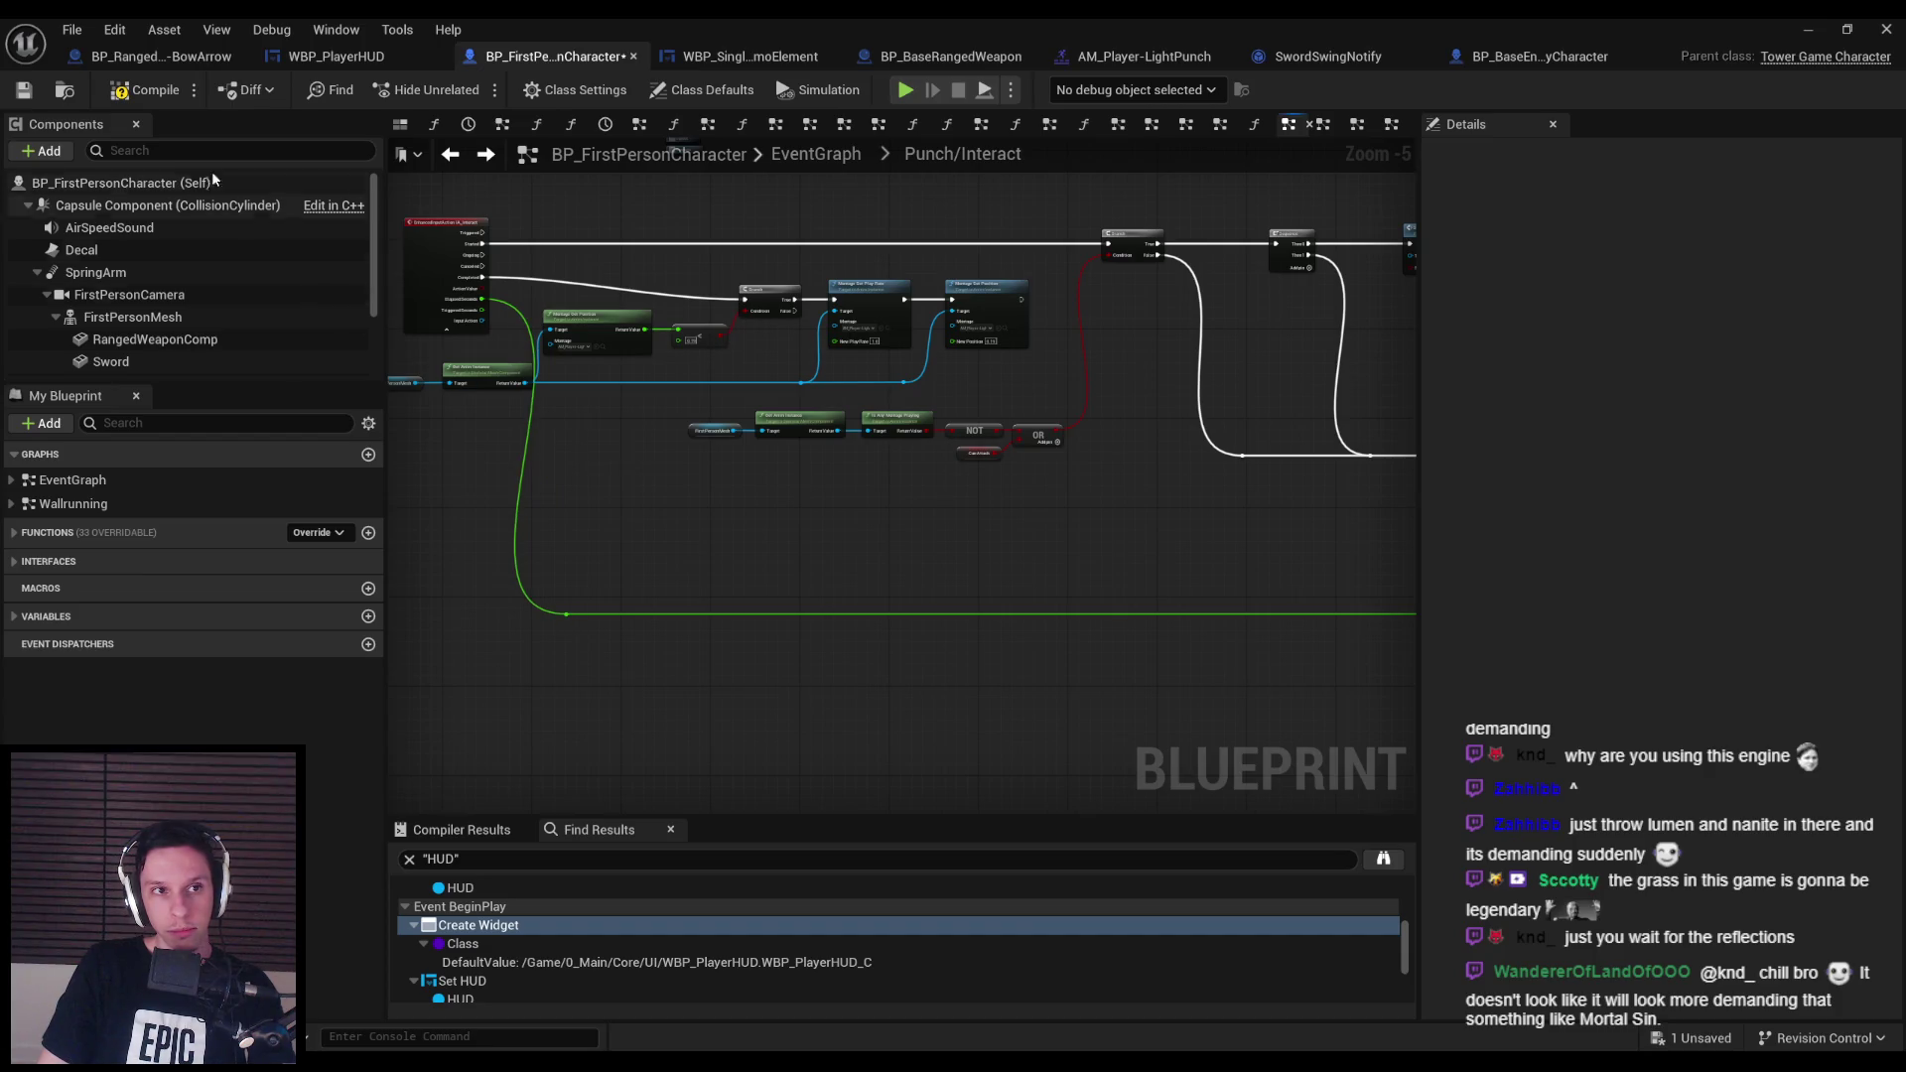
{"action": "left_click", "coordinate": [26, 91]}
Straighten the Punch/Interact nodes into a row and save the Blueprint again.
{"action": "scroll", "coordinate": [397, 489], "scroll_direction": "down", "scroll_amount": 2}
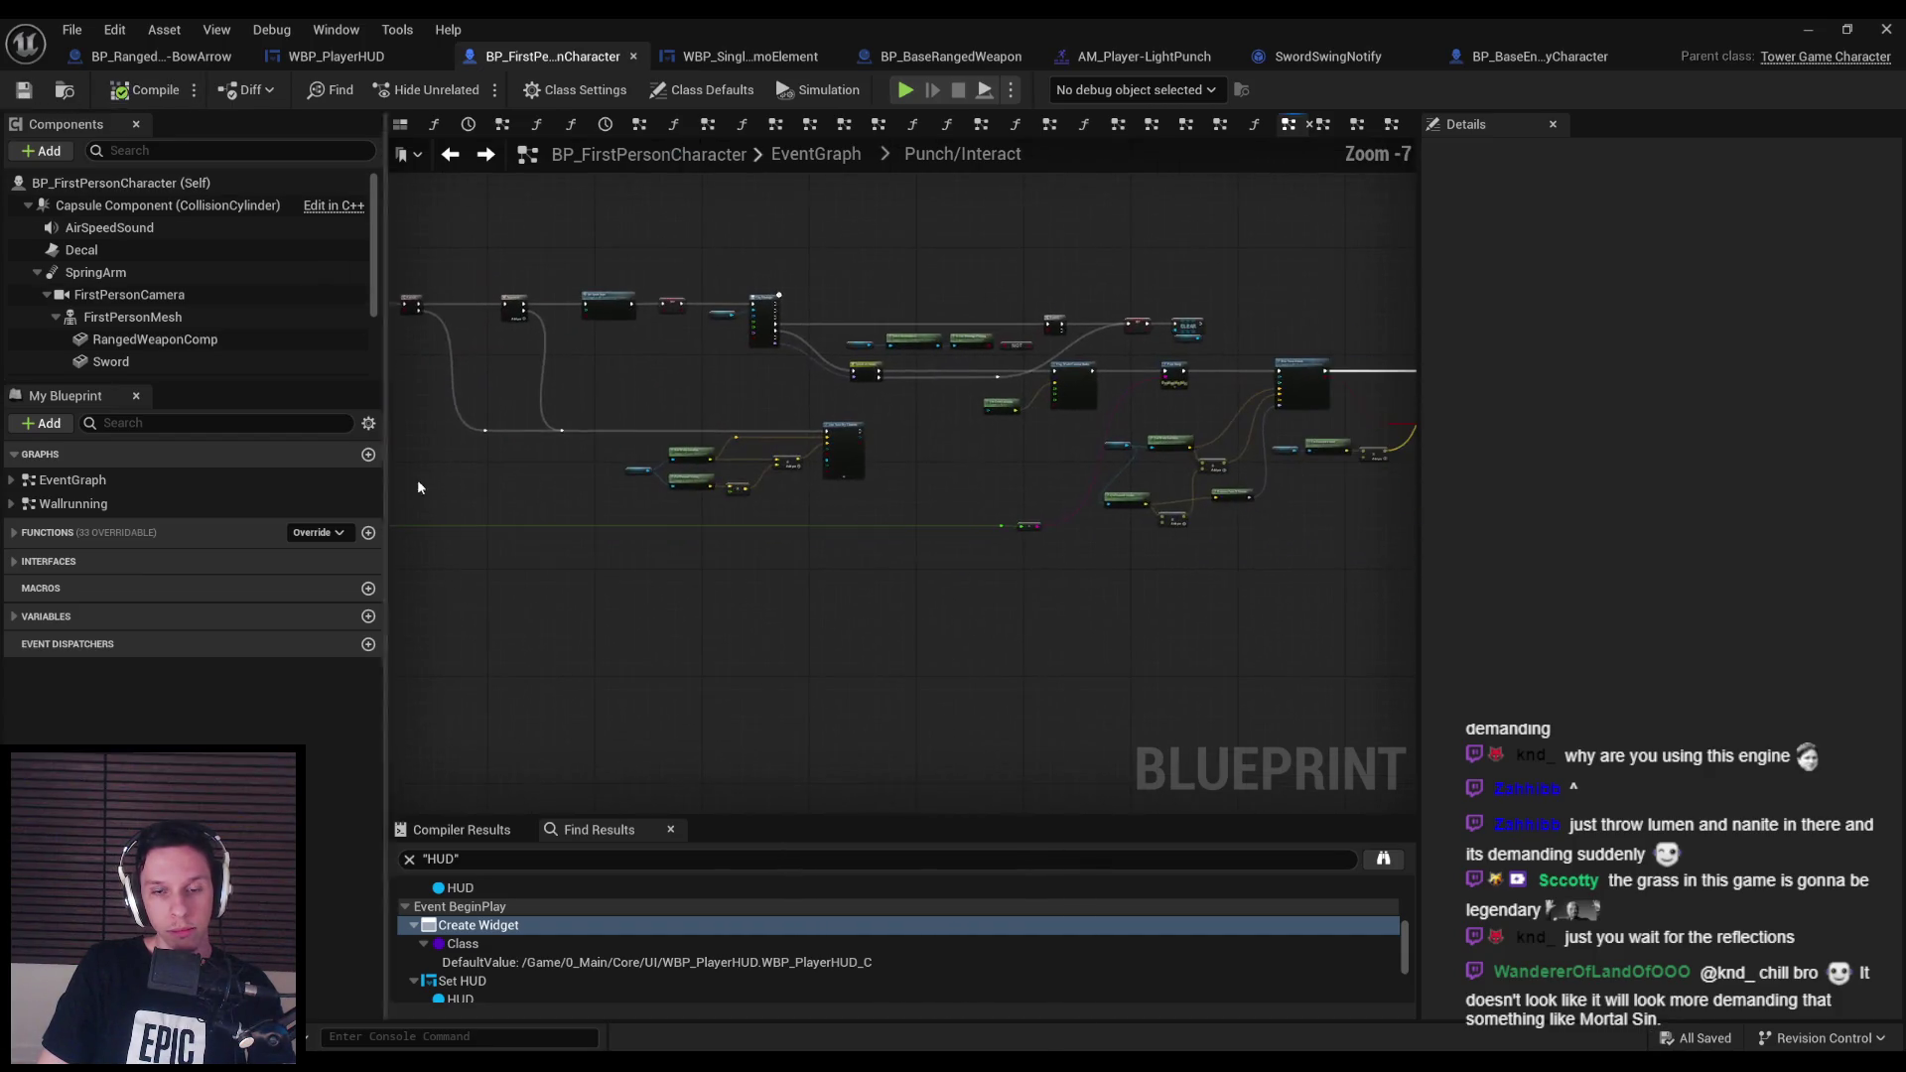
{"action": "scroll", "coordinate": [977, 553], "scroll_direction": "up", "scroll_amount": 4}
{"action": "left_click_drag", "start_coordinate": [978, 553], "coordinate": [998, 535]}
{"action": "scroll", "coordinate": [998, 535], "scroll_direction": "down", "scroll_amount": 1}
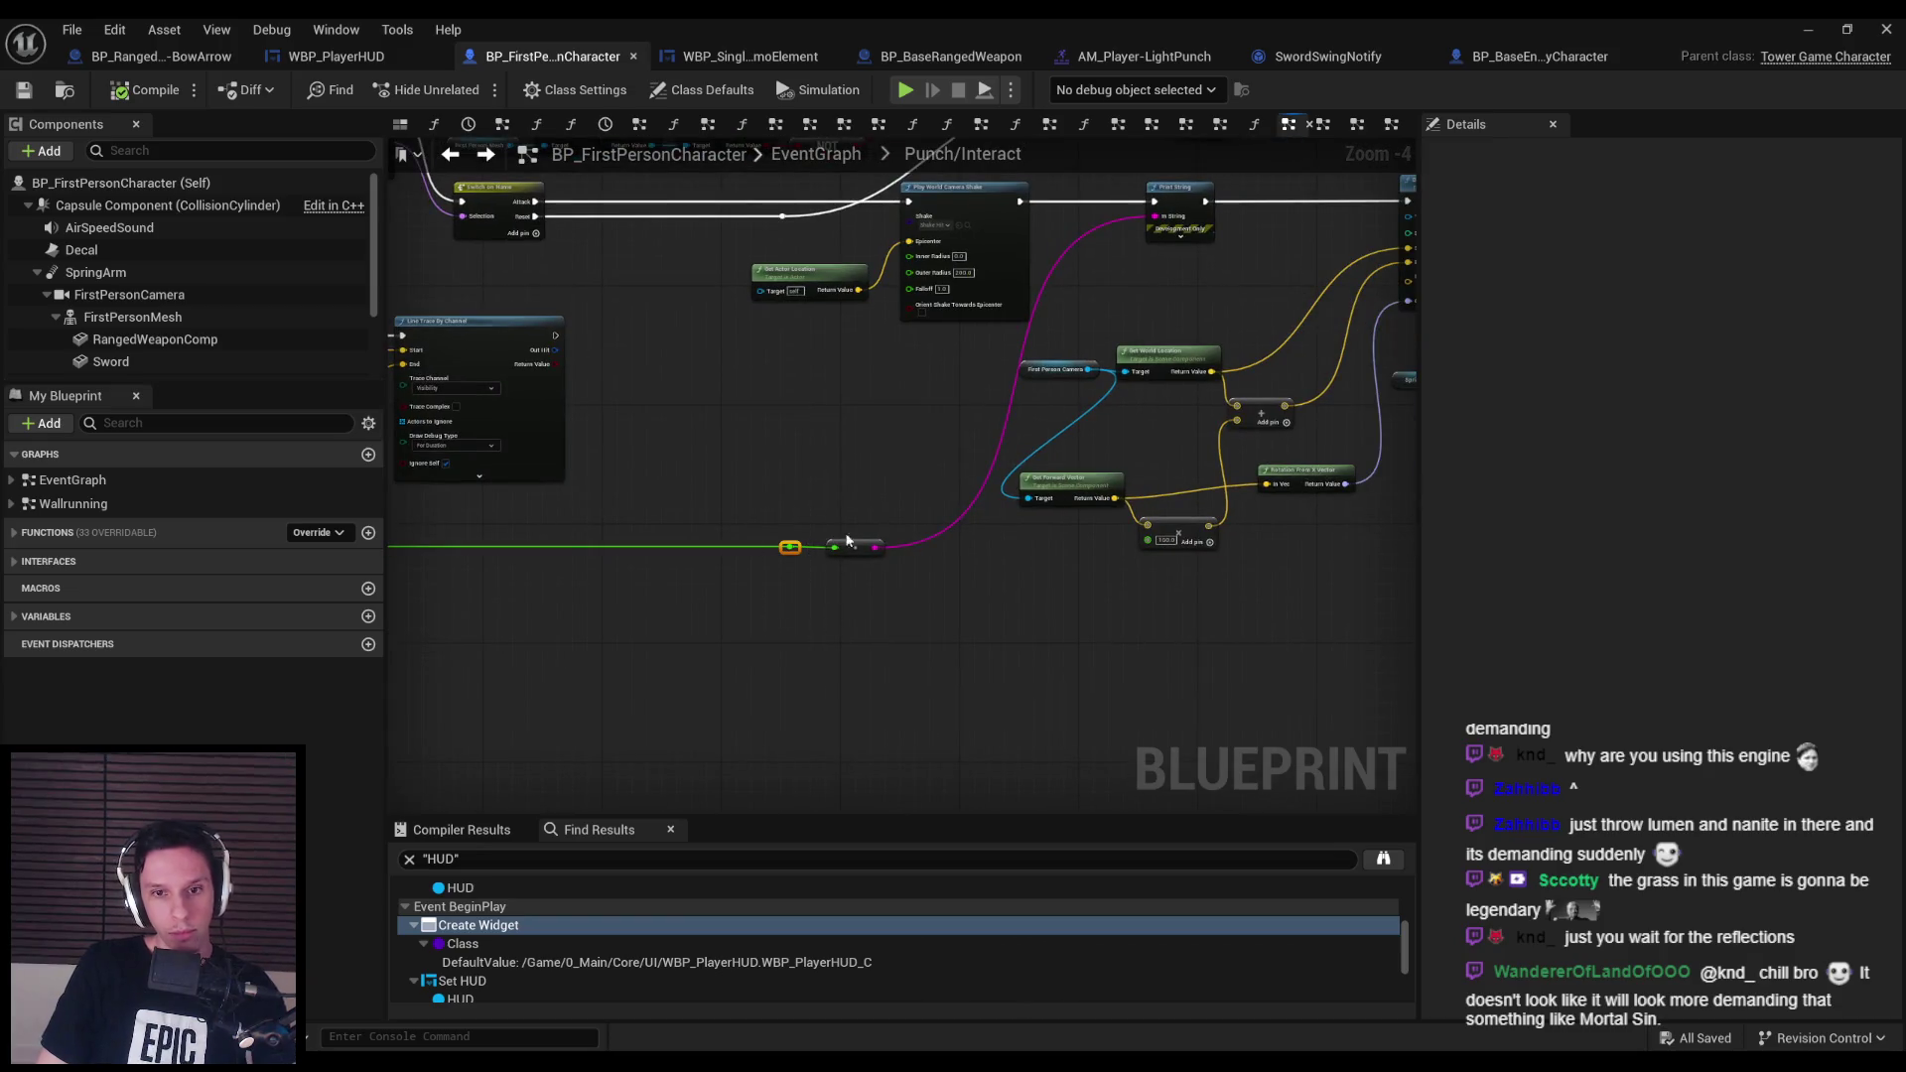
{"action": "left_click_drag", "start_coordinate": [846, 541], "coordinate": [544, 581]}
{"action": "scroll", "coordinate": [614, 593], "scroll_direction": "down", "scroll_amount": 2}
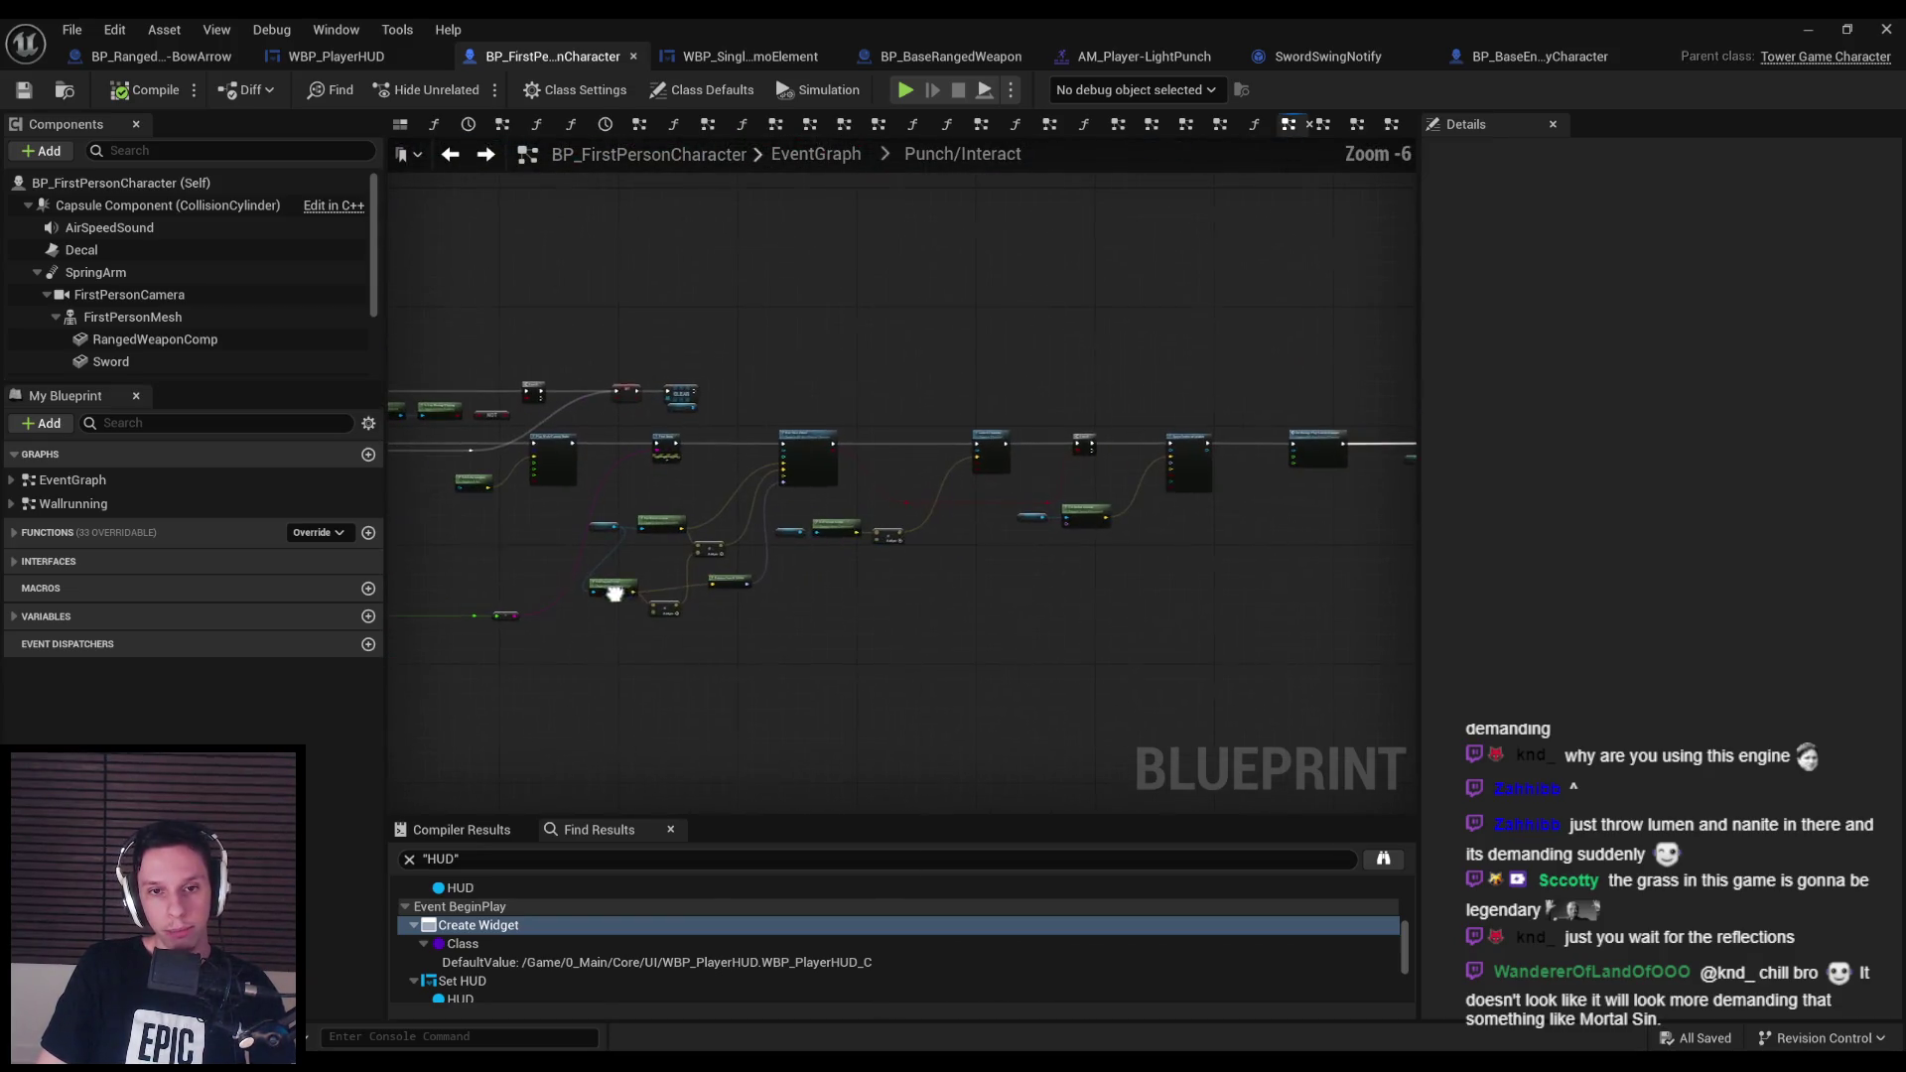
{"action": "left_click_drag", "start_coordinate": [748, 652], "coordinate": [749, 652]}
{"action": "key", "text": "f"}
{"action": "scroll", "coordinate": [894, 596], "scroll_direction": "down", "scroll_amount": 1}
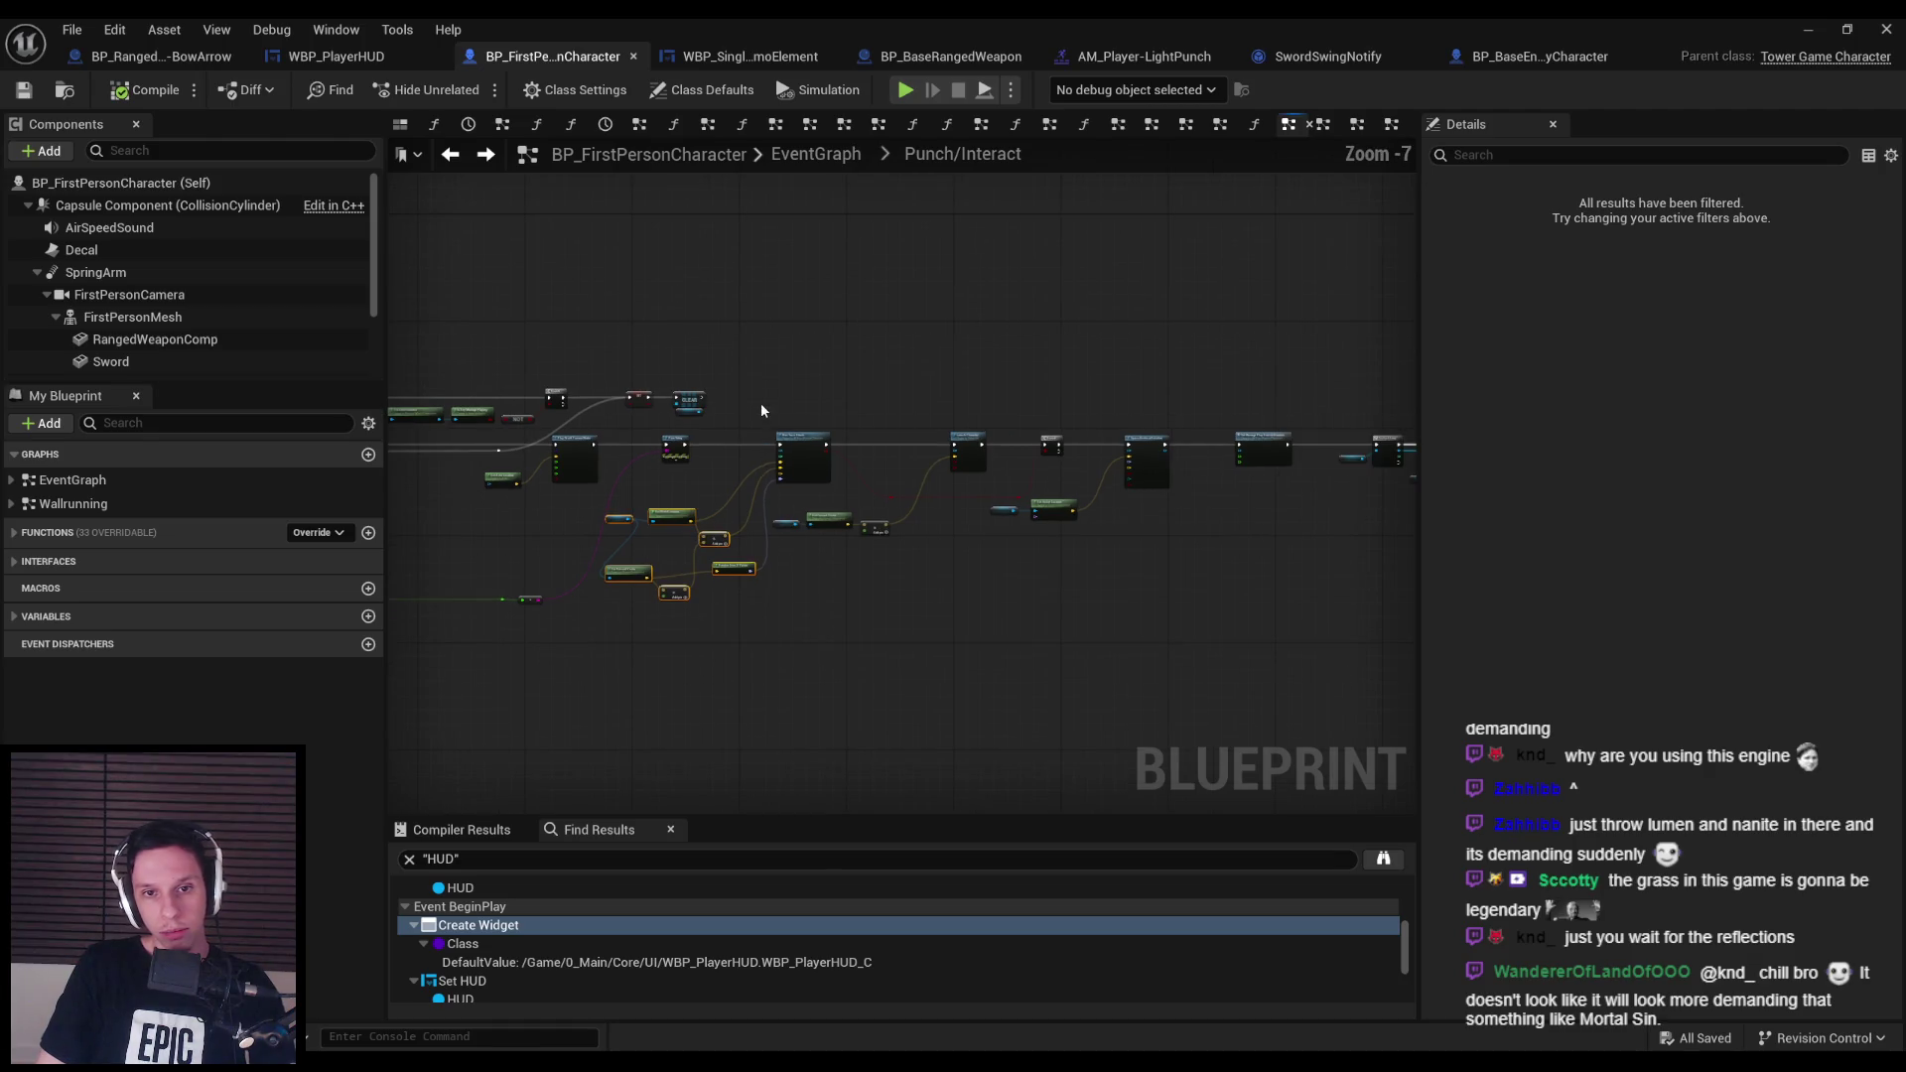
{"action": "left_click_drag", "start_coordinate": [489, 404], "coordinate": [1404, 532]}
{"action": "scroll", "coordinate": [821, 422], "scroll_direction": "up", "scroll_amount": 5}
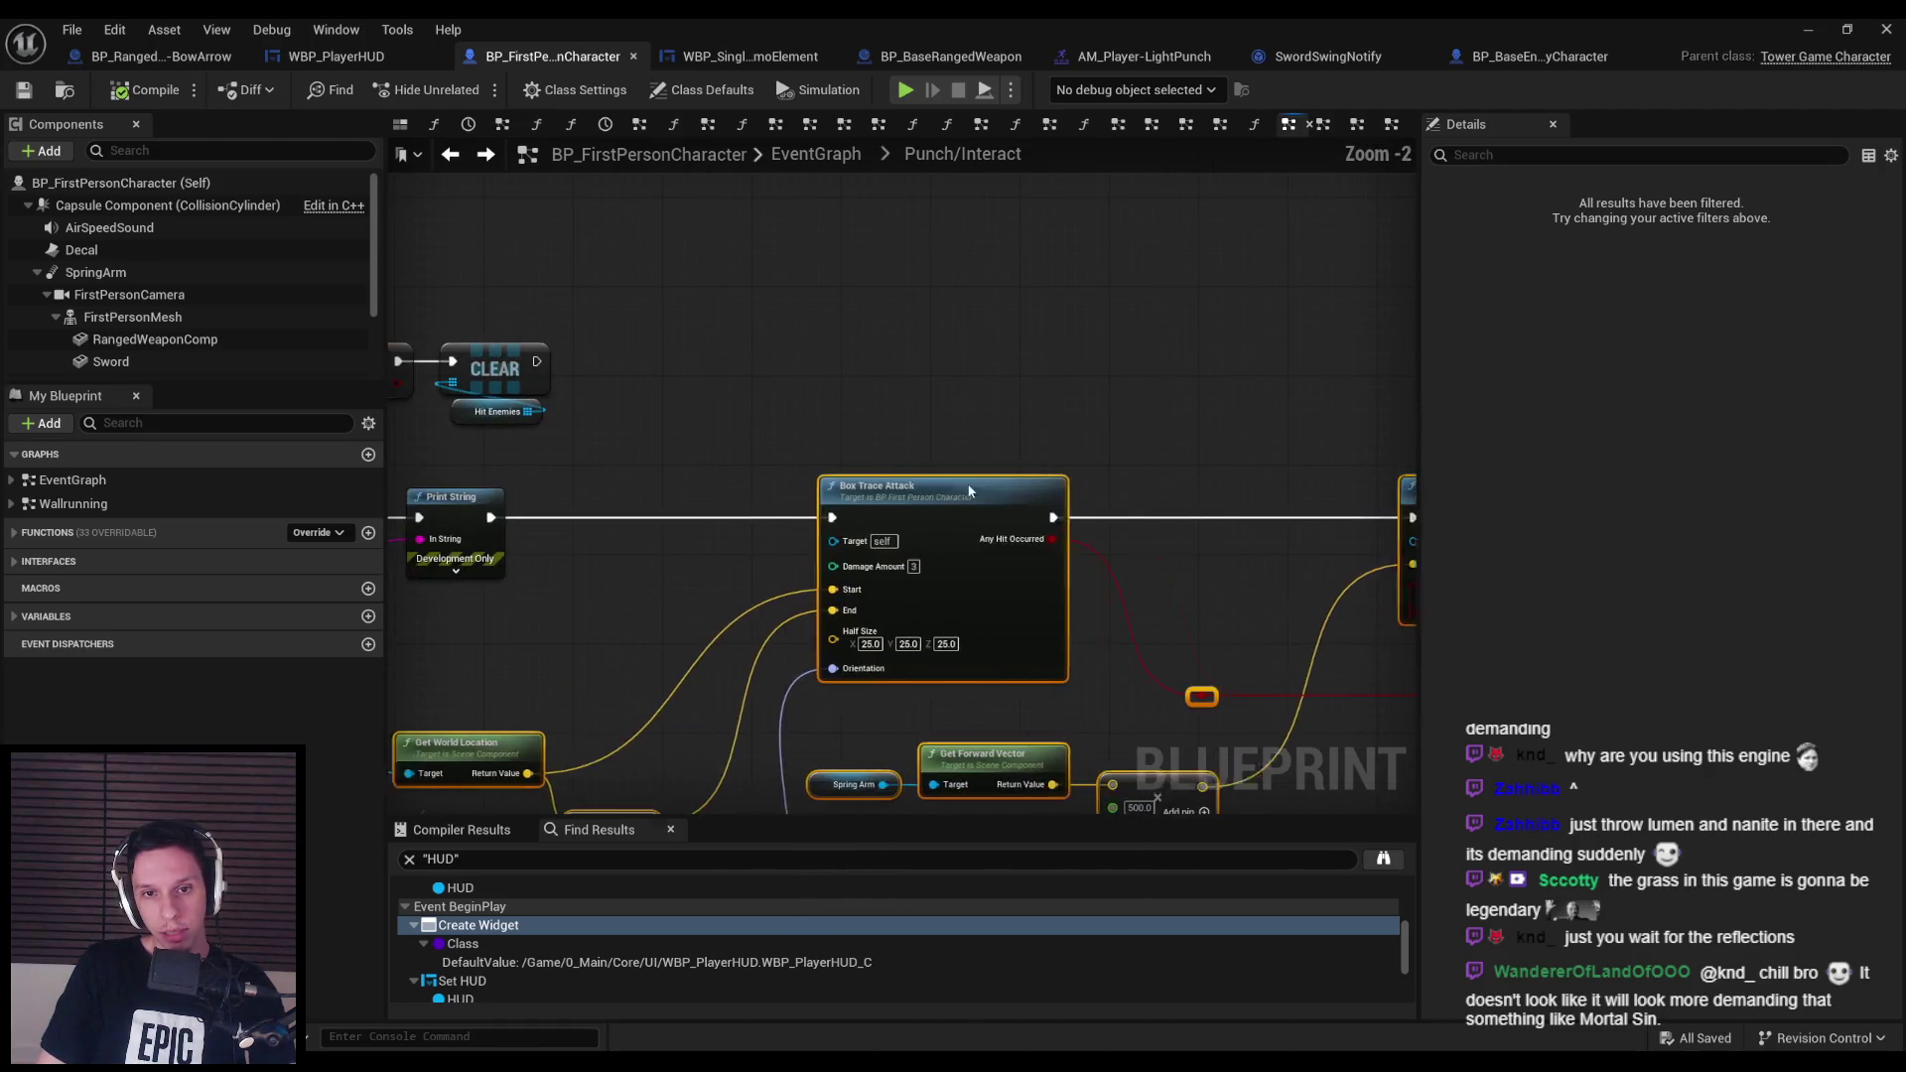
{"action": "left_click", "coordinate": [24, 89]}
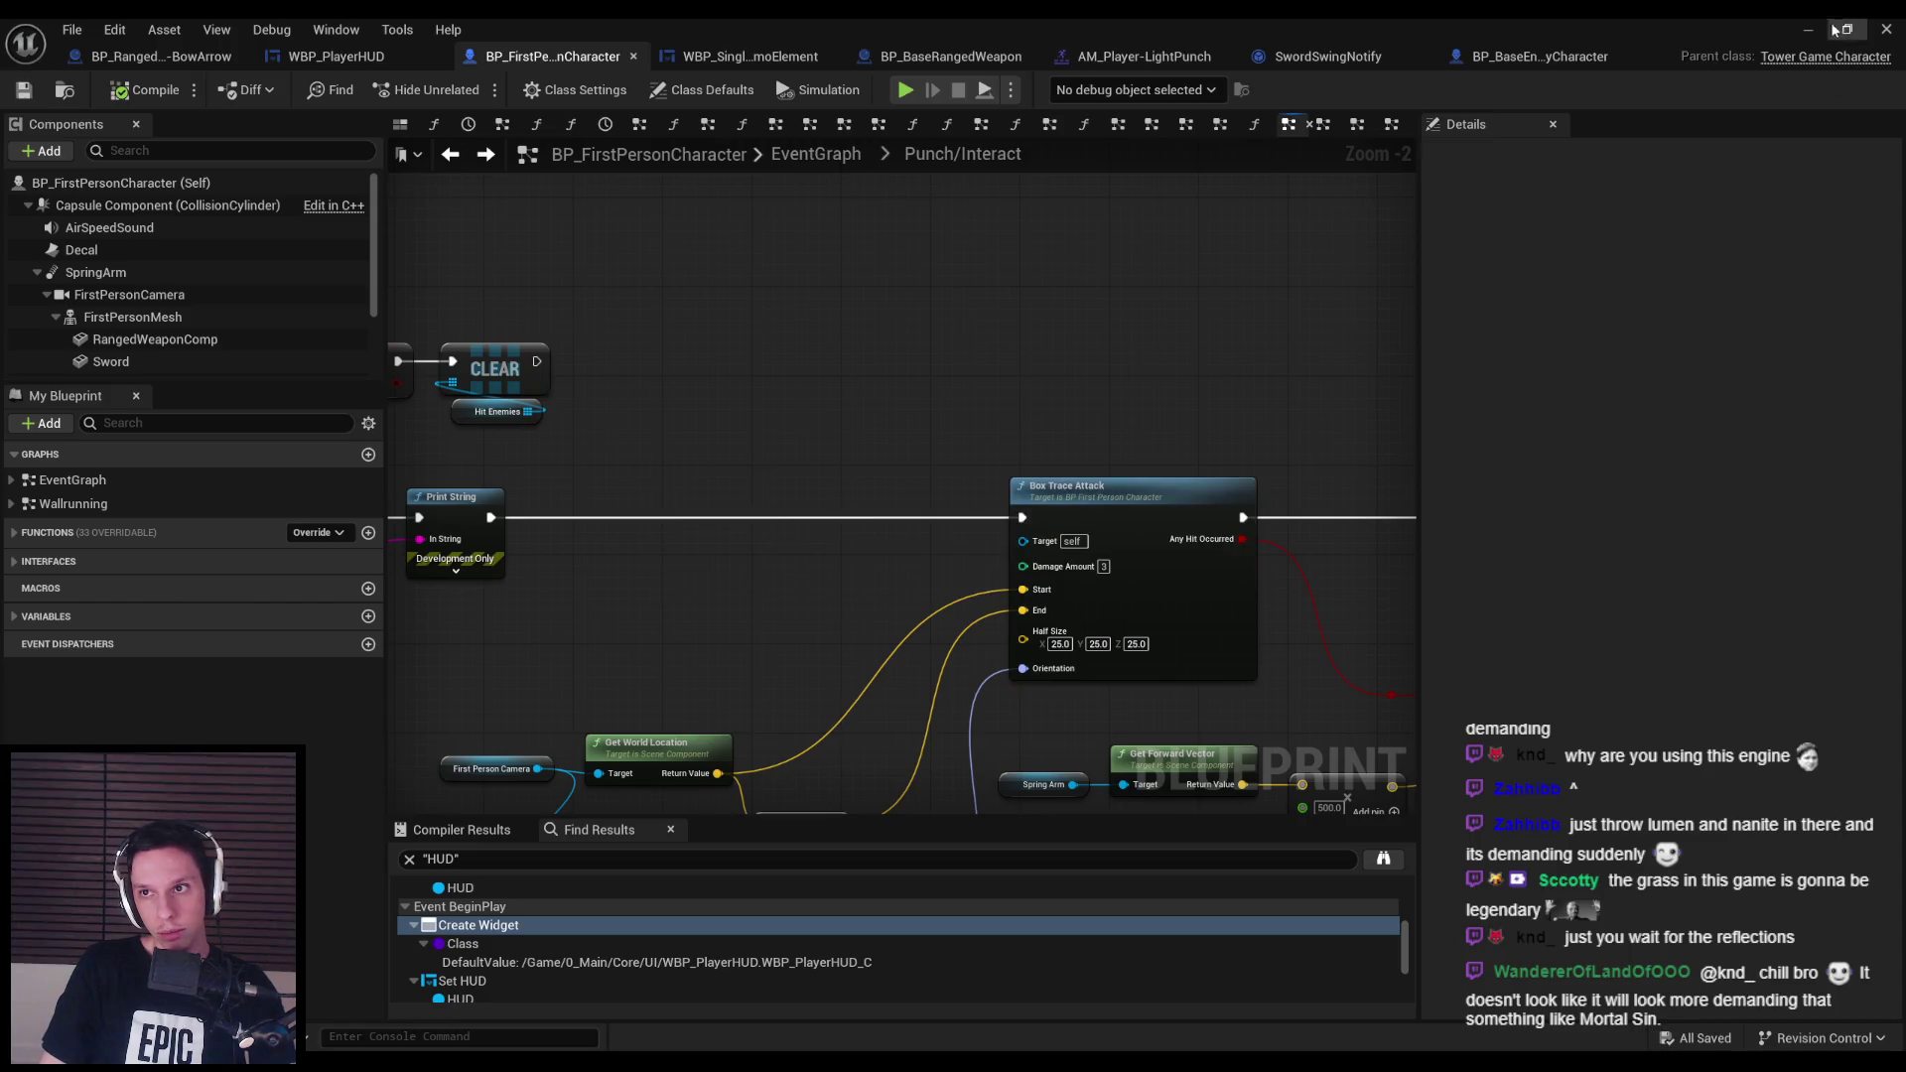
Play-test a sword swing that prints 0.922238 and draws a red debug trace, then return to the Blueprint.
{"action": "left_click", "coordinate": [1808, 28]}
{"action": "key", "text": "alt+p"}
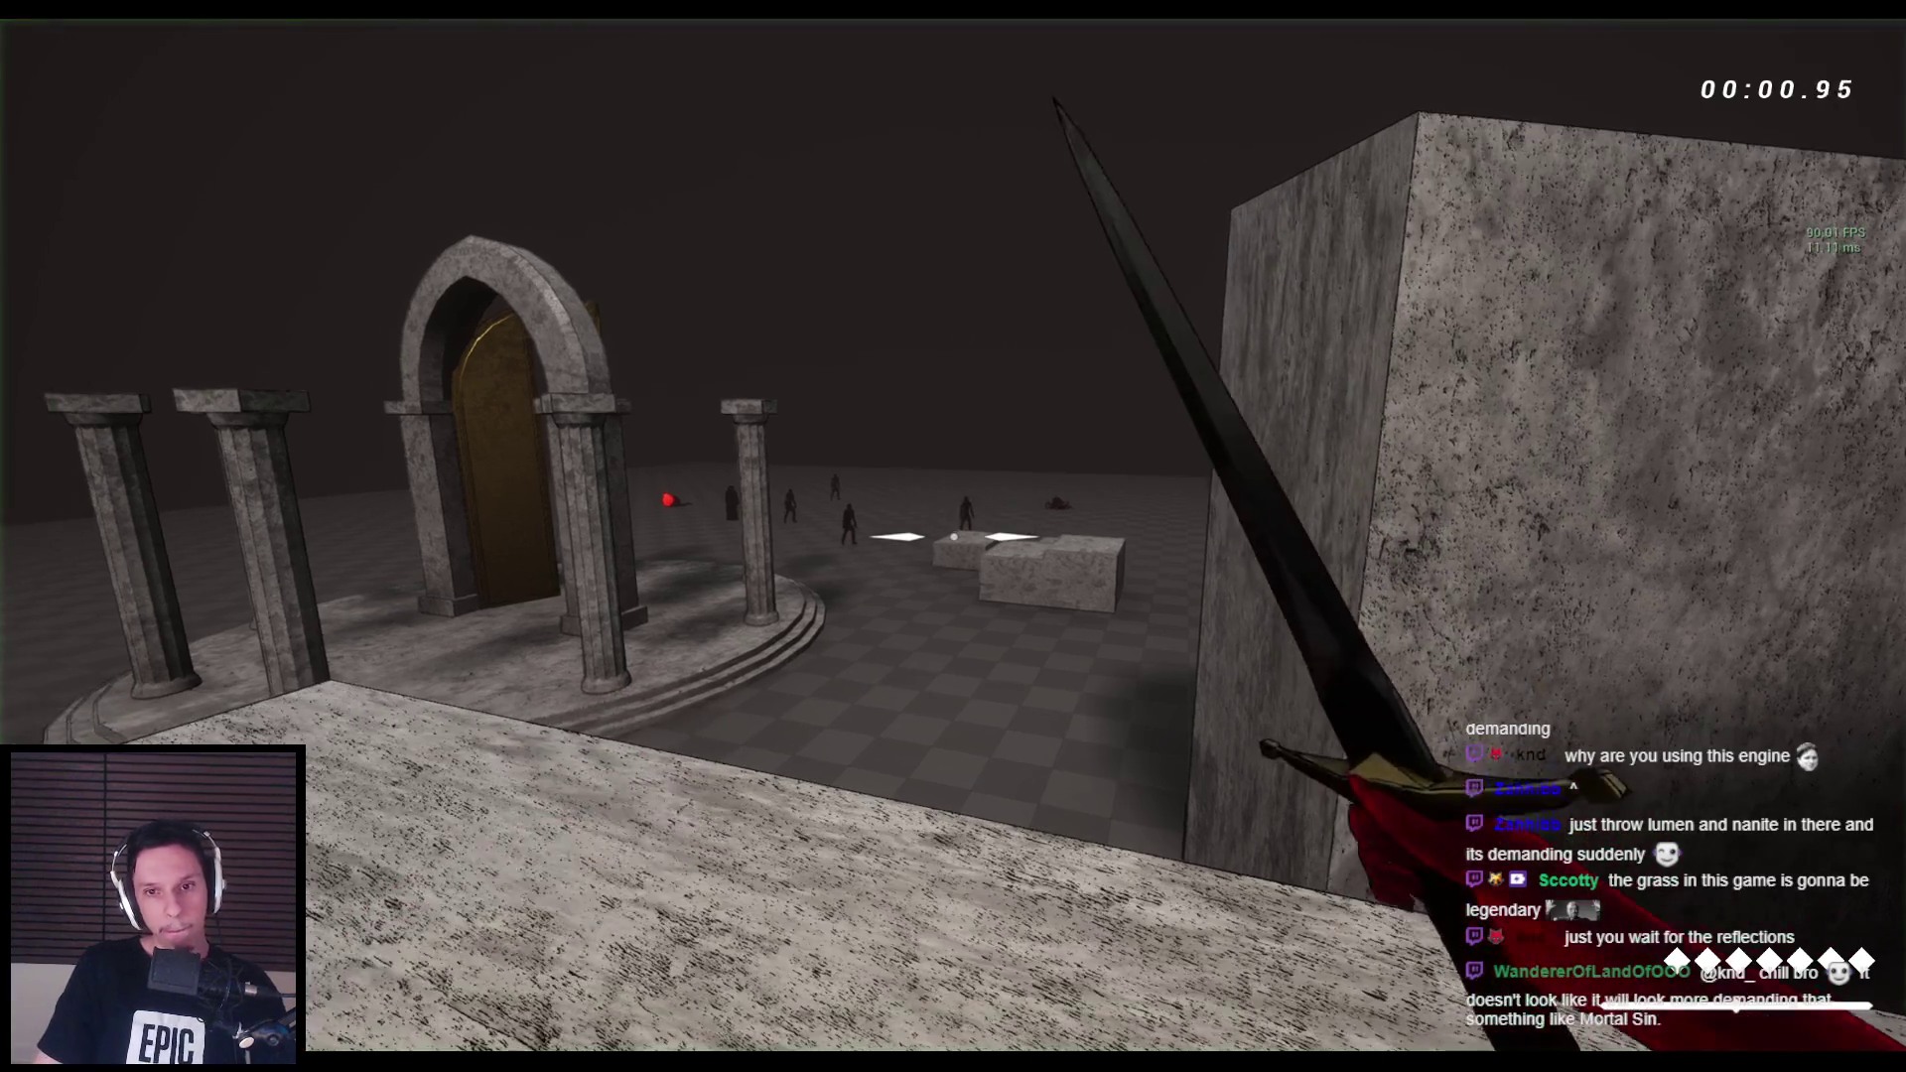
{"action": "left_click", "coordinate": [954, 537]}
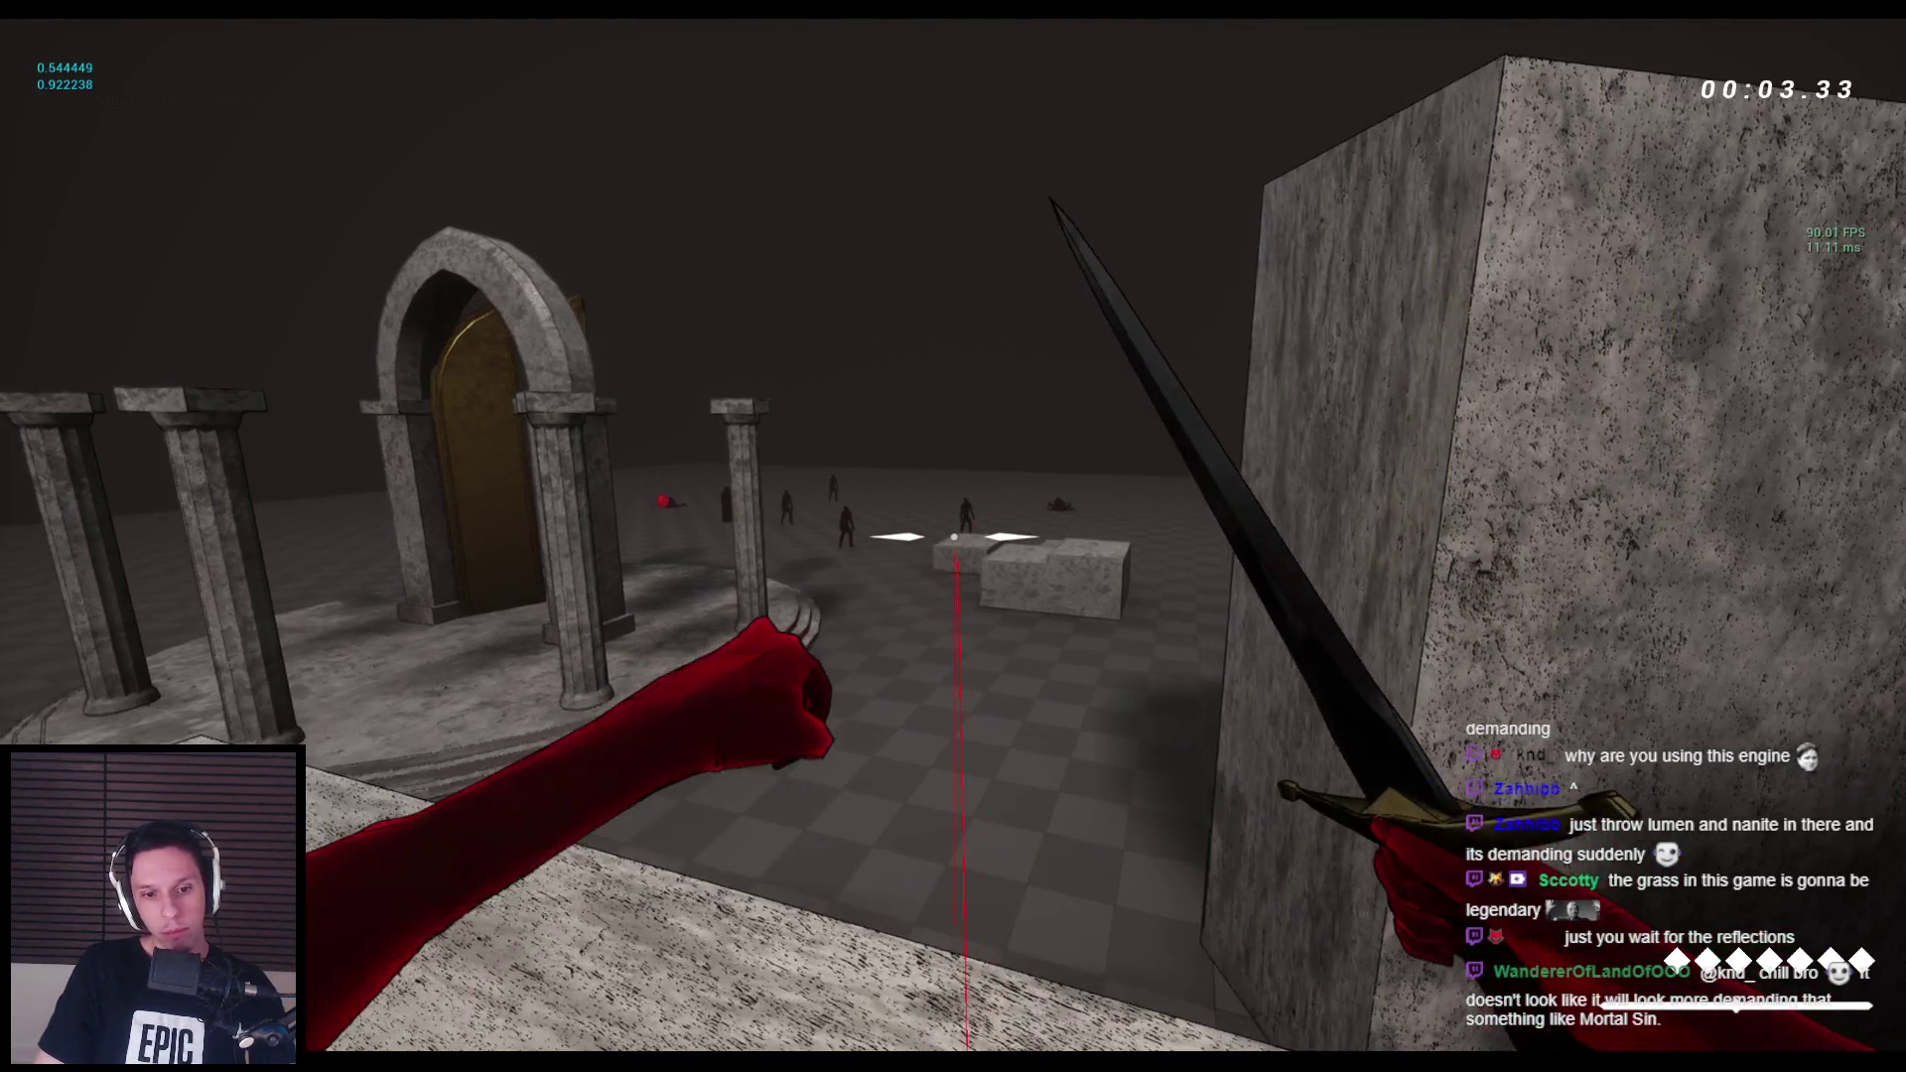
{"action": "key", "text": "F8"}
{"action": "mouse_move", "coordinate": [596, 1068]}
{"action": "left_click", "coordinate": [685, 993]}
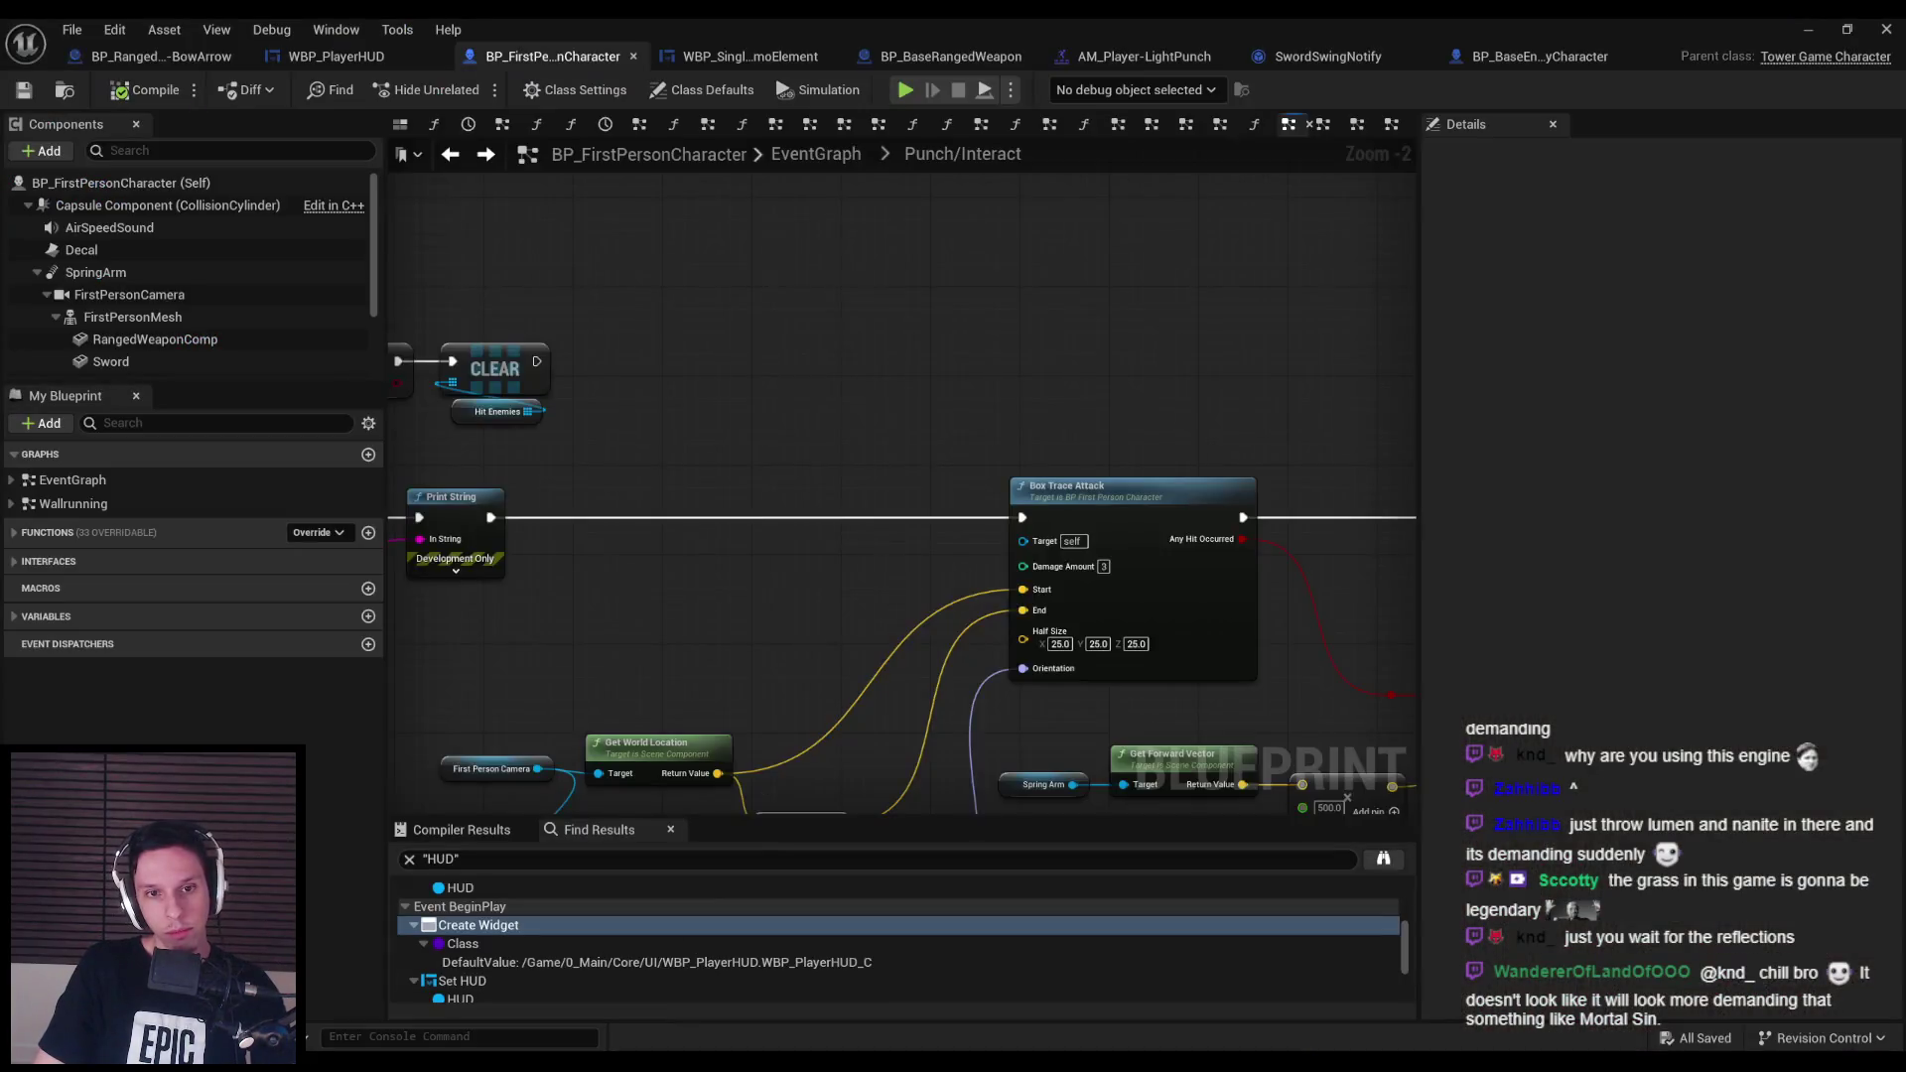
Add a Map Range Clamped node off the float value with Out Range A 3 and Out Range B 6.
{"action": "scroll", "coordinate": [751, 633], "scroll_direction": "down", "scroll_amount": 1}
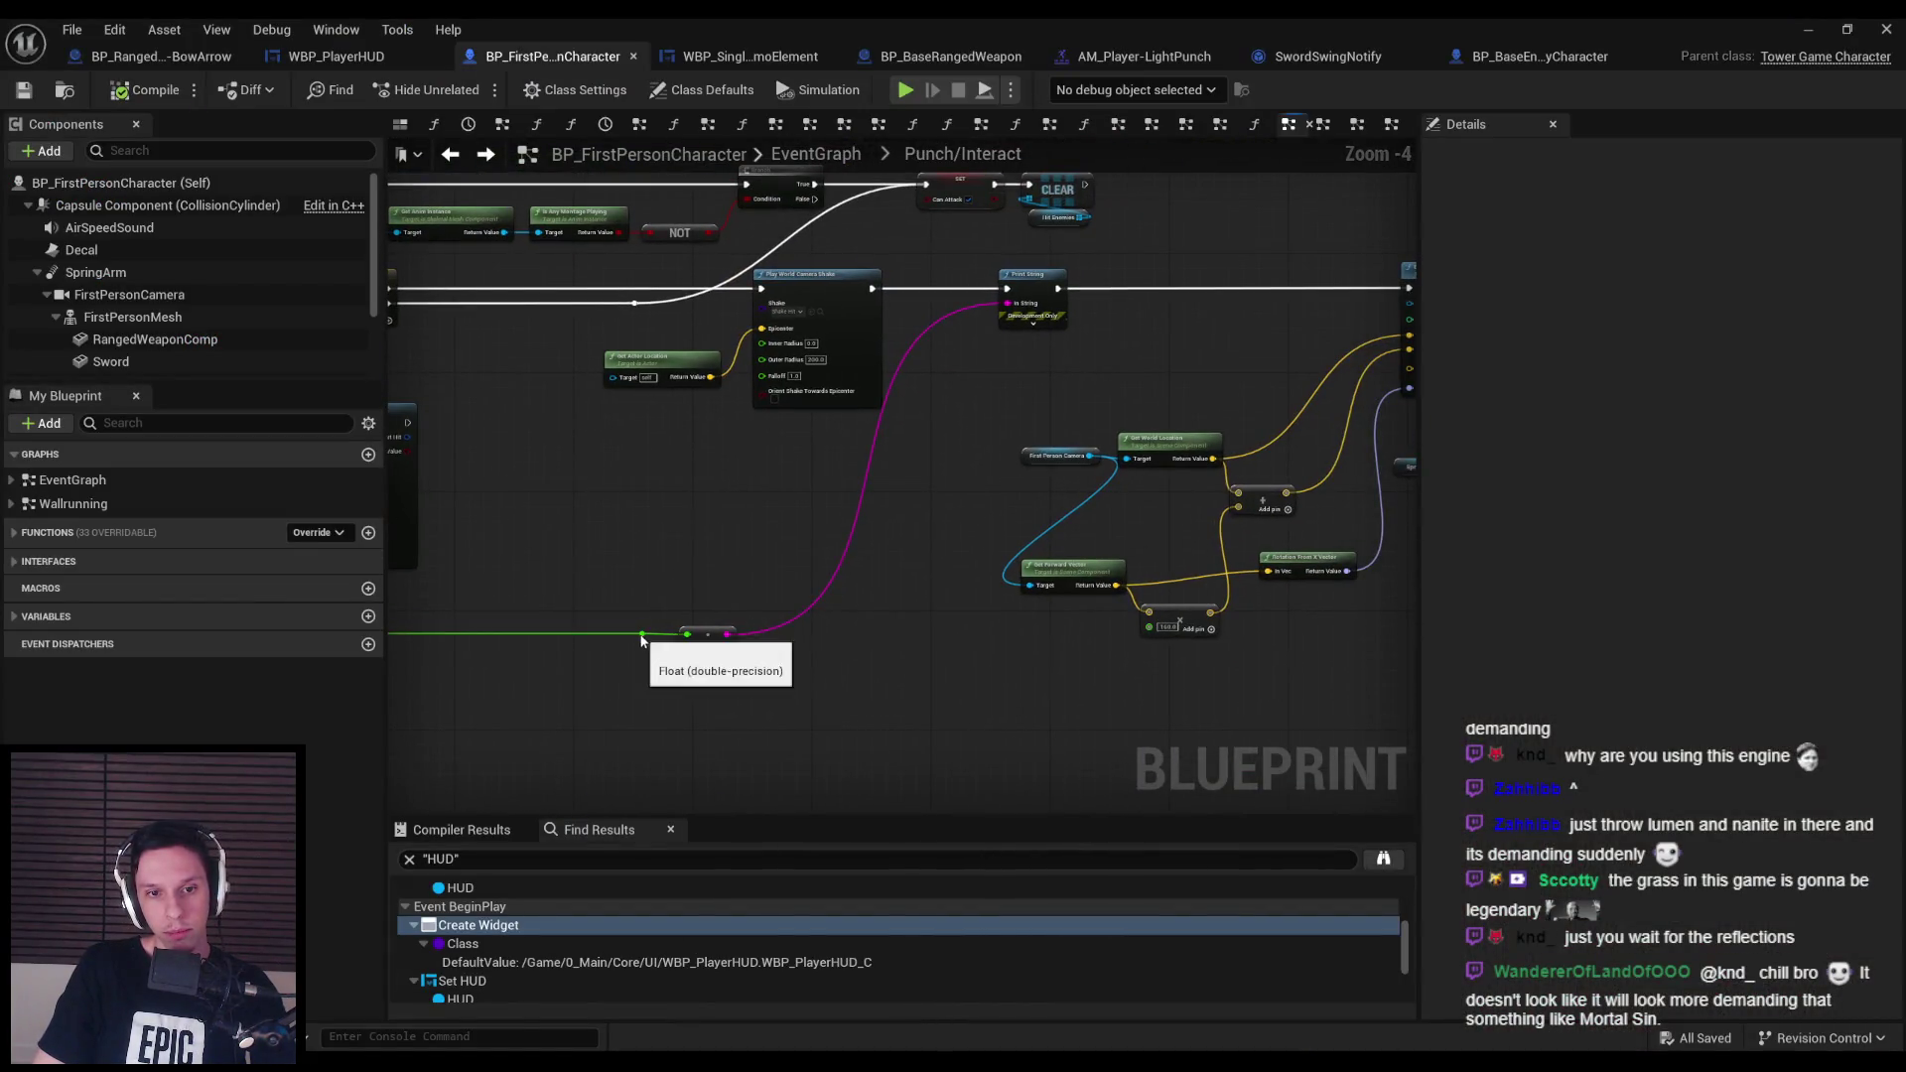
{"action": "mouse_move", "coordinate": [642, 634]}
{"action": "left_mouse_down"}
{"action": "mouse_move", "coordinate": [820, 451]}
{"action": "mouse_move", "coordinate": [1171, 213]}
{"action": "left_mouse_up"}
{"action": "type", "text": "map range"}
{"action": "key", "text": "Return"}
{"action": "scroll", "coordinate": [820, 459], "scroll_direction": "up", "scroll_amount": 4}
{"action": "left_click_drag", "start_coordinate": [842, 451], "coordinate": [842, 466]}
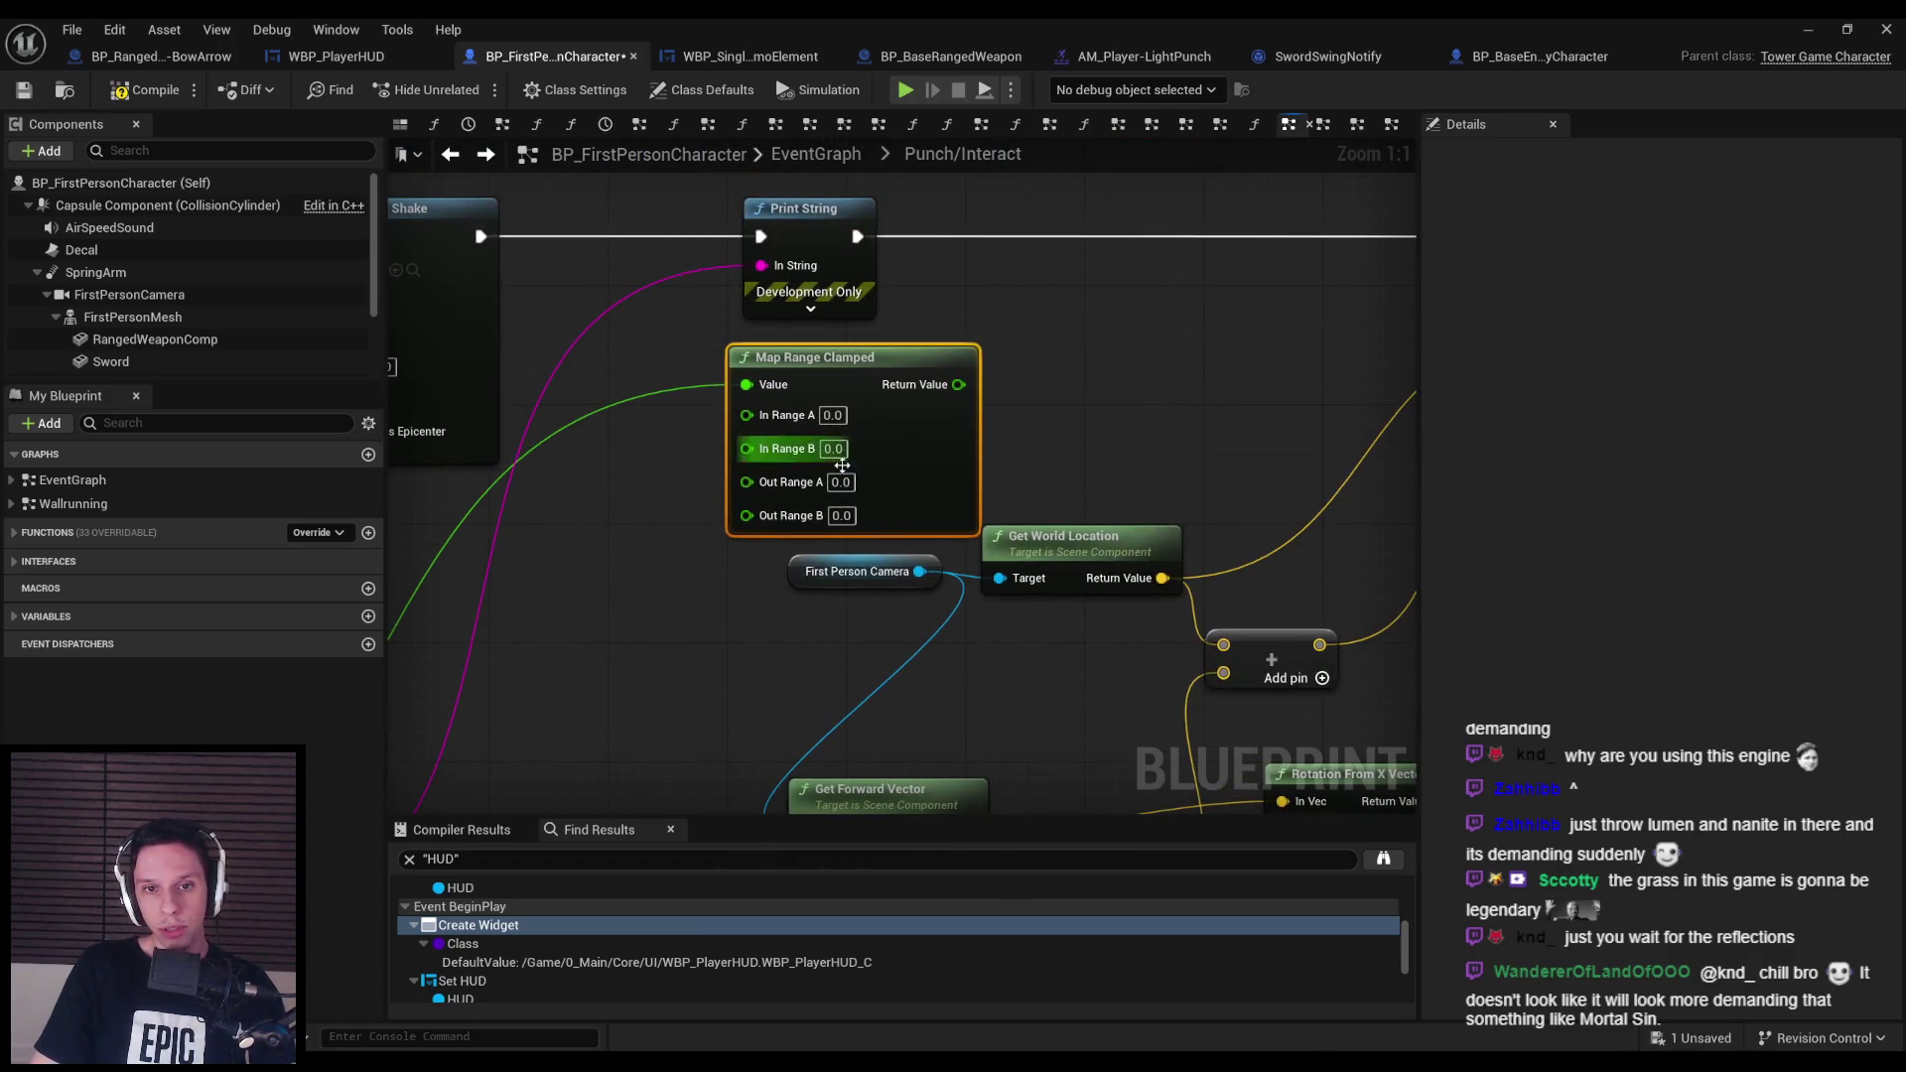
{"action": "left_click", "coordinate": [840, 481]}
{"action": "type", "text": "3"}
{"action": "key", "text": "Return"}
{"action": "scroll", "coordinate": [849, 467], "scroll_direction": "down", "scroll_amount": 1}
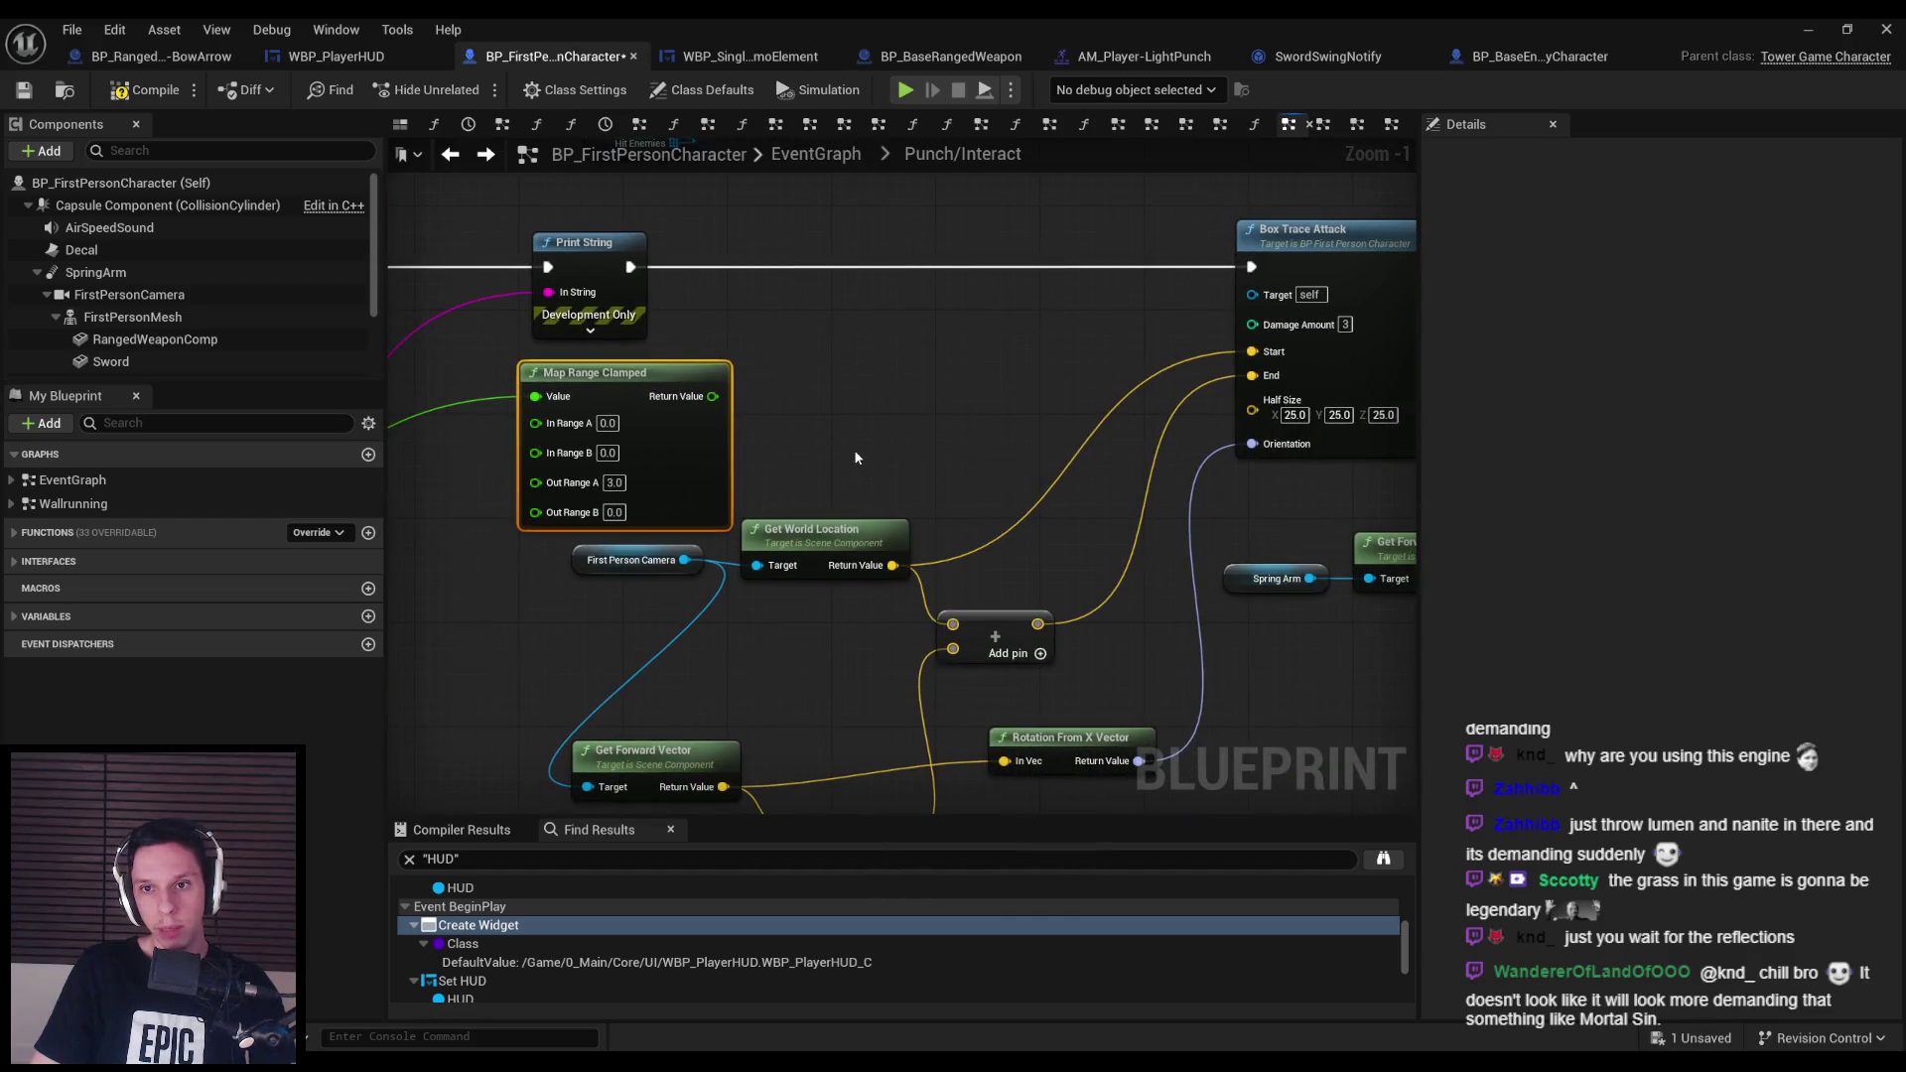
{"action": "left_click_drag", "start_coordinate": [727, 471], "coordinate": [880, 435]}
{"action": "type", "text": "1"}
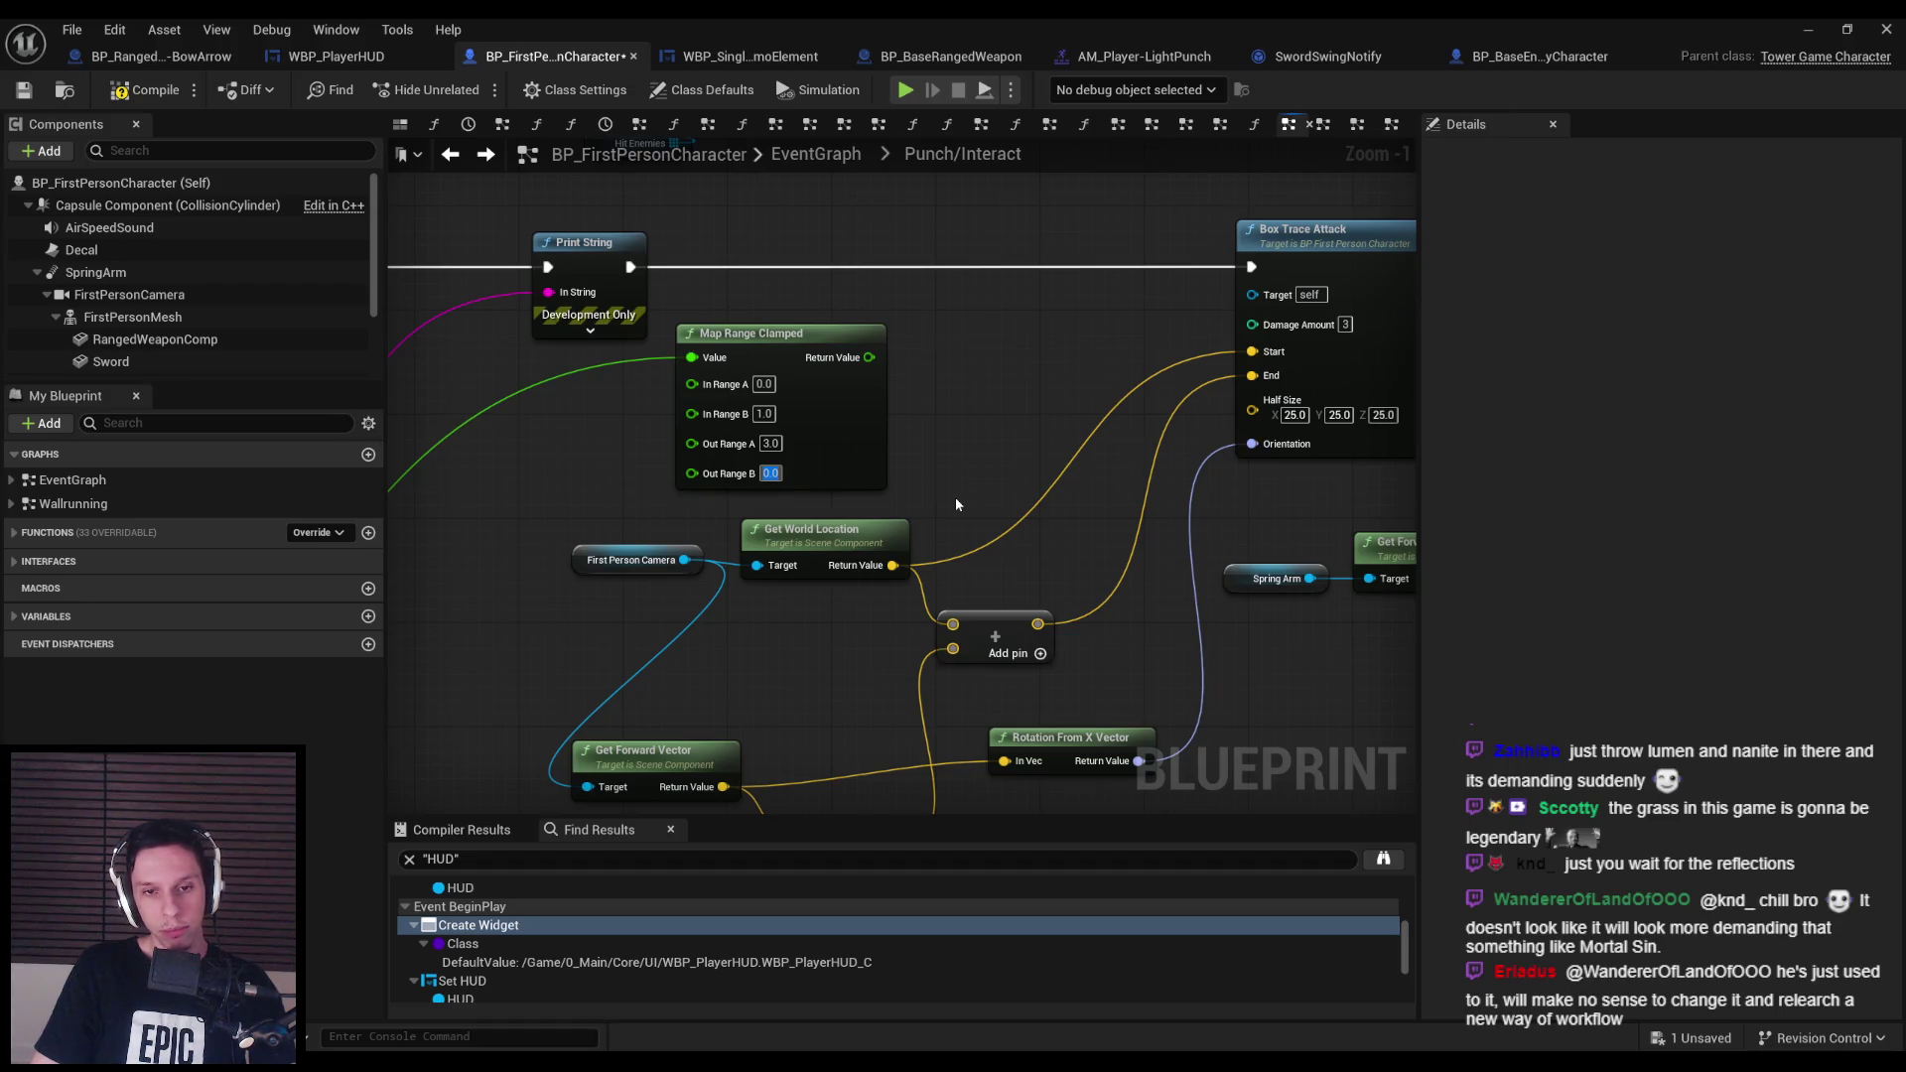
{"action": "type", "text": "6"}
{"action": "key", "text": "Return"}
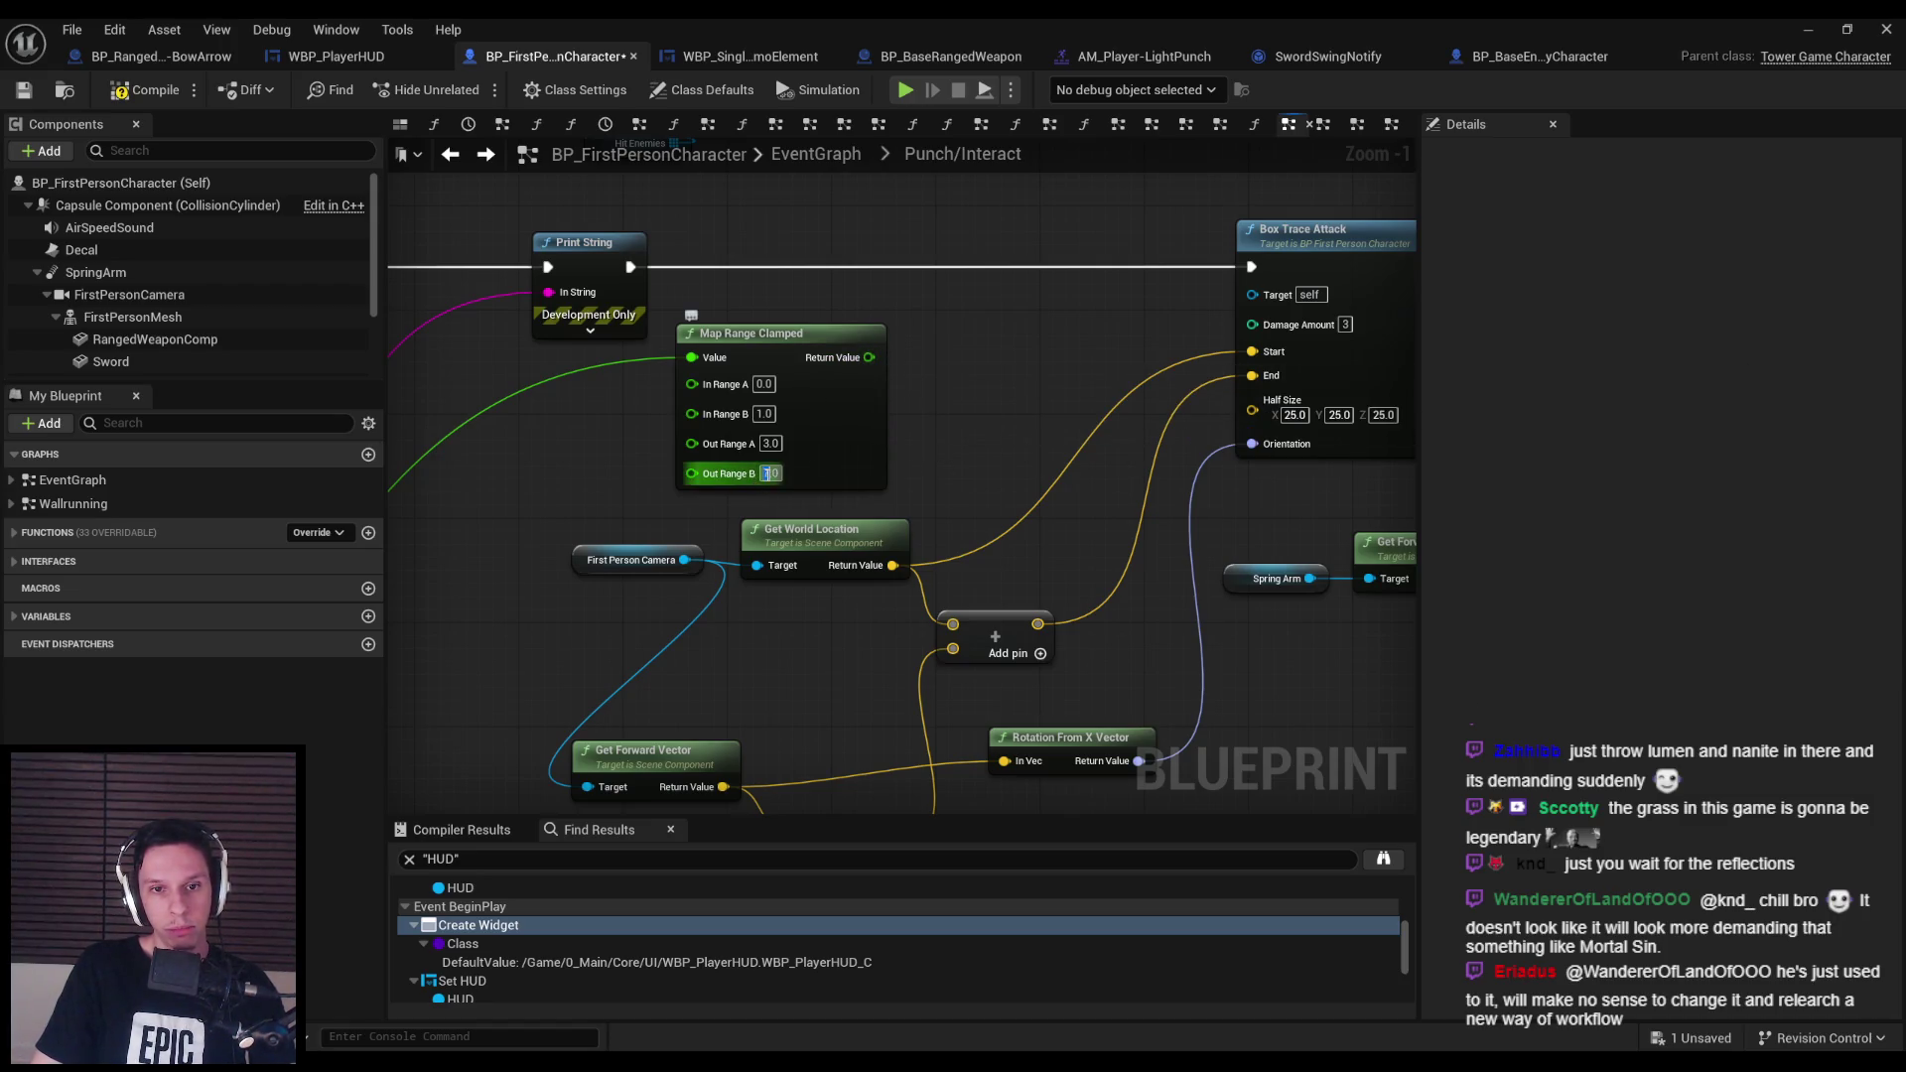
Replace the auto-inserted Truncate with a Round node feeding Box Trace Attack's Damage Amount.
{"action": "left_click_drag", "start_coordinate": [868, 355], "coordinate": [1251, 324]}
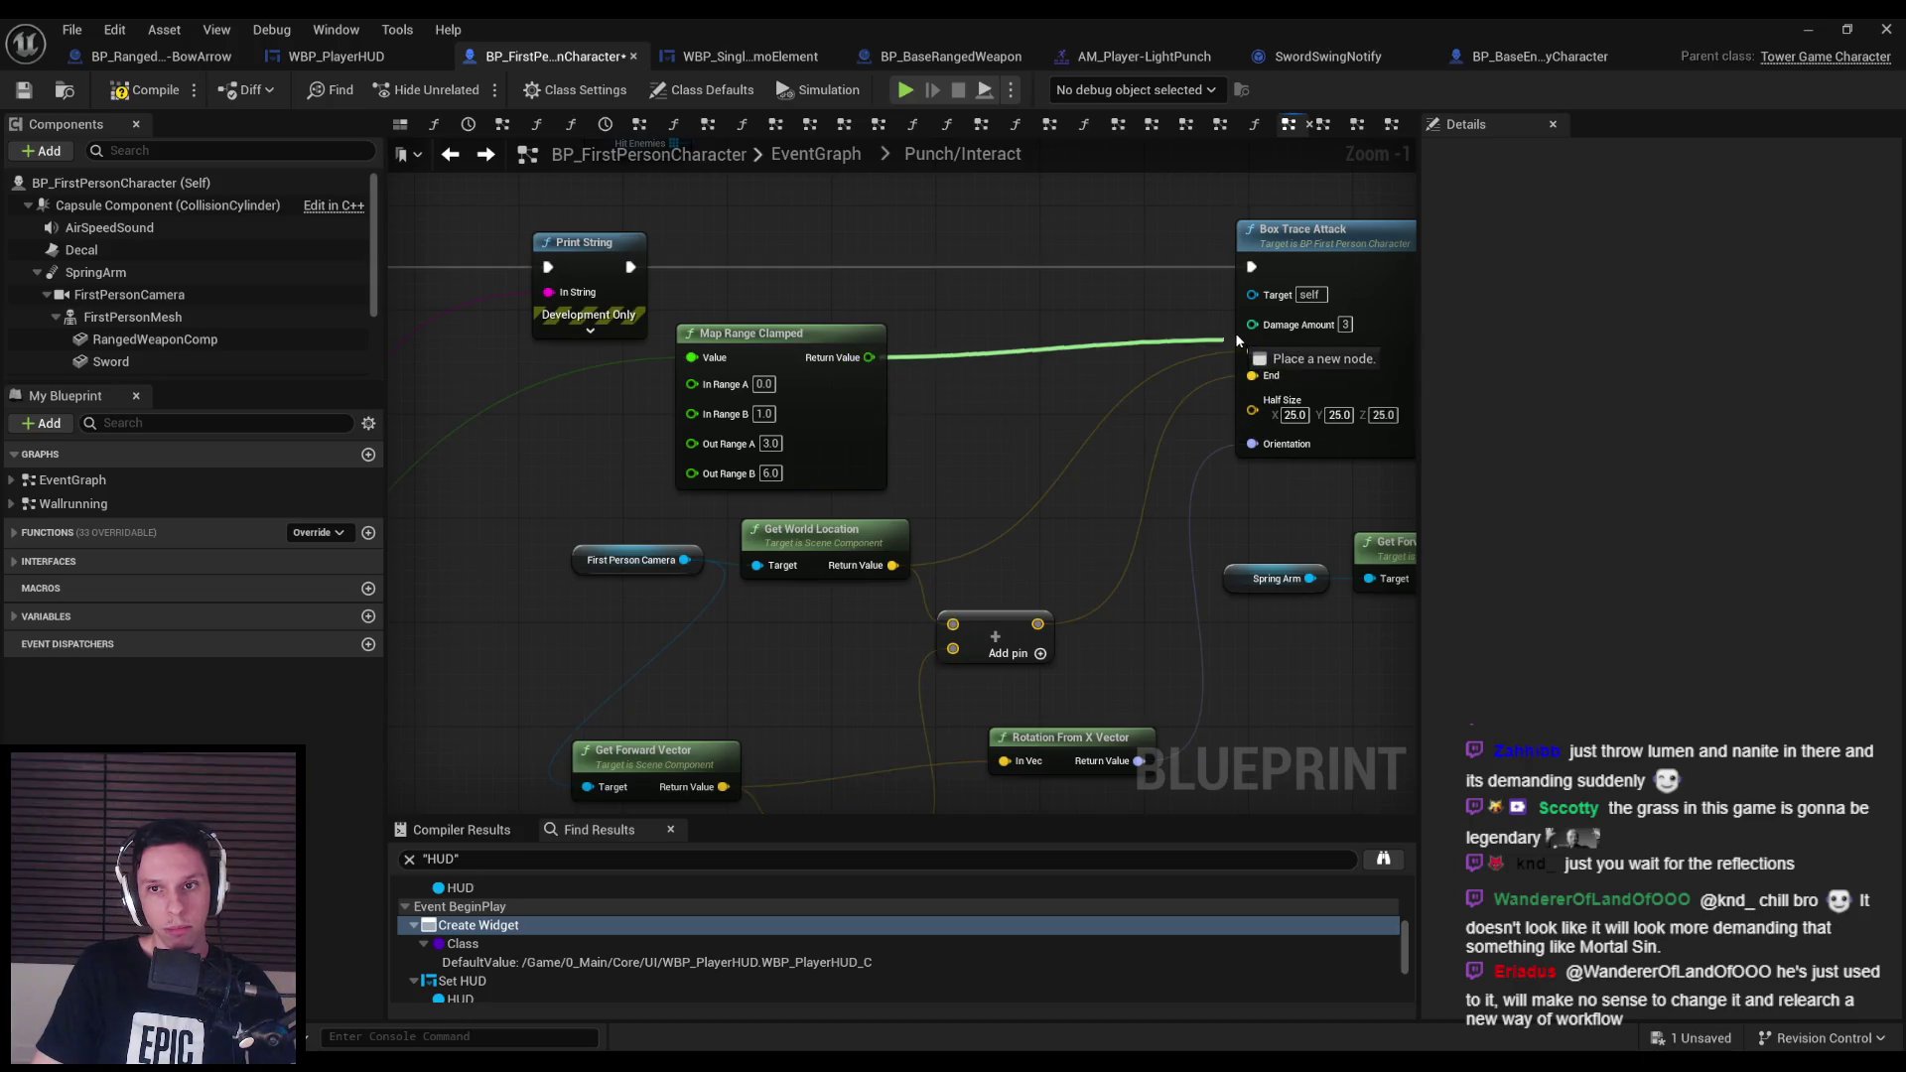
{"action": "left_click_drag", "start_coordinate": [1026, 310], "coordinate": [1026, 347]}
{"action": "key", "text": "Delete"}
{"action": "left_click_drag", "start_coordinate": [868, 357], "coordinate": [940, 356]}
{"action": "type", "text": "round"}
{"action": "left_click", "coordinate": [1022, 469]}
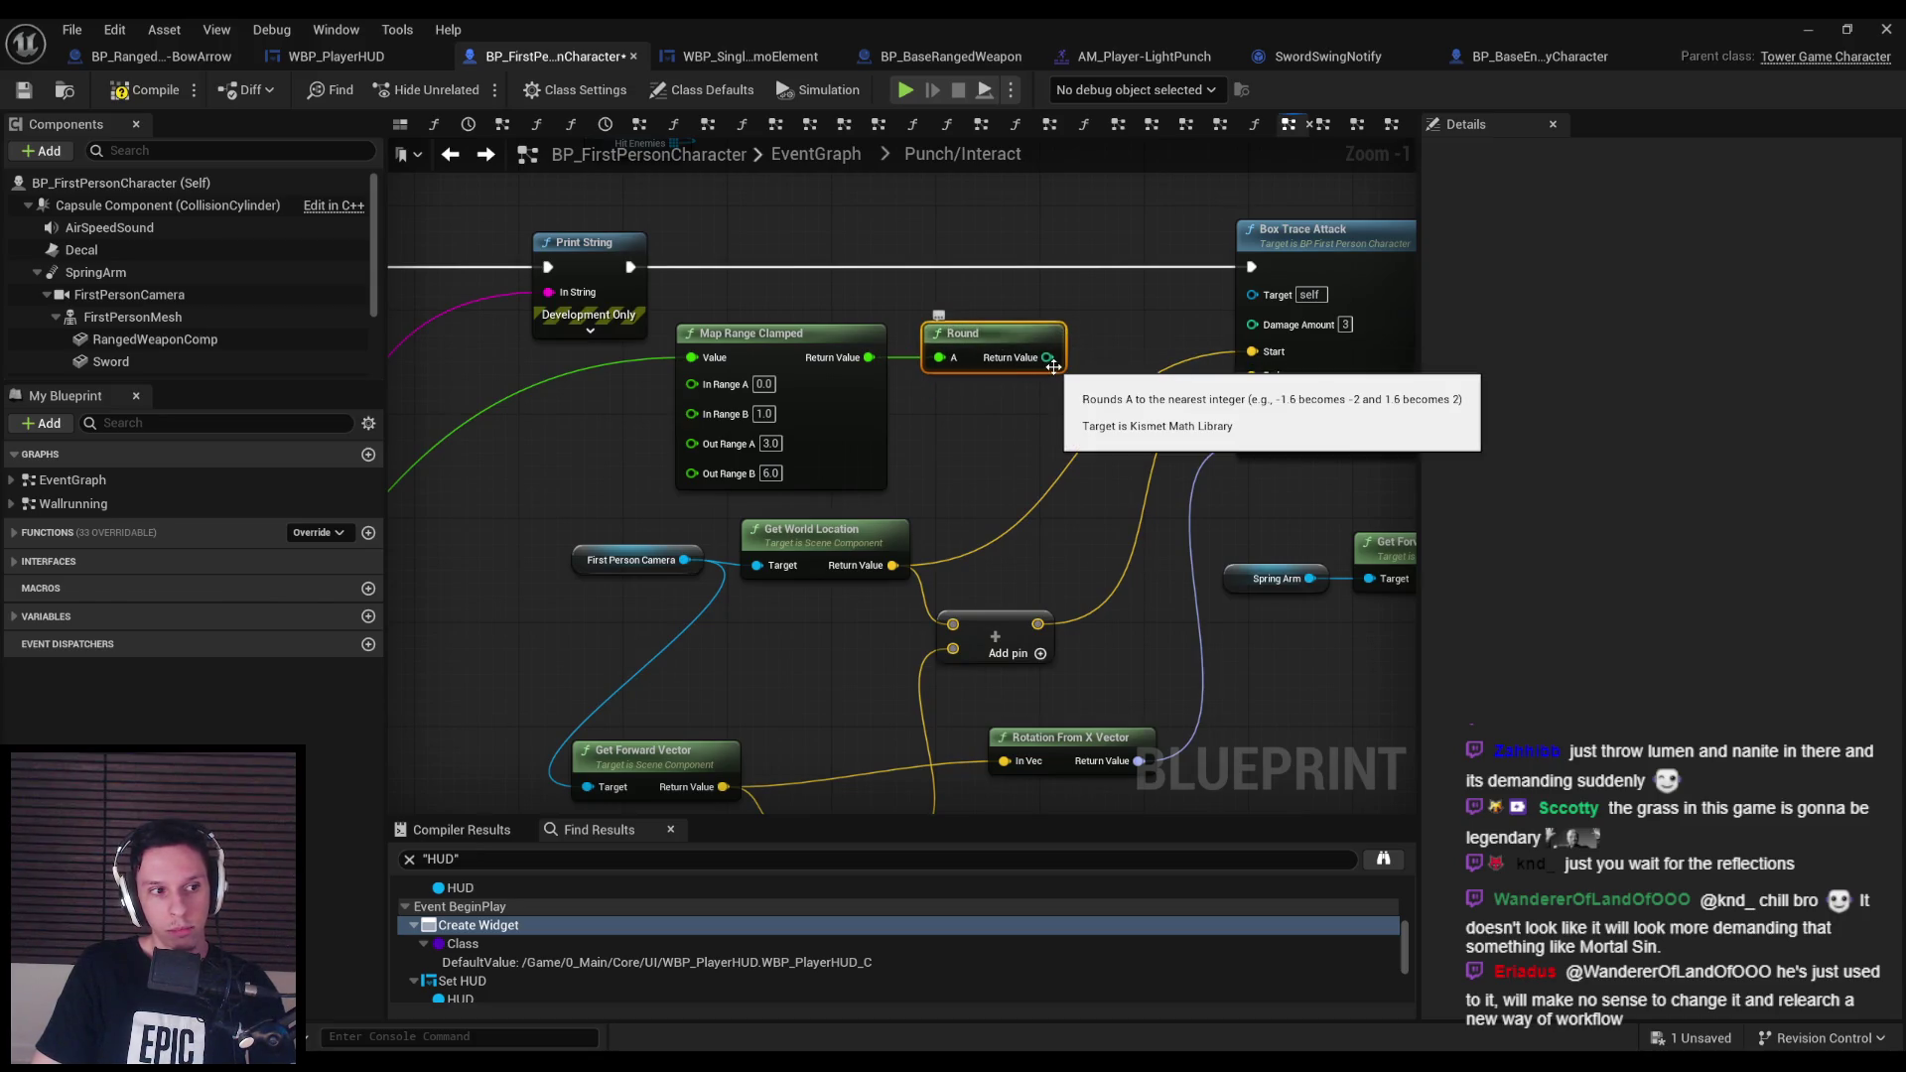
{"action": "left_click_drag", "start_coordinate": [1052, 363], "coordinate": [1251, 322]}
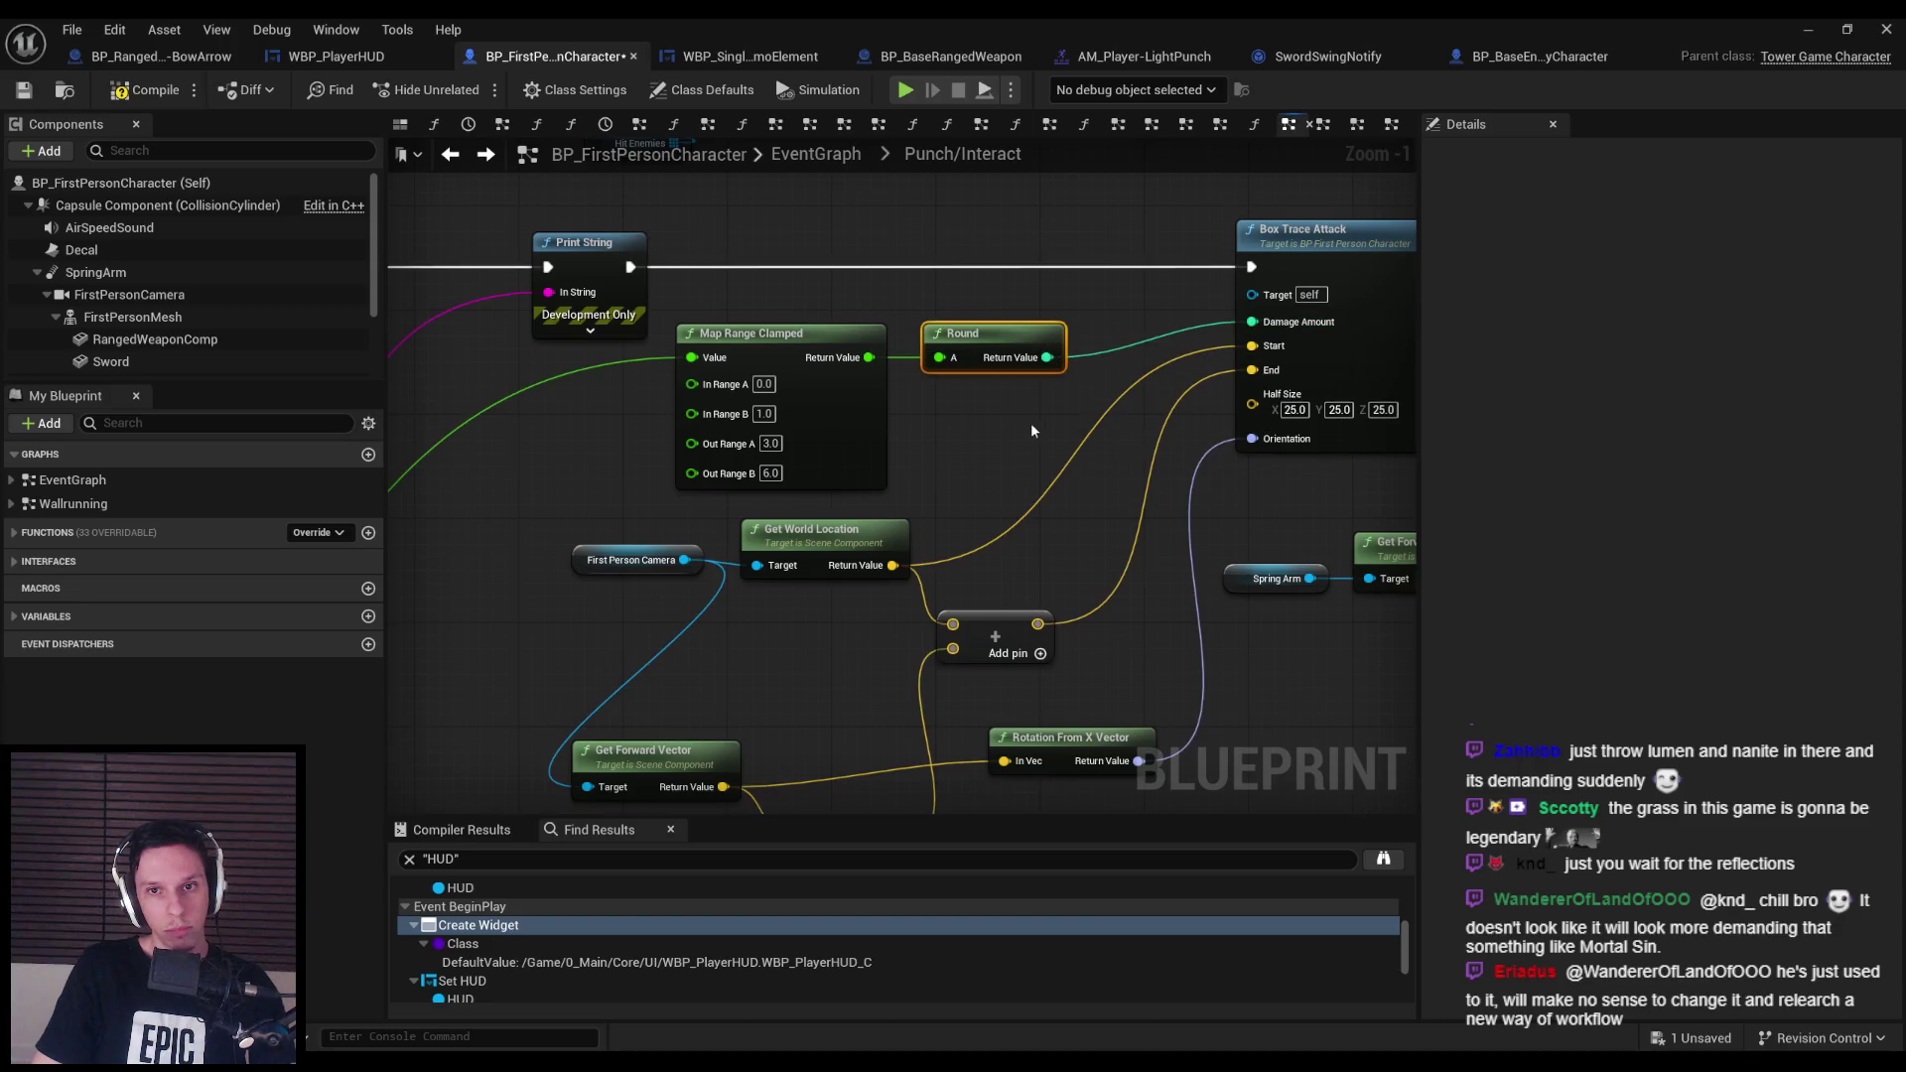
Compile and save the character Blueprint, then switch to the running game.
{"action": "left_click", "coordinate": [24, 90]}
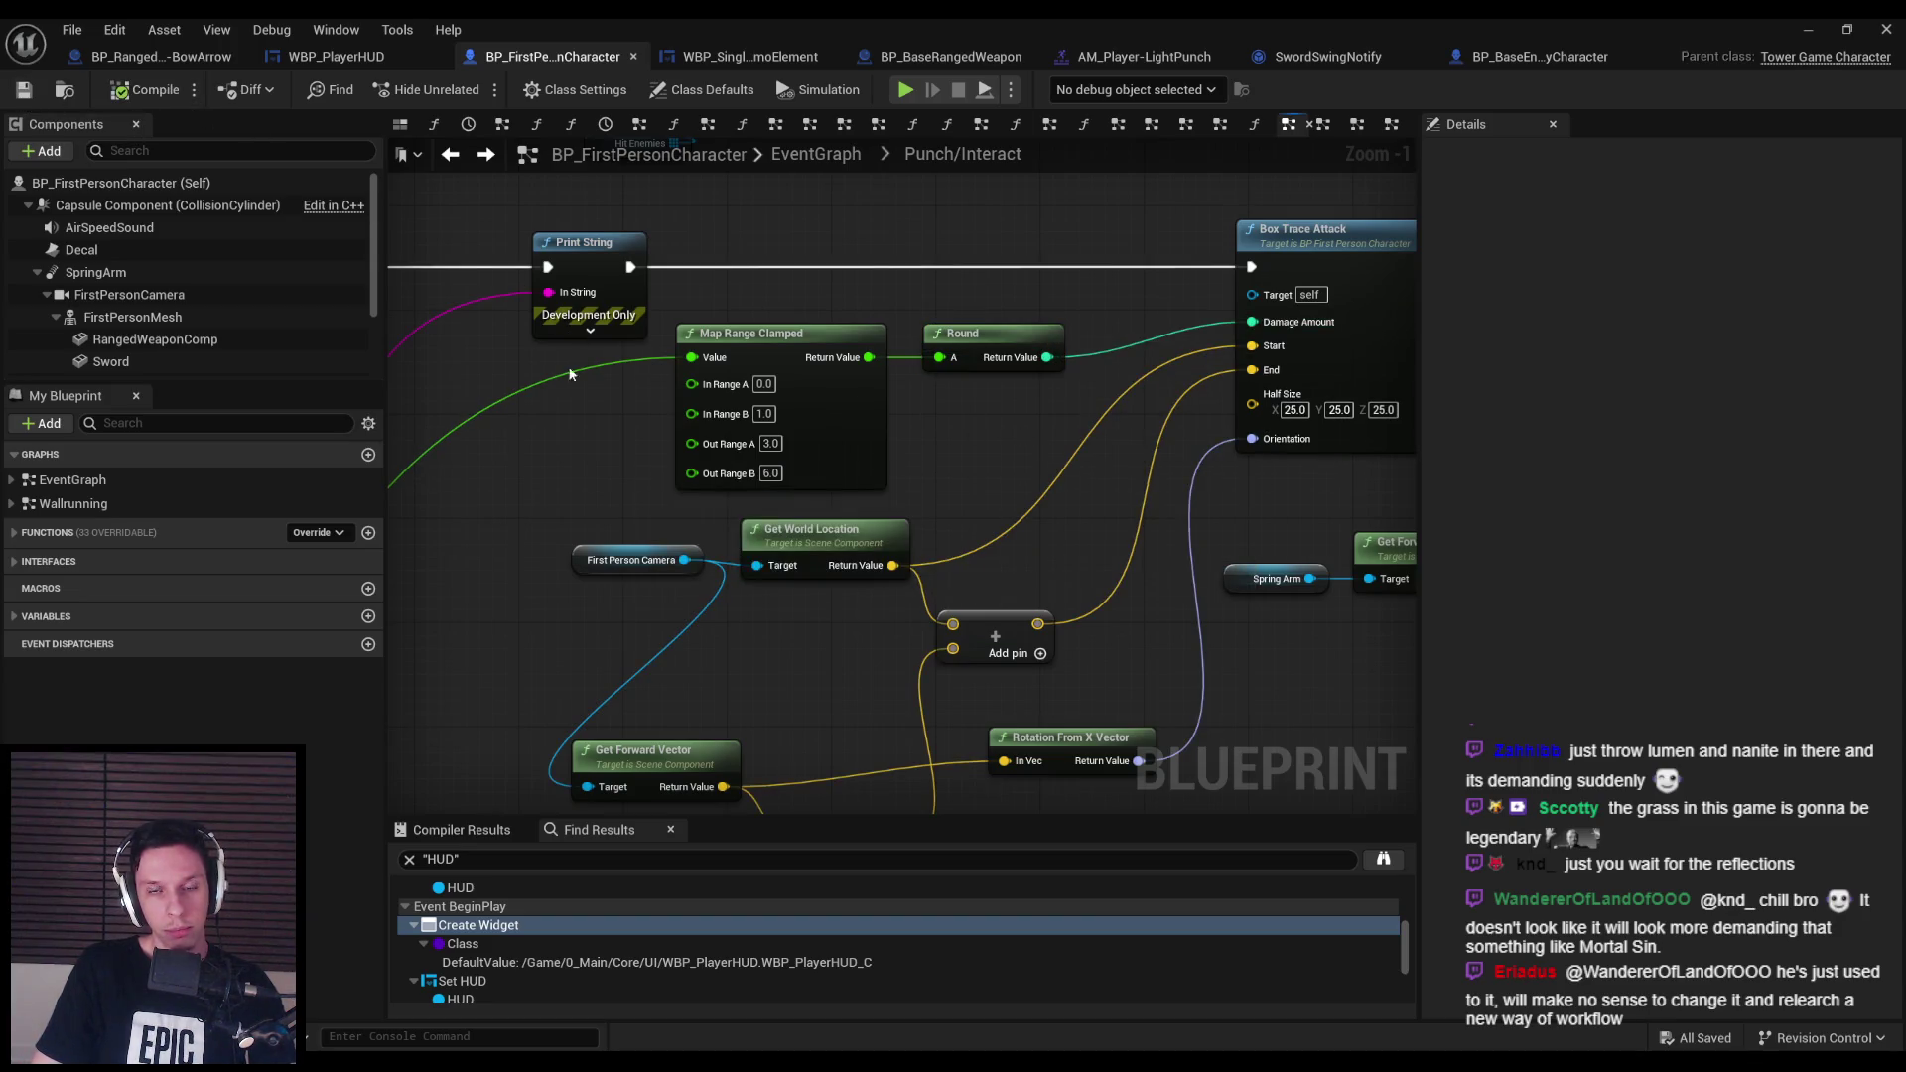
{"action": "scroll", "coordinate": [577, 387], "scroll_direction": "down", "scroll_amount": 1}
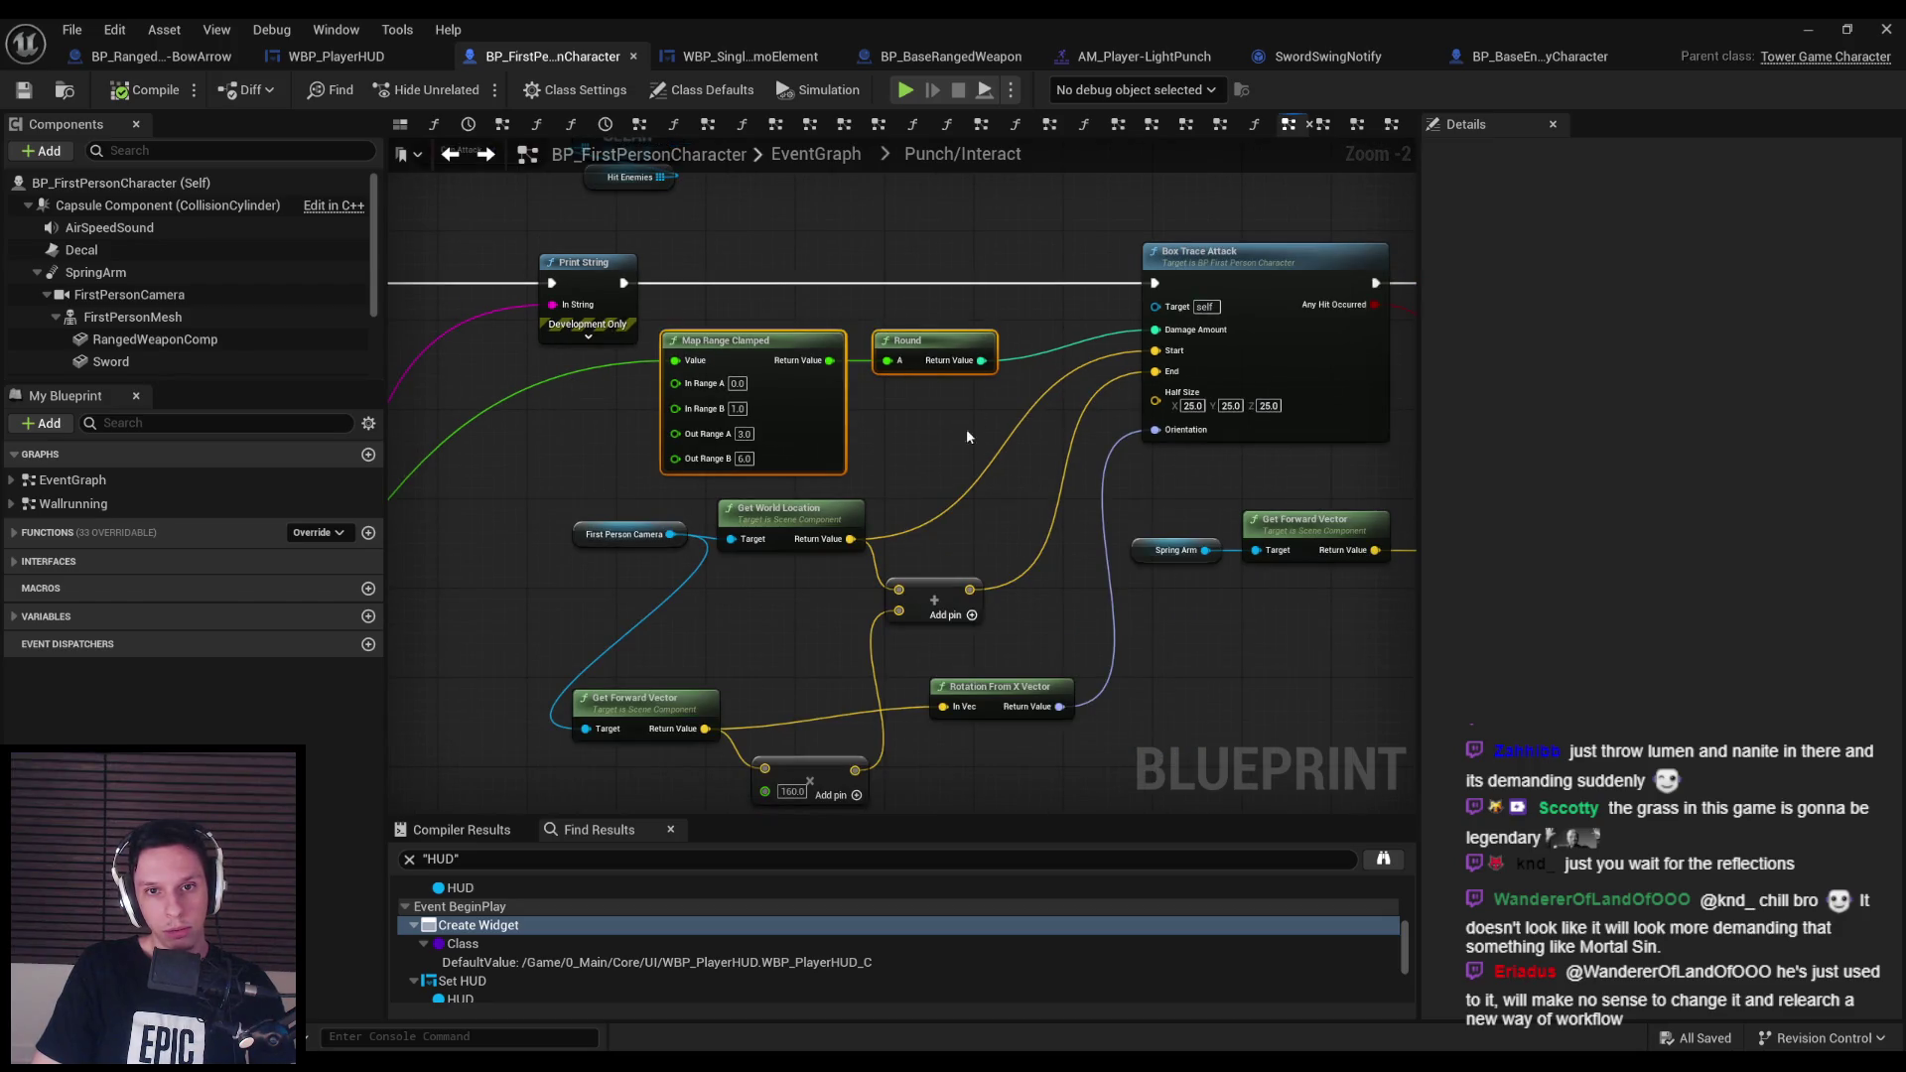
{"action": "left_click_drag", "start_coordinate": [951, 357], "coordinate": [983, 356]}
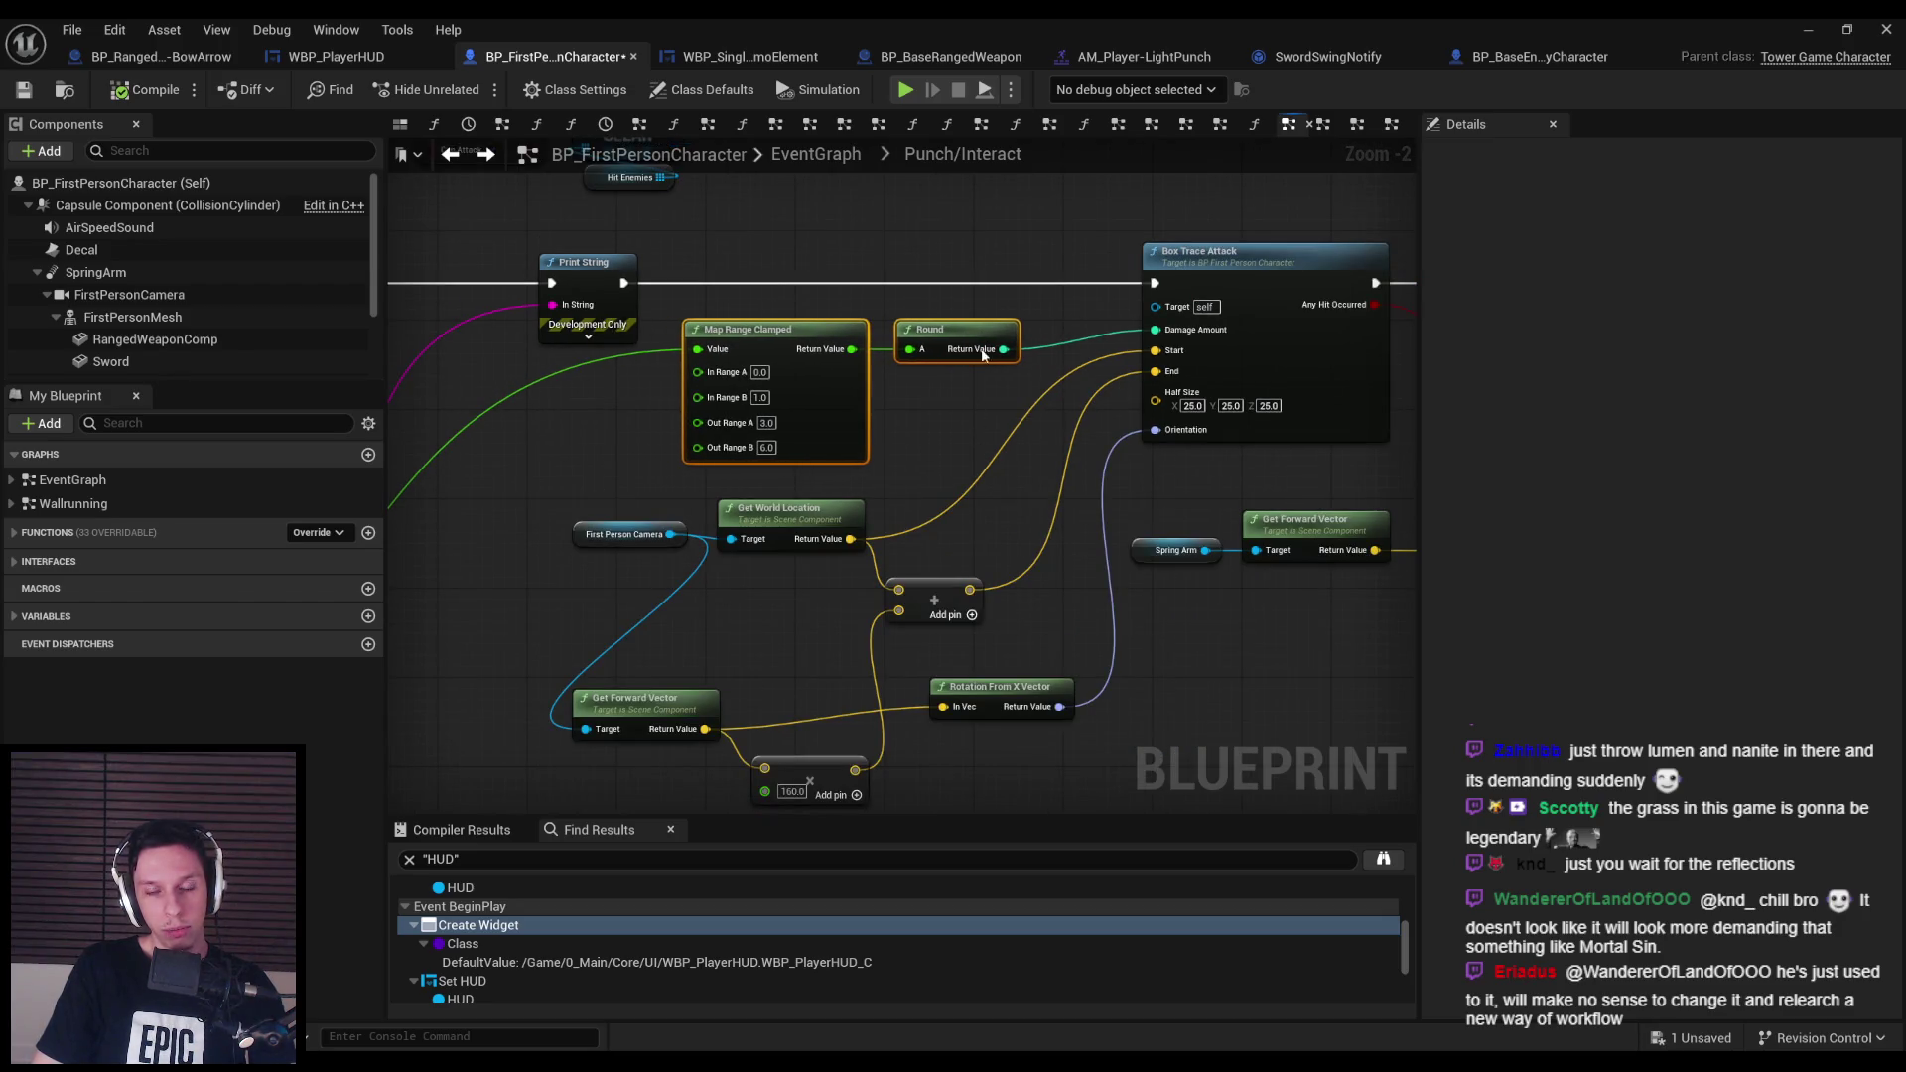
{"action": "left_click", "coordinate": [27, 91]}
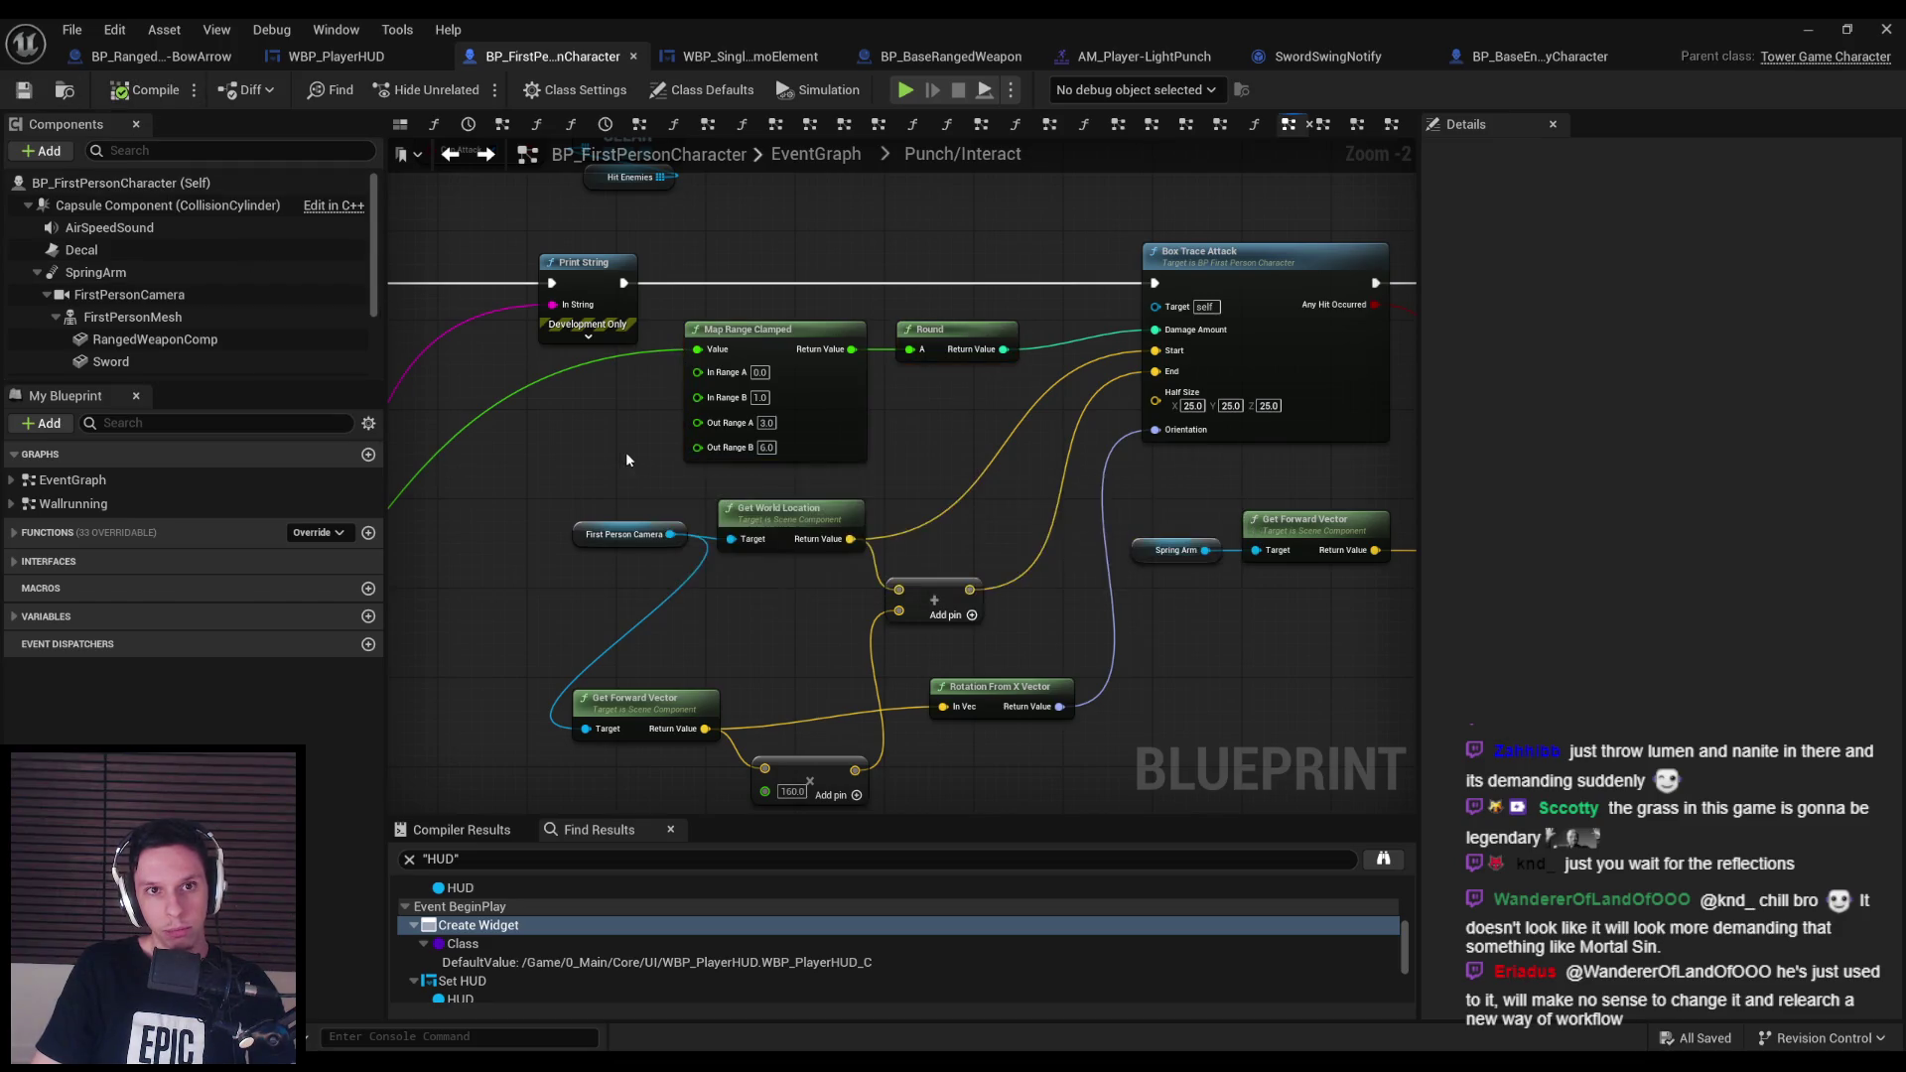
{"action": "scroll", "coordinate": [812, 430], "scroll_direction": "down", "scroll_amount": 2}
{"action": "scroll", "coordinate": [801, 493], "scroll_direction": "up", "scroll_amount": 3}
{"action": "mouse_move", "coordinate": [800, 493]}
{"action": "left_mouse_down"}
{"action": "mouse_move", "coordinate": [900, 501]}
{"action": "mouse_move", "coordinate": [1178, 446]}
{"action": "mouse_move", "coordinate": [1009, 498]}
{"action": "left_mouse_up"}
{"action": "scroll", "coordinate": [1178, 447], "scroll_direction": "down", "scroll_amount": 1}
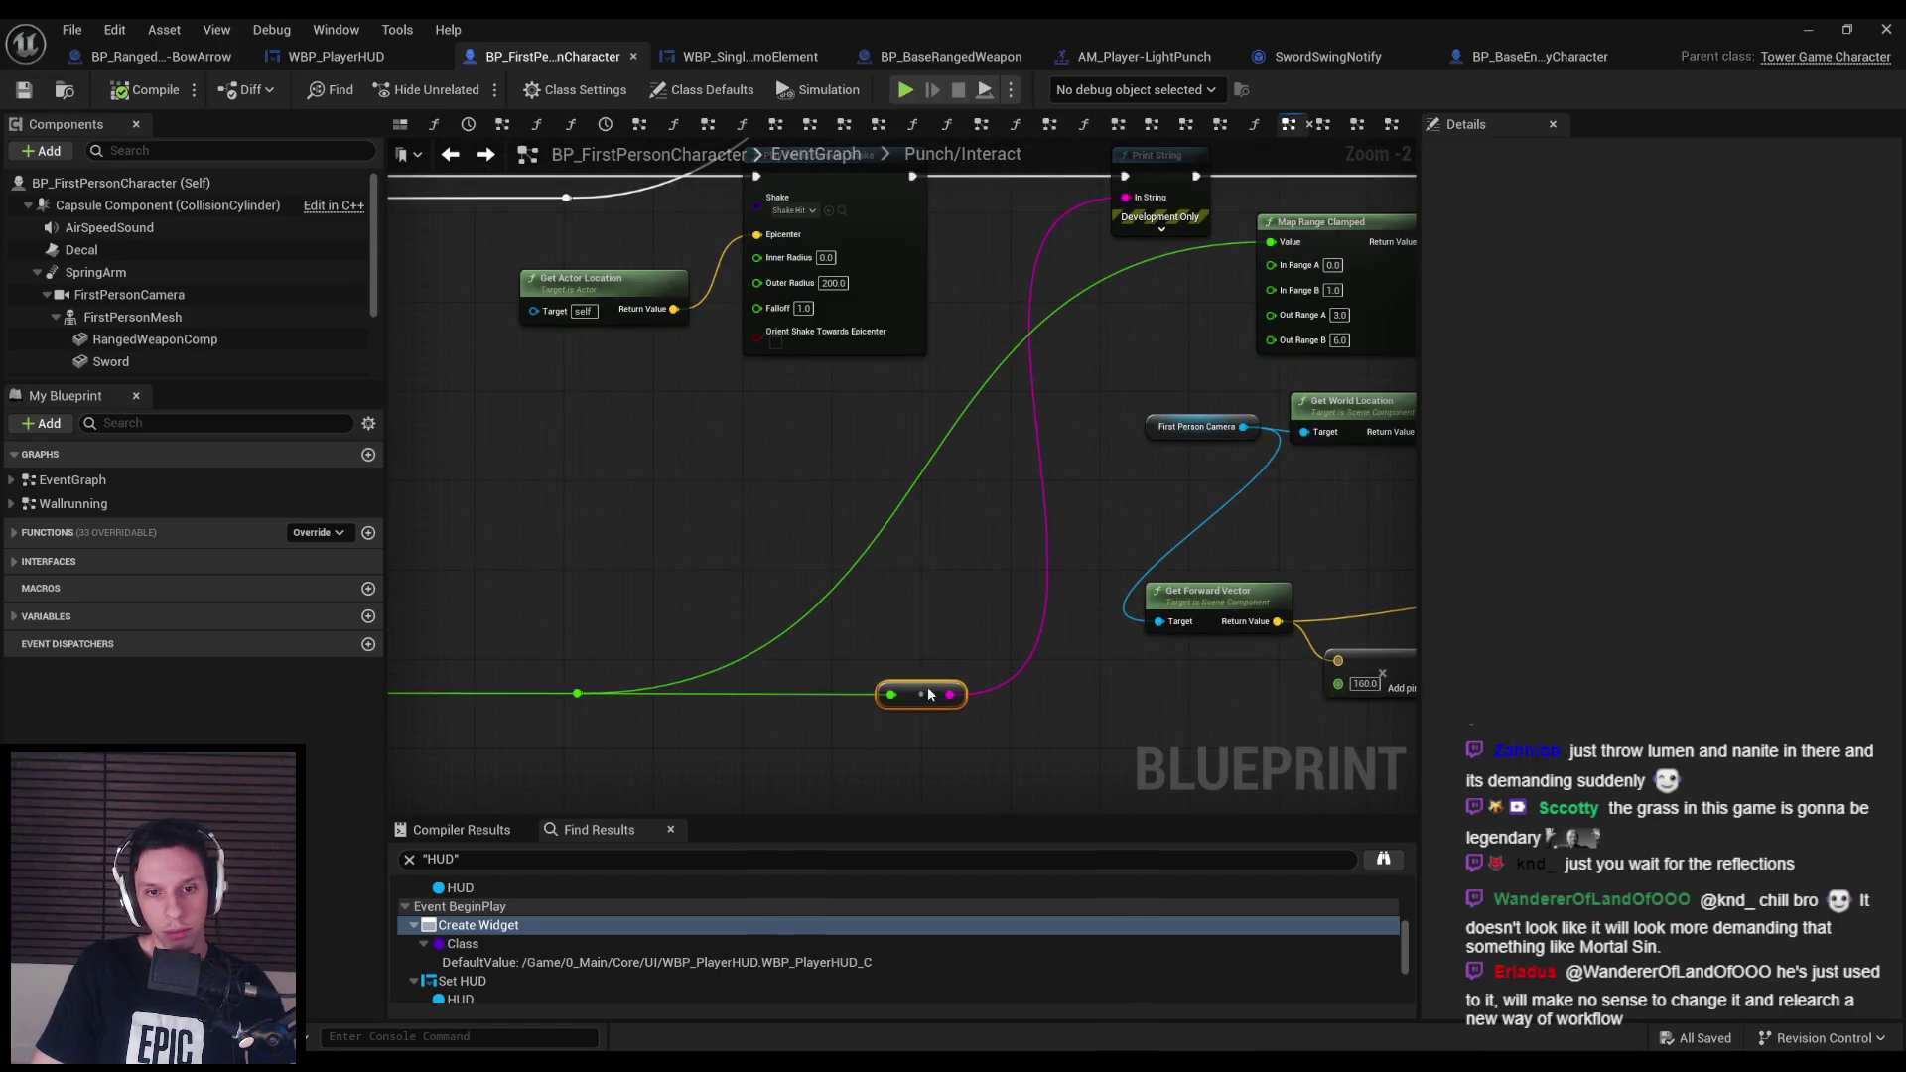
{"action": "left_click", "coordinate": [25, 91]}
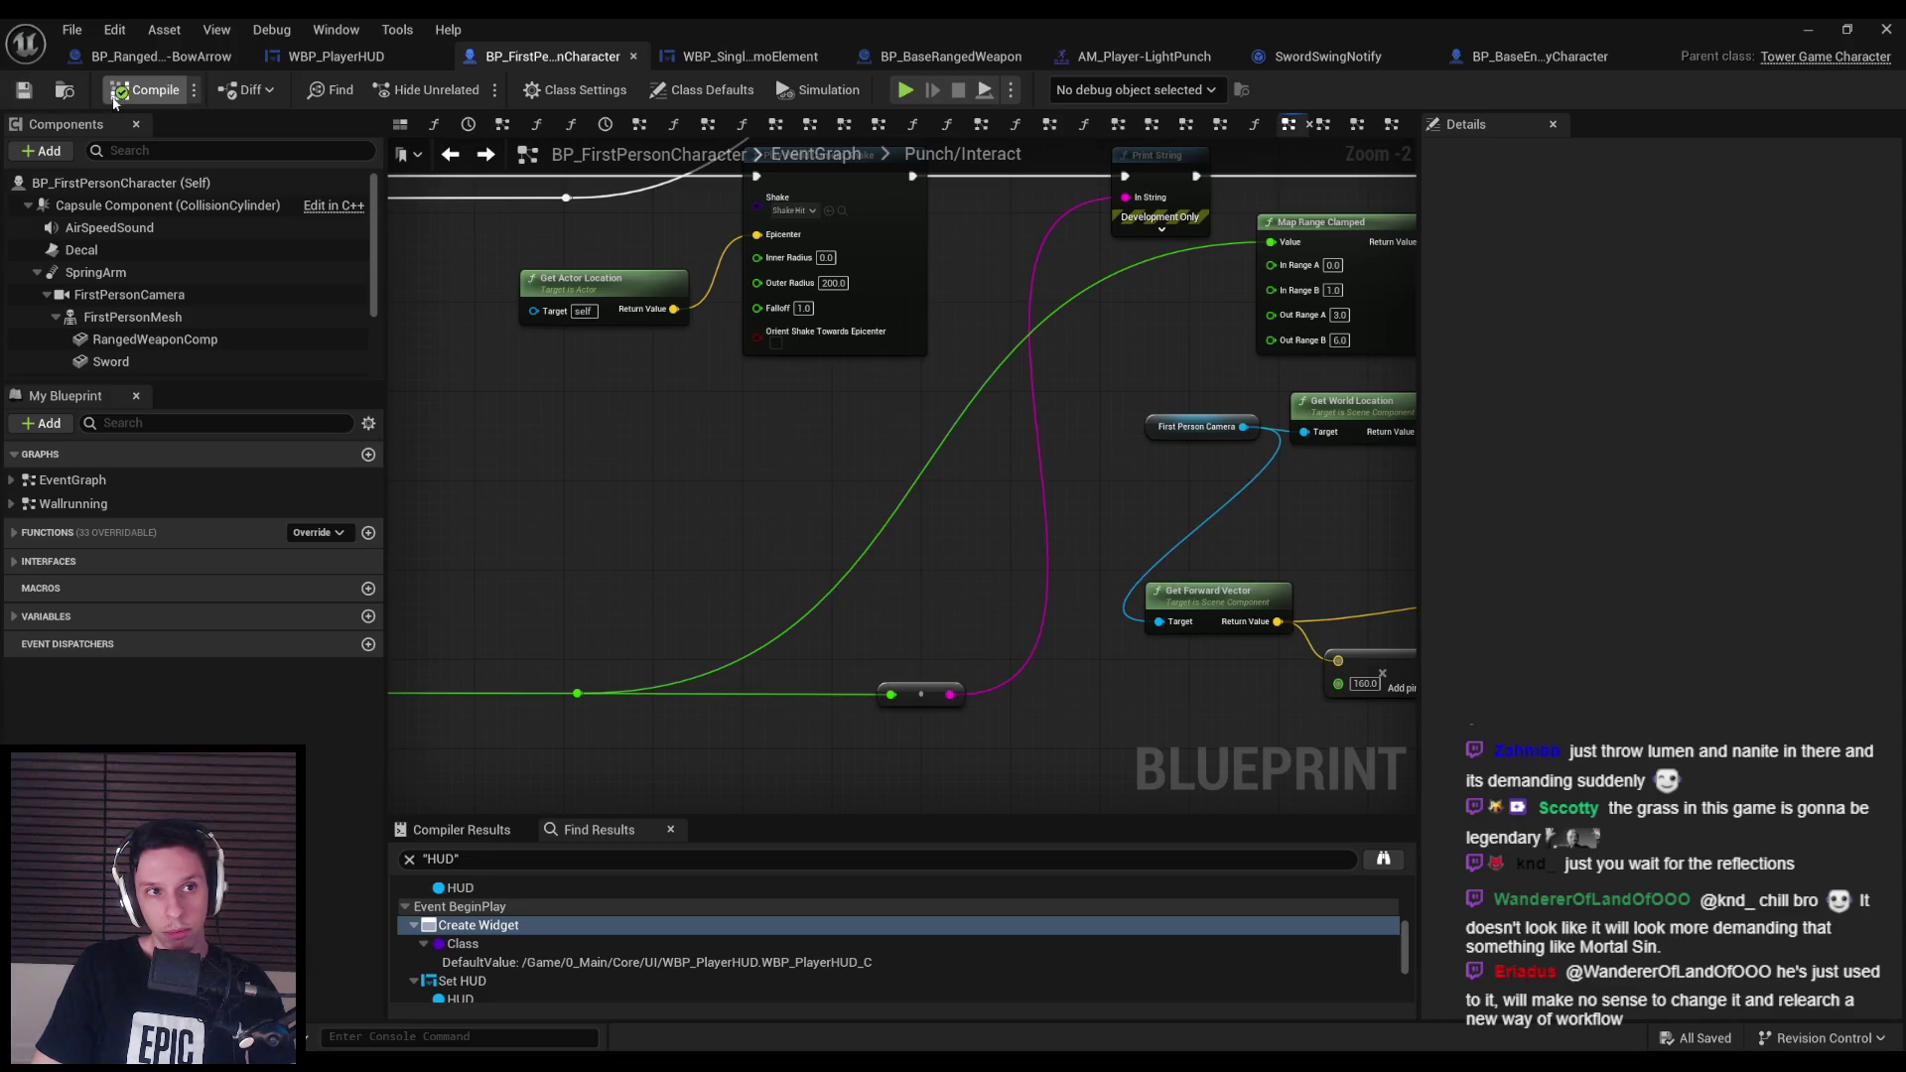
{"action": "left_click", "coordinate": [1806, 33]}
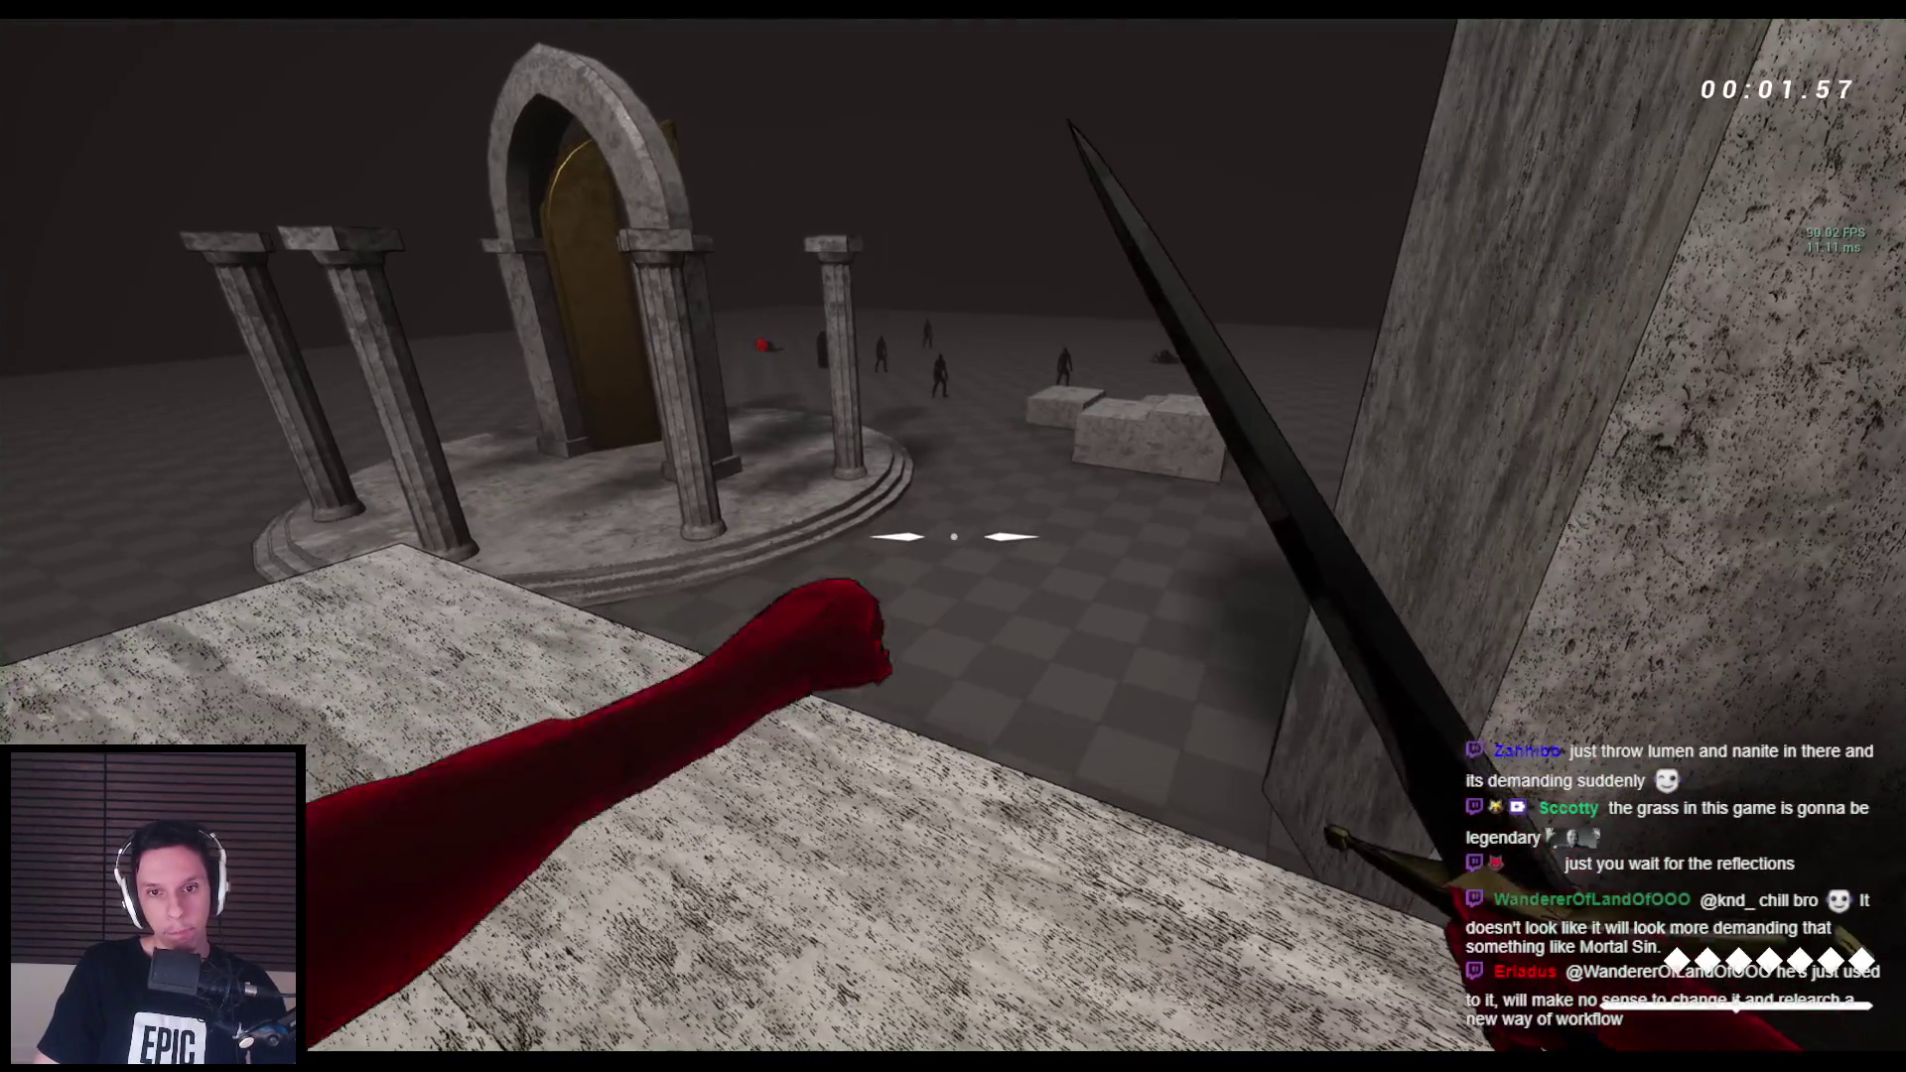
Test-punch the enemies in two play sessions to check the damage mapping.
{"action": "key", "text": "space"}
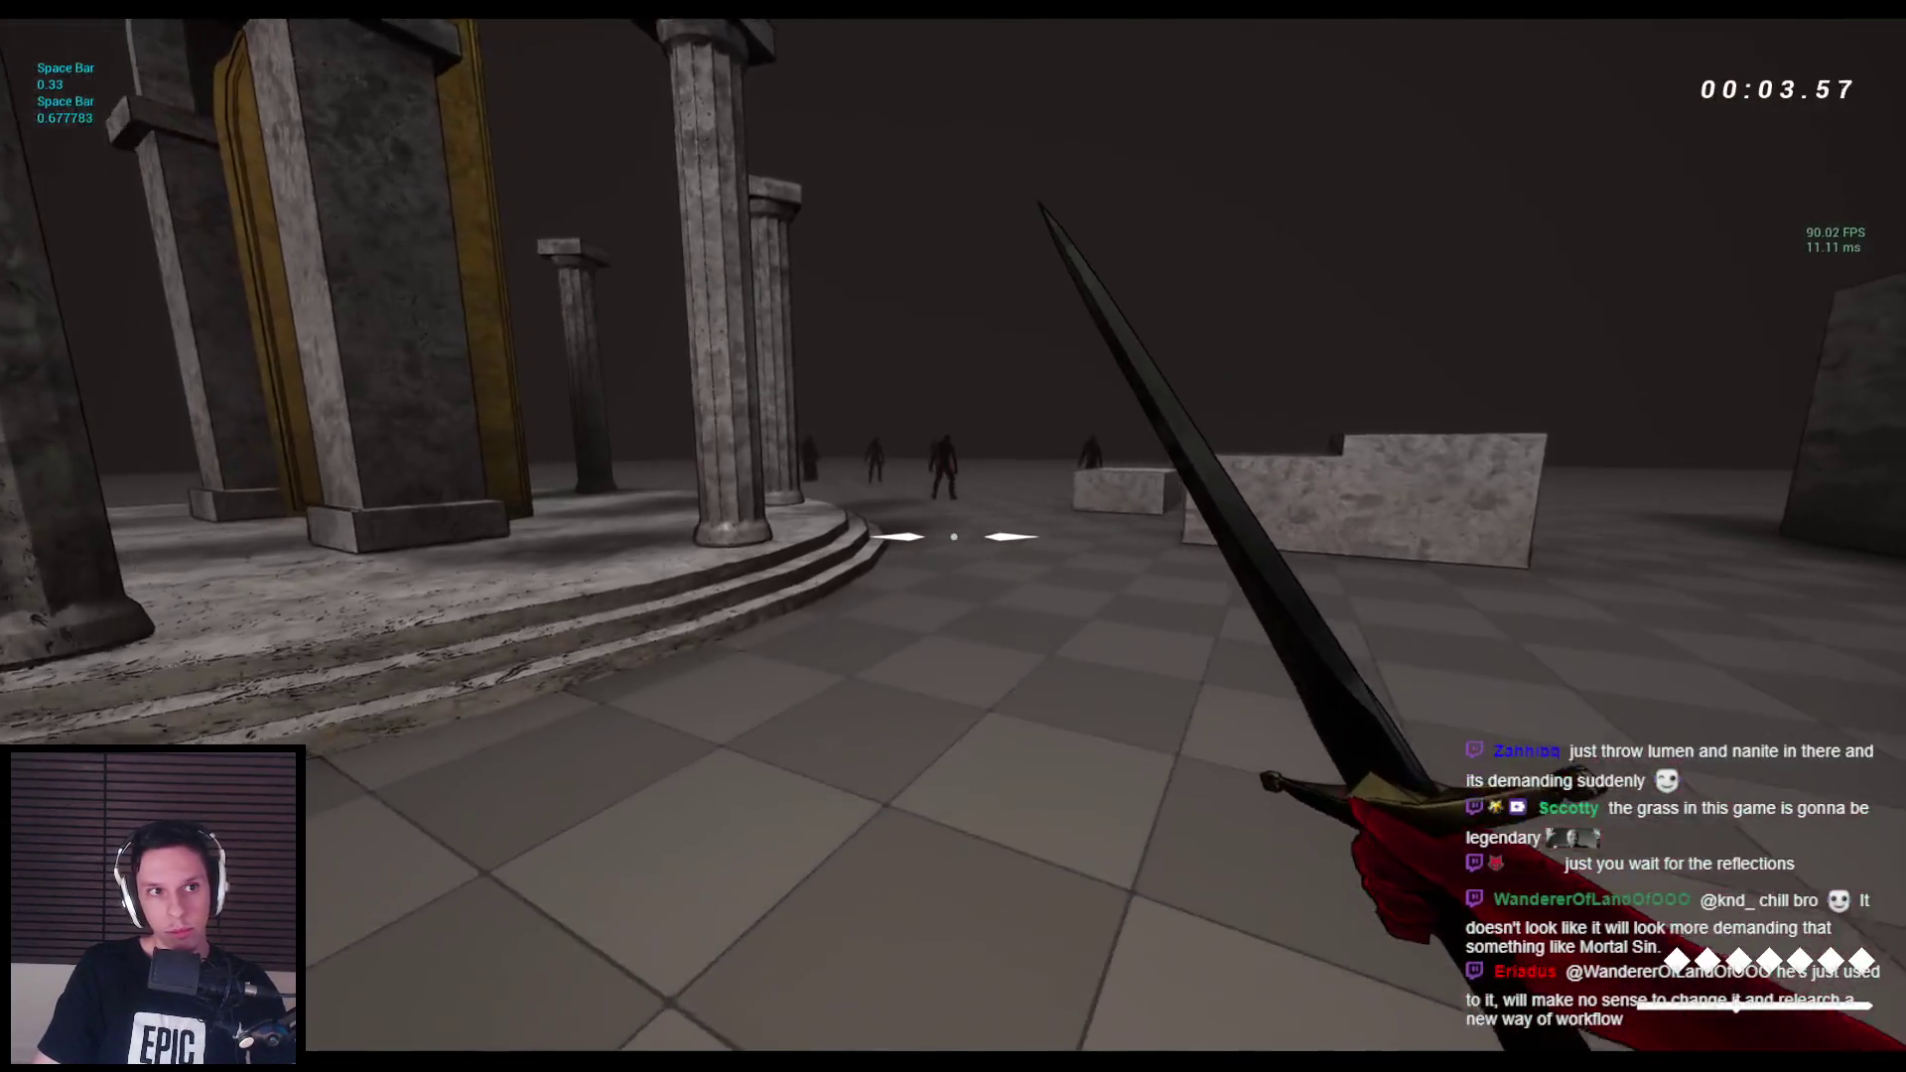
{"action": "key", "text": "space"}
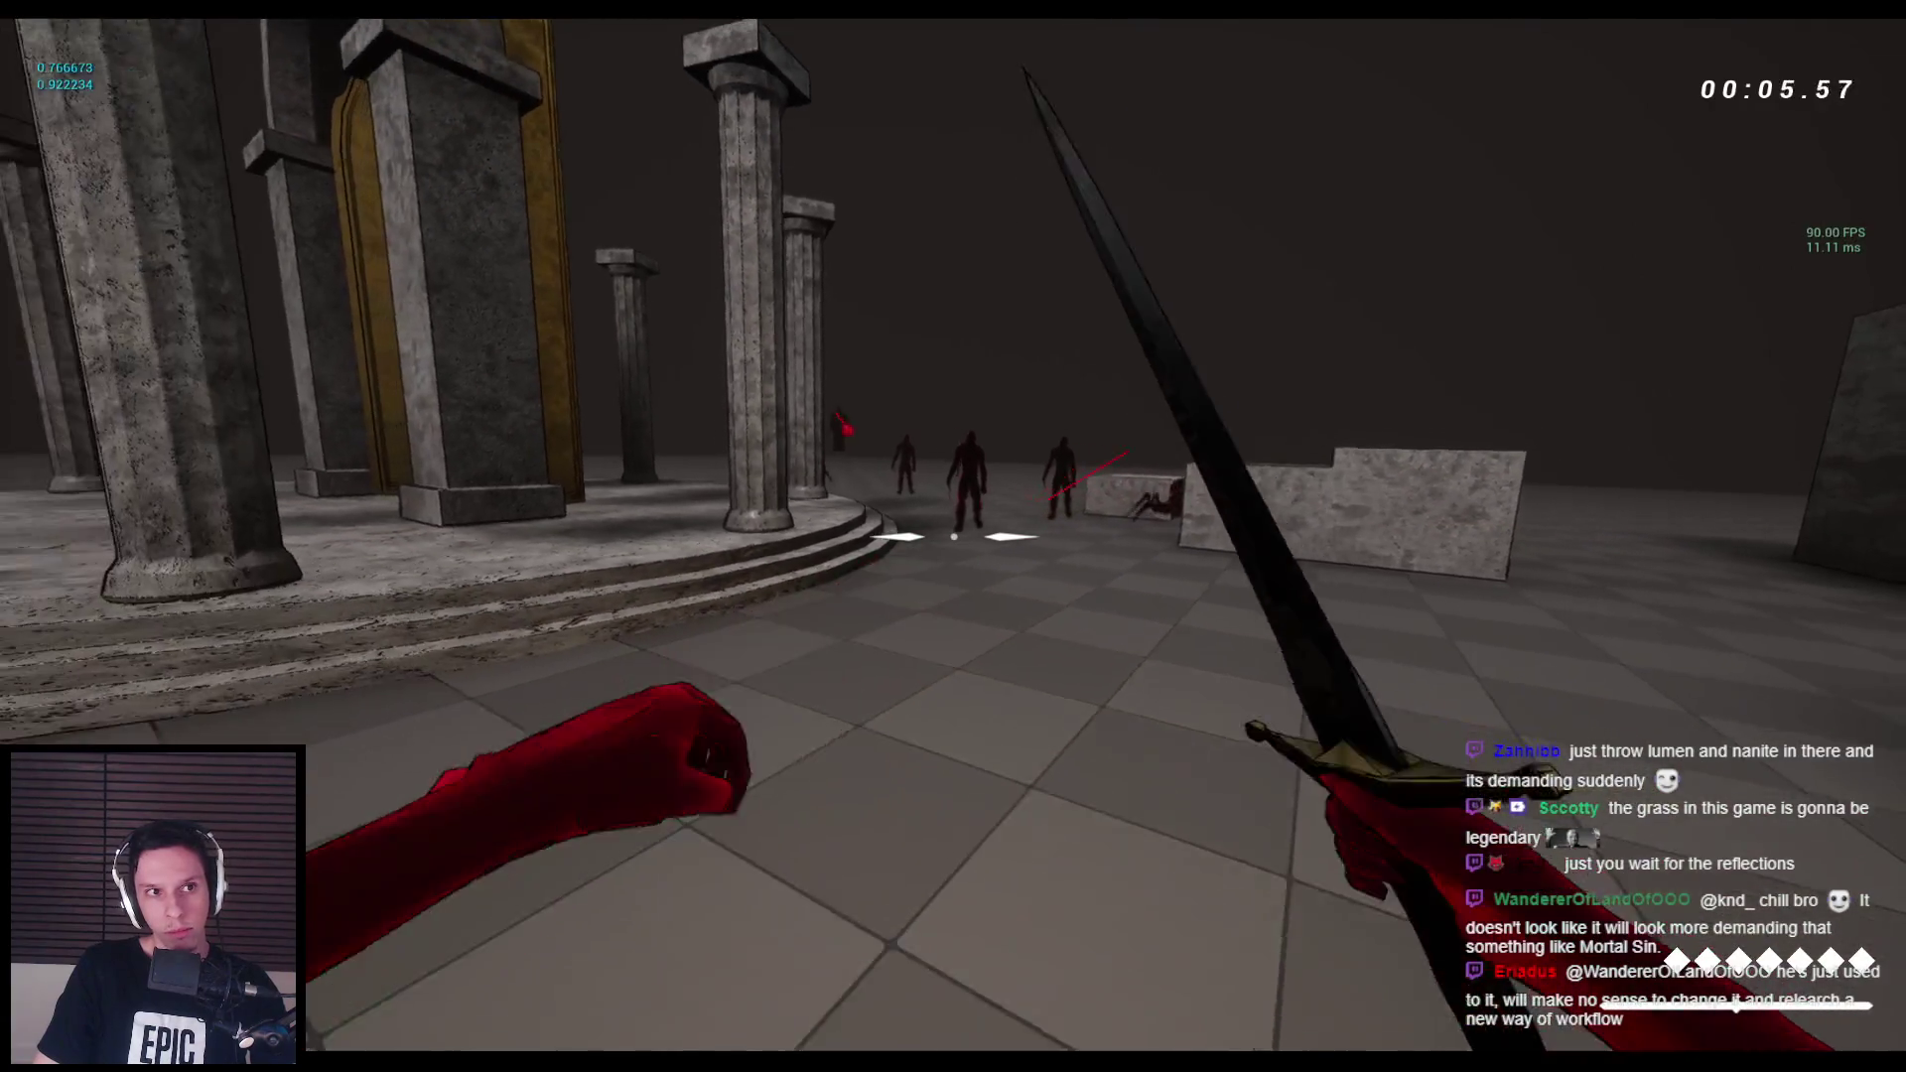
{"action": "key", "text": "Escape"}
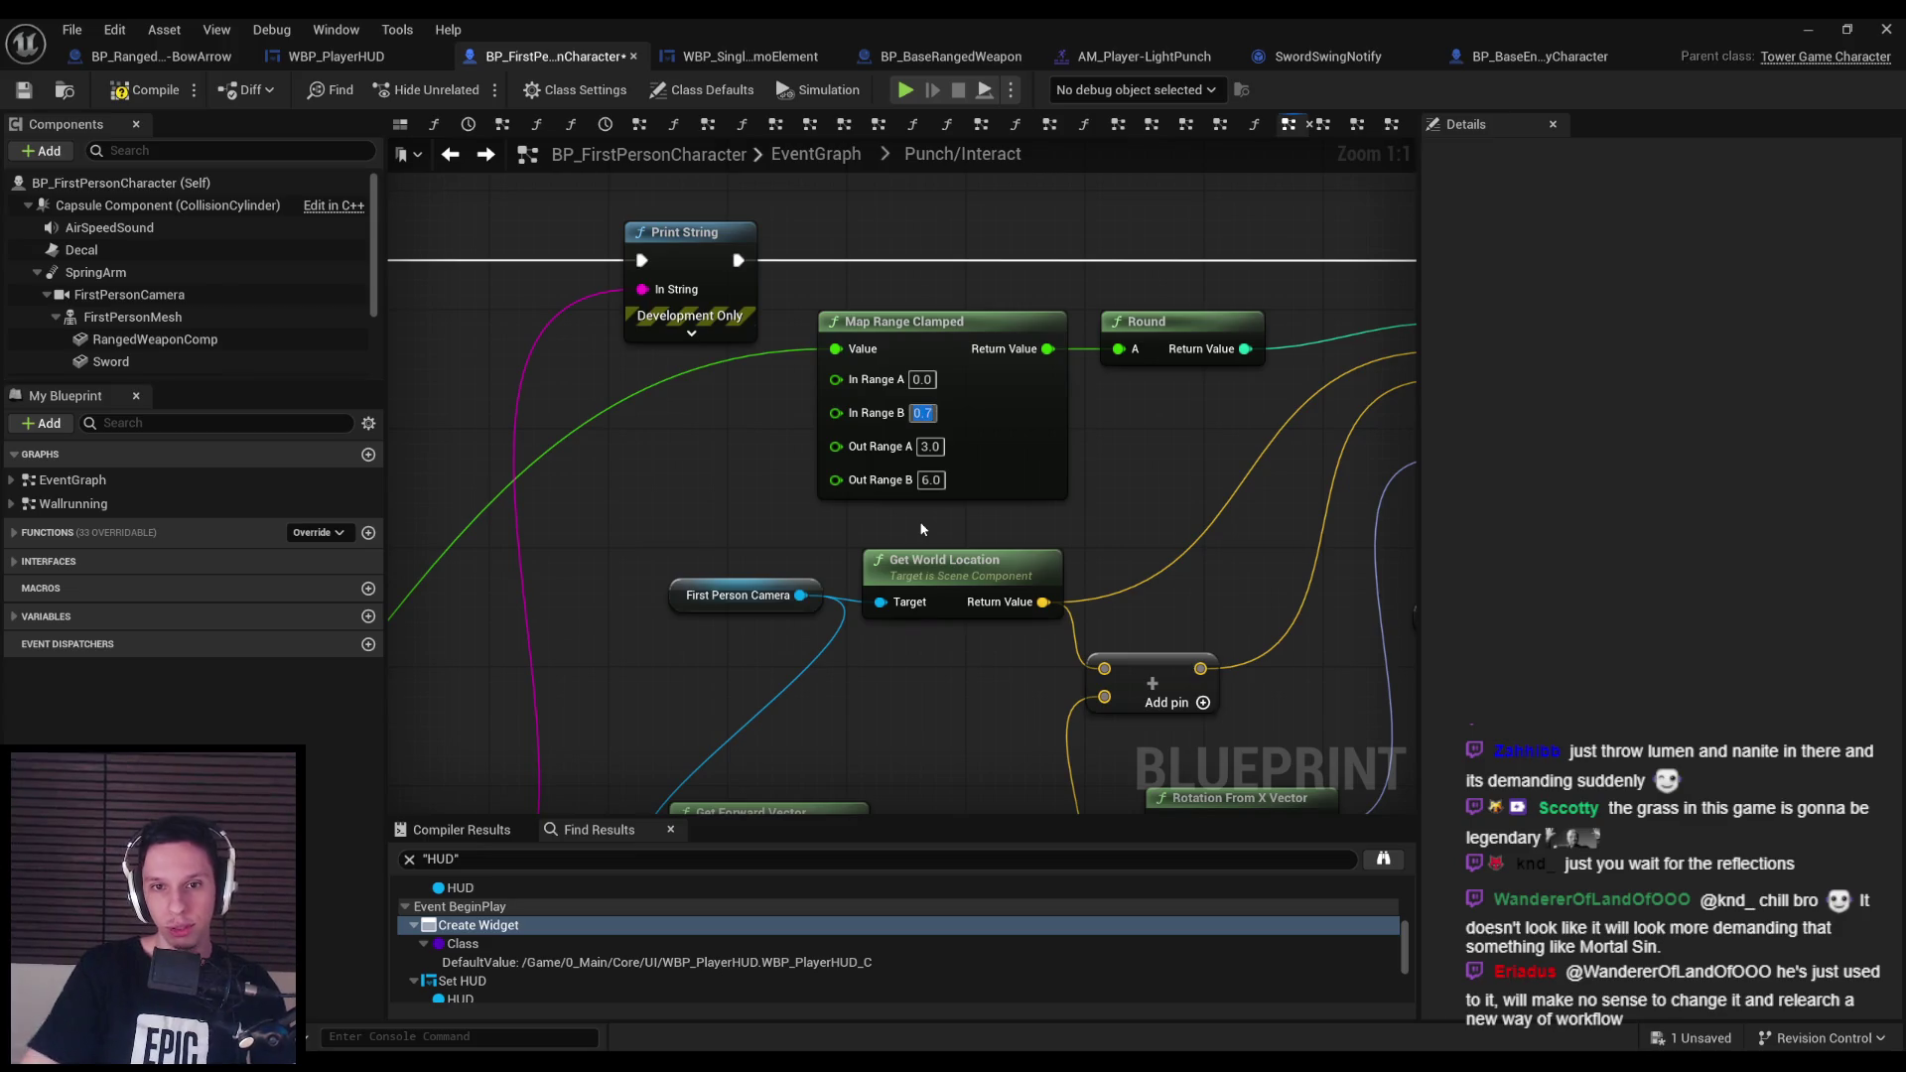
{"action": "left_click", "coordinate": [1808, 29]}
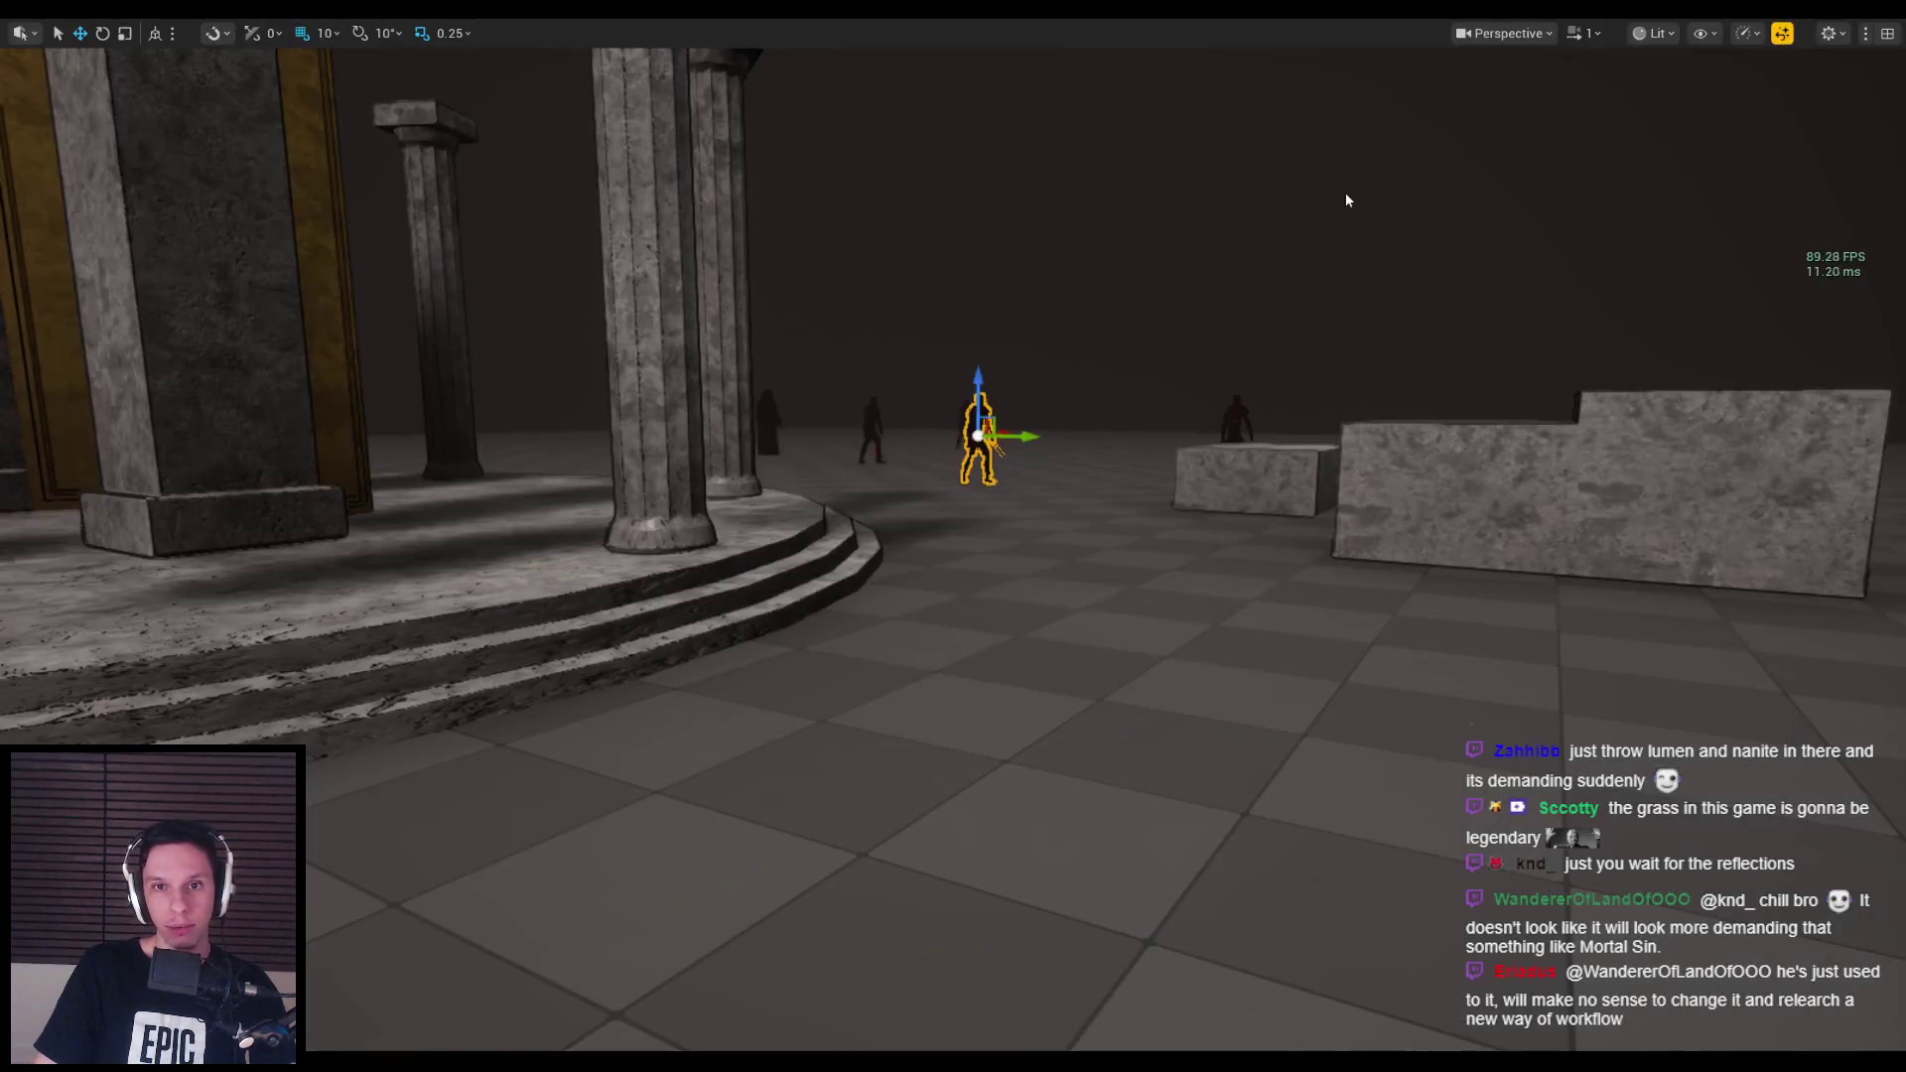
{"action": "key", "text": "alt+p"}
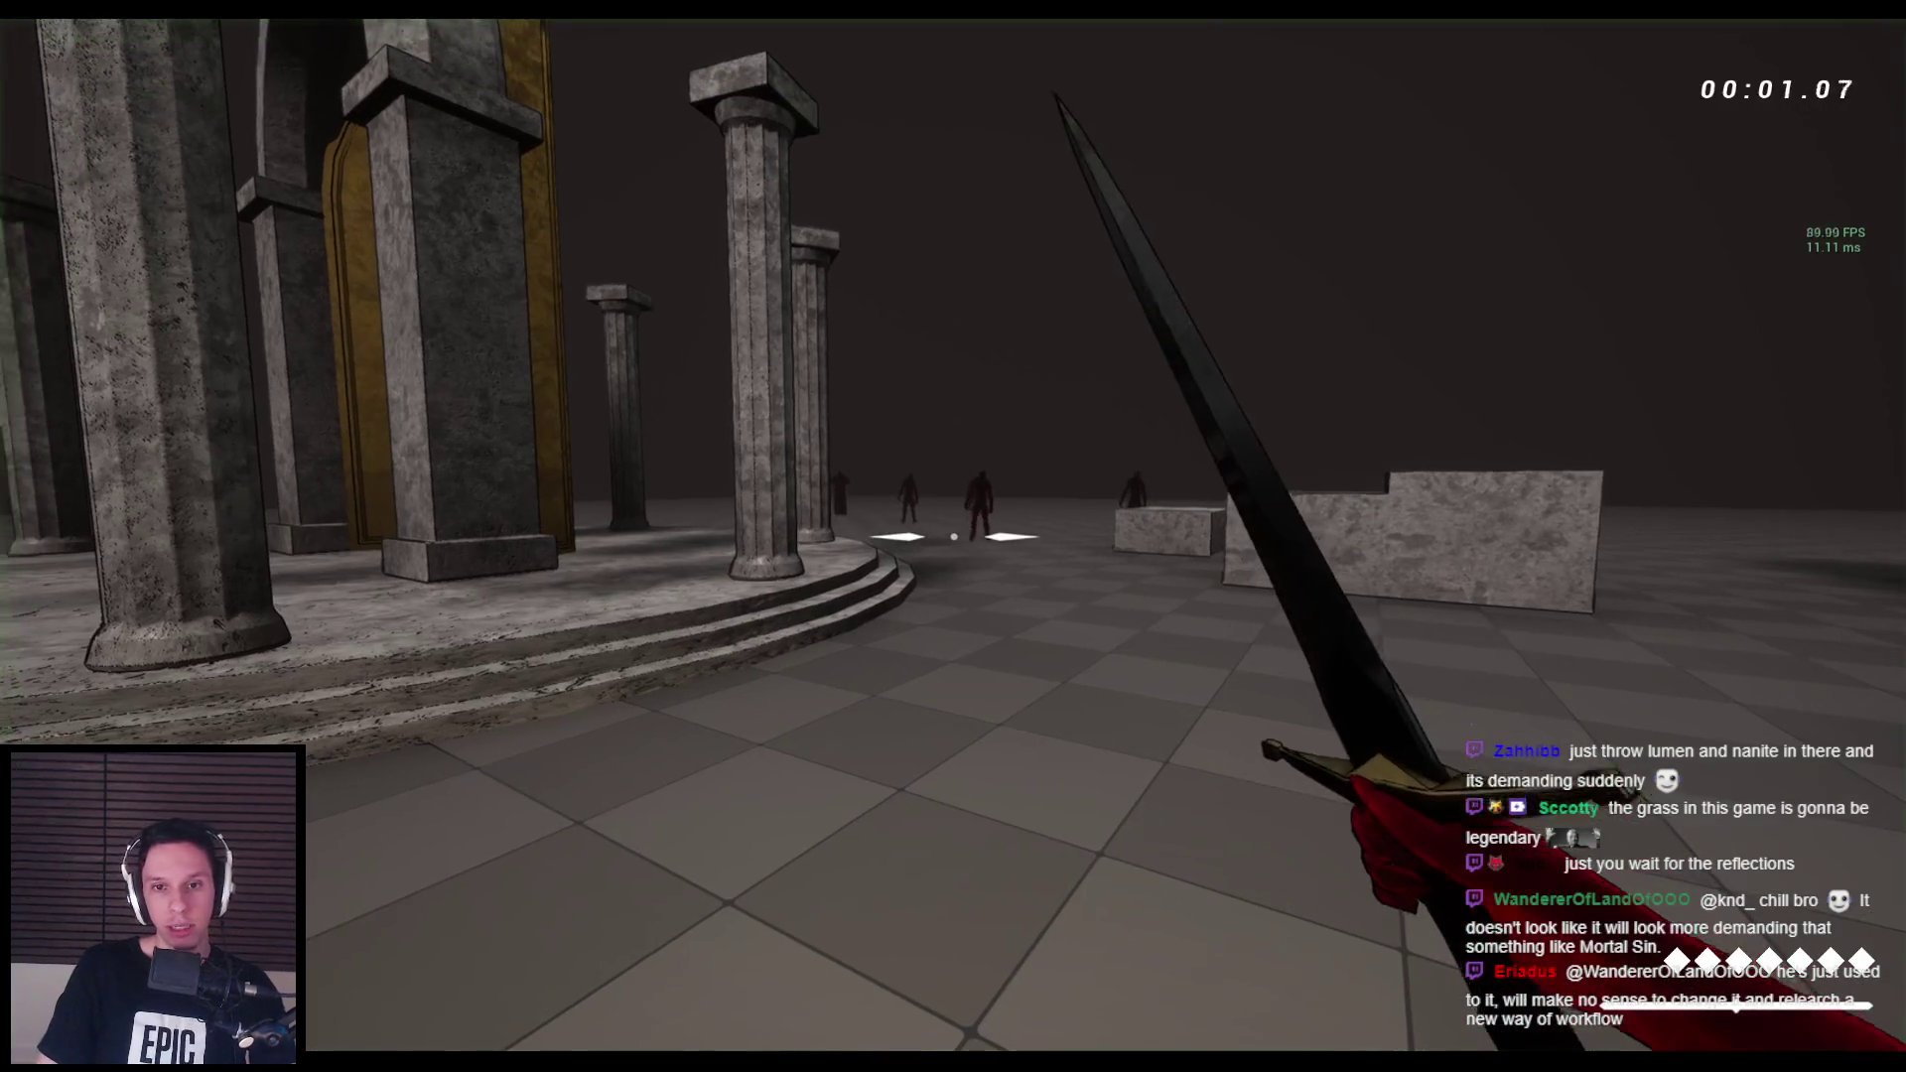
{"action": "left_click", "coordinate": [953, 536]}
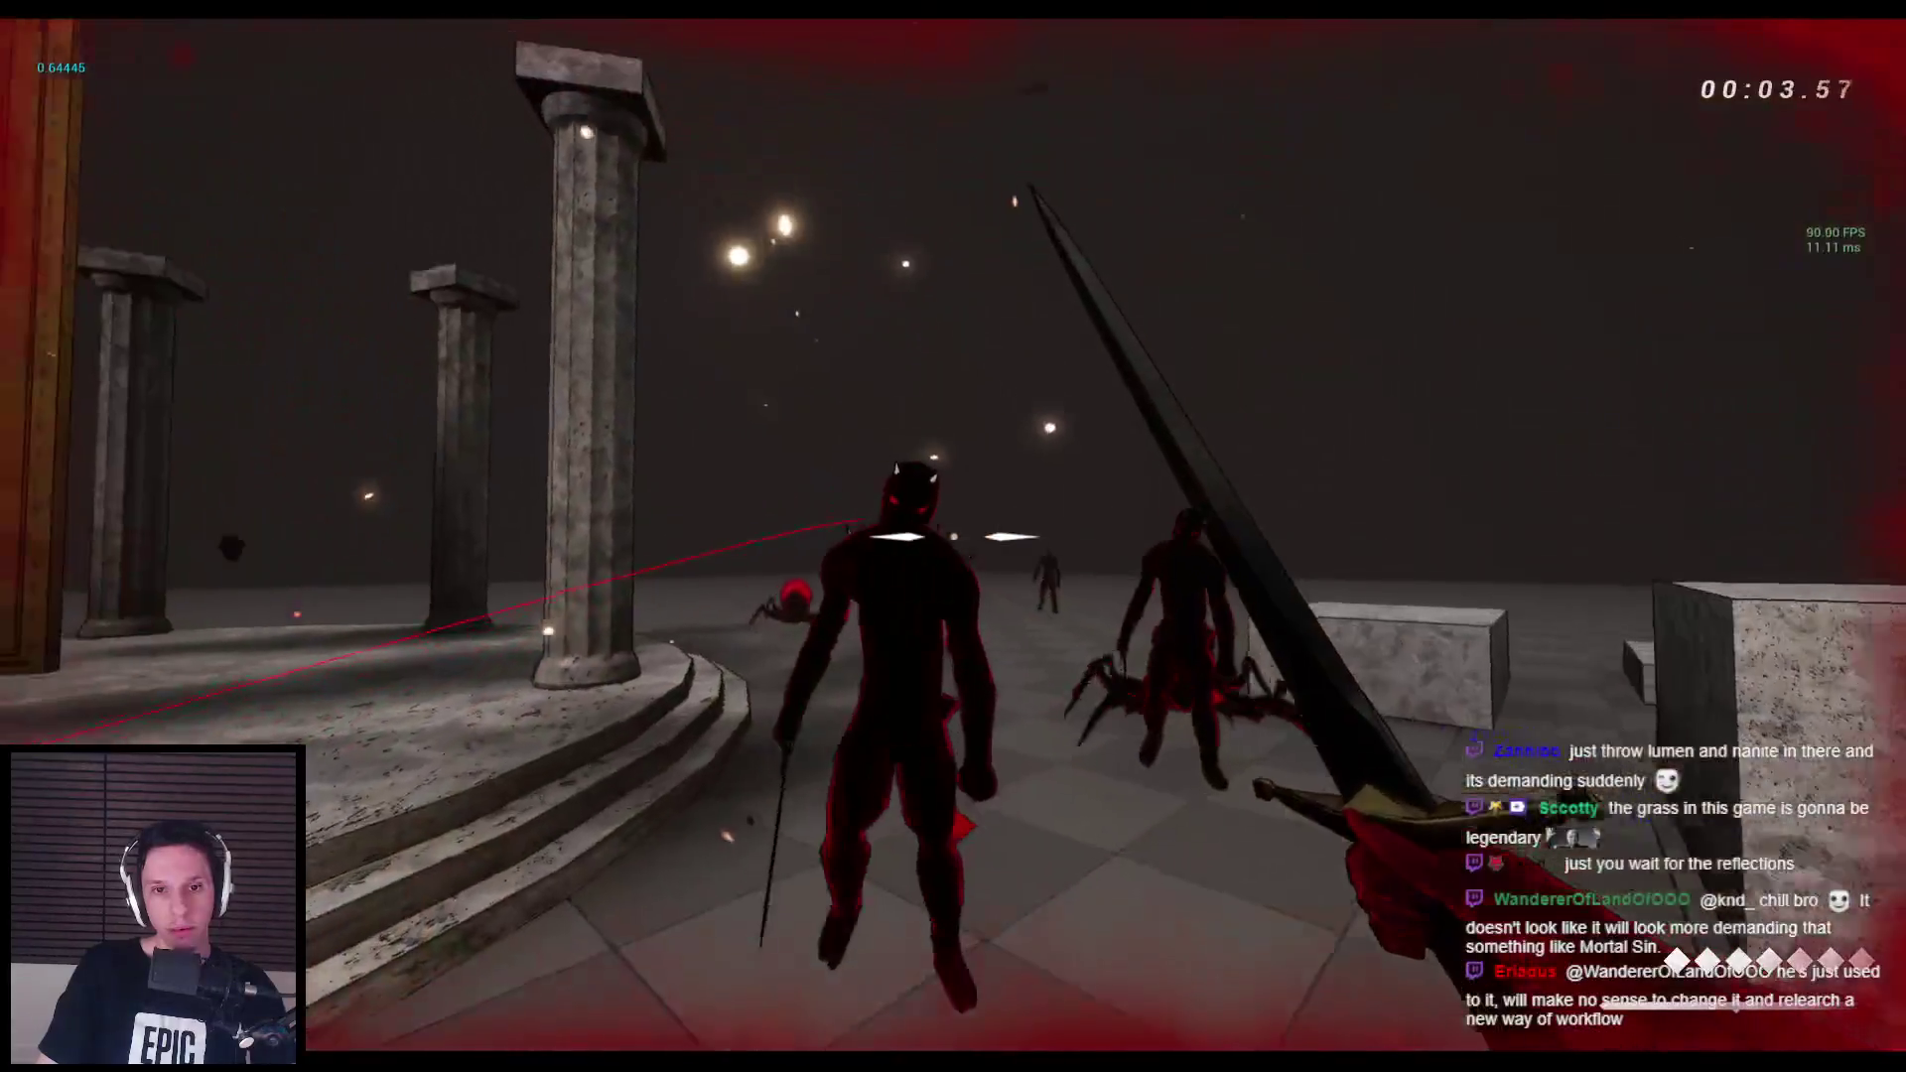
{"action": "key", "text": "Escape"}
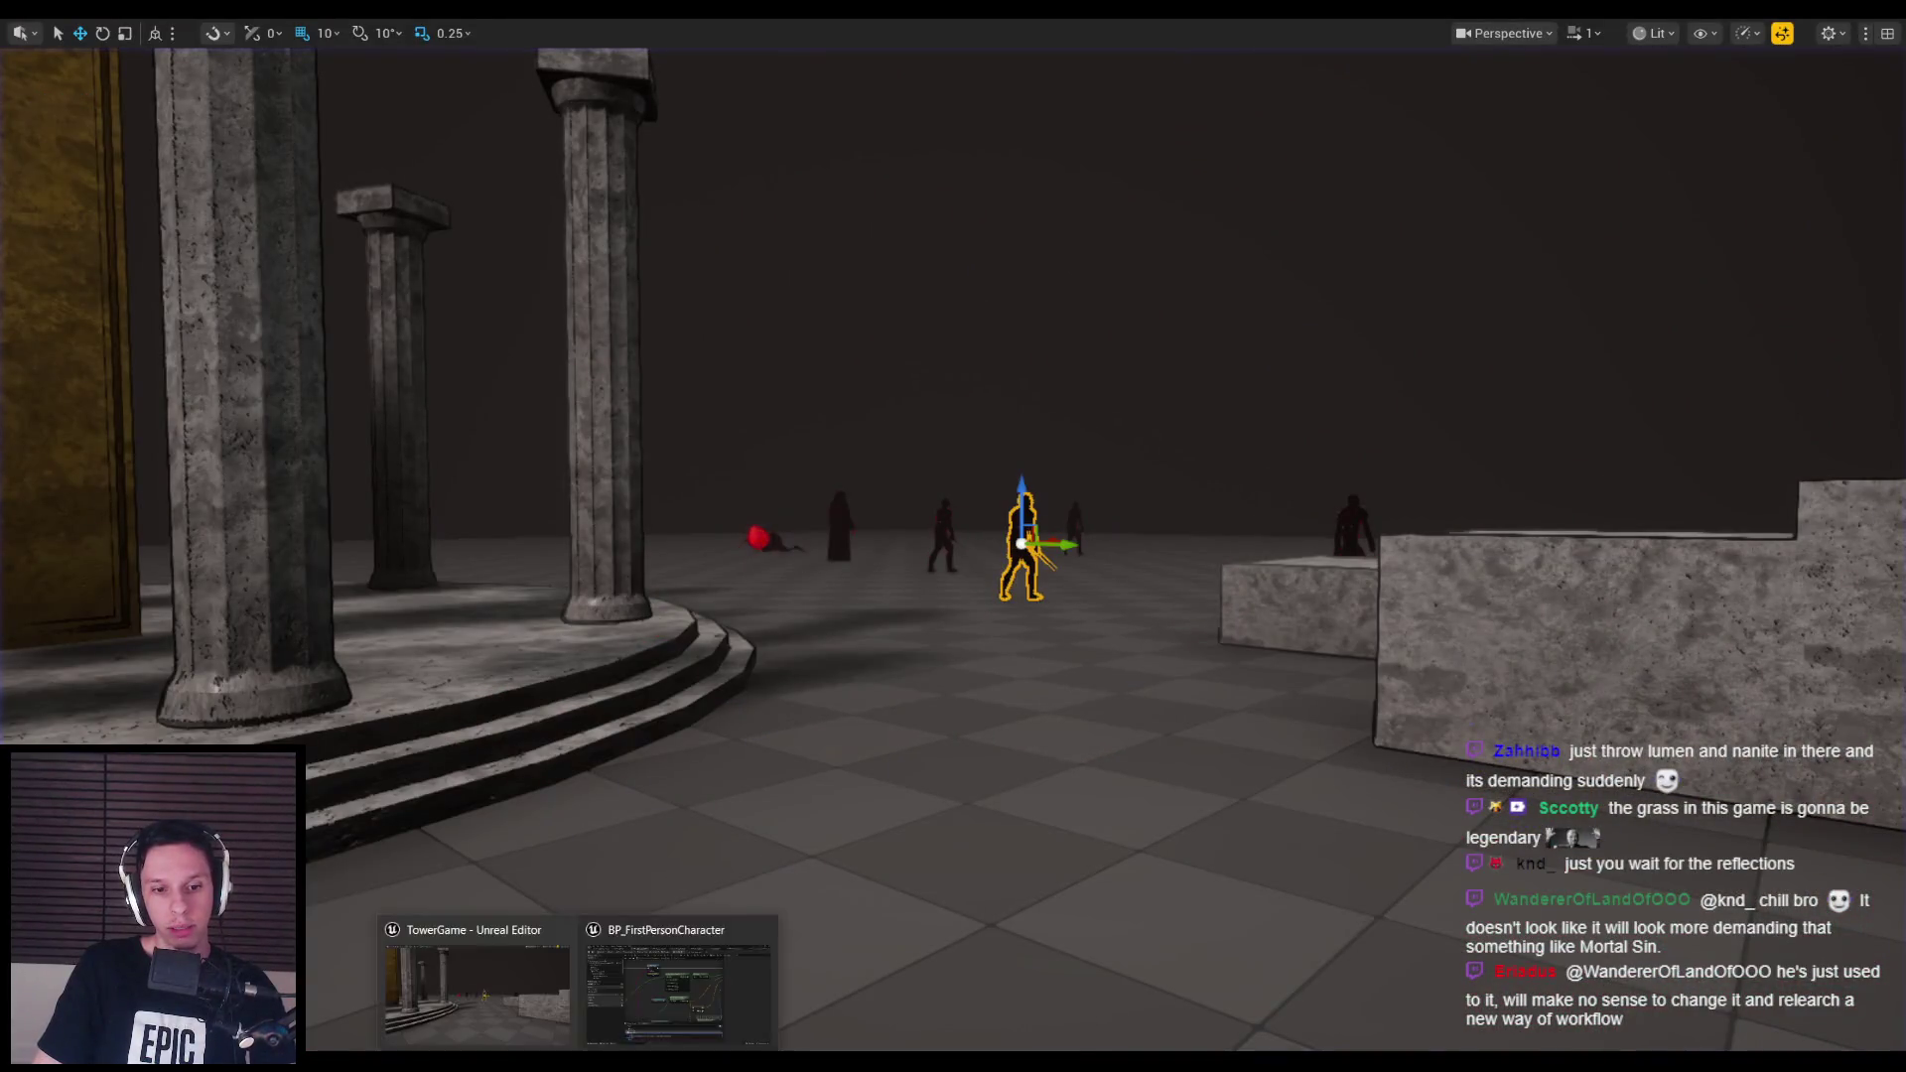
Lower Map Range Clamped's In Range B to 0.5 and start playing again.
{"action": "left_click", "coordinate": [713, 993]}
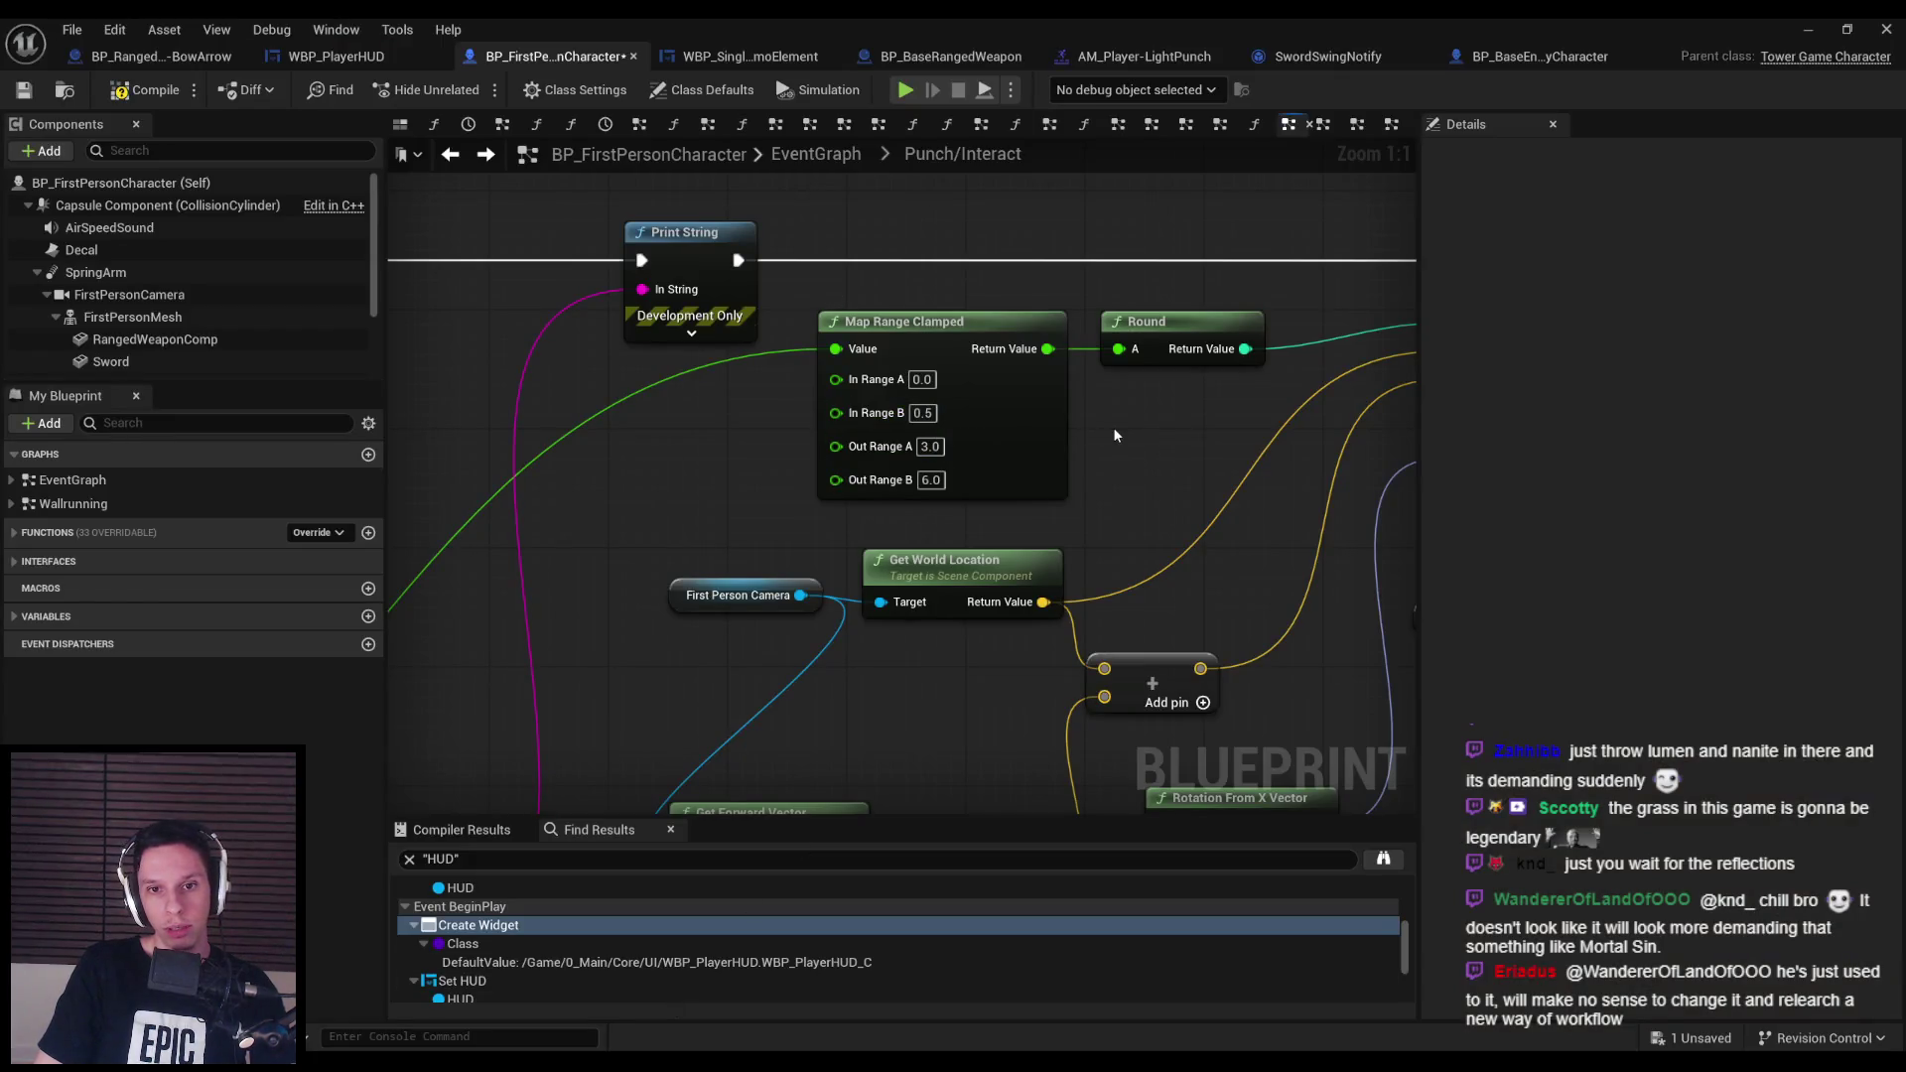
{"action": "left_click", "coordinate": [1808, 30]}
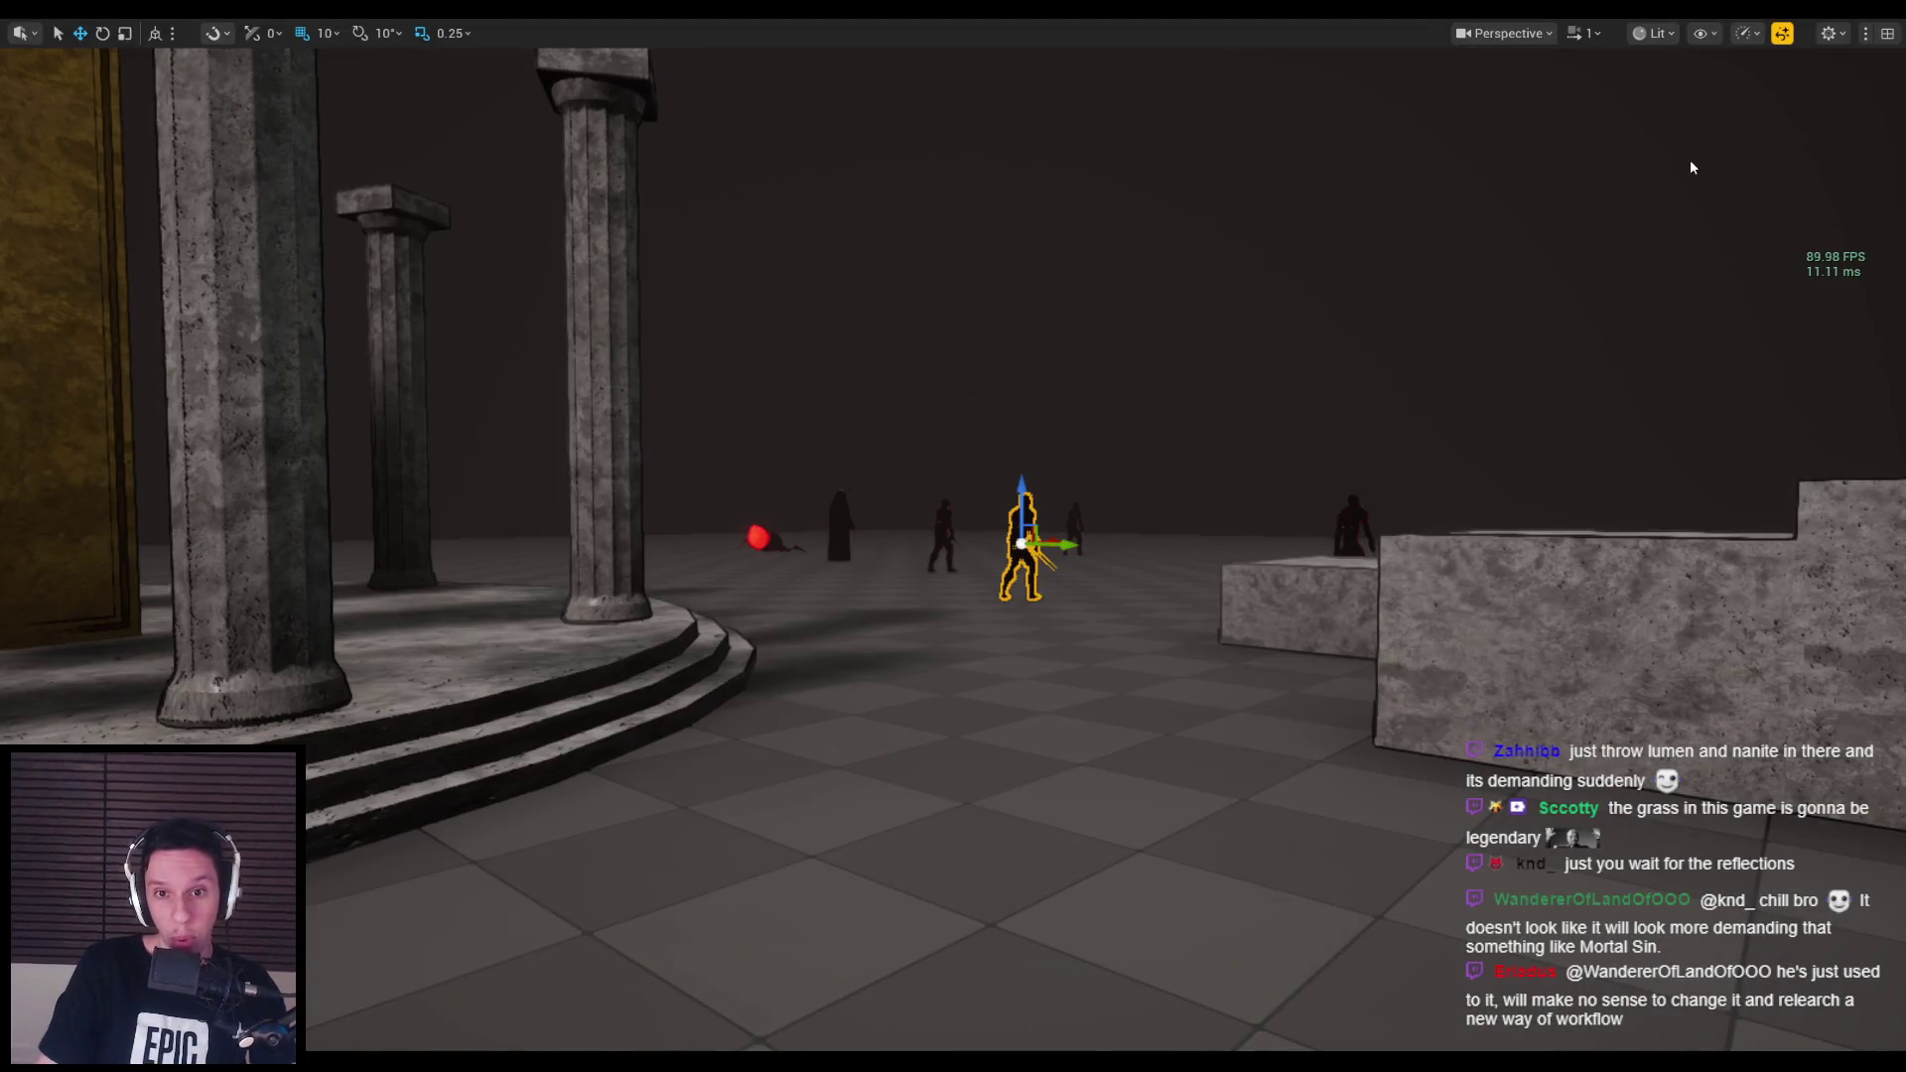
{"action": "key", "text": "alt+p"}
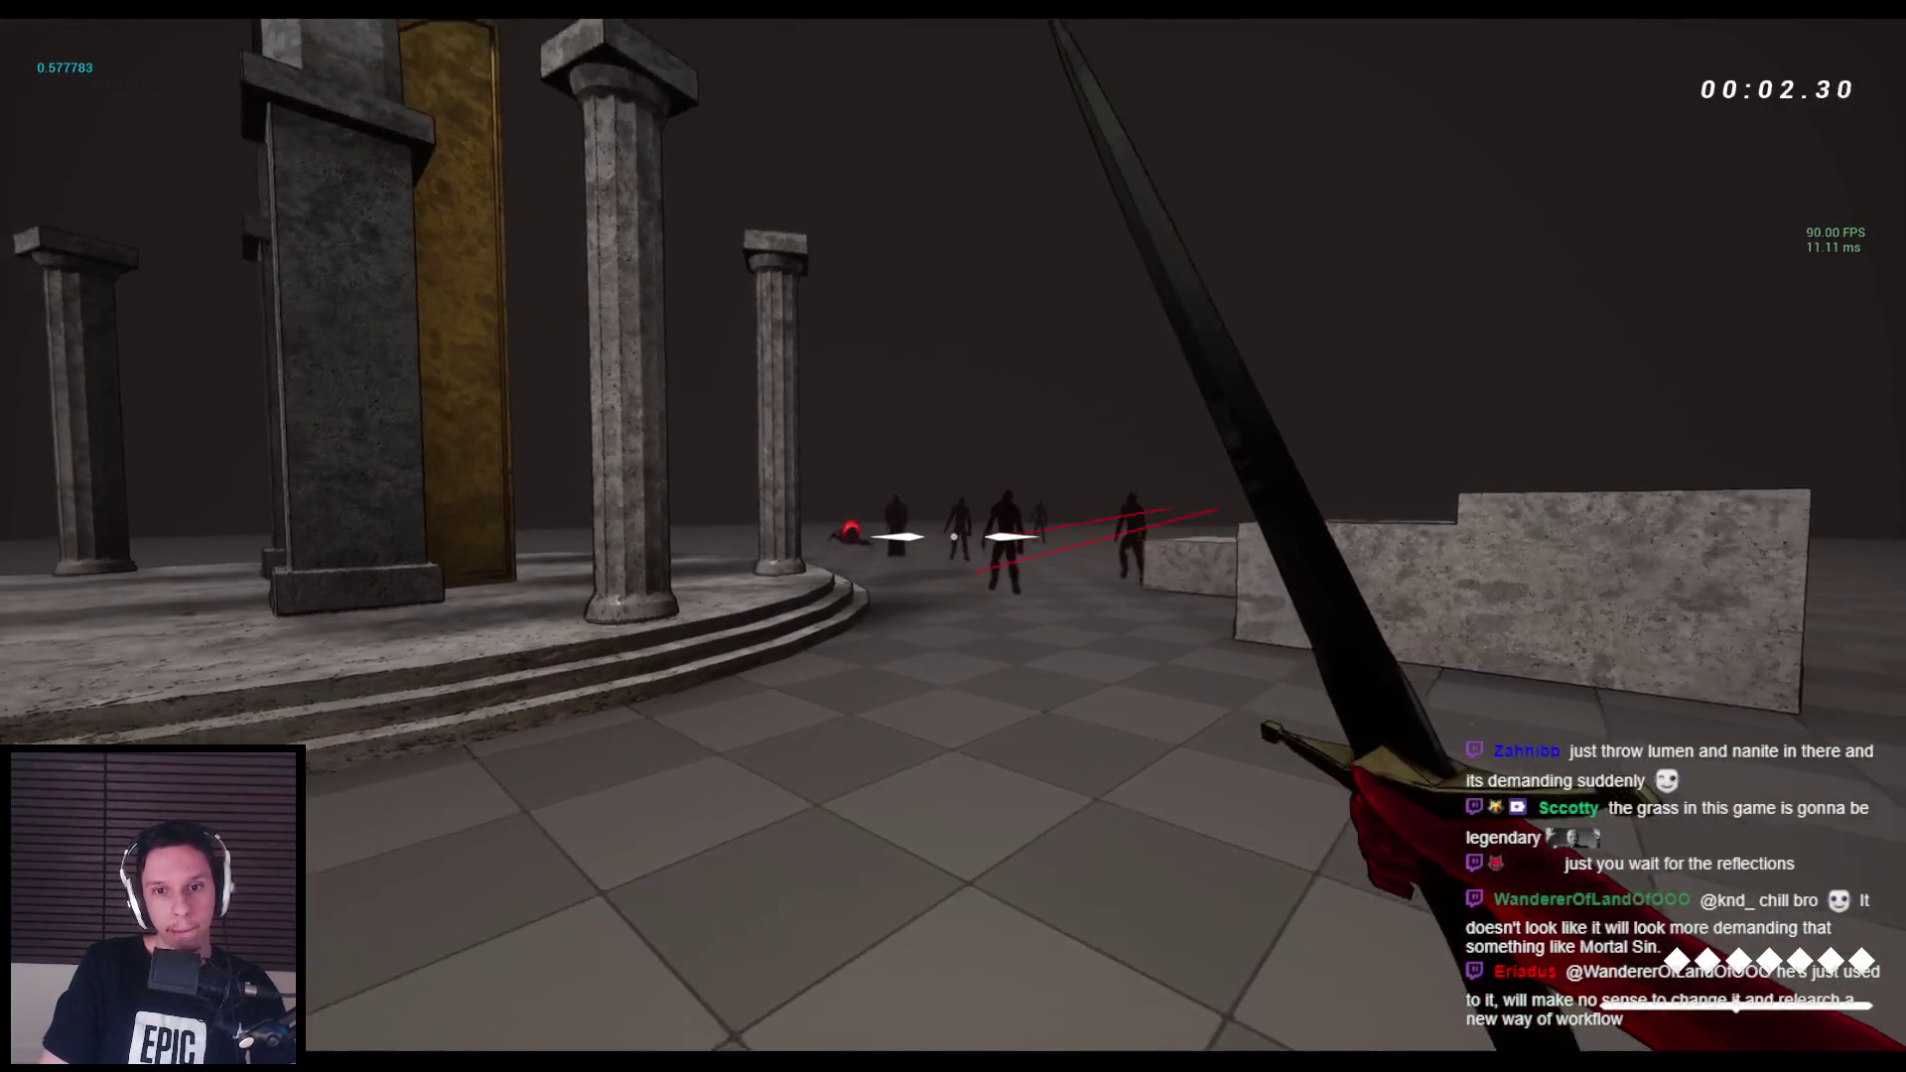
Attack the enemies near the walls and pillars until both approaching demons fall.
{"action": "left_click", "coordinate": [953, 536]}
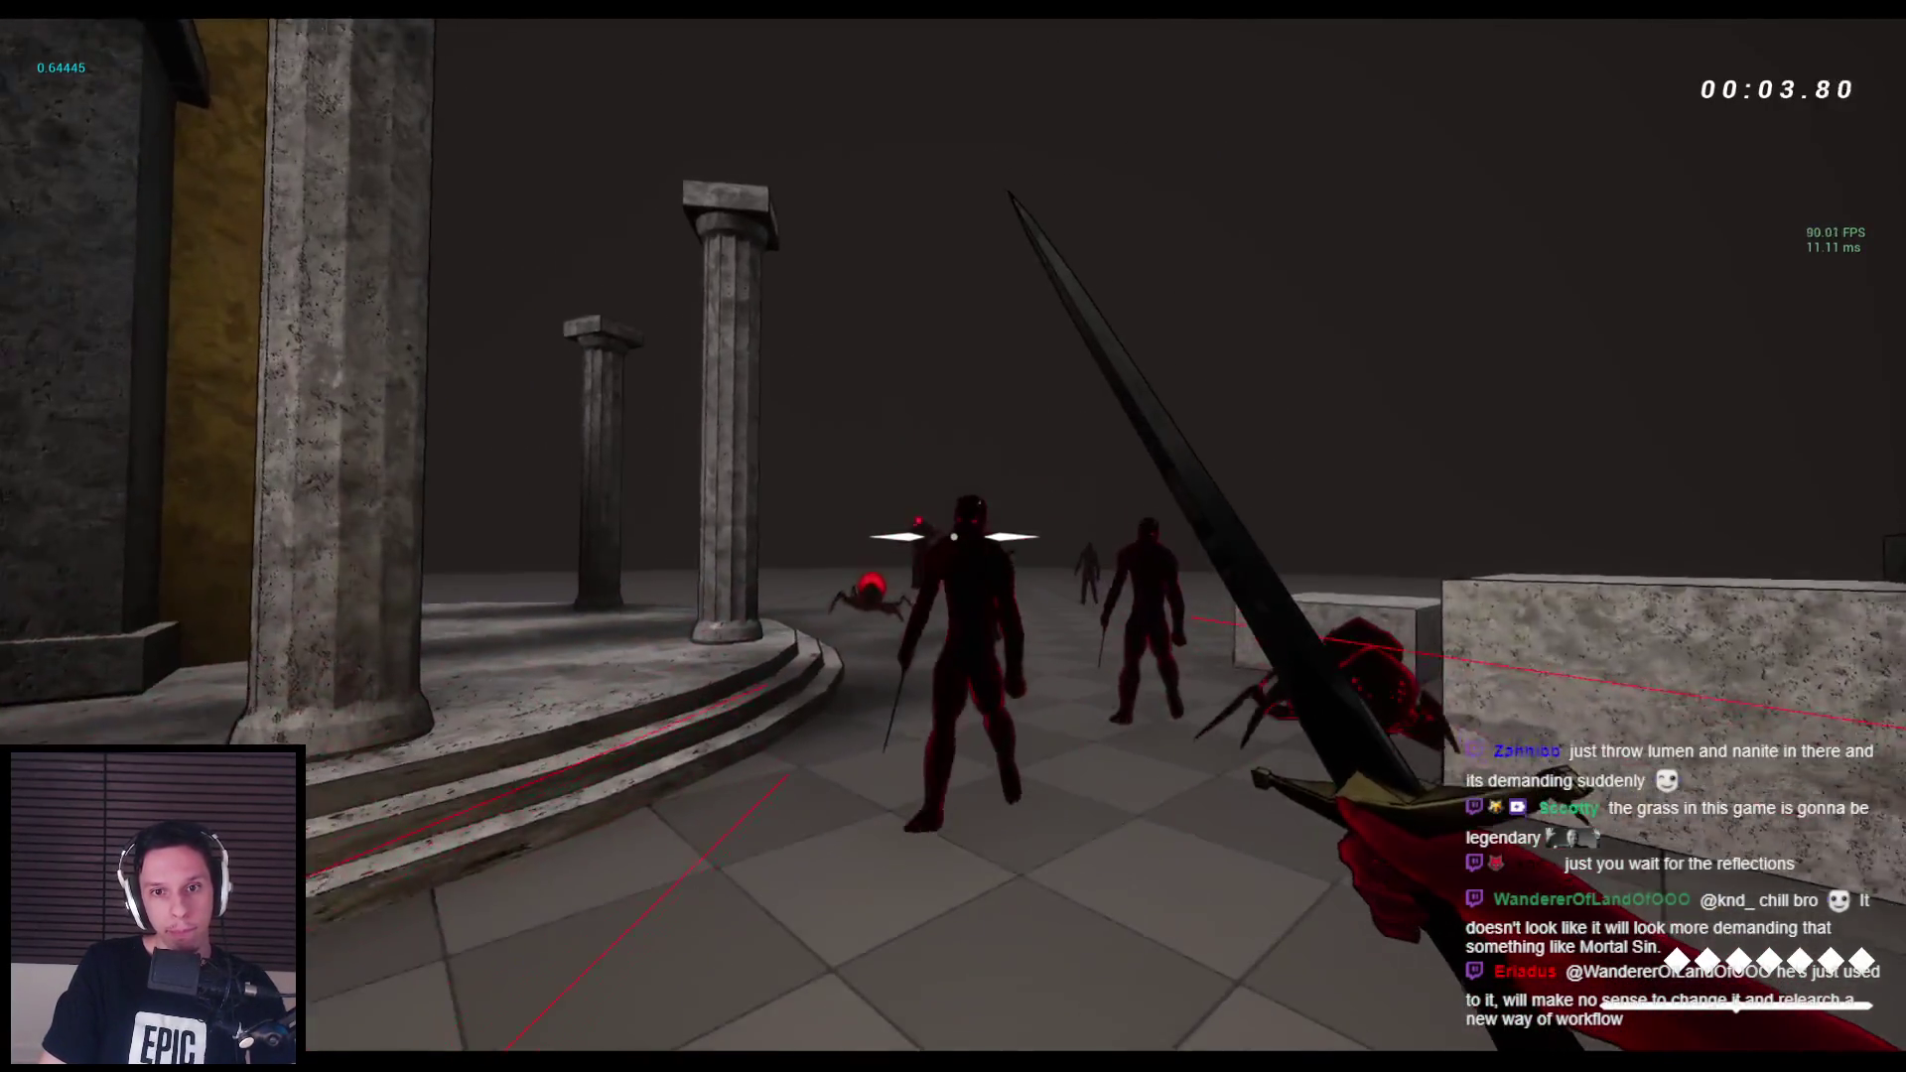
{"action": "left_click", "coordinate": [953, 536]}
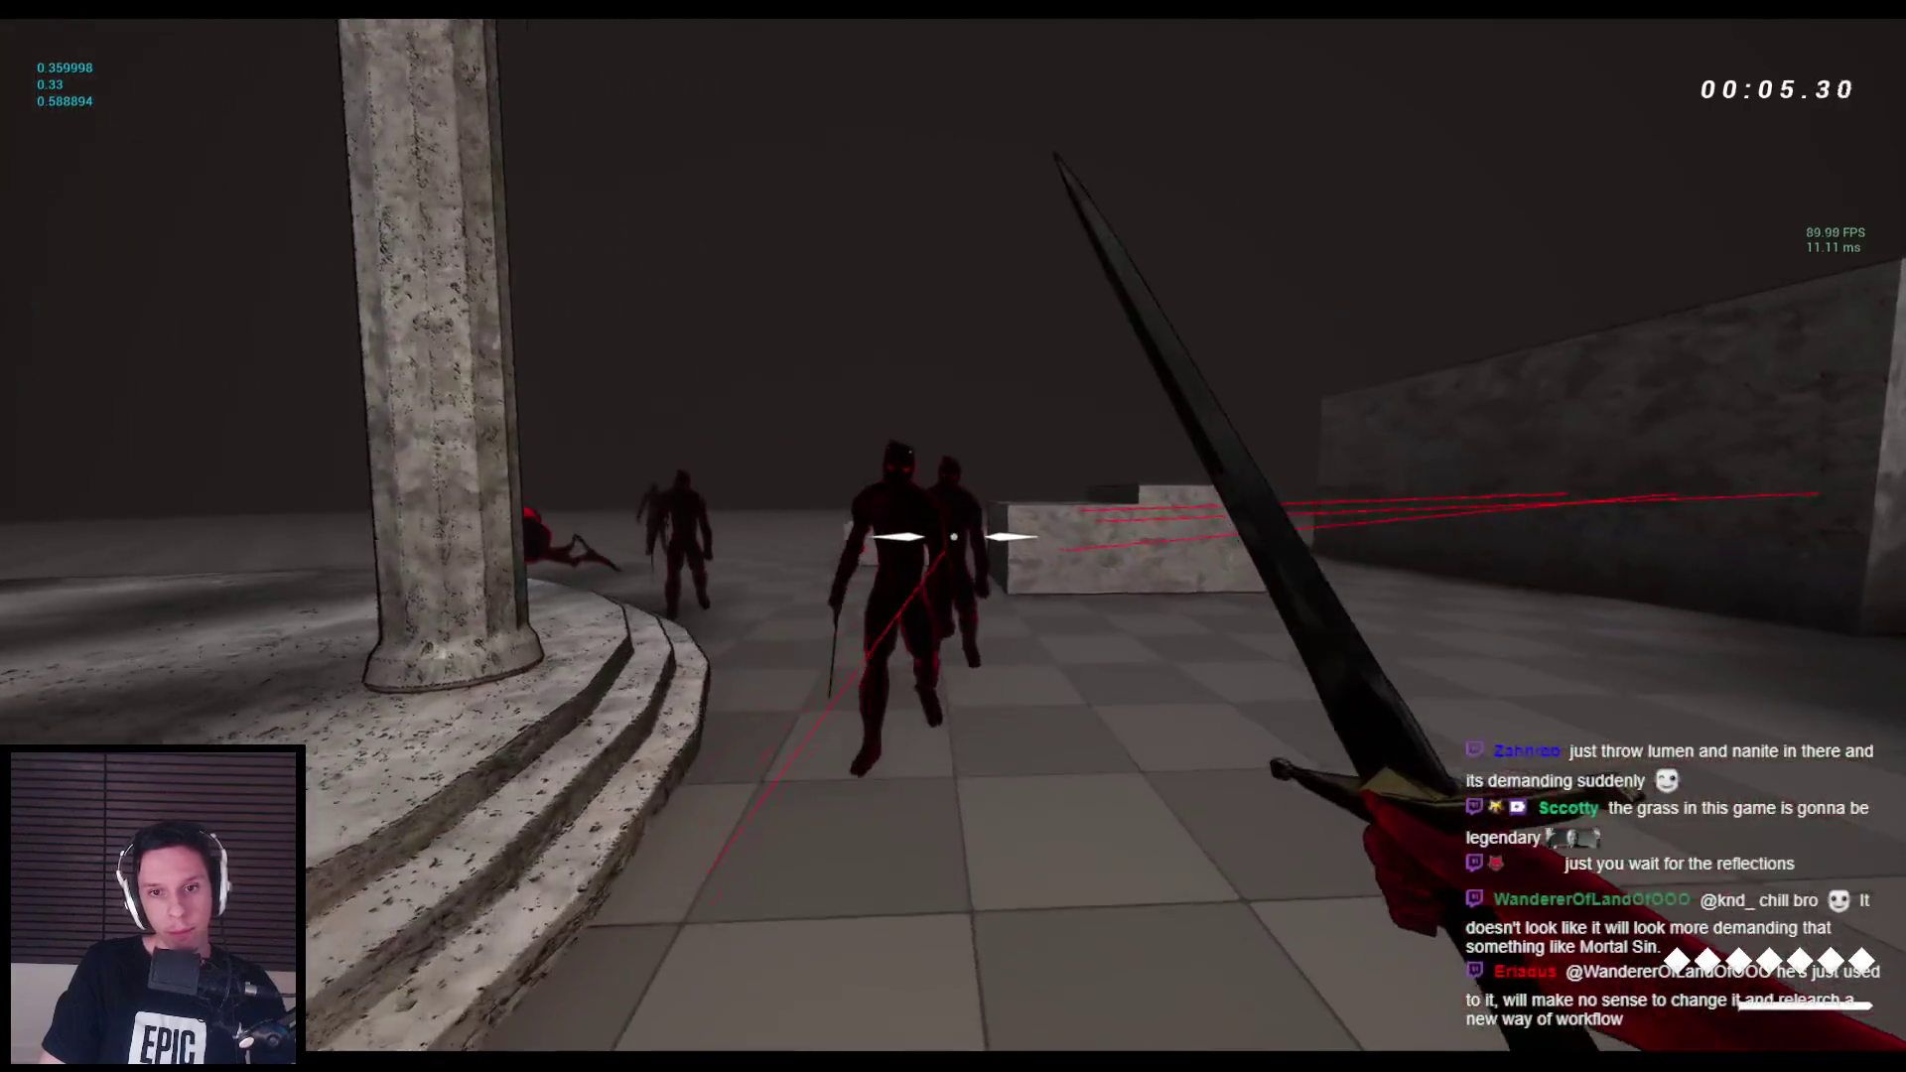
{"action": "left_click", "coordinate": [953, 536]}
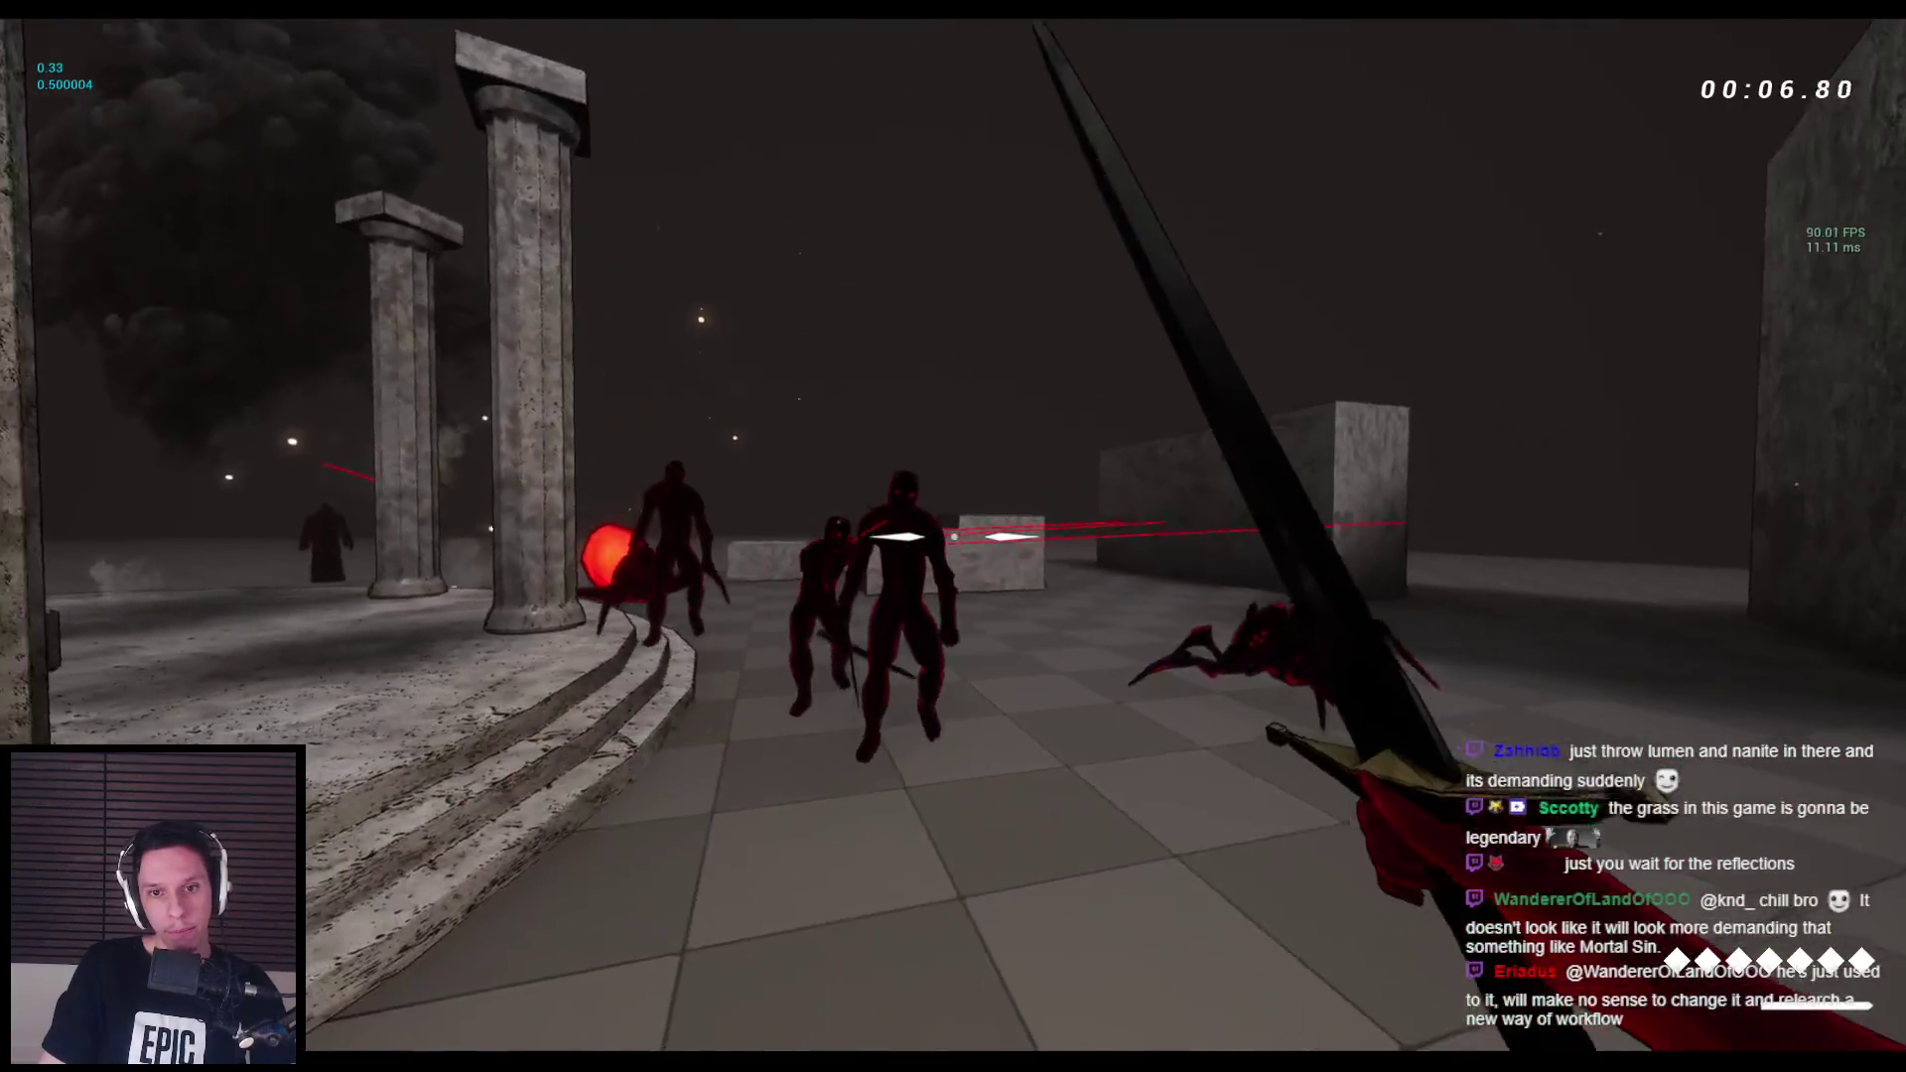
{"action": "left_click", "coordinate": [953, 536]}
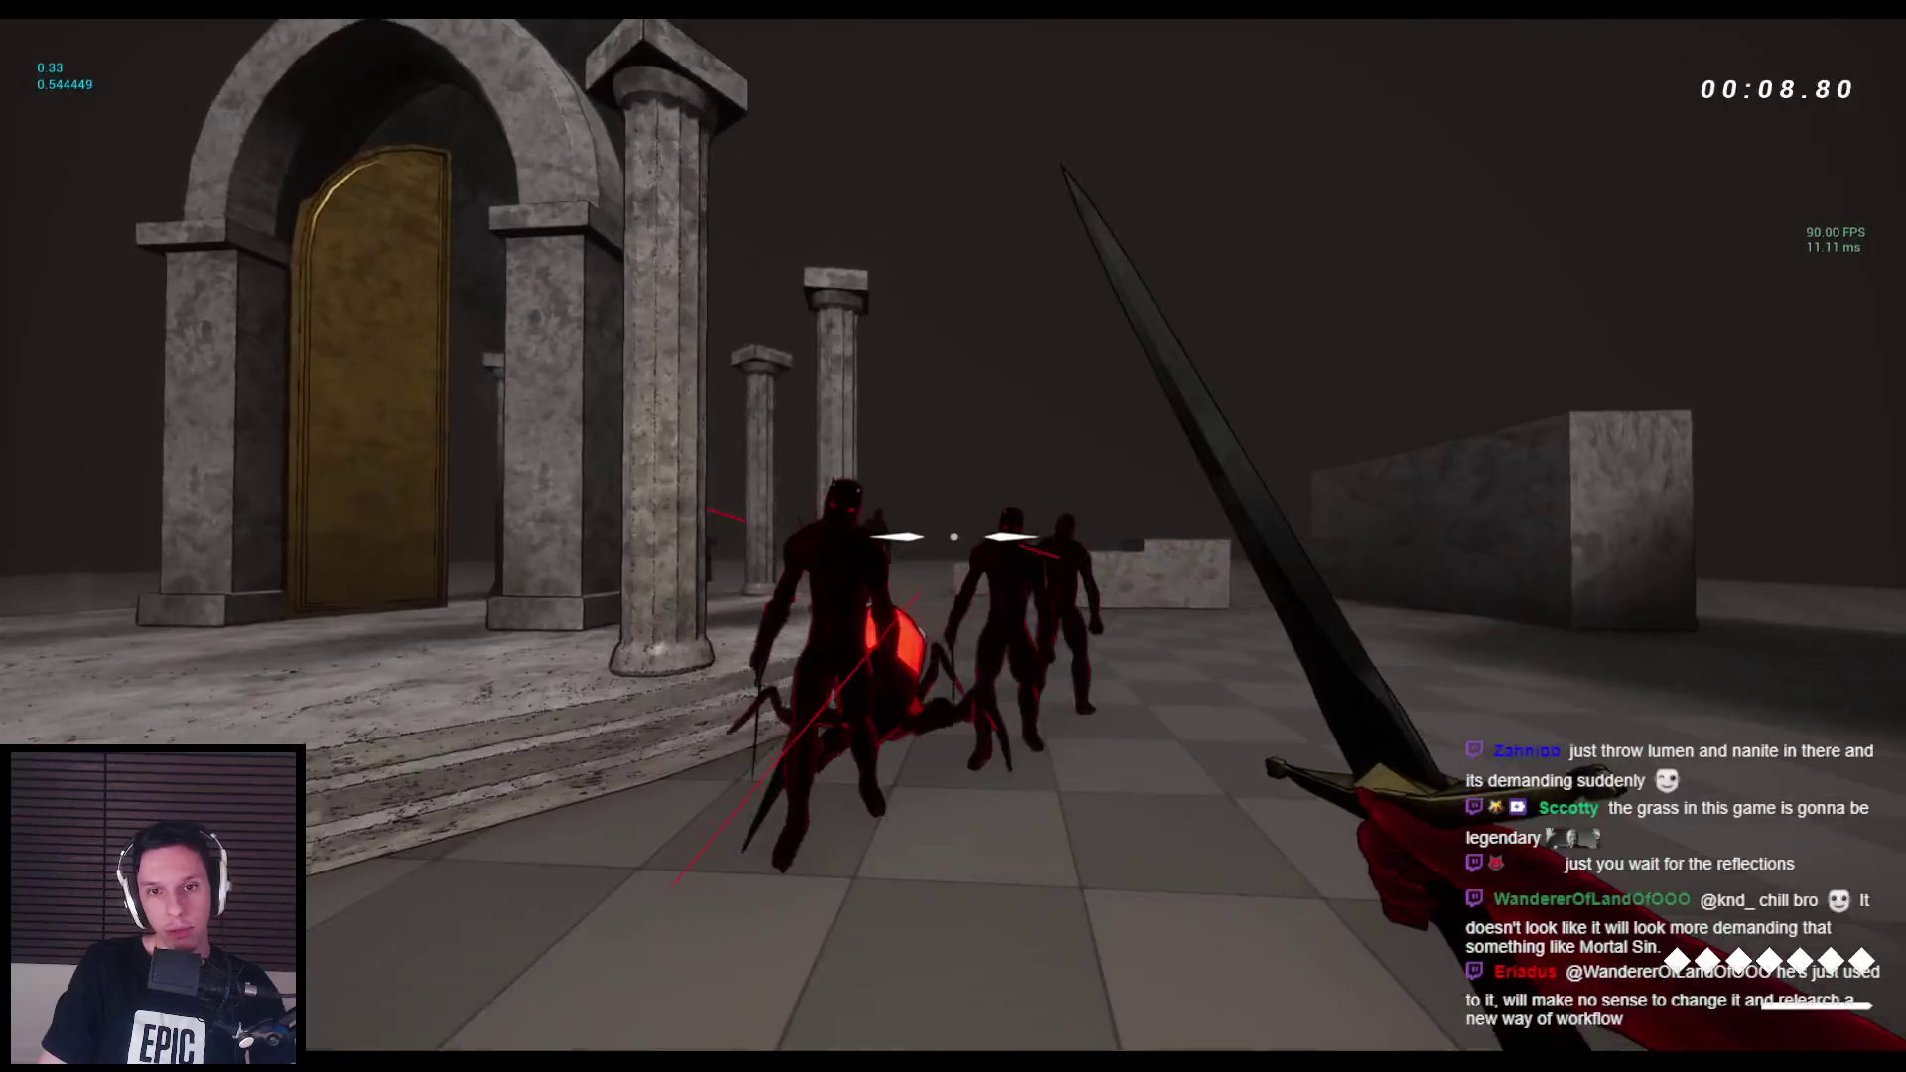
{"action": "left_click", "coordinate": [953, 537]}
{"action": "left_click", "coordinate": [953, 536]}
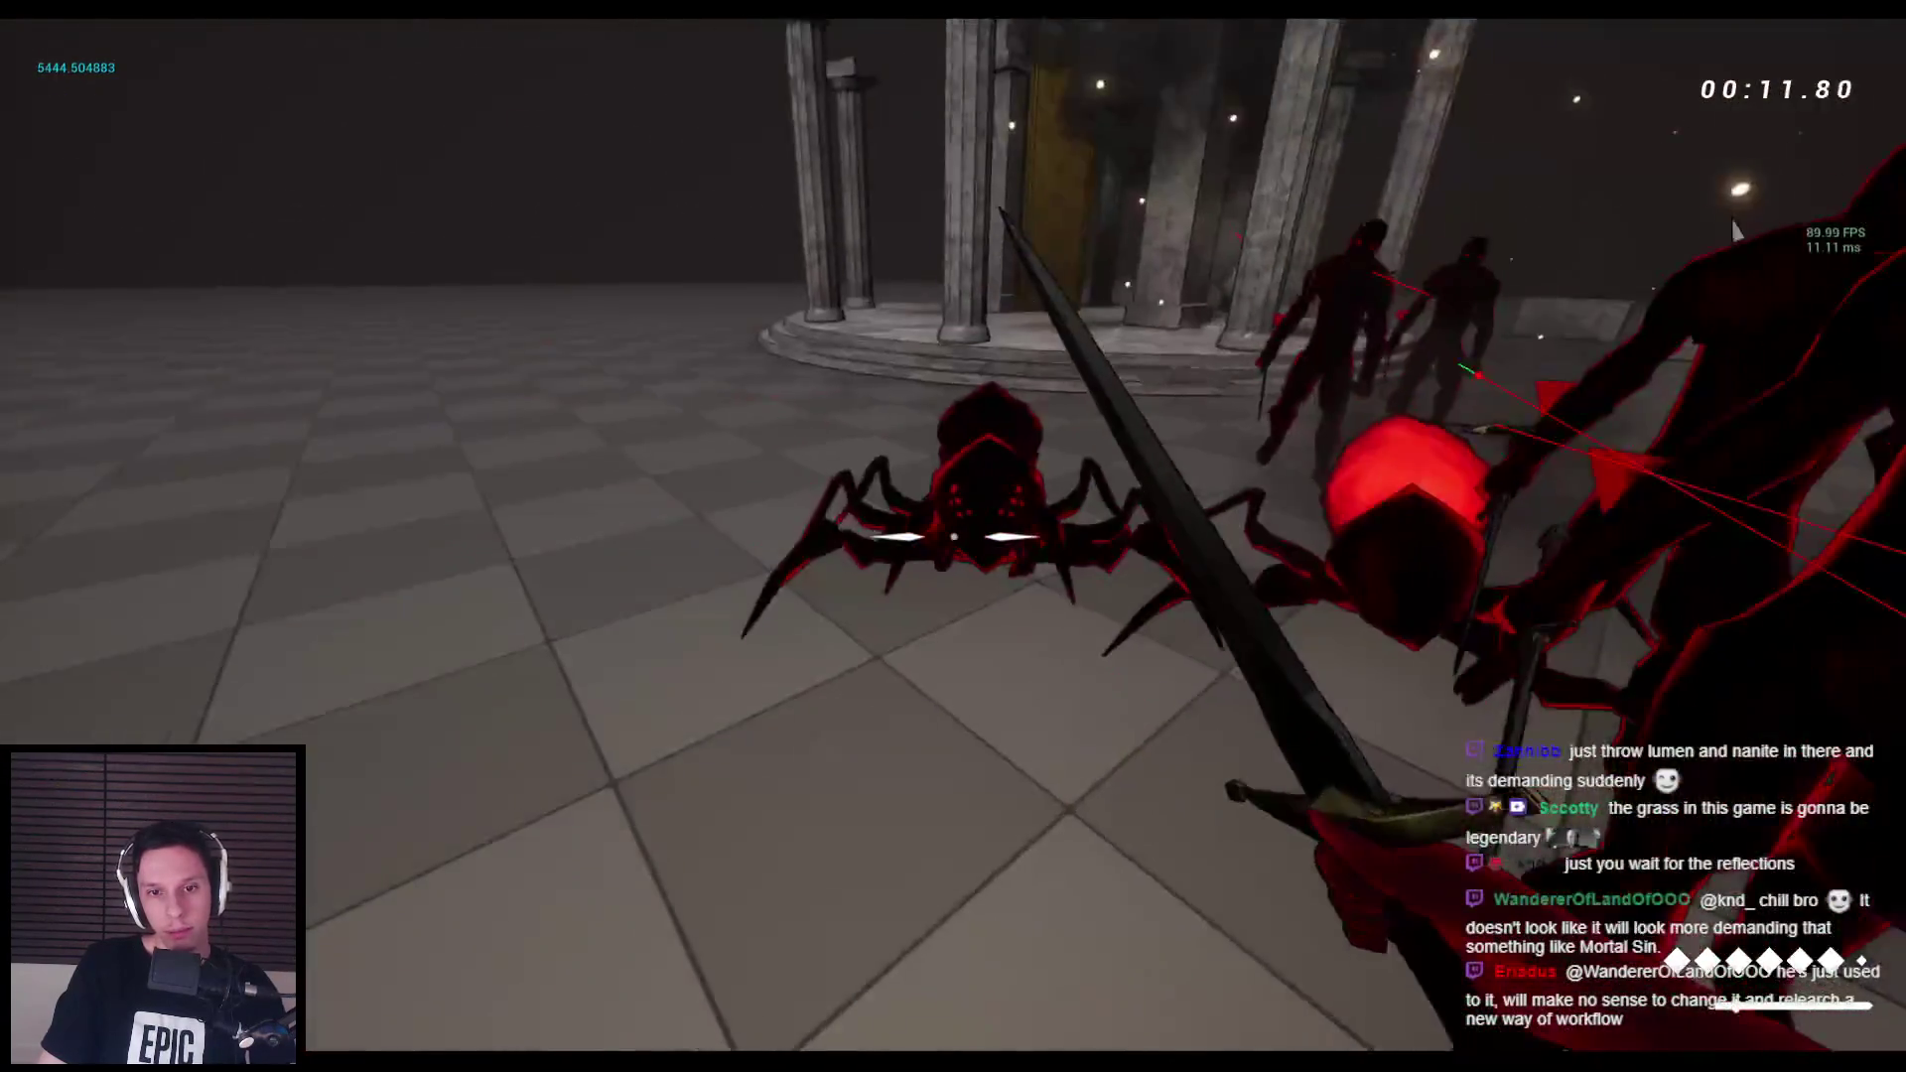
{"action": "left_click", "coordinate": [953, 536]}
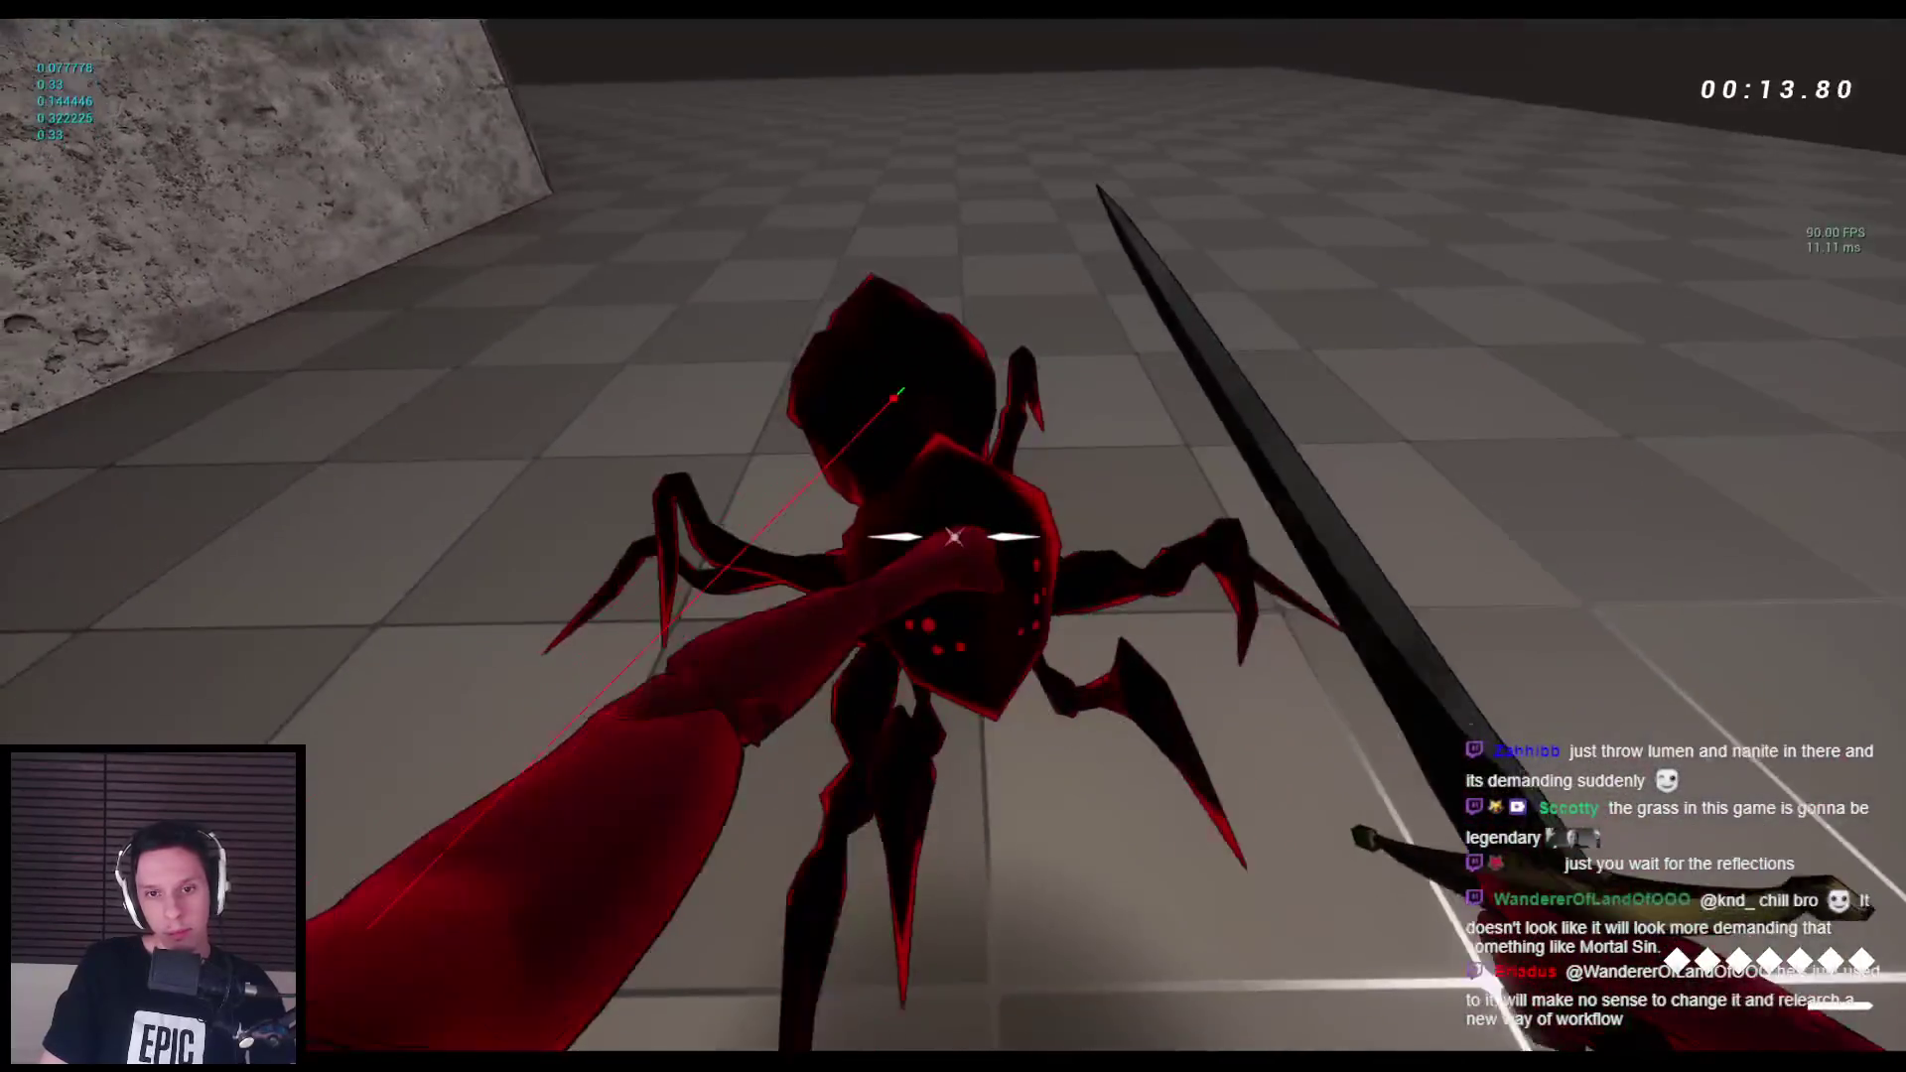
{"action": "left_click", "coordinate": [954, 536]}
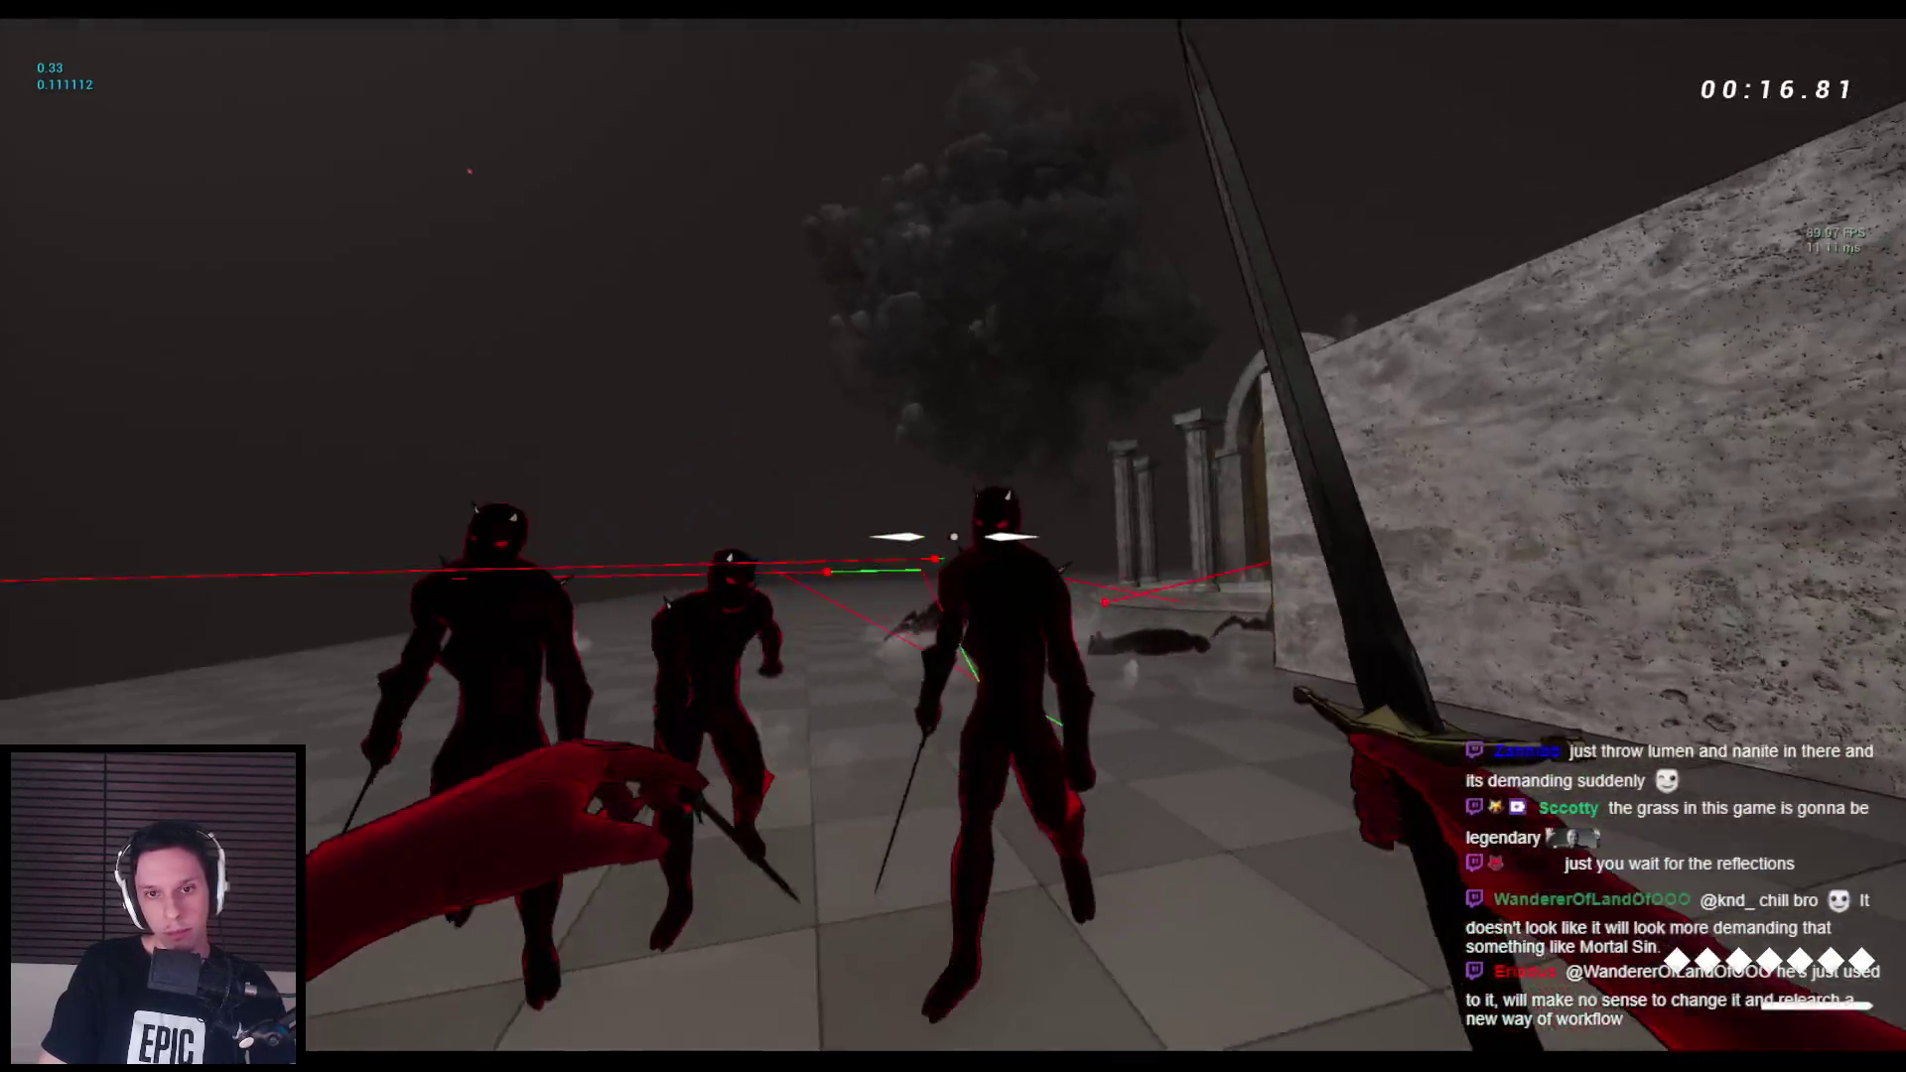
{"action": "left_click", "coordinate": [953, 537]}
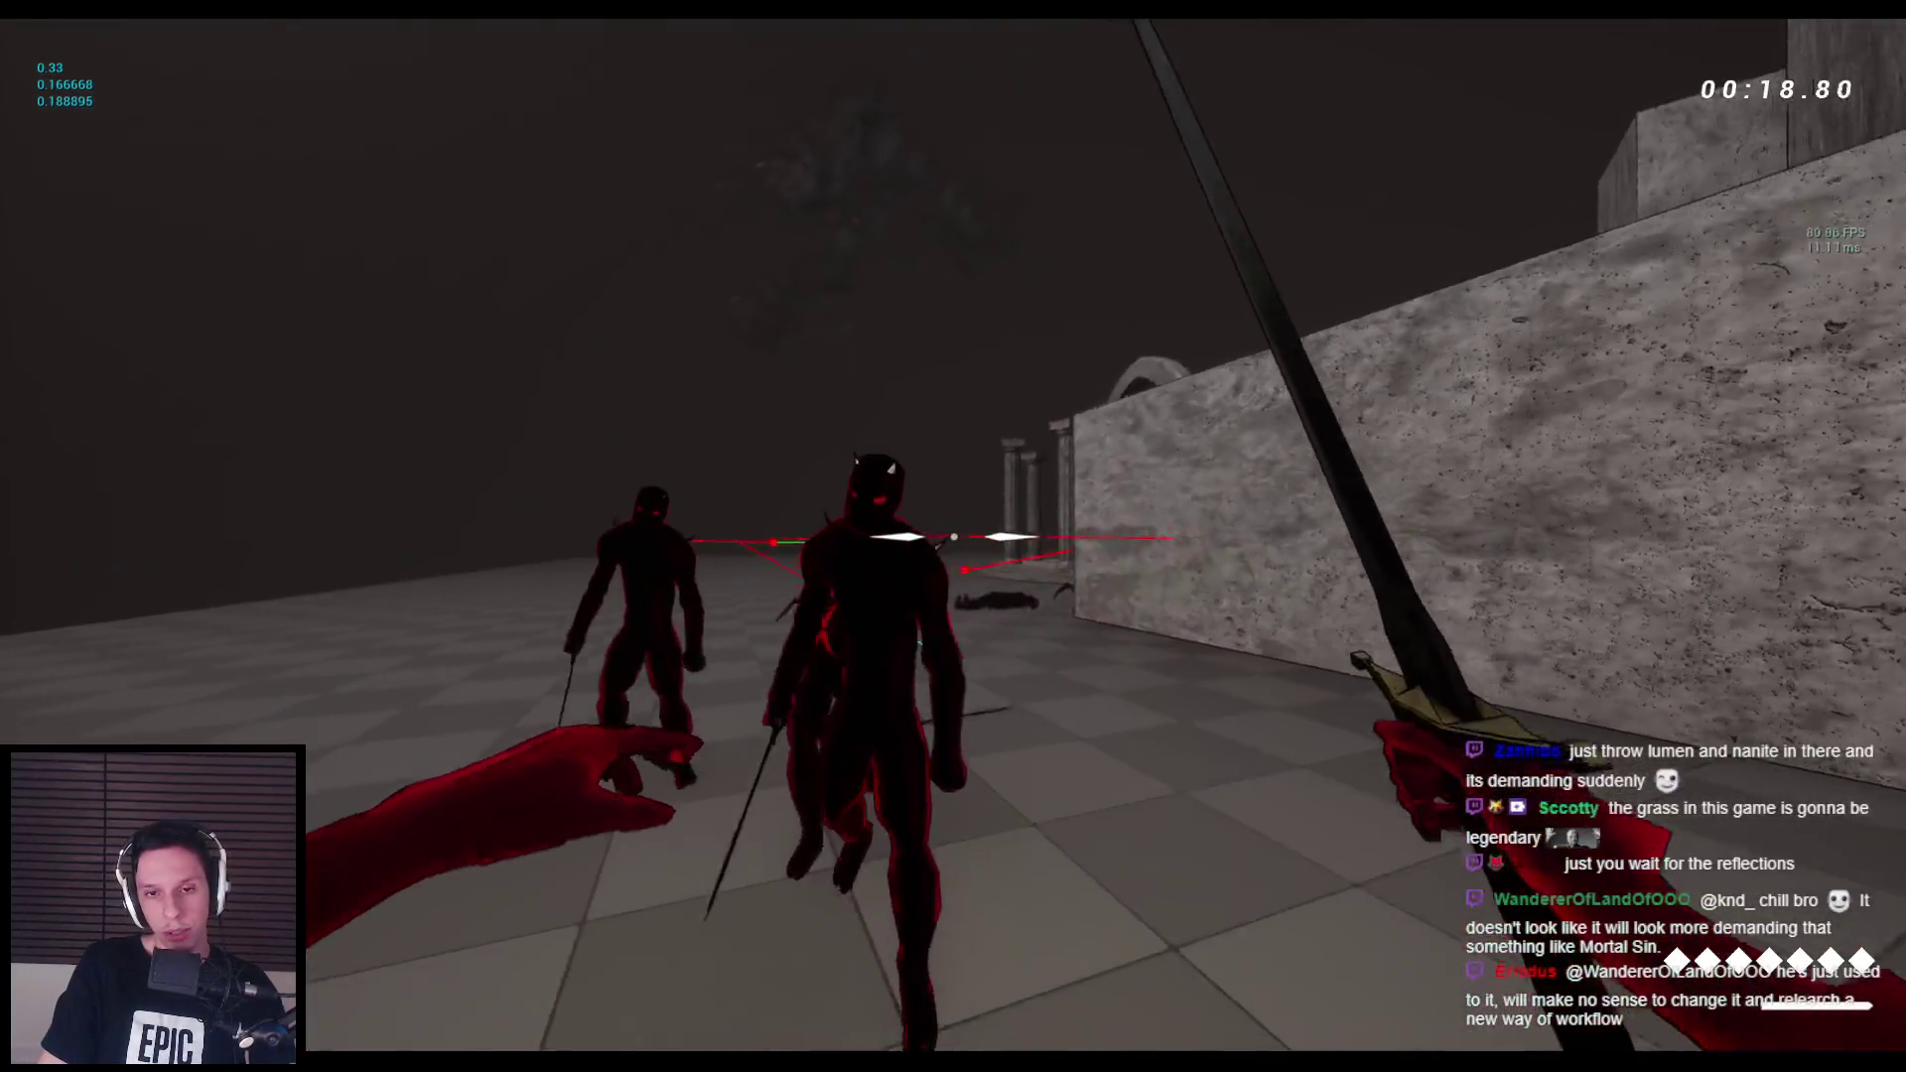
{"action": "left_click", "coordinate": [953, 537]}
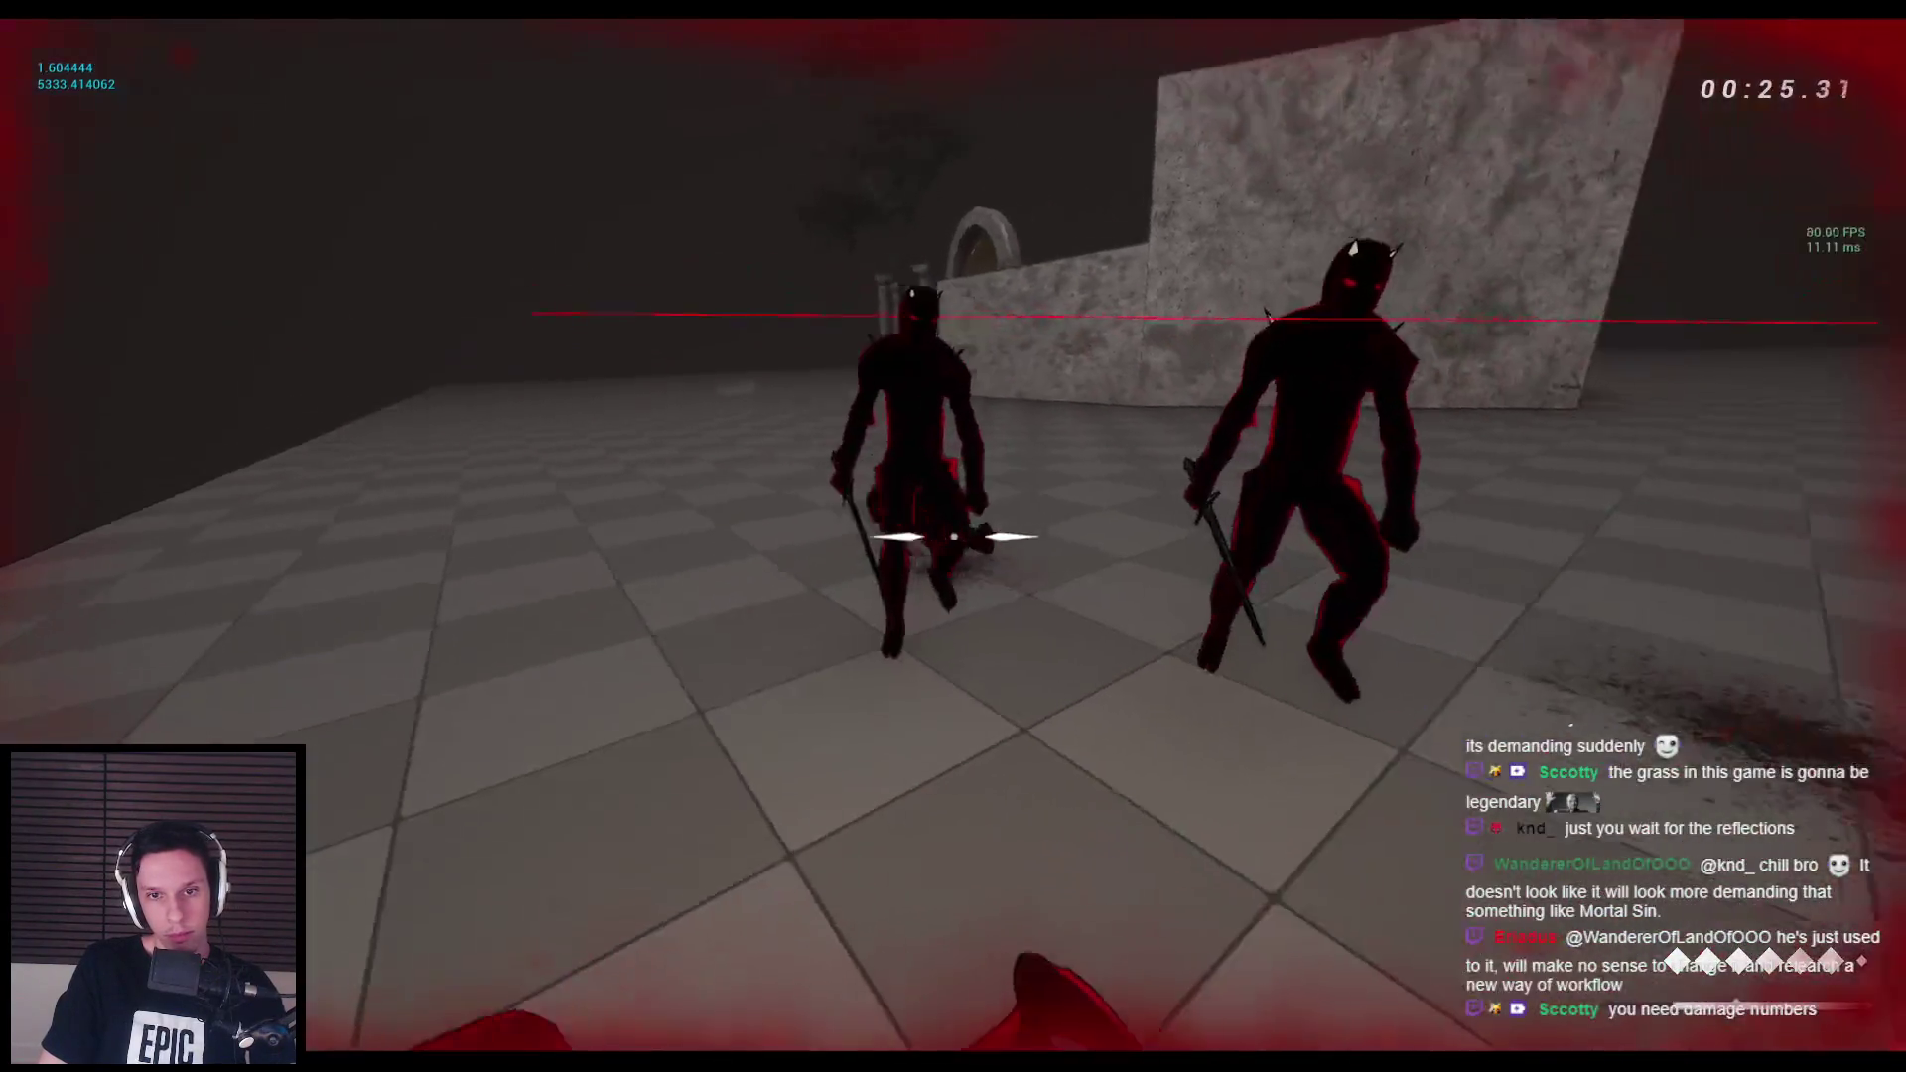
{"action": "left_click", "coordinate": [953, 536]}
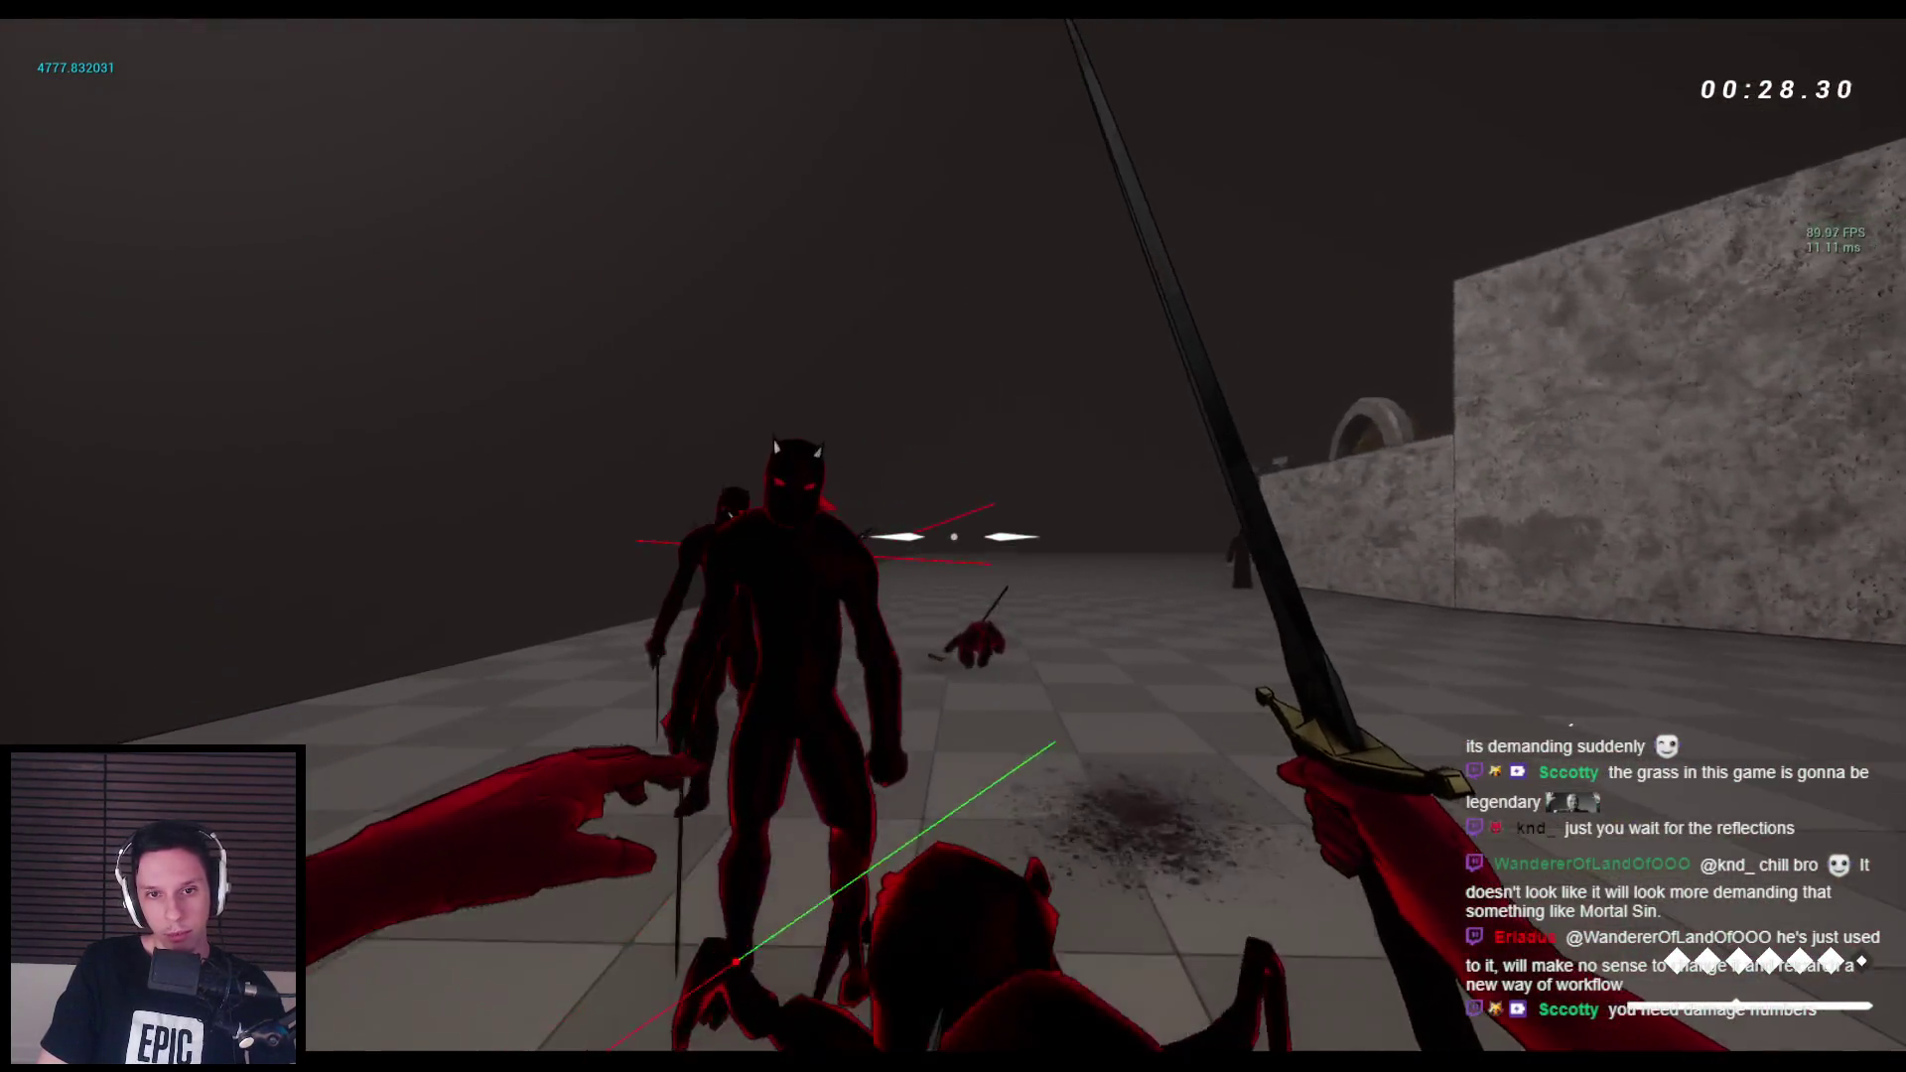
{"action": "left_click", "coordinate": [954, 536]}
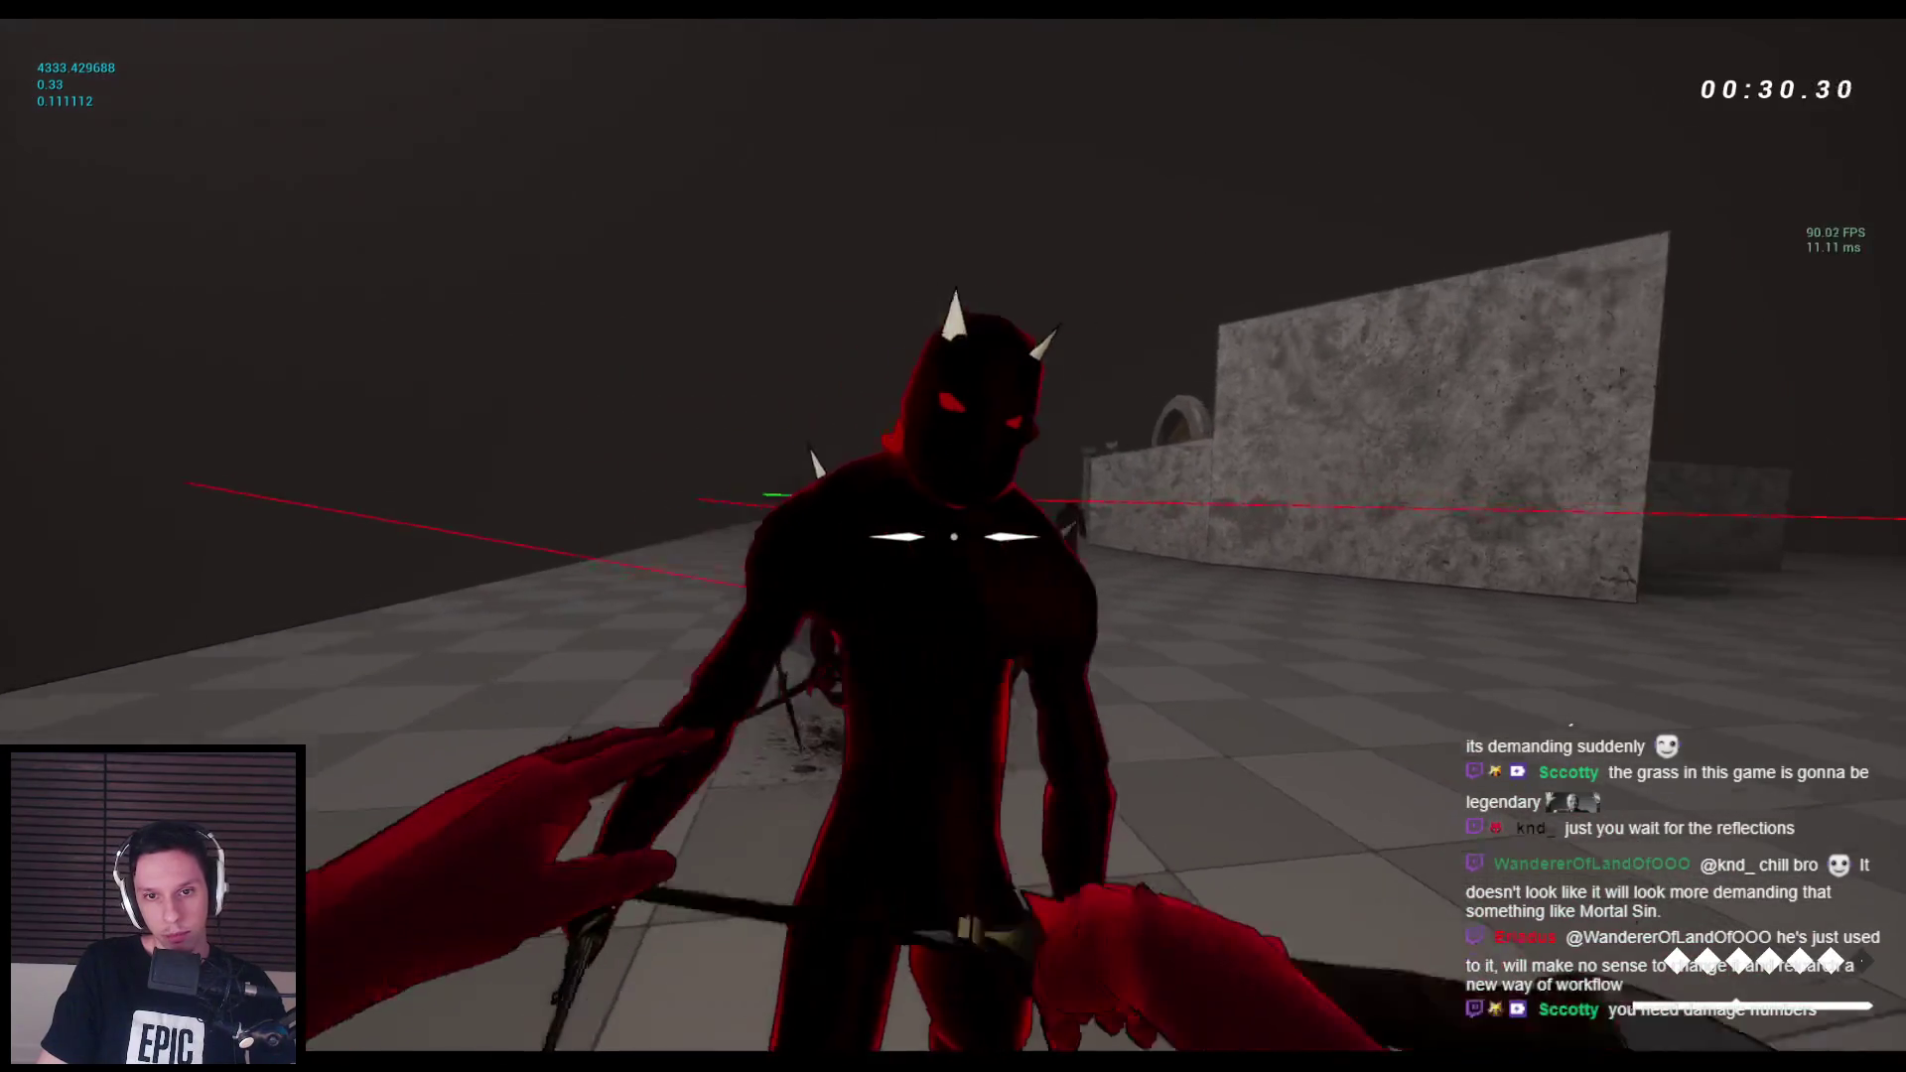
{"action": "left_click", "coordinate": [954, 536]}
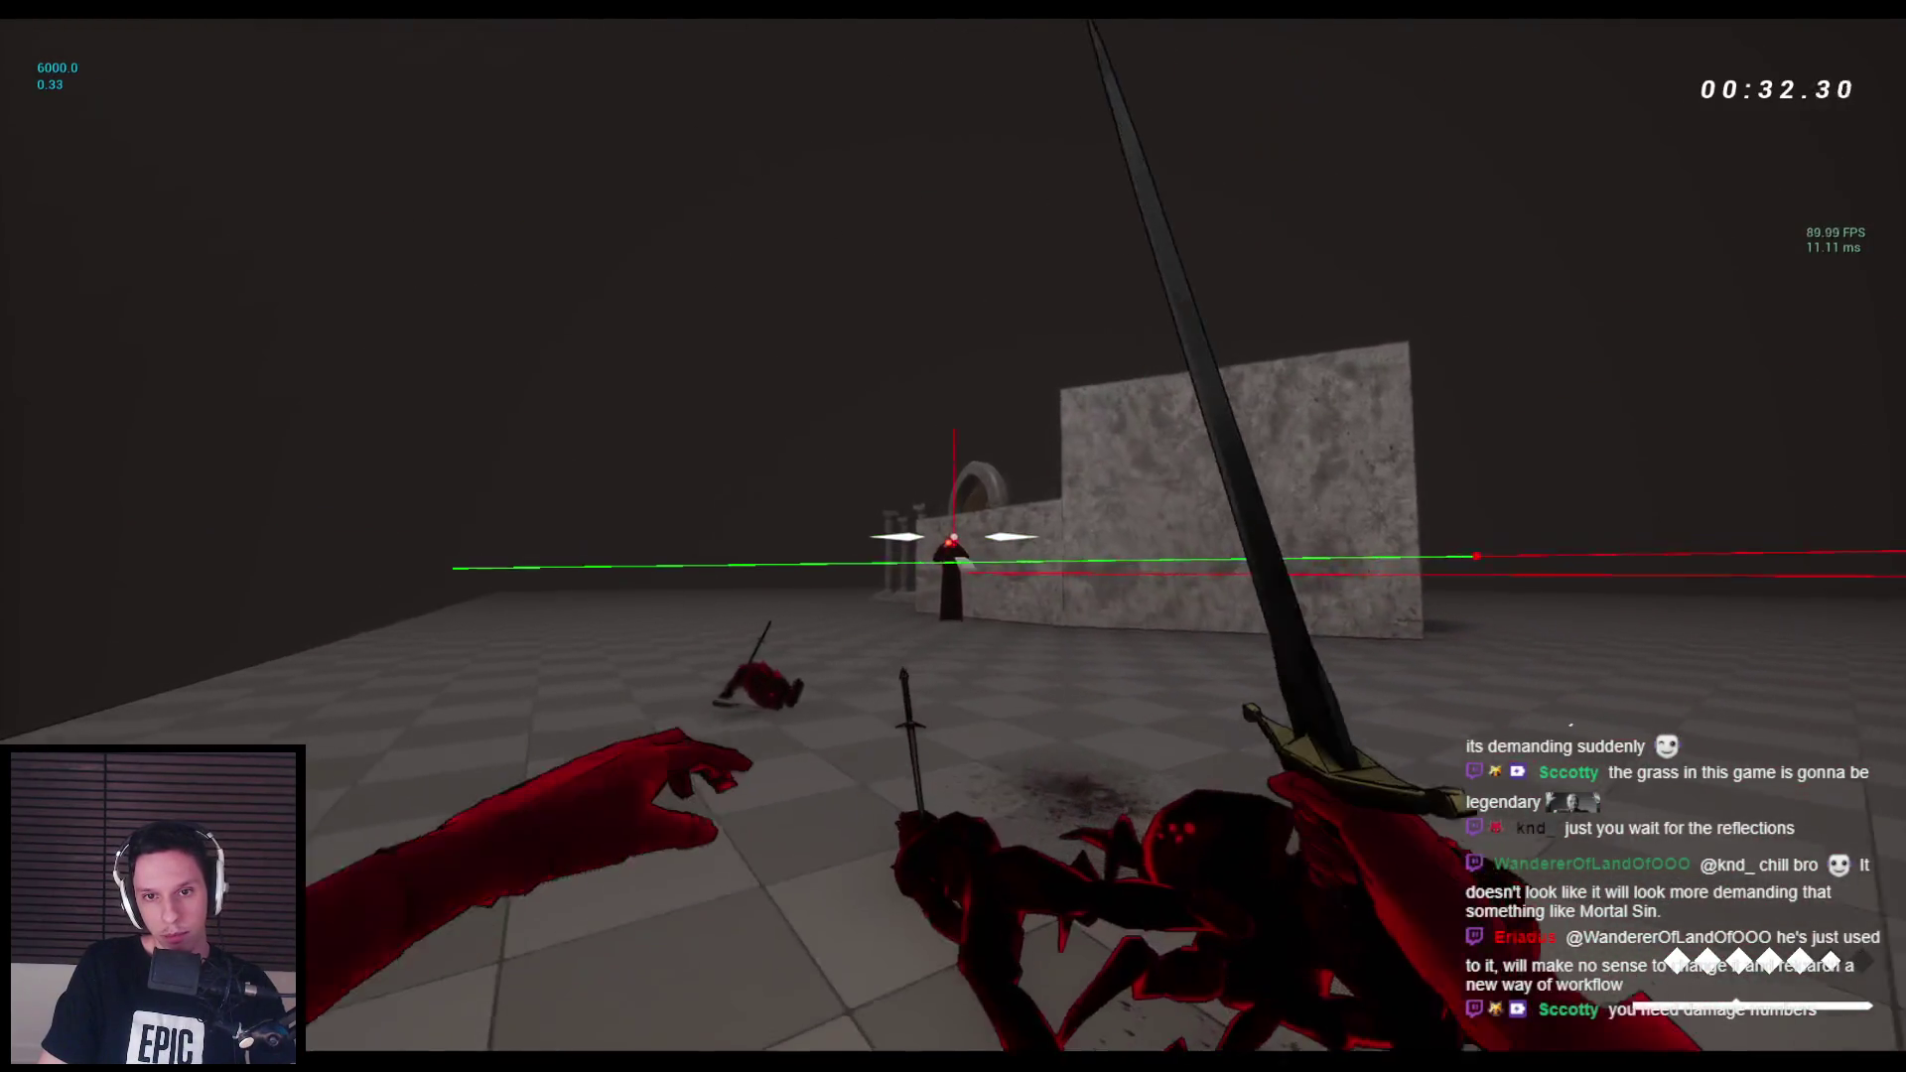
Wall-run and jump around the level across stone walls, blocks and ledges.
{"action": "key", "text": "w"}
{"action": "key", "text": "space"}
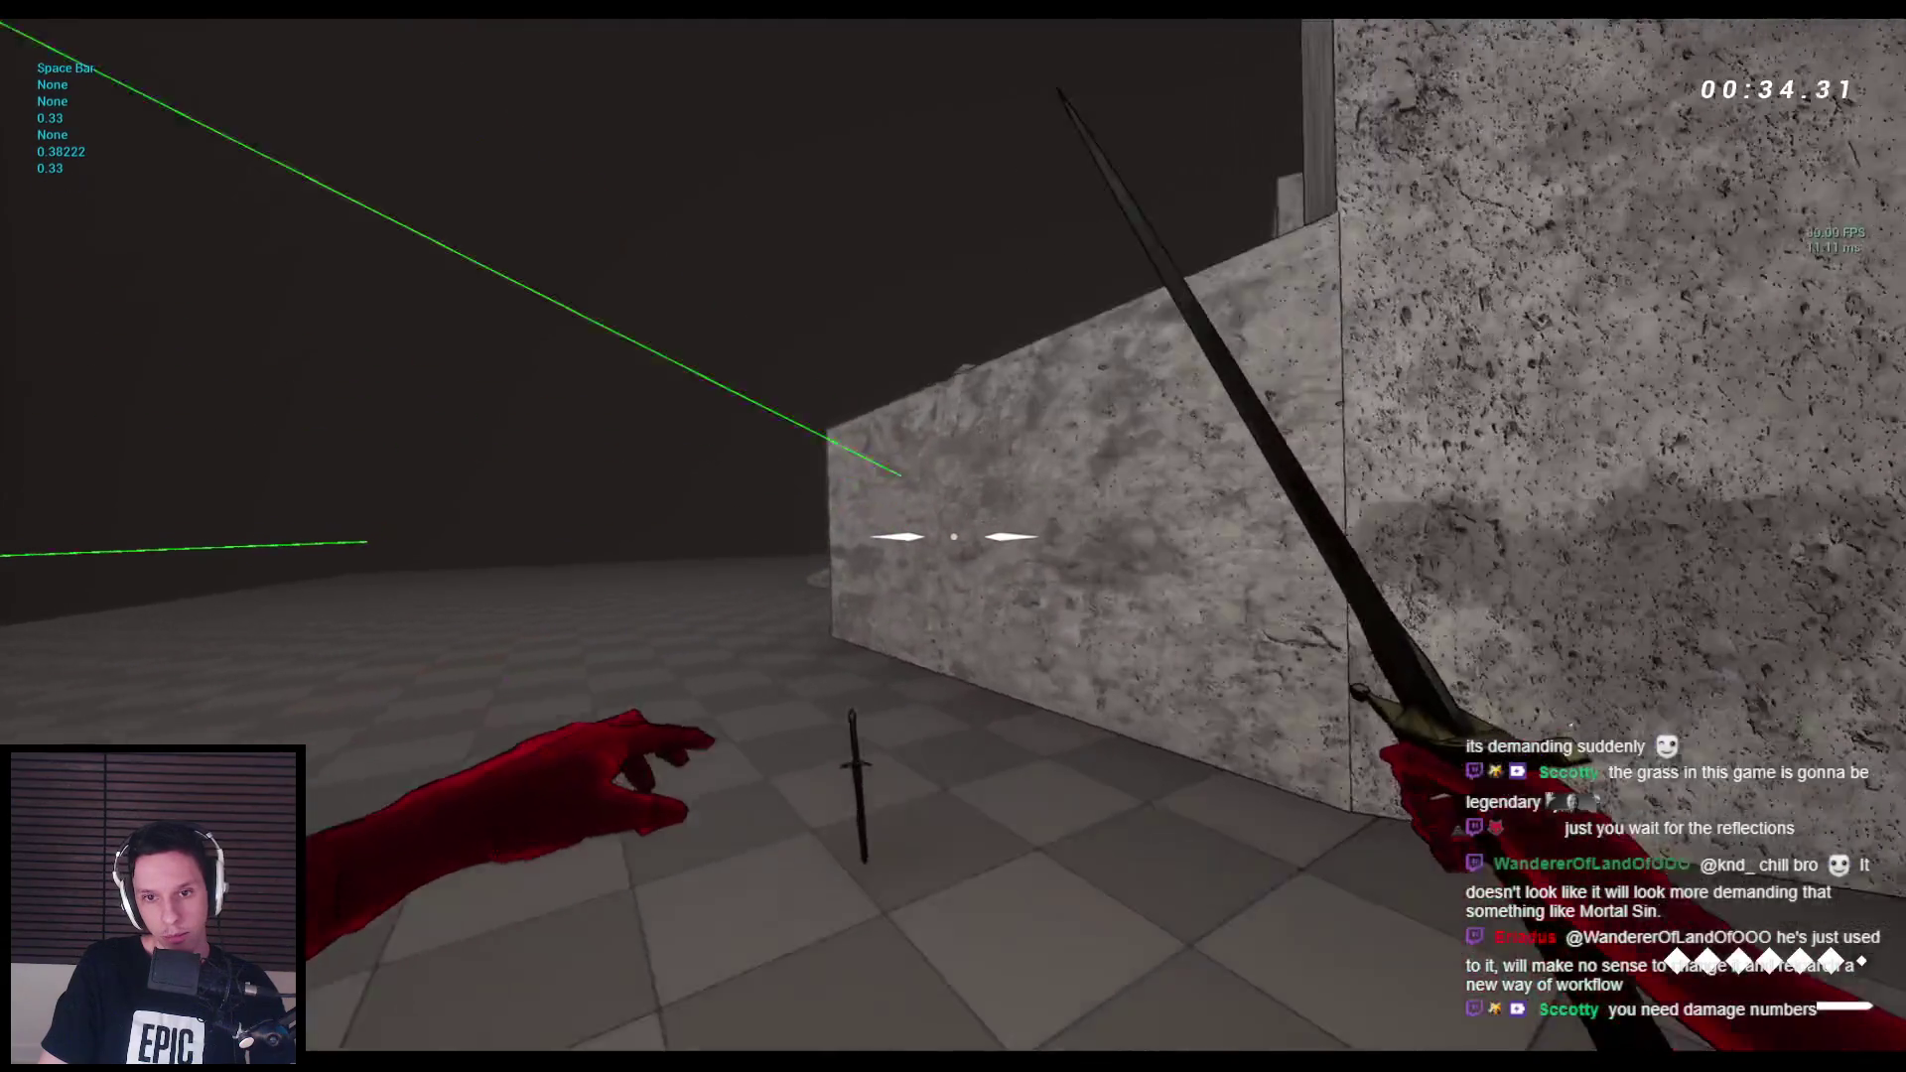
{"action": "key", "text": "space"}
{"action": "key", "text": "space"}
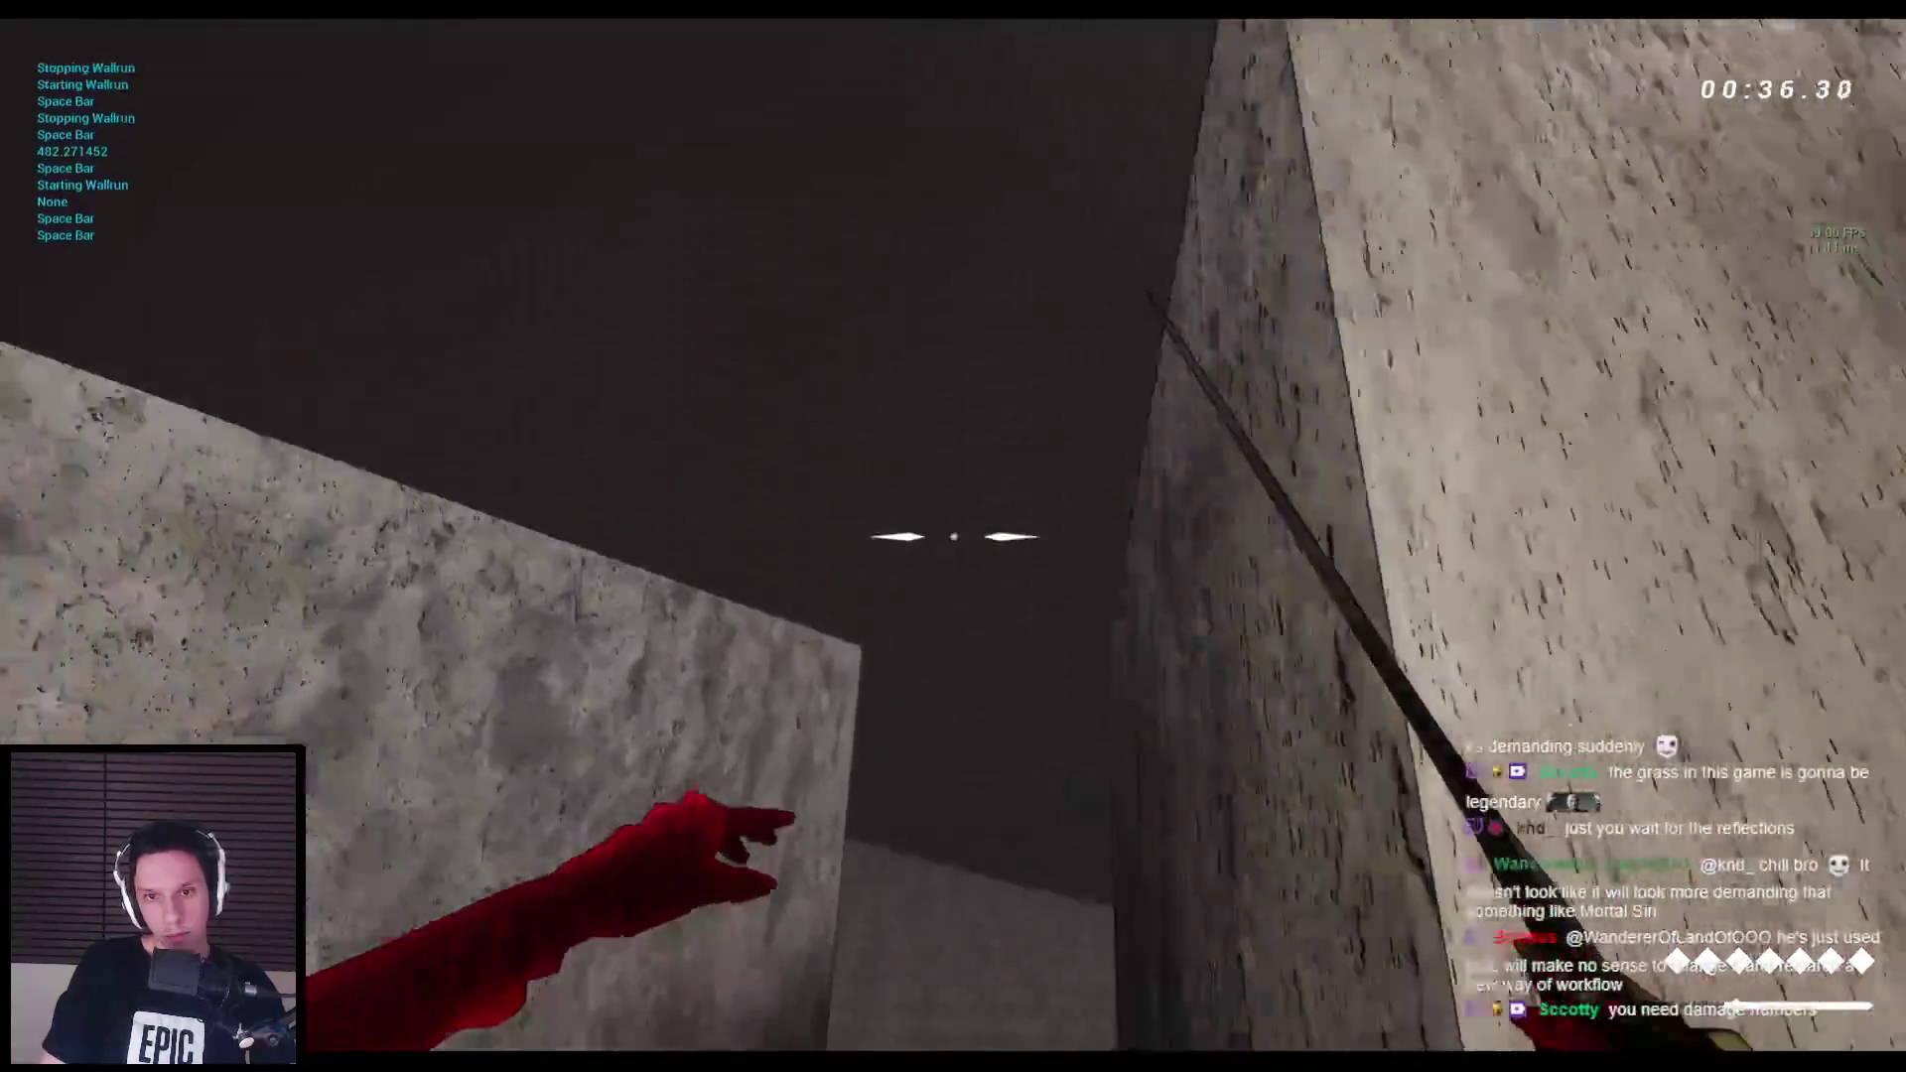
{"action": "key", "text": "space"}
{"action": "key", "text": "space"}
{"action": "key", "text": "space"}
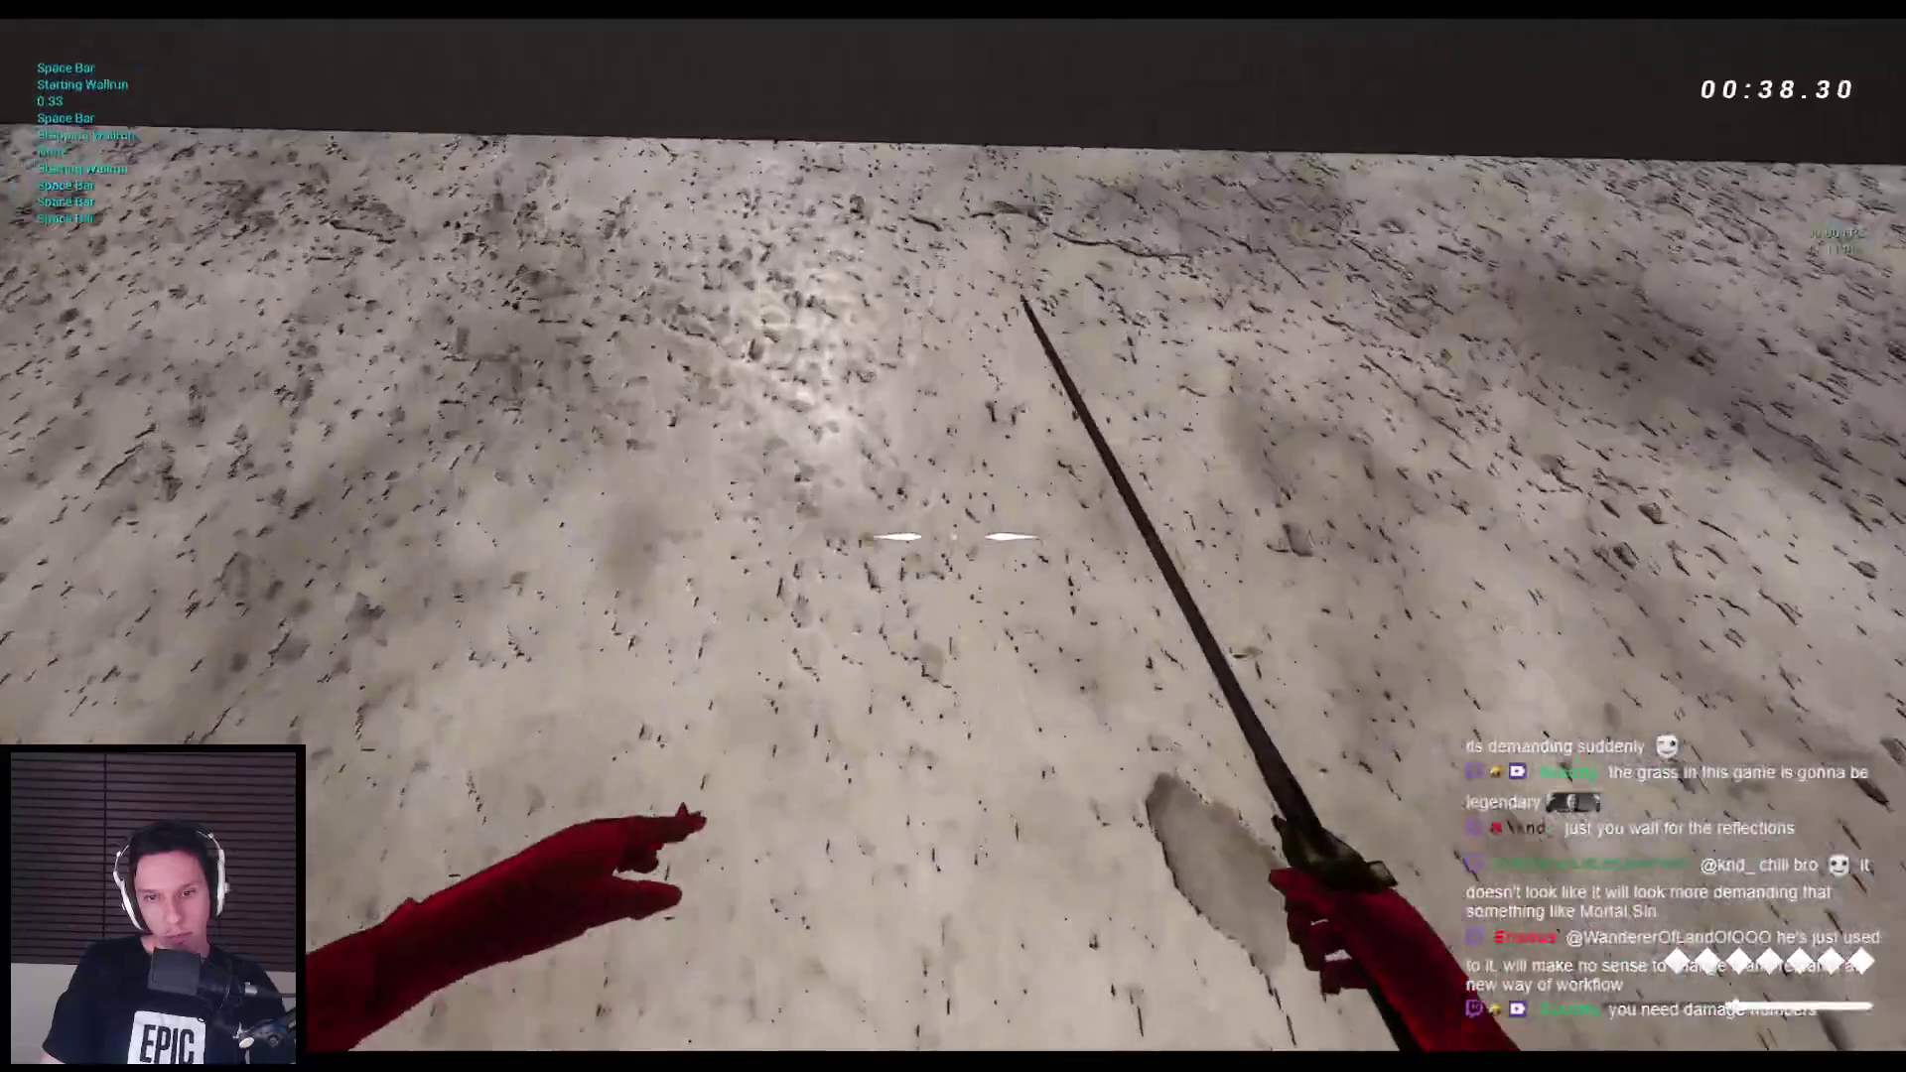
{"action": "key", "text": "space"}
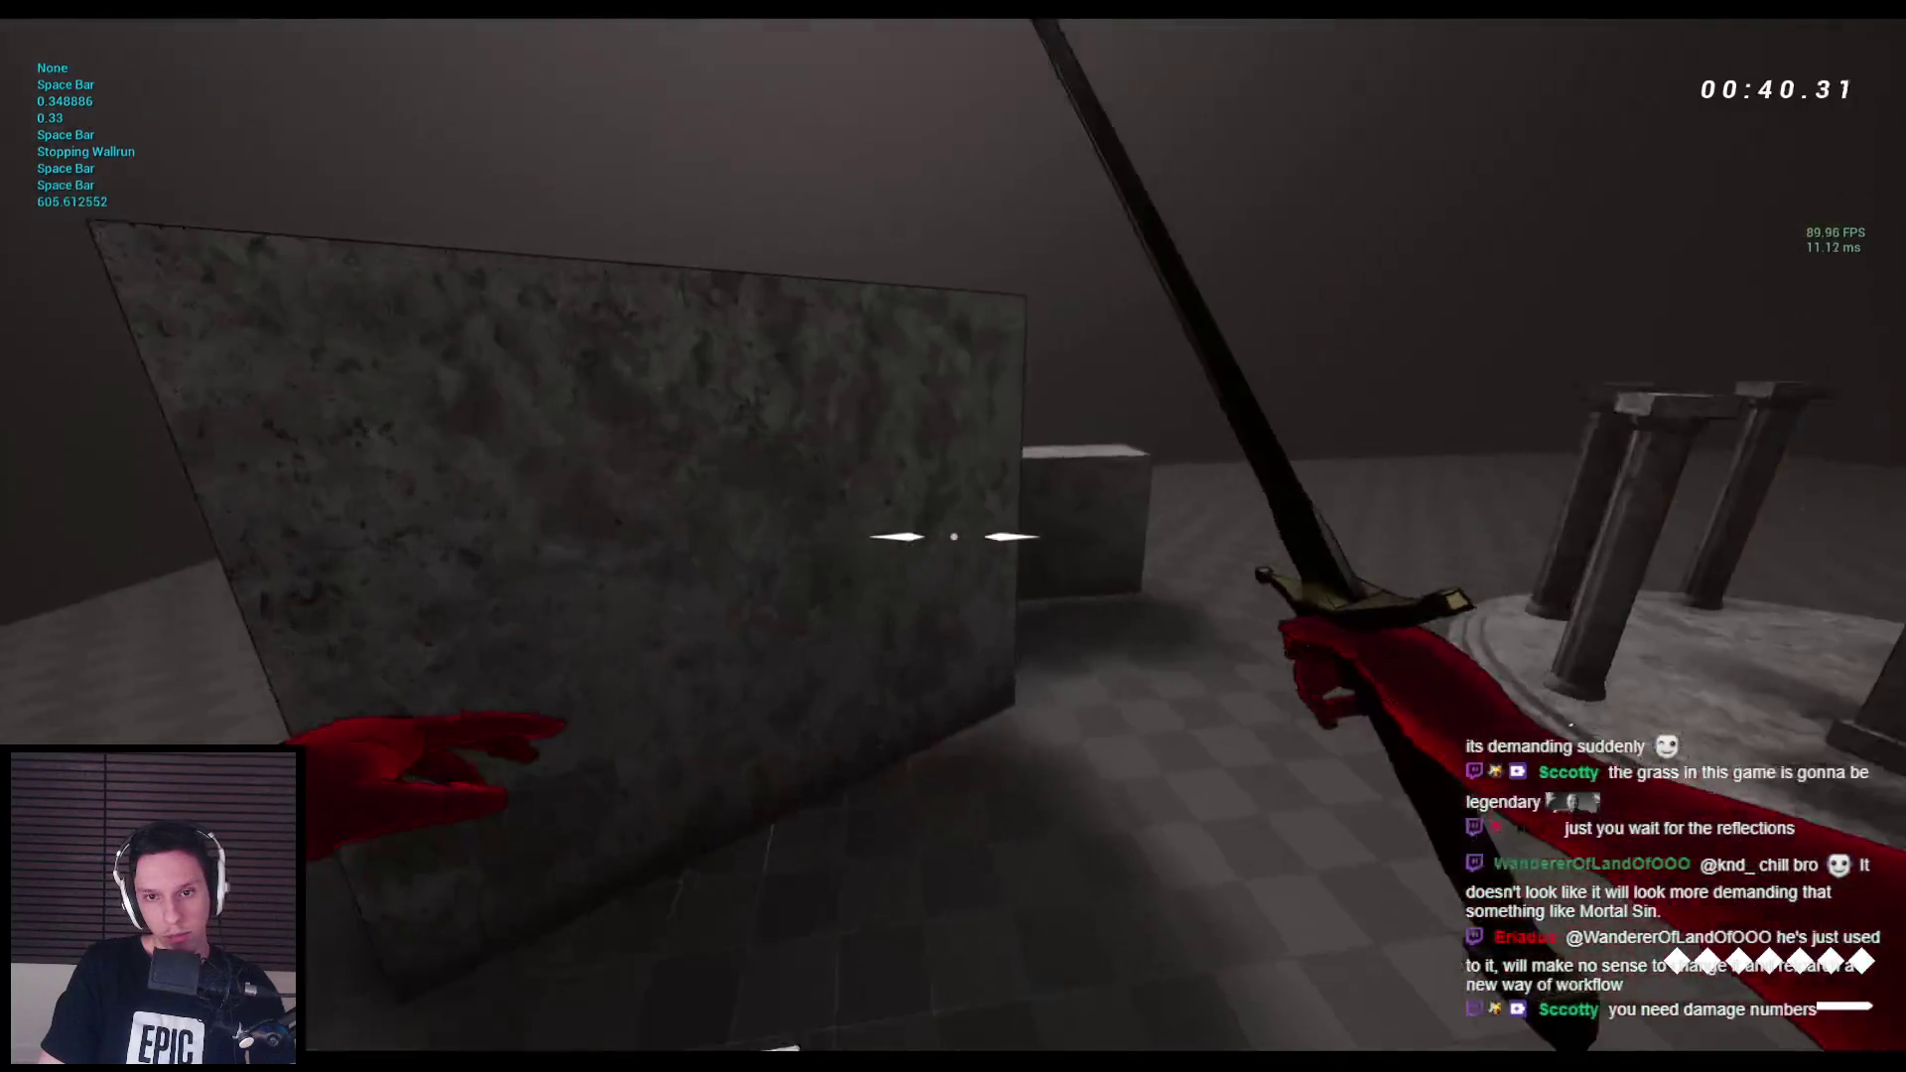
{"action": "key", "text": "space"}
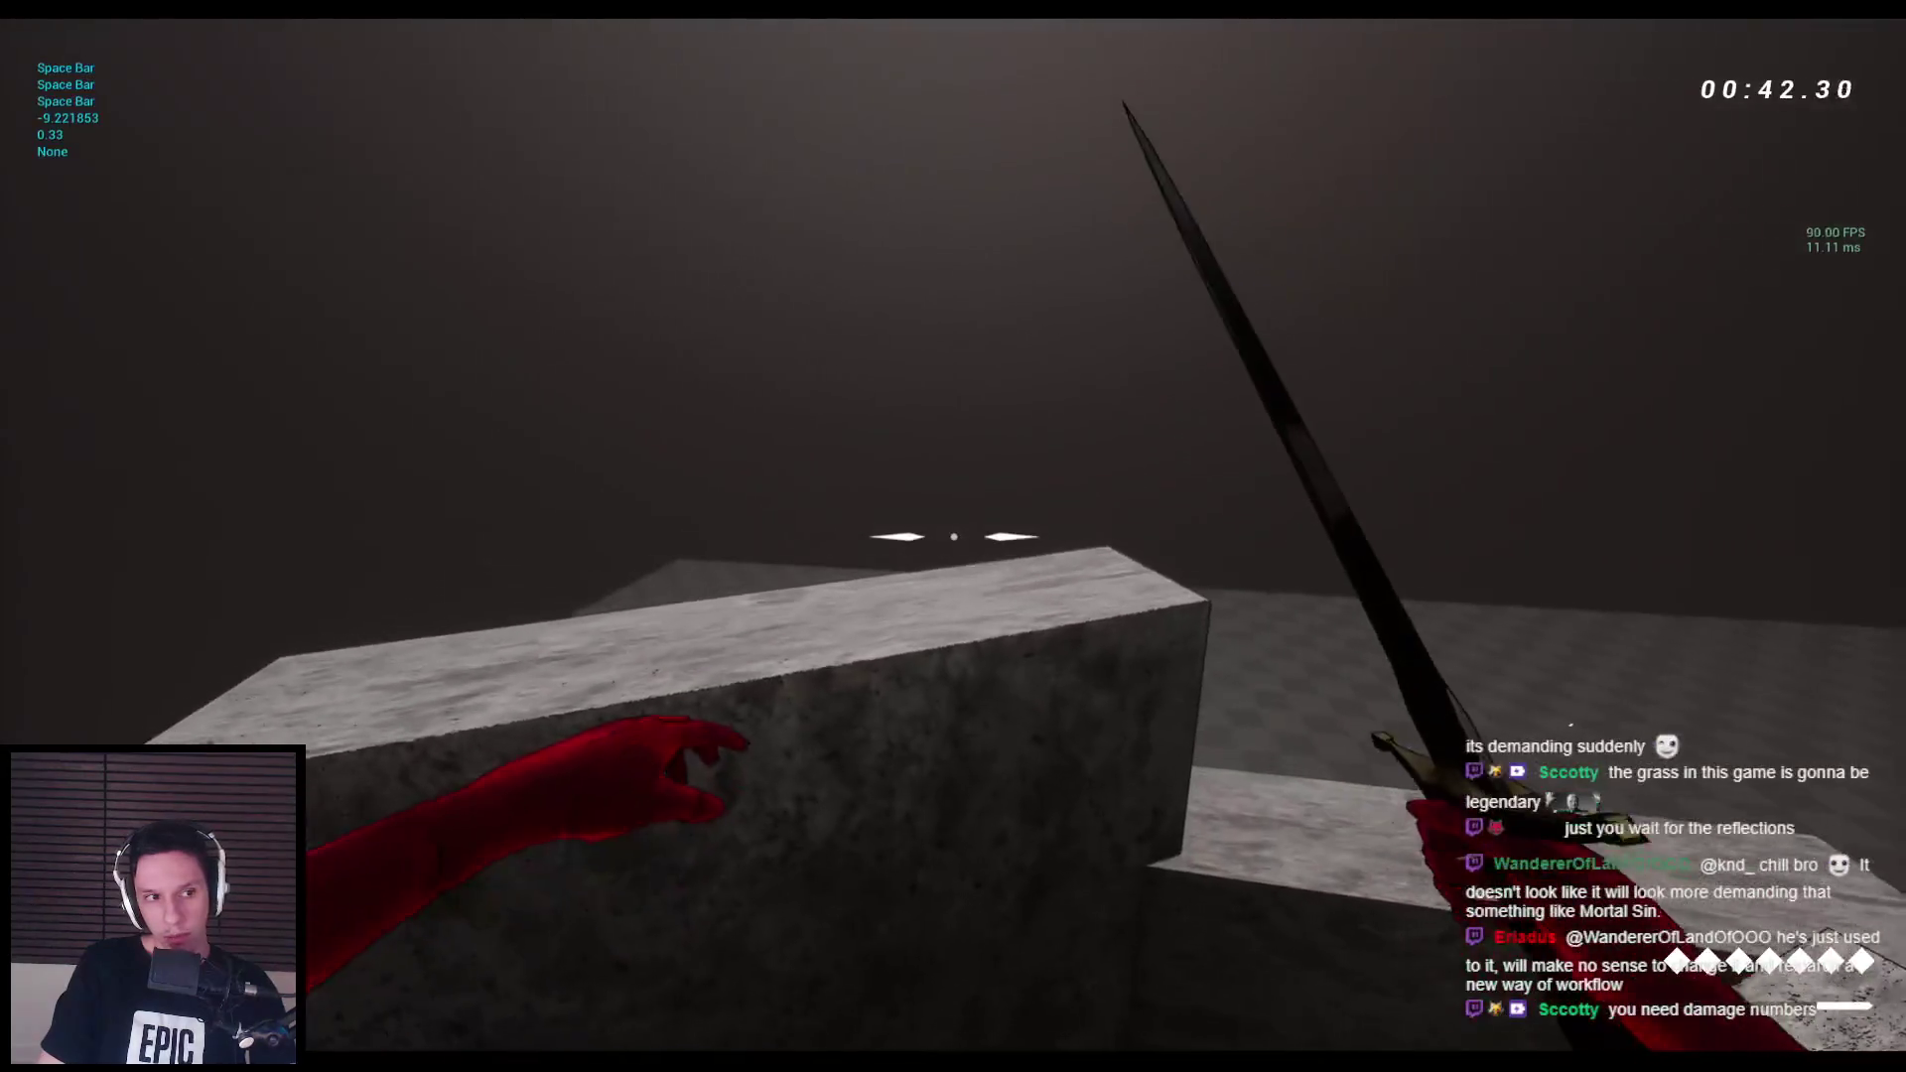
{"action": "key", "text": "space"}
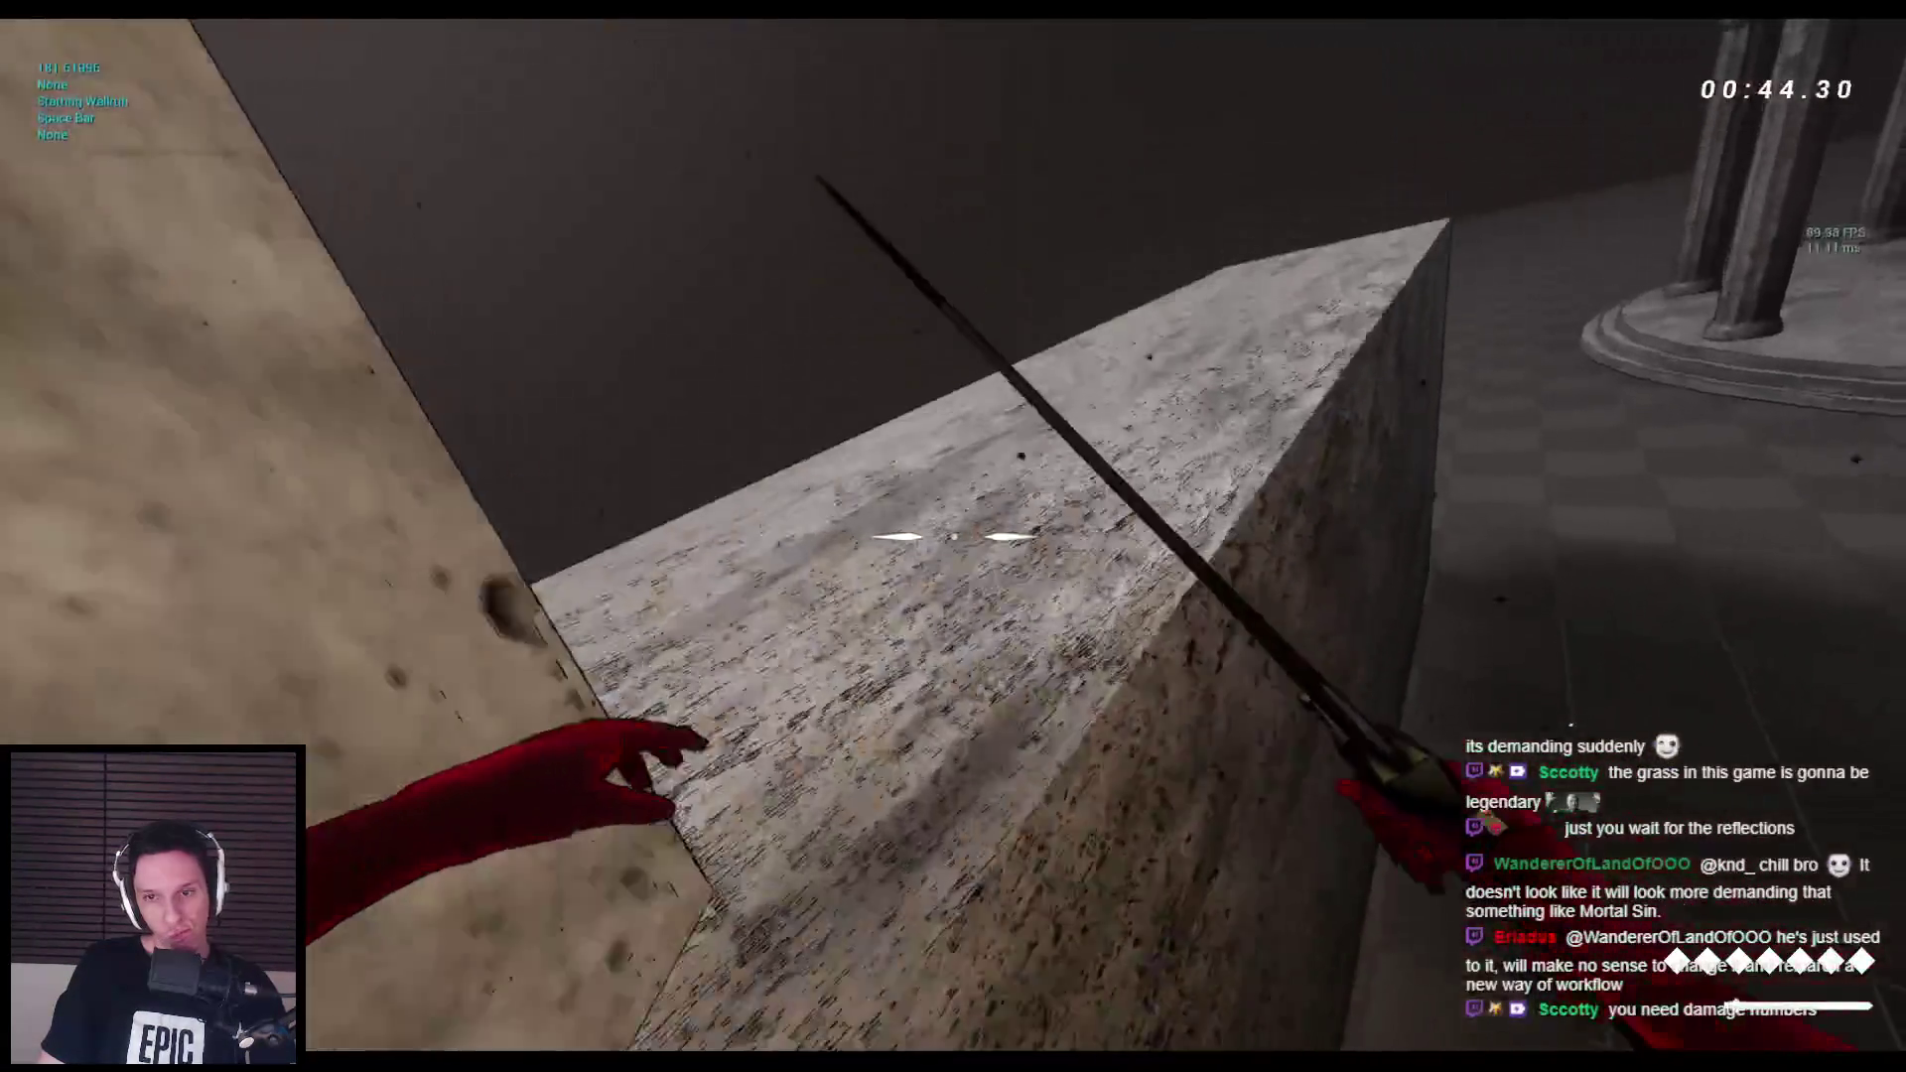
{"action": "key", "text": "space"}
{"action": "key", "text": "space"}
{"action": "key", "text": "space"}
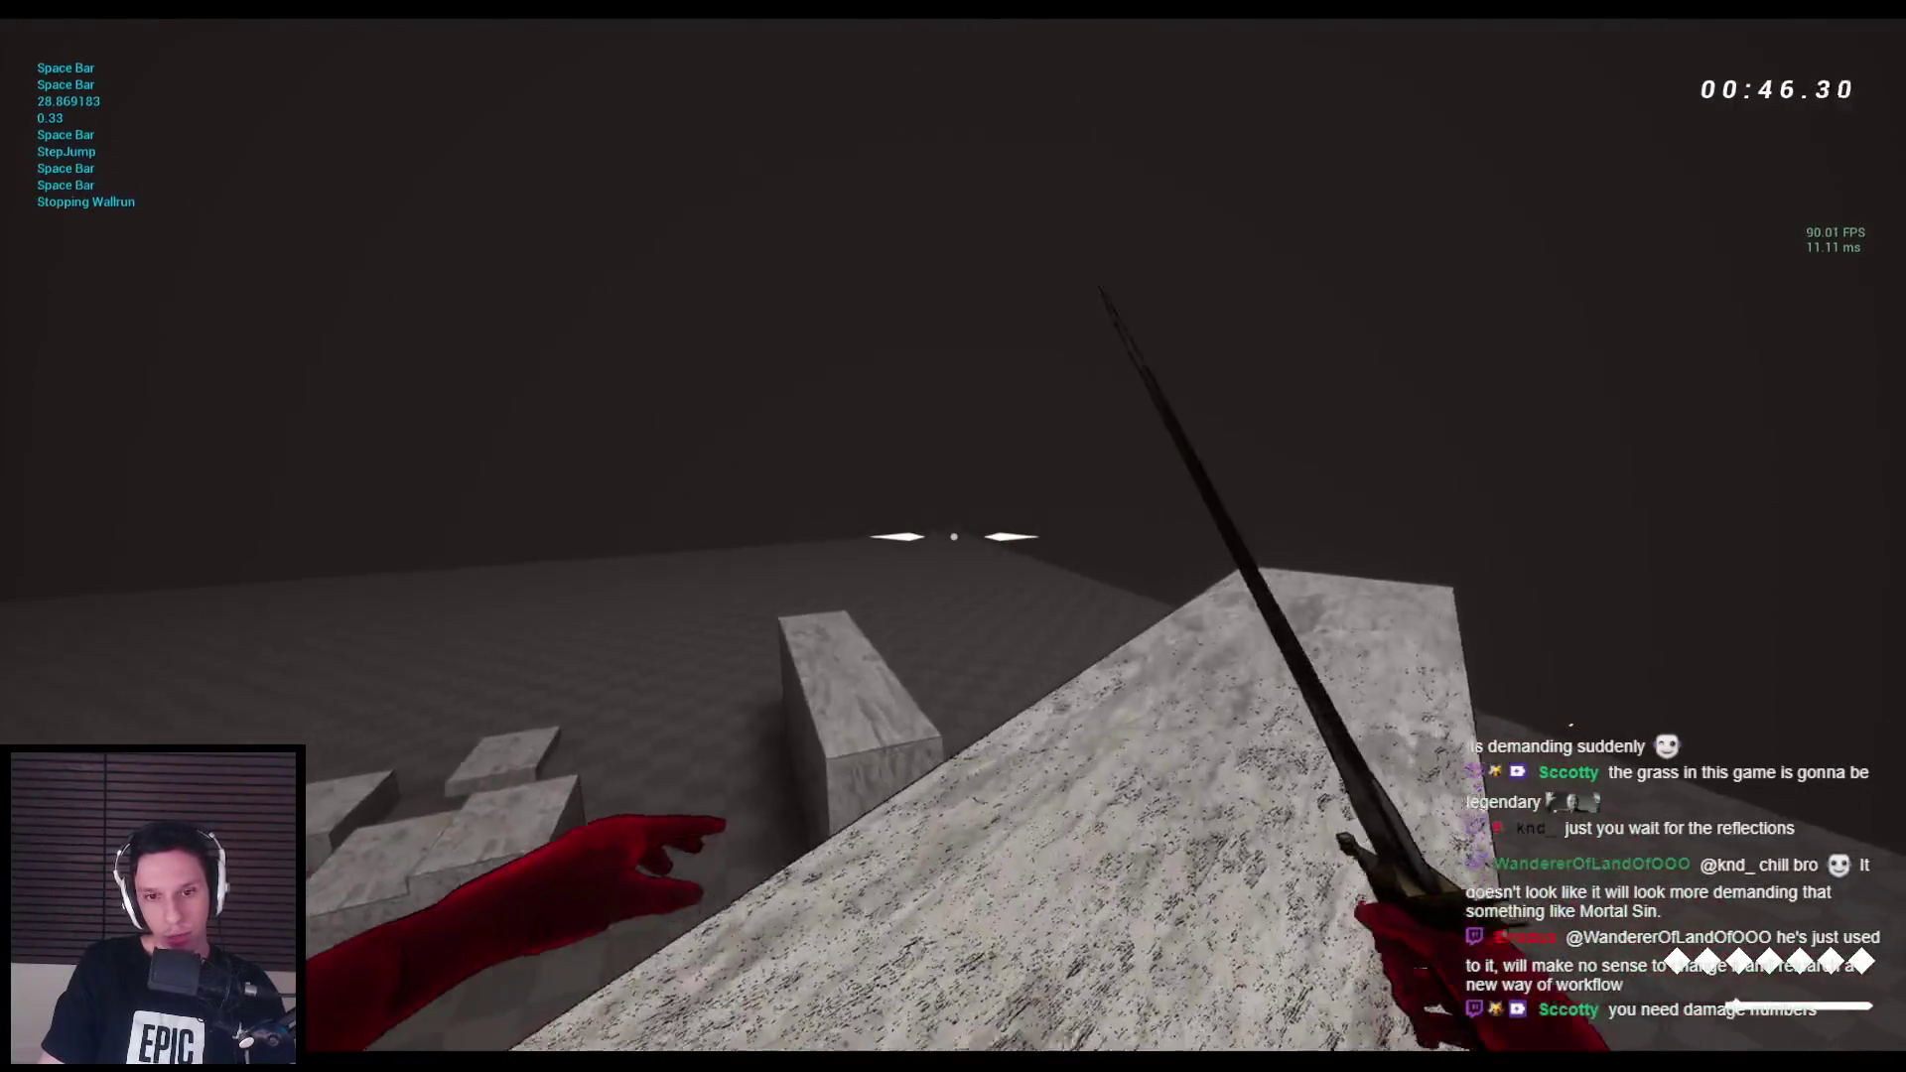
{"action": "key", "text": "space"}
{"action": "key", "text": "space"}
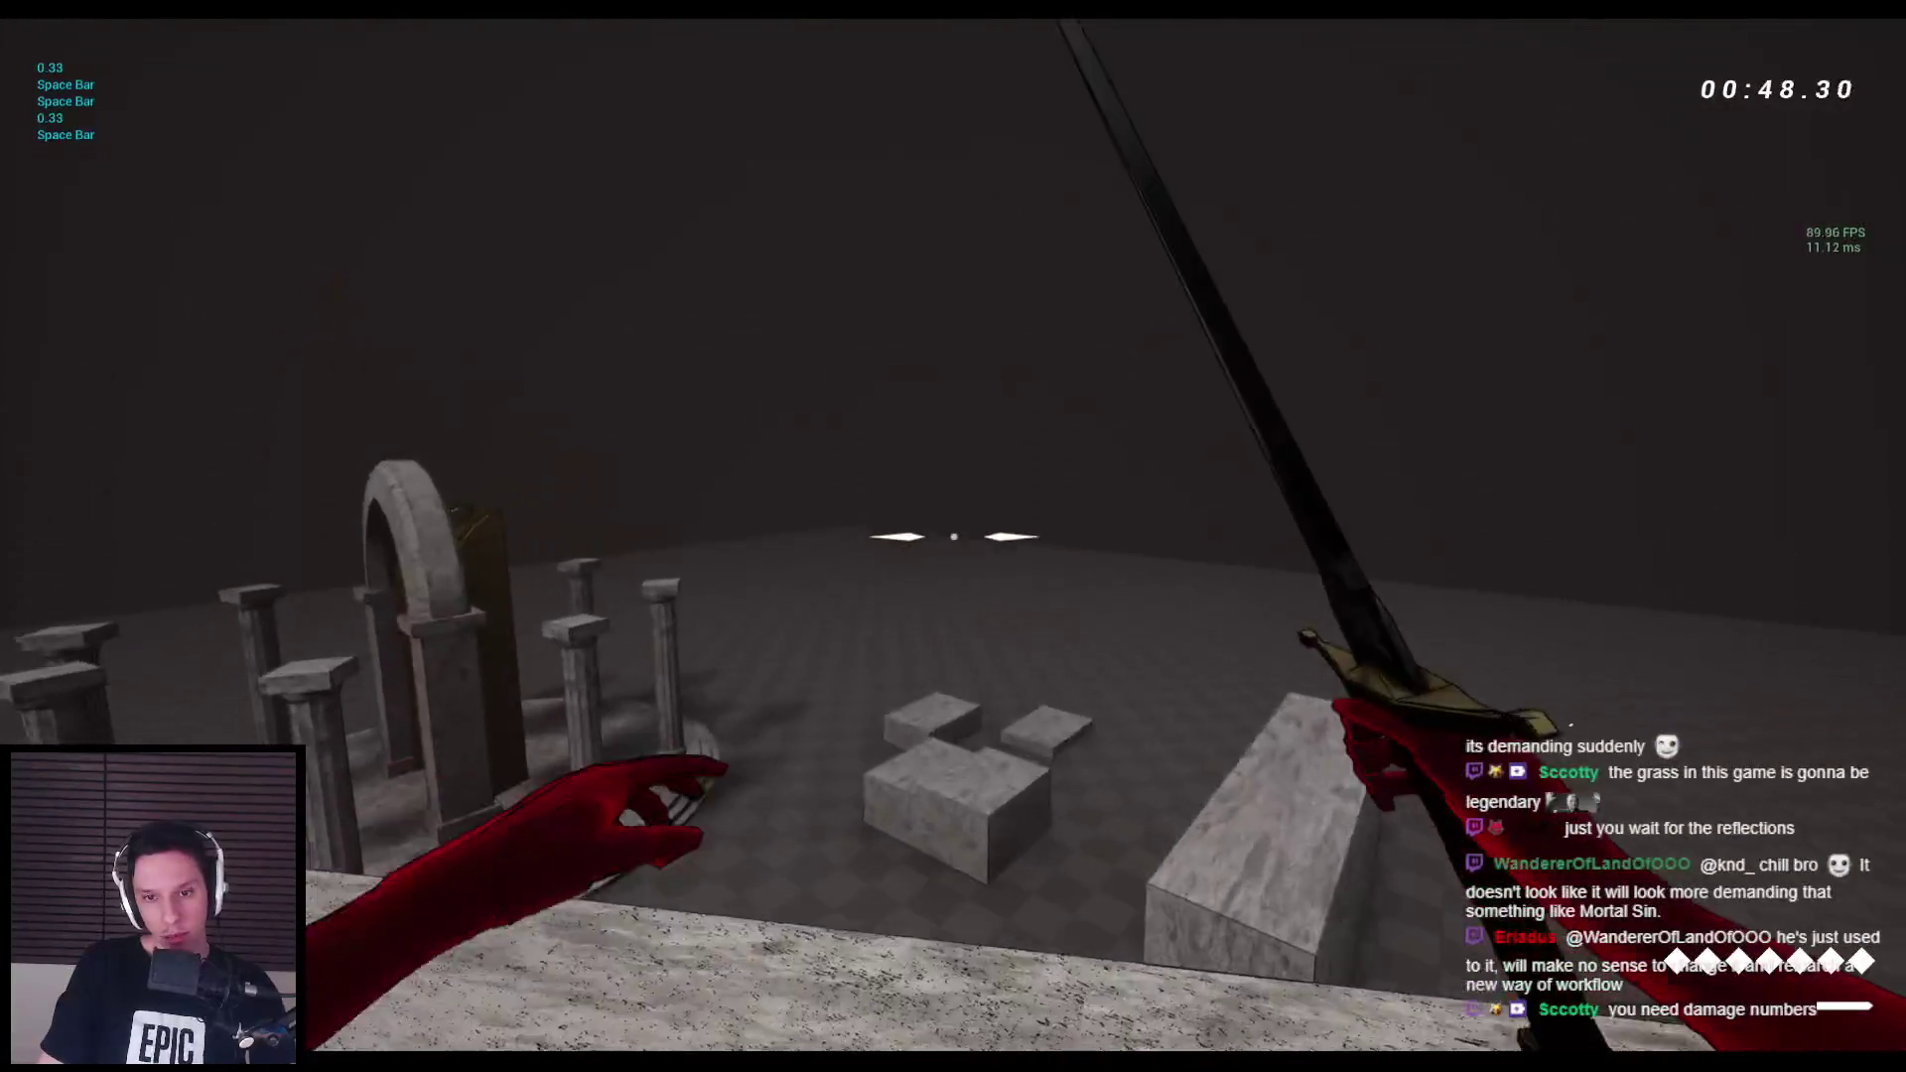
{"action": "key", "text": "space"}
{"action": "key", "text": "w"}
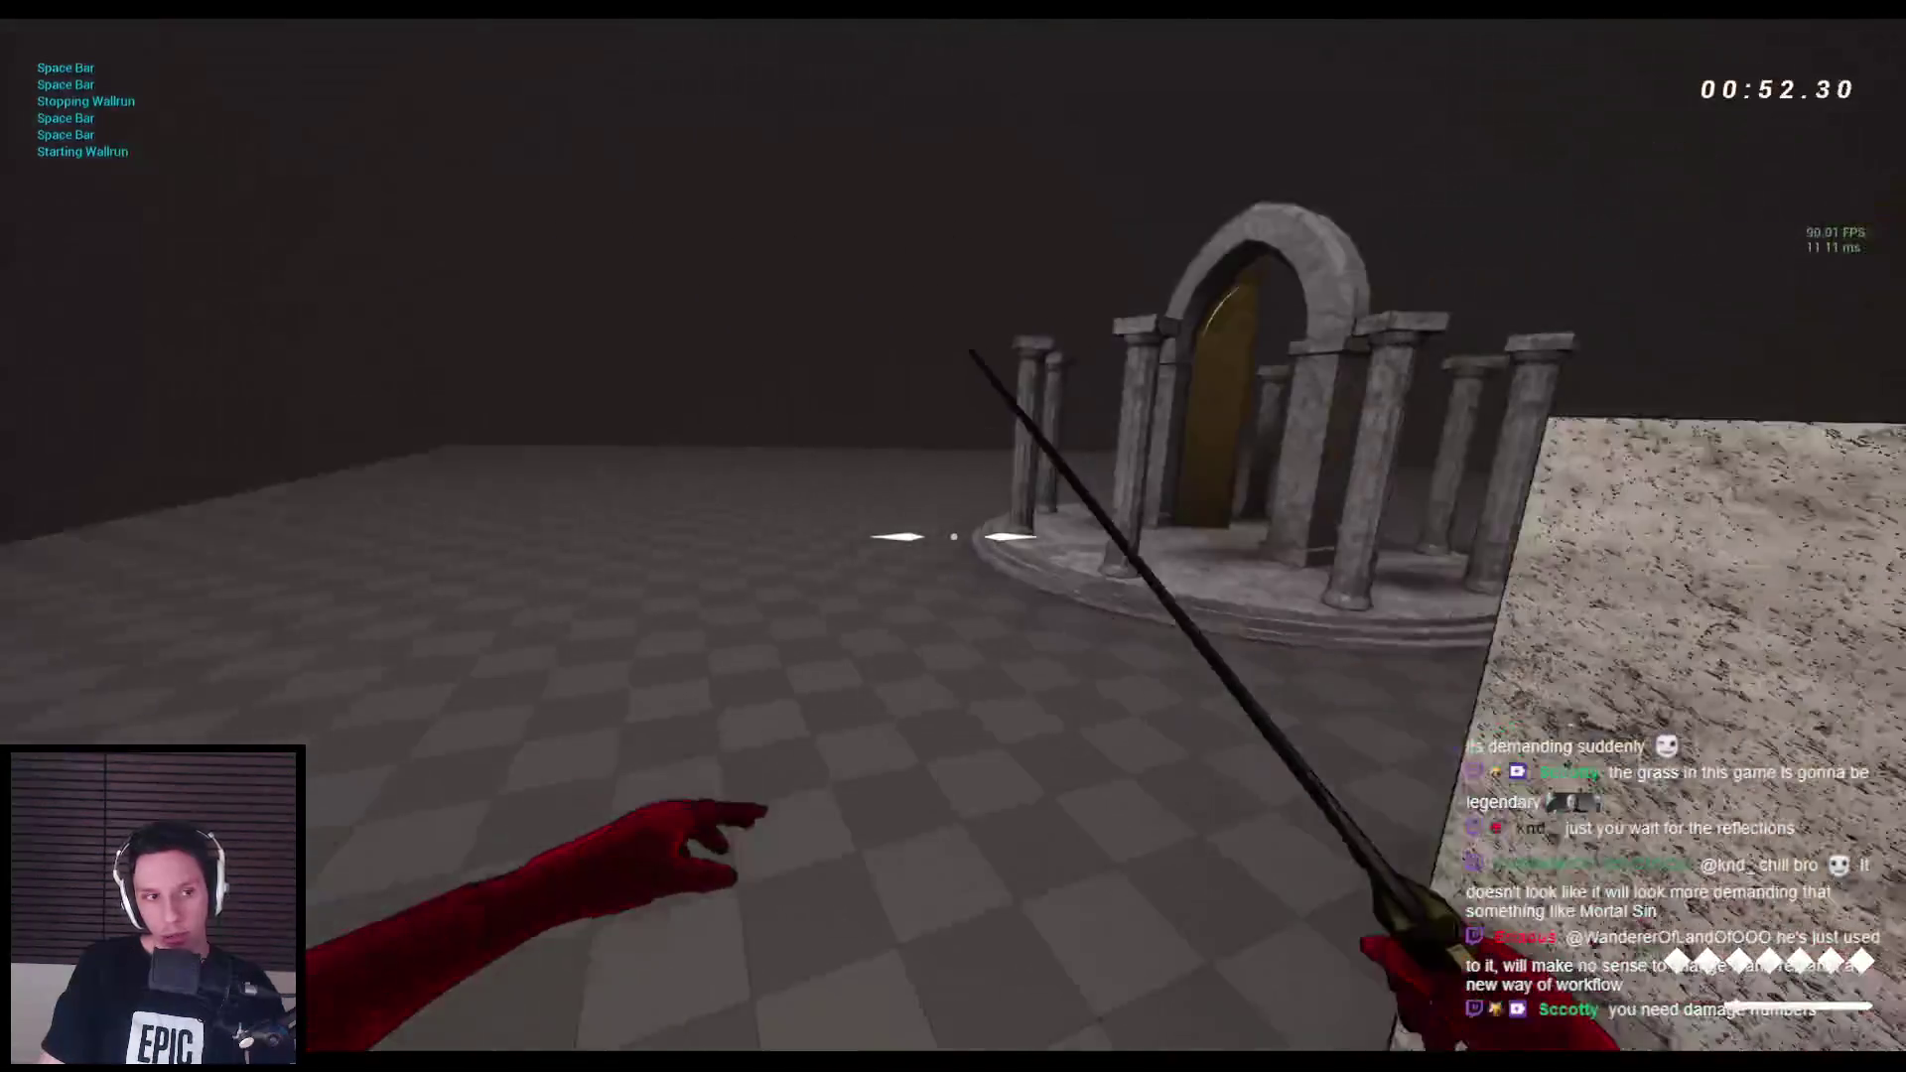
{"action": "key", "text": "space"}
{"action": "key", "text": "space"}
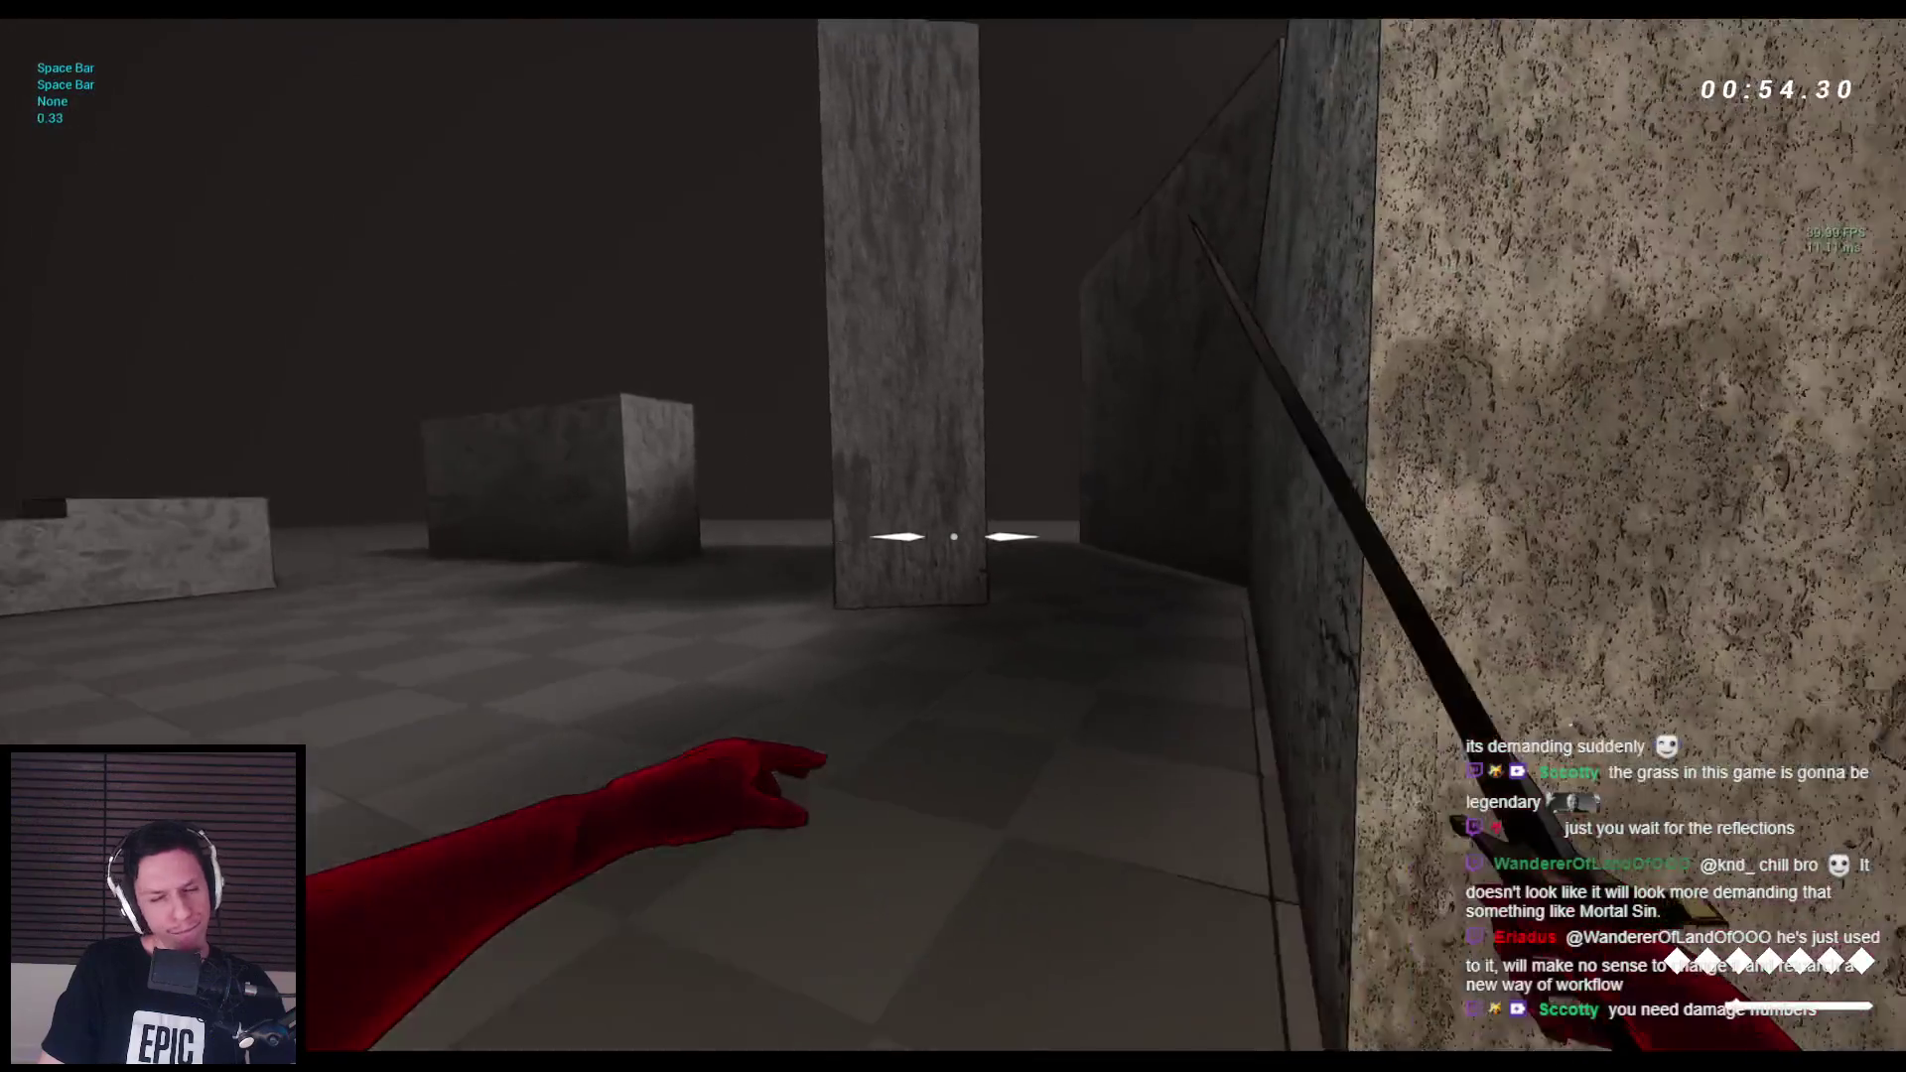
{"action": "key", "text": "space"}
{"action": "key", "text": "space"}
{"action": "key", "text": "space"}
{"action": "key", "text": "space"}
{"action": "key", "text": "space"}
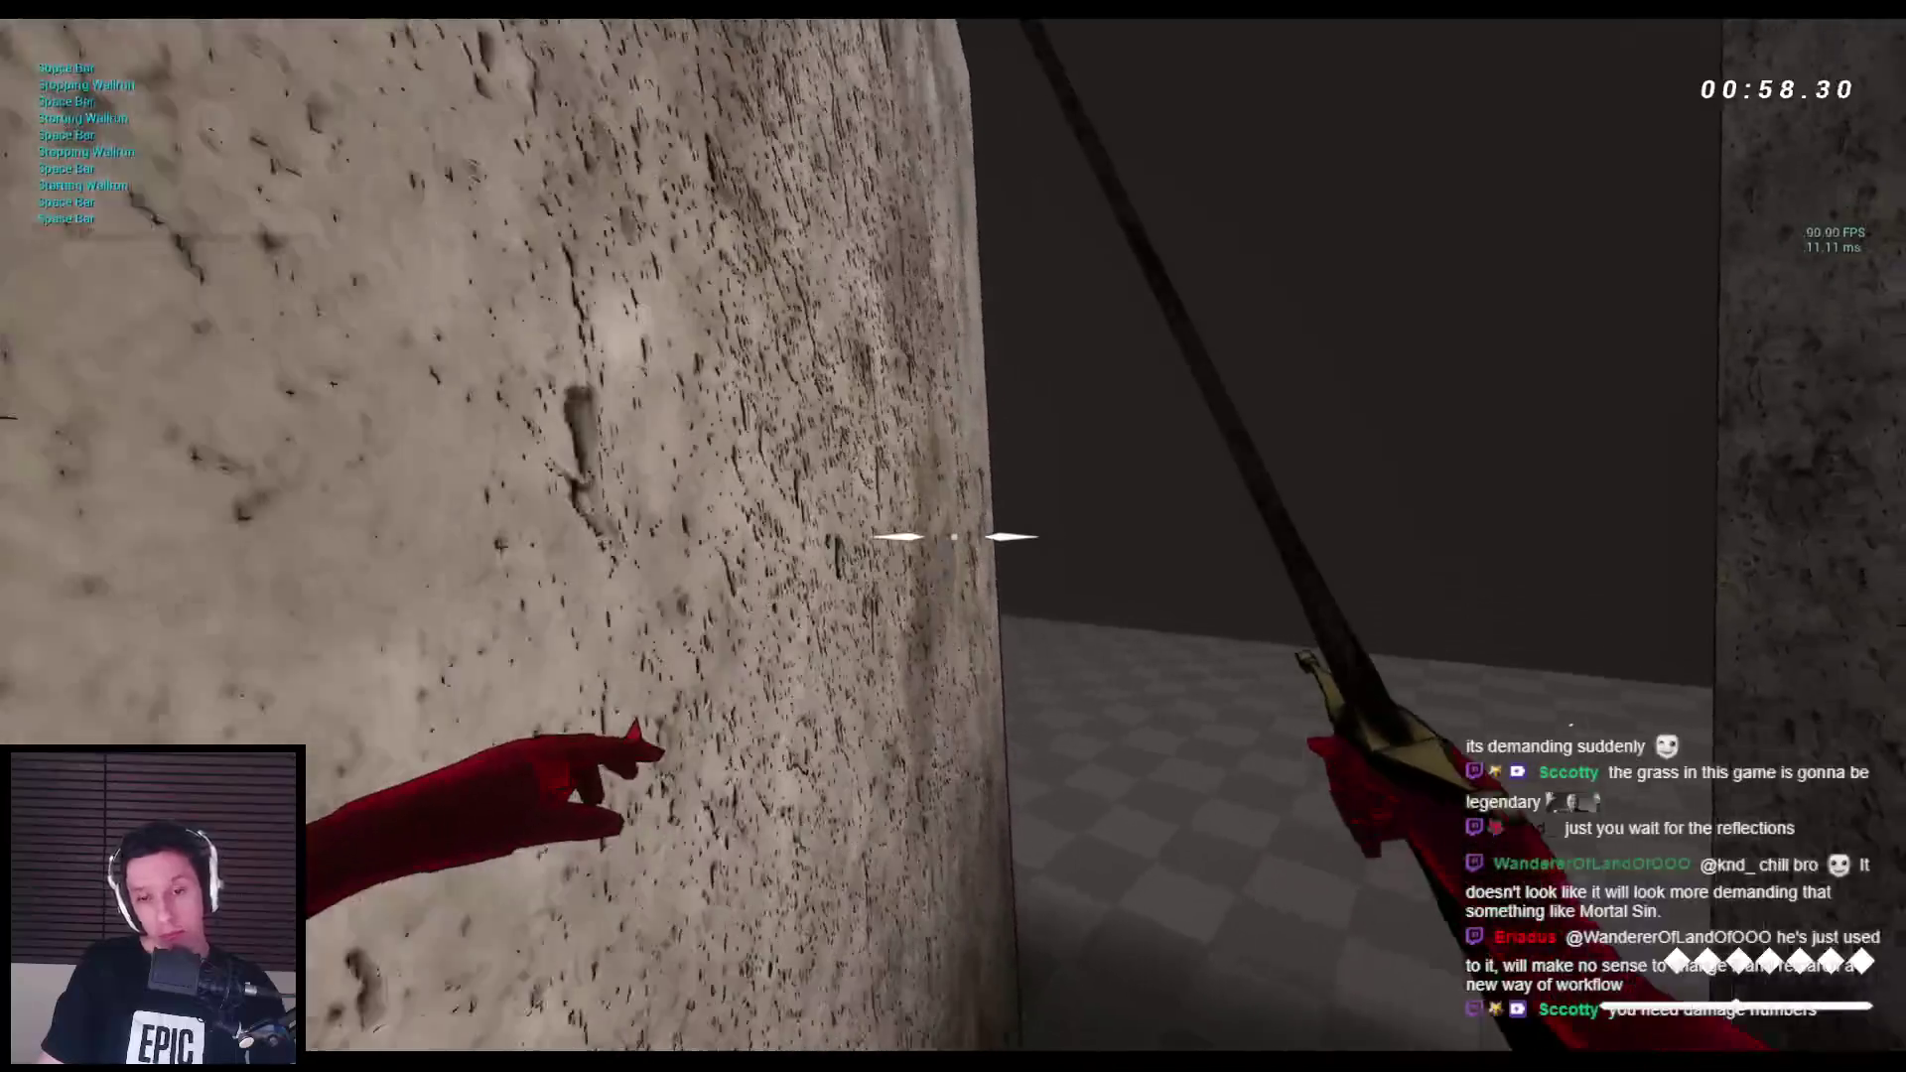
{"action": "key", "text": "space"}
{"action": "key", "text": "space"}
{"action": "key", "text": "space"}
{"action": "key", "text": "space"}
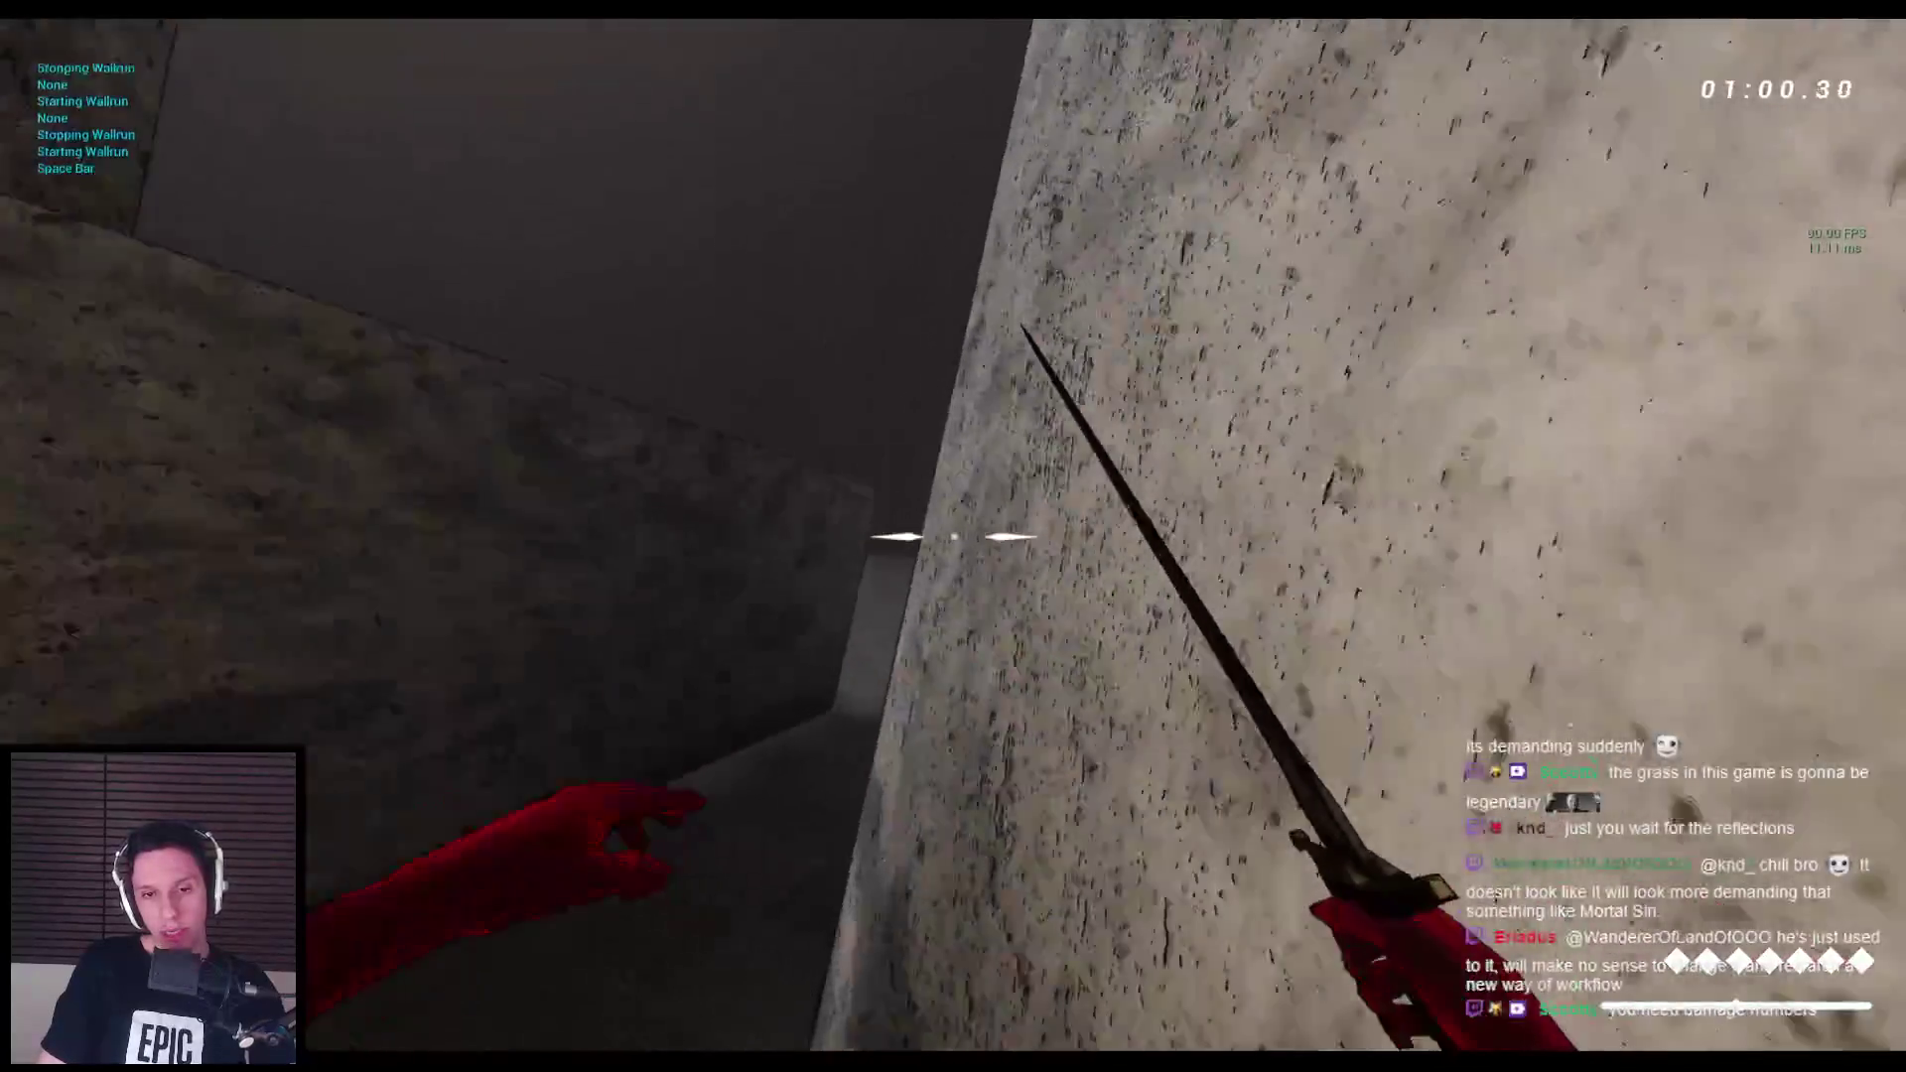
{"action": "key", "text": "space"}
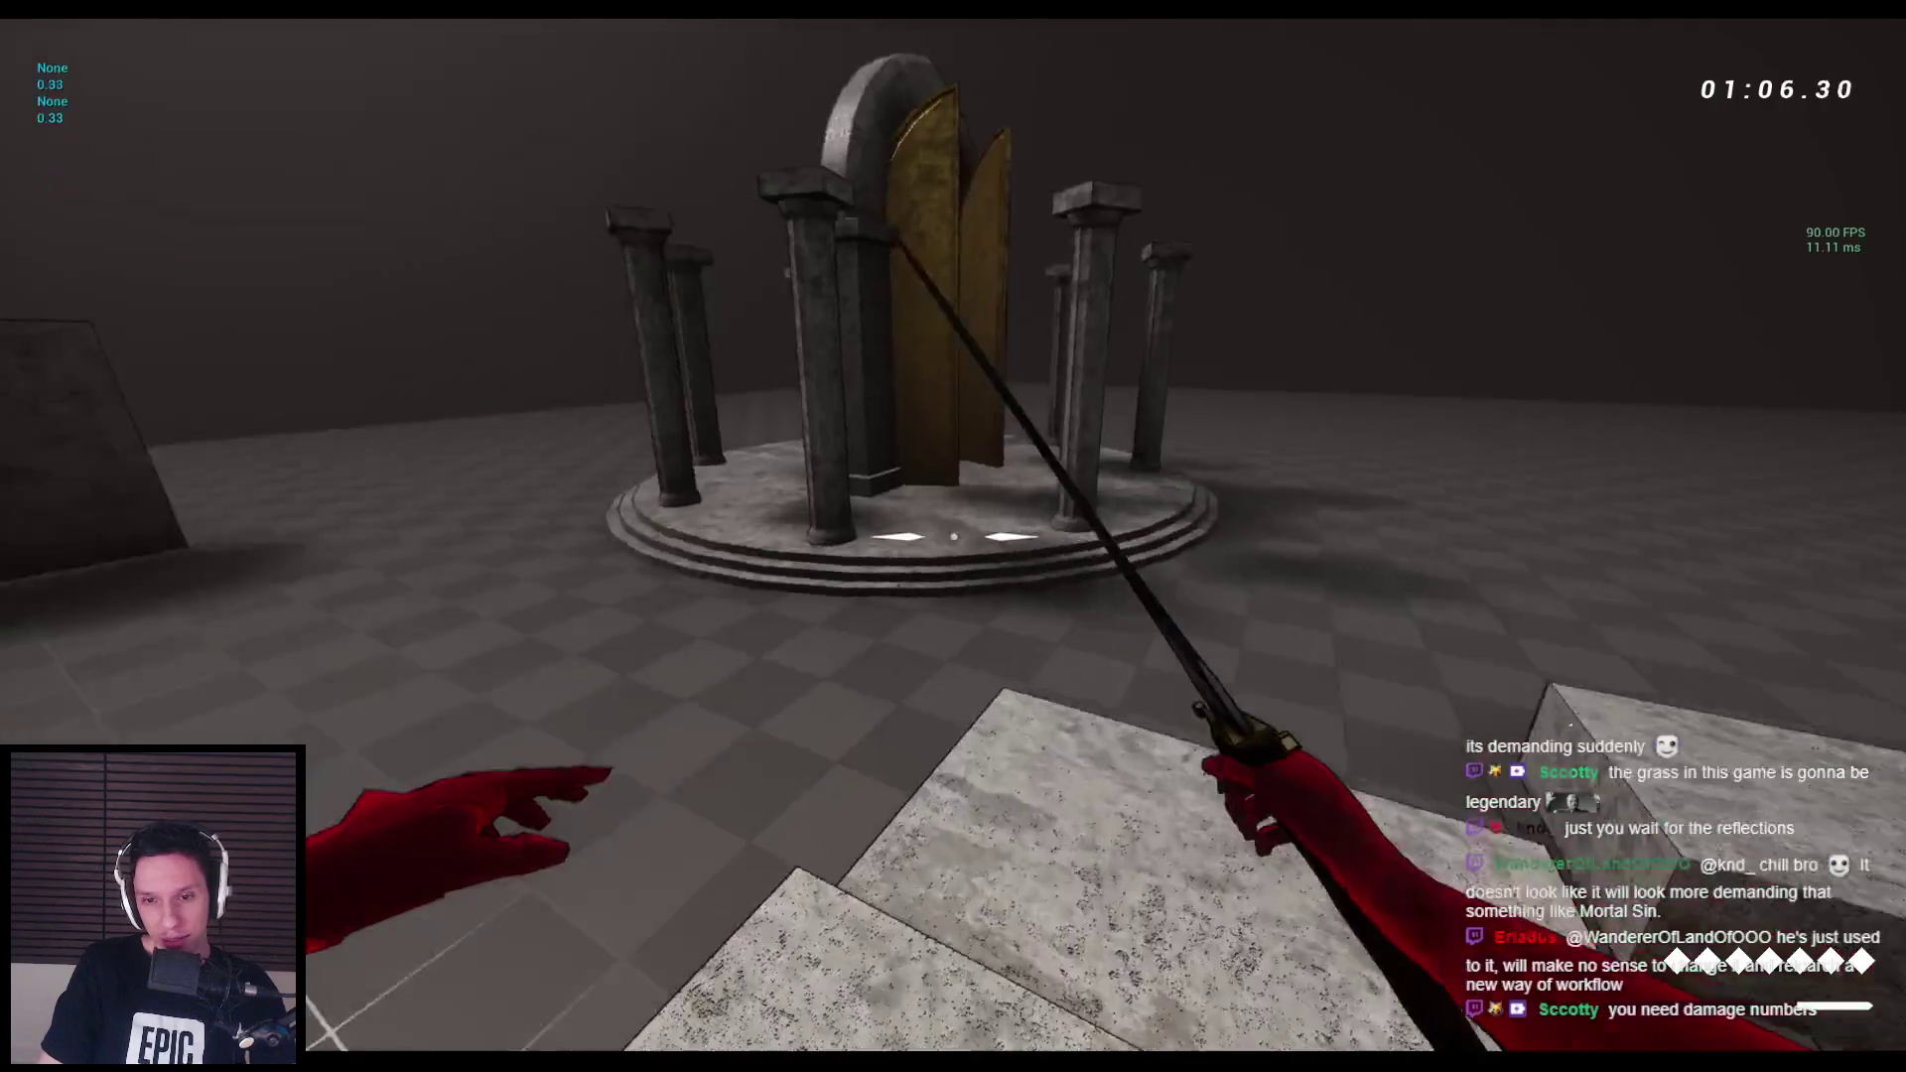
{"action": "key", "text": "space"}
{"action": "key", "text": "space"}
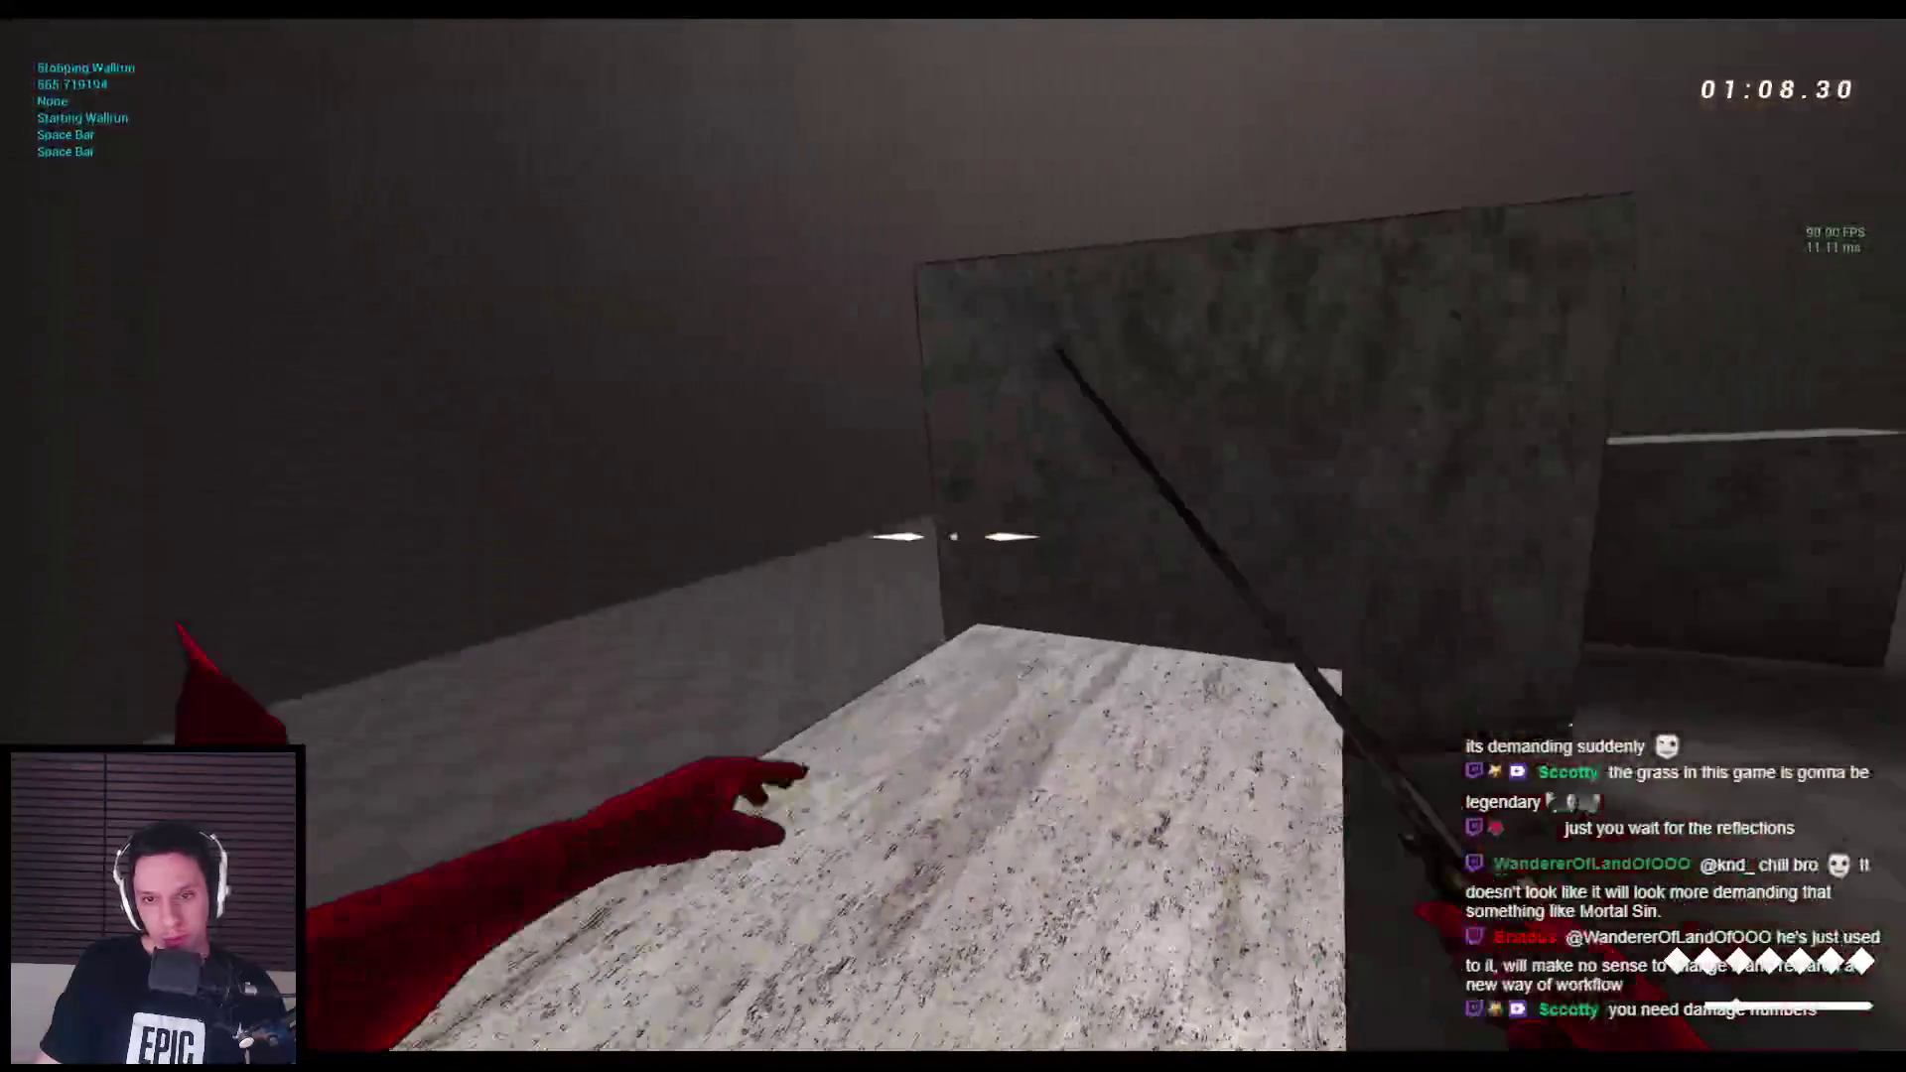
{"action": "key", "text": "space"}
{"action": "key", "text": "space"}
{"action": "key", "text": "space"}
{"action": "key", "text": "space"}
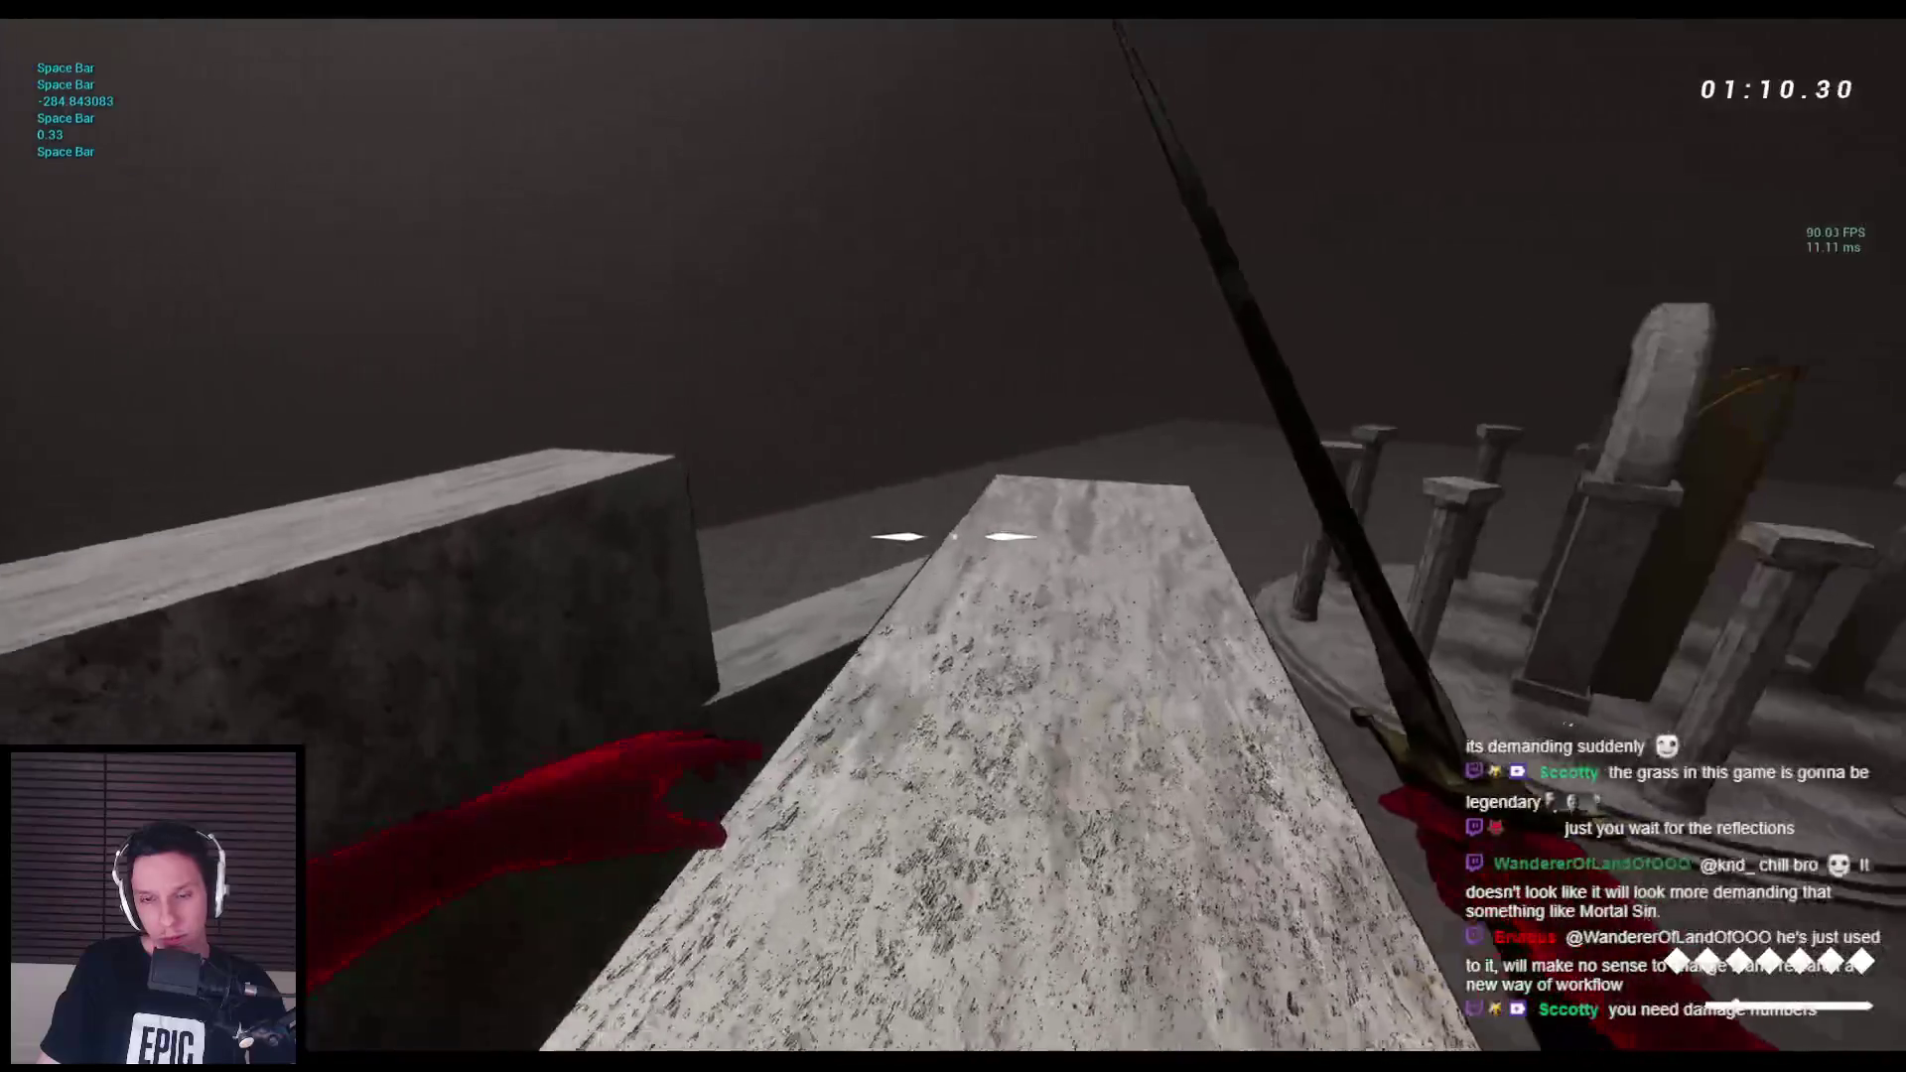
{"action": "key", "text": "space"}
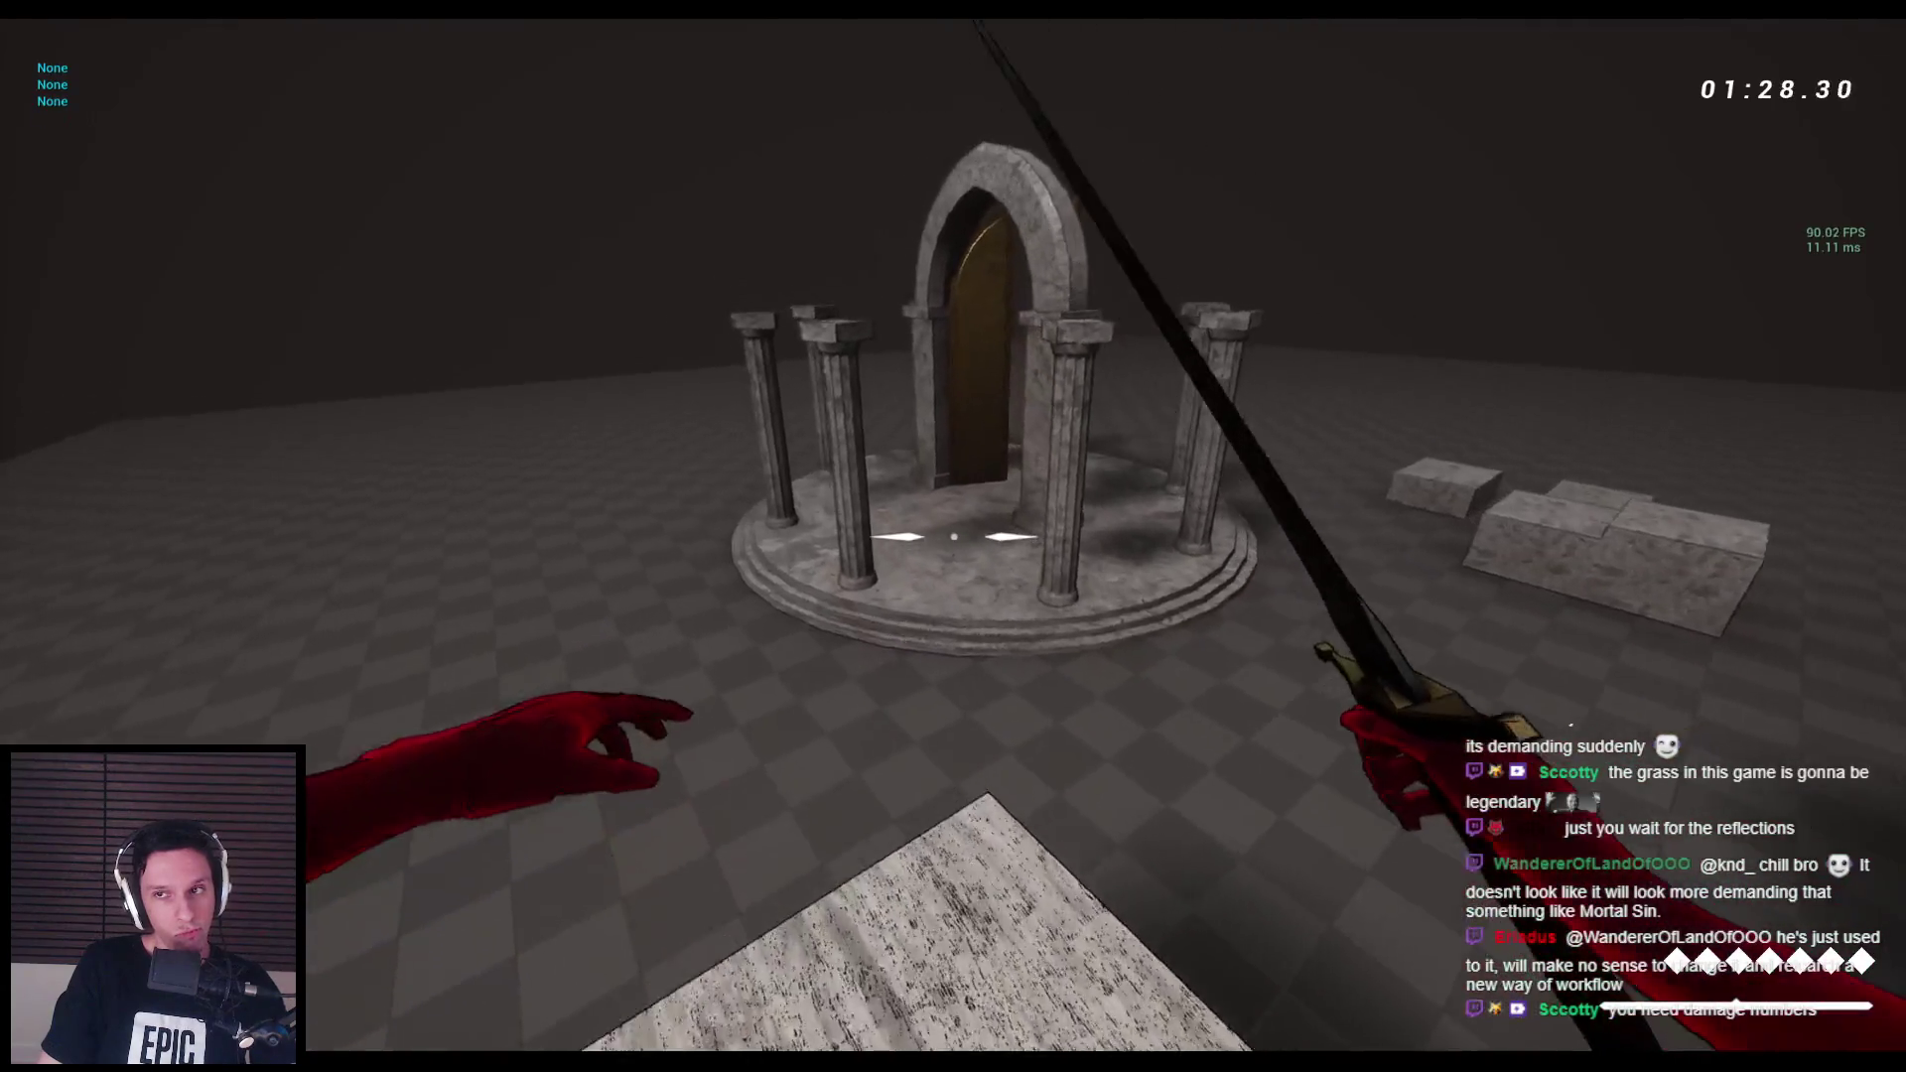
End the play session and open the 0_Main/Core folder in the Content Browser.
{"action": "key", "text": "Escape"}
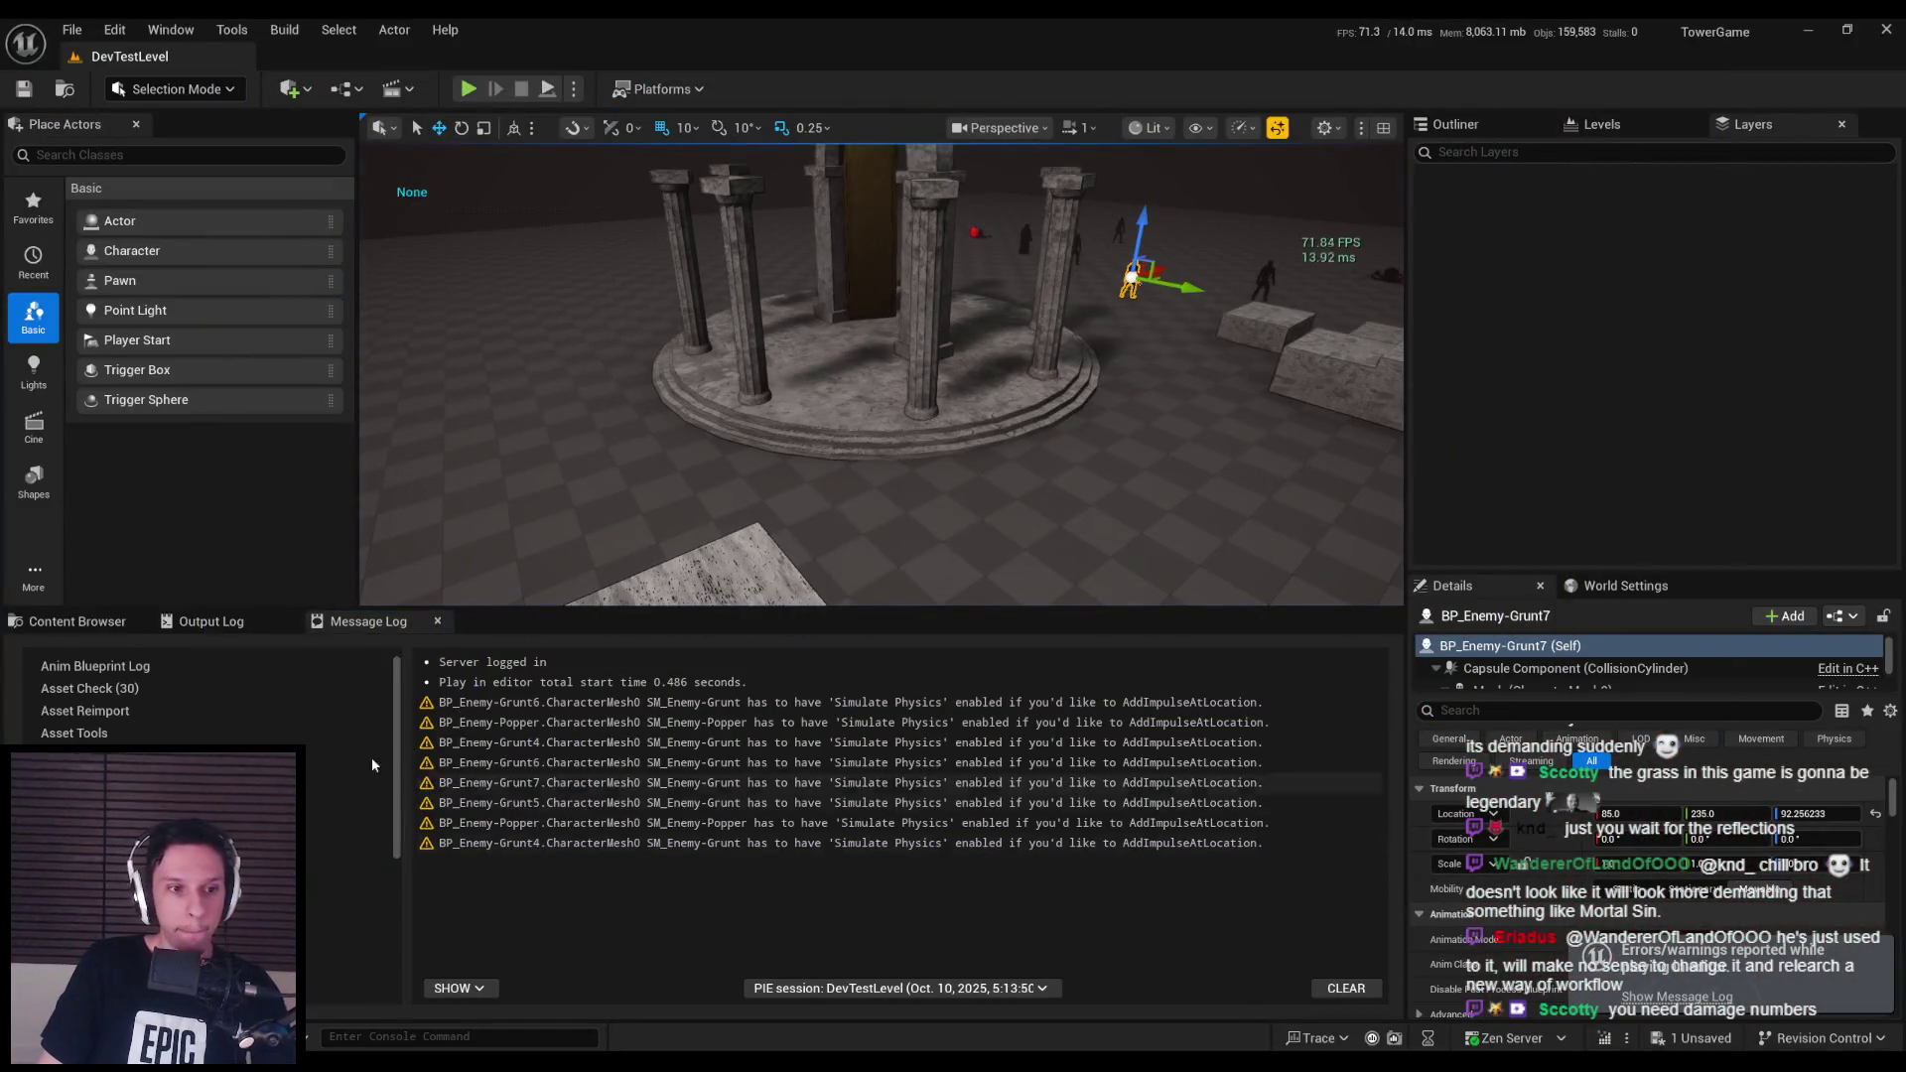
{"action": "left_click", "coordinate": [90, 626]}
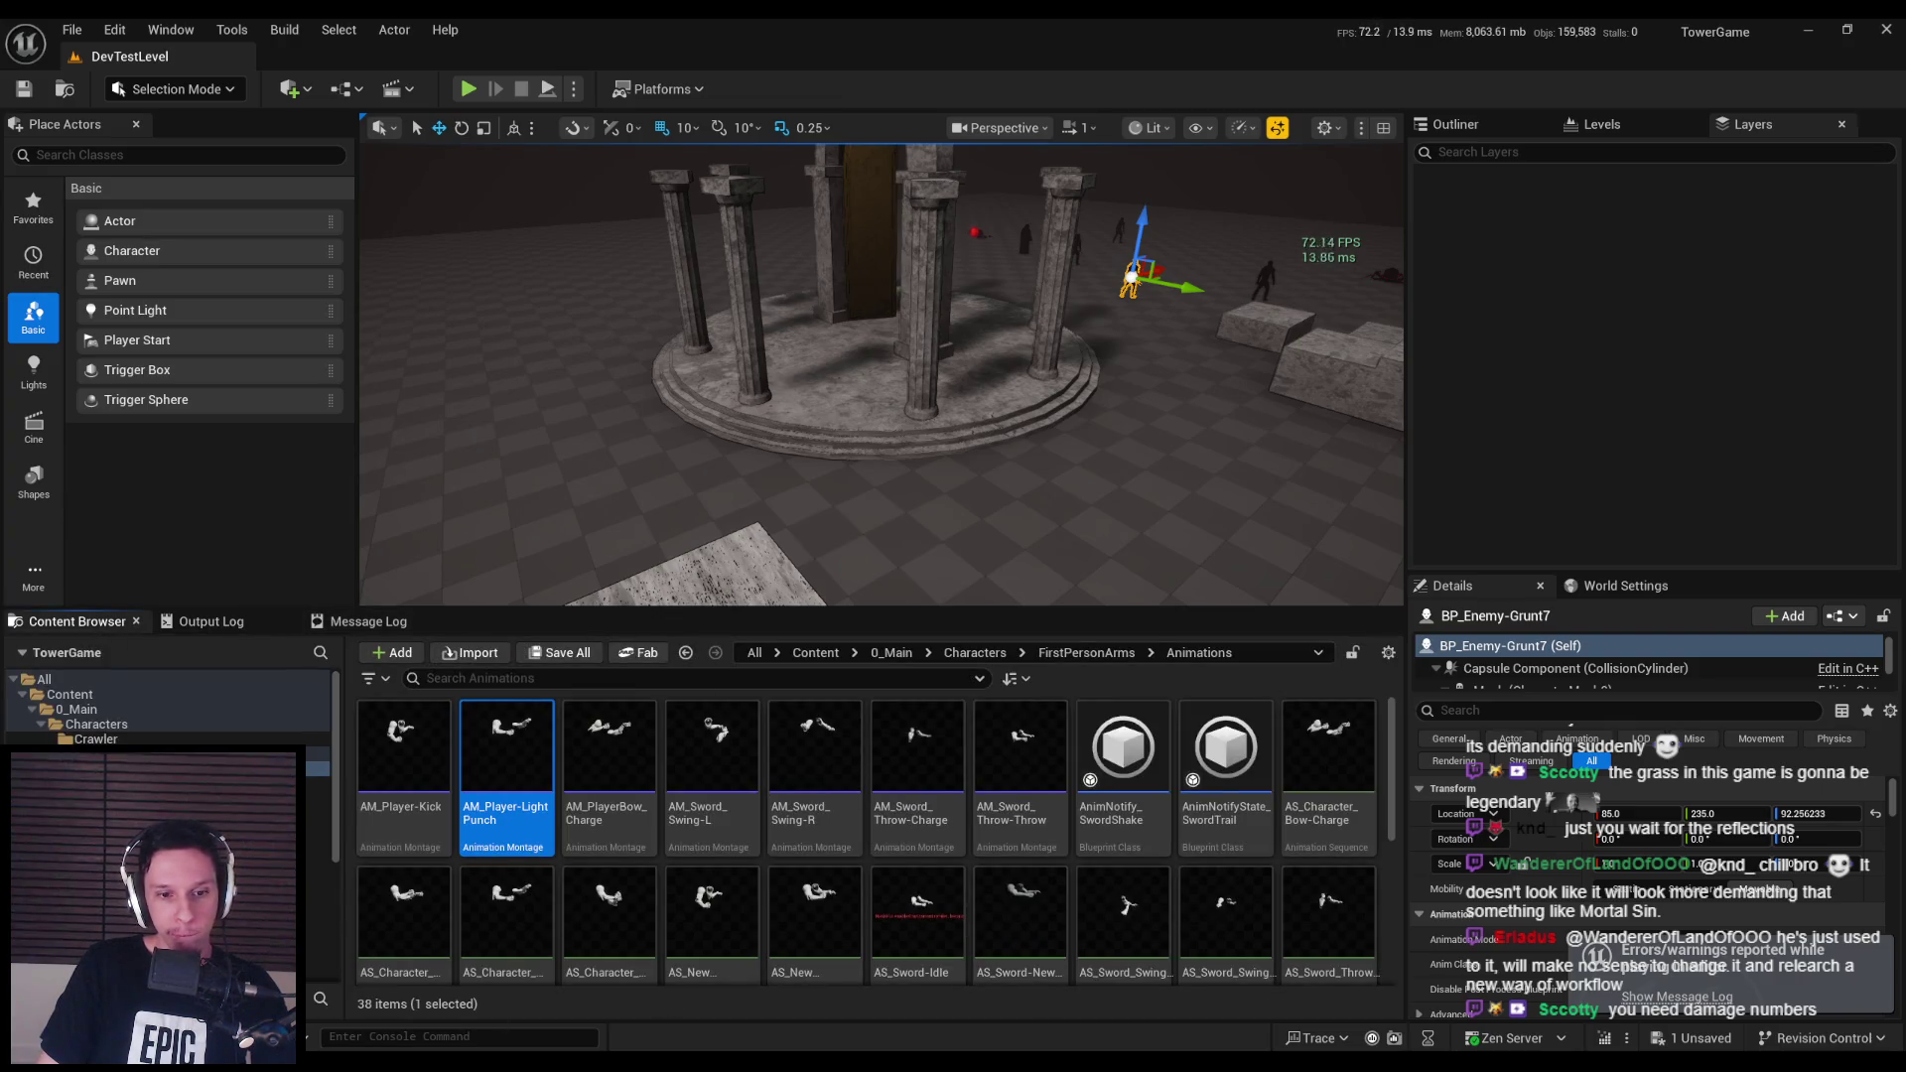
{"action": "left_click", "coordinate": [878, 653]}
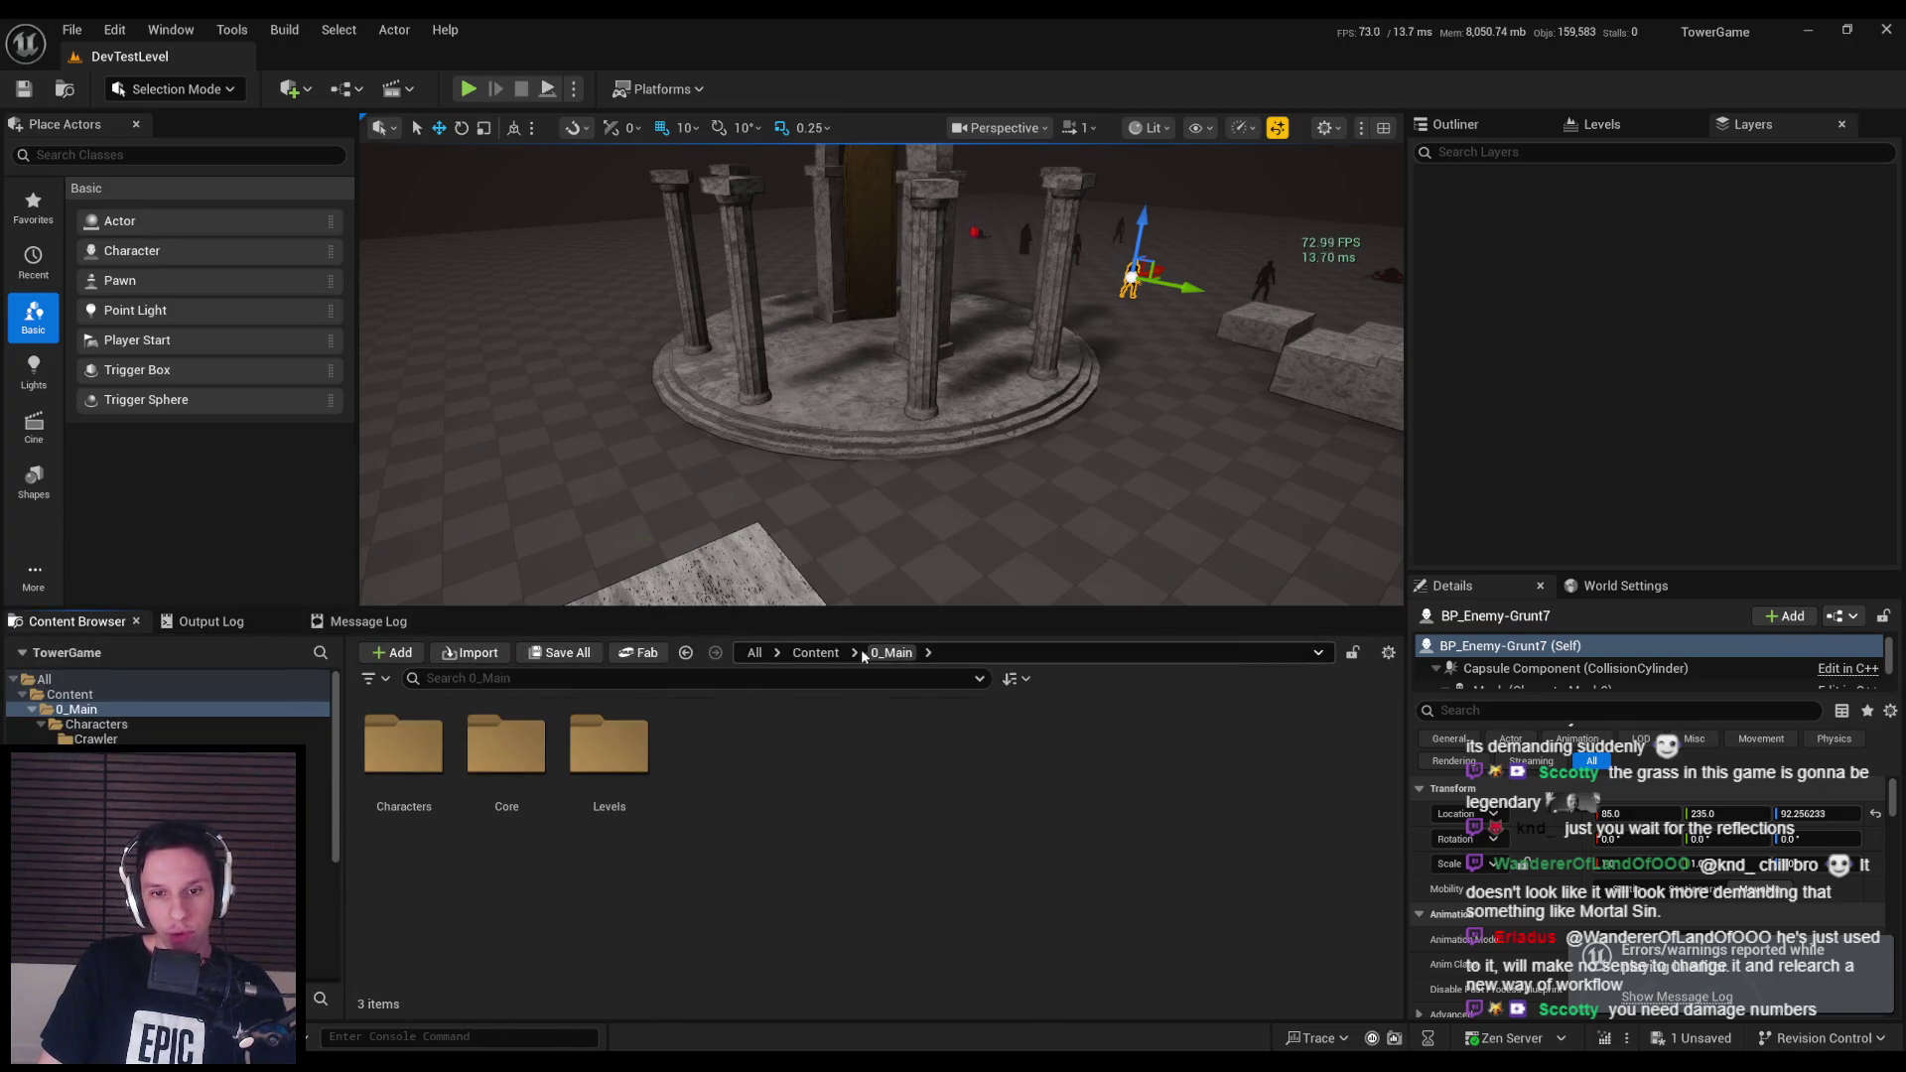
{"action": "double_click", "coordinate": [507, 747]}
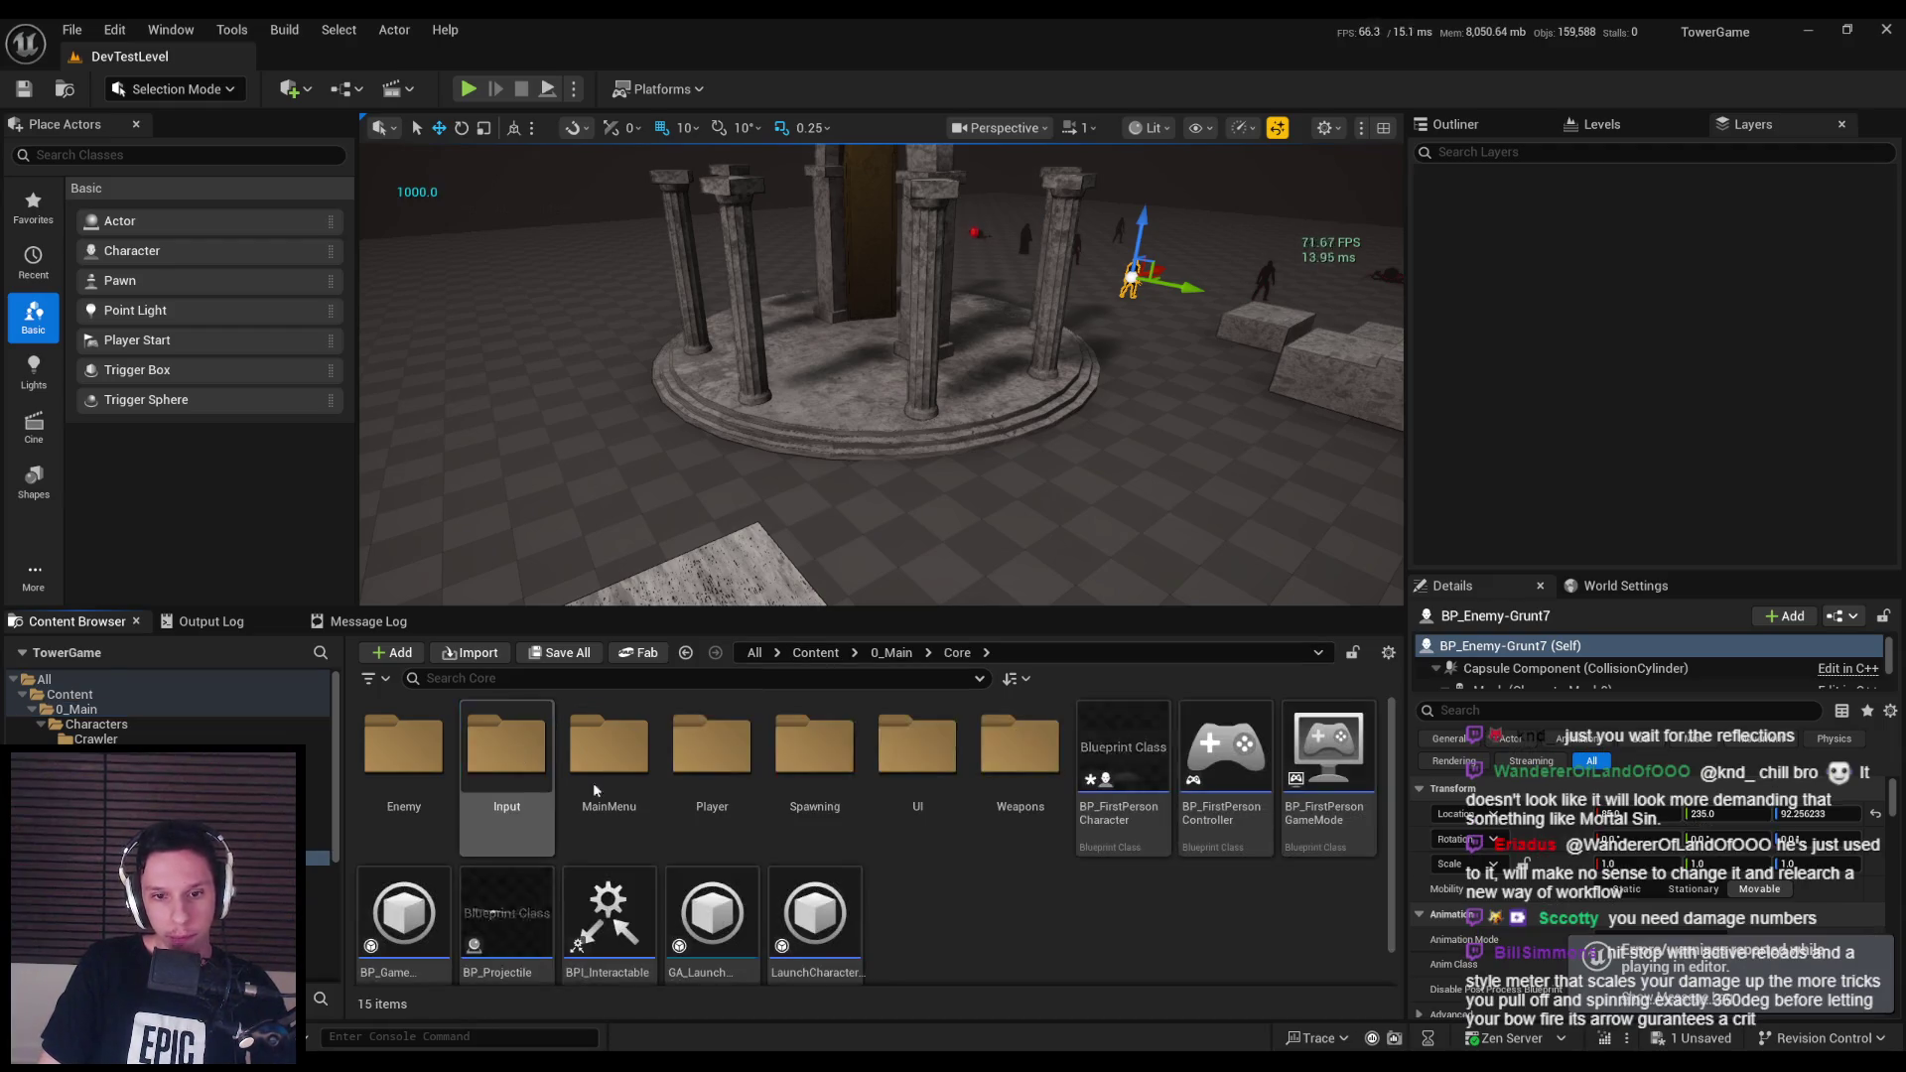
Open the Core/UI folder, nudge the level camera, and save all packages.
{"action": "double_click", "coordinate": [916, 747]}
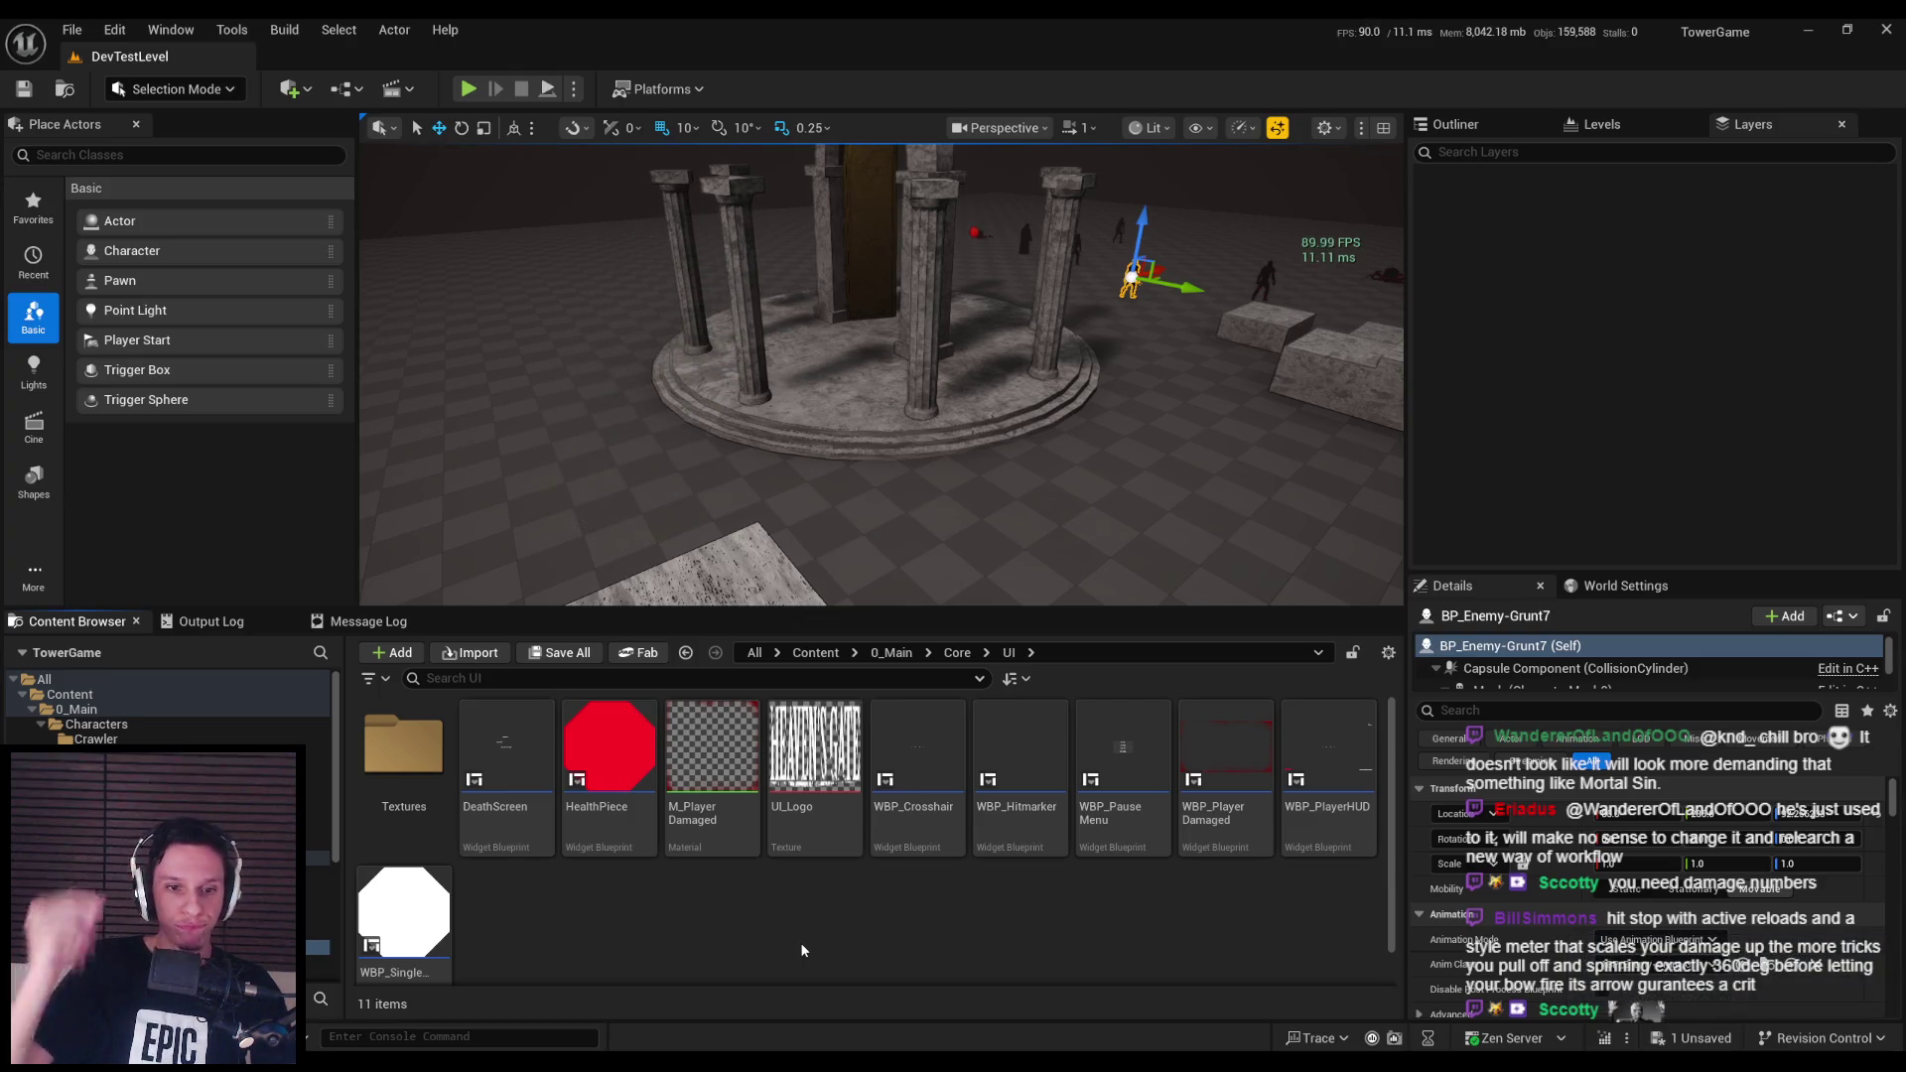
{"action": "right_click", "coordinate": [801, 943]}
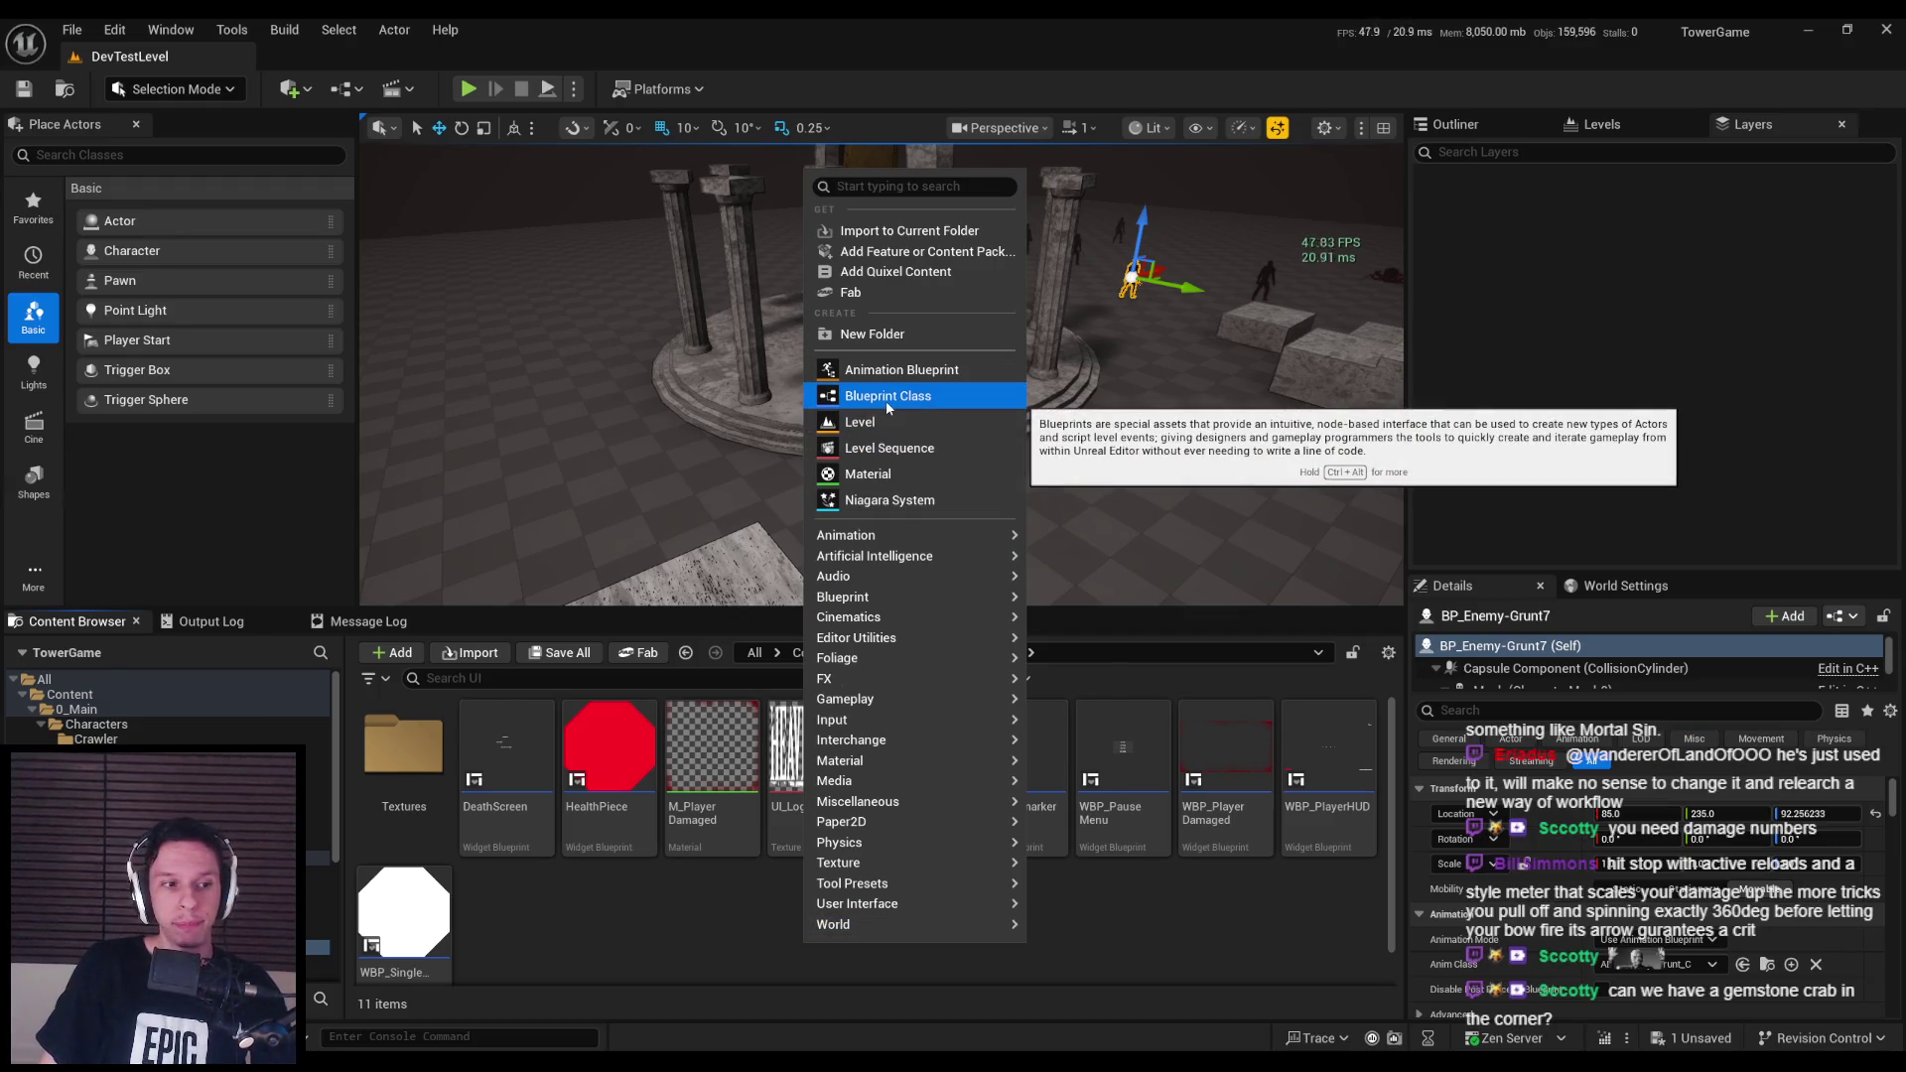
{"action": "left_click", "coordinate": [693, 981]}
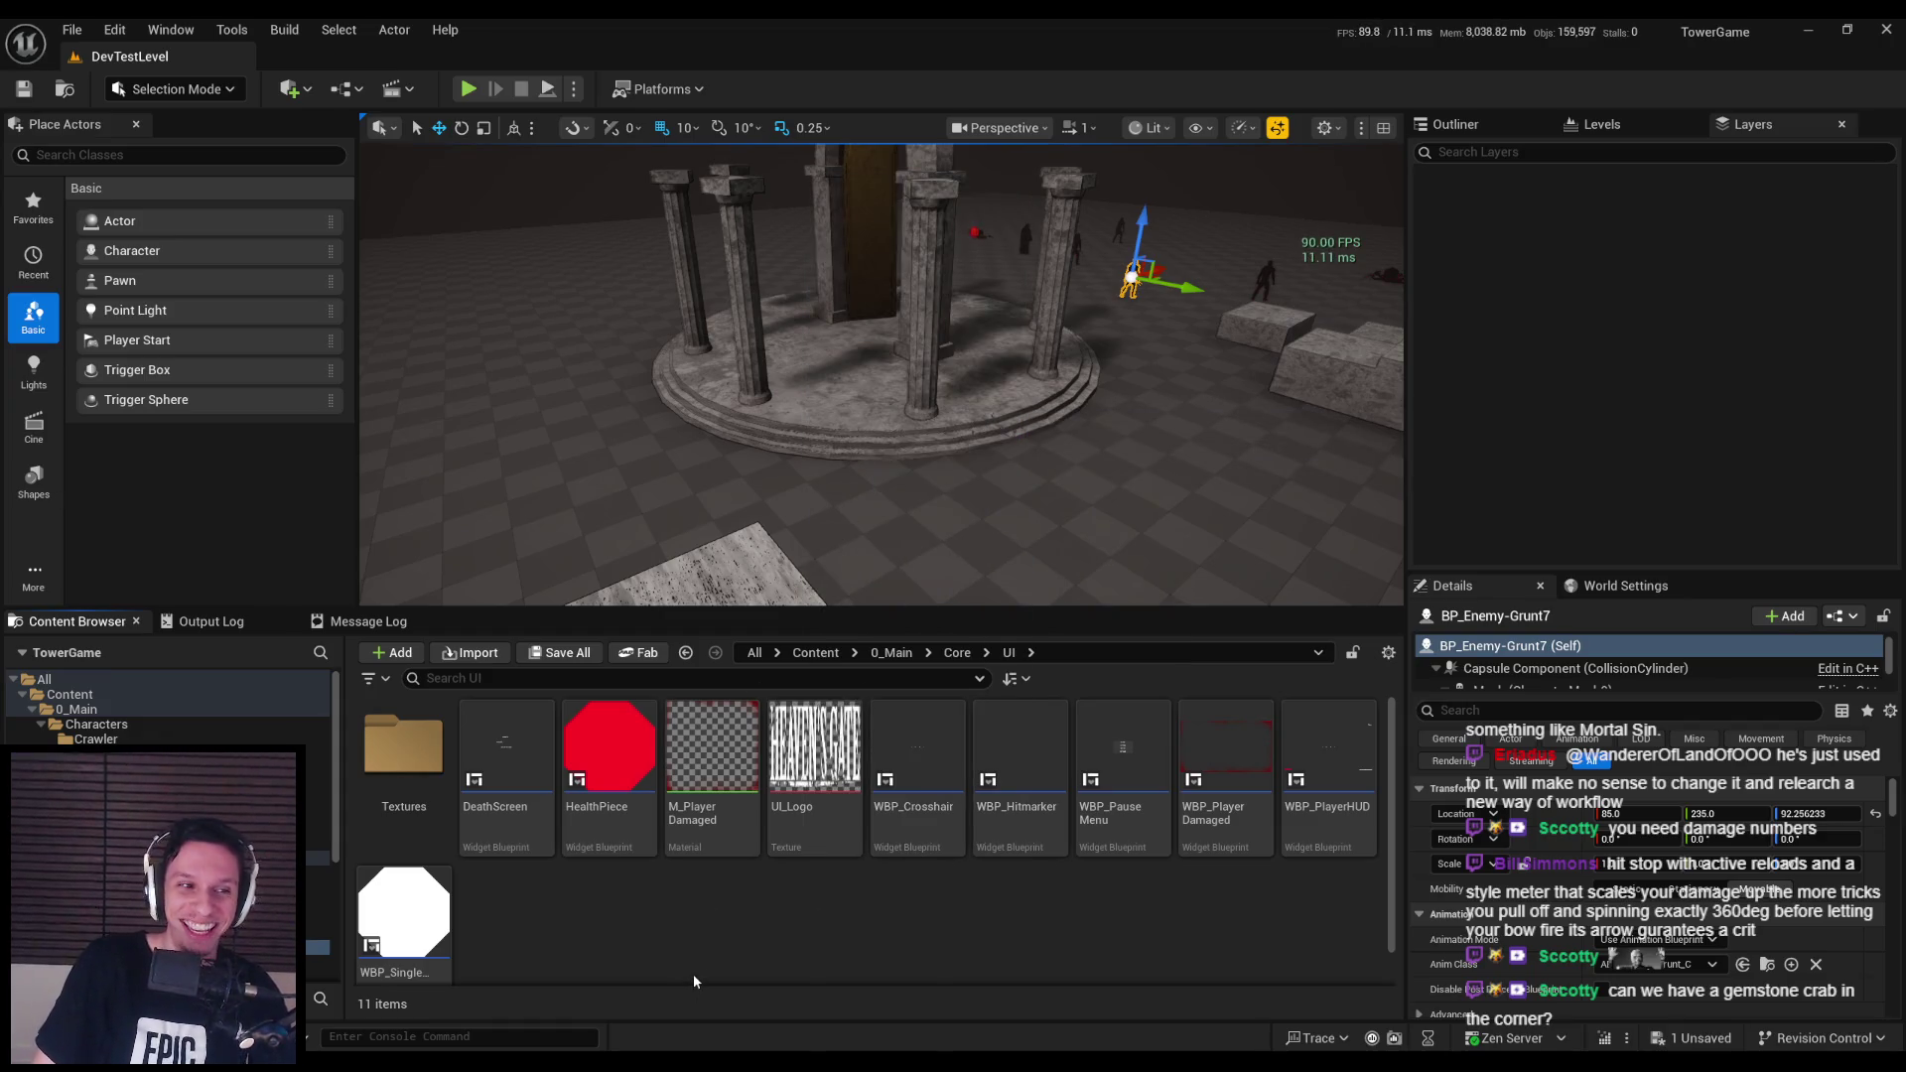
{"action": "mouse_move", "coordinate": [723, 510]}
{"action": "left_mouse_down"}
{"action": "mouse_move", "coordinate": [764, 450]}
{"action": "mouse_move", "coordinate": [830, 455]}
{"action": "left_mouse_up"}
{"action": "key", "text": "ctrl+s"}
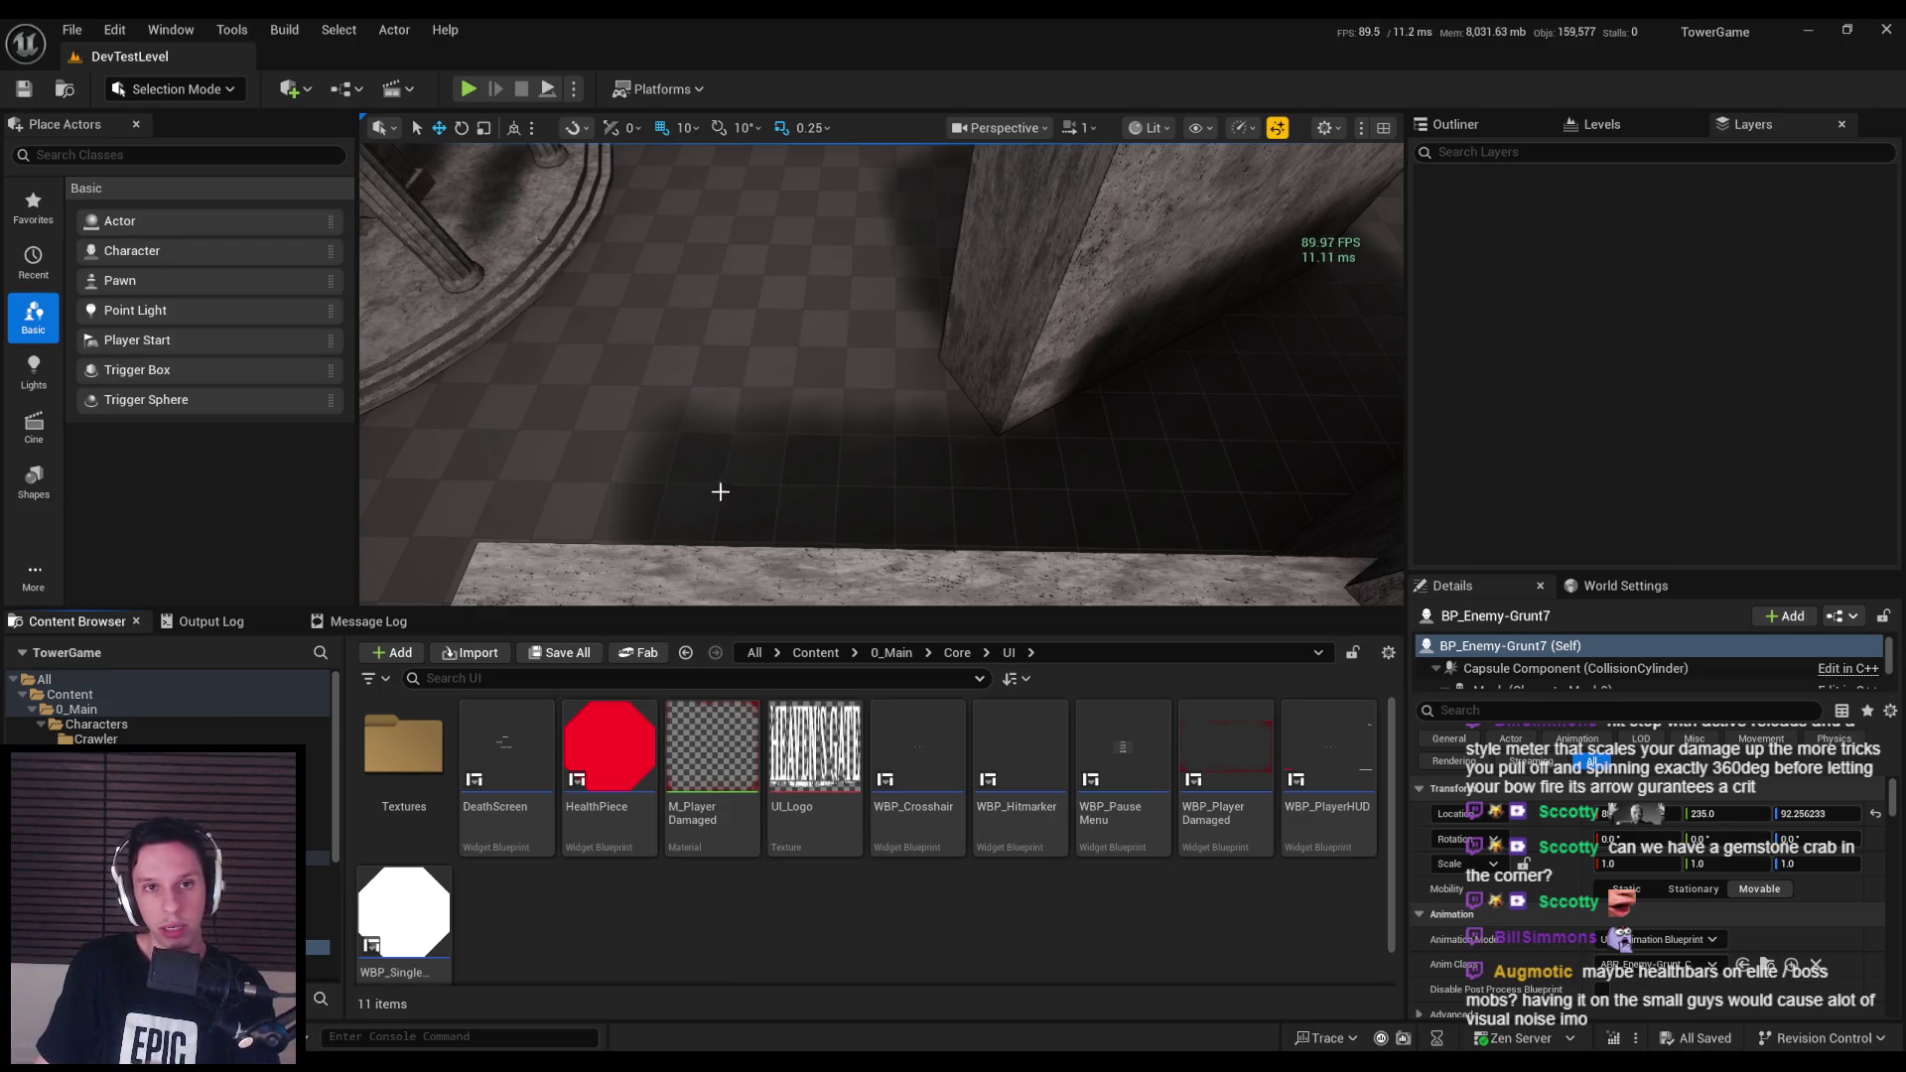
Reframe the level view, then bring up the new-asset menu in the Core/UI folder.
{"action": "left_click_drag", "start_coordinate": [719, 493], "coordinate": [732, 502]}
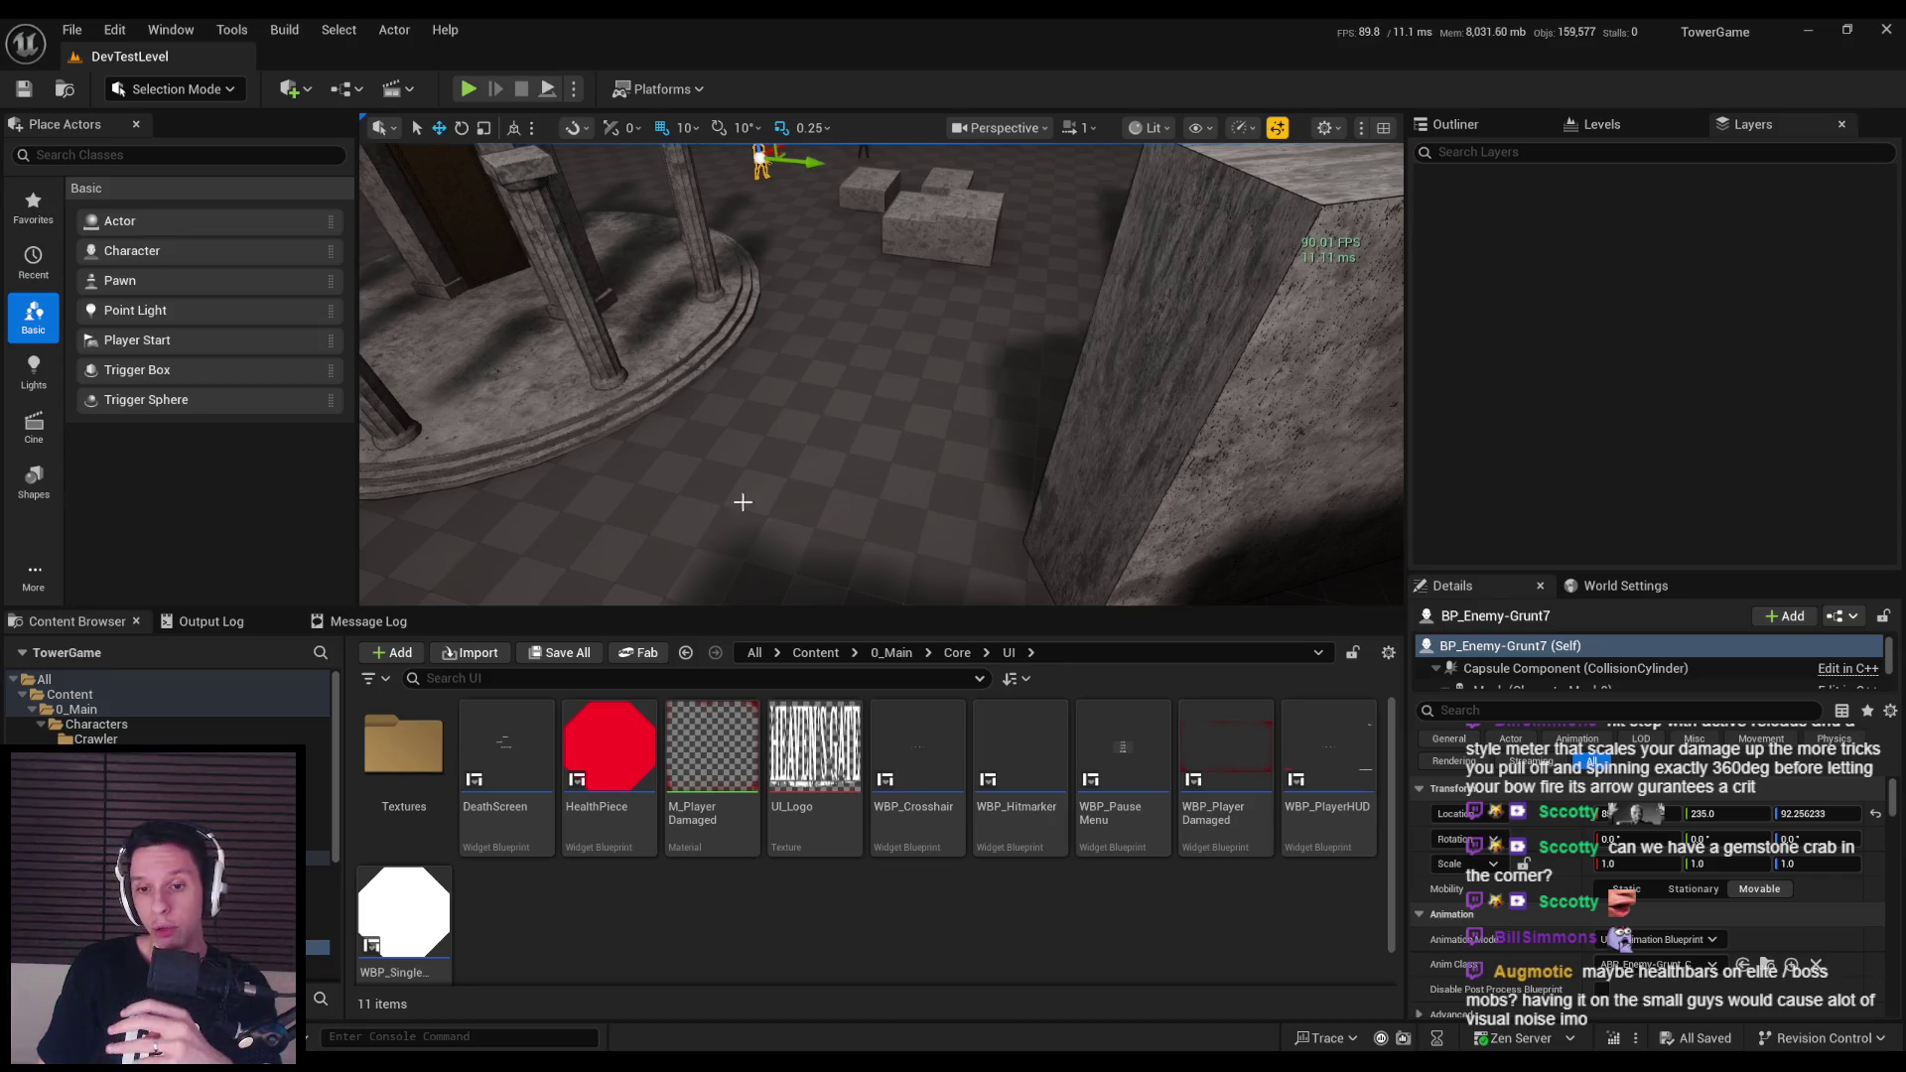
{"action": "right_click", "coordinate": [804, 951]}
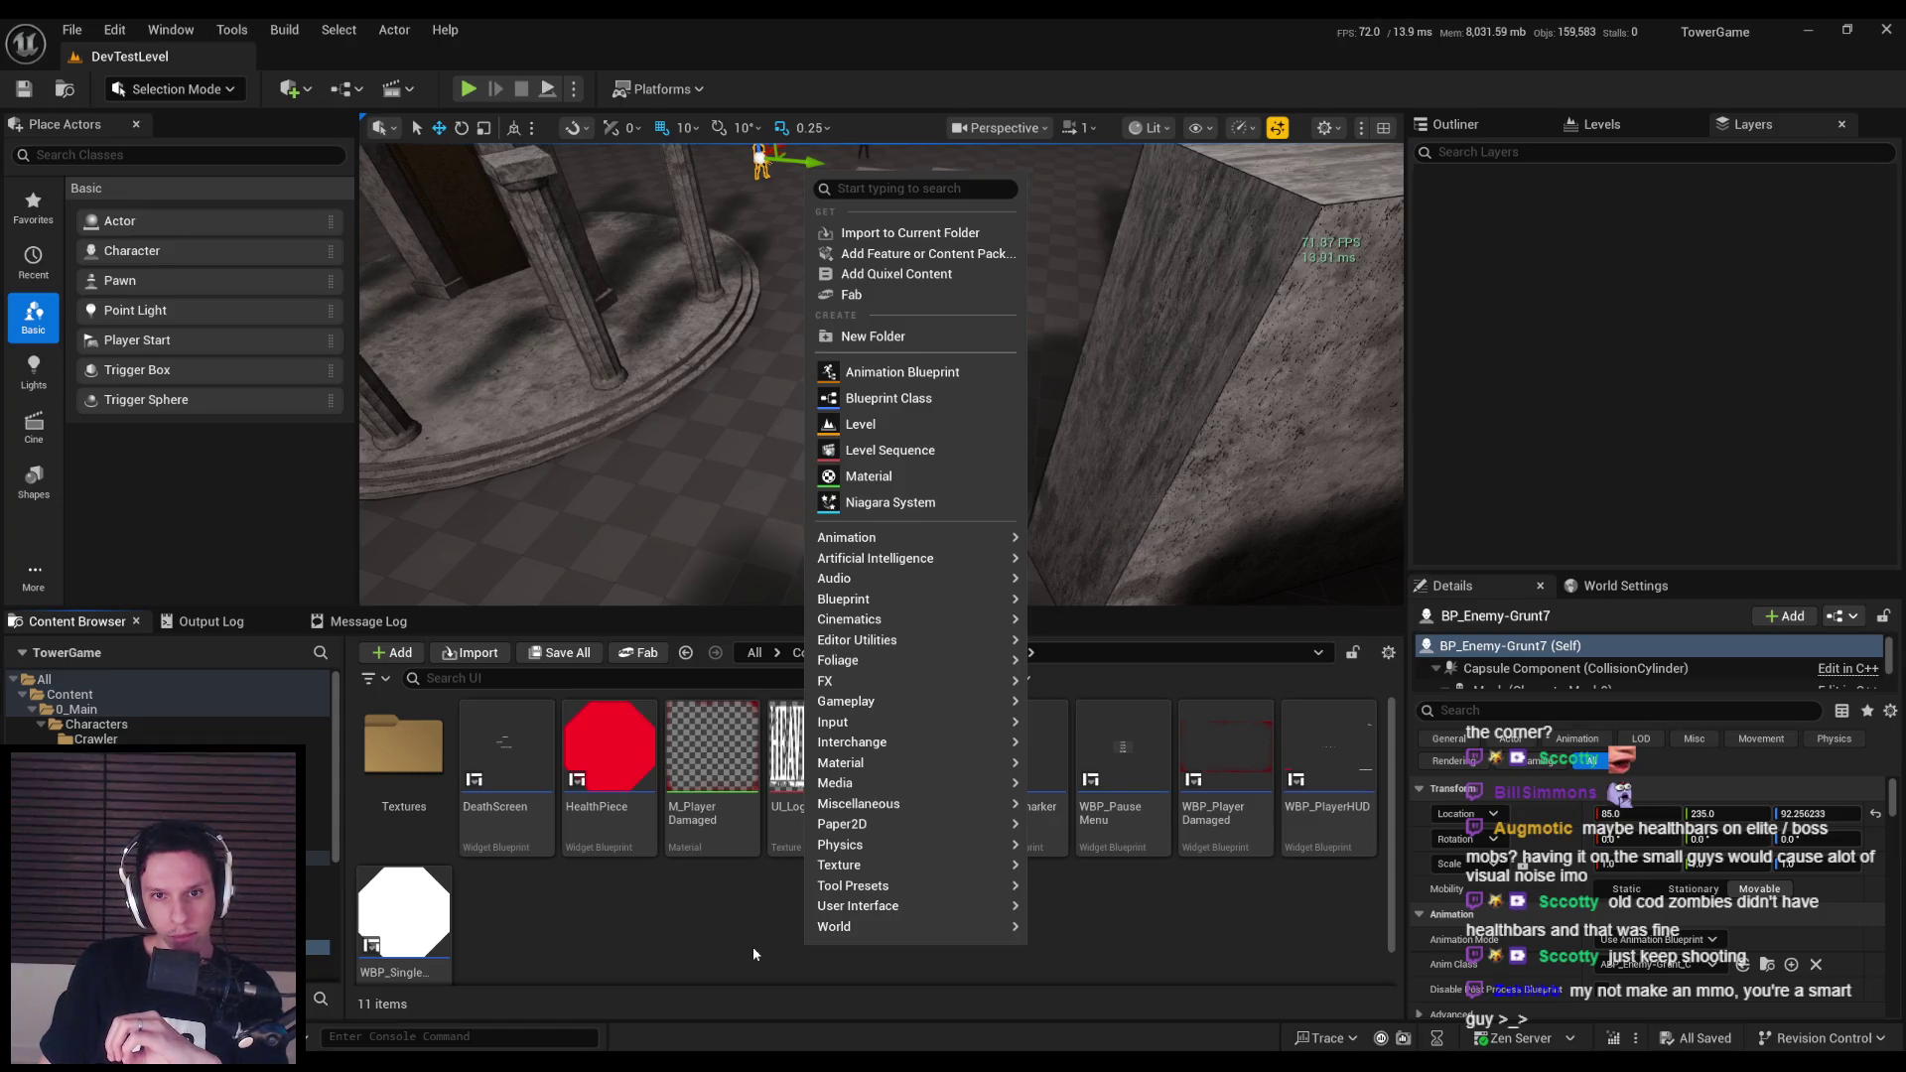
Create a User Widget blueprint named WBP_DamageNumber in Core/UI and open it in the designer.
{"action": "mouse_move", "coordinate": [886, 911]}
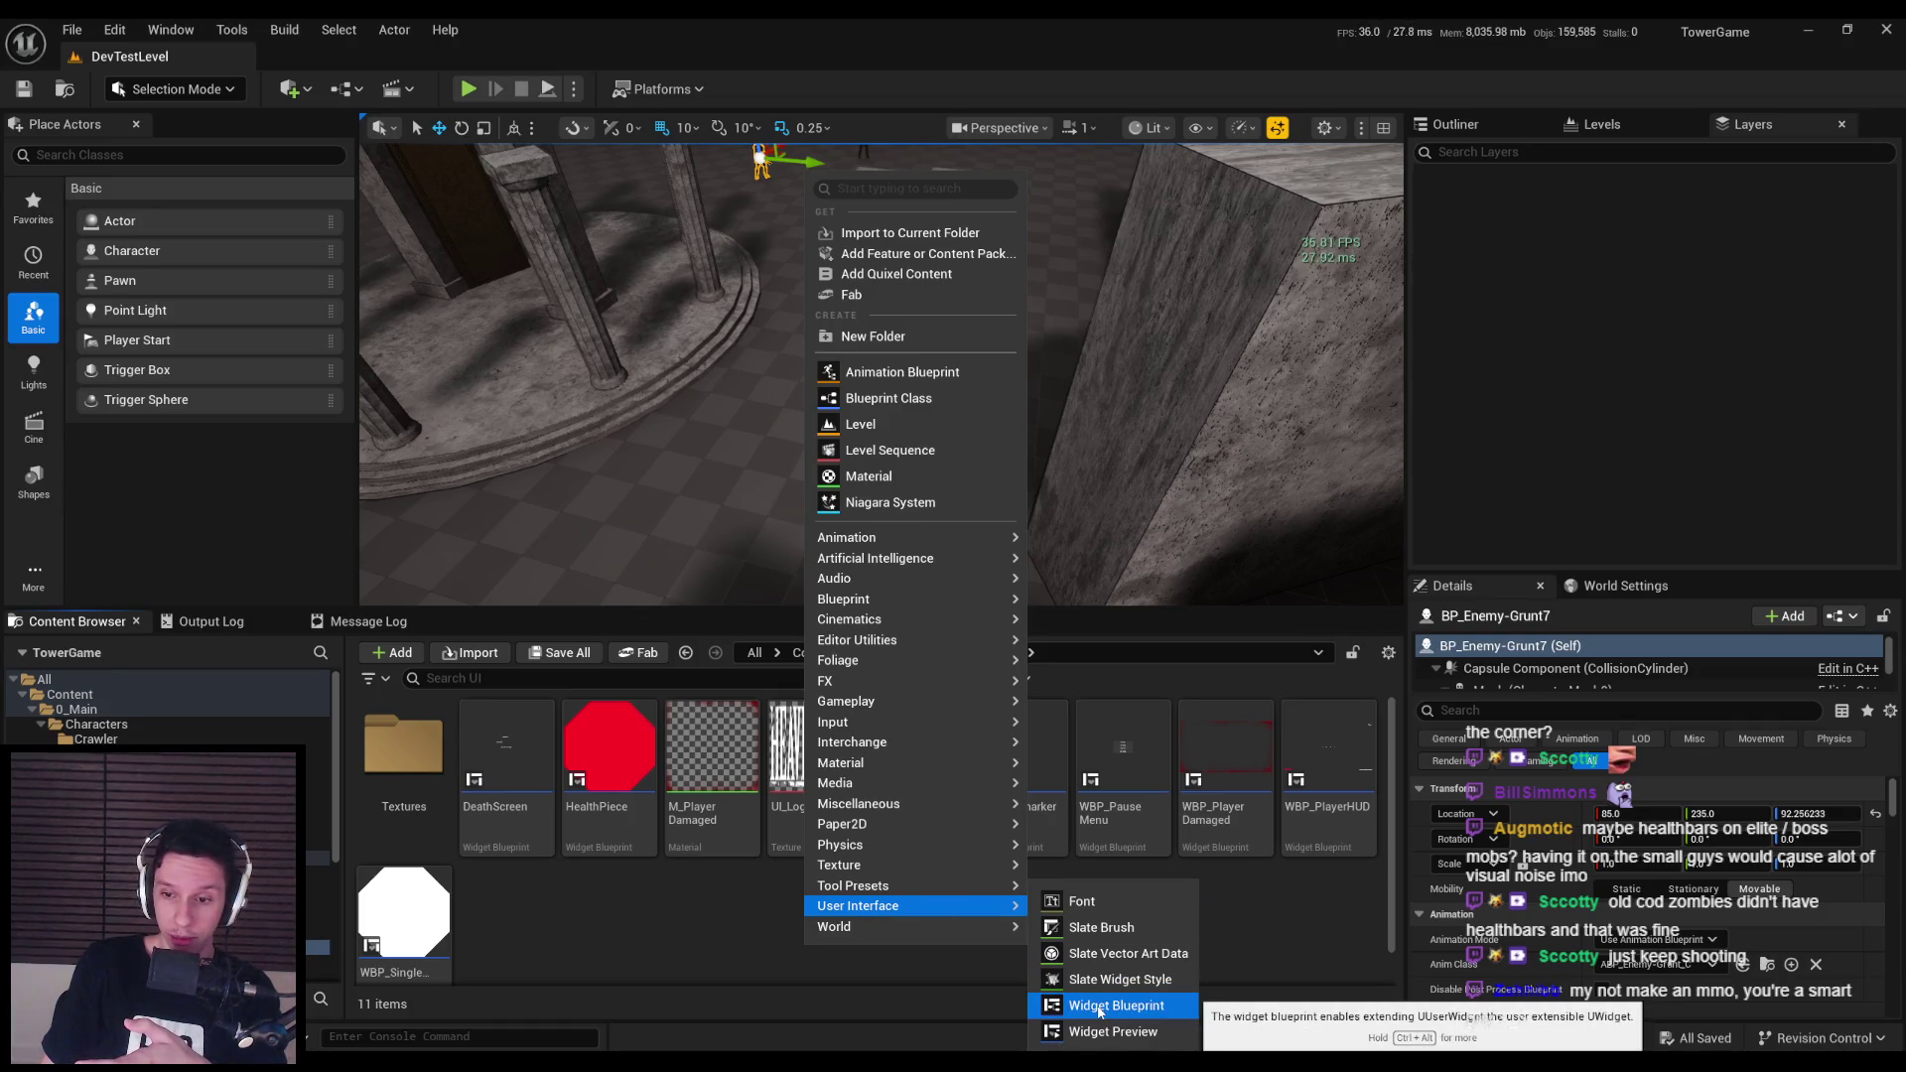
{"action": "left_click", "coordinate": [1099, 1007]}
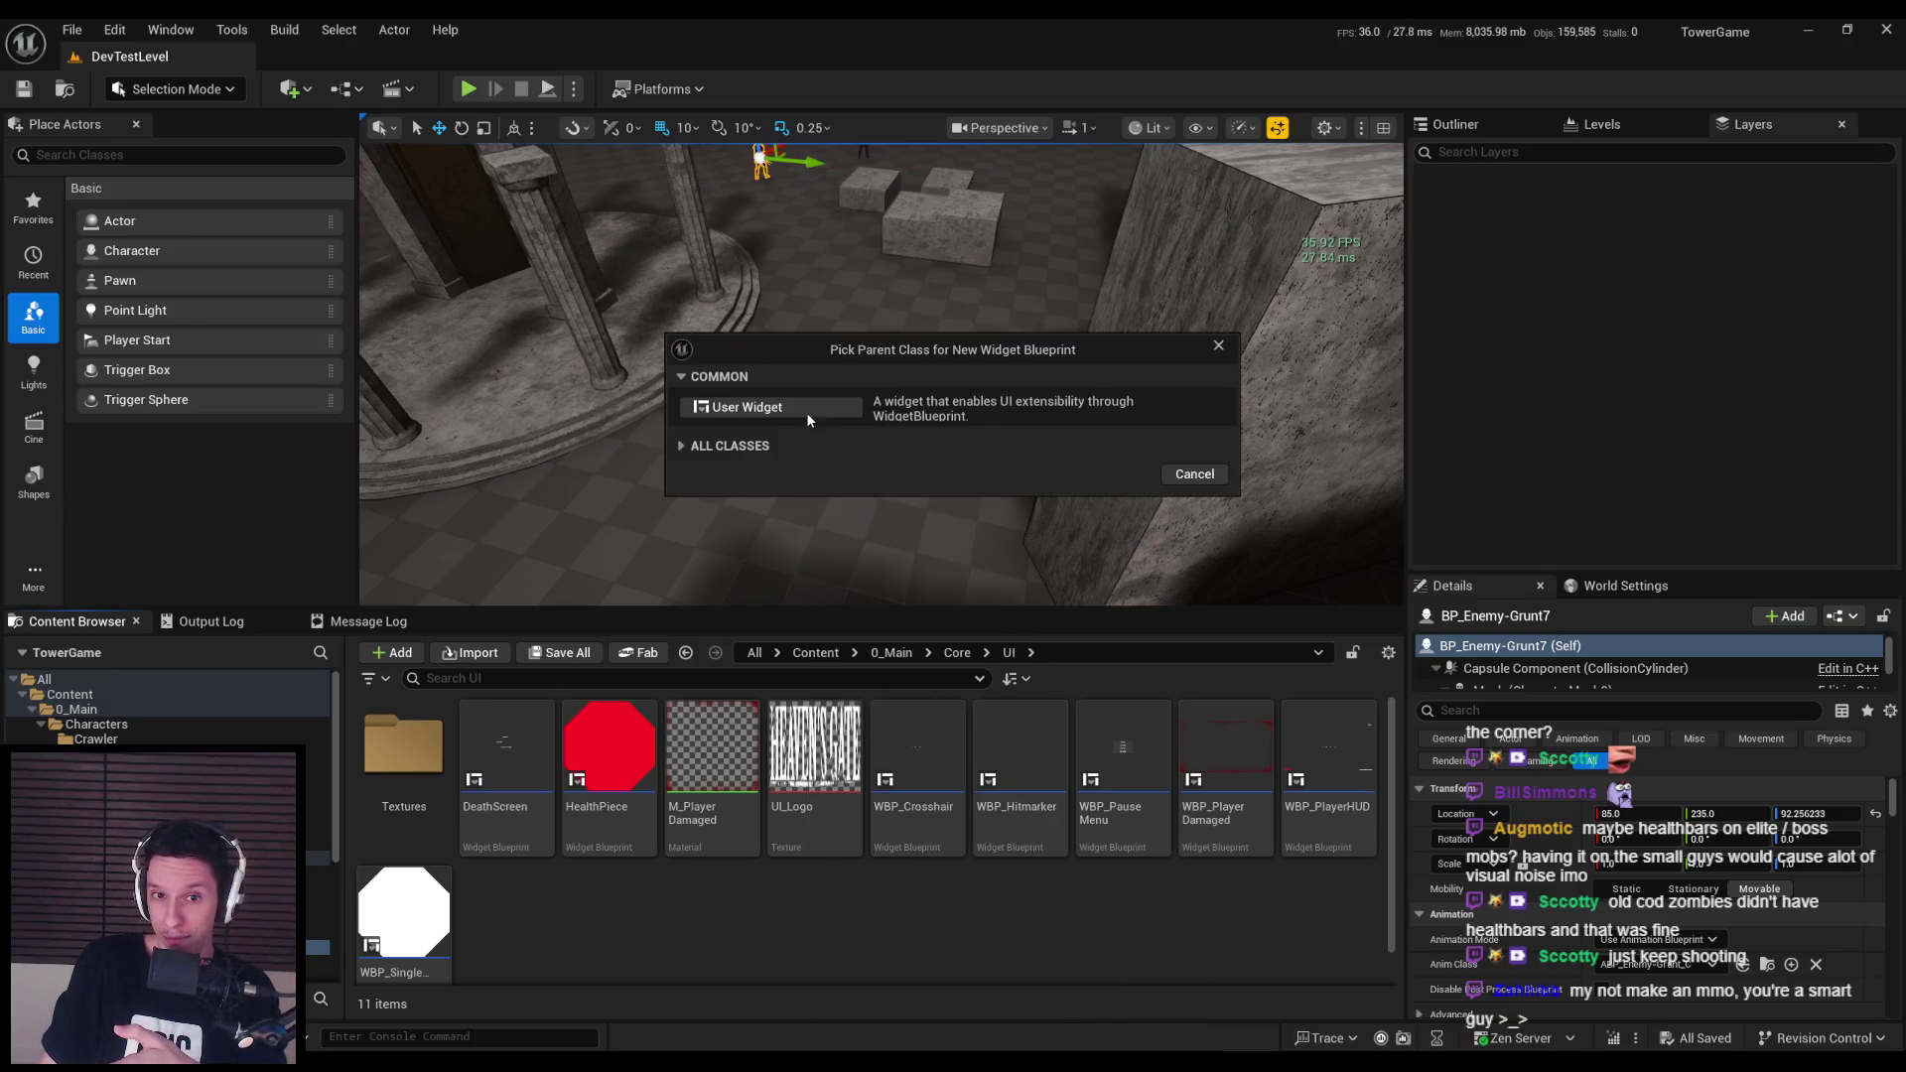
{"action": "left_click", "coordinate": [805, 411]}
{"action": "type", "text": "WBP_"}
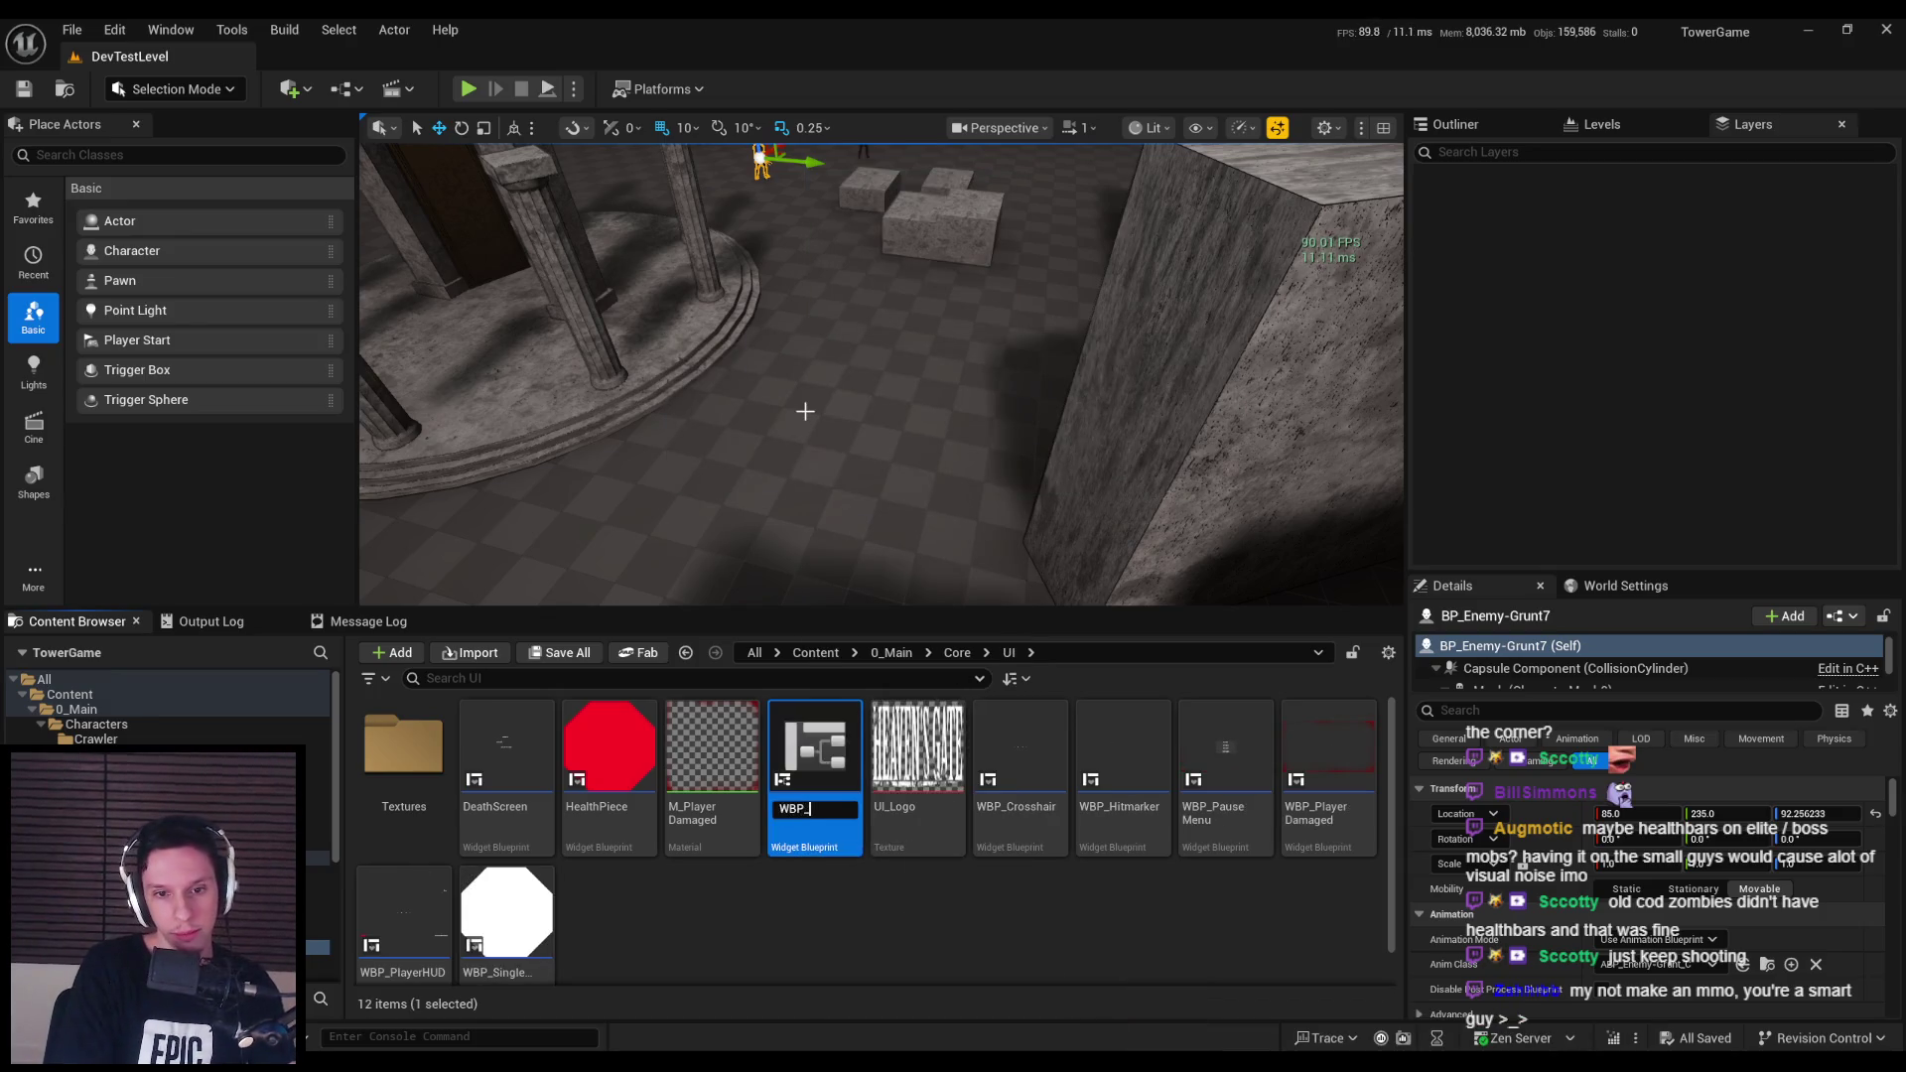
{"action": "type", "text": "DamageNumber"}
{"action": "key", "text": "Return"}
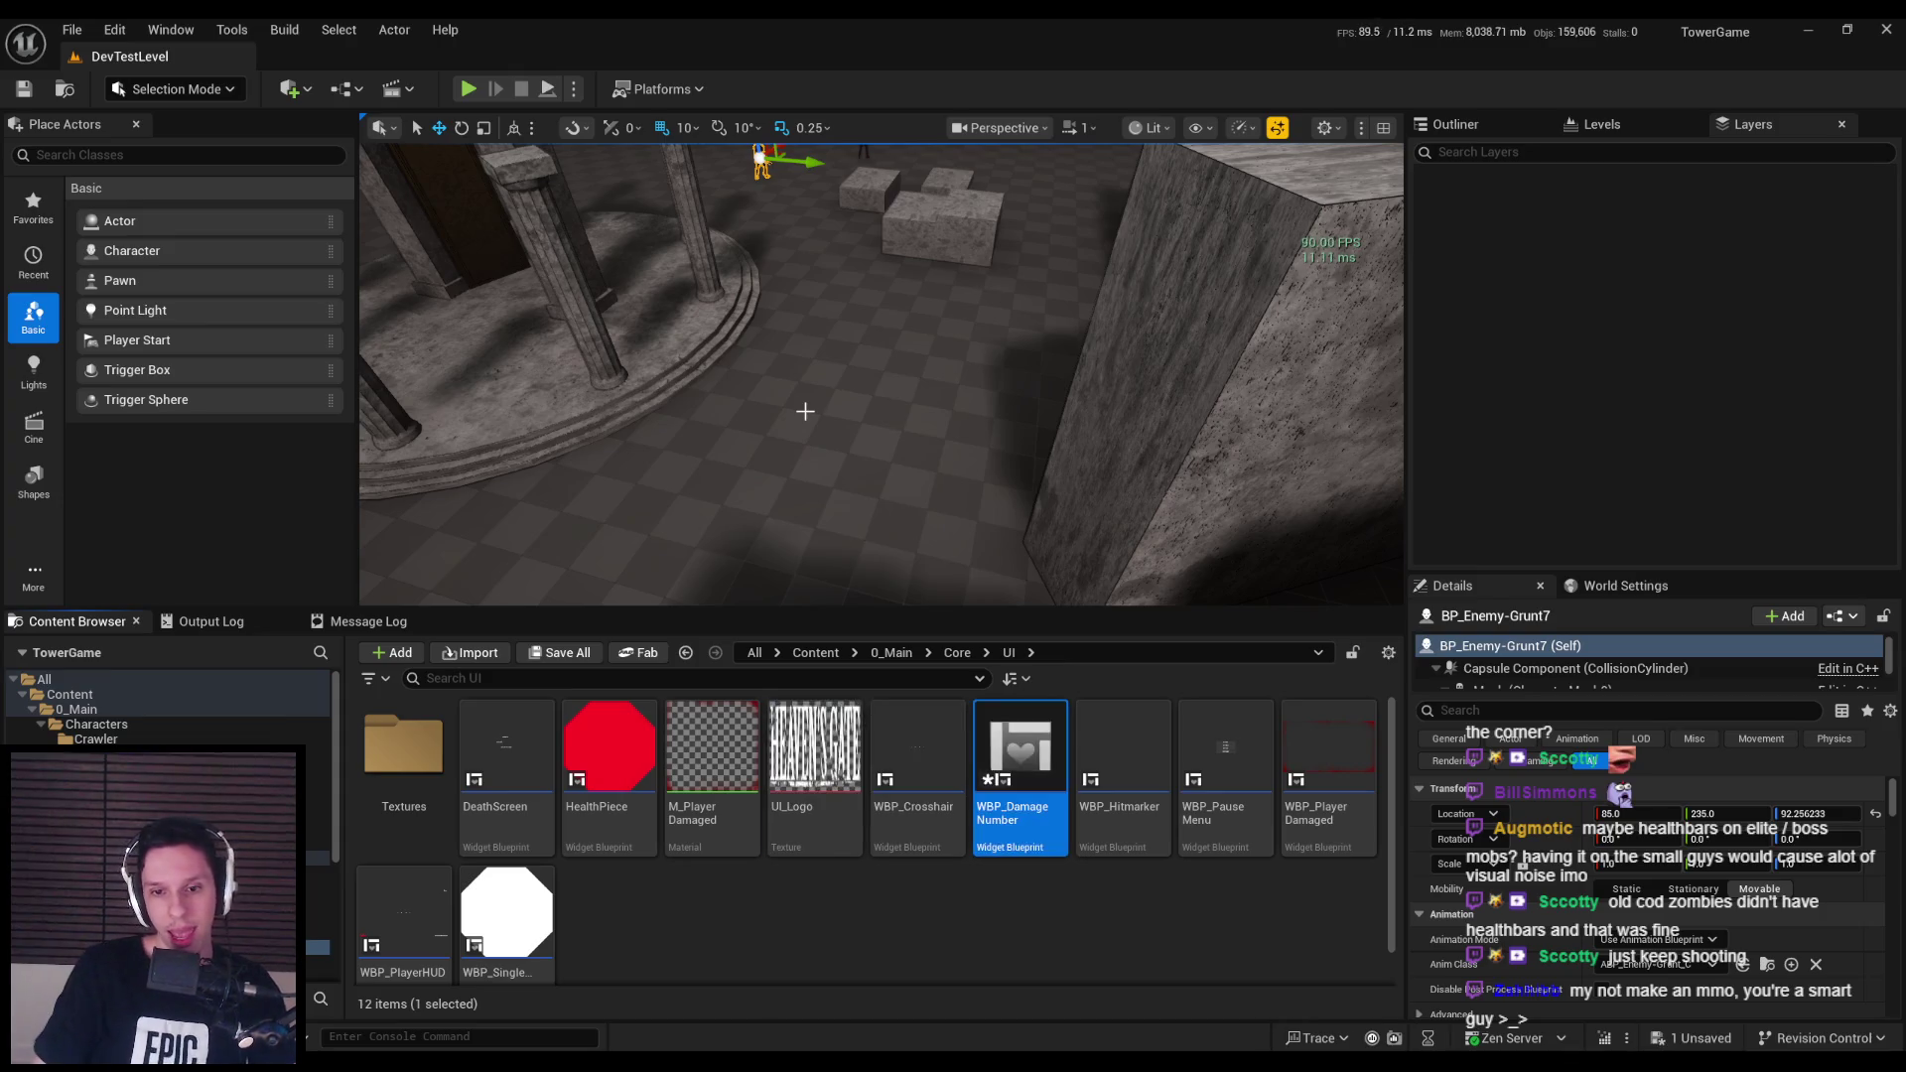
{"action": "double_click", "coordinate": [1030, 734]}
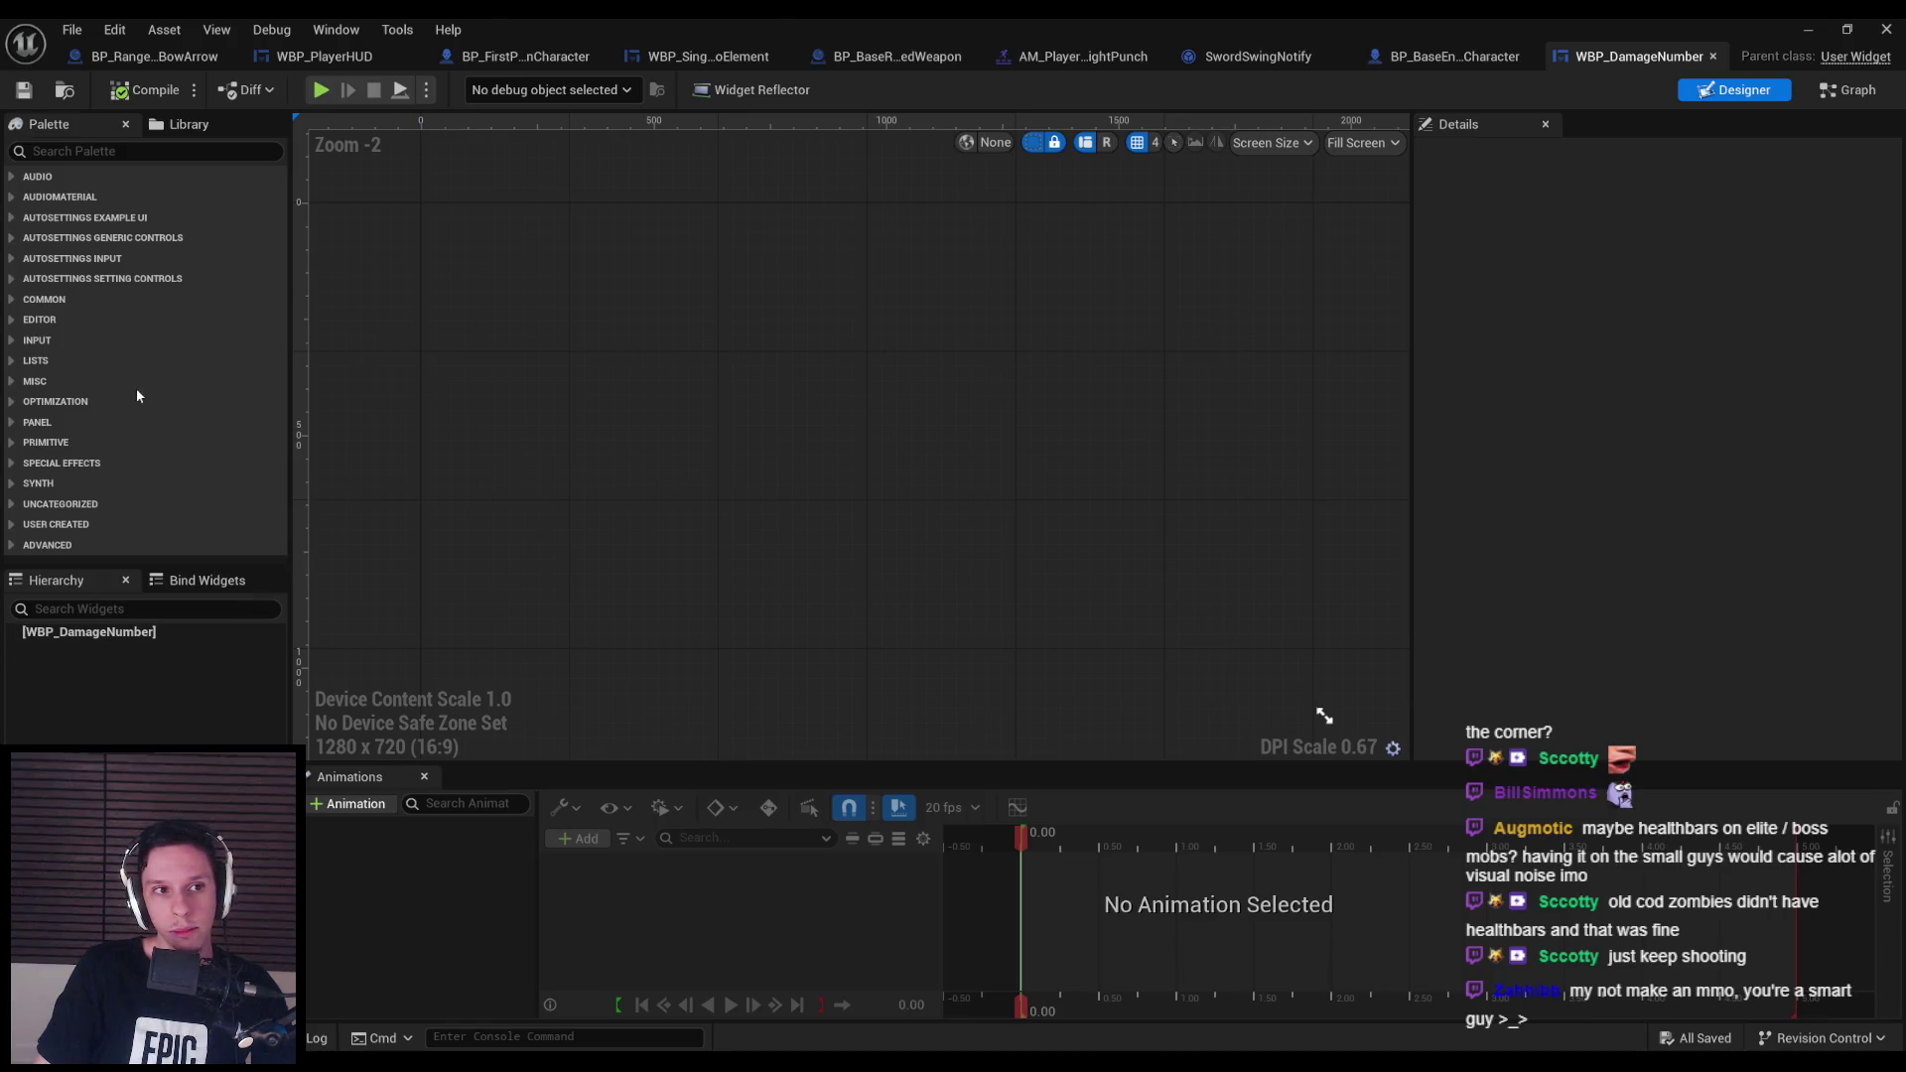
Search the Palette for 'text', drop a Text widget into the Hierarchy, and compile.
{"action": "left_click", "coordinate": [11, 178]}
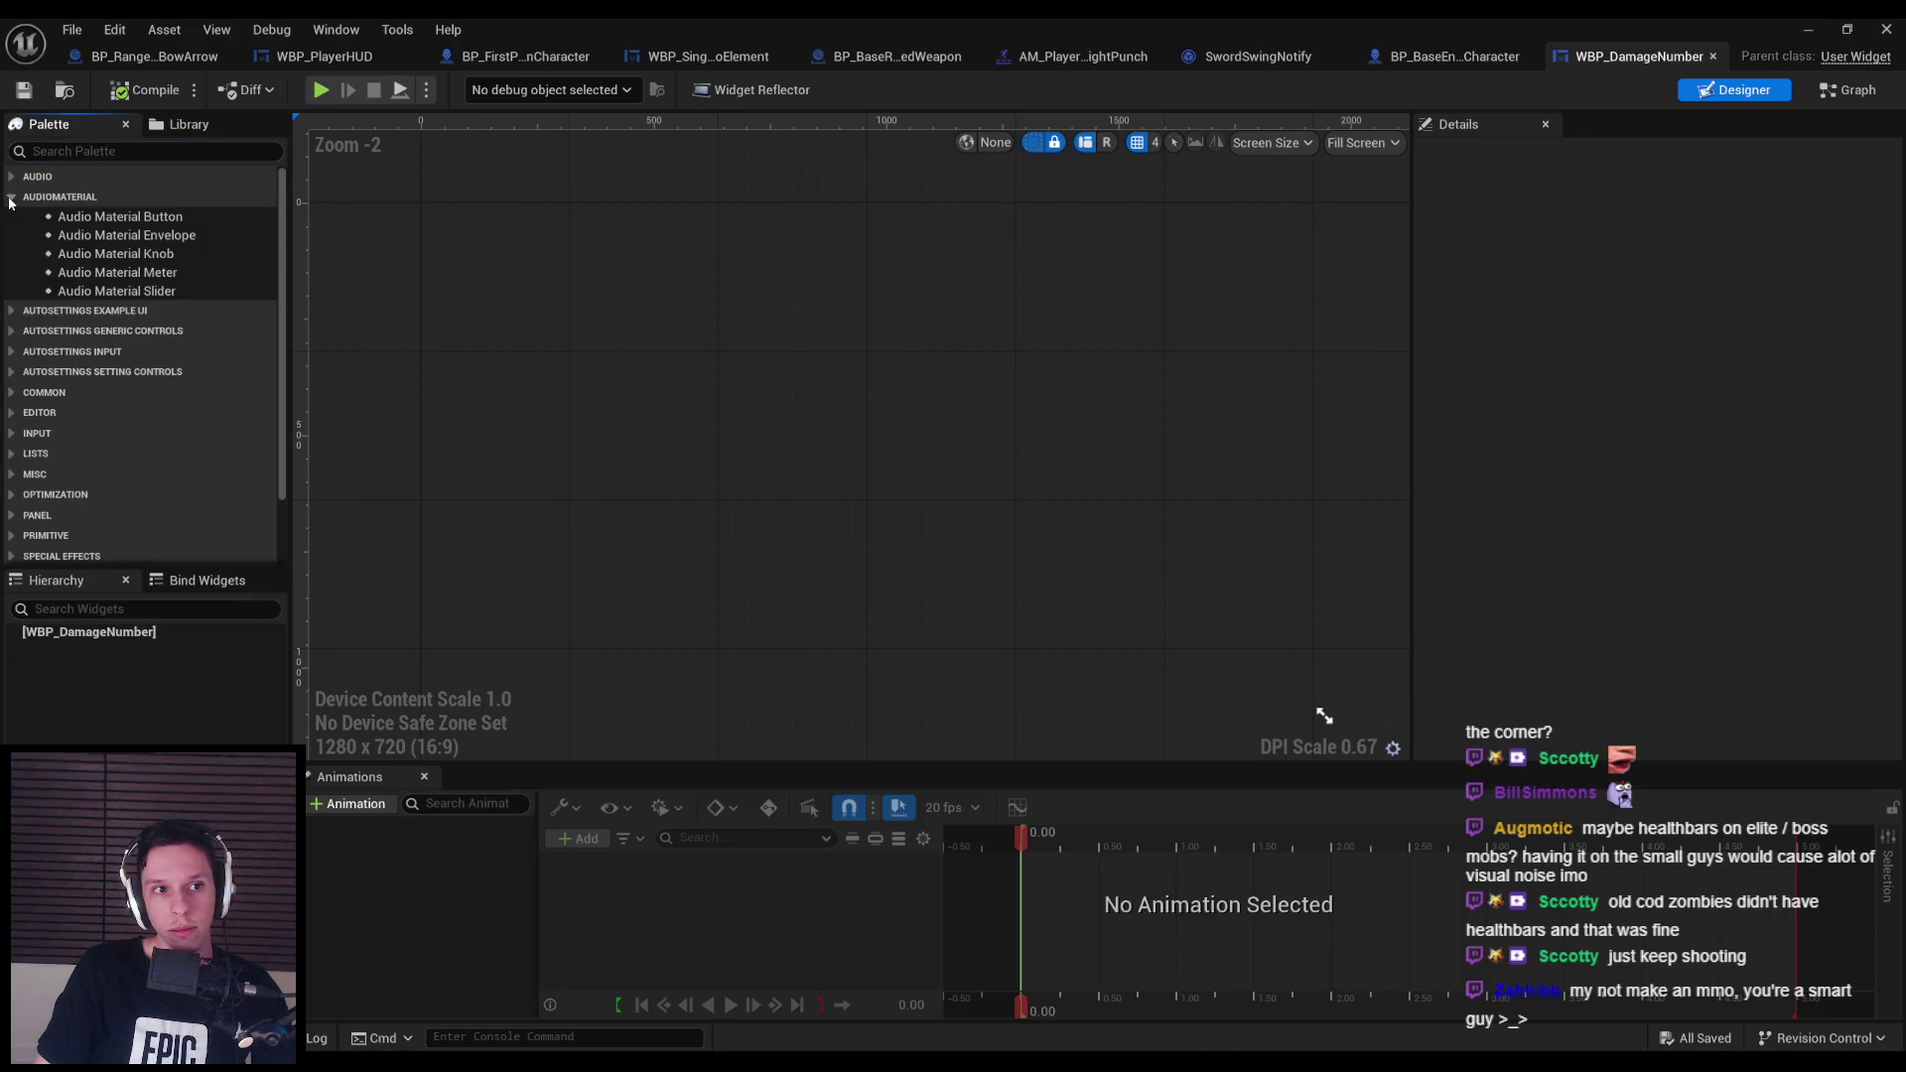
{"action": "left_click", "coordinate": [12, 179]}
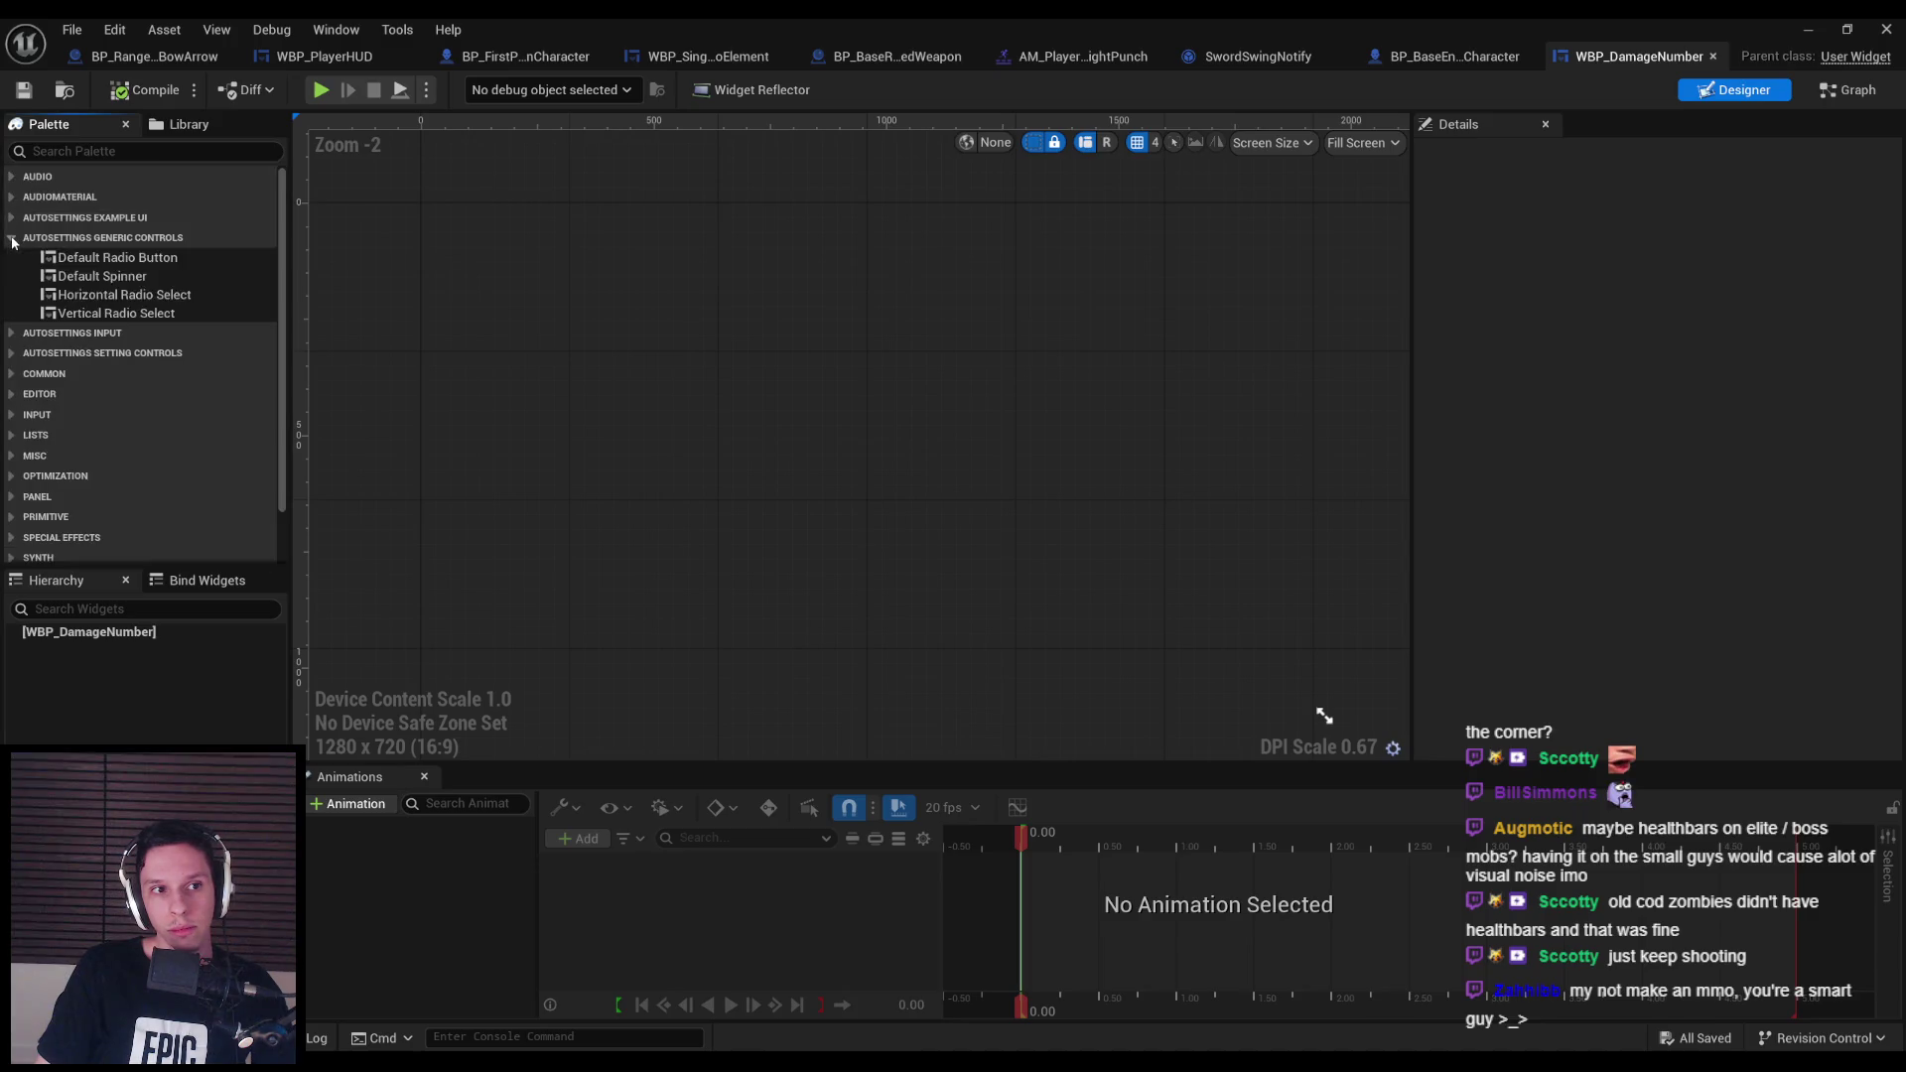
{"action": "left_click", "coordinate": [73, 151]}
{"action": "type", "text": "text"}
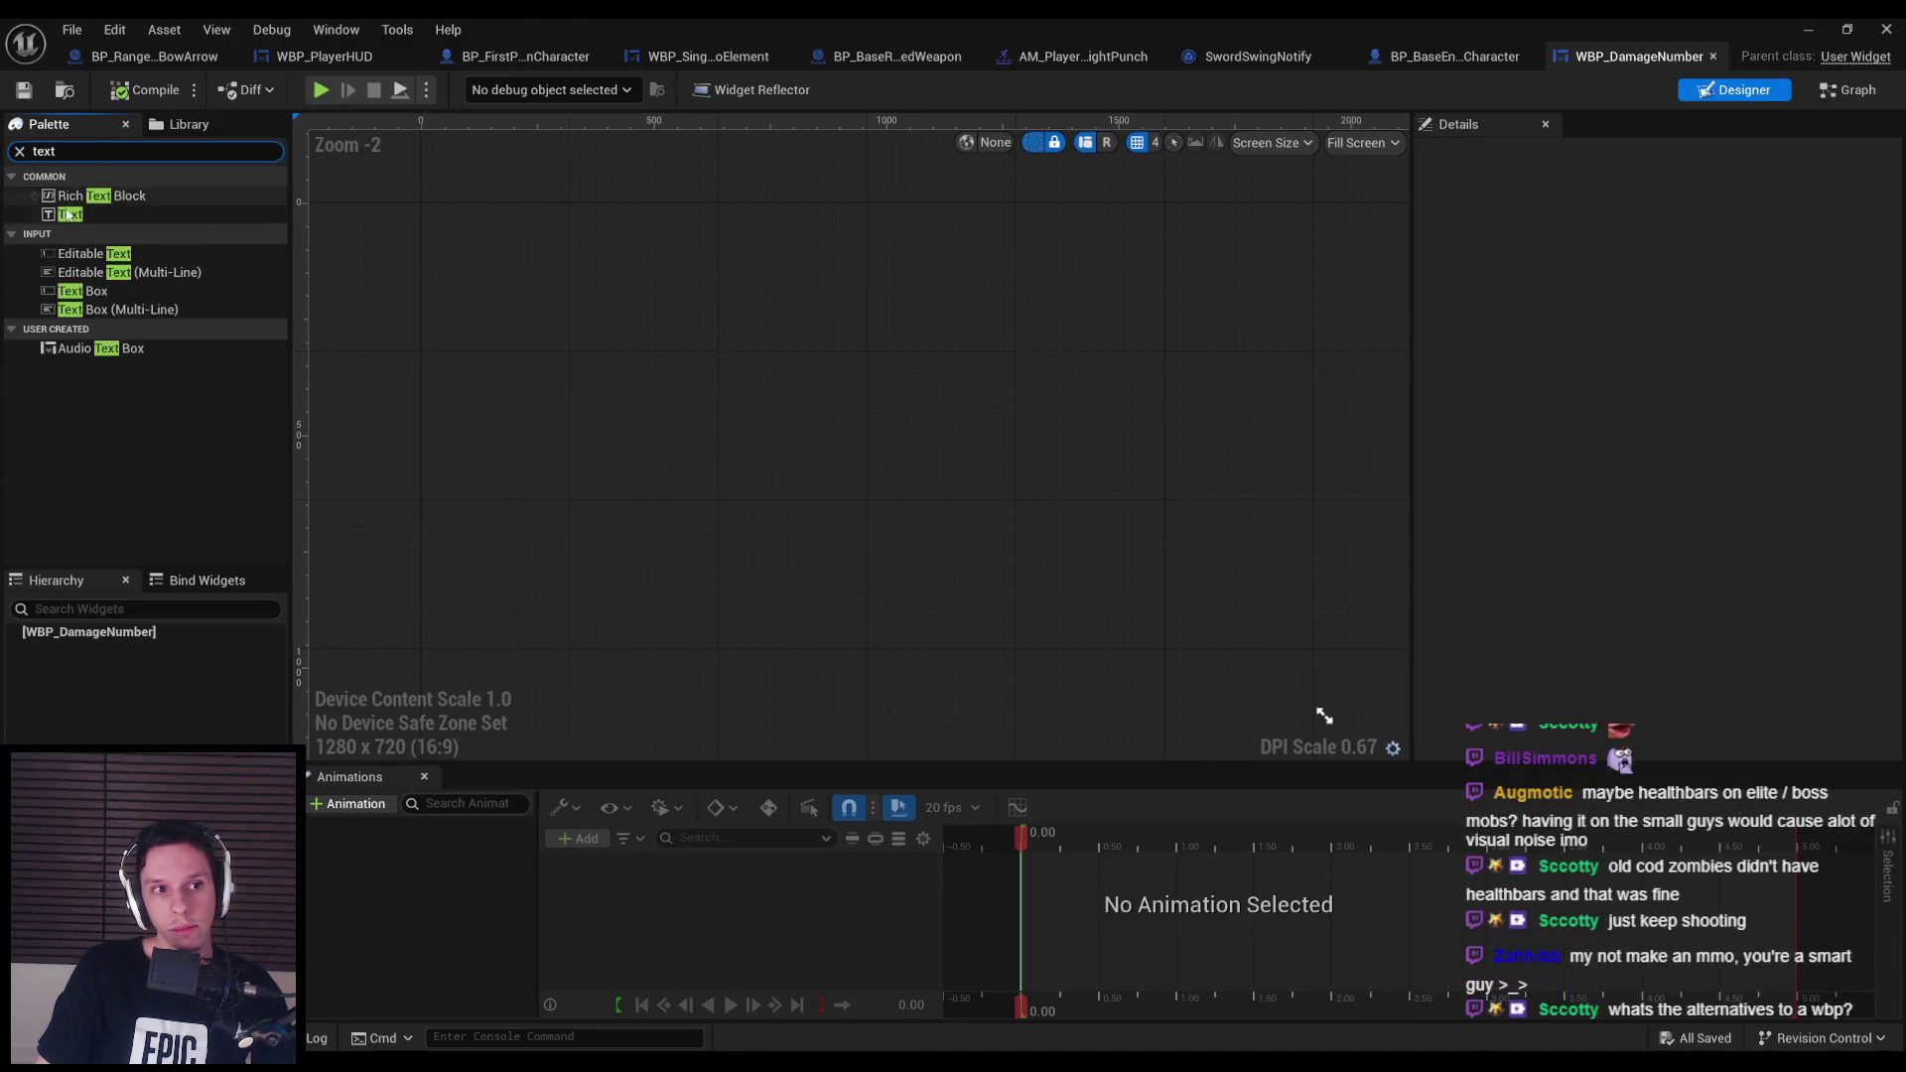
{"action": "left_click_drag", "start_coordinate": [70, 214], "coordinate": [140, 635]}
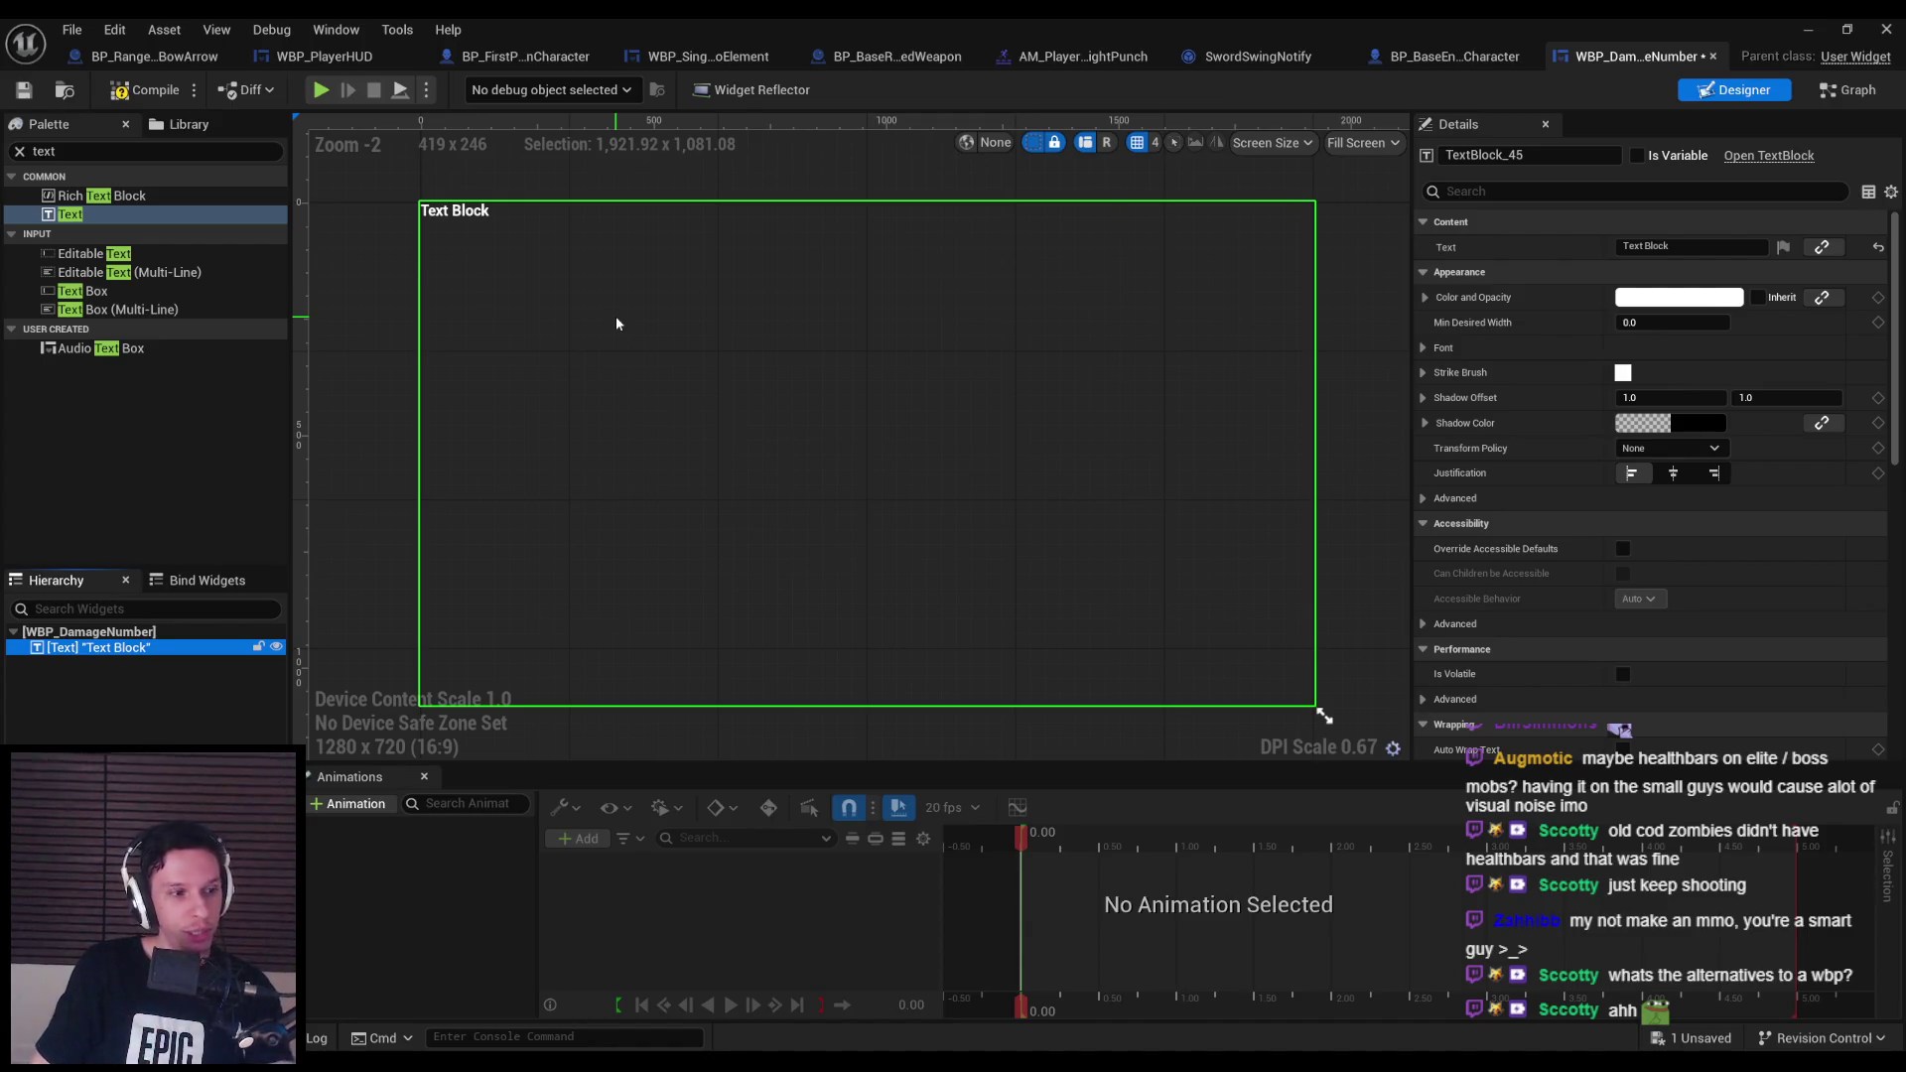
{"action": "left_click", "coordinate": [144, 90]}
Set the text widget's content to 0, then compile and save the blueprint.
{"action": "left_click", "coordinate": [24, 90]}
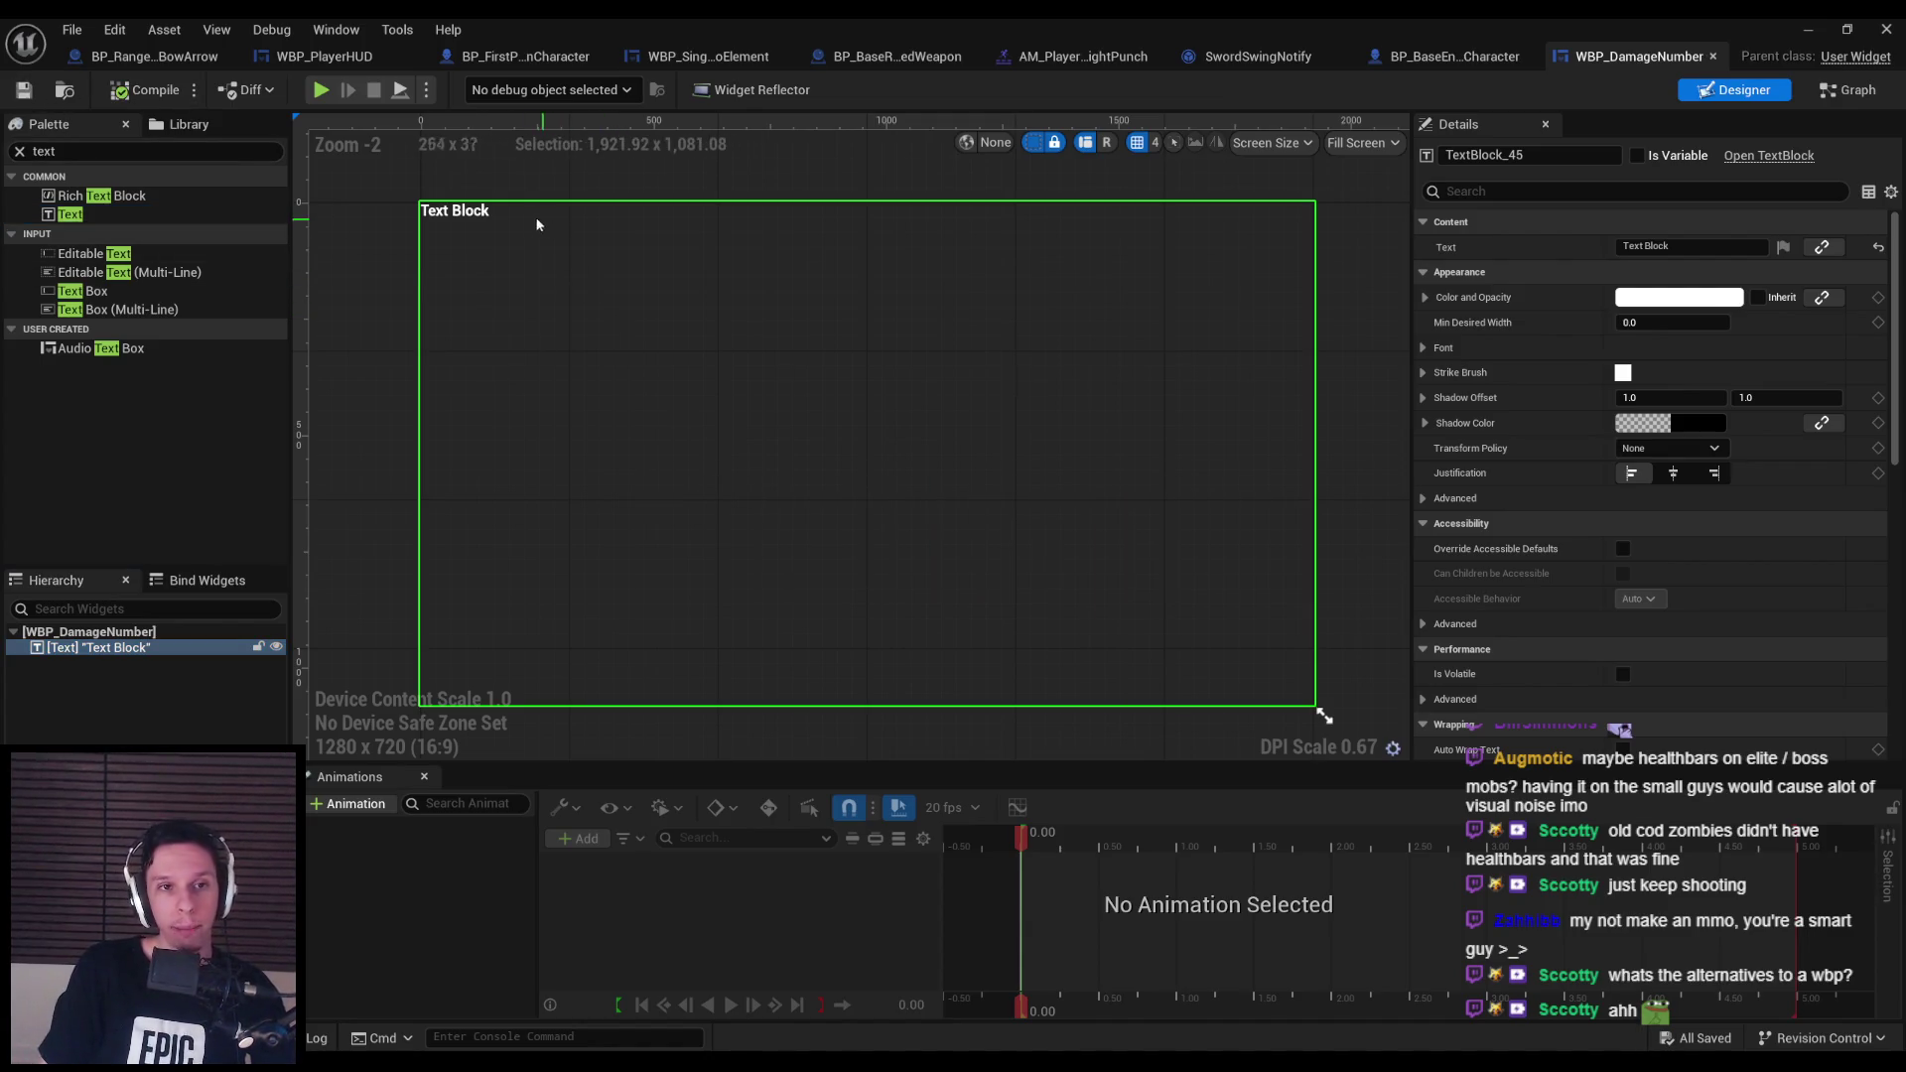
{"action": "mouse_move", "coordinate": [449, 217]}
{"action": "left_mouse_down"}
{"action": "mouse_move", "coordinate": [822, 460]}
{"action": "mouse_move", "coordinate": [1059, 571]}
{"action": "left_mouse_up"}
{"action": "left_click", "coordinate": [1688, 246]}
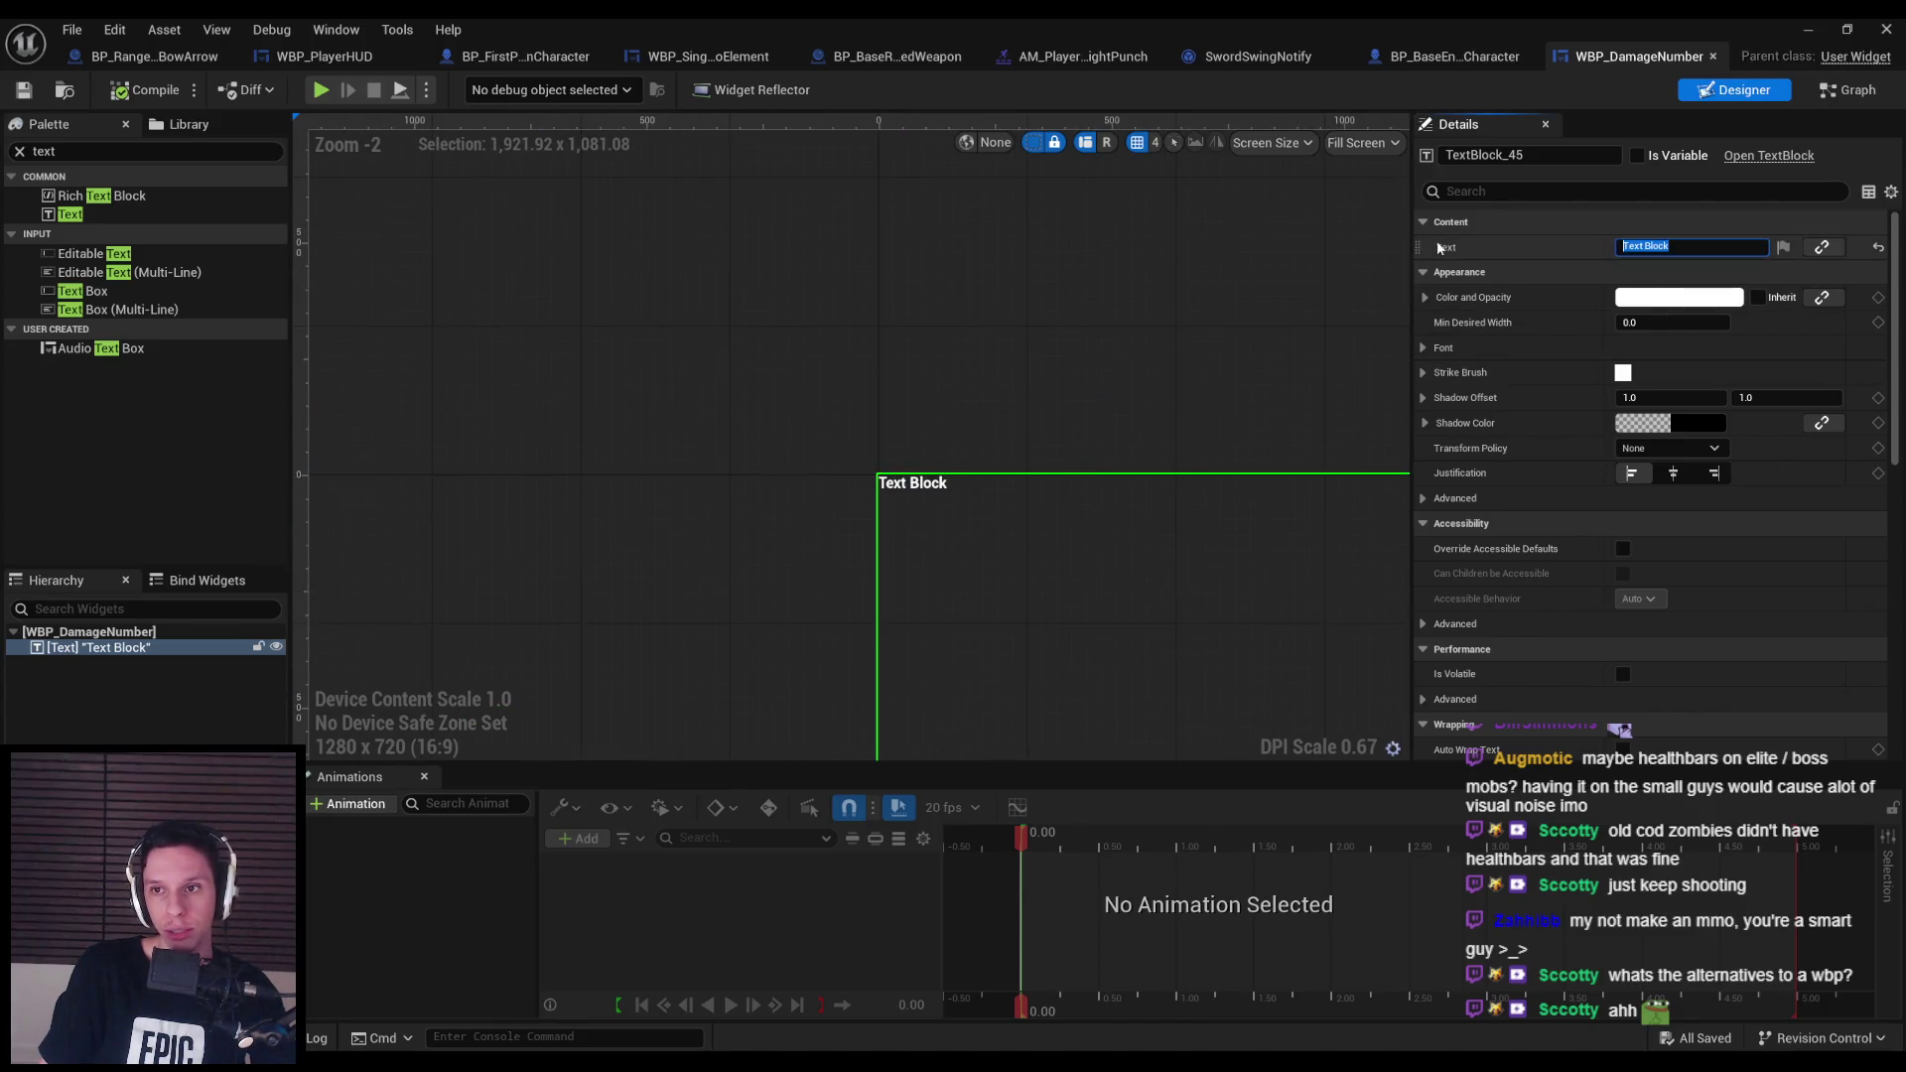
{"action": "type", "text": "0"}
{"action": "key", "text": "Return"}
{"action": "left_click", "coordinate": [144, 90]}
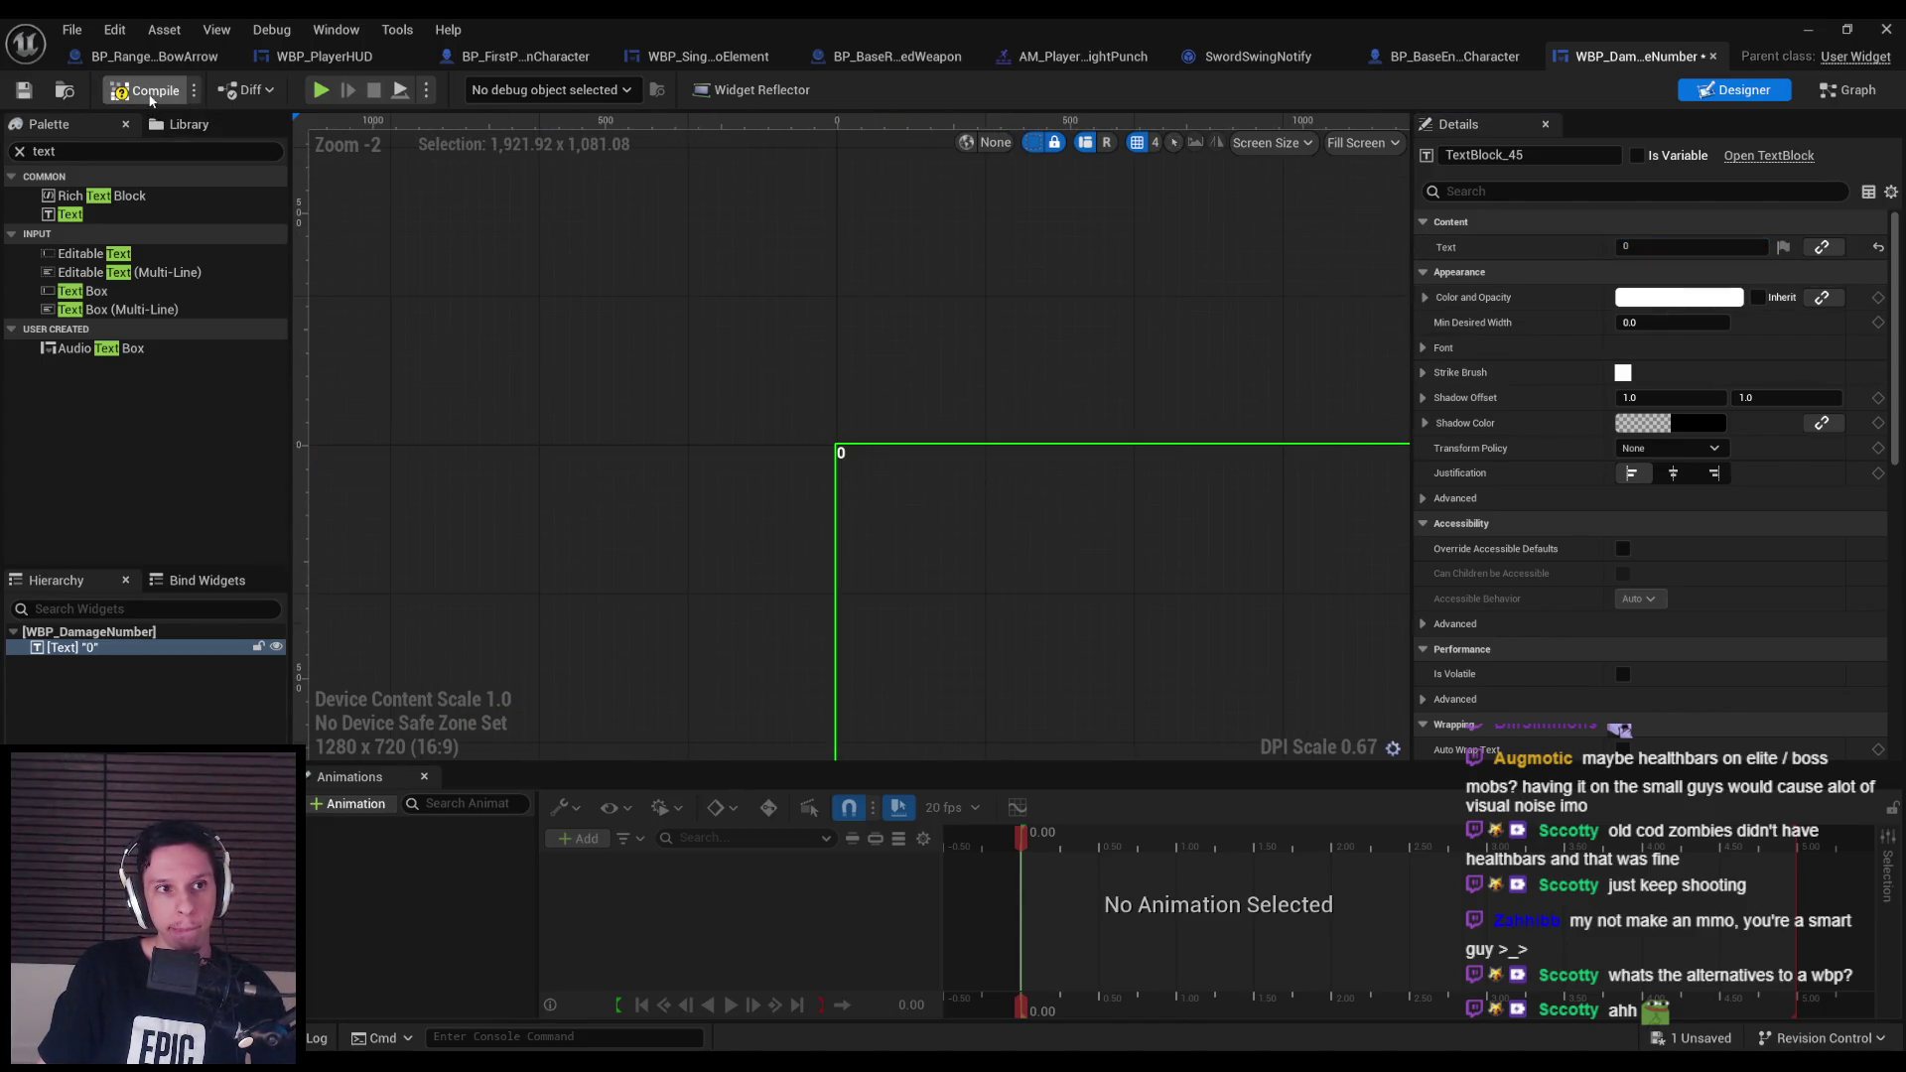
{"action": "left_click", "coordinate": [24, 91]}
Switch the designer preview's Fill Screen sizing to Desired, then compile and save.
{"action": "scroll", "coordinate": [800, 341], "scroll_direction": "down", "scroll_amount": 3}
{"action": "left_click", "coordinate": [1362, 143]}
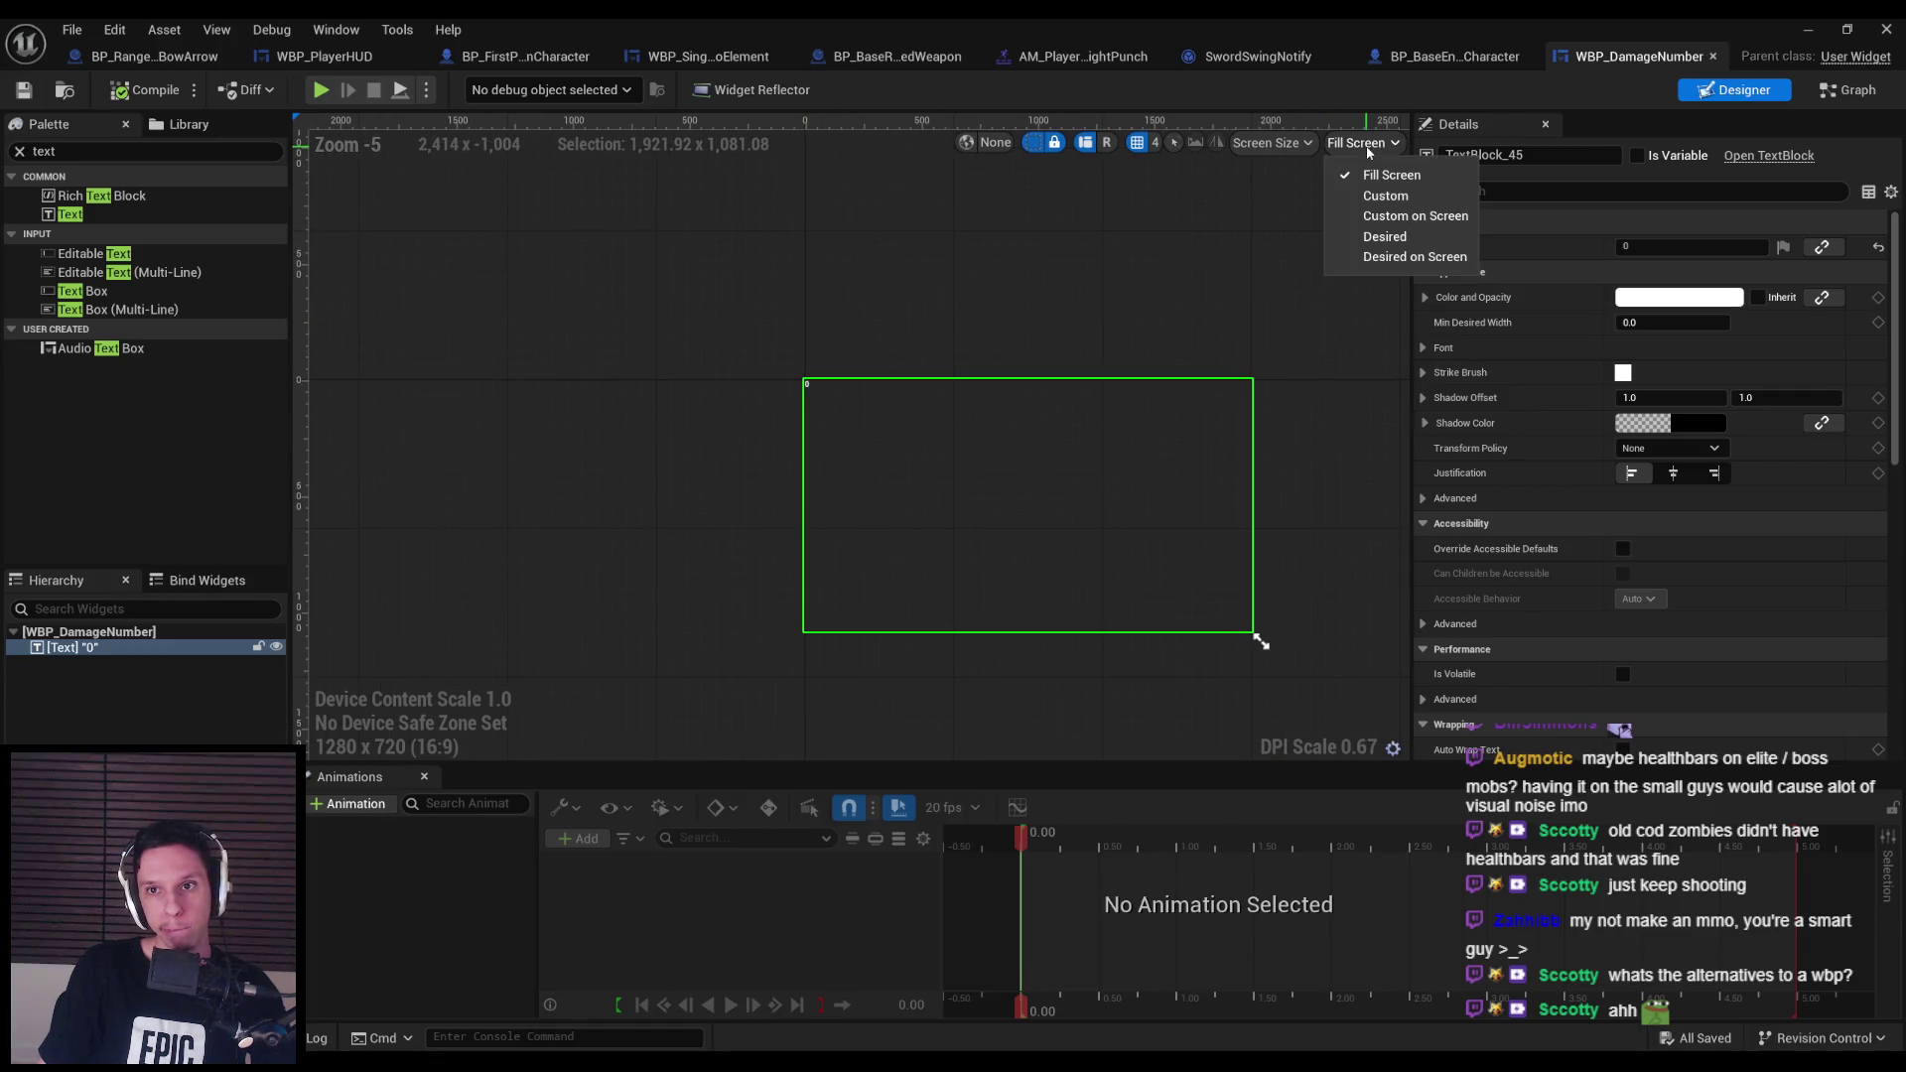
{"action": "left_click", "coordinate": [1356, 239]}
{"action": "scroll", "coordinate": [809, 418], "scroll_direction": "up", "scroll_amount": 11}
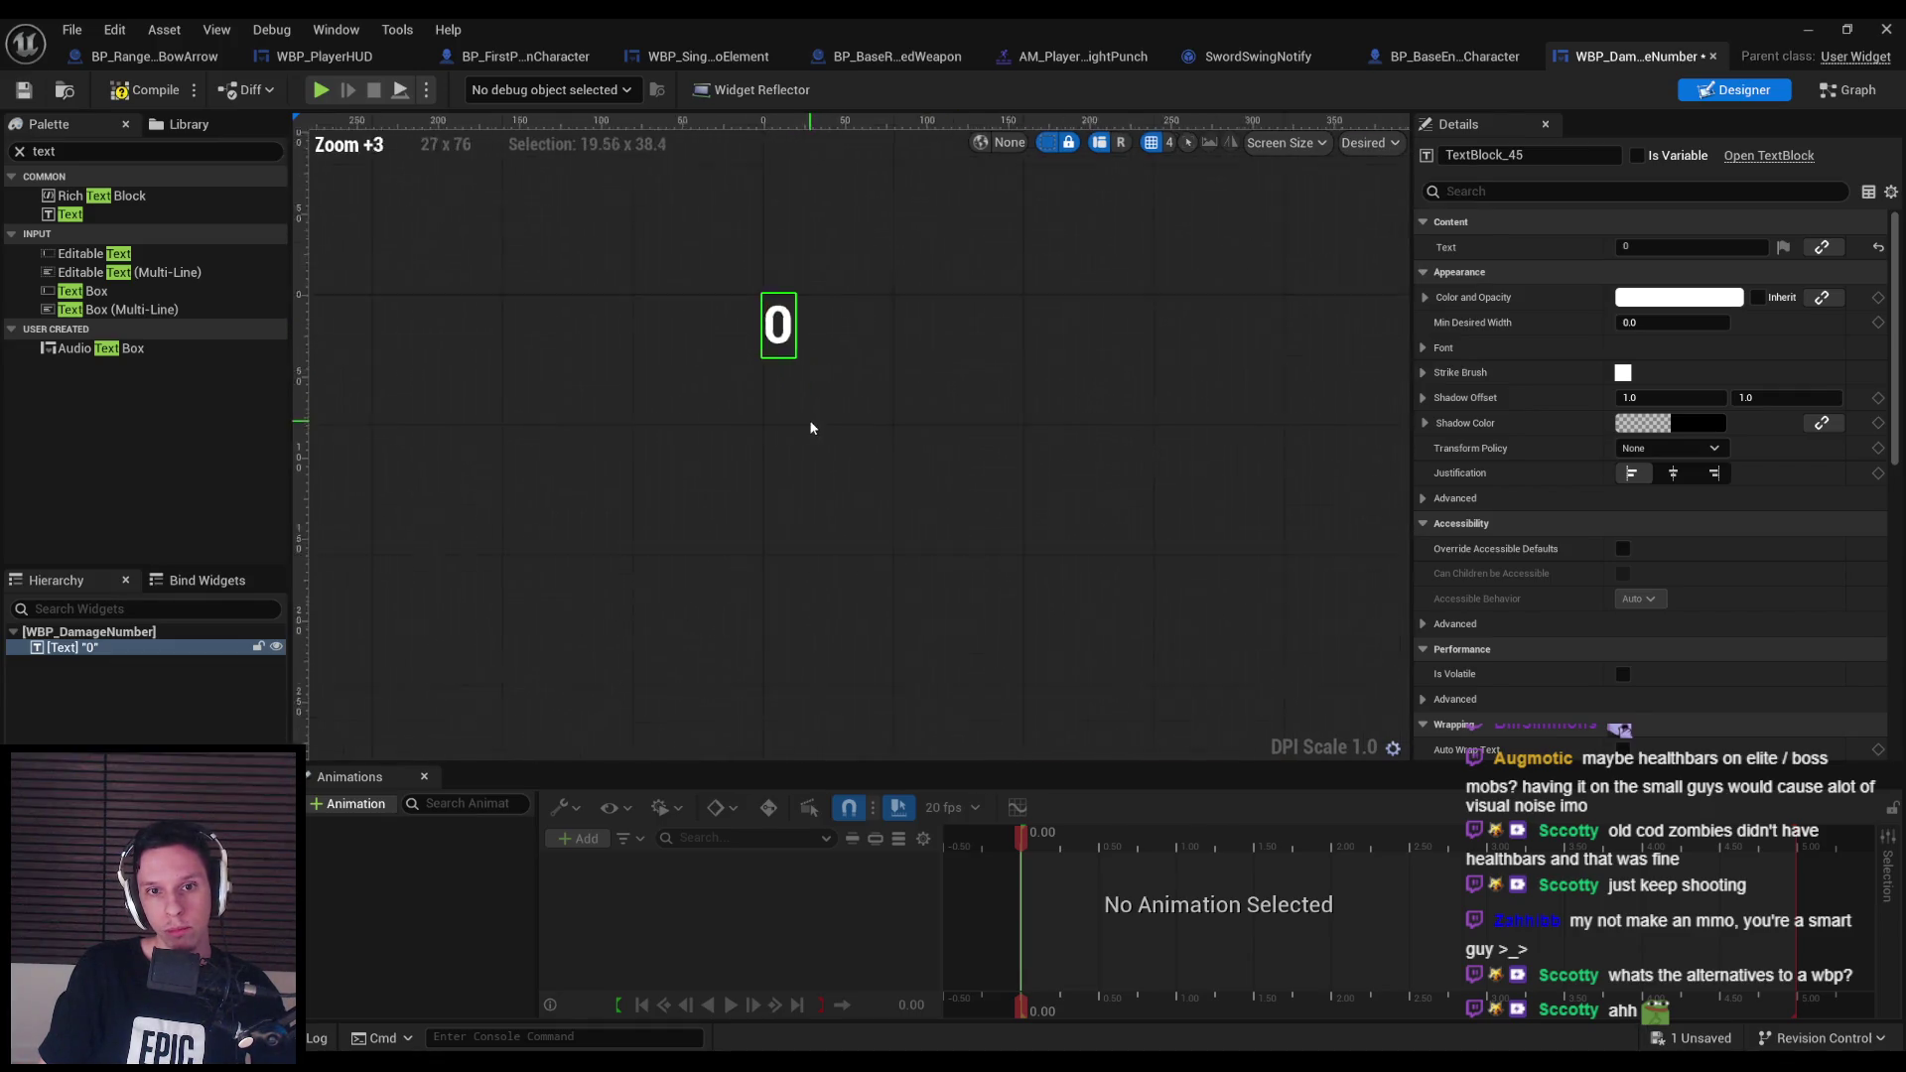
{"action": "left_click", "coordinate": [144, 90]}
{"action": "left_click", "coordinate": [24, 90]}
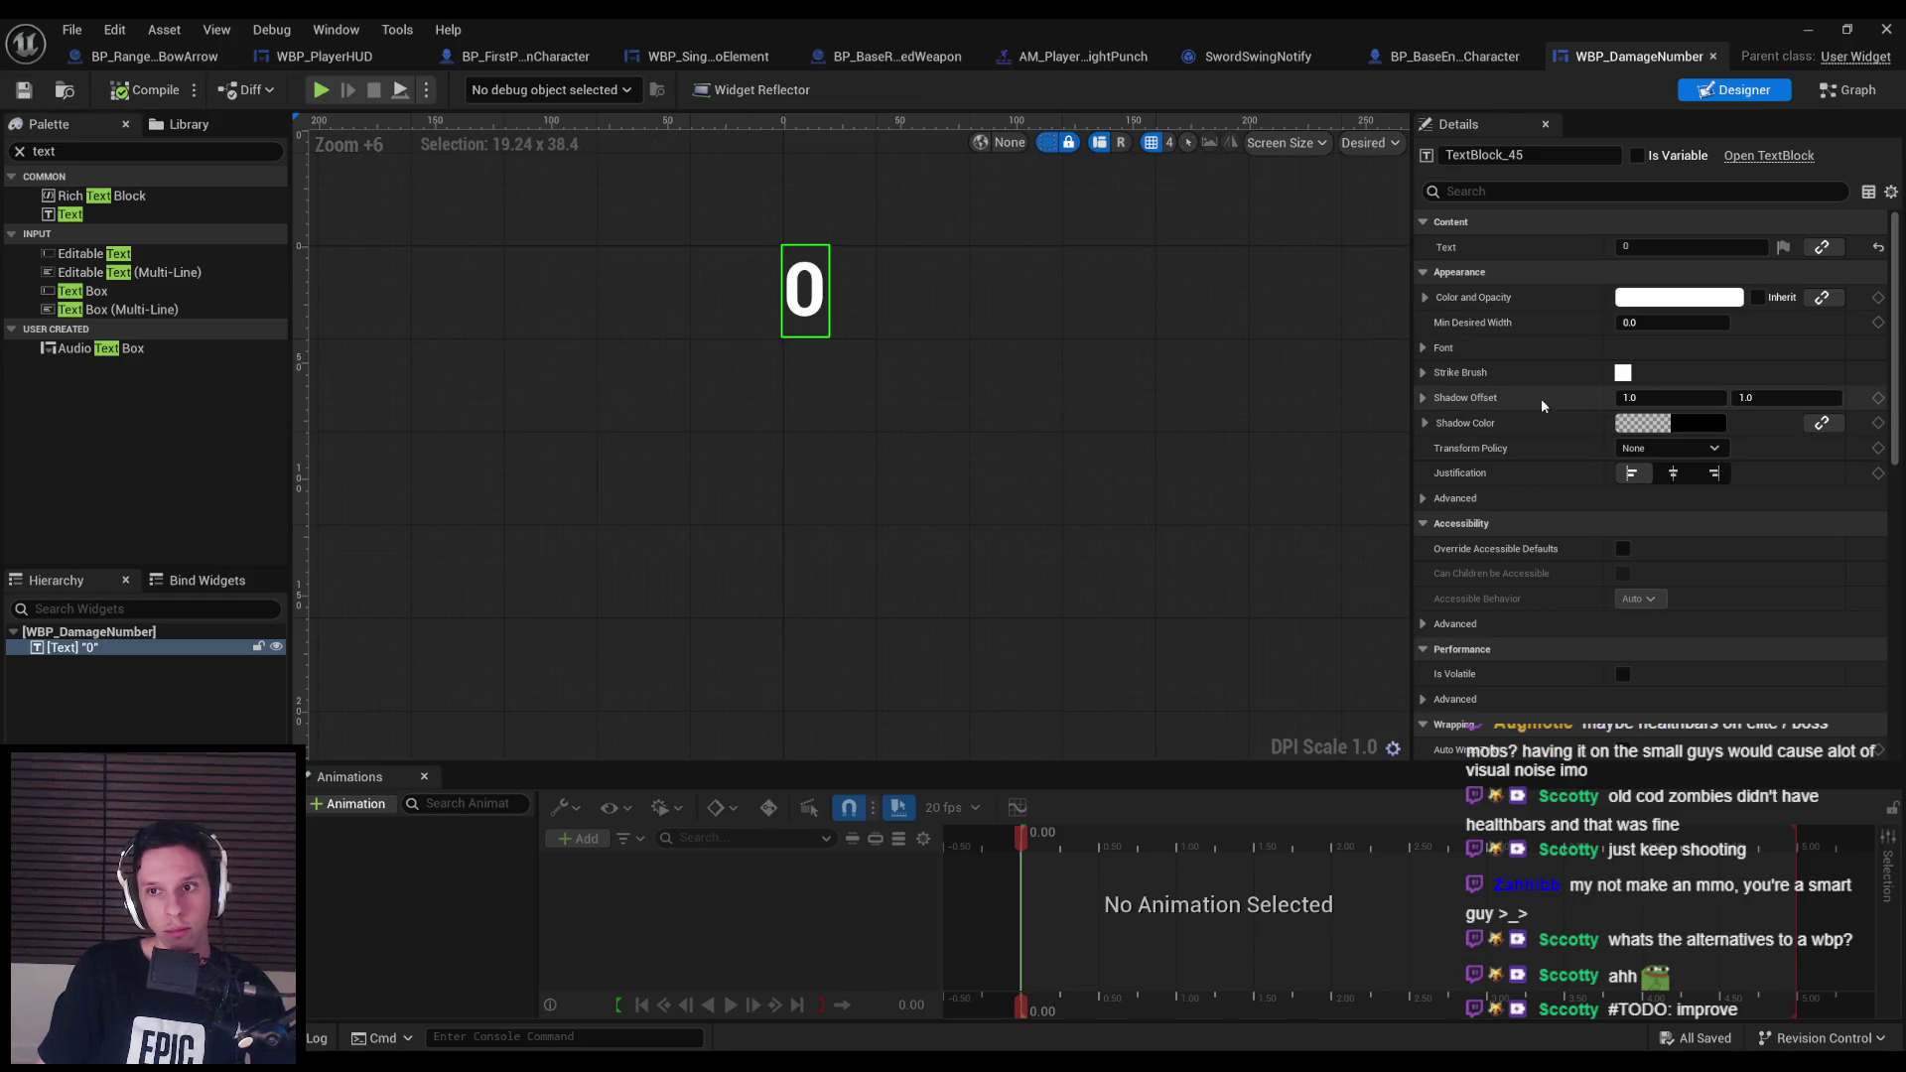
Set the text font to Roboto with a Bold typeface, then compile and save.
{"action": "left_click", "coordinate": [1428, 348]}
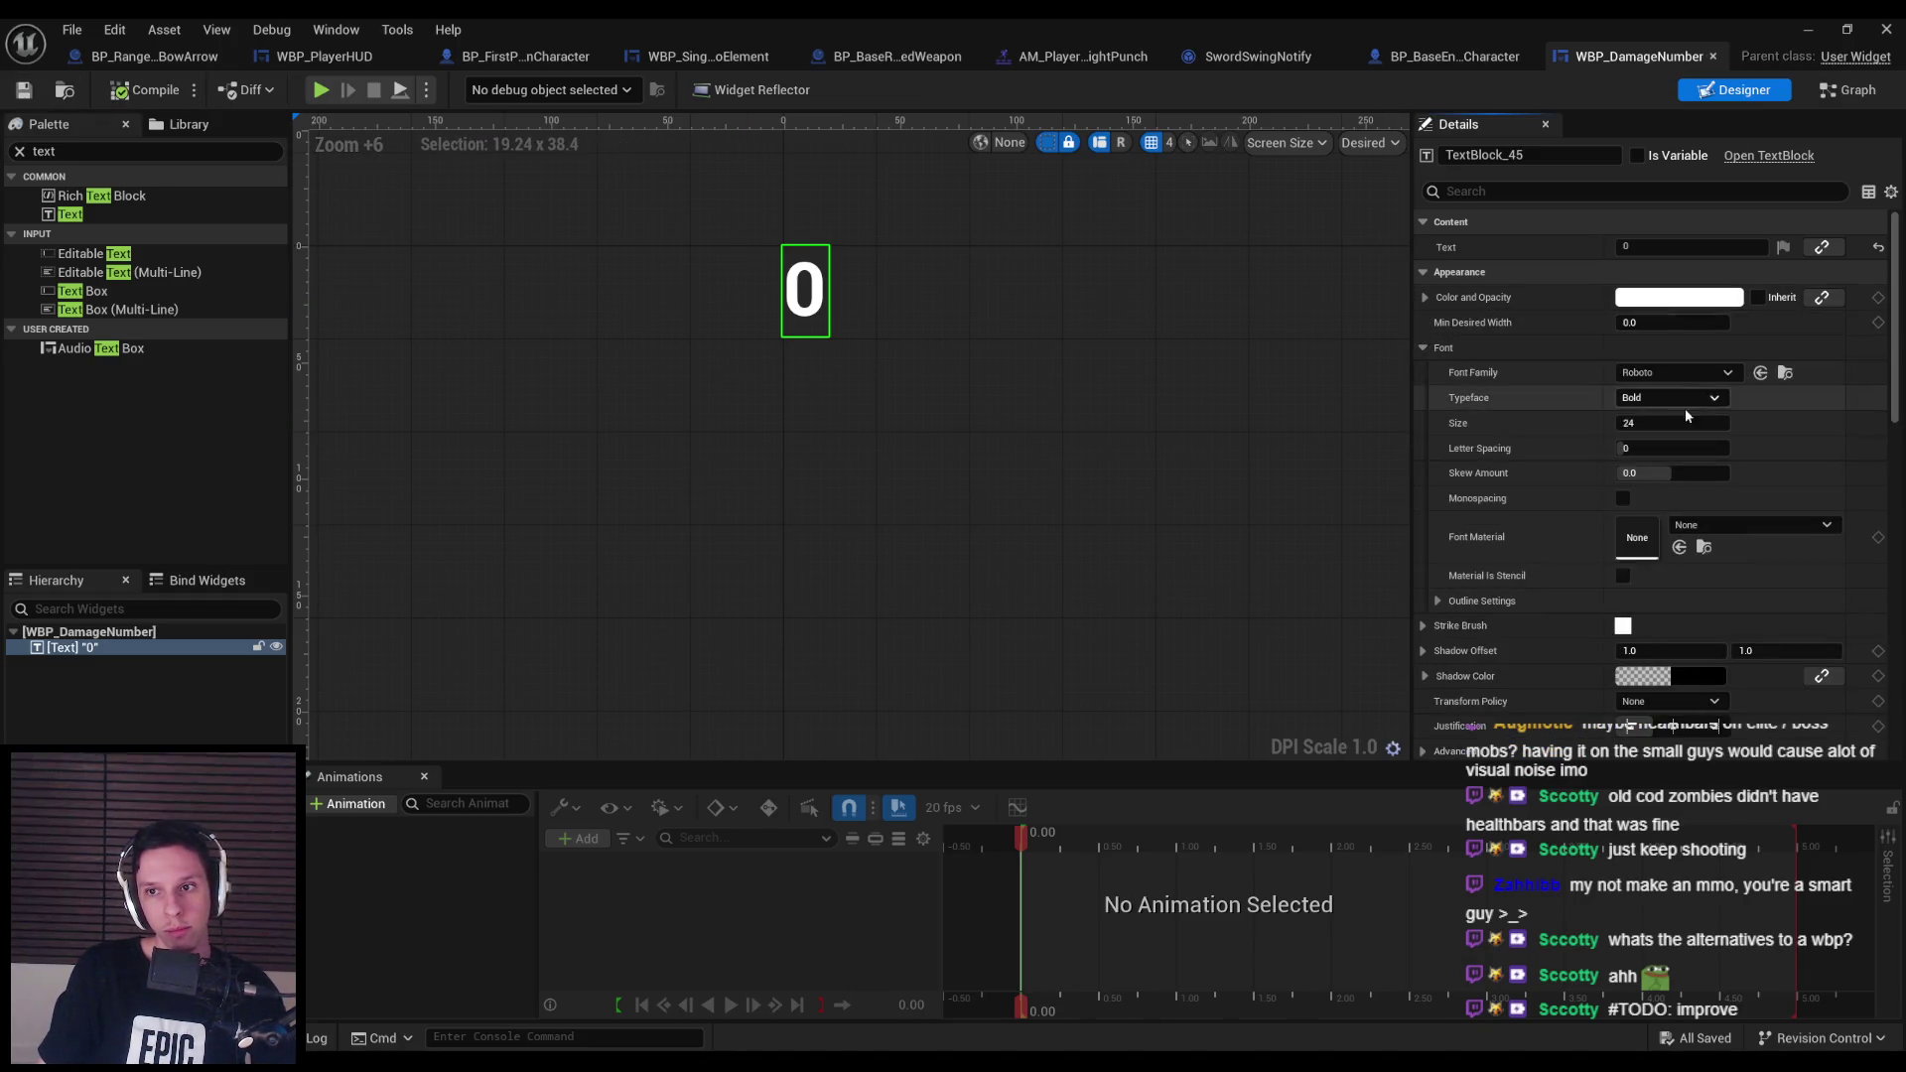
{"action": "left_click", "coordinate": [1665, 372]}
{"action": "left_click", "coordinate": [1715, 588]}
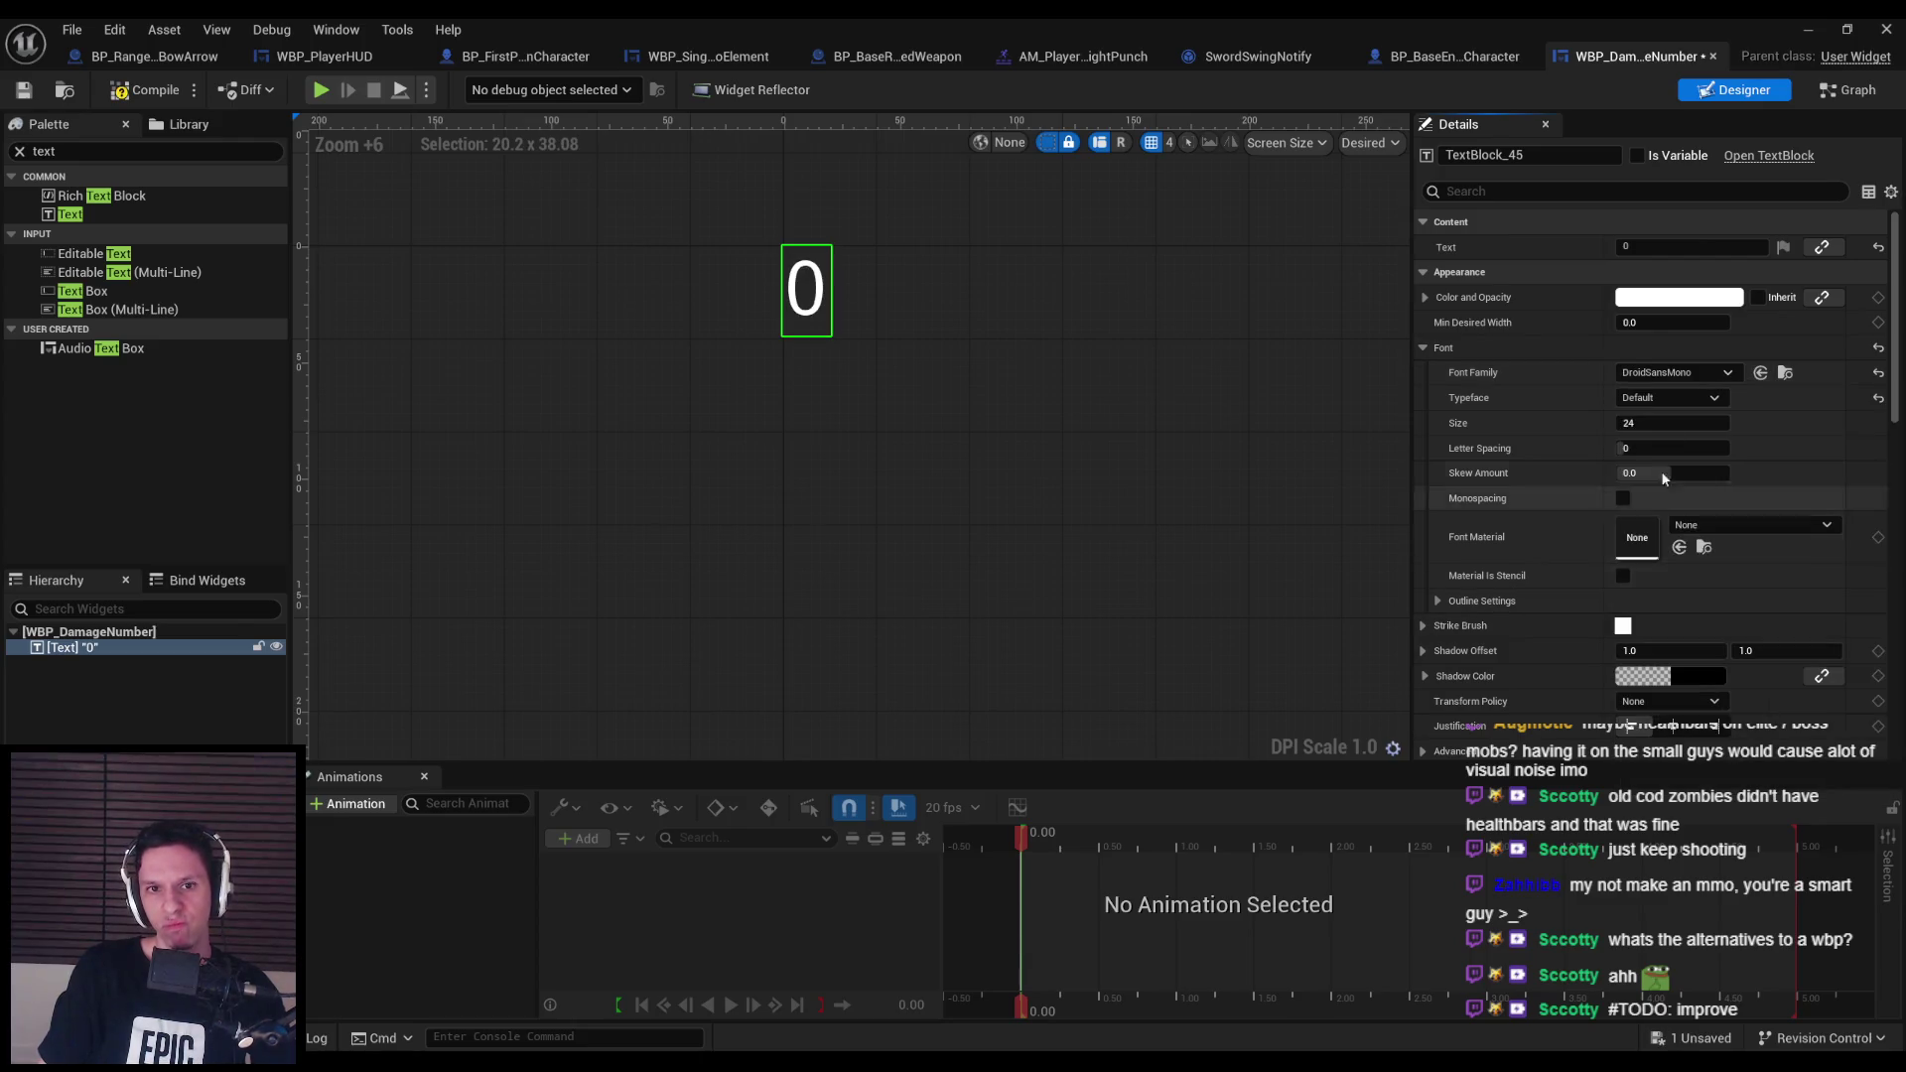
{"action": "left_click", "coordinate": [1670, 373]}
{"action": "key", "text": "Escape"}
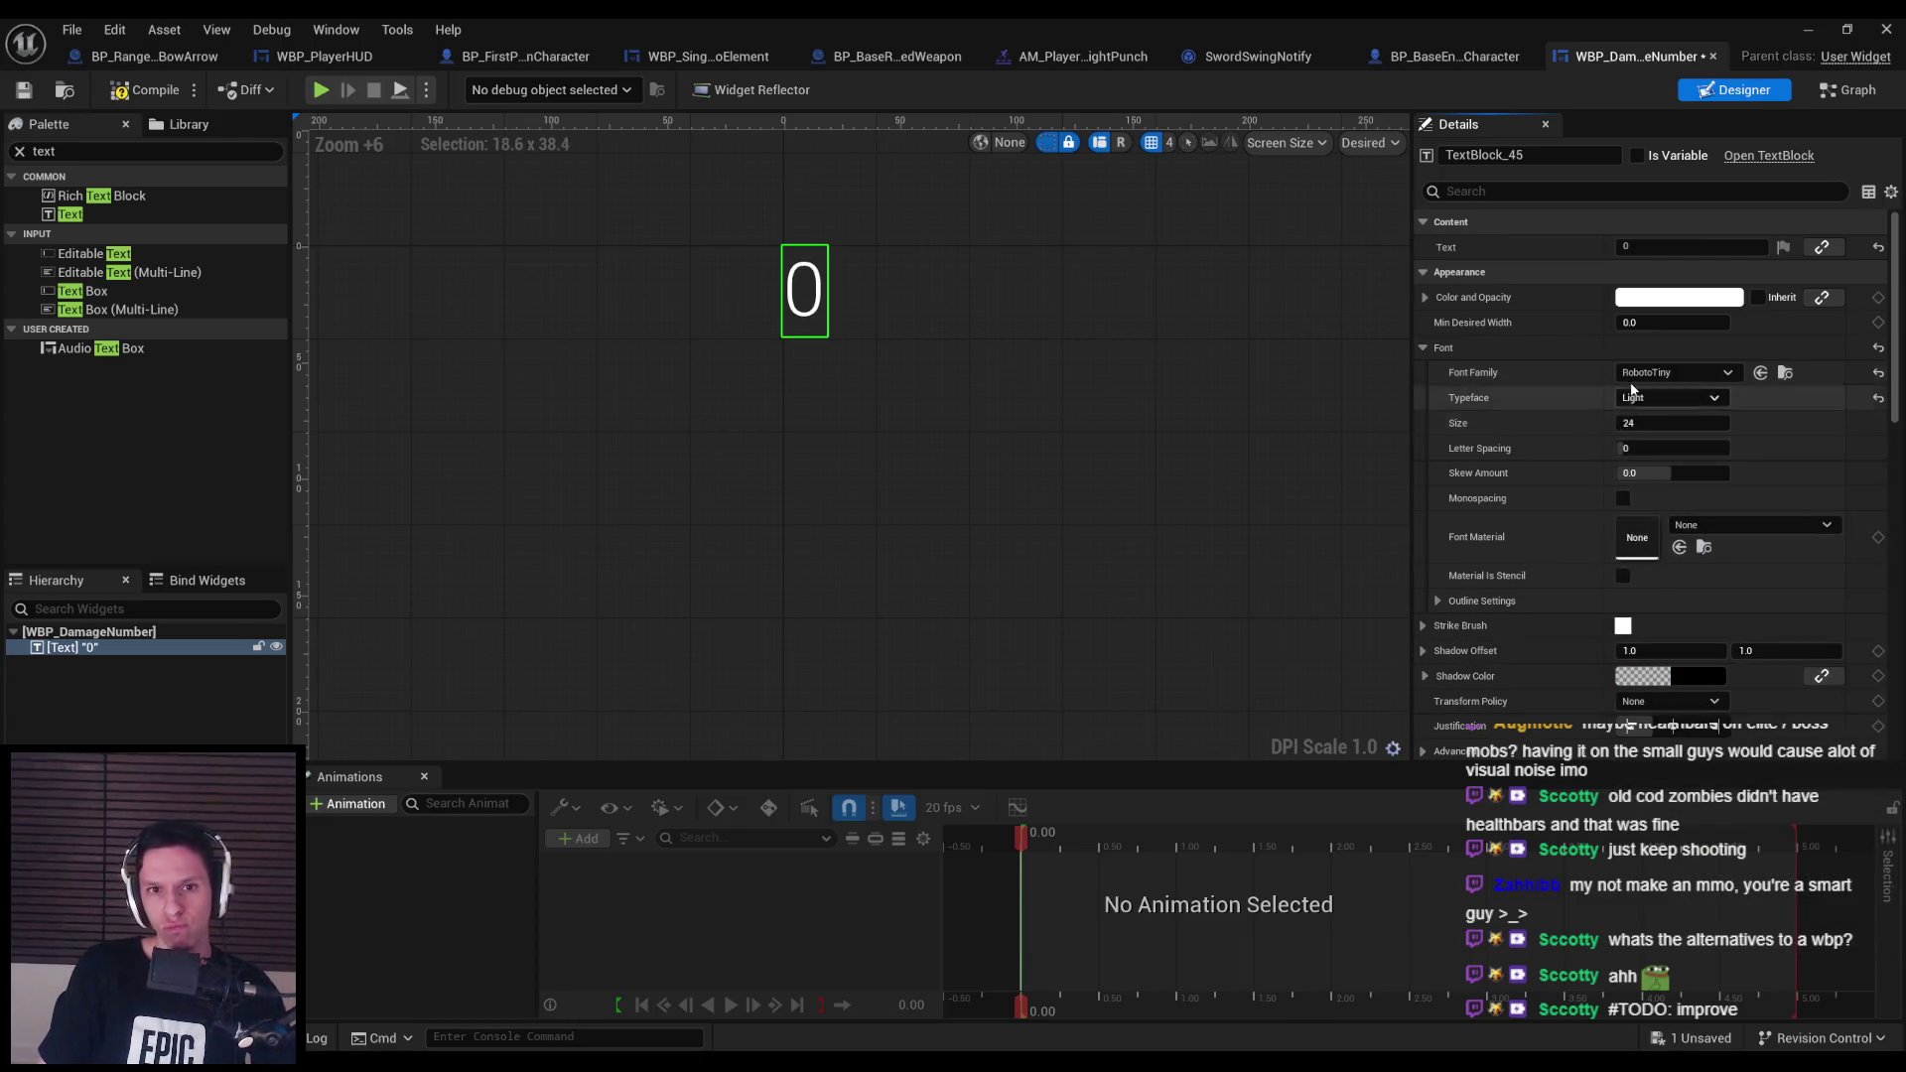
{"action": "left_click", "coordinate": [1669, 372]}
{"action": "left_click", "coordinate": [1710, 620]}
{"action": "left_click", "coordinate": [1672, 400]}
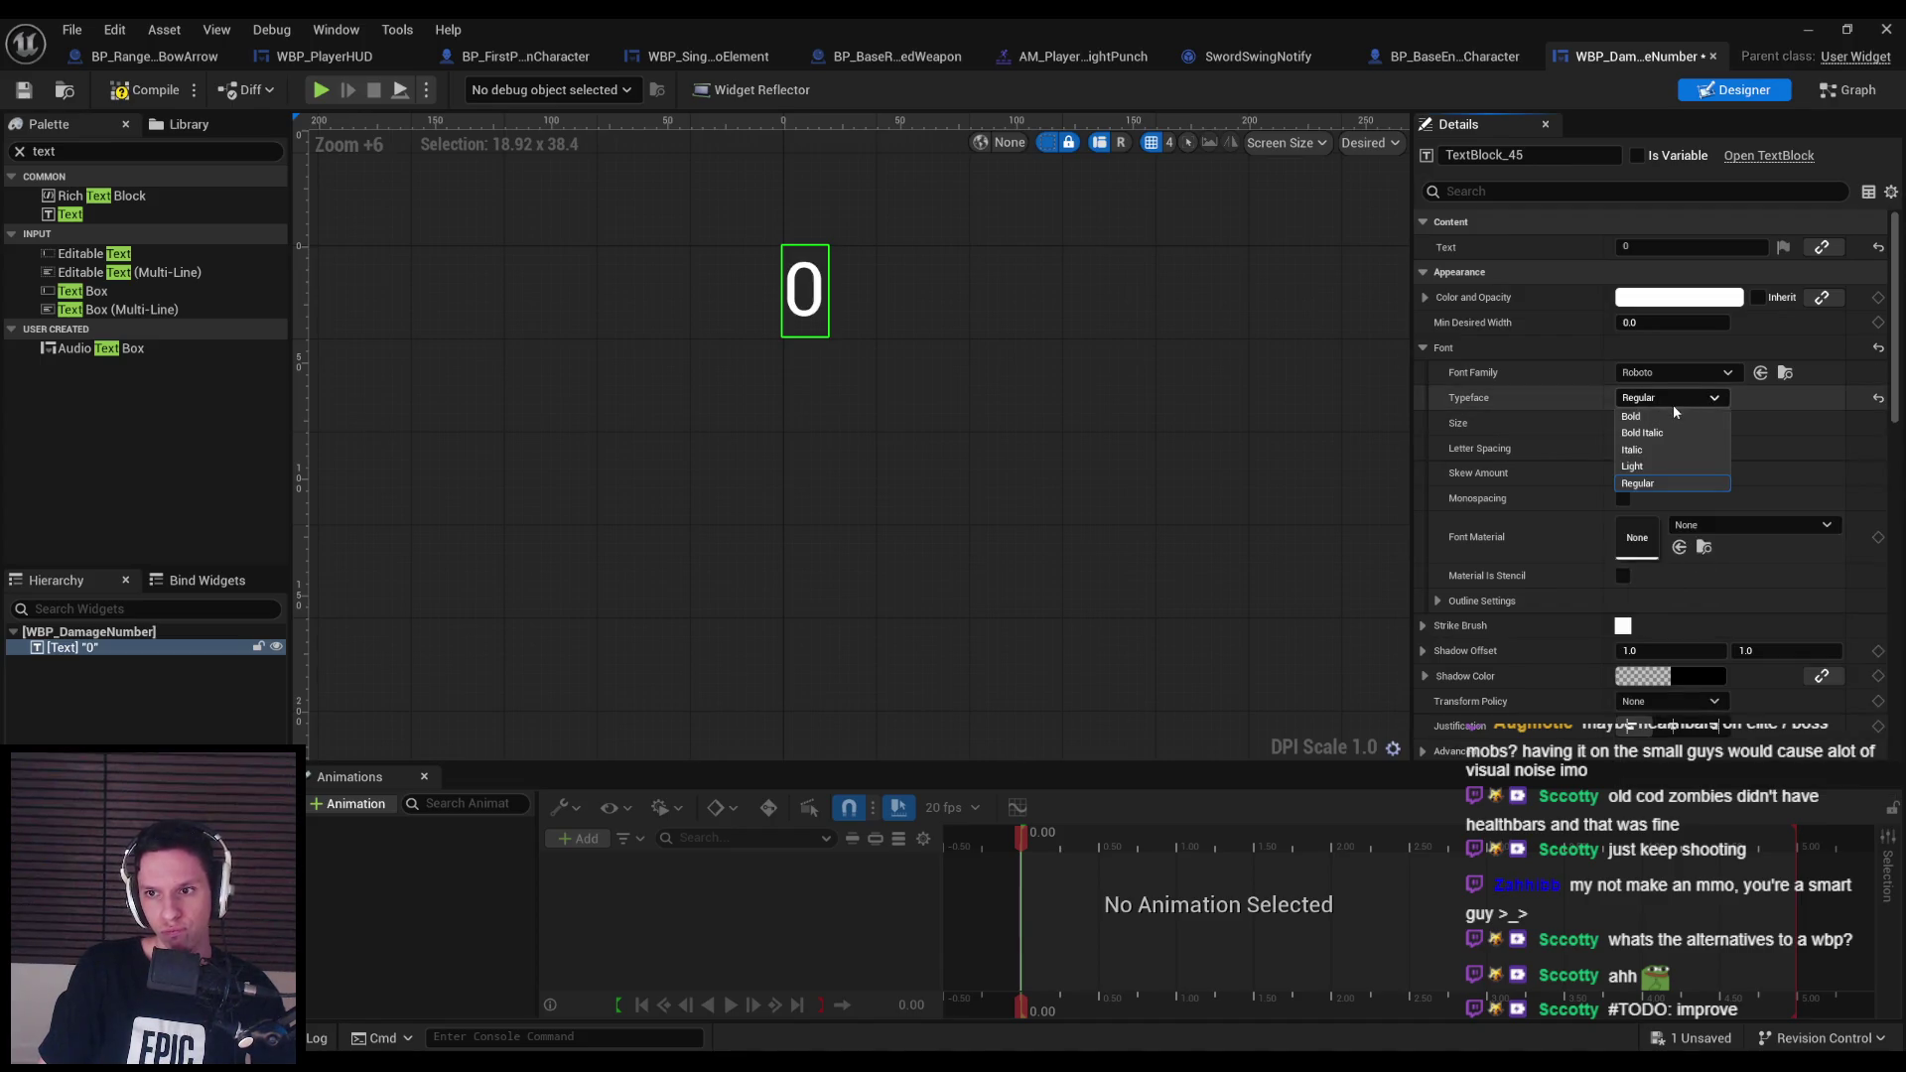
{"action": "left_click", "coordinate": [1648, 409]}
{"action": "left_click", "coordinate": [112, 91]}
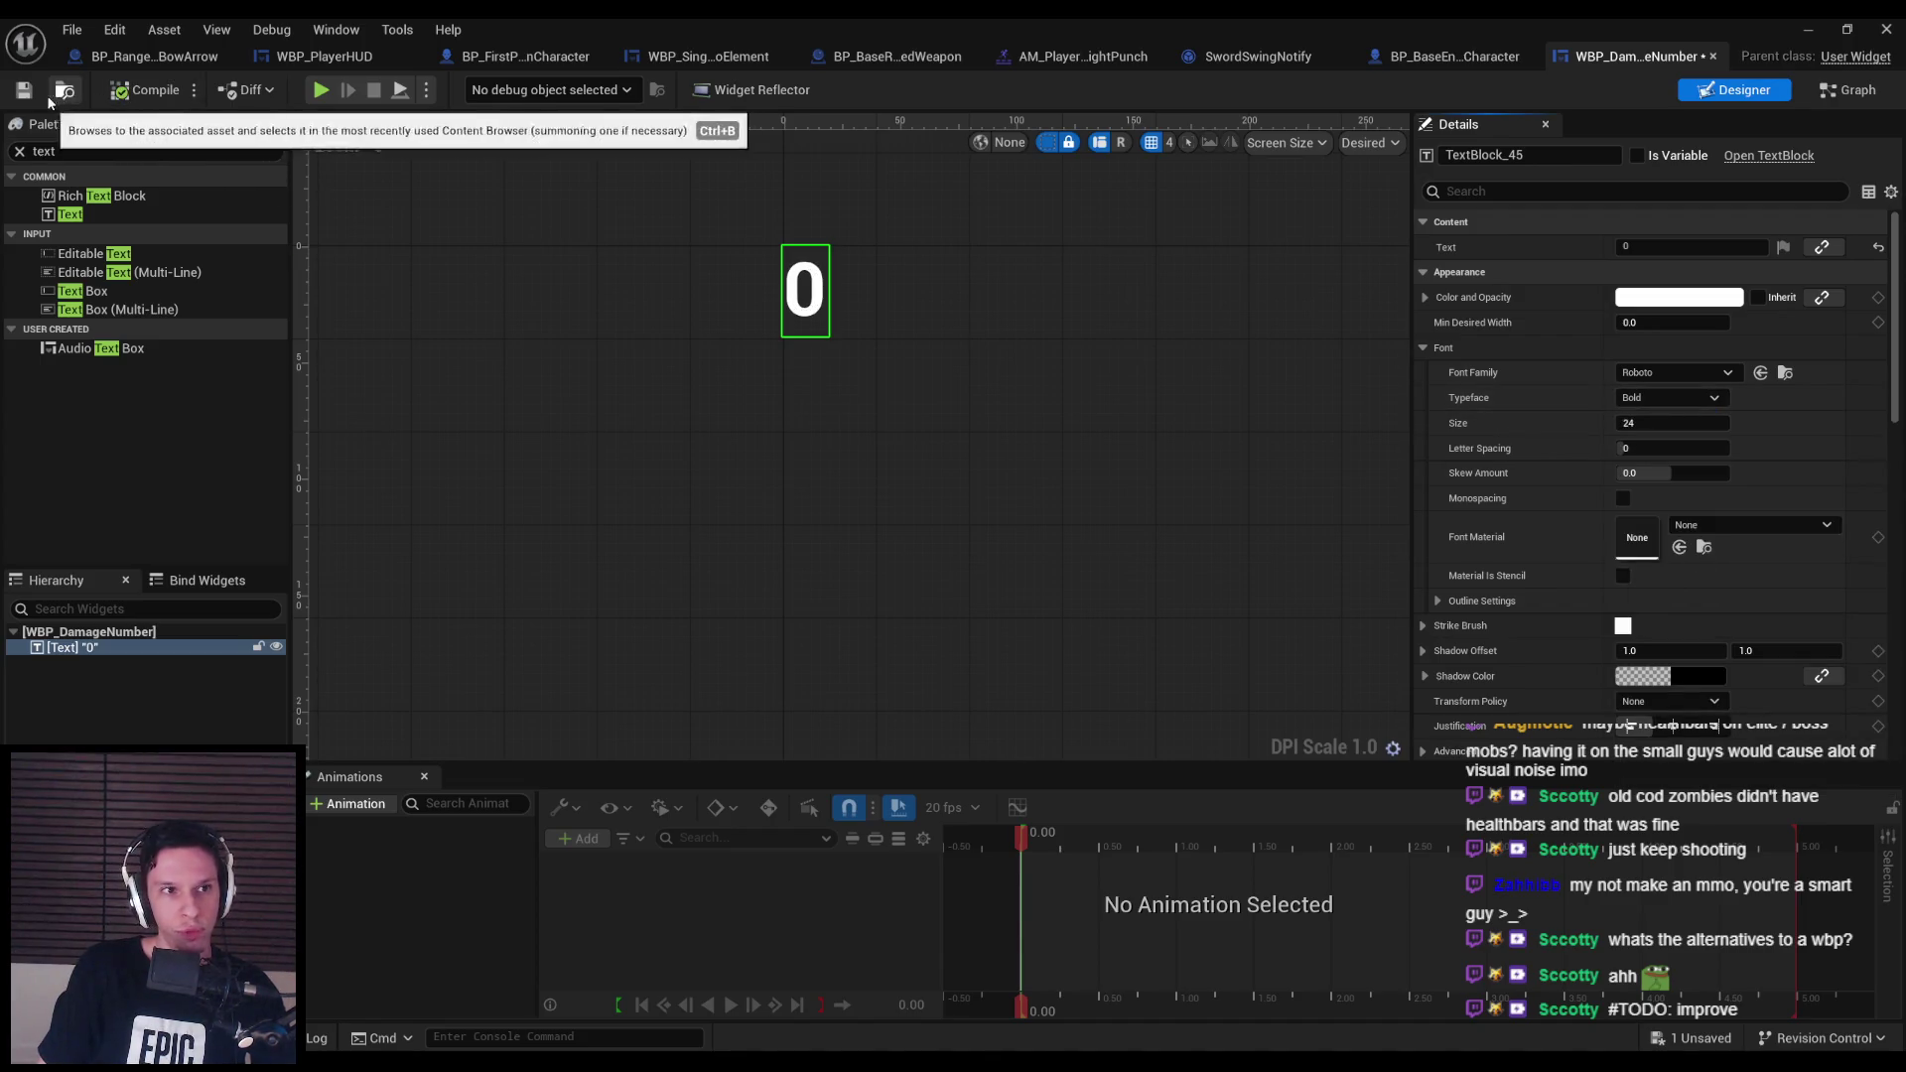
{"action": "left_click", "coordinate": [24, 91]}
Make the text colour red and save the blueprint.
{"action": "left_click", "coordinate": [1648, 298]}
{"action": "mouse_move", "coordinate": [1461, 437]}
{"action": "left_mouse_down"}
{"action": "mouse_move", "coordinate": [1456, 354]}
{"action": "mouse_move", "coordinate": [1502, 382]}
{"action": "mouse_move", "coordinate": [1499, 427]}
{"action": "left_mouse_up"}
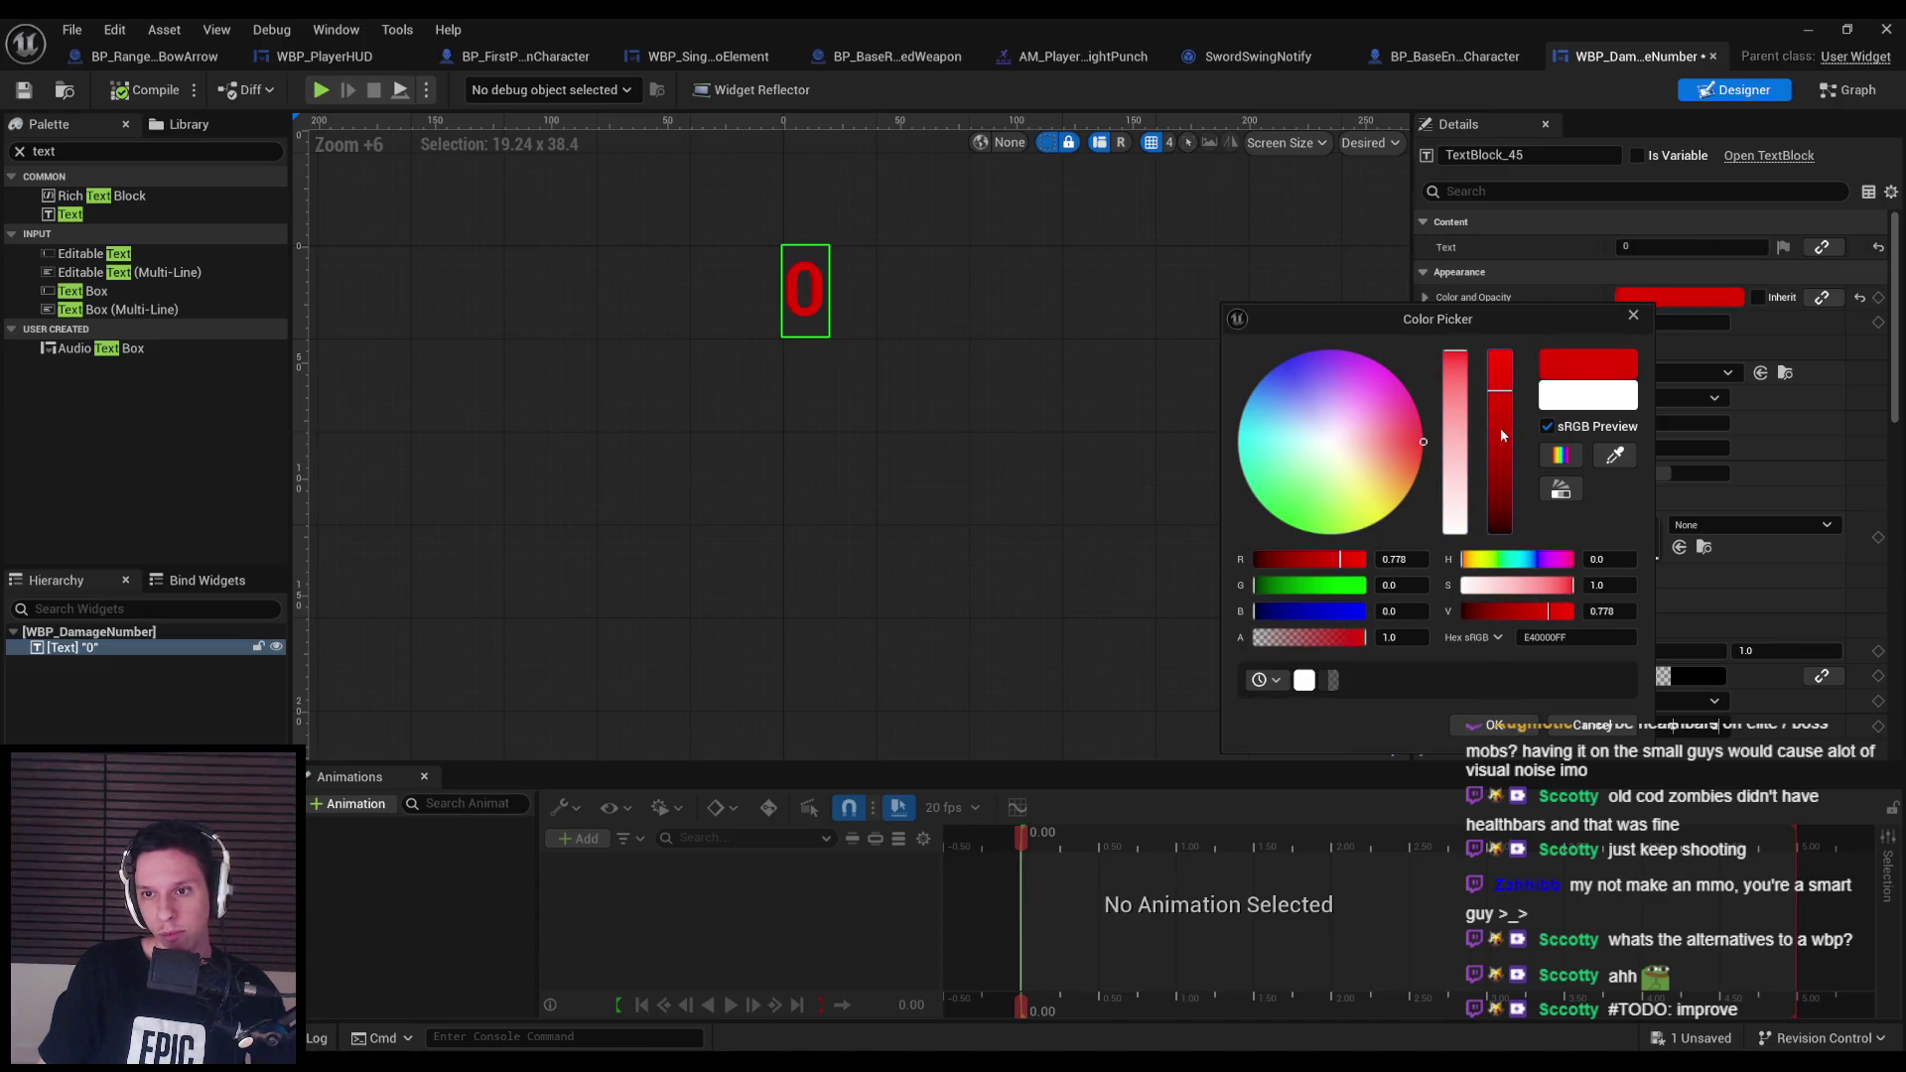
{"action": "left_click", "coordinate": [1494, 726]}
{"action": "left_click", "coordinate": [24, 90]}
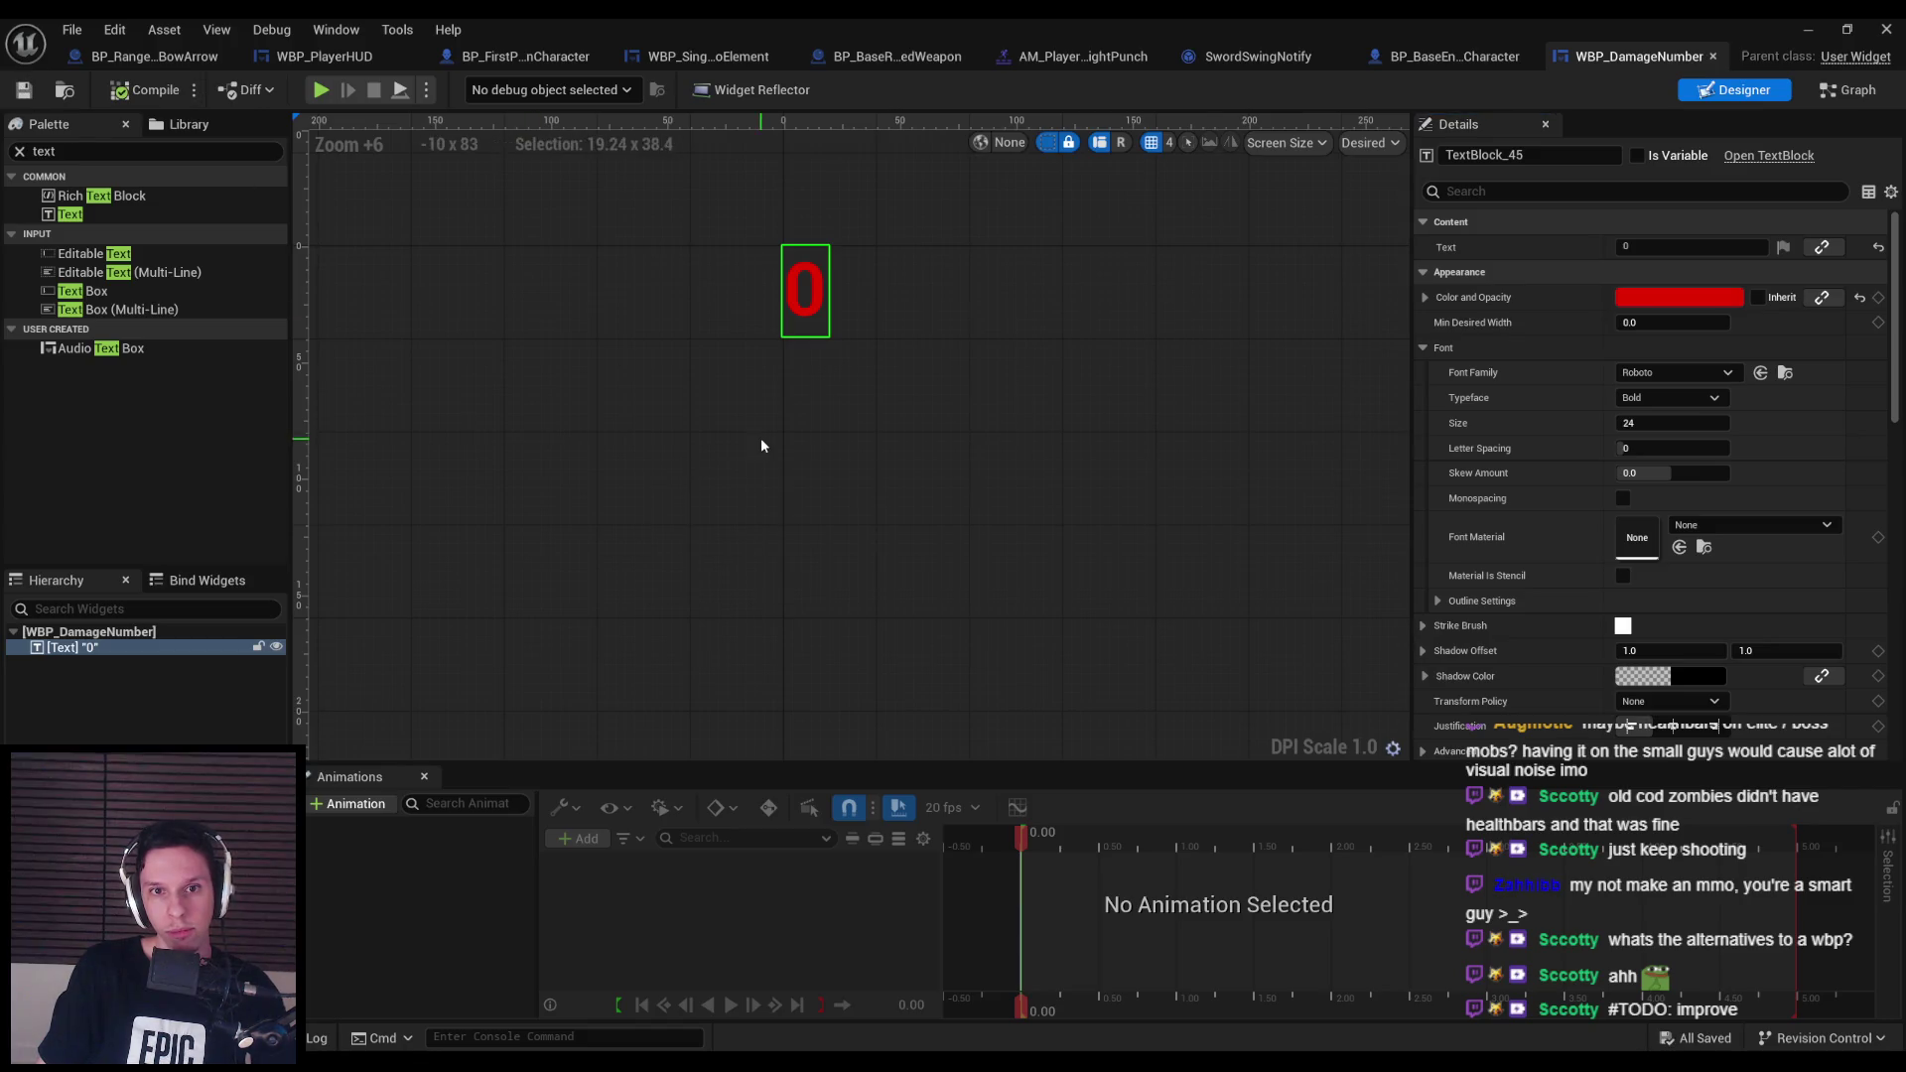
Fine-tune the red's saturation, brightness and hue toward orange, then save.
{"action": "scroll", "coordinate": [762, 443], "scroll_direction": "down", "scroll_amount": 2}
{"action": "left_click", "coordinate": [1678, 297]}
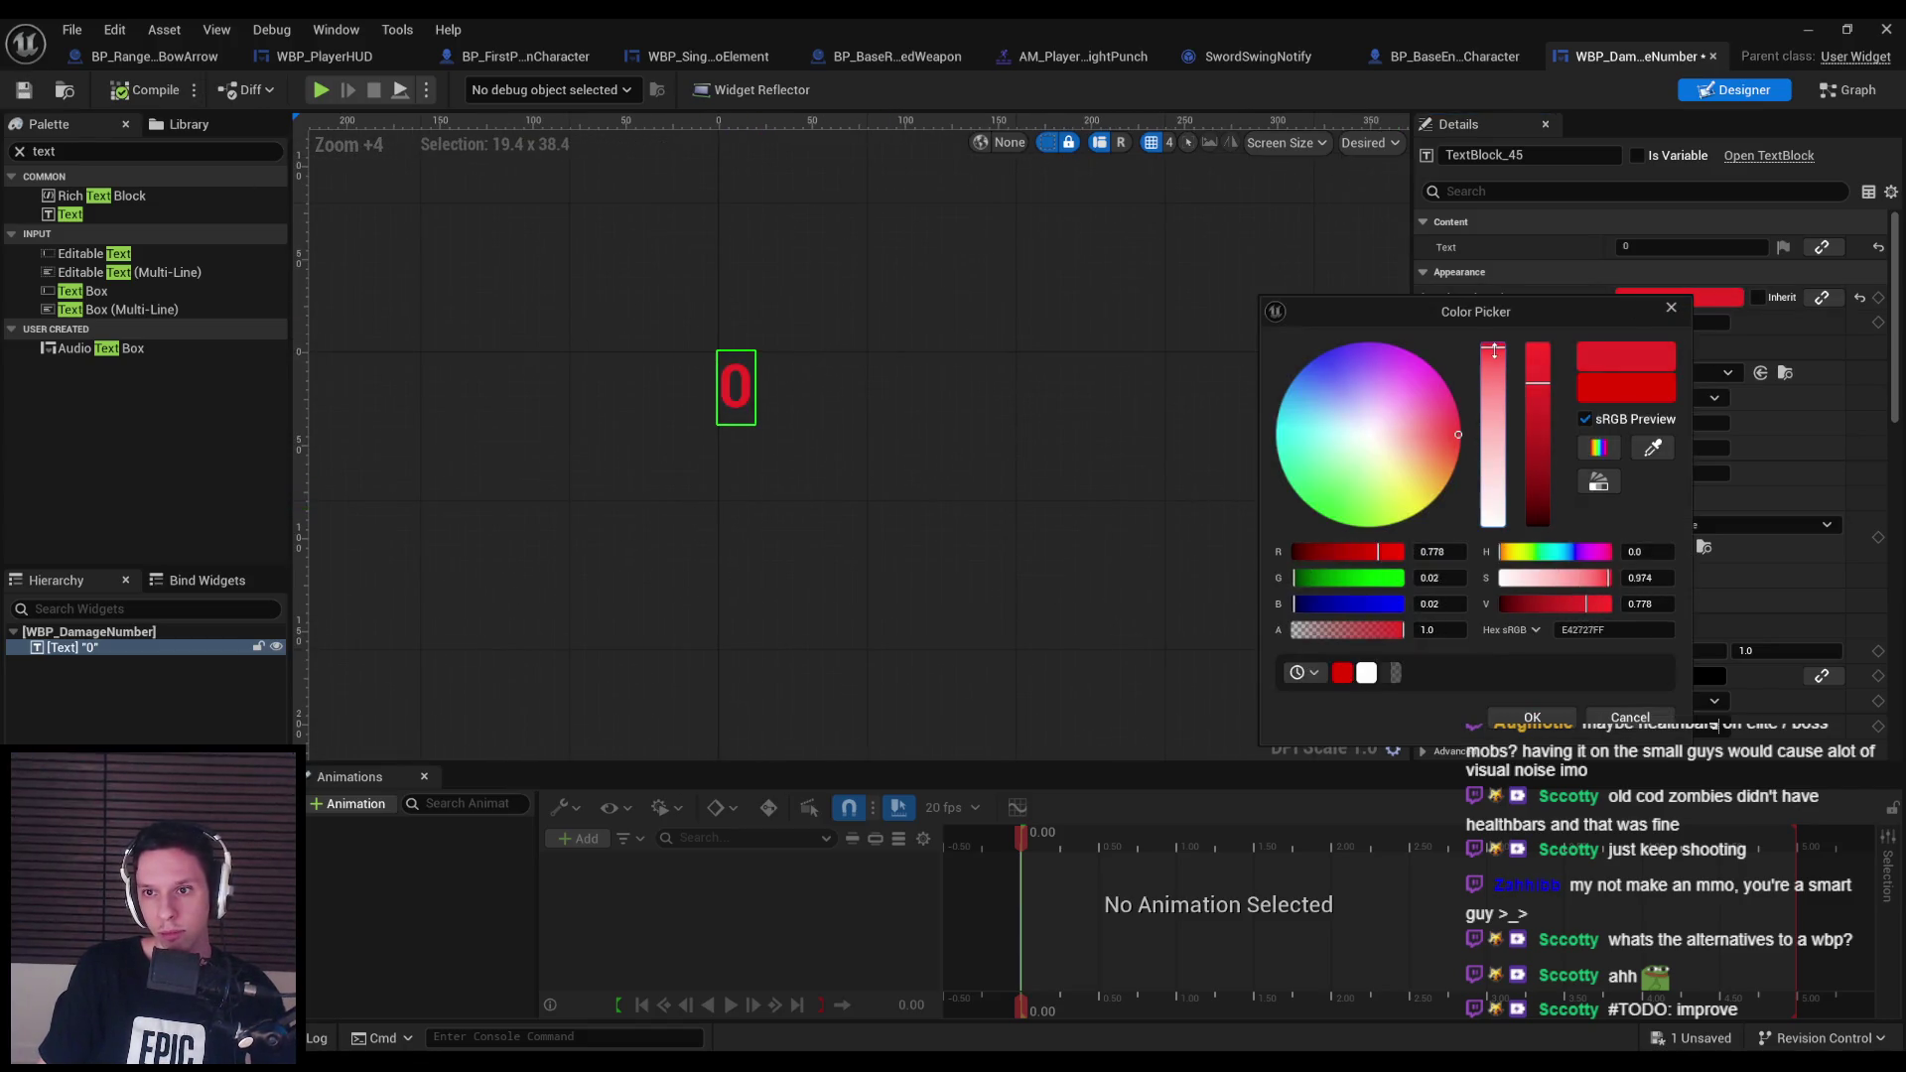
{"action": "left_click", "coordinate": [1493, 367]}
{"action": "left_click", "coordinate": [1493, 345]}
{"action": "mouse_move", "coordinate": [1526, 382]}
{"action": "left_mouse_down"}
{"action": "mouse_move", "coordinate": [1537, 451]}
{"action": "mouse_move", "coordinate": [1536, 429]}
{"action": "left_mouse_up"}
{"action": "left_click", "coordinate": [1502, 552]}
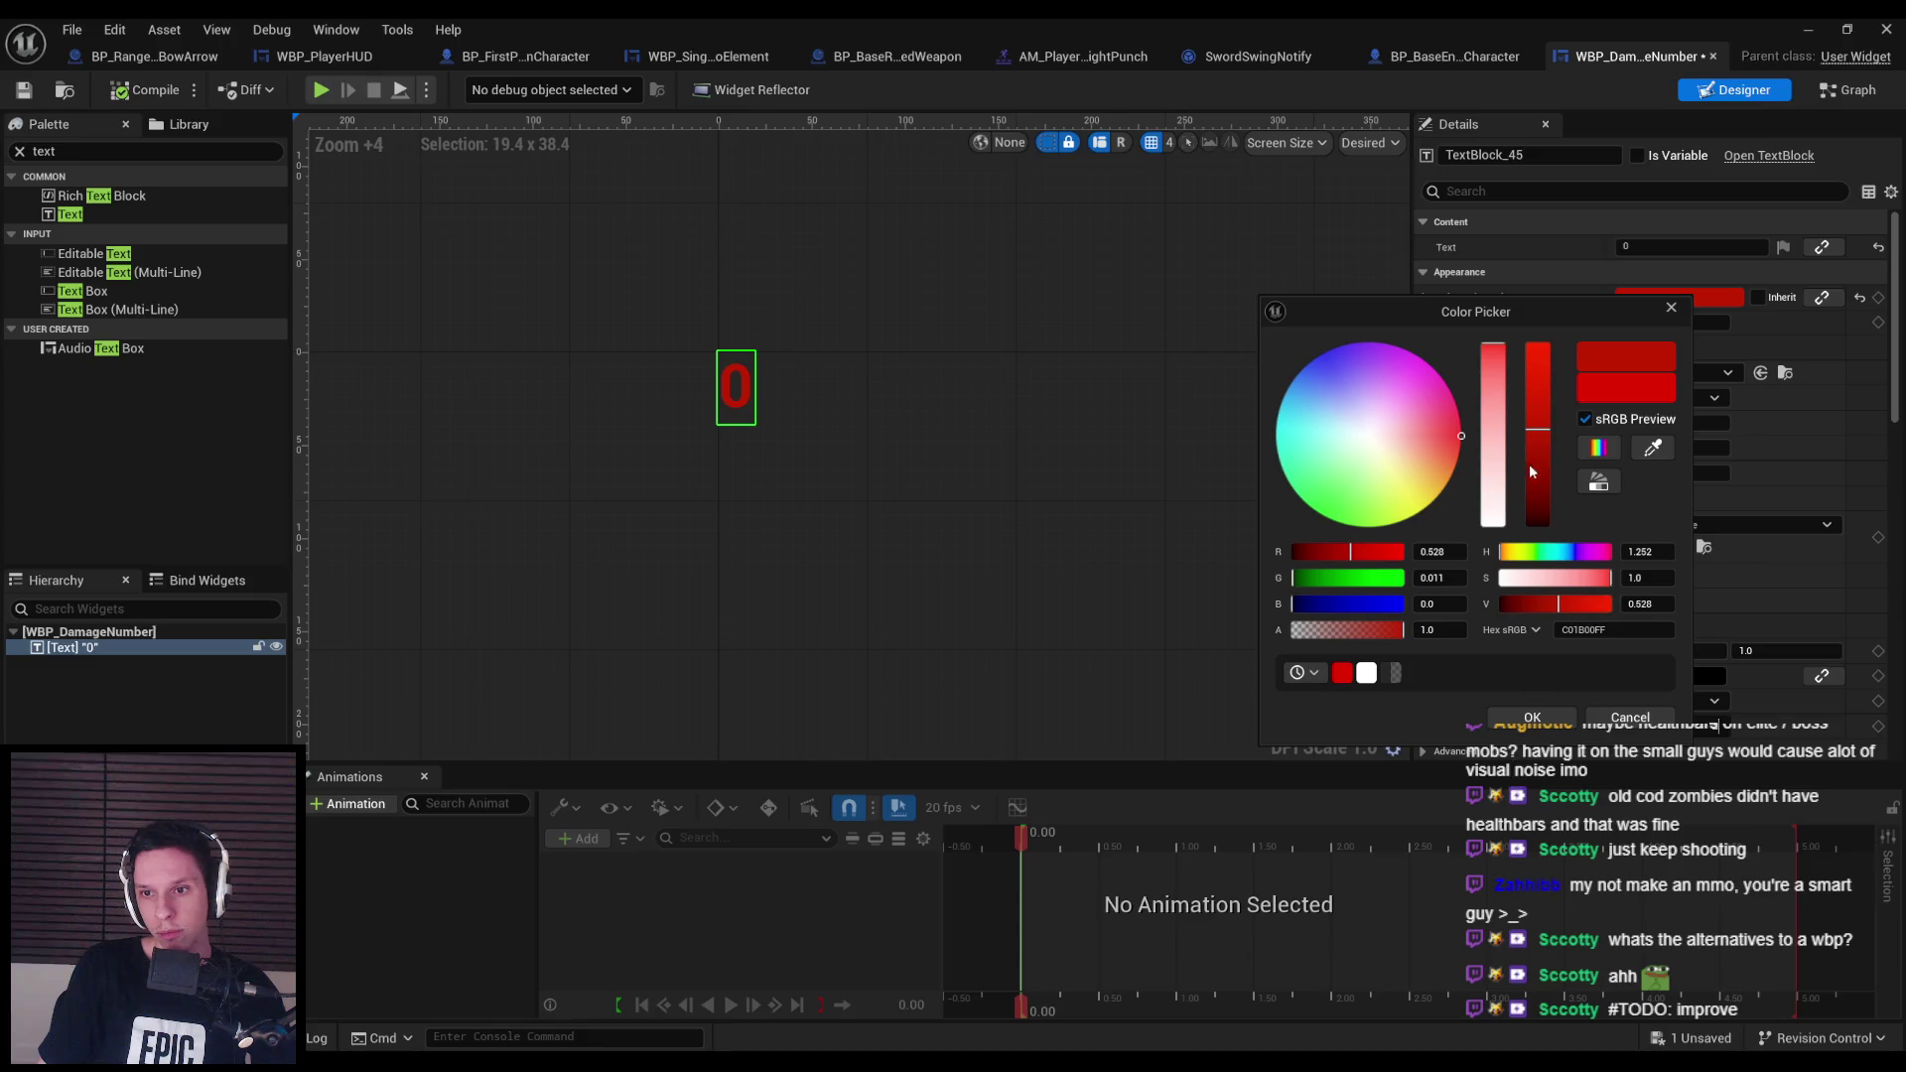
{"action": "left_click_drag", "start_coordinate": [1537, 471], "coordinate": [1537, 397]}
{"action": "left_click", "coordinate": [1532, 718]}
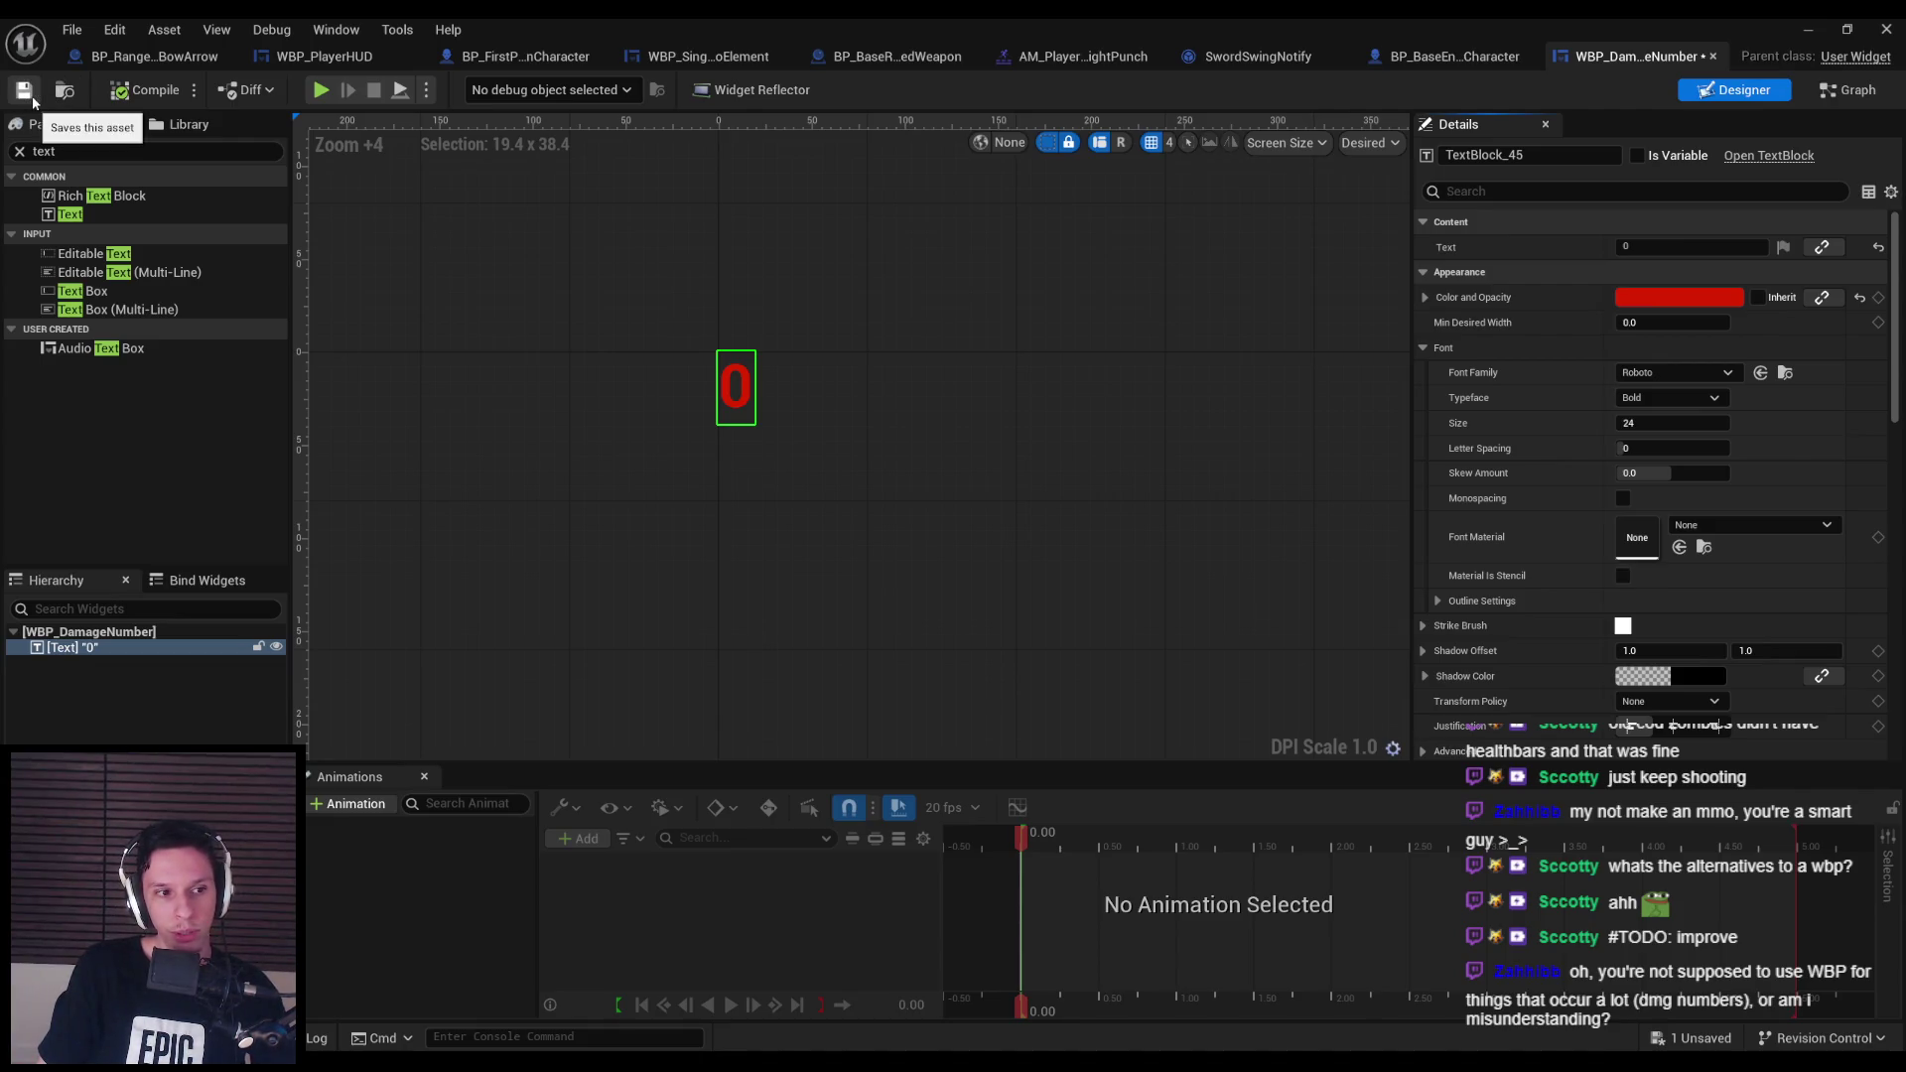
{"action": "left_click", "coordinate": [28, 95]}
{"action": "scroll", "coordinate": [487, 410], "scroll_direction": "down", "scroll_amount": 2}
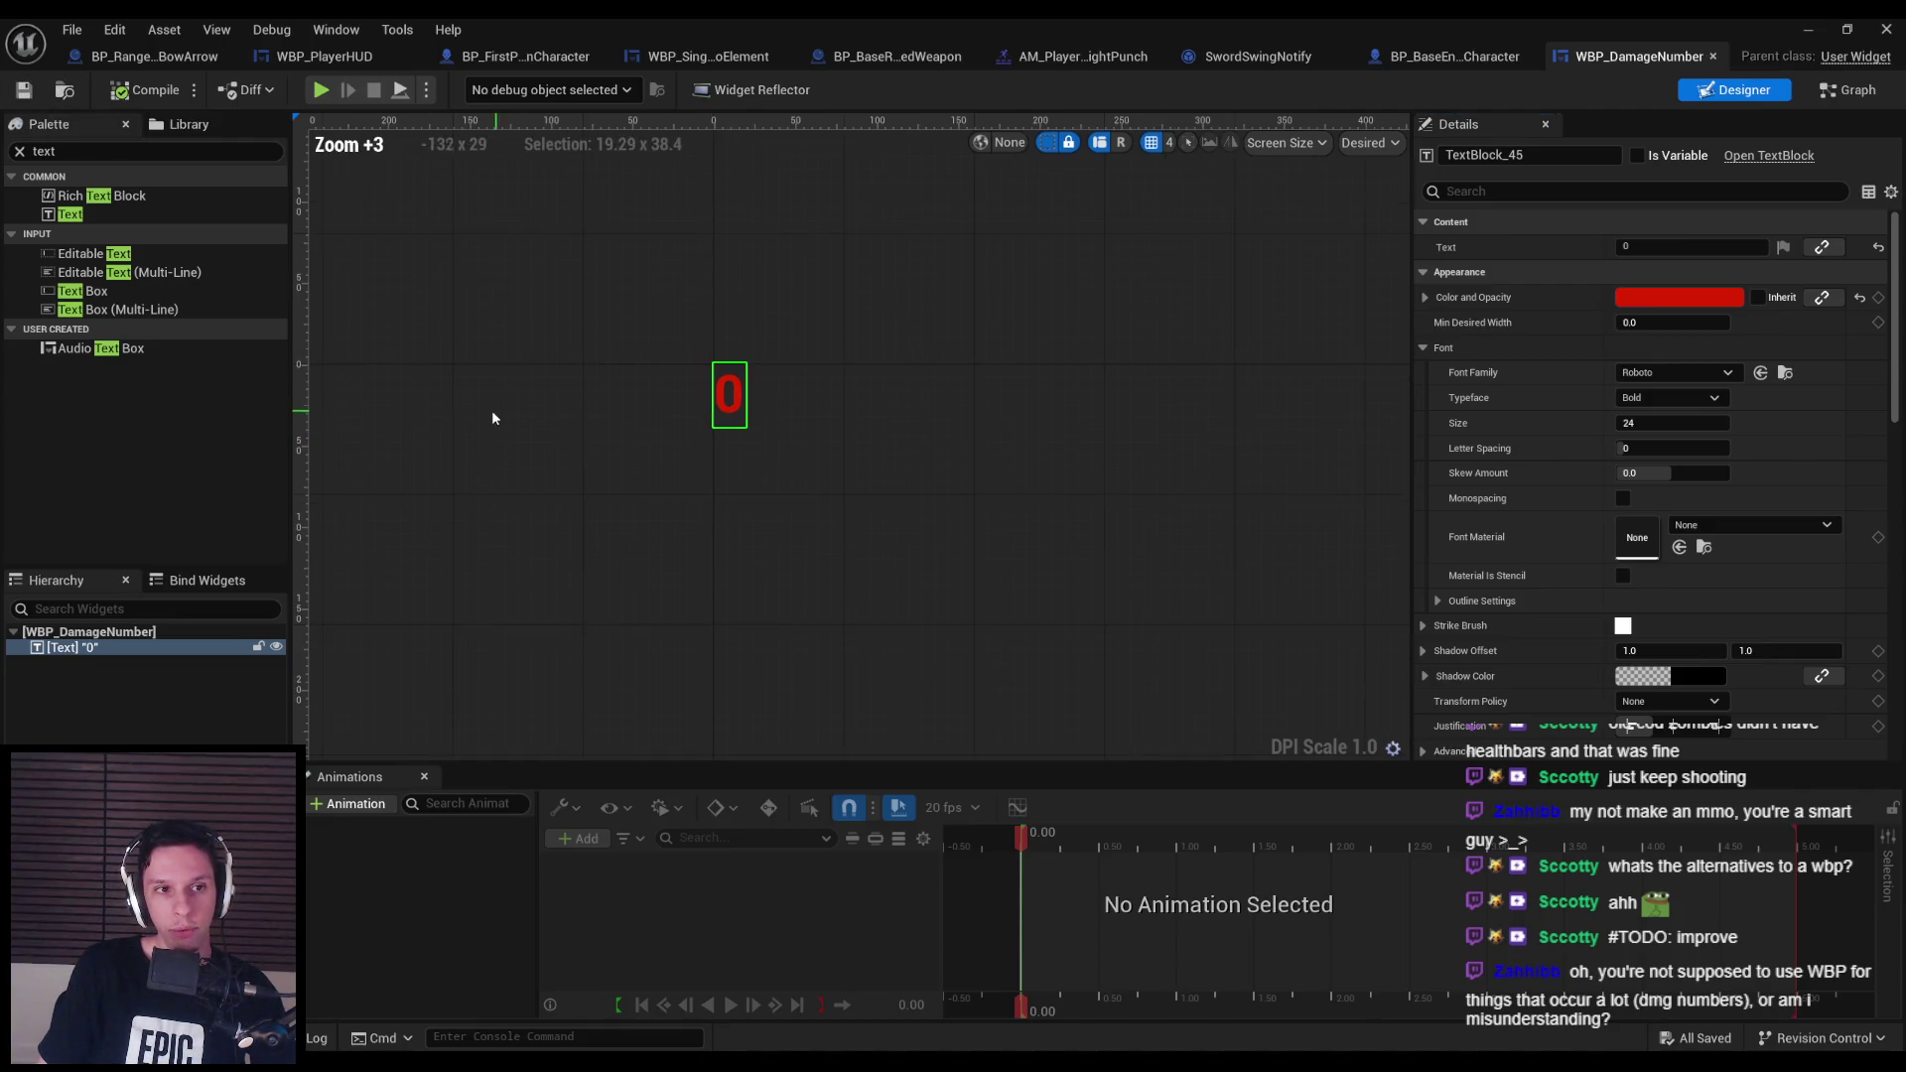
Give the 0 text's font a small Skew Amount for a slight slant and save.
{"action": "left_click", "coordinate": [429, 513]}
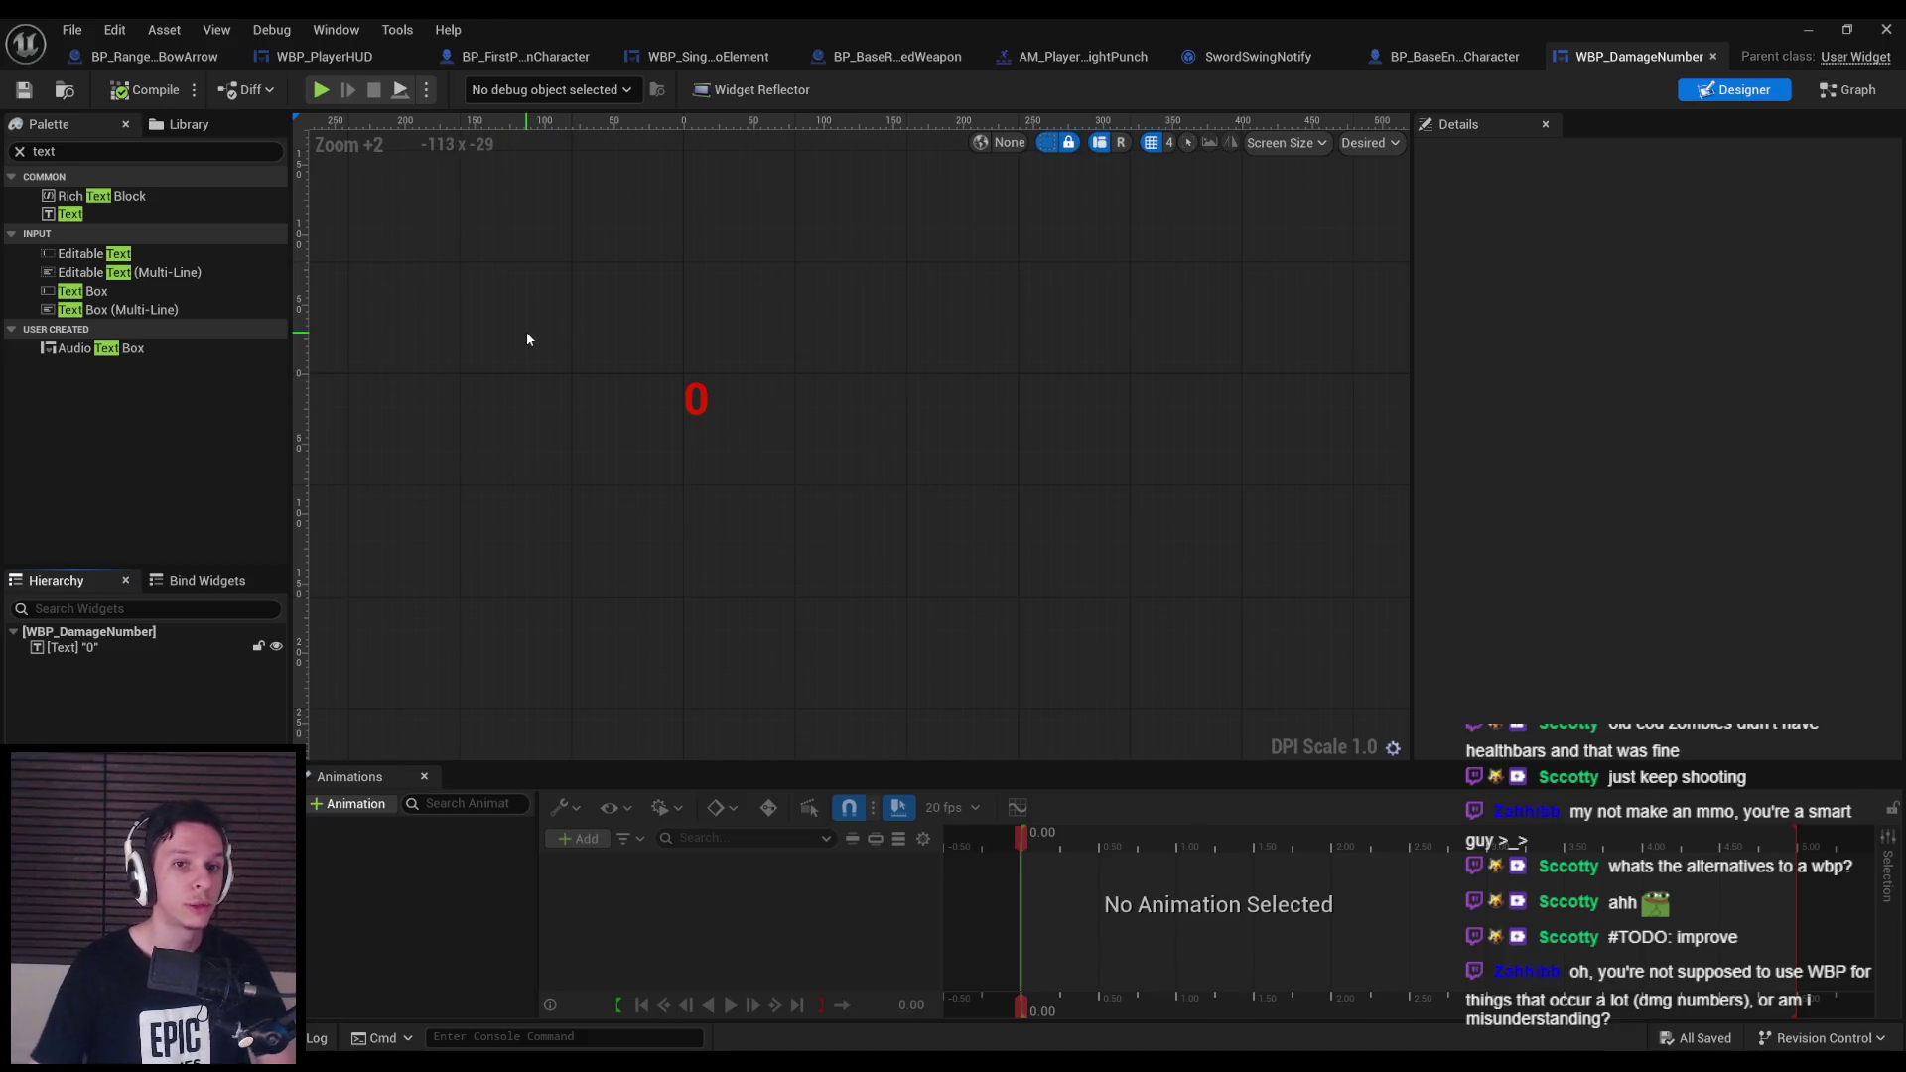
{"action": "left_click", "coordinate": [692, 385]}
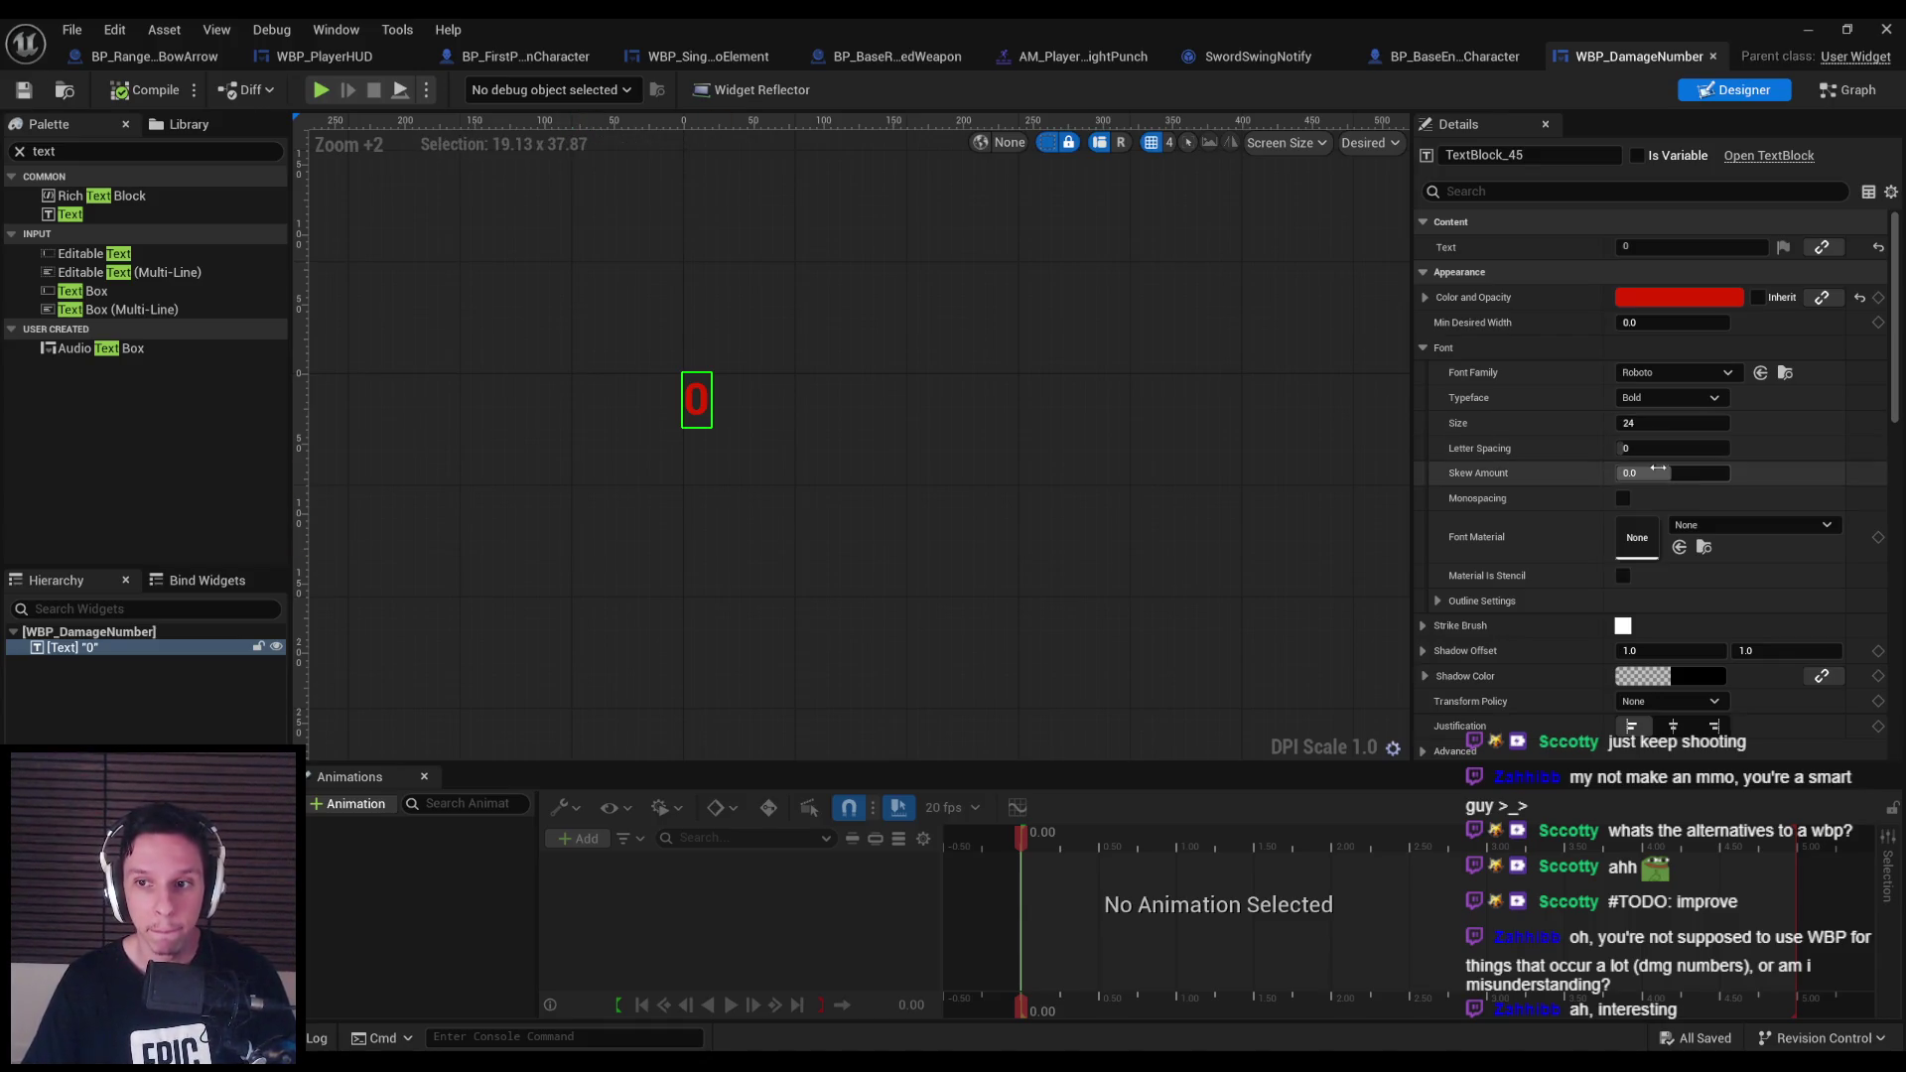
{"action": "left_click_drag", "start_coordinate": [1658, 473], "coordinate": [1673, 473]}
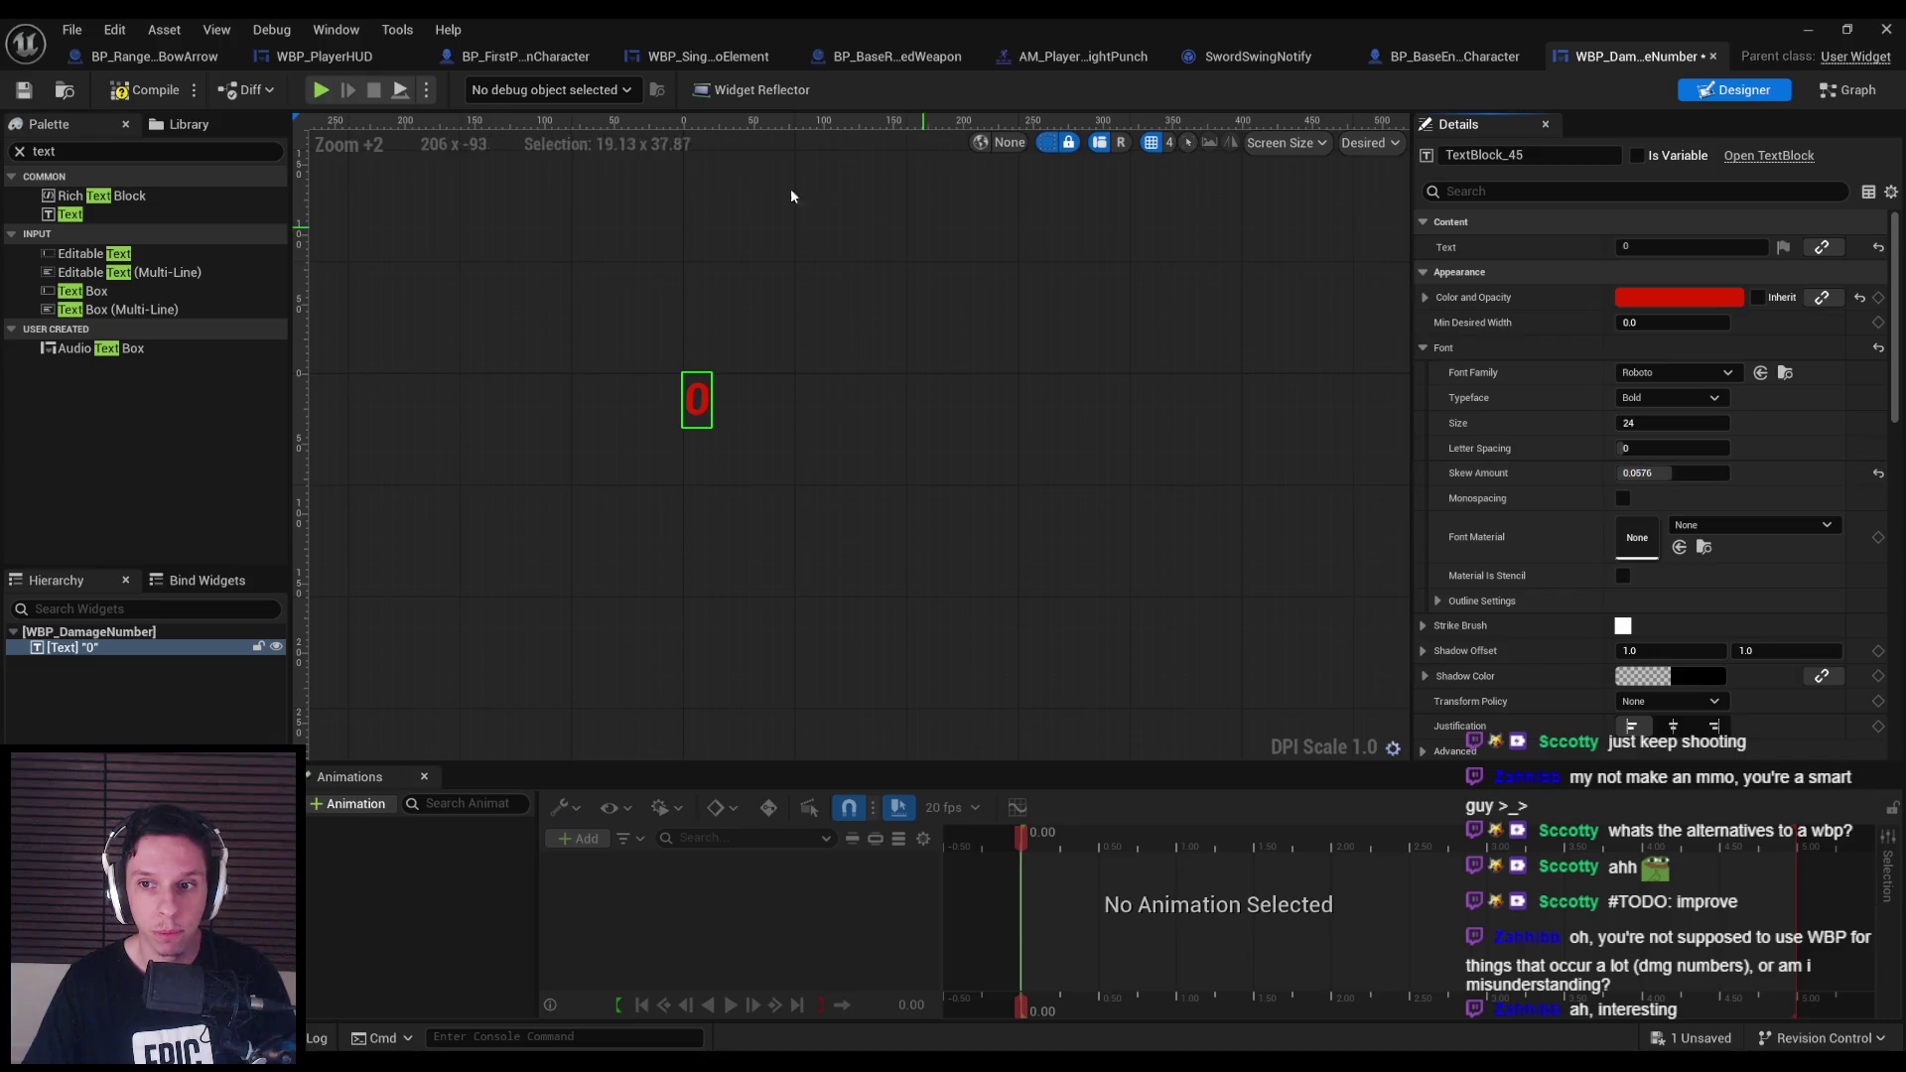
{"action": "left_click", "coordinate": [23, 89]}
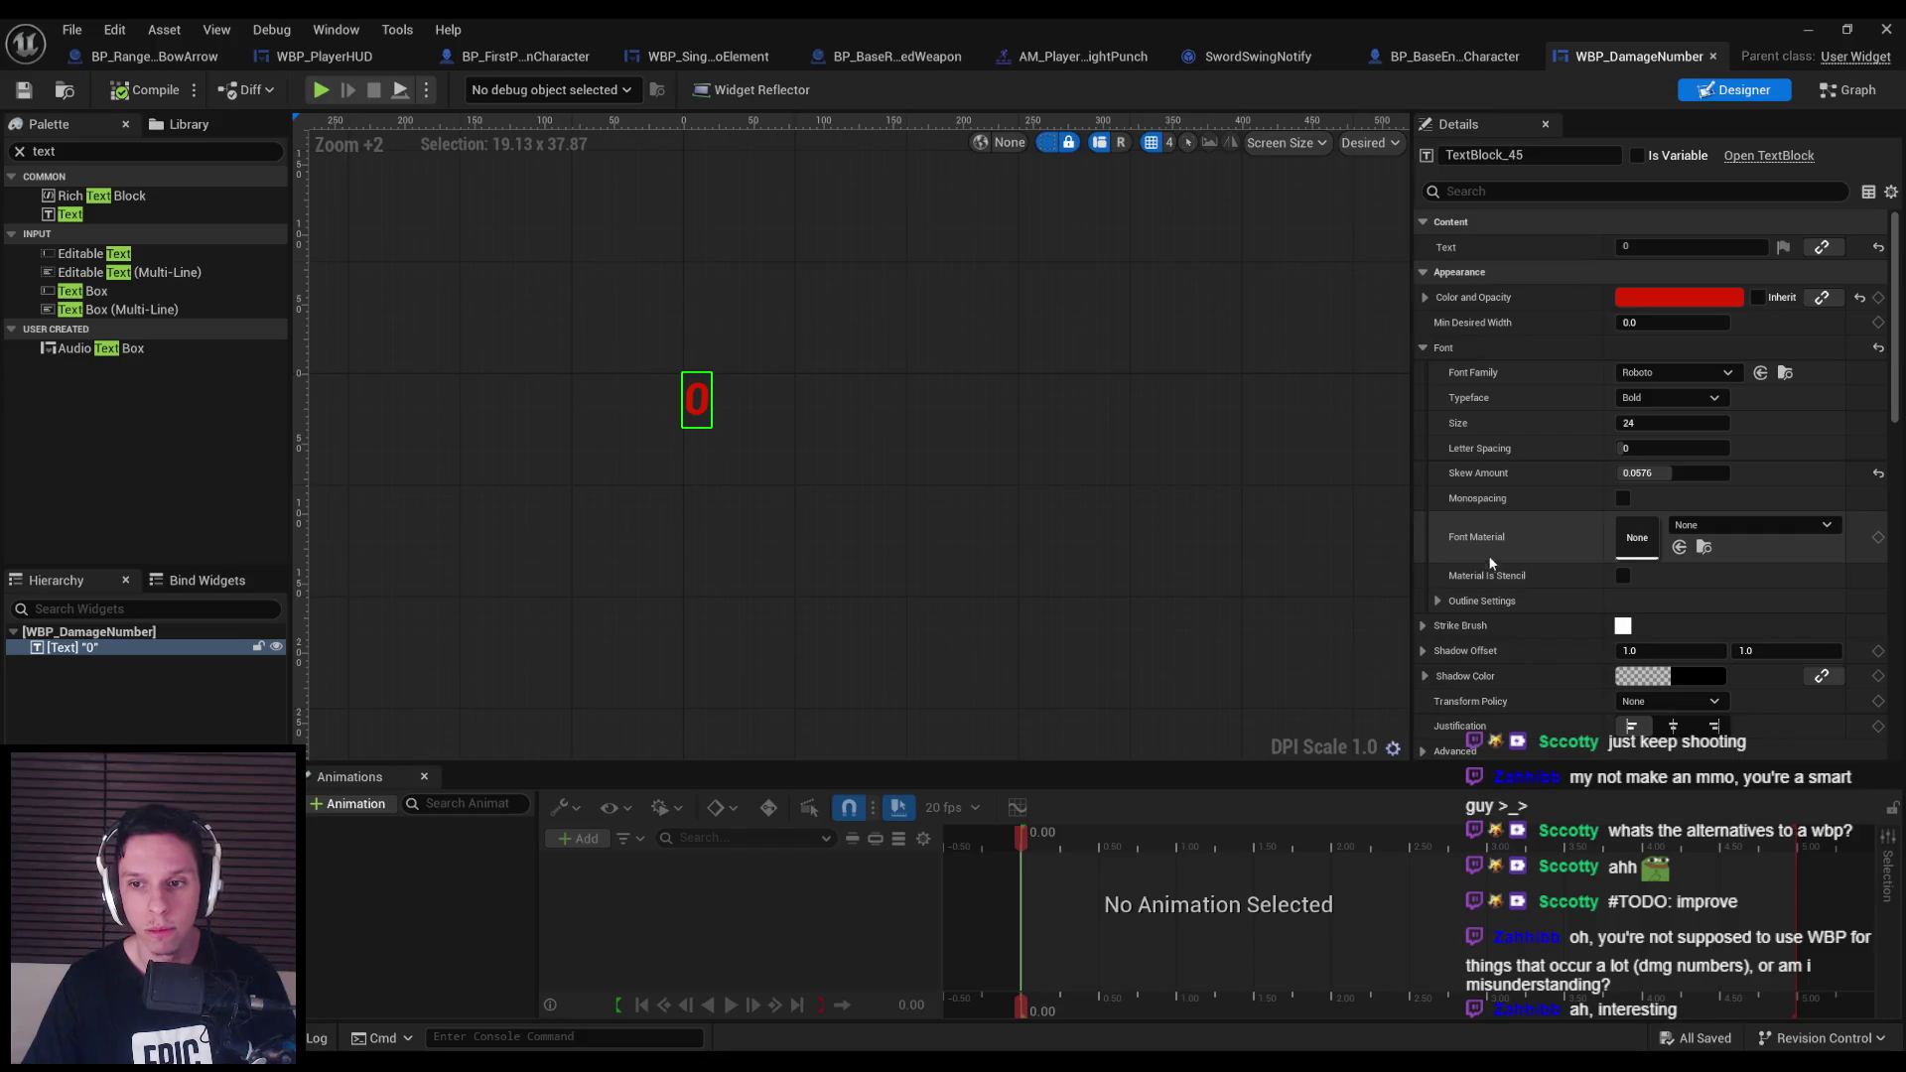
Create a new widget animation named Spawn.
{"action": "left_click", "coordinate": [354, 804]}
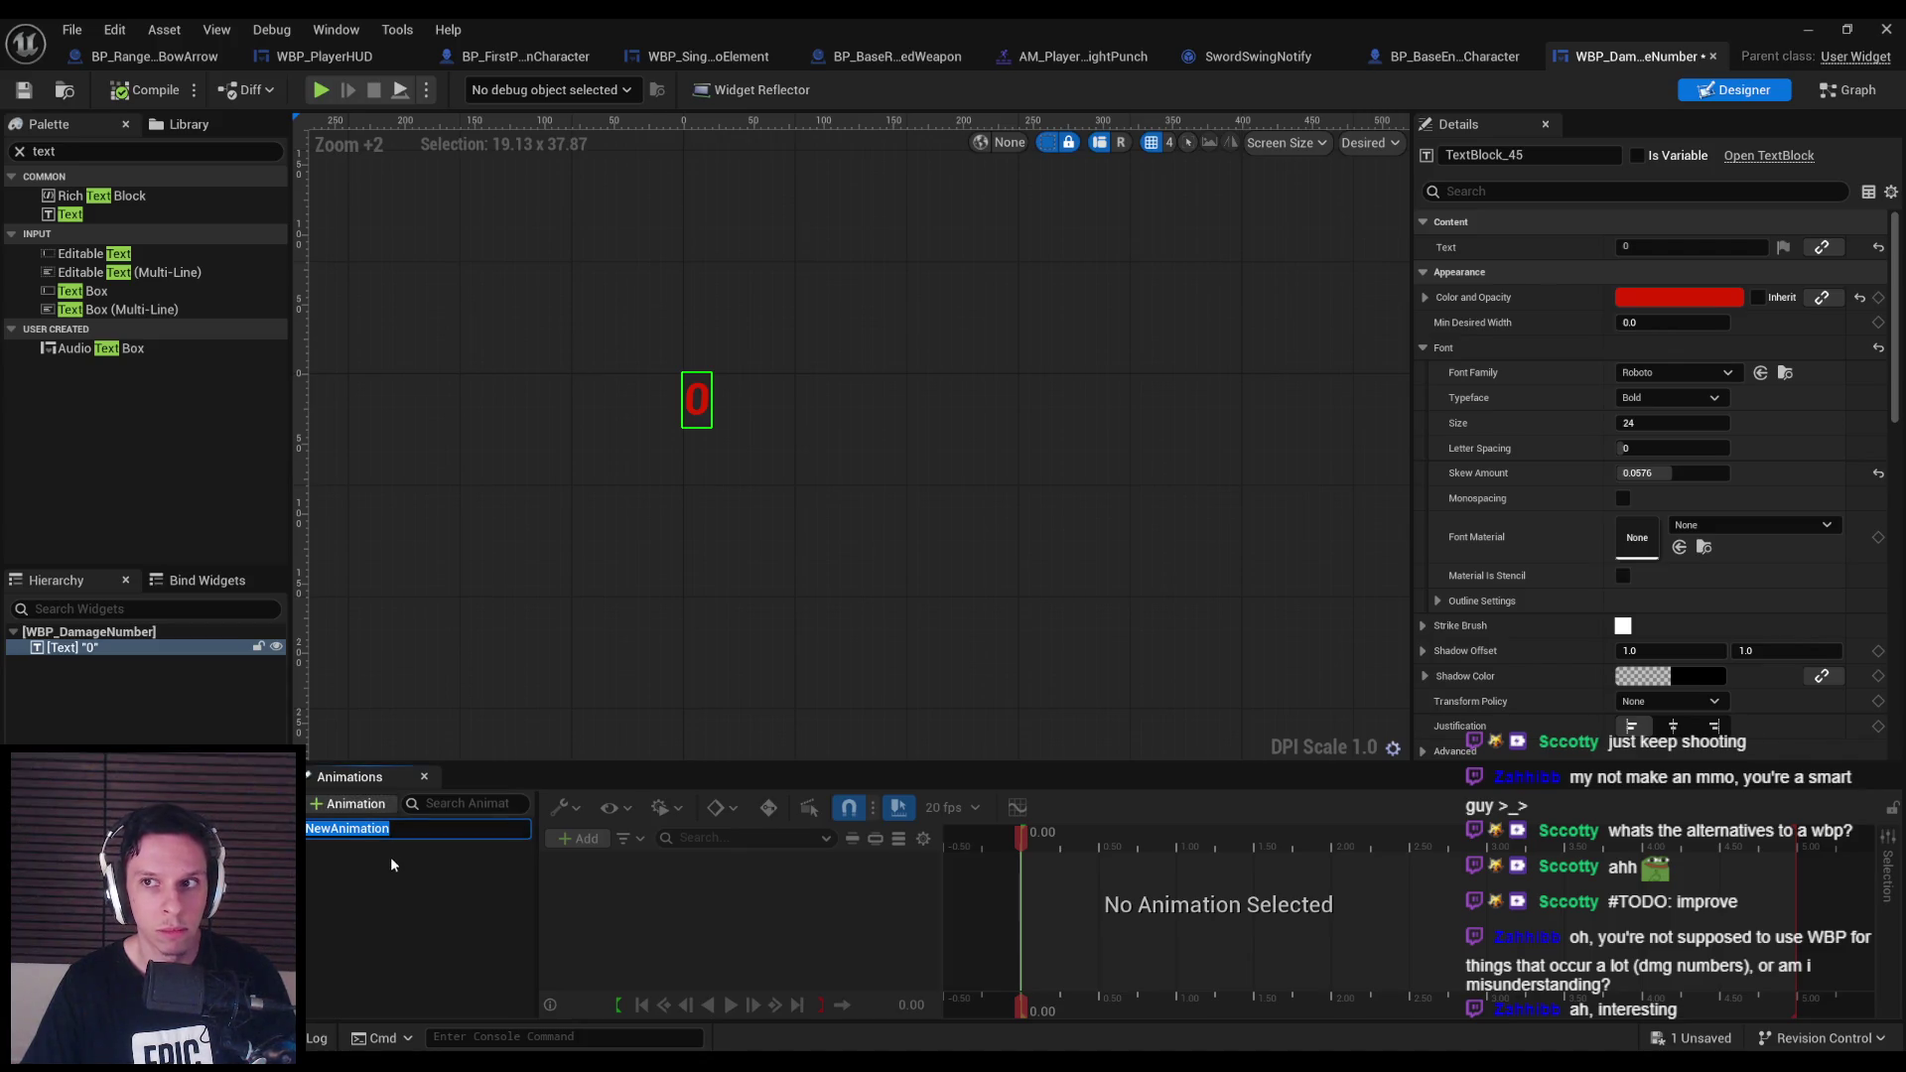
{"action": "key", "text": "ctrl+z"}
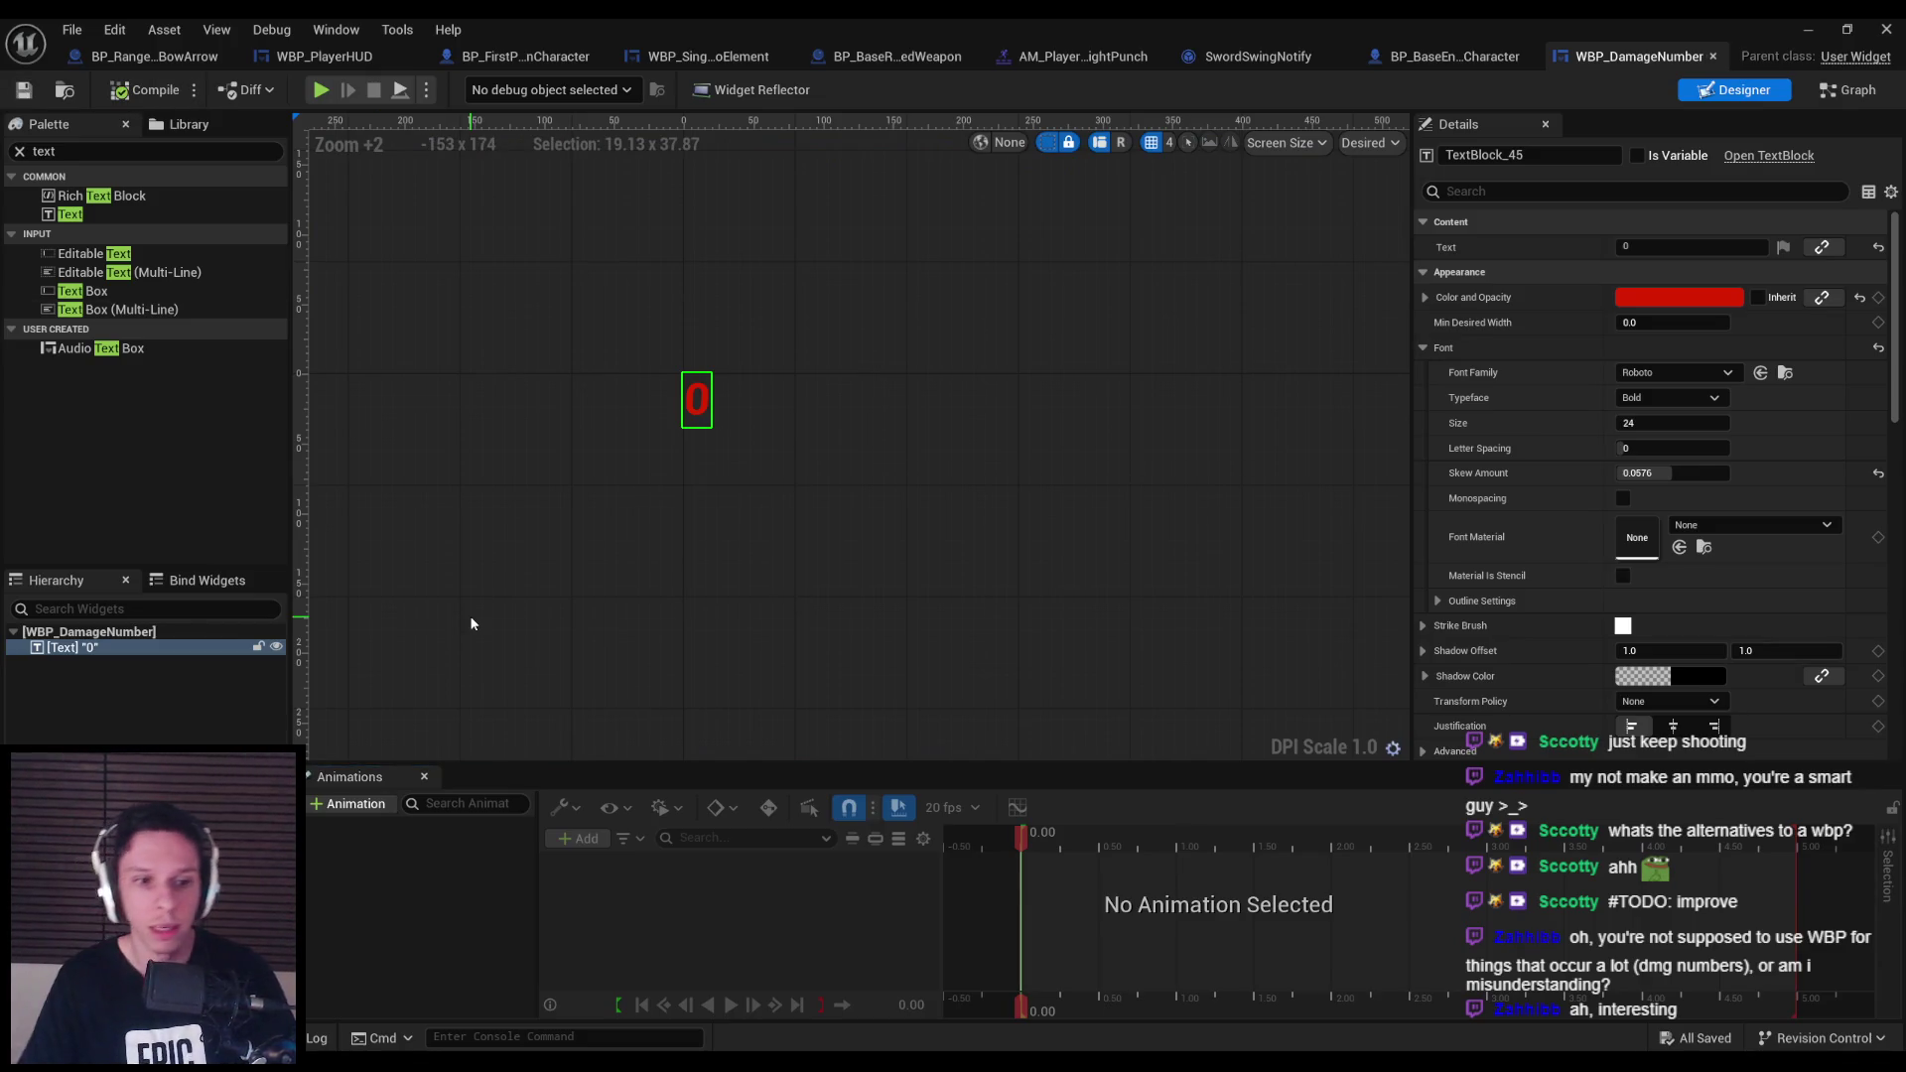
{"action": "left_click", "coordinate": [365, 806]}
{"action": "type", "text": "Spawn"}
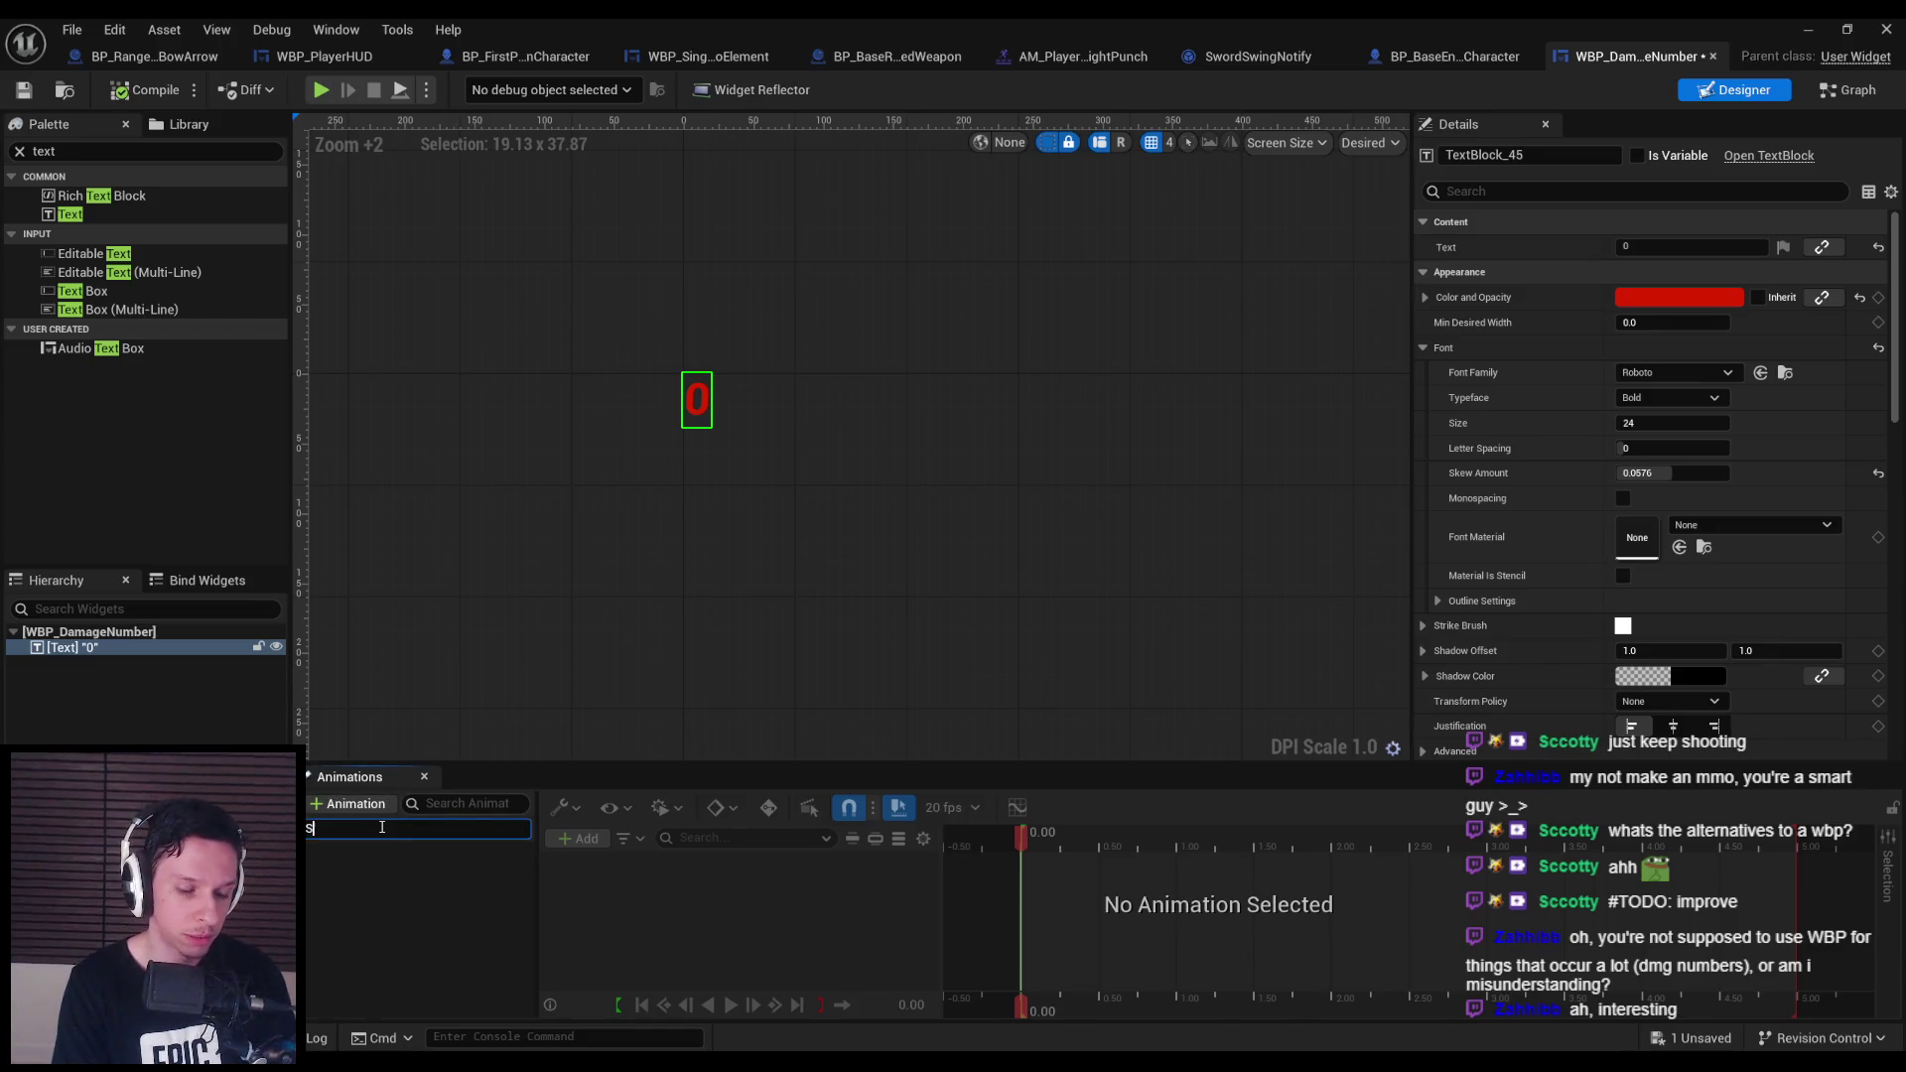
{"action": "key", "text": "Return"}
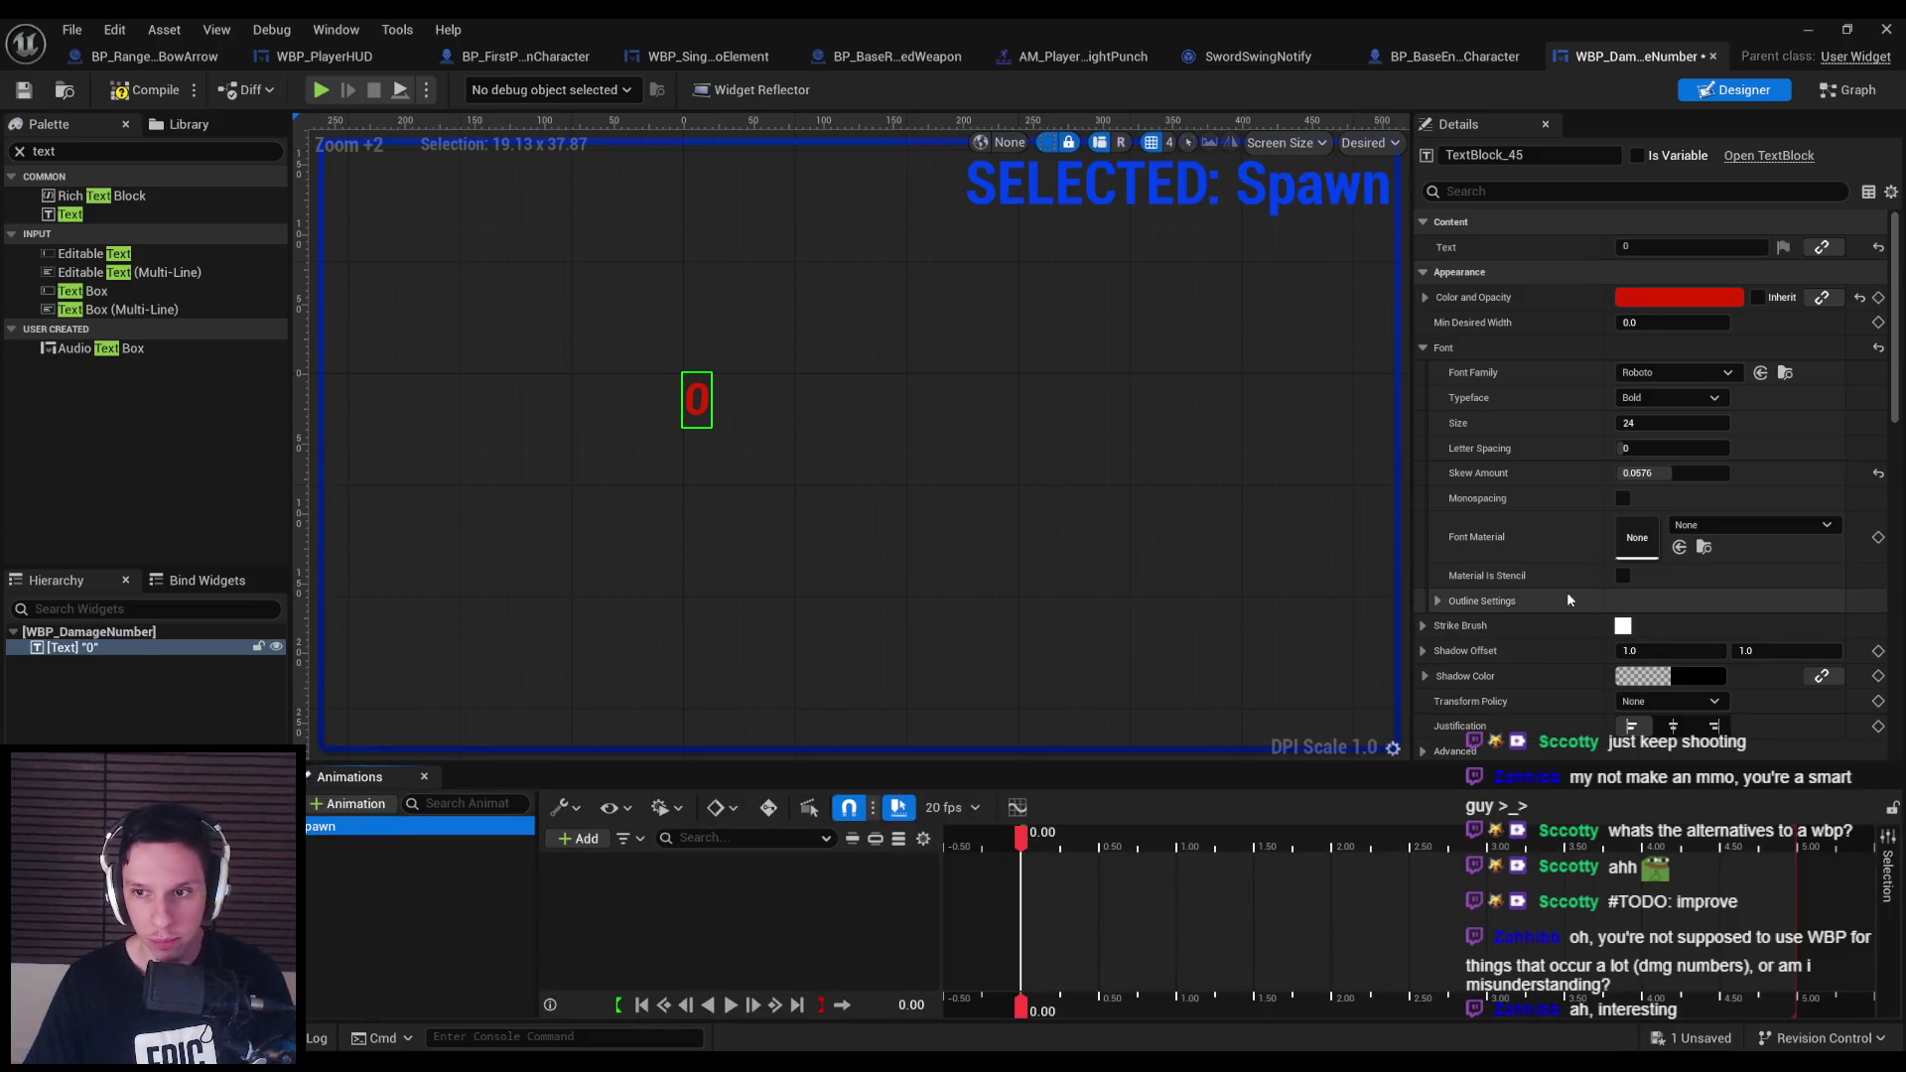
Enable auto-key and key the 0 text's Render Transform translation at the start.
{"action": "scroll", "coordinate": [1562, 588], "scroll_direction": "down", "scroll_amount": 10}
{"action": "left_click", "coordinate": [769, 808]}
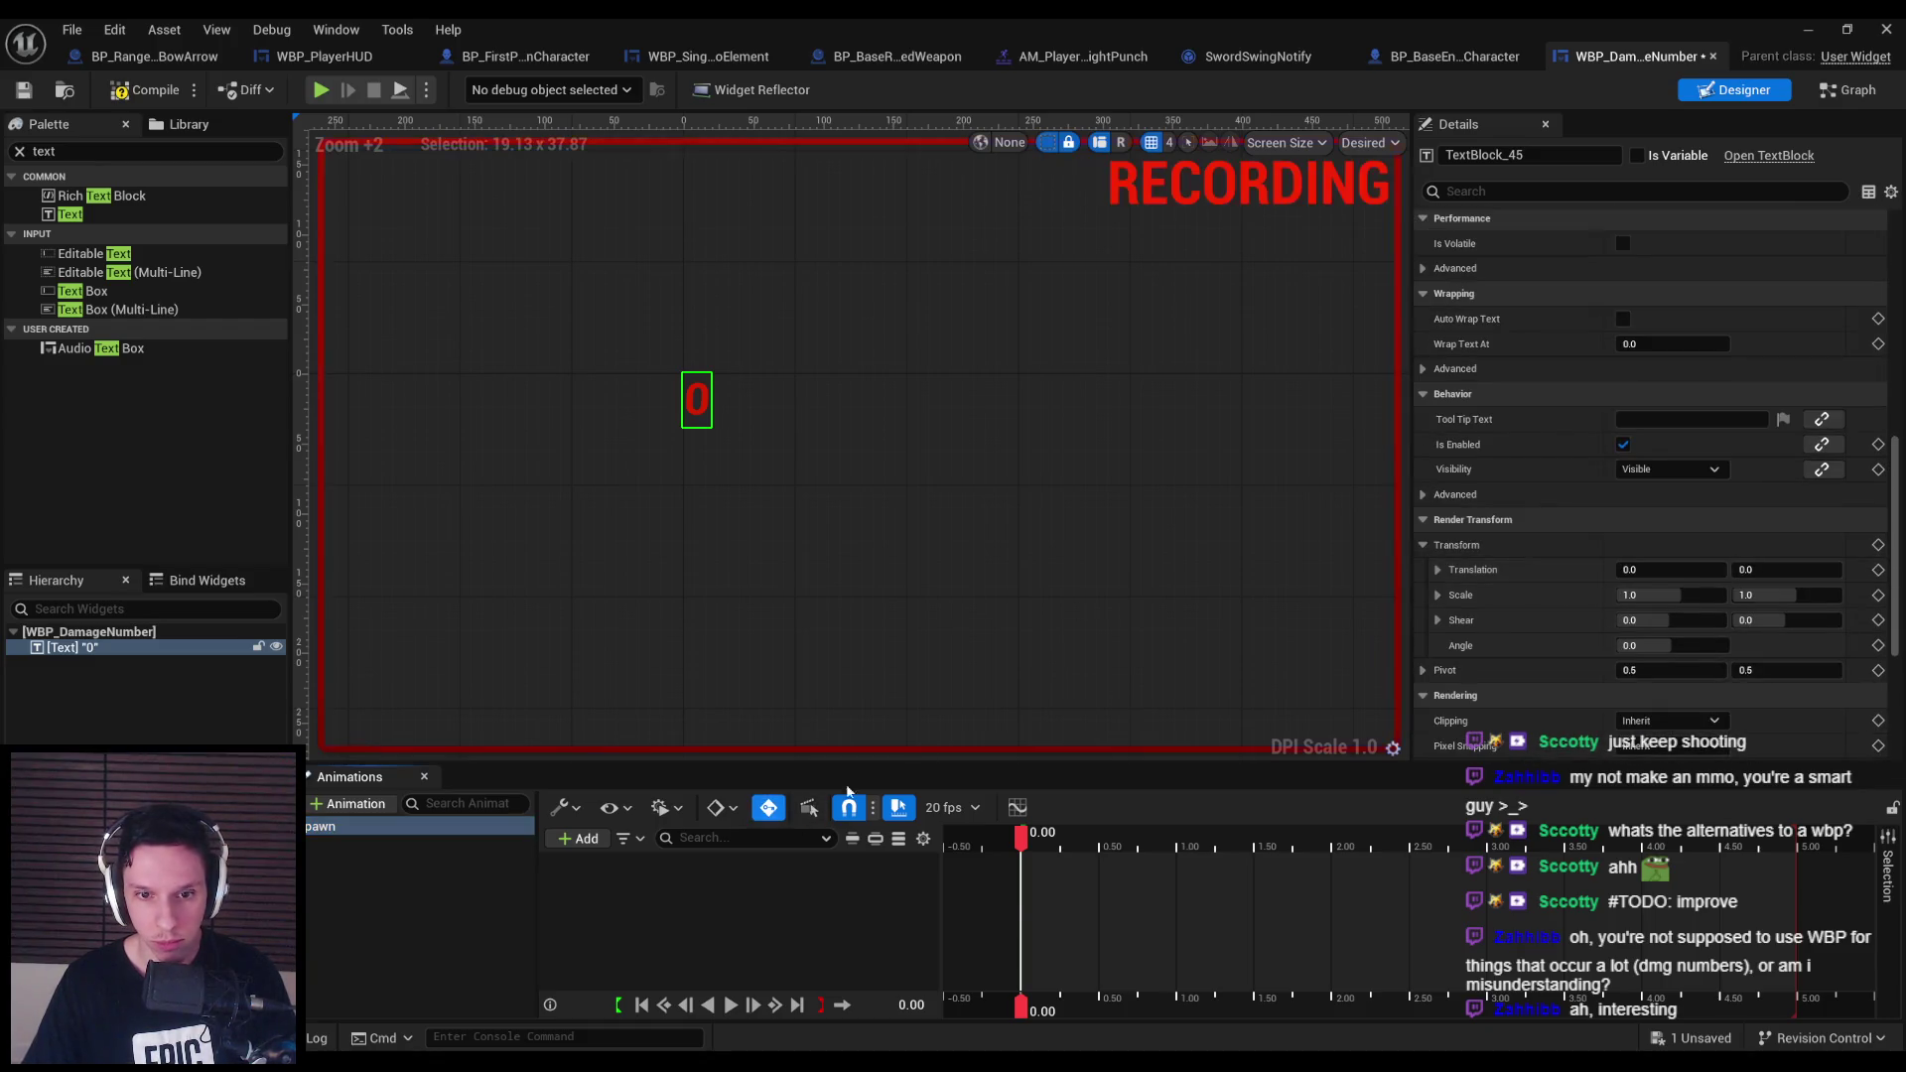
{"action": "scroll", "coordinate": [1658, 562], "scroll_direction": "down", "scroll_amount": 5}
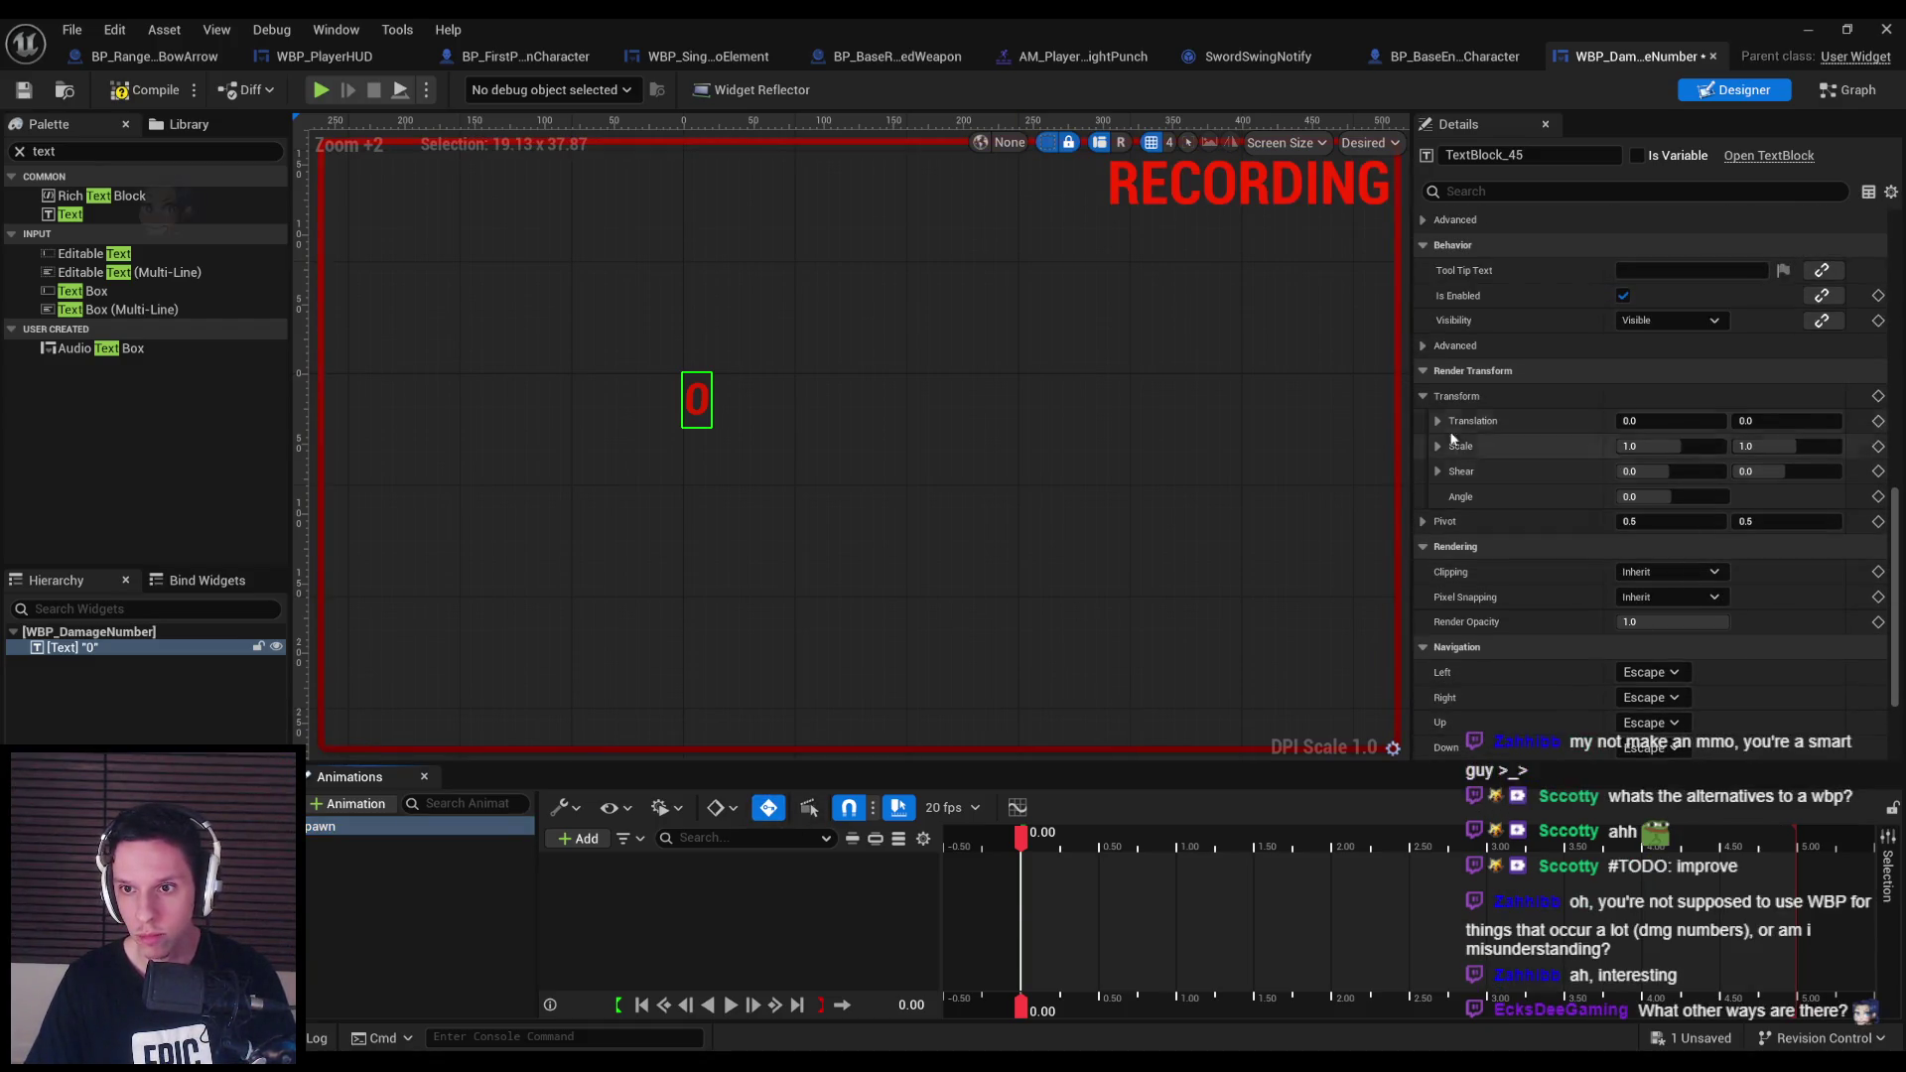
{"action": "left_click", "coordinate": [1878, 421]}
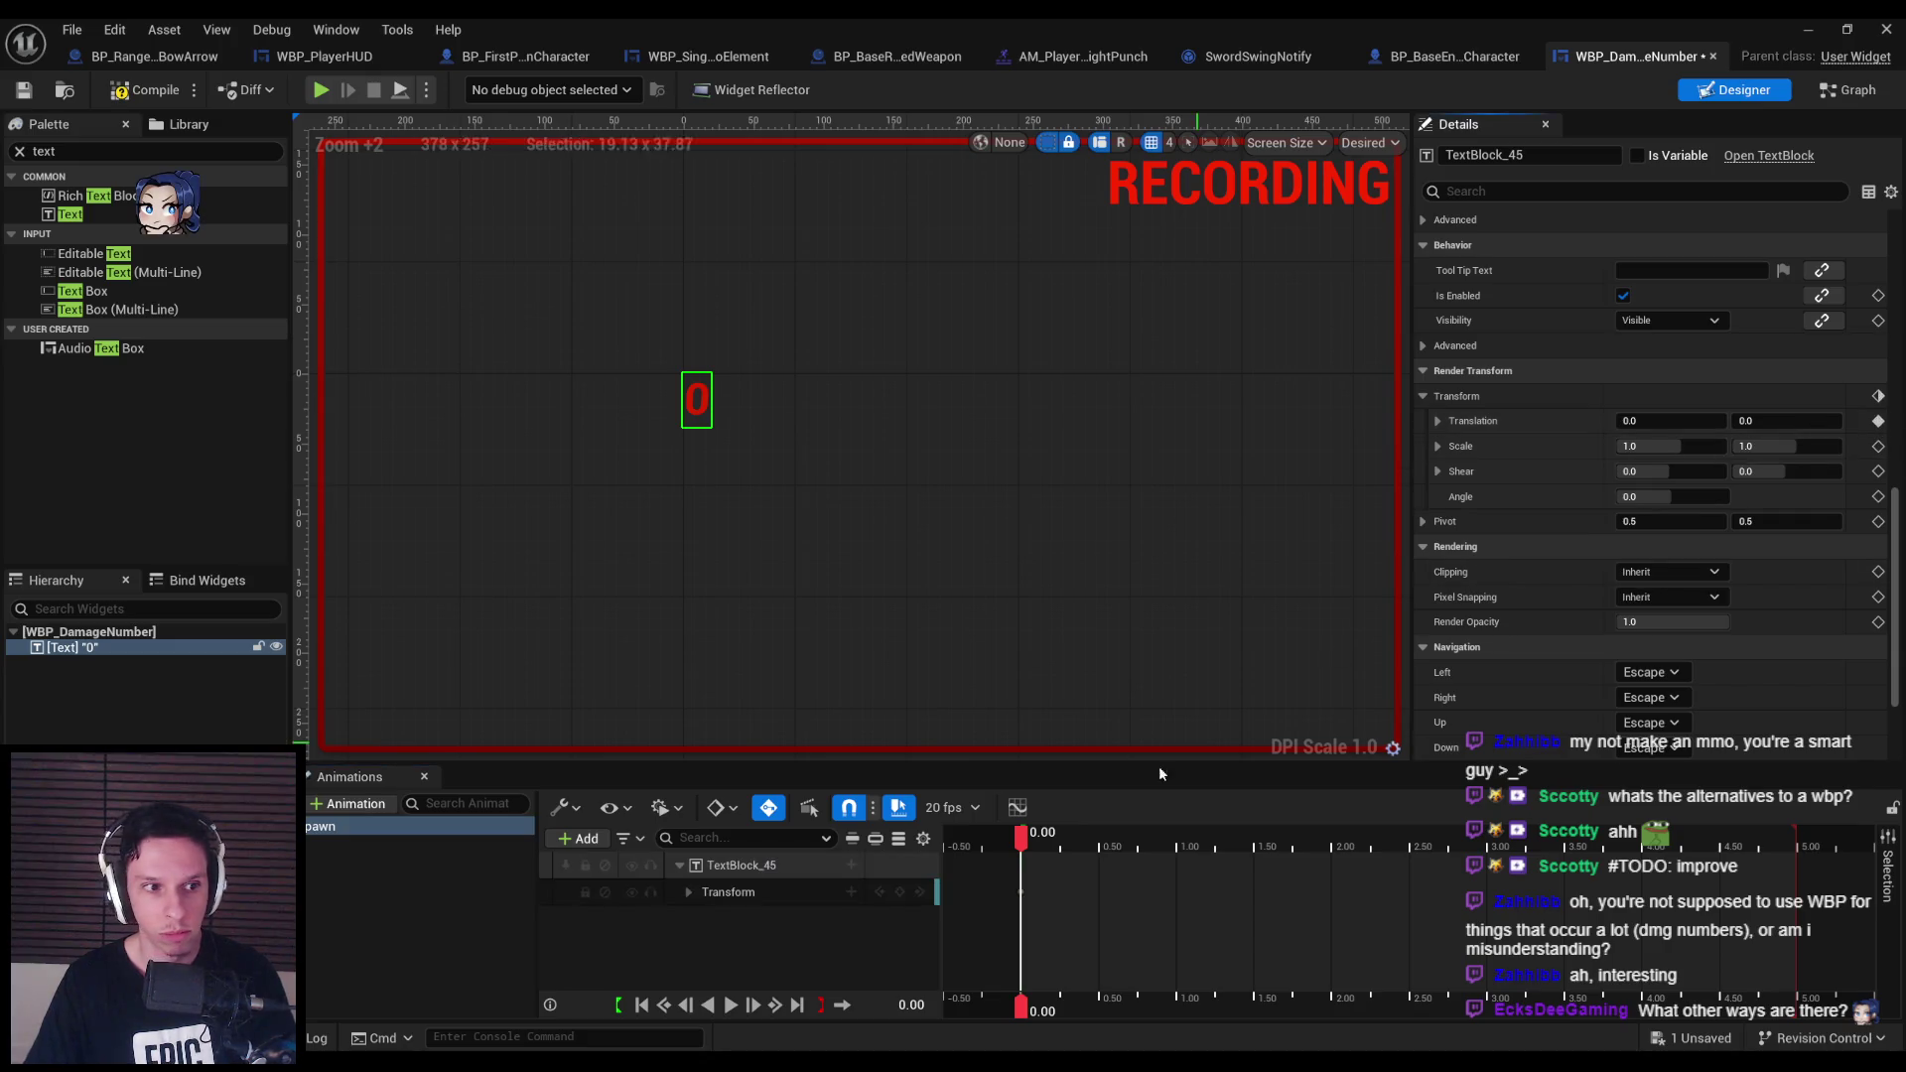
At 0.25 seconds, key the text's Translation Y at -15.
{"action": "left_click_drag", "start_coordinate": [1043, 844], "coordinate": [1060, 844]}
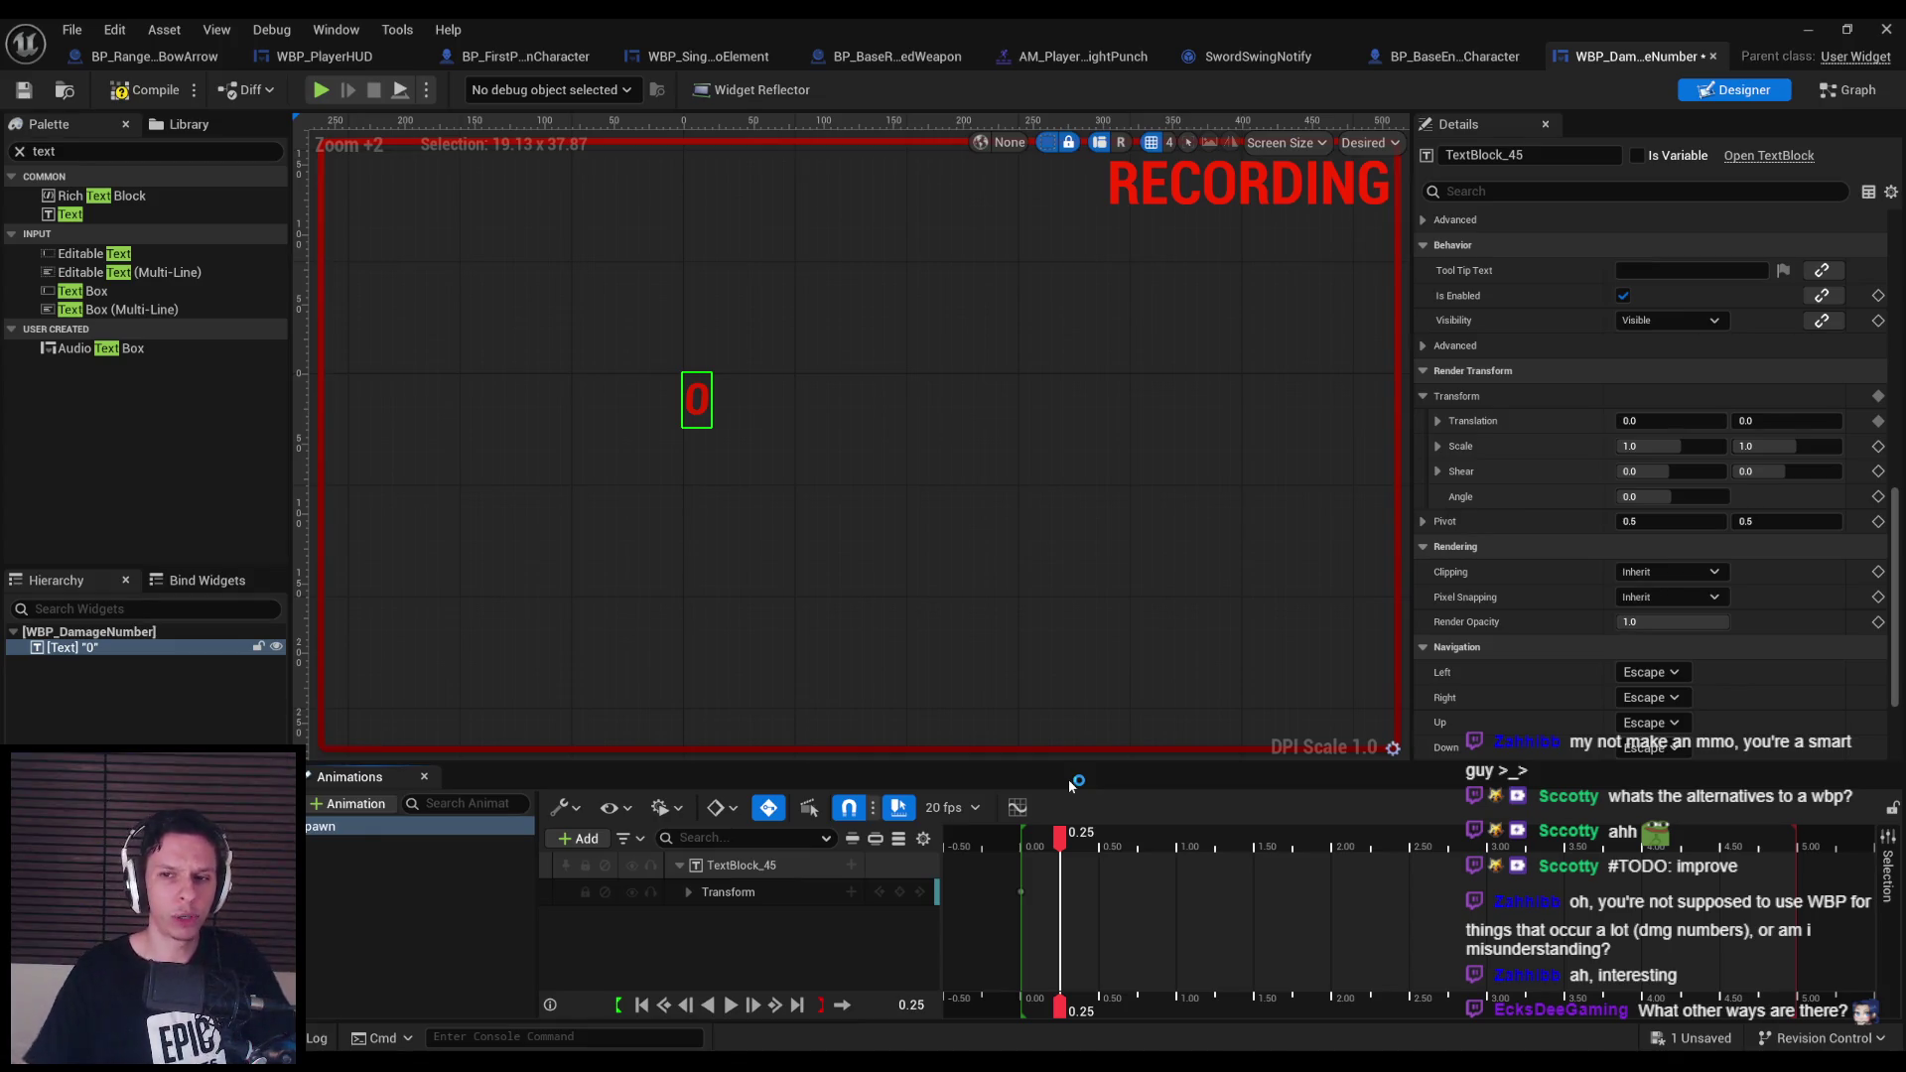
{"action": "left_click", "coordinate": [1437, 421]}
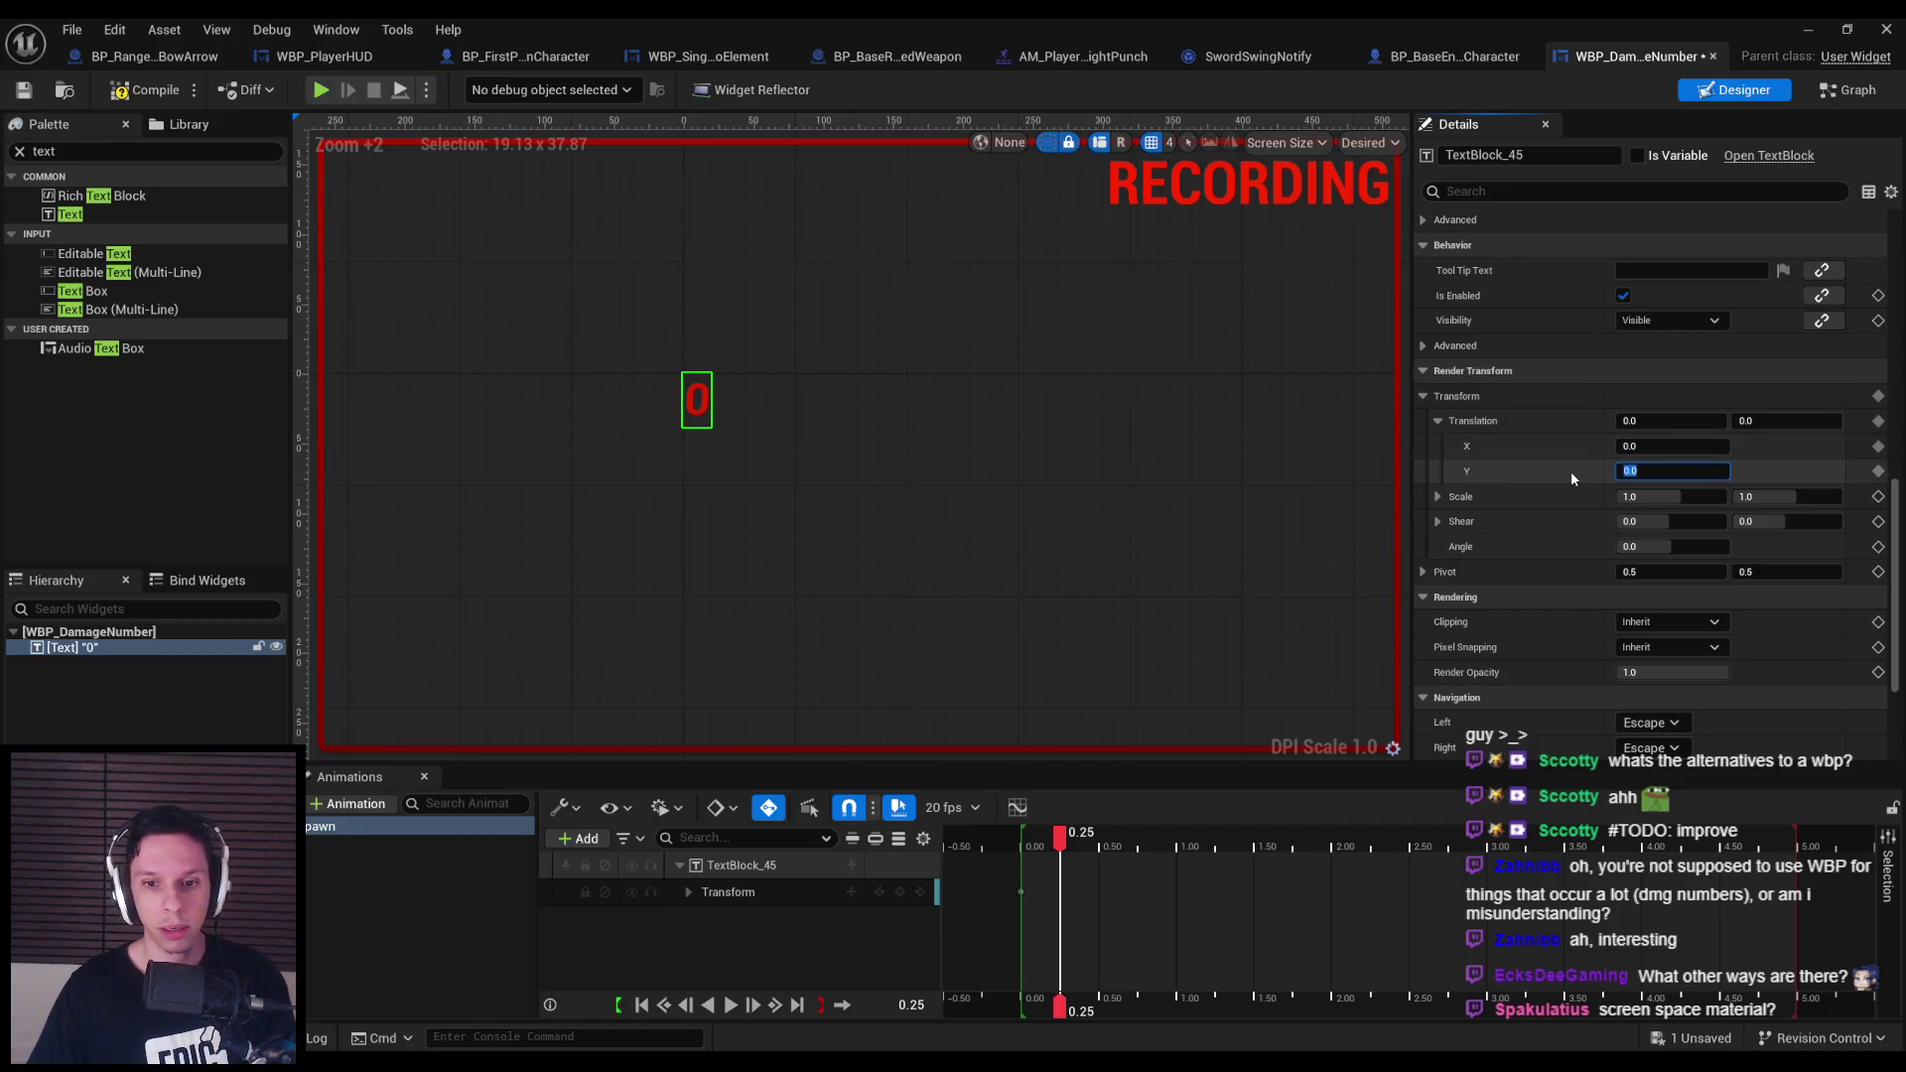
{"action": "type", "text": "8"}
{"action": "key", "text": "Return"}
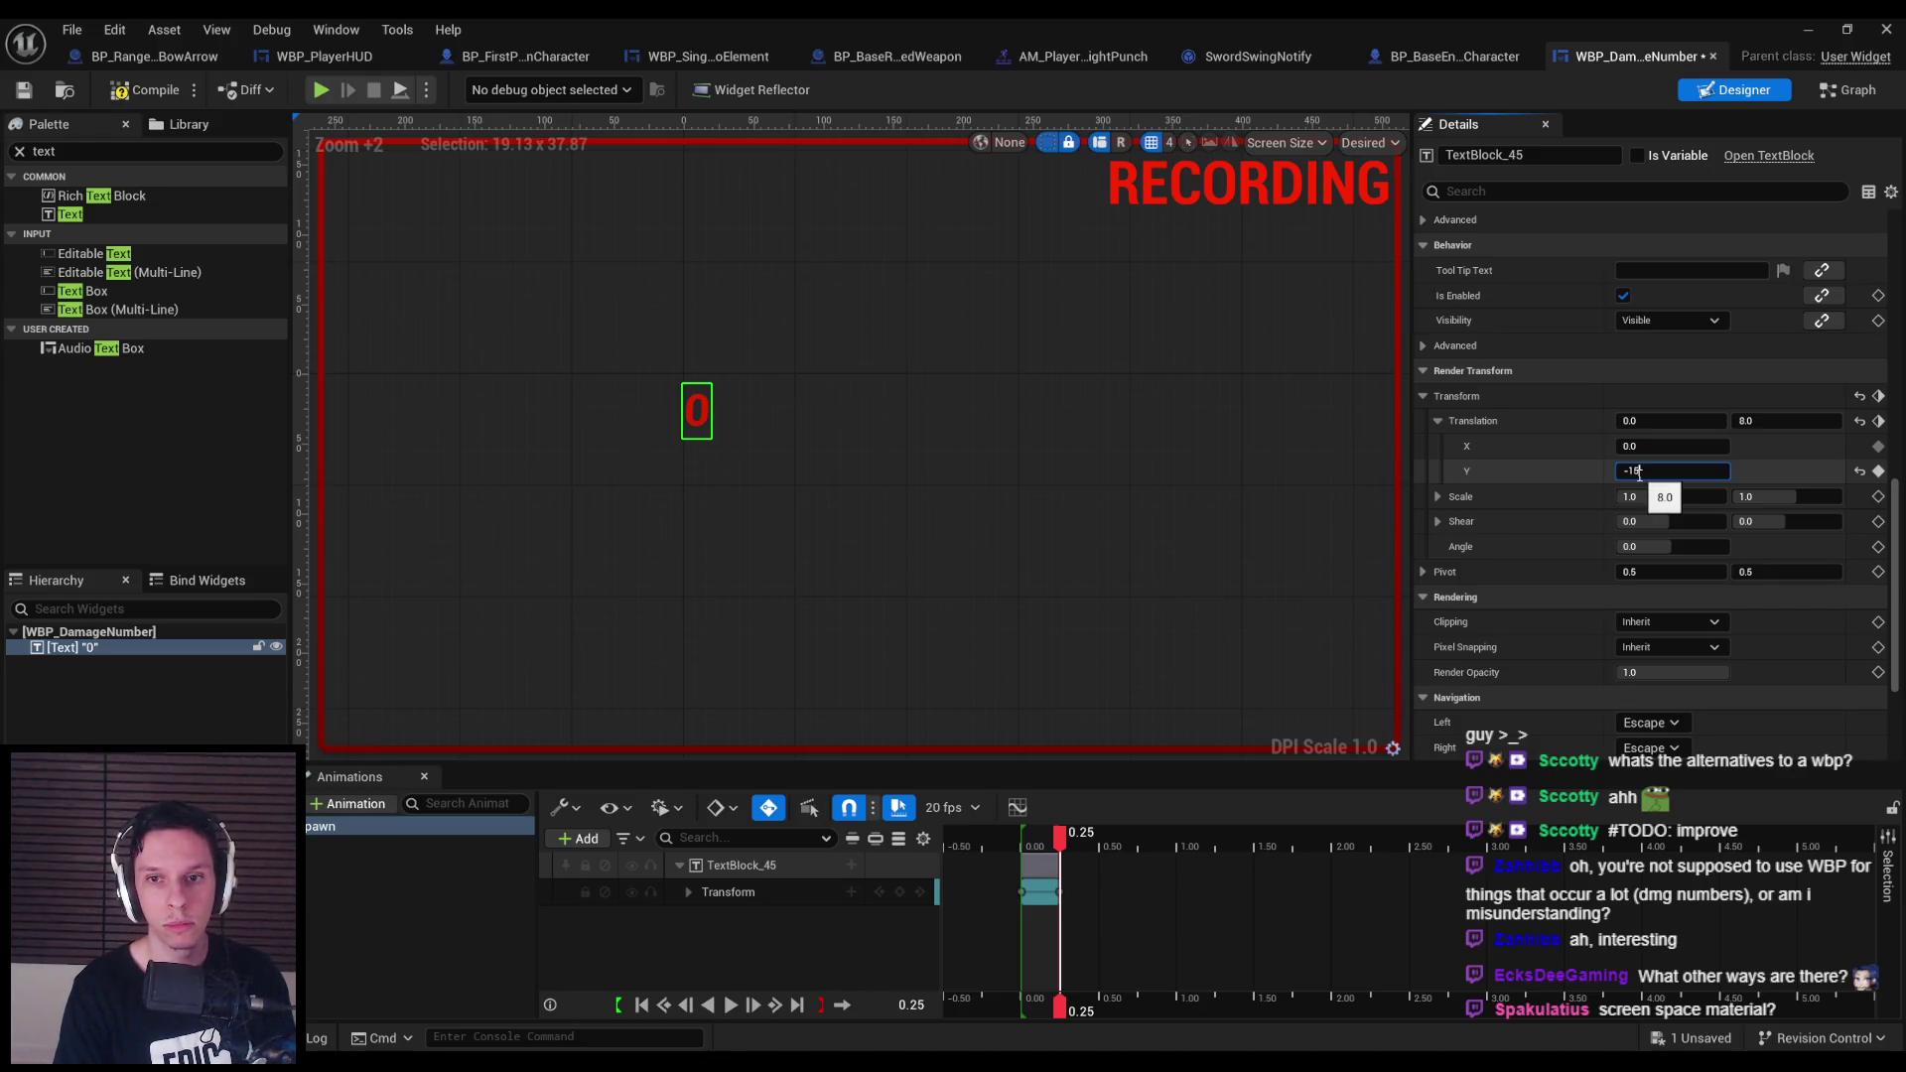
{"action": "key", "text": "Return"}
Preview the rise, extend the Spawn section to 0.50 seconds, and open the Curve Editor.
{"action": "left_click_drag", "start_coordinate": [1060, 842], "coordinate": [1022, 844]}
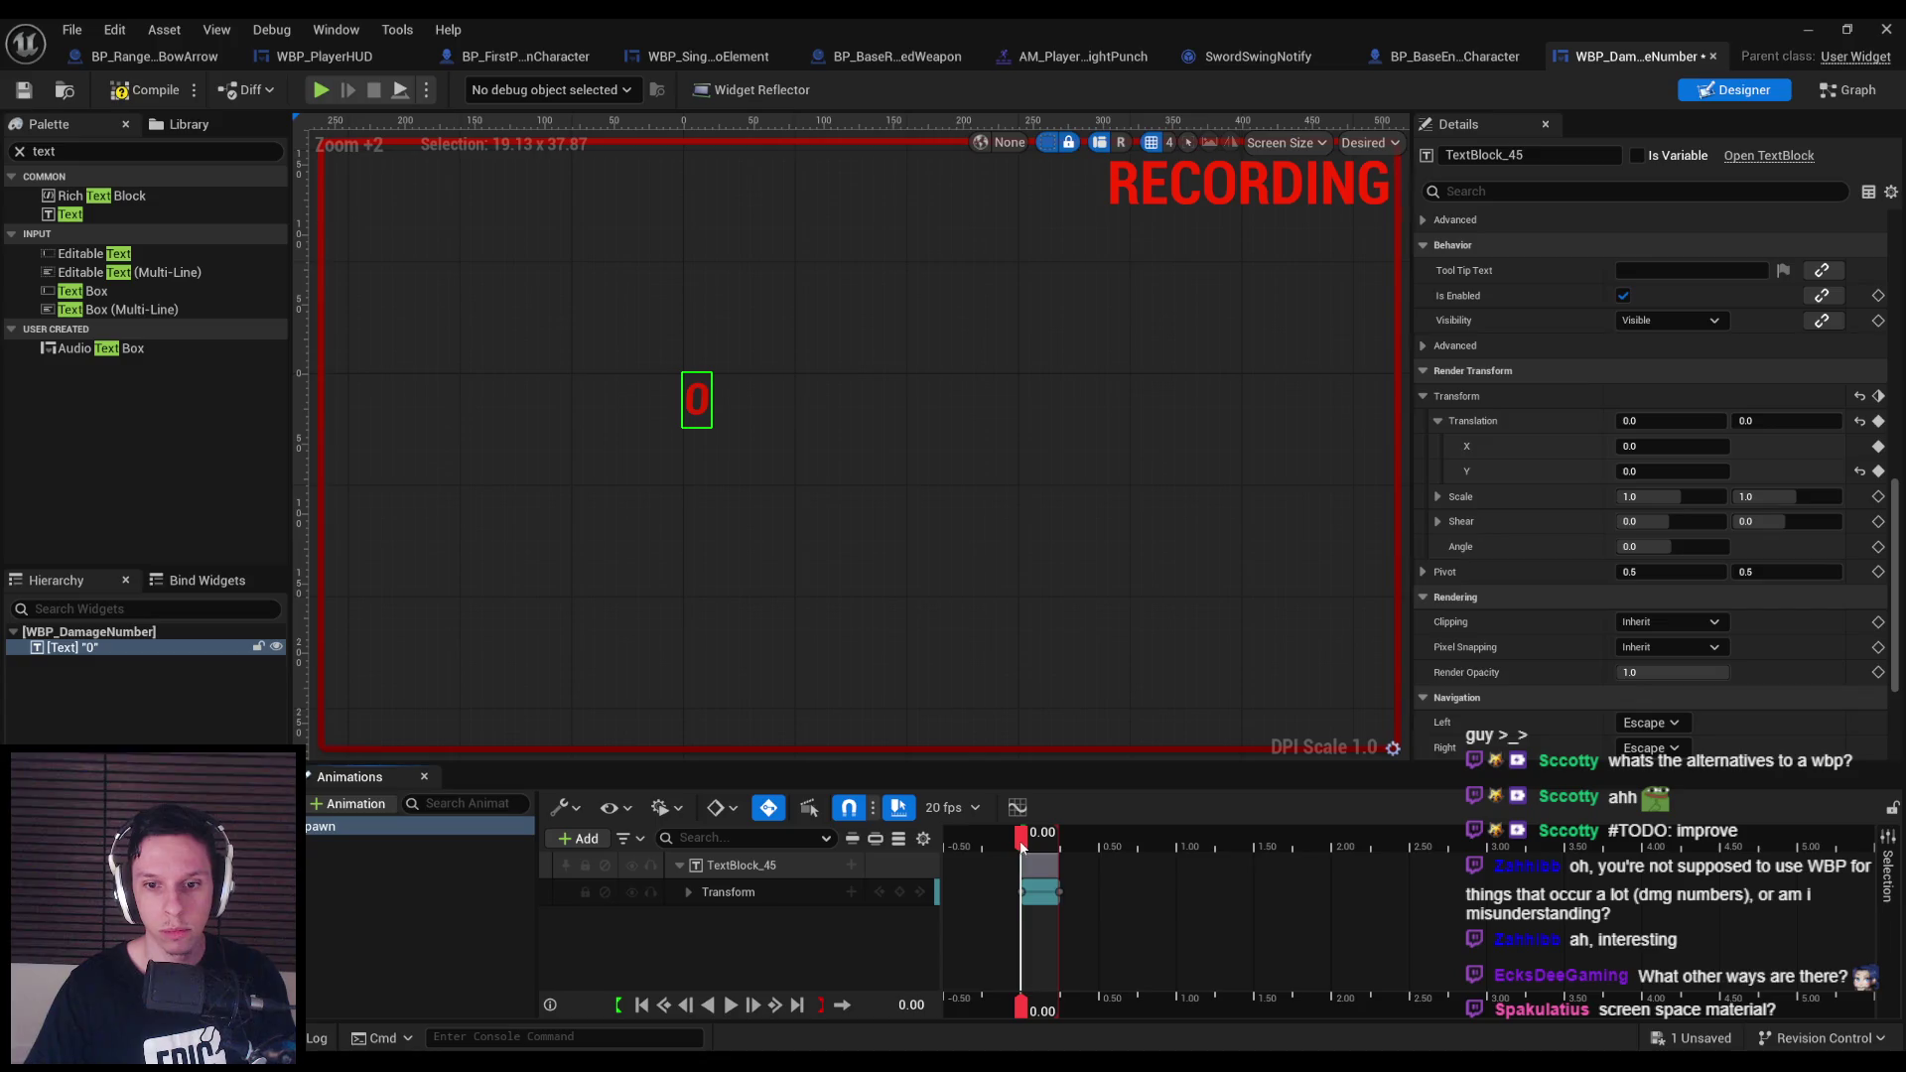
{"action": "left_click", "coordinate": [730, 1004]}
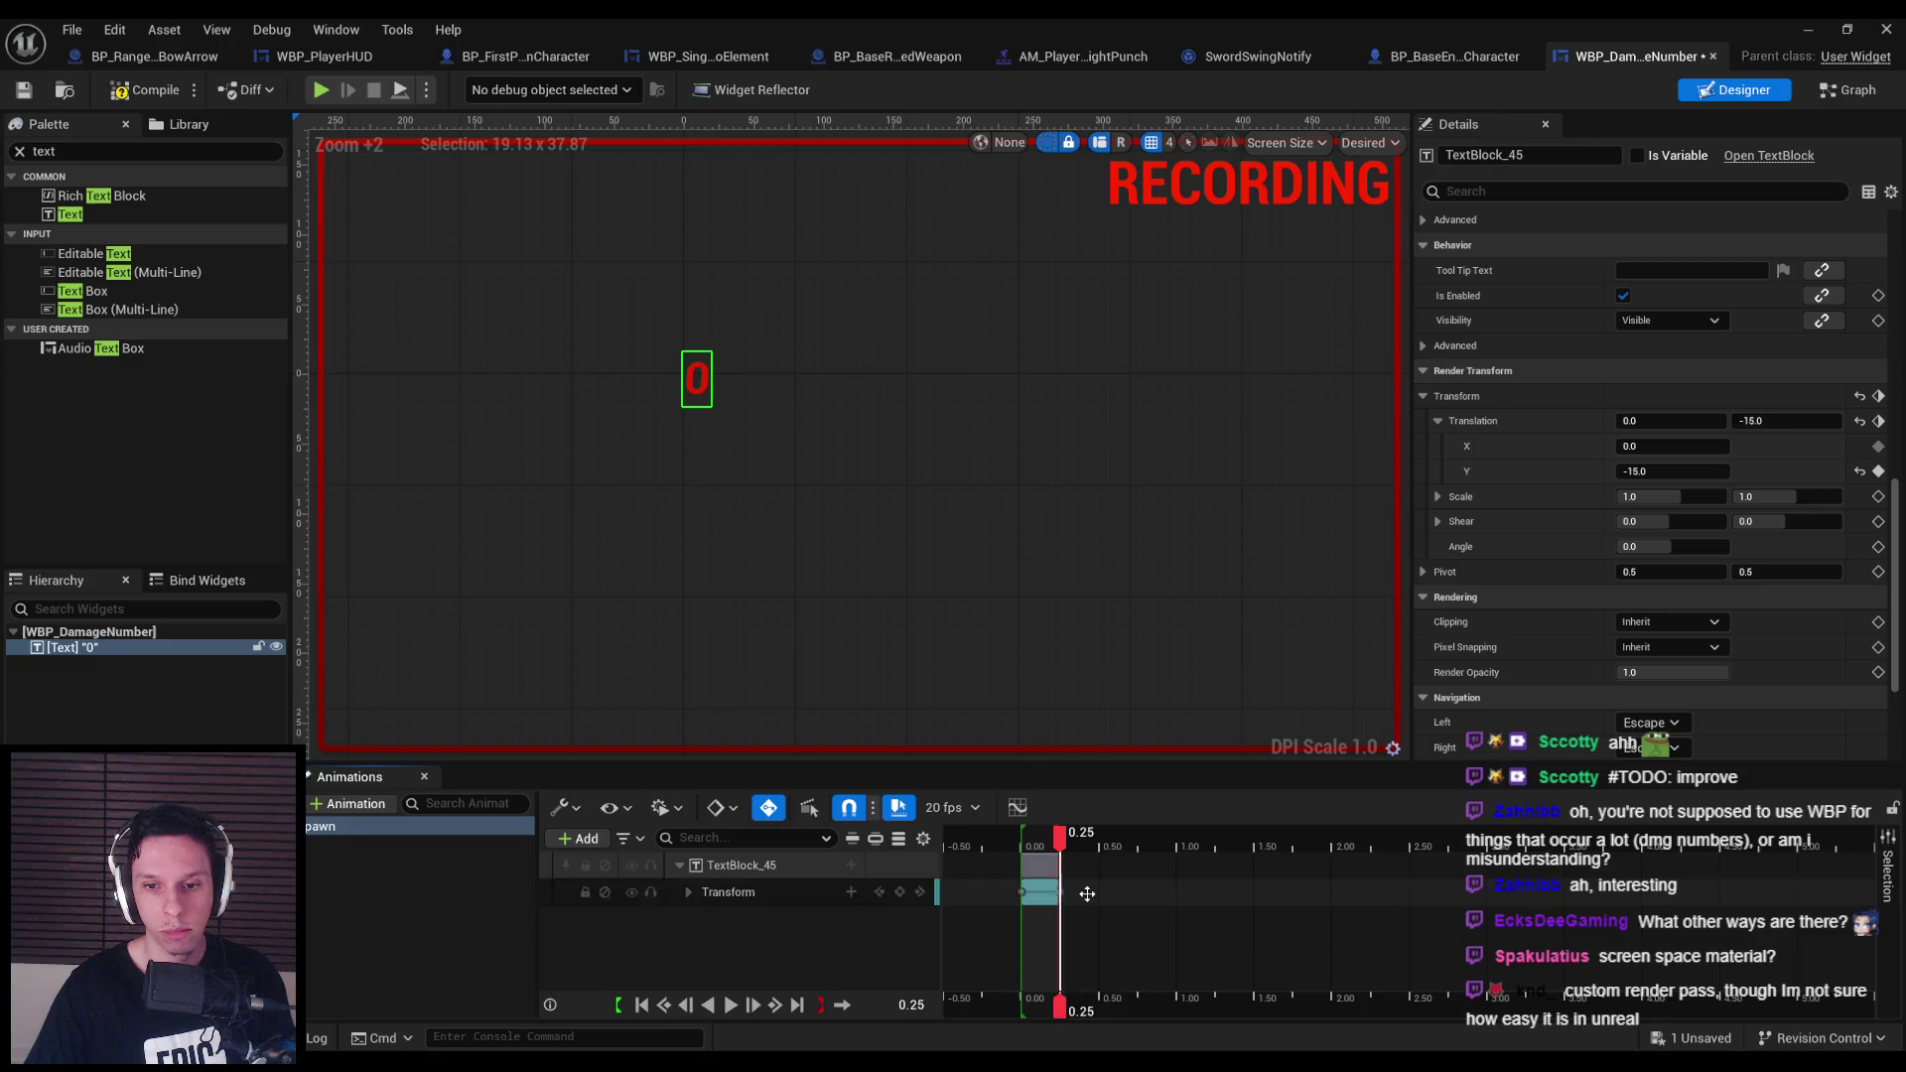
{"action": "left_click_drag", "start_coordinate": [1060, 893], "coordinate": [1098, 893]}
{"action": "left_click", "coordinate": [1015, 808]}
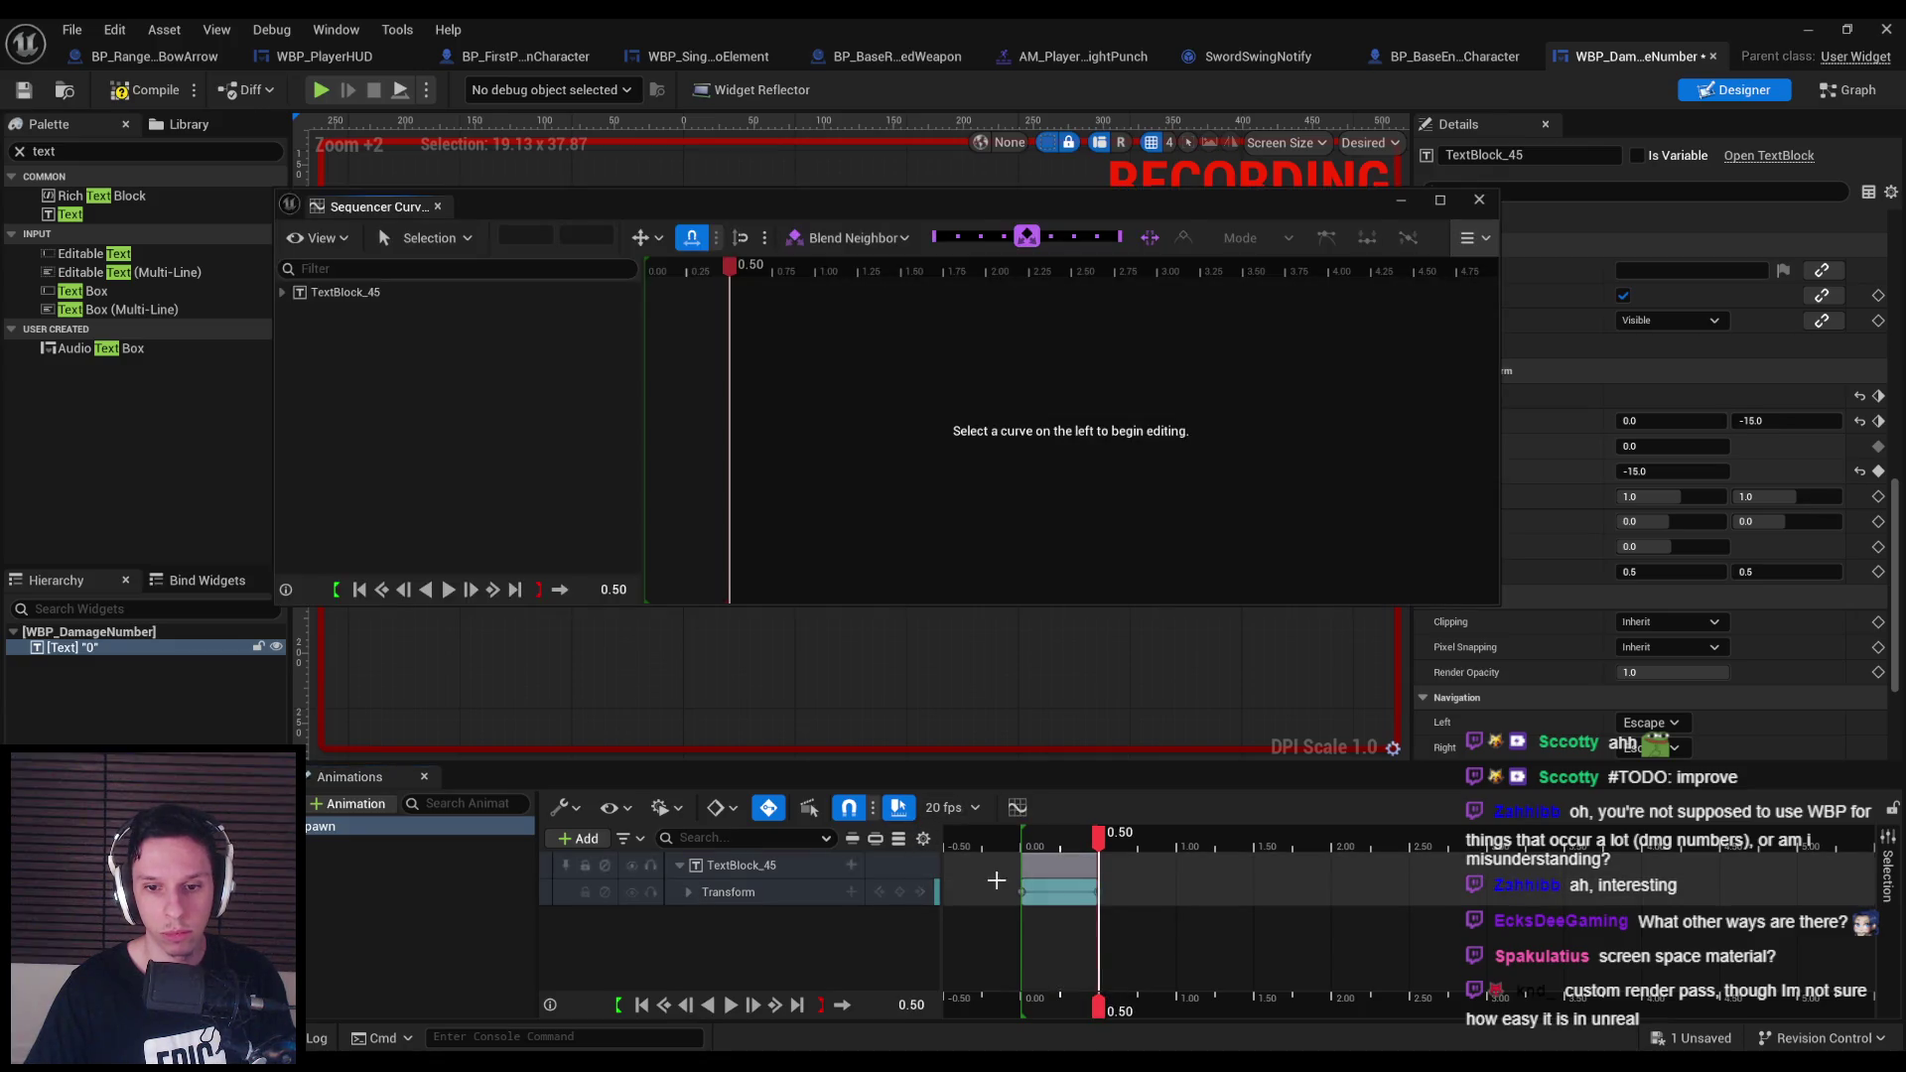
Isolate the Translation Y curve and reshape the first key's tangent into an ease-out.
{"action": "left_click", "coordinate": [282, 292]}
{"action": "left_click", "coordinate": [331, 312]}
{"action": "left_click", "coordinate": [290, 312]}
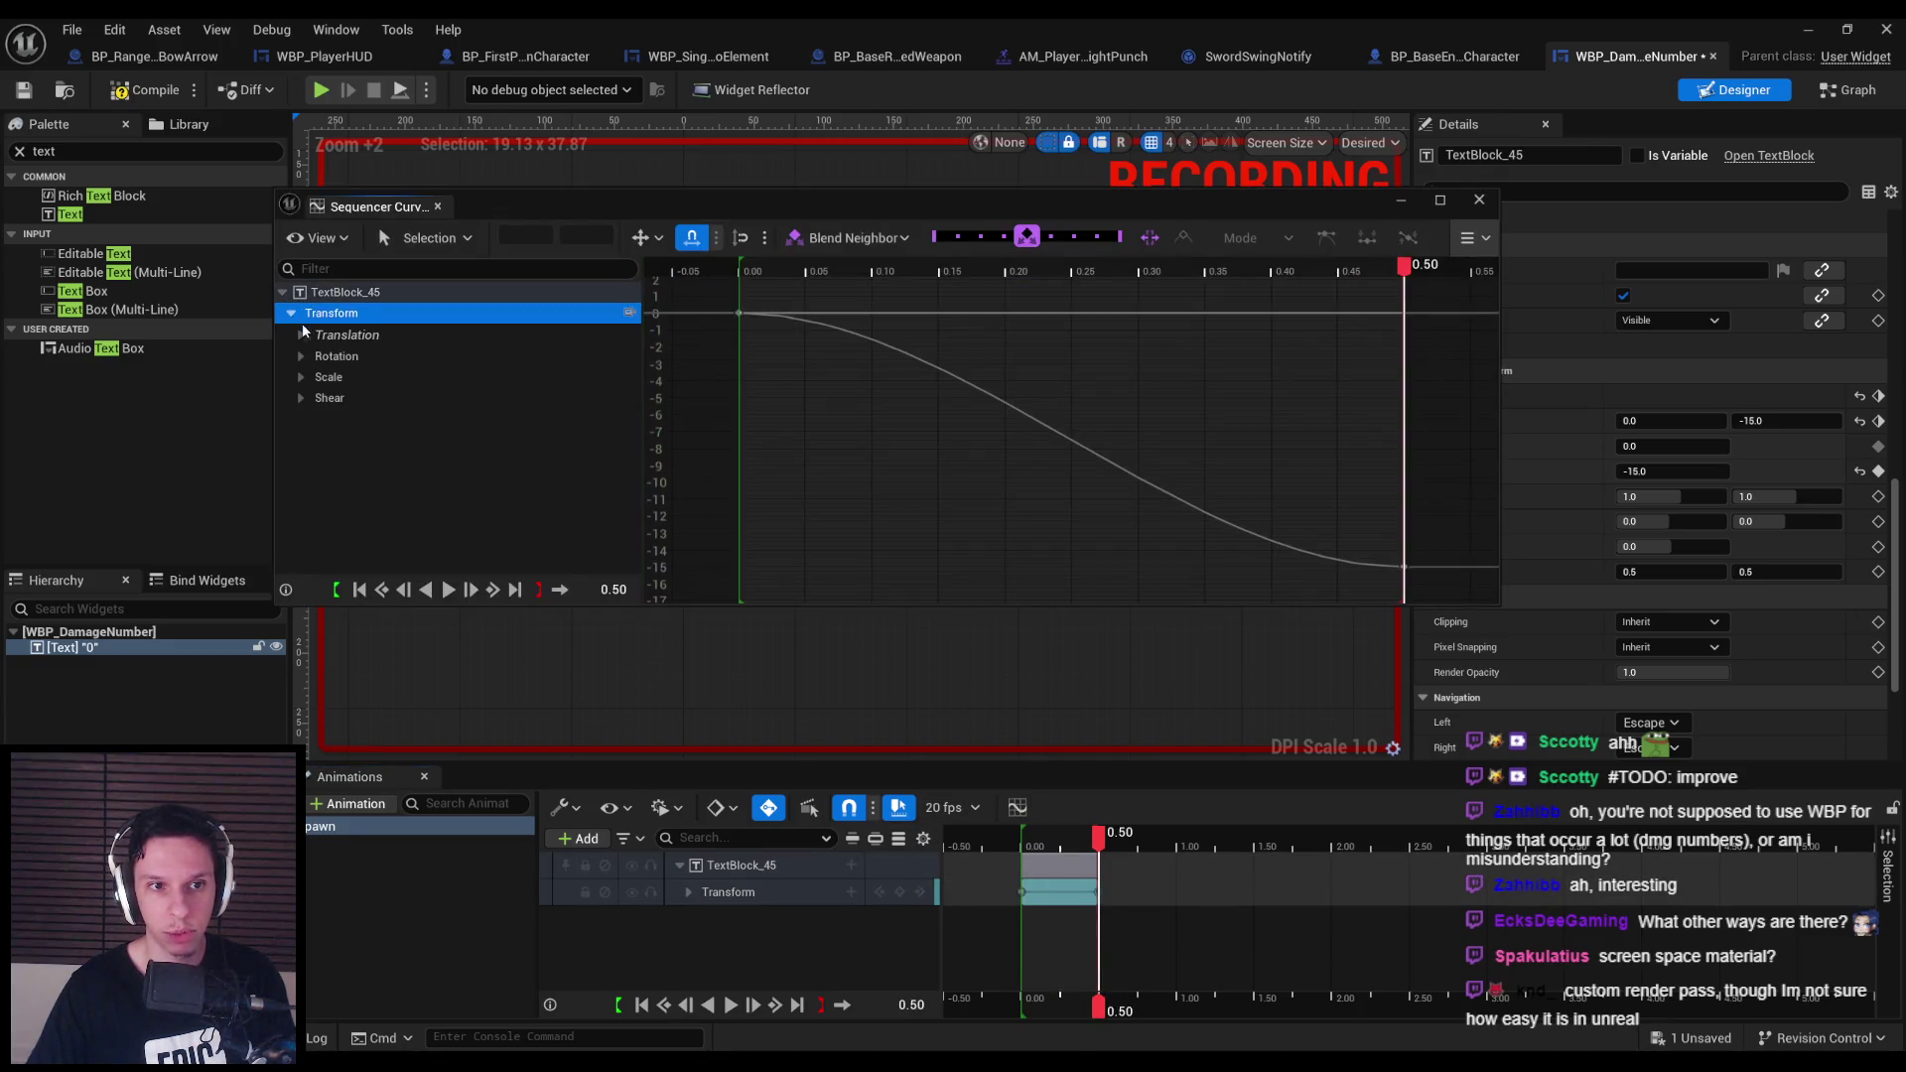
{"action": "scroll", "coordinate": [712, 353], "scroll_direction": "down", "scroll_amount": 3}
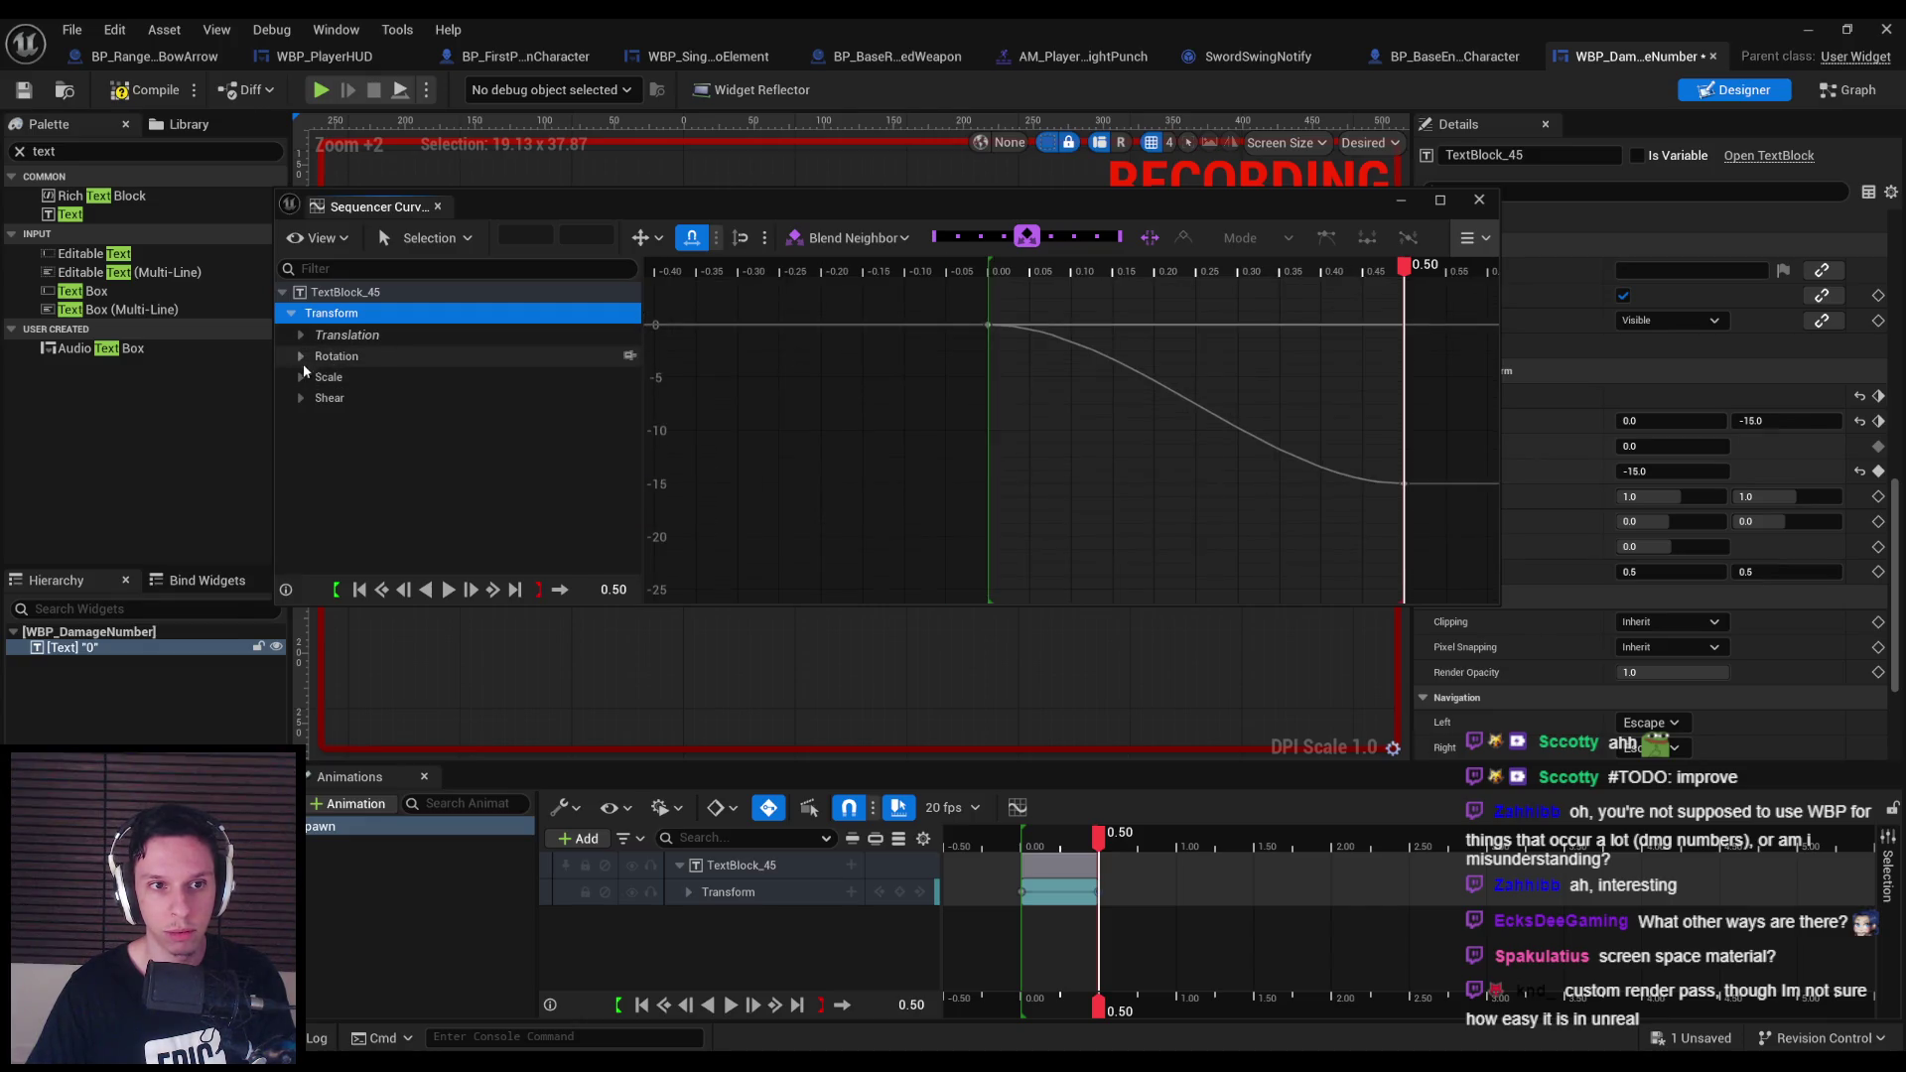
{"action": "left_click", "coordinate": [301, 334]}
{"action": "left_click", "coordinate": [328, 379]}
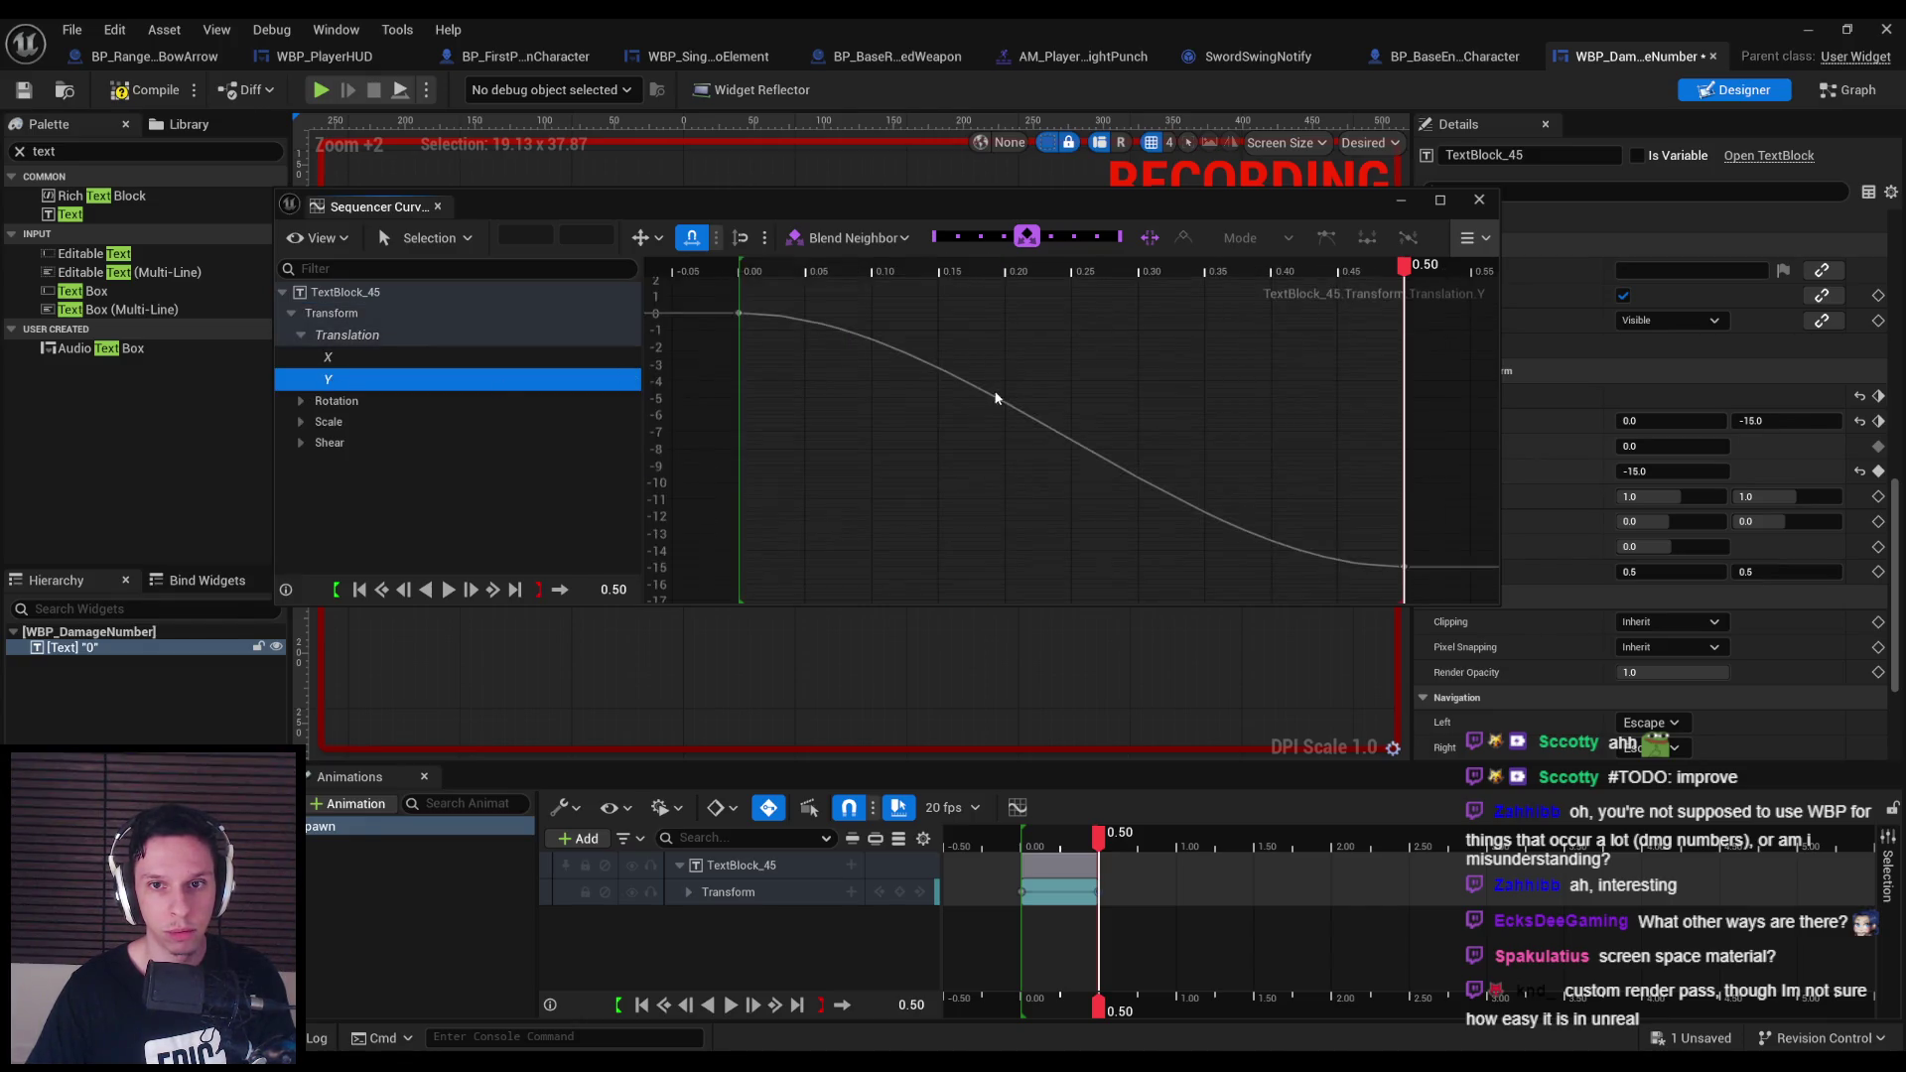
{"action": "left_click", "coordinate": [1008, 404]}
{"action": "key", "text": "f"}
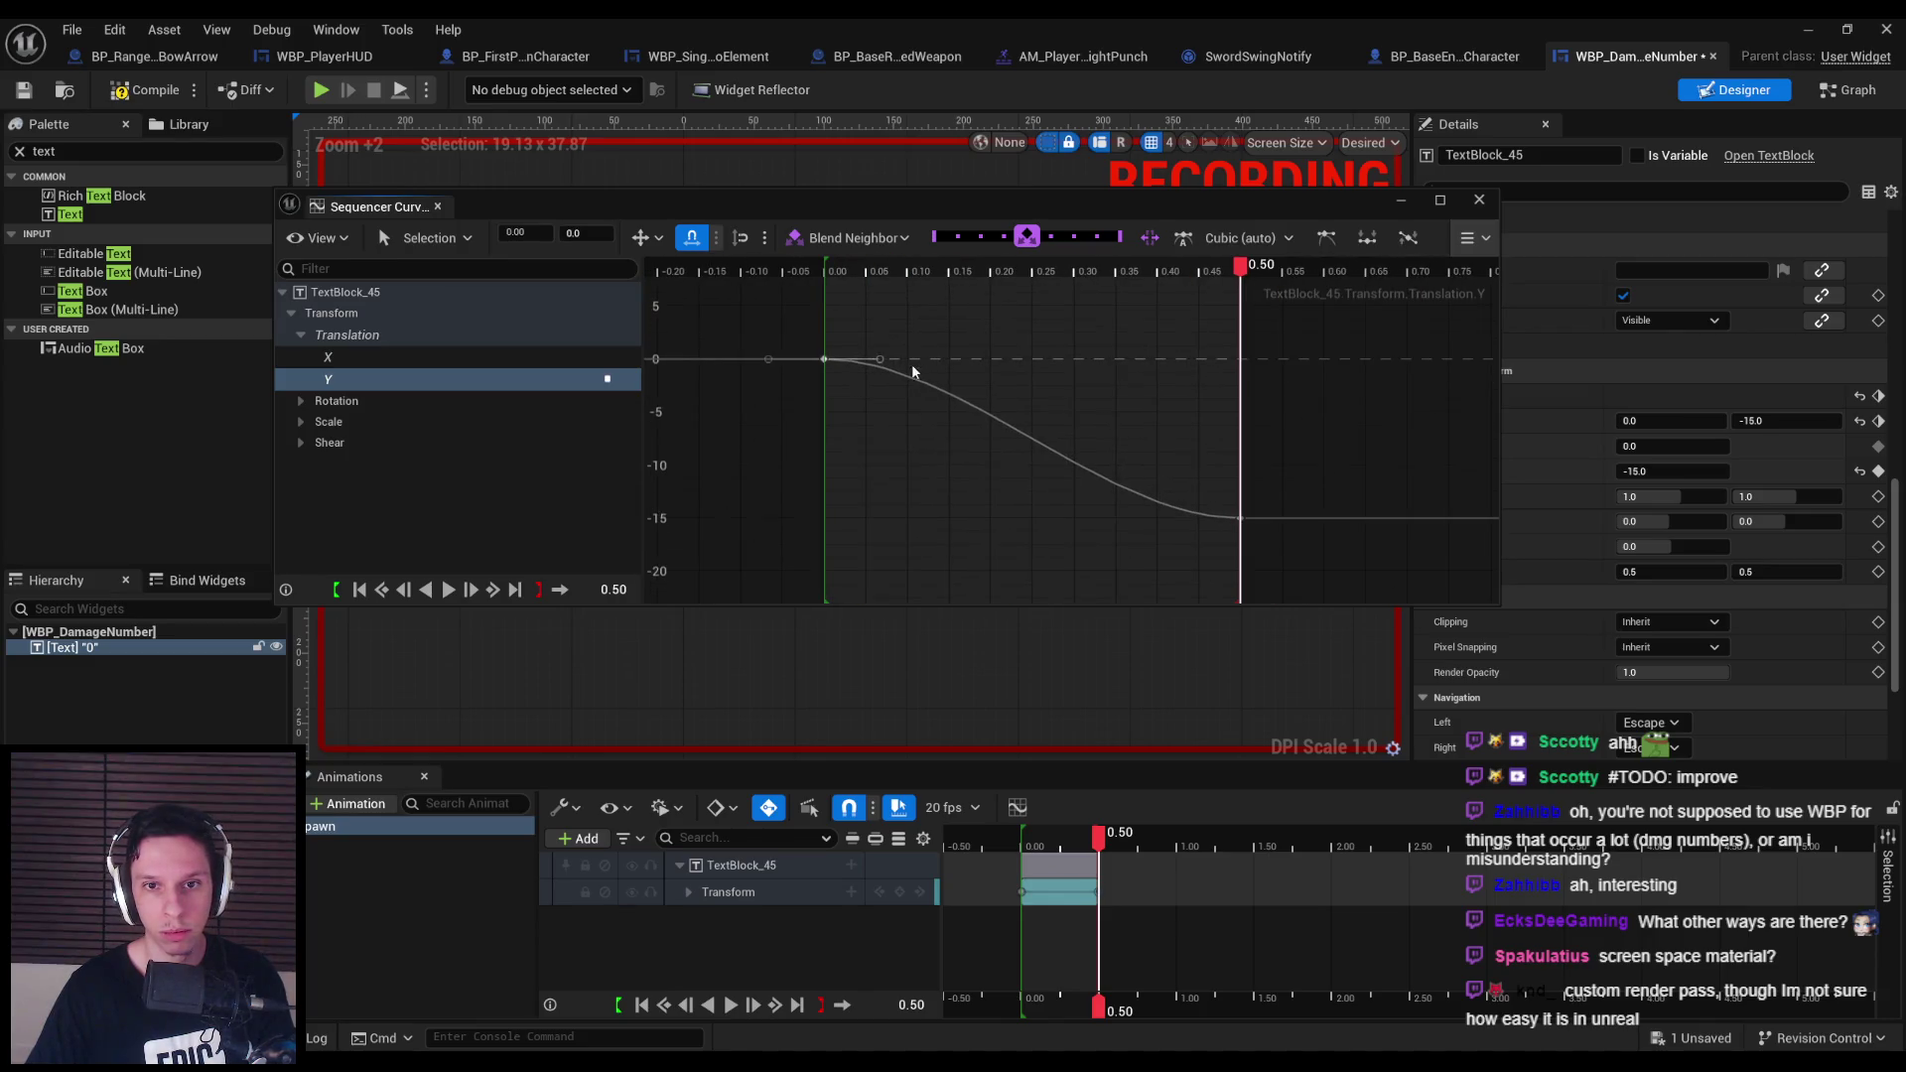
{"action": "left_click_drag", "start_coordinate": [880, 361], "coordinate": [879, 433]}
Close the Curve Editor and play and scrub Spawn to preview the rise.
{"action": "left_click", "coordinate": [767, 892]}
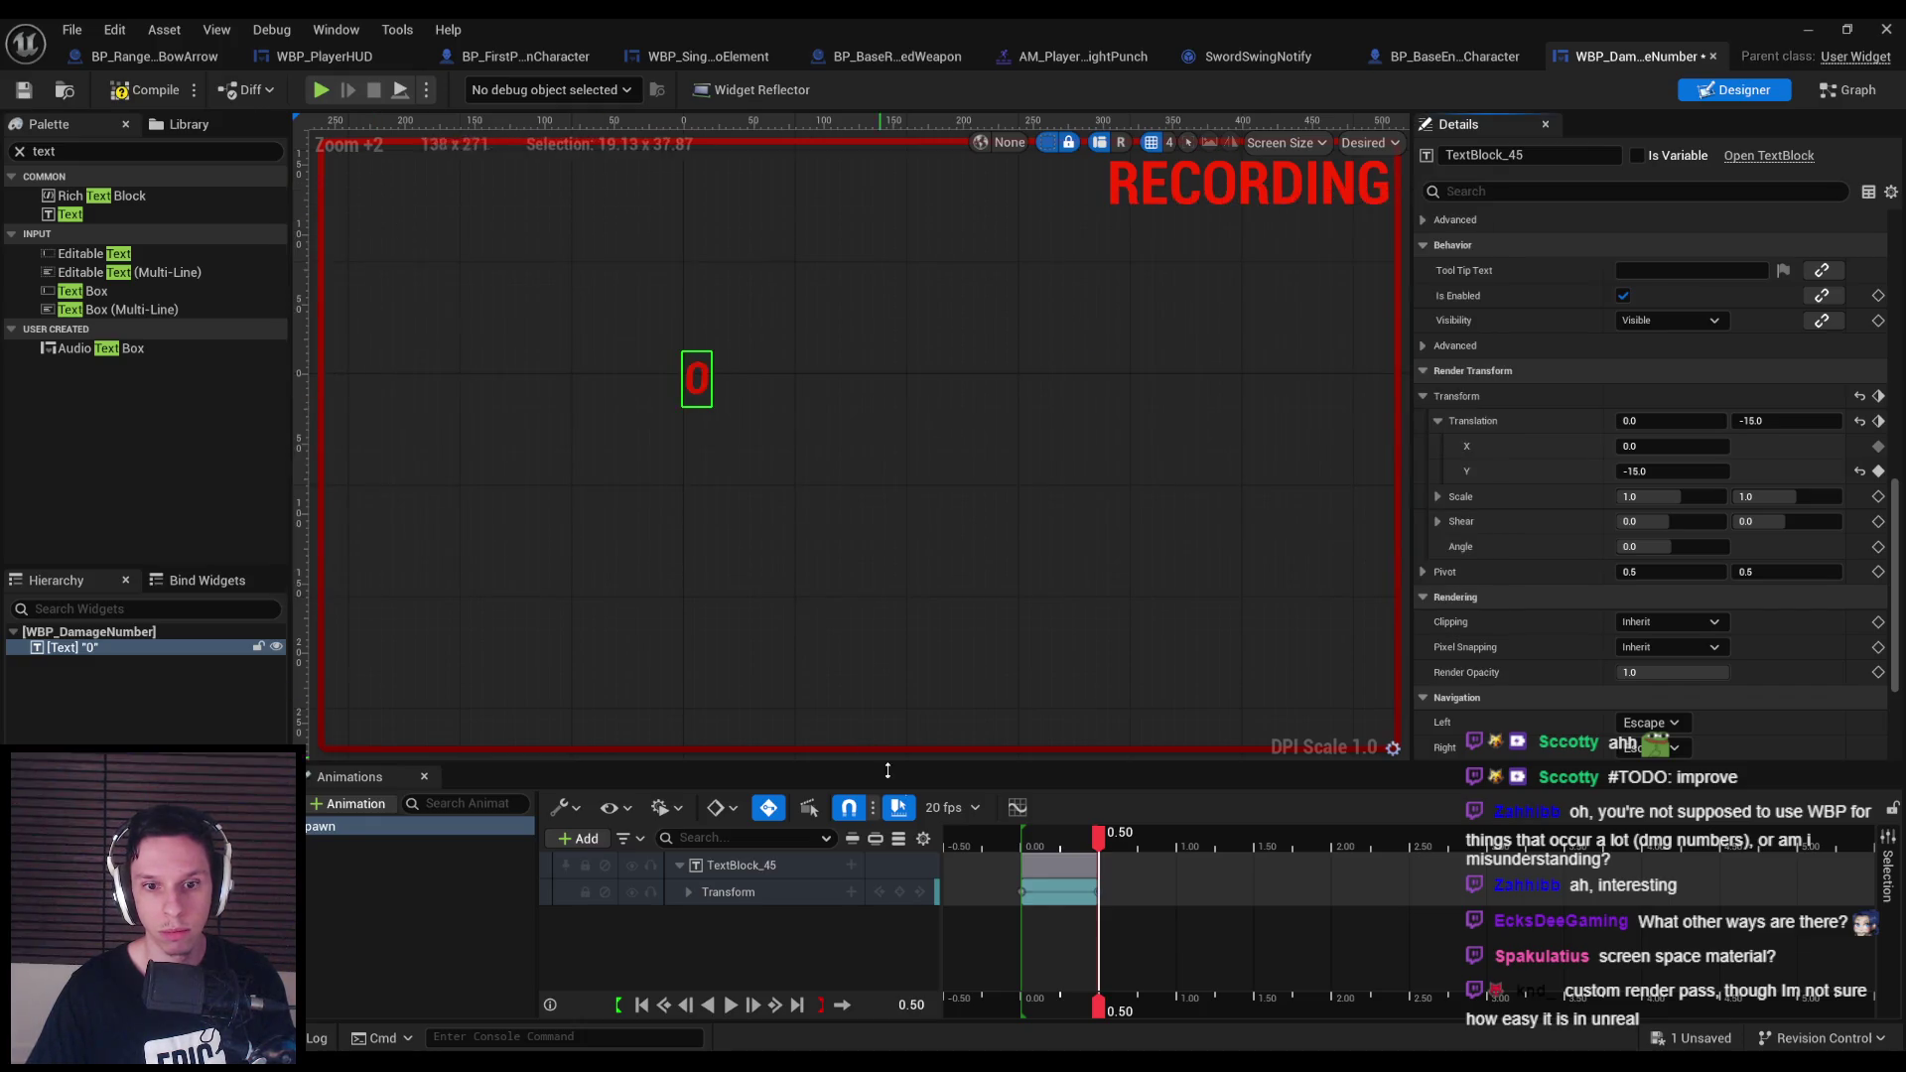
{"action": "left_click", "coordinate": [729, 1004]}
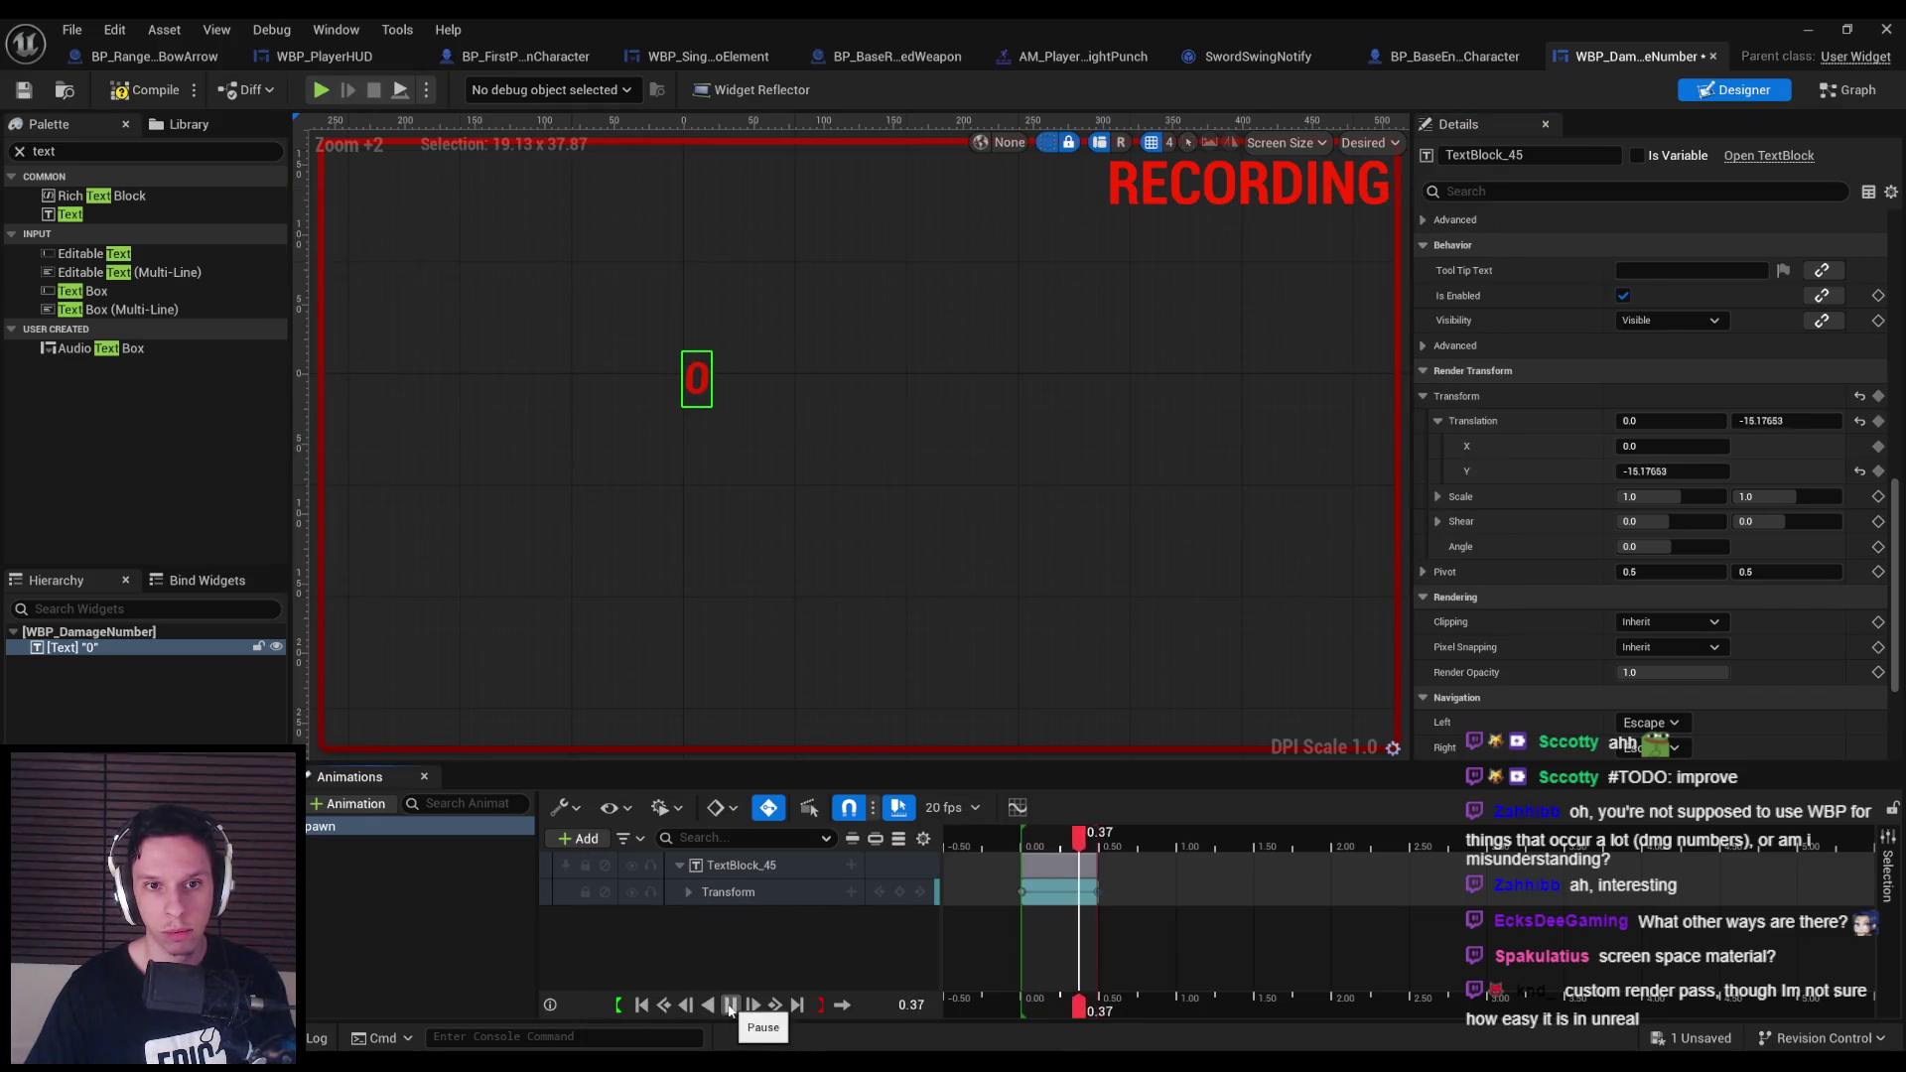
{"action": "left_click", "coordinate": [729, 1004]}
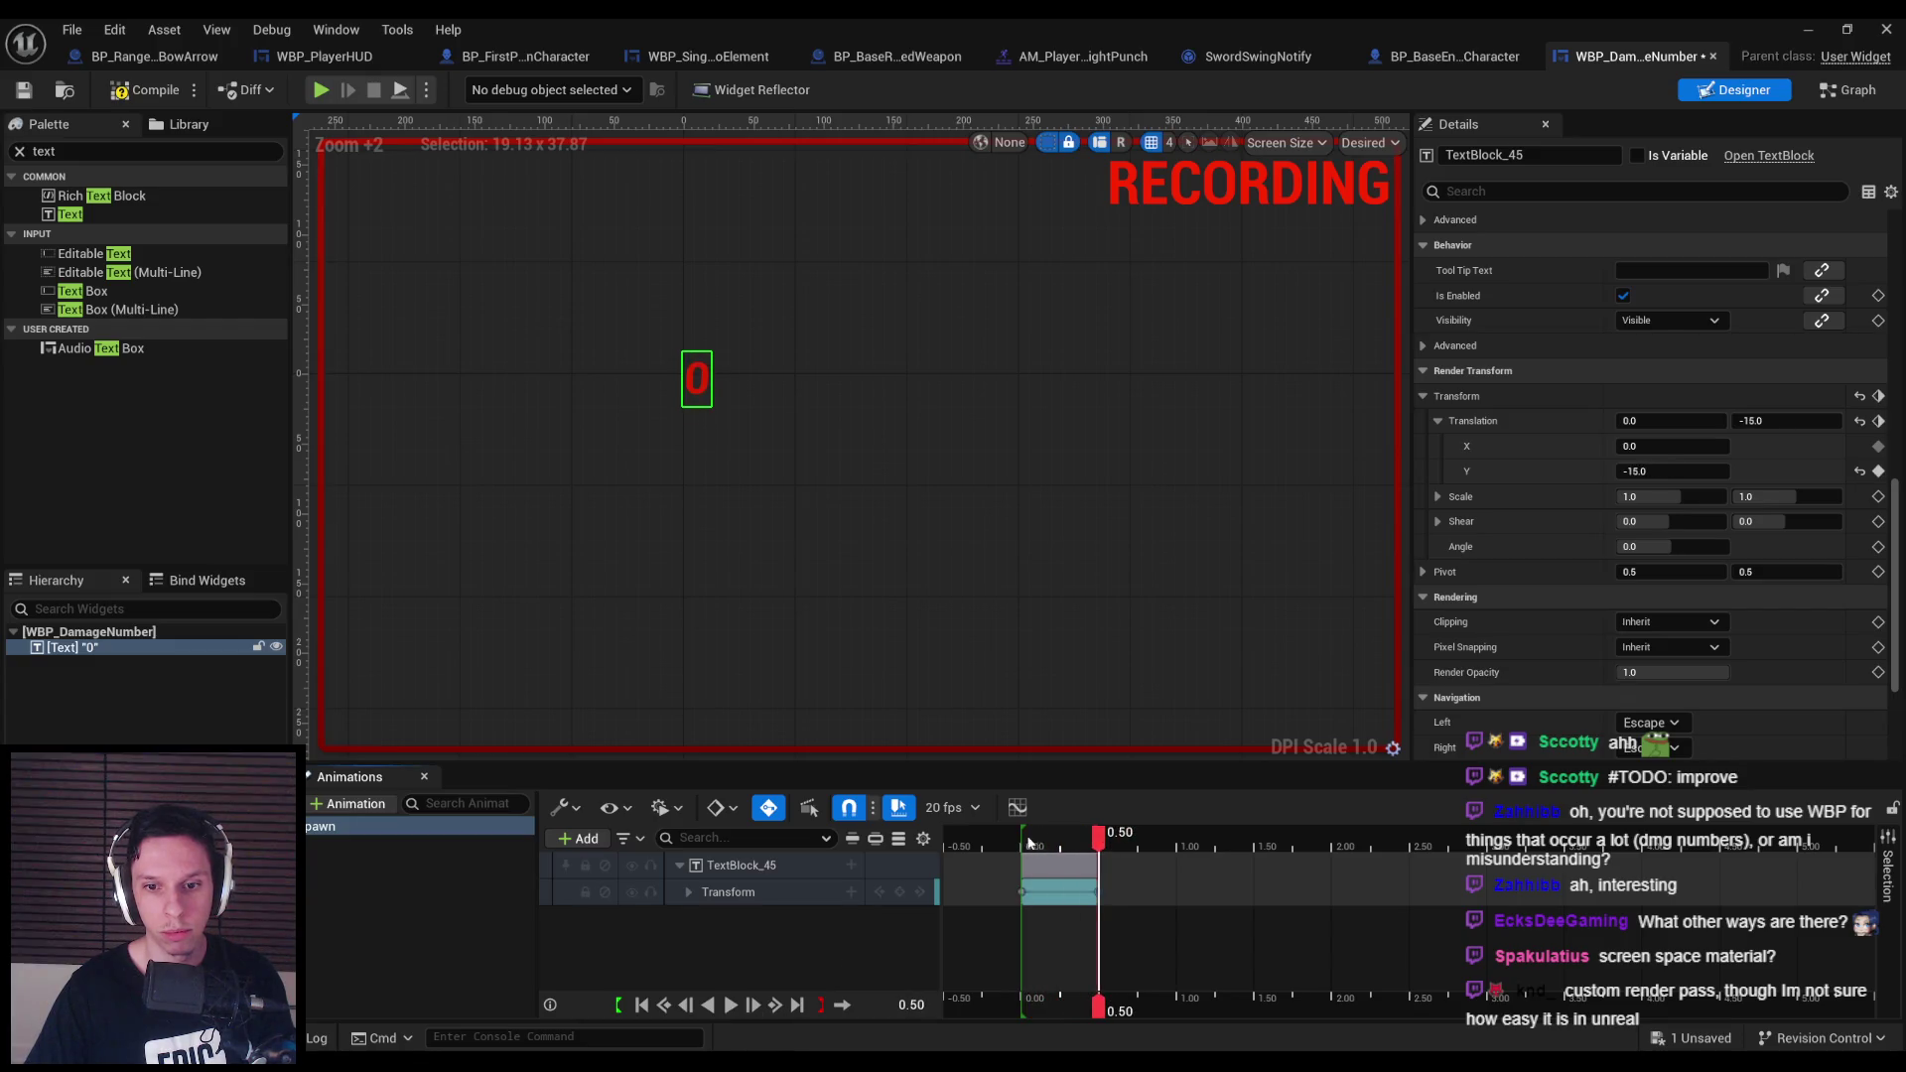
{"action": "left_click_drag", "start_coordinate": [1029, 842], "coordinate": [1176, 890]}
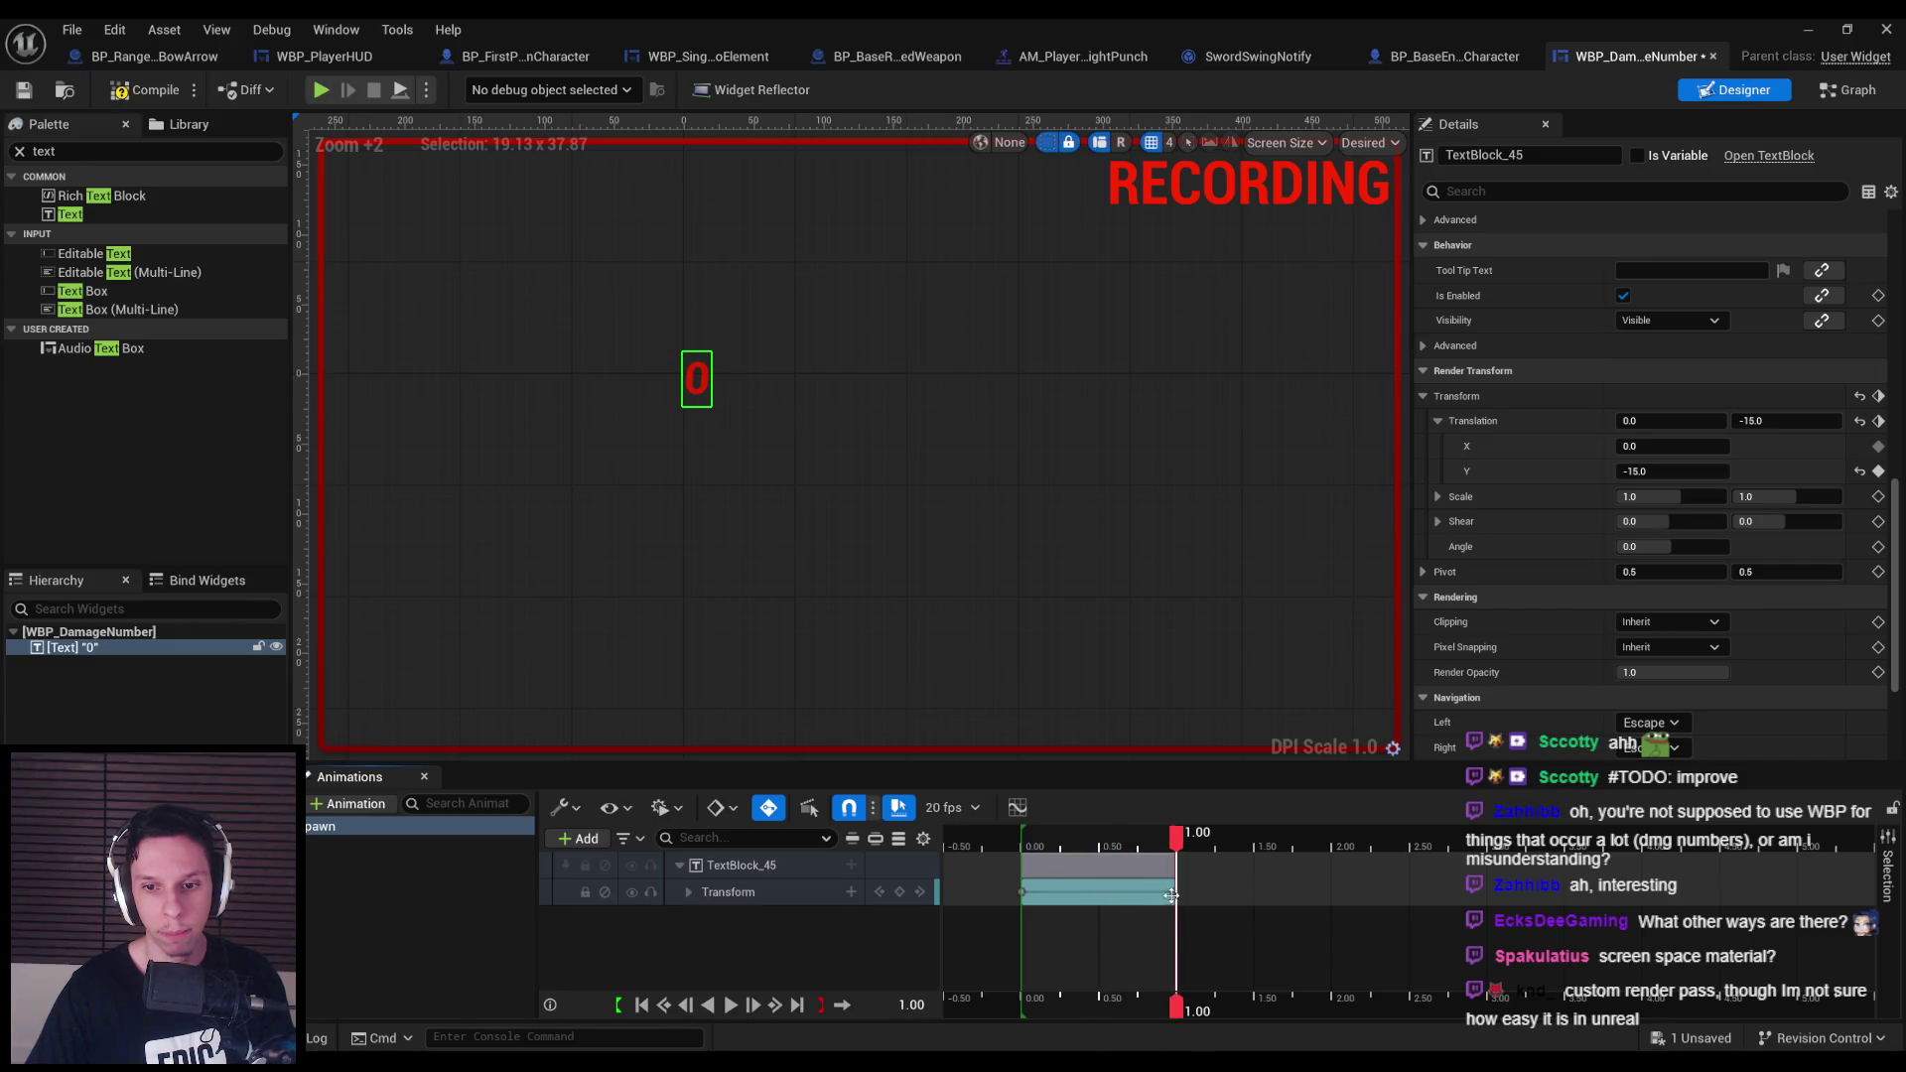
Make the Y curve's starting tangent shallower for a gentler rise.
{"action": "left_click", "coordinate": [1018, 808]}
{"action": "left_click", "coordinate": [950, 373]}
{"action": "mouse_move", "coordinate": [975, 409]}
{"action": "left_mouse_down"}
{"action": "mouse_move", "coordinate": [1000, 420]}
{"action": "mouse_move", "coordinate": [1003, 405]}
{"action": "left_mouse_up"}
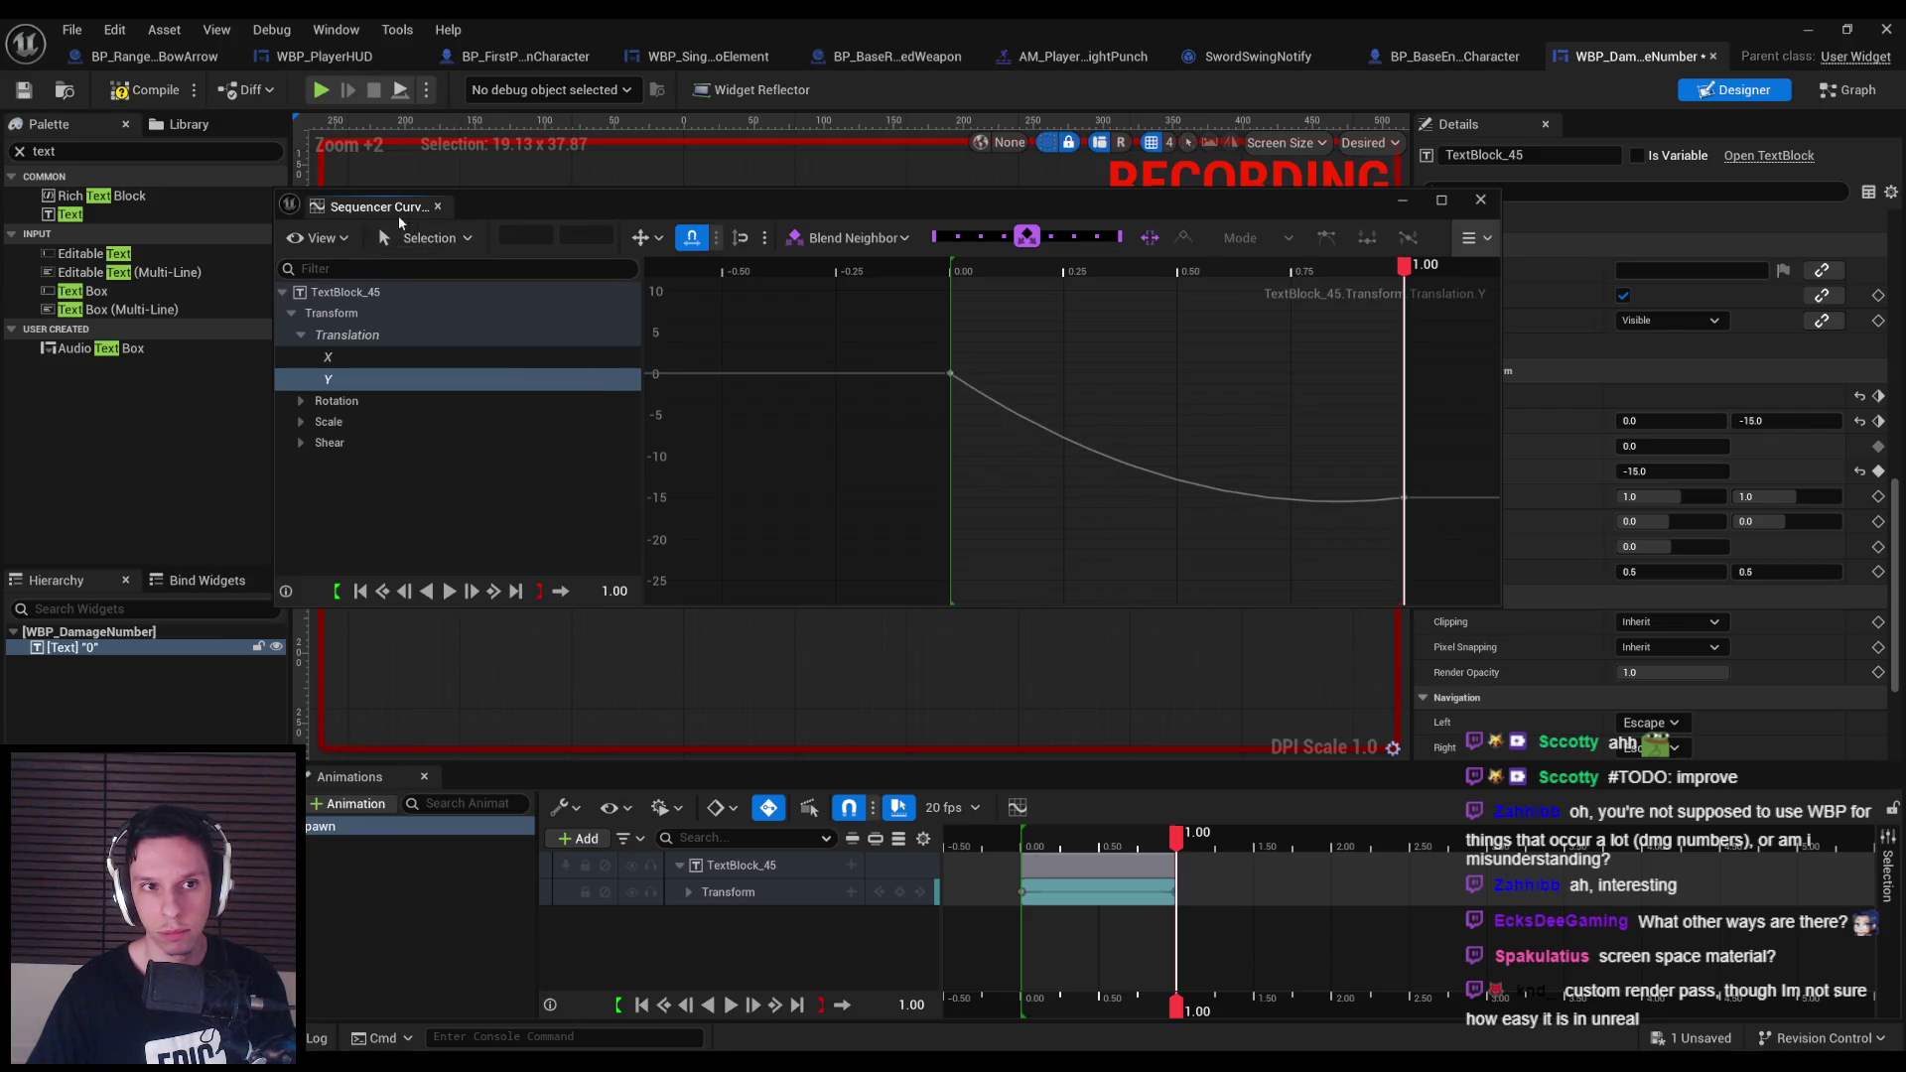
{"action": "left_click", "coordinate": [437, 205]}
Preview the rise at 0.70 seconds, then add a Render Opacity track near the start.
{"action": "left_click", "coordinate": [727, 1006]}
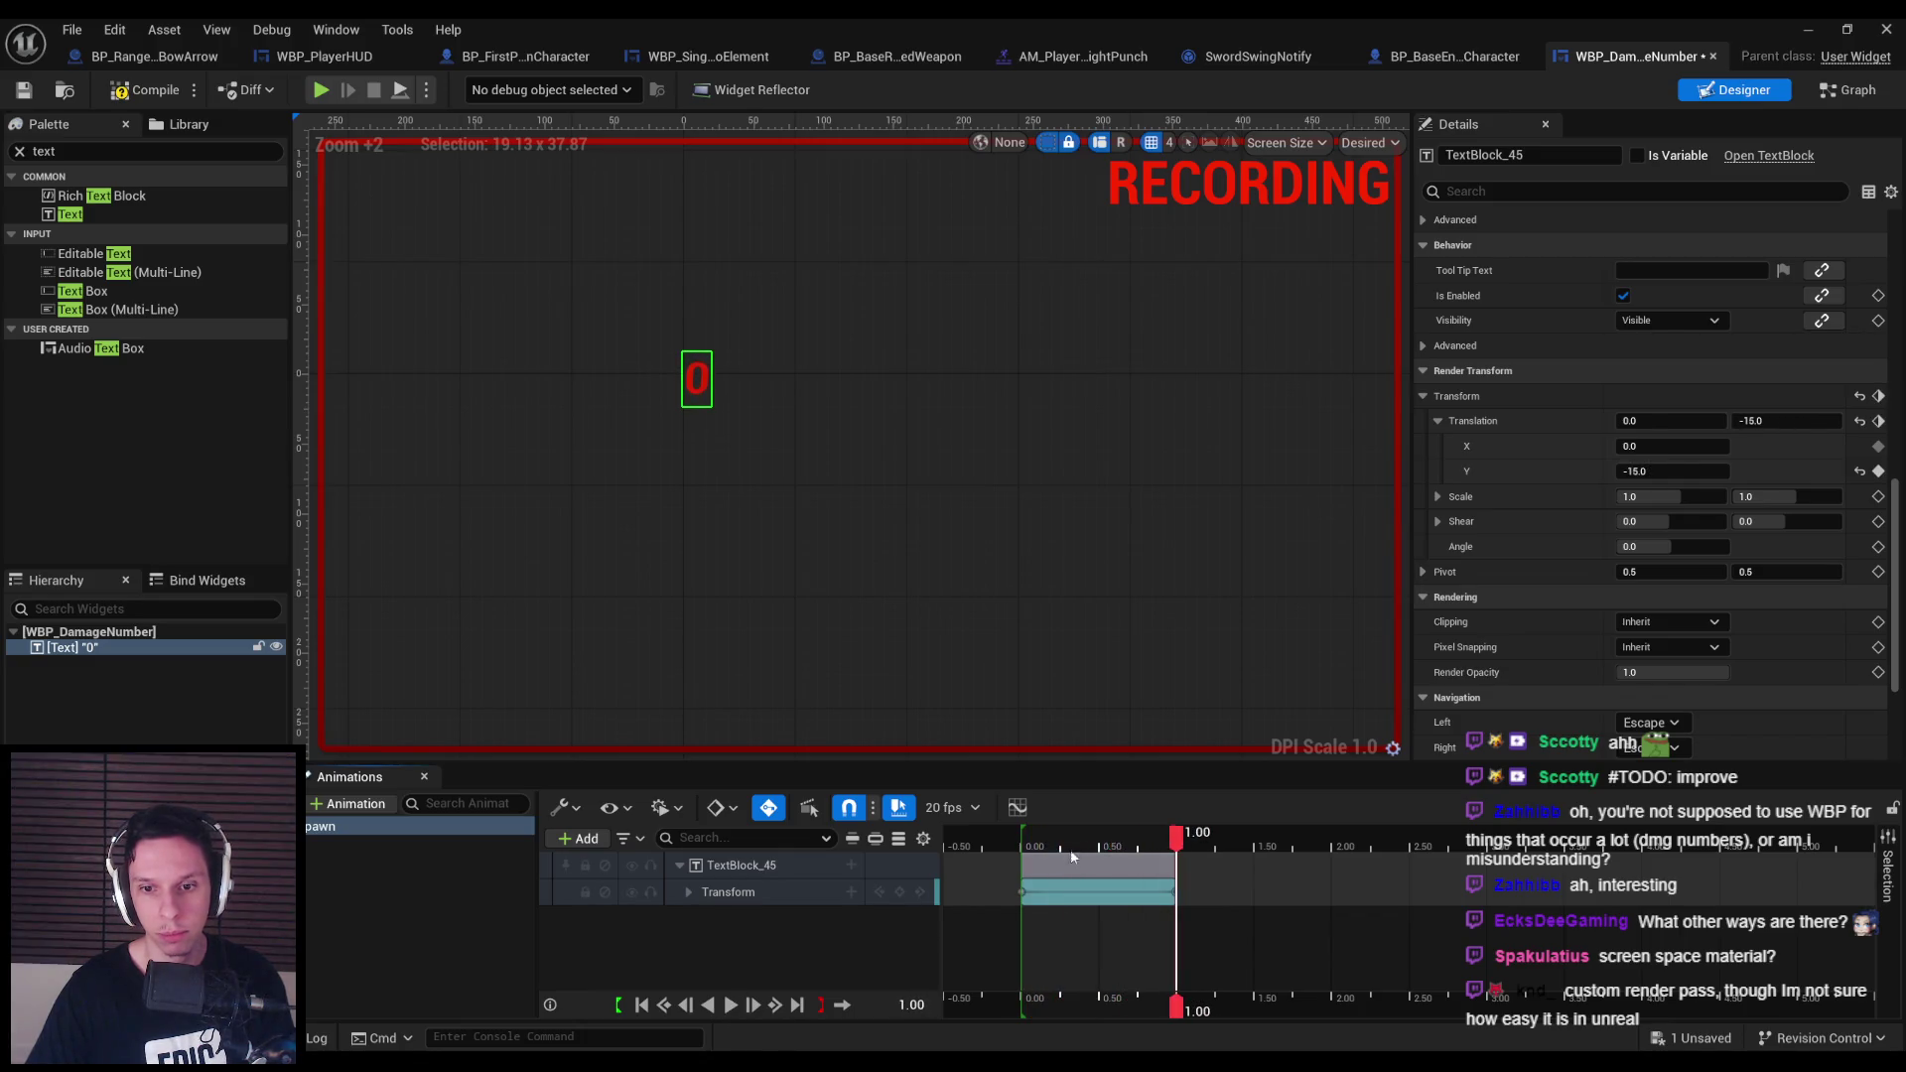
{"action": "mouse_move", "coordinate": [1123, 842]}
{"action": "left_mouse_down"}
{"action": "mouse_move", "coordinate": [1106, 841]}
{"action": "mouse_move", "coordinate": [1140, 839]}
{"action": "mouse_move", "coordinate": [1123, 849]}
{"action": "left_mouse_up"}
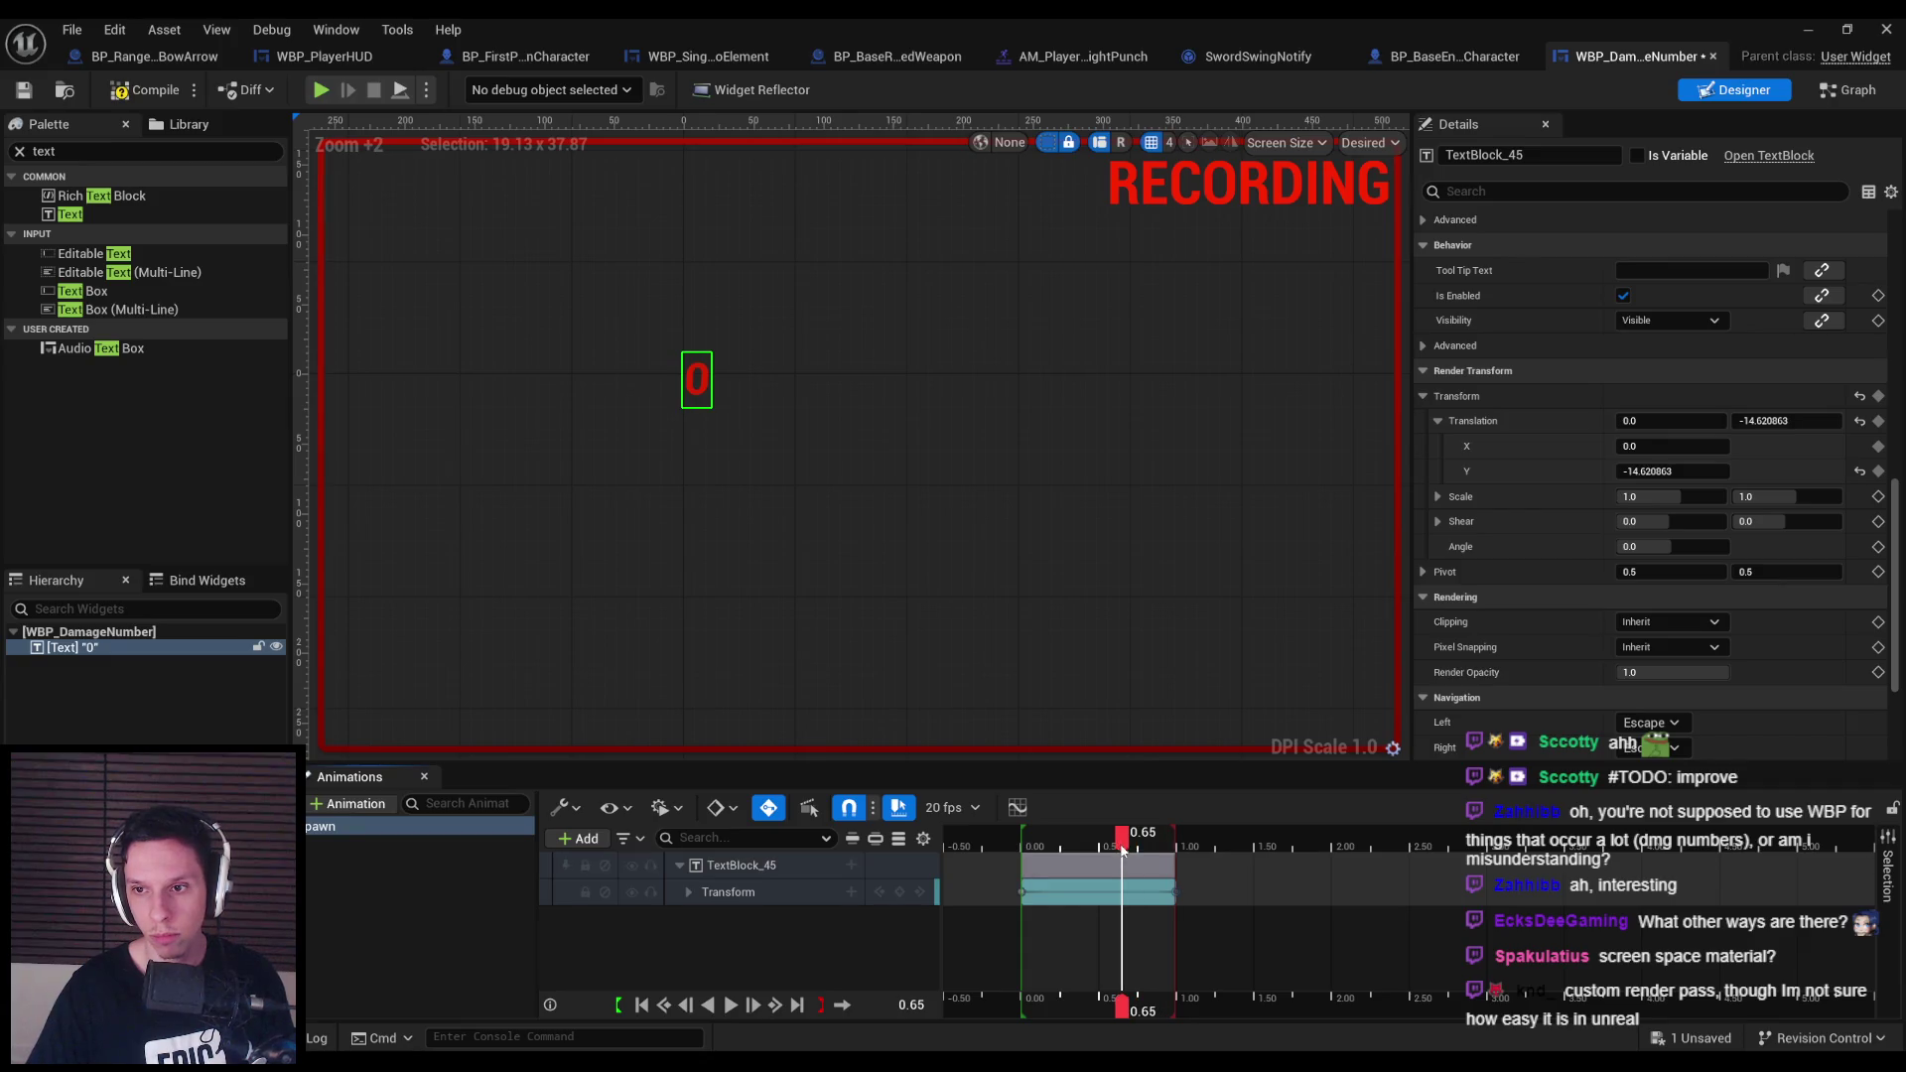
{"action": "key", "text": "Right"}
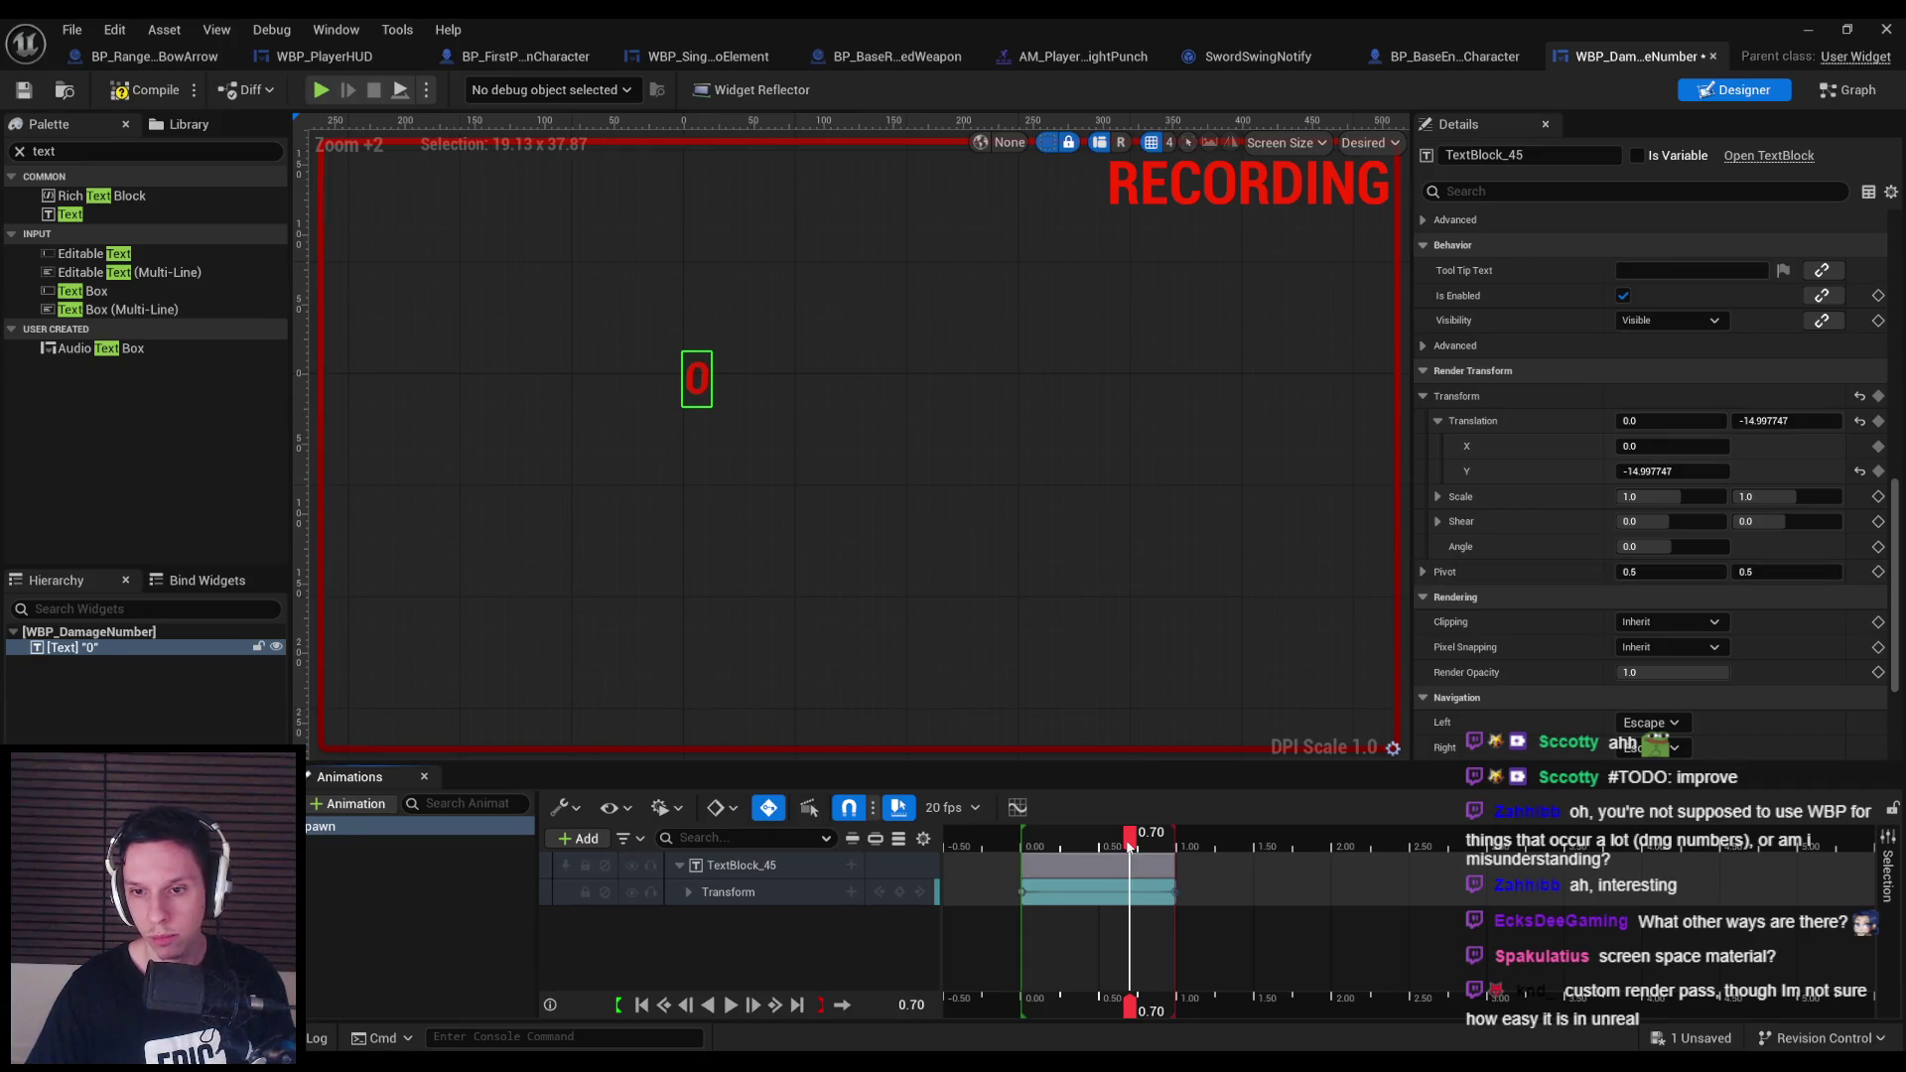
{"action": "scroll", "coordinate": [1680, 564], "scroll_direction": "down", "scroll_amount": 3}
{"action": "scroll", "coordinate": [1678, 564], "scroll_direction": "up", "scroll_amount": 5}
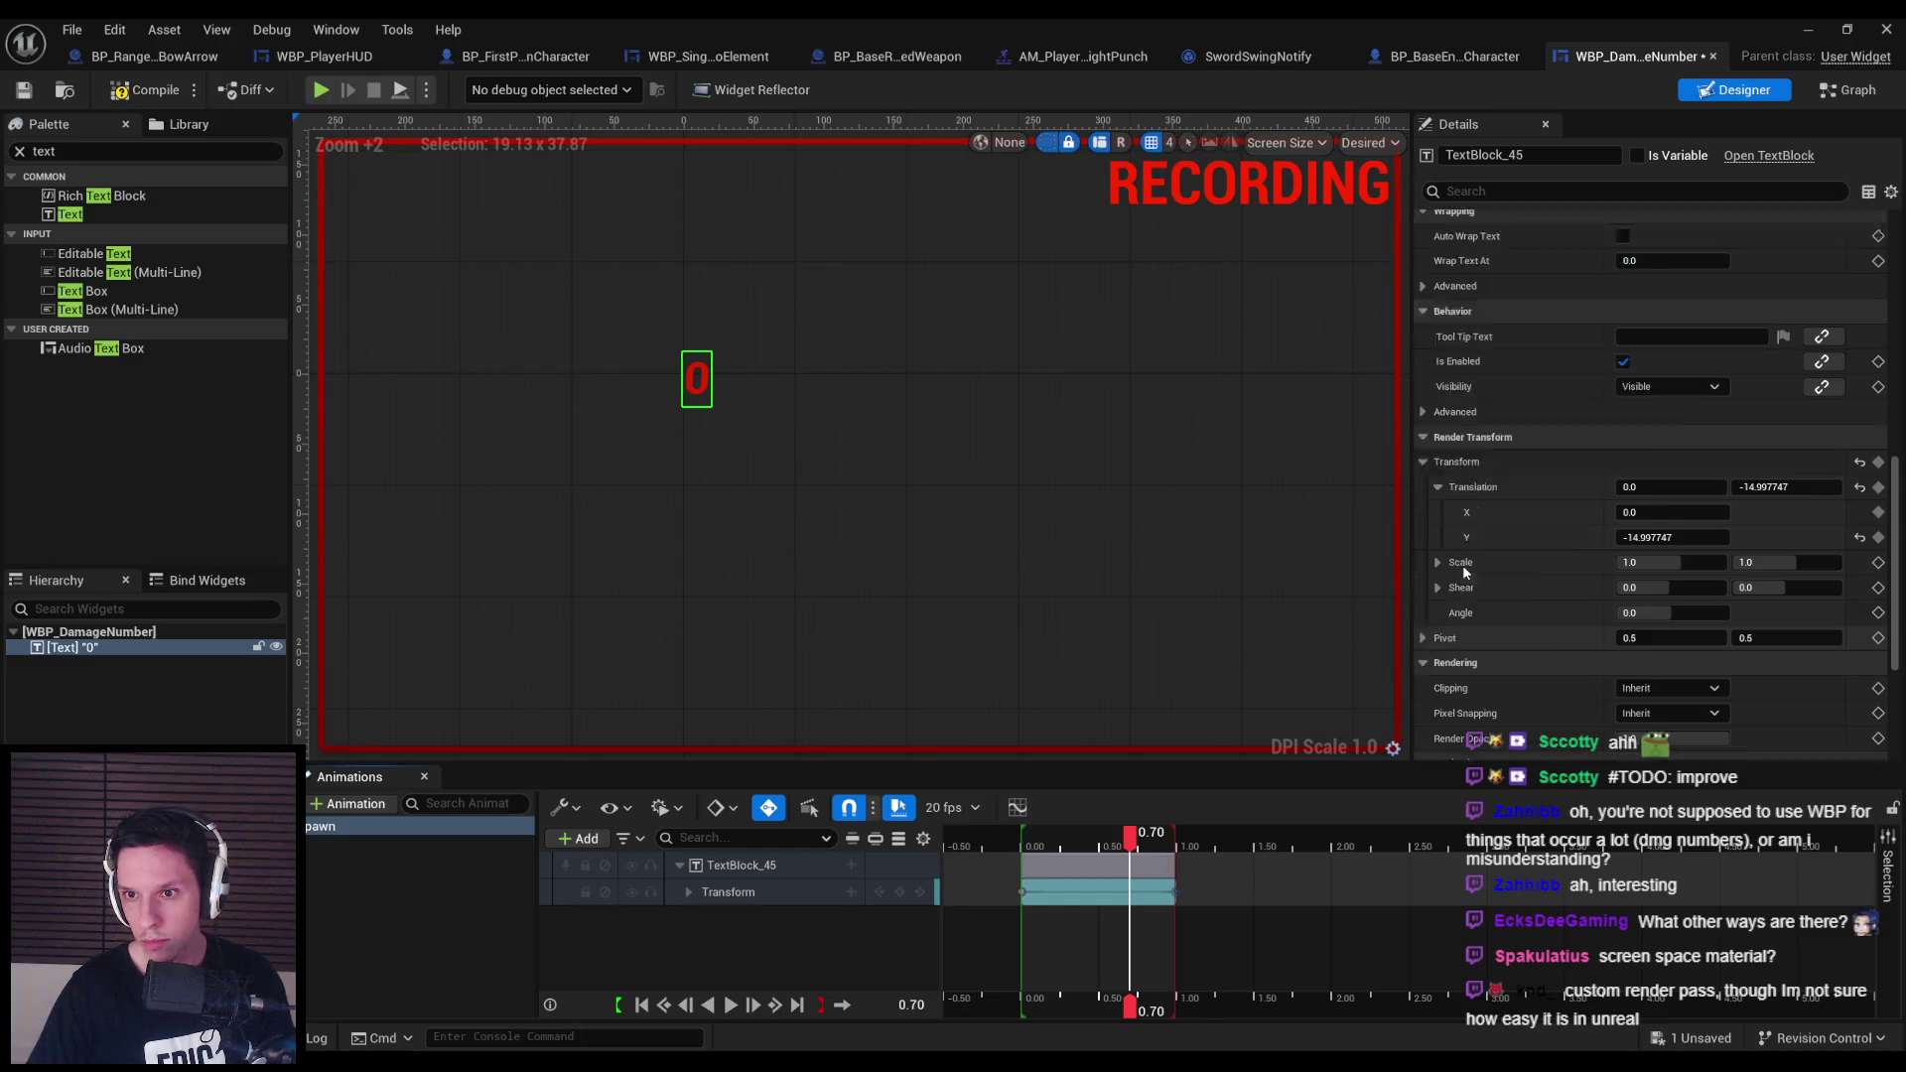
{"action": "scroll", "coordinate": [1467, 563], "scroll_direction": "up", "scroll_amount": 8}
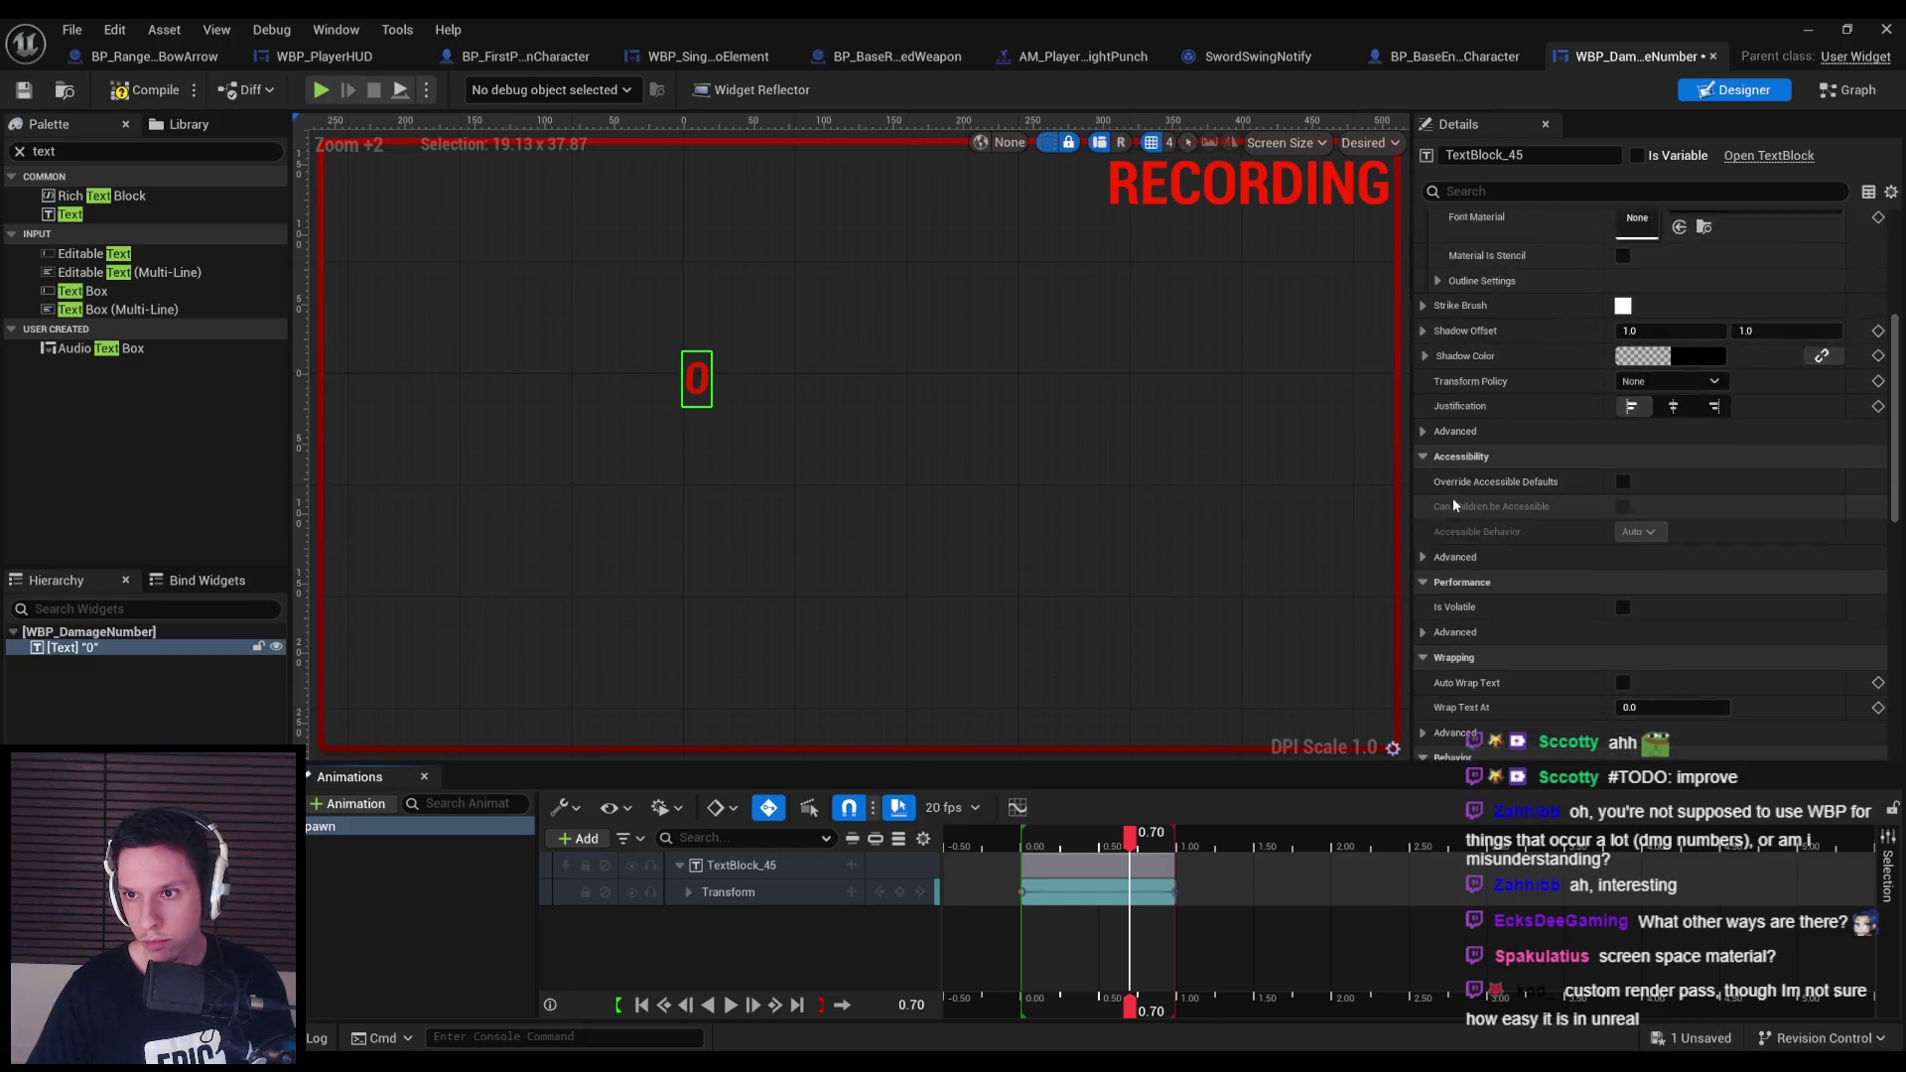
{"action": "scroll", "coordinate": [1454, 504], "scroll_direction": "down", "scroll_amount": 5}
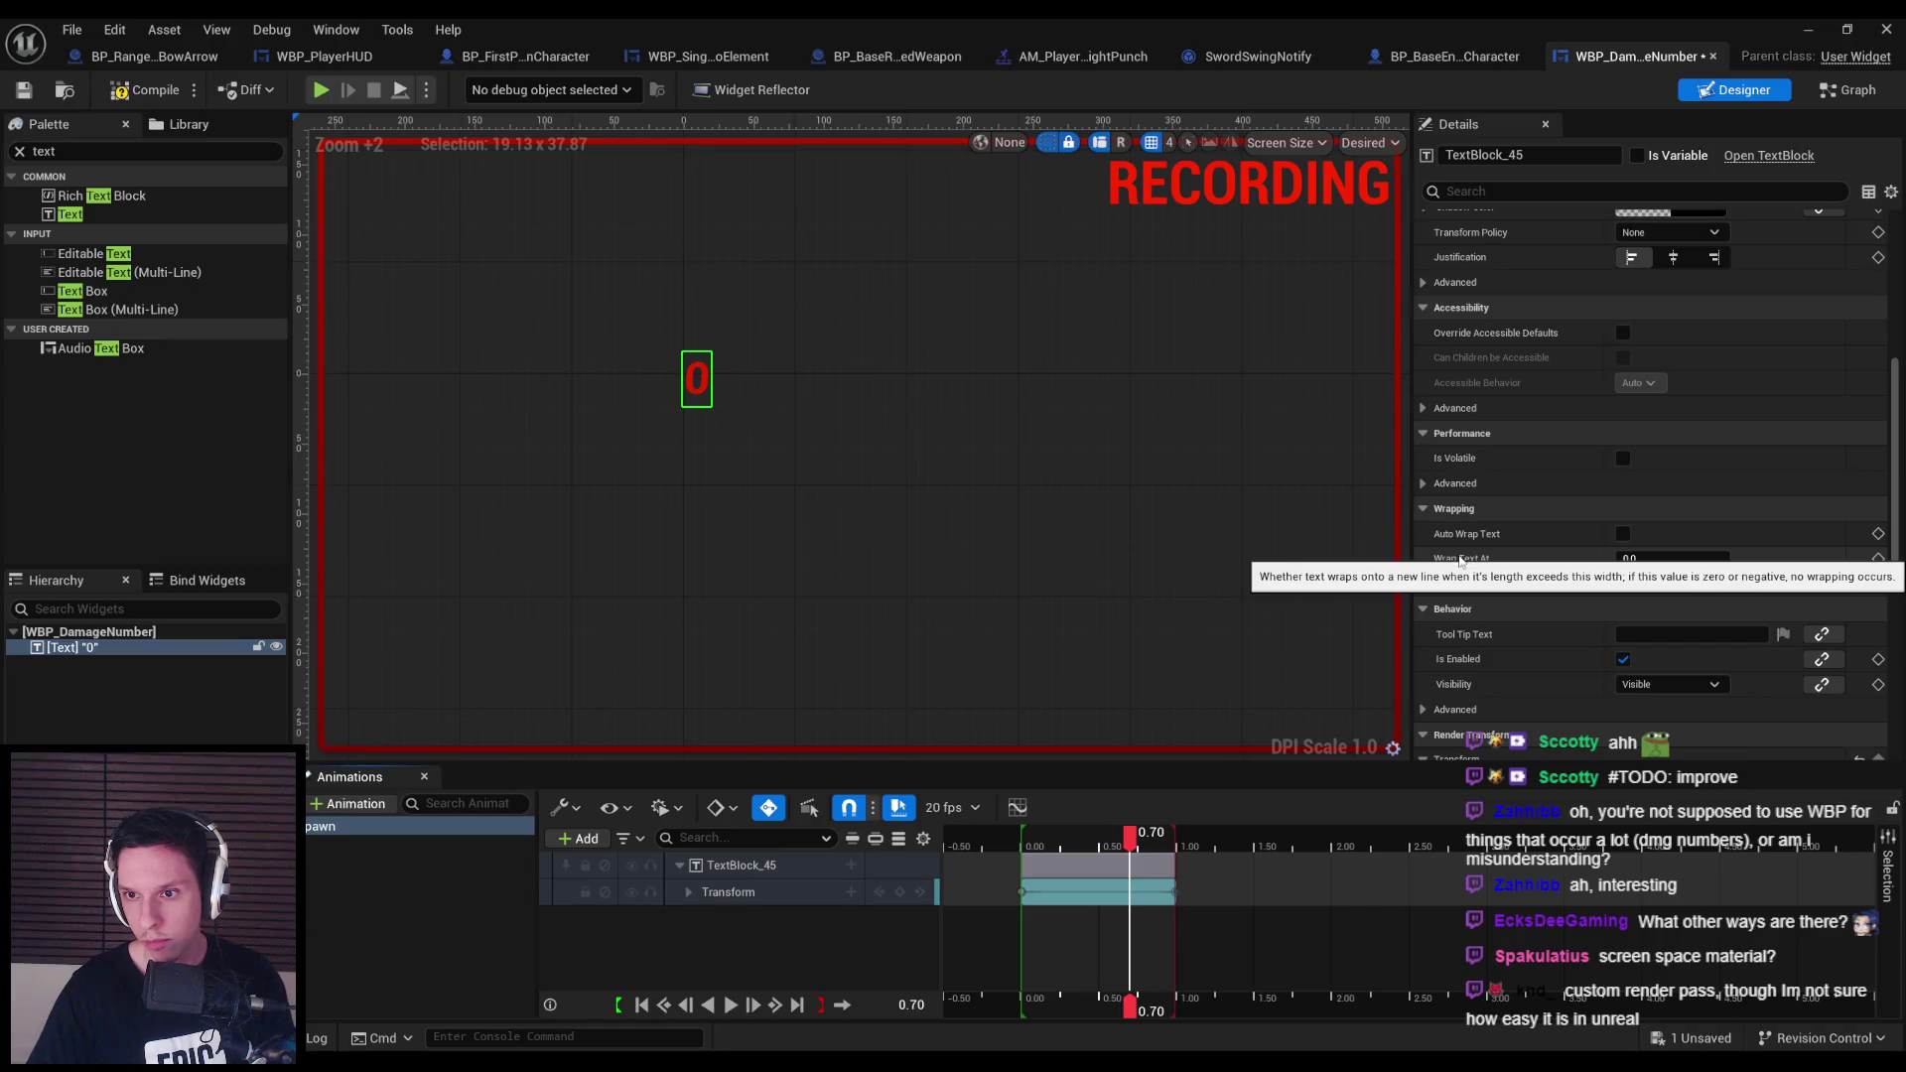
{"action": "scroll", "coordinate": [1458, 556], "scroll_direction": "down", "scroll_amount": 4}
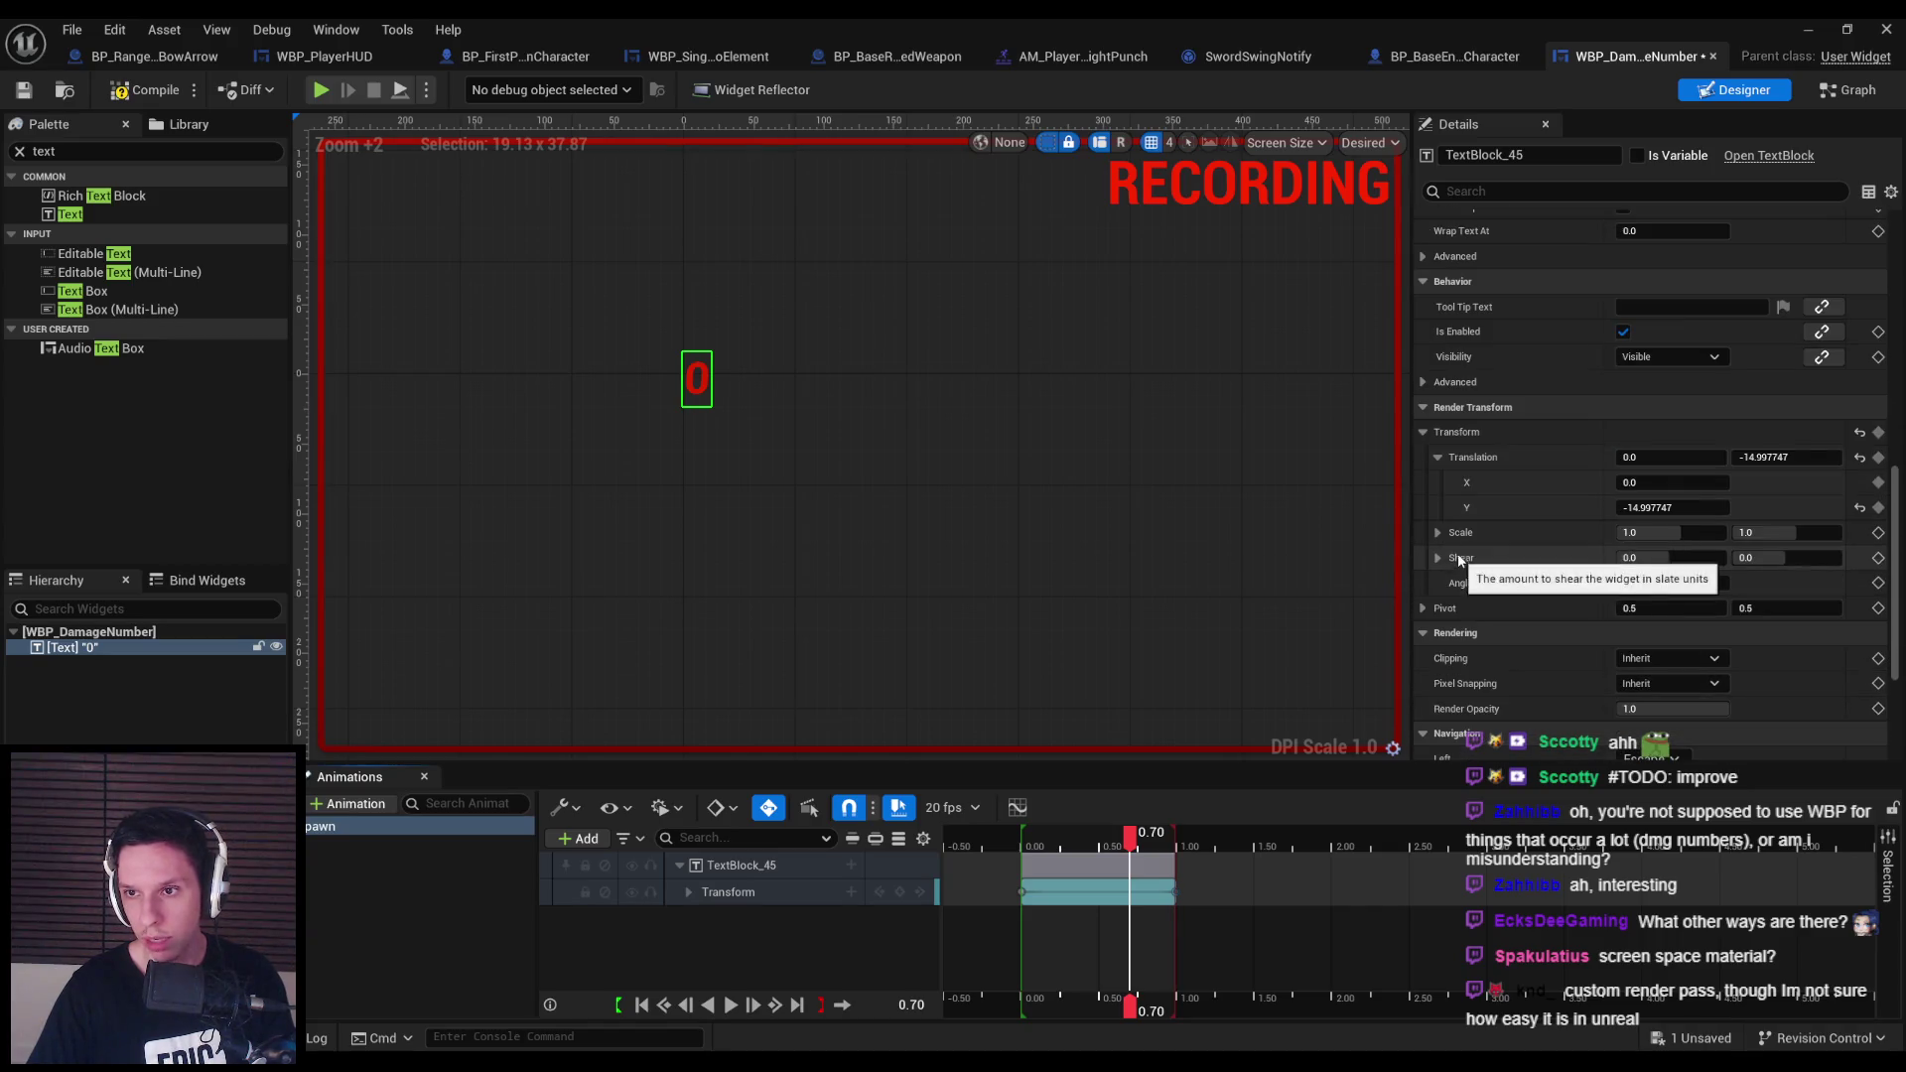
{"action": "scroll", "coordinate": [1475, 597], "scroll_direction": "down", "scroll_amount": 3}
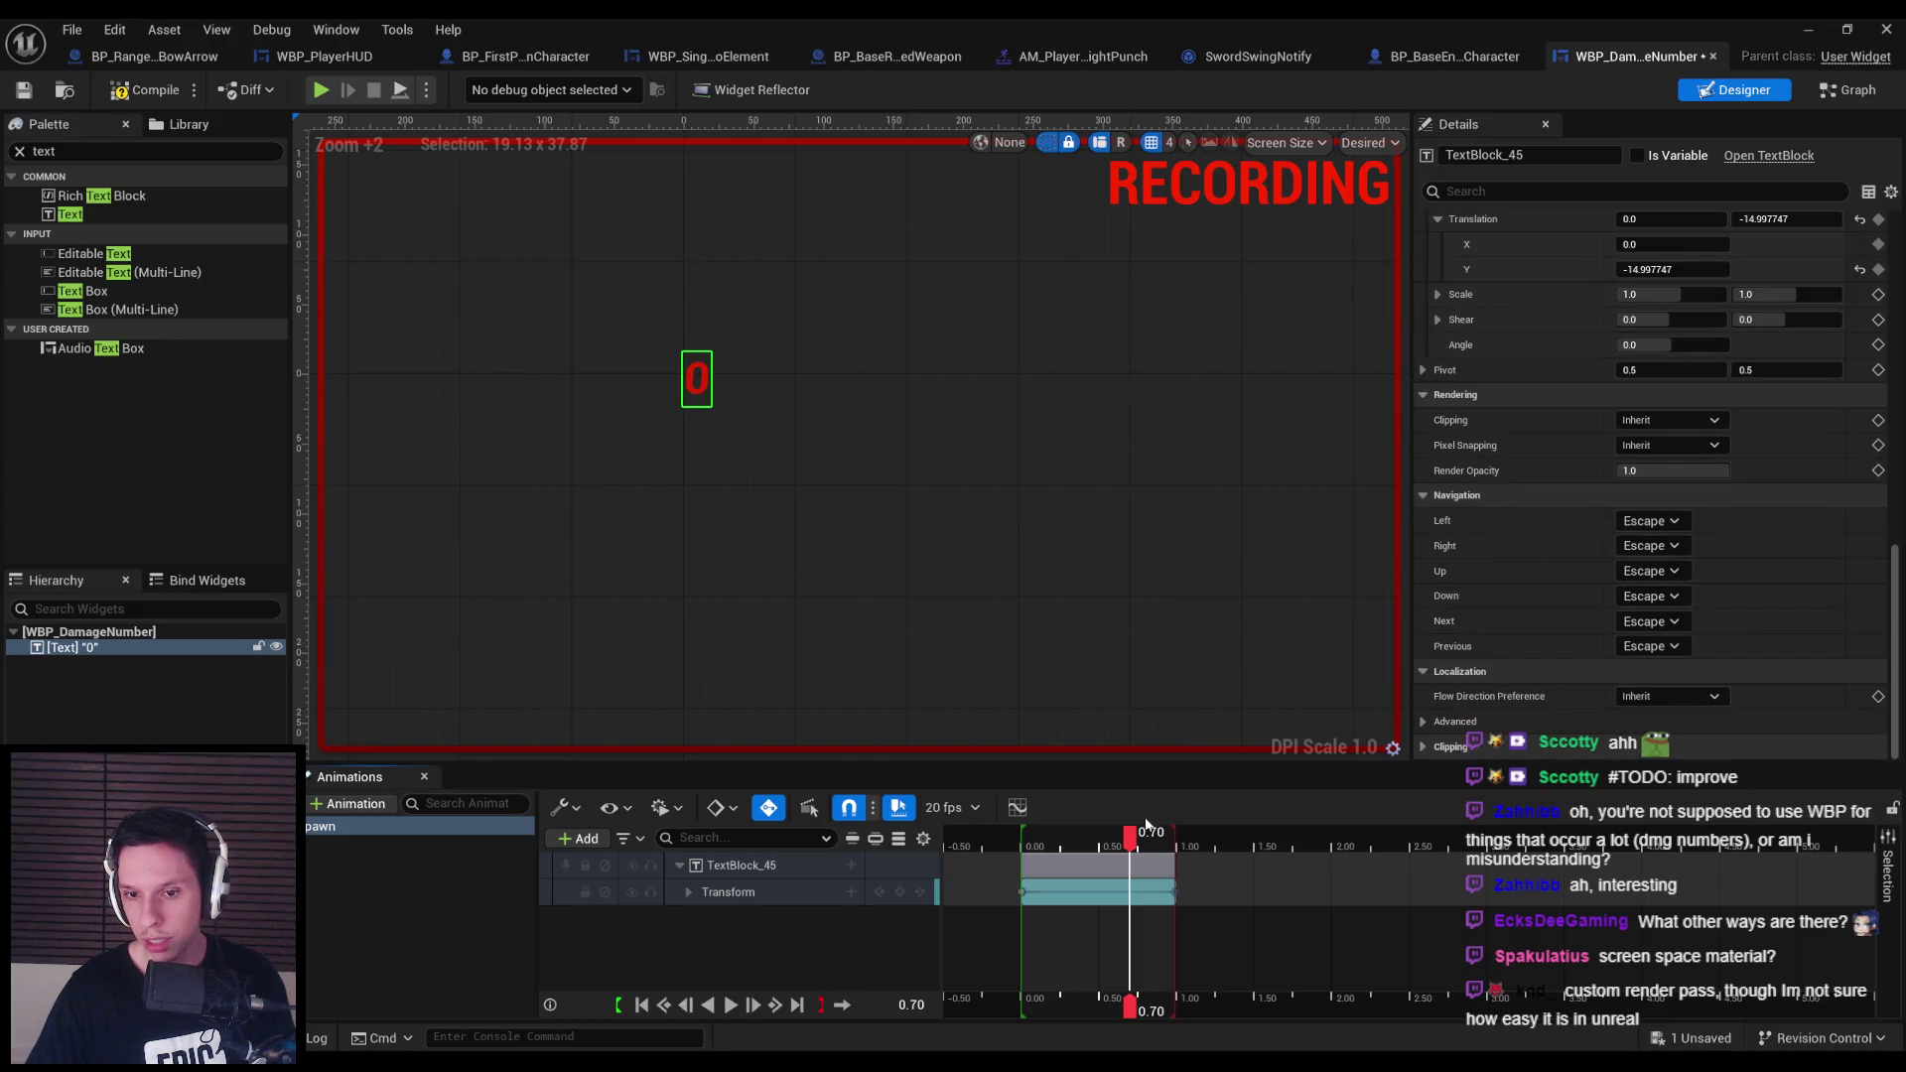
{"action": "left_click", "coordinate": [1033, 850]}
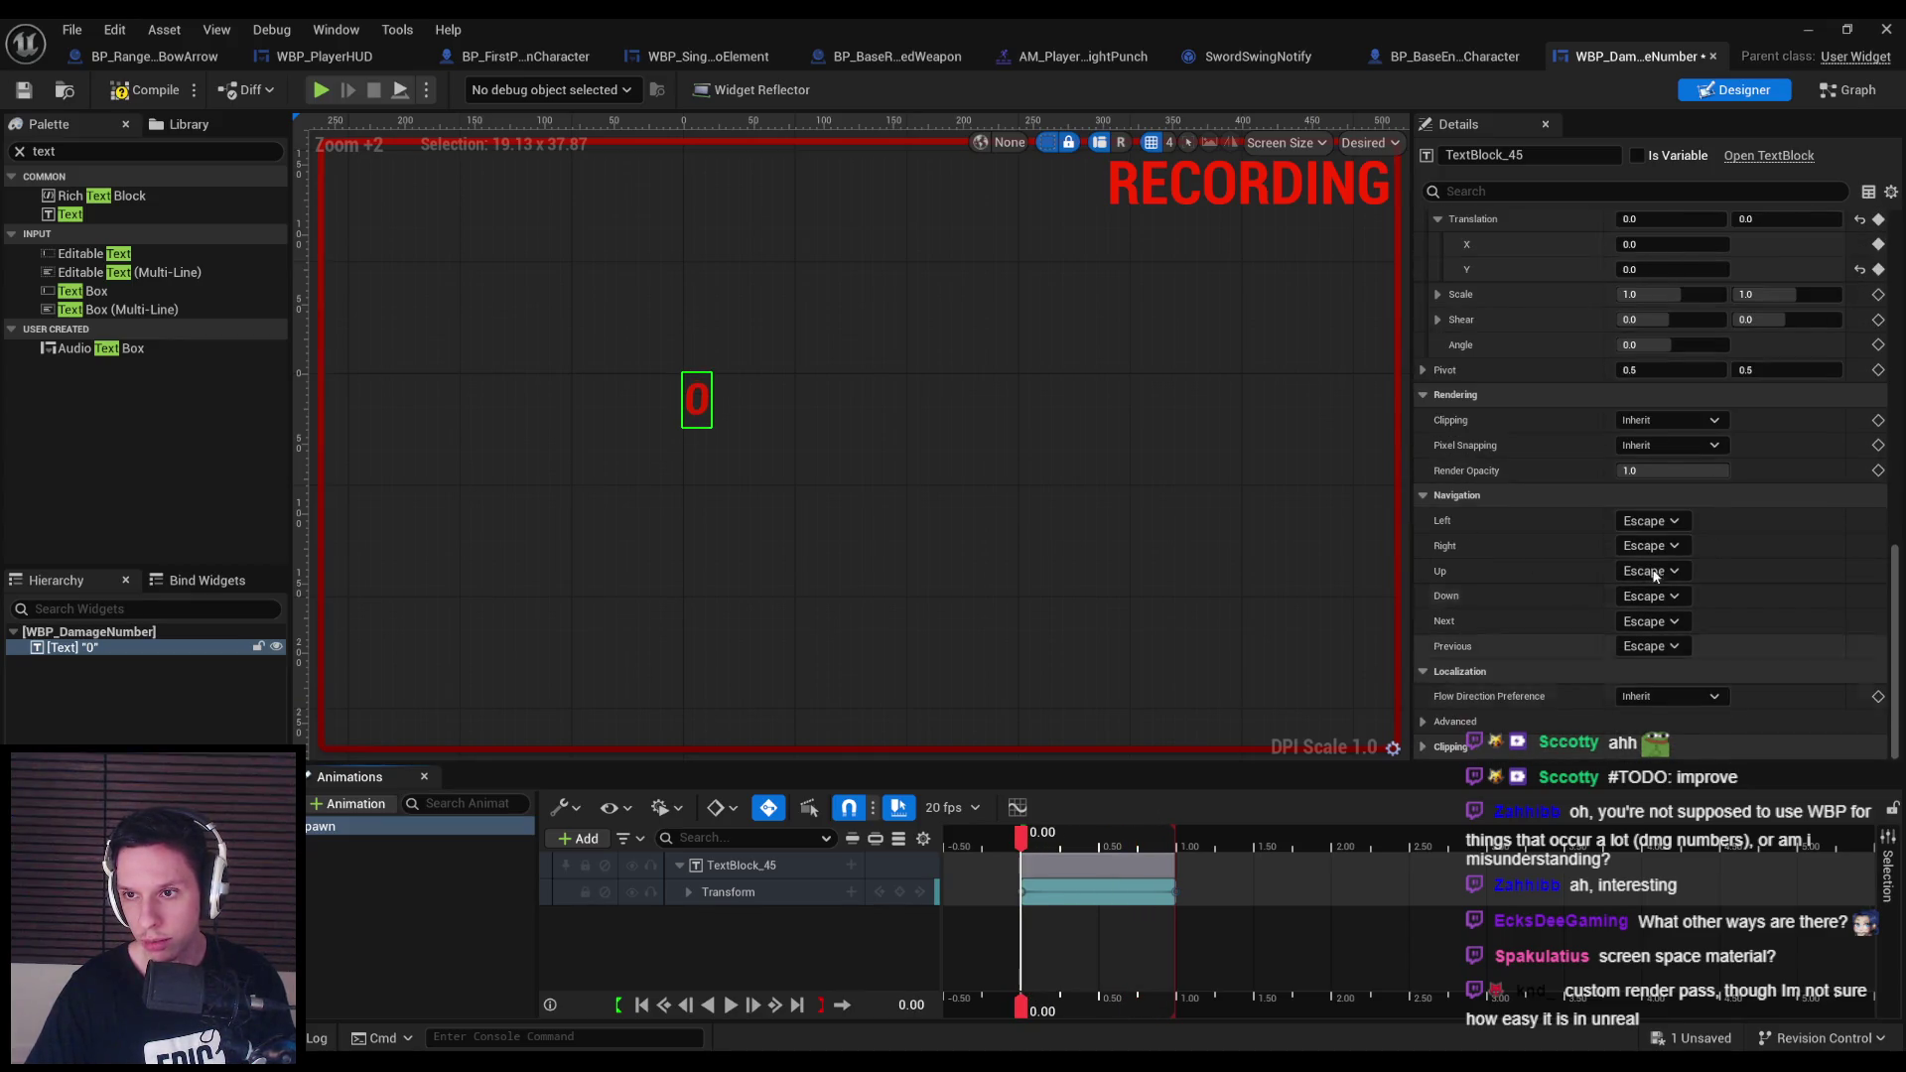
{"action": "left_click", "coordinate": [1878, 471]}
Key Render Opacity at 0.70 seconds and set it to 0 at 1.00.
{"action": "left_click", "coordinate": [1133, 845]}
{"action": "left_click_drag", "start_coordinate": [1133, 843], "coordinate": [1176, 834]}
{"action": "left_click", "coordinate": [1878, 471]}
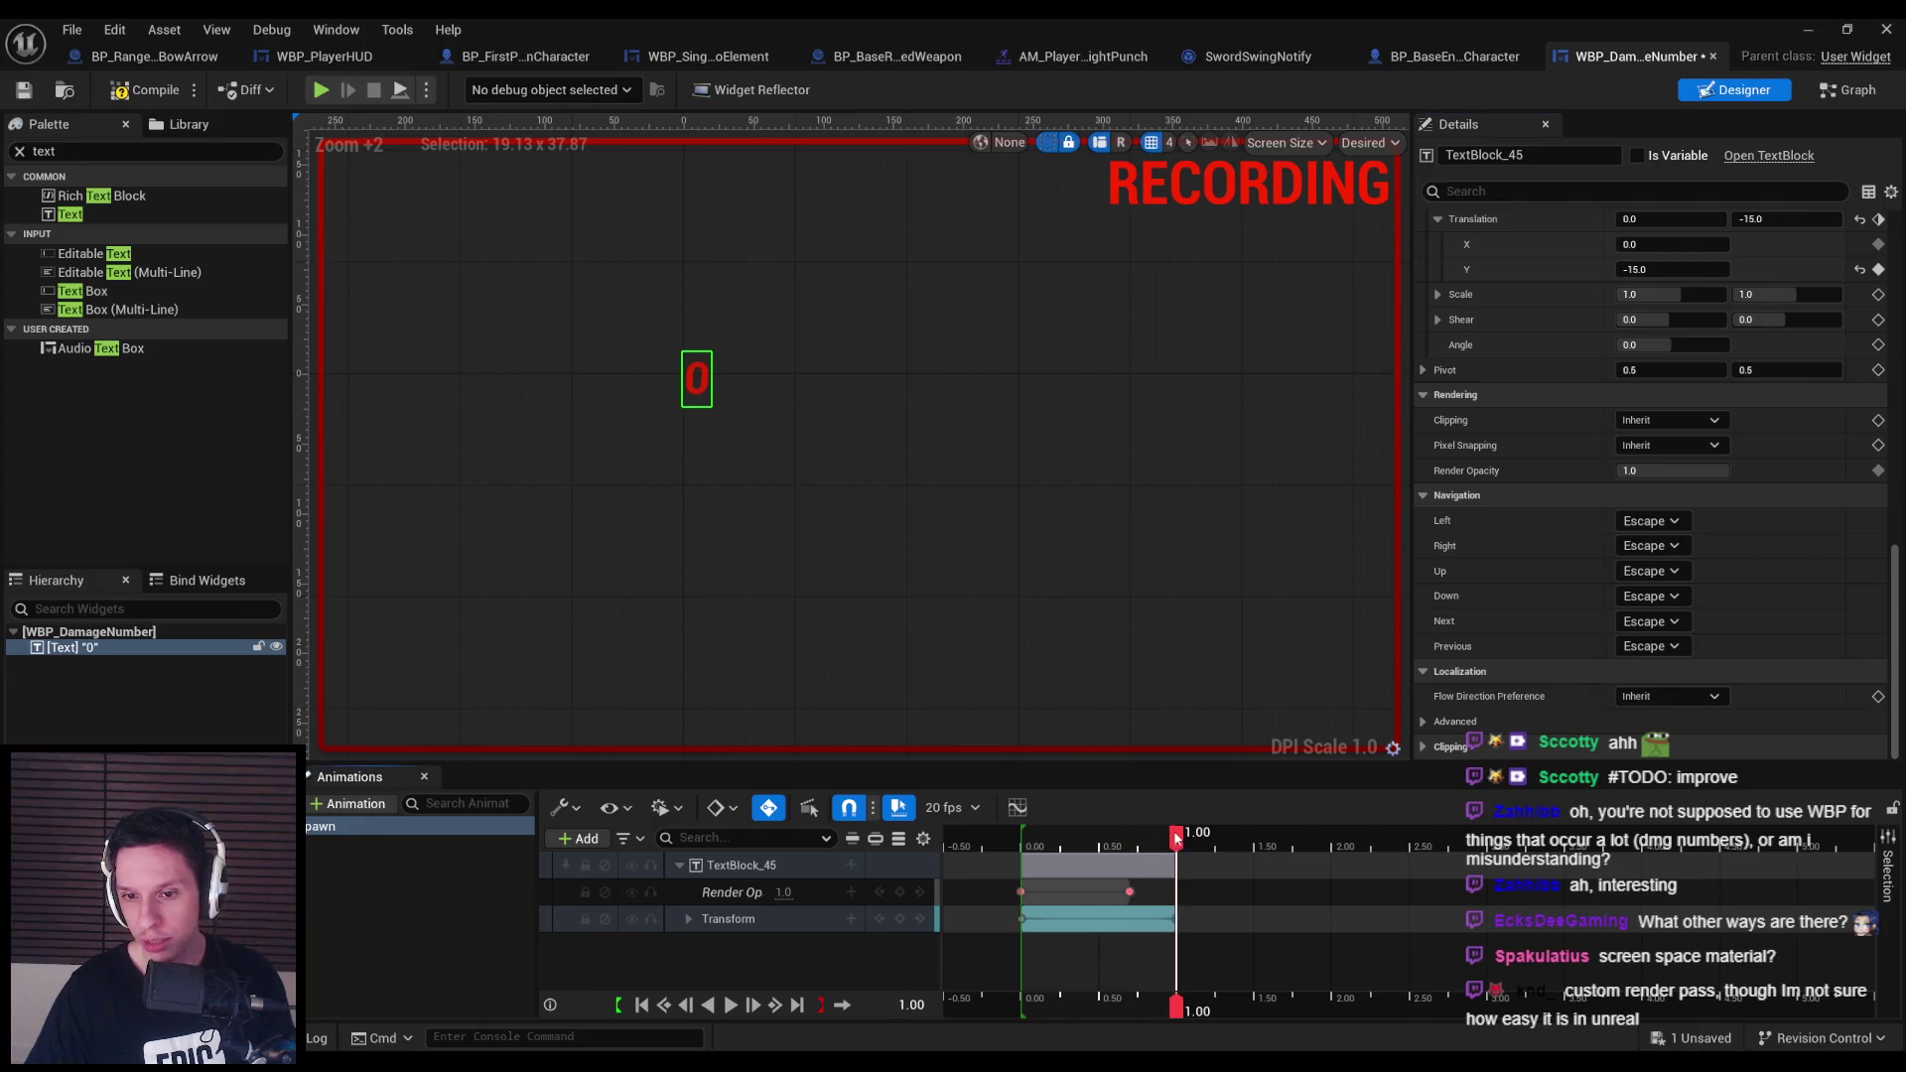
{"action": "left_click", "coordinate": [1680, 470]}
{"action": "type", "text": "0"}
{"action": "key", "text": "Return"}
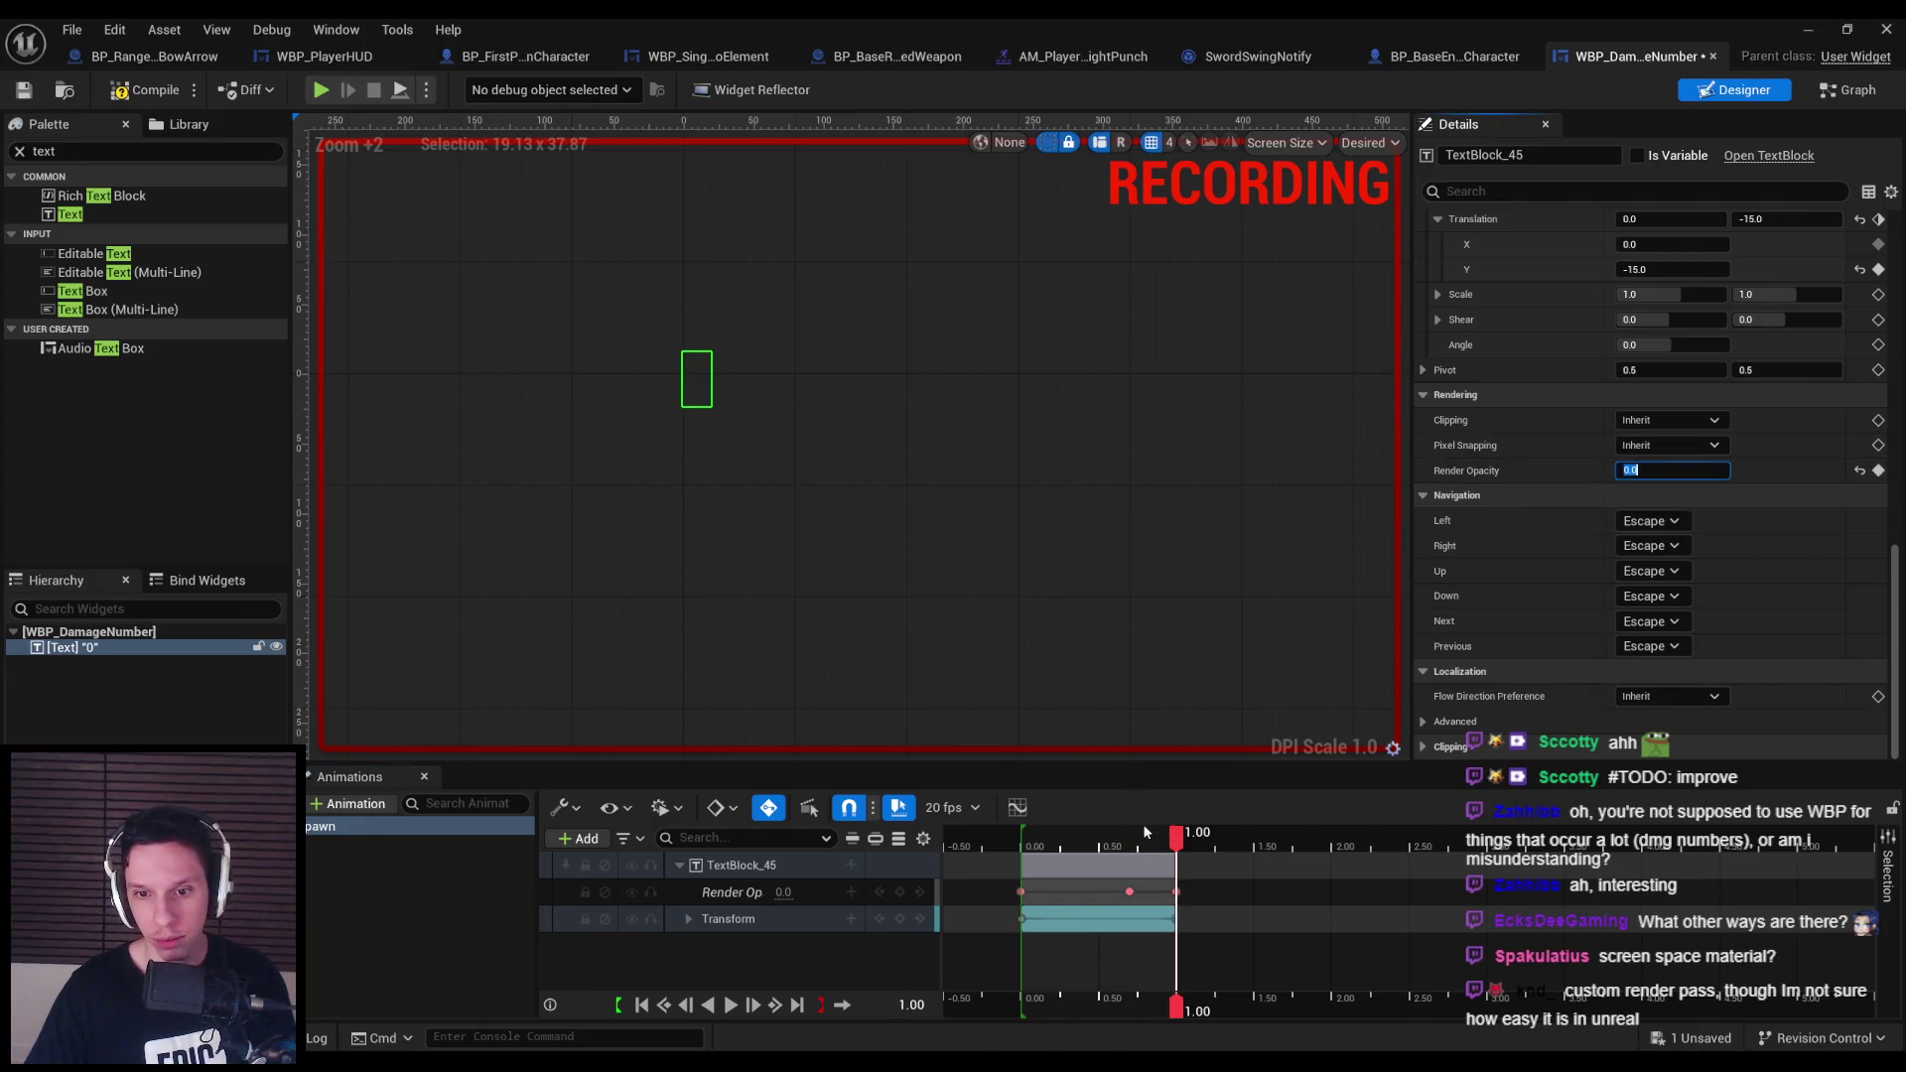
Play the fade-out preview, then show the Translation Y curve in the Curve Editor.
{"action": "left_click_drag", "start_coordinate": [1176, 834], "coordinate": [1019, 852]}
{"action": "left_click", "coordinate": [731, 1006]}
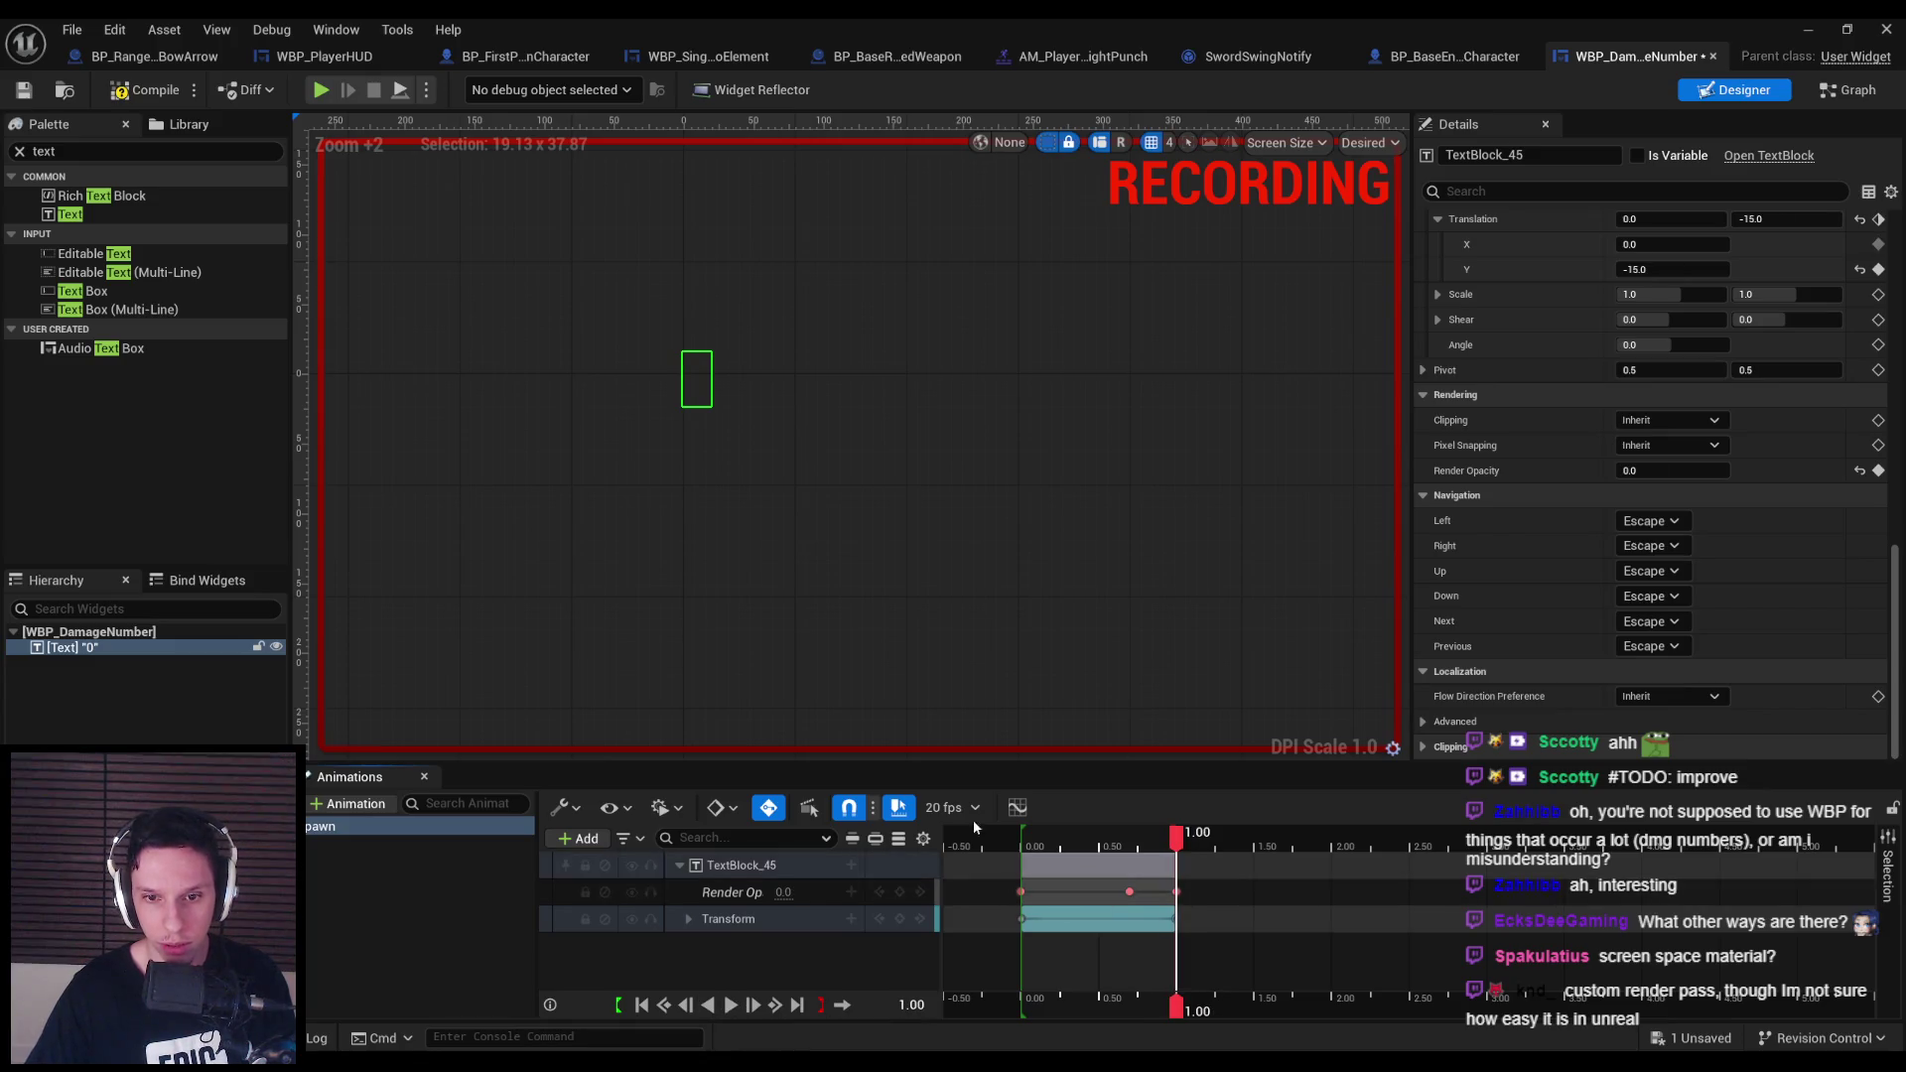
{"action": "left_click", "coordinate": [1016, 808]}
{"action": "left_click", "coordinate": [327, 379]}
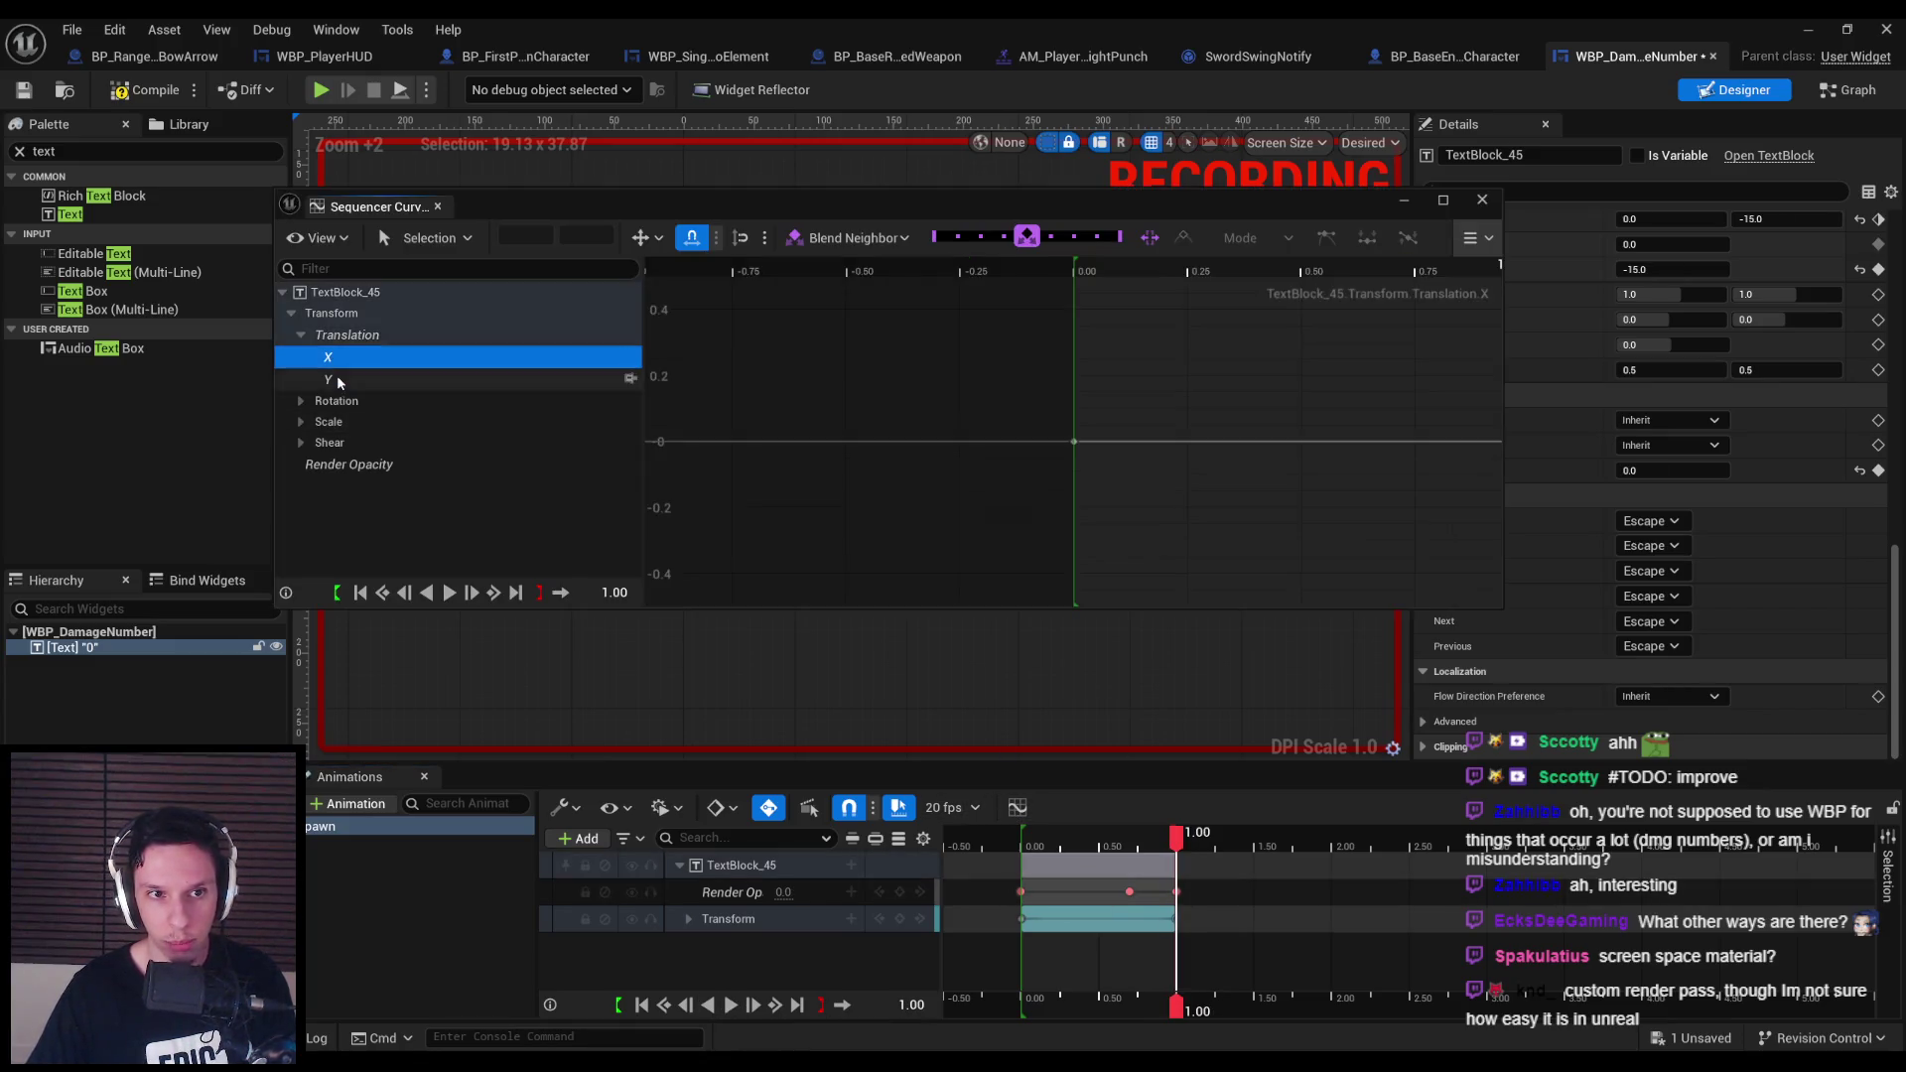
Try a Tween blend on the end key at 1.00, then undo it.
{"action": "left_click", "coordinate": [792, 404]}
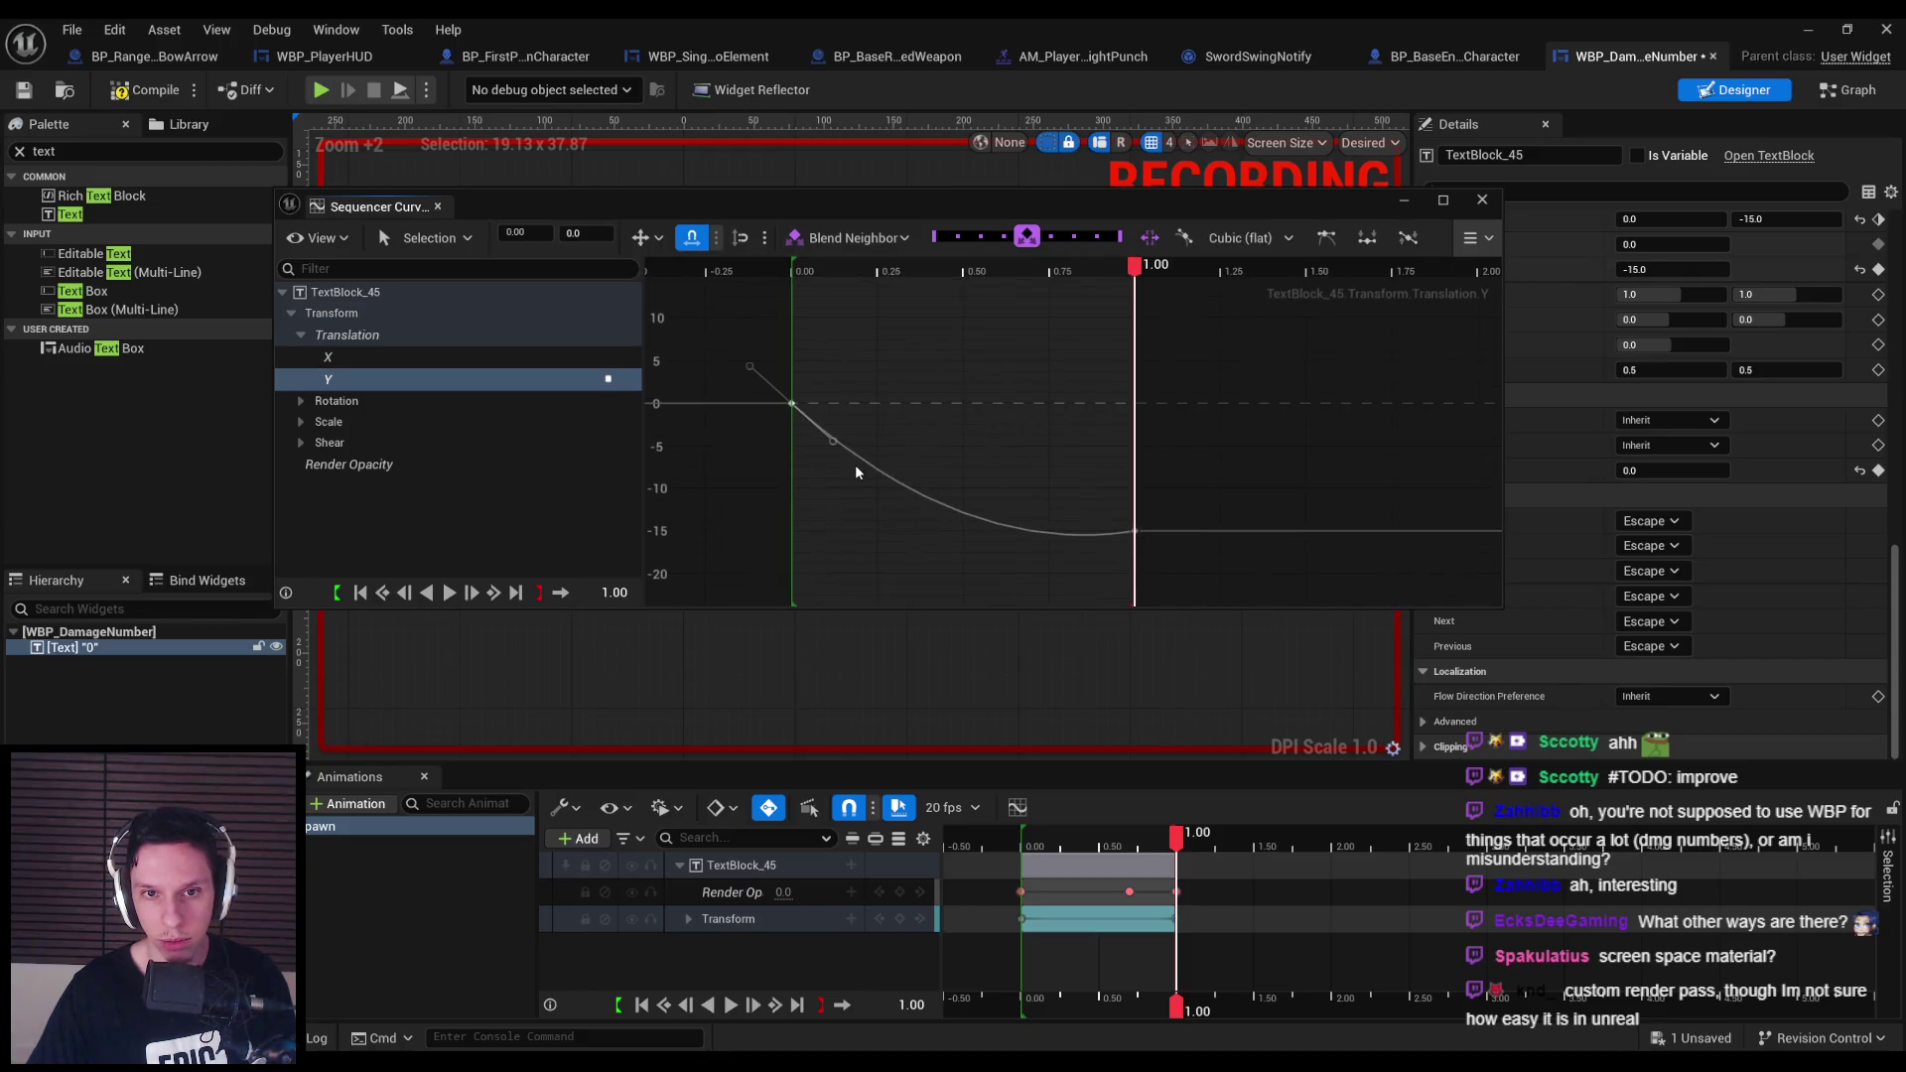
{"action": "left_click_drag", "start_coordinate": [1108, 515], "coordinate": [1186, 589]}
{"action": "right_click", "coordinate": [1137, 536]}
{"action": "right_click", "coordinate": [1137, 536]}
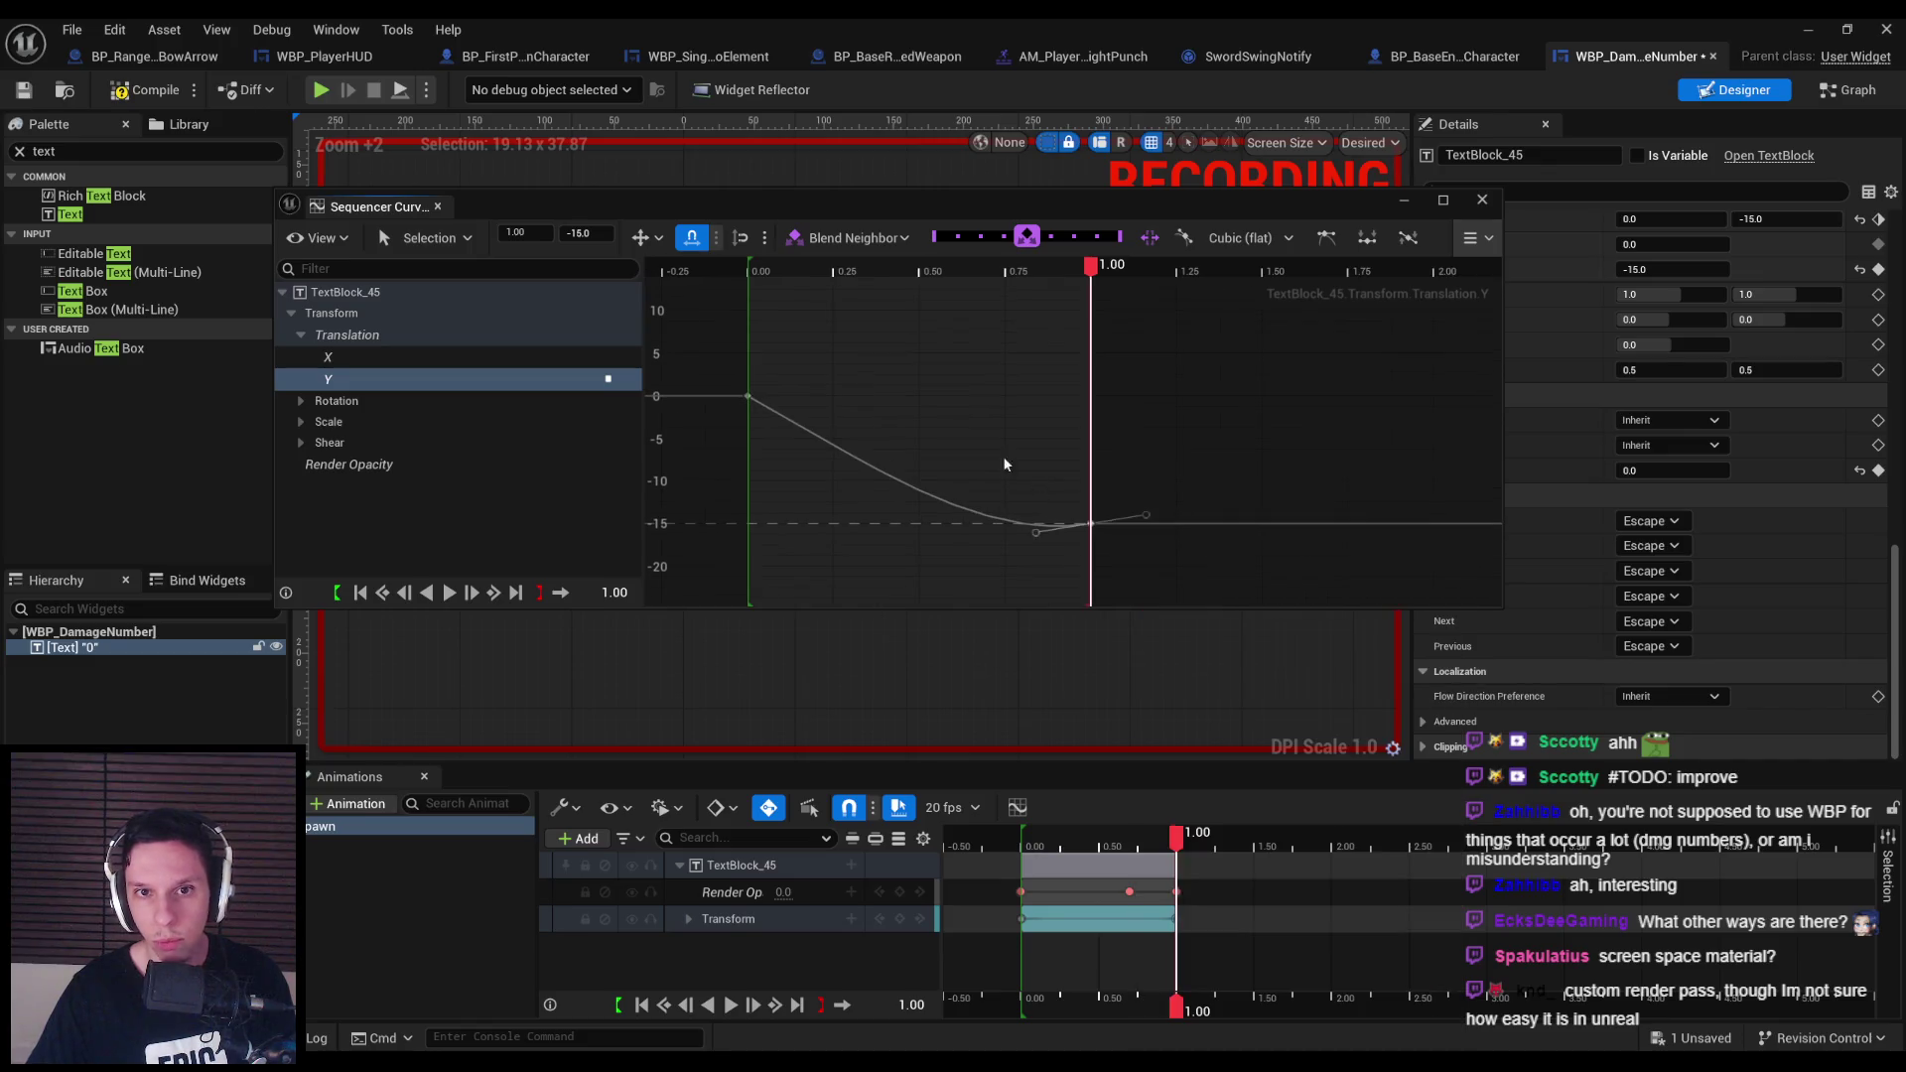
{"action": "left_click", "coordinate": [880, 241]}
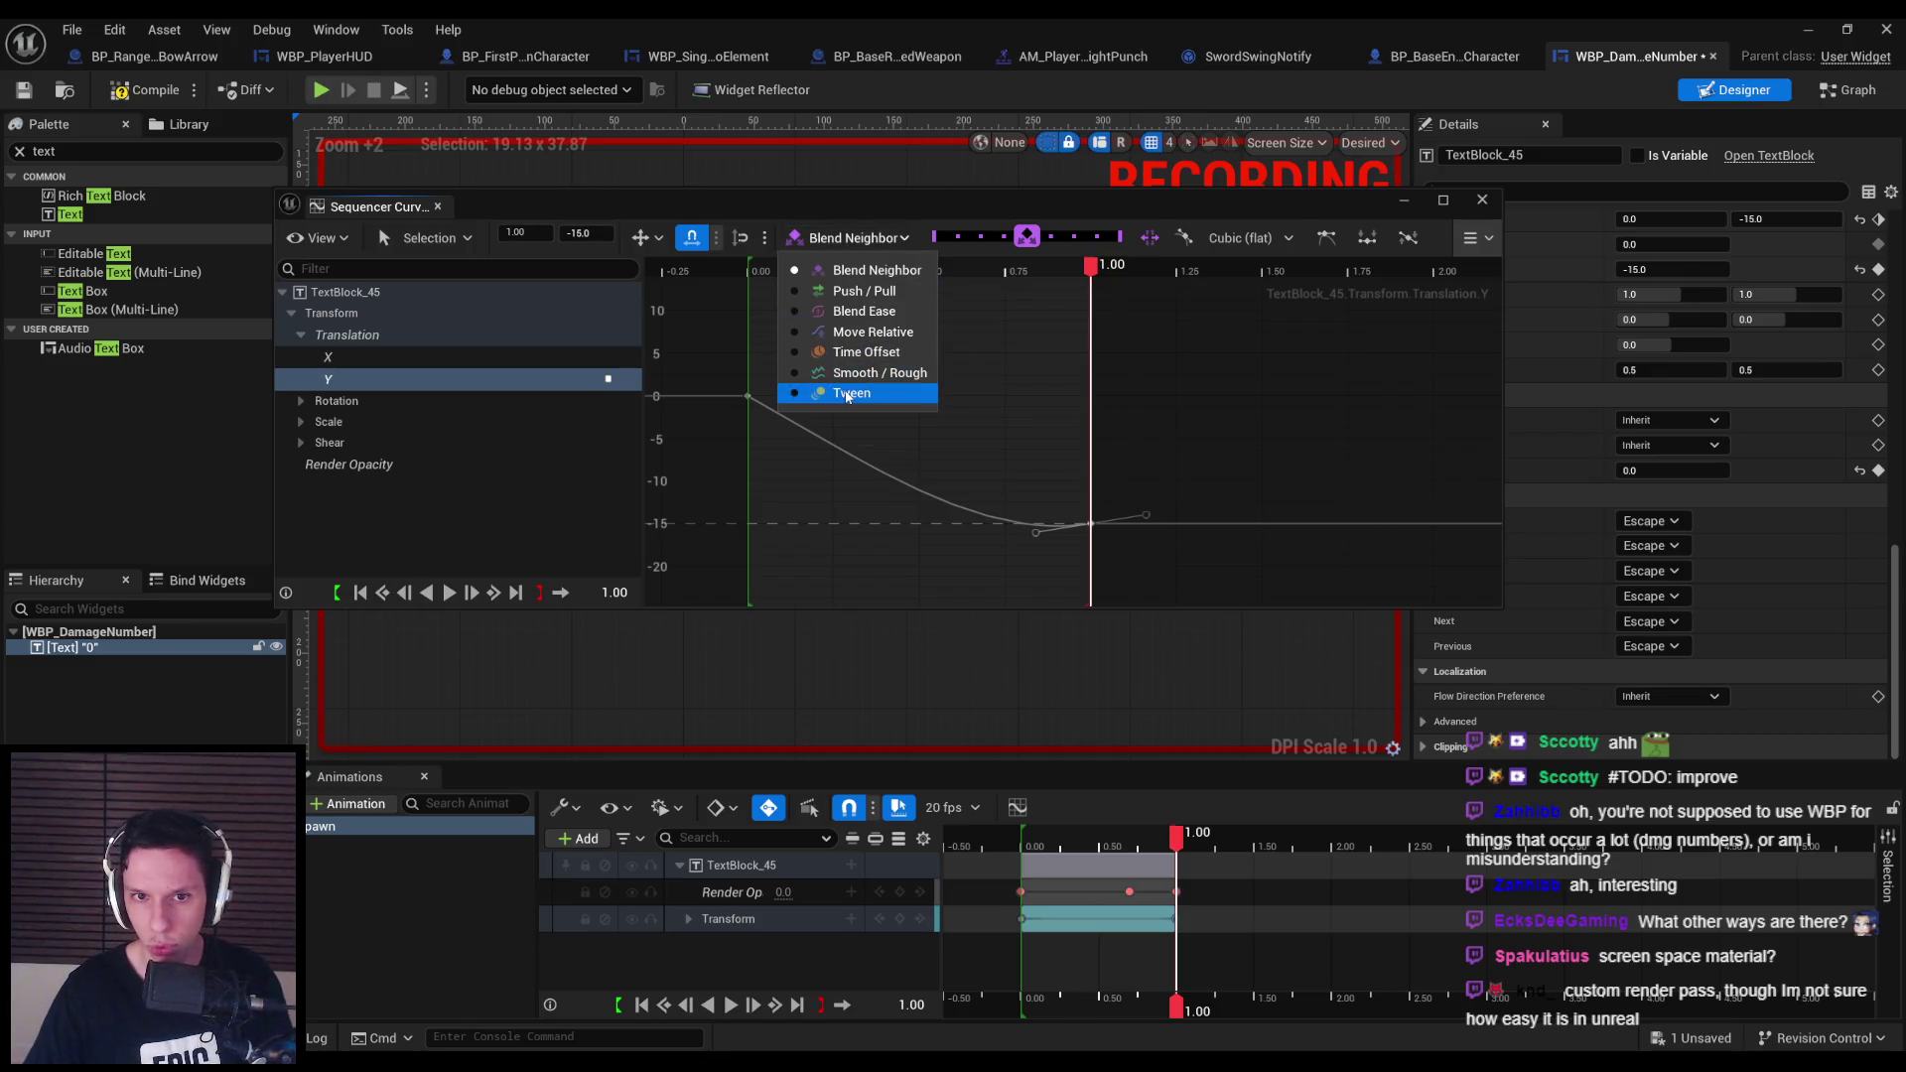
{"action": "left_click", "coordinate": [848, 394]}
{"action": "mouse_move", "coordinate": [1023, 236]}
{"action": "left_mouse_down"}
{"action": "mouse_move", "coordinate": [964, 244]}
{"action": "mouse_move", "coordinate": [1116, 251]}
{"action": "left_mouse_up"}
{"action": "left_click", "coordinate": [826, 244]}
{"action": "left_click", "coordinate": [903, 288]}
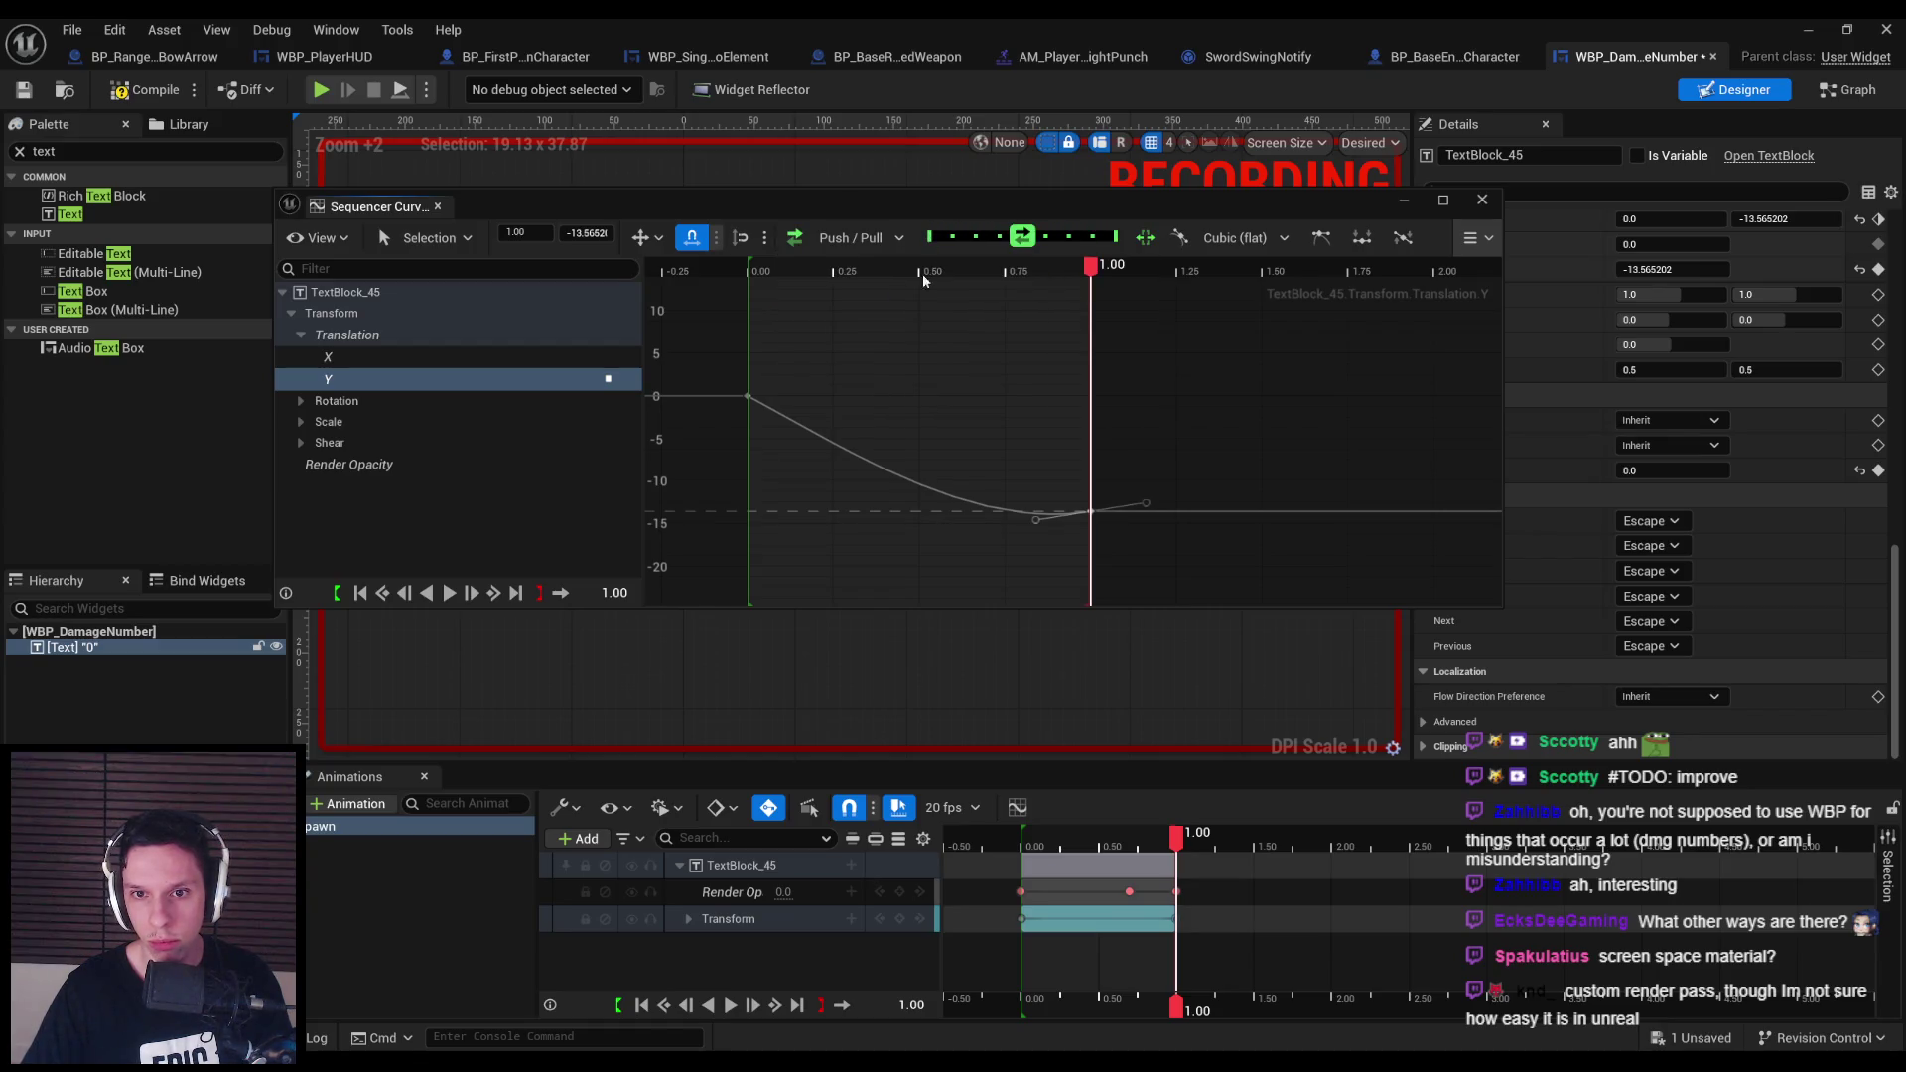
{"action": "key", "text": "ctrl+z"}
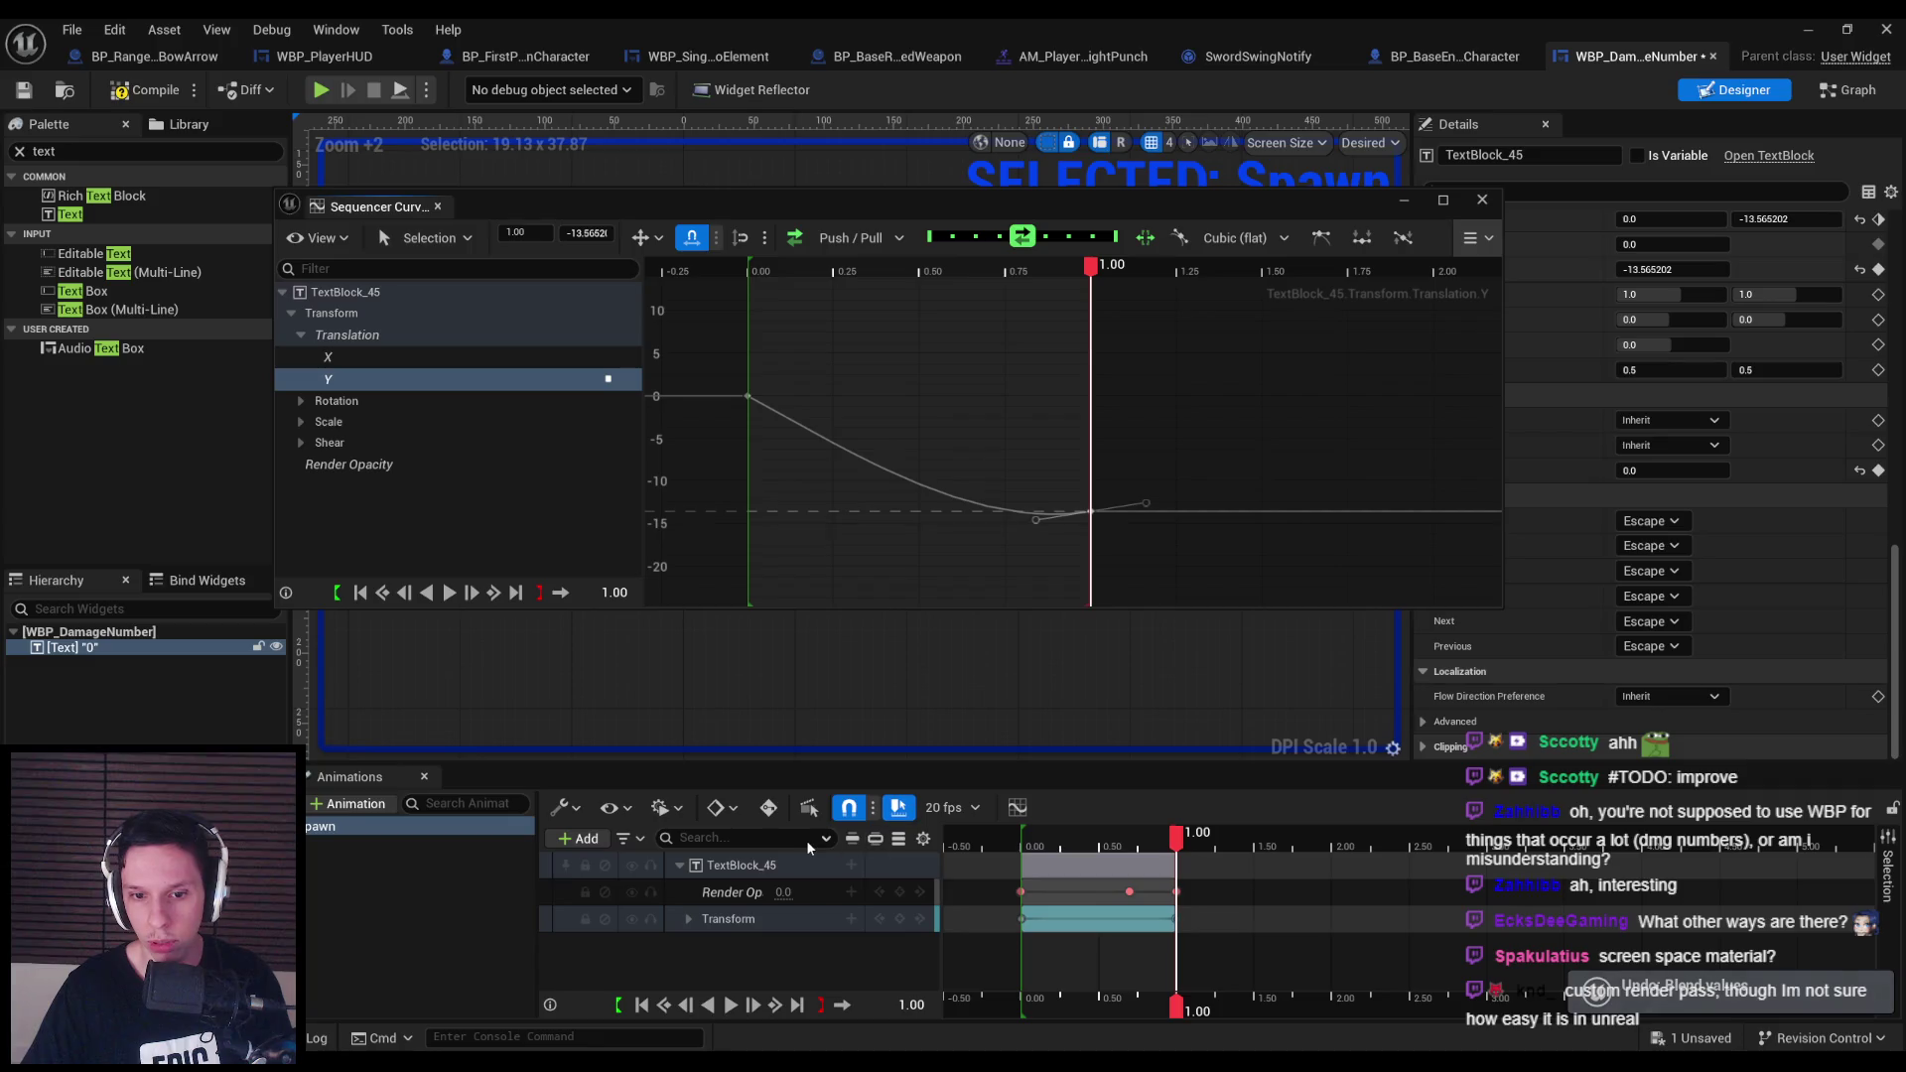
Re-enable auto-key and set the end key to broken, Smart Auto tangents.
{"action": "left_click", "coordinate": [768, 807]}
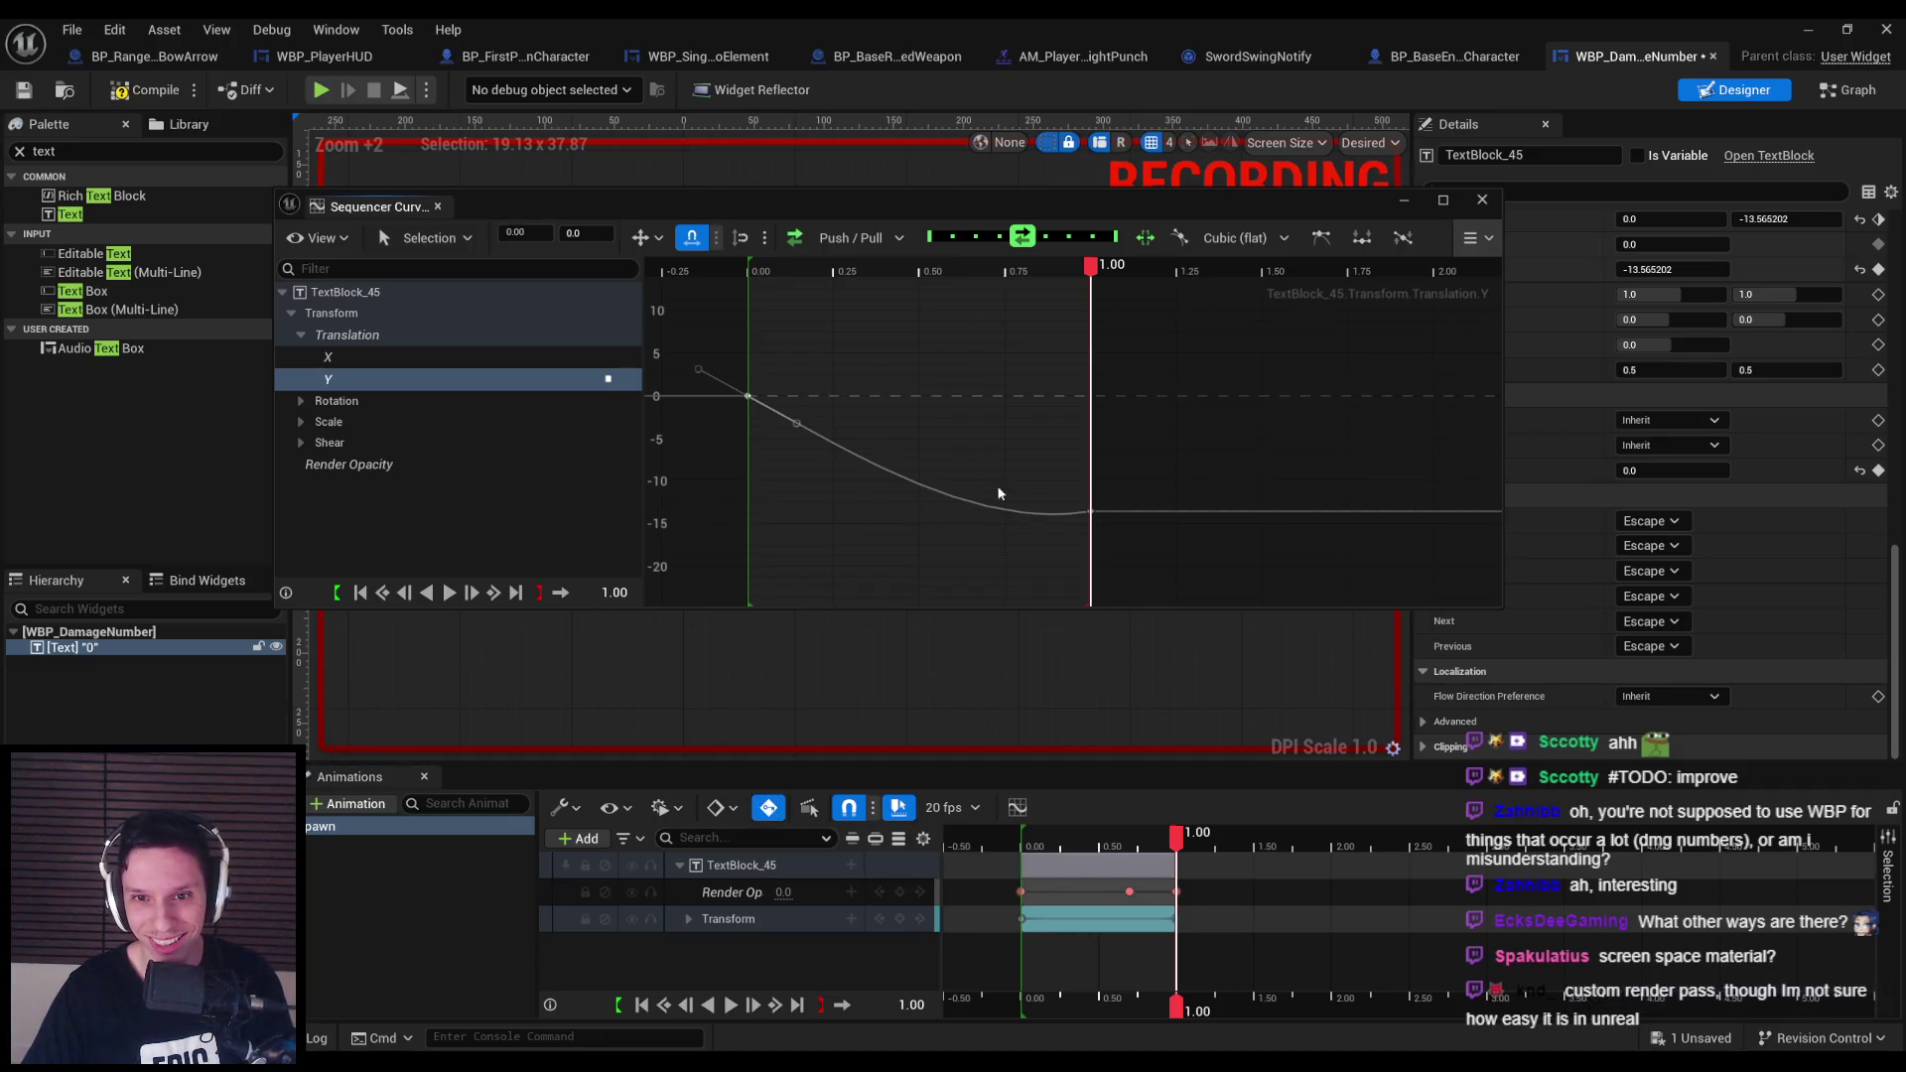
{"action": "right_click", "coordinate": [1091, 512]}
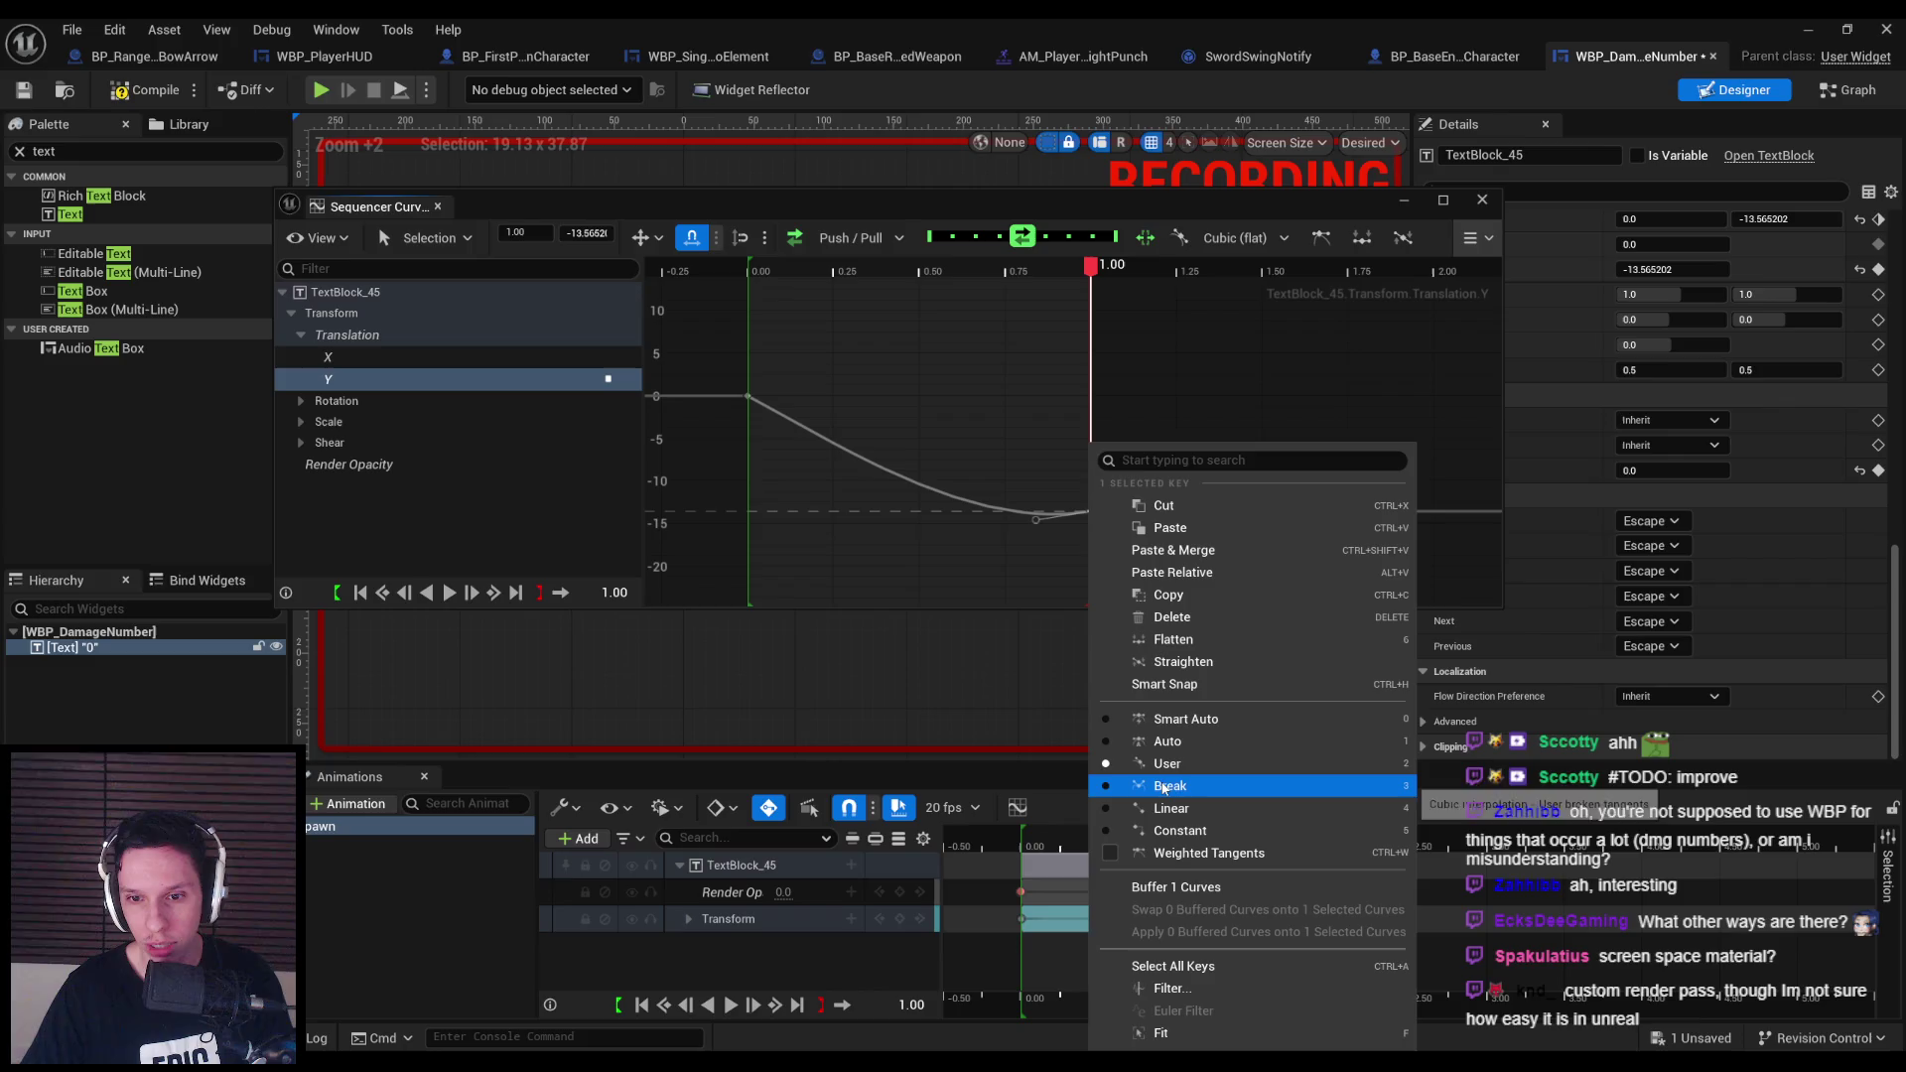
{"action": "left_click", "coordinate": [1165, 786]}
{"action": "right_click", "coordinate": [1093, 512]}
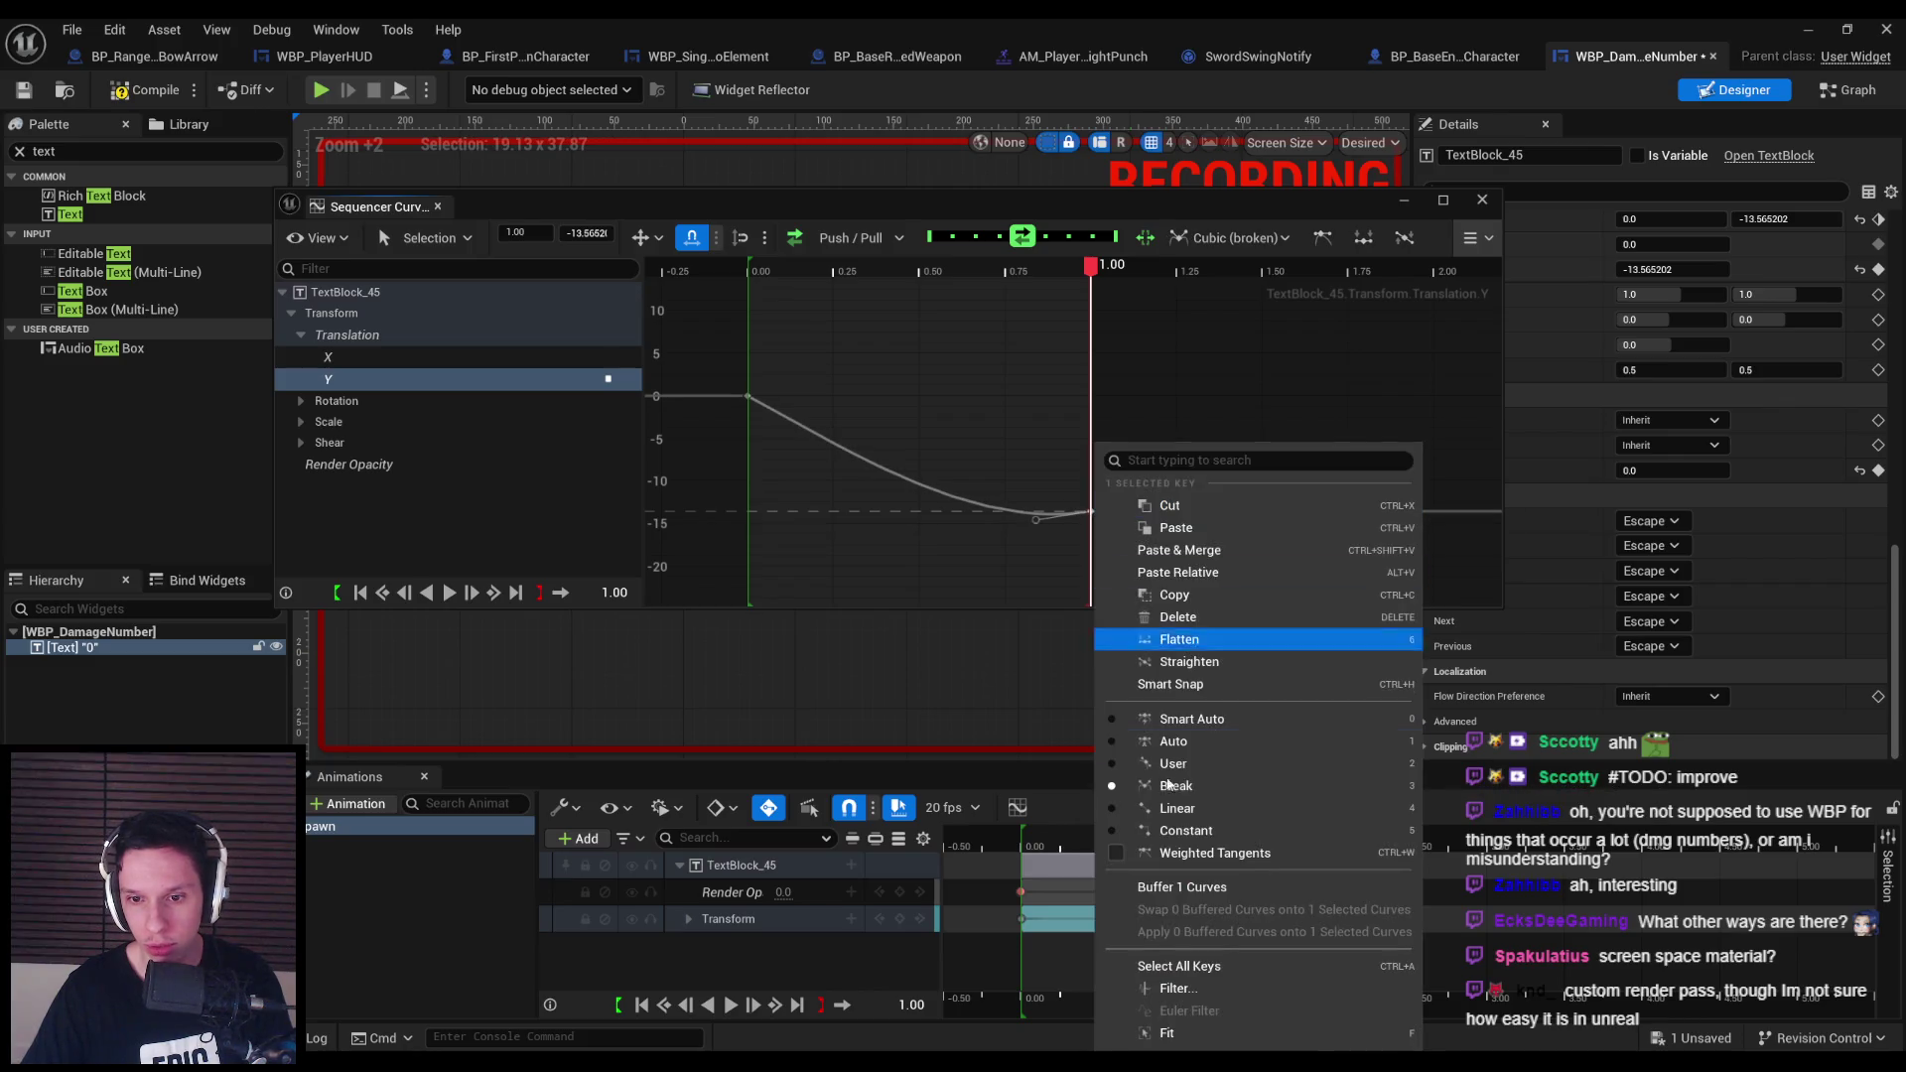
{"action": "left_click", "coordinate": [1181, 719]}
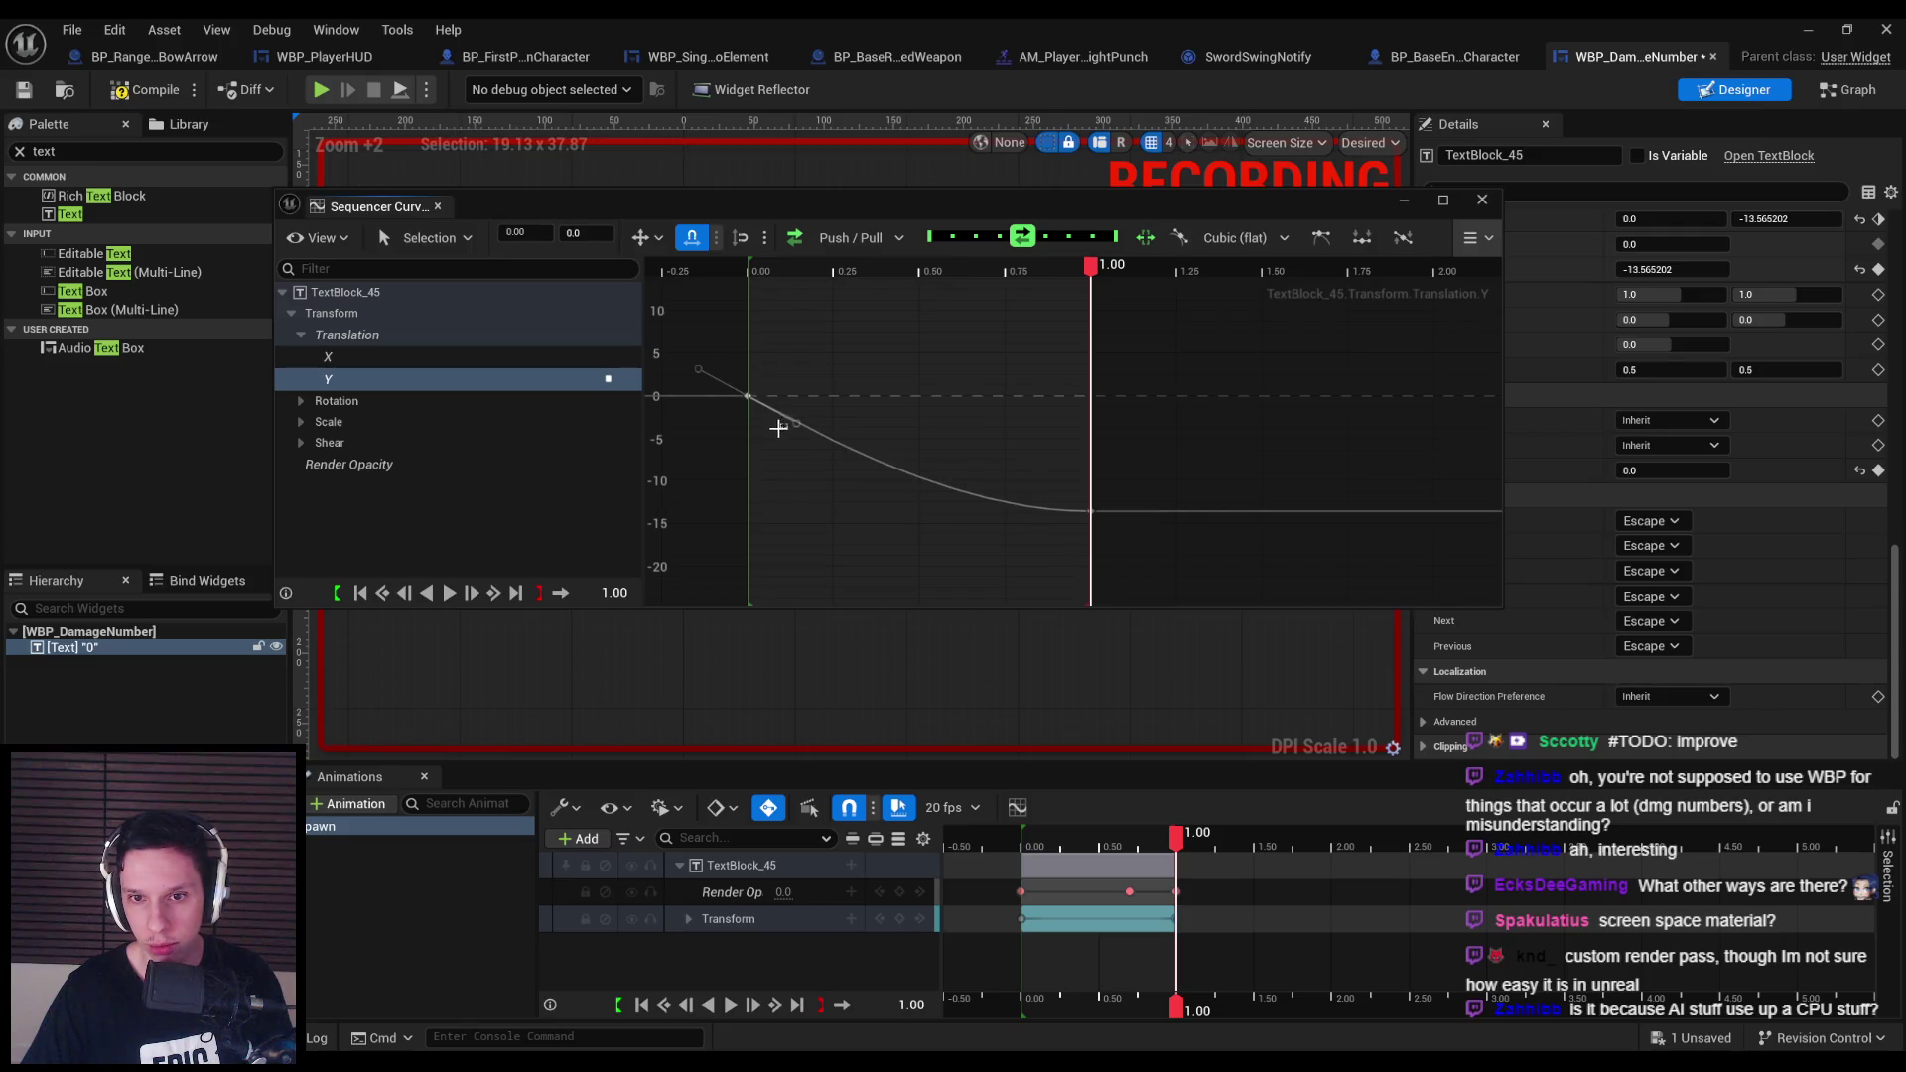
Steepen the start key's tangent so Y eases to -13.57, then save the widget.
{"action": "left_click", "coordinate": [782, 425]}
{"action": "left_click", "coordinate": [785, 420]}
{"action": "left_click_drag", "start_coordinate": [797, 421], "coordinate": [785, 438]}
{"action": "left_click", "coordinate": [835, 543]}
{"action": "key", "text": "ctrl+s"}
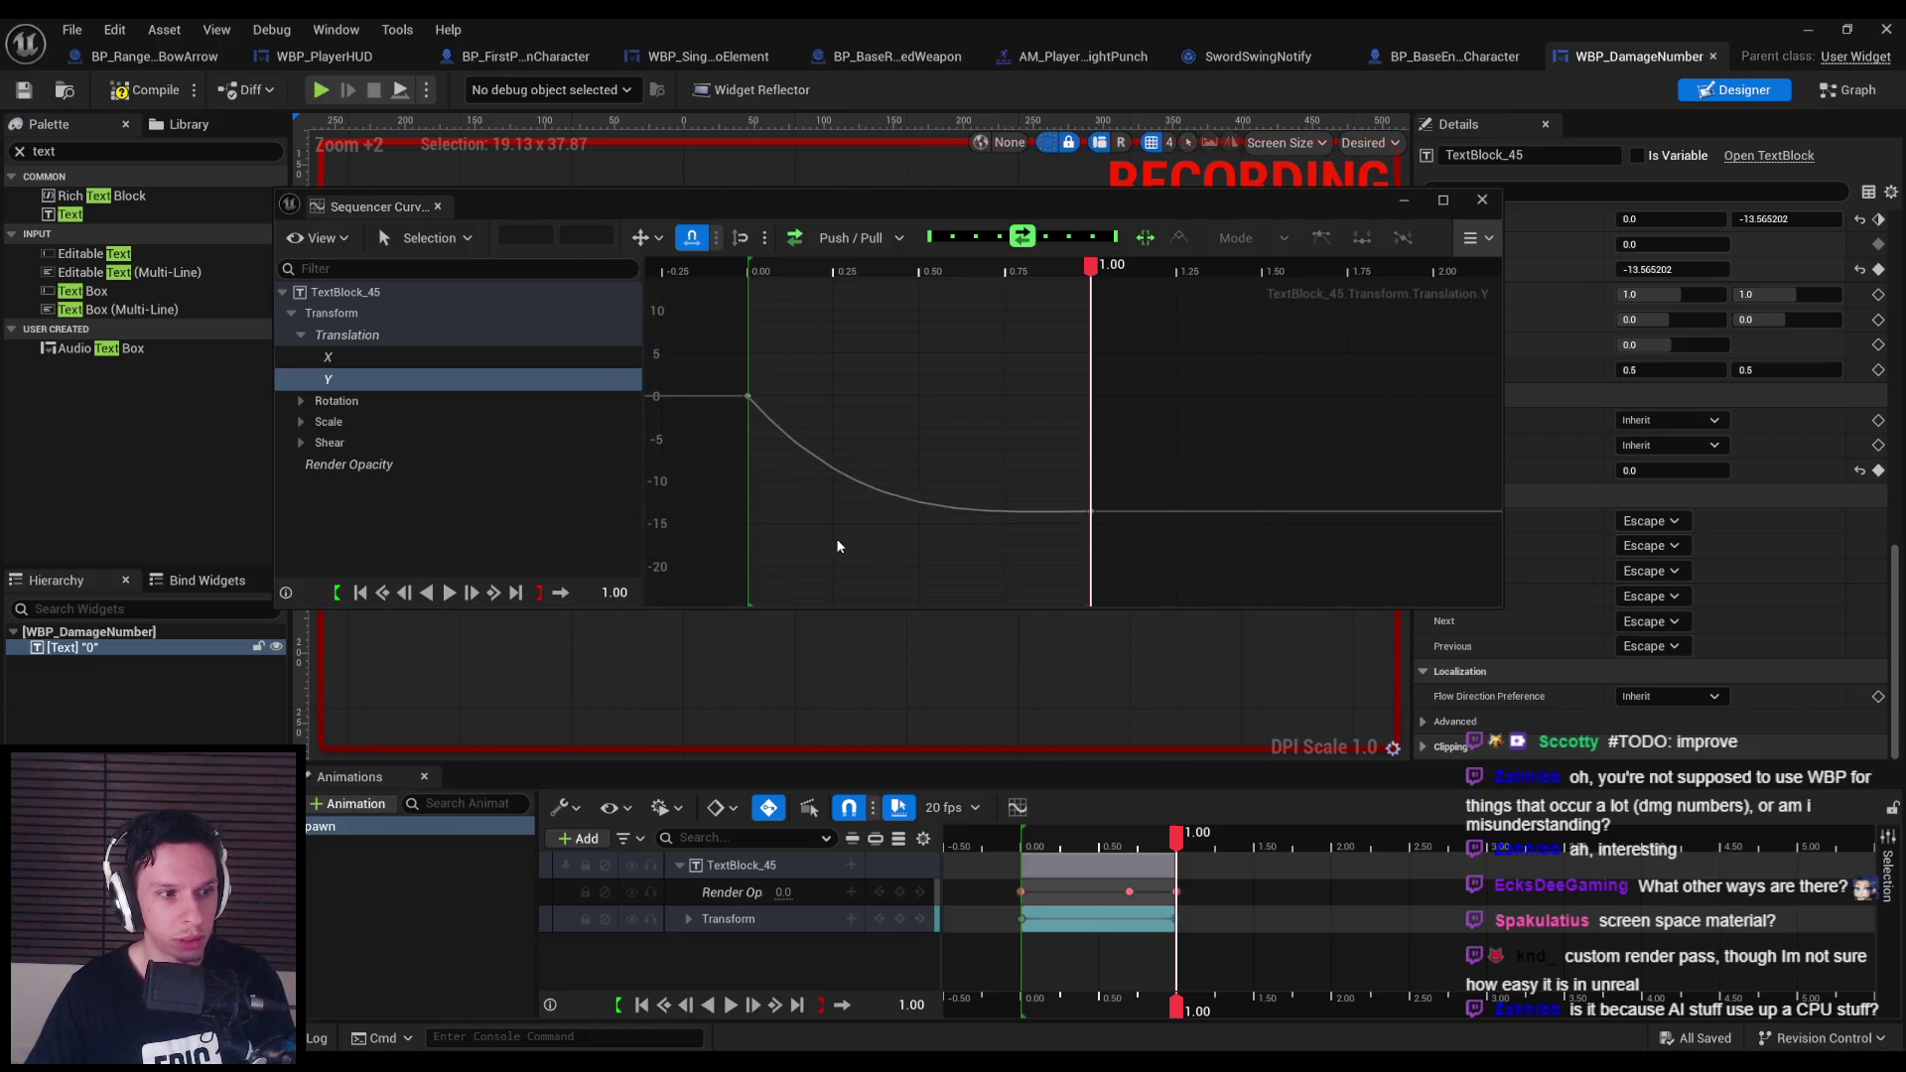
{"action": "left_click", "coordinate": [1044, 830]}
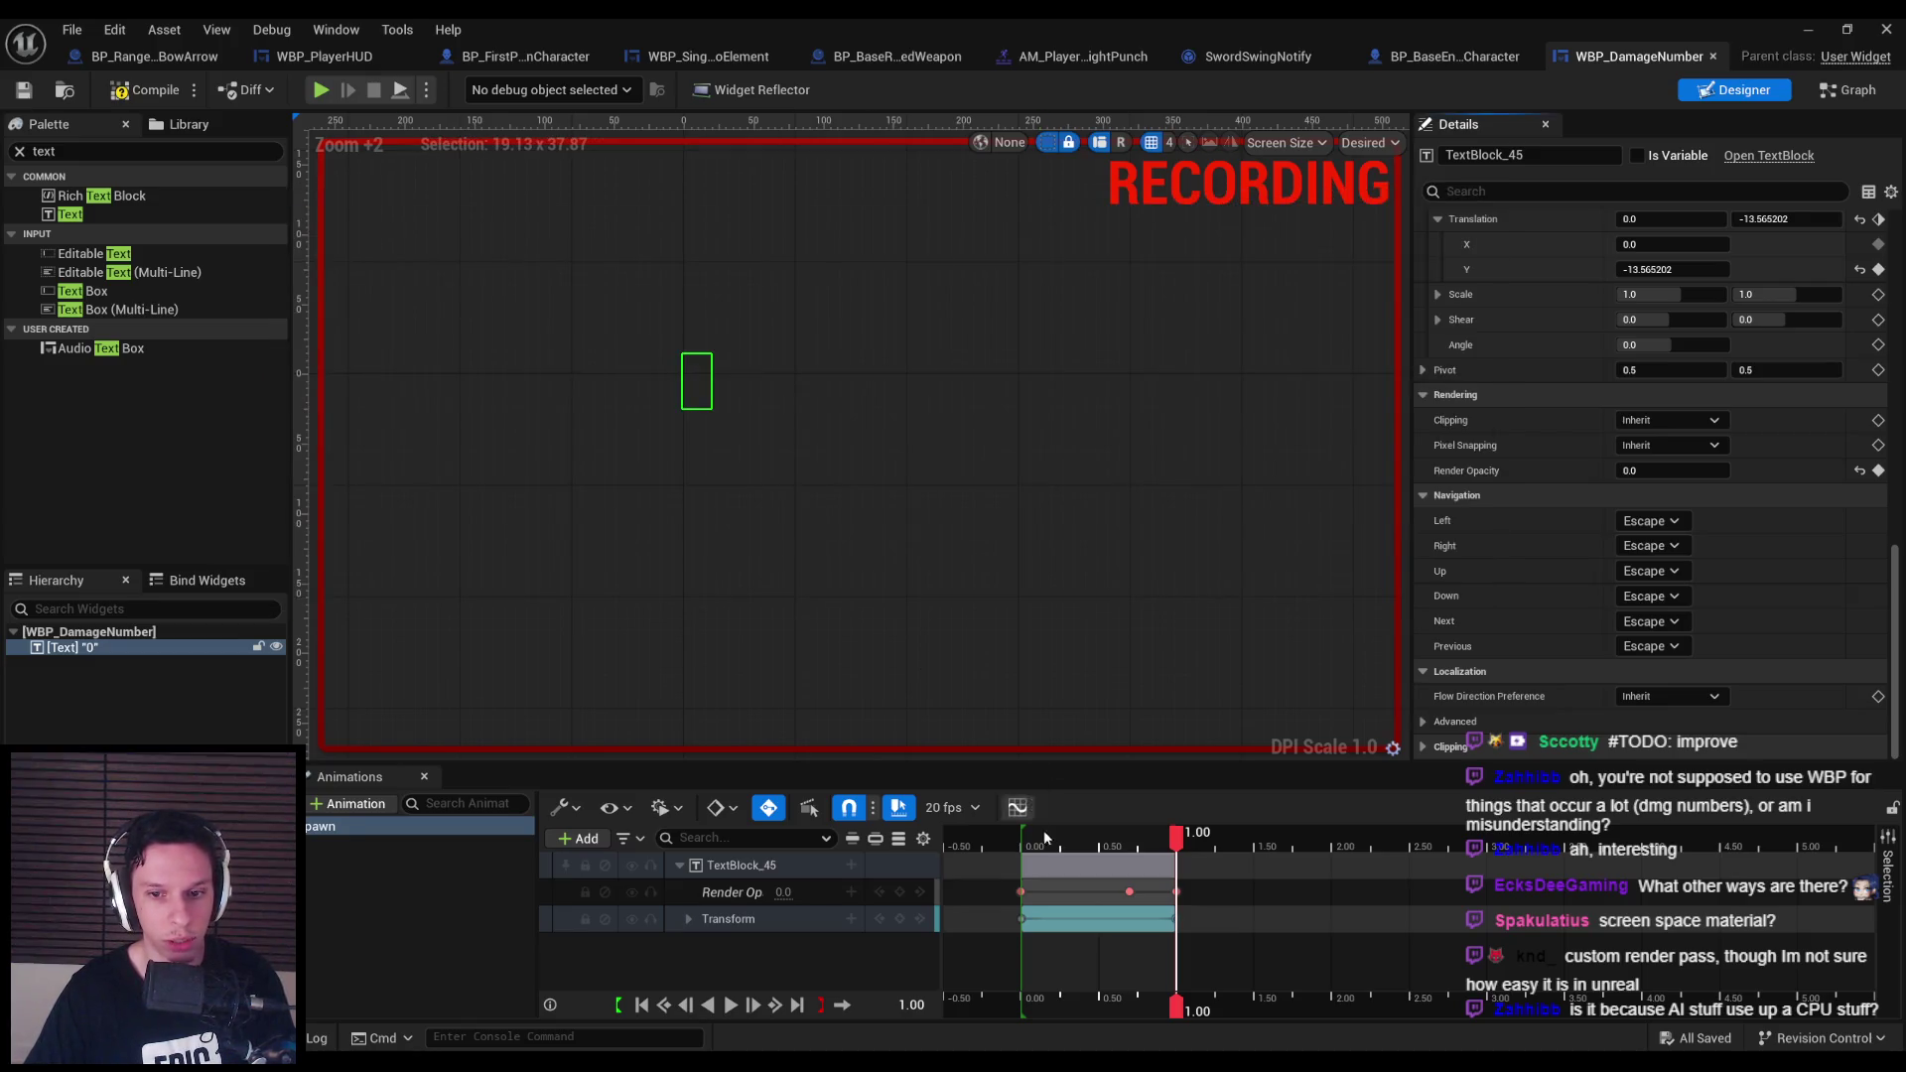
Change the final Translation Y key at 1.00 to -25 and preview the higher rise.
{"action": "left_click", "coordinate": [1021, 834]}
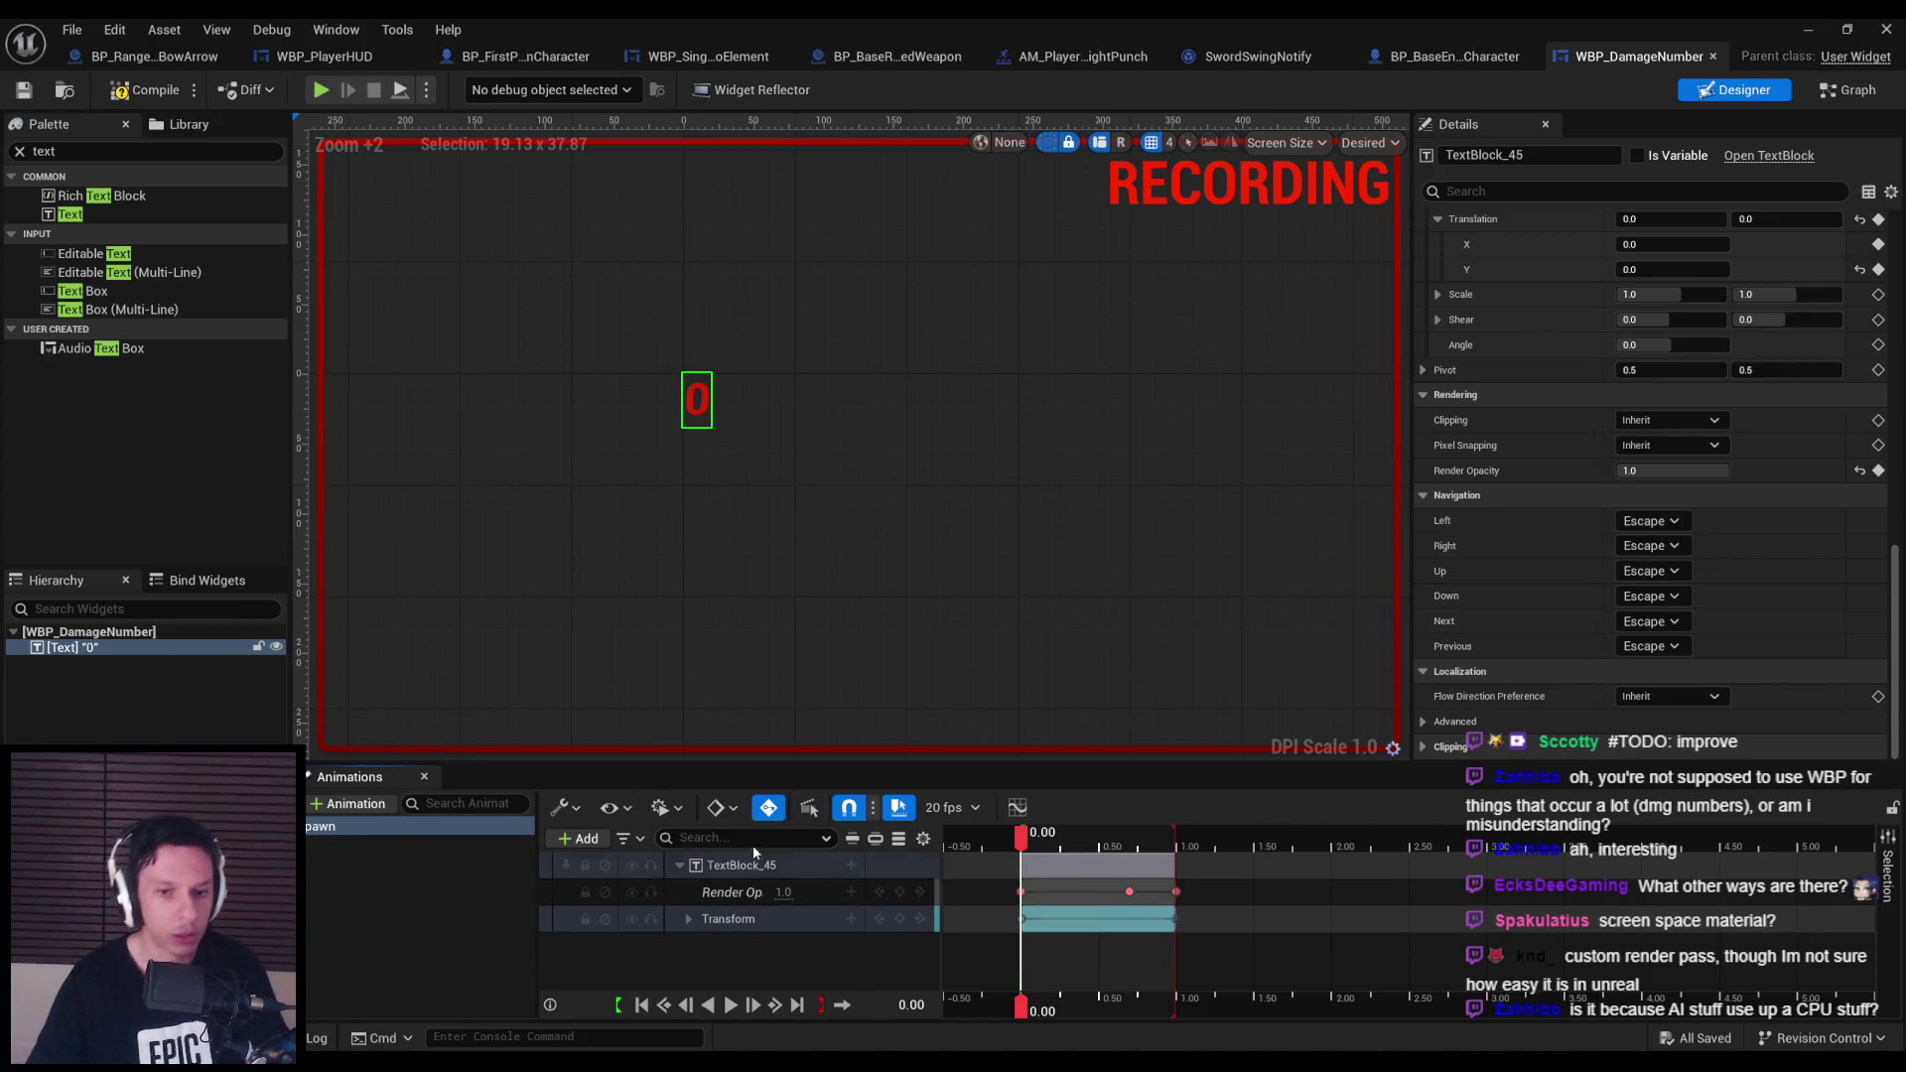
{"action": "left_click", "coordinate": [730, 1005]}
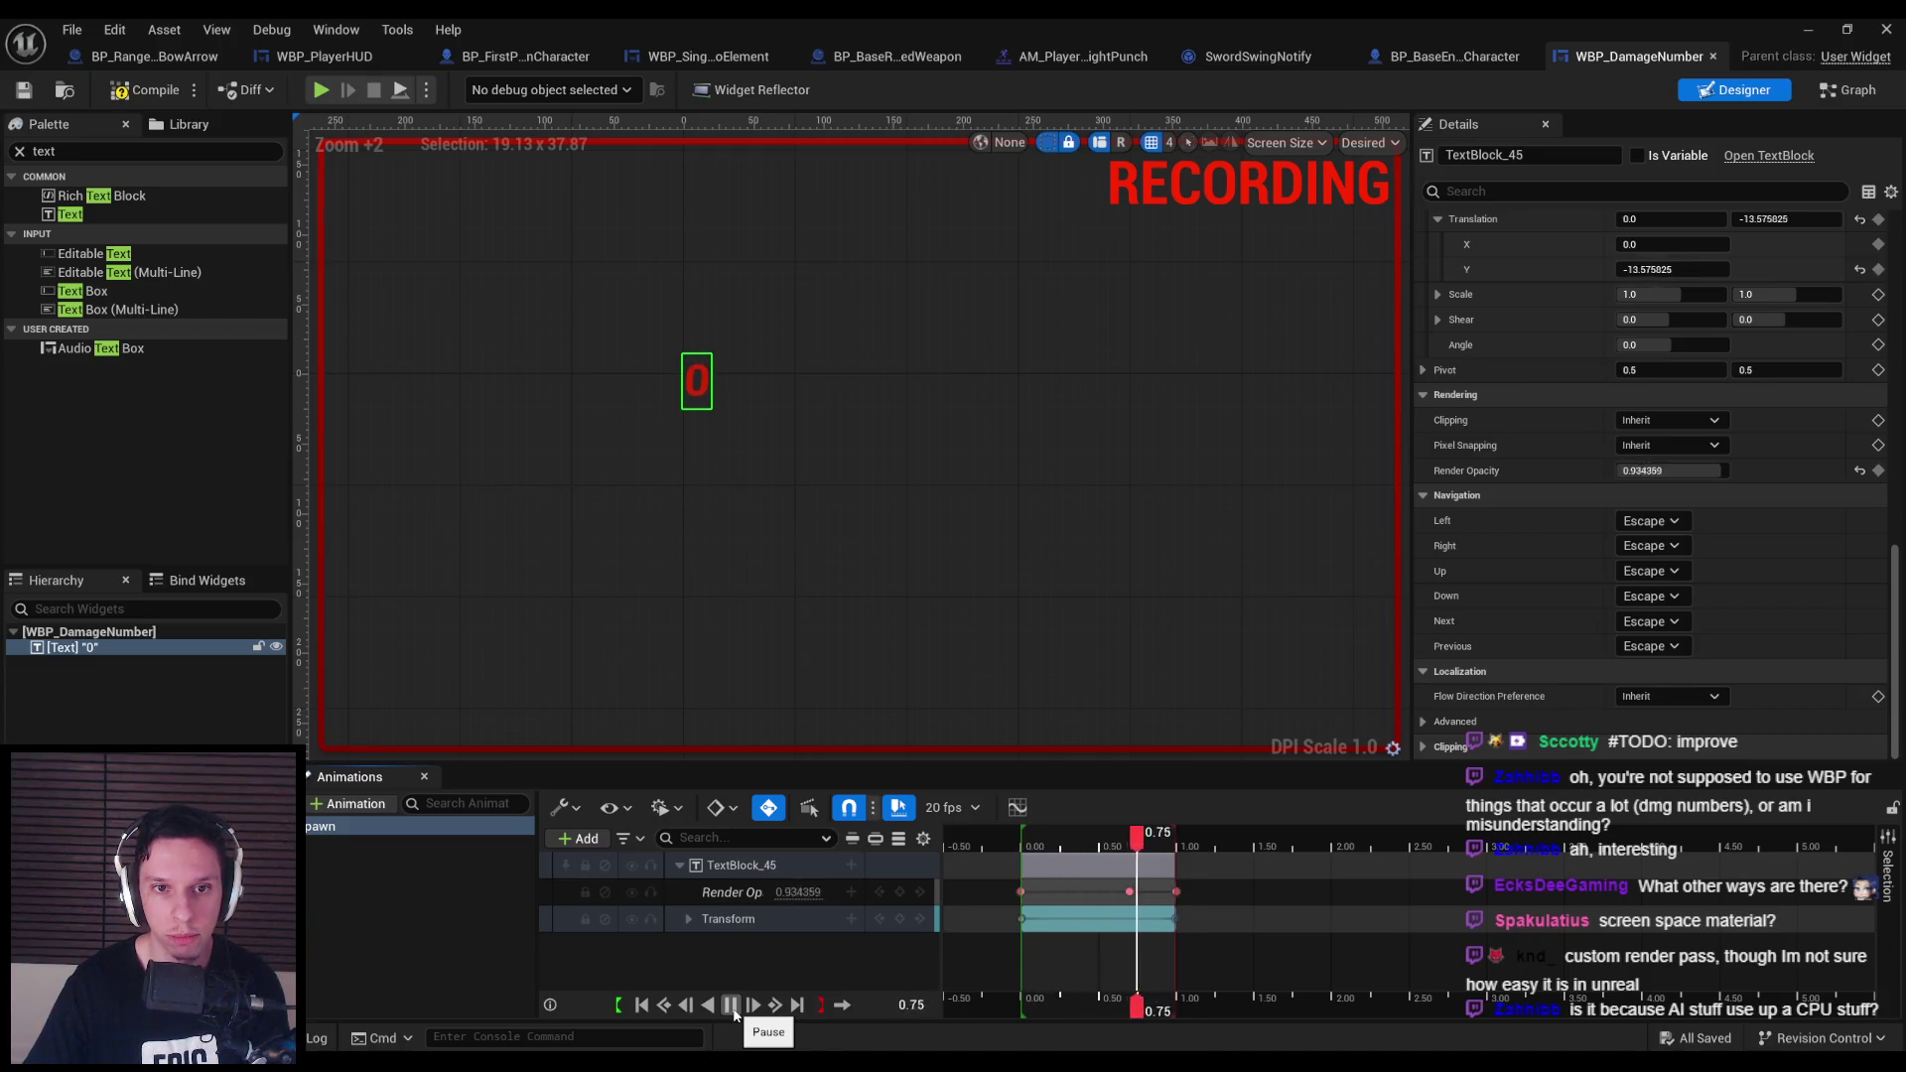
{"action": "left_click", "coordinate": [689, 920]}
{"action": "left_click", "coordinate": [699, 919]}
{"action": "scroll", "coordinate": [800, 933], "scroll_direction": "down", "scroll_amount": 2}
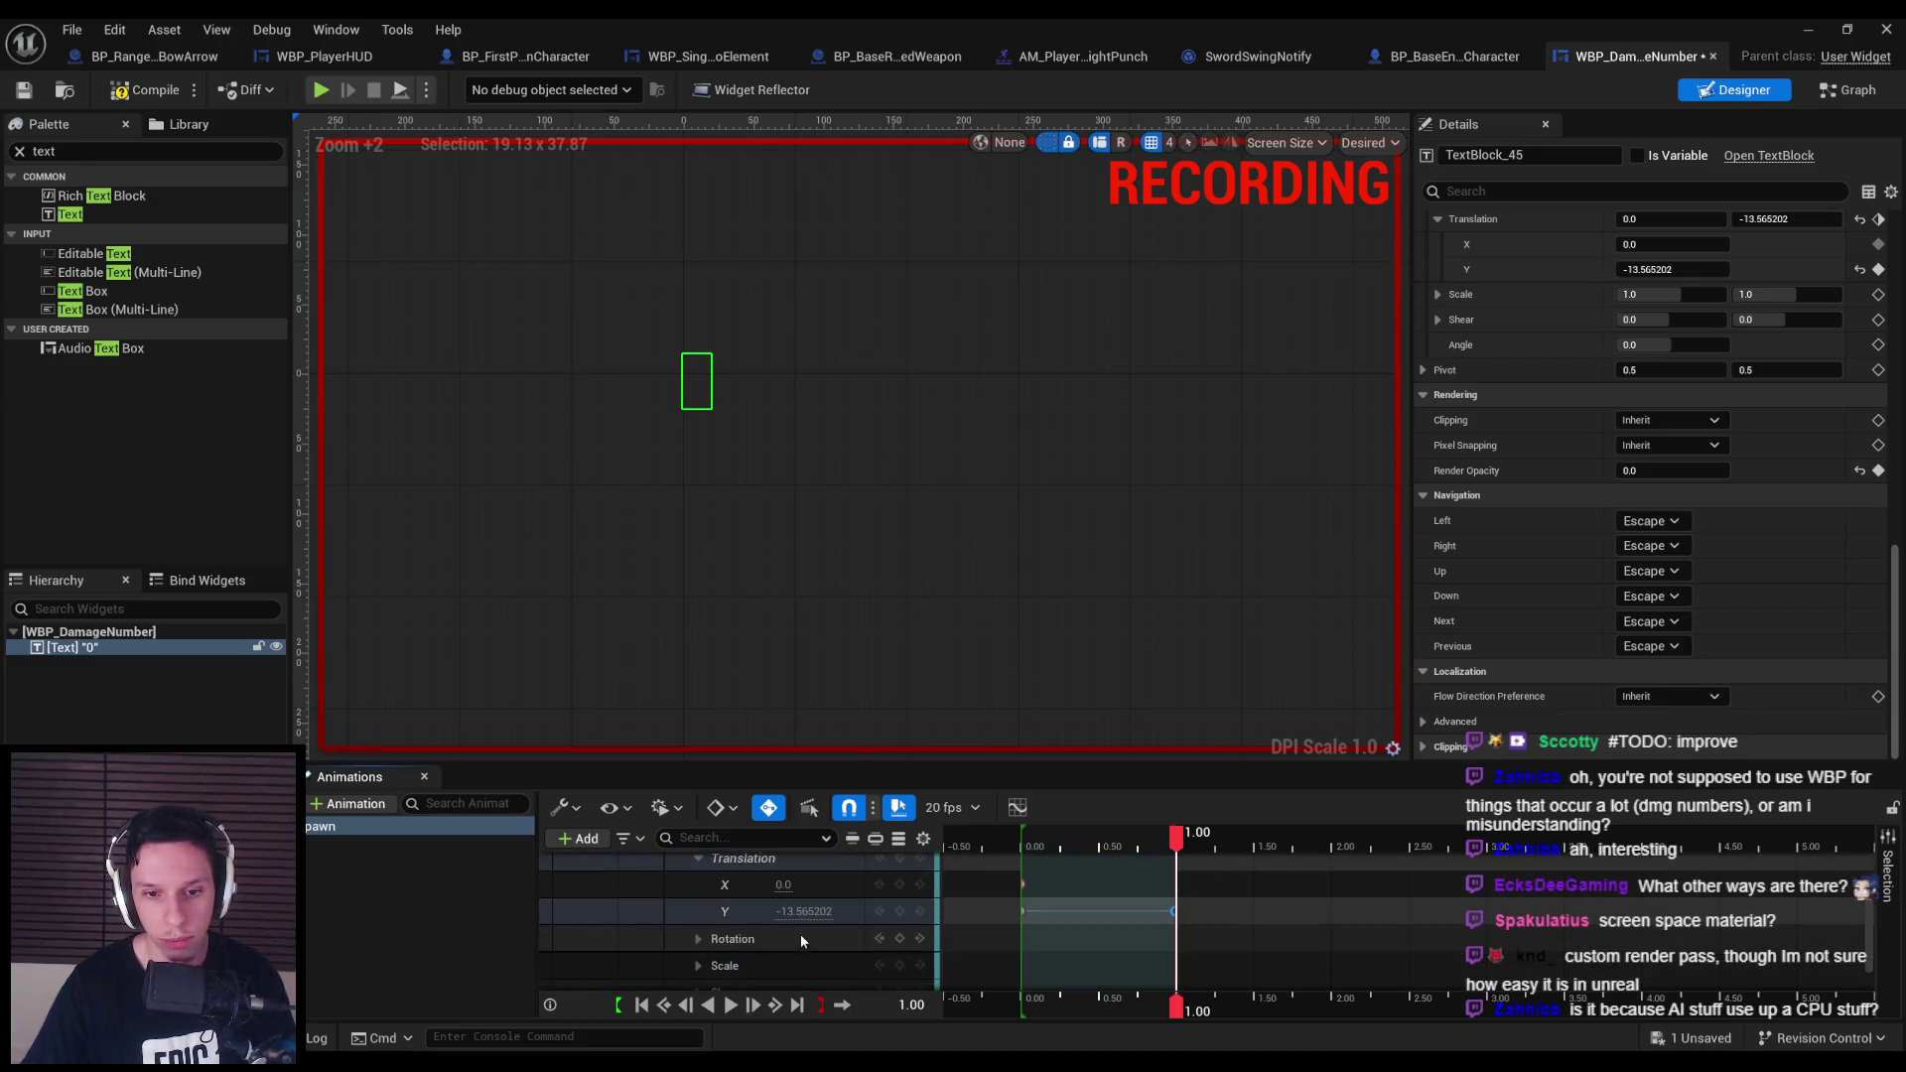
{"action": "left_click", "coordinate": [790, 912]}
{"action": "type", "text": "-25"}
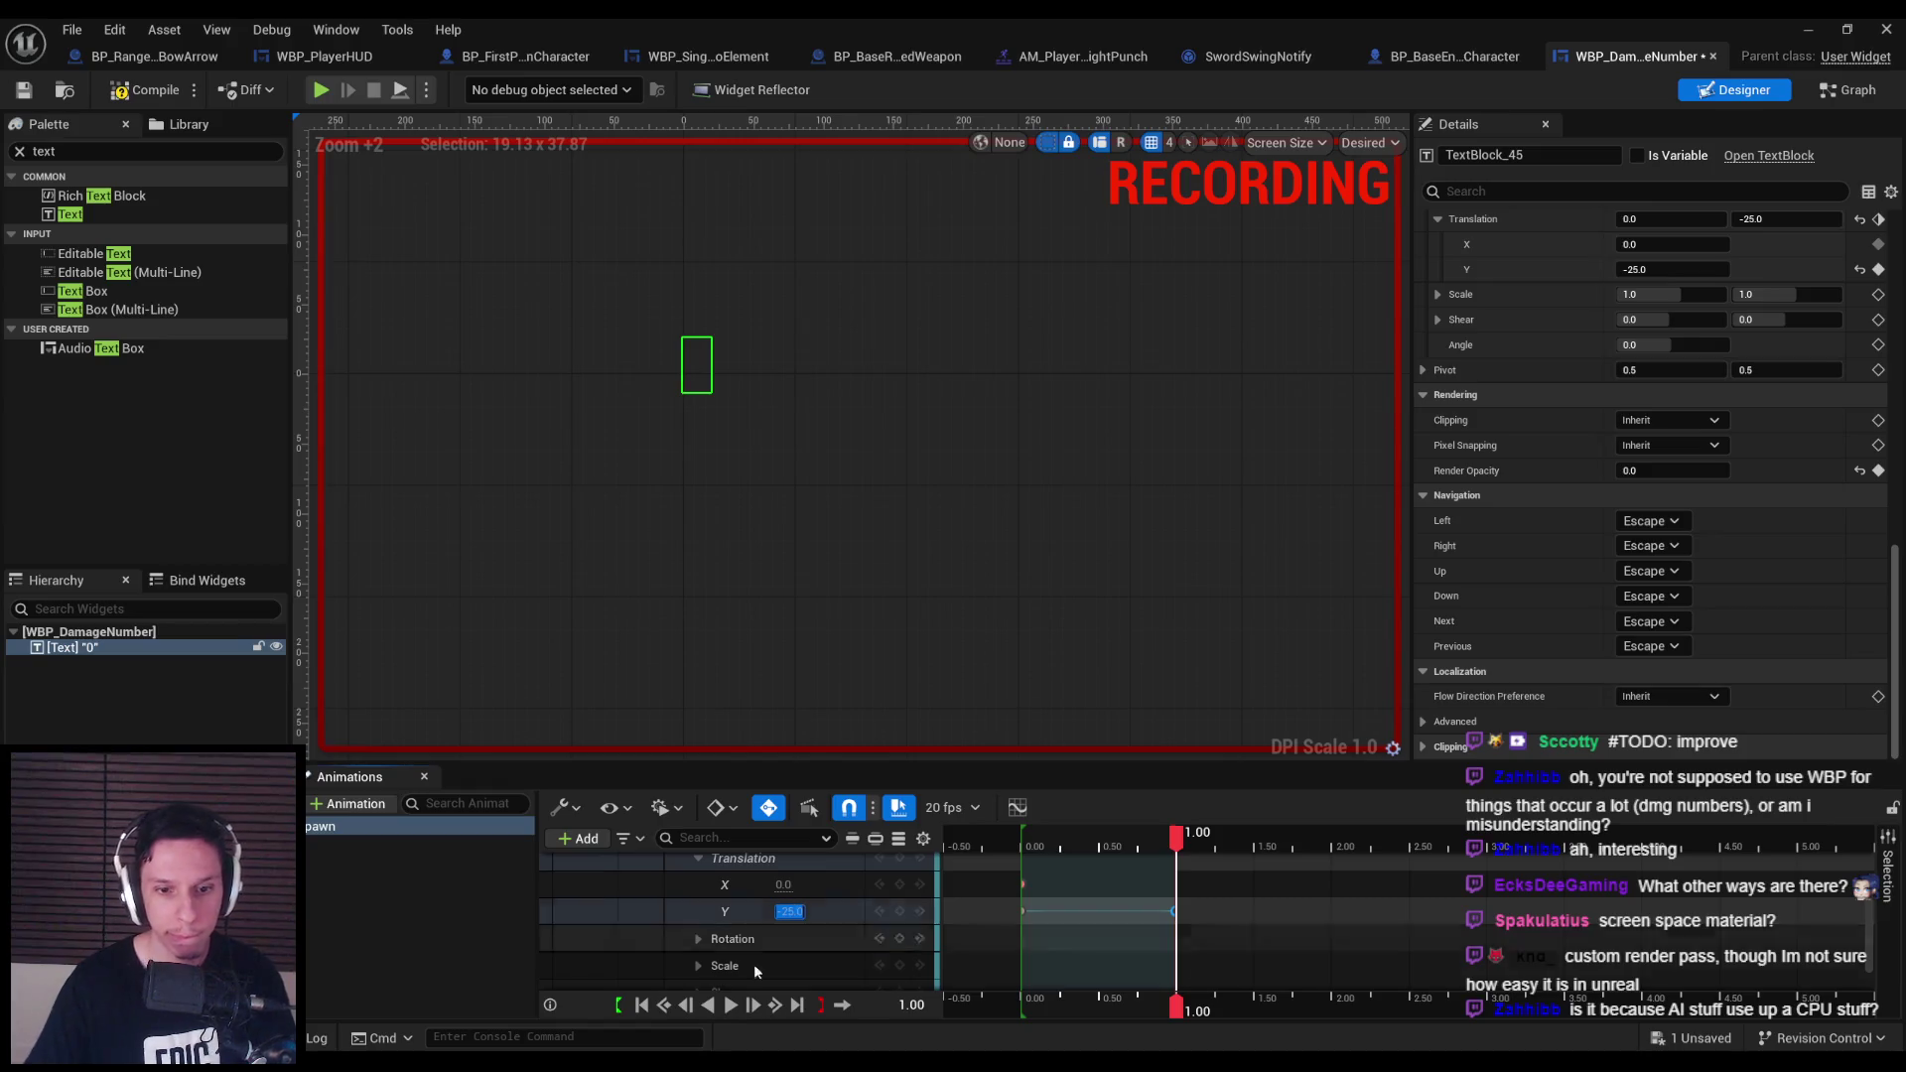
{"action": "left_click", "coordinate": [731, 1005]}
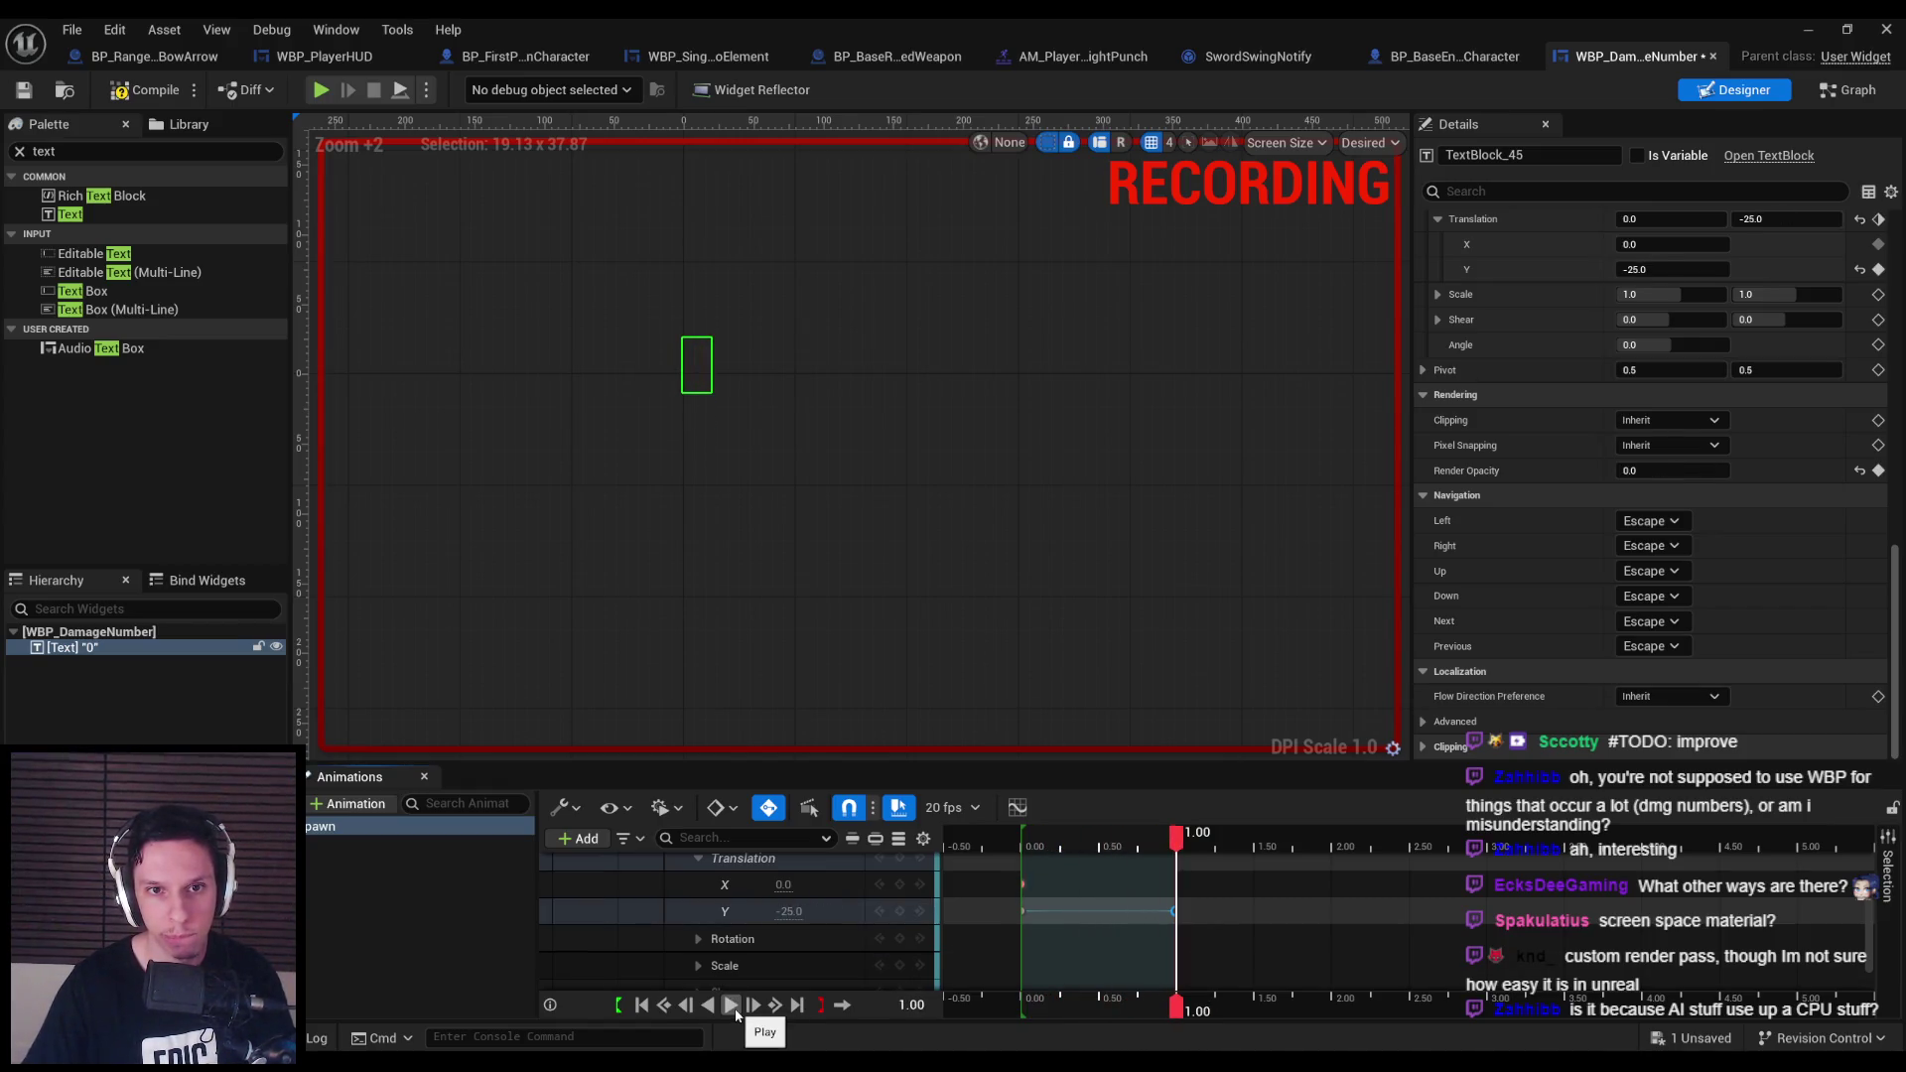
{"action": "left_click", "coordinate": [1018, 807]}
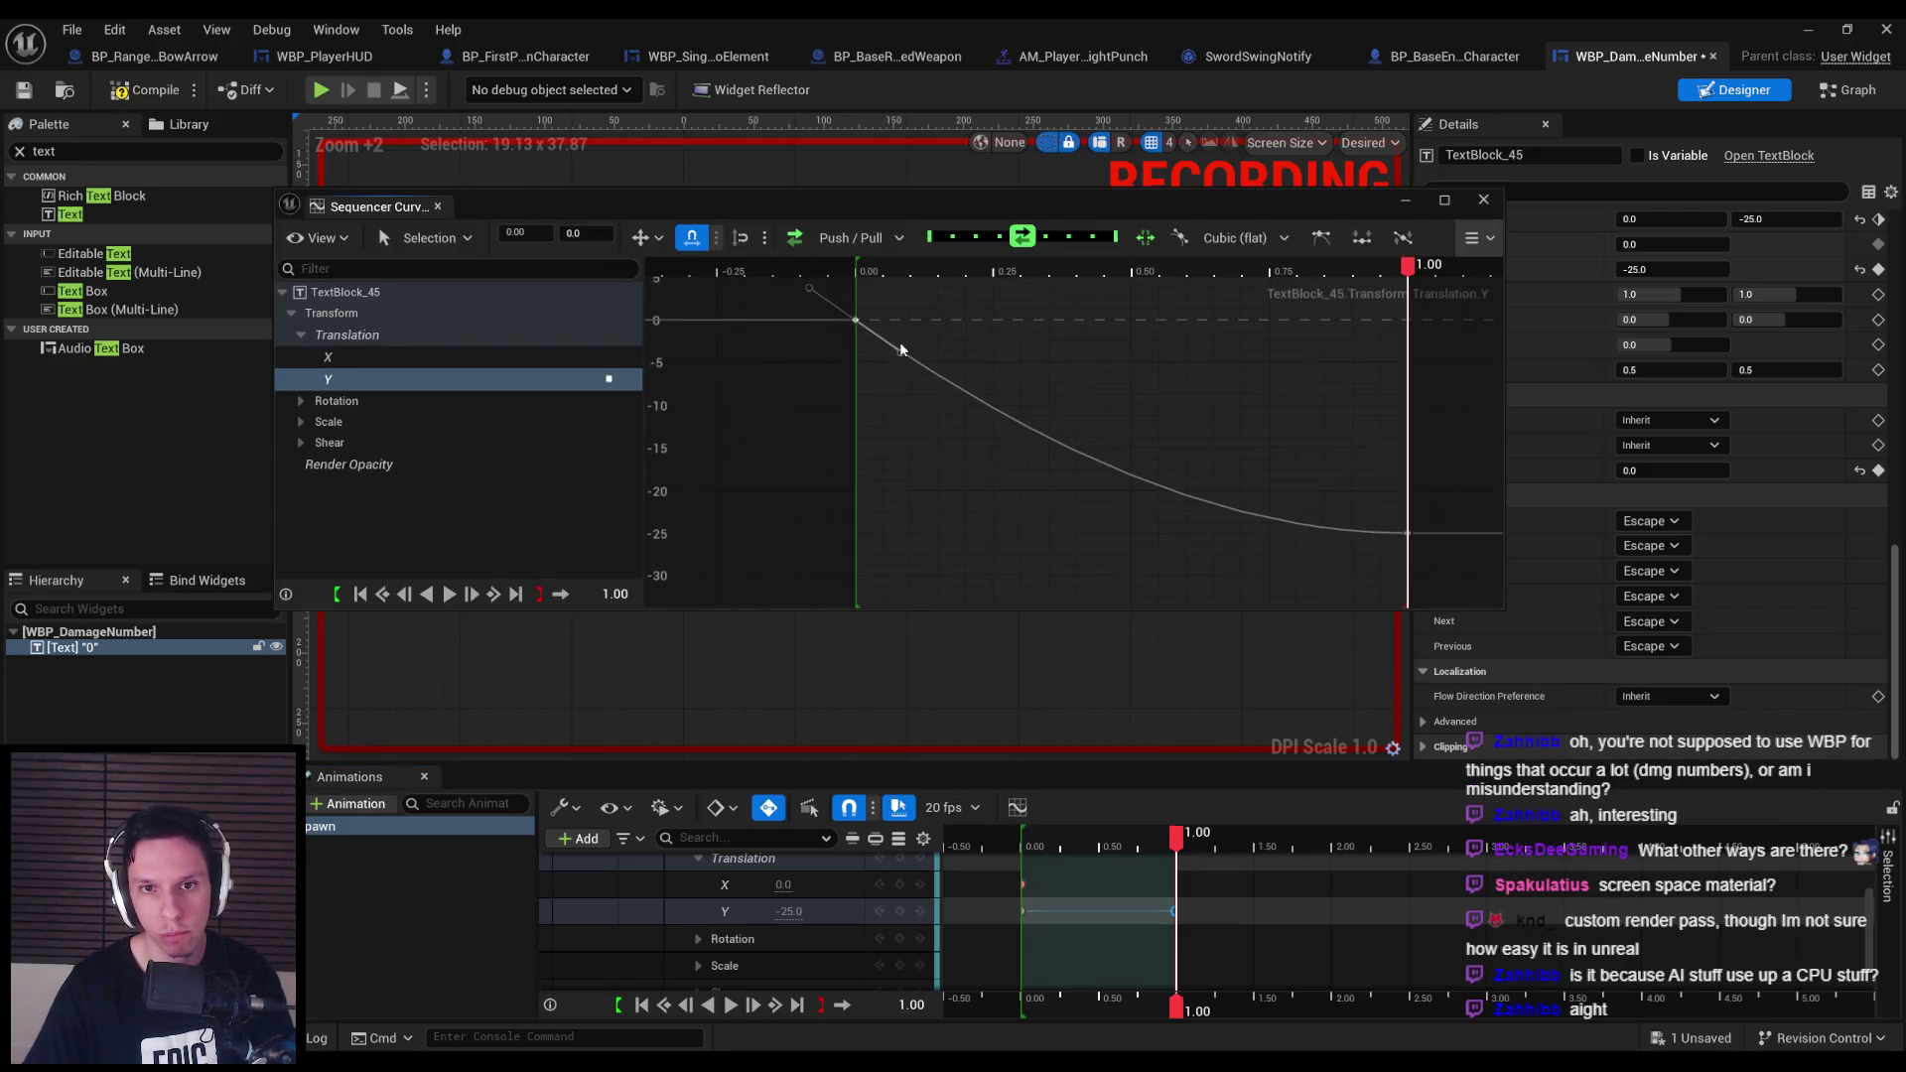
Set the starting Y key to Smart Auto and pull its tangent down for a steeper start.
{"action": "left_click_drag", "start_coordinate": [901, 344], "coordinate": [885, 365]}
{"action": "mouse_move", "coordinate": [860, 326]}
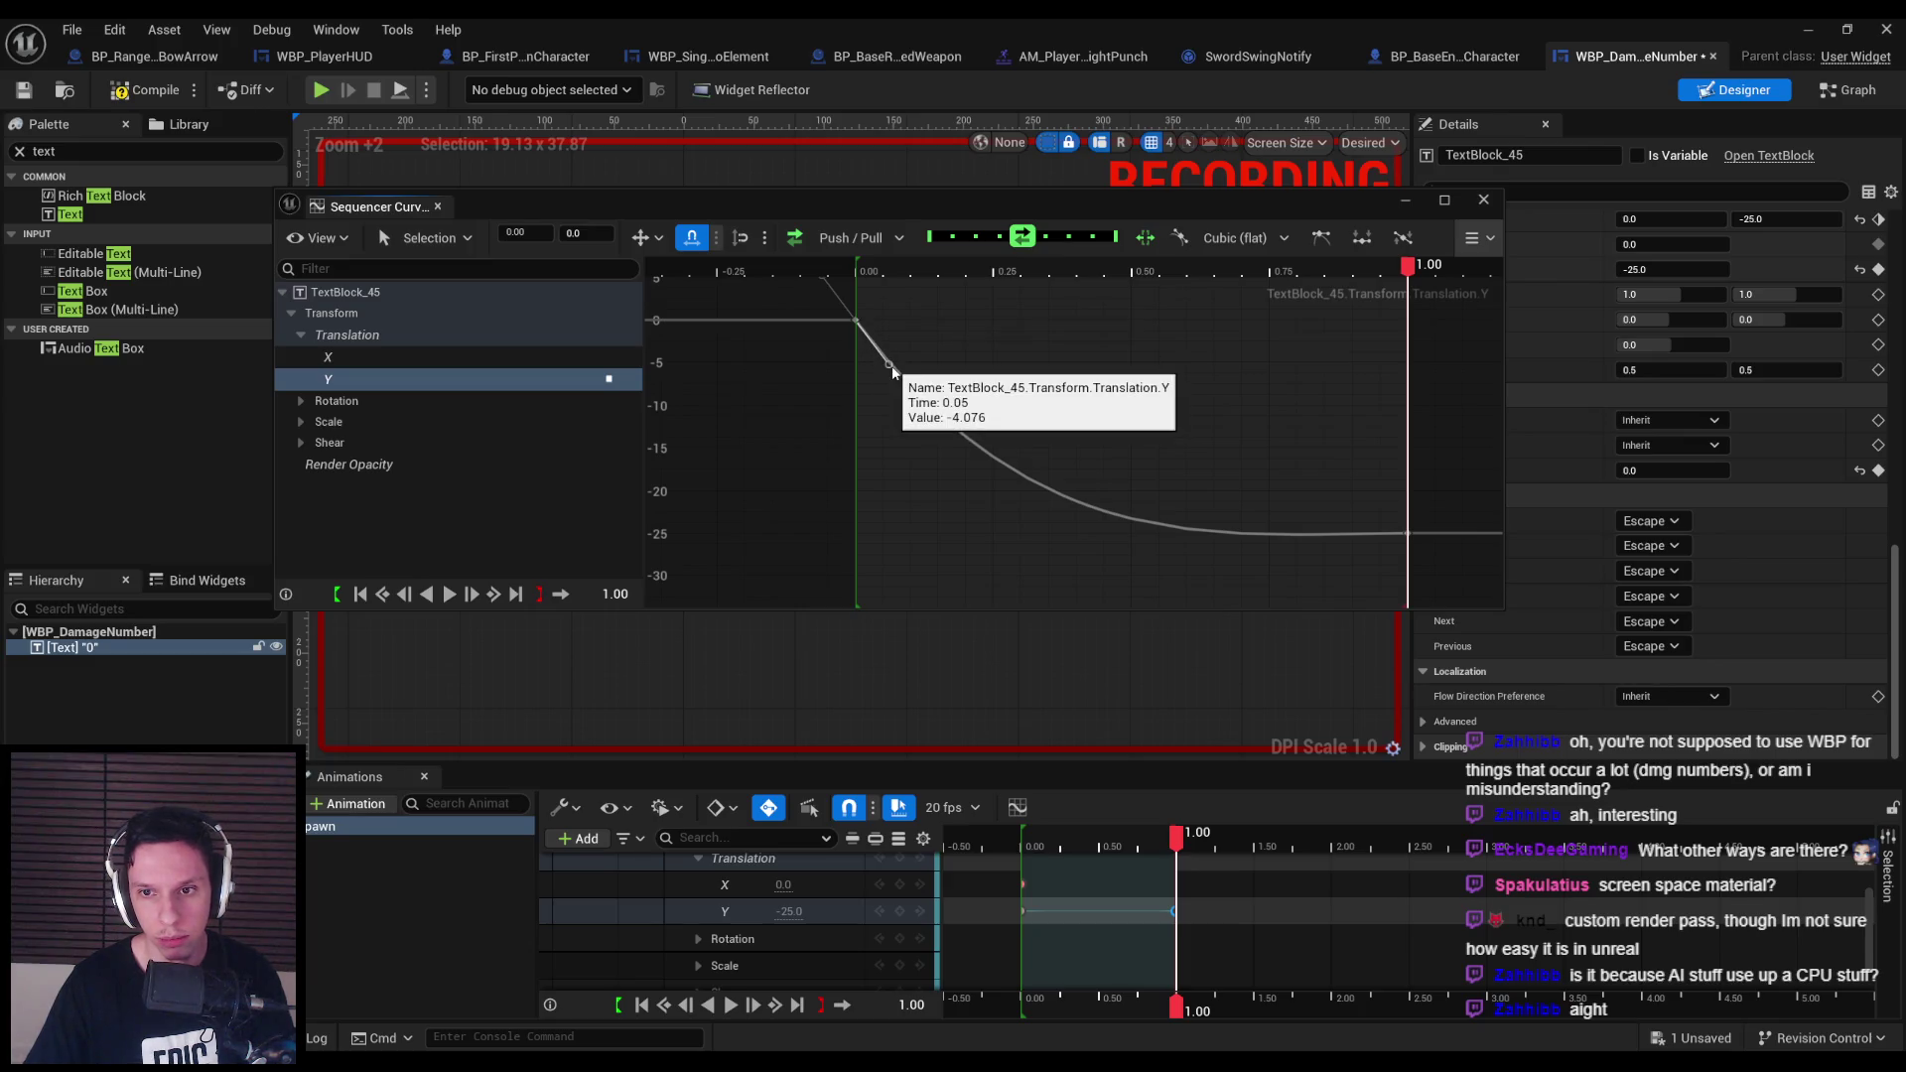
{"action": "mouse_move", "coordinate": [892, 372]}
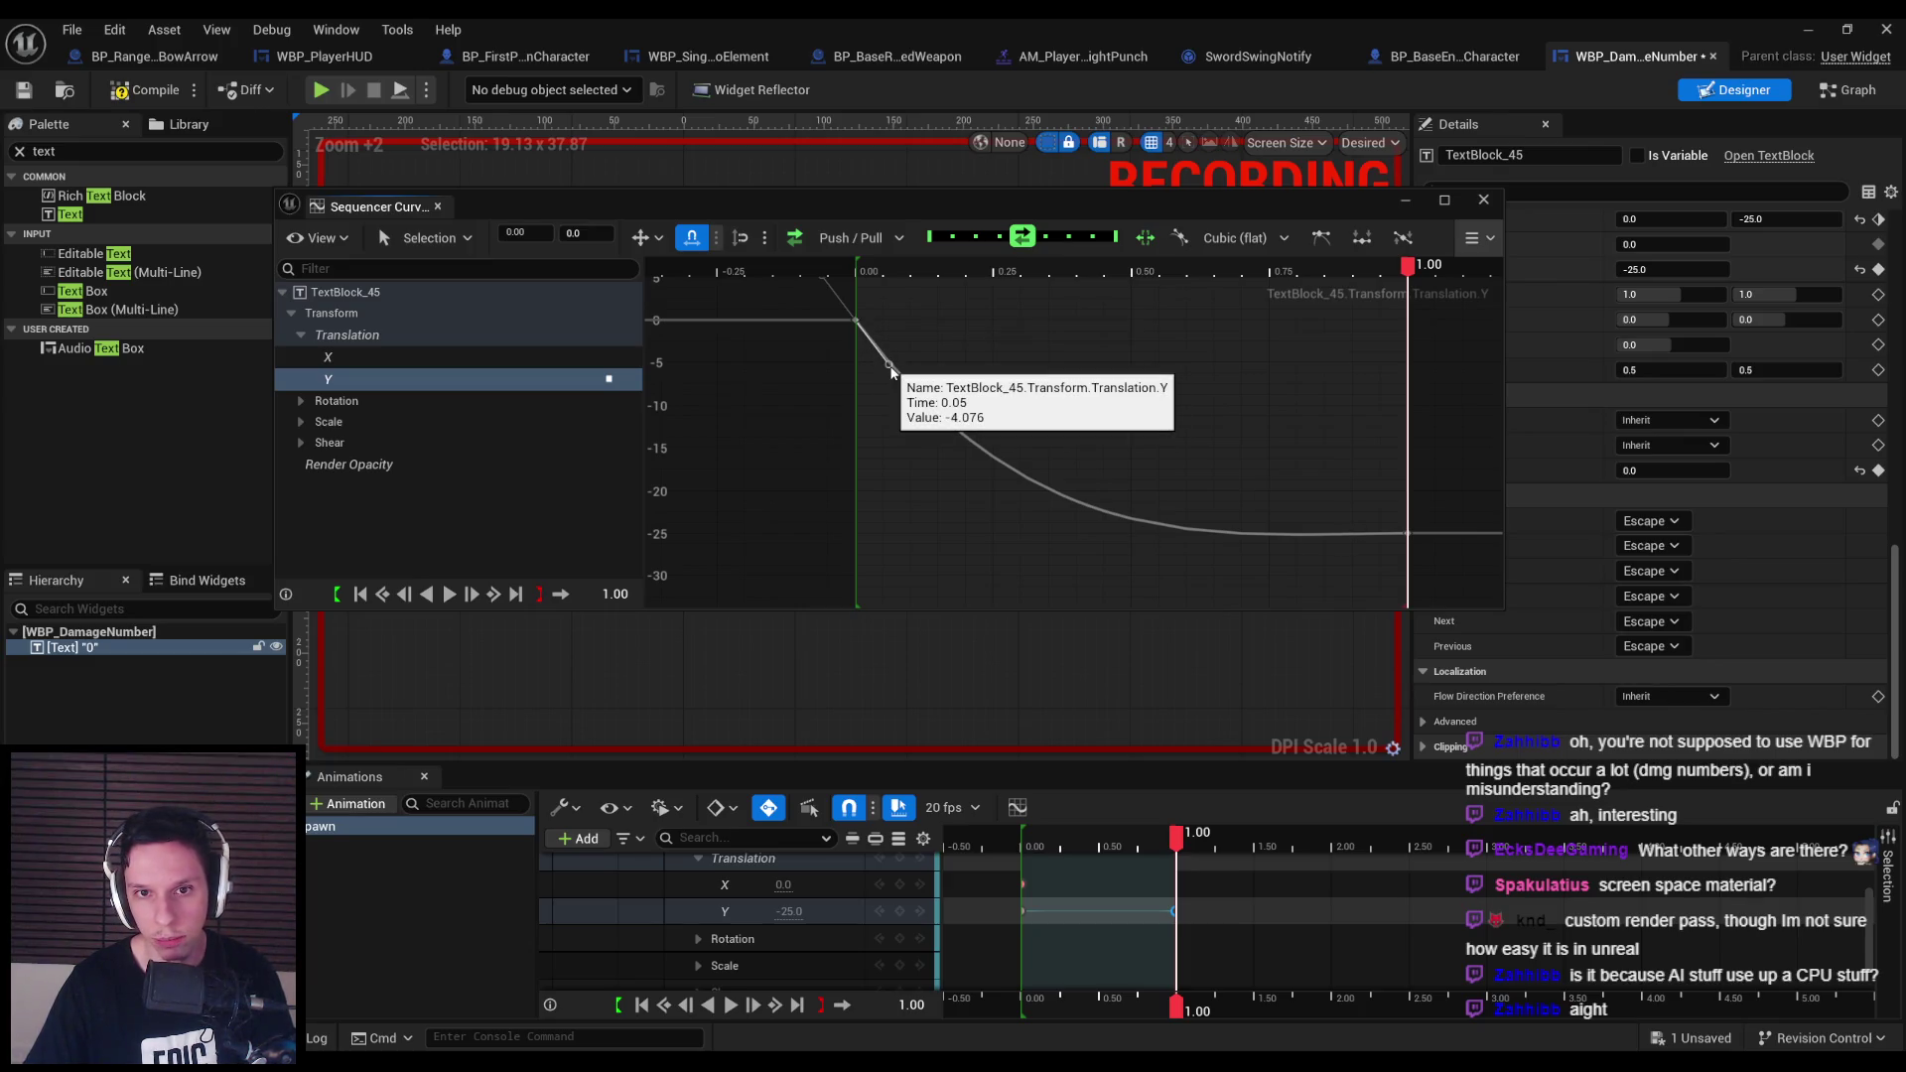
{"action": "right_click", "coordinate": [861, 325]}
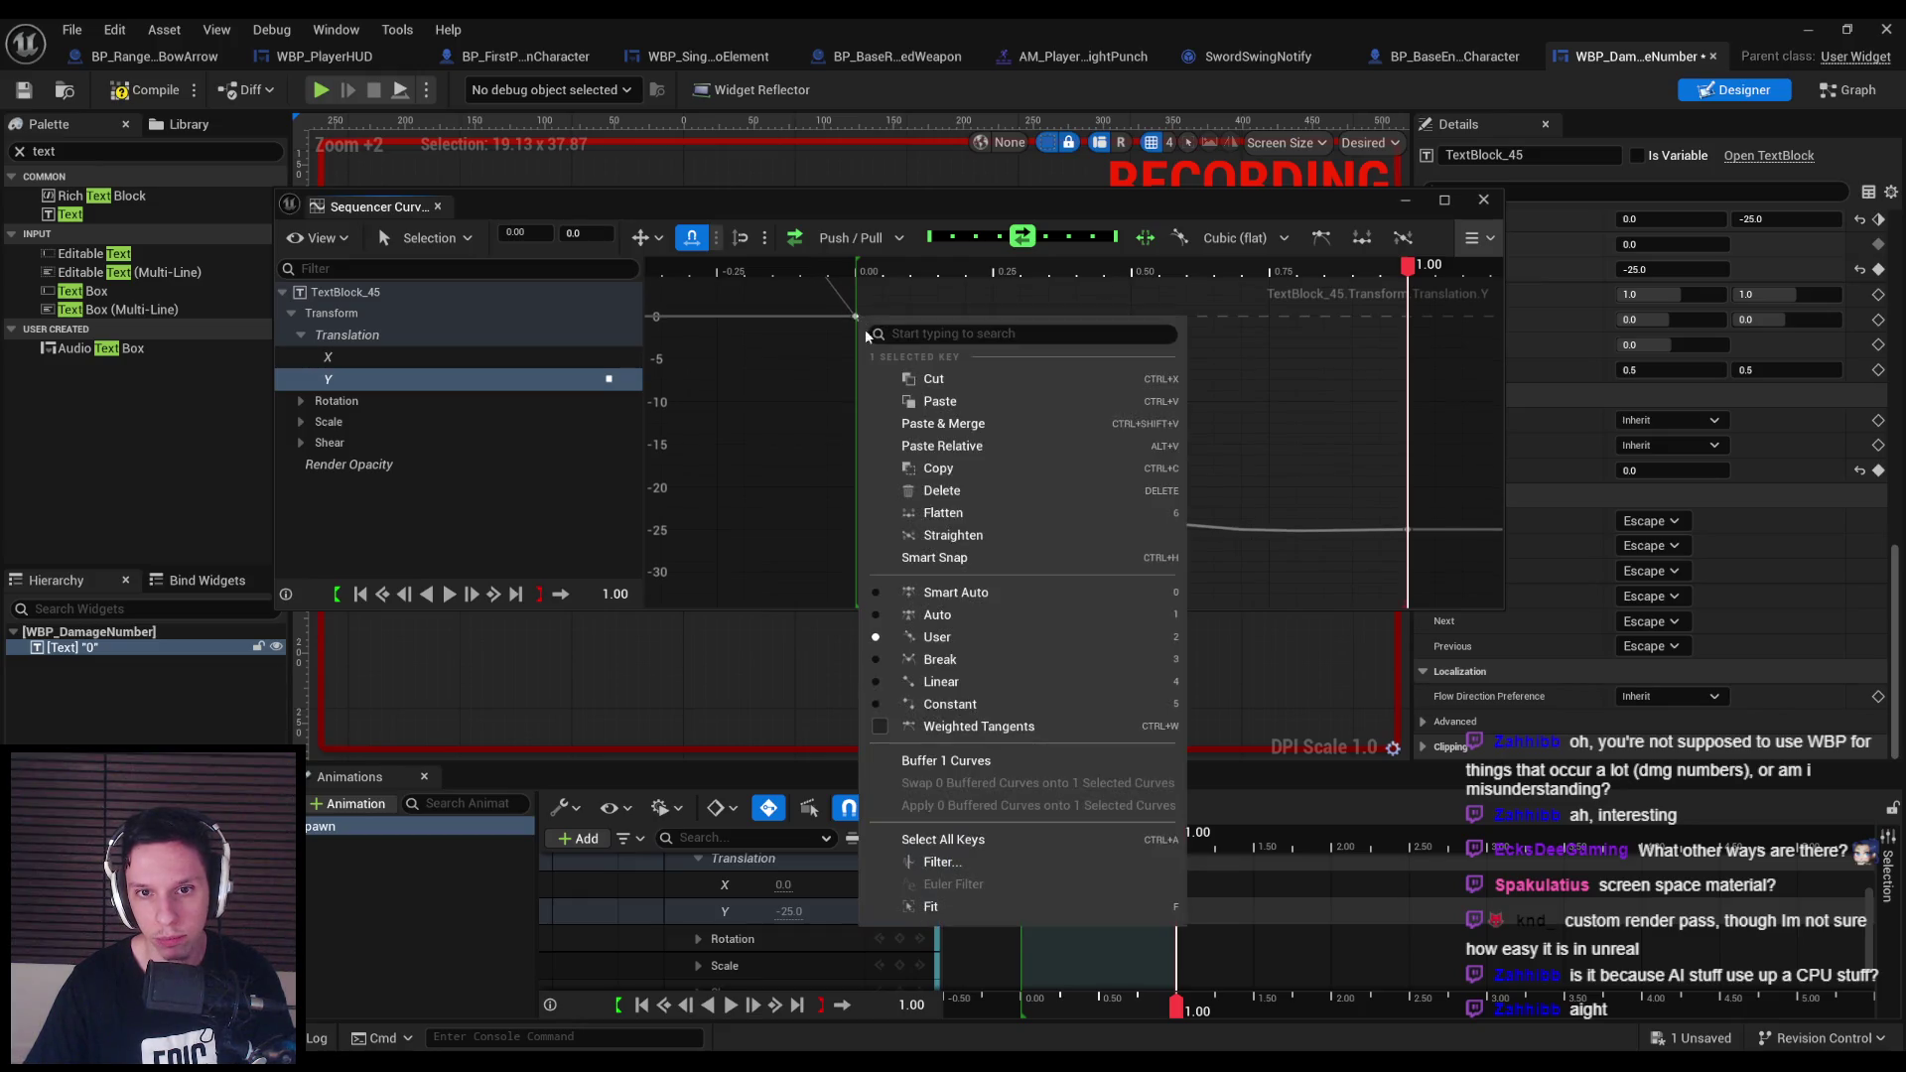
{"action": "left_click", "coordinate": [933, 592]}
{"action": "mouse_move", "coordinate": [919, 323]}
{"action": "left_mouse_down"}
{"action": "mouse_move", "coordinate": [890, 391]}
{"action": "mouse_move", "coordinate": [904, 377]}
{"action": "left_mouse_up"}
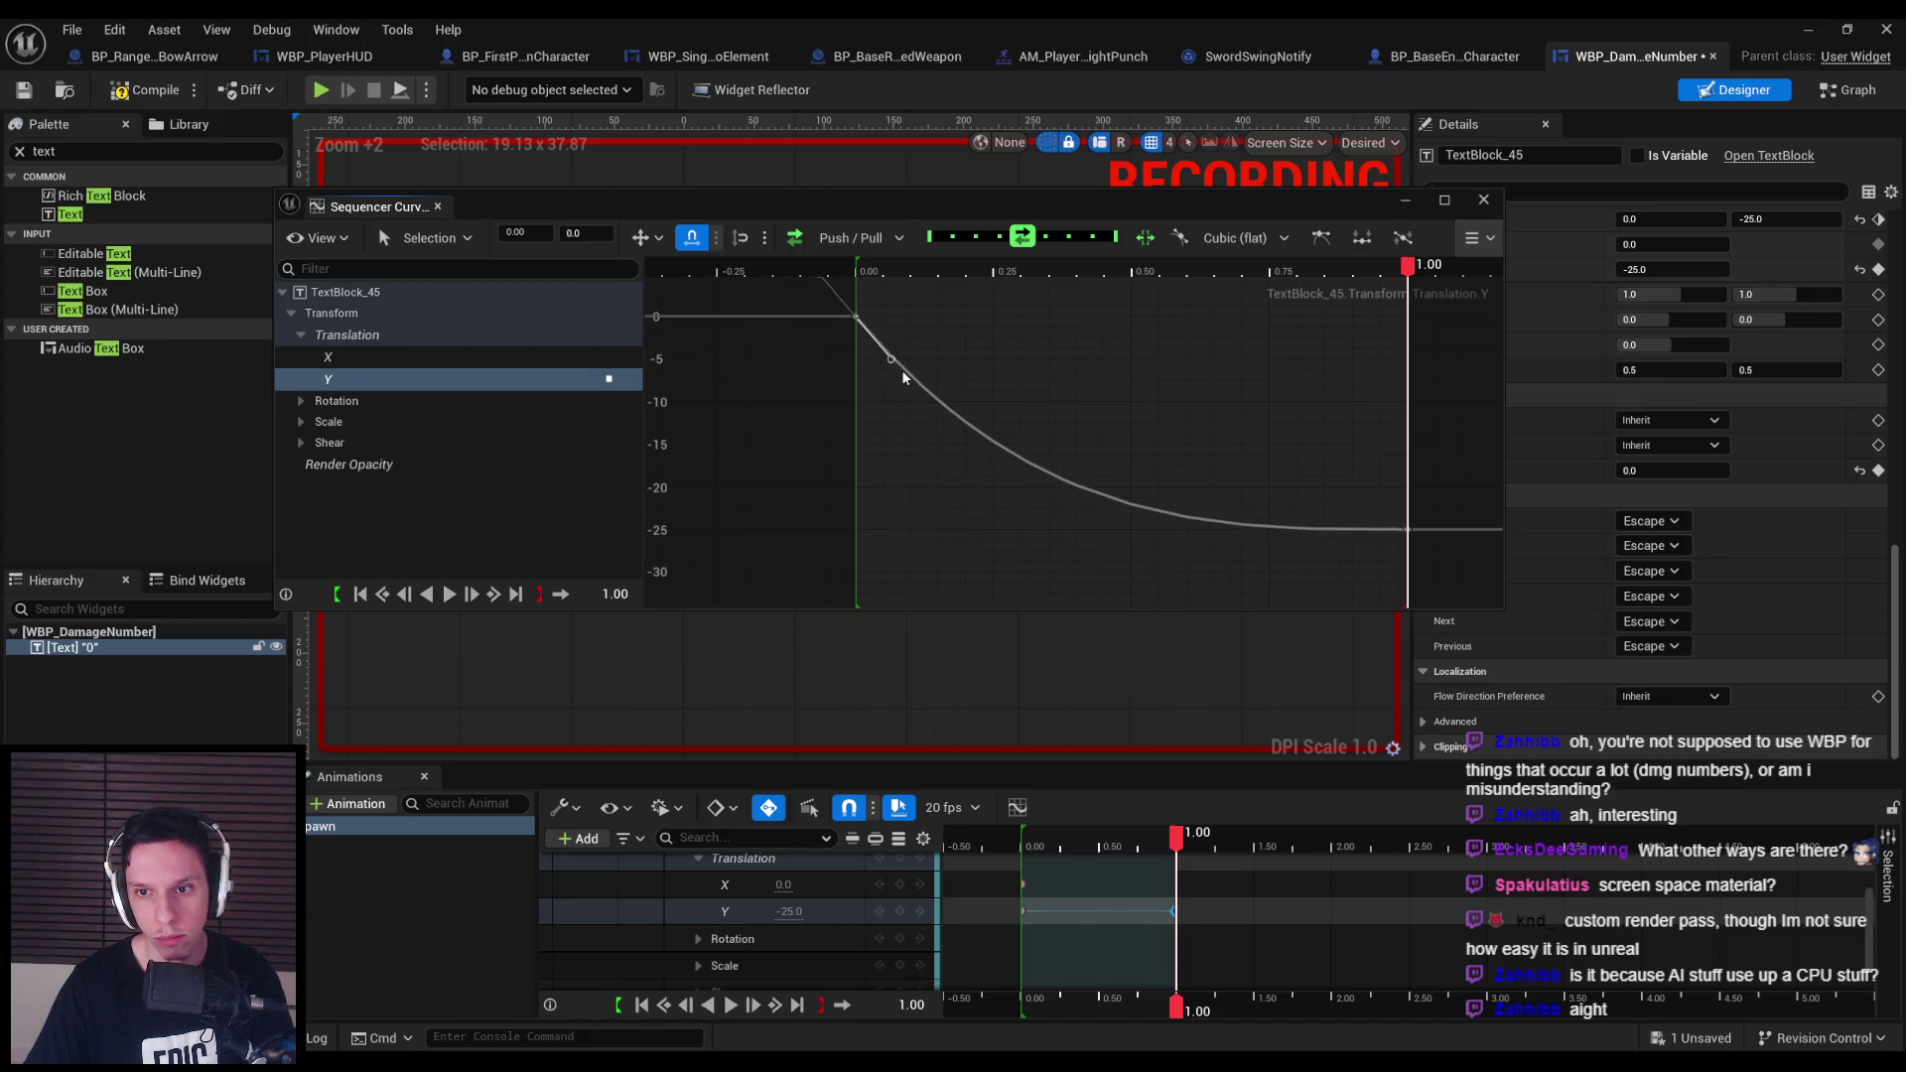
Give the starting key broken, weighted tangents, frame the full Y curve, and close the editor.
{"action": "right_click", "coordinate": [859, 325]}
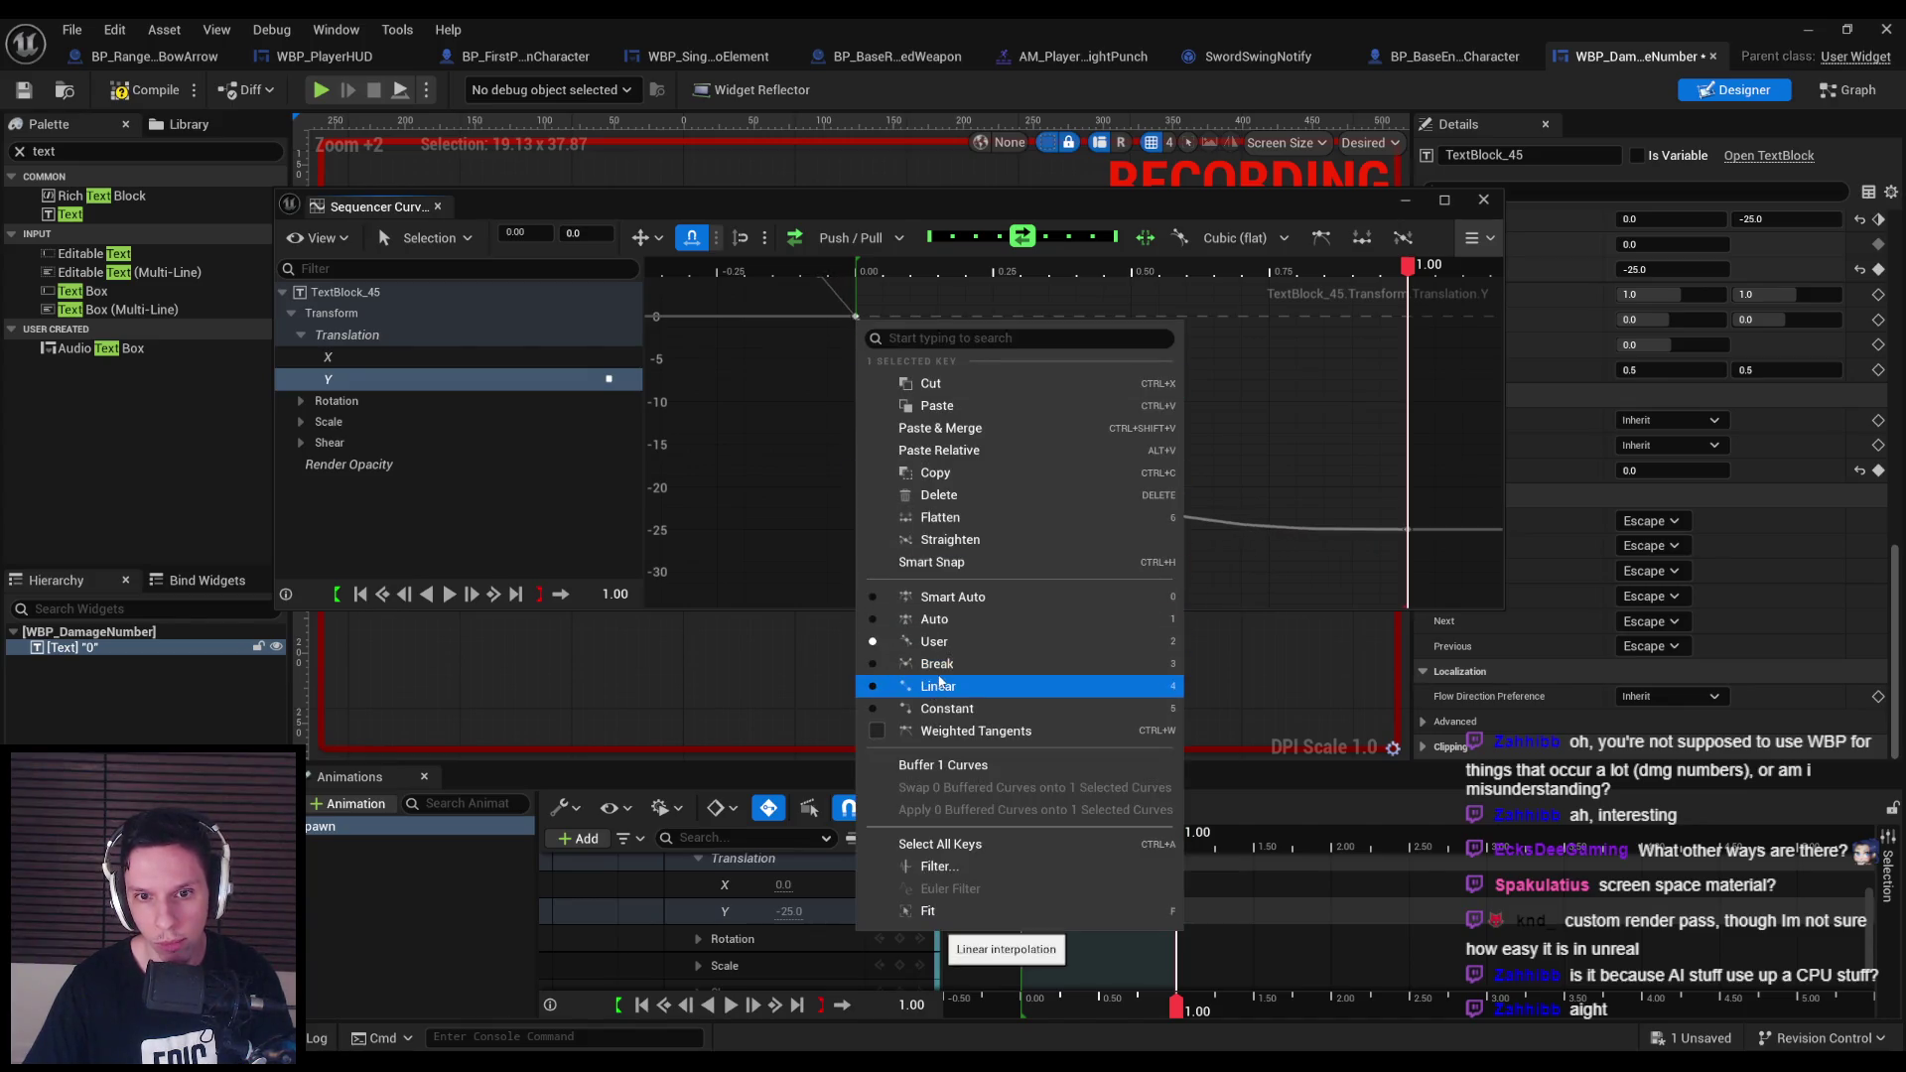
{"action": "left_click", "coordinate": [938, 664]}
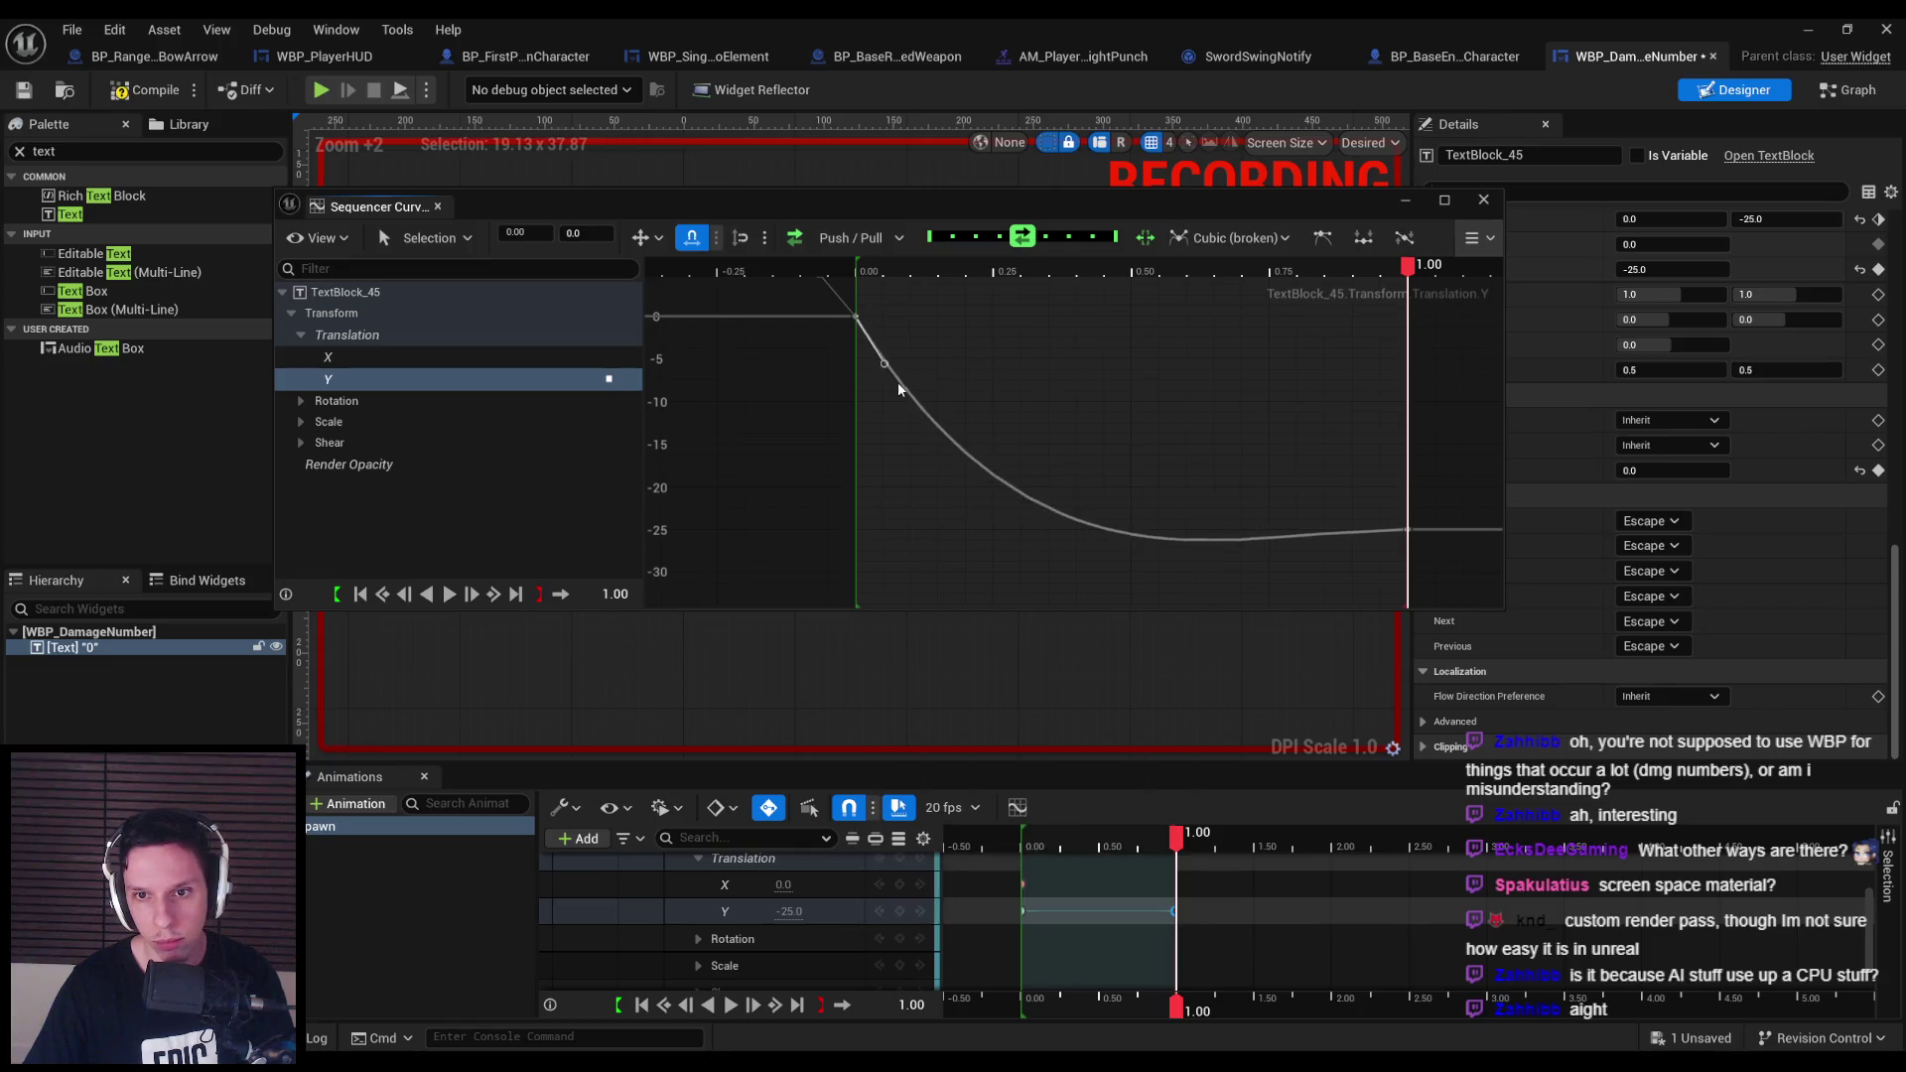
{"action": "right_click", "coordinate": [861, 326]}
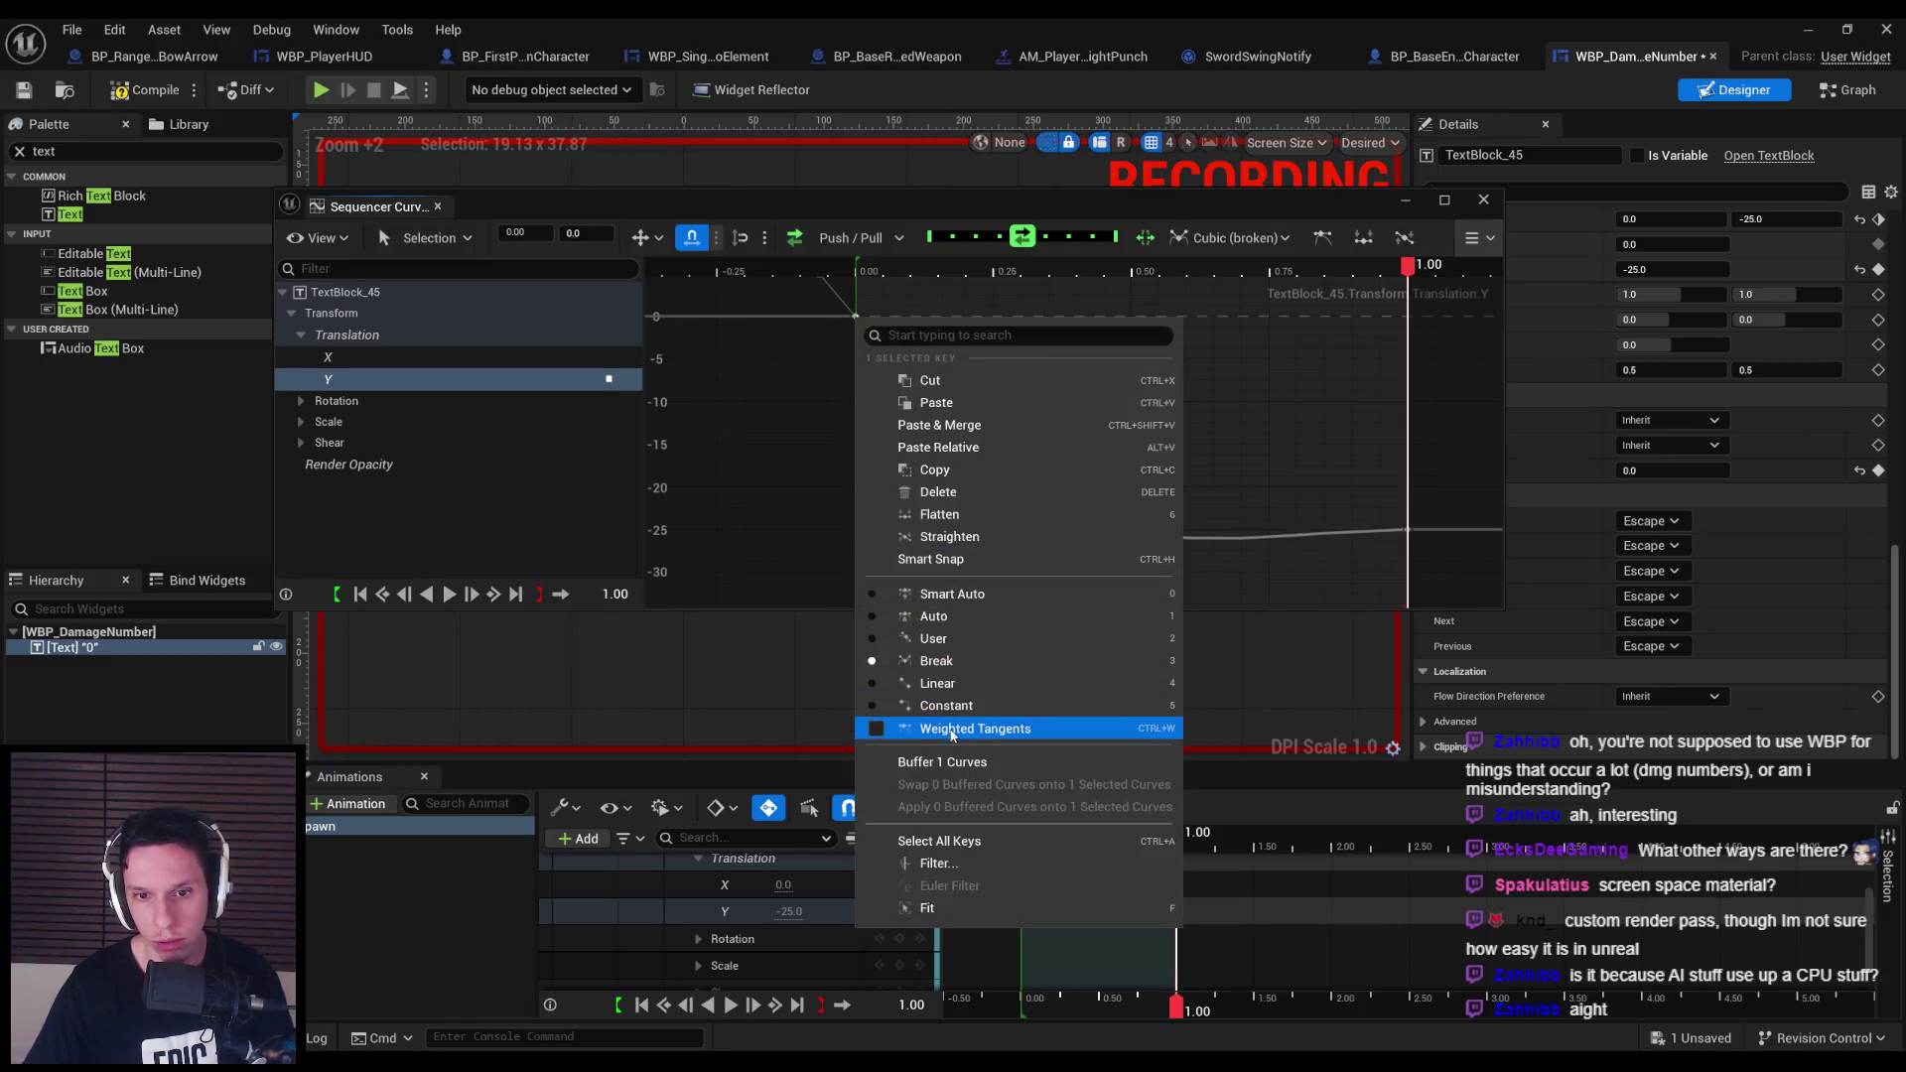
{"action": "left_click", "coordinate": [943, 728]}
{"action": "mouse_move", "coordinate": [1038, 607]}
{"action": "left_mouse_down"}
{"action": "mouse_move", "coordinate": [1021, 644]}
{"action": "mouse_move", "coordinate": [990, 568]}
{"action": "mouse_move", "coordinate": [874, 497]}
{"action": "mouse_move", "coordinate": [805, 488]}
{"action": "left_mouse_up"}
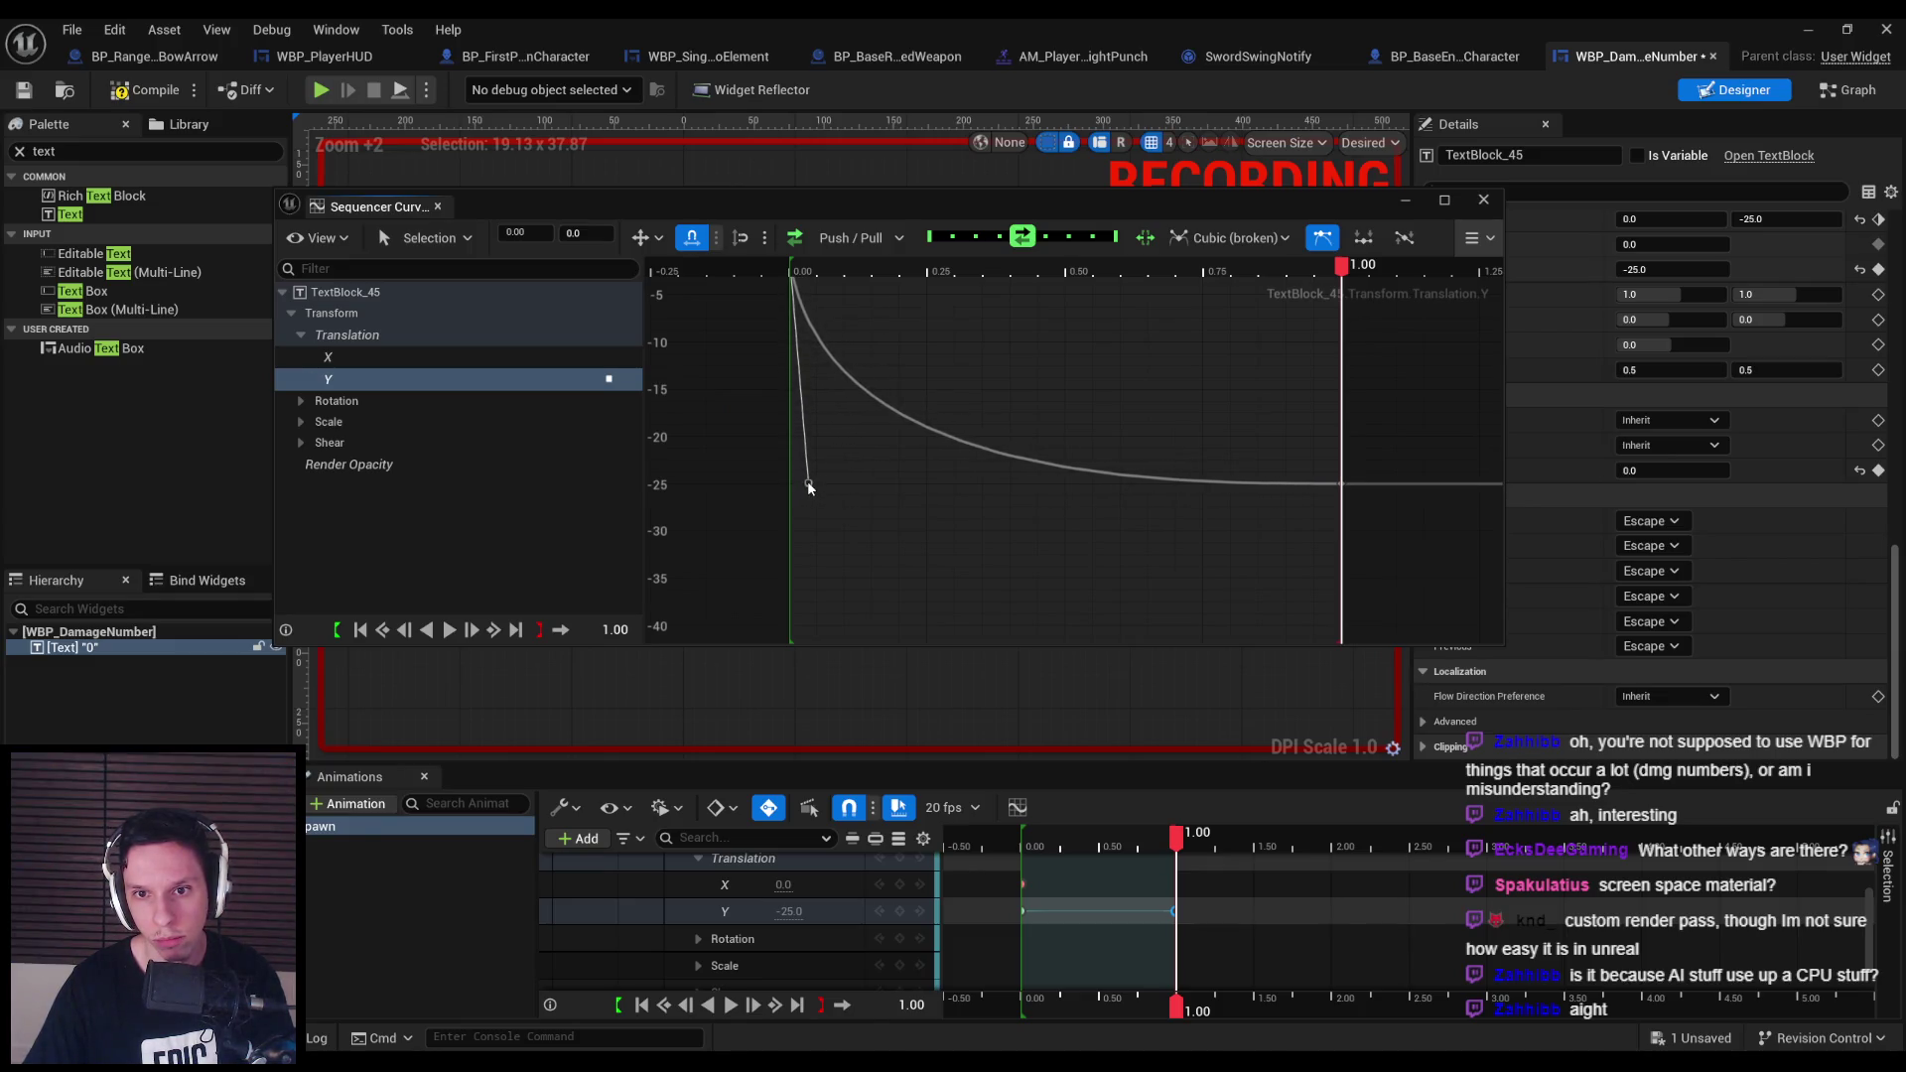
{"action": "key", "text": "f"}
{"action": "left_click", "coordinate": [436, 206]}
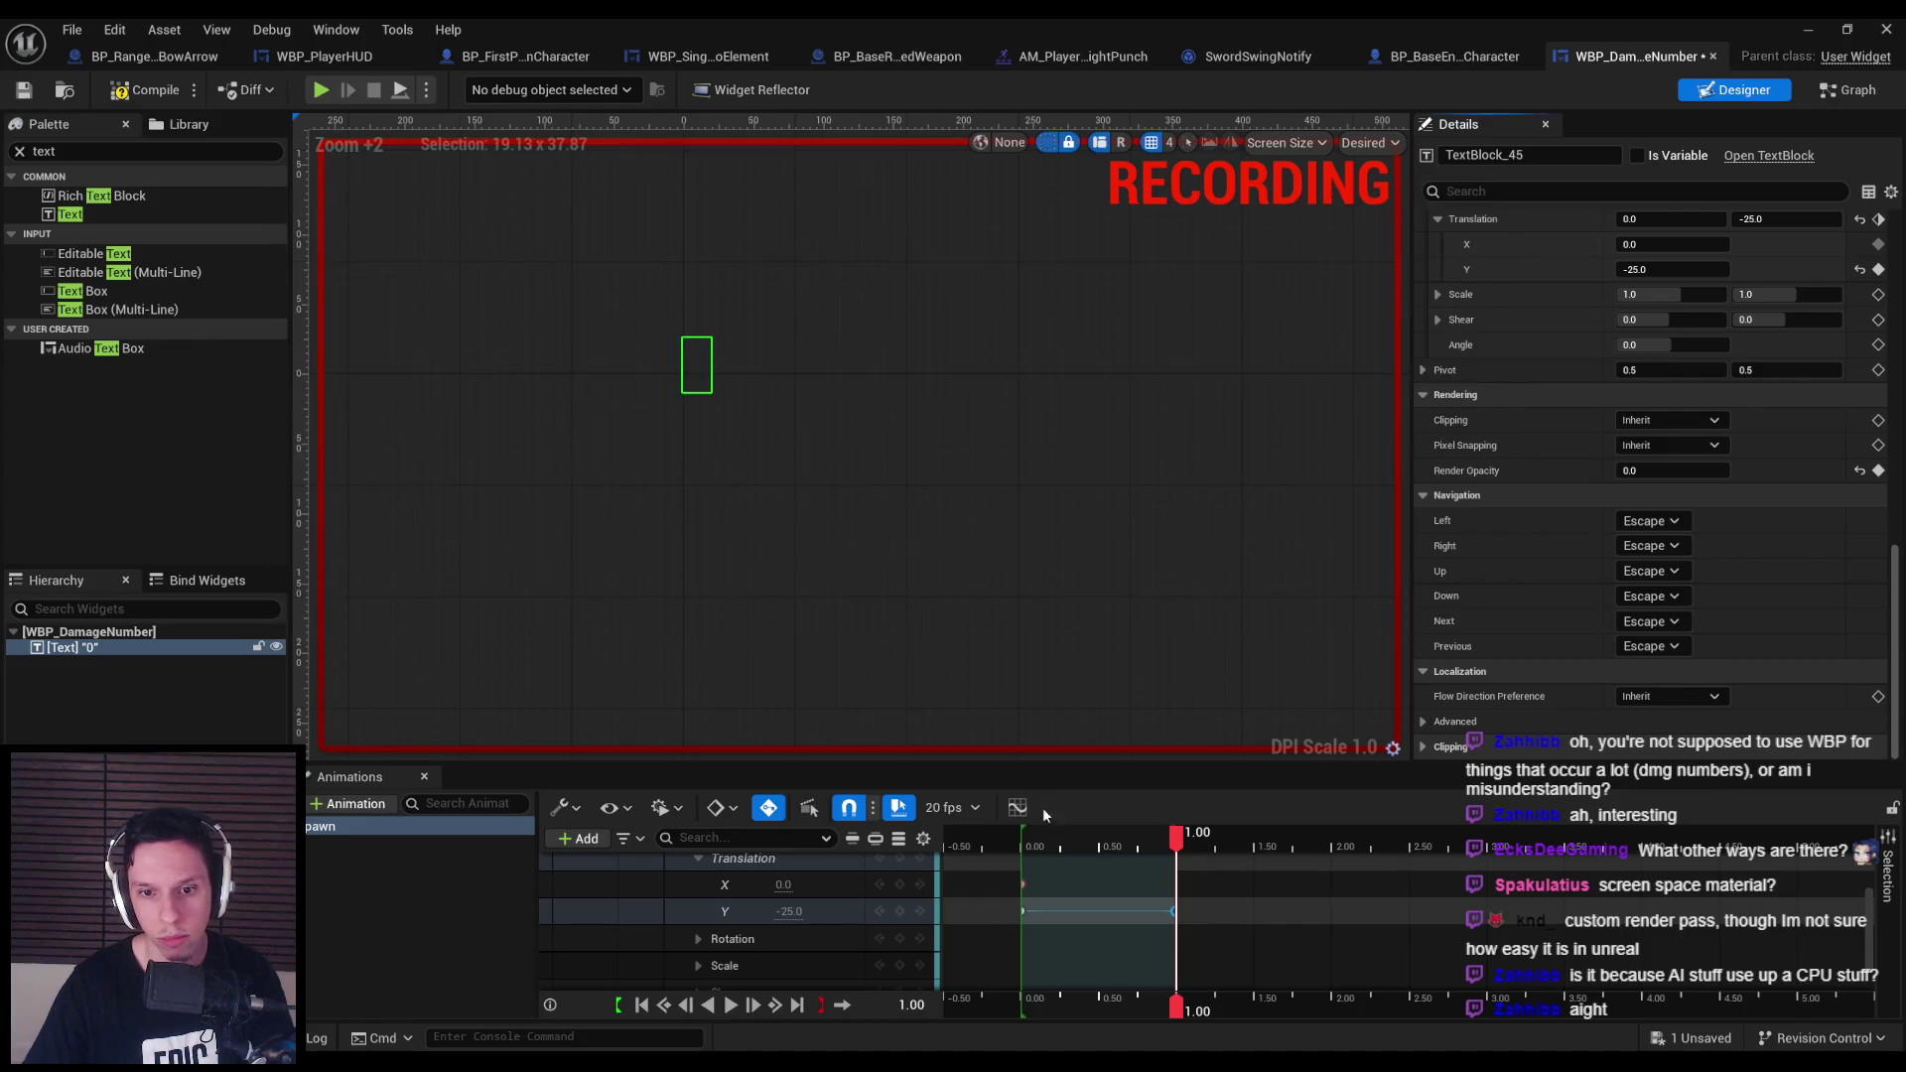
Scrub back and preview the Spawn animation of the red 0 rising and fading.
{"action": "left_click_drag", "start_coordinate": [1176, 837], "coordinate": [1022, 851]}
{"action": "left_click", "coordinate": [738, 1011]}
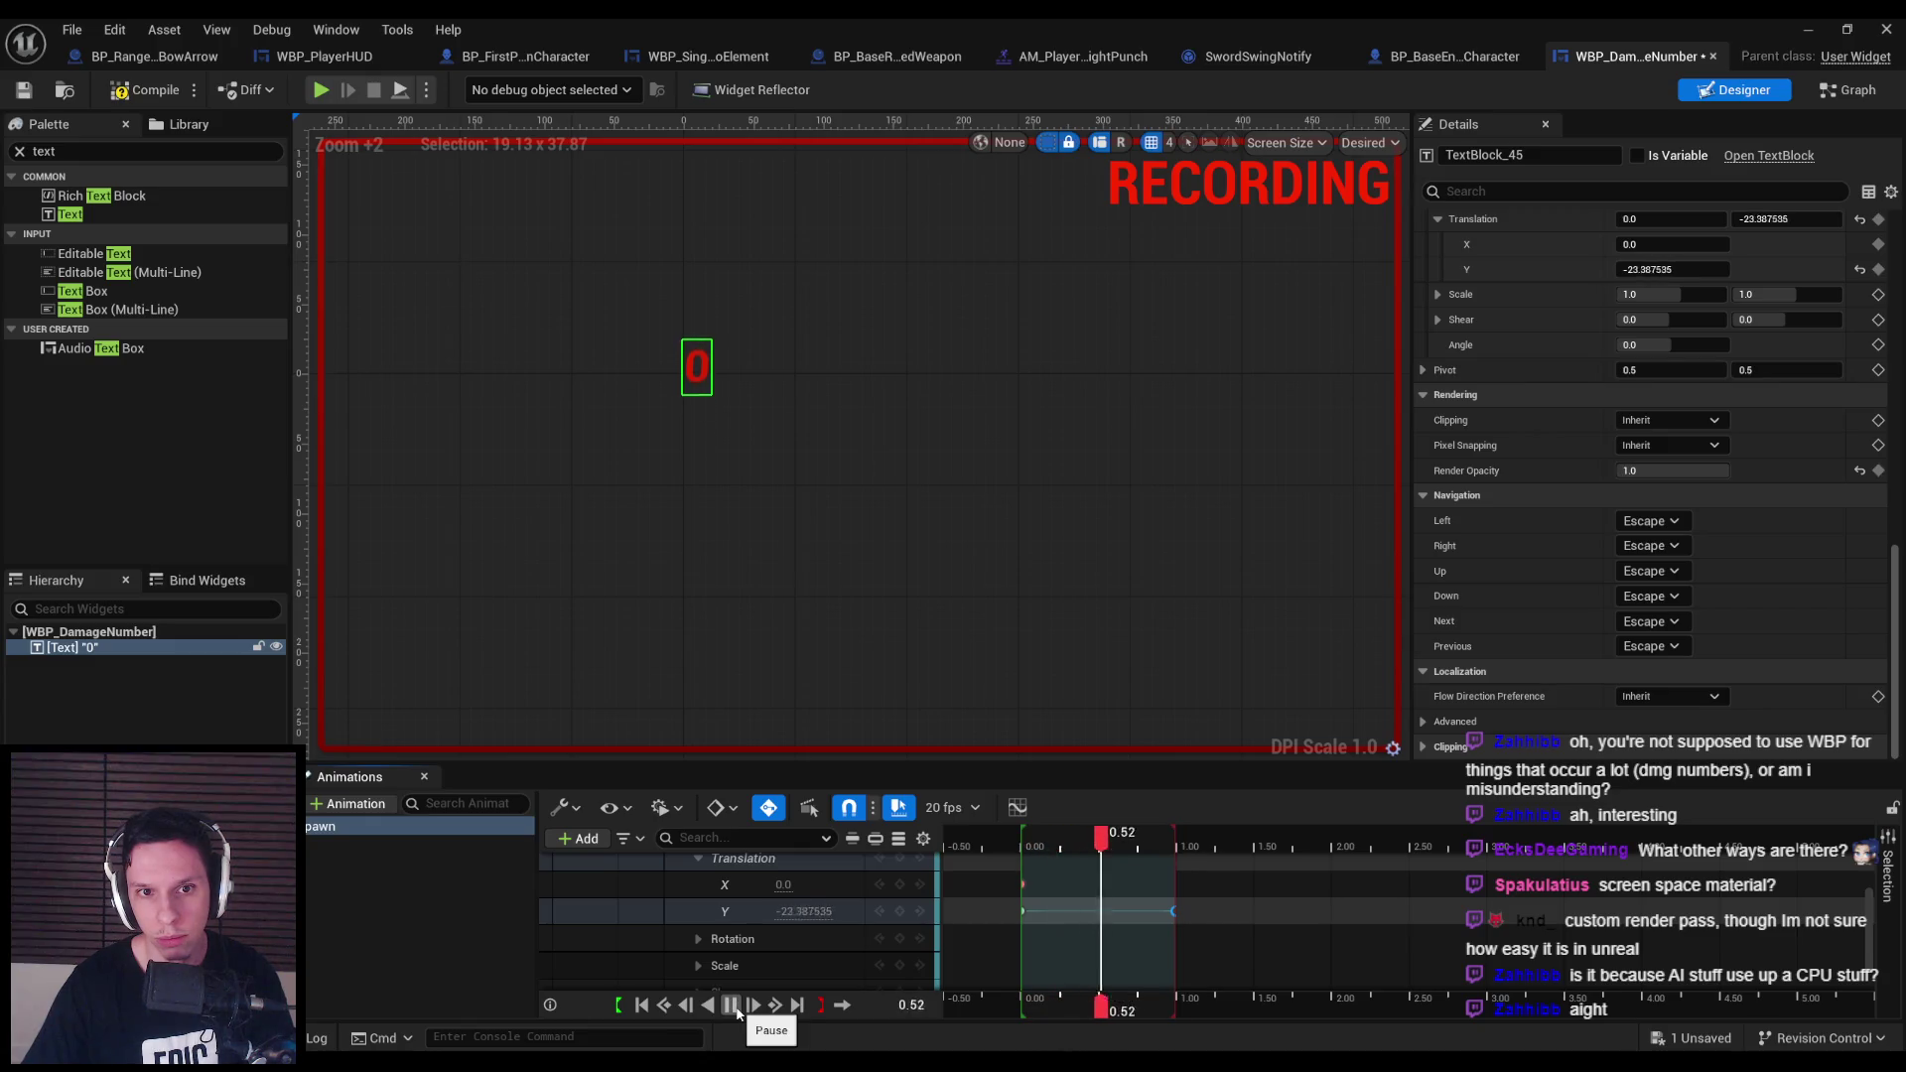
{"action": "left_click", "coordinate": [738, 1011]}
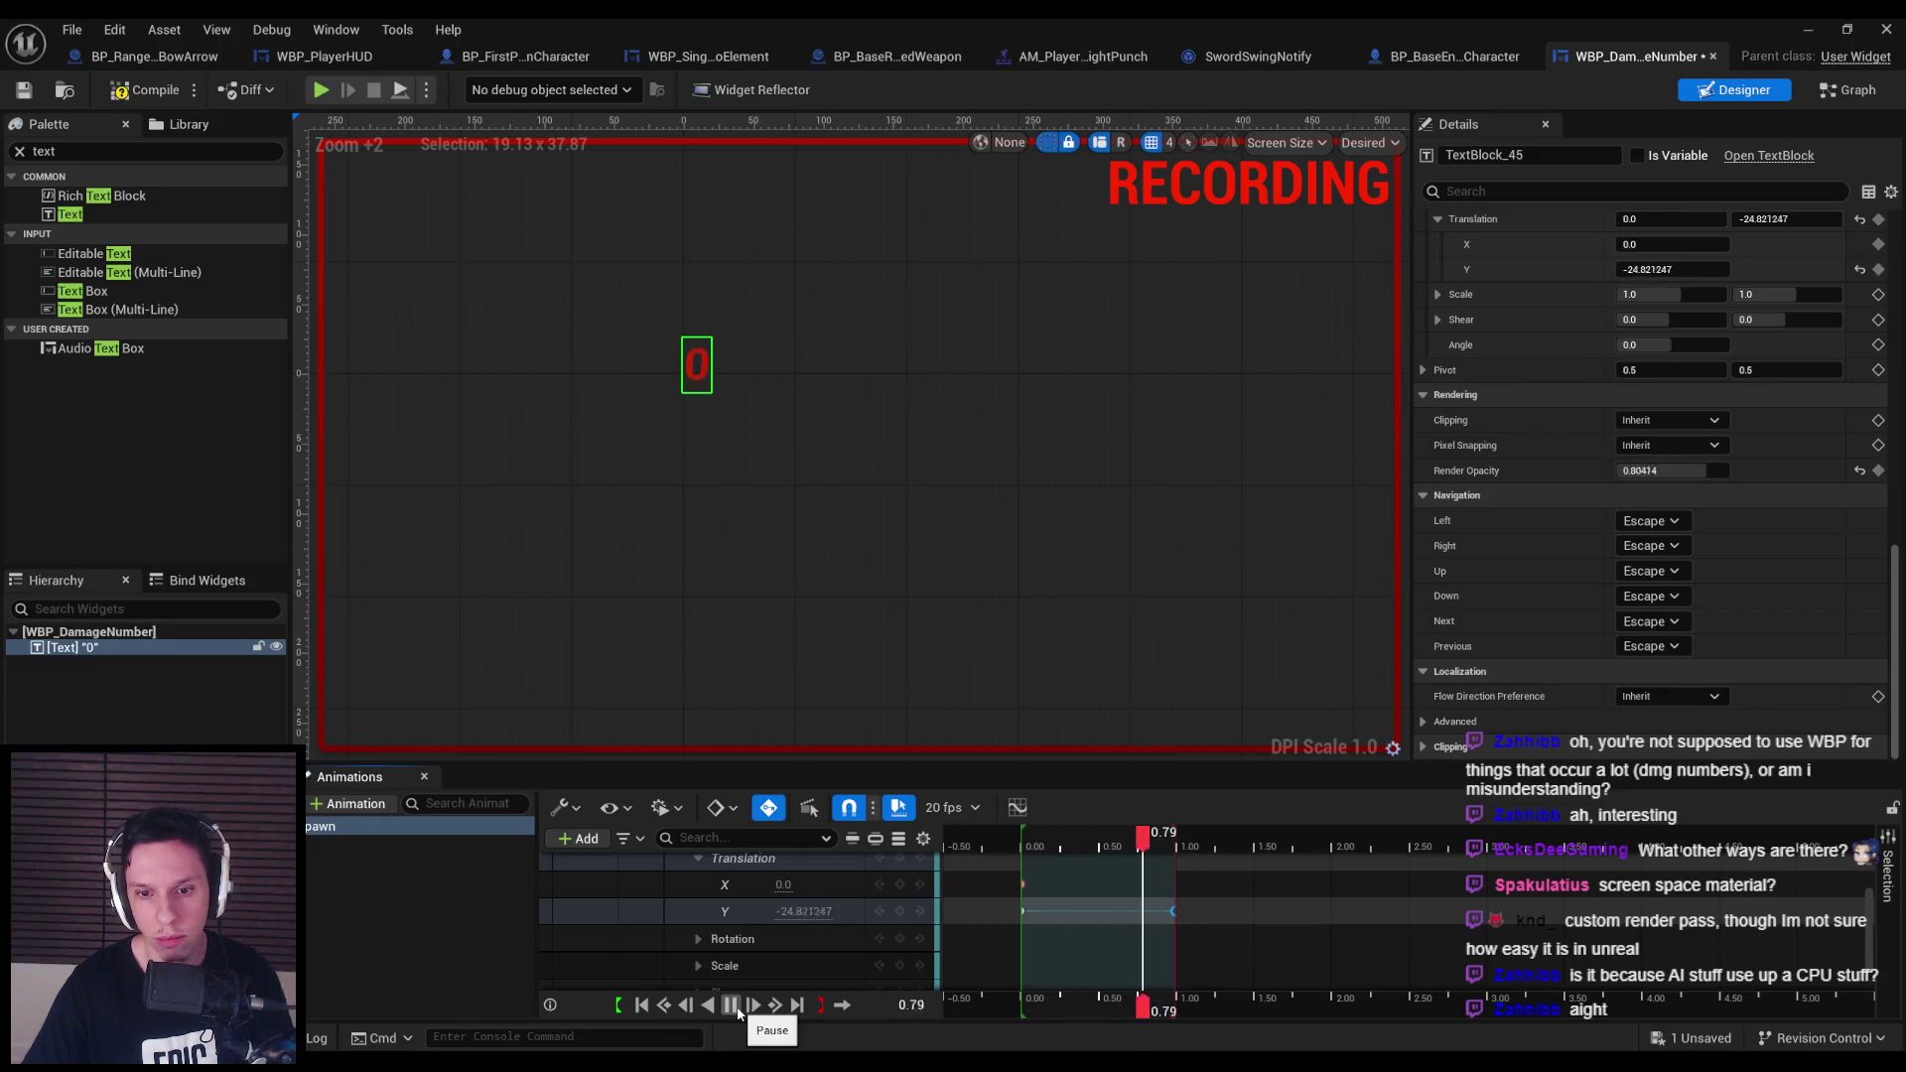
Compile and save WBP_DamageNumber, then replay and stop the Spawn preview.
{"action": "key", "text": "F7"}
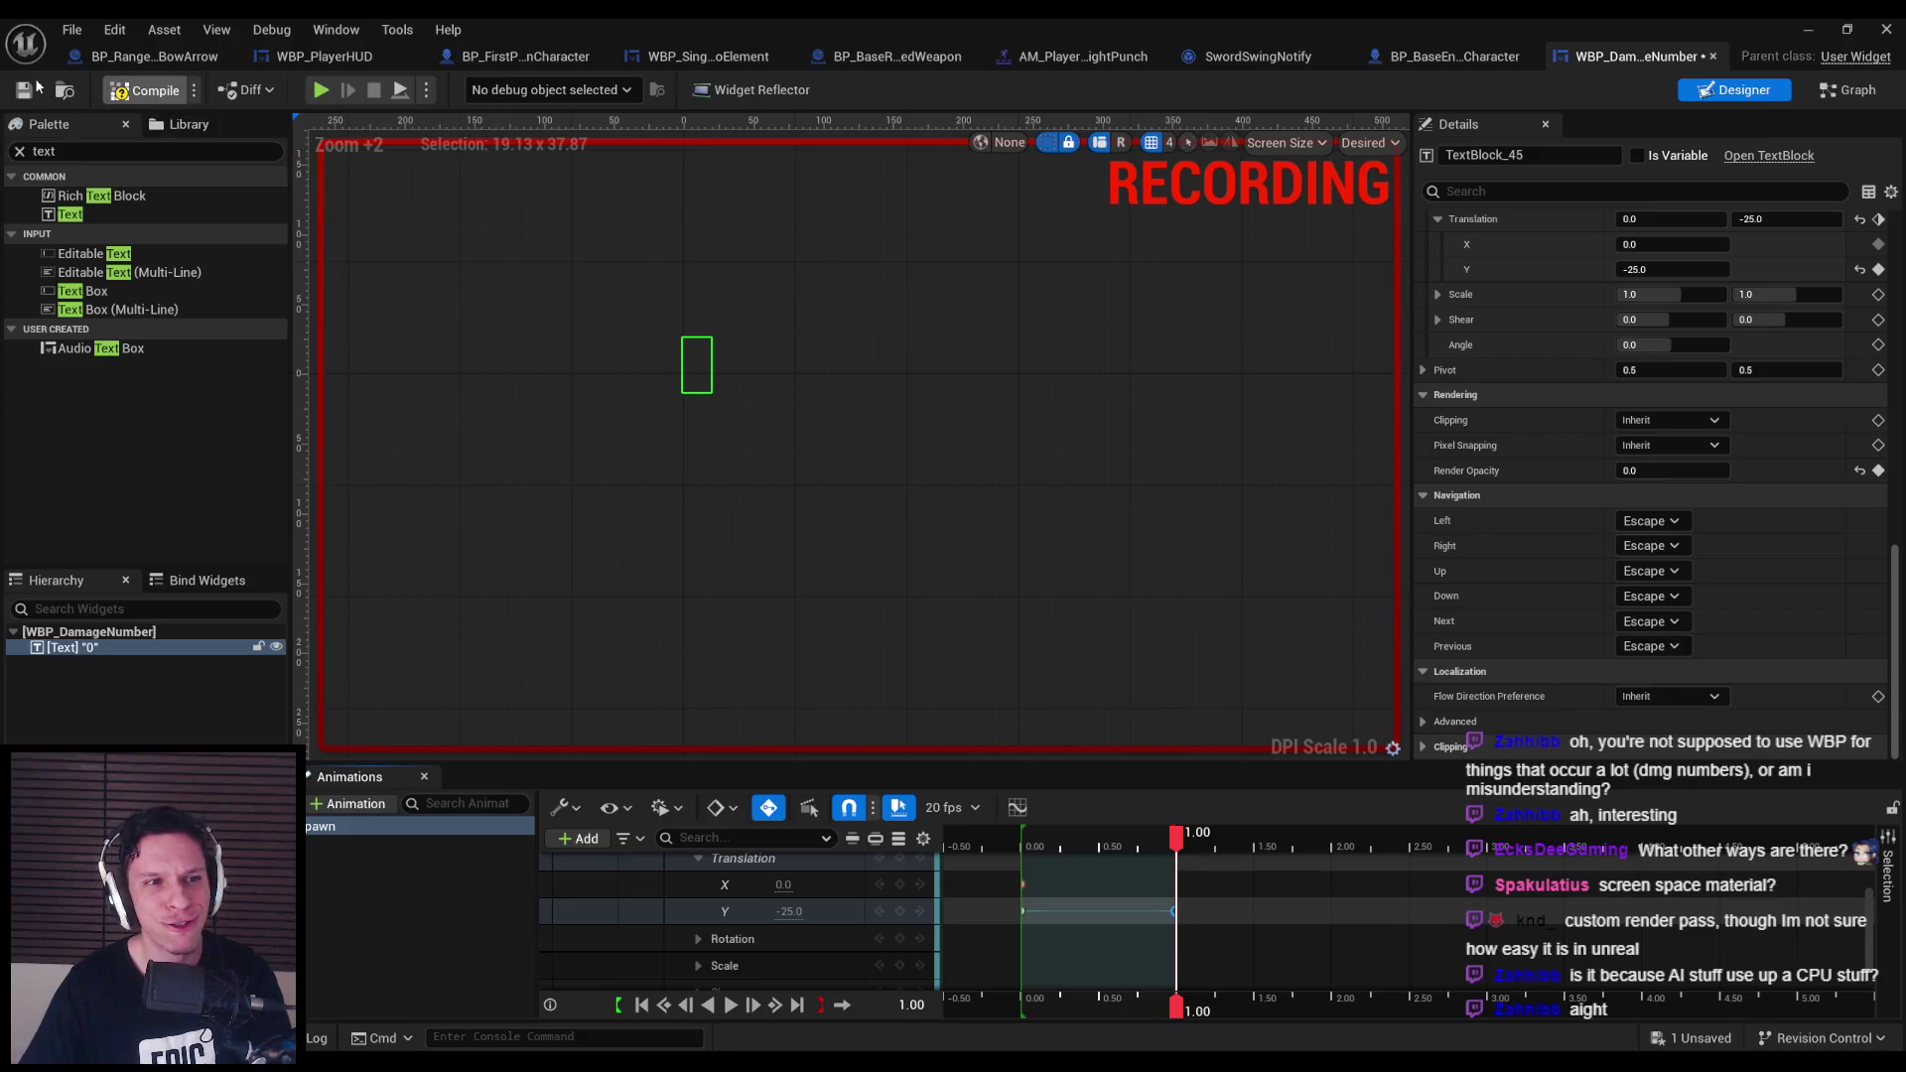
{"action": "key", "text": "ctrl+s"}
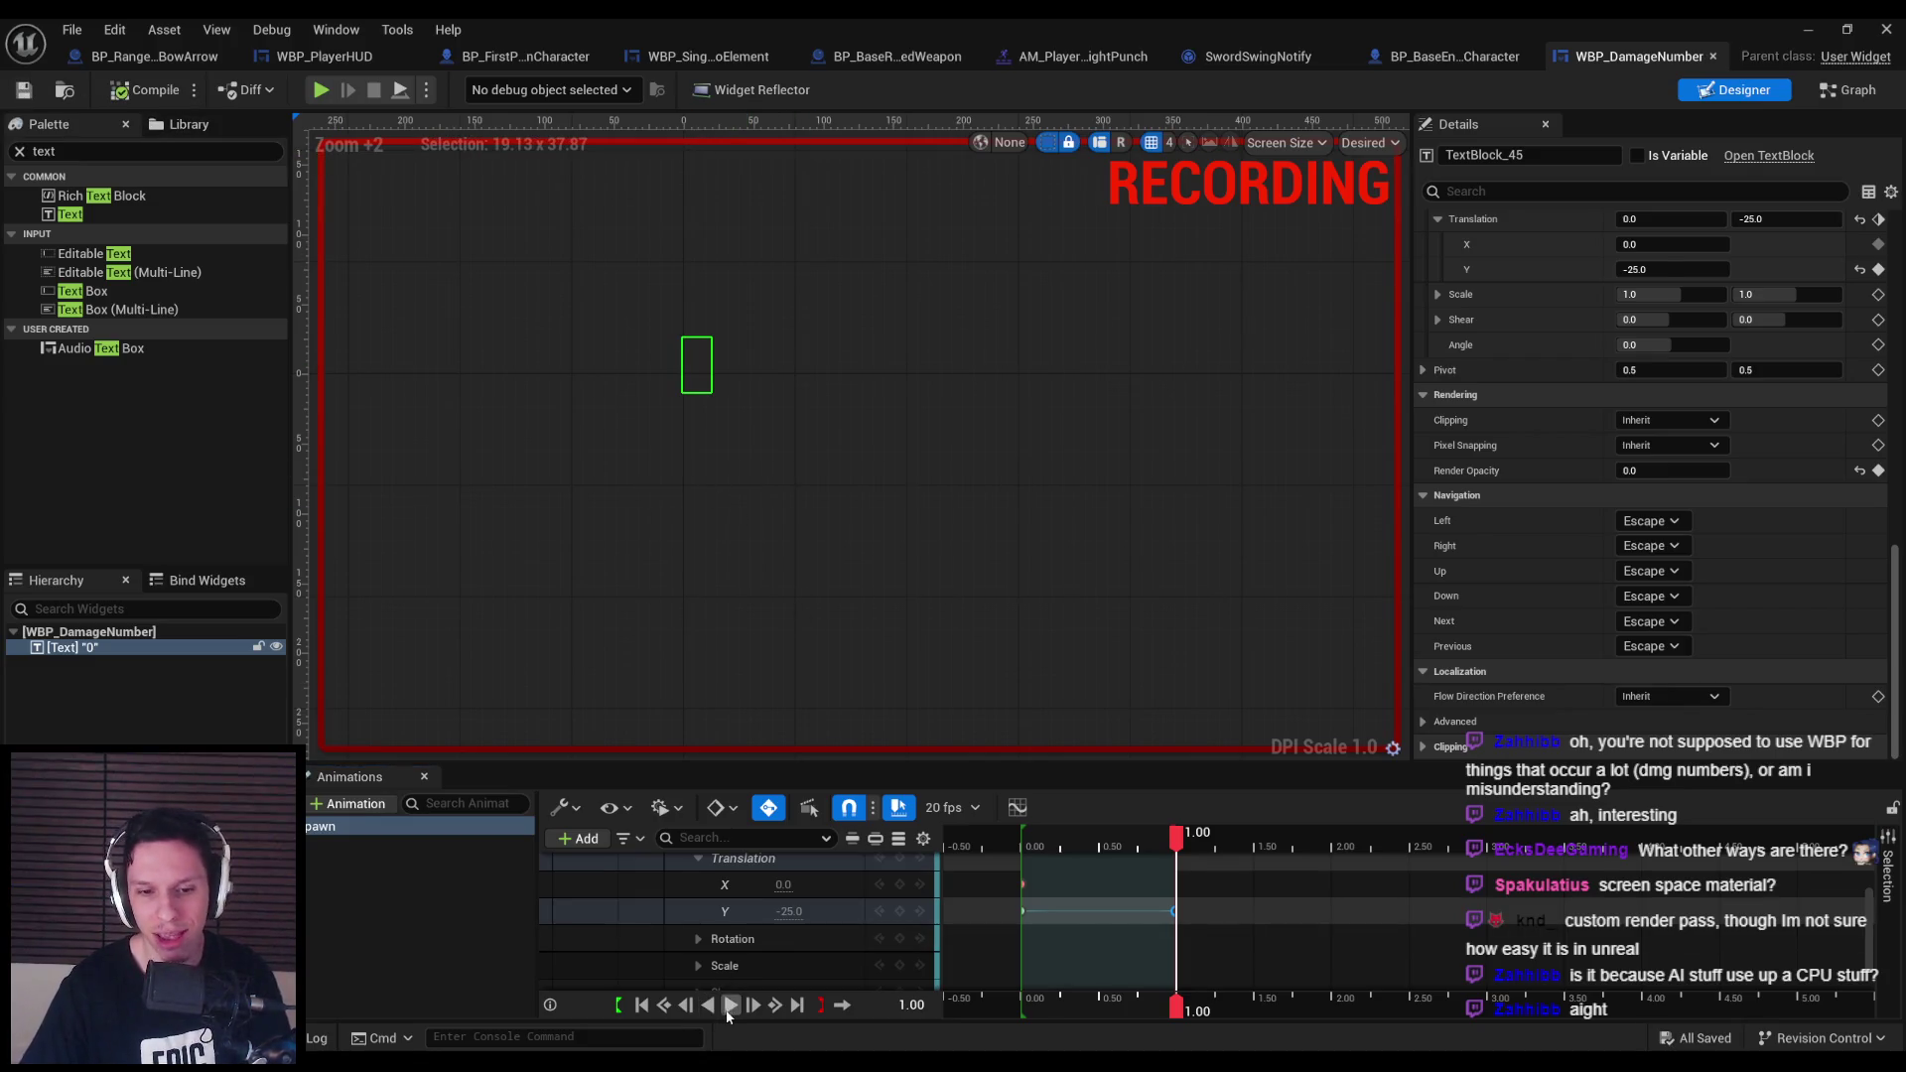
{"action": "left_click", "coordinate": [727, 1009]}
{"action": "left_click", "coordinate": [728, 1009]}
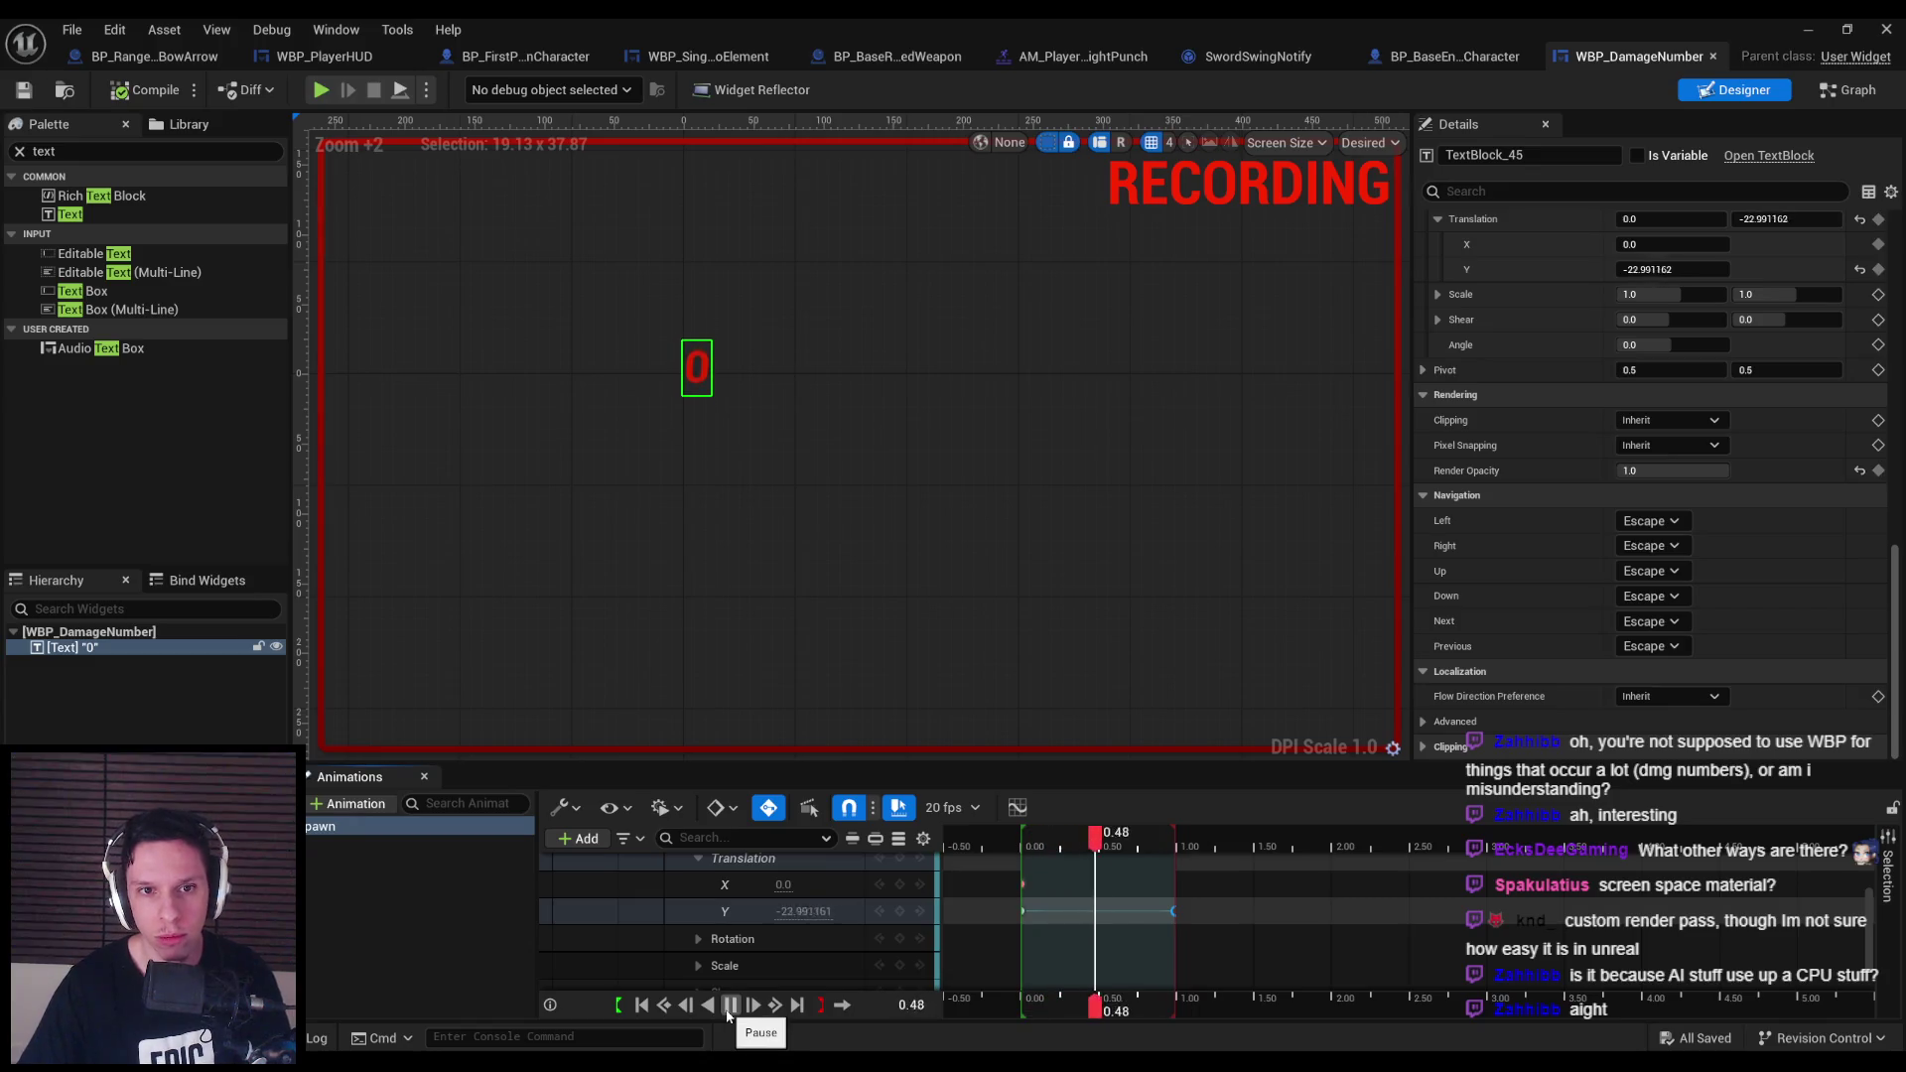
{"action": "left_click", "coordinate": [728, 1008]}
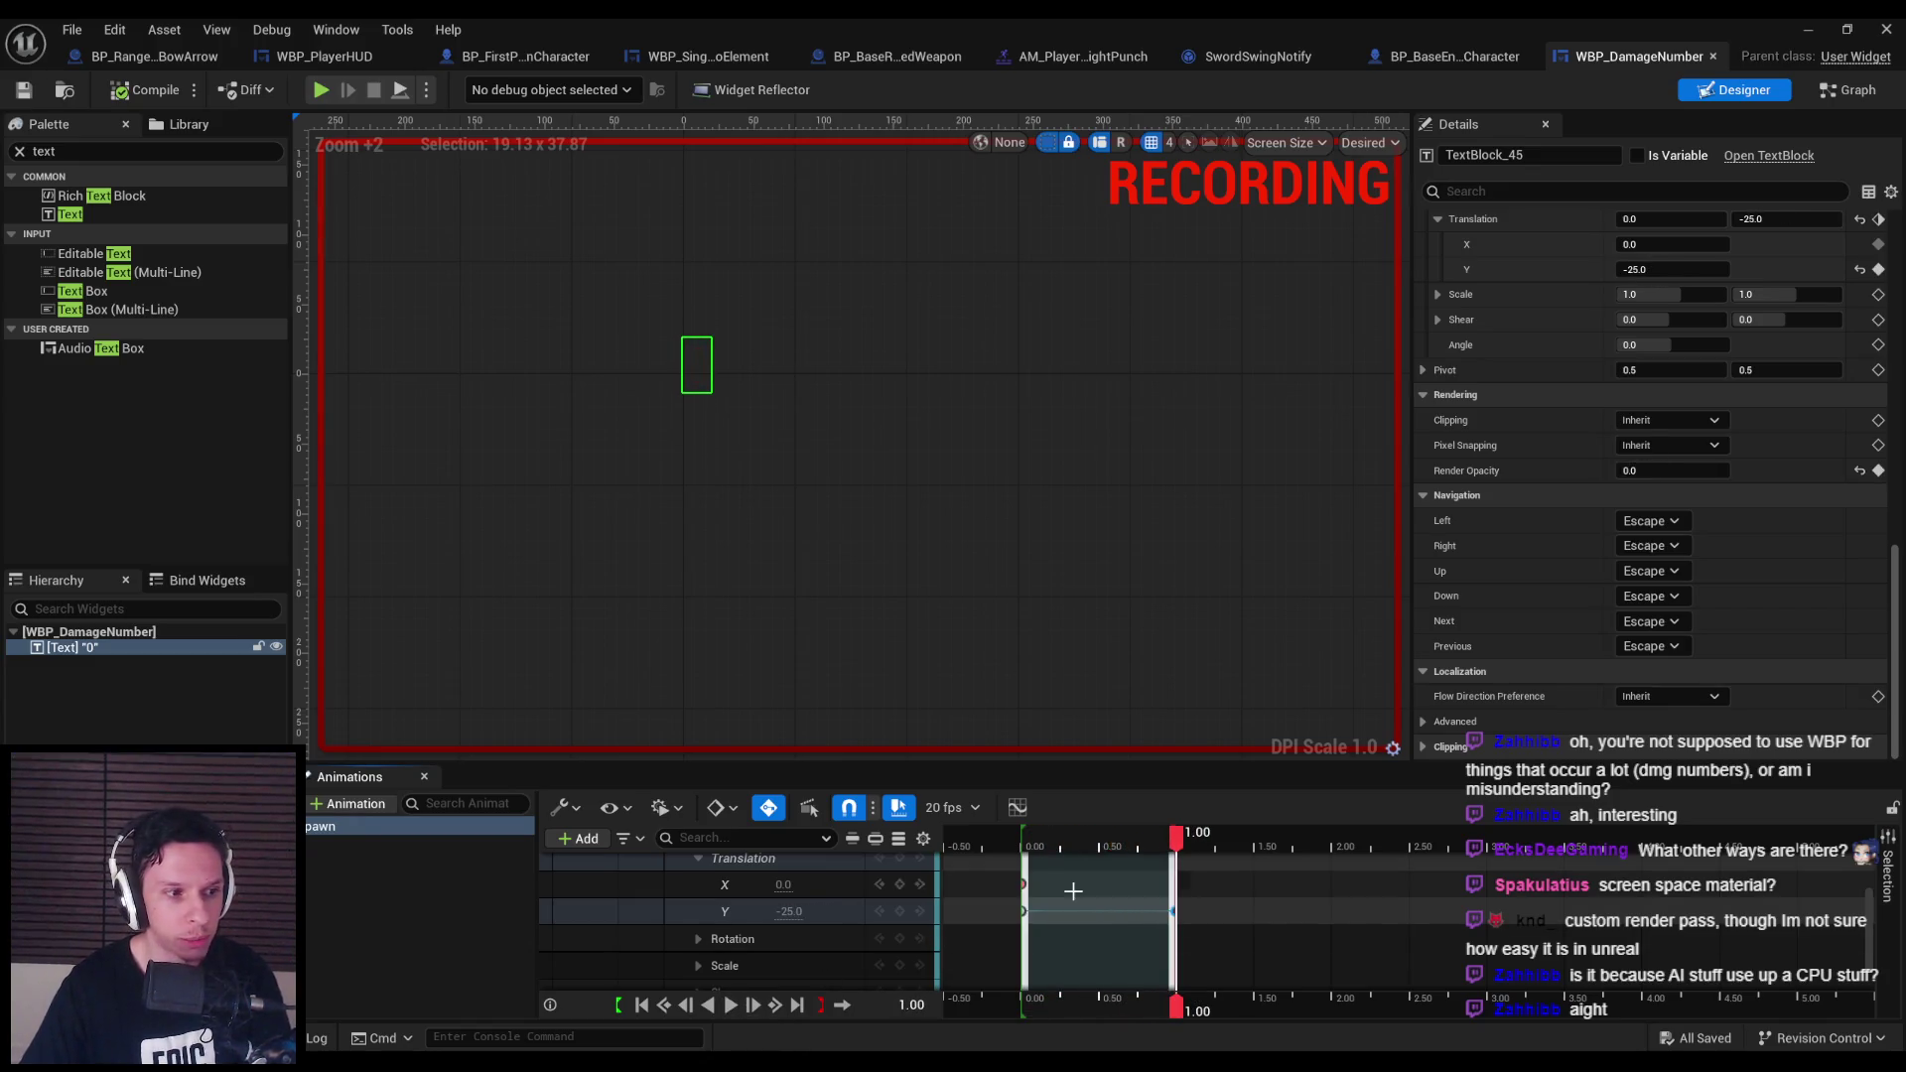
Add Scale keys to the text at 0.00 and 0.25 seconds in Spawn.
{"action": "scroll", "coordinate": [764, 928], "scroll_direction": "down", "scroll_amount": 1}
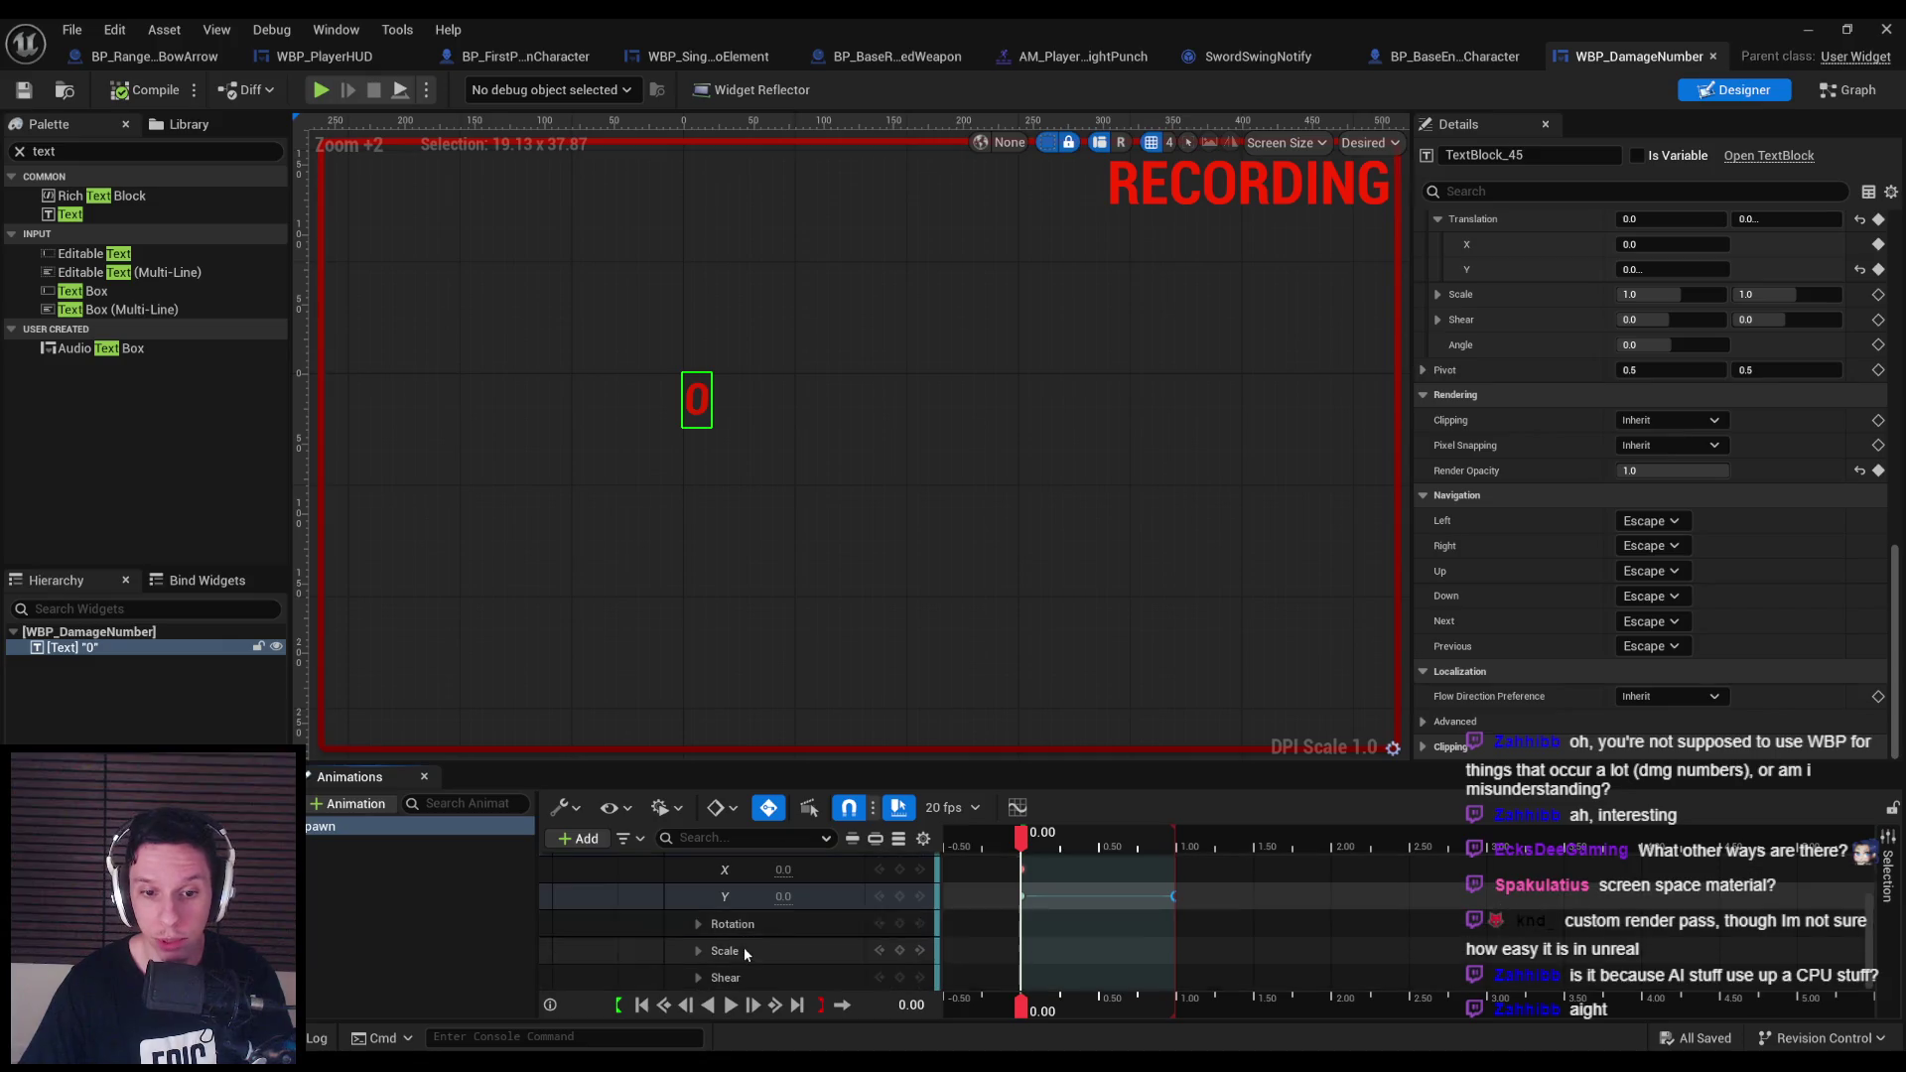
{"action": "left_click", "coordinate": [900, 951]}
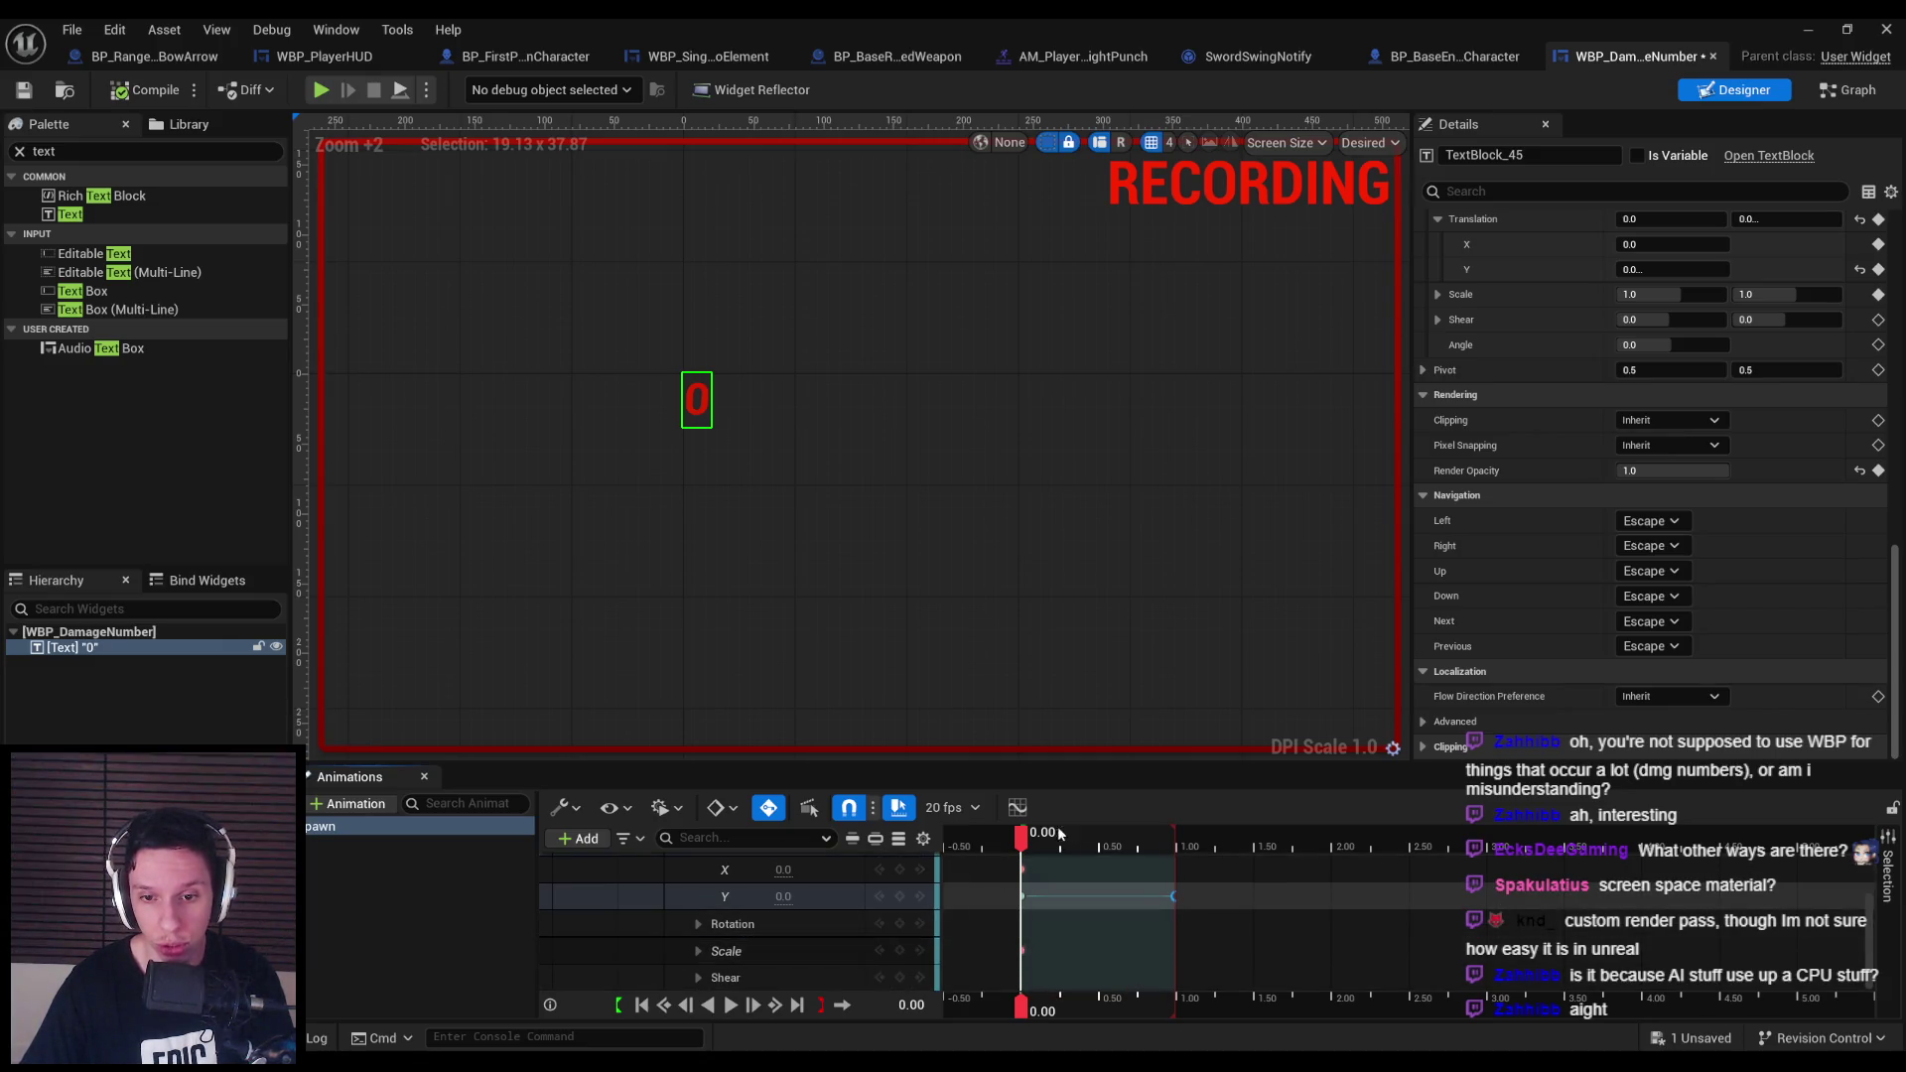
{"action": "left_click", "coordinate": [1060, 847]}
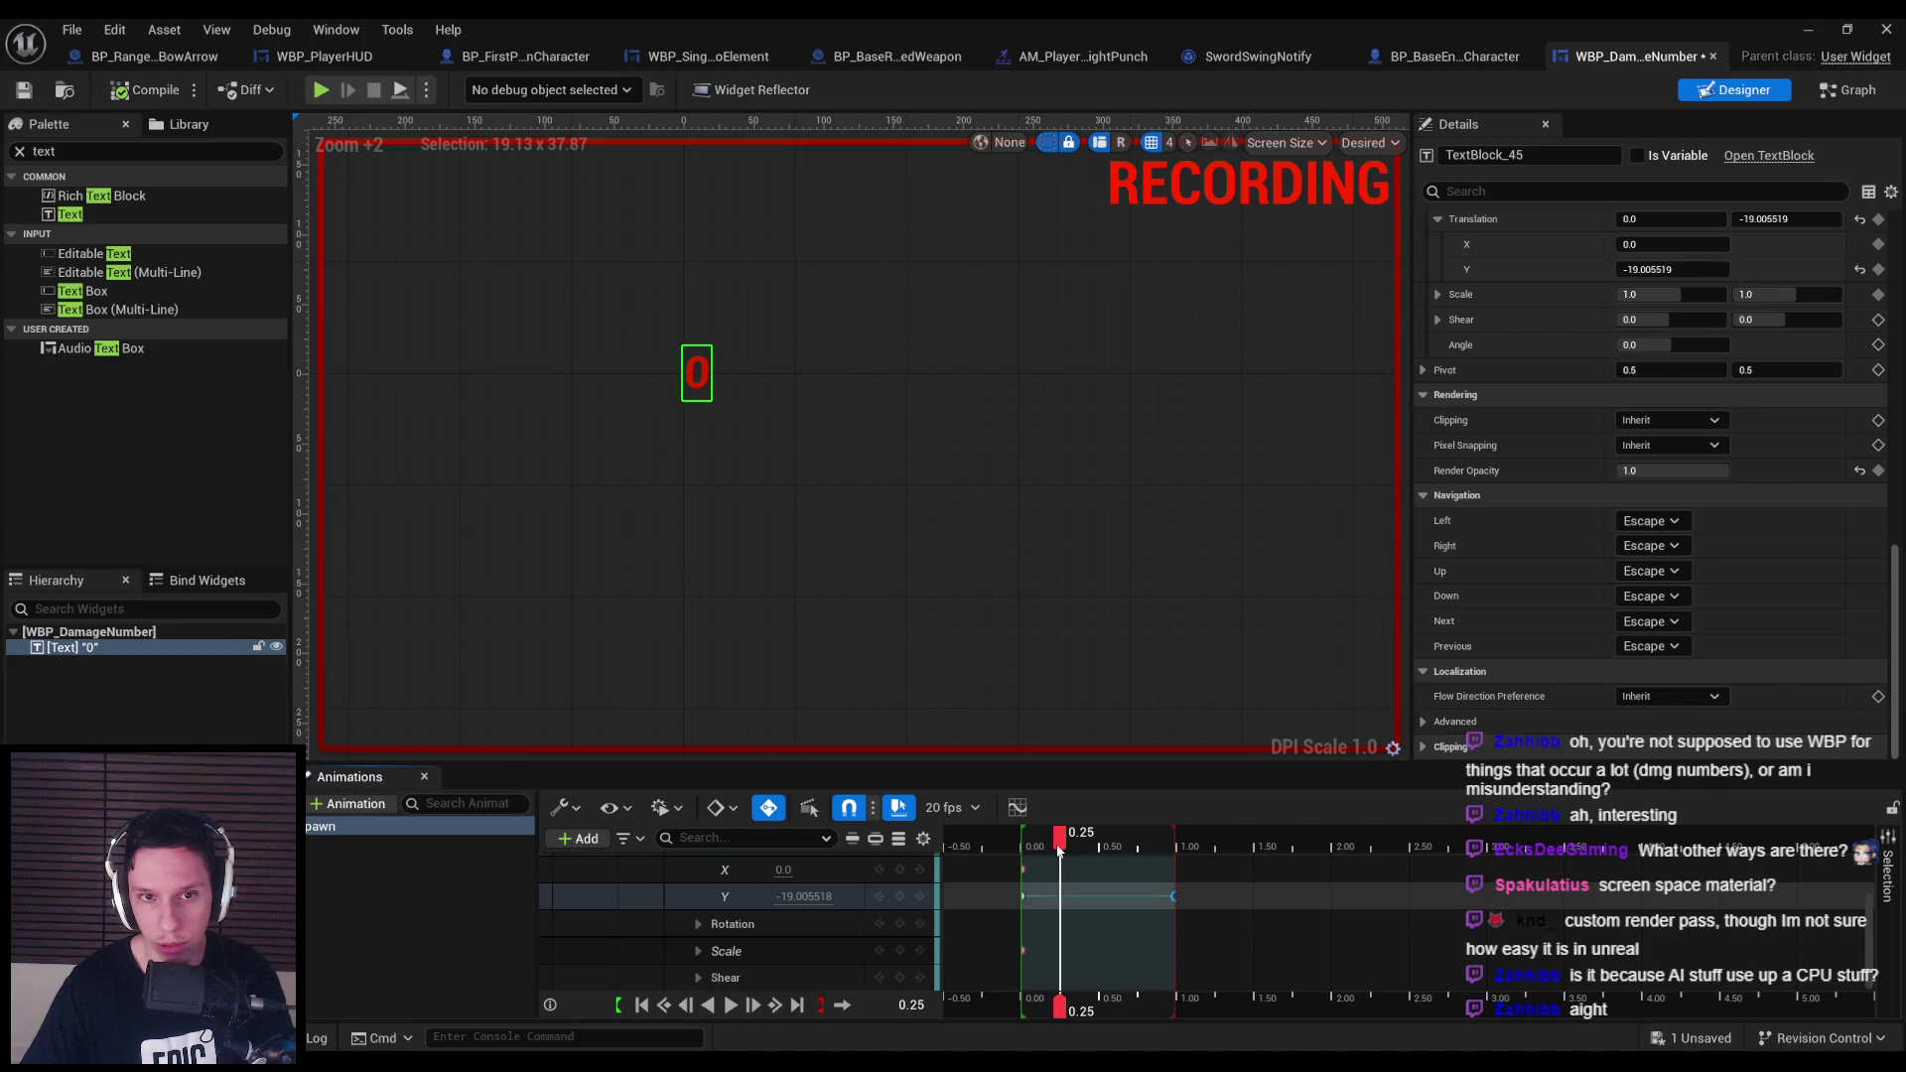
{"action": "left_click", "coordinate": [901, 951]}
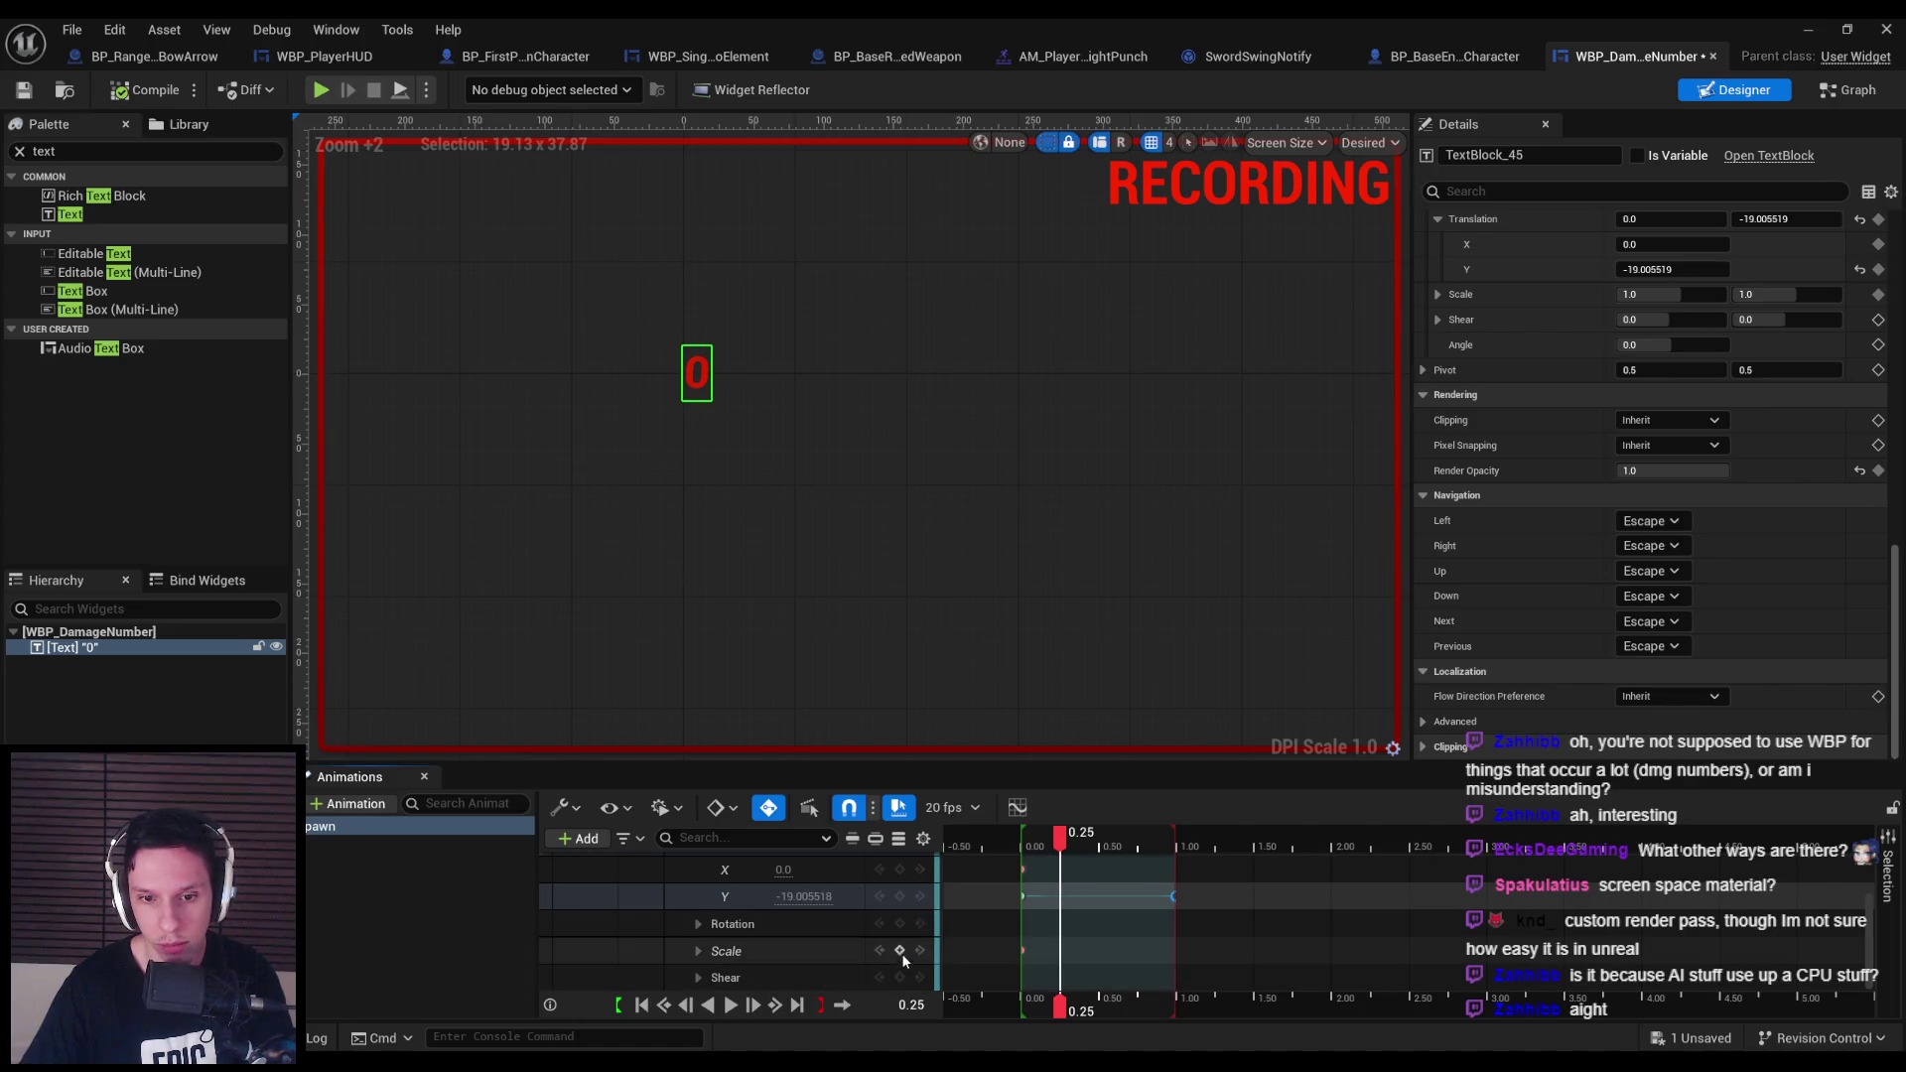
{"action": "key", "text": "Up"}
Set the starting Scale X and Y to 1.15, check the pop, and save.
{"action": "left_click", "coordinate": [734, 951]}
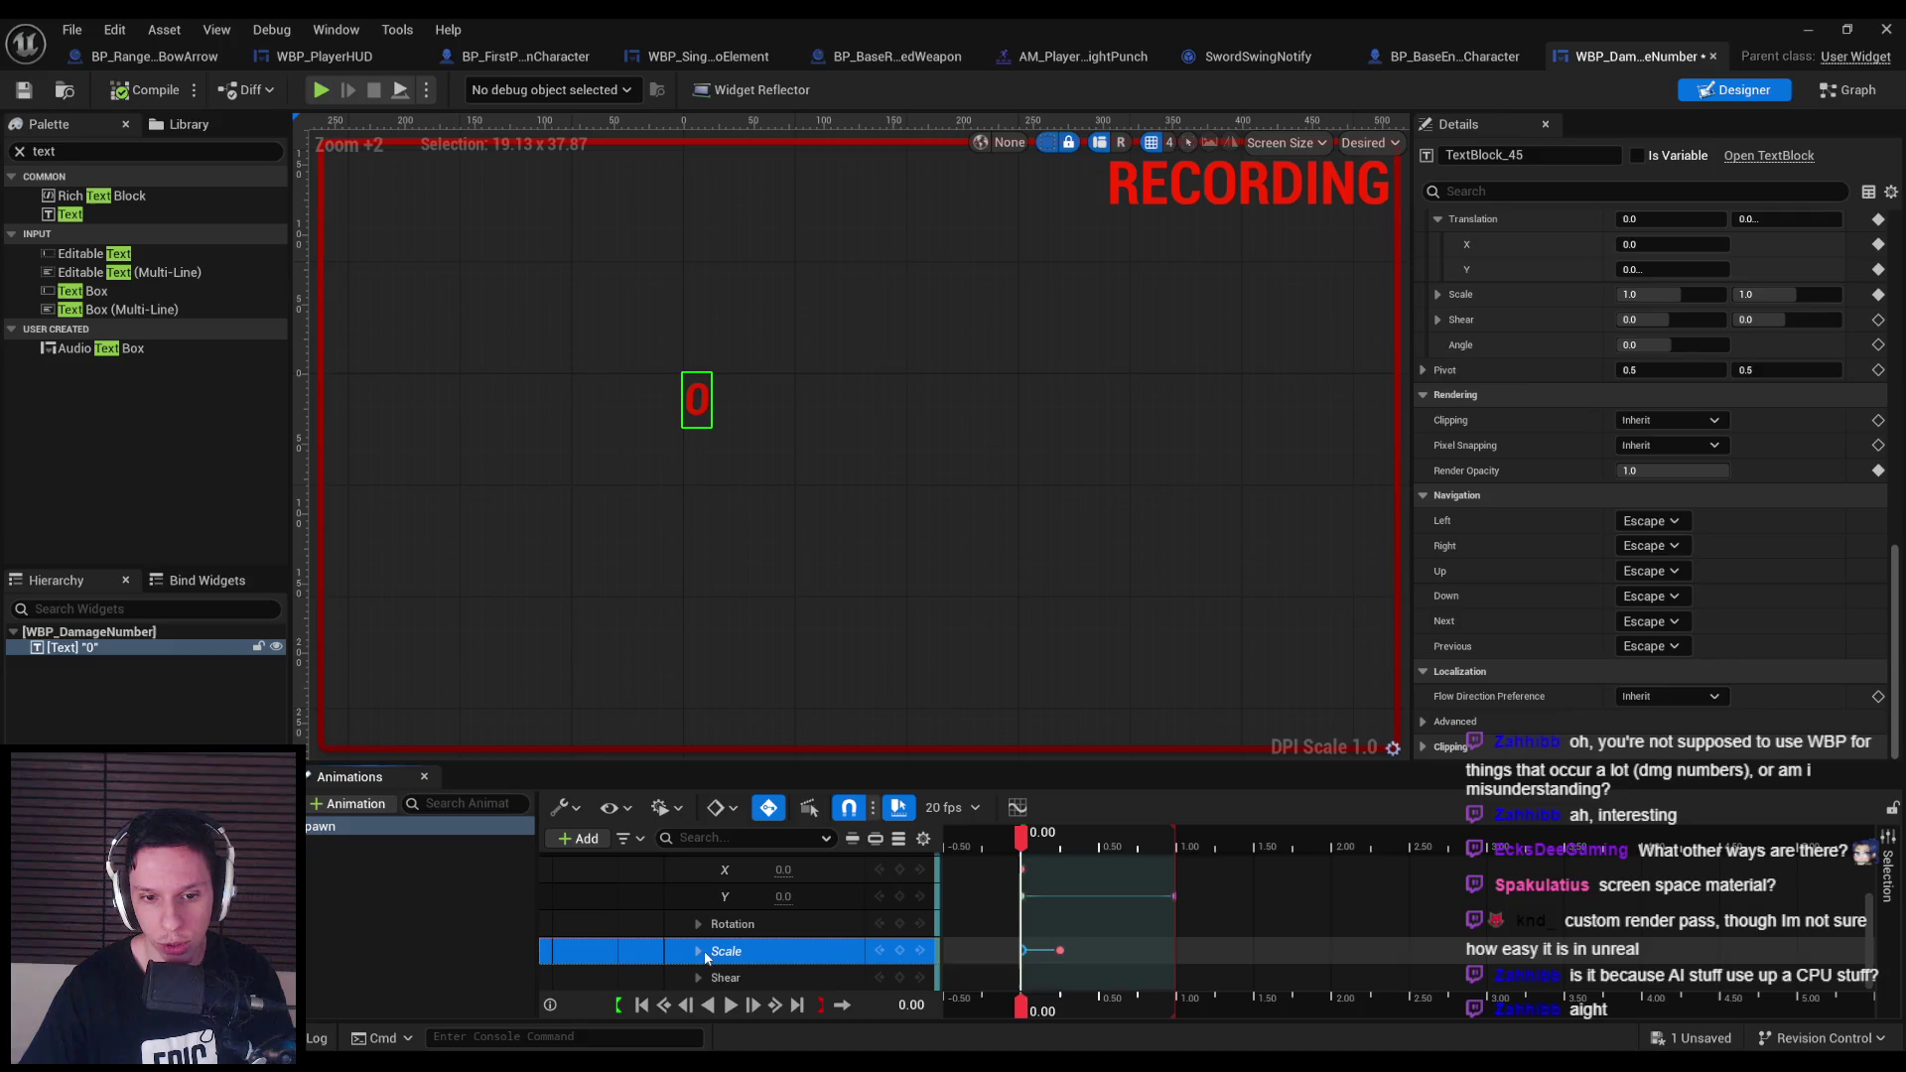
{"action": "left_click", "coordinate": [697, 951]}
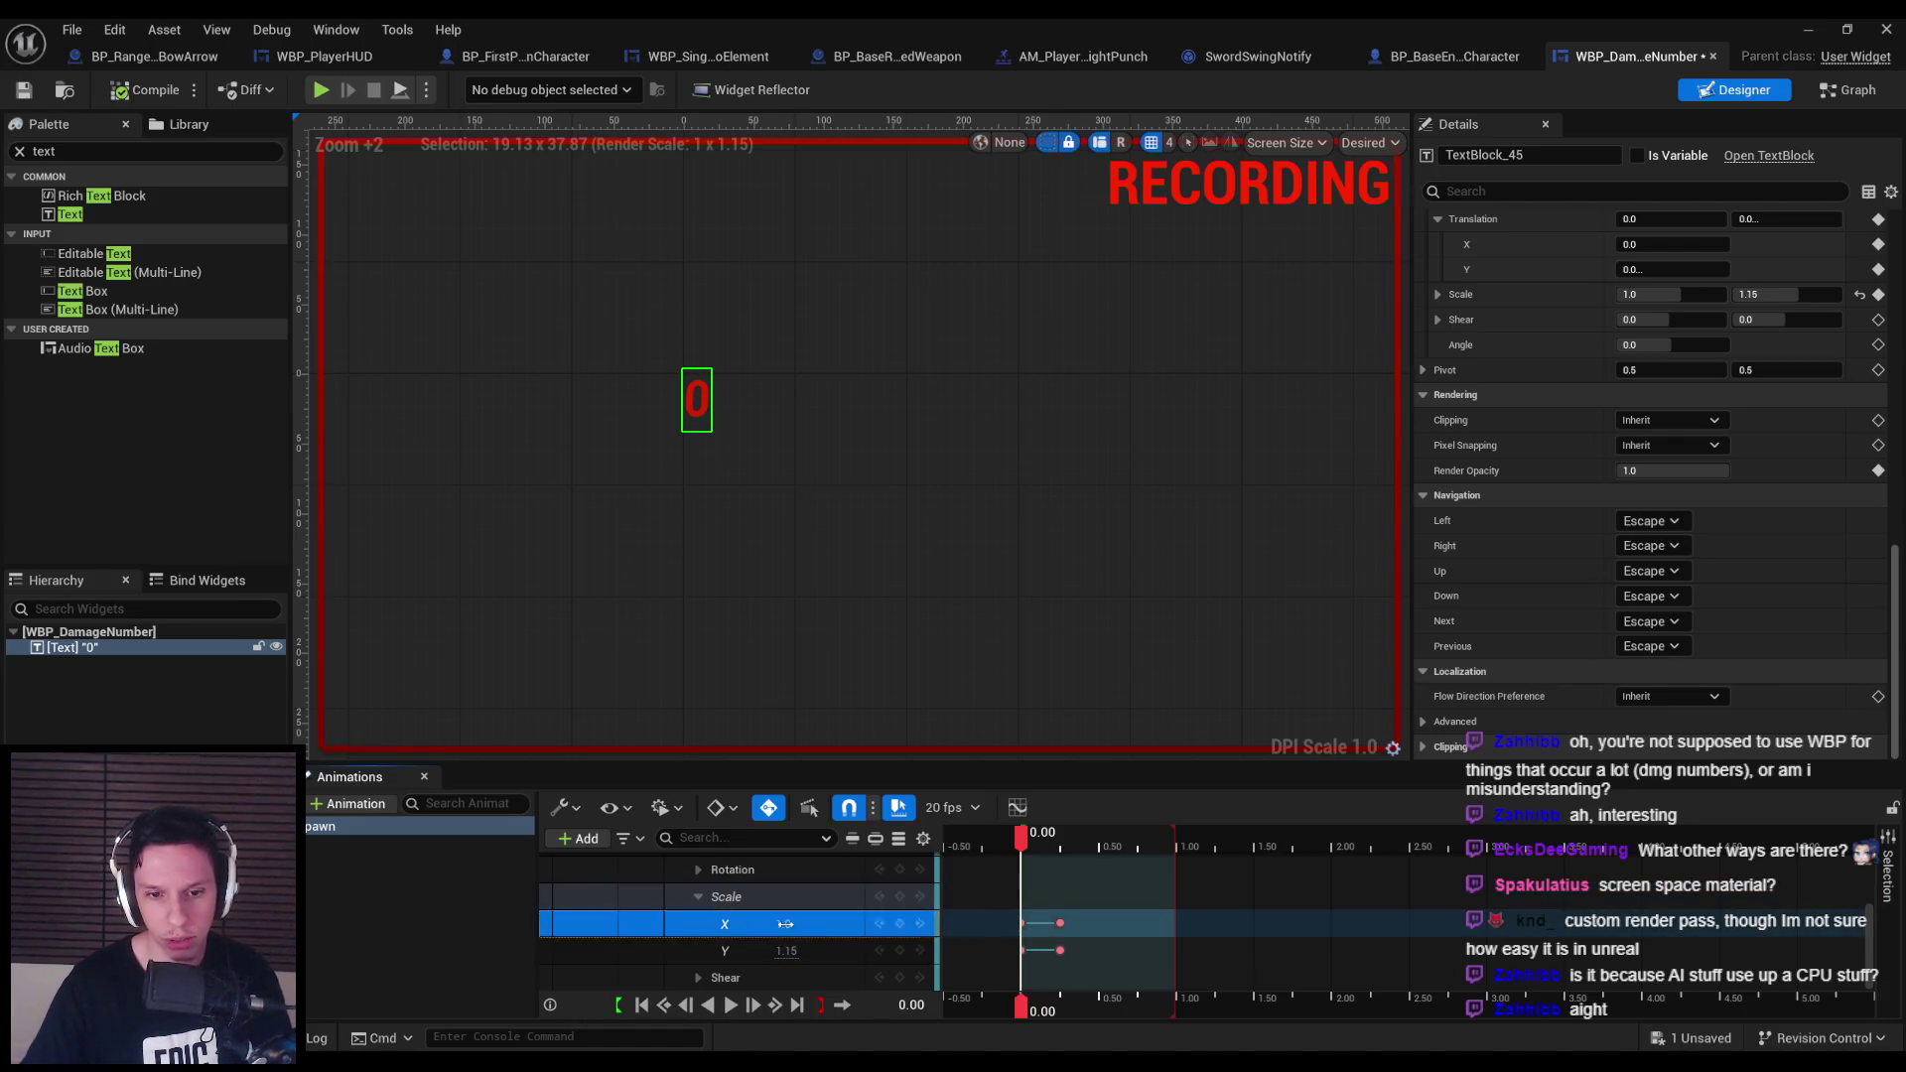
{"action": "left_click", "coordinate": [820, 925]}
{"action": "type", "text": "1.15"}
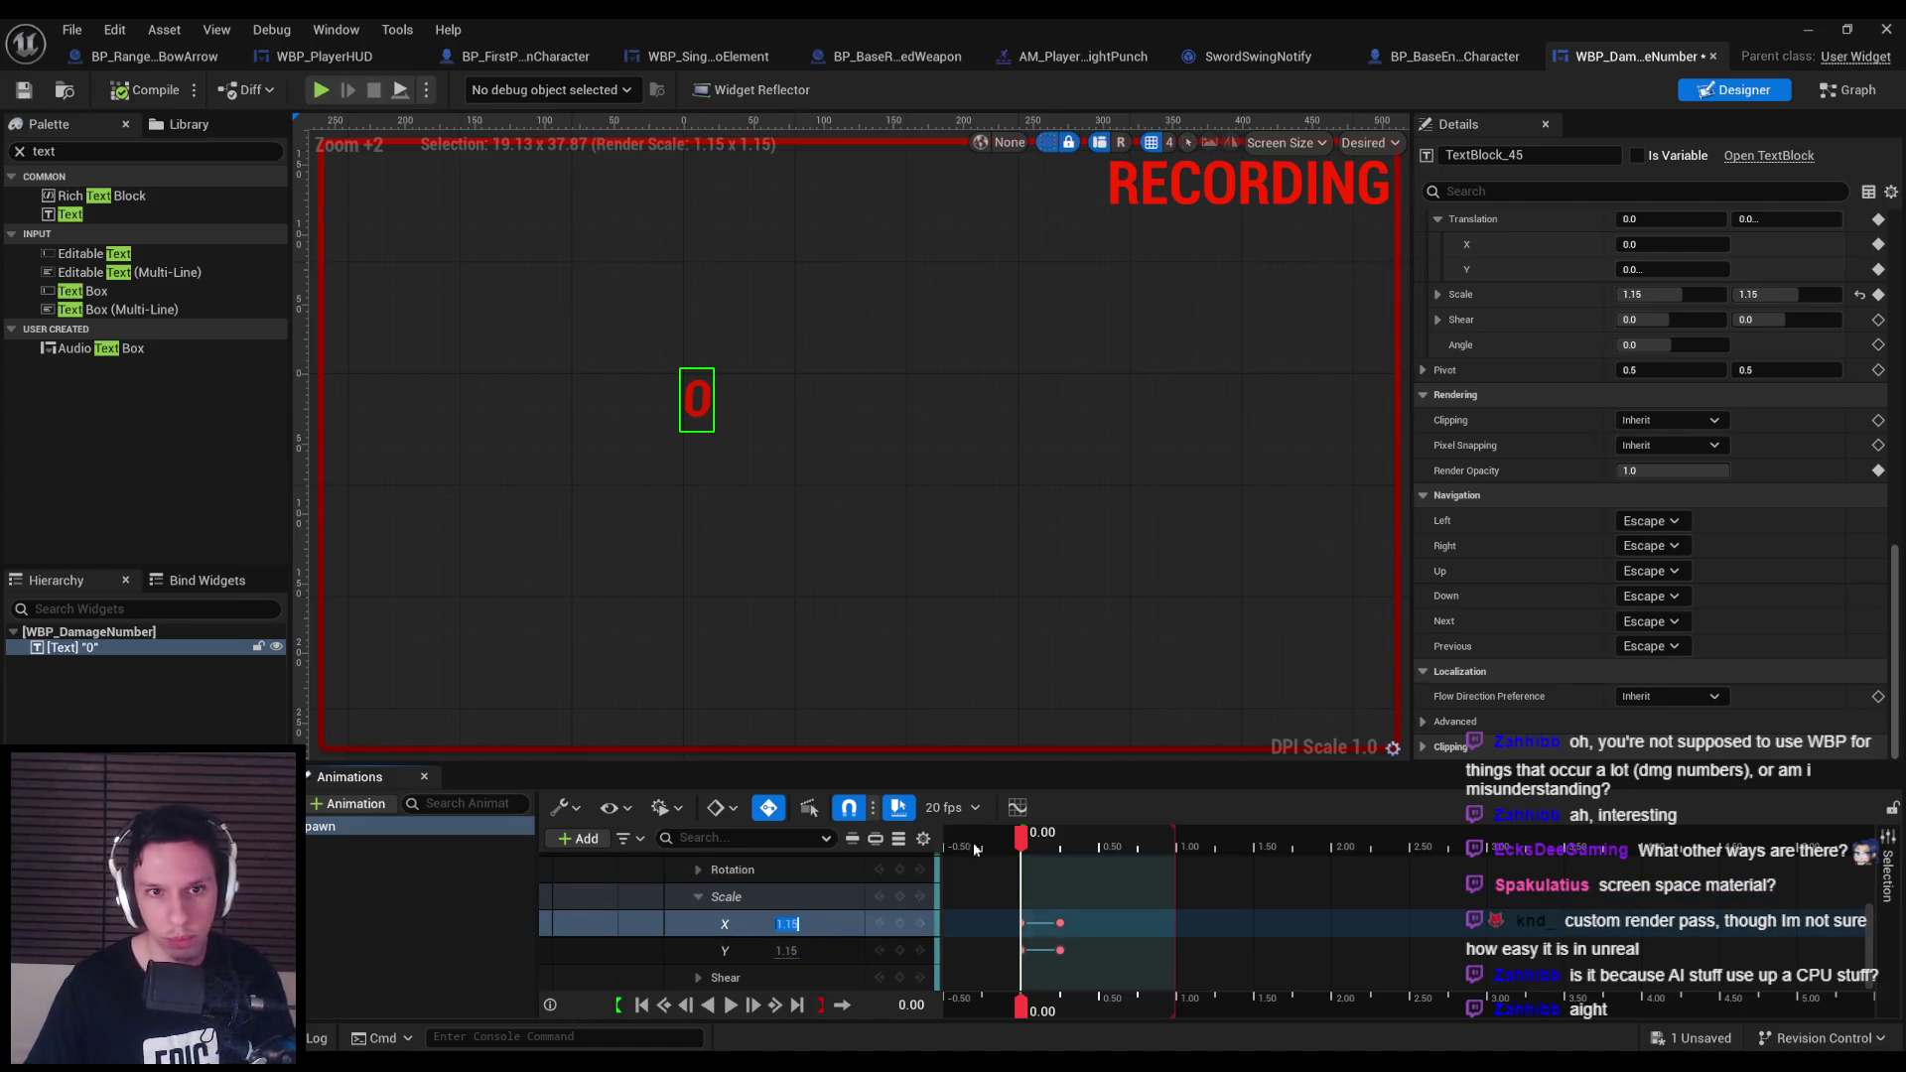
{"action": "mouse_move", "coordinate": [1028, 839]}
{"action": "left_mouse_down"}
{"action": "mouse_move", "coordinate": [1087, 839]}
{"action": "mouse_move", "coordinate": [992, 851]}
{"action": "mouse_move", "coordinate": [1117, 841]}
{"action": "mouse_move", "coordinate": [1025, 844]}
{"action": "mouse_move", "coordinate": [1176, 860]}
{"action": "mouse_move", "coordinate": [1023, 860]}
{"action": "mouse_move", "coordinate": [1163, 860]}
{"action": "mouse_move", "coordinate": [1025, 881]}
{"action": "left_mouse_up"}
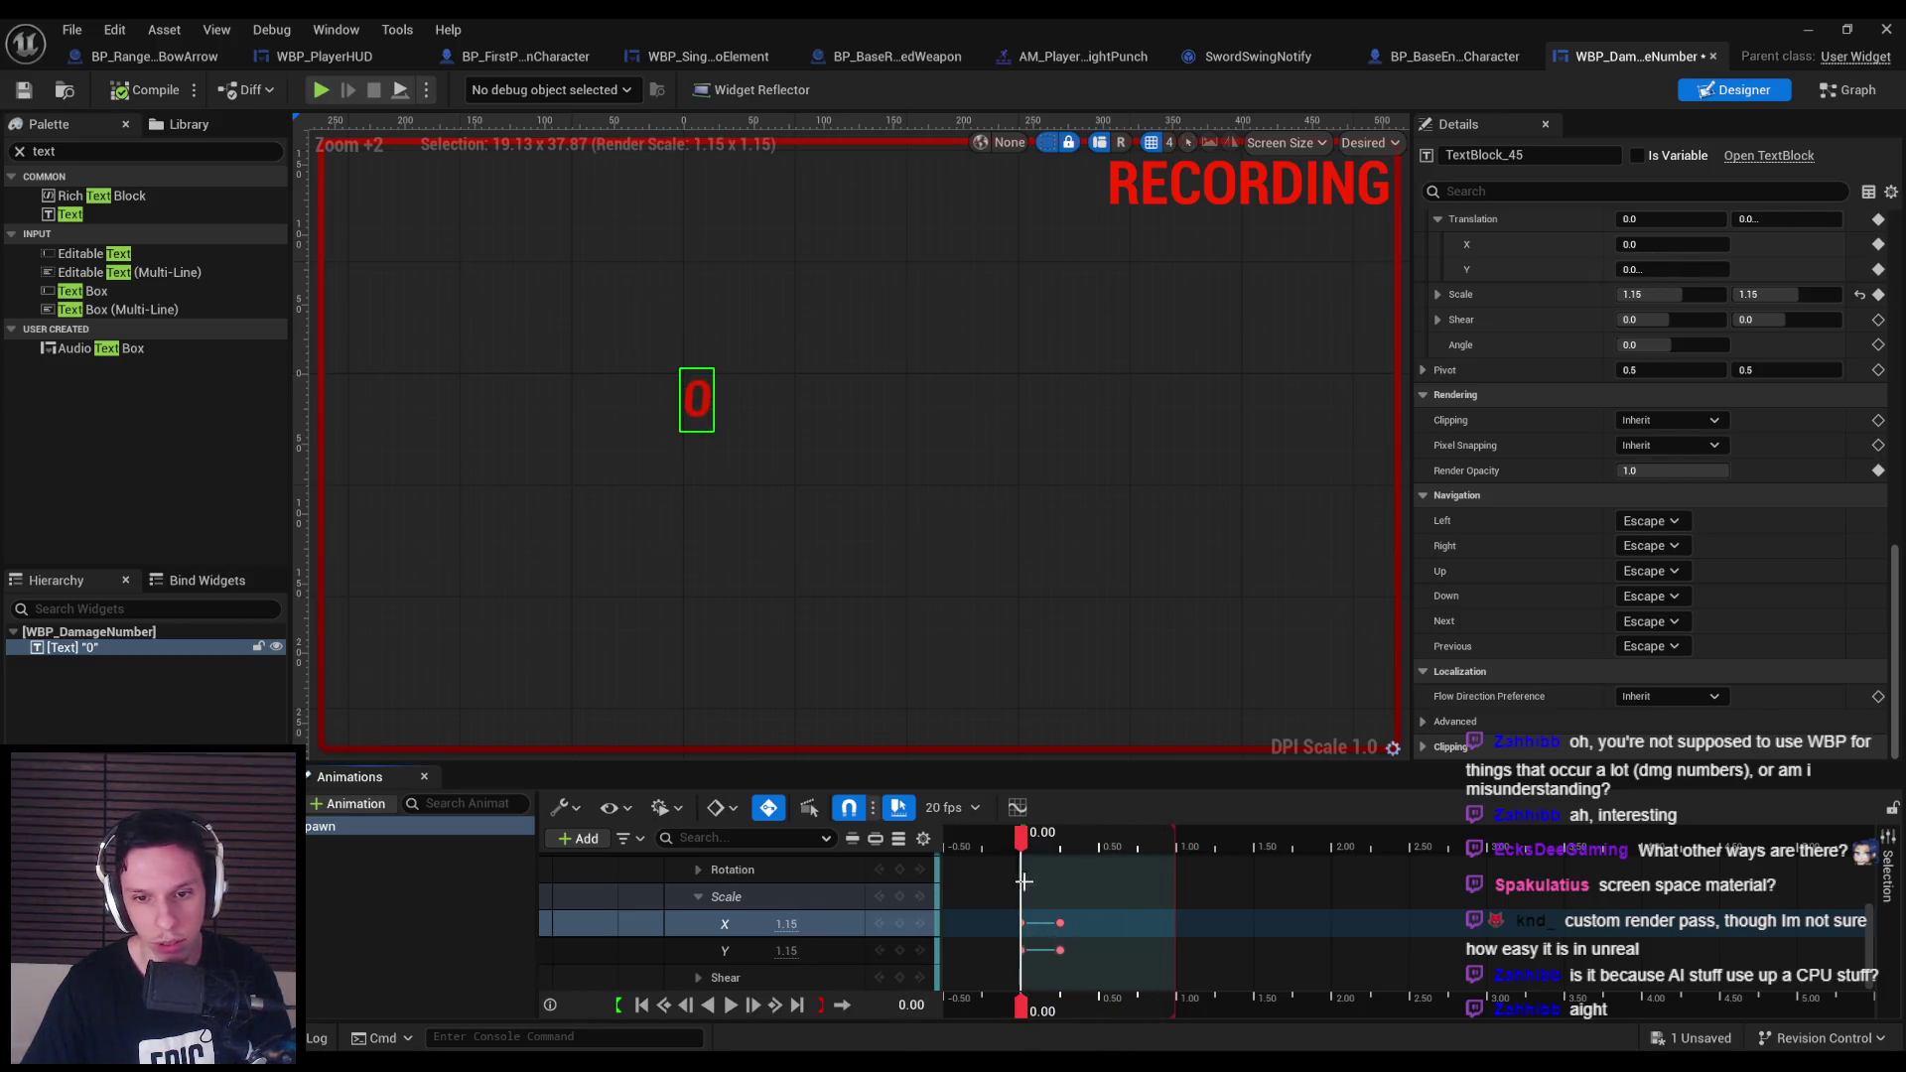
{"action": "key", "text": "ctrl+s"}
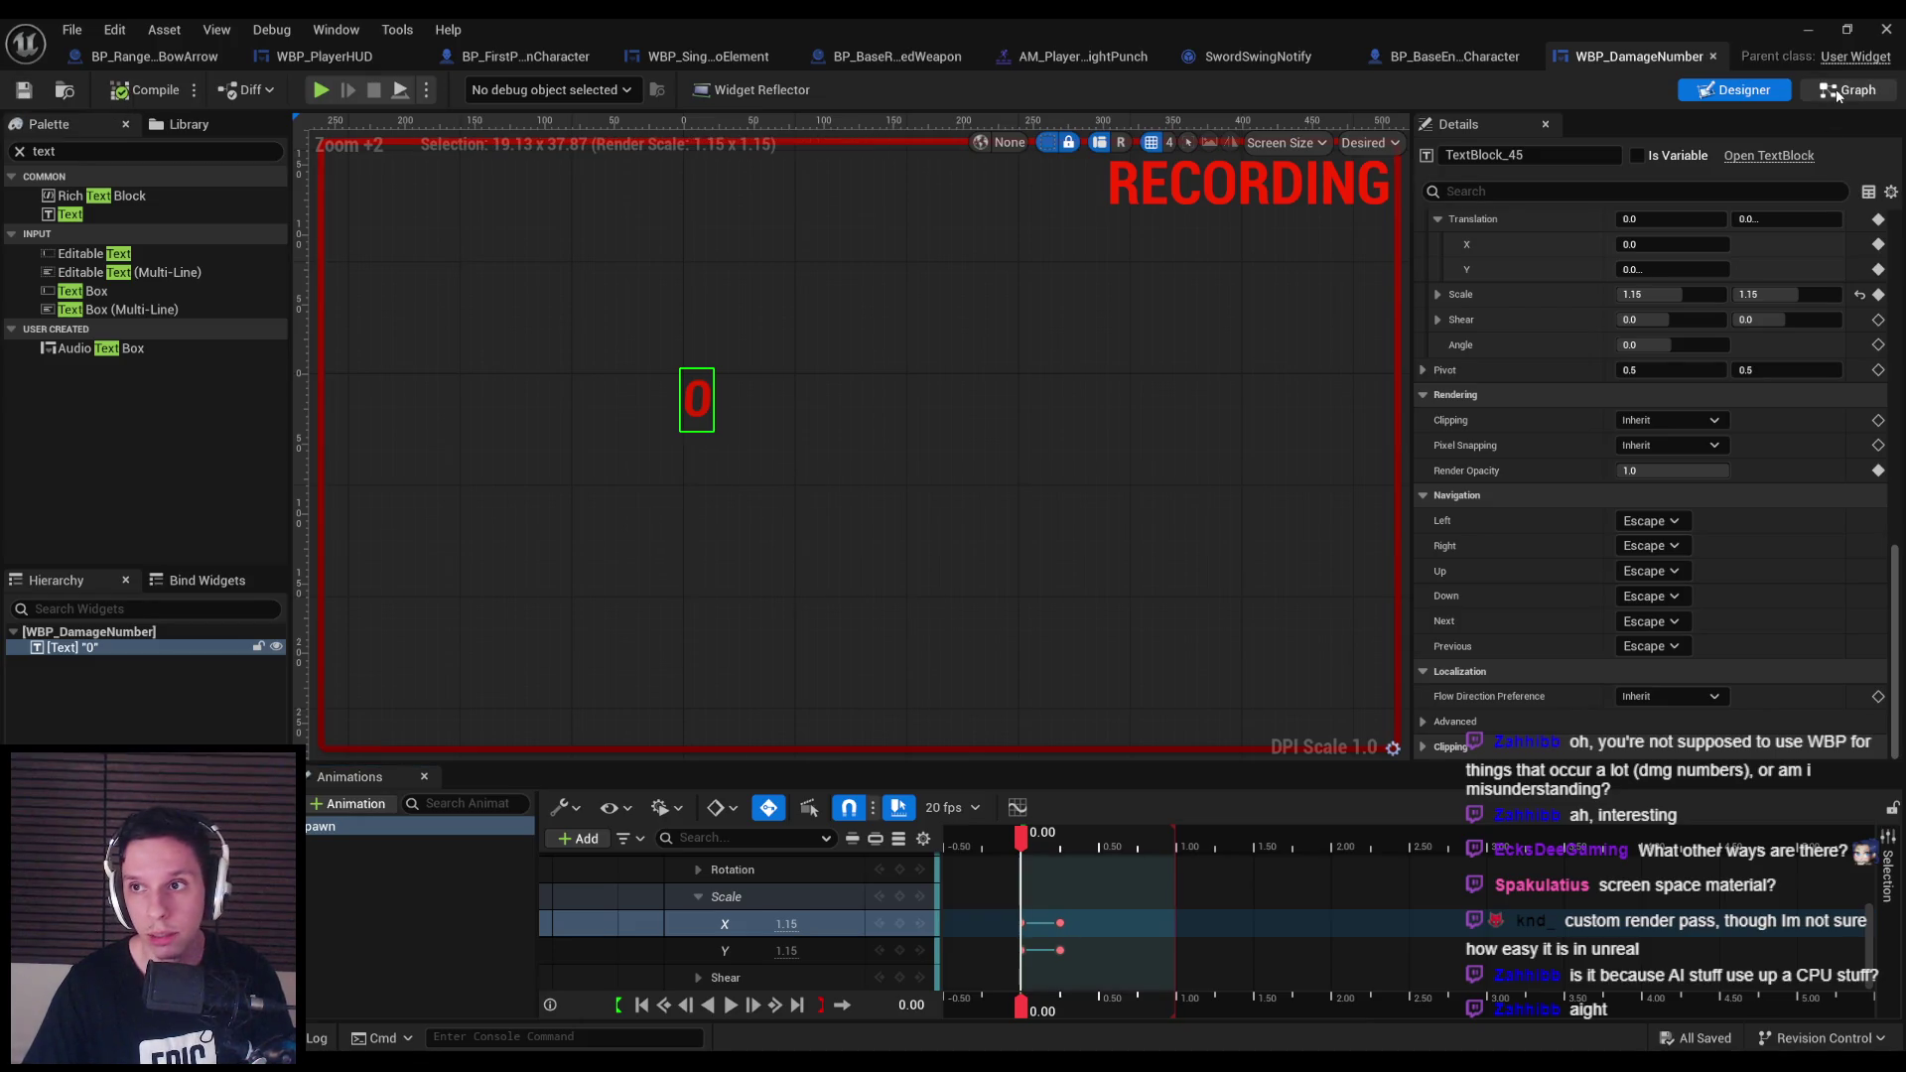
Replace Pre Construct and Tick with Play Animation with Finished event on Self with Spawn.
{"action": "left_click", "coordinate": [1838, 92]}
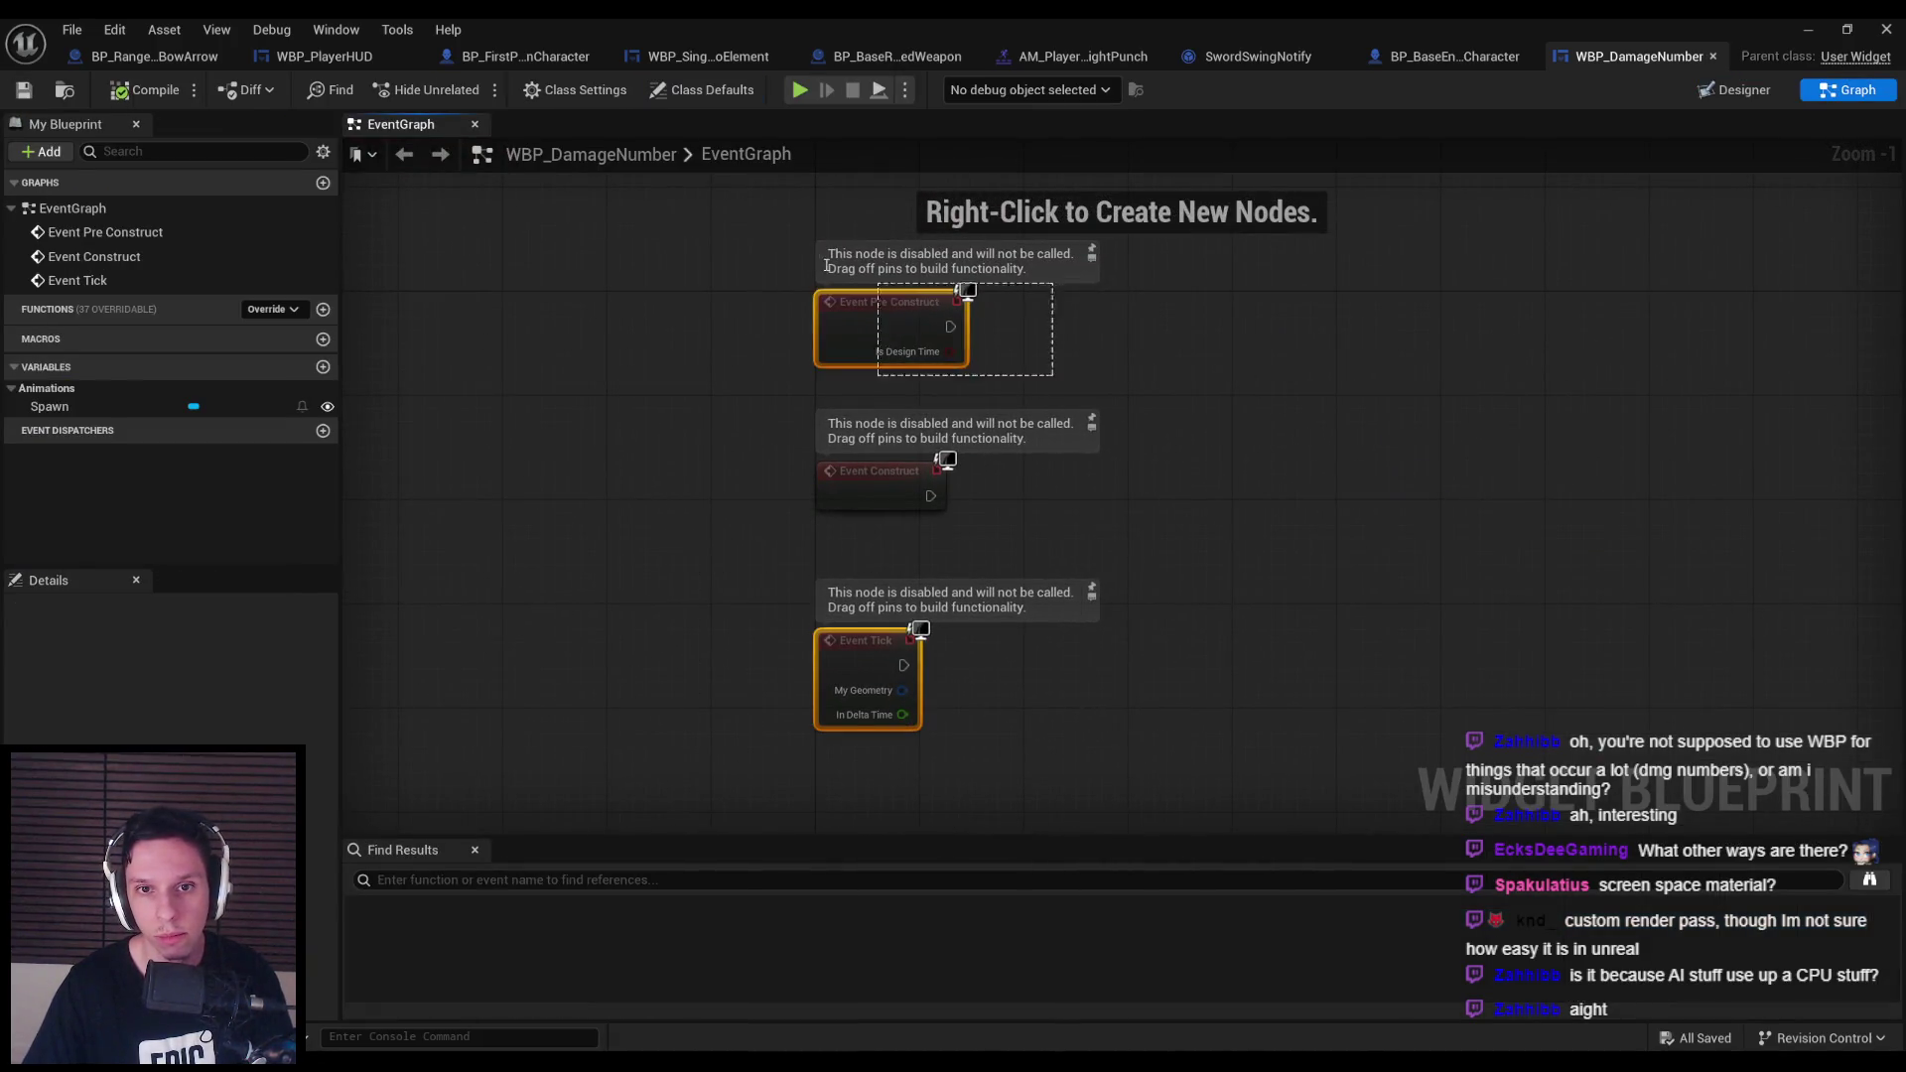
{"action": "key", "text": "Delete"}
{"action": "left_click_drag", "start_coordinate": [930, 496], "coordinate": [1011, 485]}
{"action": "type", "text": "play animation"}
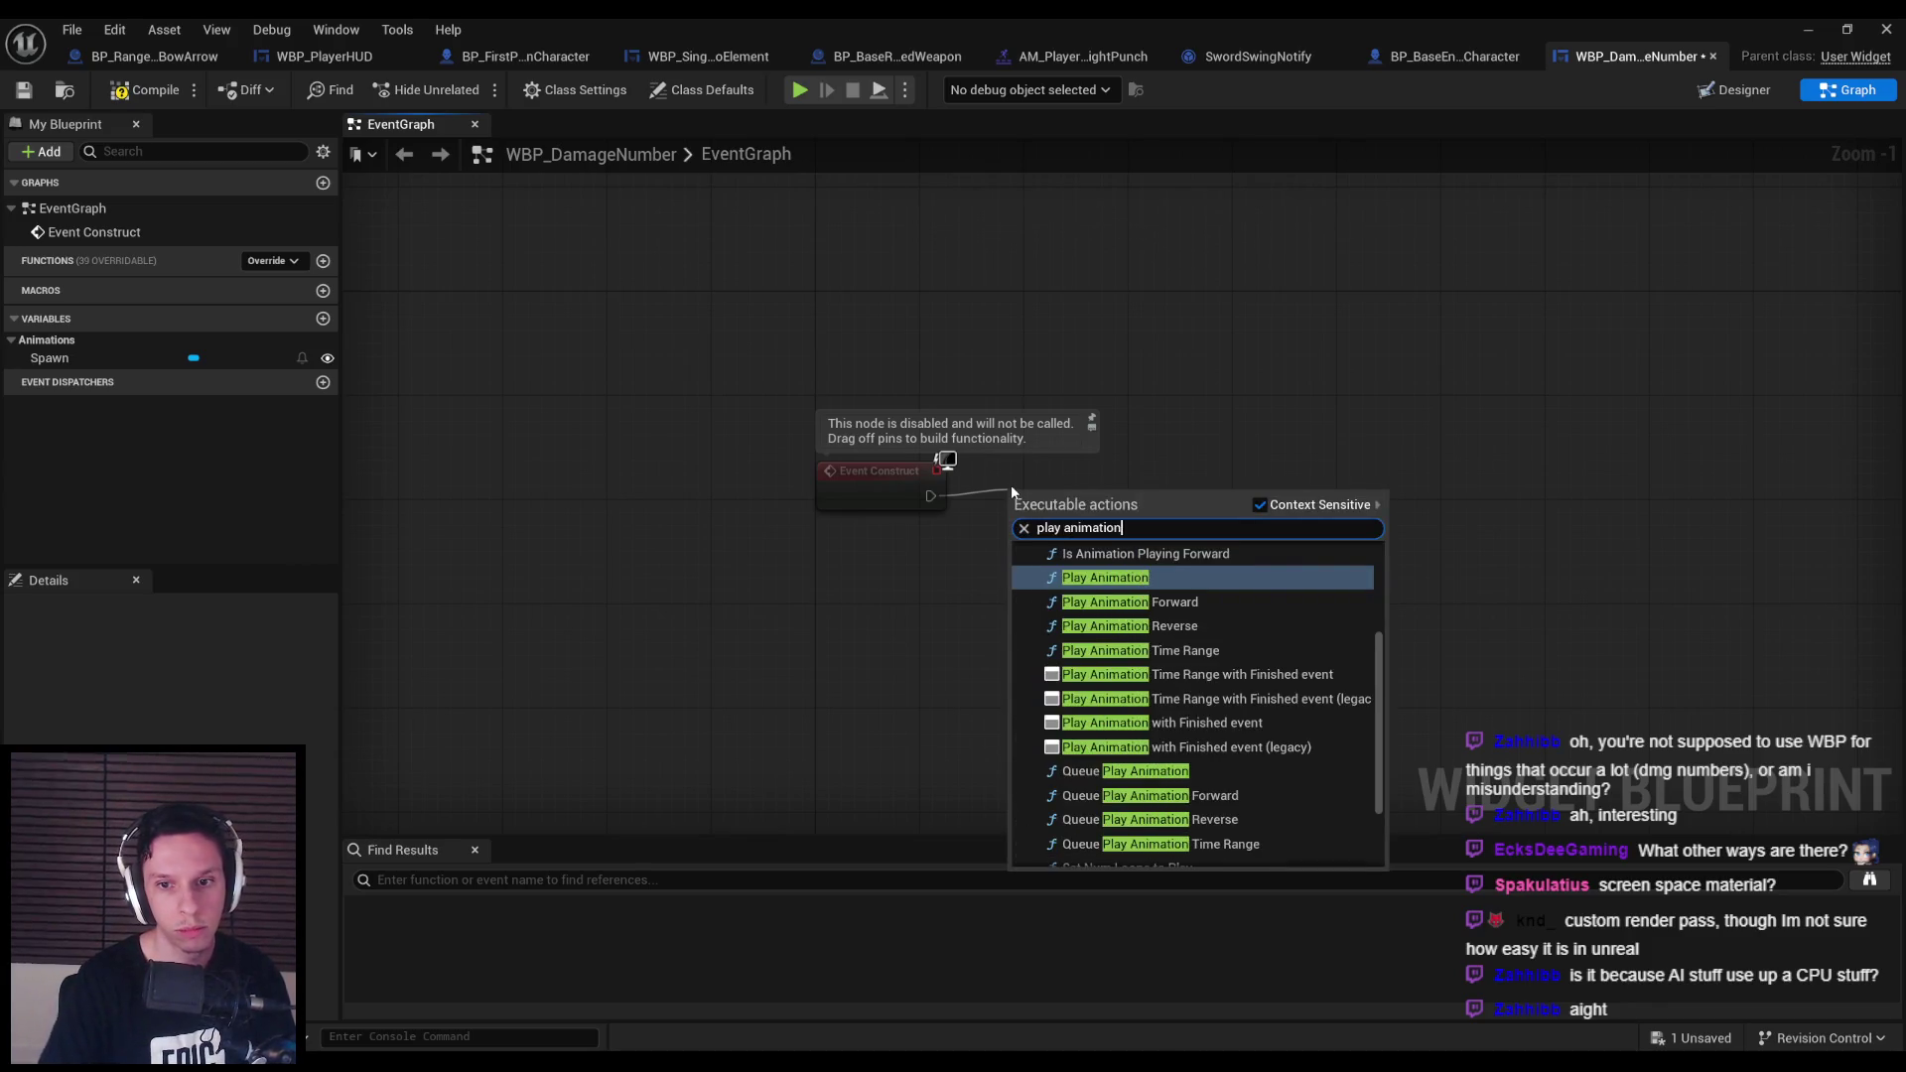
{"action": "left_click", "coordinate": [1183, 722]}
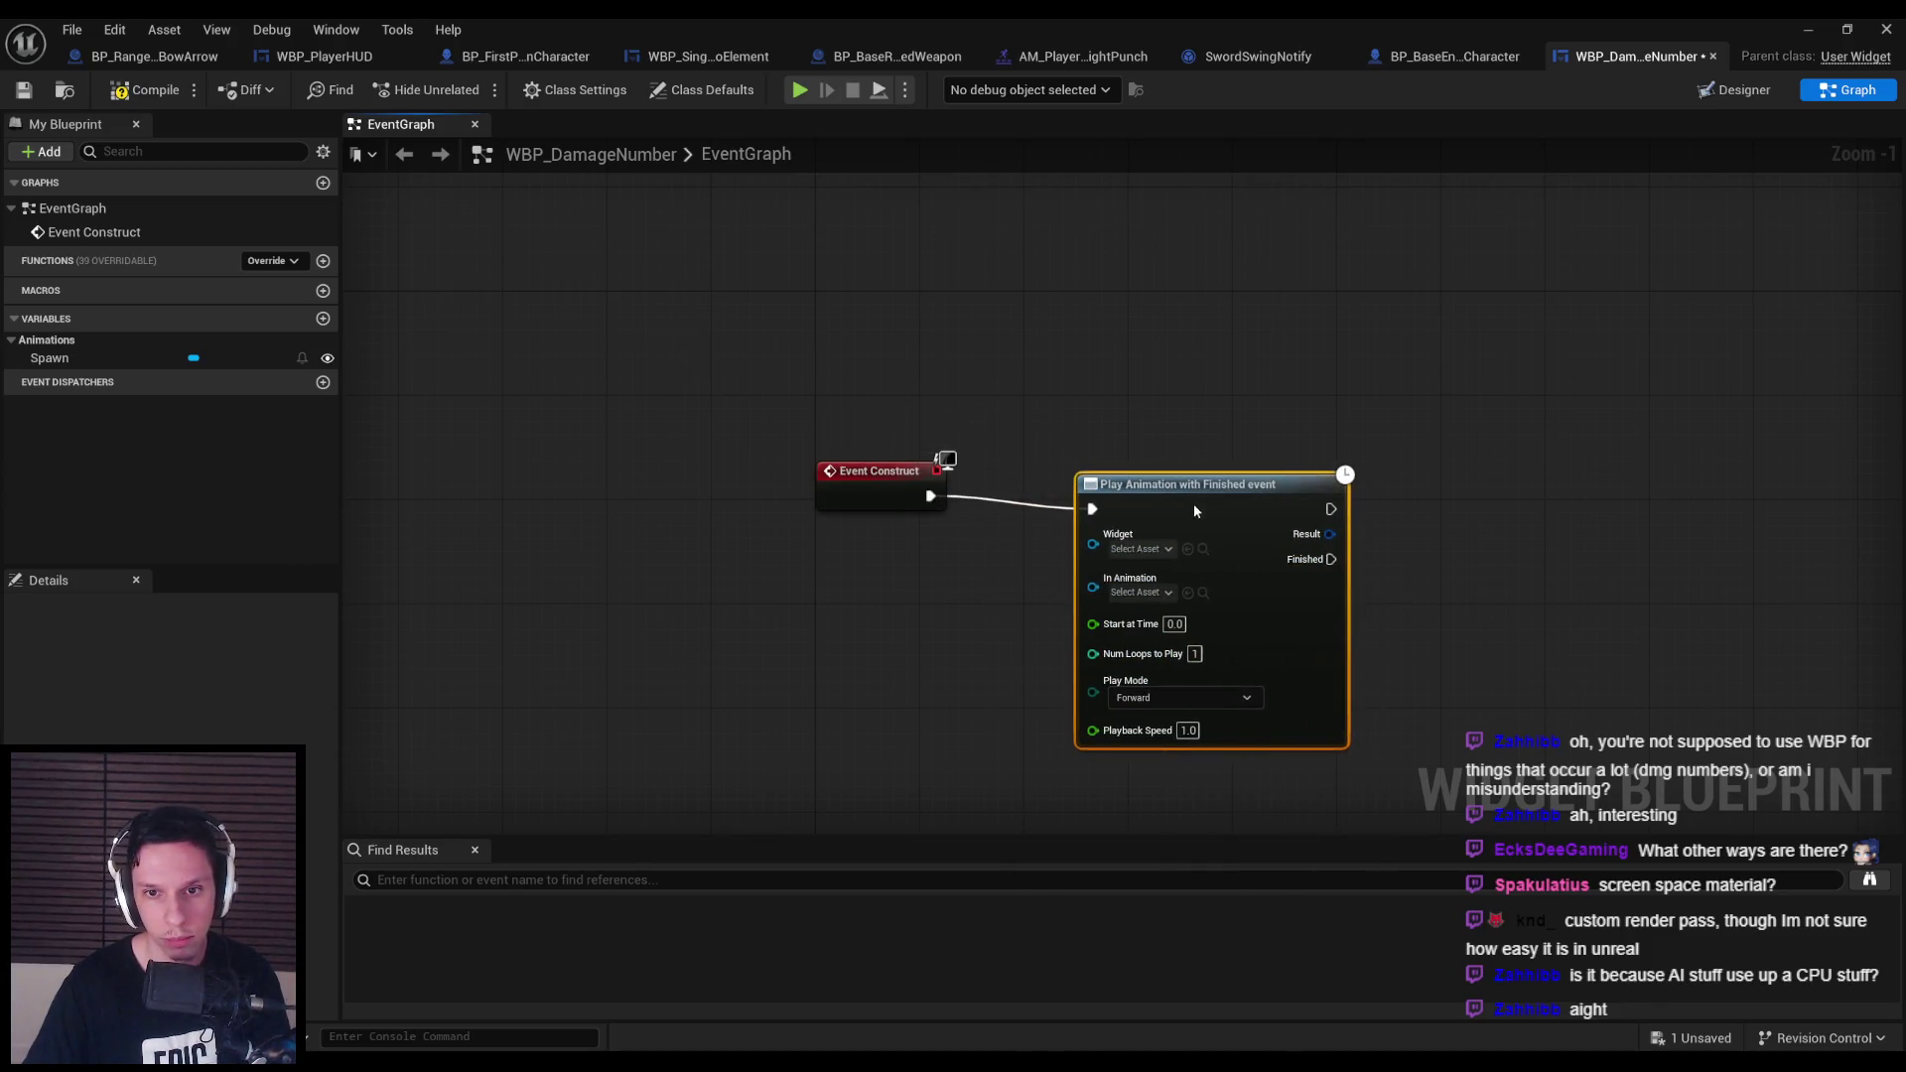
{"action": "type", "text": "self"}
{"action": "left_click_drag", "start_coordinate": [1063, 542], "coordinate": [953, 541]}
{"action": "key", "text": "Return"}
{"action": "mouse_move", "coordinate": [59, 364]}
{"action": "left_mouse_down"}
{"action": "mouse_move", "coordinate": [958, 615]}
{"action": "mouse_move", "coordinate": [919, 574]}
{"action": "mouse_move", "coordinate": [1098, 557]}
{"action": "left_mouse_up"}
{"action": "left_click", "coordinate": [953, 594]}
Call Remove from Parent when the animation finishes, compile, and return to Designer.
{"action": "left_click_drag", "start_coordinate": [1331, 546], "coordinate": [1462, 574]}
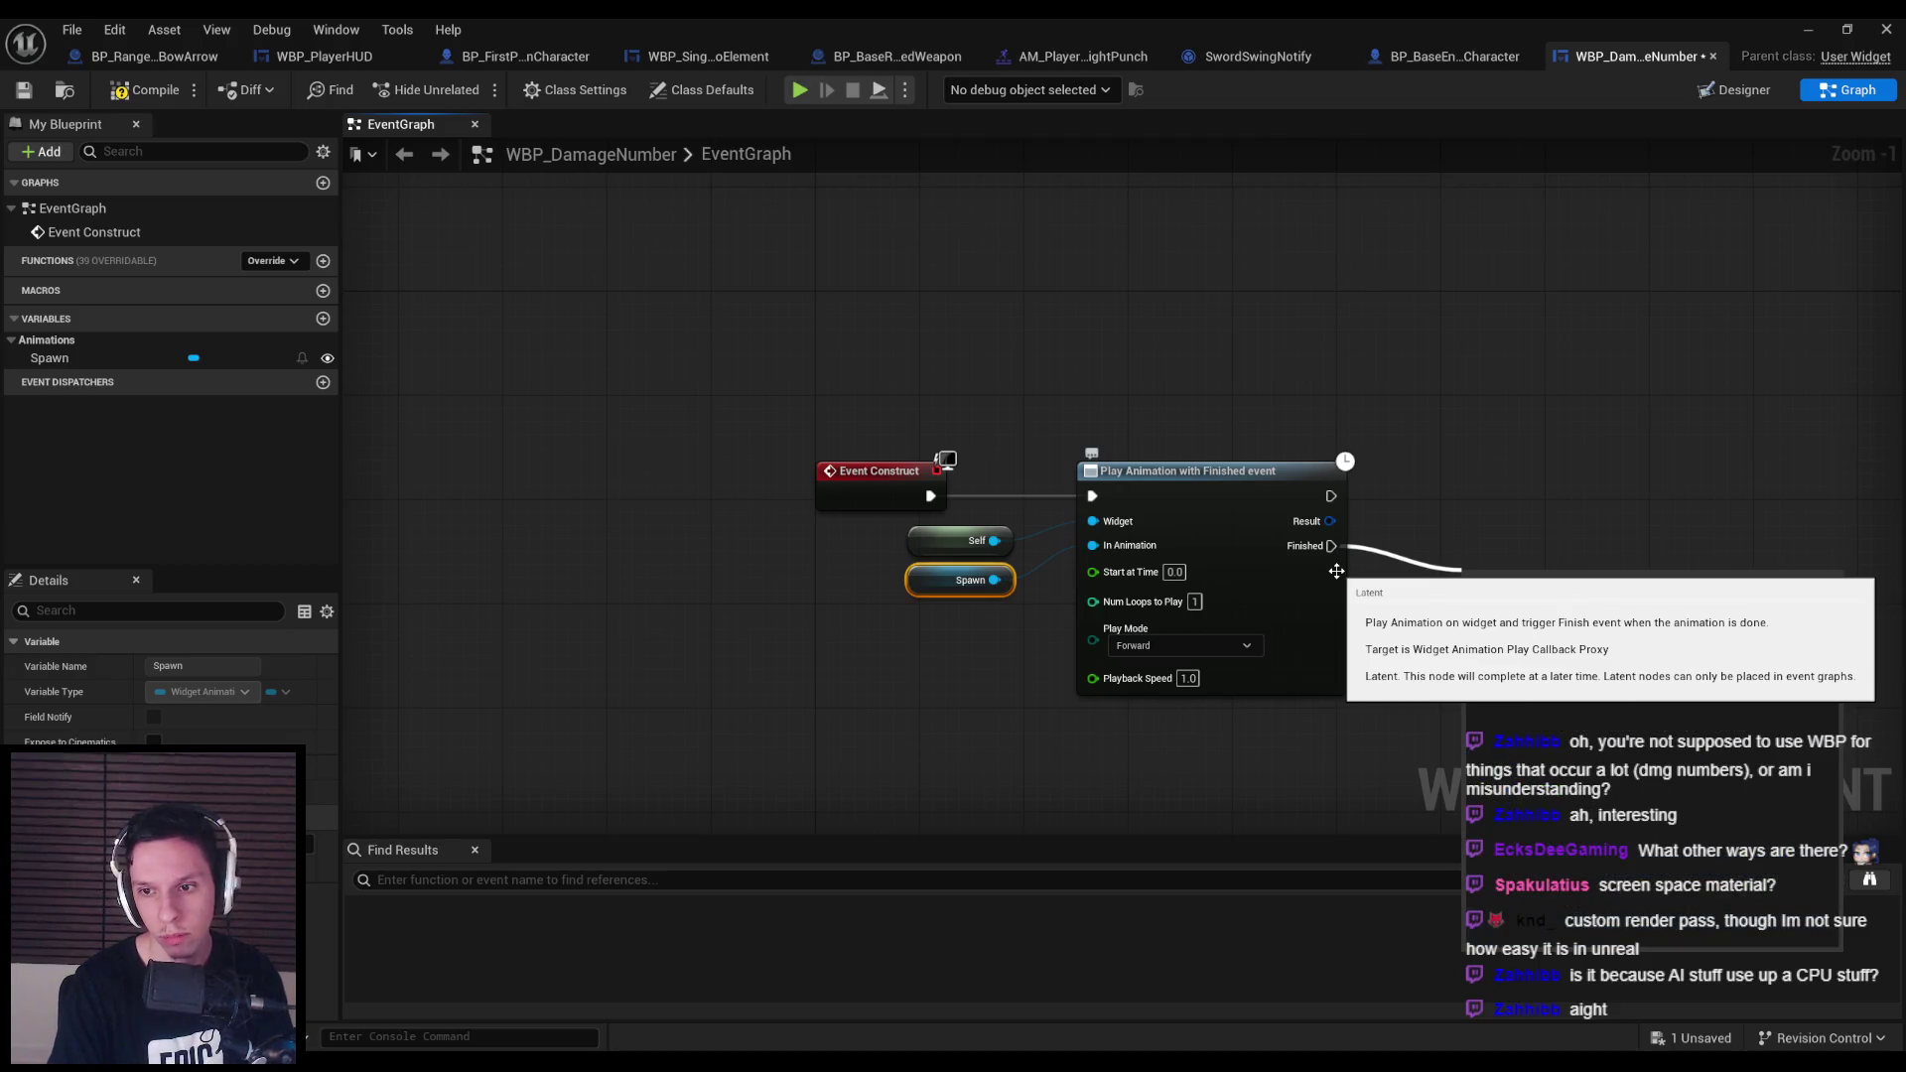
{"action": "key", "text": "Return"}
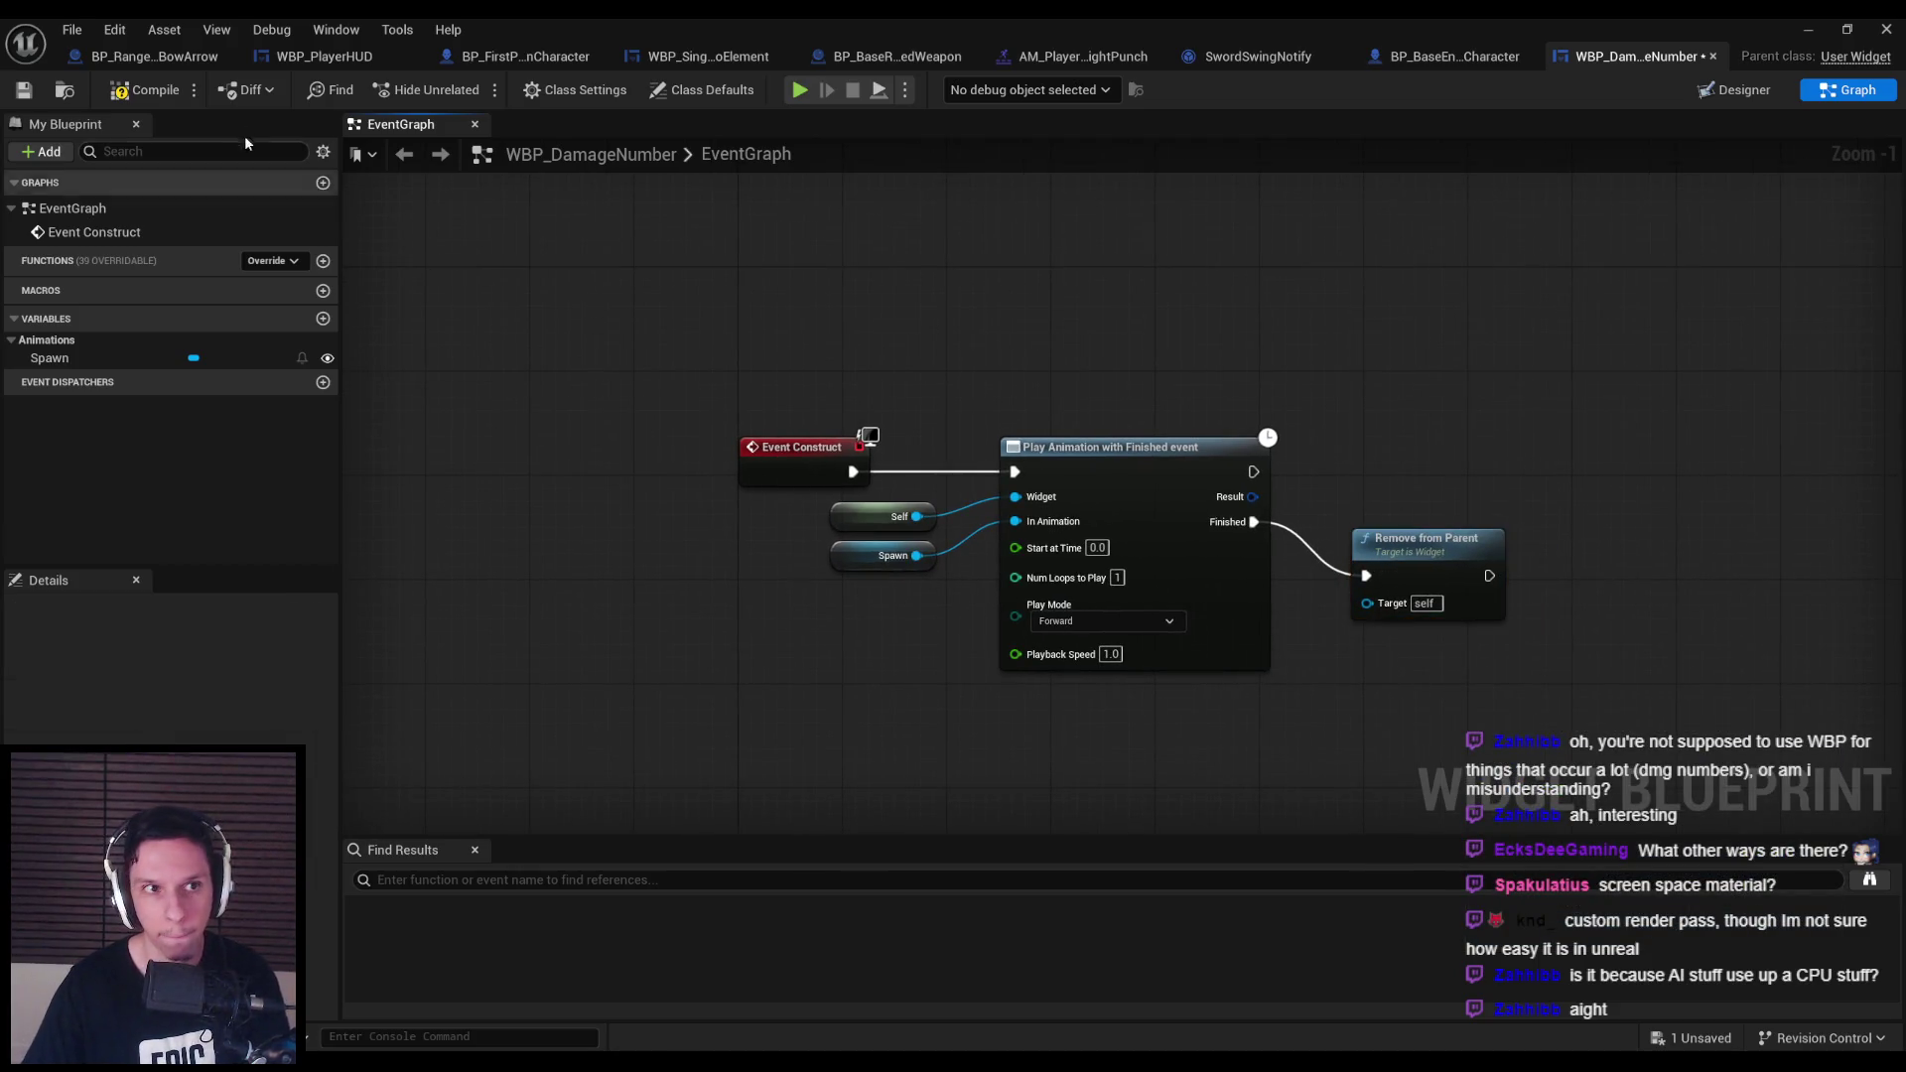
{"action": "left_click", "coordinate": [145, 89]}
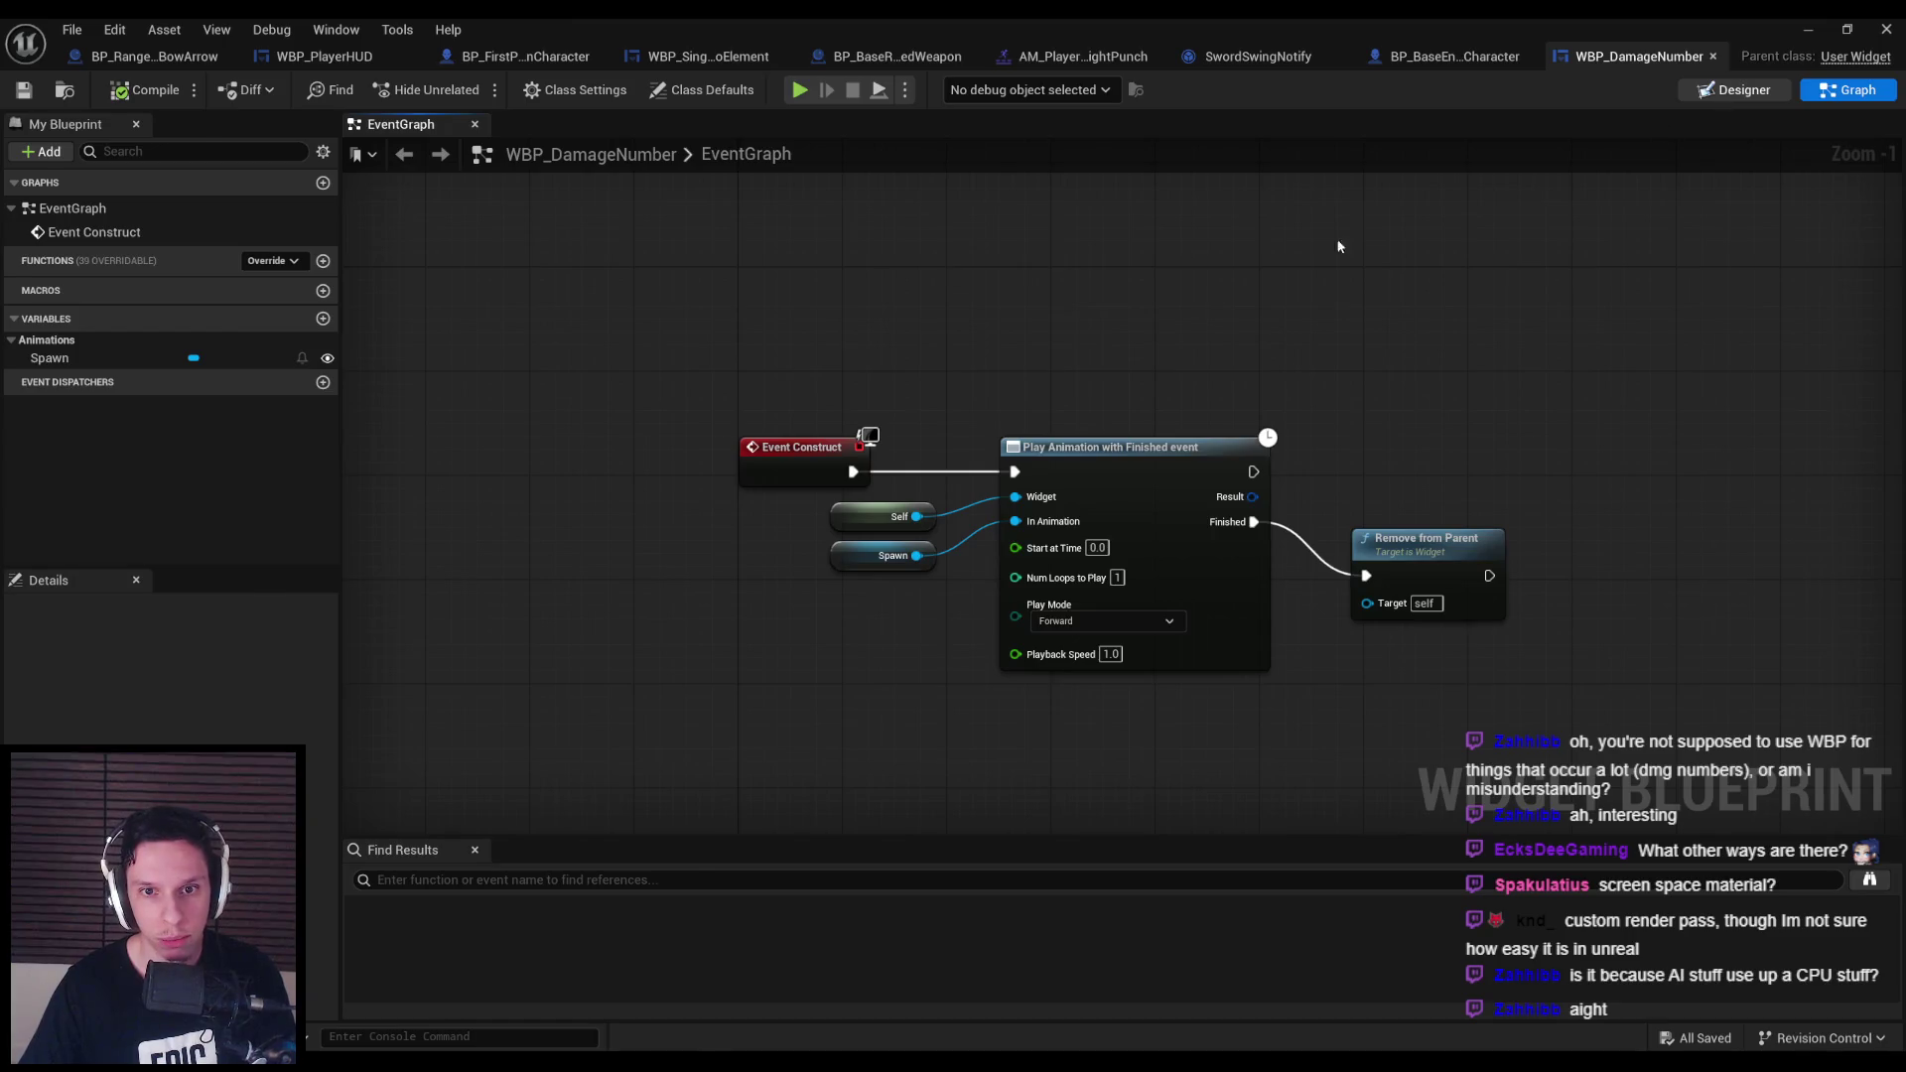
{"action": "left_click", "coordinate": [1719, 91]}
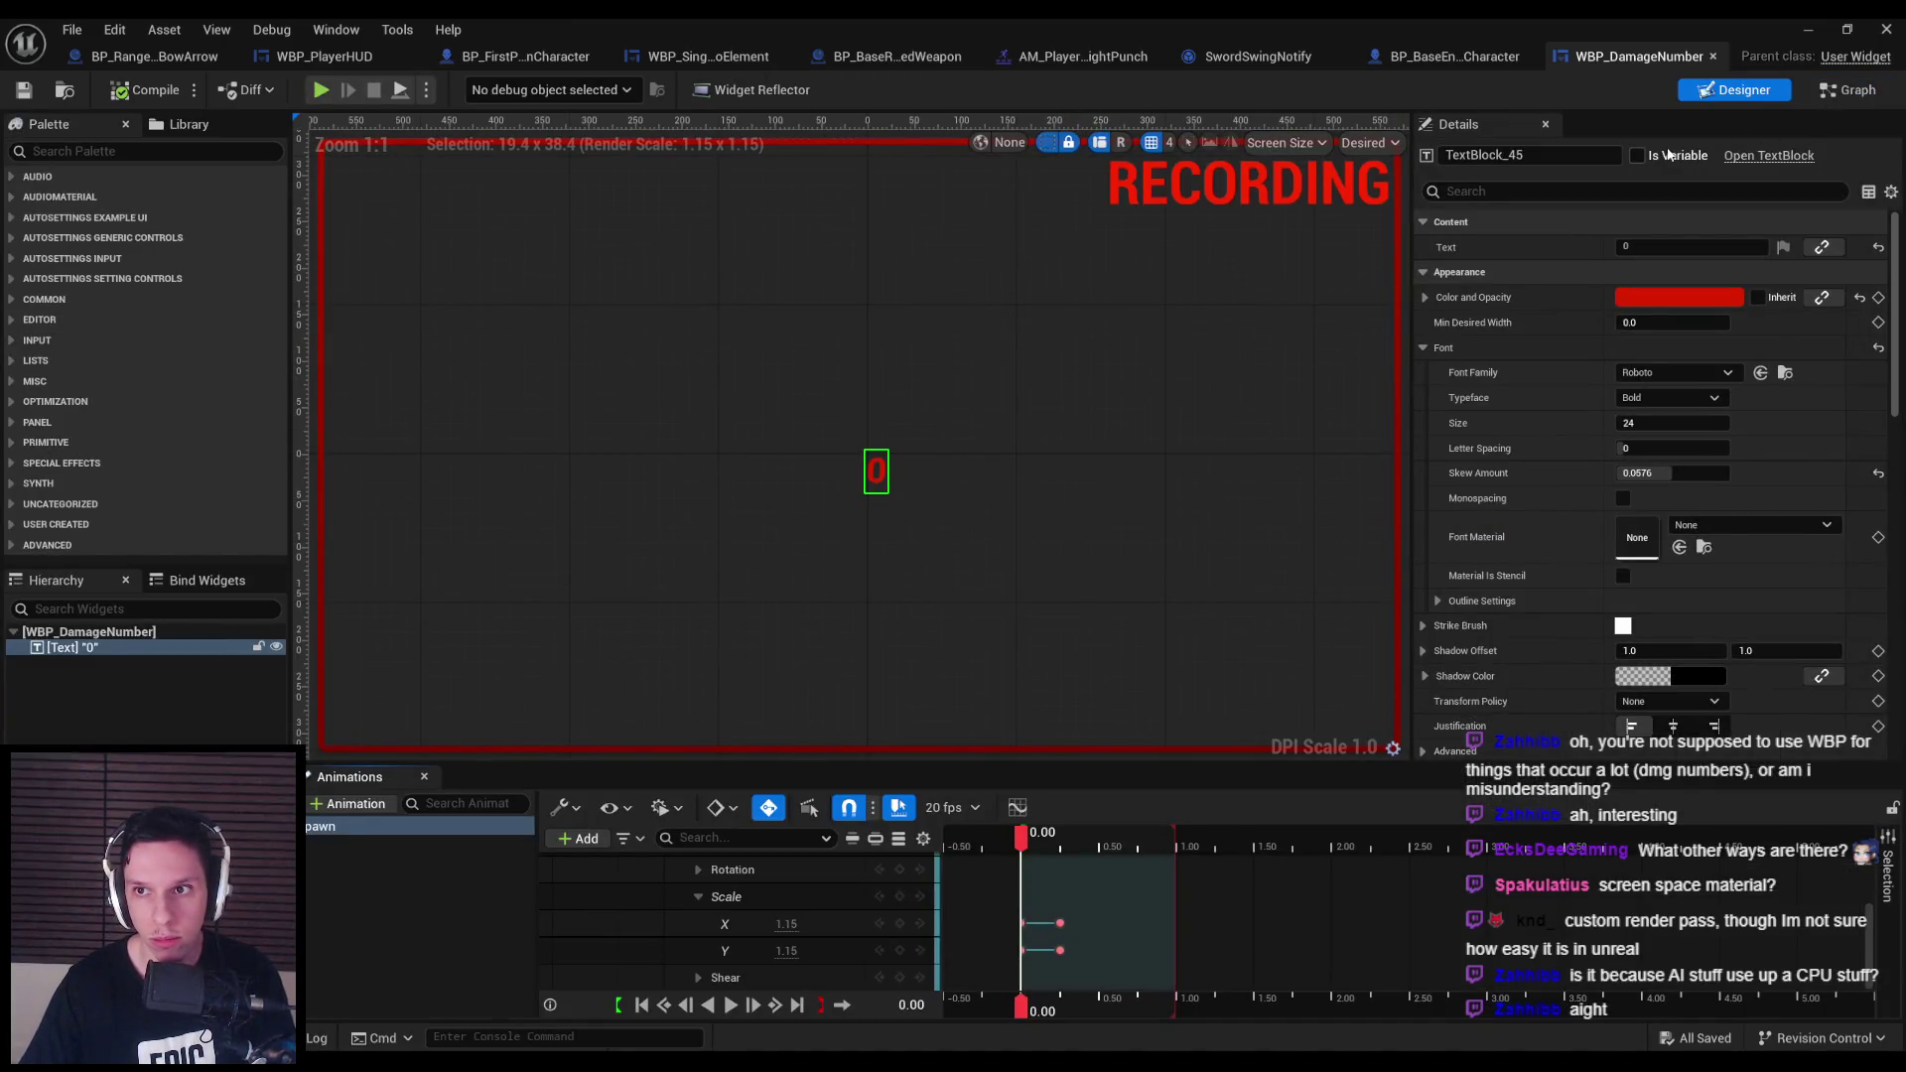
Add a TextBlock_45 getter feeding a SetText (Text) node in the event graph.
{"action": "key", "text": "shift+F4"}
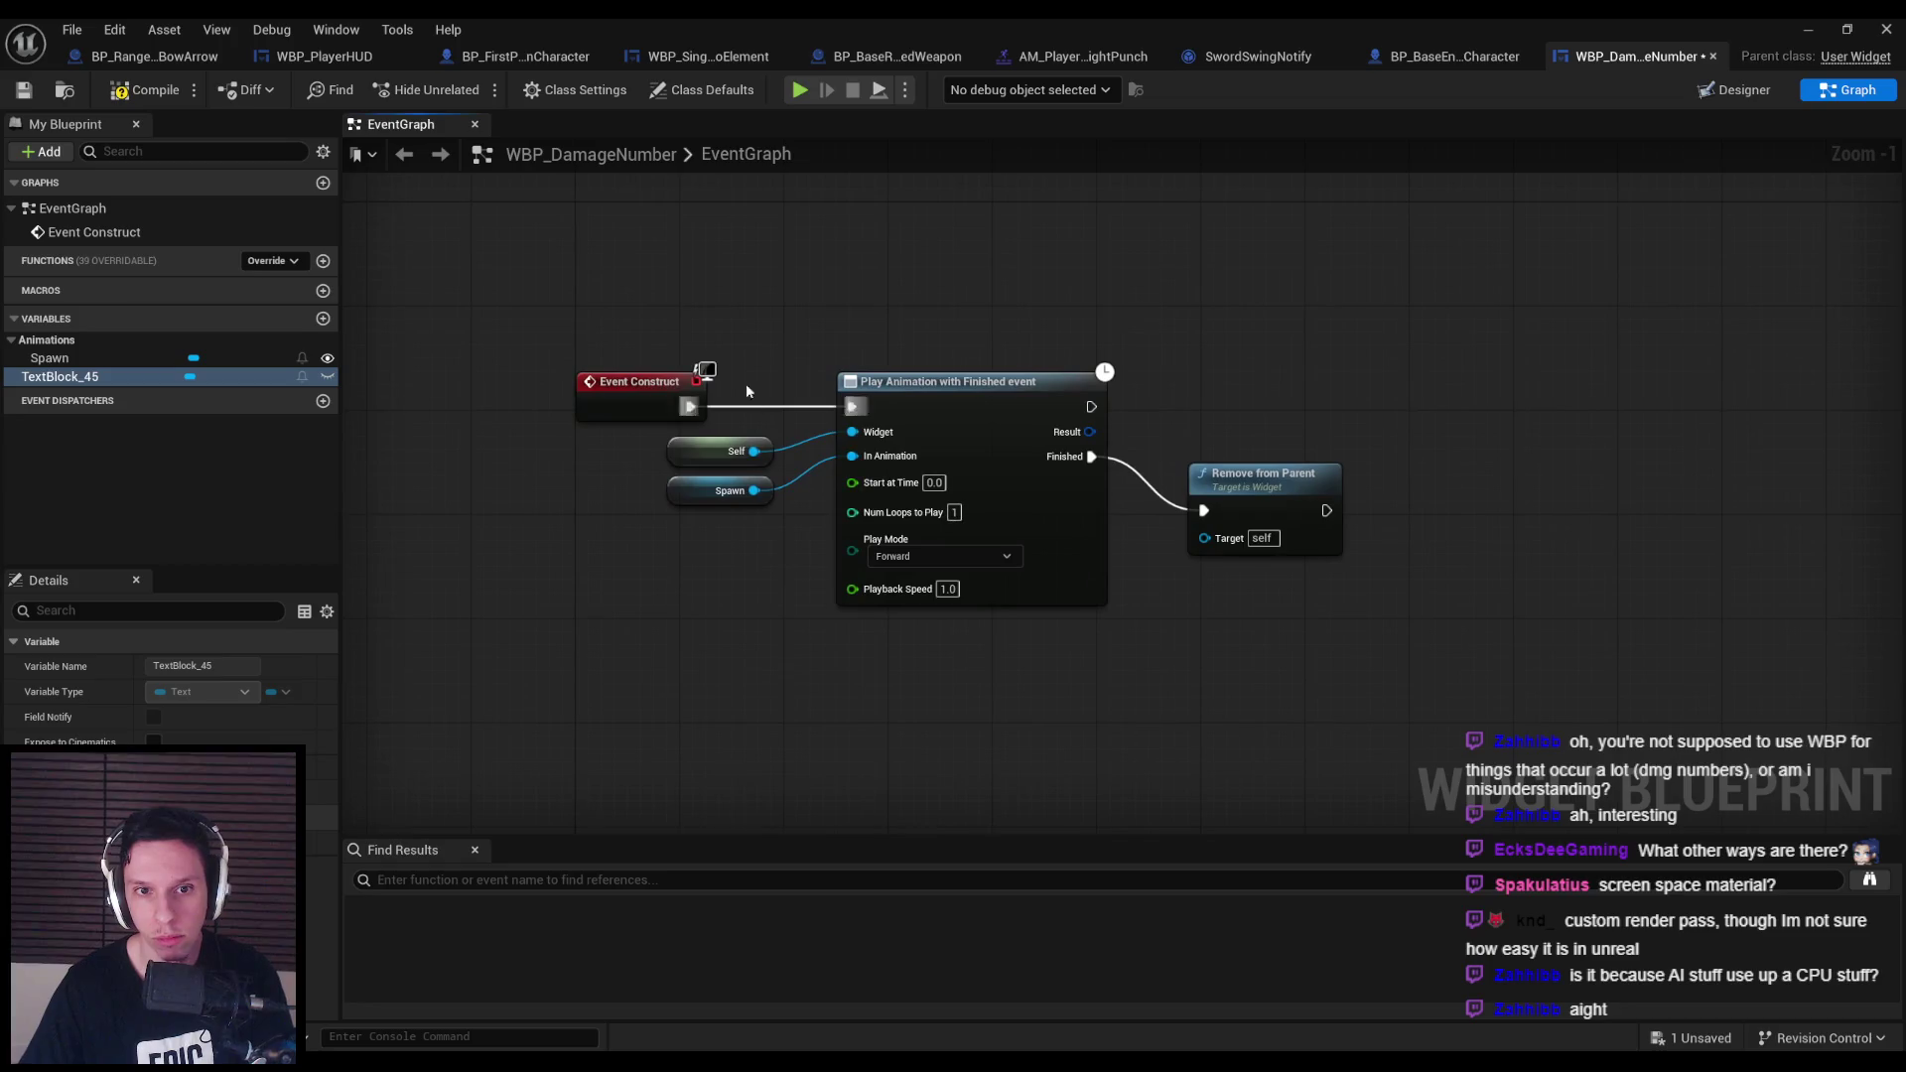
{"action": "left_click_drag", "start_coordinate": [930, 459], "coordinate": [1373, 459]}
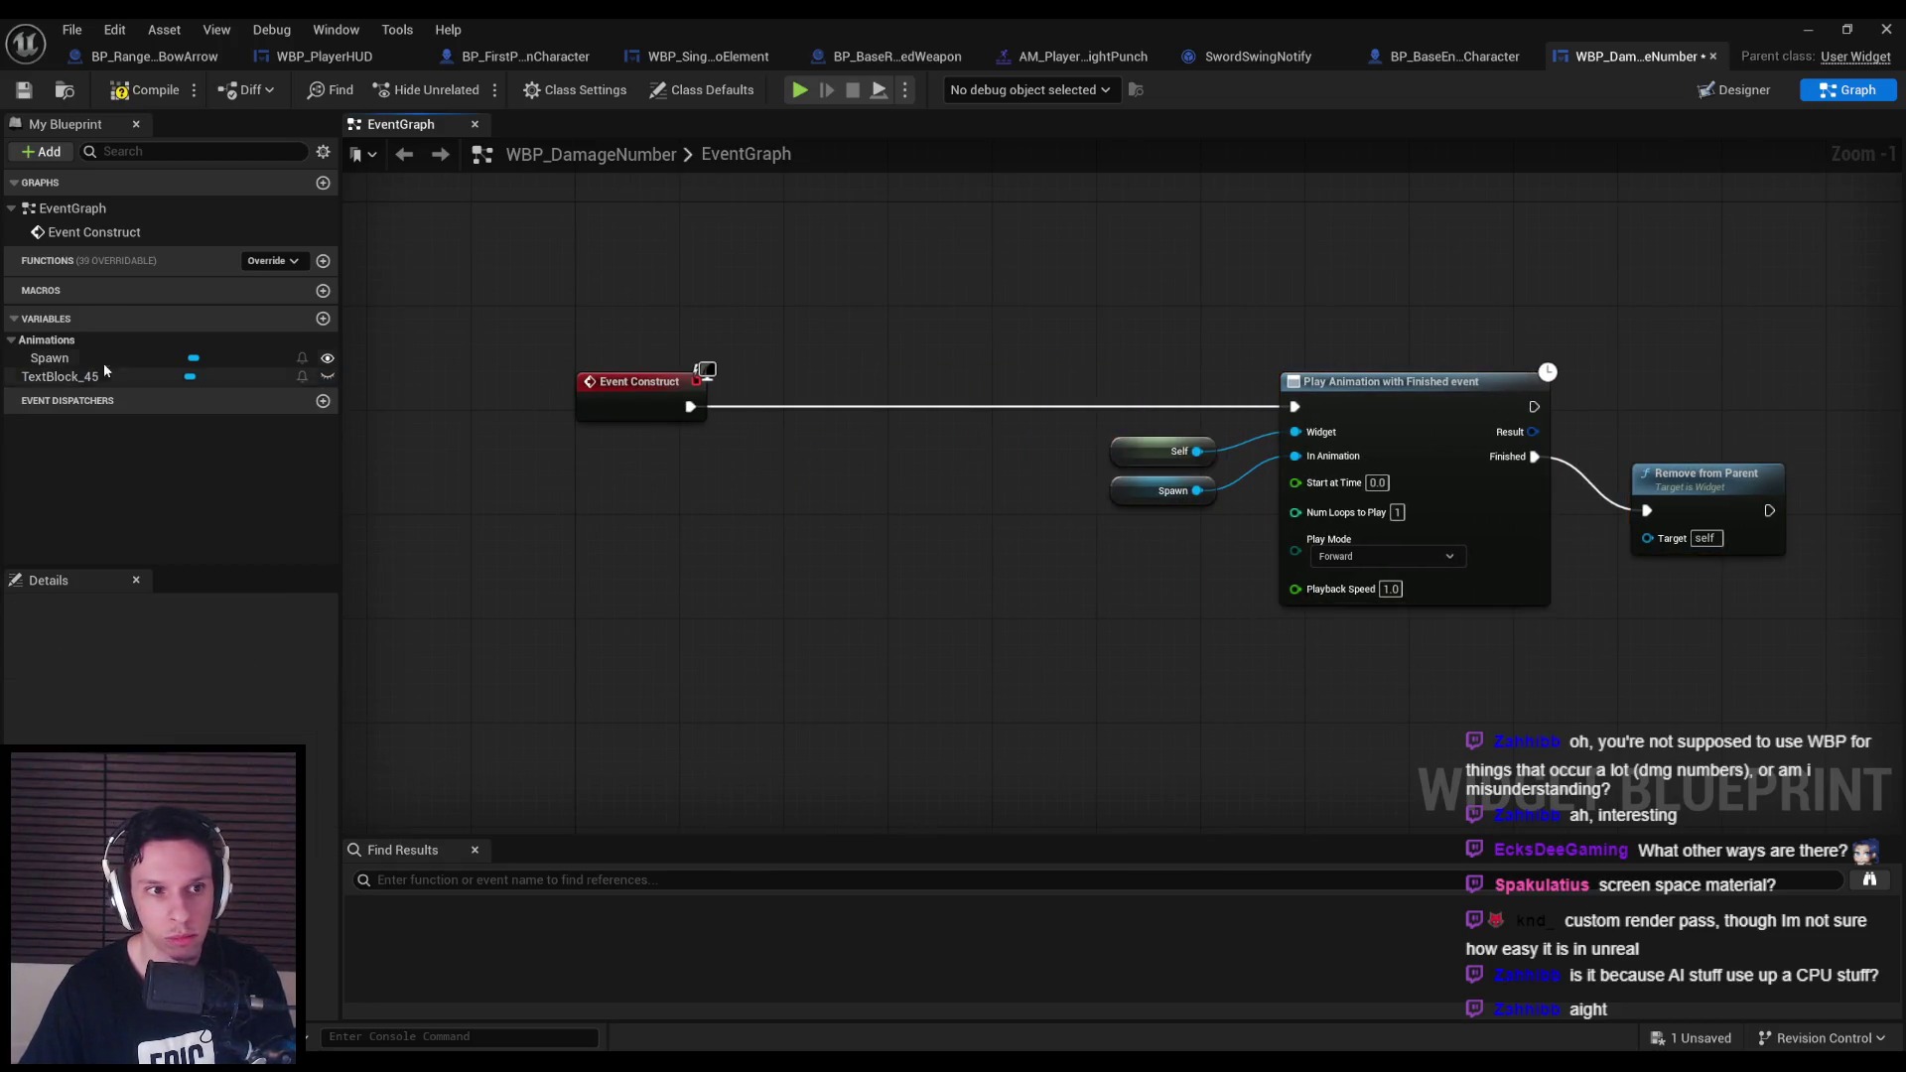
{"action": "mouse_move", "coordinate": [60, 376]}
{"action": "left_mouse_down"}
{"action": "mouse_move", "coordinate": [650, 487]}
{"action": "mouse_move", "coordinate": [822, 478]}
{"action": "mouse_move", "coordinate": [797, 472]}
{"action": "mouse_move", "coordinate": [913, 374]}
{"action": "mouse_move", "coordinate": [690, 406]}
{"action": "left_mouse_up"}
{"action": "left_click", "coordinate": [864, 407]}
{"action": "type", "text": "tooltip"}
{"action": "left_click", "coordinate": [901, 825]}
{"action": "key", "text": "Delete"}
{"action": "type", "text": "settext"}
{"action": "left_click", "coordinate": [893, 817]}
Promote In Text to a DamageNumberText variable and run SetText before Play Animation.
{"action": "left_click_drag", "start_coordinate": [852, 457], "coordinate": [760, 520]}
{"action": "left_click", "coordinate": [824, 586]}
{"action": "type", "text": "DamageNumber"}
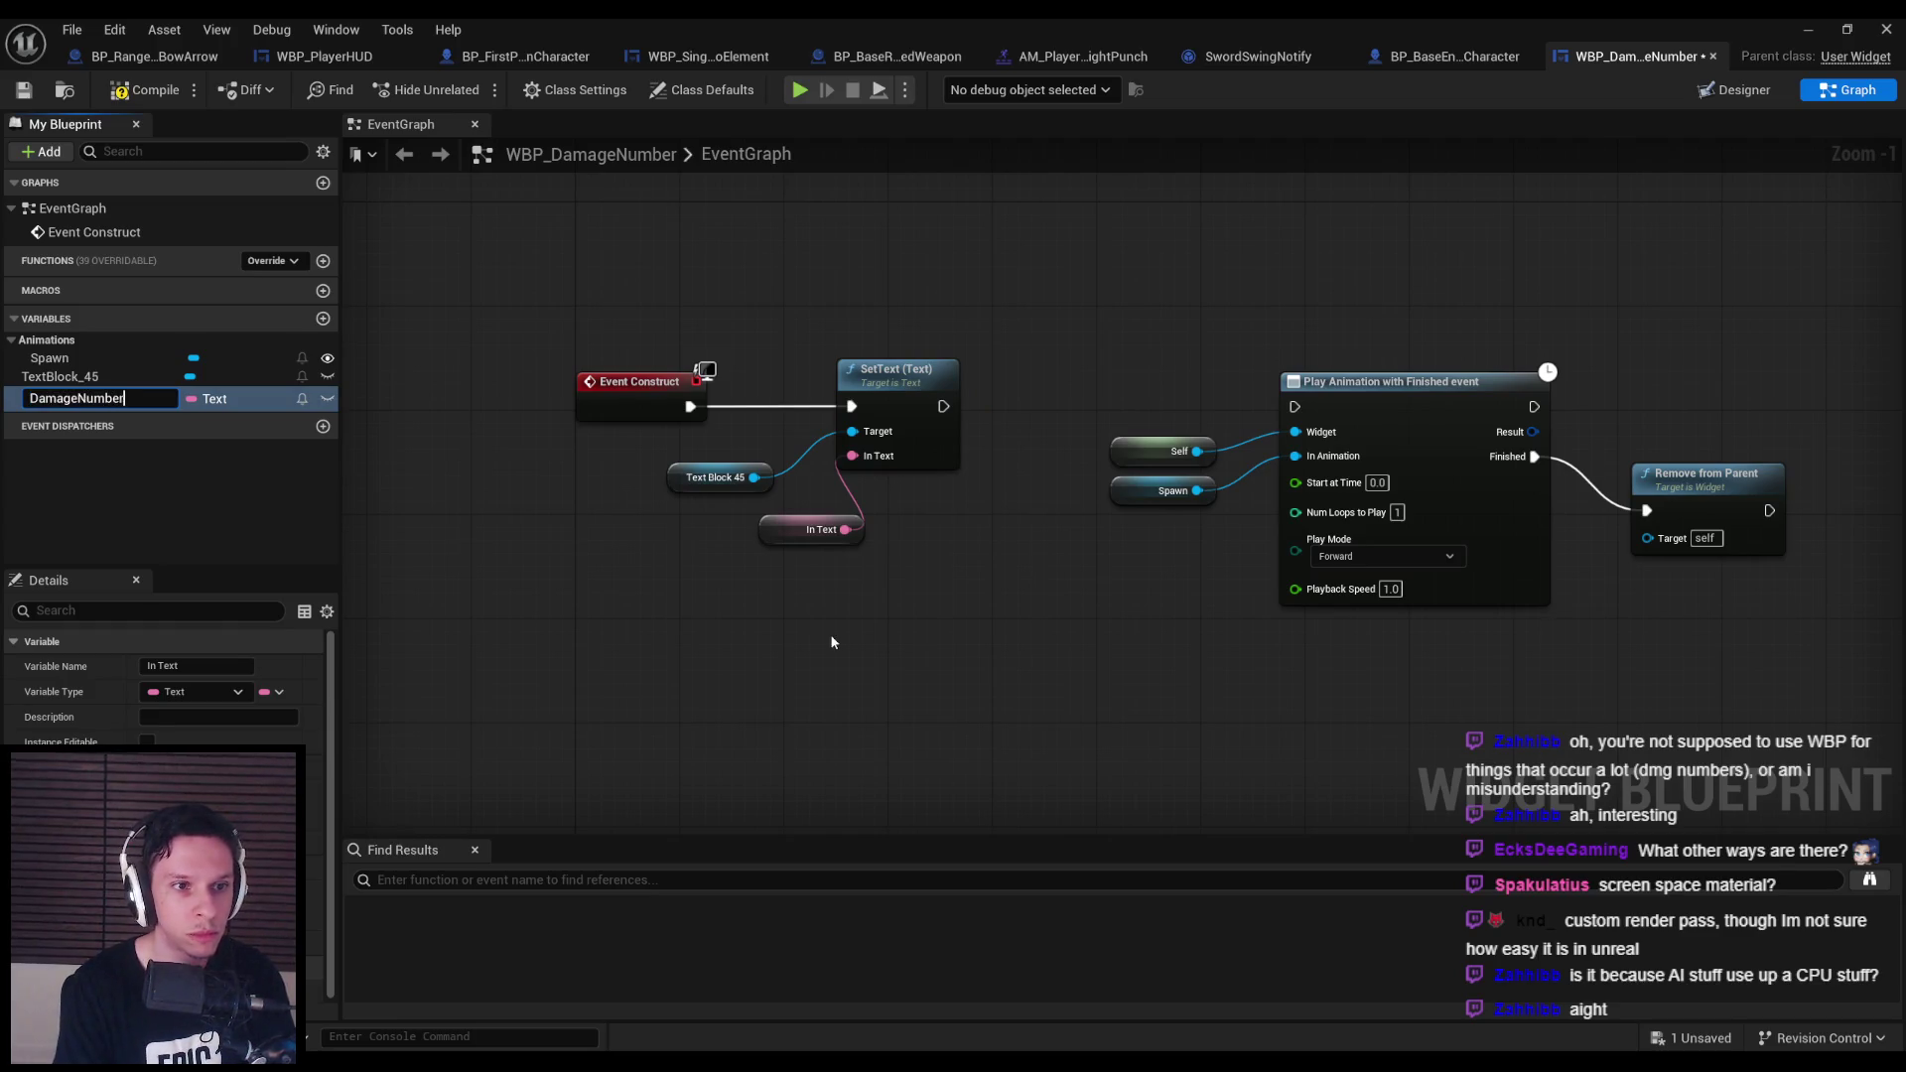
{"action": "type", "text": "Text"}
{"action": "key", "text": "Return"}
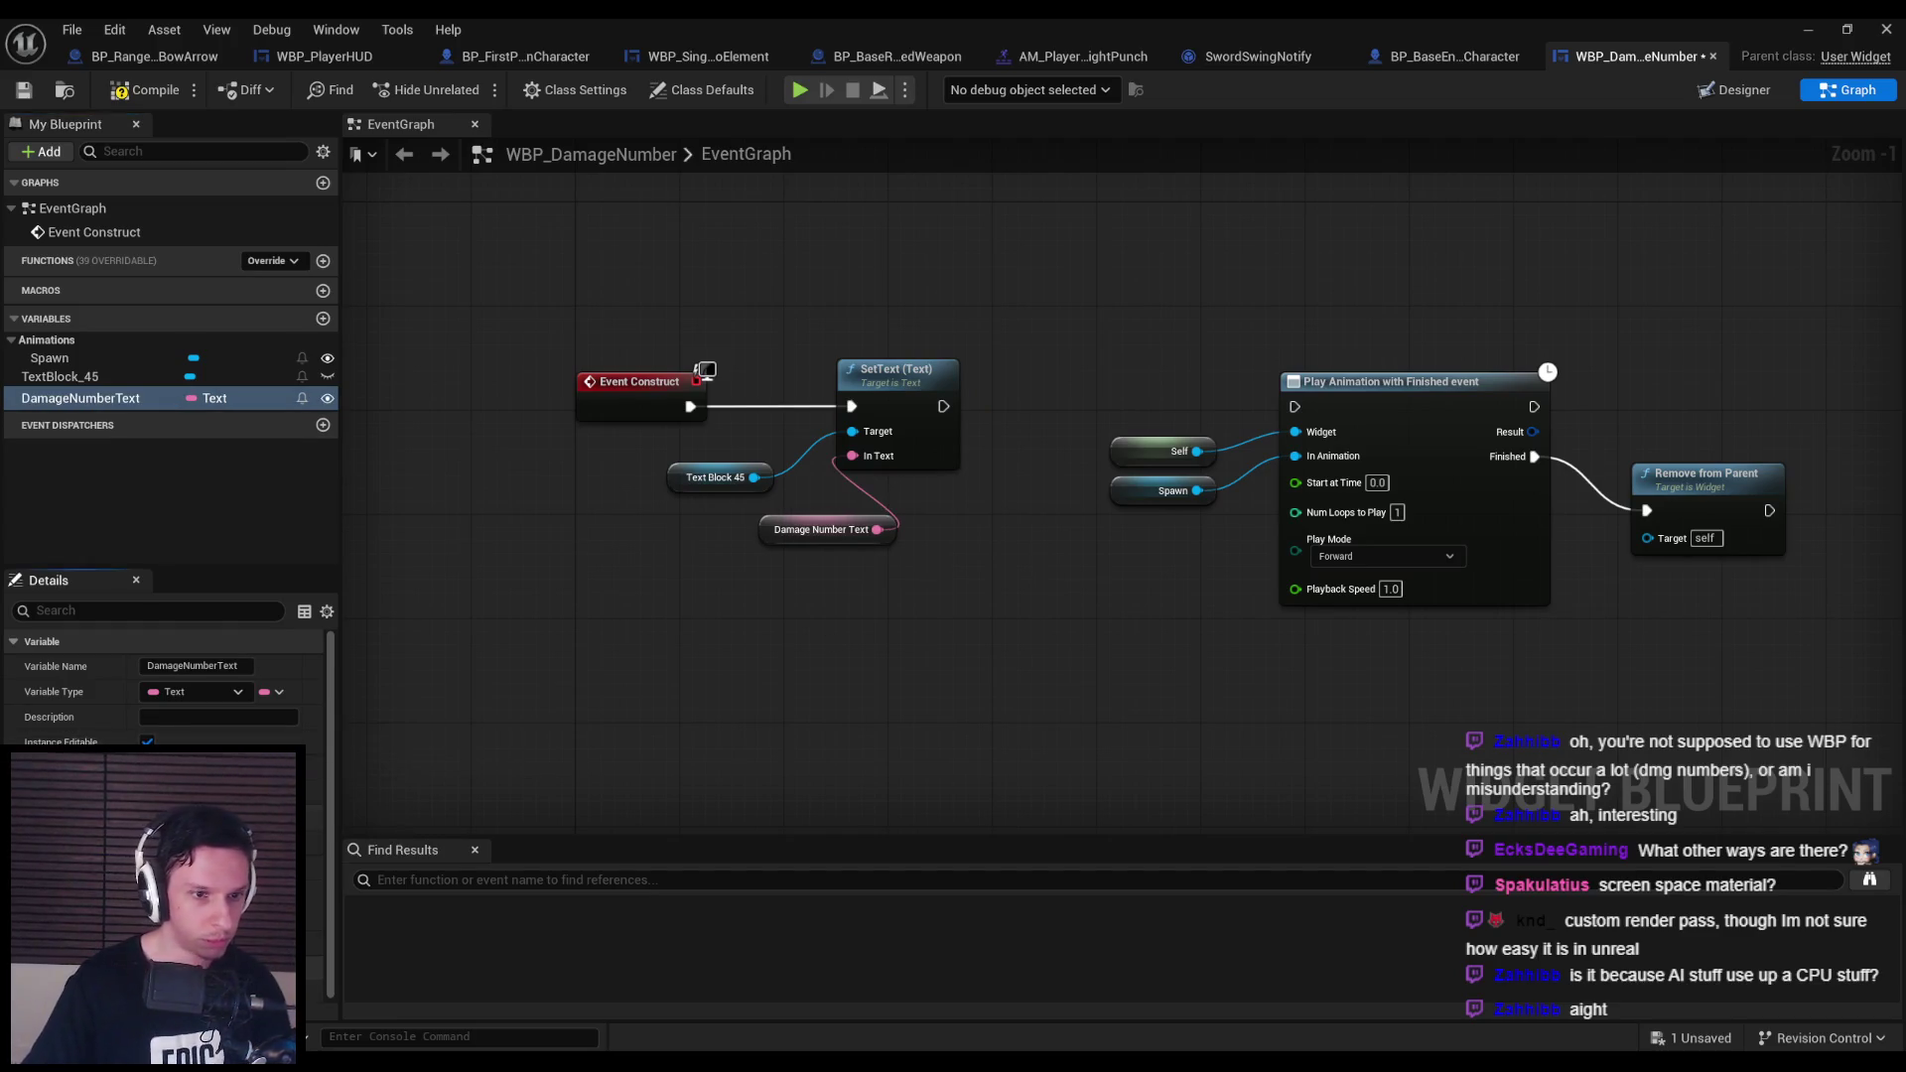
{"action": "left_click_drag", "start_coordinate": [943, 406], "coordinate": [1294, 406]}
{"action": "left_click_drag", "start_coordinate": [816, 536], "coordinate": [685, 536]}
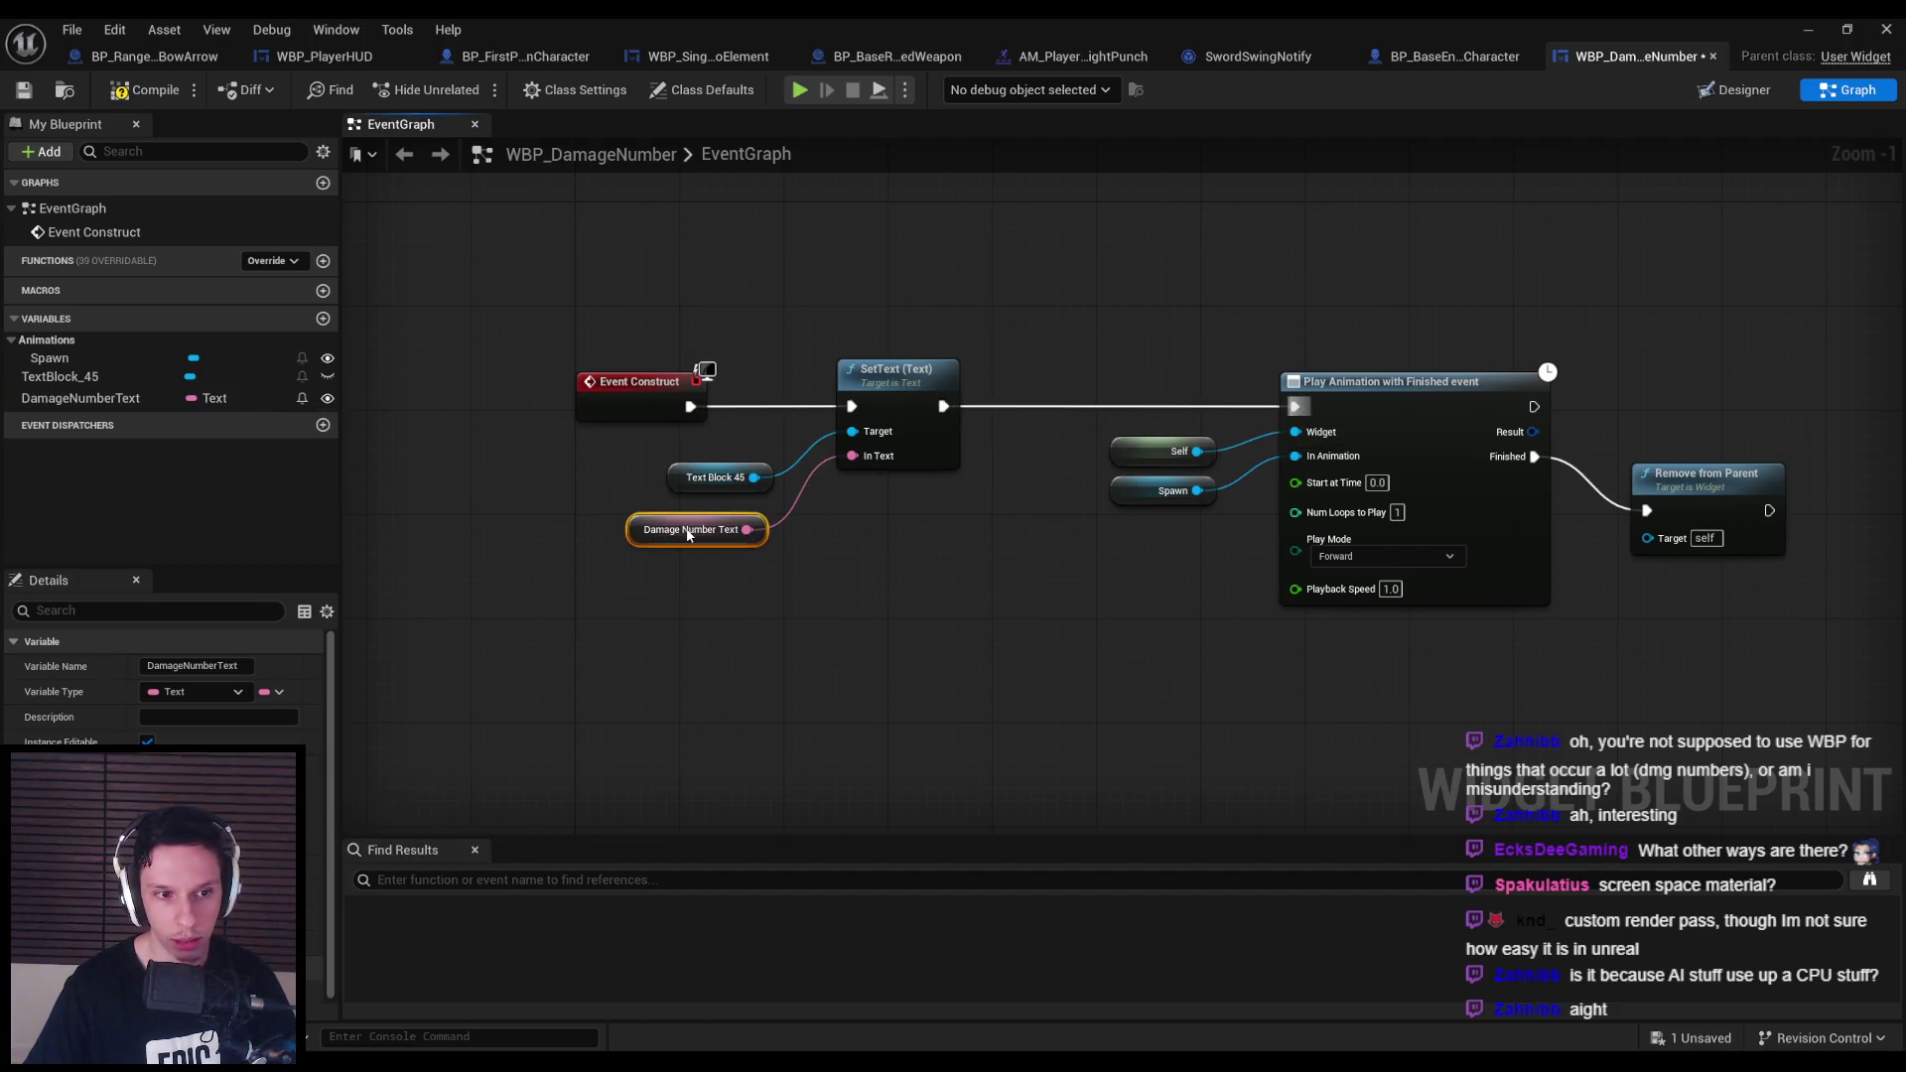
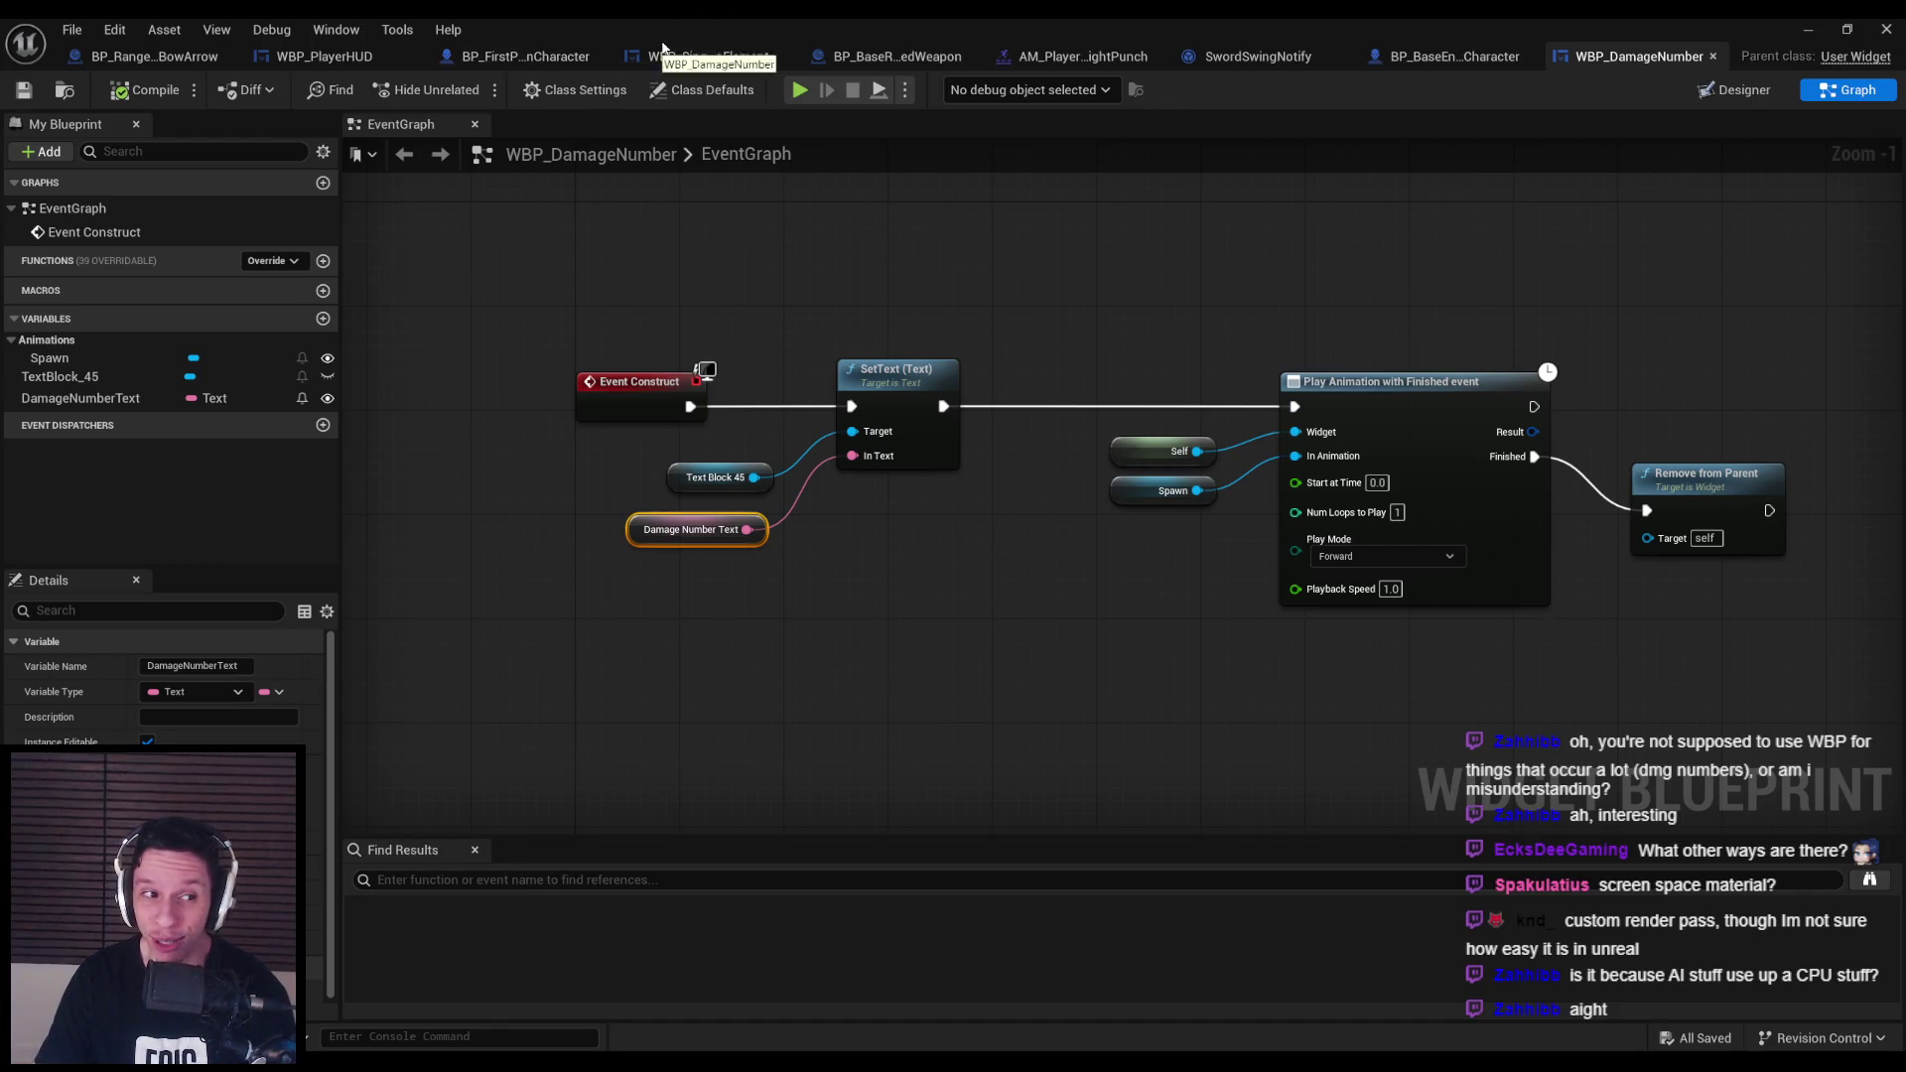
Create an Actor-based Blueprint class named BP_DamageNumber in the UI folder and open it.
{"action": "left_click", "coordinate": [1809, 31]}
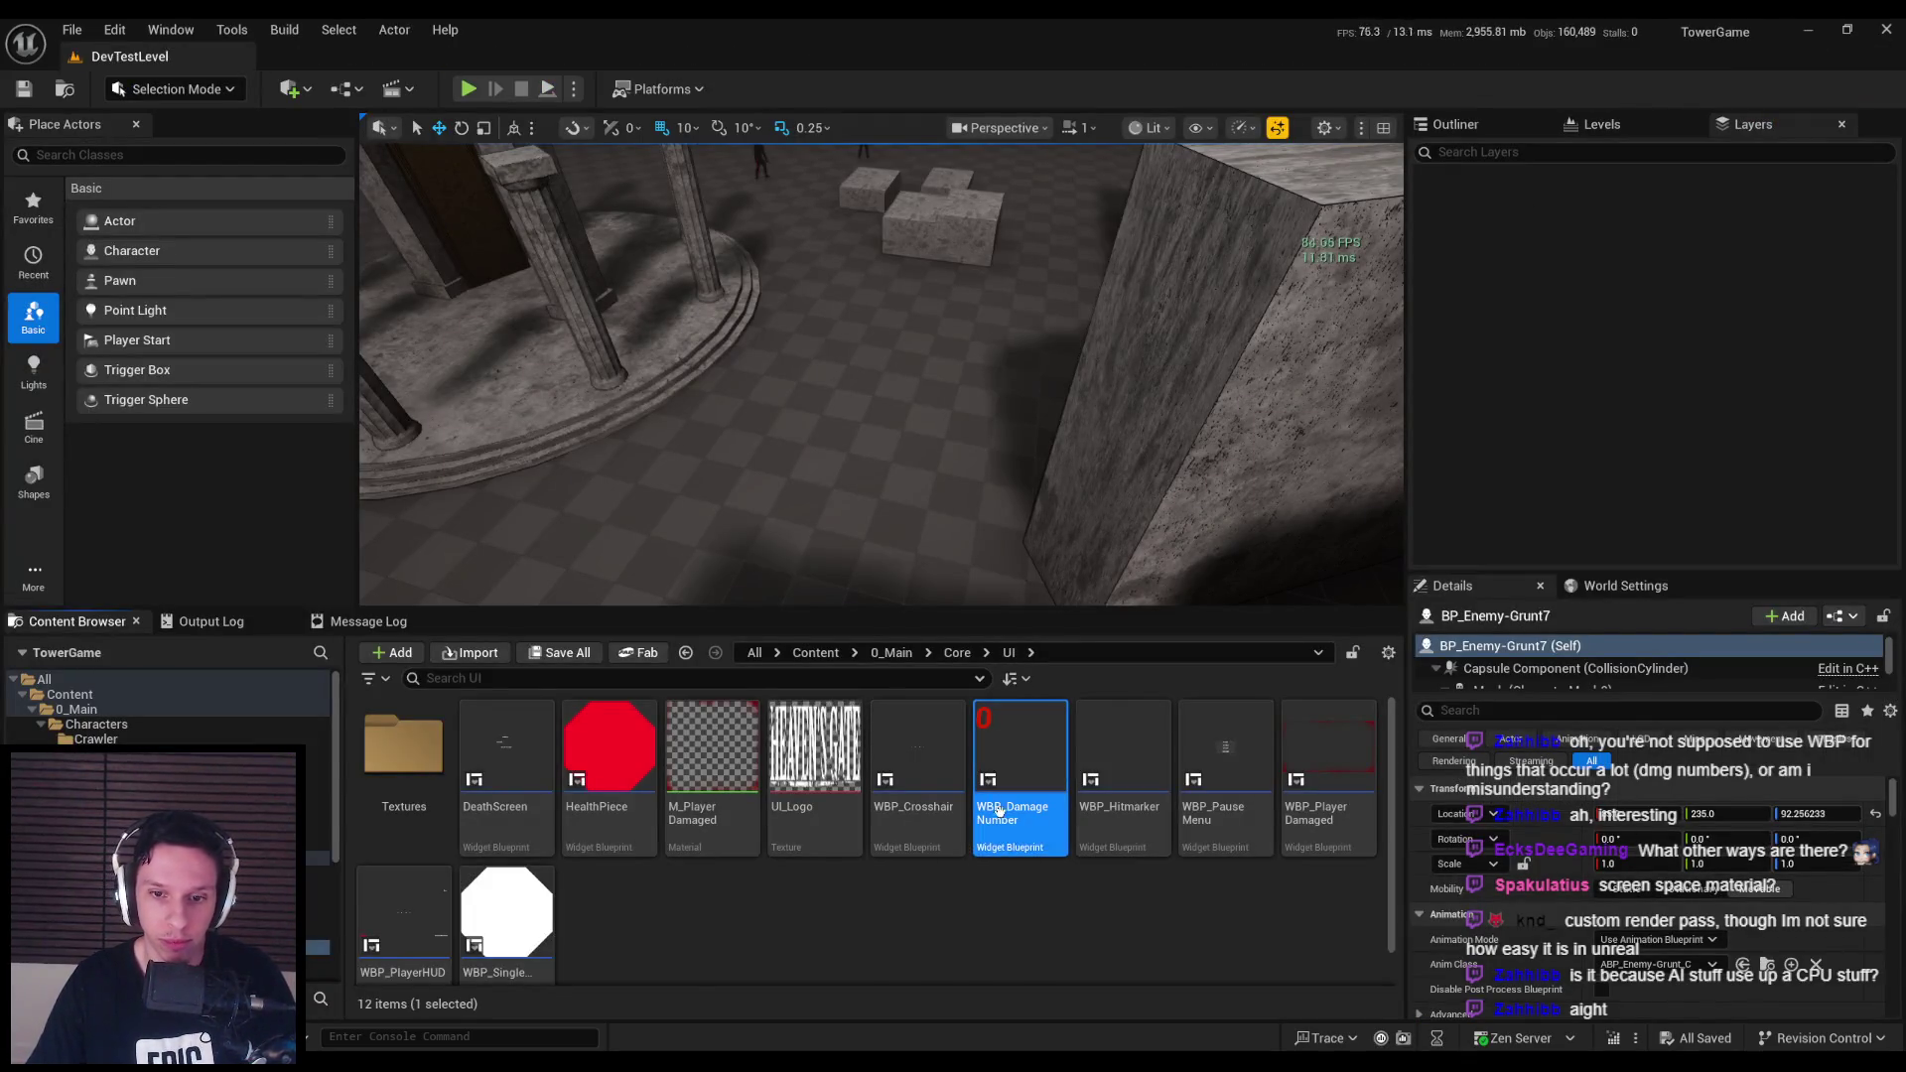
{"action": "right_click", "coordinate": [1007, 915]}
{"action": "left_click", "coordinate": [1072, 404]}
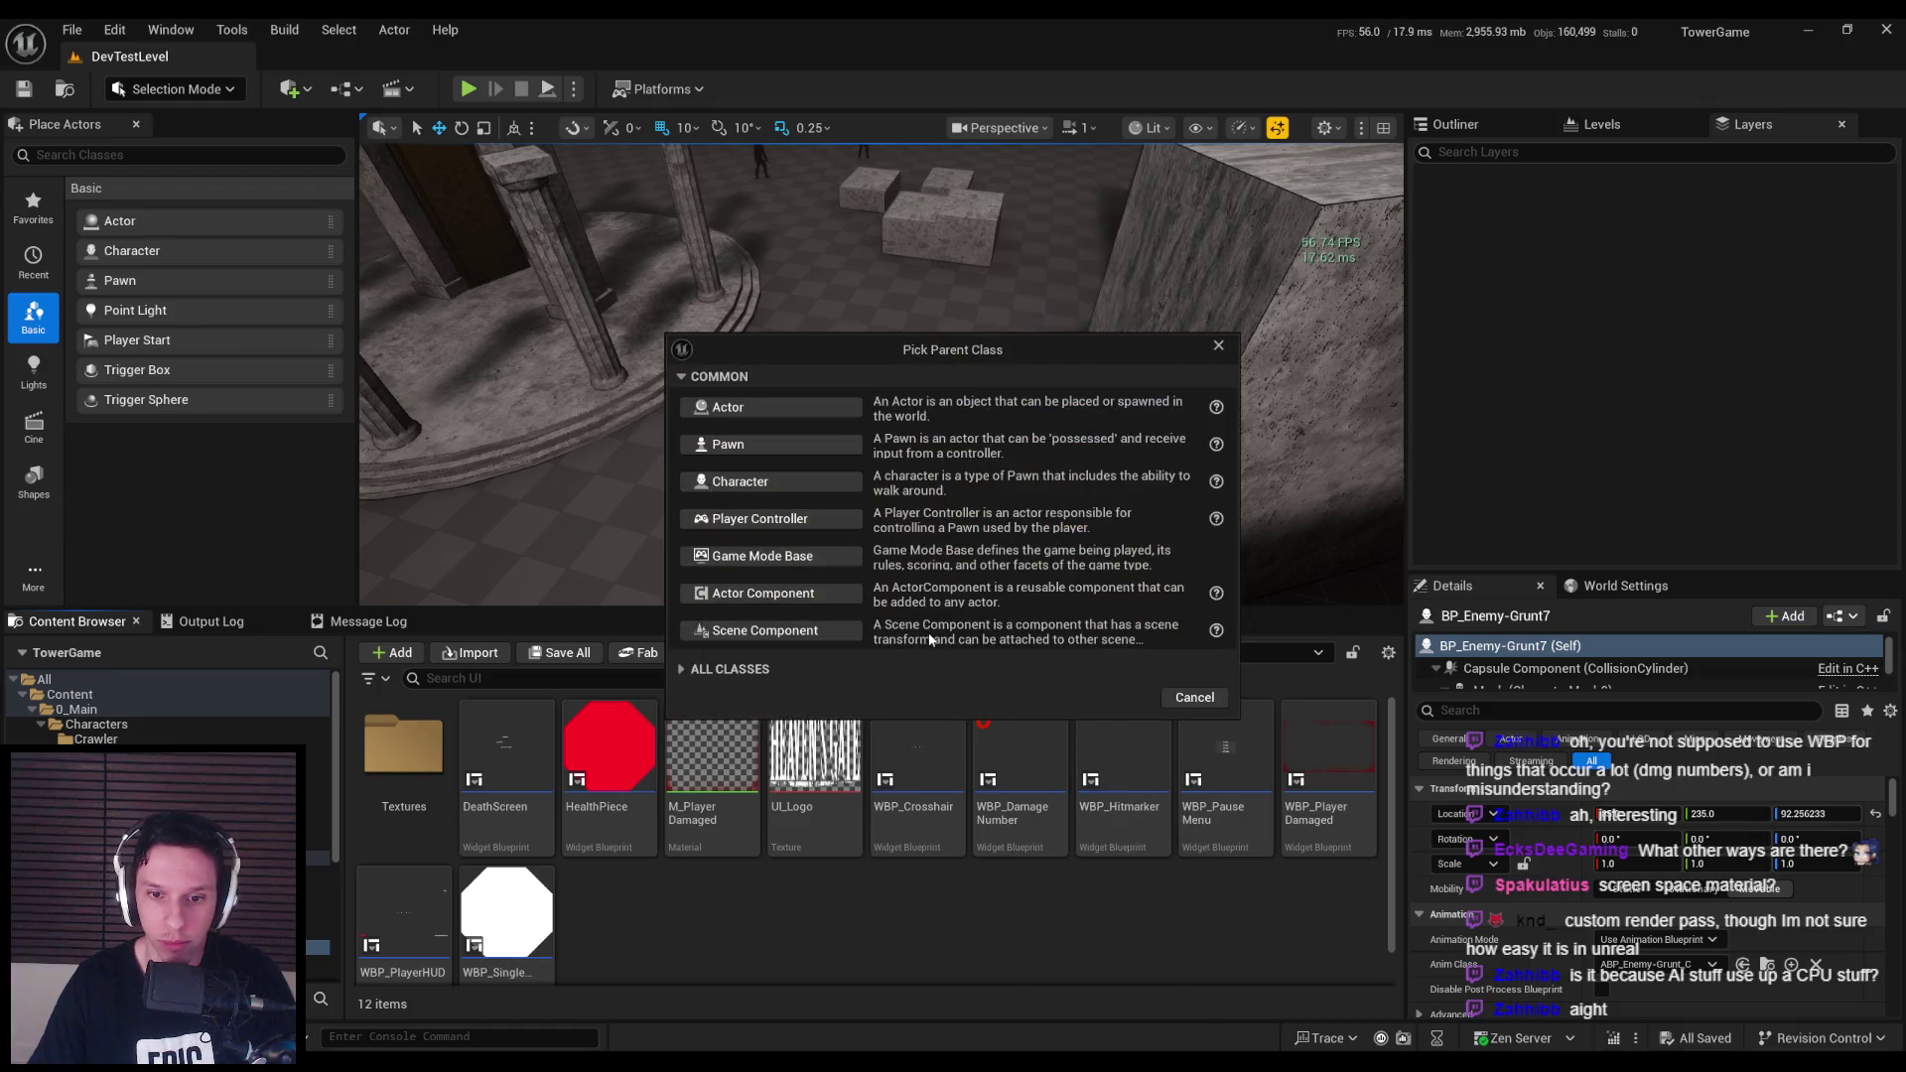
{"action": "left_click", "coordinate": [791, 409]}
{"action": "type", "text": "mageNumbe"}
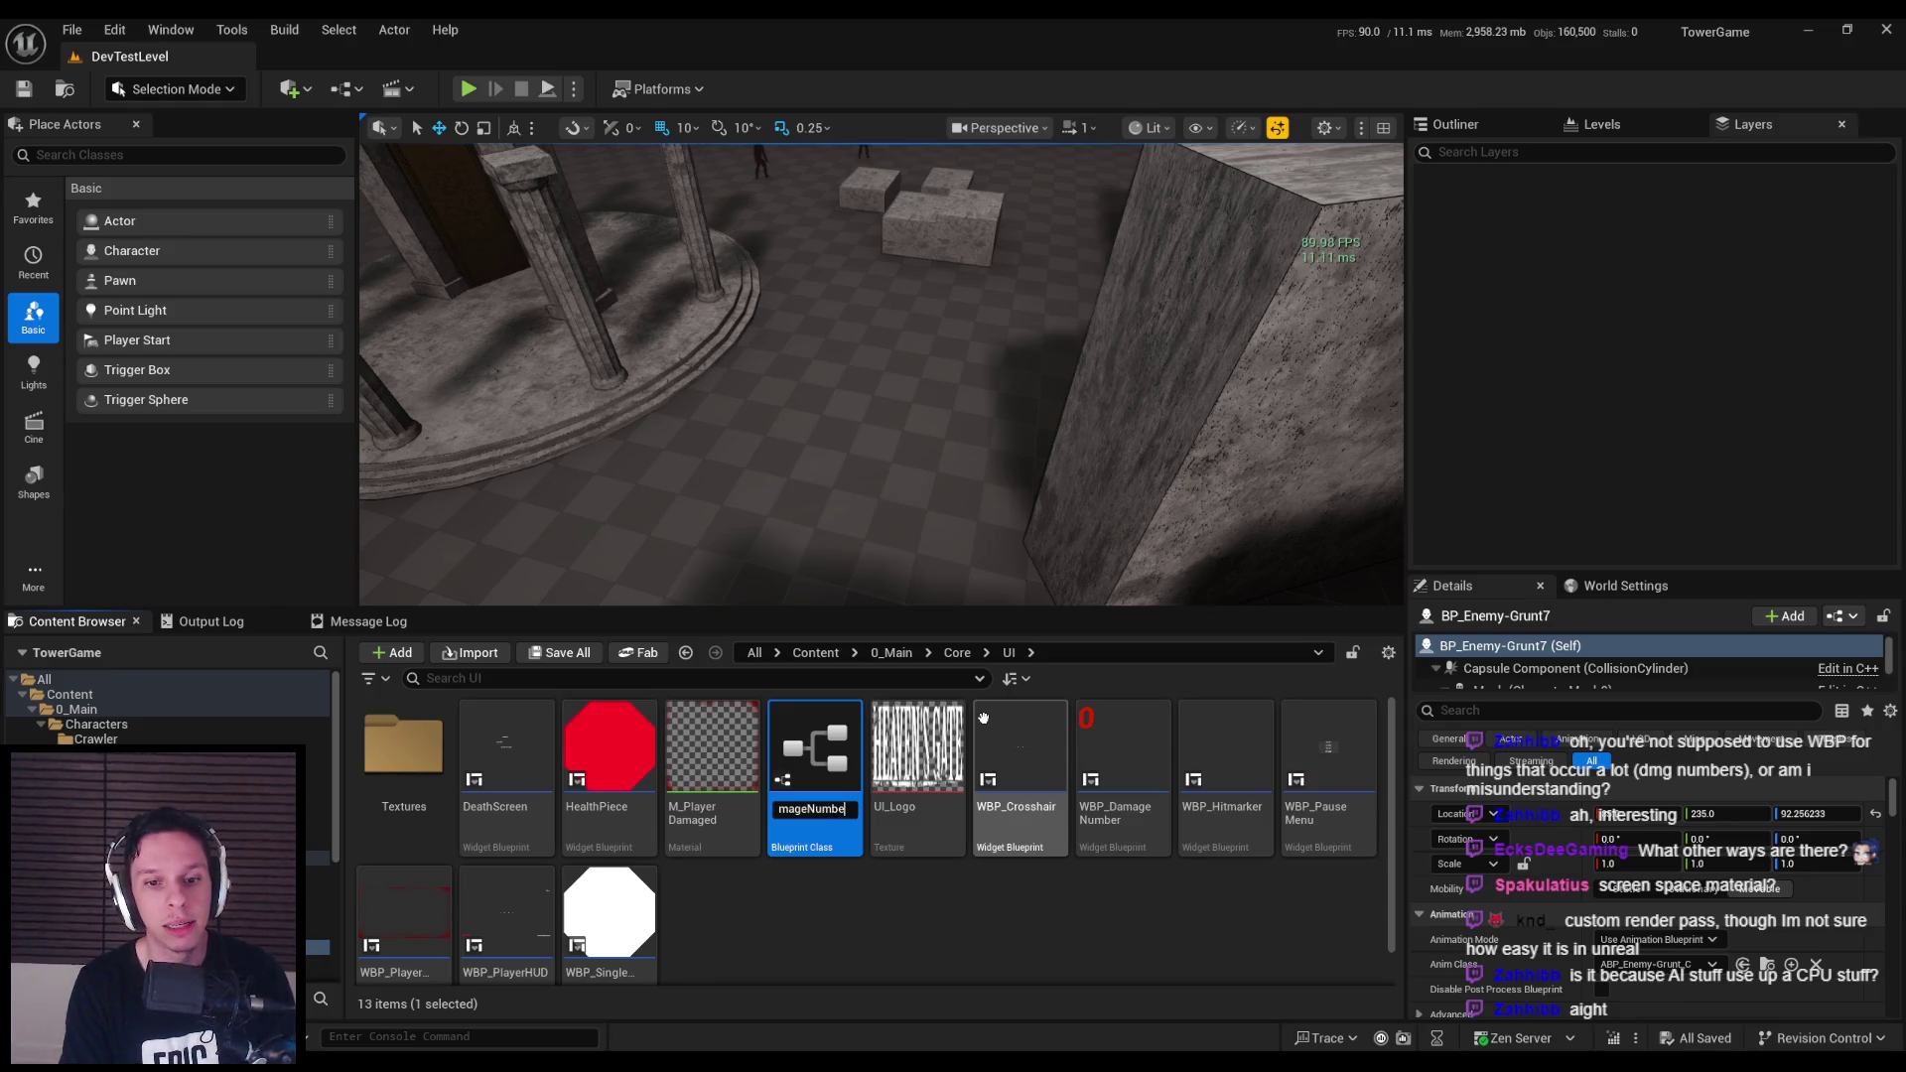
{"action": "type", "text": "r"}
{"action": "key", "text": "Return"}
{"action": "double_click", "coordinate": [508, 752]}
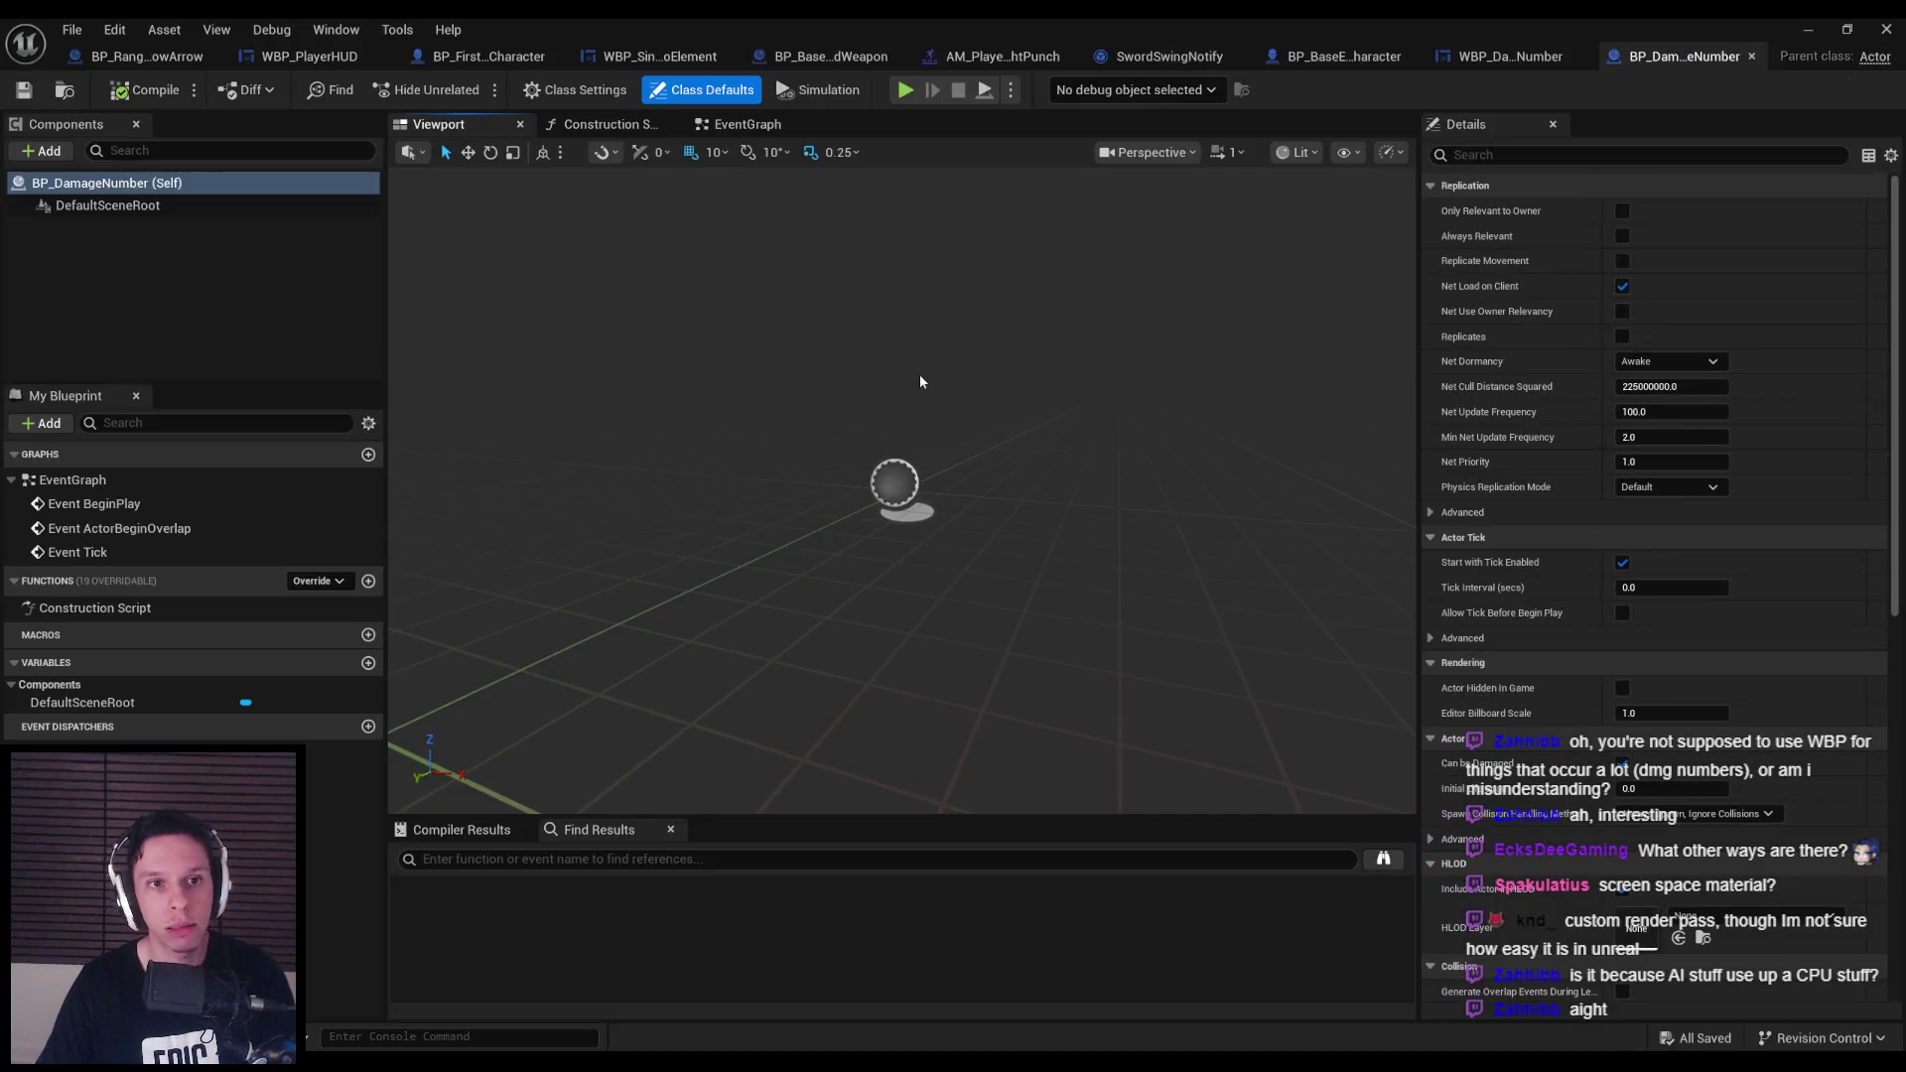
{"action": "left_click", "coordinate": [64, 151]}
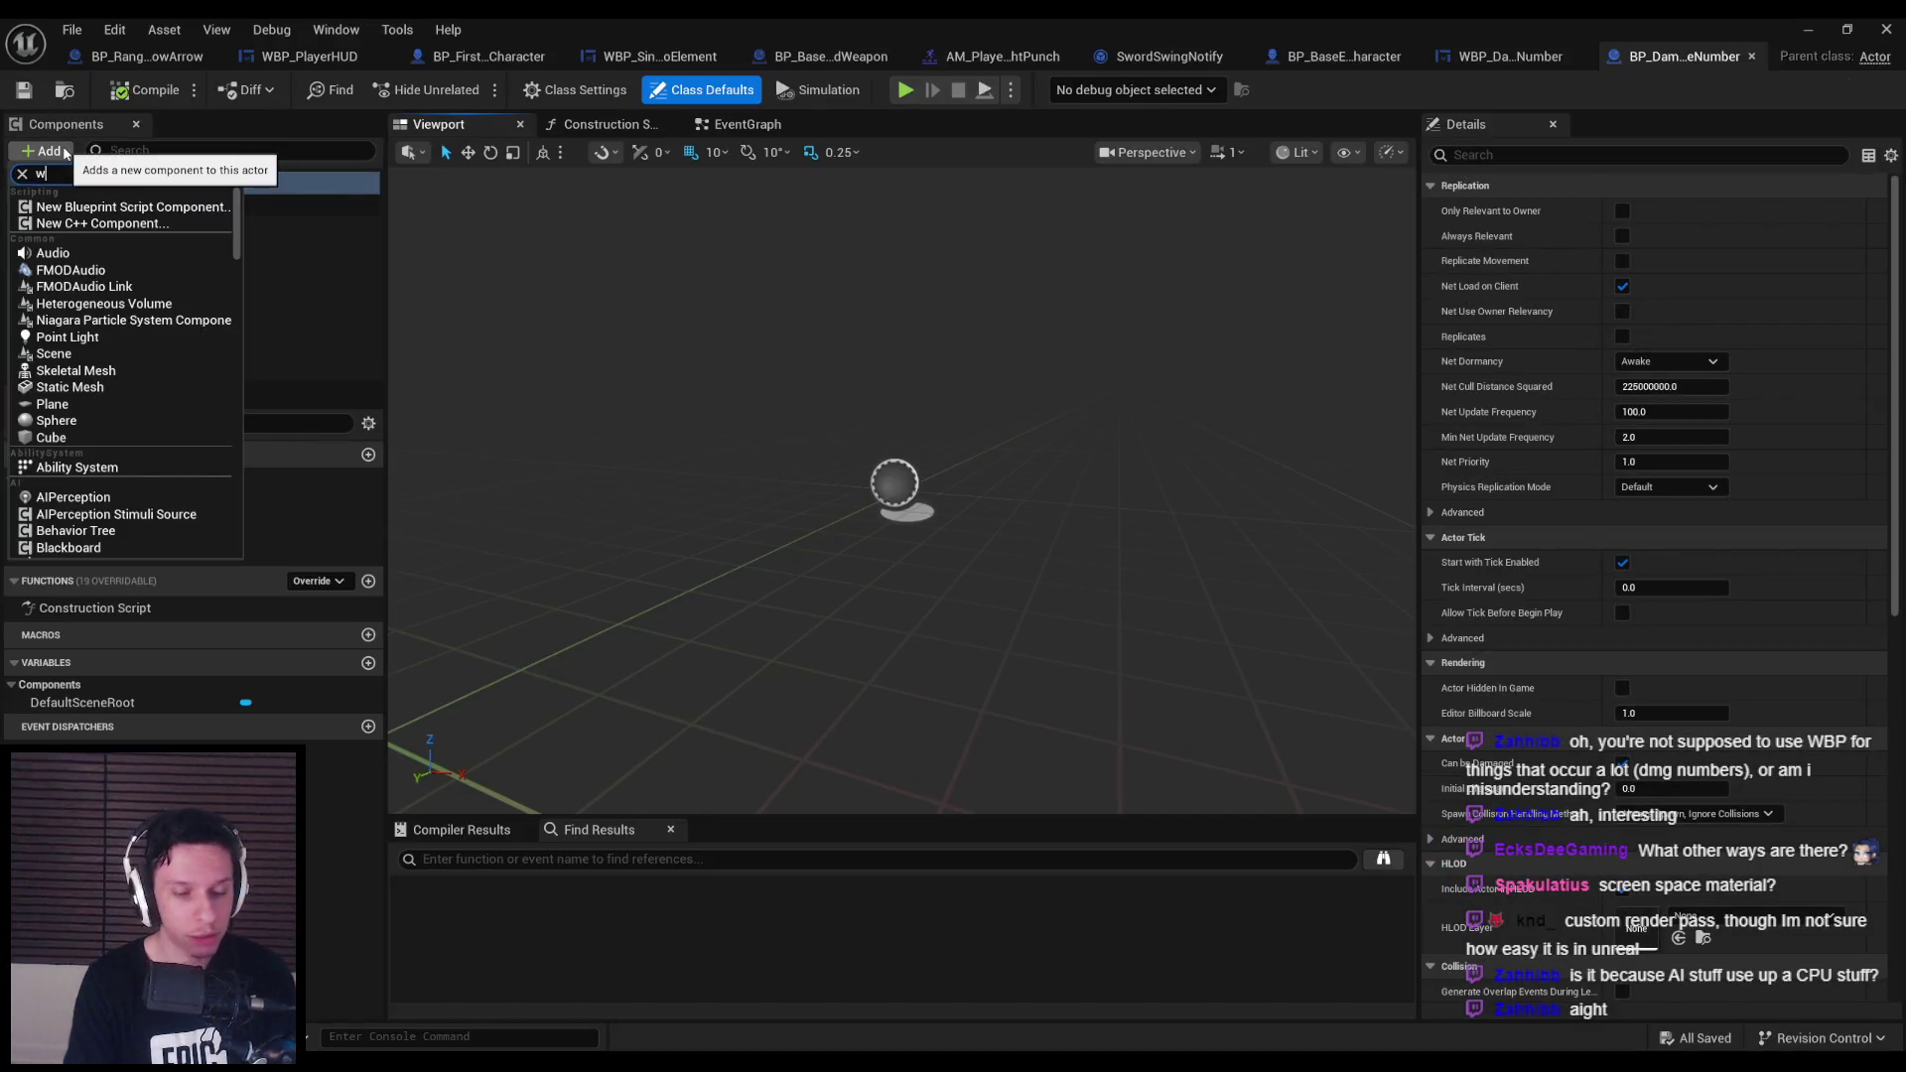
Add a Widget component in Screen space using WBP_DamageNumber, drawn at desired size, 32×32 draw size.
{"action": "left_click", "coordinate": [87, 218]}
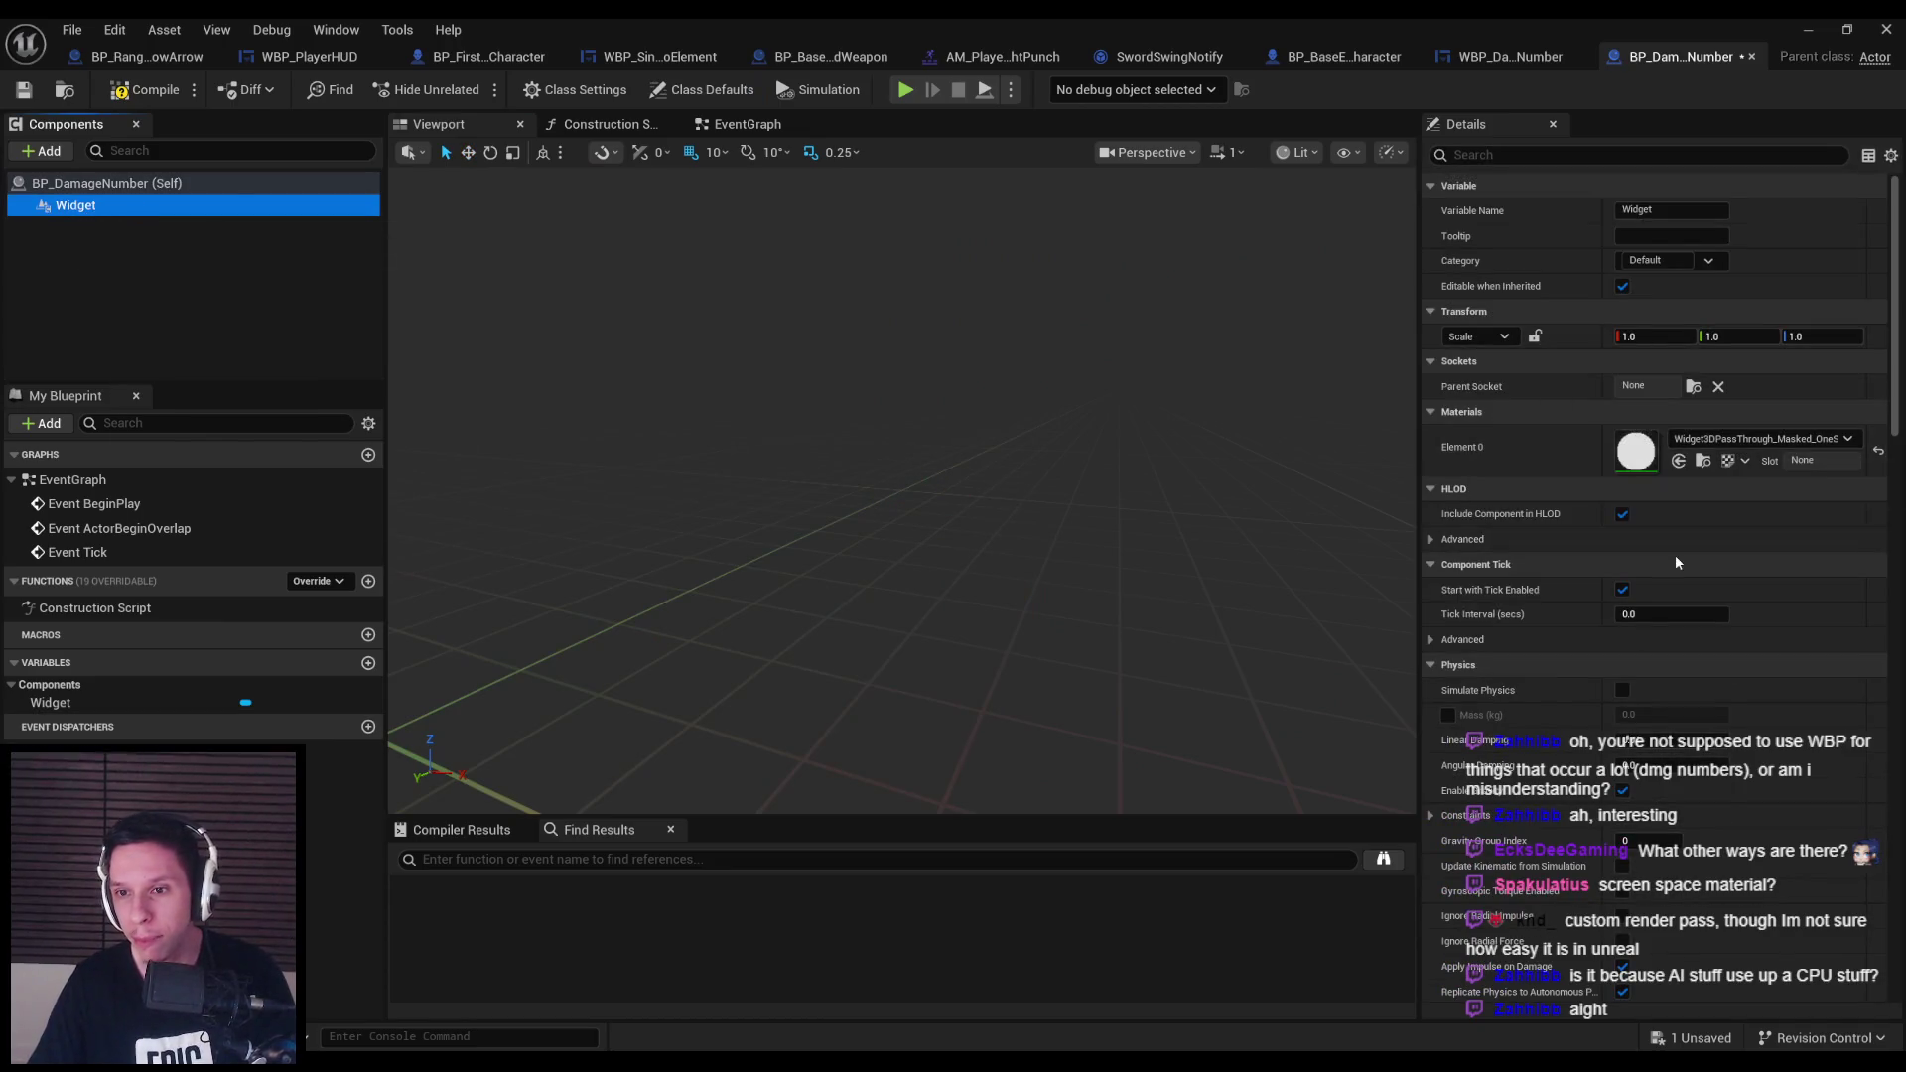
{"action": "scroll", "coordinate": [1658, 548], "scroll_direction": "down", "scroll_amount": 3}
{"action": "scroll", "coordinate": [1645, 543], "scroll_direction": "down", "scroll_amount": 12}
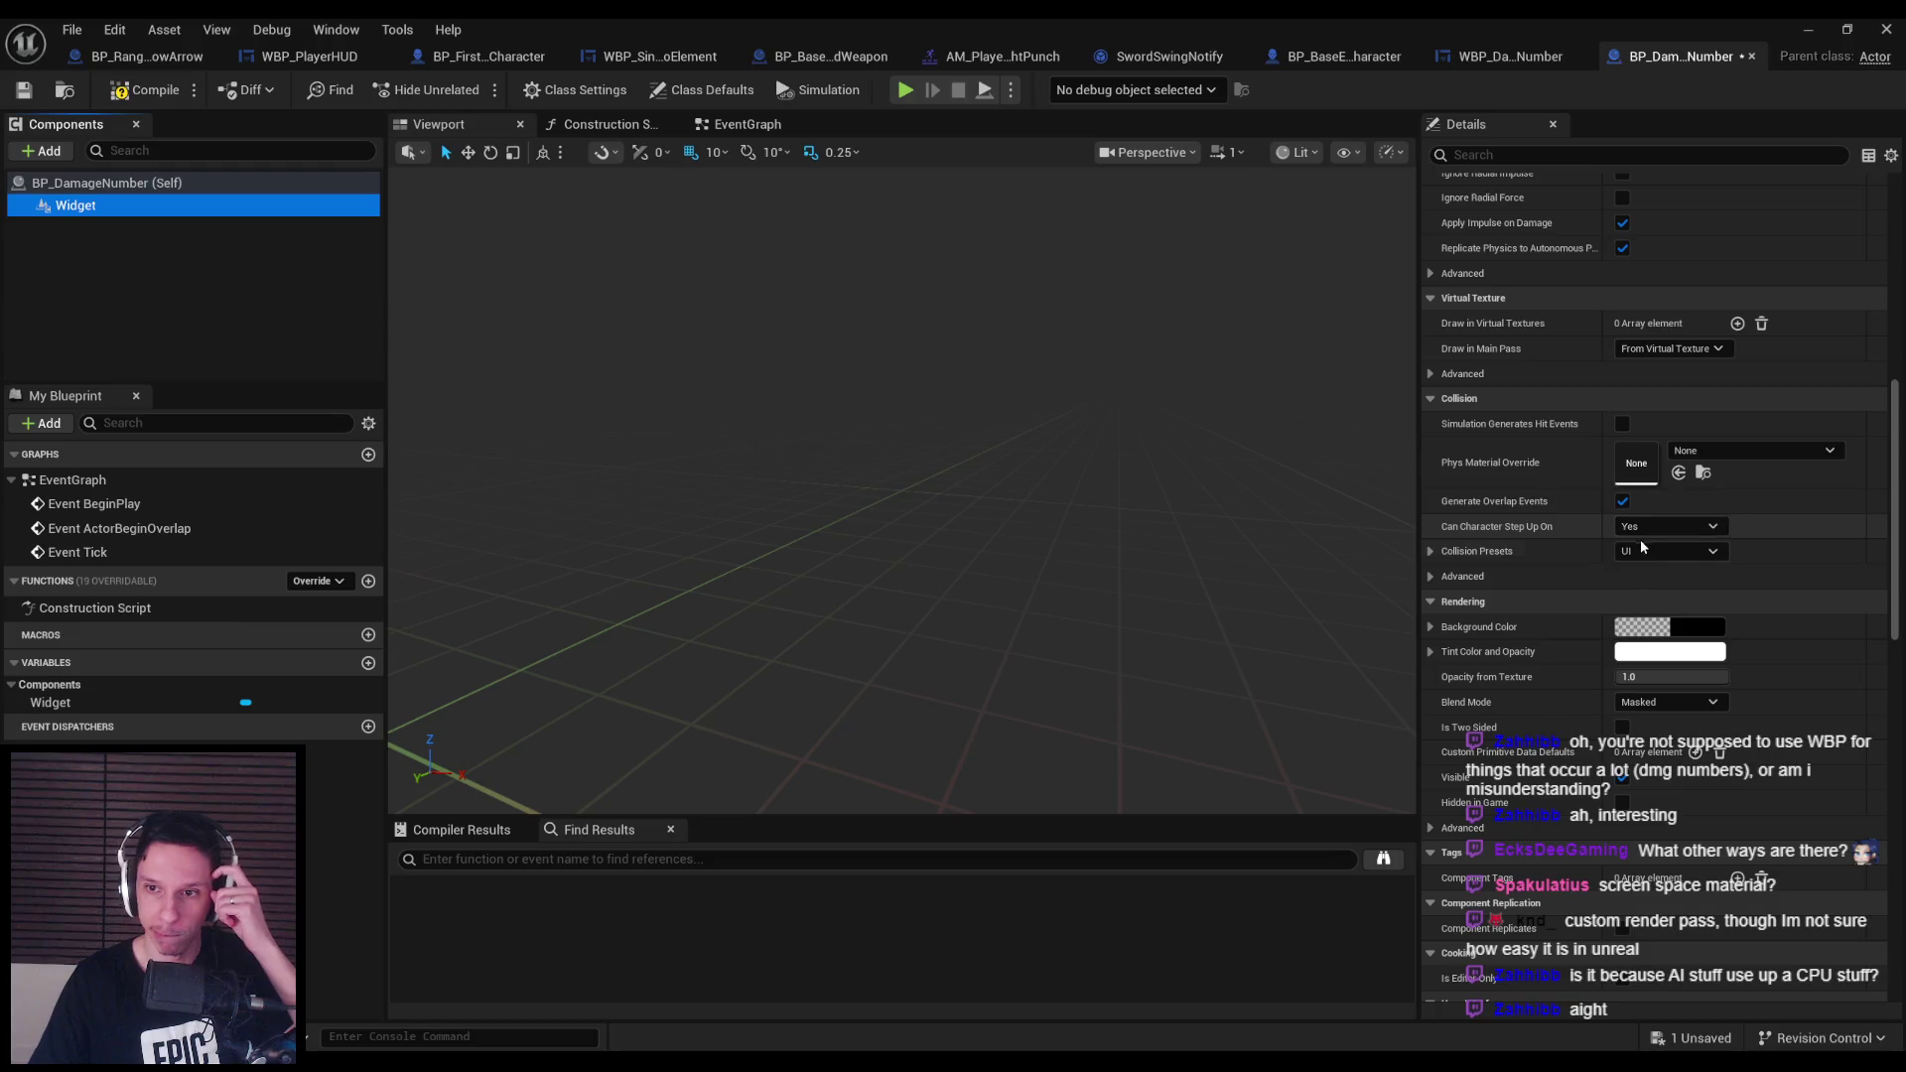
{"action": "scroll", "coordinate": [1505, 580], "scroll_direction": "down", "scroll_amount": 6}
{"action": "left_click", "coordinate": [1666, 552]}
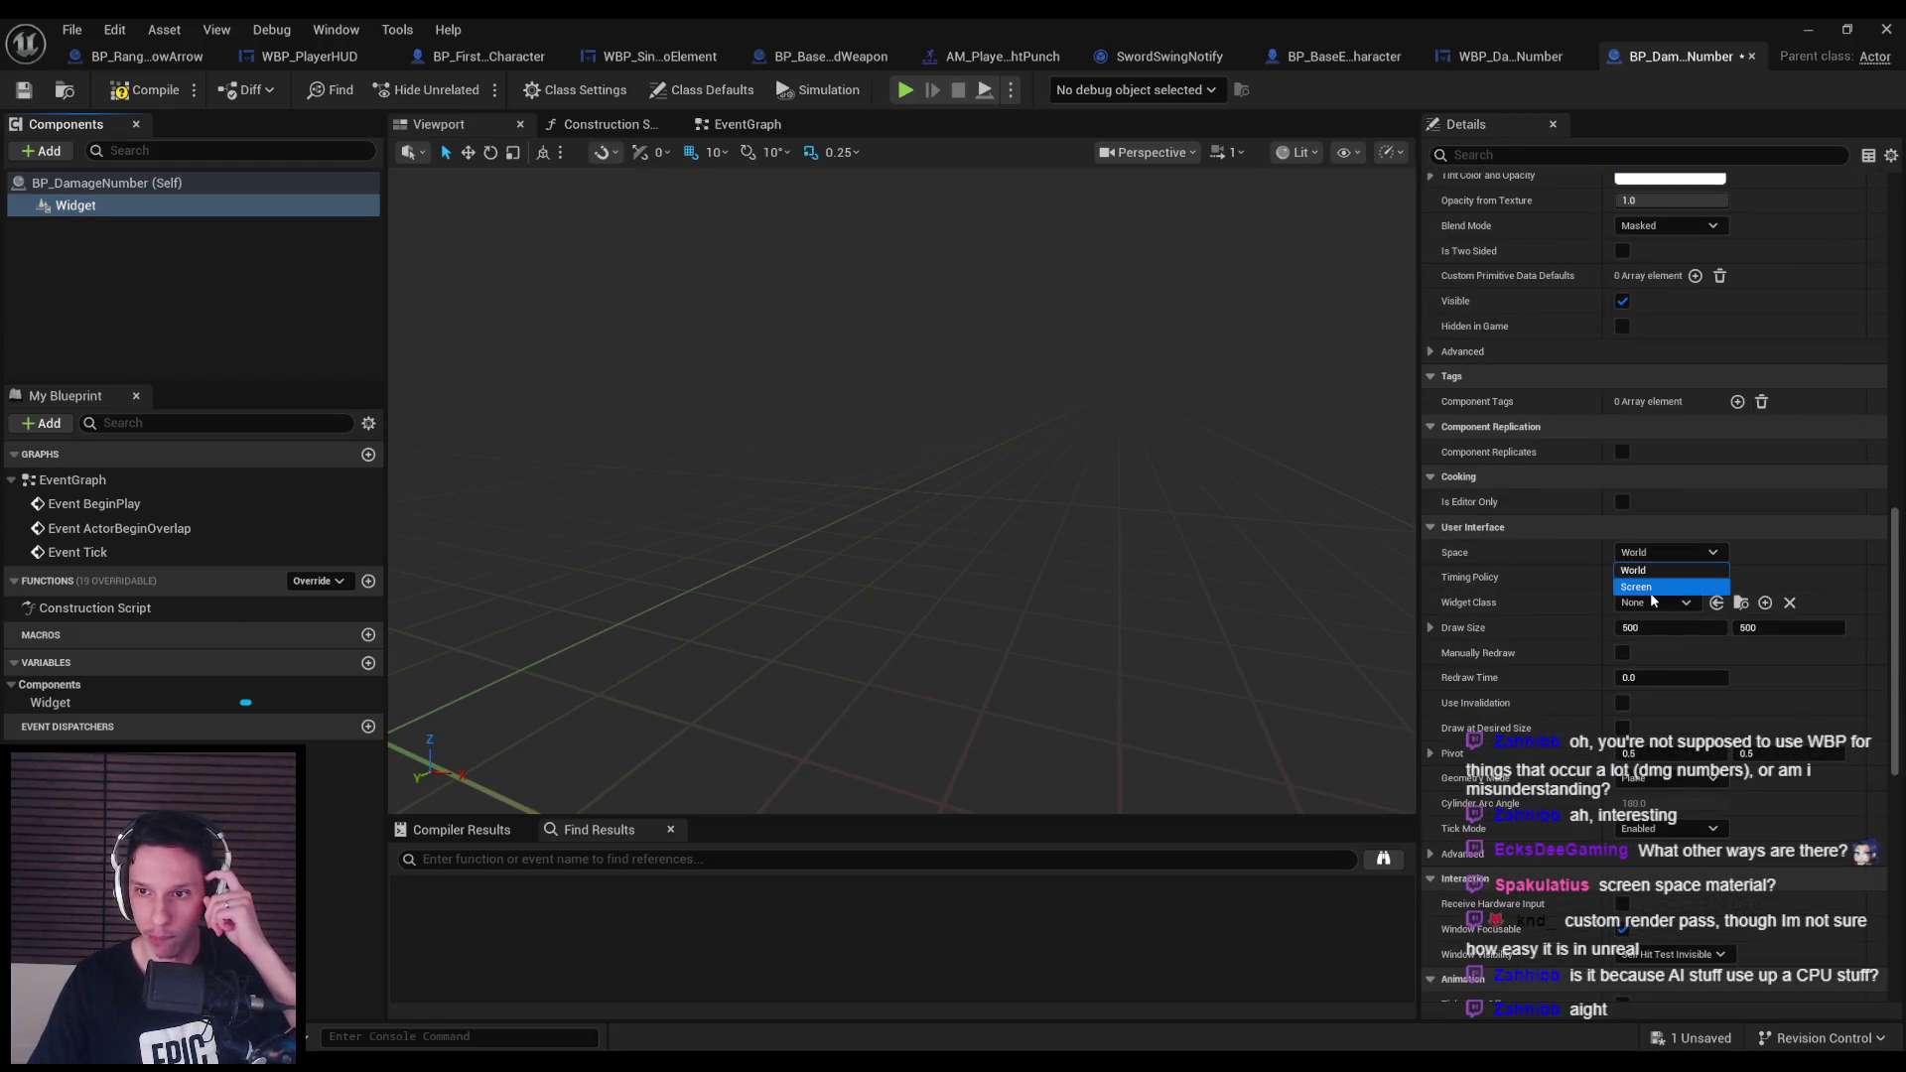
{"action": "left_click", "coordinate": [1648, 597]}
{"action": "left_click", "coordinate": [1651, 603]}
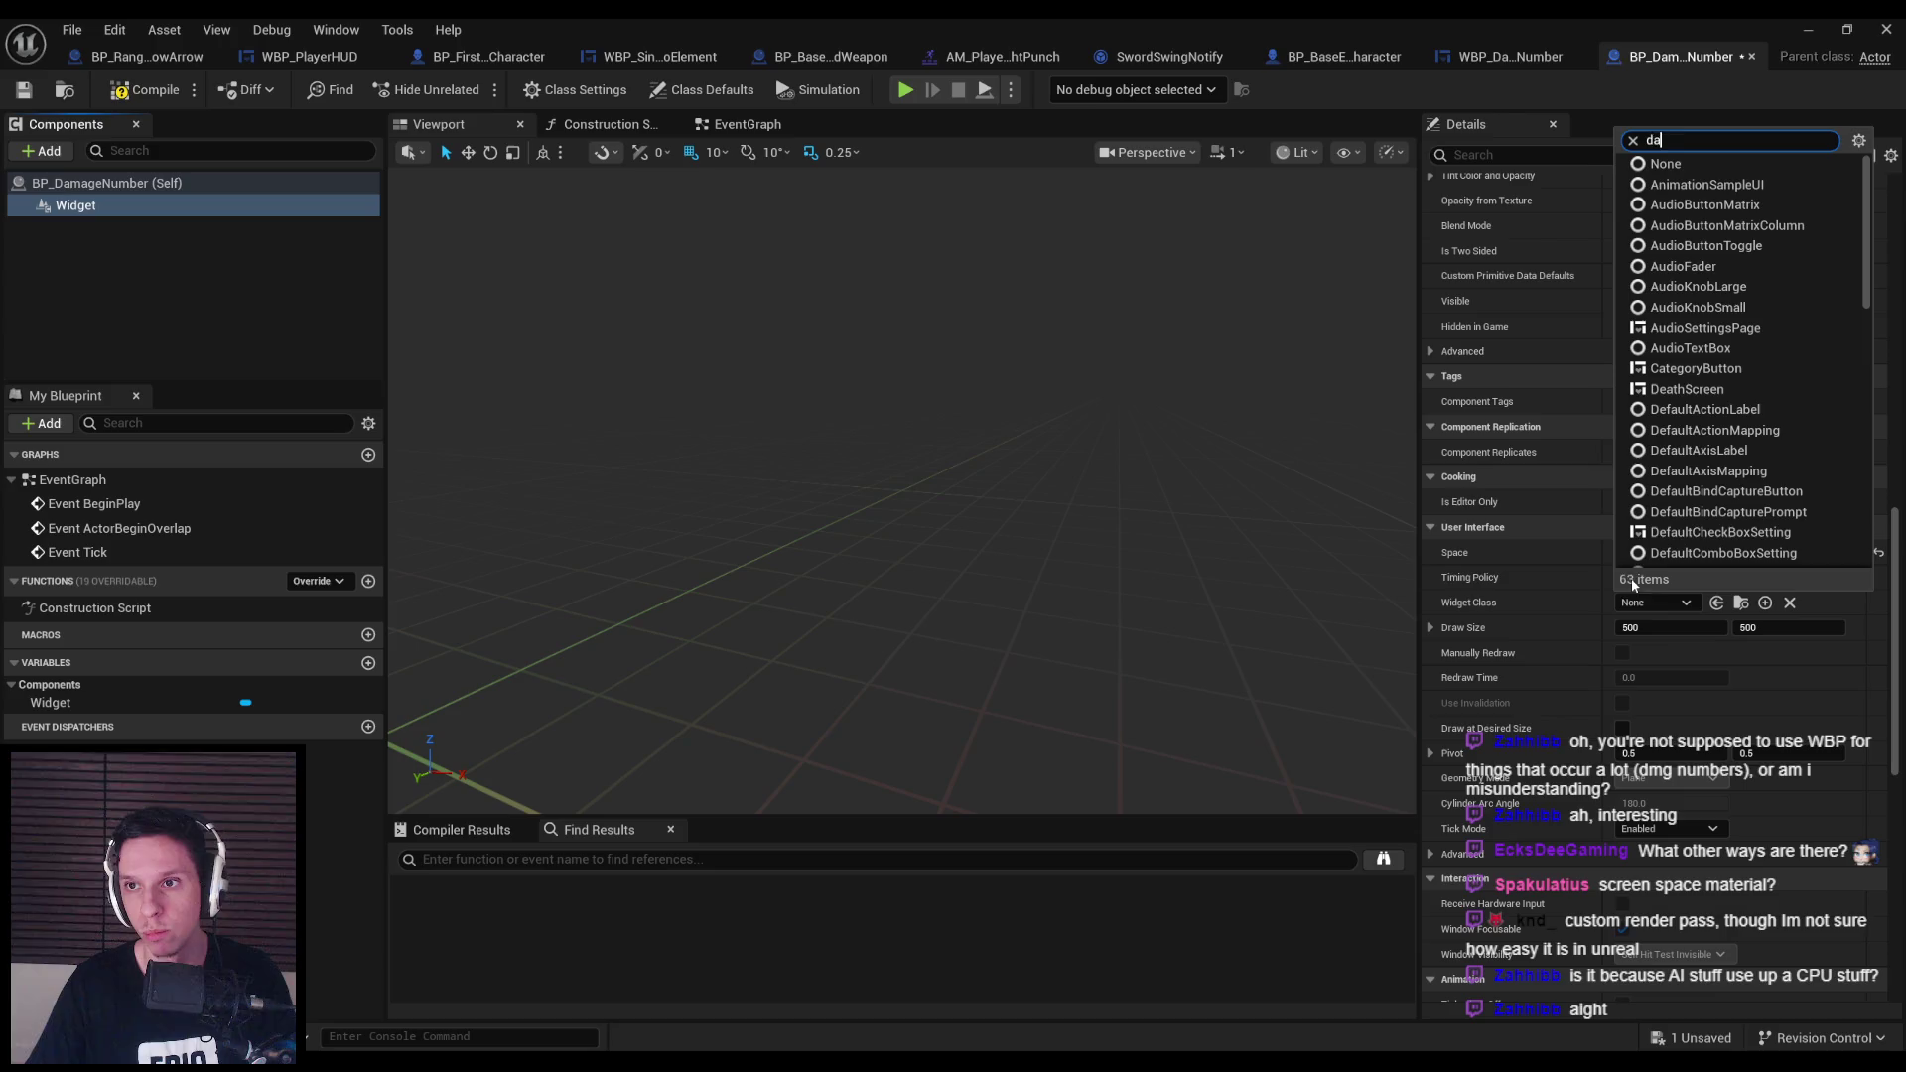
{"action": "type", "text": "damage"}
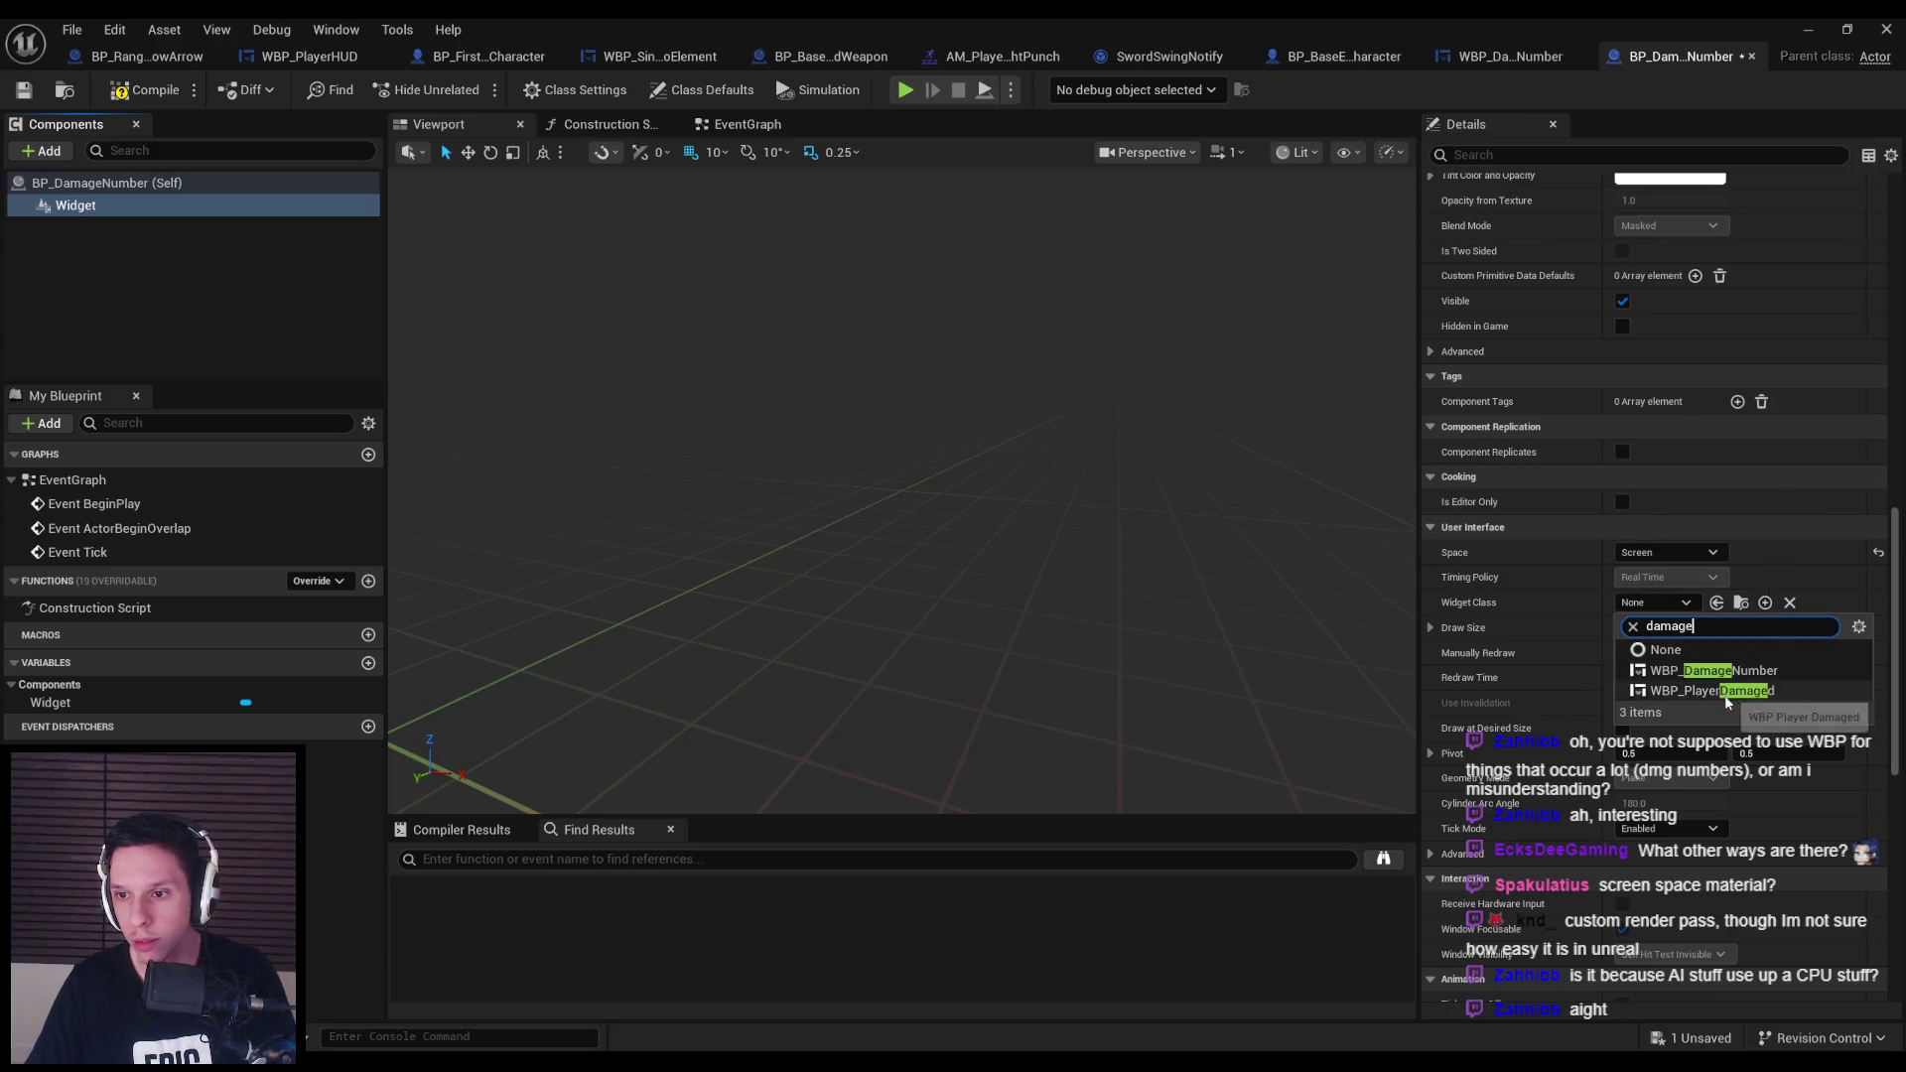
{"action": "left_click", "coordinate": [1735, 671]}
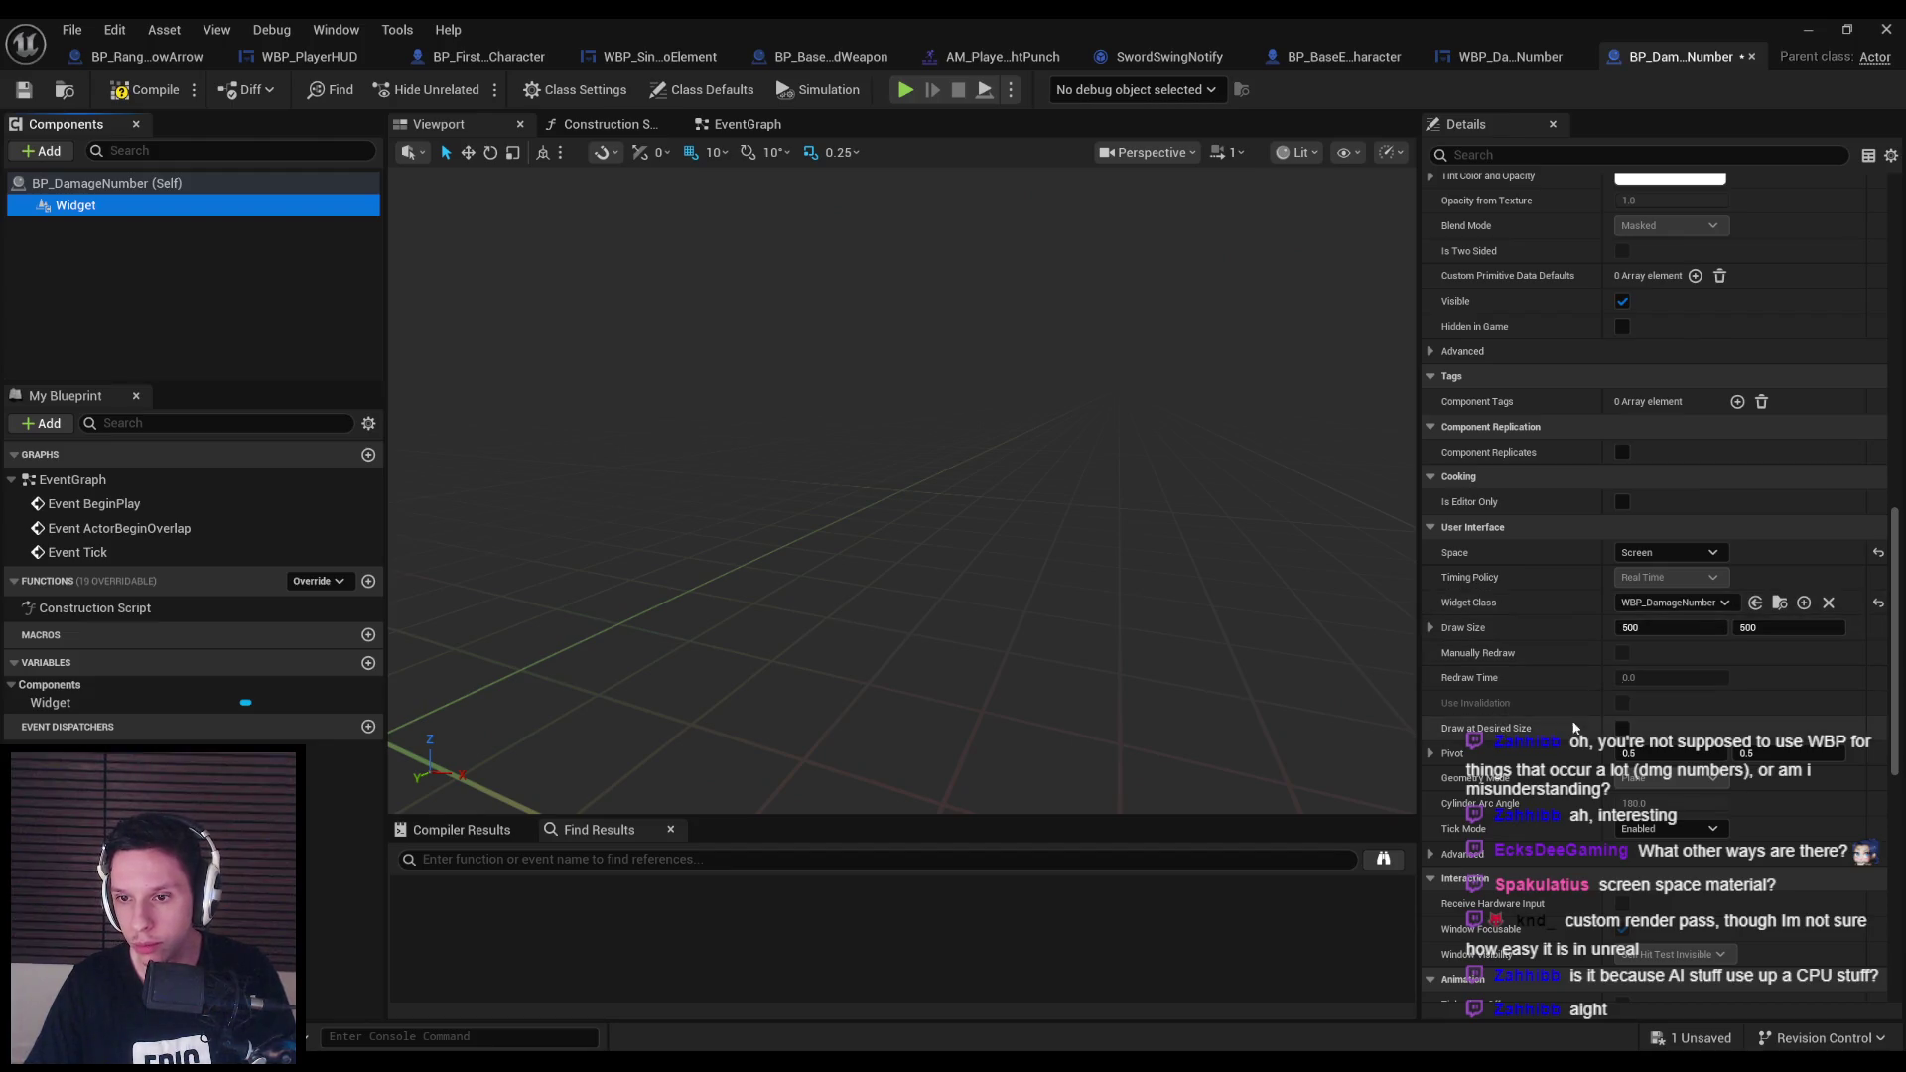
{"action": "left_click", "coordinate": [1622, 729]}
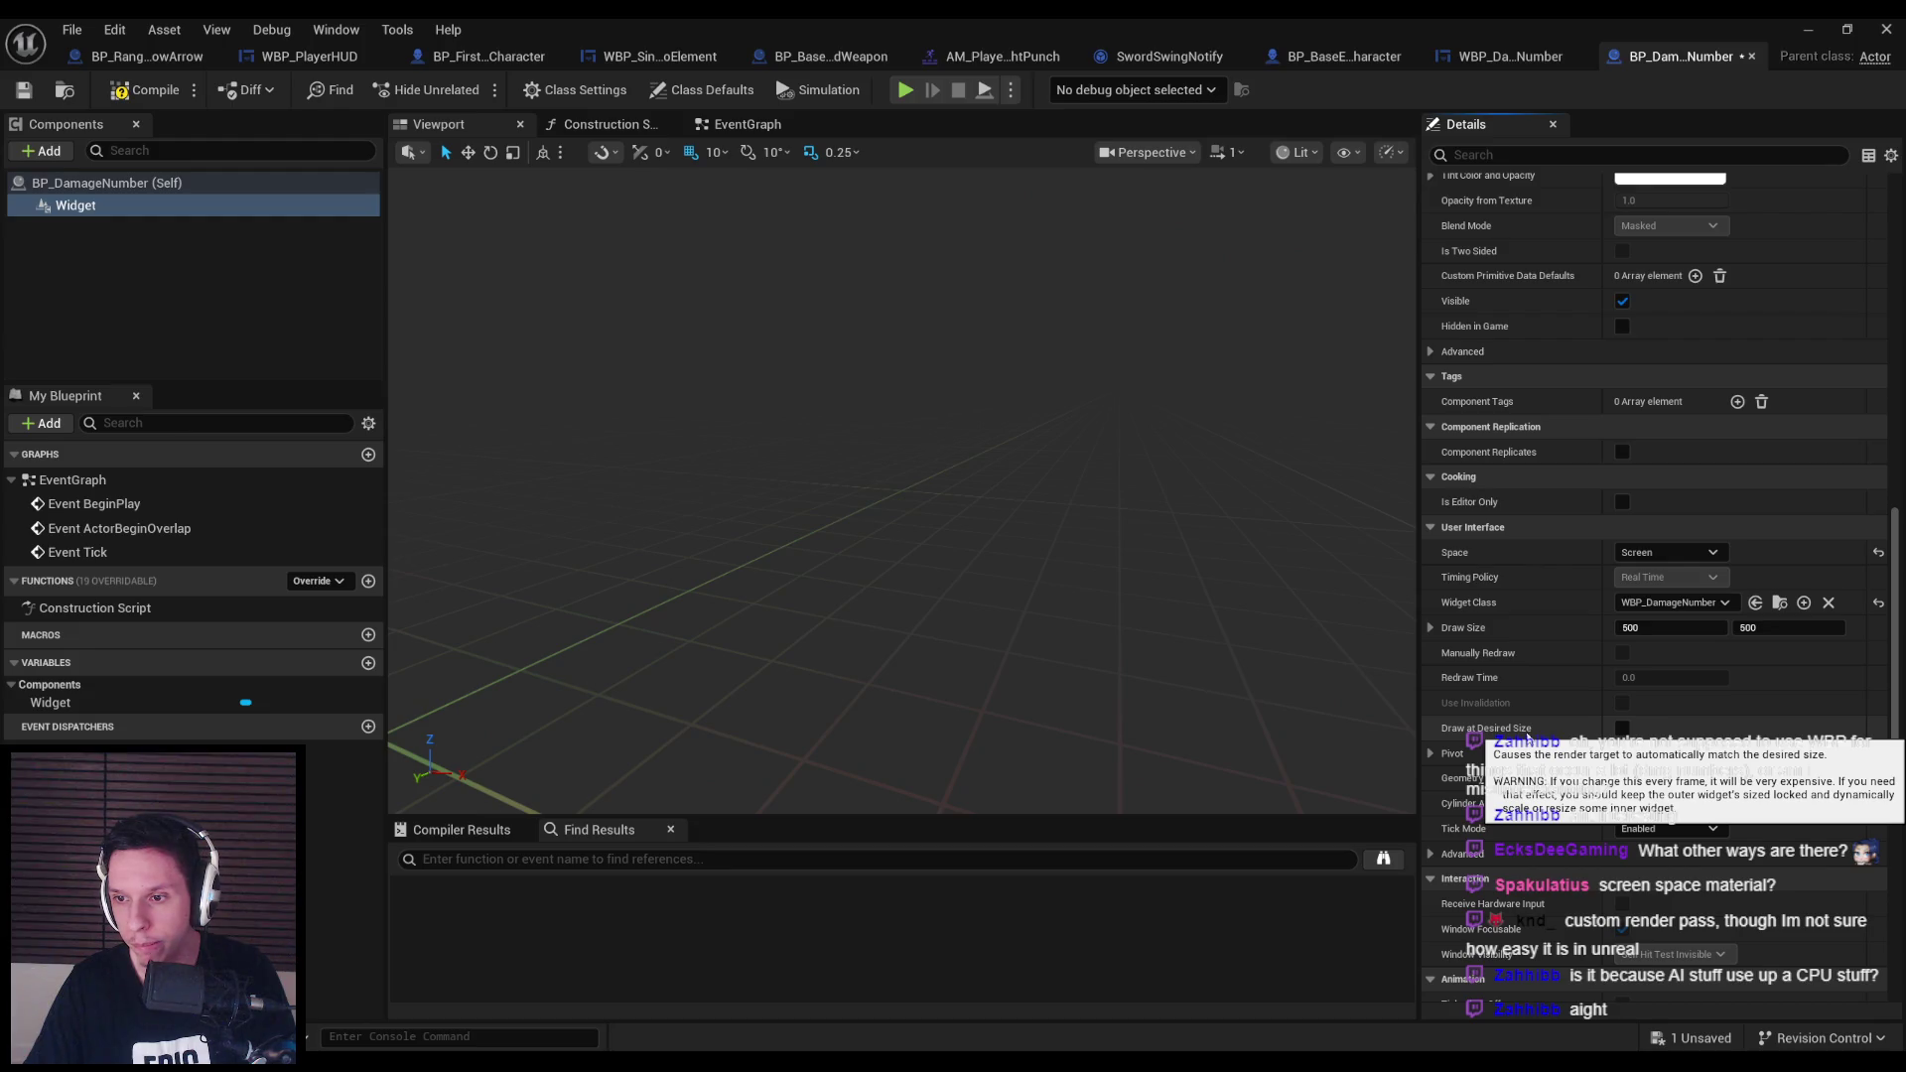
{"action": "left_click", "coordinate": [1671, 630]}
{"action": "type", "text": "32"}
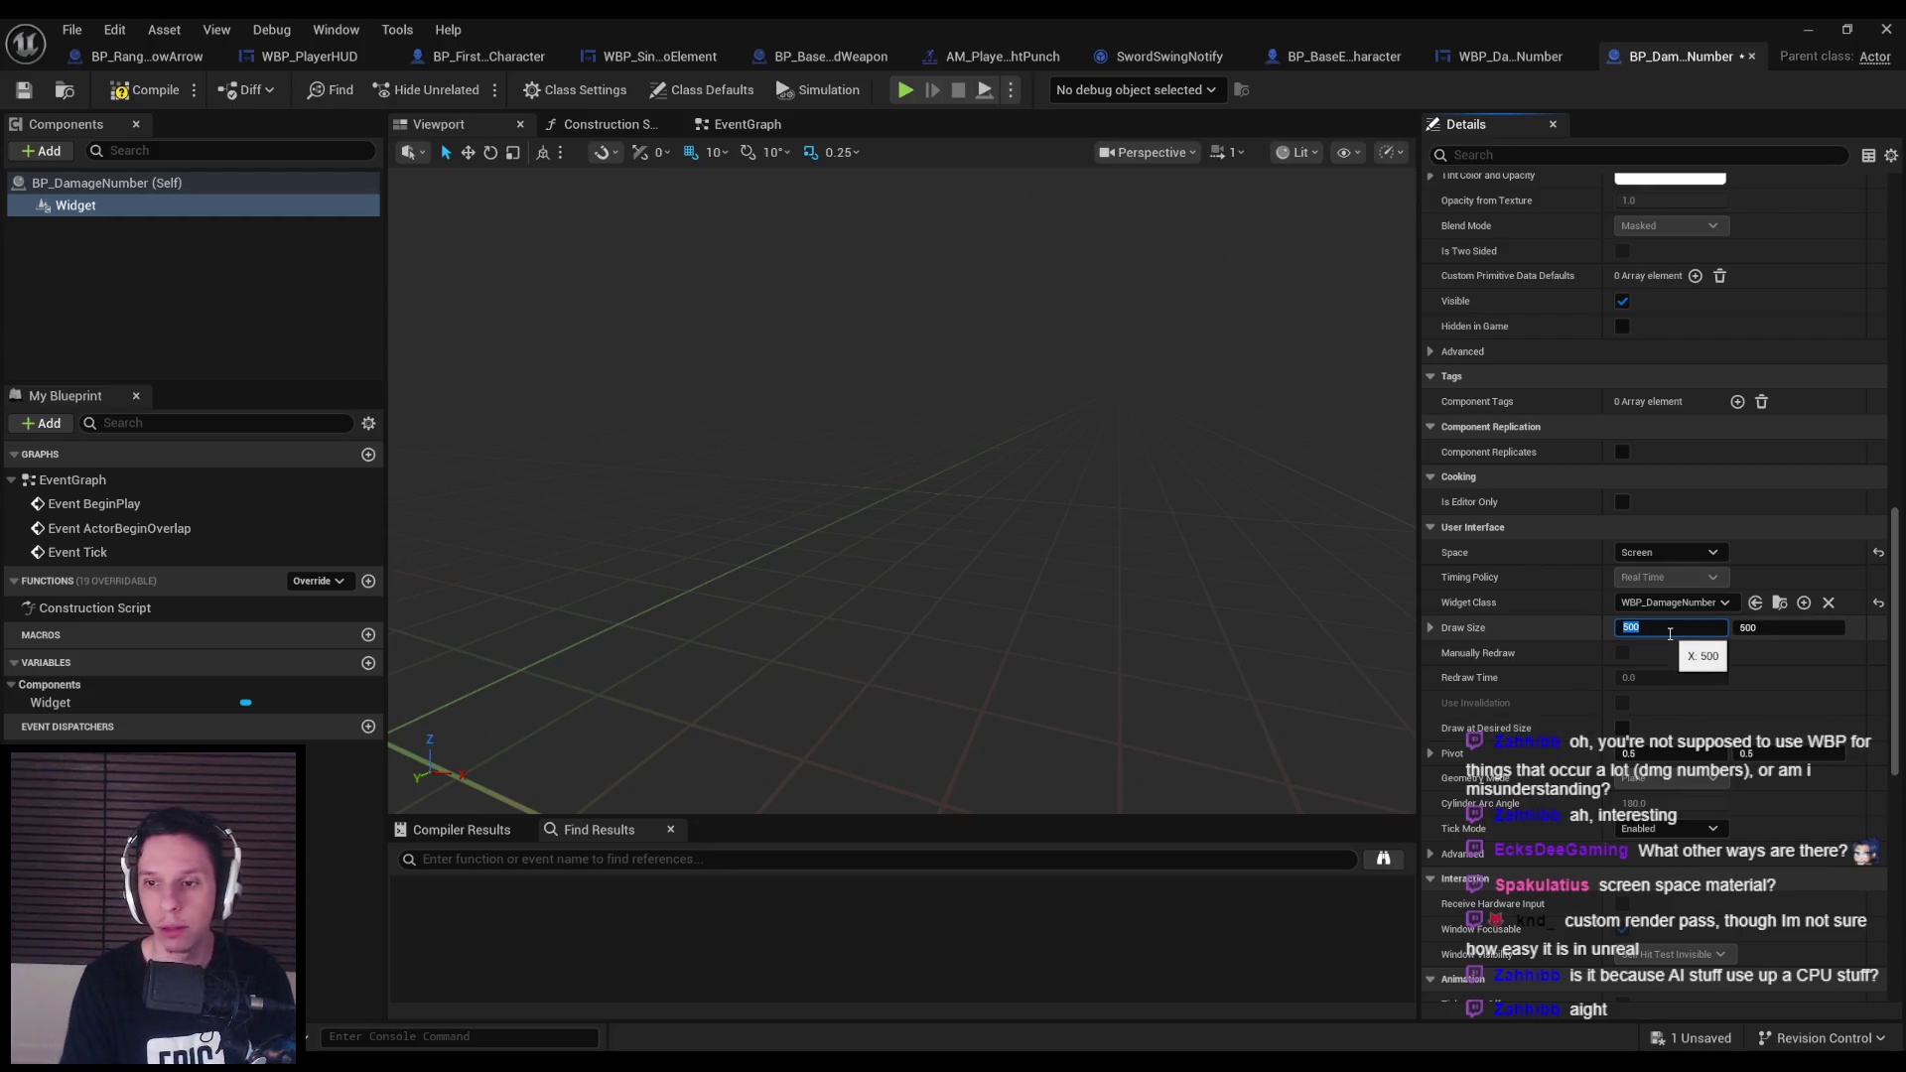
Compile the actor blueprint, keeping the component's Tick Mode as Enabled.
{"action": "left_click", "coordinate": [146, 89]}
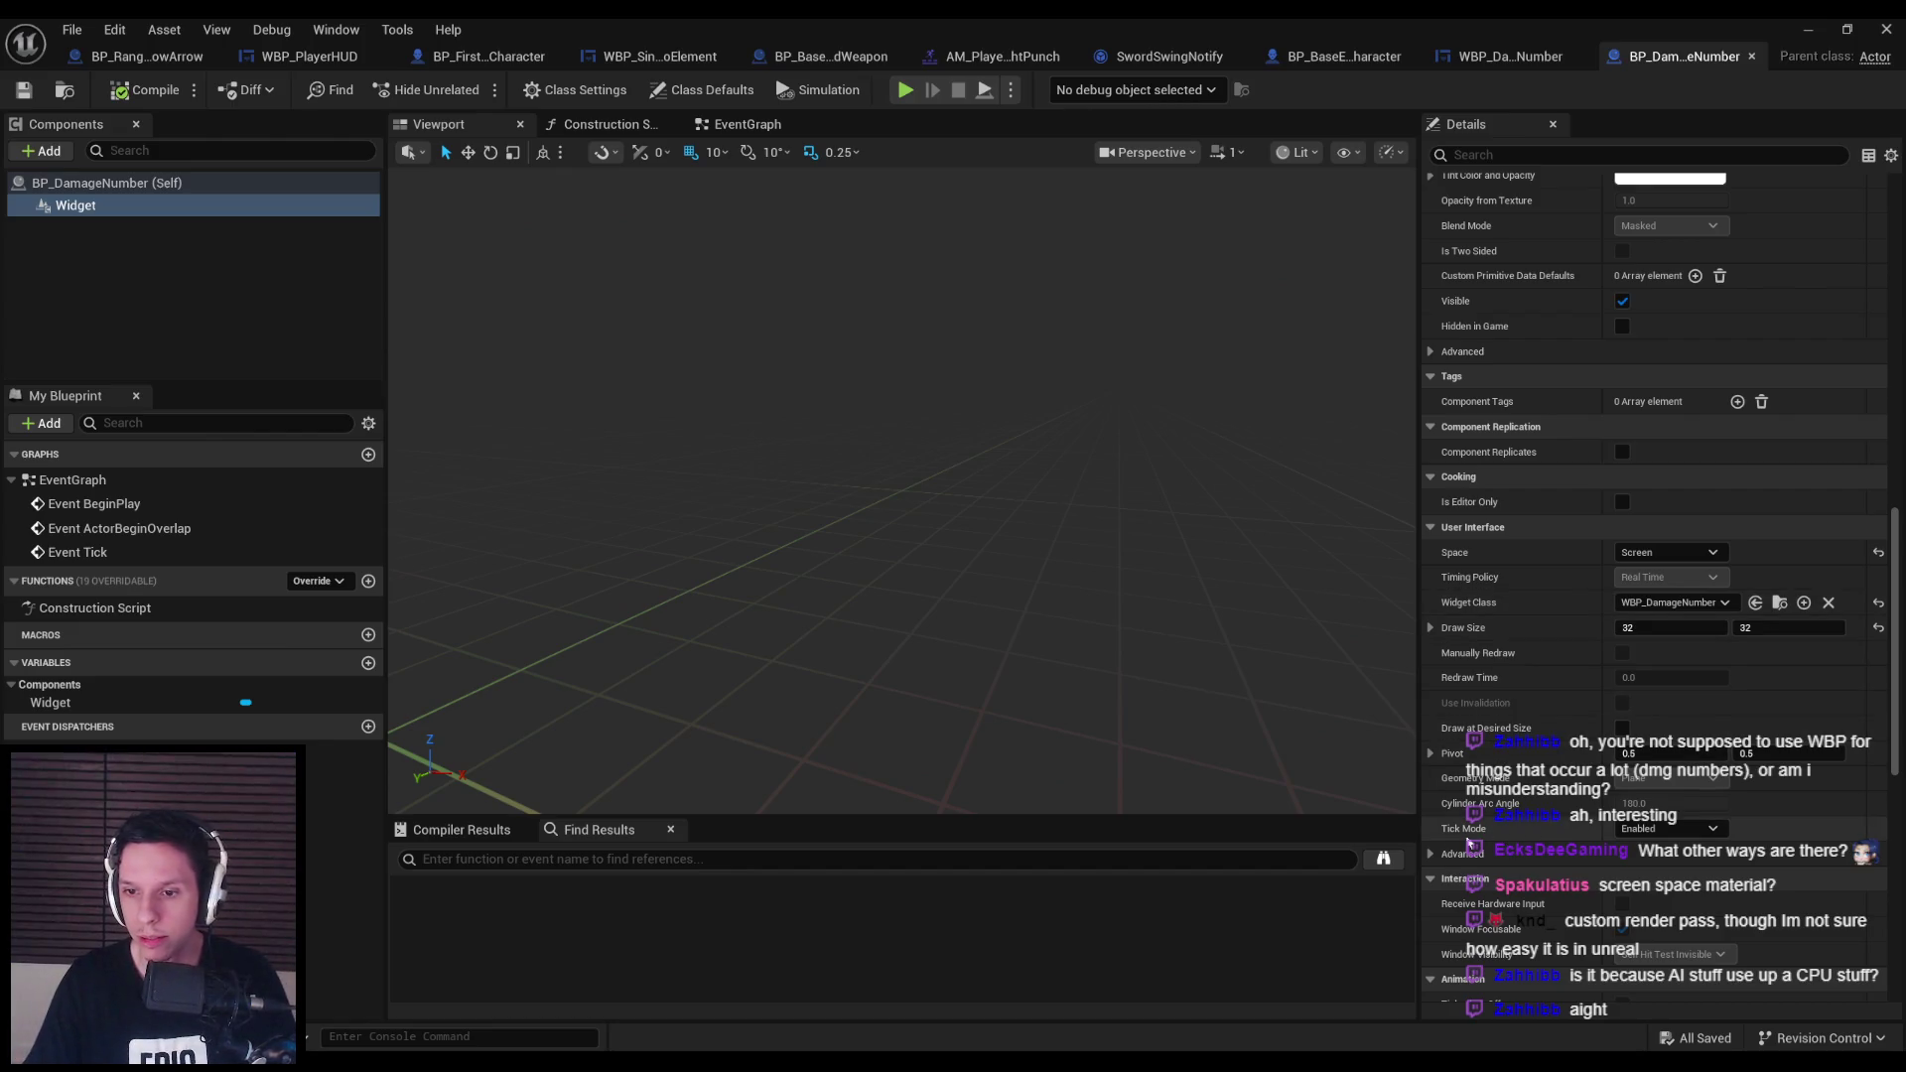
{"action": "left_click", "coordinate": [1668, 828]}
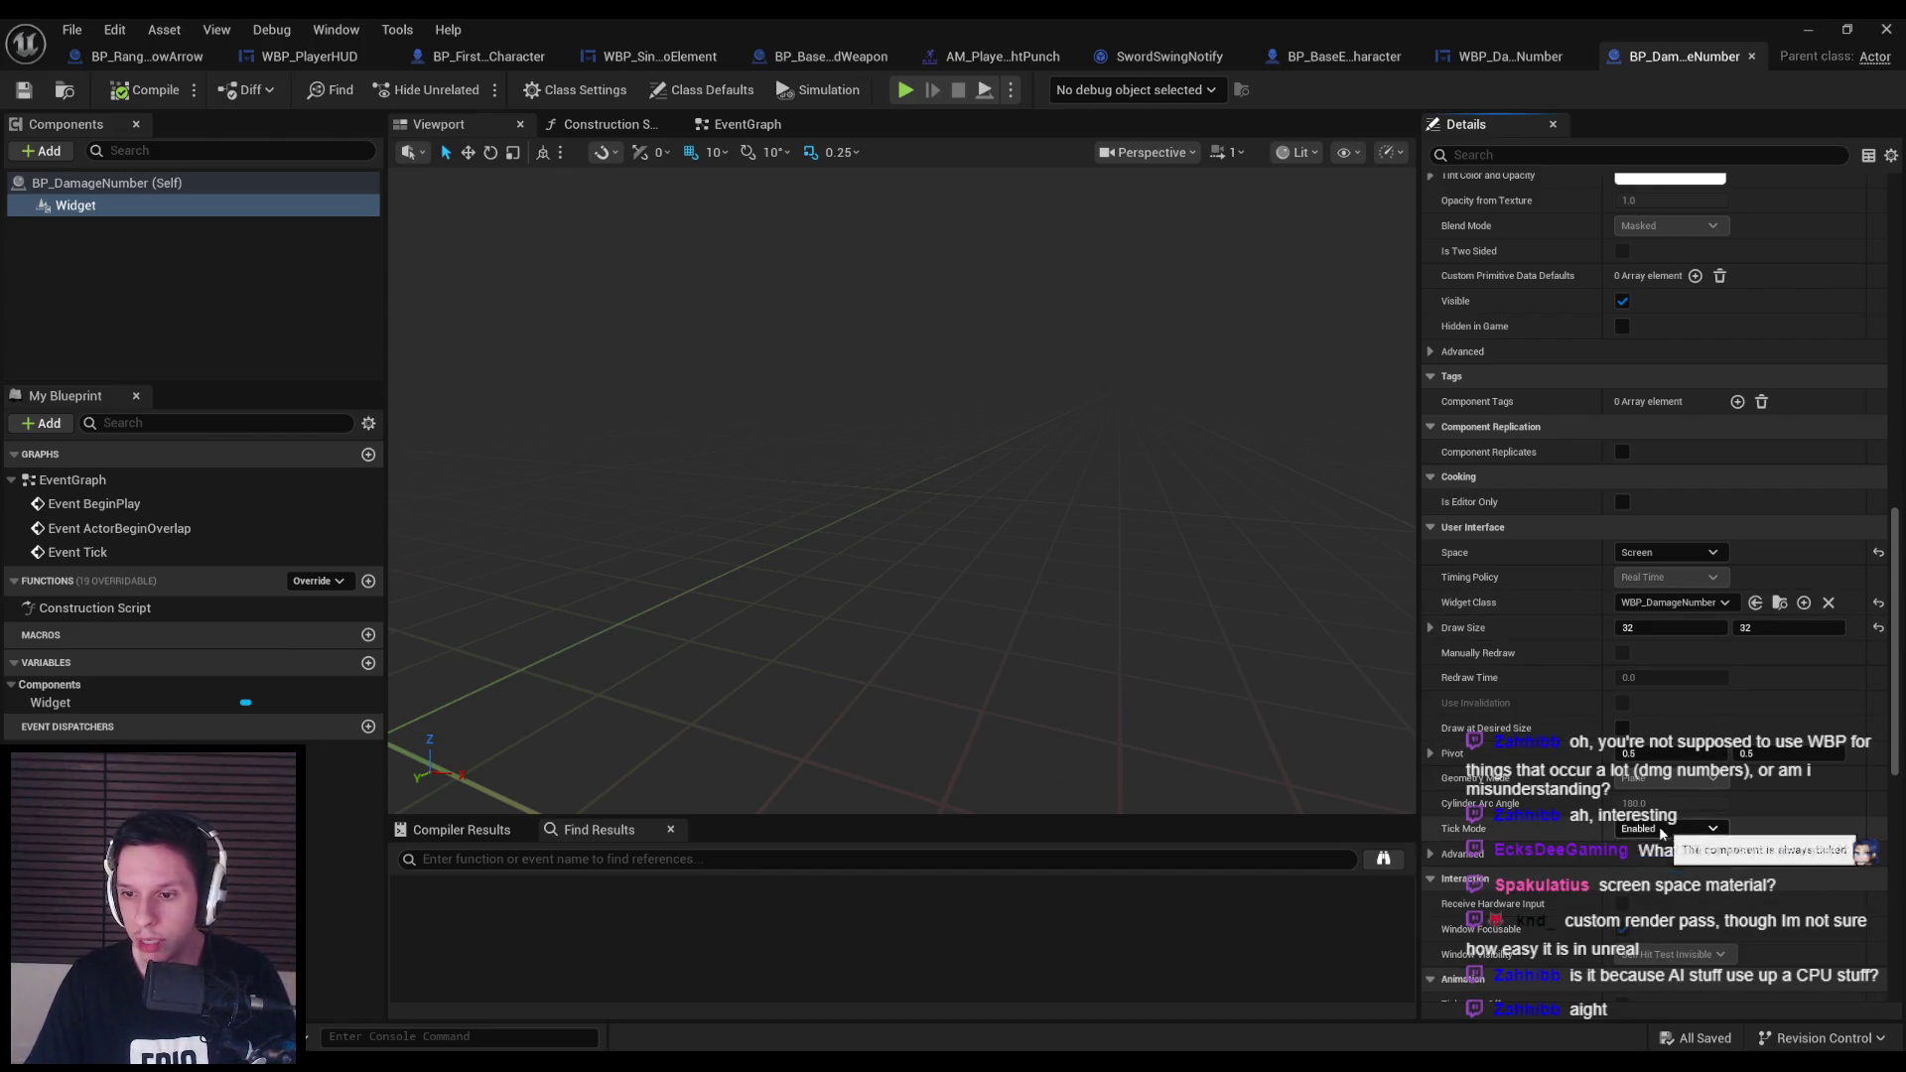
{"action": "left_click", "coordinate": [1674, 836]}
{"action": "scroll", "coordinate": [1522, 818], "scroll_direction": "up", "scroll_amount": 5}
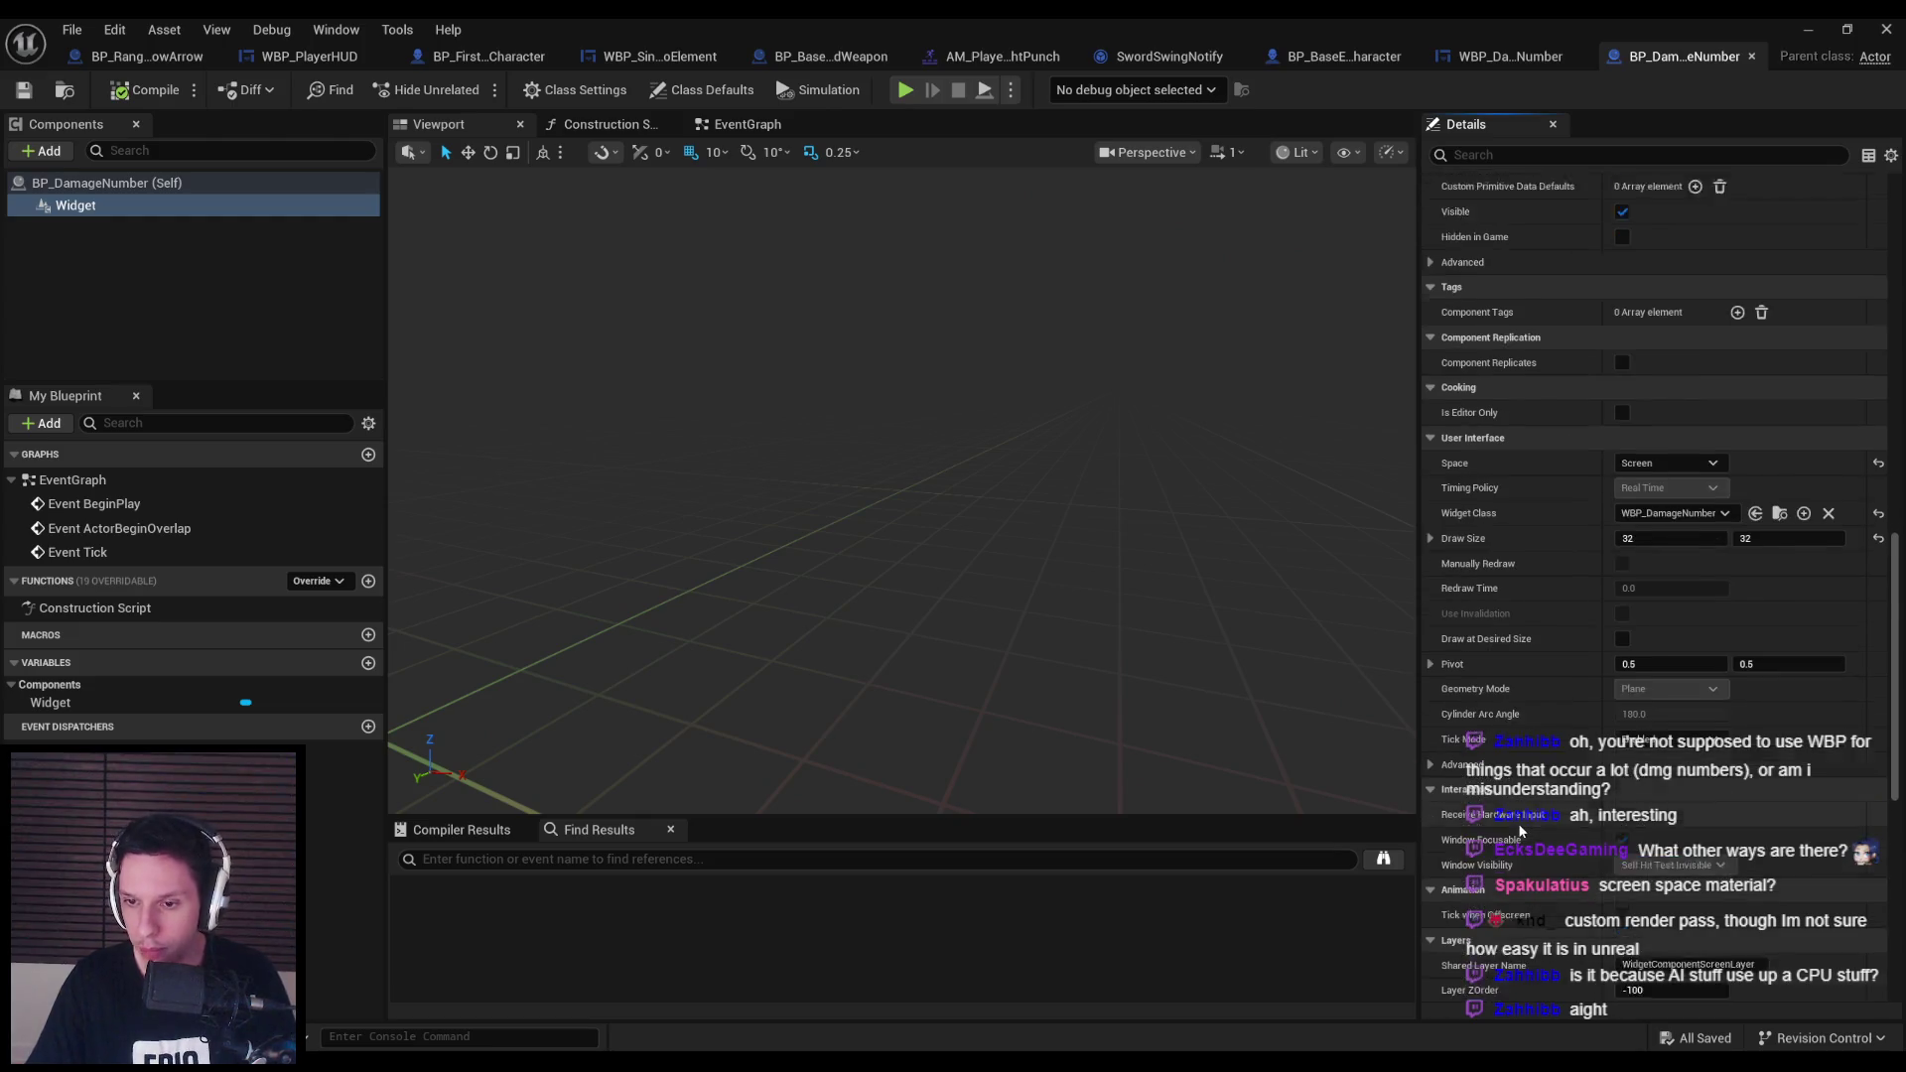
{"action": "scroll", "coordinate": [1526, 815], "scroll_direction": "up", "scroll_amount": 8}
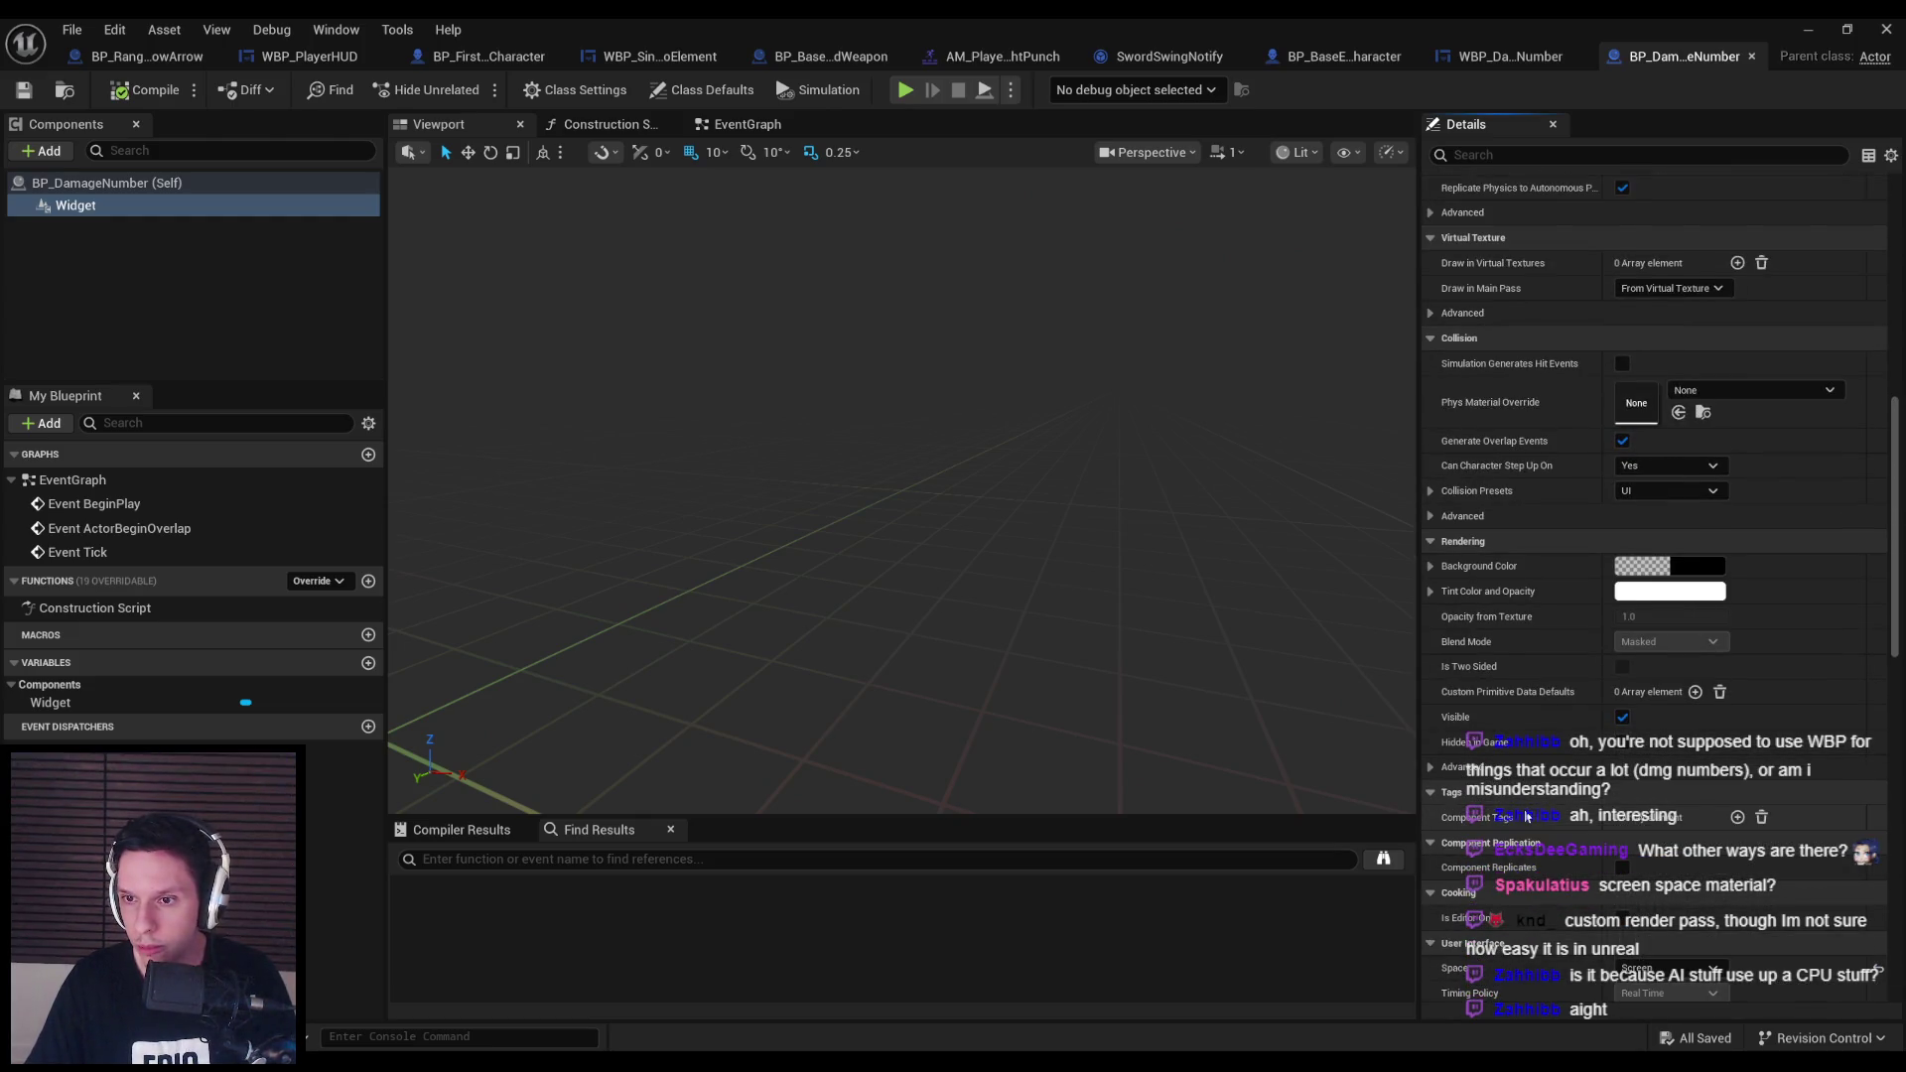
{"action": "scroll", "coordinate": [1526, 815], "scroll_direction": "up", "scroll_amount": 5}
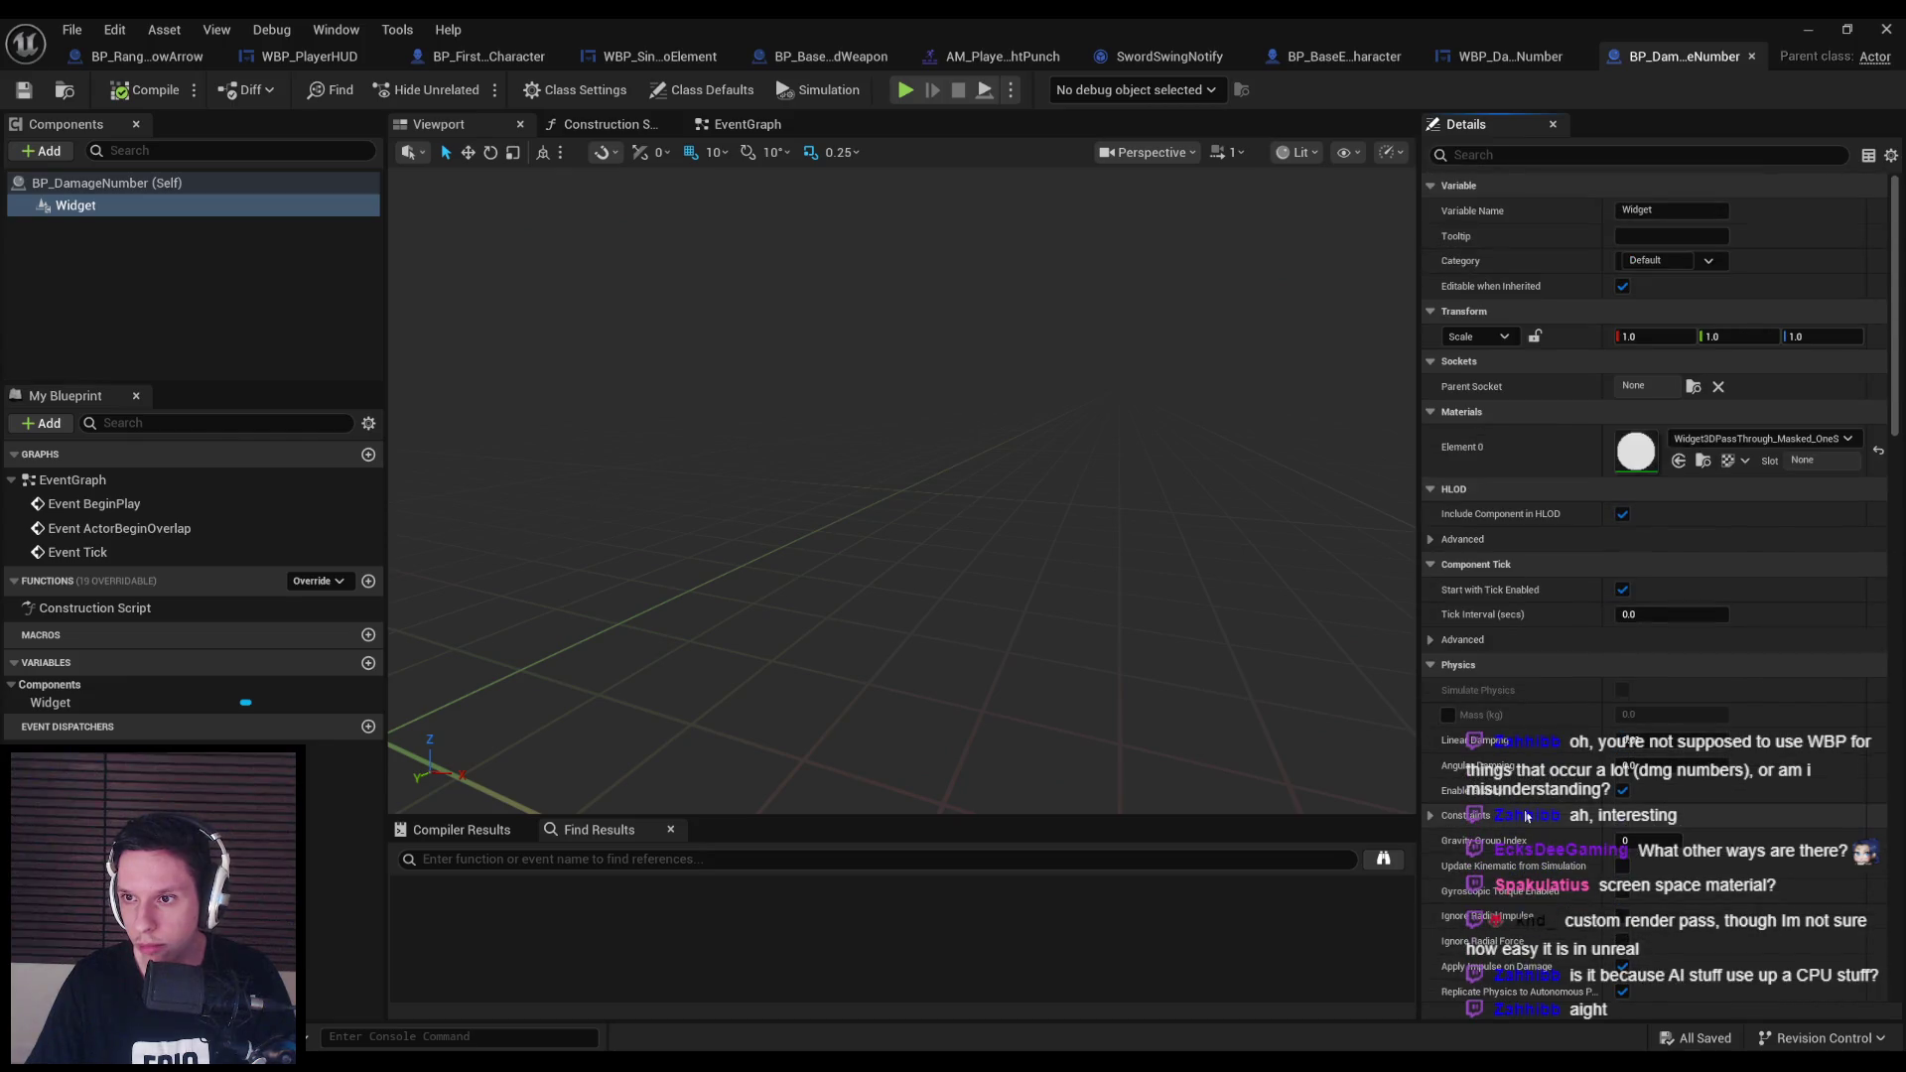
{"action": "left_click", "coordinate": [746, 124]}
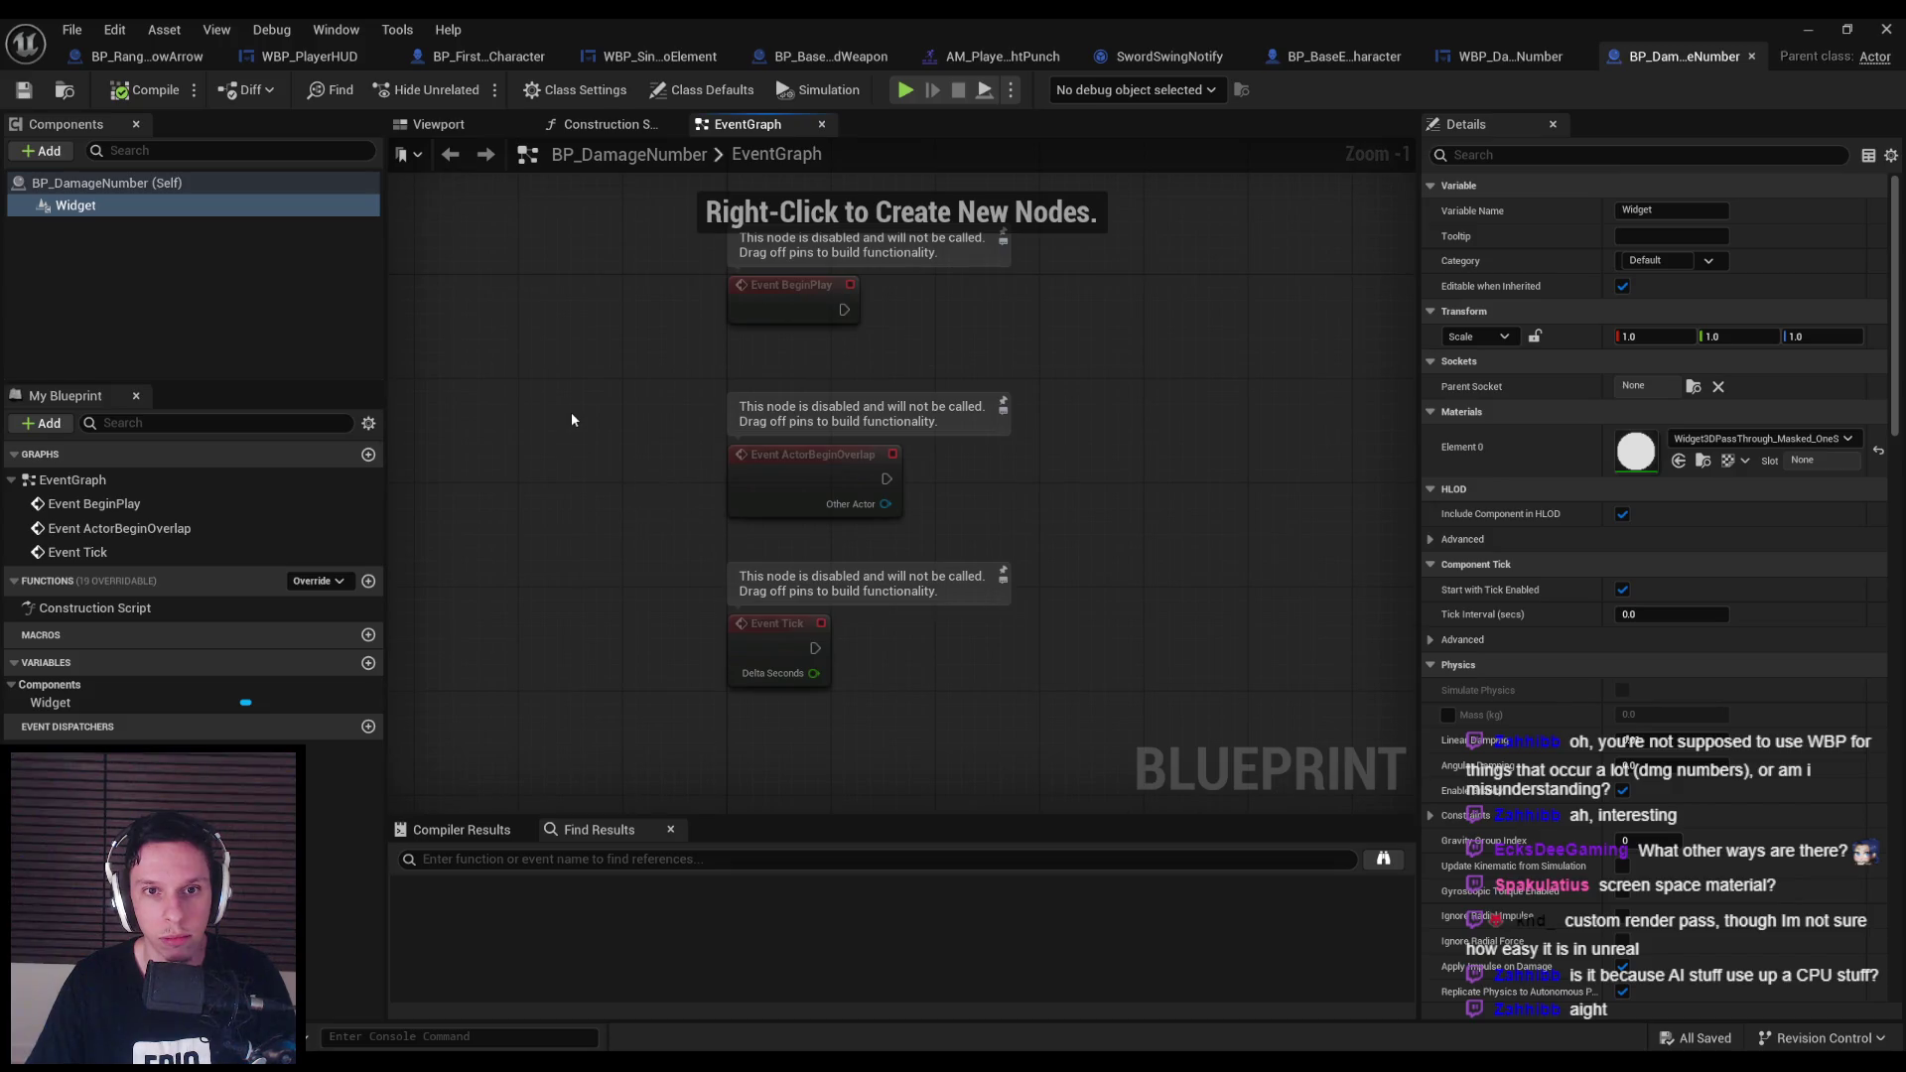
Delete the unused overlap and Tick event nodes from BP_DamageNumber's event graph.
{"action": "left_click_drag", "start_coordinate": [570, 413], "coordinate": [874, 695]}
{"action": "key", "text": "Delete"}
{"action": "key", "text": "Home"}
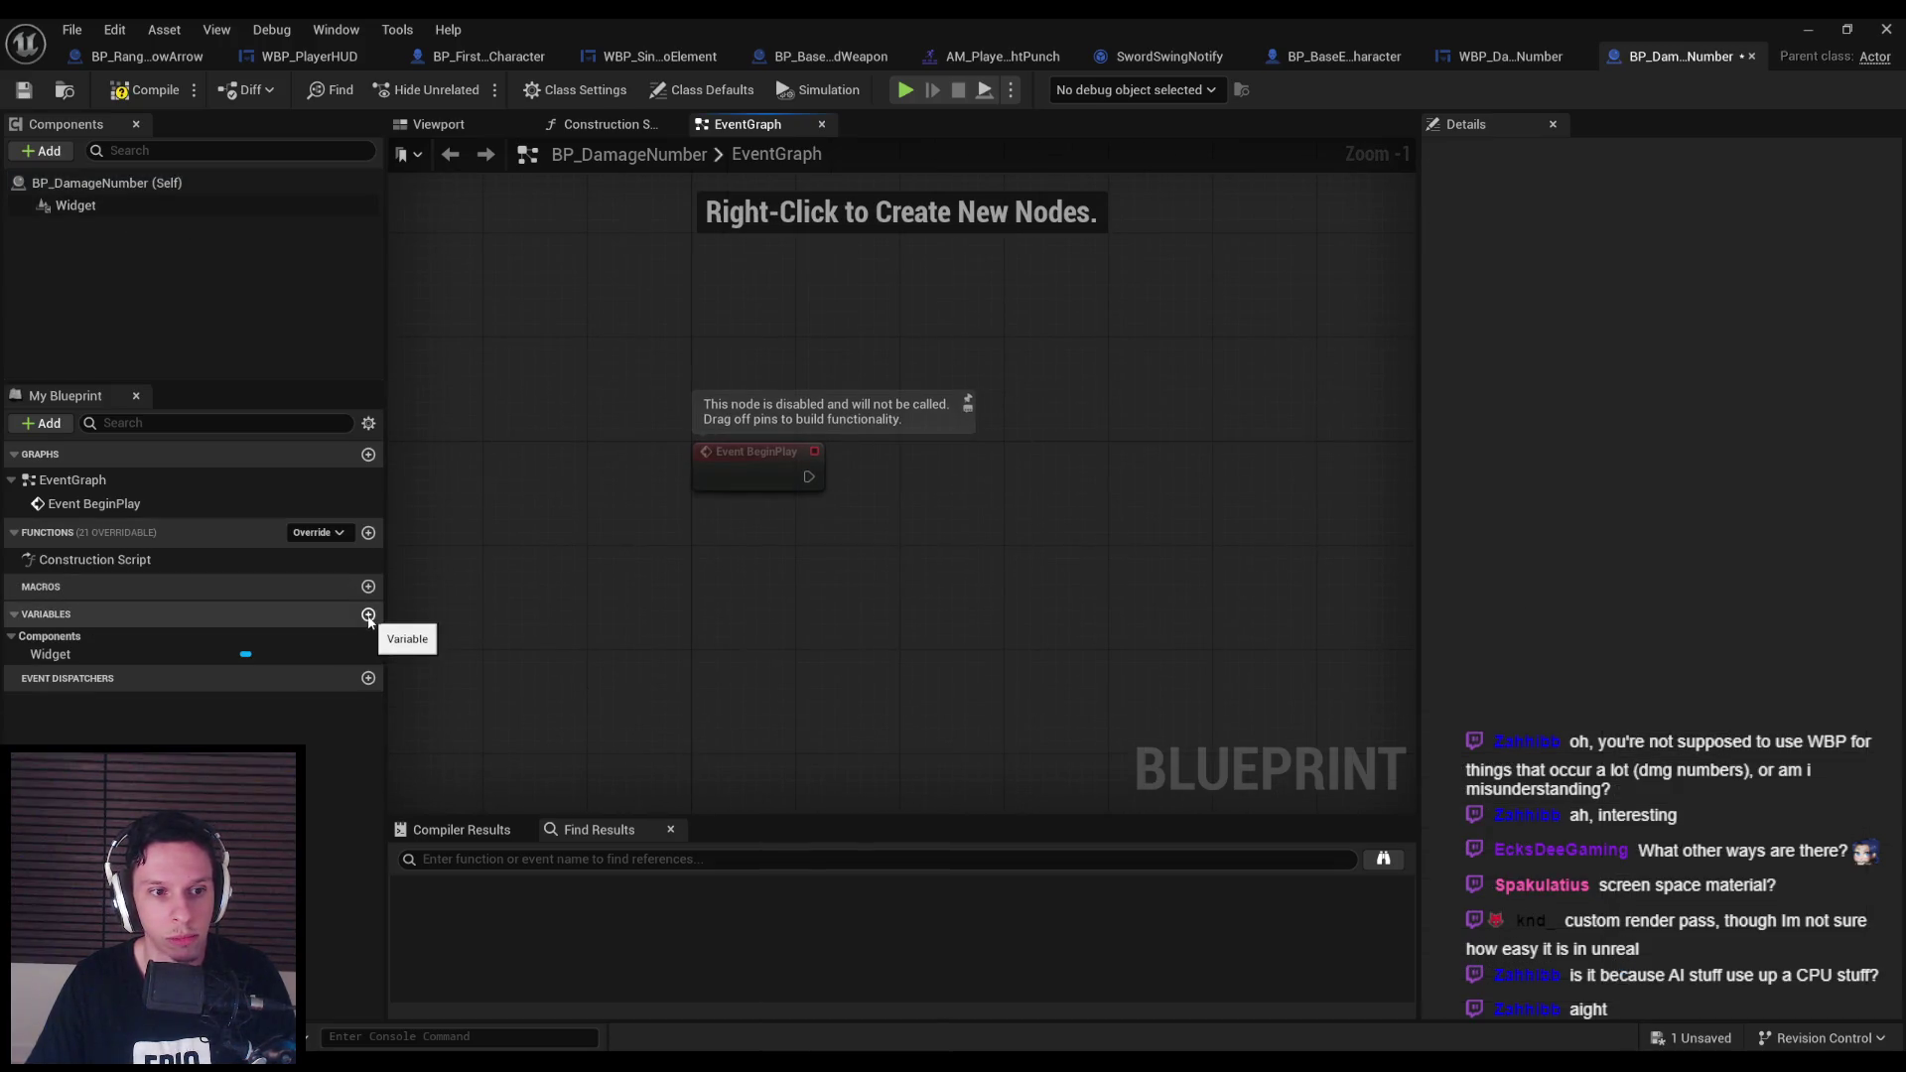
Add an Integer variable DamageAmount, instance editable and exposed on spawn, then compile and save.
{"action": "left_click", "coordinate": [368, 616]}
{"action": "type", "text": "Da"}
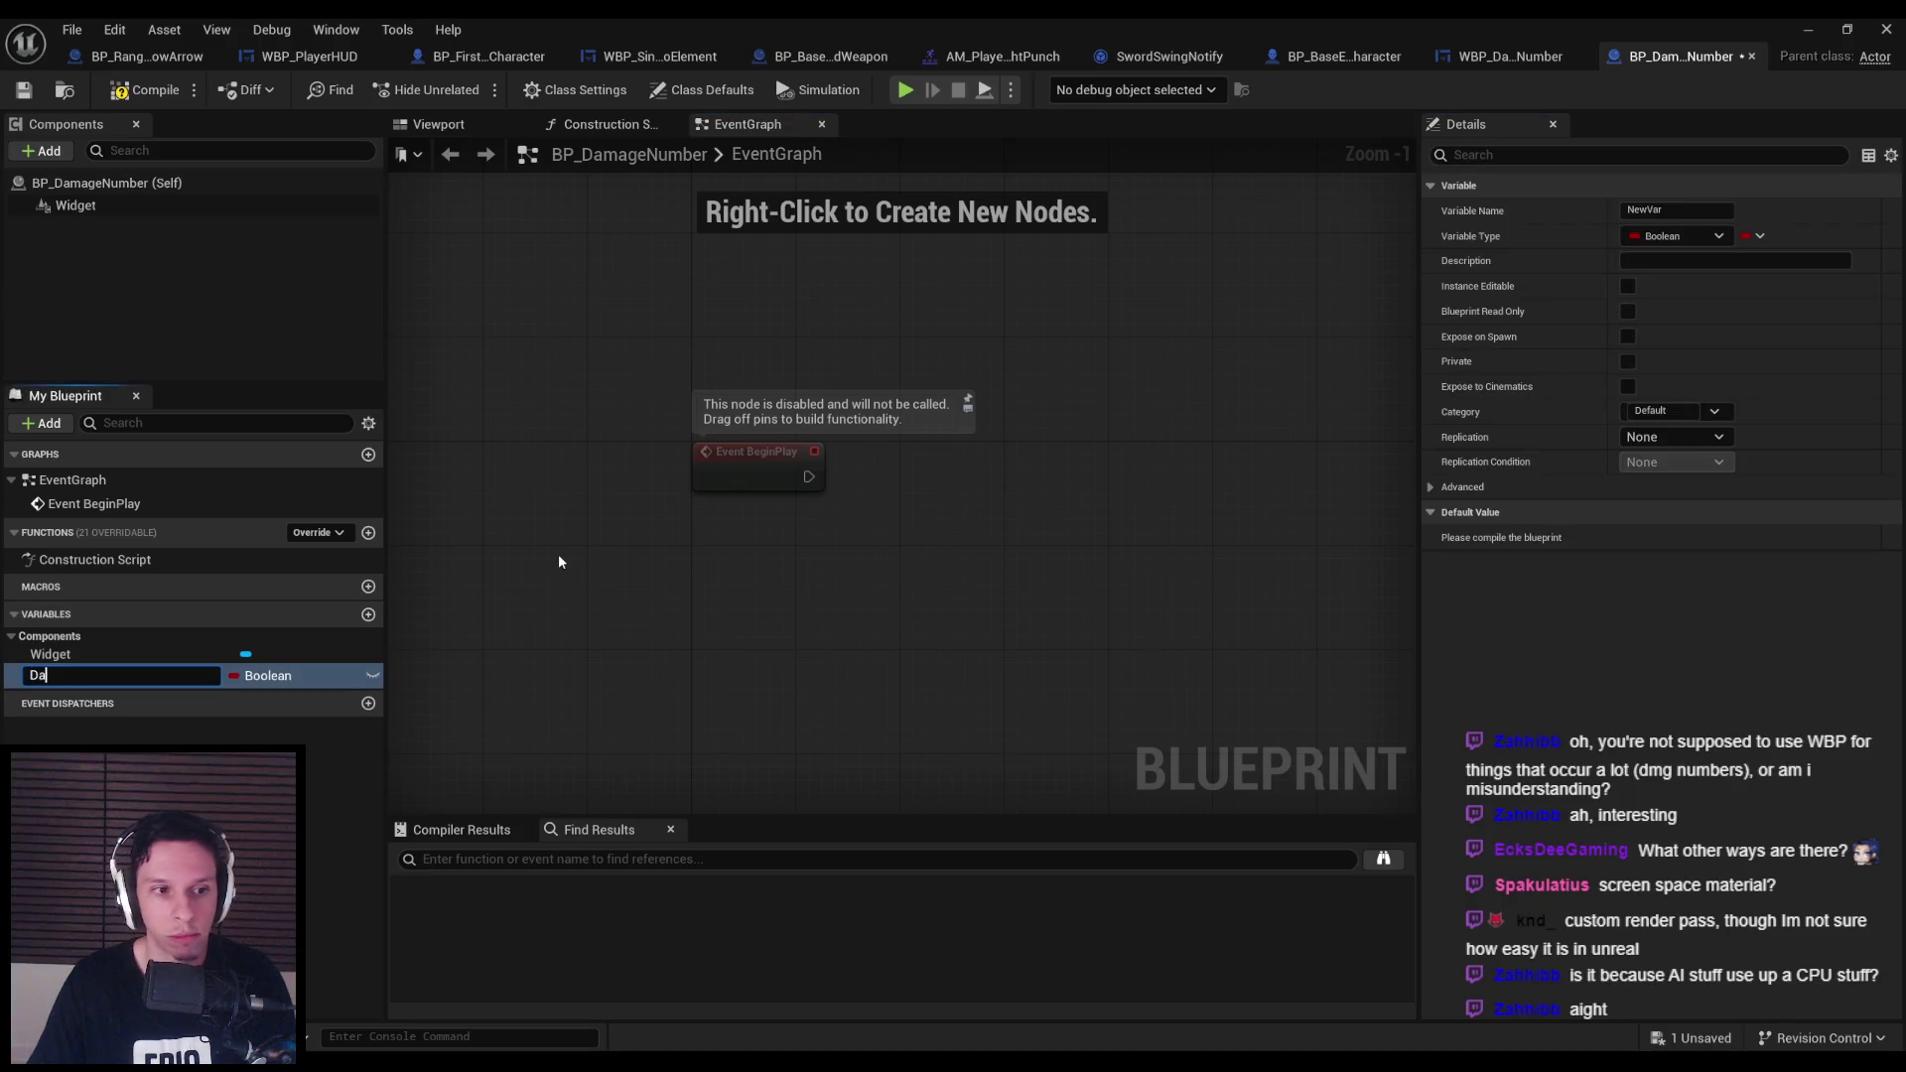
{"action": "type", "text": "mageAmount"}
{"action": "key", "text": "Return"}
{"action": "left_click", "coordinate": [1678, 236]}
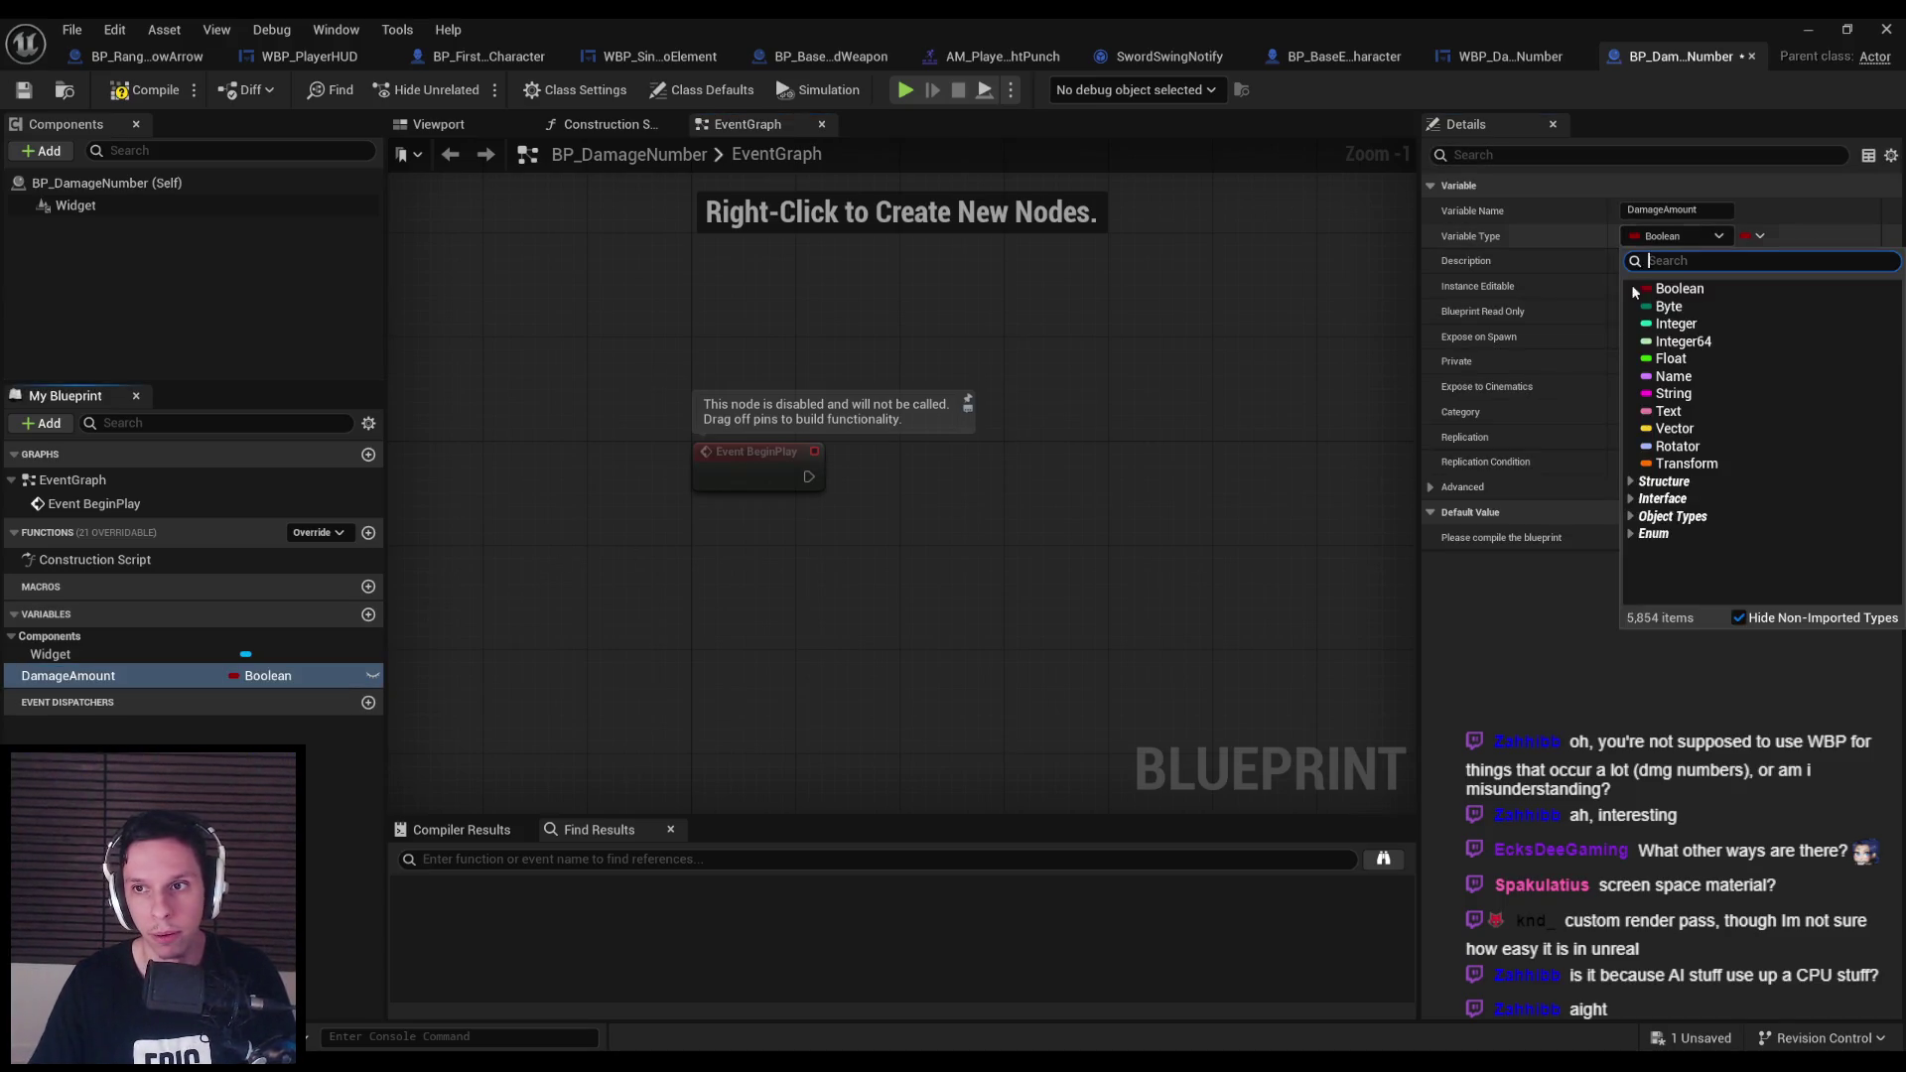
{"action": "left_click", "coordinate": [1674, 328]}
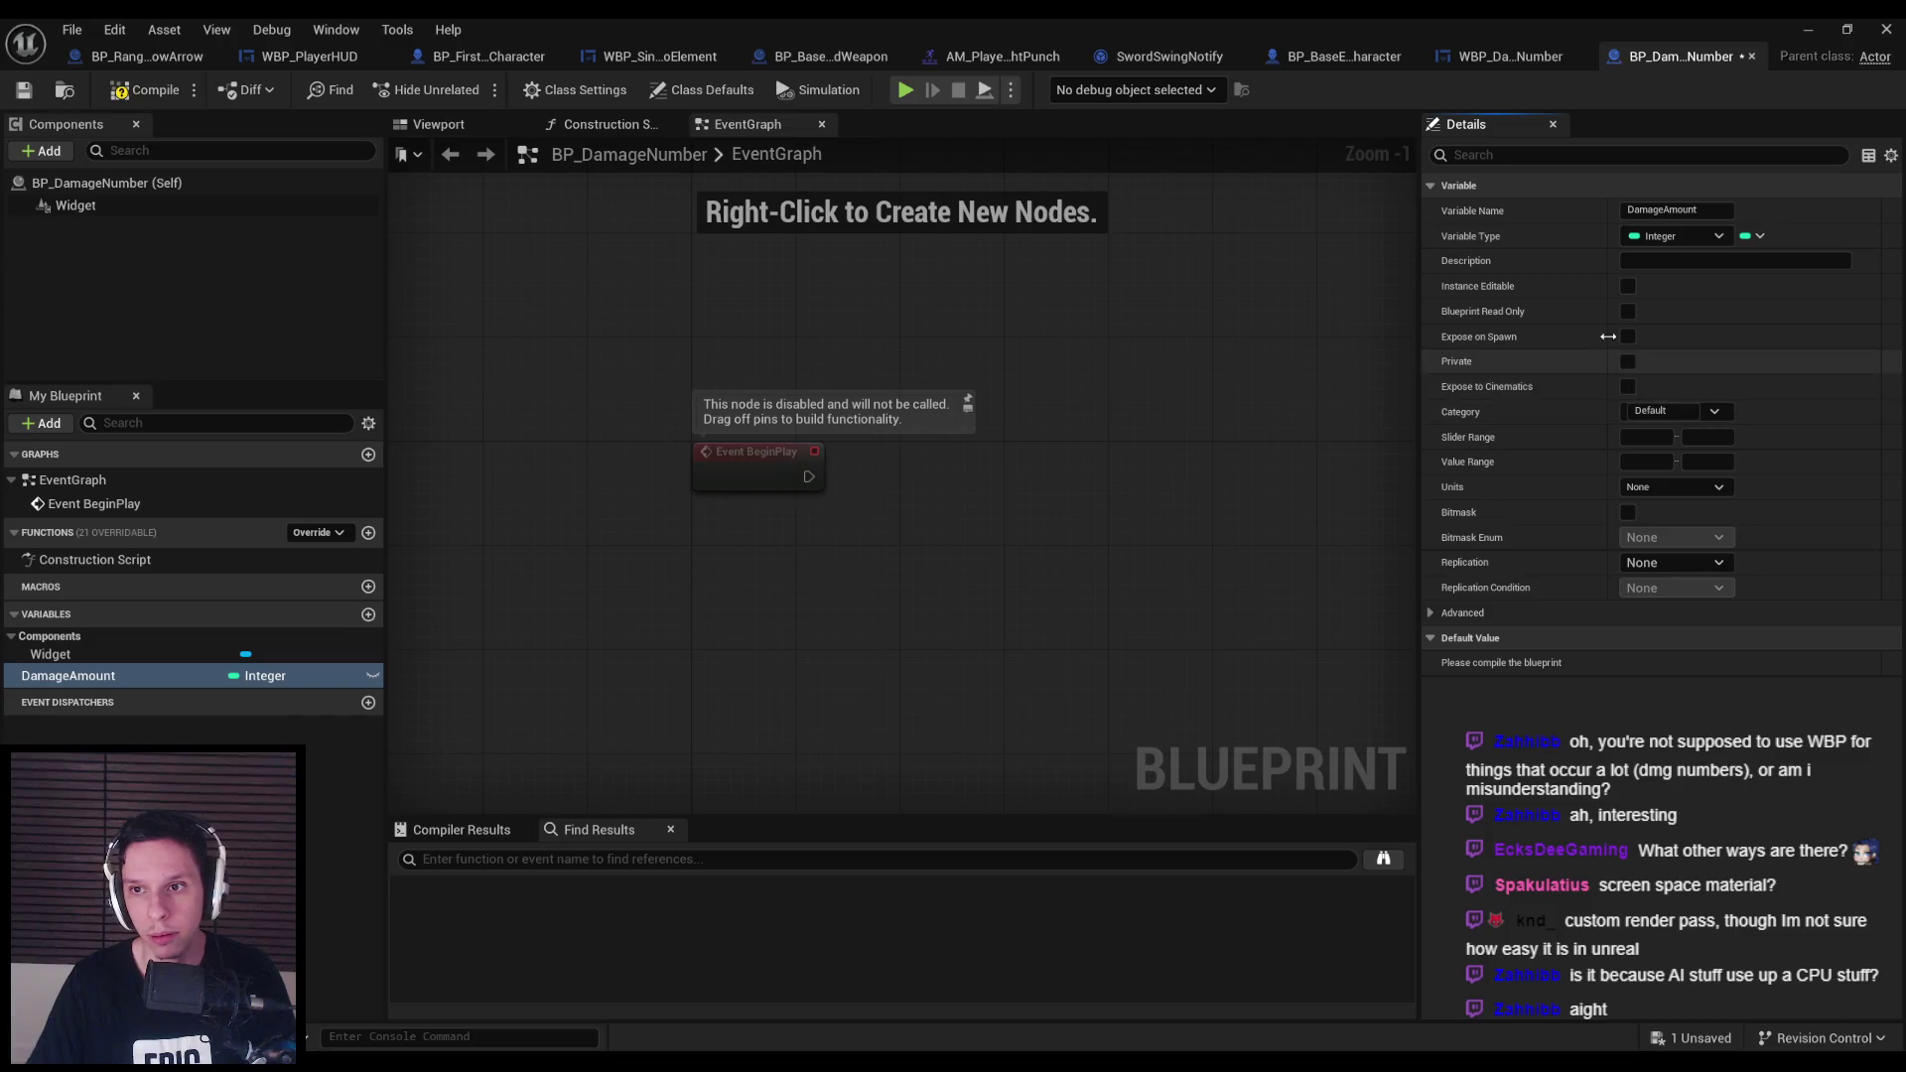
{"action": "left_click", "coordinate": [1628, 287]}
{"action": "left_click", "coordinate": [1629, 337]}
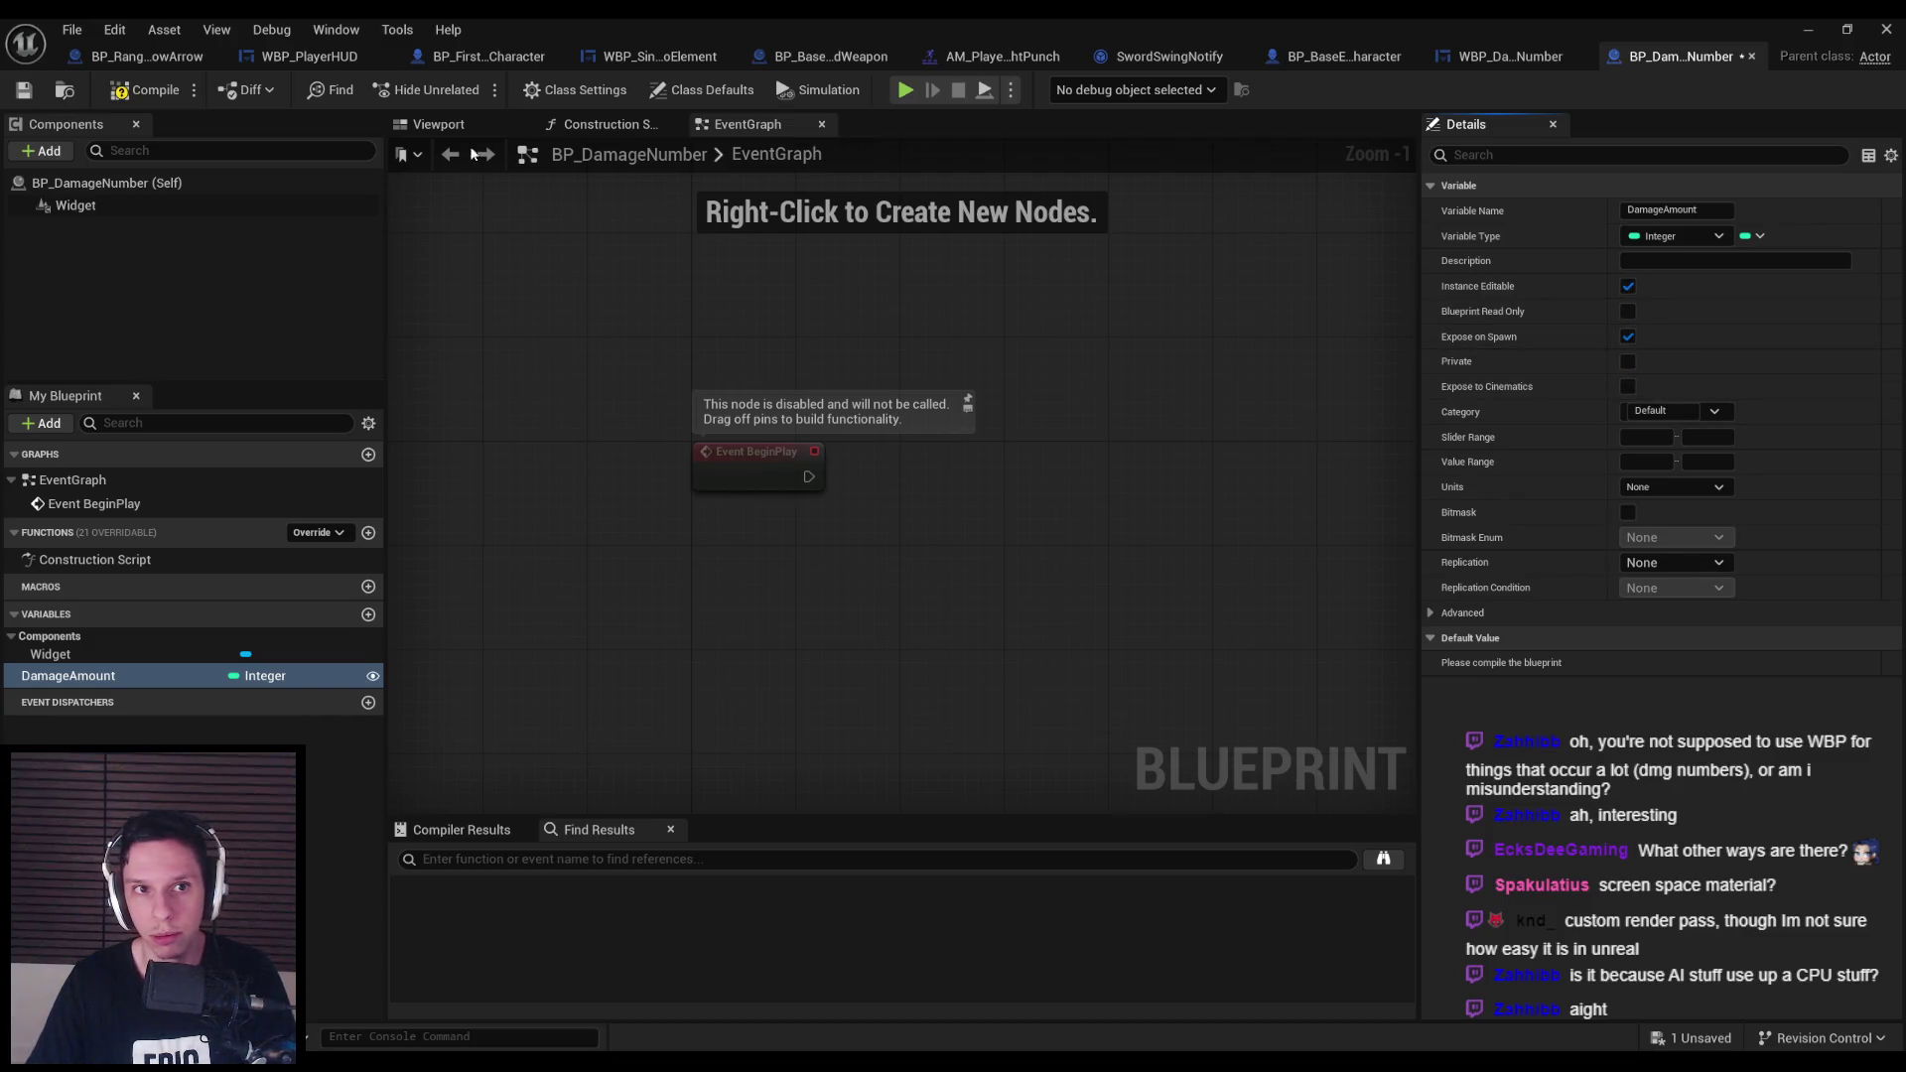
{"action": "left_click", "coordinate": [132, 91]}
On BeginPlay, cast the Widget's user widget object to WBP_DamageNumber, with a DamageAmount getter placed nearby.
{"action": "mouse_move", "coordinate": [119, 676]}
{"action": "left_mouse_down"}
{"action": "mouse_move", "coordinate": [536, 673]}
{"action": "mouse_move", "coordinate": [735, 572]}
{"action": "left_mouse_up"}
{"action": "left_click", "coordinate": [784, 576]}
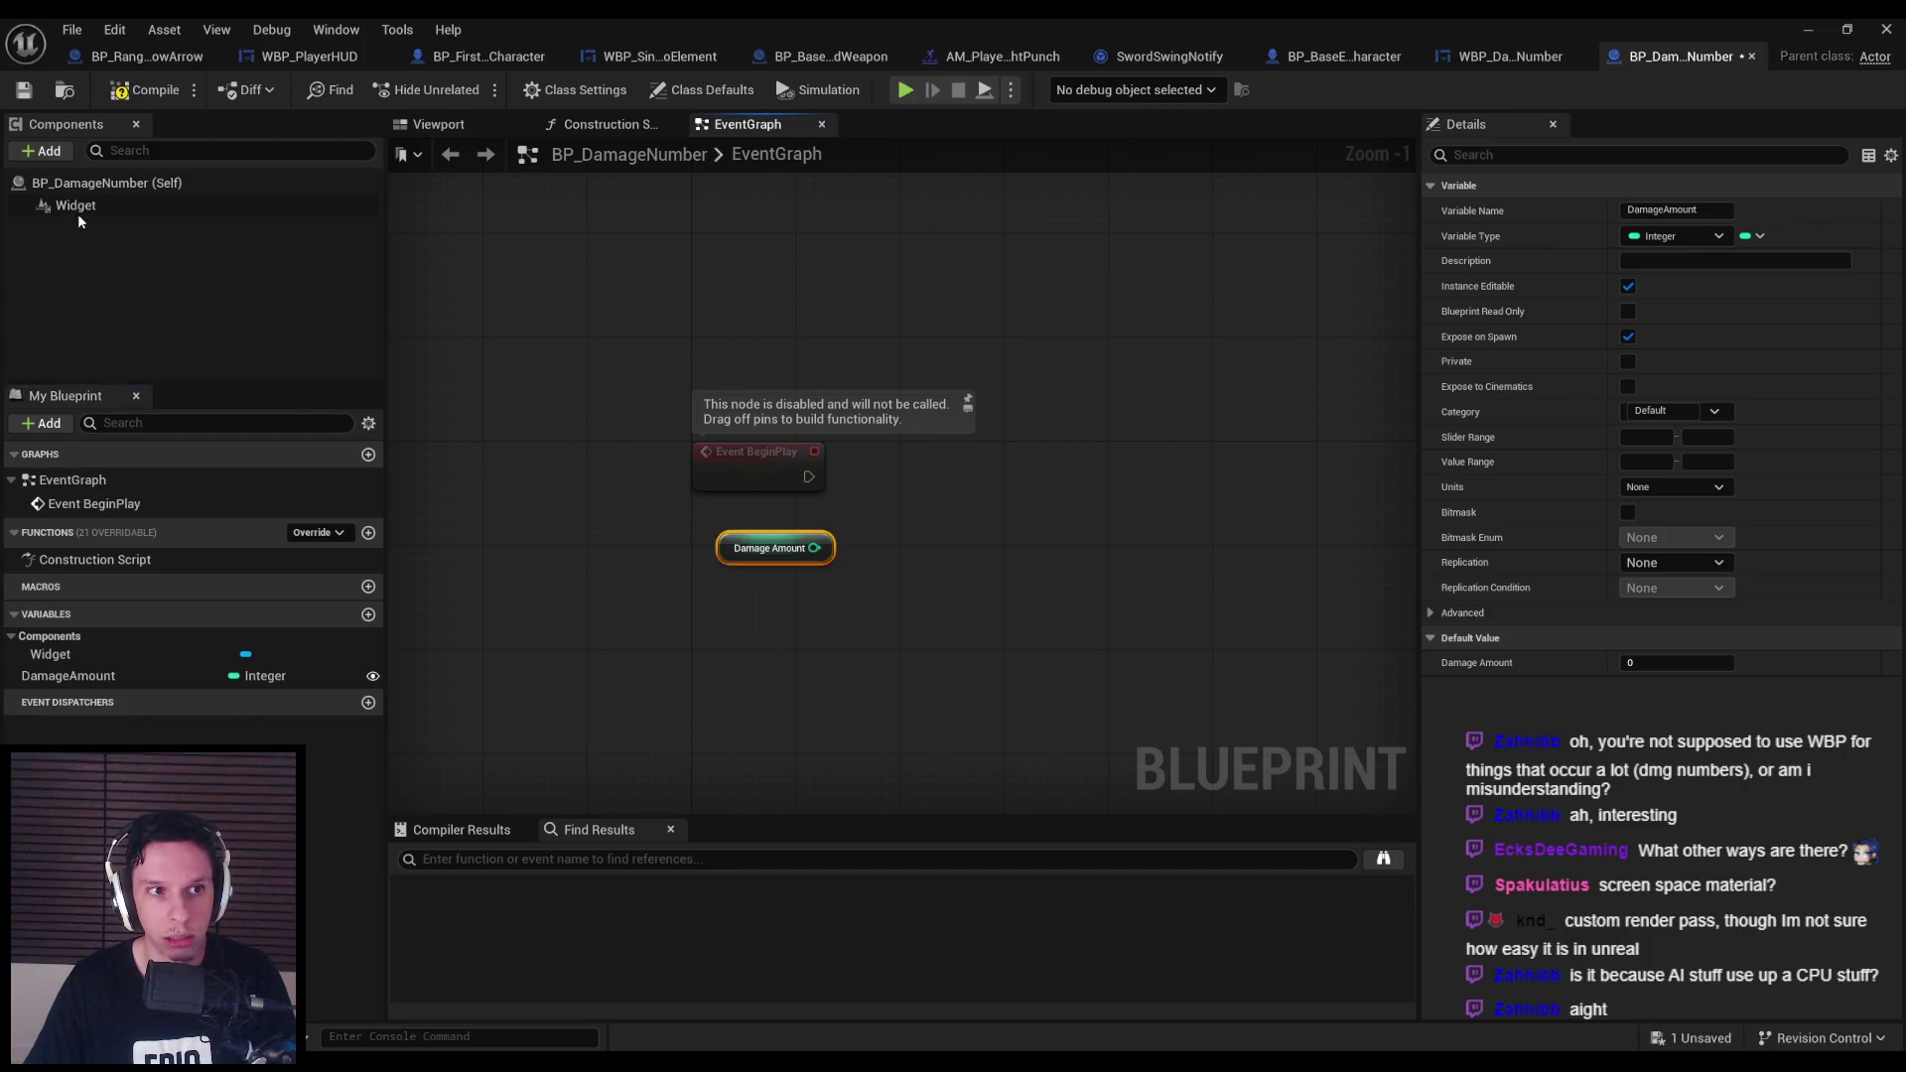
{"action": "mouse_move", "coordinate": [76, 206]}
{"action": "left_mouse_down"}
{"action": "mouse_move", "coordinate": [789, 625]}
{"action": "mouse_move", "coordinate": [919, 593]}
{"action": "left_mouse_up"}
{"action": "type", "text": "get user"}
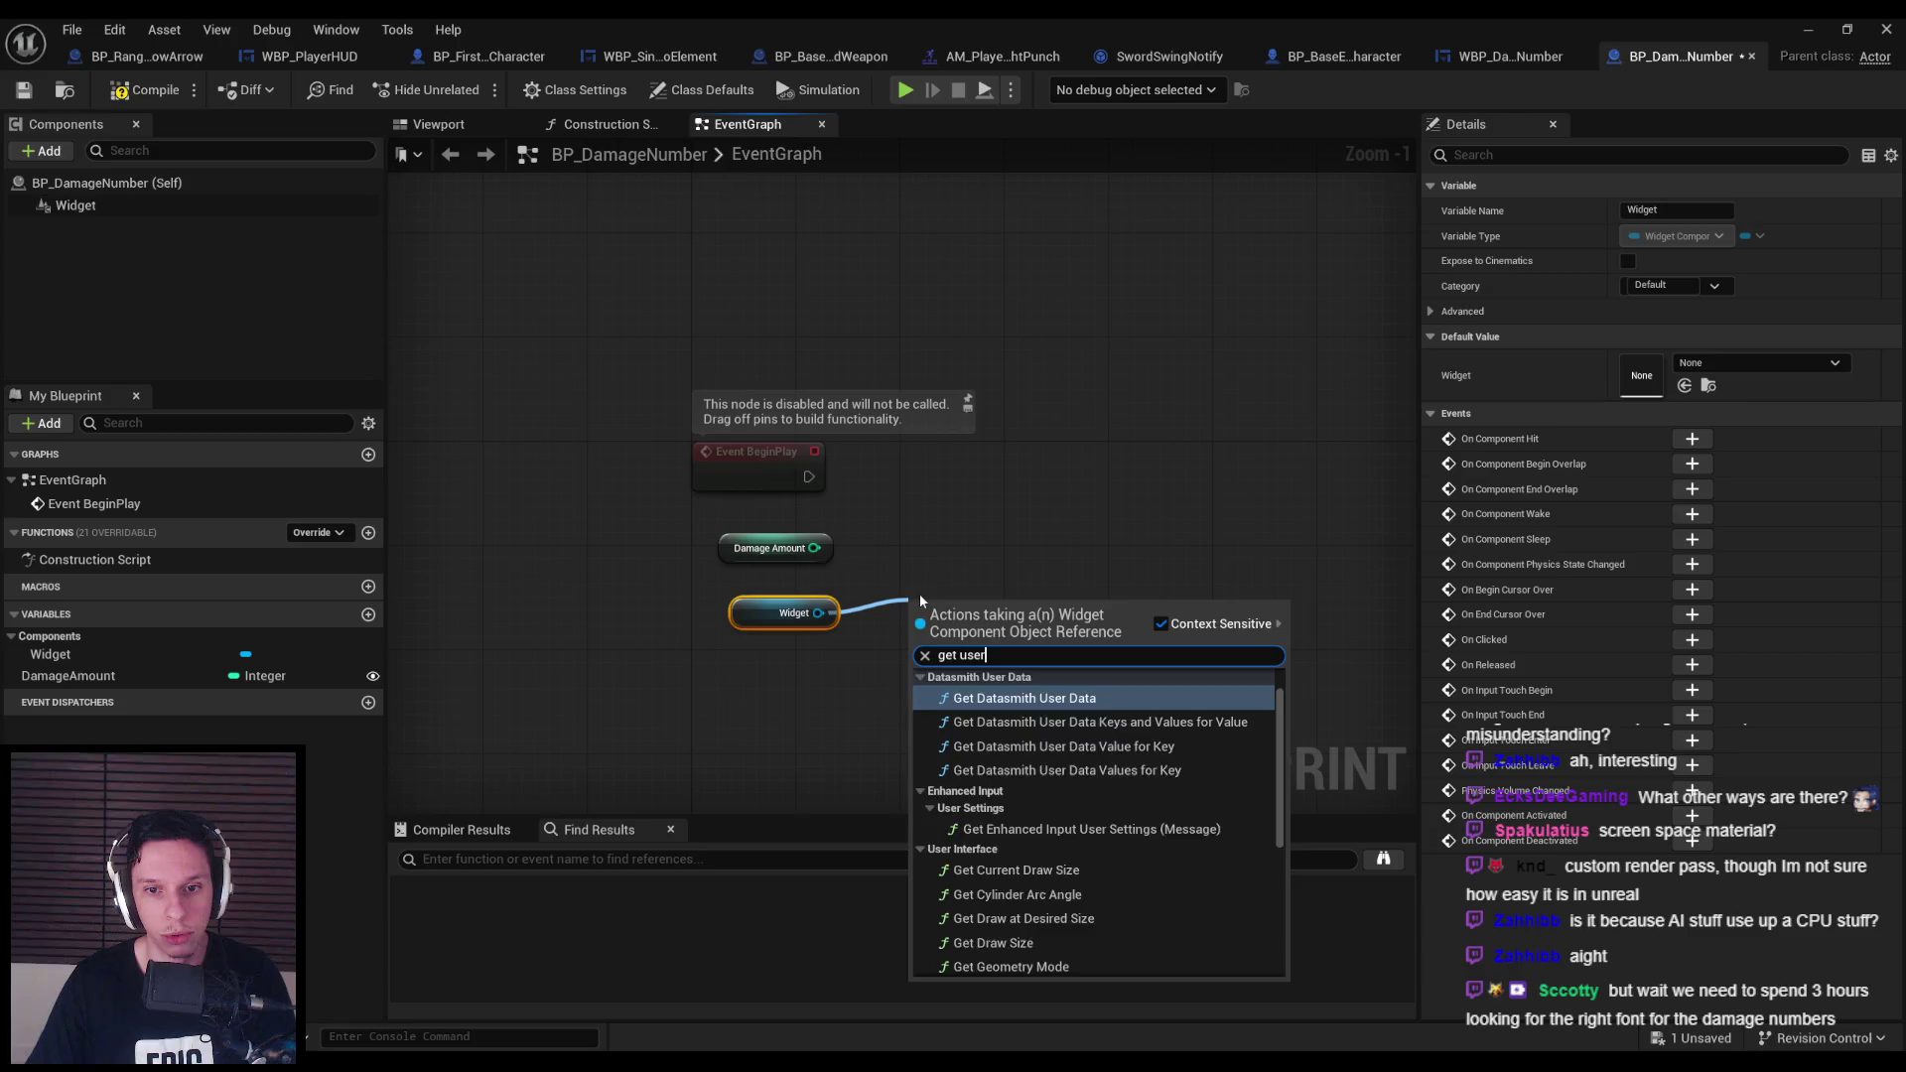
{"action": "scroll", "coordinate": [1046, 729], "scroll_direction": "down", "scroll_amount": 3}
{"action": "left_click", "coordinate": [1040, 700]}
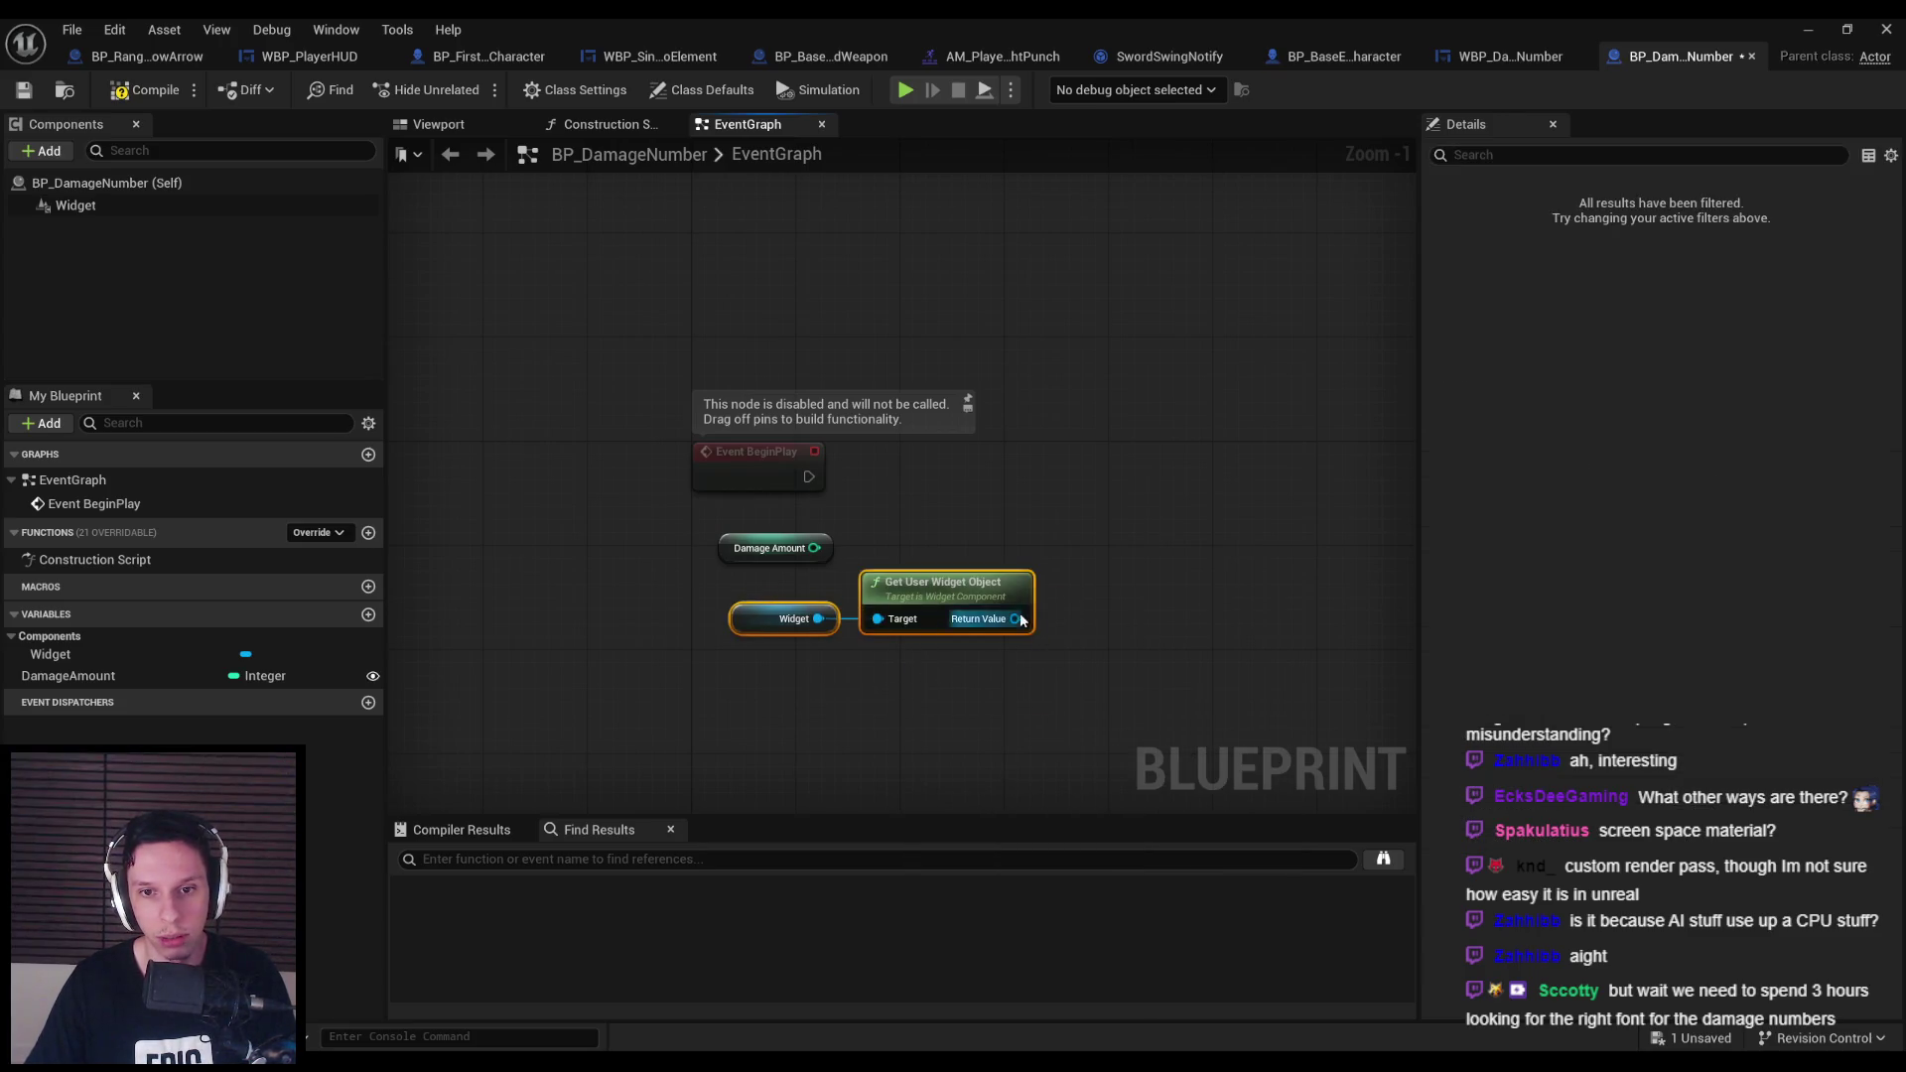
{"action": "left_click_drag", "start_coordinate": [1018, 619], "coordinate": [1104, 593]}
{"action": "type", "text": "cast to damage"}
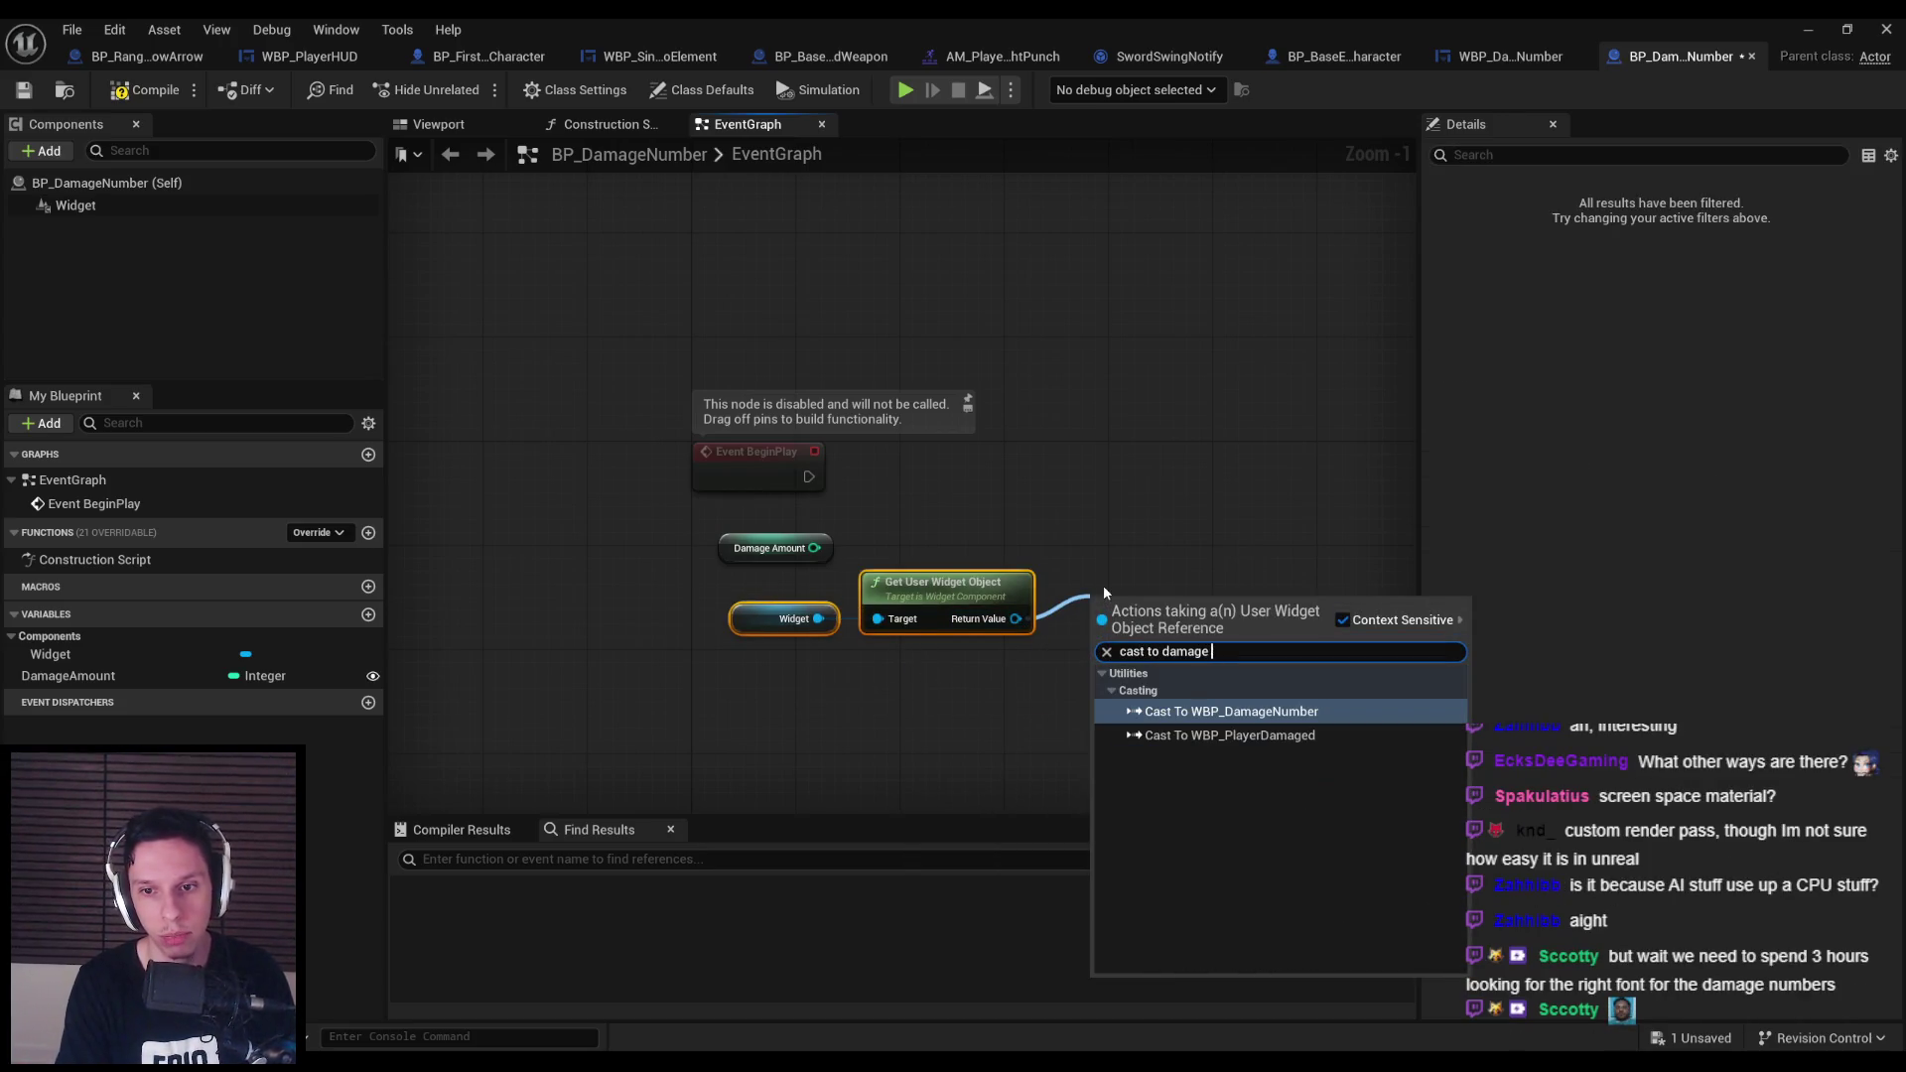
{"action": "key", "text": "Return"}
{"action": "mouse_move", "coordinate": [1086, 477]}
{"action": "left_mouse_down"}
{"action": "mouse_move", "coordinate": [784, 507]}
{"action": "mouse_move", "coordinate": [809, 476]}
{"action": "left_mouse_up"}
Try a SET Damage Number Text node fed by Damage Amount, then delete it.
{"action": "left_click_drag", "start_coordinate": [770, 548], "coordinate": [1214, 625]}
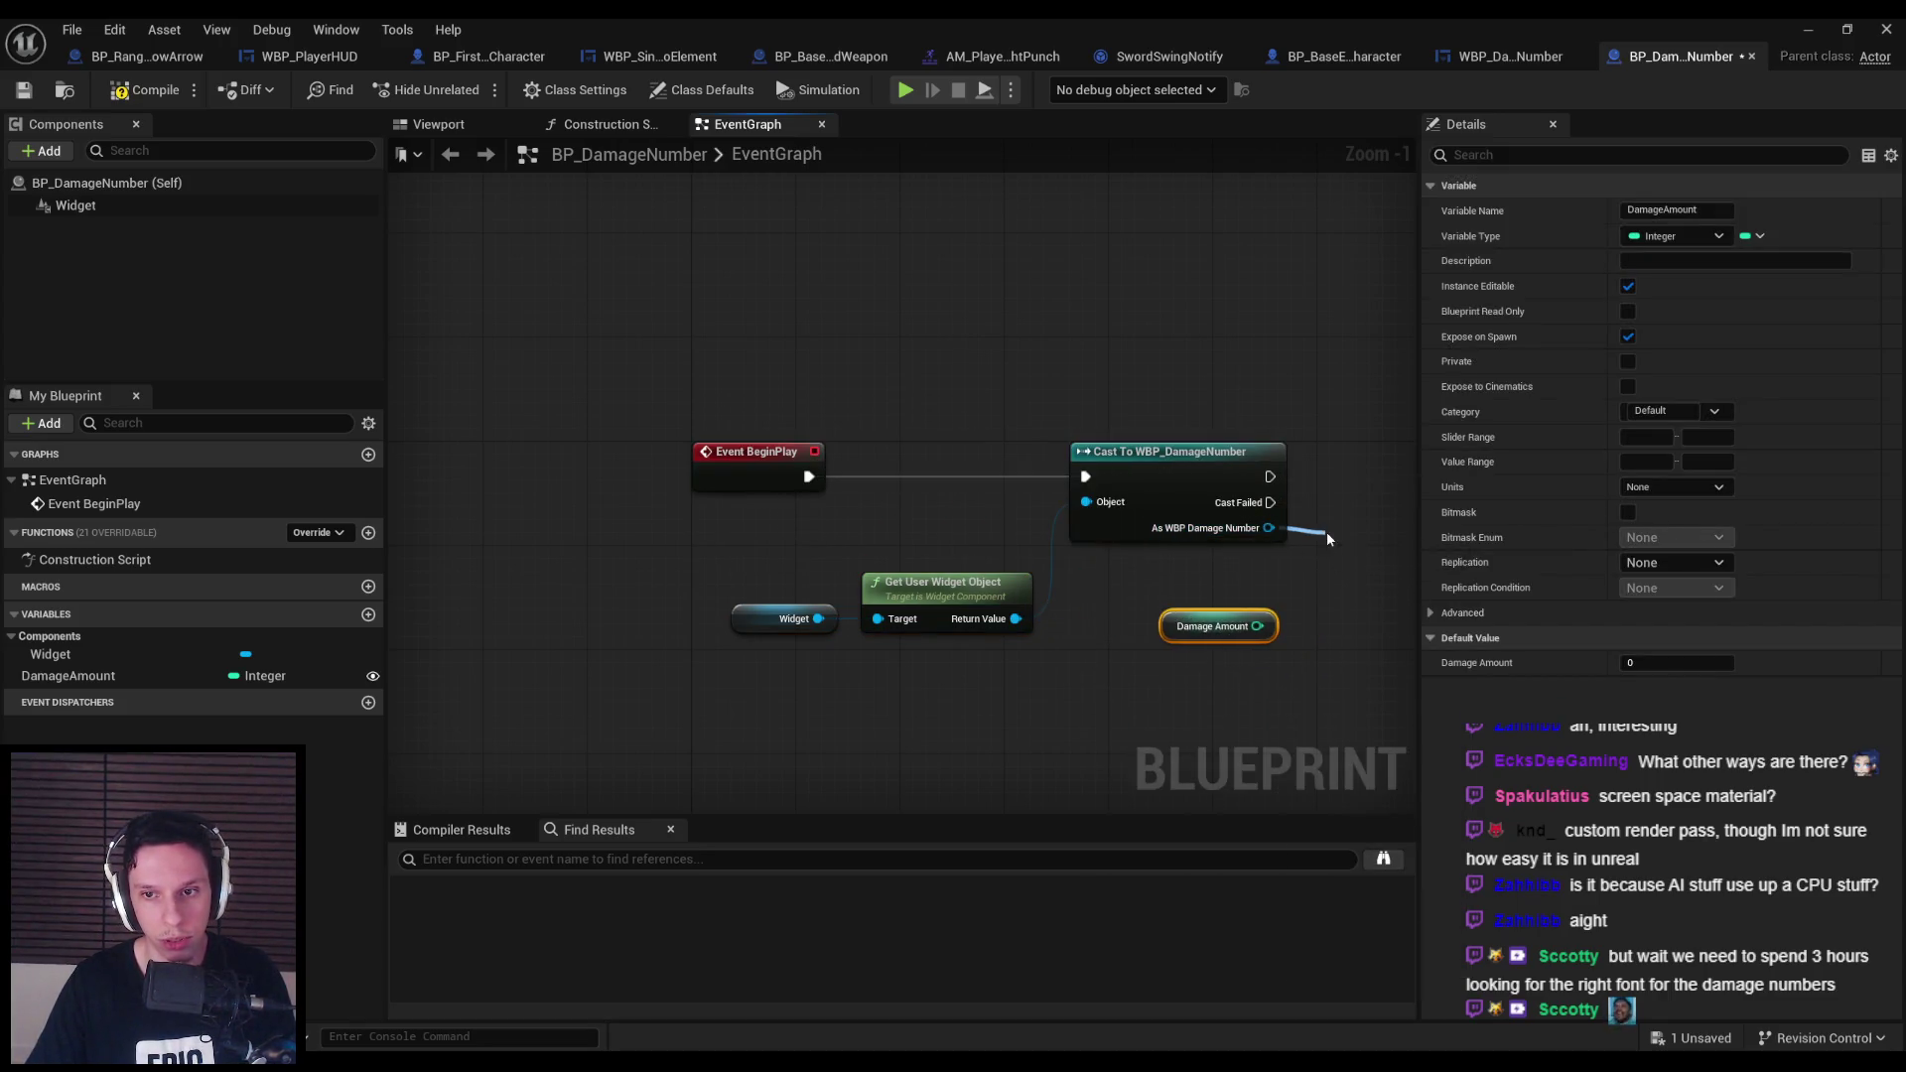
{"action": "left_click_drag", "start_coordinate": [1327, 533], "coordinate": [1327, 532]}
{"action": "type", "text": "set damage number"}
{"action": "key", "text": "Return"}
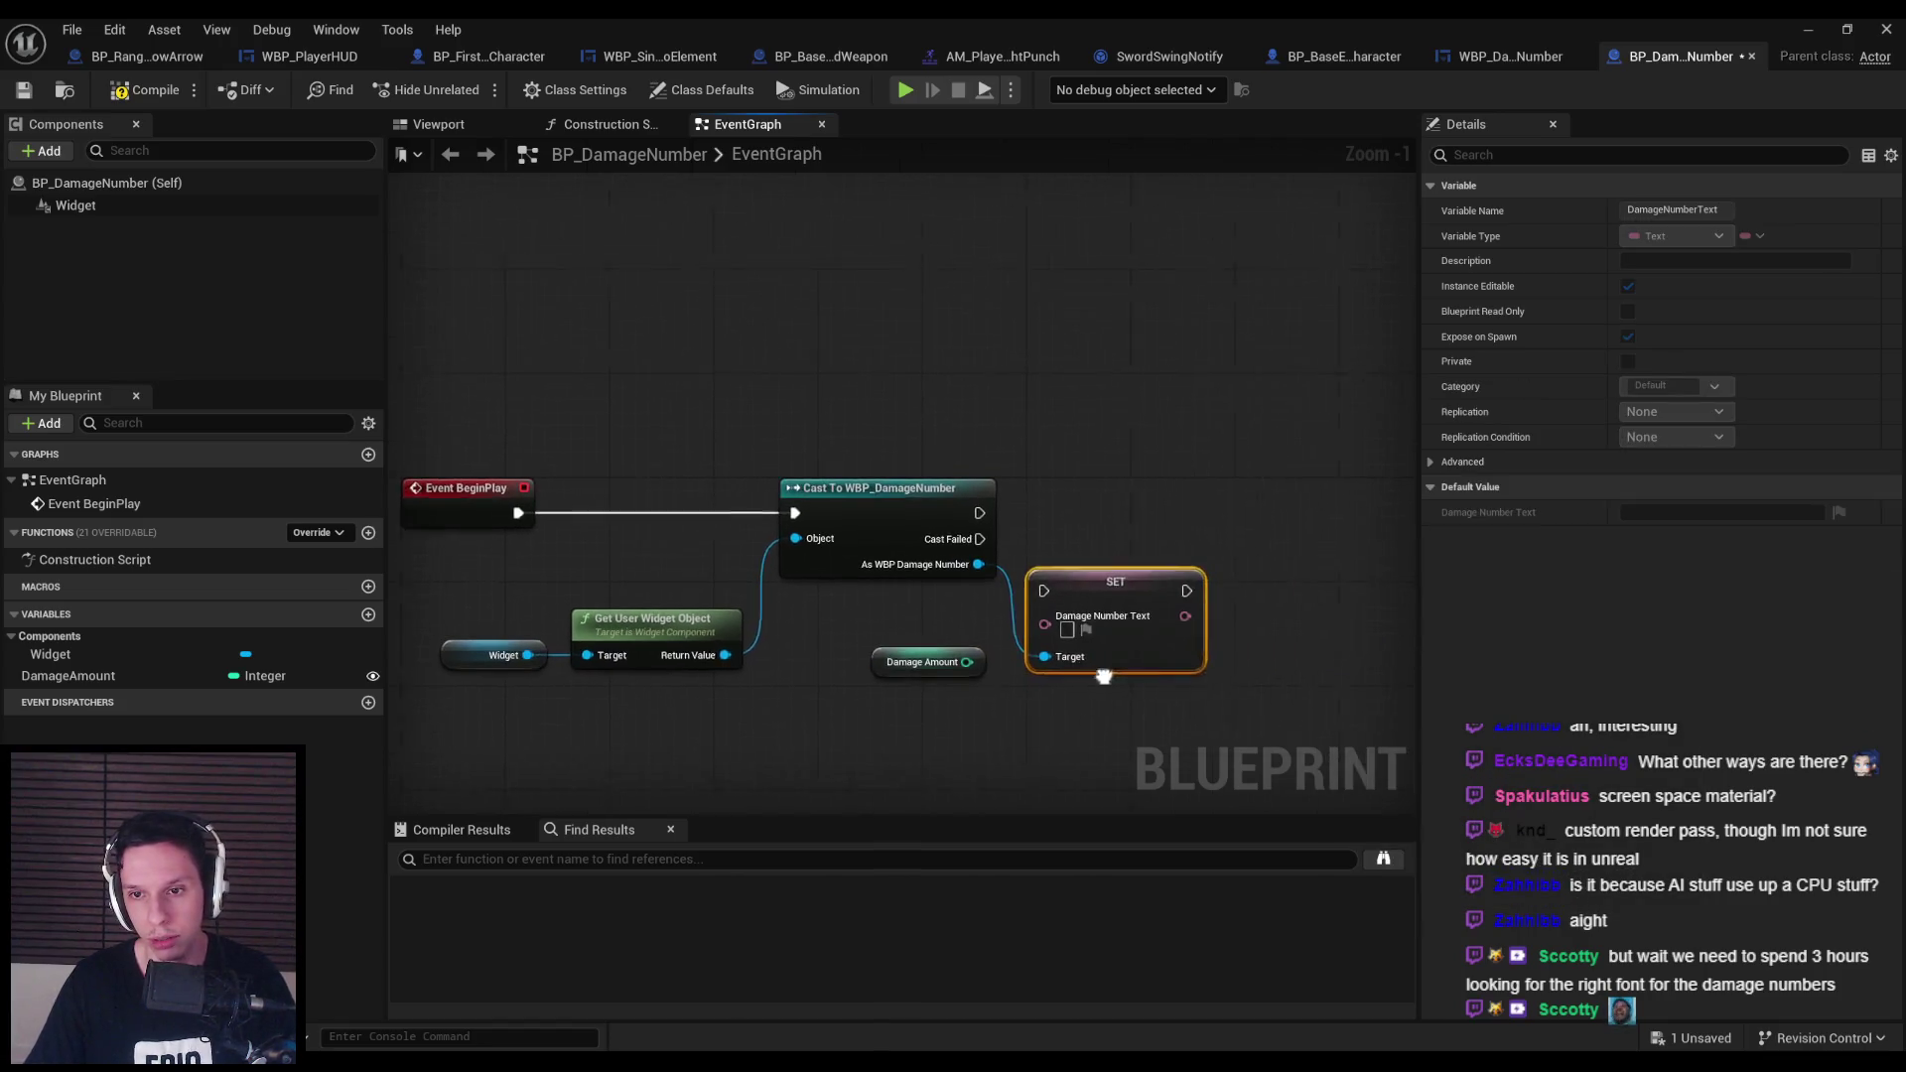
{"action": "mouse_move", "coordinate": [1104, 676]}
{"action": "left_mouse_down"}
{"action": "mouse_move", "coordinate": [1072, 513]}
{"action": "mouse_move", "coordinate": [940, 661]}
{"action": "mouse_move", "coordinate": [809, 648]}
{"action": "left_mouse_up"}
{"action": "mouse_move", "coordinate": [986, 584]}
{"action": "left_mouse_down"}
{"action": "mouse_move", "coordinate": [983, 635]}
{"action": "mouse_move", "coordinate": [895, 689]}
{"action": "mouse_move", "coordinate": [910, 715]}
{"action": "left_mouse_up"}
{"action": "left_click", "coordinate": [819, 648], "text": "ctrl"}
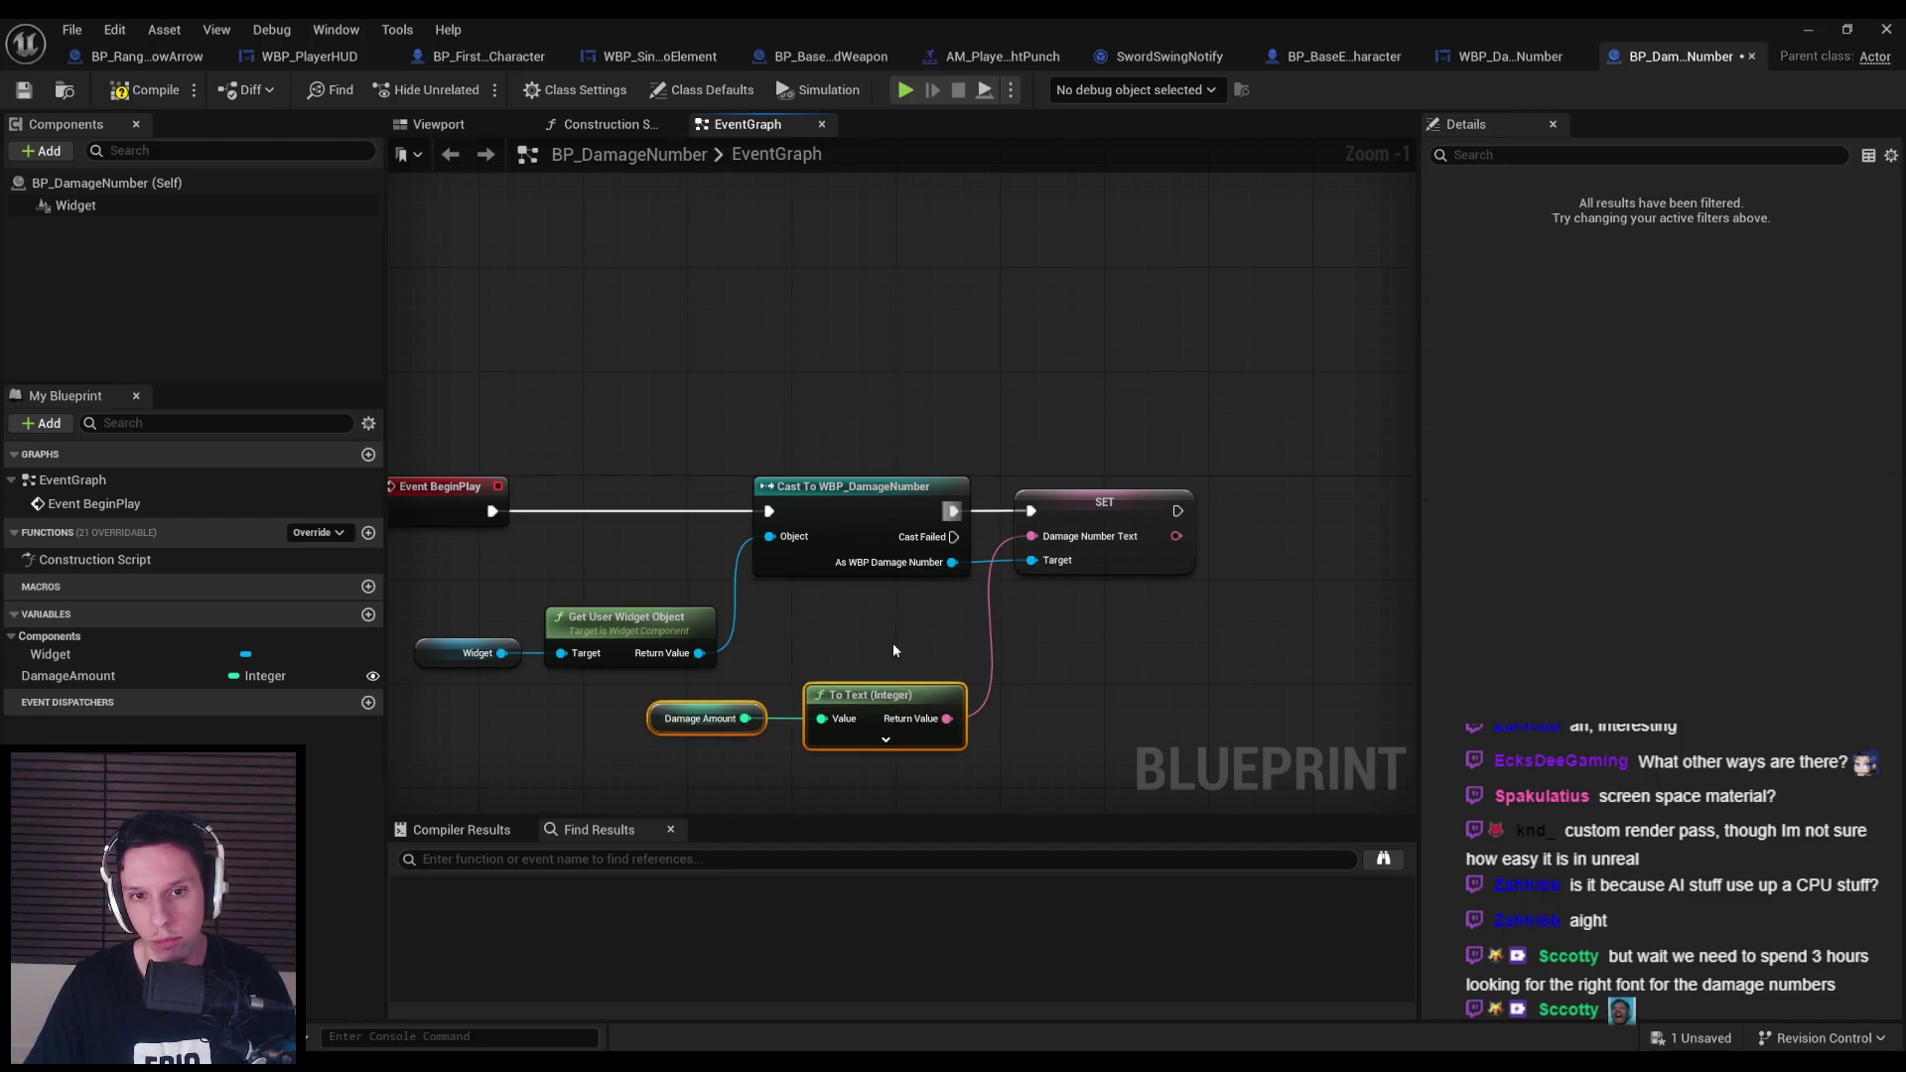
{"action": "left_click", "coordinate": [894, 661]}
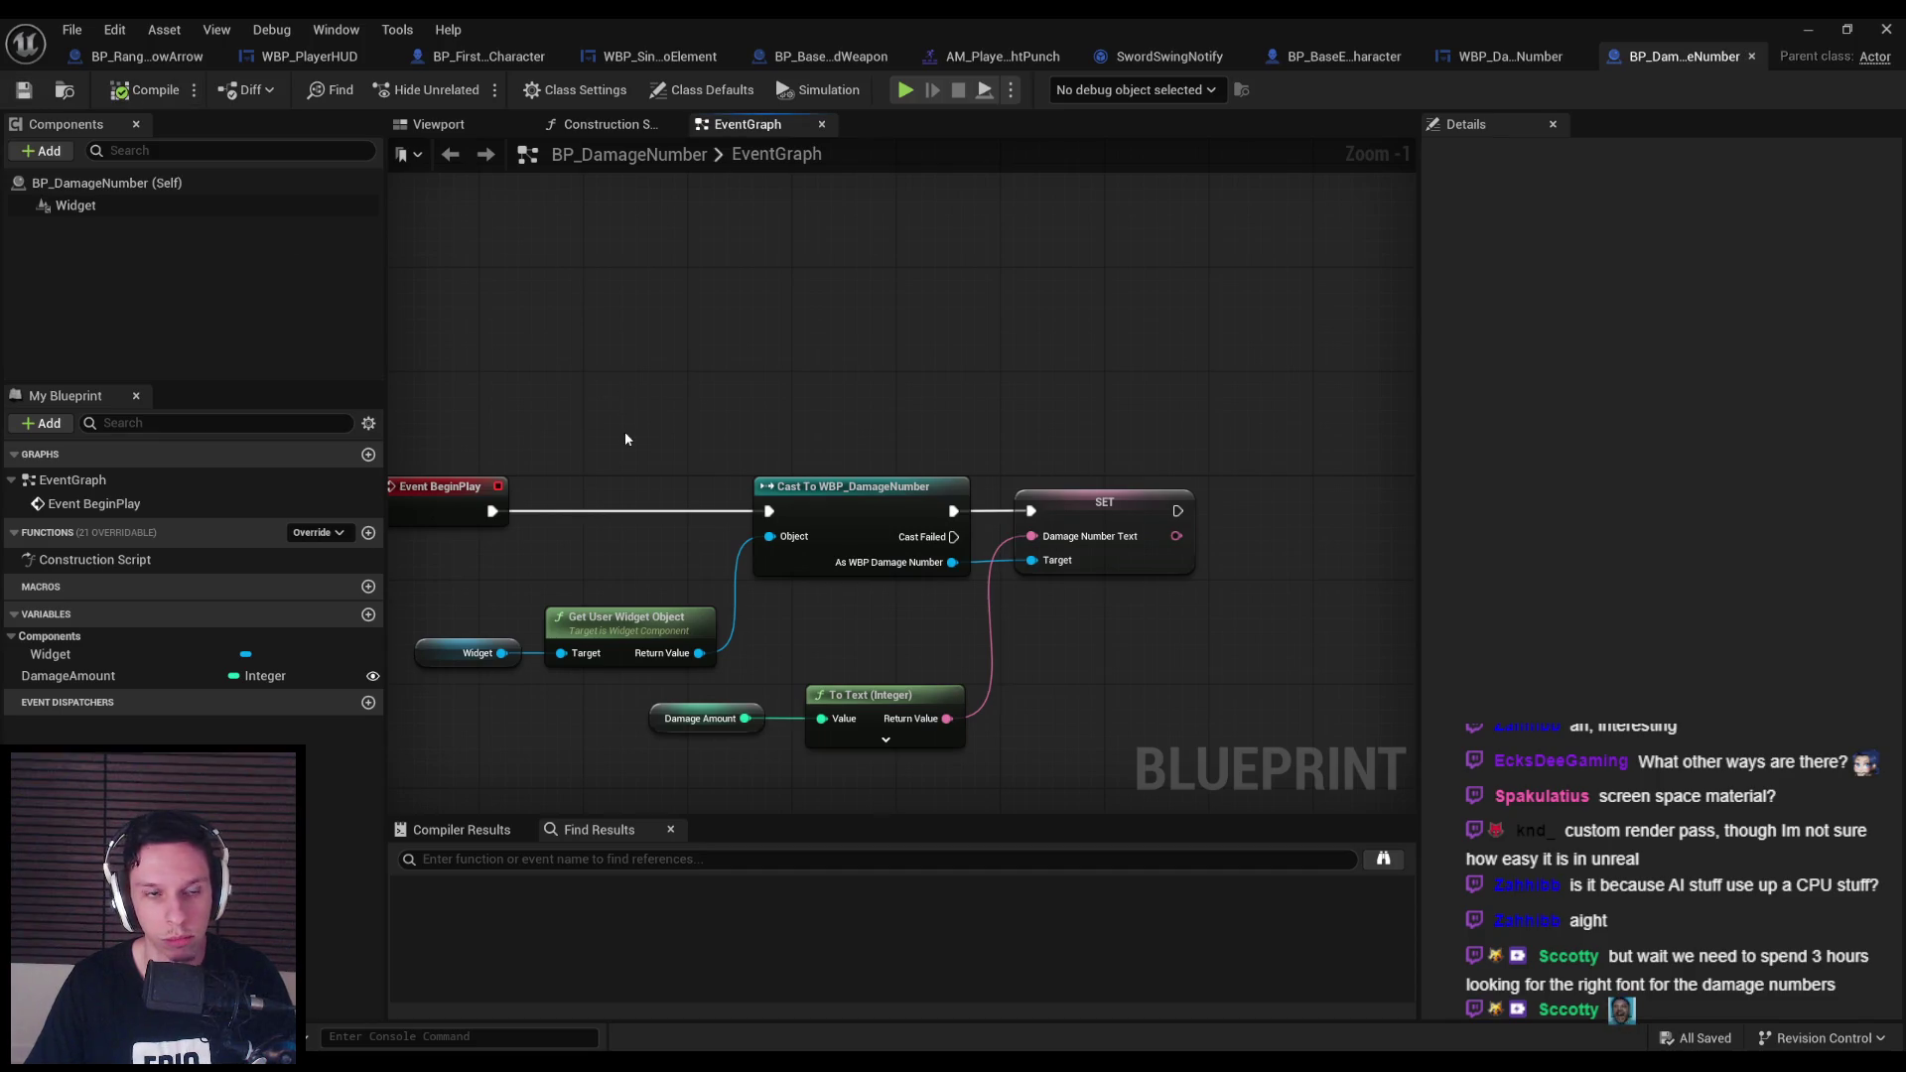
{"action": "left_click_drag", "start_coordinate": [625, 438], "coordinate": [676, 333]}
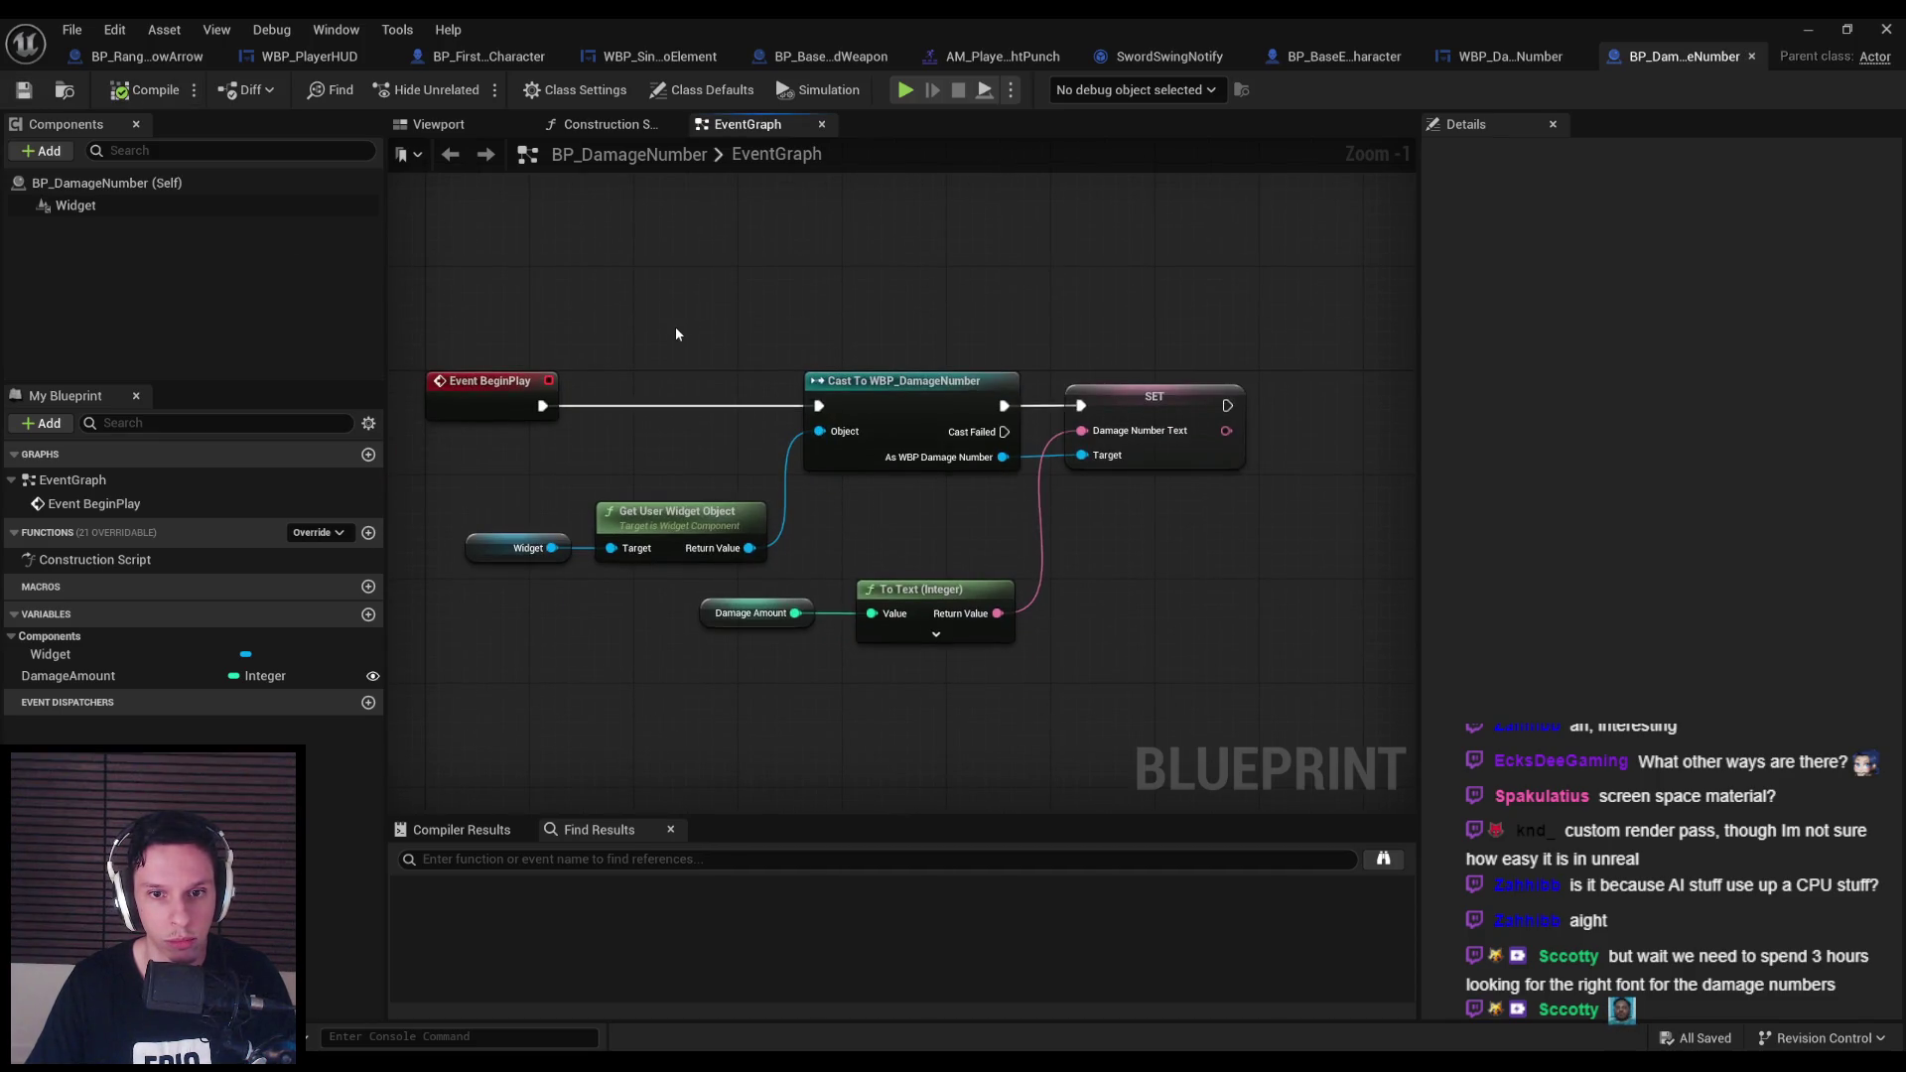
{"action": "key", "text": "Delete"}
Search for a Get Text action on the cast widget, then recentre BP_DamageNumber's graph.
{"action": "left_click_drag", "start_coordinate": [1003, 456], "coordinate": [1074, 458]}
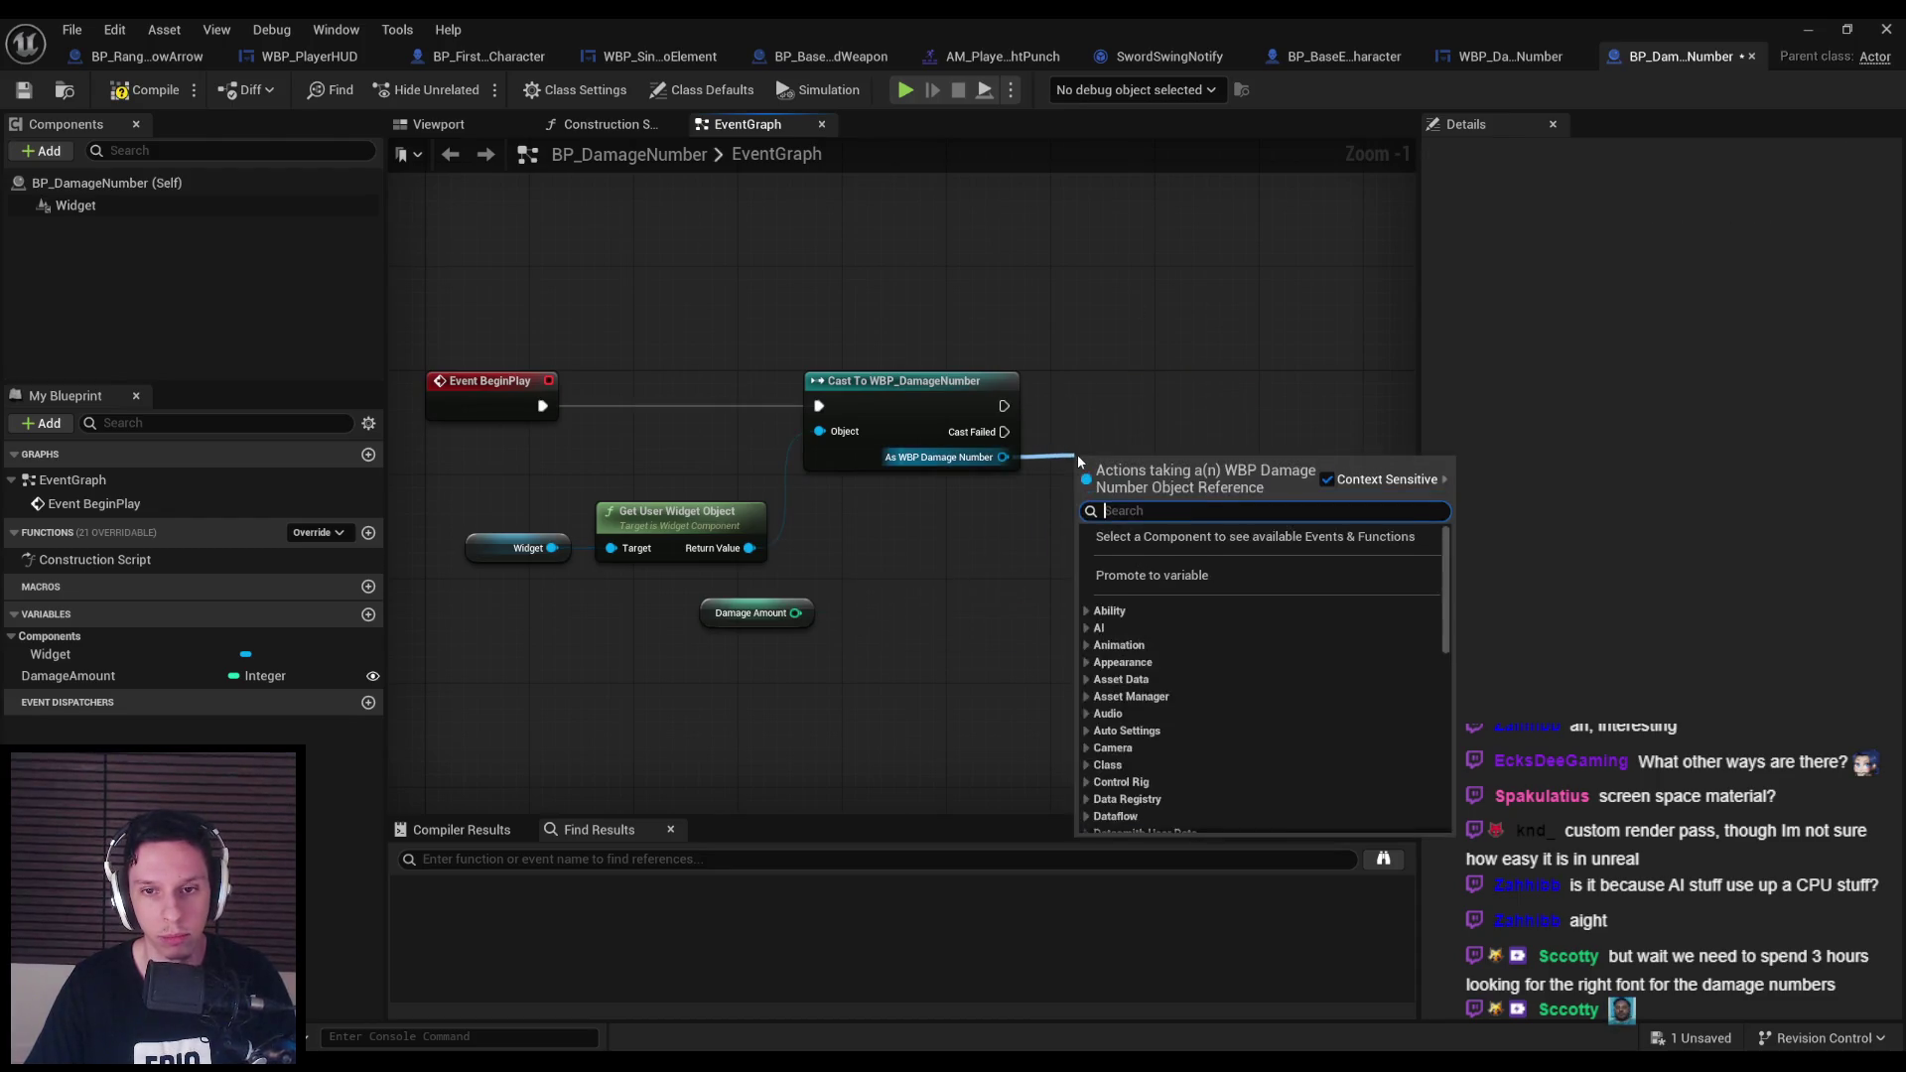
{"action": "type", "text": "get text"}
{"action": "key", "text": "ctrl+Tab"}
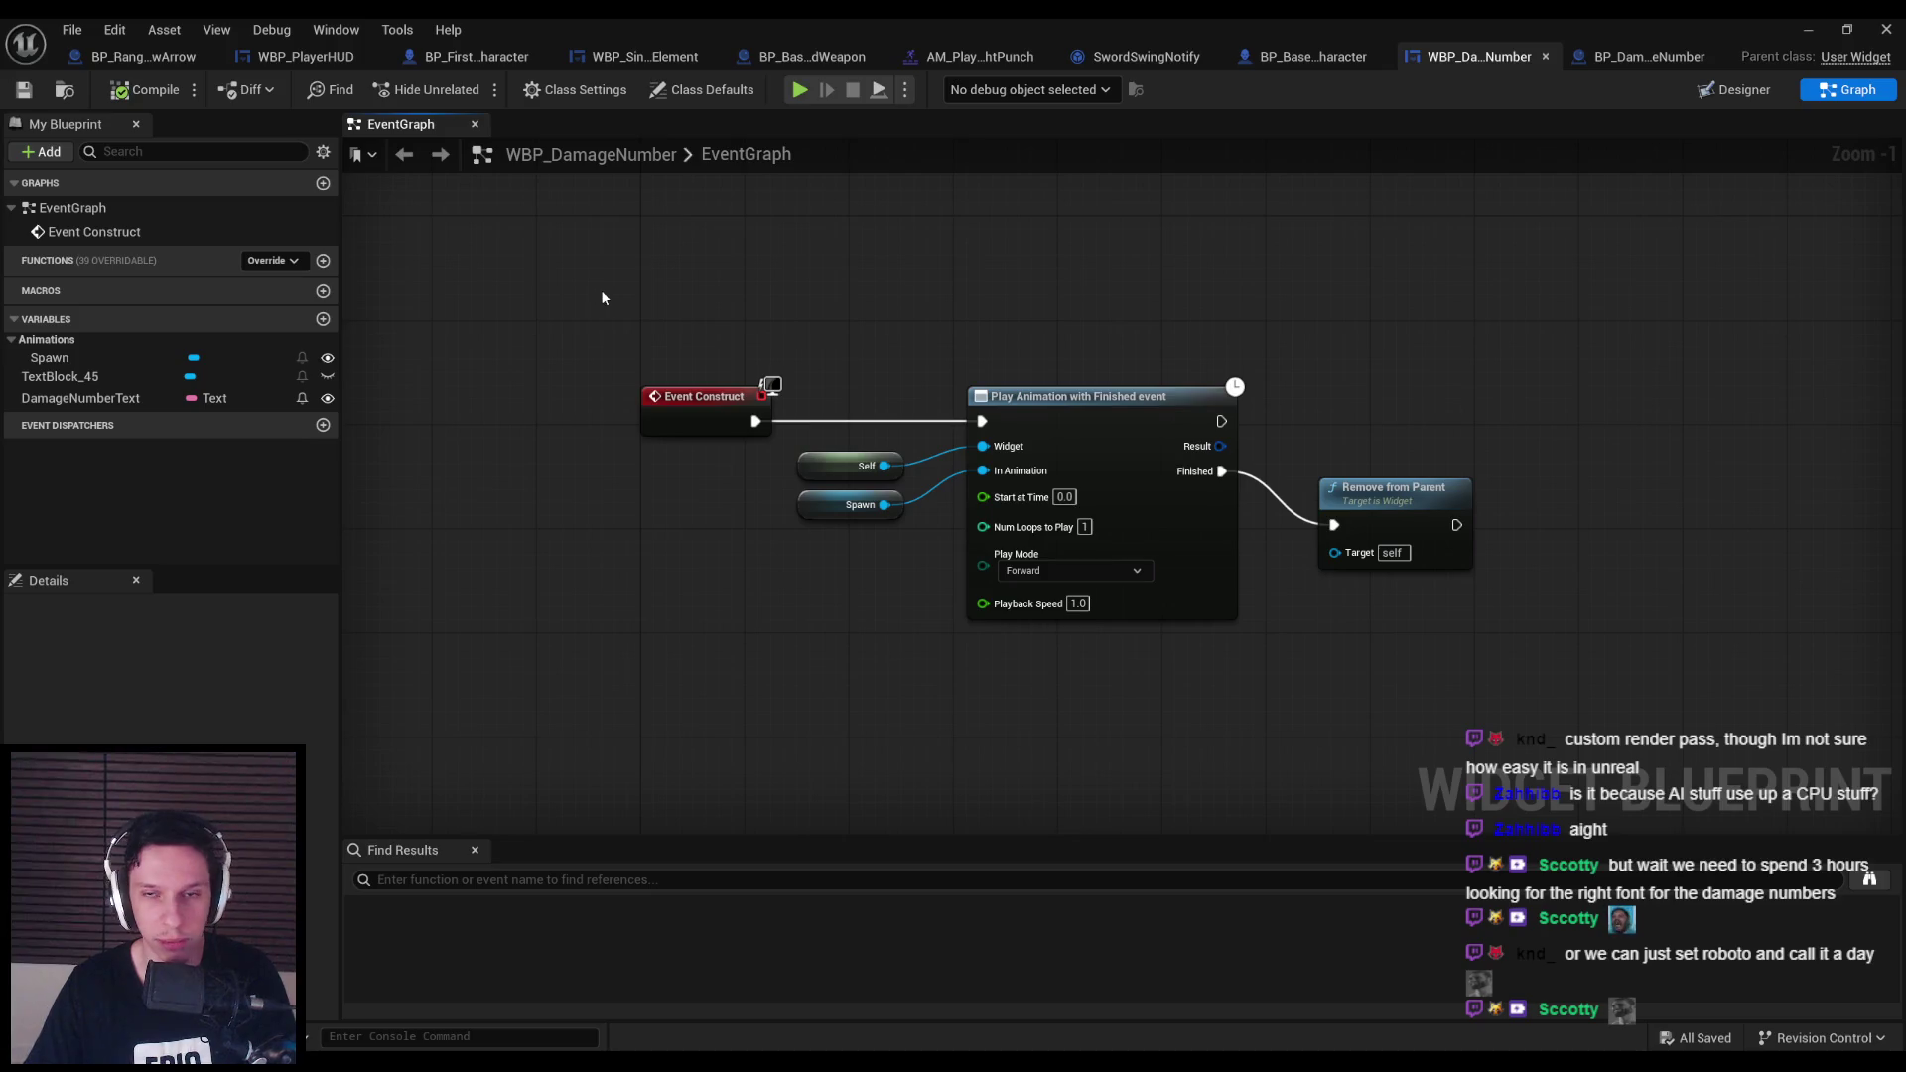
{"action": "left_click", "coordinate": [1648, 57]}
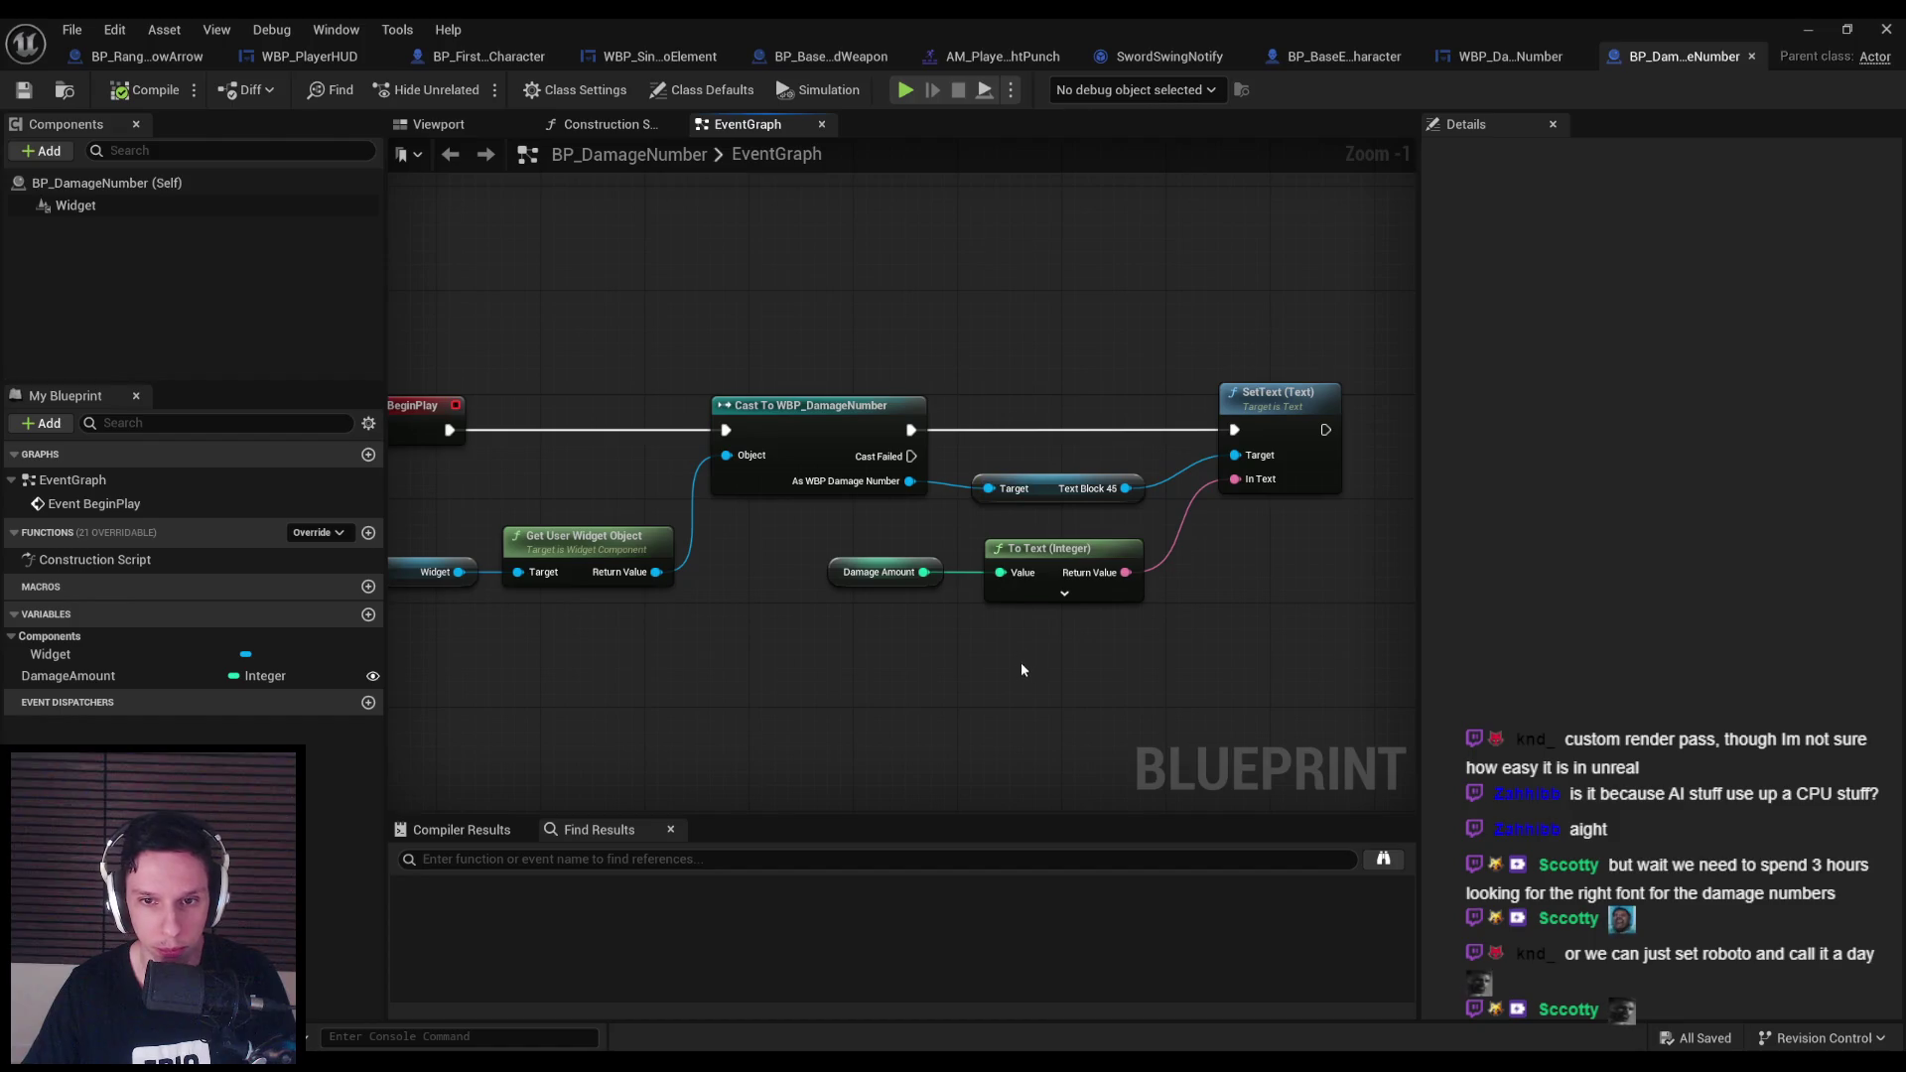
{"action": "left_click_drag", "start_coordinate": [875, 665], "coordinate": [929, 652]}
{"action": "left_click_drag", "start_coordinate": [836, 378], "coordinate": [847, 402]}
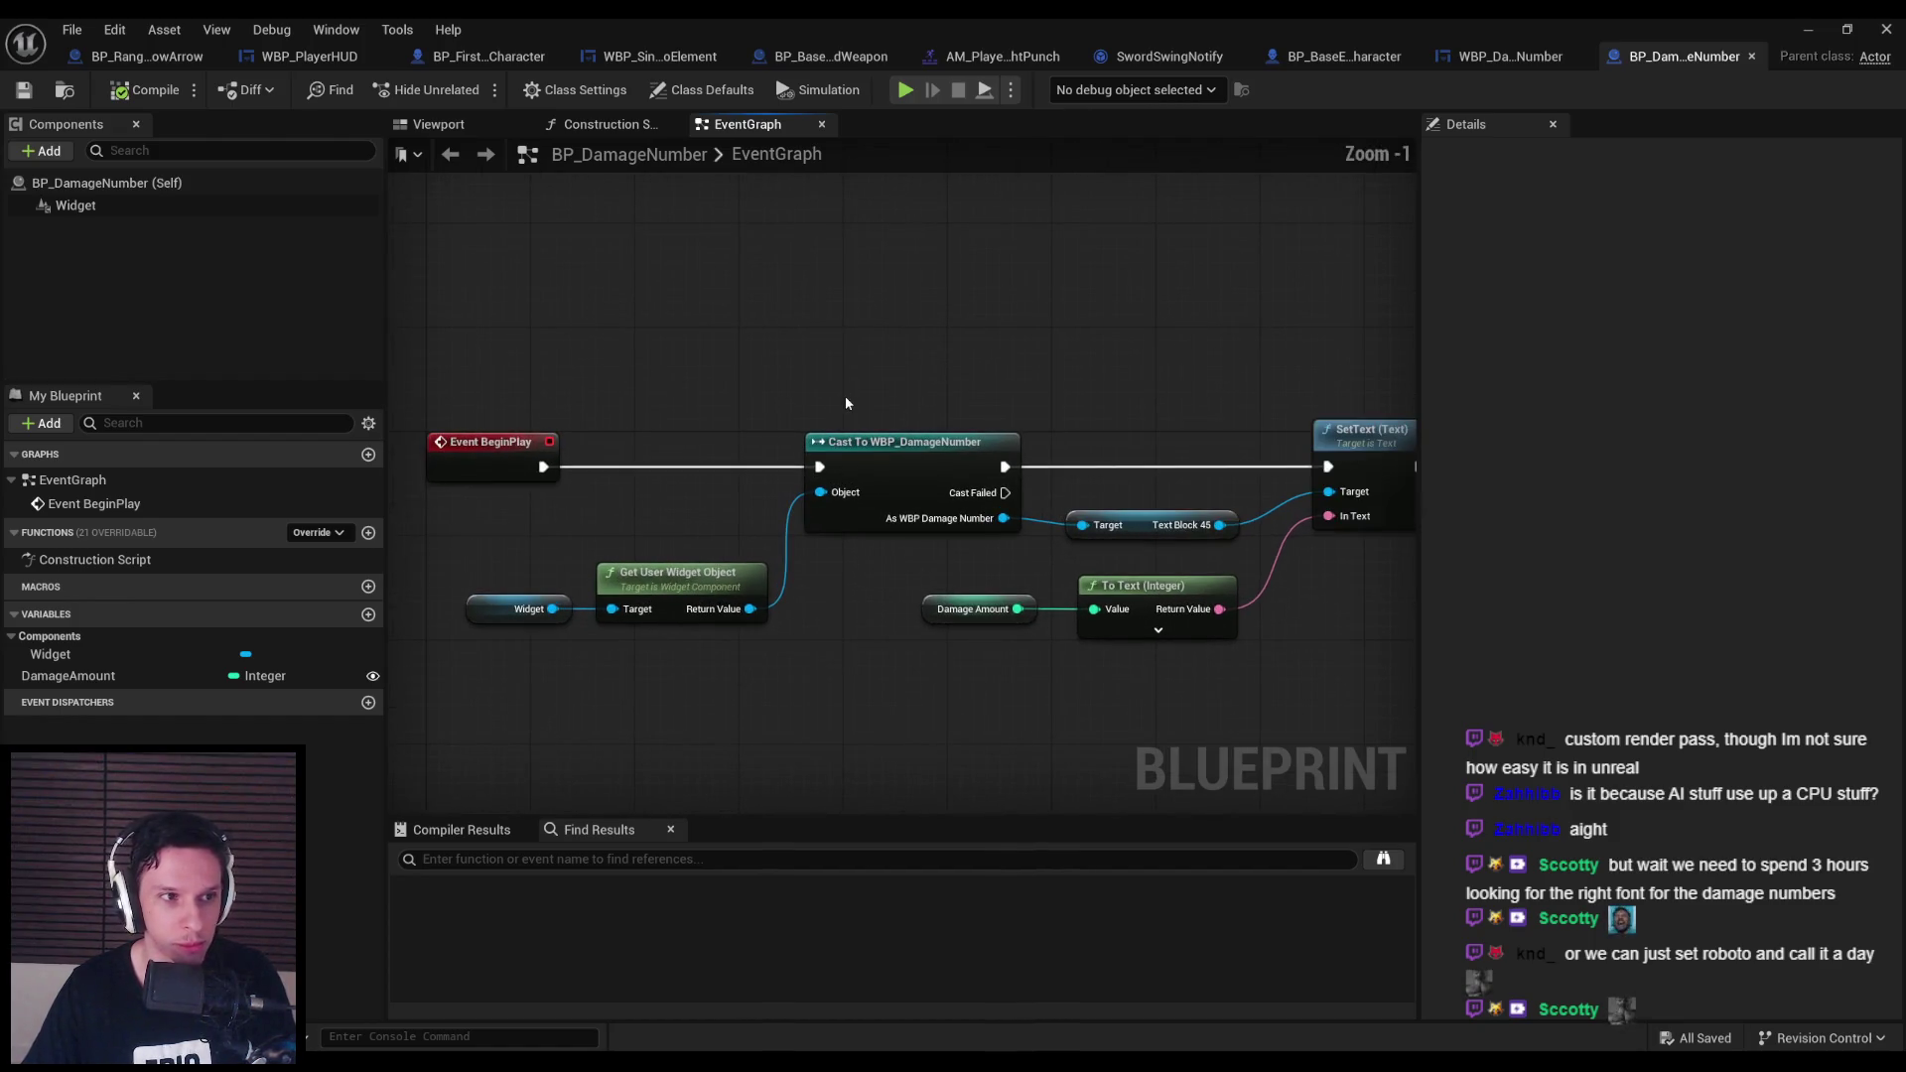
{"action": "scroll", "coordinate": [751, 375], "scroll_direction": "down", "scroll_amount": 1}
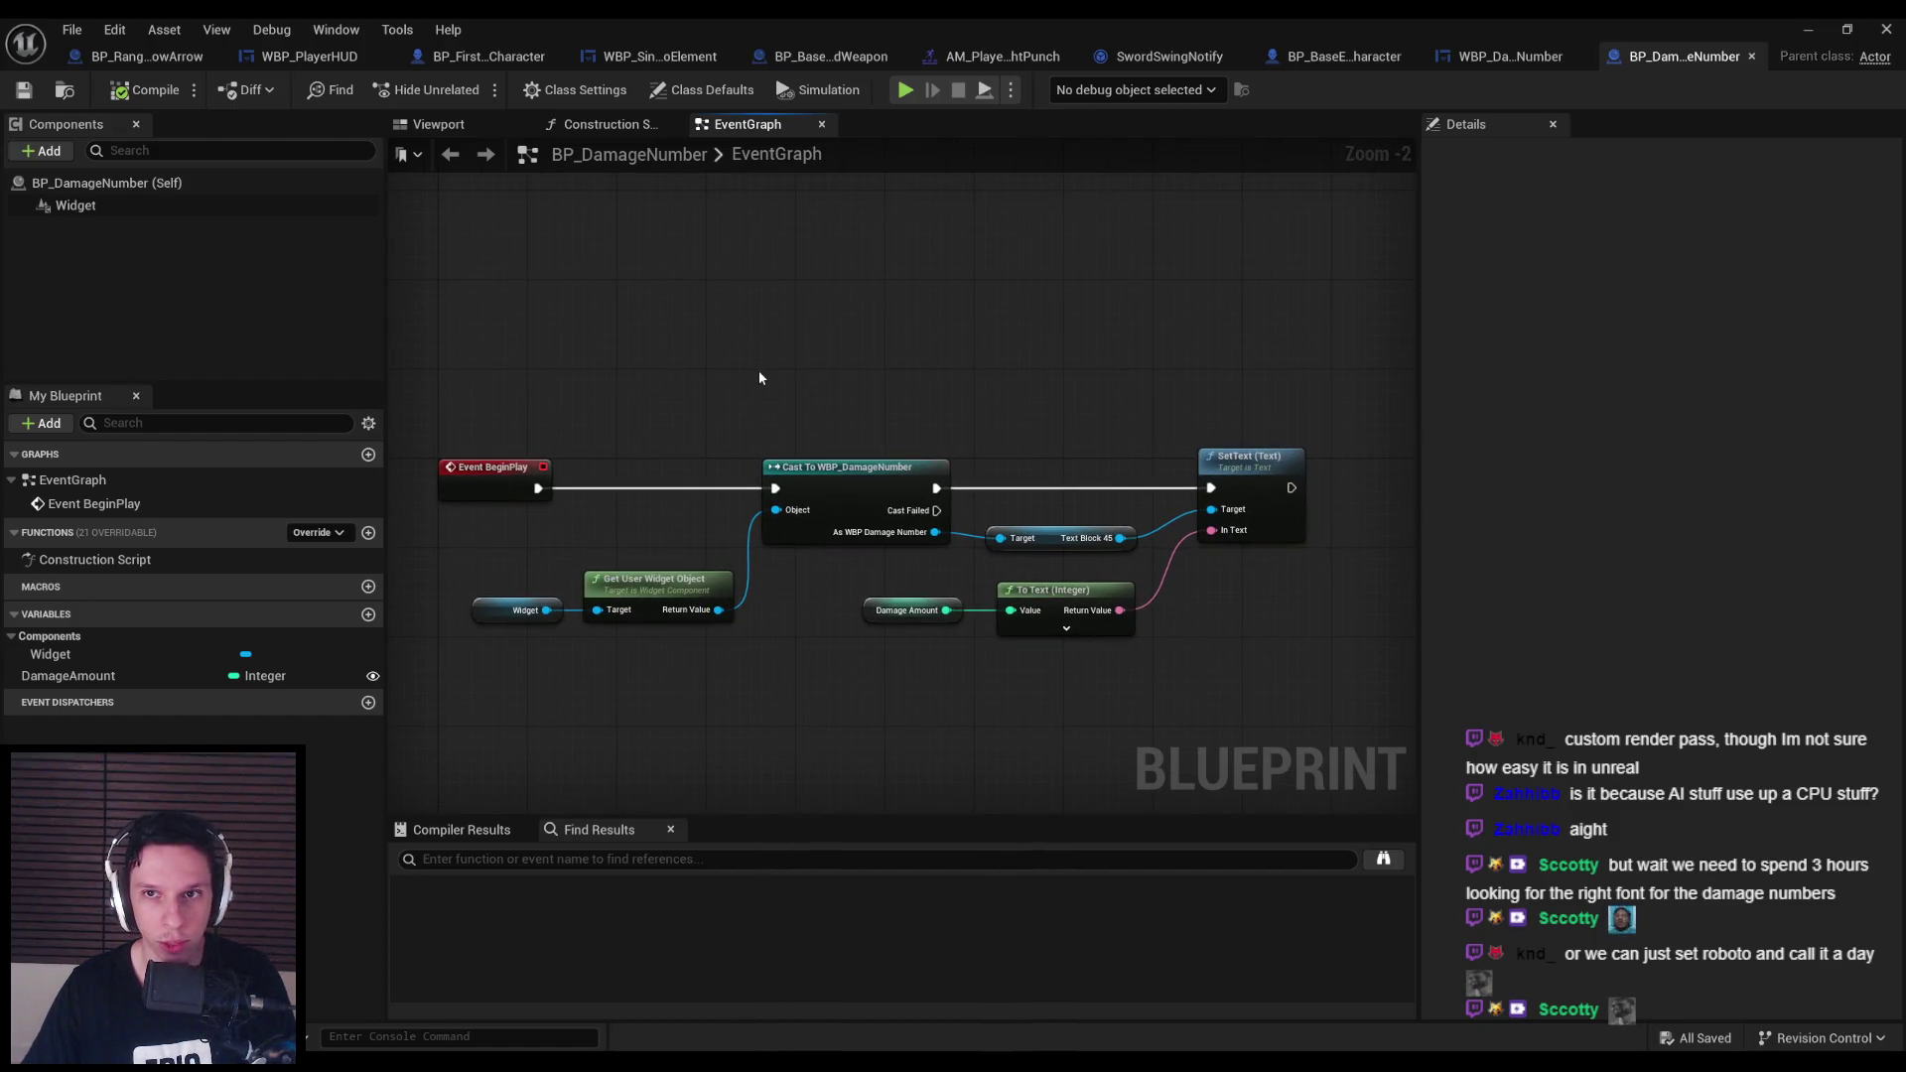
Check the other open editors: punch montage, SwordSwingNotify, base enemy and WBP_DamageNumber graphs.
{"action": "left_click", "coordinate": [1057, 56]}
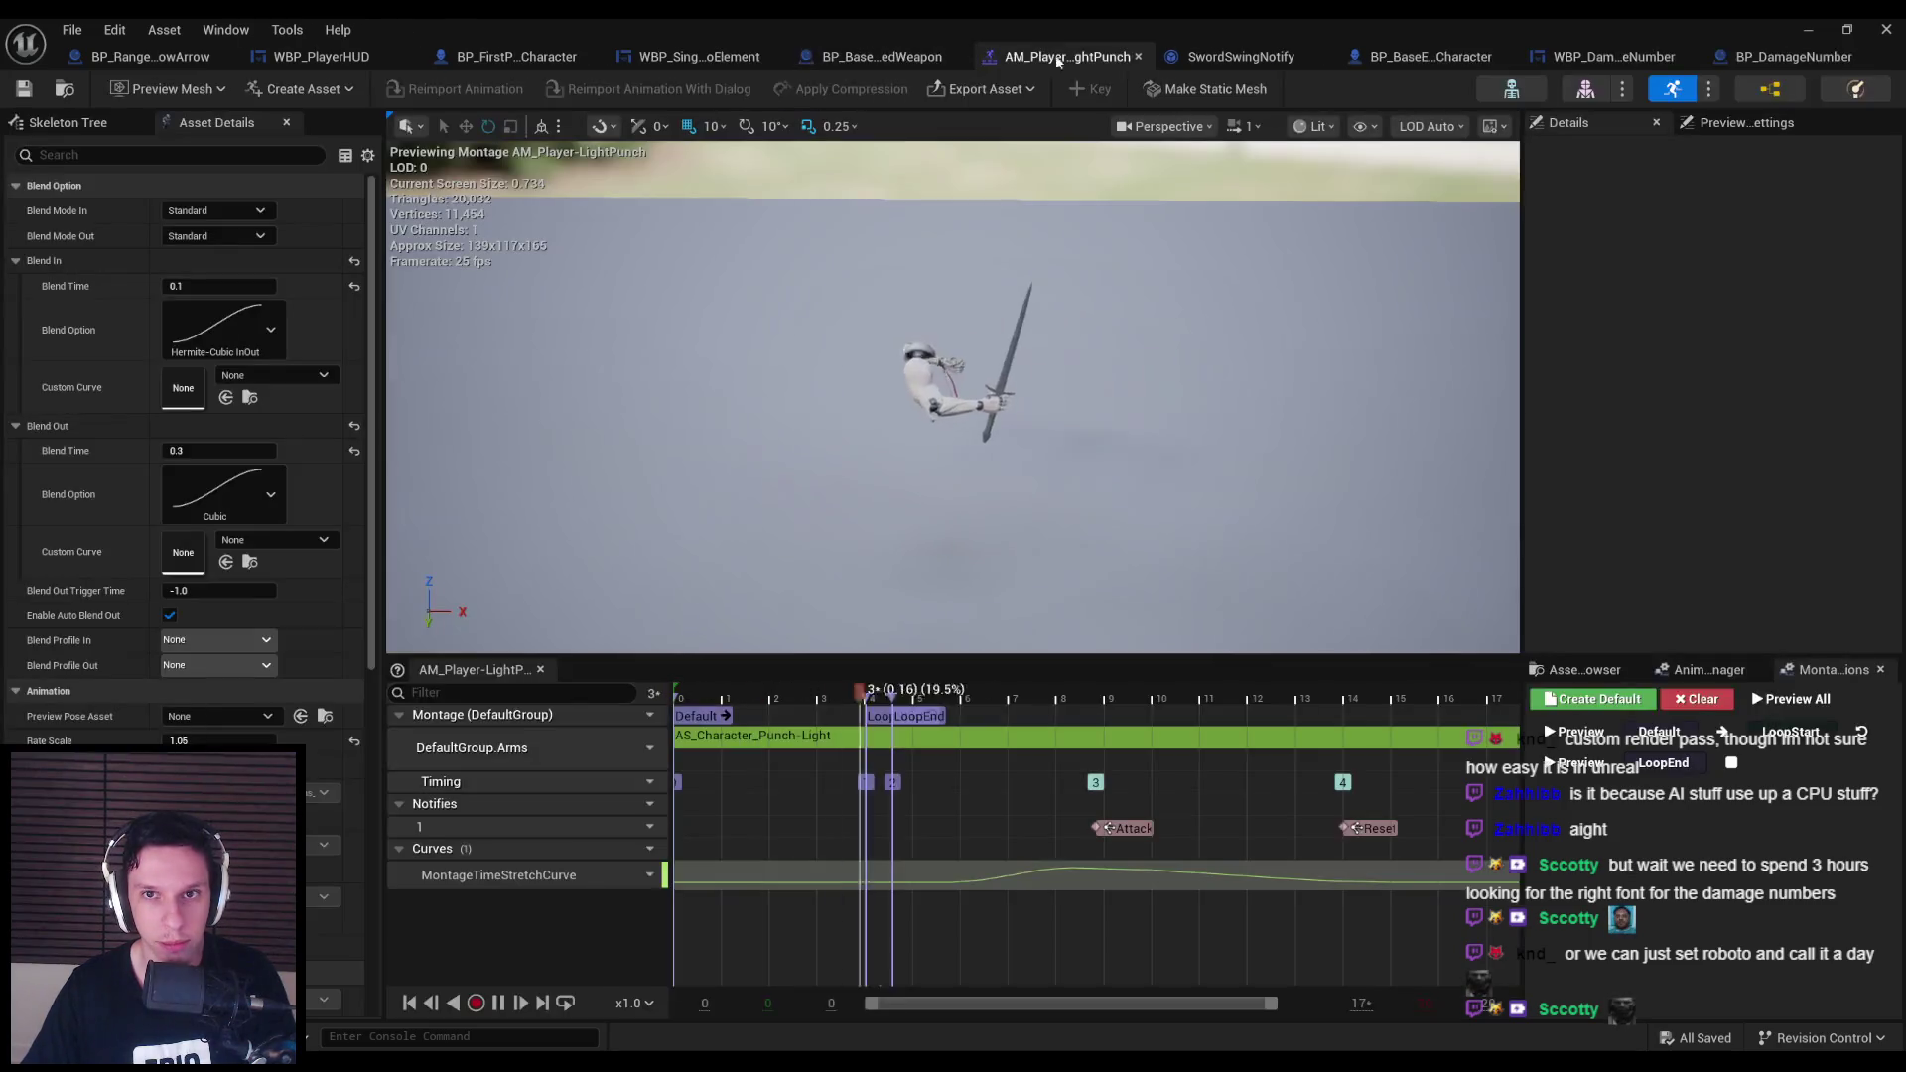
{"action": "left_click", "coordinate": [1205, 55]}
{"action": "left_click", "coordinate": [1285, 58]}
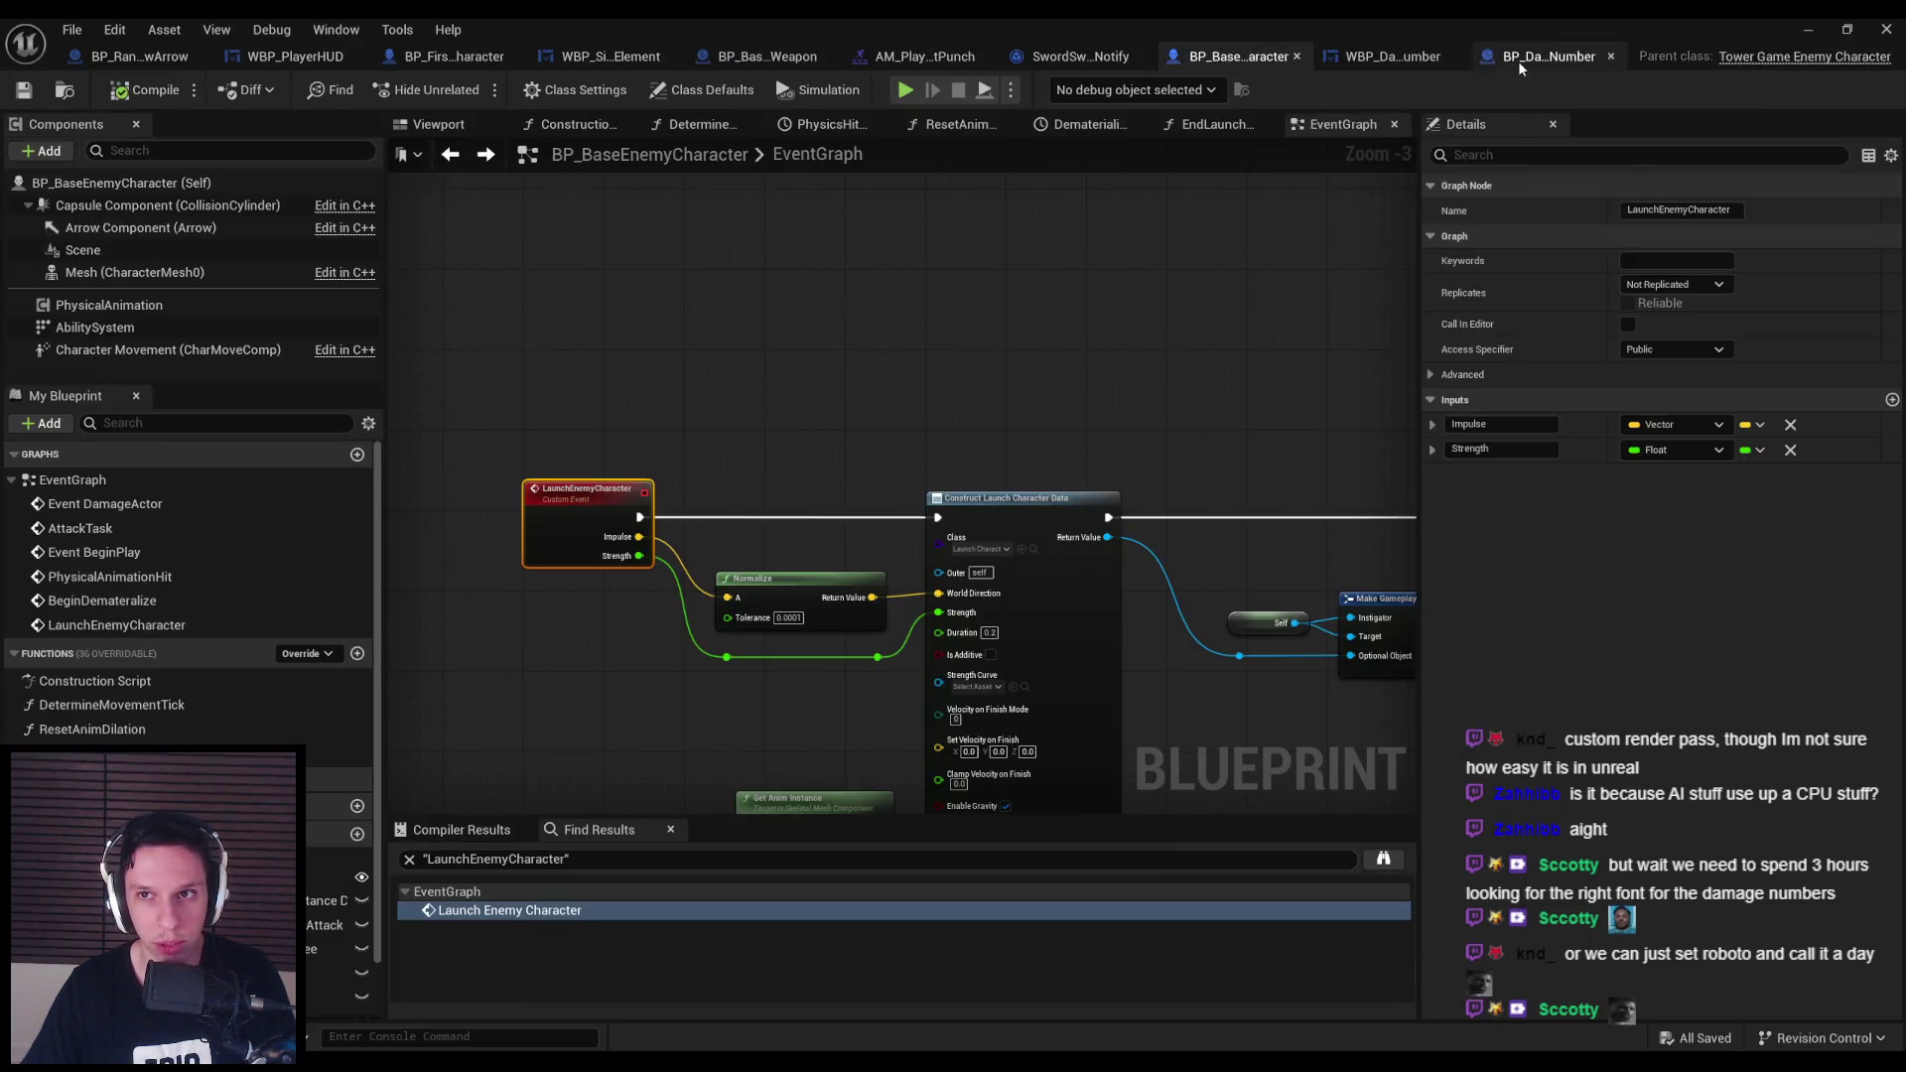
{"action": "left_click", "coordinate": [1395, 55]}
{"action": "left_click", "coordinate": [1577, 58]}
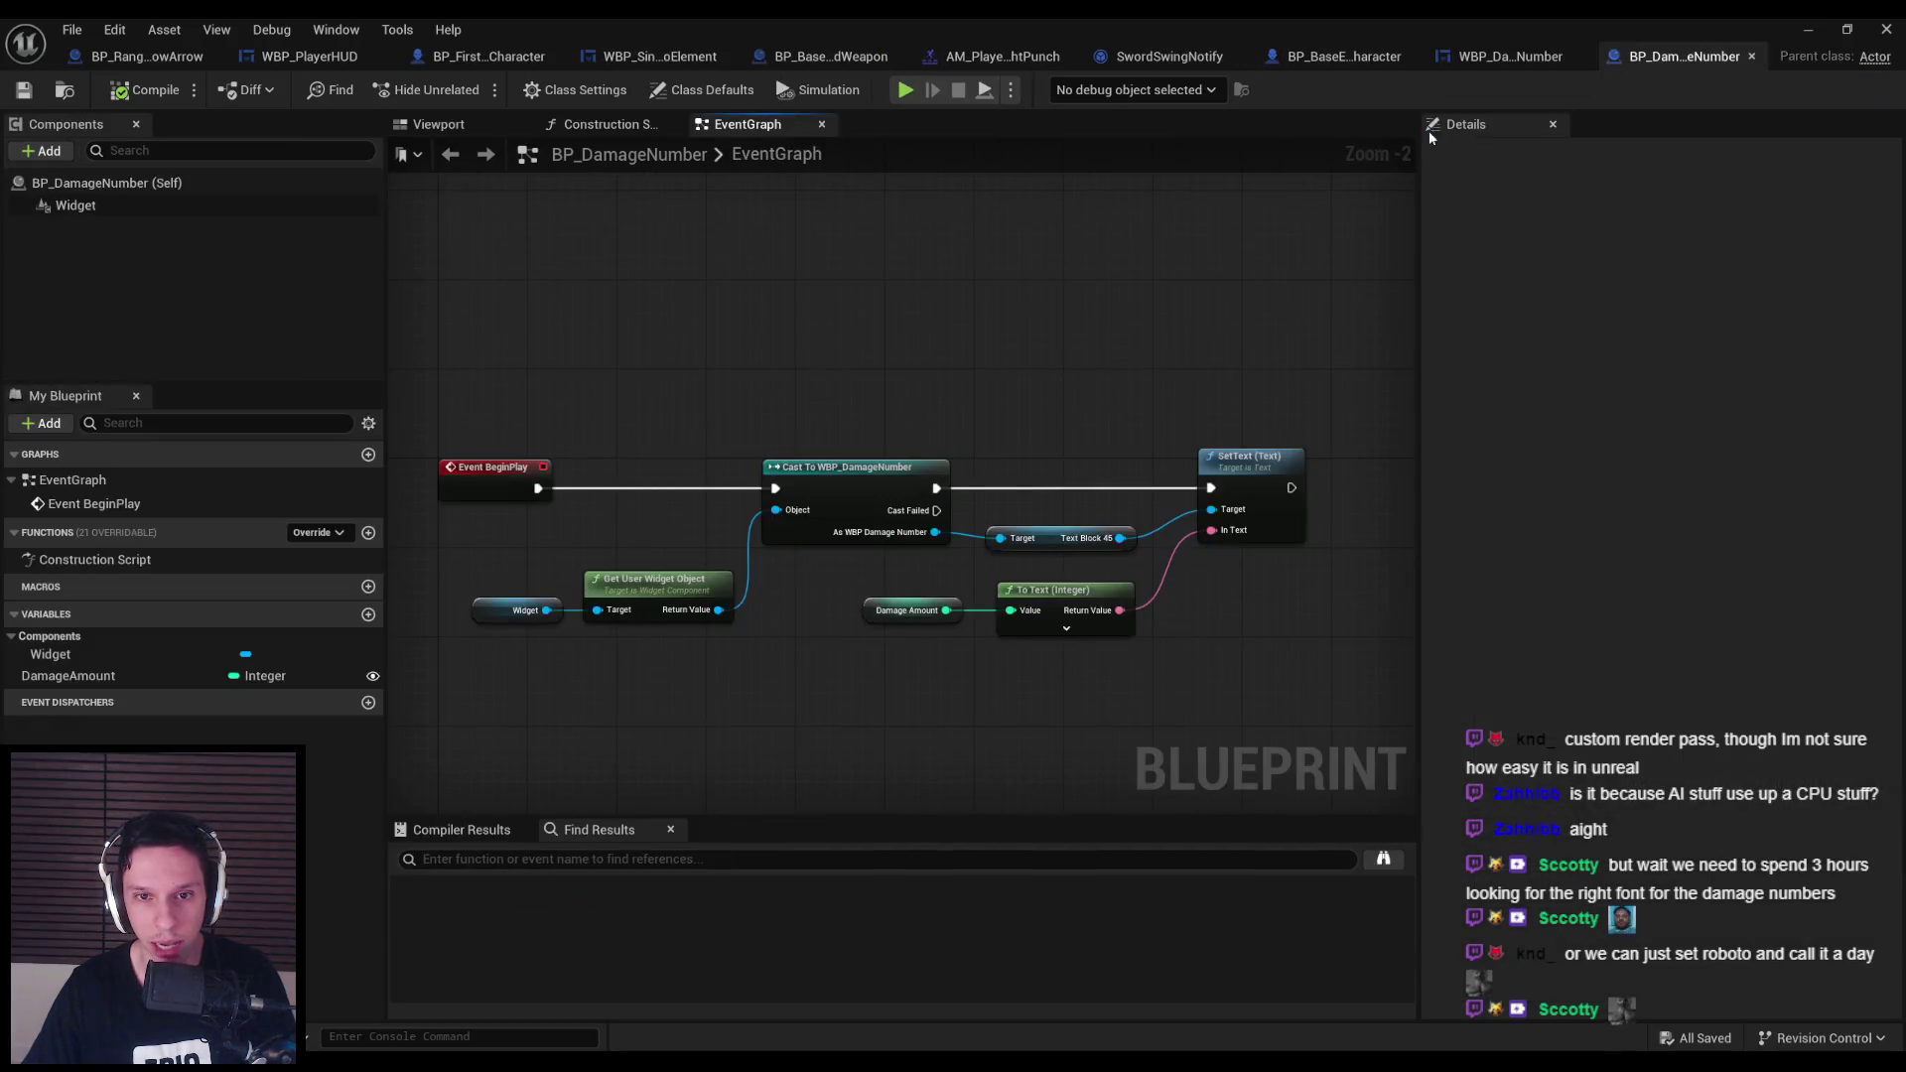
{"action": "left_click", "coordinate": [1489, 59]}
{"action": "left_click", "coordinate": [1648, 58]}
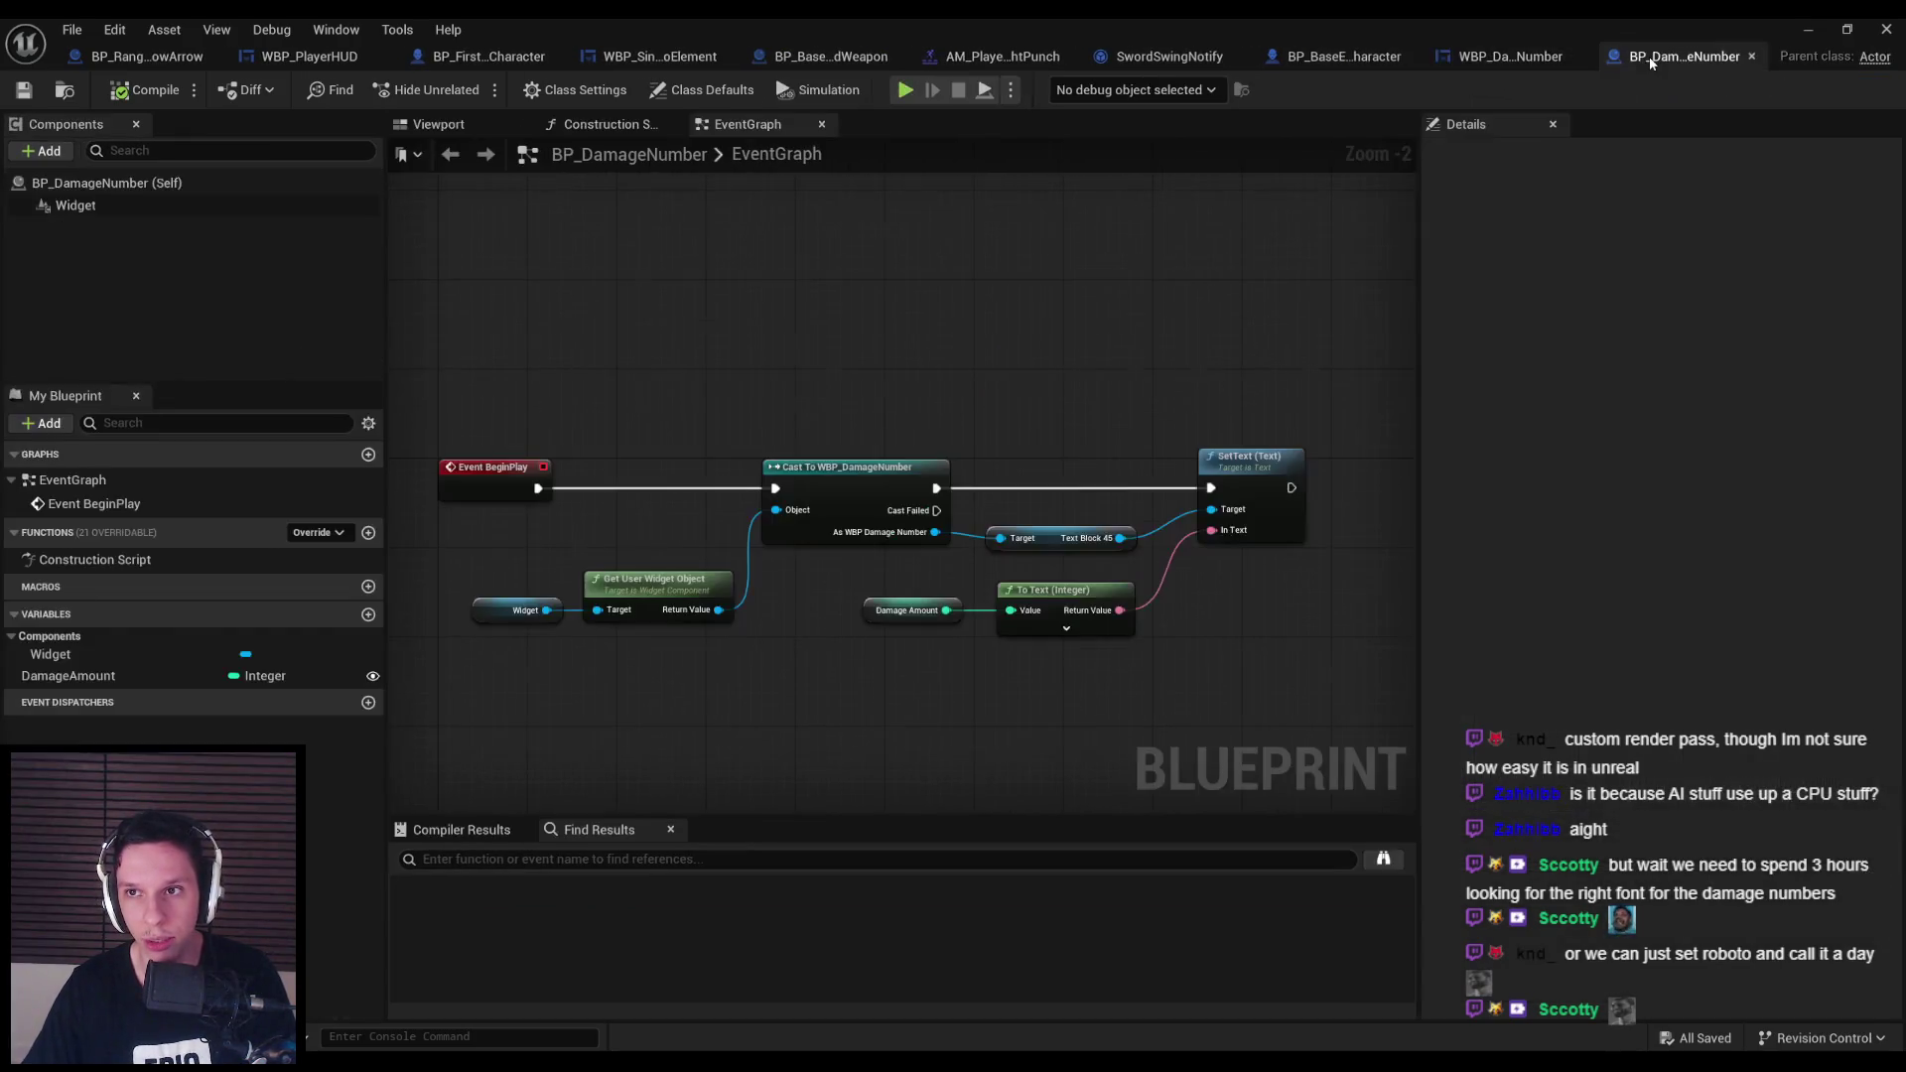
Inspect the Widget component, then switch to BP_BaseEnemyCharacter's event graph.
{"action": "scroll", "coordinate": [1081, 269], "scroll_direction": "down", "scroll_amount": 1}
{"action": "scroll", "coordinate": [1082, 238], "scroll_direction": "up", "scroll_amount": 1}
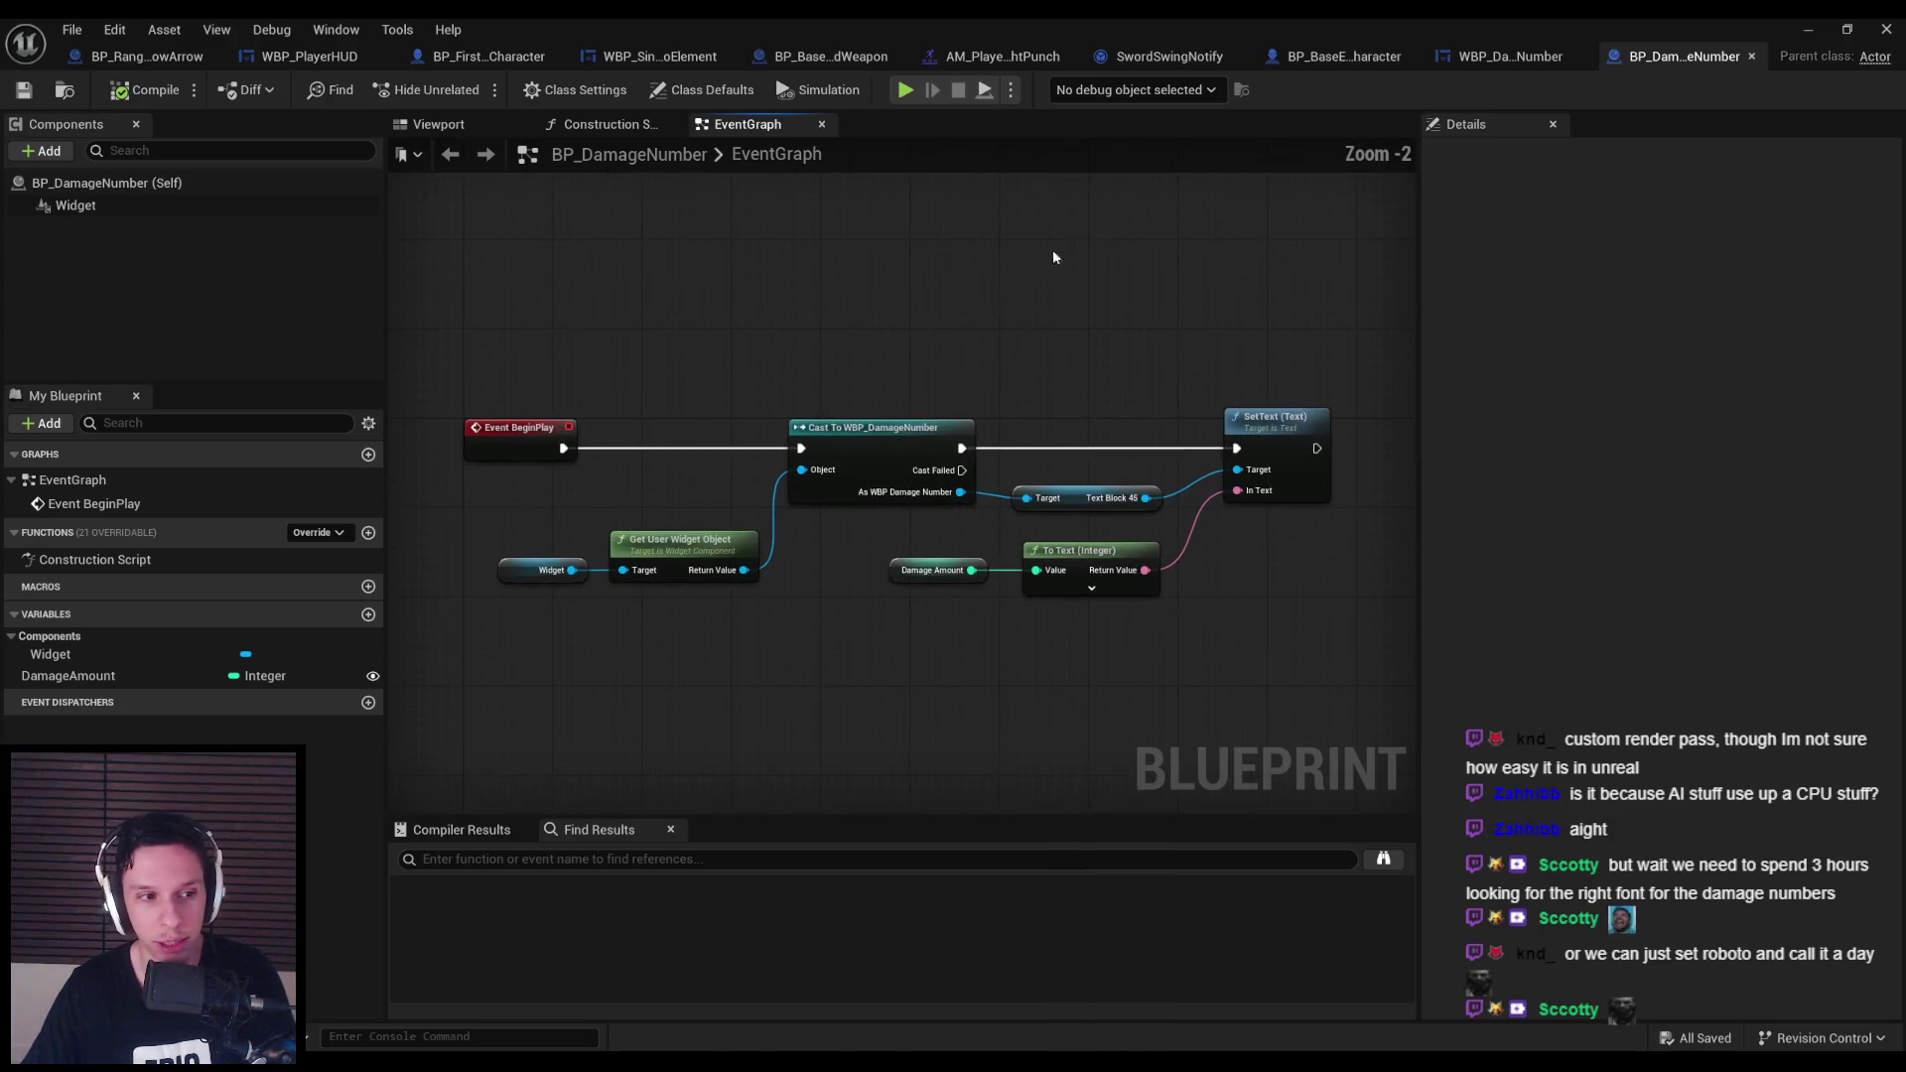
{"action": "scroll", "coordinate": [794, 343], "scroll_direction": "down", "scroll_amount": 3}
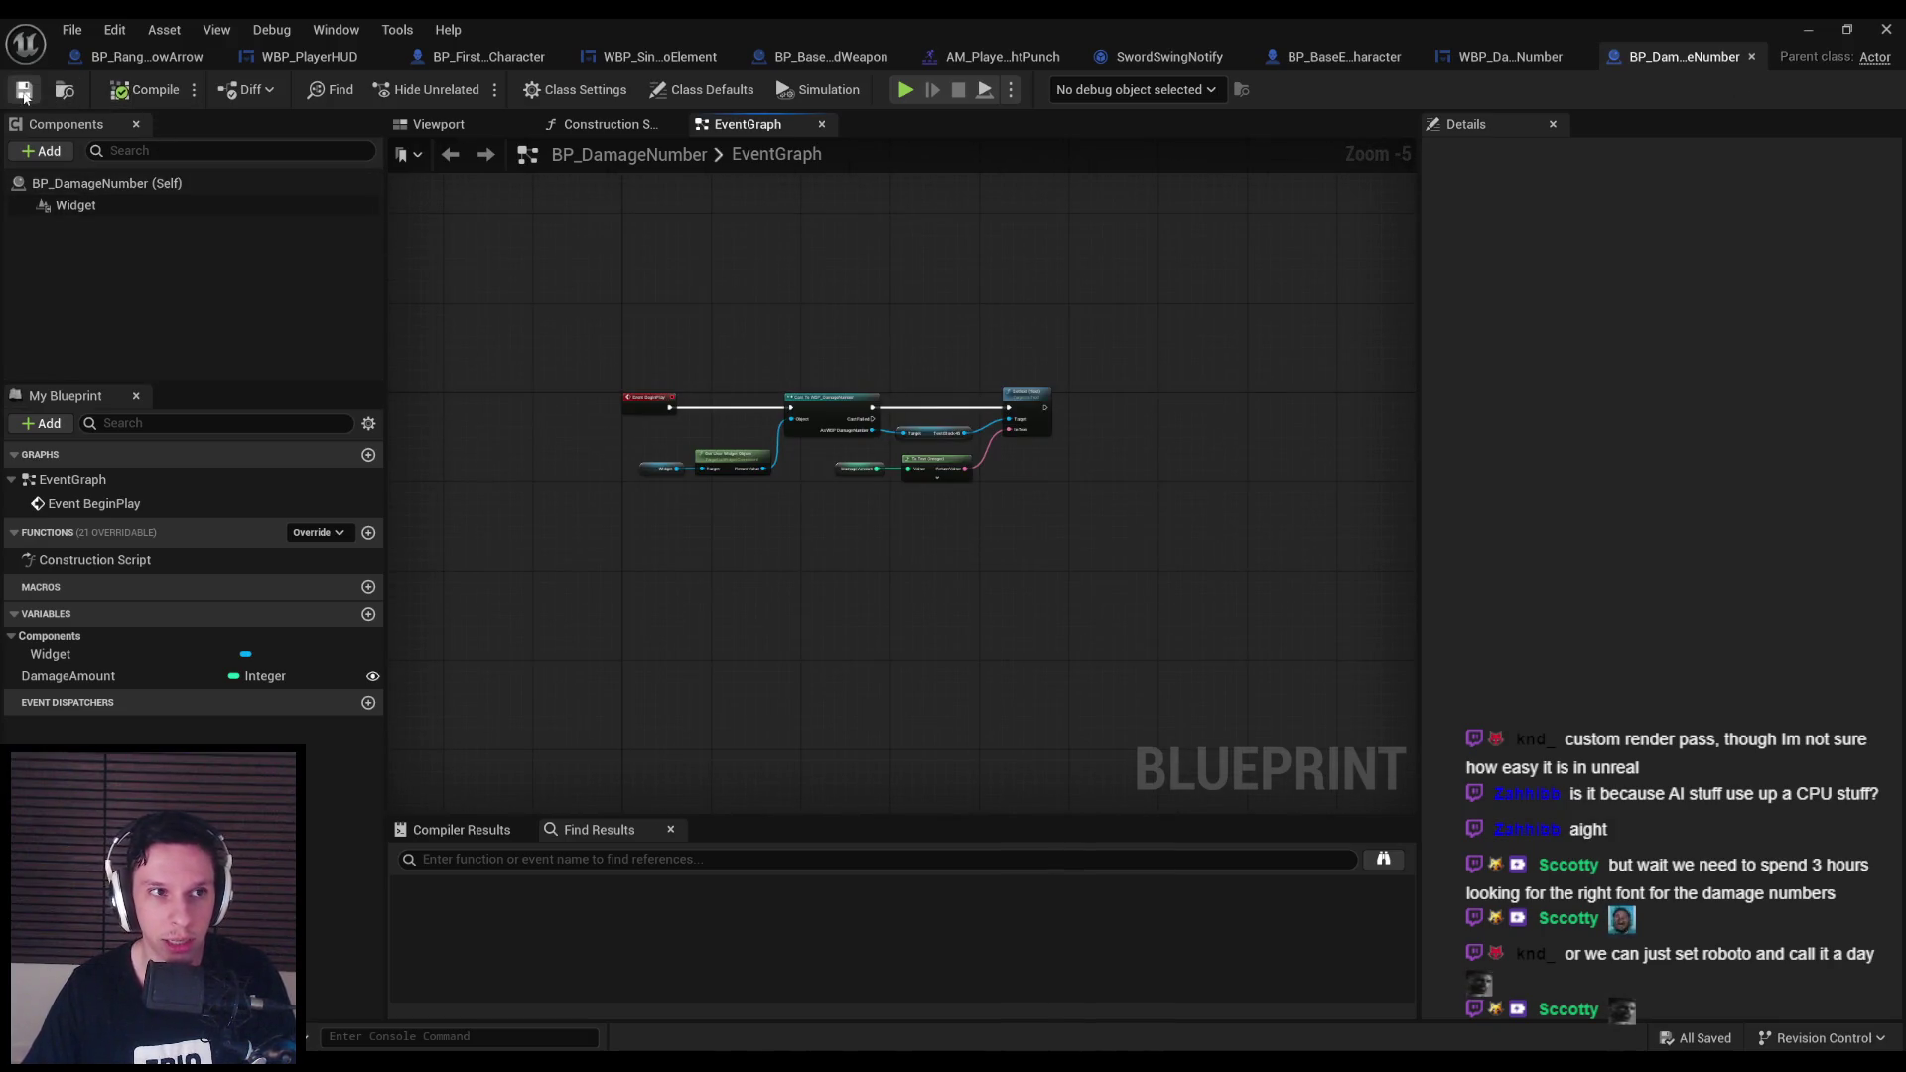
{"action": "left_click", "coordinate": [70, 206]}
{"action": "scroll", "coordinate": [567, 235], "scroll_direction": "up", "scroll_amount": 1}
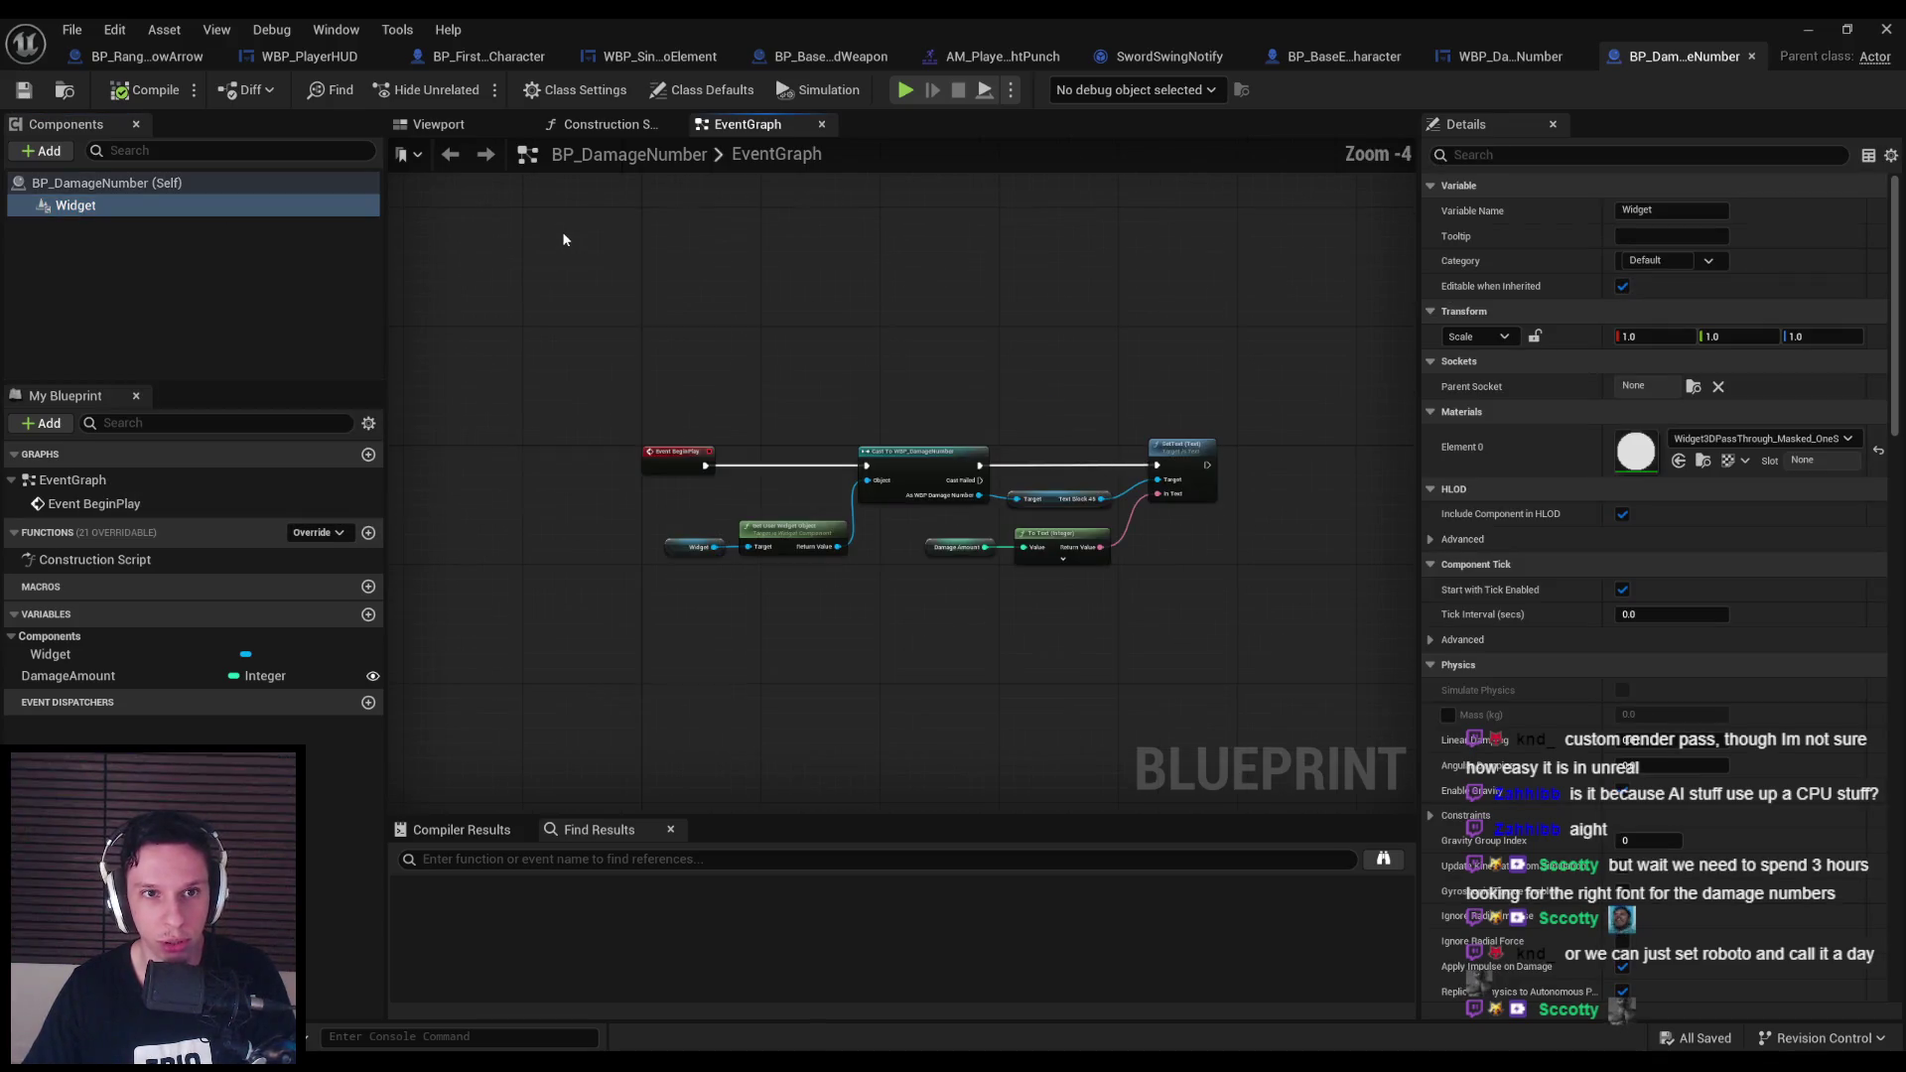
{"action": "left_click", "coordinate": [460, 70]}
{"action": "left_click", "coordinate": [1256, 62]}
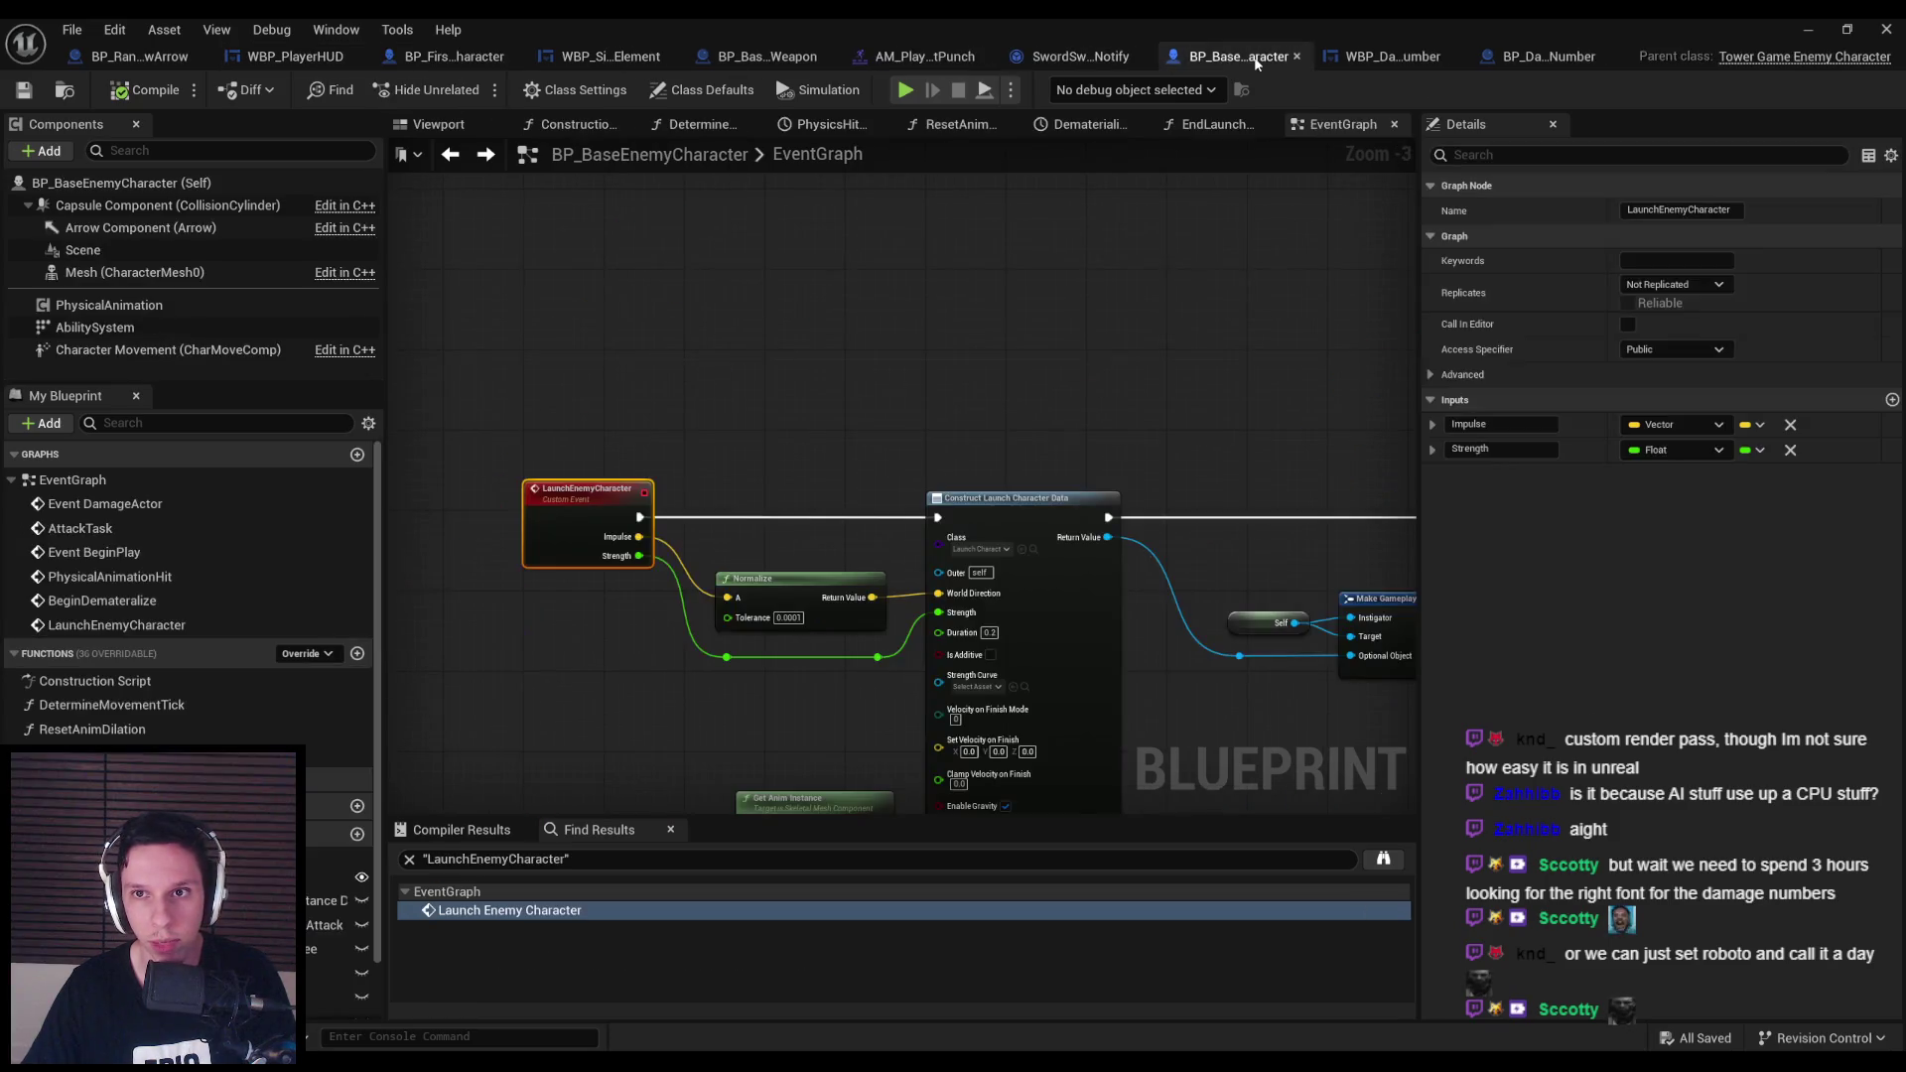
Navigate the enemy graph to the Event DamageActor chain and bring Set Timer into view.
{"action": "scroll", "coordinate": [901, 307], "scroll_direction": "down", "scroll_amount": 1}
{"action": "left_click_drag", "start_coordinate": [900, 307], "coordinate": [633, 371]}
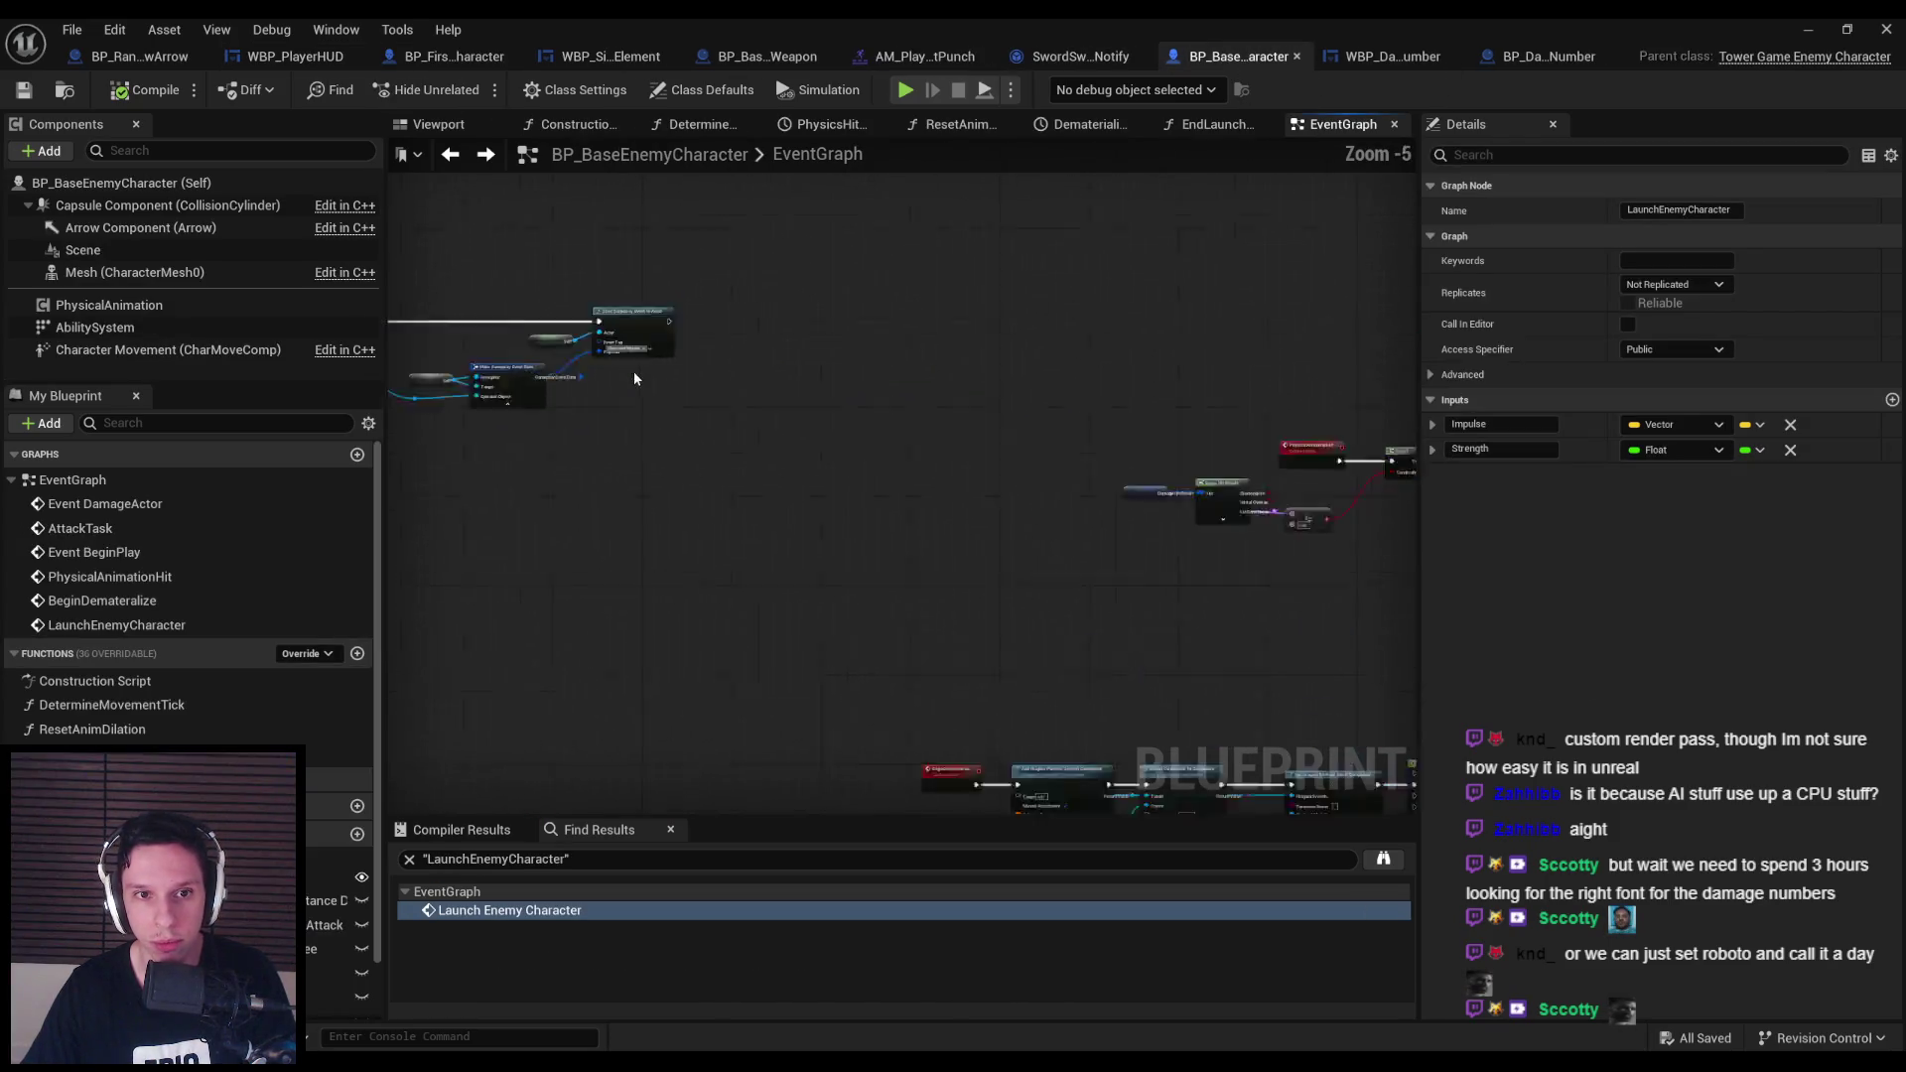
{"action": "scroll", "coordinate": [713, 453], "scroll_direction": "down", "scroll_amount": 4}
{"action": "scroll", "coordinate": [717, 391], "scroll_direction": "up", "scroll_amount": 6}
{"action": "scroll", "coordinate": [733, 401], "scroll_direction": "down", "scroll_amount": 7}
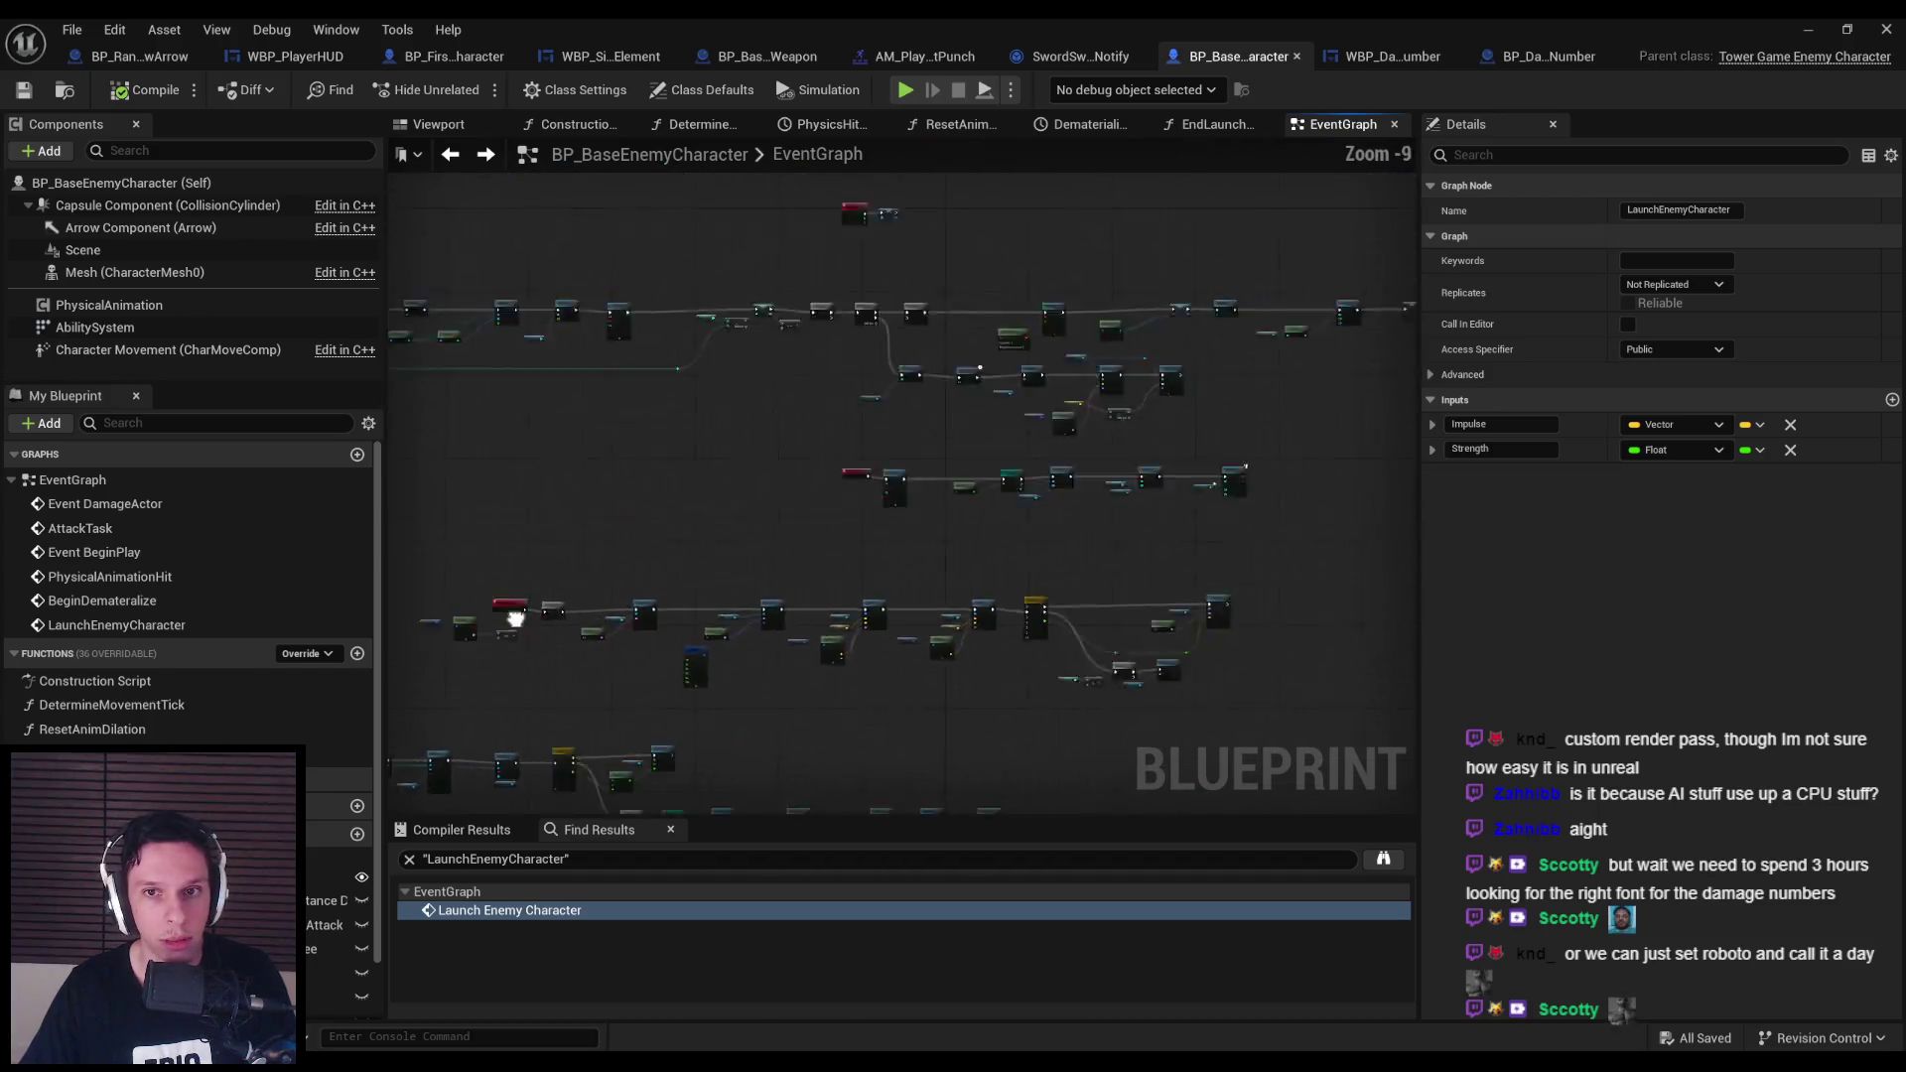
{"action": "scroll", "coordinate": [734, 401], "scroll_direction": "up", "scroll_amount": 6}
{"action": "scroll", "coordinate": [1188, 441], "scroll_direction": "down", "scroll_amount": 5}
{"action": "scroll", "coordinate": [1157, 441], "scroll_direction": "up", "scroll_amount": 5}
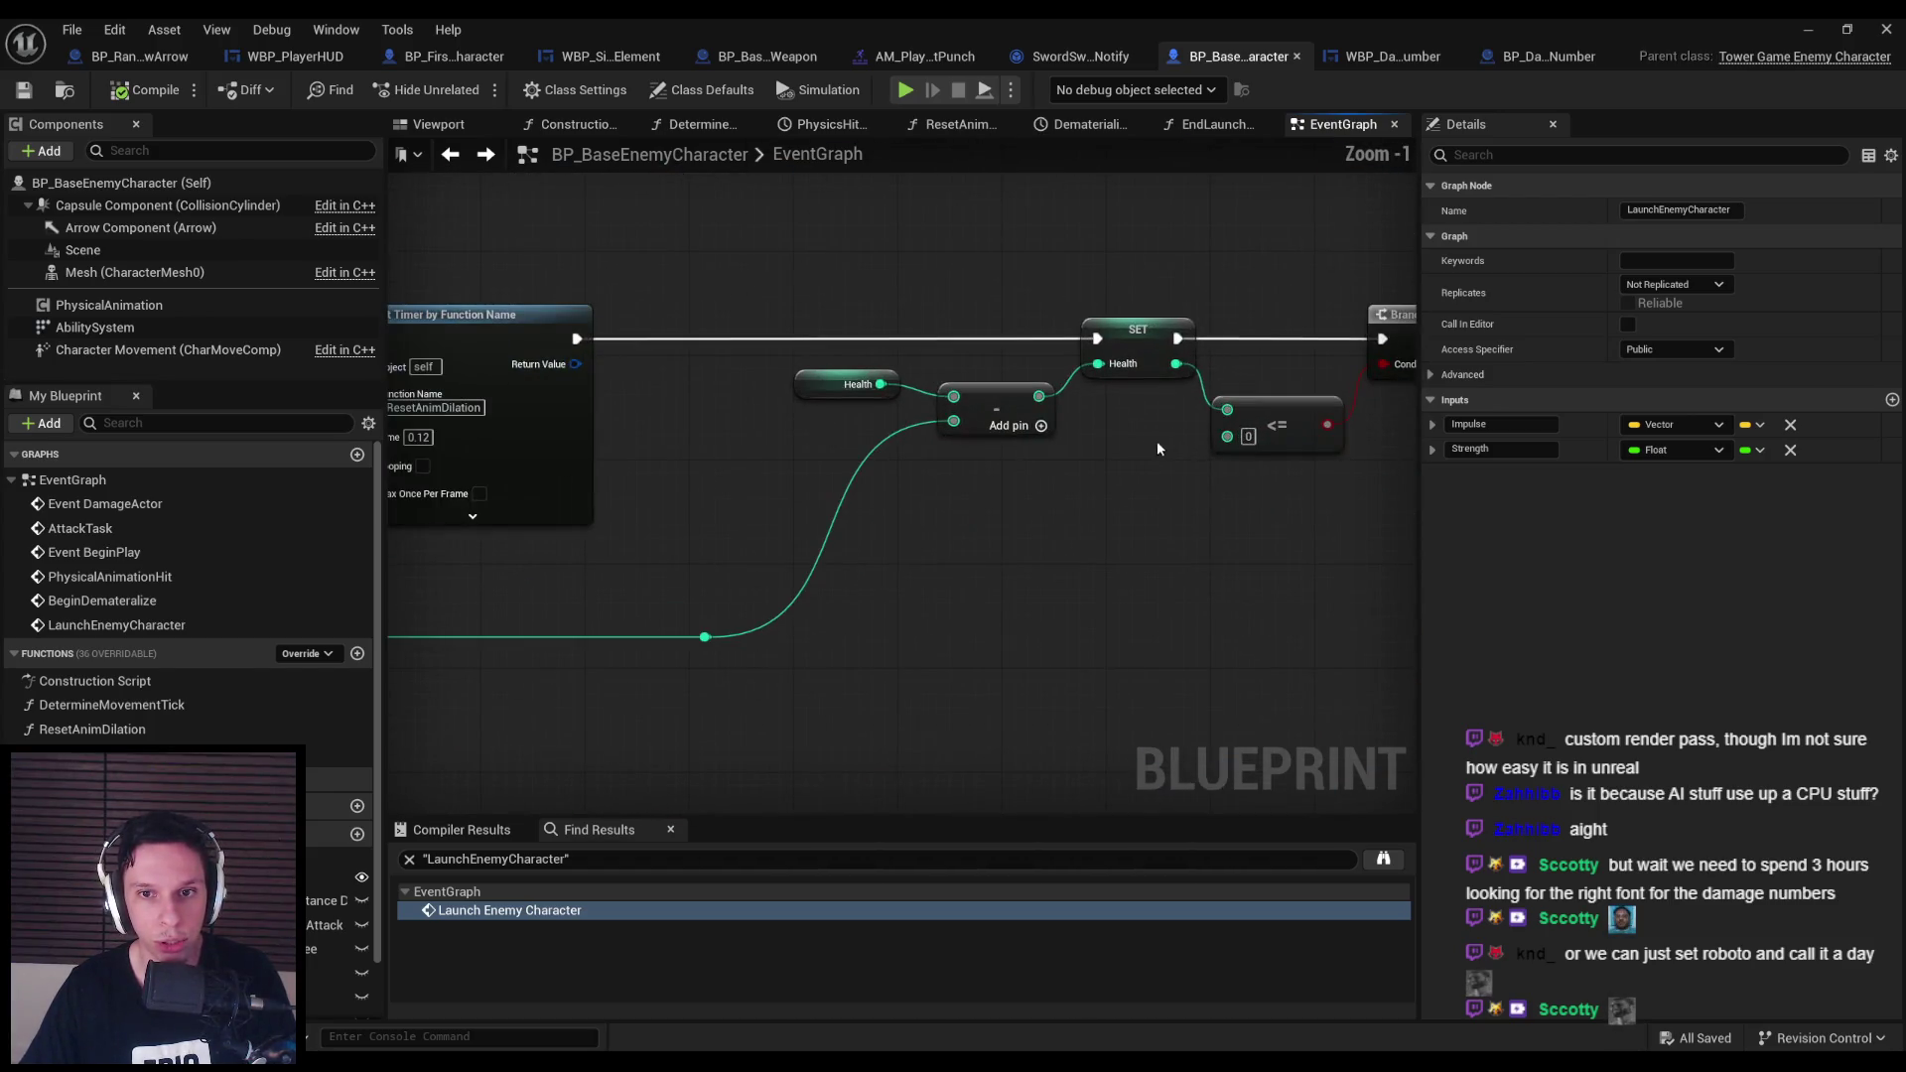
{"action": "scroll", "coordinate": [1114, 425], "scroll_direction": "down", "scroll_amount": 1}
{"action": "left_click_drag", "start_coordinate": [884, 431], "coordinate": [1142, 452]}
{"action": "scroll", "coordinate": [1199, 511], "scroll_direction": "up", "scroll_amount": 1}
{"action": "scroll", "coordinate": [1199, 510], "scroll_direction": "down", "scroll_amount": 3}
{"action": "left_click_drag", "start_coordinate": [702, 391], "coordinate": [1231, 536]}
{"action": "scroll", "coordinate": [1176, 402], "scroll_direction": "up", "scroll_amount": 4}
{"action": "left_click_drag", "start_coordinate": [1175, 403], "coordinate": [505, 393]}
After Set Timer, spawn BP Damage Number with its Spawn Transform split into location, rotation, scale.
{"action": "left_click_drag", "start_coordinate": [628, 399], "coordinate": [711, 405]}
{"action": "type", "text": "spawn actor"}
{"action": "key", "text": "Return"}
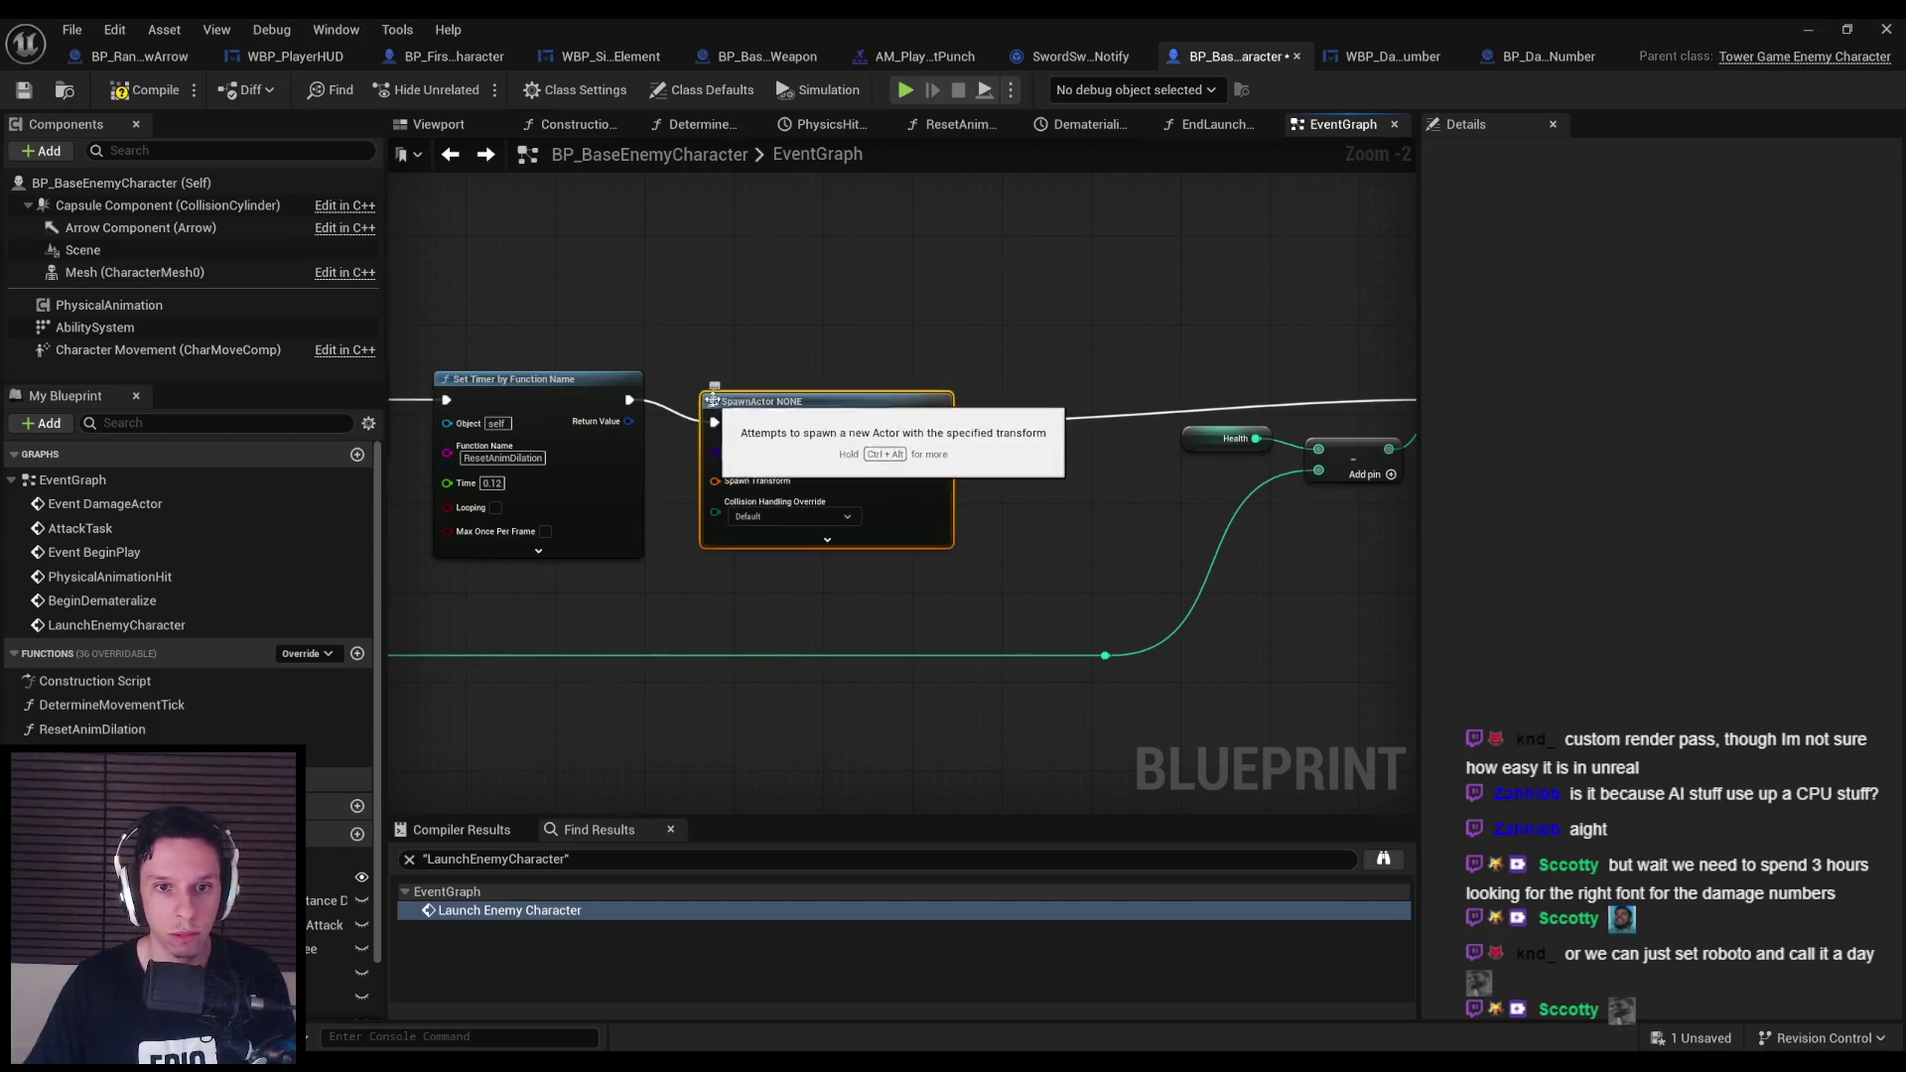
{"action": "left_click_drag", "start_coordinate": [870, 387], "coordinate": [892, 398]}
{"action": "left_click", "coordinate": [862, 435]}
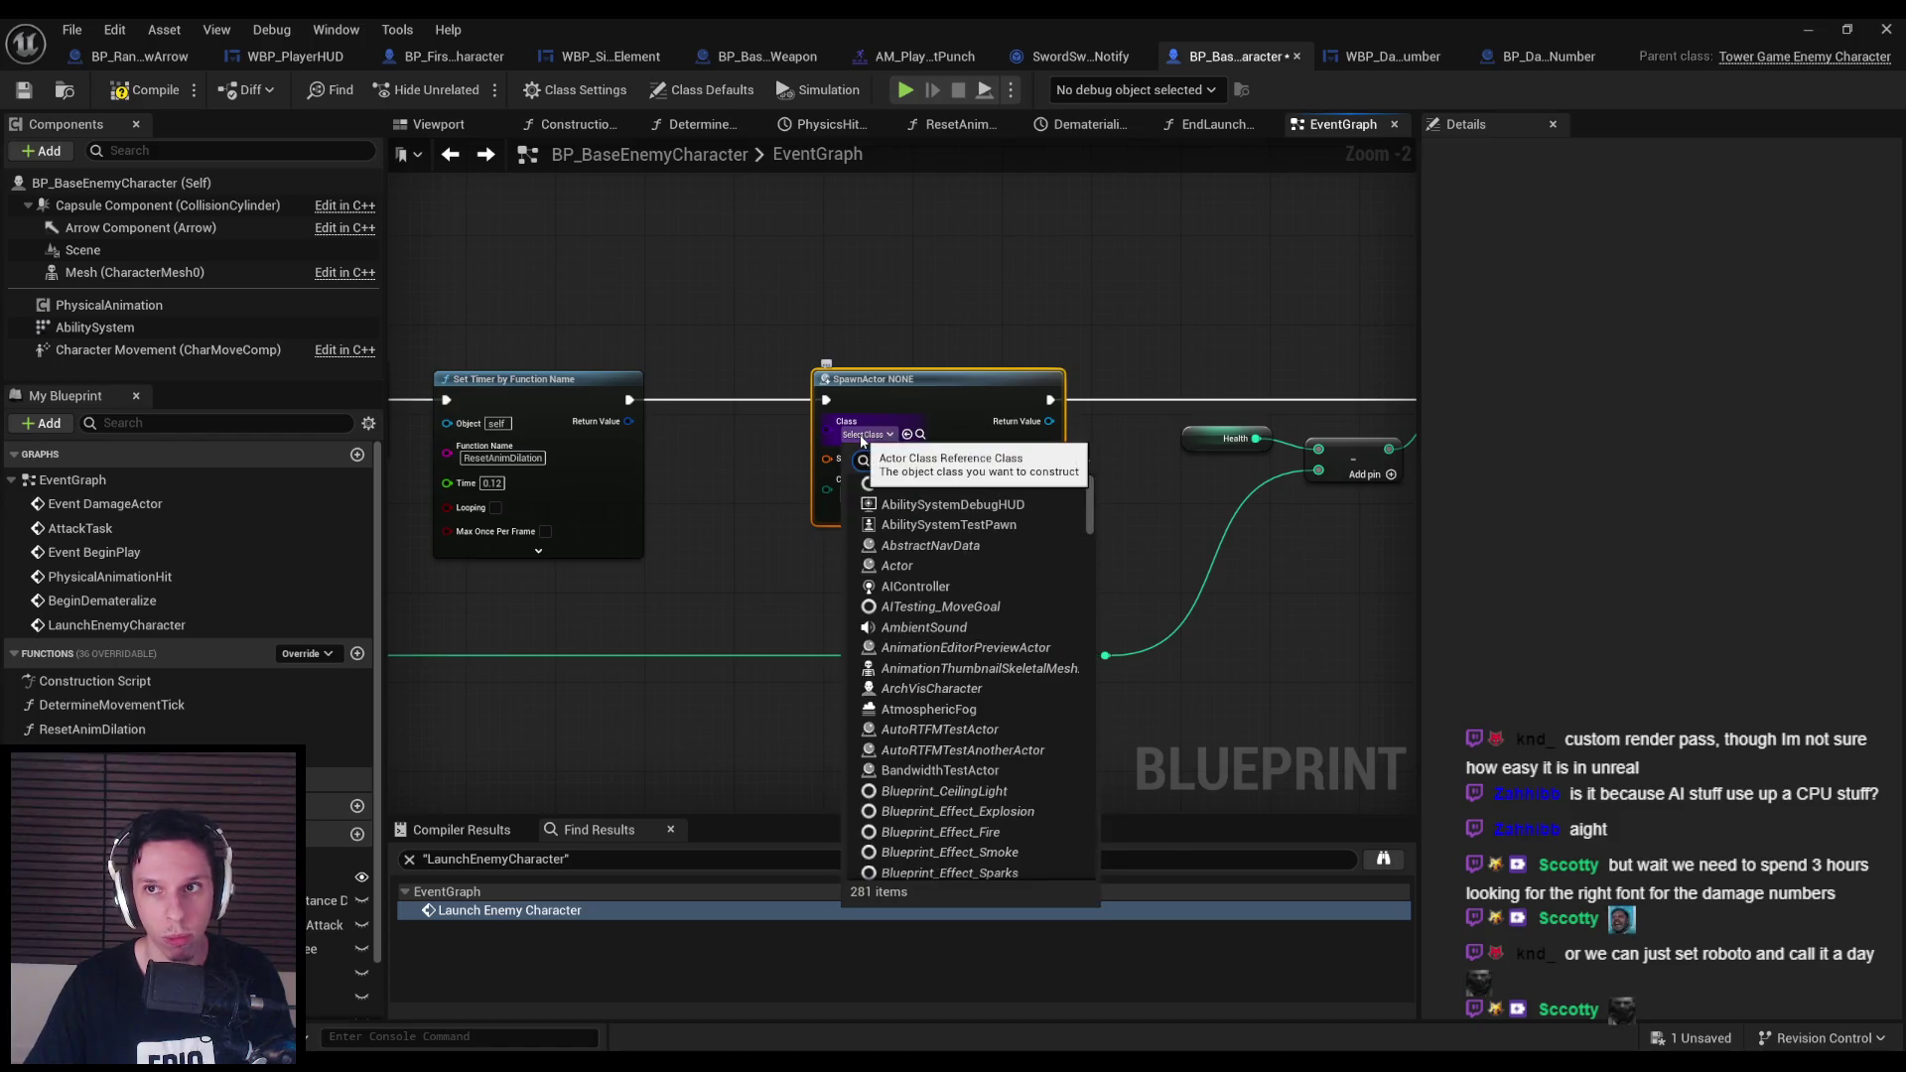
{"action": "type", "text": "damage"}
{"action": "left_click", "coordinate": [913, 502]}
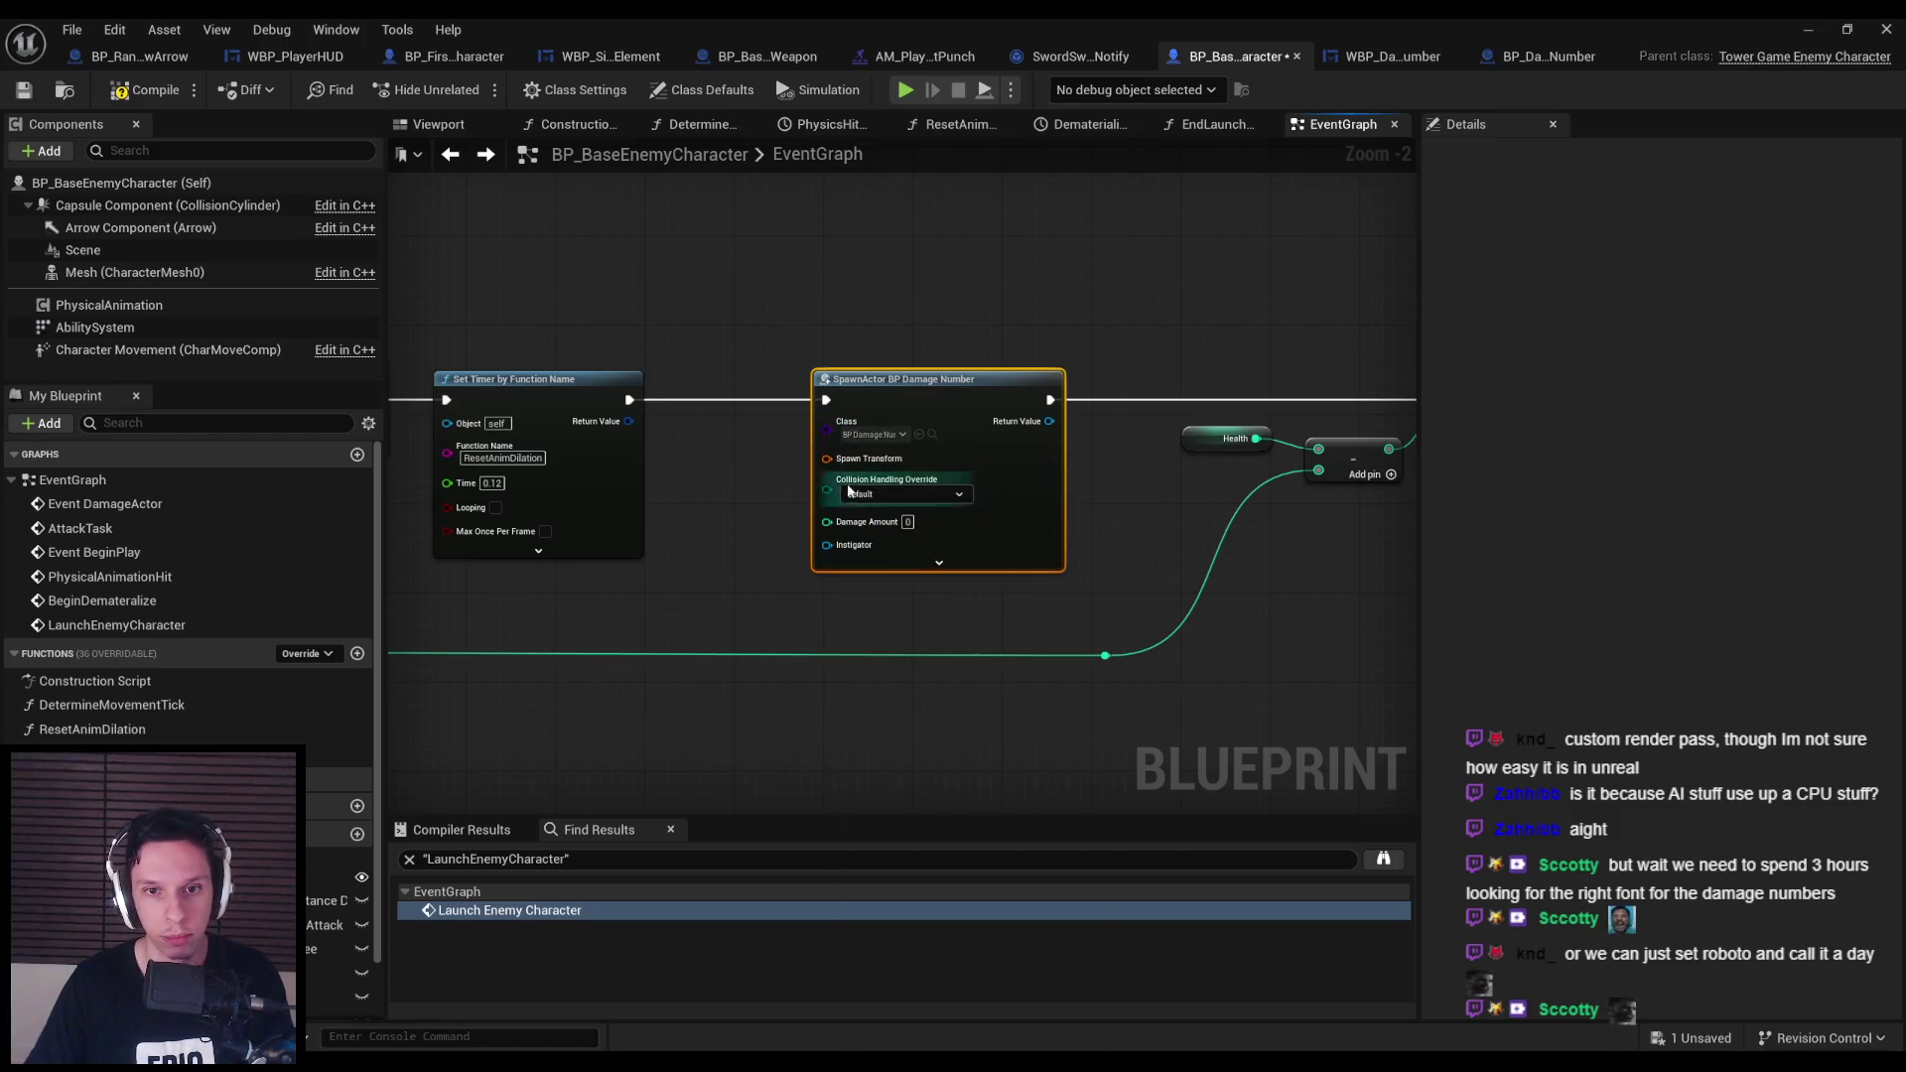
{"action": "right_click", "coordinate": [829, 459]}
{"action": "left_click", "coordinate": [870, 545]}
Add a DamageHitResult getter near the SpawnActor node and delete a stray Branch node.
{"action": "scroll", "coordinate": [771, 540], "scroll_direction": "down", "scroll_amount": 2}
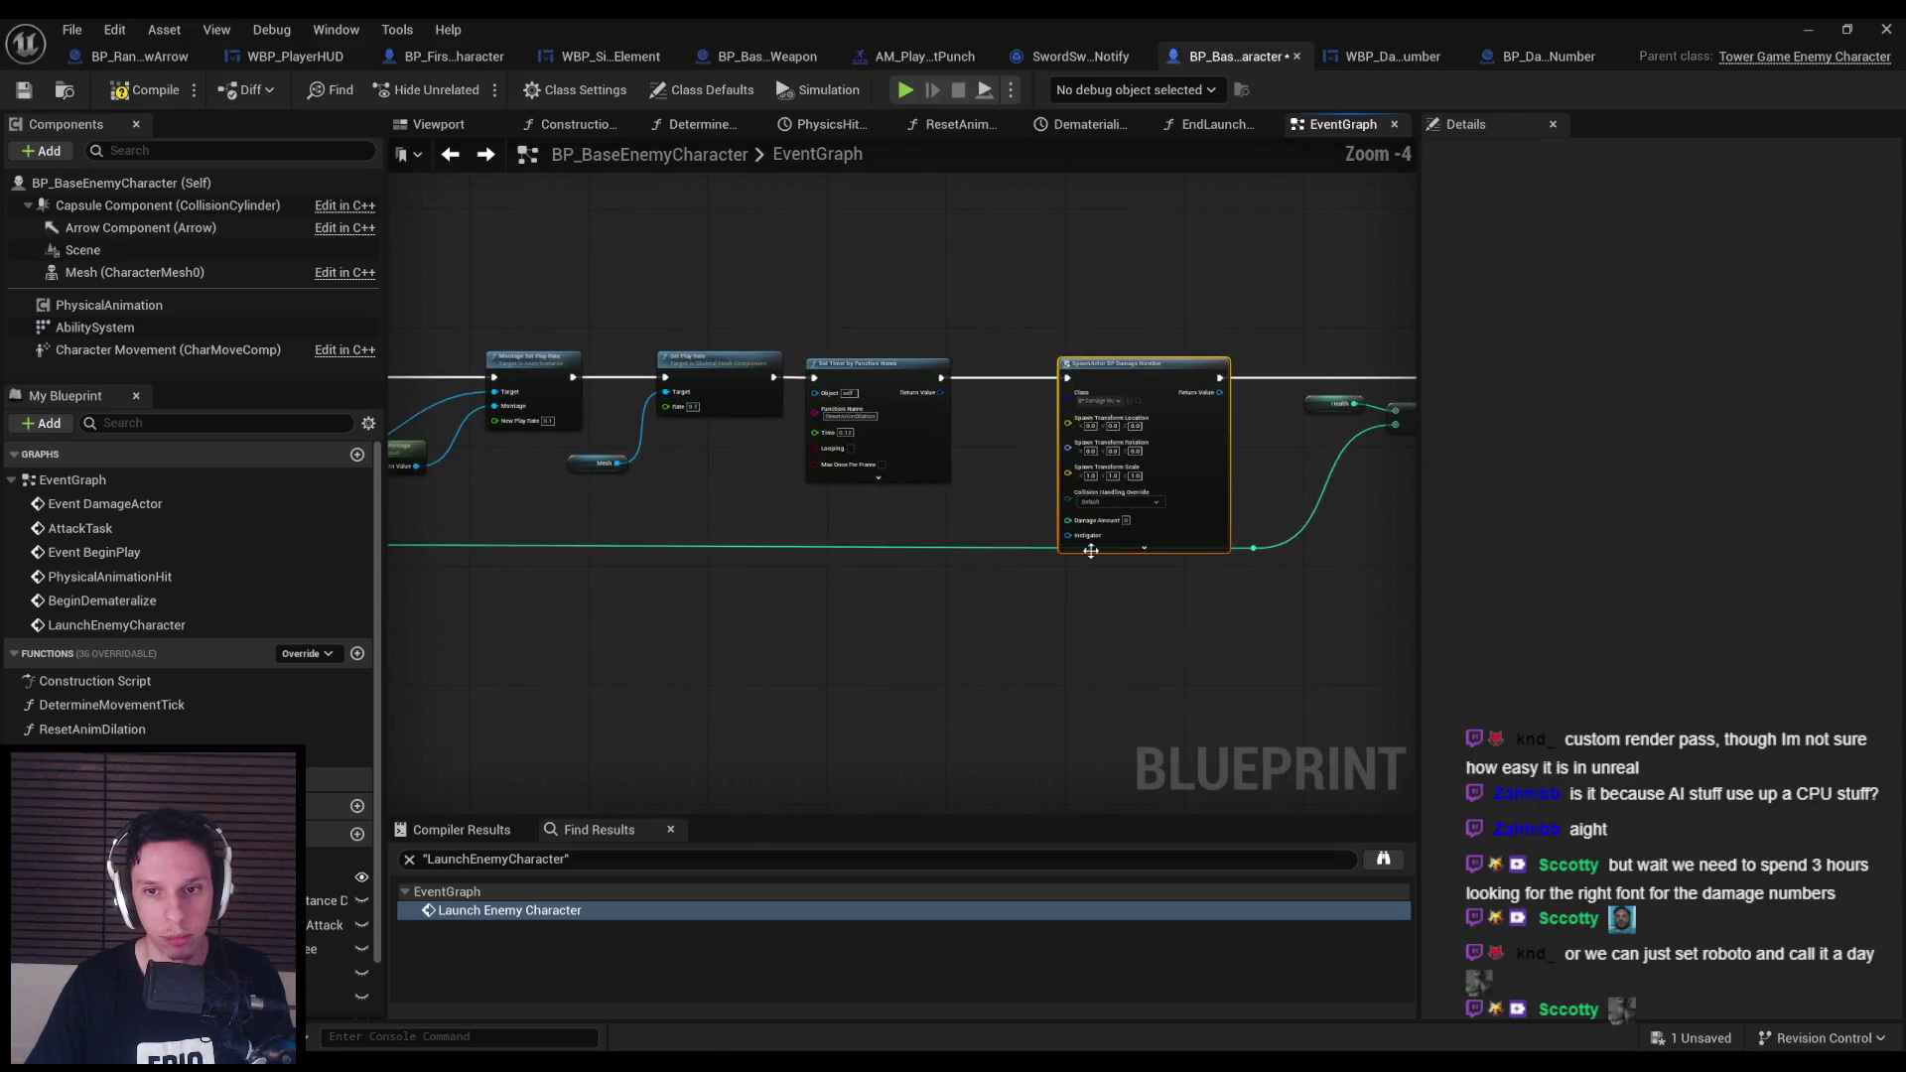
{"action": "left_click_drag", "start_coordinate": [699, 541], "coordinate": [1182, 540]}
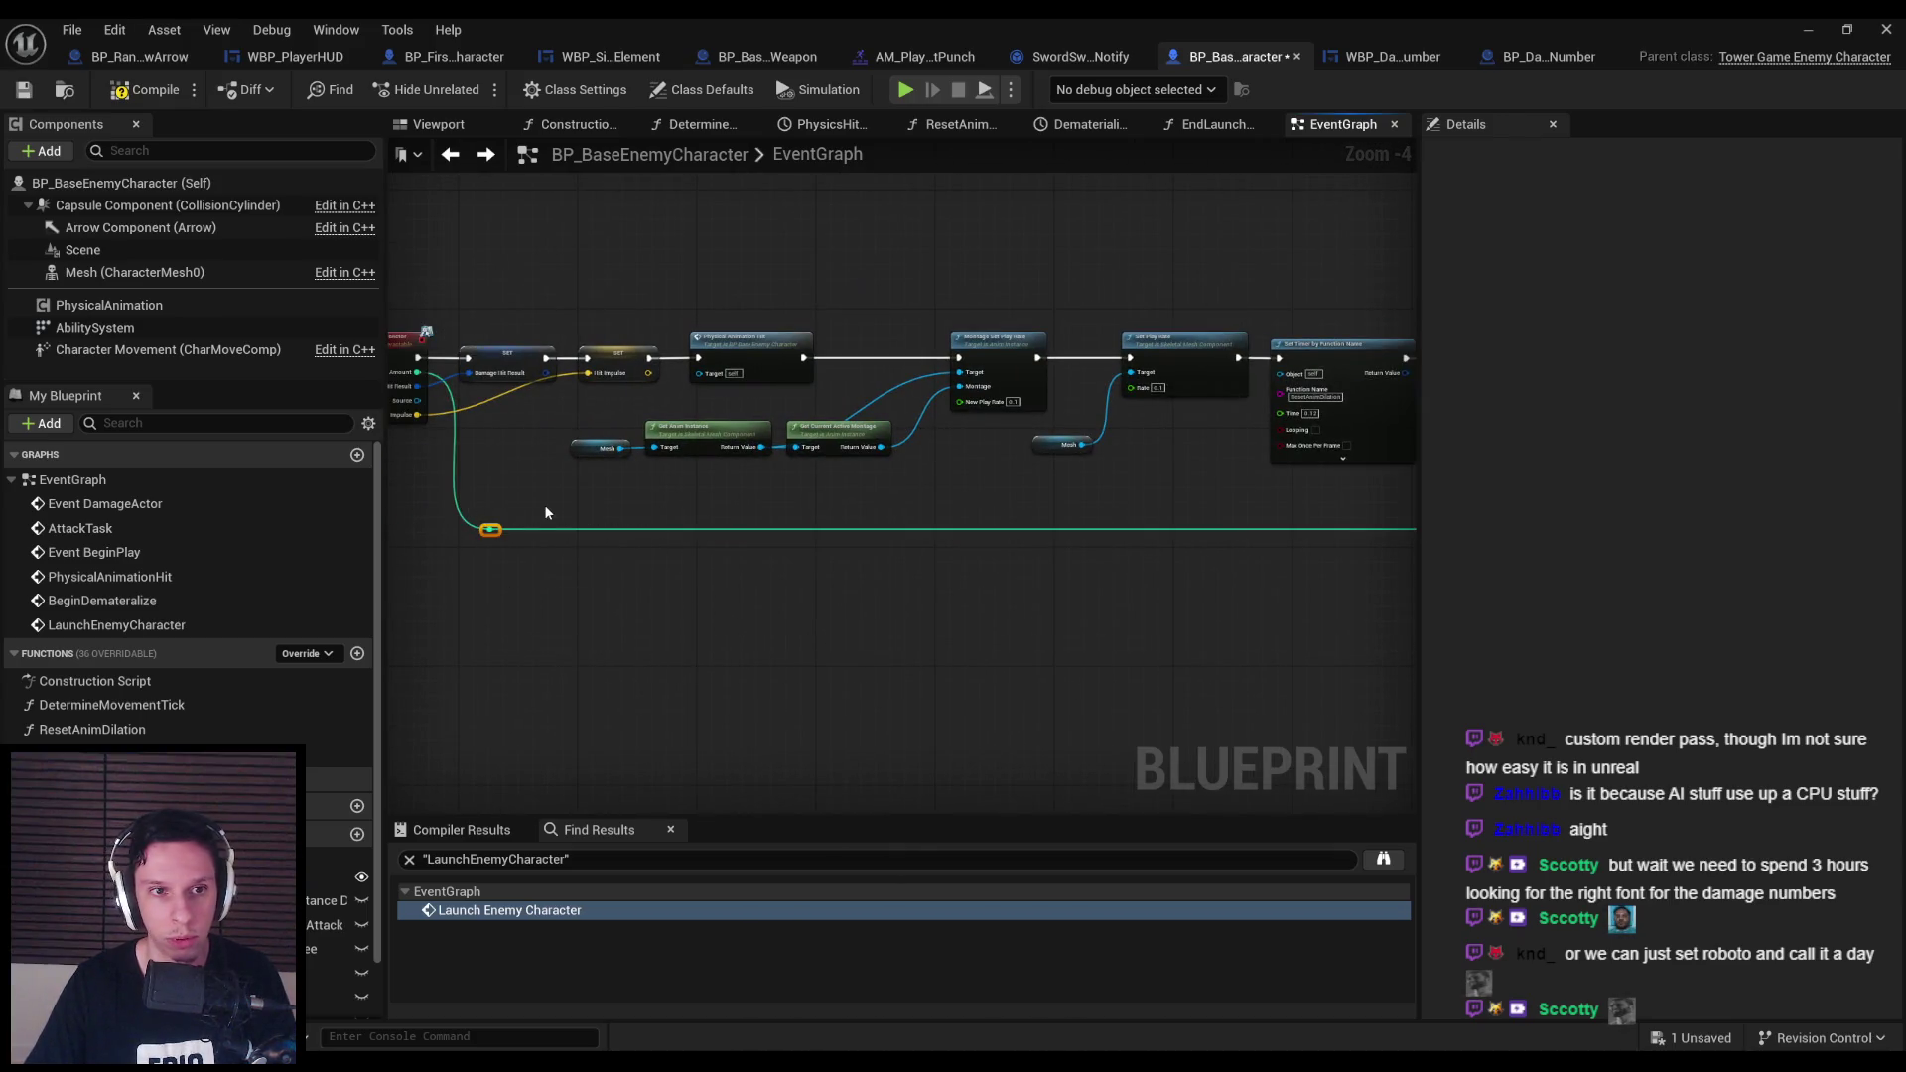
{"action": "left_click_drag", "start_coordinate": [739, 453], "coordinate": [734, 502]}
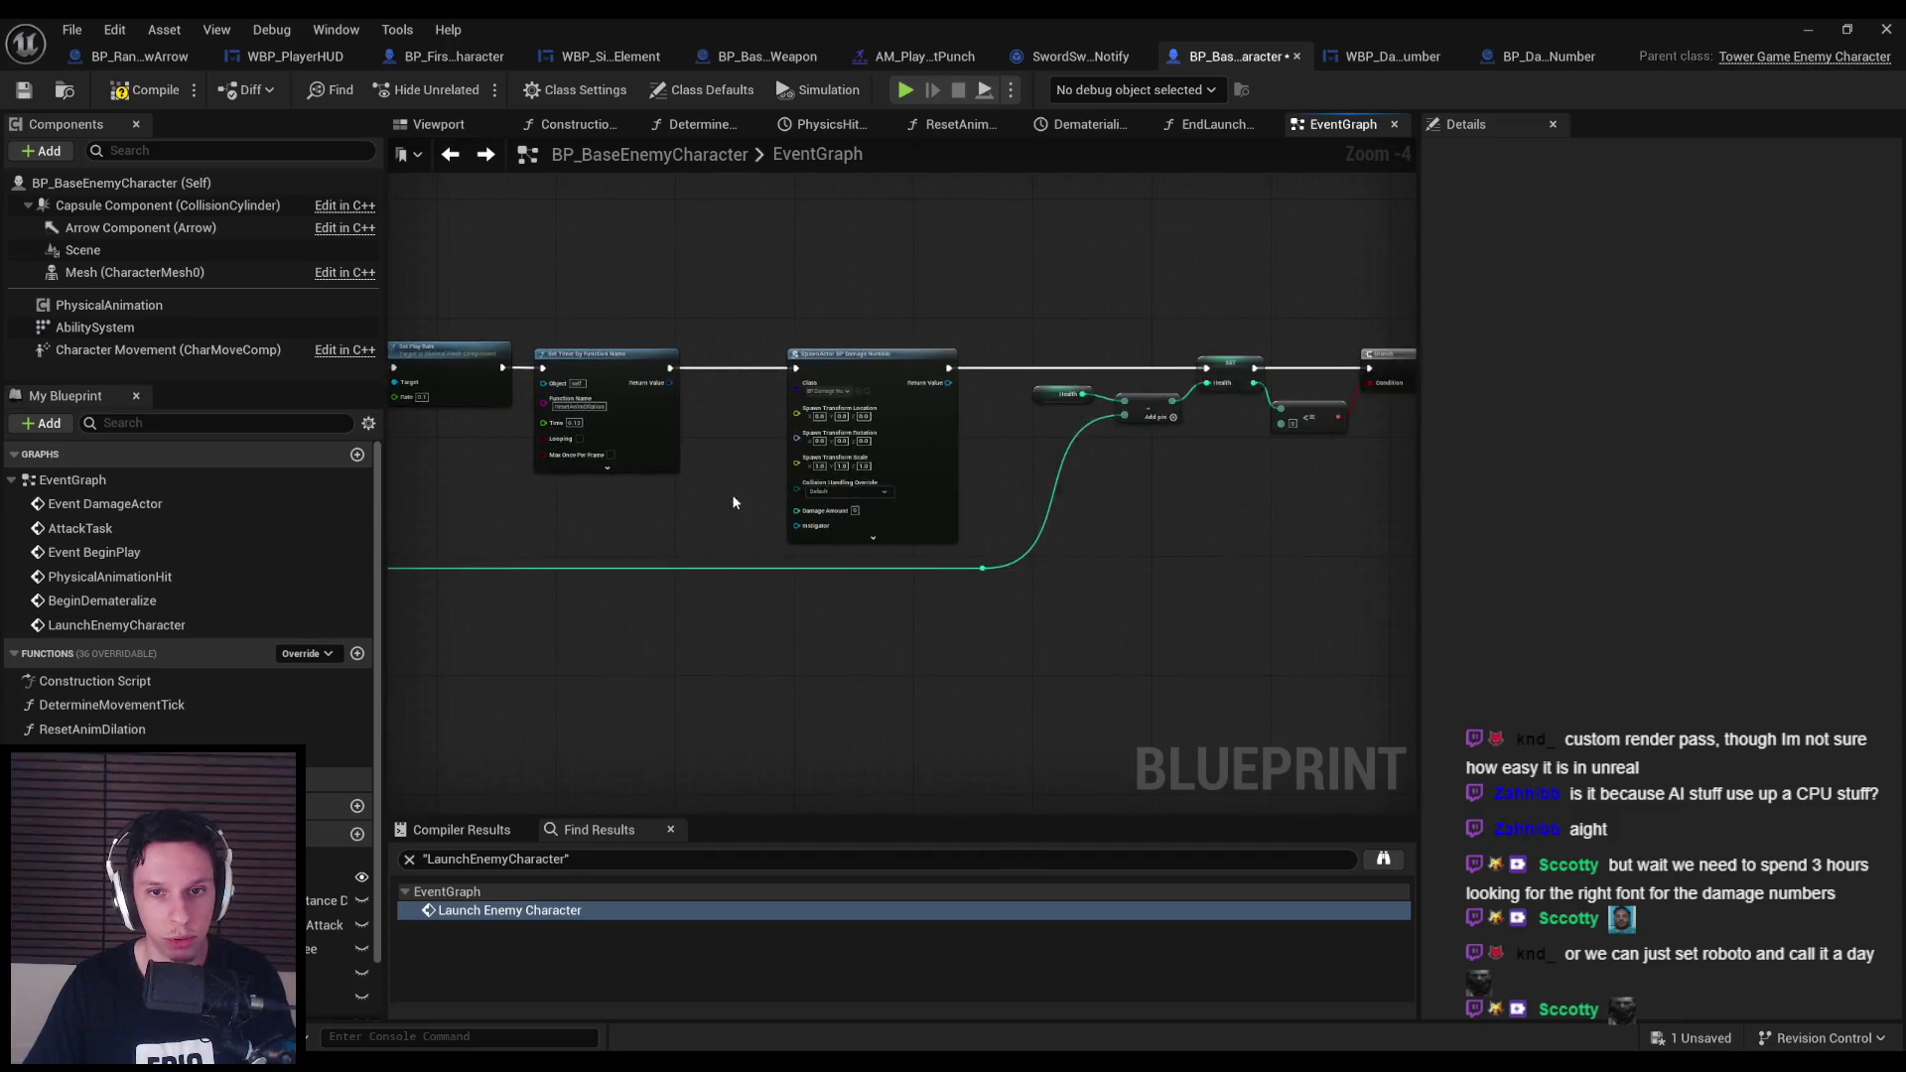
{"action": "scroll", "coordinate": [735, 502], "scroll_direction": "up", "scroll_amount": 2}
{"action": "right_click", "coordinate": [467, 542]}
{"action": "type", "text": "damage hit"}
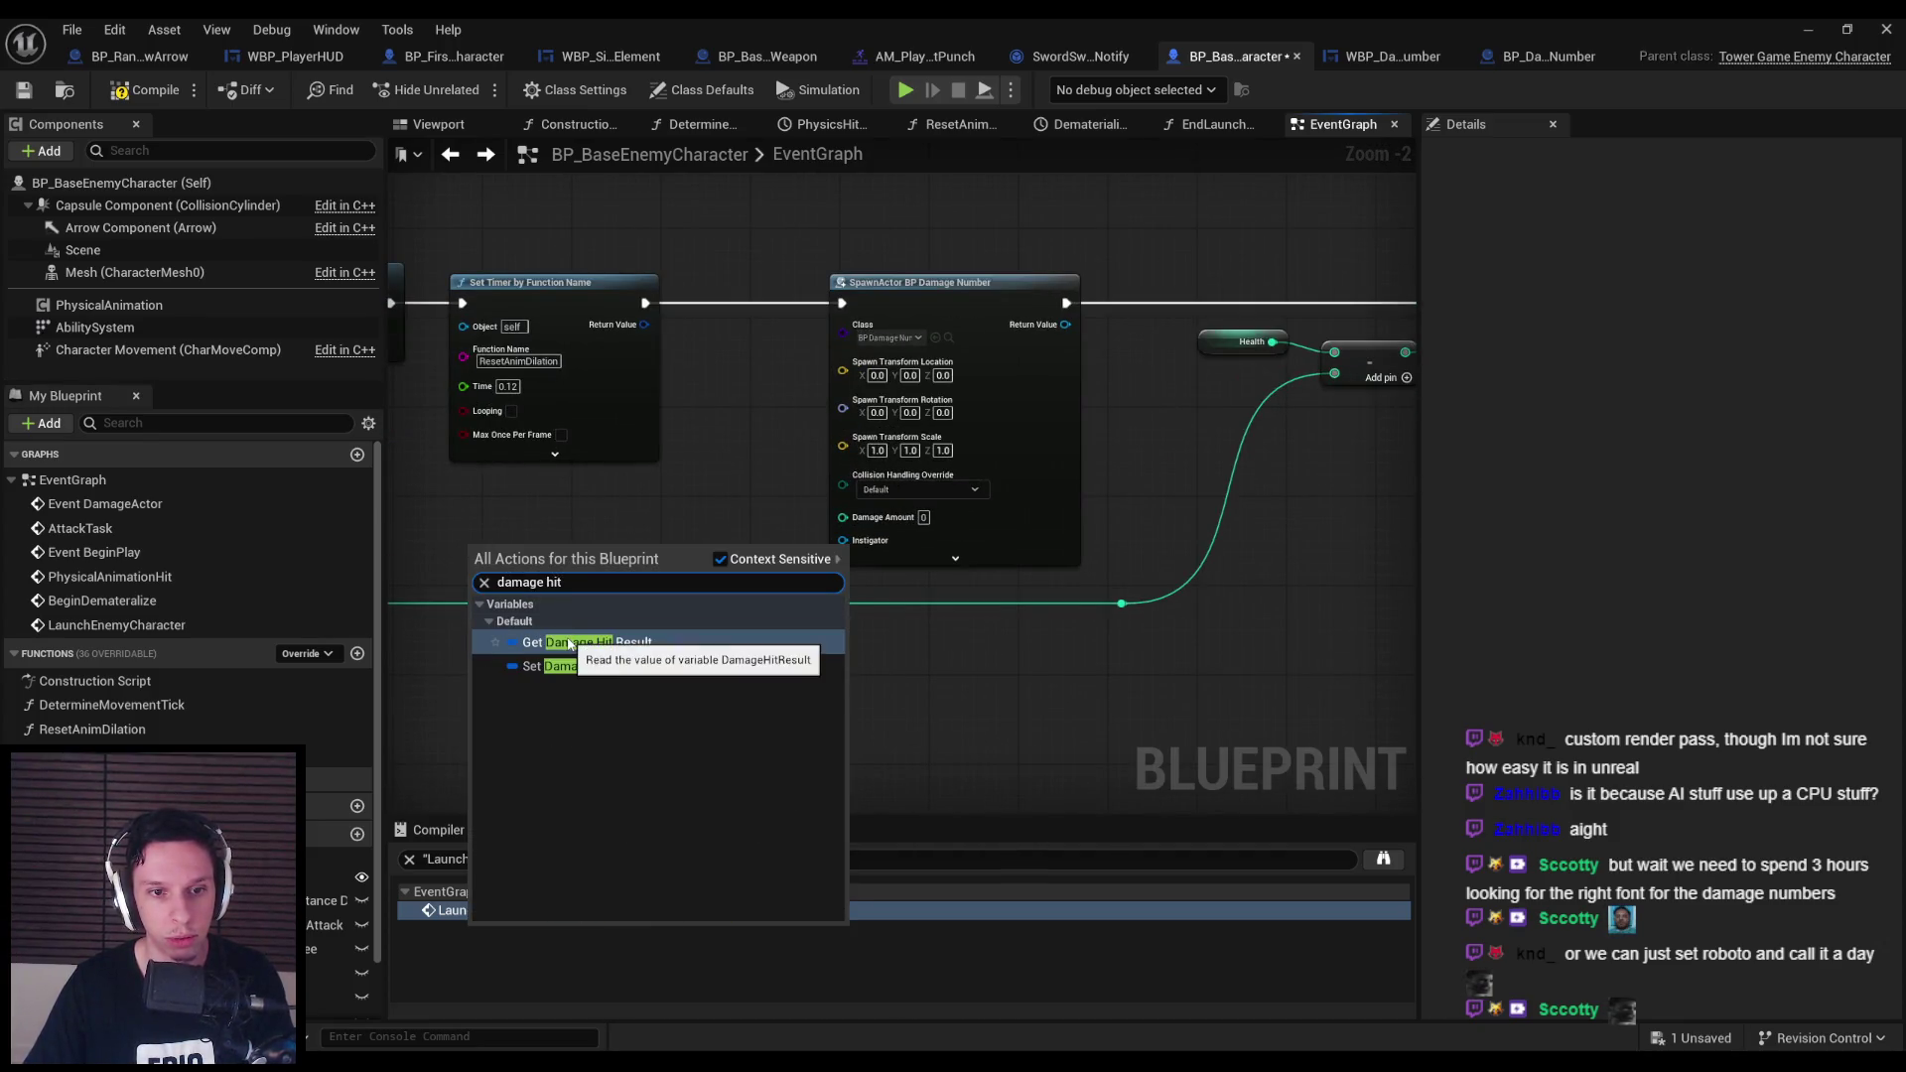
{"action": "left_click", "coordinate": [569, 643]}
{"action": "left_click_drag", "start_coordinate": [570, 643], "coordinate": [779, 561]}
{"action": "mouse_move", "coordinate": [725, 474]}
{"action": "left_mouse_down"}
{"action": "mouse_move", "coordinate": [571, 579]}
{"action": "mouse_move", "coordinate": [708, 595]}
{"action": "mouse_move", "coordinate": [1017, 187]}
{"action": "left_mouse_up"}
{"action": "left_click", "coordinate": [662, 587]}
{"action": "key", "text": "Delete"}
Break the damage hit result, hide its unused pins and tidy the nodes.
{"action": "type", "text": "break"}
{"action": "left_click", "coordinate": [755, 660]}
{"action": "scroll", "coordinate": [801, 670], "scroll_direction": "down", "scroll_amount": 1}
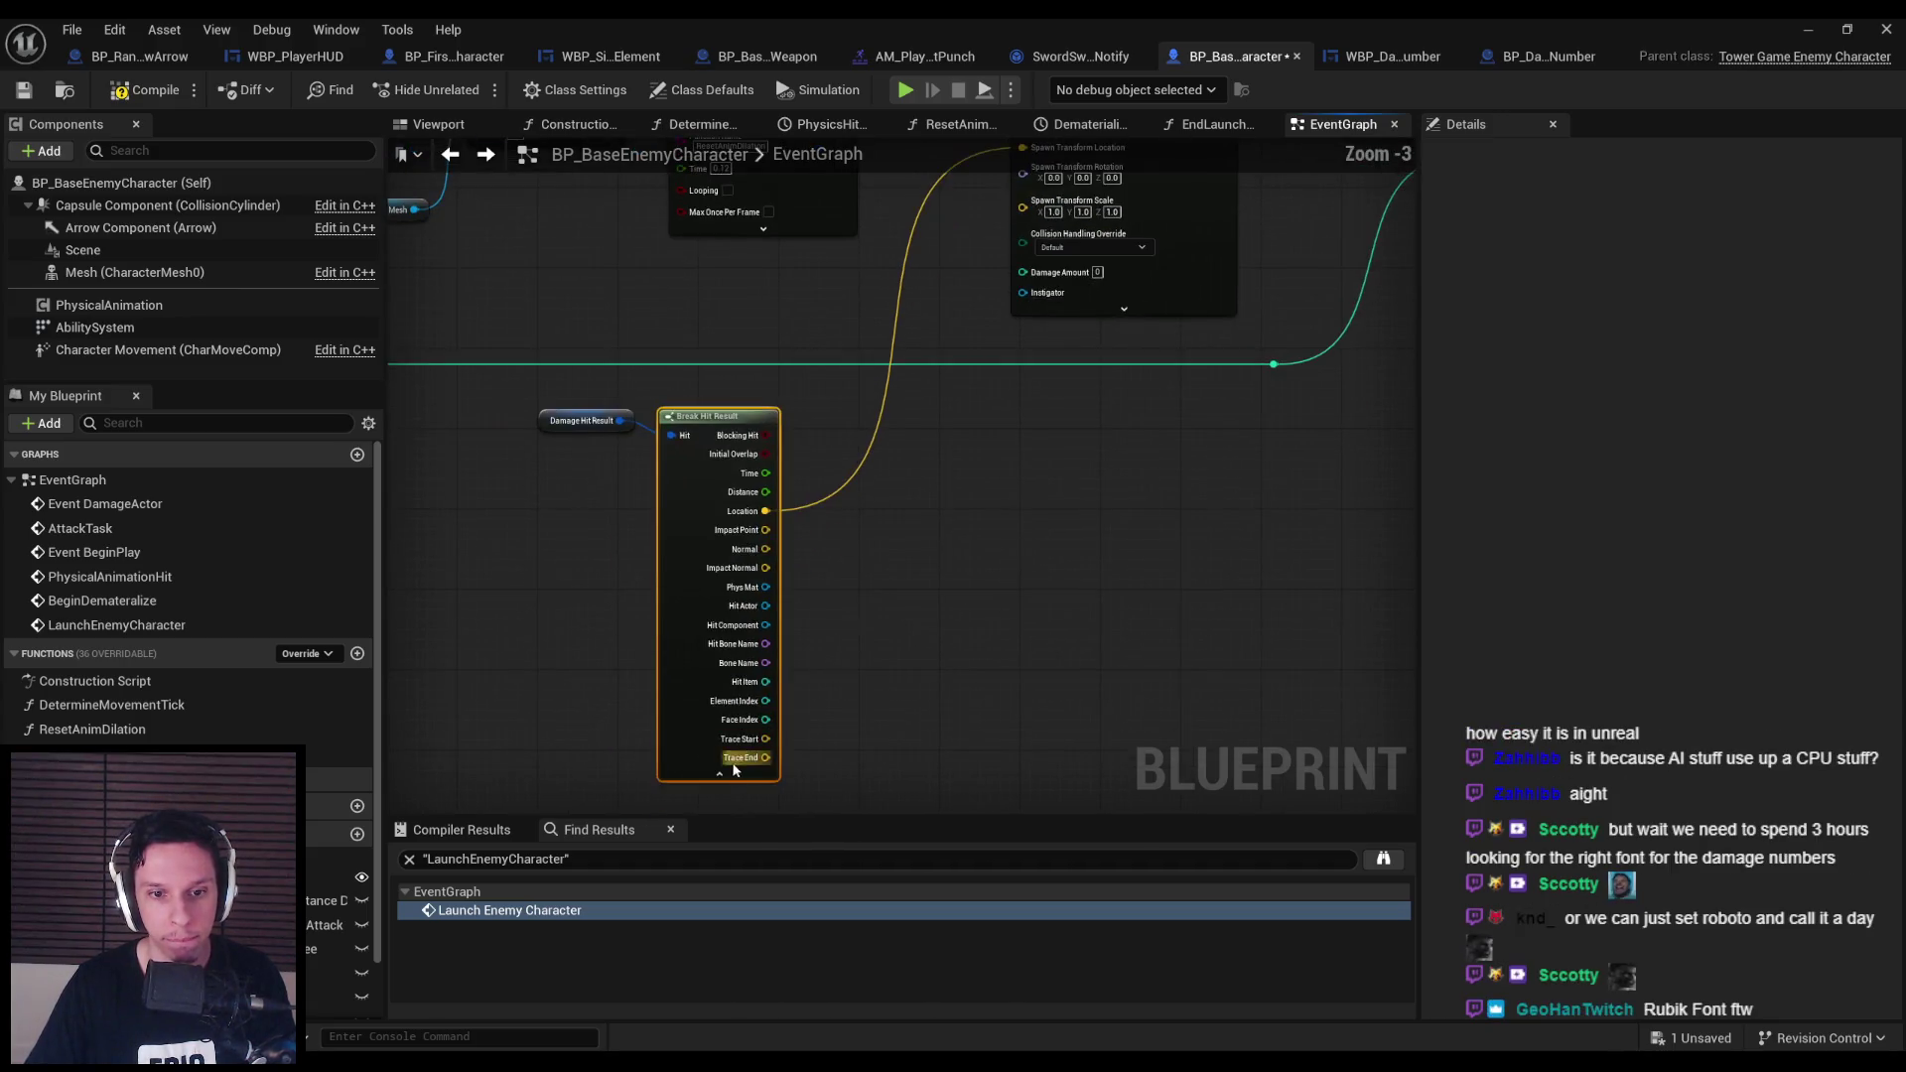
{"action": "left_click", "coordinate": [725, 766]}
{"action": "left_click_drag", "start_coordinate": [623, 611], "coordinate": [707, 467]}
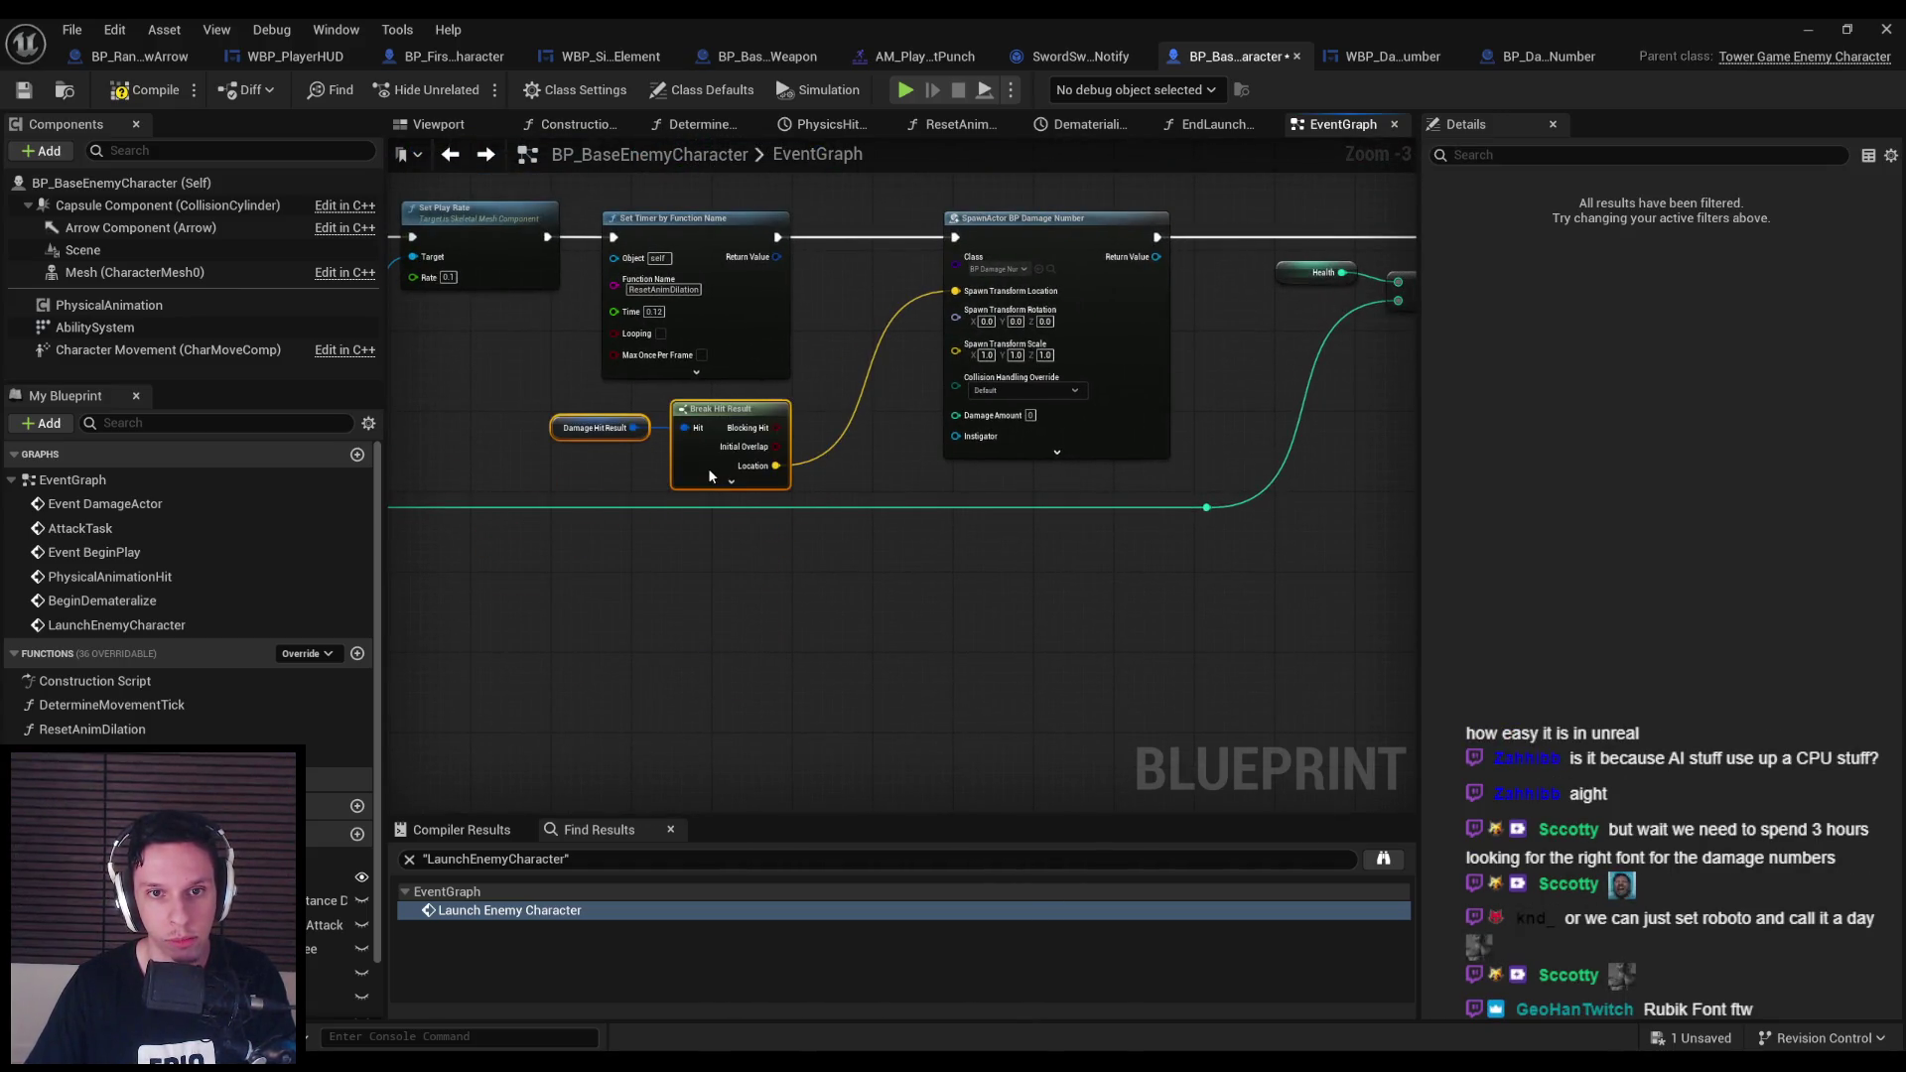
{"action": "left_click", "coordinate": [839, 514]}
Route the damage value through a reroute into Damage Amount and set collision handling to Always Spawn.
{"action": "double_click", "coordinate": [835, 499]}
{"action": "mouse_move", "coordinate": [835, 499]}
{"action": "left_mouse_down"}
{"action": "mouse_move", "coordinate": [872, 537]}
{"action": "mouse_move", "coordinate": [955, 414]}
{"action": "left_mouse_up"}
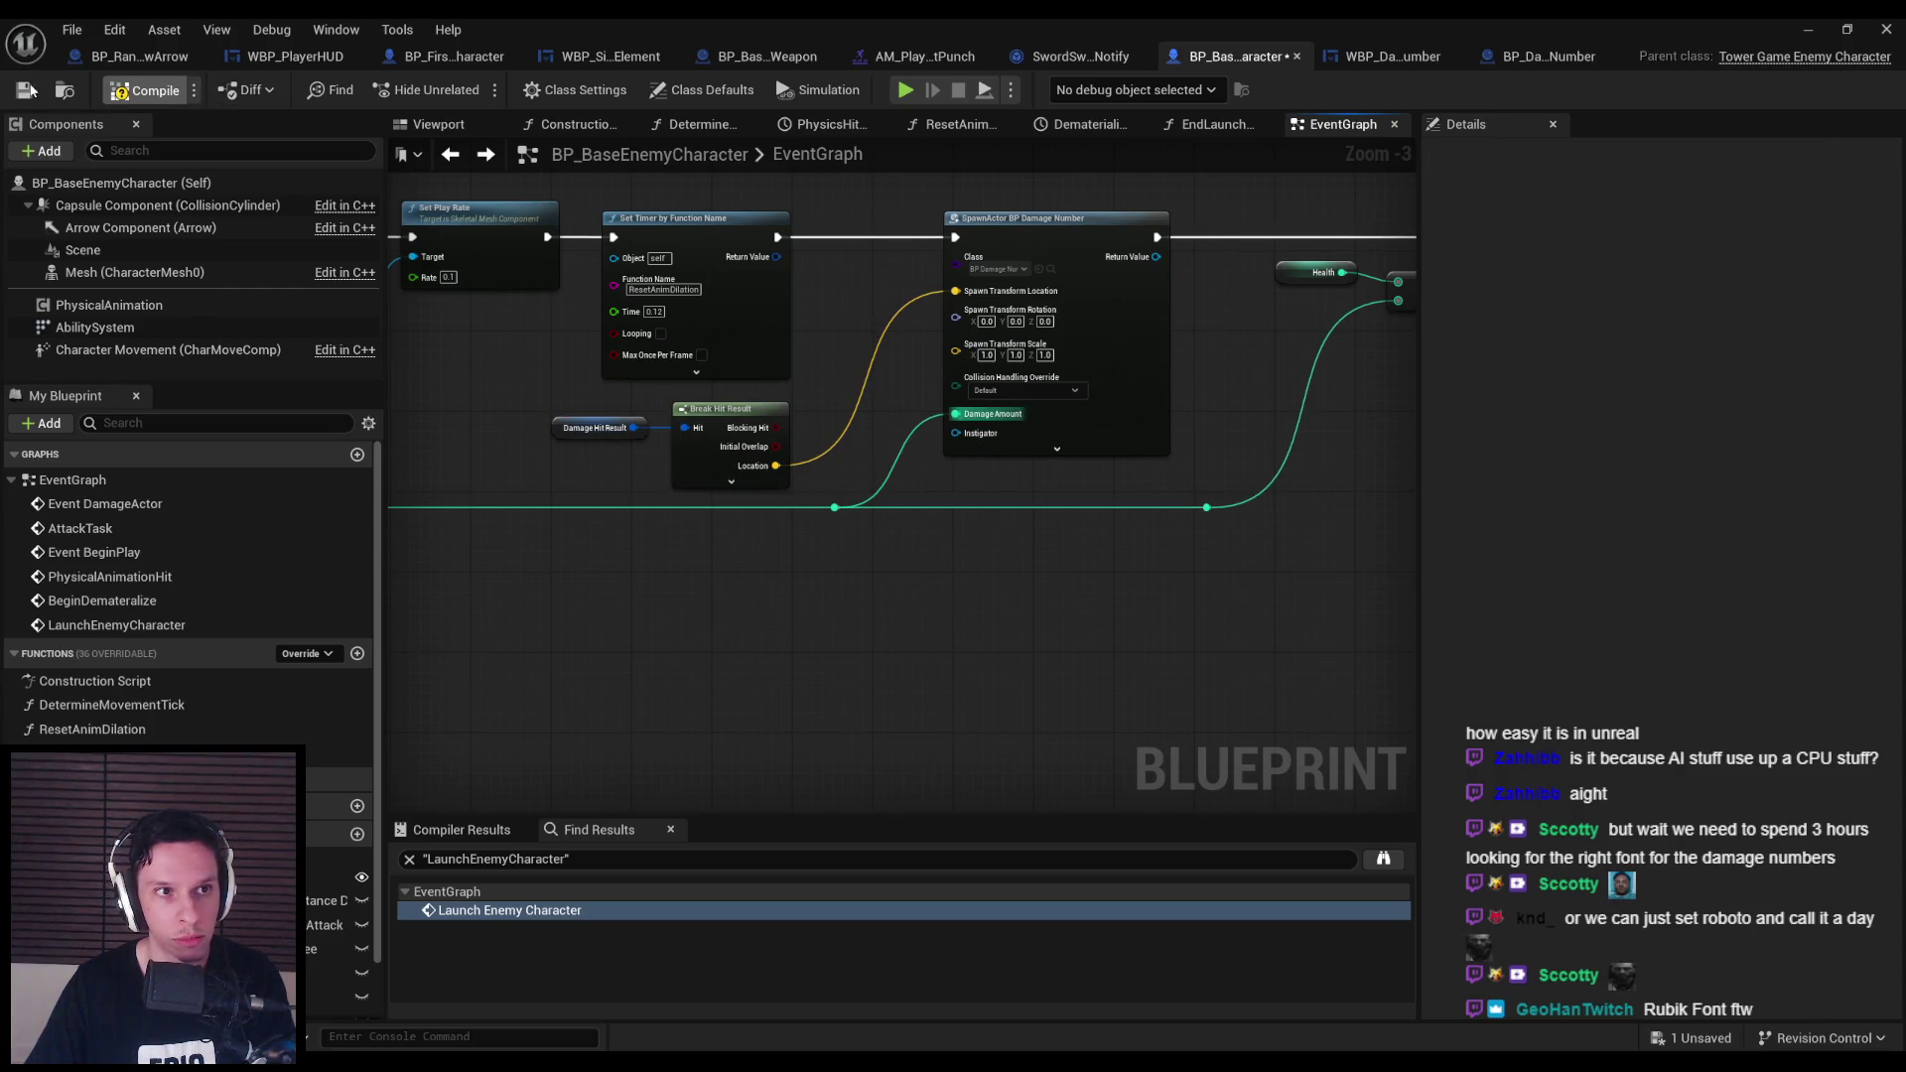
{"action": "left_click", "coordinate": [30, 90]}
{"action": "left_click", "coordinate": [1011, 391]}
{"action": "left_click", "coordinate": [1013, 422]}
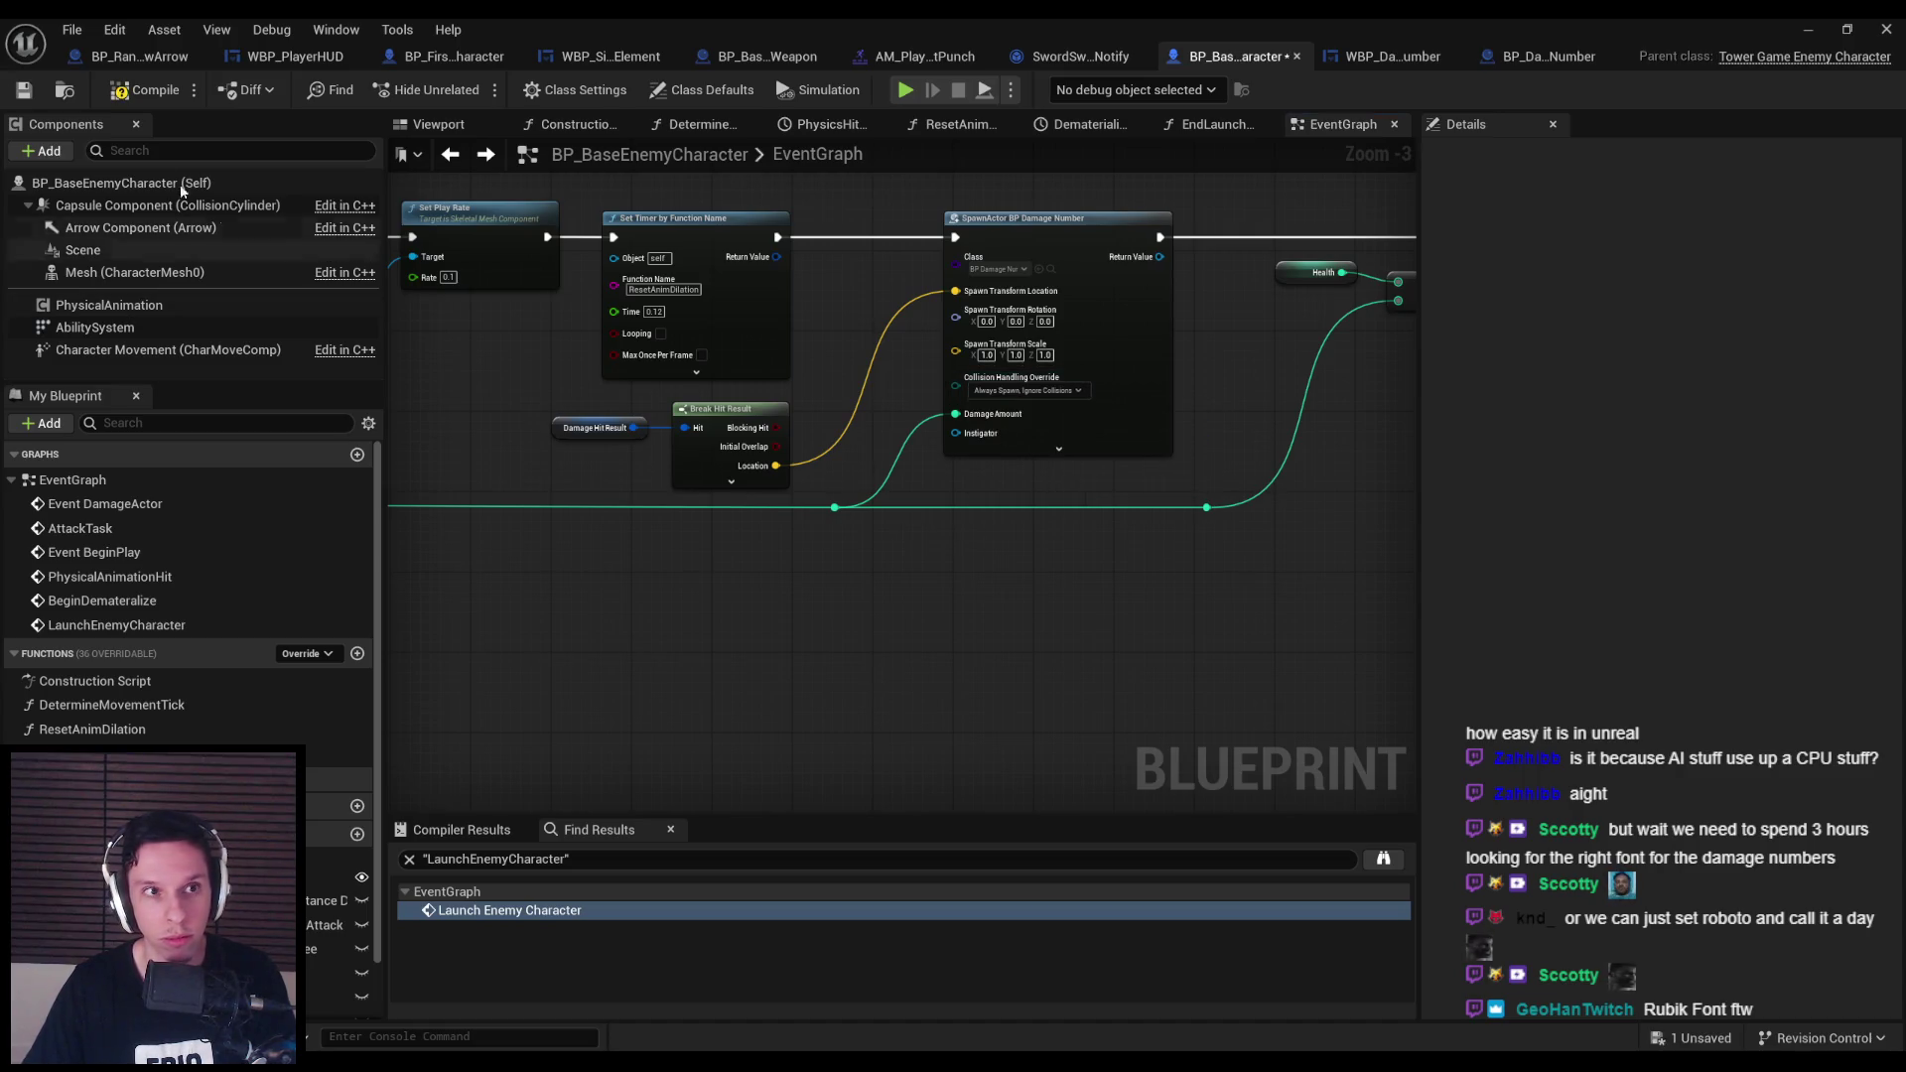
{"action": "left_click", "coordinate": [1480, 49]}
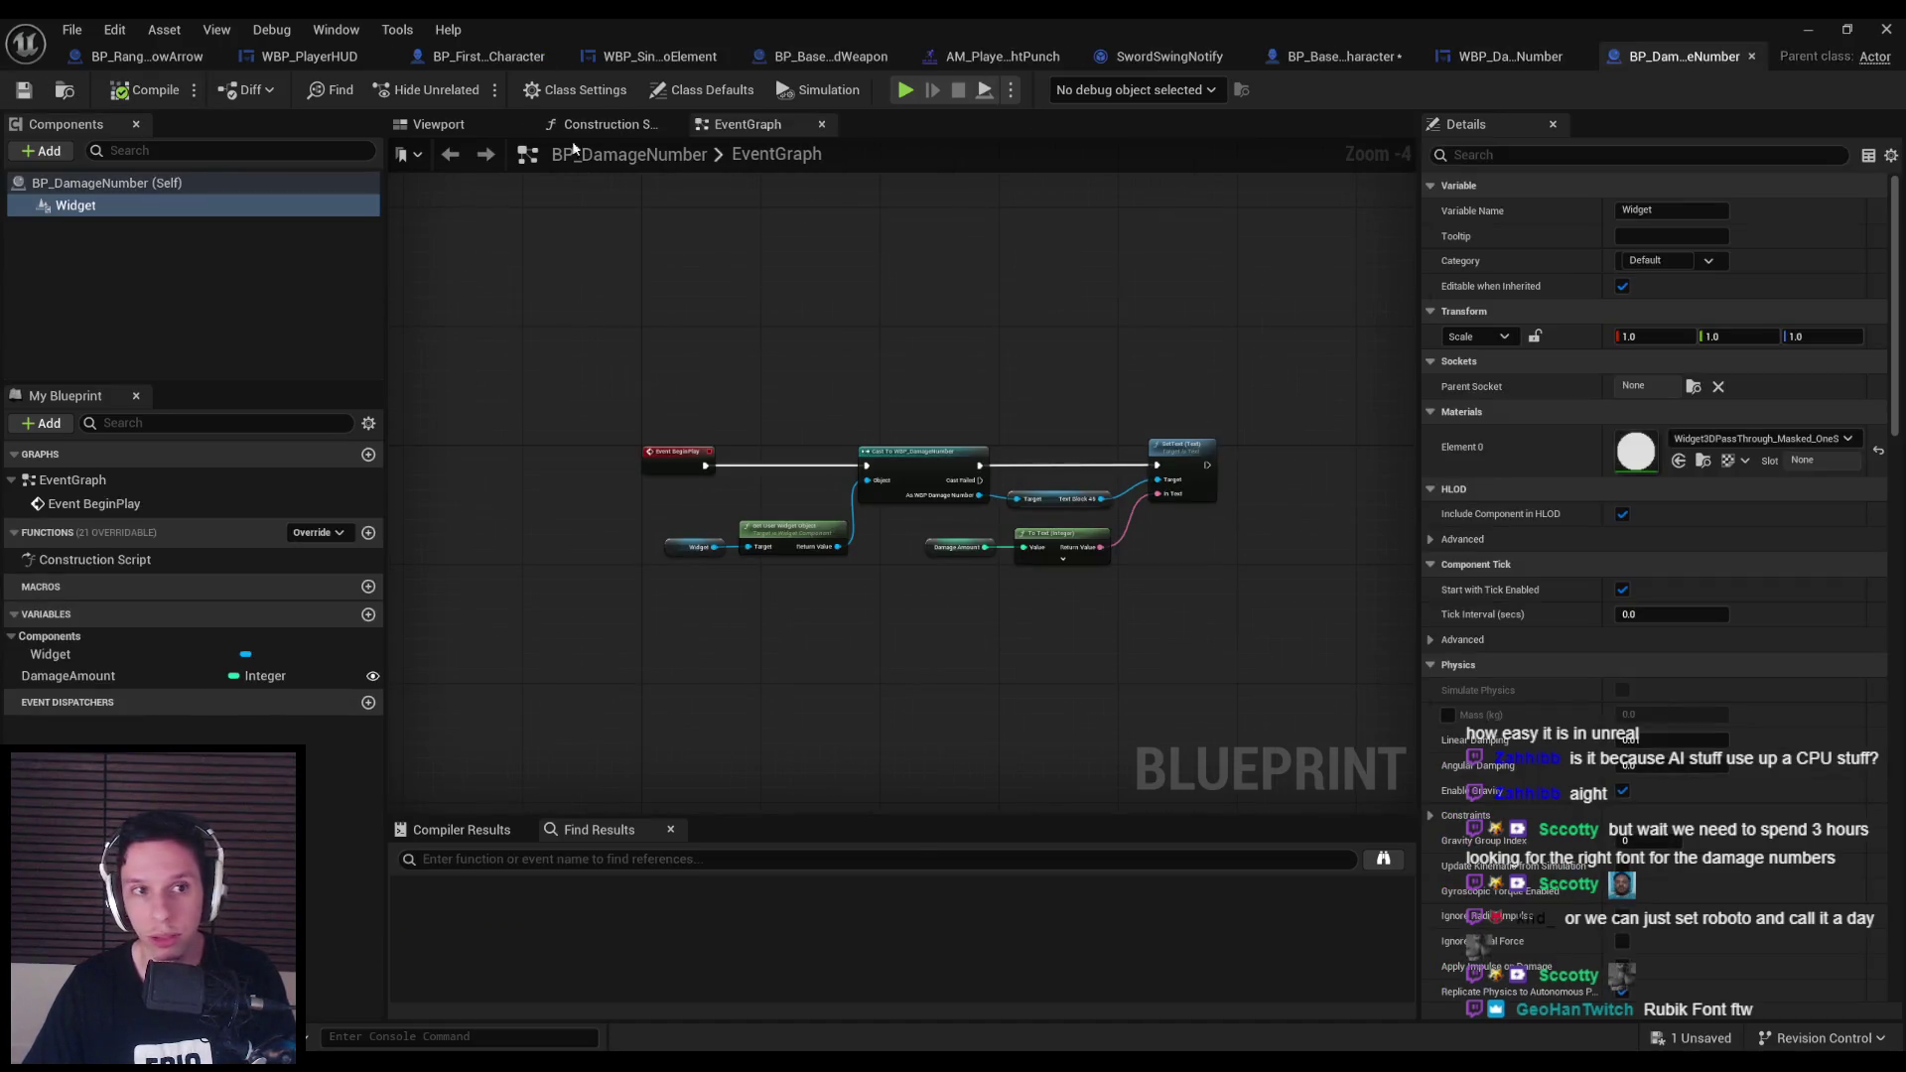
Give the widget NoCollision with overlap events off, compile and save, then start a play-in-editor test.
{"action": "scroll", "coordinate": [1612, 413], "scroll_direction": "down", "scroll_amount": 10}
{"action": "scroll", "coordinate": [1629, 576], "scroll_direction": "down", "scroll_amount": 3}
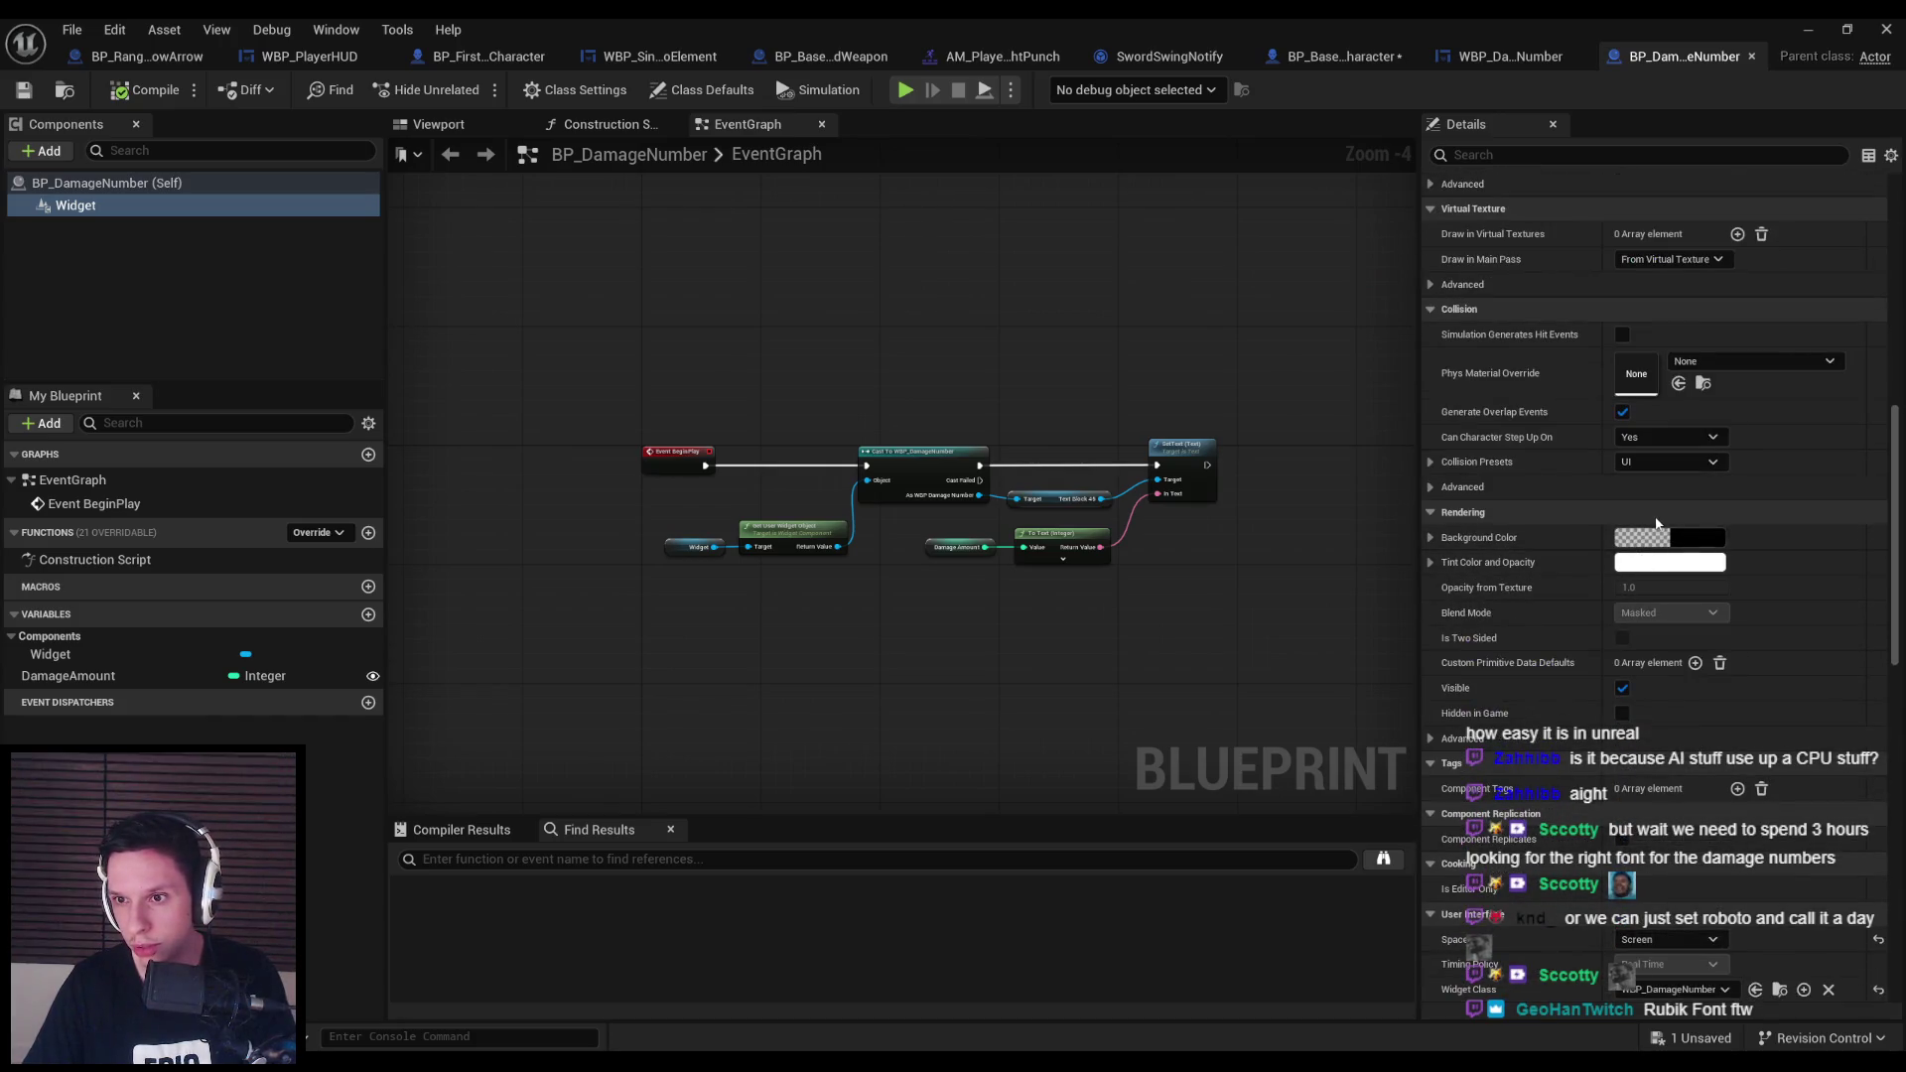
{"action": "left_click", "coordinate": [1672, 459]}
{"action": "left_click", "coordinate": [1650, 509]}
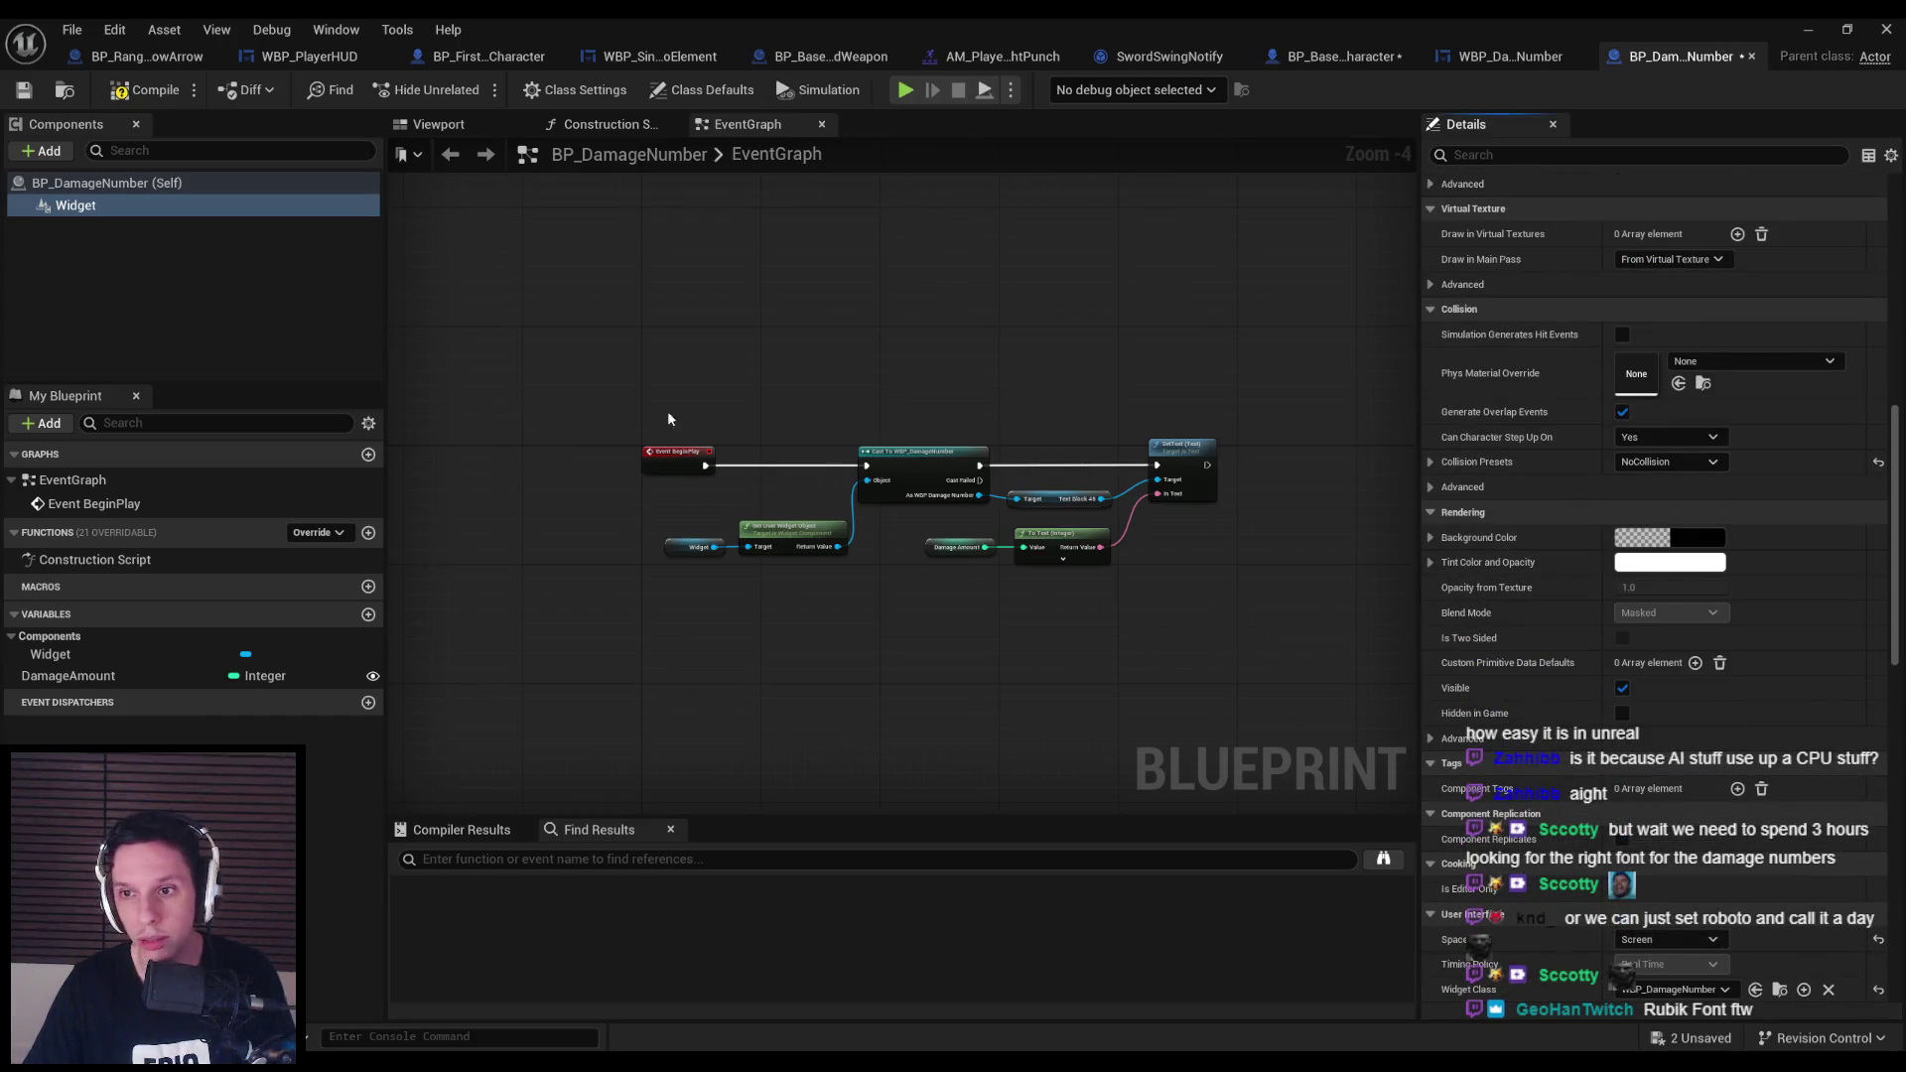
{"action": "left_click", "coordinate": [136, 92]}
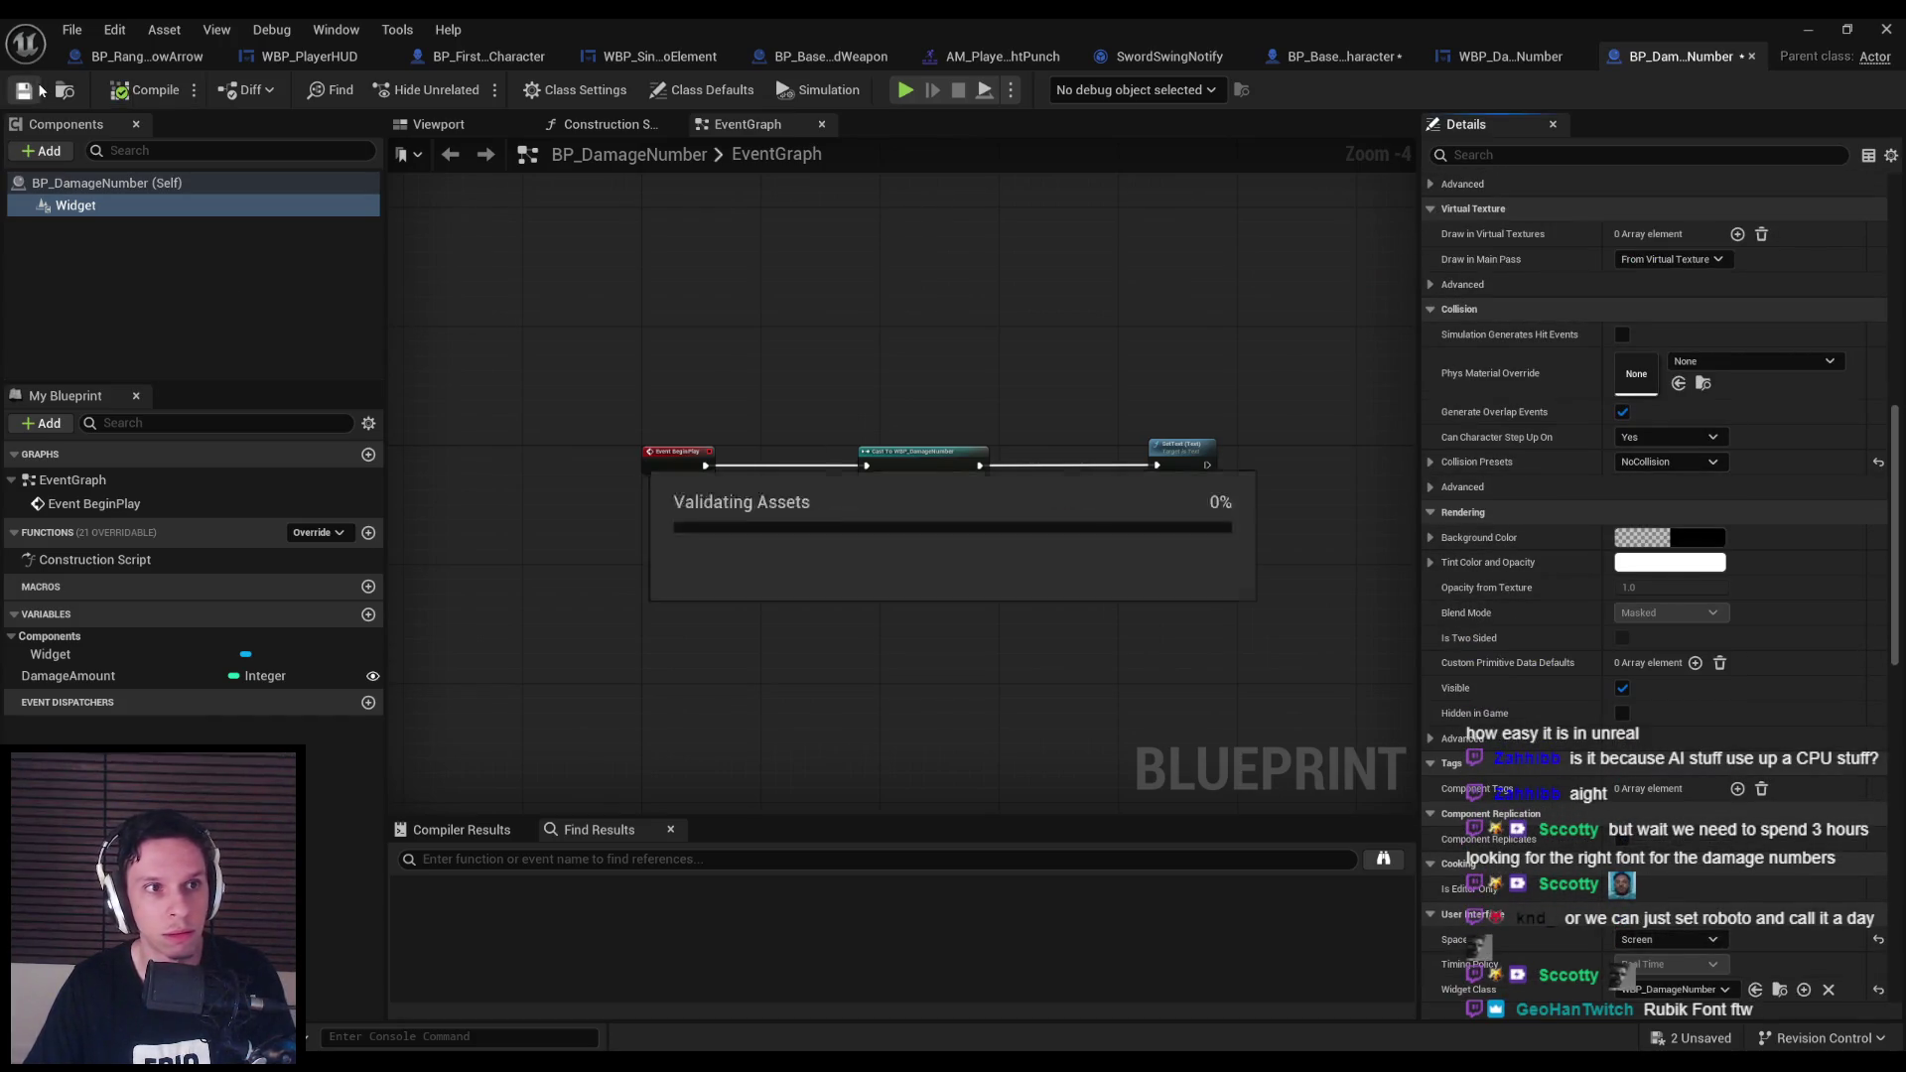
{"action": "left_click", "coordinate": [1623, 413]}
{"action": "left_click", "coordinate": [148, 93]}
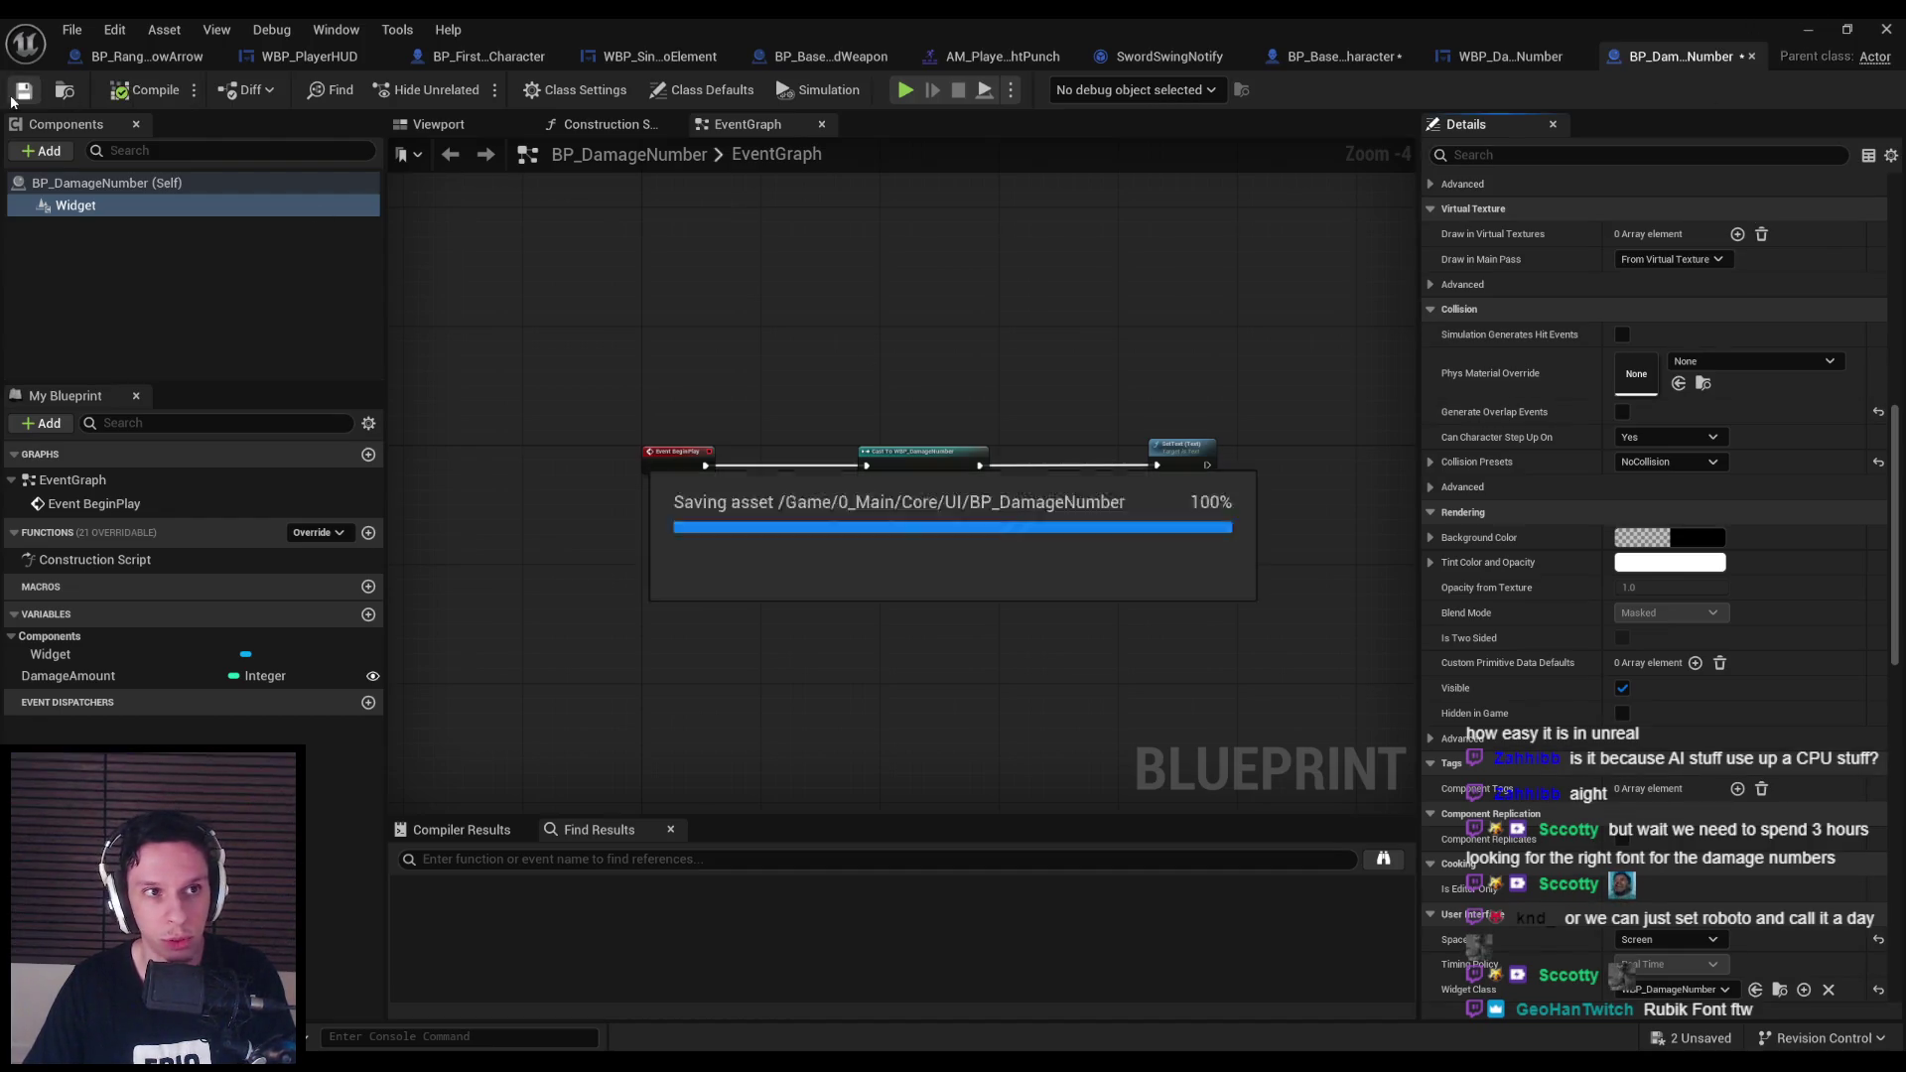
{"action": "left_click", "coordinate": [1807, 32]}
{"action": "key", "text": "alt+p"}
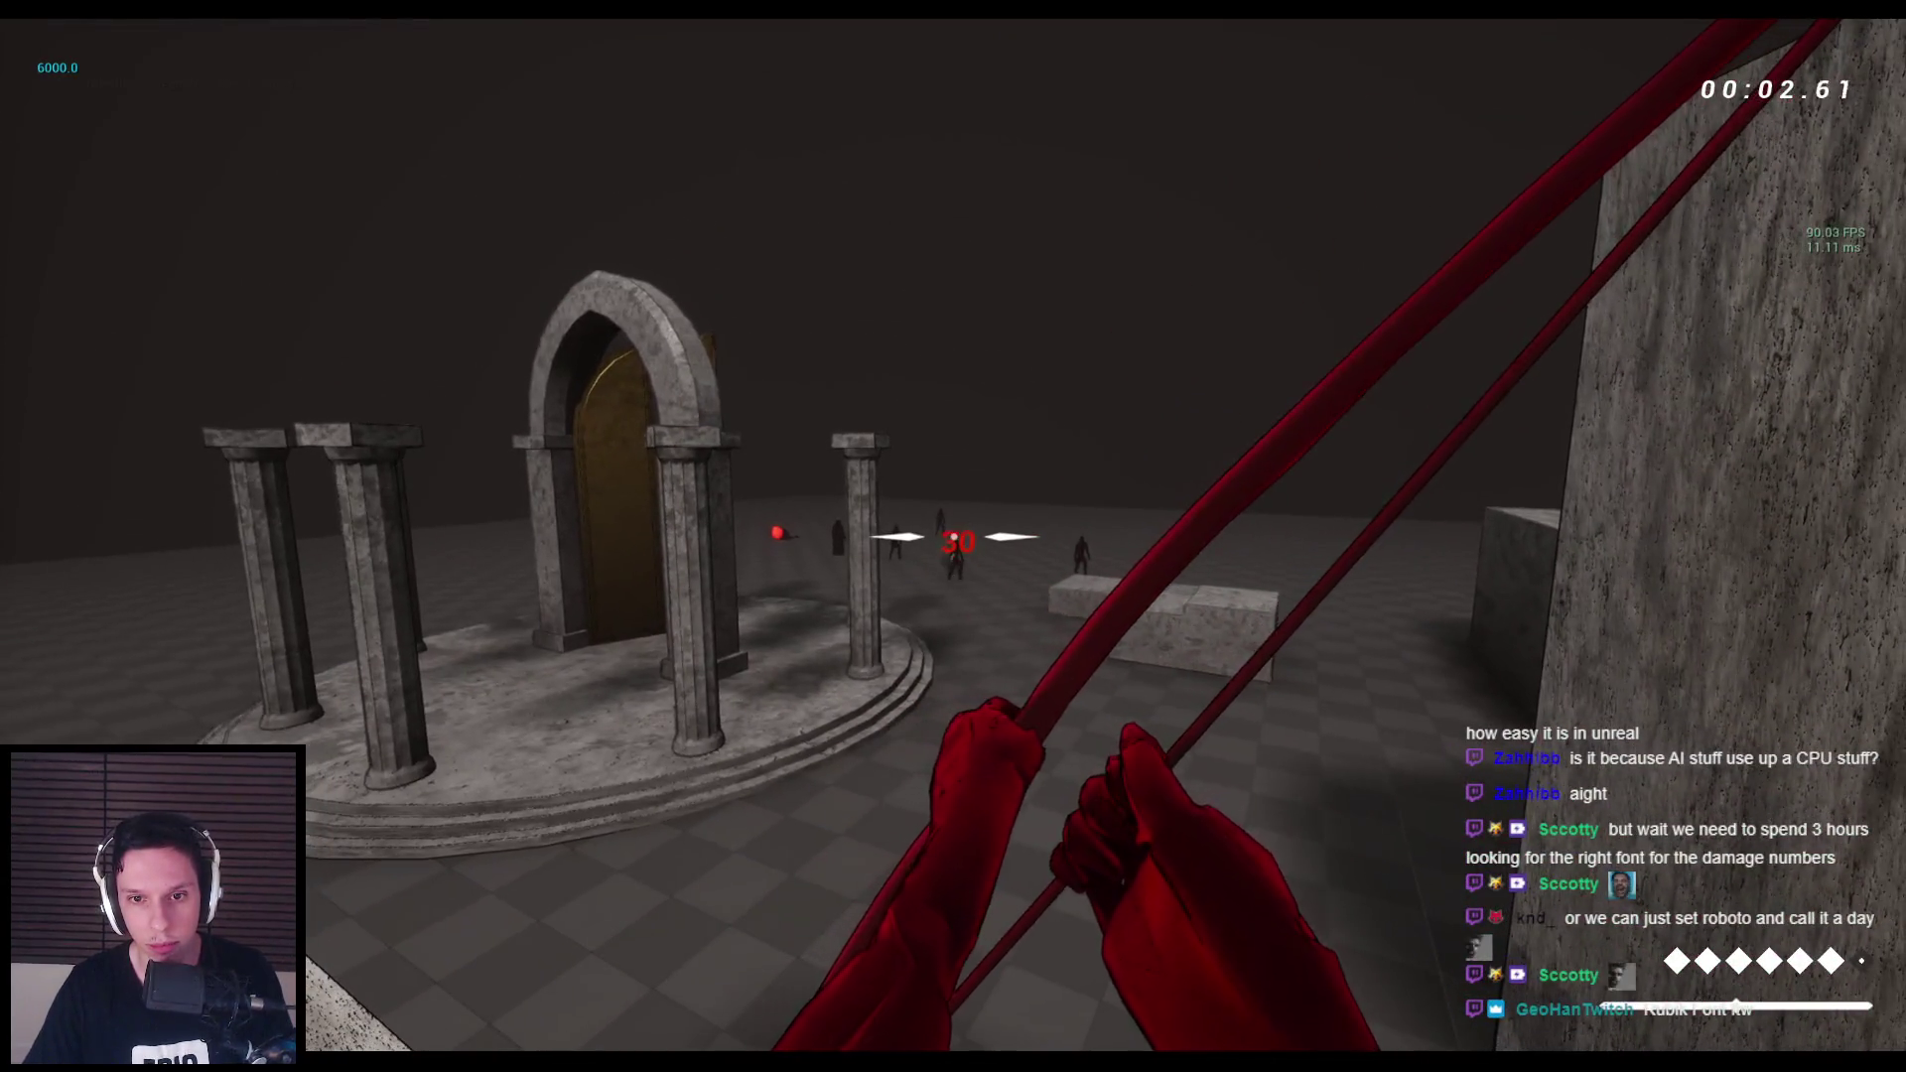
Shoot enemies and spiders with the bow and slash one with the sword to check damage numbers.
{"action": "left_click", "coordinate": [953, 536]}
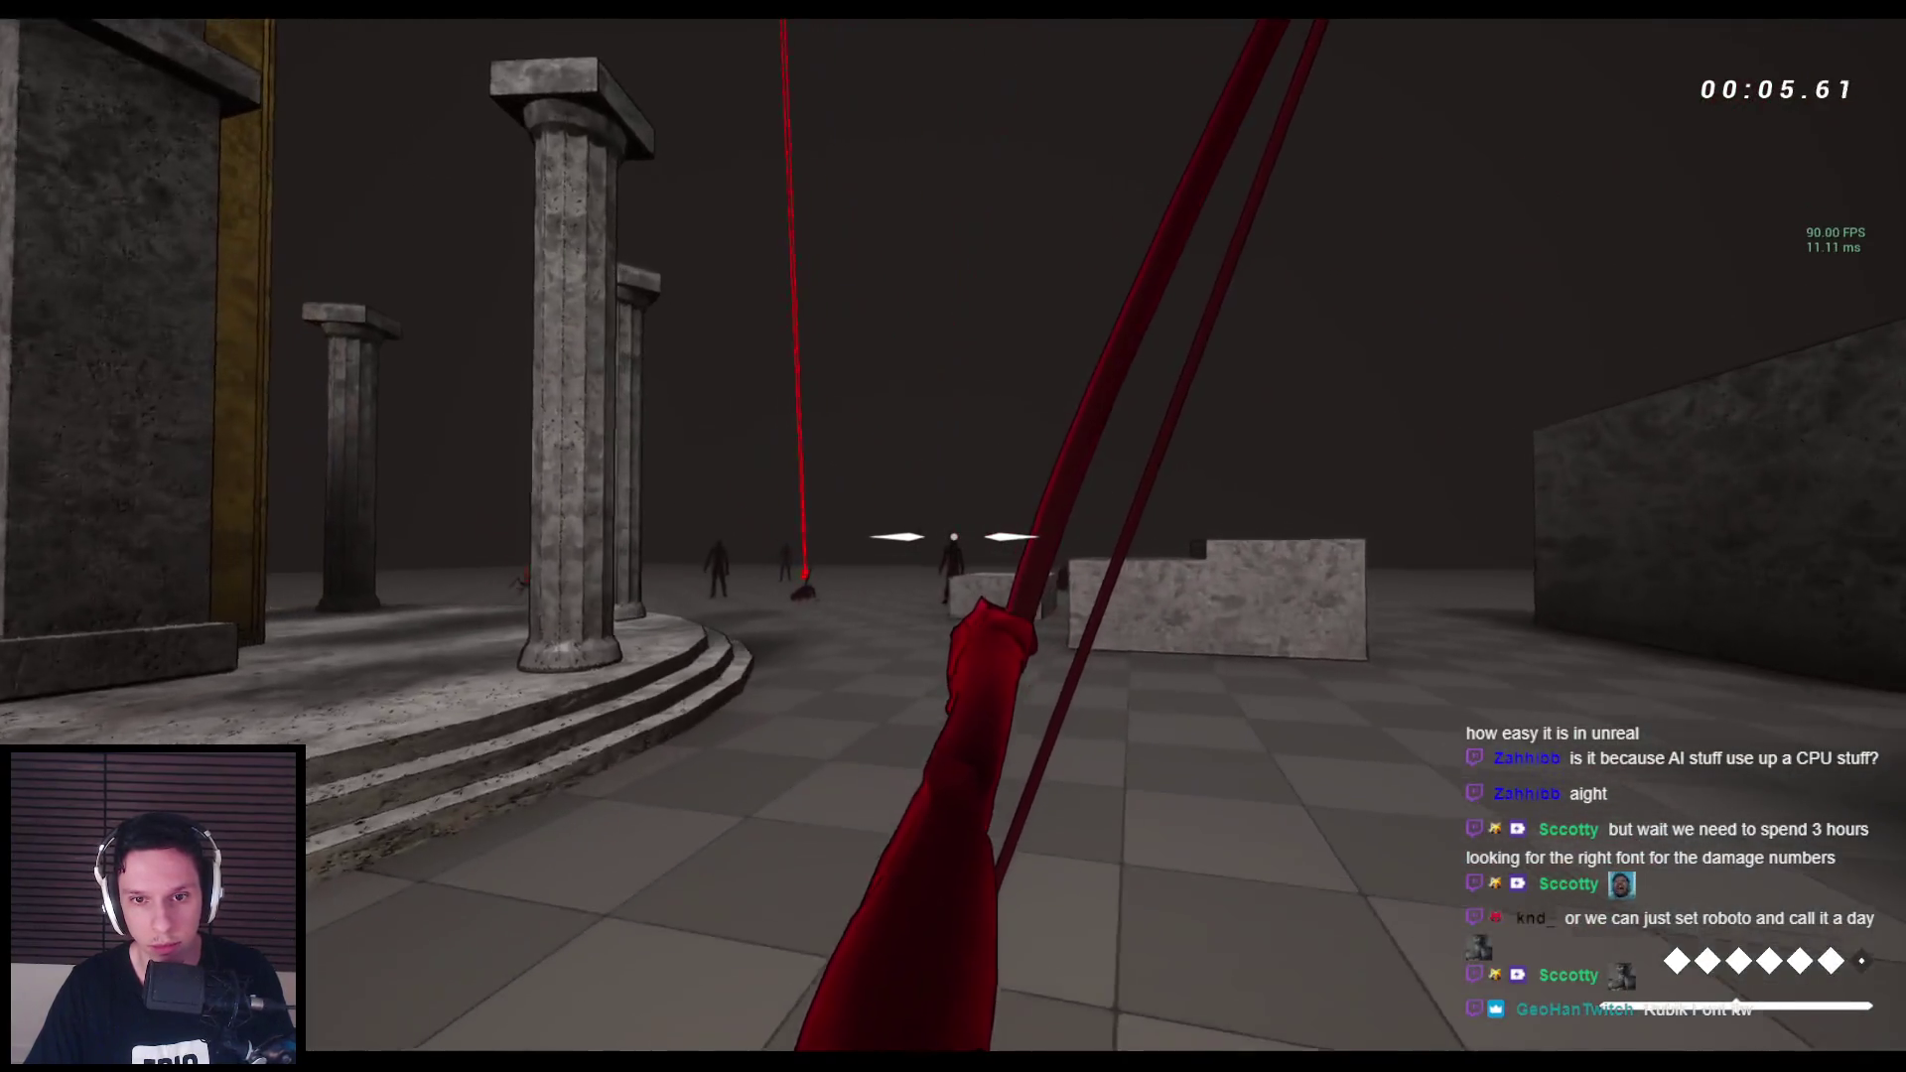
{"action": "left_click", "coordinate": [953, 536]}
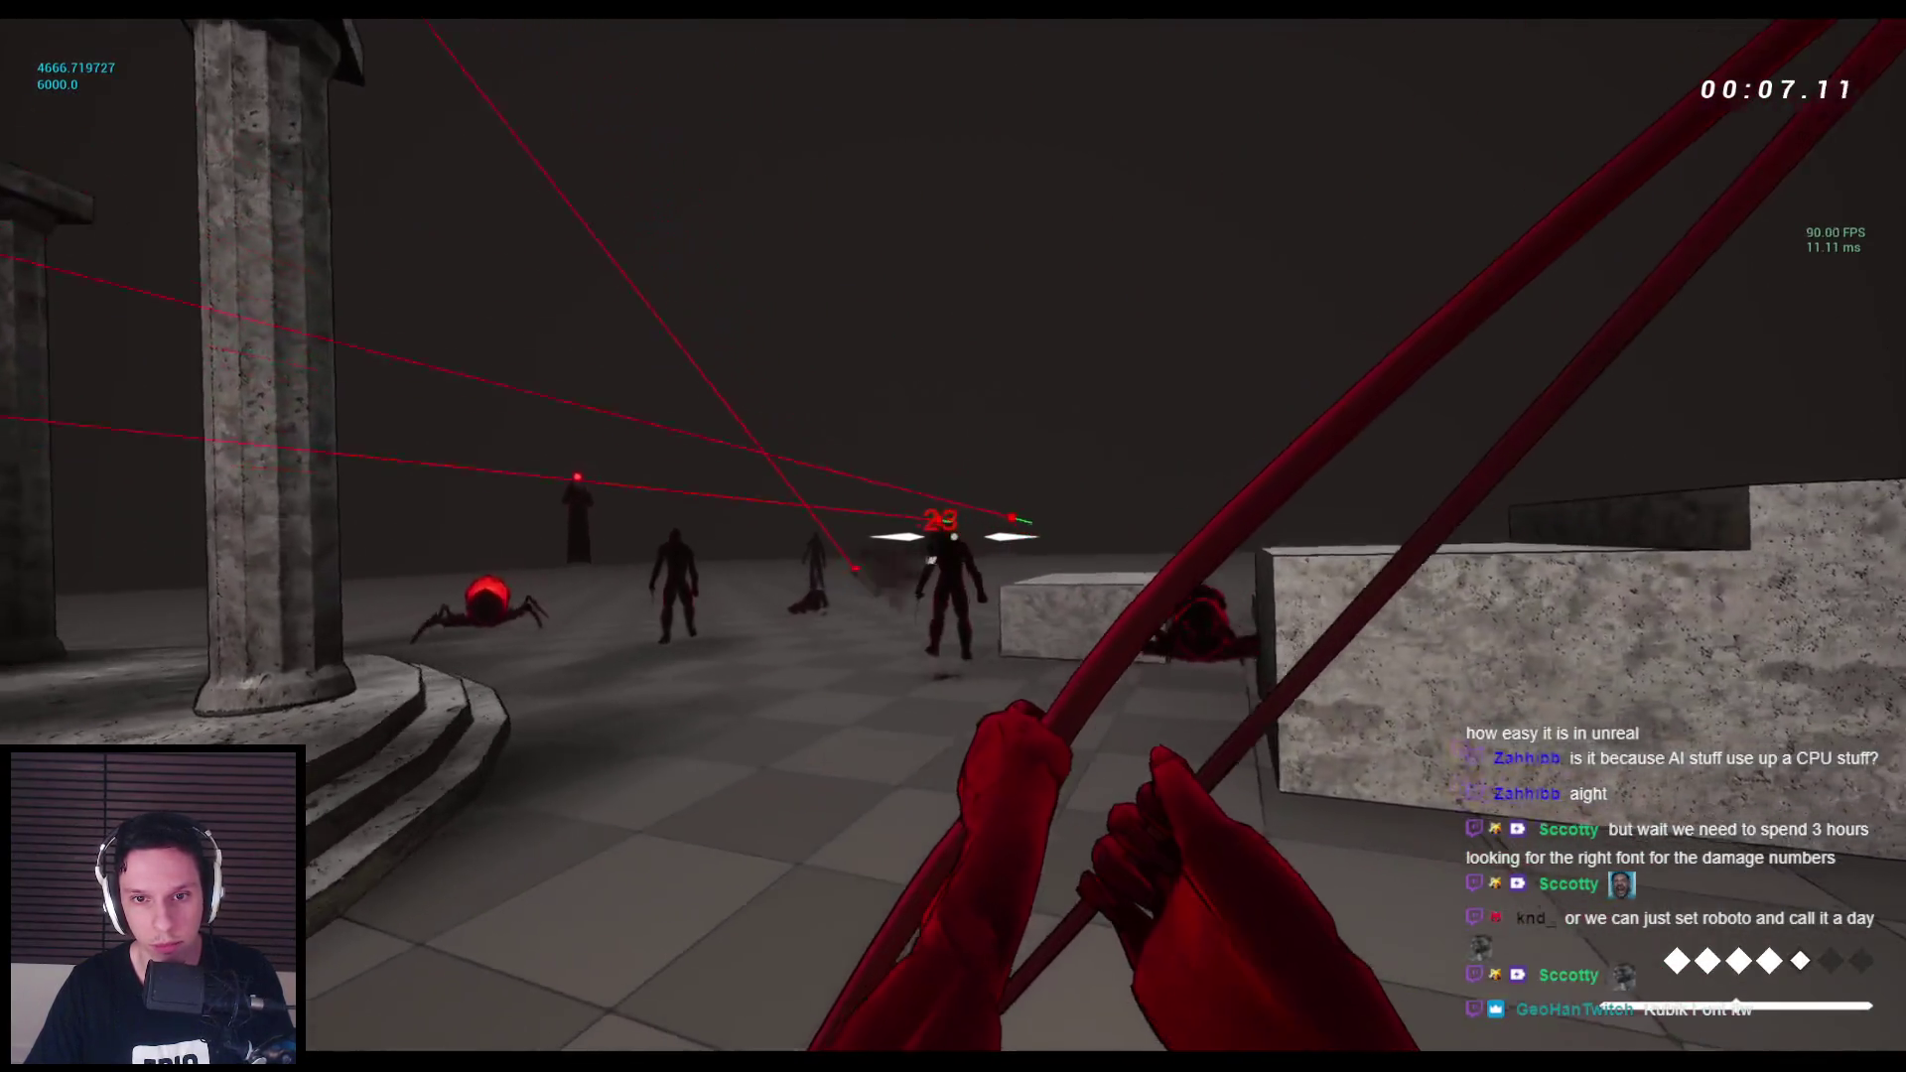
{"action": "left_click", "coordinate": [953, 536]}
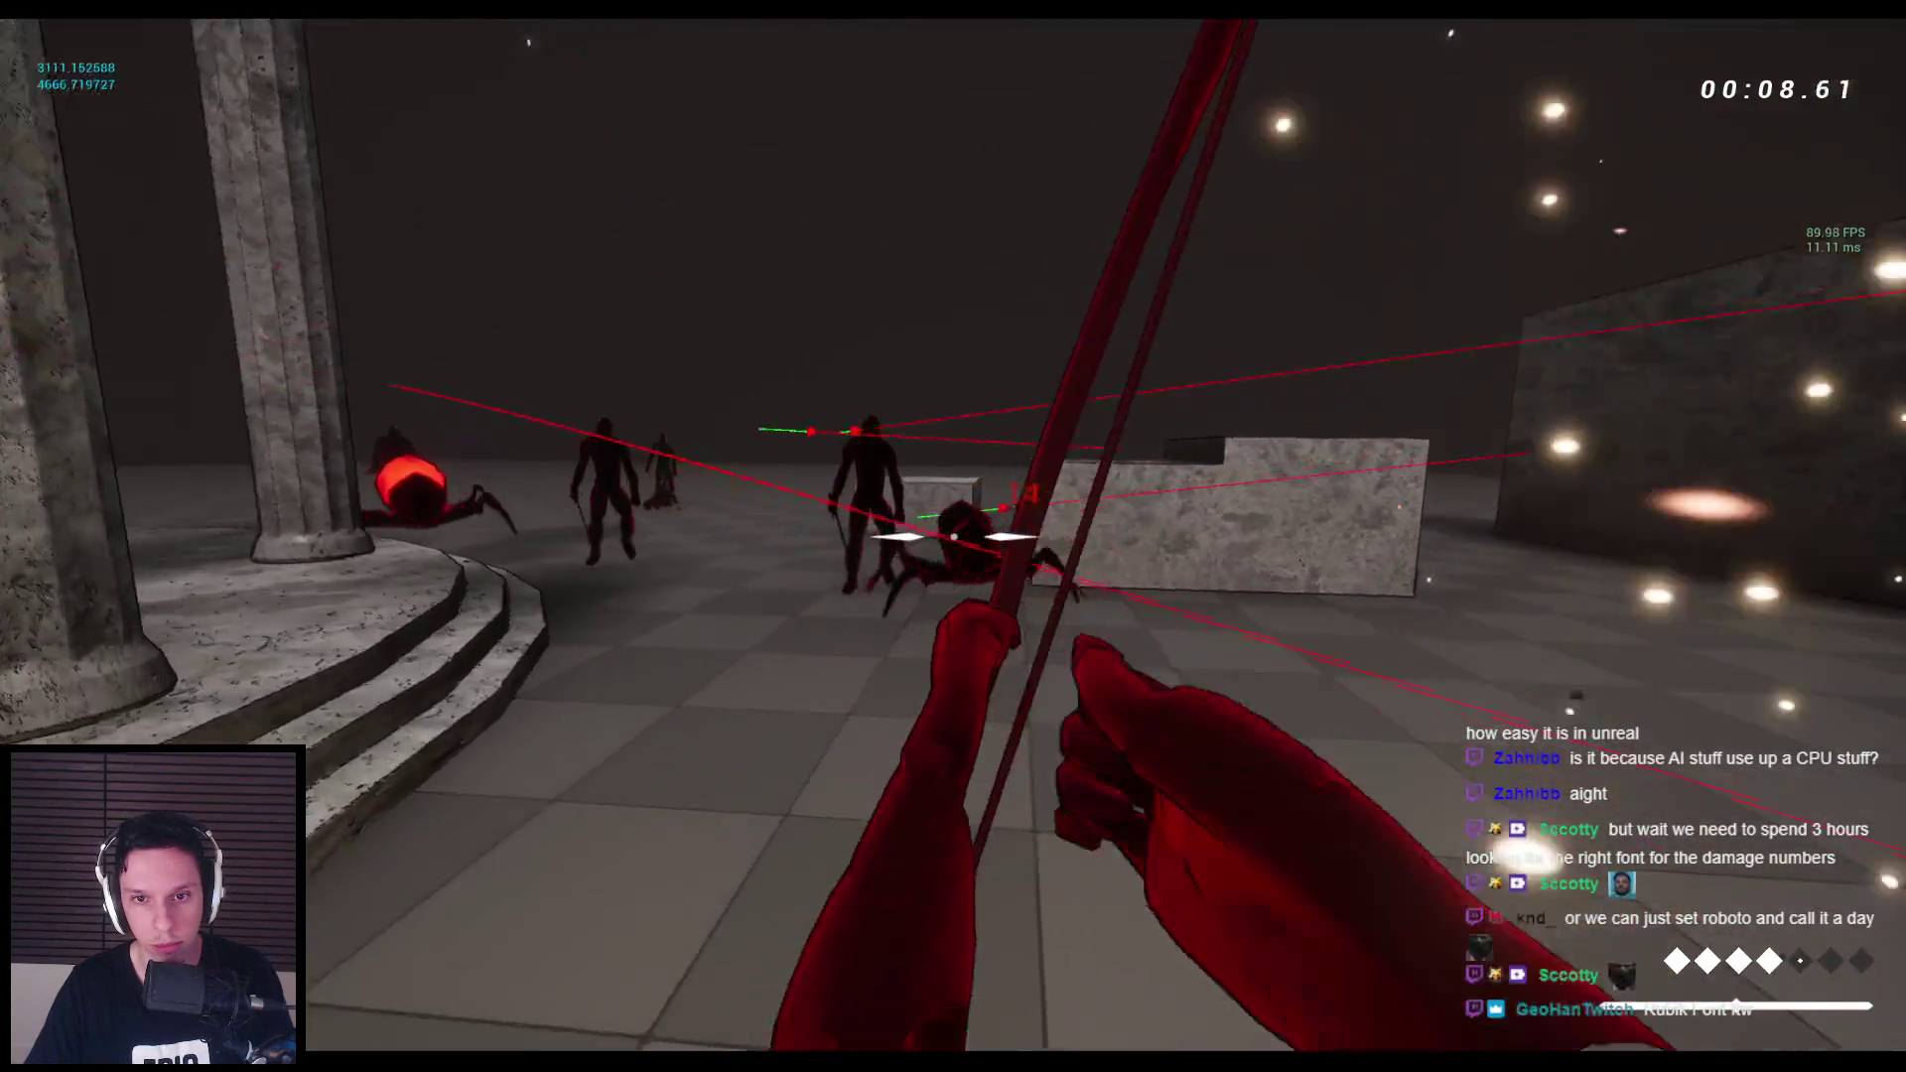
{"action": "key", "text": "2"}
{"action": "left_click", "coordinate": [953, 537]}
{"action": "key", "text": "1"}
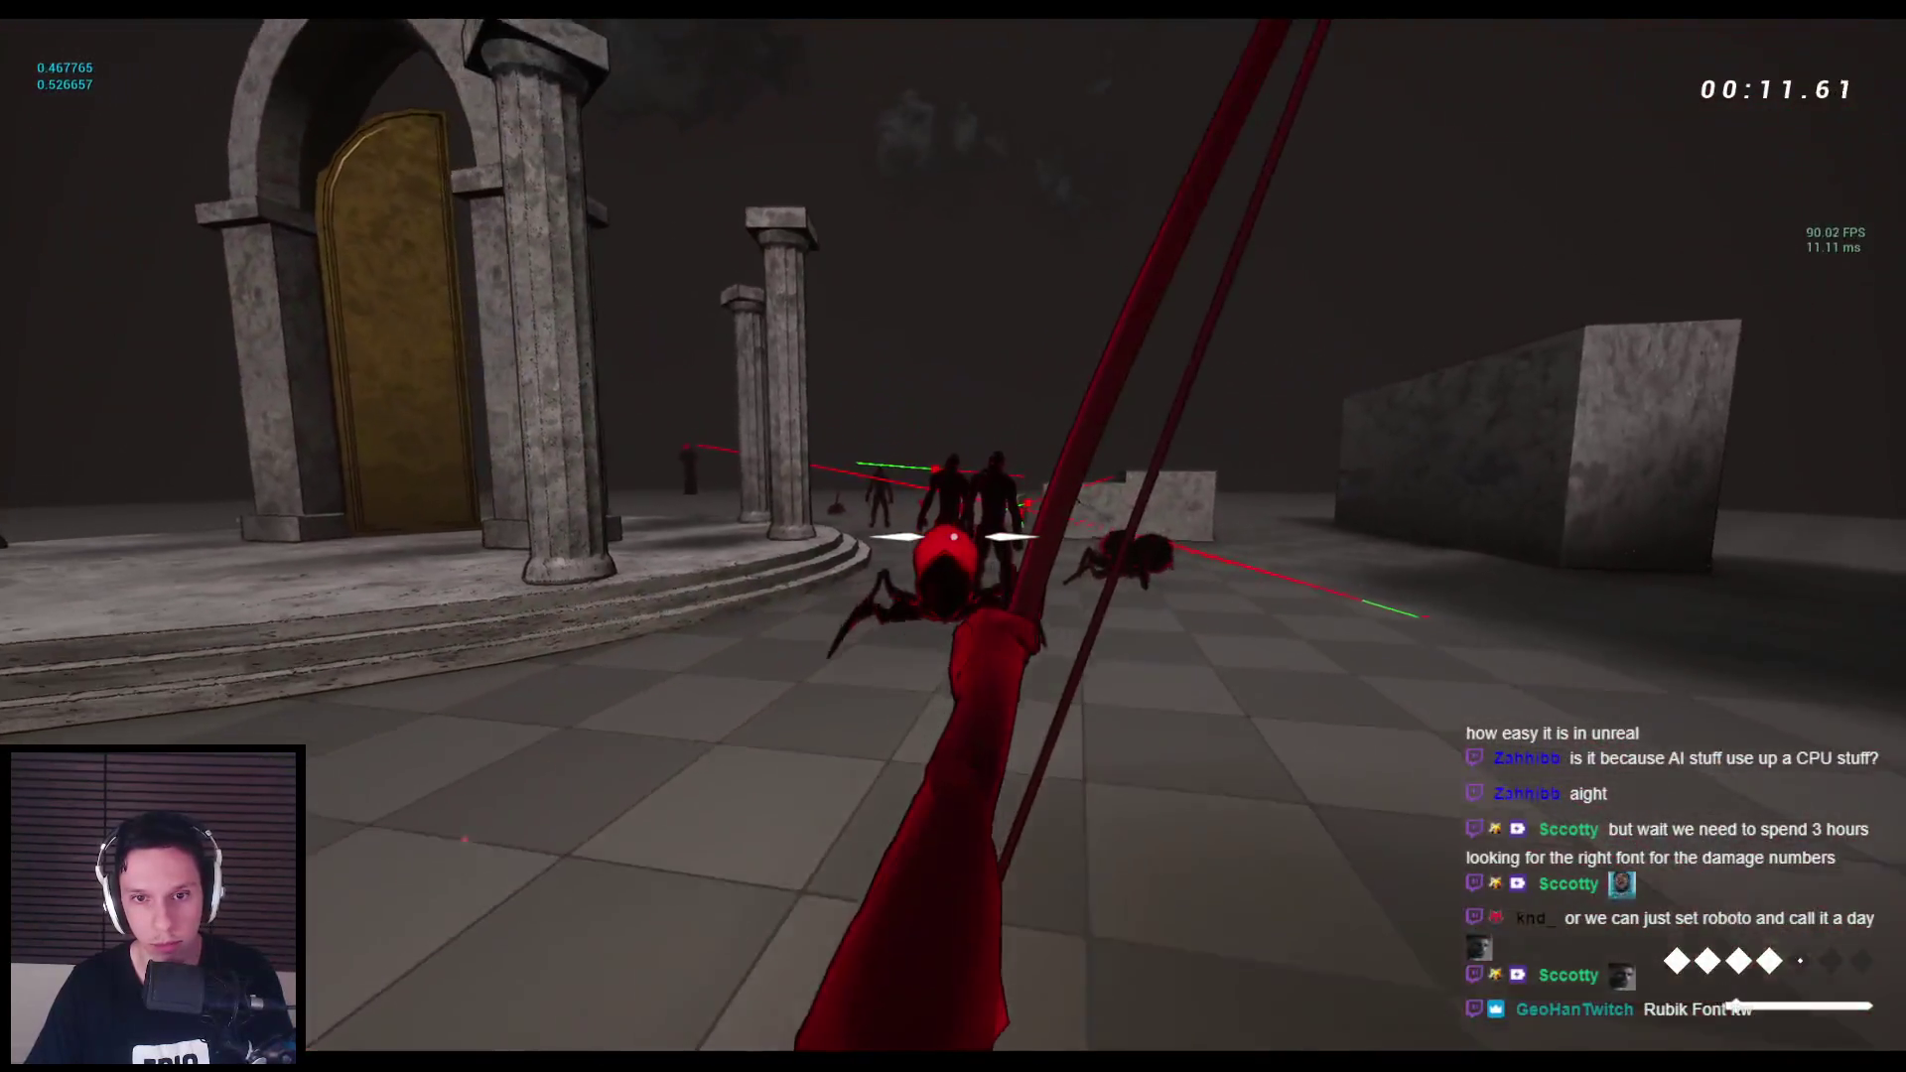
{"action": "left_click", "coordinate": [953, 536]}
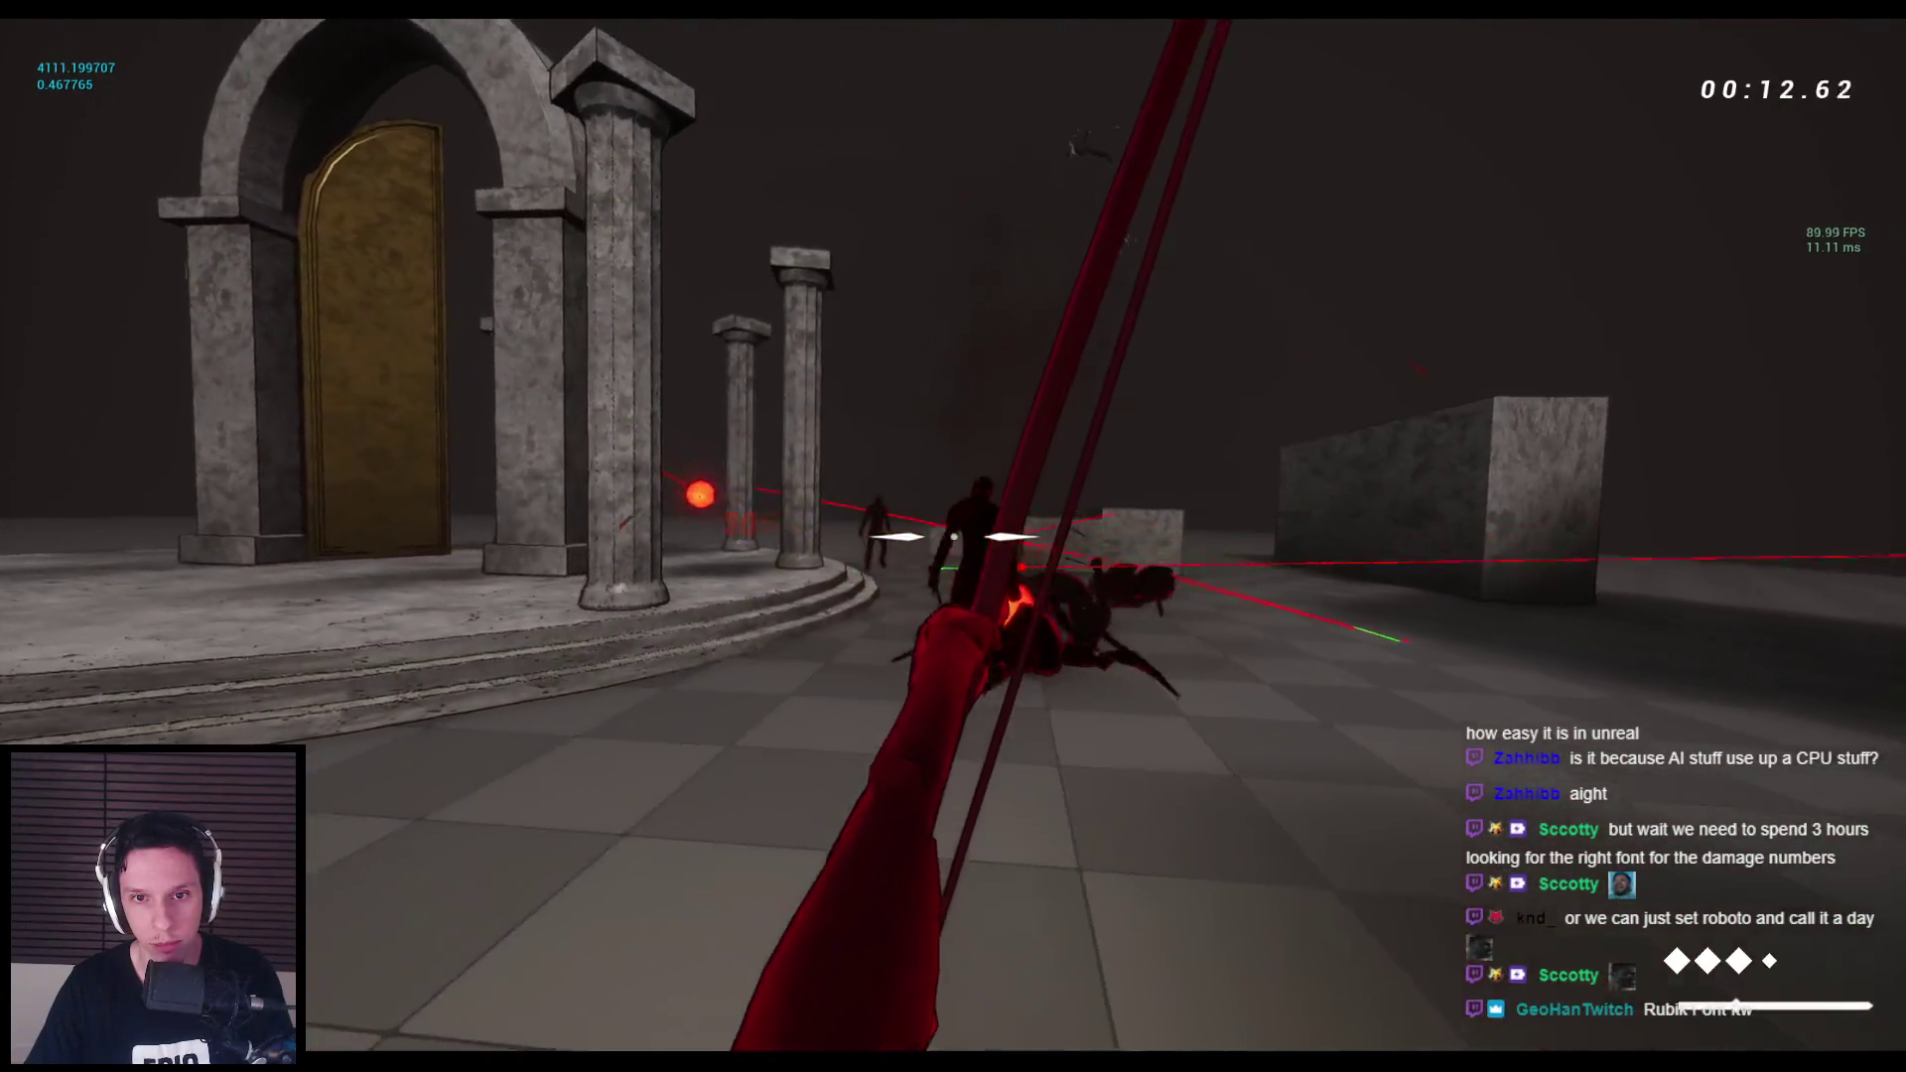
{"action": "left_click", "coordinate": [953, 536]}
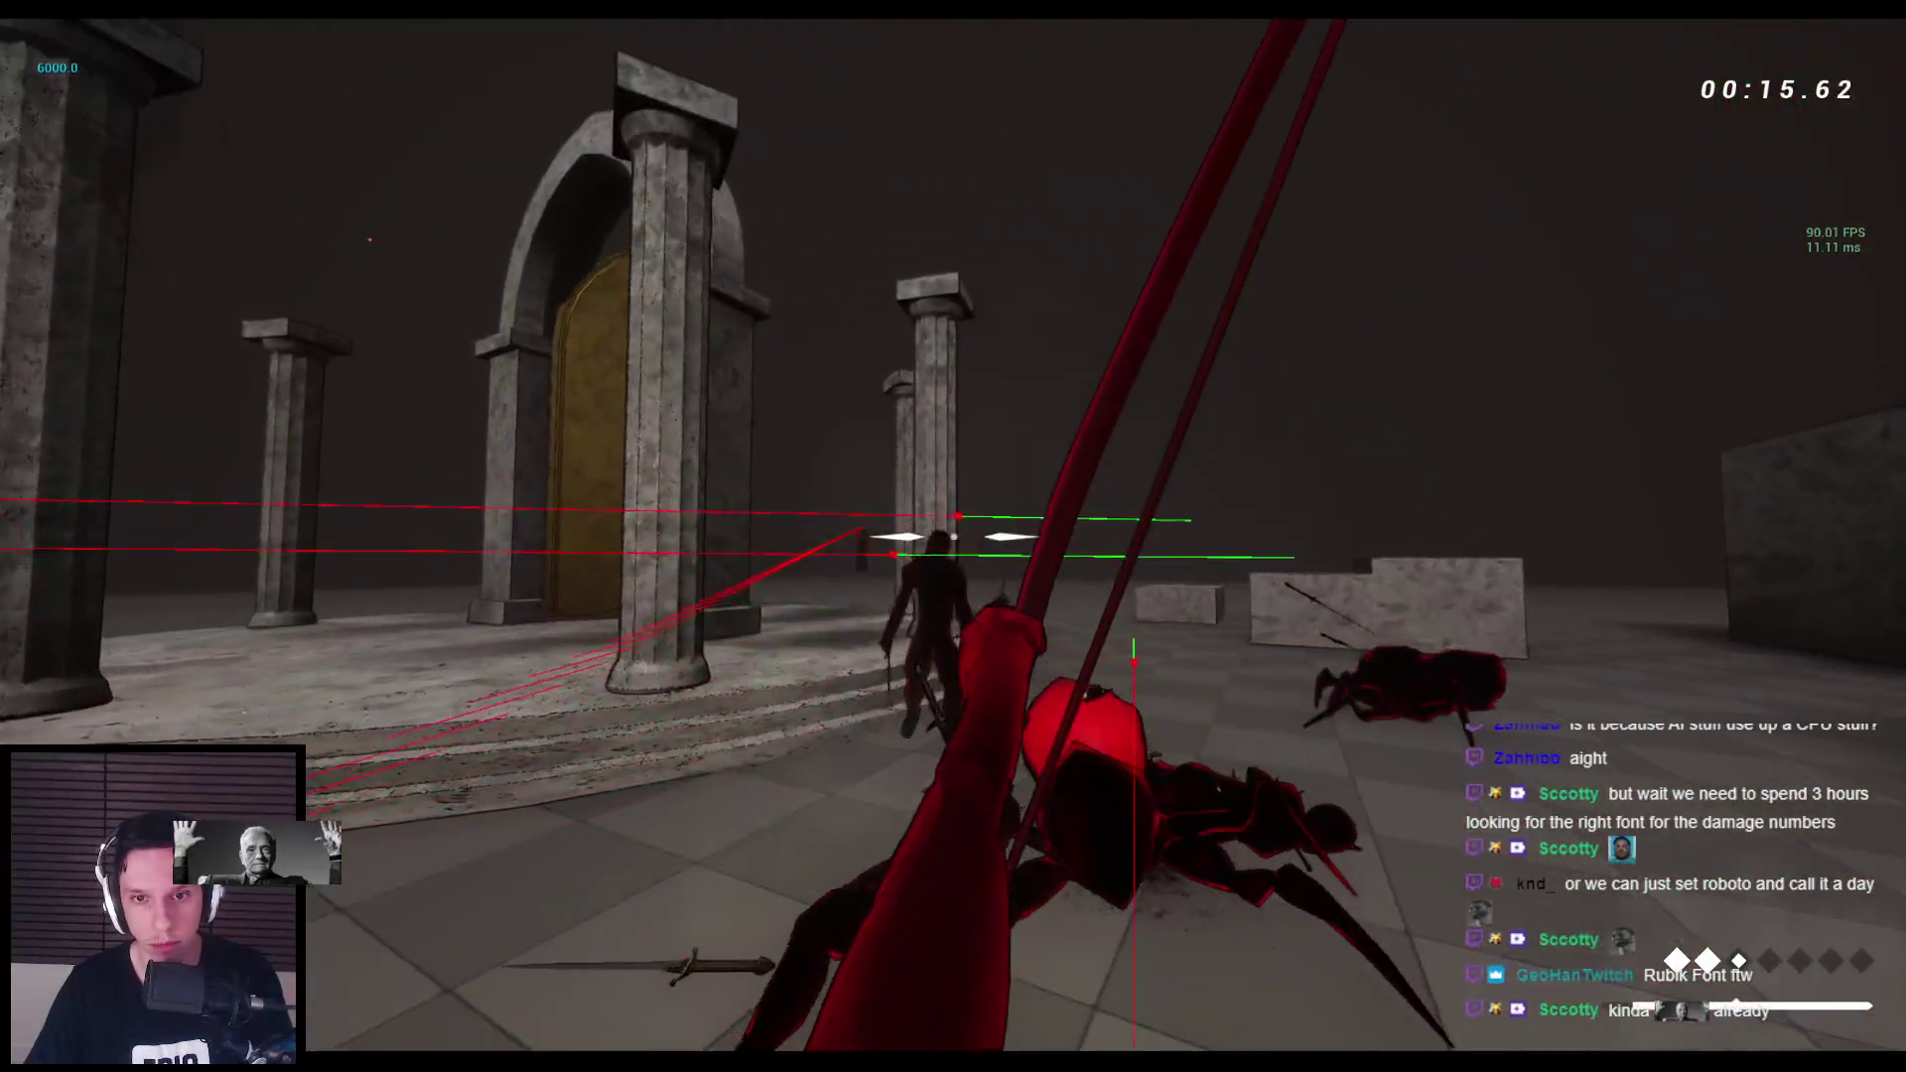
{"action": "left_click", "coordinate": [953, 536]}
{"action": "left_click", "coordinate": [953, 536]}
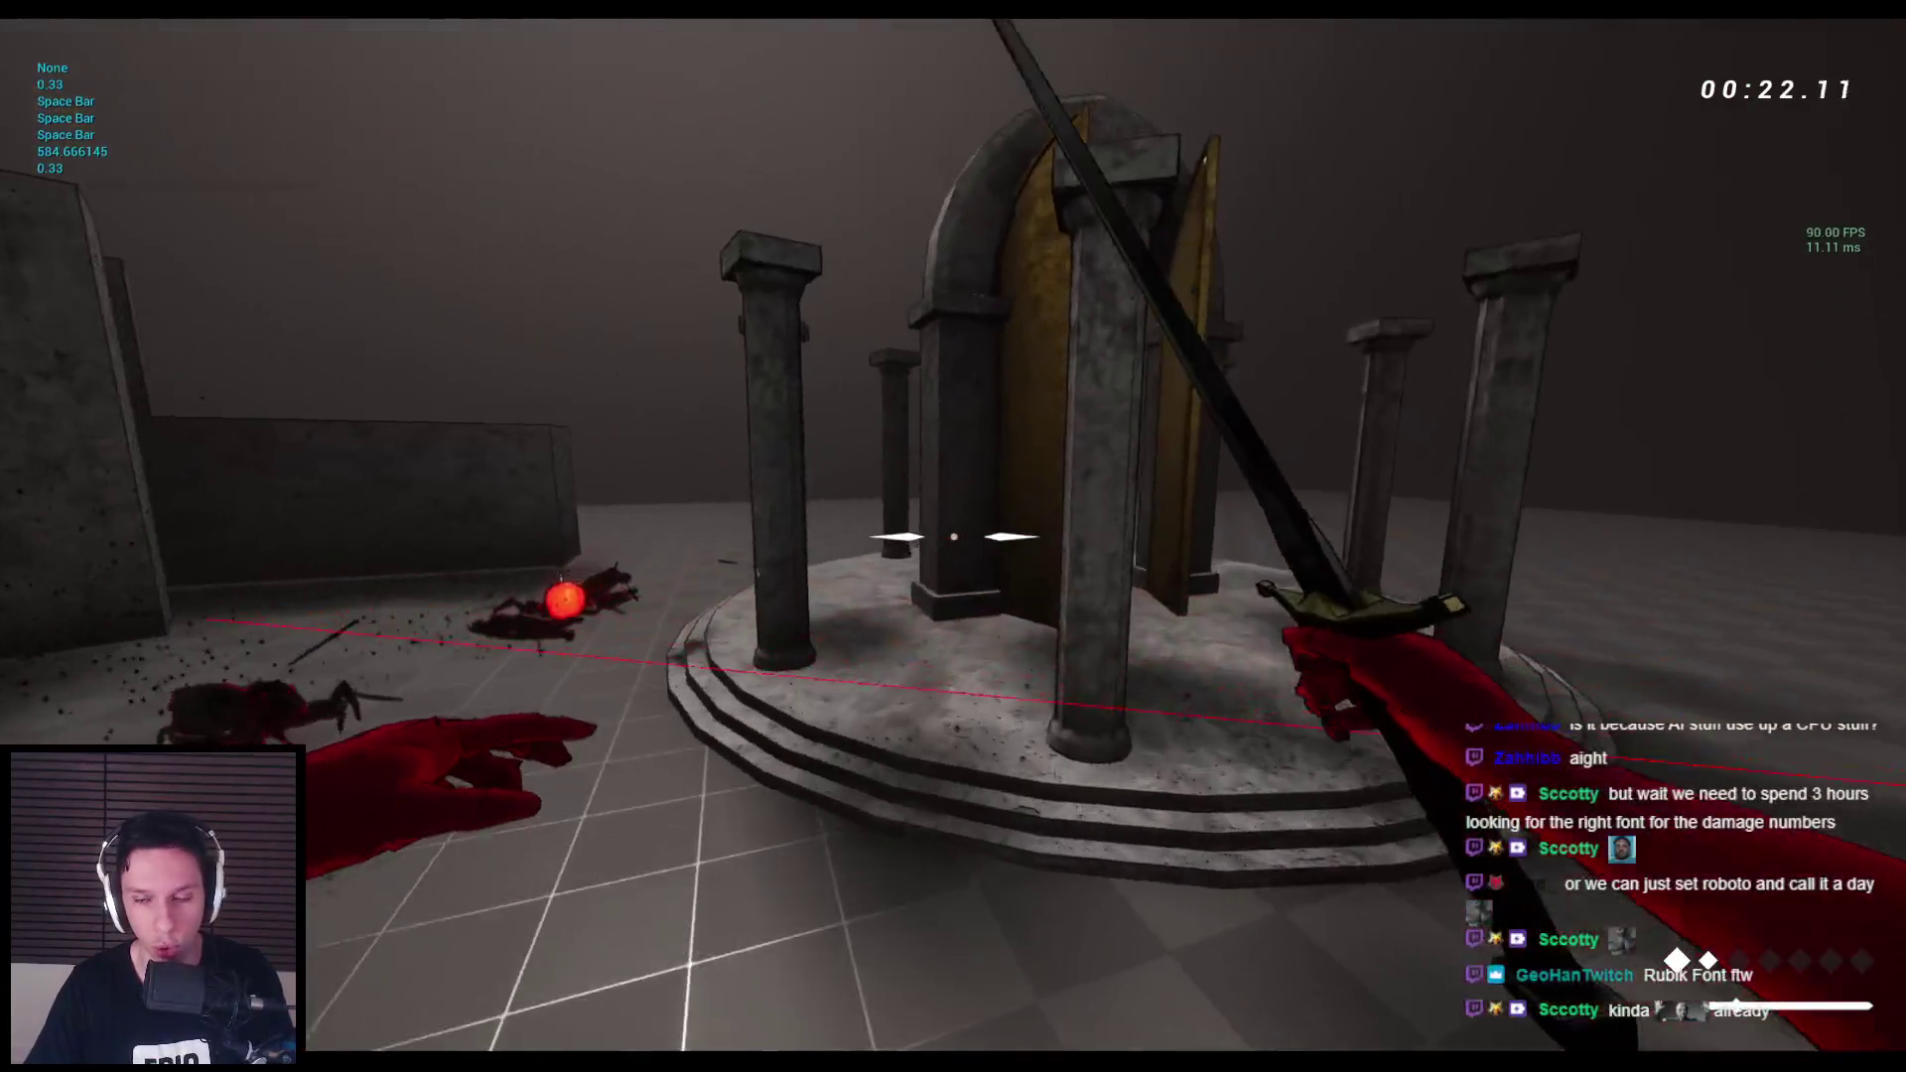
Hit more enemies near the rotunda and pillars with arrows and sword swings to spawn damage numbers.
{"action": "left_click", "coordinate": [954, 536]}
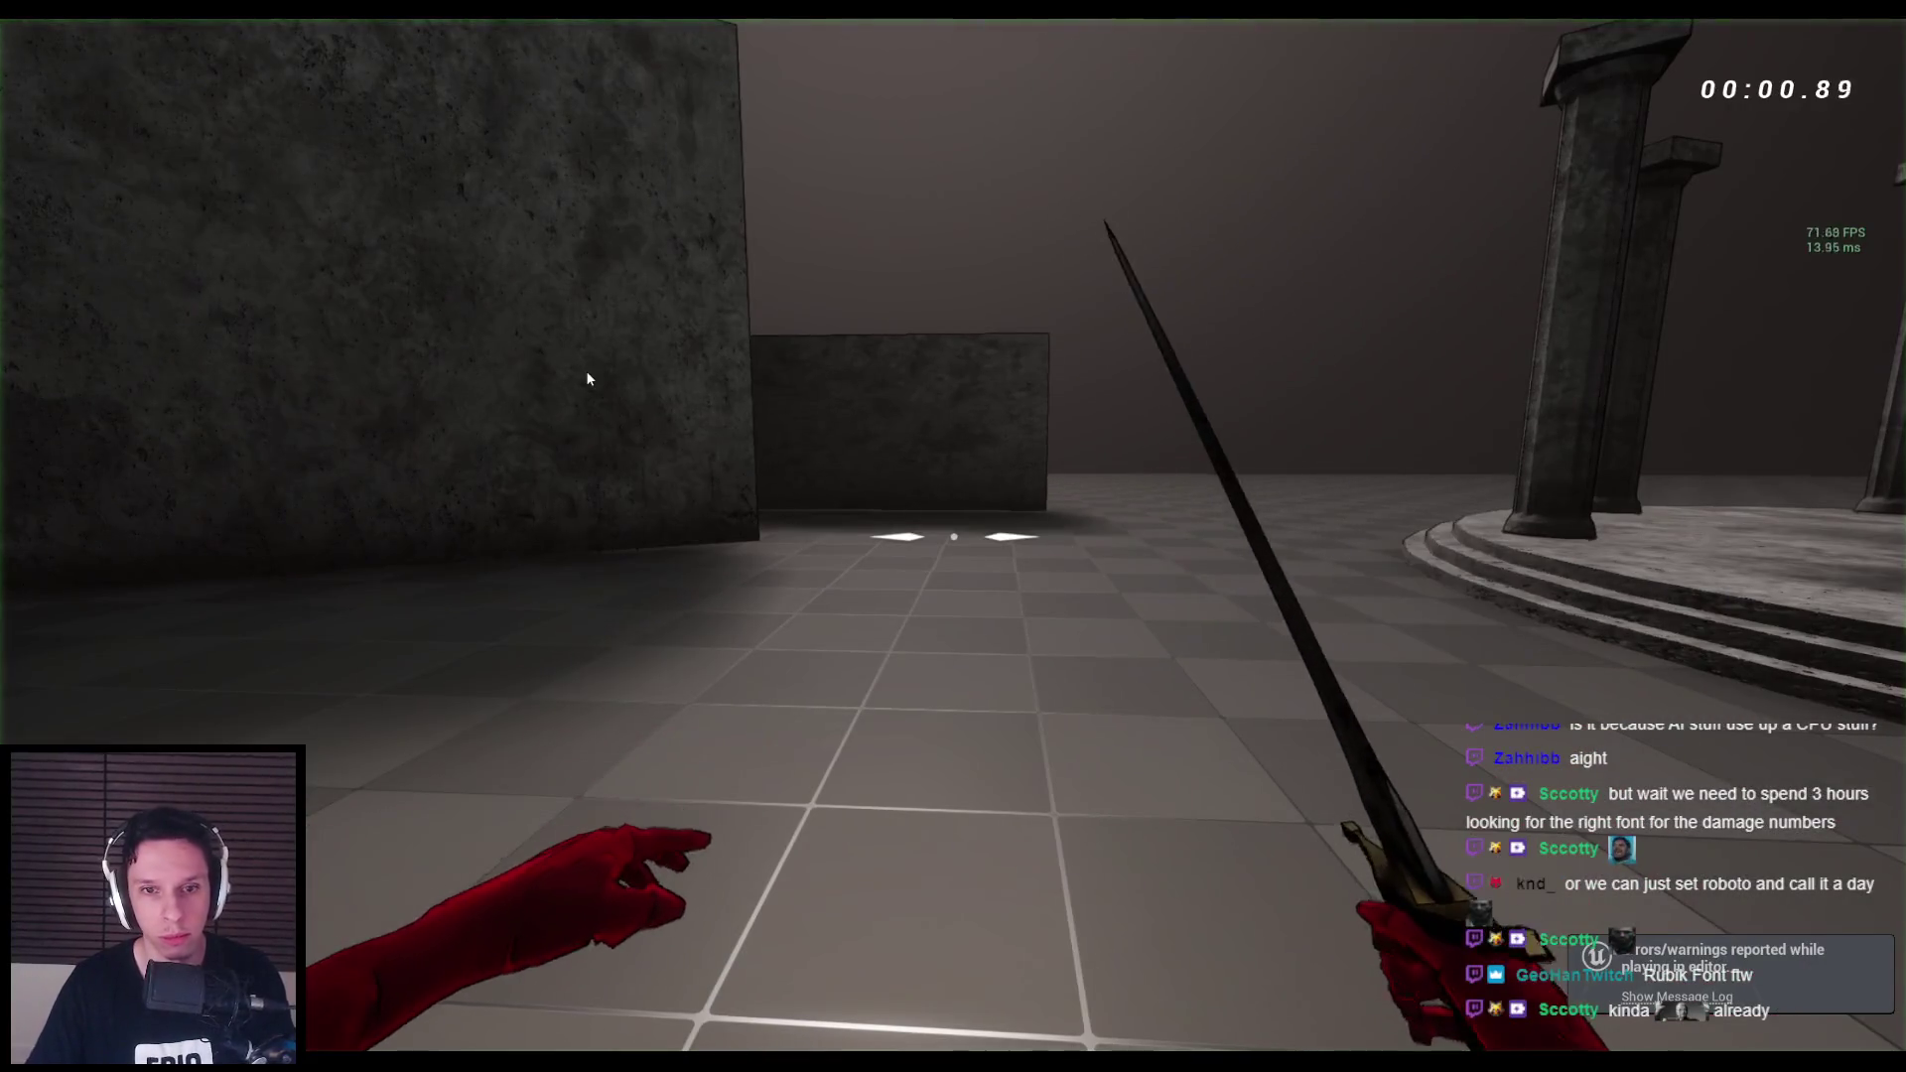
{"action": "left_click", "coordinate": [588, 378]}
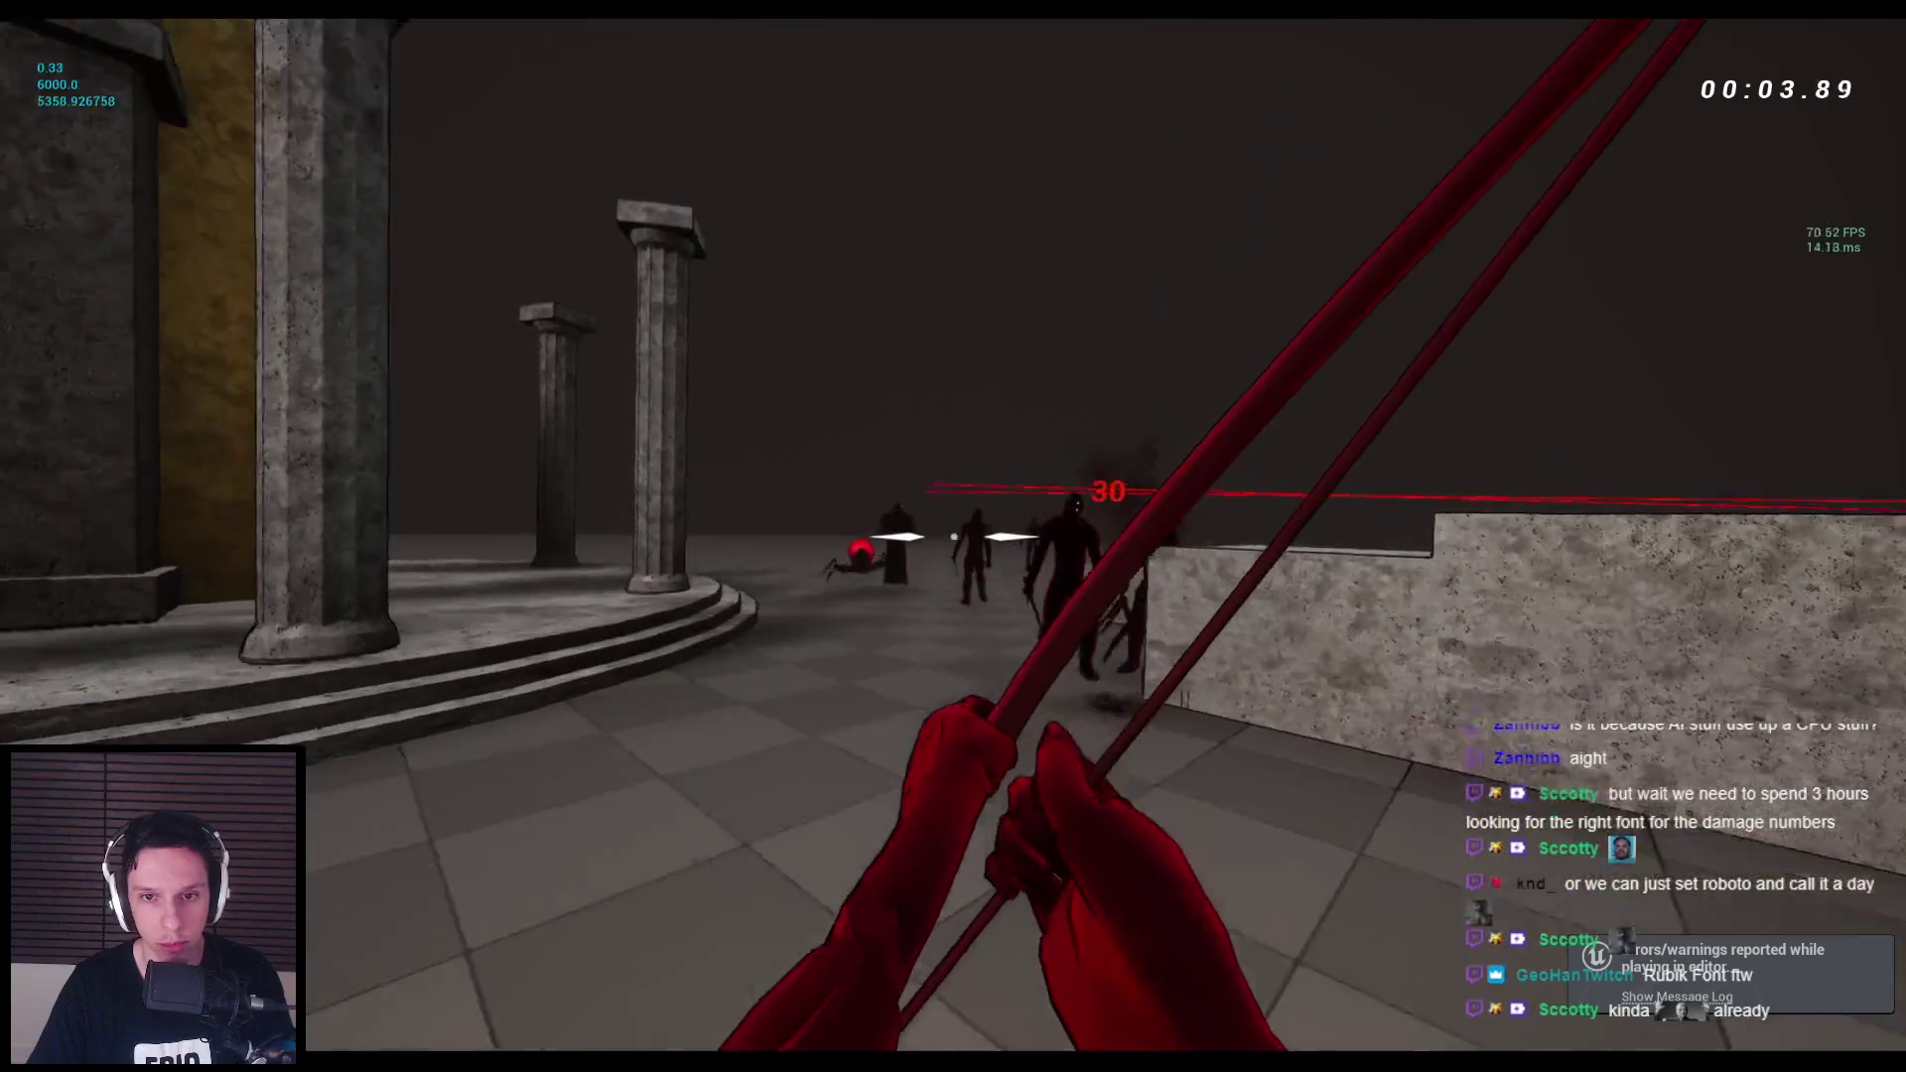
{"action": "left_click", "coordinate": [953, 536]}
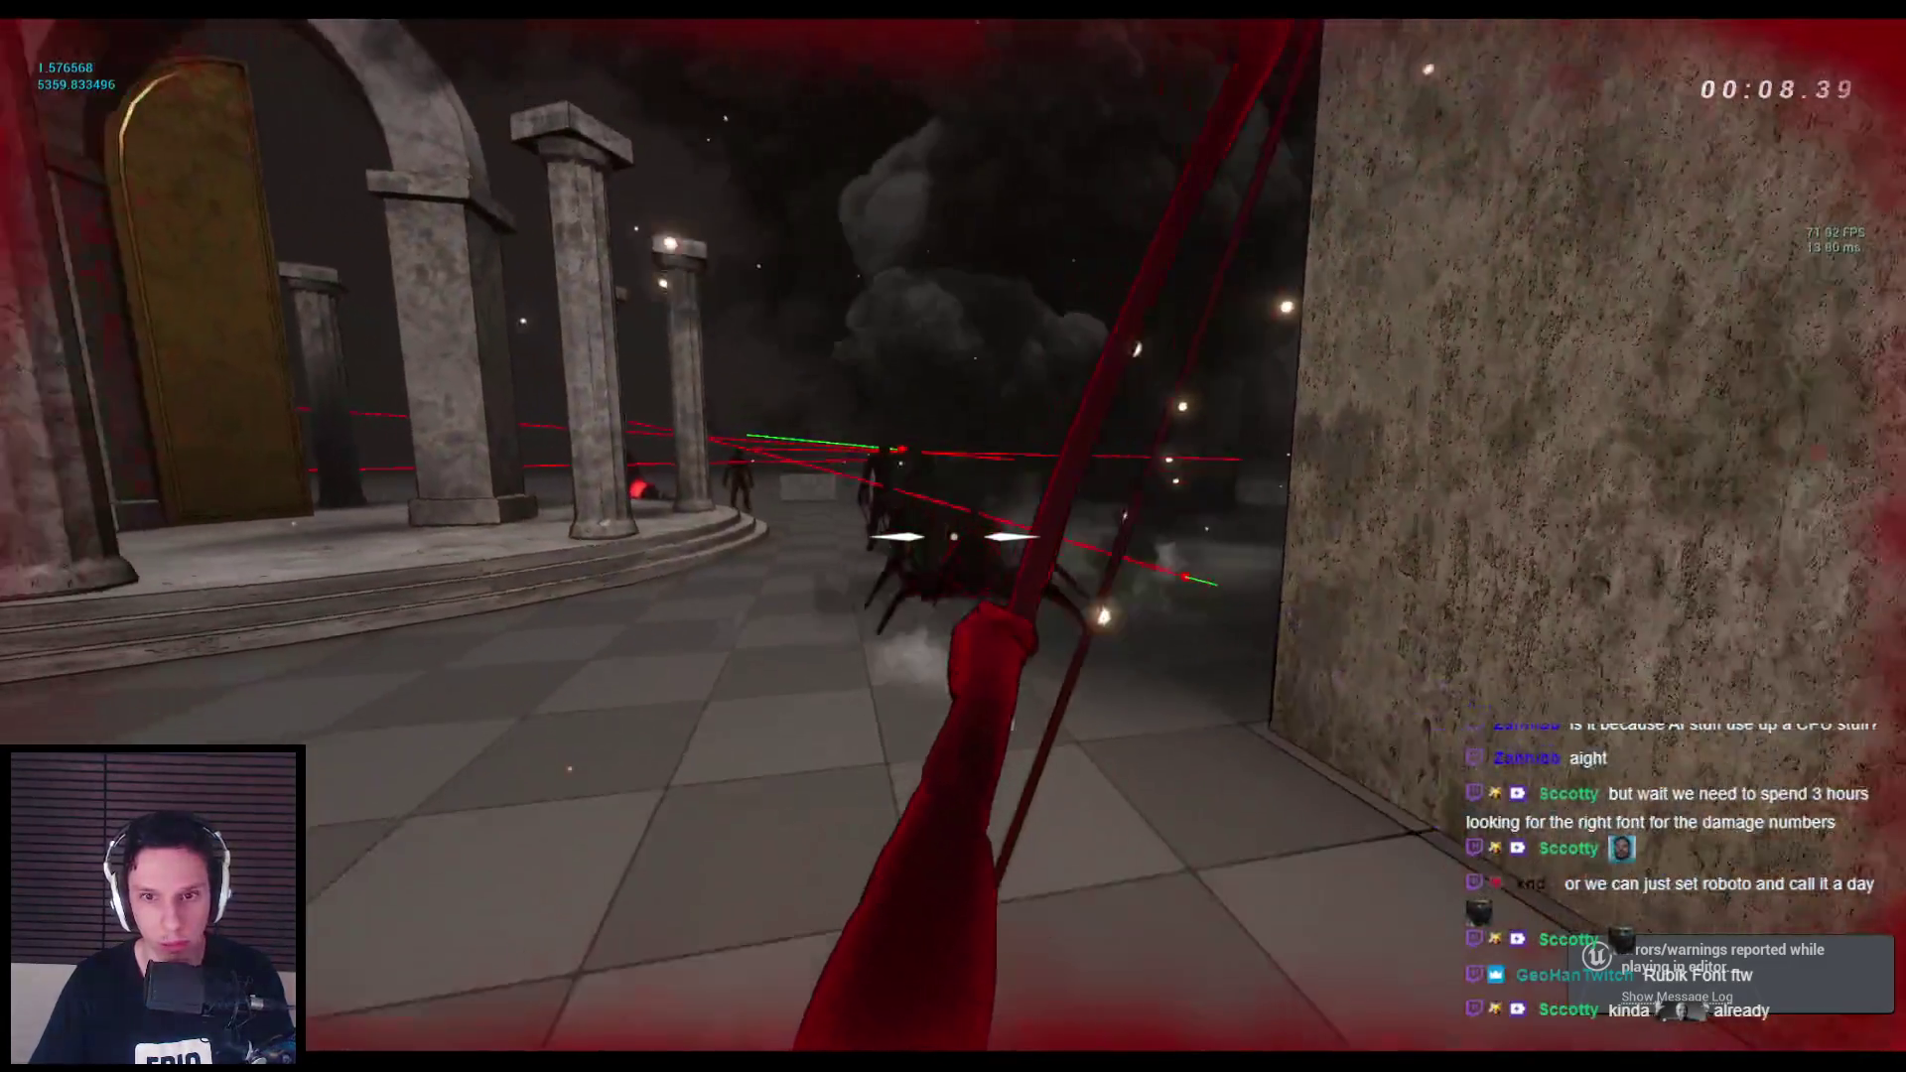
{"action": "left_click", "coordinate": [953, 536]}
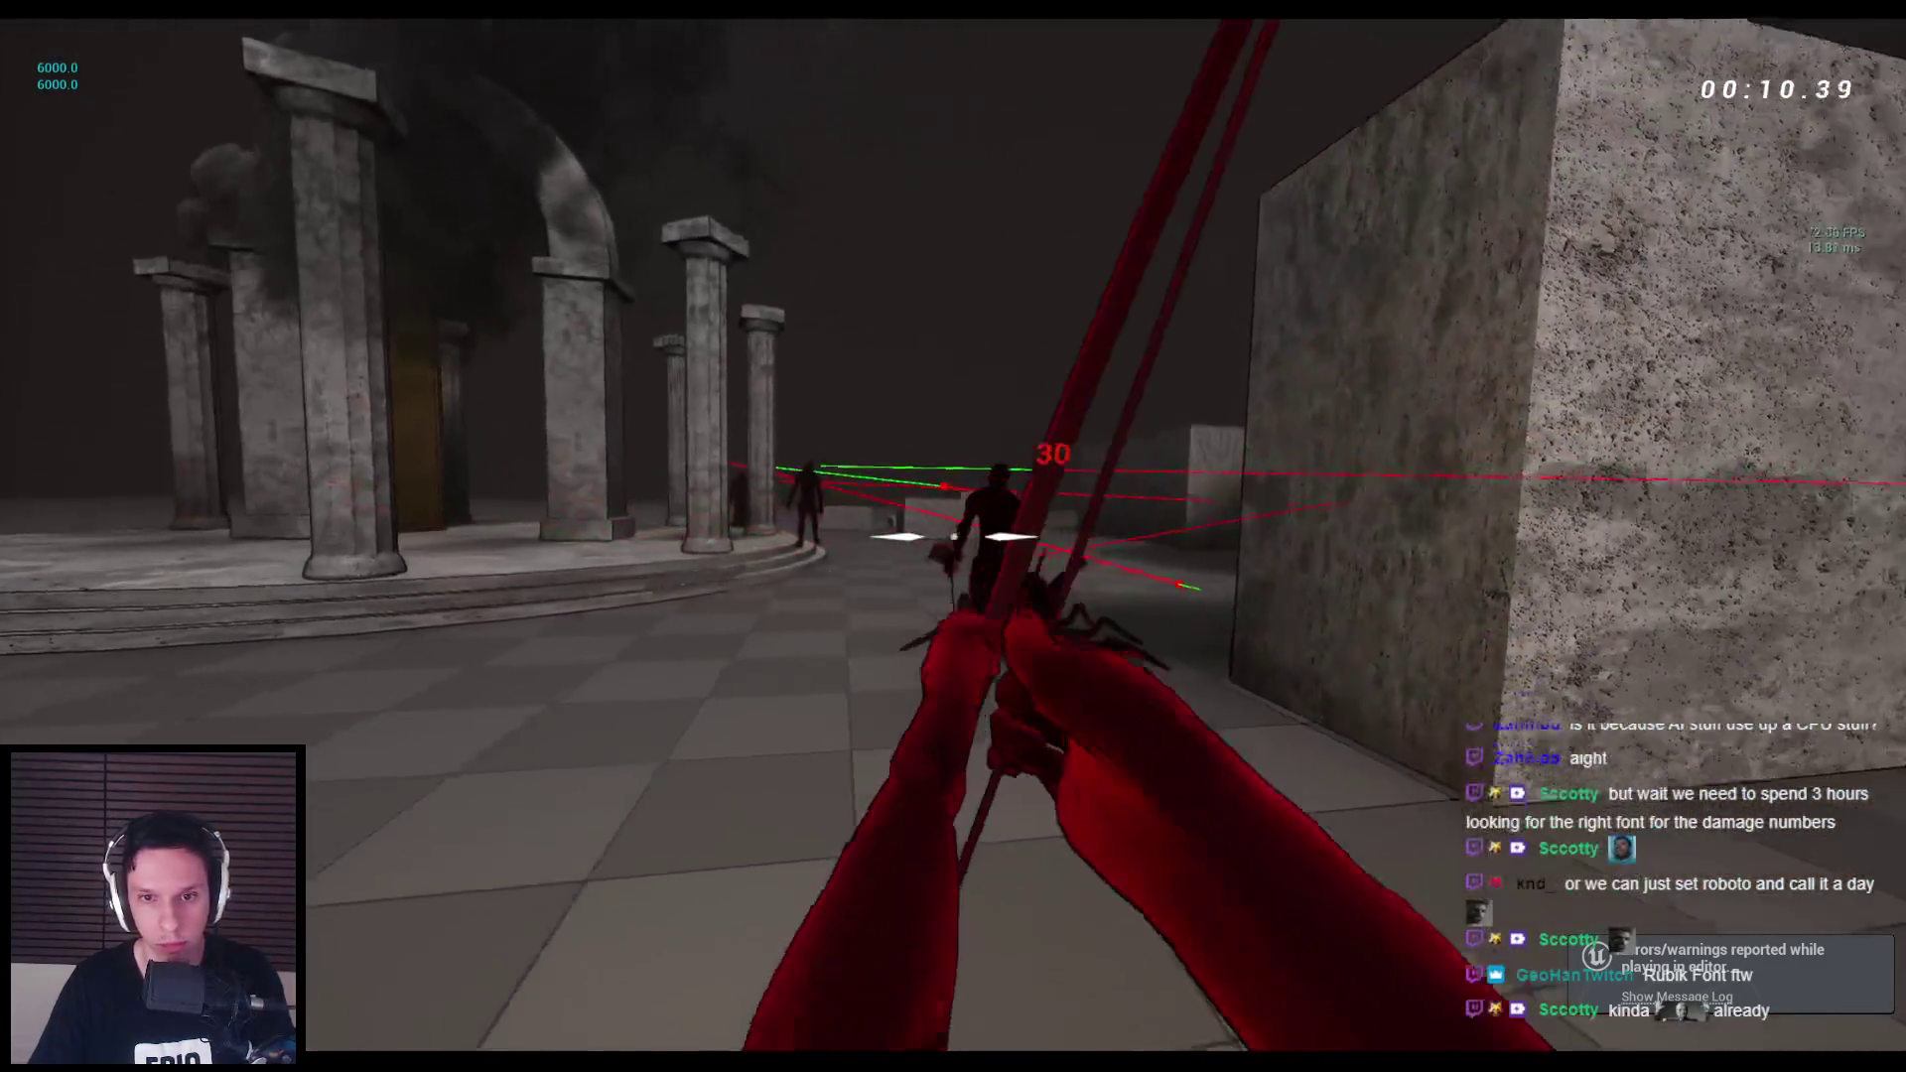
{"action": "left_click", "coordinate": [953, 536]}
{"action": "left_click", "coordinate": [953, 536]}
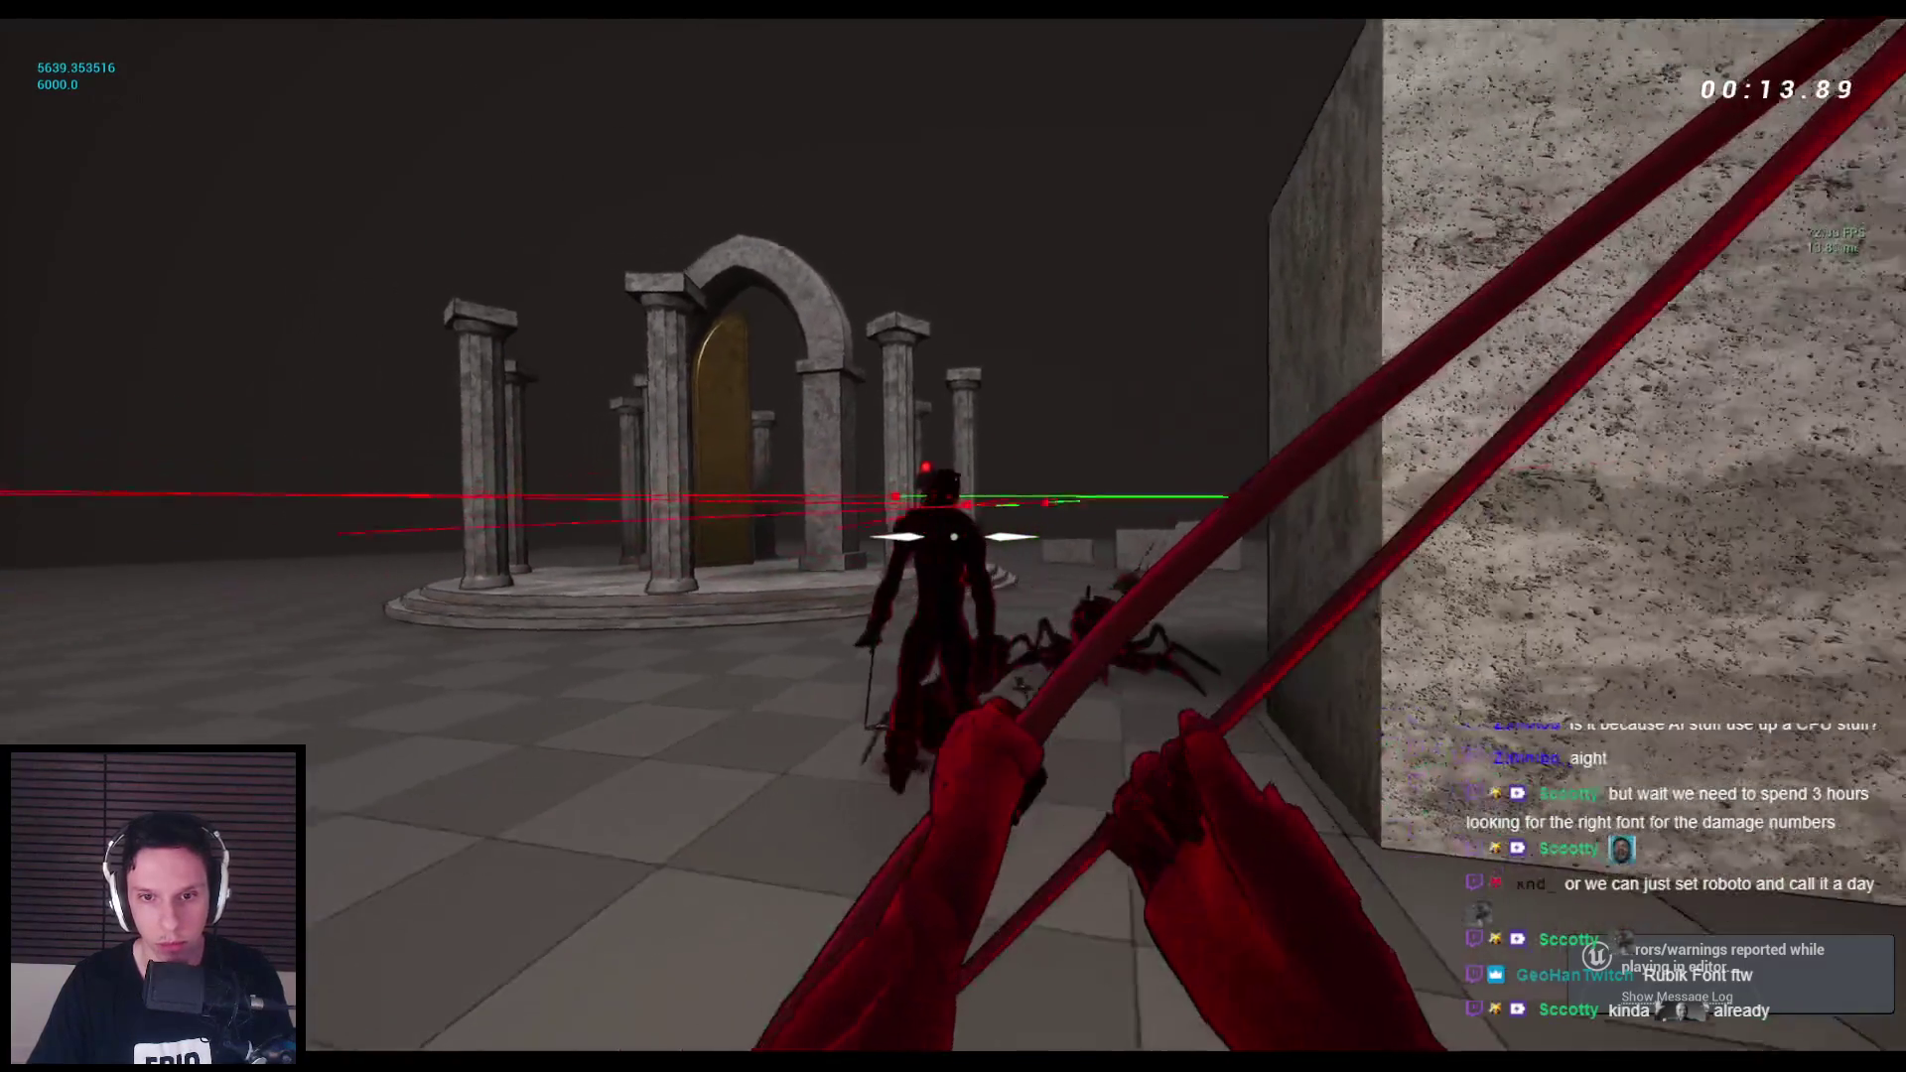
{"action": "key", "text": "2"}
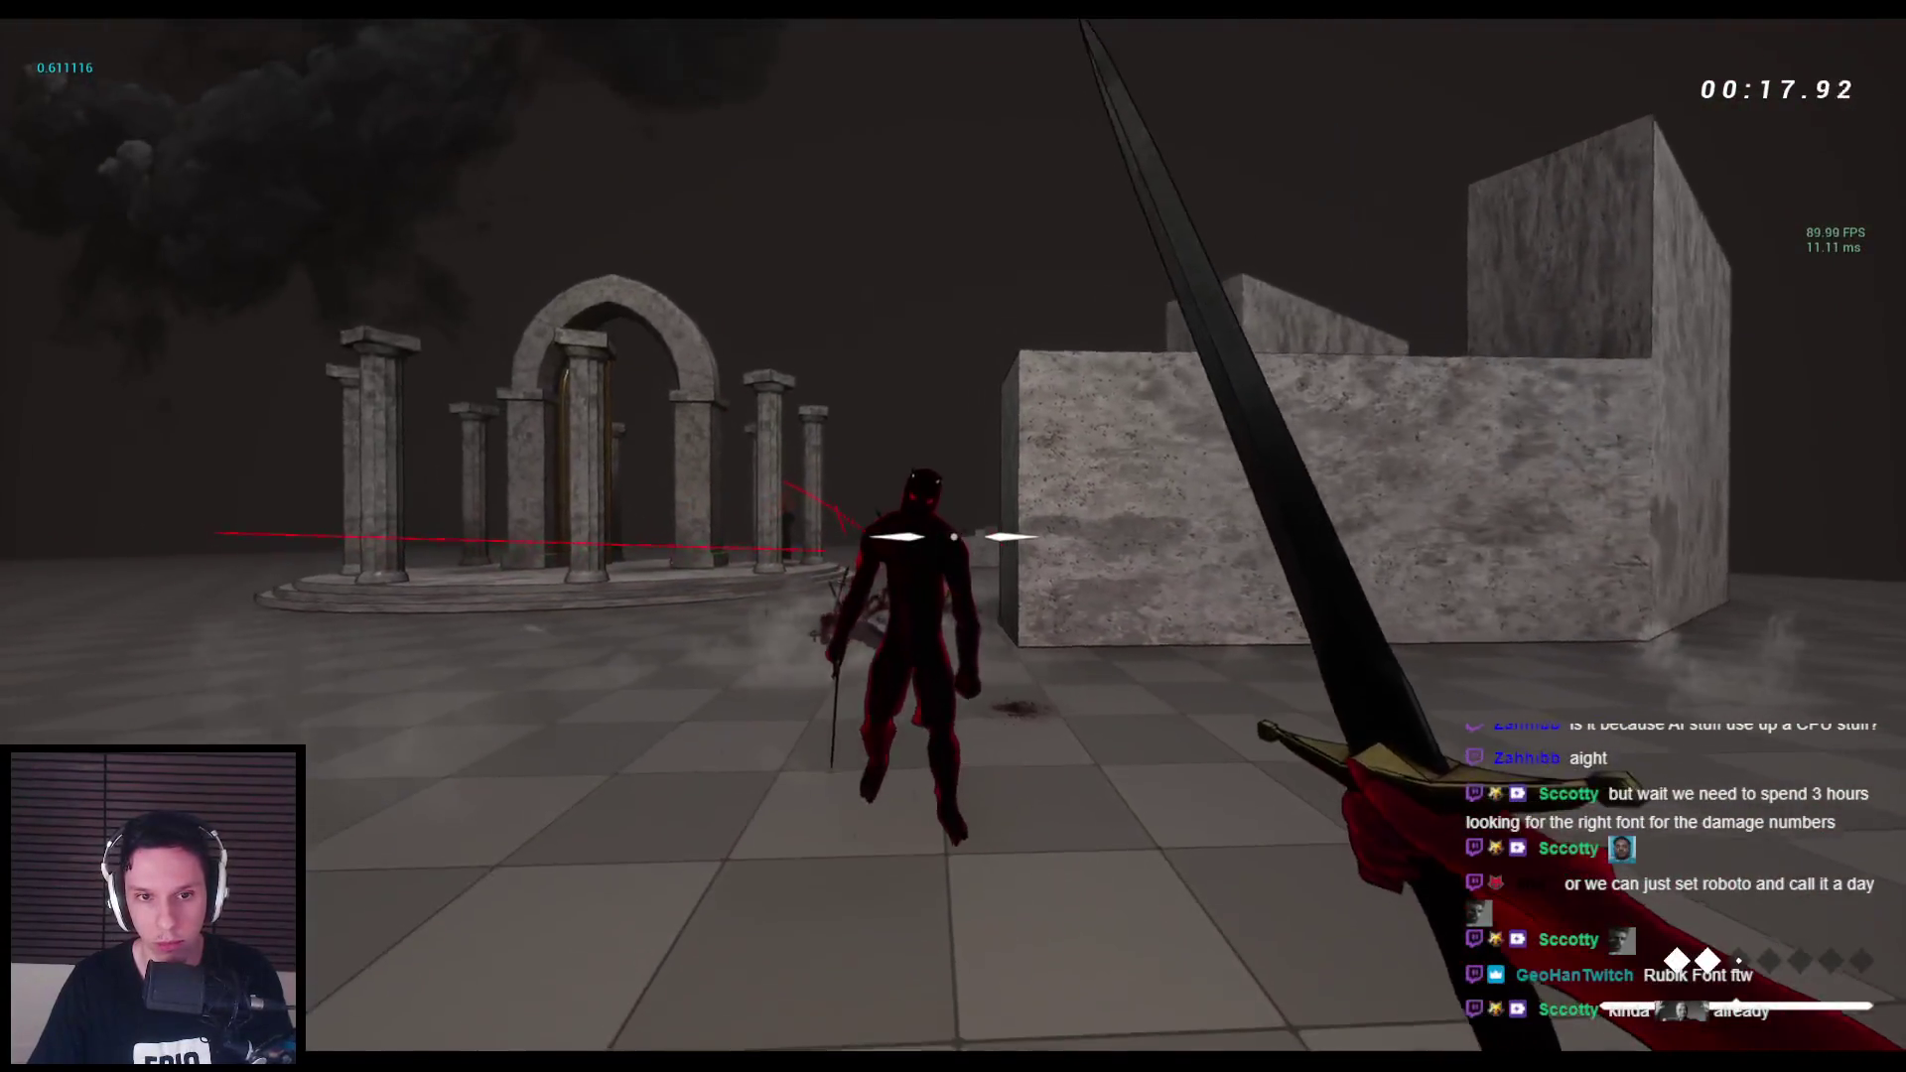
{"action": "left_click", "coordinate": [953, 536]}
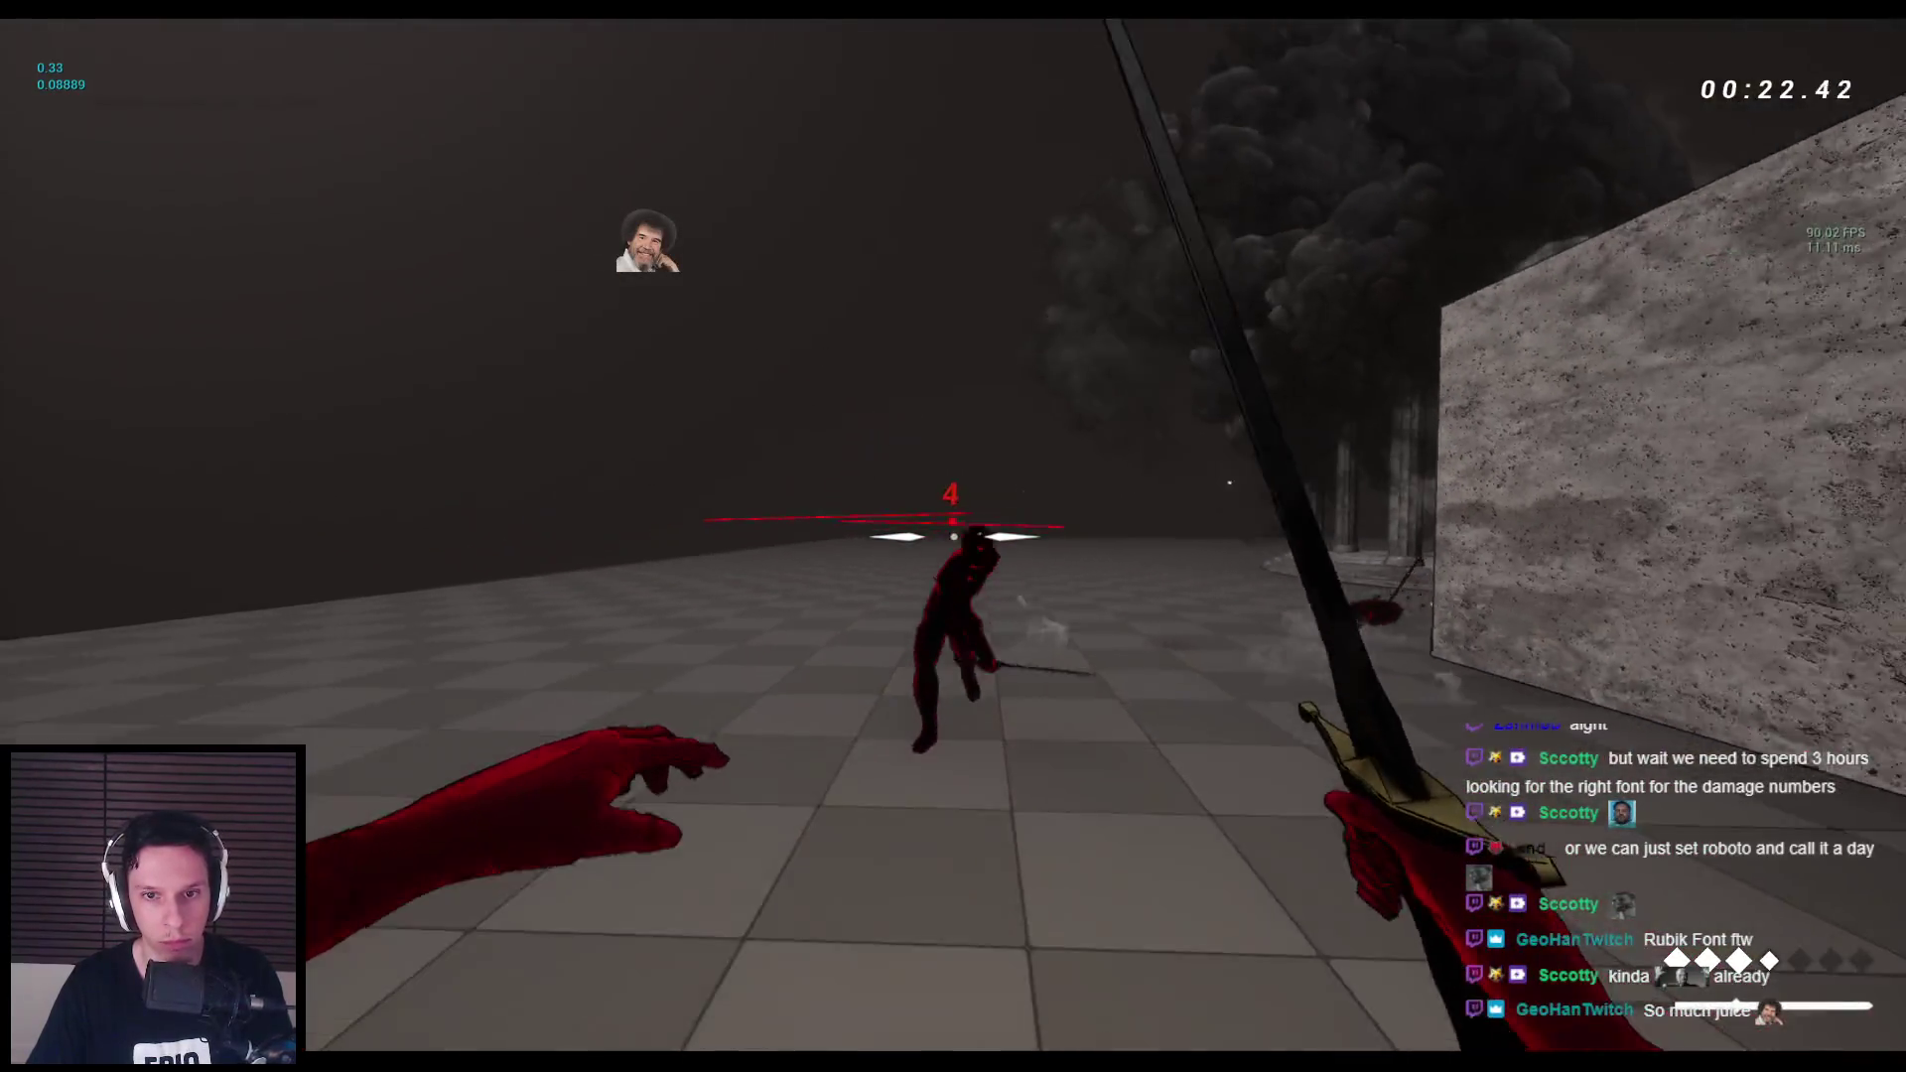
{"action": "left_click", "coordinate": [953, 536]}
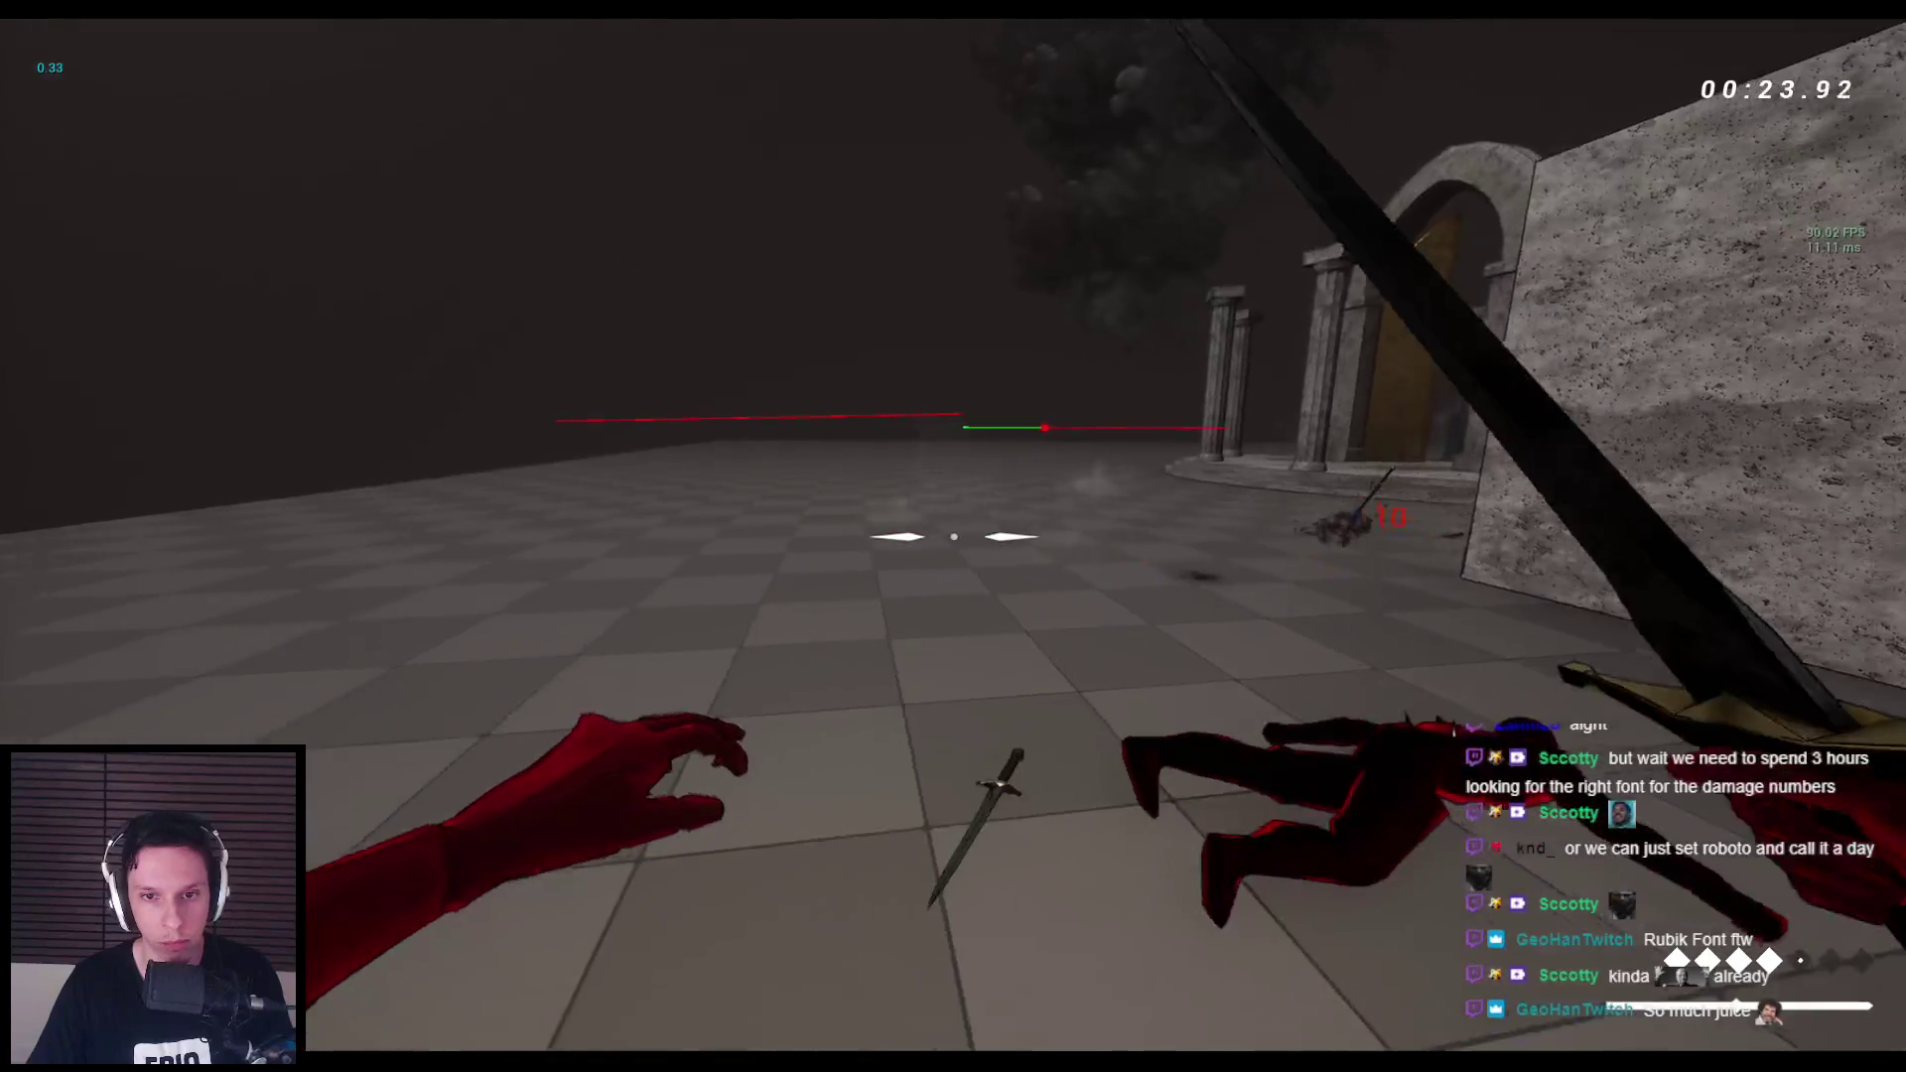
Wall-run and jump out of the arena, restart the play session, then stop it.
{"action": "key", "text": "space"}
{"action": "key", "text": "space"}
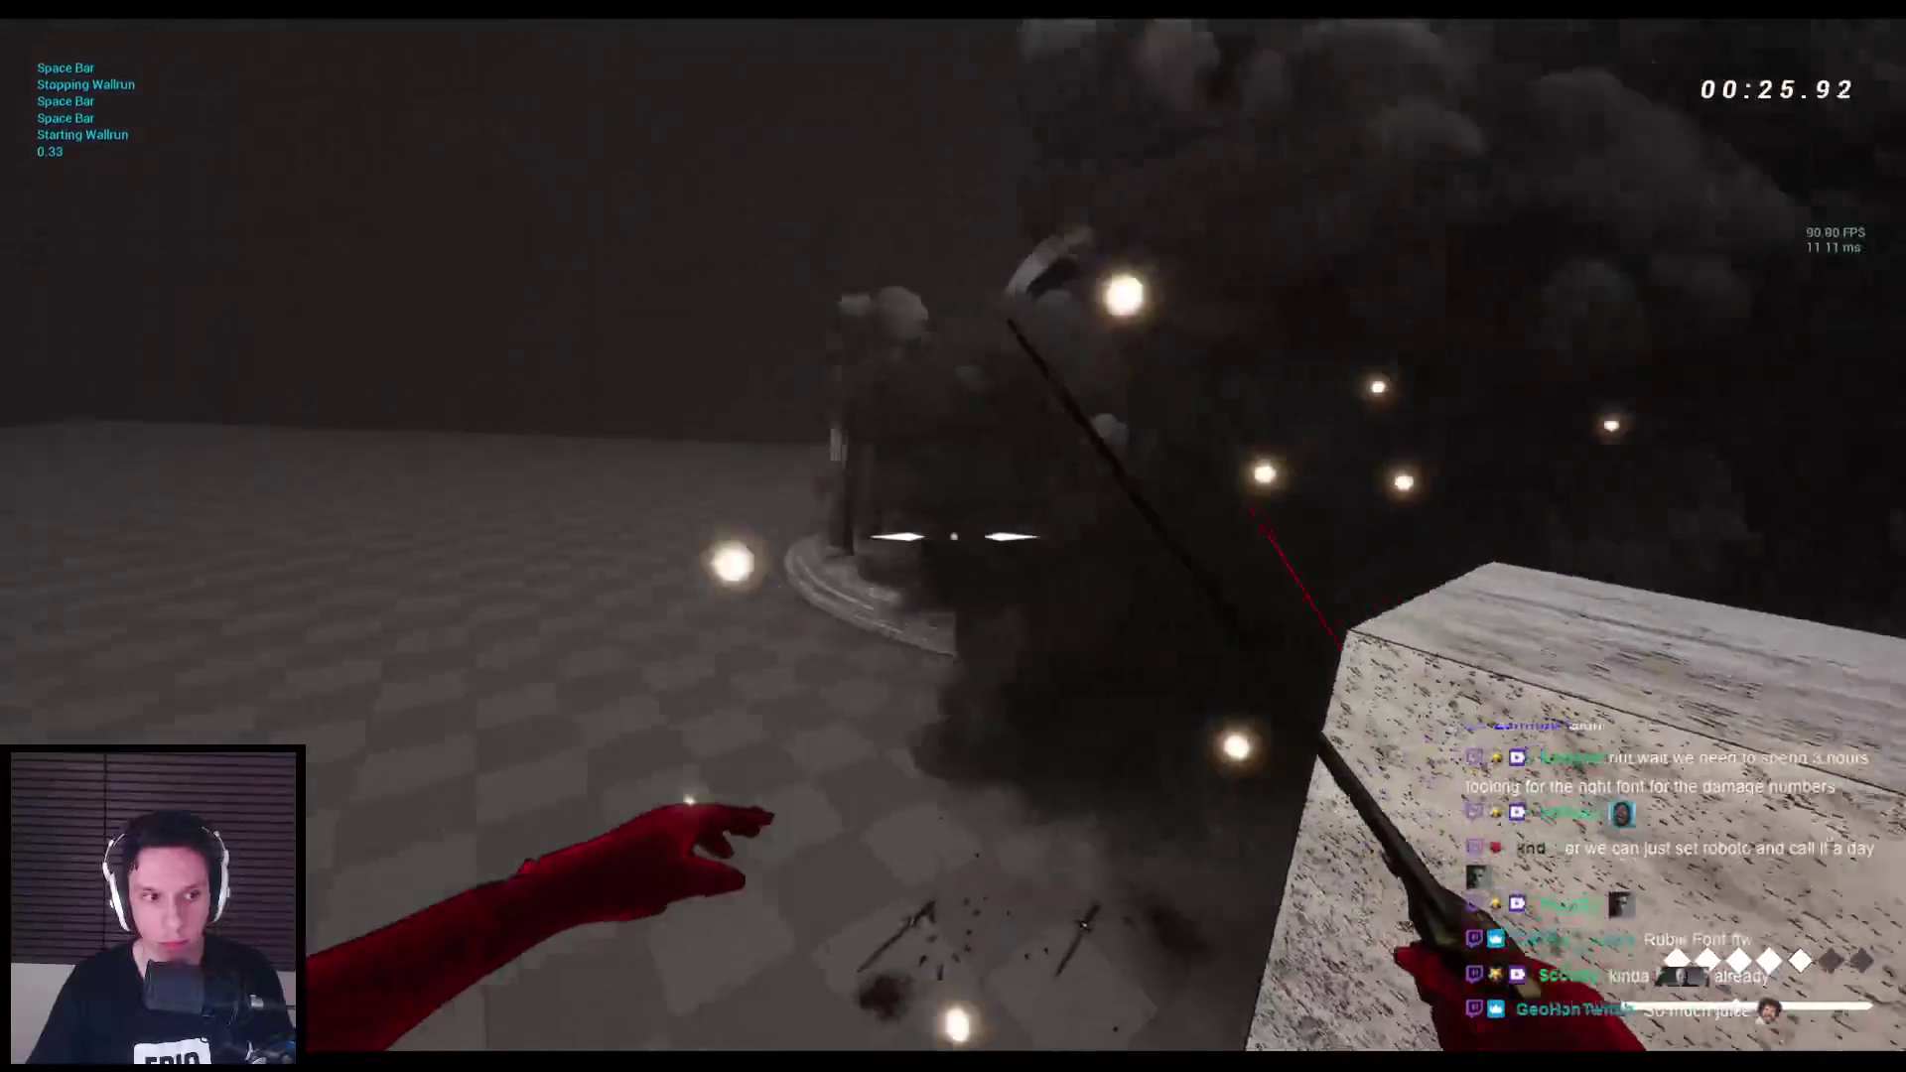
{"action": "left_click", "coordinate": [953, 536]}
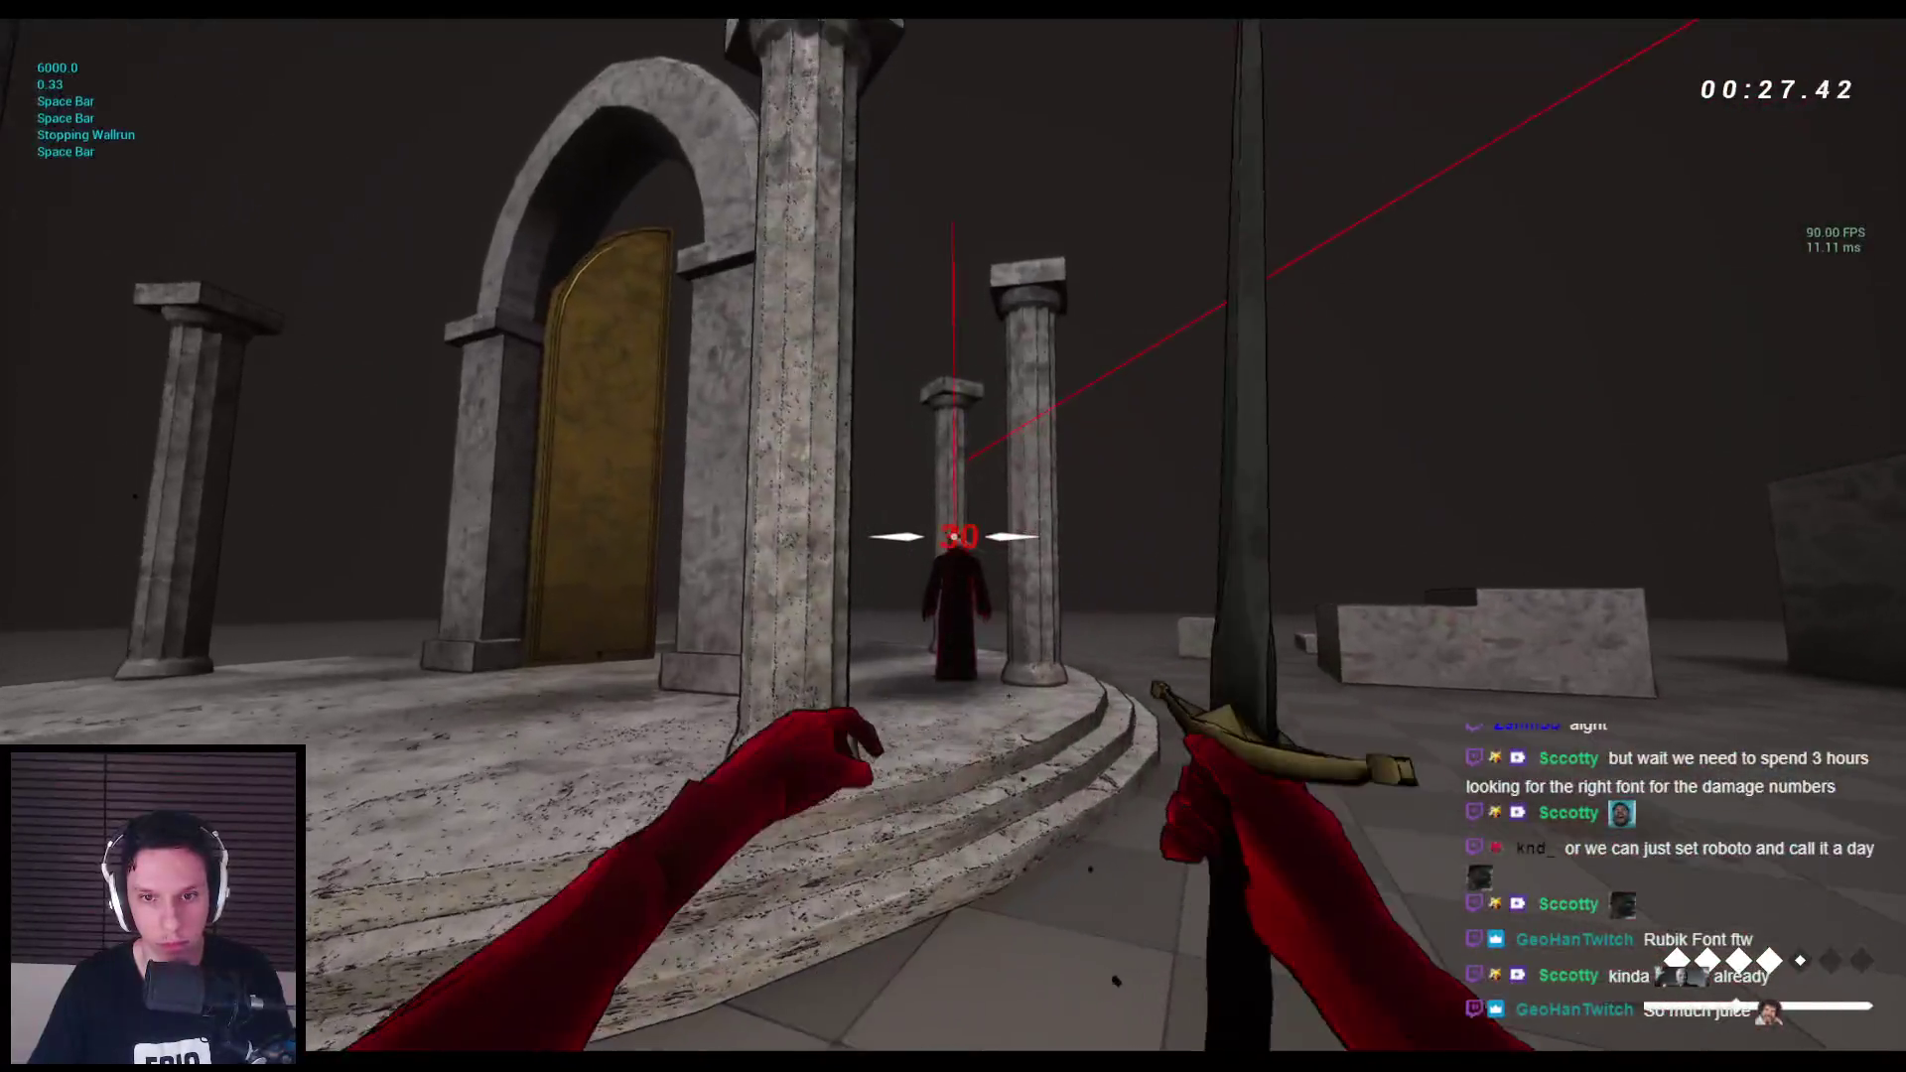
{"action": "left_click", "coordinate": [953, 537]}
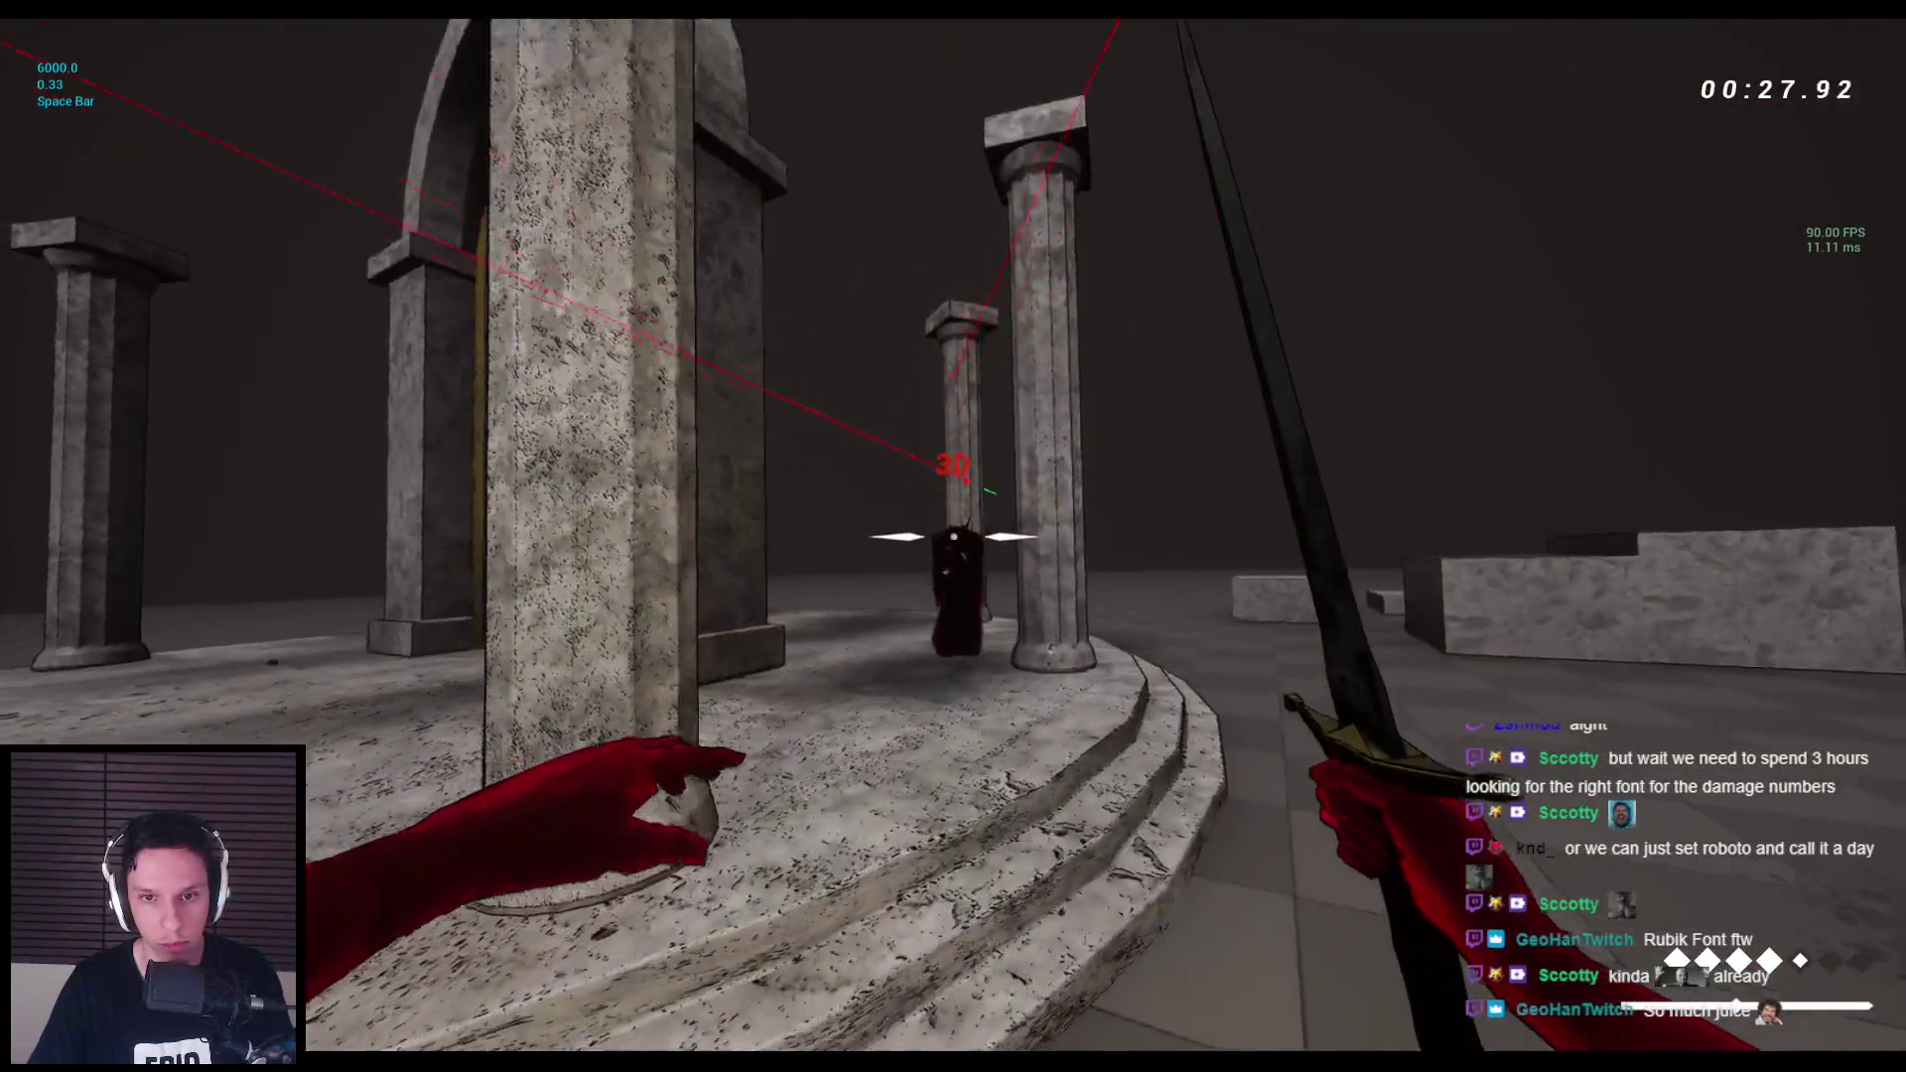
{"action": "key", "text": "space"}
{"action": "key", "text": "space"}
{"action": "key", "text": "space"}
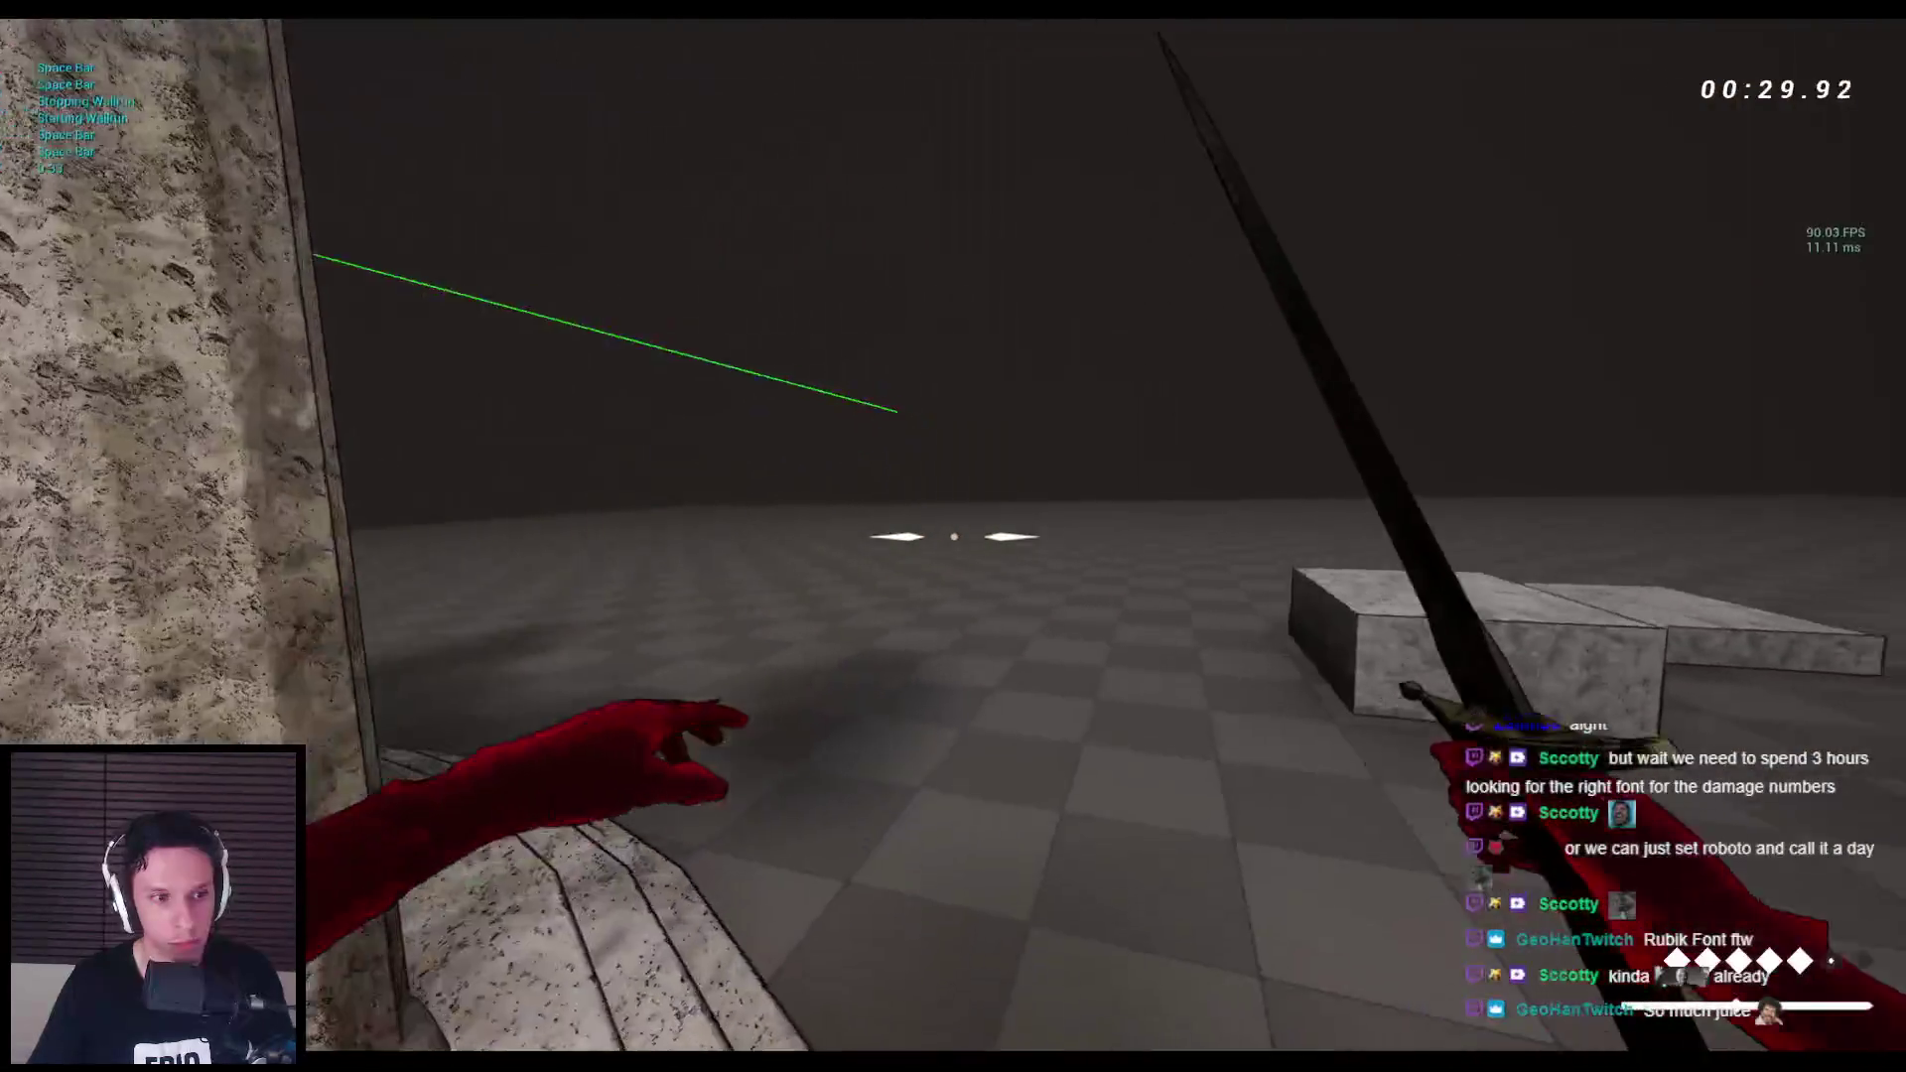
{"action": "key", "text": "space"}
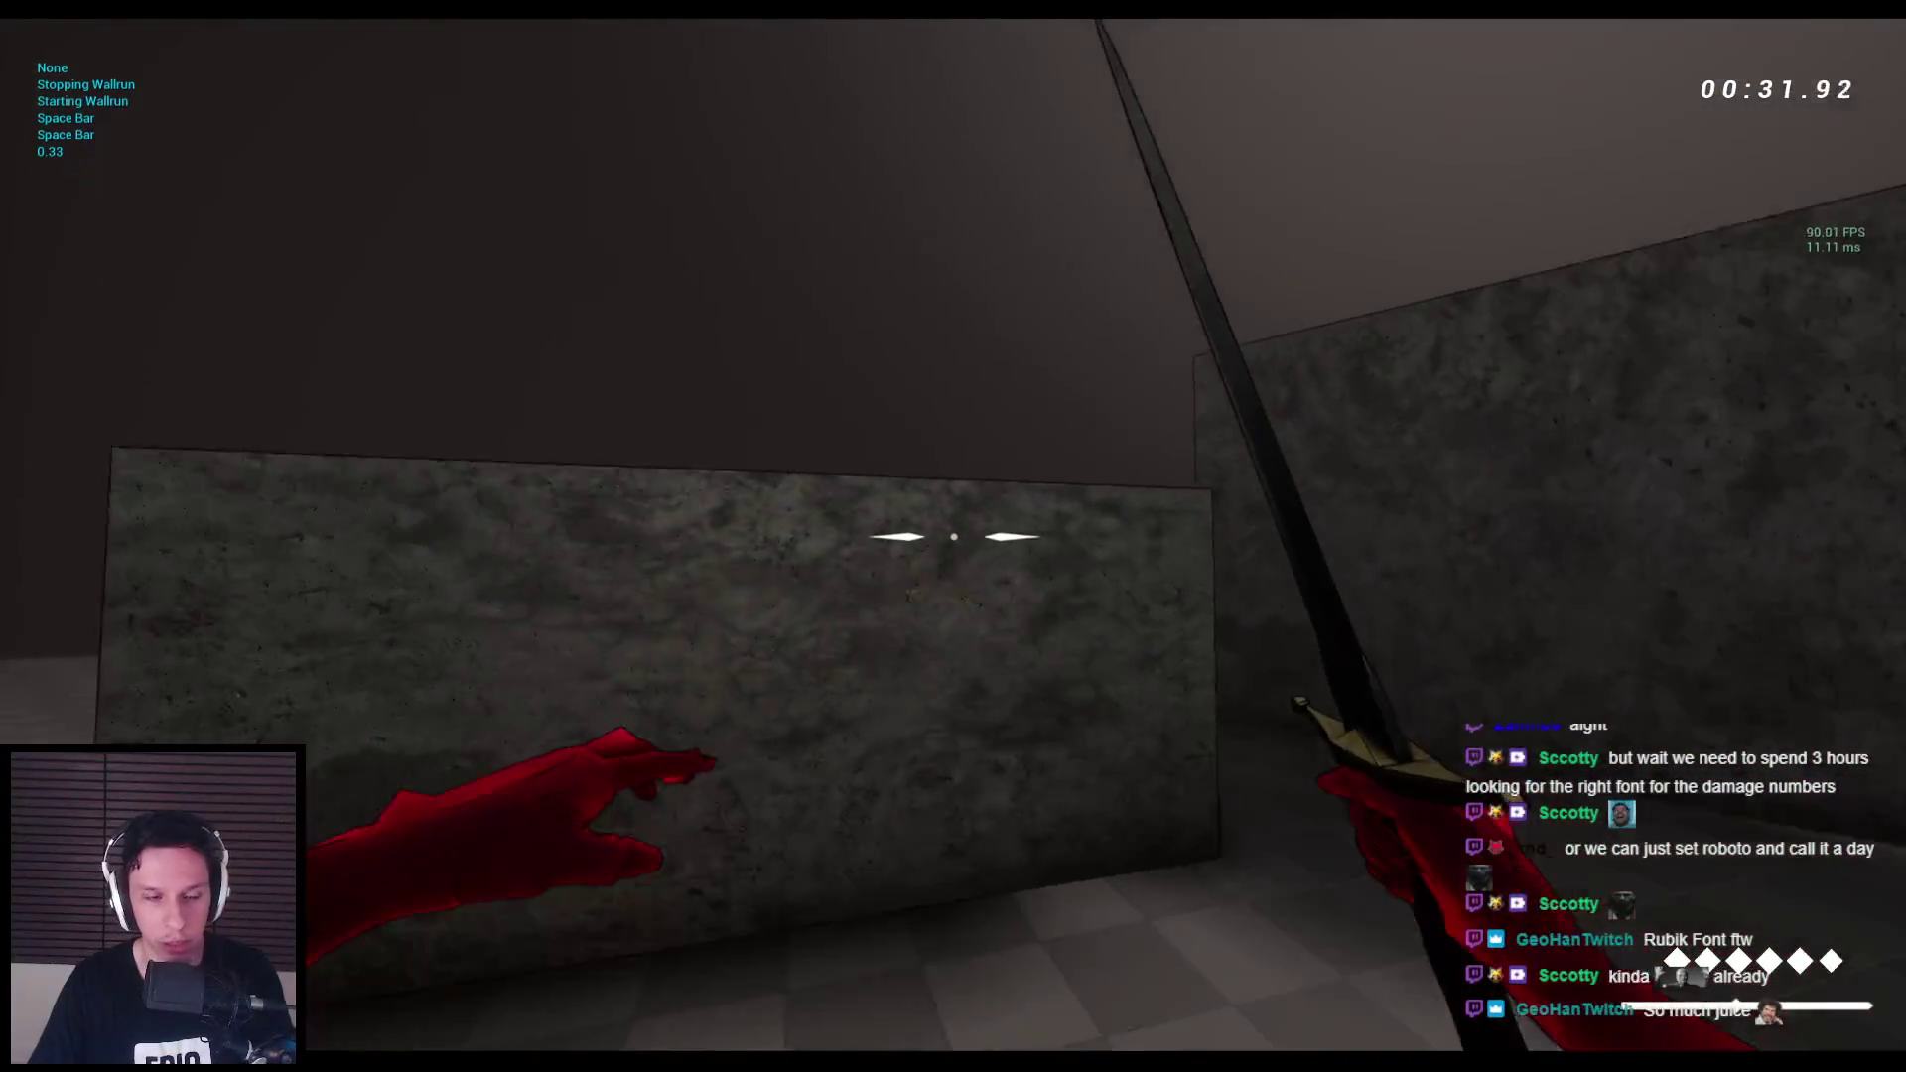
{"action": "key", "text": "space"}
{"action": "key", "text": "space"}
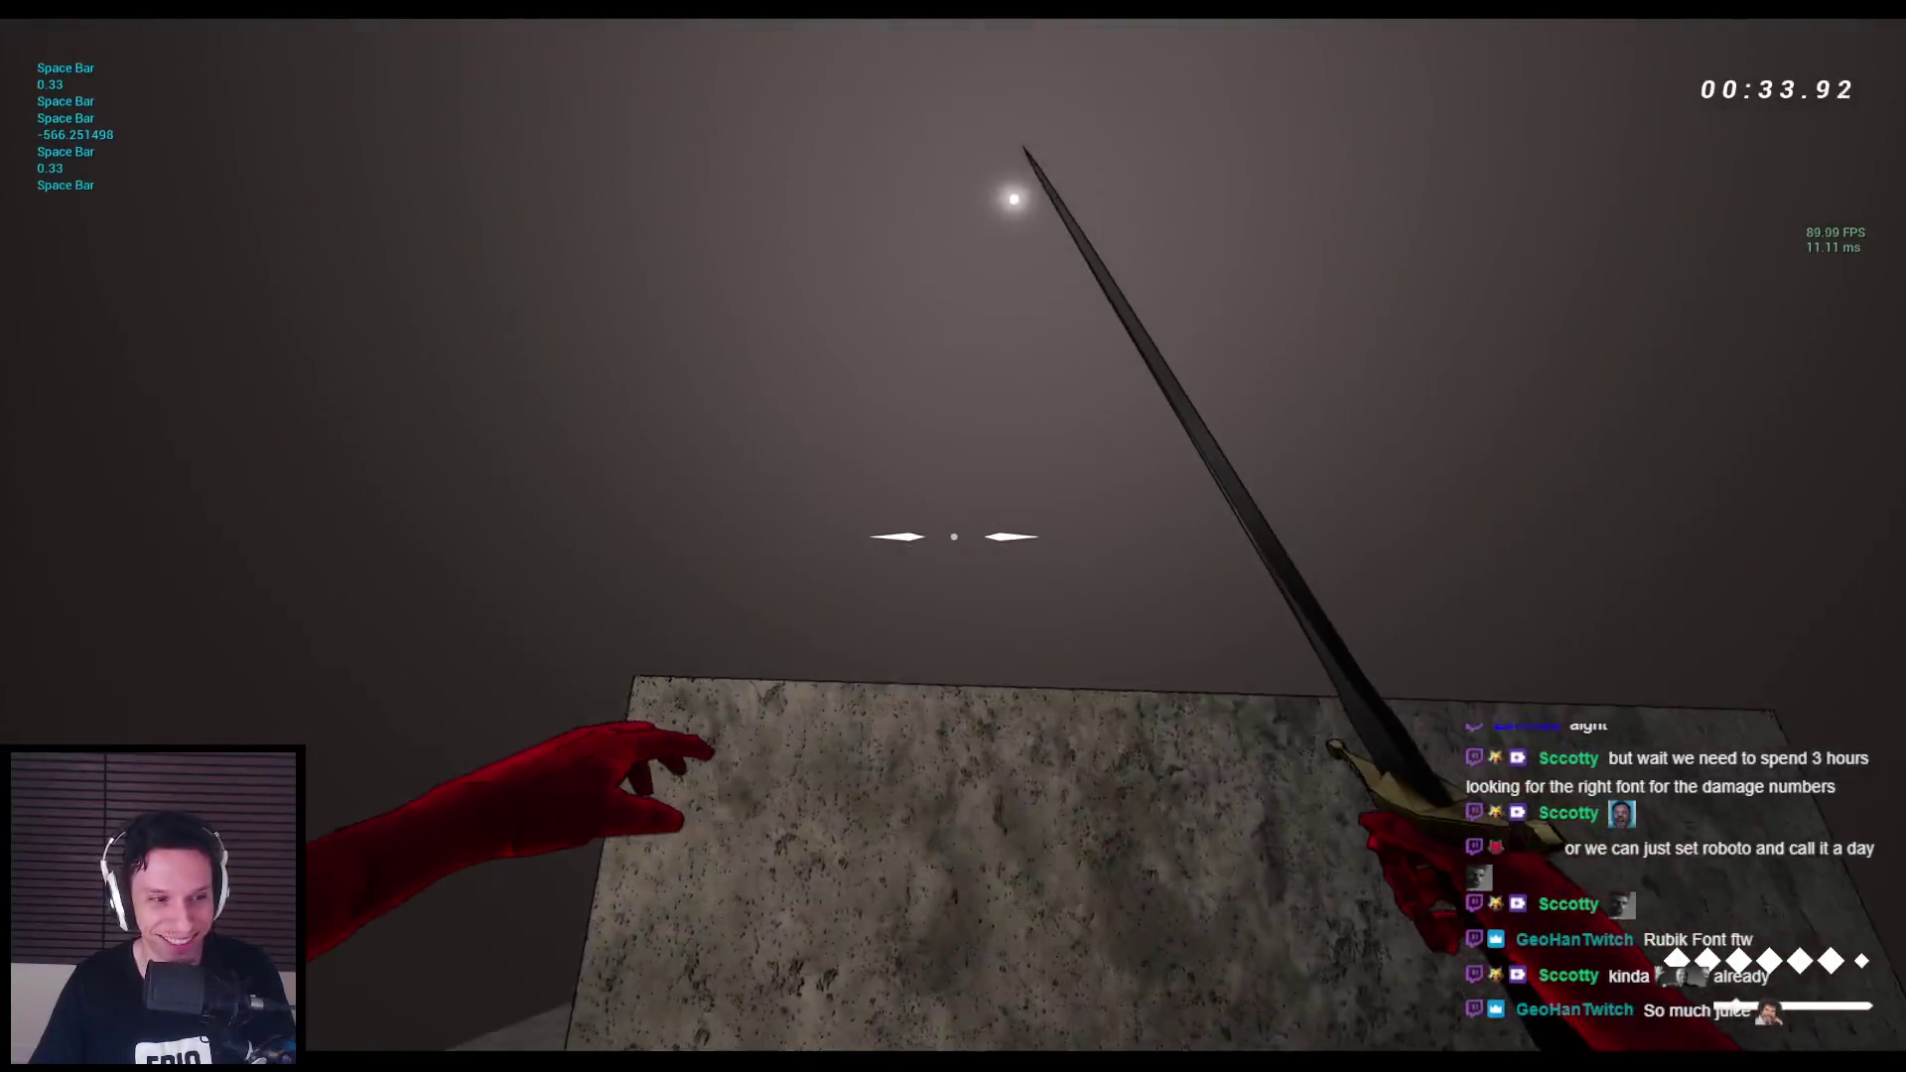
{"action": "key", "text": "space"}
{"action": "key", "text": "space"}
{"action": "key", "text": "Escape"}
{"action": "key", "text": "alt+p"}
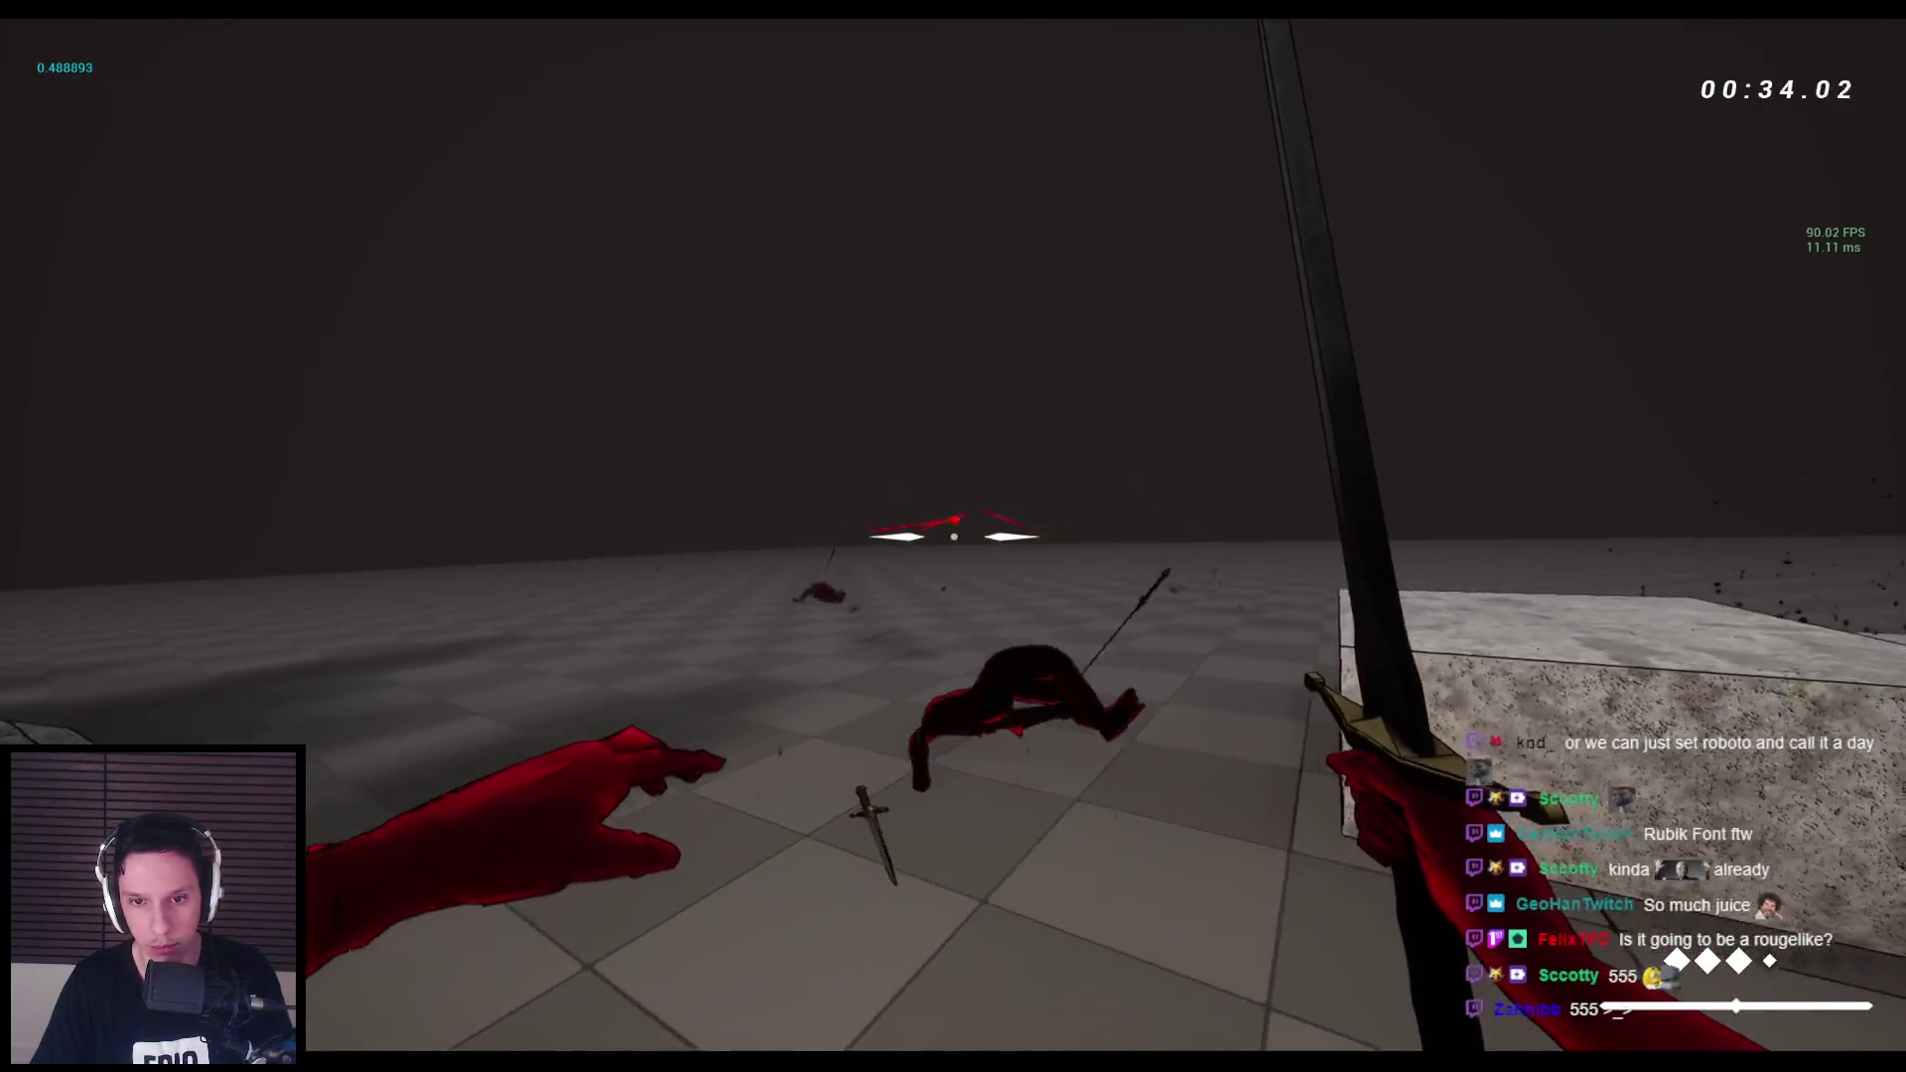
{"action": "key", "text": "Escape"}
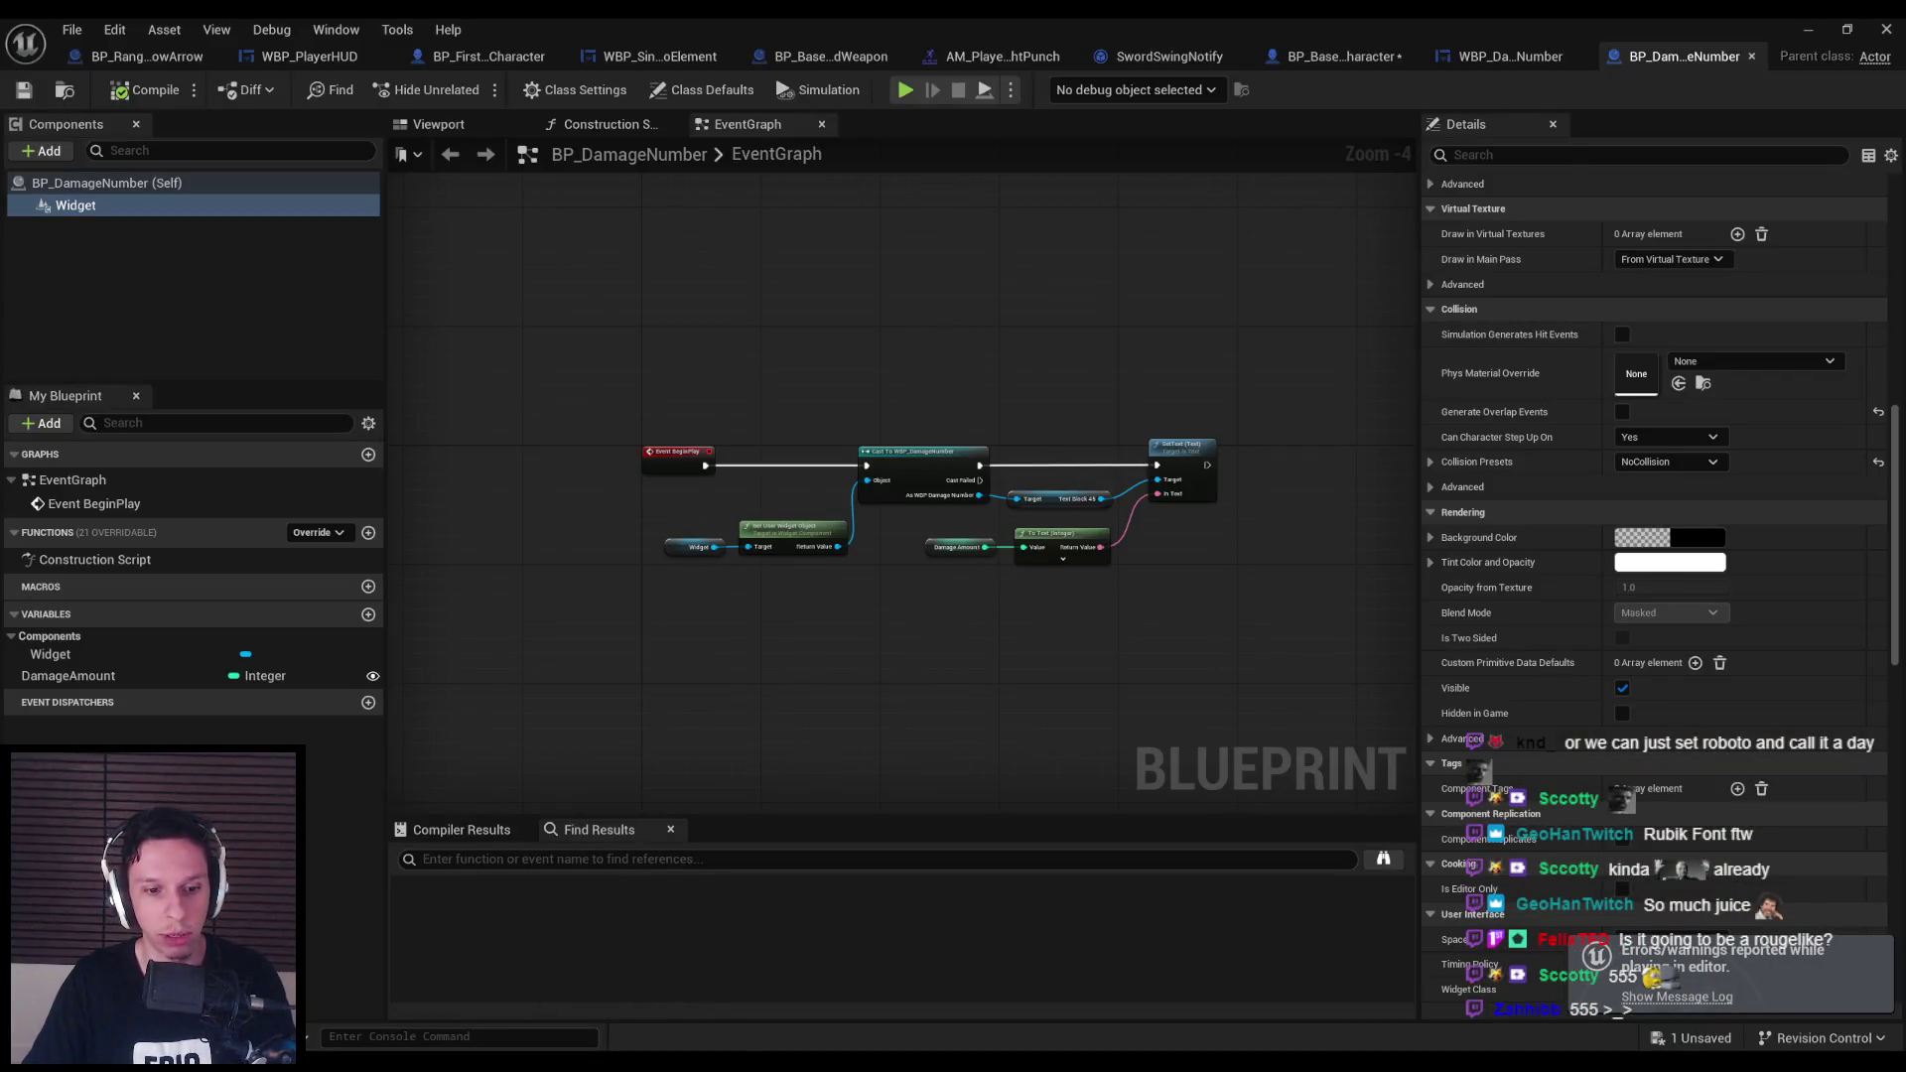
Hide the music player and bring up the BP_FirstPersonCharacter blueprint graph.
{"action": "key", "text": "alt+Tab"}
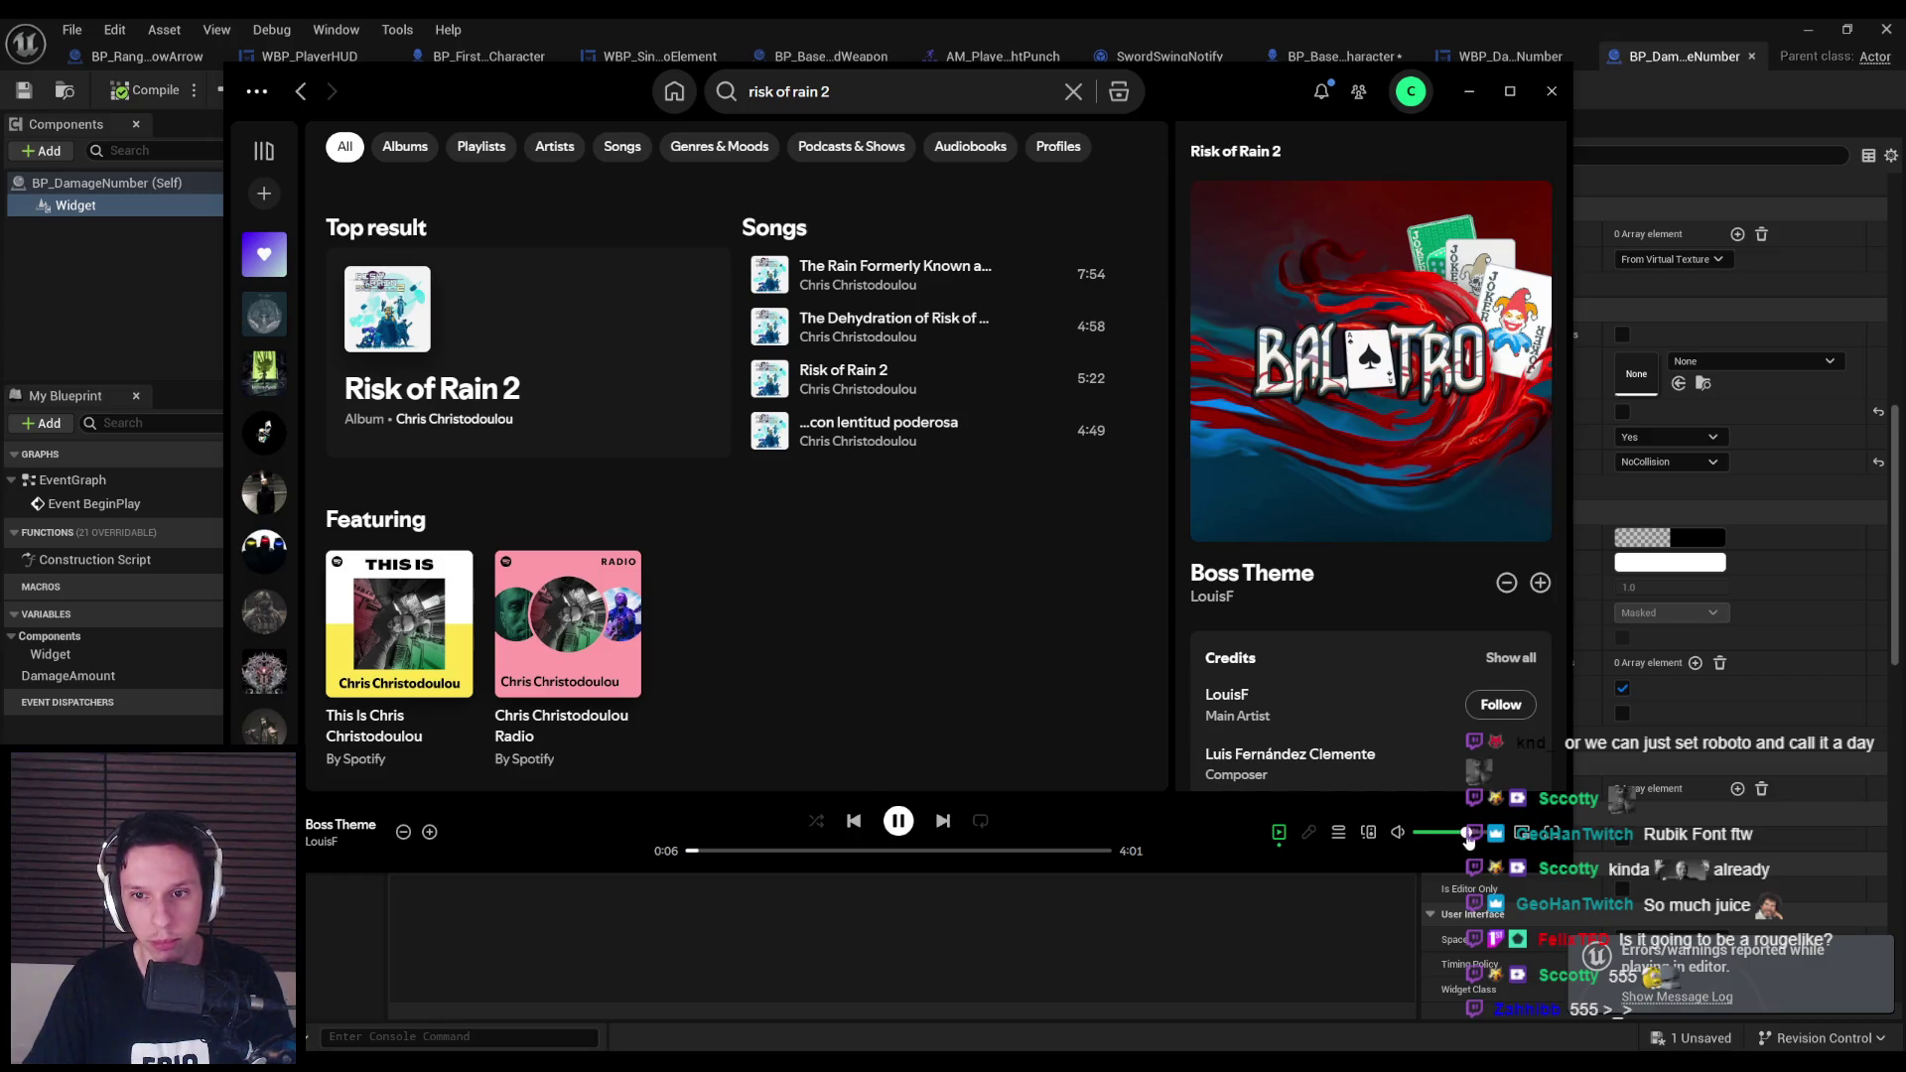
{"action": "left_click", "coordinate": [1470, 90]}
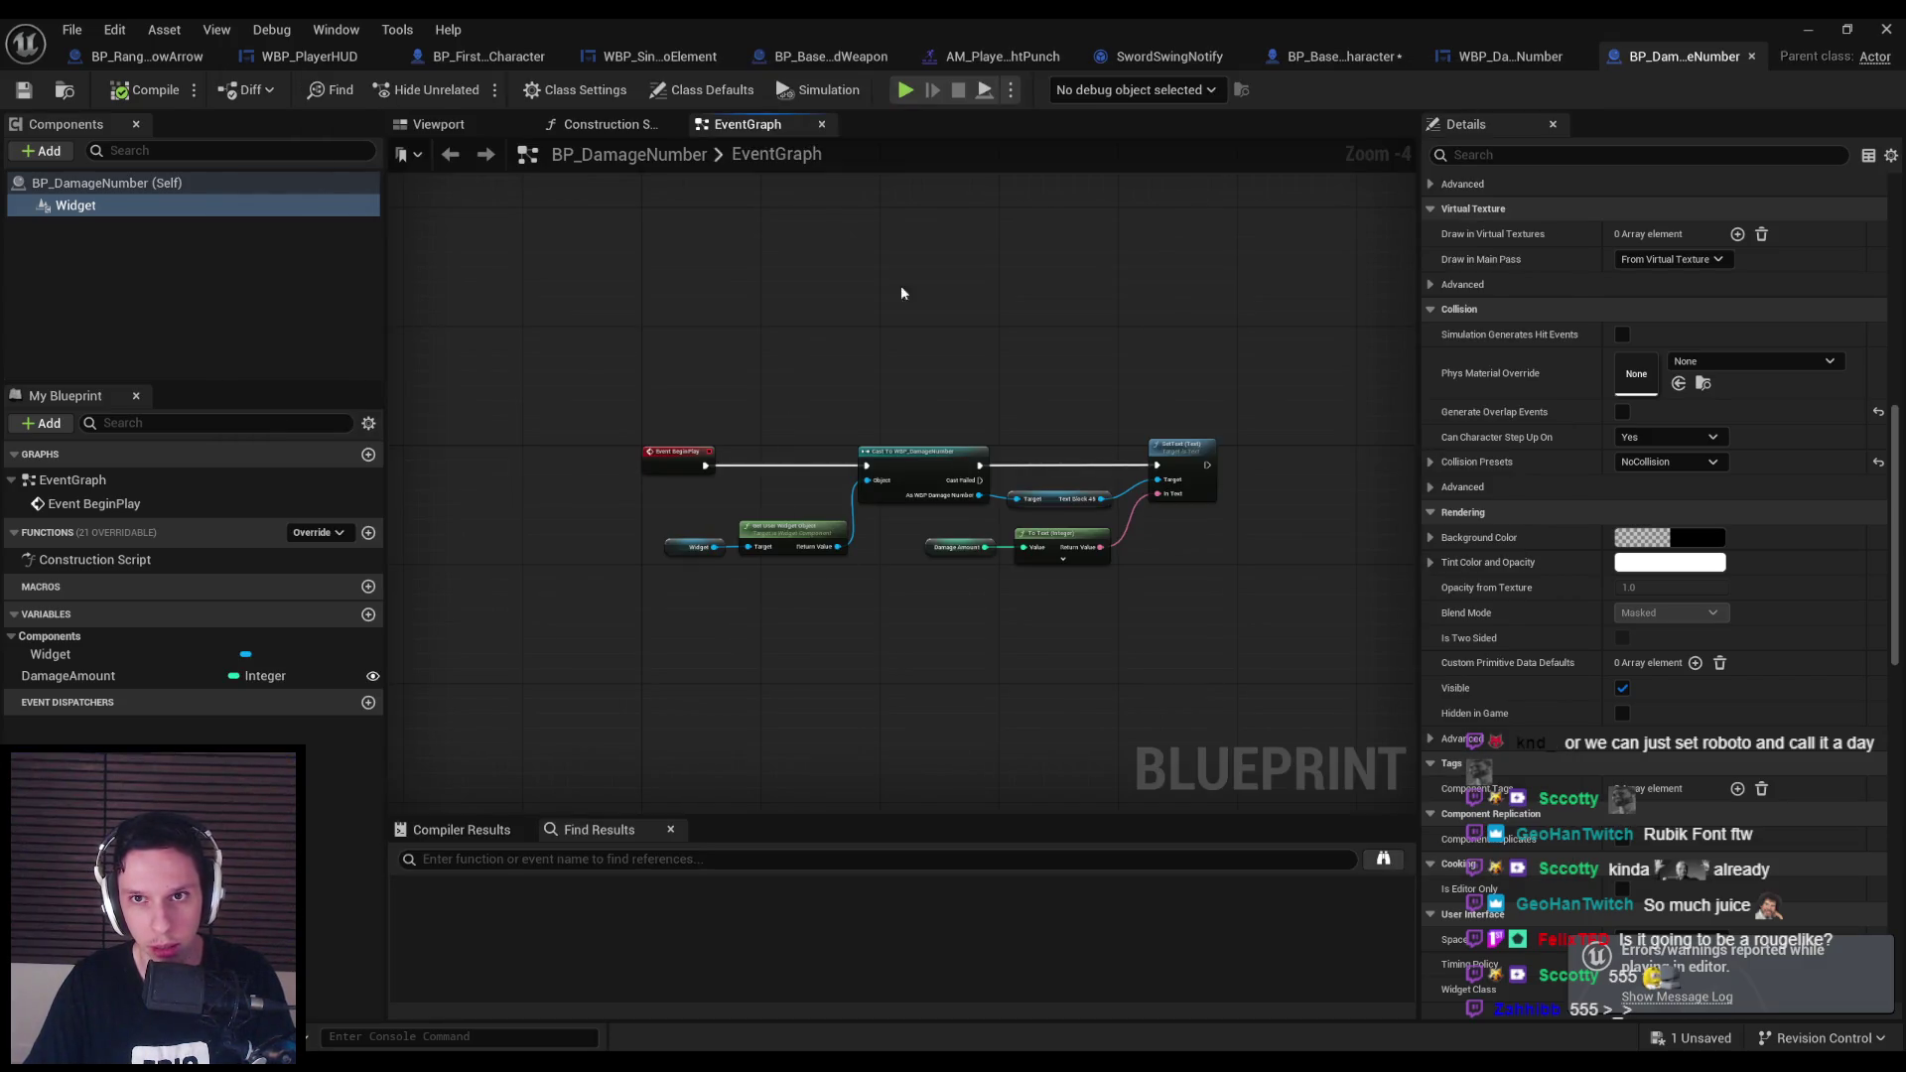
{"action": "left_click", "coordinate": [1005, 57]}
{"action": "left_click", "coordinate": [778, 59]}
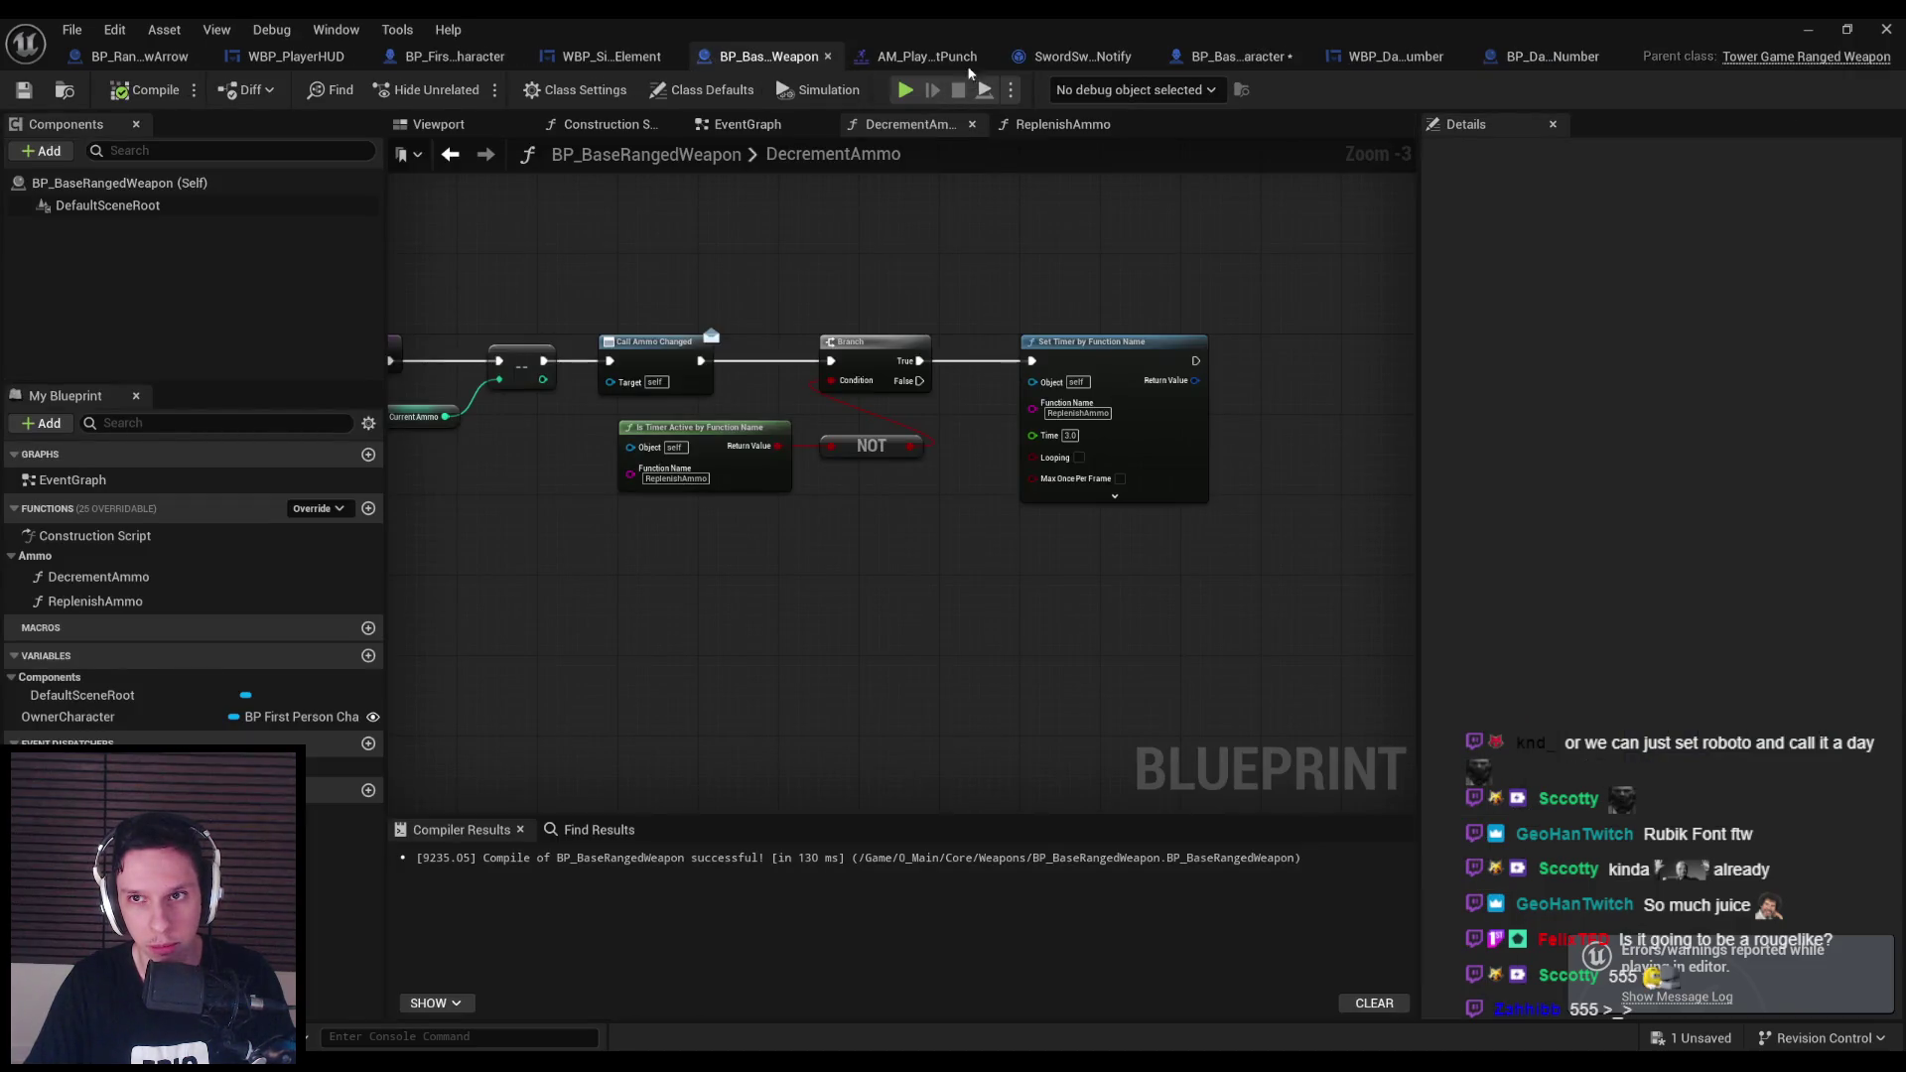
{"action": "left_click", "coordinate": [438, 59]}
{"action": "scroll", "coordinate": [689, 486], "scroll_direction": "down", "scroll_amount": 2}
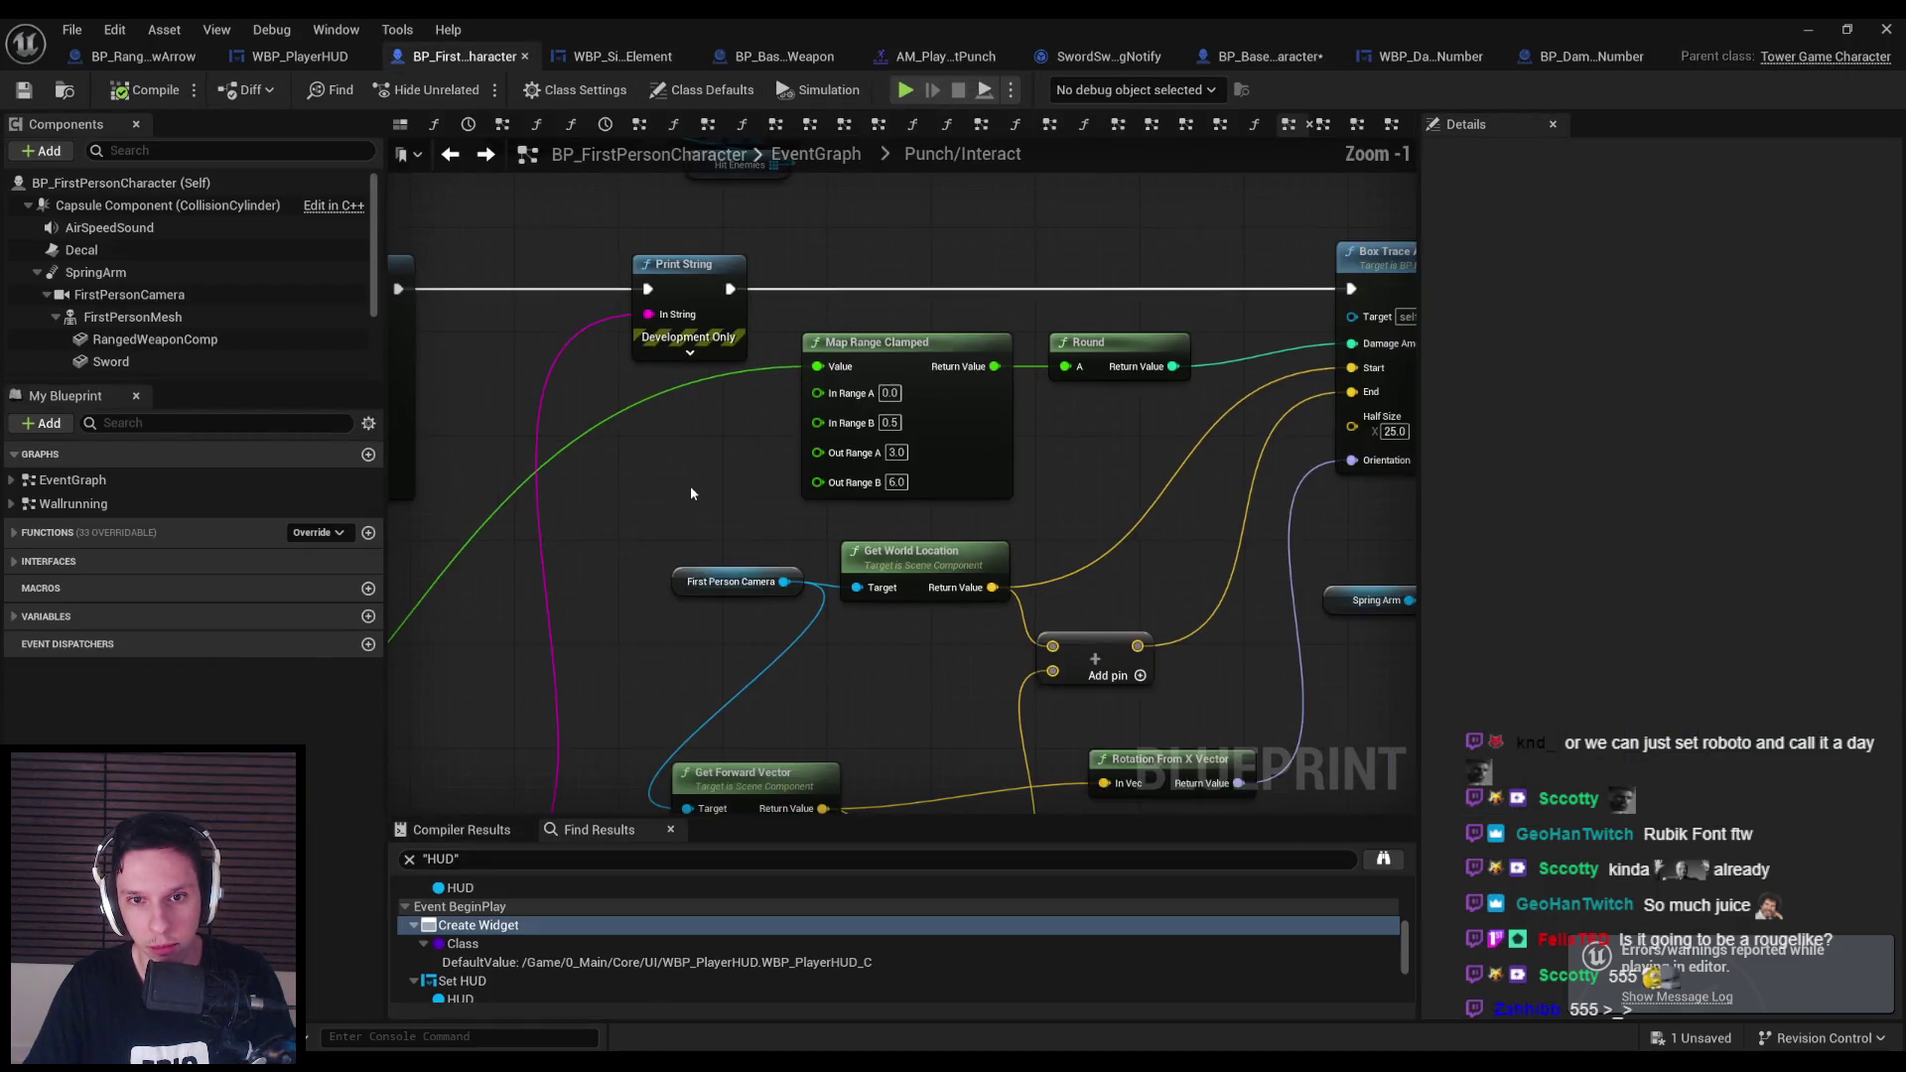
{"action": "scroll", "coordinate": [858, 427], "scroll_direction": "up", "scroll_amount": 2}
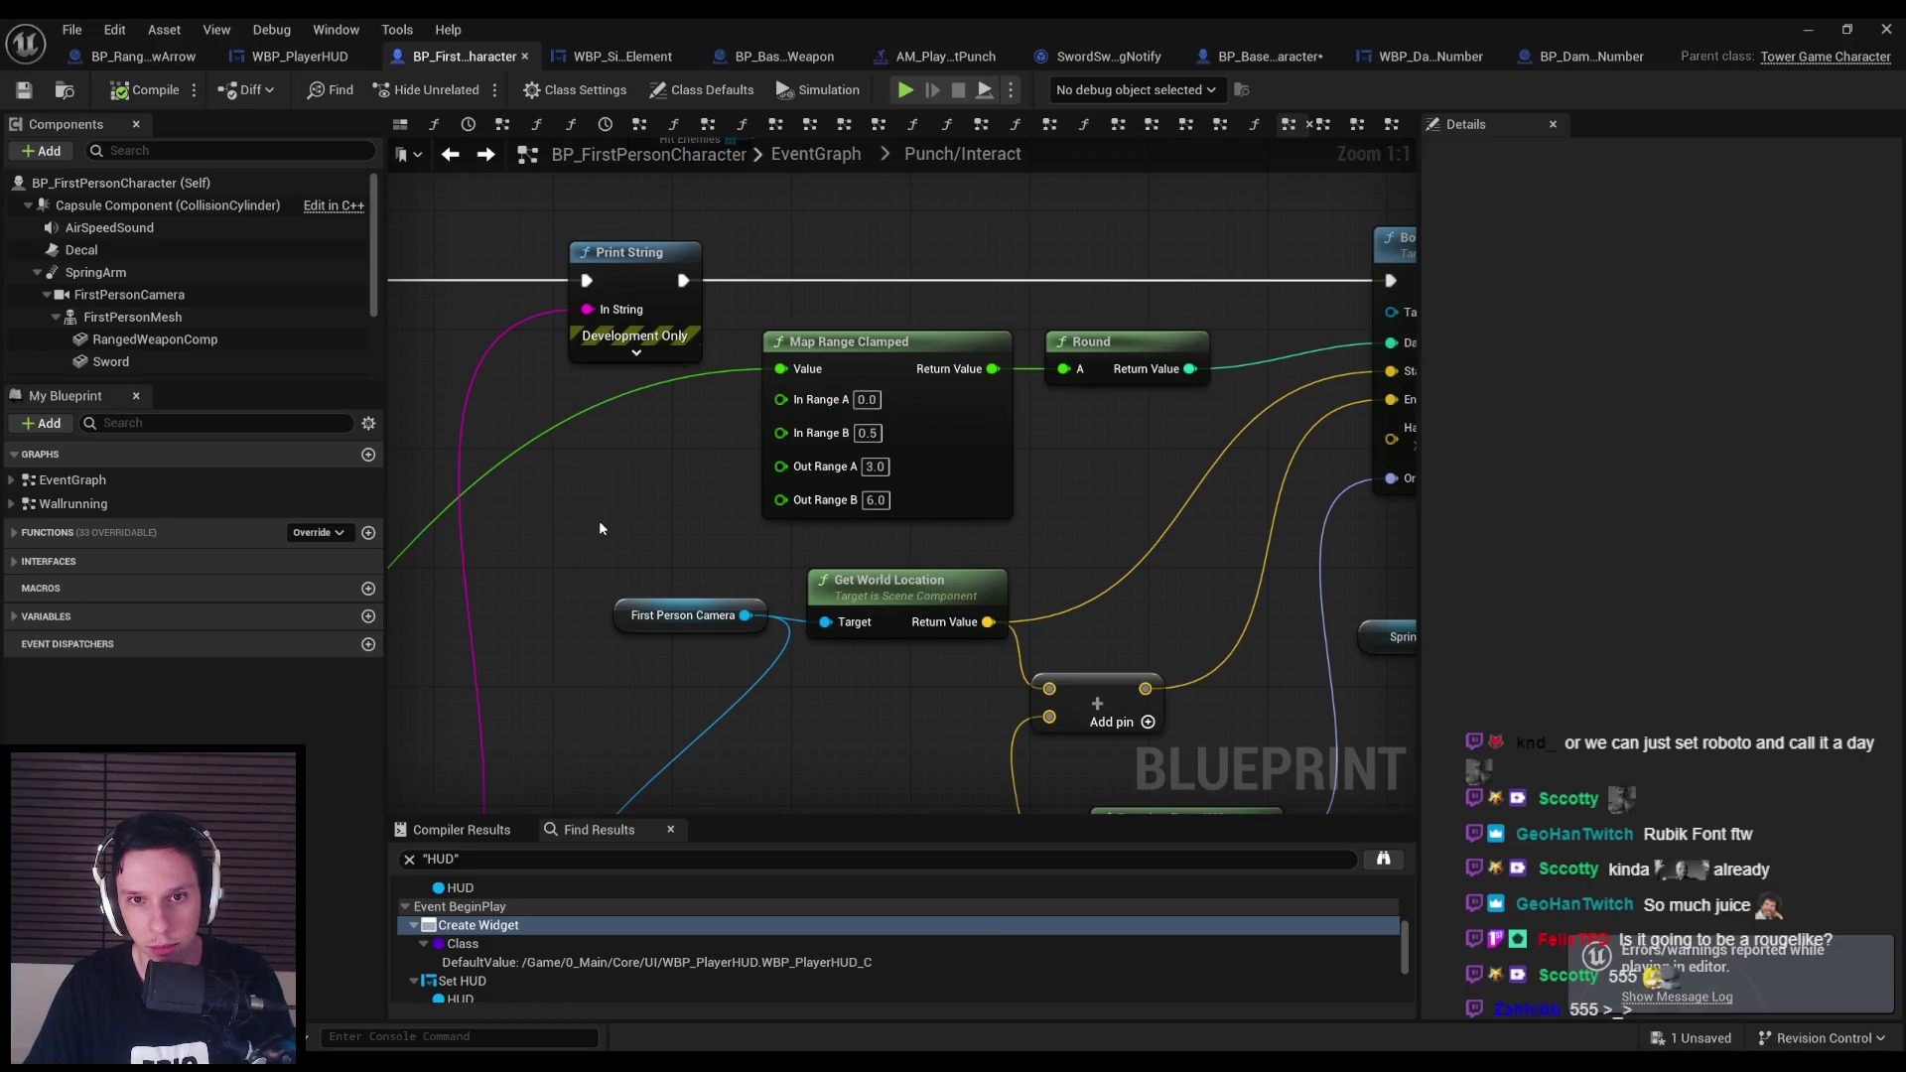
Set Map Range Clamped In Range A to 0.1, save the blueprint, and start a play test.
{"action": "left_click", "coordinate": [869, 399]}
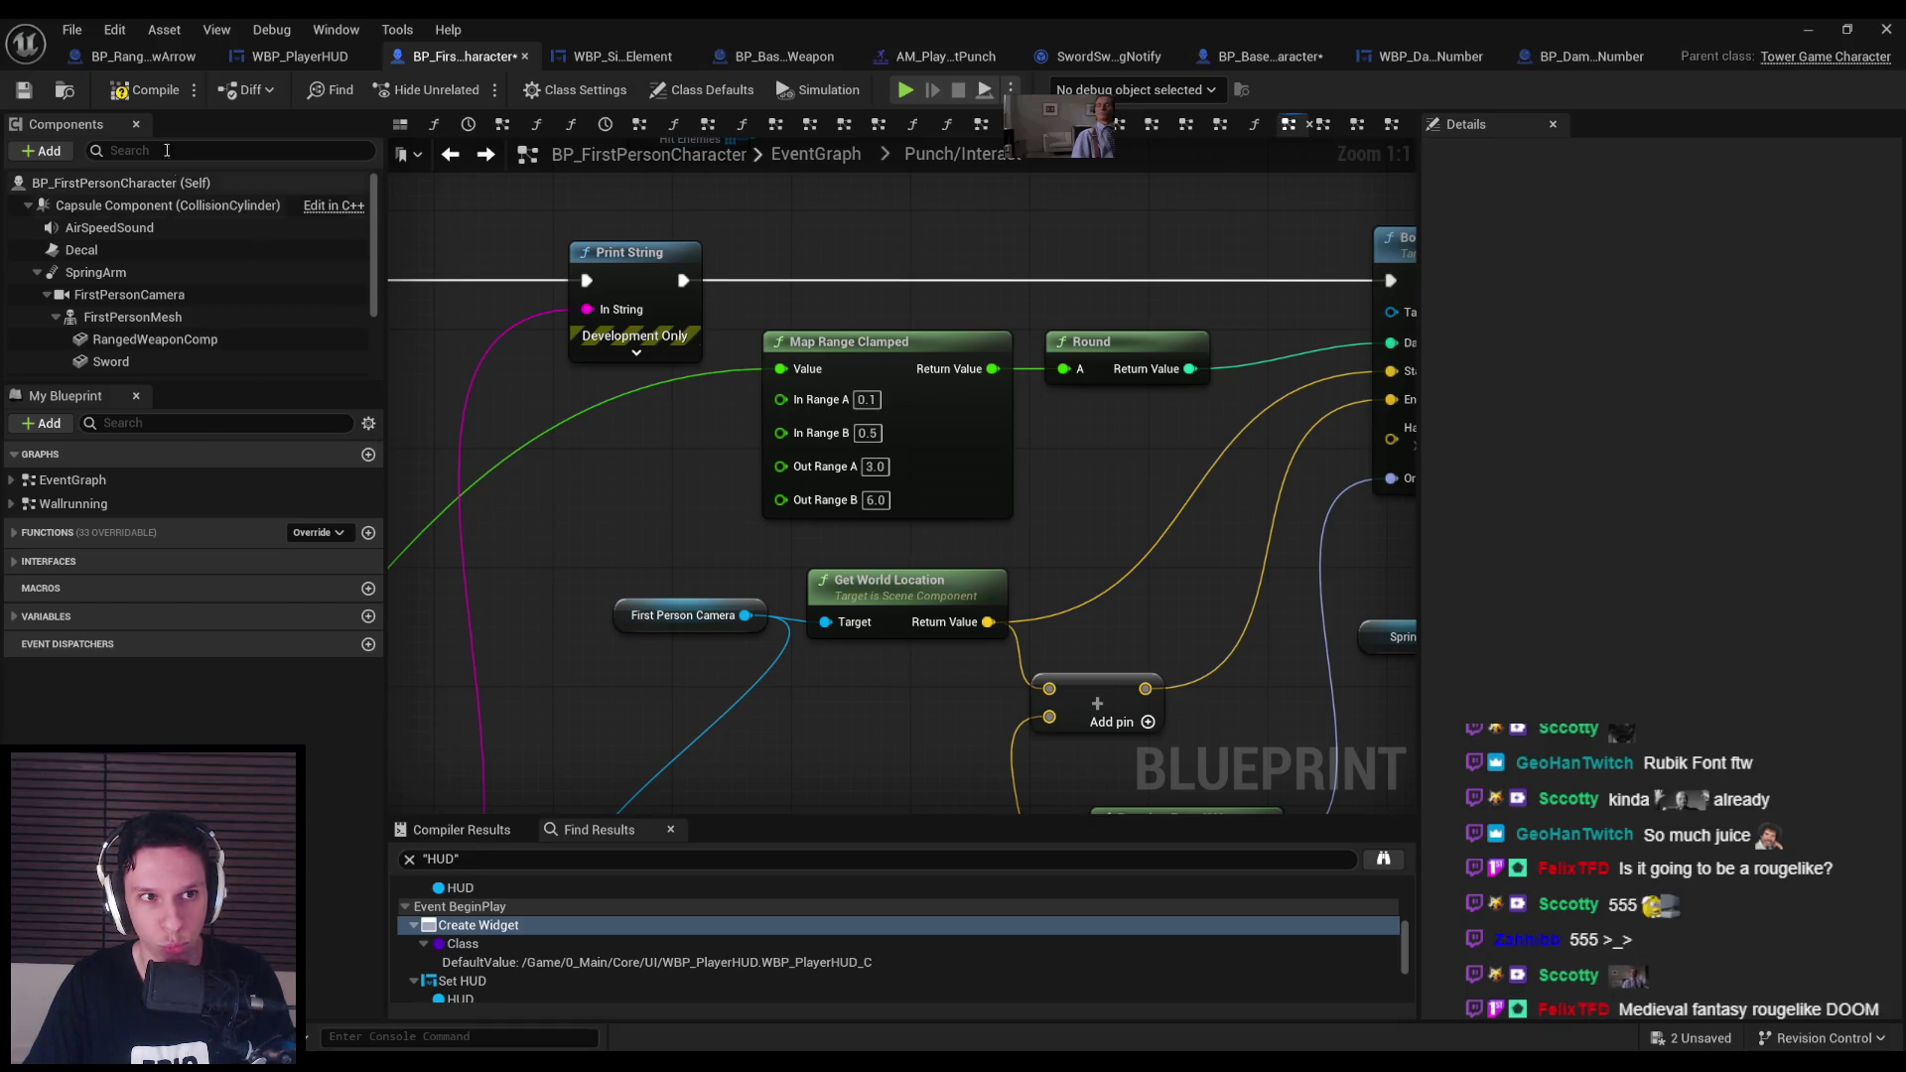
{"action": "left_click", "coordinate": [17, 93]}
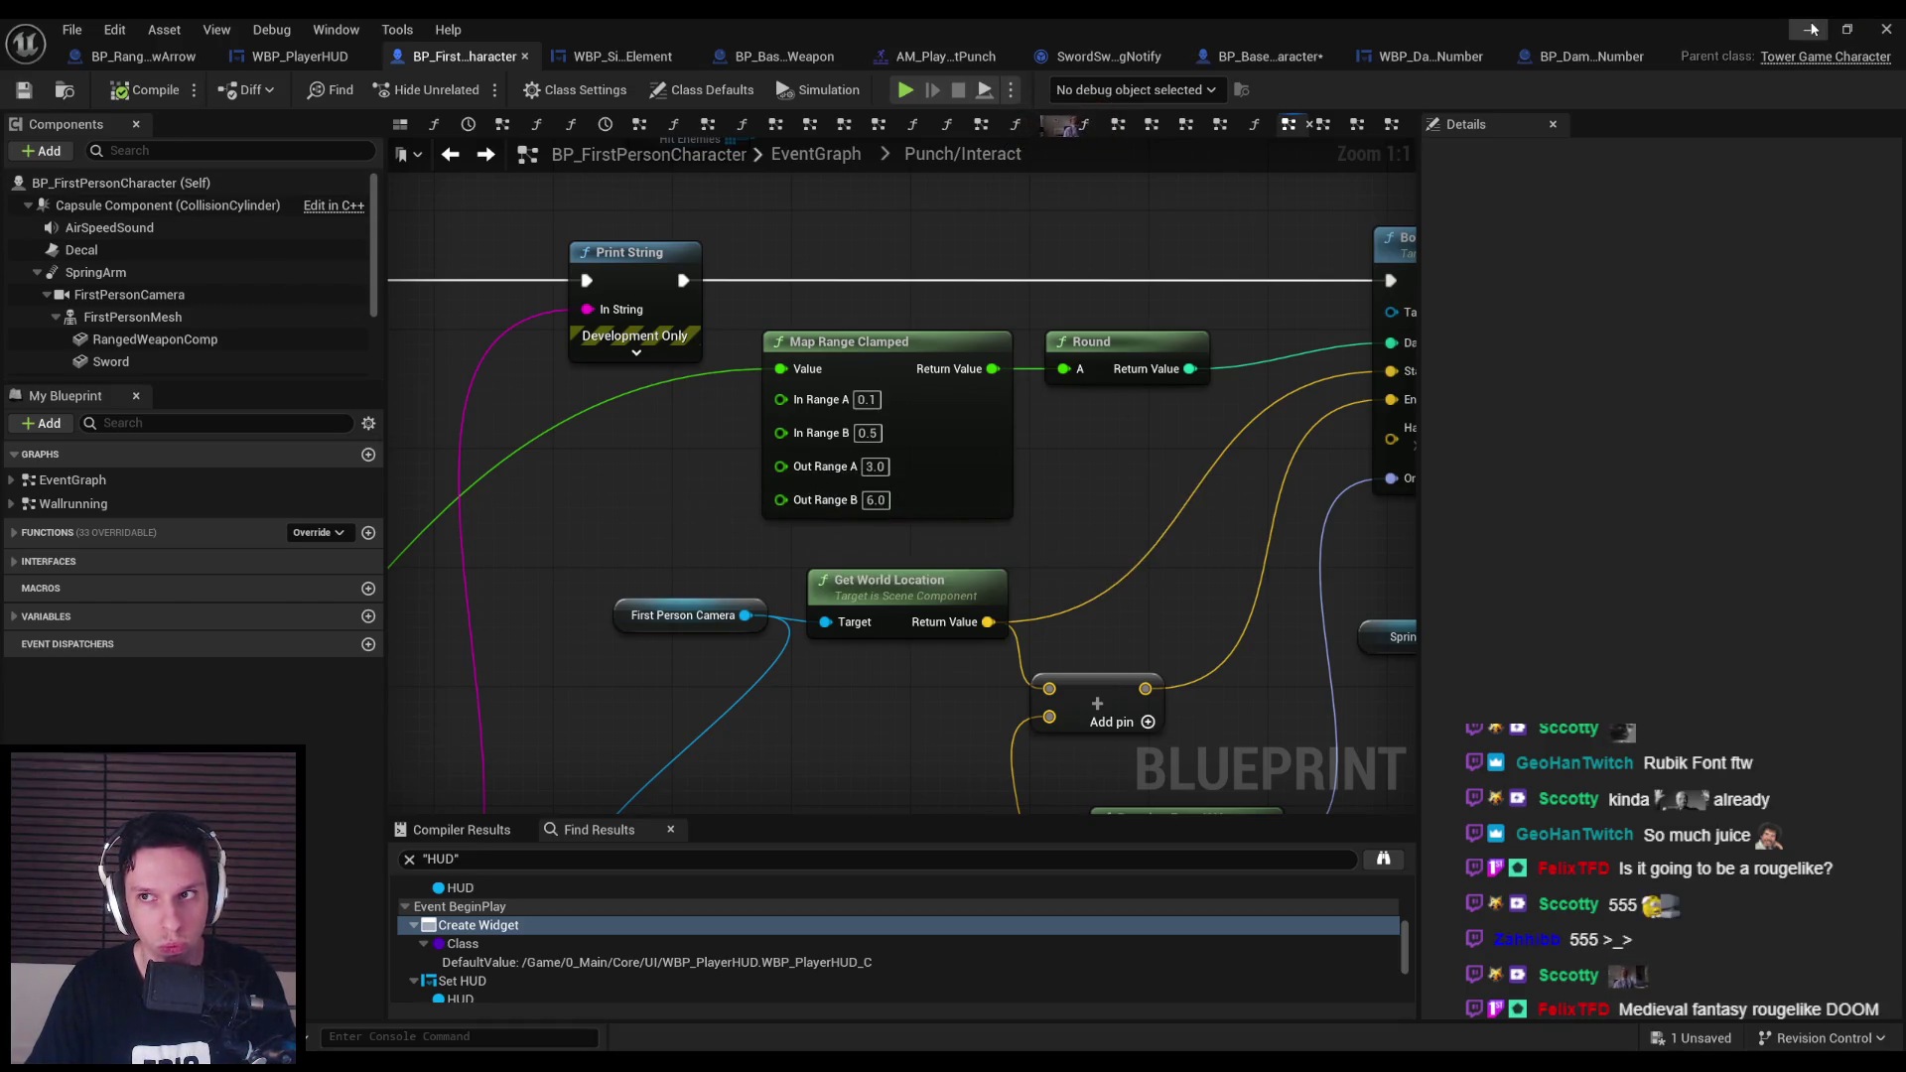
{"action": "left_click", "coordinate": [1810, 29]}
{"action": "key", "text": "alt+p"}
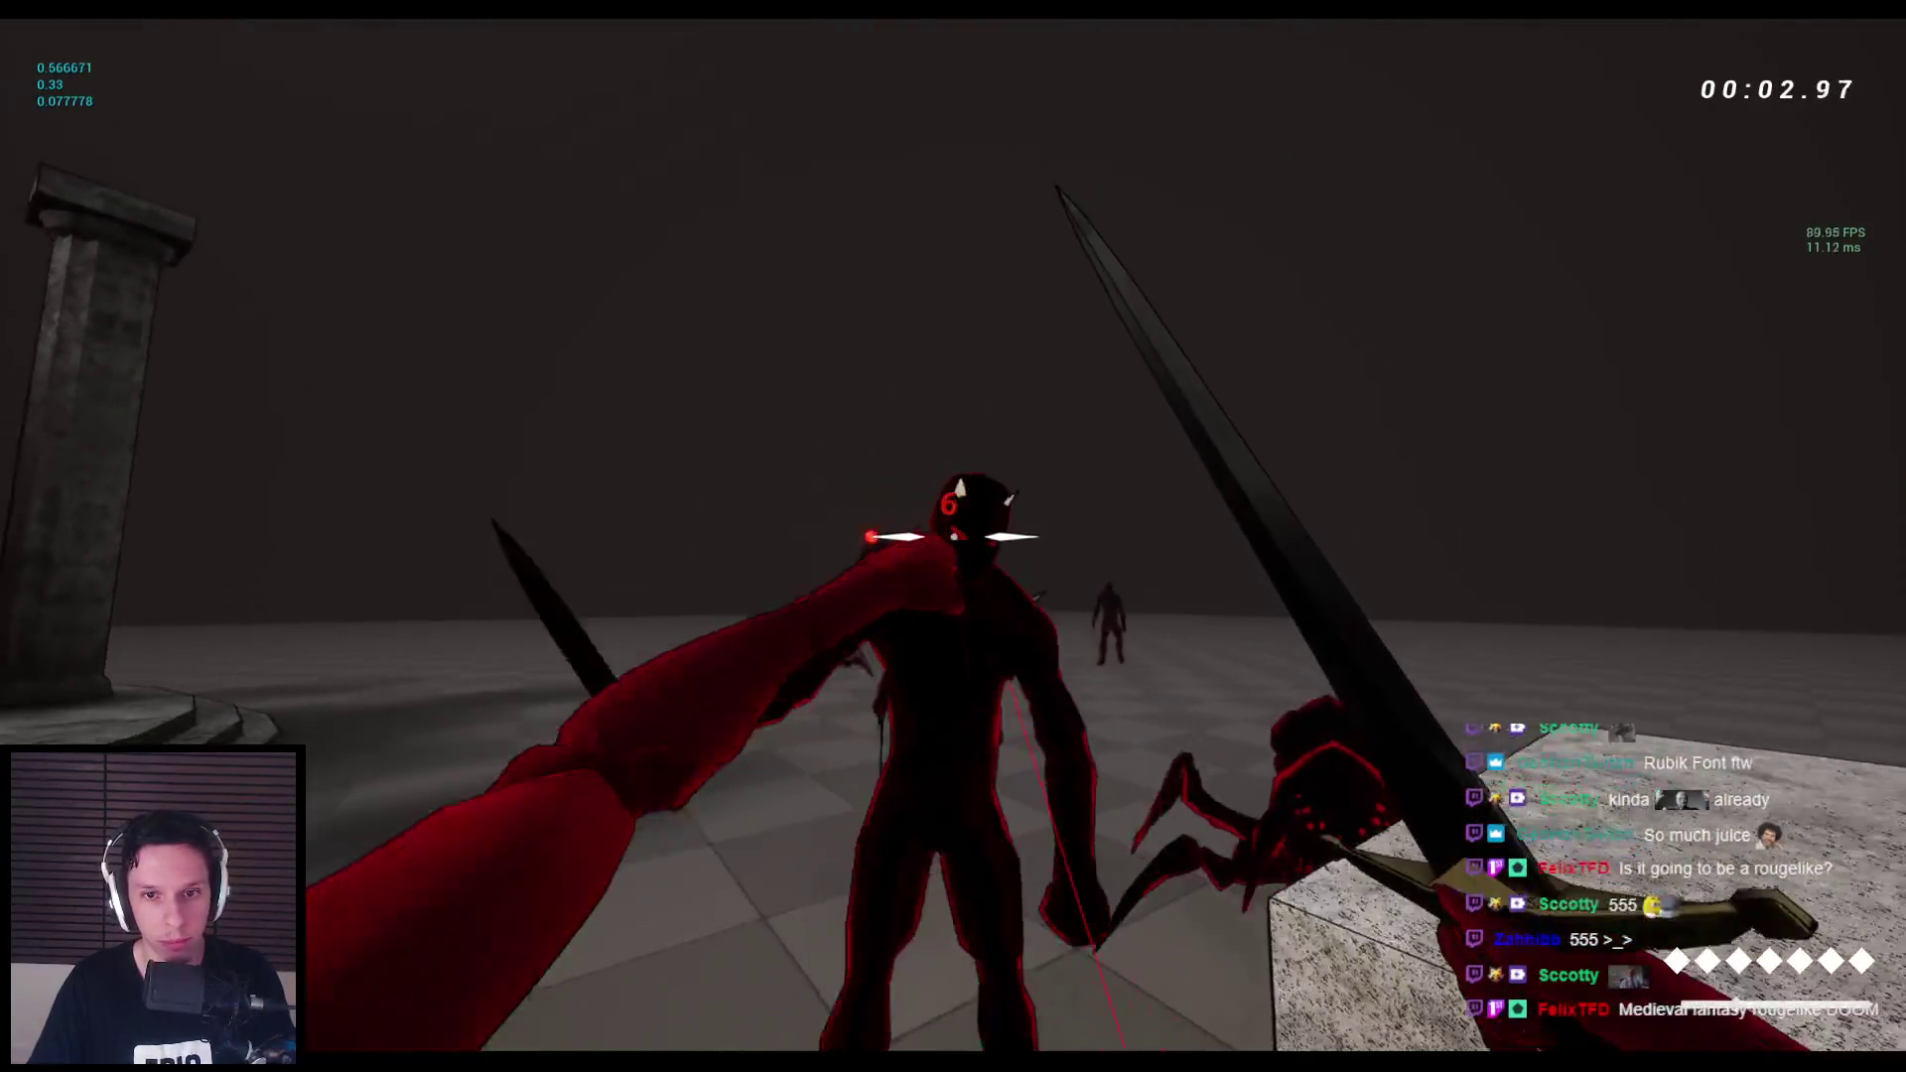
Fire arrows at enemies and spiders, then fight and kill an enemy with sword and left-hand attacks.
{"action": "key", "text": "2"}
{"action": "left_click", "coordinate": [953, 536]}
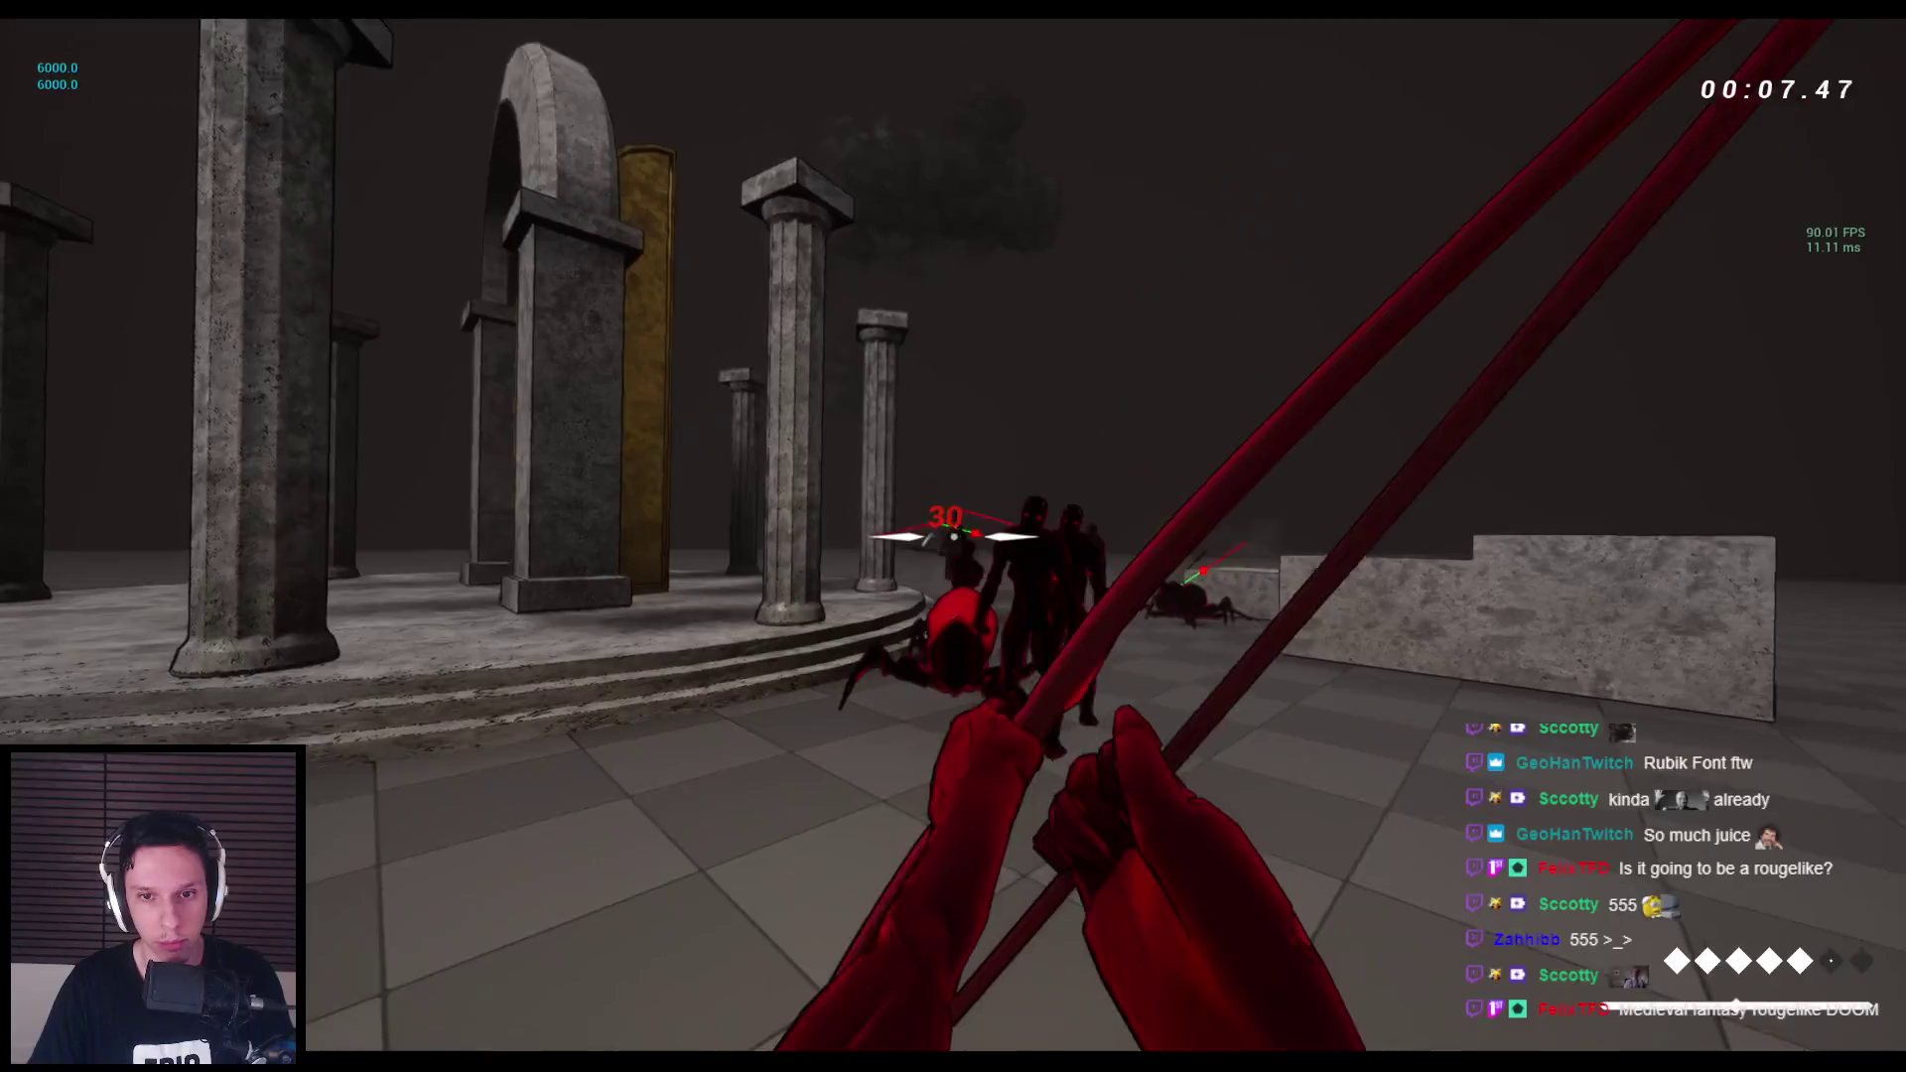
{"action": "left_click", "coordinate": [953, 536]}
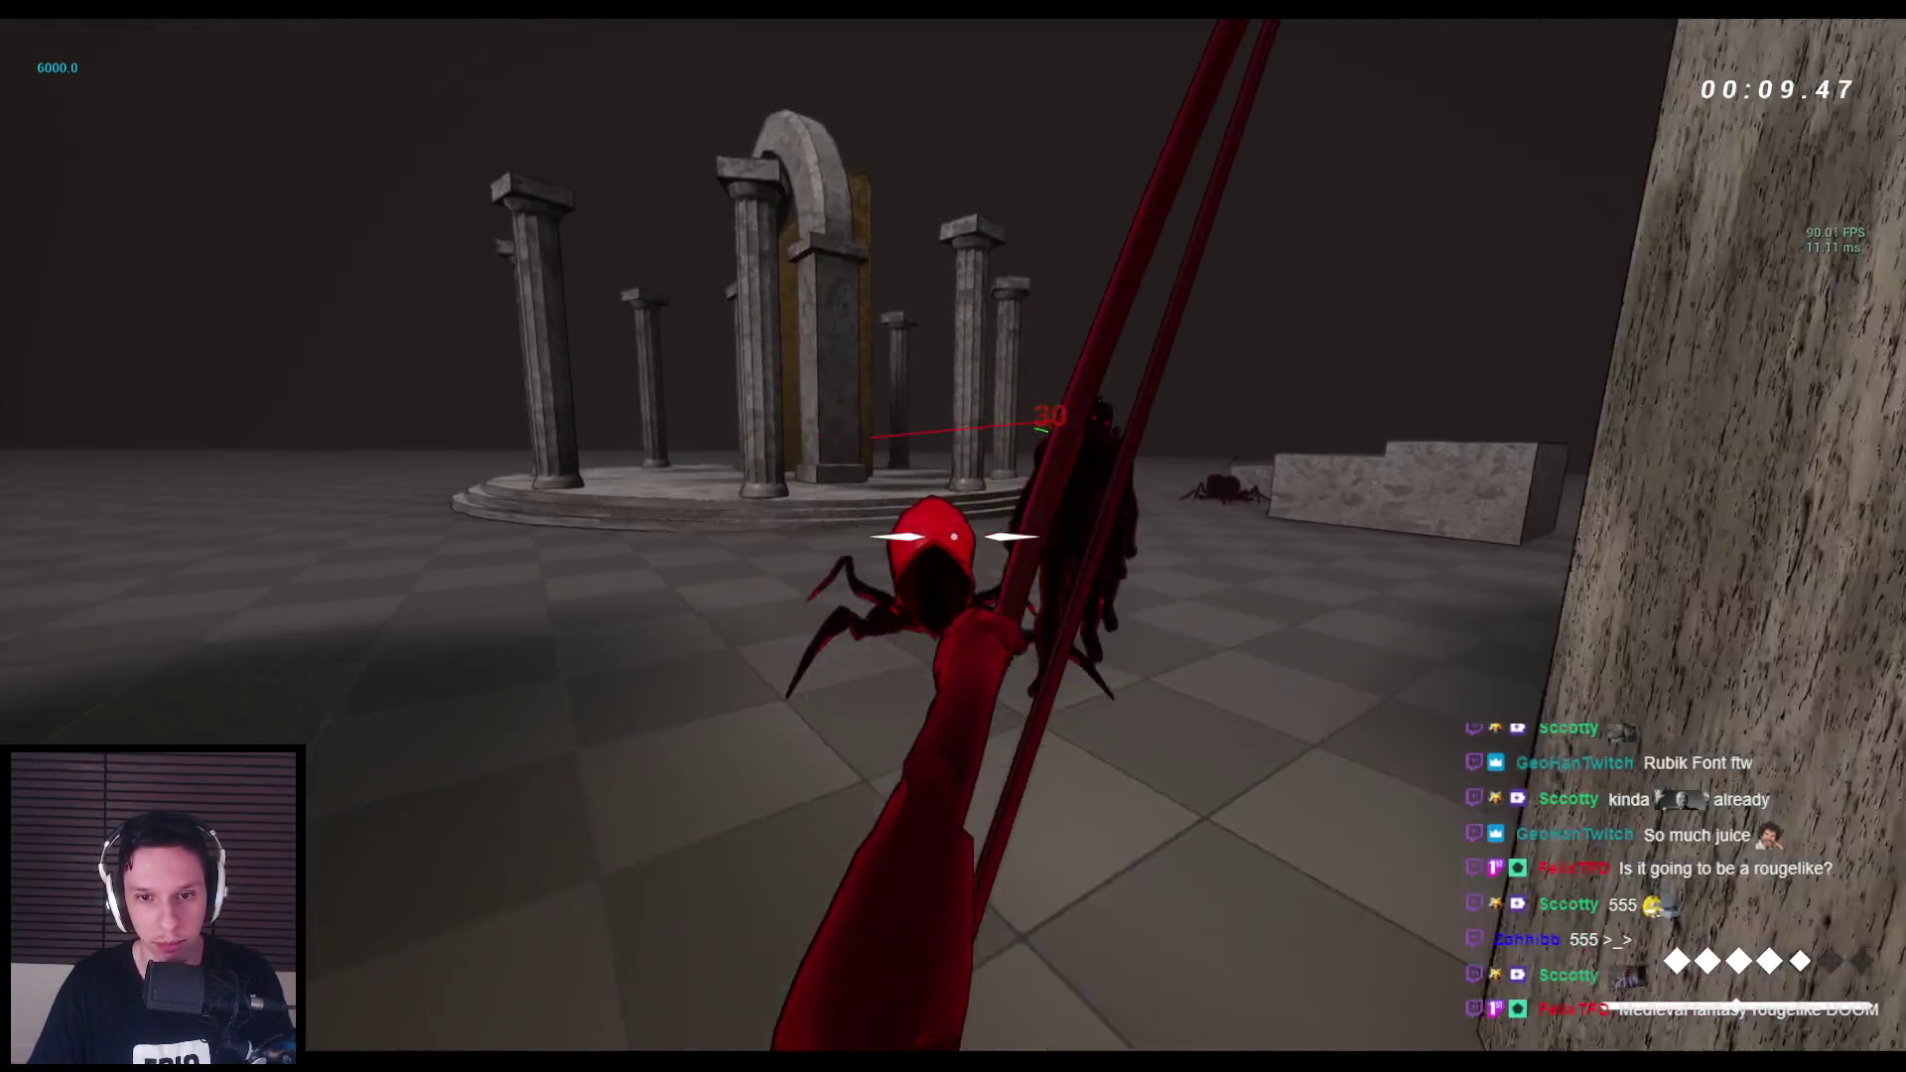
{"action": "left_click", "coordinate": [953, 536]}
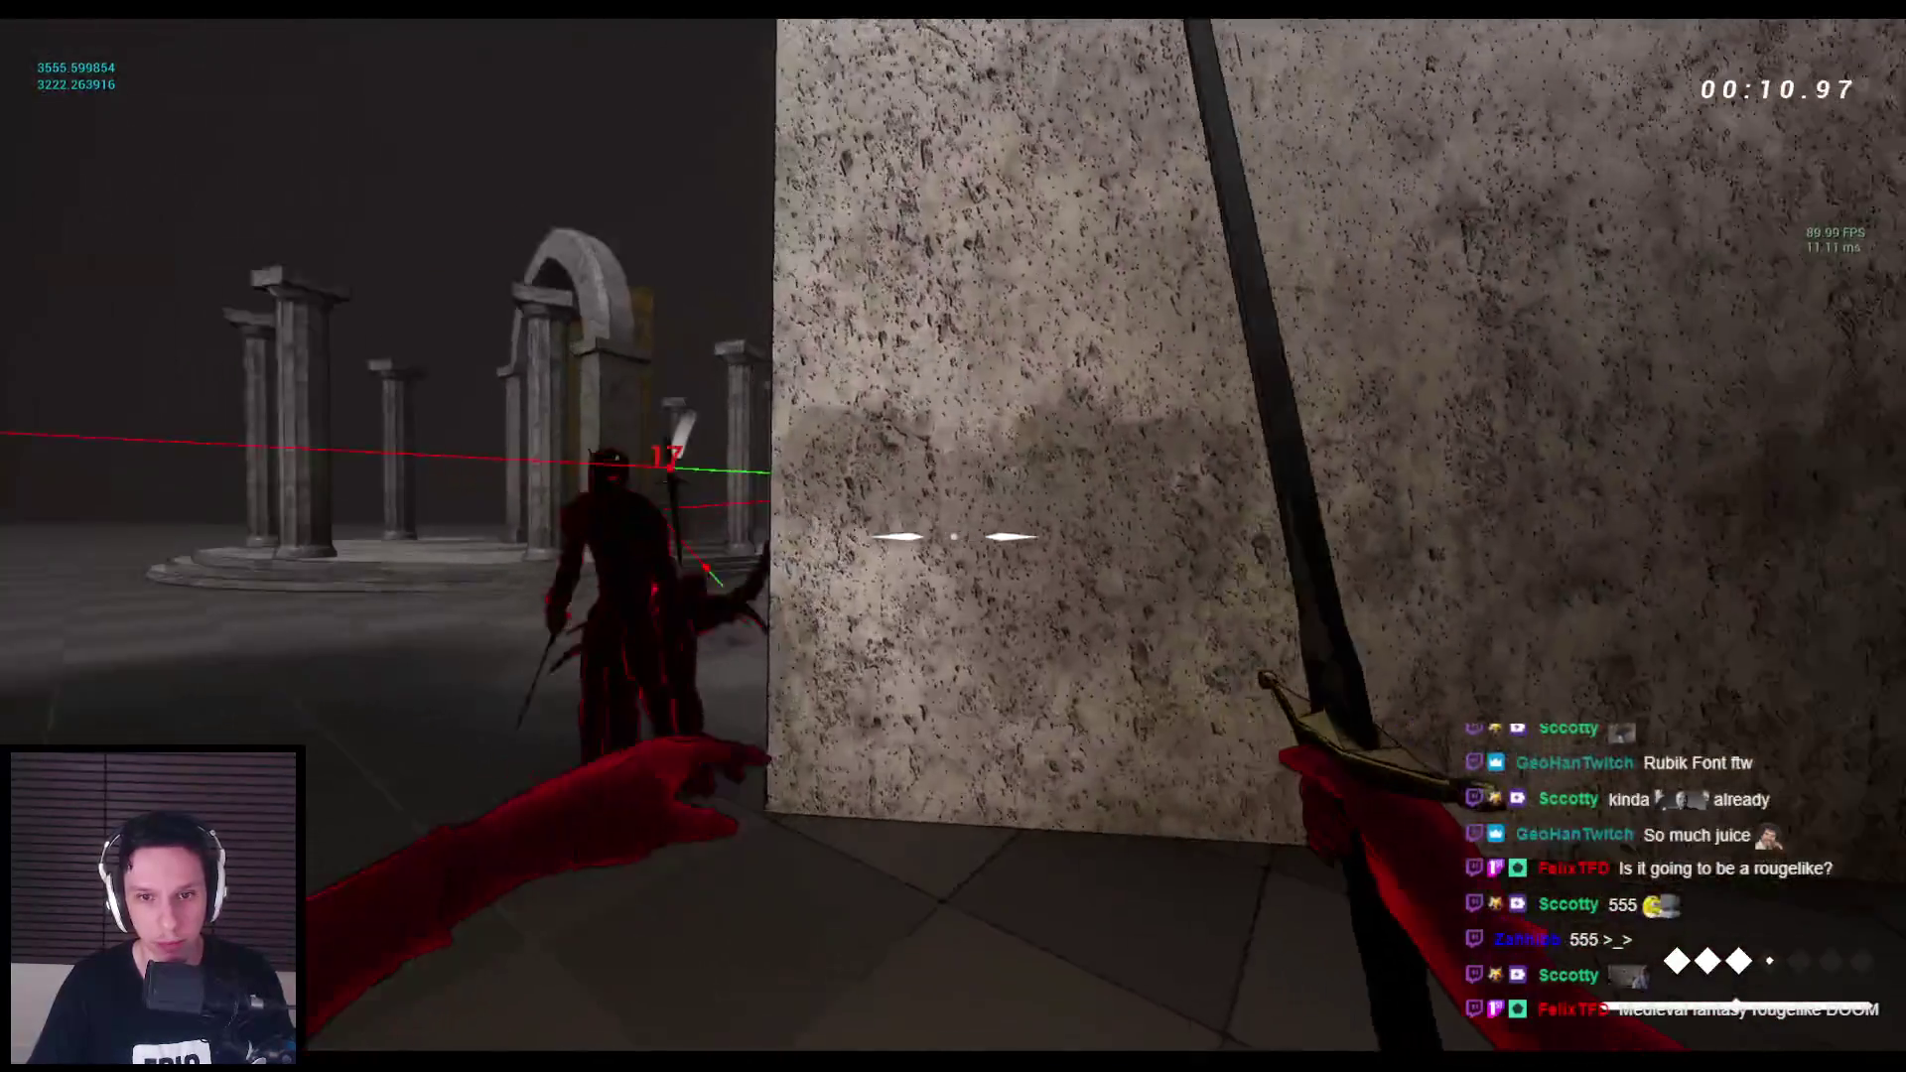
{"action": "left_click", "coordinate": [953, 536]}
{"action": "left_click", "coordinate": [953, 536]}
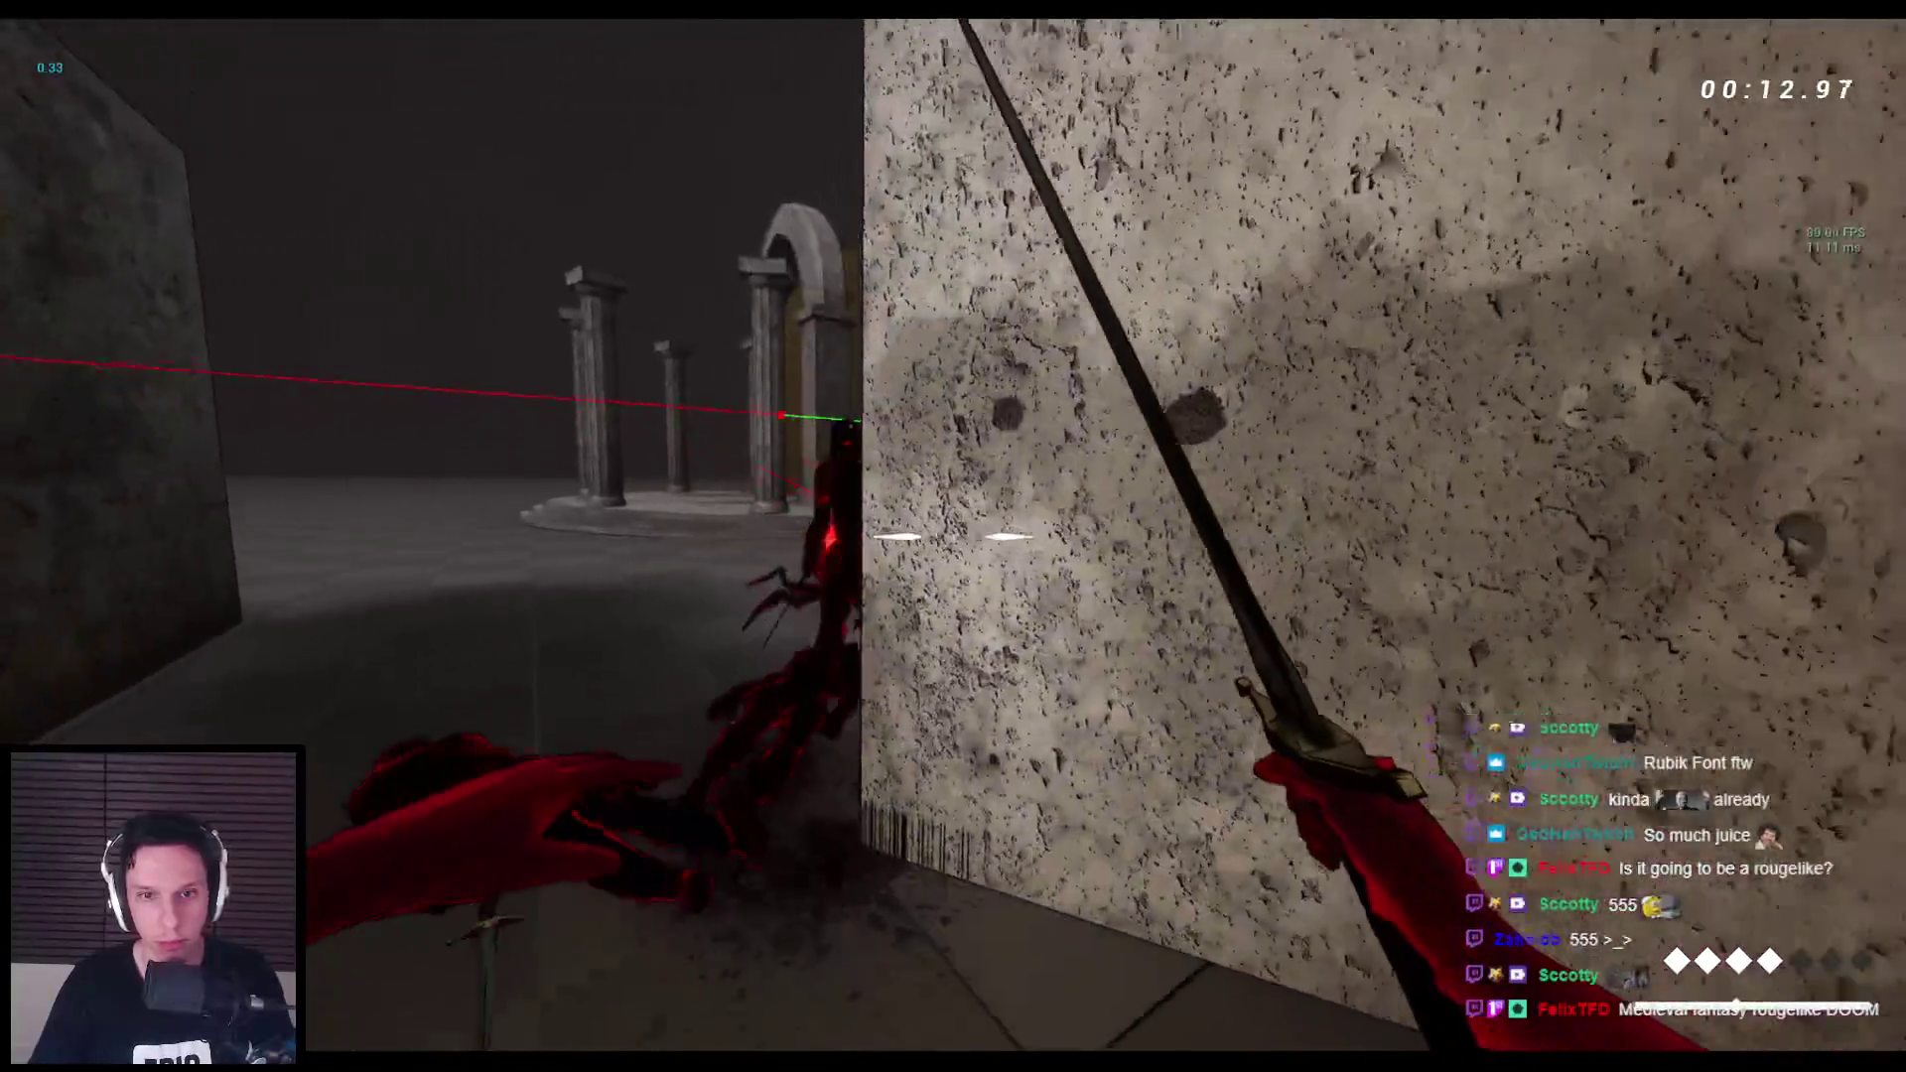
{"action": "key", "text": "w"}
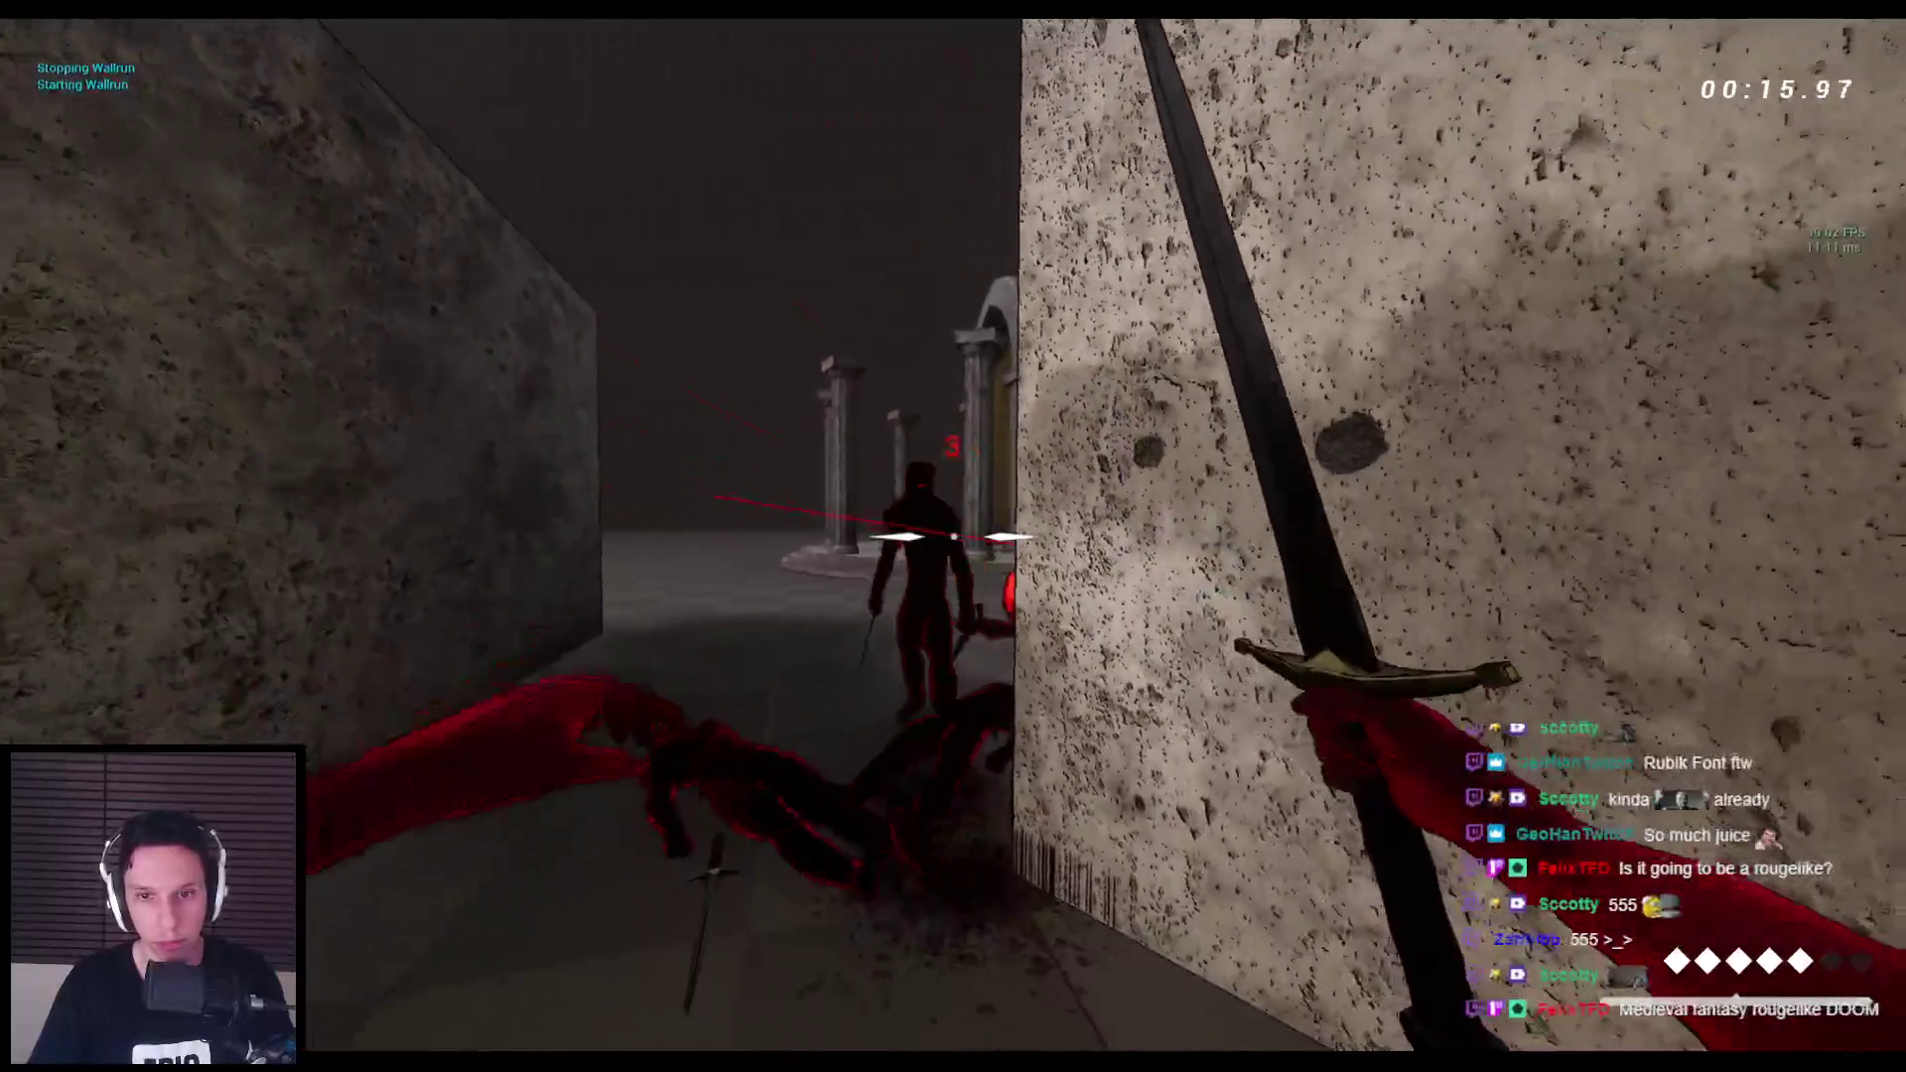
{"action": "left_click", "coordinate": [953, 536]}
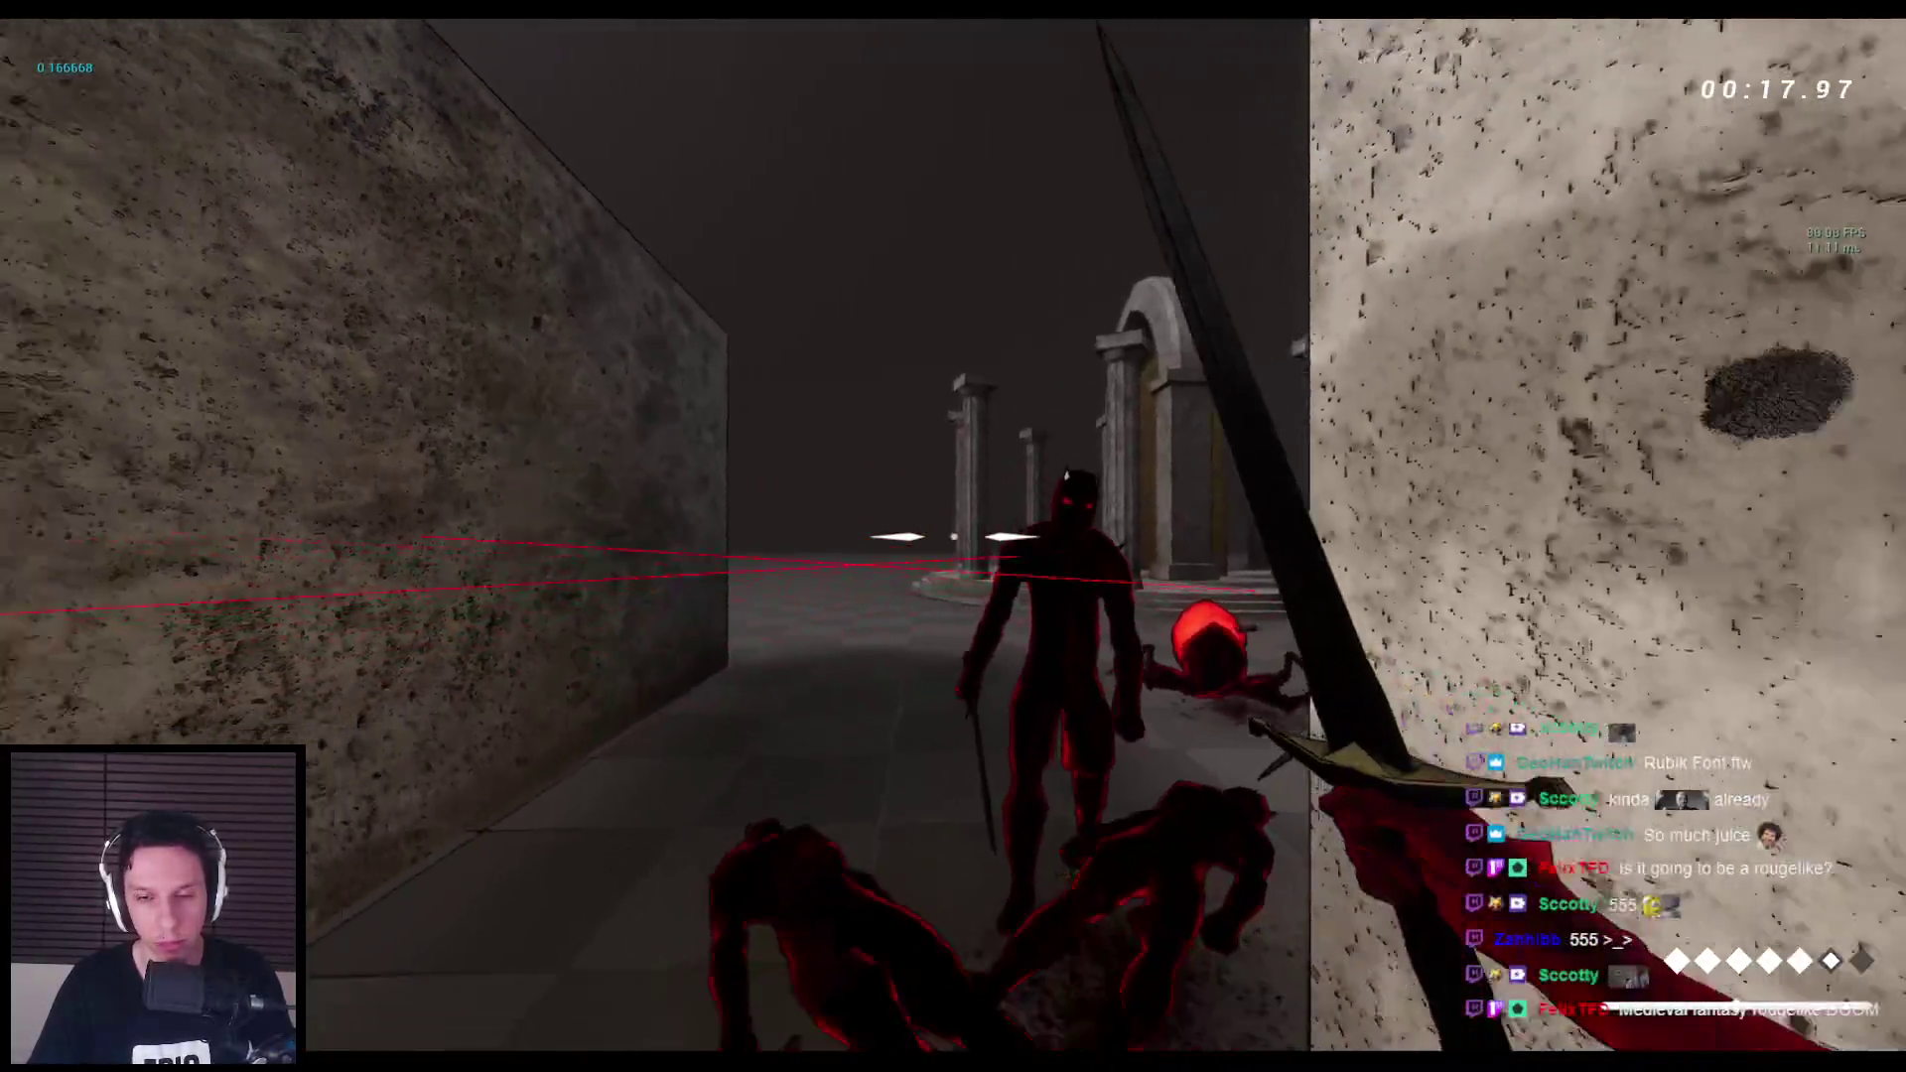
{"action": "right_click", "coordinate": [954, 537]}
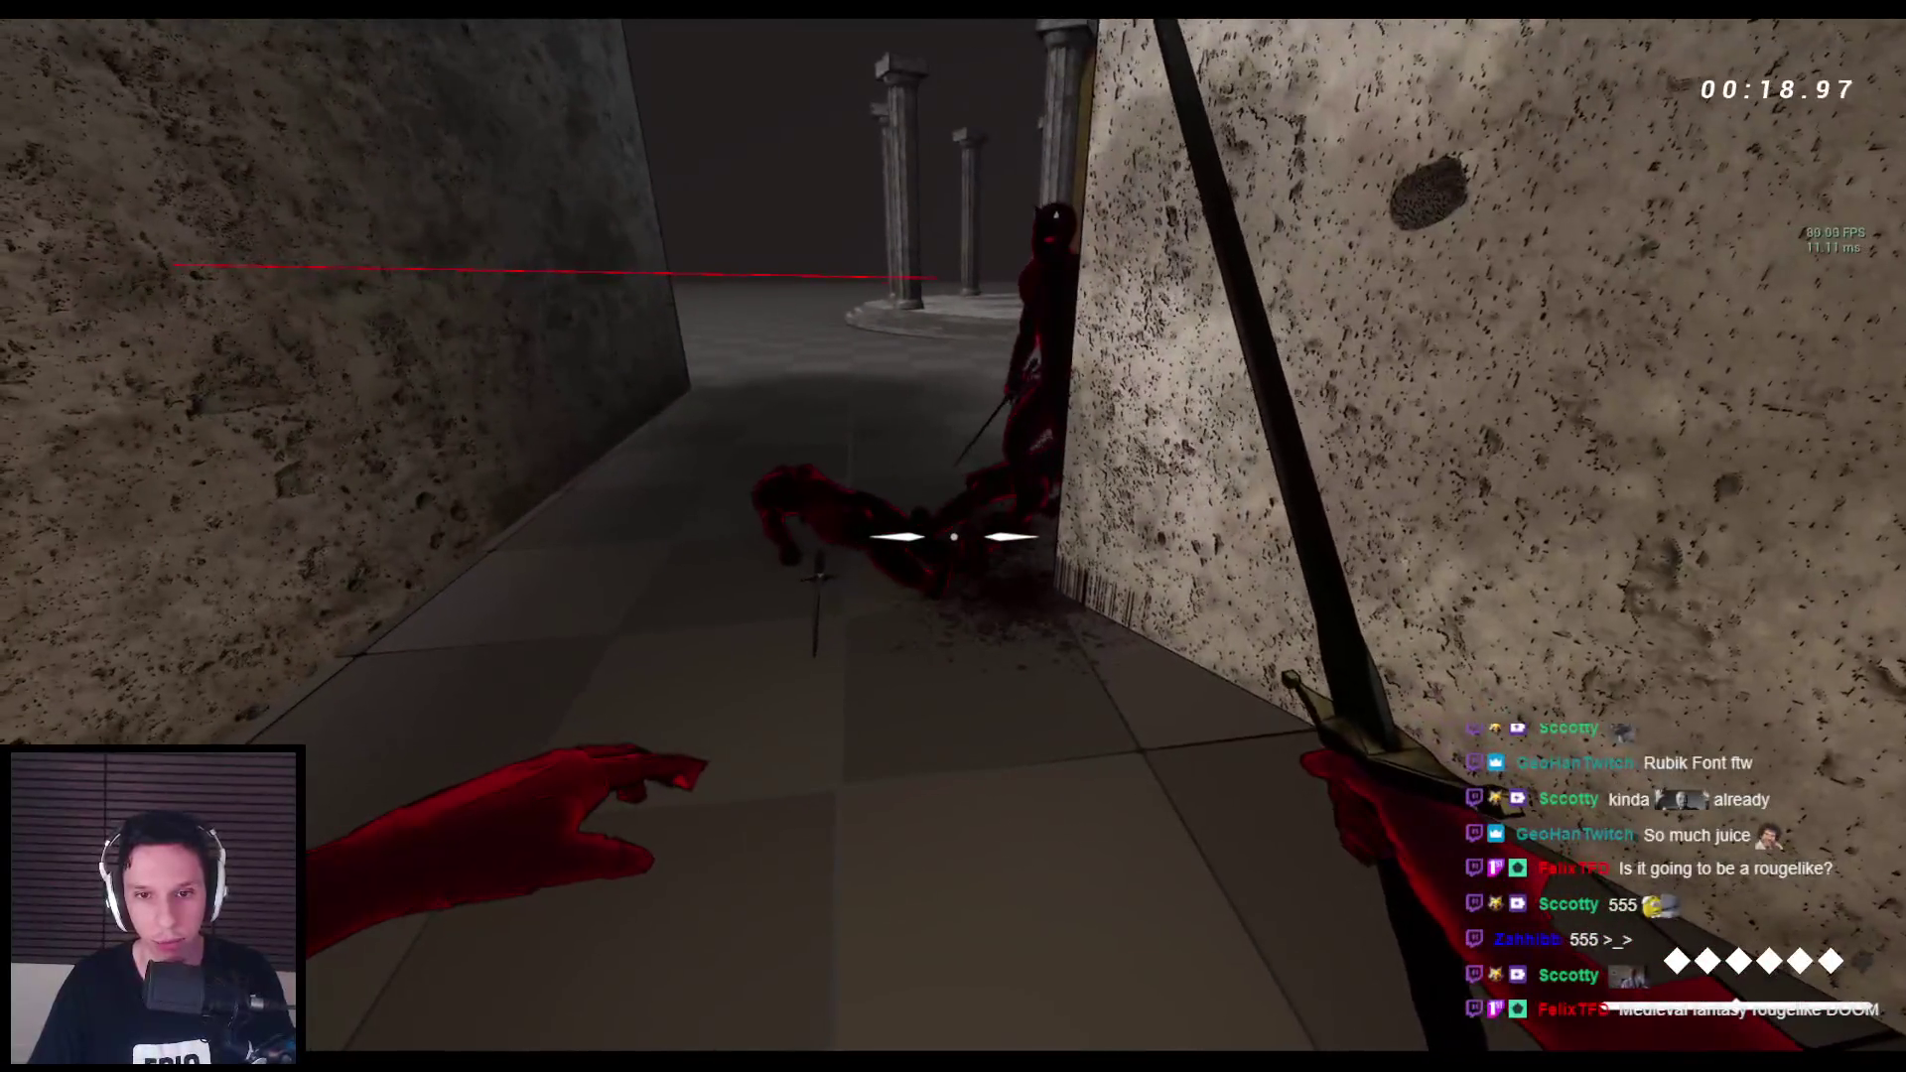
{"action": "left_click", "coordinate": [953, 536]}
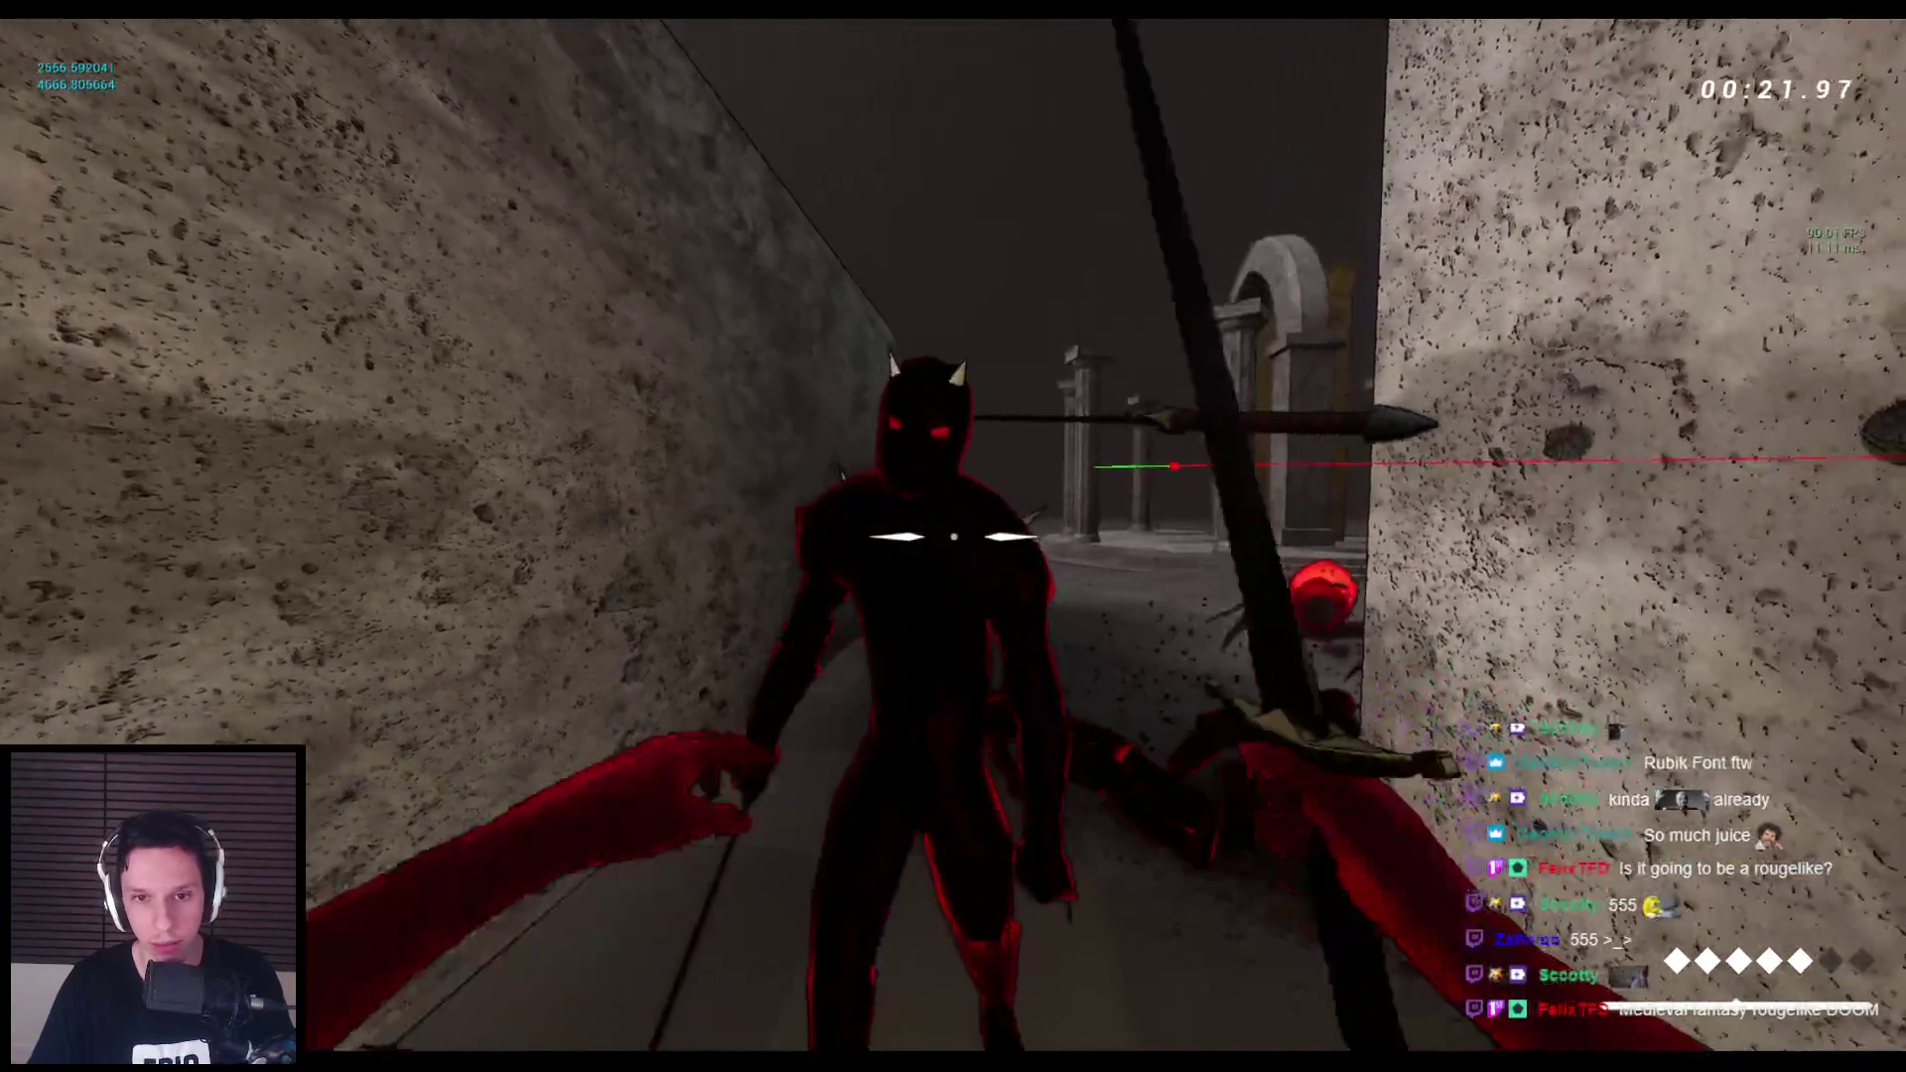
{"action": "left_click", "coordinate": [953, 536]}
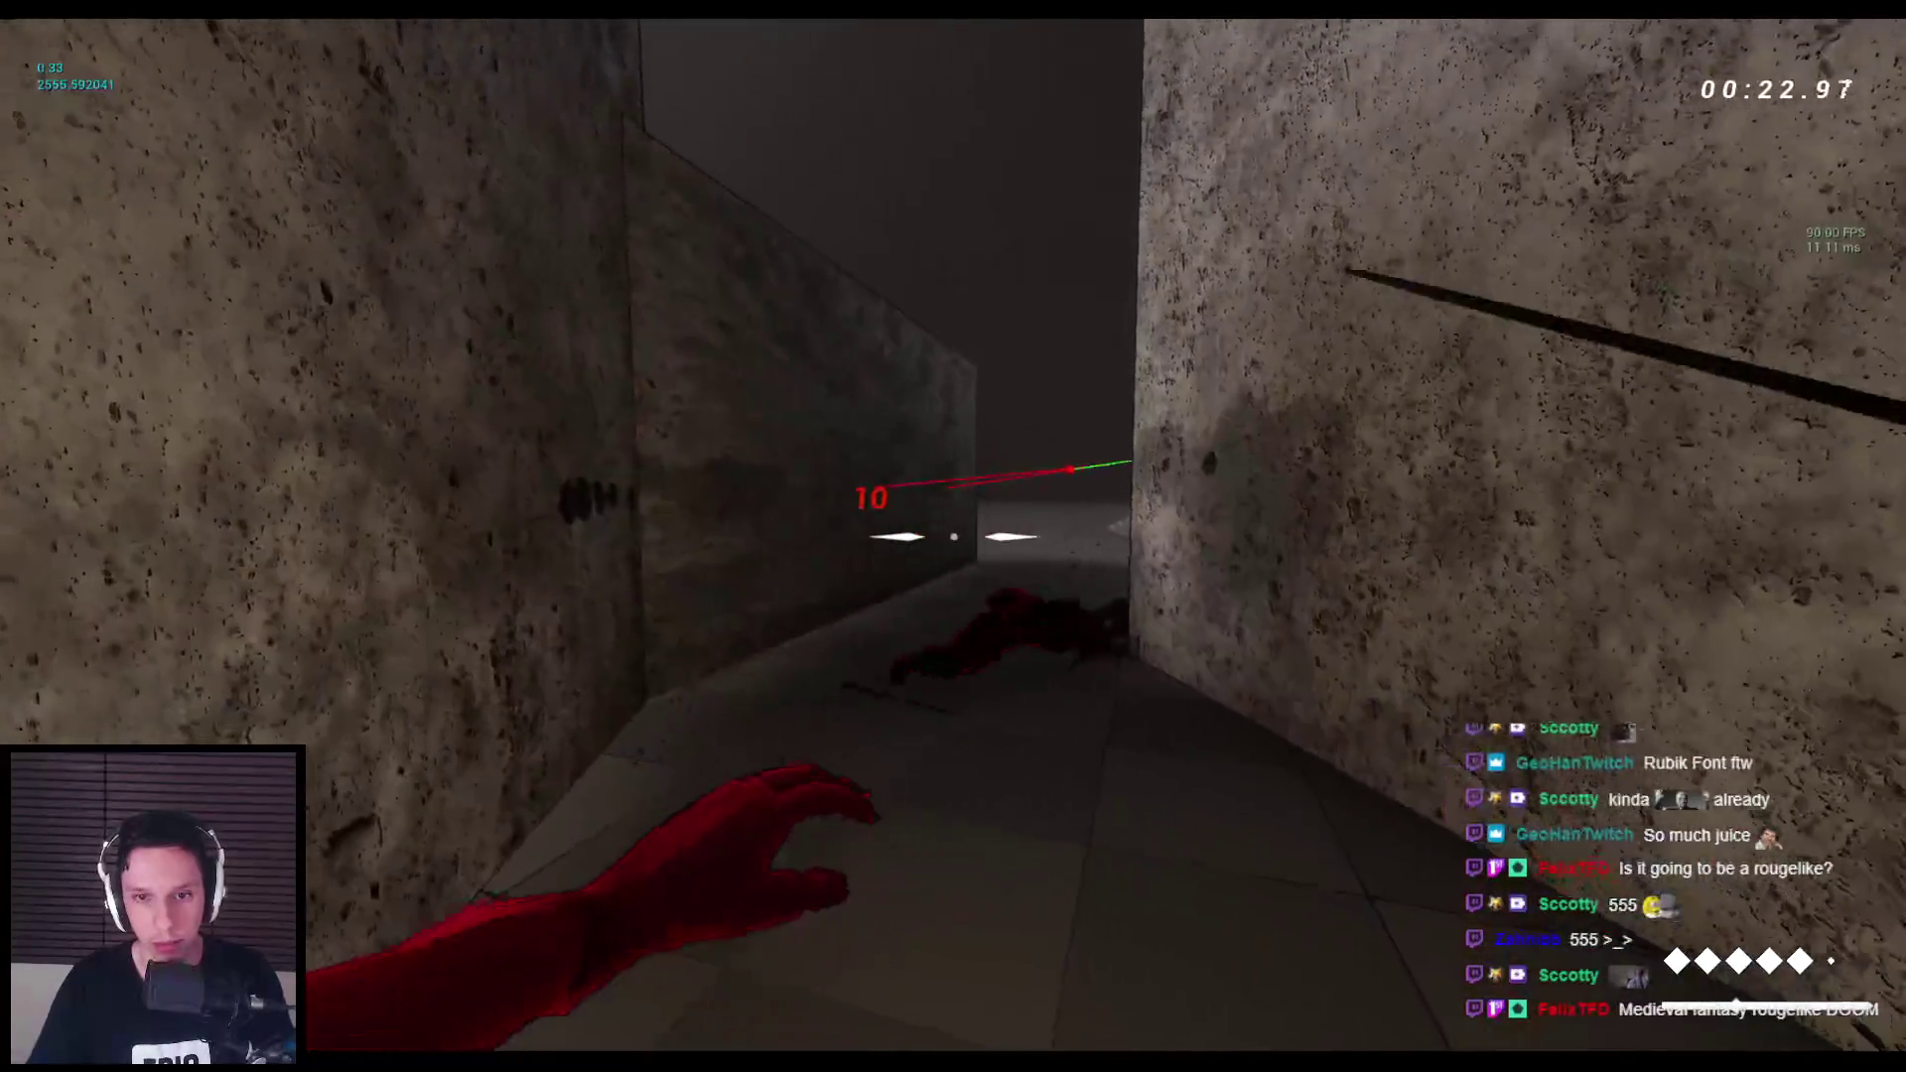
Jump into wall runs, climb the temple steps, and turn toward the stone wall.
{"action": "key", "text": "space"}
{"action": "left_click", "coordinate": [953, 536]}
{"action": "key", "text": "space"}
{"action": "key", "text": "space"}
{"action": "key", "text": "space"}
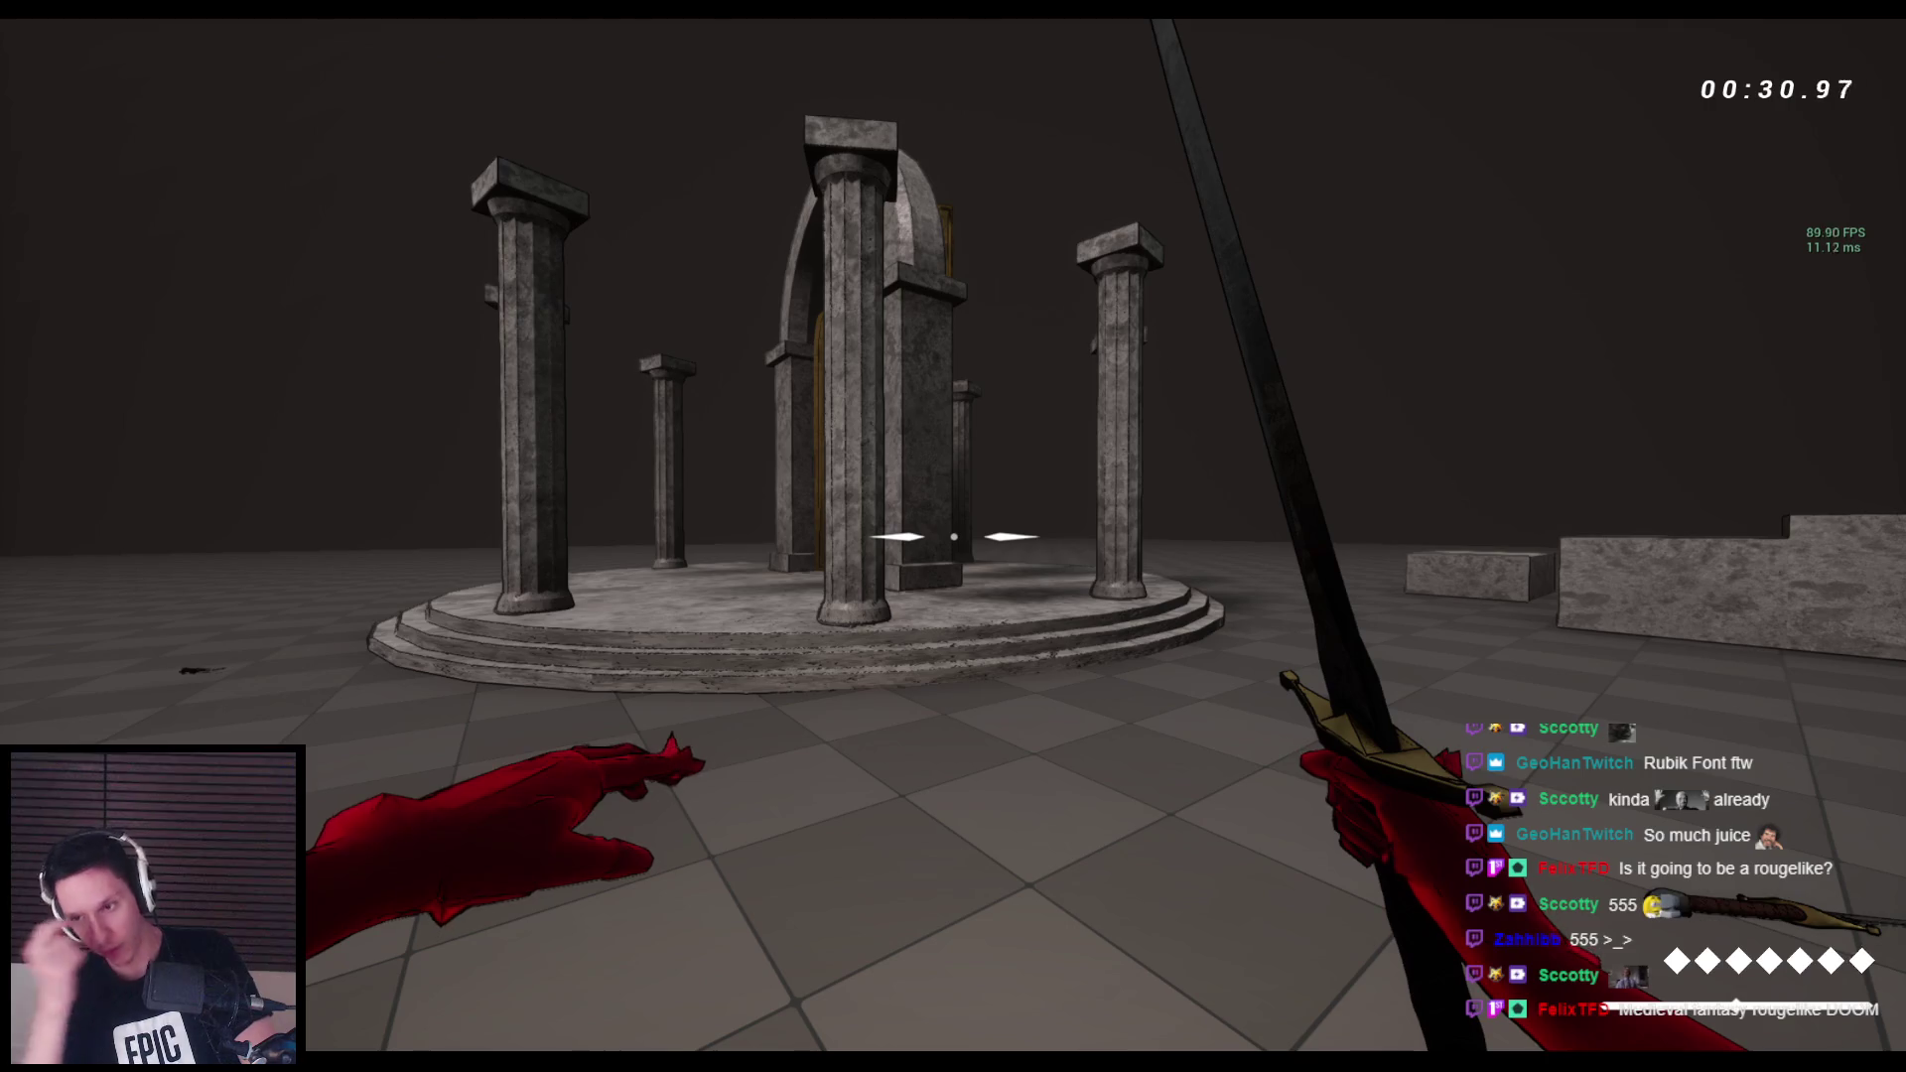
{"action": "key", "text": "space"}
{"action": "key", "text": "space"}
{"action": "key", "text": "space"}
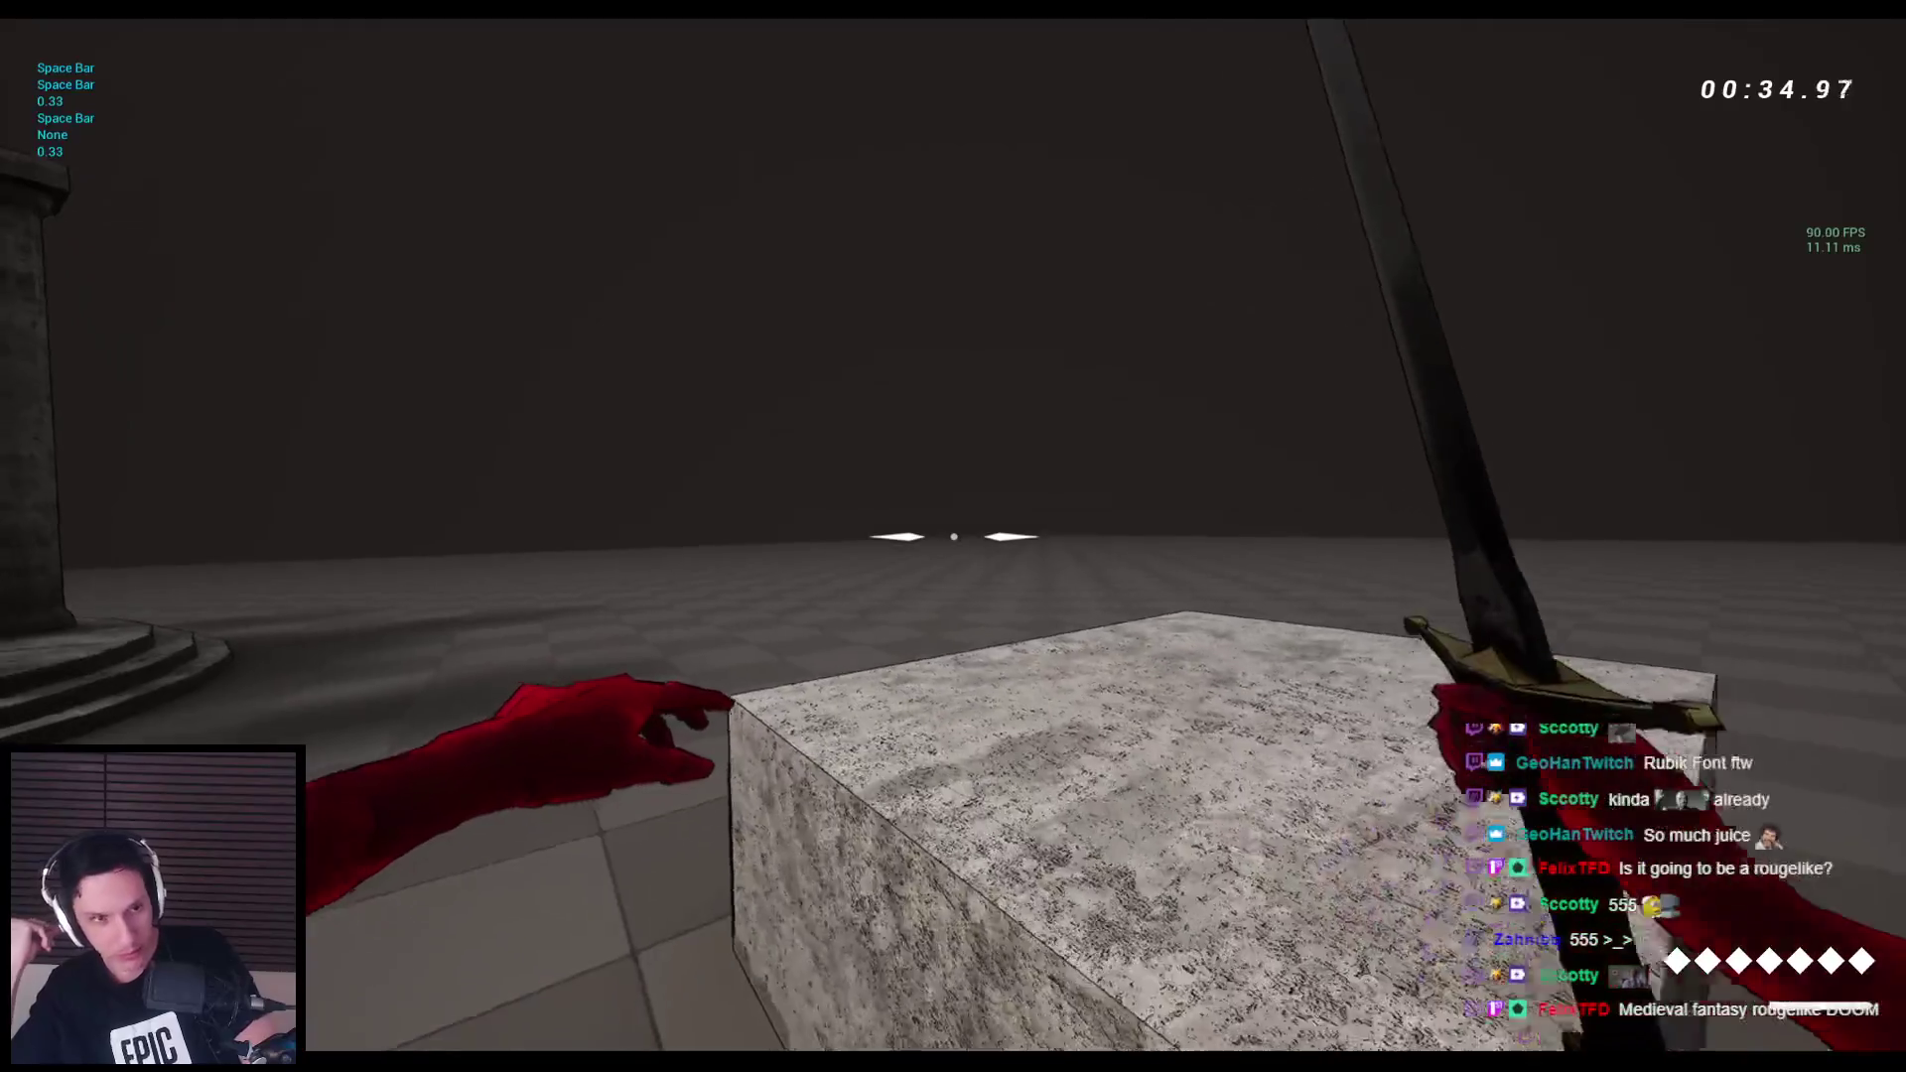
{"action": "key", "text": "space"}
{"action": "key", "text": "space"}
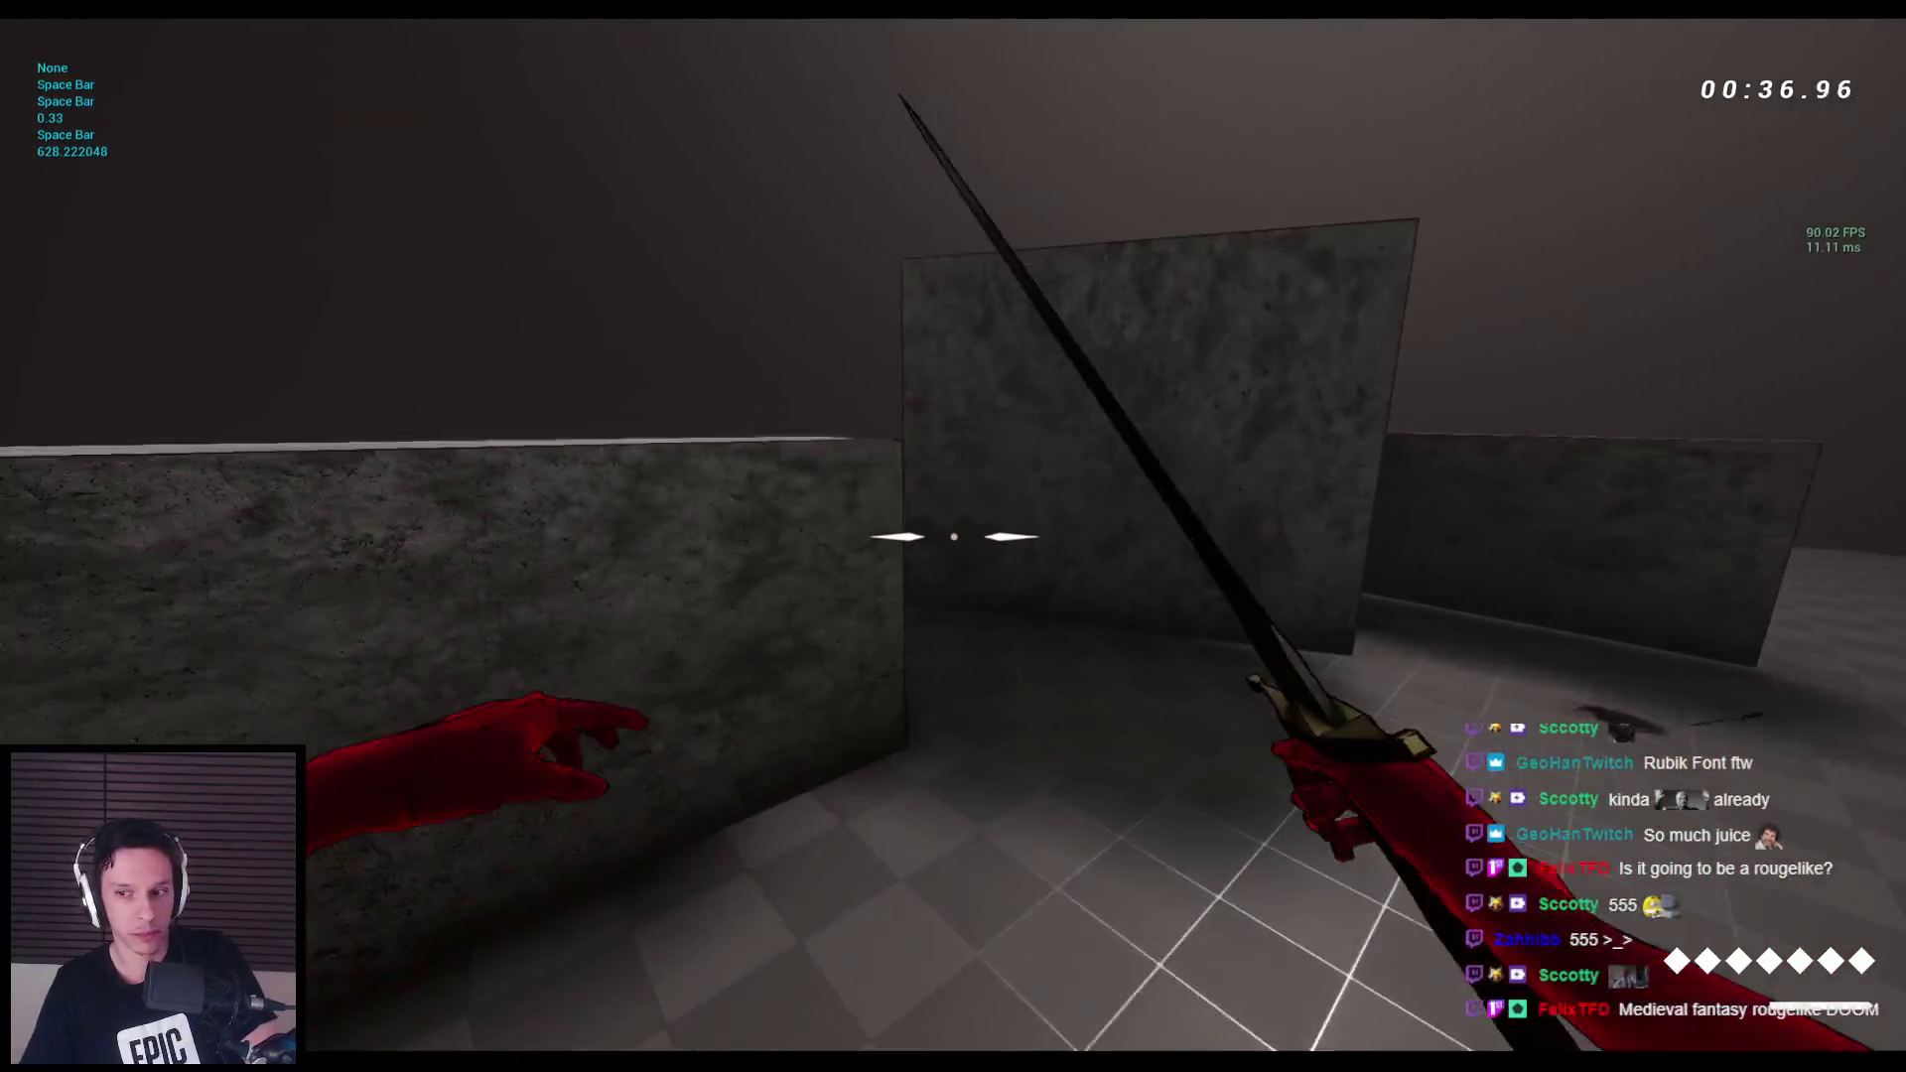
{"action": "scroll", "coordinate": [953, 536], "scroll_direction": "down", "scroll_amount": 1}
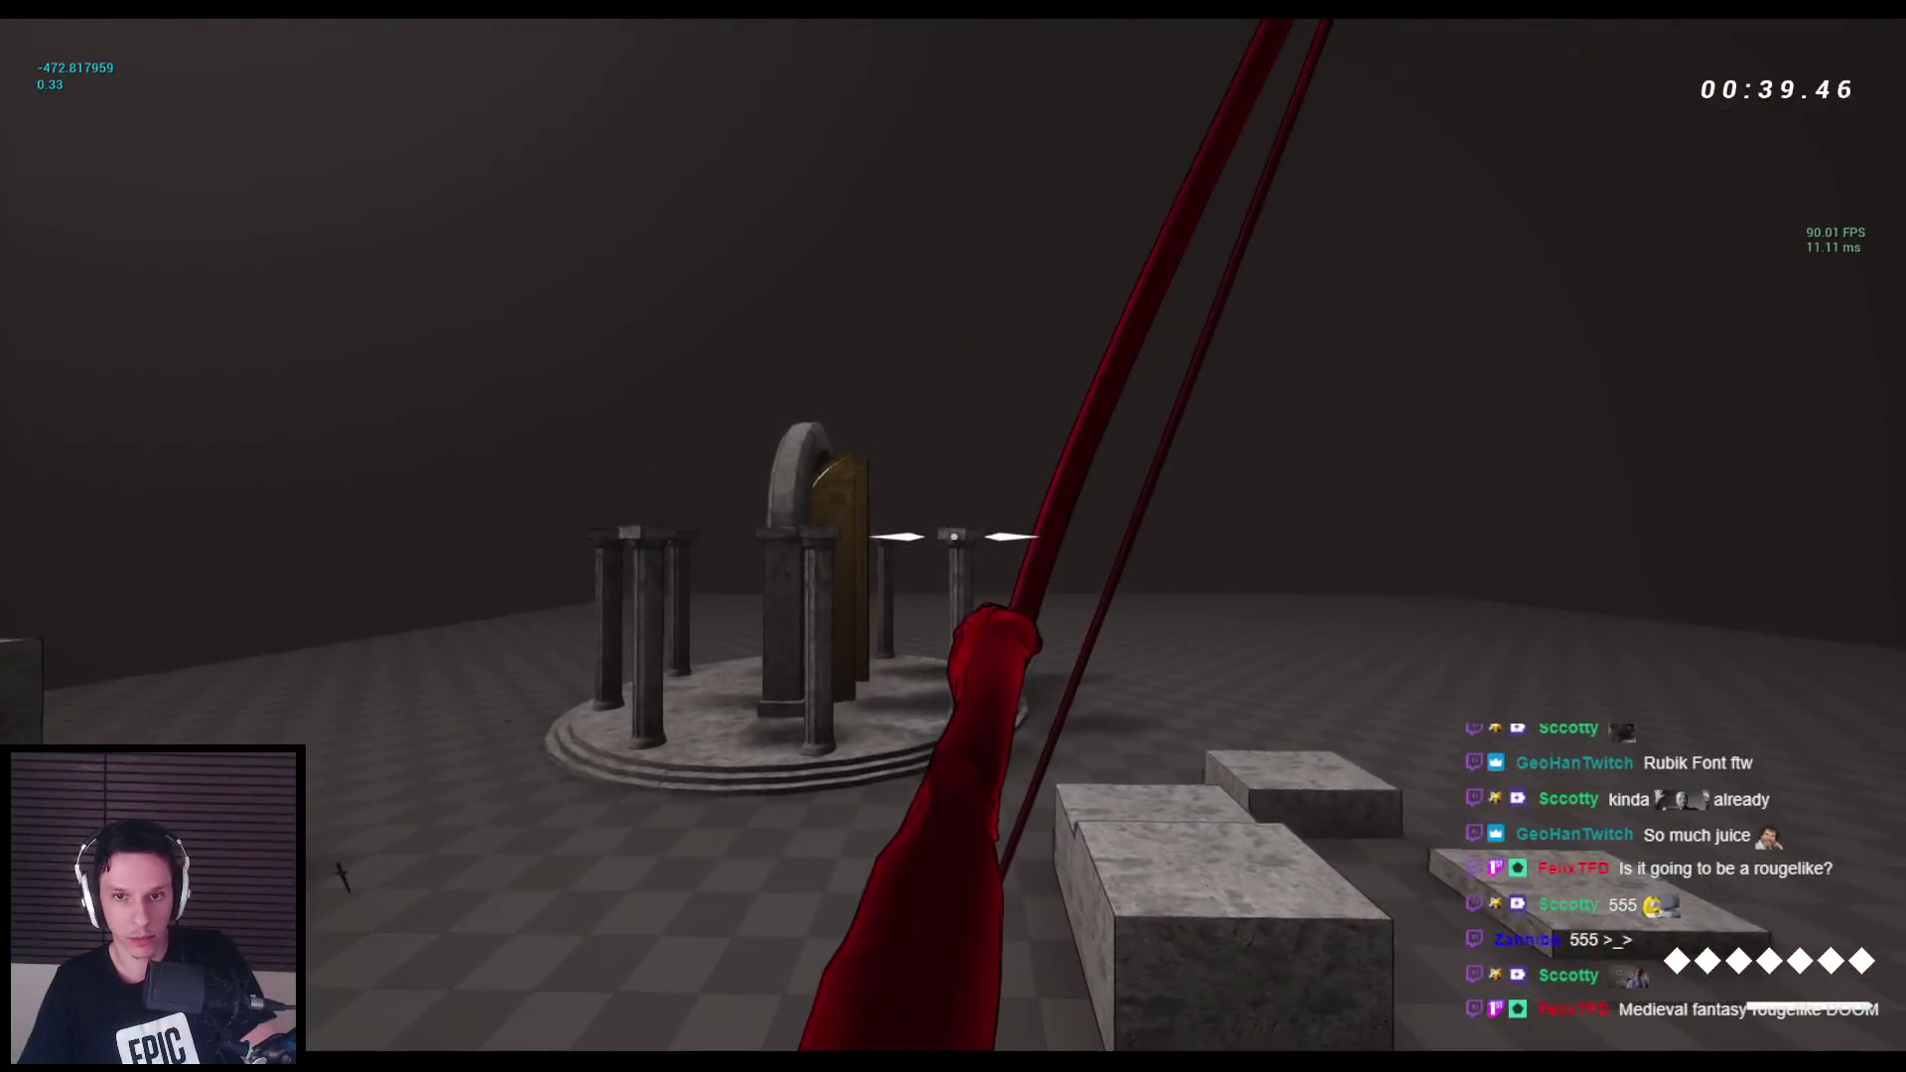
{"action": "left_click_drag", "start_coordinate": [953, 536], "coordinate": [953, 536]}
{"action": "scroll", "coordinate": [953, 536], "scroll_direction": "down", "scroll_amount": 1}
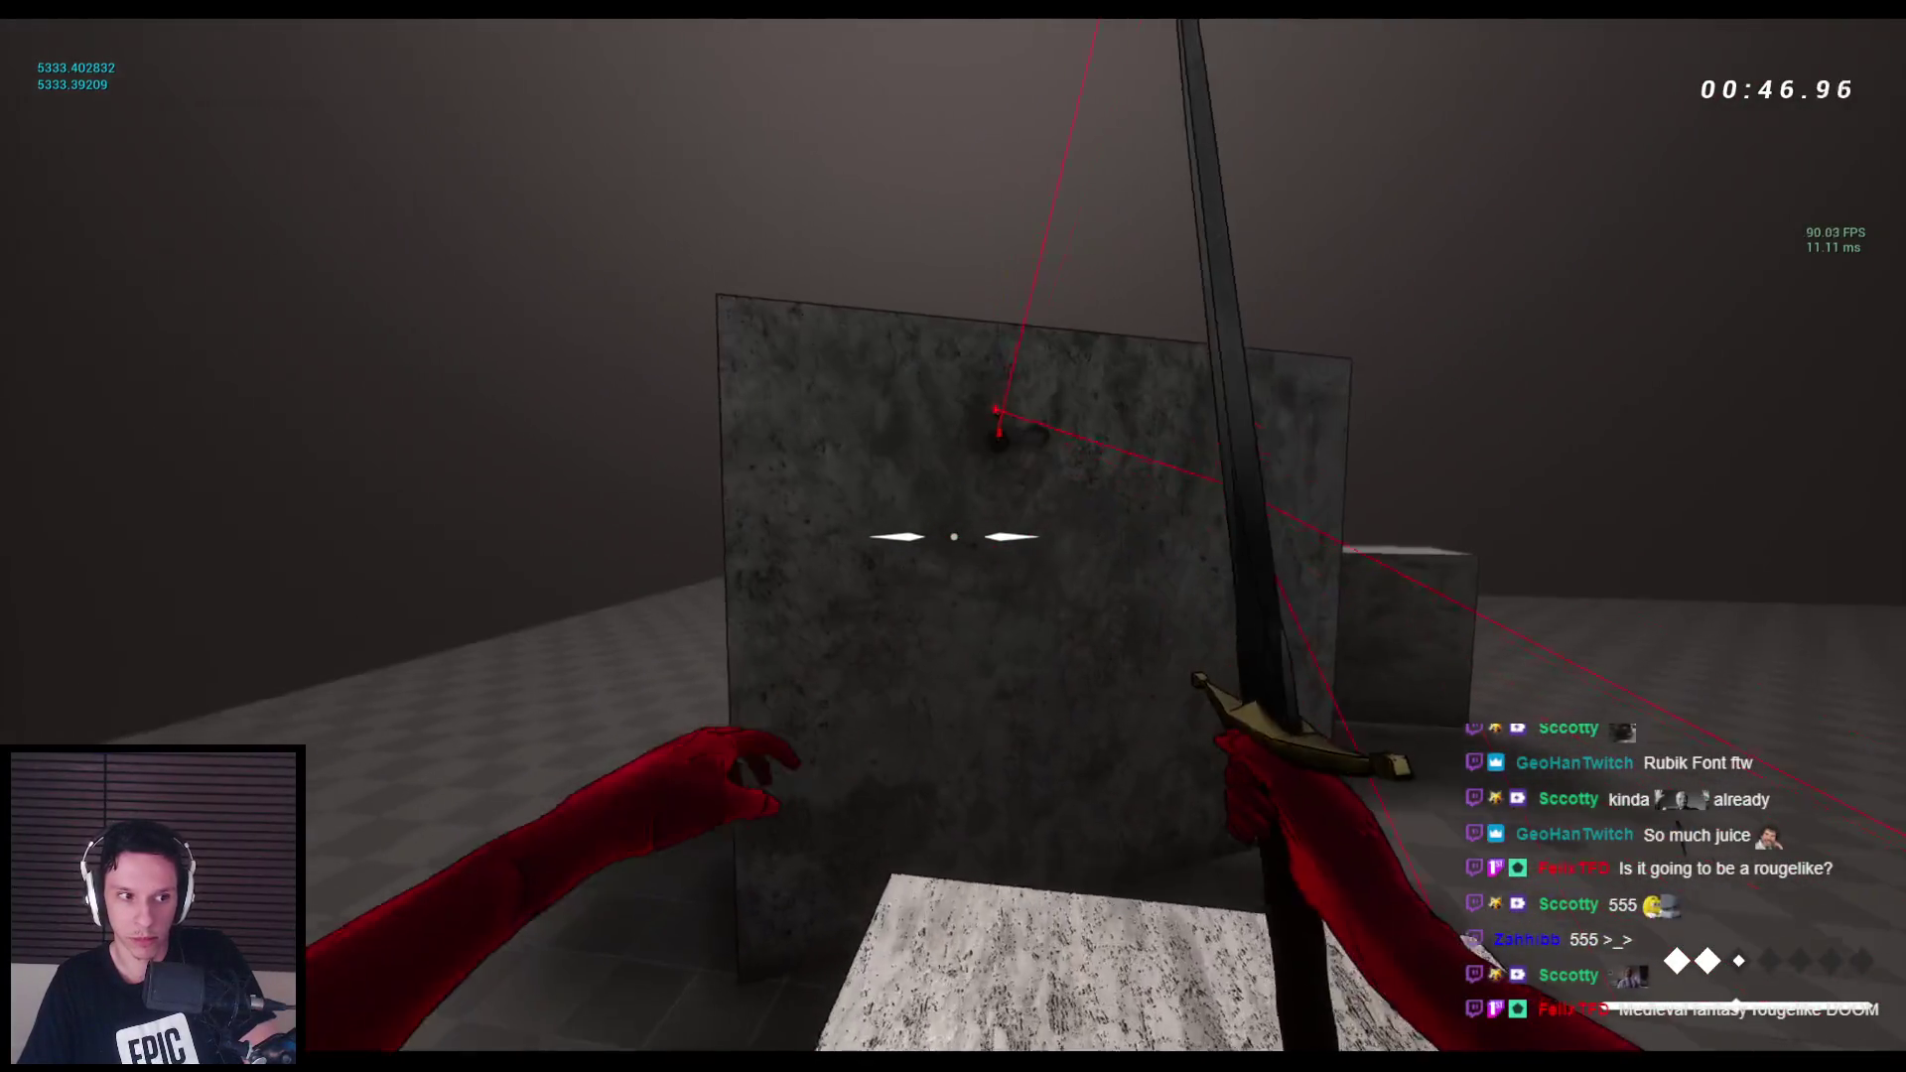
Wall-run along the stone beams, pillars and long wall to test the movement.
{"action": "key", "text": "space"}
{"action": "key", "text": "space"}
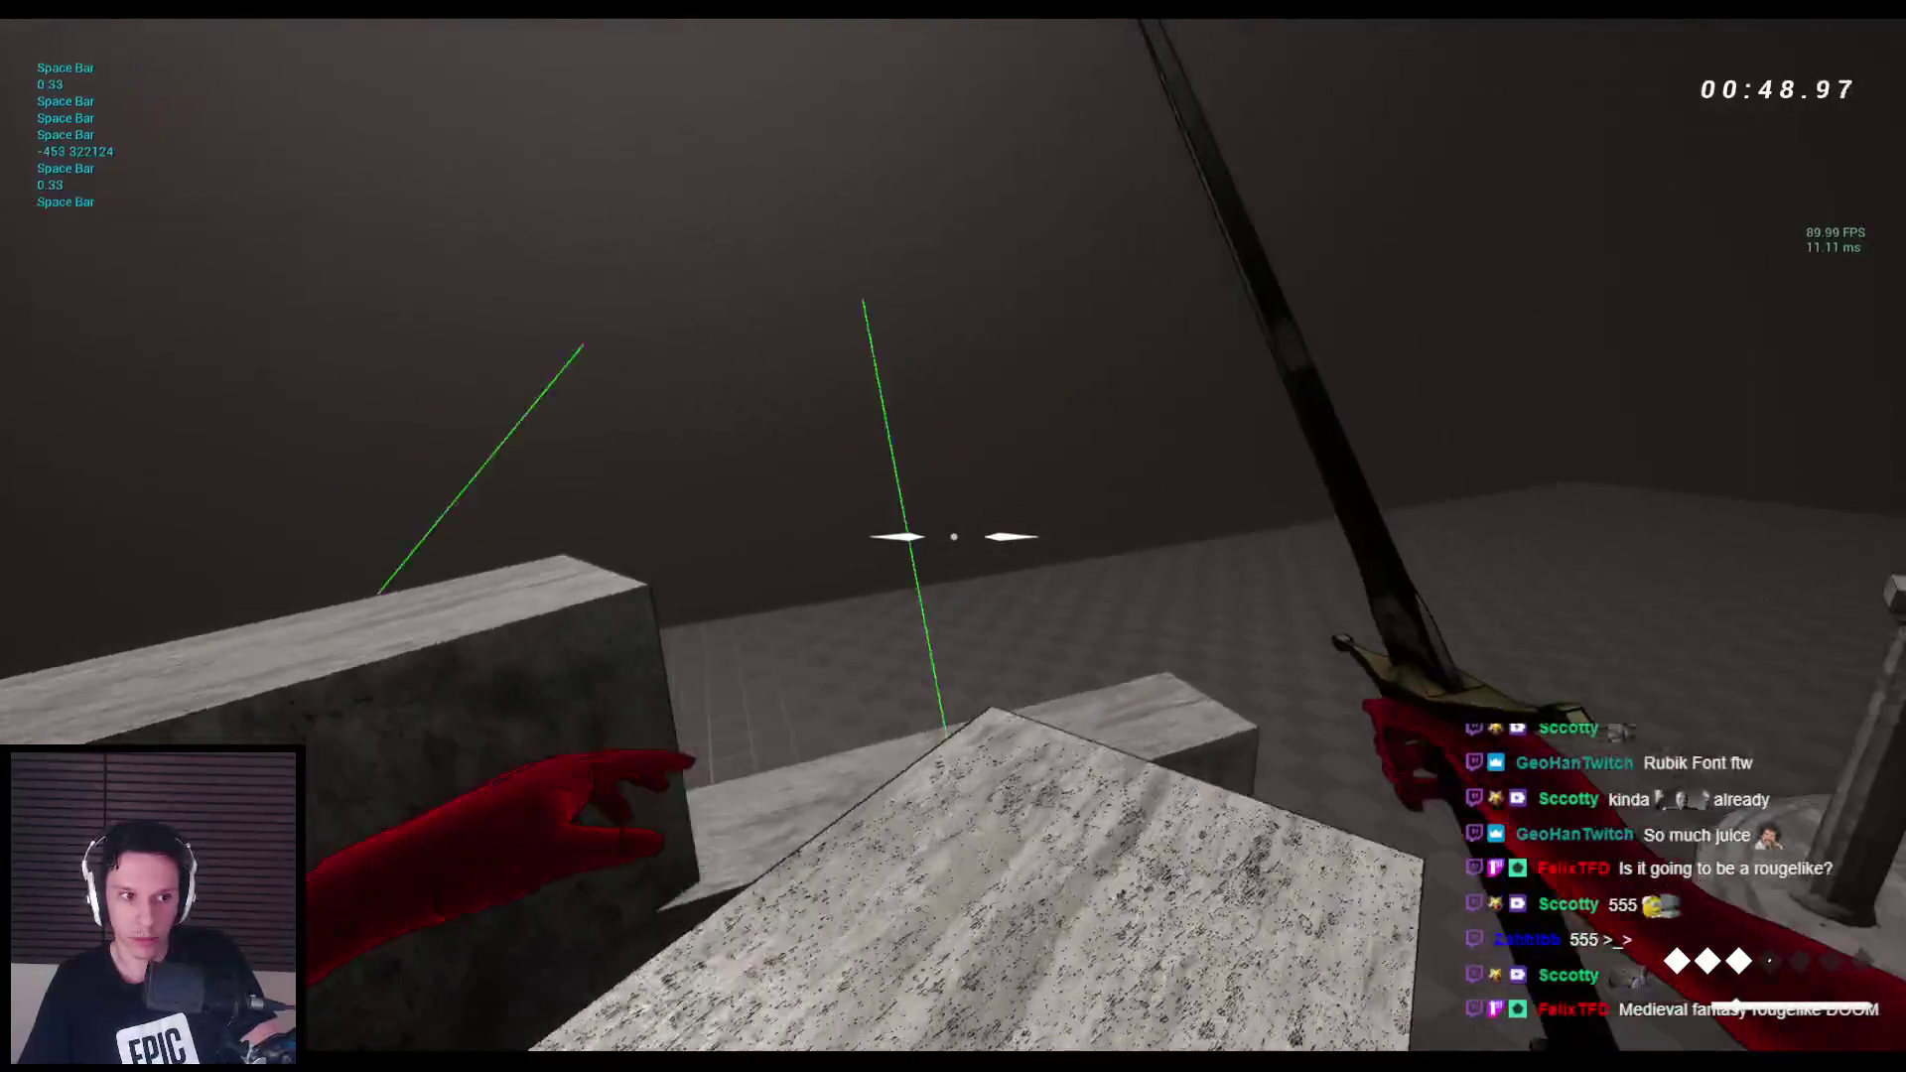
{"action": "key", "text": "space"}
{"action": "key", "text": "space"}
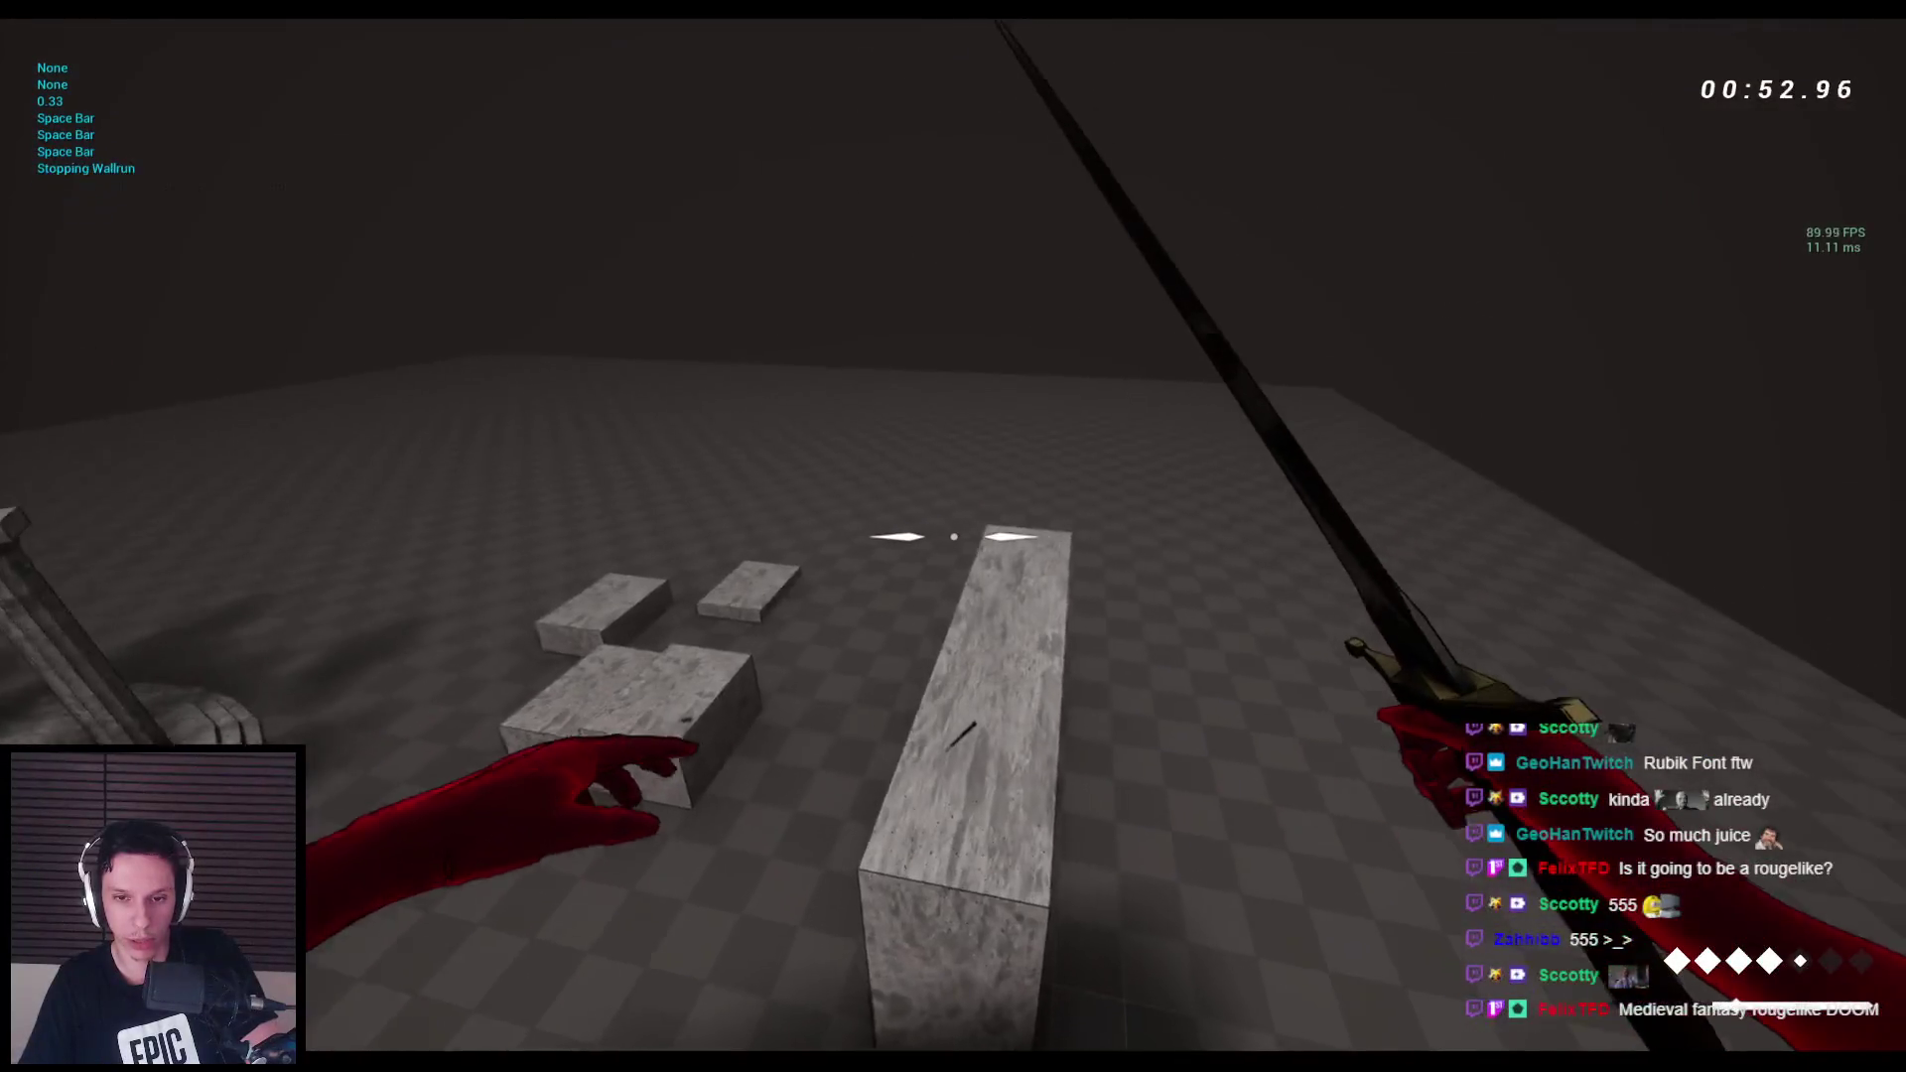
{"action": "key", "text": "space"}
{"action": "key", "text": "space"}
{"action": "key", "text": "space"}
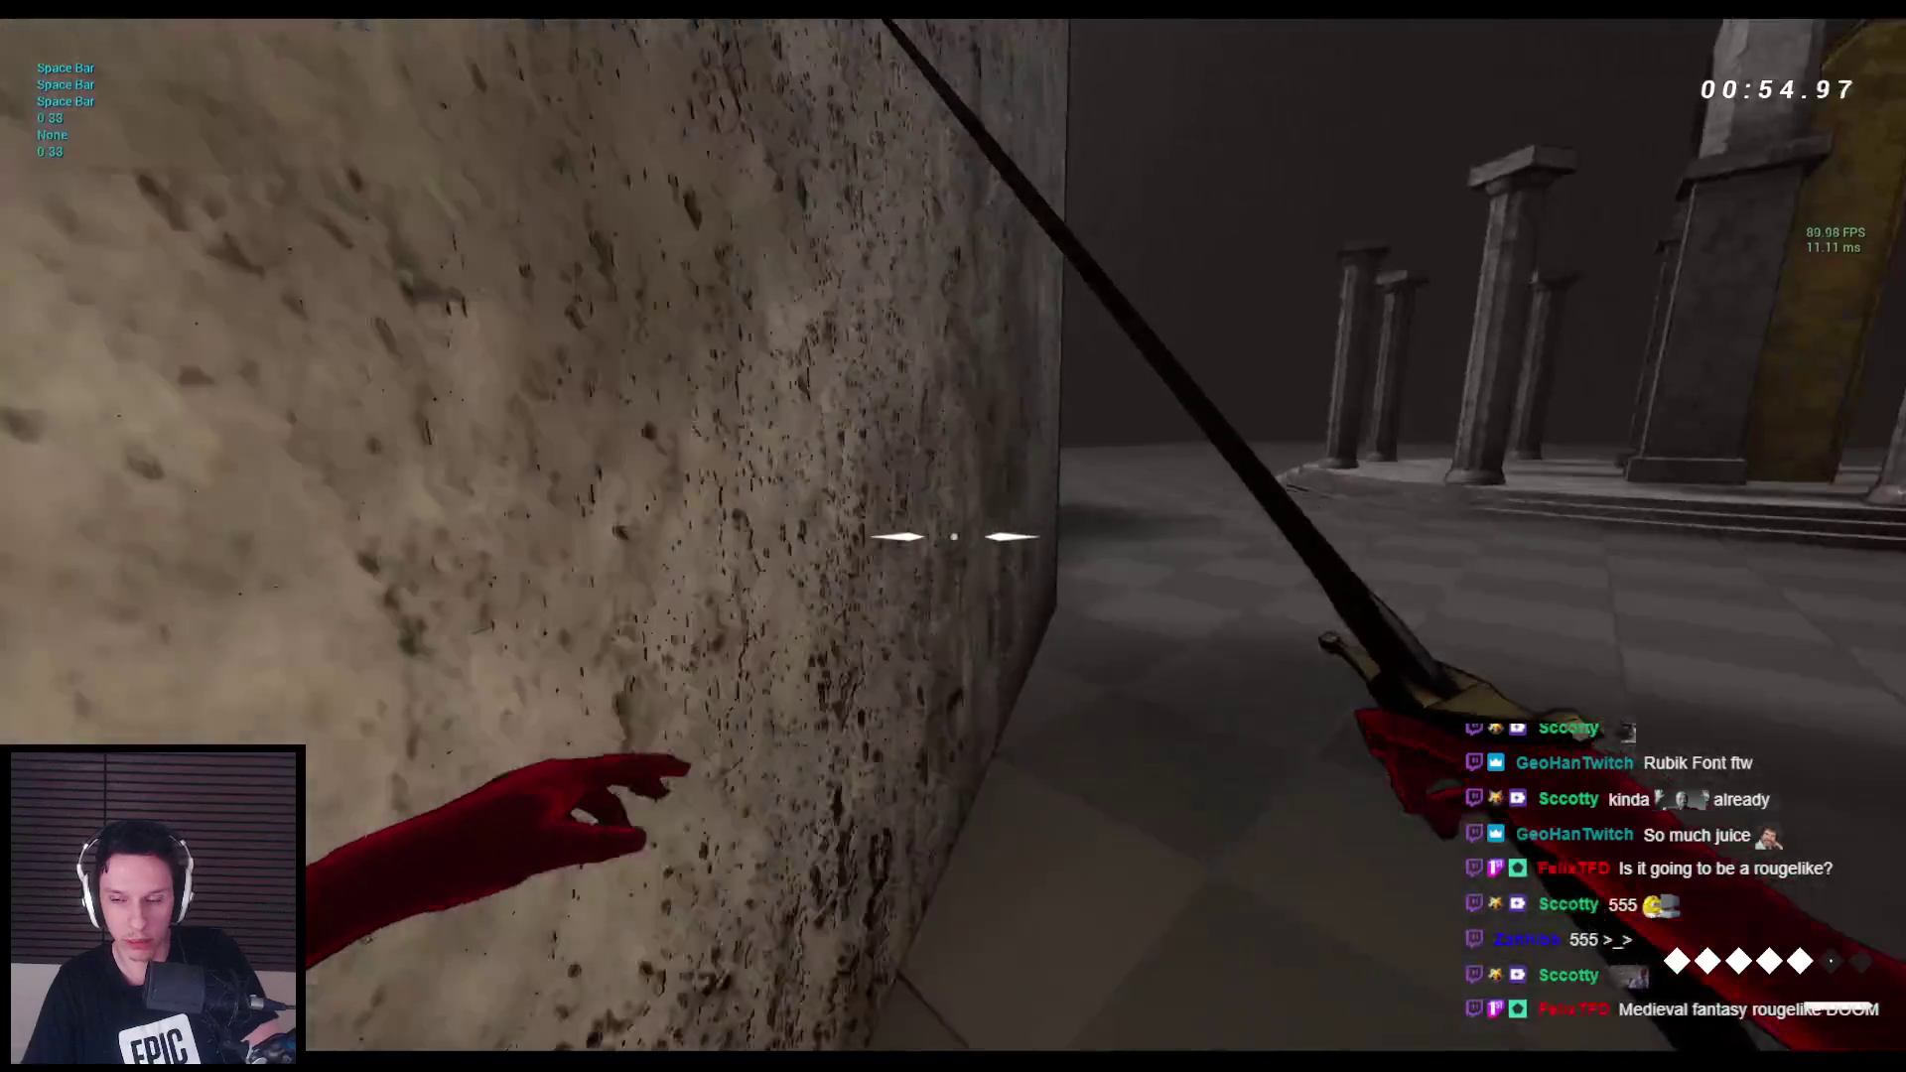
{"action": "key", "text": "space"}
{"action": "key", "text": "space"}
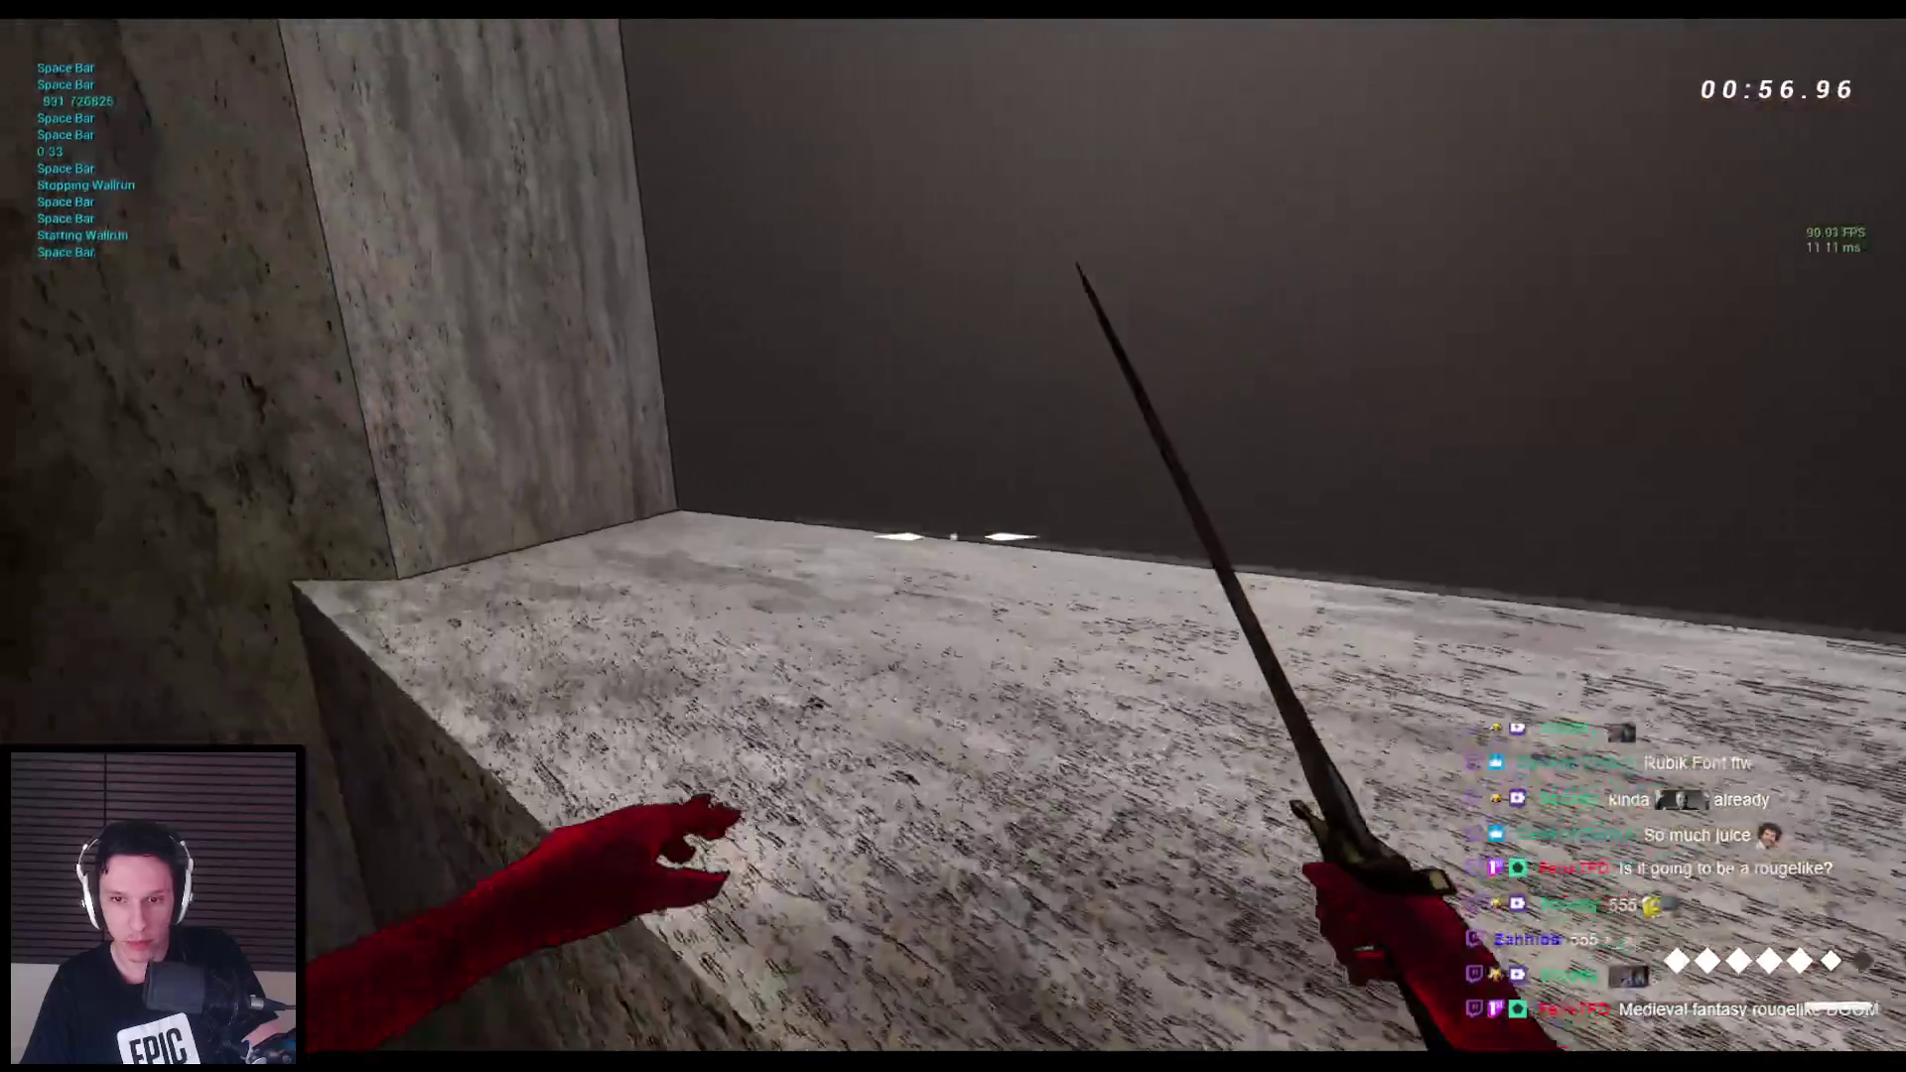
{"action": "key", "text": "space"}
{"action": "key", "text": "space"}
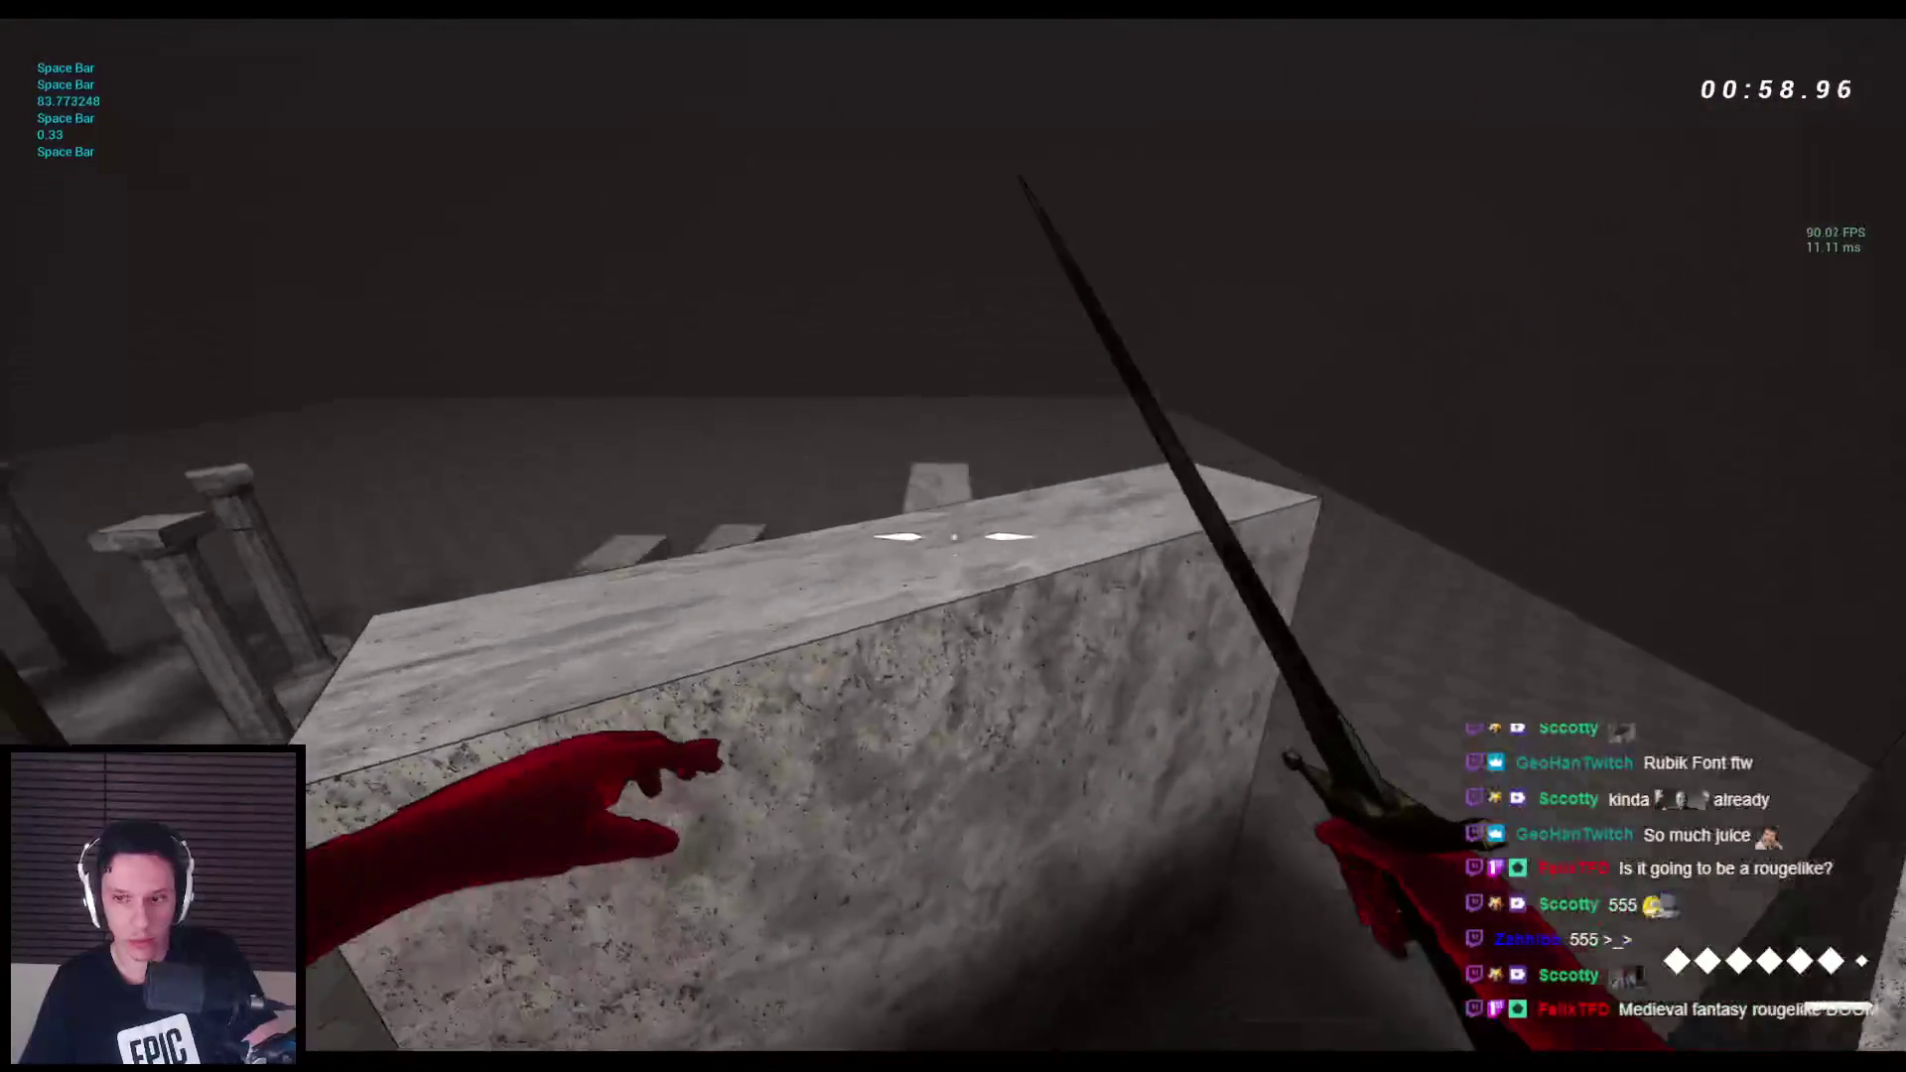
{"action": "key", "text": "space"}
{"action": "key", "text": "space"}
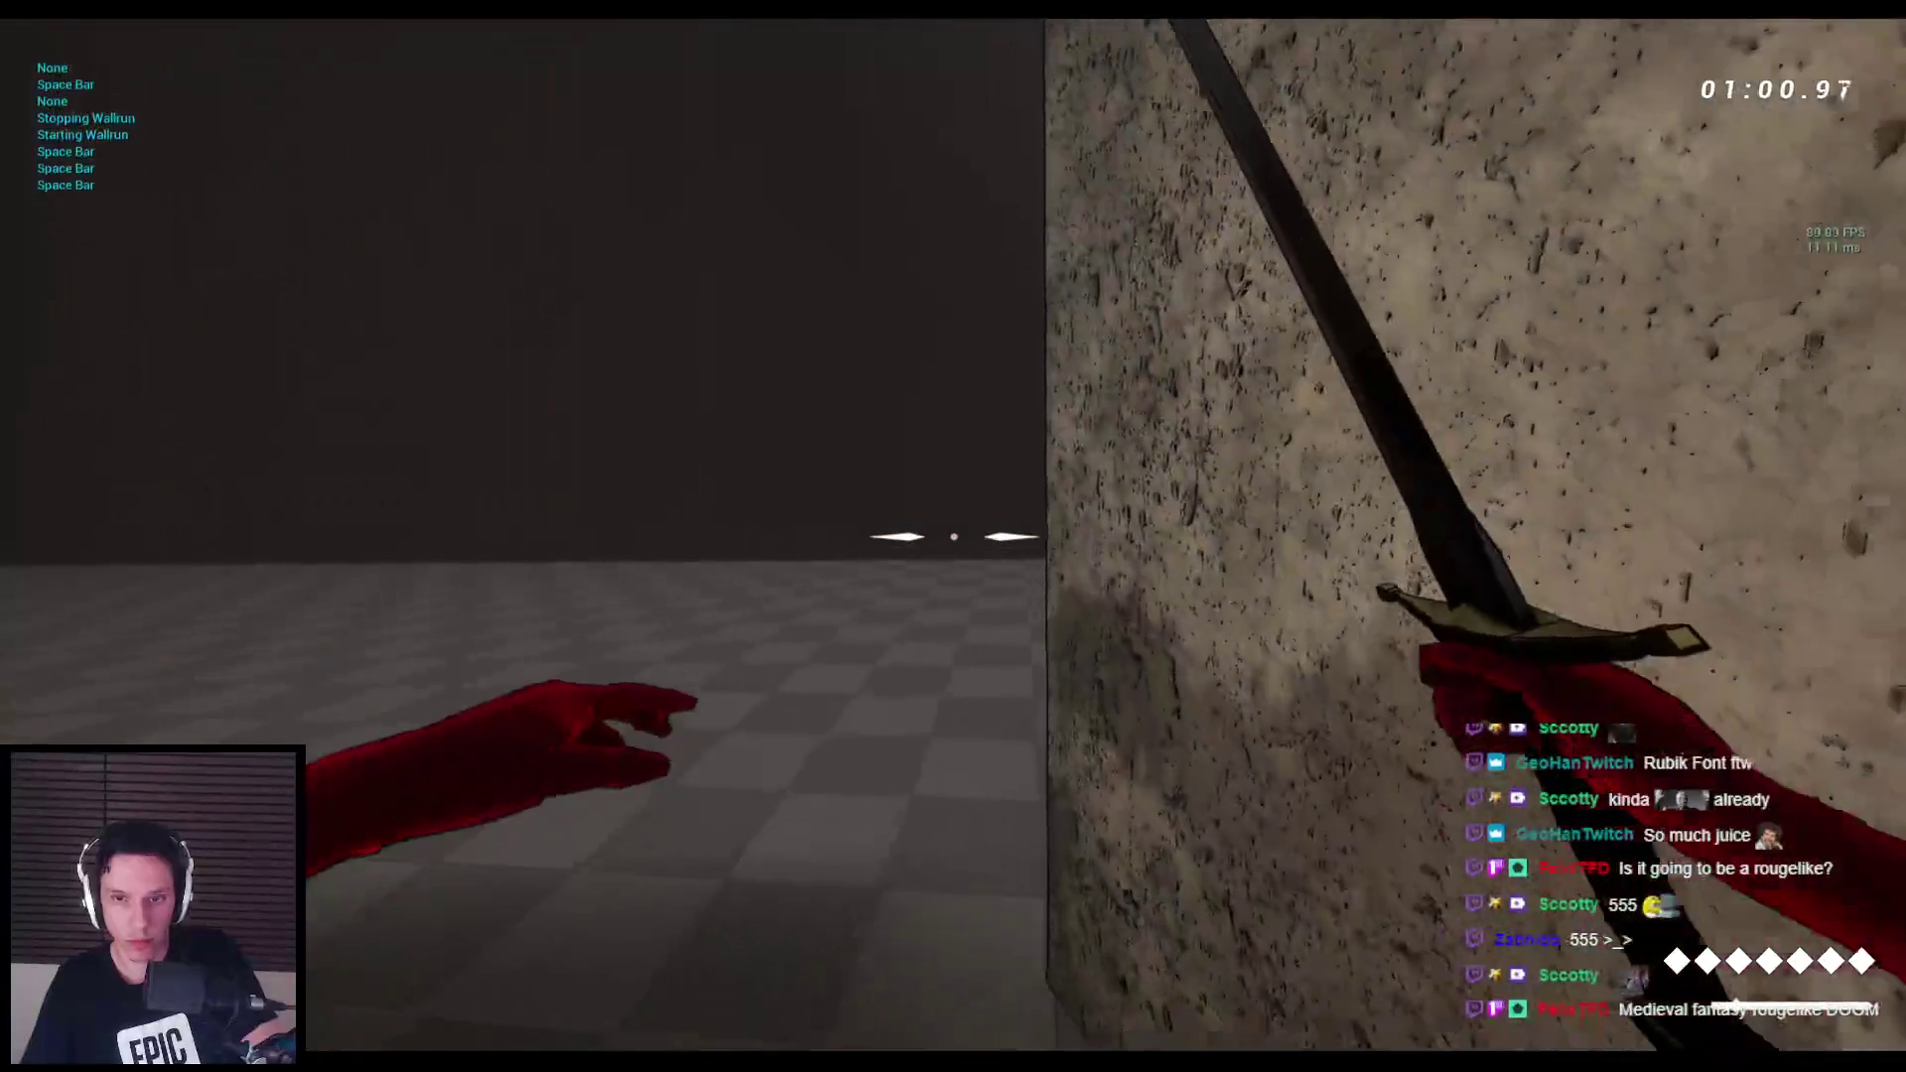
{"action": "key", "text": "space"}
{"action": "key", "text": "space"}
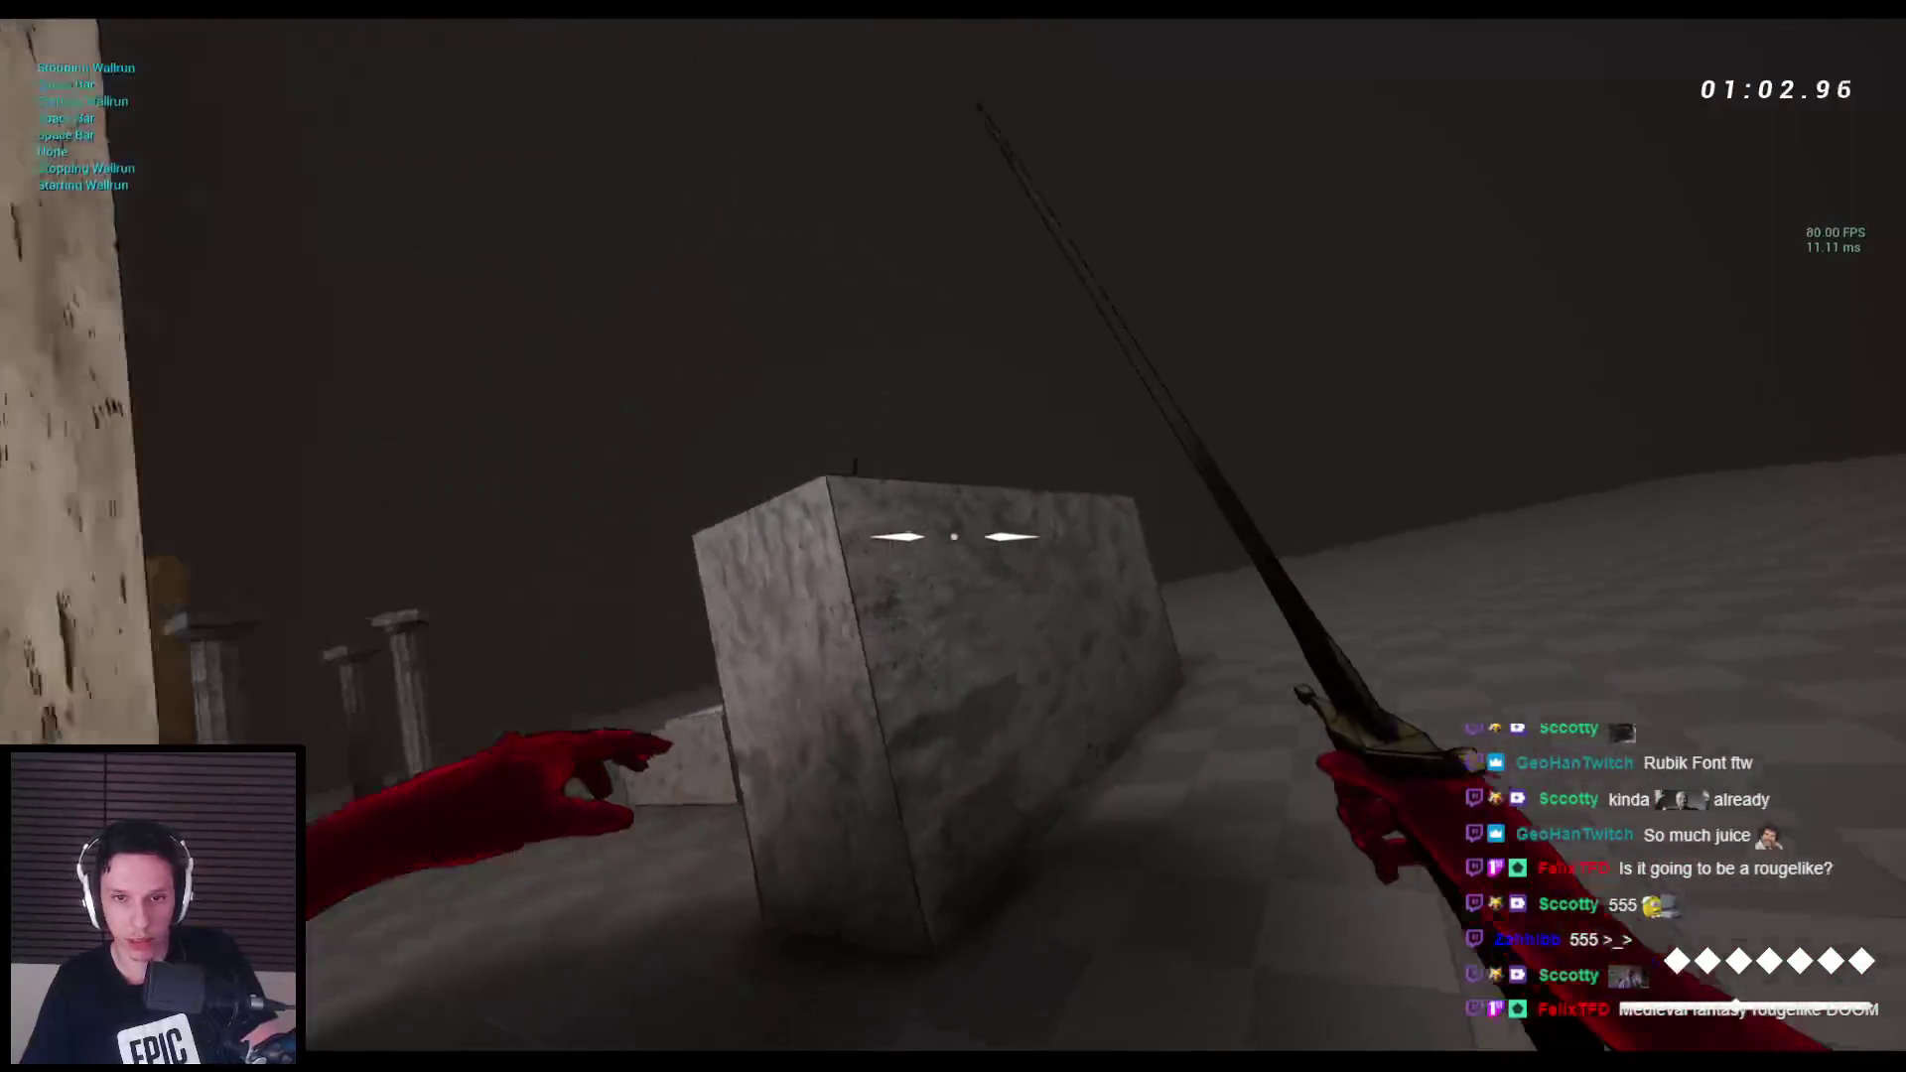
{"action": "key", "text": "space"}
{"action": "key", "text": "space"}
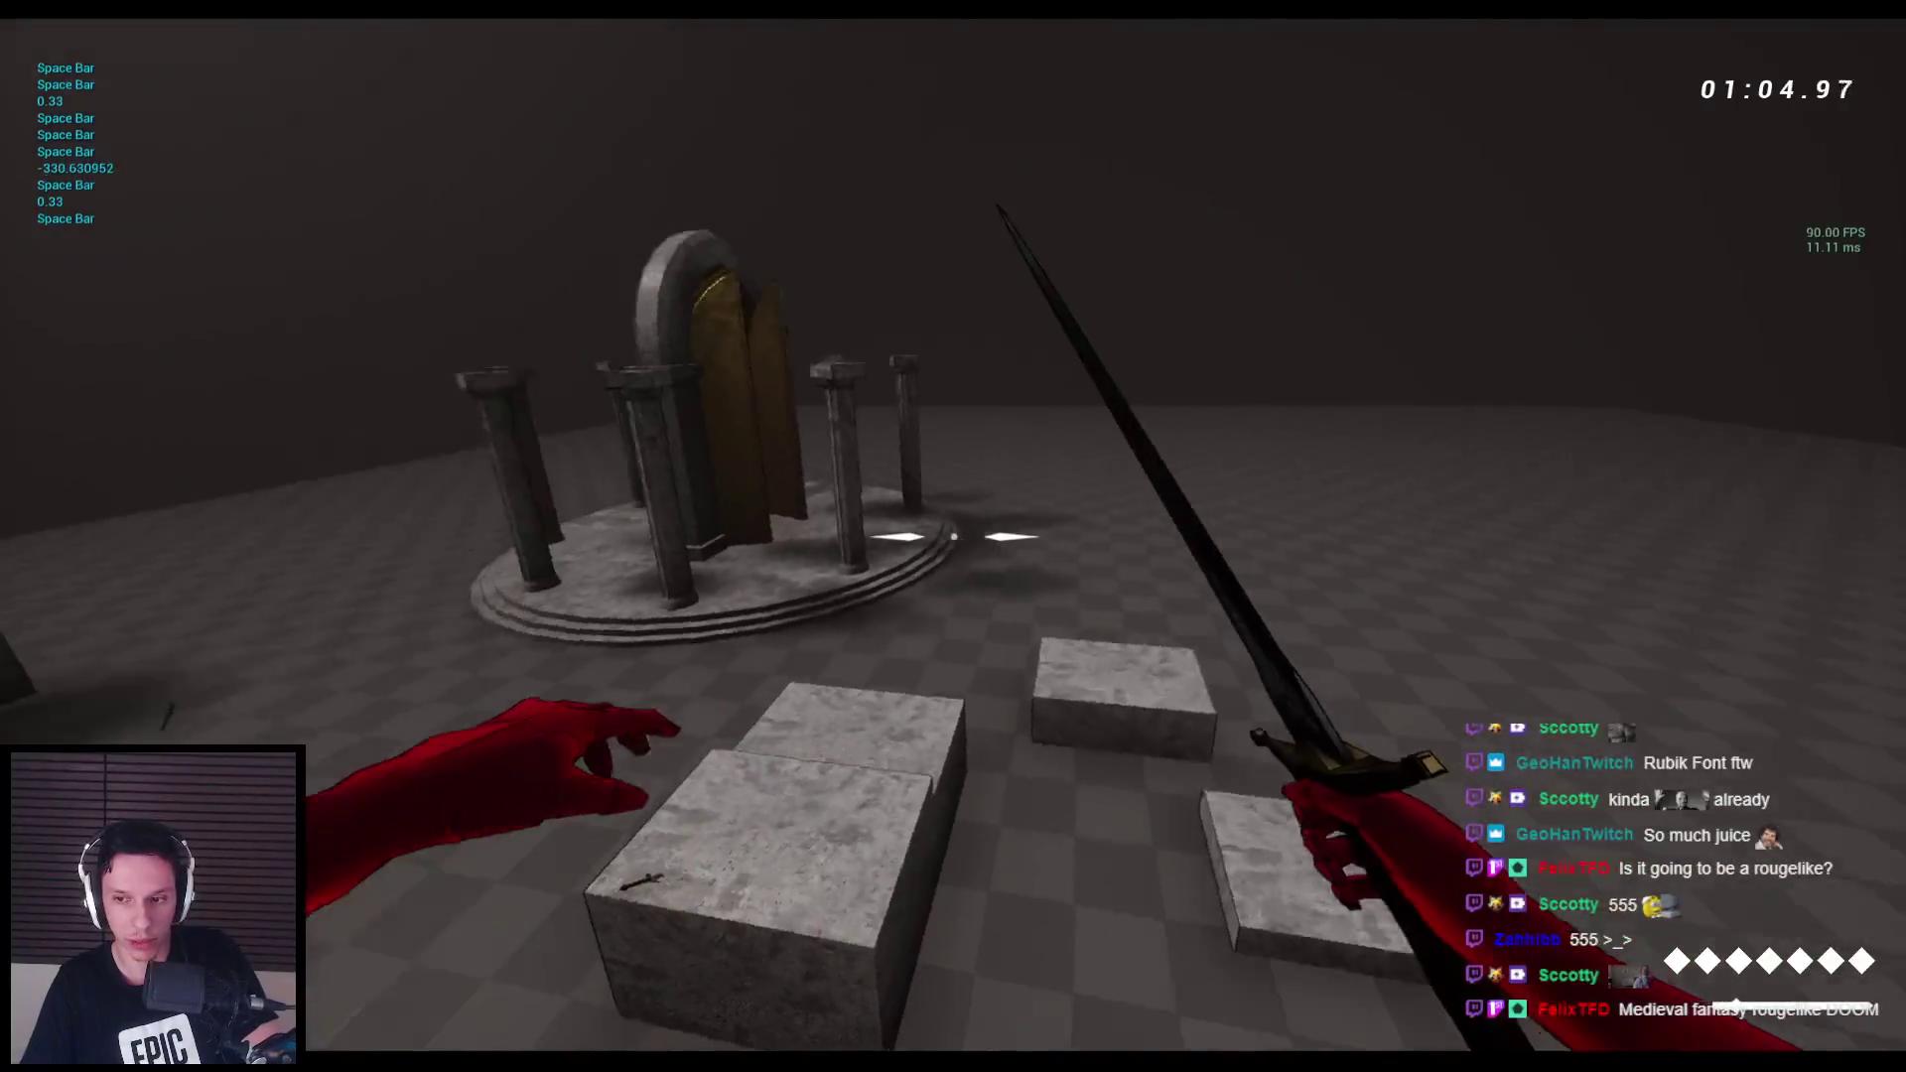
Climb the stone blocks and ledges onto the long beam, then stop the test and reopen BP_FirstPersonCharacter.
{"action": "key", "text": "w"}
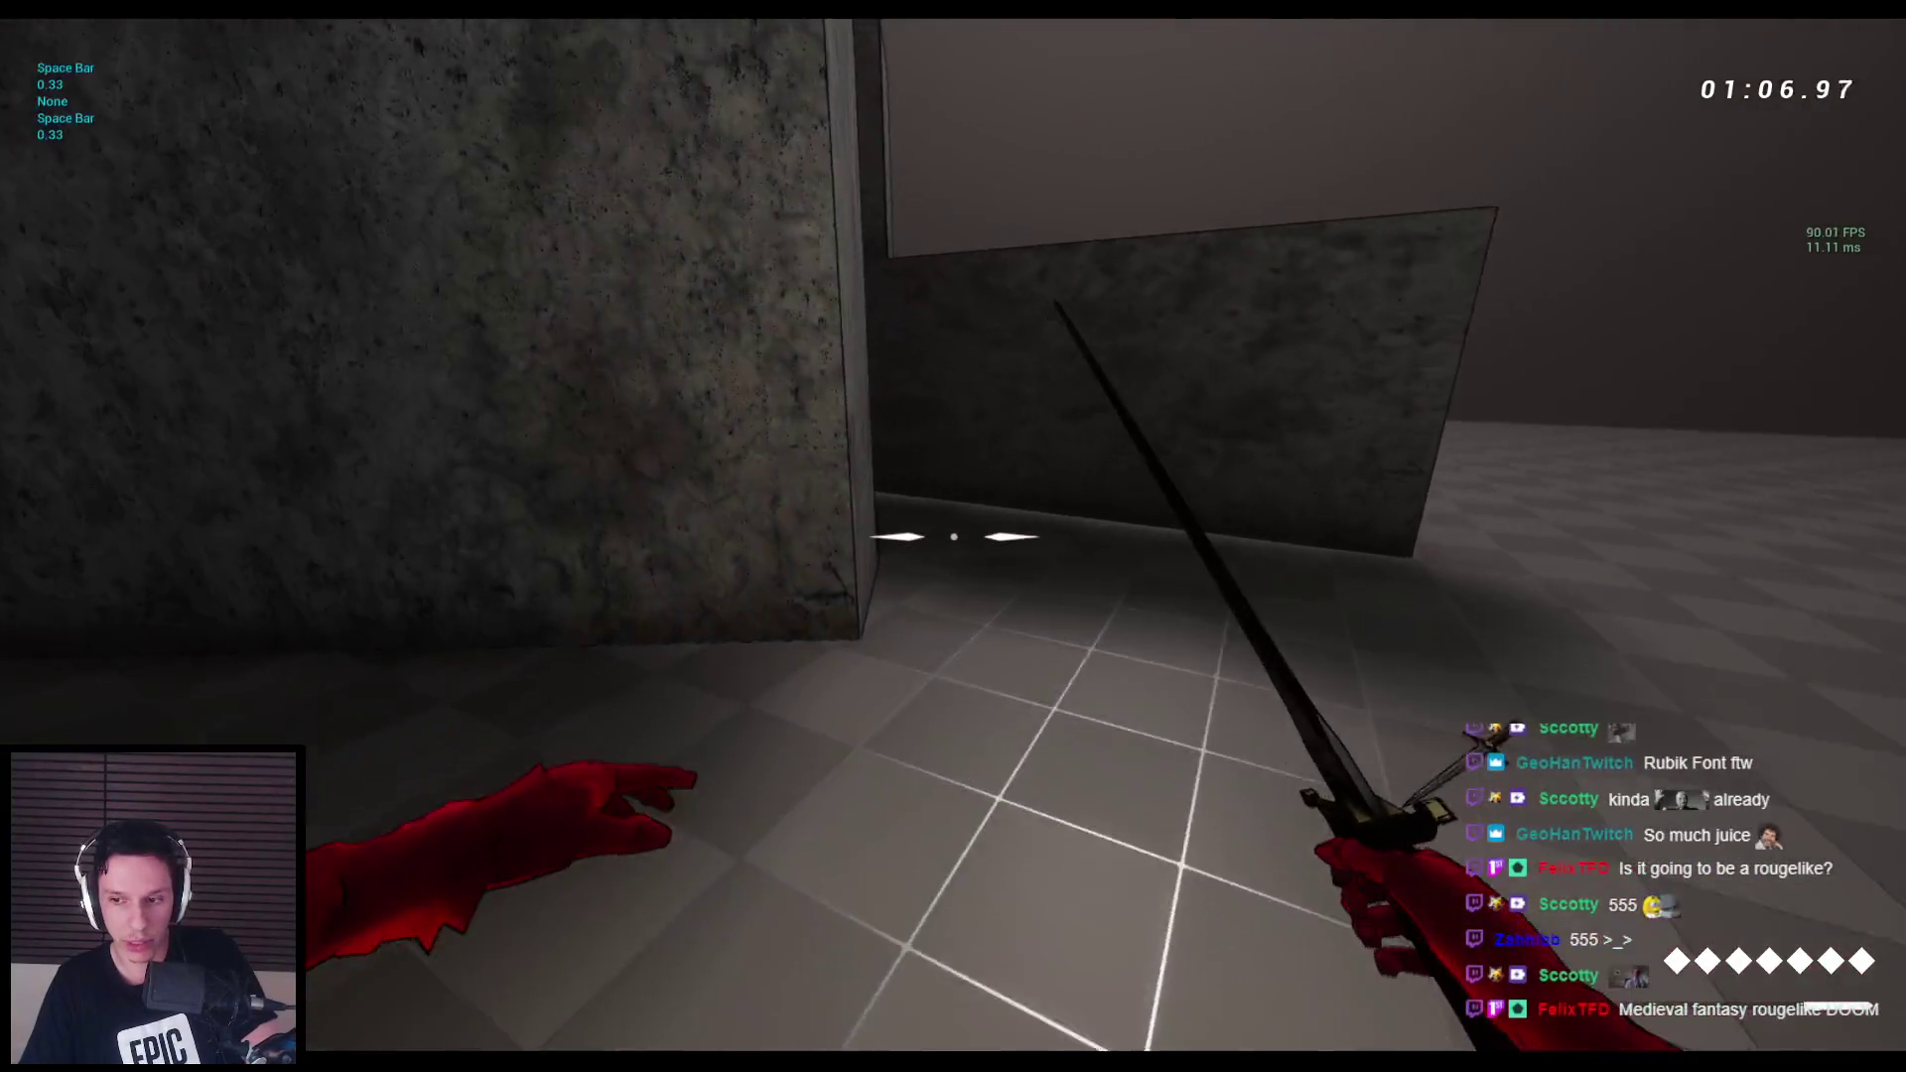
{"action": "key", "text": "space"}
{"action": "key", "text": "space"}
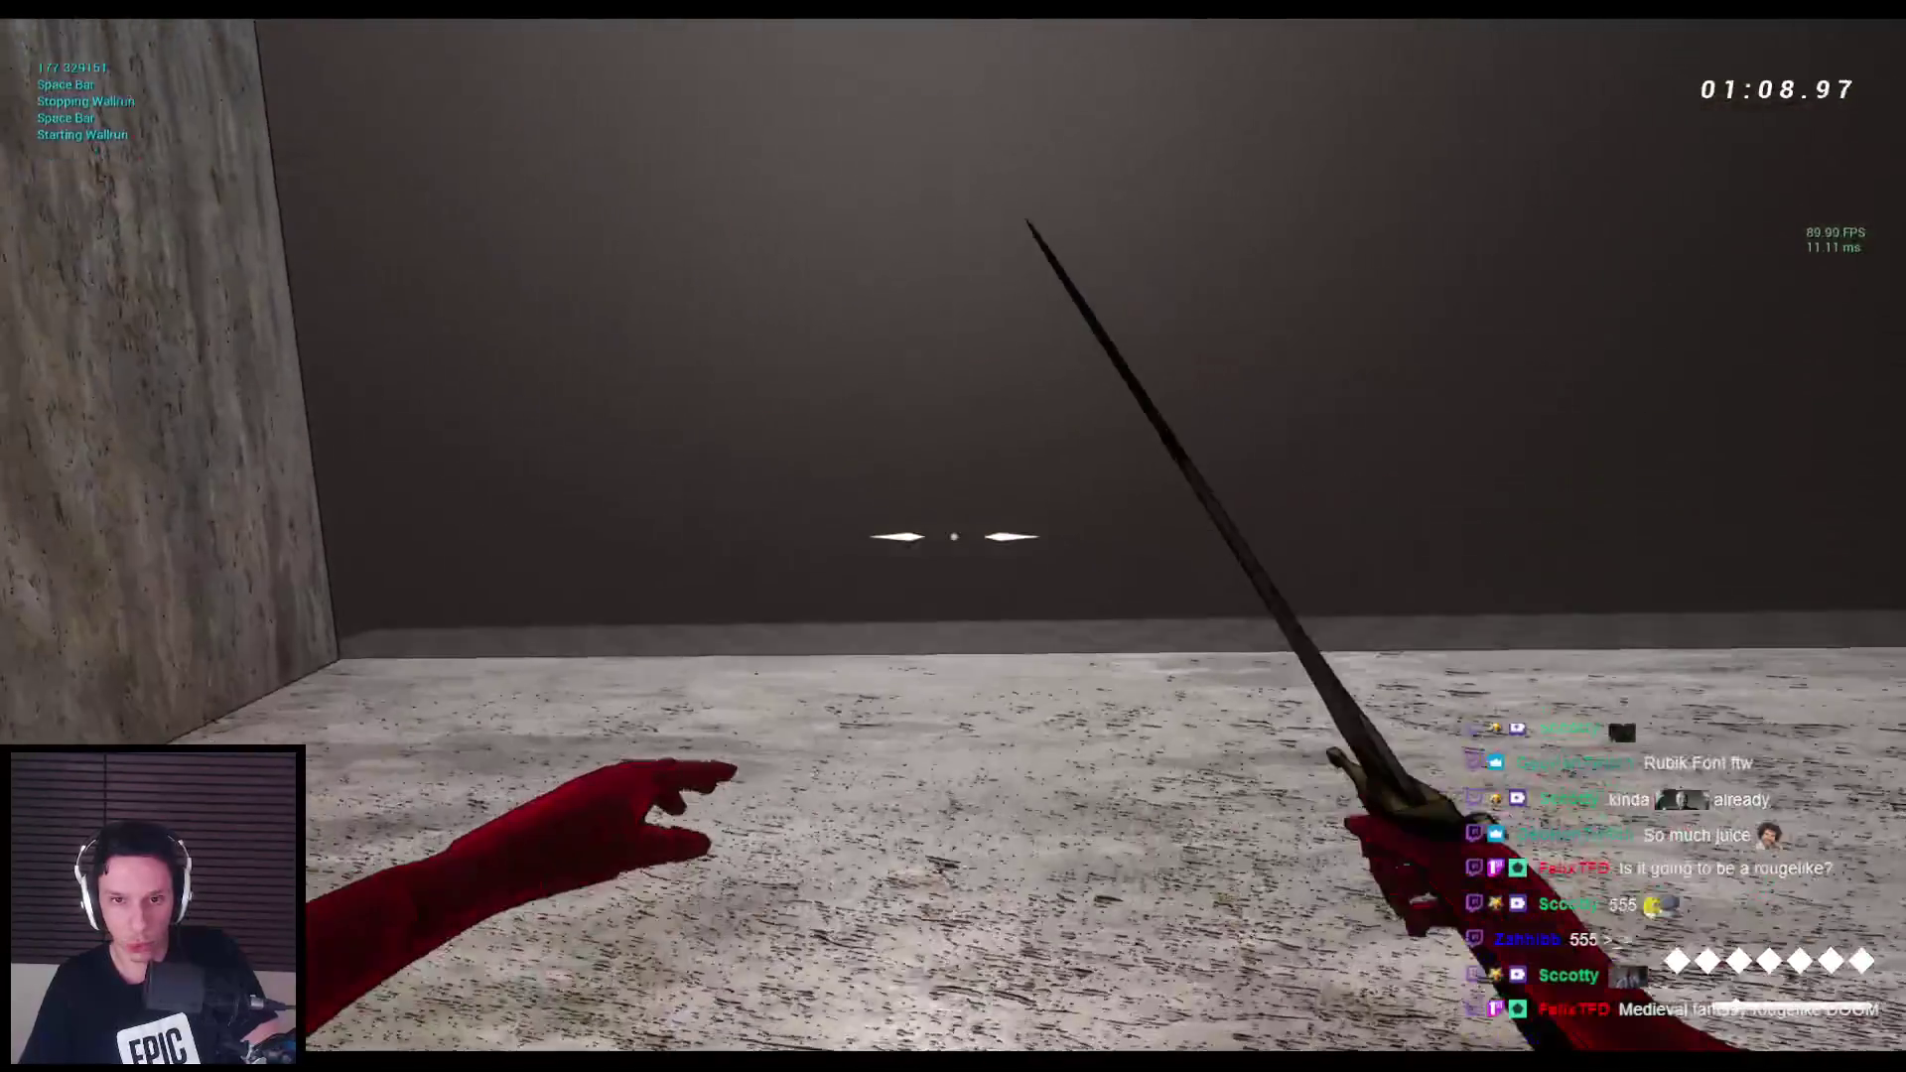
{"action": "key", "text": "space"}
{"action": "key", "text": "space"}
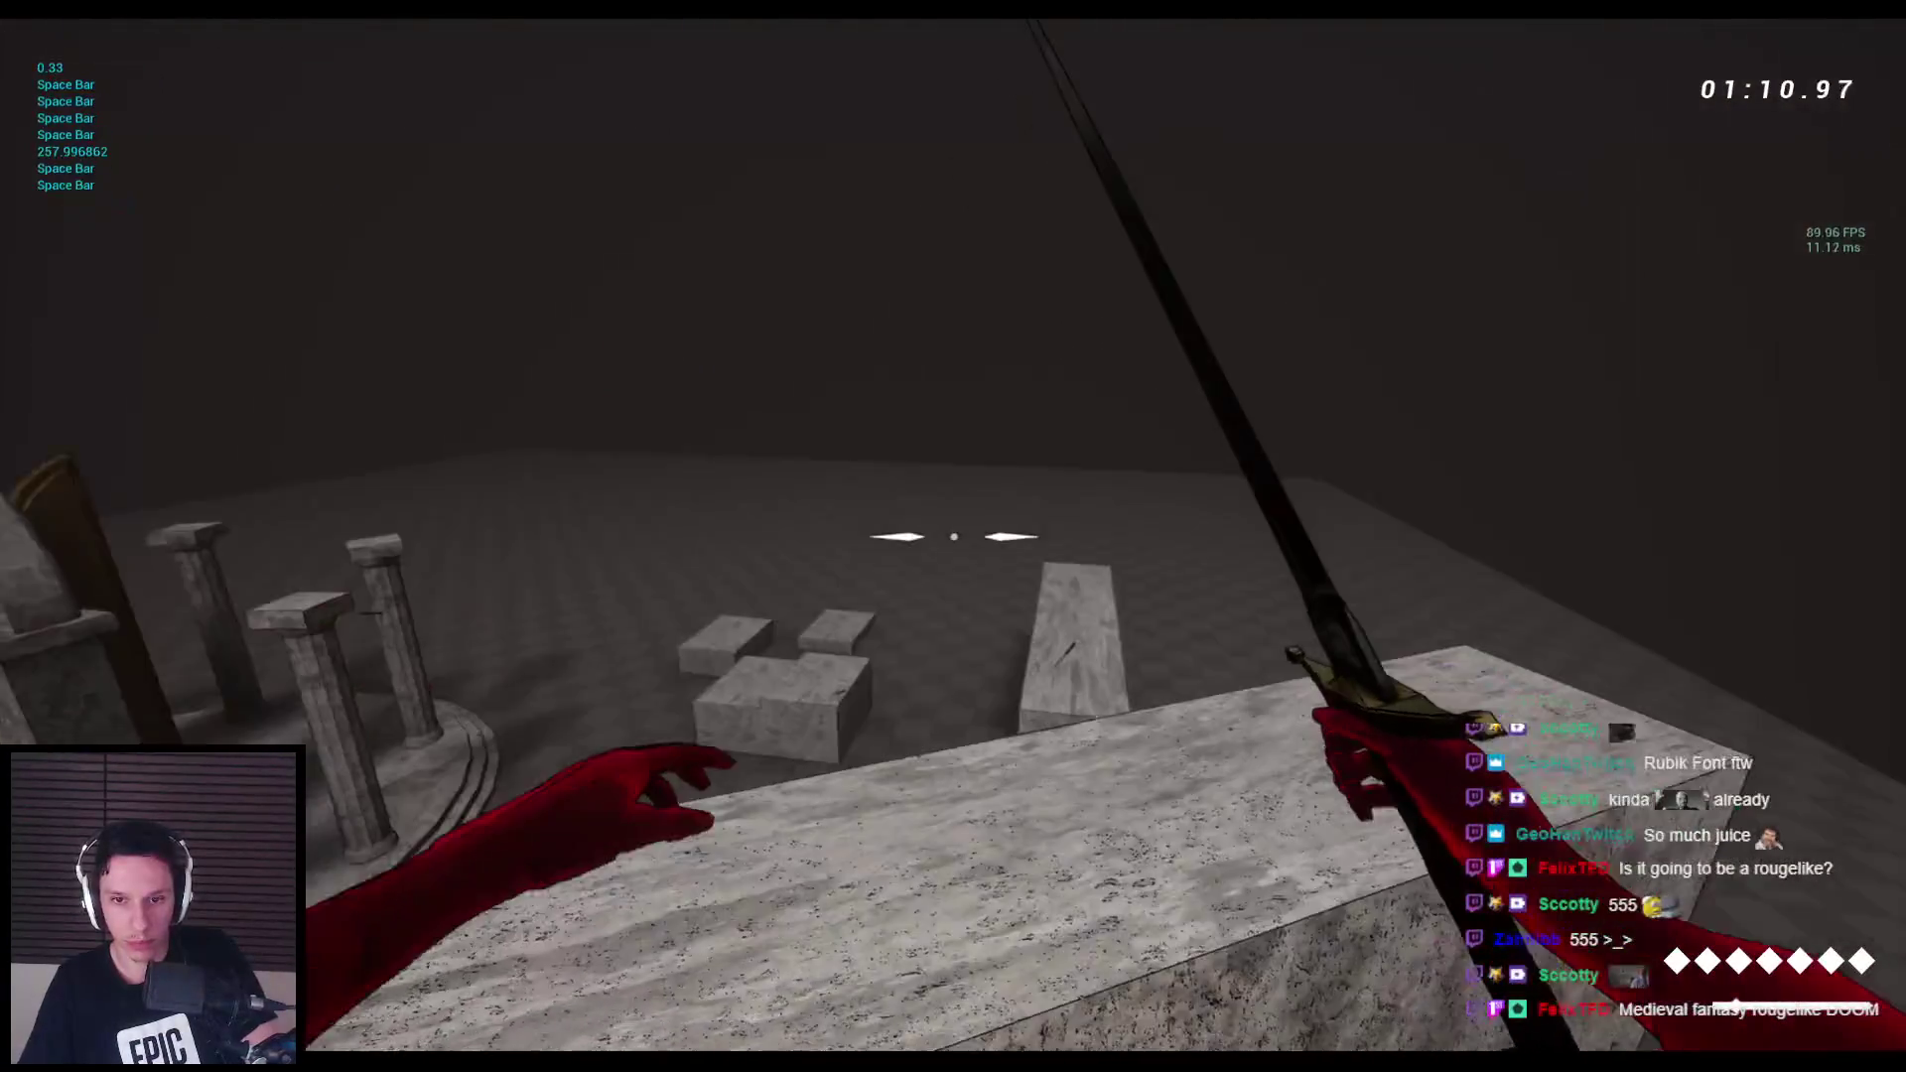
{"action": "key", "text": "space"}
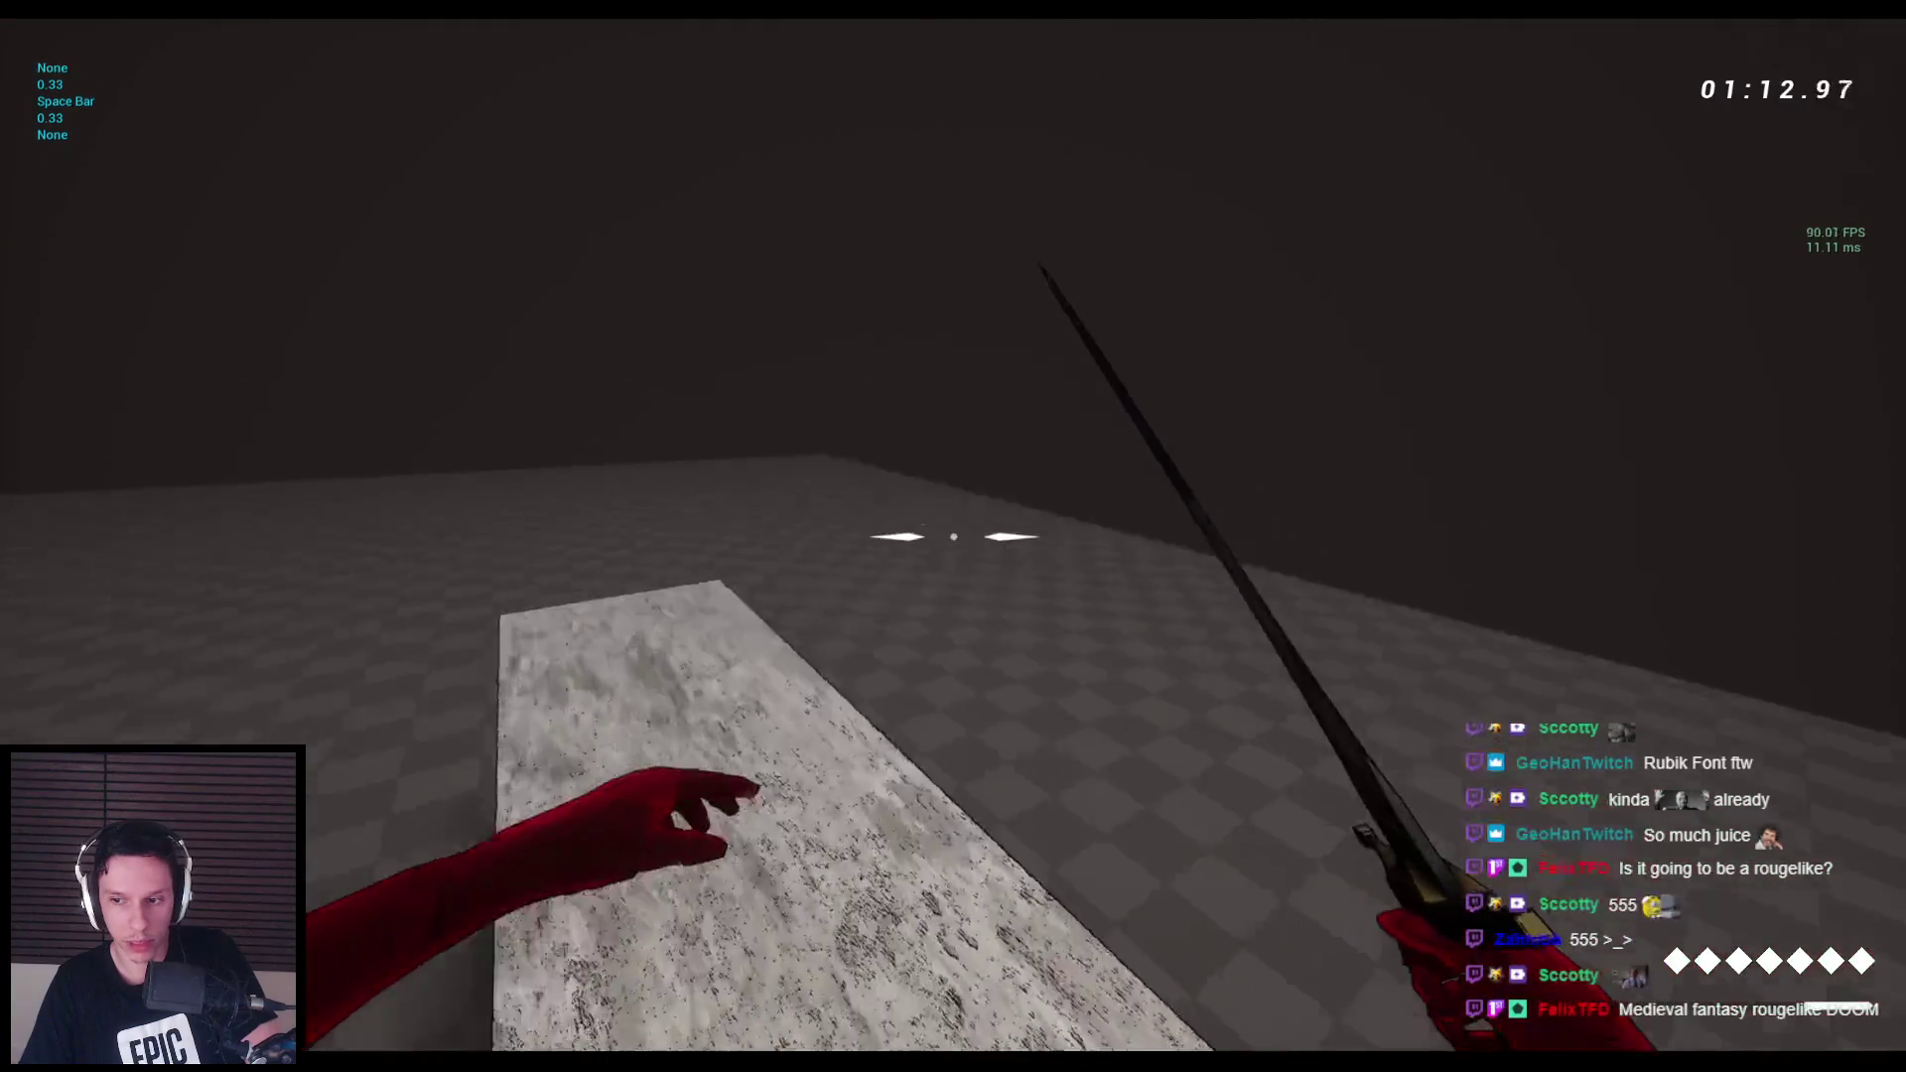
{"action": "key", "text": "space"}
{"action": "key", "text": "space"}
{"action": "key", "text": "space"}
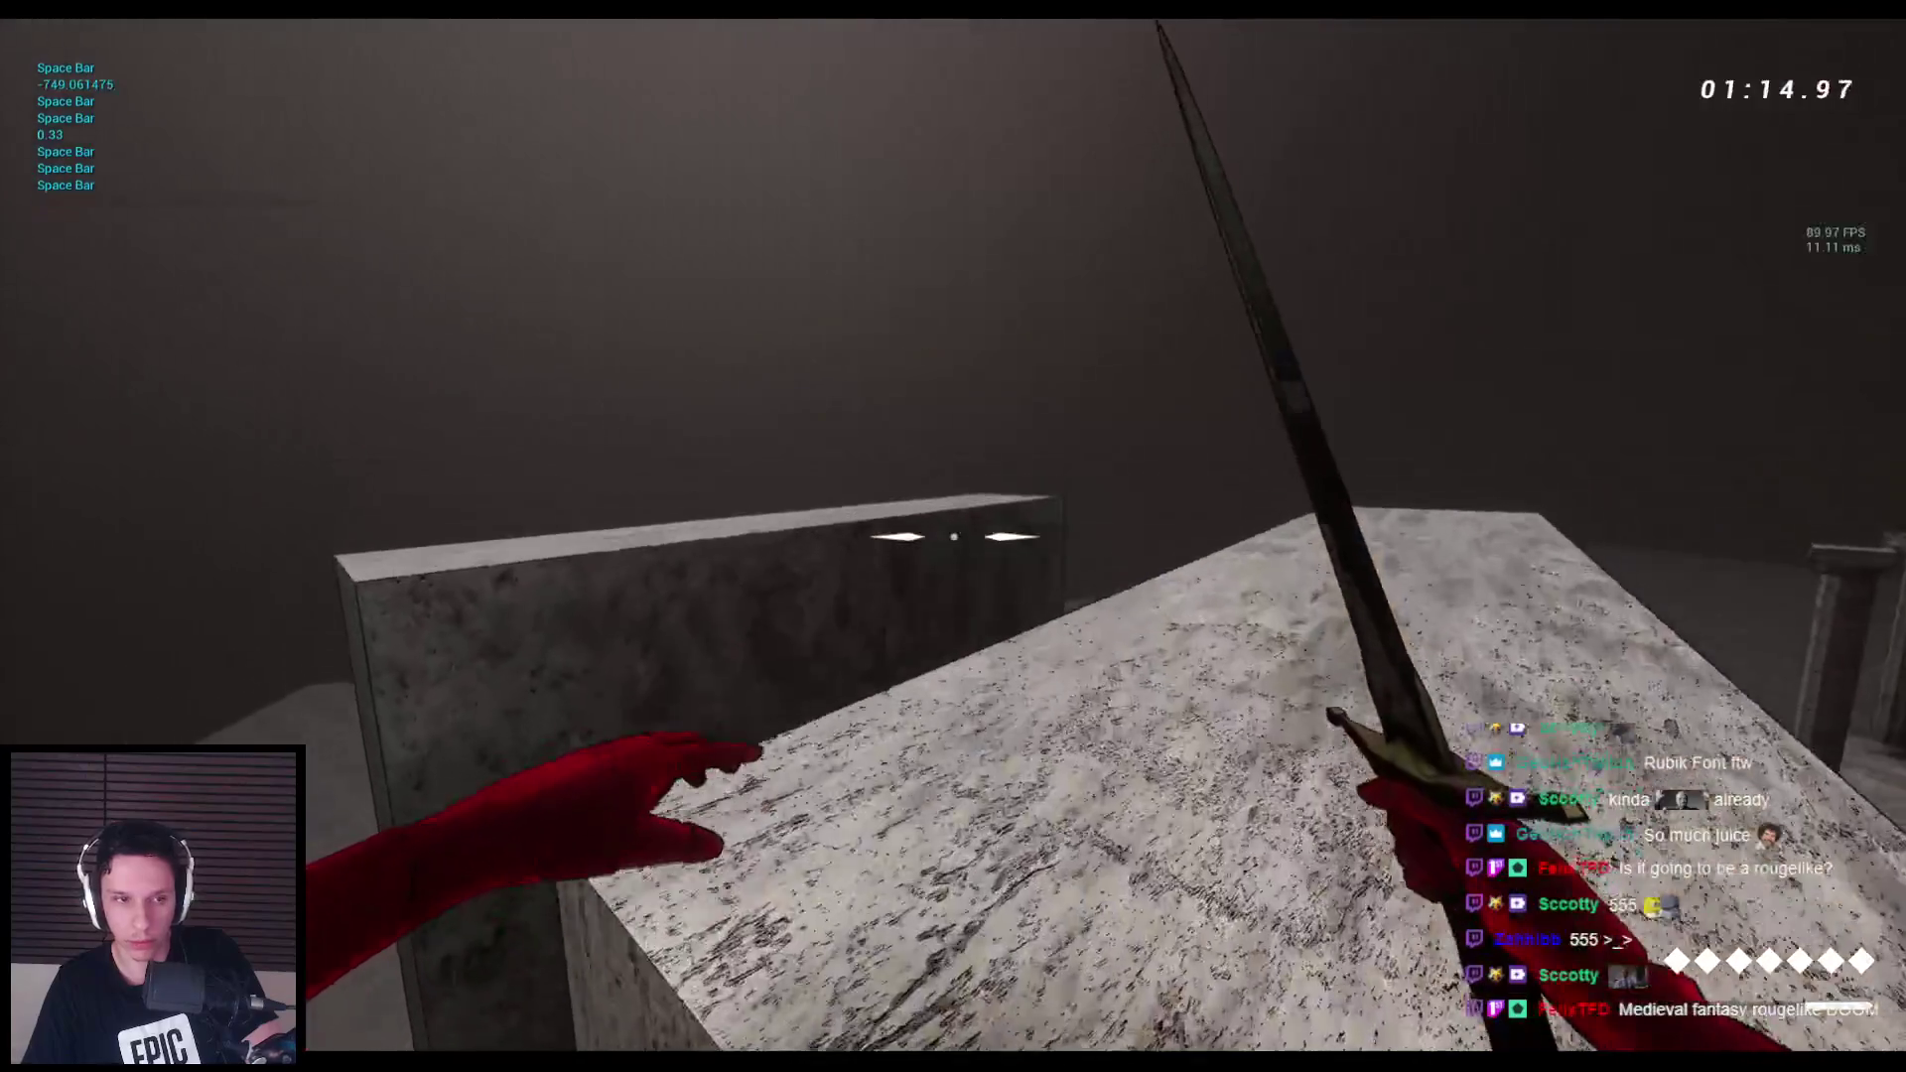
{"action": "key", "text": "space"}
{"action": "key", "text": "space"}
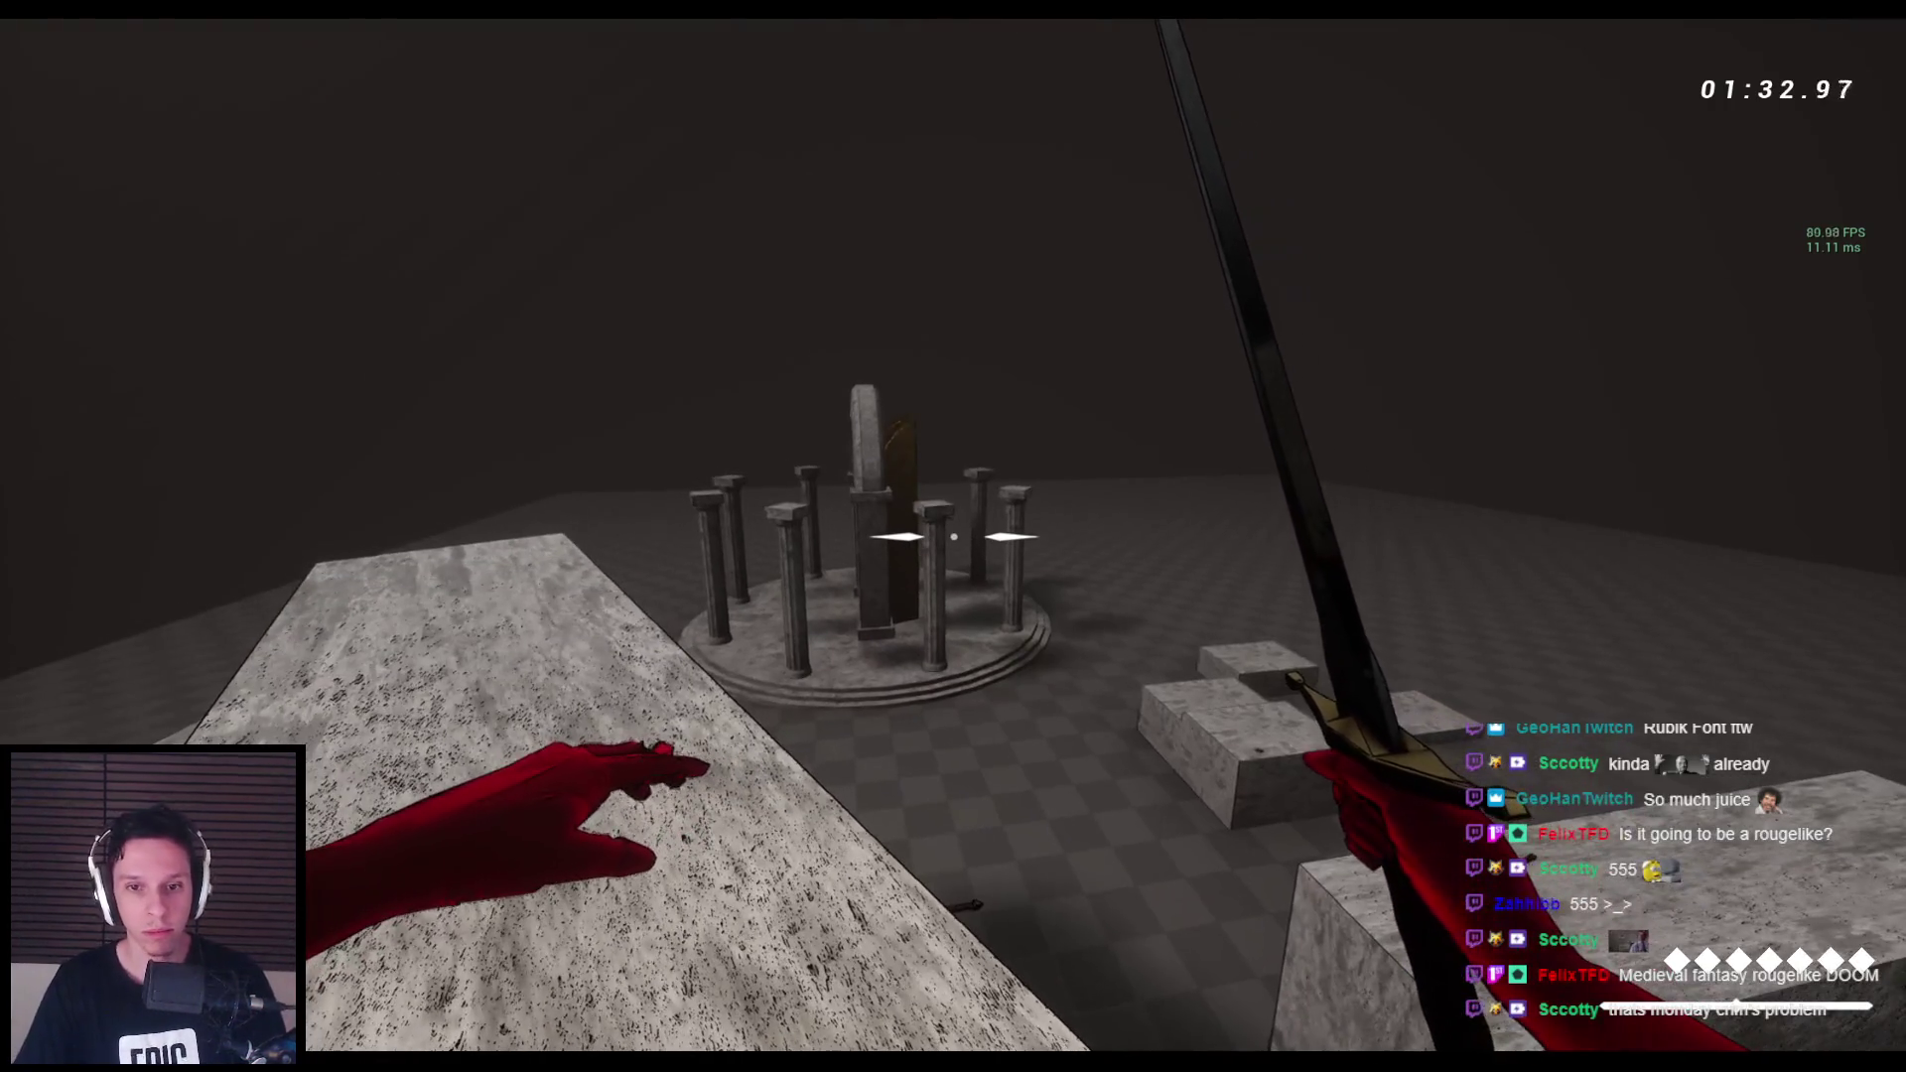
{"action": "key", "text": "Escape"}
{"action": "left_click", "coordinate": [695, 978]}
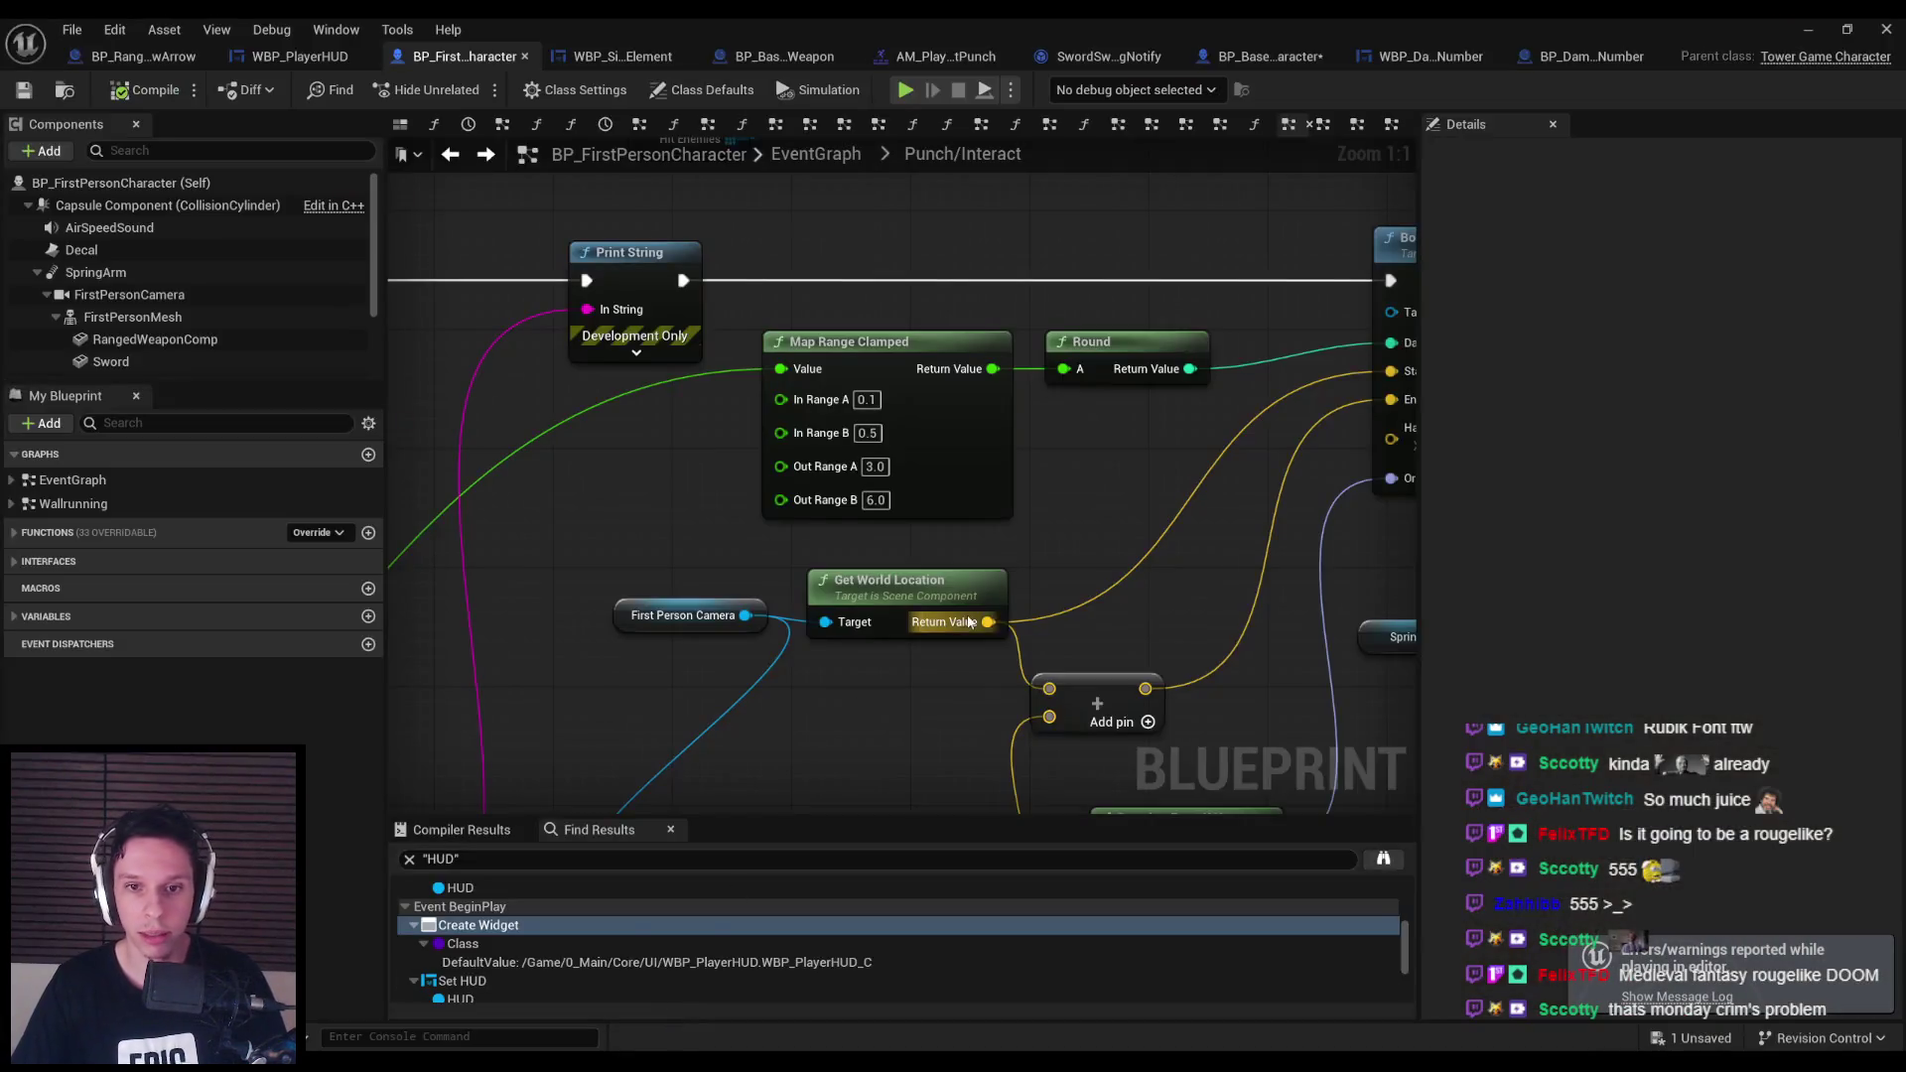
Show WBP_DamageNumber's Designer layout and open the Curve Editor for its Spawn animation tracks.
{"action": "left_click", "coordinate": [1473, 60]}
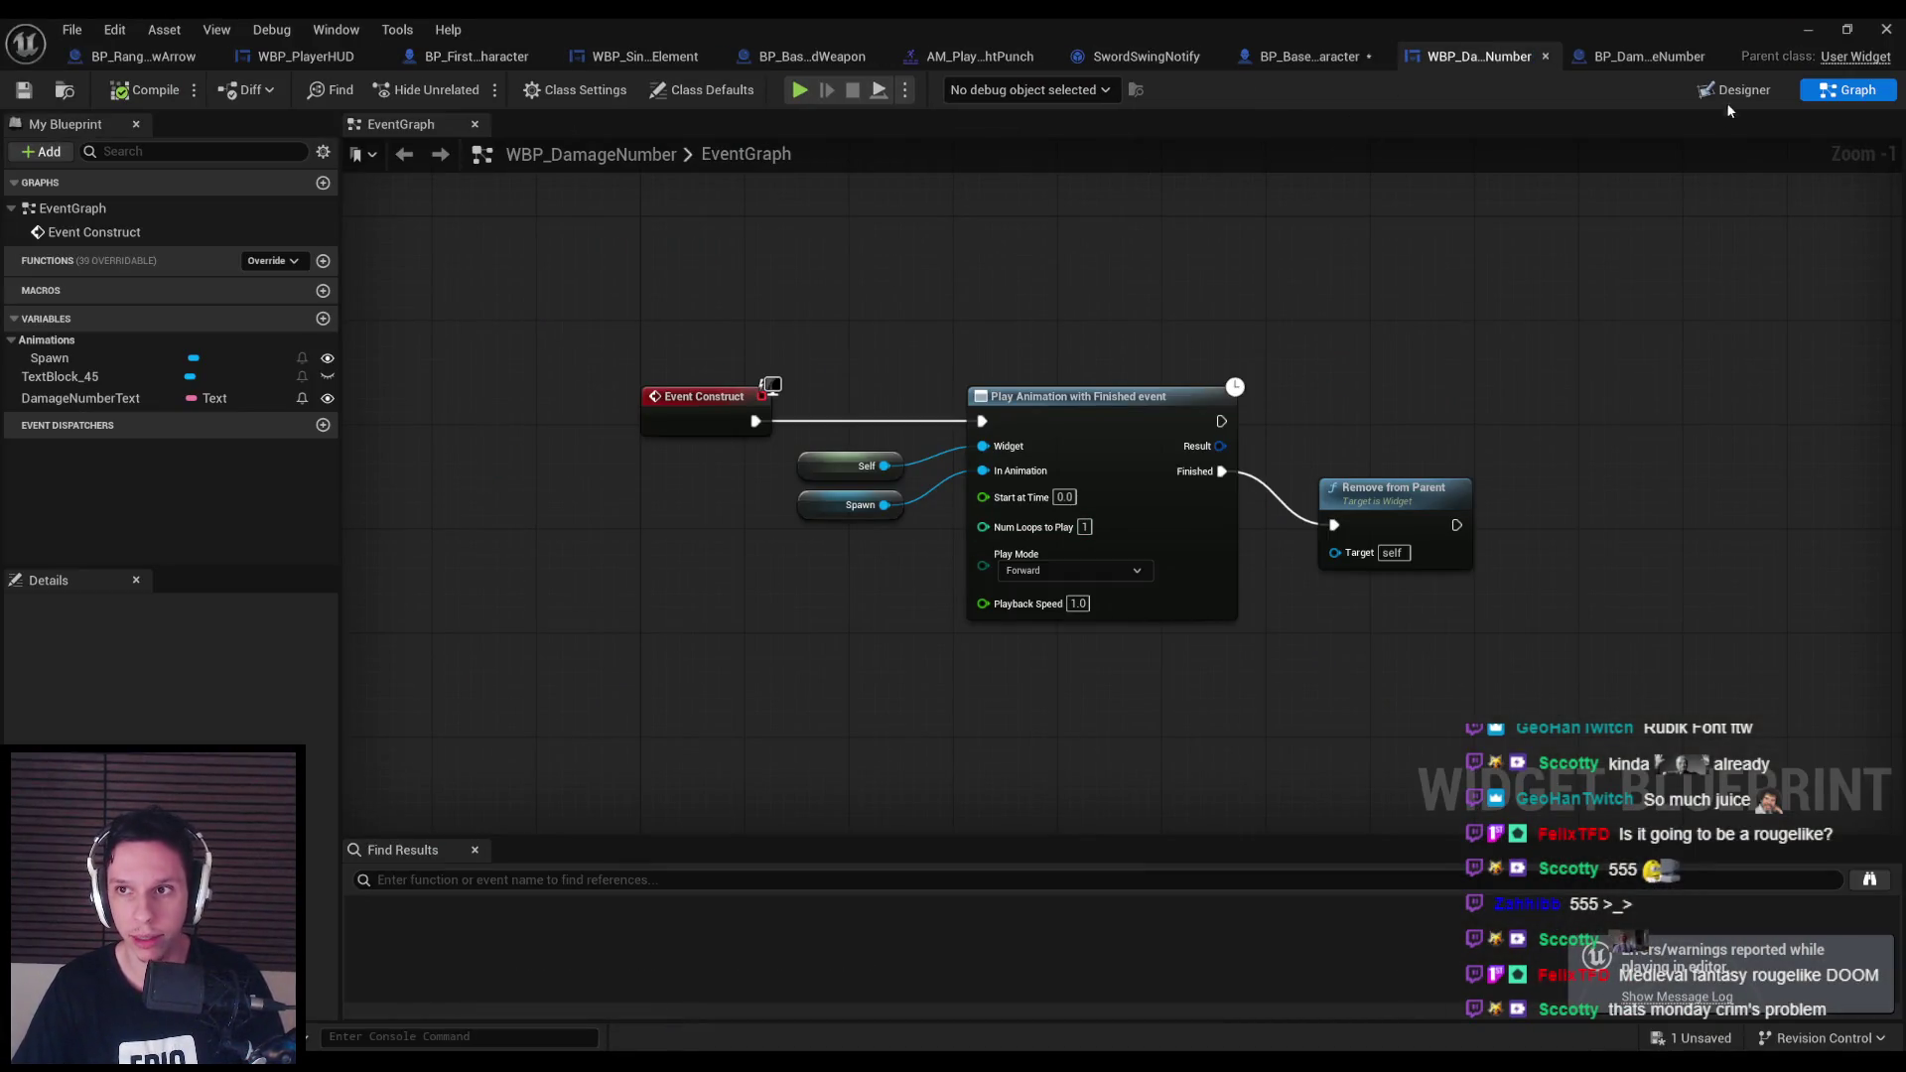
{"action": "key", "text": "shift+F4"}
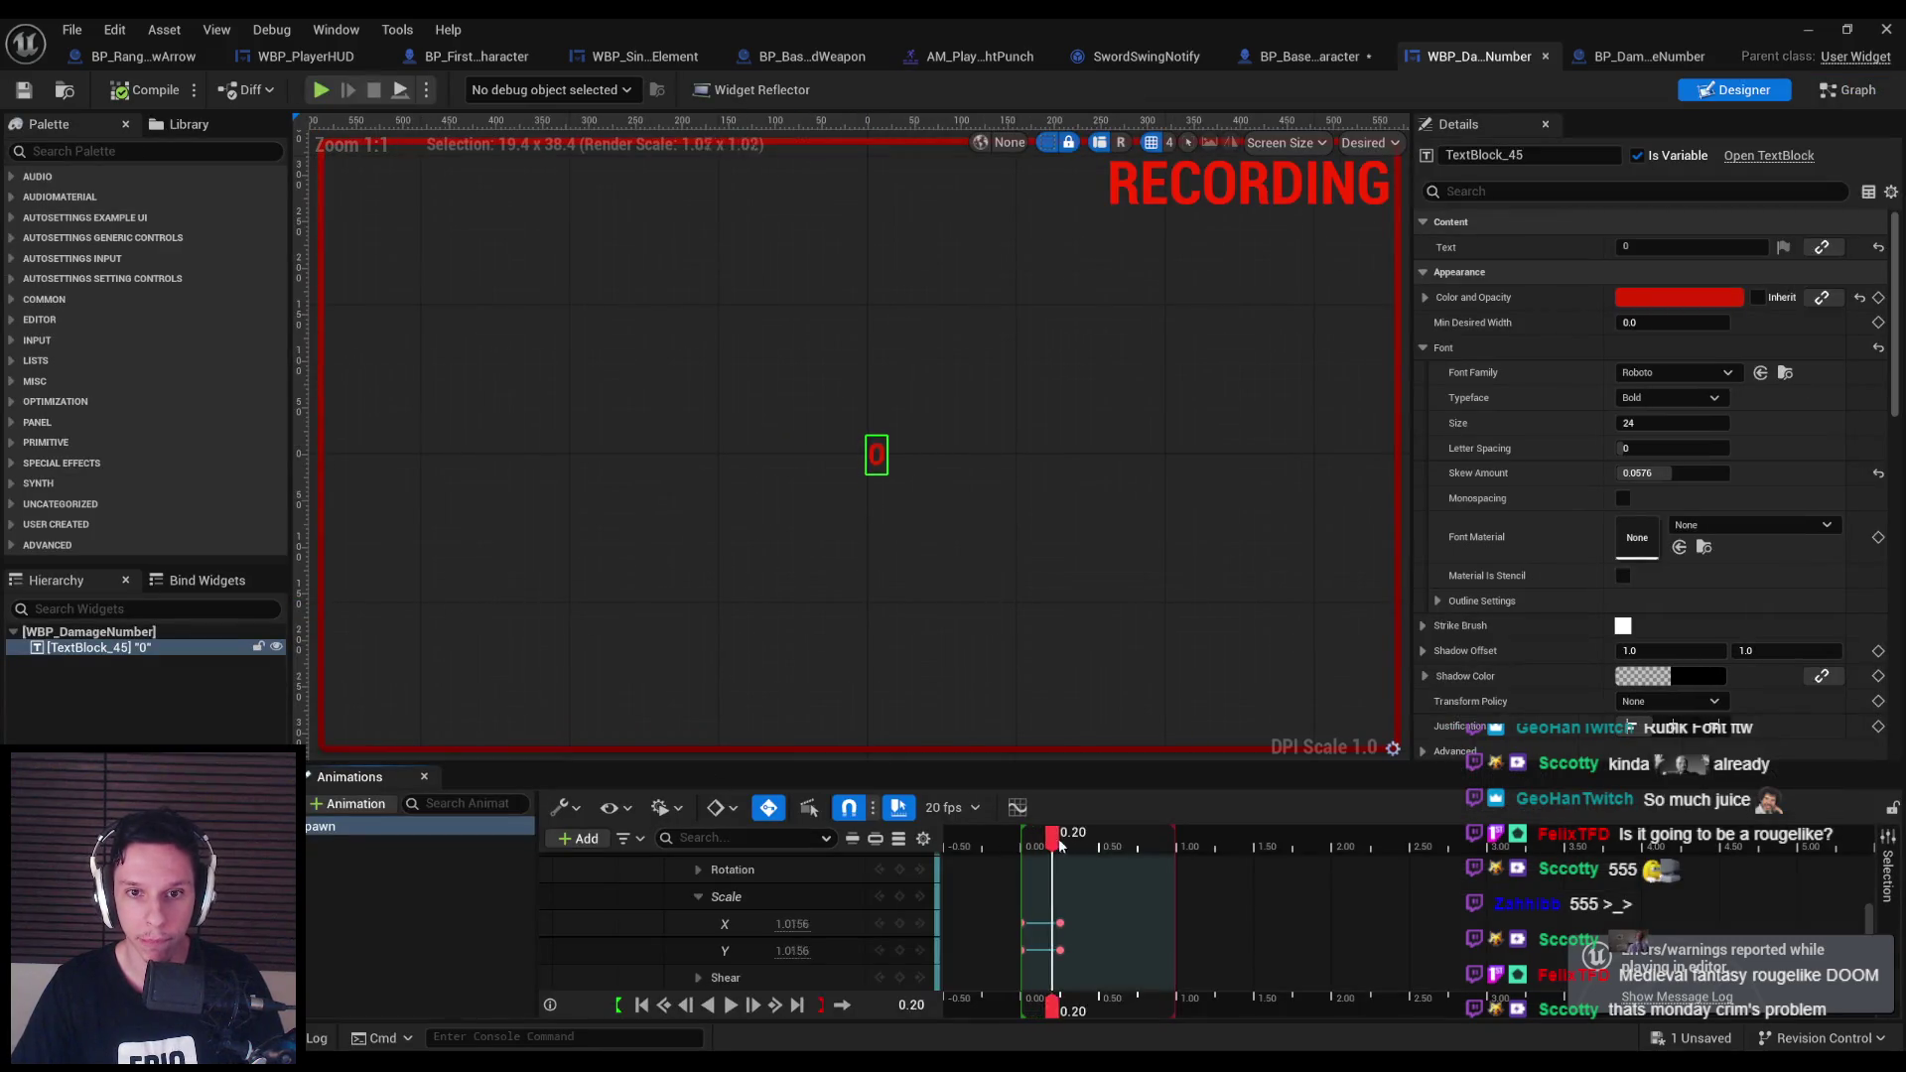
{"action": "scroll", "coordinate": [1127, 874], "scroll_direction": "up", "scroll_amount": 5}
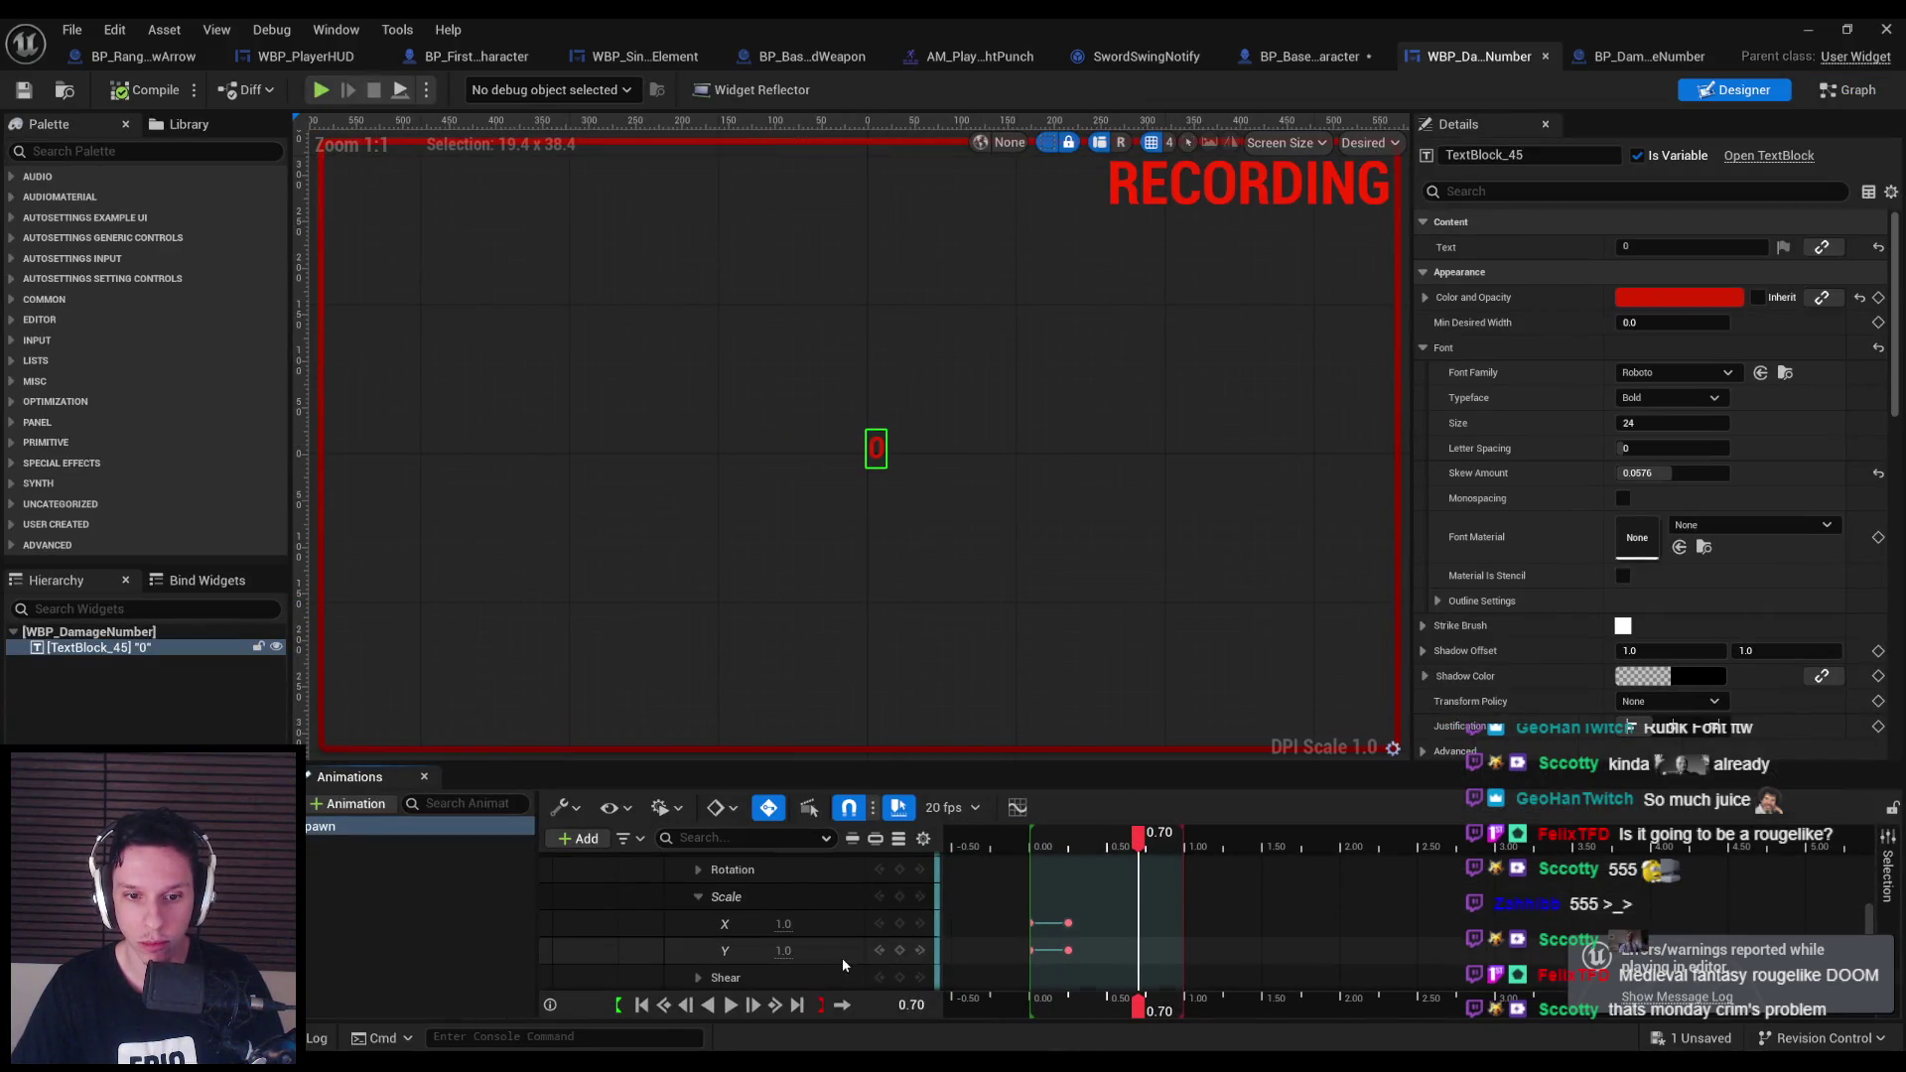
{"action": "scroll", "coordinate": [754, 961], "scroll_direction": "down", "scroll_amount": 2}
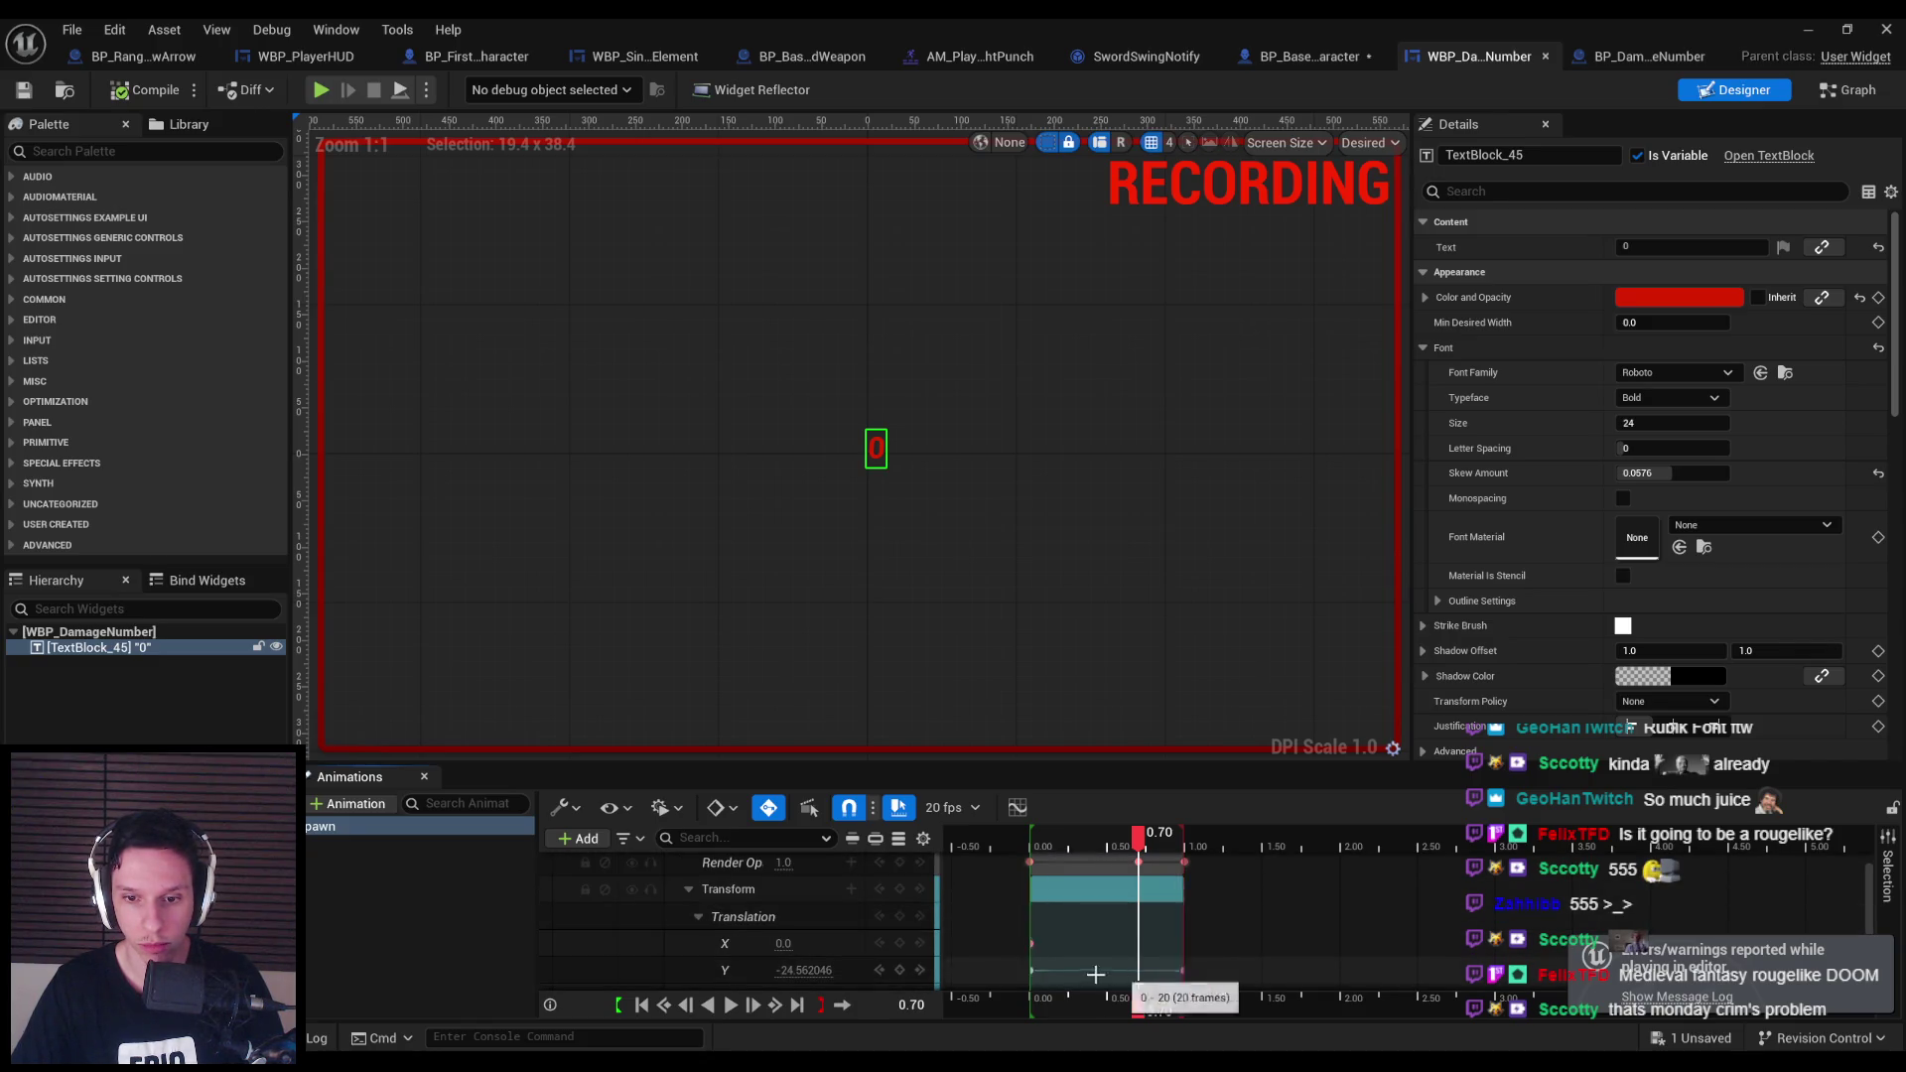
{"action": "left_click", "coordinate": [1015, 807]}
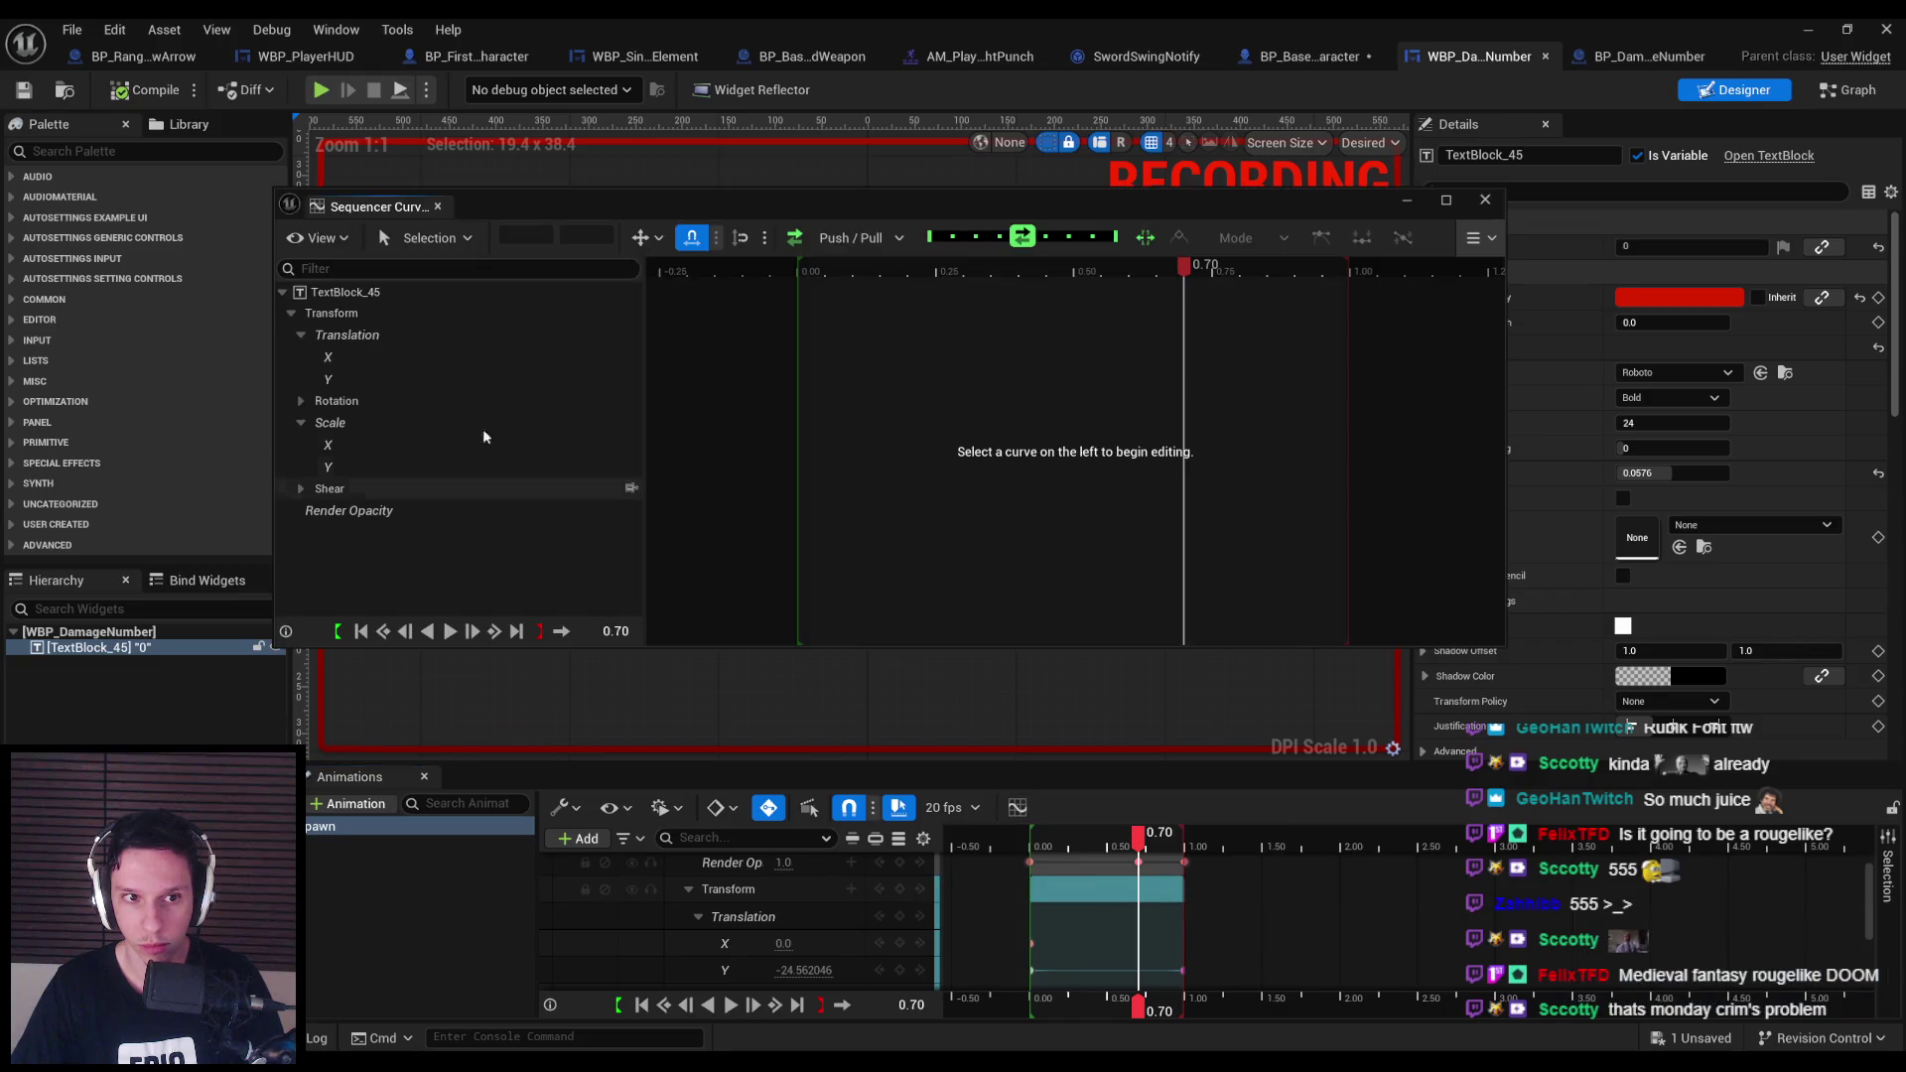
Display the Translation Y curve, frame it and flatten its easing, with the playhead back at the start.
{"action": "left_click", "coordinate": [333, 379]}
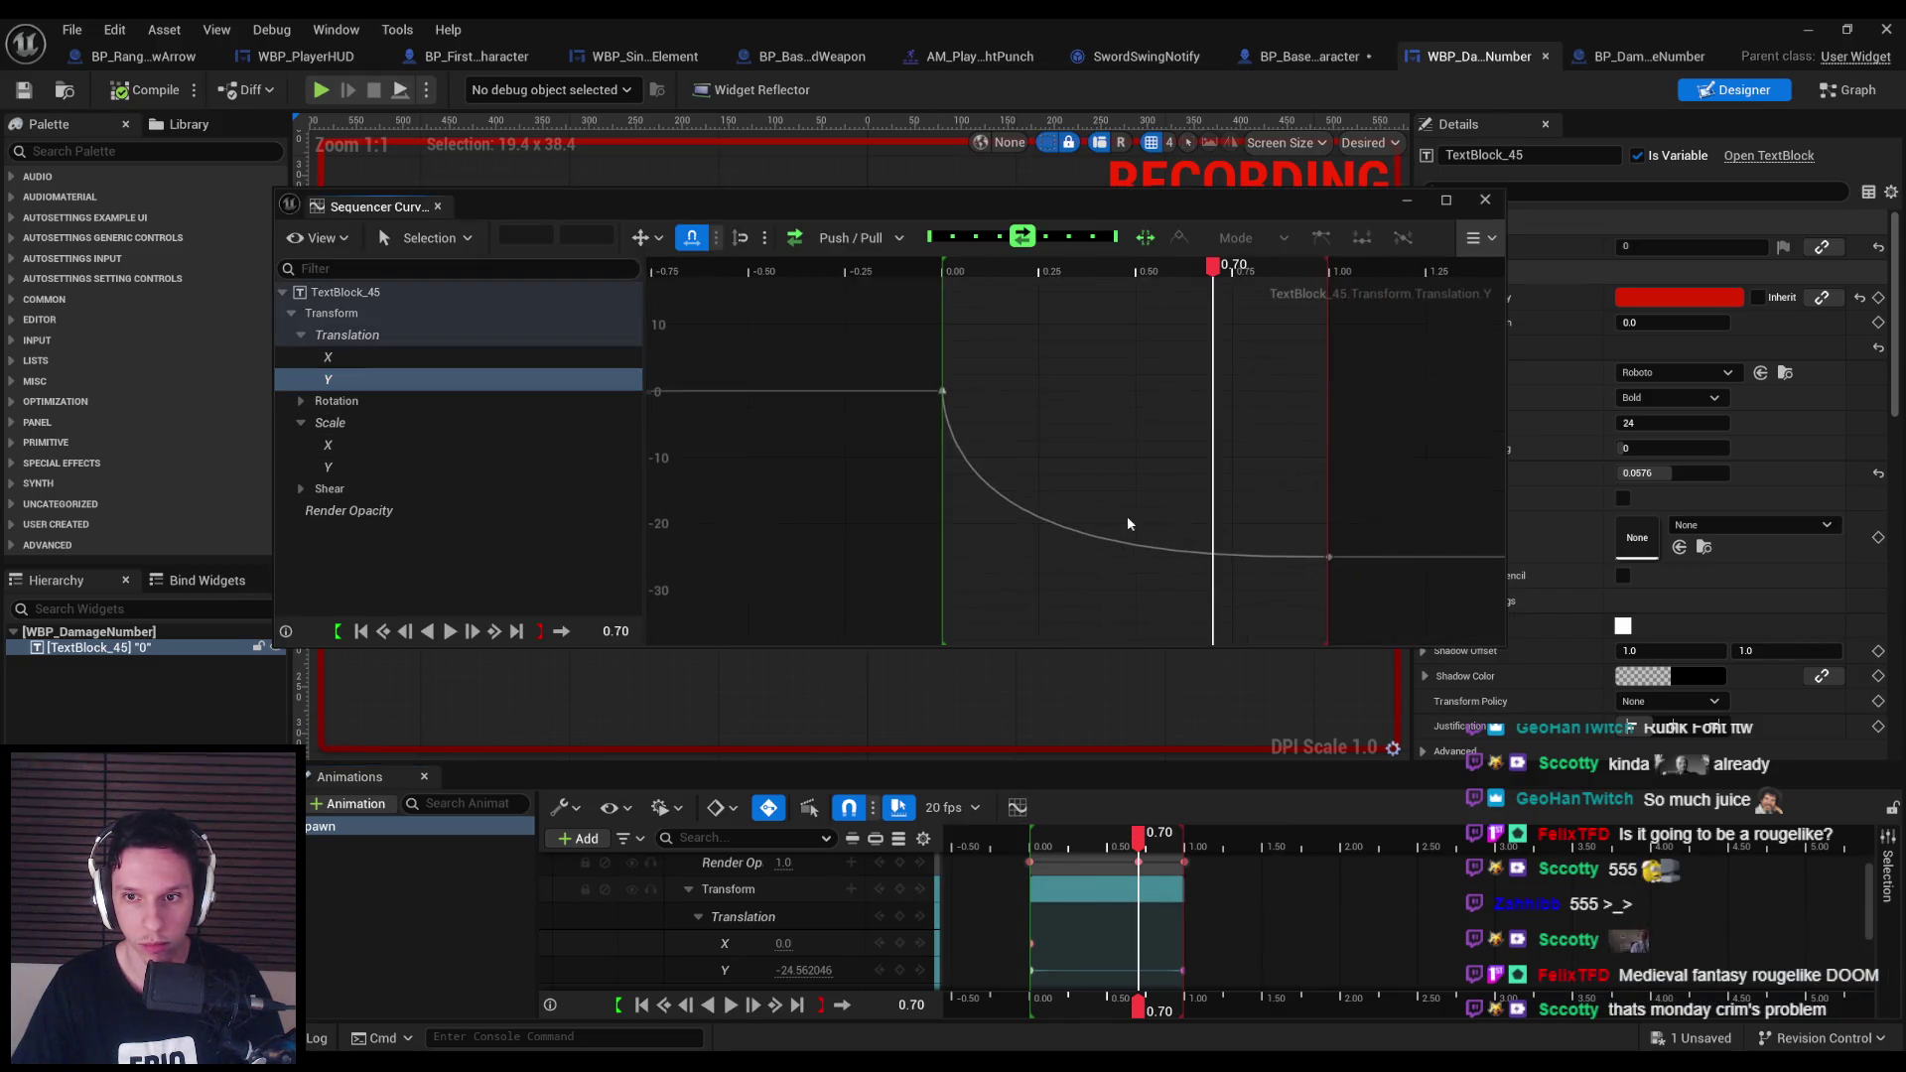
{"action": "mouse_move", "coordinate": [1128, 523]}
{"action": "left_mouse_down"}
{"action": "mouse_move", "coordinate": [909, 534]}
{"action": "mouse_move", "coordinate": [949, 528]}
{"action": "left_mouse_up"}
{"action": "key", "text": "f"}
{"action": "left_click_drag", "start_coordinate": [1093, 498], "coordinate": [1166, 576]}
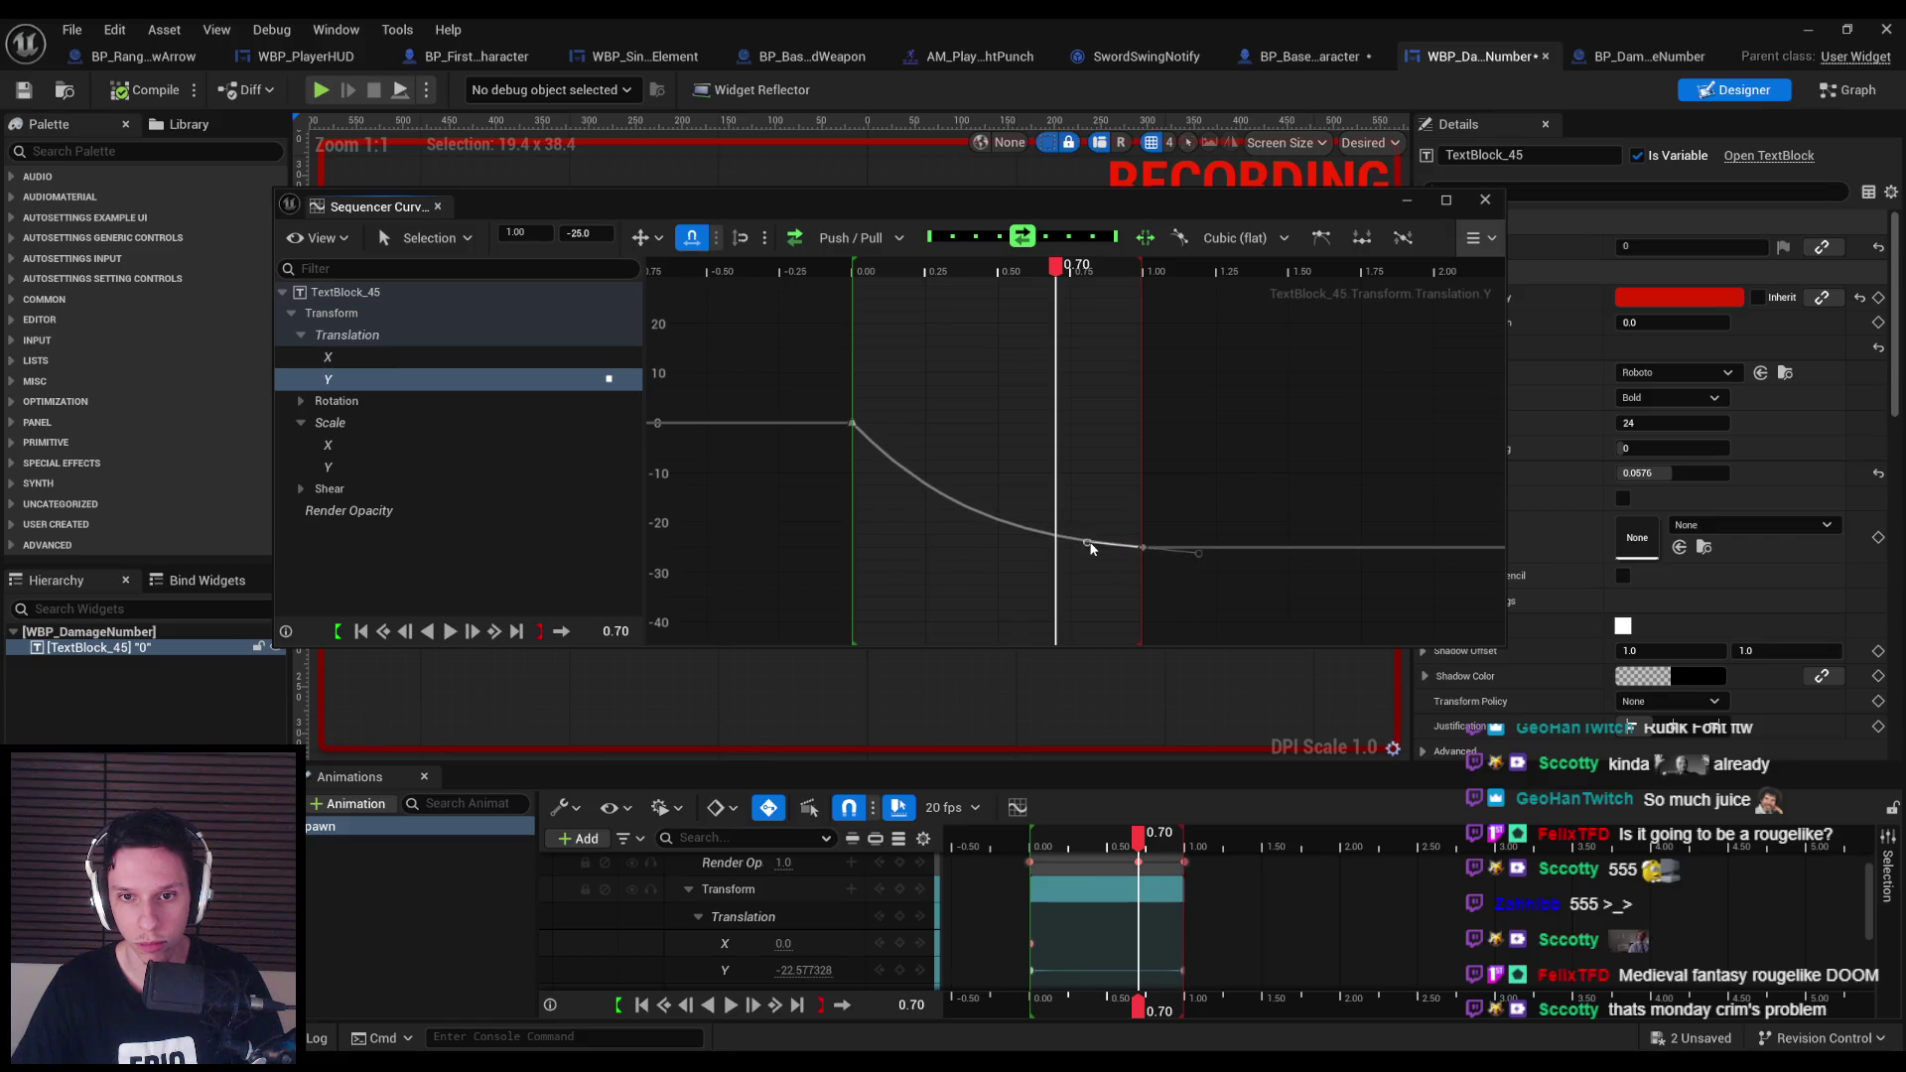
{"action": "left_click", "coordinate": [1110, 516]}
{"action": "key", "text": "f"}
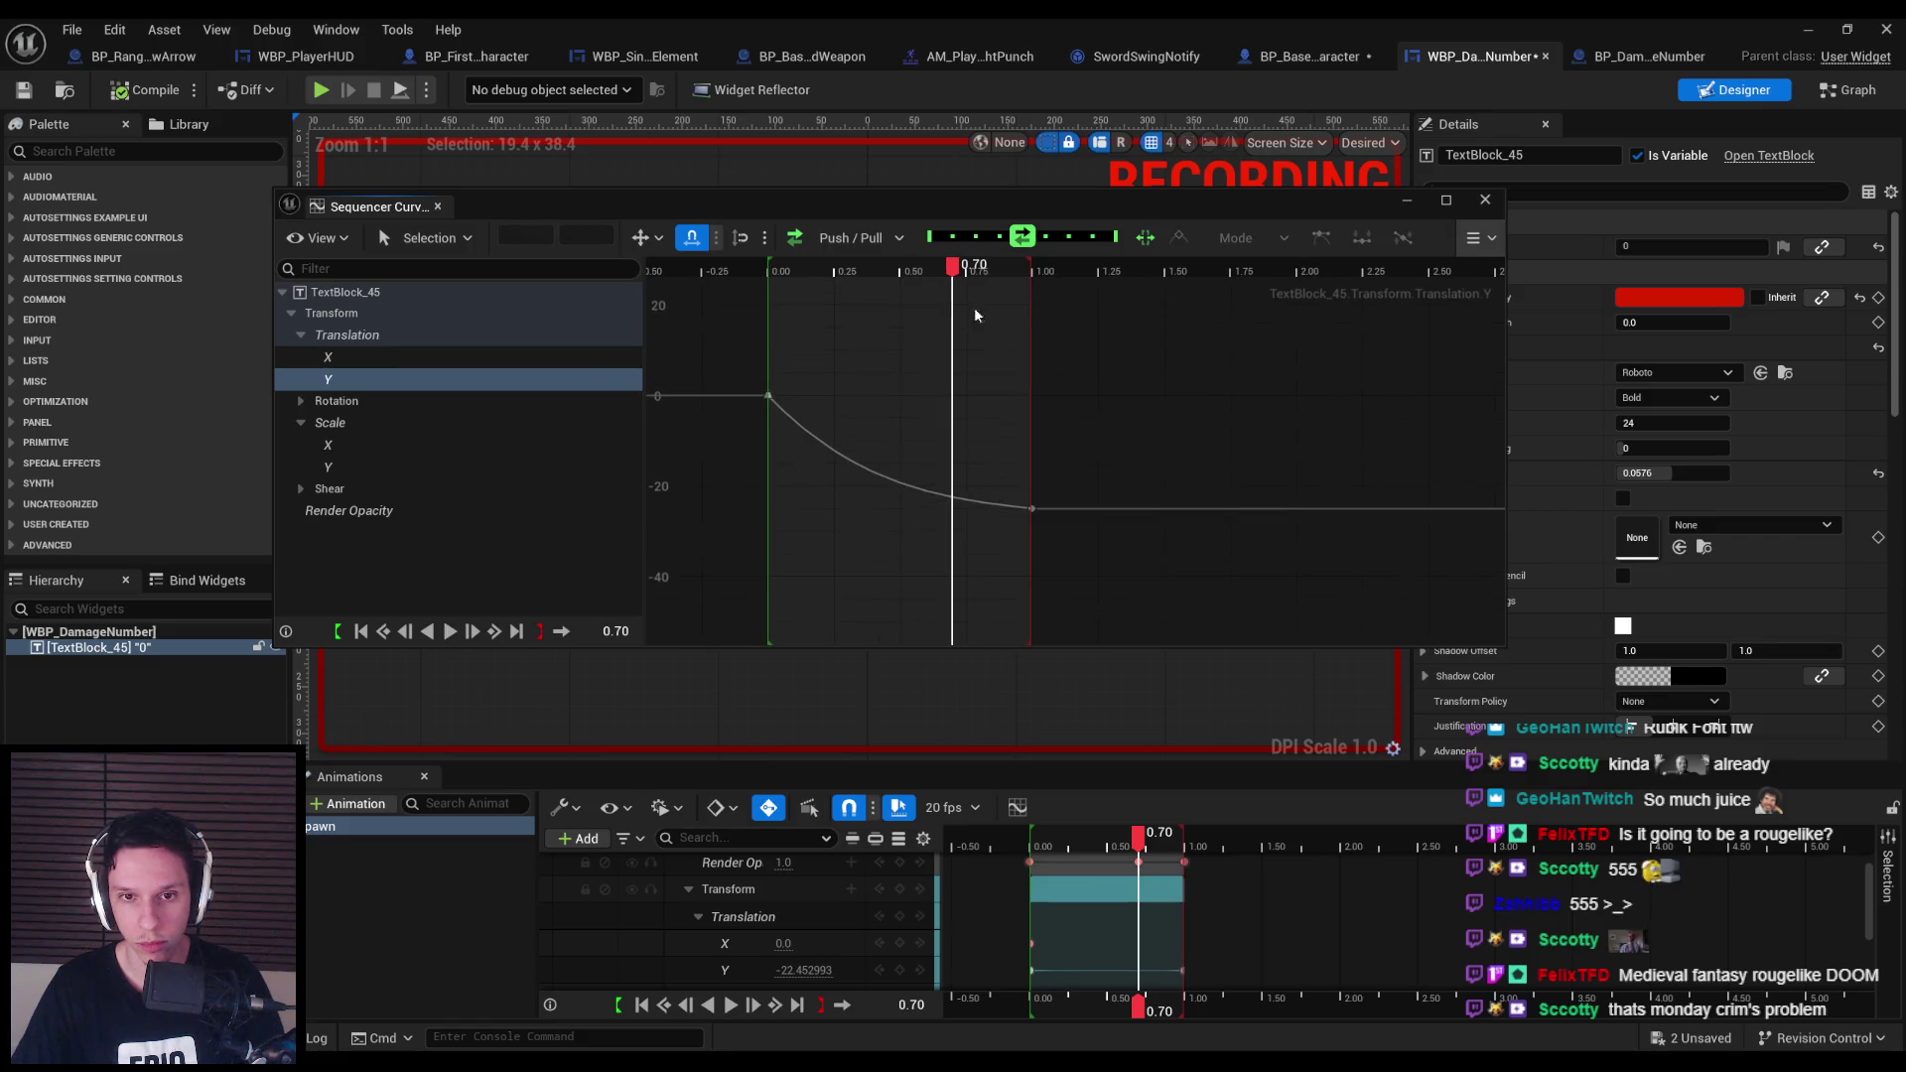
{"action": "left_click_drag", "start_coordinate": [950, 270], "coordinate": [912, 270]}
{"action": "left_click", "coordinate": [770, 268]}
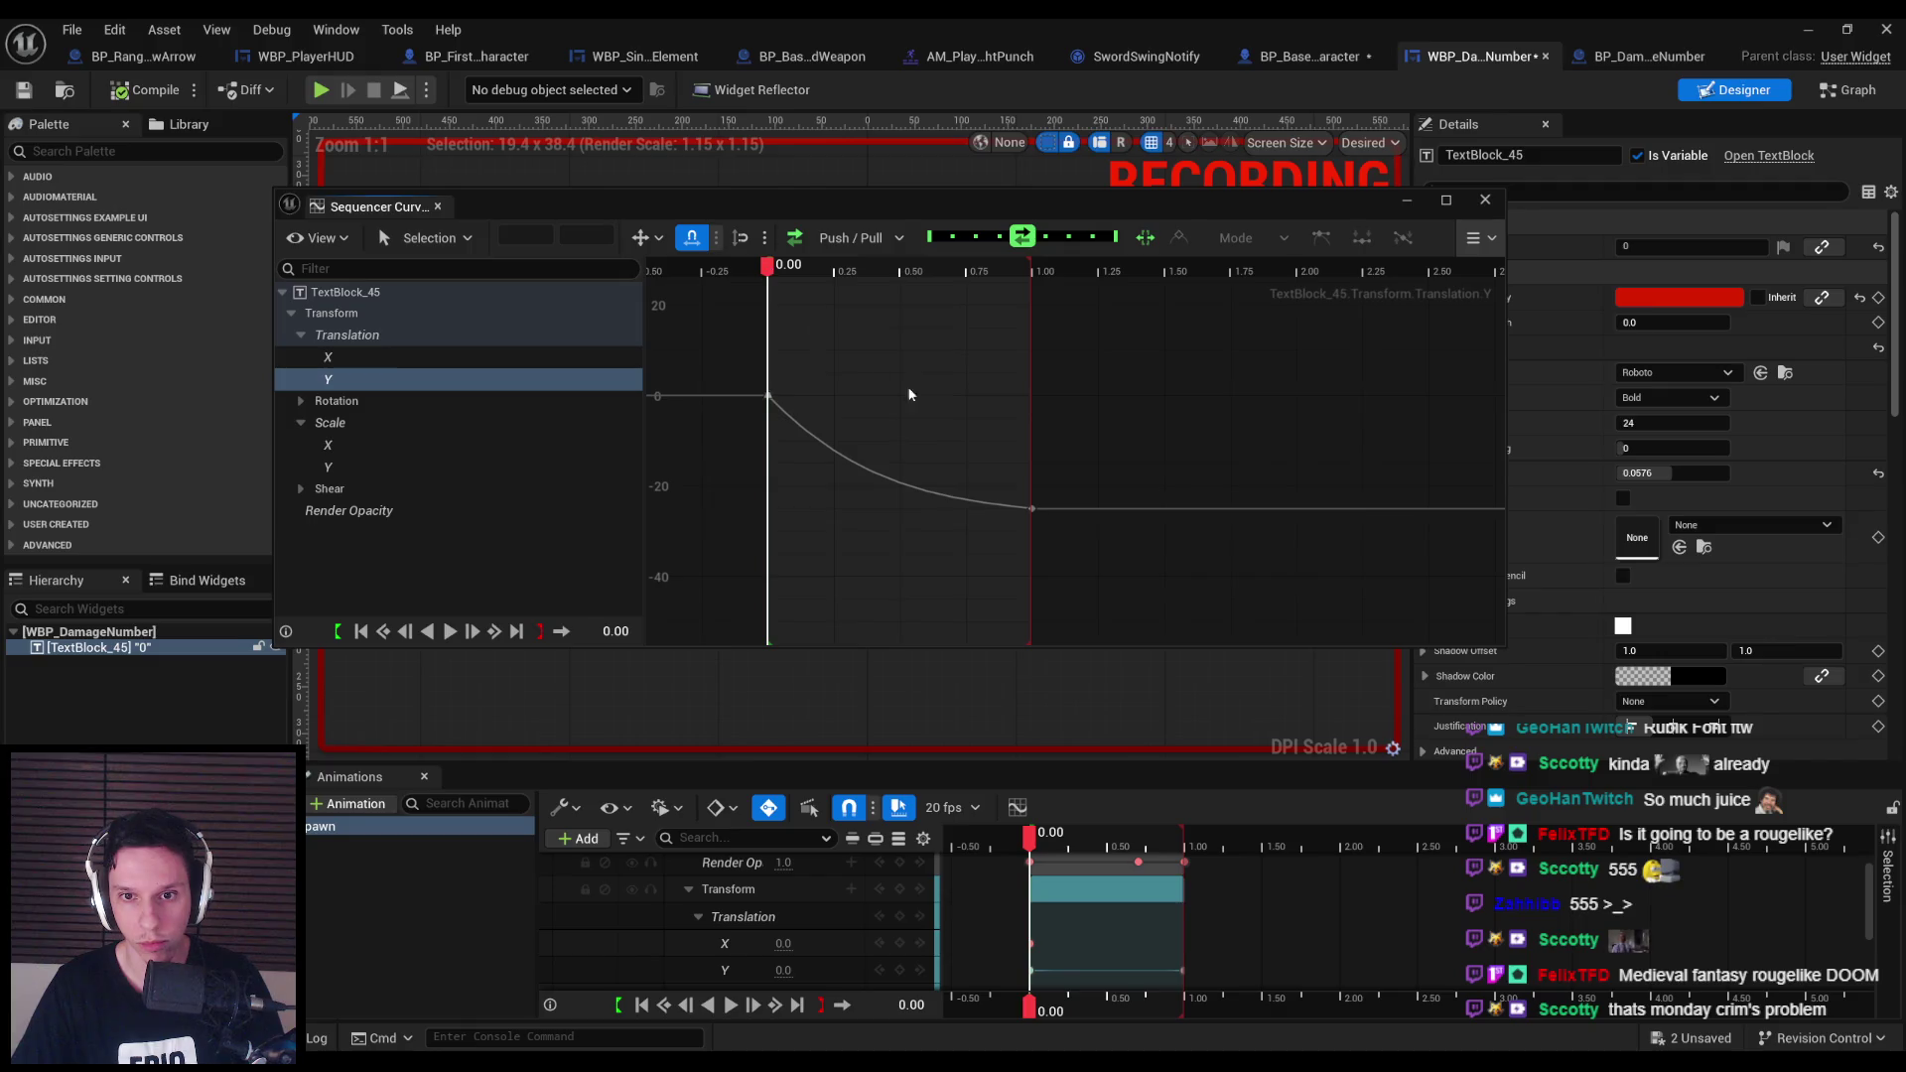
Set the Y curve's end key to -35, close the Curve Editor, and minimize the widget editor.
{"action": "left_click_drag", "start_coordinate": [950, 453], "coordinate": [1126, 593]}
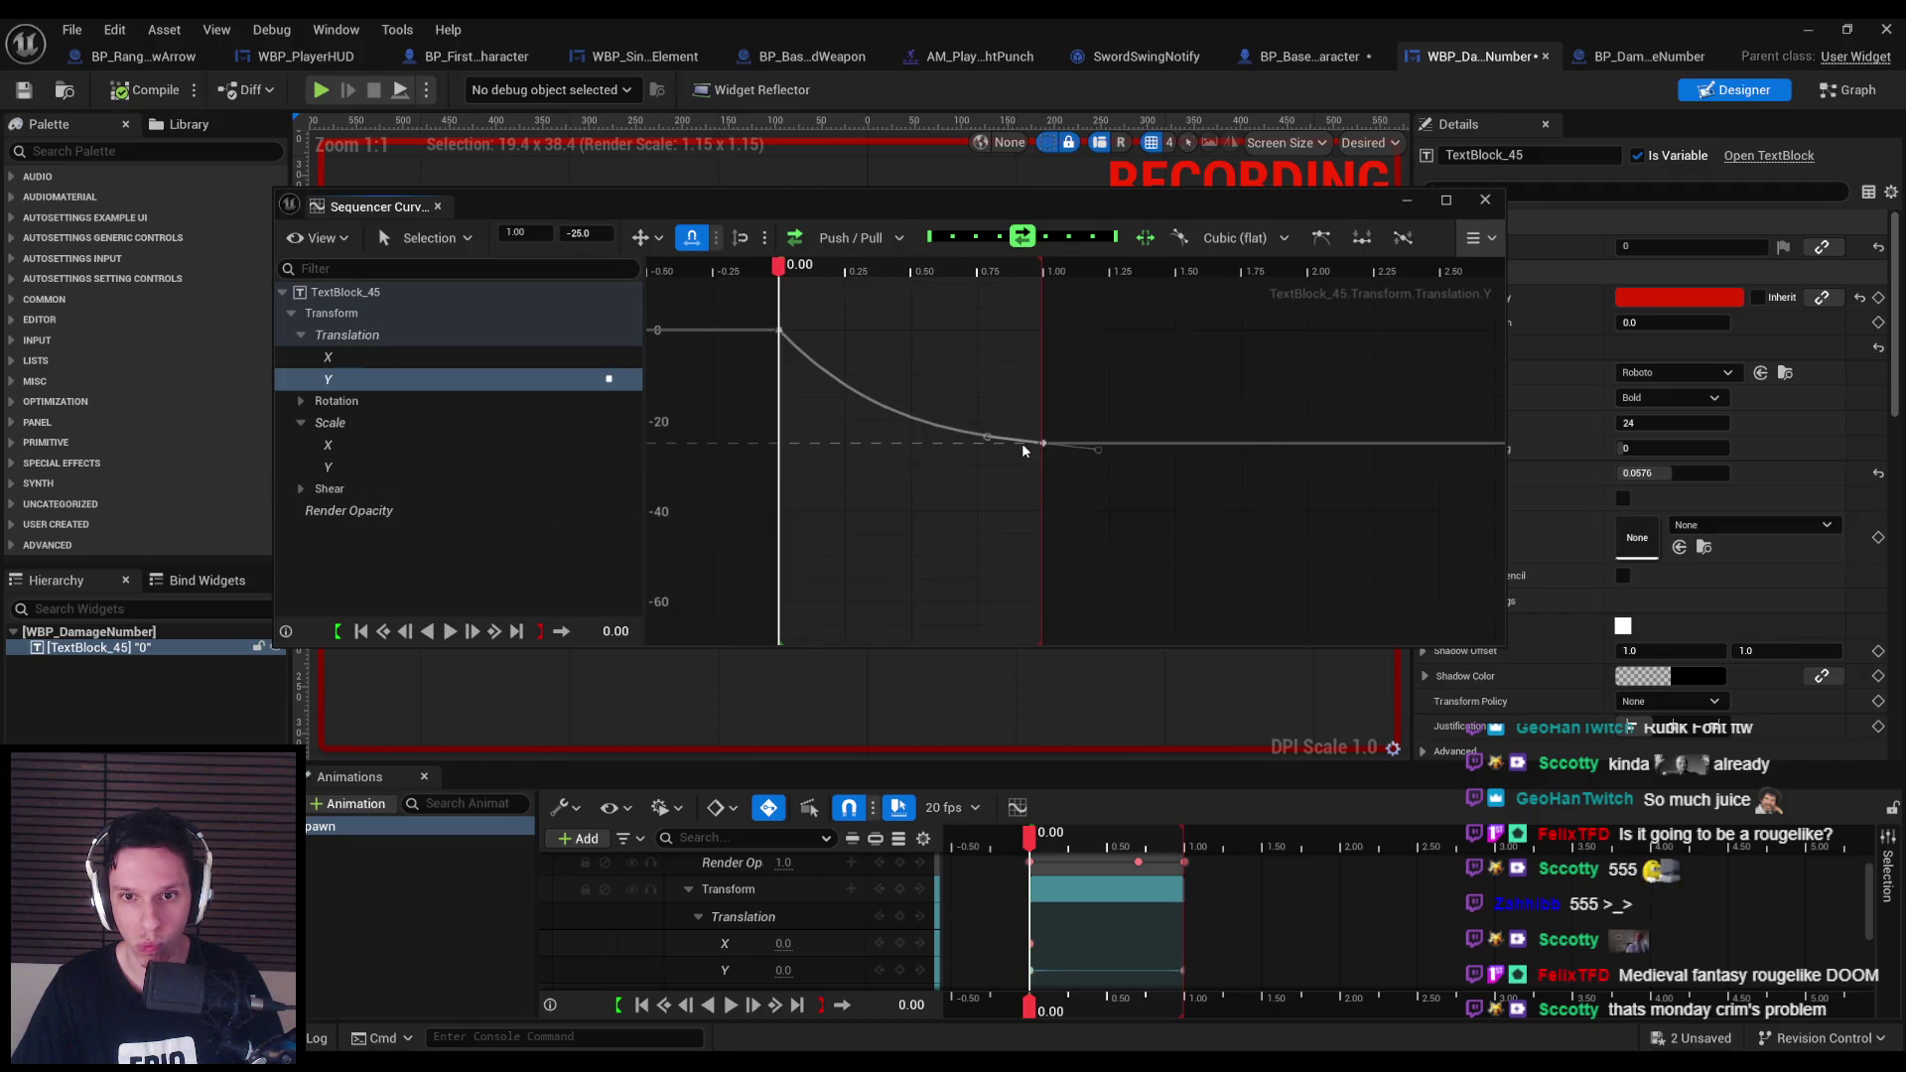
{"action": "left_click", "coordinate": [586, 232]}
{"action": "type", "text": "-35"}
{"action": "key", "text": "Return"}
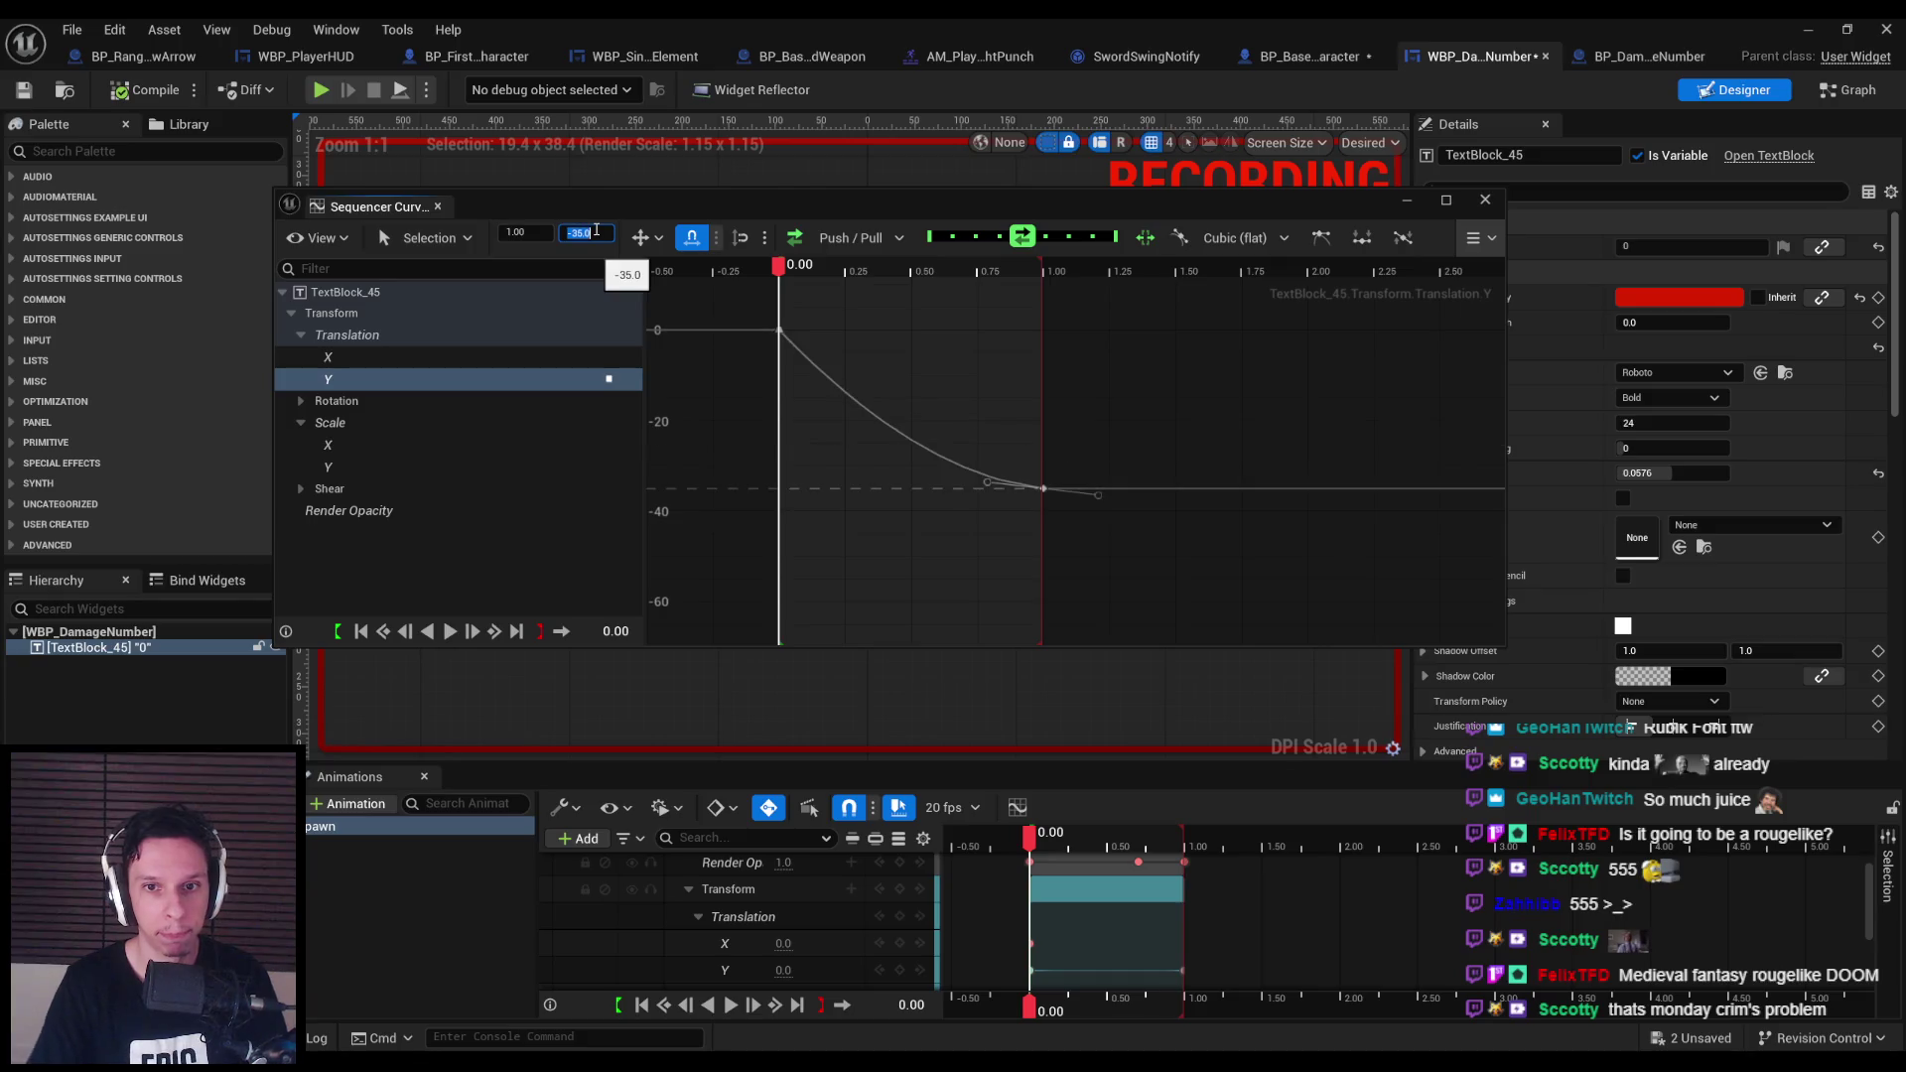
{"action": "left_click", "coordinate": [991, 446]}
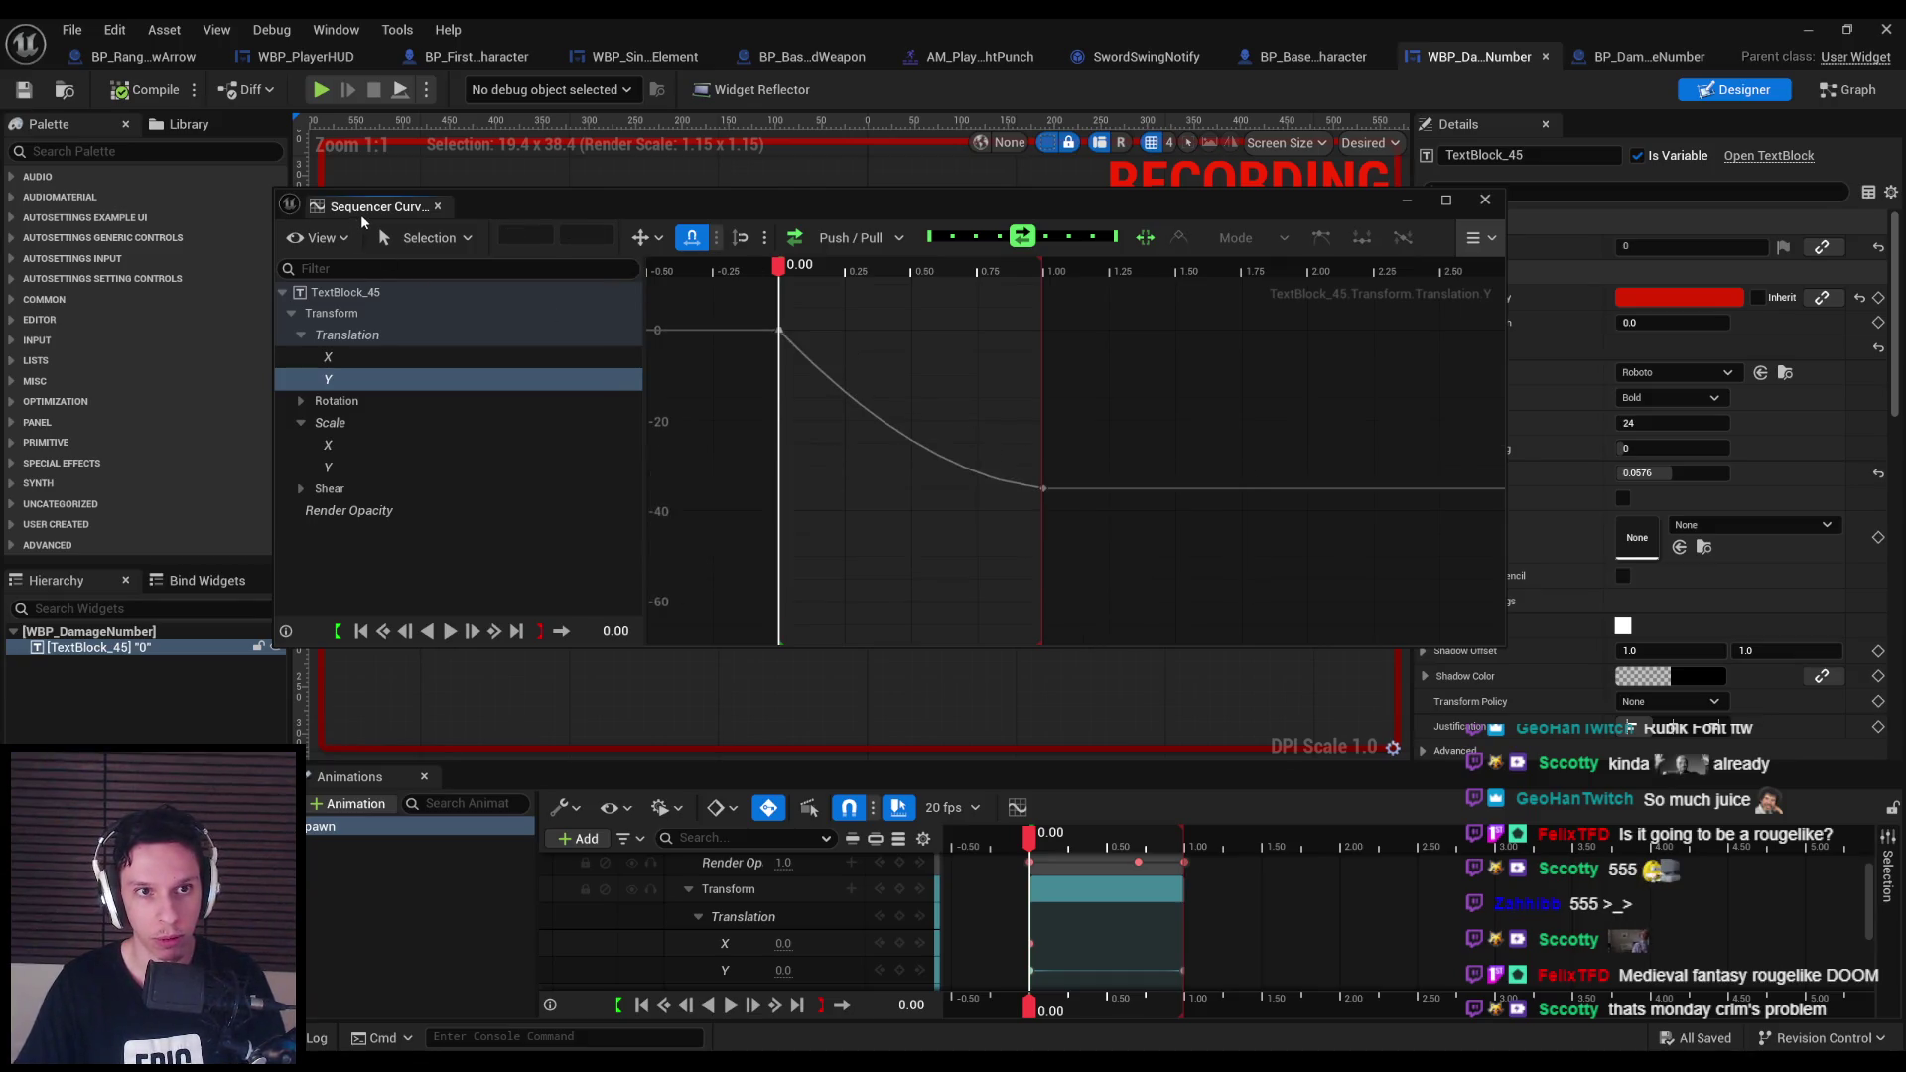
{"action": "left_click", "coordinate": [436, 206]}
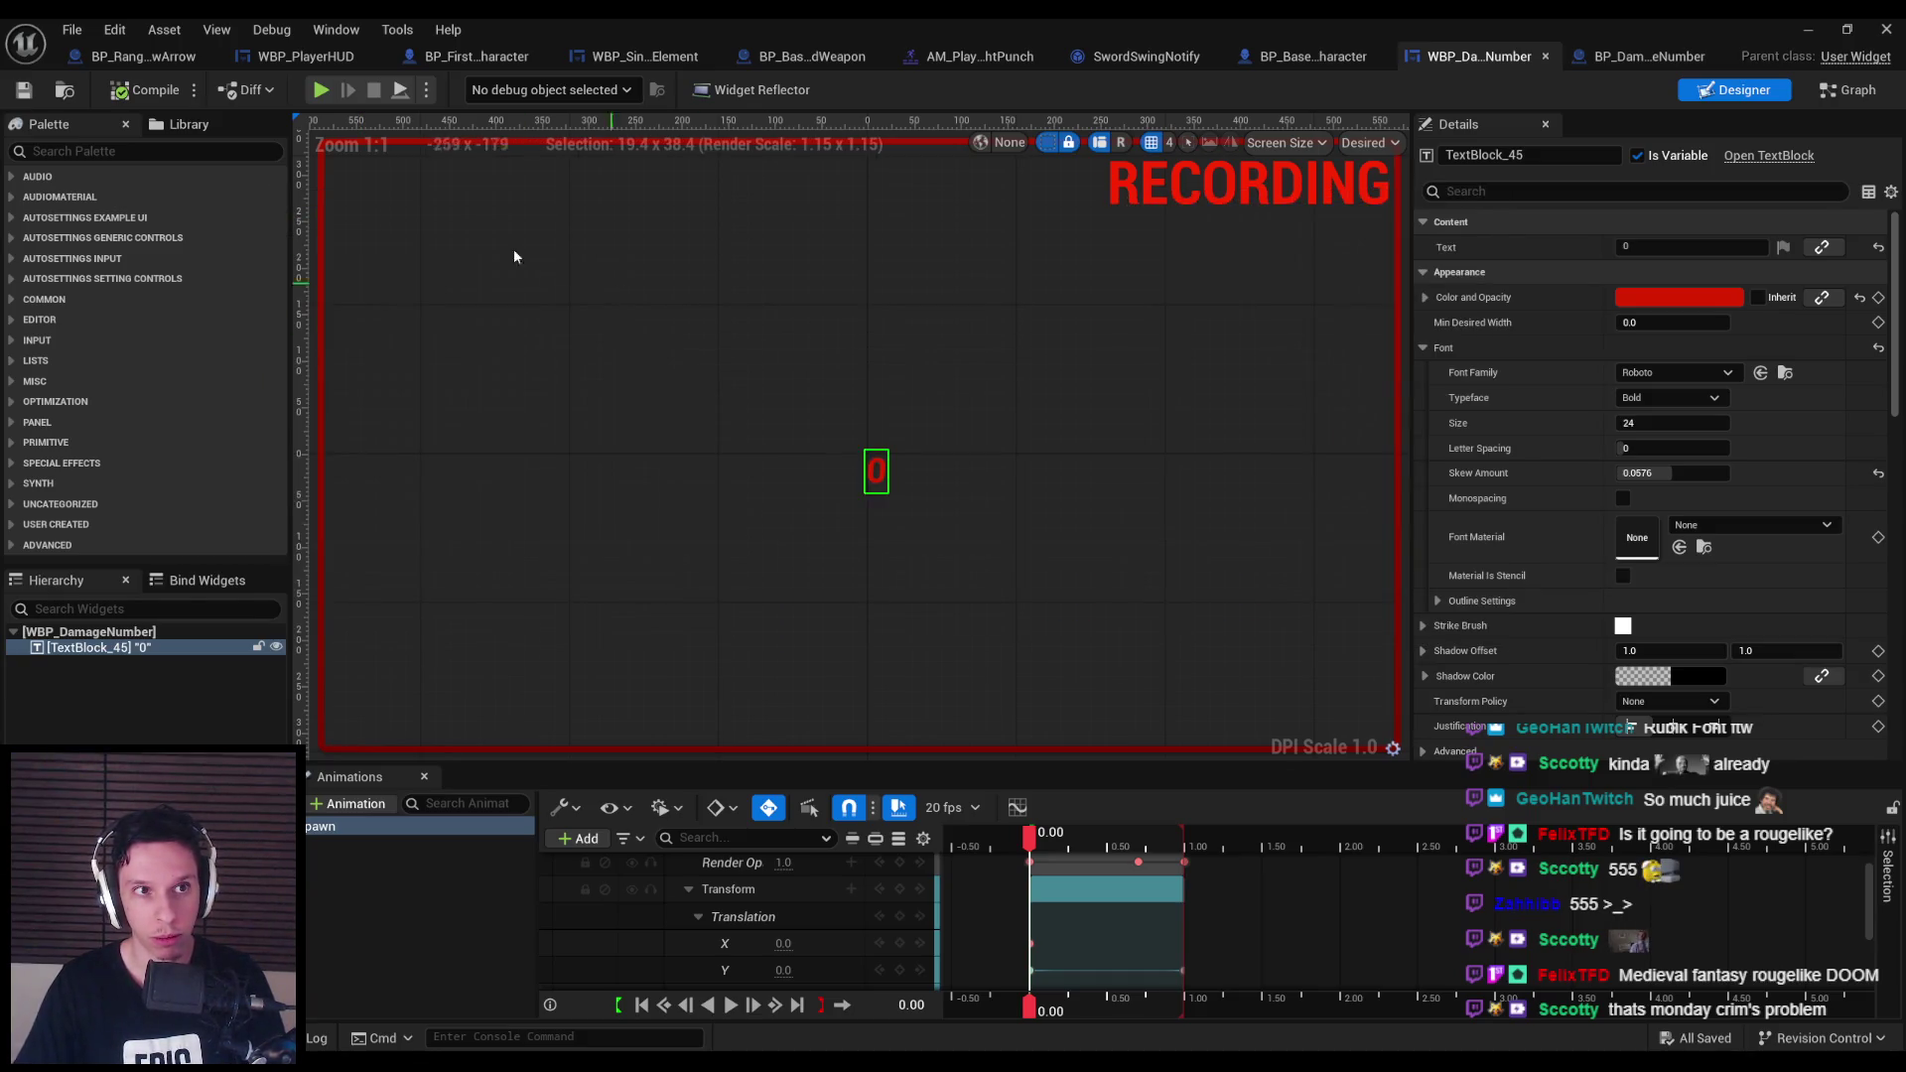
{"action": "left_click", "coordinate": [155, 728]}
{"action": "left_click", "coordinate": [1805, 31]}
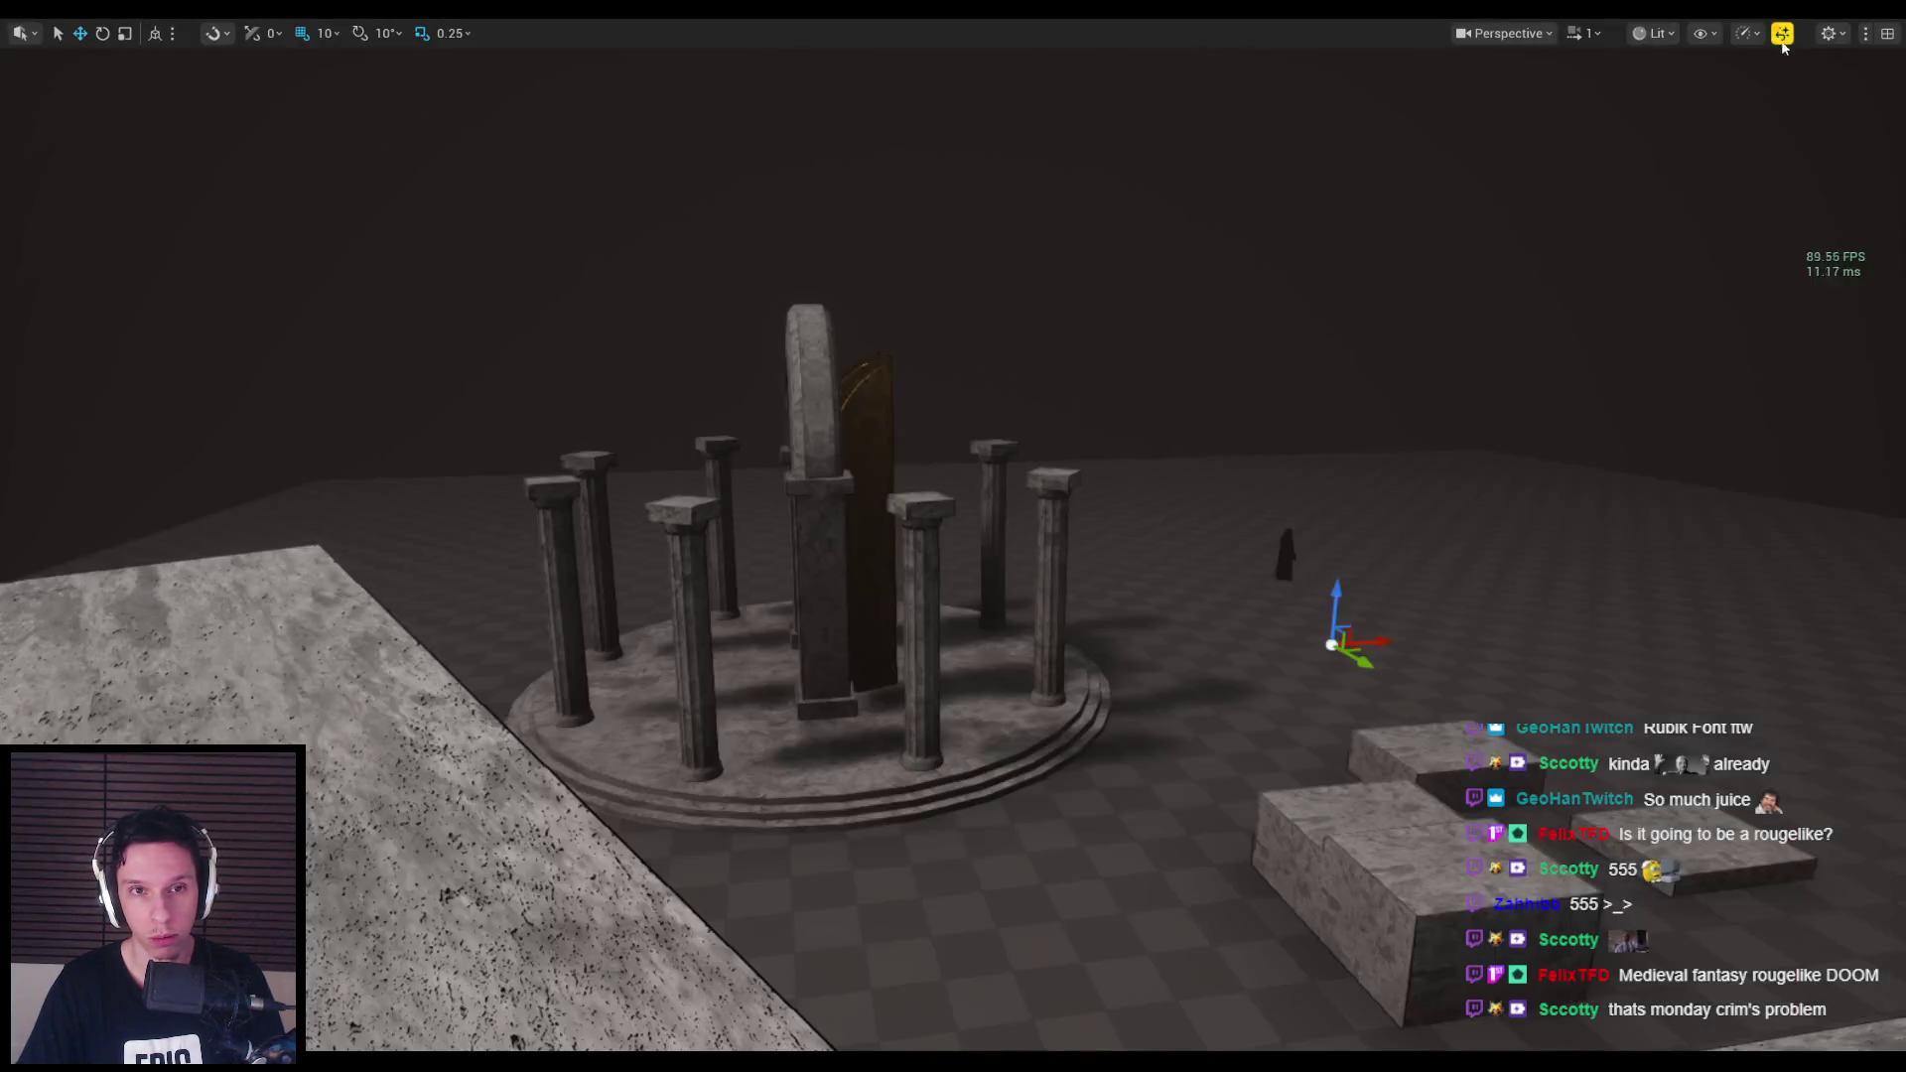
Start a play test and fire arrows at approaching enemies to spawn damage numbers.
{"action": "key", "text": "alt+p"}
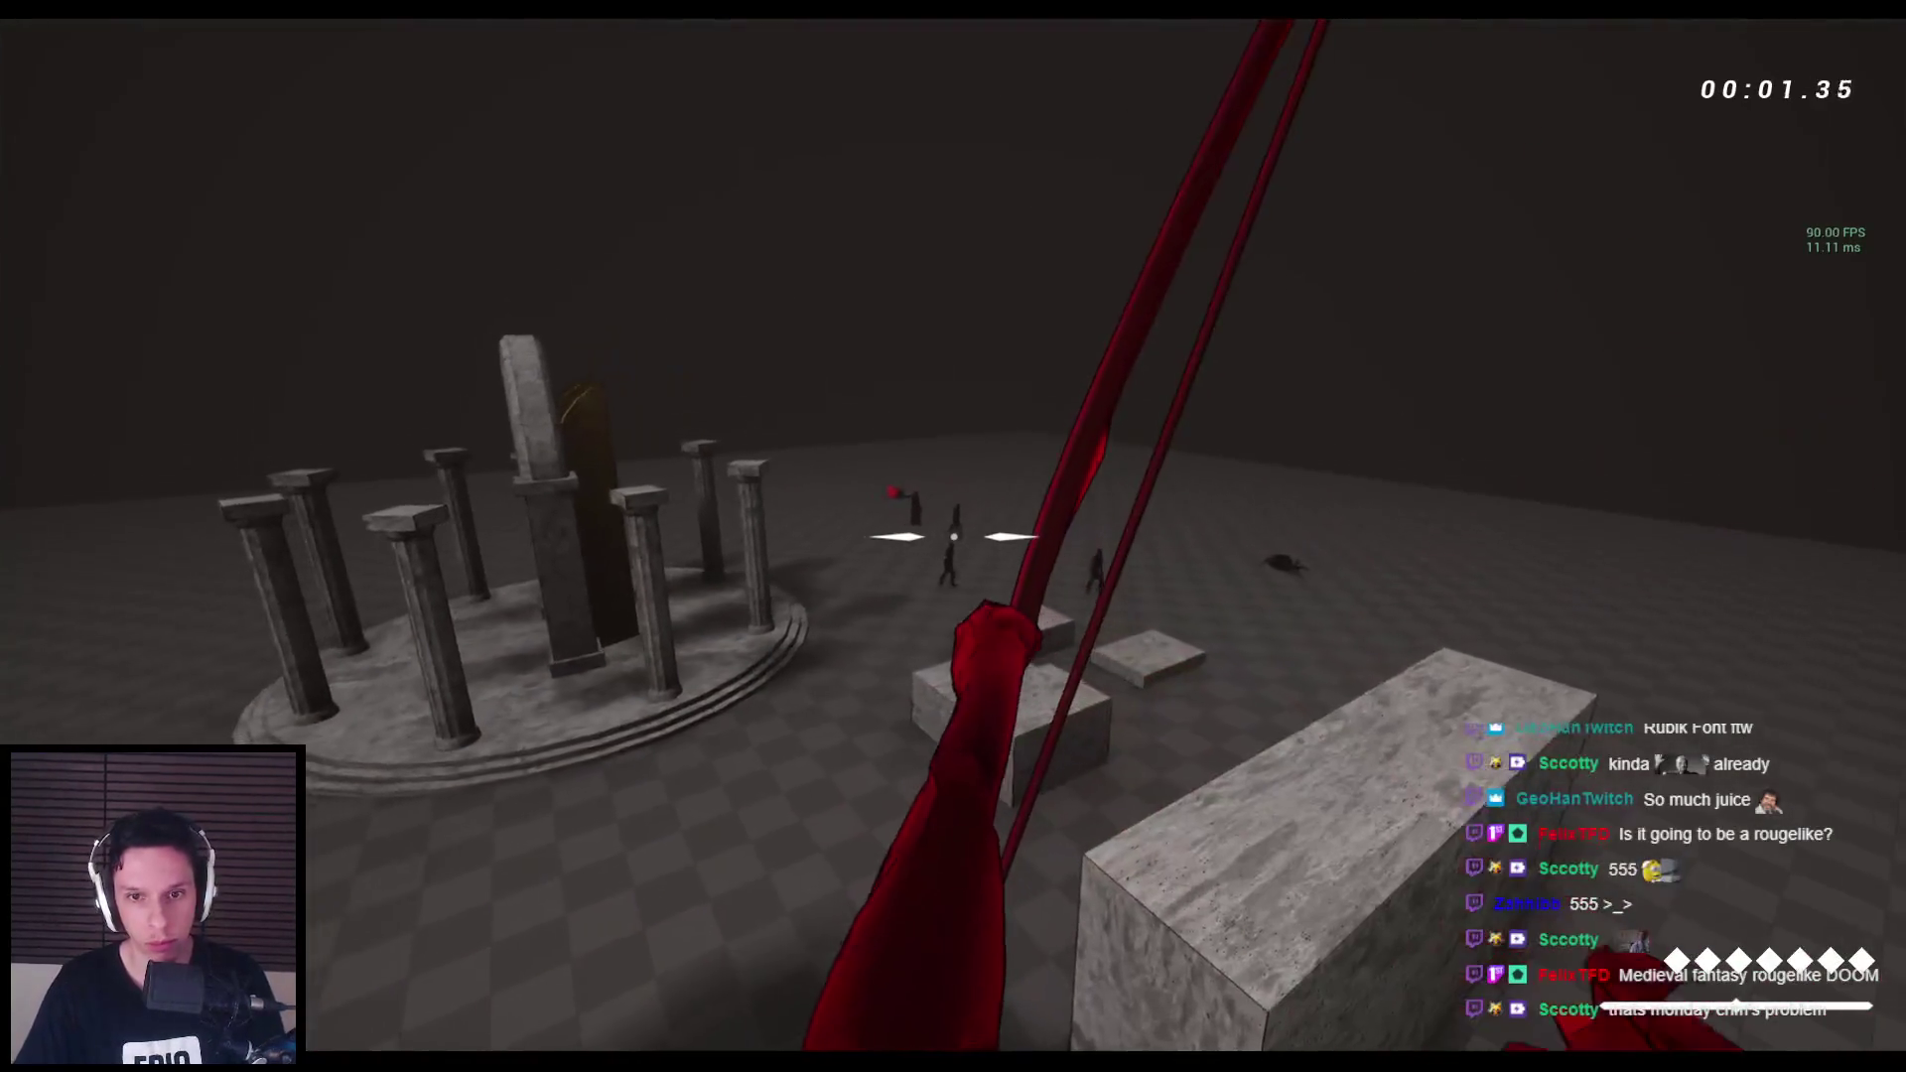
{"action": "left_click", "coordinate": [953, 537]}
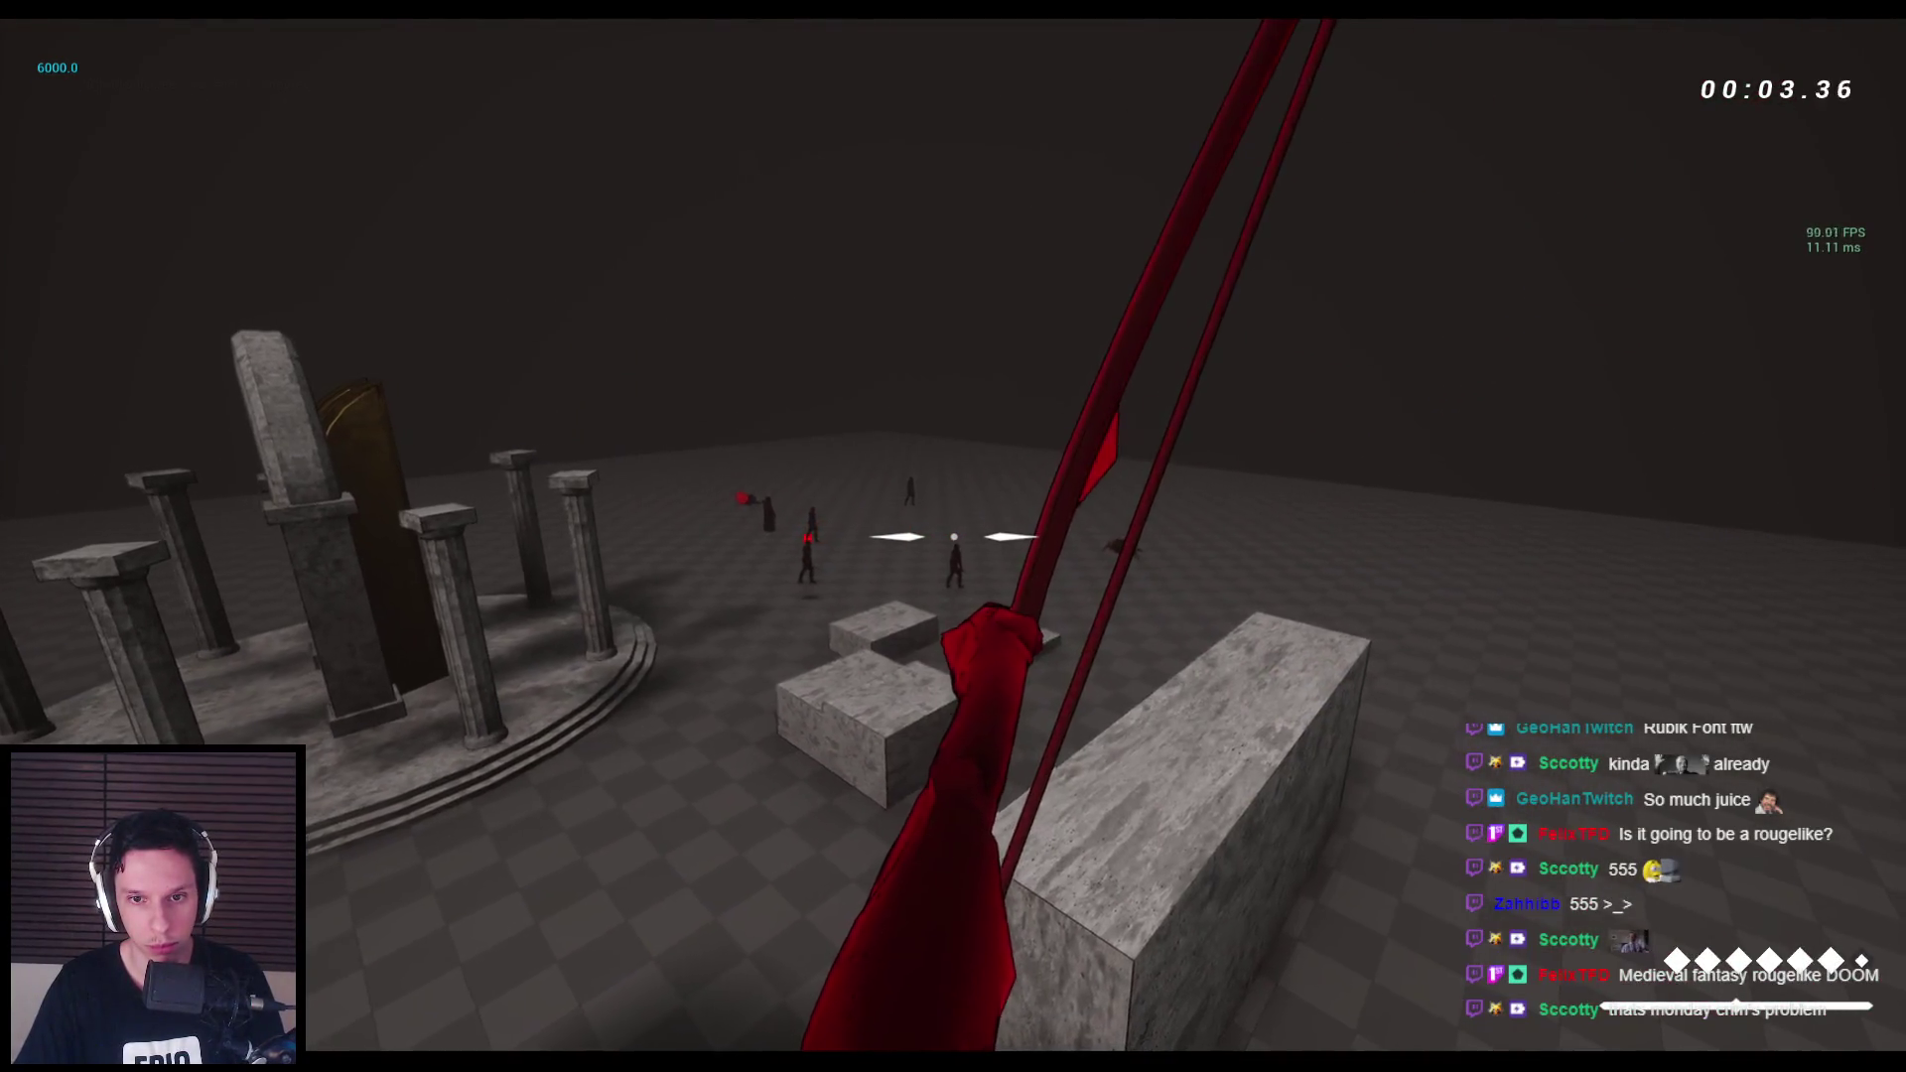
{"action": "left_click", "coordinate": [953, 536]}
{"action": "key", "text": "a"}
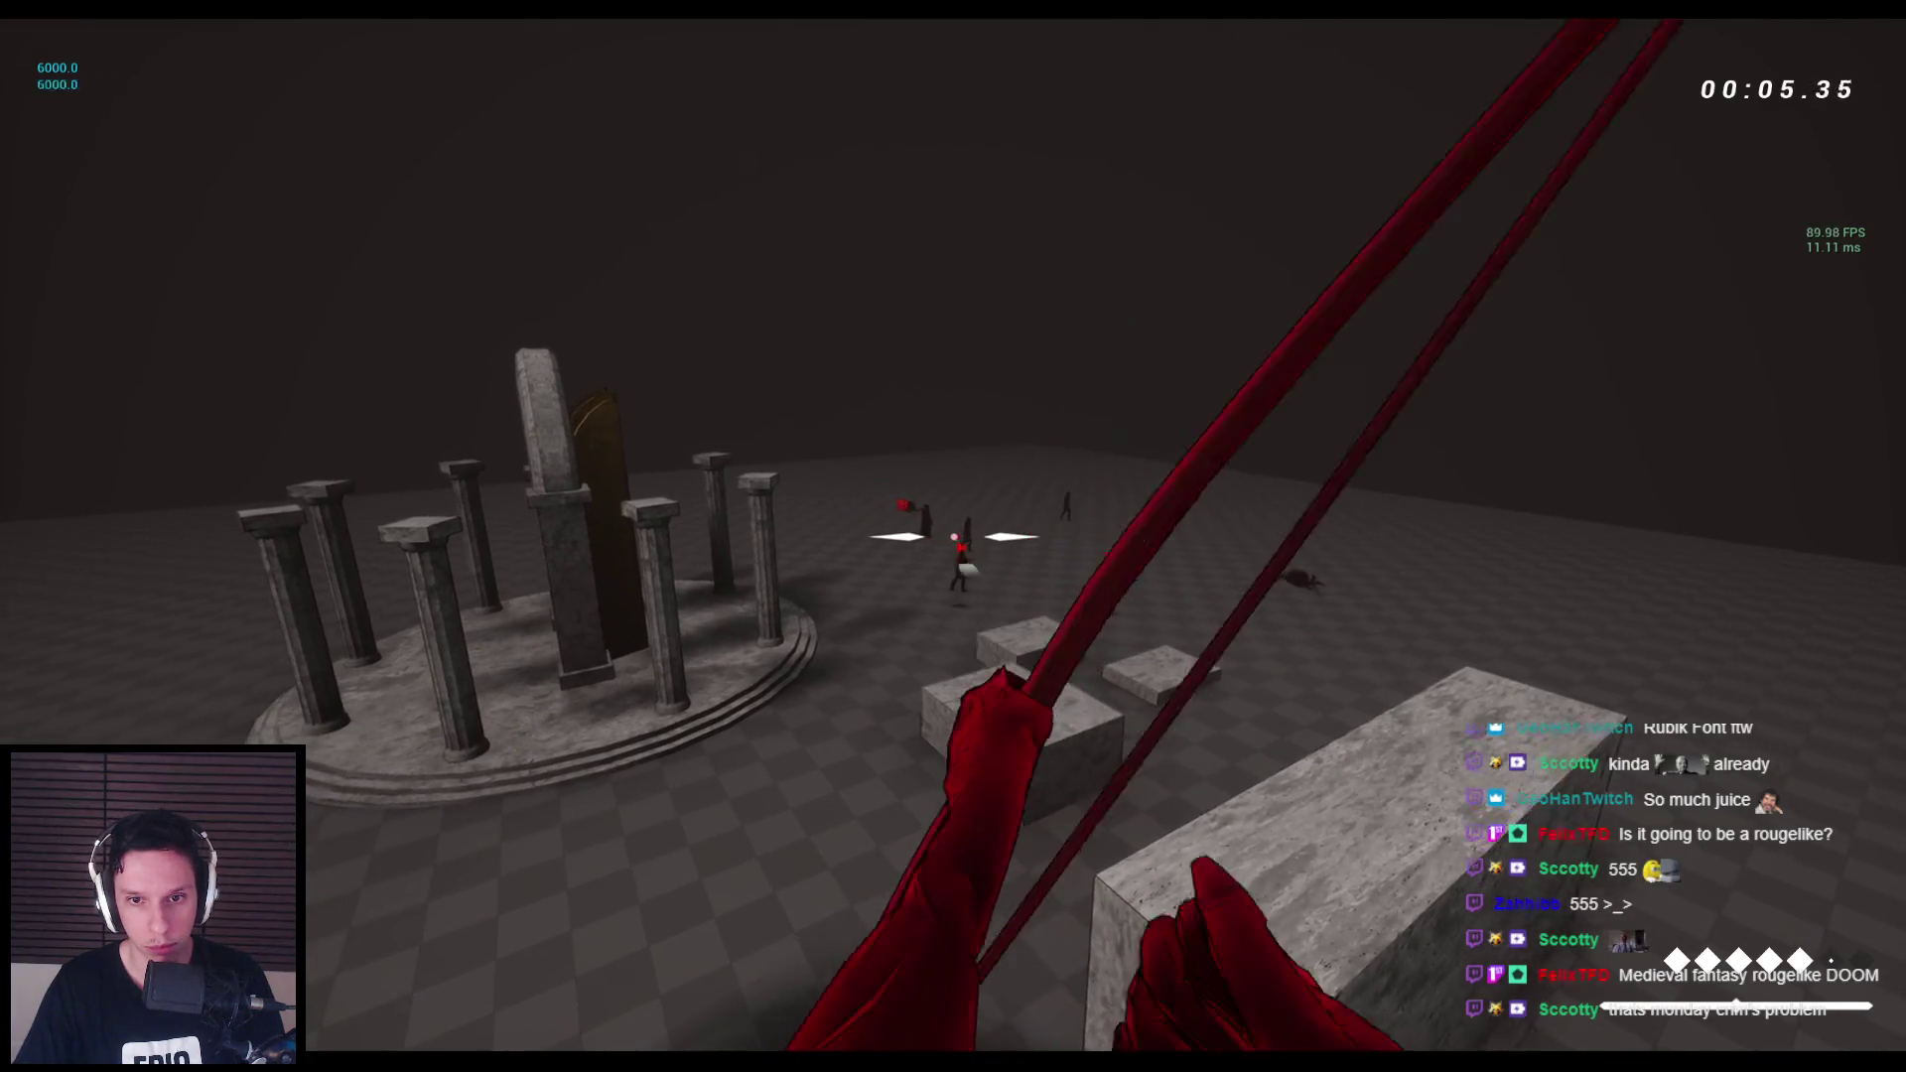
{"action": "left_click", "coordinate": [953, 536]}
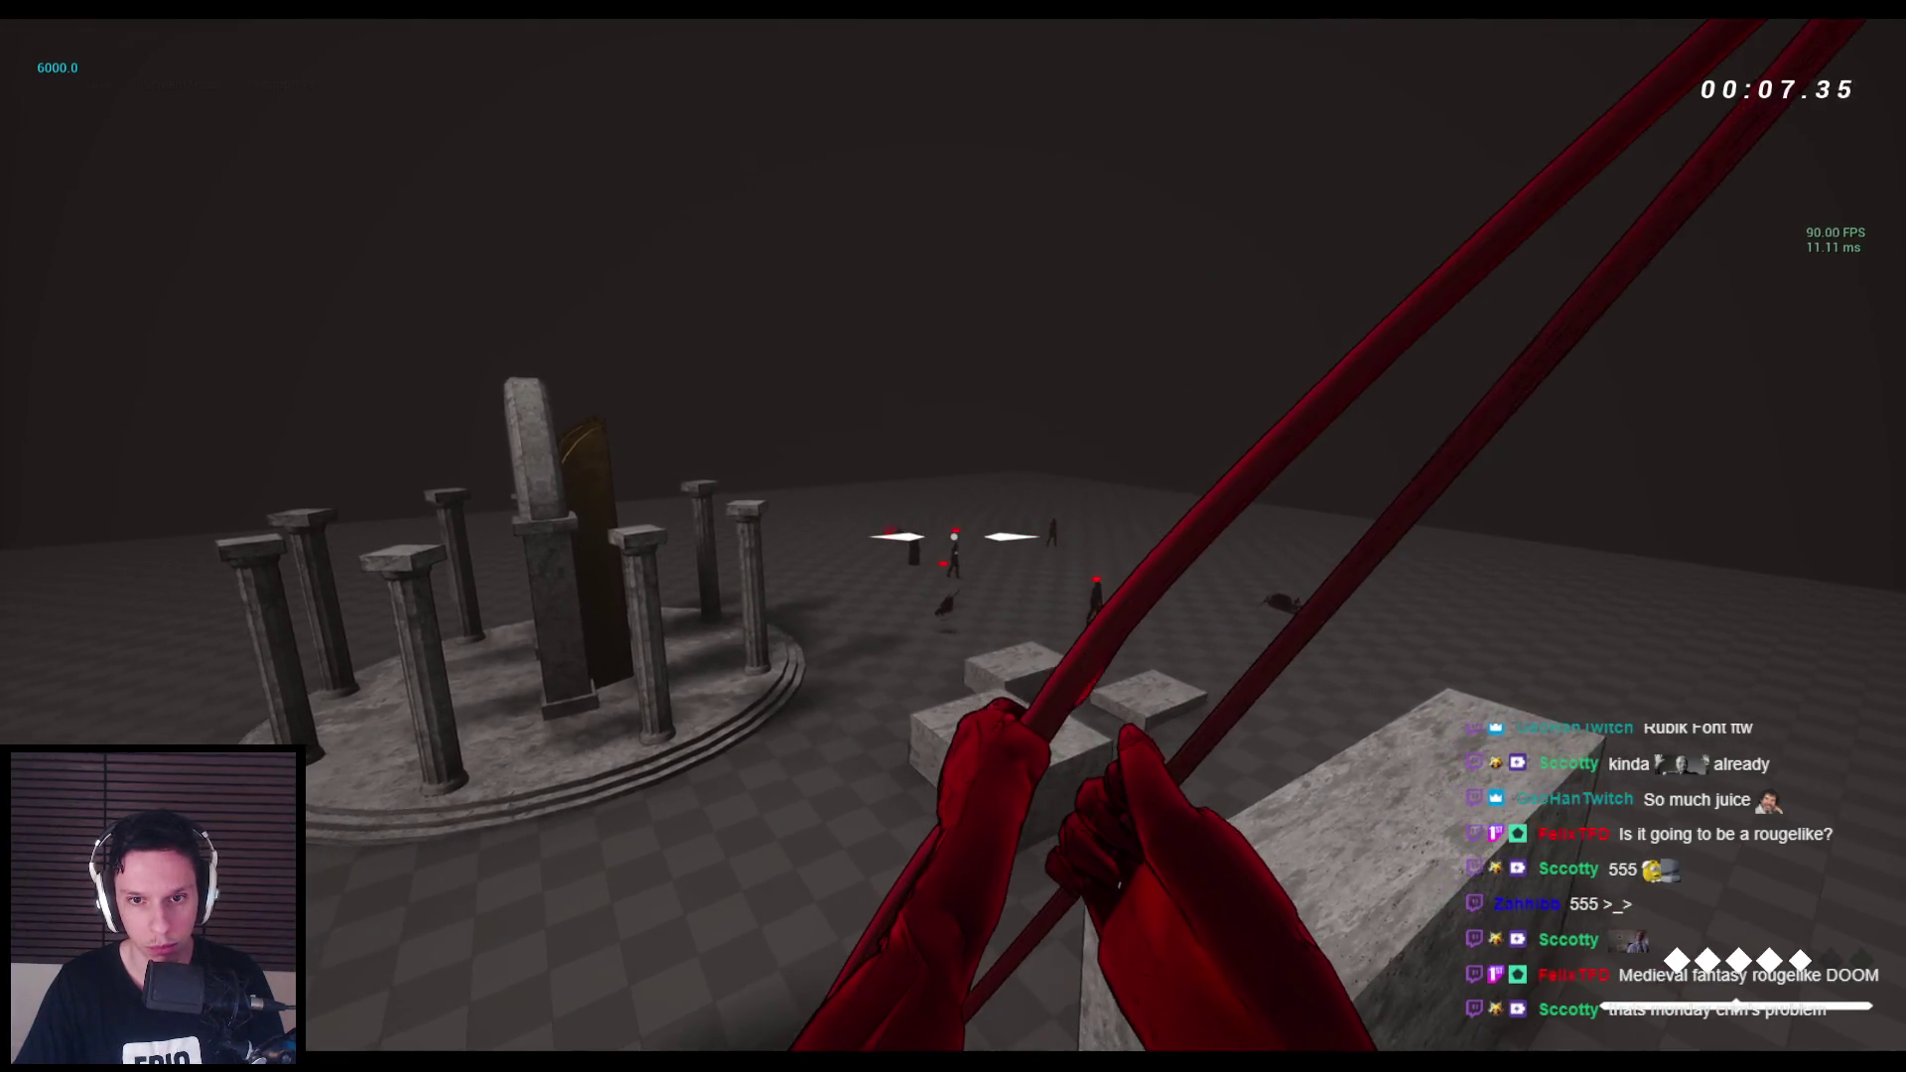
{"action": "left_click", "coordinate": [953, 536]}
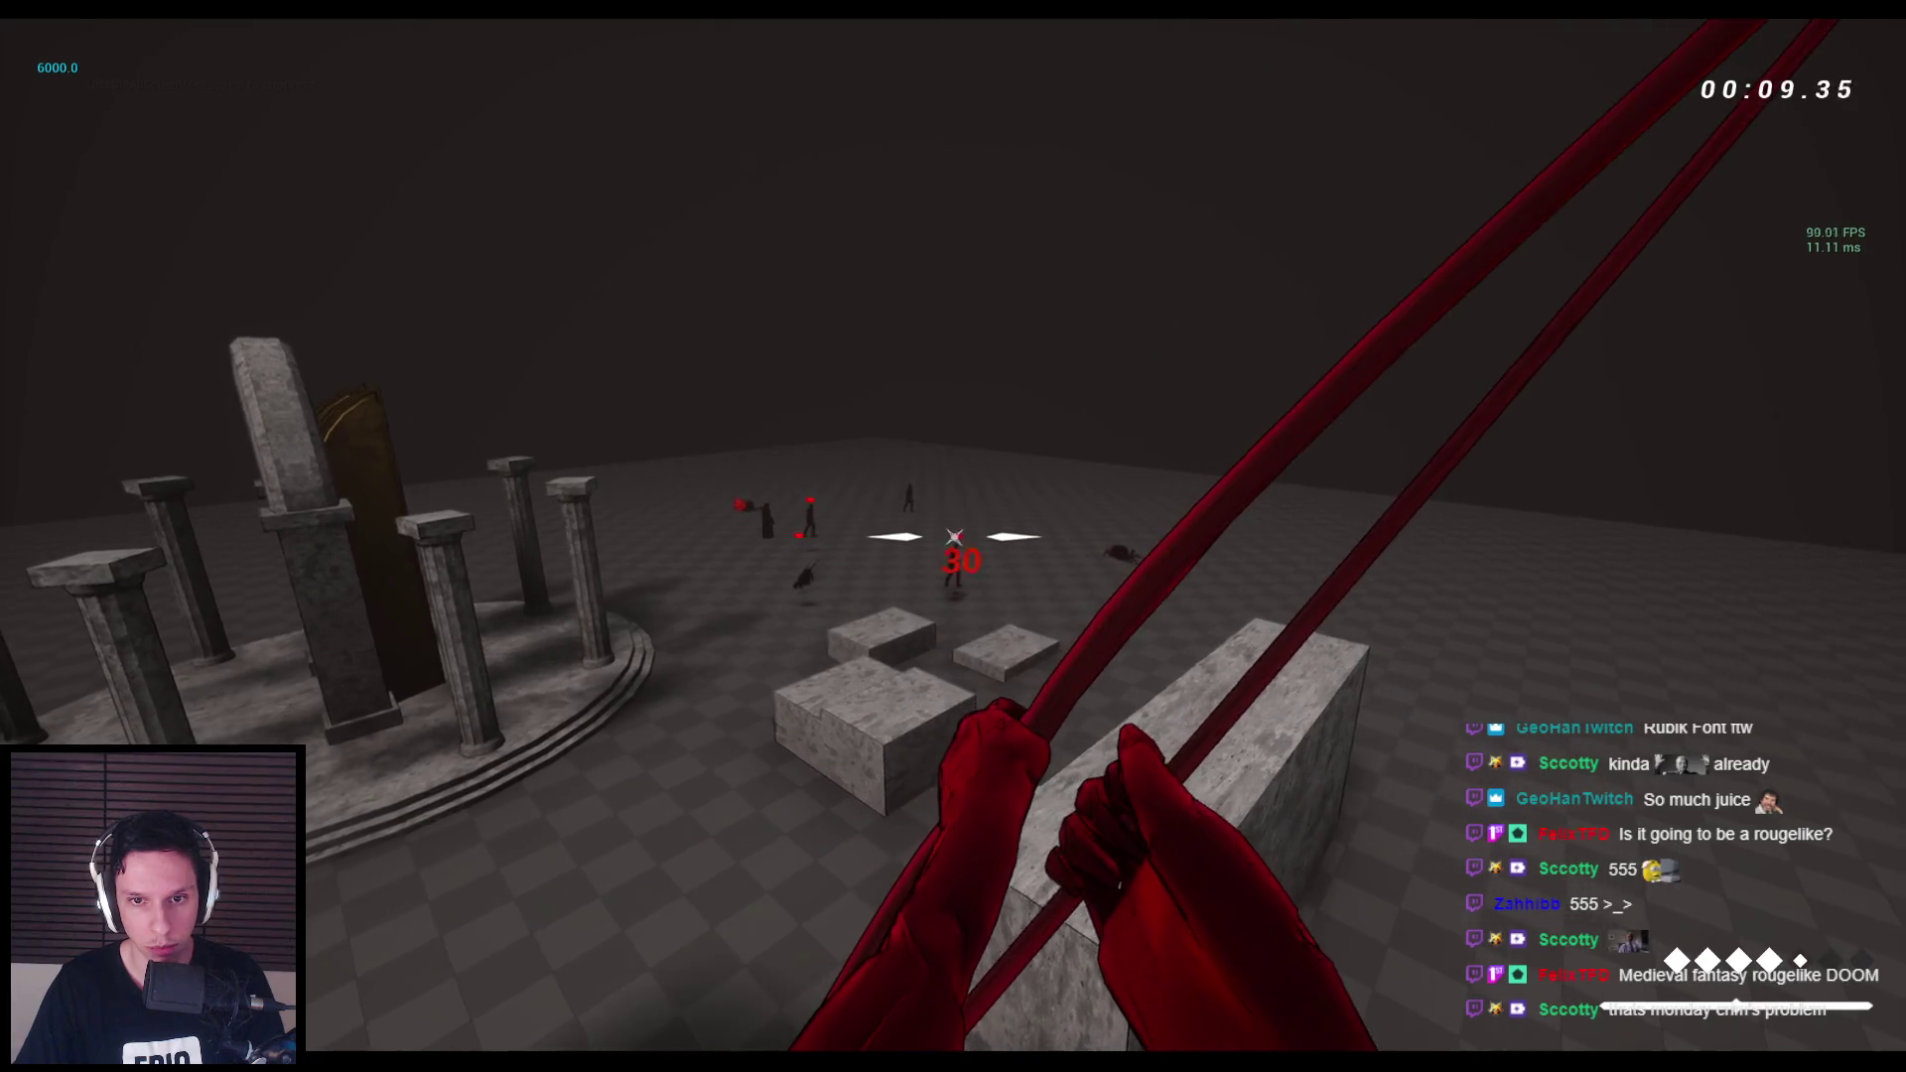
{"action": "left_click", "coordinate": [953, 536]}
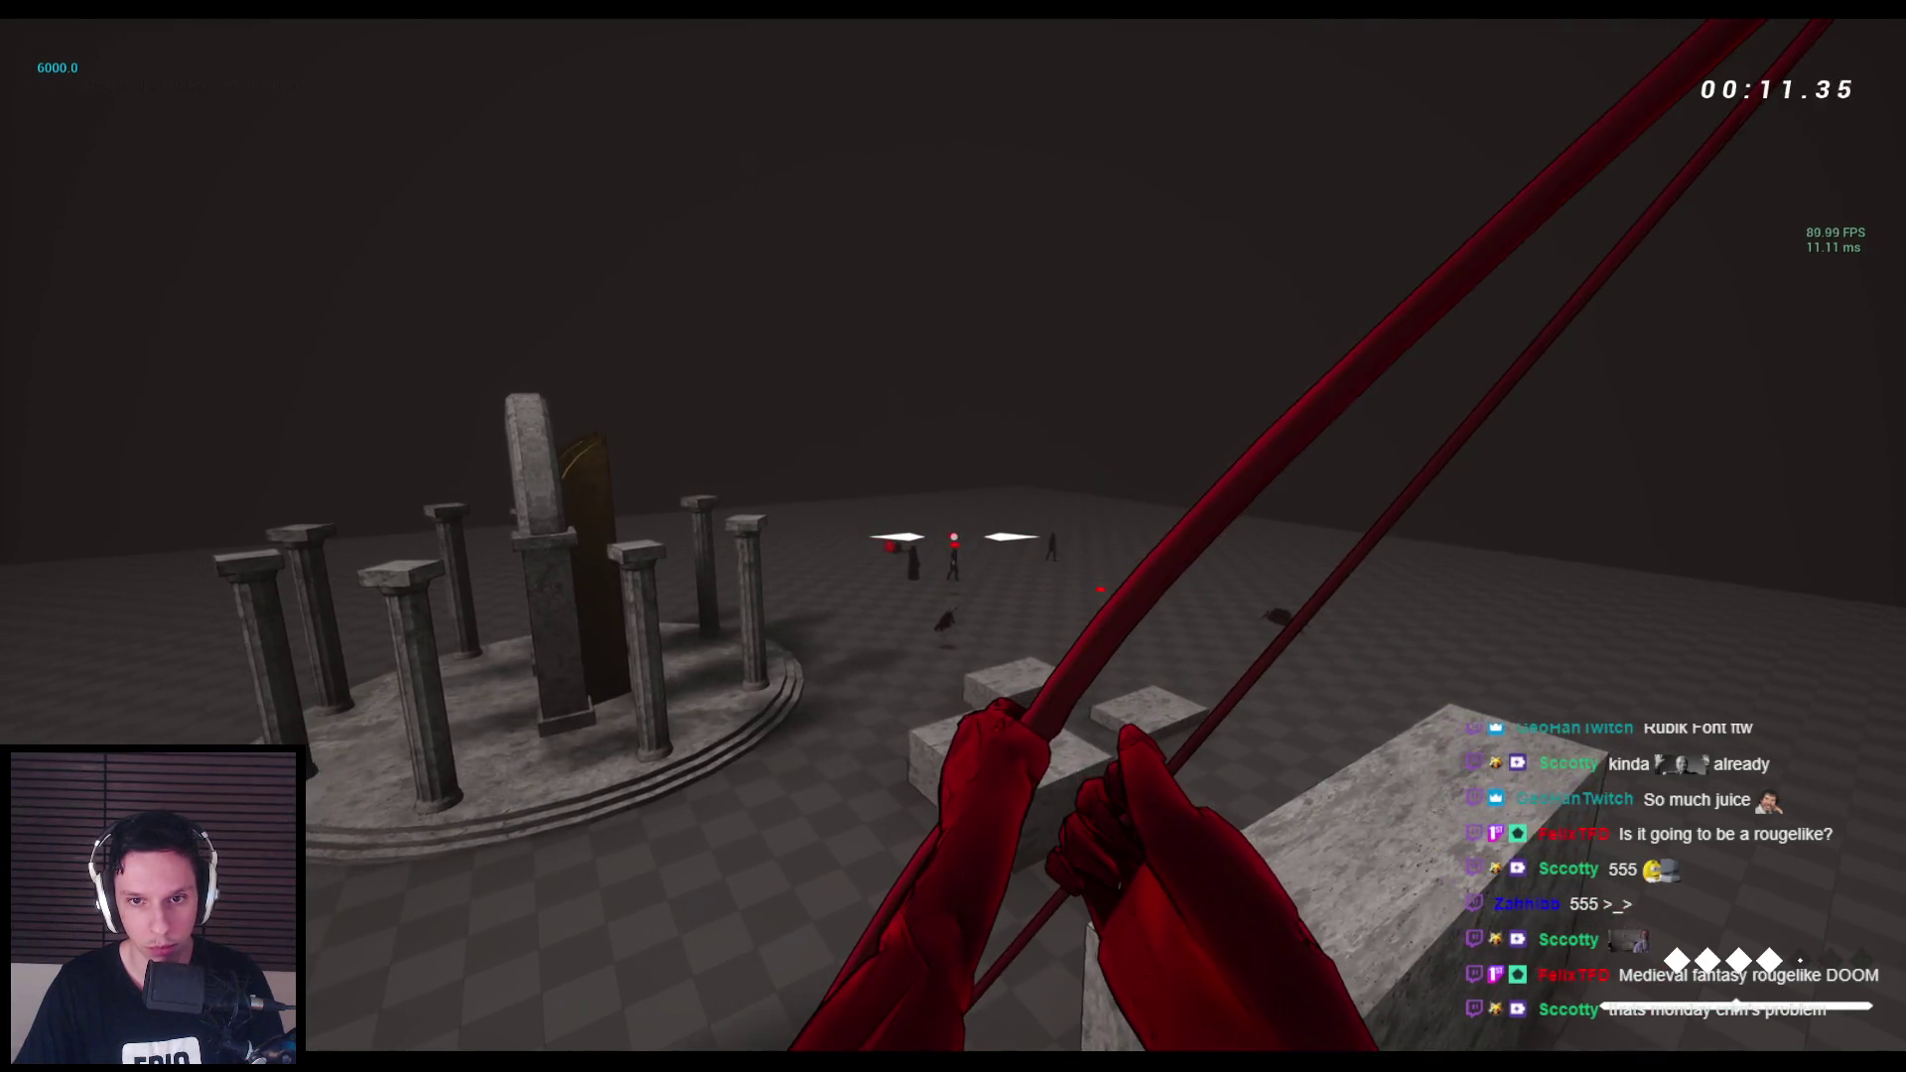
Keep shooting to confirm the red 30 damage numbers, then stop the test and reopen WBP_DamageNumber.
{"action": "left_click", "coordinate": [953, 536]}
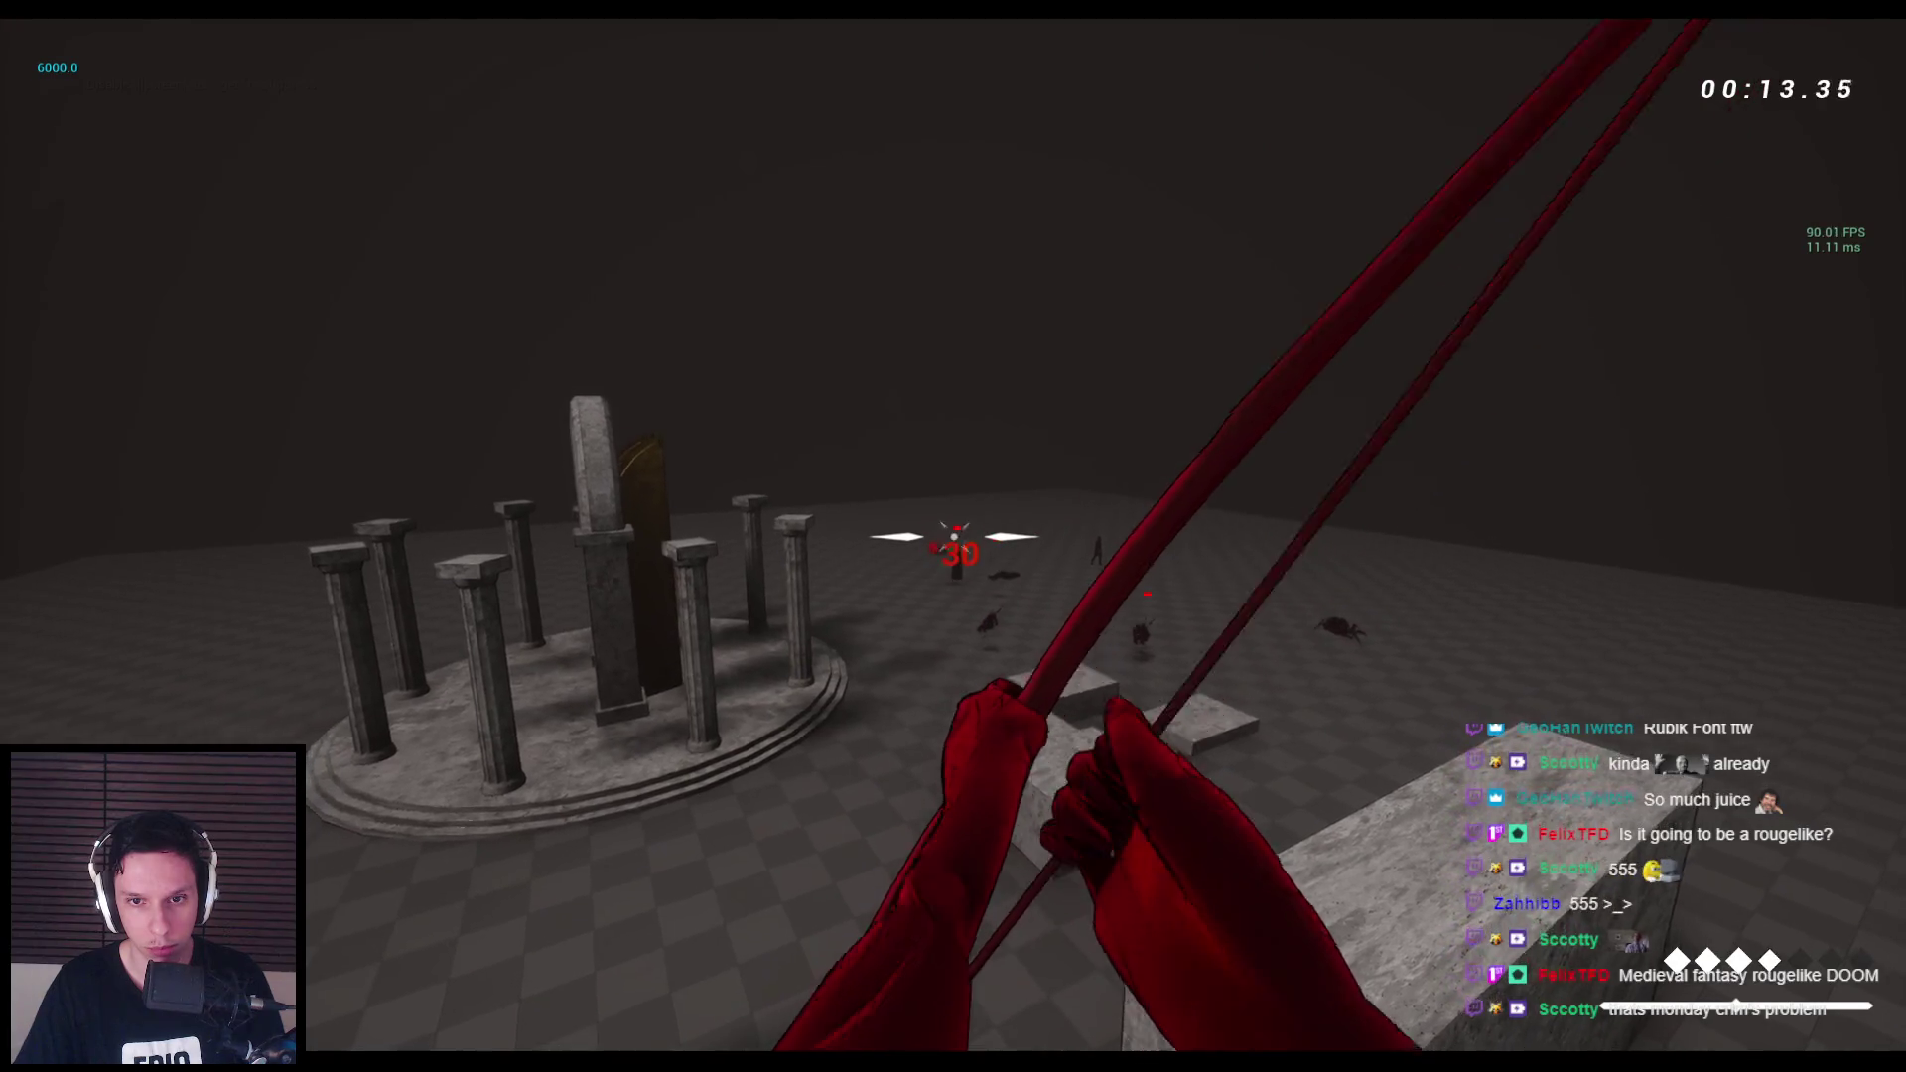
{"action": "left_click", "coordinate": [953, 536]}
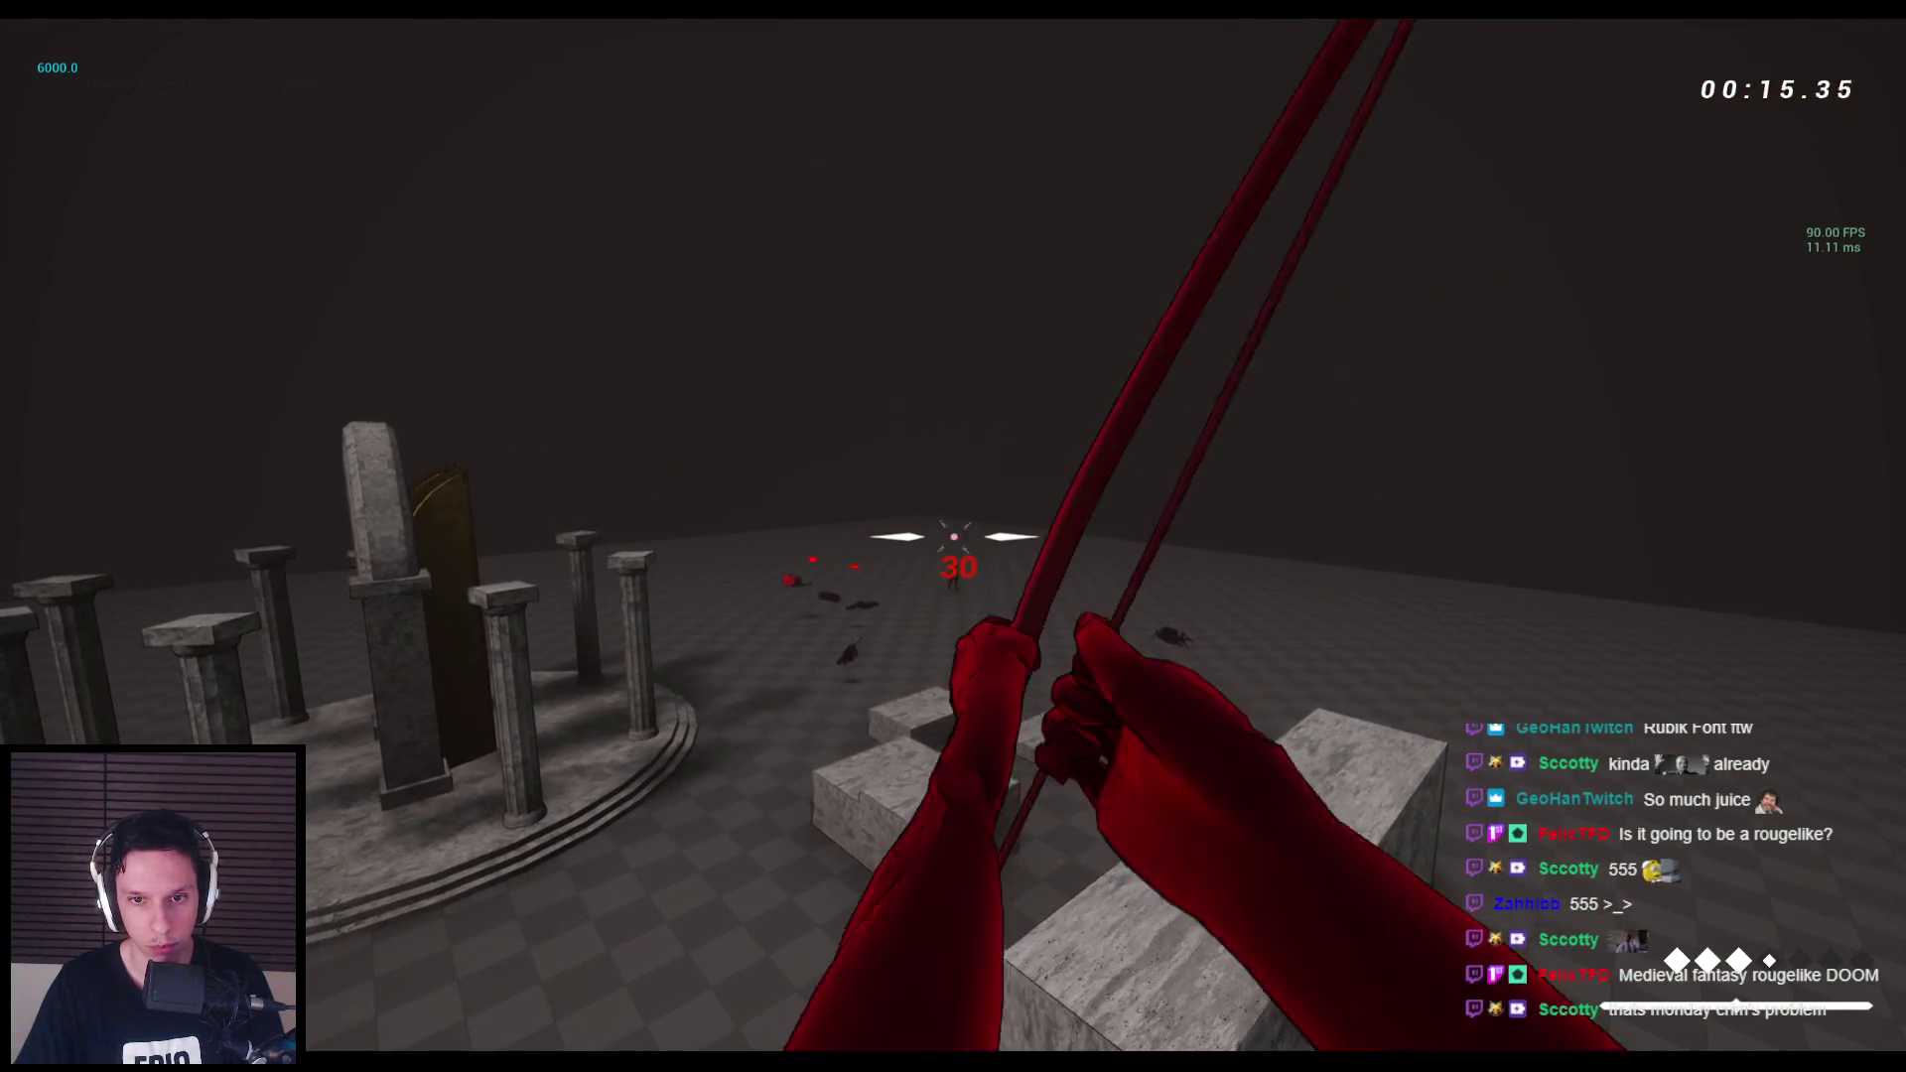
{"action": "left_click", "coordinate": [953, 536]}
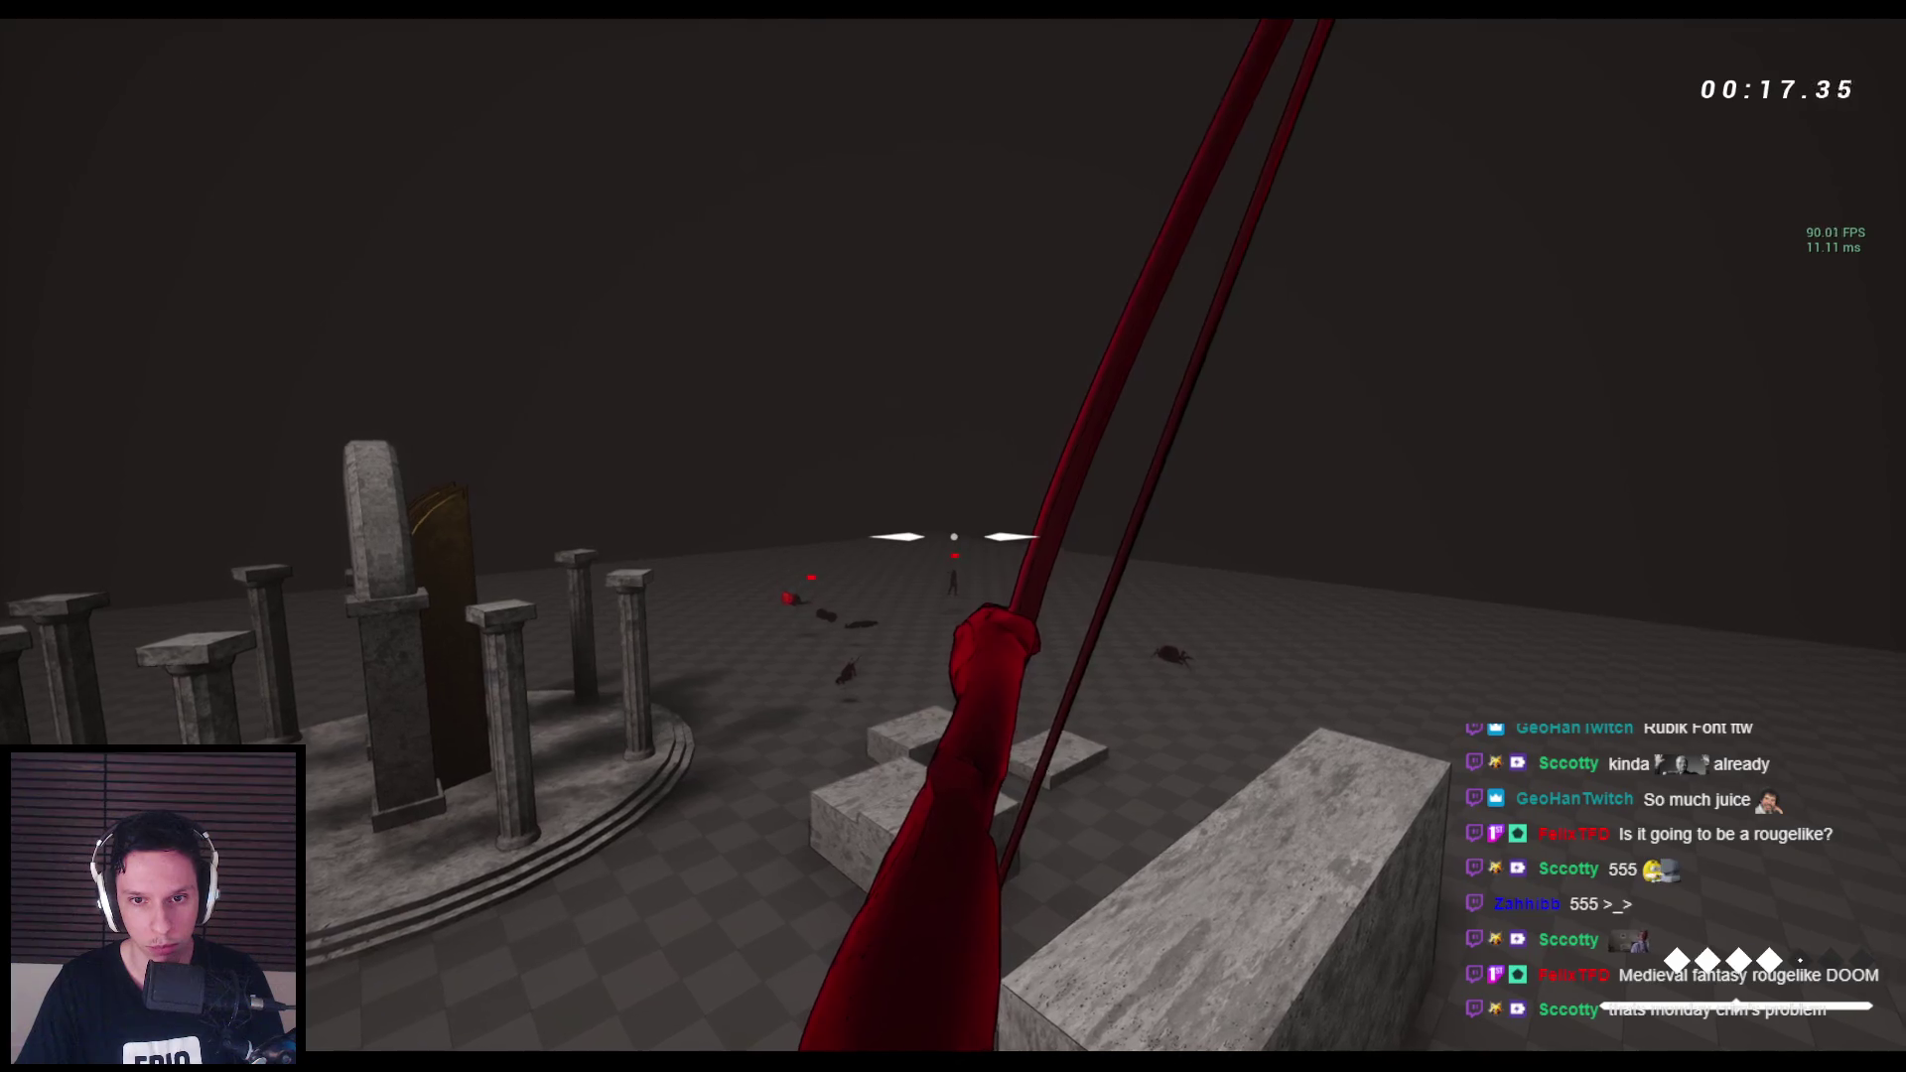
{"action": "left_click", "coordinate": [953, 536]}
{"action": "left_click", "coordinate": [953, 537]}
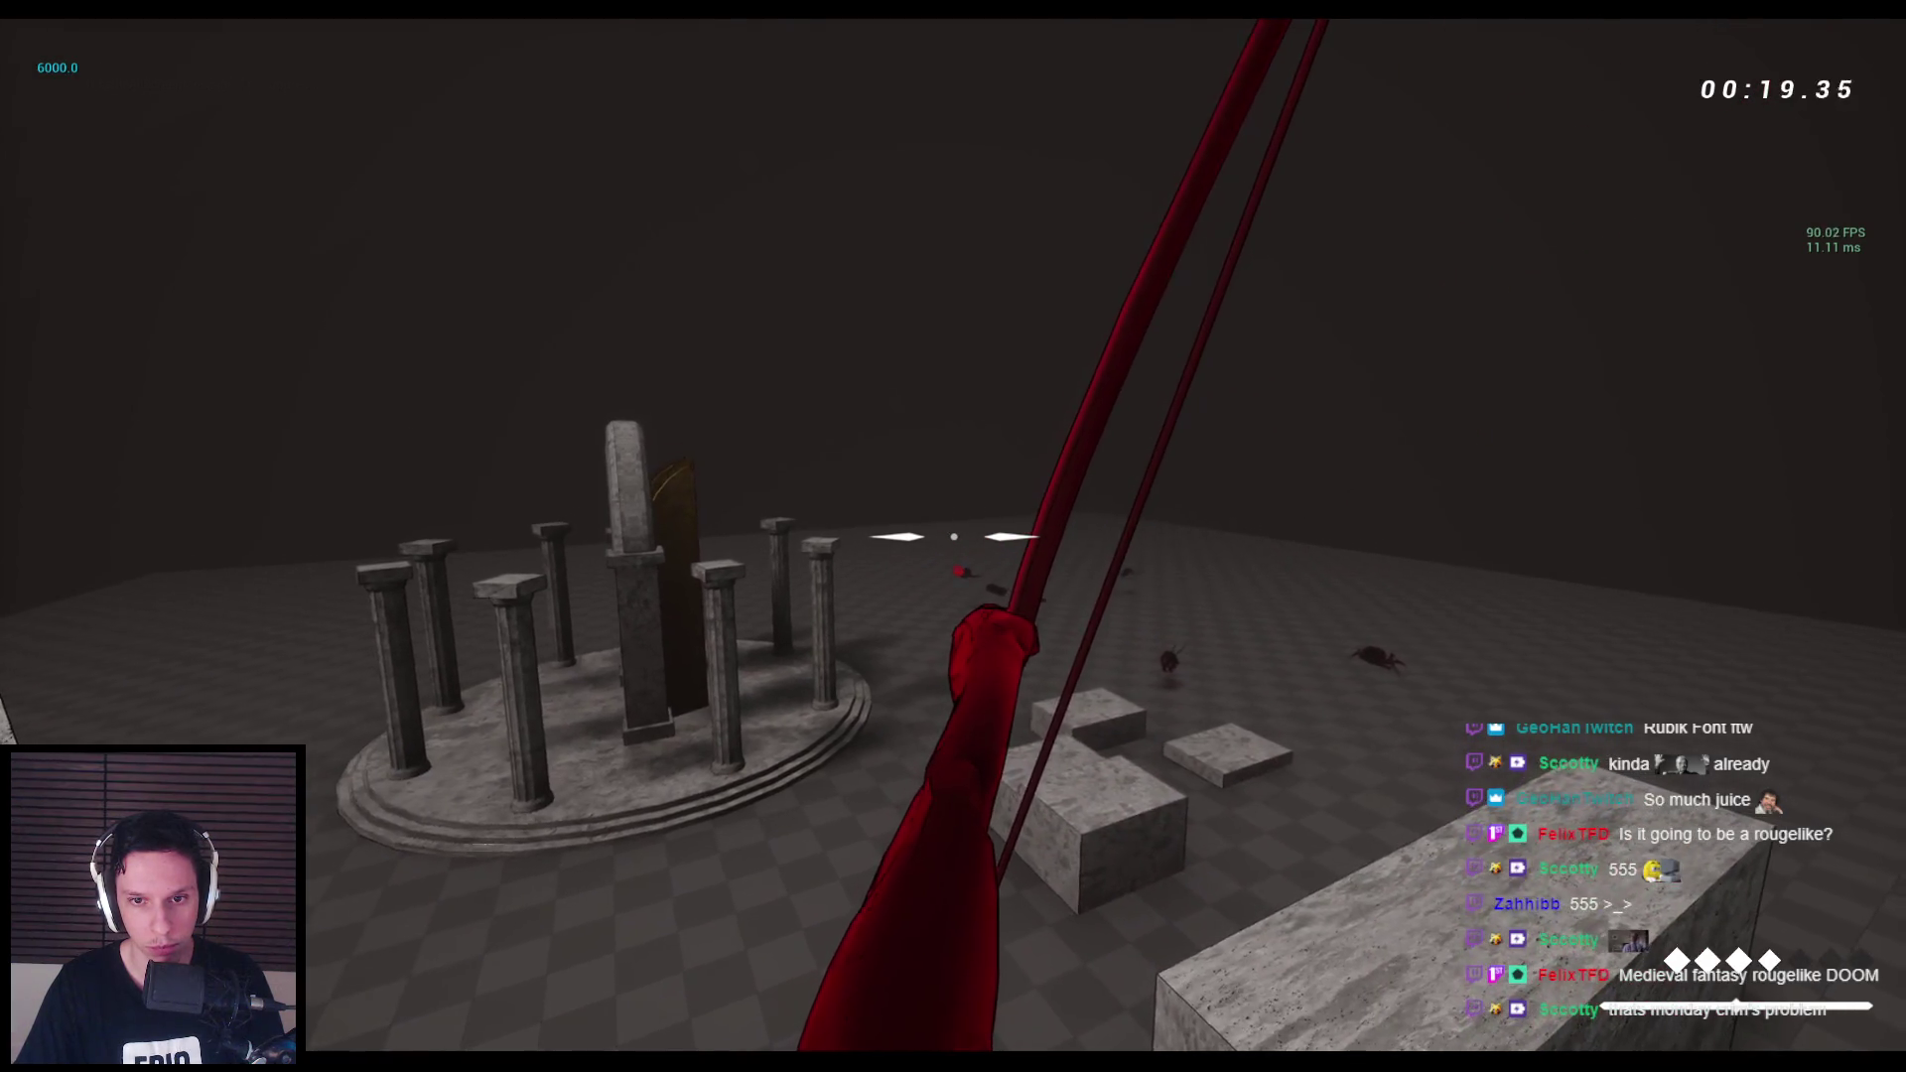
{"action": "key", "text": "2"}
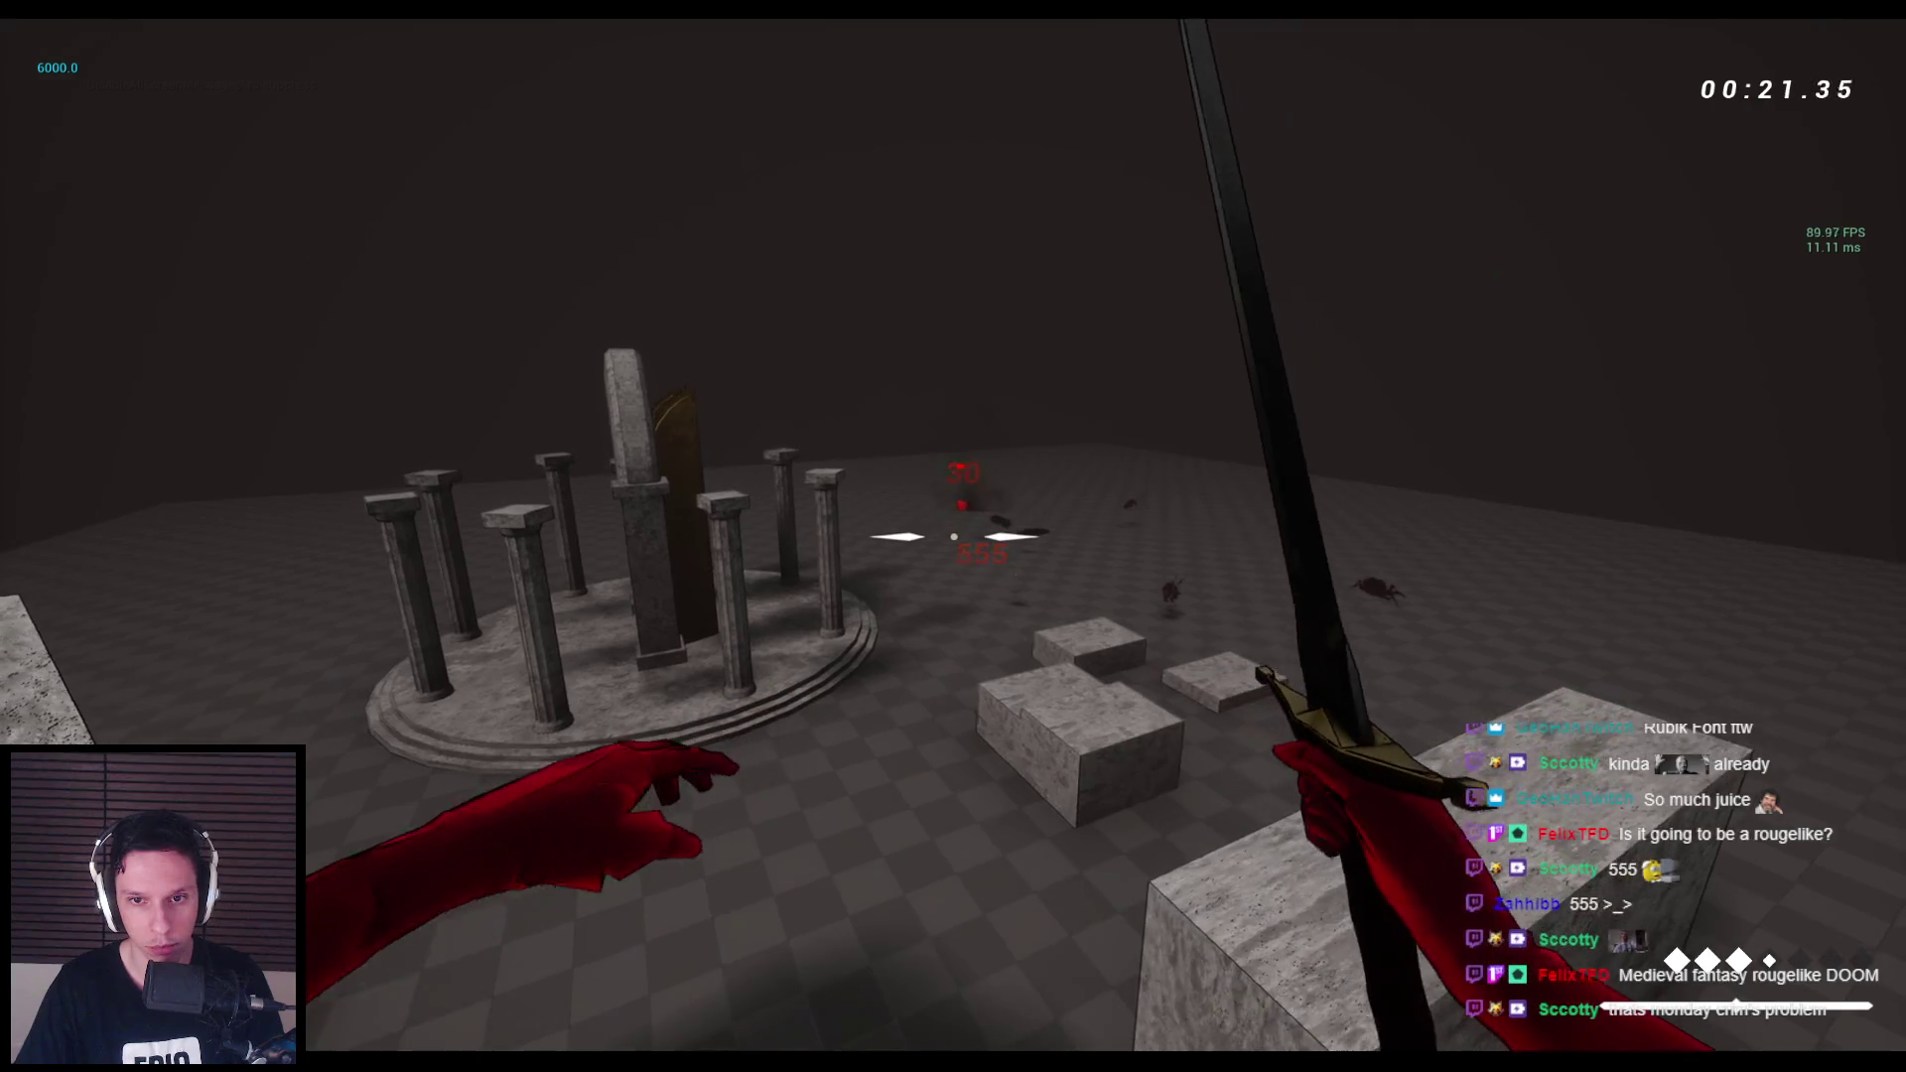
{"action": "key", "text": "Escape"}
{"action": "mouse_move", "coordinate": [580, 1063]}
{"action": "left_click", "coordinate": [762, 924]}
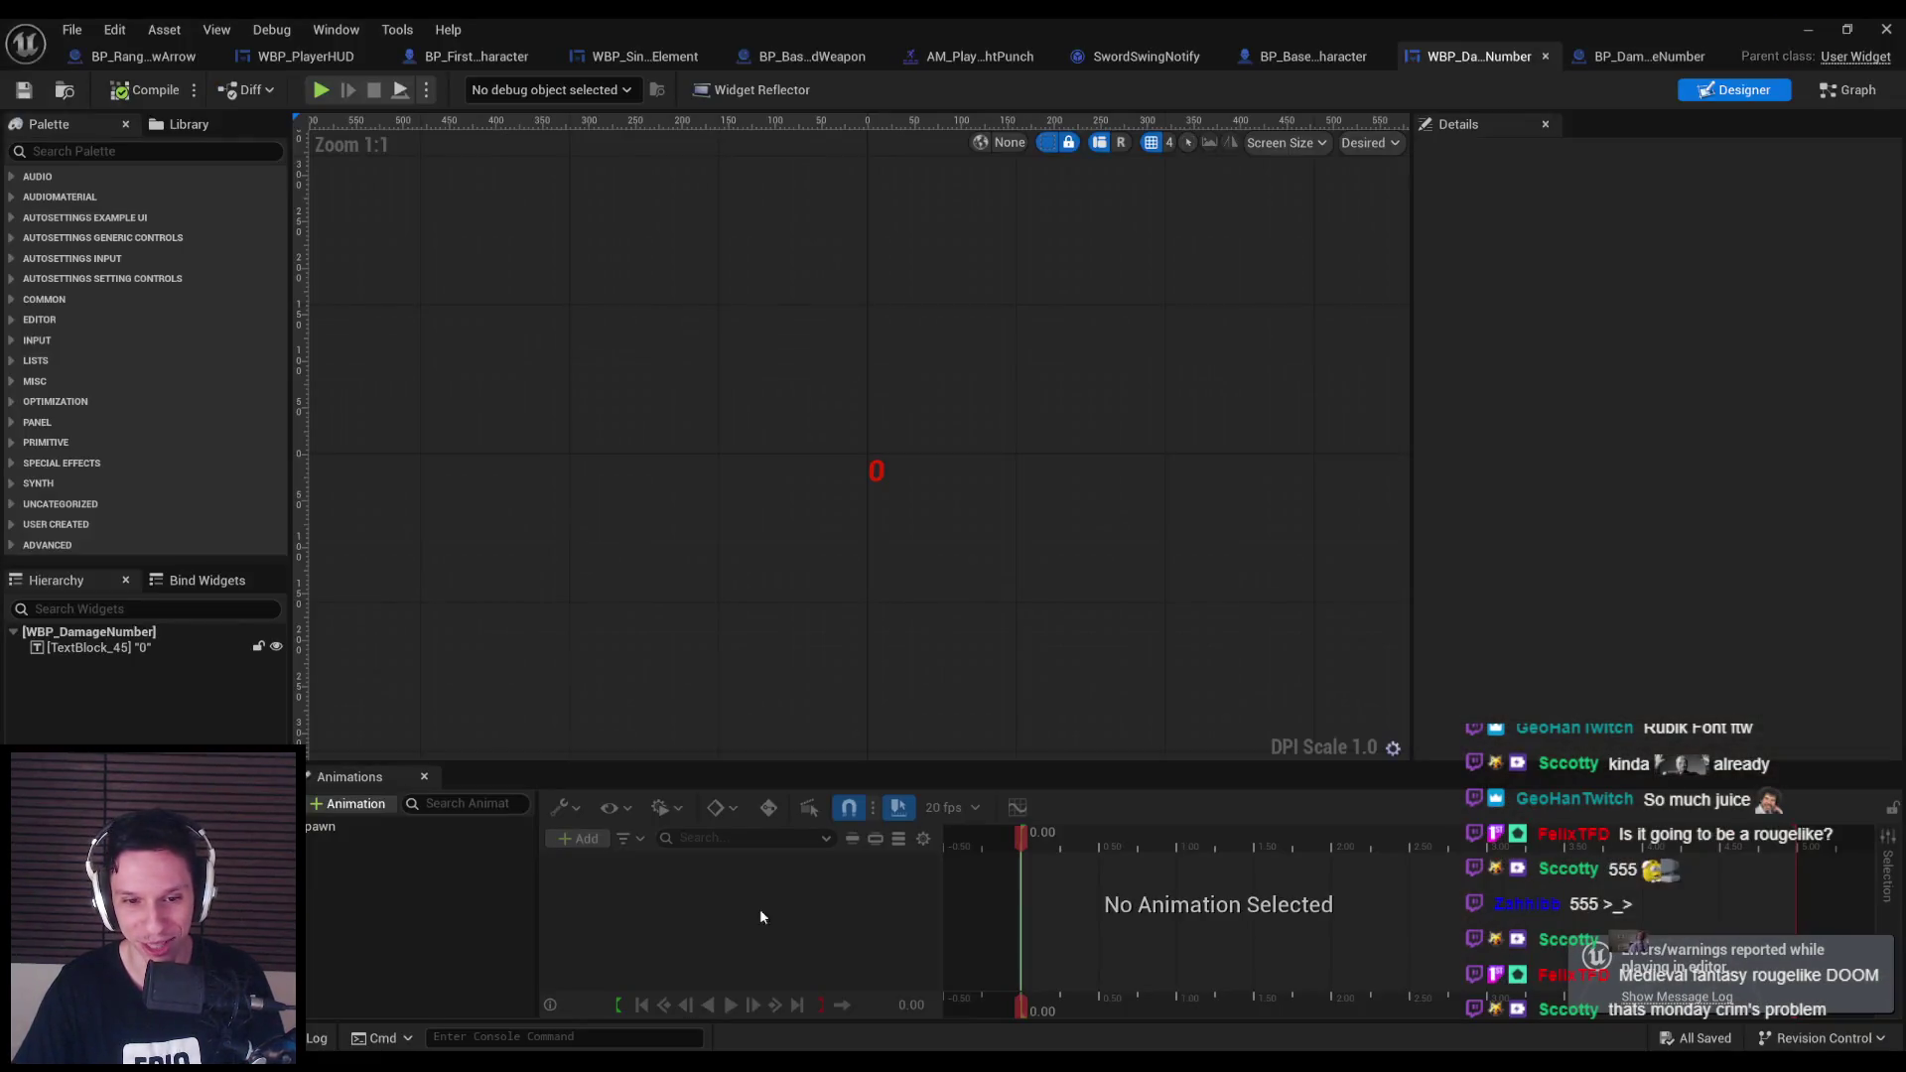
Delay Spawn's first Scale key to 0.05 s with Scale X and Y at 0.3, then return to the level.
{"action": "left_click", "coordinate": [322, 827]}
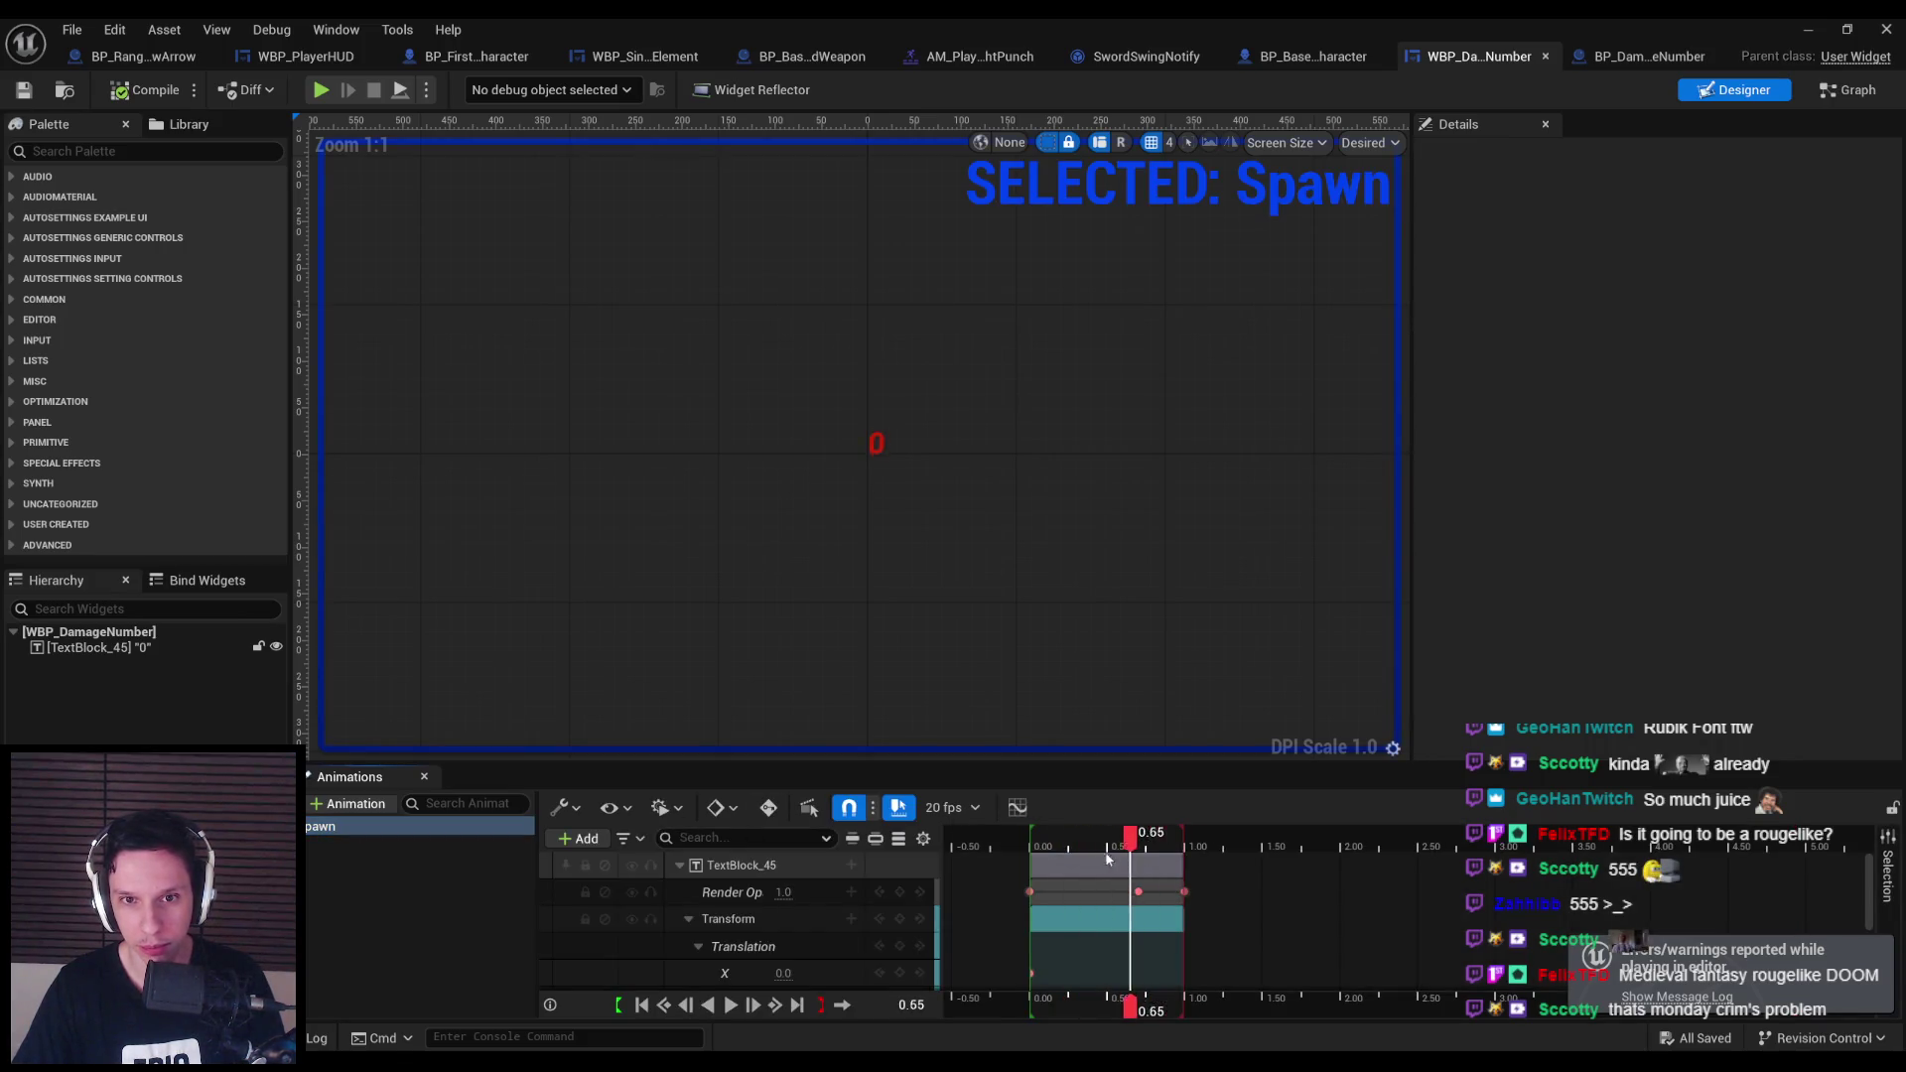
{"action": "scroll", "coordinate": [844, 918], "scroll_direction": "down", "scroll_amount": 3}
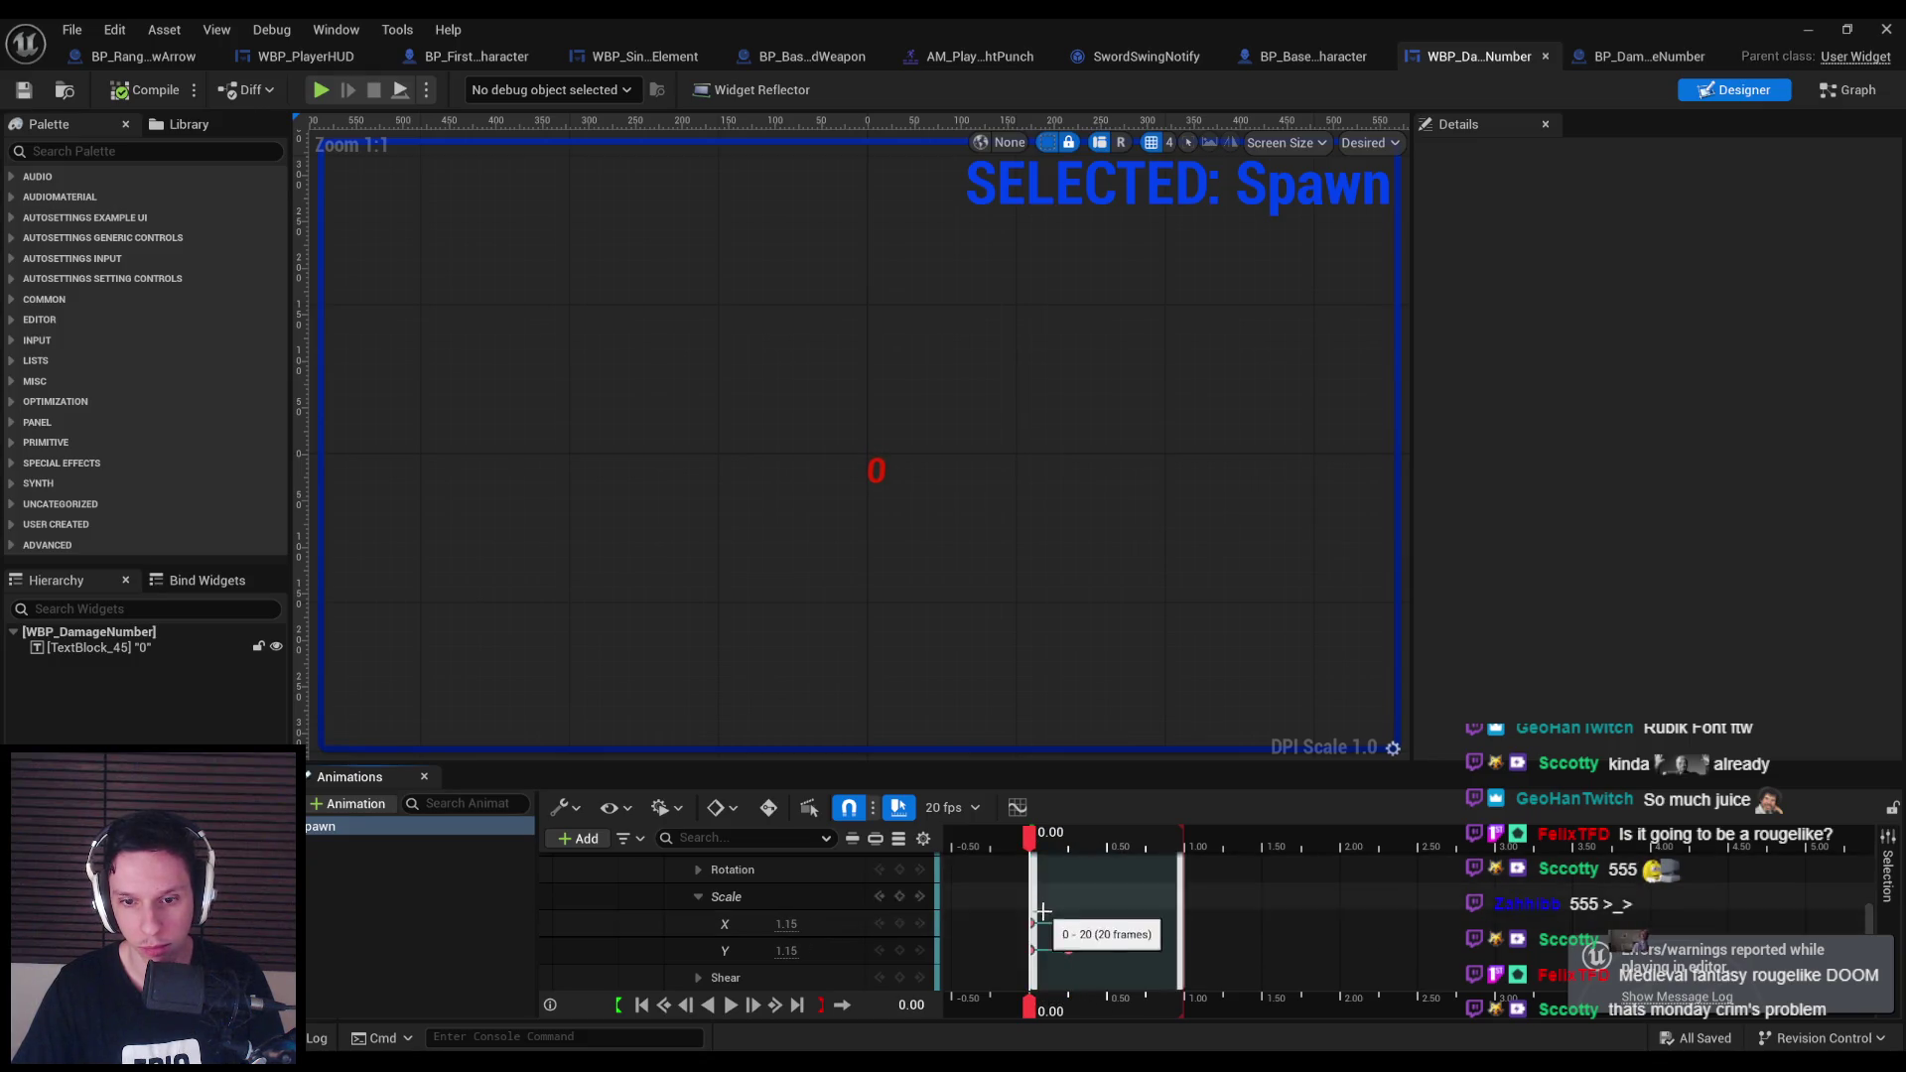
{"action": "scroll", "coordinate": [1089, 908], "scroll_direction": "up", "scroll_amount": 5}
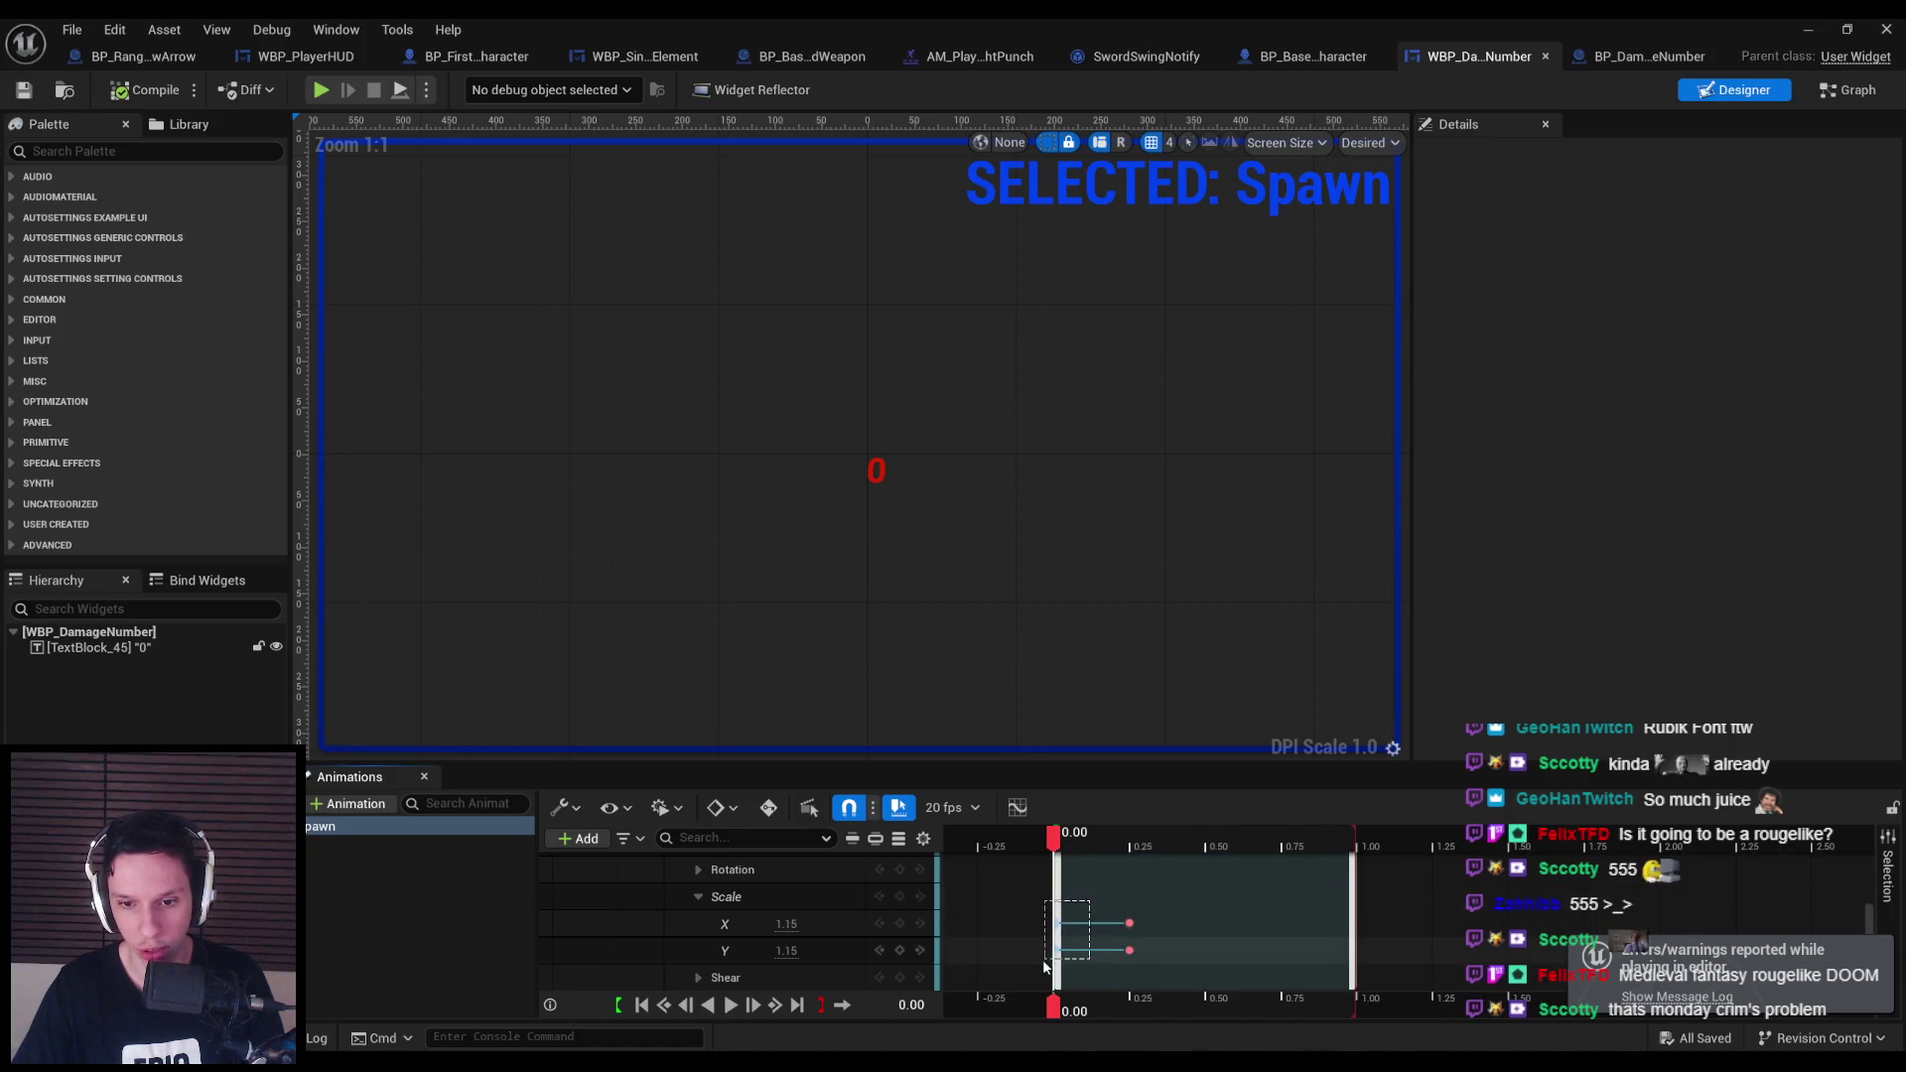
{"action": "left_click", "coordinate": [1056, 929]}
{"action": "left_click_drag", "start_coordinate": [1055, 925], "coordinate": [1072, 924]}
{"action": "type", "text": "0.3"}
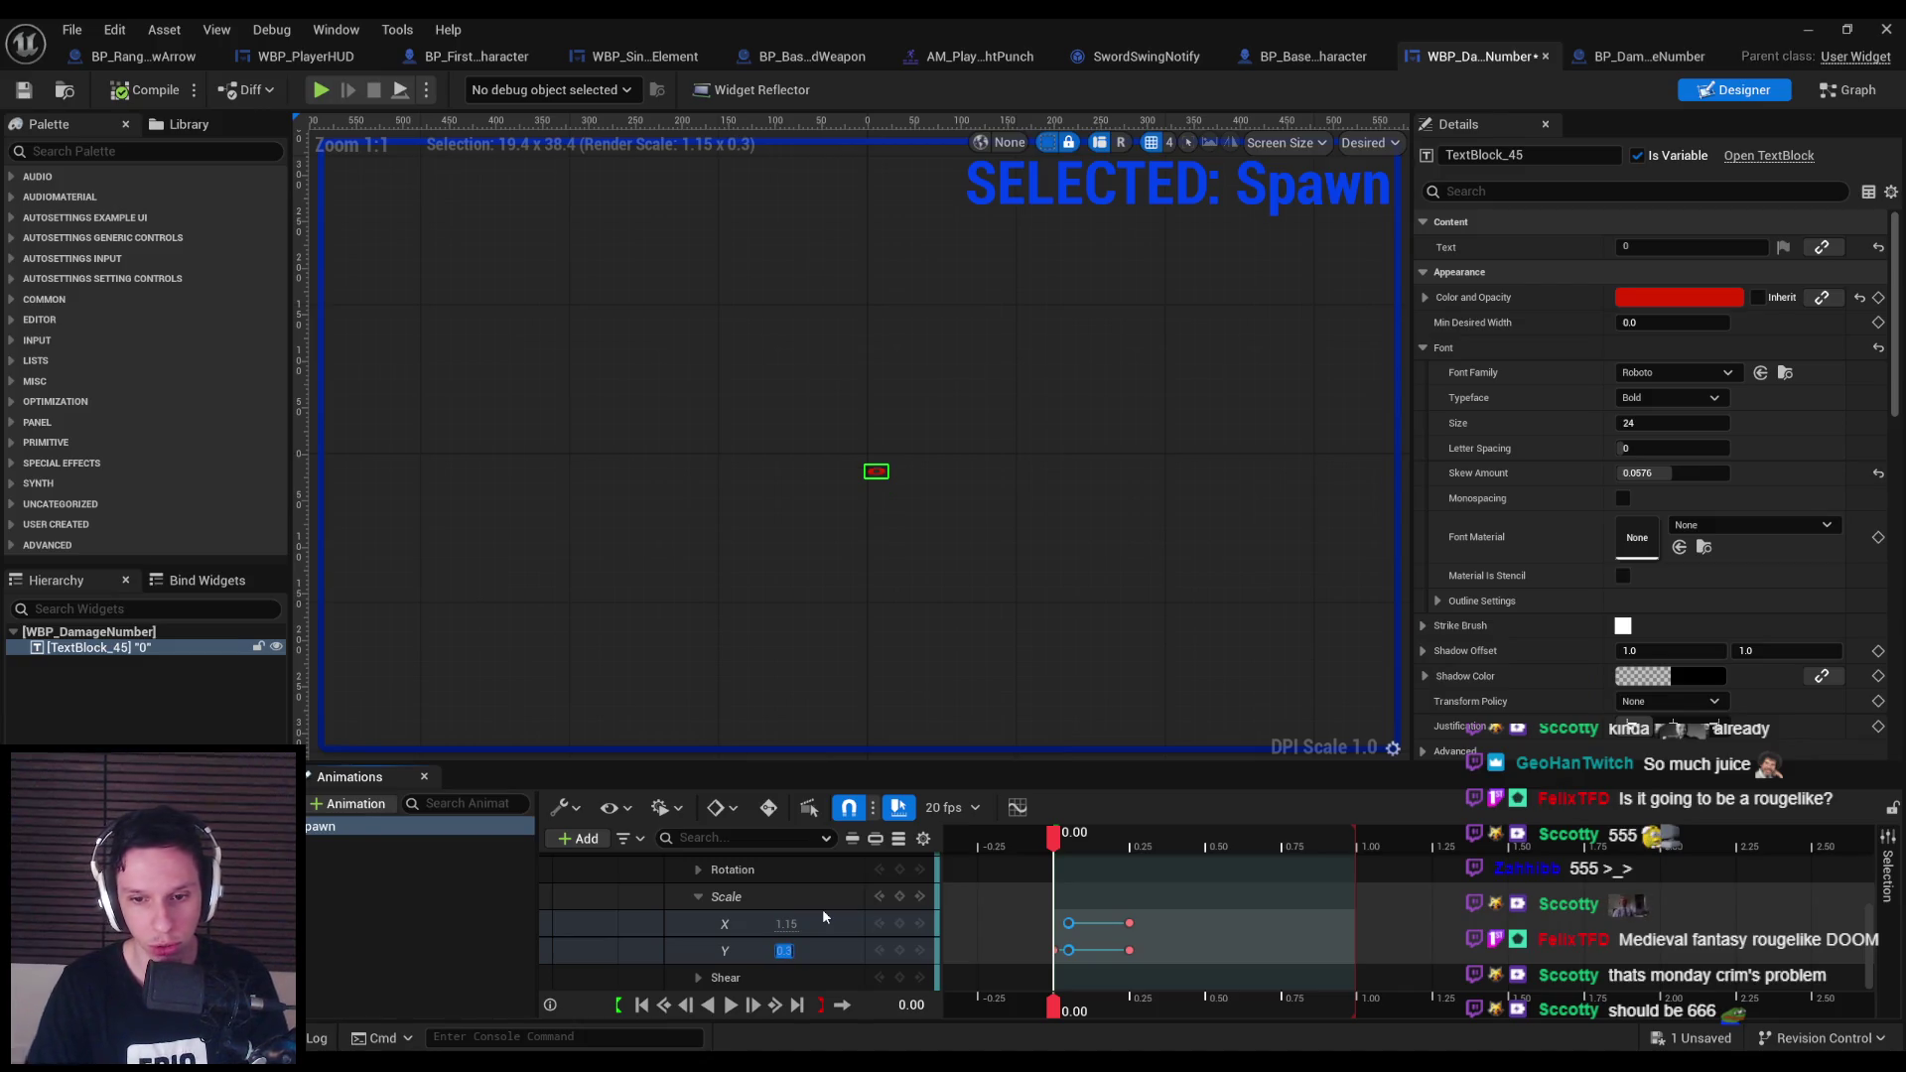
{"action": "left_click", "coordinate": [787, 925]}
{"action": "type", "text": "0.3"}
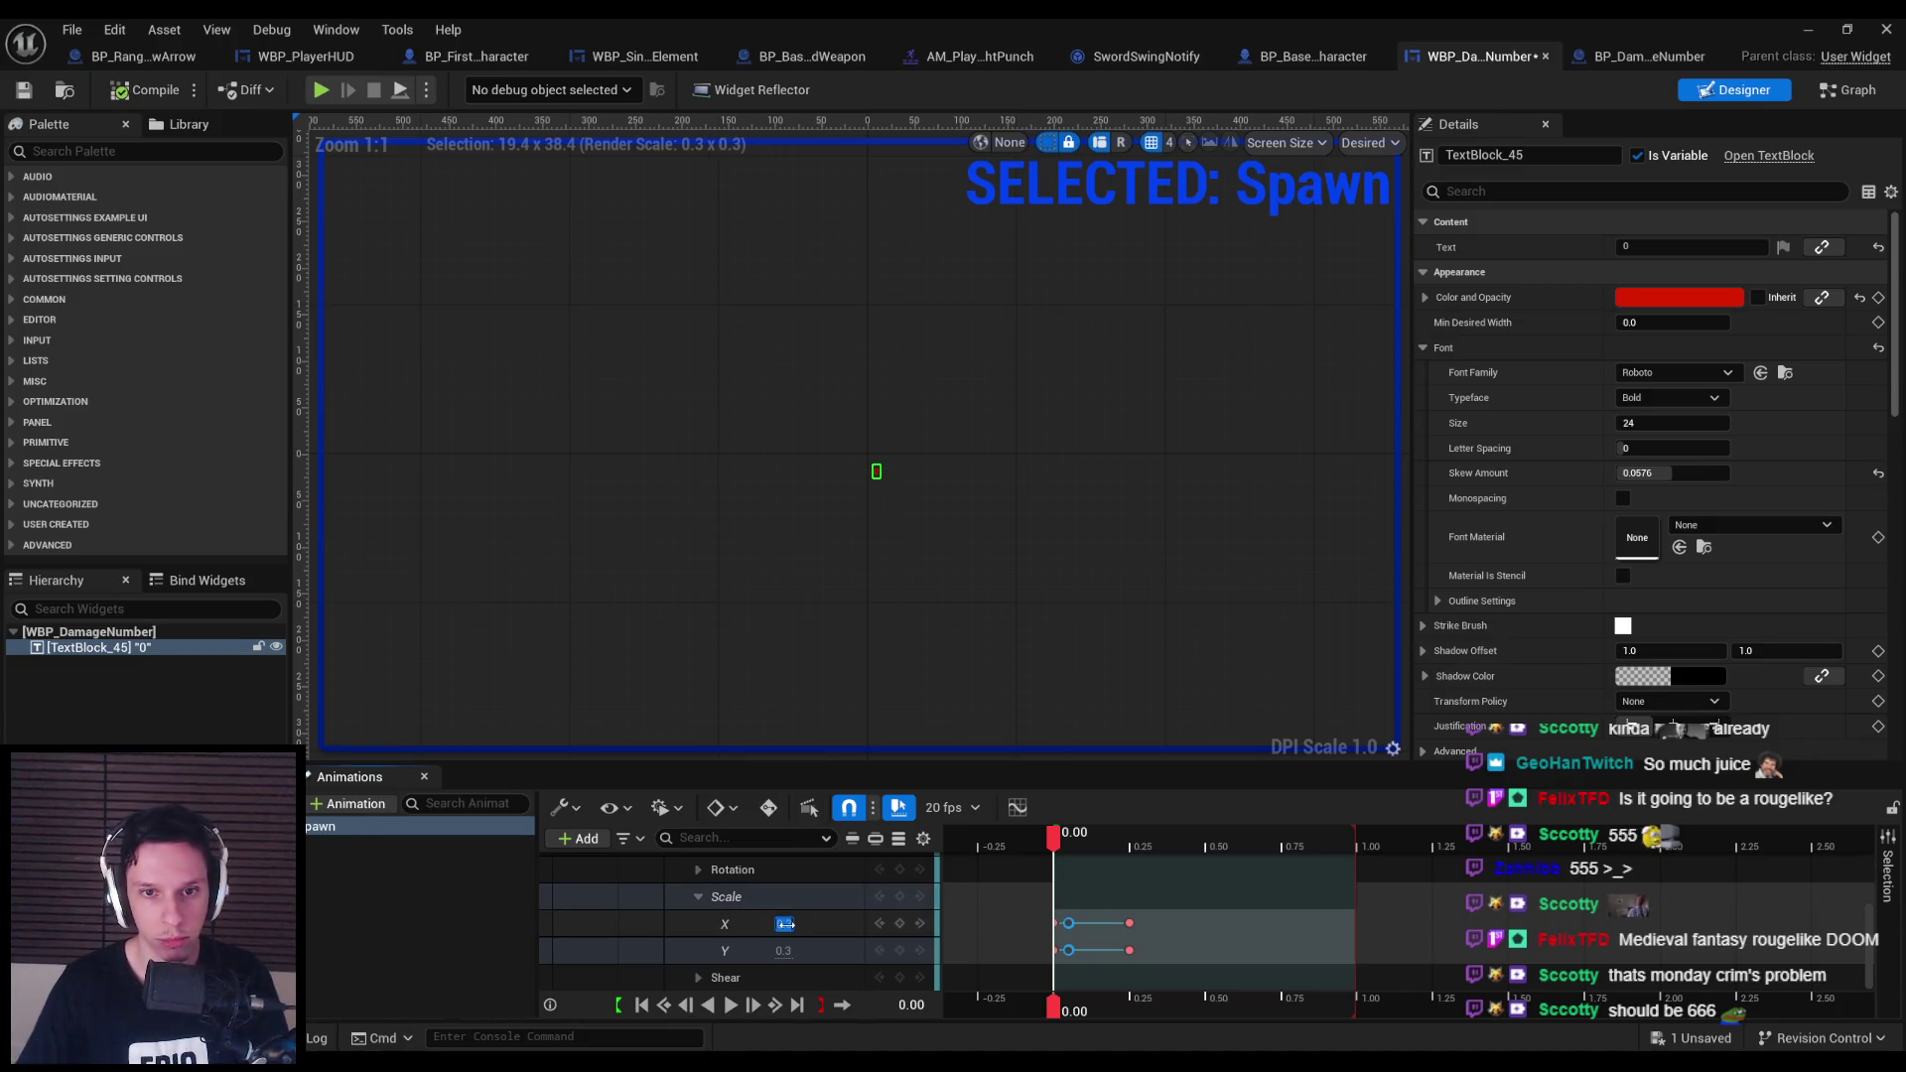
{"action": "left_click", "coordinate": [425, 925]}
{"action": "left_click", "coordinate": [1823, 32]}
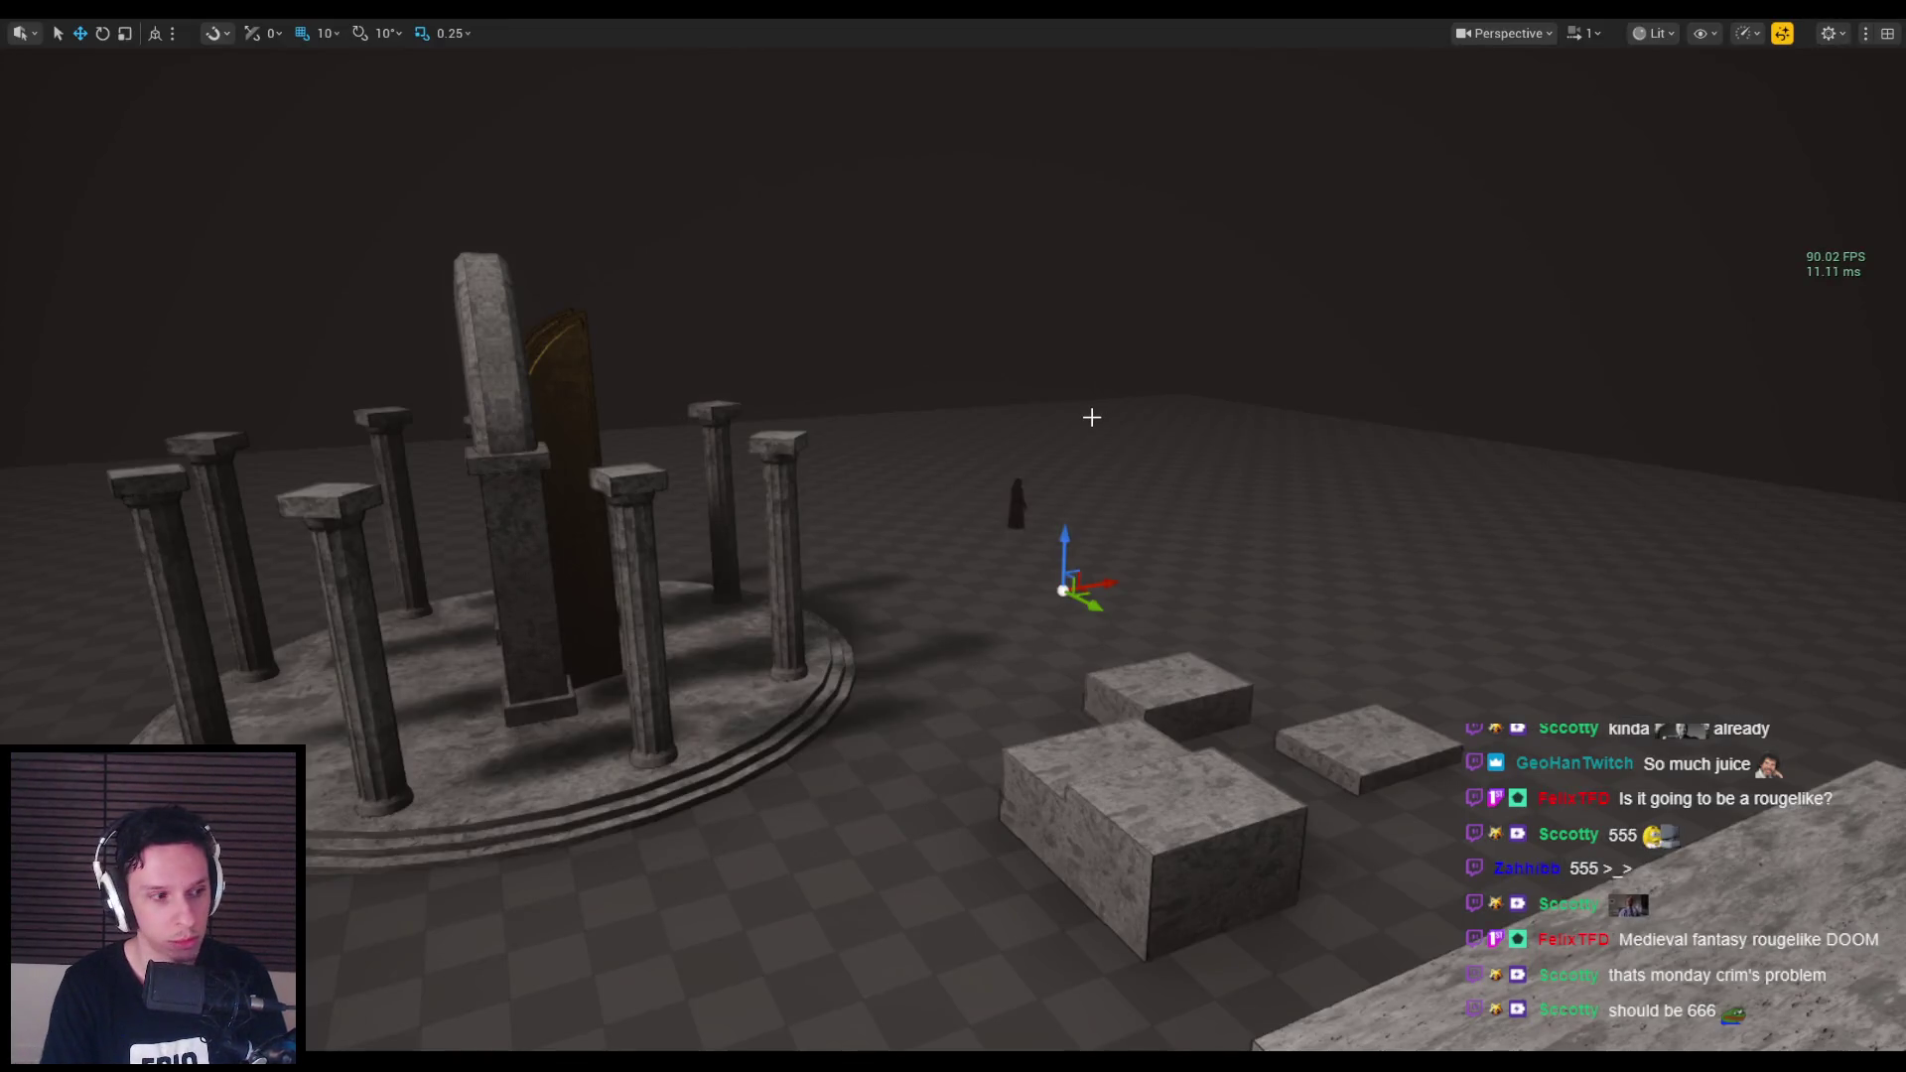
{"action": "key", "text": "alt+p"}
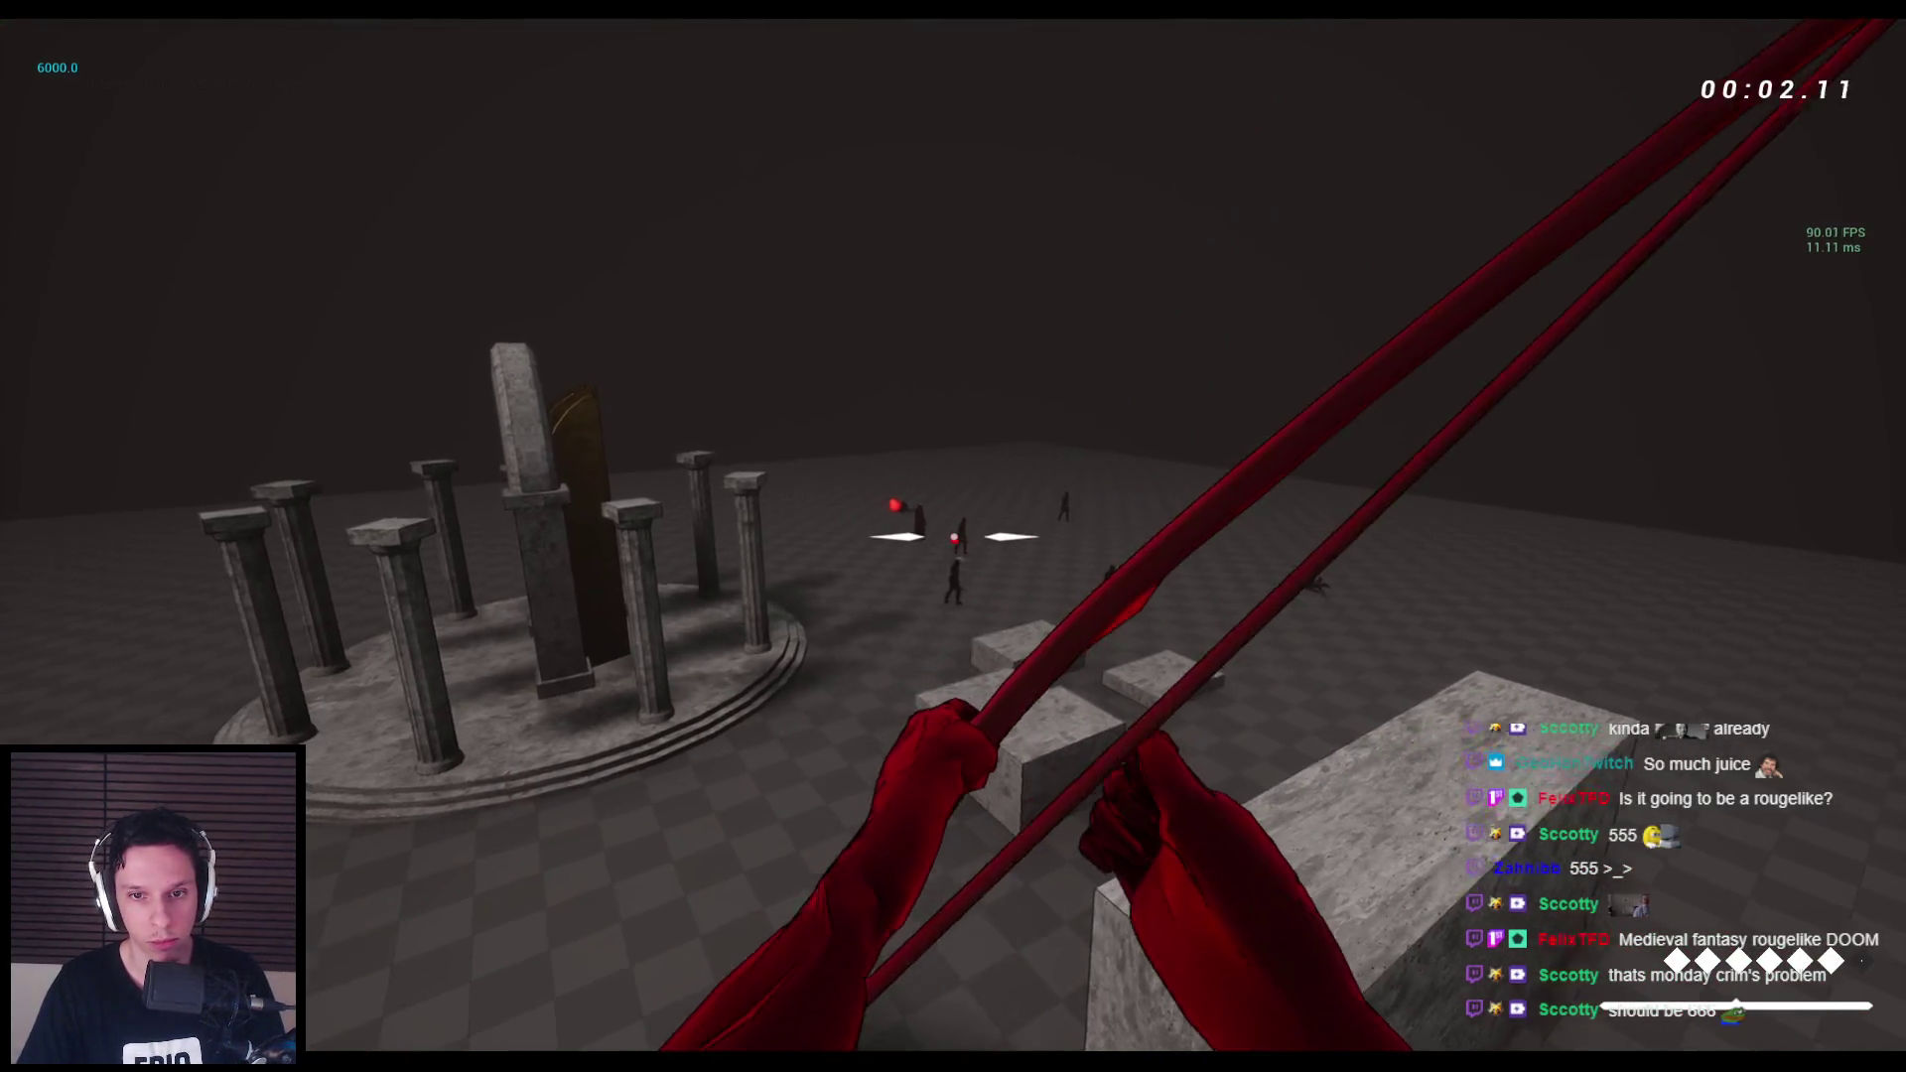
{"action": "left_click", "coordinate": [953, 536]}
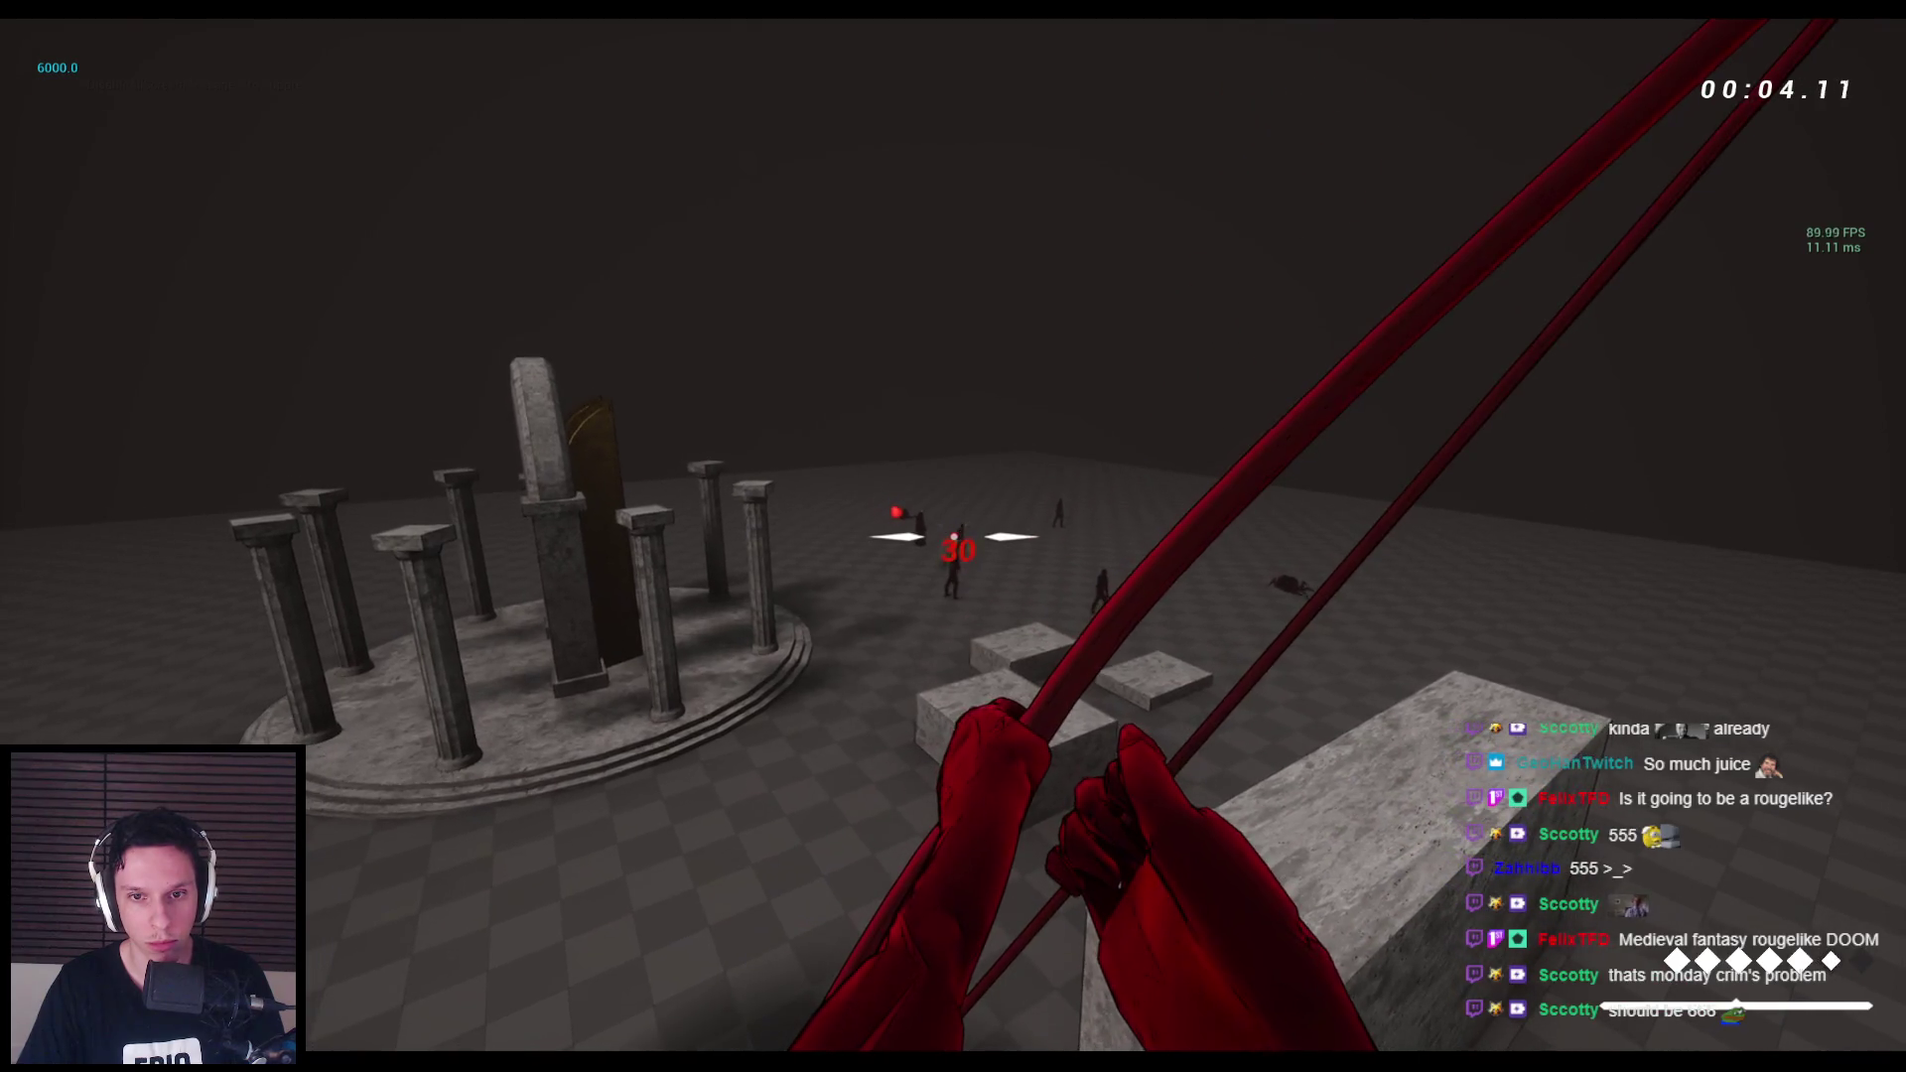
{"action": "key", "text": "2"}
{"action": "key", "text": "grave"}
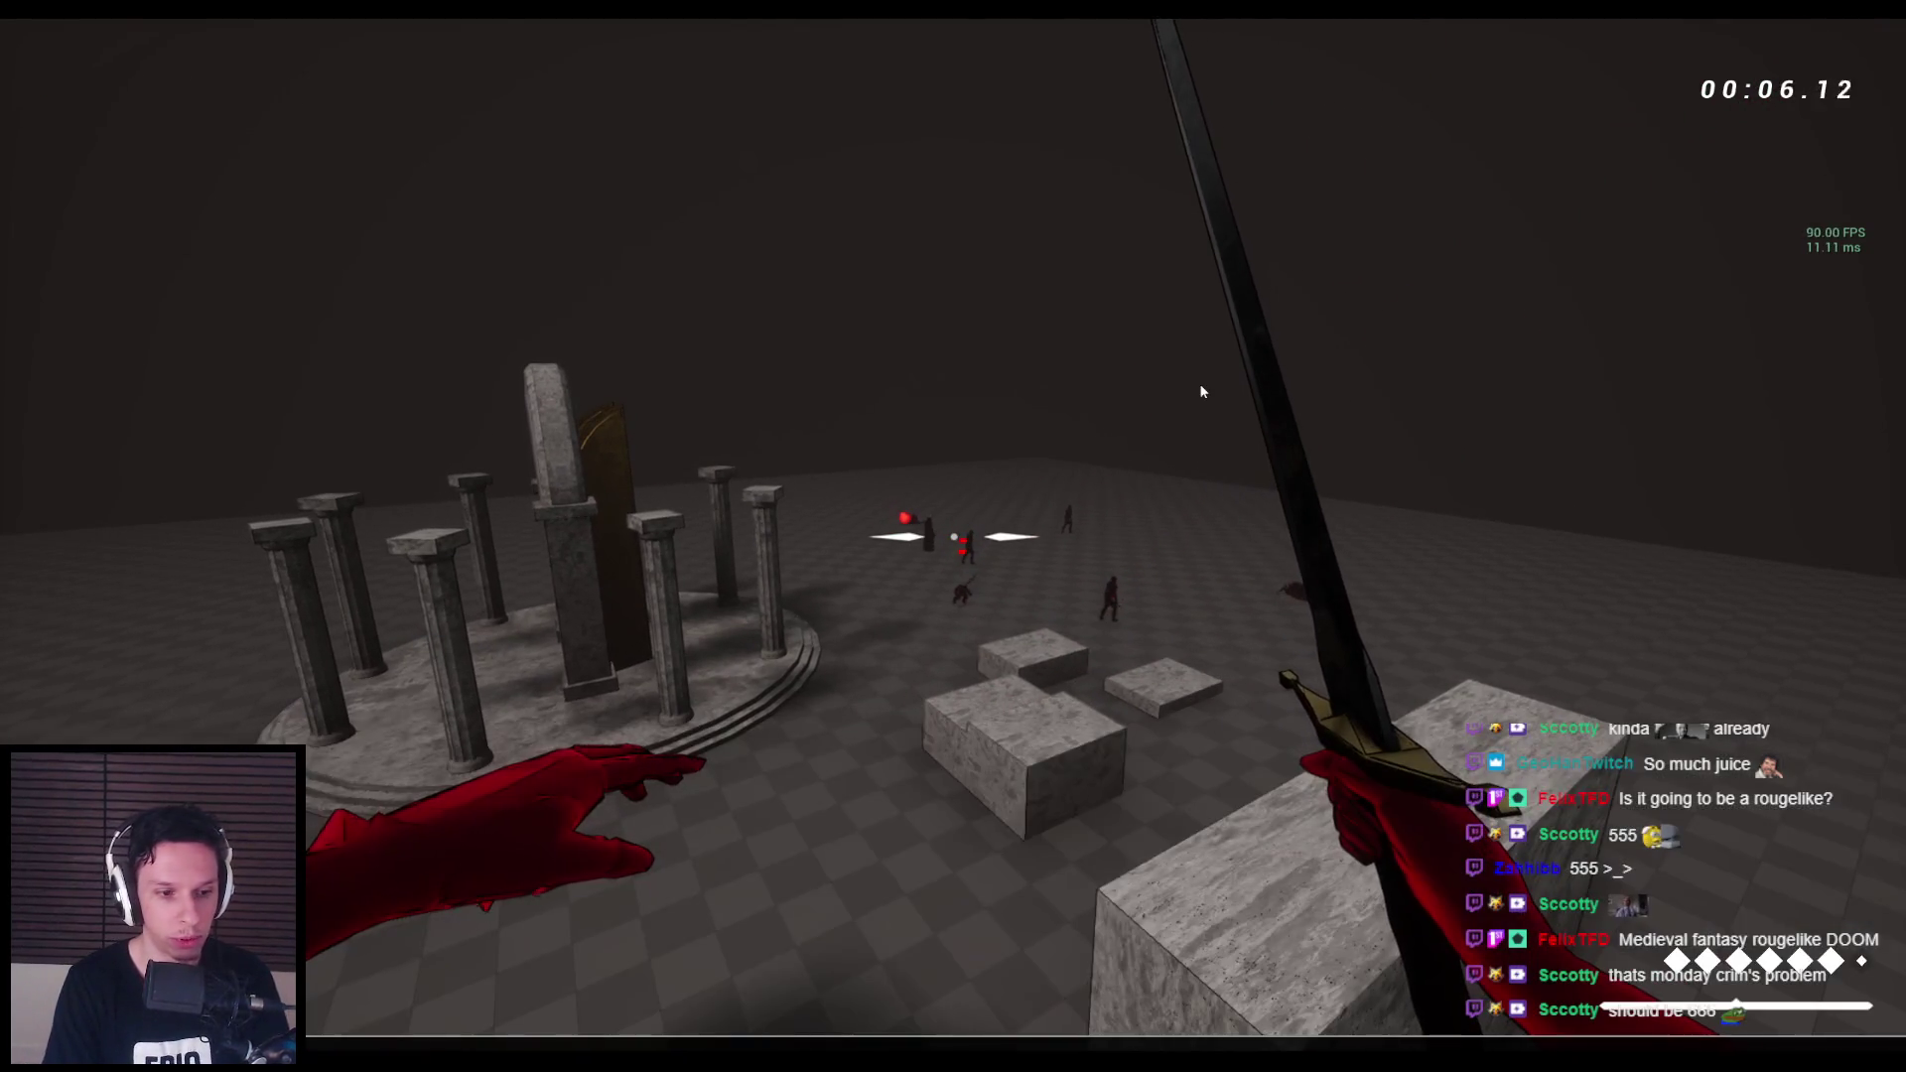
{"action": "key", "text": "2"}
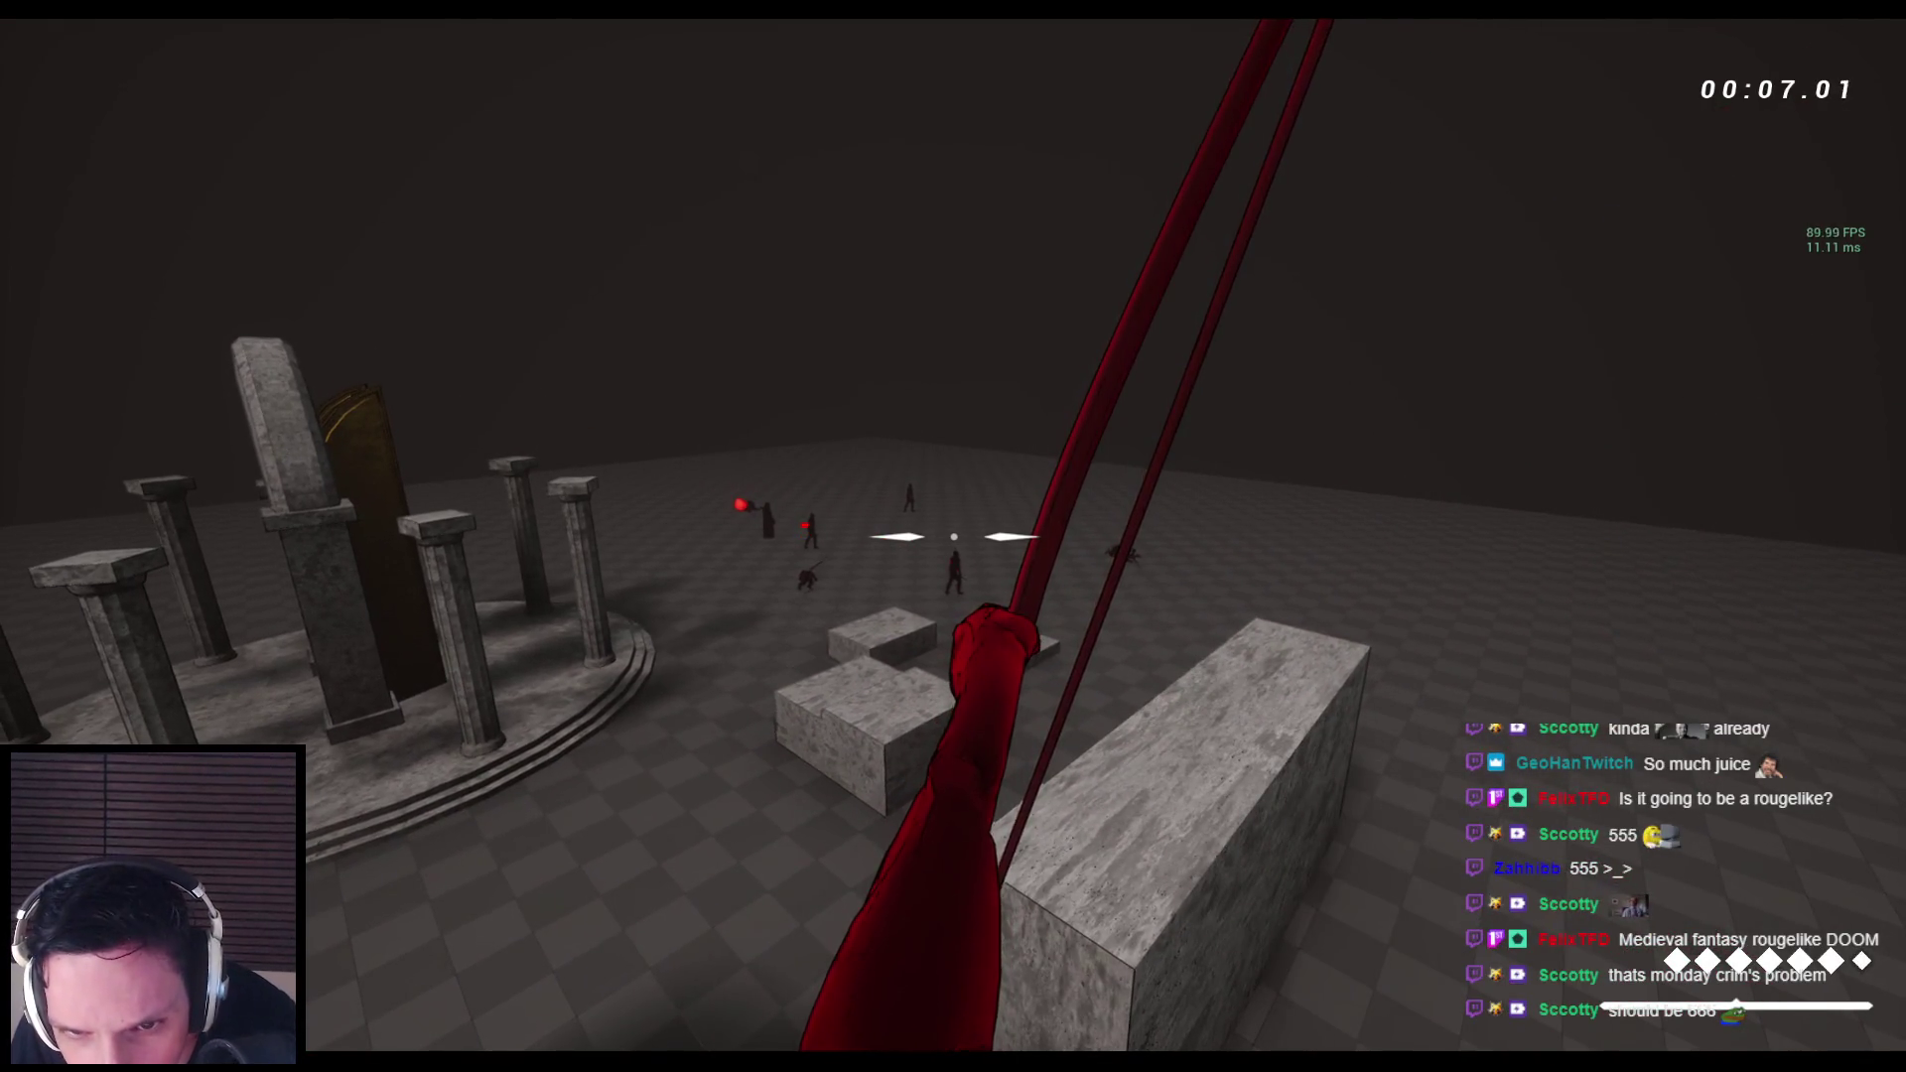
{"action": "left_click", "coordinate": [953, 536]}
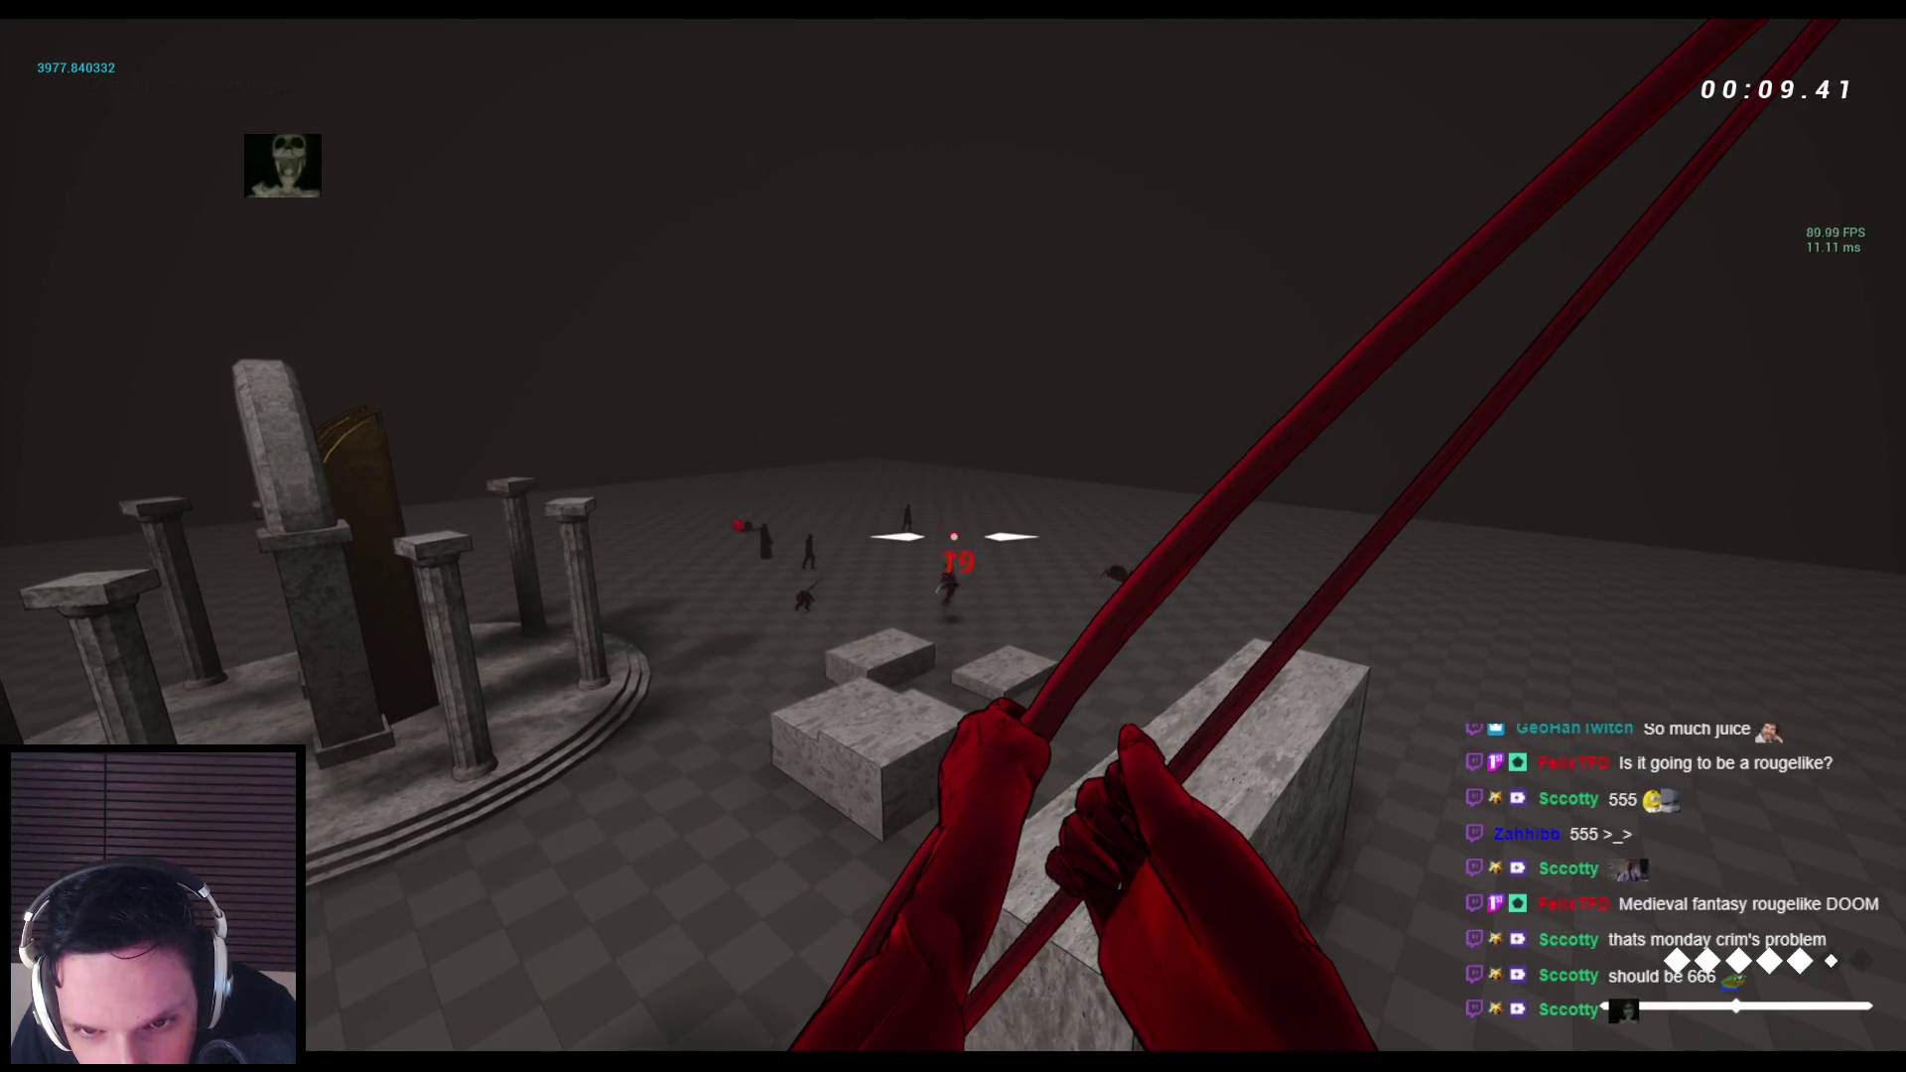
{"action": "key", "text": "Escape"}
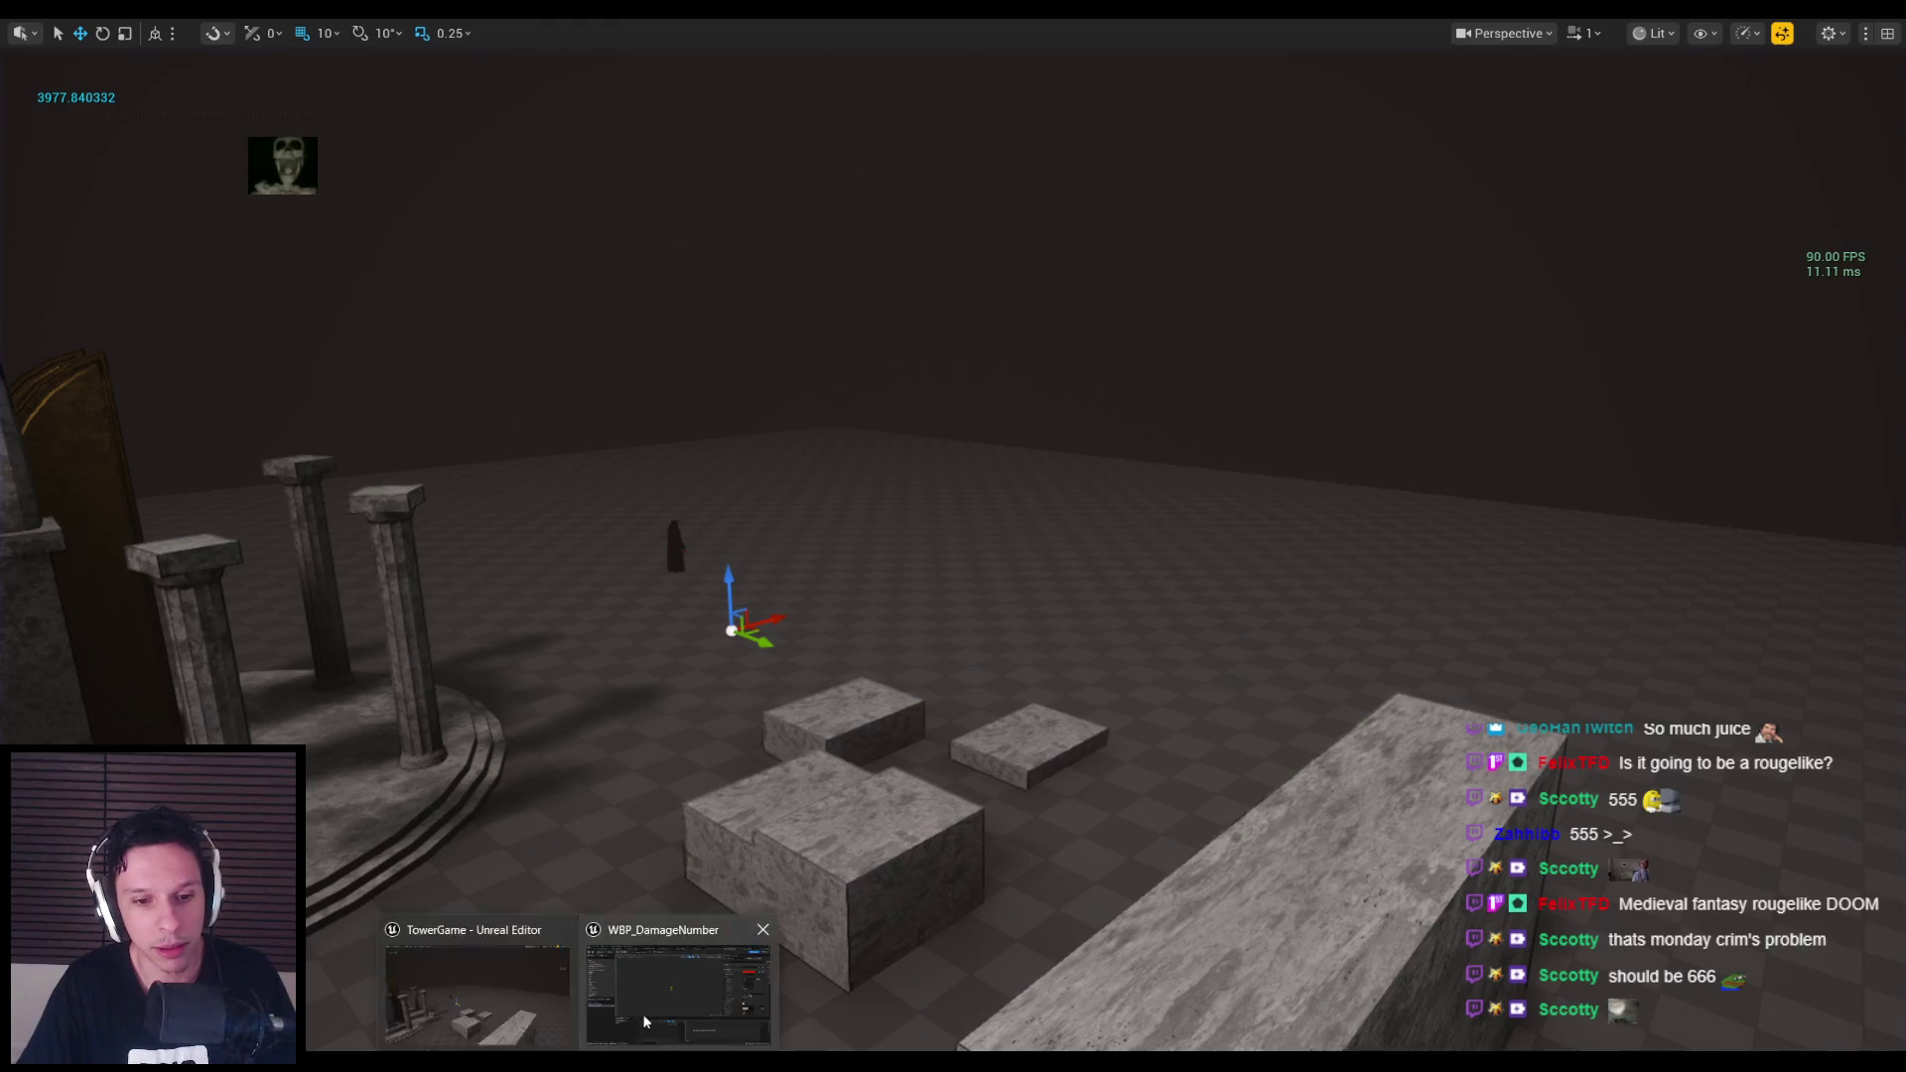
Set the Spawn animation's Scale X and Y keys to 0.8 at 1.00 s, then start a new play test.
{"action": "left_click", "coordinate": [643, 1020]}
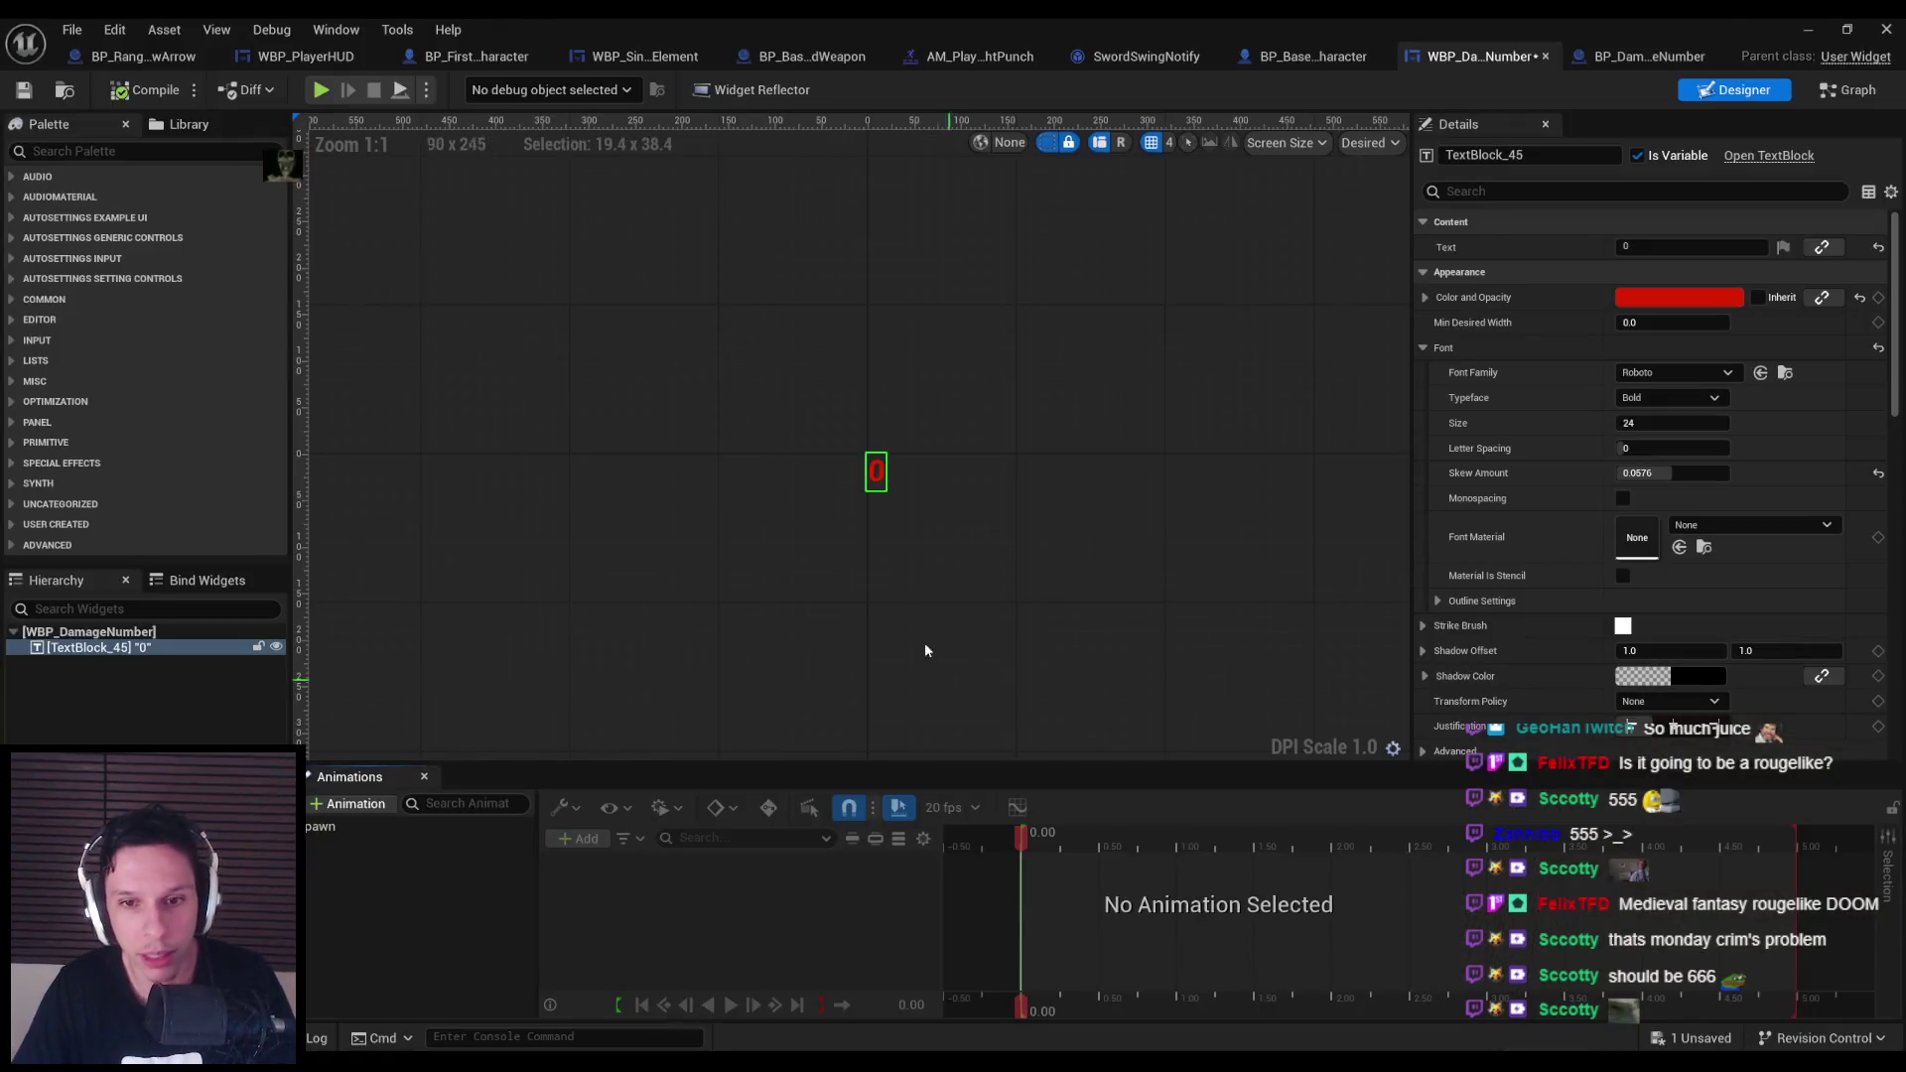
{"action": "left_click", "coordinate": [410, 834]}
{"action": "scroll", "coordinate": [1066, 904], "scroll_direction": "down", "scroll_amount": 4}
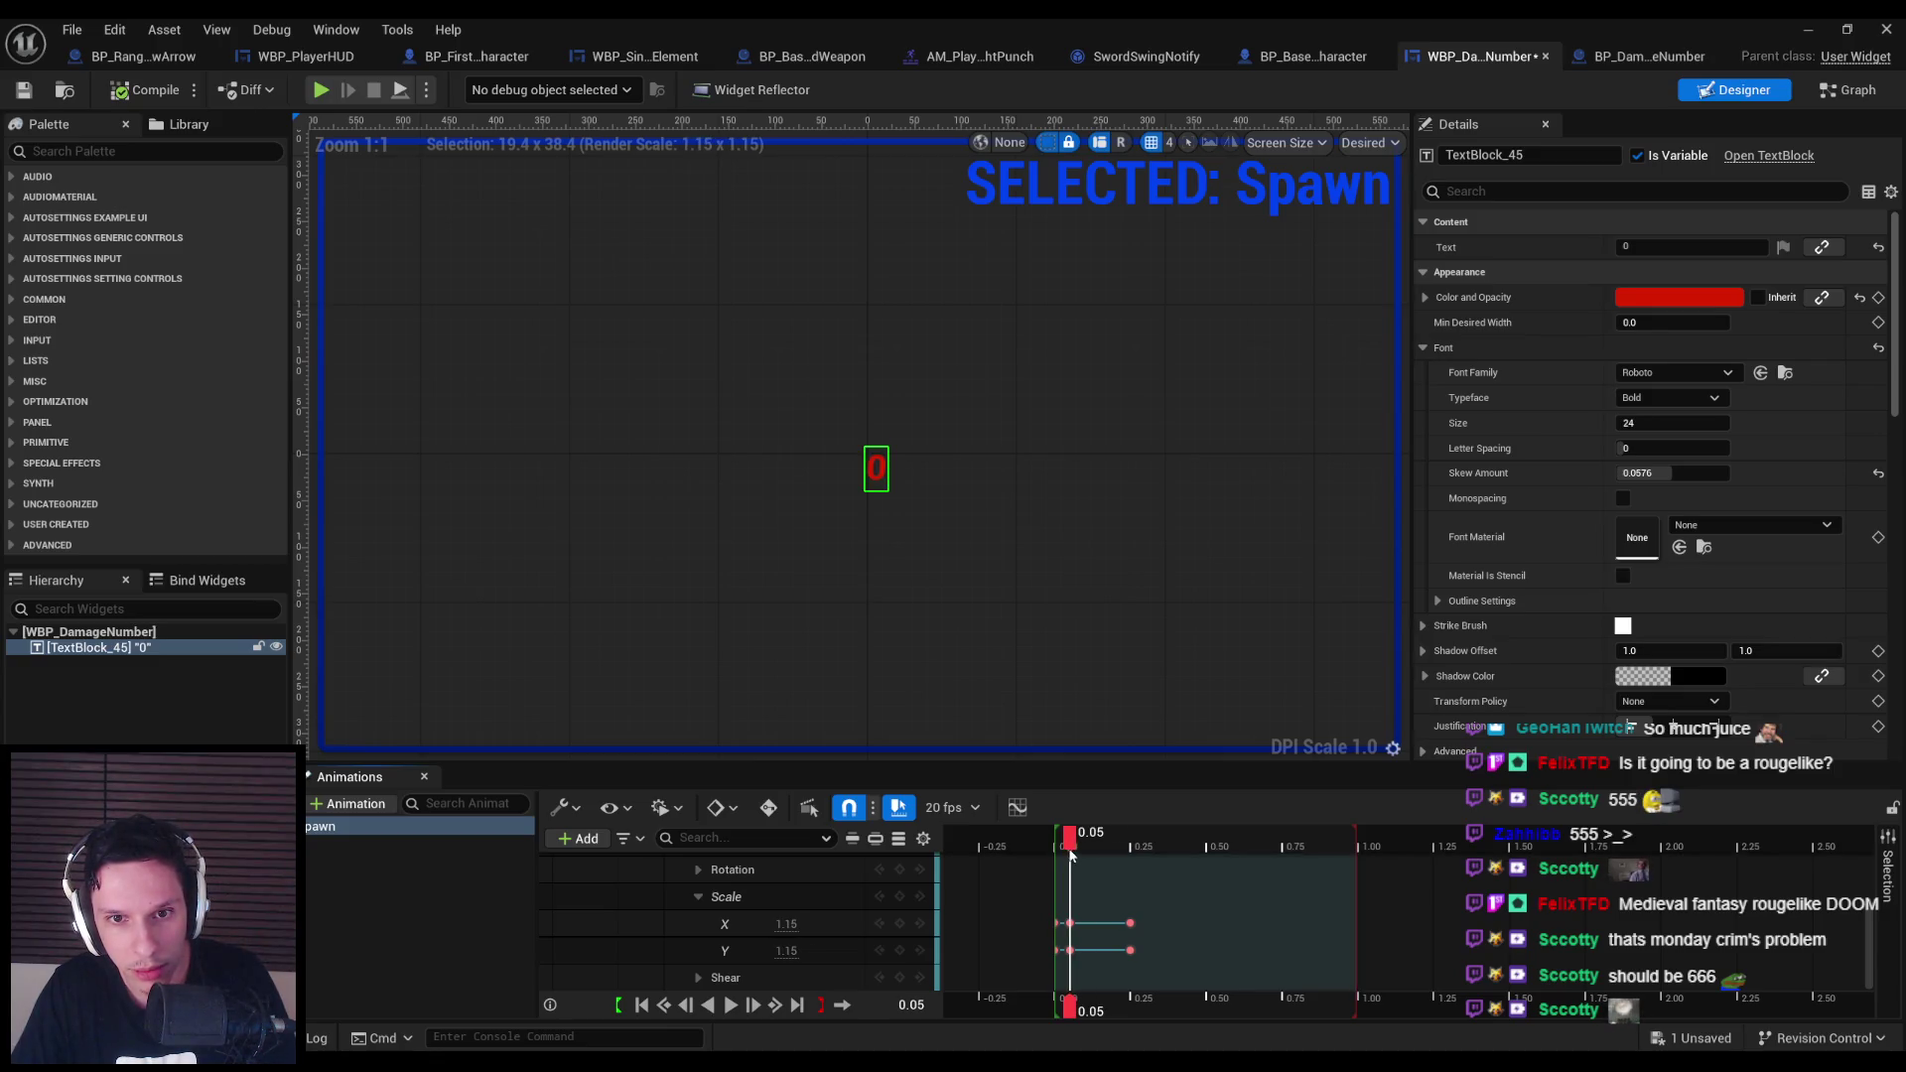
{"action": "left_click_drag", "start_coordinate": [1068, 971], "coordinate": [1071, 965]}
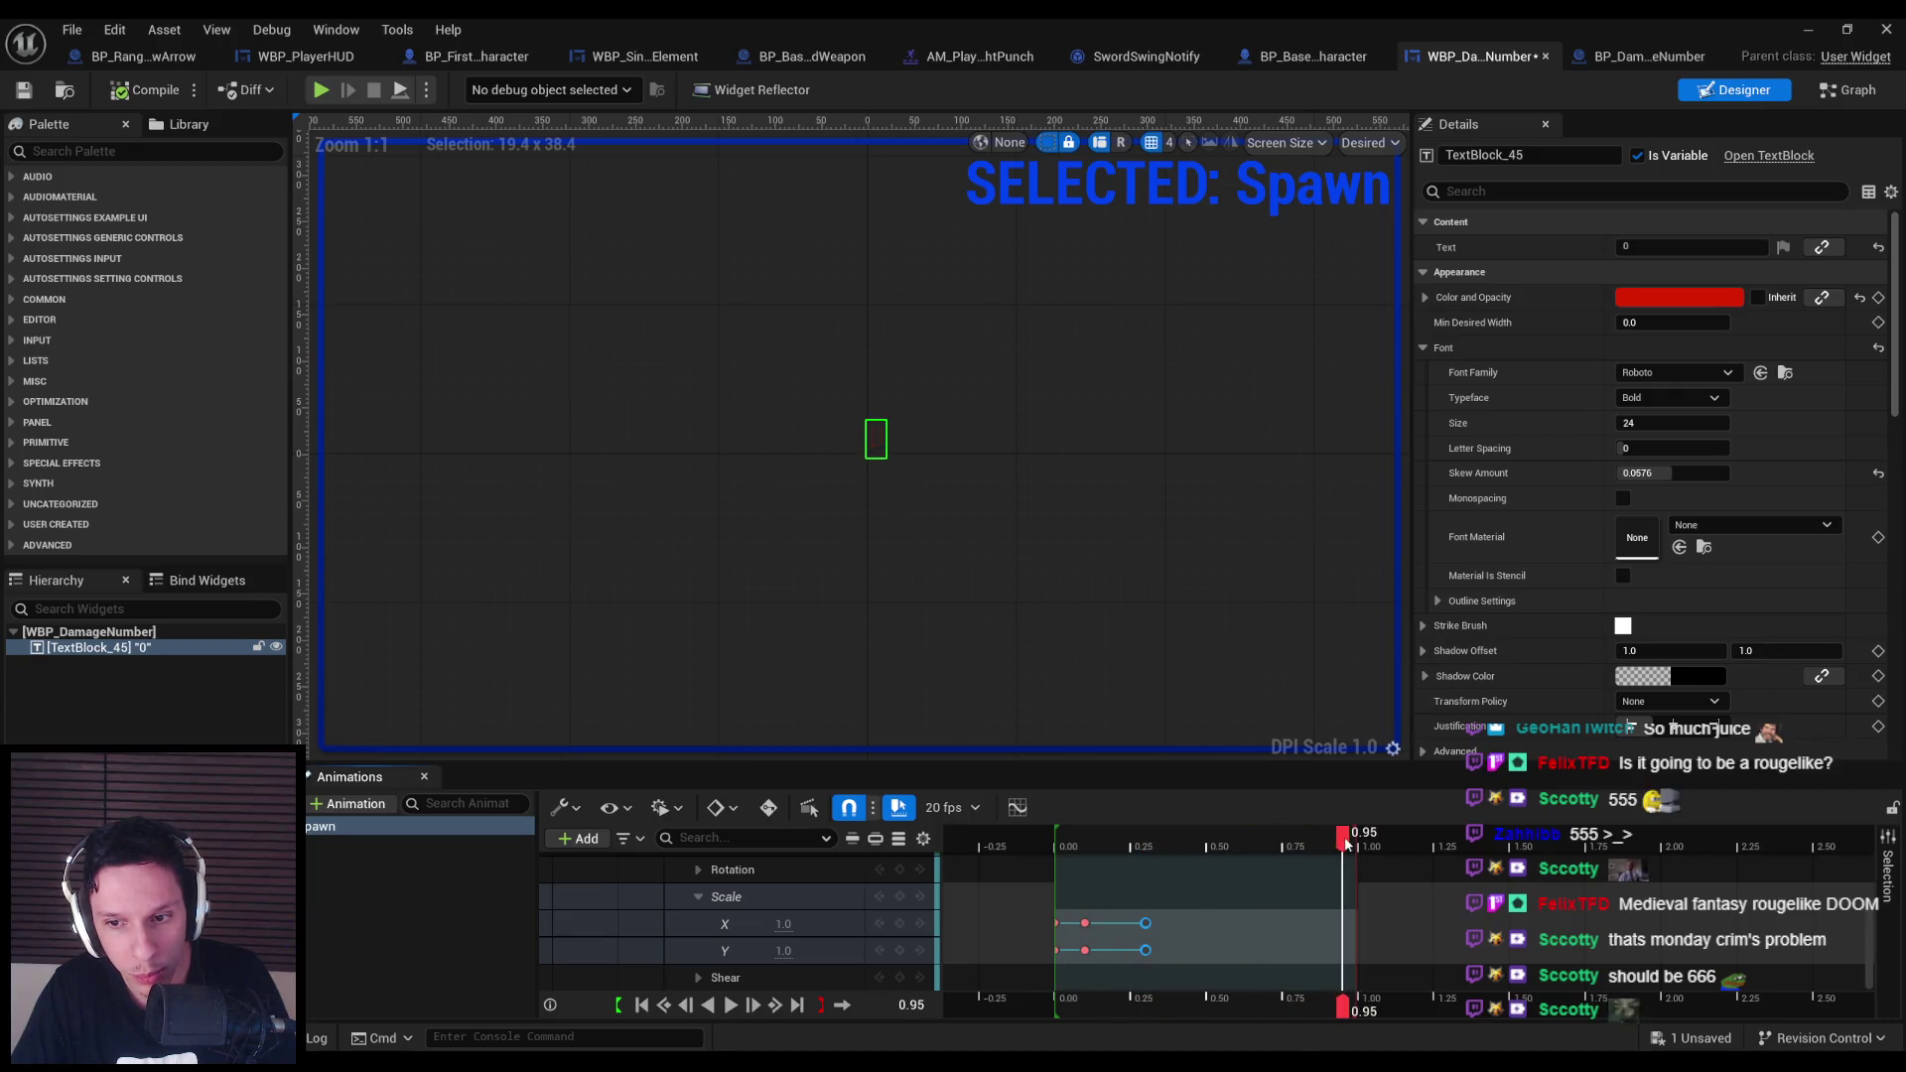
{"action": "key", "text": "Tab"}
{"action": "key", "text": "Tab"}
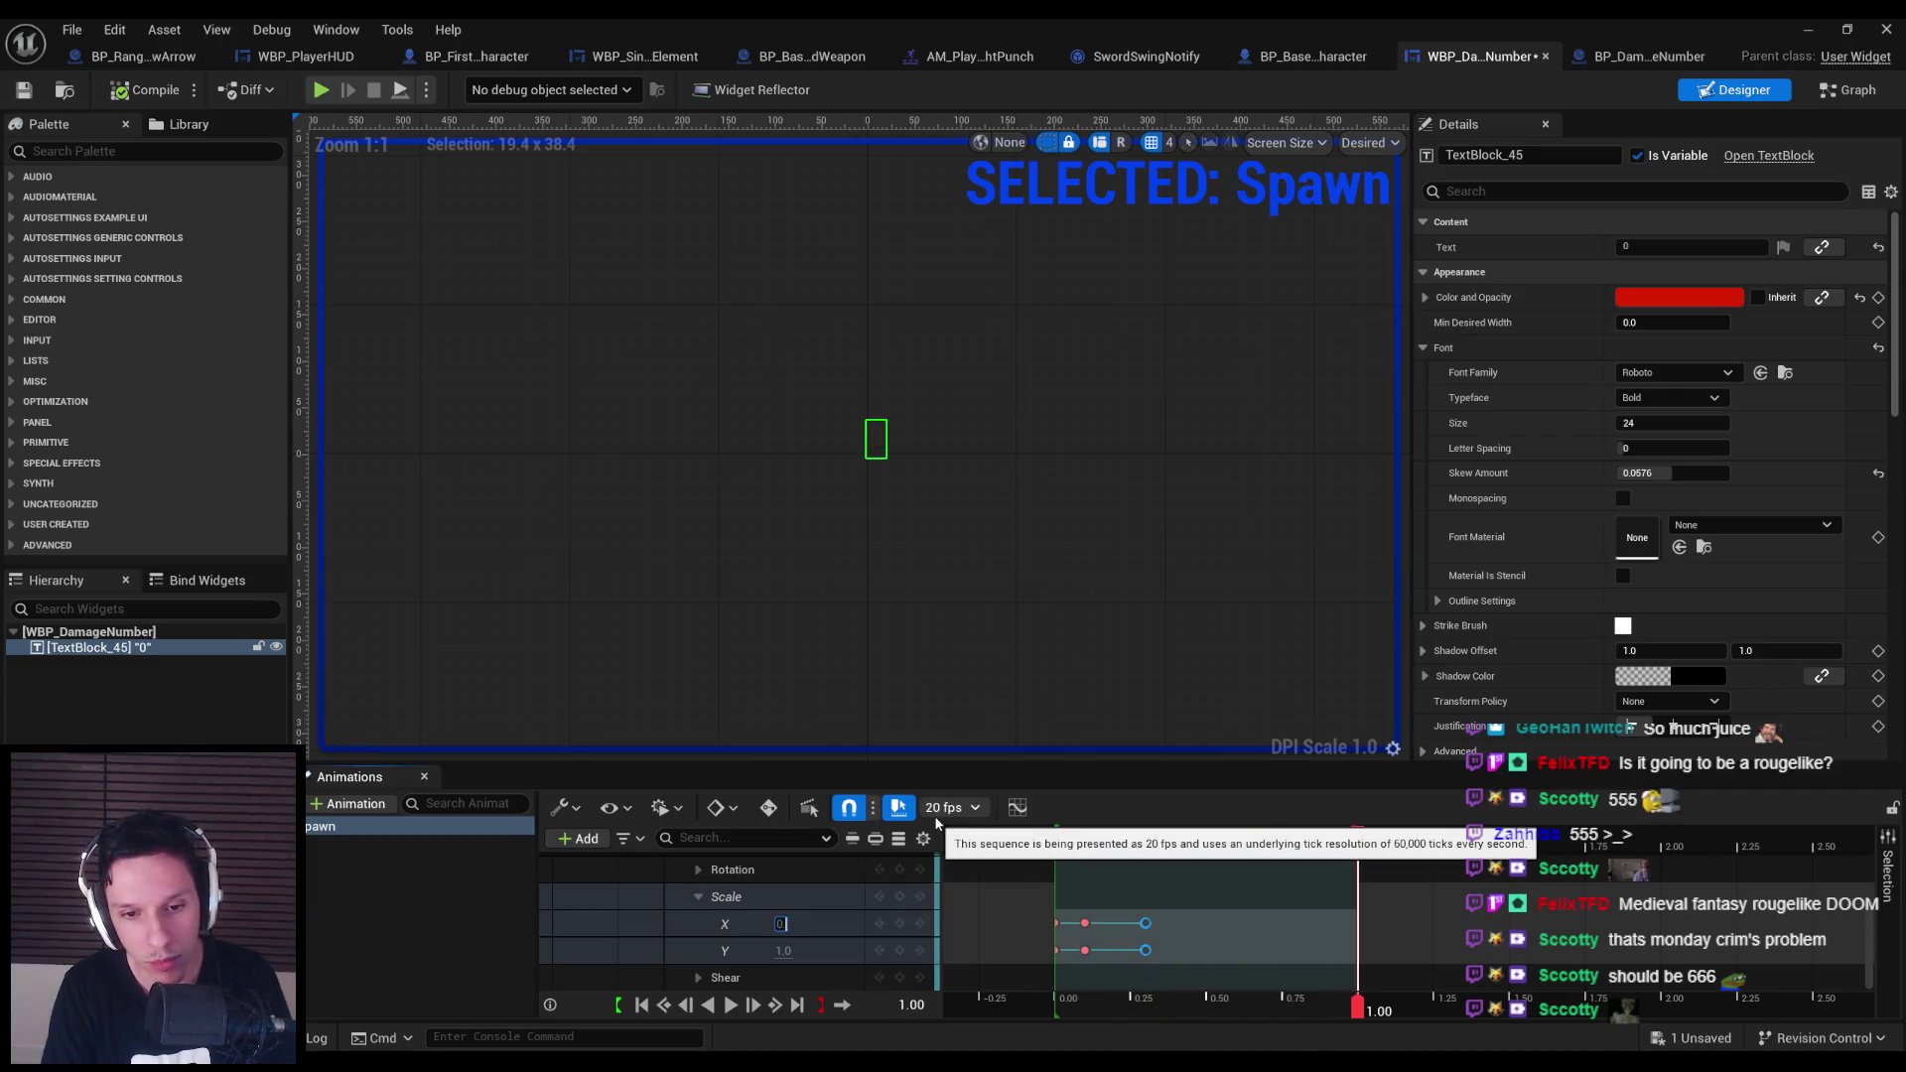
{"action": "type", "text": "0.8"}
{"action": "key", "text": "Return"}
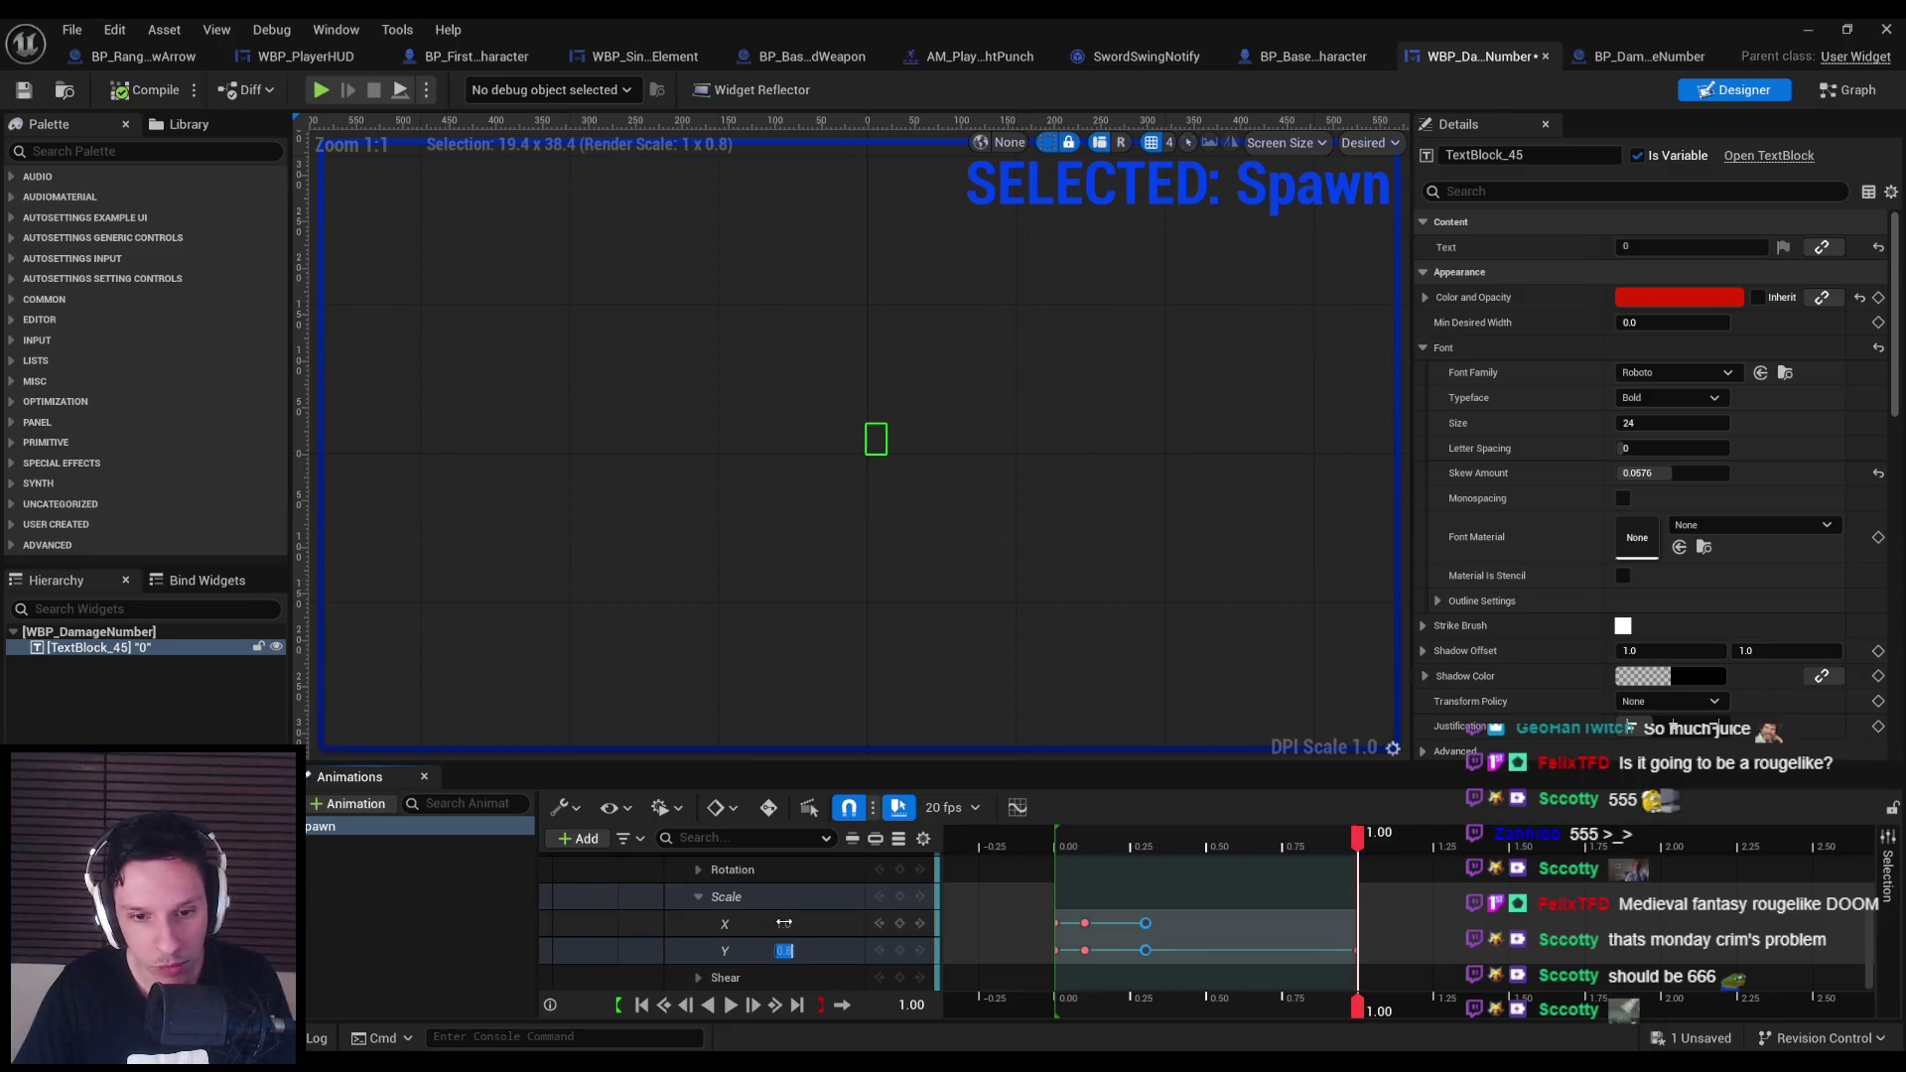
{"action": "left_click", "coordinate": [433, 926]}
{"action": "left_click", "coordinate": [1807, 28]}
{"action": "key", "text": "alt+p"}
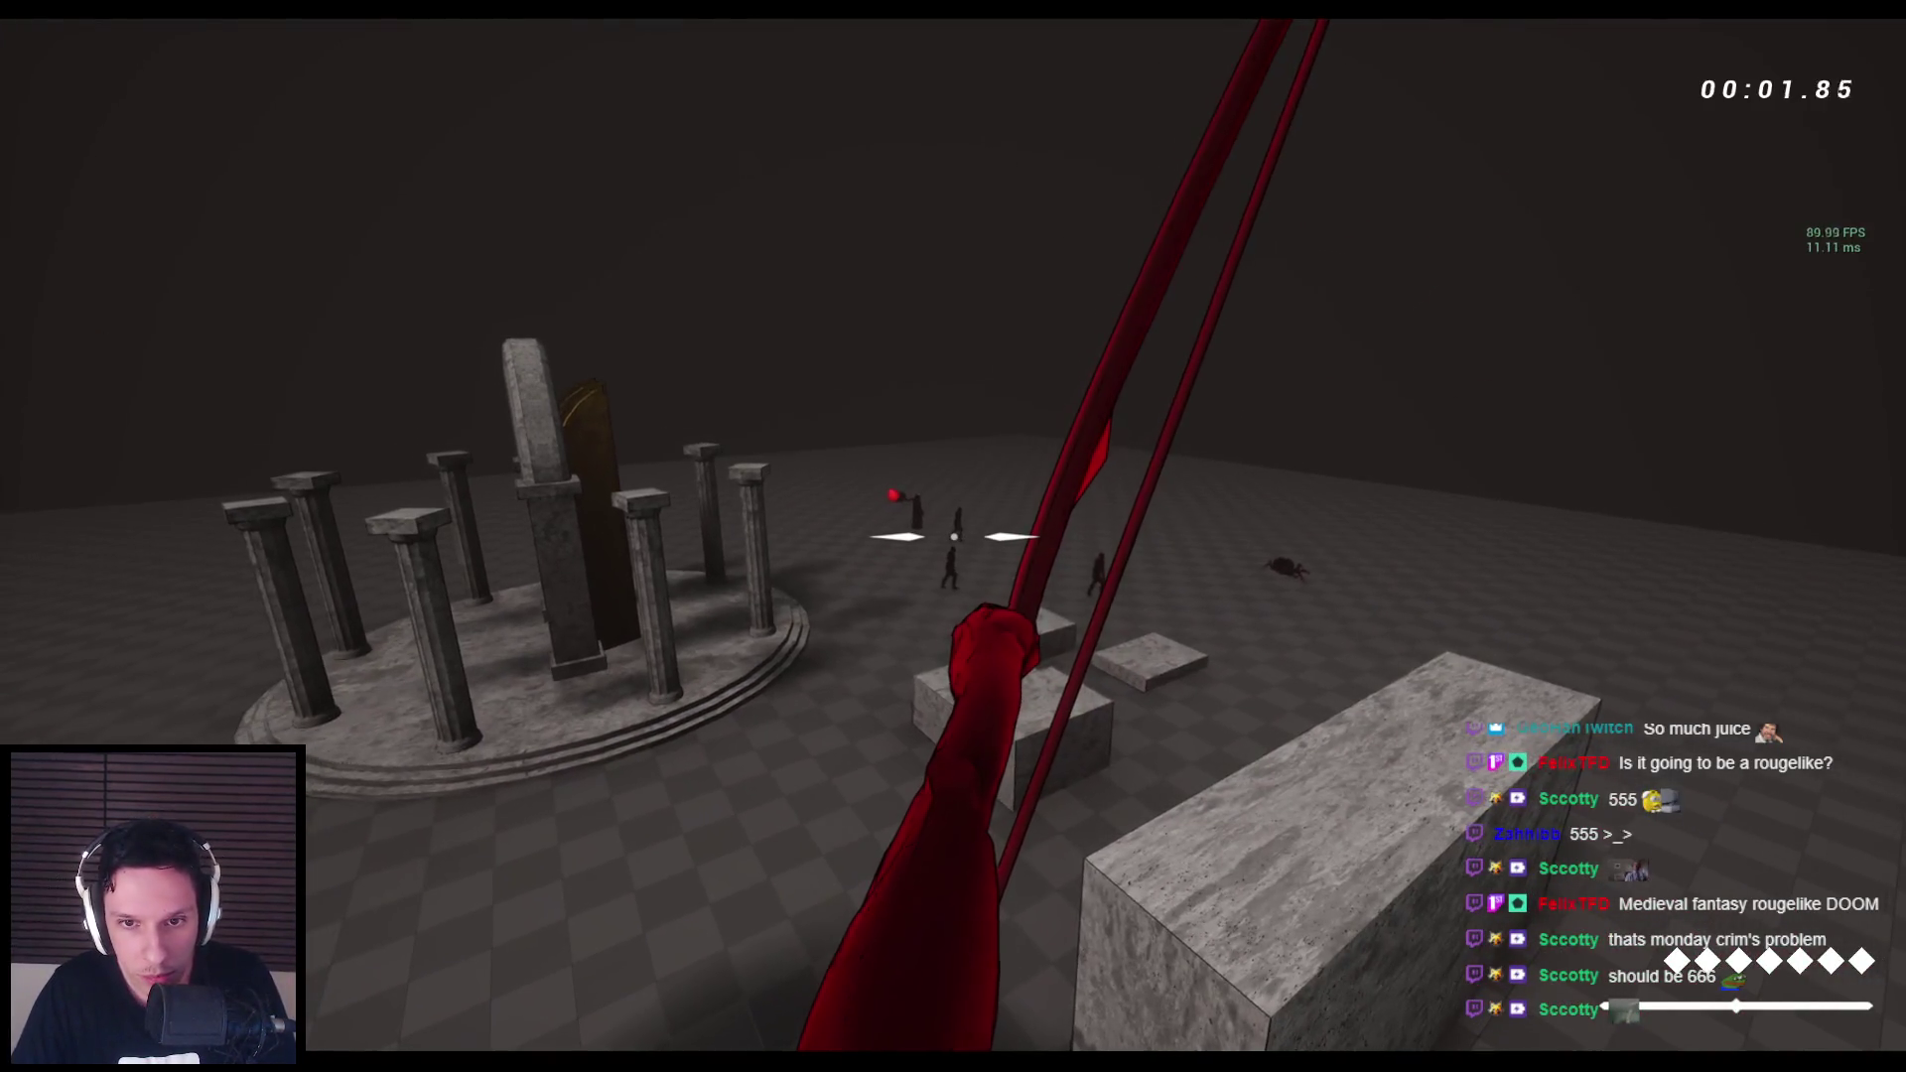
Shoot arrows at the enemies to check the red damage numbers popping over them.
{"action": "left_click", "coordinate": [953, 536]}
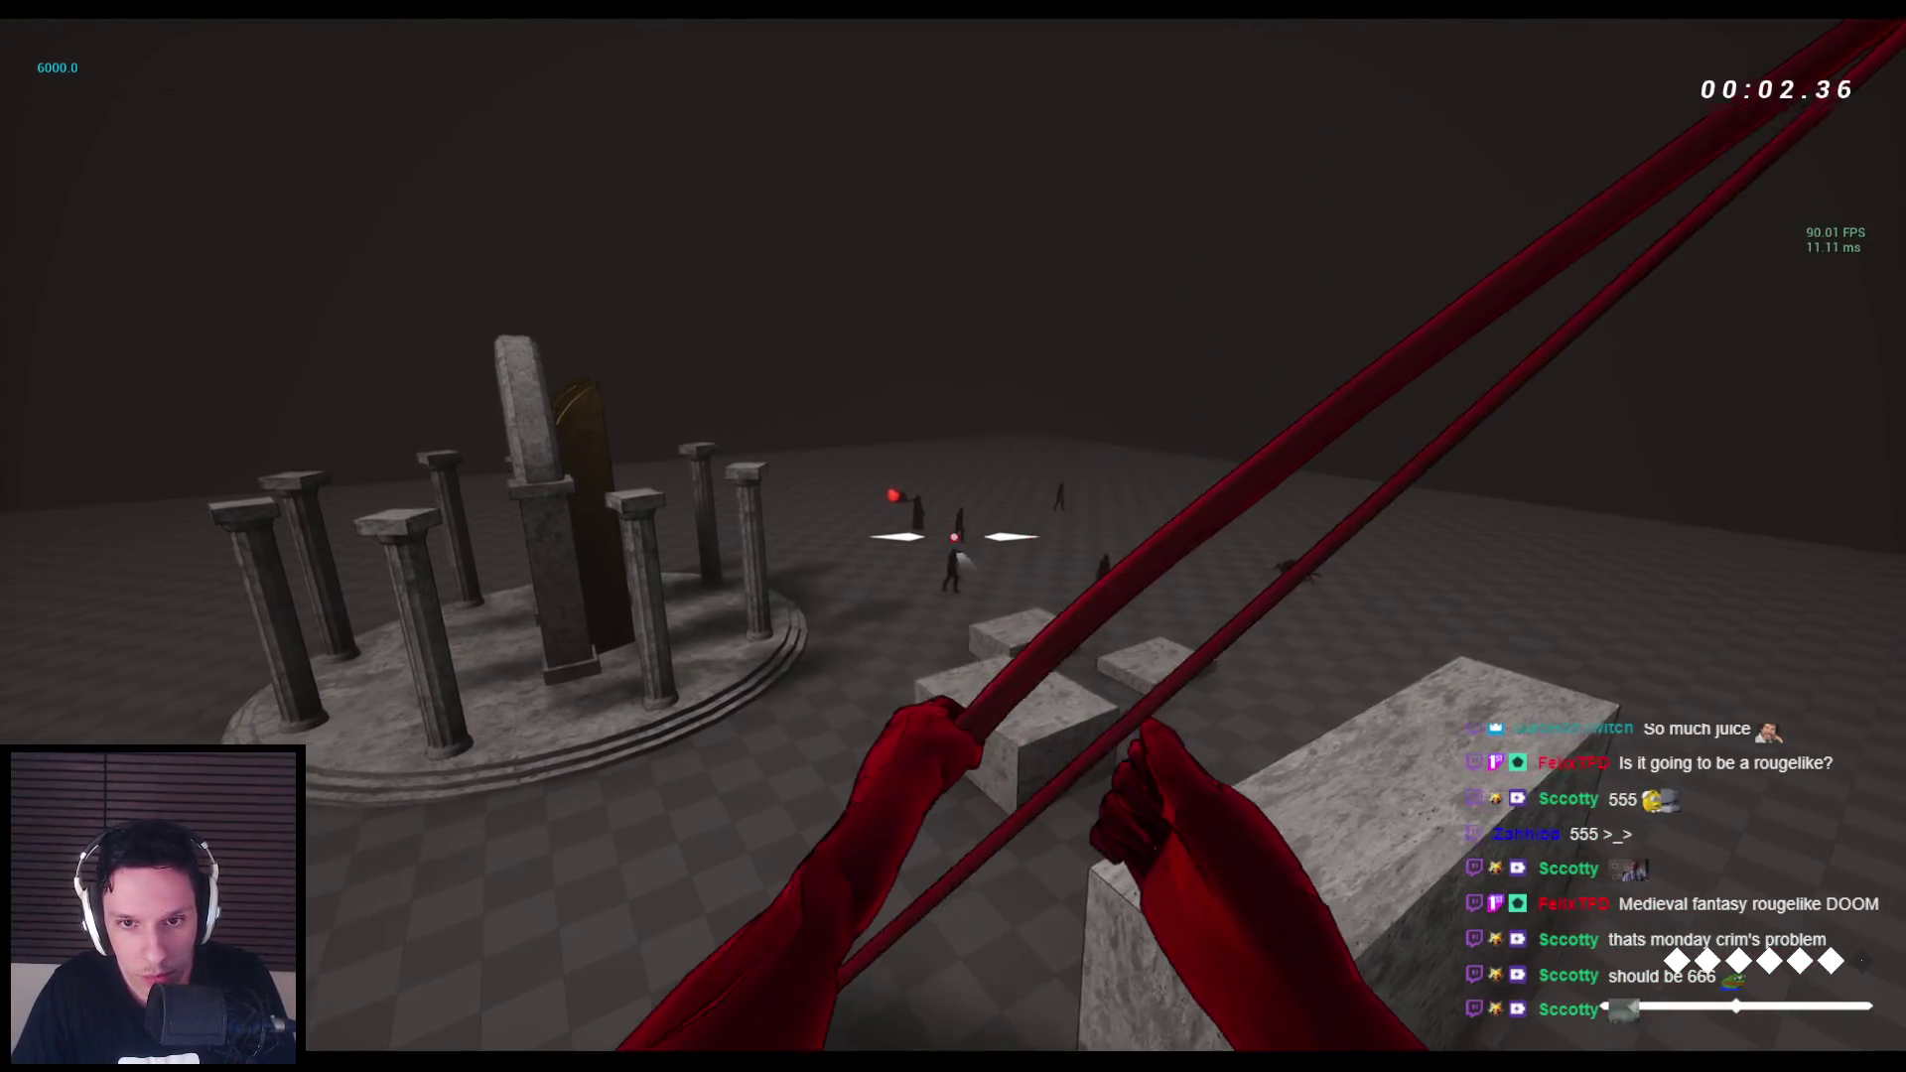
{"action": "left_click", "coordinate": [953, 536]}
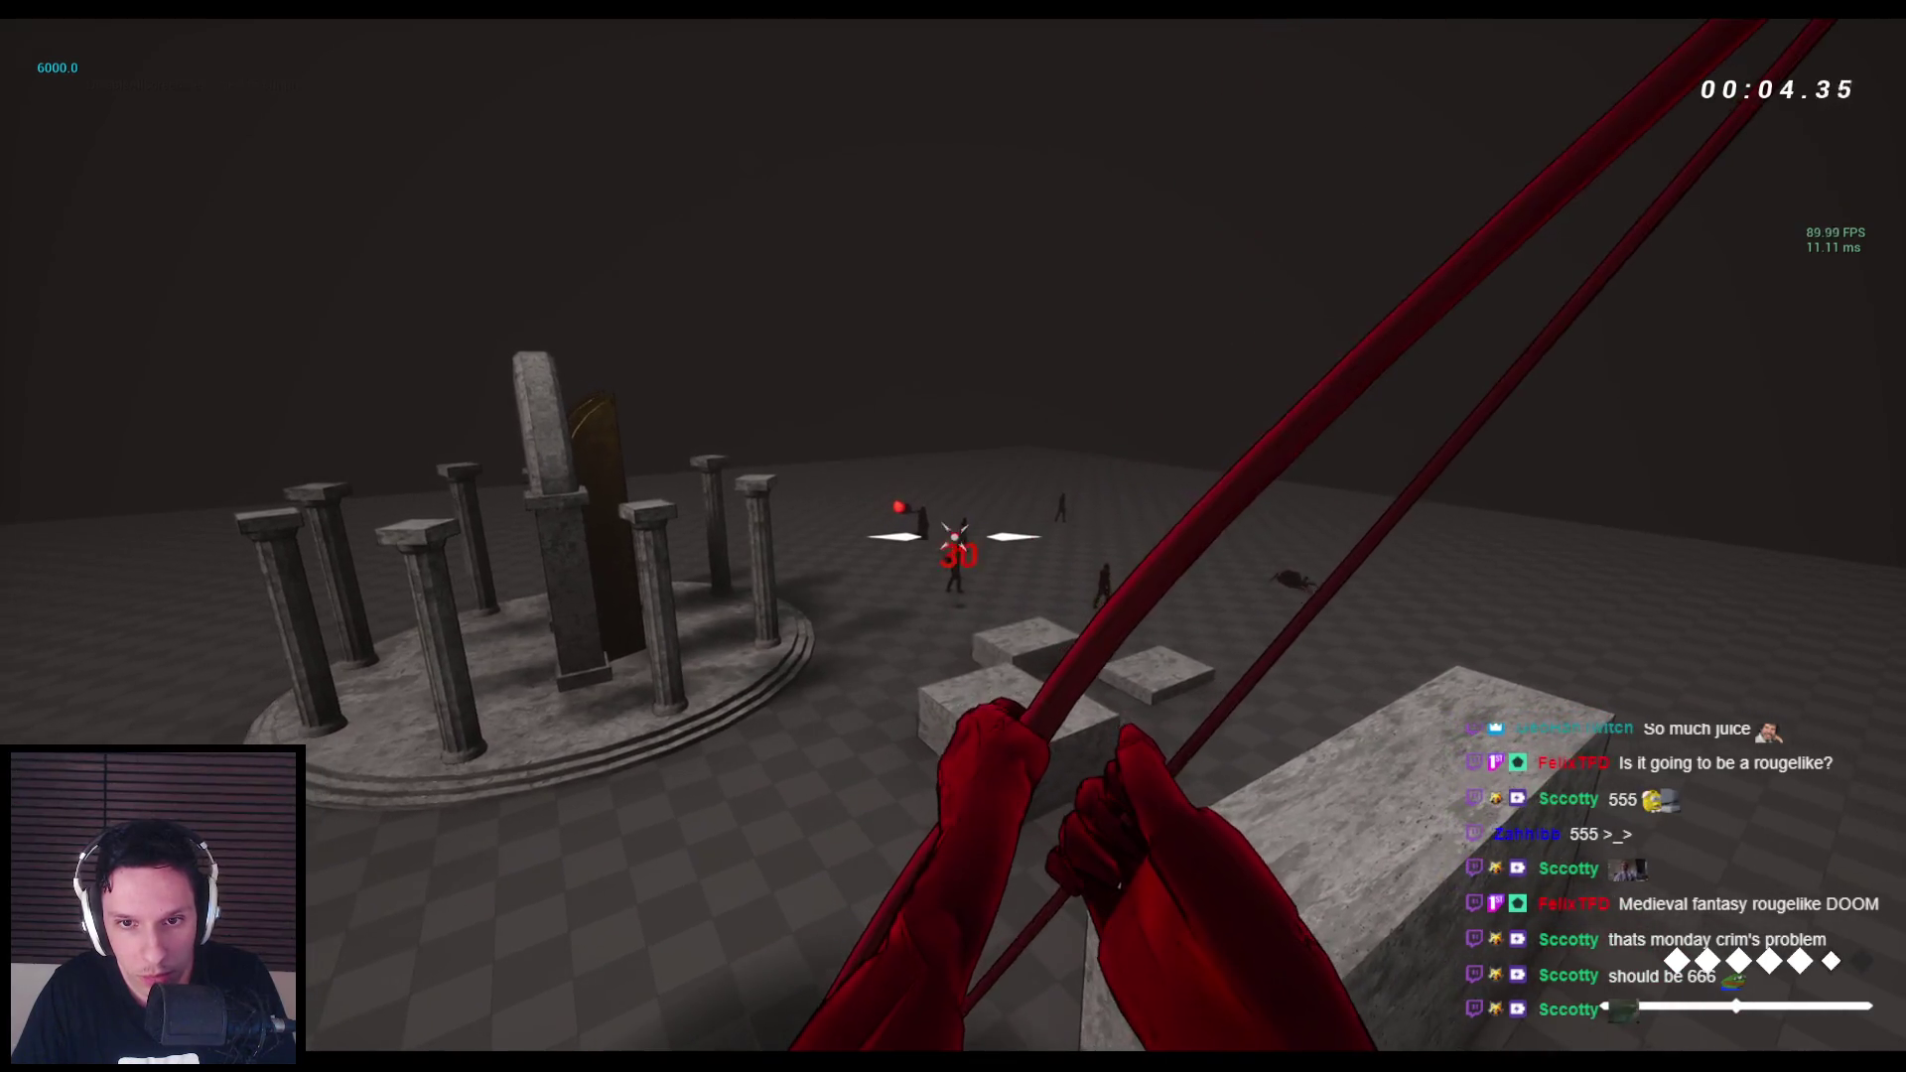
{"action": "left_click", "coordinate": [953, 536]}
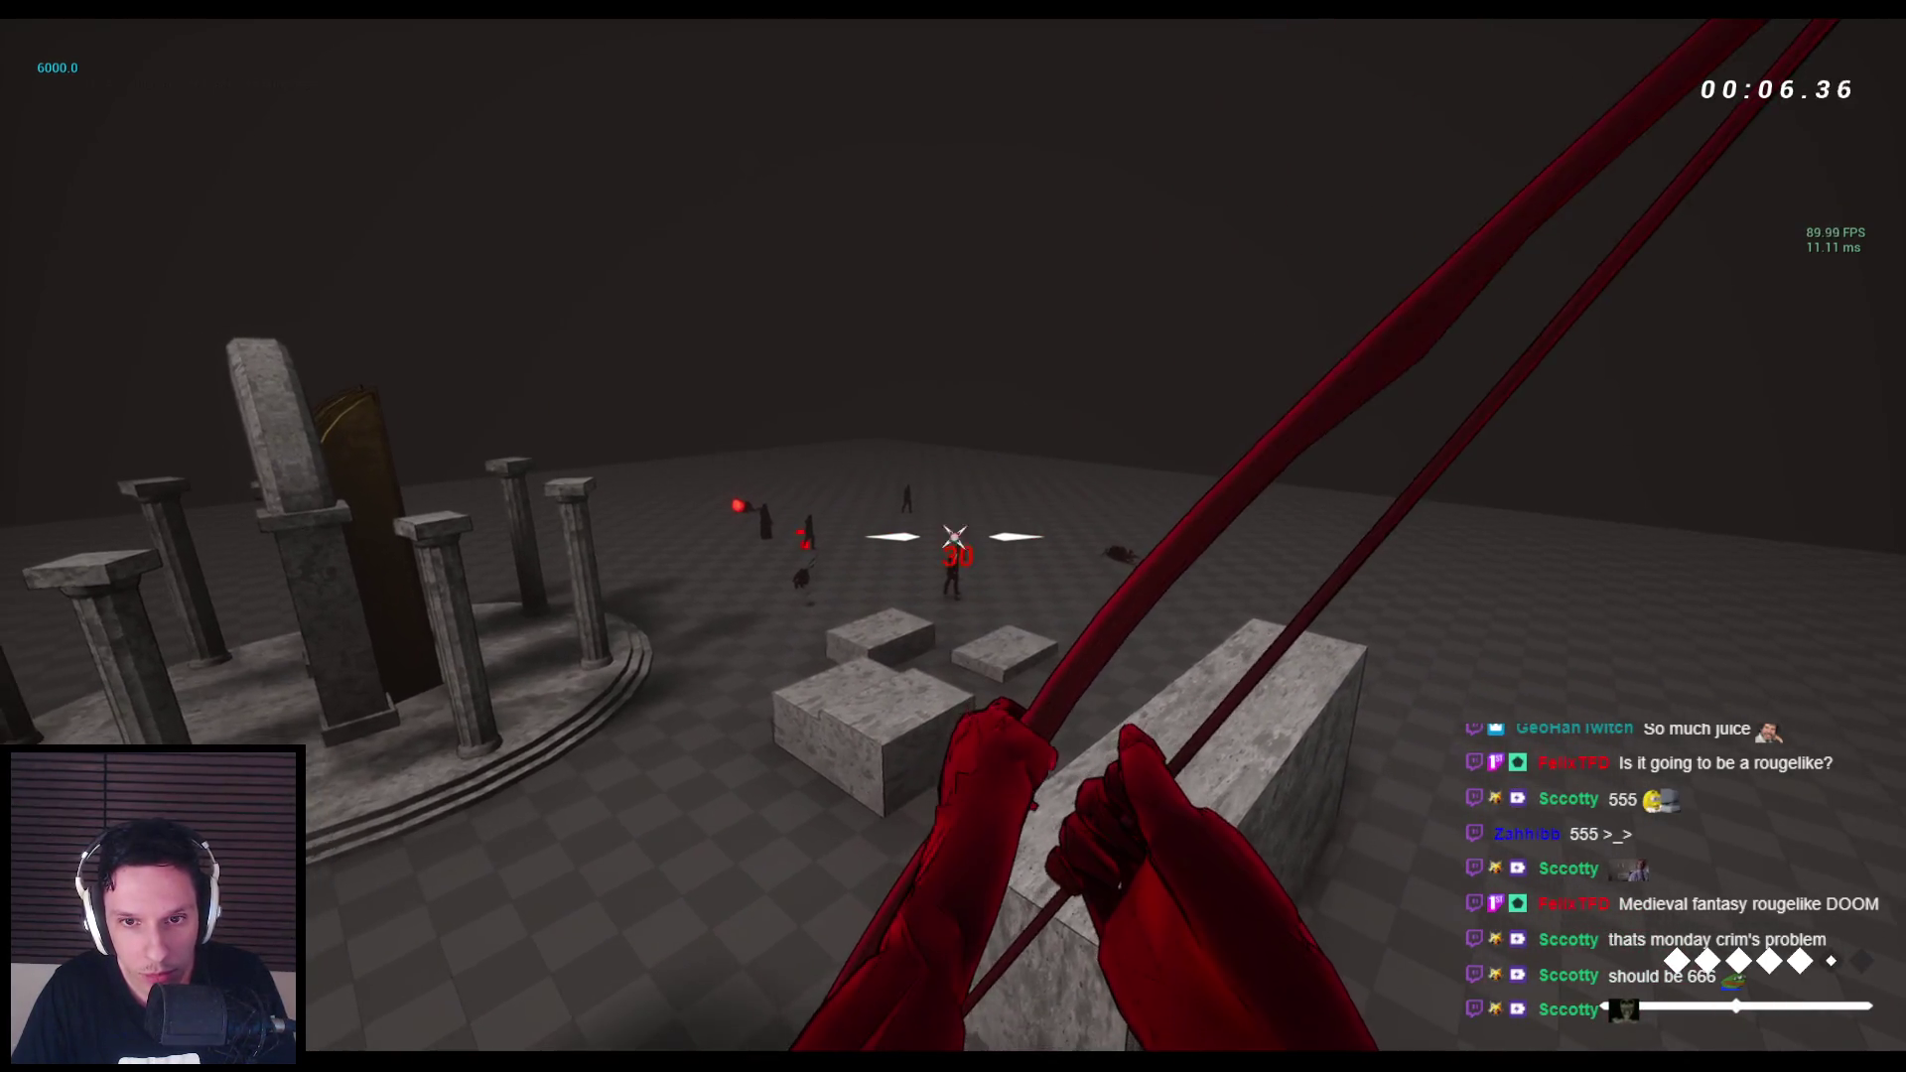
{"action": "left_click", "coordinate": [953, 536]}
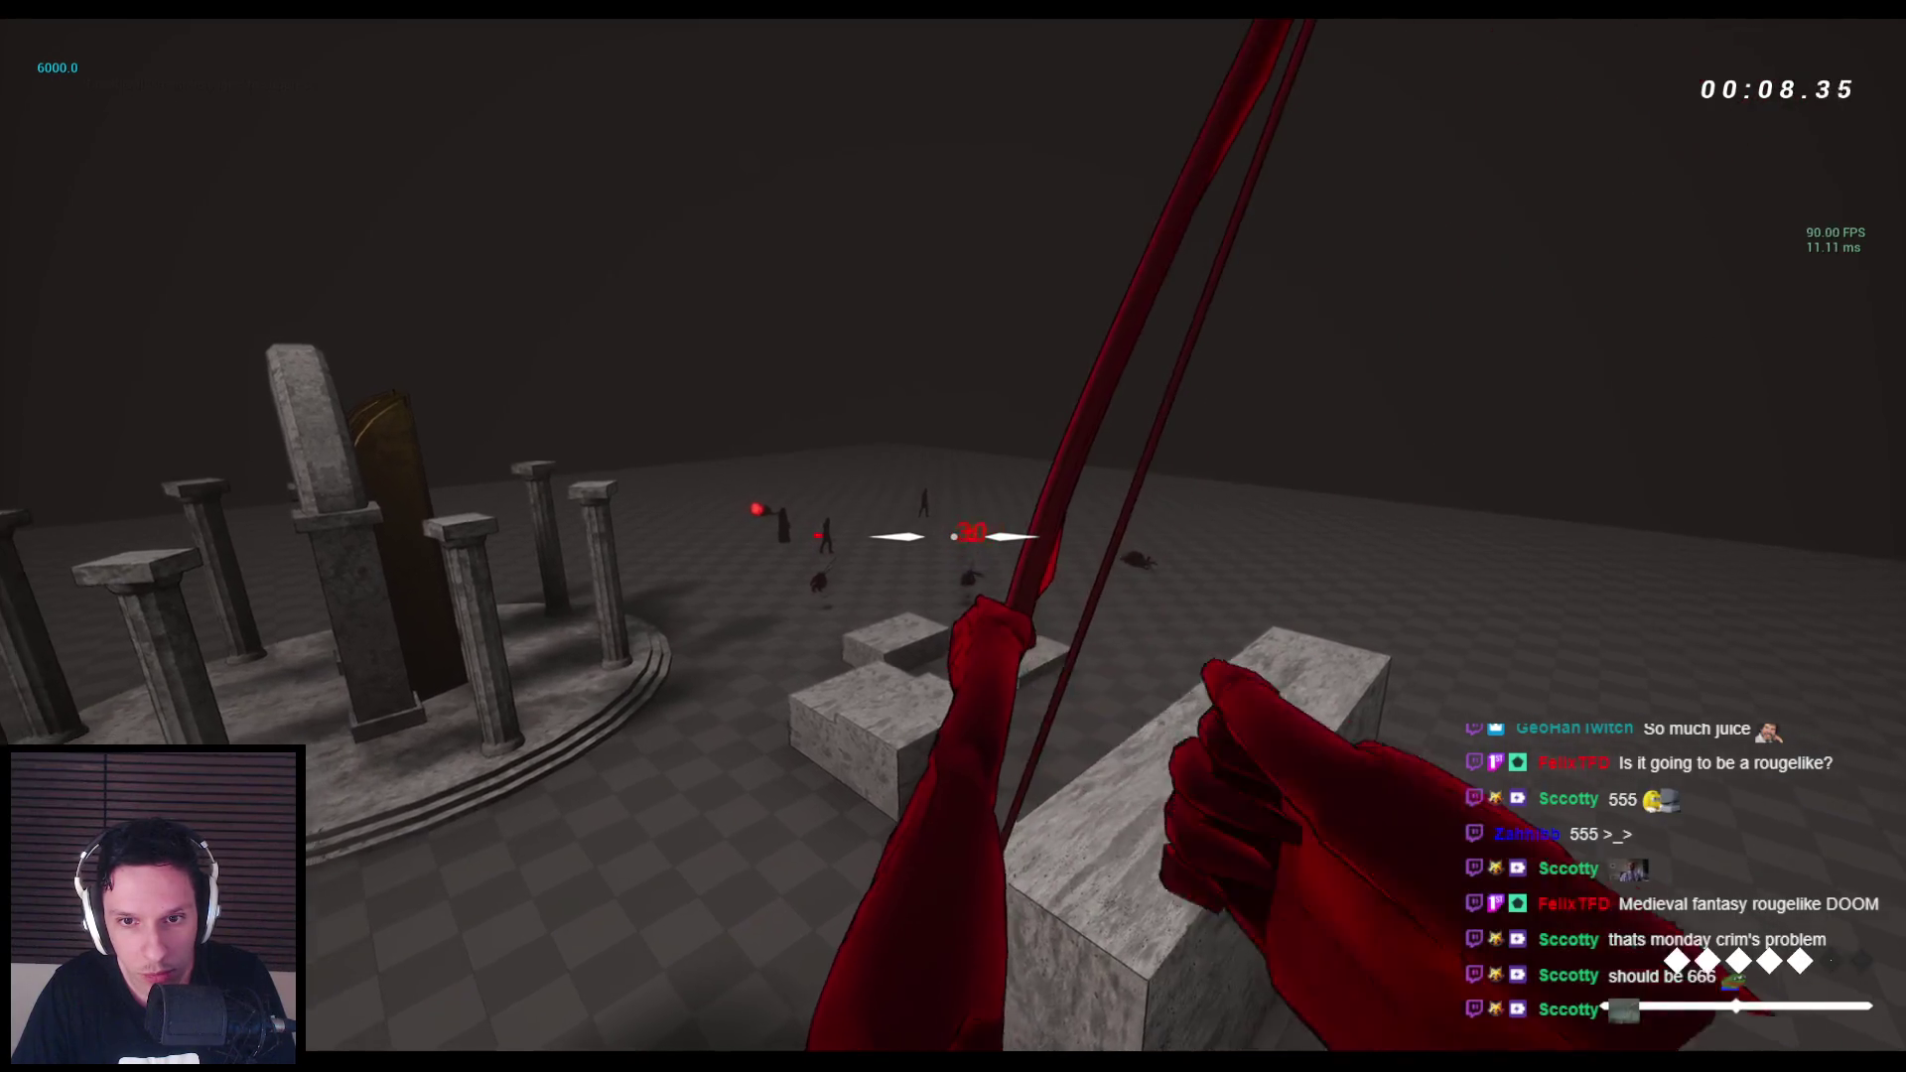
{"action": "left_click", "coordinate": [953, 536]}
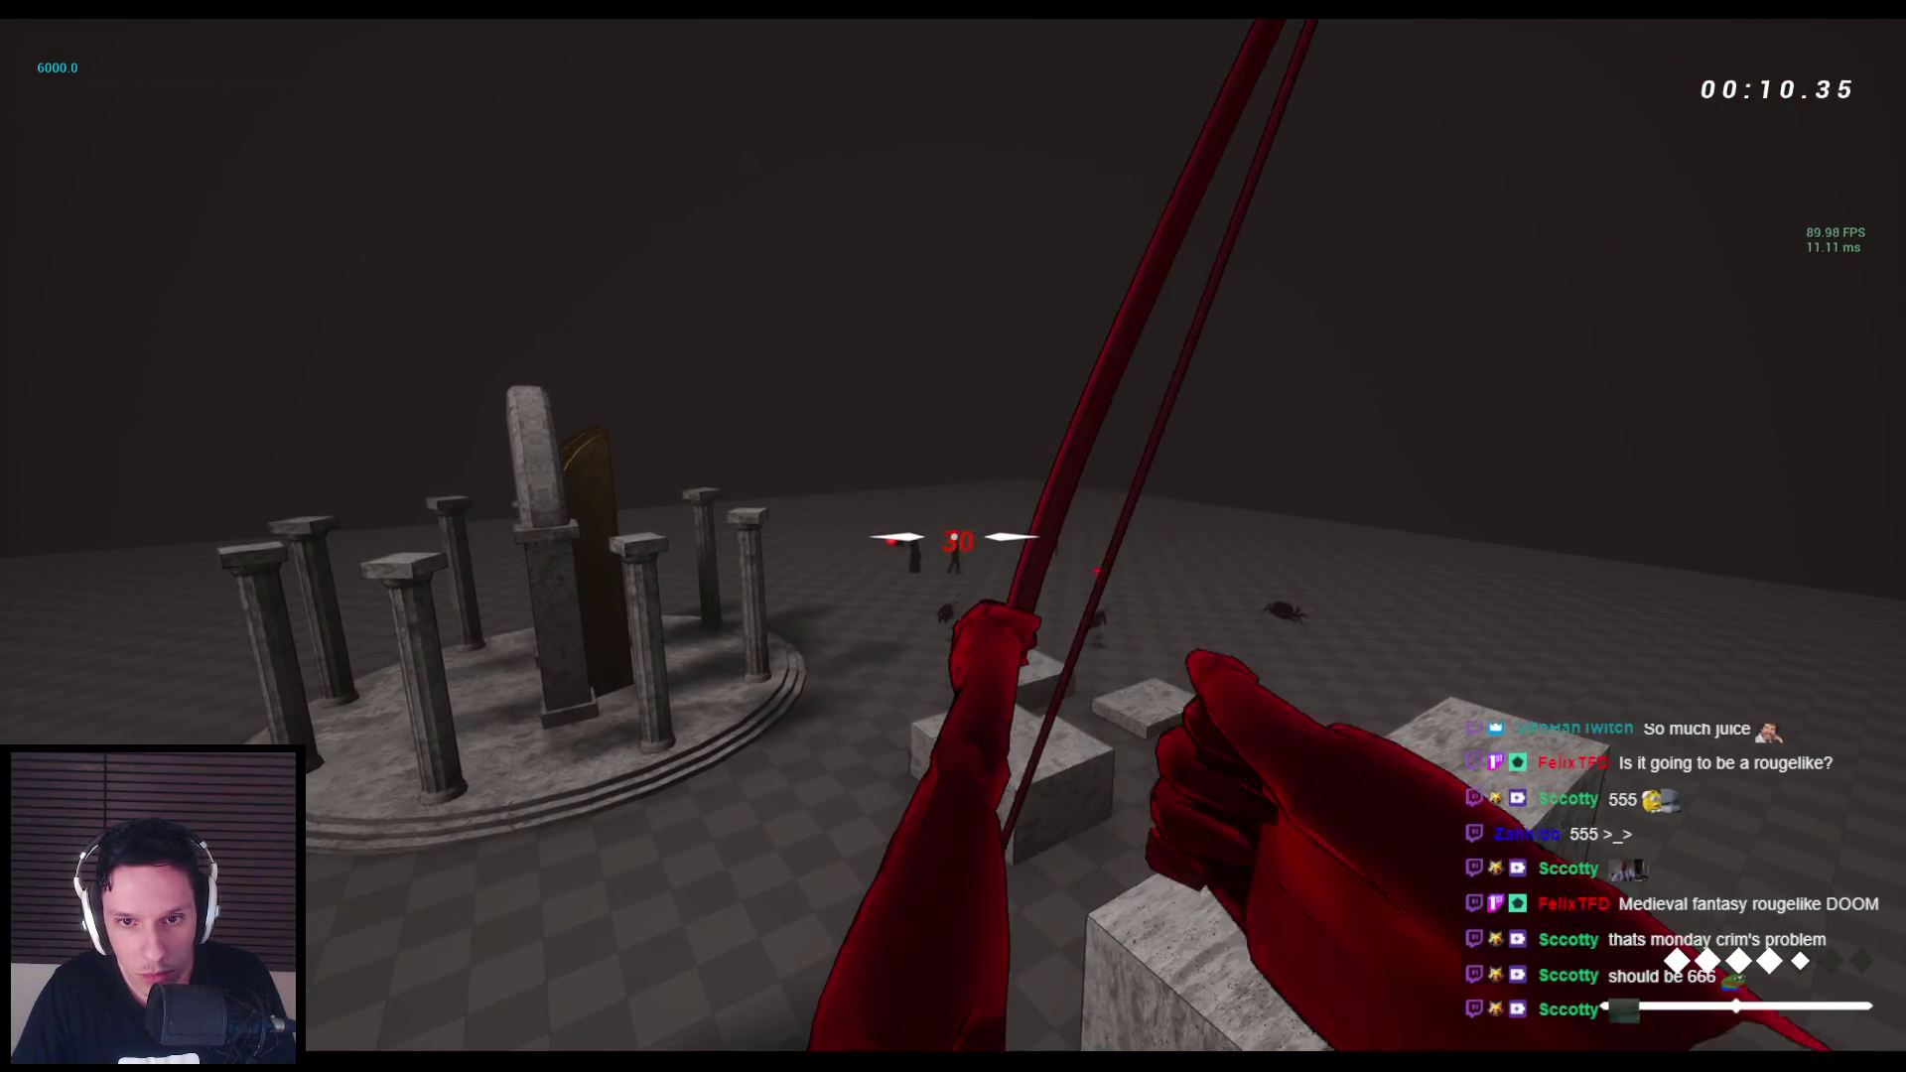
{"action": "left_click", "coordinate": [953, 536]}
Alternate sword and bow attacks on the spider and demon to see more damage numbers.
{"action": "key", "text": "2"}
{"action": "left_click", "coordinate": [953, 536]}
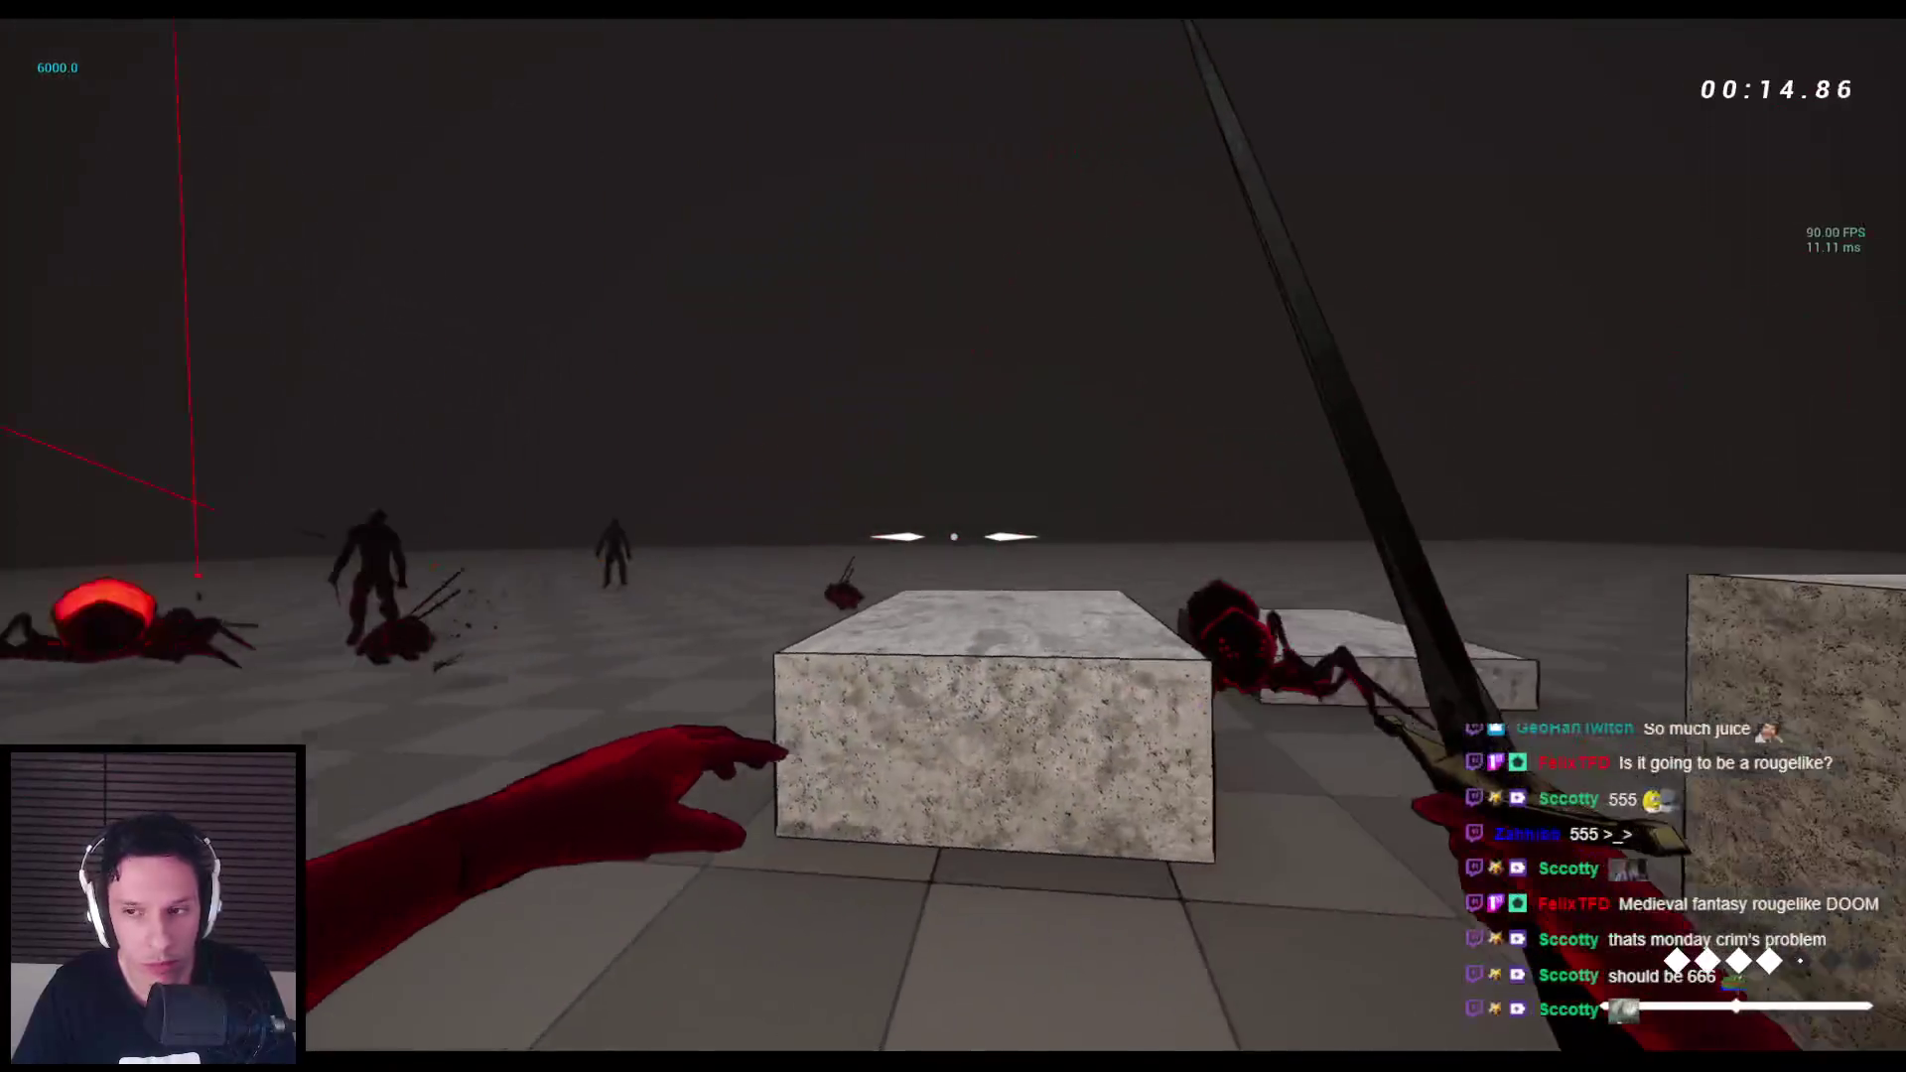
{"action": "left_click", "coordinate": [953, 537]}
{"action": "left_click", "coordinate": [953, 536]}
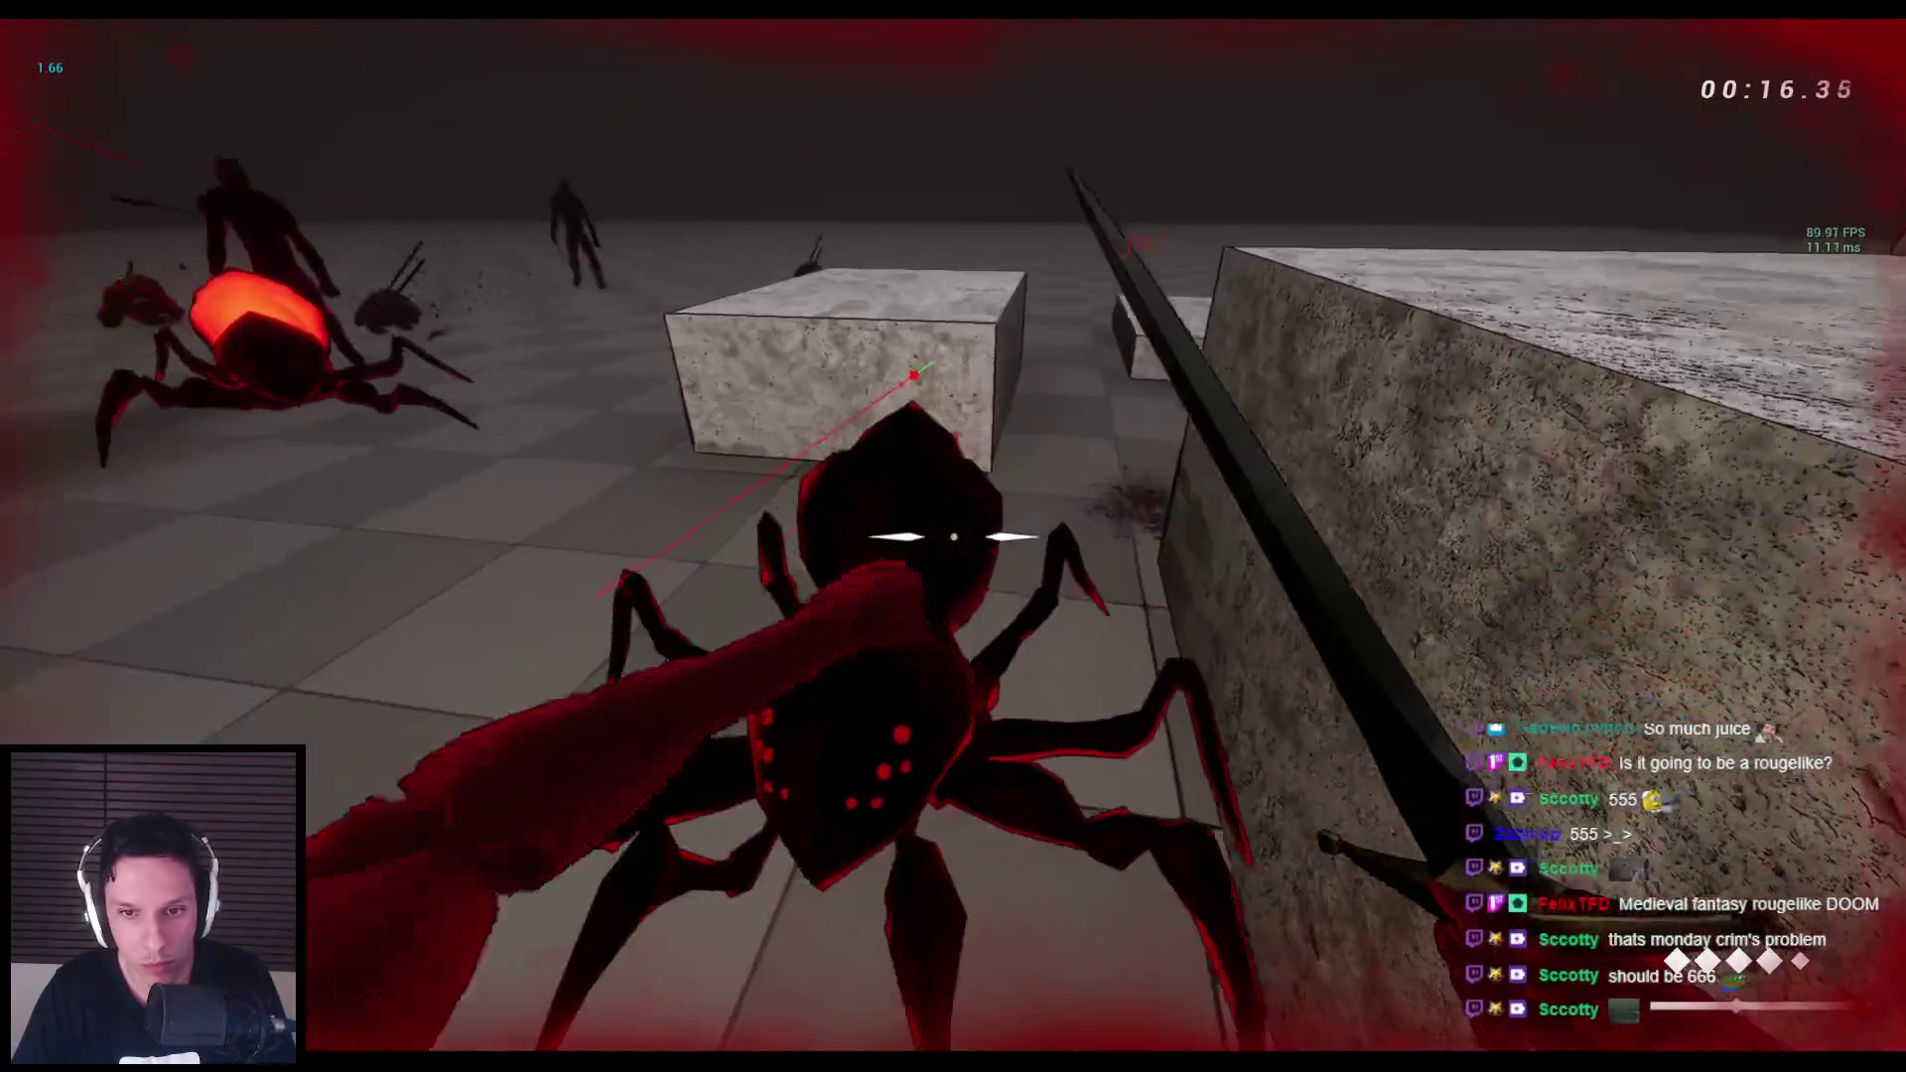
{"action": "key", "text": "1"}
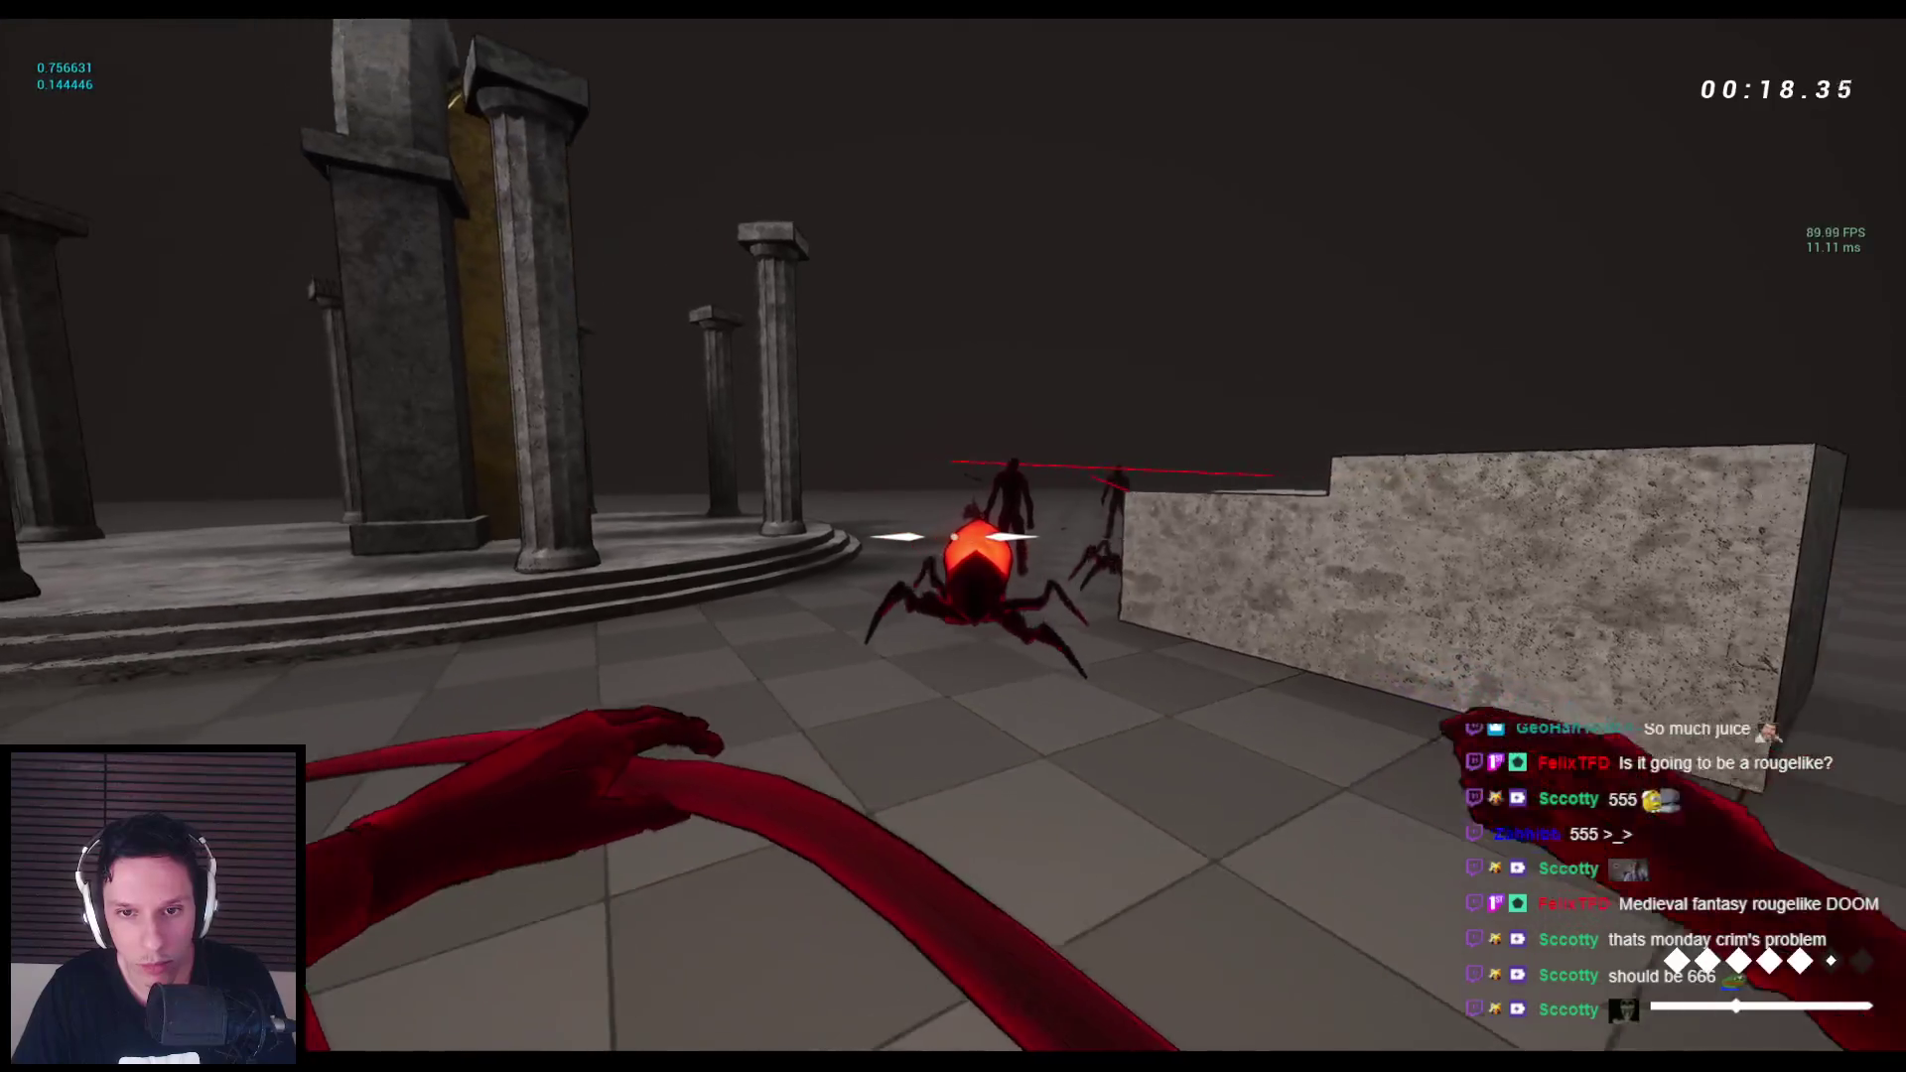
{"action": "left_click", "coordinate": [953, 536]}
{"action": "key", "text": "1"}
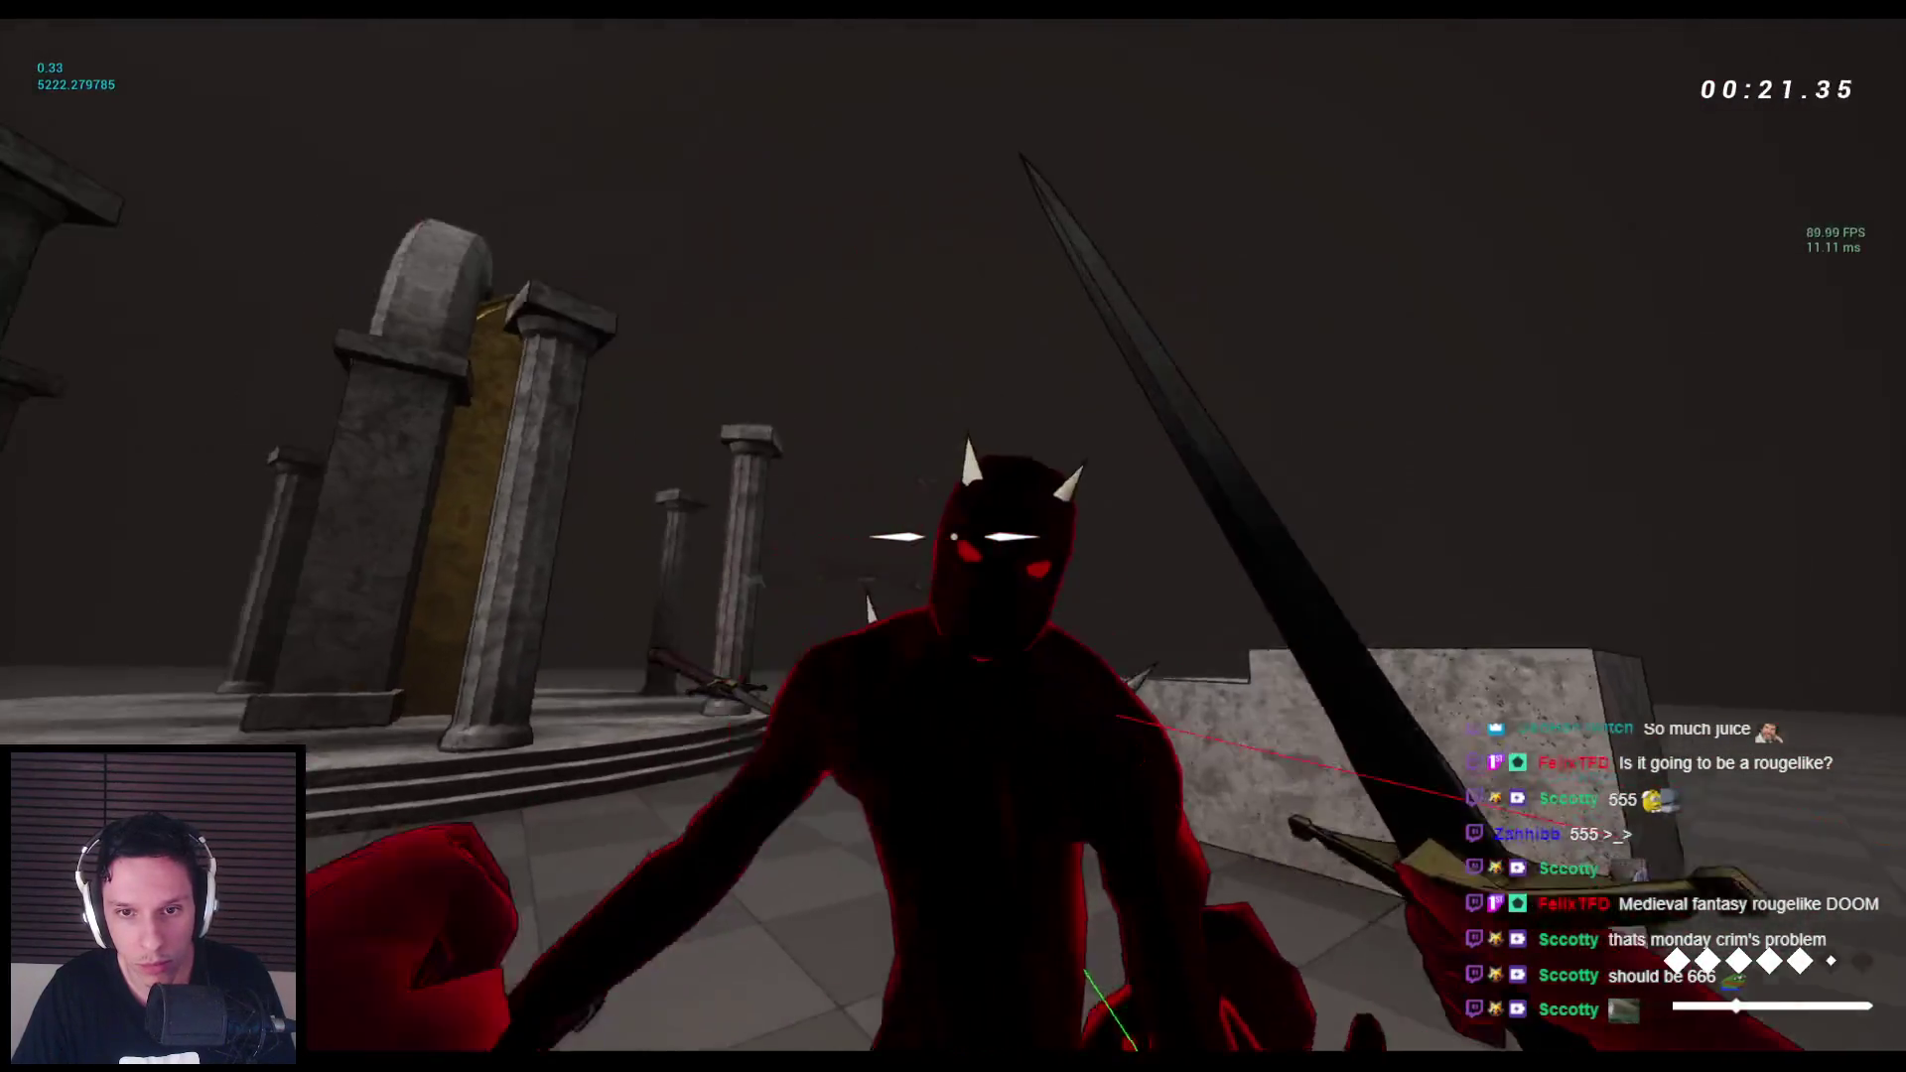
{"action": "left_click", "coordinate": [953, 536]}
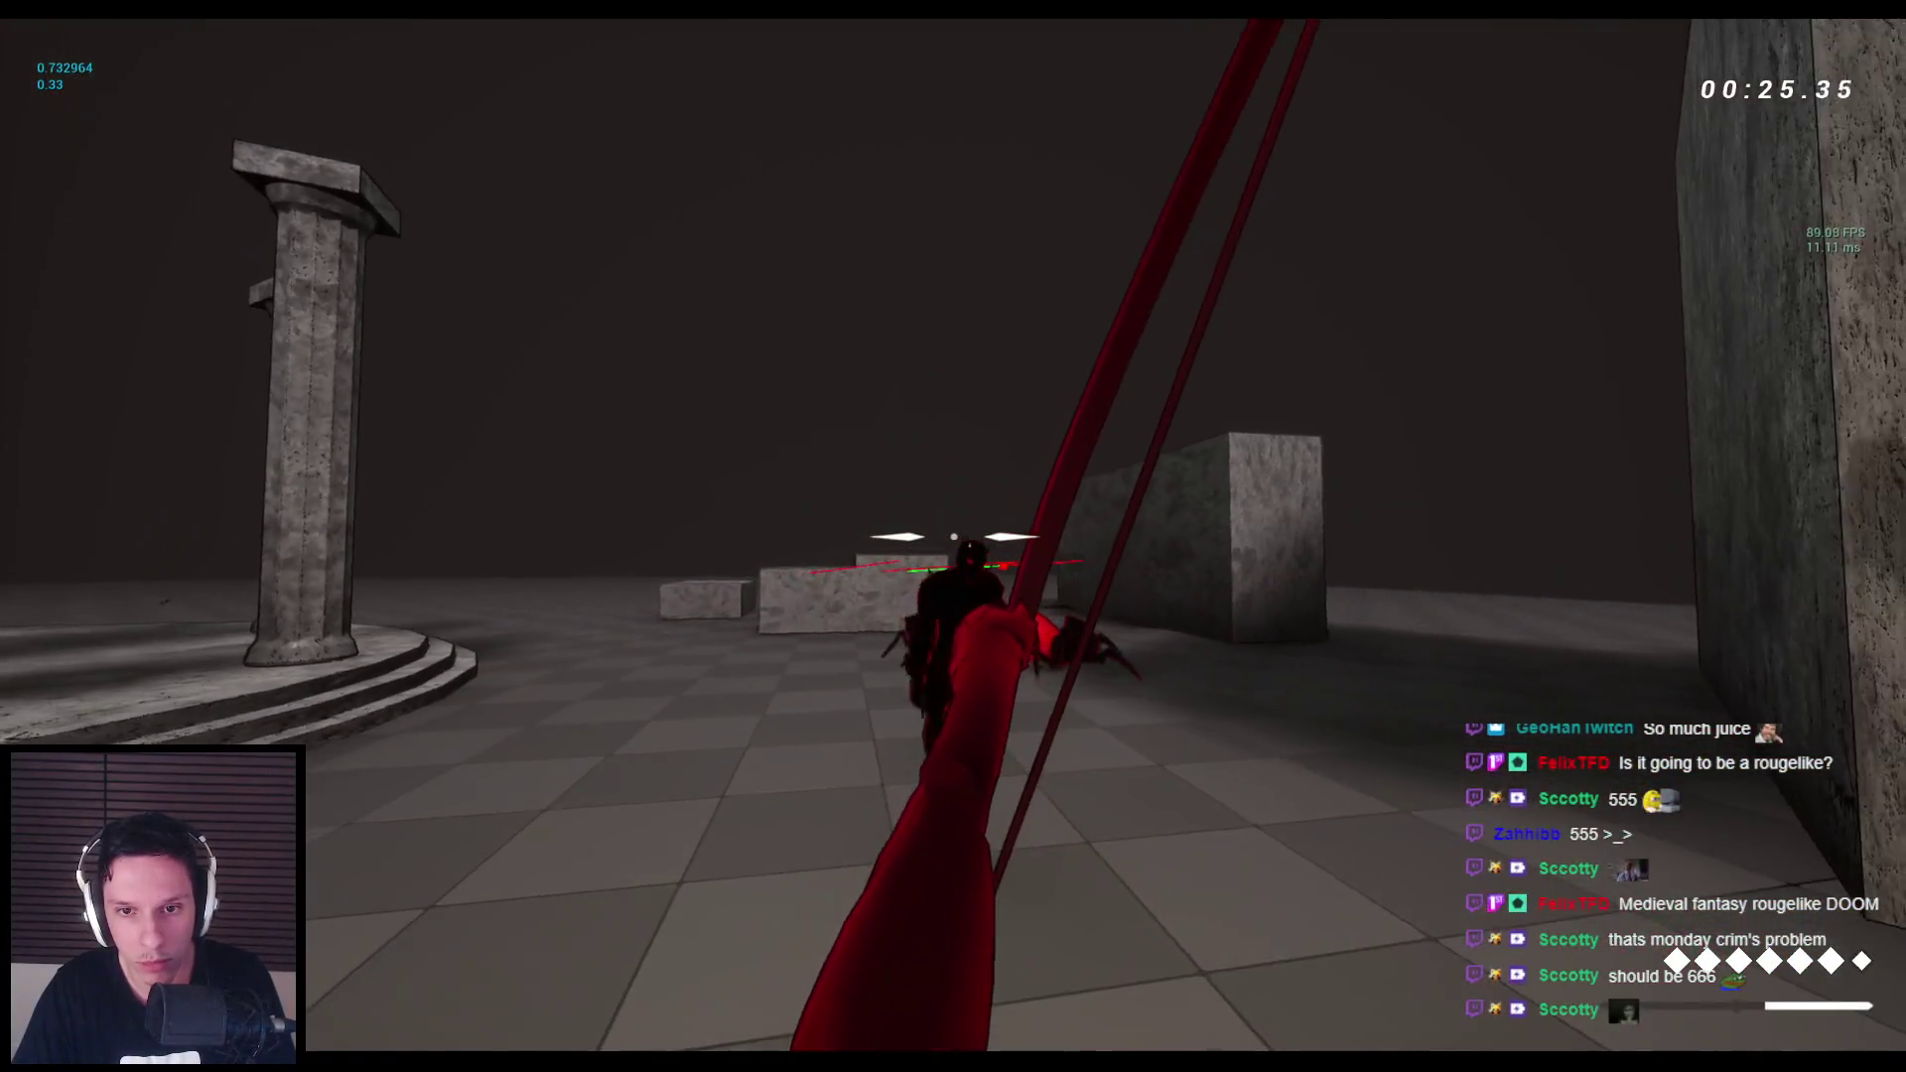
{"action": "key", "text": "1"}
{"action": "left_click", "coordinate": [953, 536]}
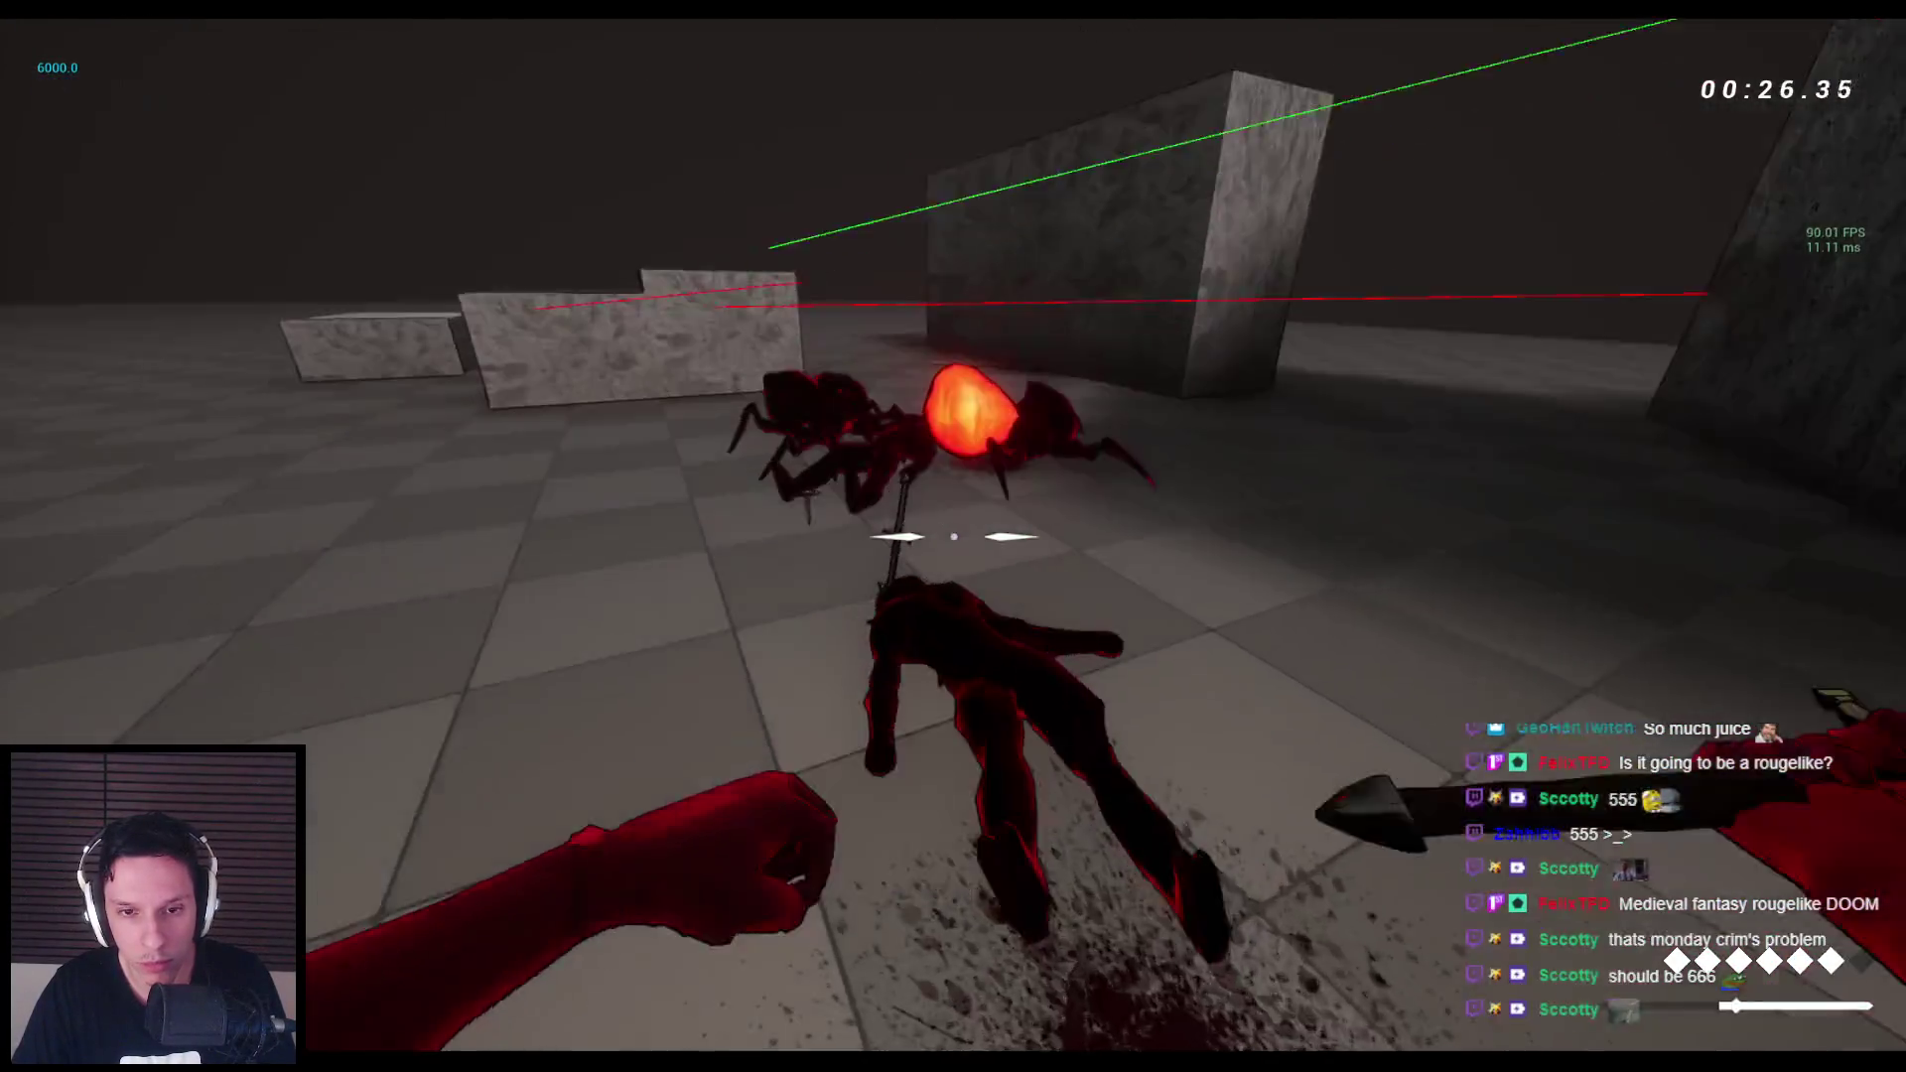
Jump and wall-run across the arena, fire two more arrows, then stop the play test.
{"action": "key", "text": "space"}
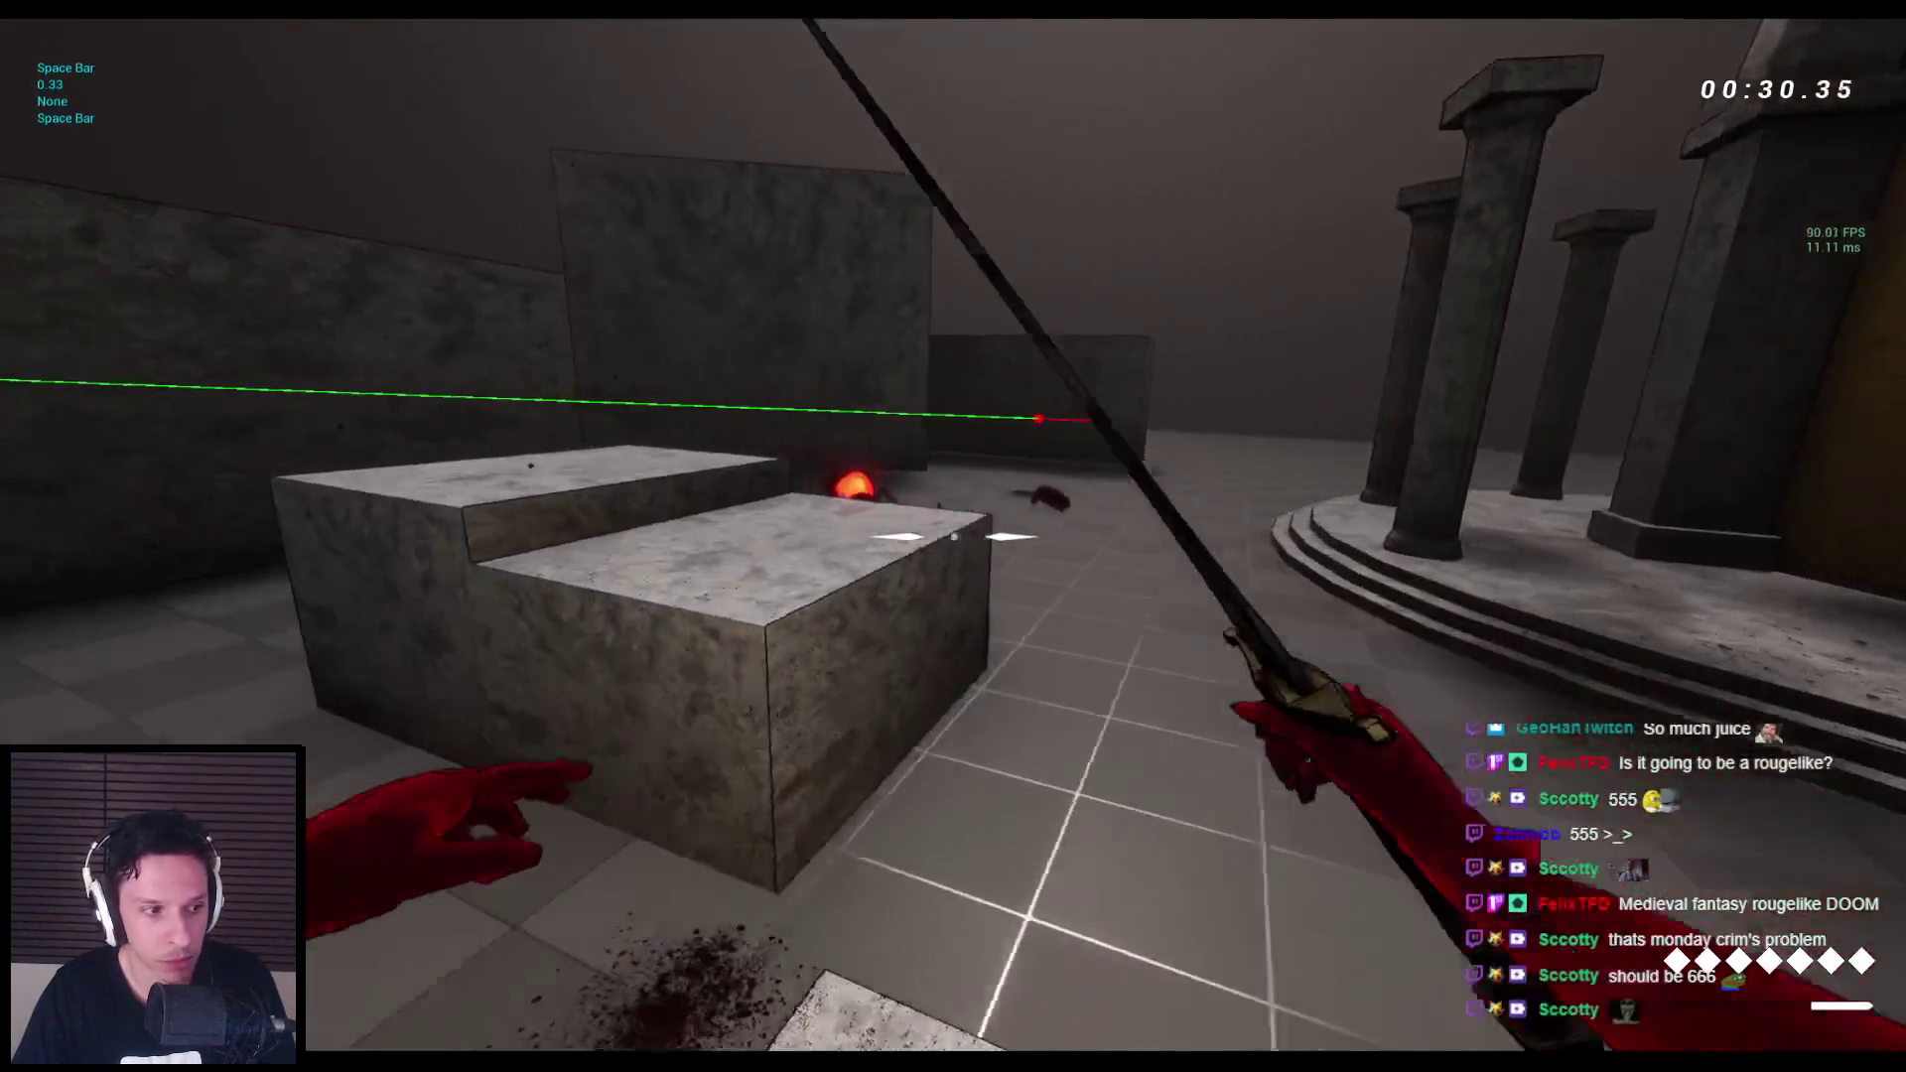
{"action": "key", "text": "space"}
{"action": "key", "text": "space"}
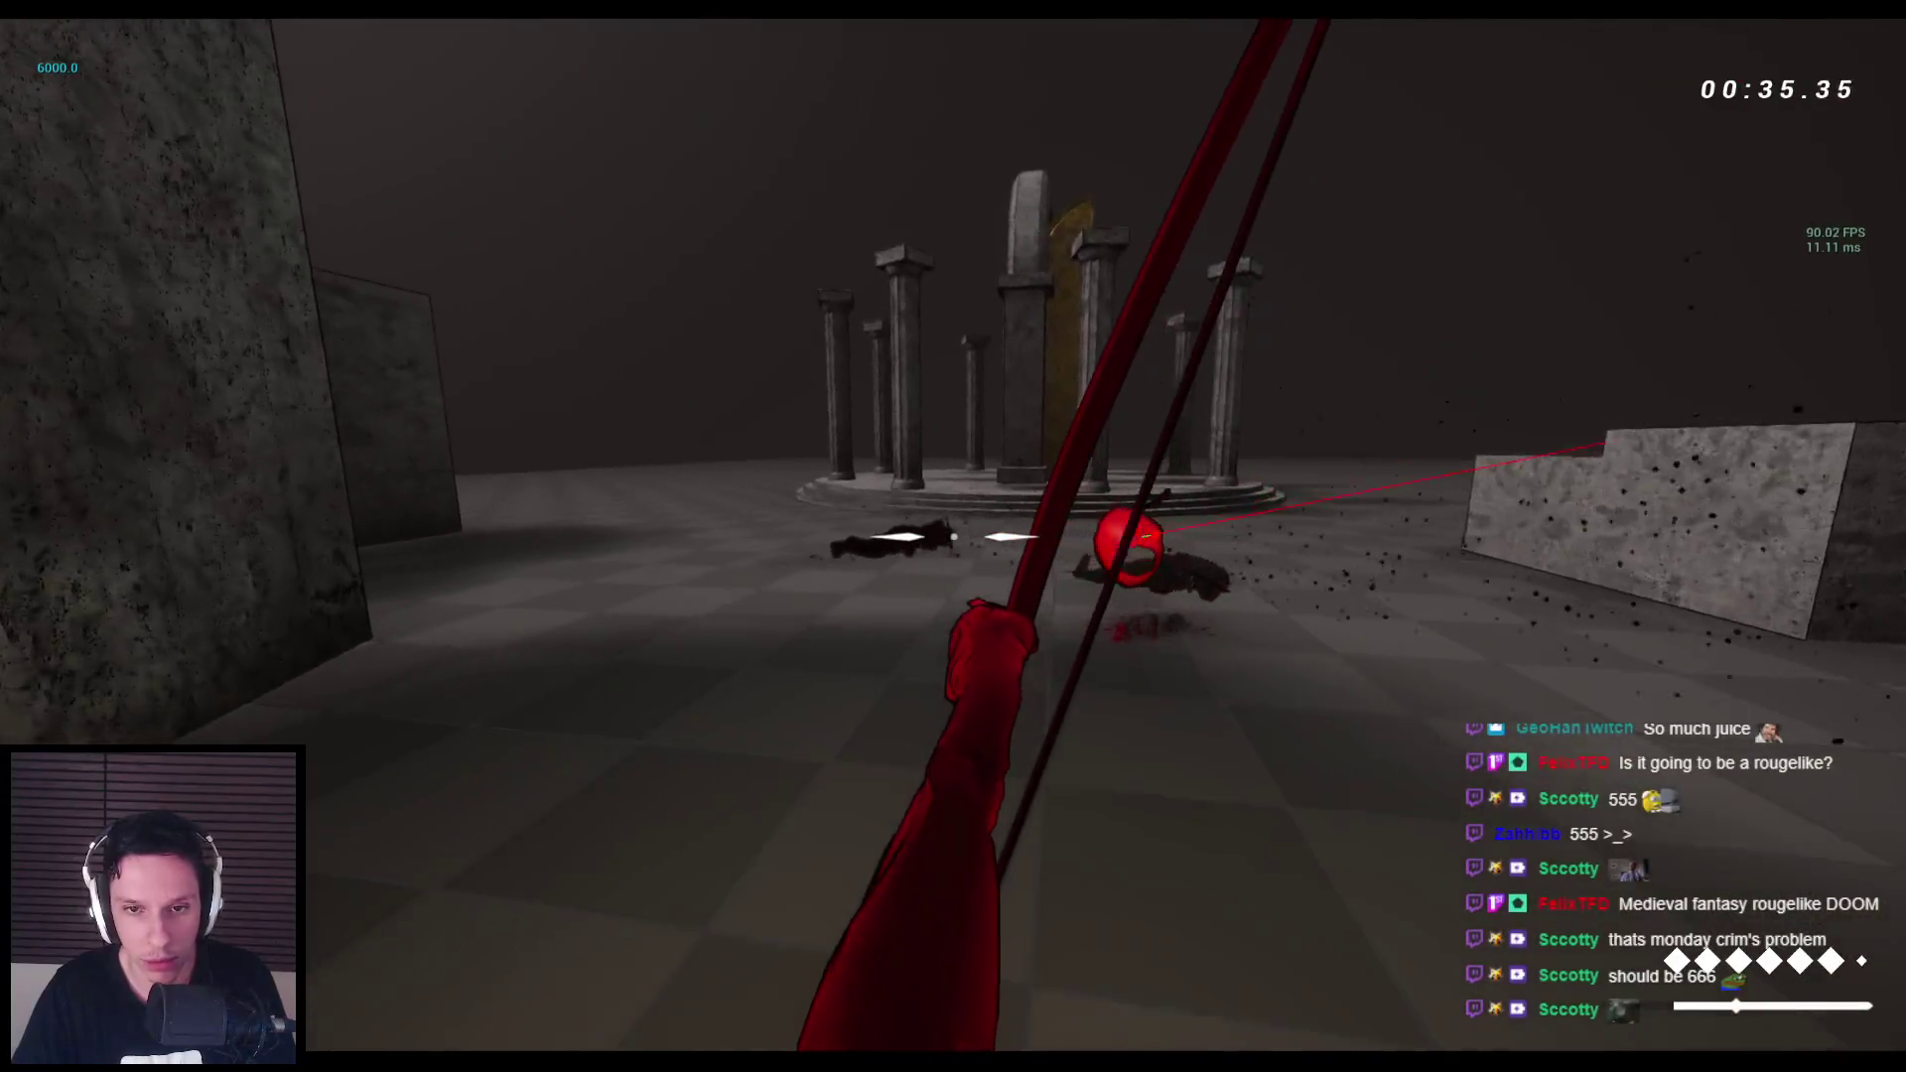
{"action": "left_click", "coordinate": [953, 536]}
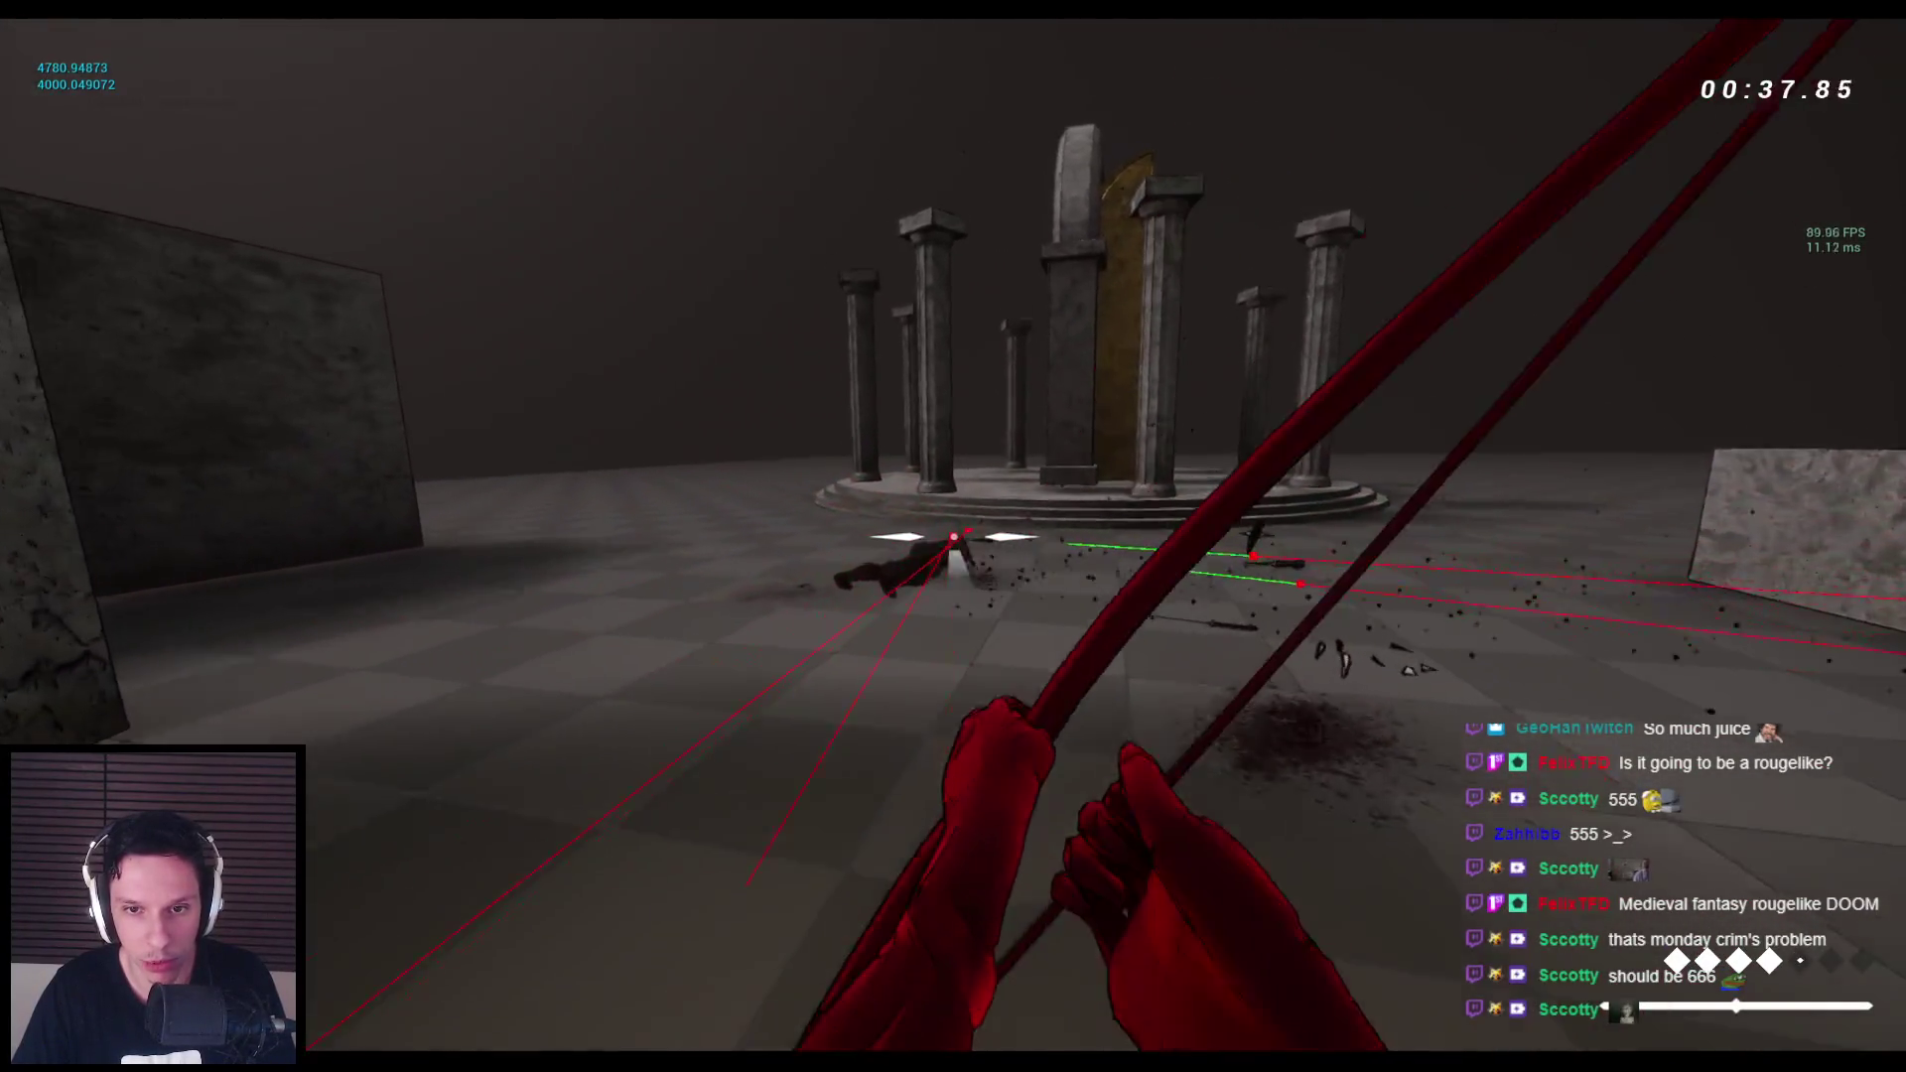
{"action": "left_click", "coordinate": [953, 536]}
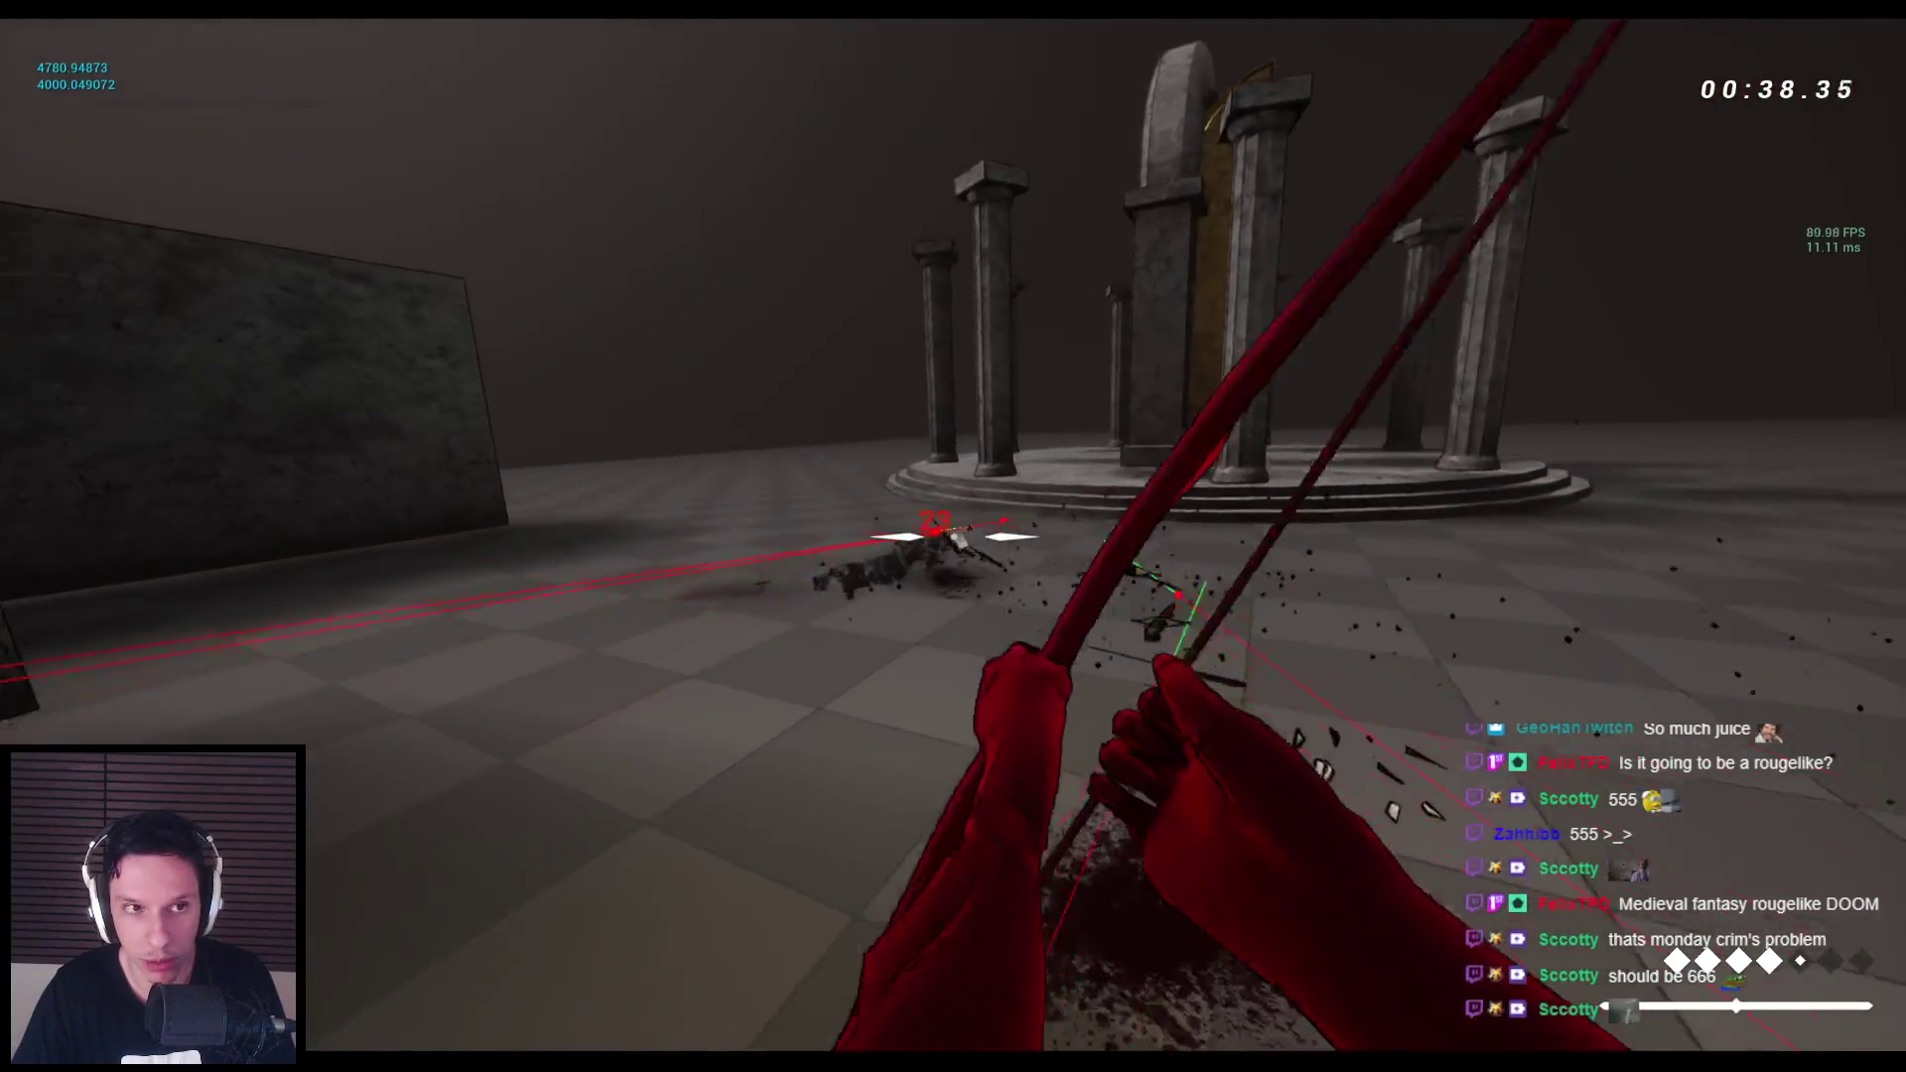
{"action": "key", "text": "2"}
{"action": "key", "text": "Escape"}
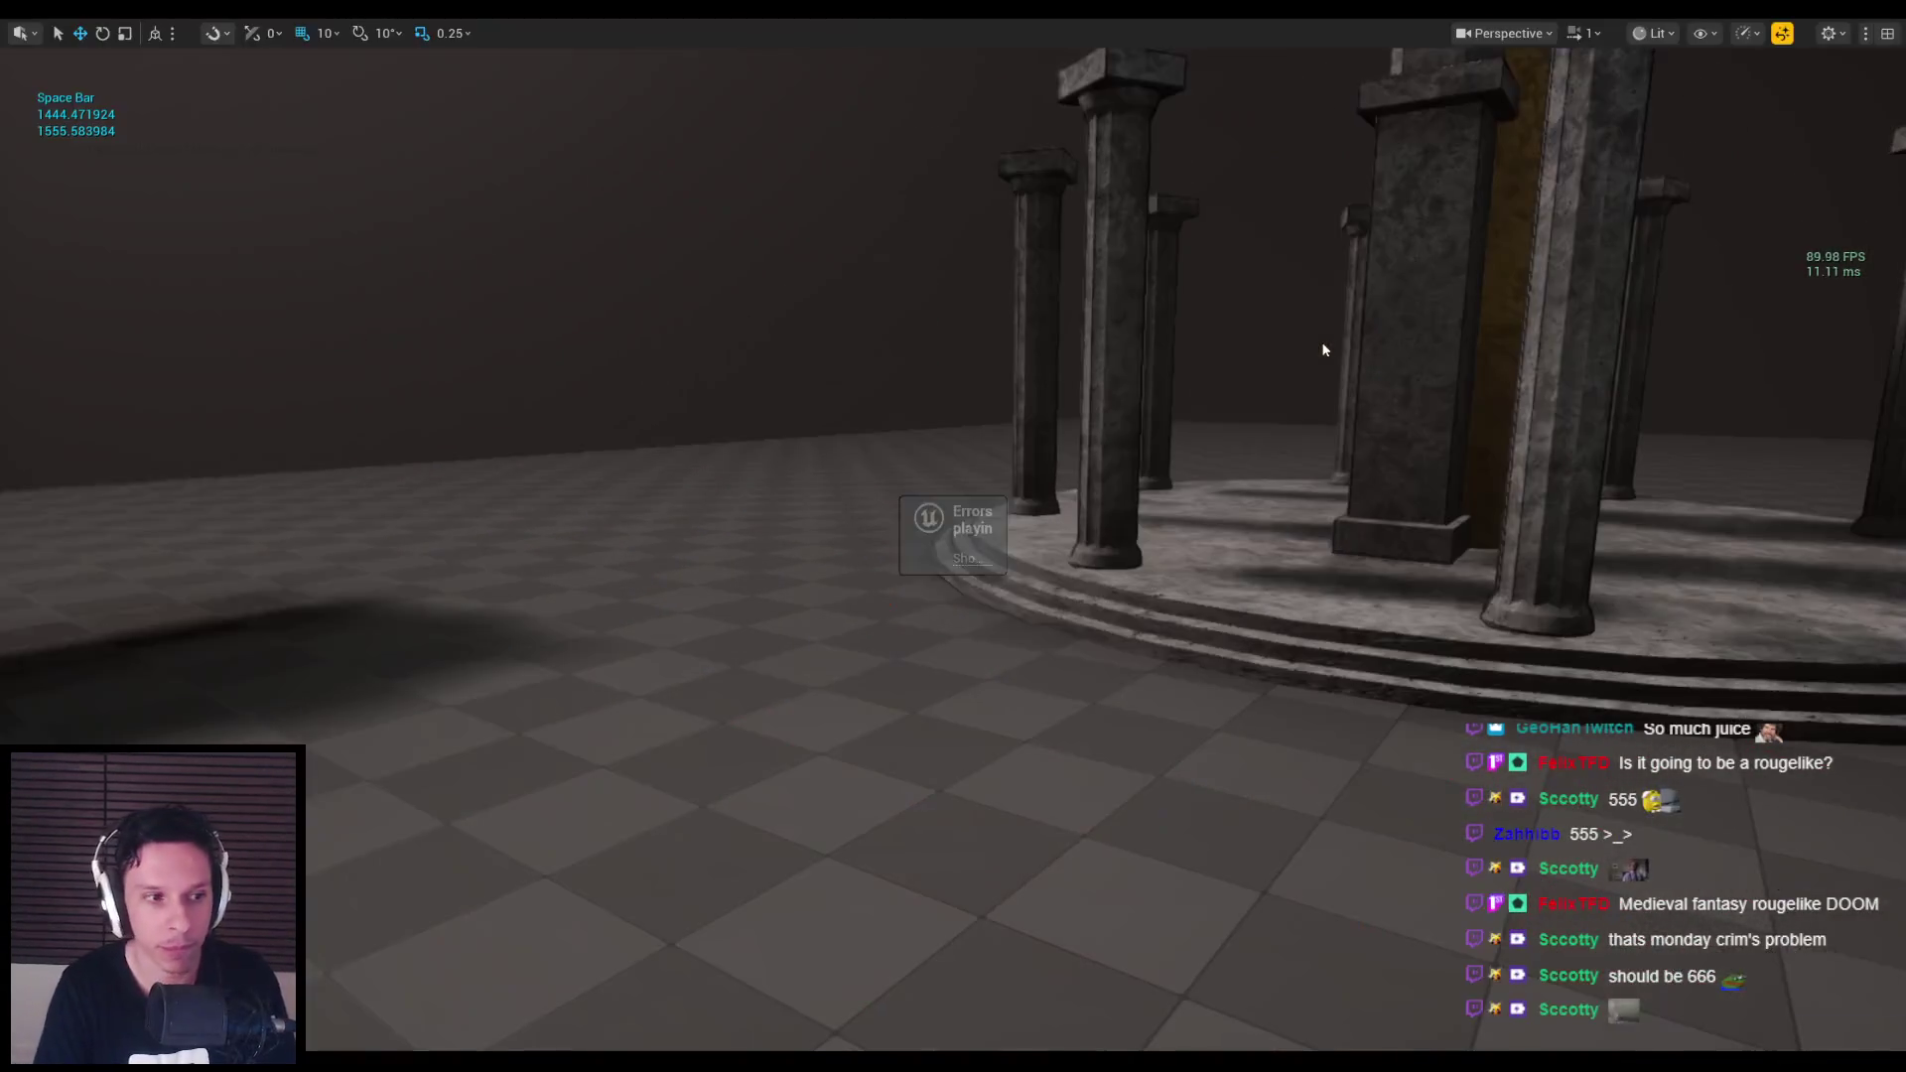
Start a fresh play test and attack the approaching enemies and spider.
{"action": "key", "text": "alt+p"}
{"action": "left_click", "coordinate": [1324, 349]}
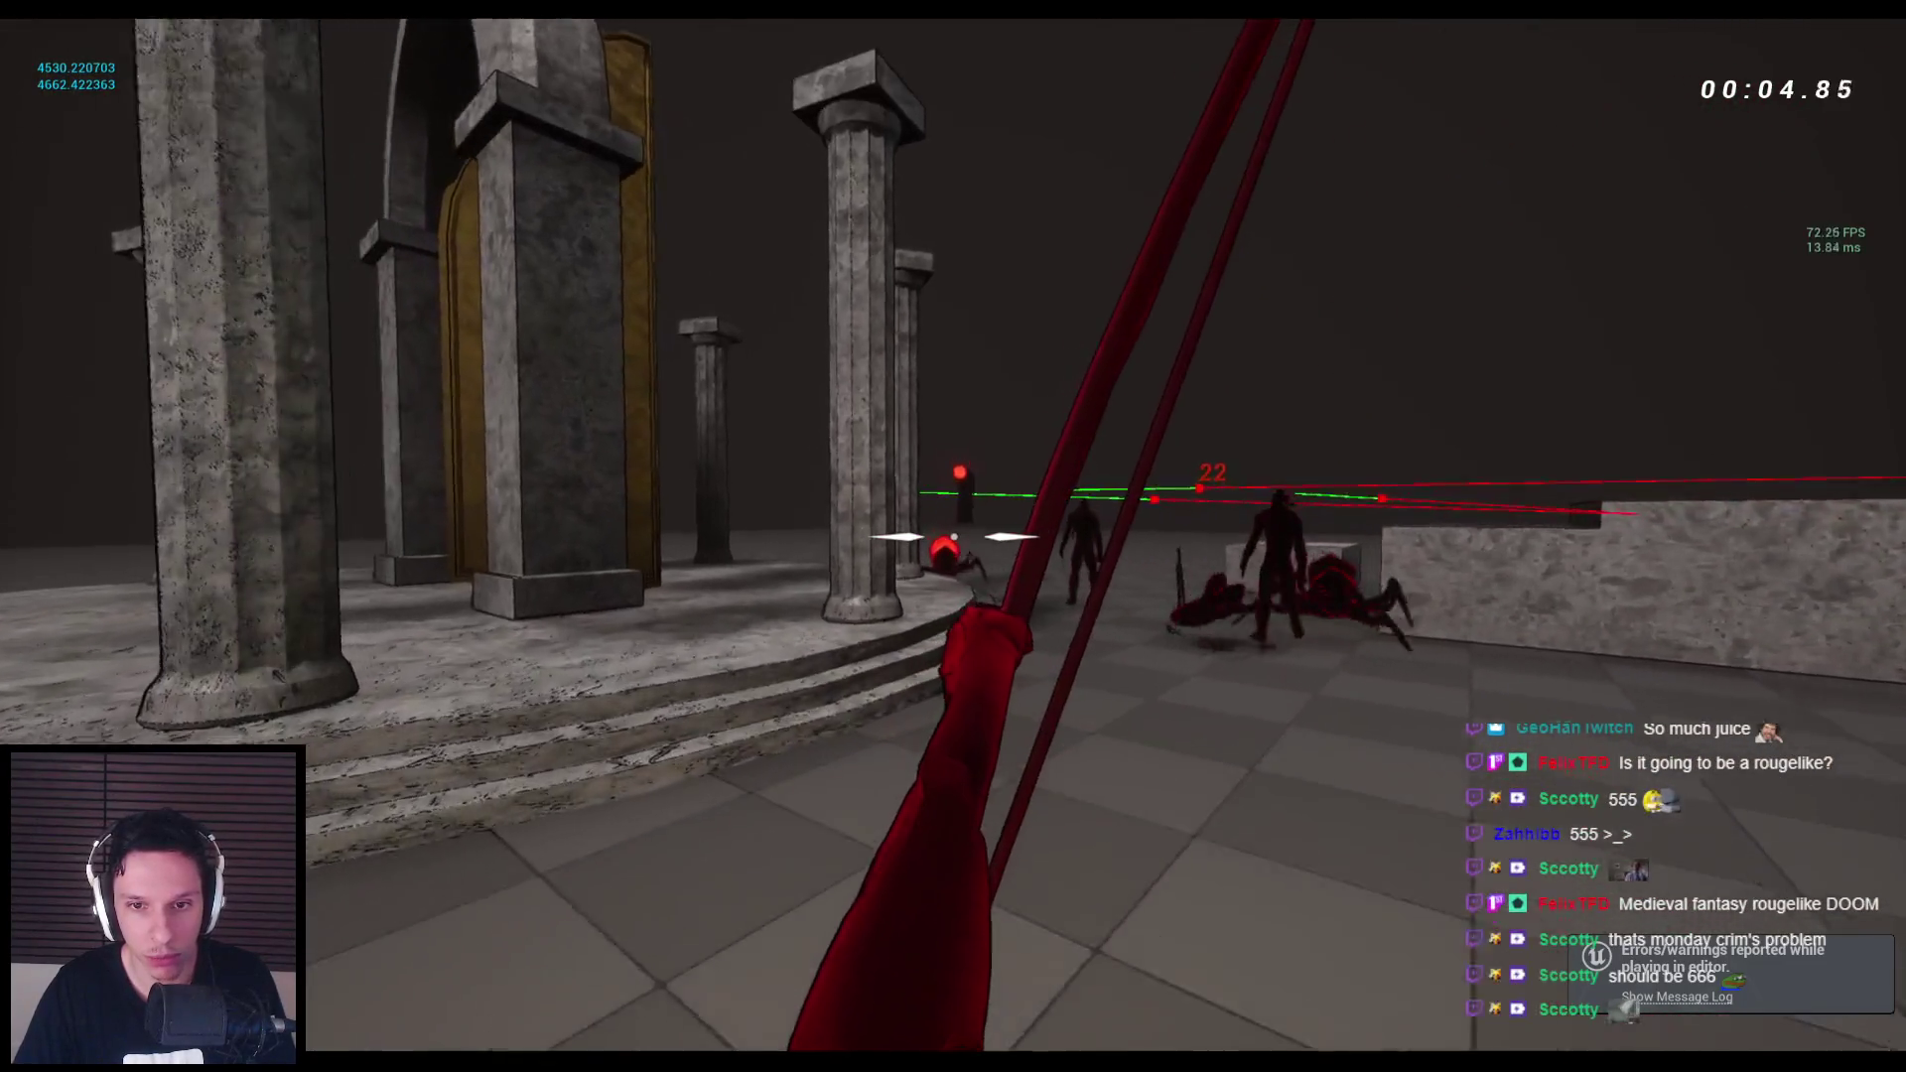
{"action": "left_click", "coordinate": [953, 536]}
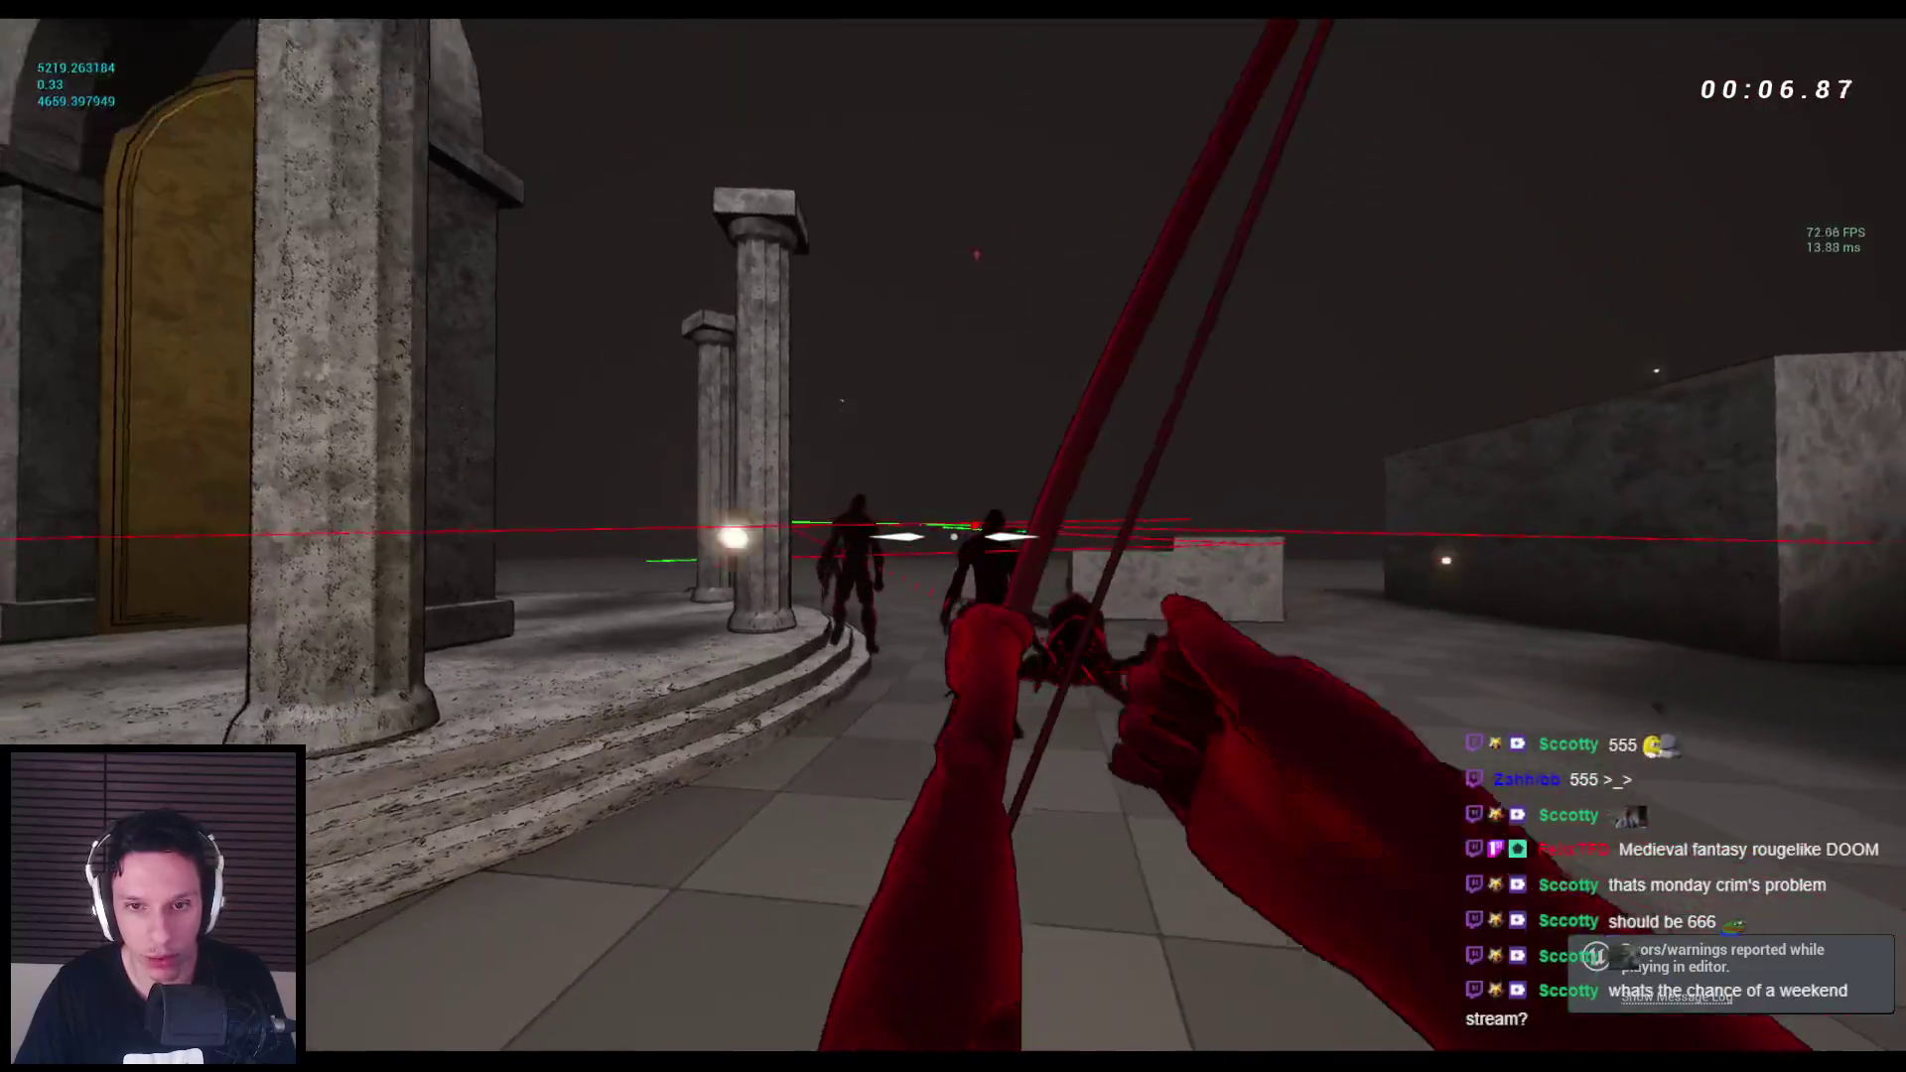
{"action": "left_click", "coordinate": [954, 536]}
{"action": "left_click", "coordinate": [953, 536]}
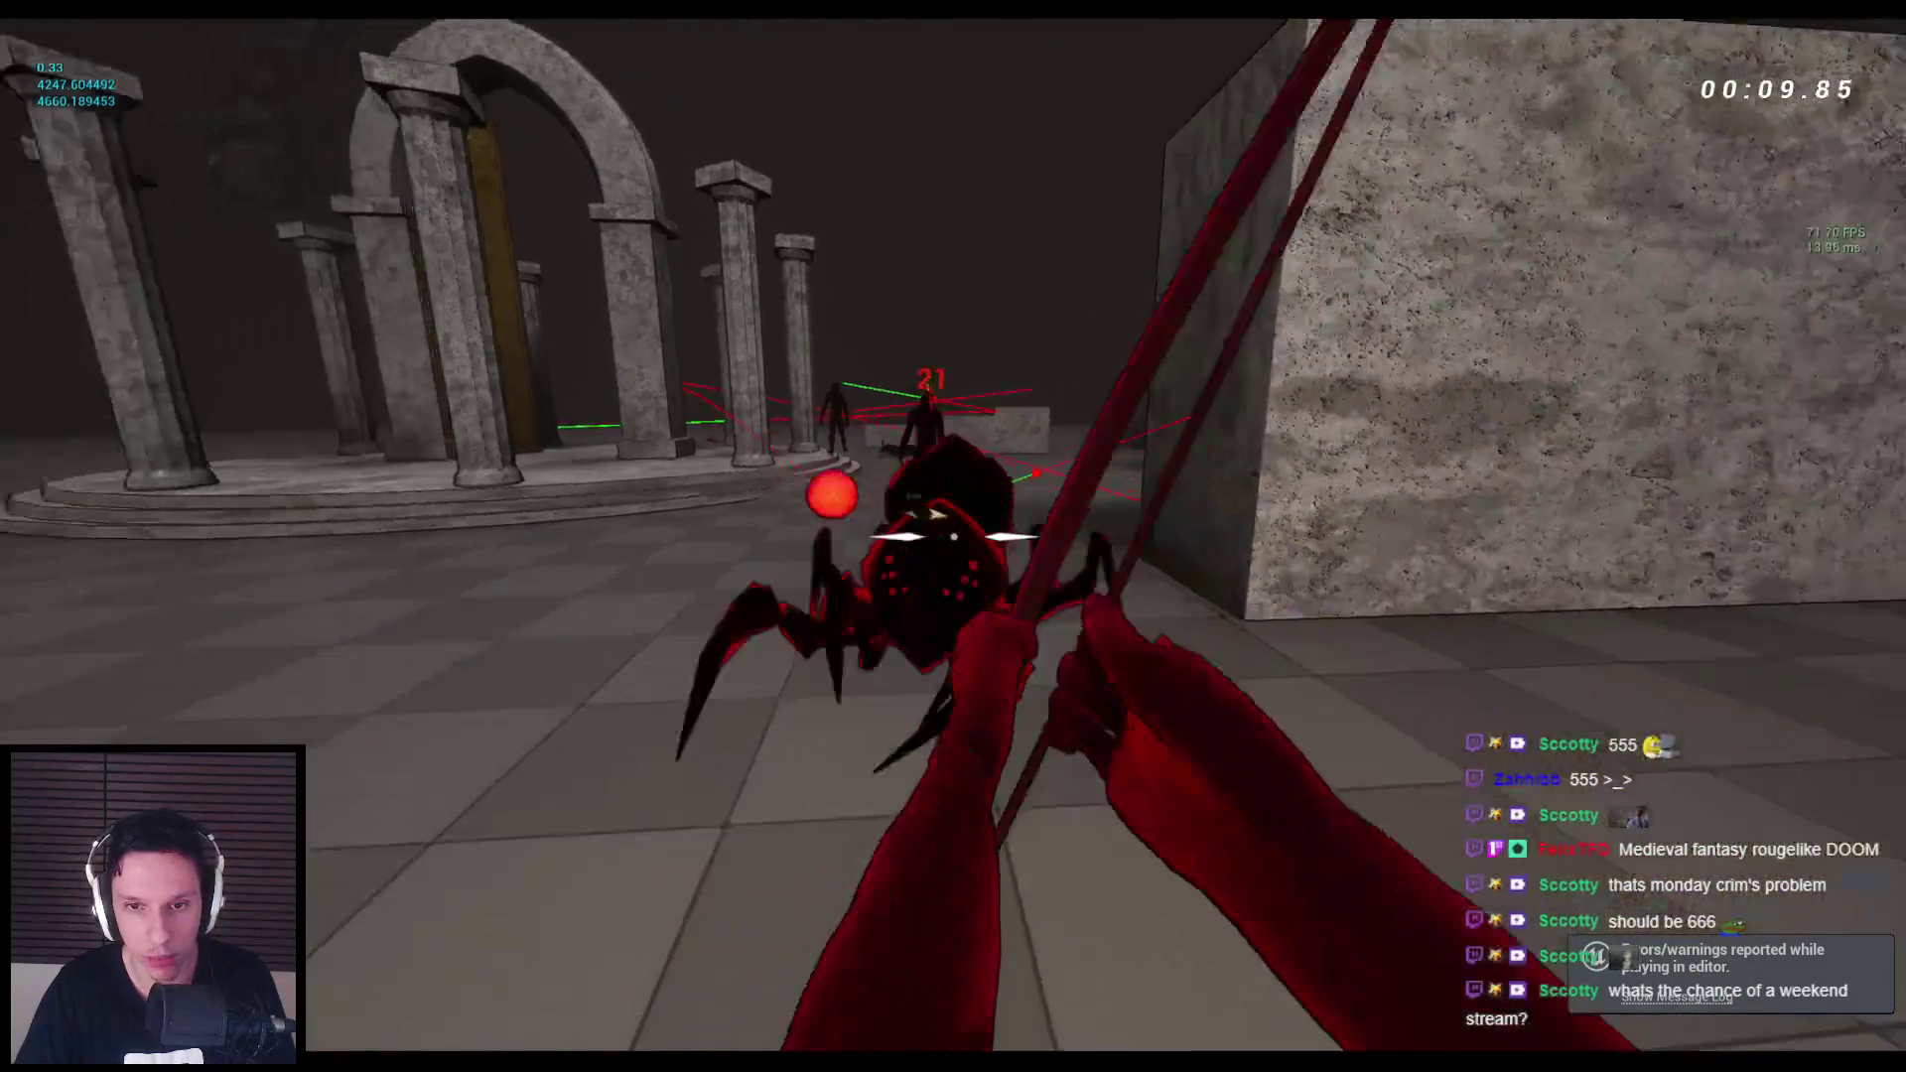
{"action": "left_click", "coordinate": [953, 537]}
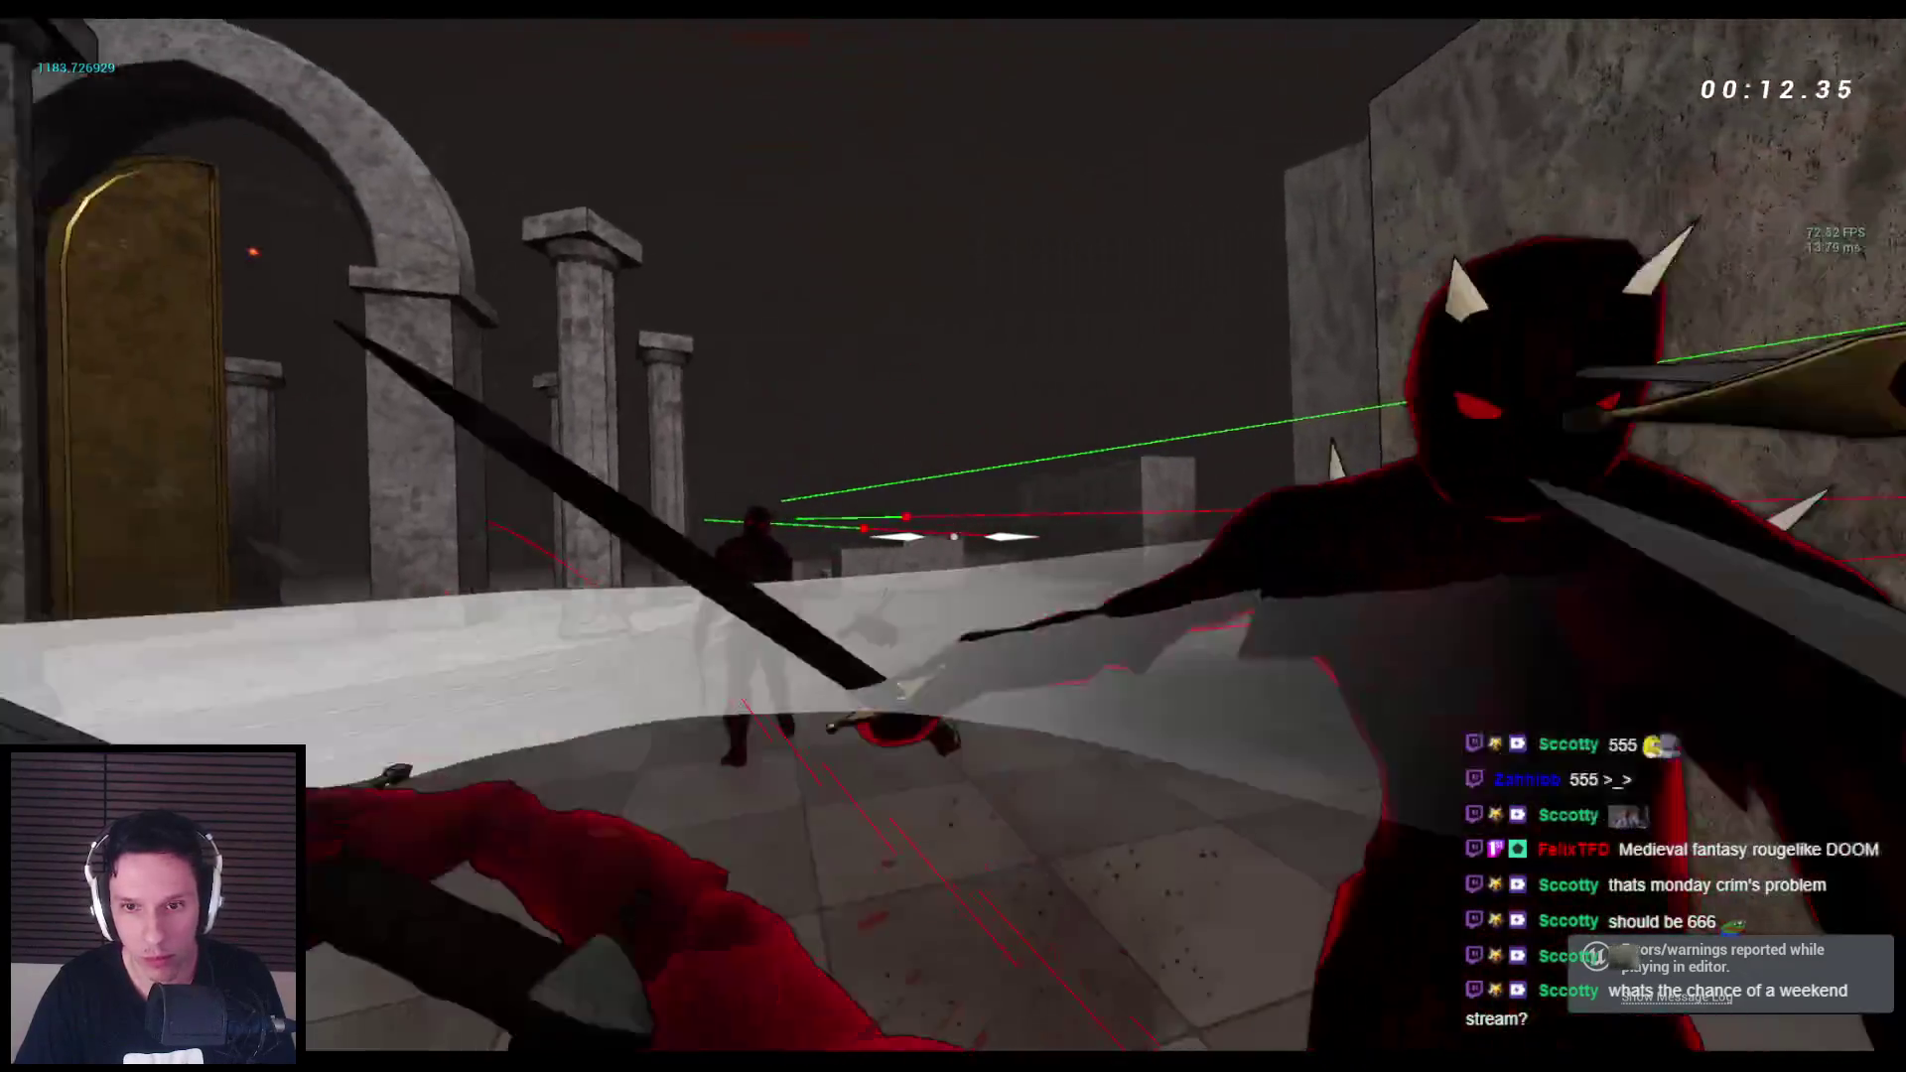
Punch and sword-strike more enemies to watch their damage numbers appear.
{"action": "left_click", "coordinate": [953, 536]}
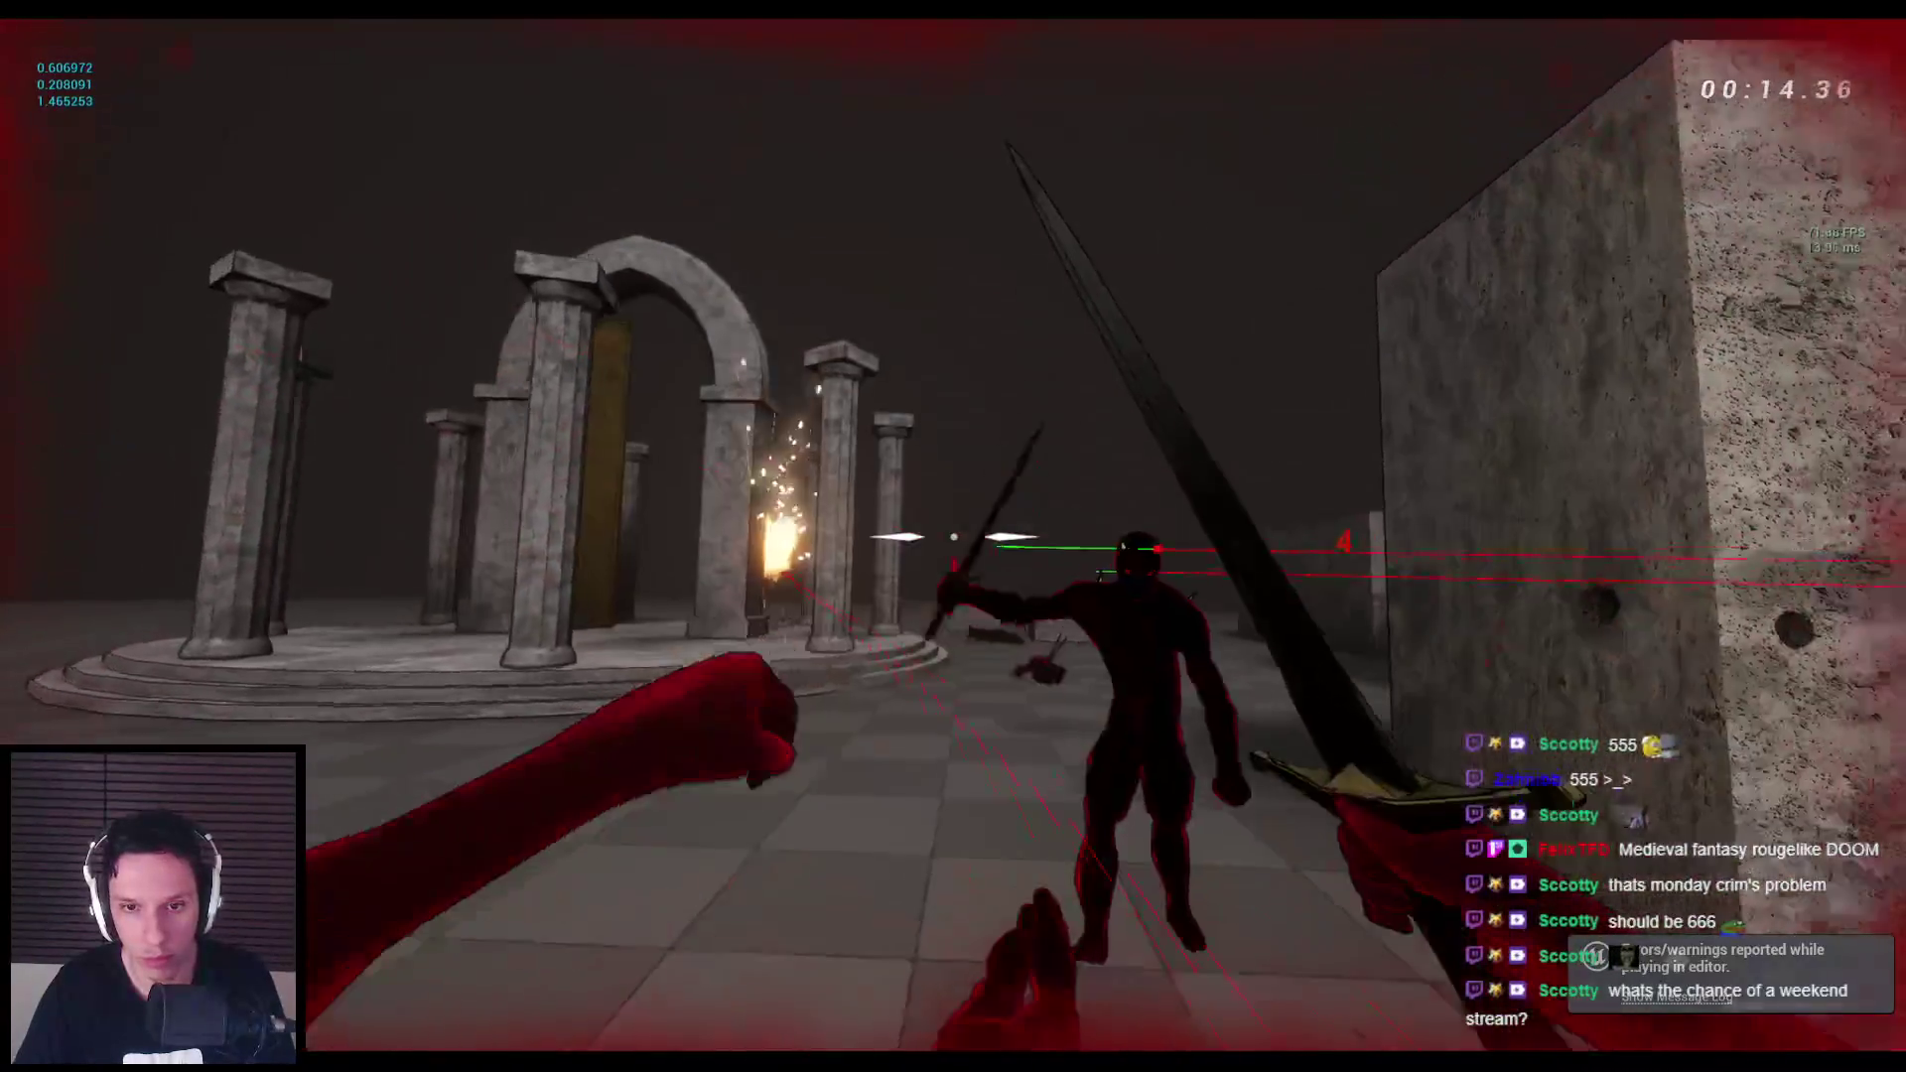
{"action": "left_click", "coordinate": [953, 536]}
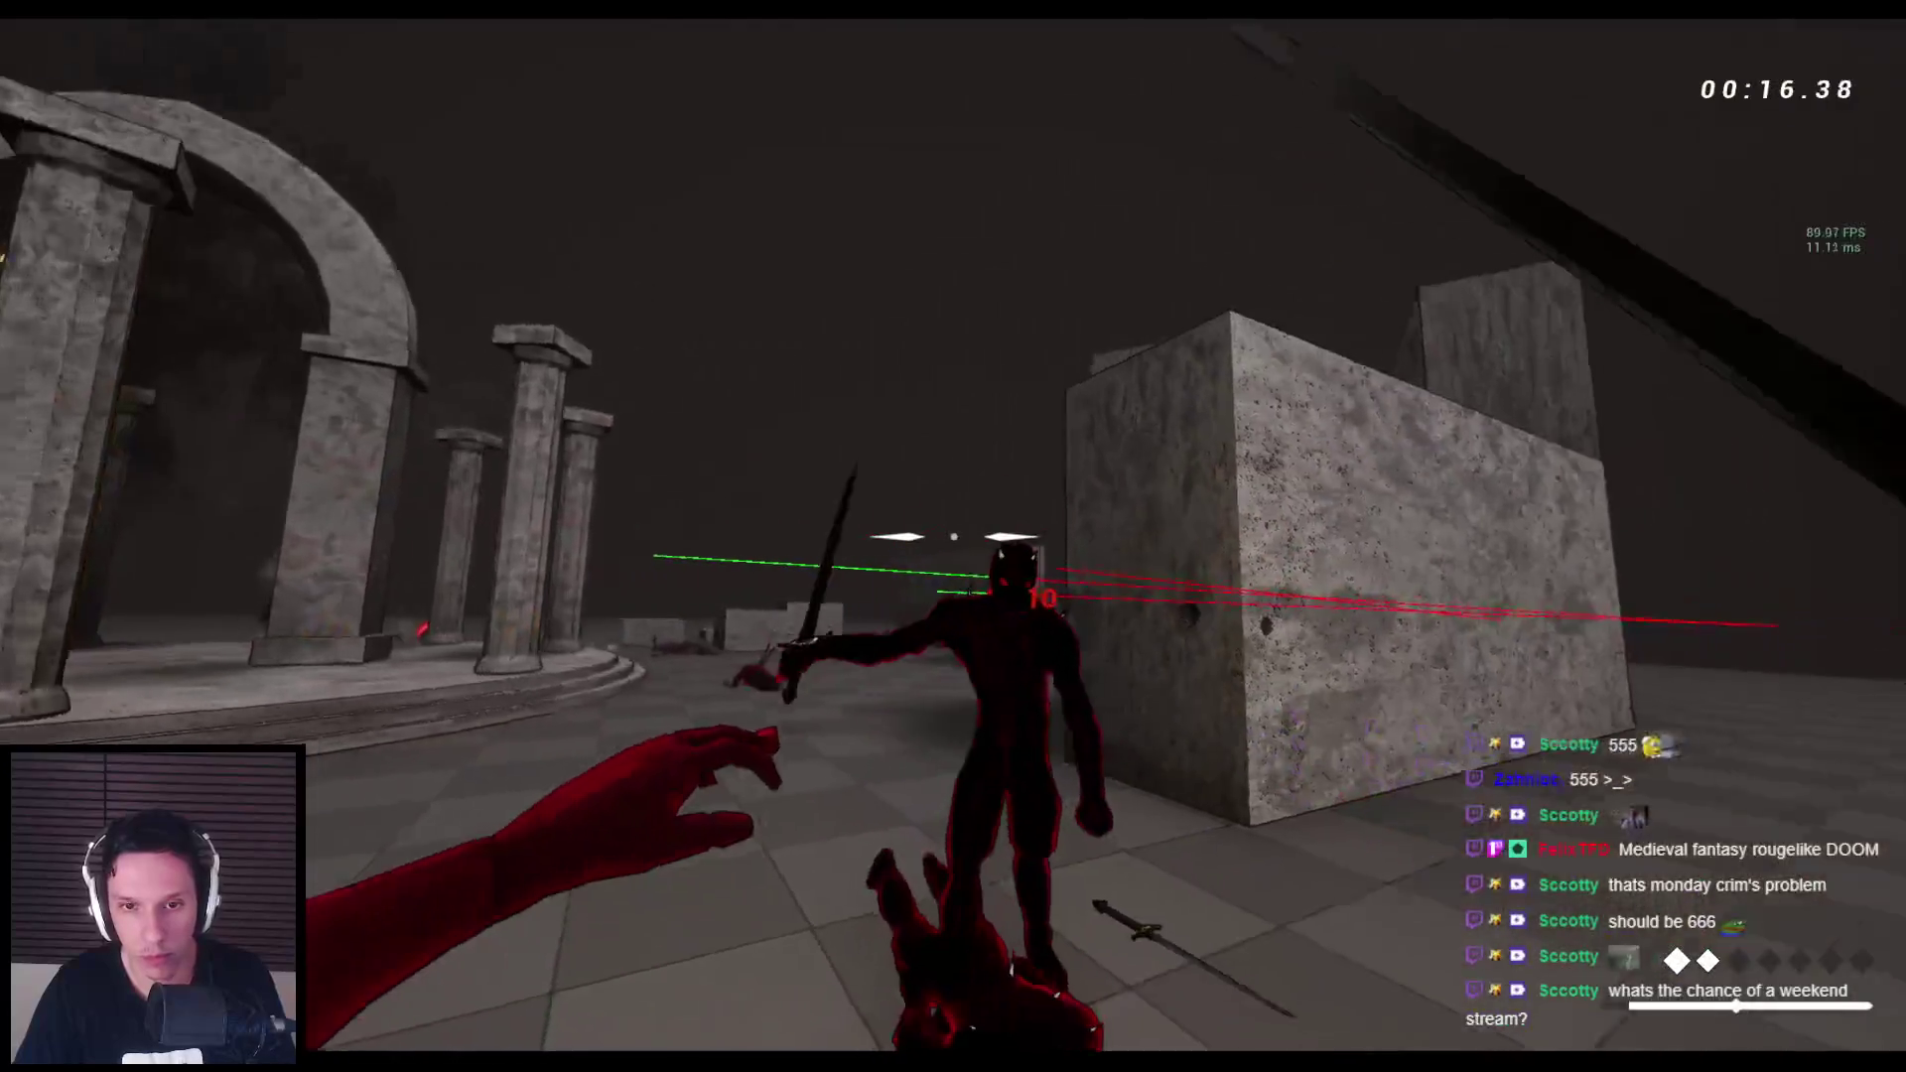
{"action": "left_click", "coordinate": [953, 536]}
{"action": "left_click", "coordinate": [954, 536]}
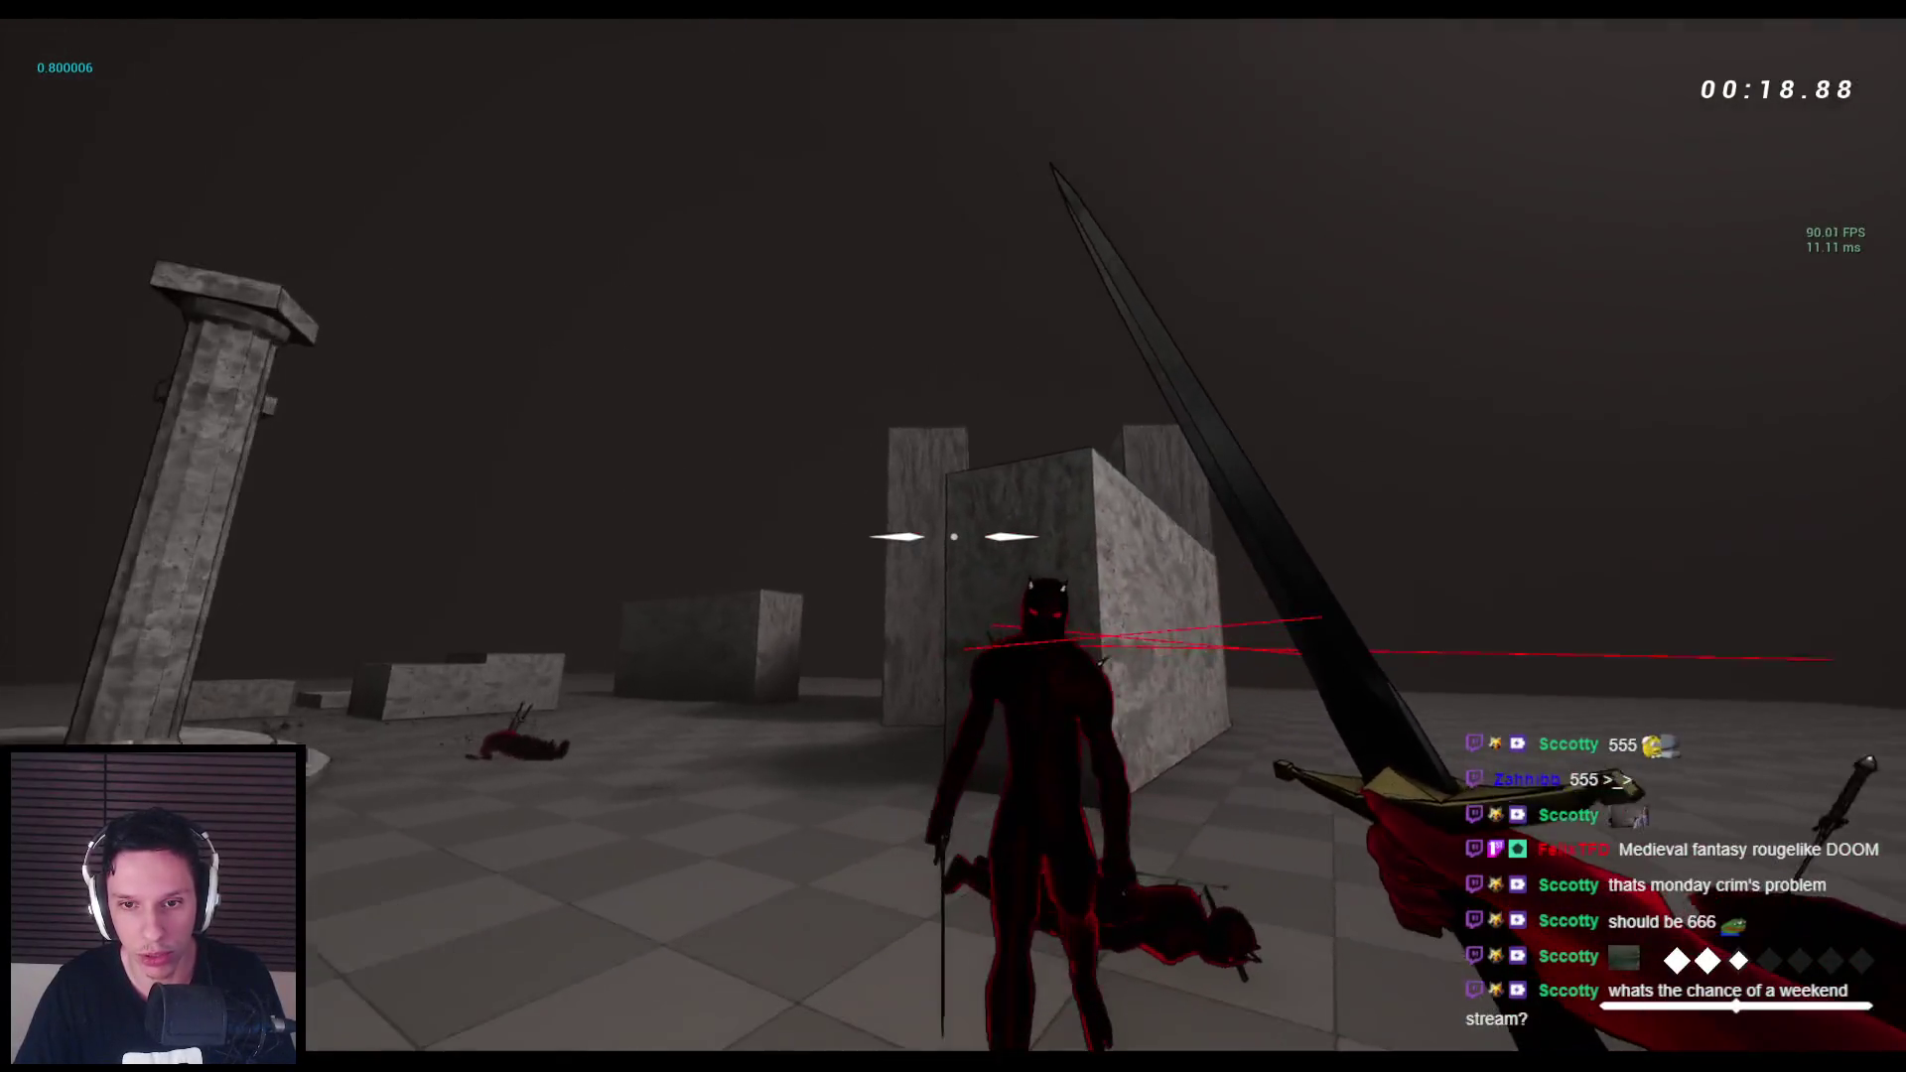
{"action": "left_click", "coordinate": [953, 536]}
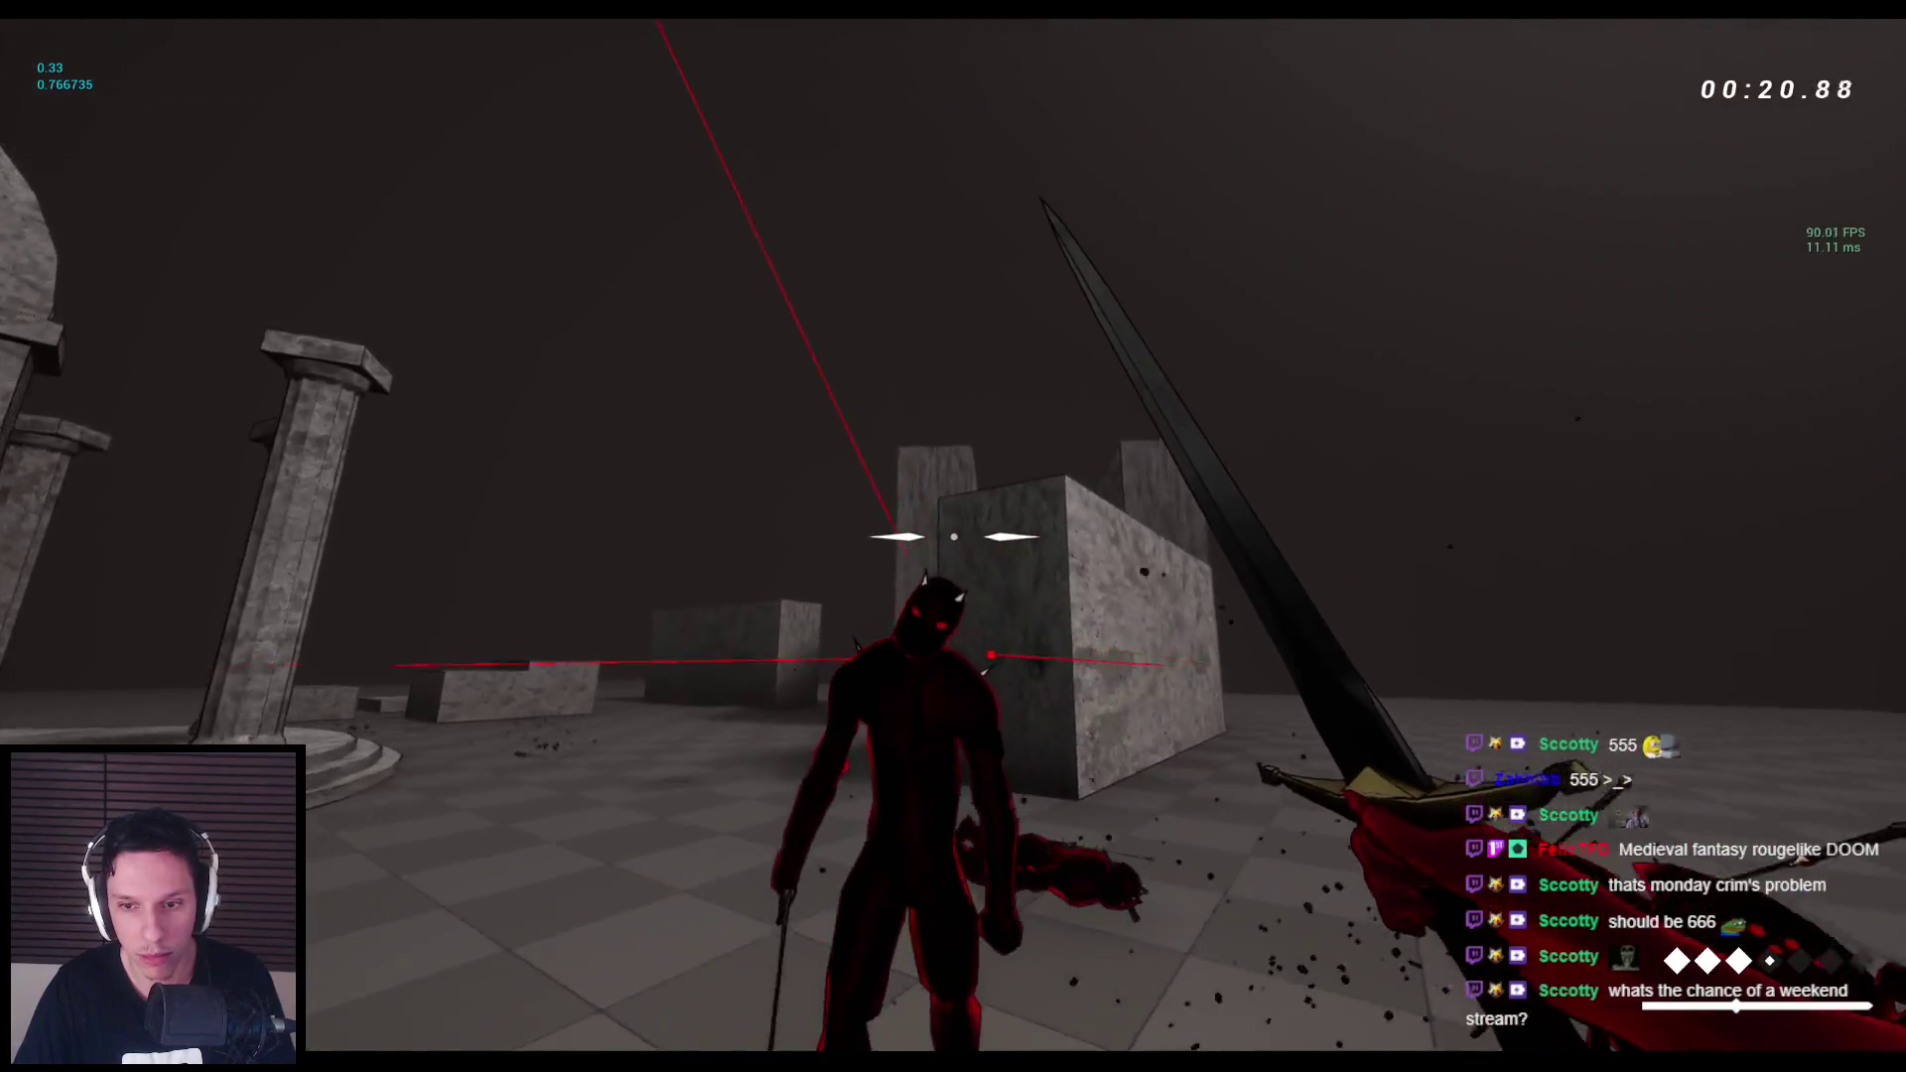
{"action": "left_click", "coordinate": [953, 536]}
{"action": "left_click", "coordinate": [953, 536]}
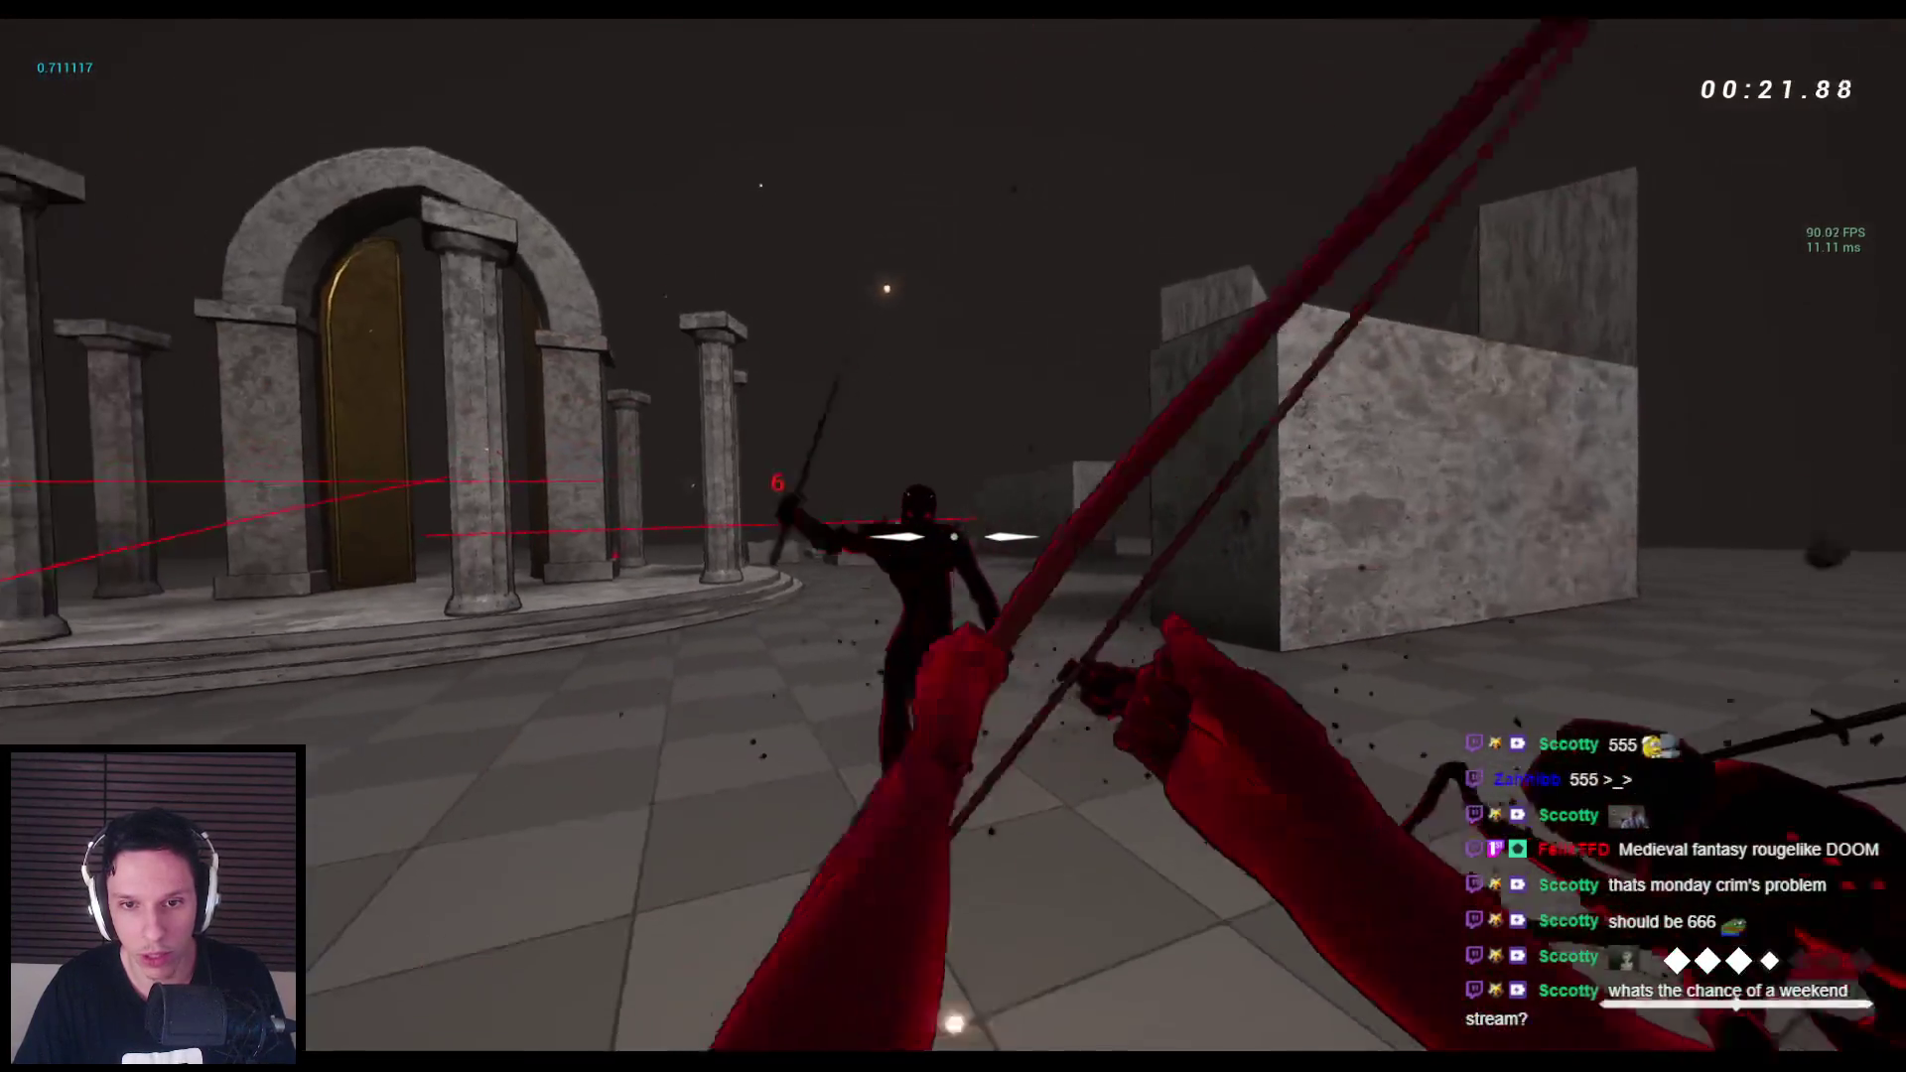
Jump onto a stone block, then end the play test and return to the level editor.
{"action": "key", "text": "w"}
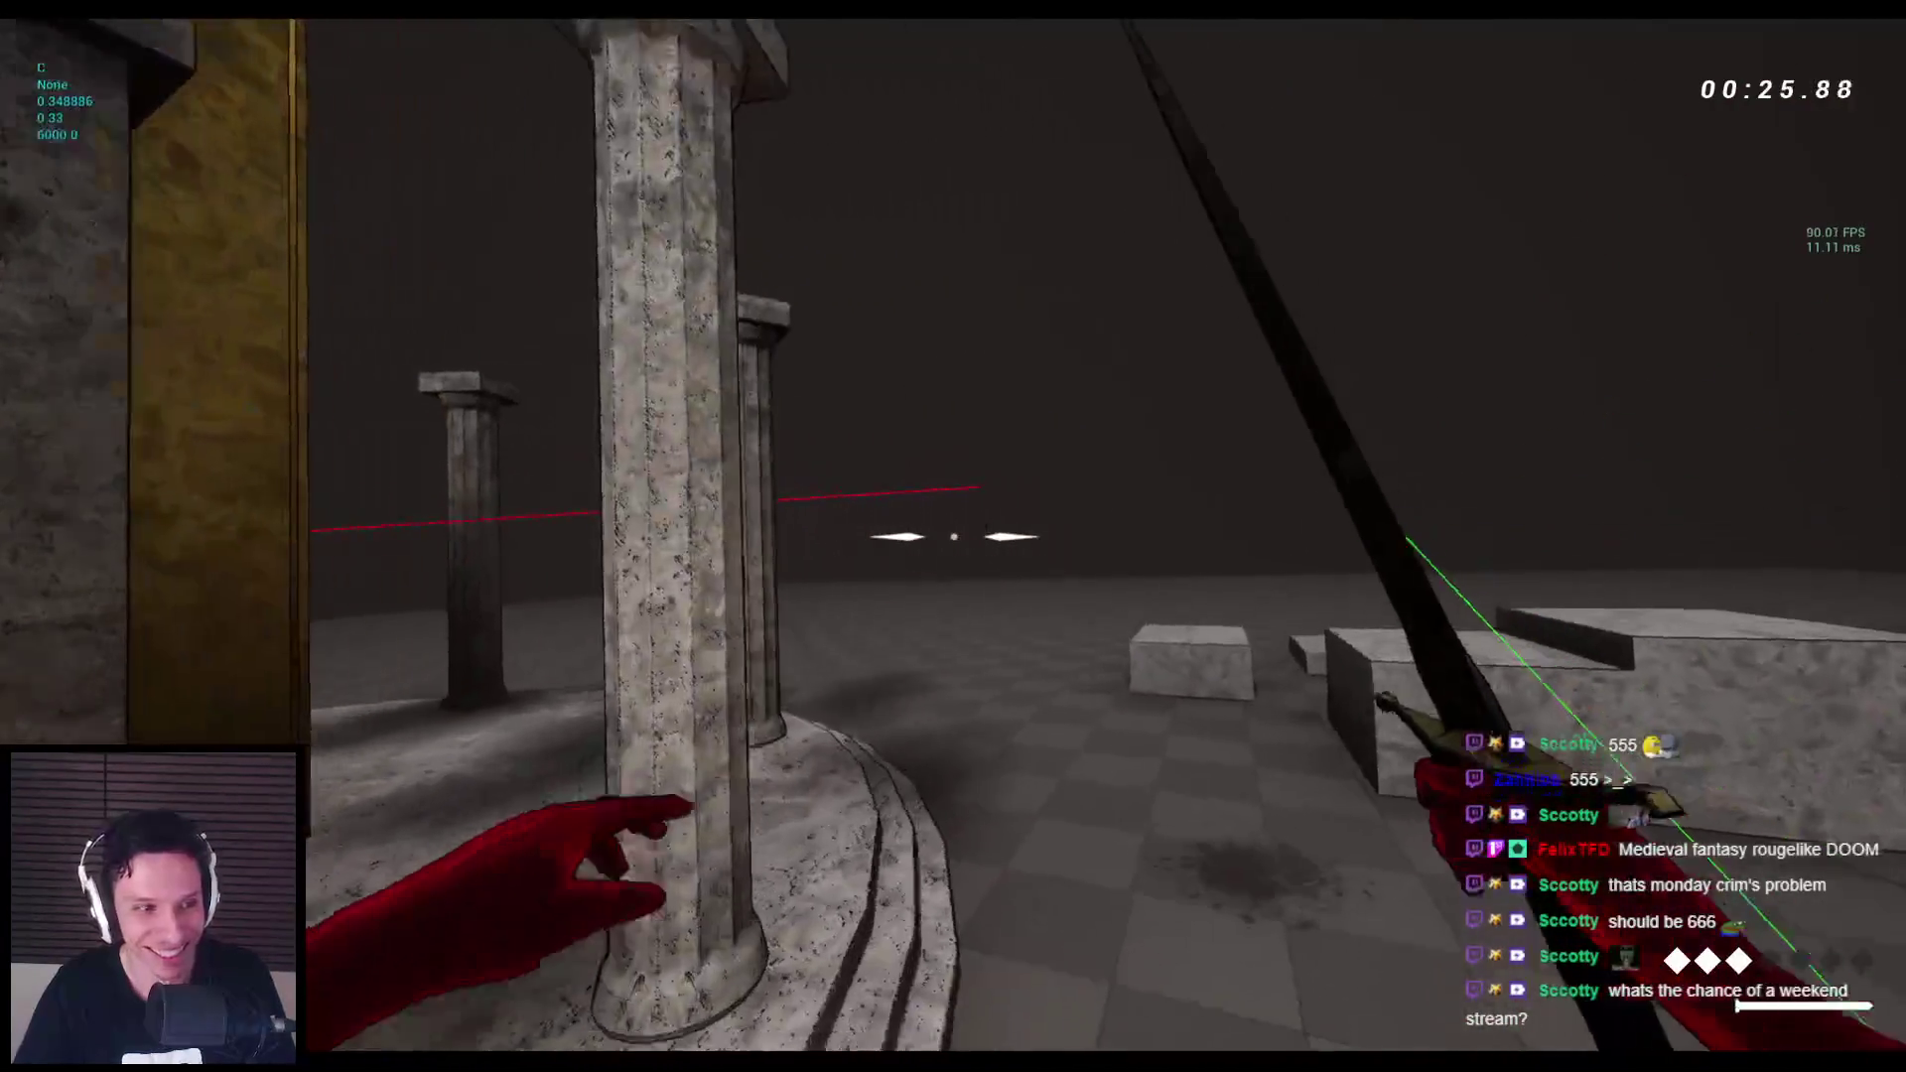
{"action": "key", "text": "space"}
{"action": "key", "text": "space"}
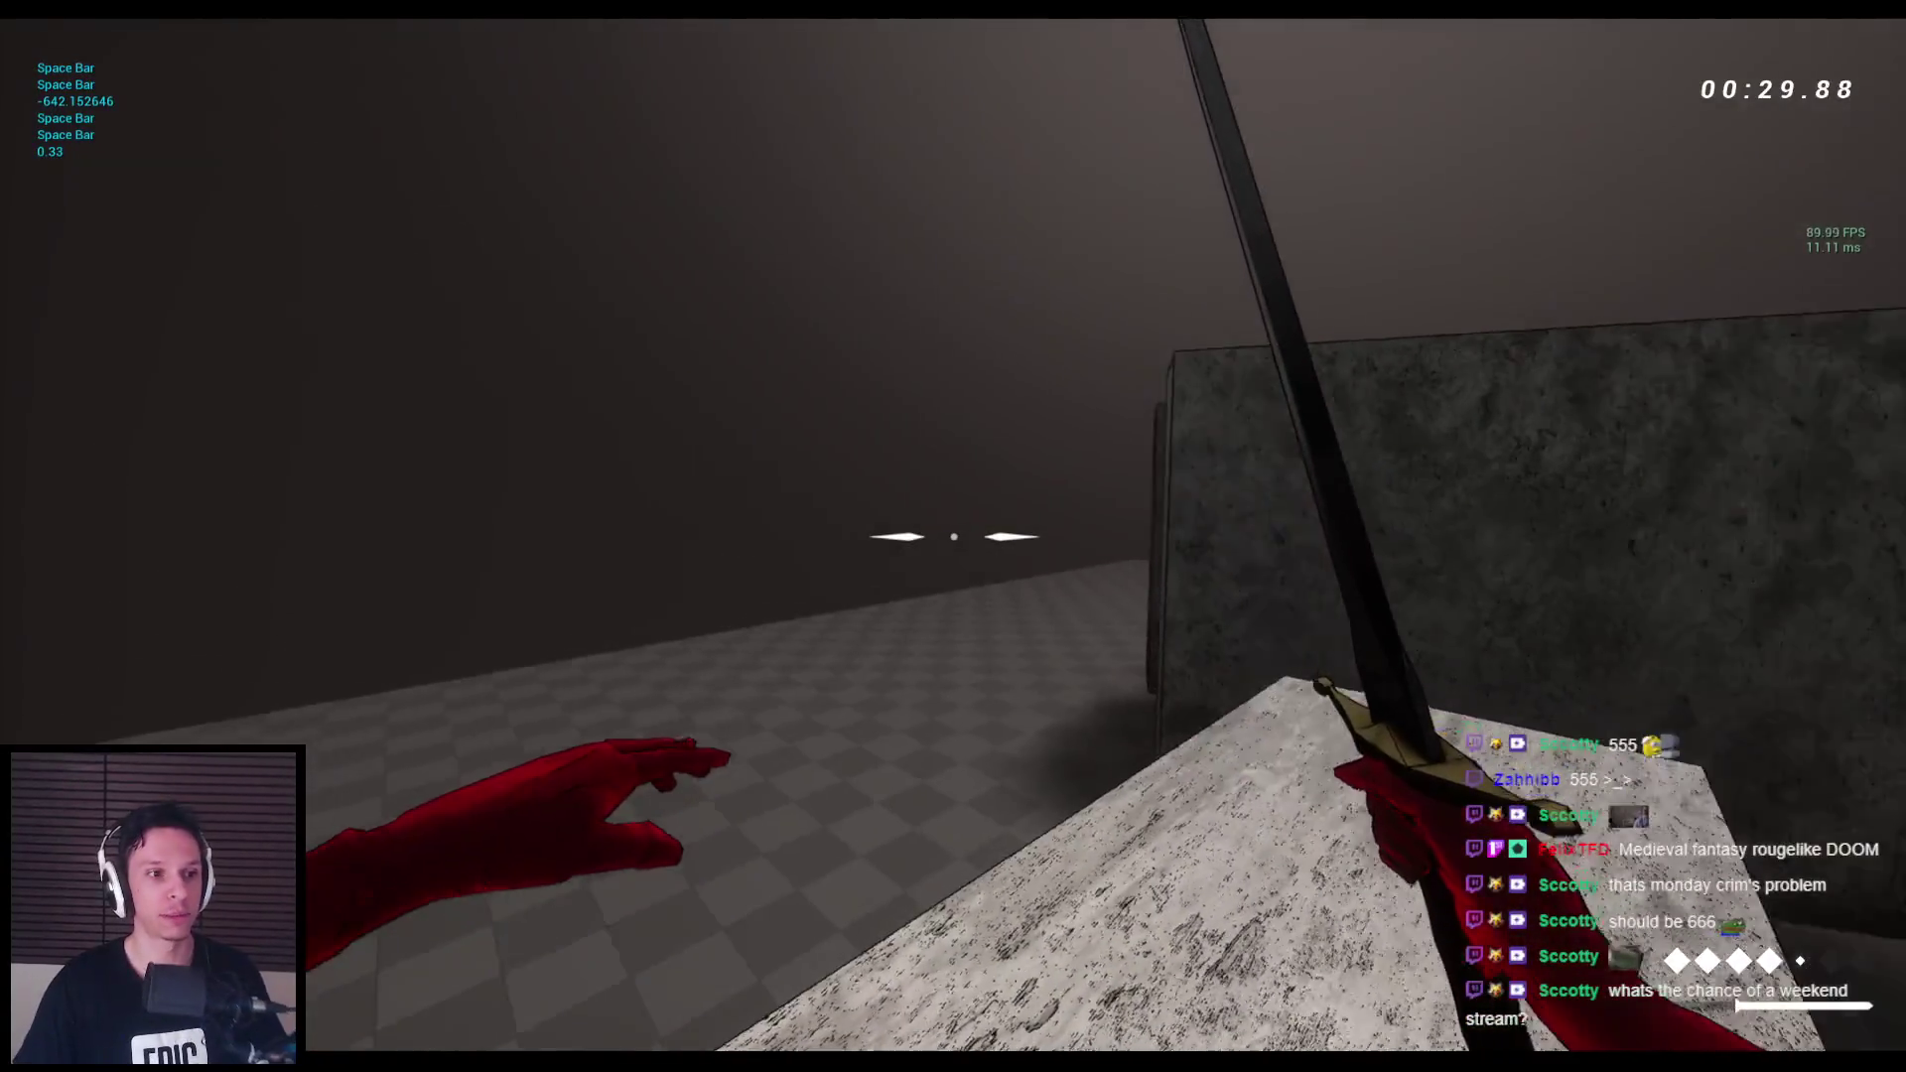
{"action": "mouse_move", "coordinate": [953, 536]}
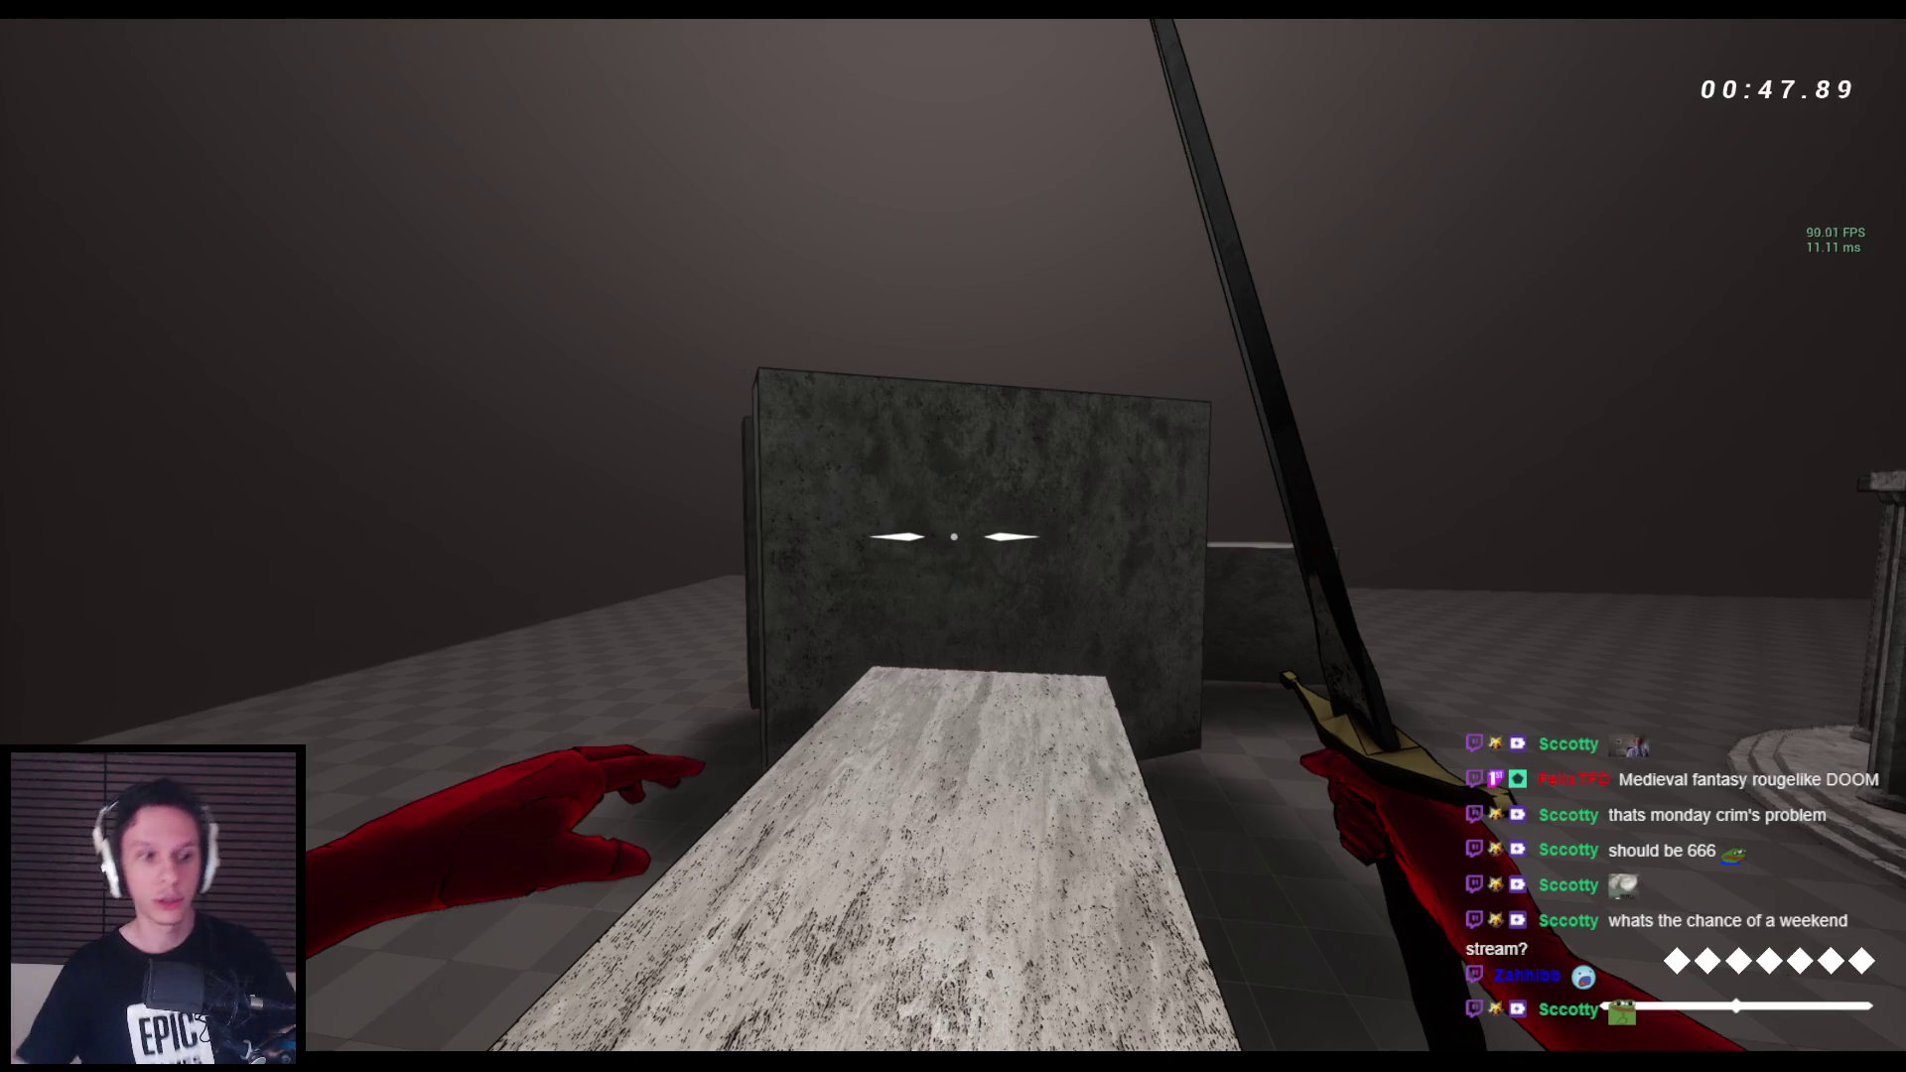
{"action": "key", "text": "Escape"}
{"action": "key", "text": "F11"}
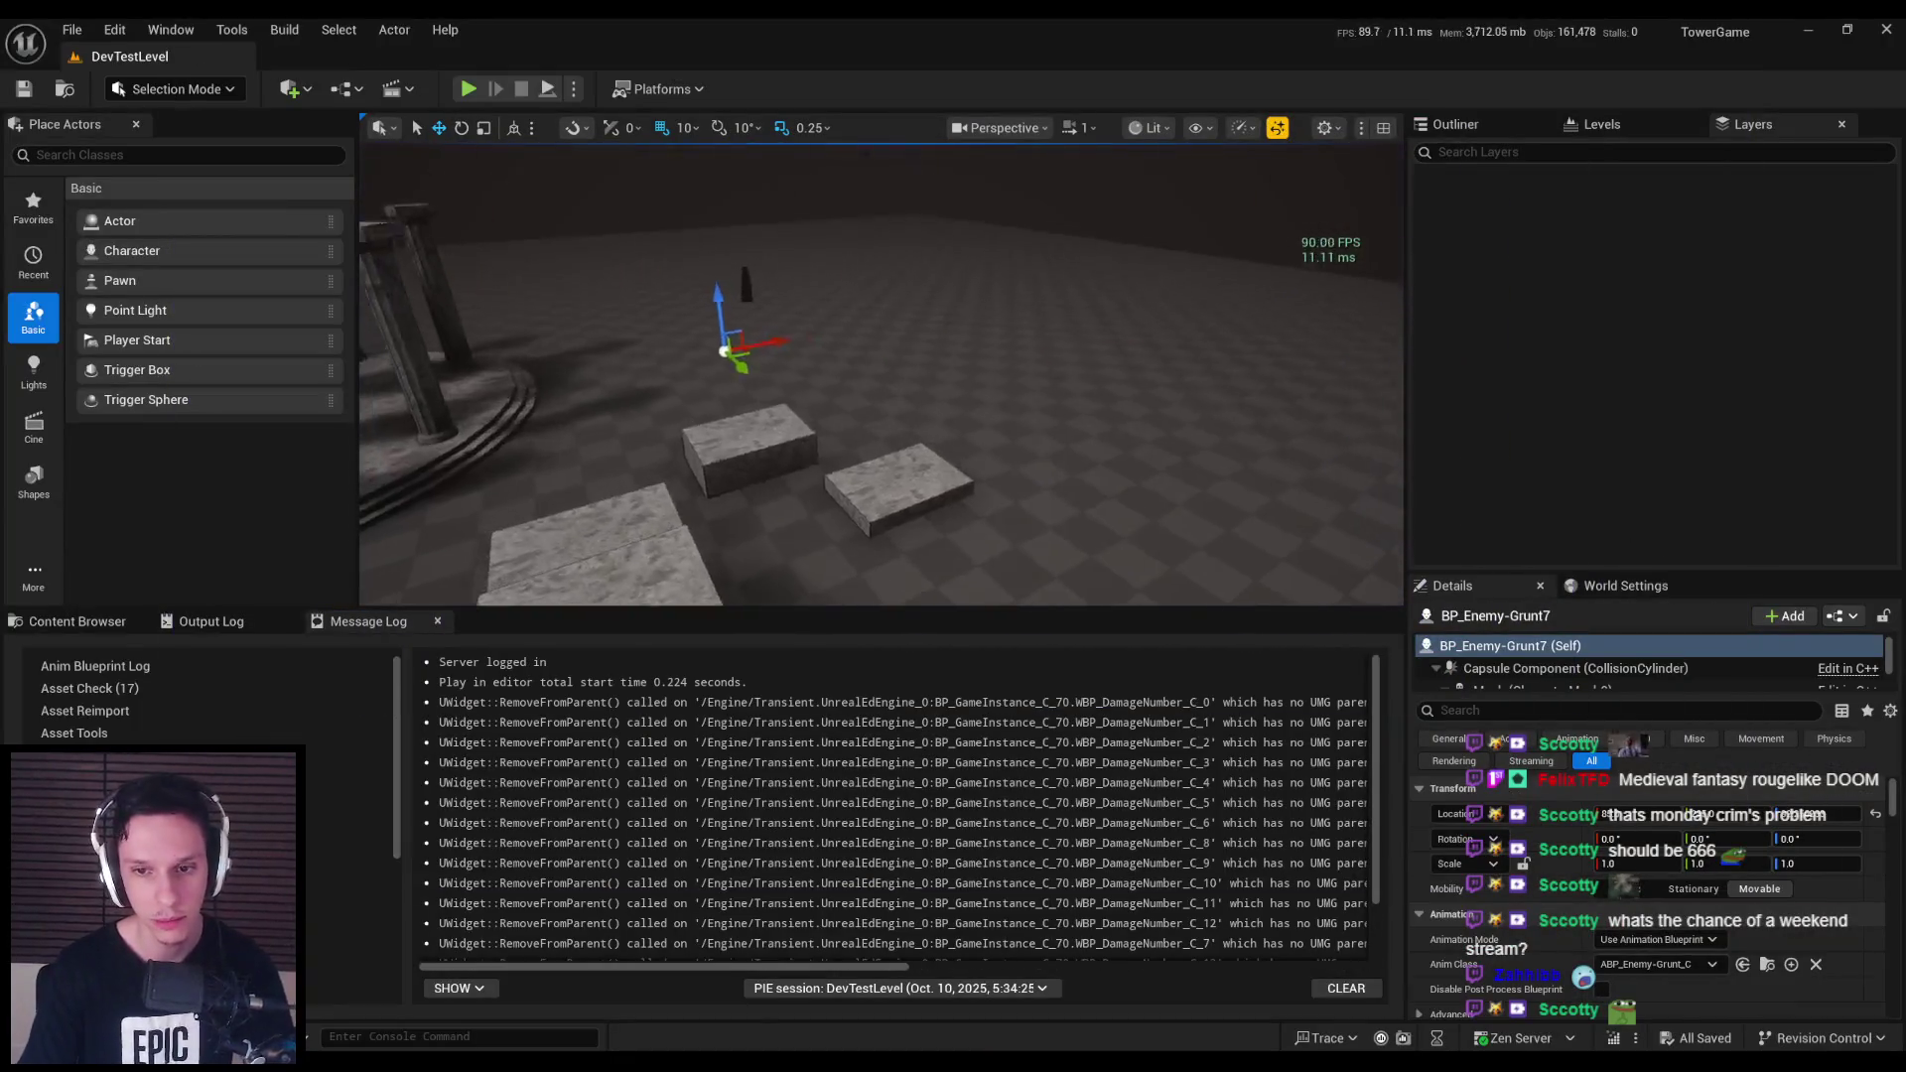